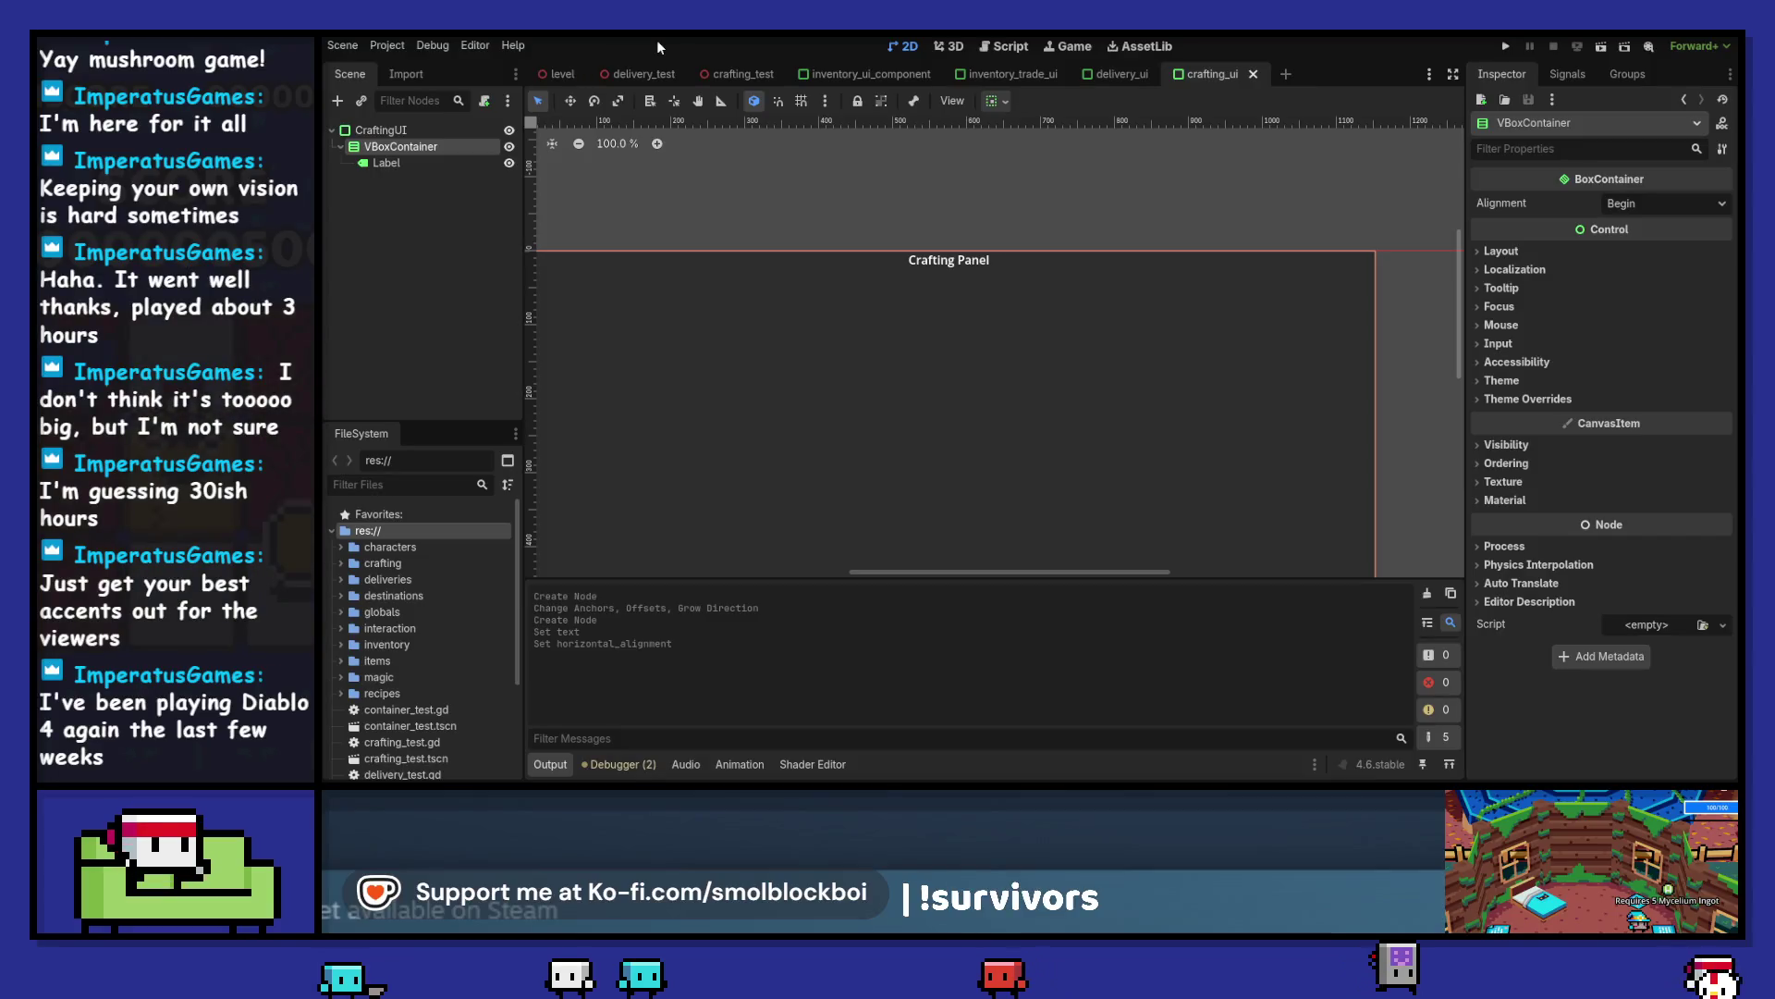
# - Inspect the Label and VBoxContainer nodes, then open Select Scene to instance a child scene
pyautogui.scroll(-1, 1040, 184)
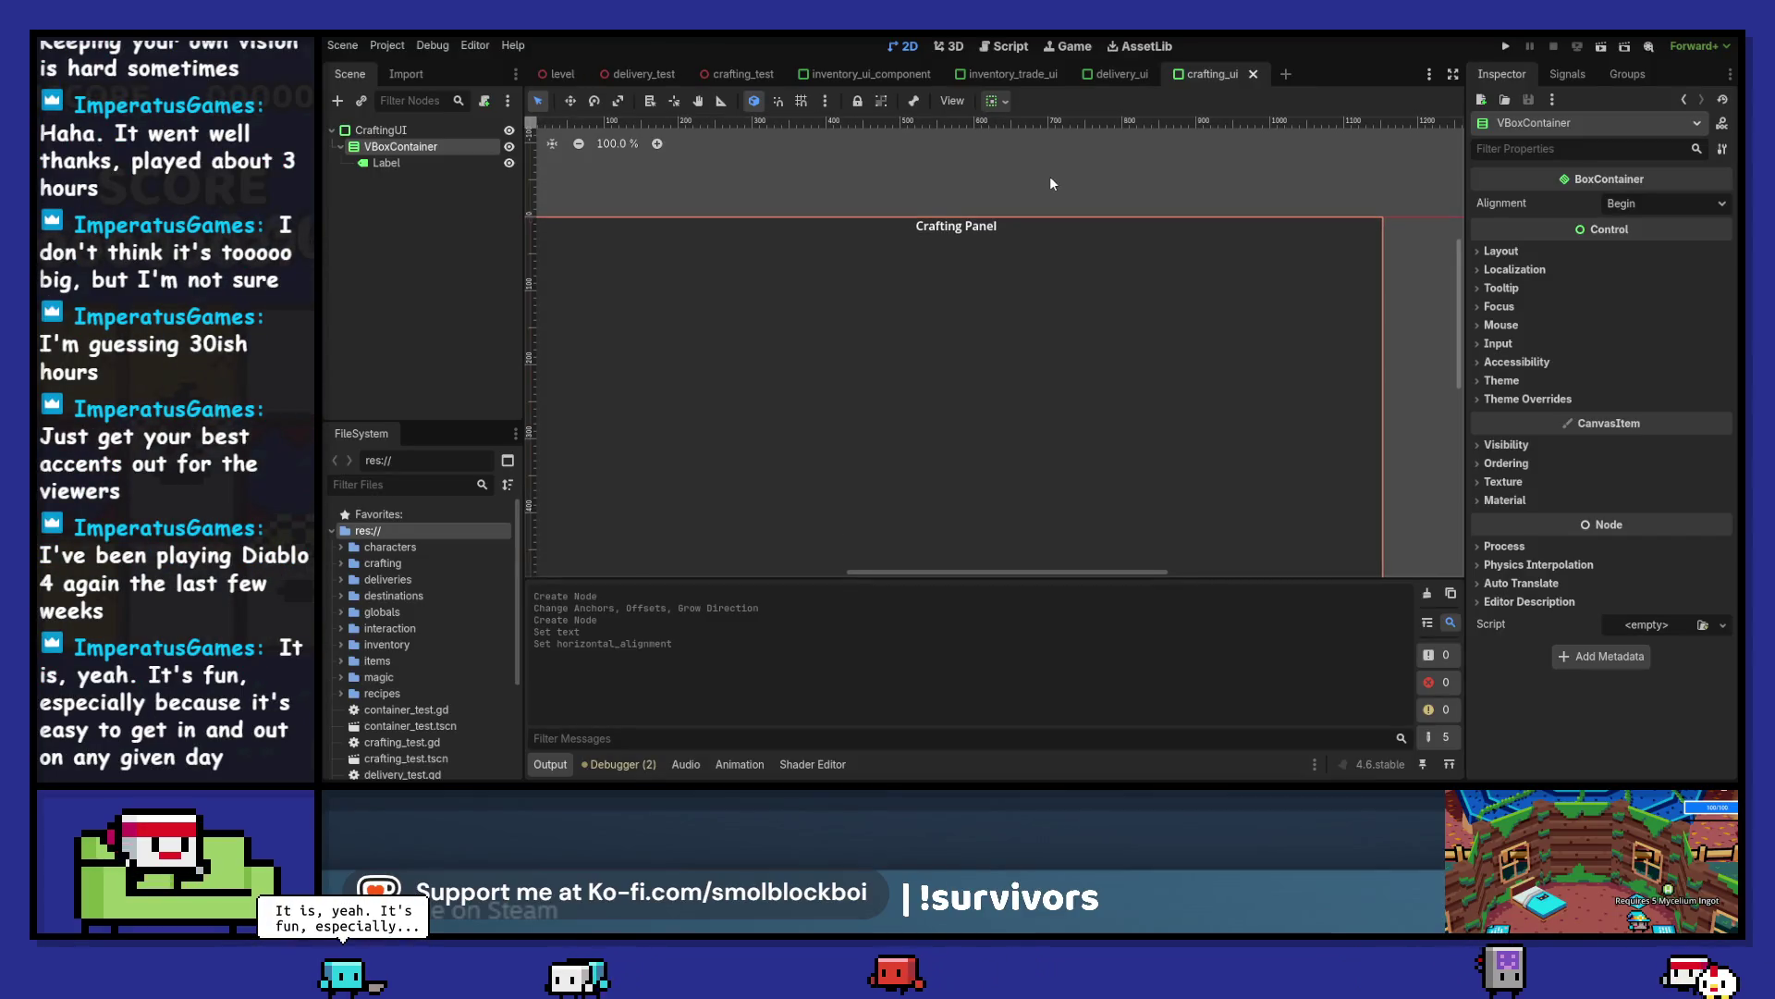
pyautogui.scroll(-3, 1300, 170)
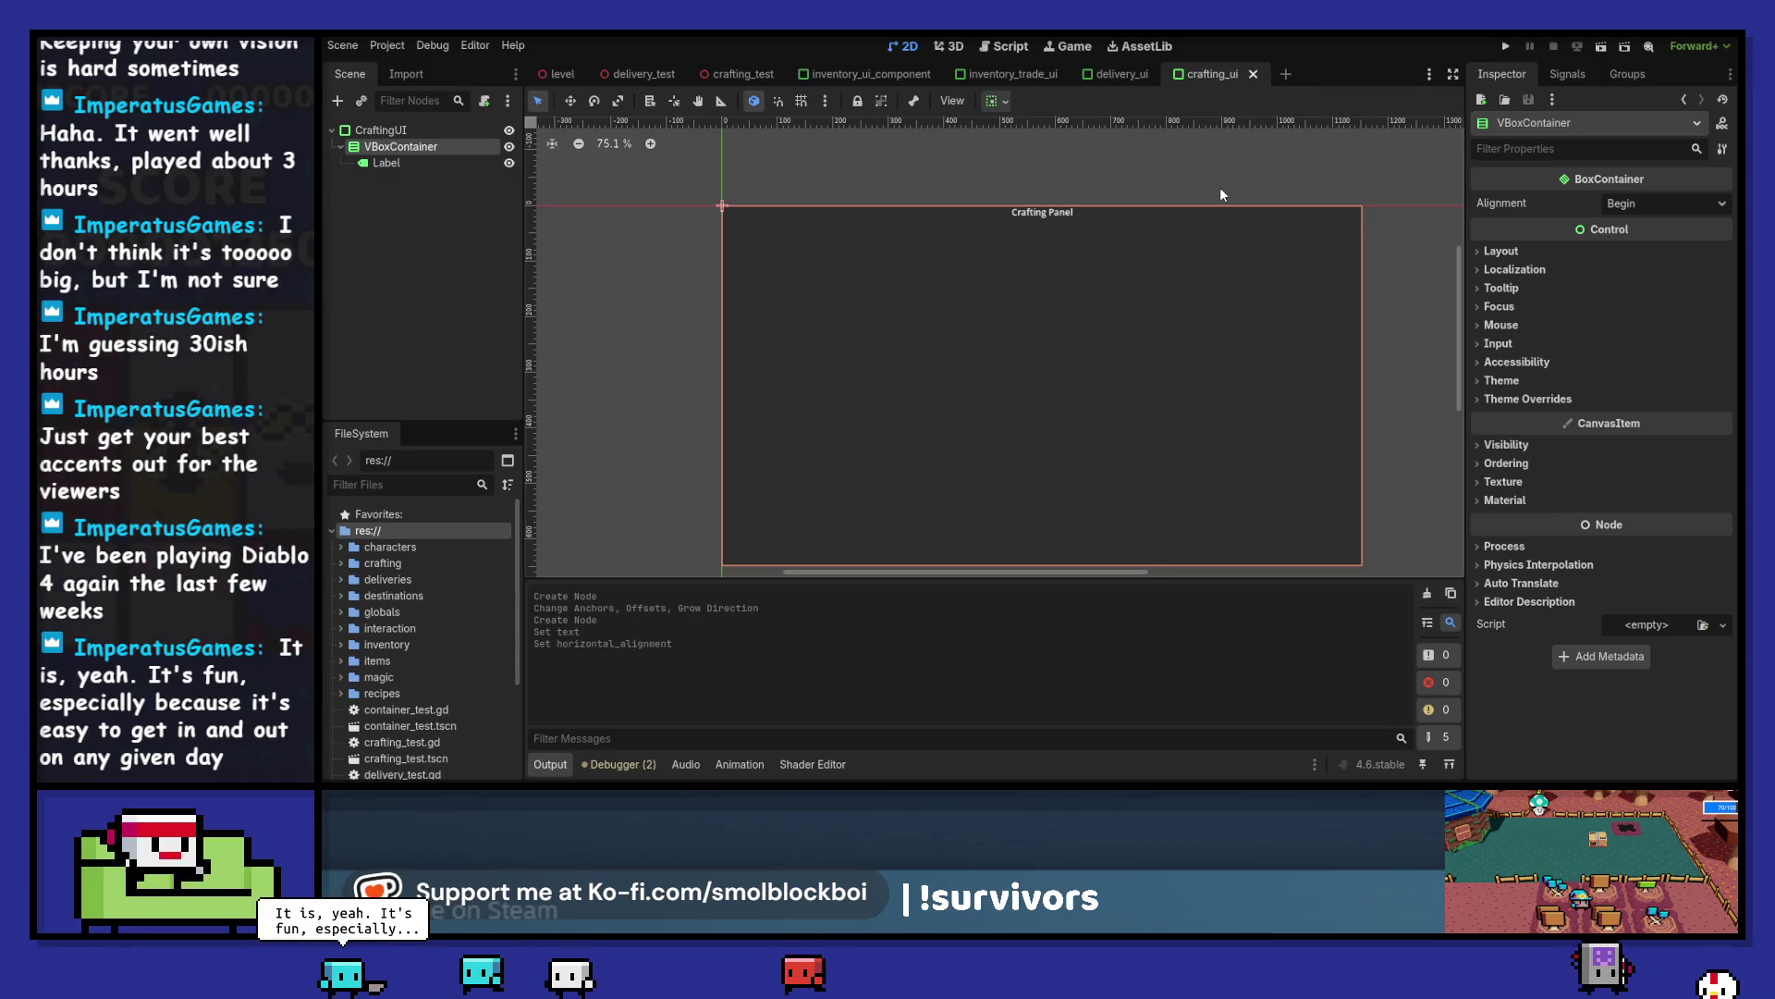
pyautogui.scroll(1, 1219, 187)
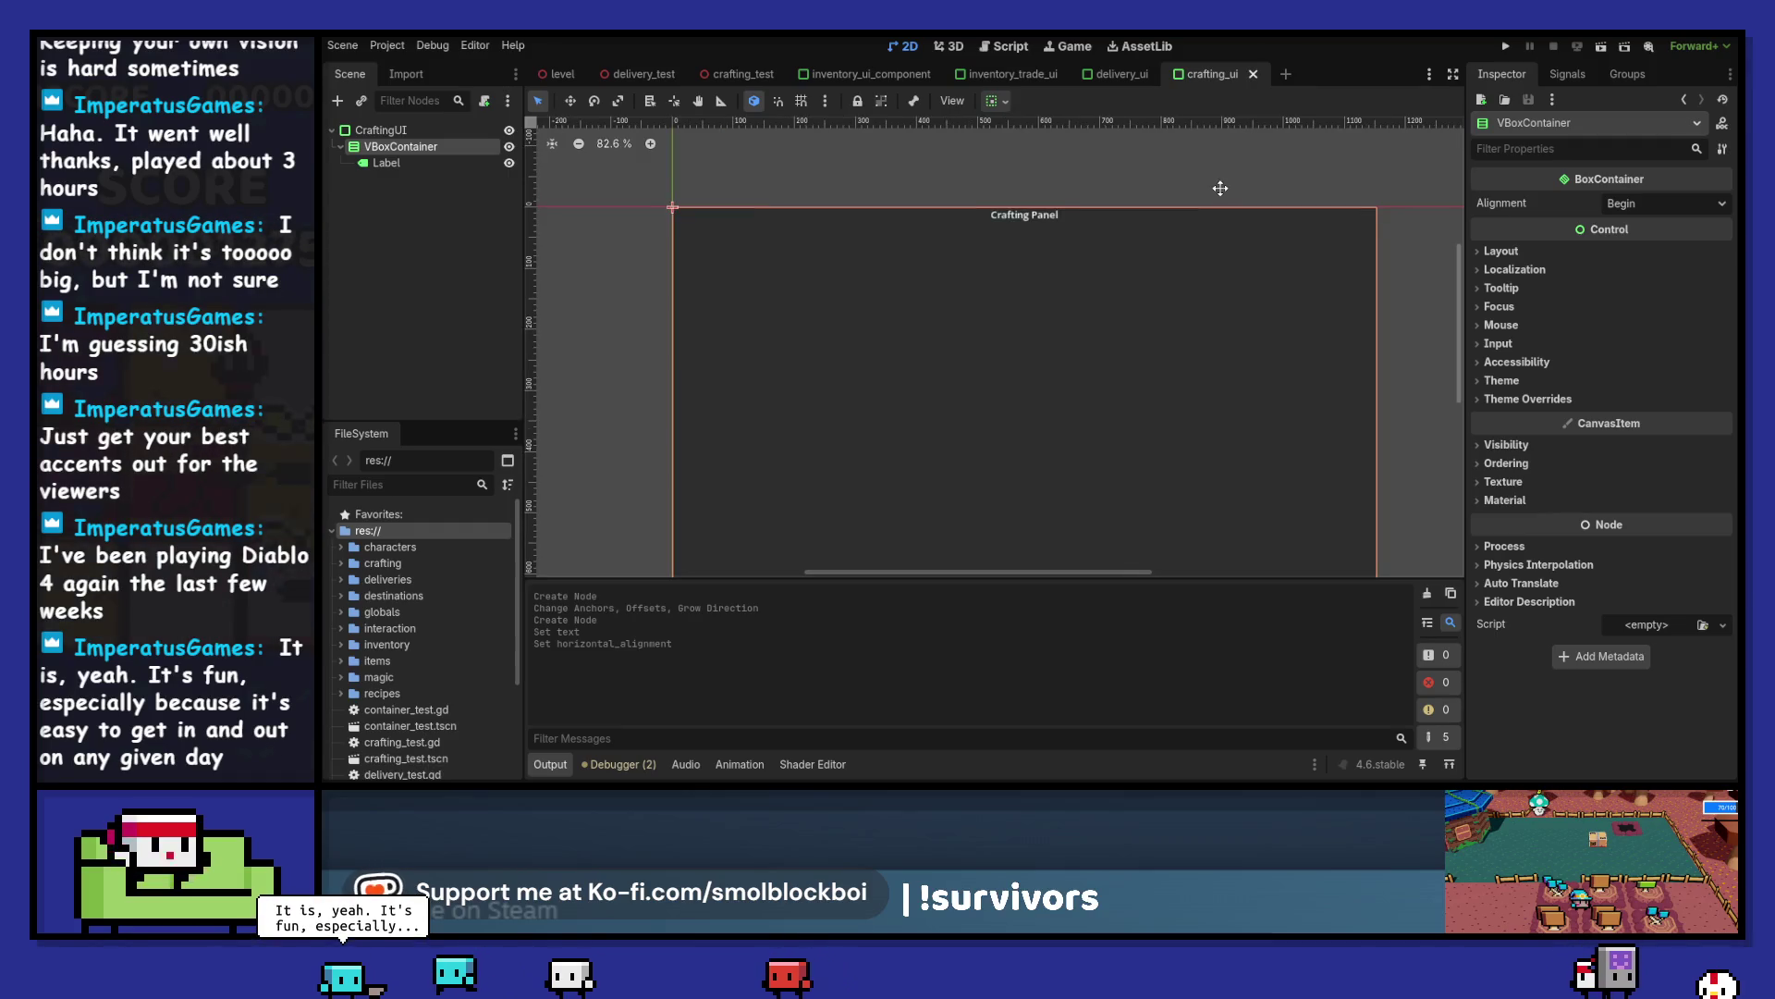
pyautogui.click(418, 161)
pyautogui.click(425, 148)
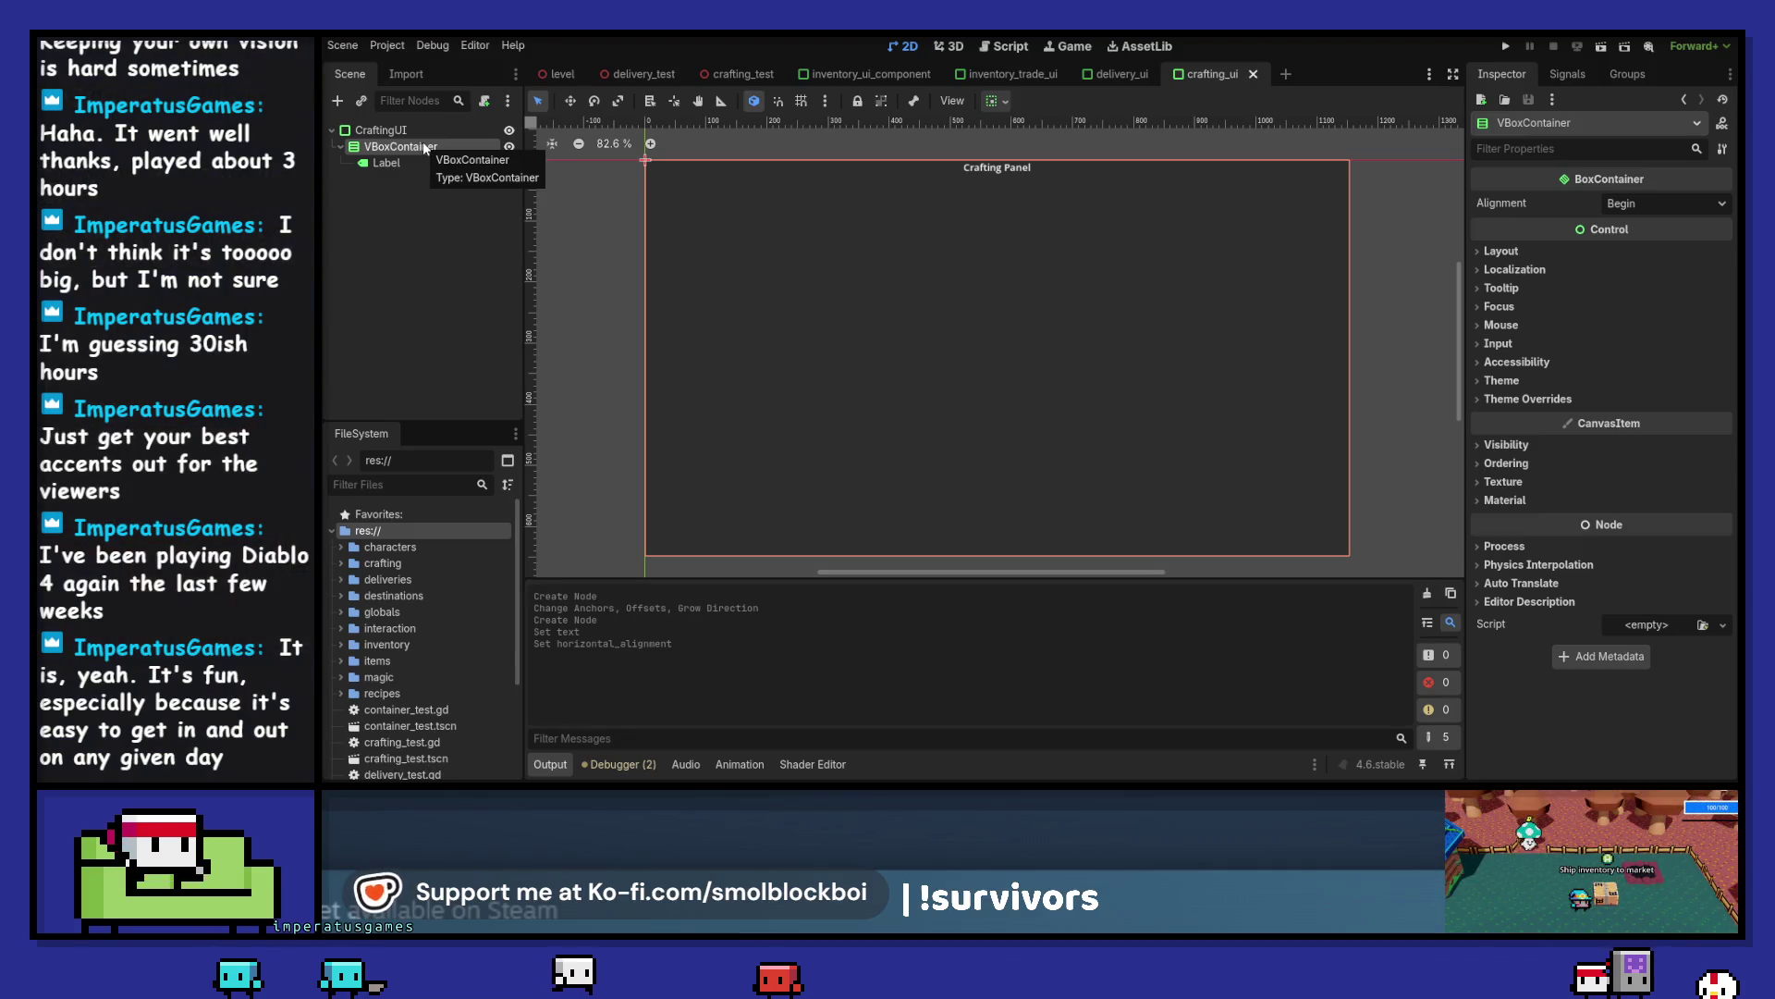
pyautogui.click(363, 101)
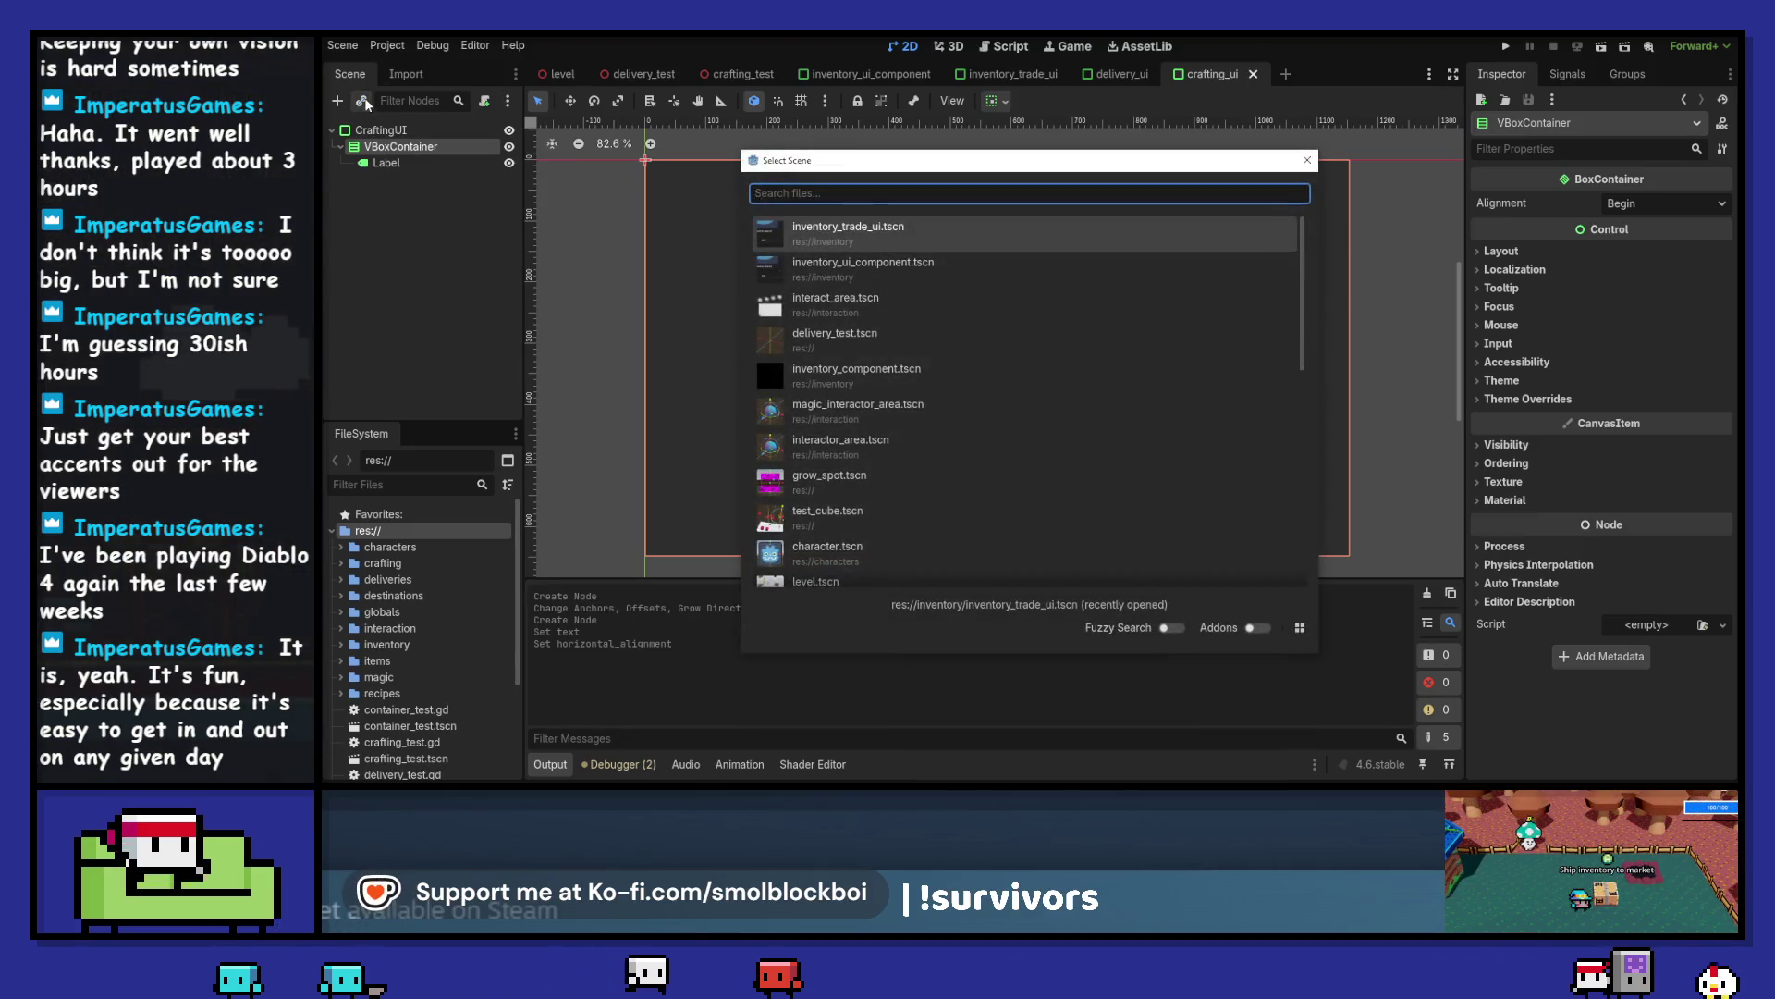
# - Instance inventory_ui_component.tscn into crafting_ui, then switch to the inventory_trade_ui scene
pyautogui.write('inventor')
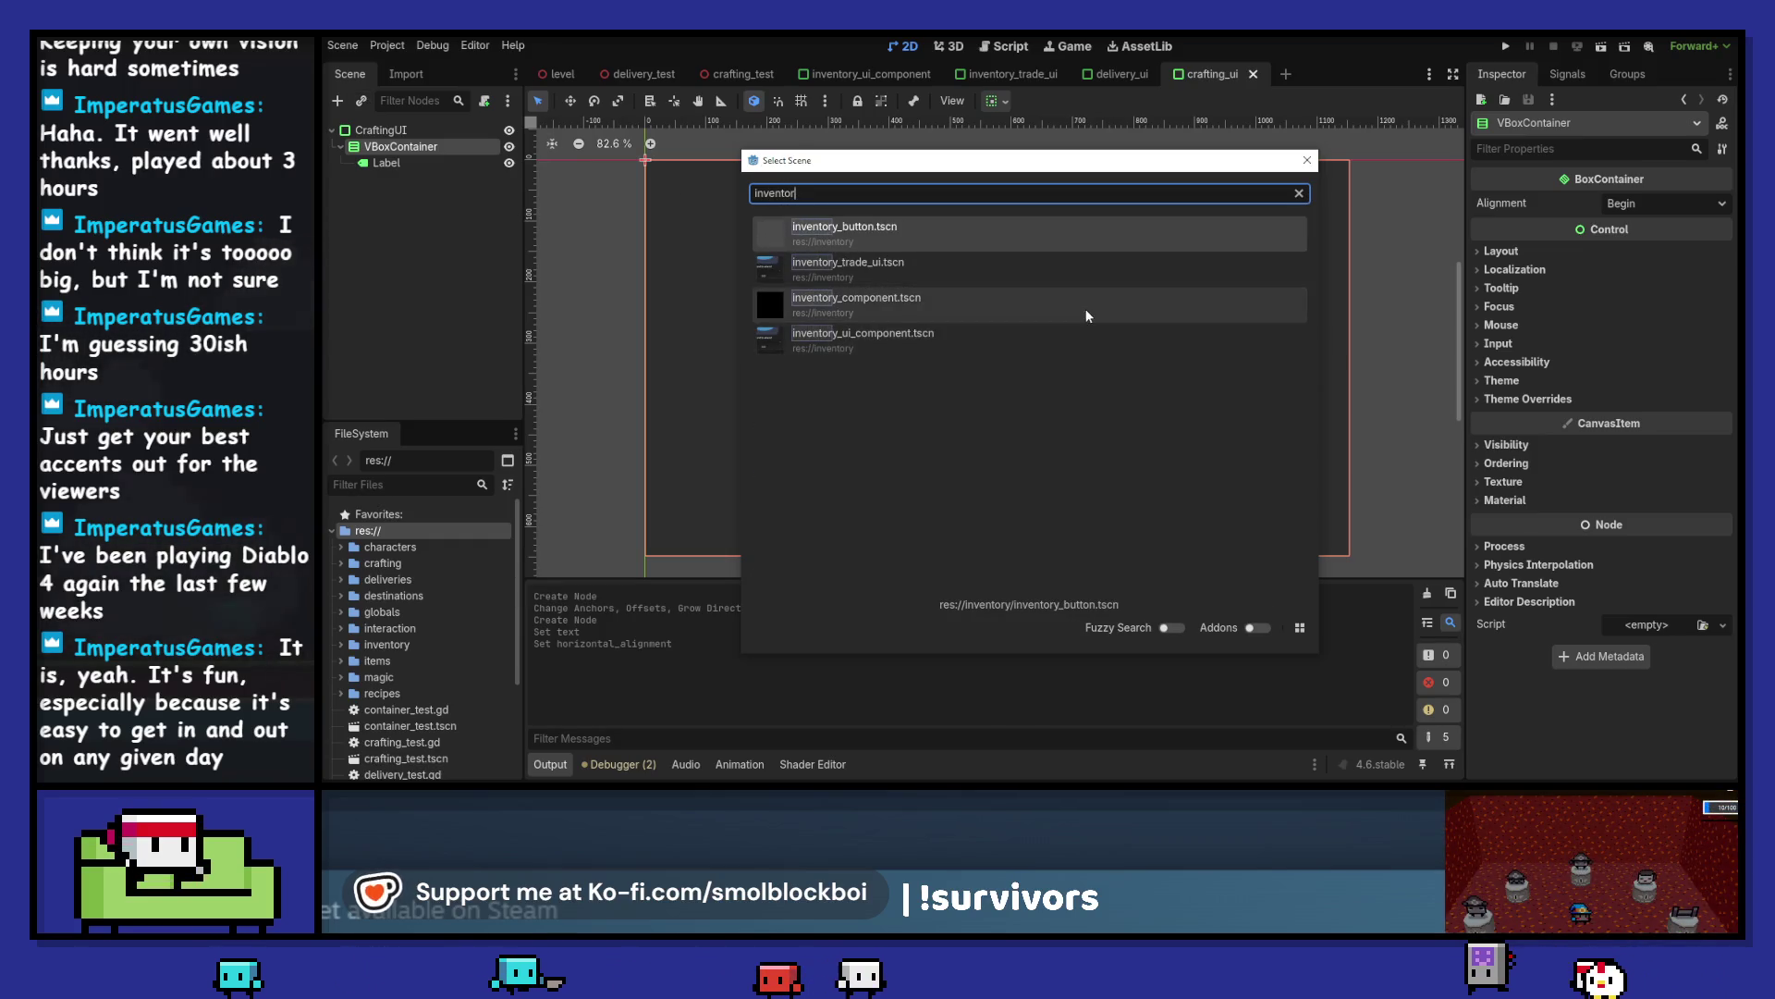
pyautogui.doubleClick(1084, 340)
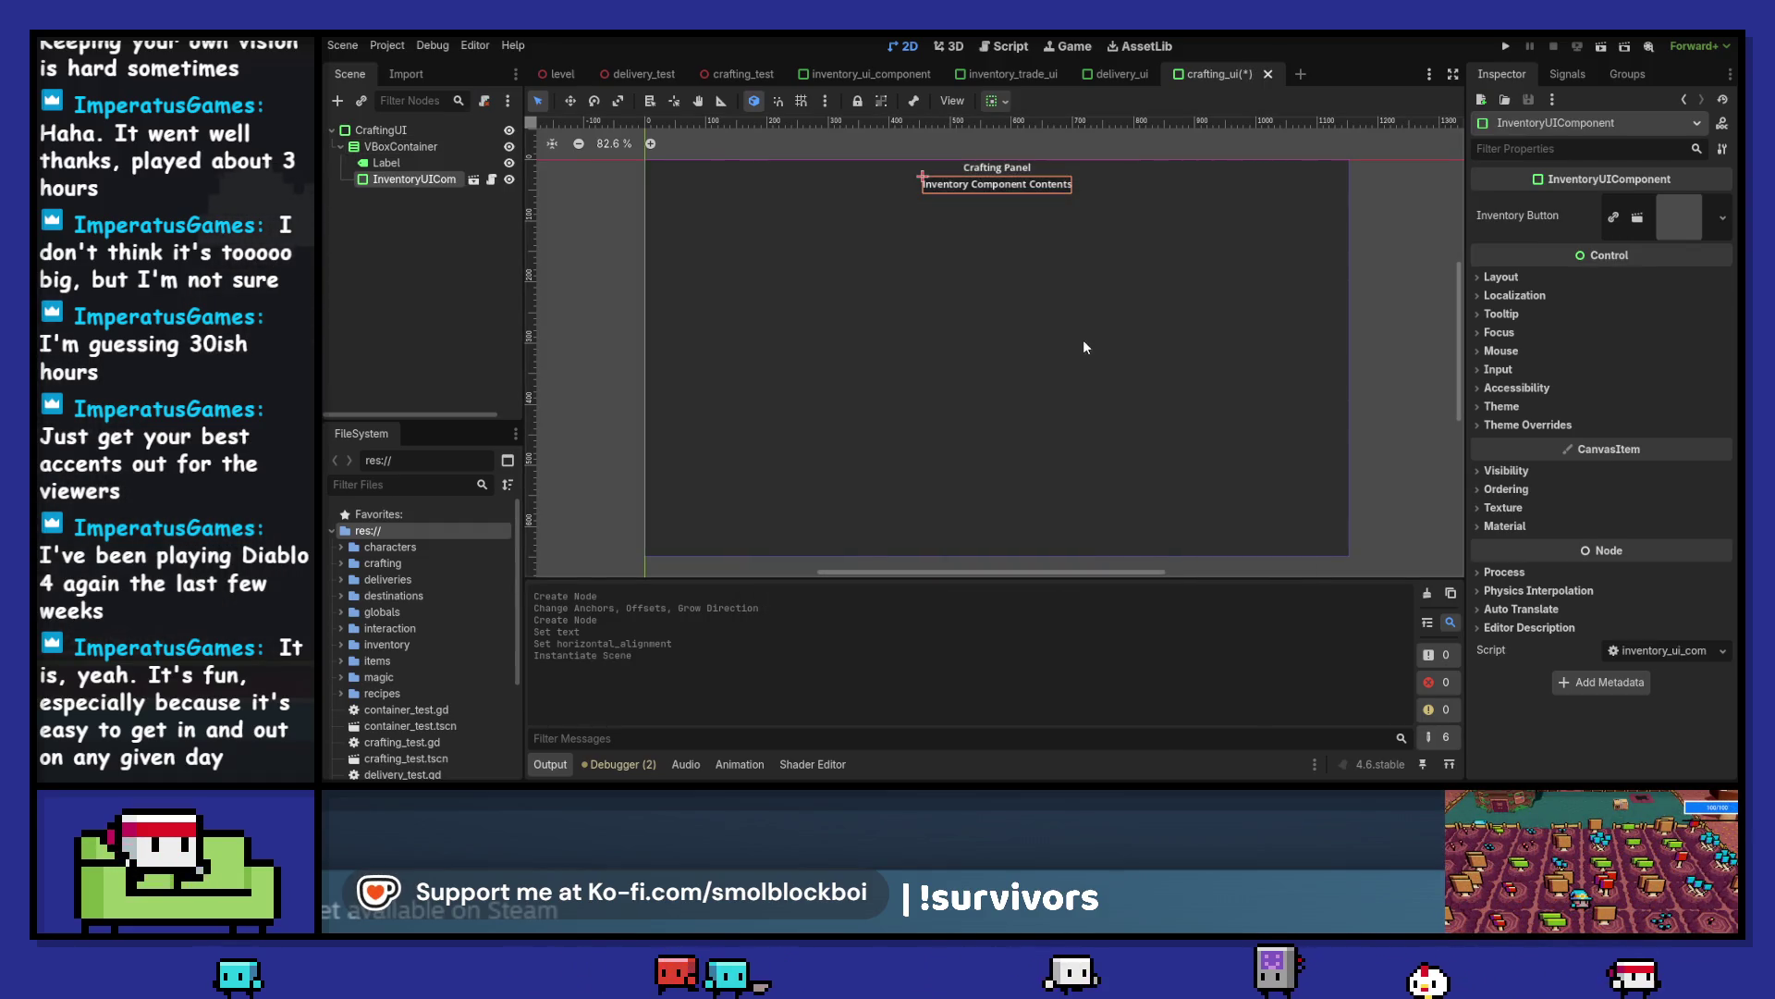
pyautogui.click(1025, 76)
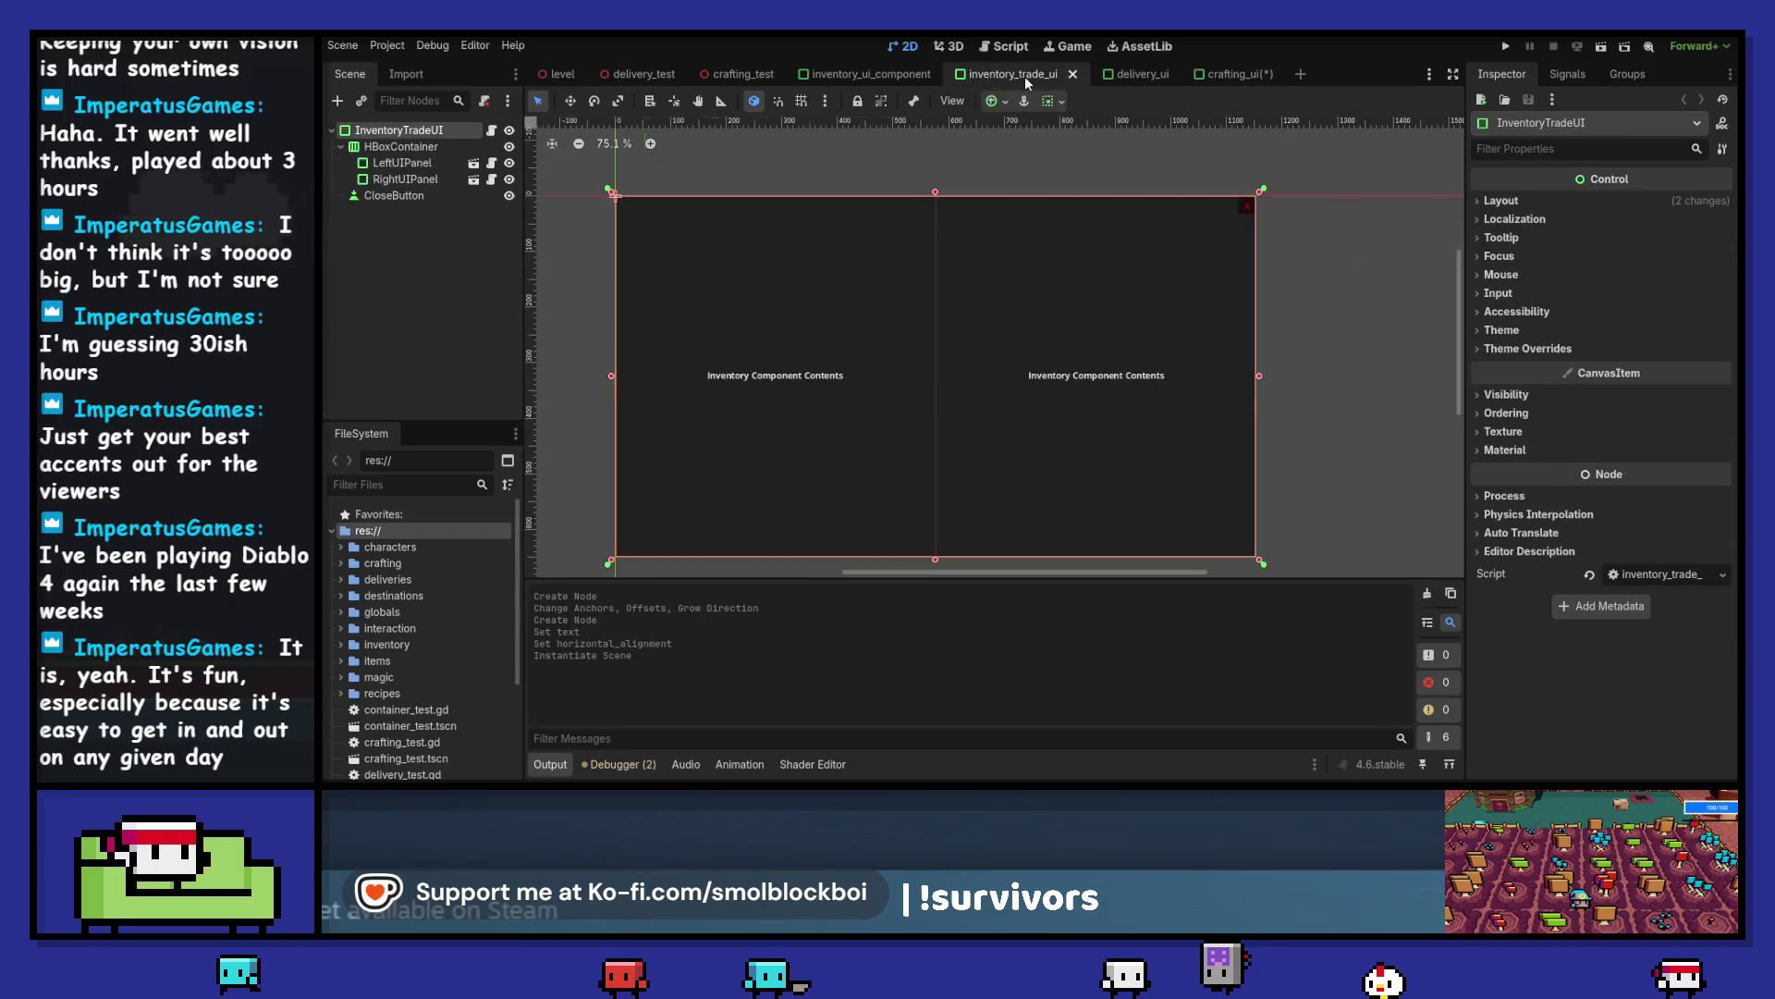
# - Check LeftUIPanel's container sizing, save crafting_ui, then open the inventory_ui_component scene
pyautogui.click(367, 162)
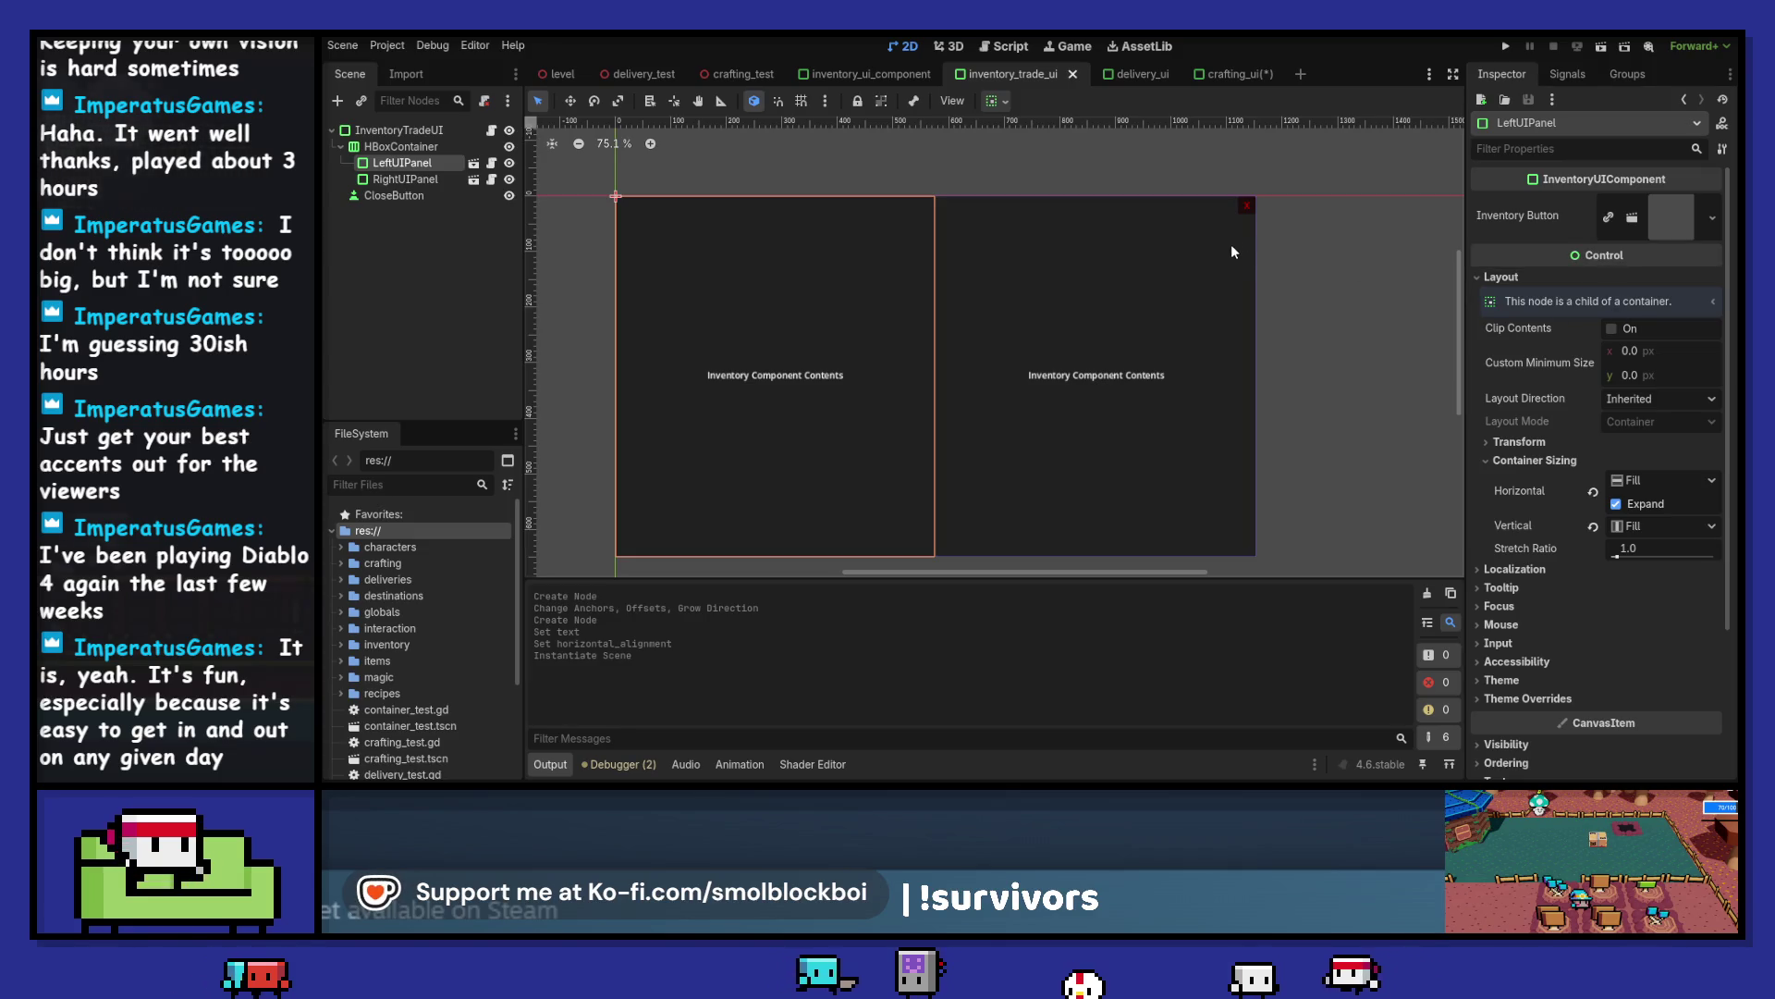
pyautogui.click(1245, 70)
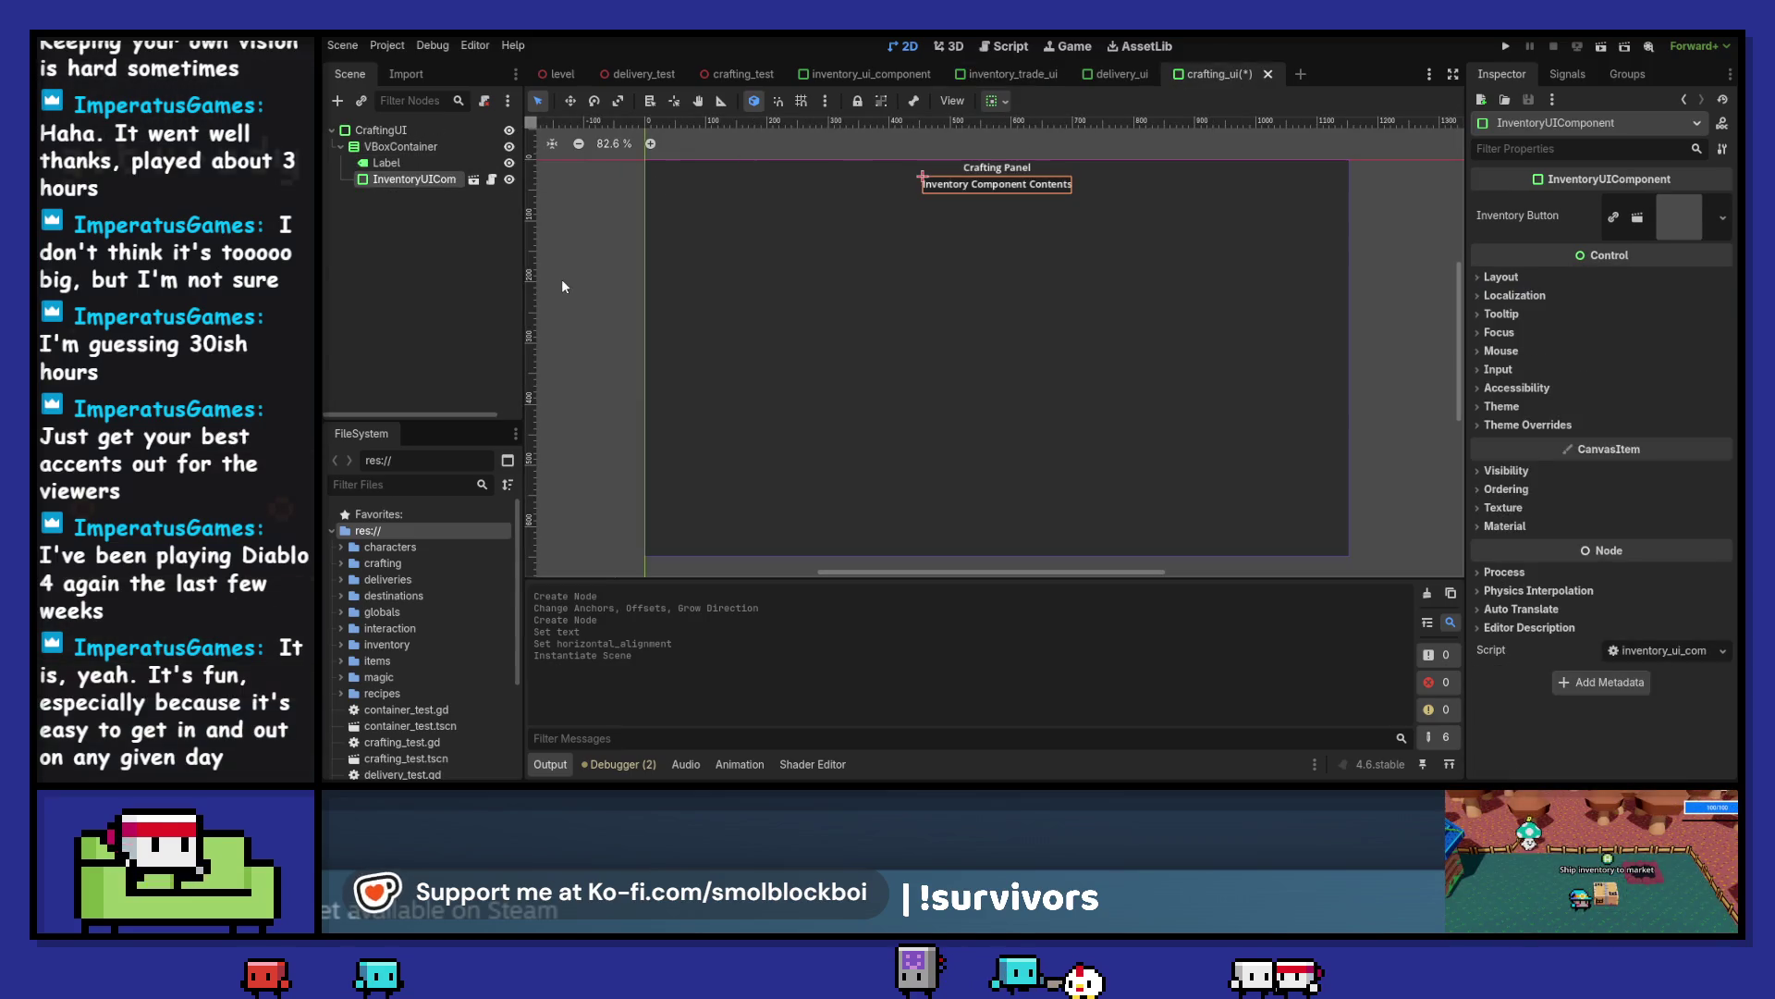
pyautogui.hotkey('ctrl', 's')
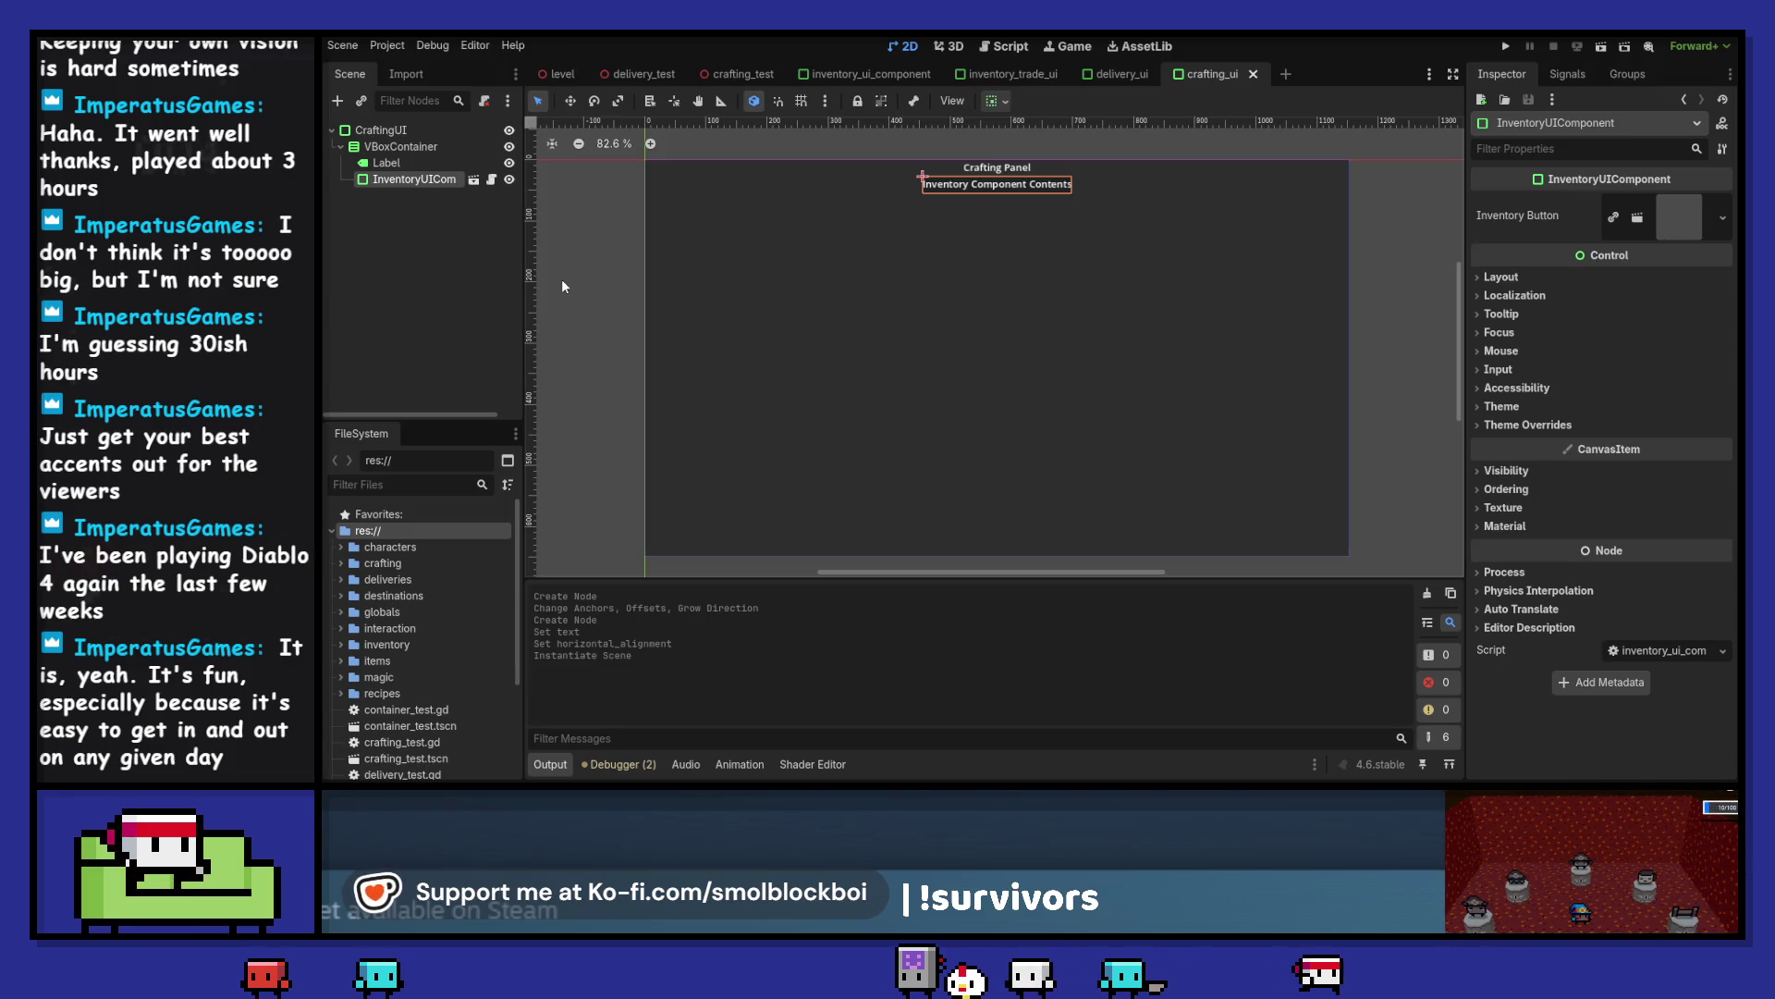
pyautogui.click(1121, 74)
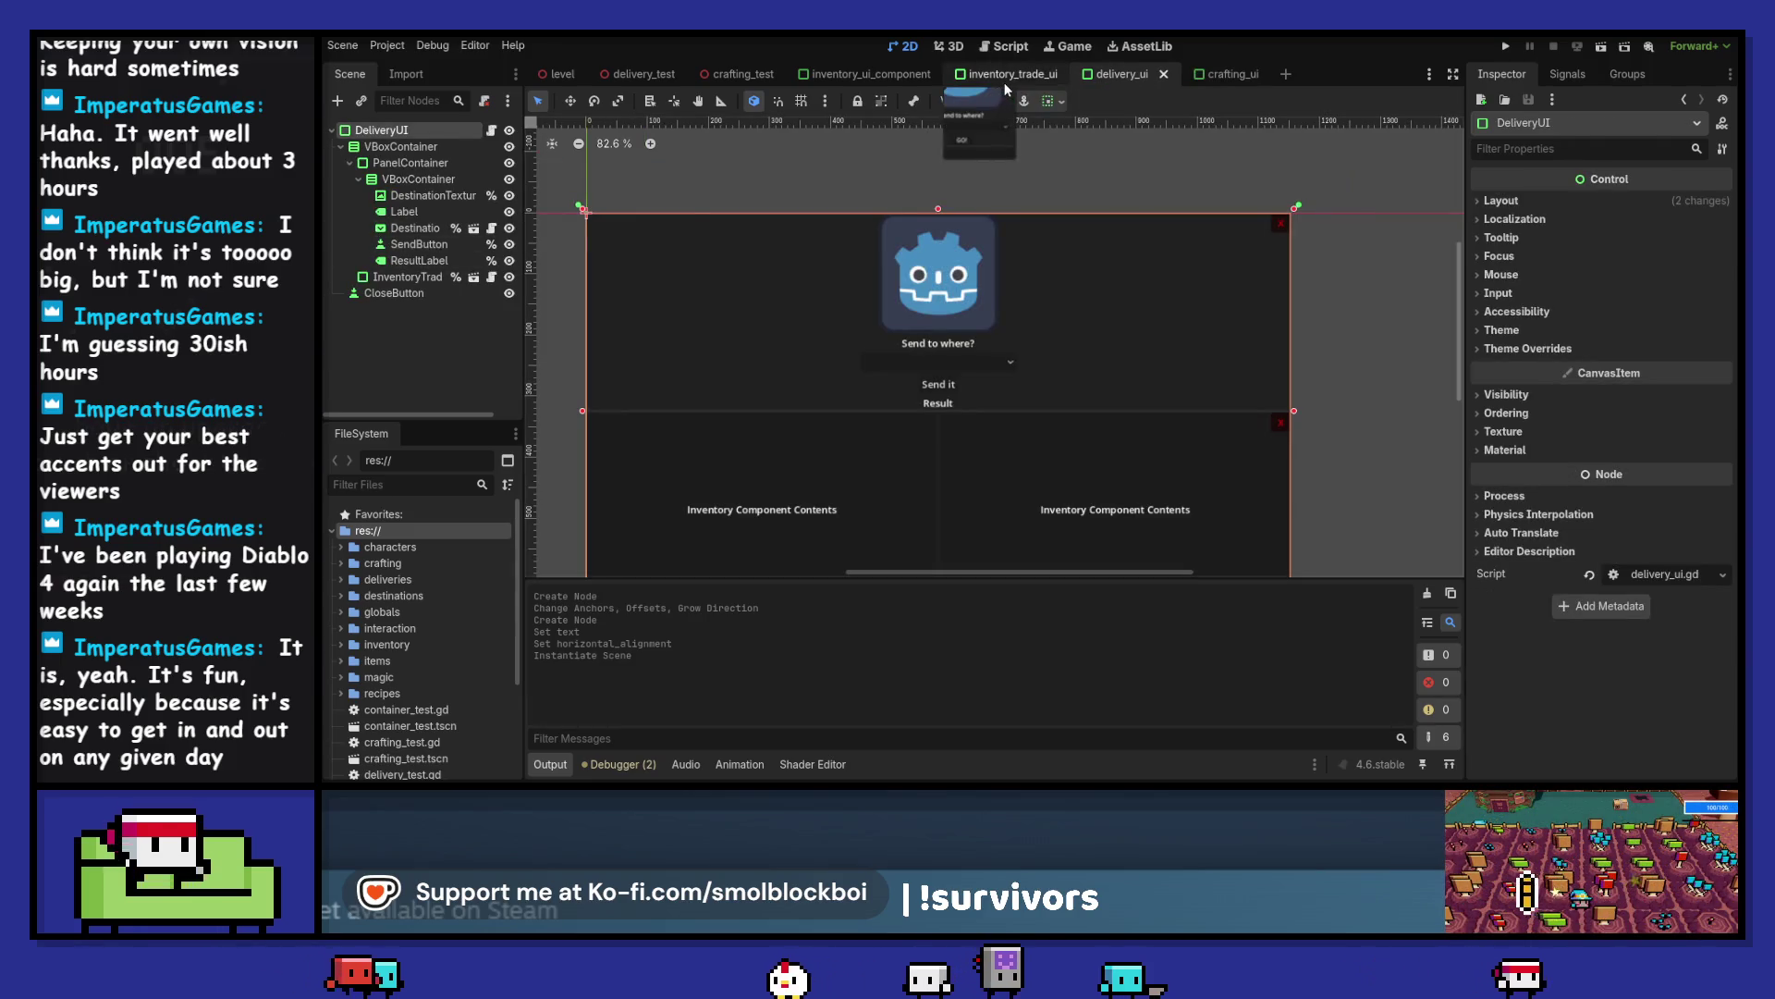
pyautogui.click(832, 74)
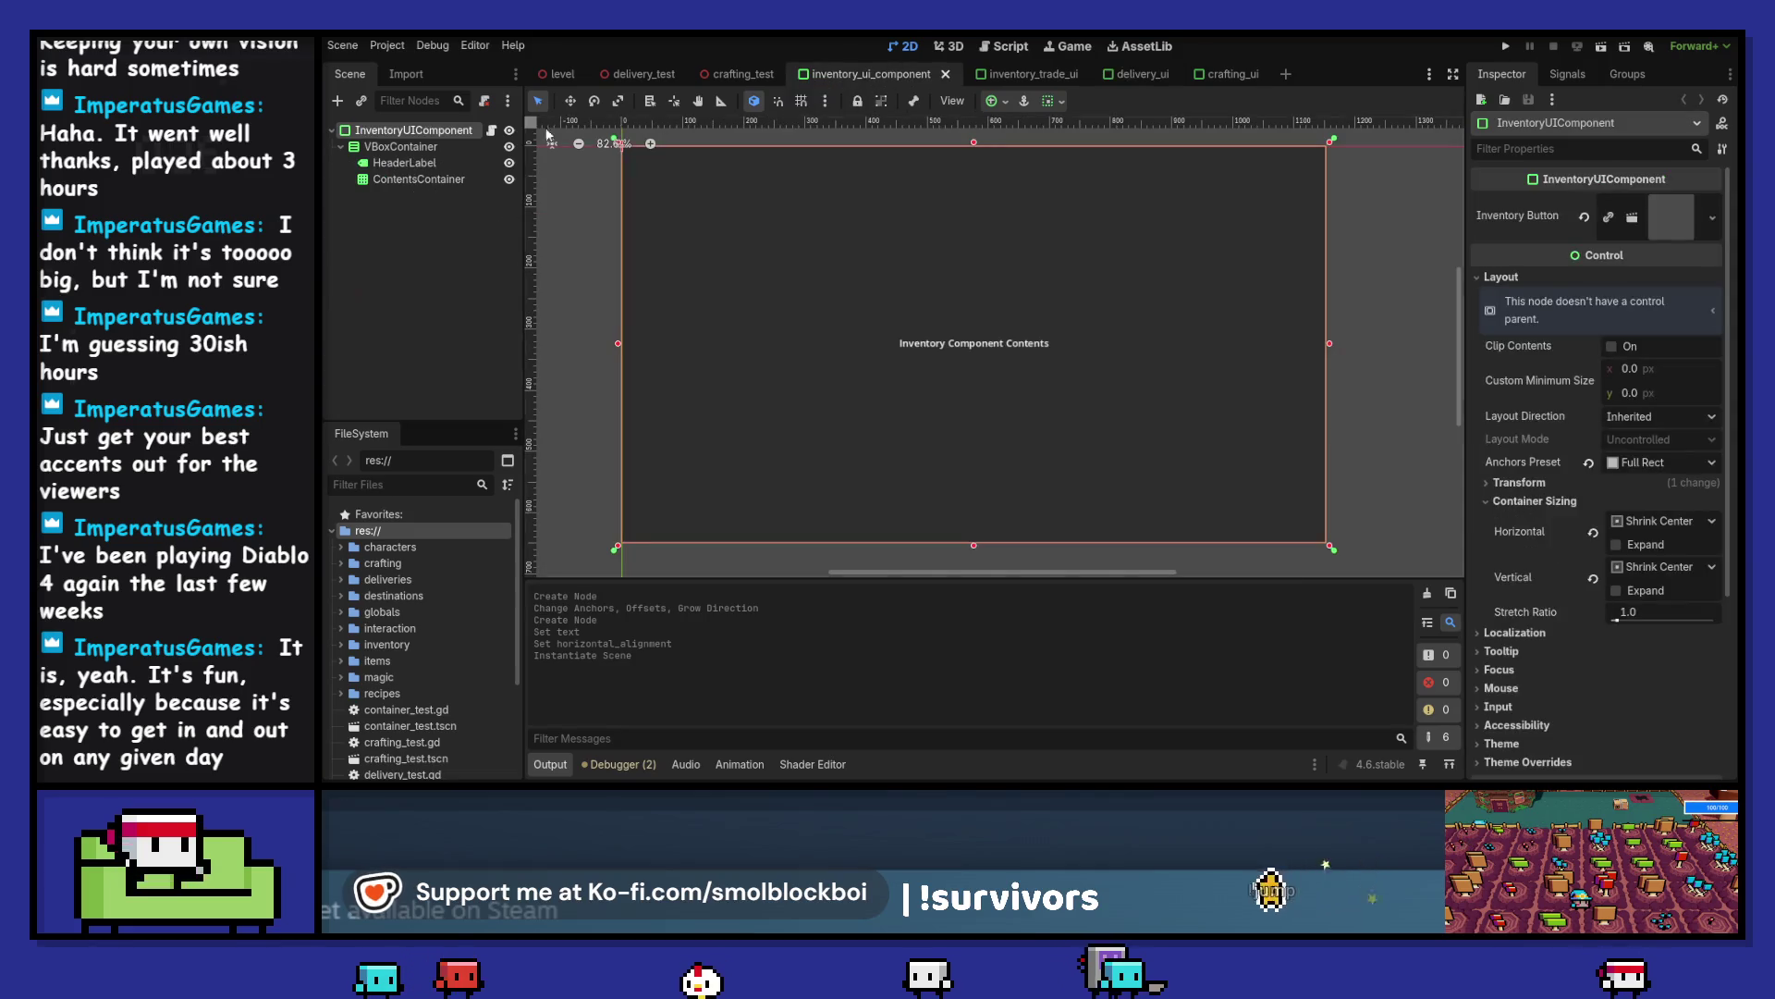
# - Open and read through the inventory_ui_component.gd script
pyautogui.click(493, 132)
pyautogui.scroll(5, 993, 355)
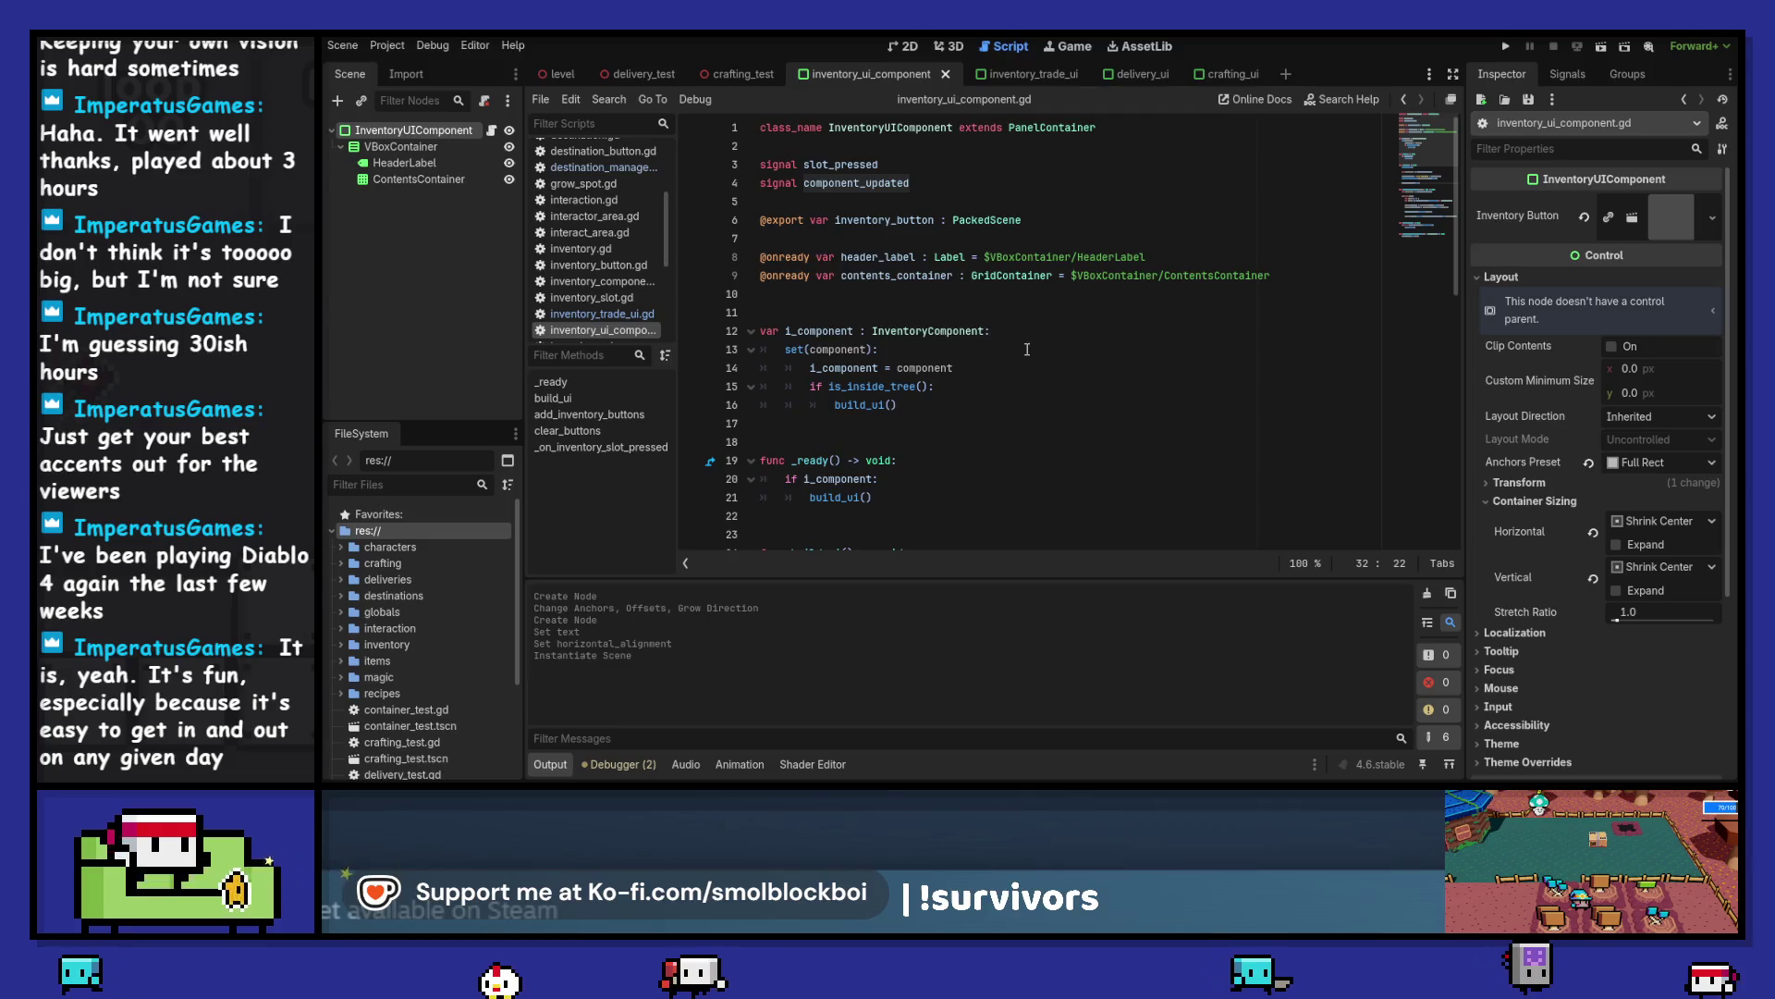
pyautogui.scroll(-1, 1027, 348)
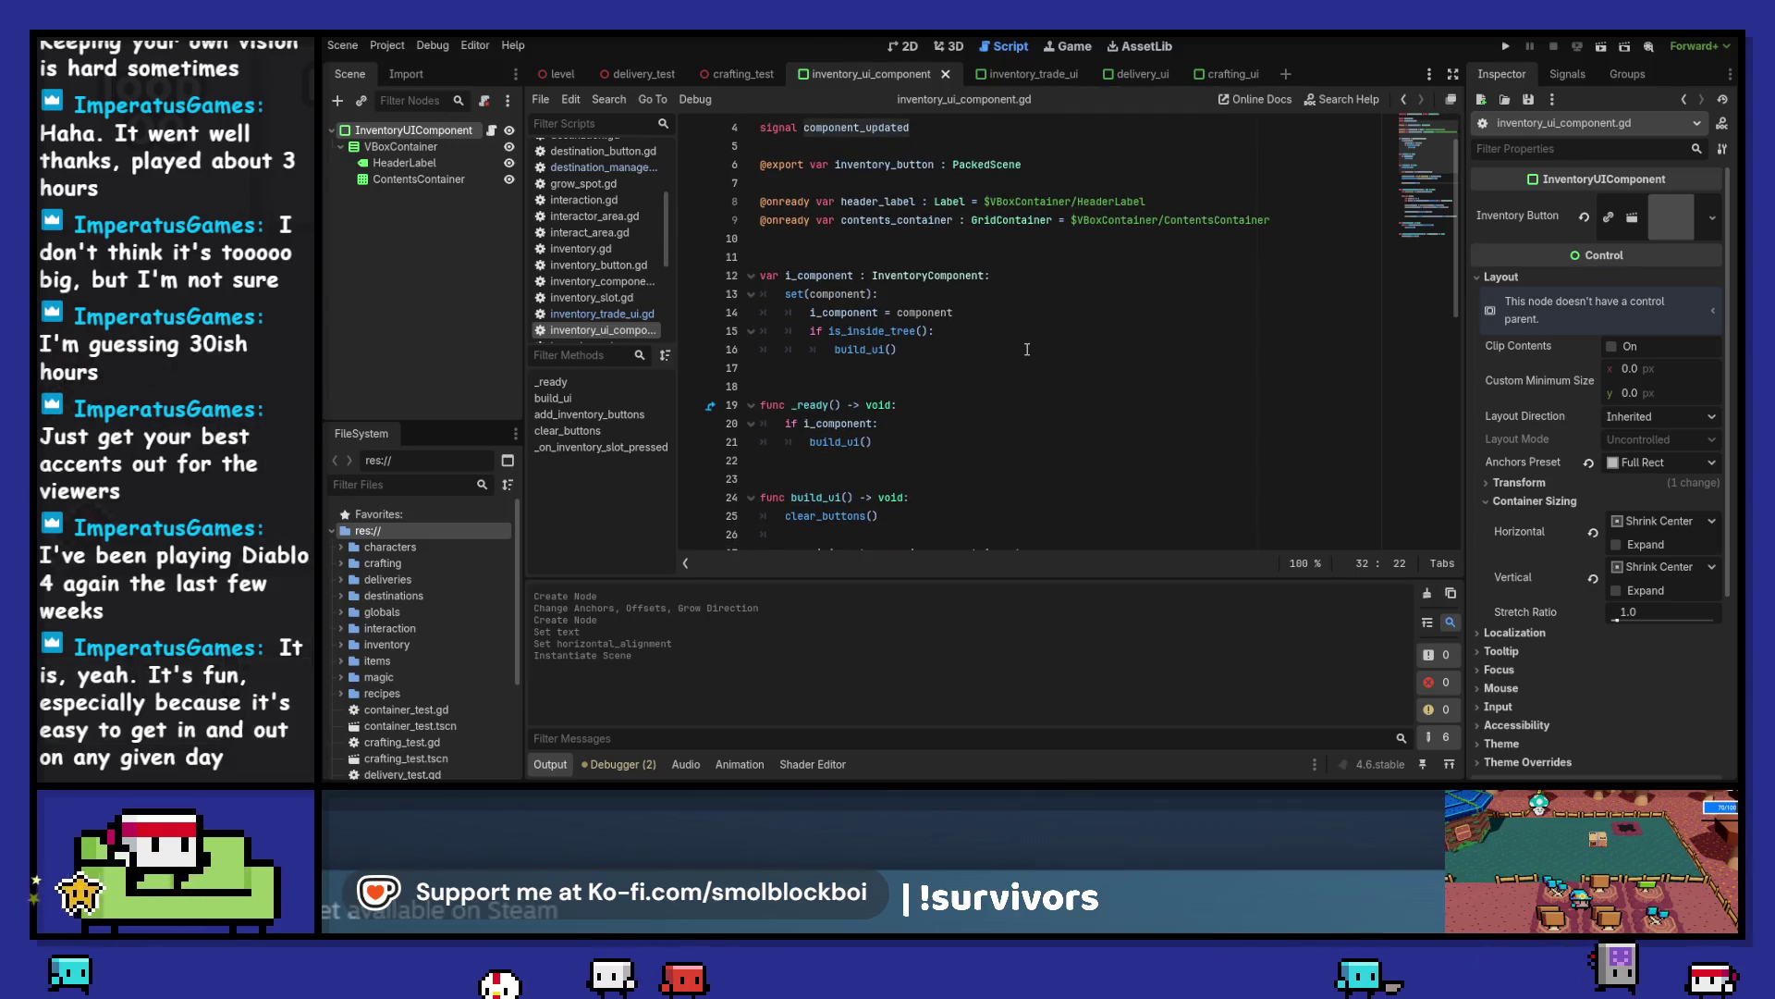
pyautogui.scroll(1, 1026, 349)
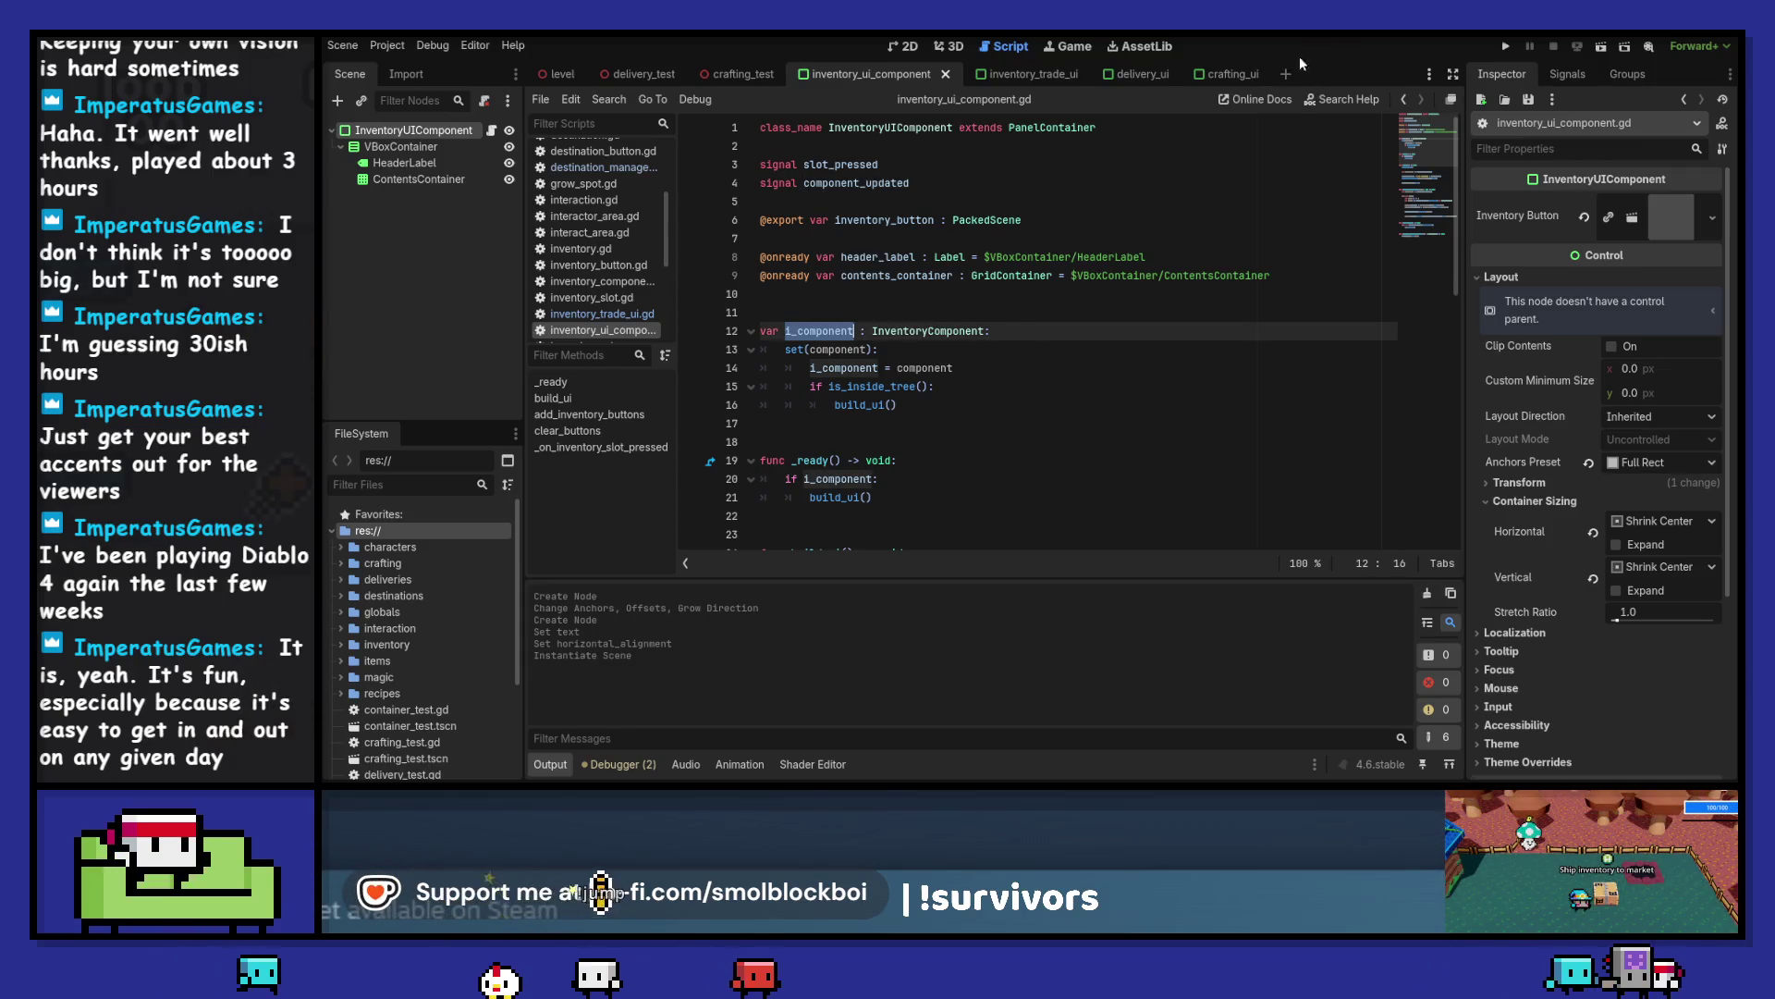
# - Return to the crafting_ui scene in the 2D view with CraftingUI selected
pyautogui.click(1226, 76)
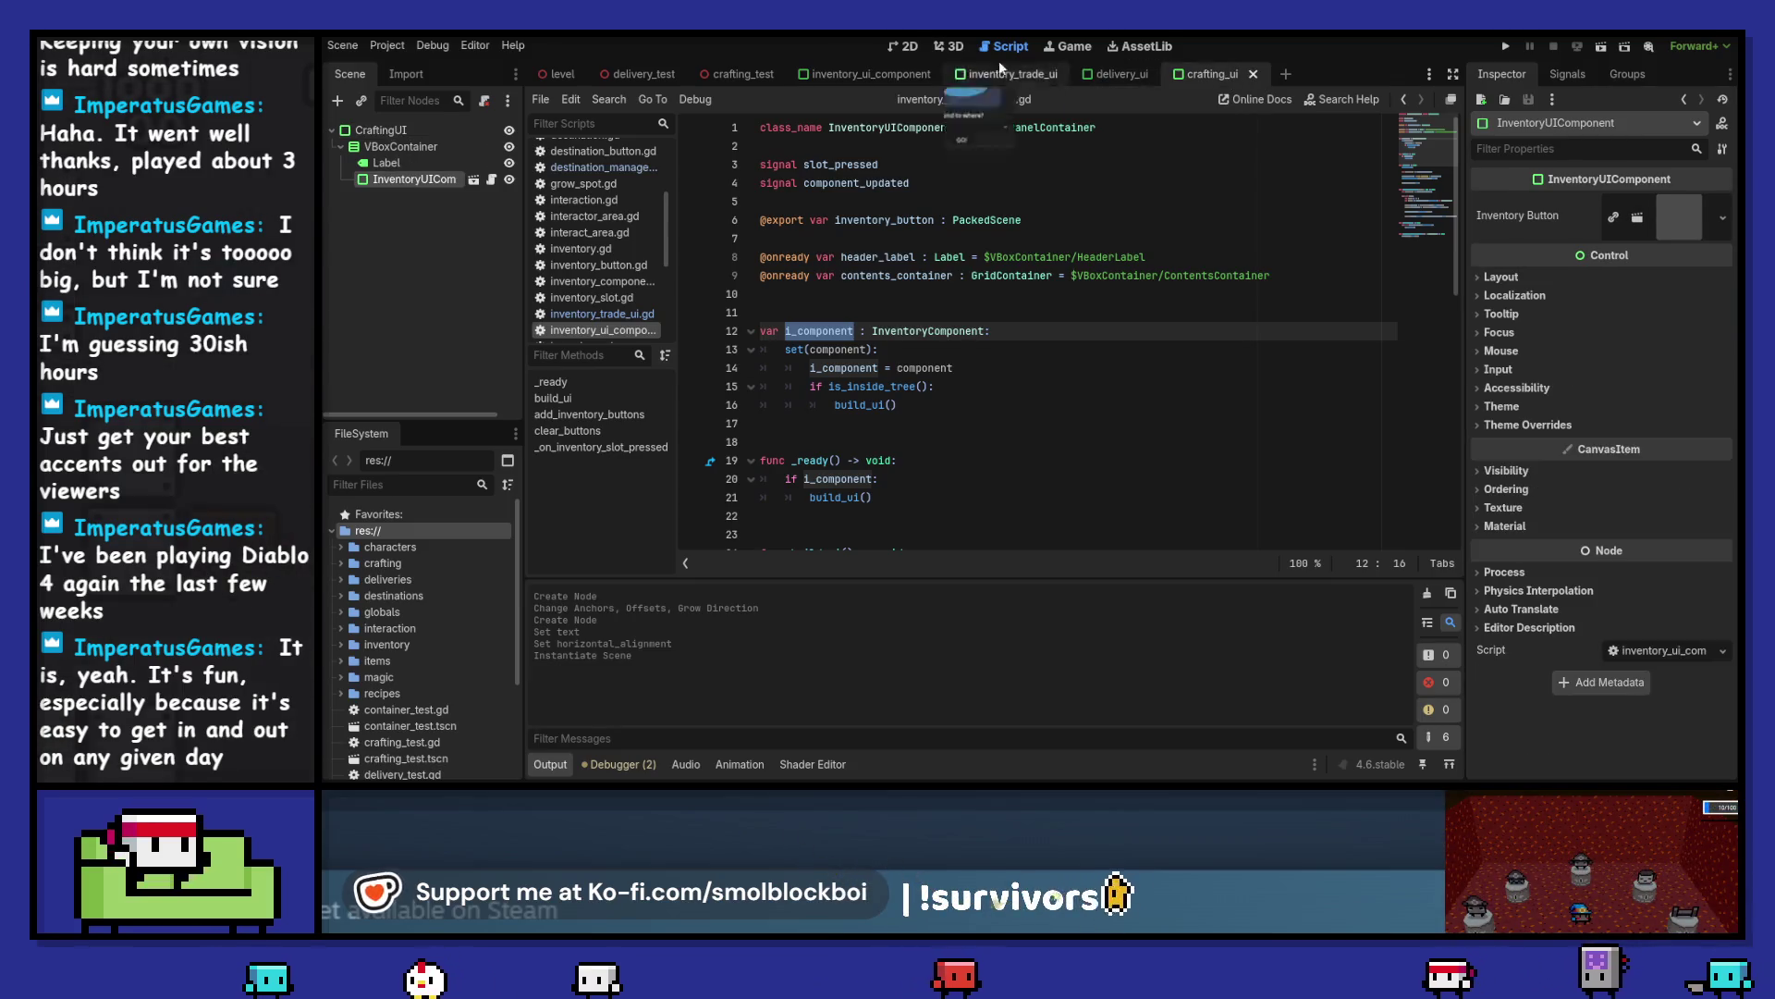
pyautogui.click(895, 49)
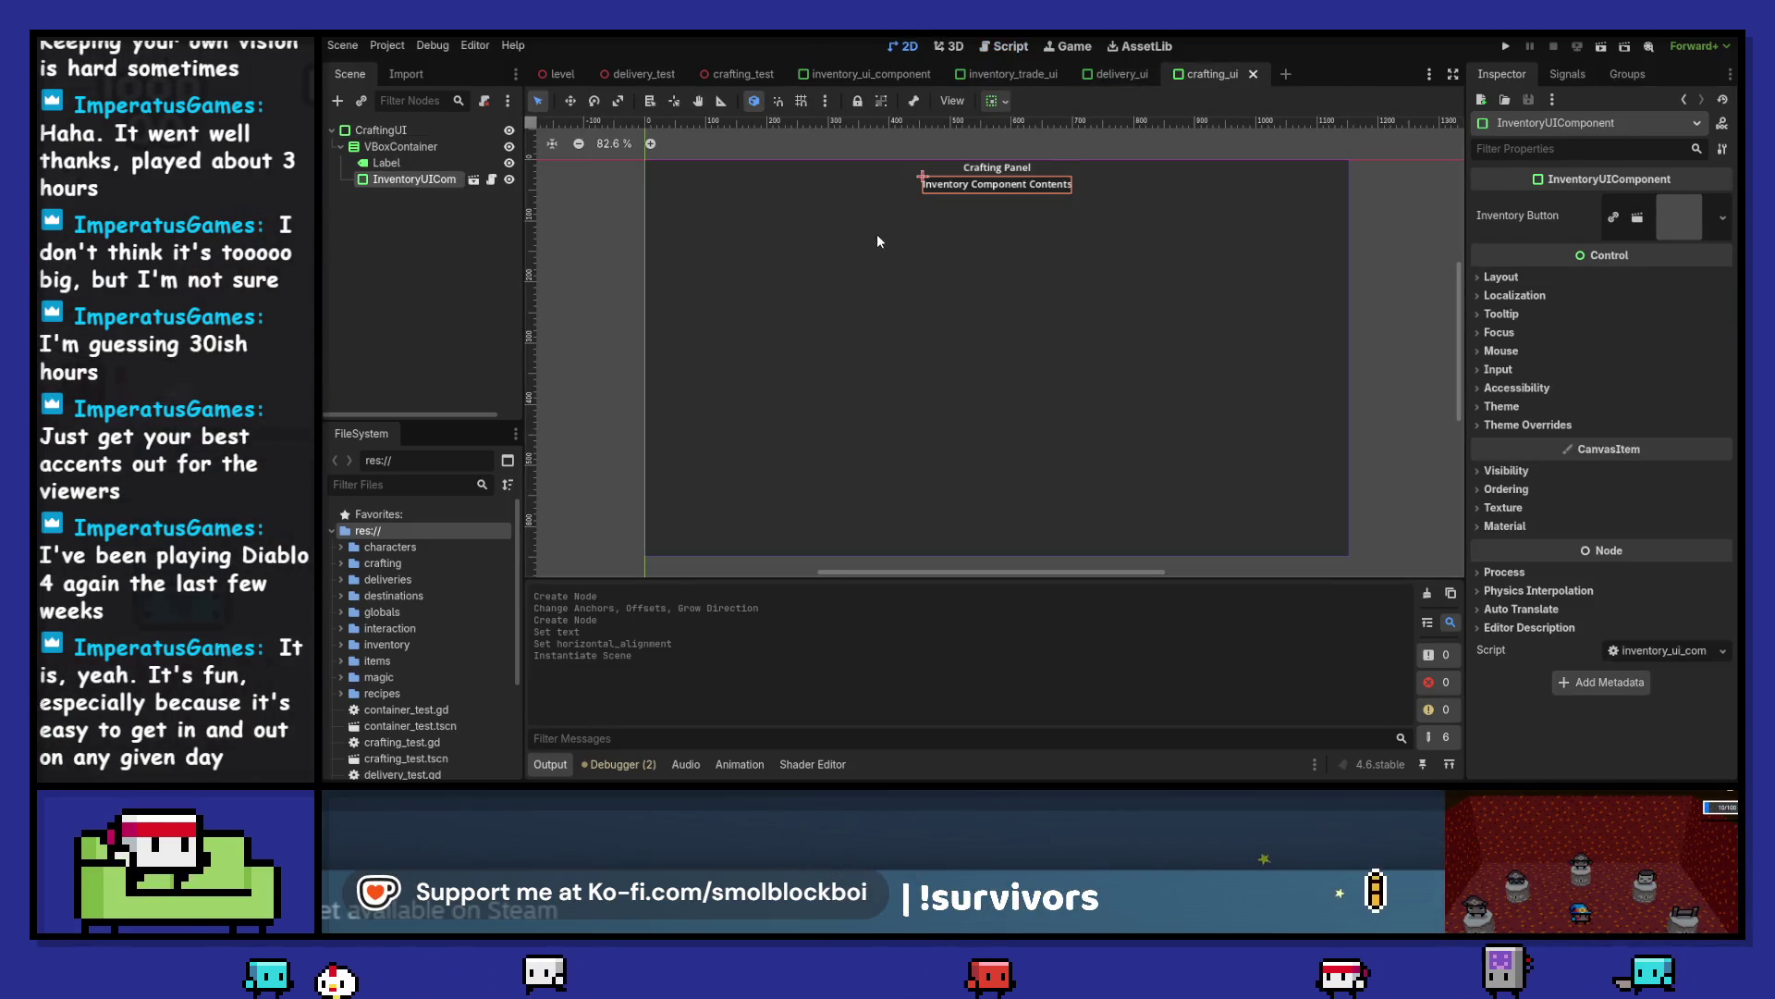
pyautogui.click(434, 131)
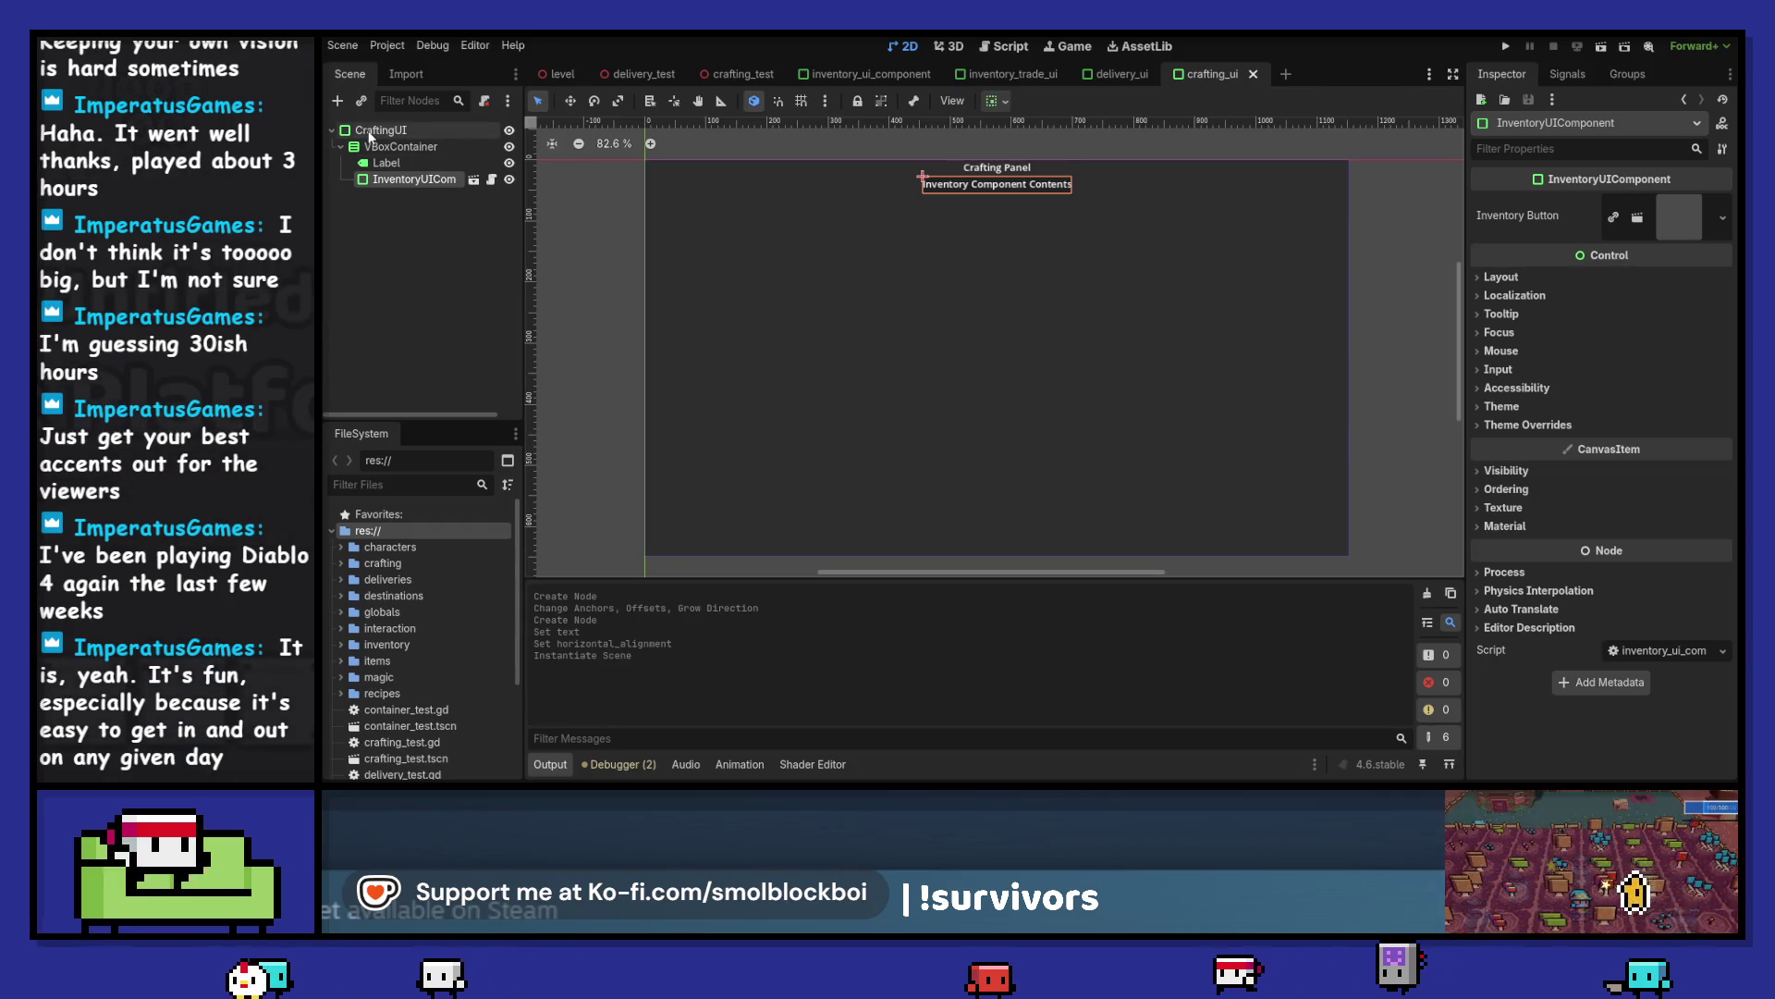
# - Attach a new crafting_ui.gd script to the CraftingUI node and add a line below extends
pyautogui.click(485, 100)
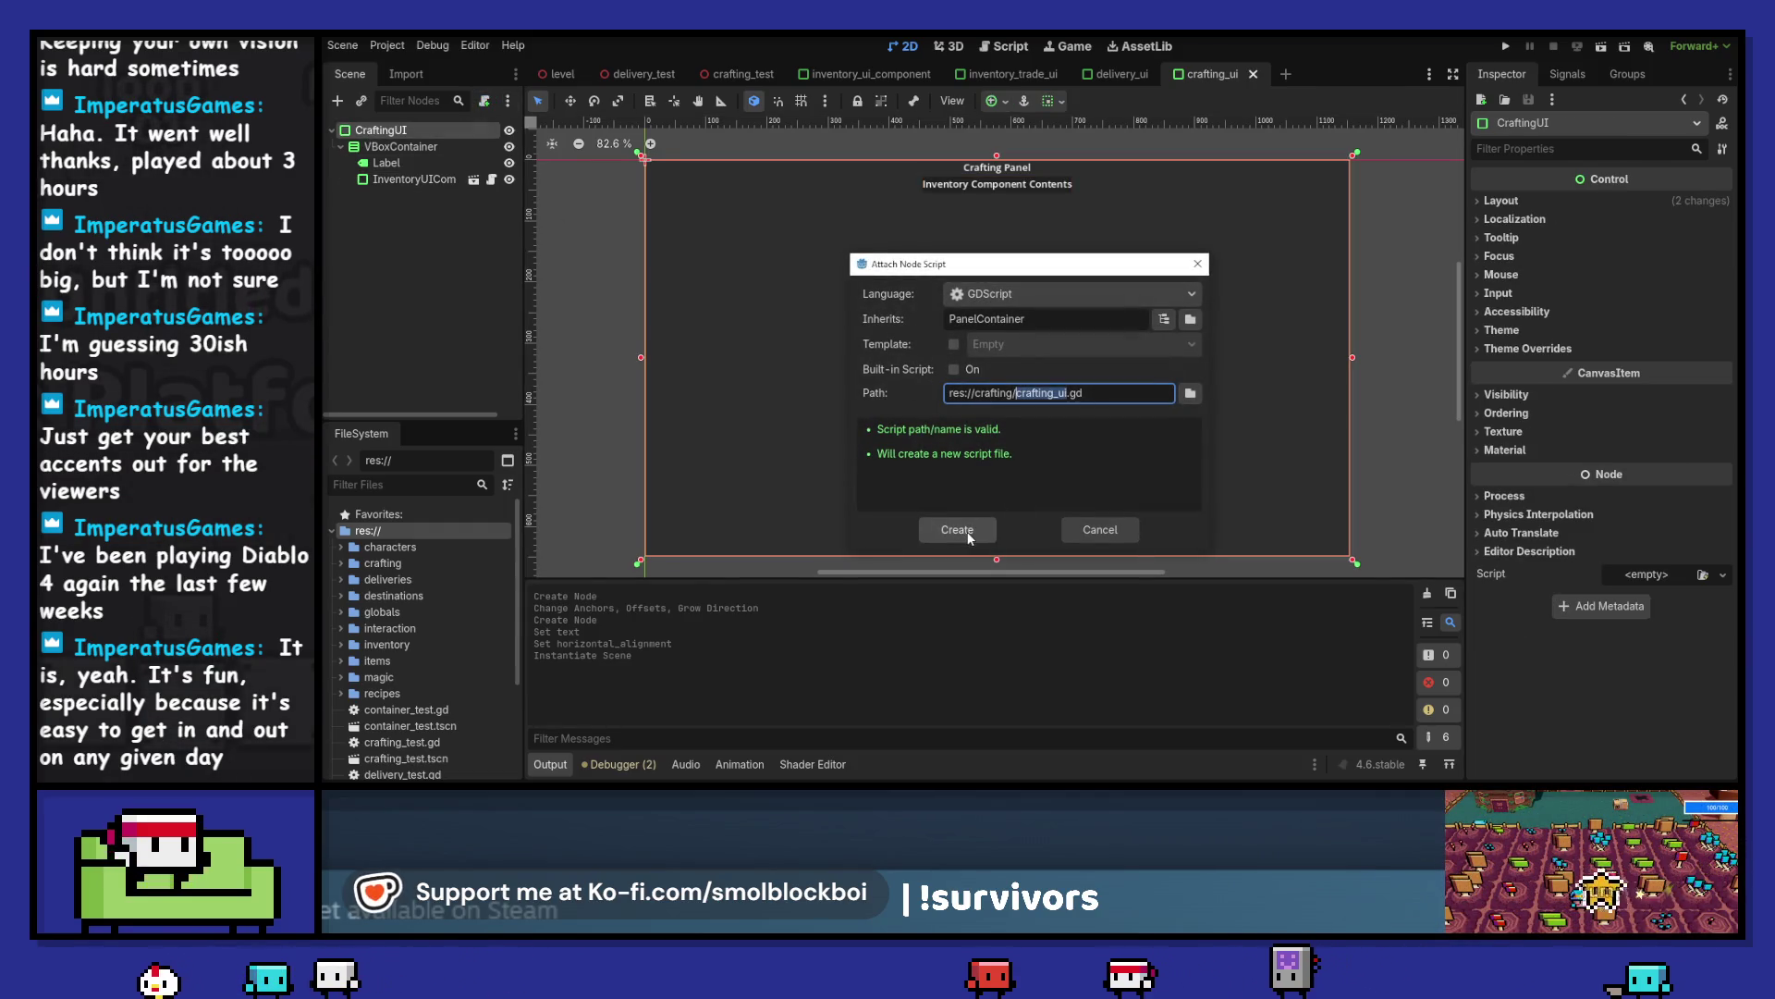
pyautogui.click(962, 529)
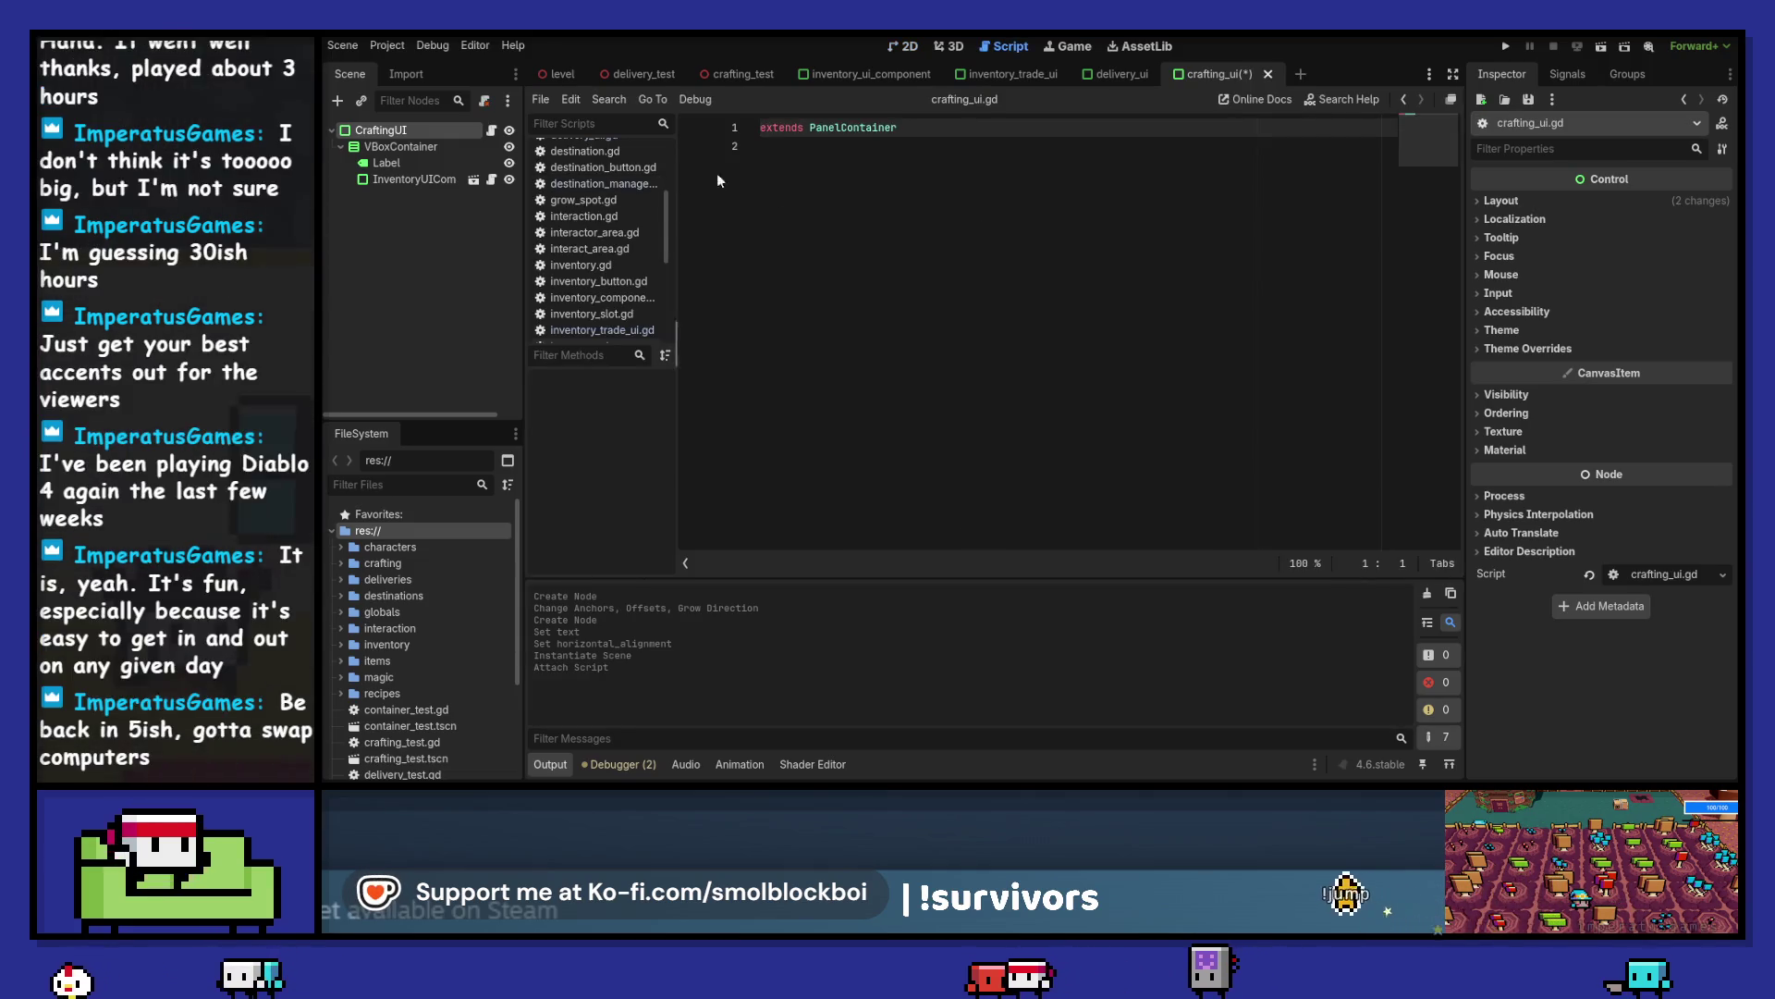
pyautogui.click(945, 280)
pyautogui.press('Return')
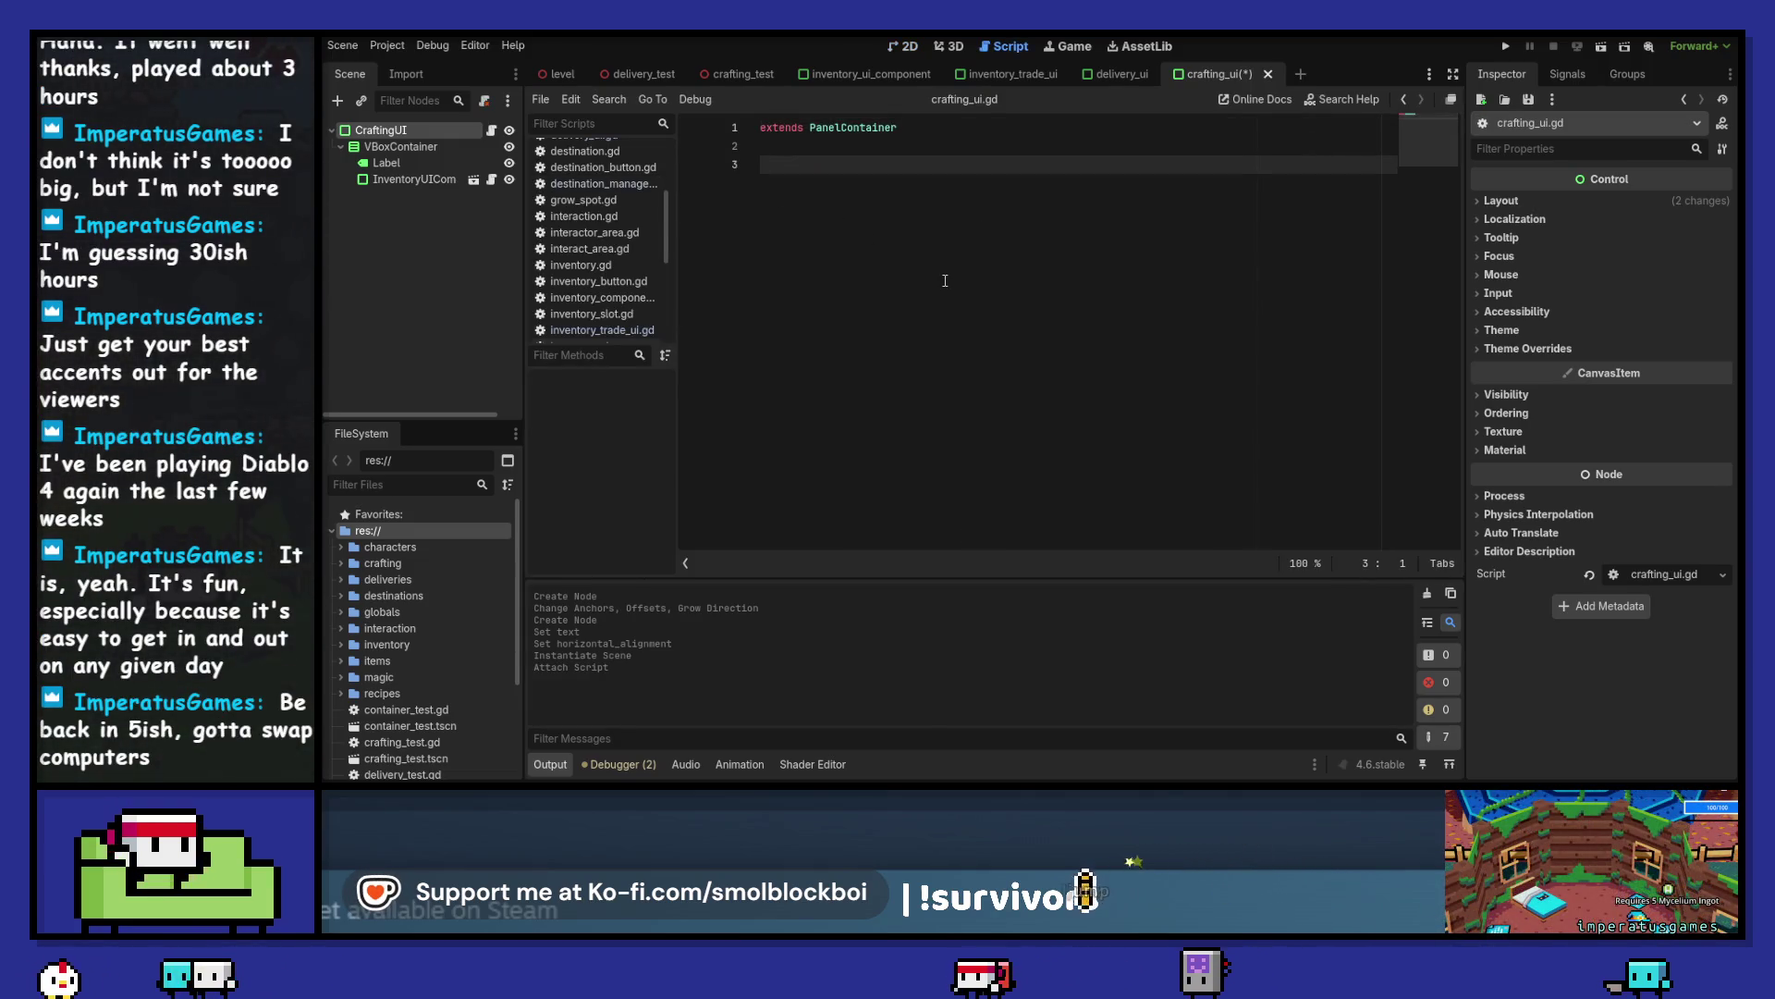
pyautogui.click(418, 179)
pyautogui.rightClick(403, 180)
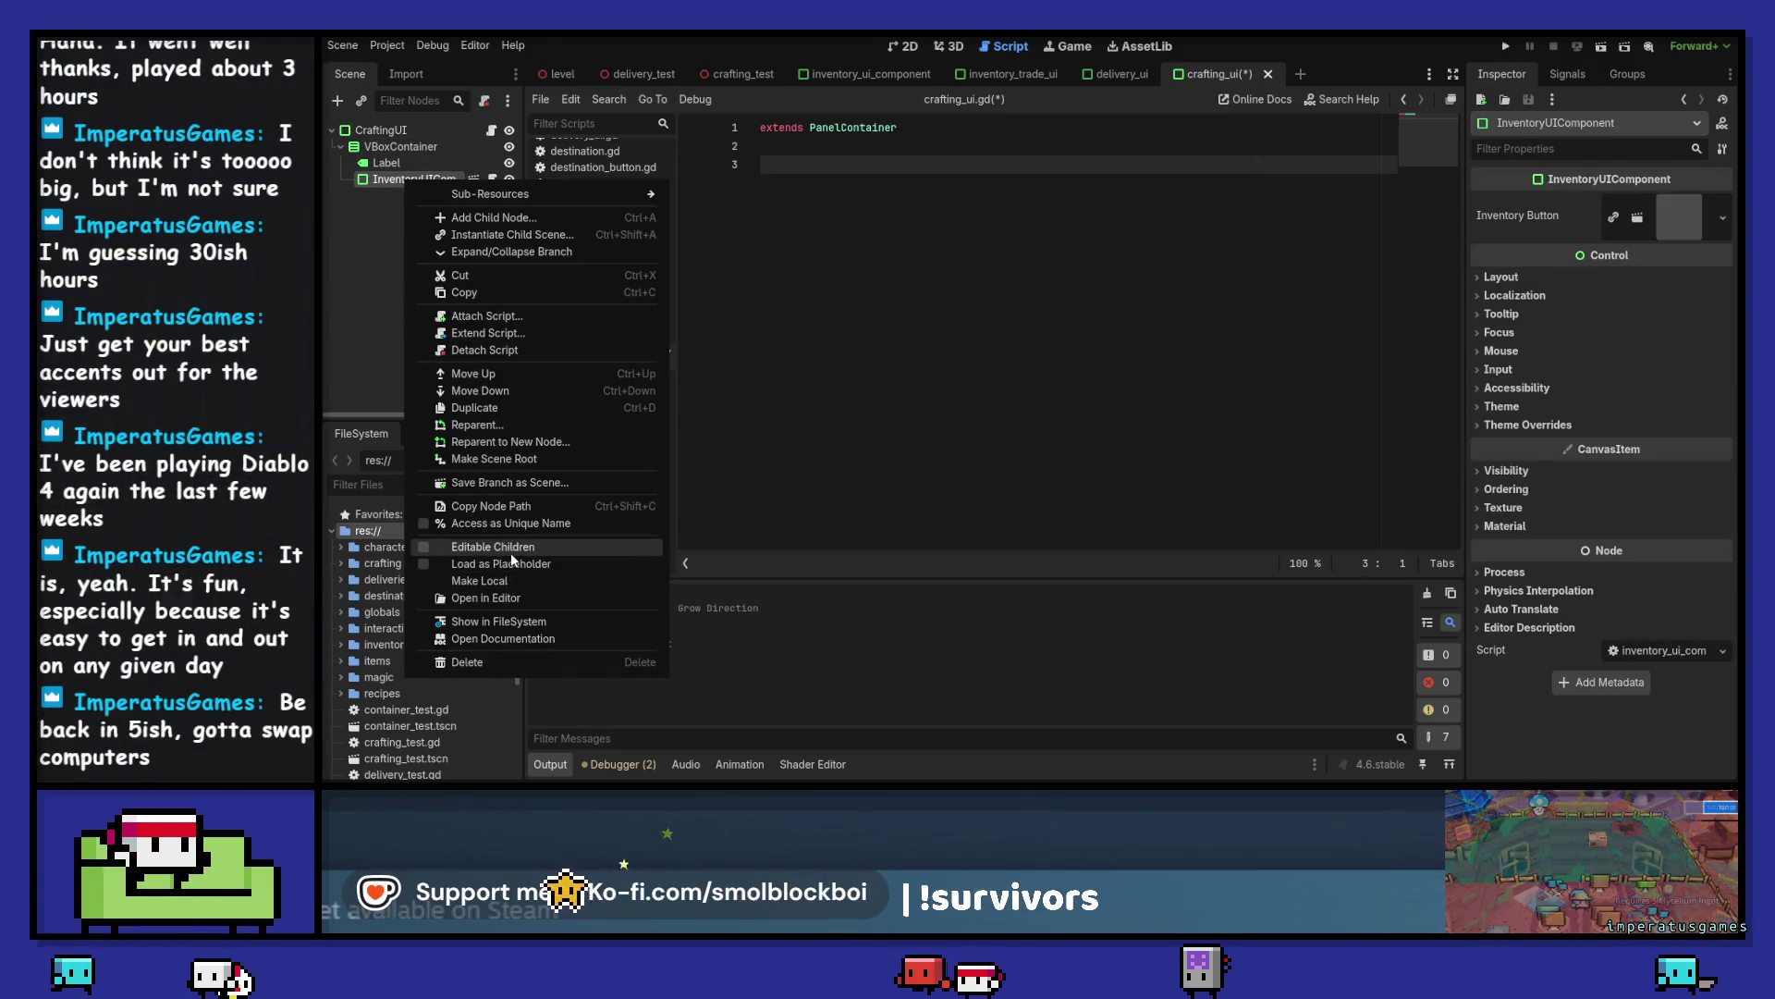
pyautogui.click(504, 522)
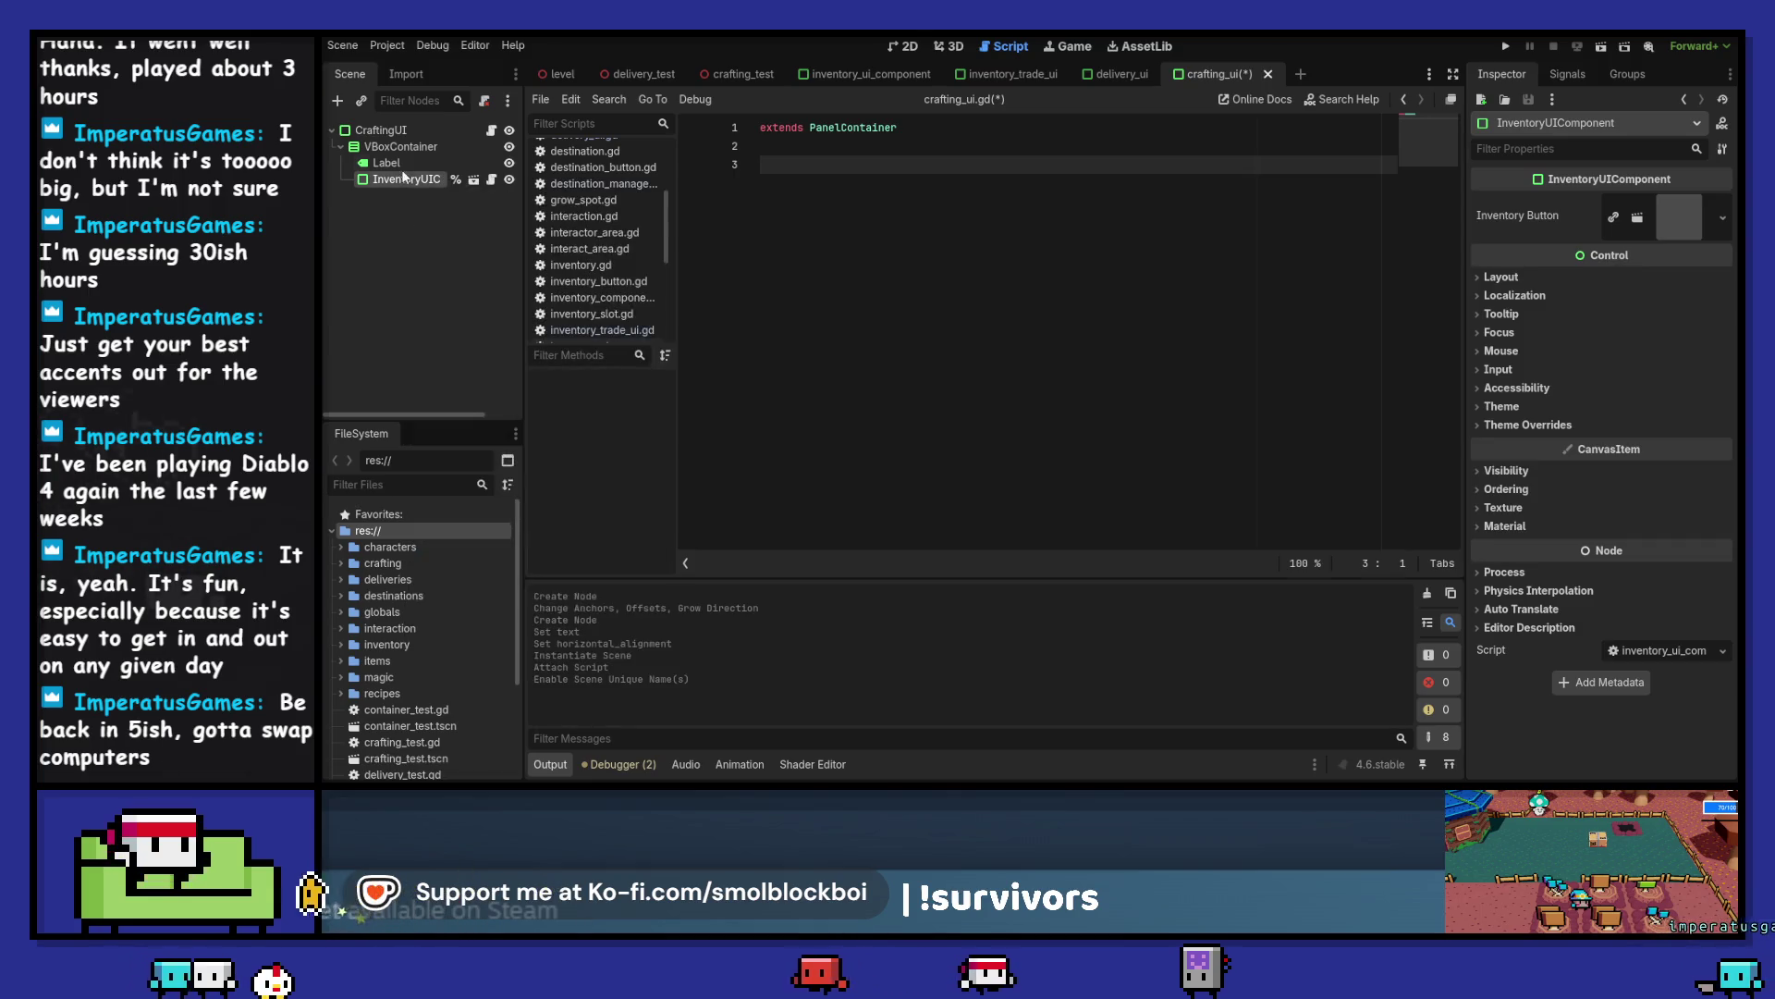
pyautogui.moveTo(404, 178); pyautogui.dragTo(918, 192)
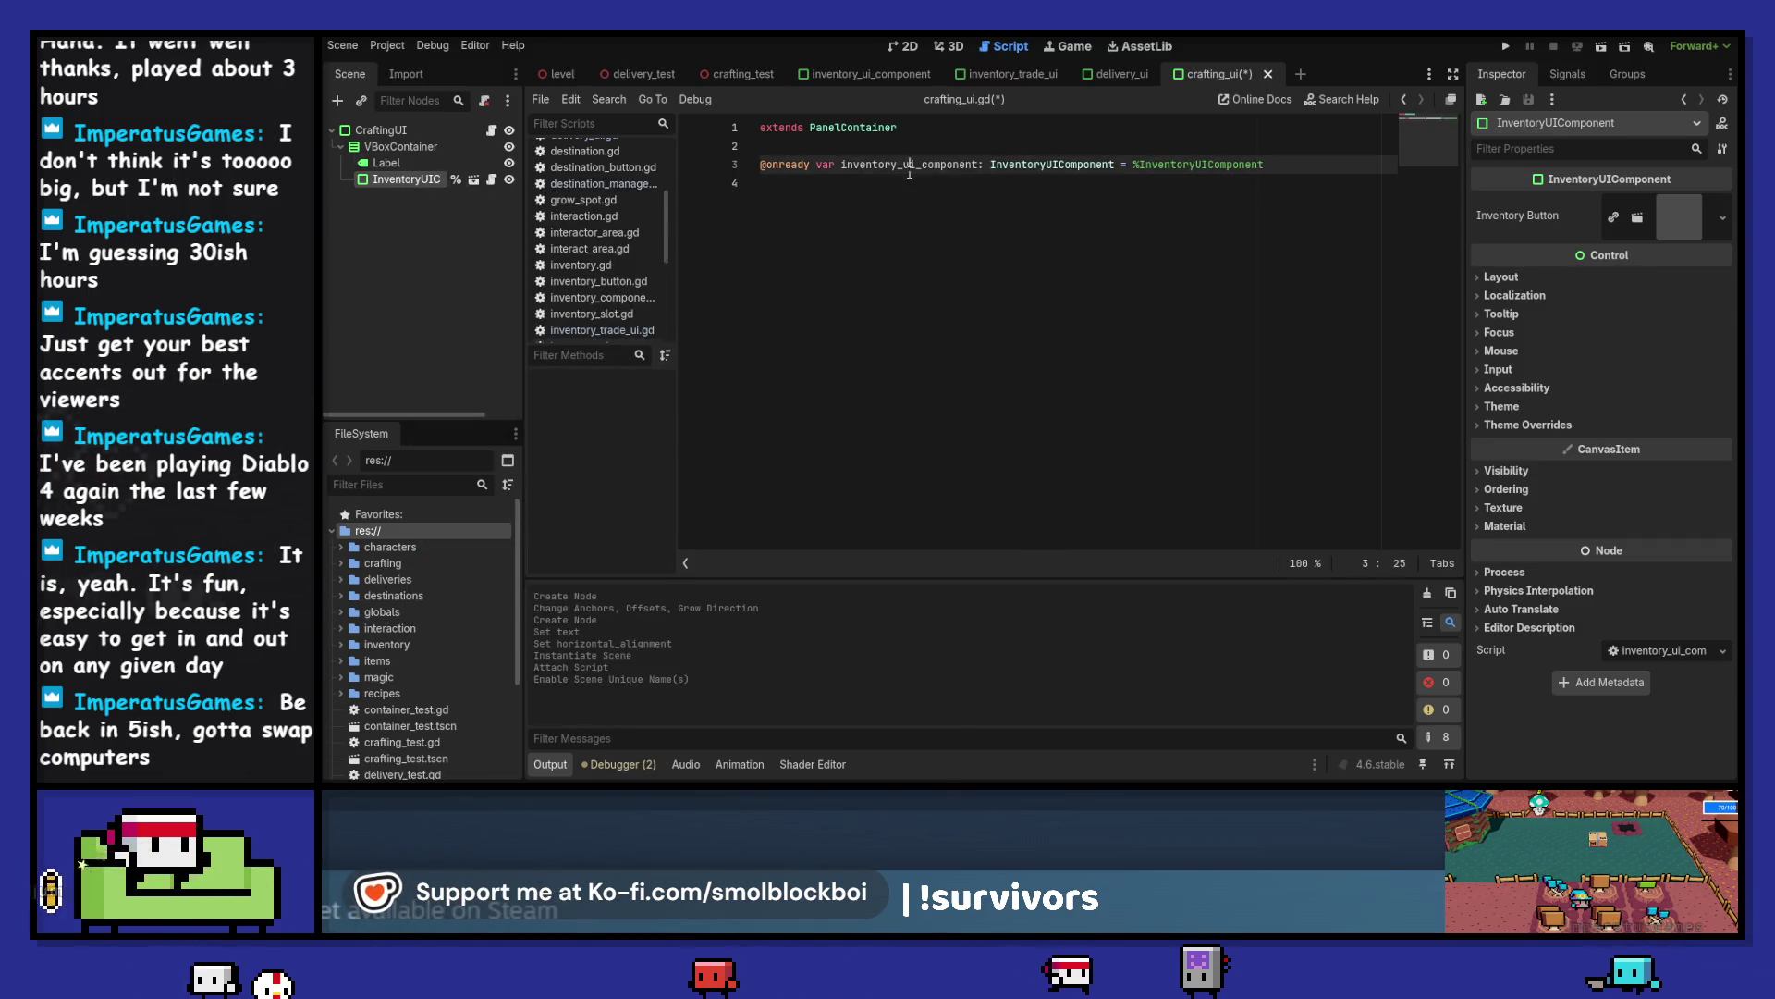
pyautogui.hotkey('ctrl', 'z')
pyautogui.hotkey('ctrl', 'shift', 'z')
# - Write a _ready function that accesses inventory_ui_component.i_component
pyautogui.press('Return')
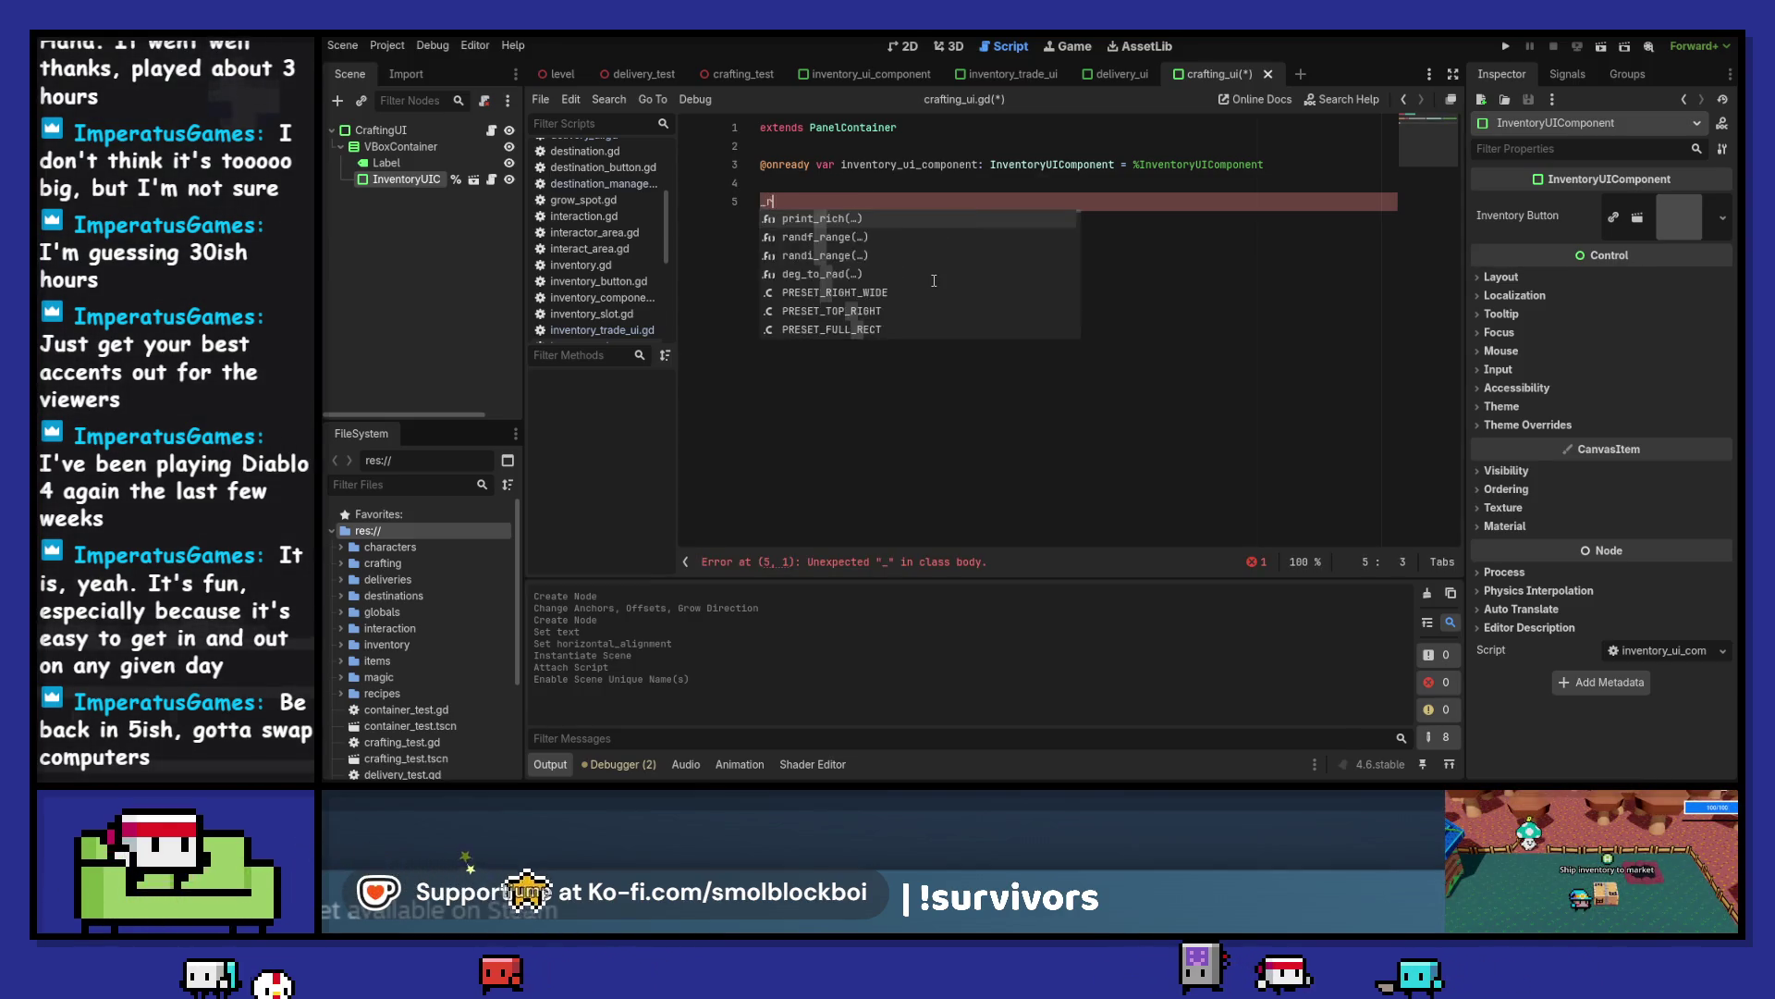
pyautogui.write('ready')
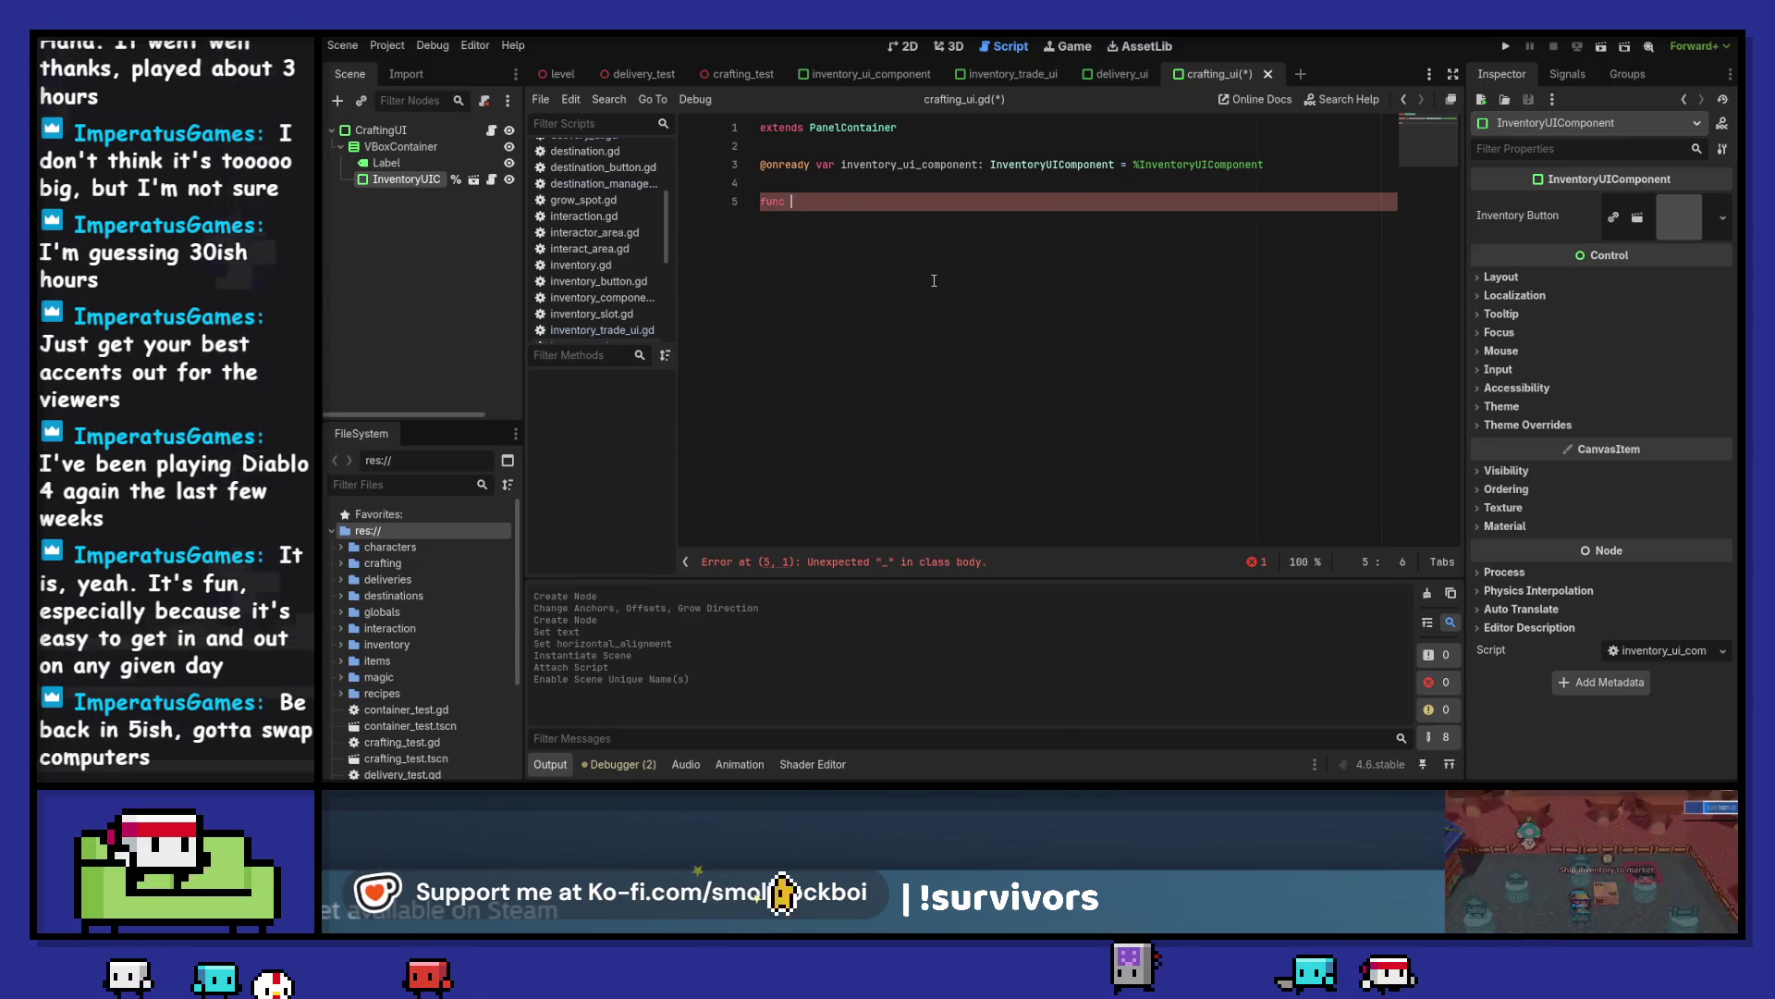
pyautogui.press('Return')
pyautogui.press('Return')
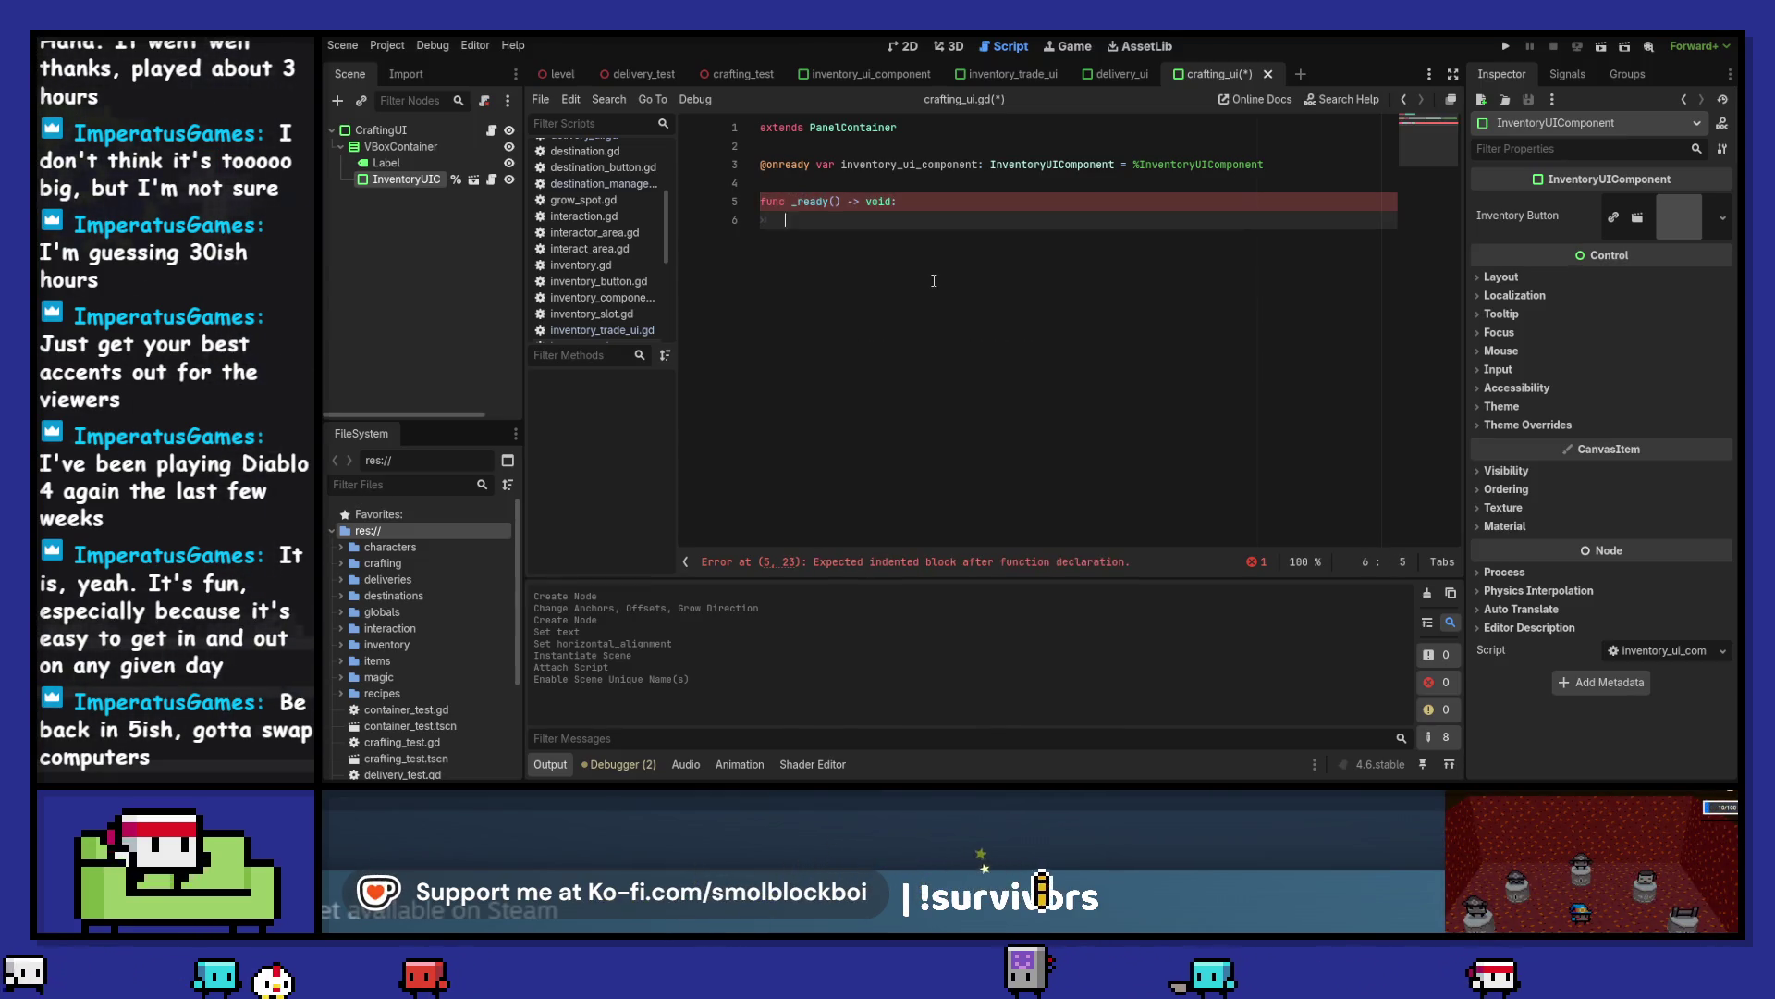
pyautogui.write('inven')
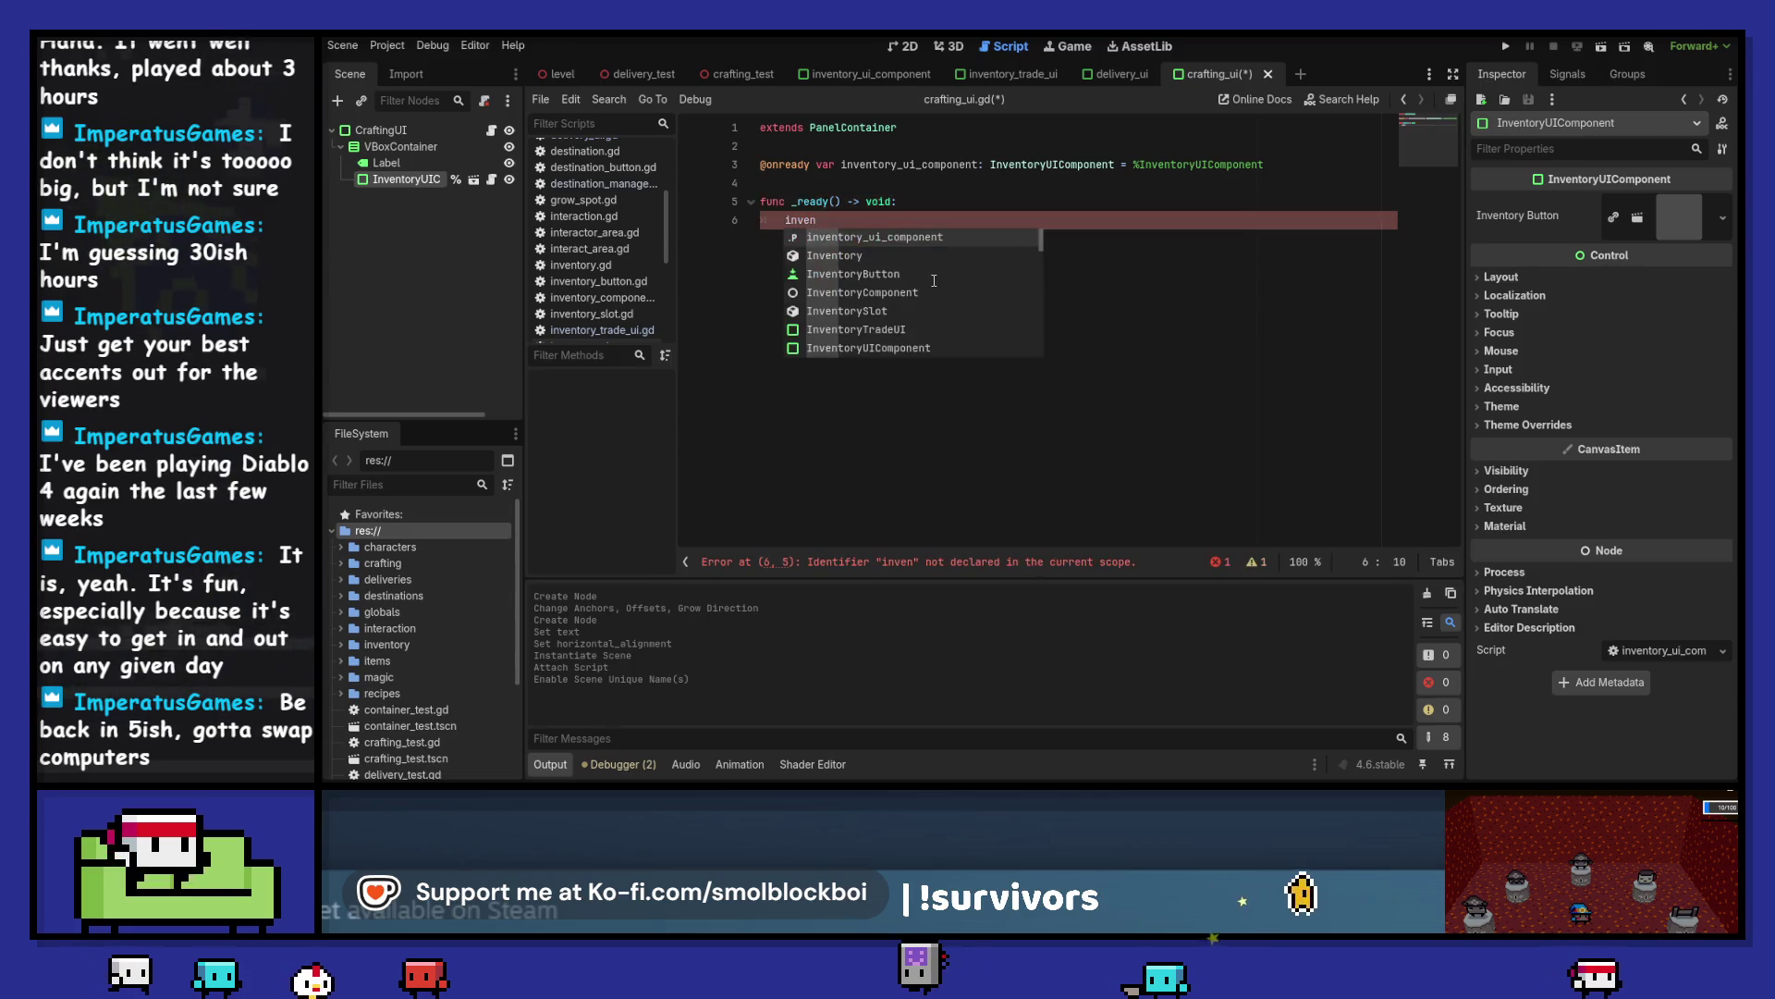
pyautogui.press('Return')
pyautogui.write('.inventory_ui_component')
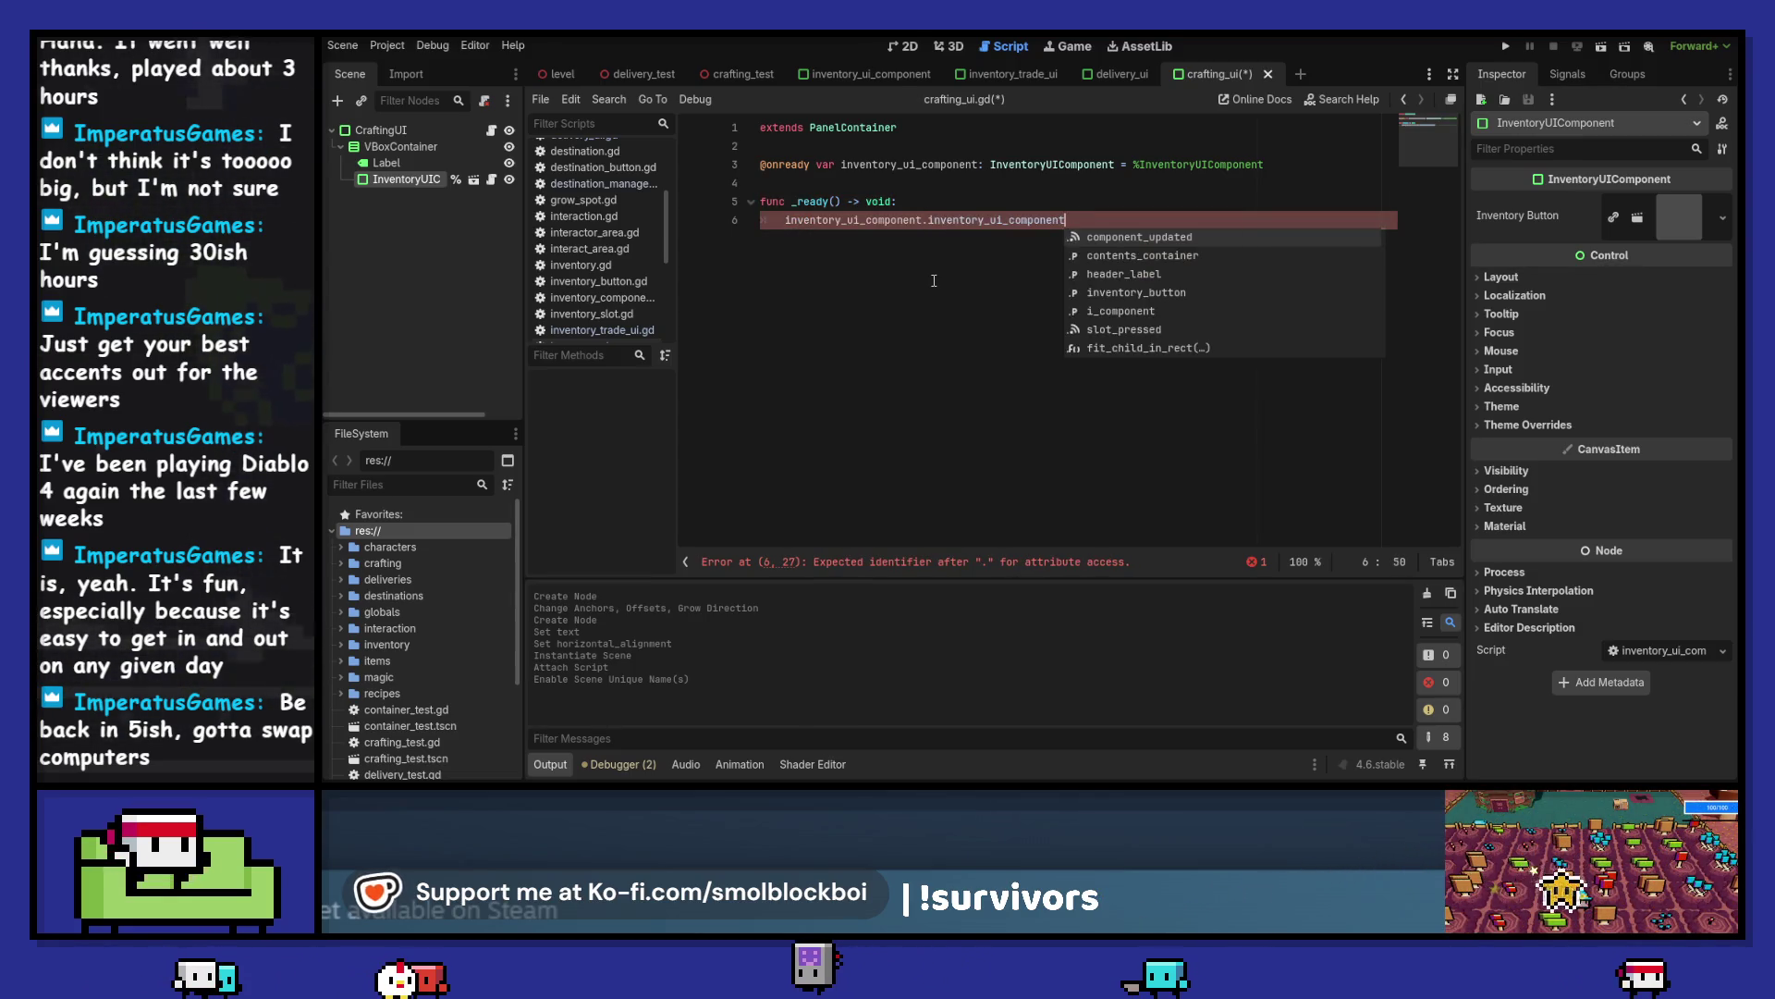
pyautogui.press('Down')
pyautogui.press('Down')
pyautogui.press('Down')
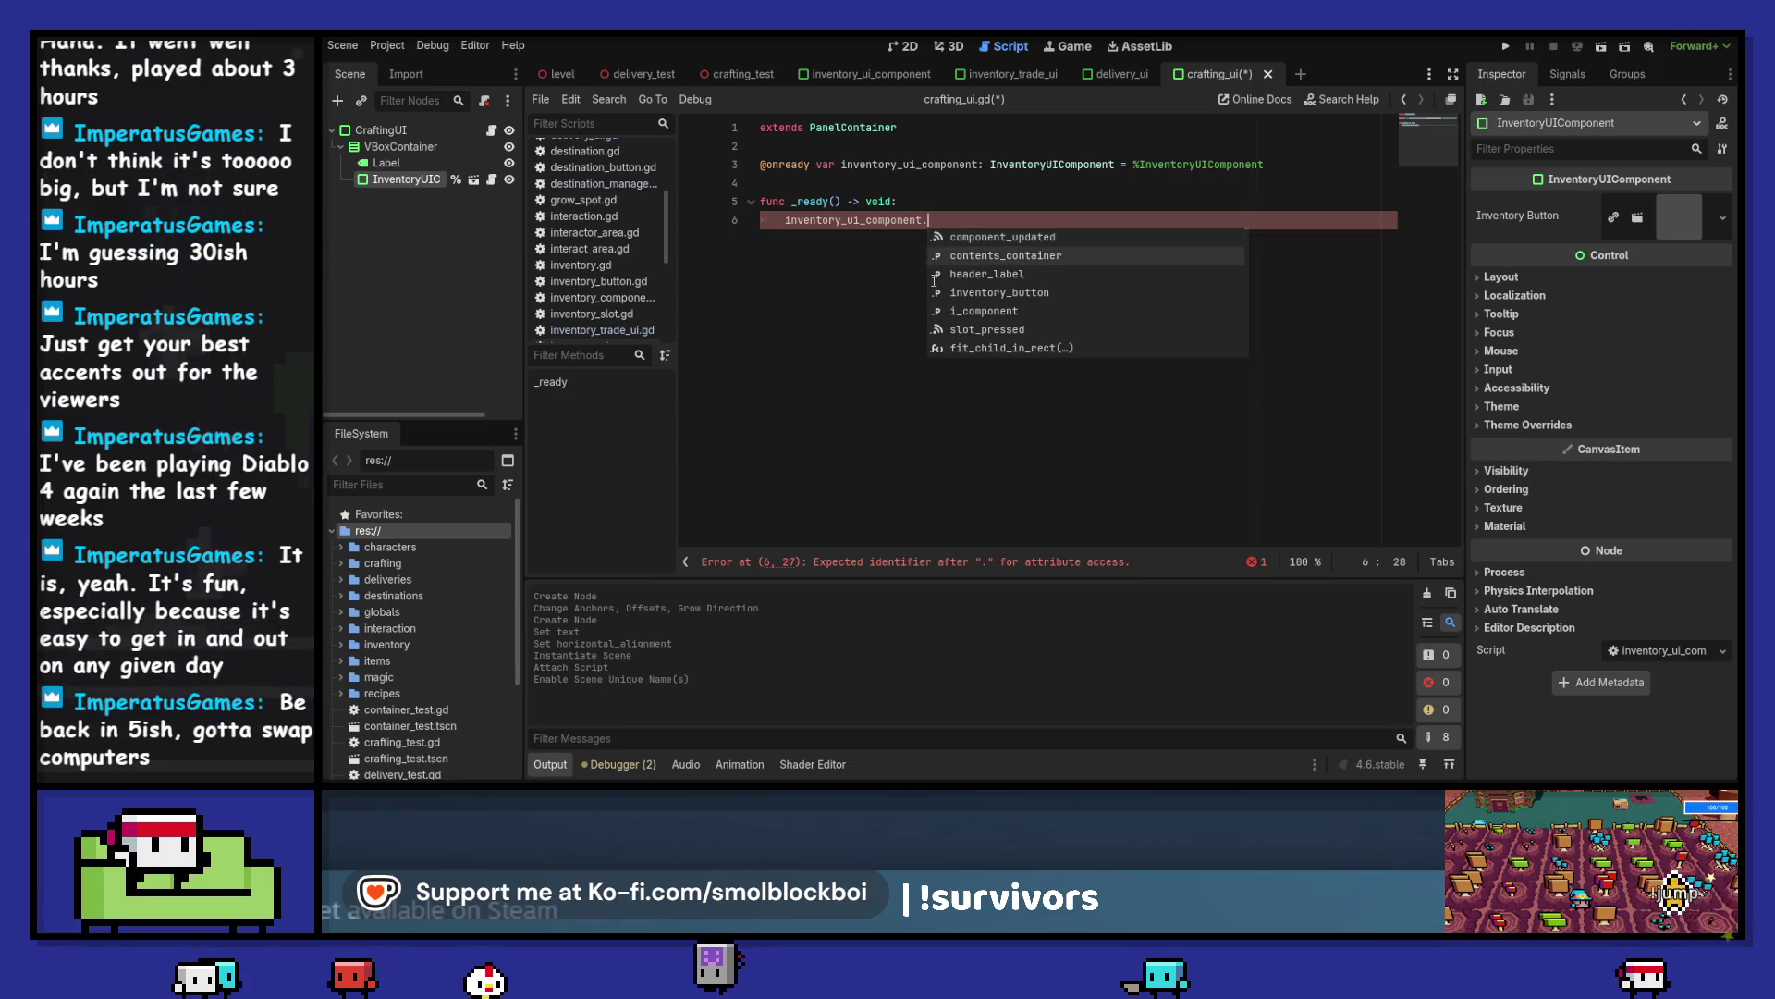
pyautogui.press('Return')
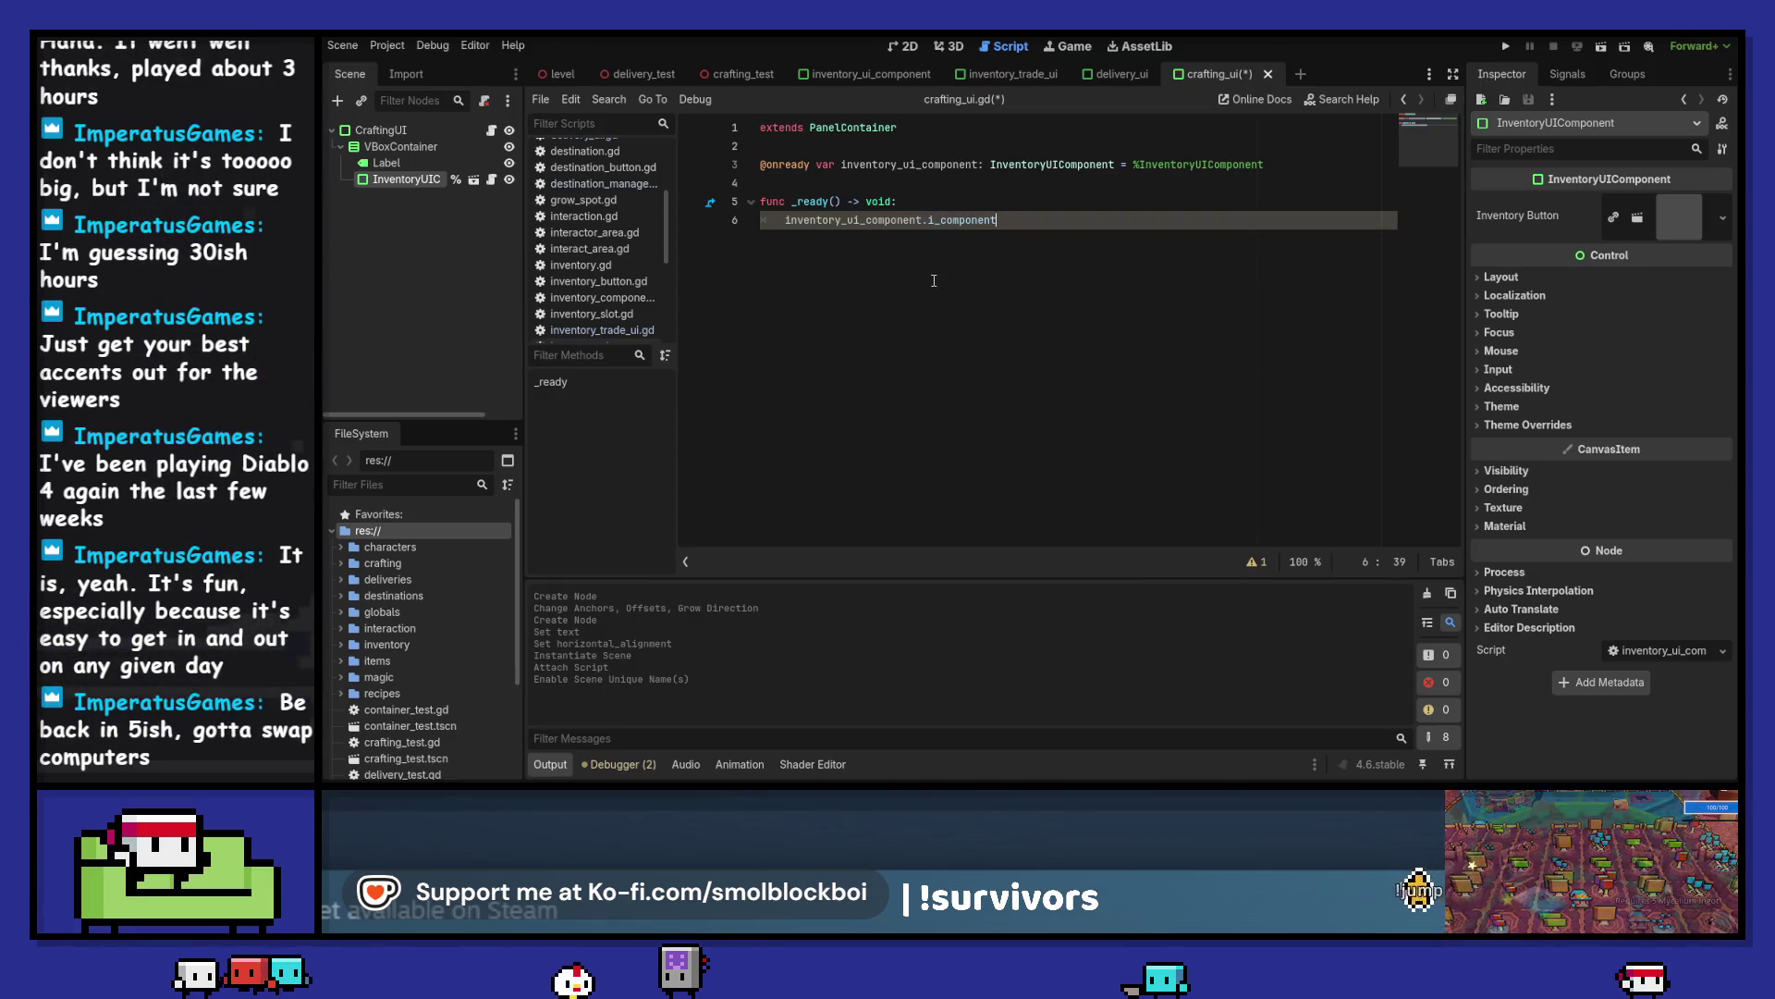
# - Insert blank lines above _ready and save crafting_ui.gd
pyautogui.press('Up')
pyautogui.press('Up')
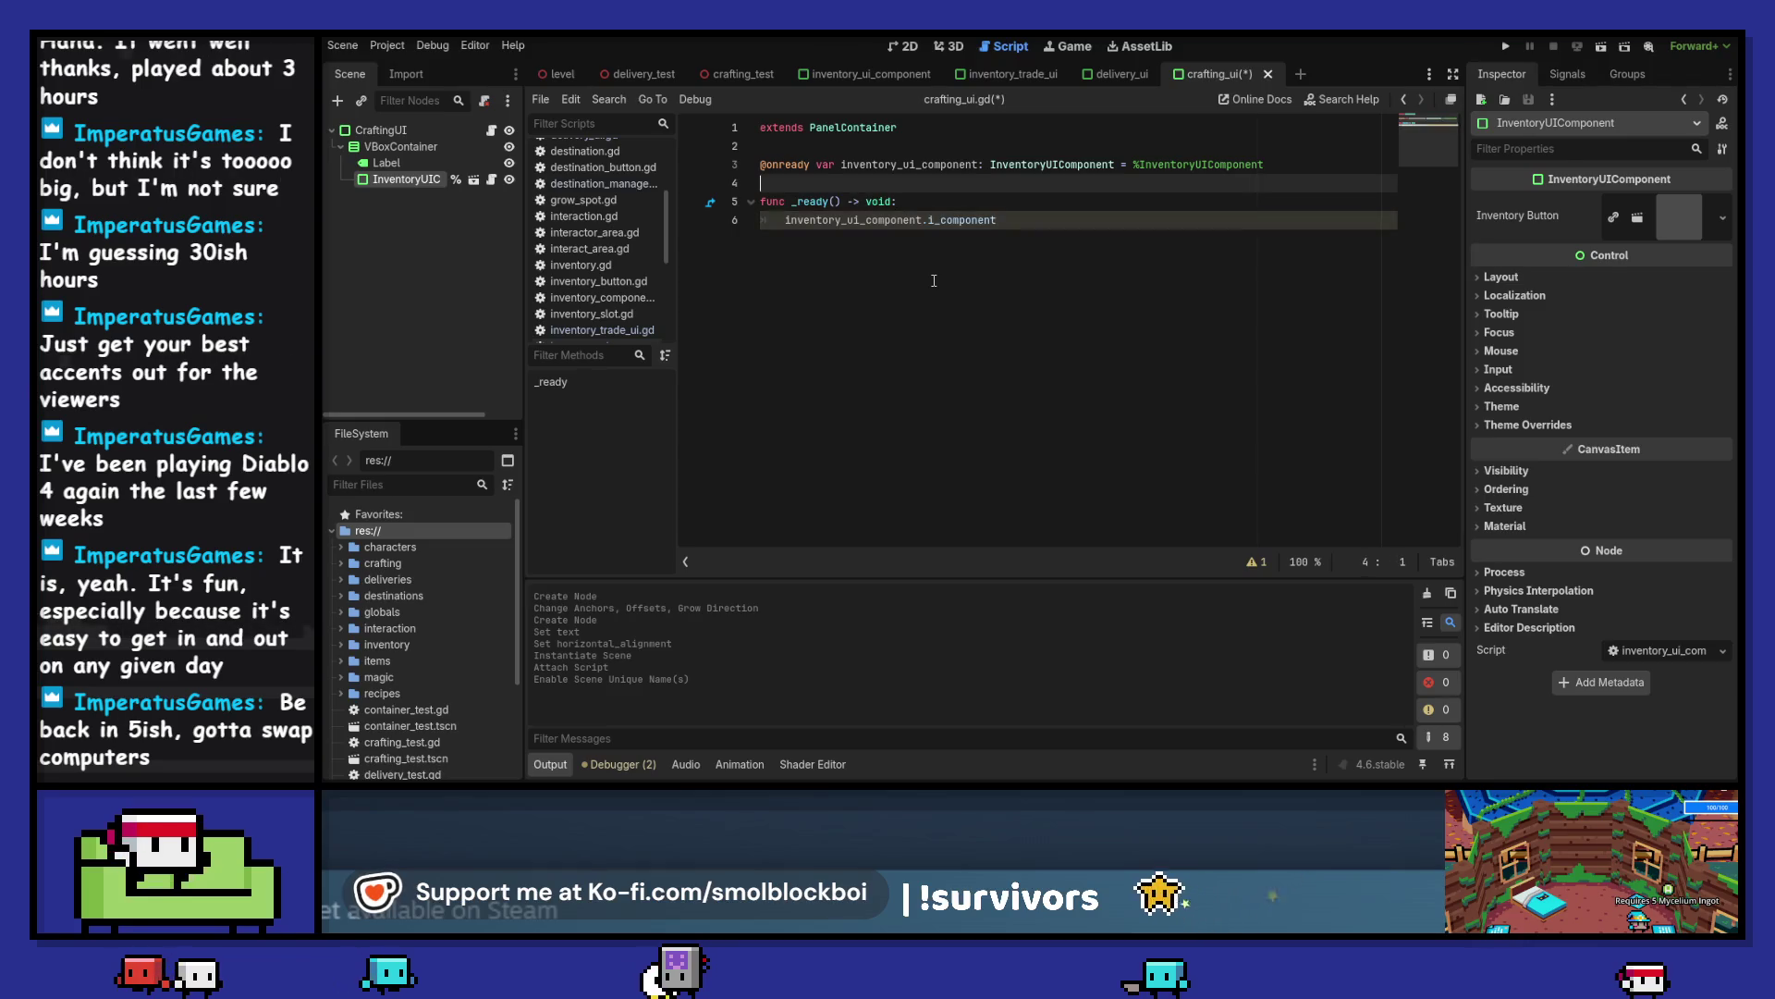
pyautogui.press('Return')
pyautogui.press('Down')
pyautogui.press('Down')
pyautogui.press('End')
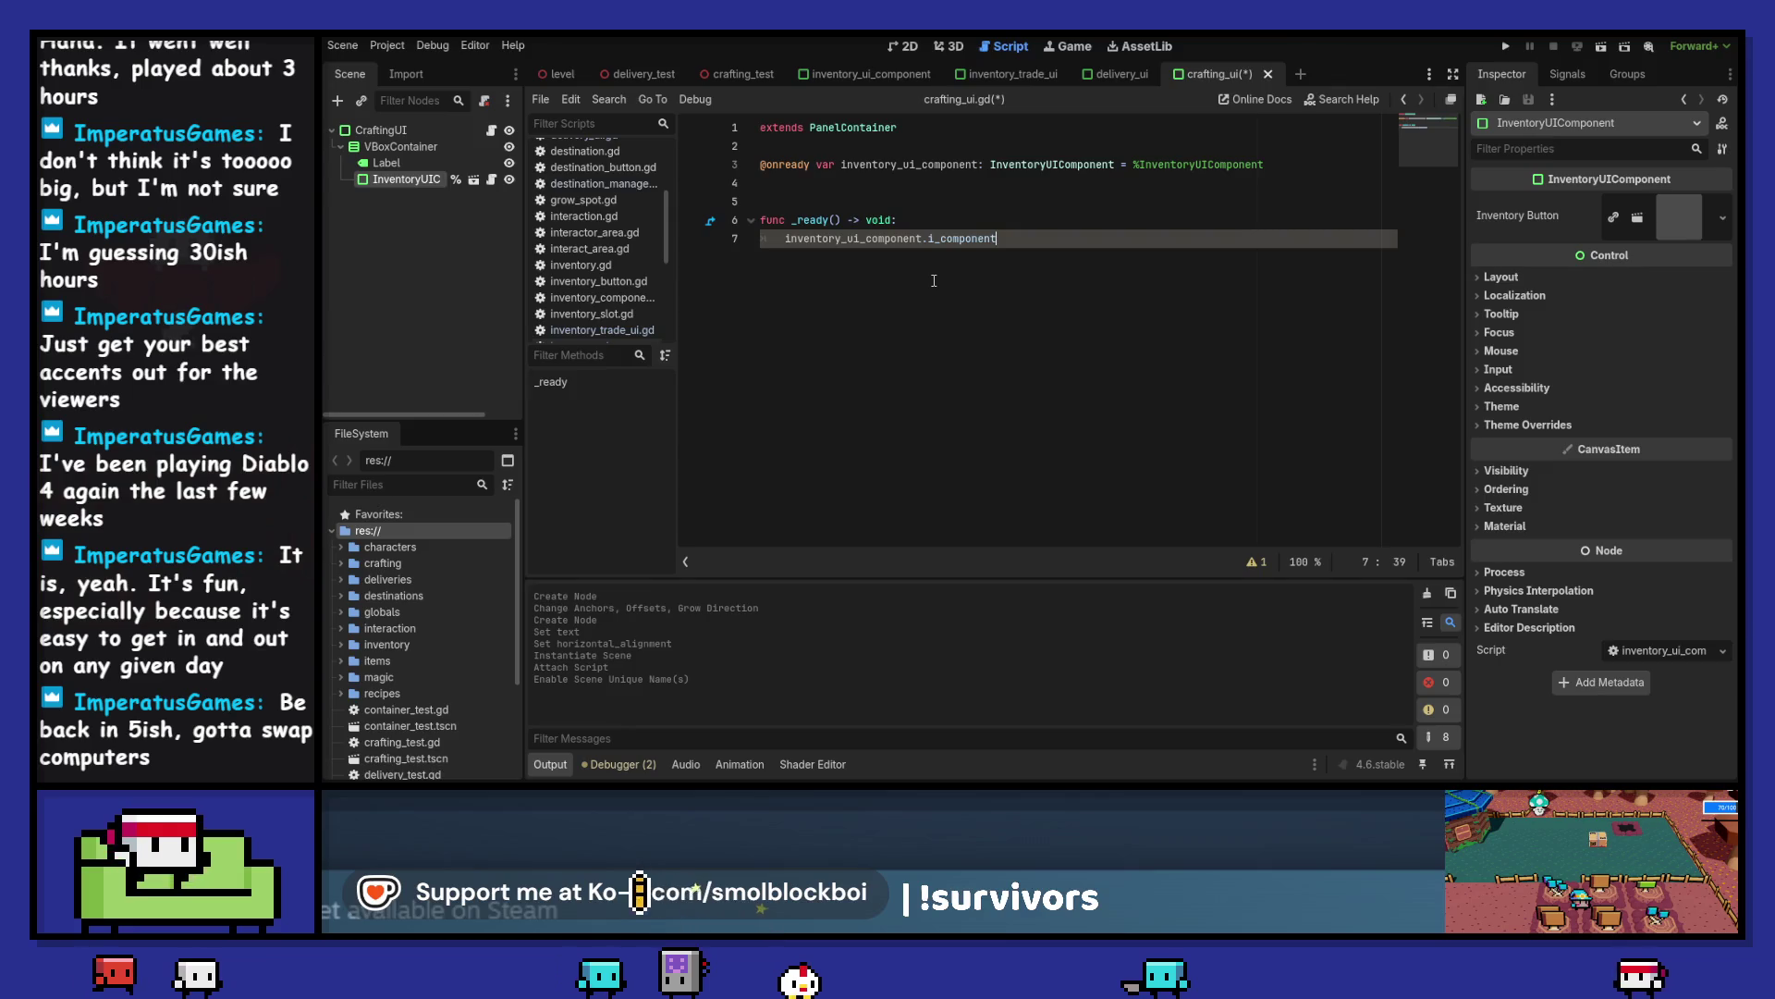
pyautogui.hotkey('ctrl', 's')
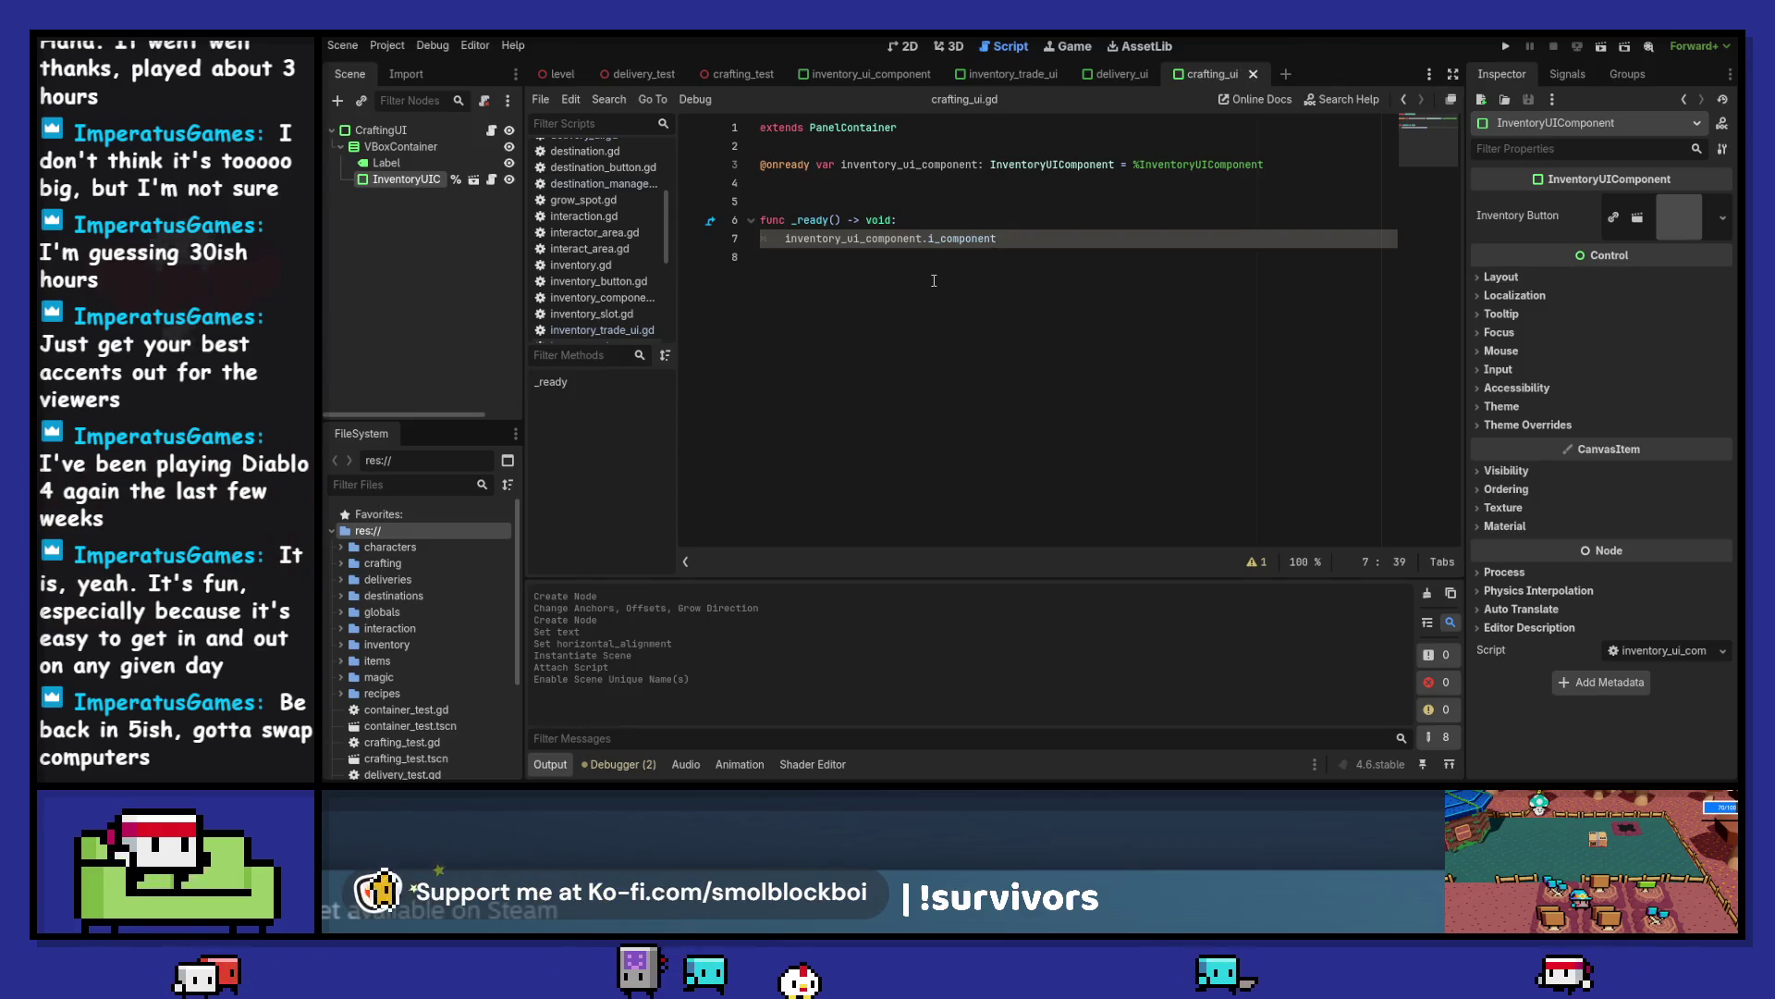
# - Compare the inventory_trade_ui and delivery_test scripts with crafting_ui.gd
pyautogui.click(1009, 74)
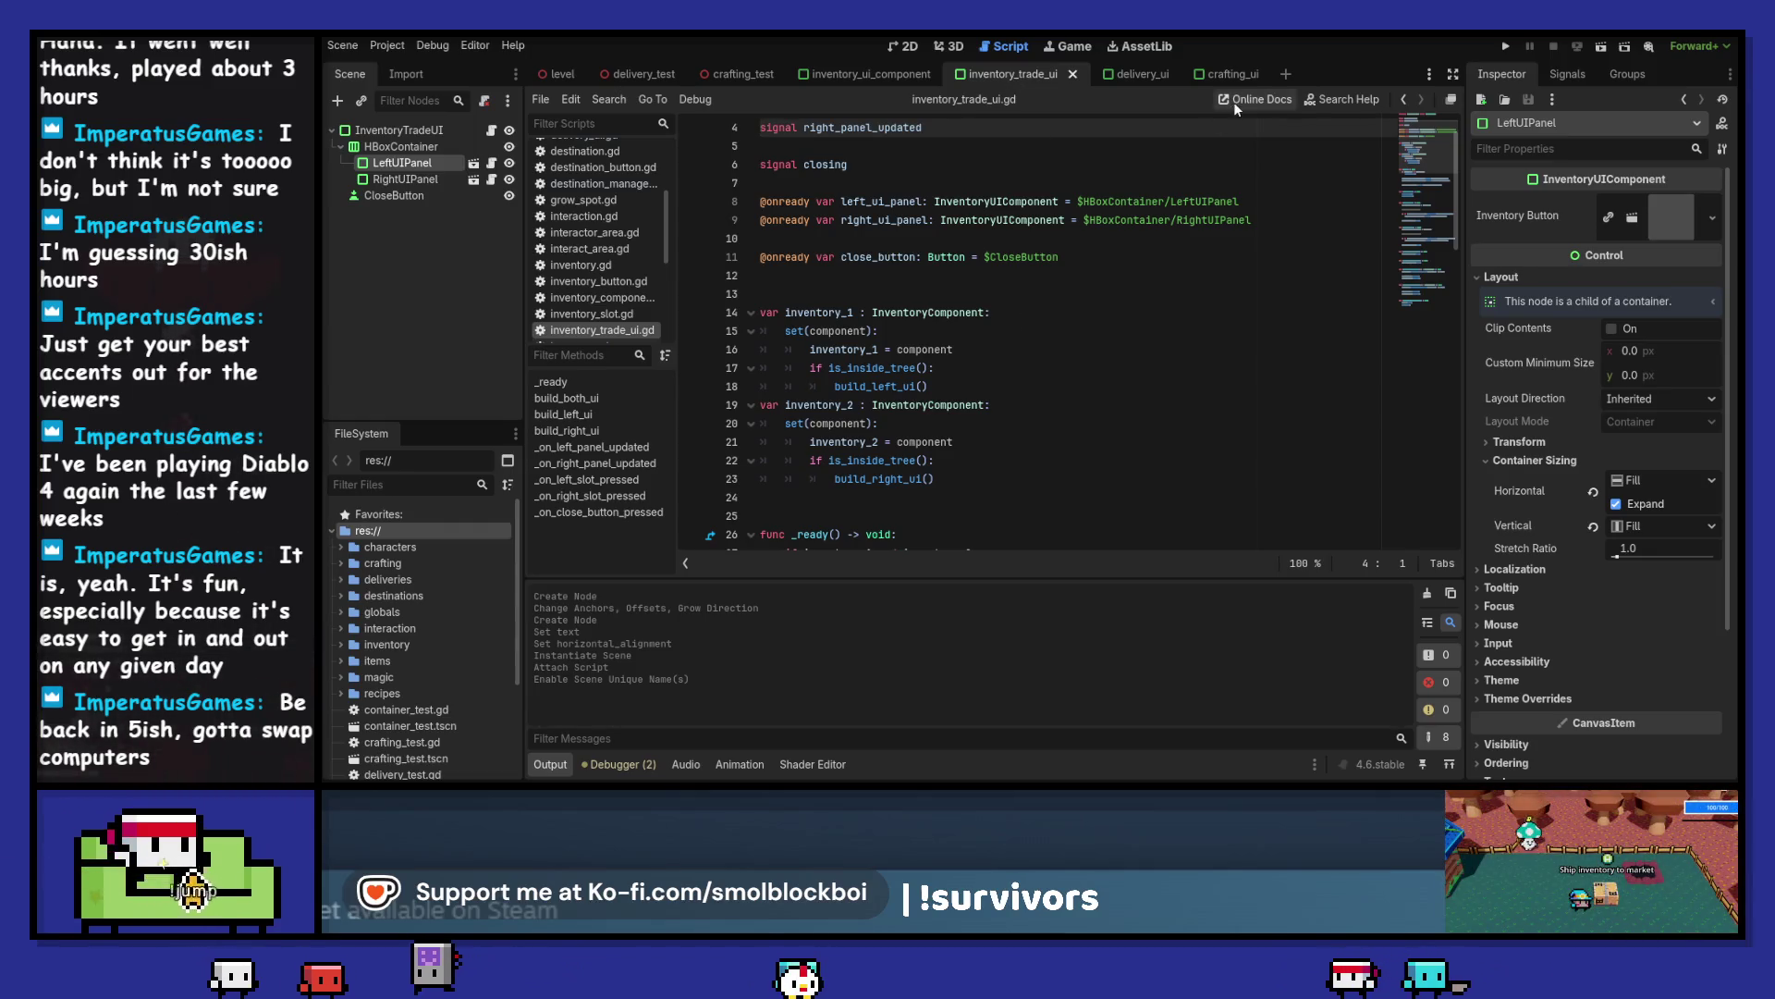
pyautogui.click(1228, 69)
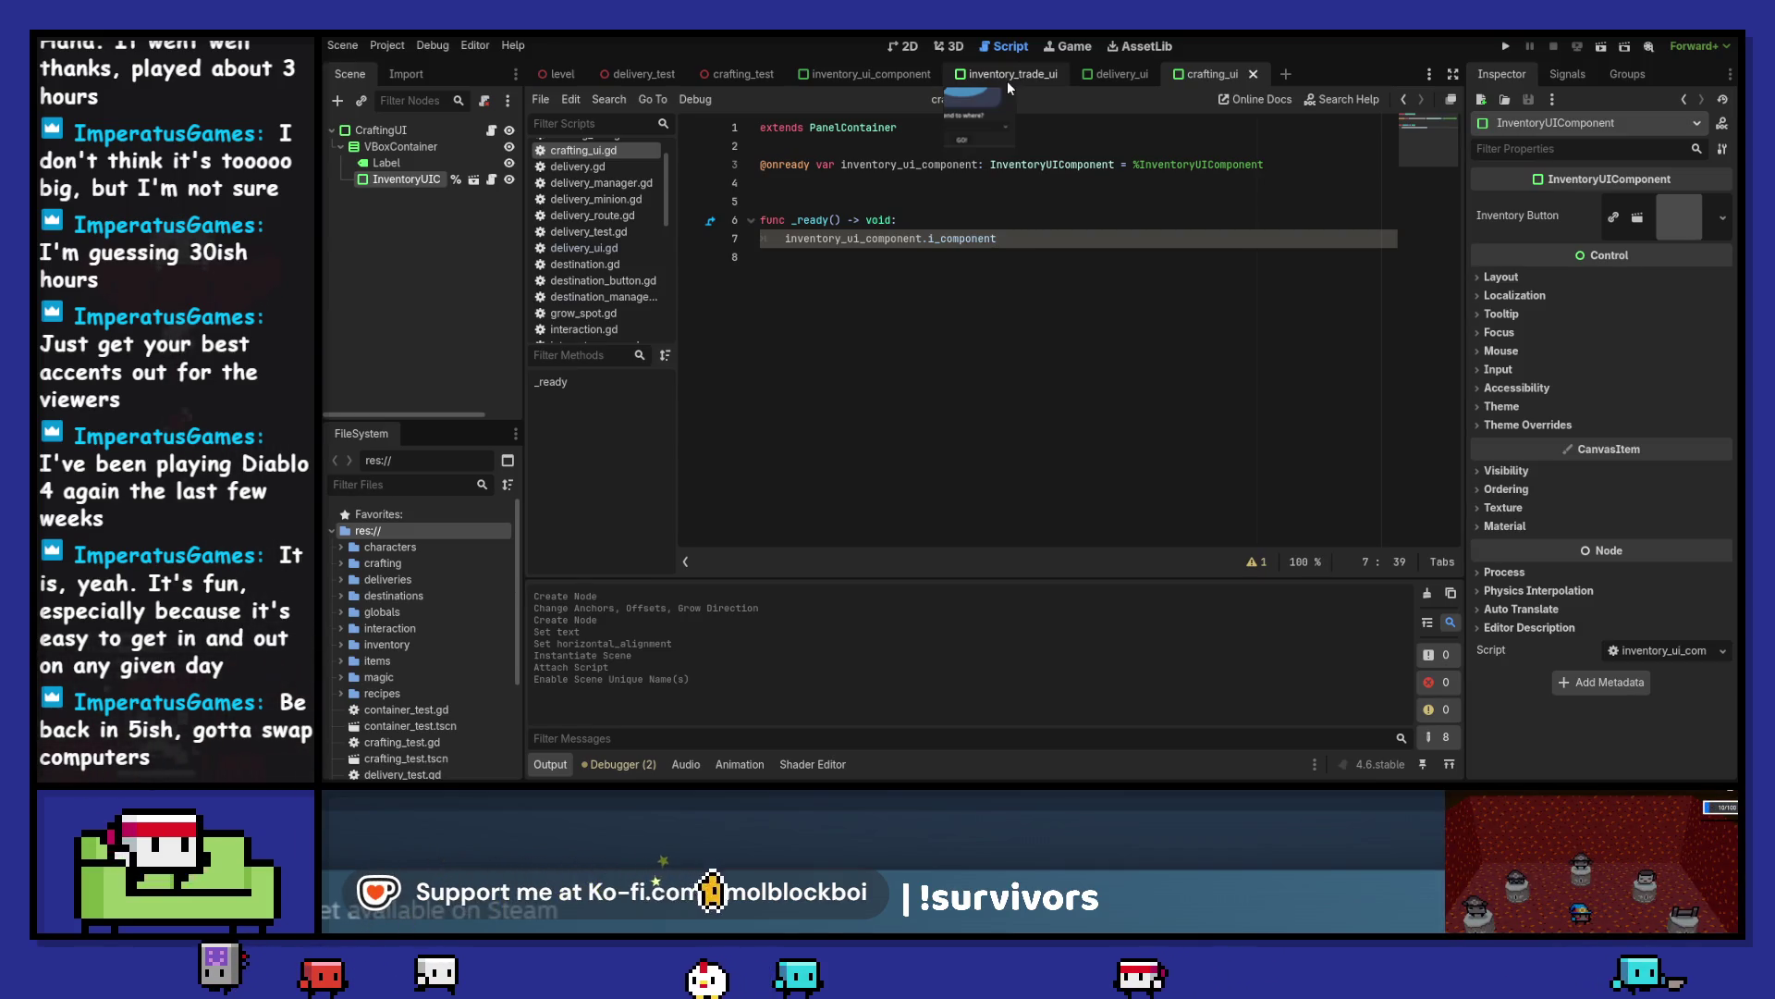
pyautogui.click(639, 72)
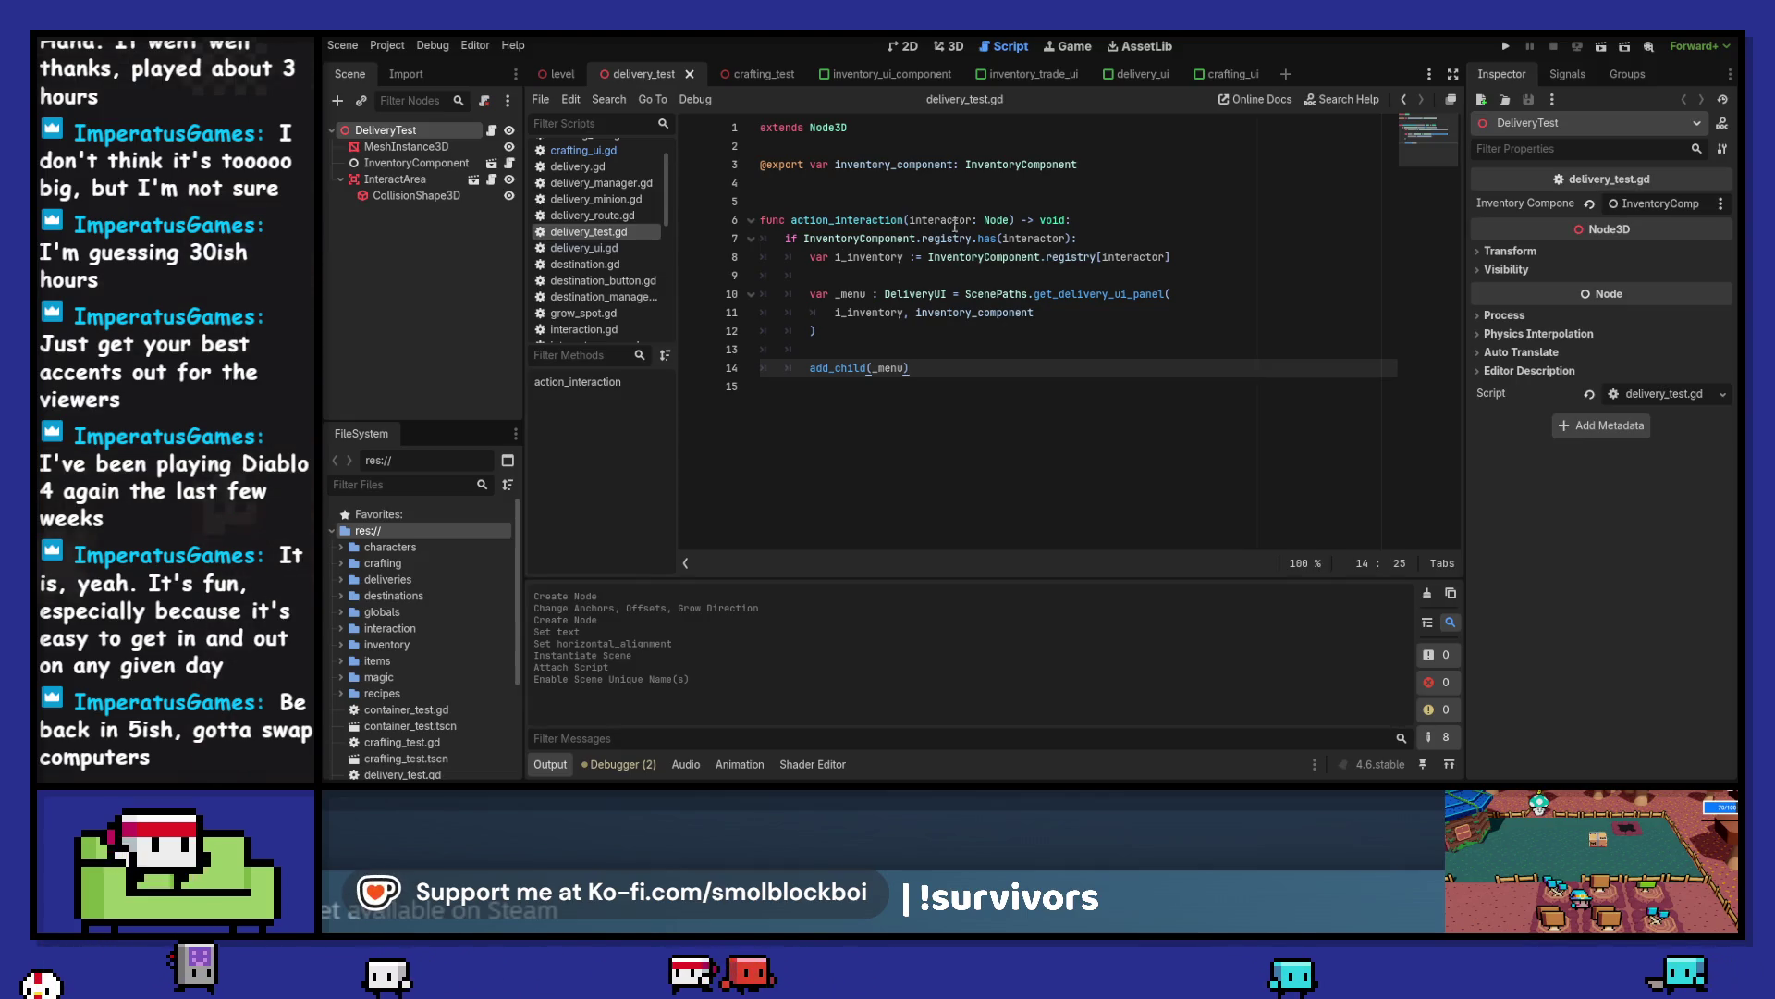
pyautogui.click(1227, 77)
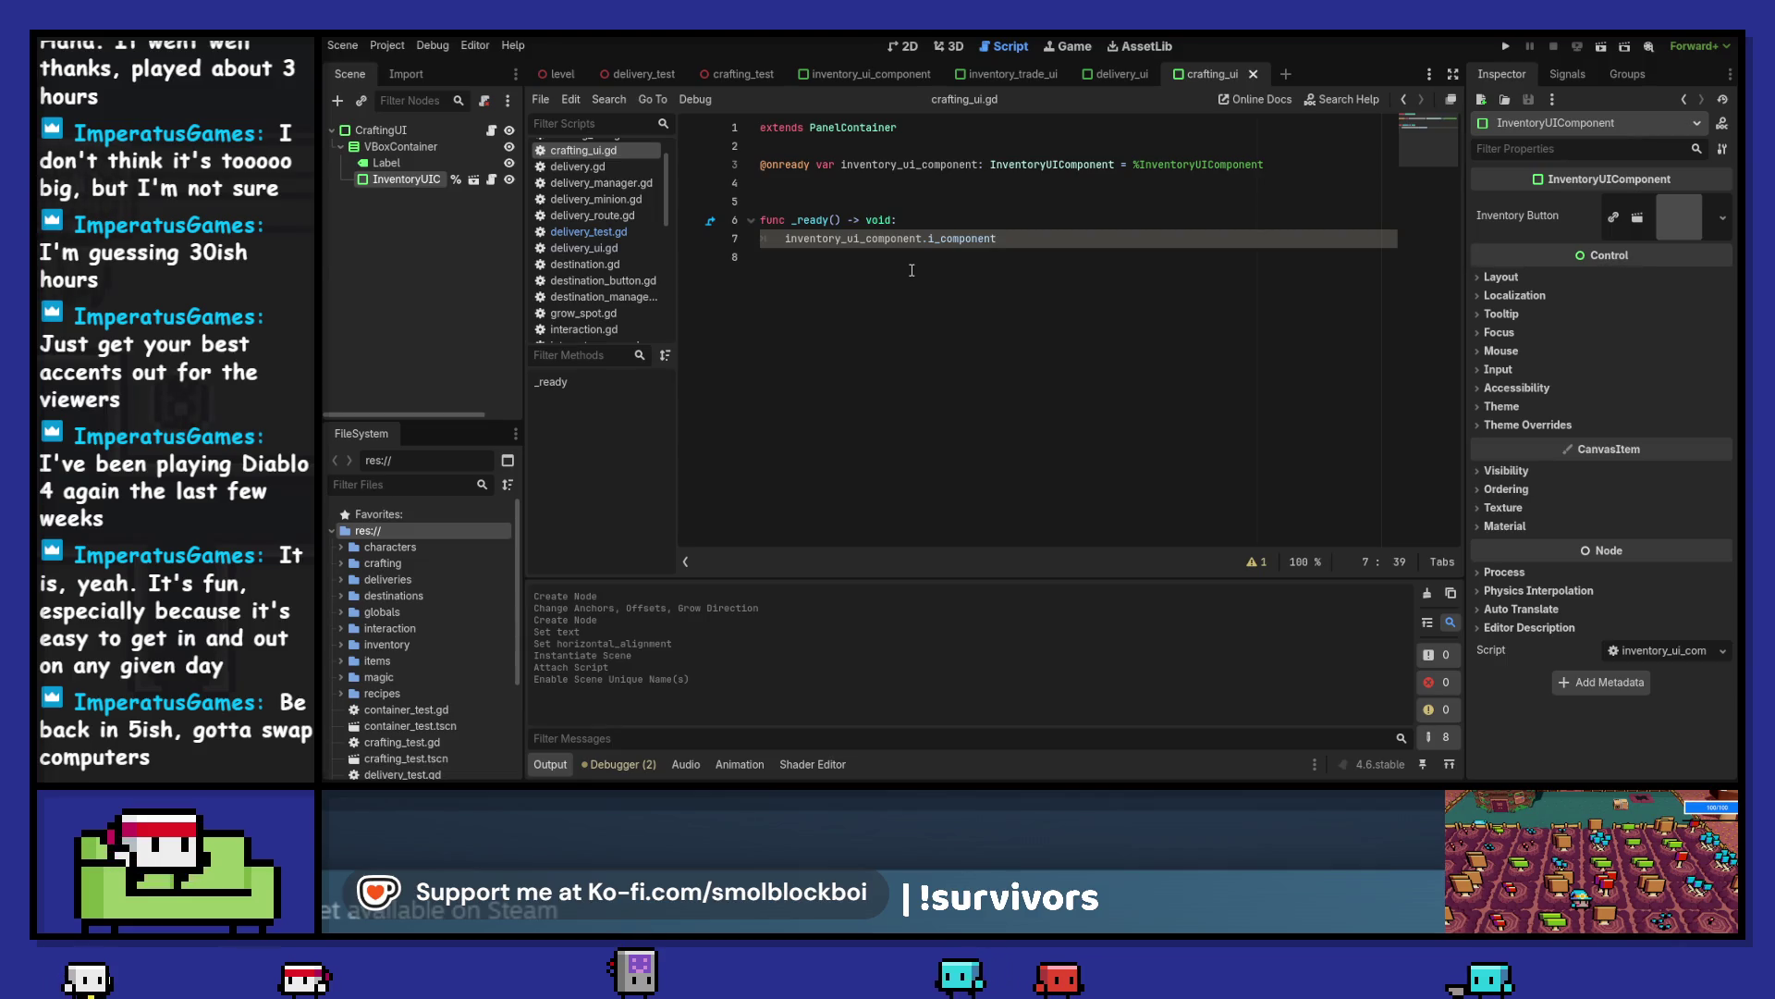
# - Replace the i_component line in _ready with pass
pyautogui.keyDown('shift'); pyautogui.click(785, 240); pyautogui.keyUp('shift')
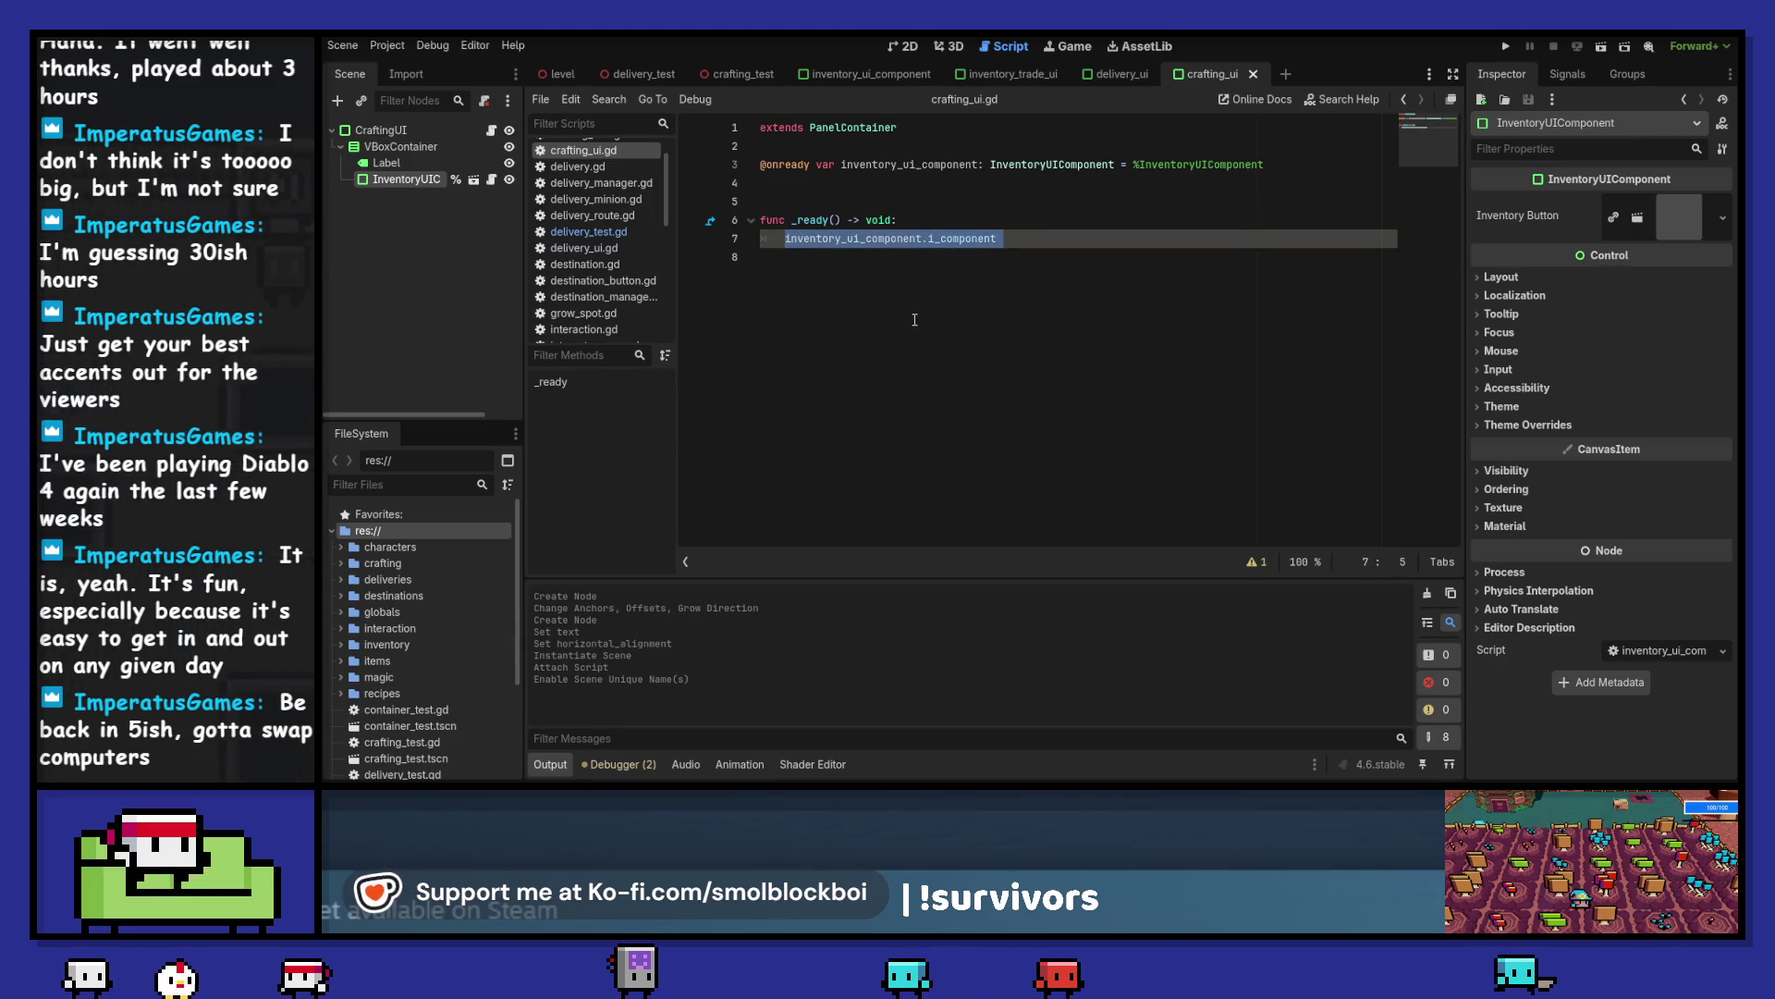
pyautogui.write('pass')
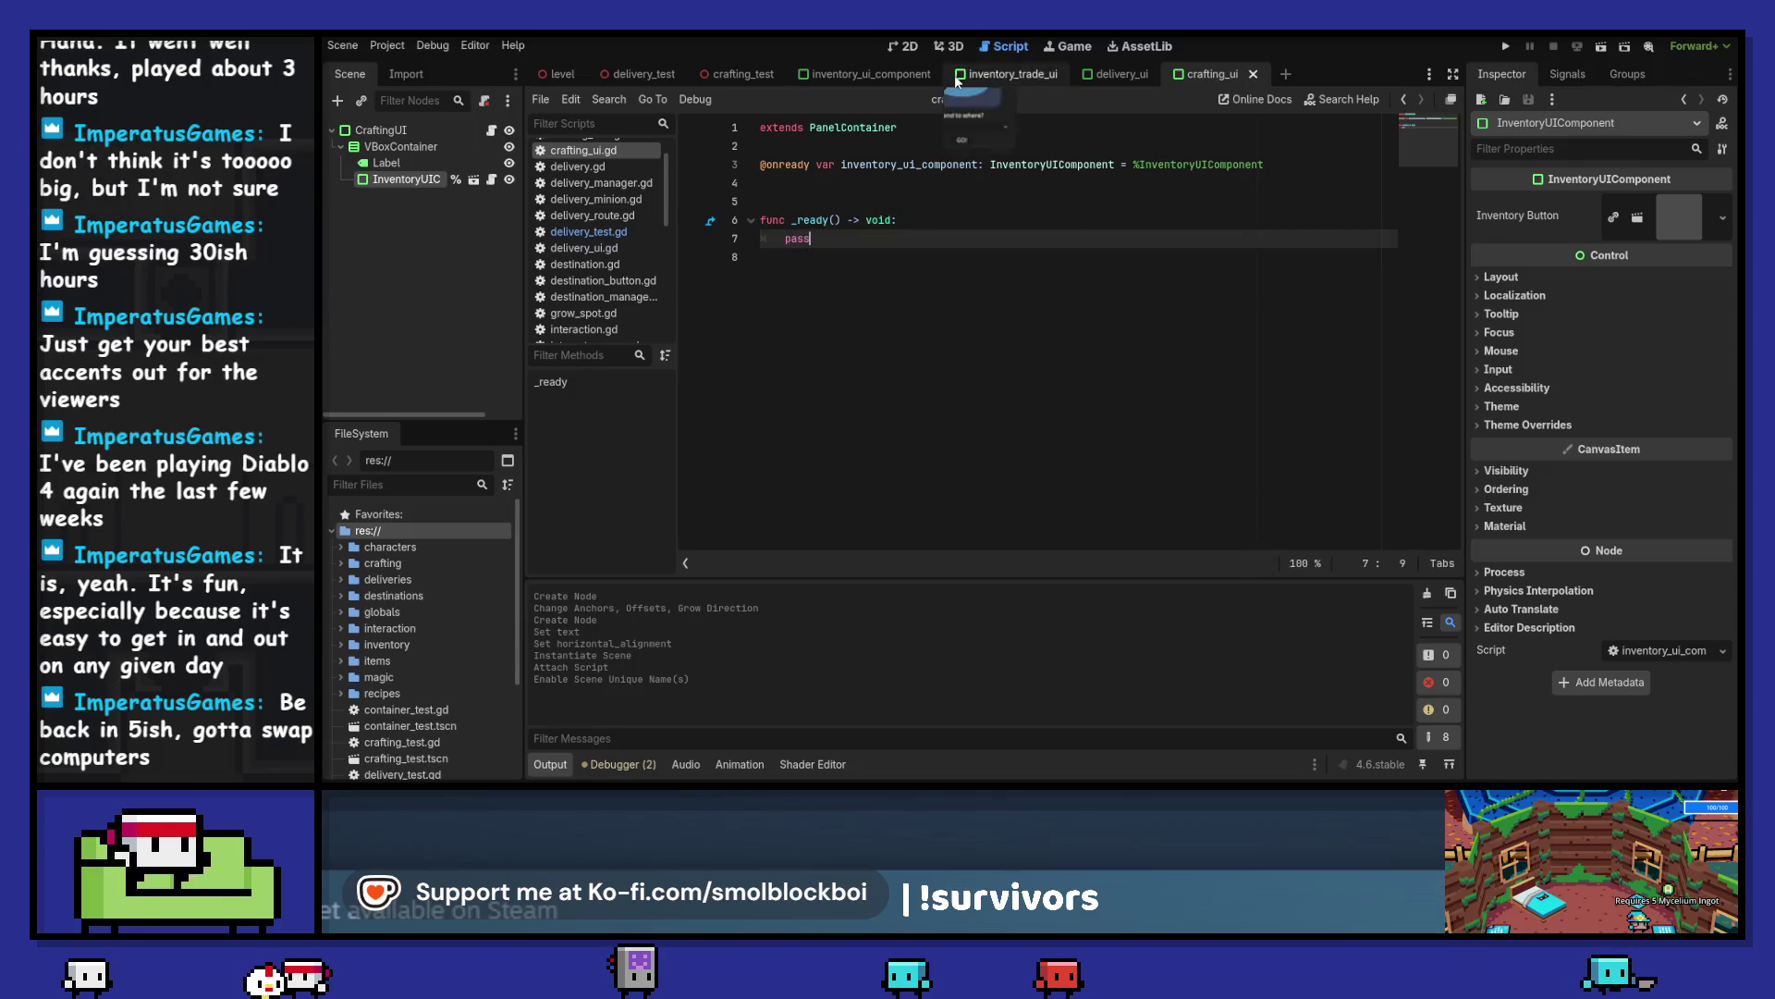
pyautogui.scroll(-8, 621, 264)
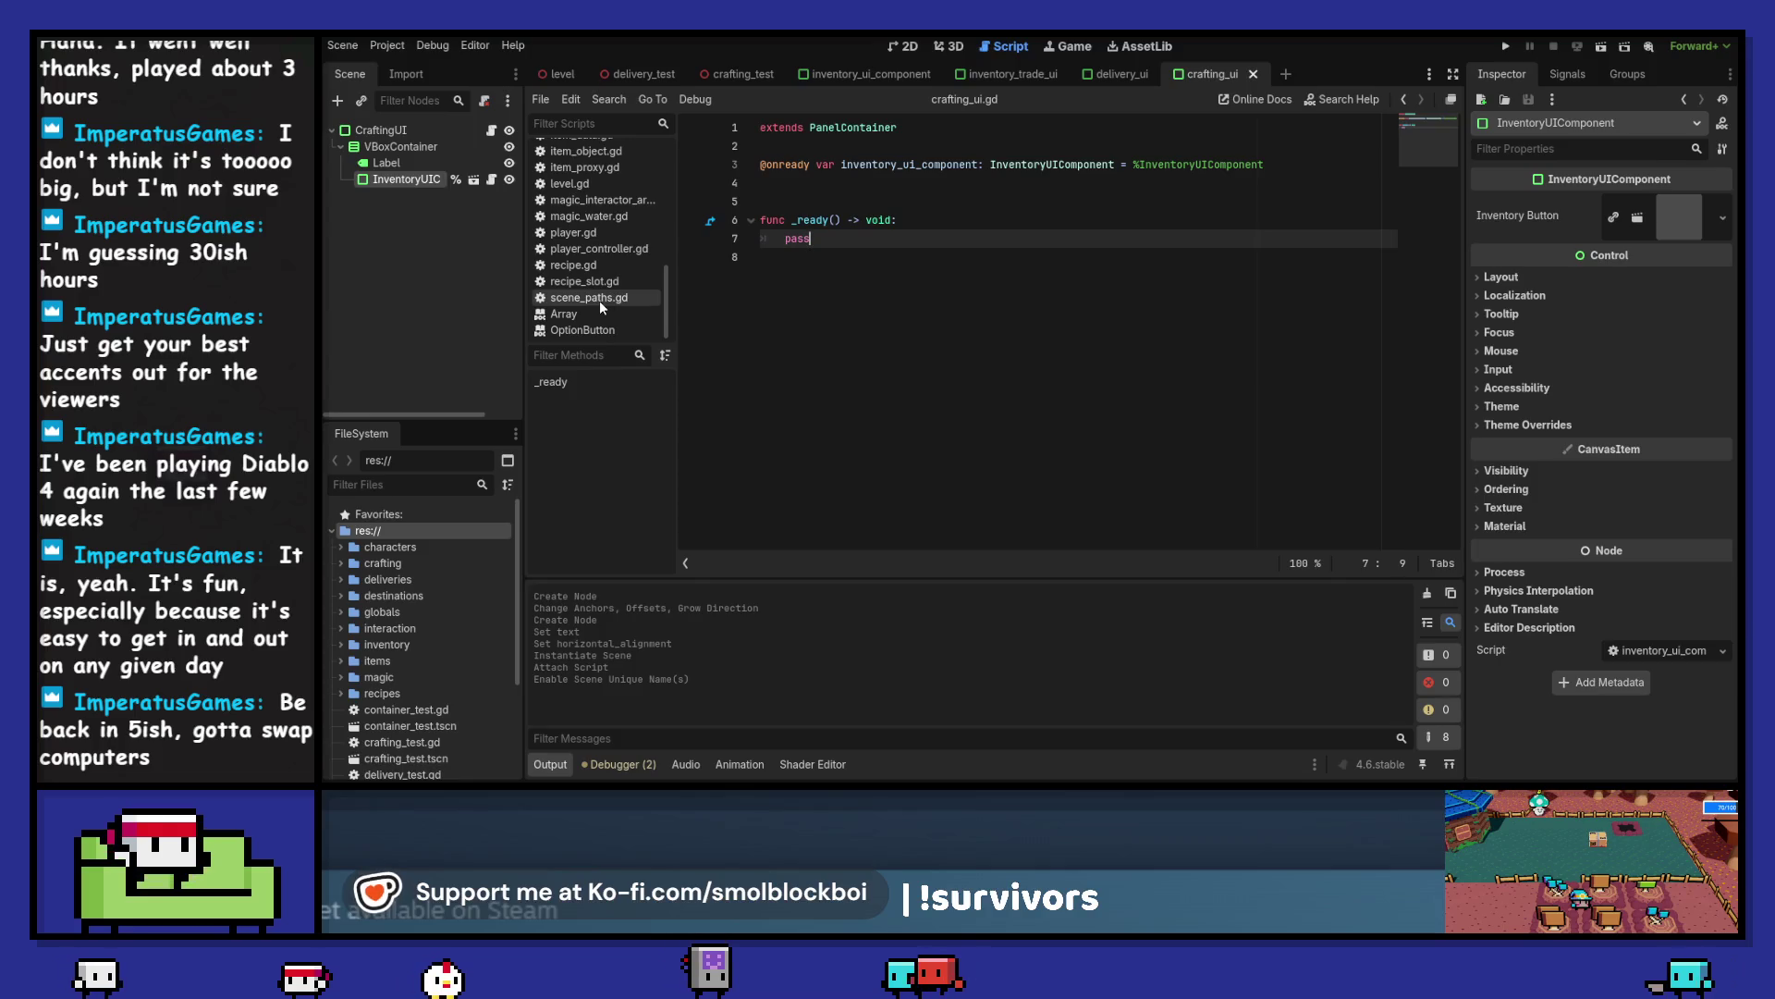
# - Open scene_paths.gd and duplicate the delivery_ui_path export line
pyautogui.click(613, 296)
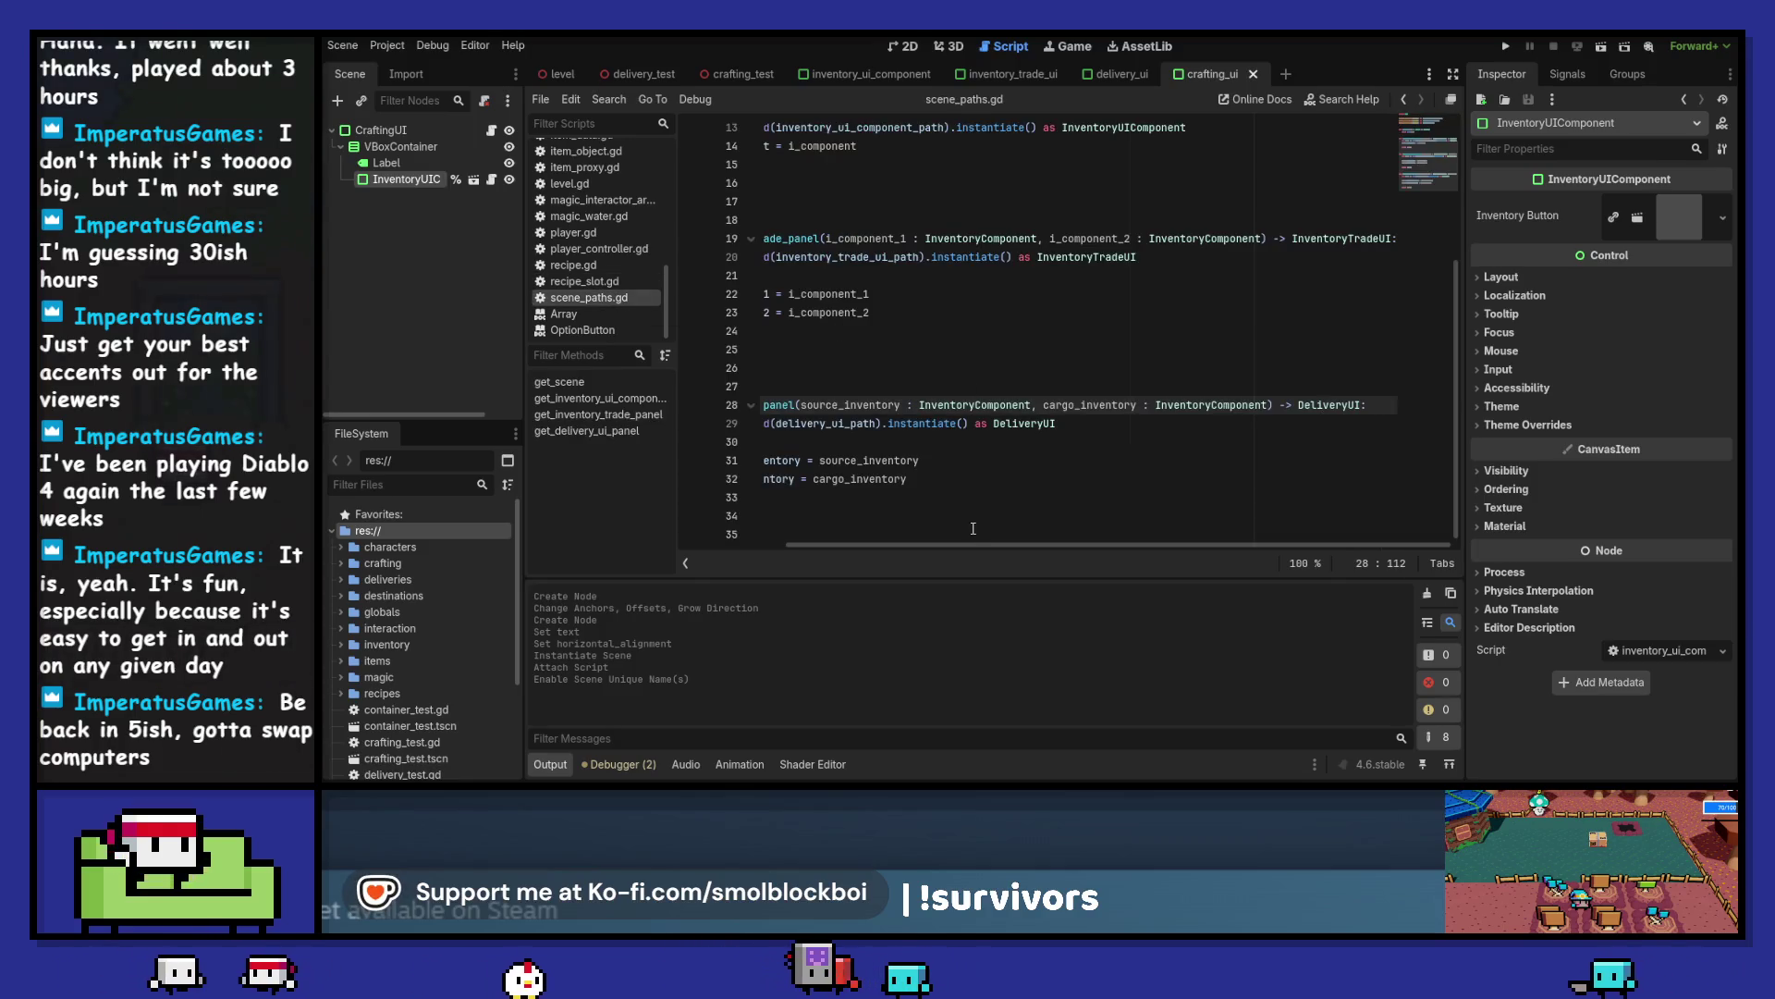
pyautogui.hscroll(-3, 915, 341)
pyautogui.scroll(4, 888, 344)
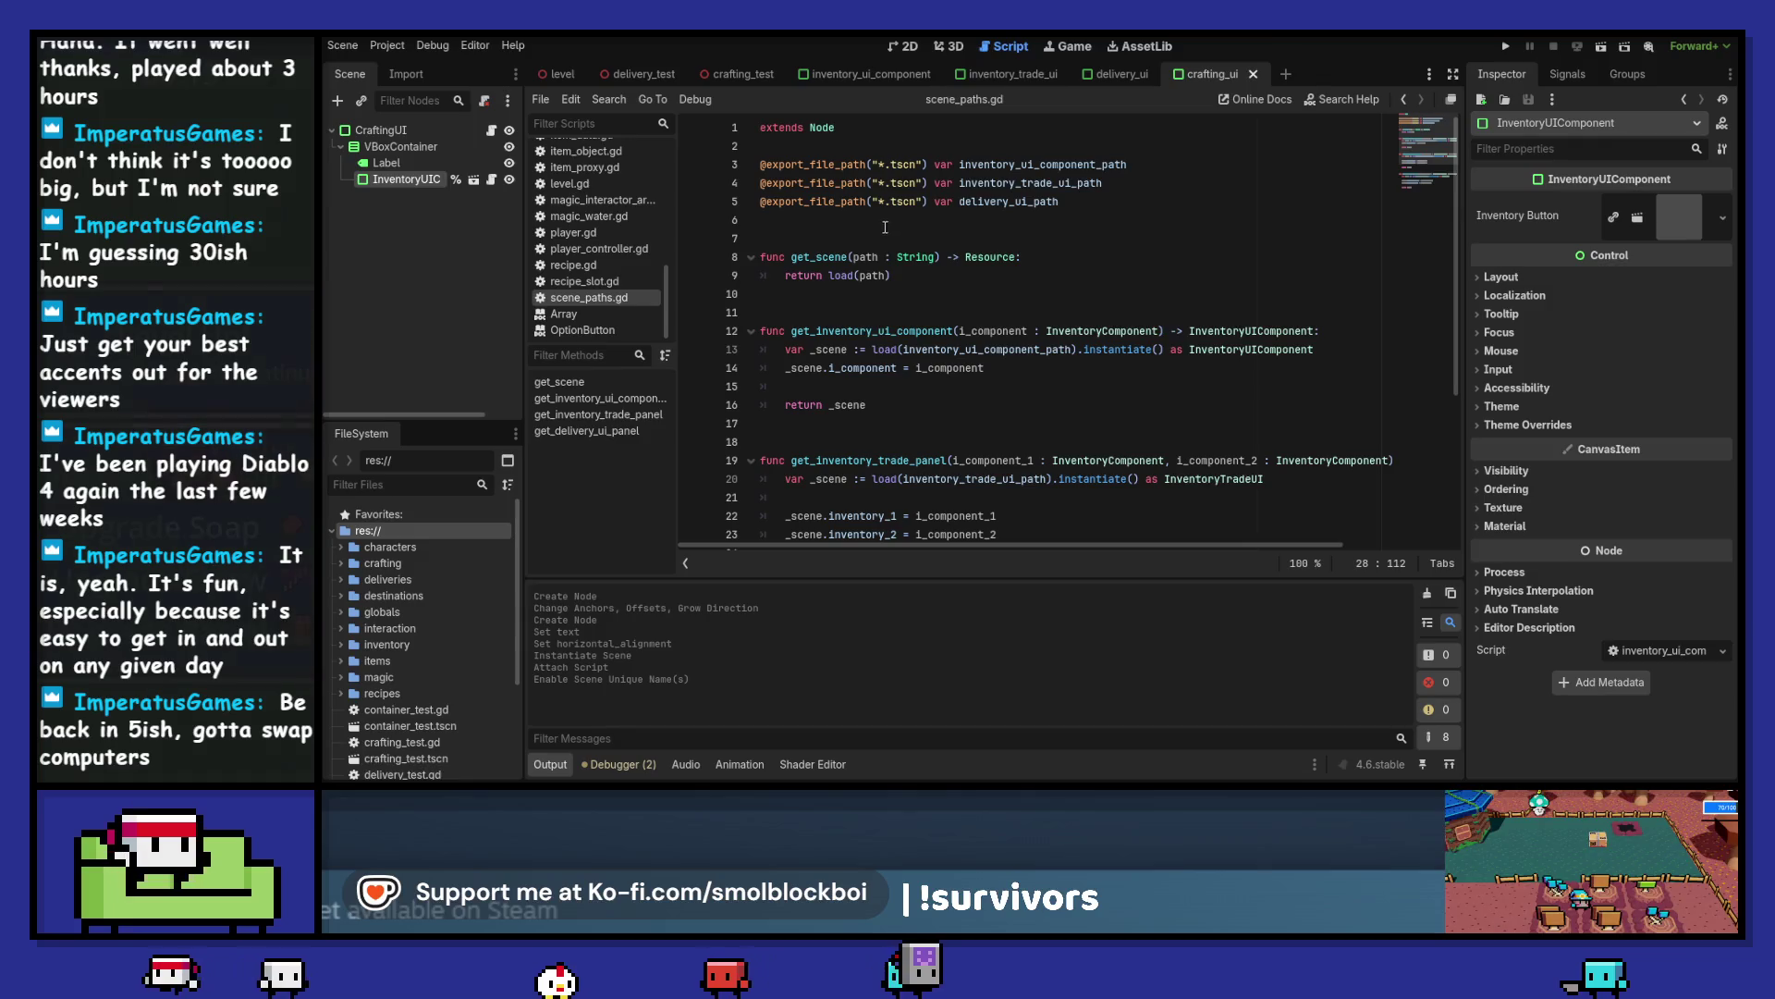
pyautogui.click(896, 201)
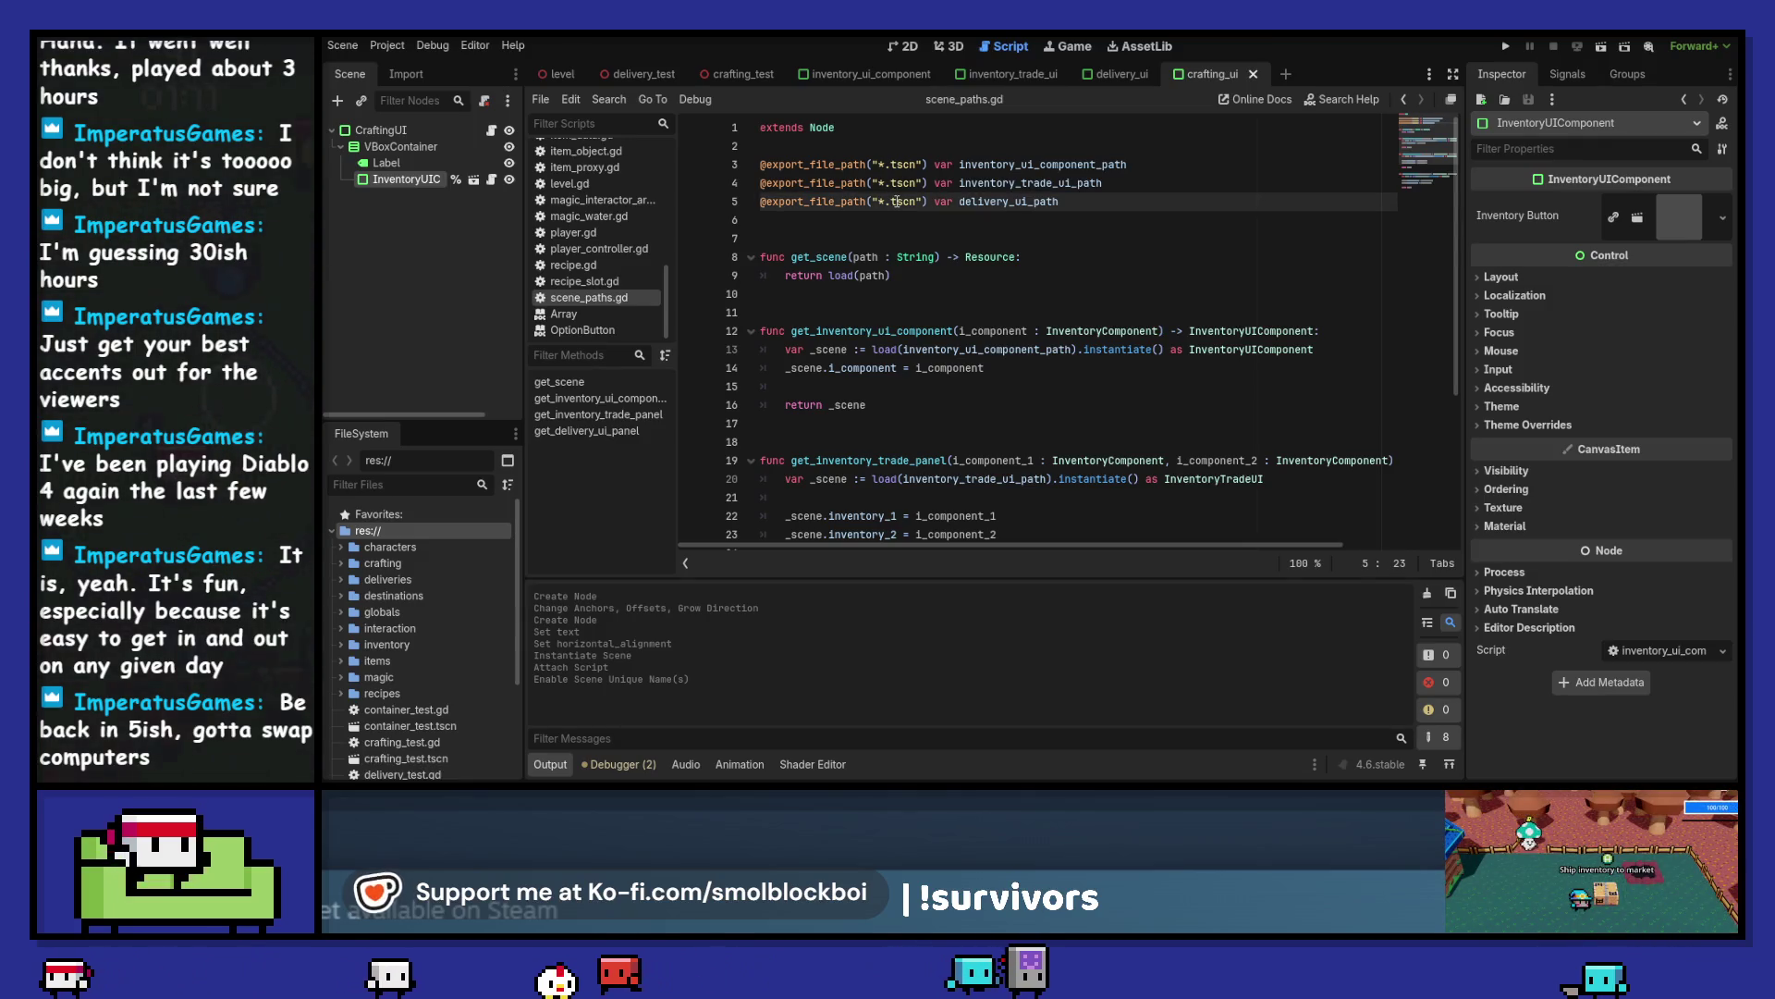
pyautogui.hotkey('ctrl', 'shift', 'd')
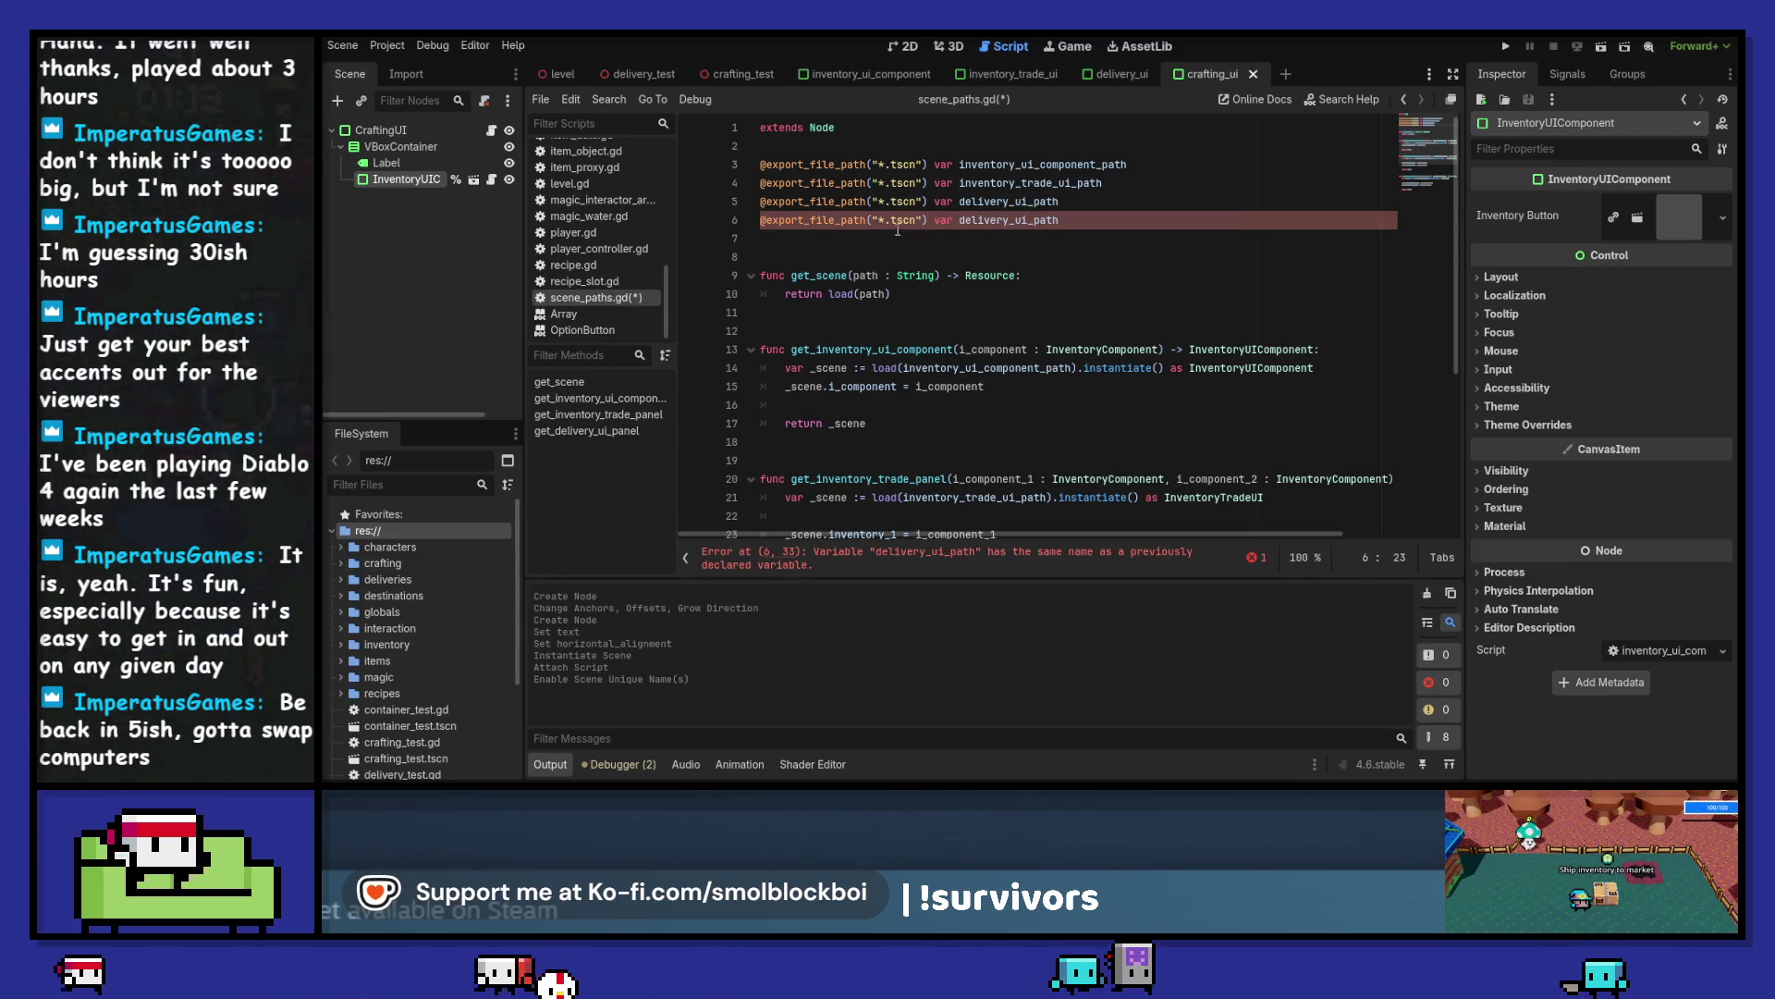
pyautogui.doubleClick(1008, 221)
# - Rename the duplicated variable to crafting_ui_path and save scene_paths.gd
pyautogui.doubleClick(452, 563)
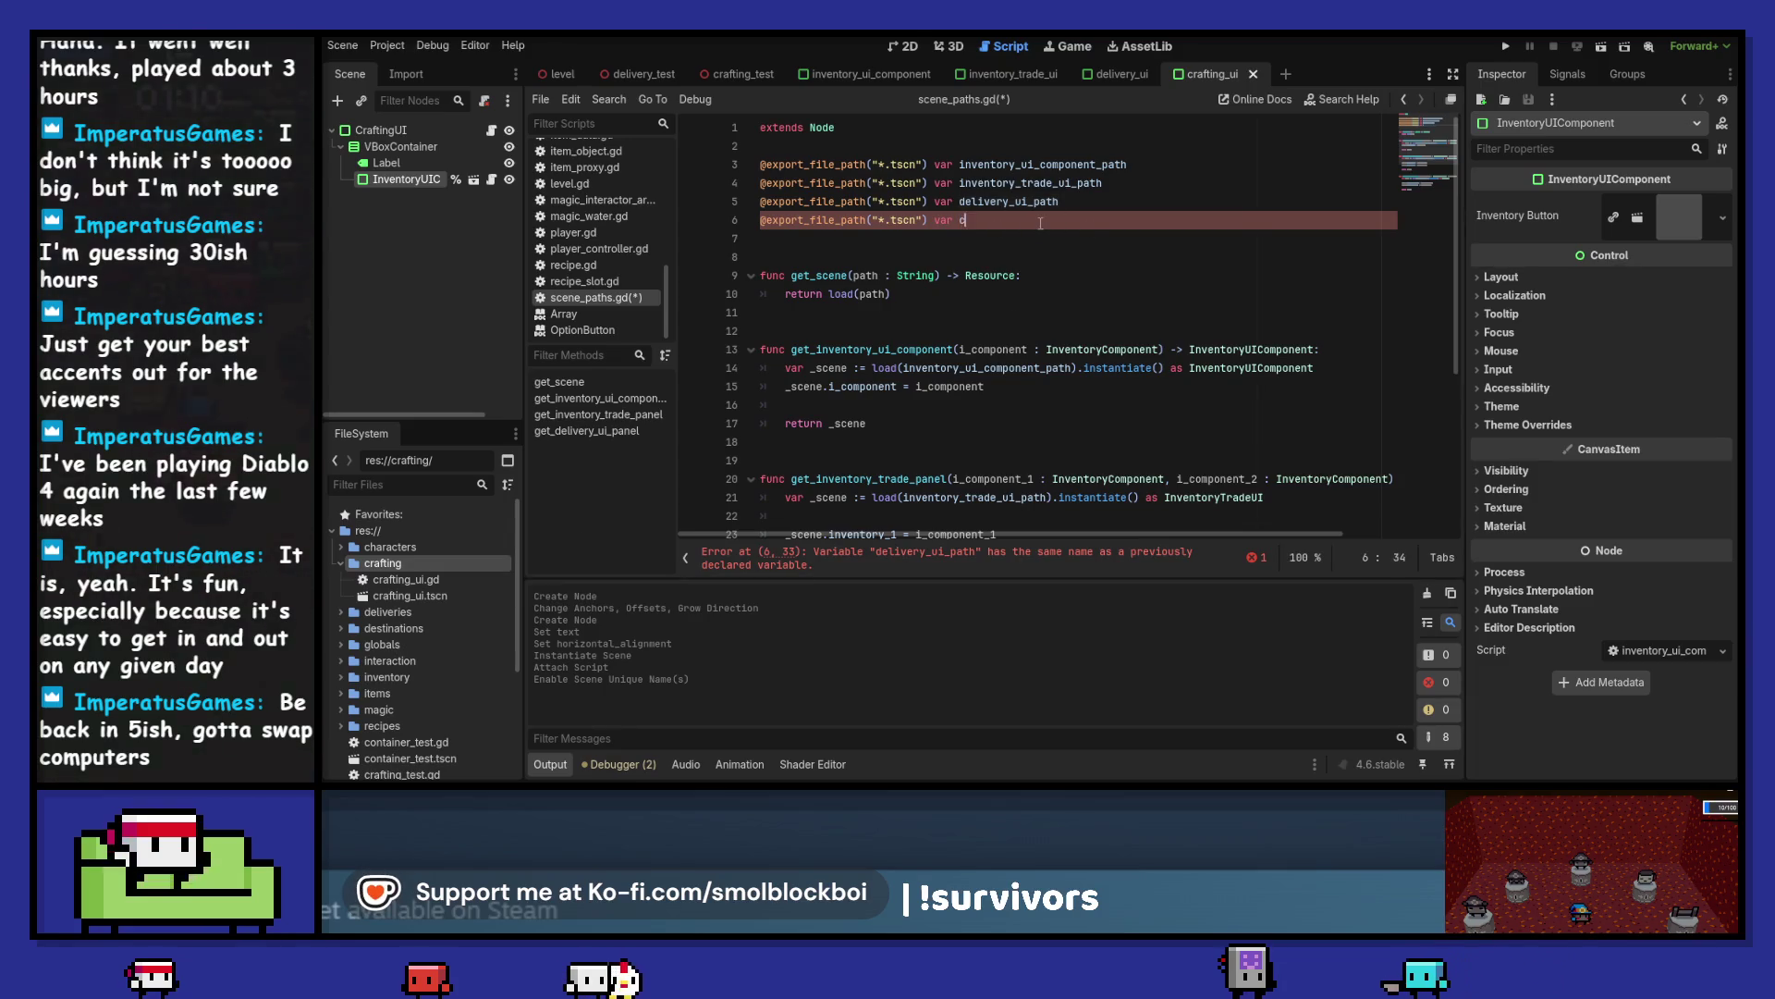
pyautogui.write('rafting_ui_path')
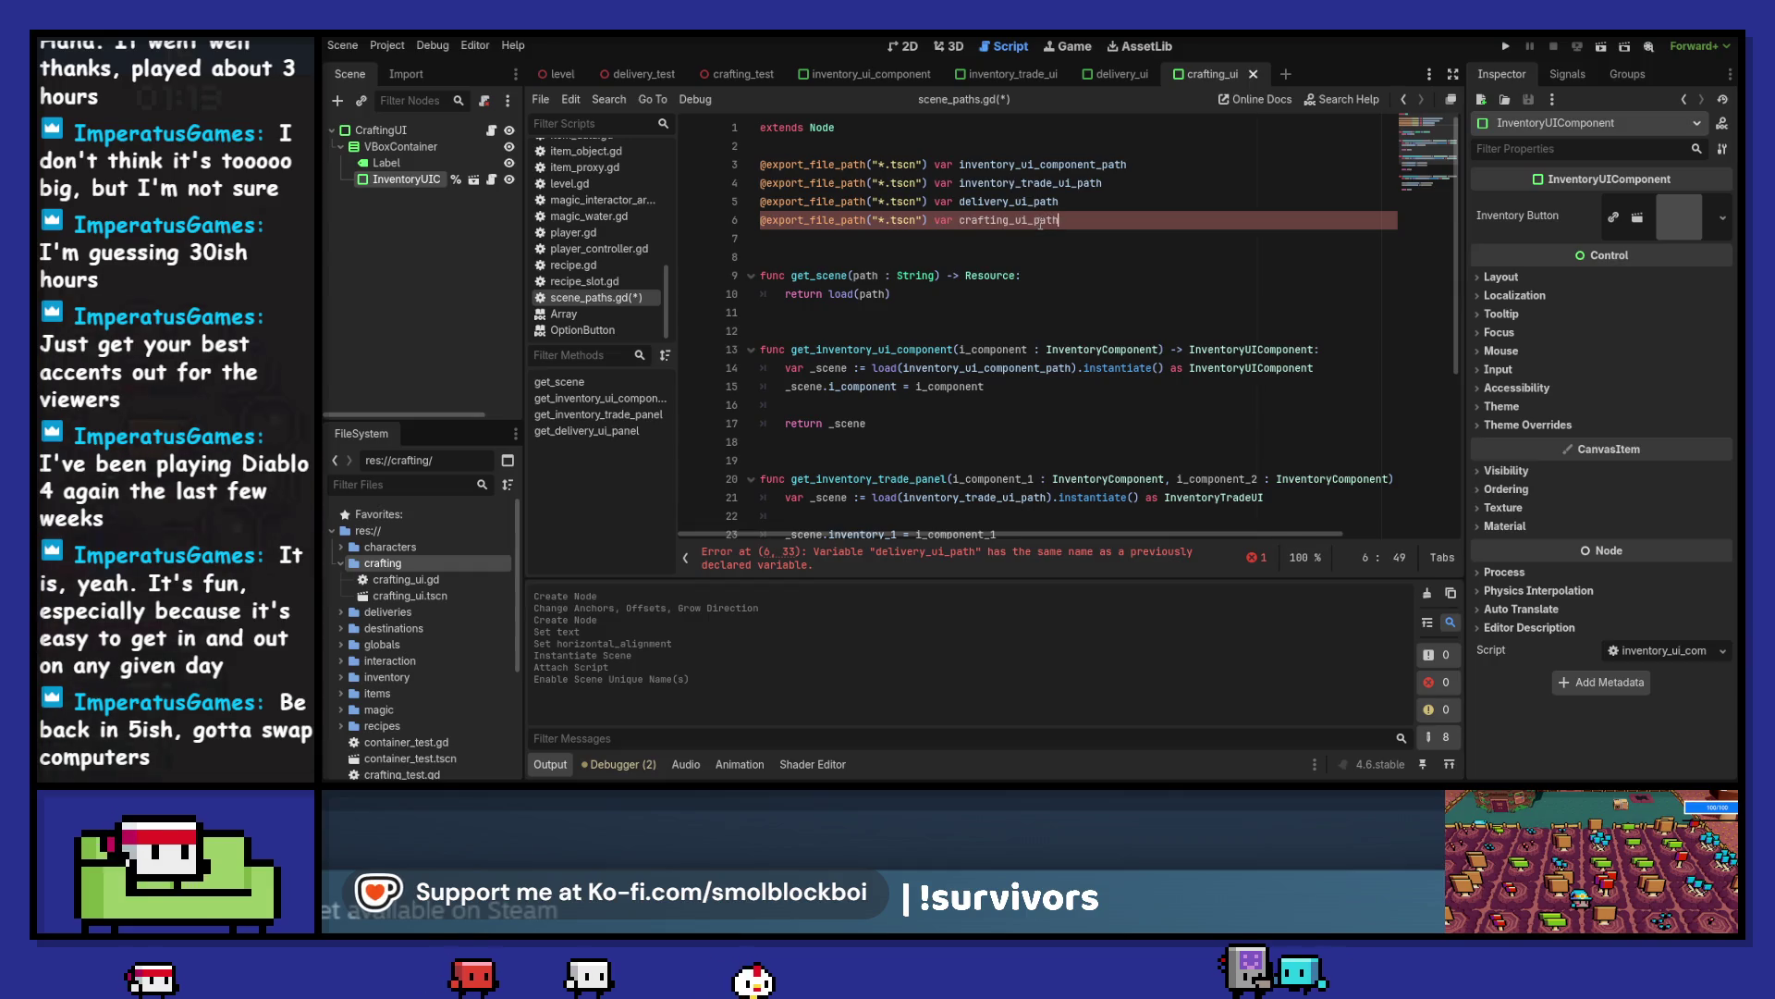
pyautogui.hotkey('ctrl', 's')
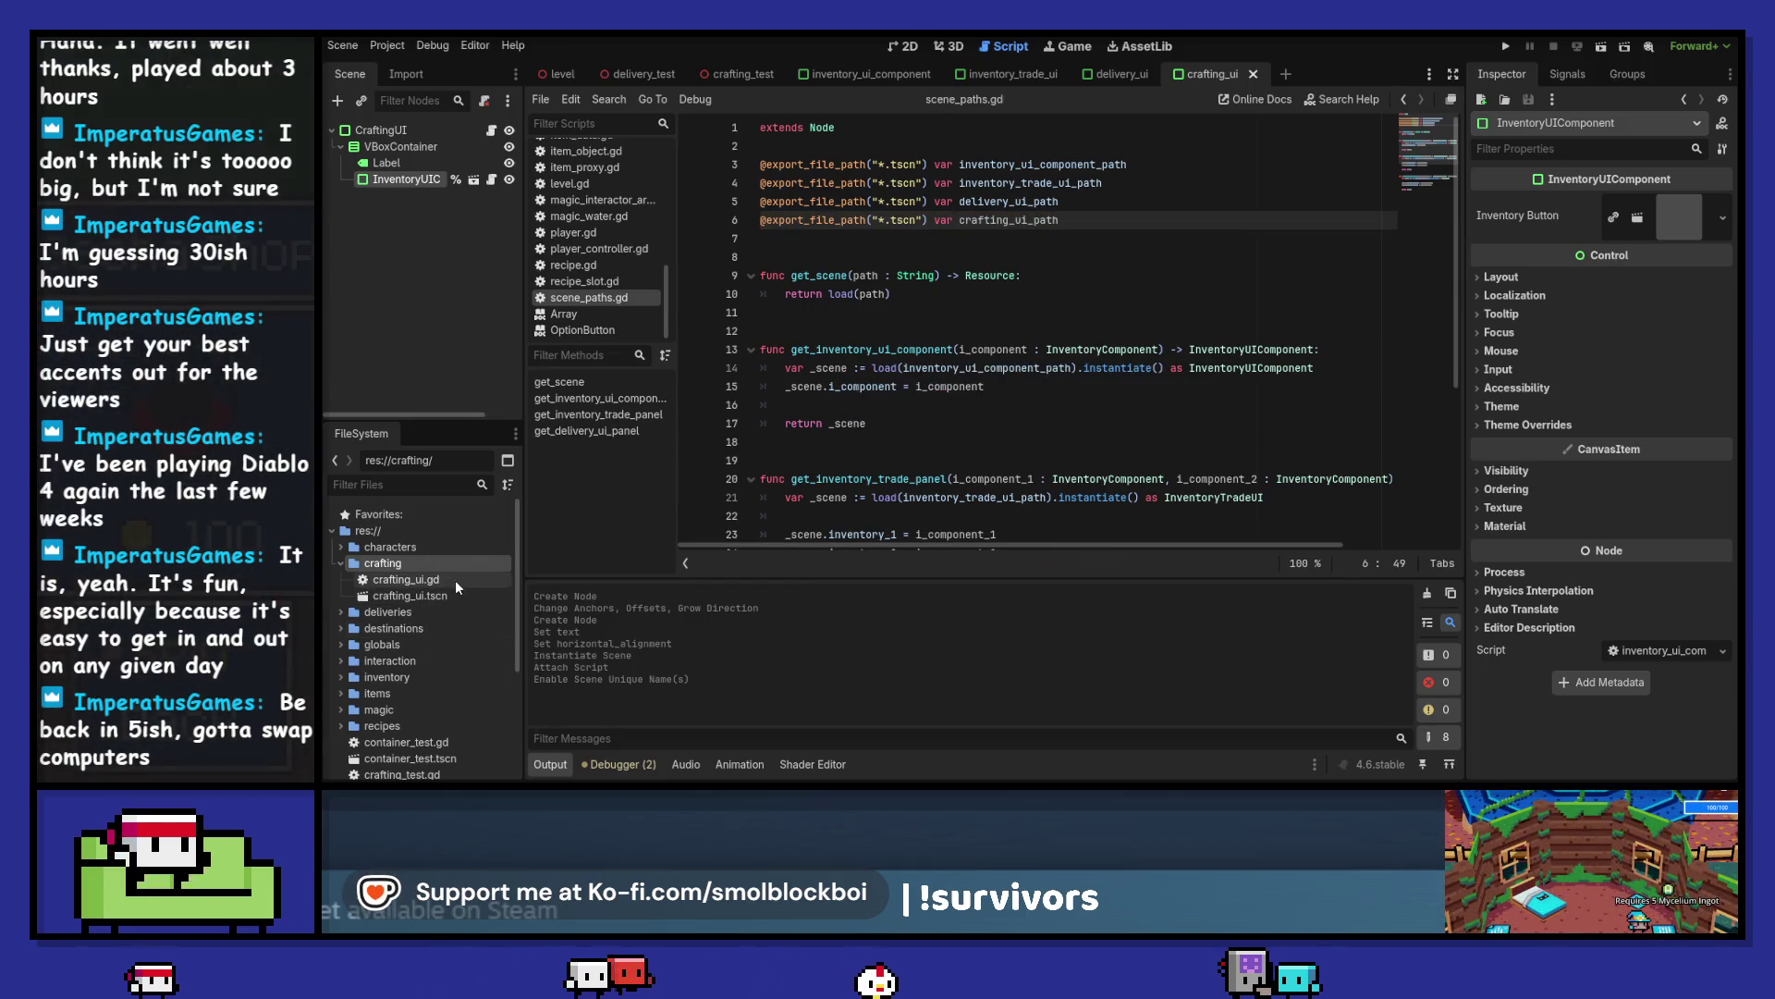
pyautogui.scroll(-5, 440, 610)
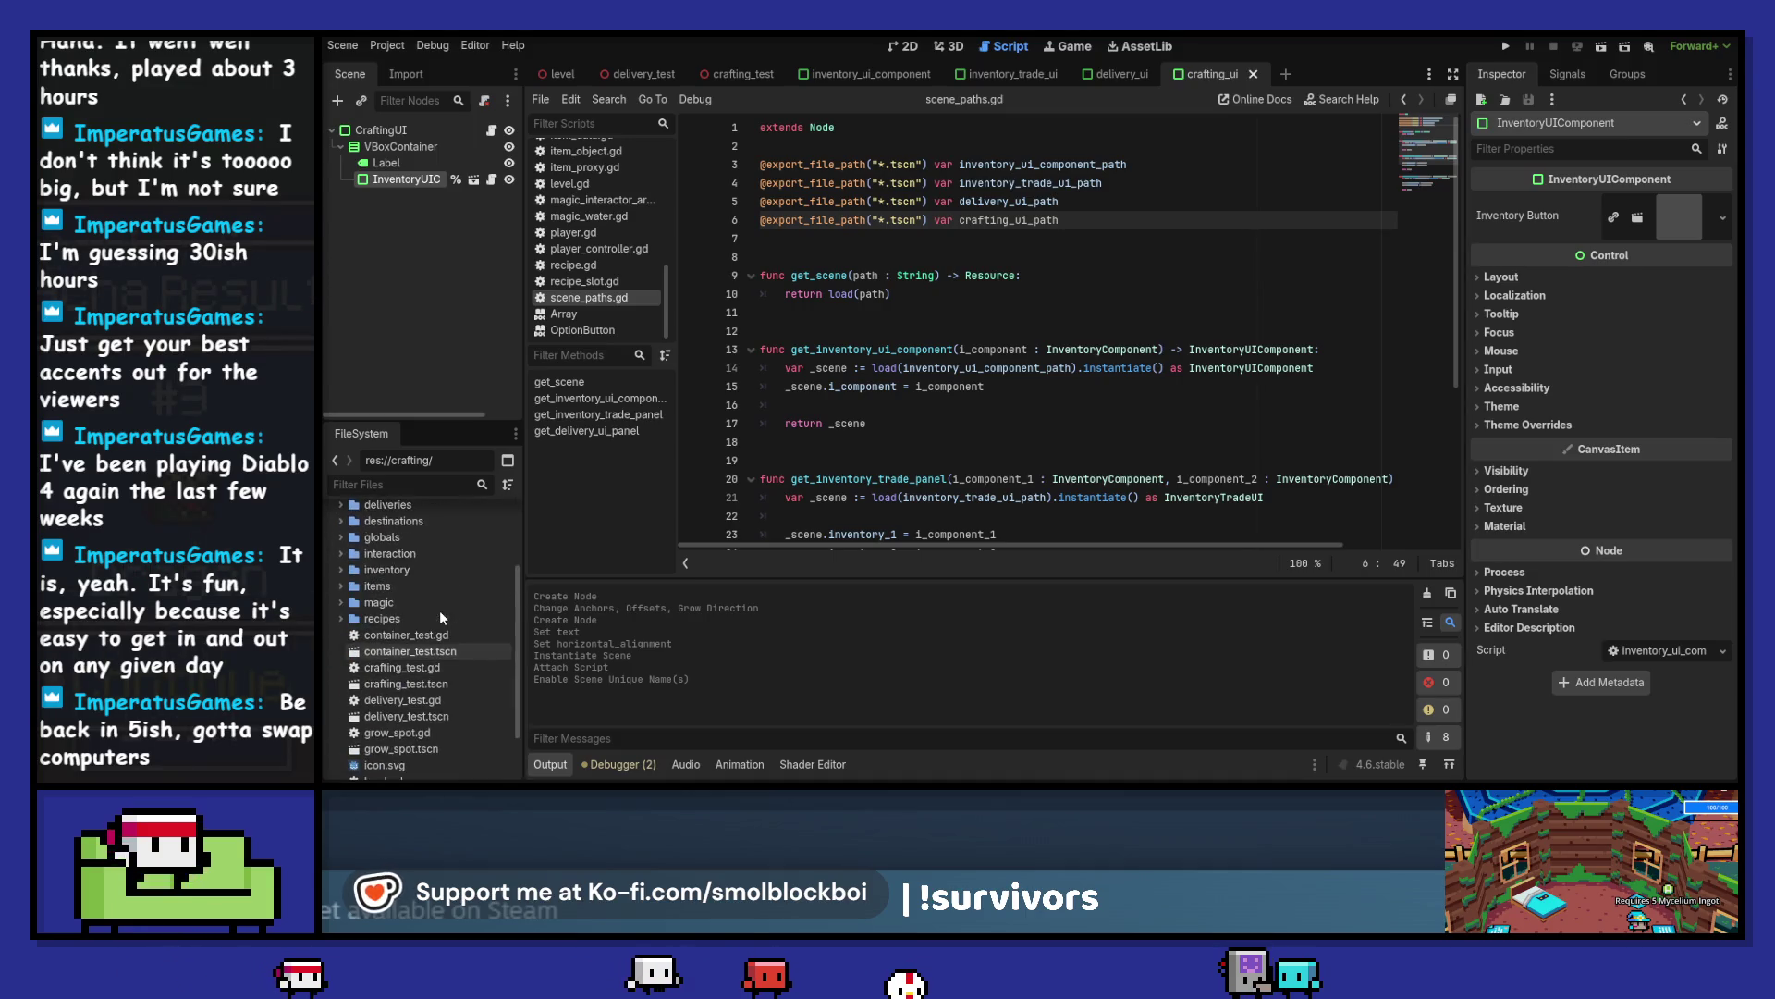
pyautogui.scroll(3, 381, 557)
pyautogui.doubleClick(381, 571)
# - Open scene_paths.tscn, assign res://crafting/crafting_ui.tscn to Crafting UI Path, and save
pyautogui.doubleClick(418, 602)
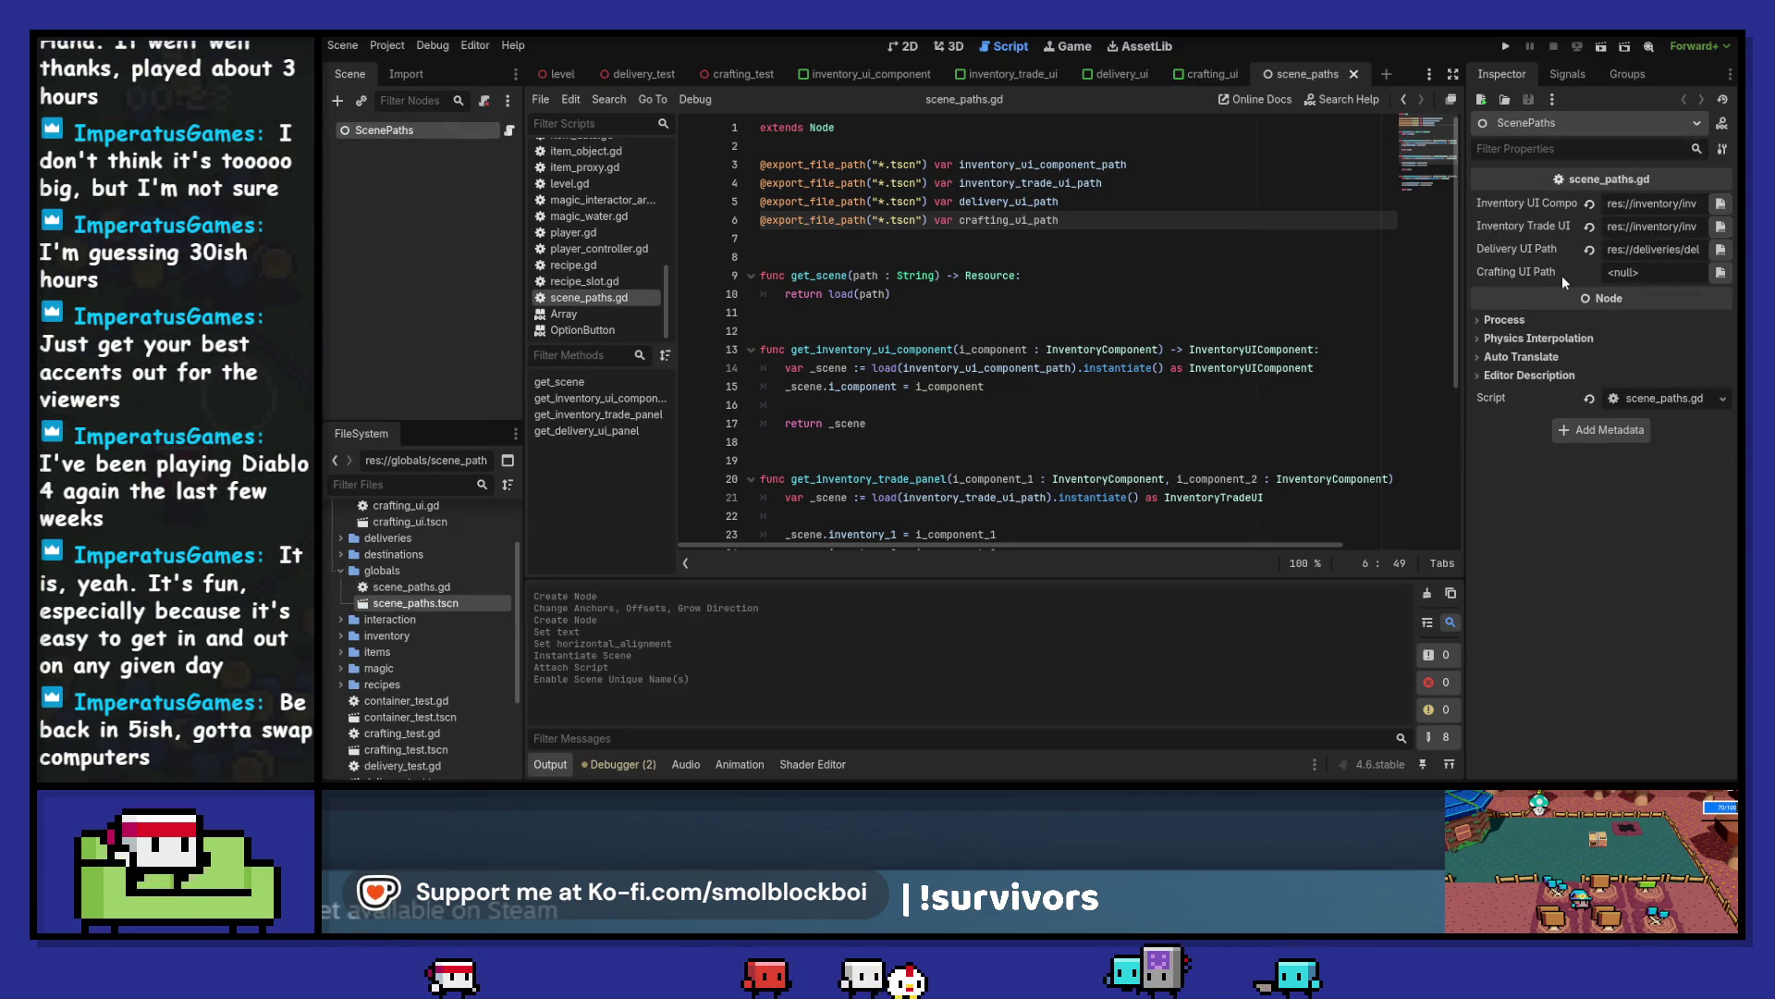
pyautogui.moveTo(368, 519)
pyautogui.mouseDown()
pyautogui.moveTo(425, 670)
pyautogui.moveTo(1734, 262)
pyautogui.moveTo(1673, 273)
pyautogui.mouseUp()
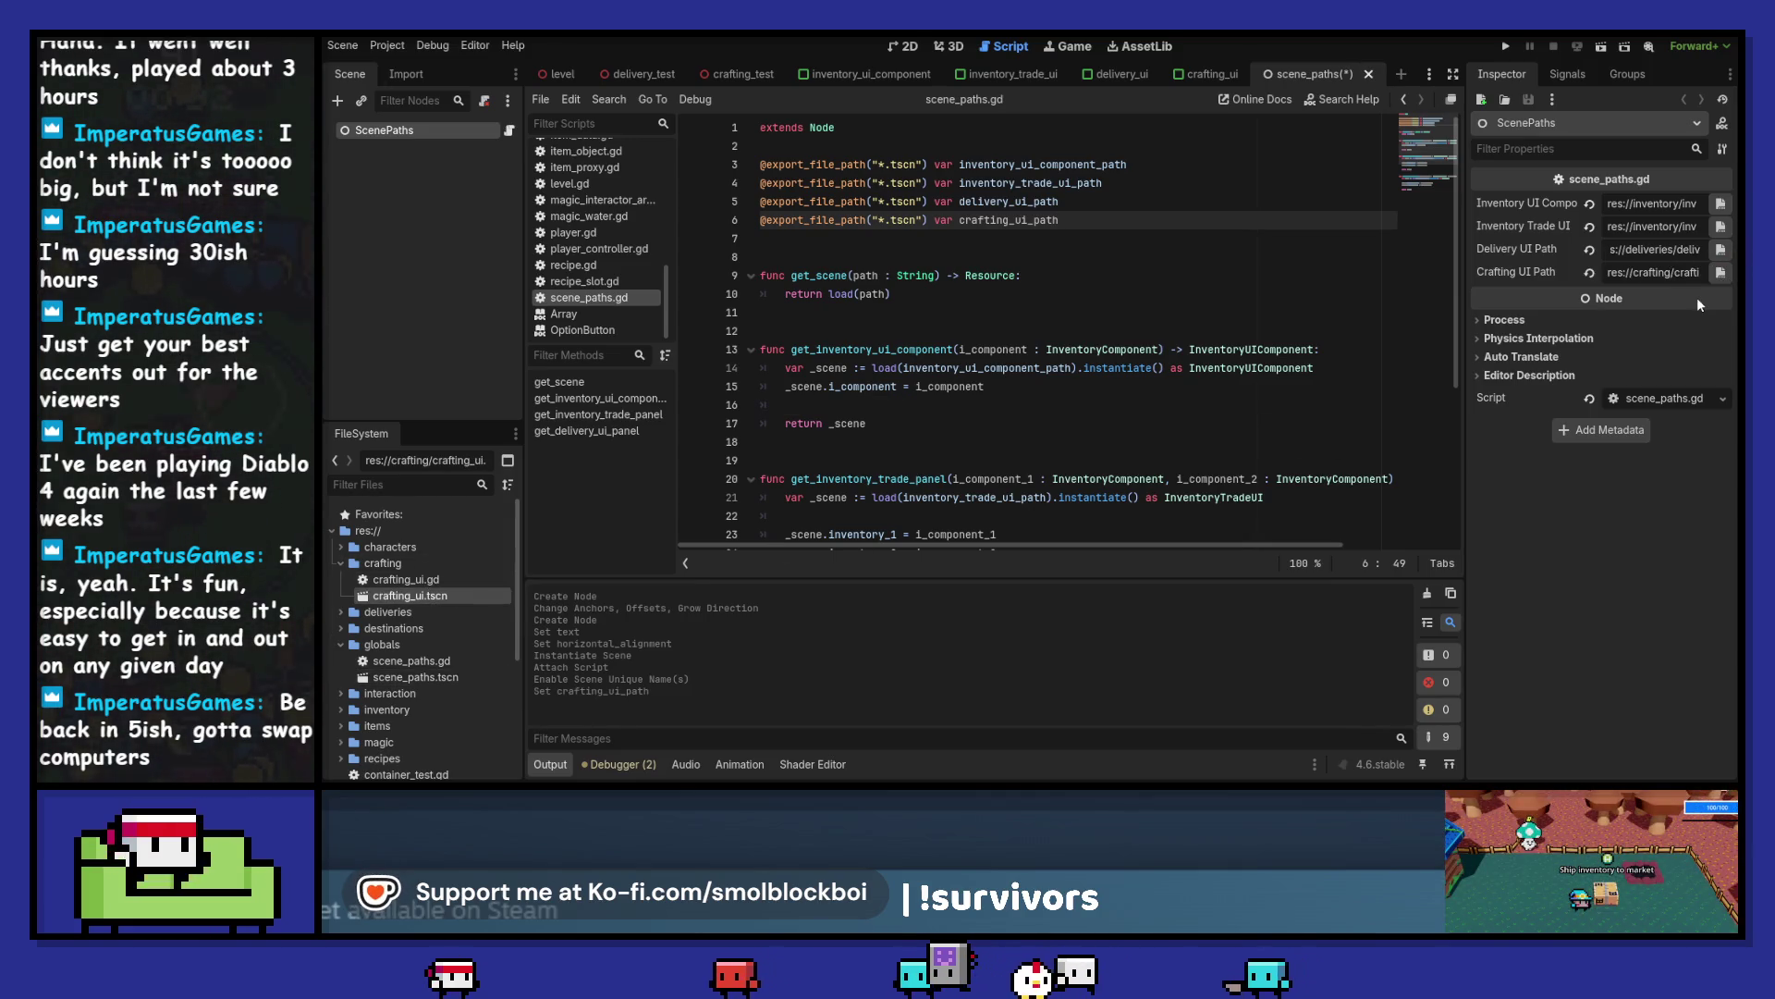
pyautogui.hotkey('ctrl', 's')
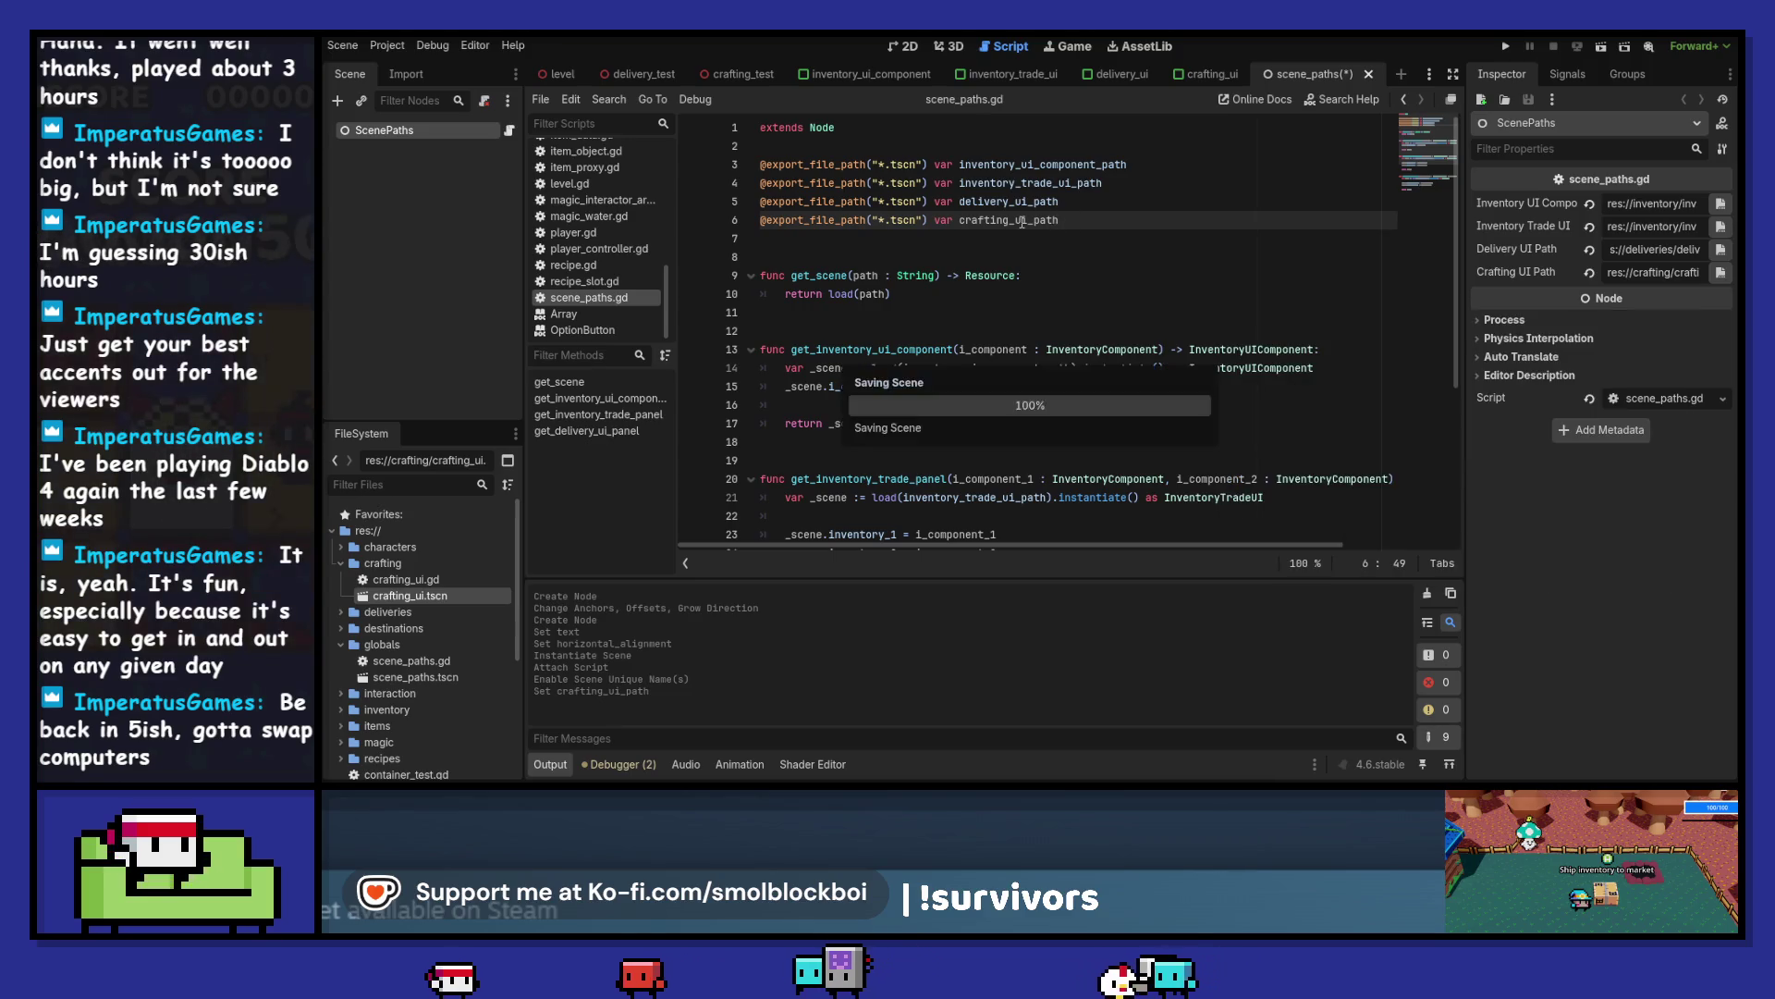
pyautogui.doubleClick(1017, 219)
pyautogui.scroll(-1, 1021, 222)
pyautogui.scroll(-4, 1022, 222)
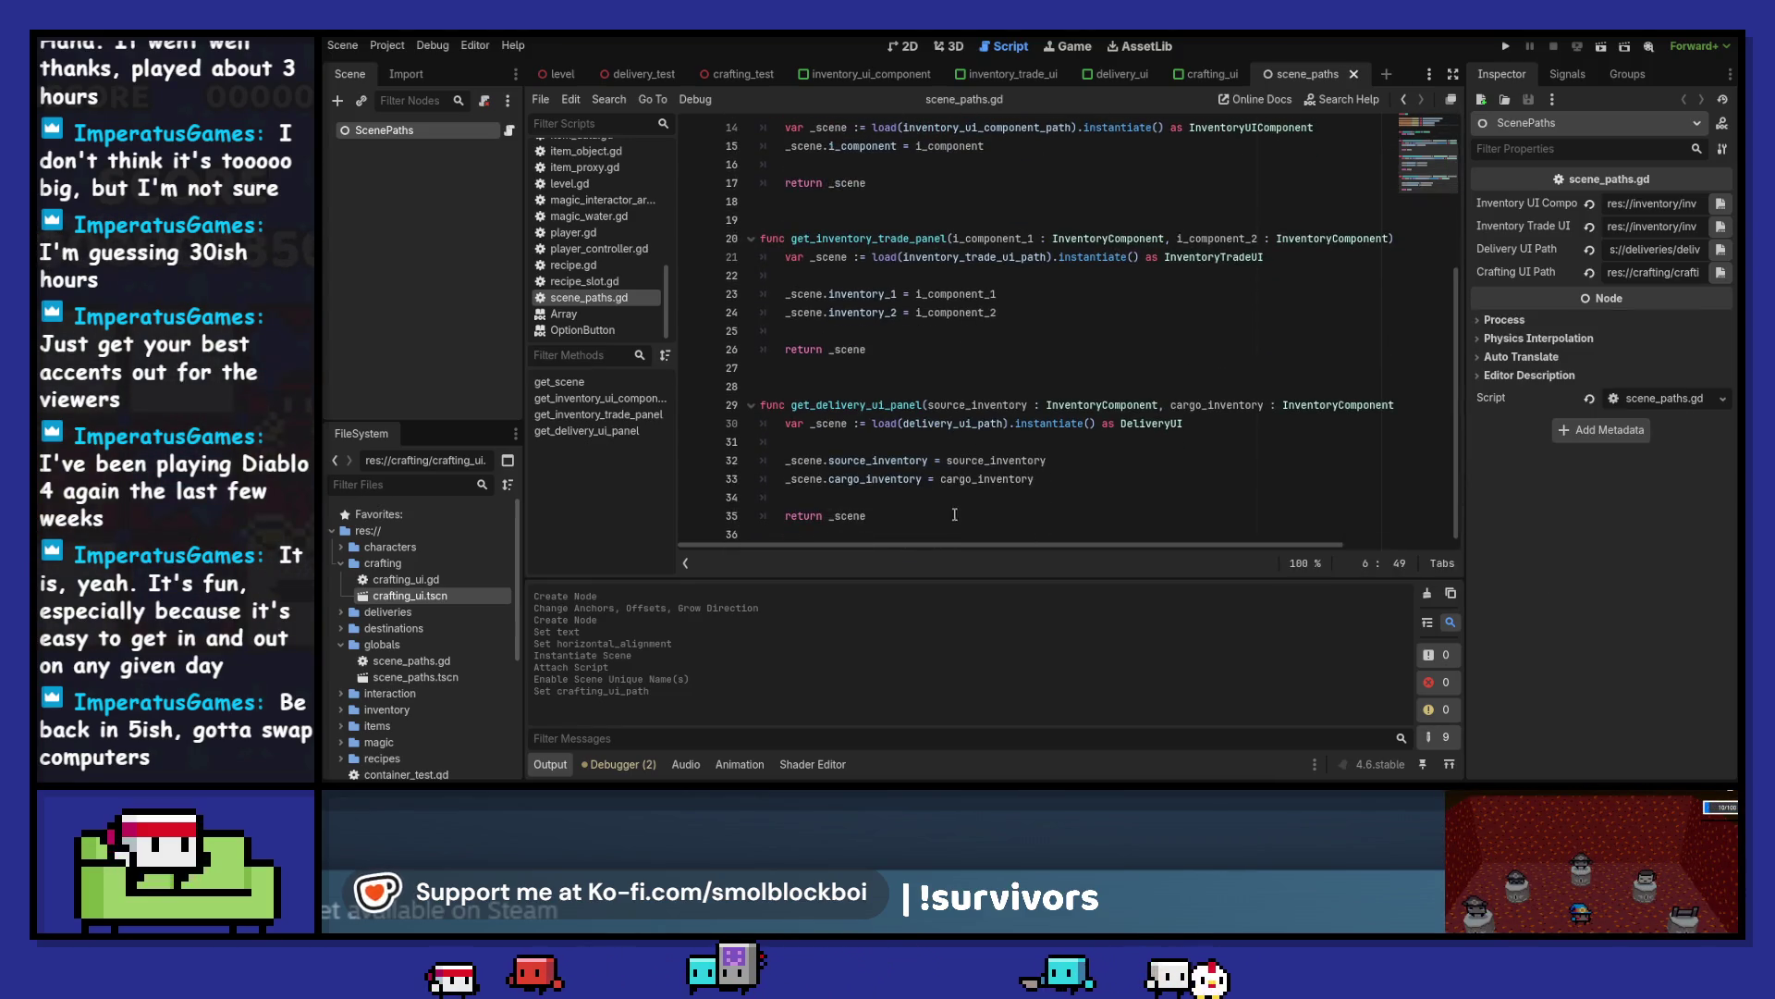
# - Start a func get_crafting_ui_path() below get_delivery_ui_panel, with a blank line above it
pyautogui.click(894, 532)
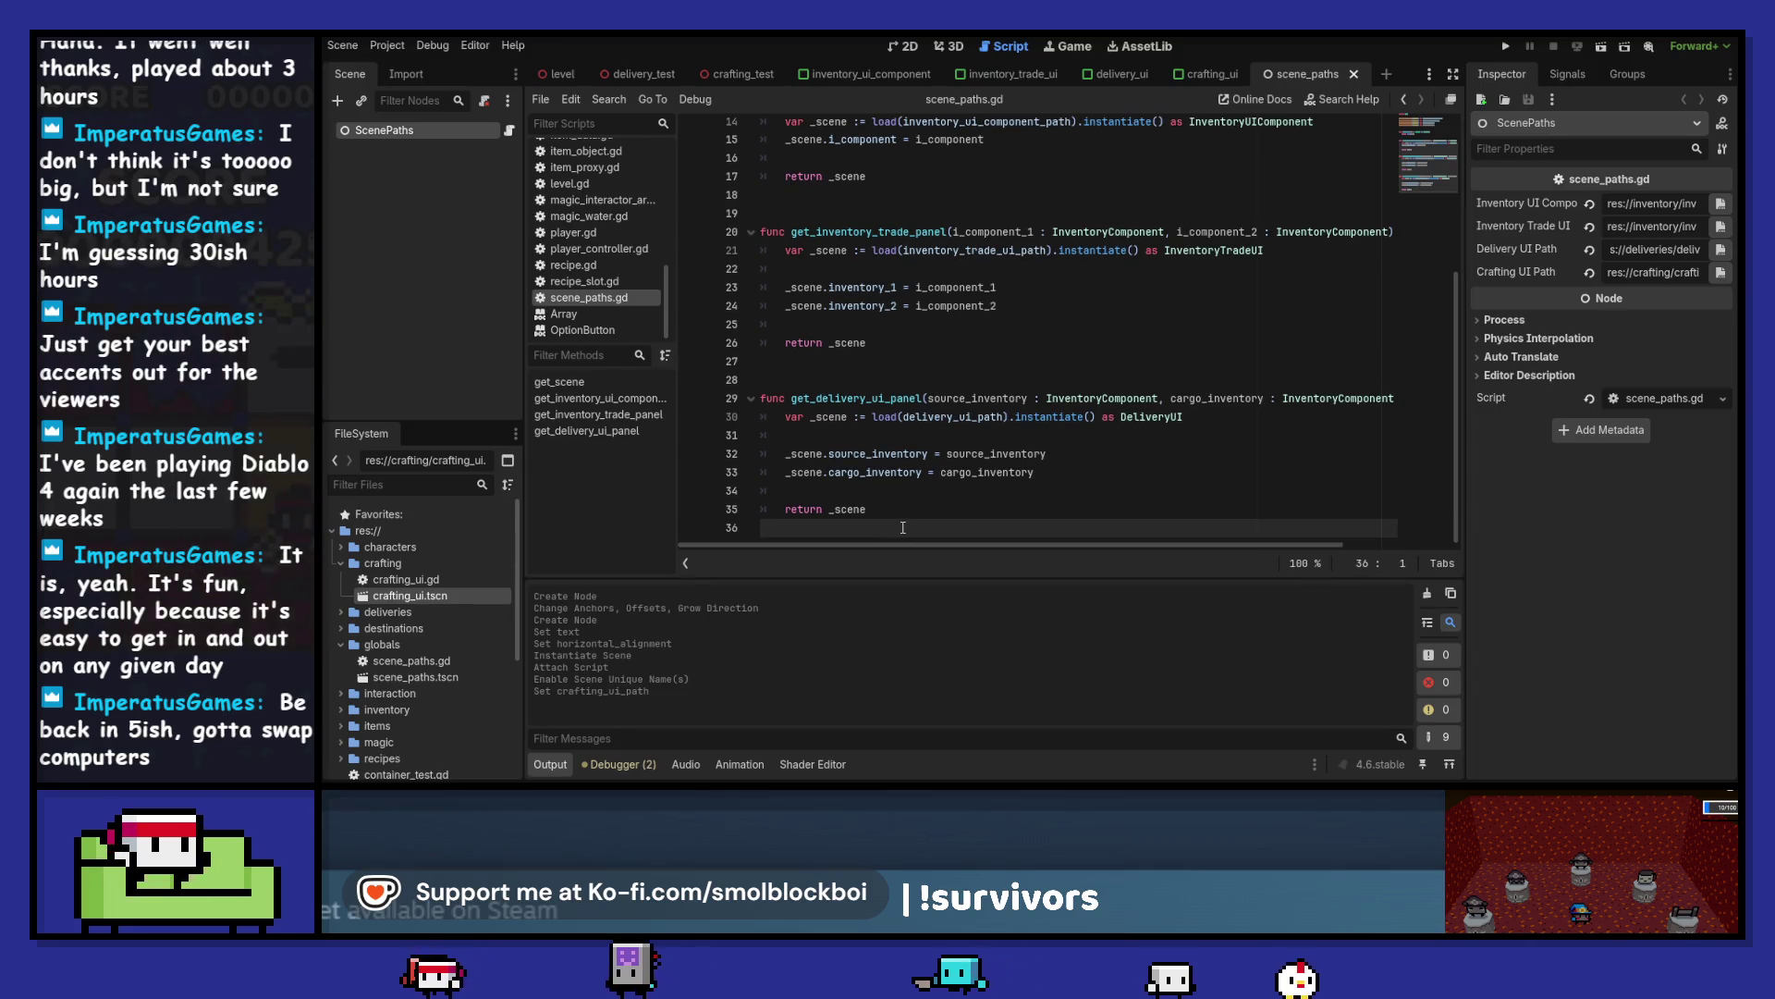
pyautogui.press('Return')
pyautogui.write('func ')
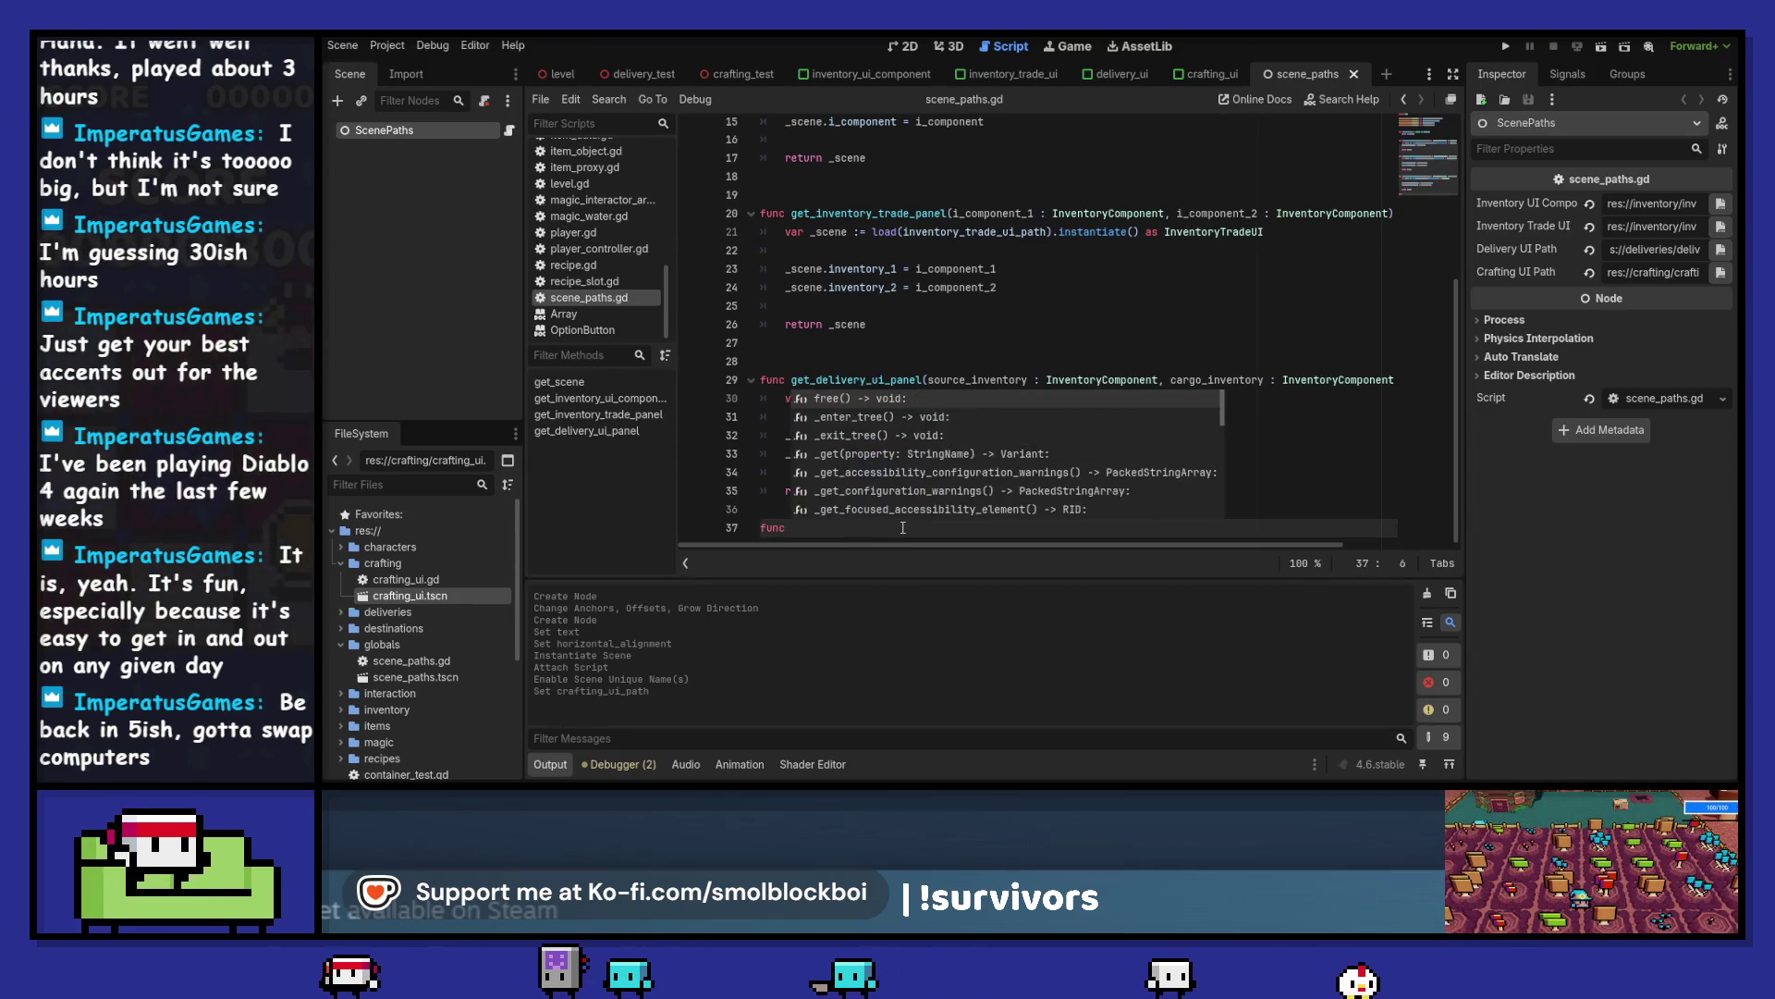
pyautogui.write('get_crafting_ui_path(')
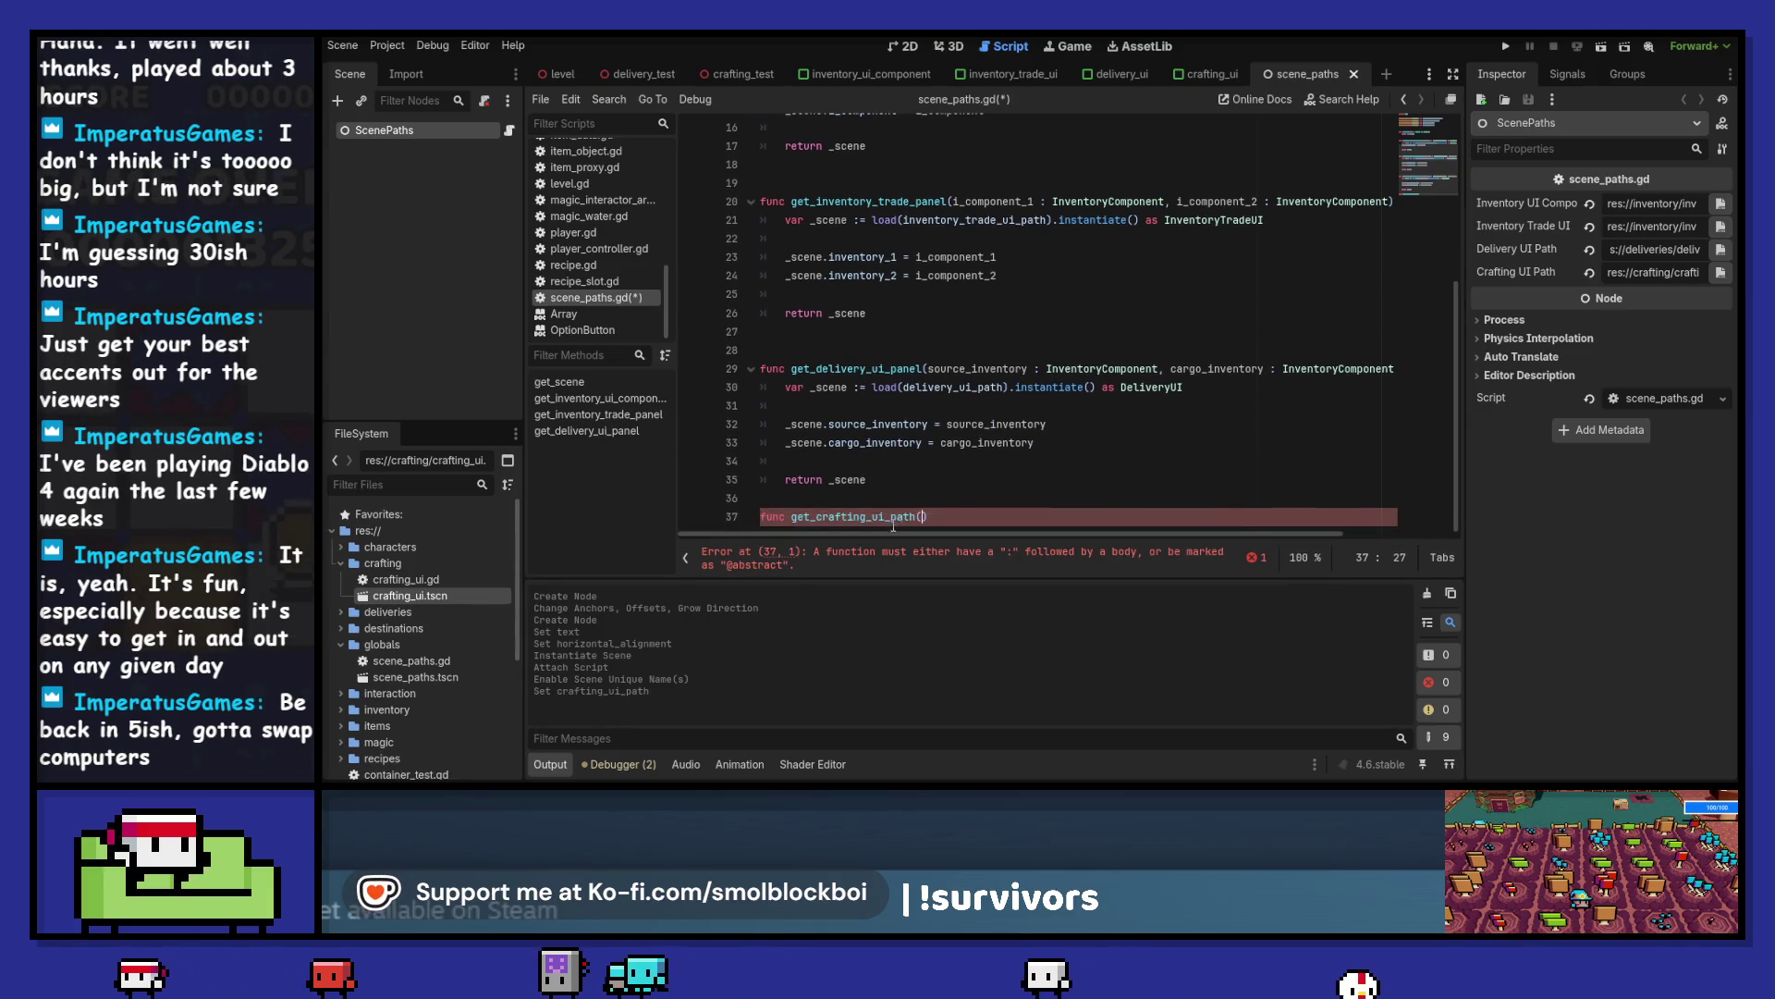
pyautogui.click(884, 497)
pyautogui.press('Return')
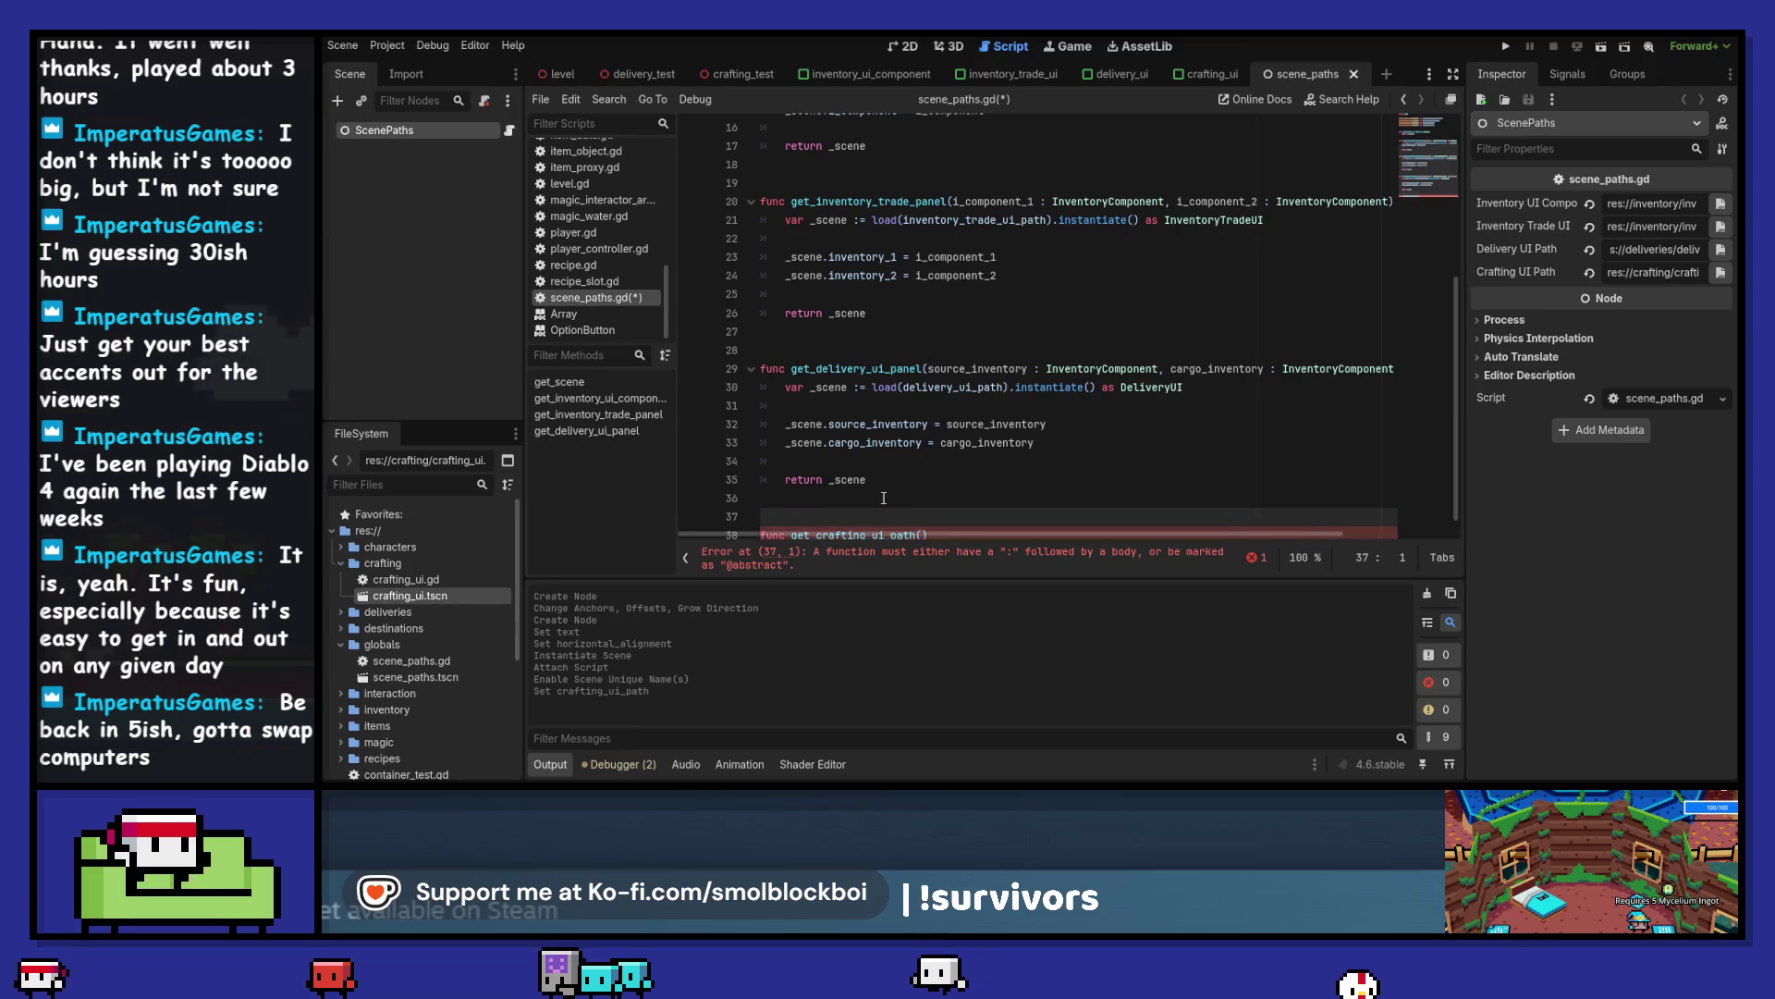
pyautogui.press('Down')
pyautogui.press('End')
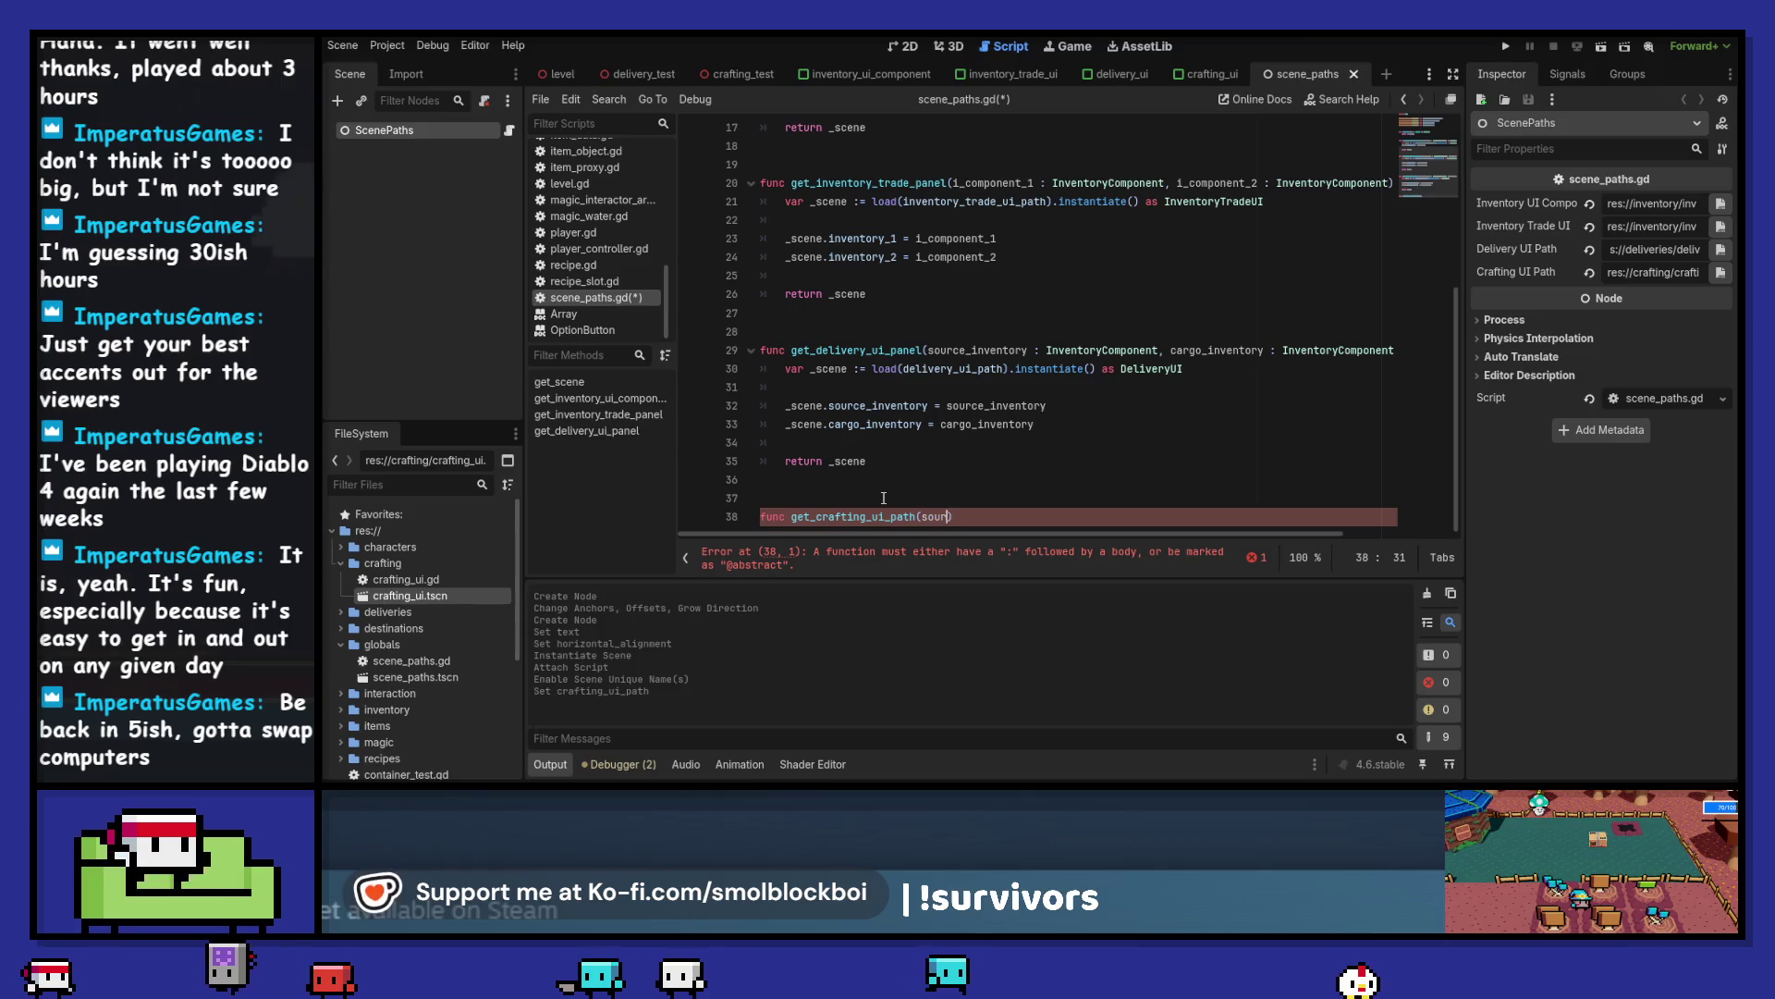
# - Add the source_inventory : InventoryComponent parameter and -> arrow, then move to crafting_ui.gd
pyautogui.write('ce_')
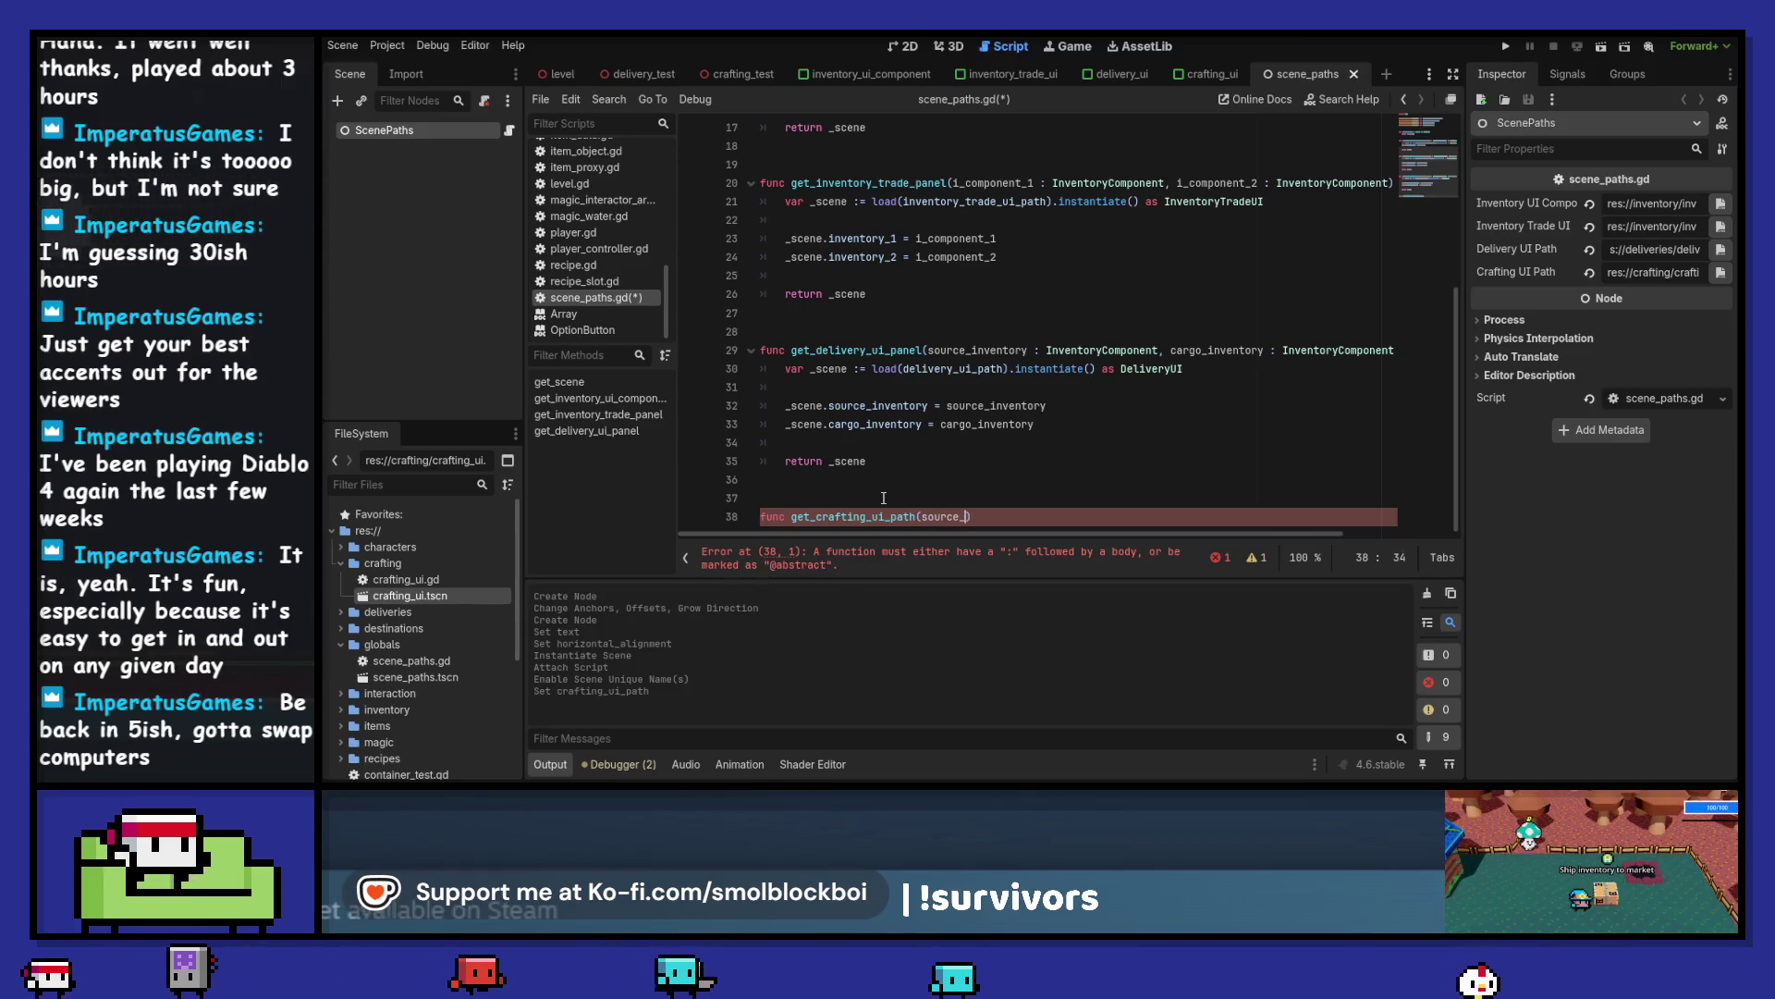
pyautogui.write('ventory')
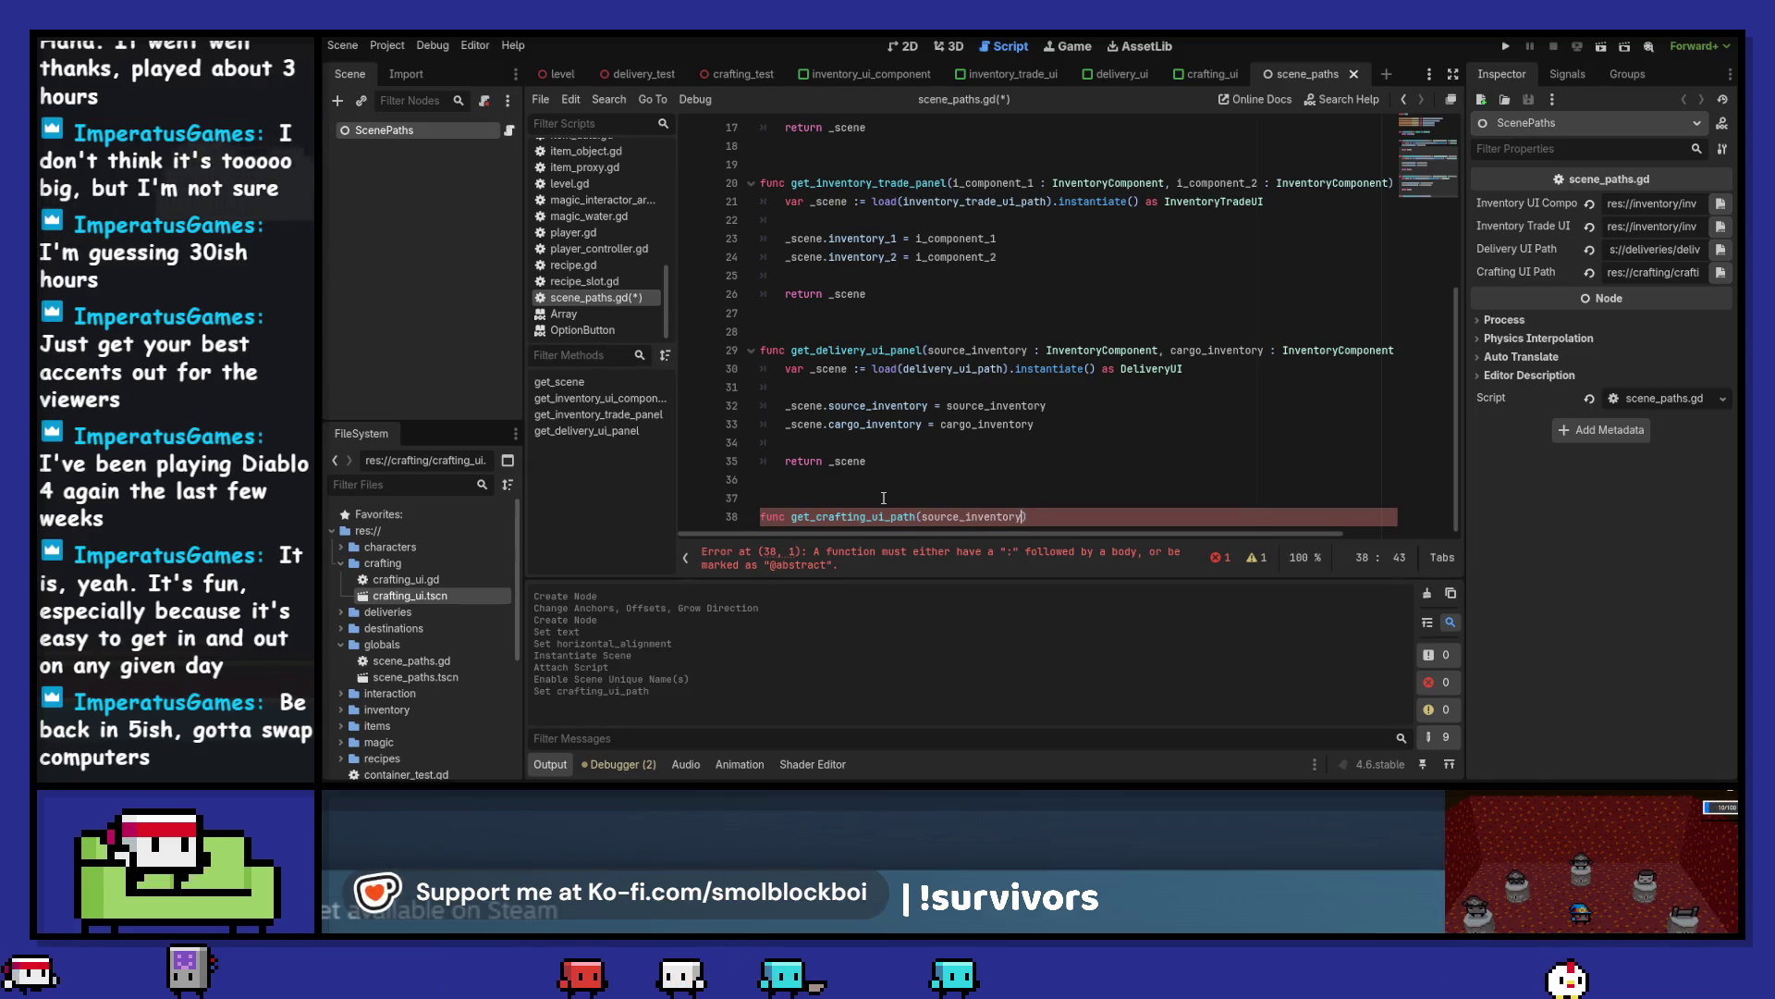
pyautogui.write(' : Inventor')
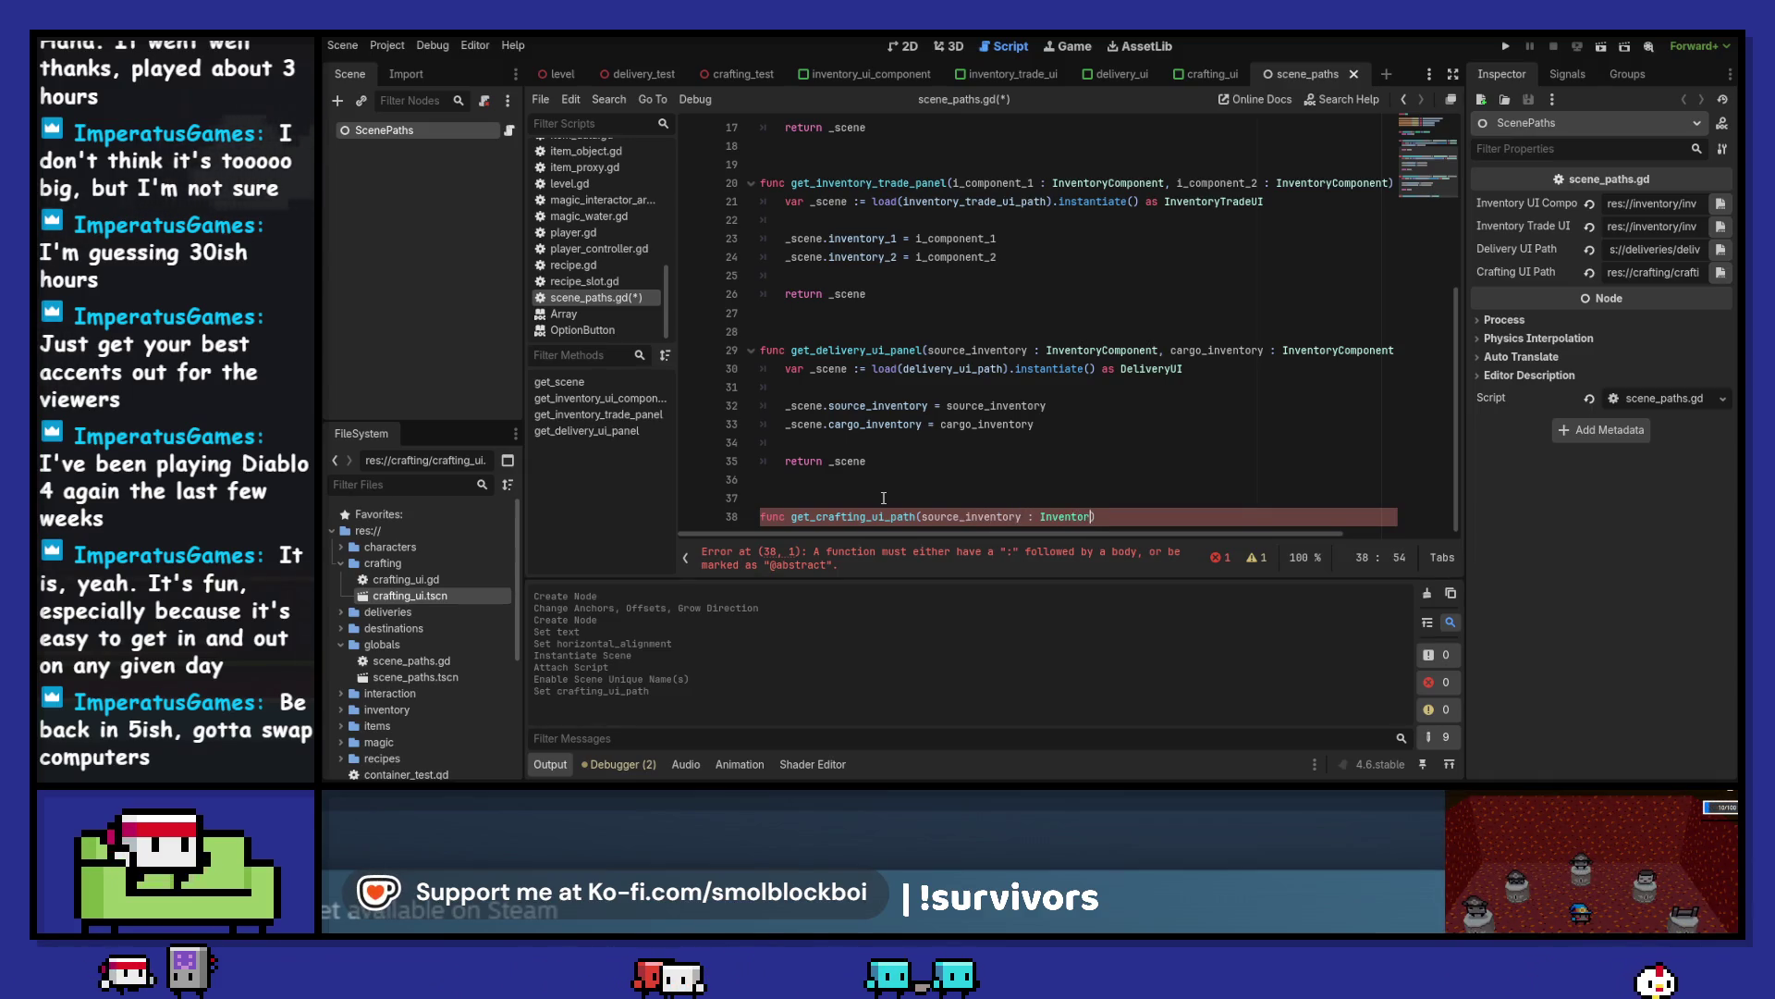
pyautogui.write('yC')
pyautogui.press('Return')
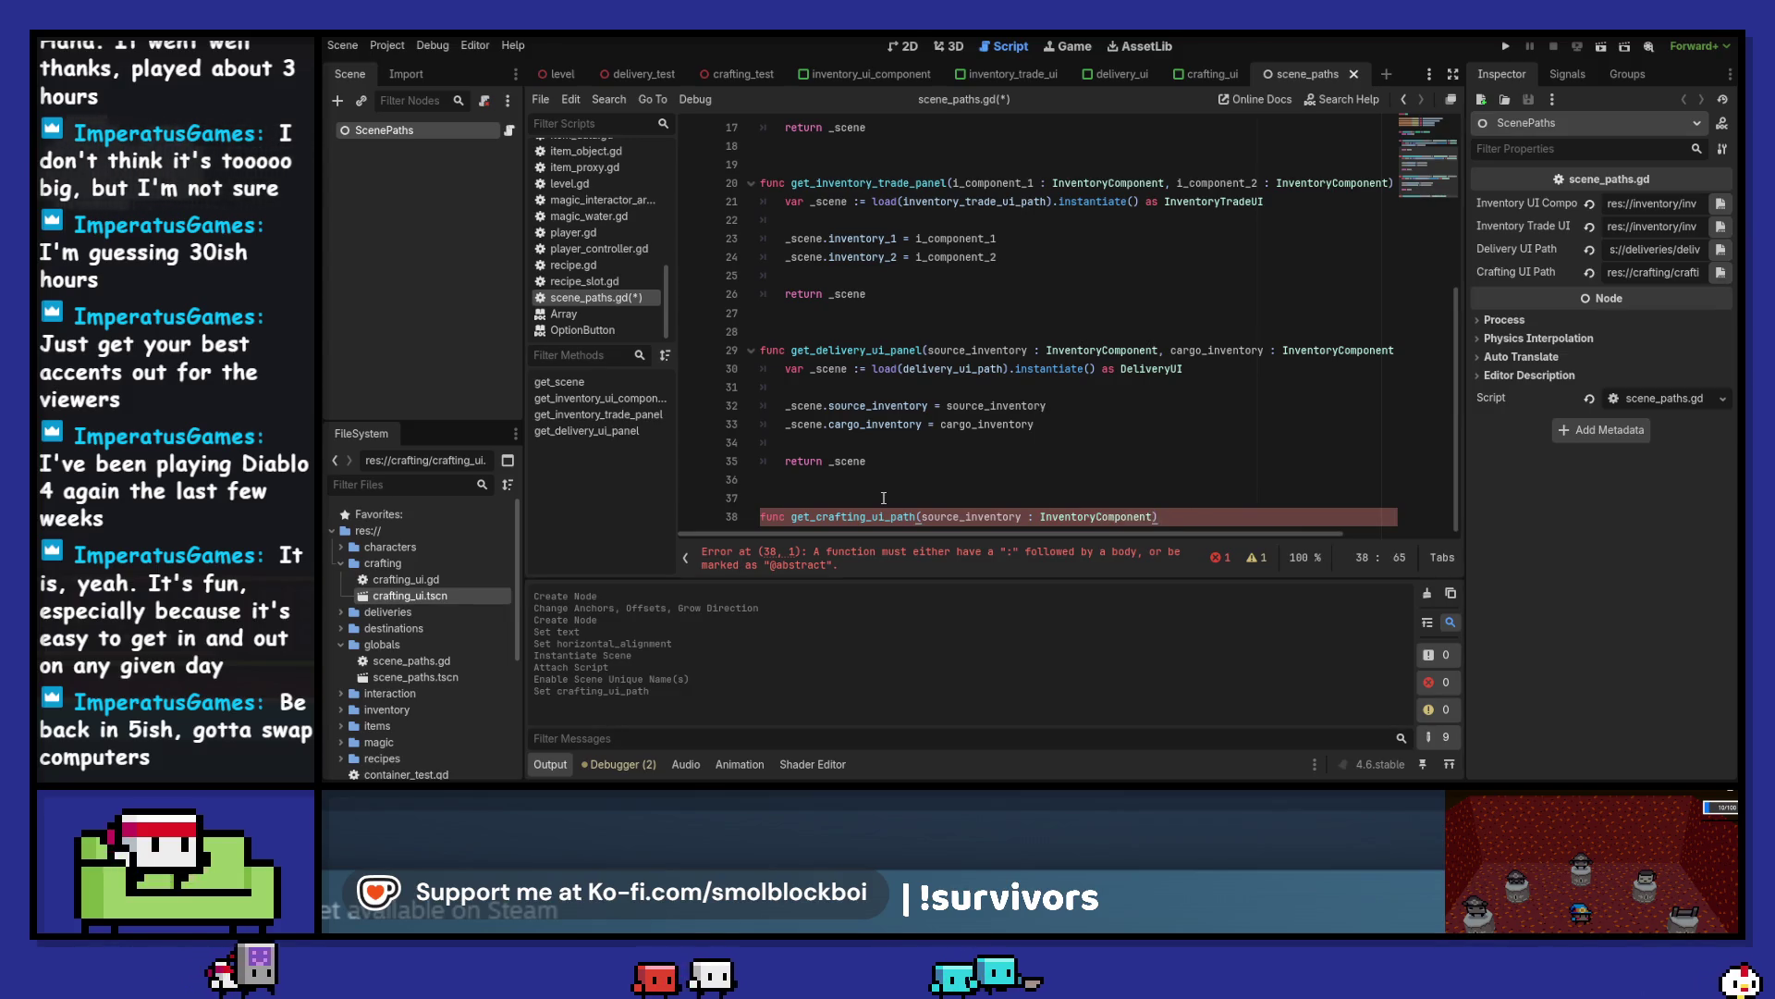
pyautogui.write('->')
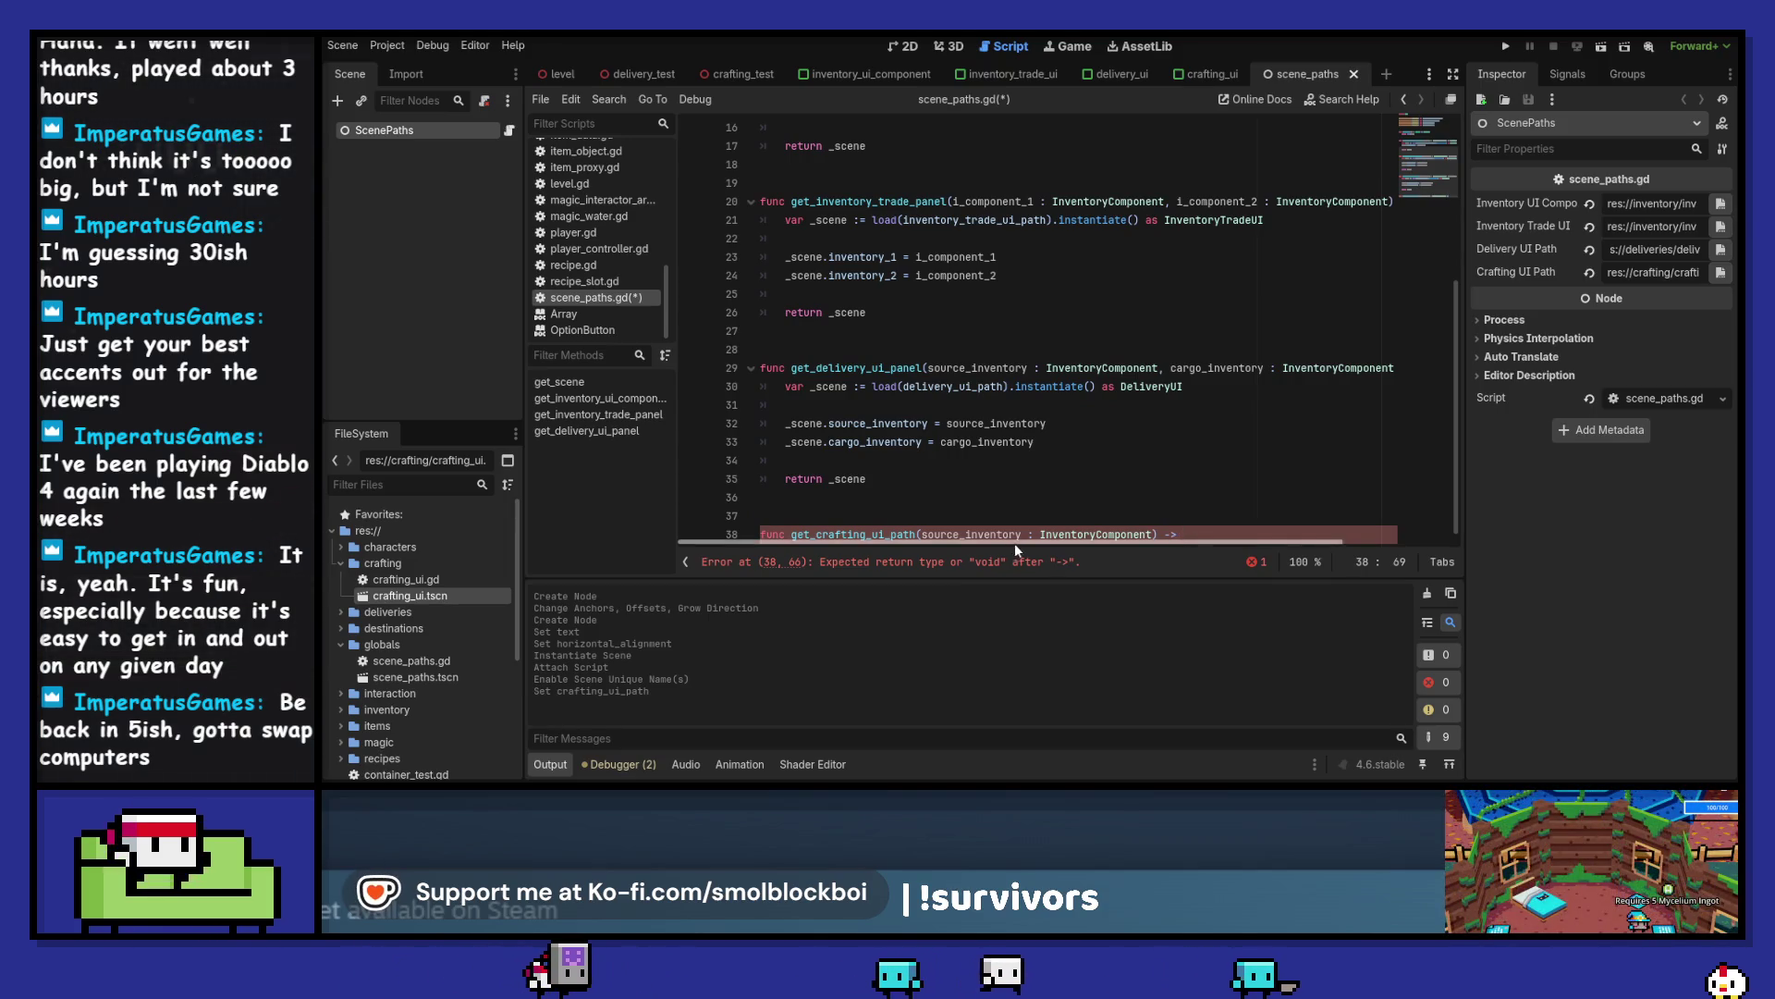
pyautogui.moveTo(1017, 543)
pyautogui.mouseDown()
pyautogui.moveTo(1295, 544)
pyautogui.moveTo(1017, 544)
pyautogui.mouseUp()
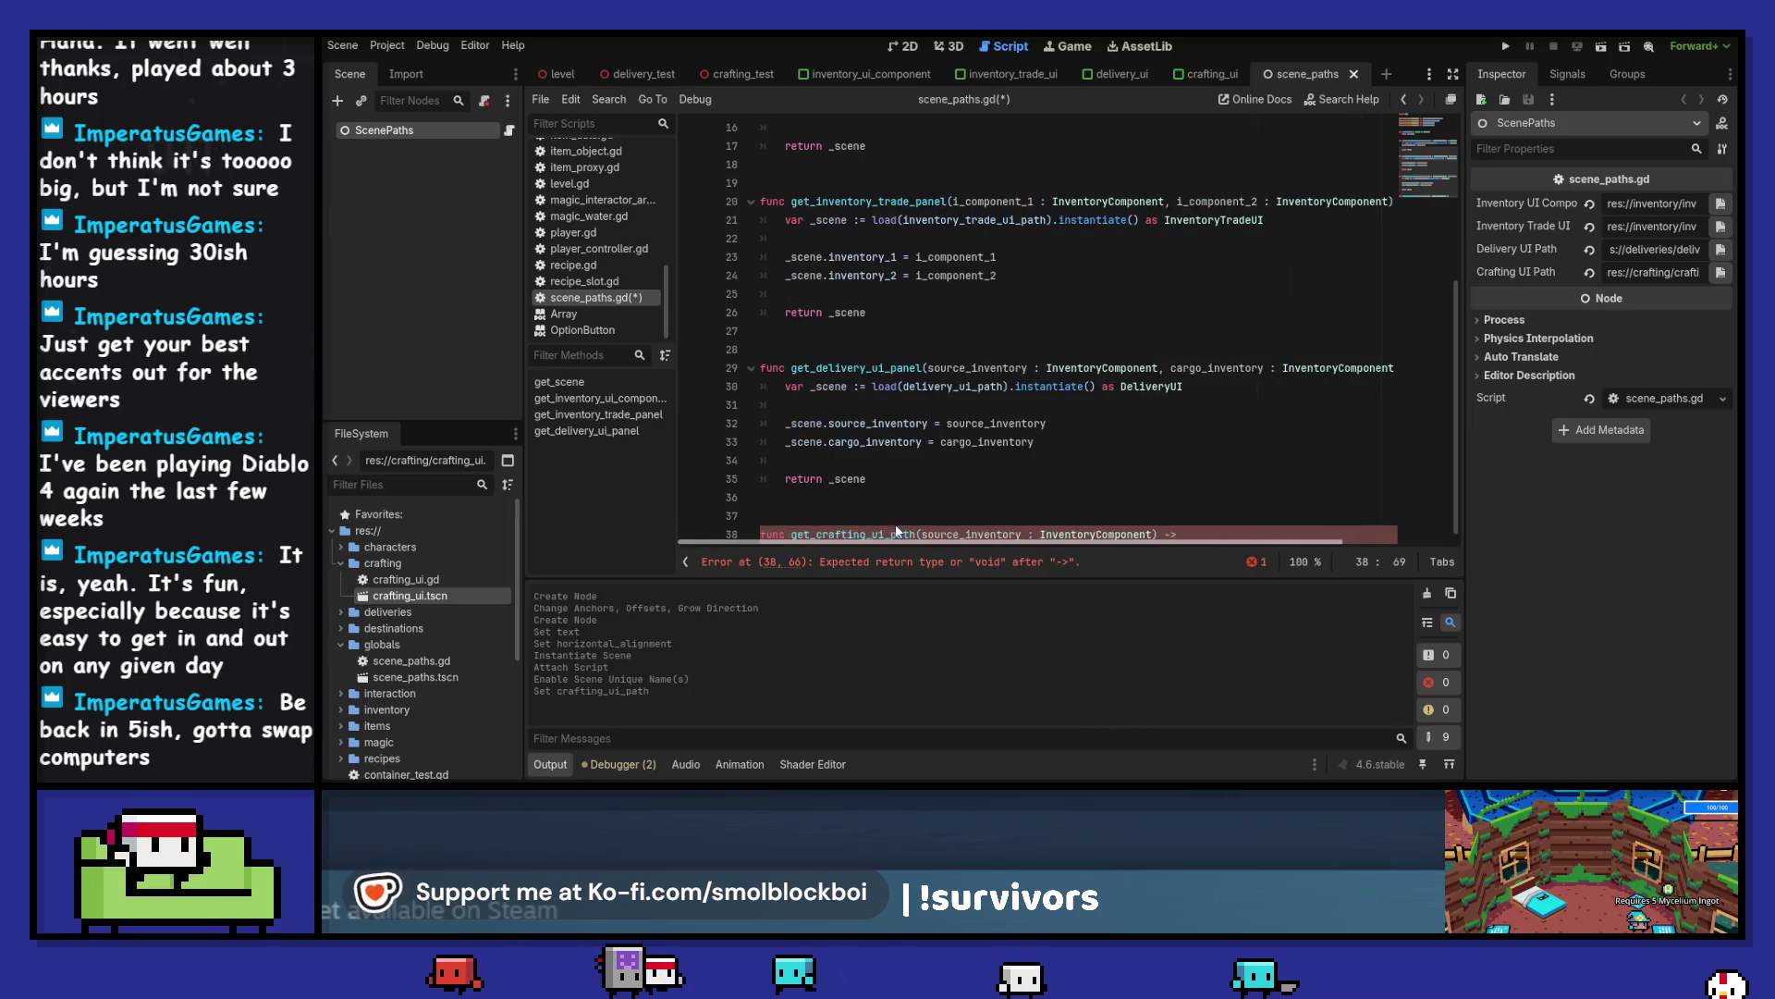
pyautogui.click(1211, 74)
pyautogui.click(886, 153)
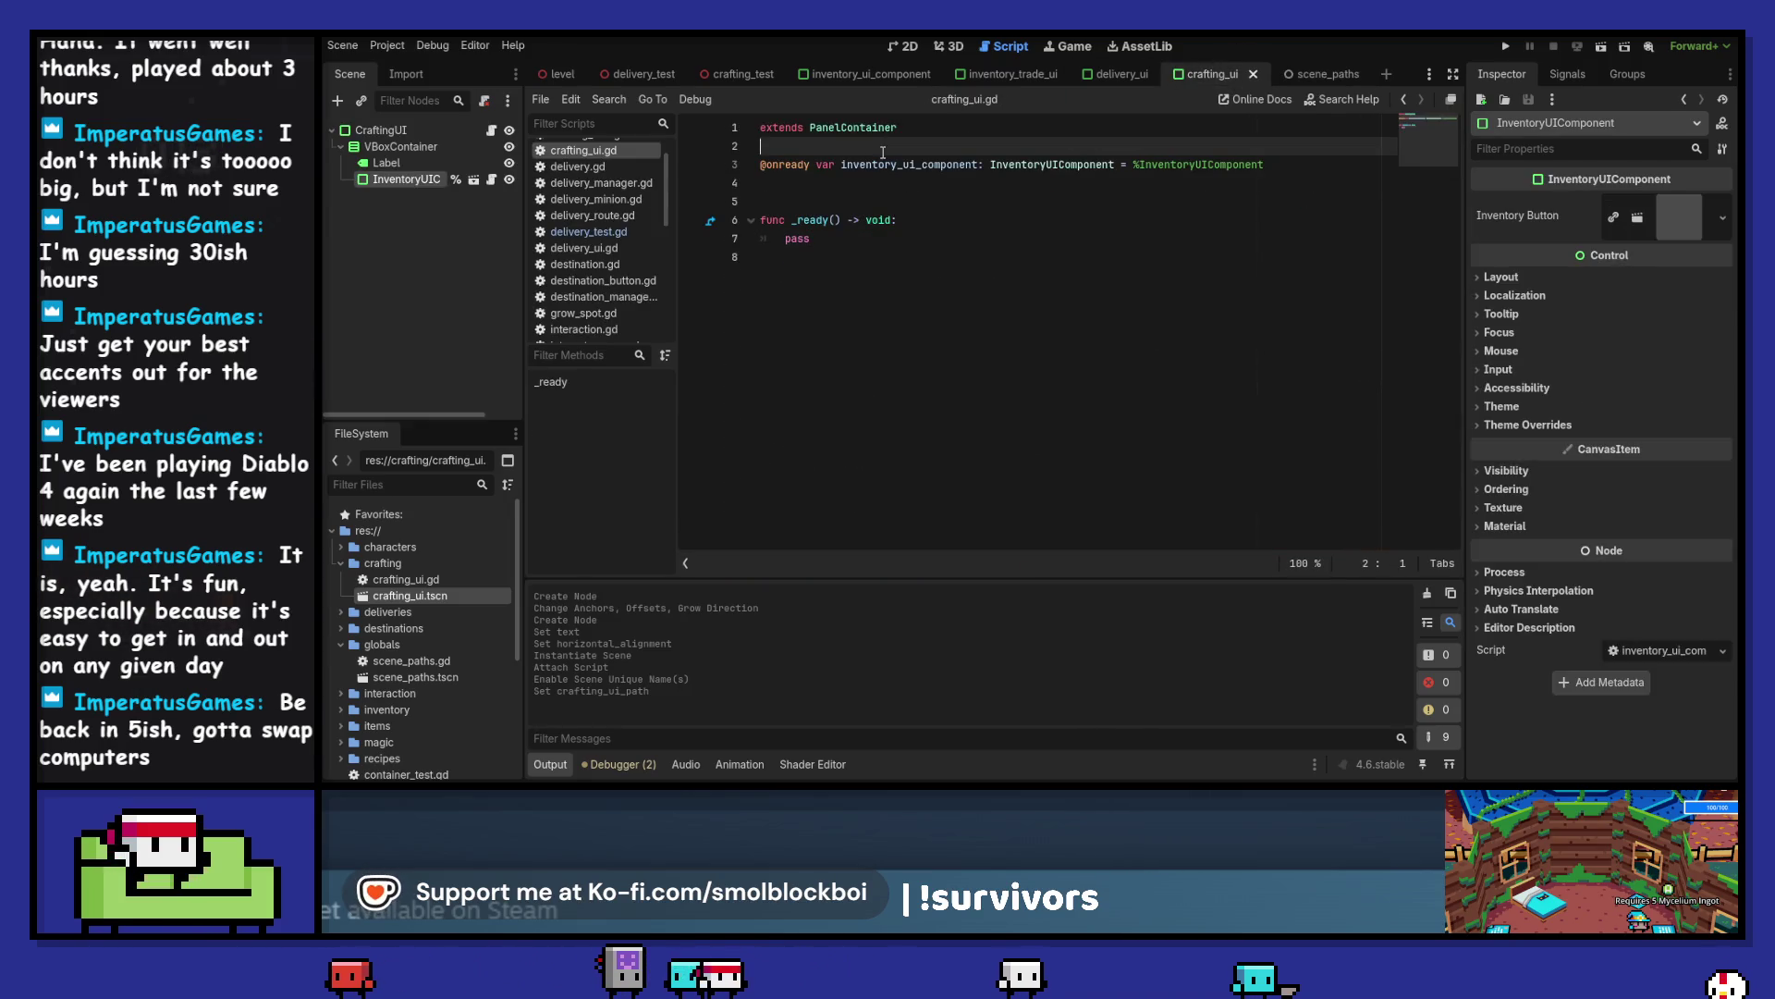
# - Declare class_name CraftingUI on line 1, then bring up delivery_ui.gd for reference
pyautogui.press('Up')
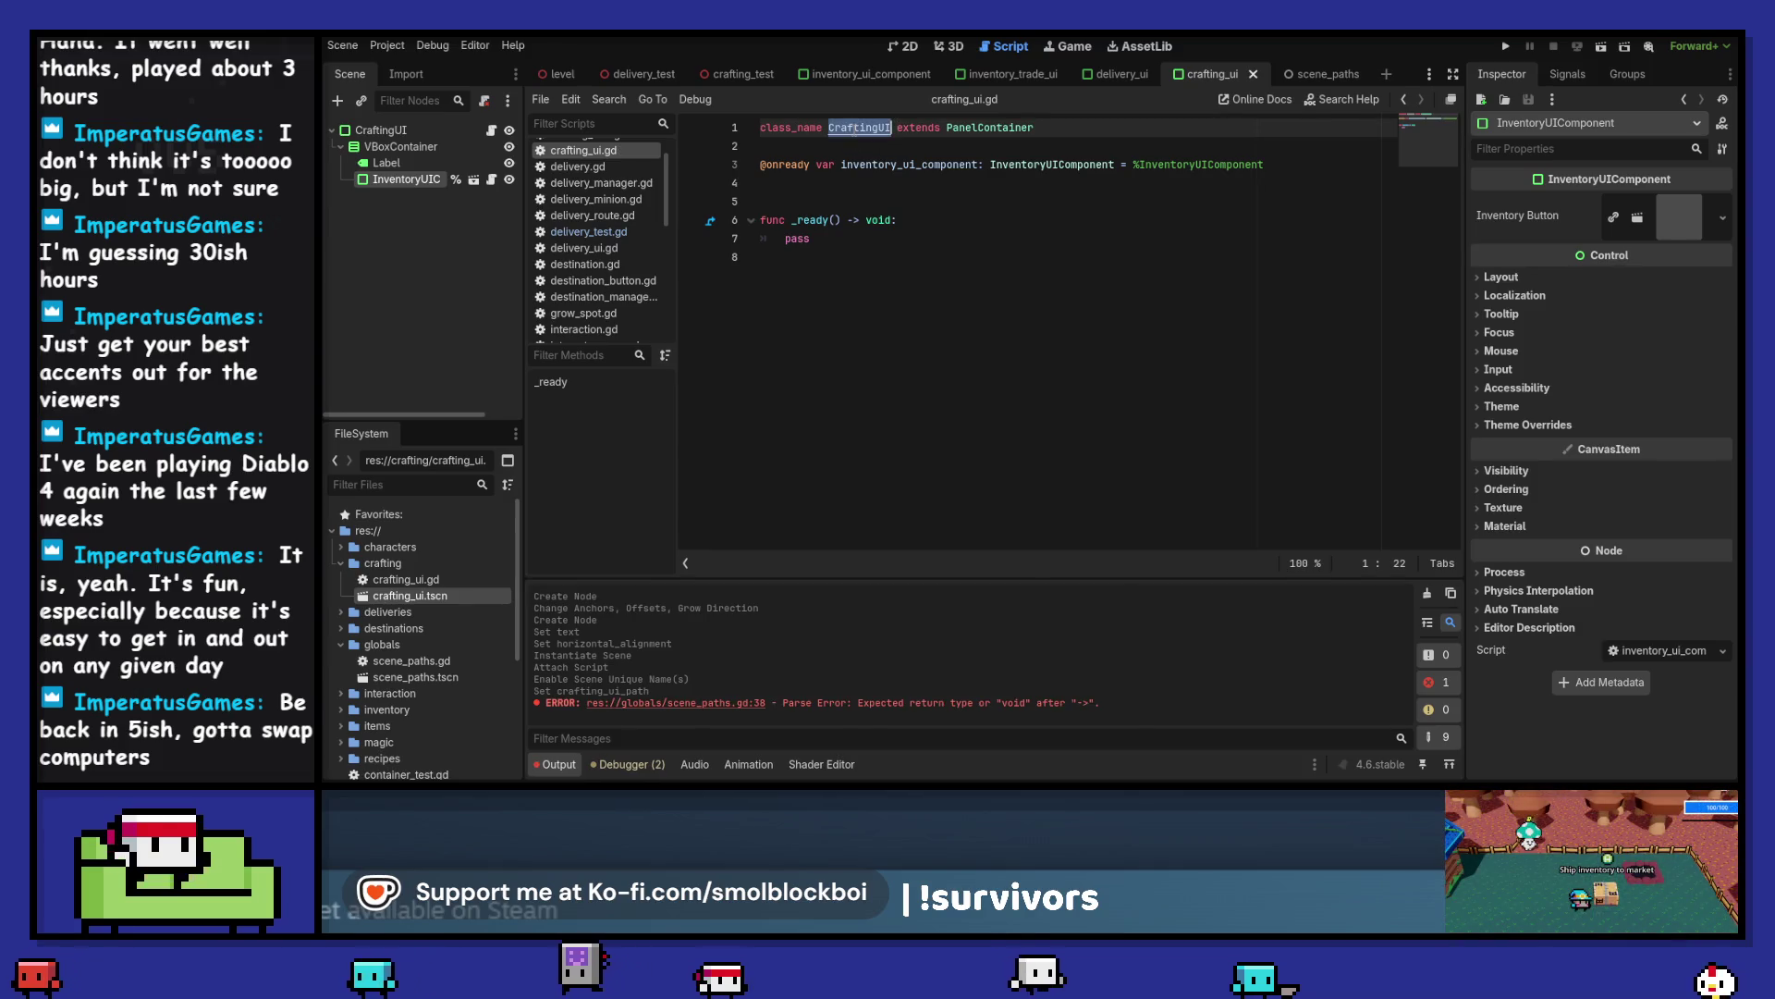
pyautogui.click(1318, 74)
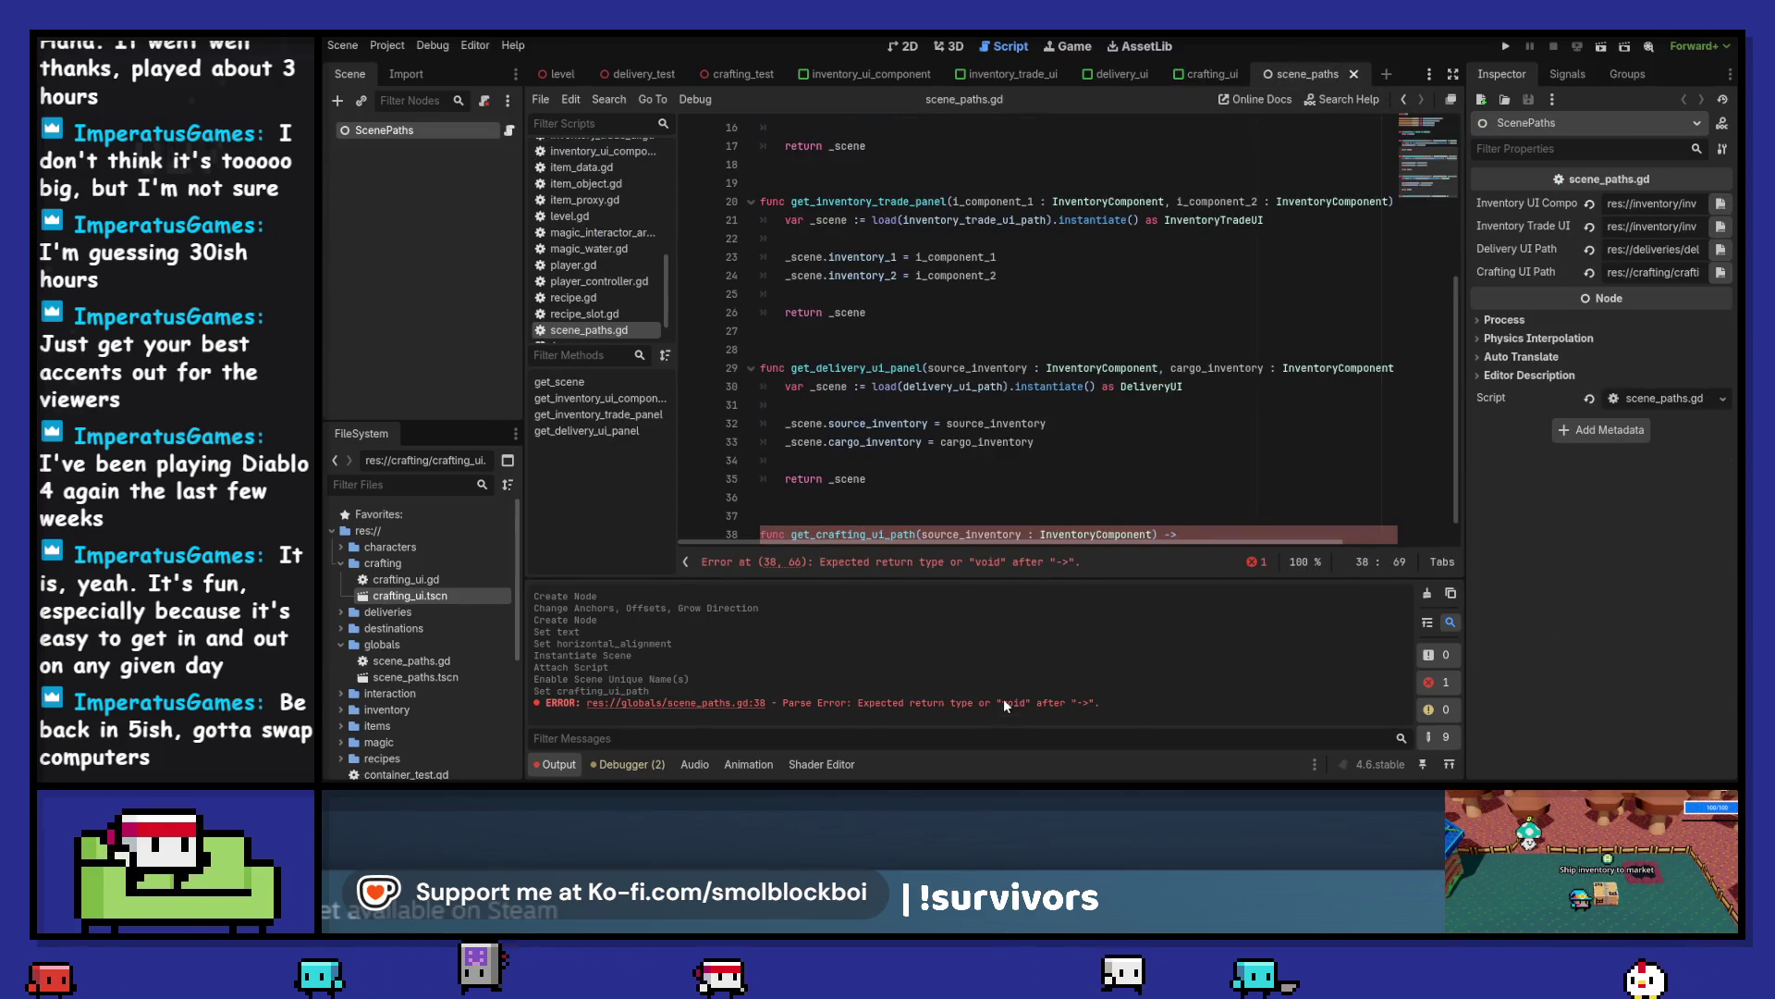
pyautogui.click(1122, 74)
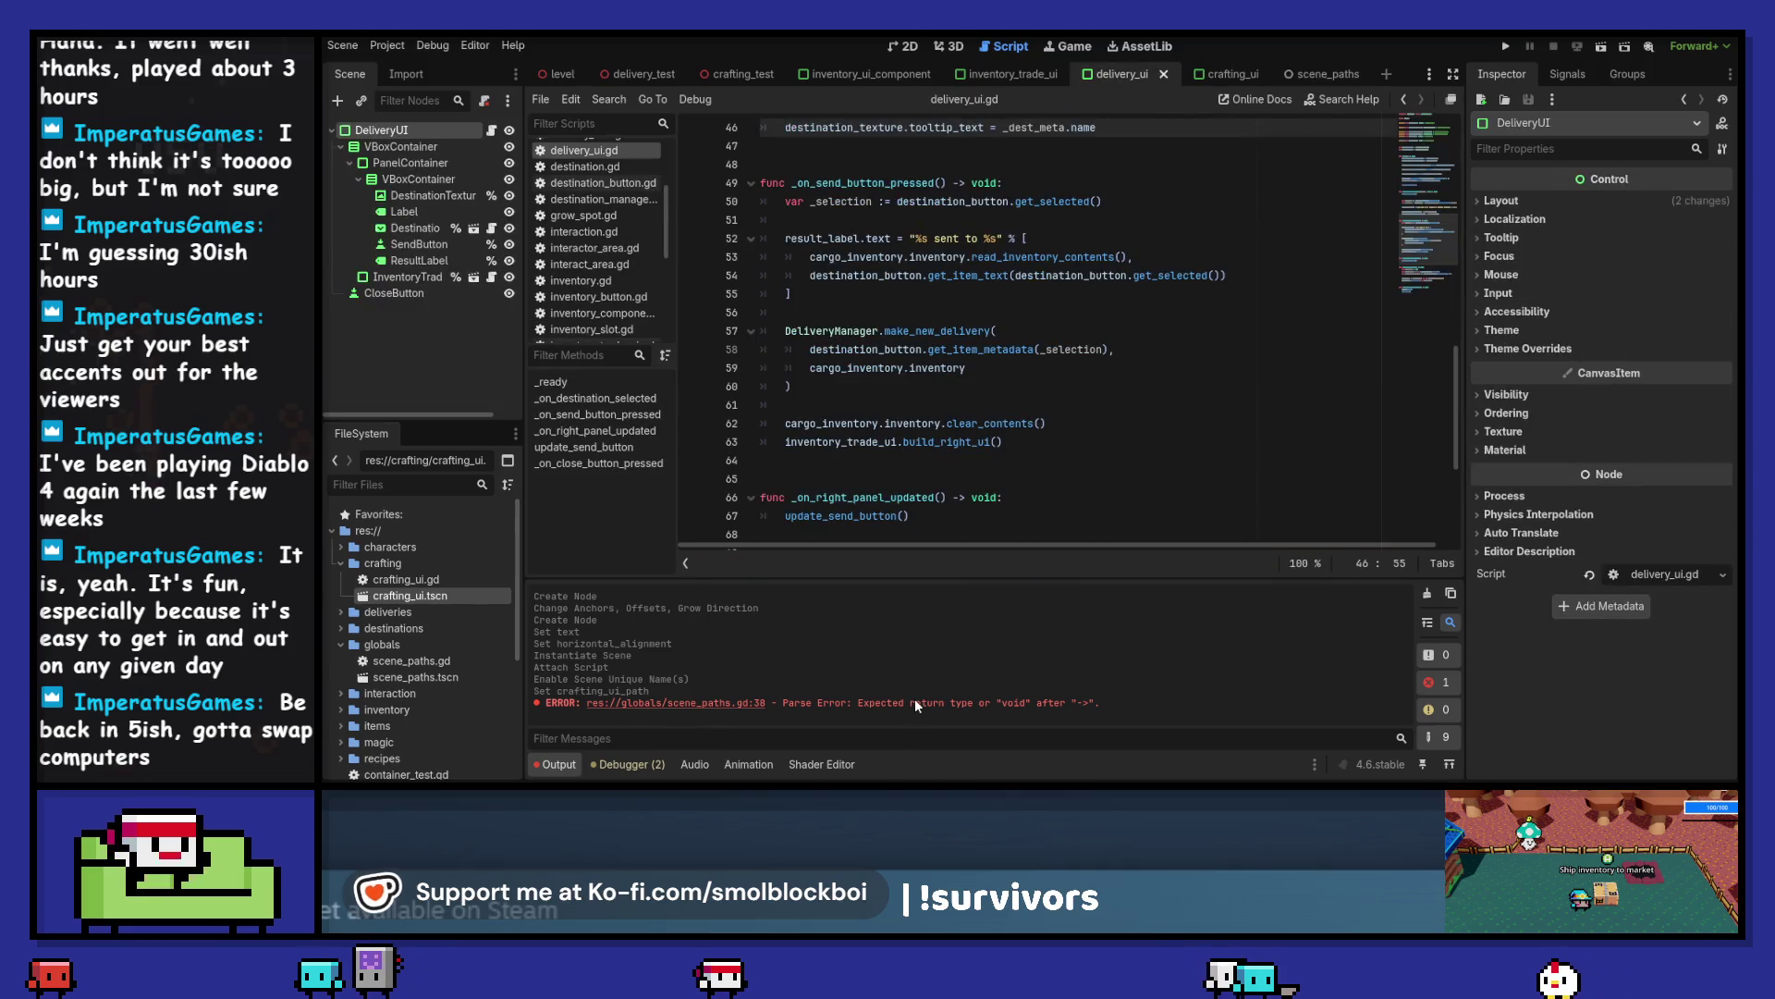
# - Jump to the parse error and give get_crafting_ui_path a '-> CraftingUI:' return type on line 38
pyautogui.click(688, 710)
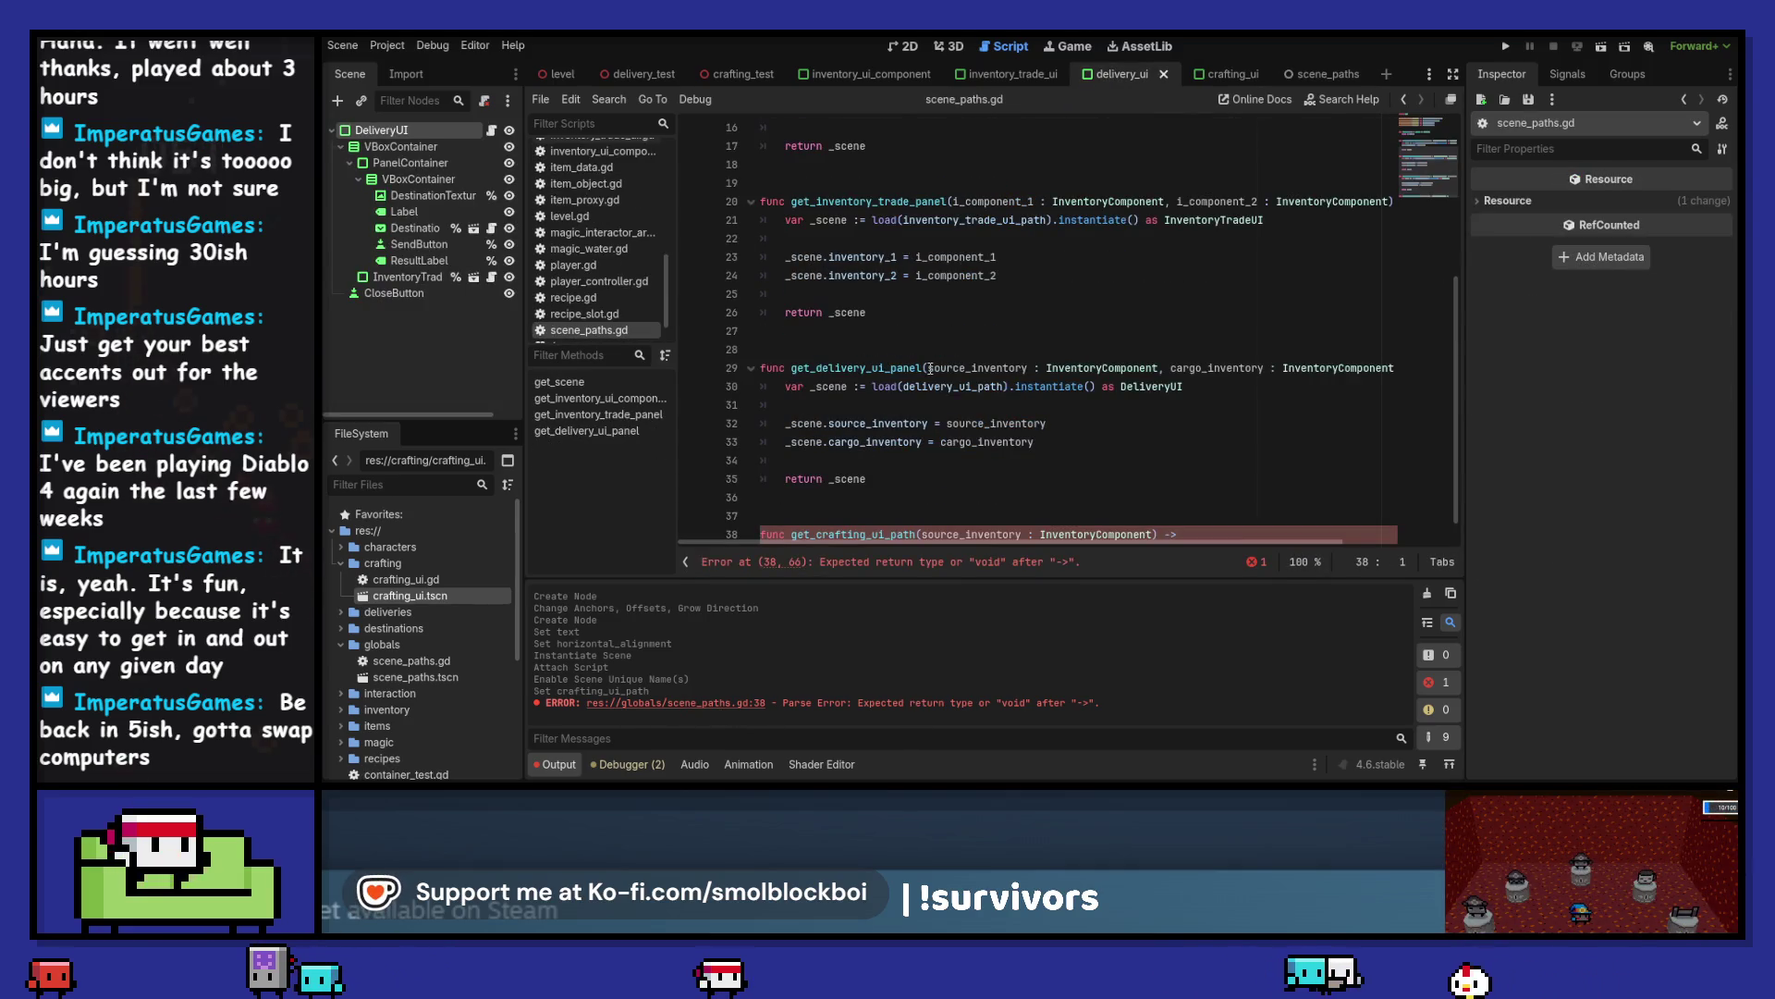
pyautogui.scroll(-1, 930, 368)
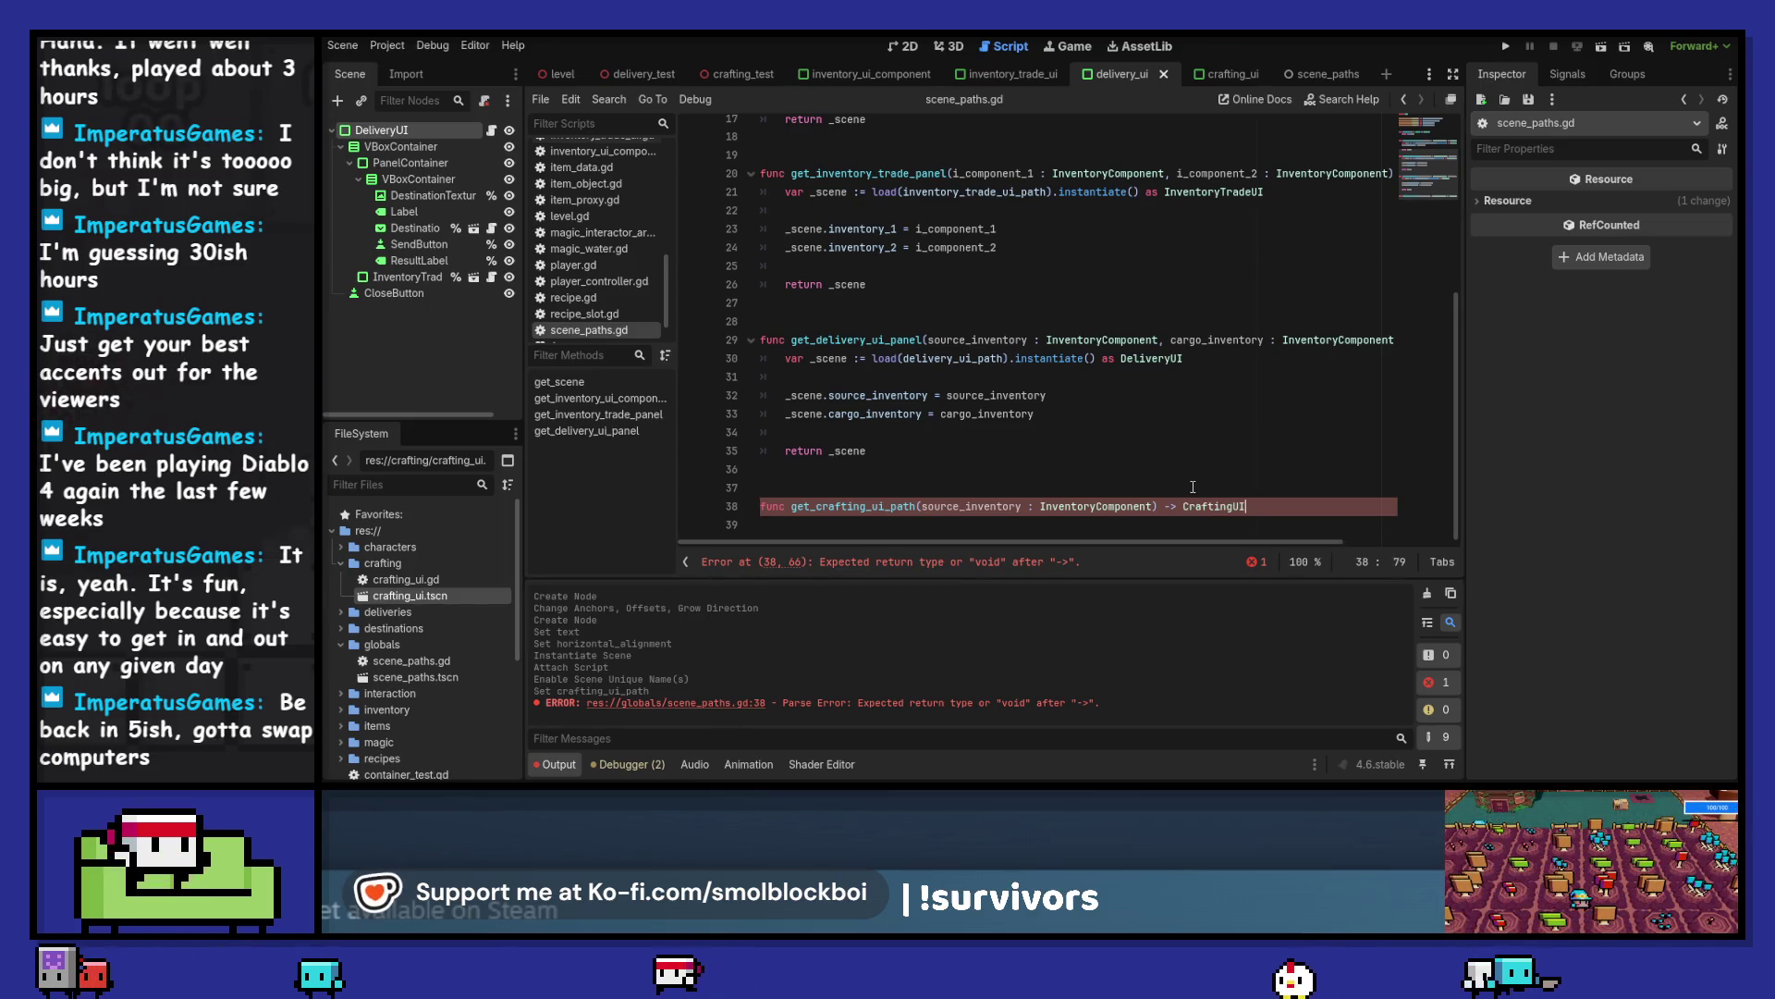
pyautogui.click(1178, 512)
pyautogui.write('CraftingUI:')
pyautogui.press('Return')
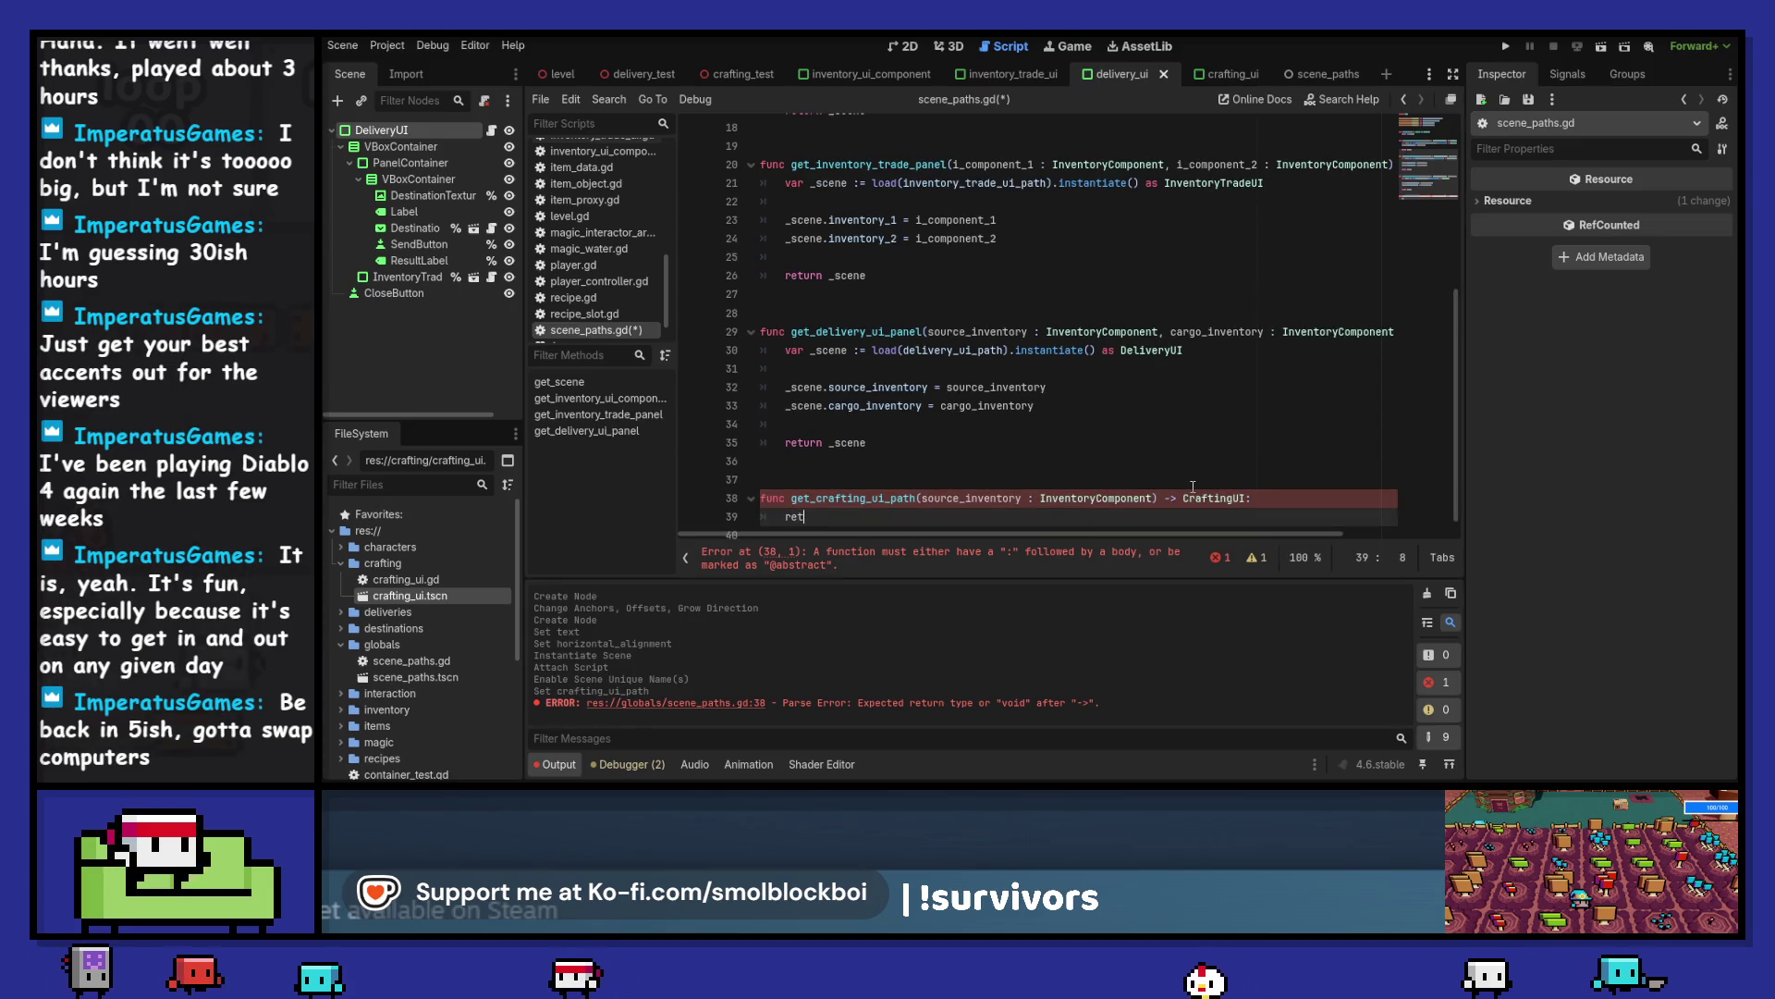
# - Write 'var _scene := load(crafting_ui_path).instantiate() as CraftingUI' above 'return _scene'
pyautogui.write('return _s')
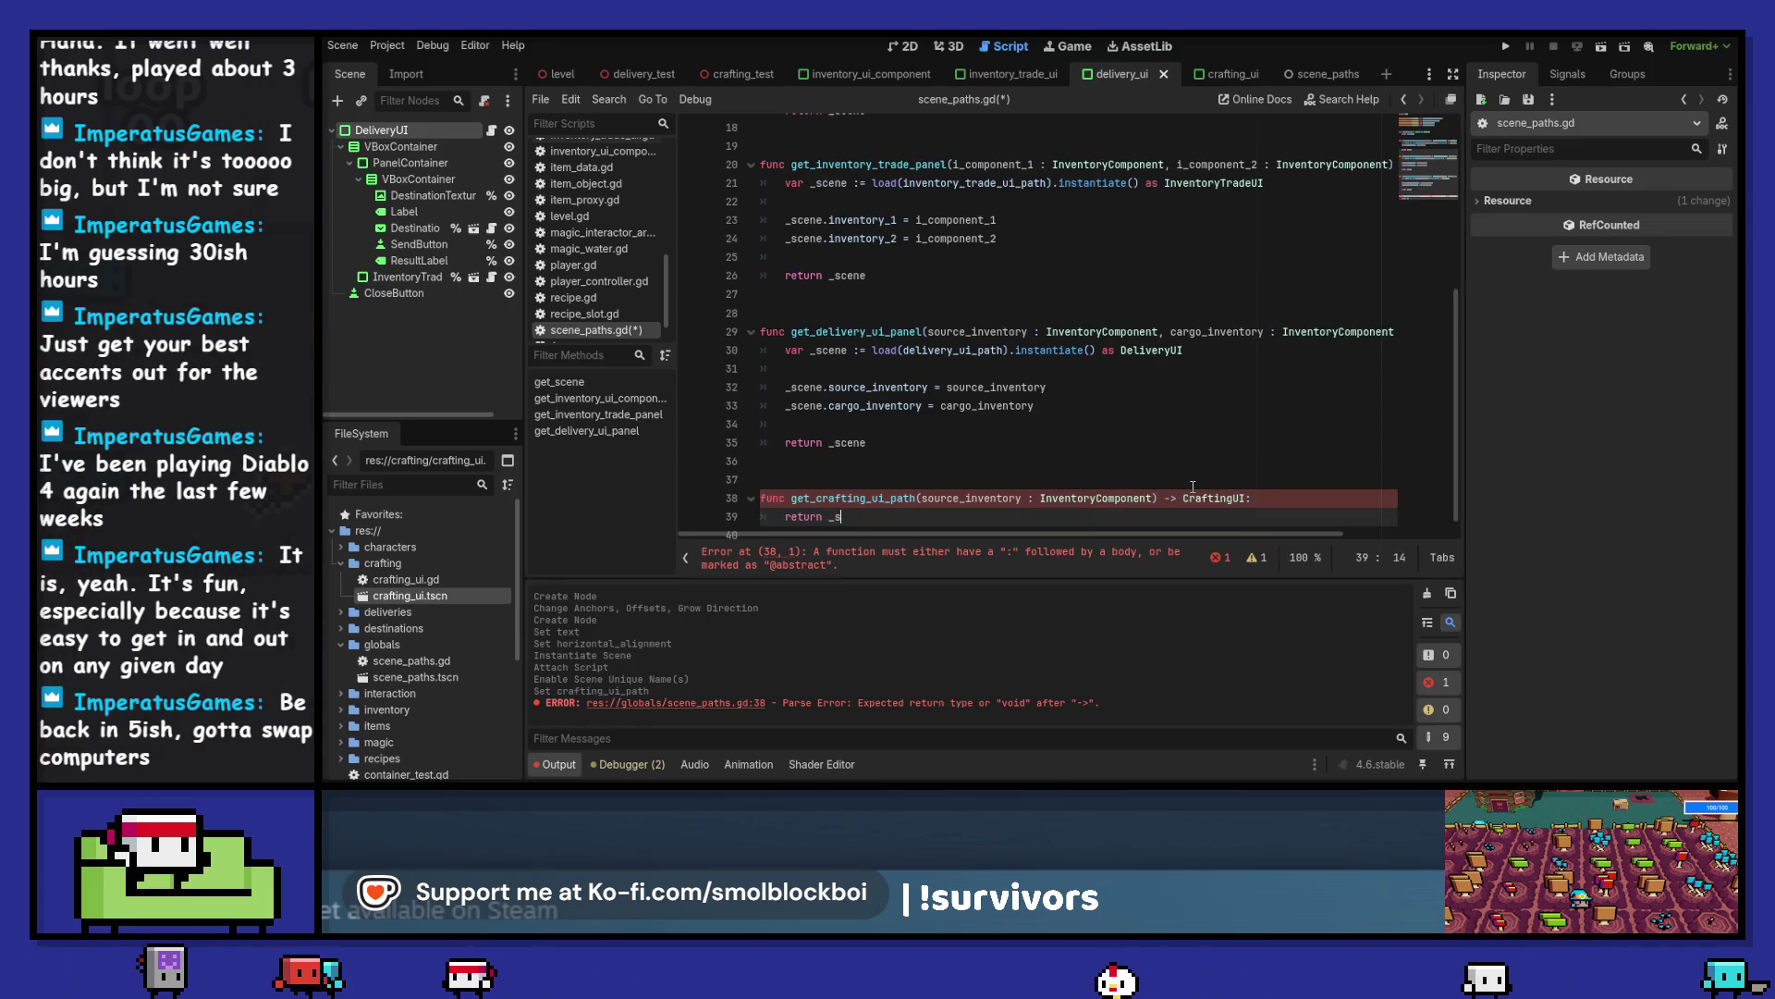
pyautogui.write('cene')
pyautogui.hotkey('ctrl', 'Left')
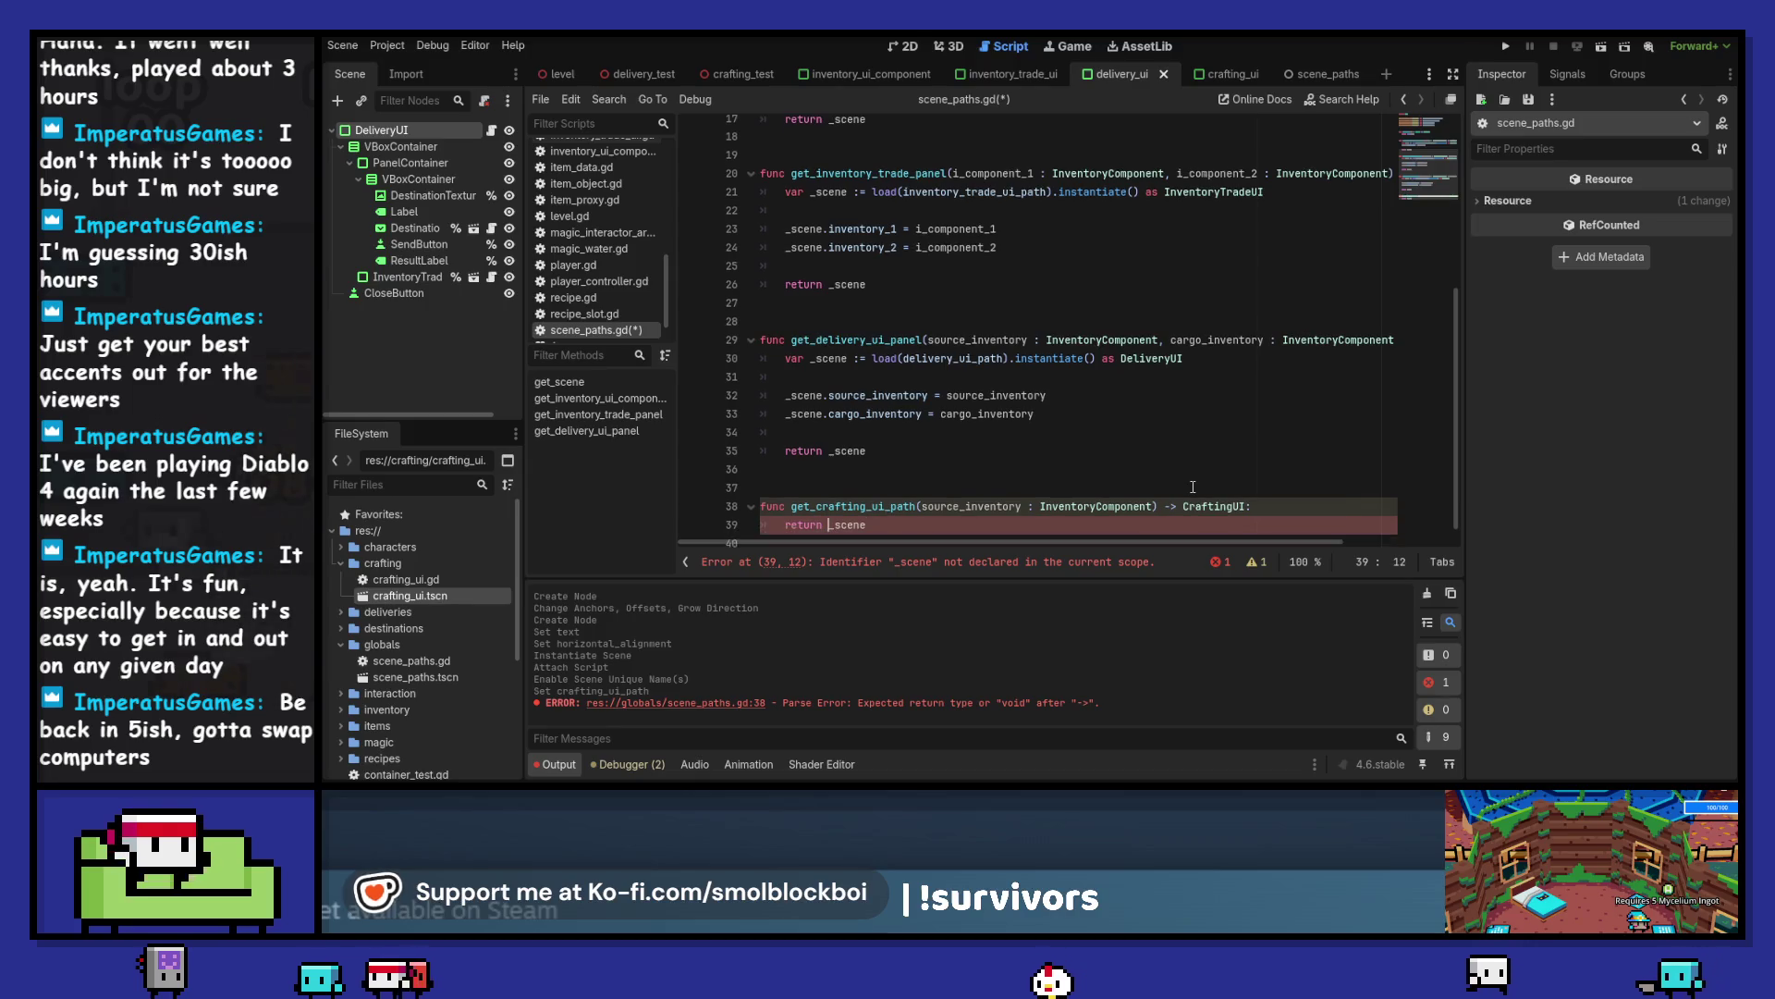
pyautogui.hotkey('ctrl', 'shift', 'Return')
pyautogui.write('var ')
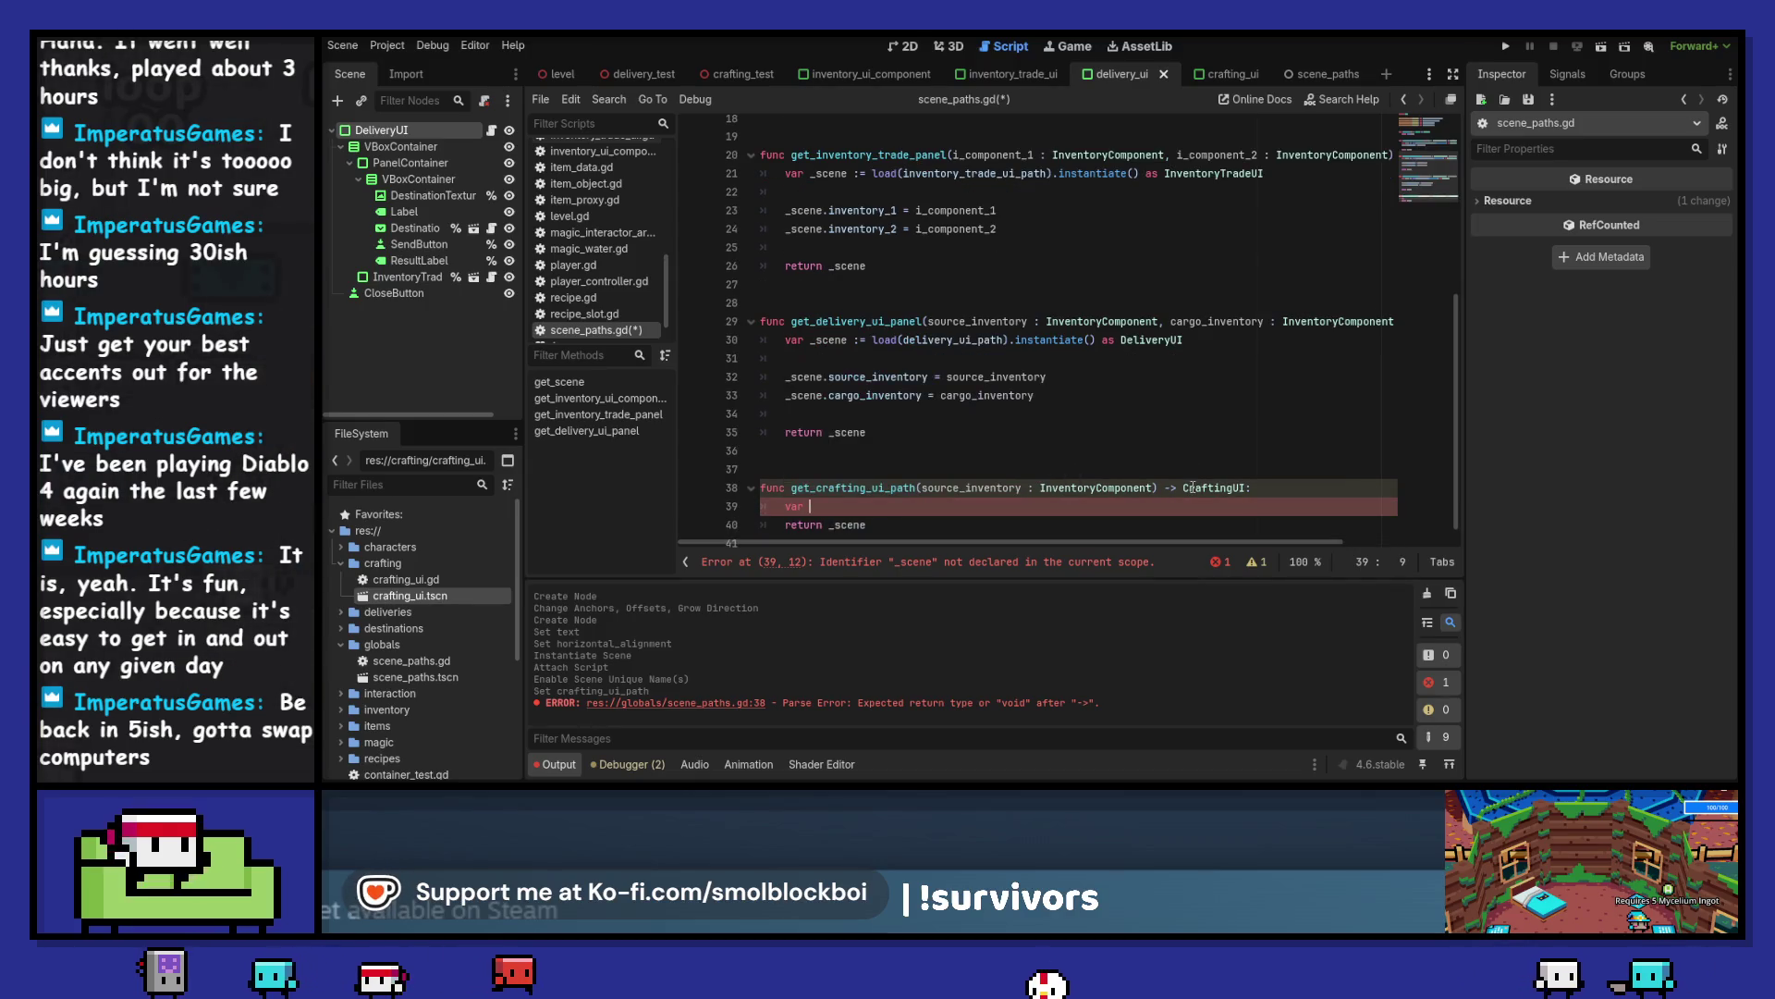
pyautogui.write(':=')
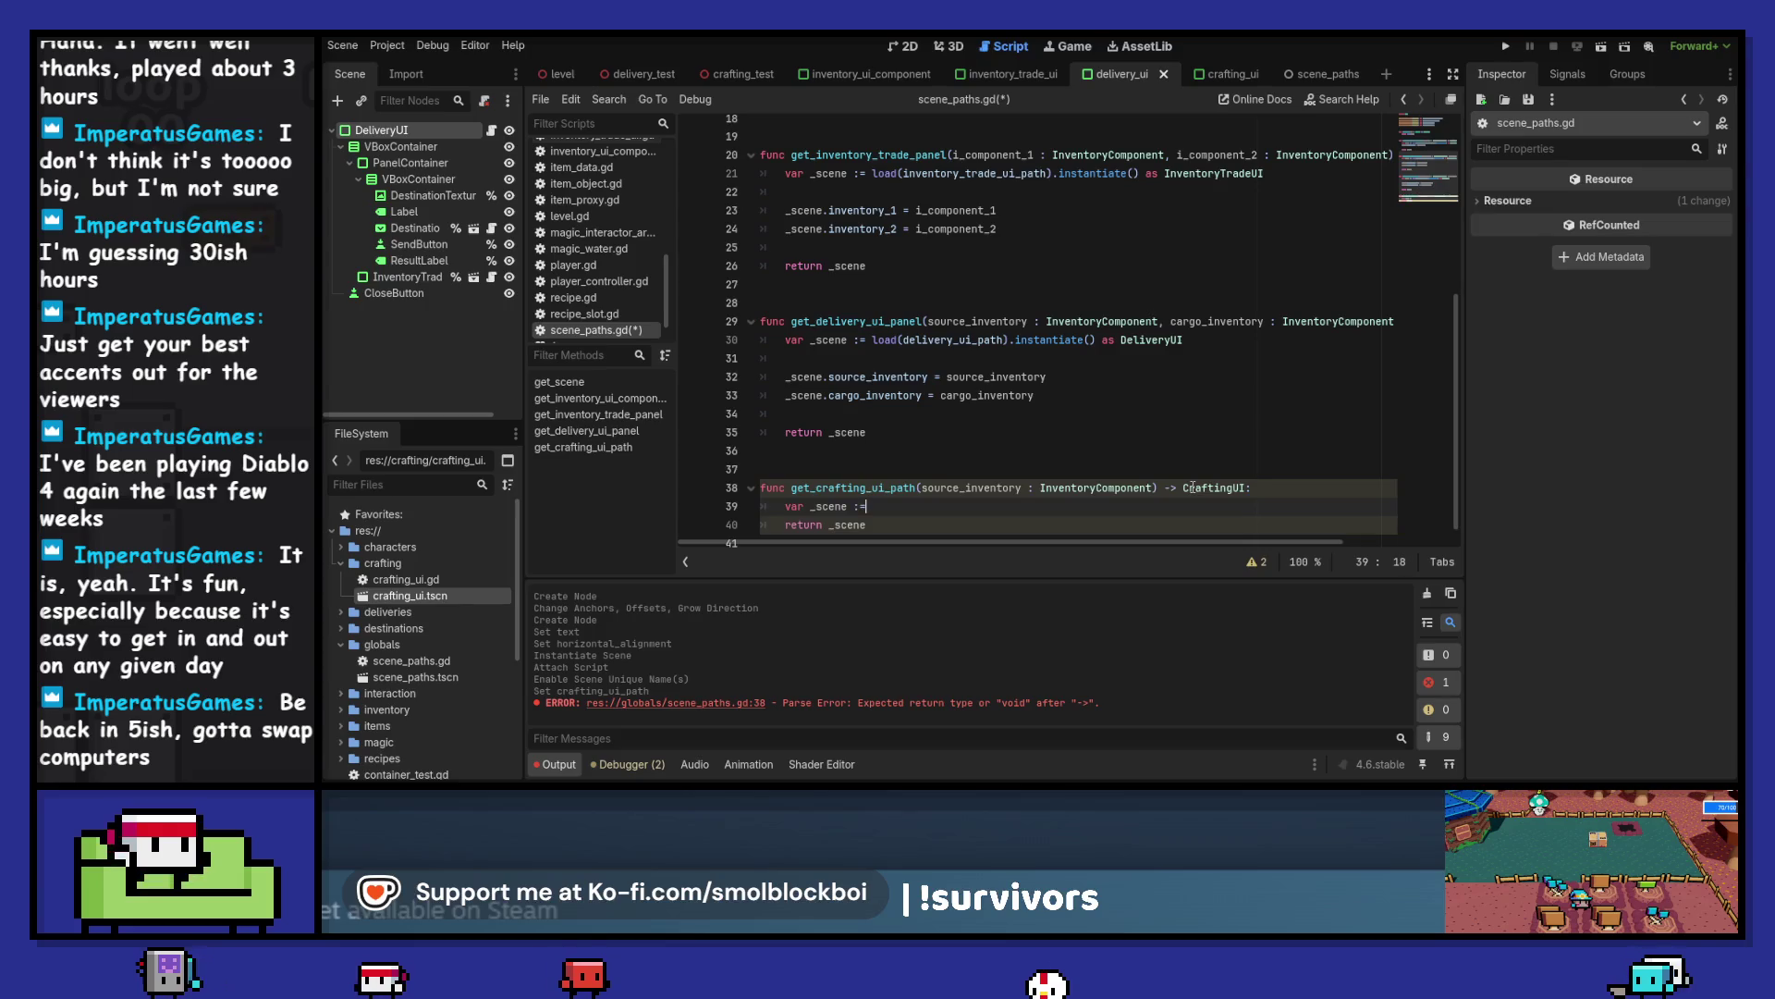
pyautogui.write('(')
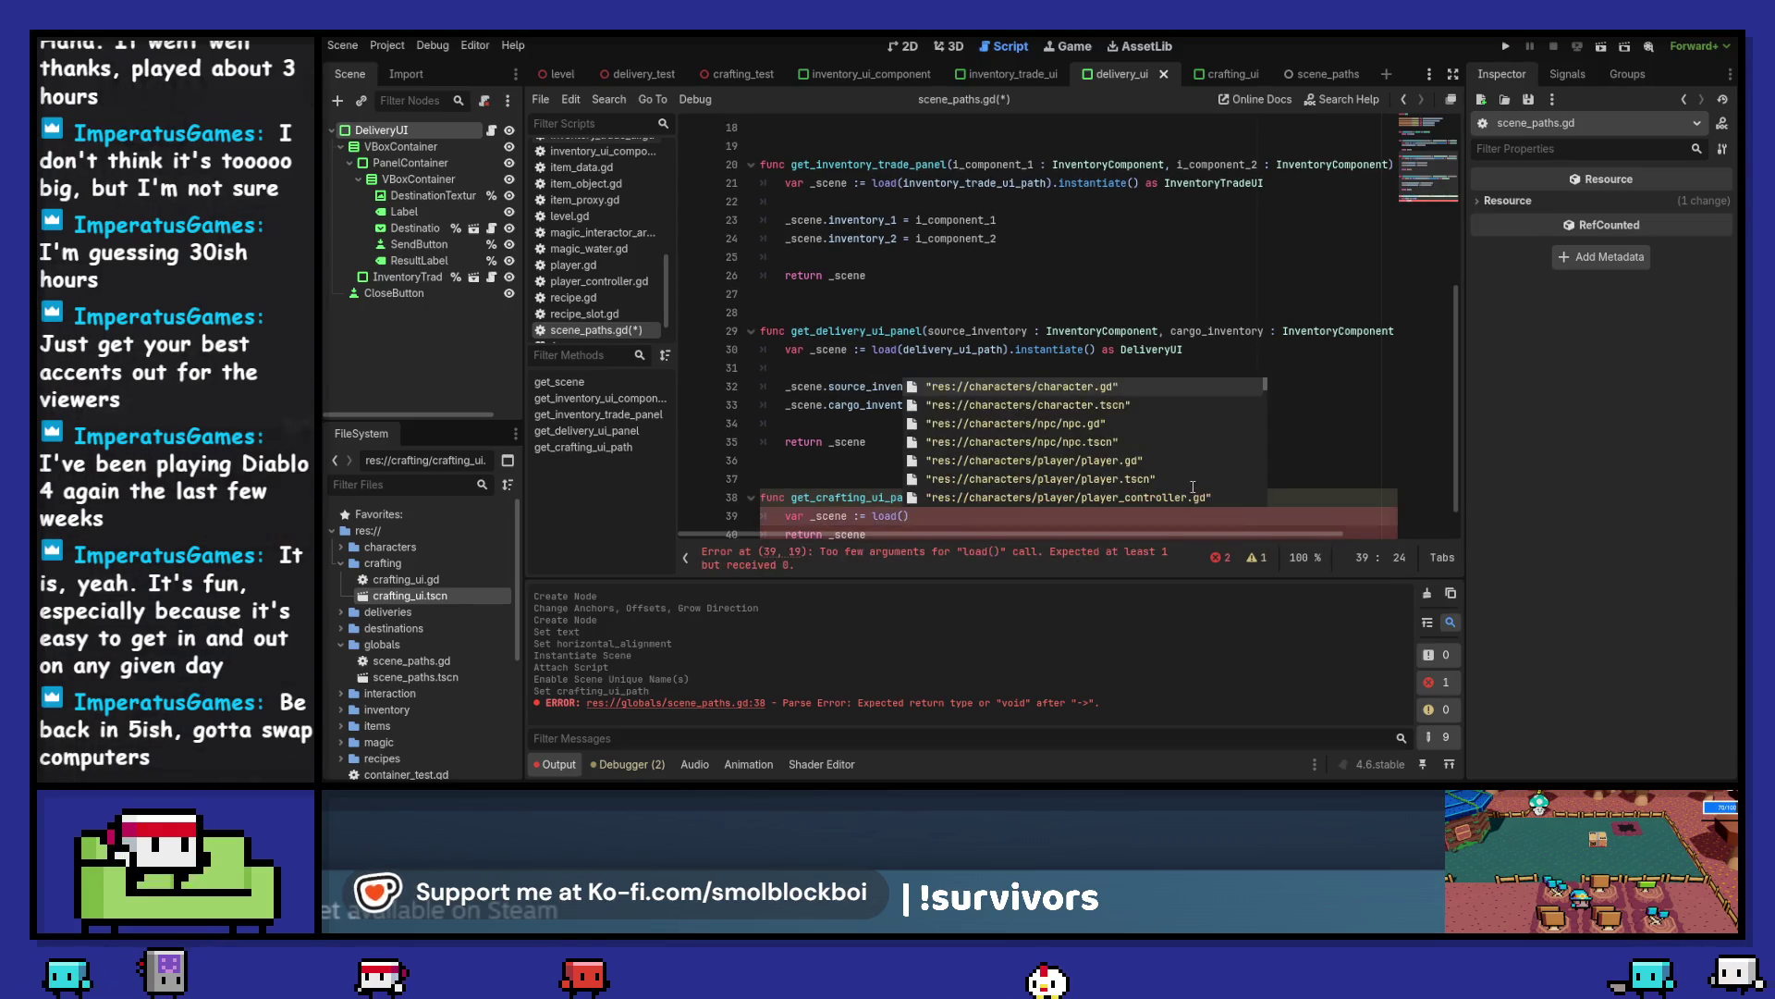
pyautogui.press('Escape')
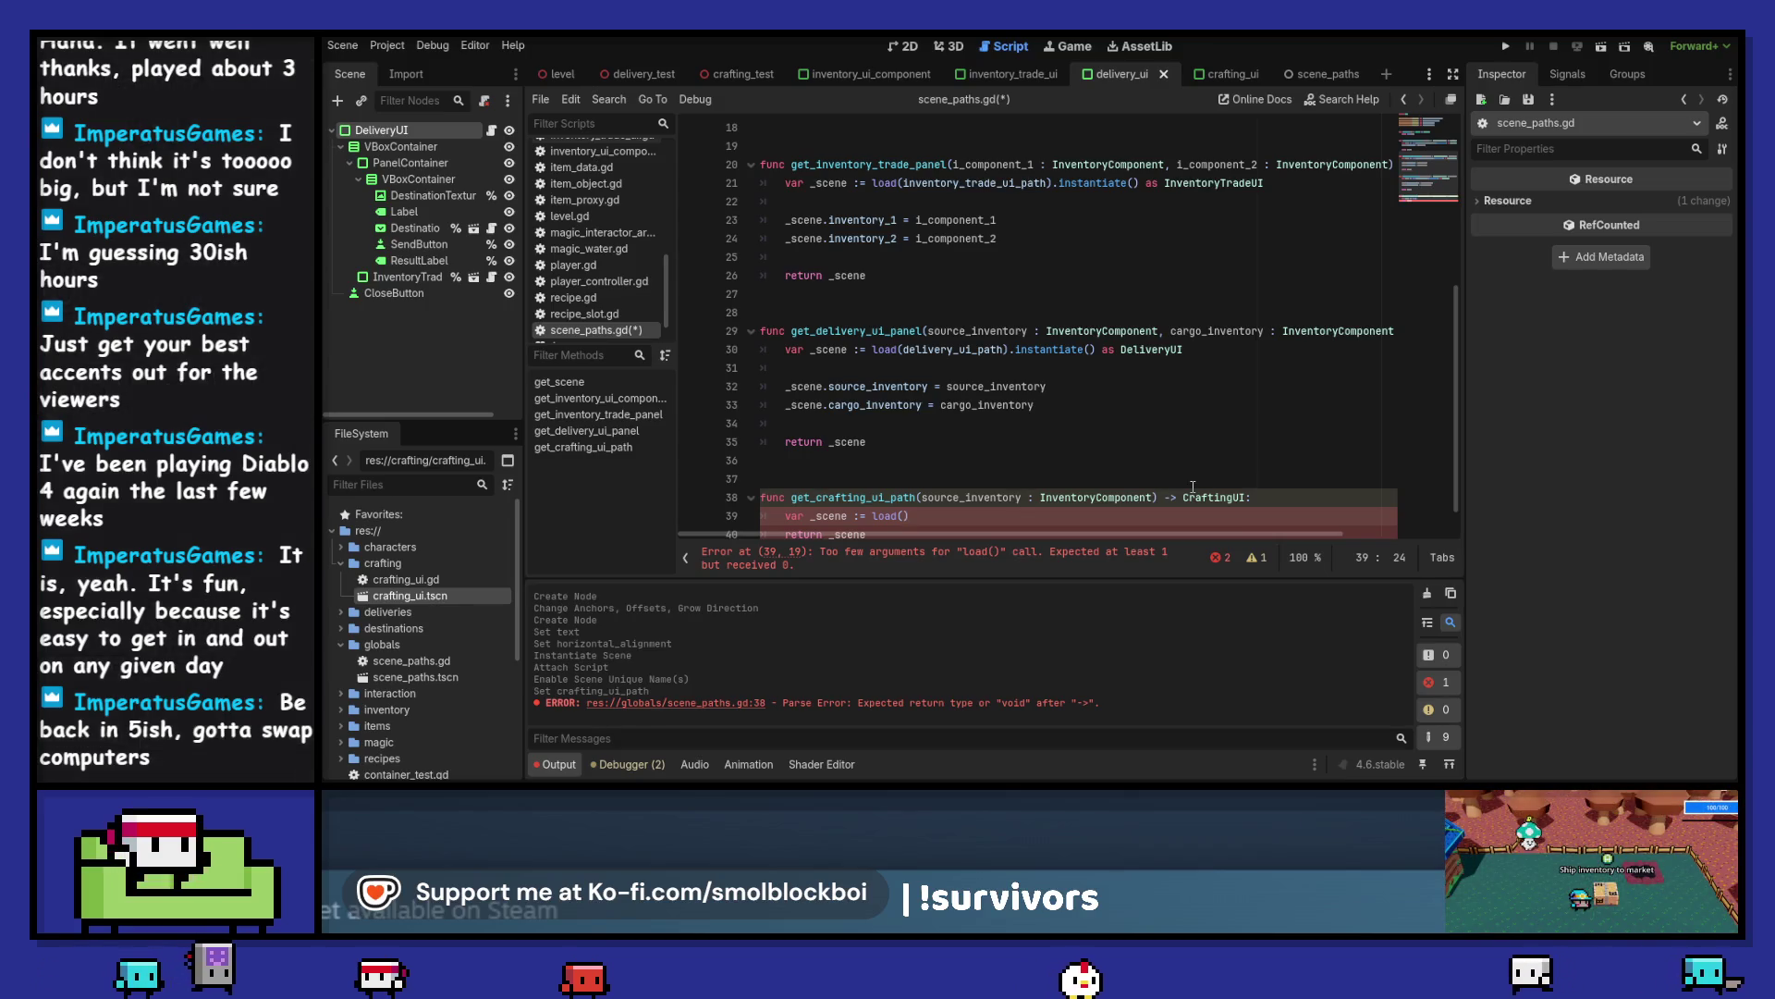
pyautogui.write('crafting_')
pyautogui.press('Return')
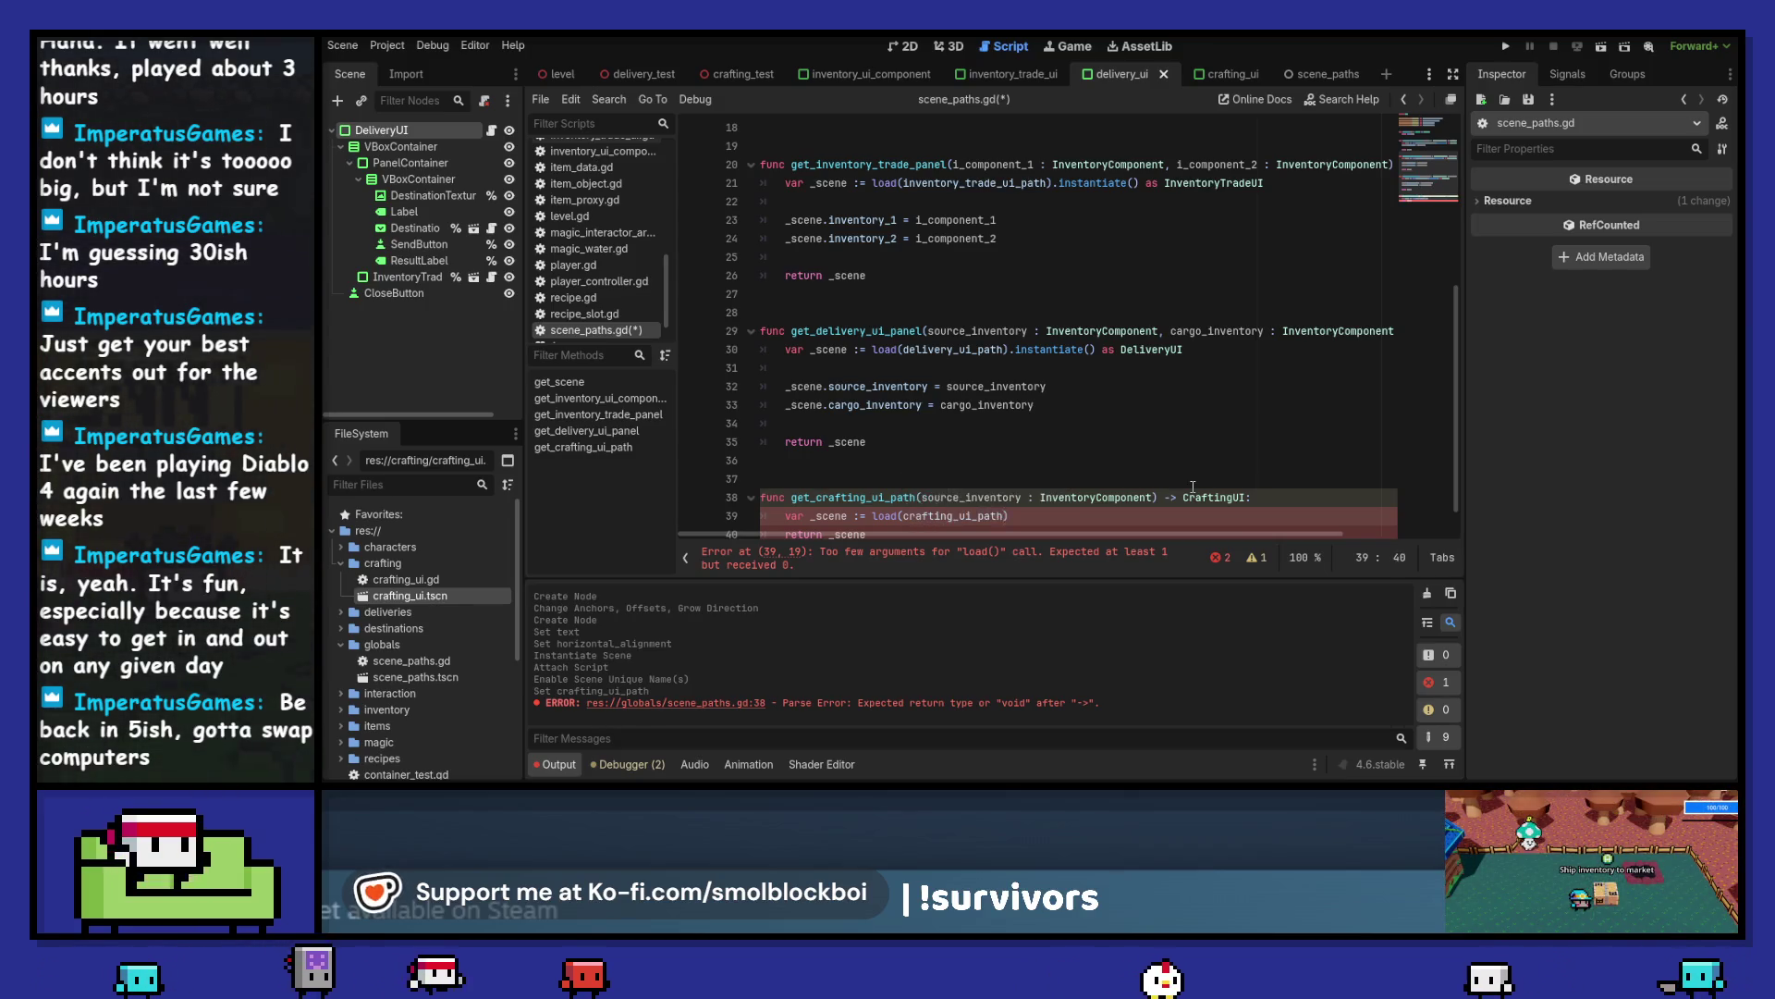
pyautogui.write(').instan')
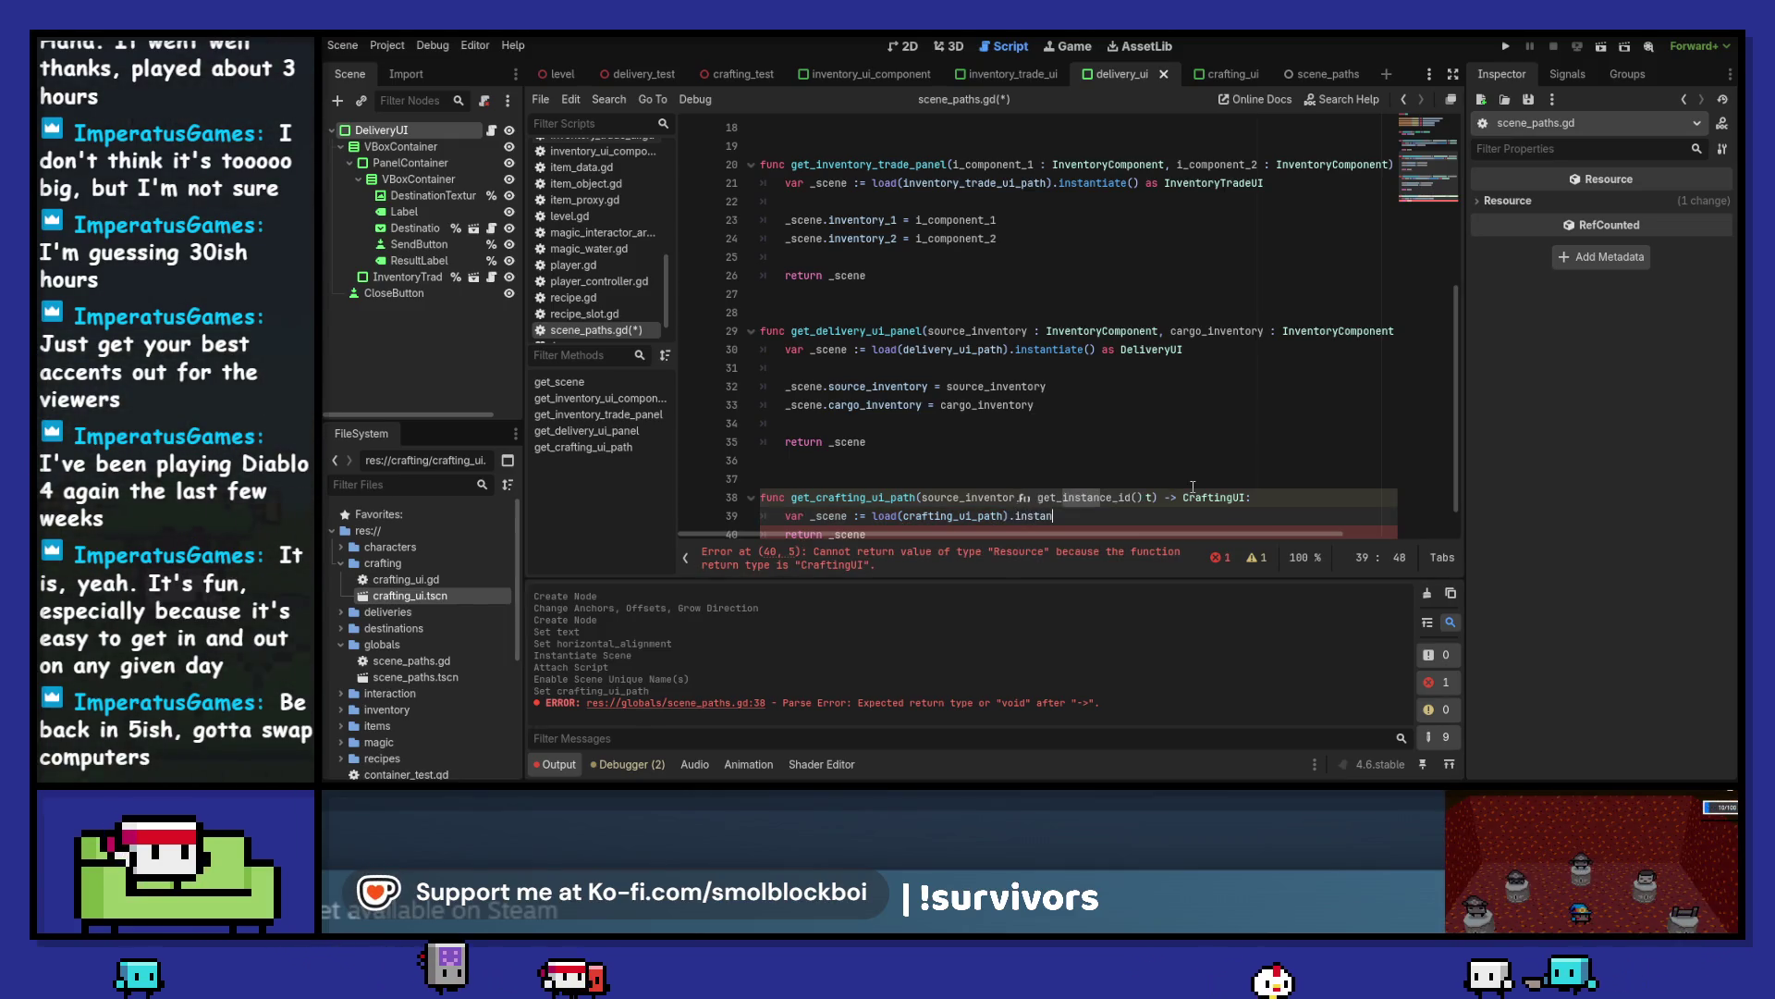
pyautogui.press('Return')
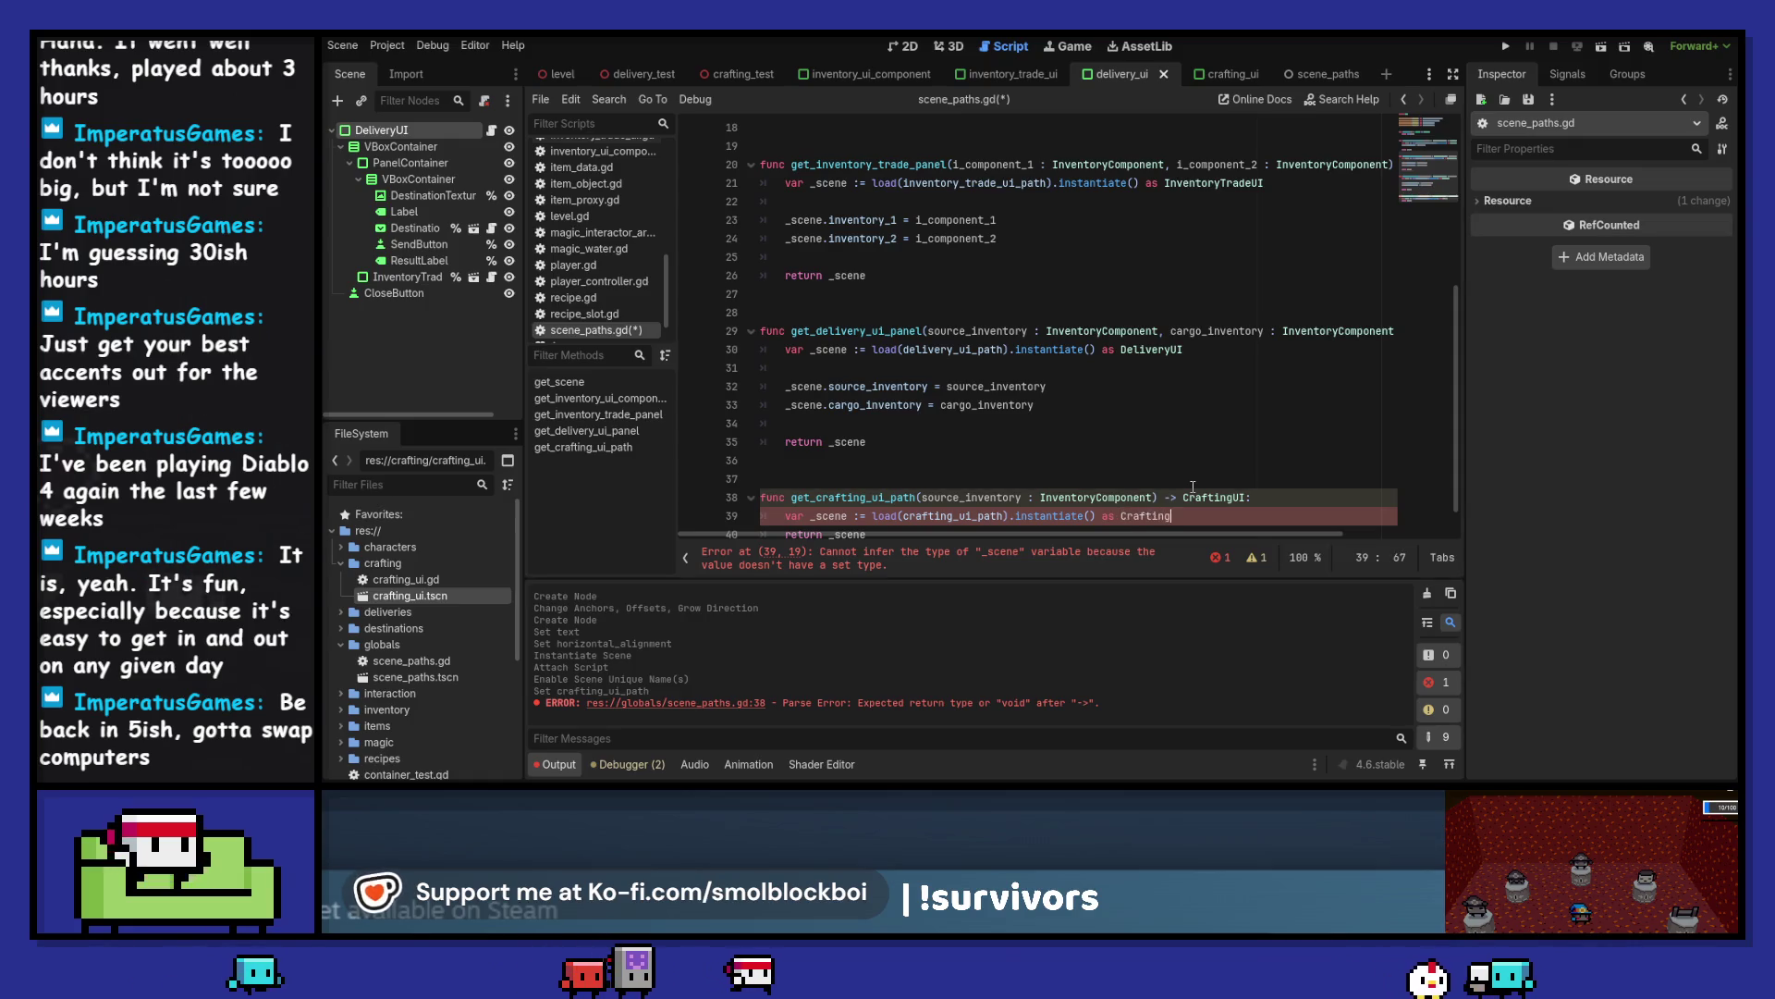
pyautogui.press('Return')
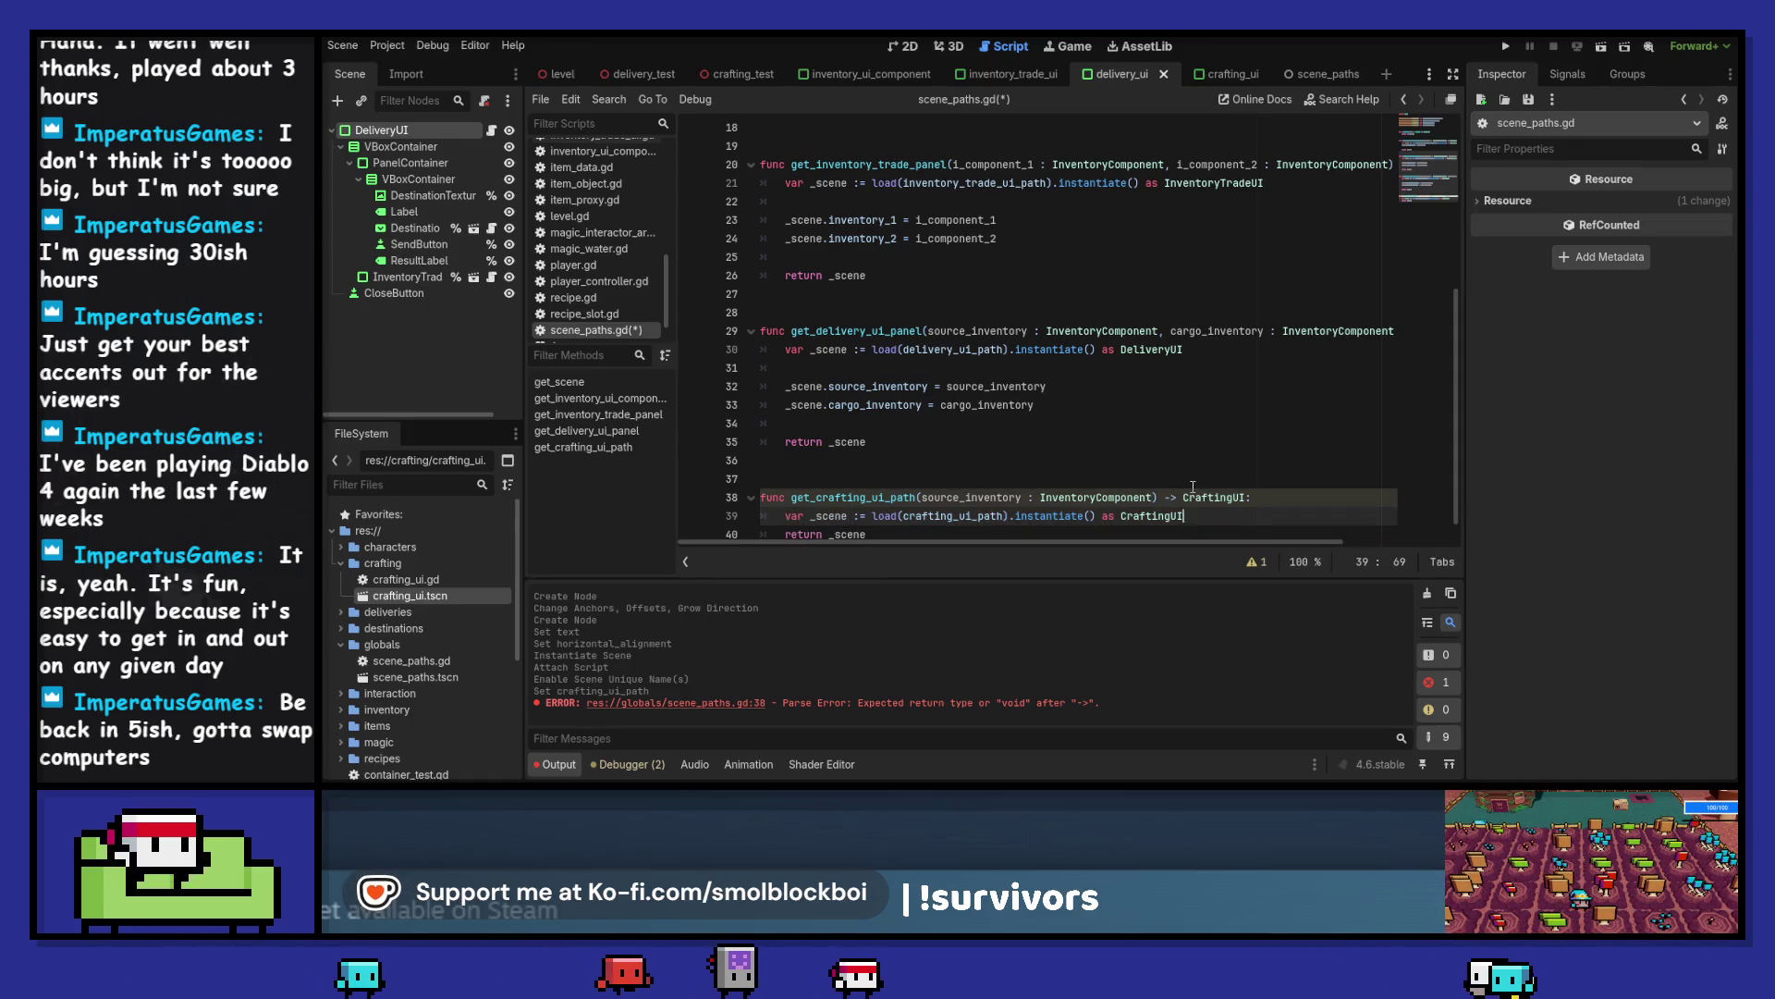
# - Save scene_paths.gd and add blank lines before the return statement
pyautogui.press('Return')
pyautogui.hotkey('ctrl', 's')
pyautogui.scroll(-1, 1192, 486)
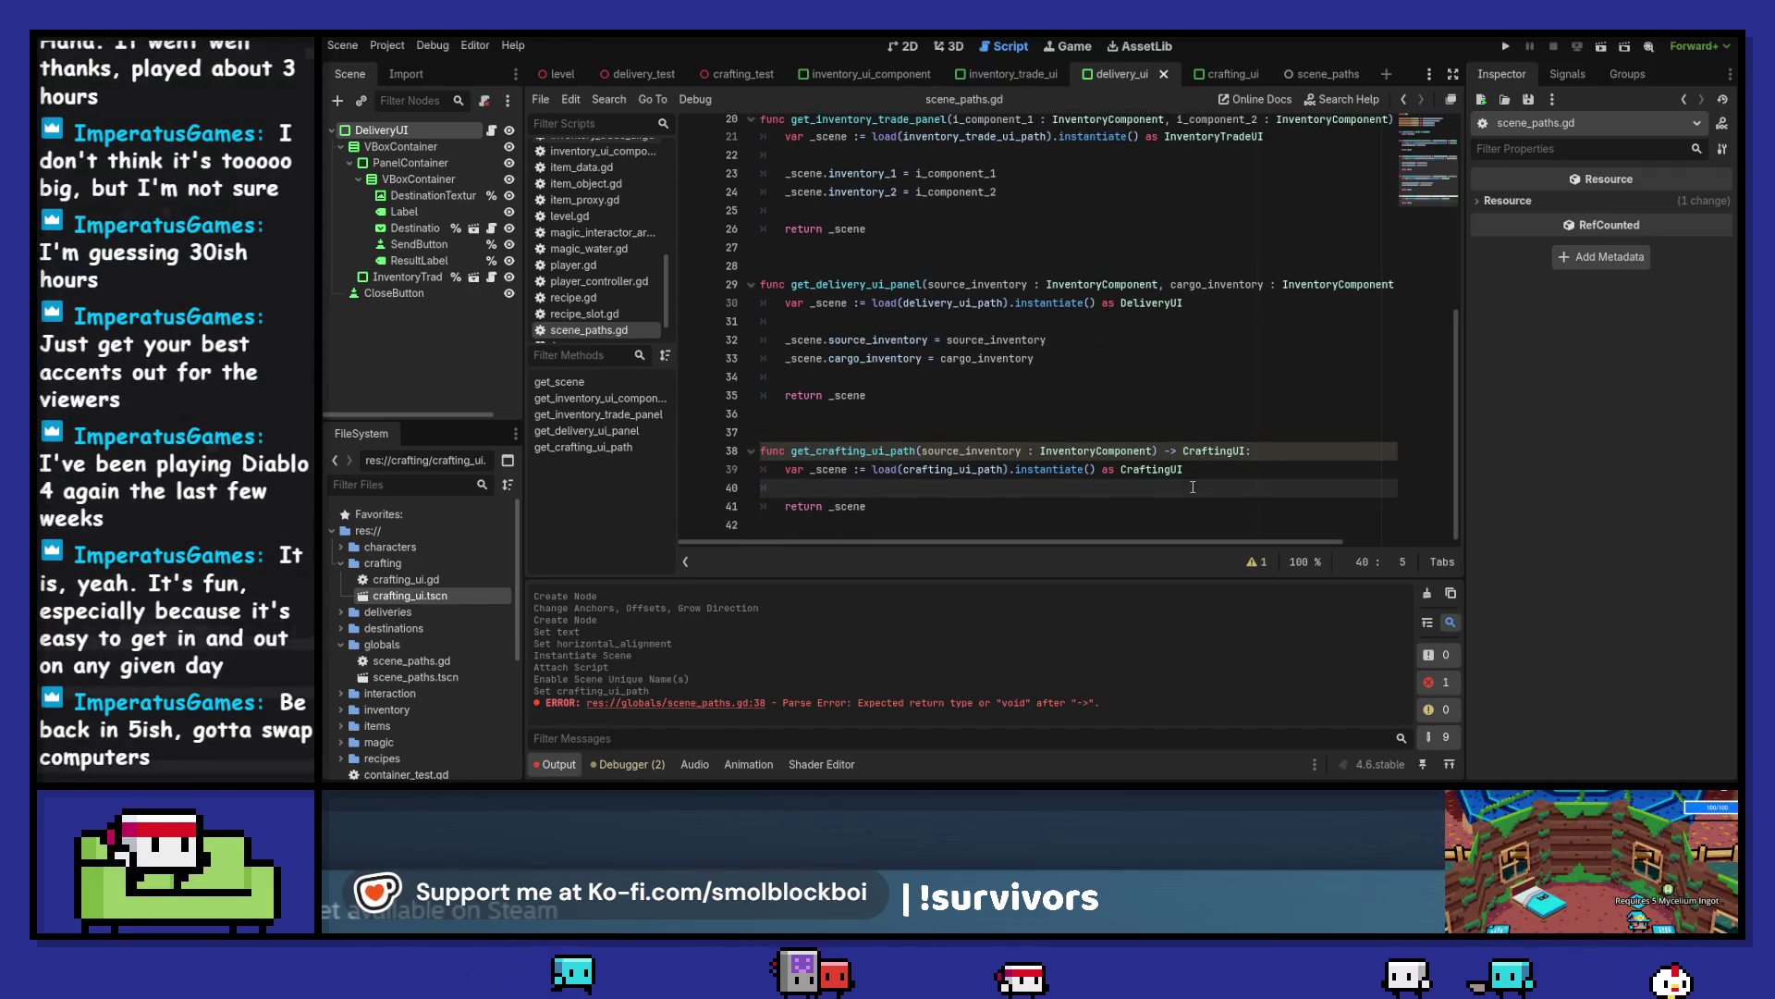
pyautogui.press('Return')
pyautogui.press('Return')
pyautogui.press('Up')
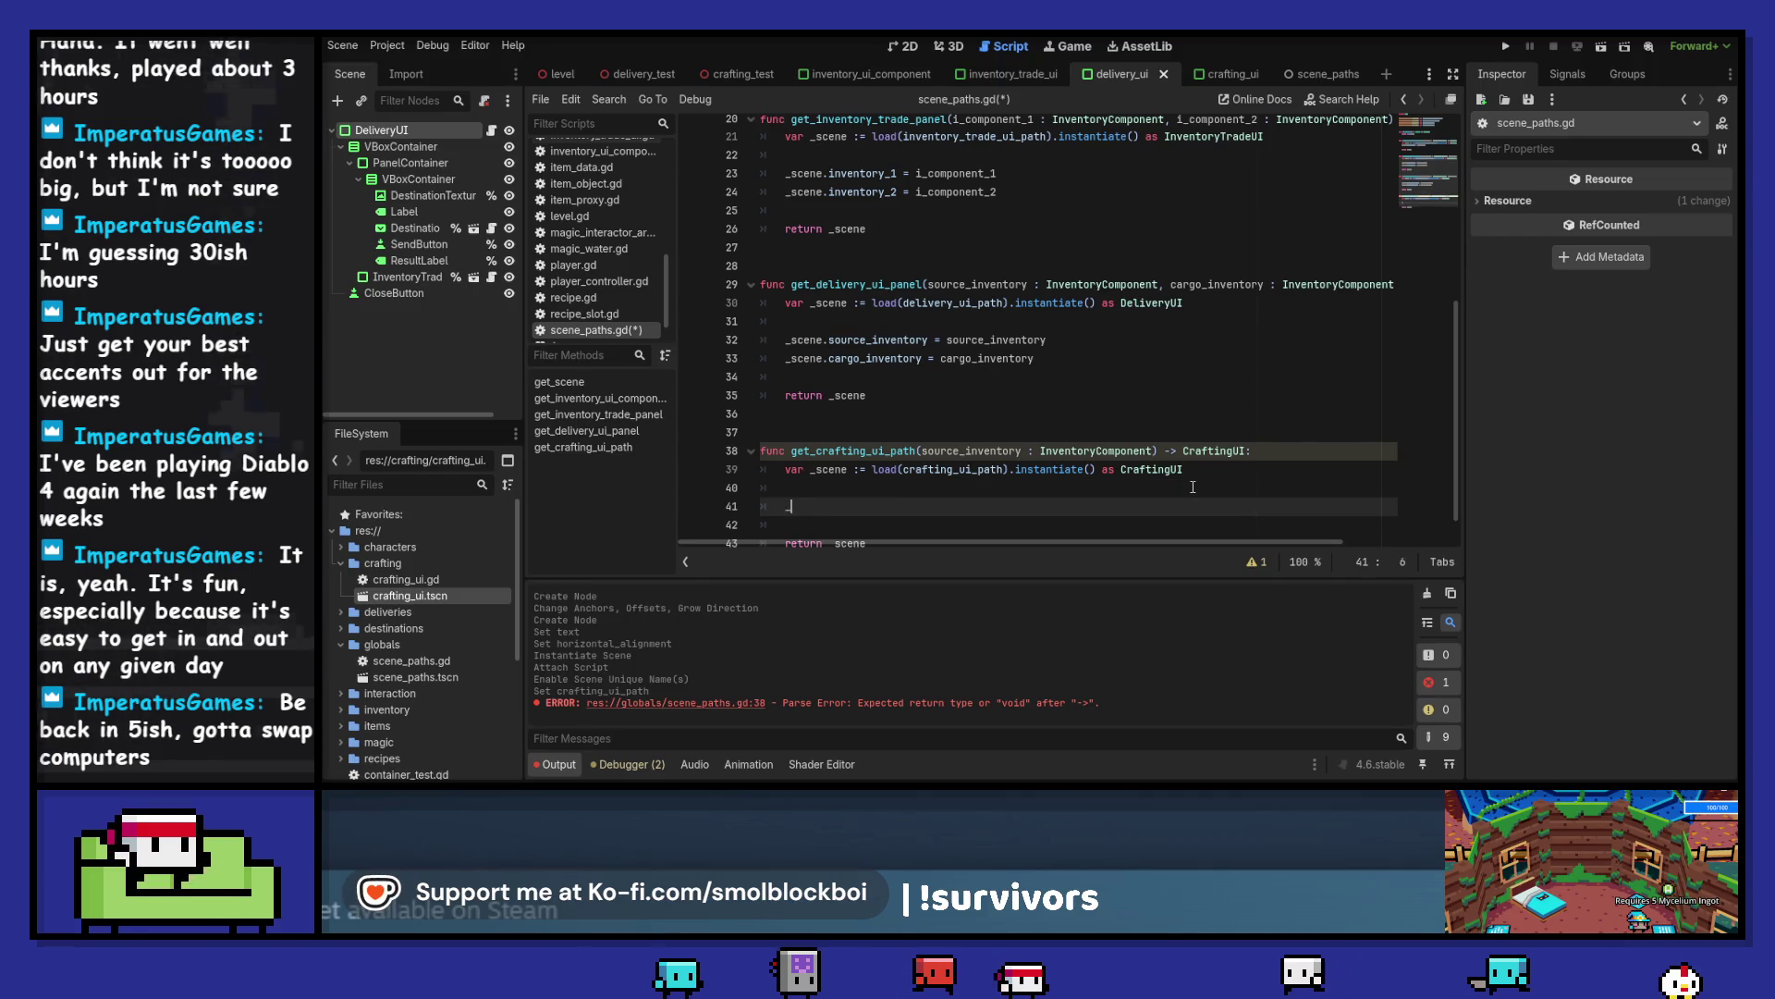
# - Add '_scene.inventory_ui_component.i_component = source_inventory' before the return and save scene_paths.gd
pyautogui.write('_scene.')
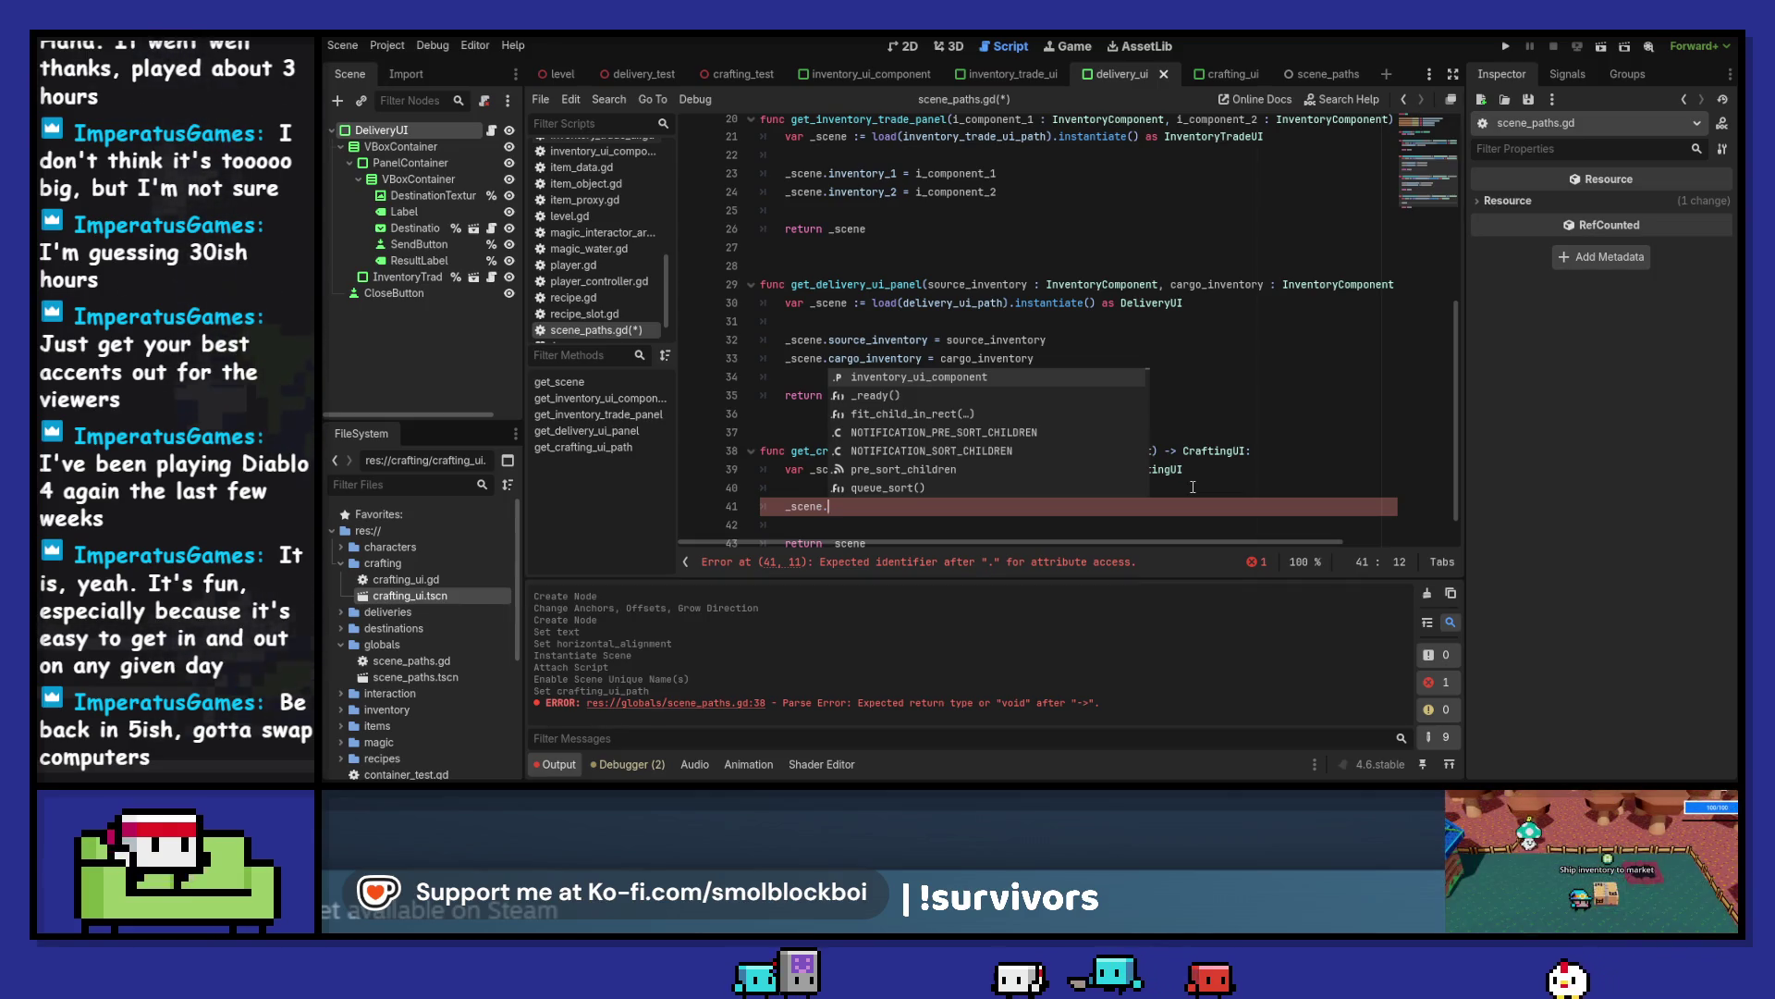
pyautogui.press('Return')
pyautogui.write('.')
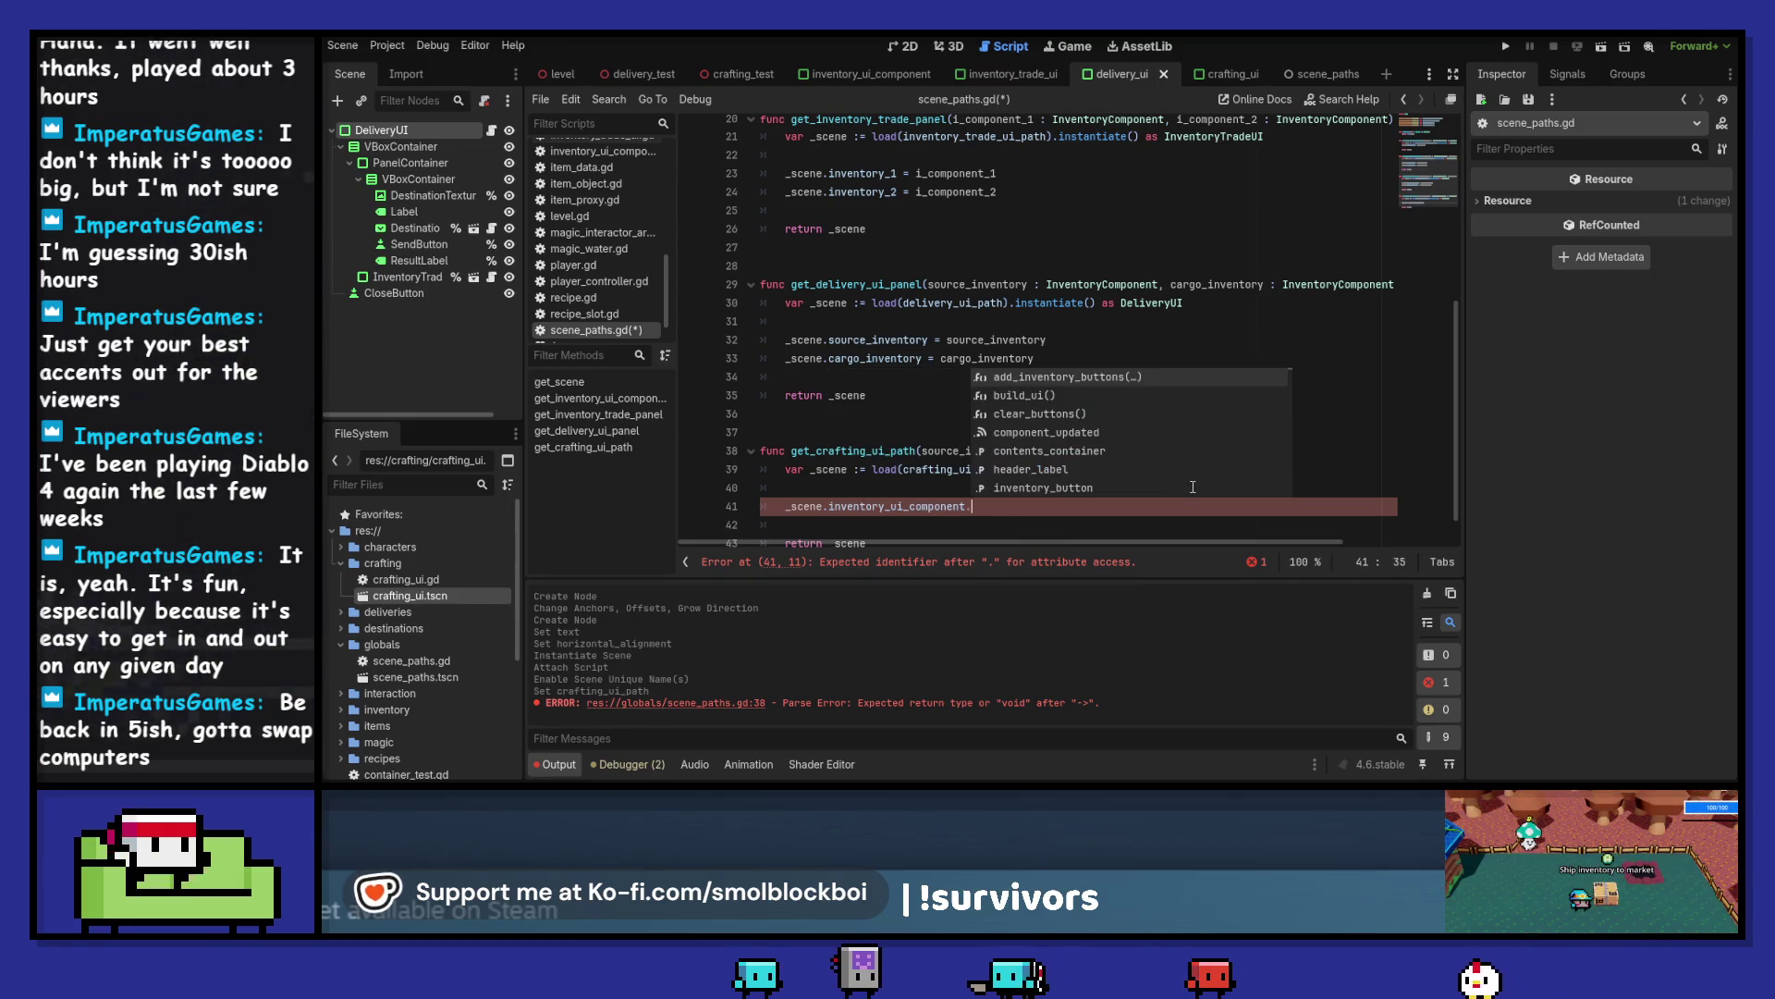
pyautogui.write('i_component = s')
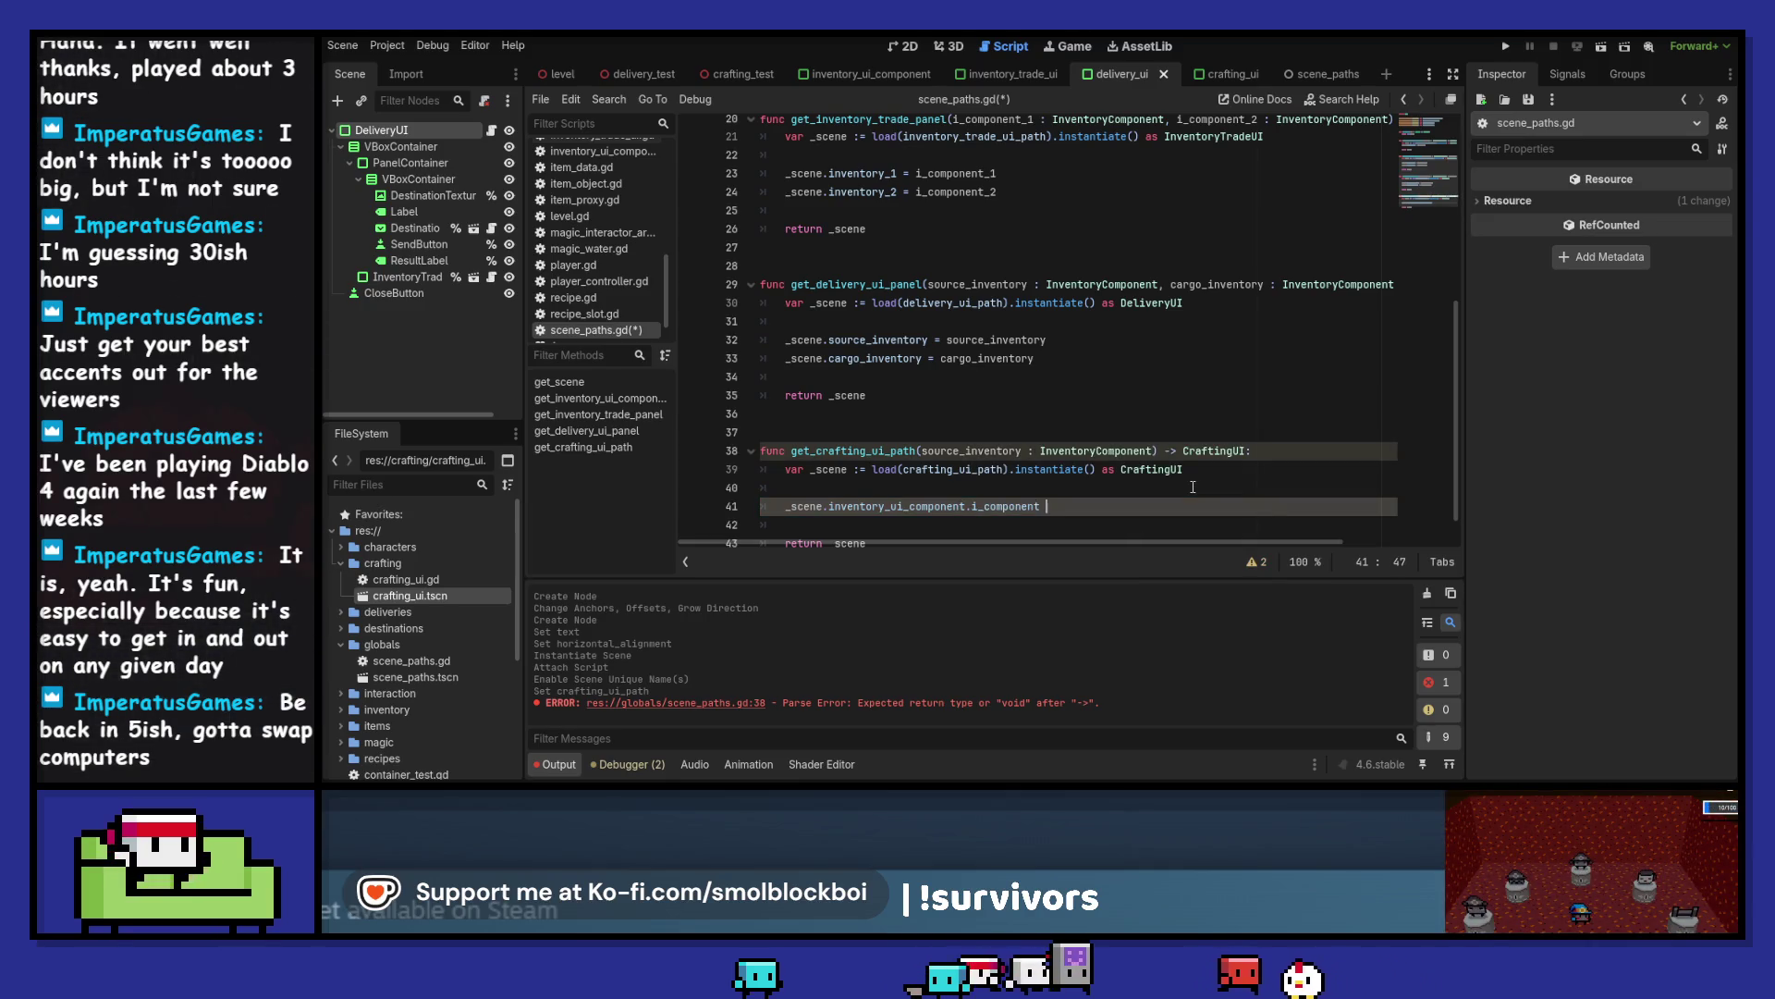
pyautogui.write('ource_')
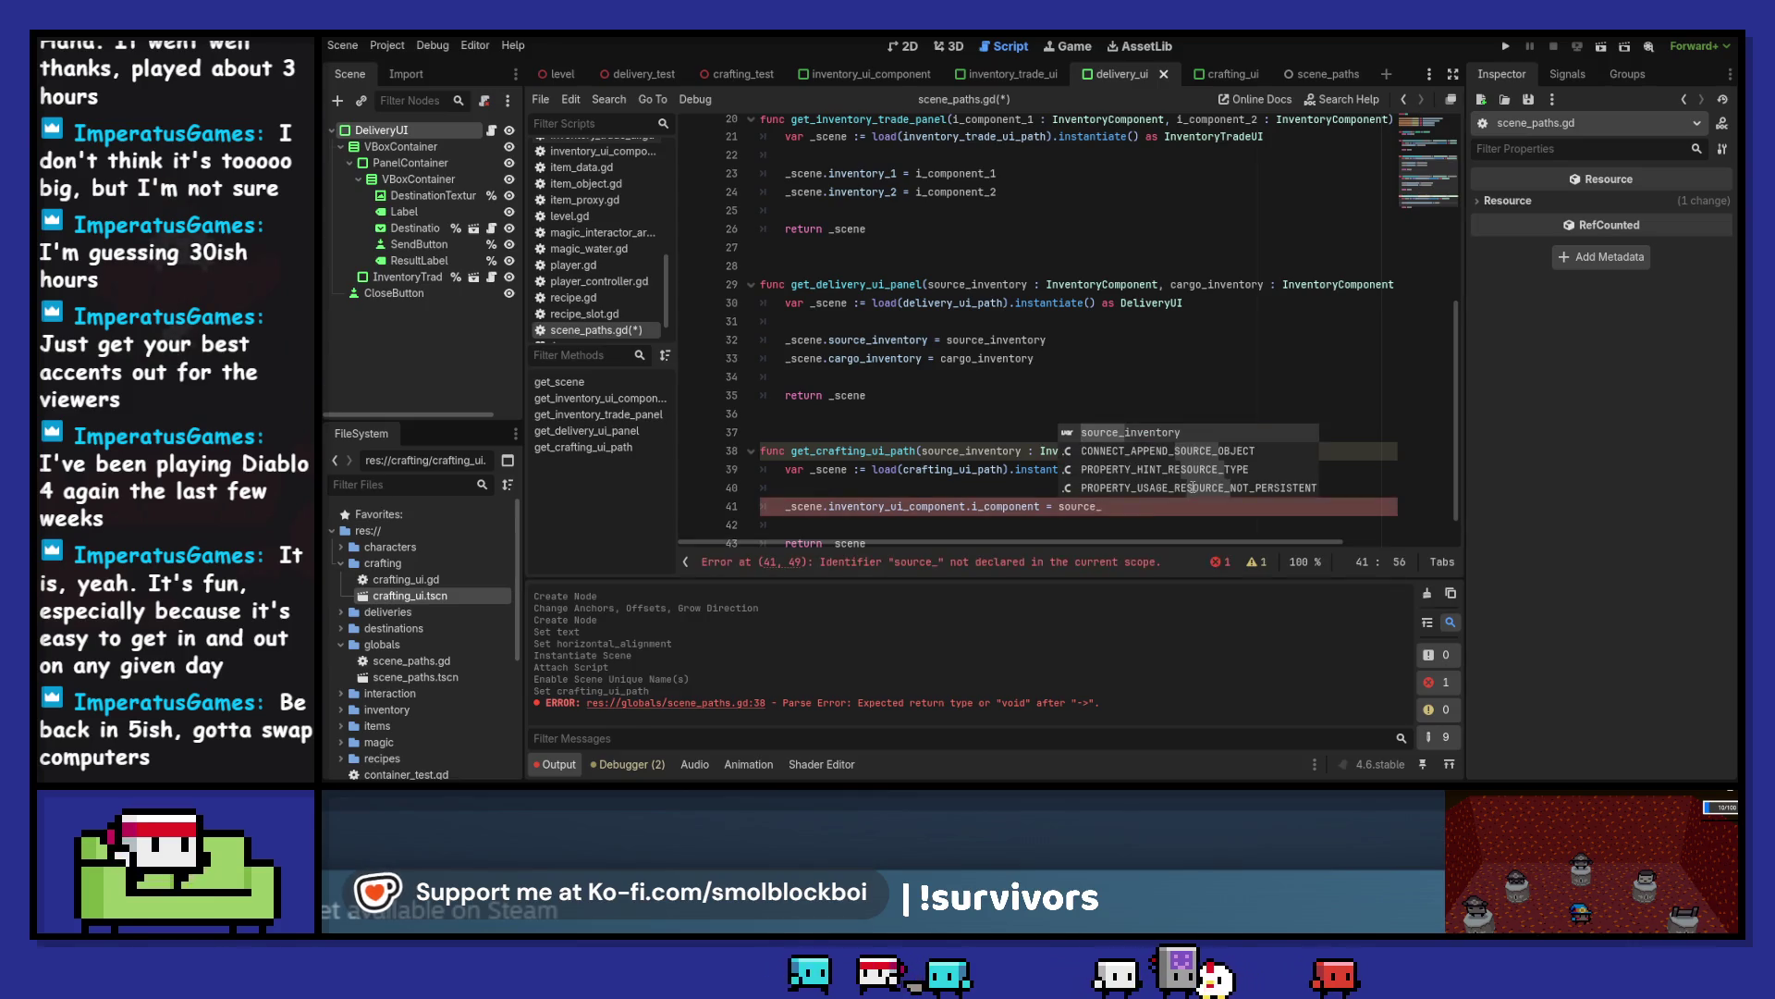
pyautogui.press('Return')
pyautogui.hotkey('ctrl', 's')
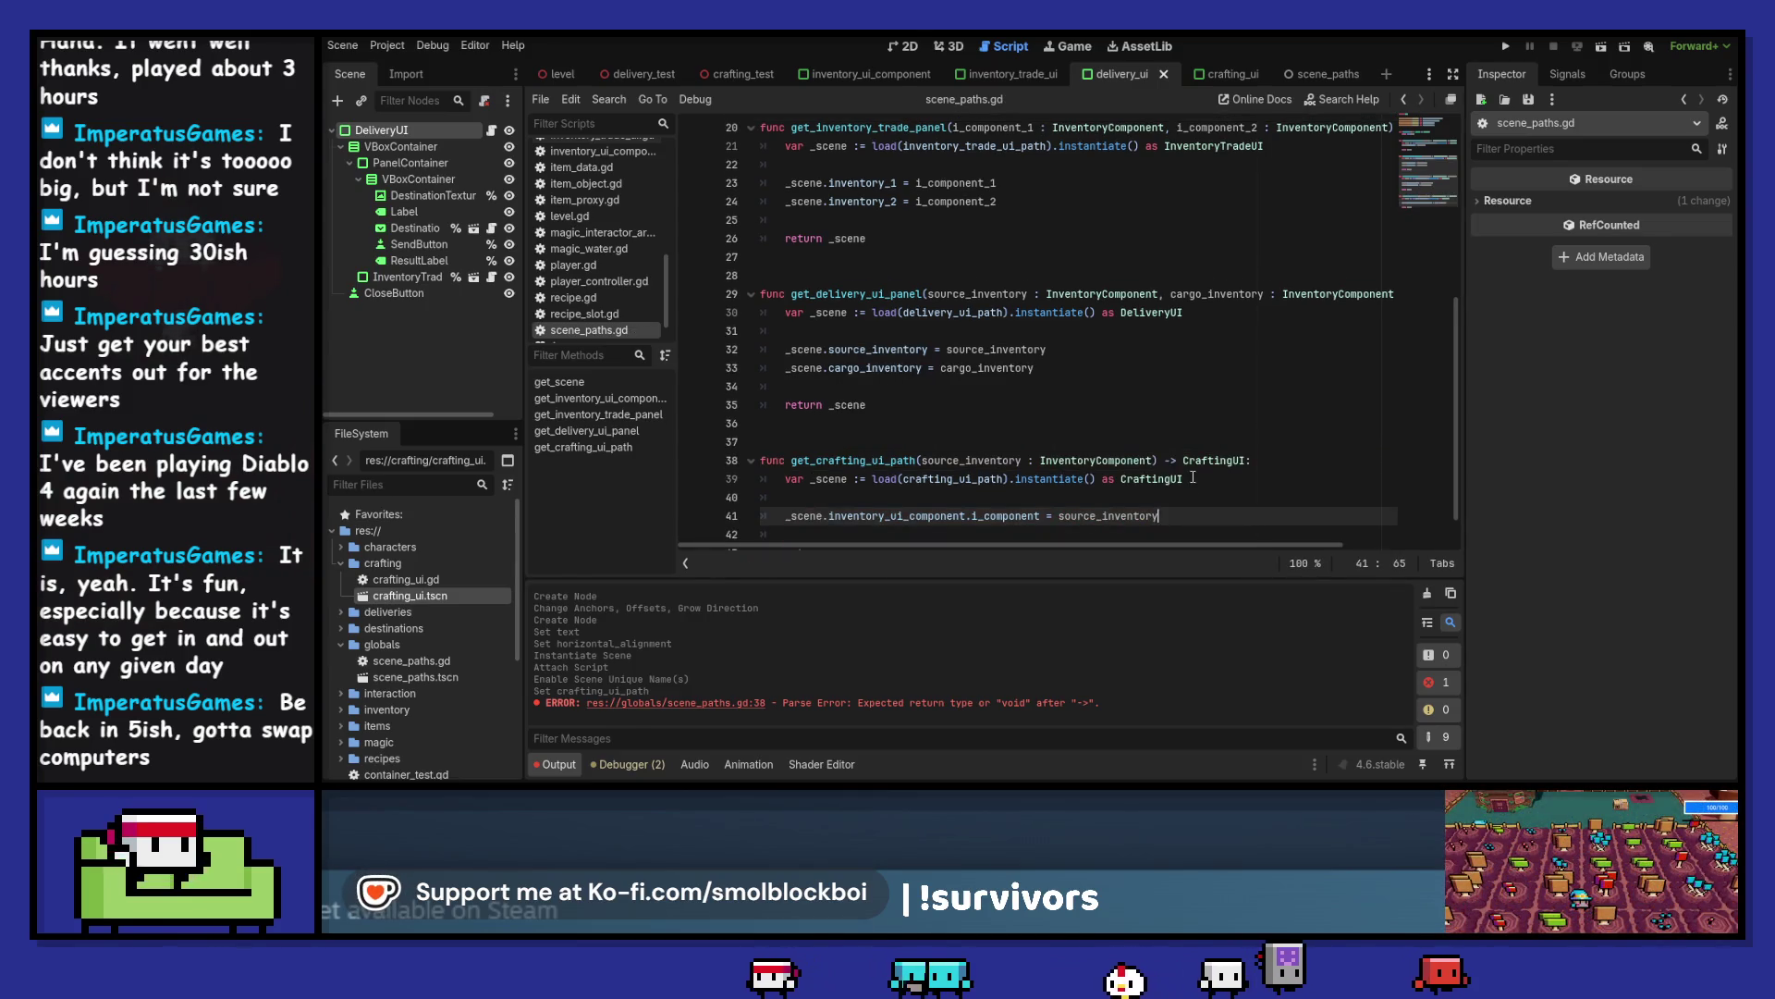
pyautogui.scroll(-1, 1193, 481)
pyautogui.doubleClick(852, 423)
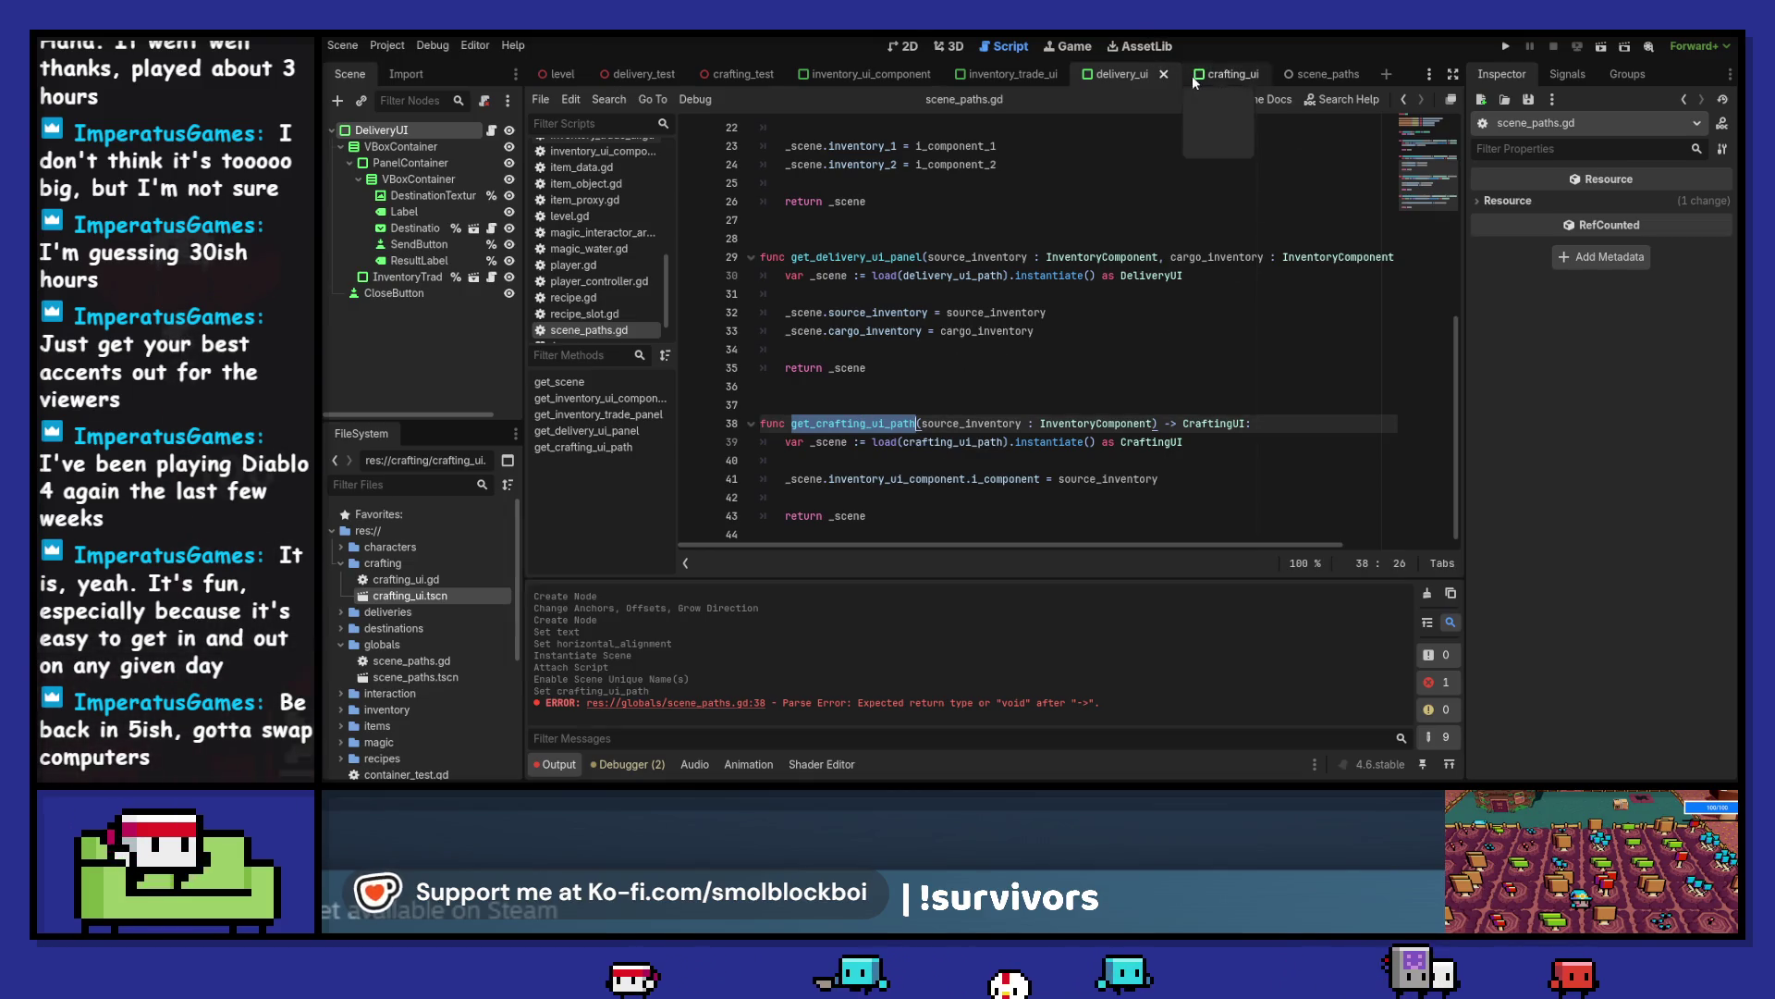
# - Copy the delivery menu code from delivery_test.gd's action_interaction, then go to crafting_test.gd's last line
pyautogui.click(738, 74)
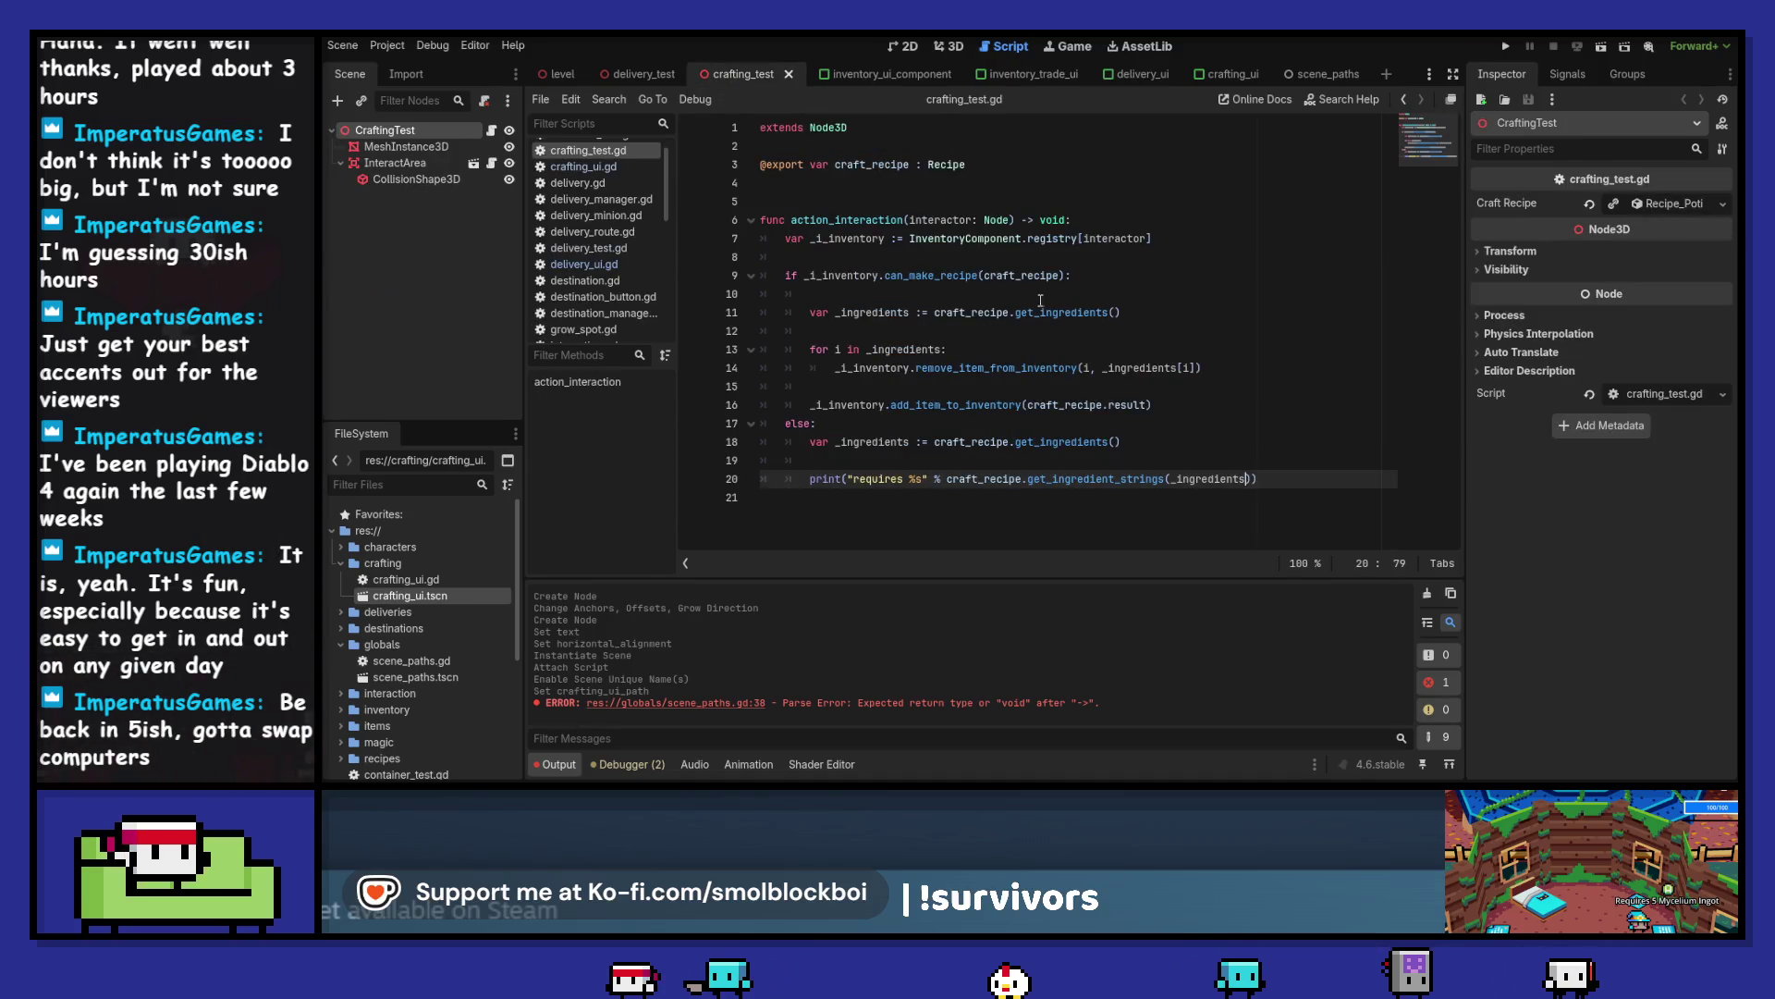
pyautogui.click(644, 74)
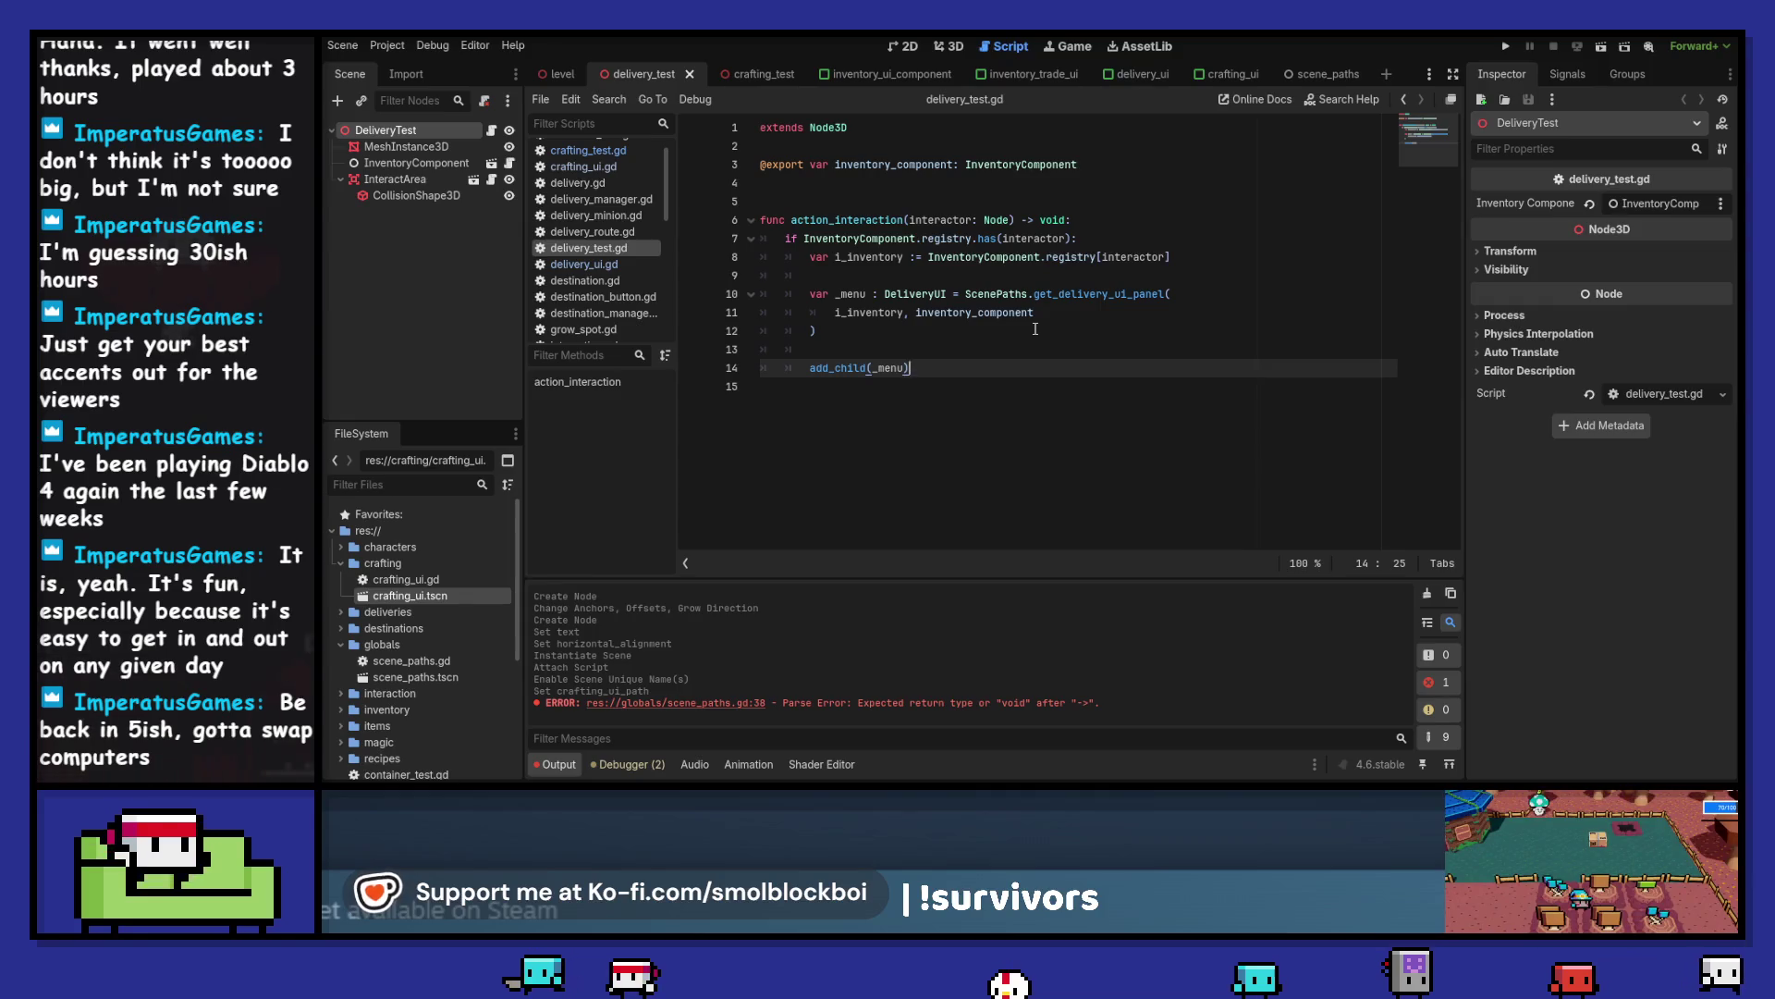
pyautogui.moveTo(961, 371)
pyautogui.mouseDown()
pyautogui.moveTo(916, 368)
pyautogui.moveTo(740, 222)
pyautogui.moveTo(707, 242)
pyautogui.moveTo(765, 80)
pyautogui.mouseUp()
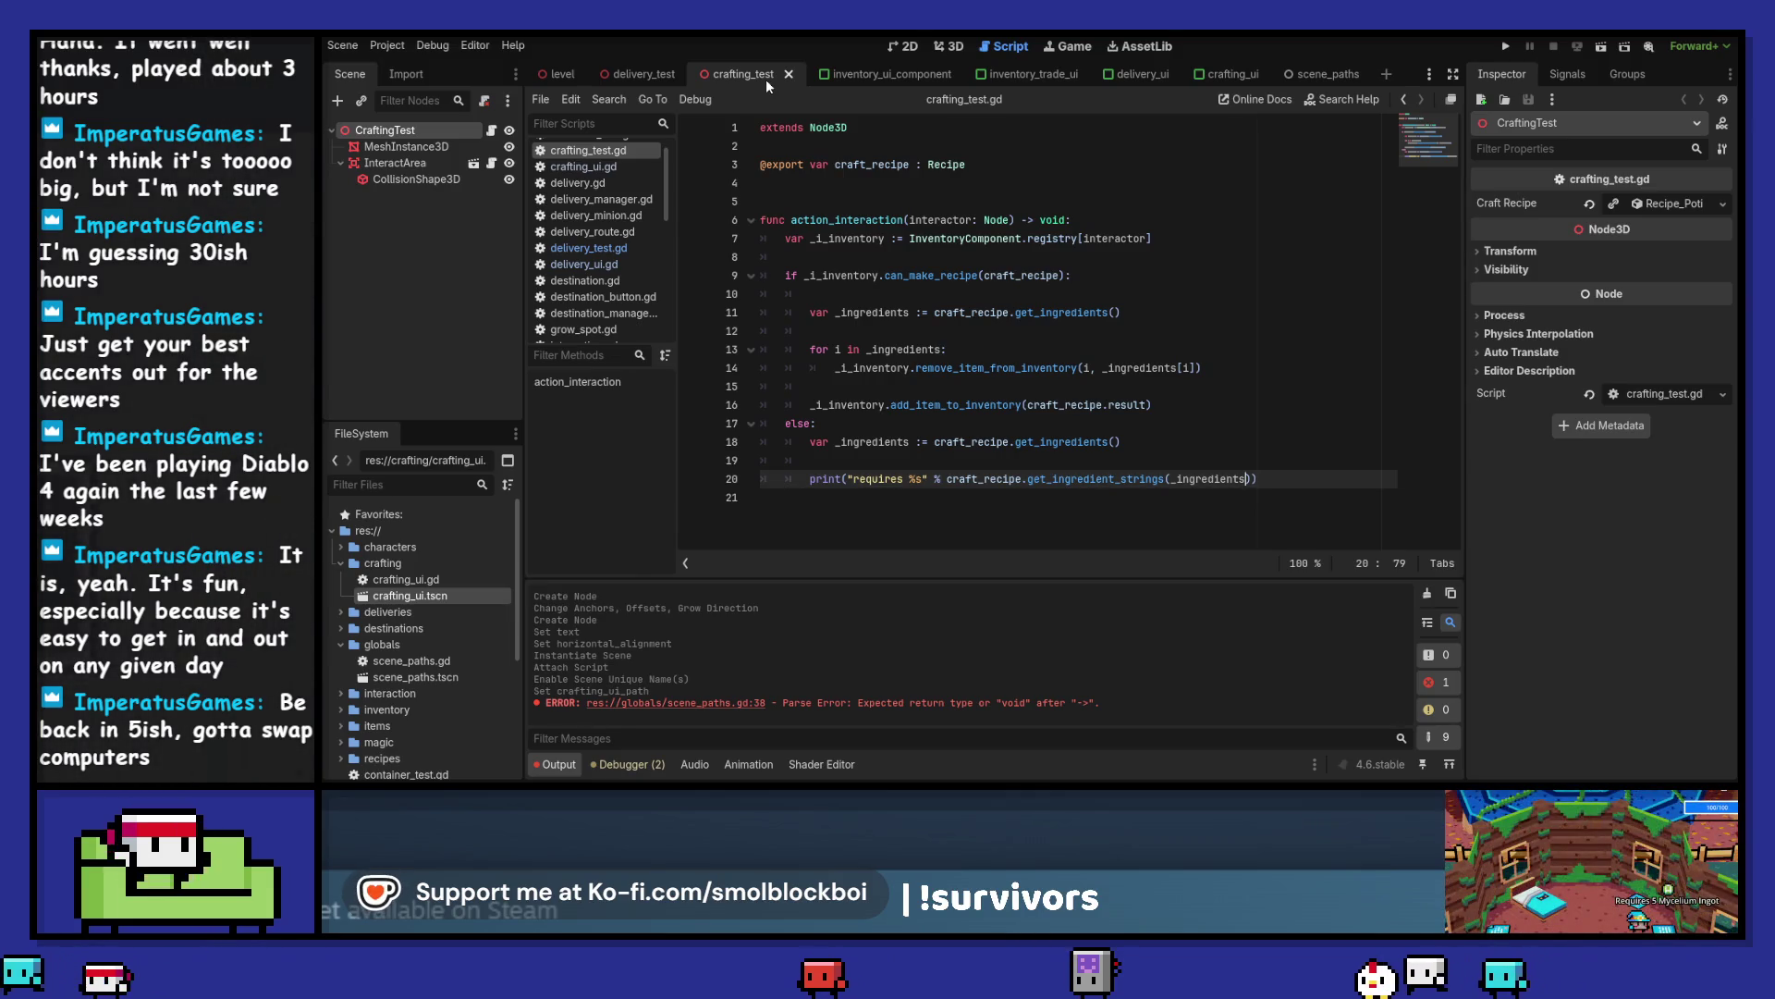
pyautogui.click(832, 524)
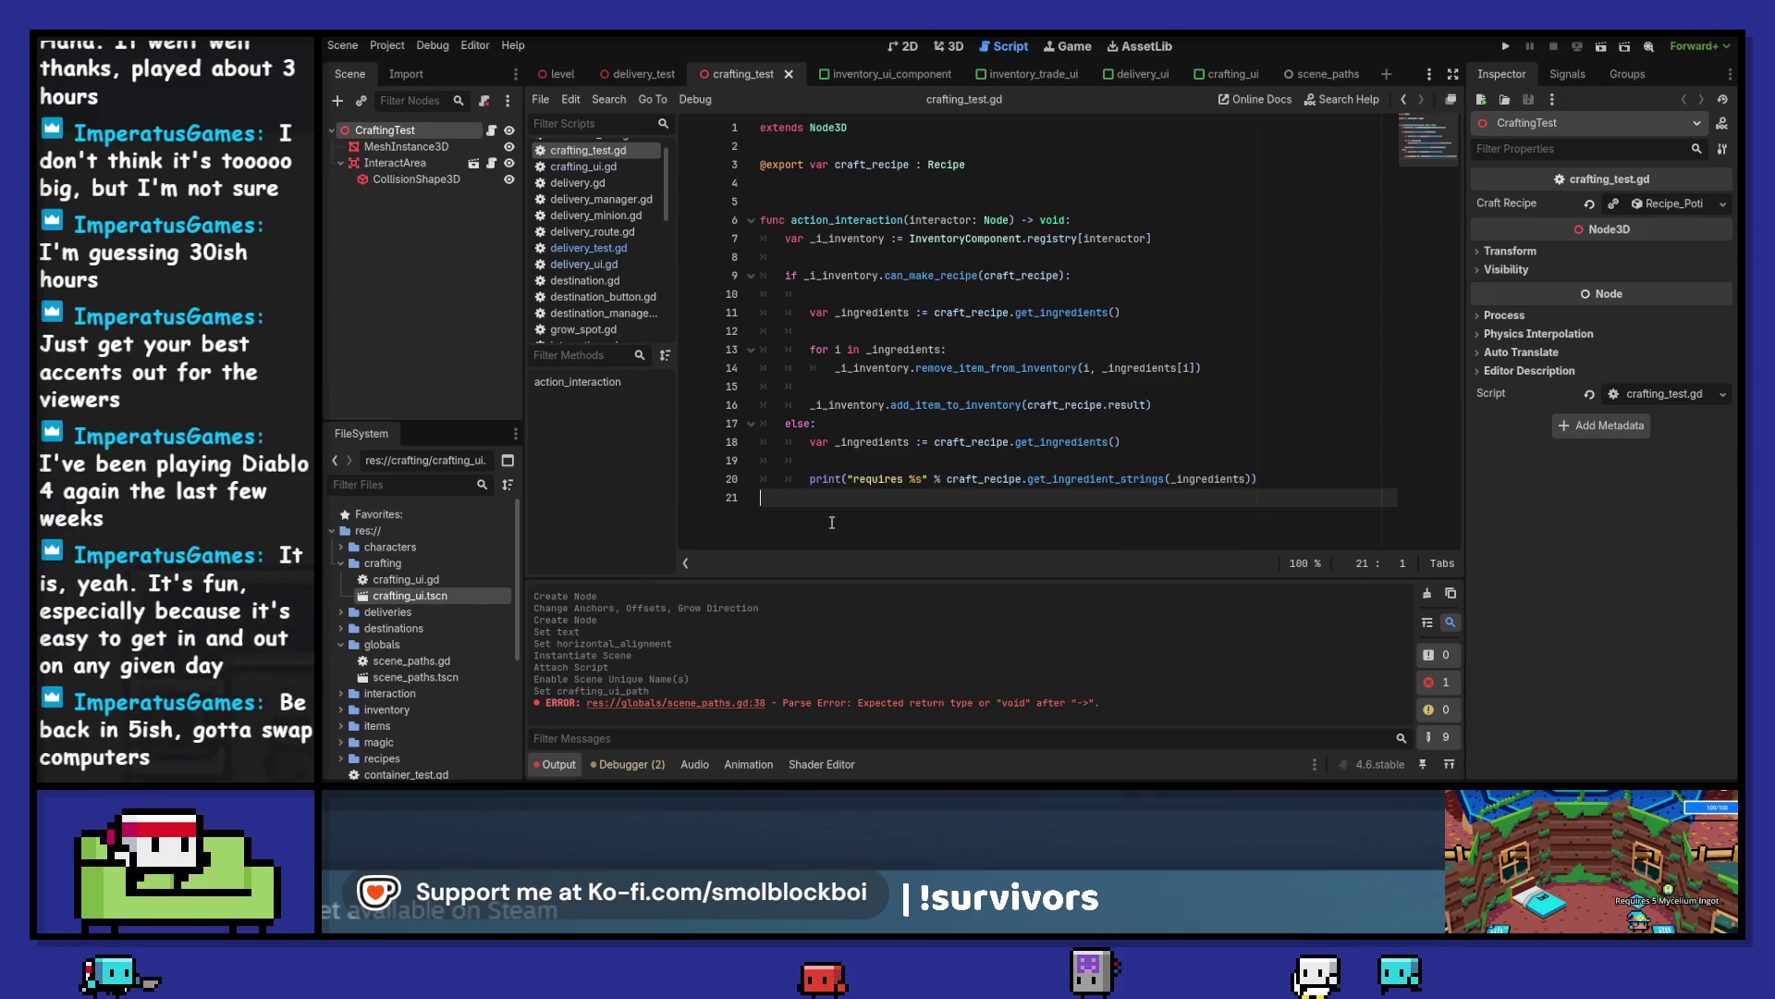
# - Paste the delivery menu code into crafting_test.gd and change its DeliveryUI type to CraftingUI
pyautogui.press('Return')
pyautogui.write('if InventoryComponent.registry.has(interactor): \t\tvar _i_inventory := InventoryComponent.registry[interactor] \t\t \t\tvar _menu : DeliveryUI = ScenePaths.get_delivery_ui_panel( \t\t\t_i_inventory, inventory_component \t\t) \t\t \t\tadd_child(_menu)')
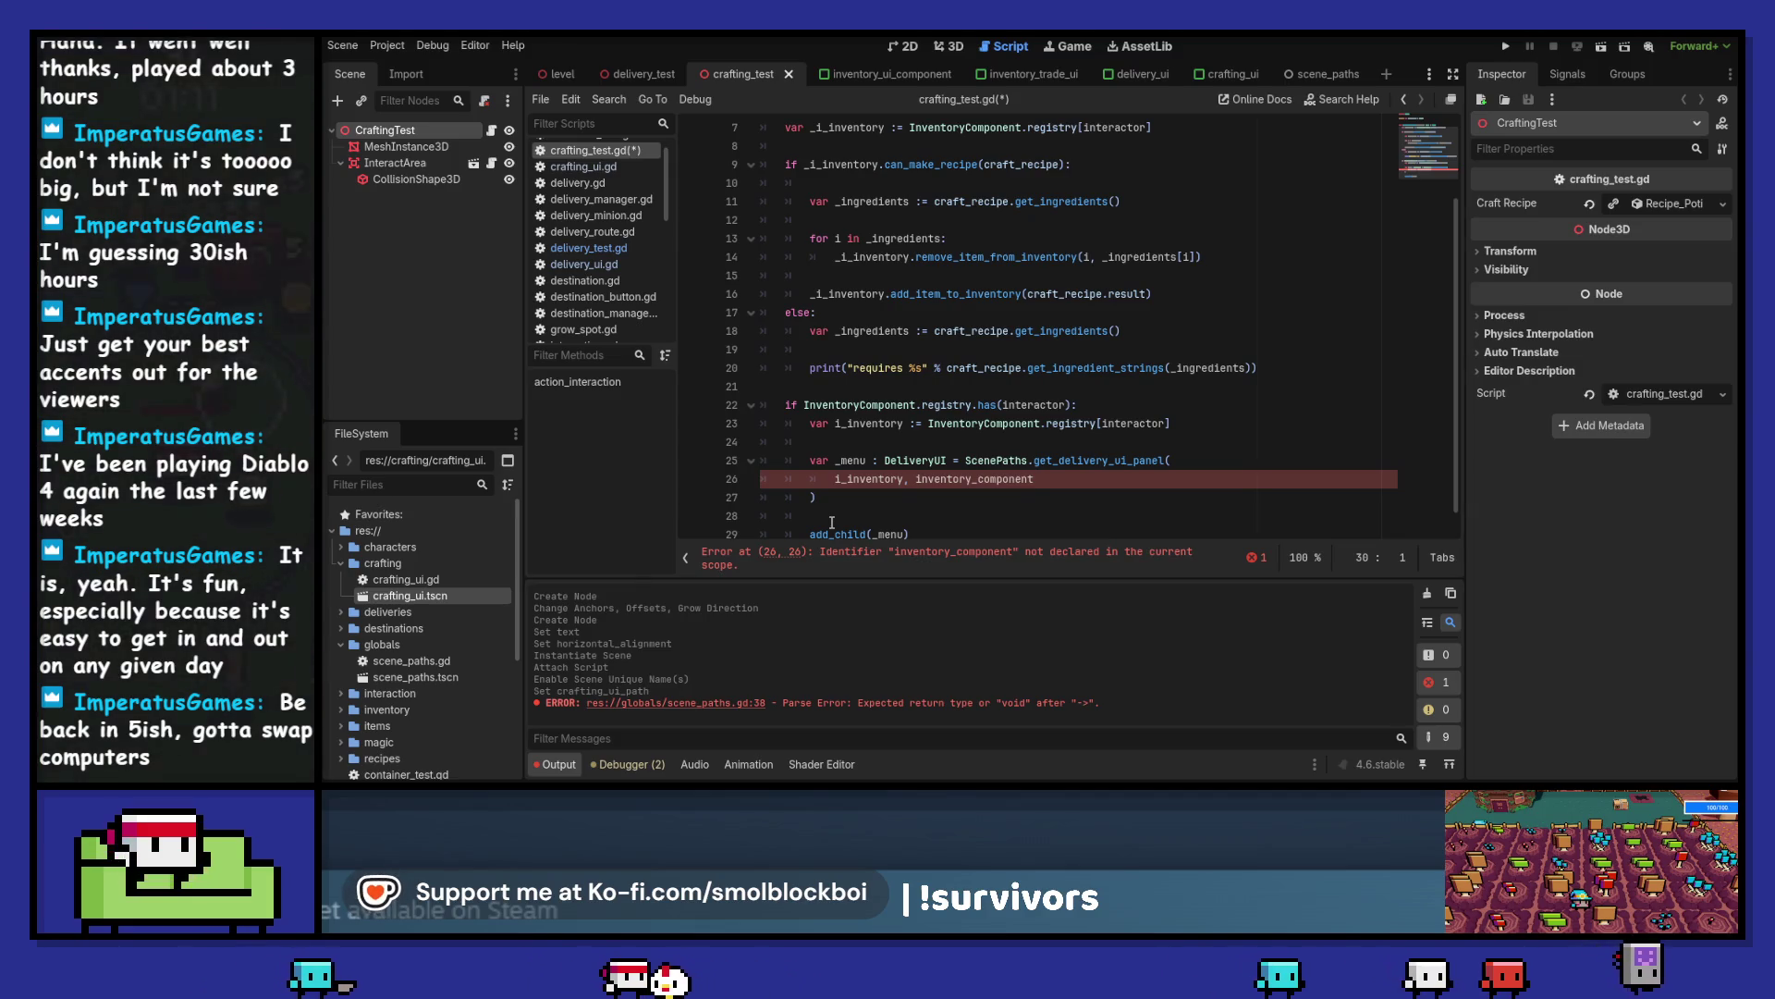
pyautogui.doubleClick(900, 459)
pyautogui.write('CraftingUI')
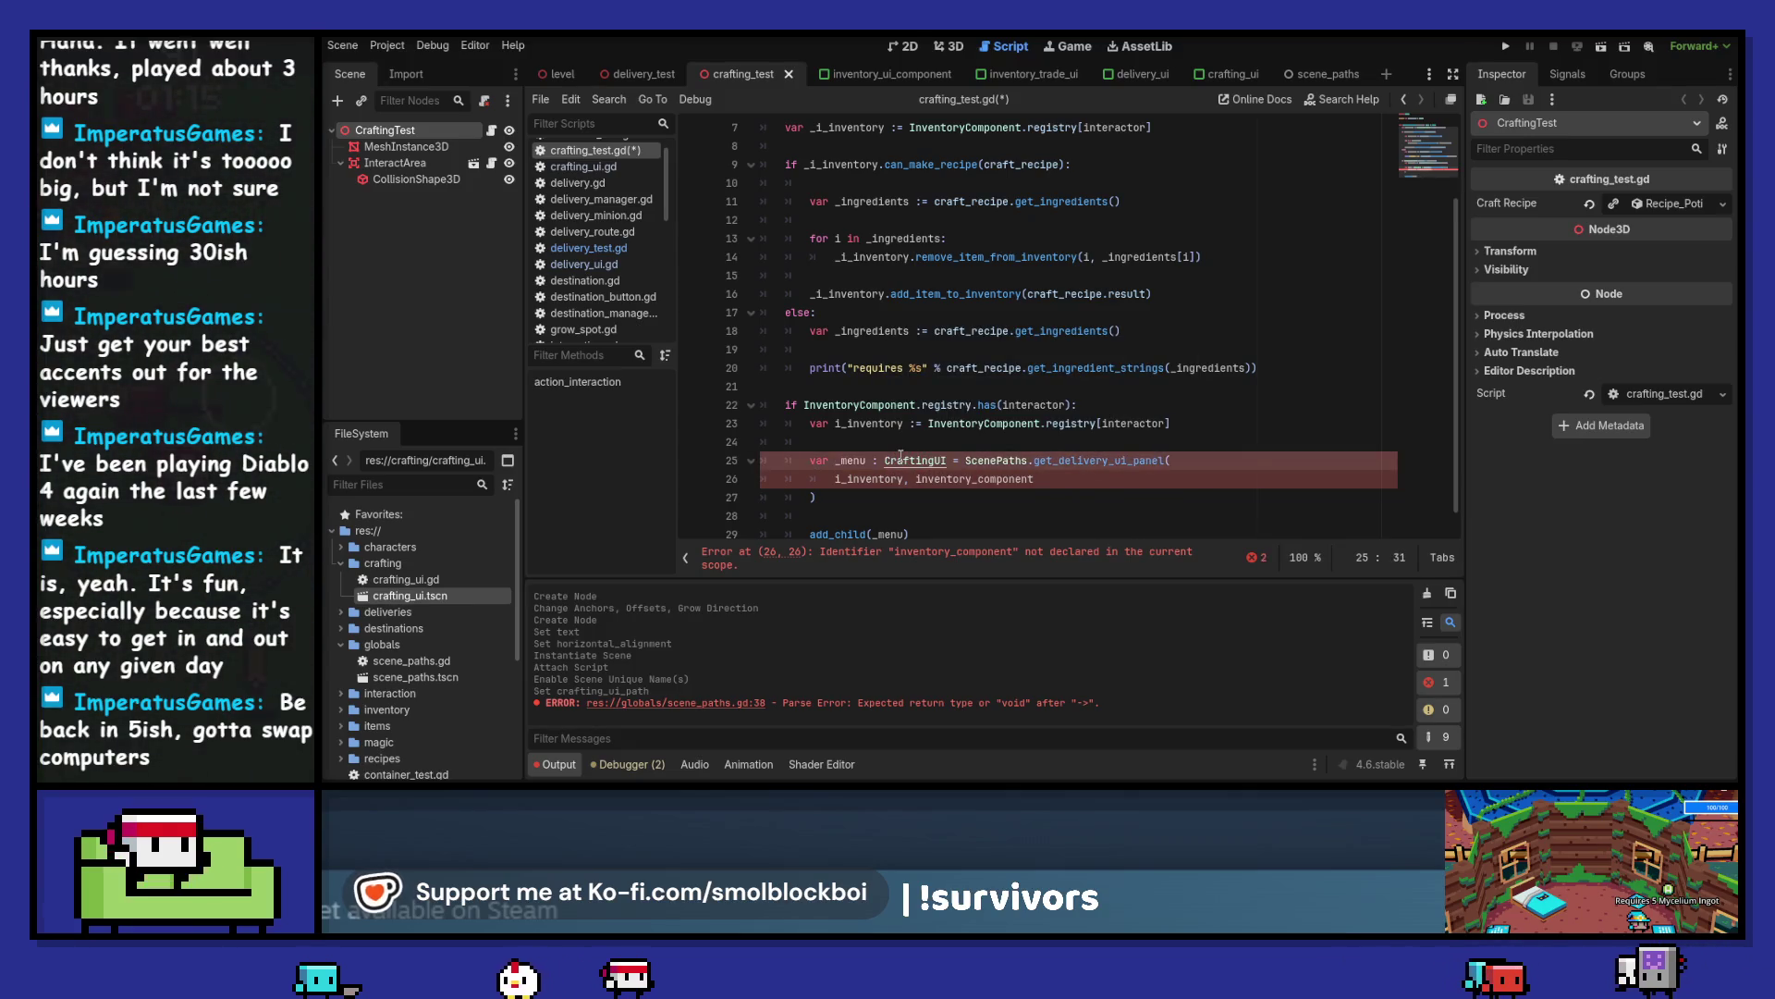
# - Swap get_delivery_ui_panel for get_crafting_ui_path, drop the inventory_component argument, and join the lines
pyautogui.hotkey('ctrl', 'shift', 'Left')
pyautogui.press('BackSpace')
pyautogui.write('get_cr')
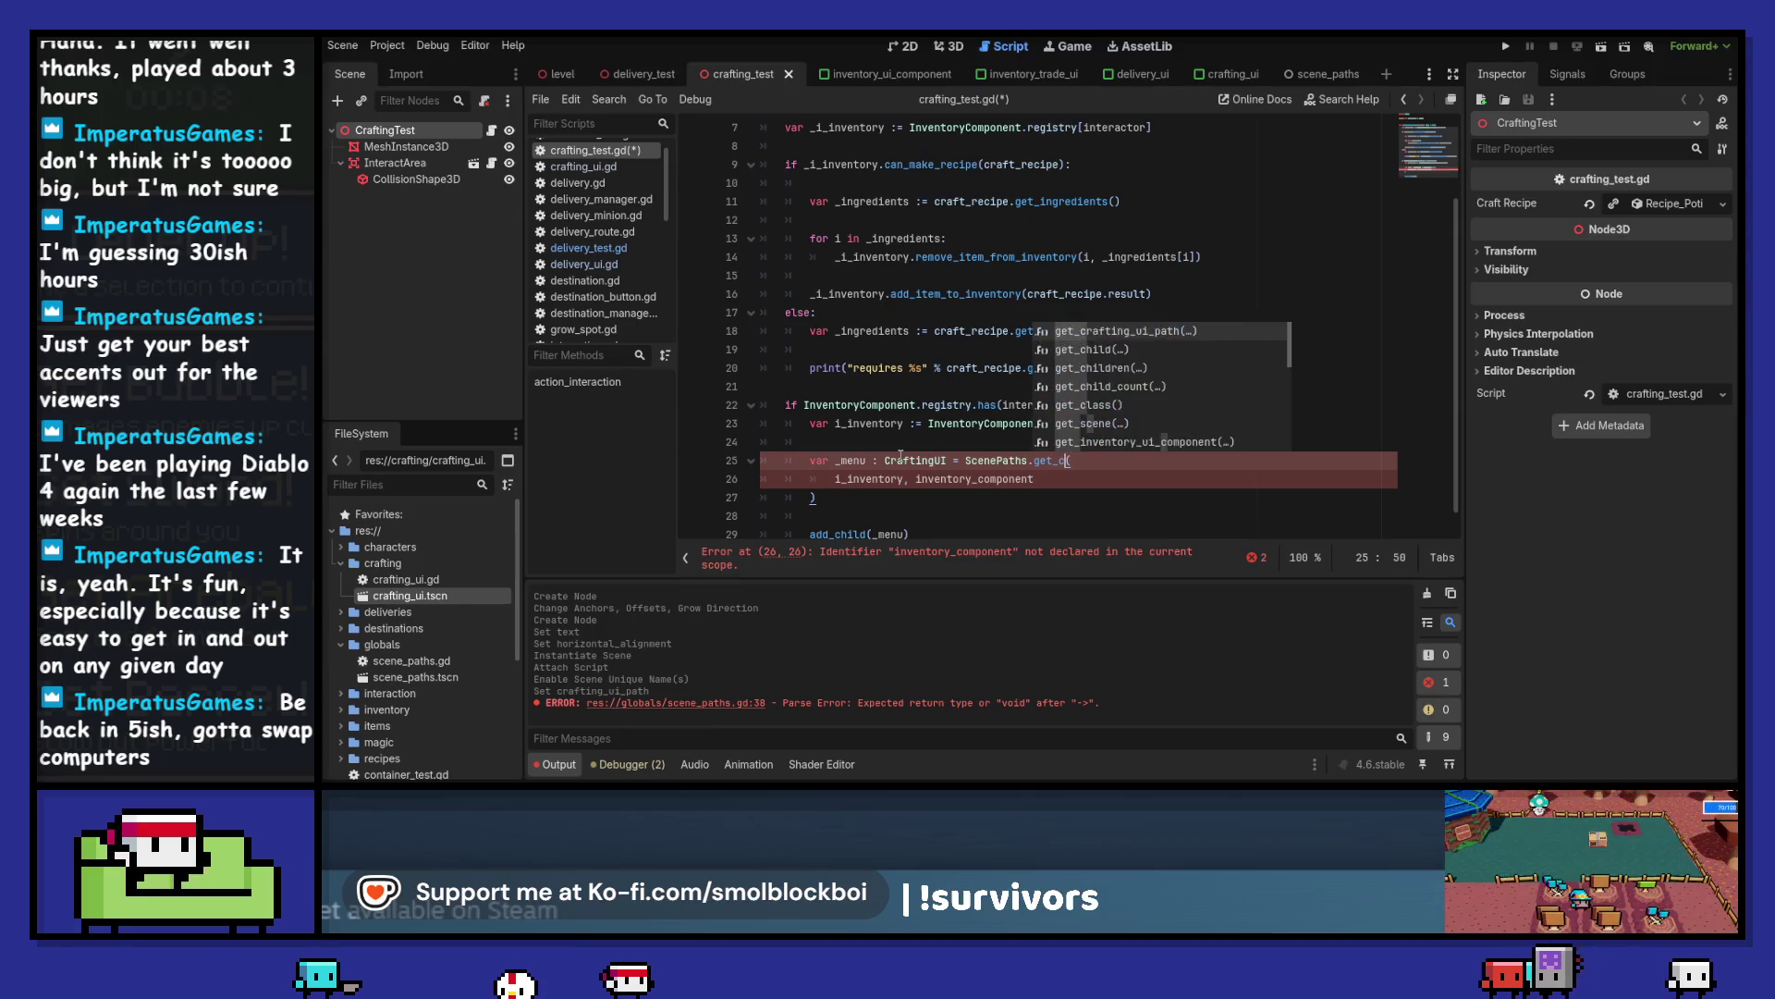
pyautogui.press('Return')
pyautogui.press('Down')
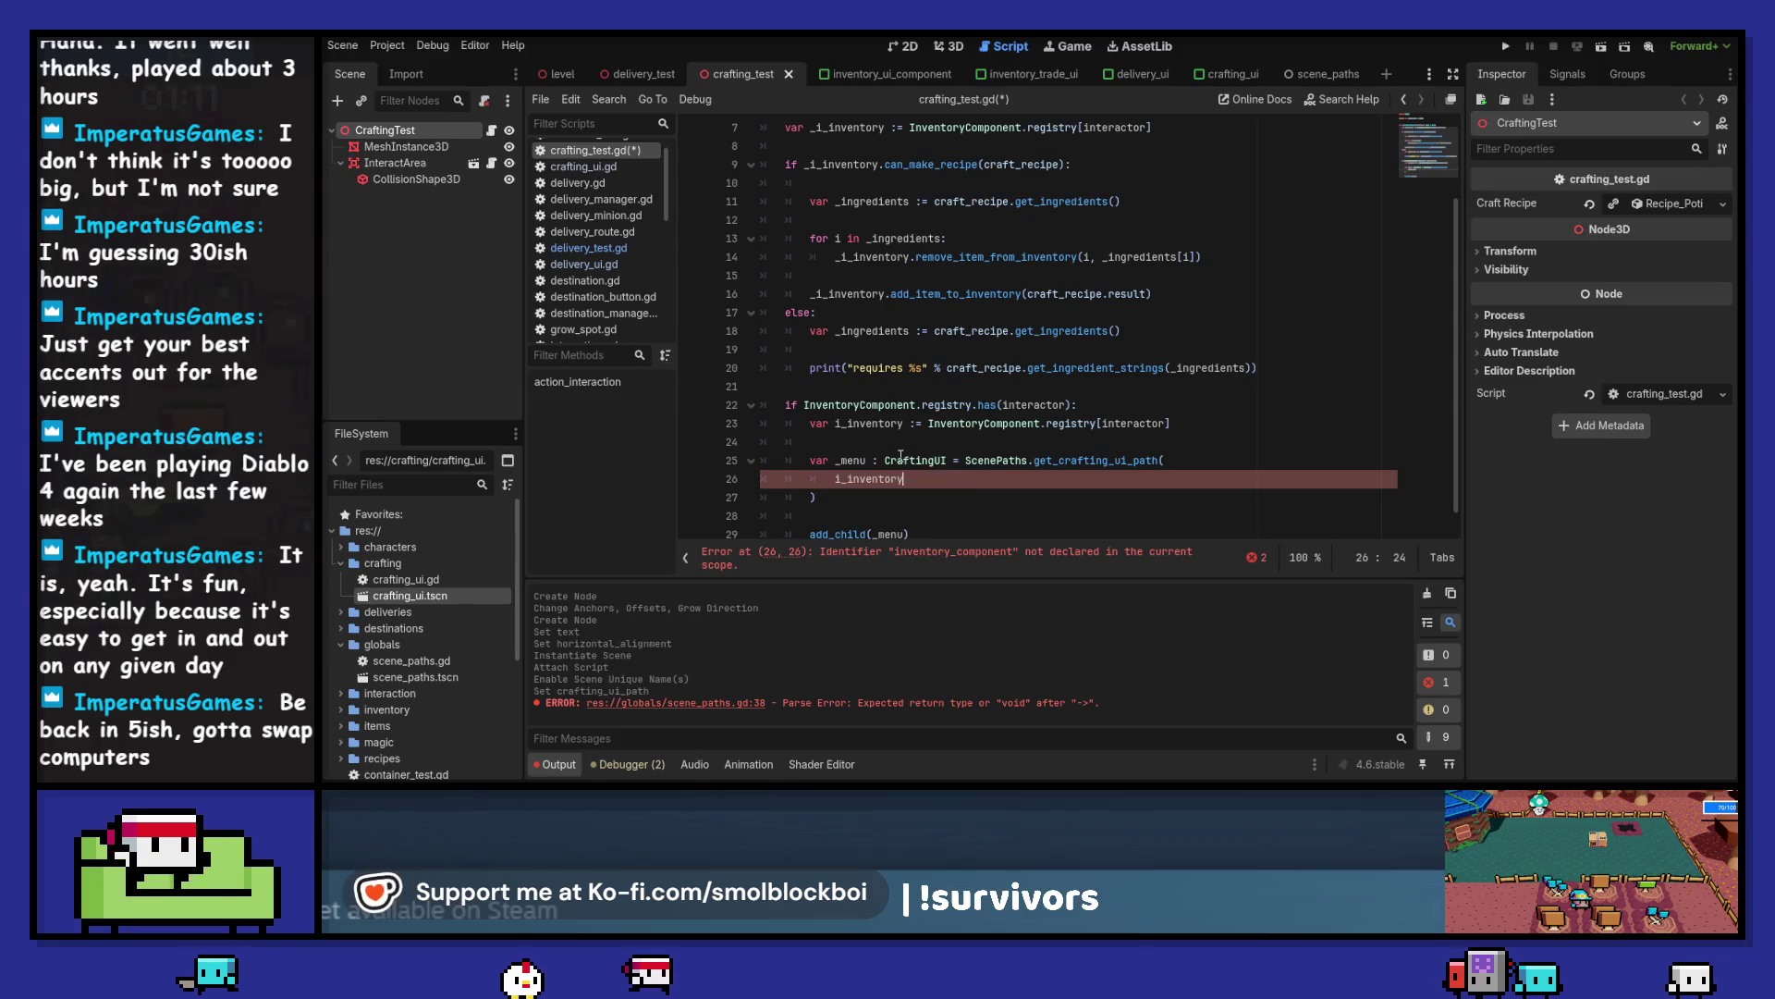
pyautogui.press('BackSpace')
pyautogui.press('Home')
pyautogui.hotkey('shift', 'Home')
pyautogui.press('BackSpace')
pyautogui.press('BackSpace')
pyautogui.press('Down')
pyautogui.press('Home')
pyautogui.press('Home')
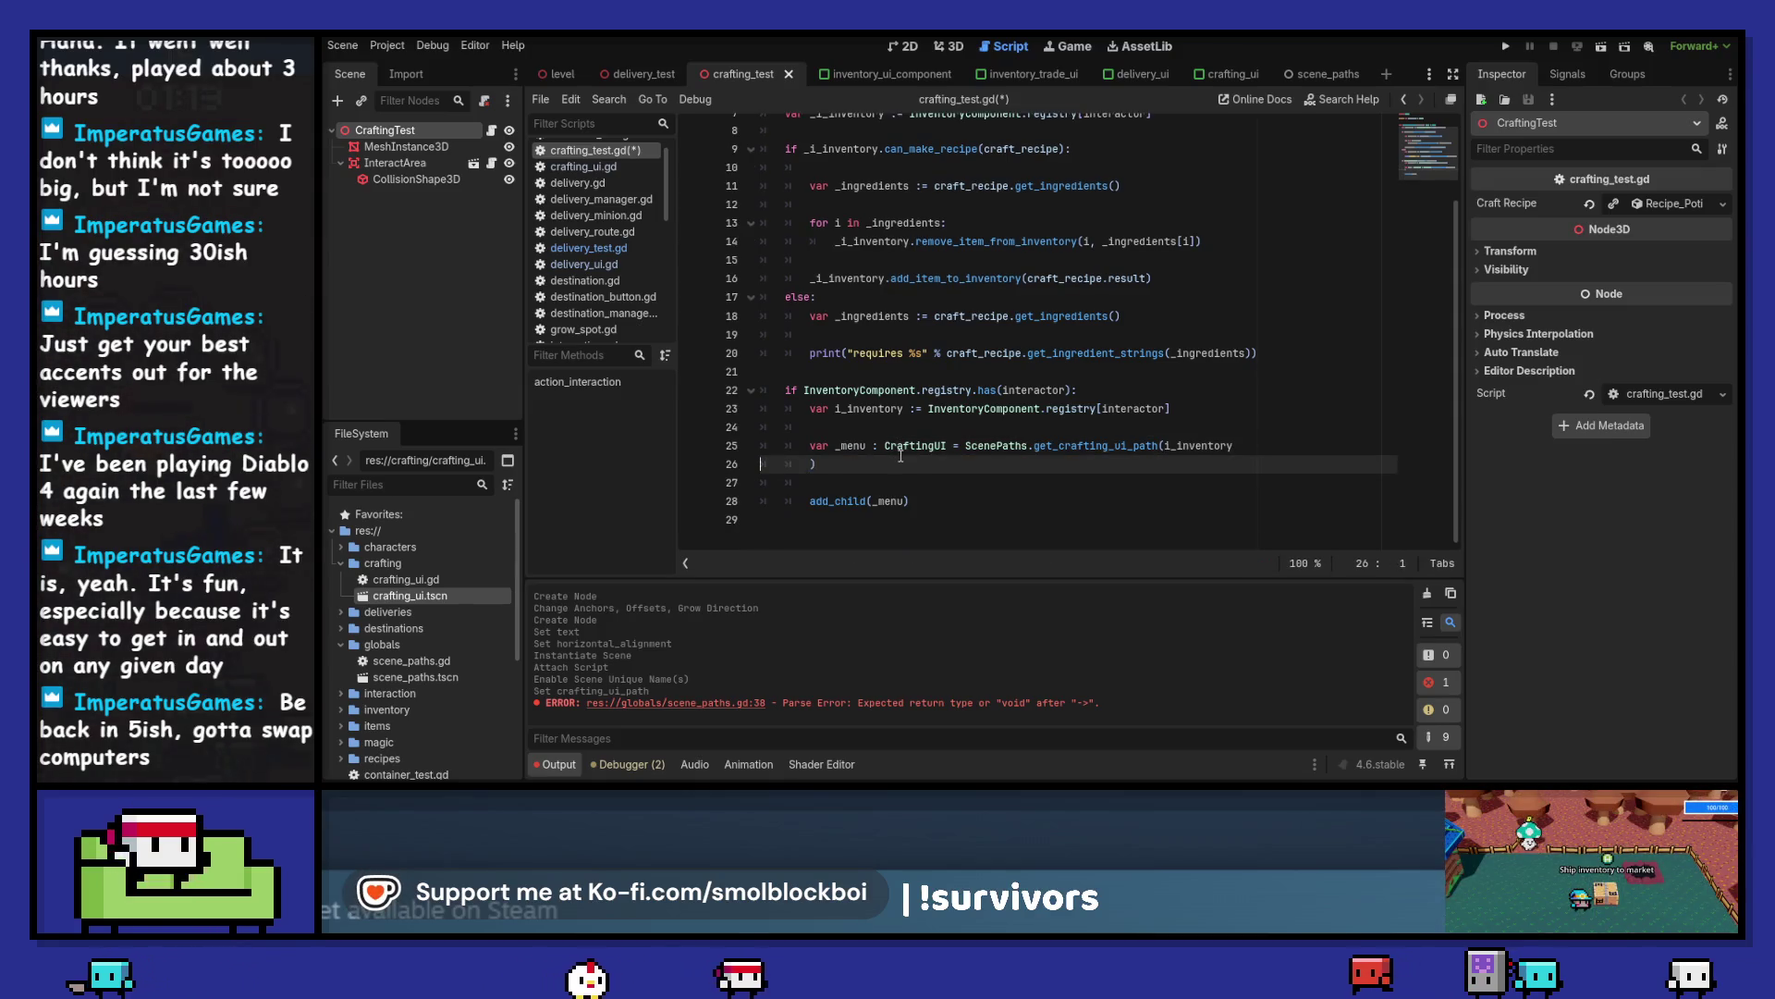
pyautogui.press('BackSpace')
pyautogui.press('BackSpace')
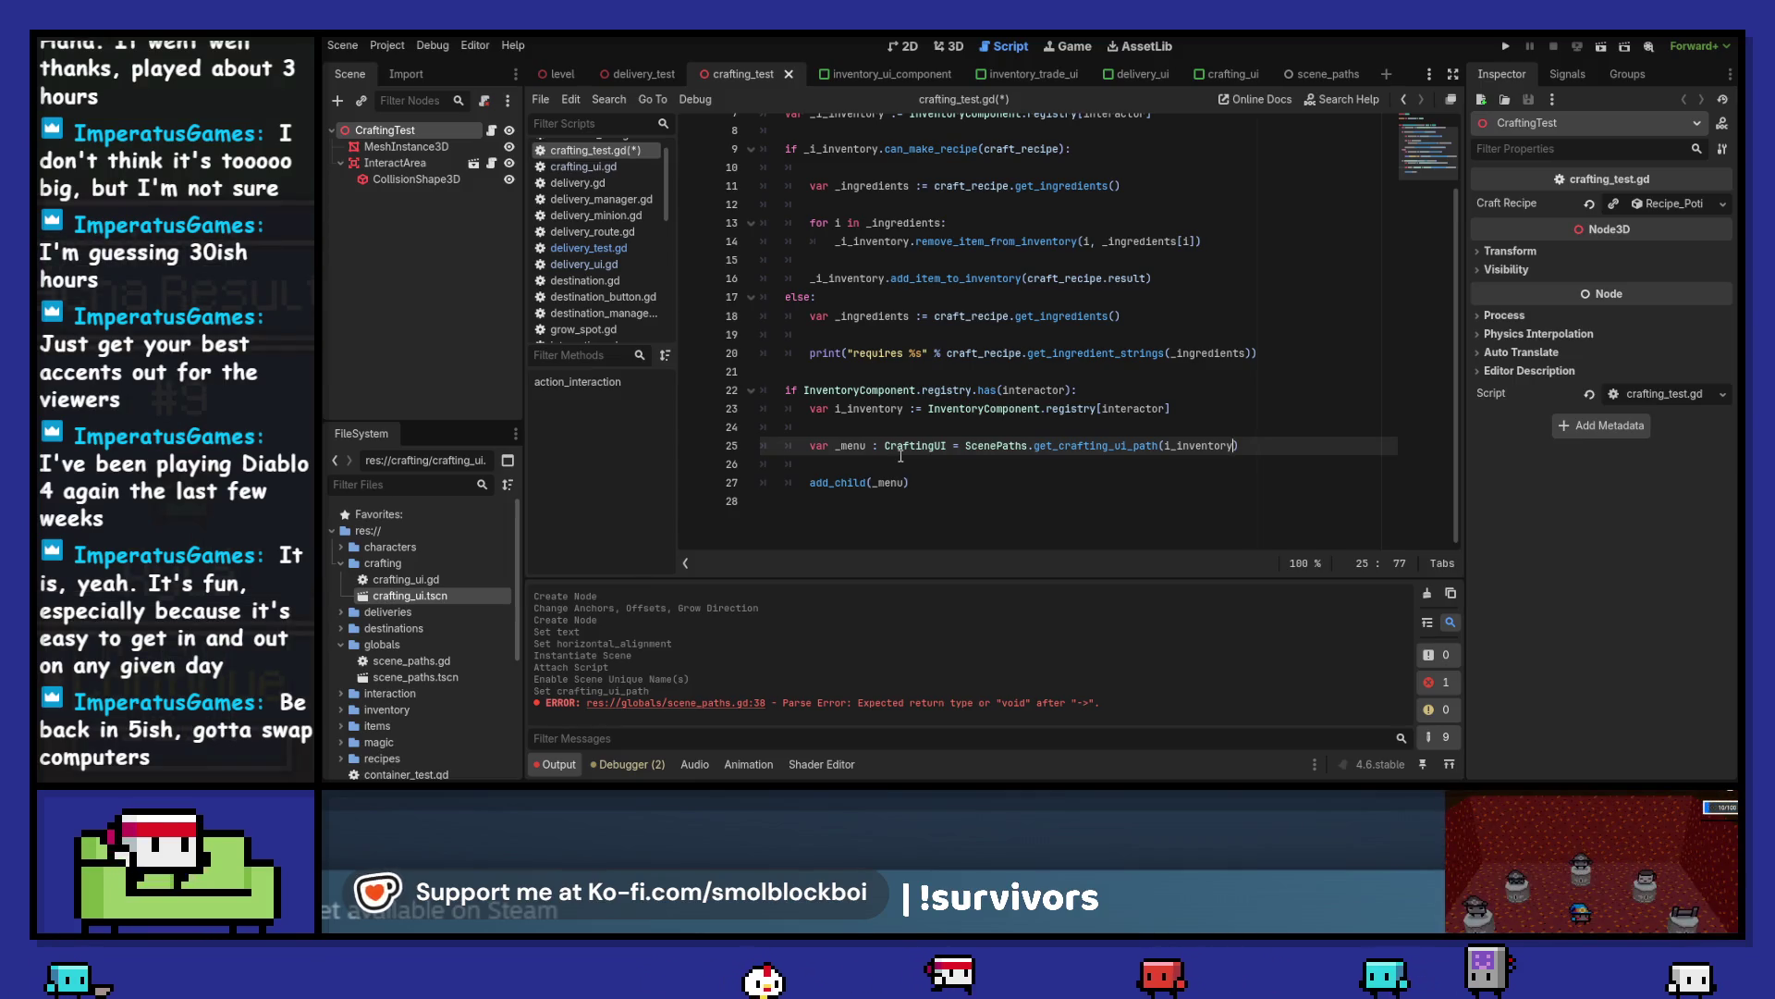
# - Save crafting_test.gd and select the old recipe-crafting code above it
pyautogui.hotkey('ctrl', 's')
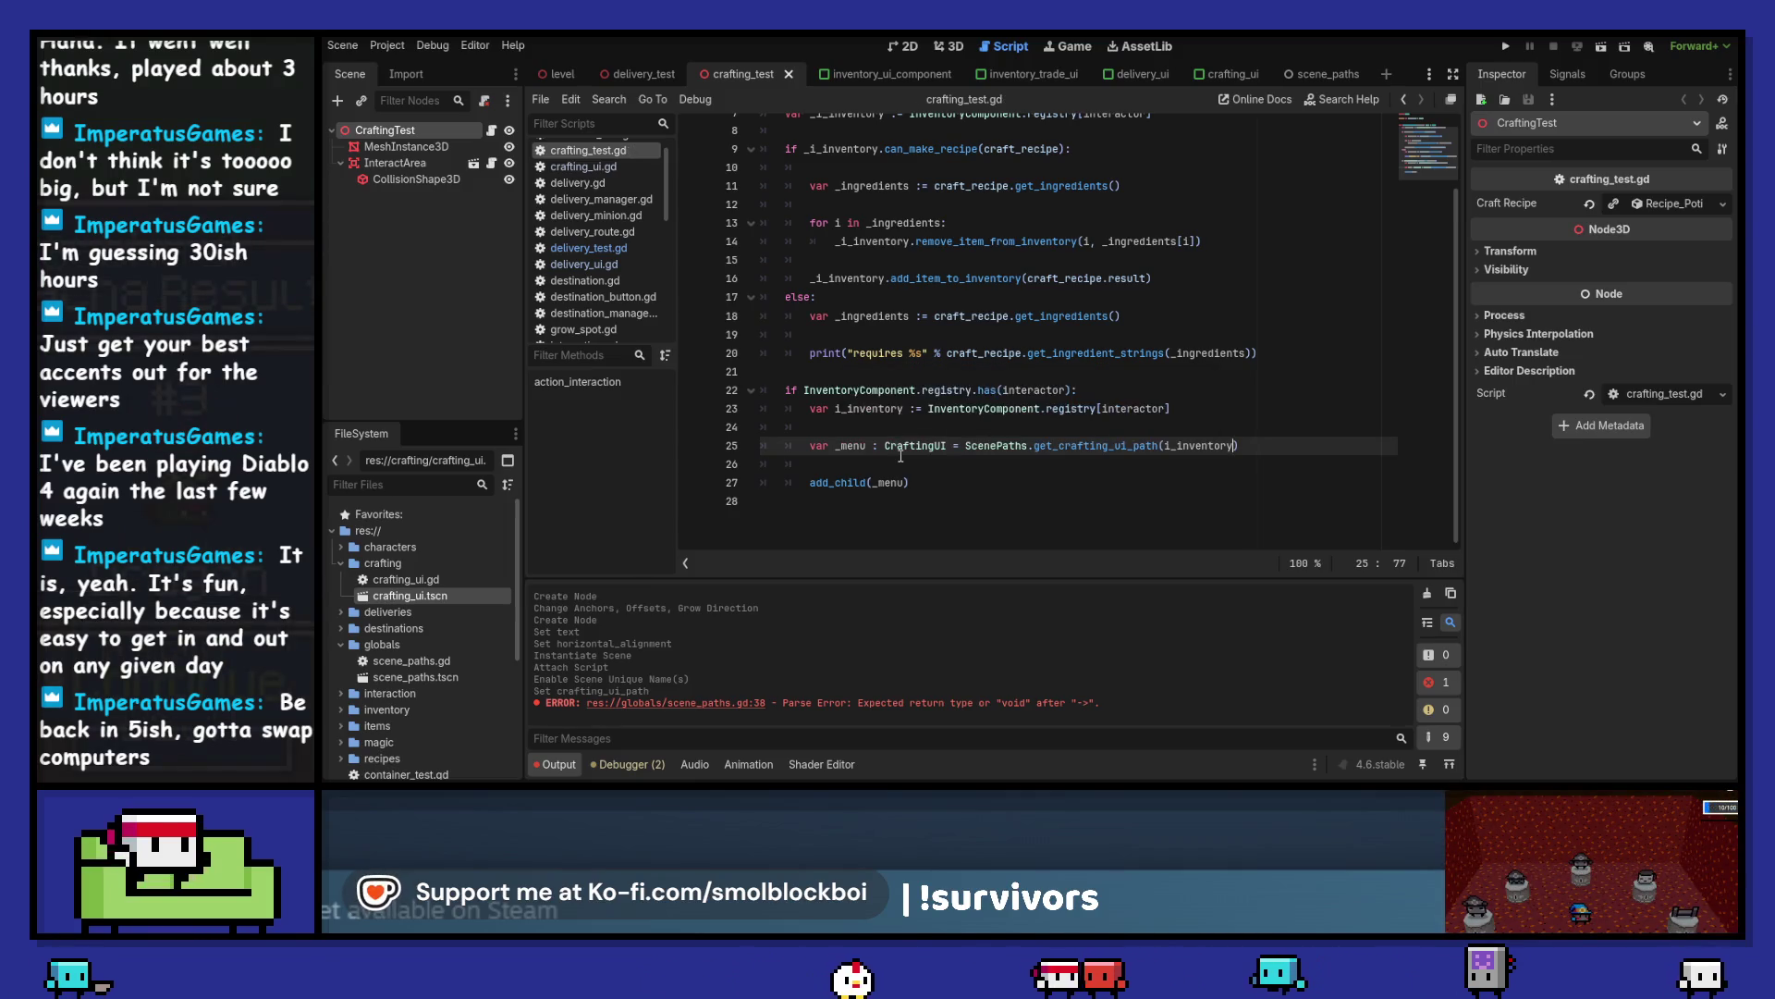
pyautogui.scroll(2, 900, 455)
pyautogui.moveTo(1295, 445); pyautogui.dragTo(654, 200)
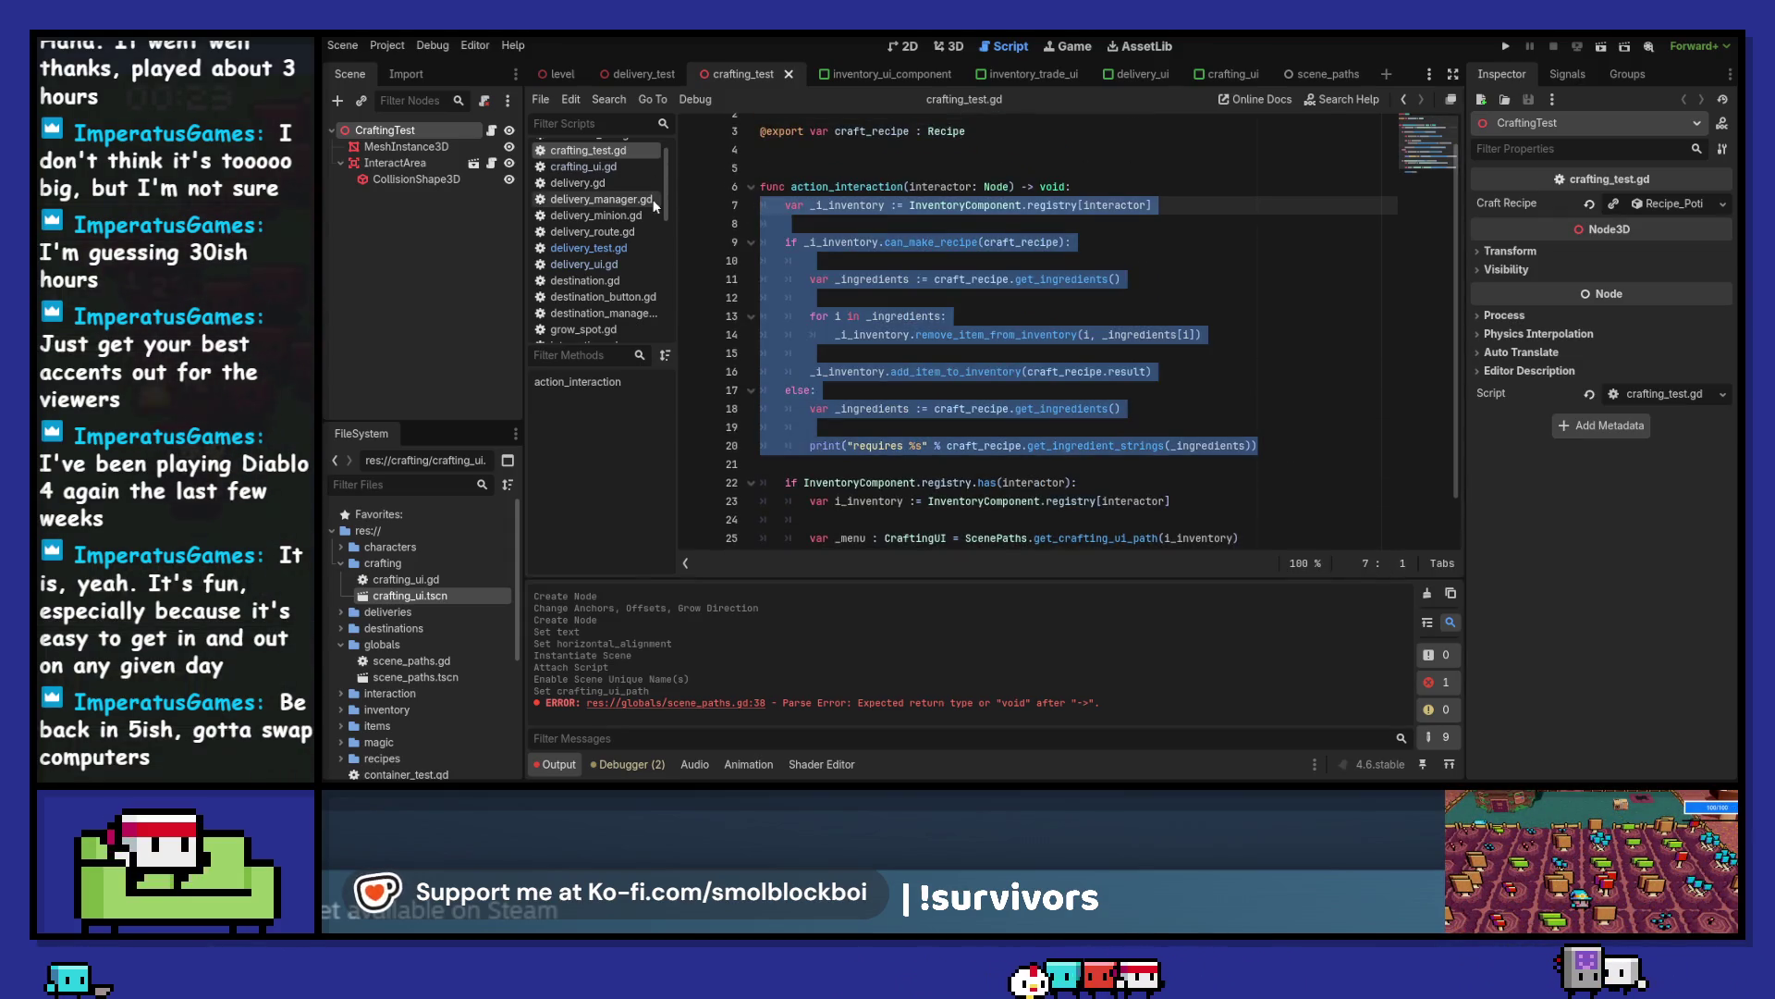
# - Comment out the old crafting code on lines 7–20 and run the game to test
pyautogui.hotkey('ctrl', 'k')
pyautogui.scroll(-1, 1221, 299)
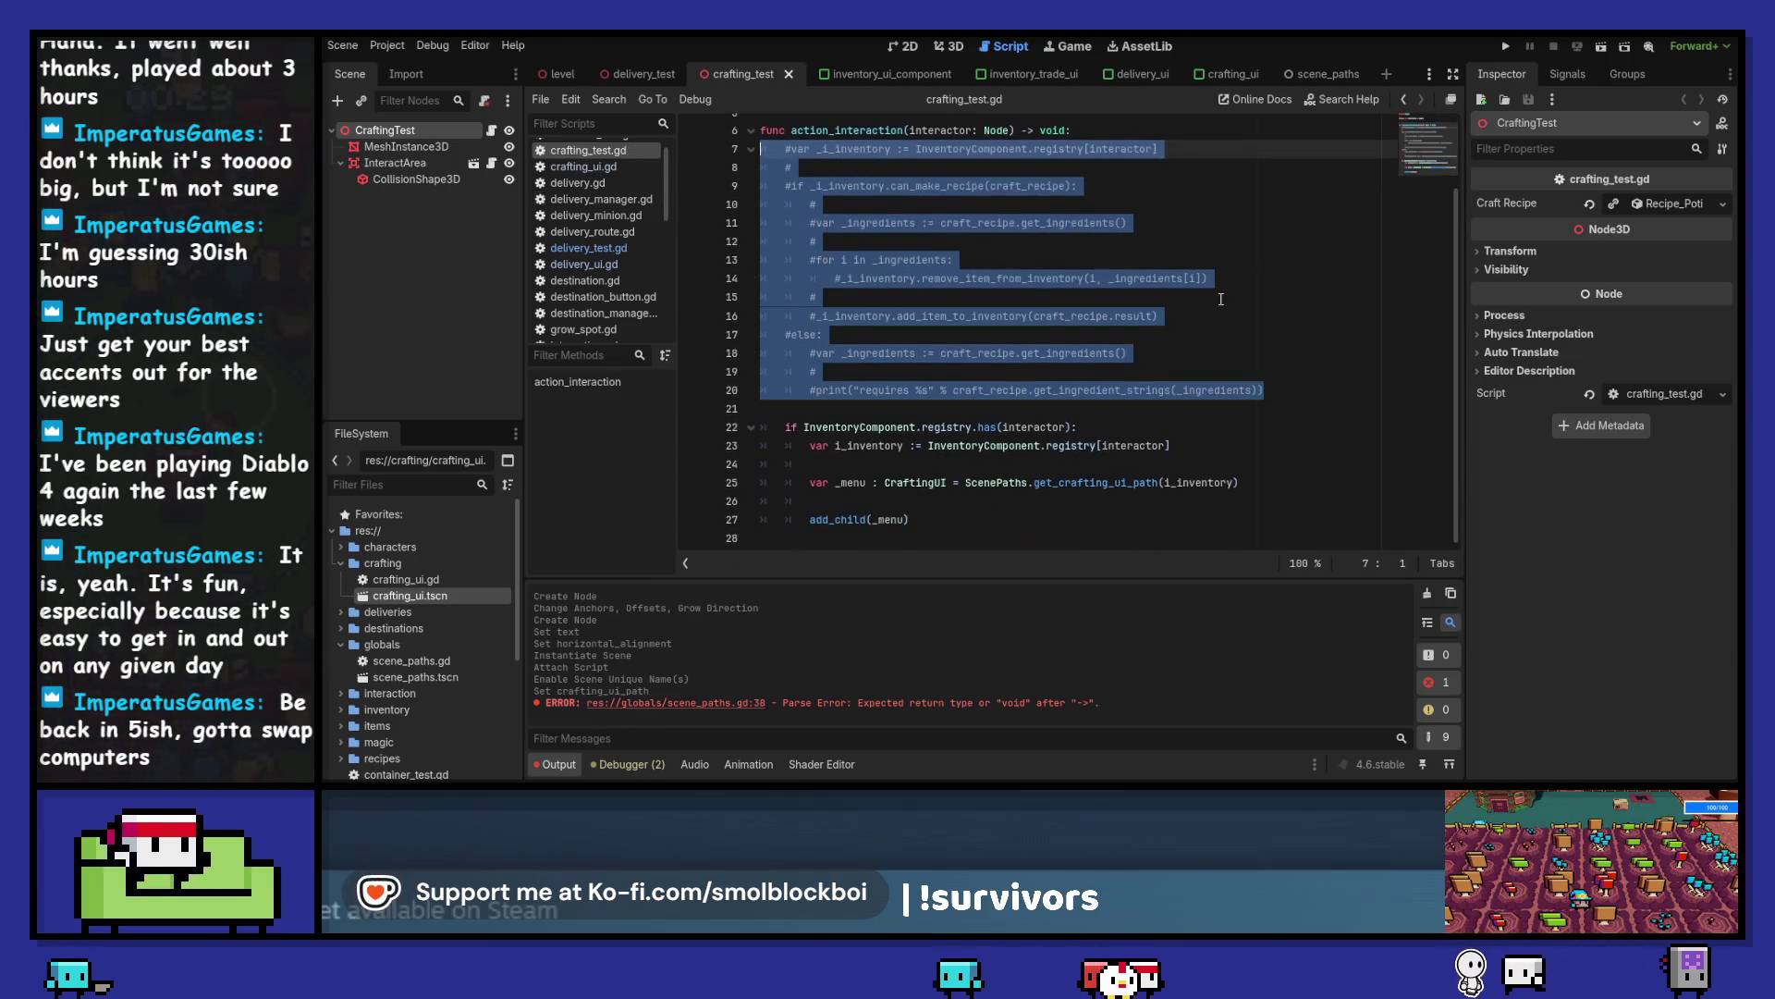
pyautogui.press('F6')
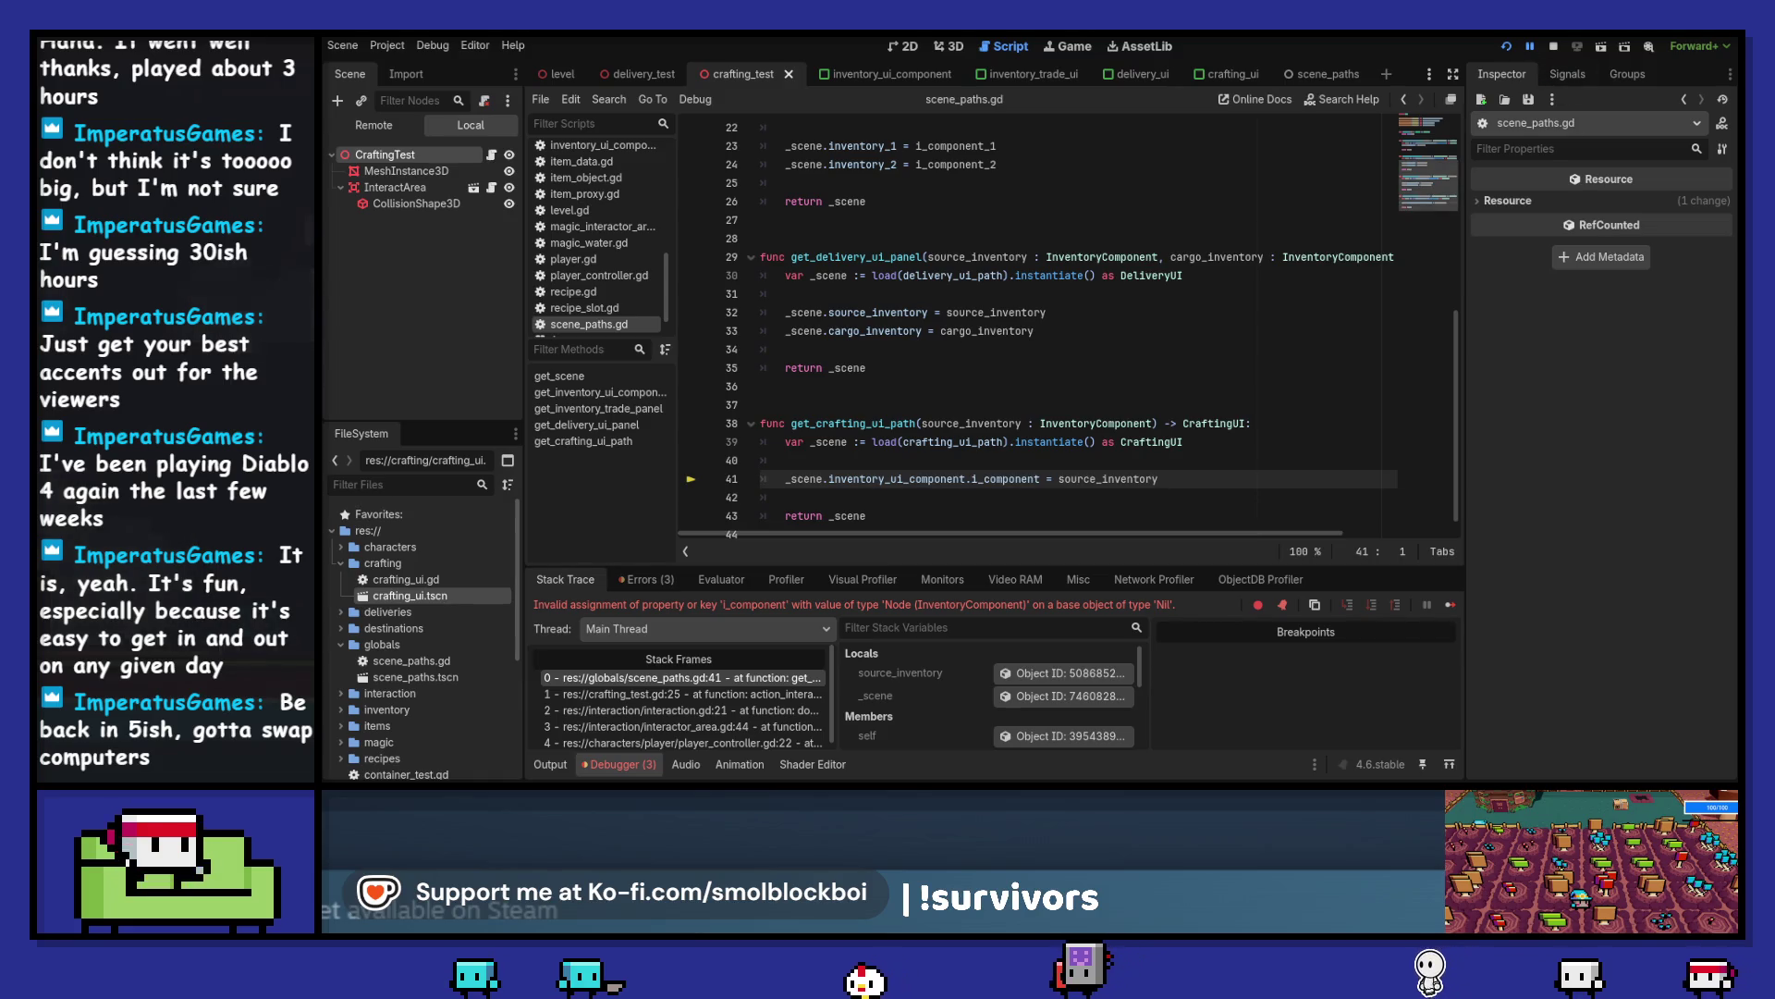
# - Stop the game and add 'var source_inventory : InventoryComponent' to crafting_ui.gd, then save
pyautogui.click(1561, 41)
pyautogui.click(1557, 44)
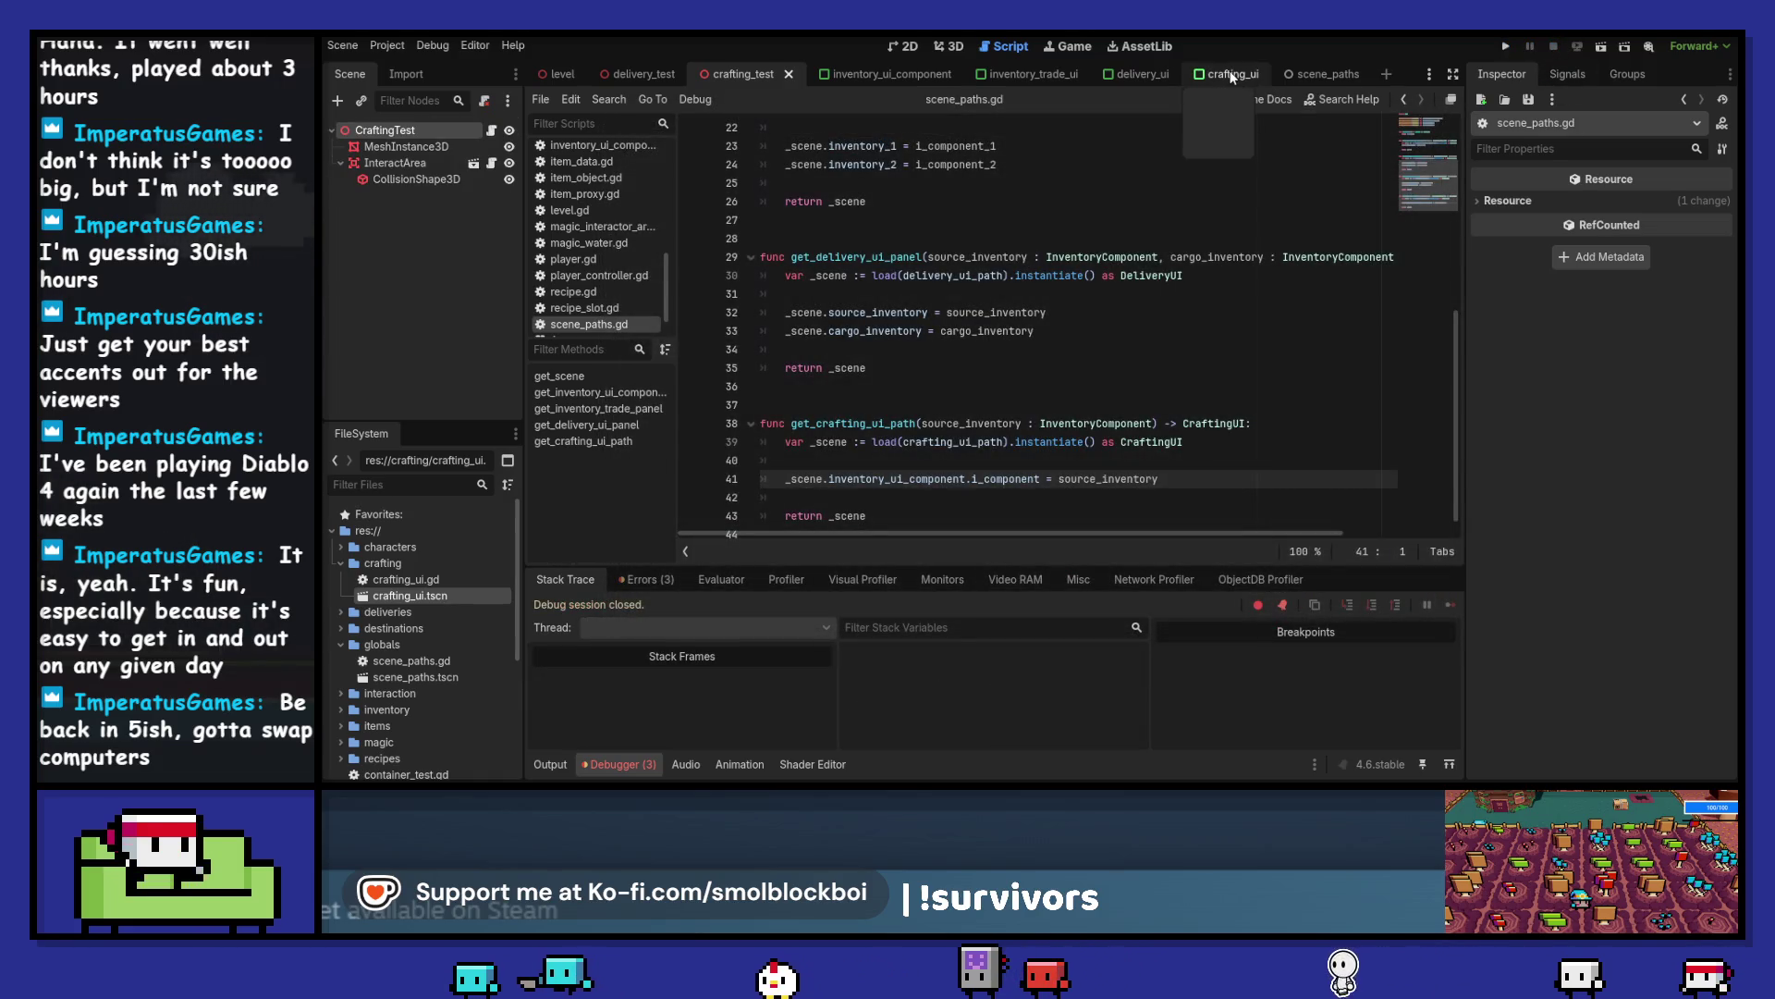
pyautogui.click(1232, 78)
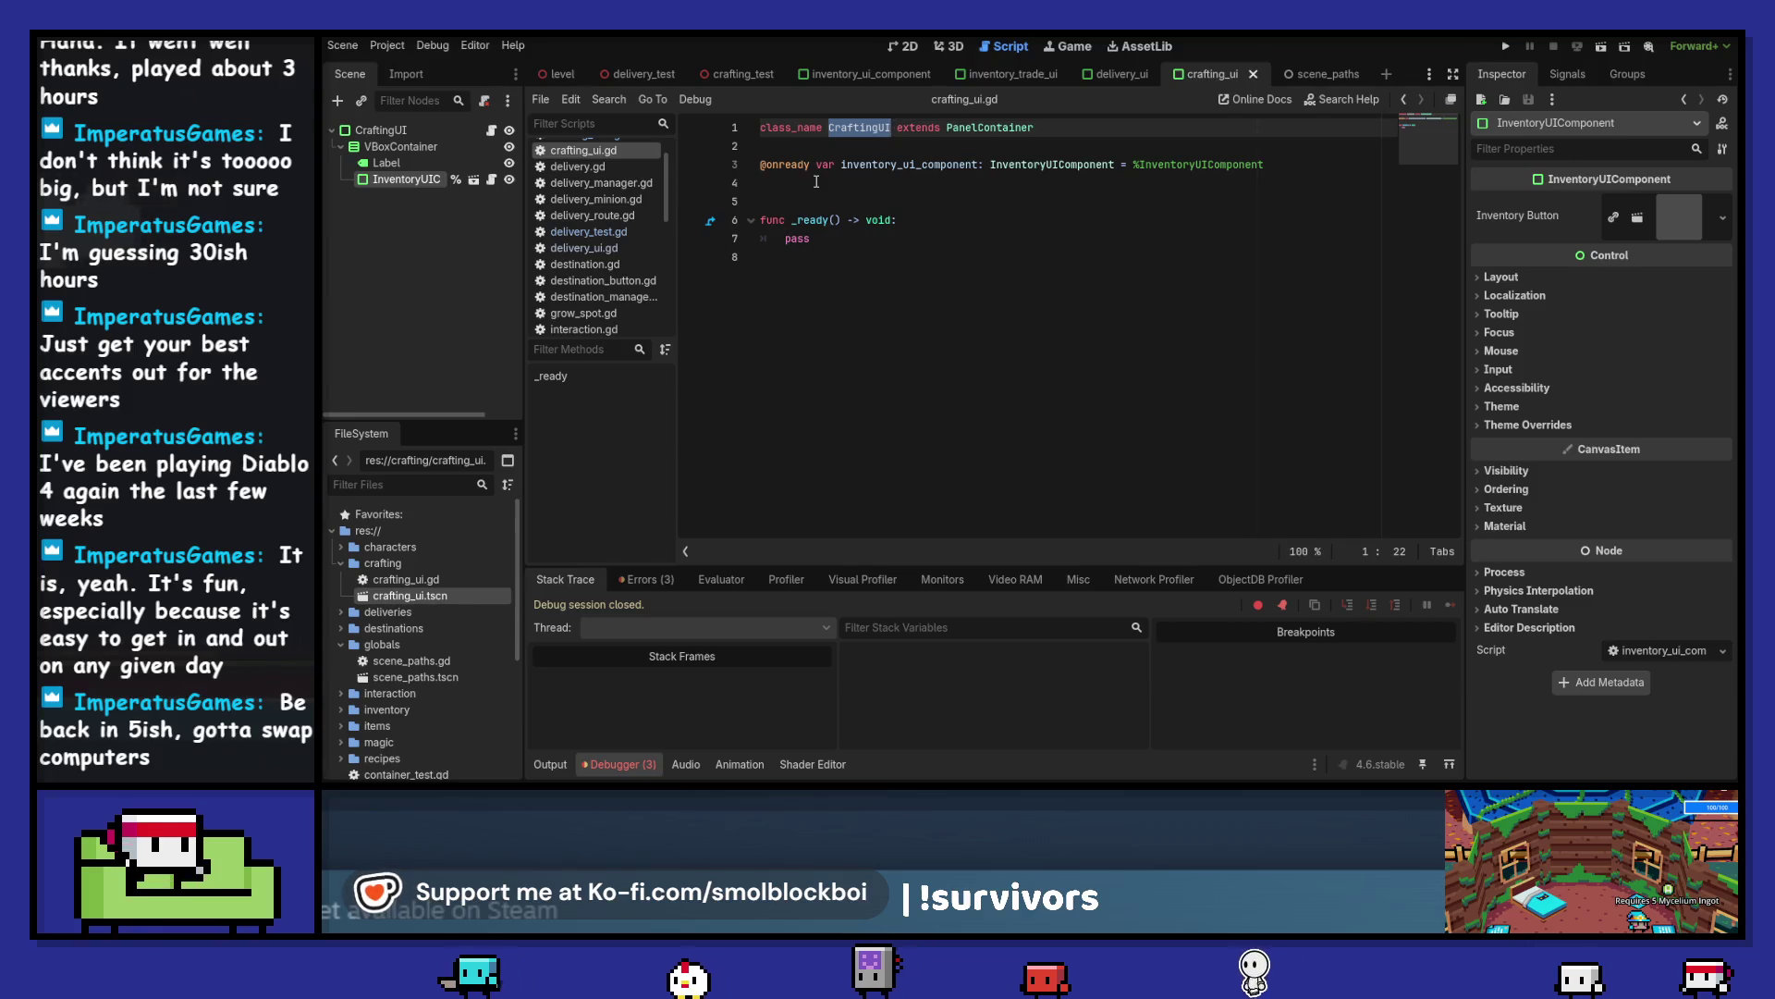
pyautogui.click(816, 183)
pyautogui.press('Return')
pyautogui.write('var source_')
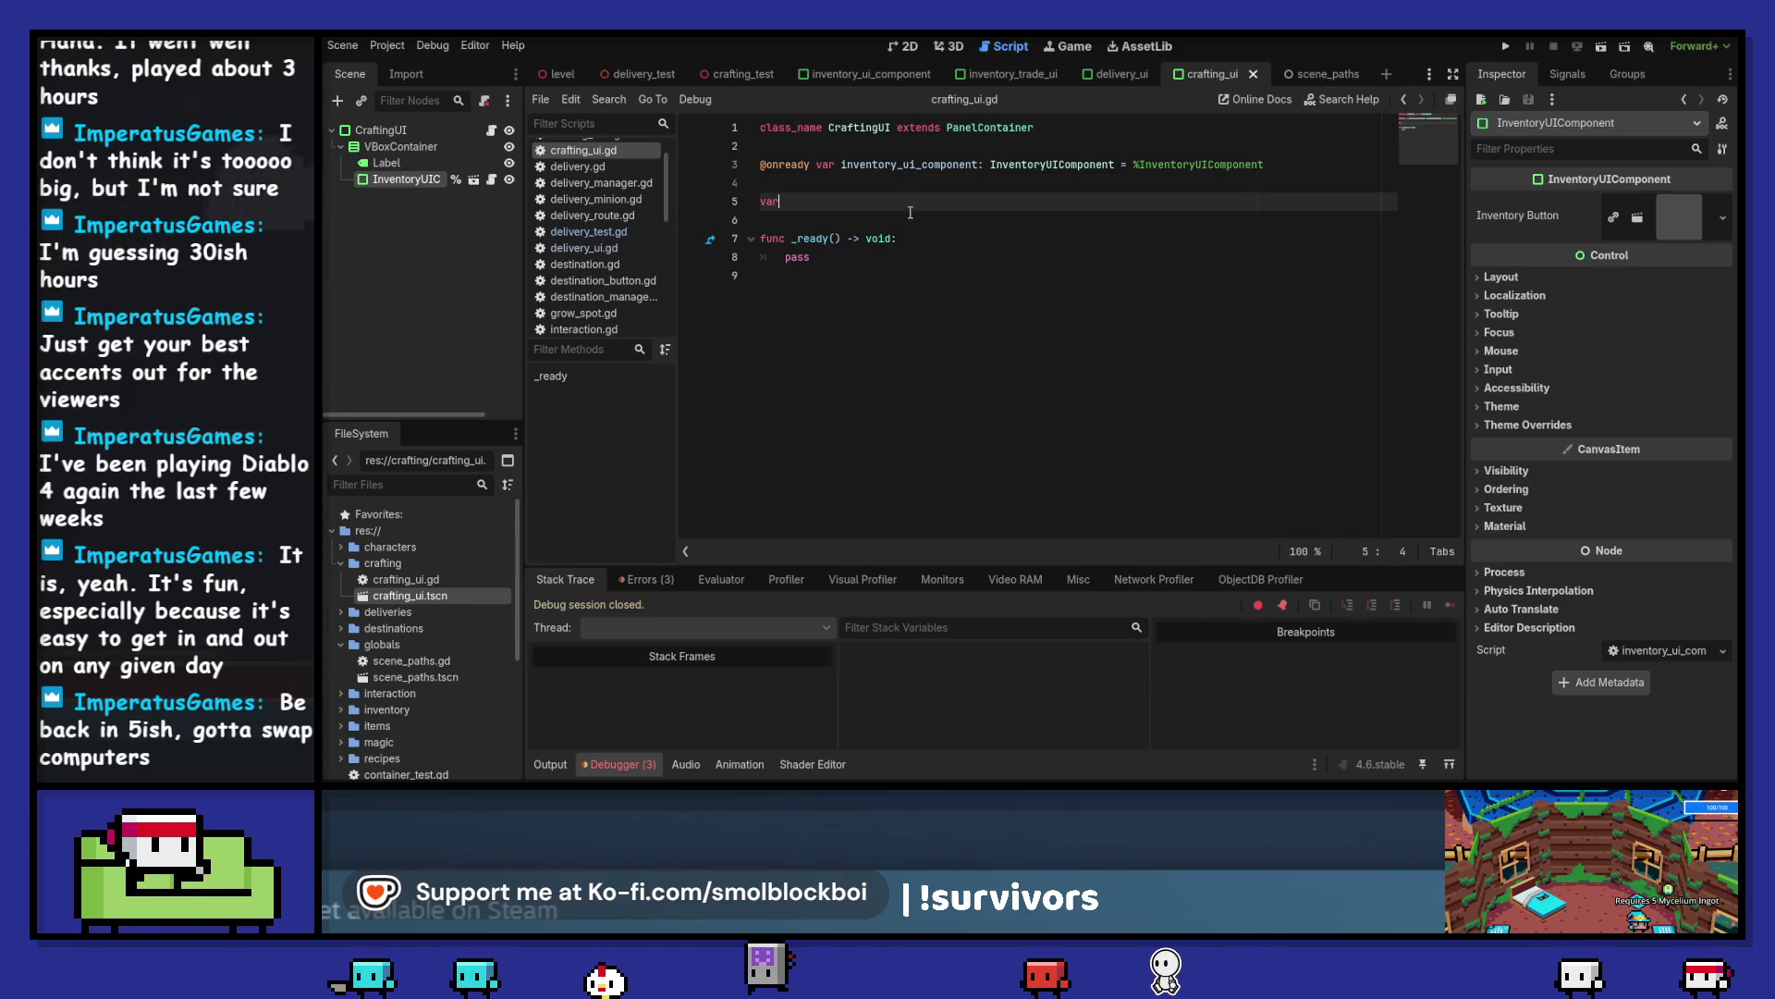
pyautogui.write('inventory : Invent')
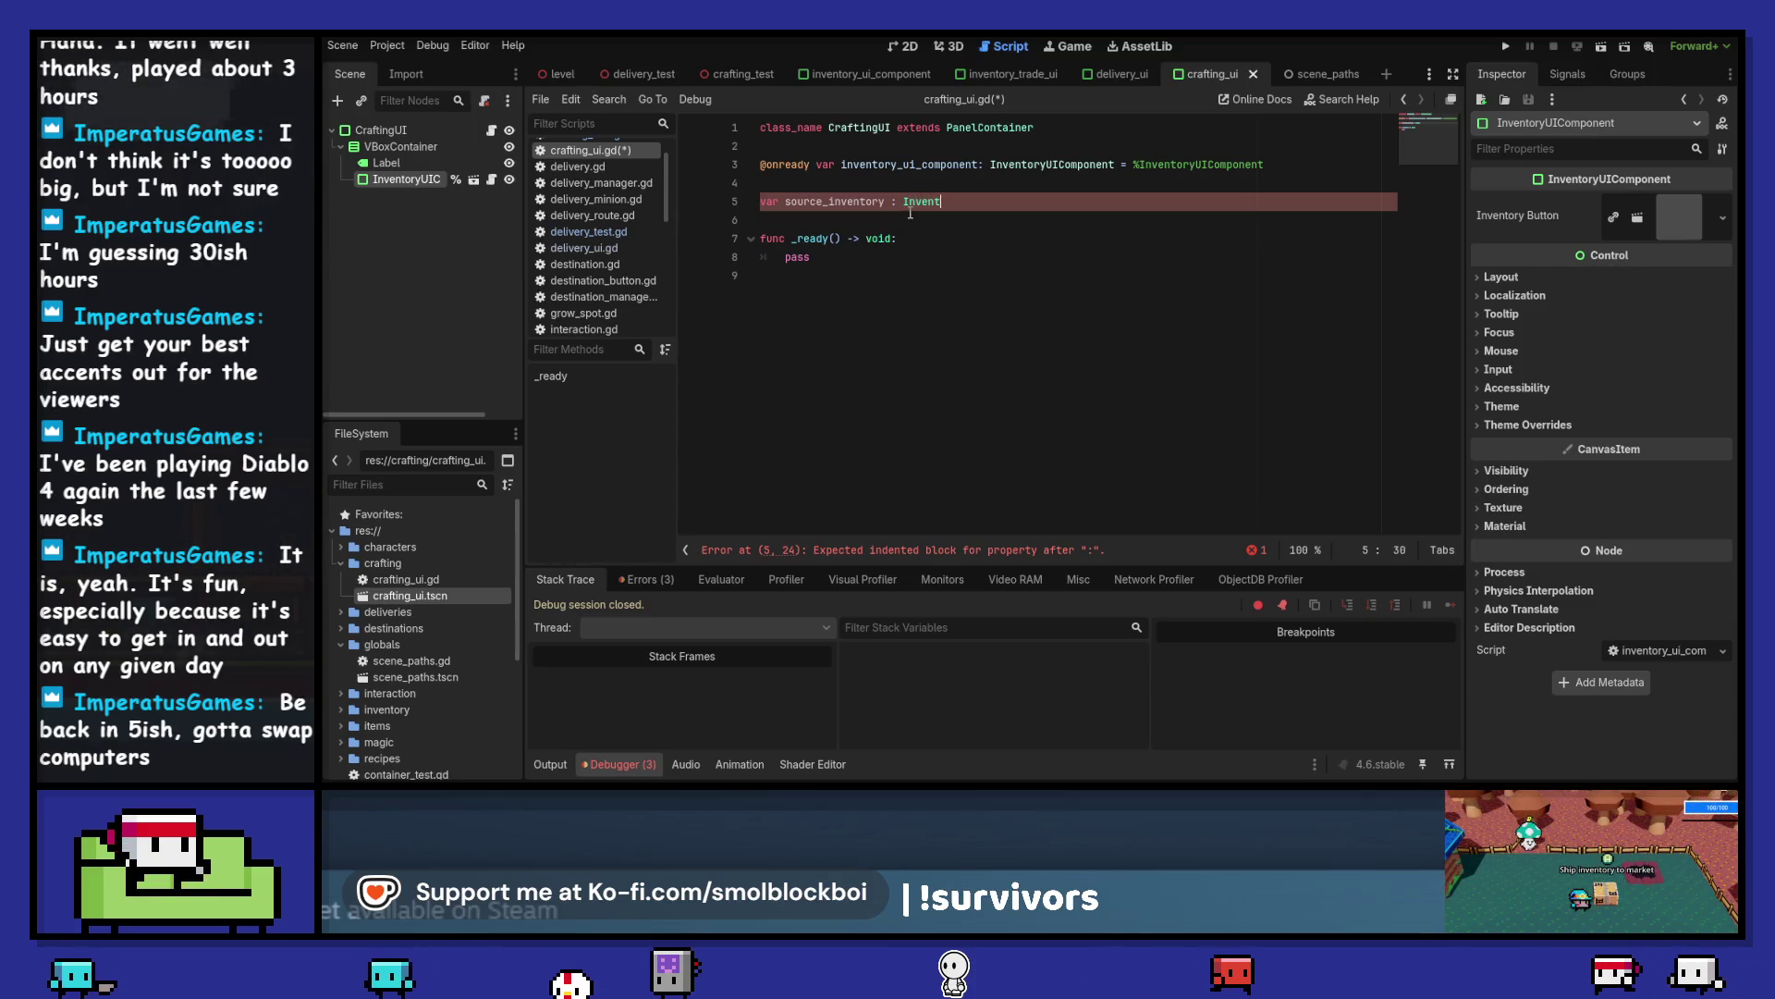
pyautogui.write('y')
pyautogui.press('Return')
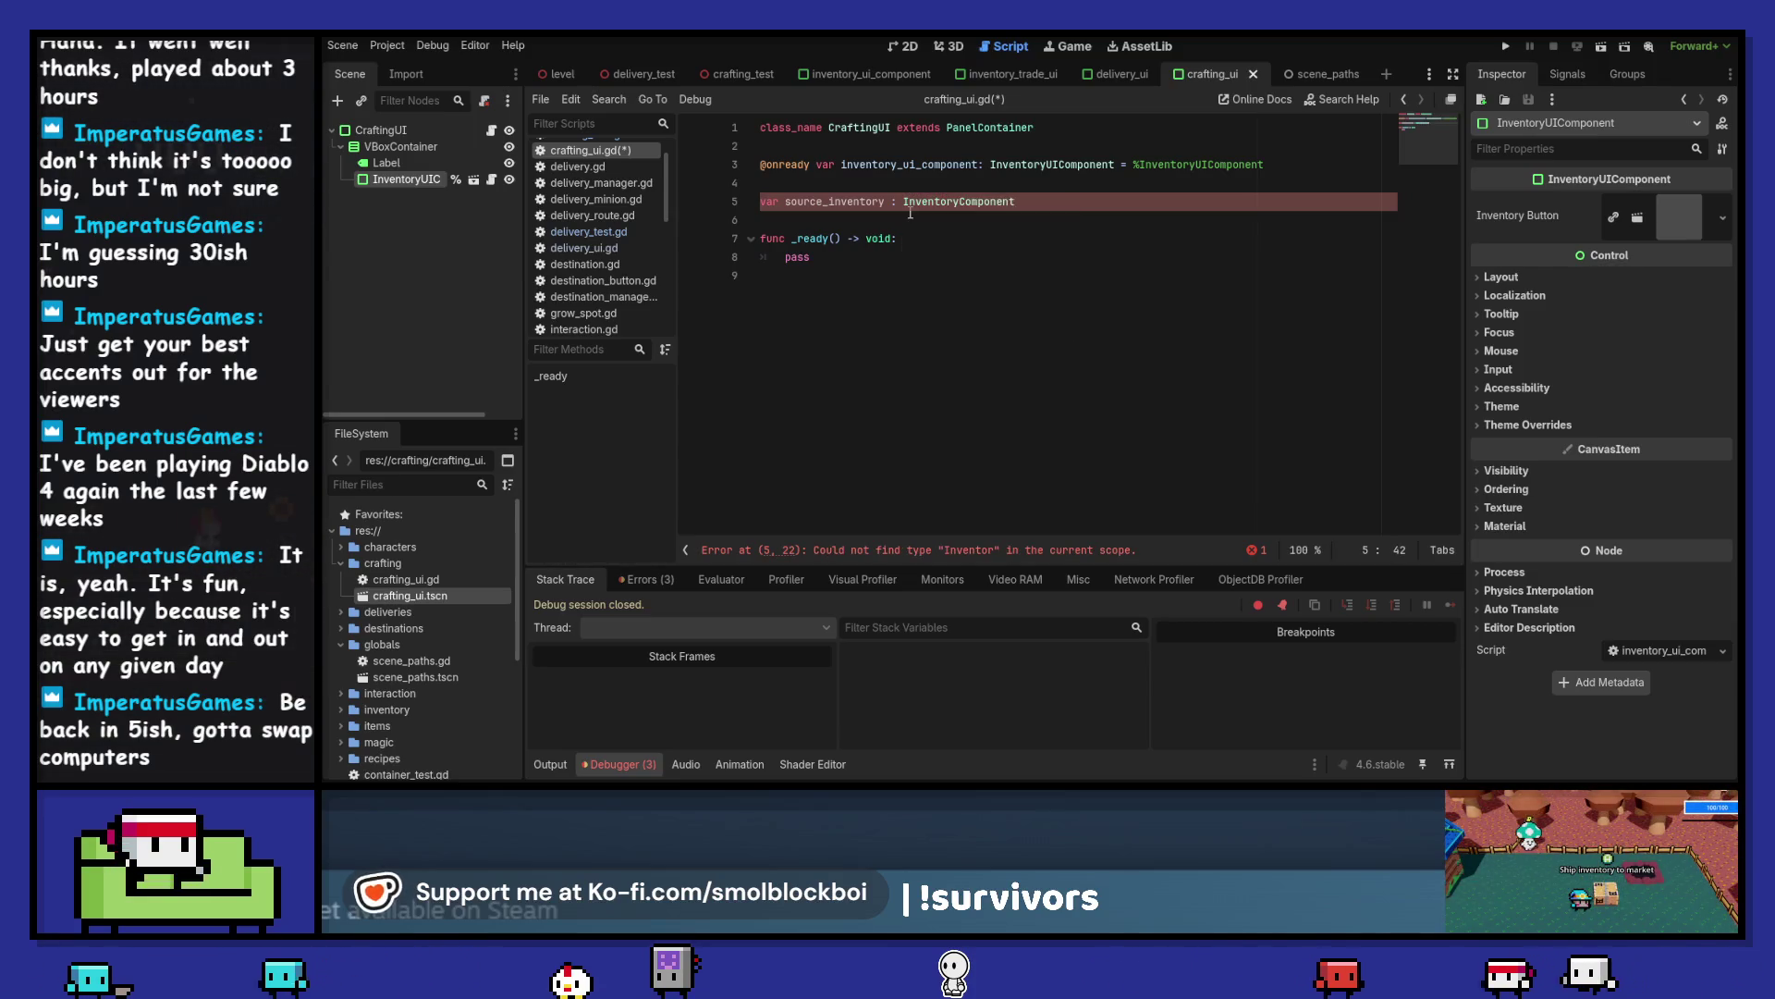
pyautogui.hotkey('ctrl', 's')
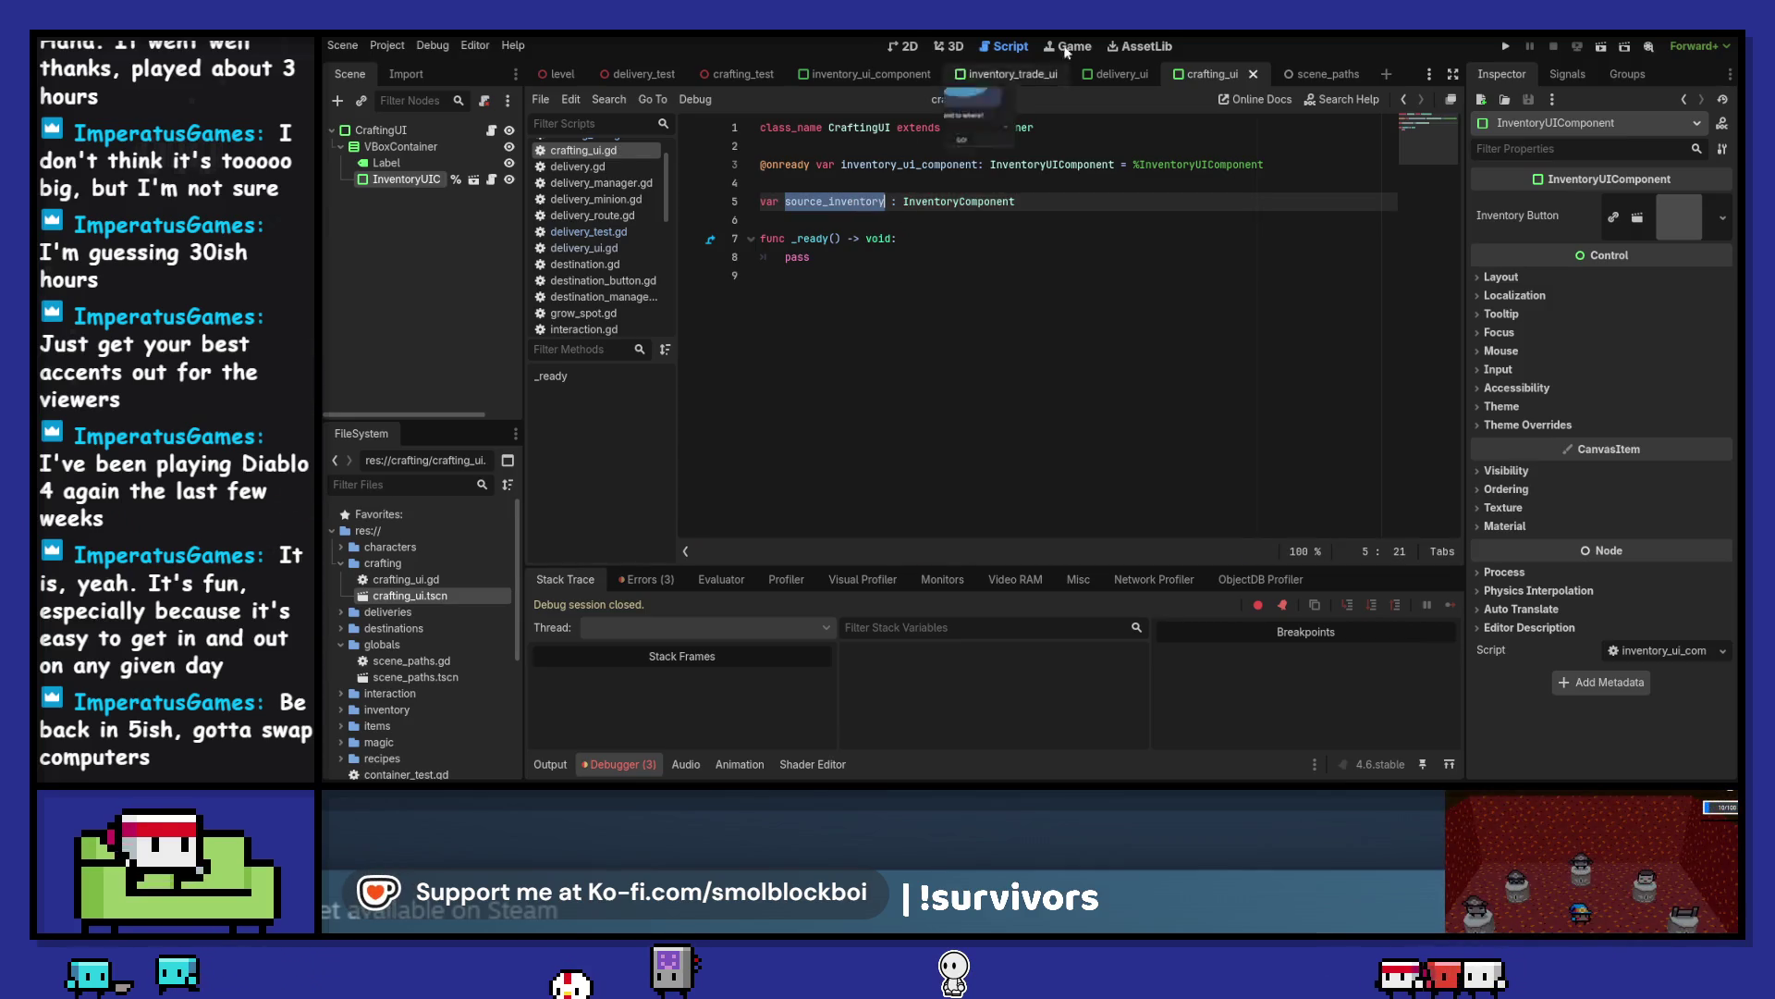
# - Change scene_paths.gd line 41 to '_scene.source_inventory = source_inventory' and save
pyautogui.click(1119, 74)
pyautogui.scroll(10, 1124, 266)
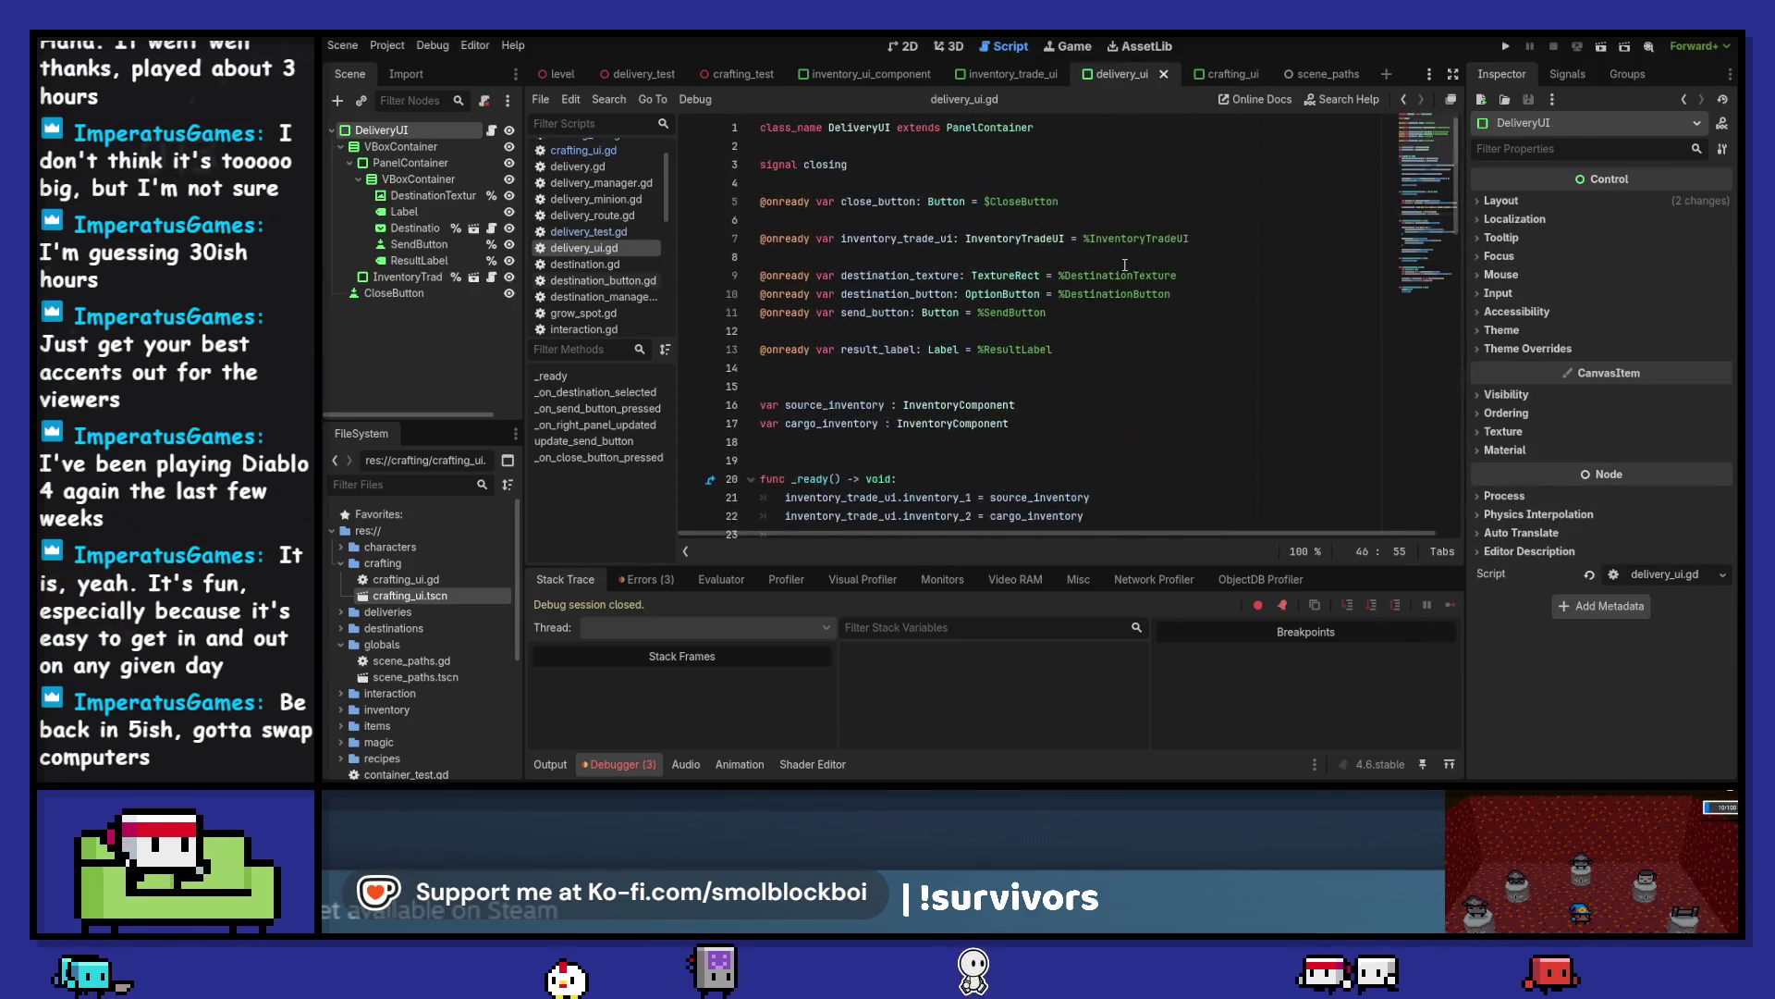
pyautogui.click(1225, 76)
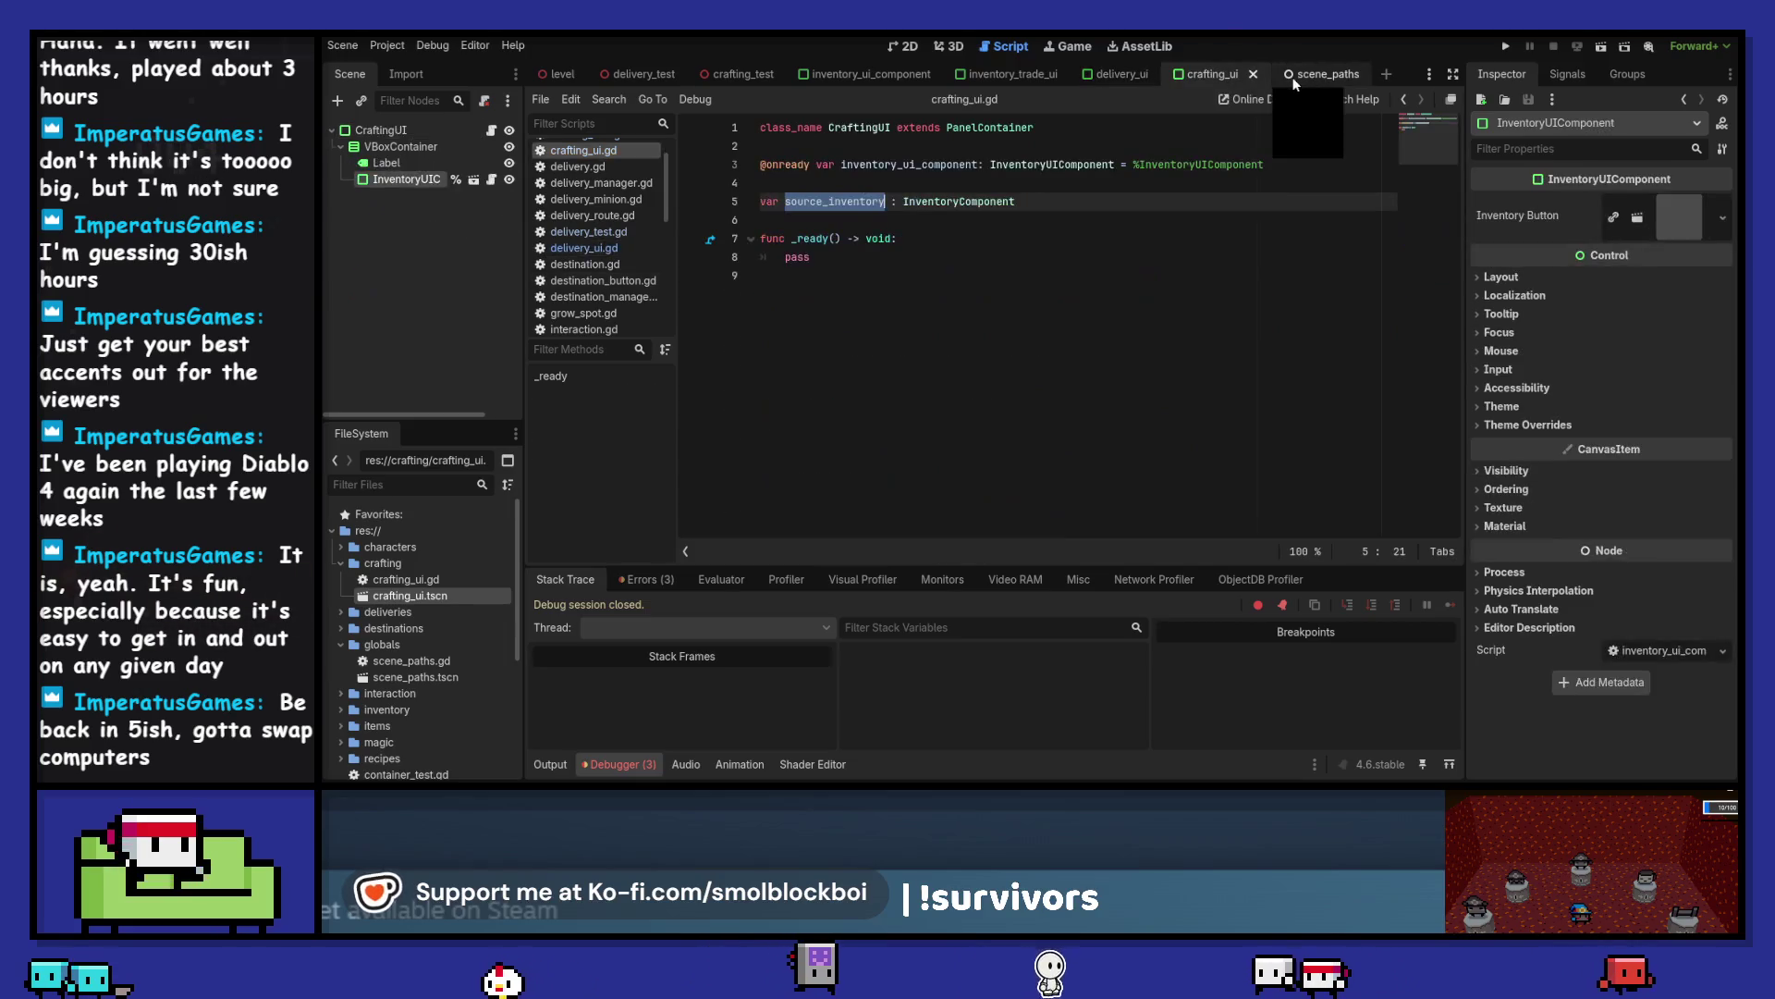
pyautogui.click(1300, 75)
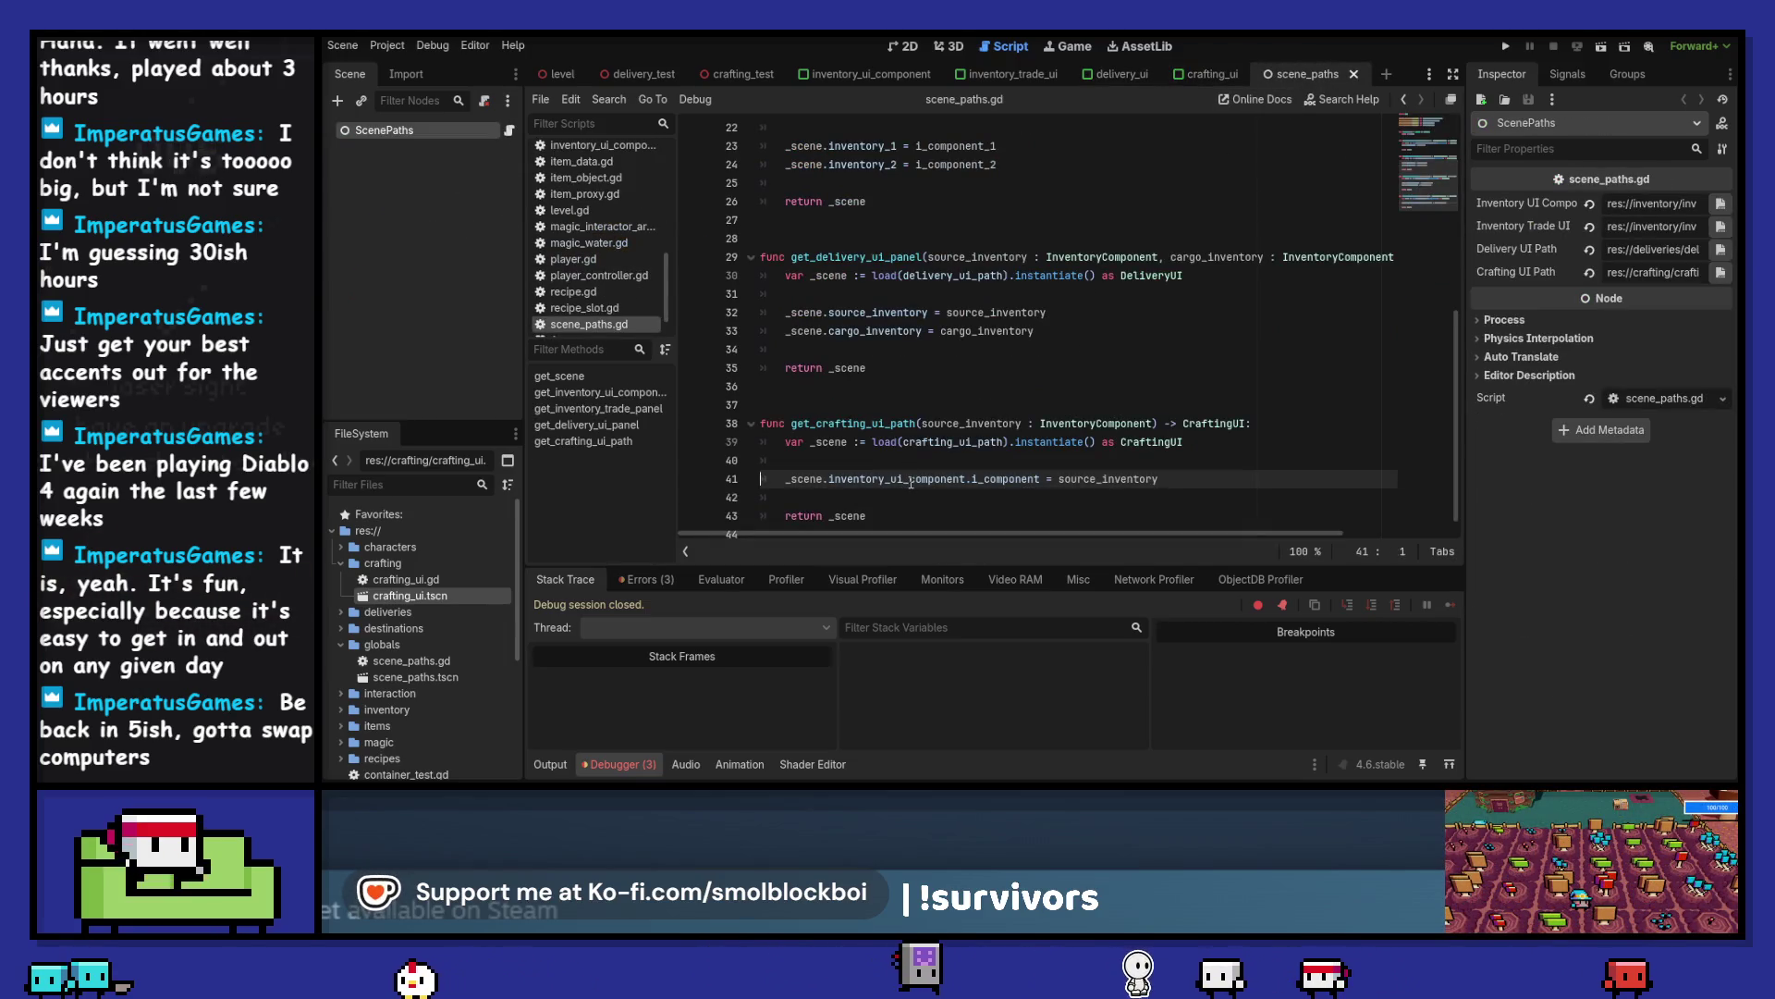
pyautogui.moveTo(930, 481)
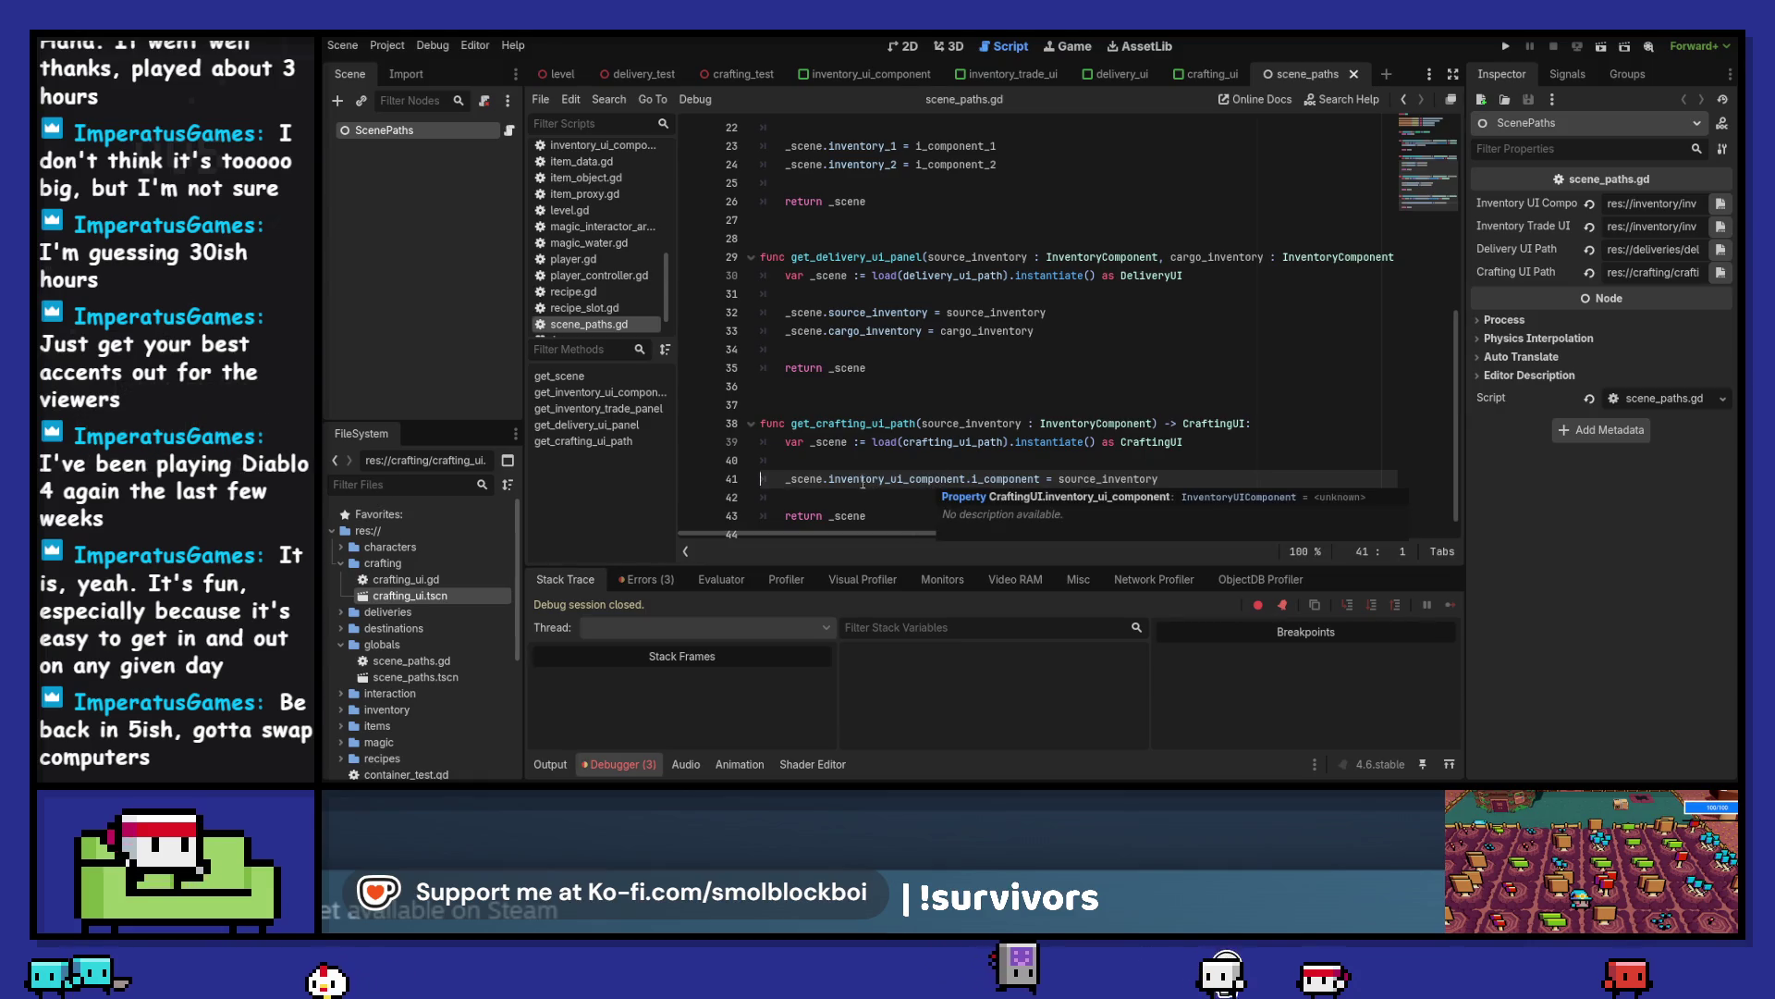
pyautogui.keyDown('shift'); pyautogui.click(1056, 480); pyautogui.keyUp('shift')
pyautogui.write('source_inventory')
pyautogui.hotkey('ctrl', 's')
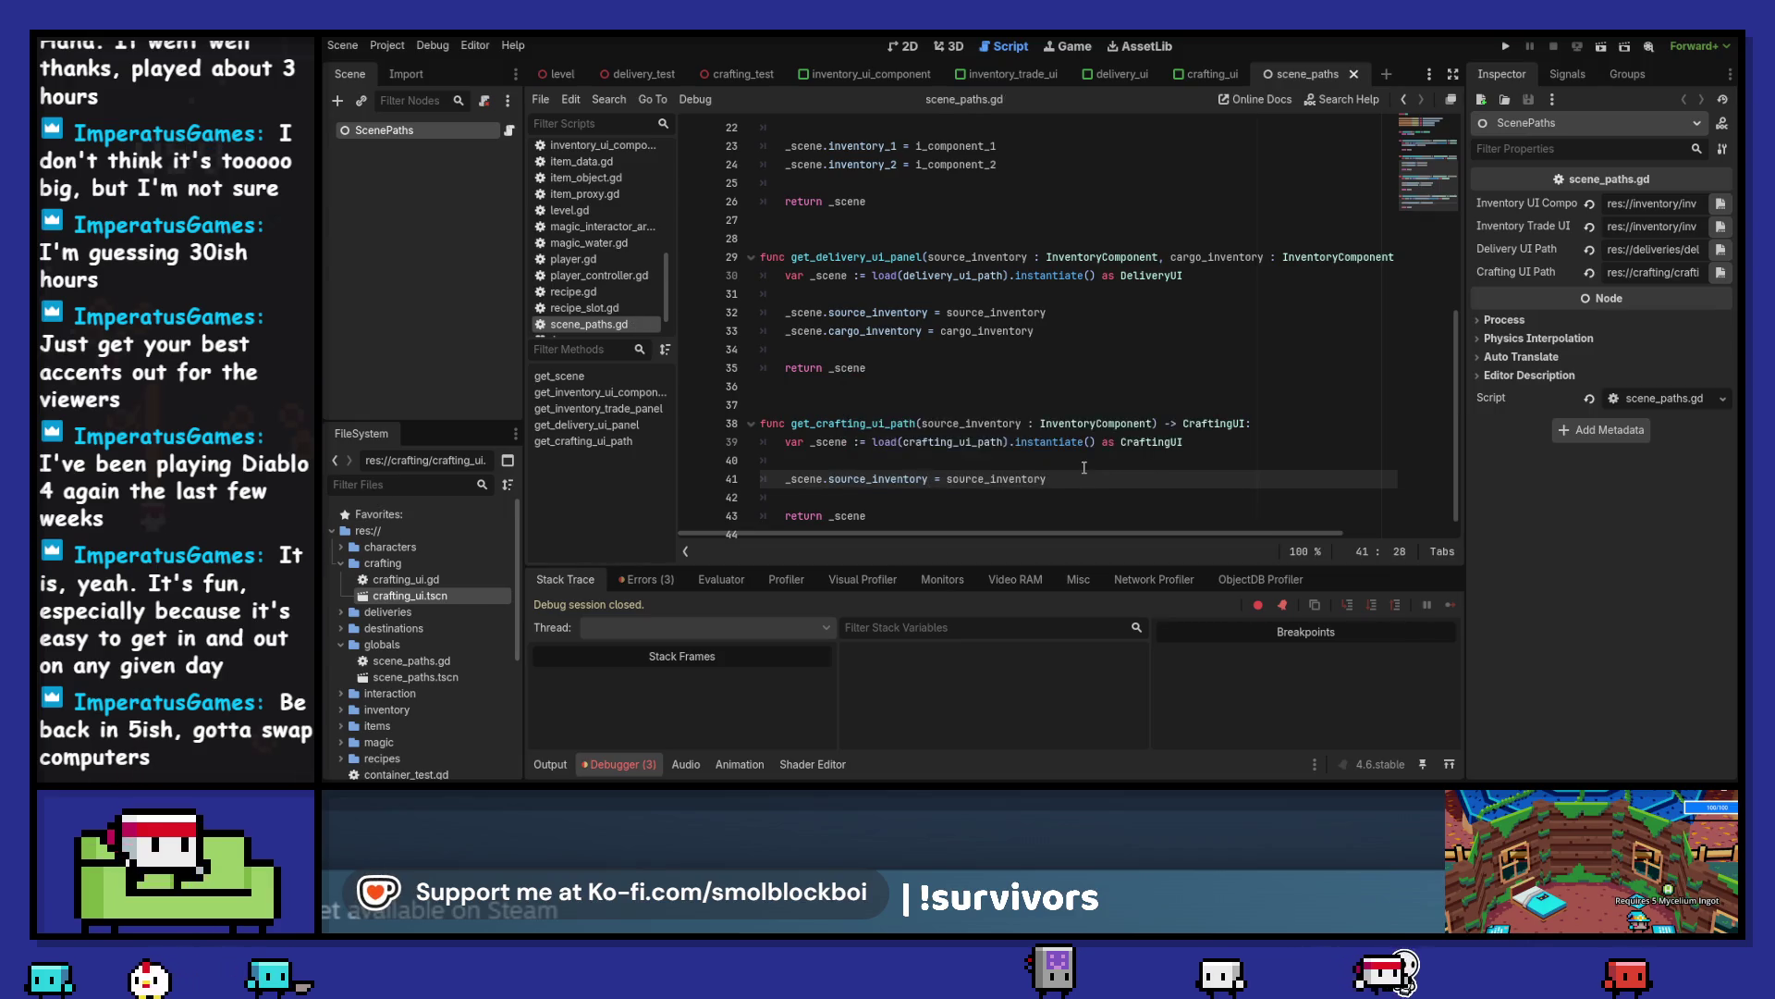
pyautogui.scroll(-1, 1084, 467)
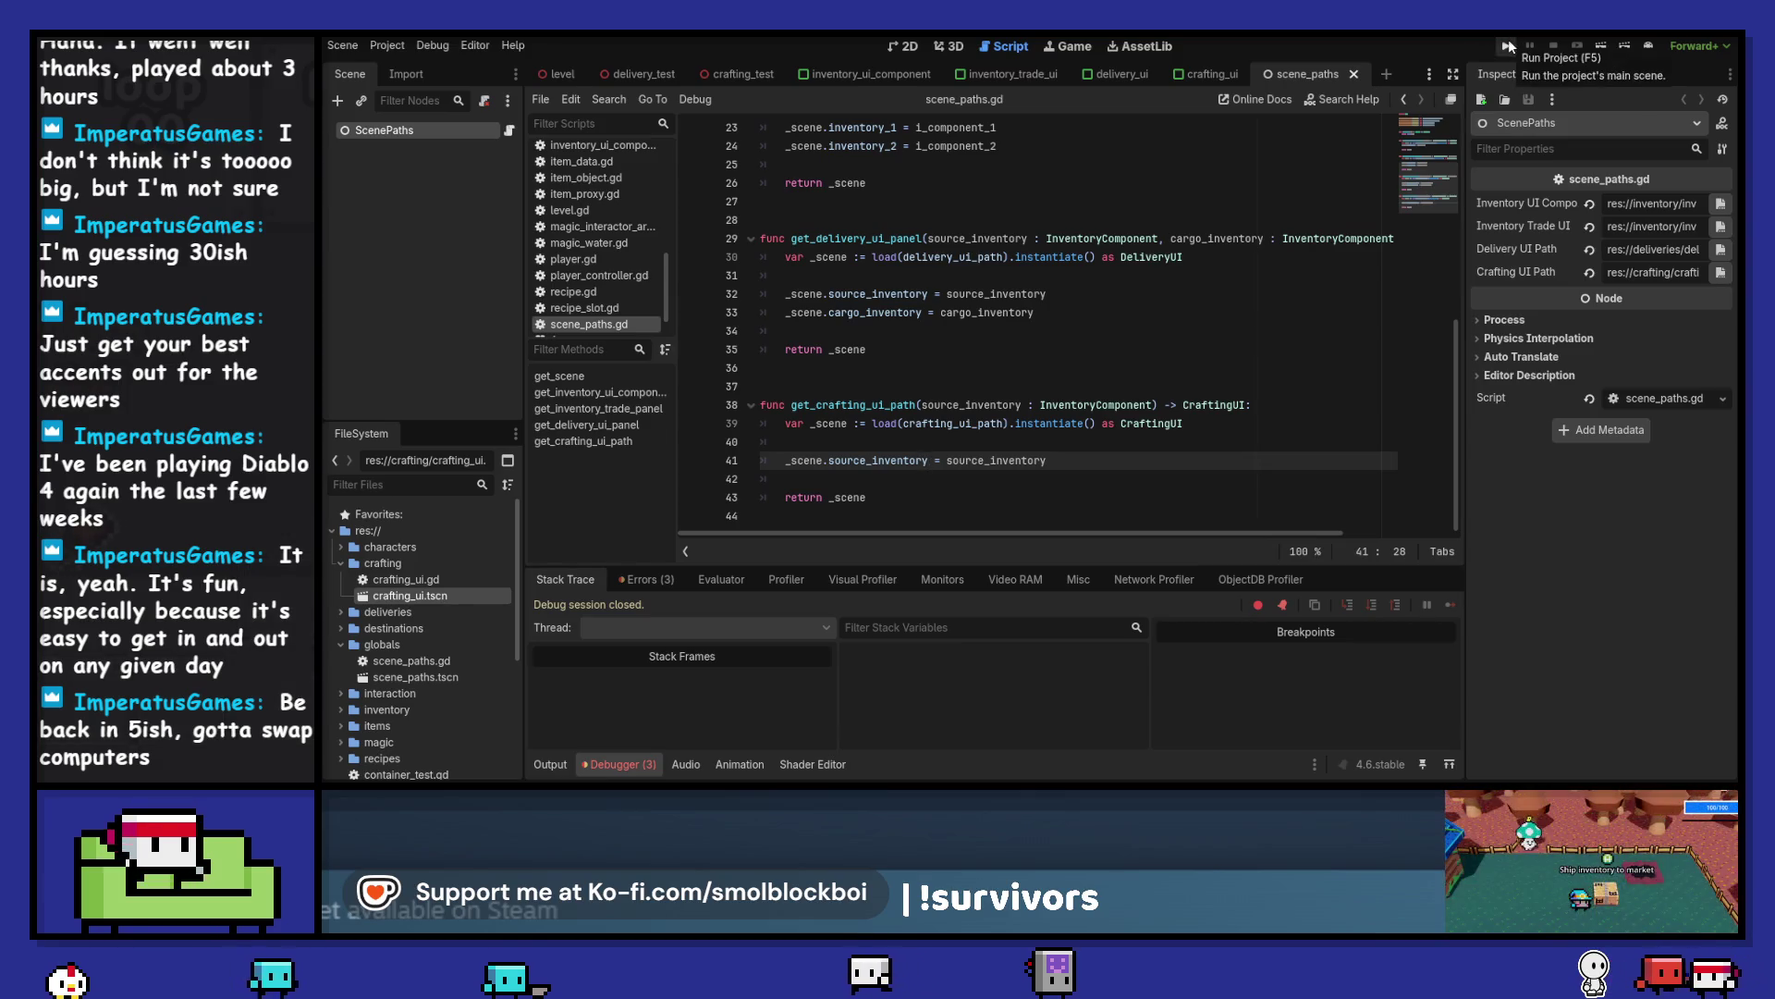
pyautogui.click(1191, 76)
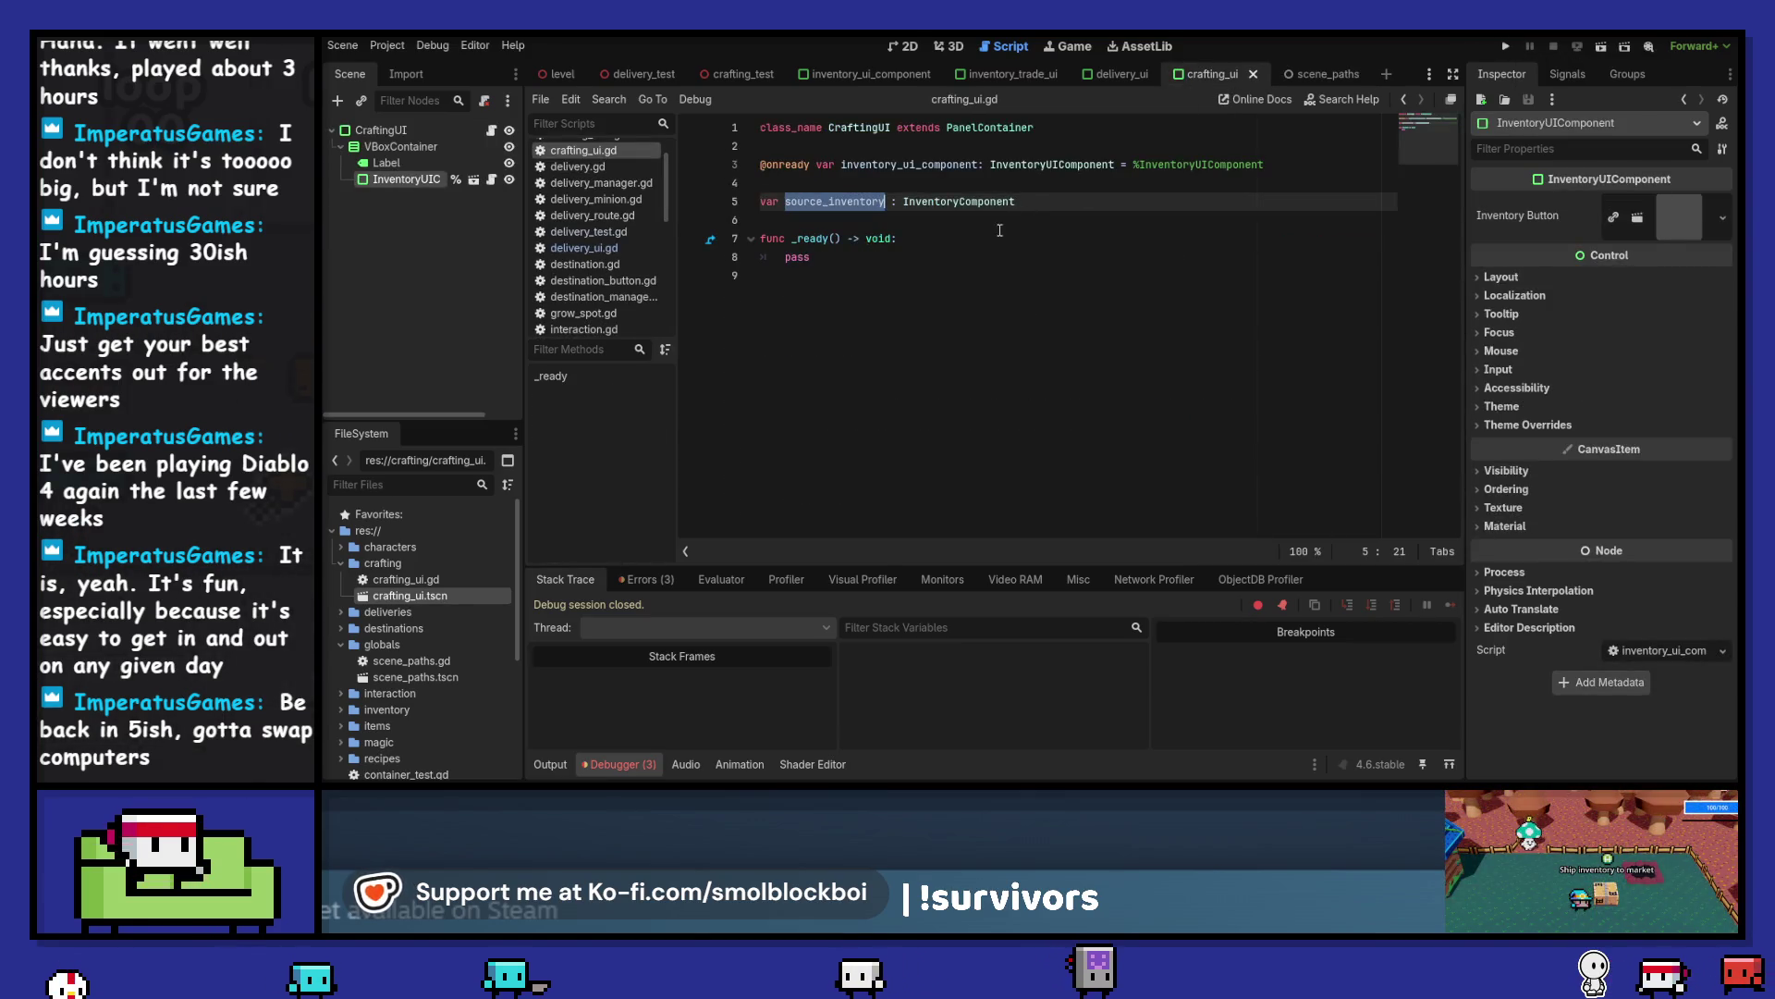
# - In _ready, replace pass with 'inventory_ui_component.i_component = source_inventory'
pyautogui.press('Down')
pyautogui.press('Down')
pyautogui.press('End')
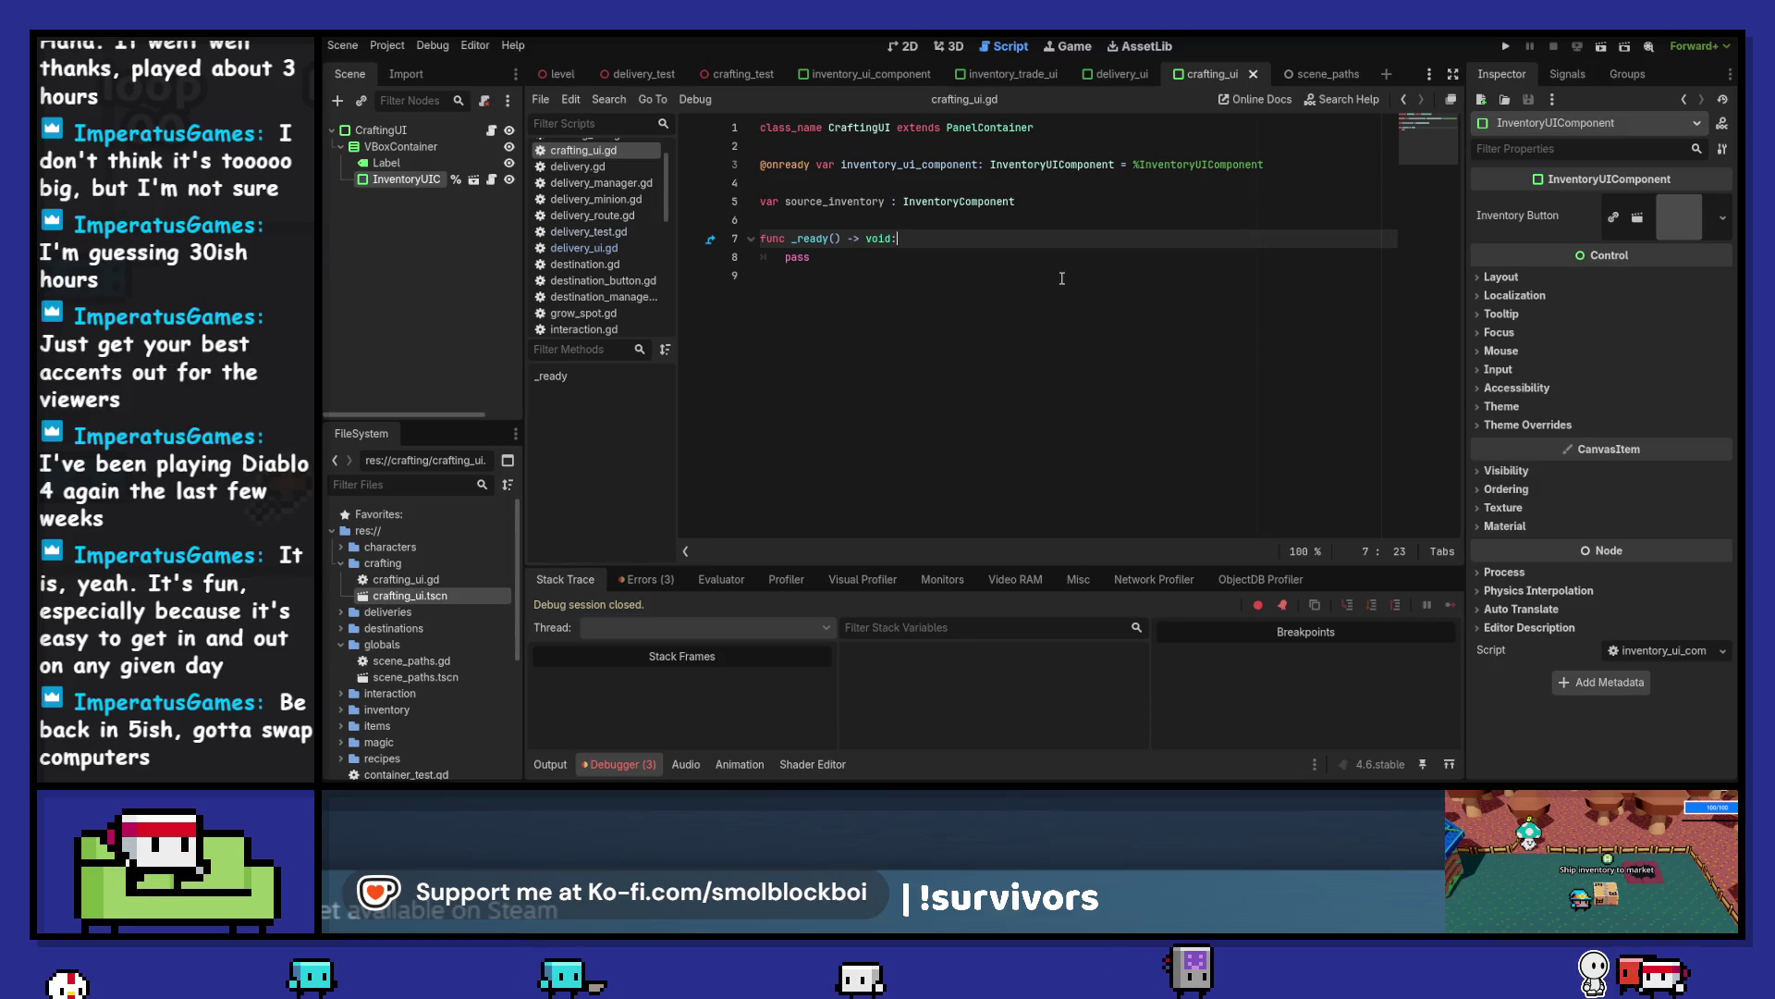
pyautogui.press('Return')
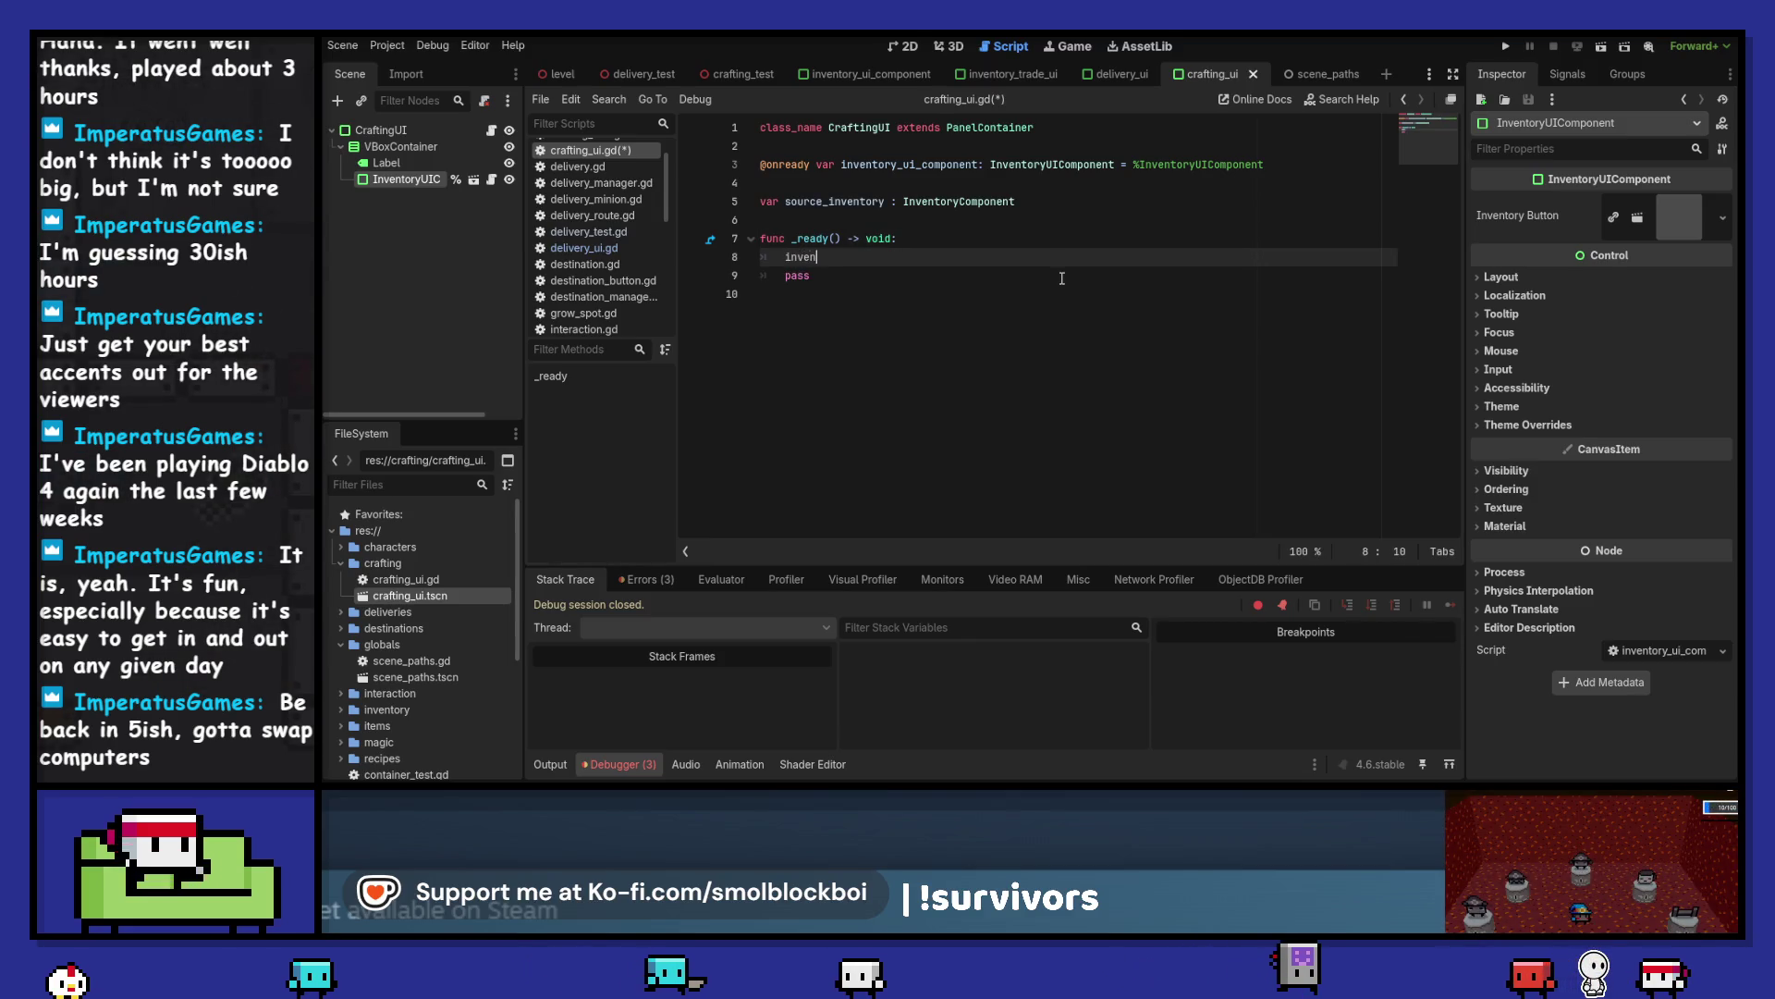
pyautogui.press('Return')
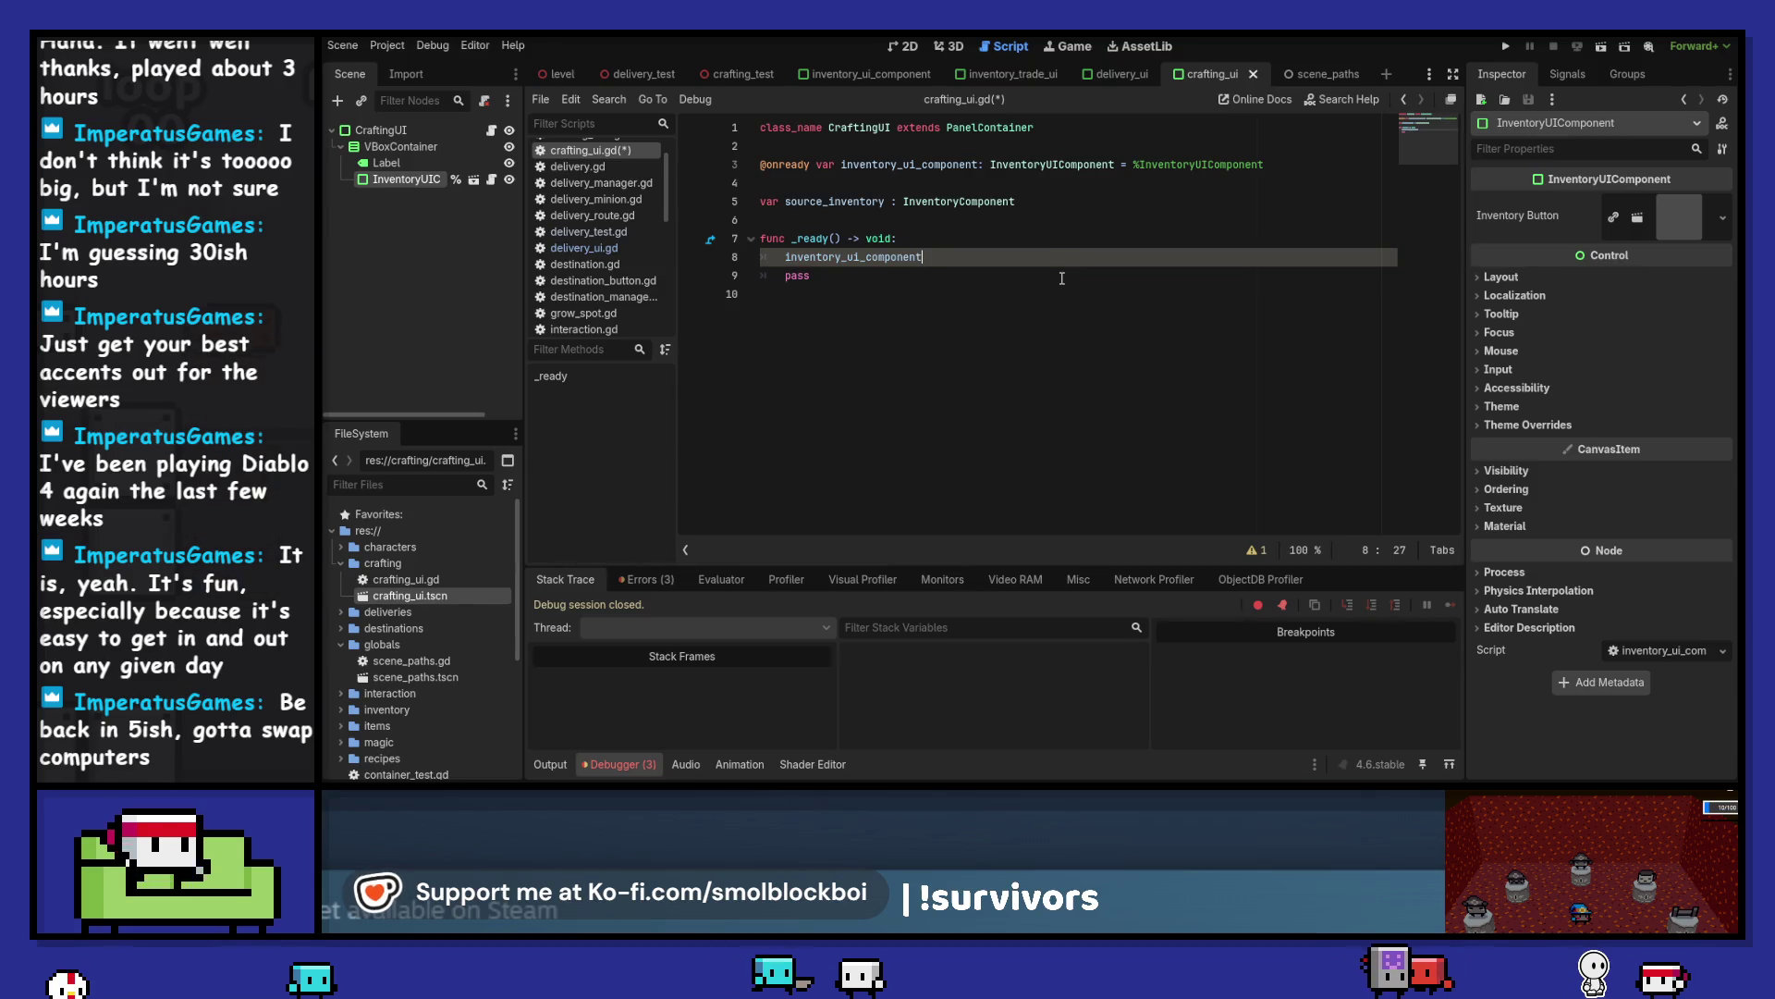
pyautogui.write('i')
pyautogui.press('Down')
pyautogui.press('Down')
pyautogui.press('Return')
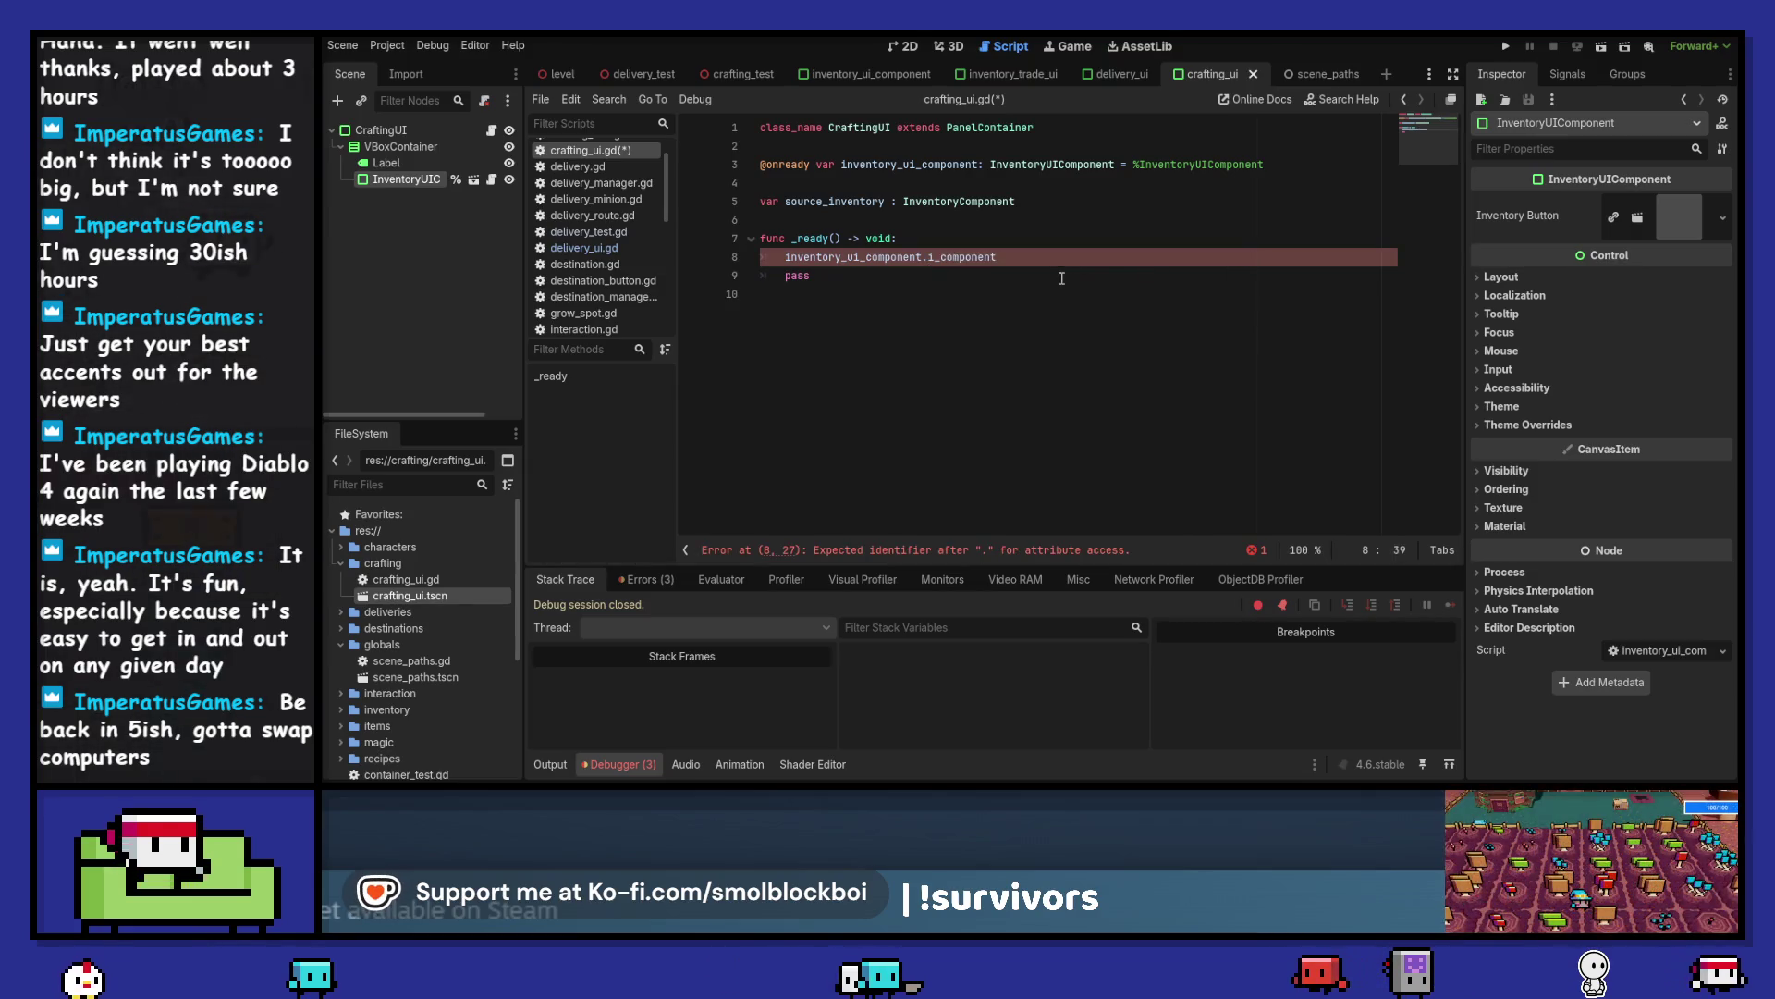
pyautogui.write('= source')
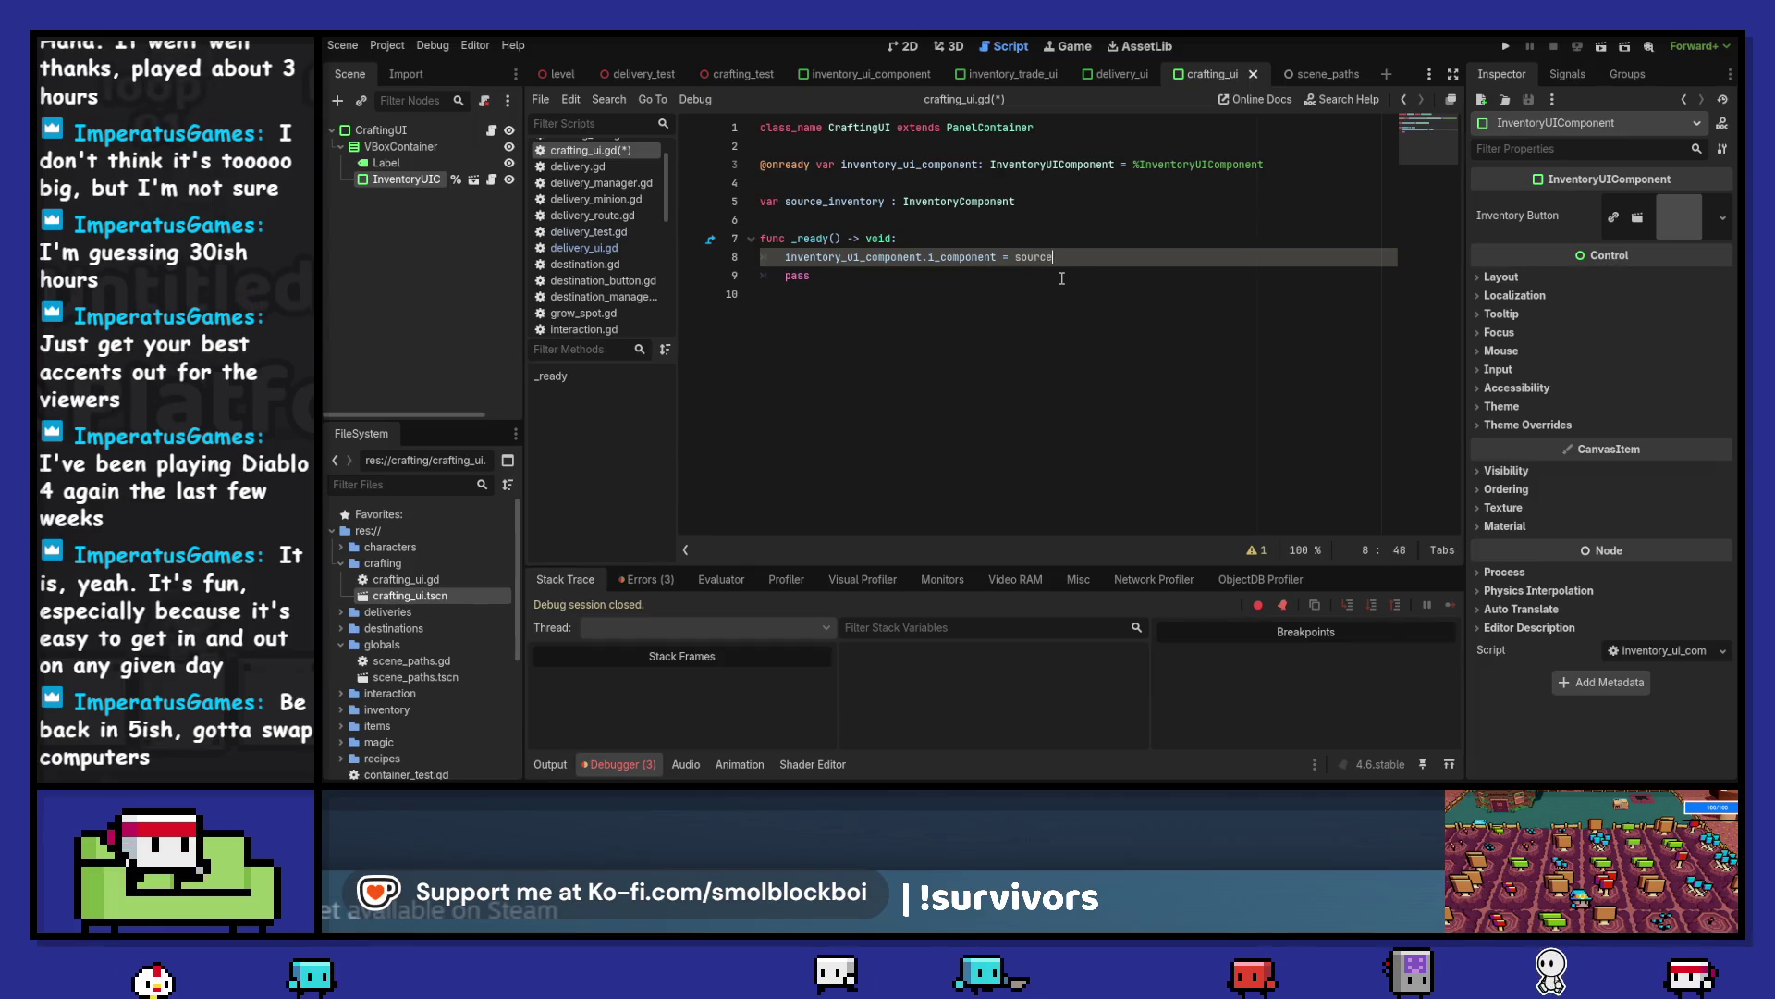
pyautogui.press('Return')
pyautogui.press('Down')
pyautogui.hotkey('shift', 'Home')
pyautogui.hotkey('shift', 'Home')
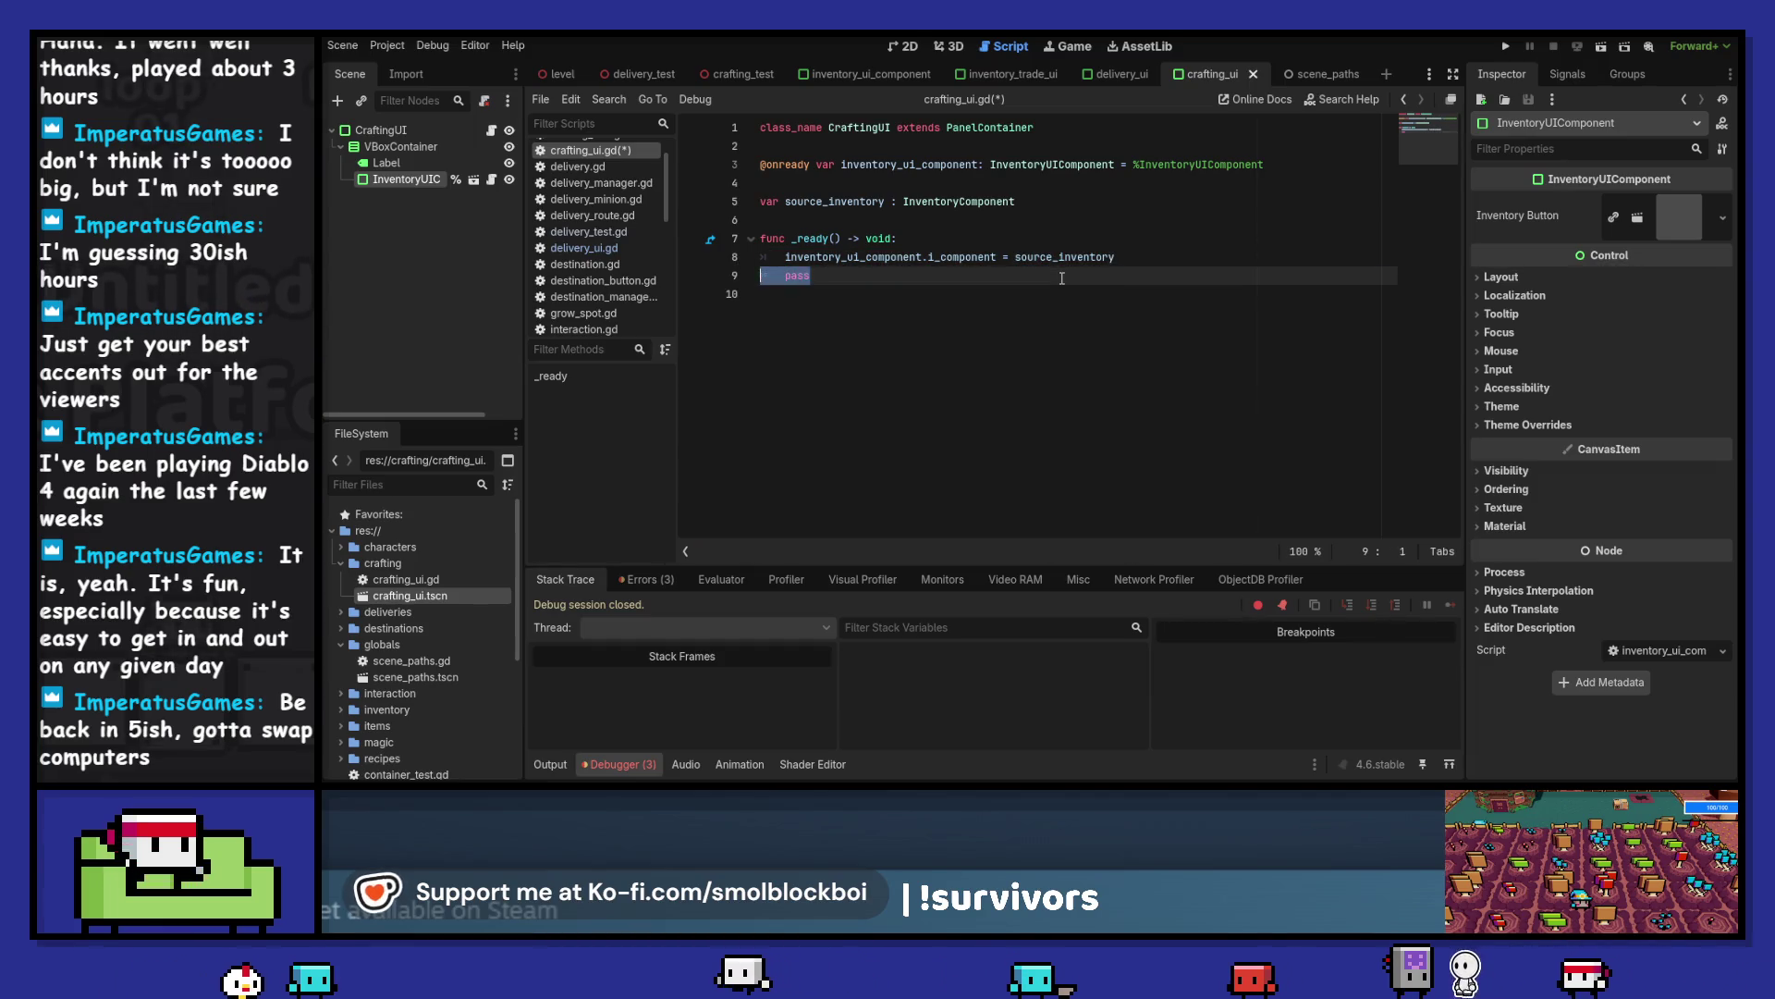
pyautogui.press('BackSpace')
# - Run the game, interact with the crafting station to open the panel, then stop it
pyautogui.press('F5')
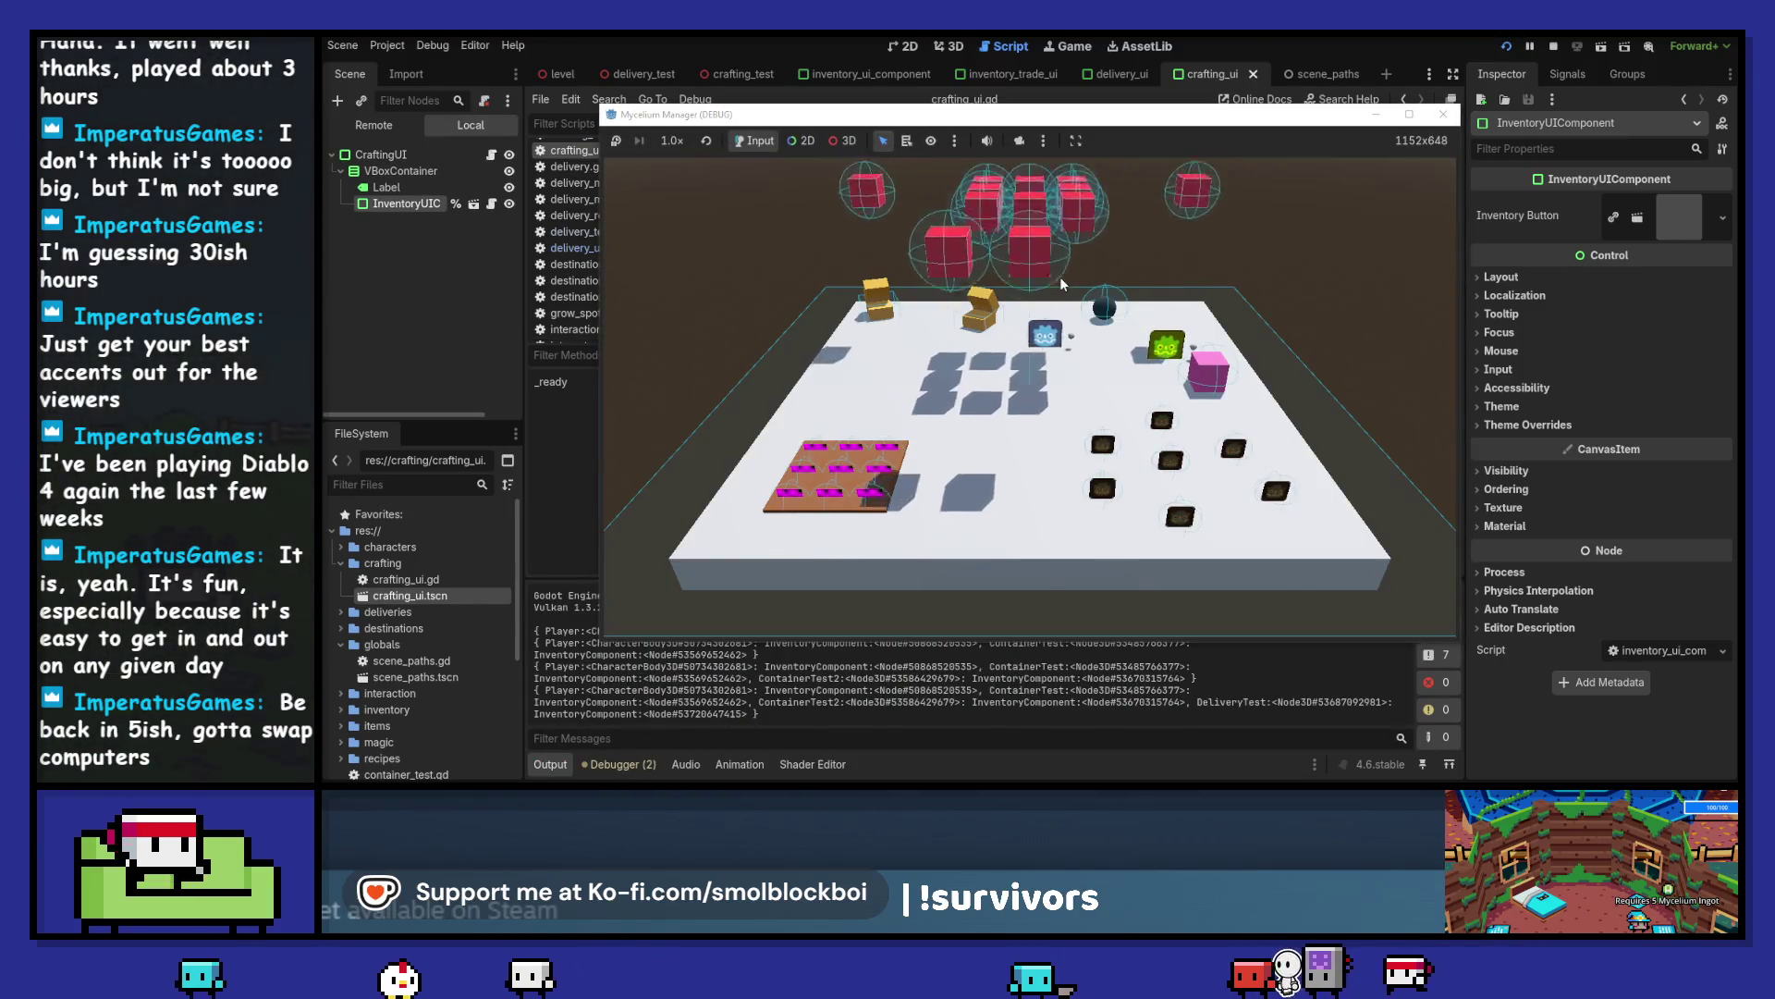
pyautogui.press('e')
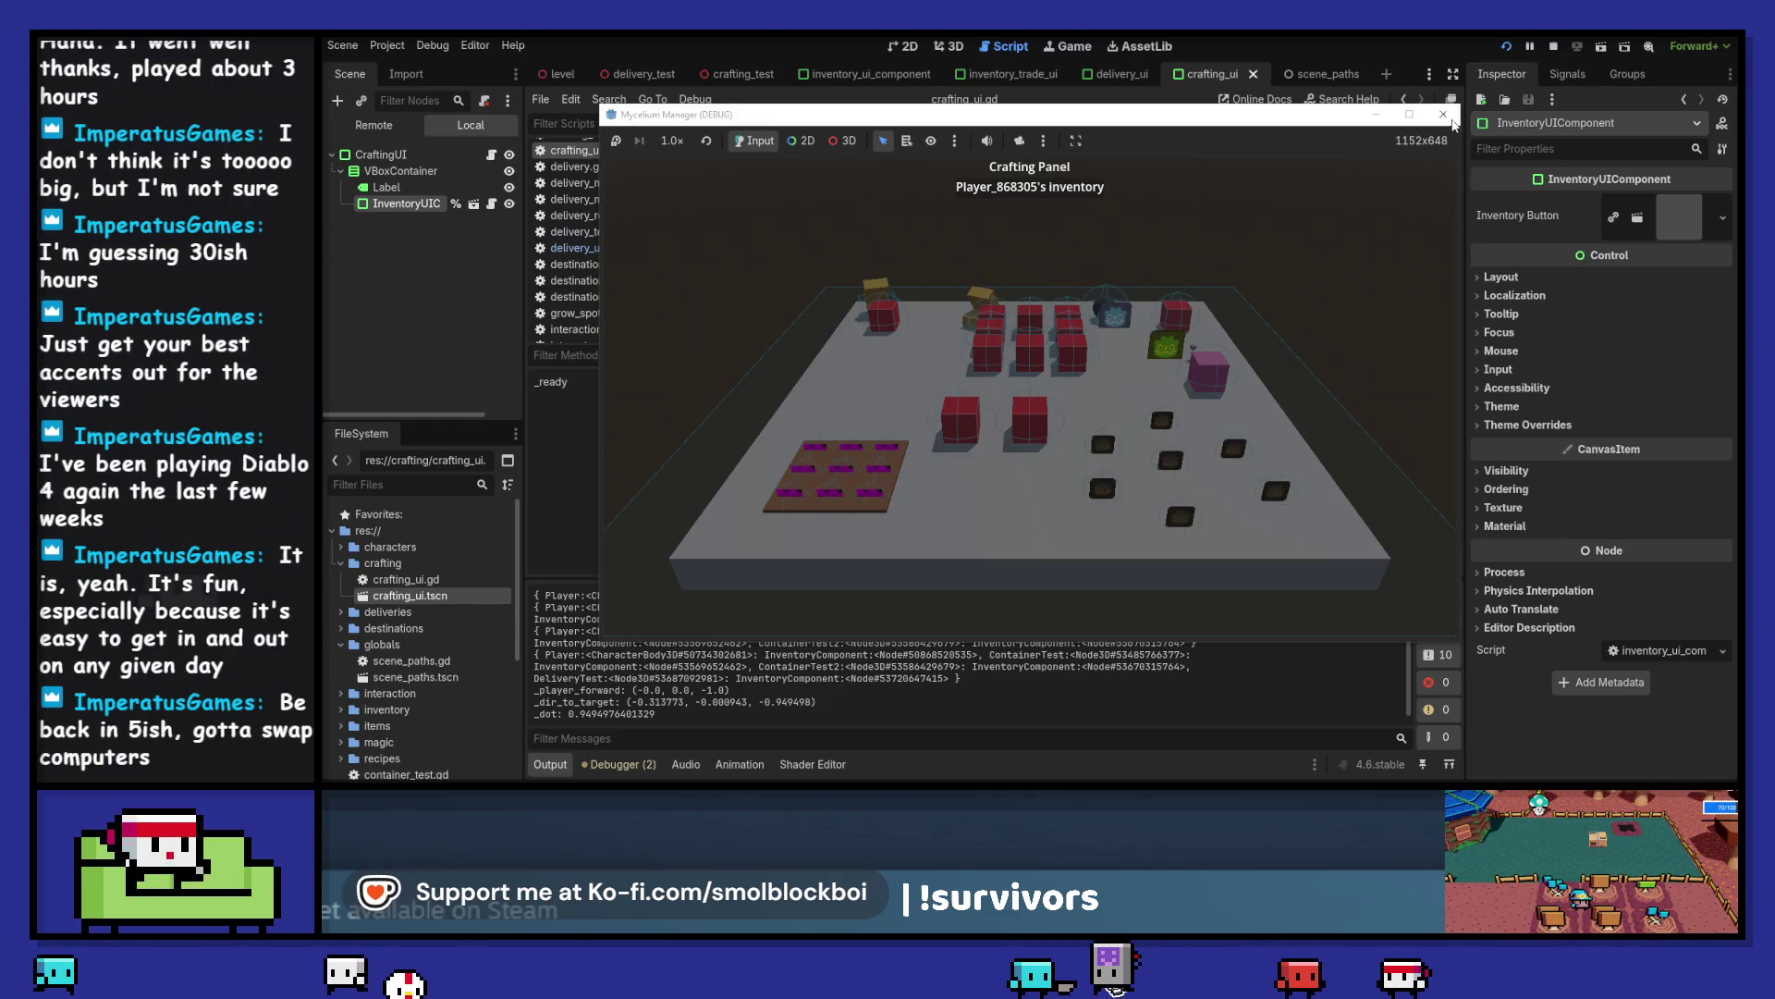
pyautogui.press('F8')
pyautogui.click(380, 129)
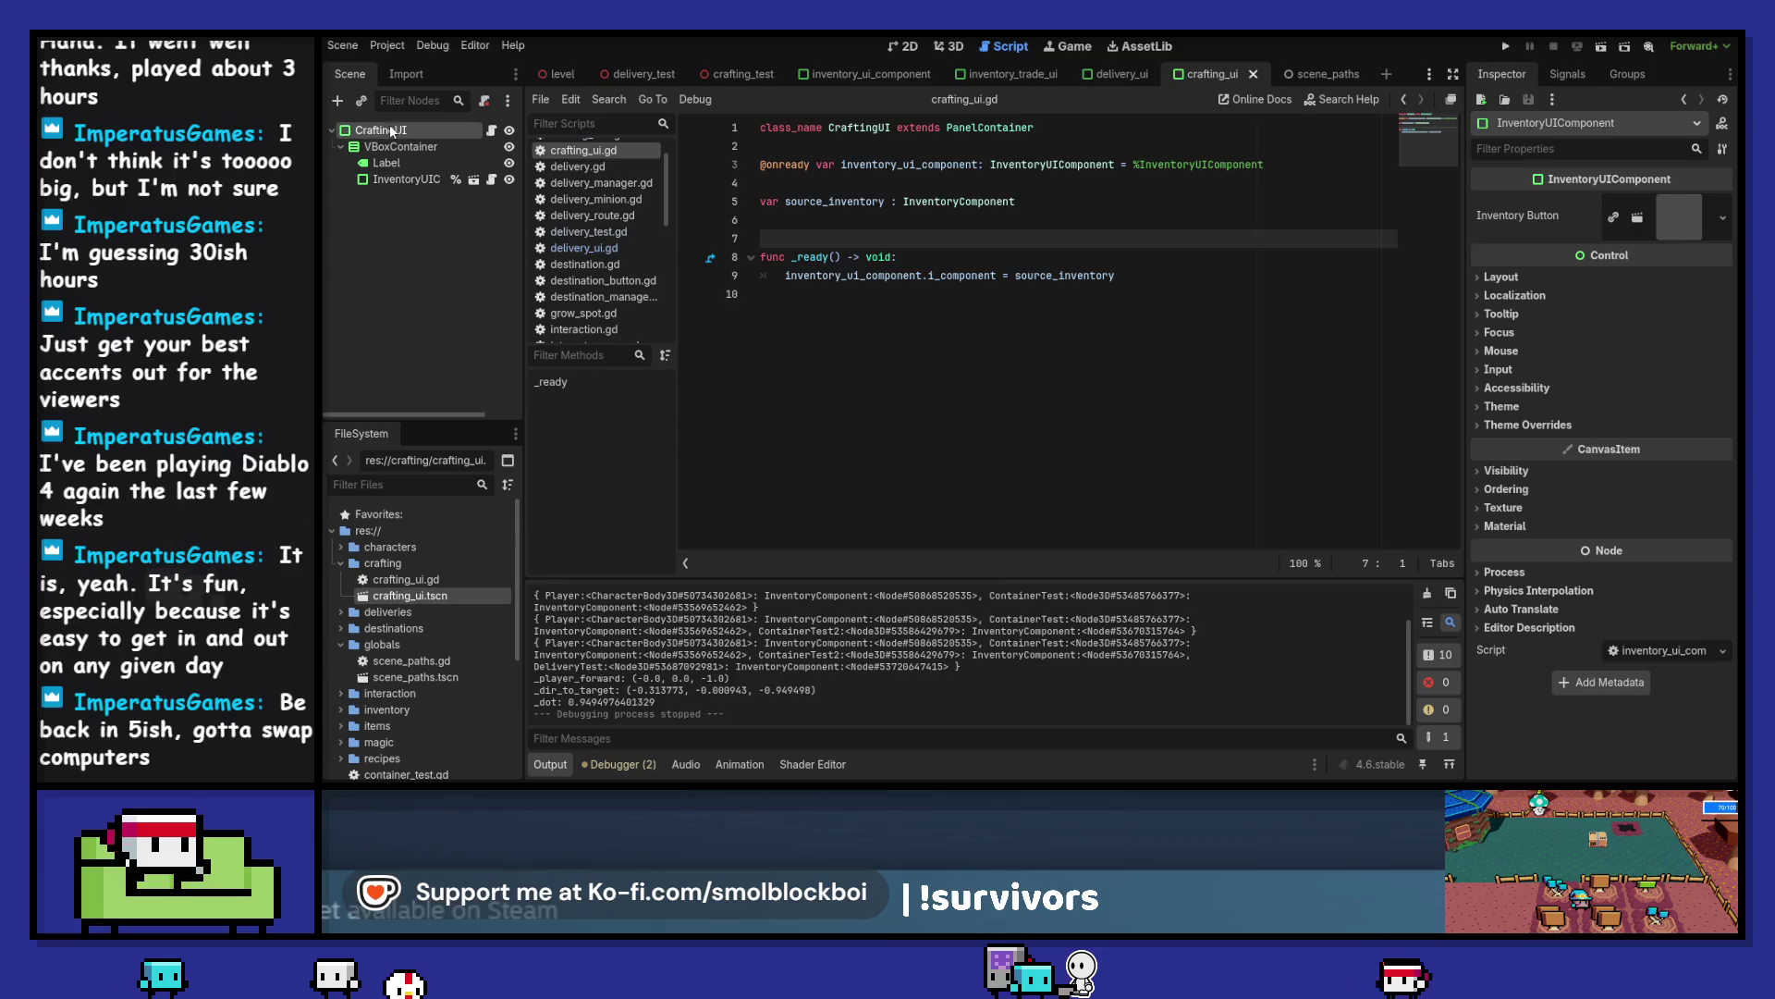
# - Take the CloseButton node from the delivery_ui scene over to the crafting_ui scene
pyautogui.click(949, 46)
pyautogui.click(913, 50)
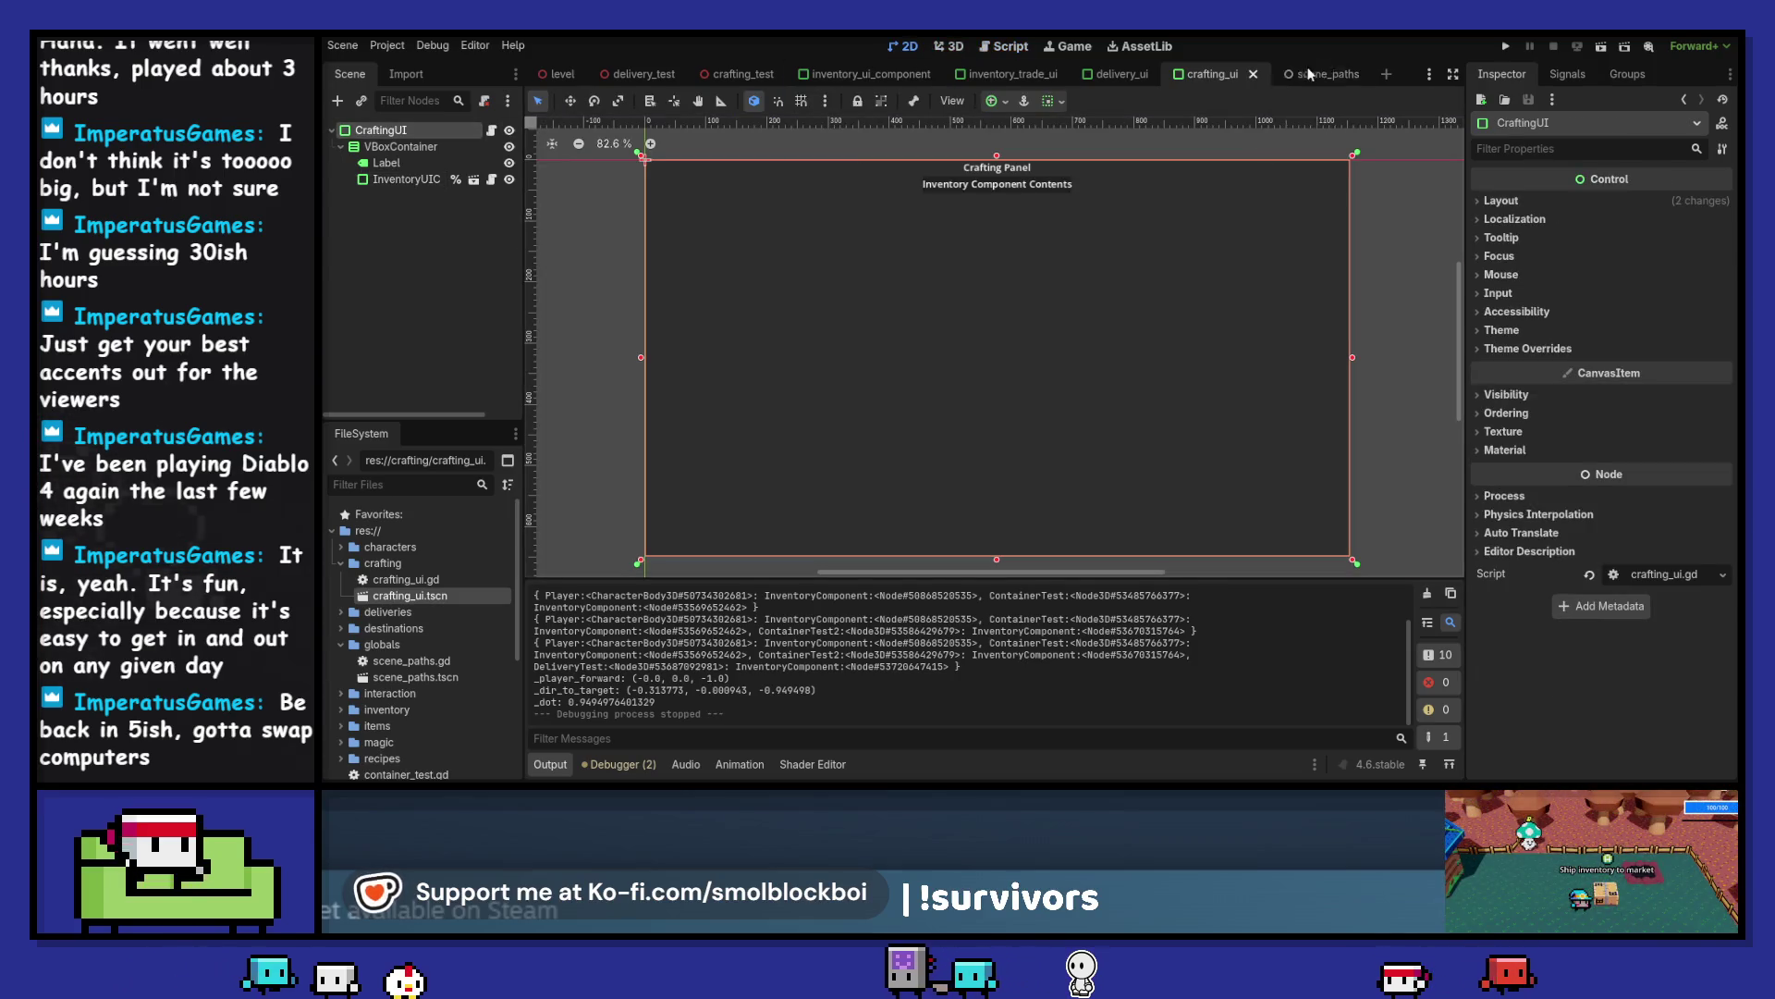
pyautogui.click(1119, 74)
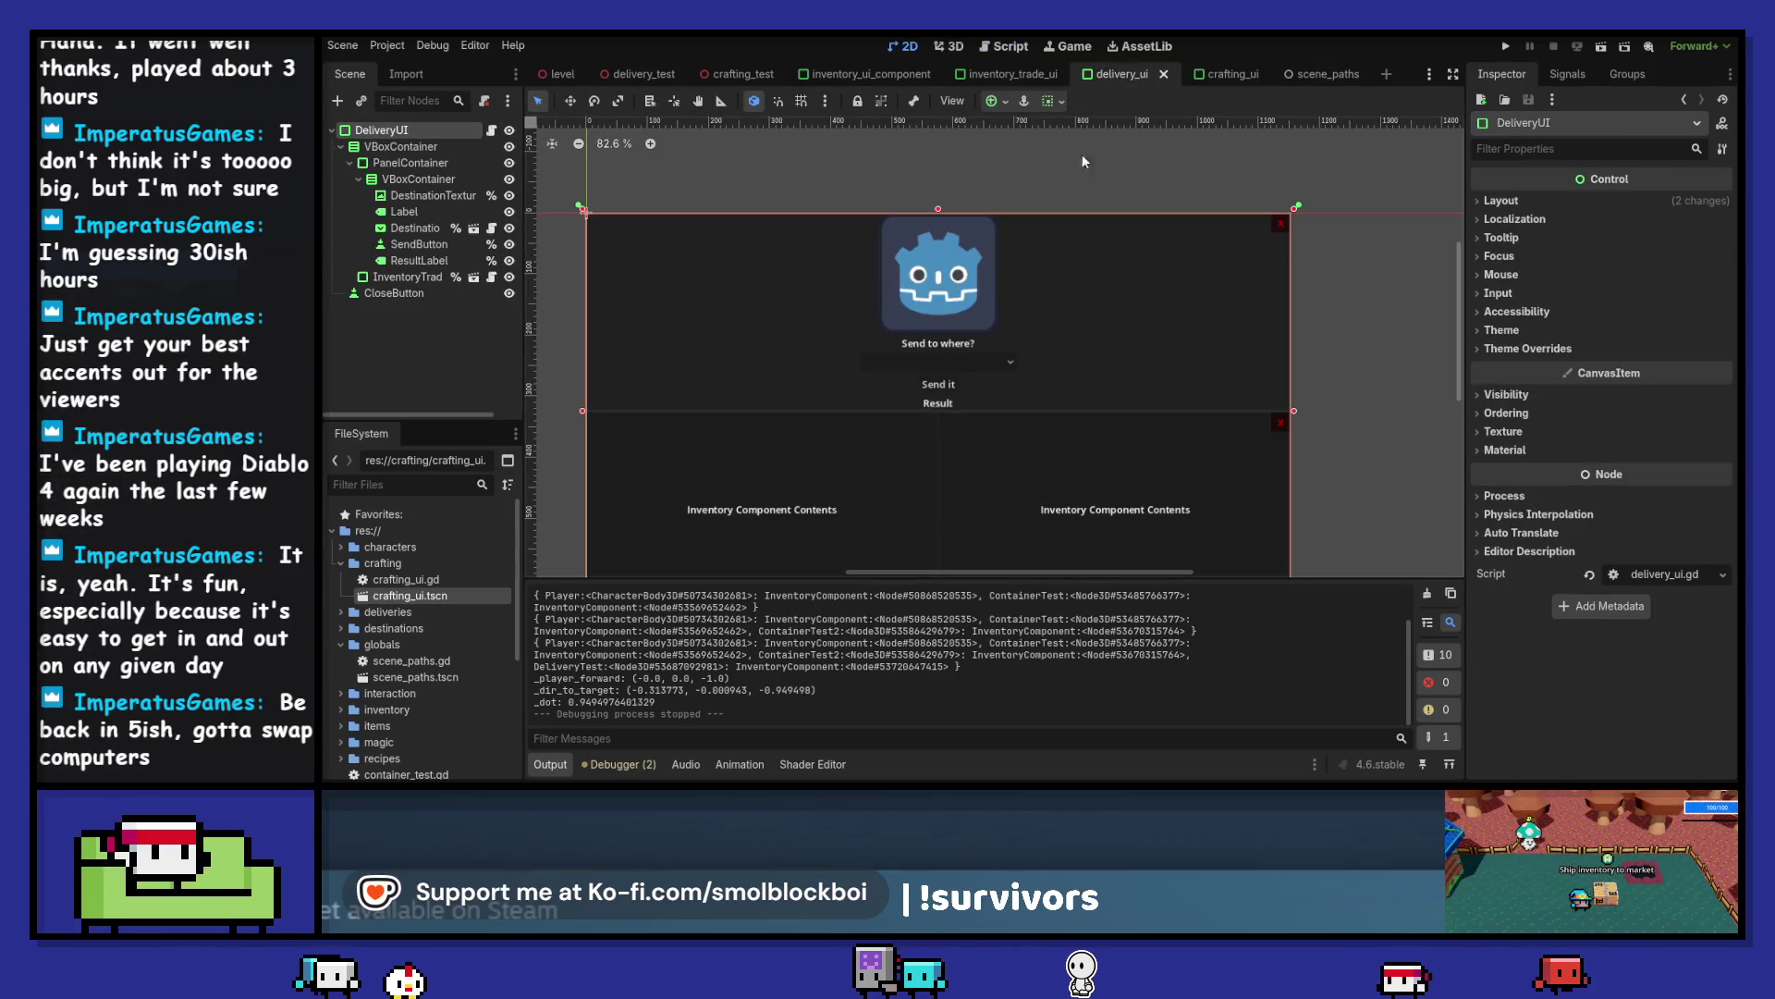
pyautogui.click(393, 294)
pyautogui.click(491, 129)
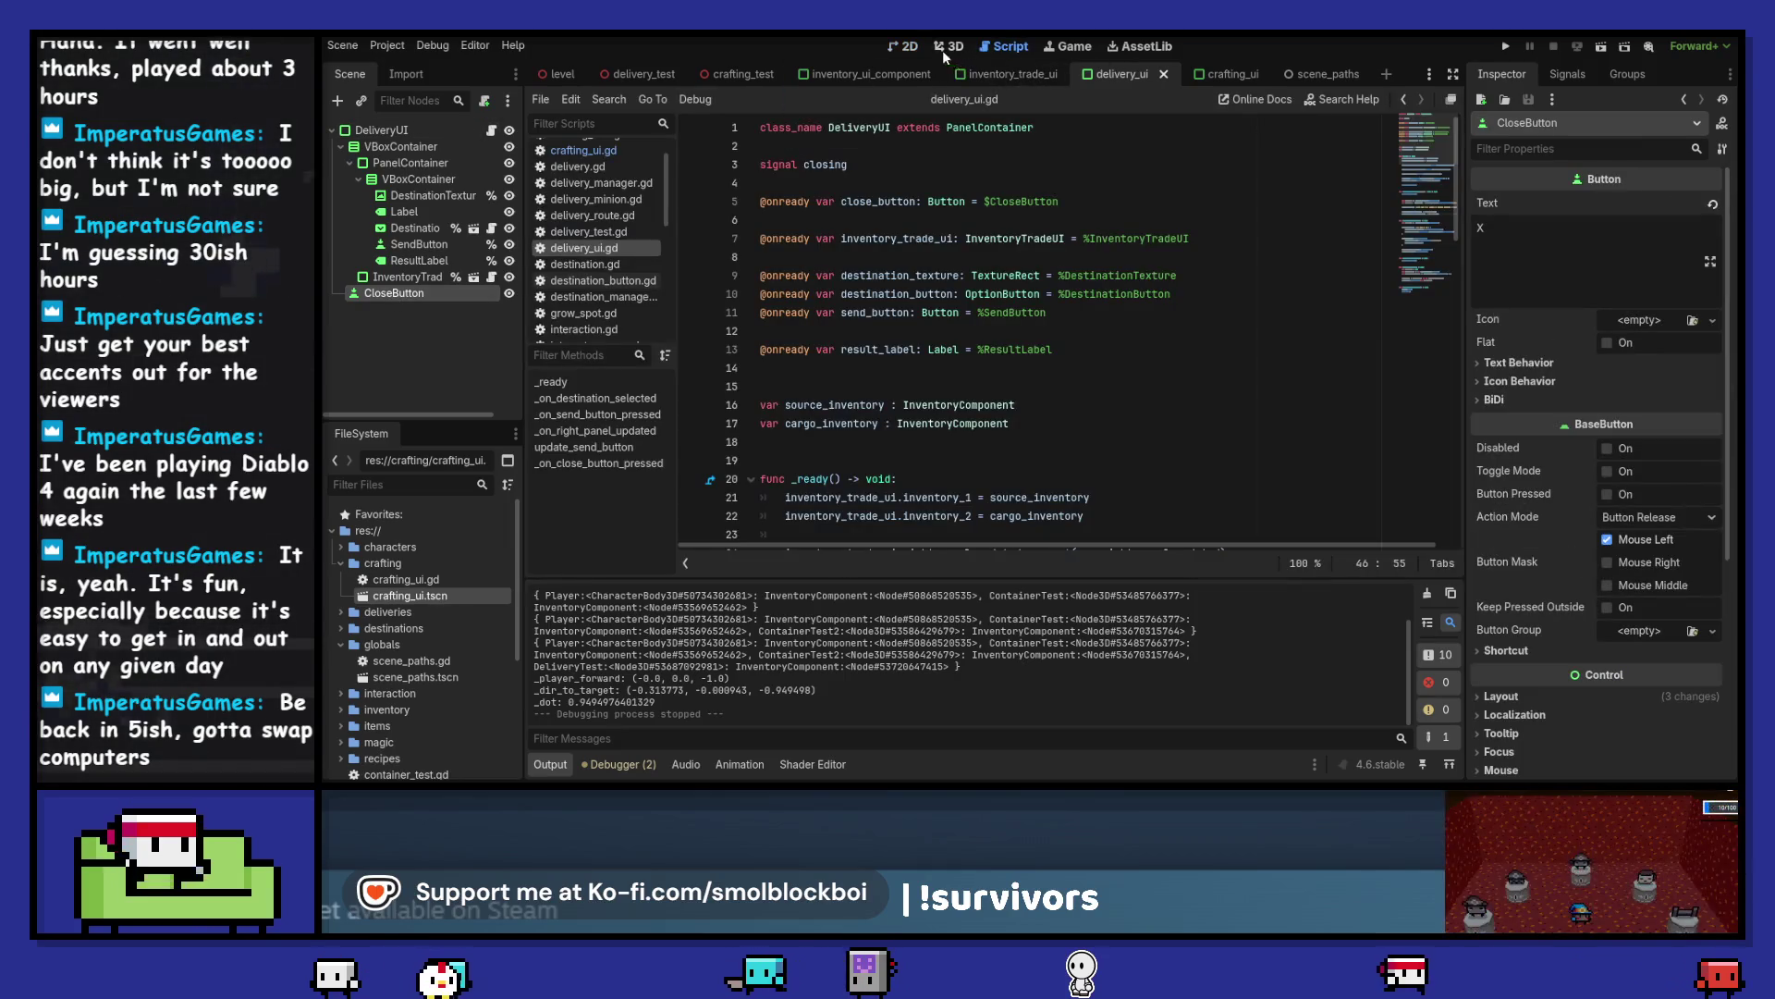
pyautogui.click(903, 46)
pyautogui.click(1214, 74)
# - Paste CloseButton directly under CraftingUI, save, and set it to Access as Unique Name
pyautogui.hotkey('ctrl', 'v')
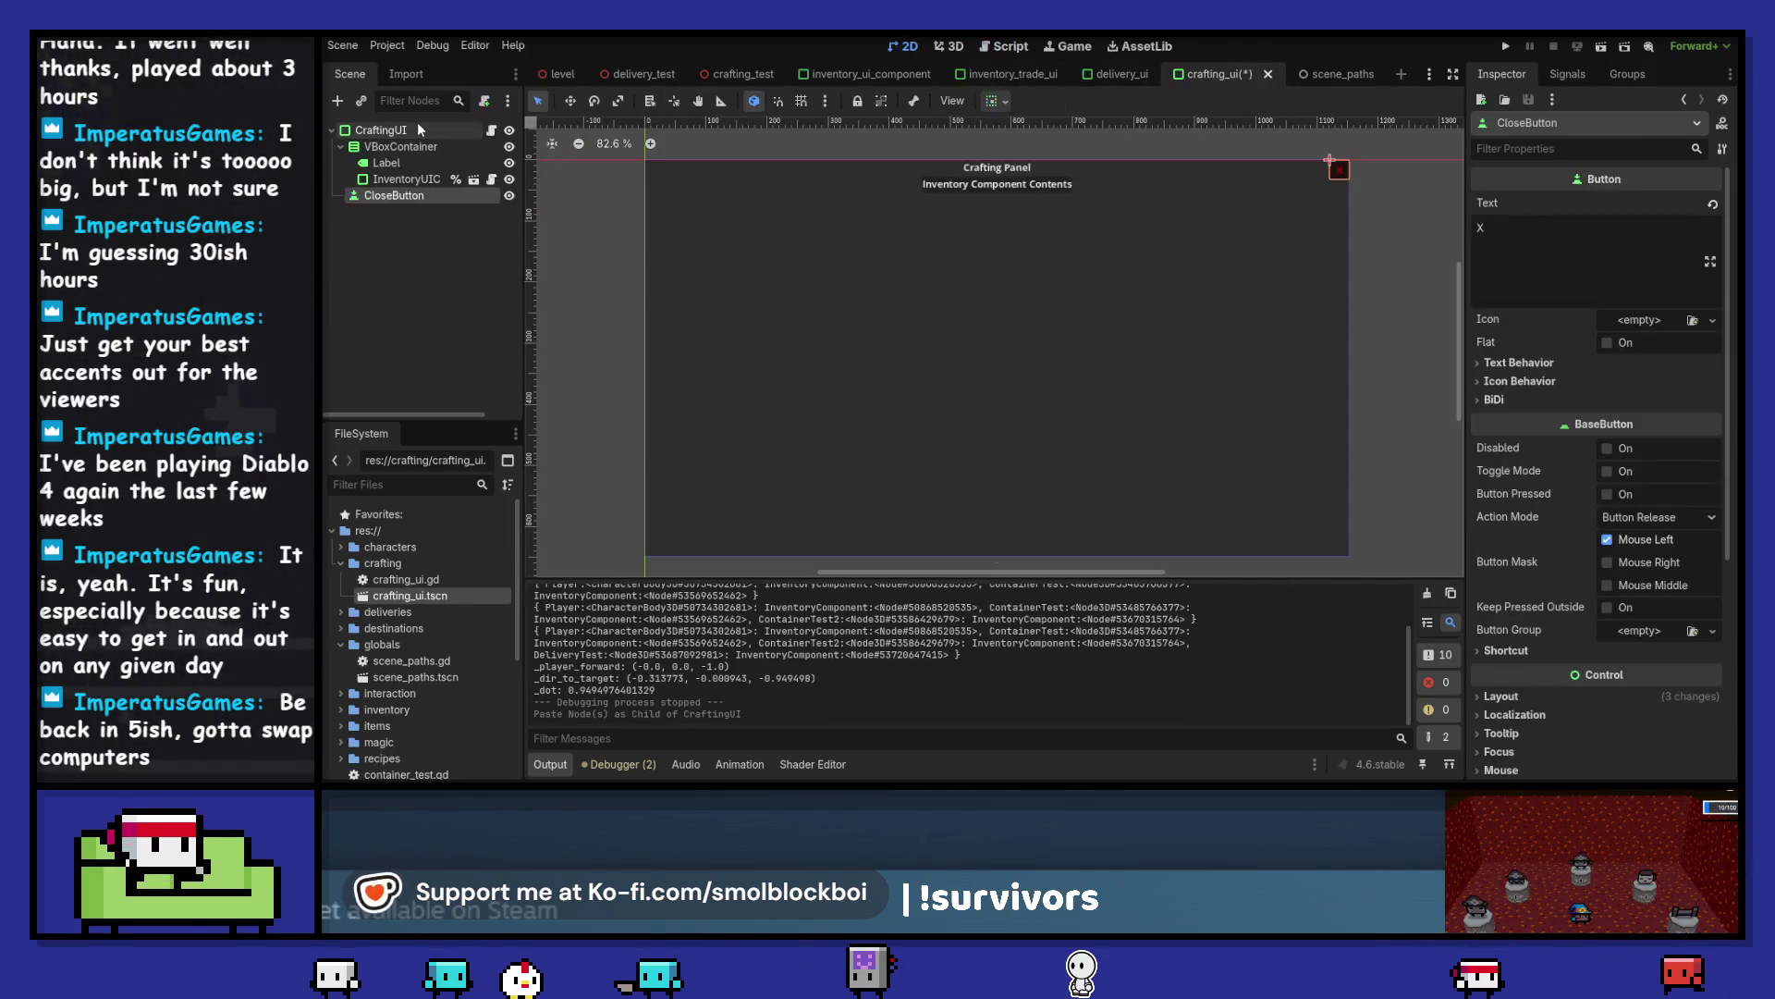
pyautogui.moveTo(402, 204); pyautogui.dragTo(388, 141)
pyautogui.hotkey('ctrl', 's')
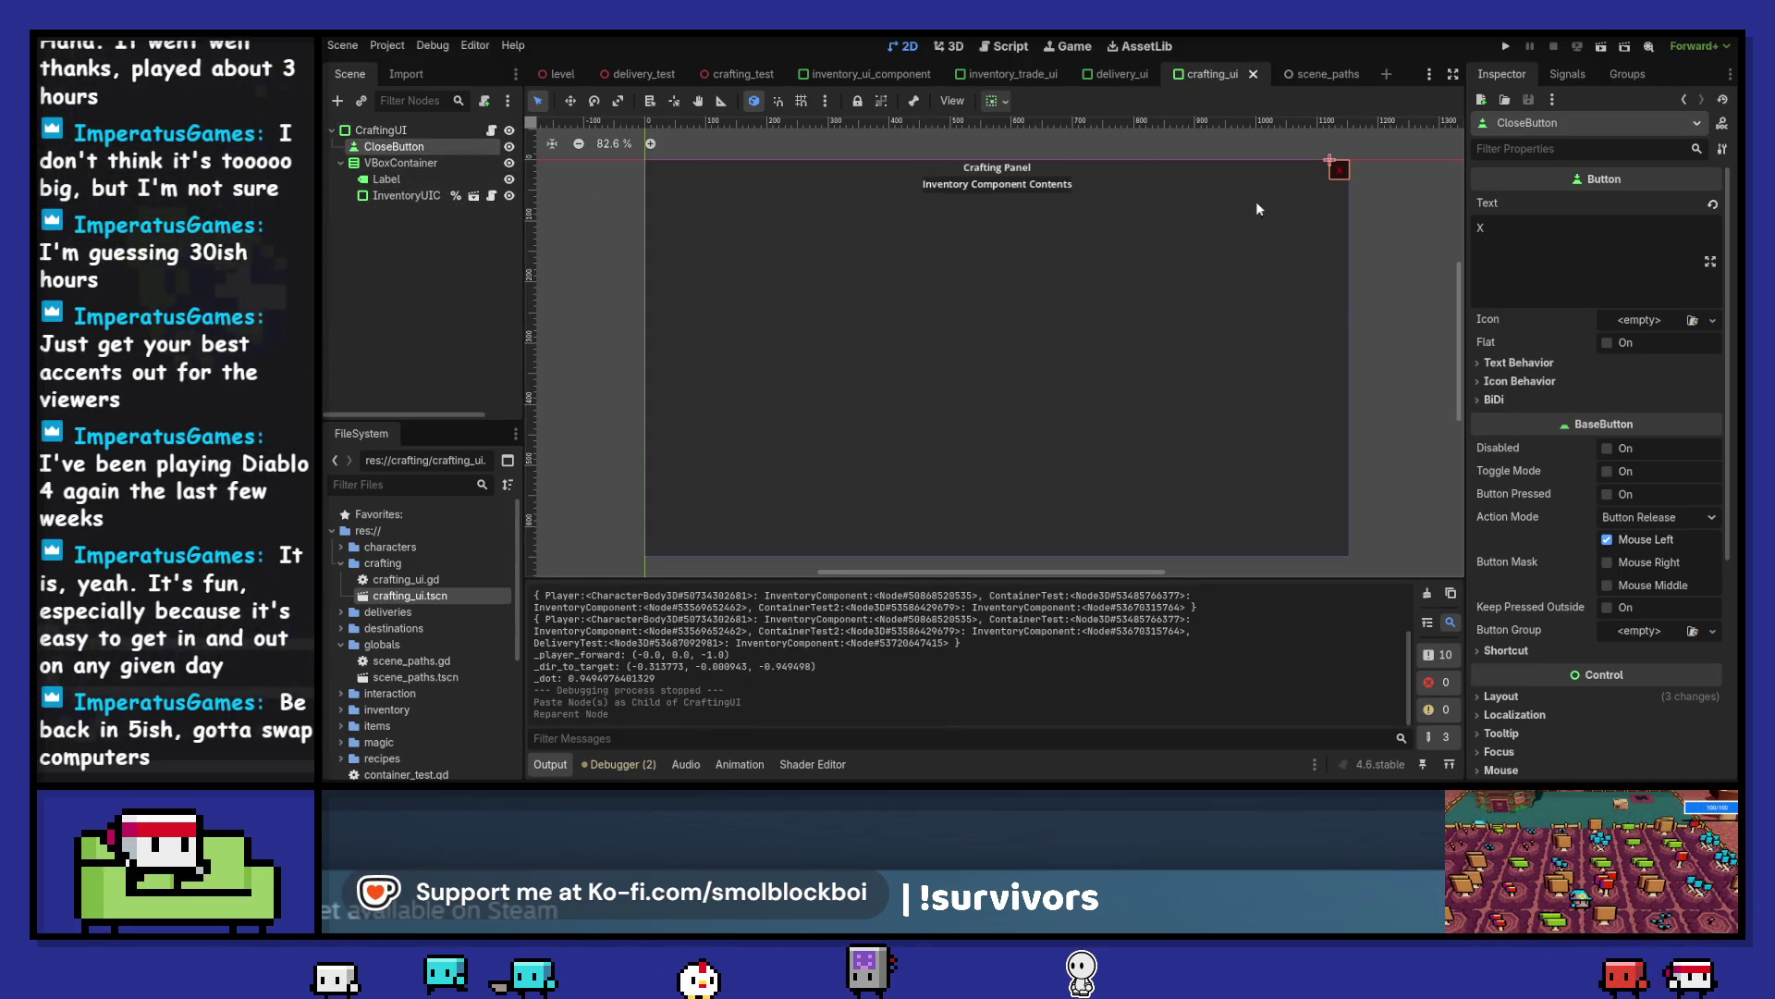
pyautogui.rightClick(453, 146)
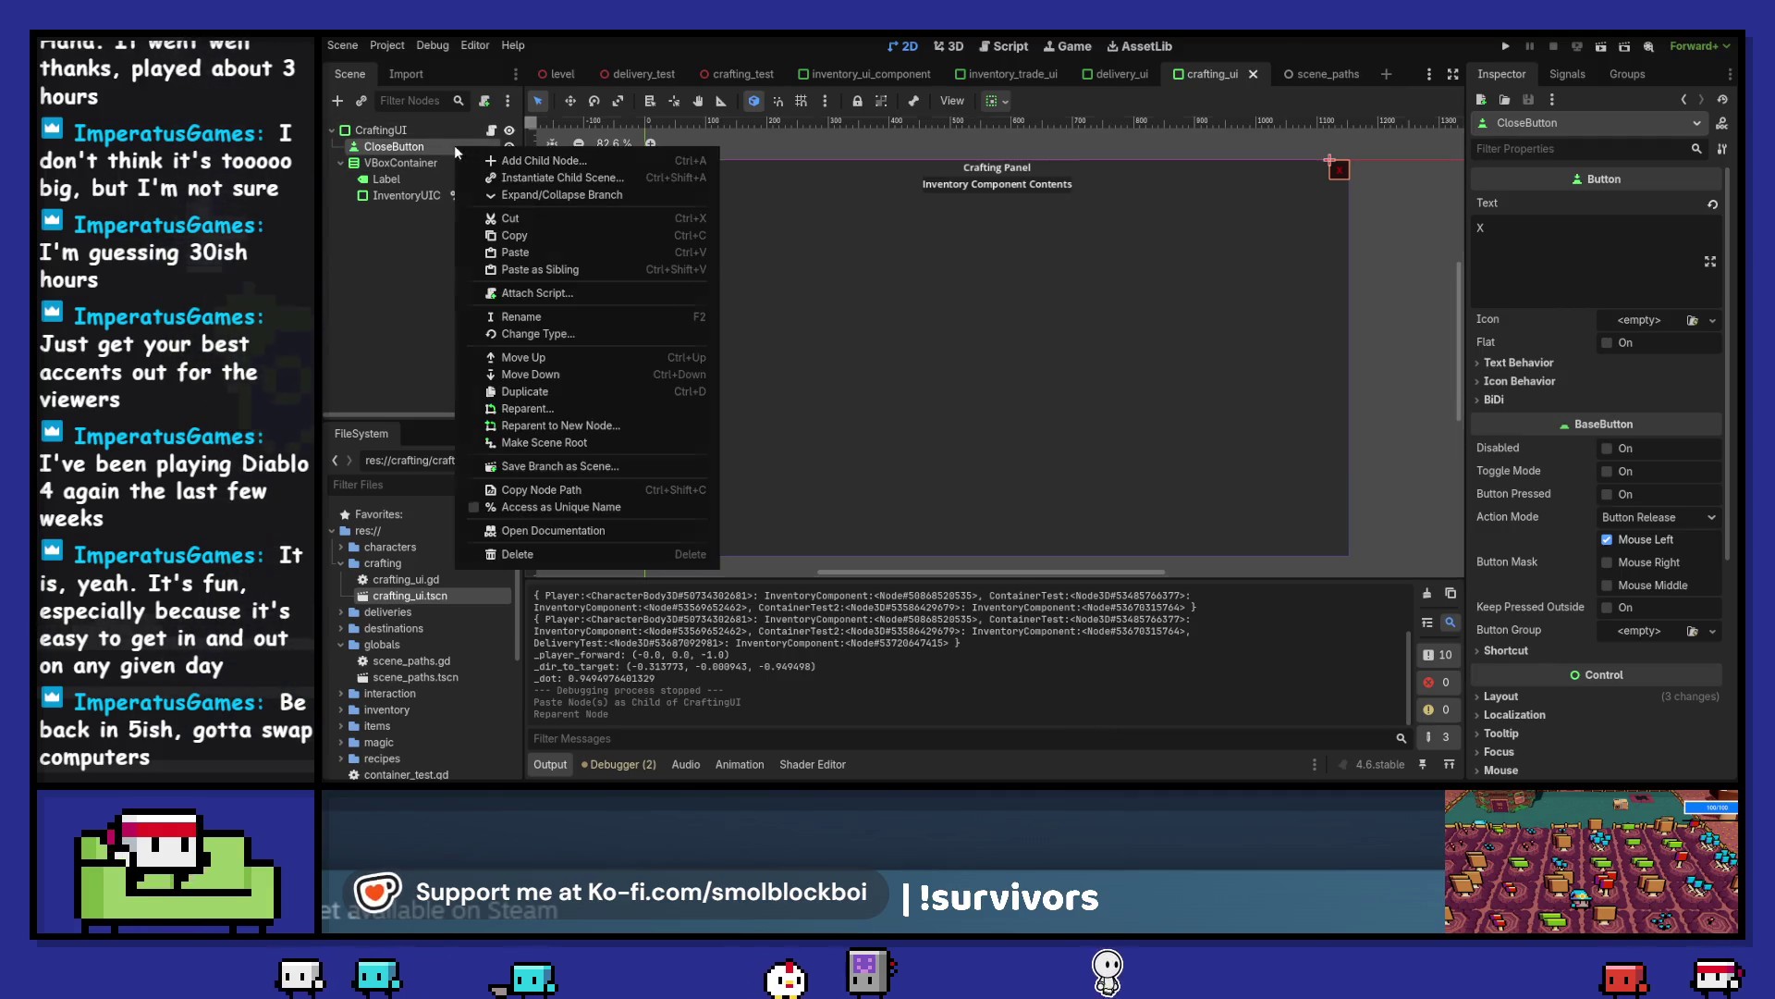
pyautogui.click(549, 505)
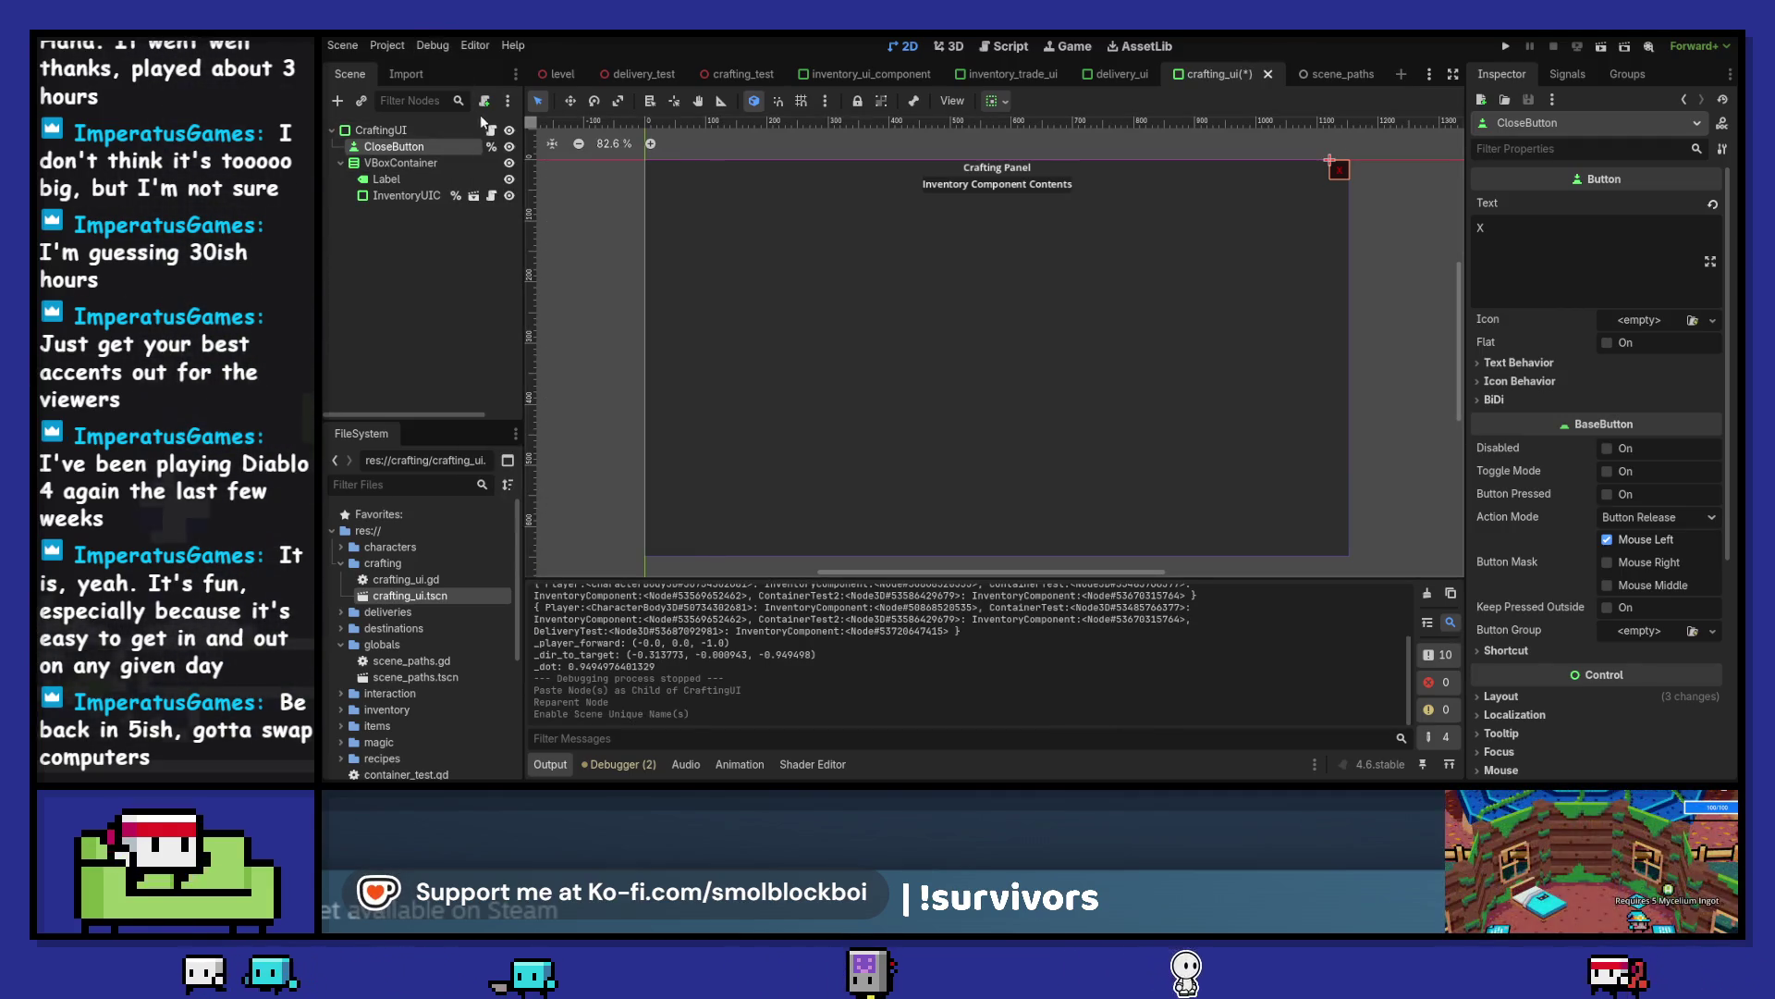
pyautogui.click(491, 130)
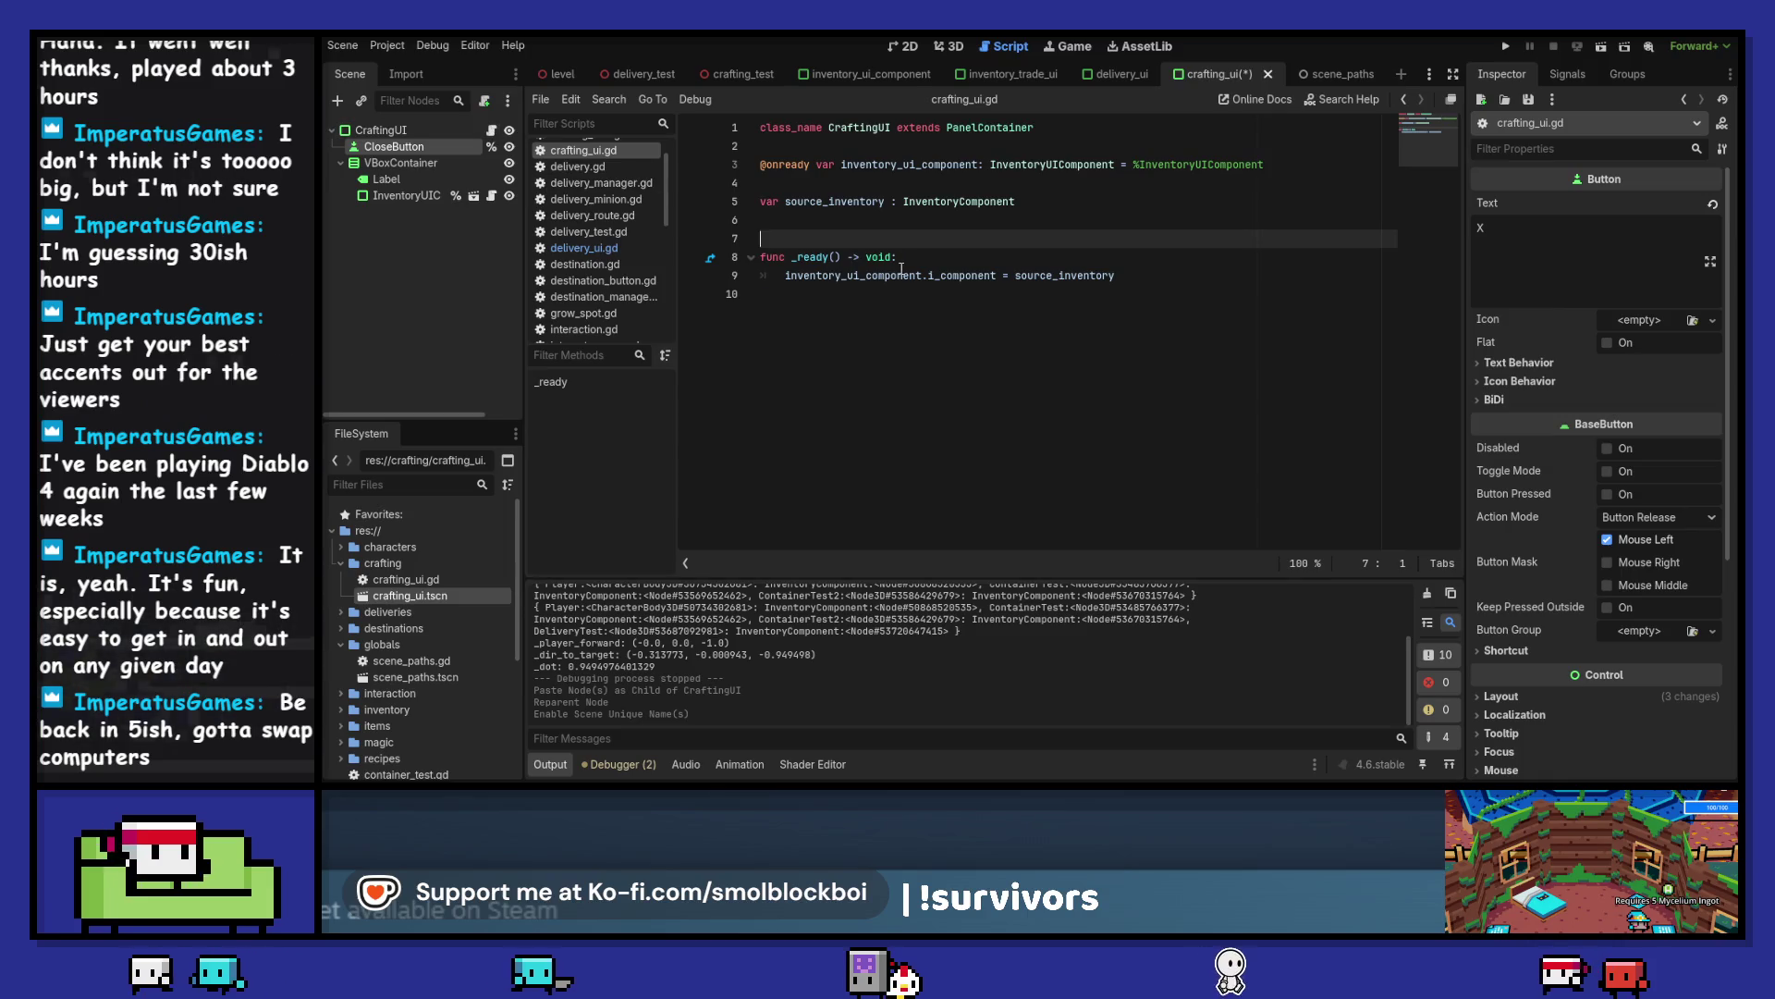
pyautogui.click(858, 176)
pyautogui.click(854, 152)
pyautogui.press('Return')
pyautogui.press('Return')
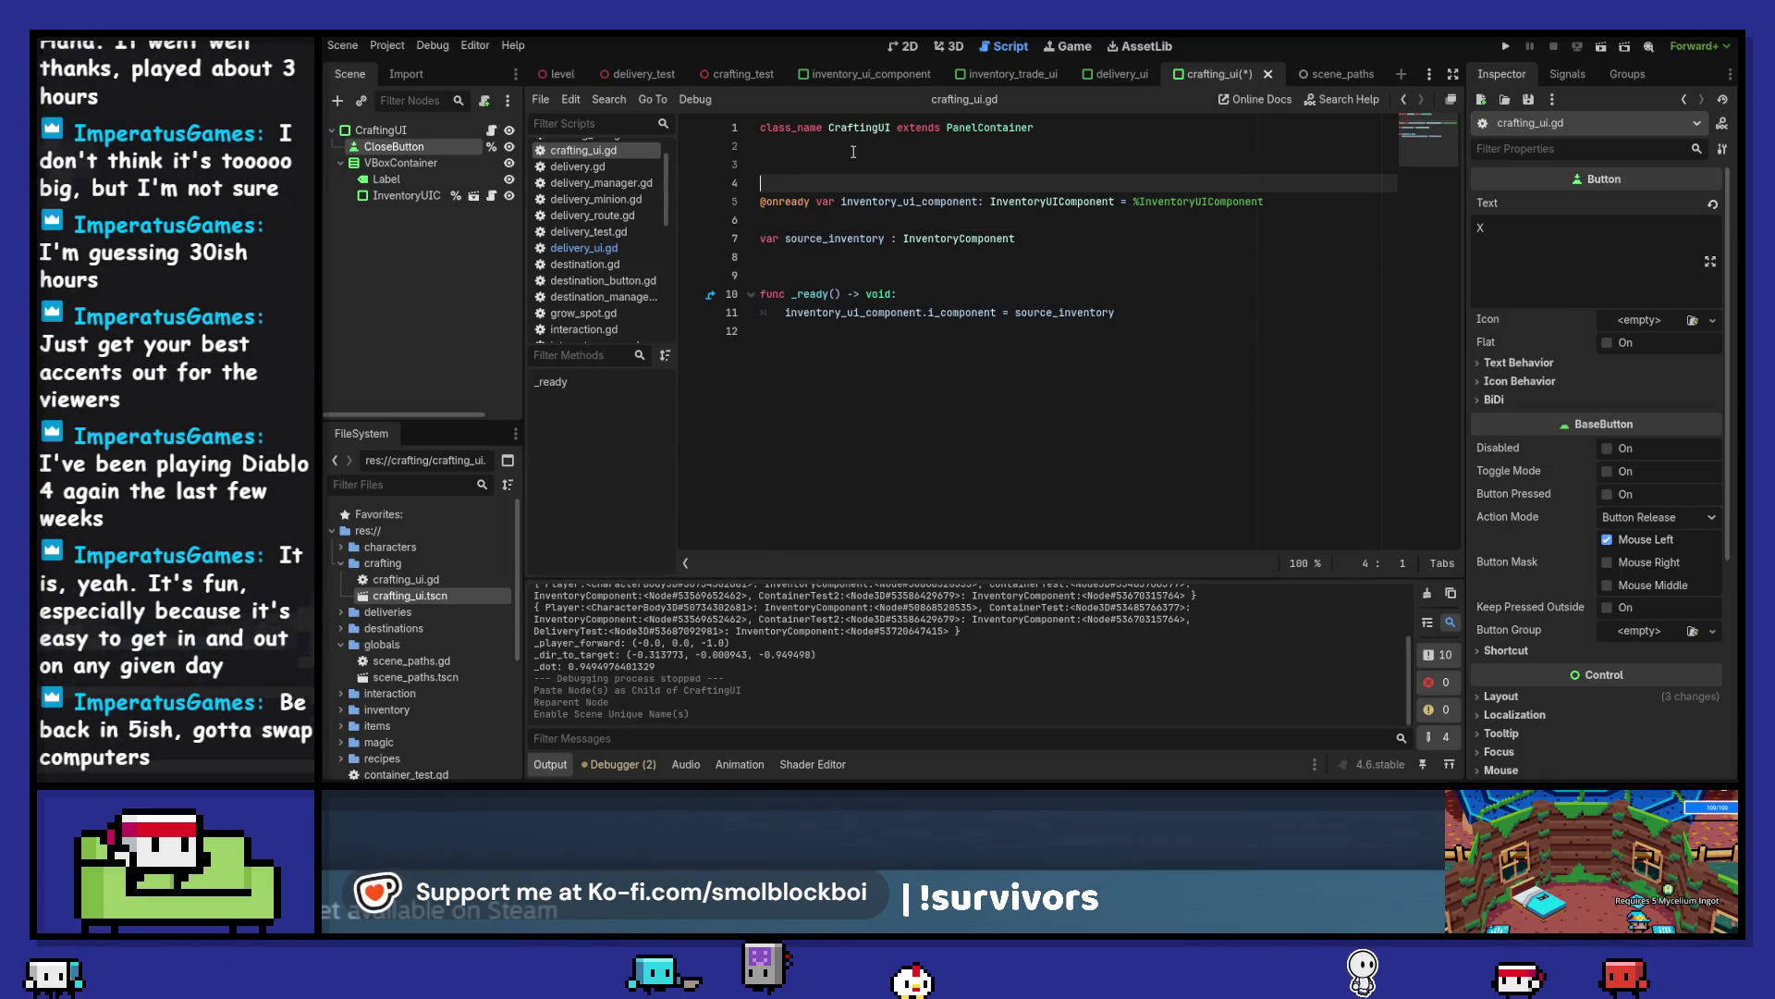
pyautogui.press('Up')
pyautogui.moveTo(404, 153); pyautogui.dragTo(866, 176)
pyautogui.click(863, 184)
pyautogui.press('Delete')
pyautogui.press('Delete')
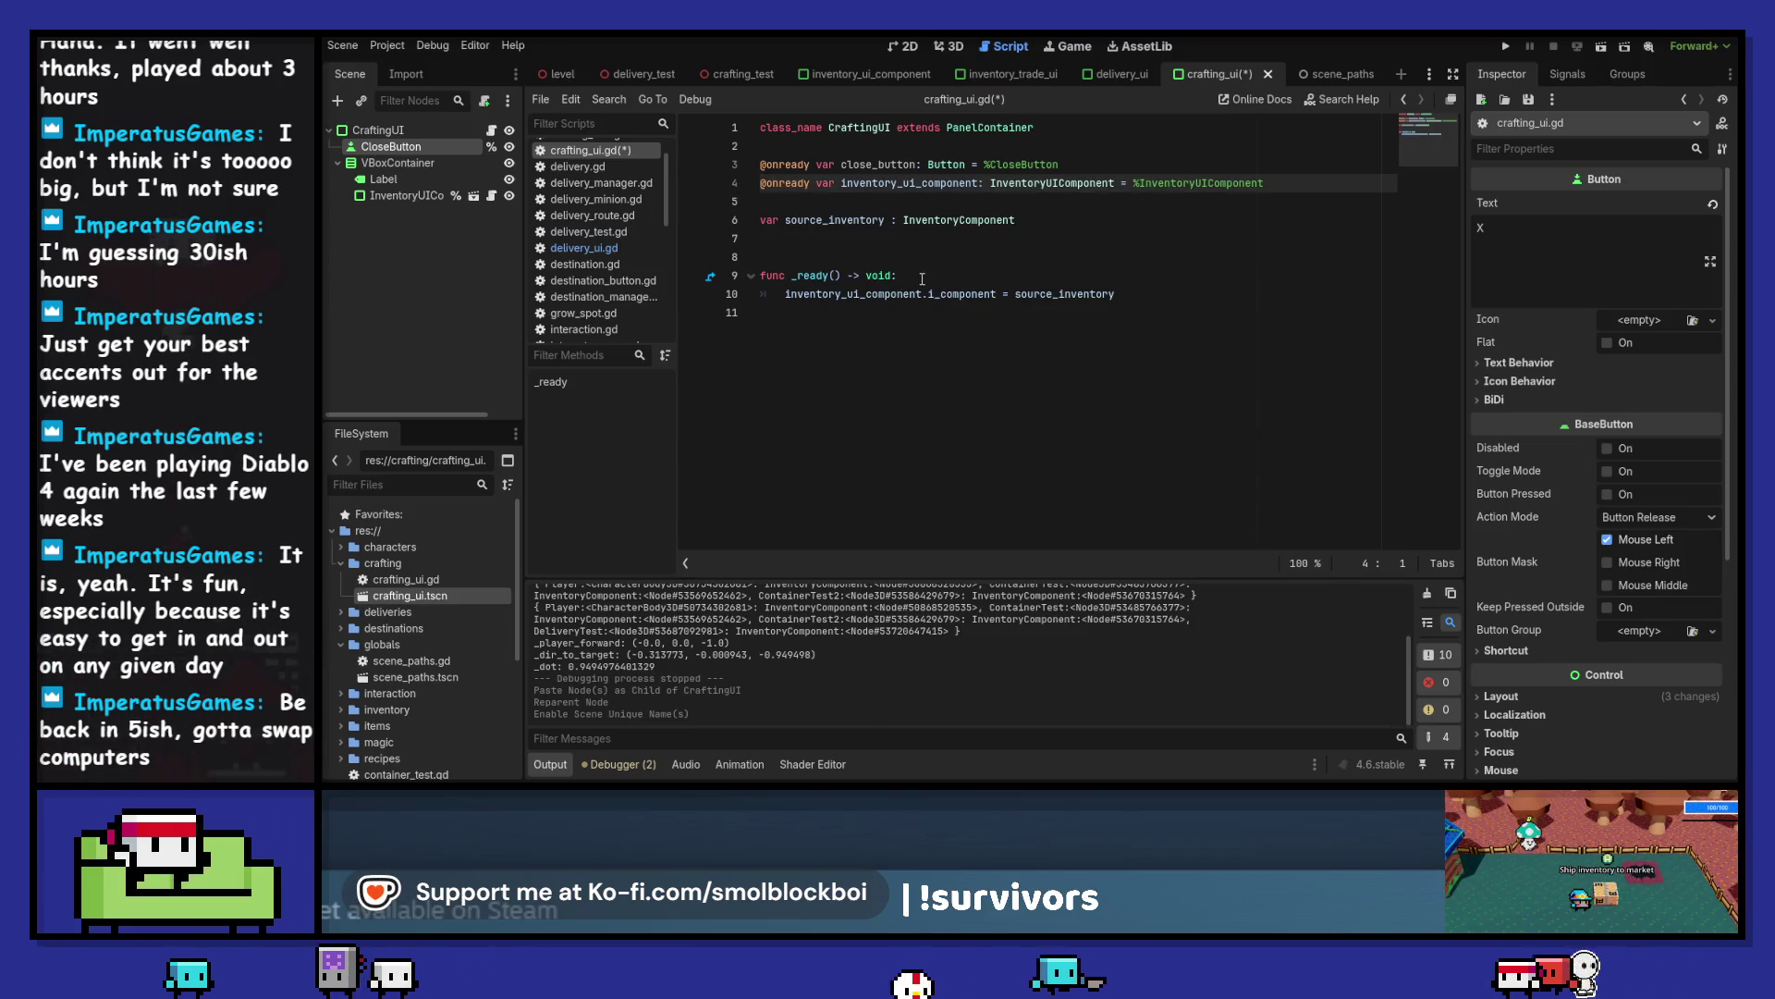
pyautogui.hotkey('ctrl', 's')
# - Start a close_button.pressed.connect line in _ready, then delete it unfinished and save
pyautogui.click(1121, 74)
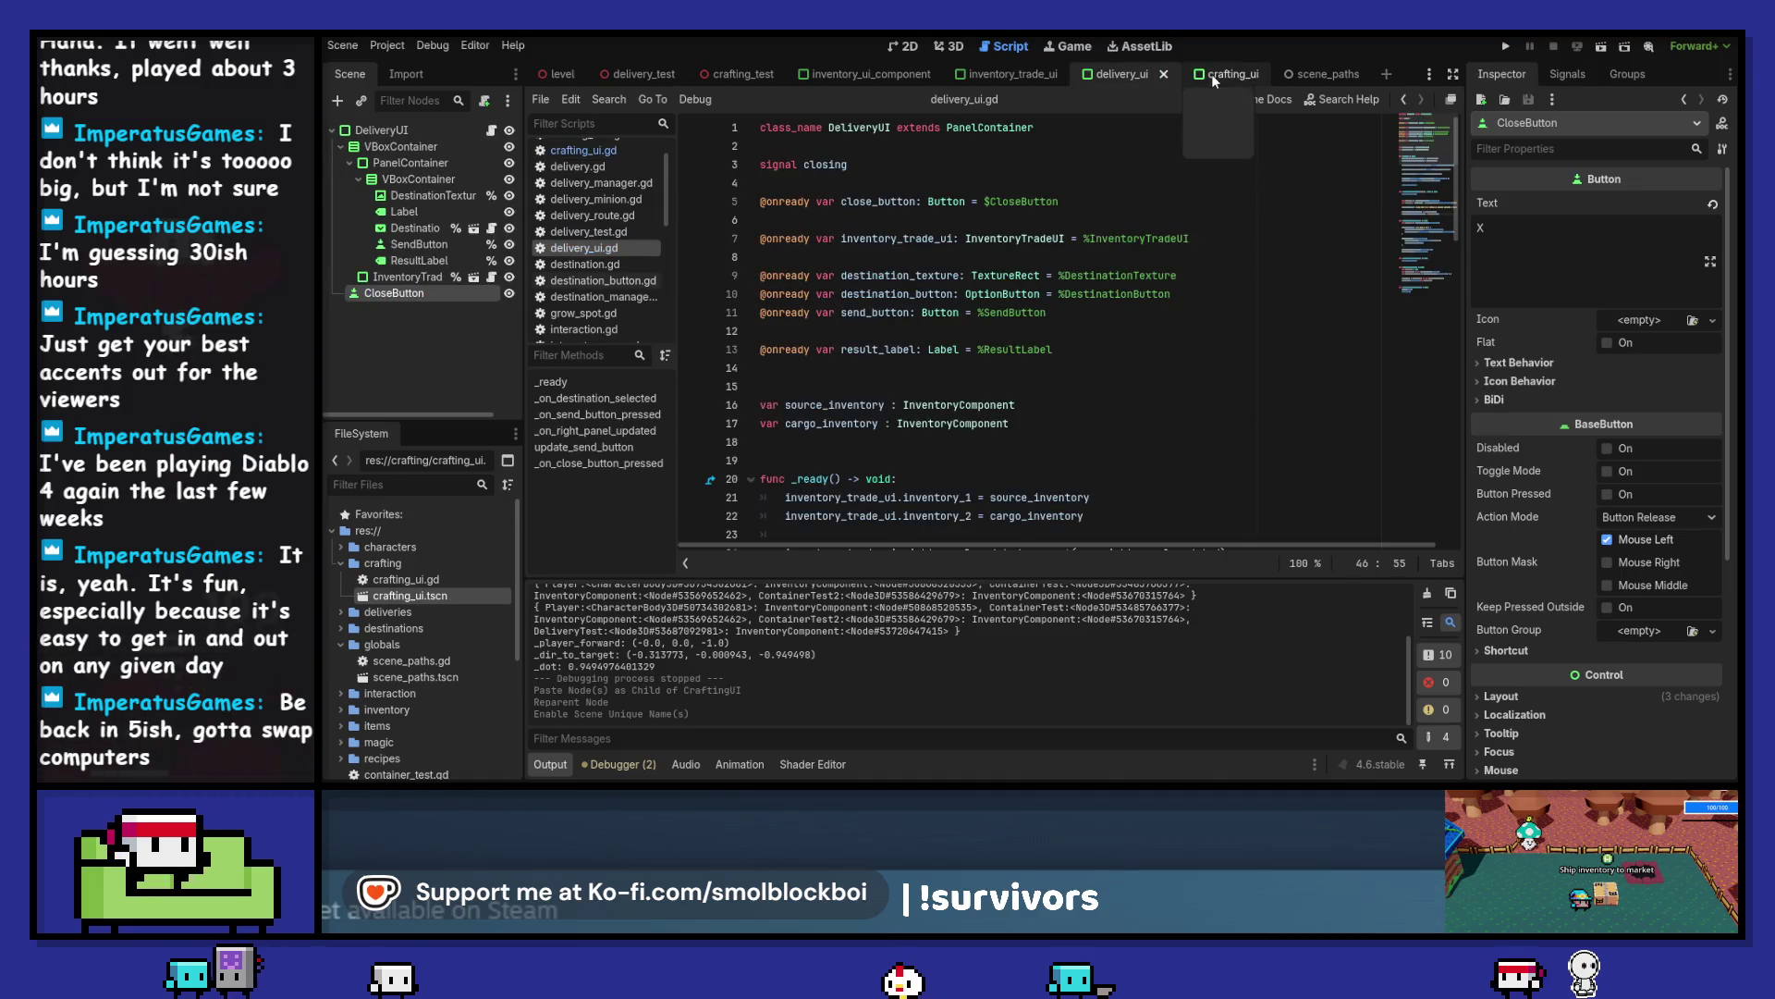
pyautogui.scroll(-2, 1165, 211)
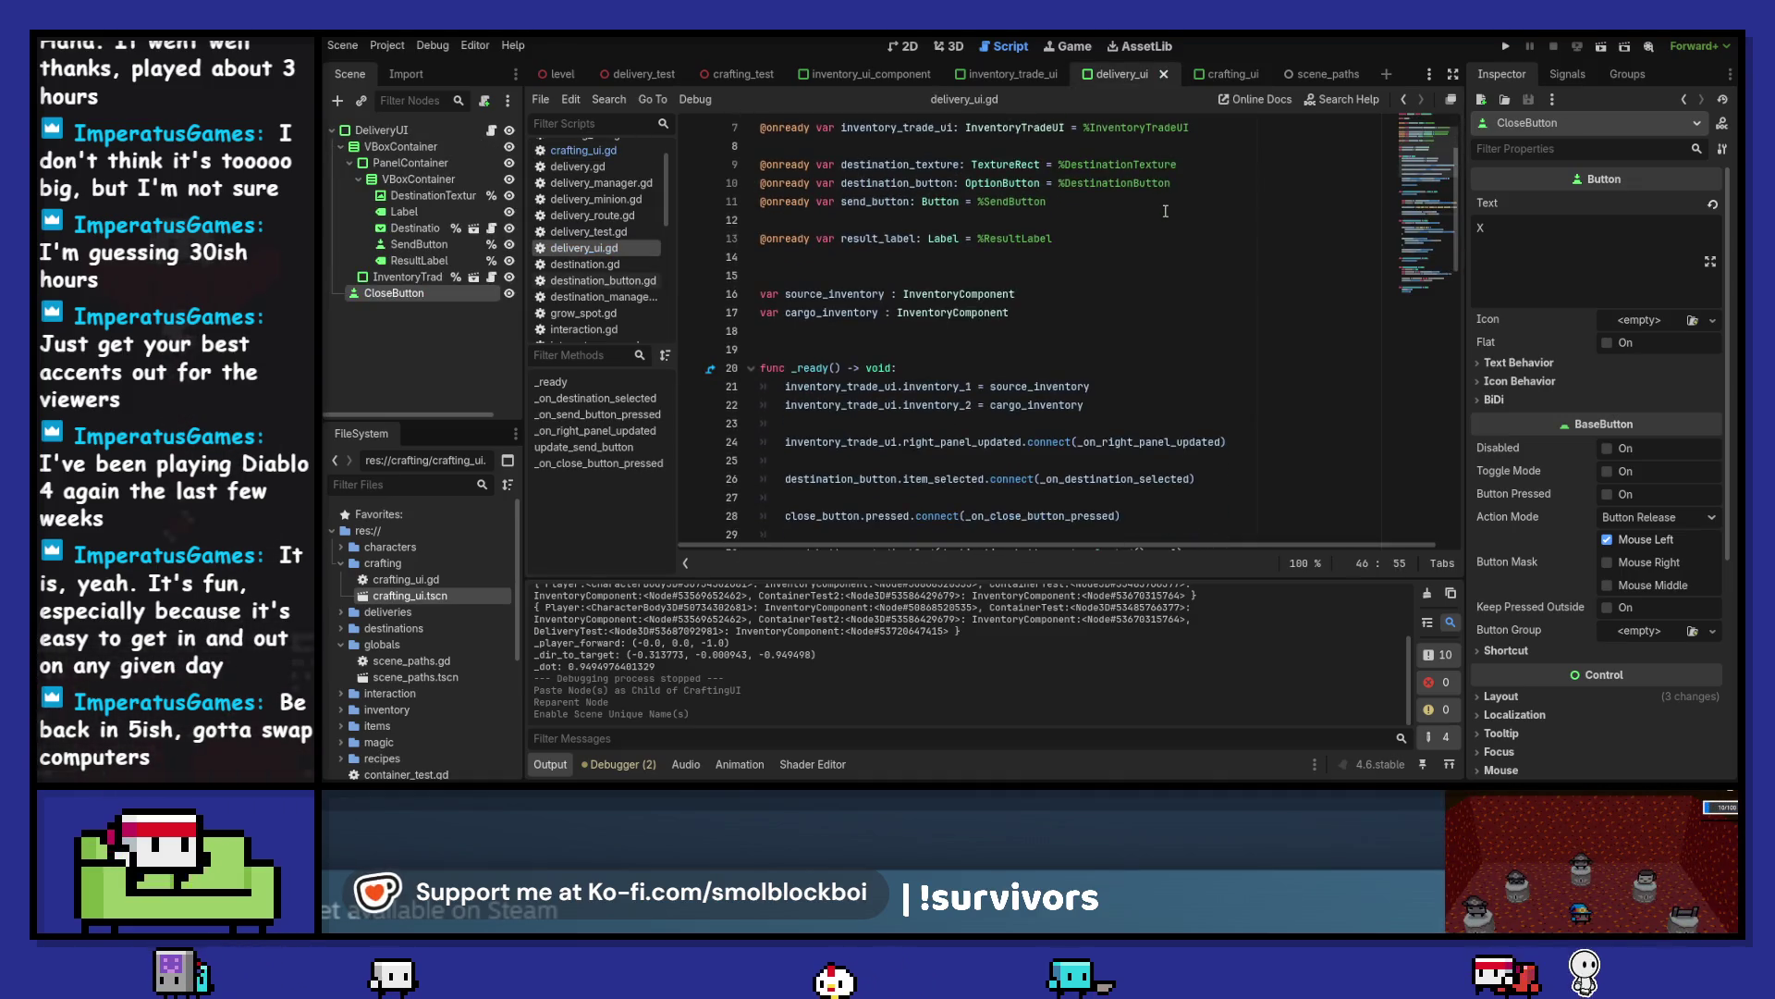
pyautogui.scroll(-1, 1174, 184)
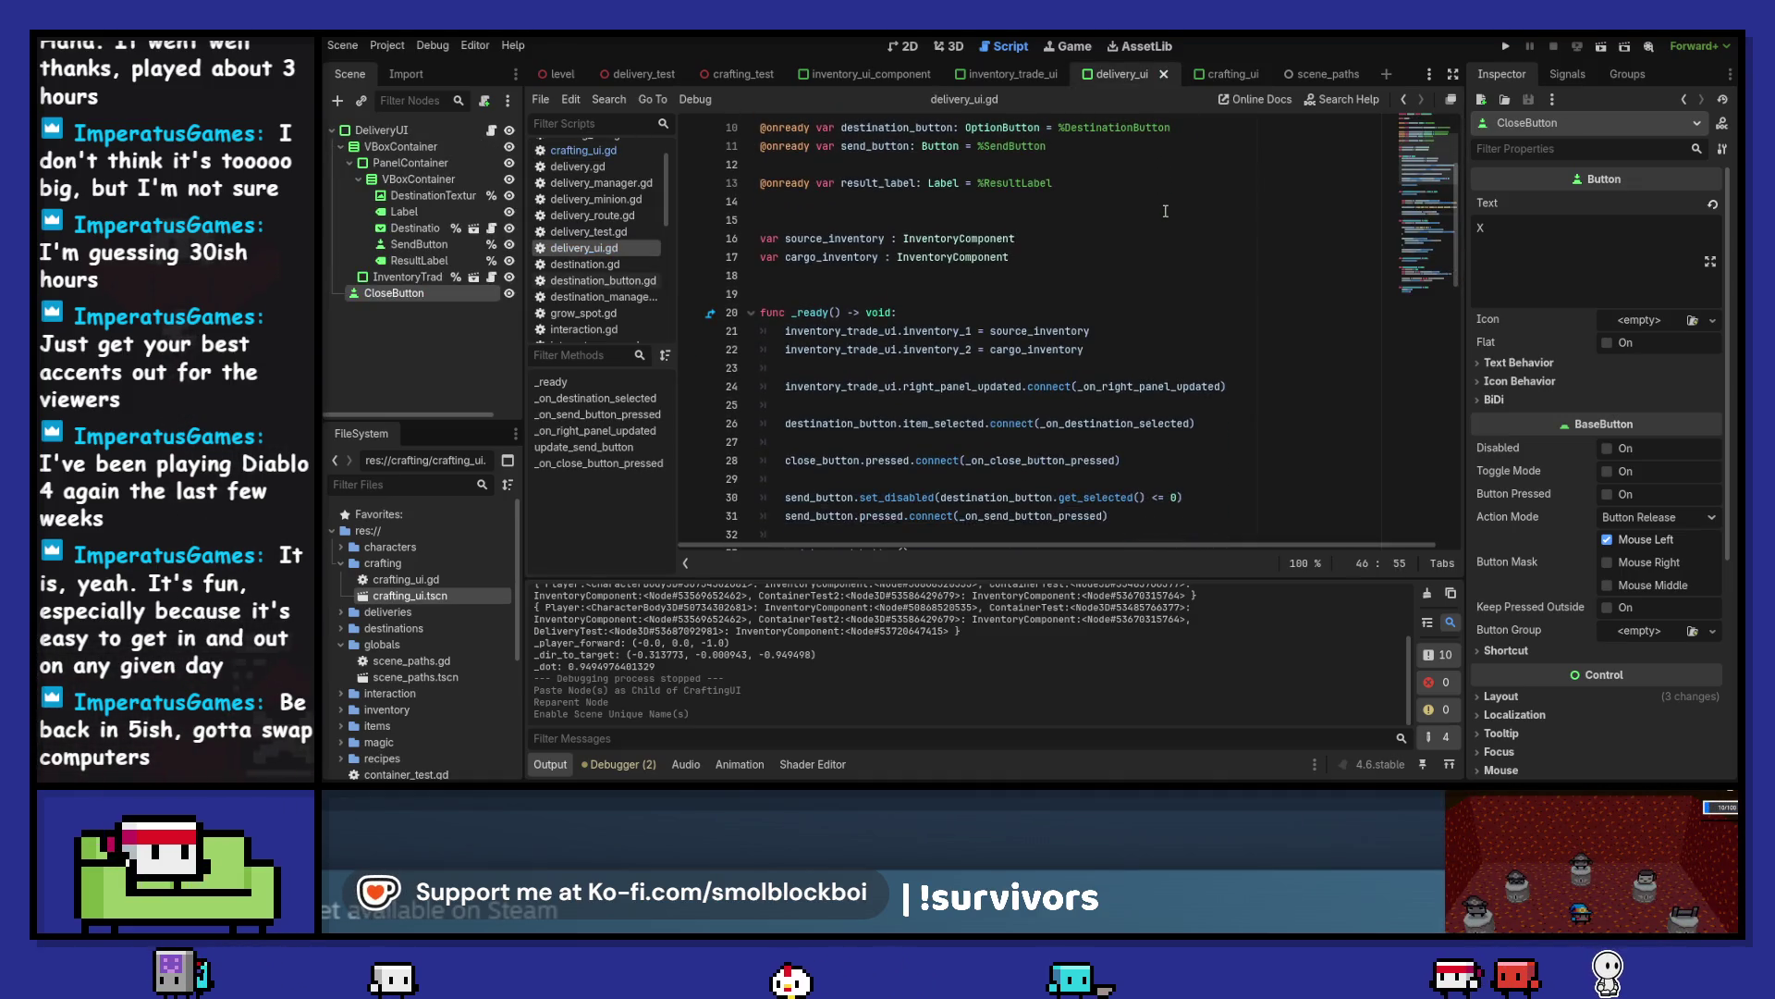
pyautogui.click(1214, 74)
pyautogui.click(1197, 312)
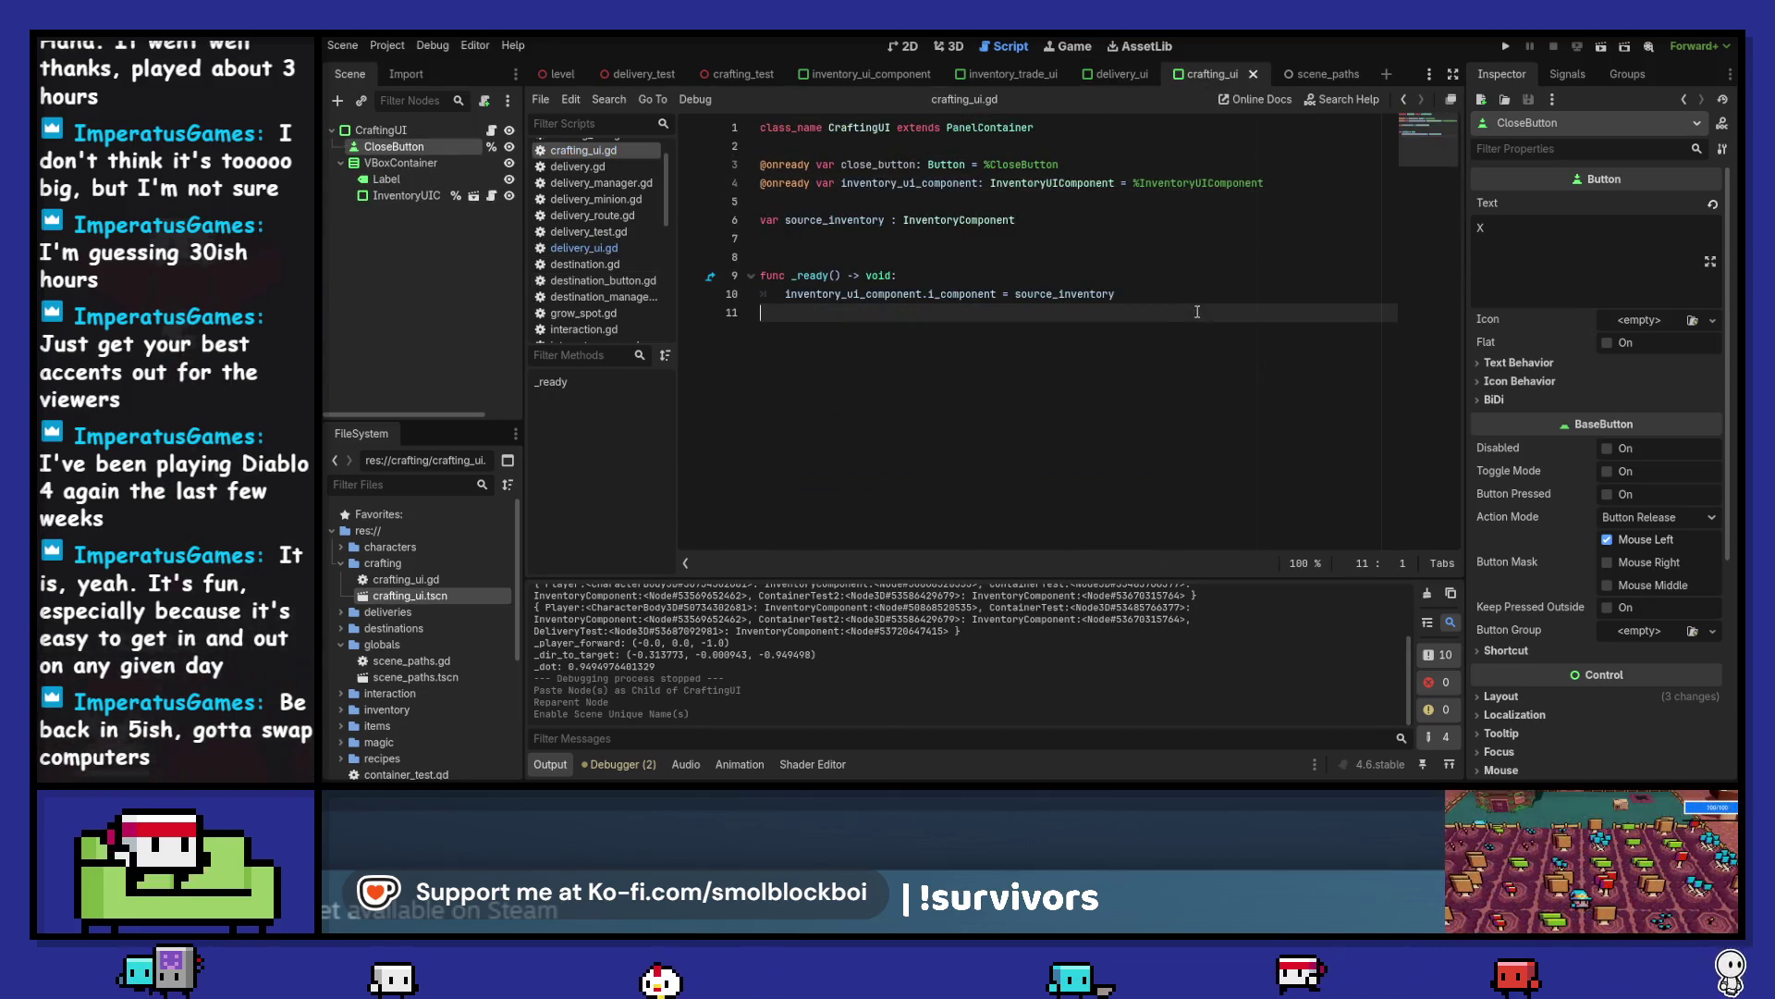
pyautogui.press('Return')
pyautogui.write('close_button.pre')
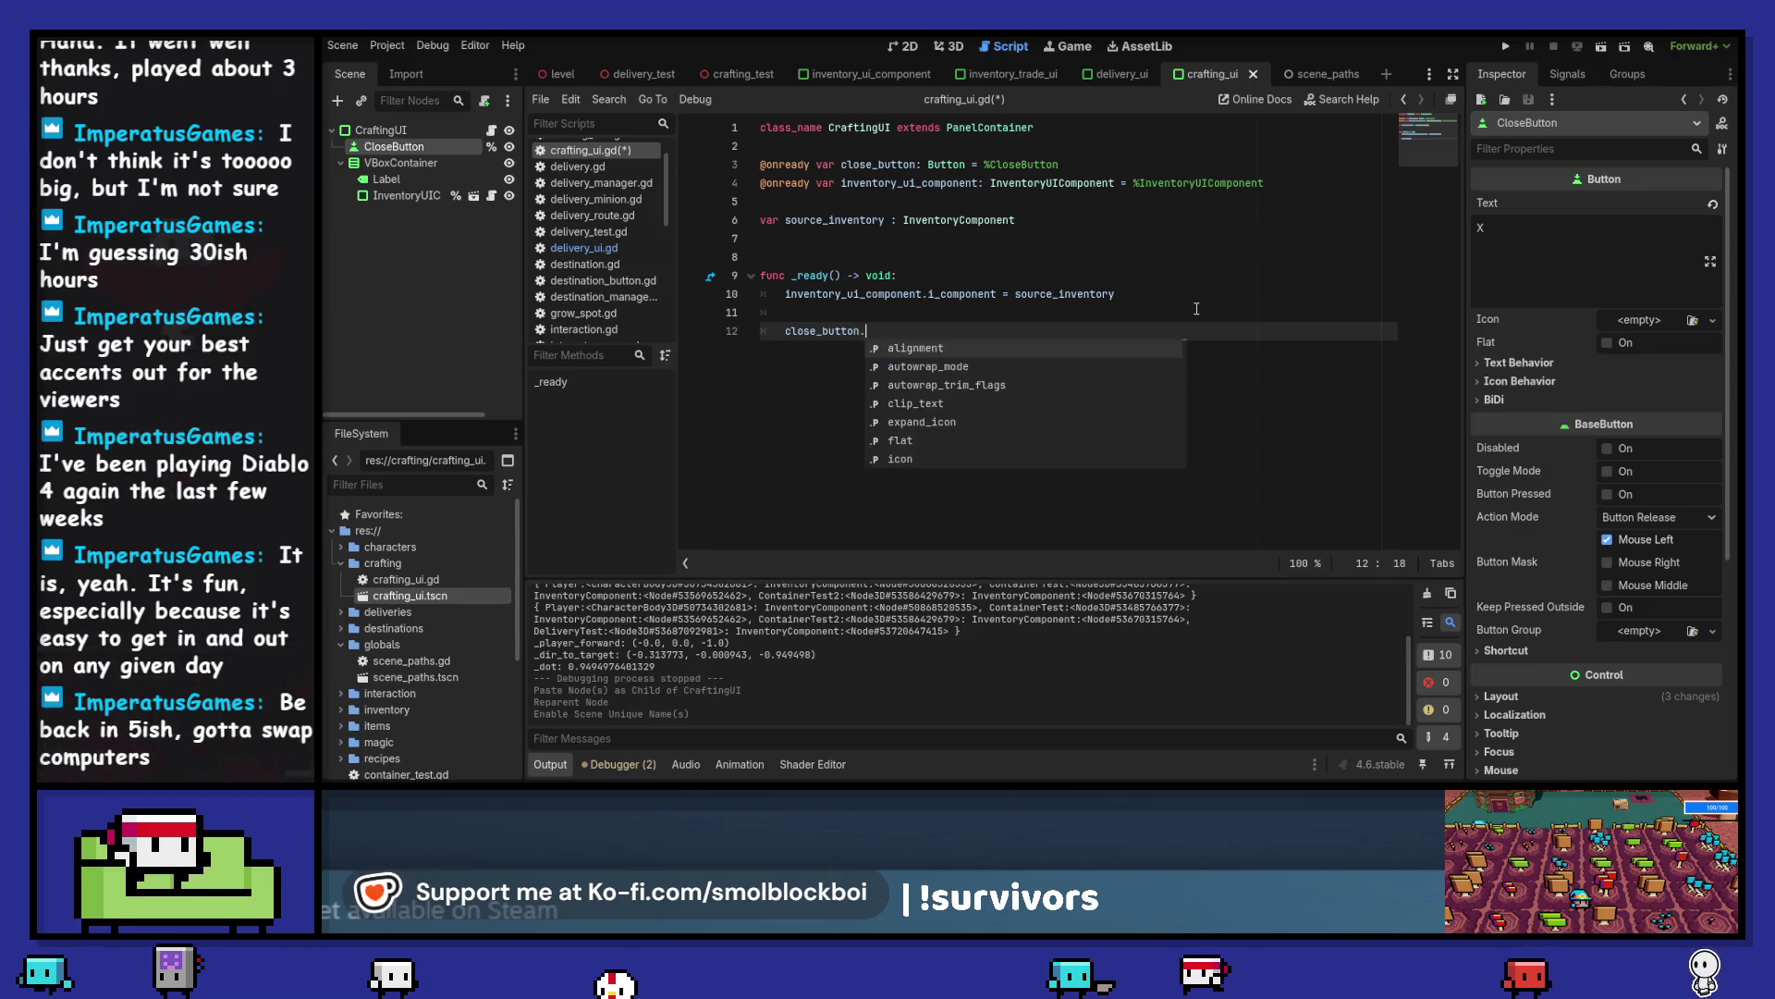
pyautogui.press('Return')
pyautogui.write('.con')
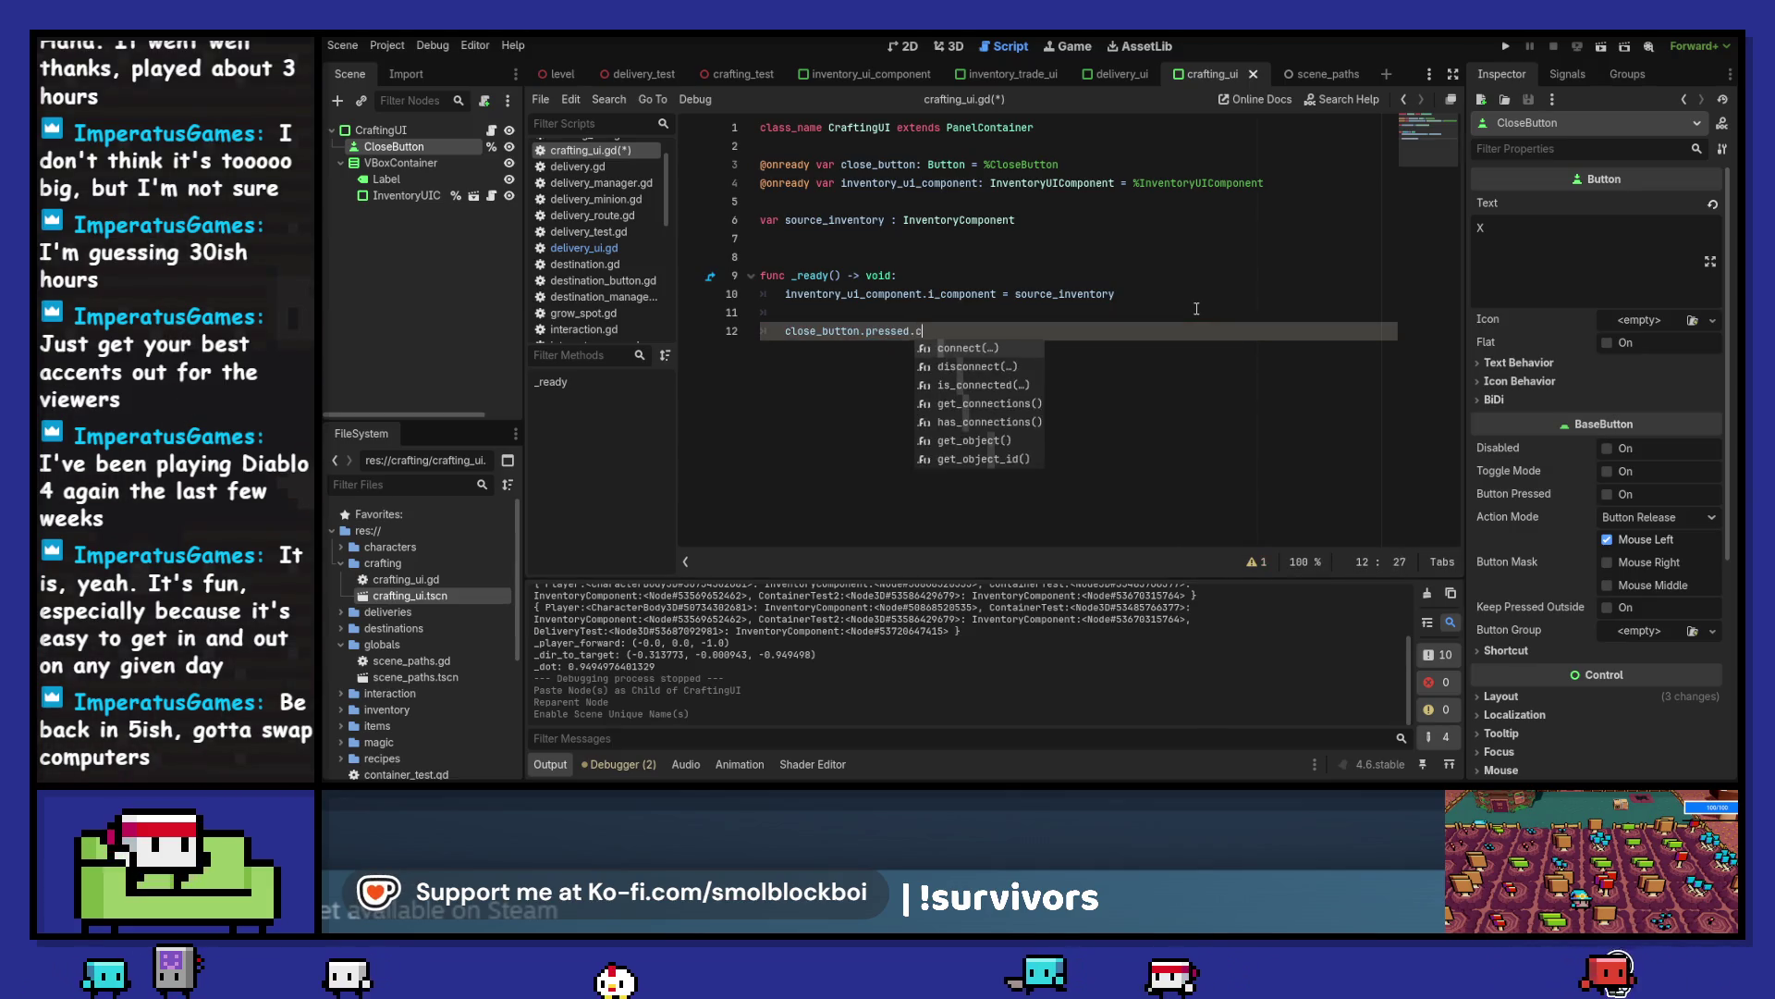
pyautogui.press('Return')
pyautogui.write('_on_')
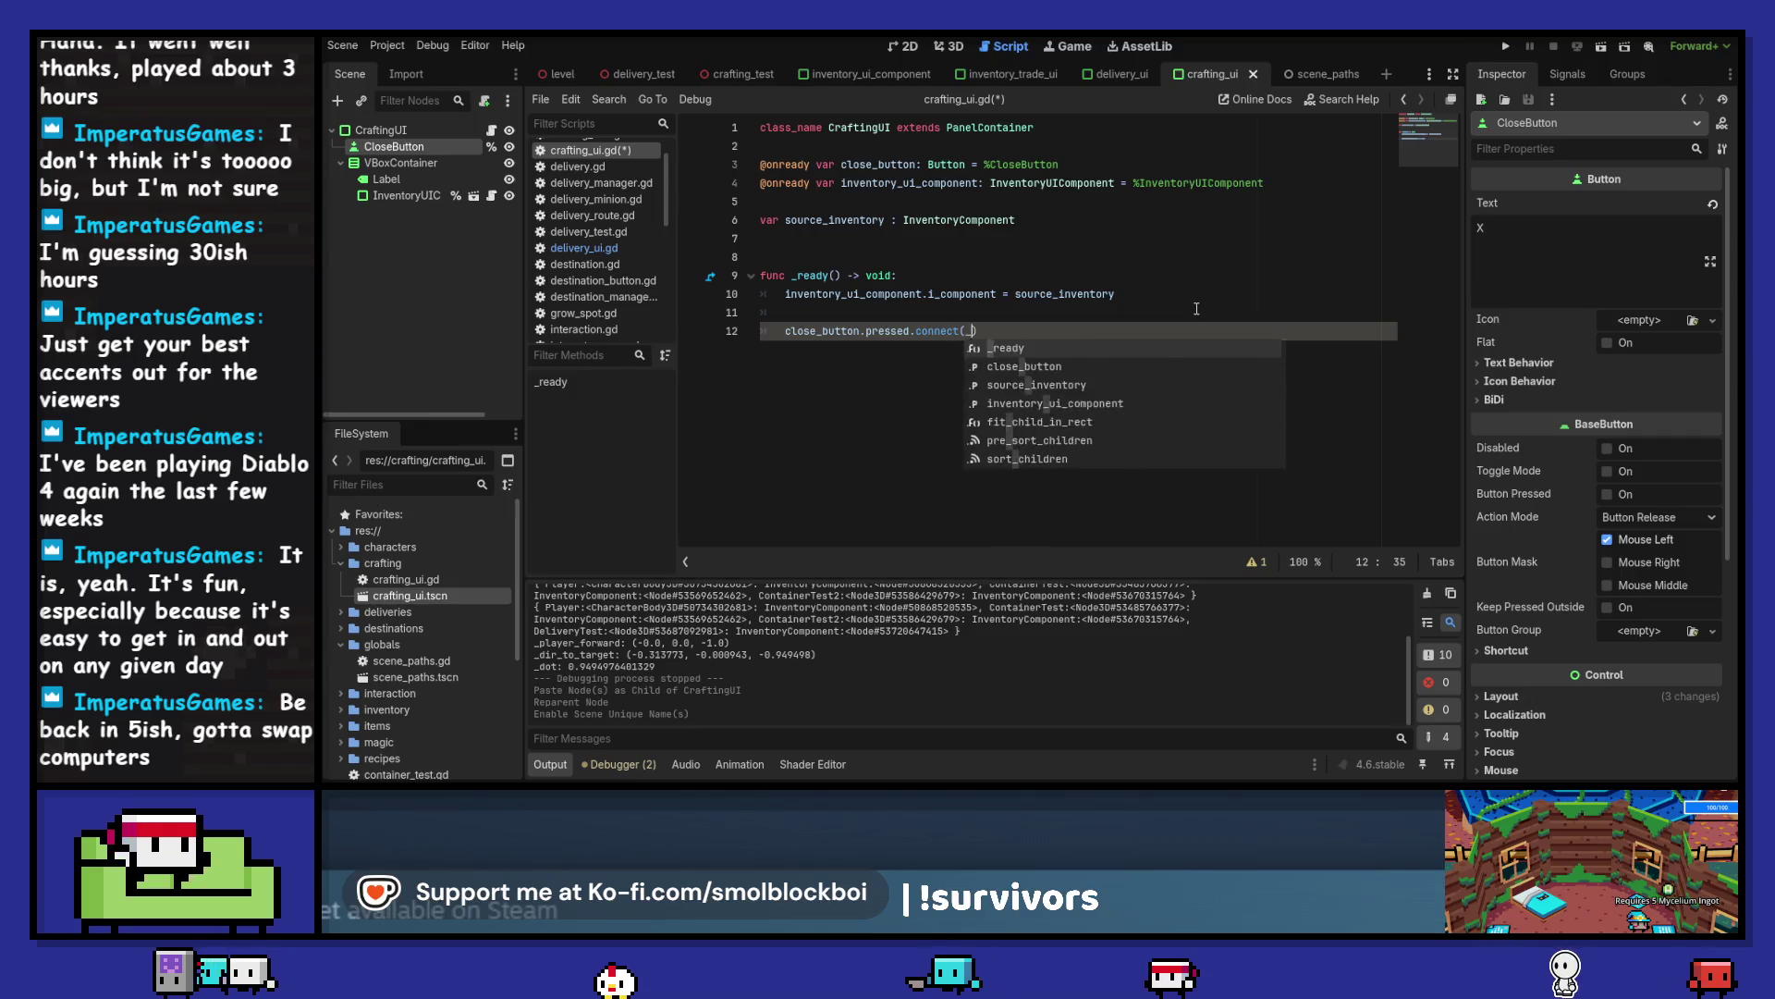
pyautogui.write('close_')
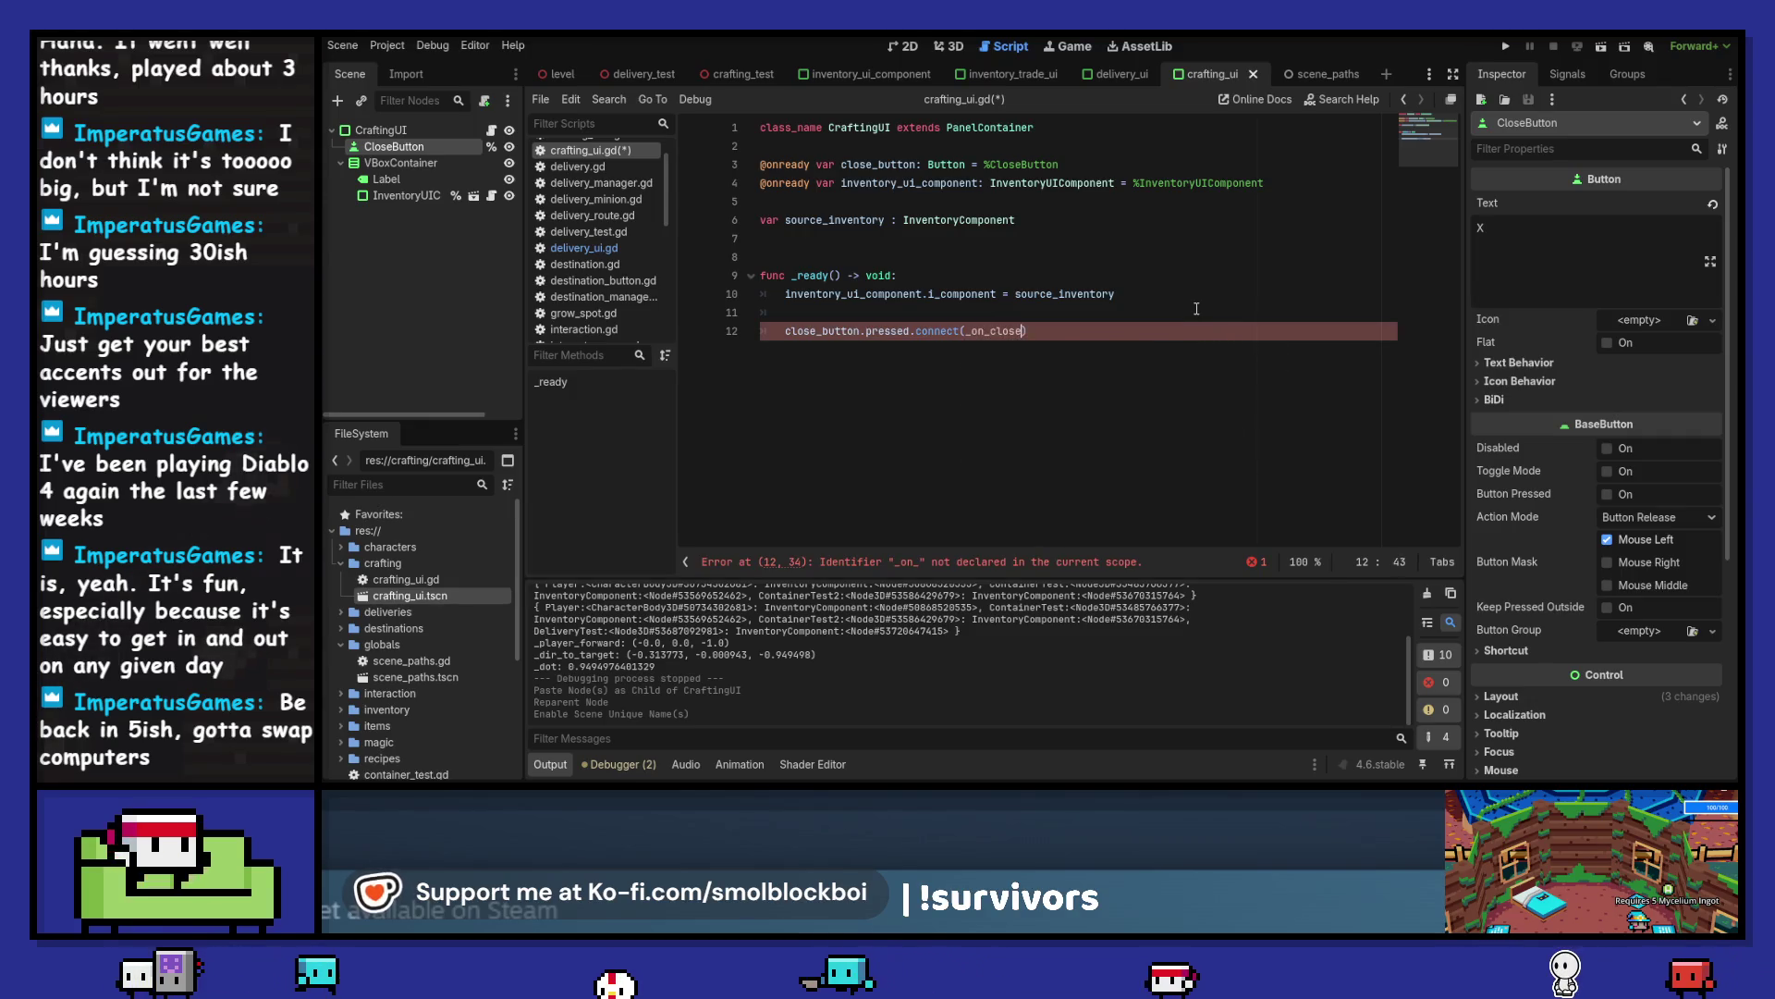
pyautogui.write('button_pre')
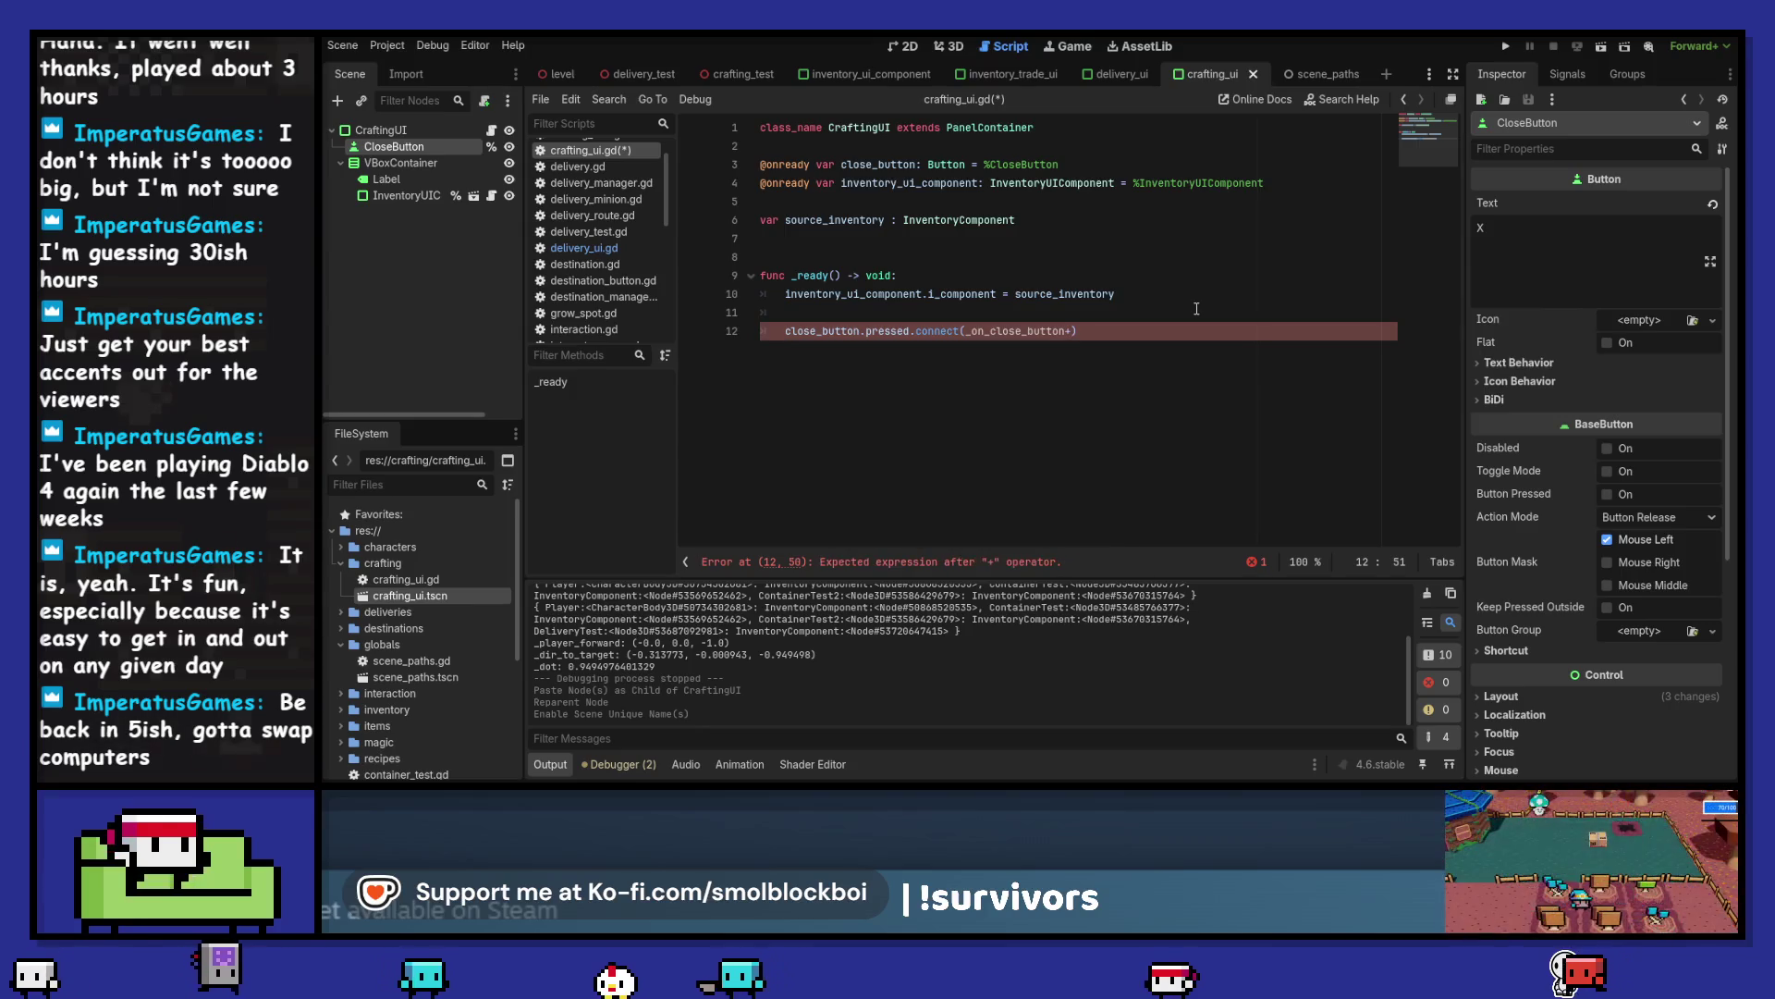
pyautogui.write('ssed')
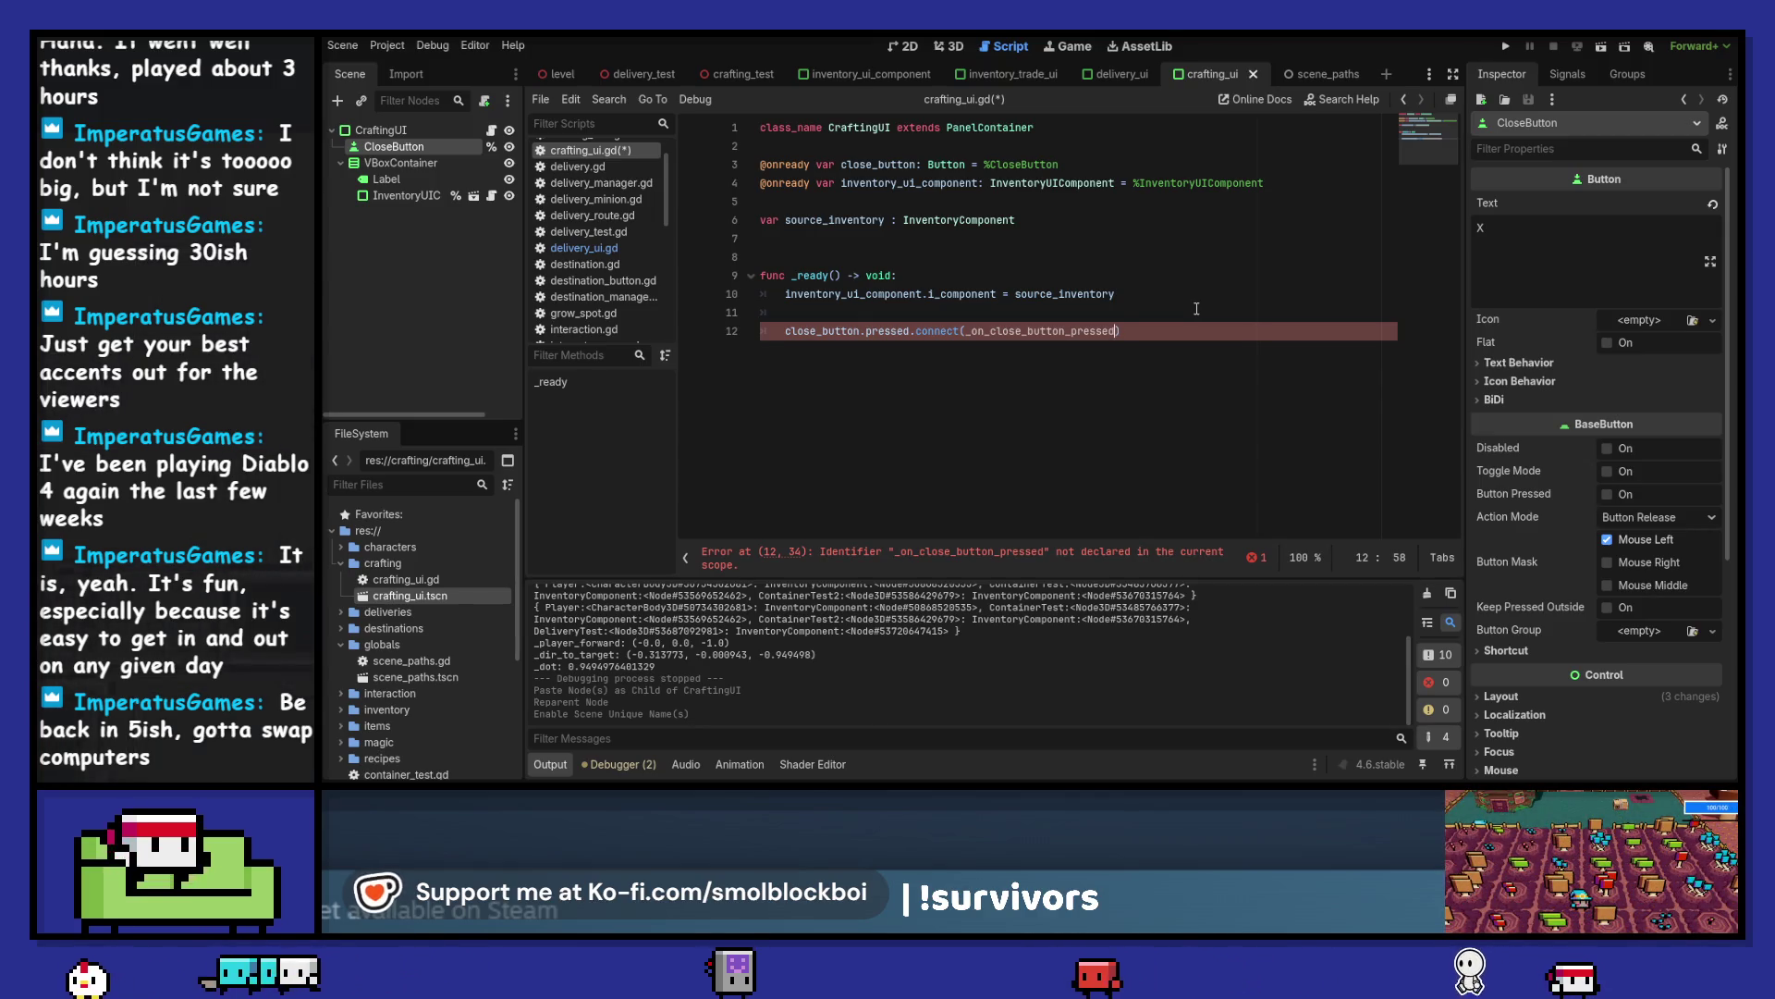
pyautogui.hotkey('ctrl', 'shift', 'k')
pyautogui.hotkey('ctrl', 's')
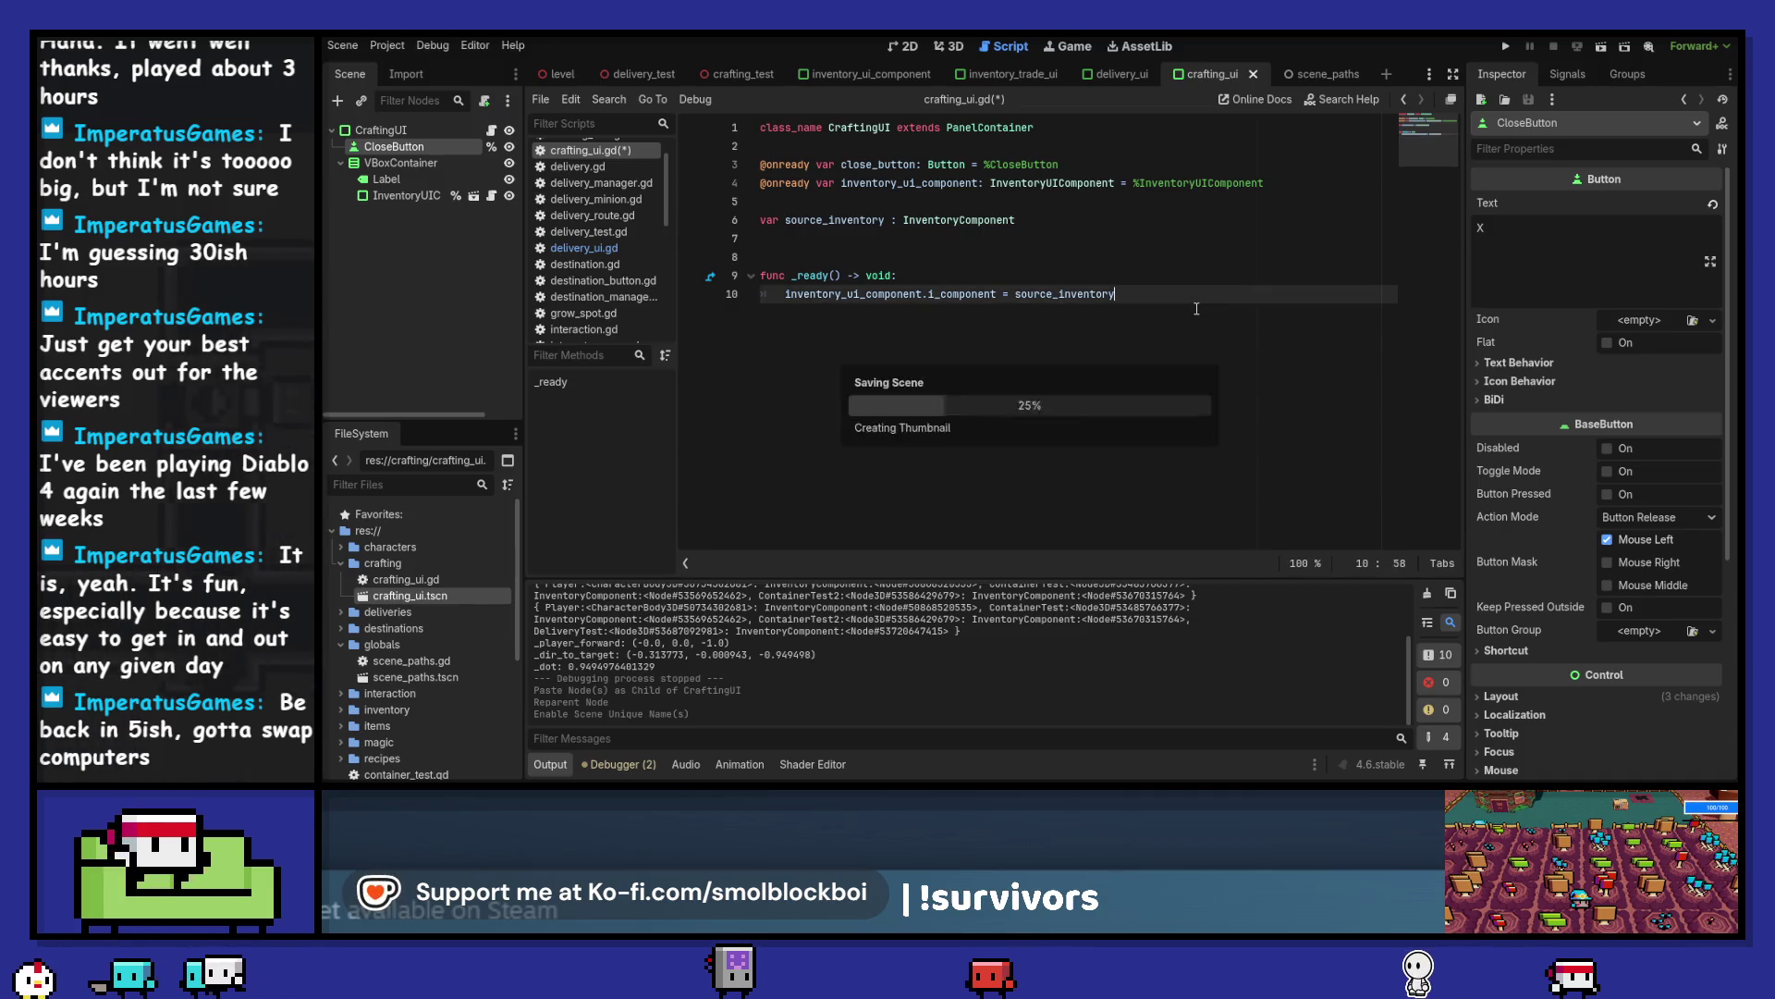
# - Save the CloseButton branch as close_button.tscn in a new res://ui folder
pyautogui.rightClick(449, 147)
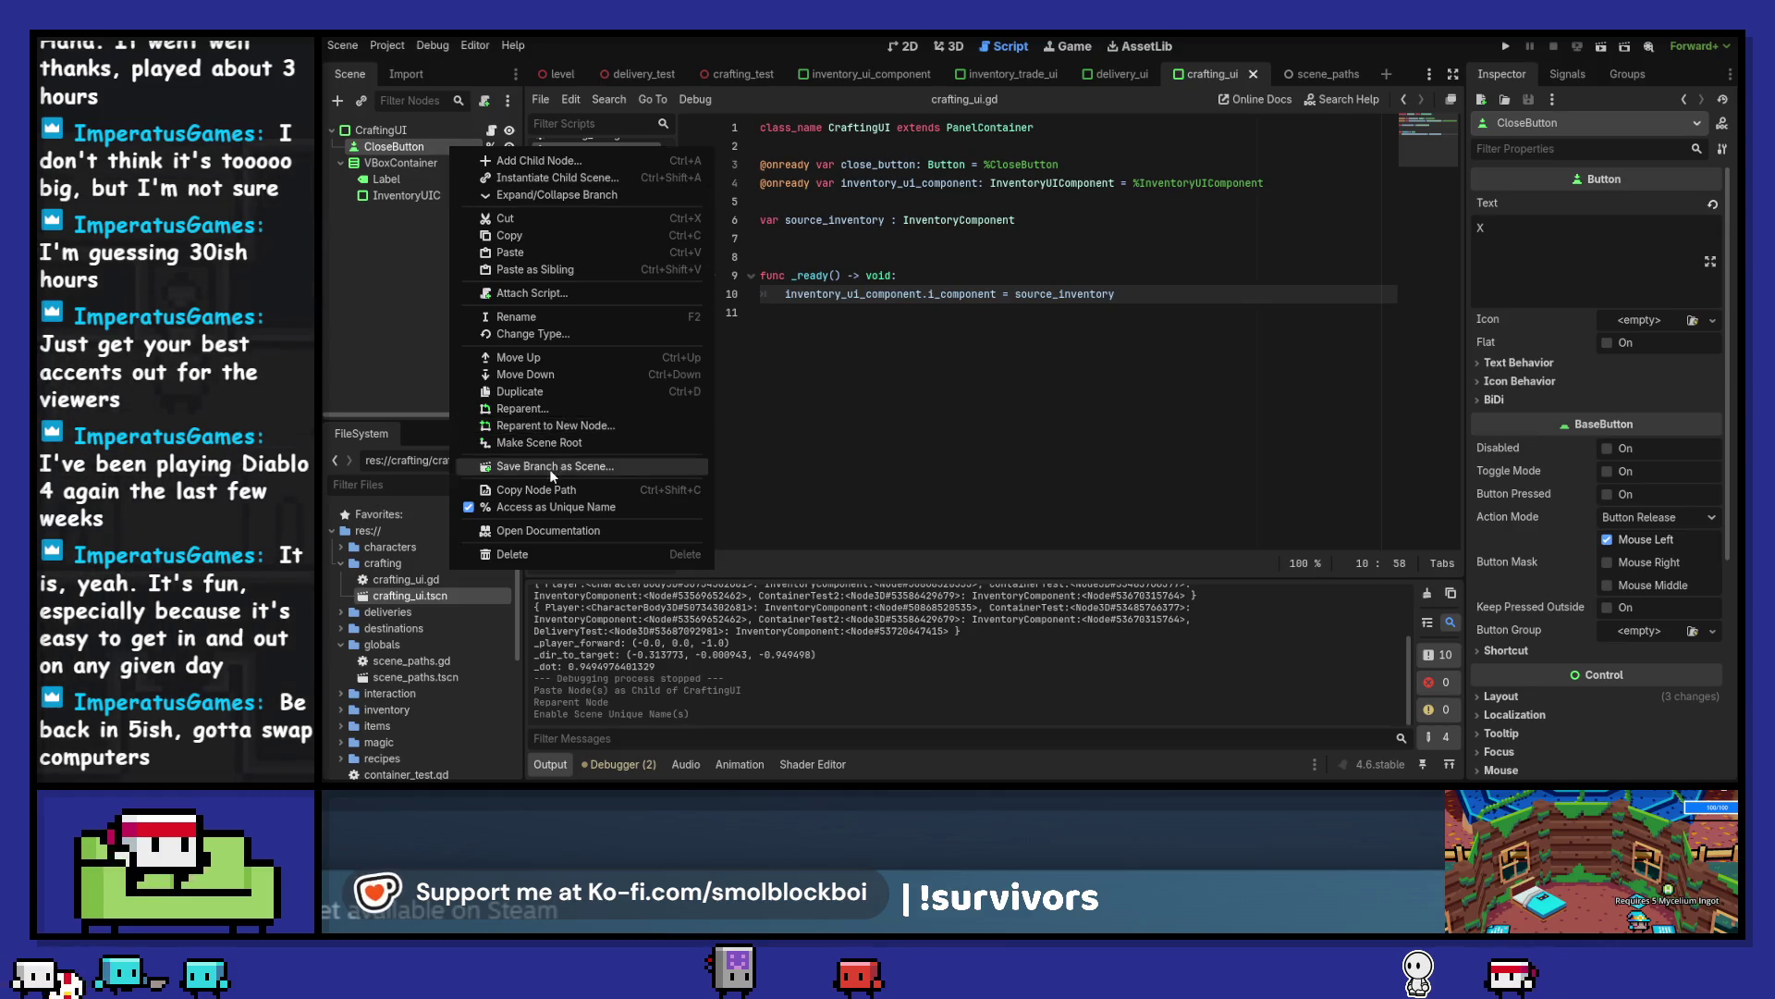
pyautogui.click(549, 467)
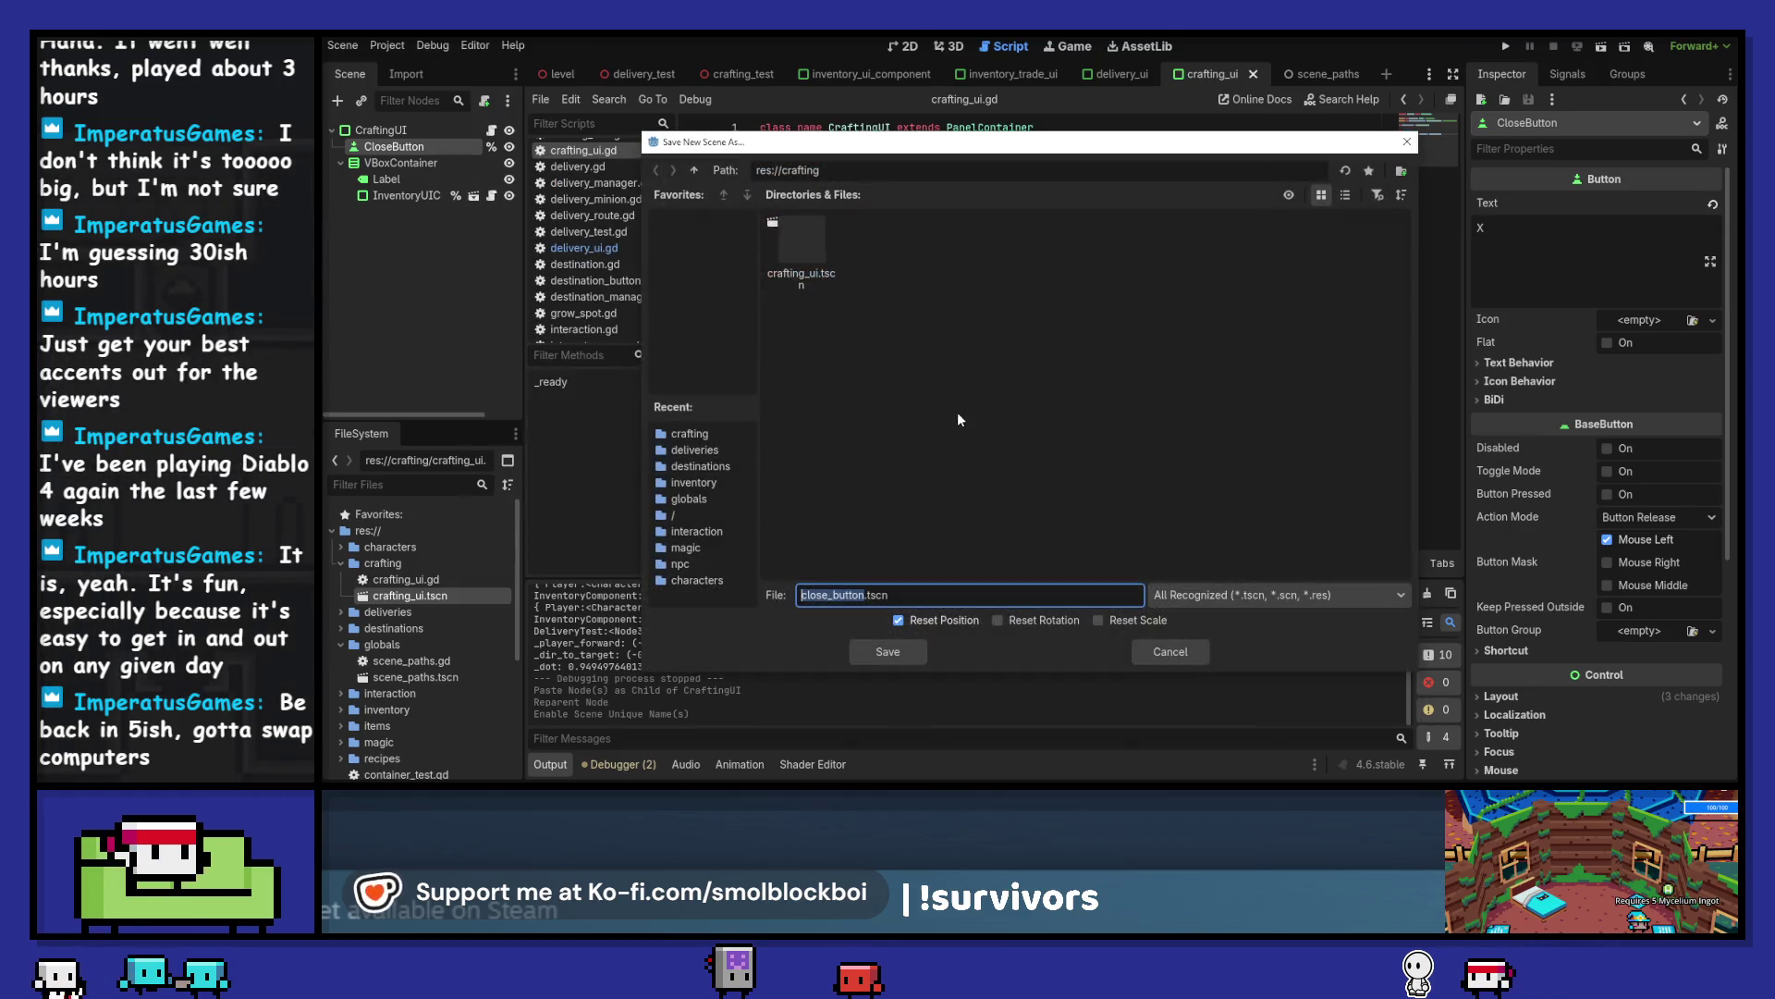
pyautogui.click(692, 172)
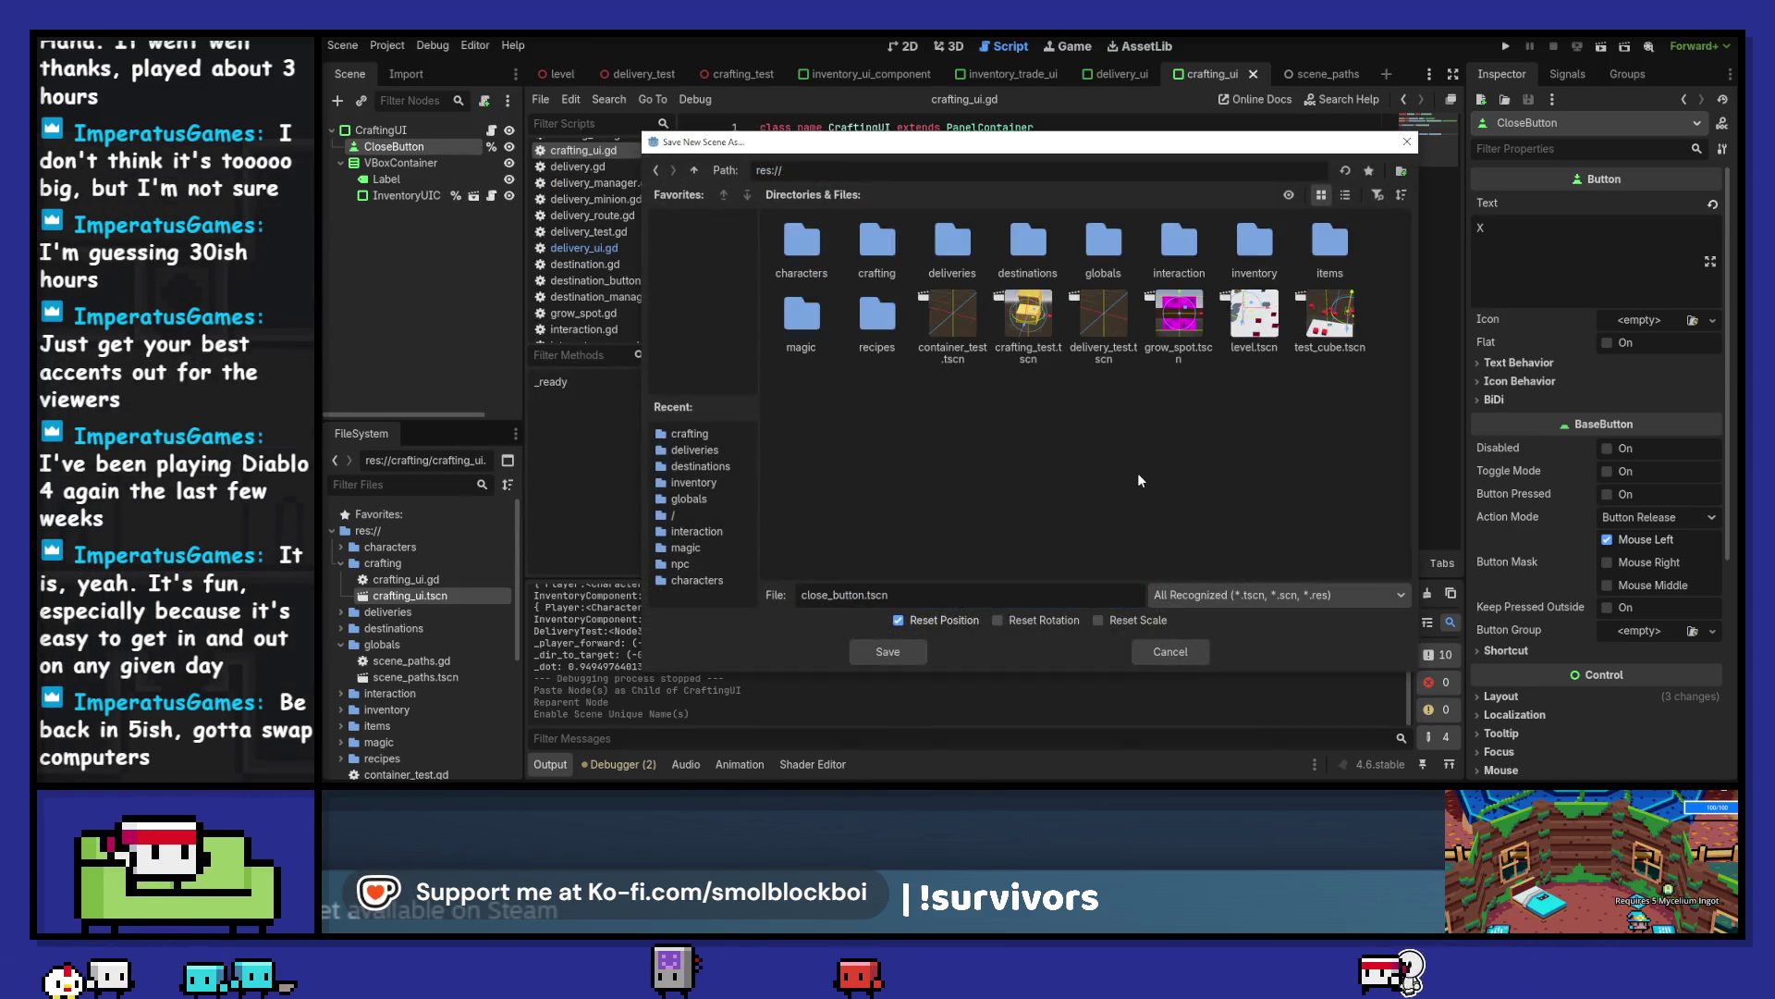
pyautogui.rightClick(878, 422)
pyautogui.click(984, 435)
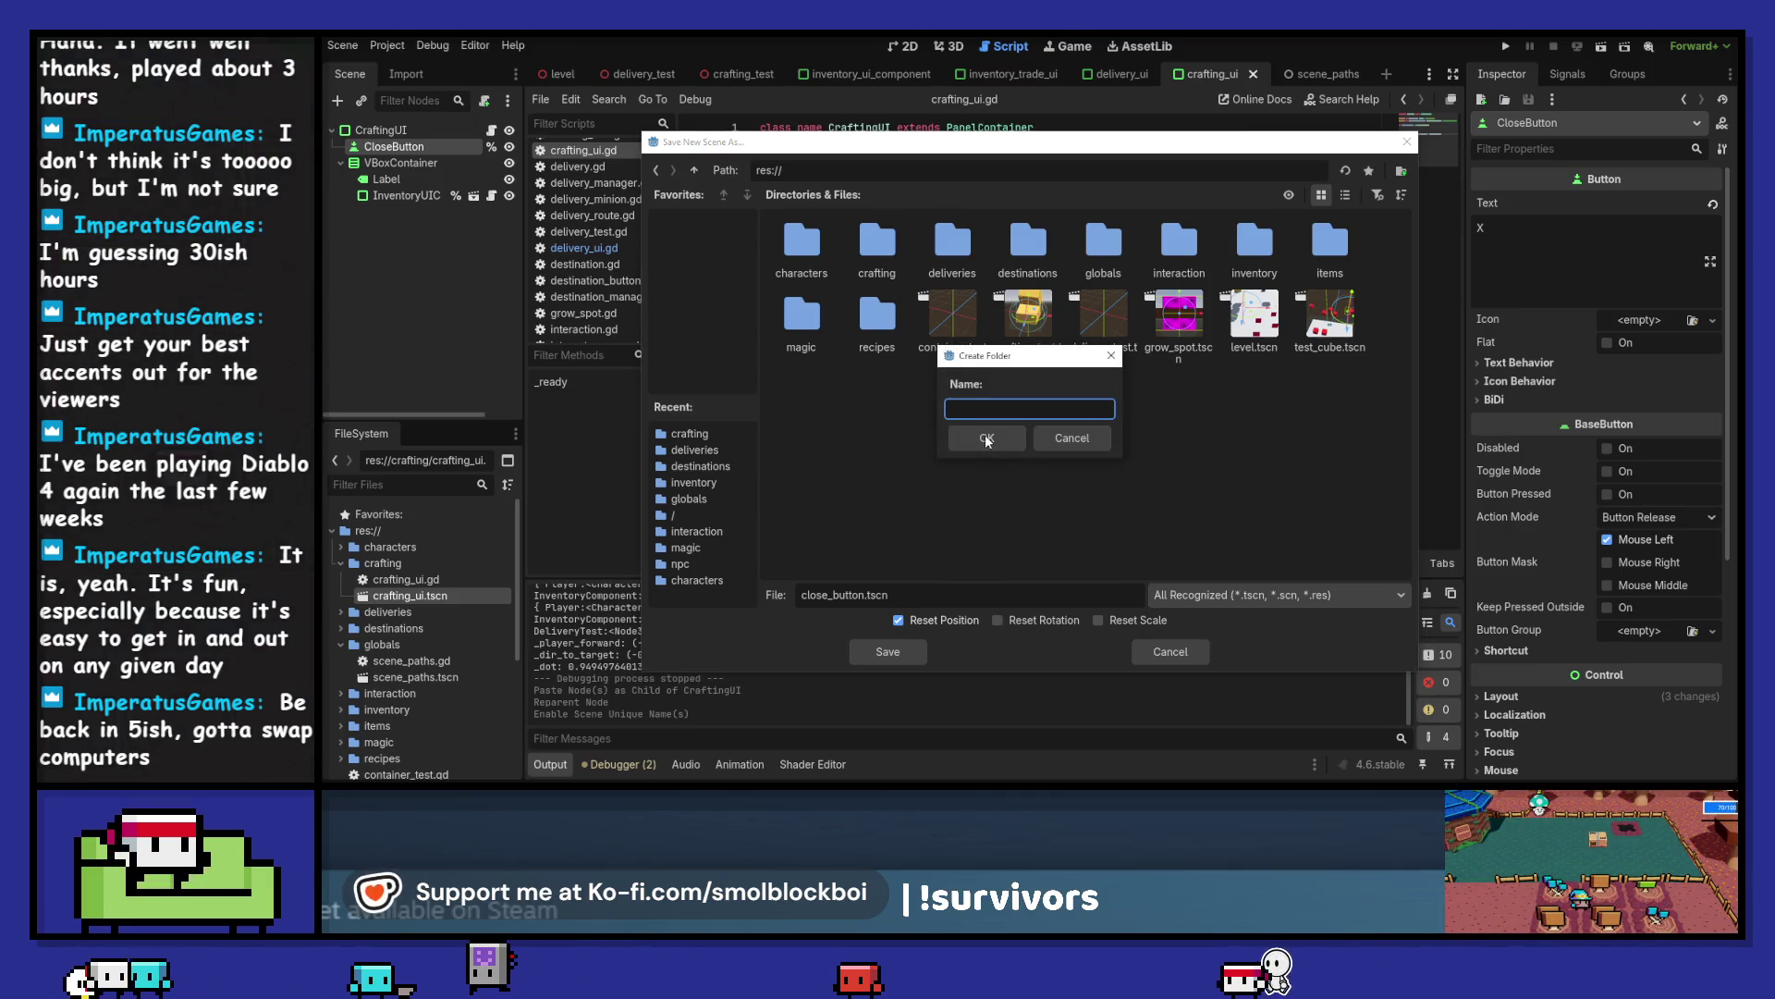
pyautogui.click(985, 435)
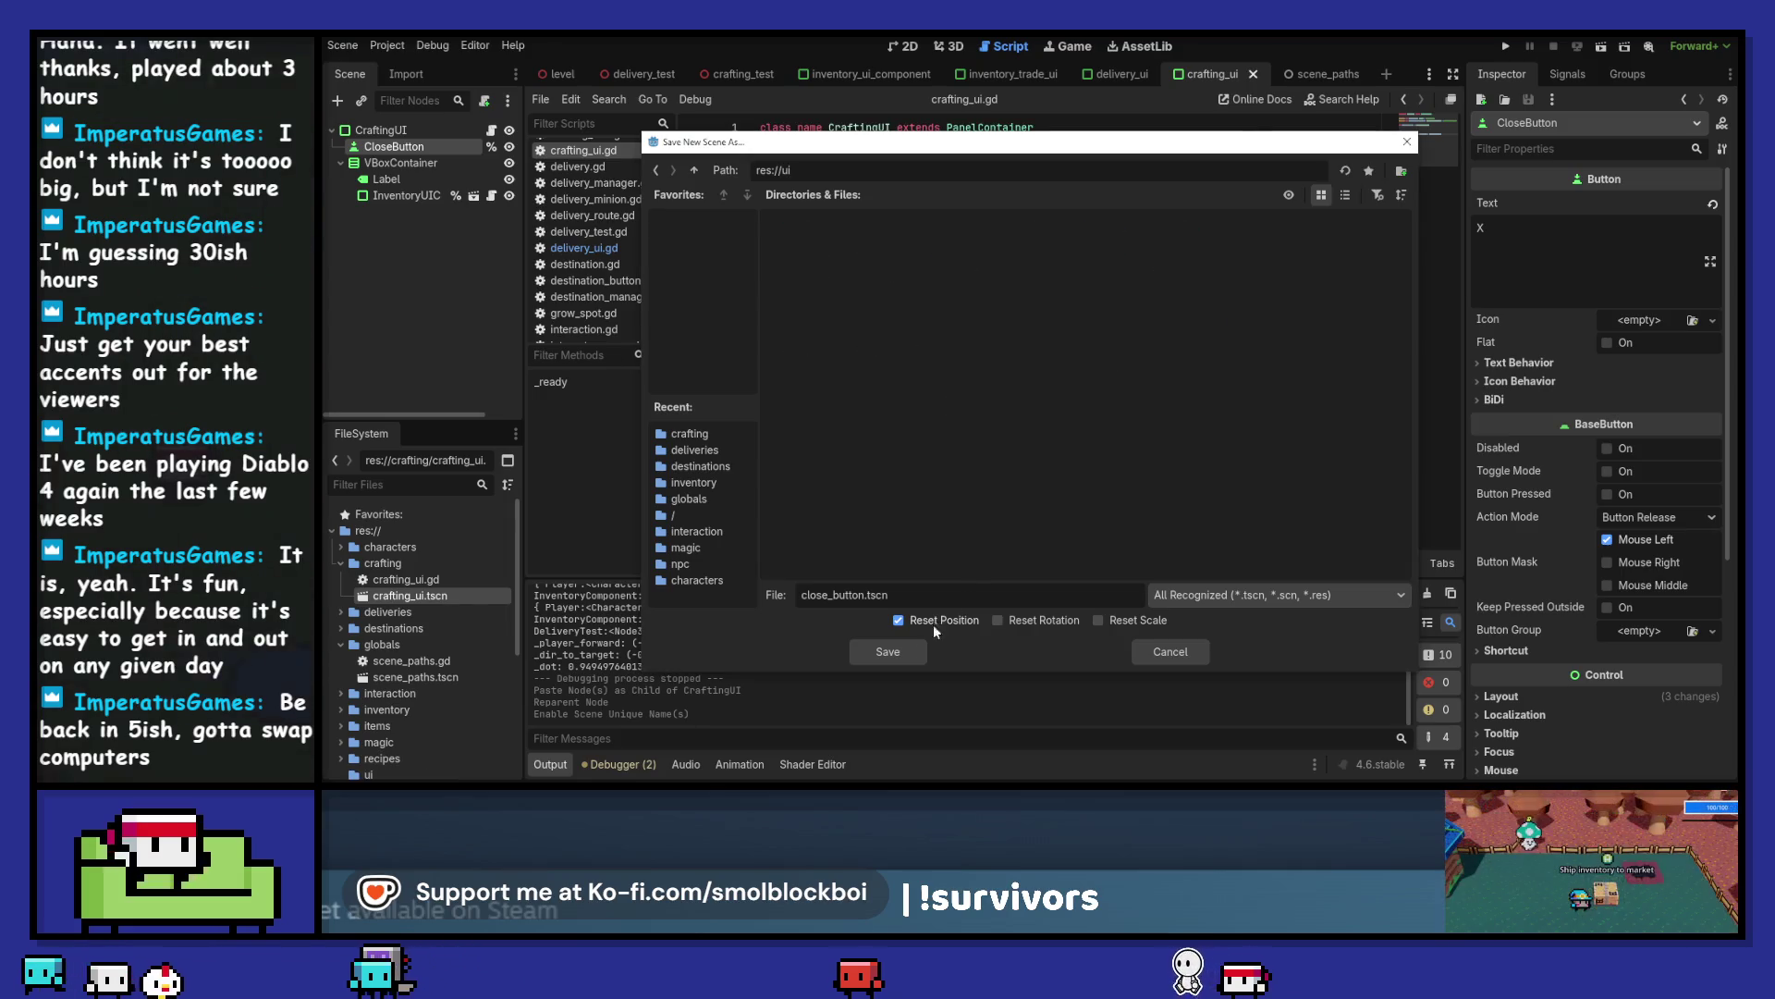
pyautogui.click(897, 658)
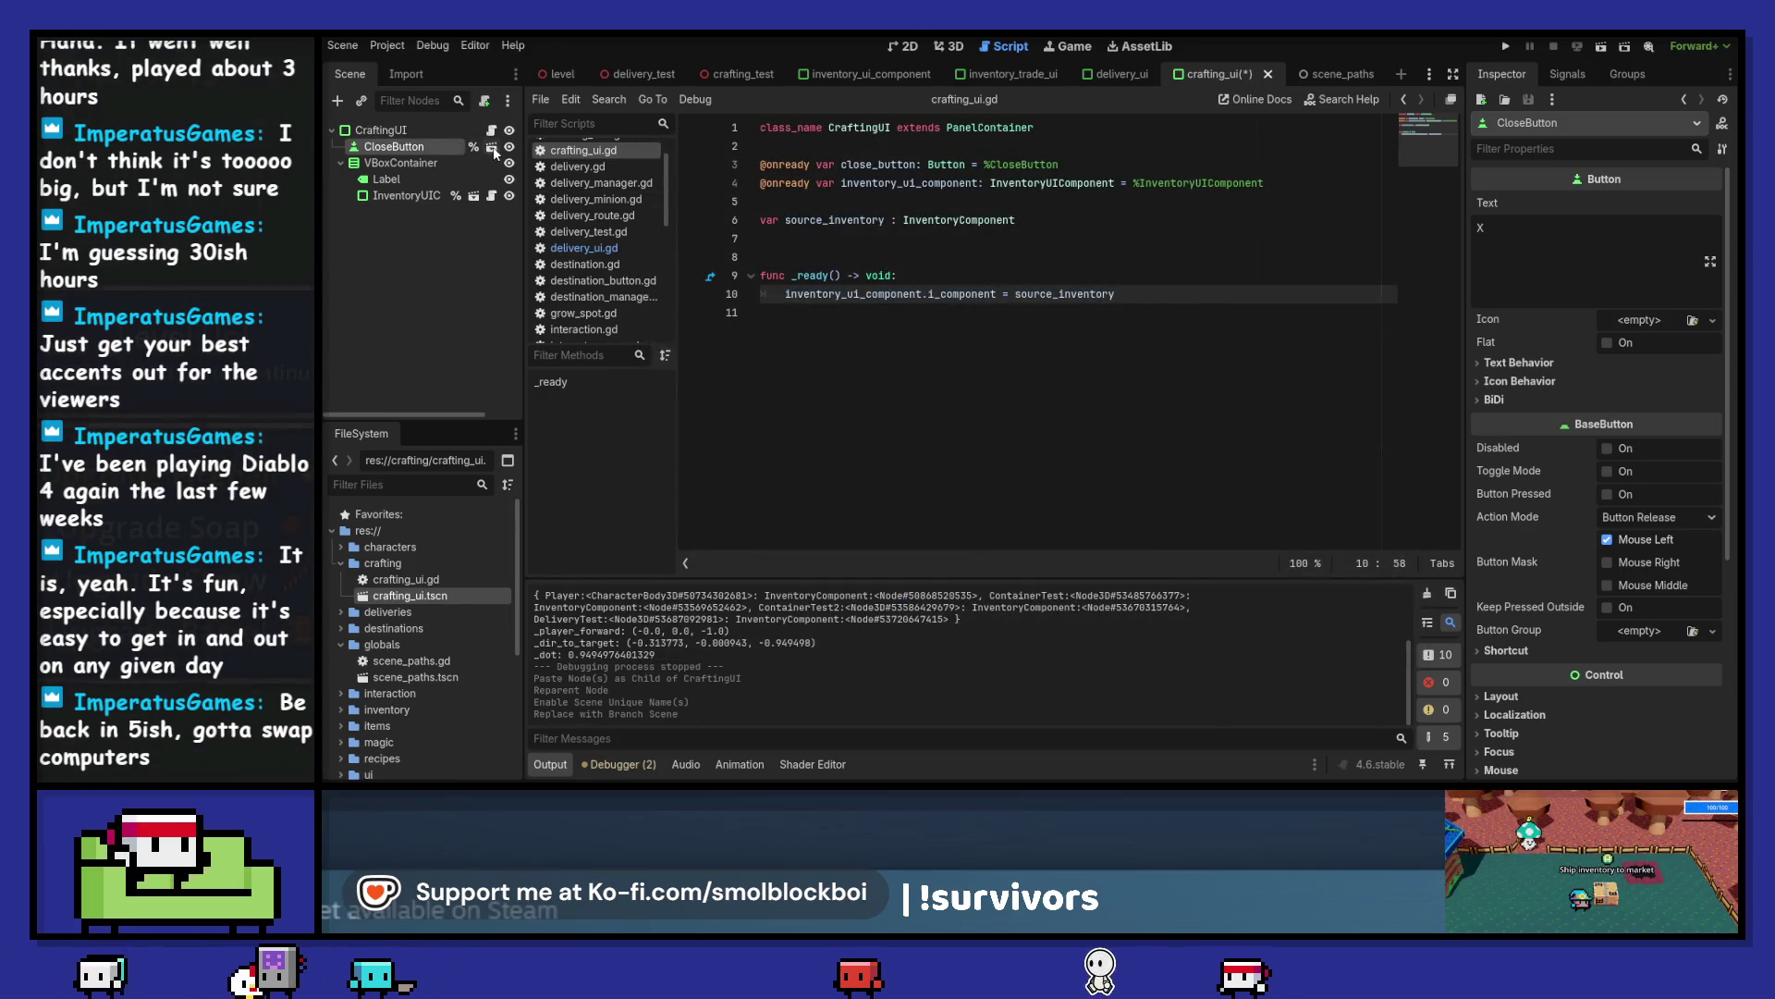
# - Open the close_button scene and attach a new script, res://ui/close_button.gd
pyautogui.click(492, 148)
pyautogui.click(486, 98)
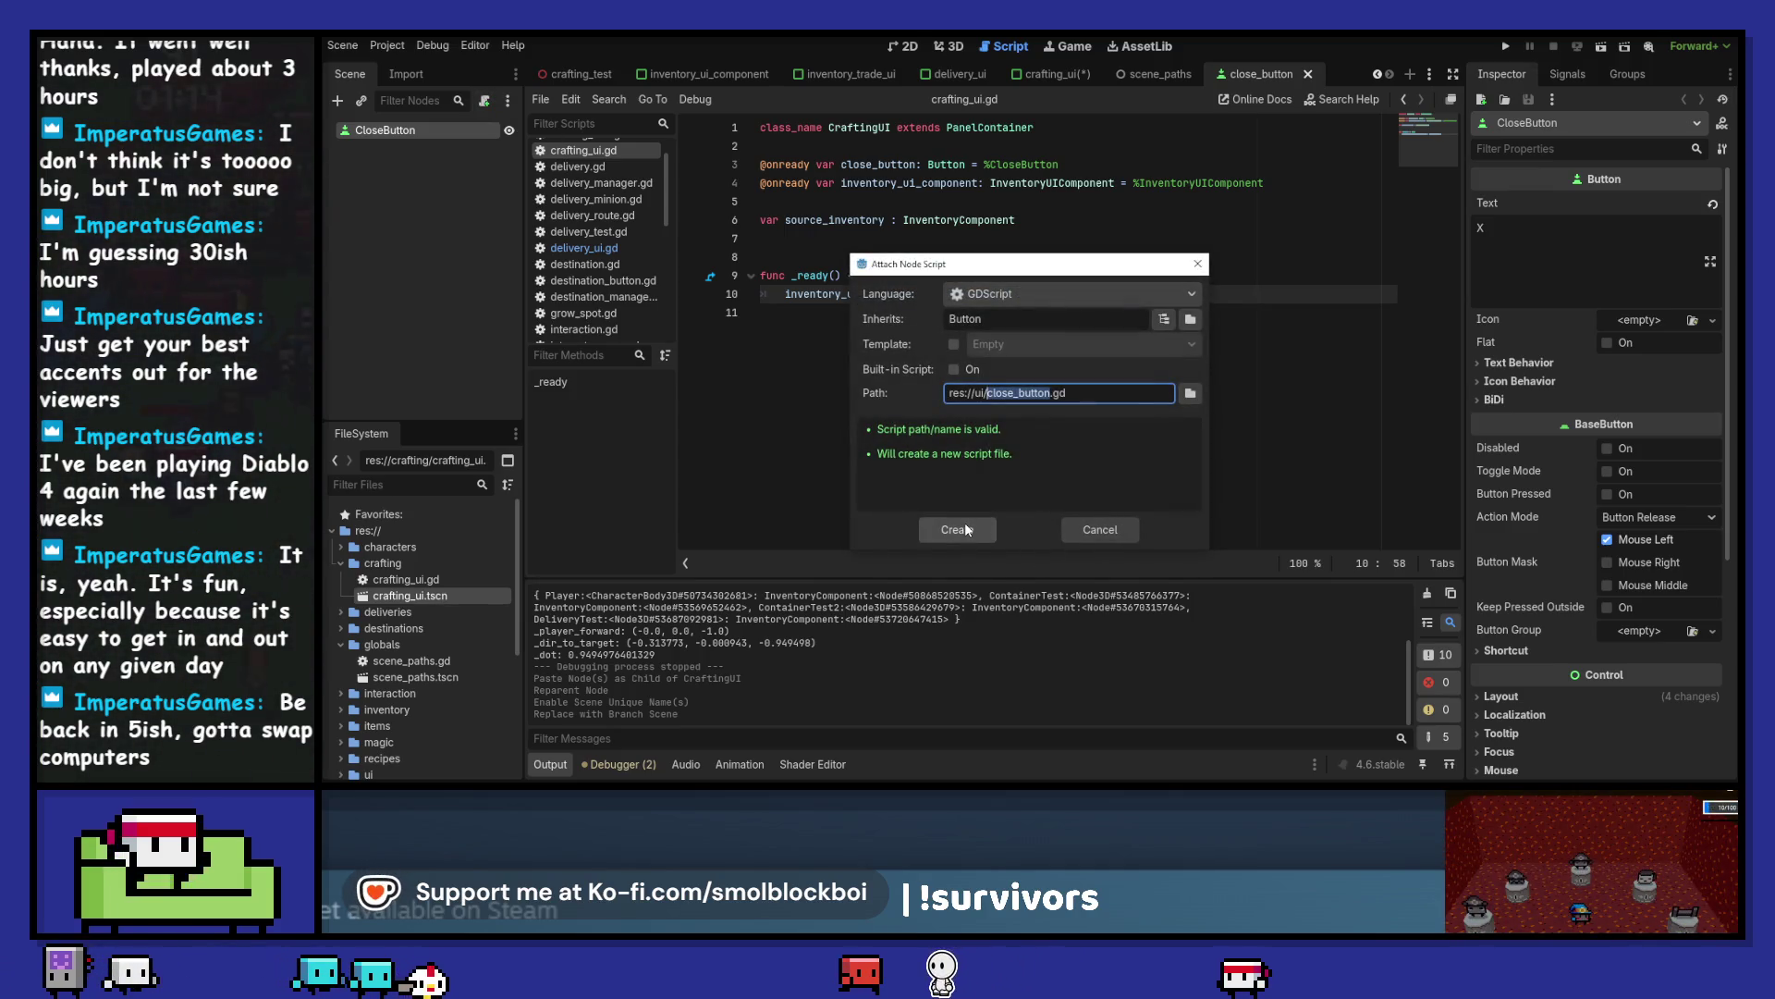
pyautogui.click(1100, 529)
pyautogui.click(911, 48)
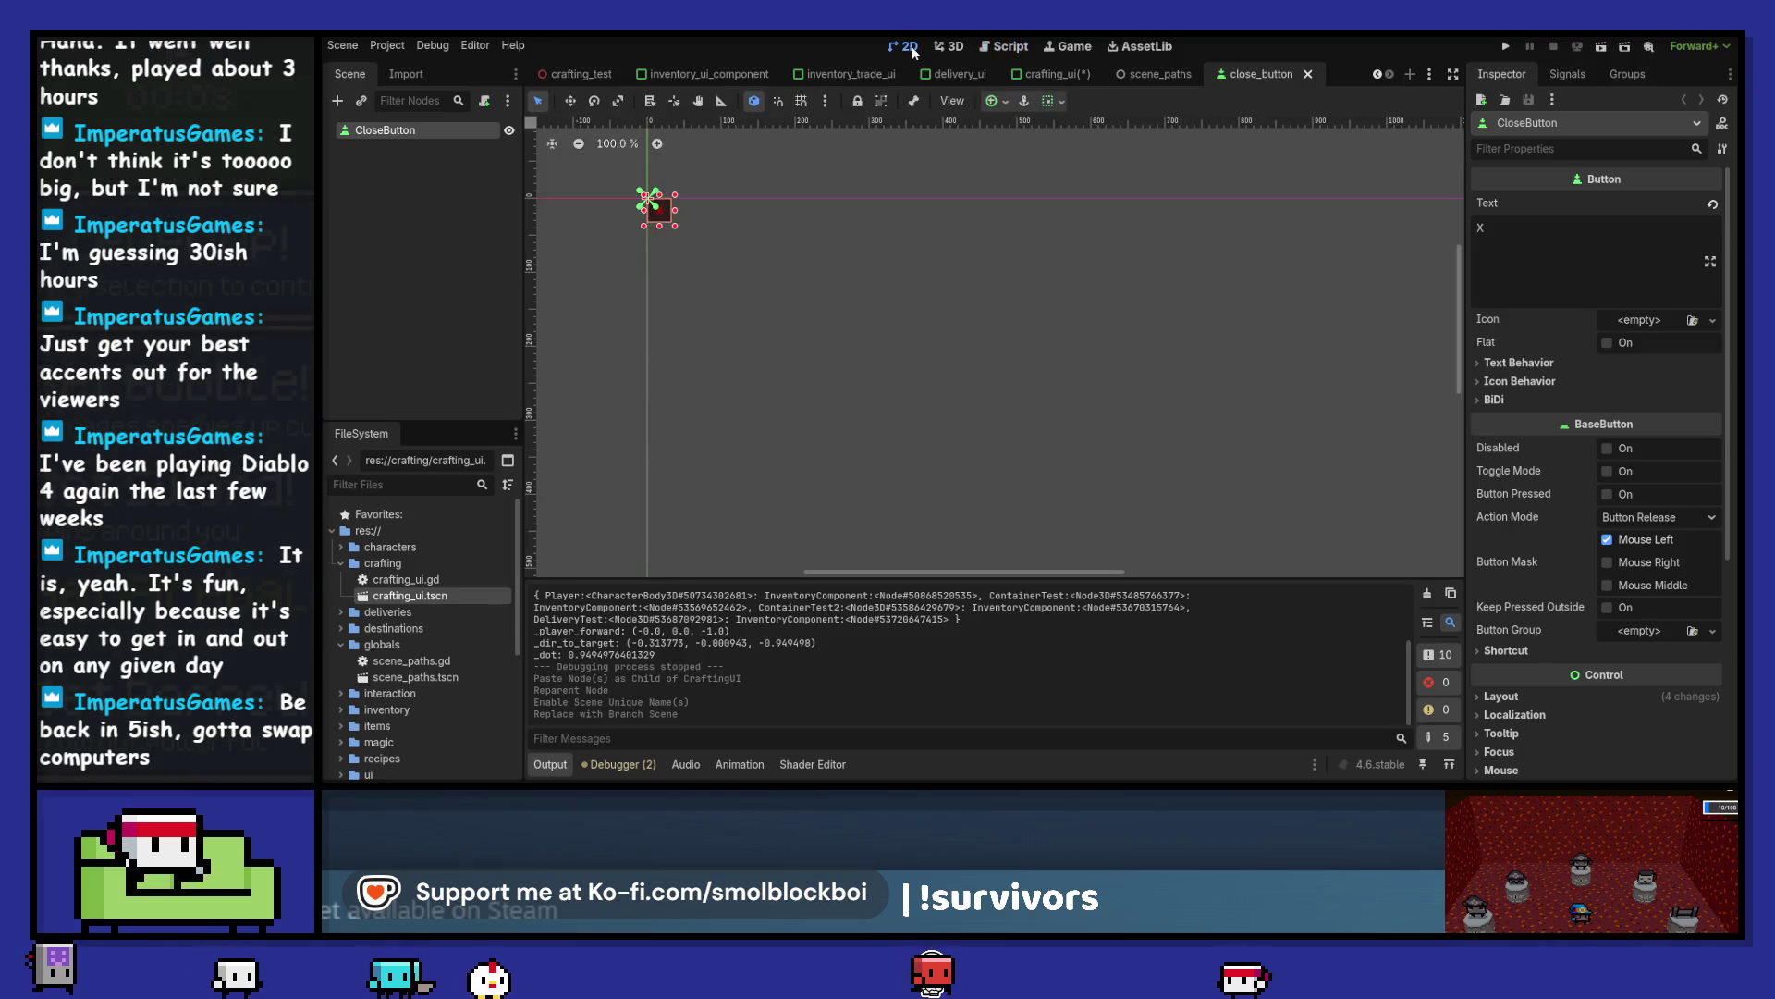
pyautogui.click(485, 100)
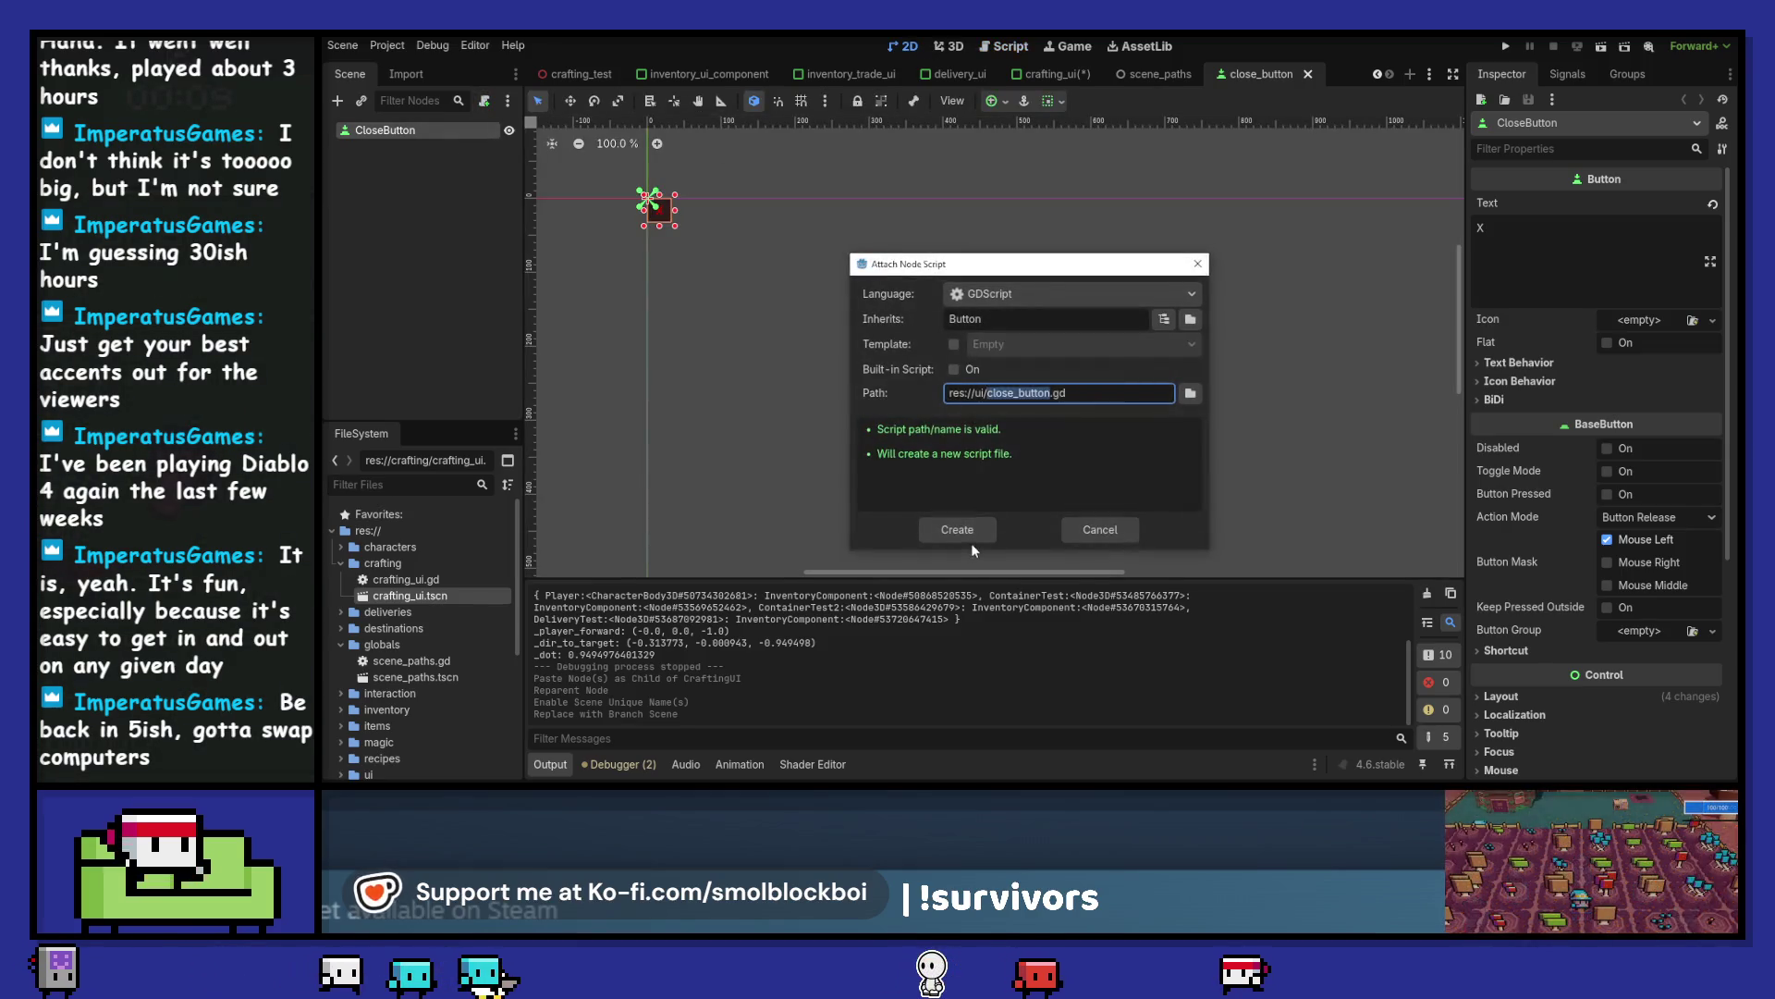
pyautogui.click(967, 534)
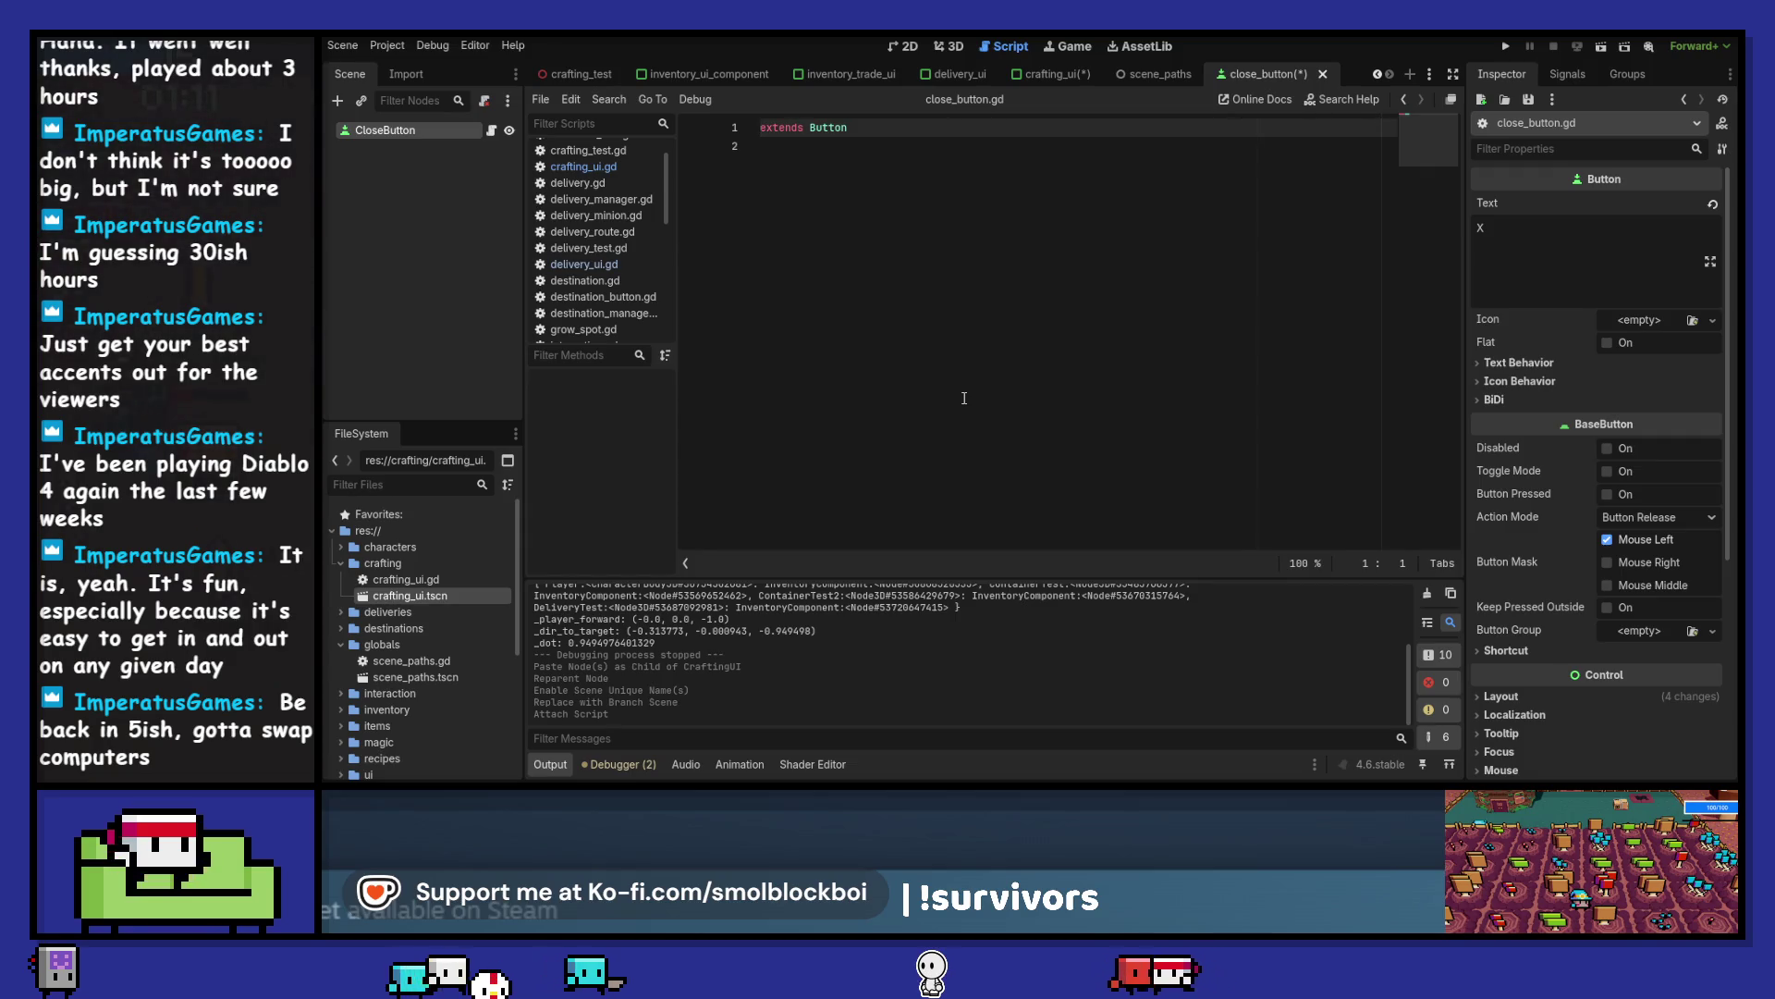
pyautogui.press('BackSpace')
pyautogui.press('BackSpace')
pyautogui.press('BackSpace')
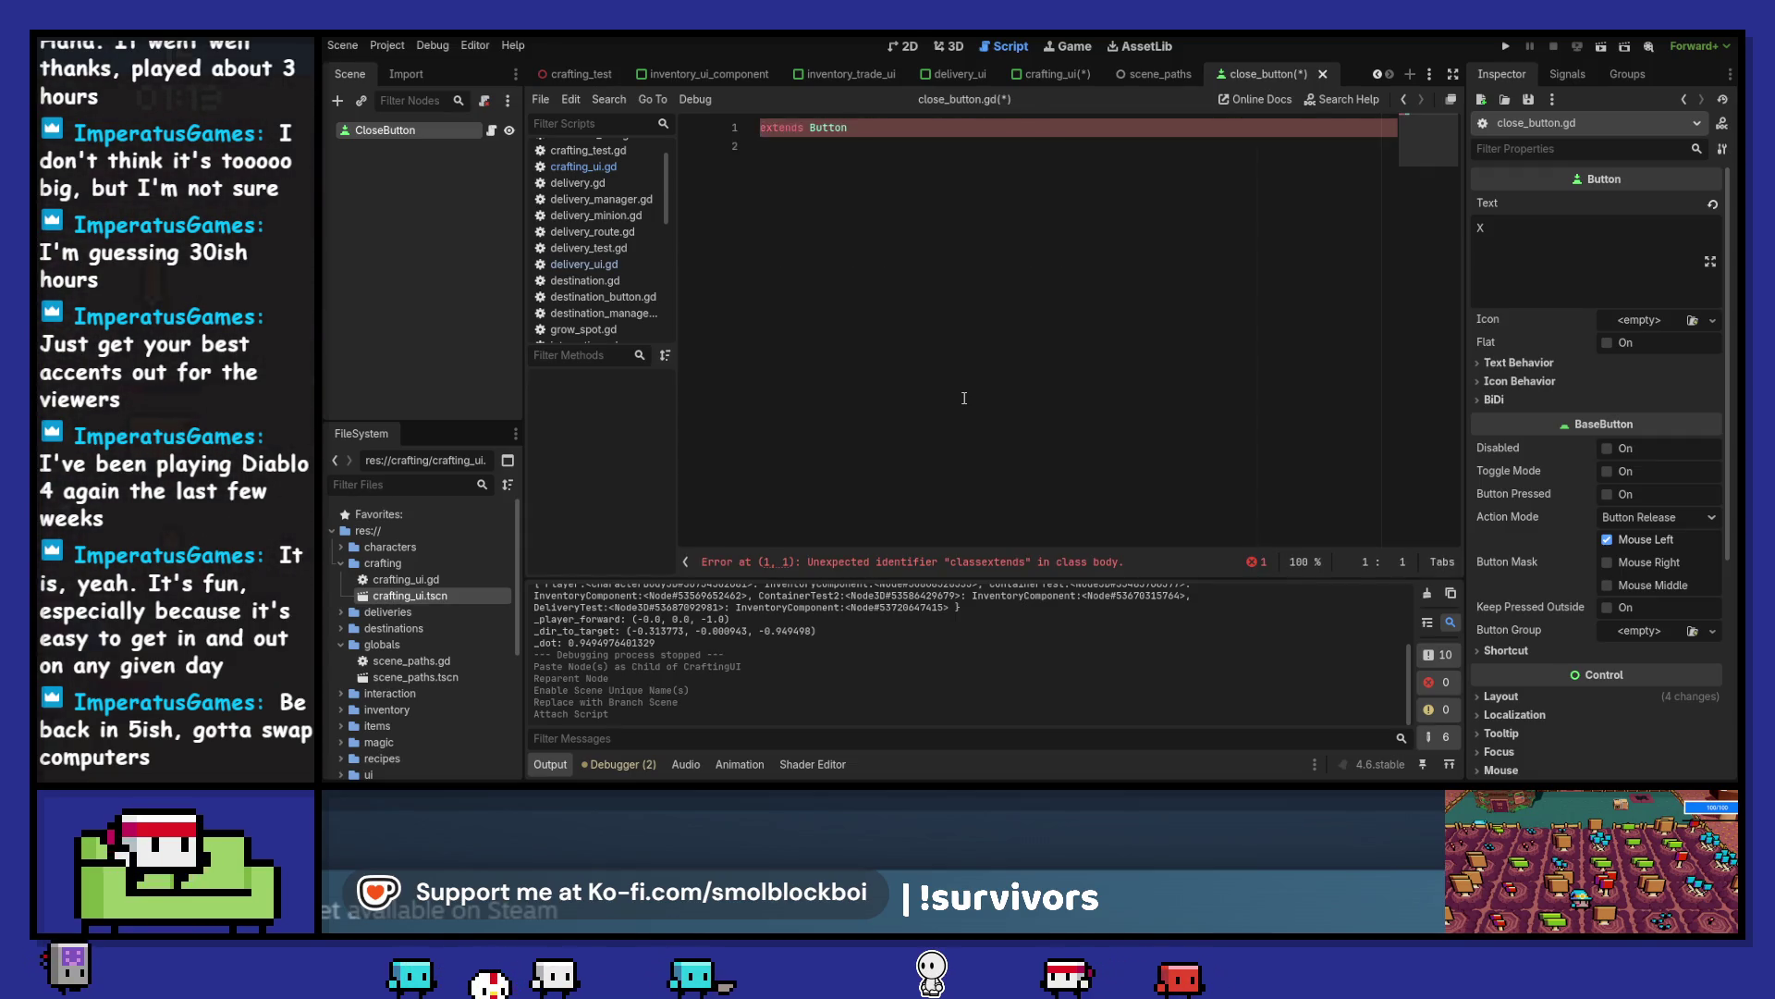
# - Add a _ready() function containing 'if get_parent_control():' with 'pass', and save close_button.gd
pyautogui.press('Down')
pyautogui.press('Return')
pyautogui.write('func _rea')
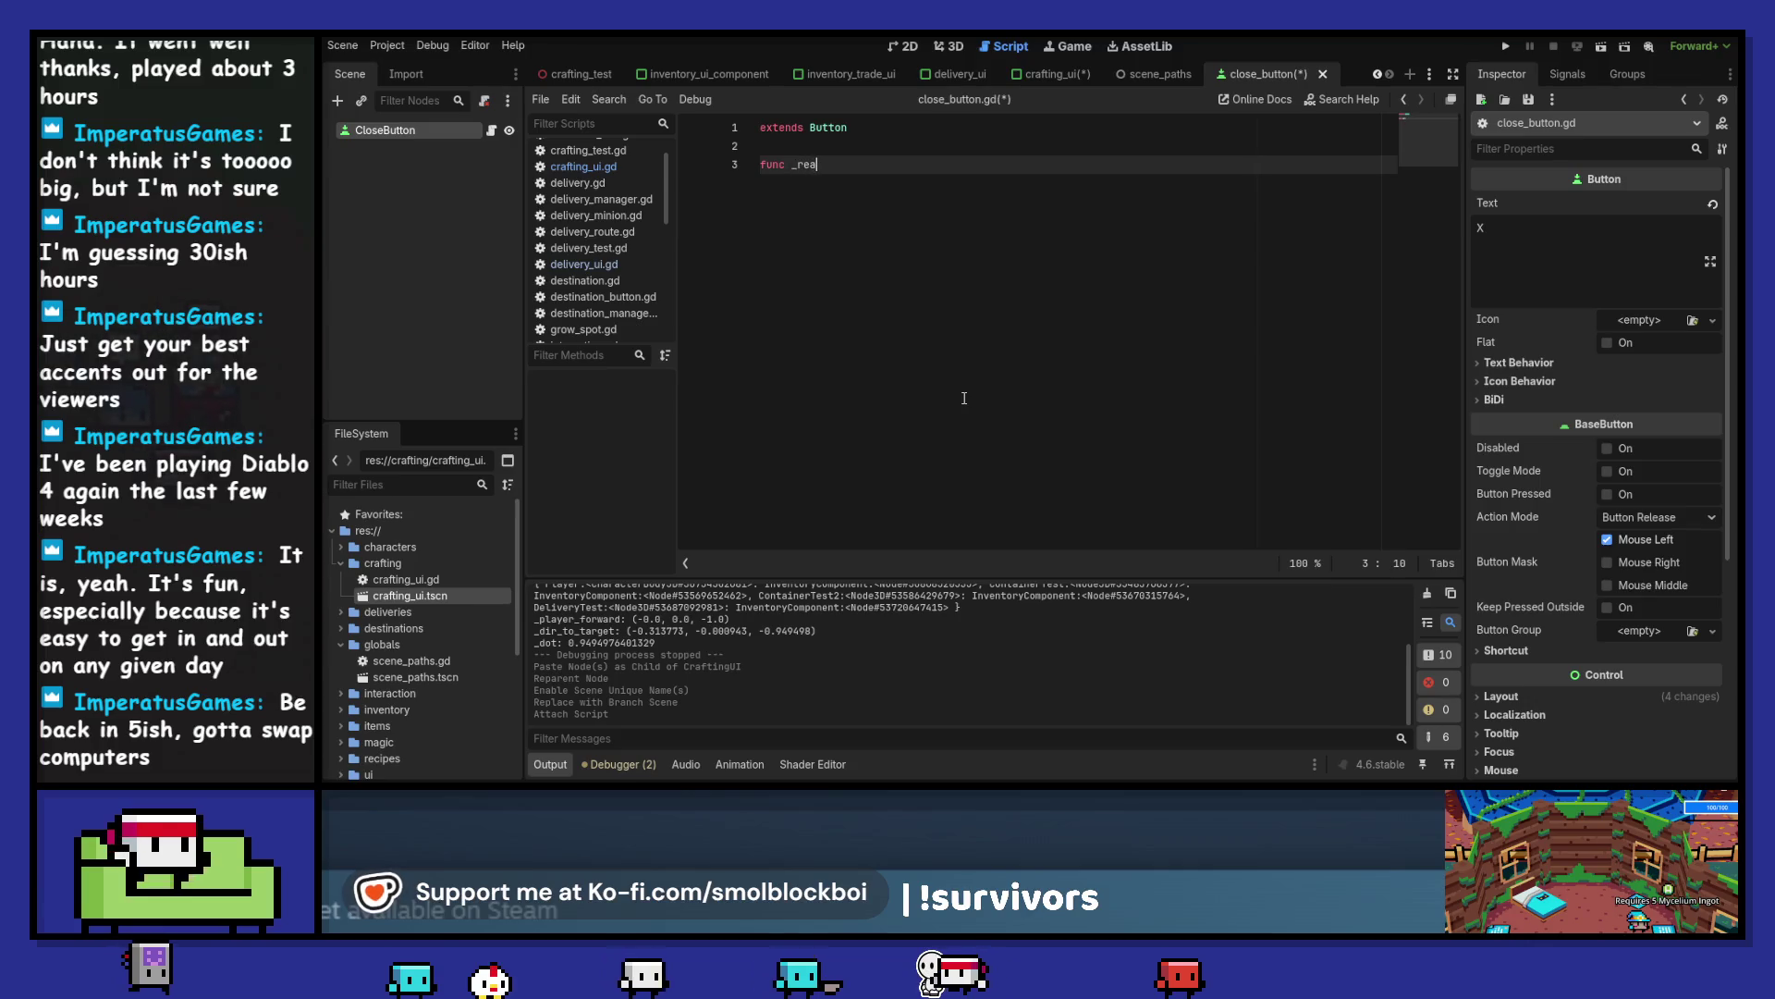
pyautogui.press('Return')
pyautogui.press('Return')
pyautogui.write('if ge')
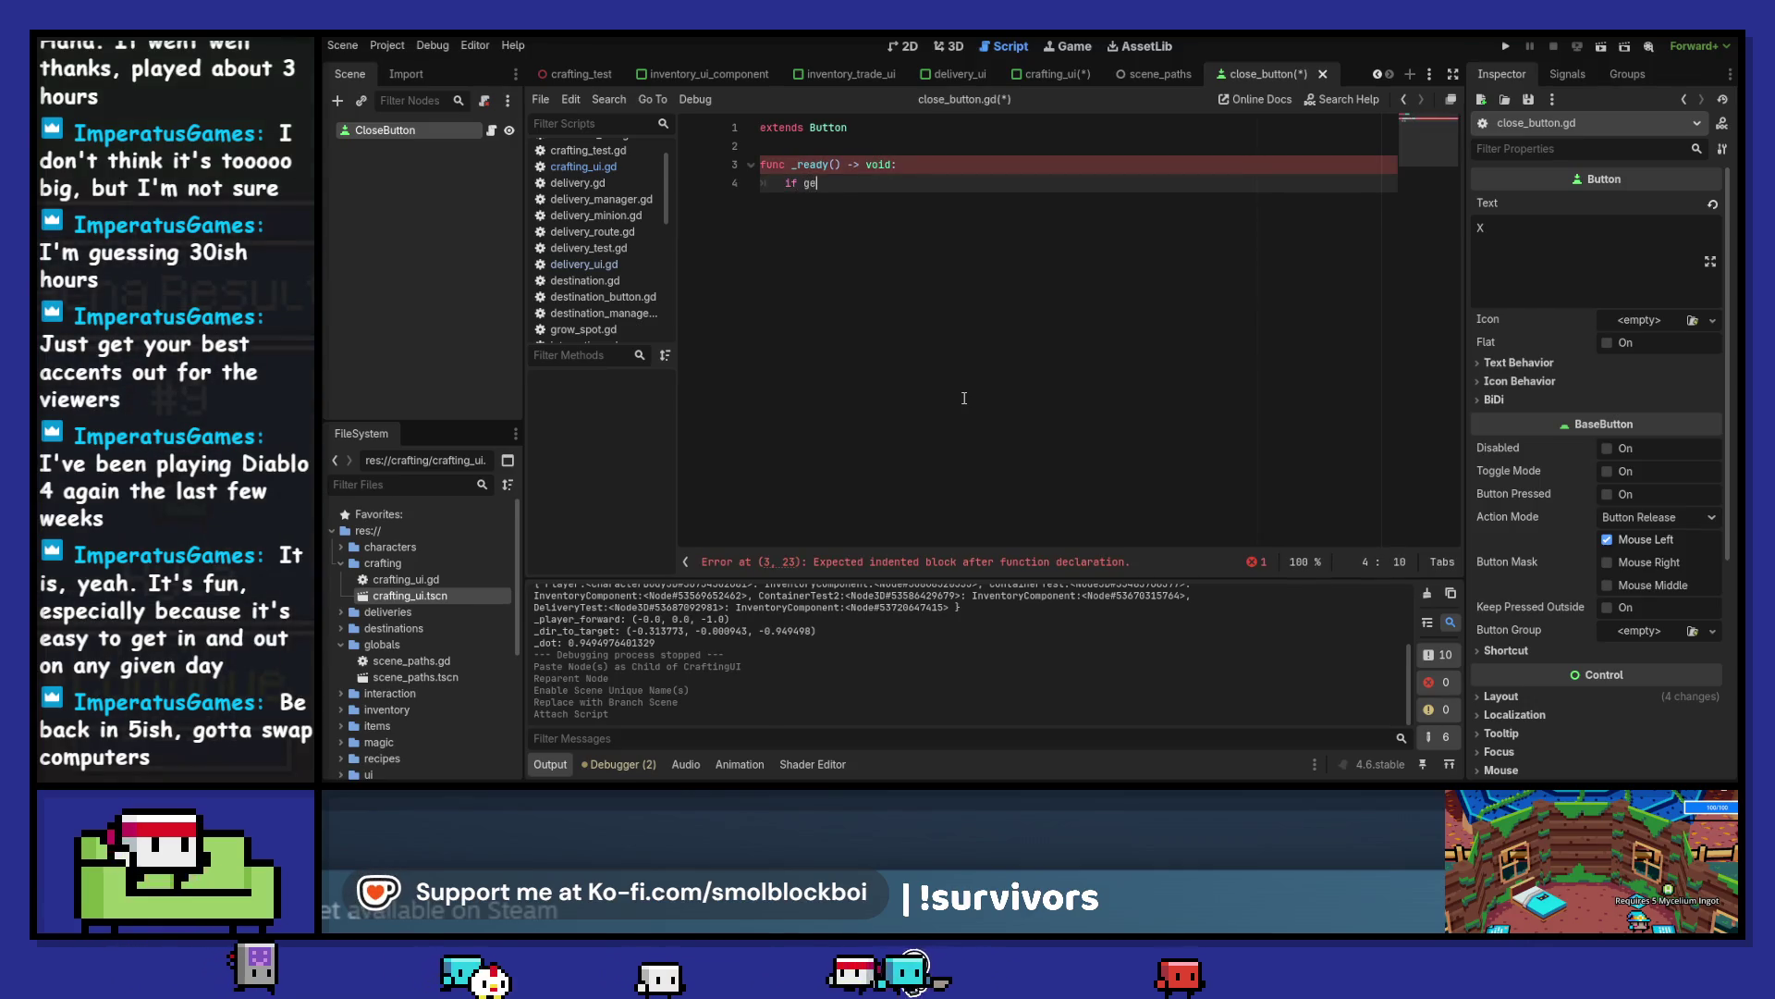
pyautogui.write('t_parent_control():')
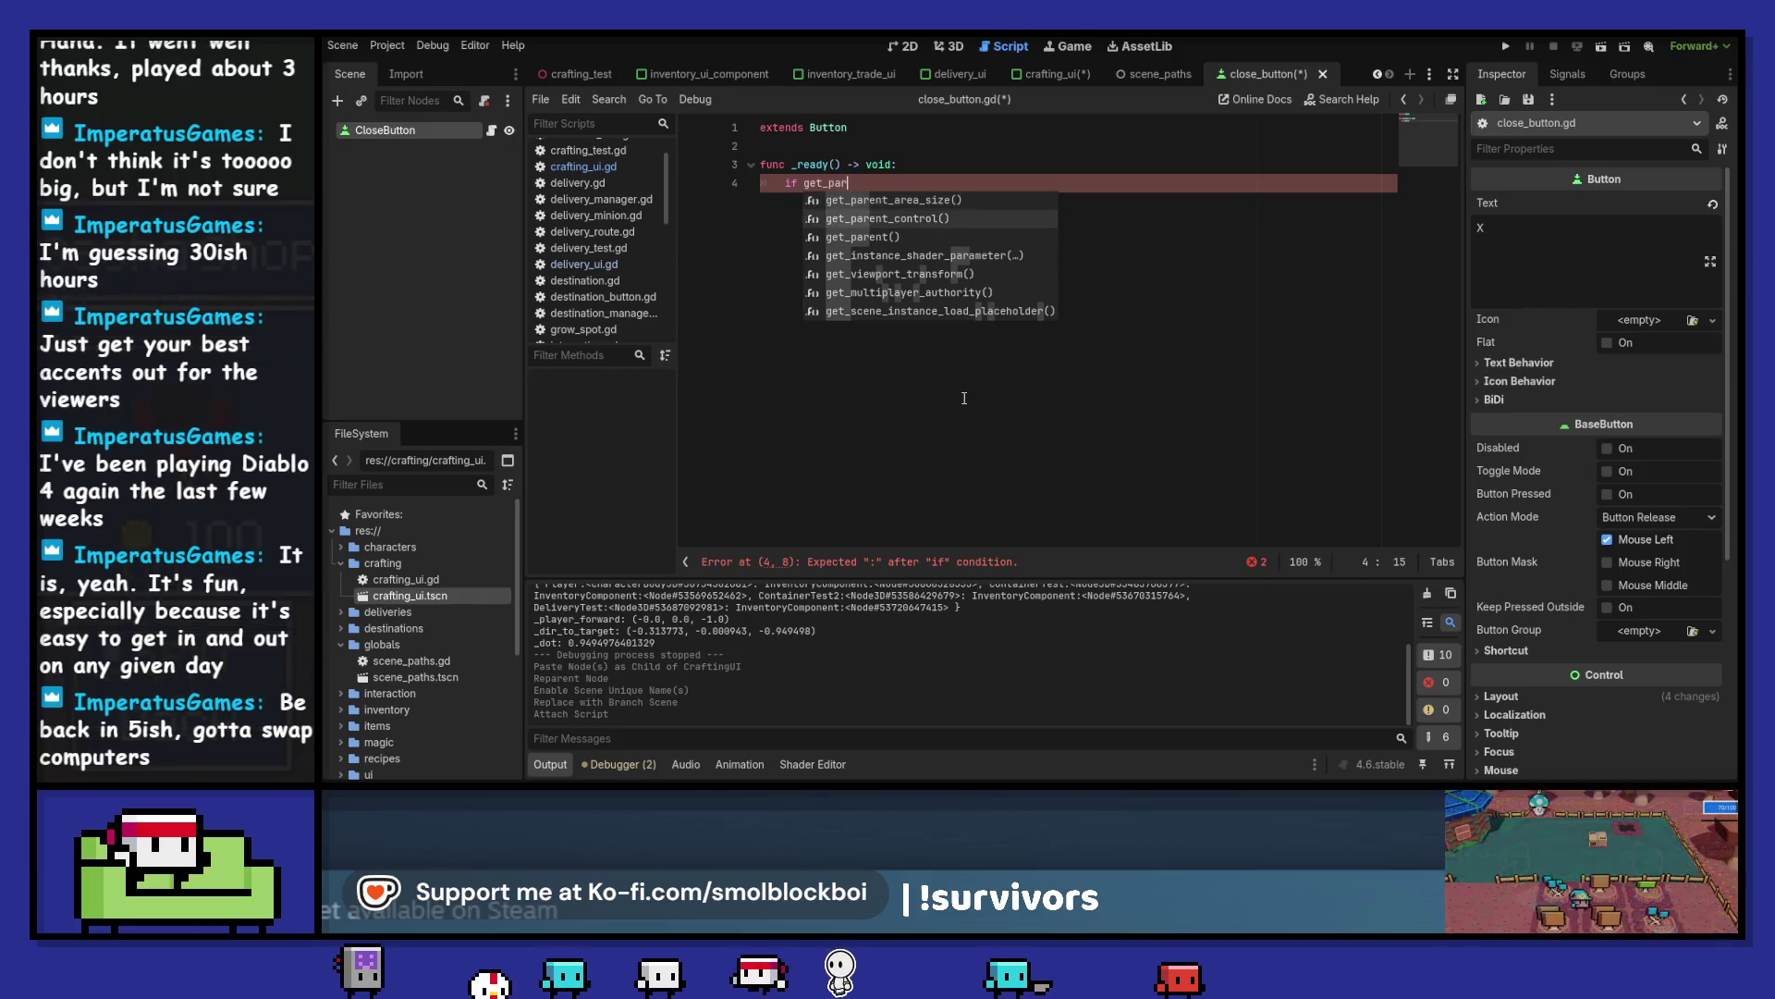
pyautogui.press('Return')
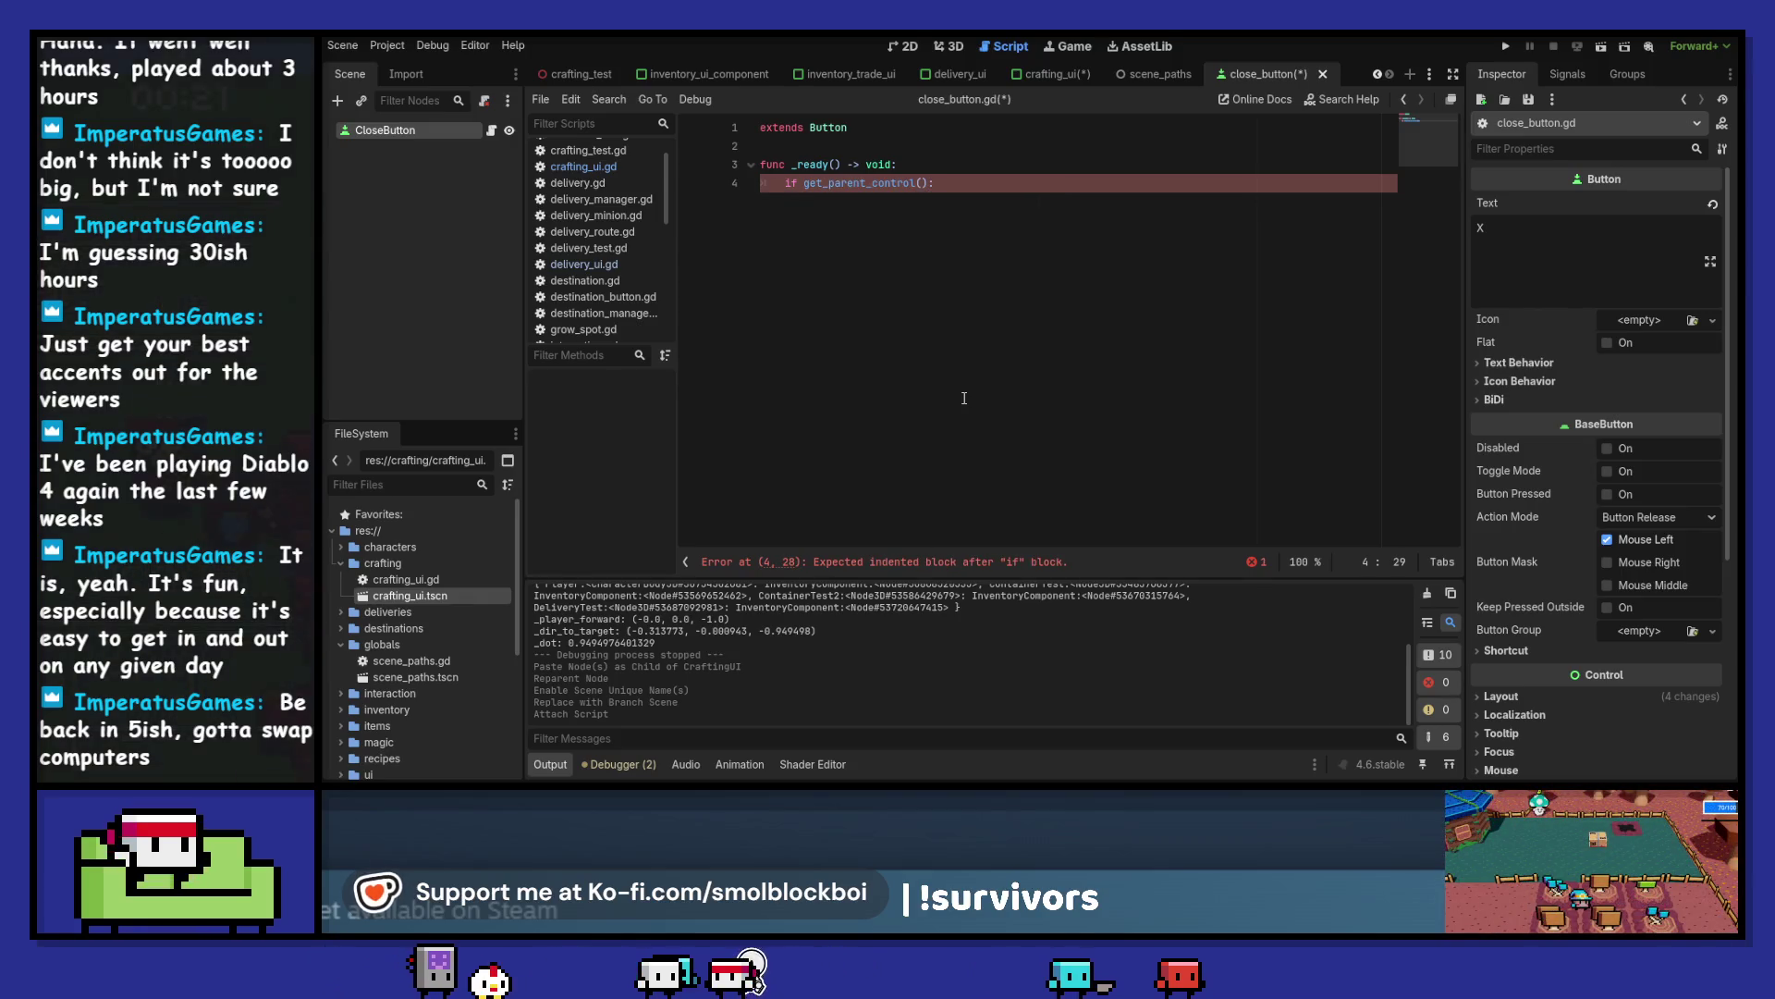
pyautogui.press('Return')
pyautogui.write('pas')
pyautogui.hotkey('ctrl', 's')
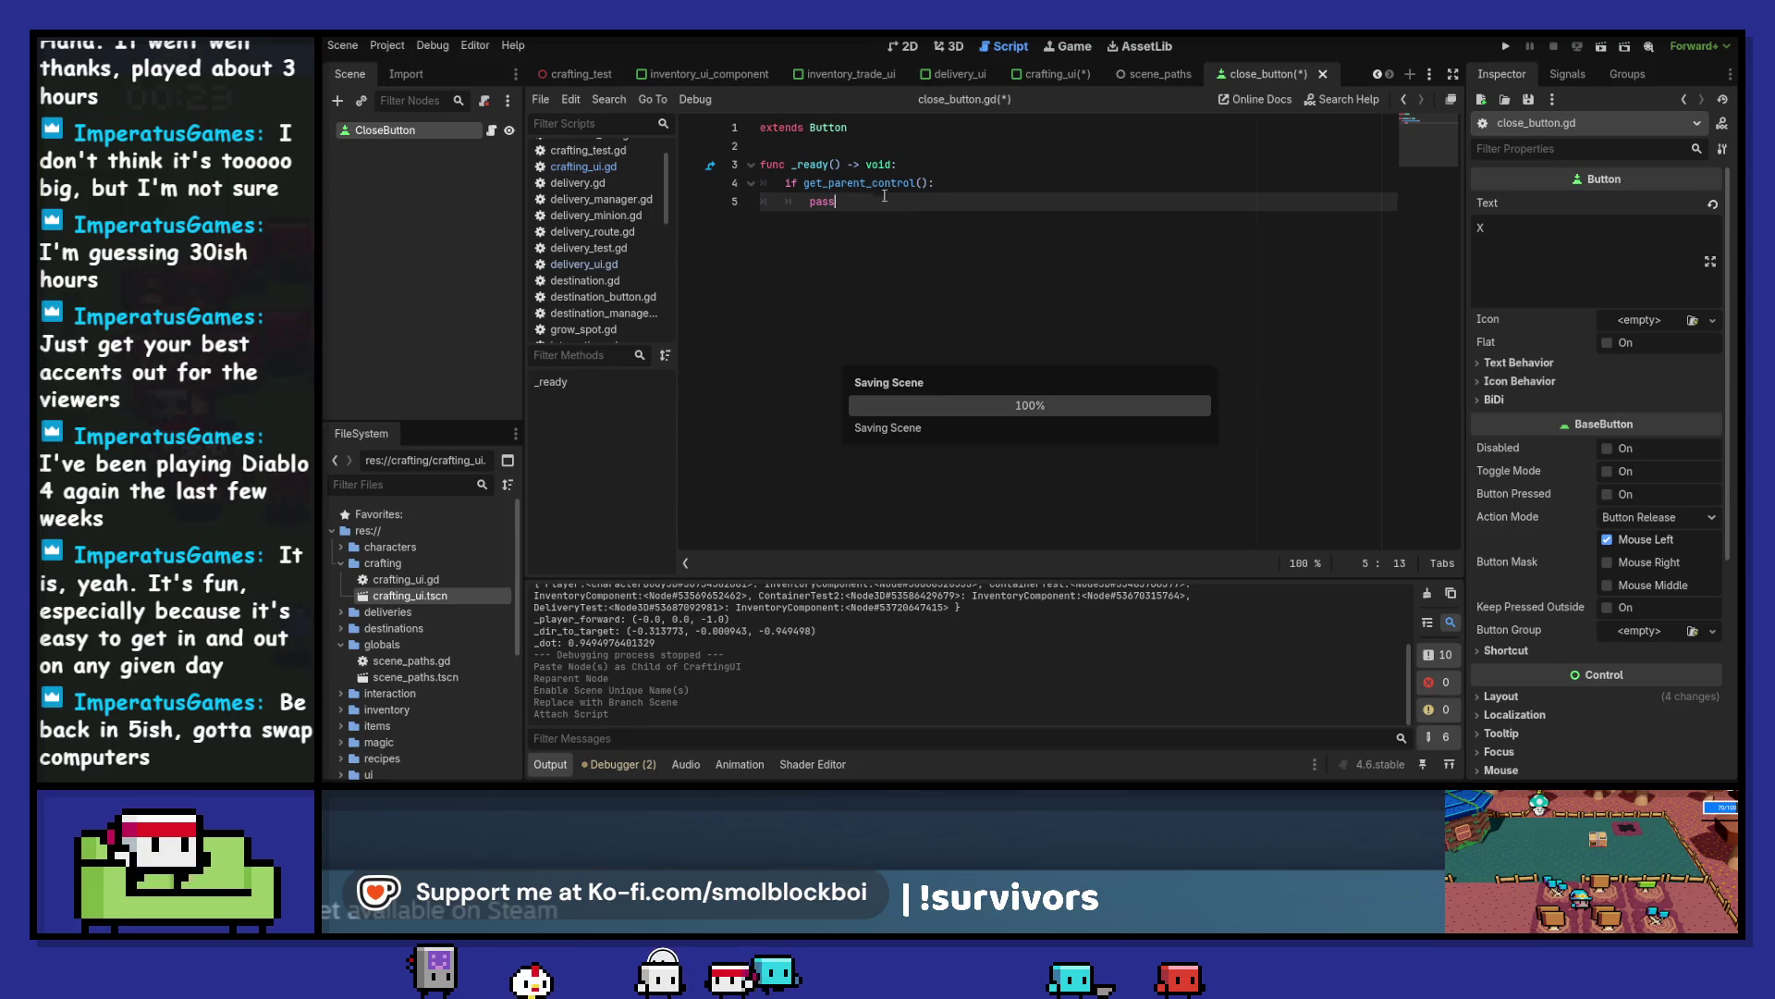
# - Check the get_parent_control docs, add a blank line below extends Button, resave, and open delivery_ui
pyautogui.keyDown('ctrl'); pyautogui.click(883, 184); pyautogui.keyUp('ctrl')
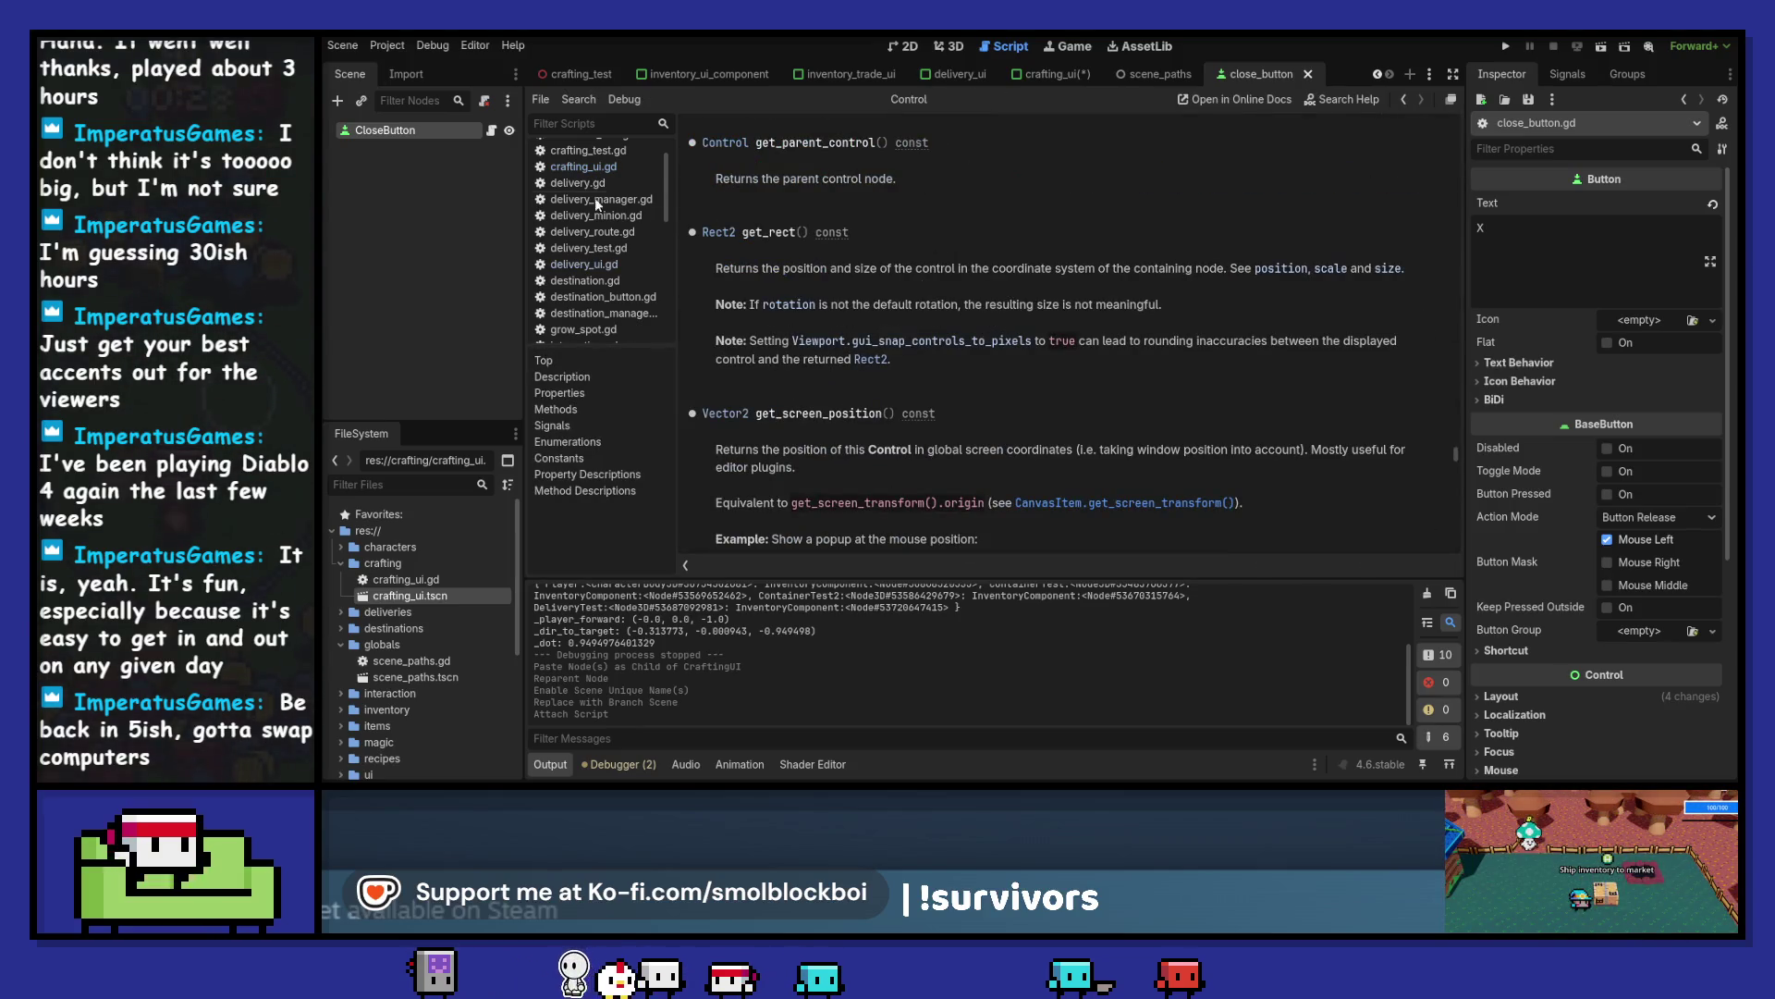
pyautogui.click(493, 131)
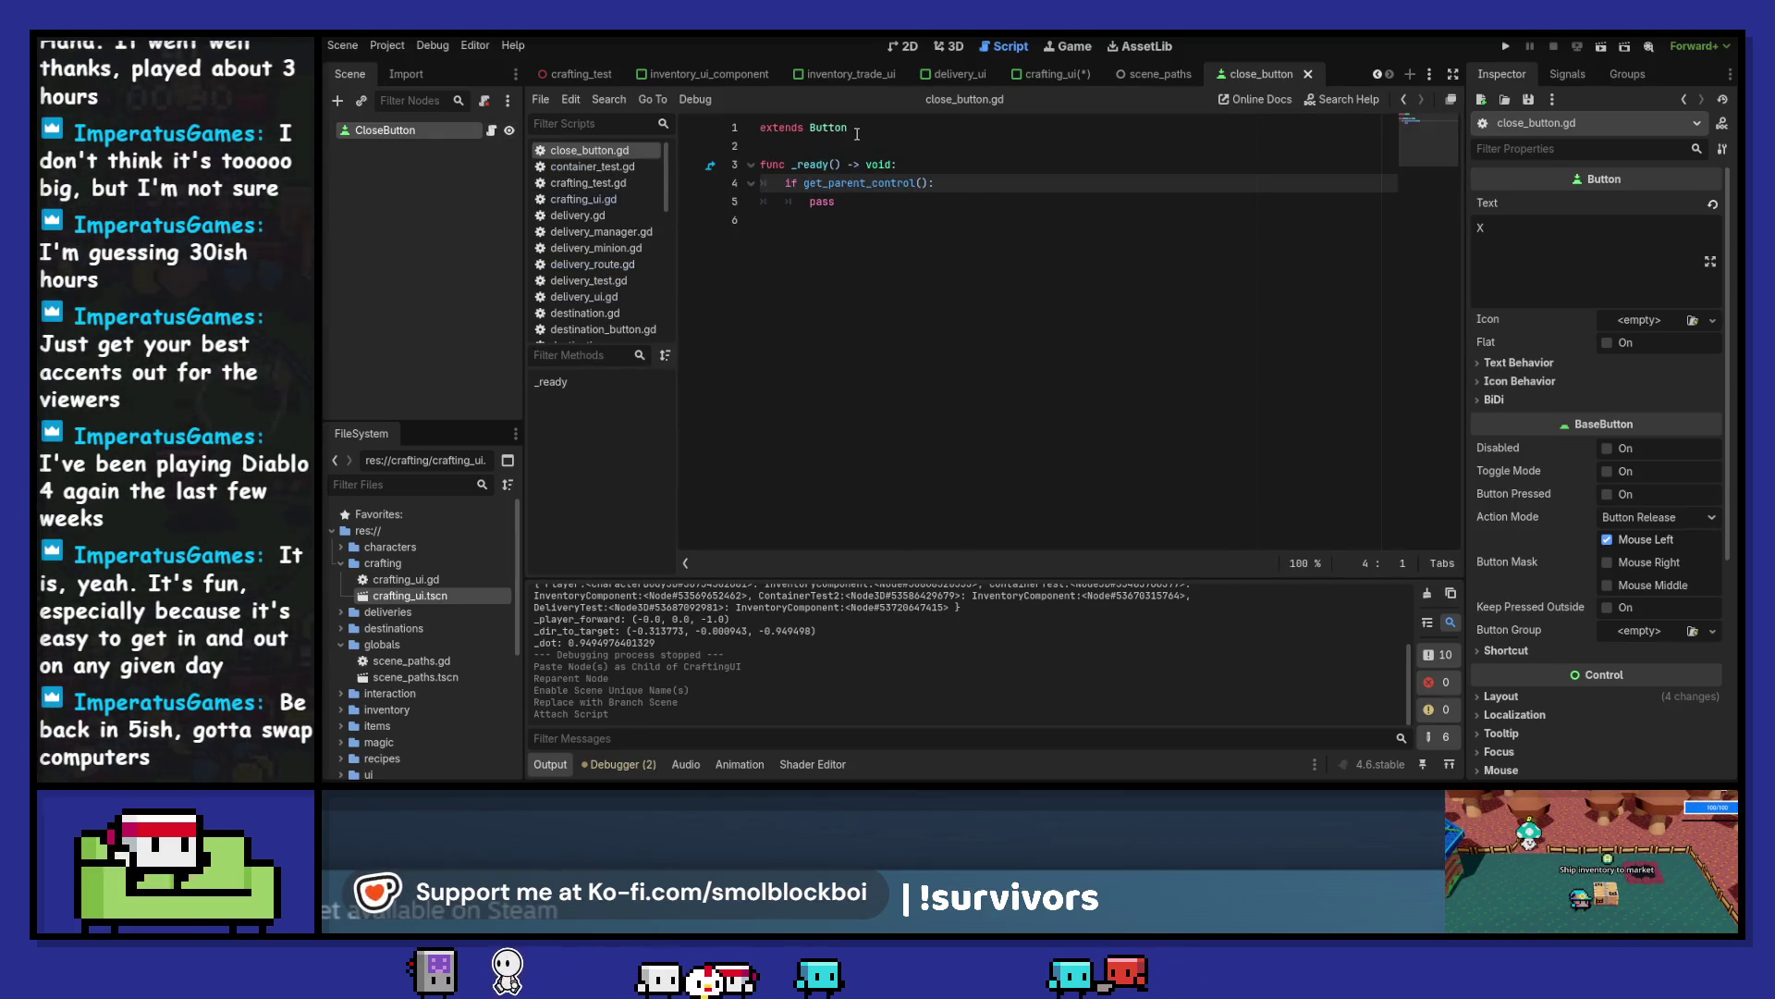
pyautogui.click(834, 148)
pyautogui.press('Return')
pyautogui.press('Down')
pyautogui.press('Down')
pyautogui.press('Down')
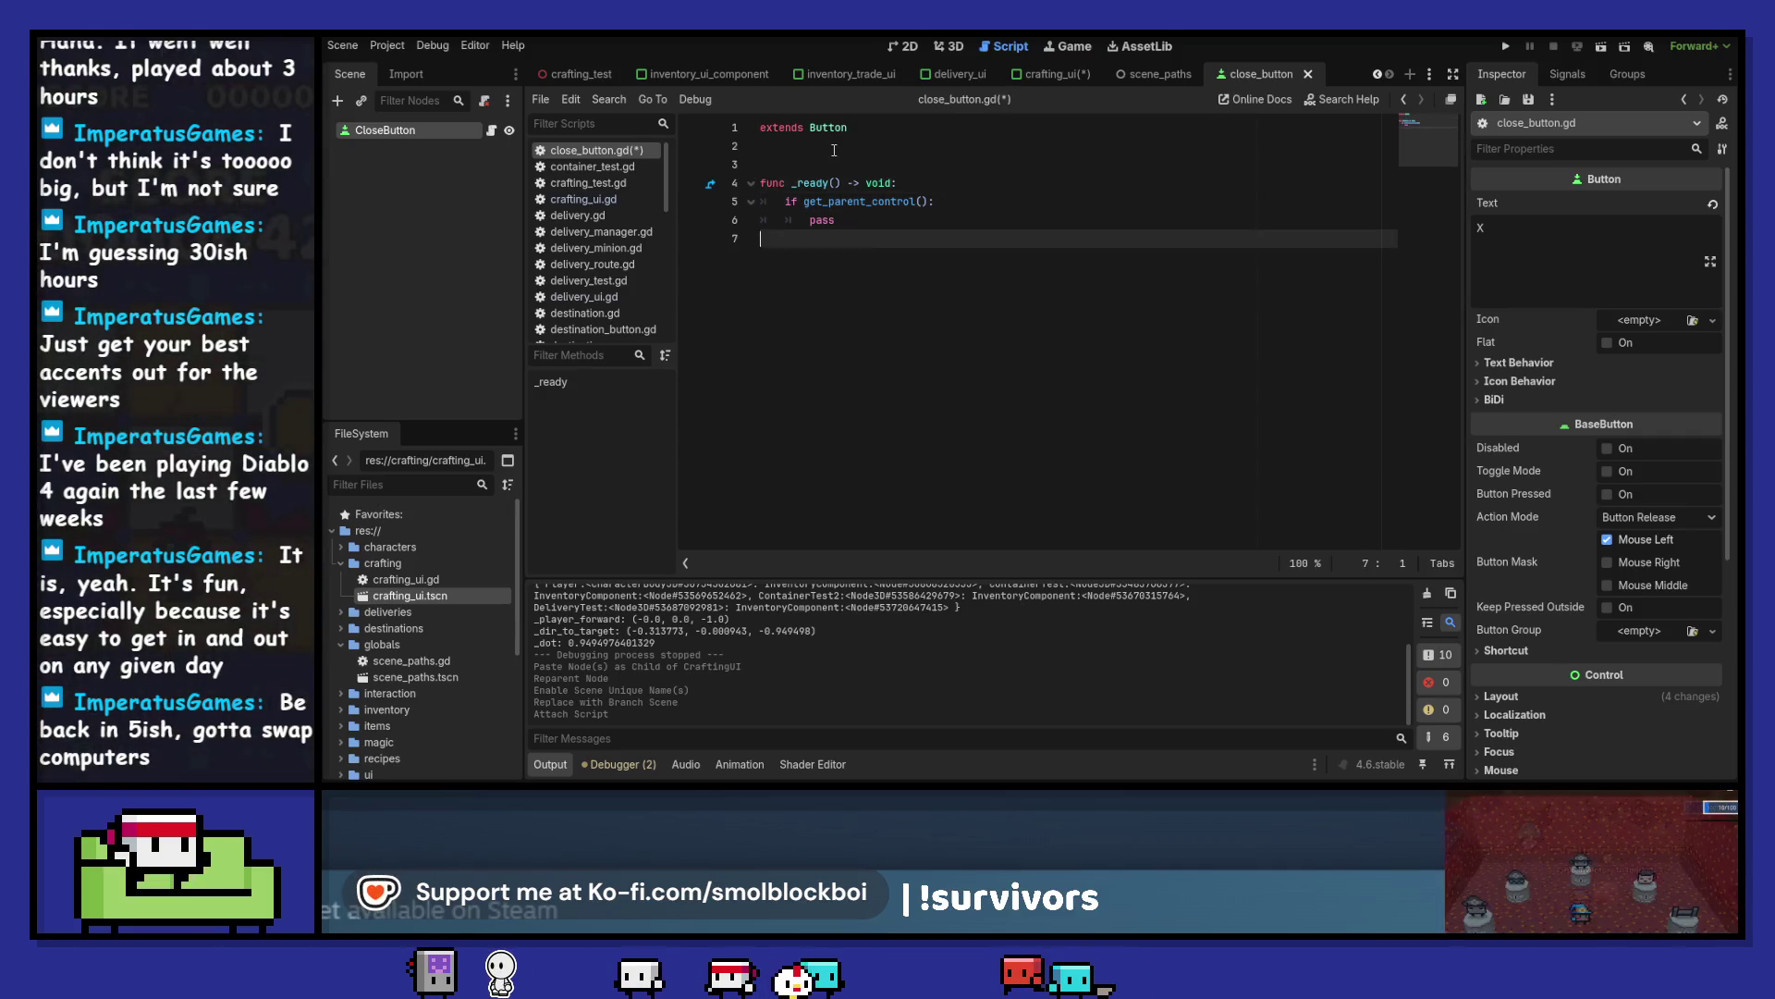
pyautogui.press('Up')
pyautogui.press('End')
pyautogui.hotkey('ctrl', 's')
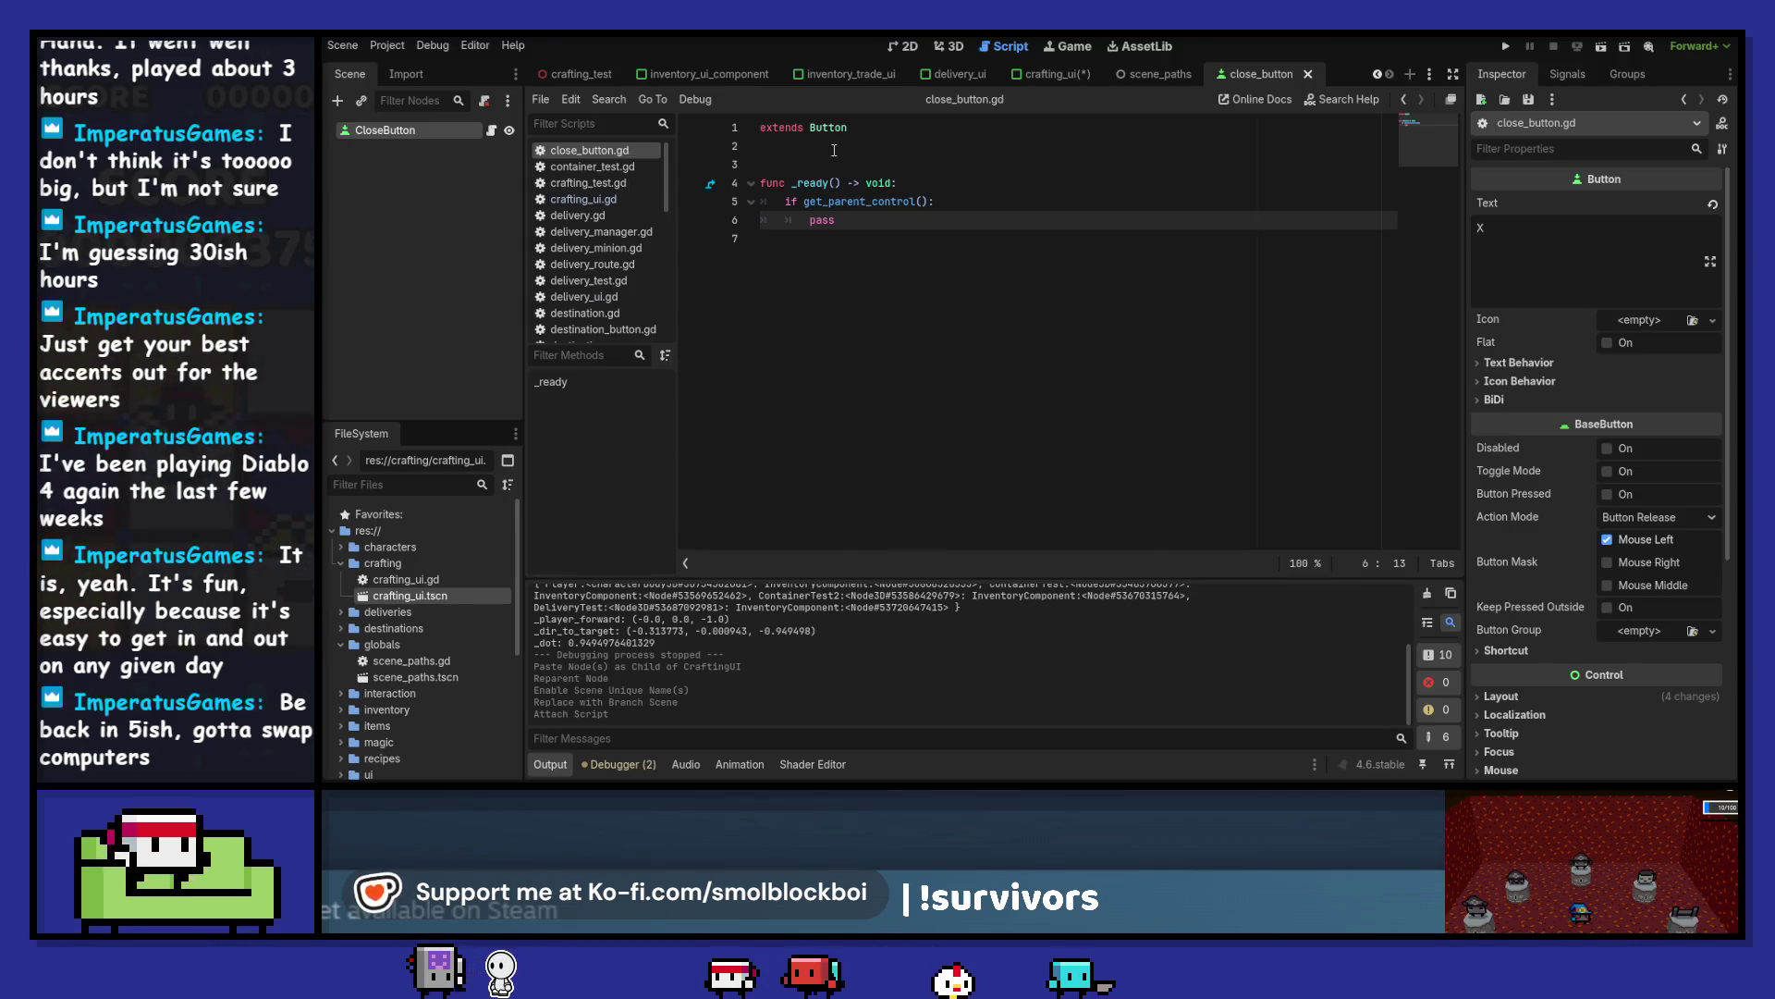
pyautogui.hotkey('shift', 'Home')
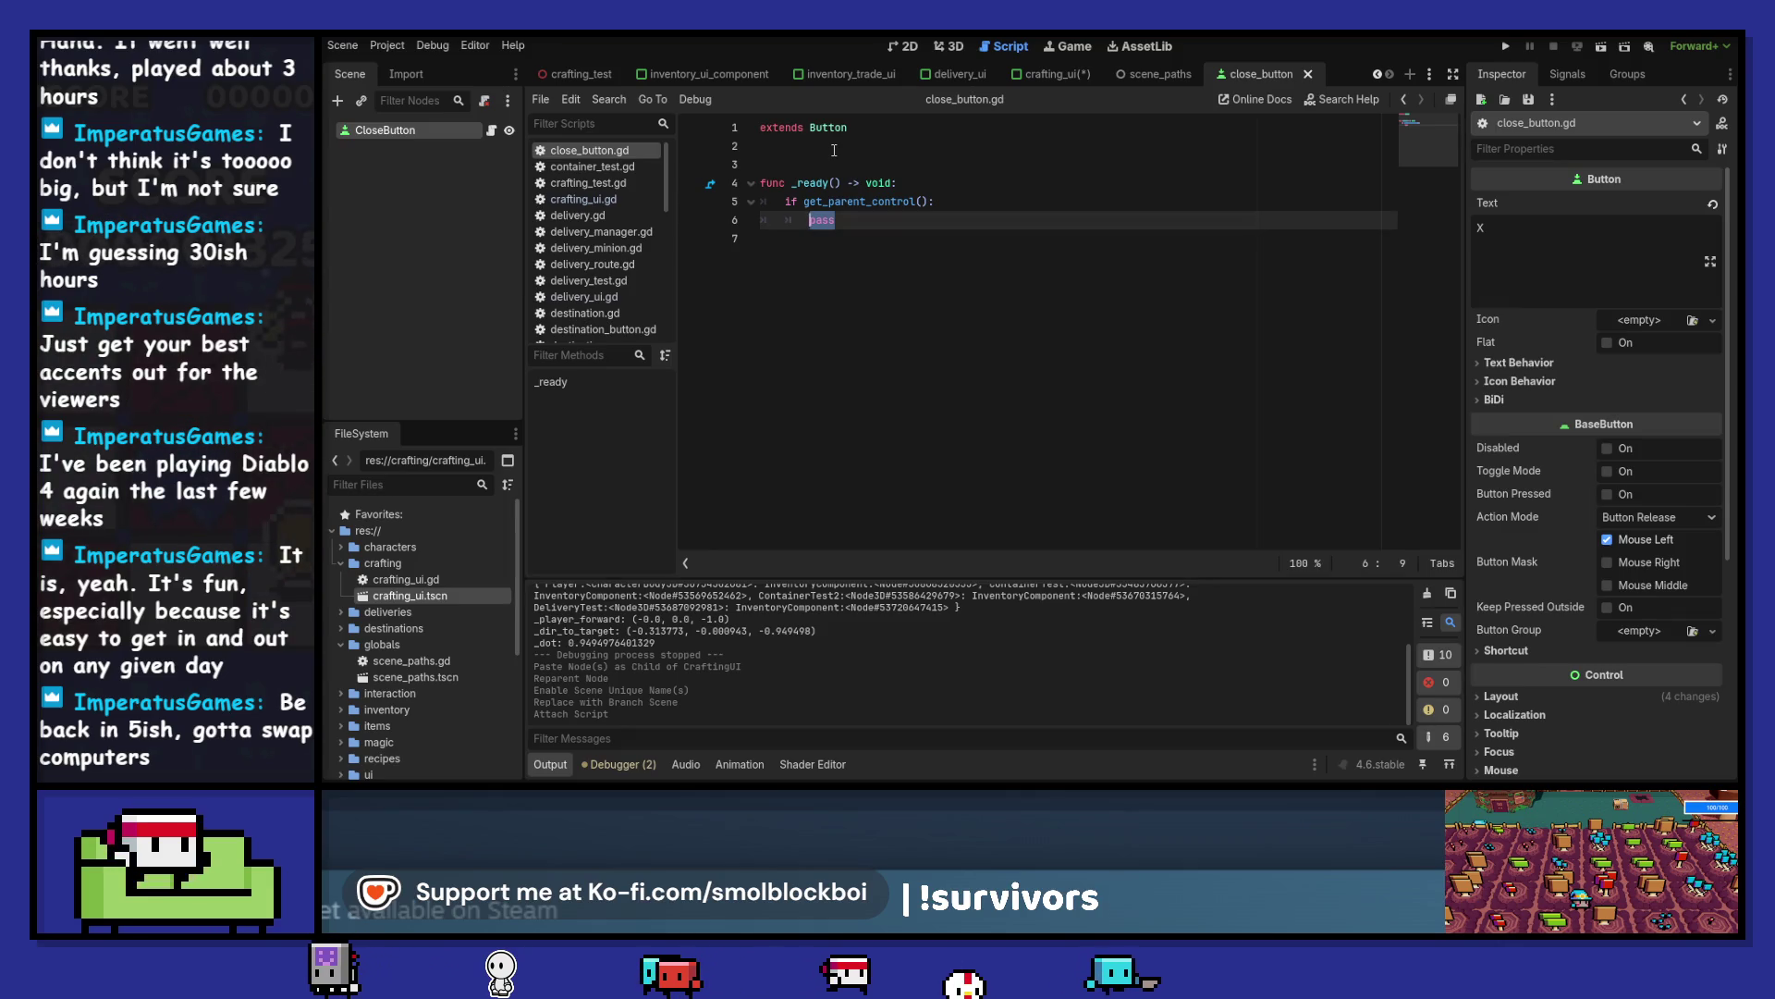
pyautogui.click(979, 74)
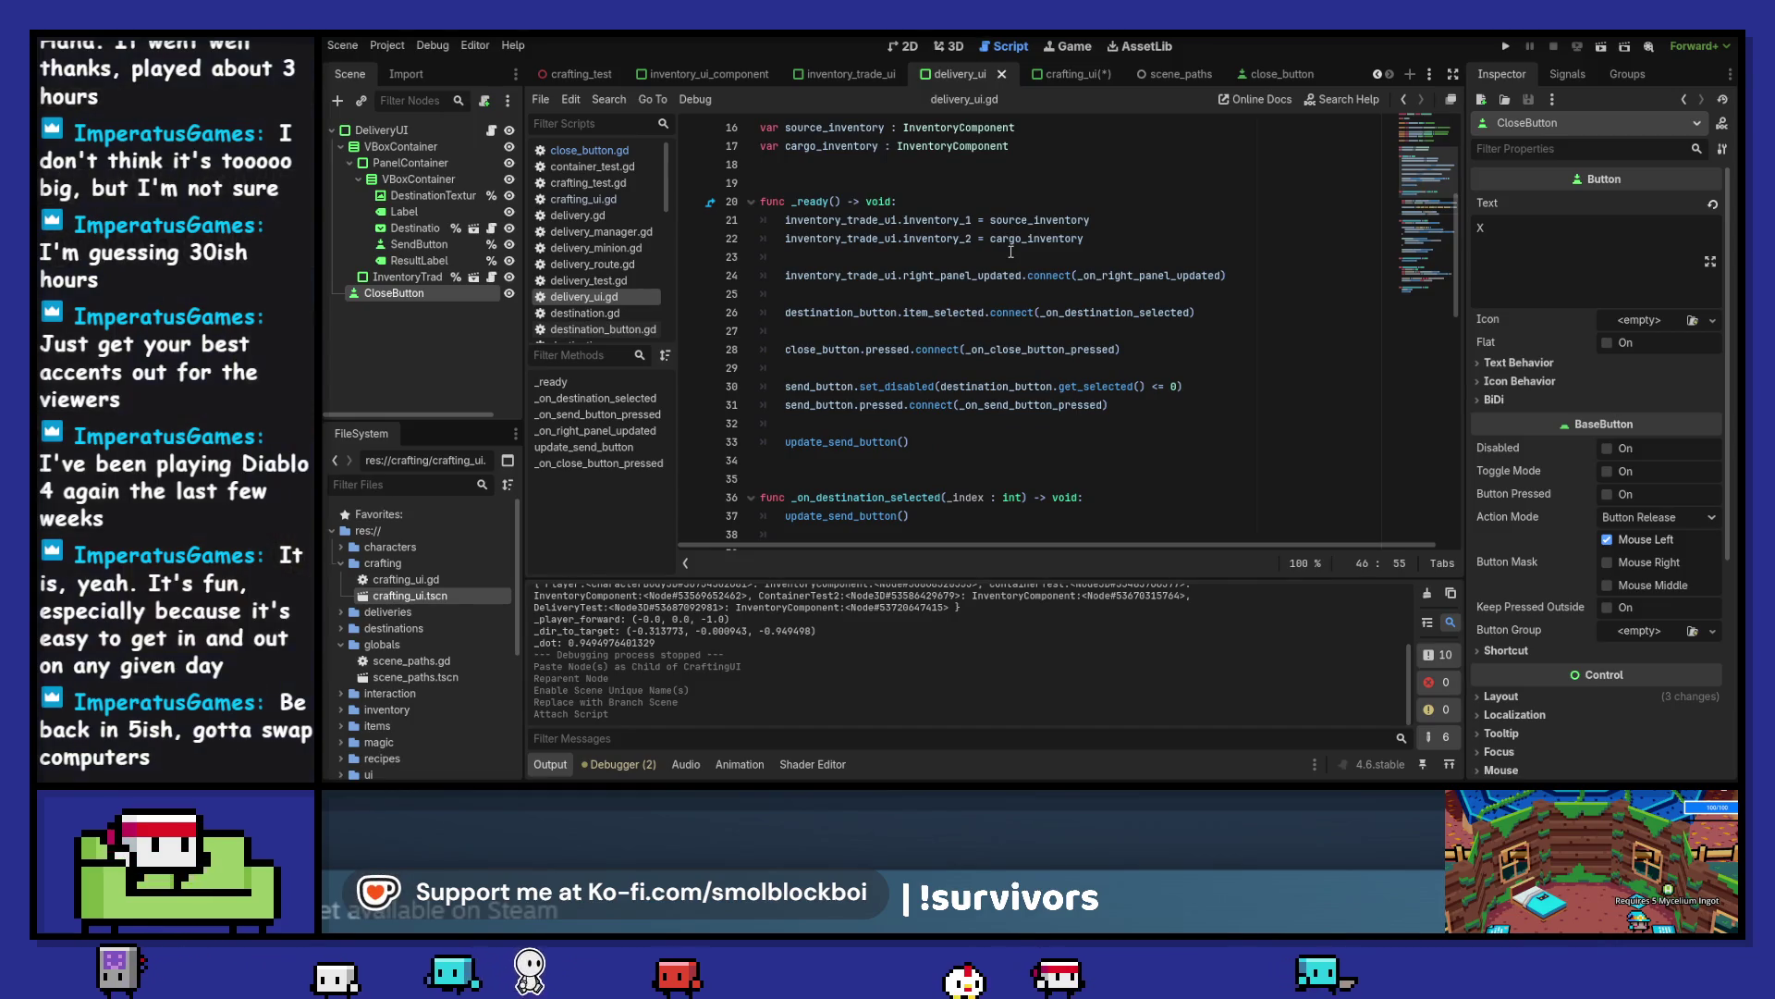
# - Review the close_button pressed connection in delivery_ui.gd
pyautogui.doubleClick(811, 349)
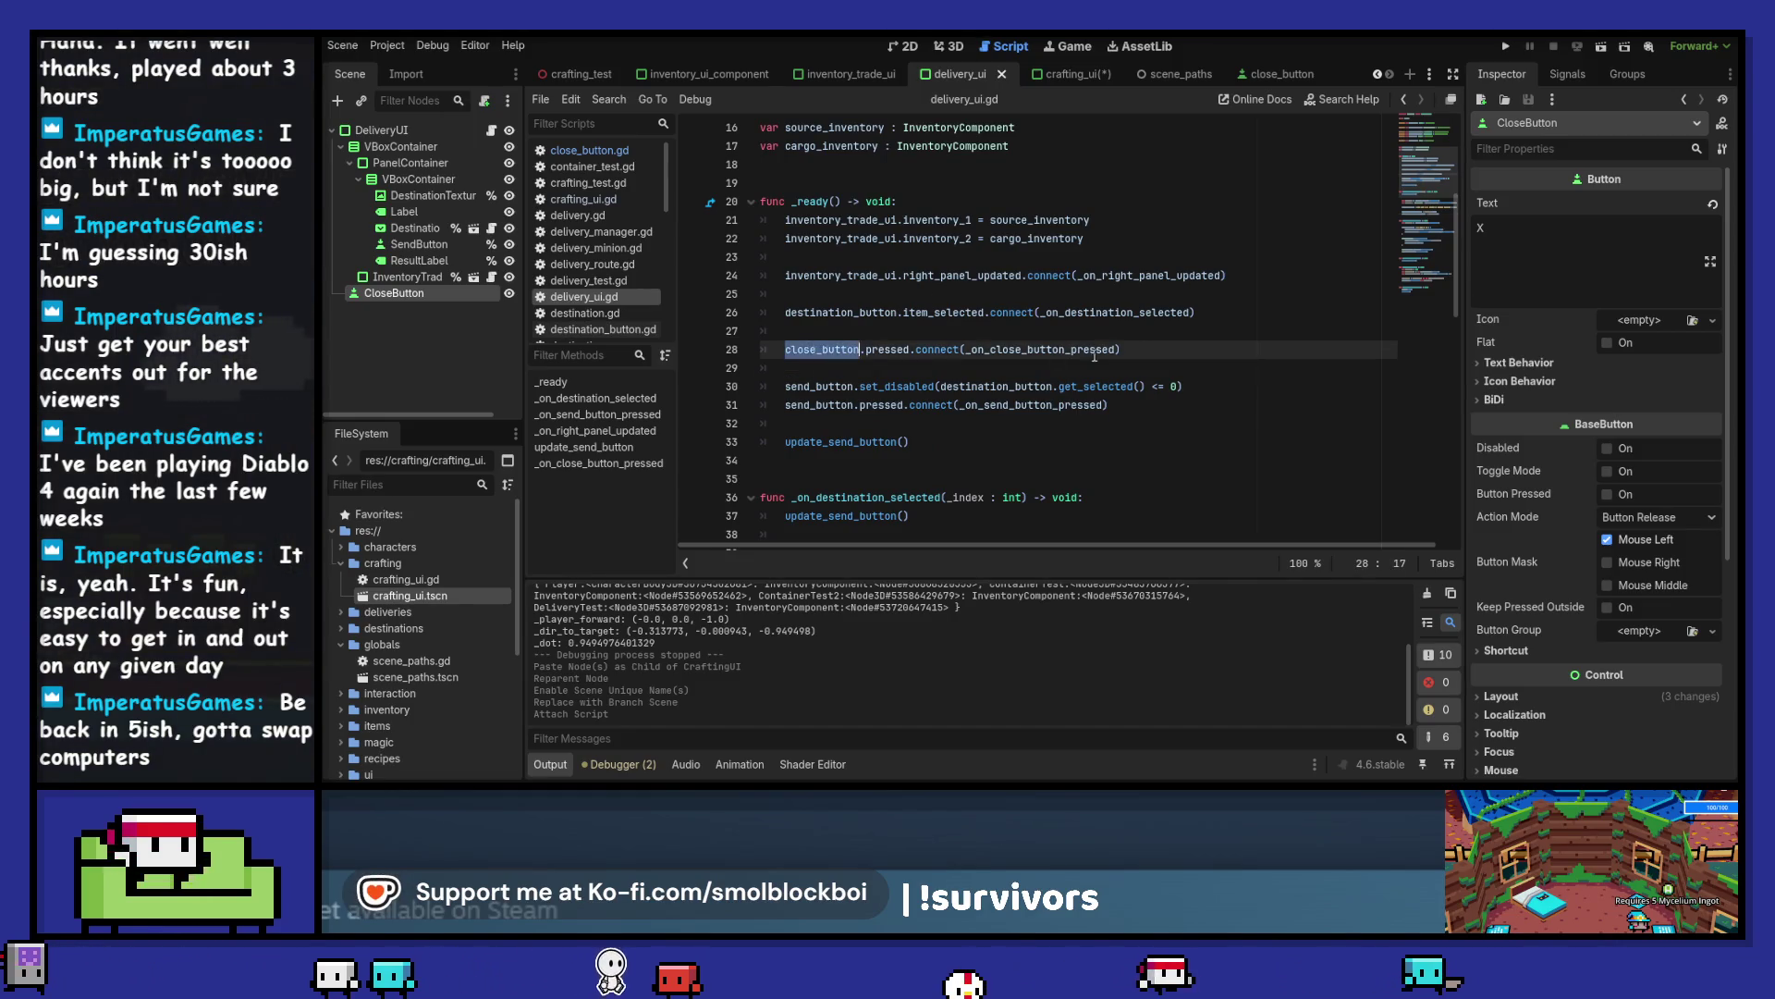
pyautogui.scroll(-10, 1017, 351)
pyautogui.scroll(-5, 1105, 355)
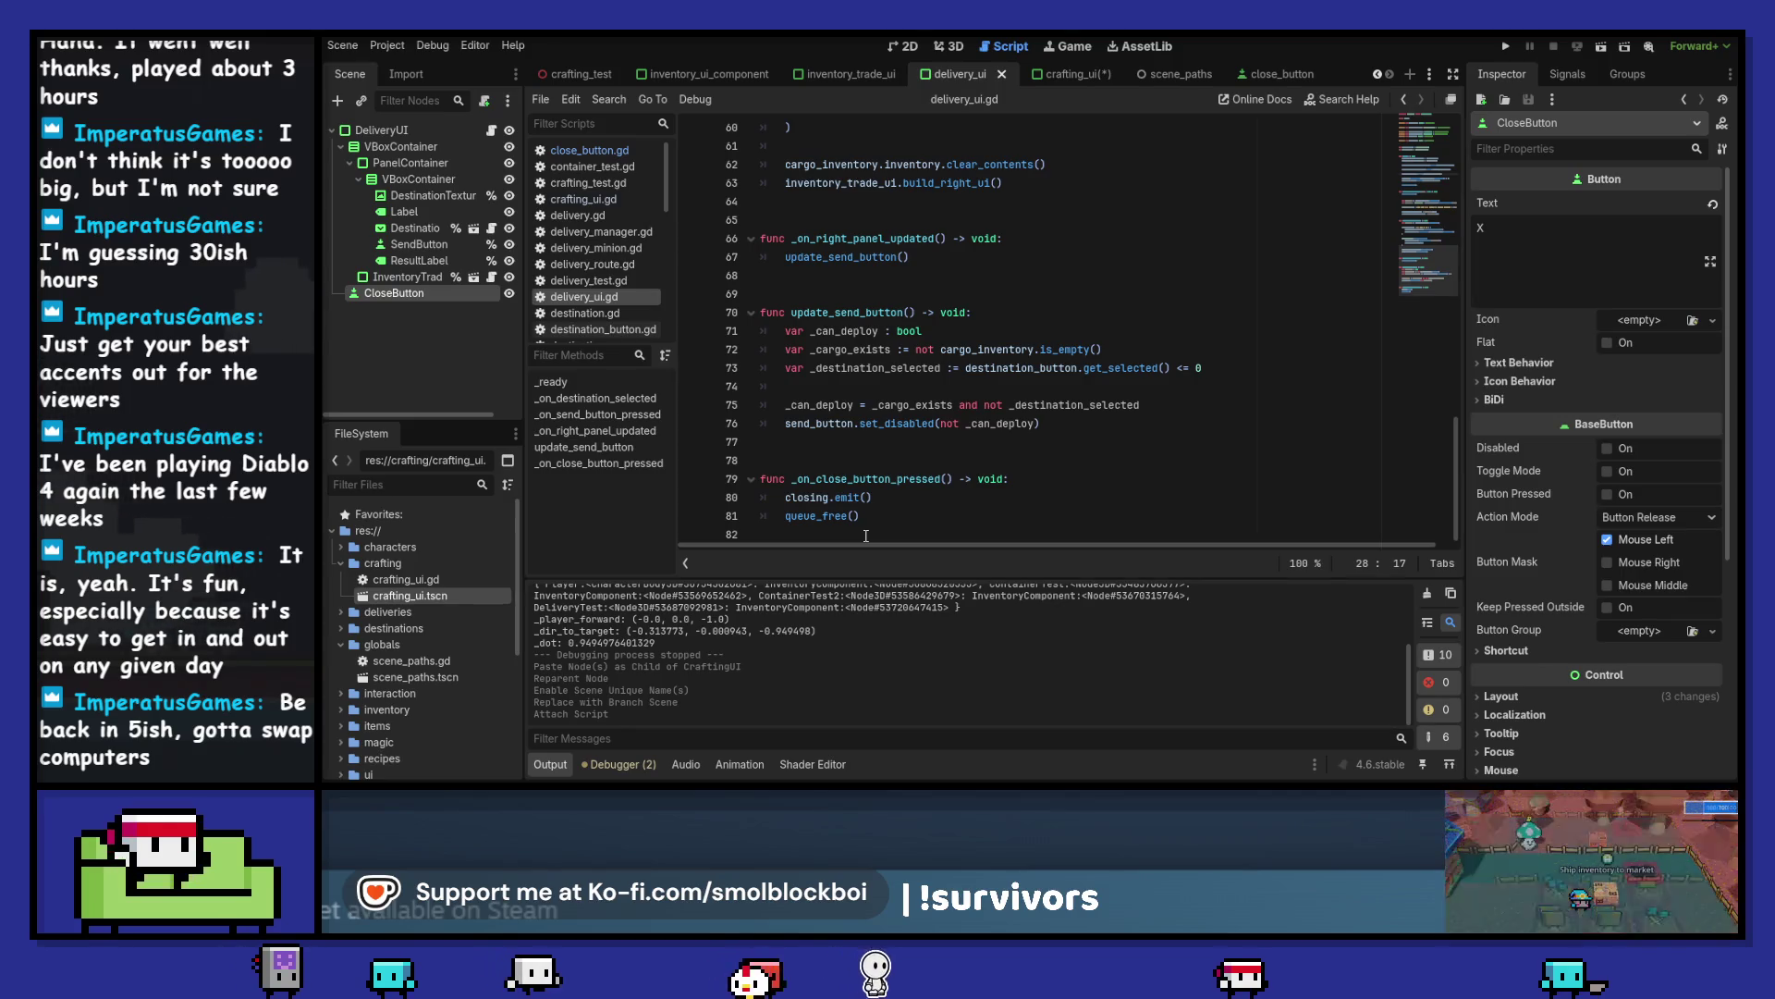
pyautogui.scroll(13, 1007, 479)
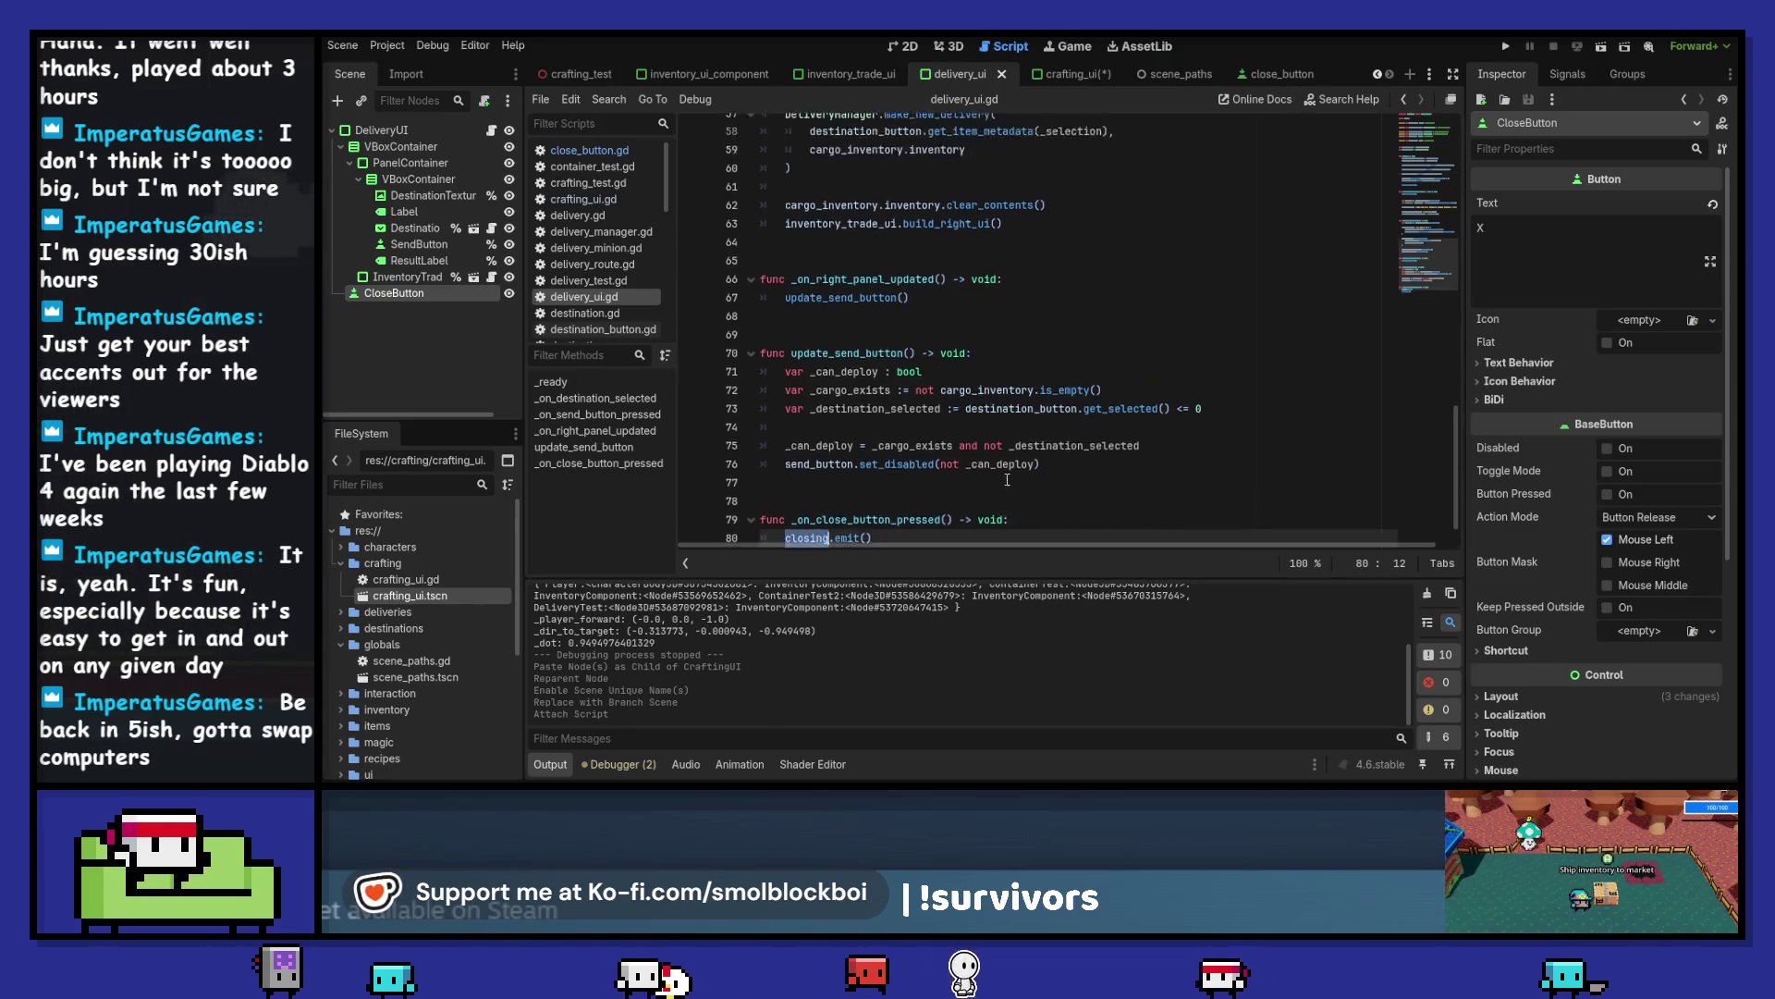
pyautogui.scroll(7, 1007, 479)
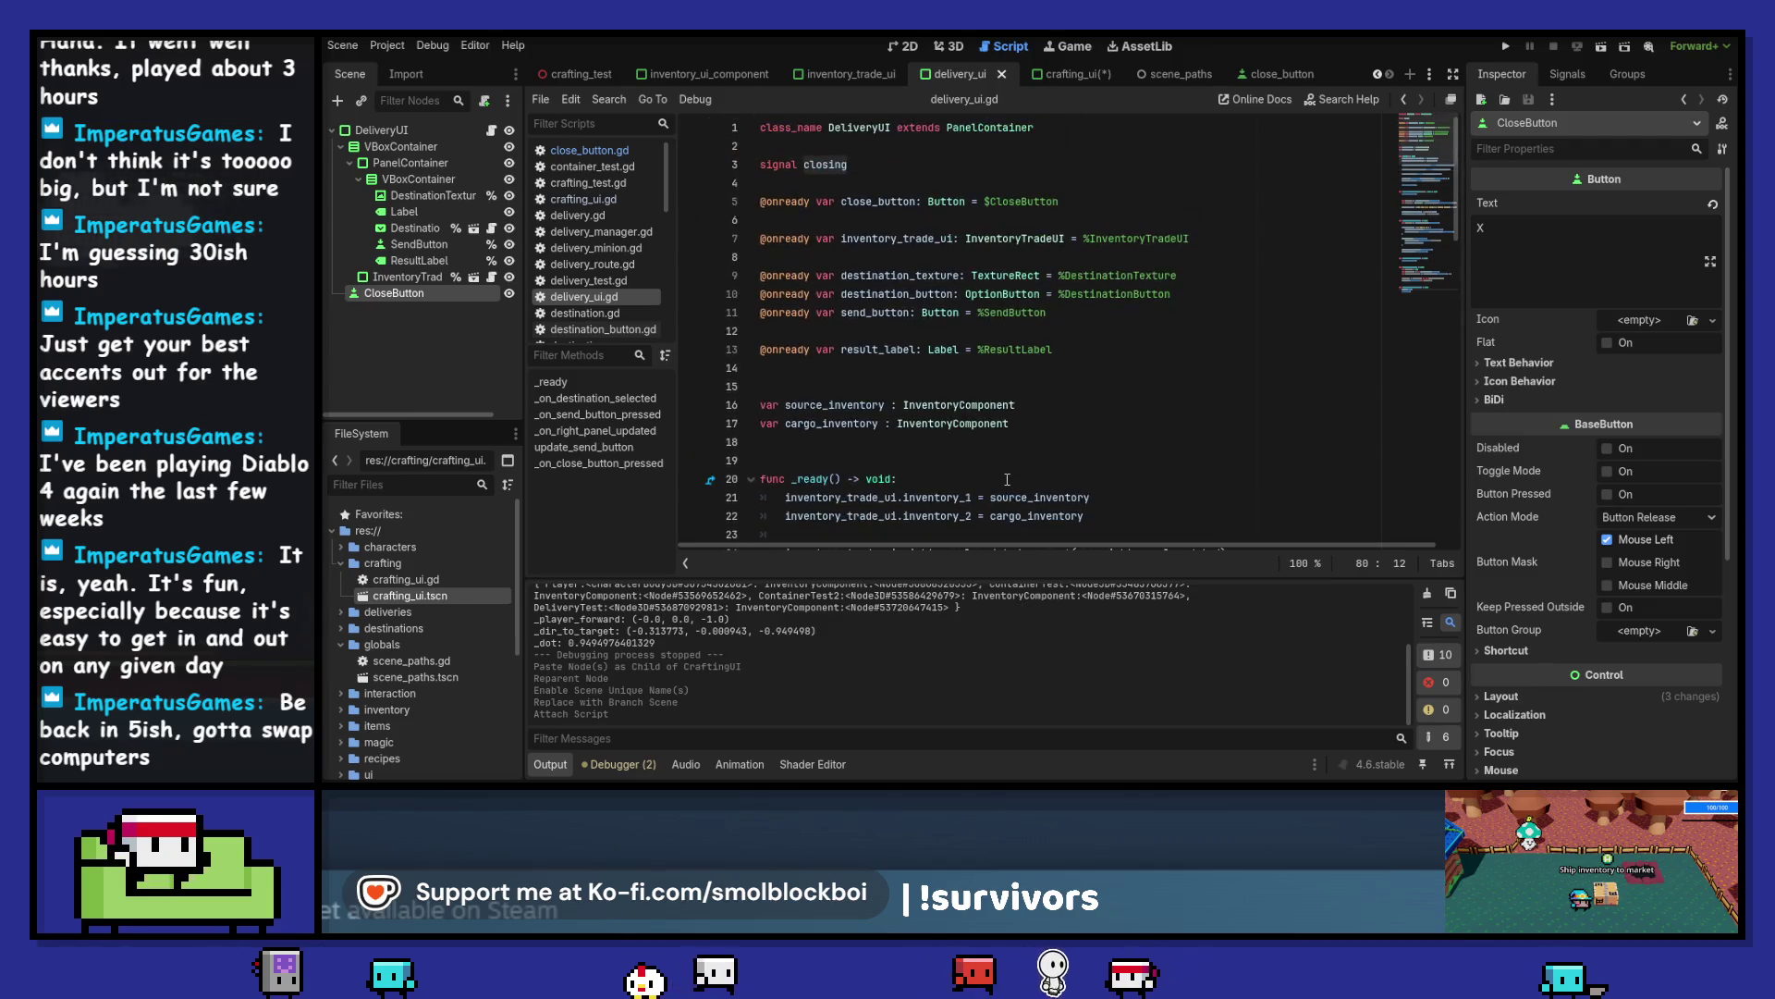
# - Search all project files for 'closing', close the results, then visit crafting_ui and close_button
pyautogui.hotkey('ctrl', 'shift', 'f')
pyautogui.press('Return')
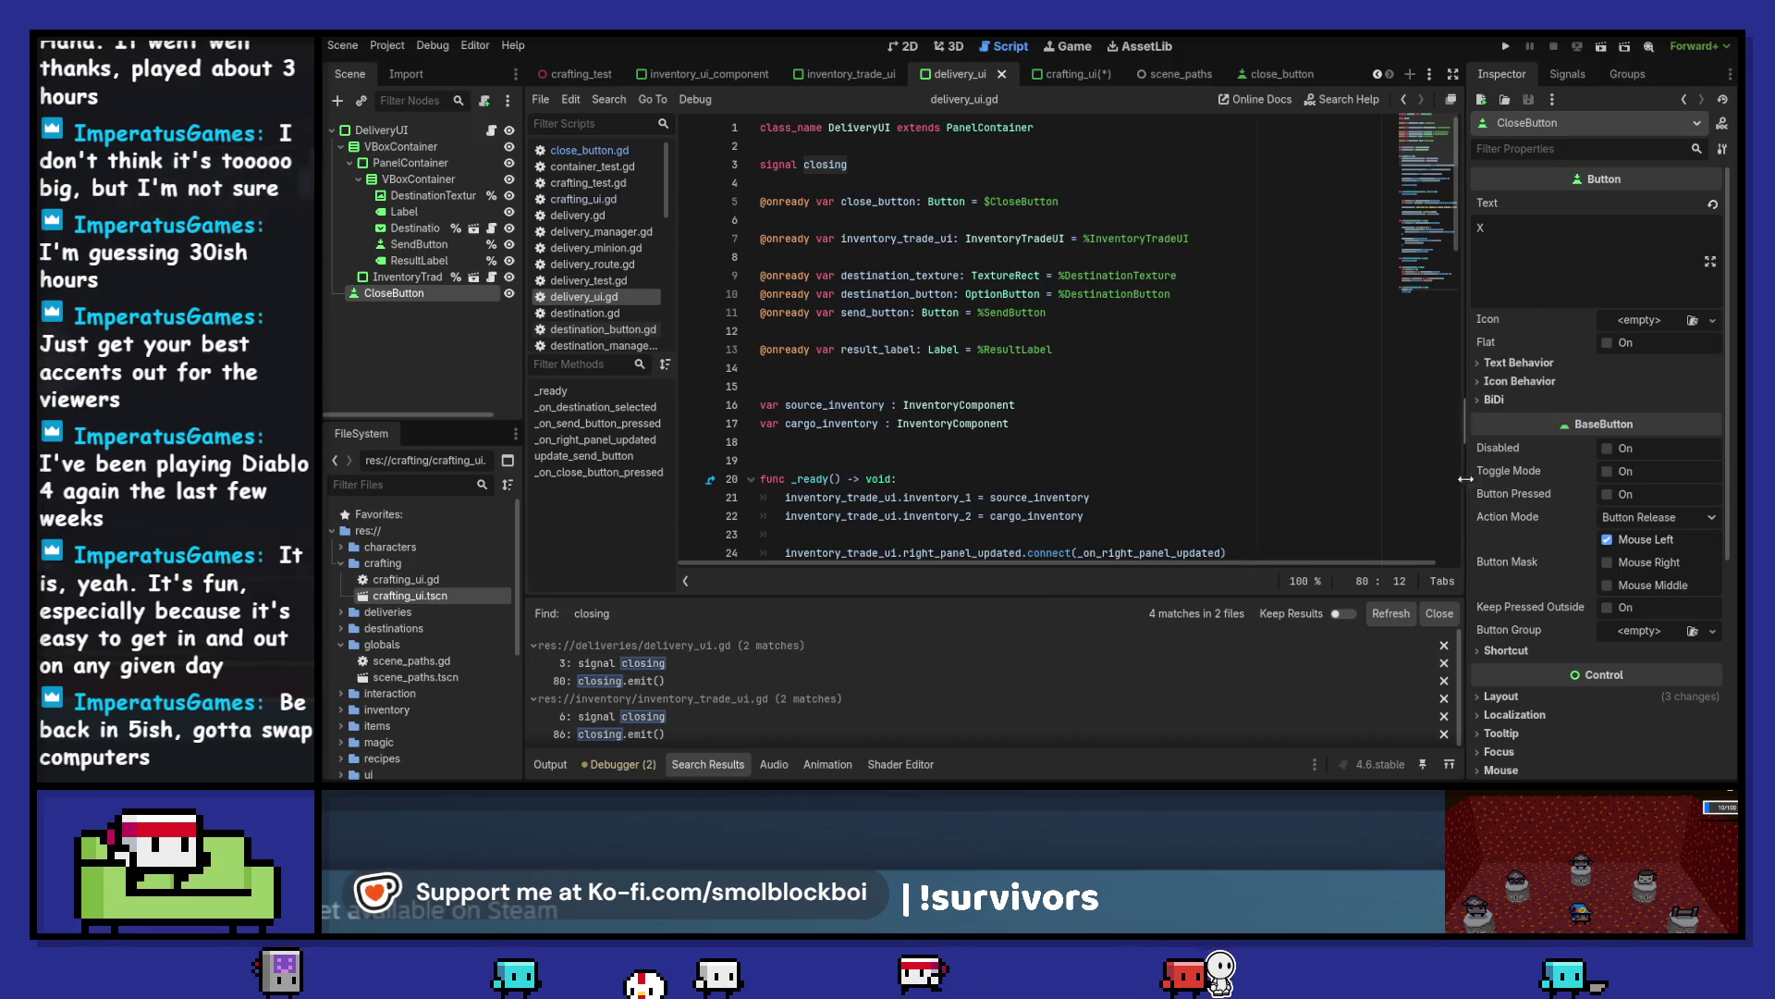
pyautogui.click(1448, 621)
pyautogui.click(1062, 75)
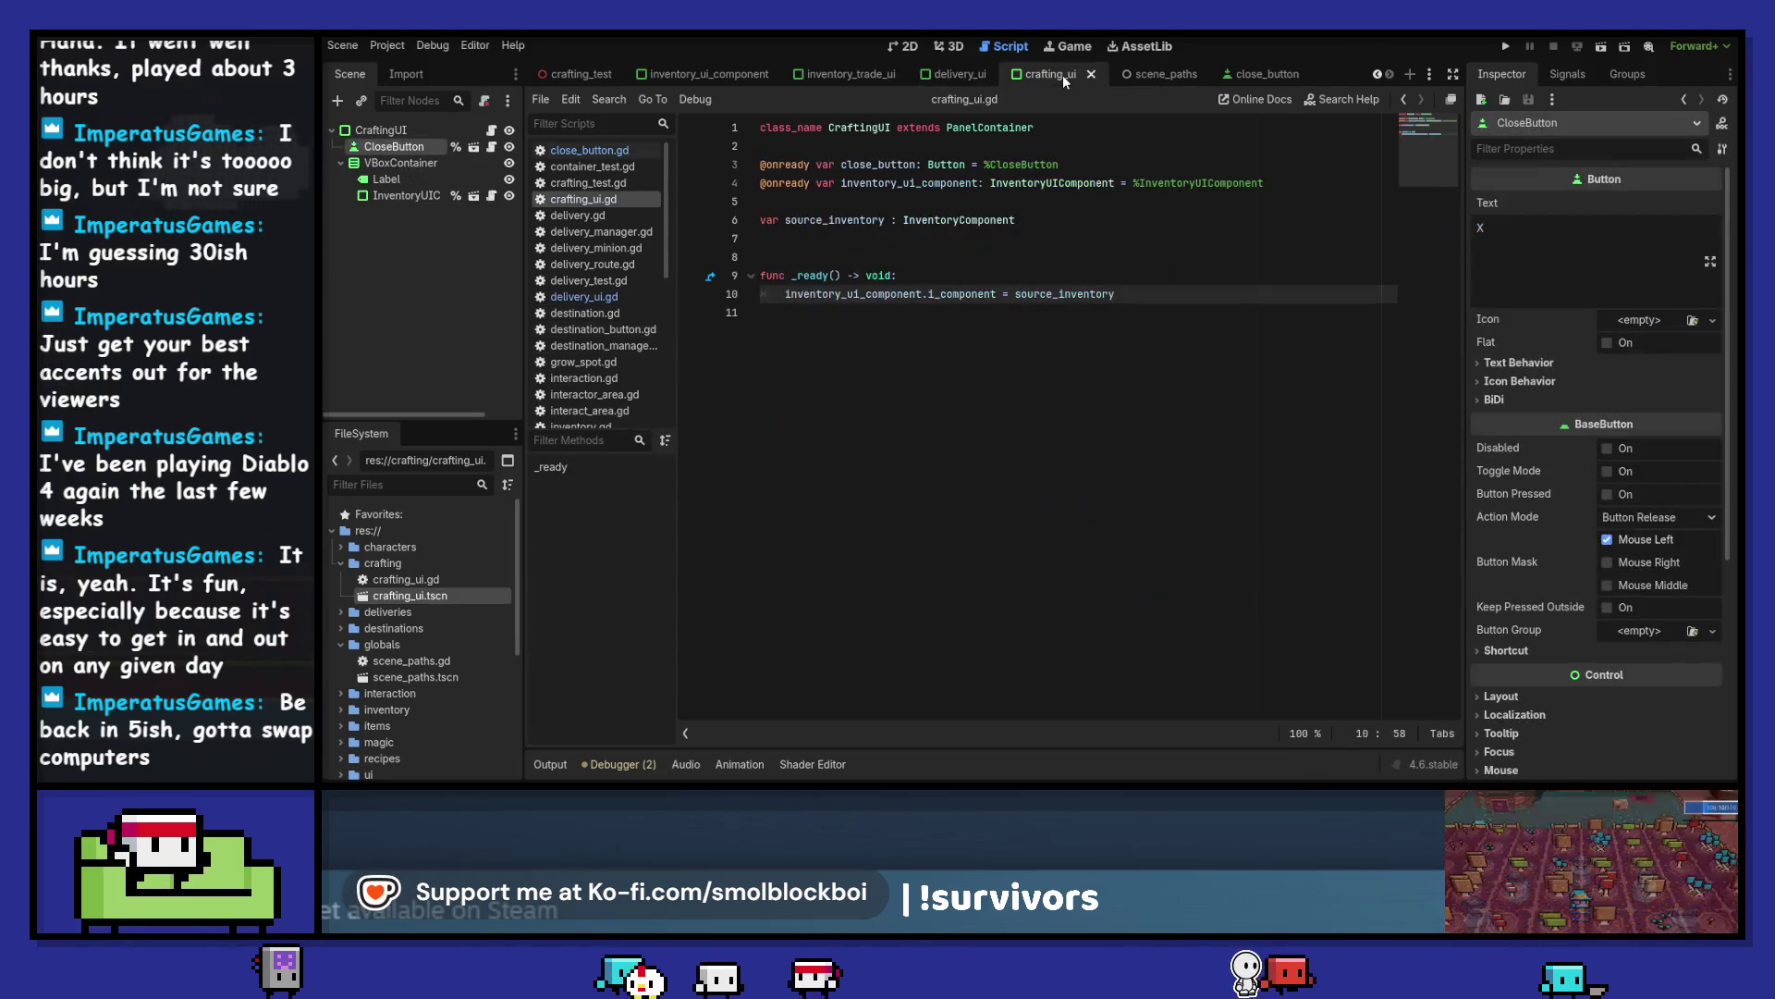
pyautogui.click(1274, 72)
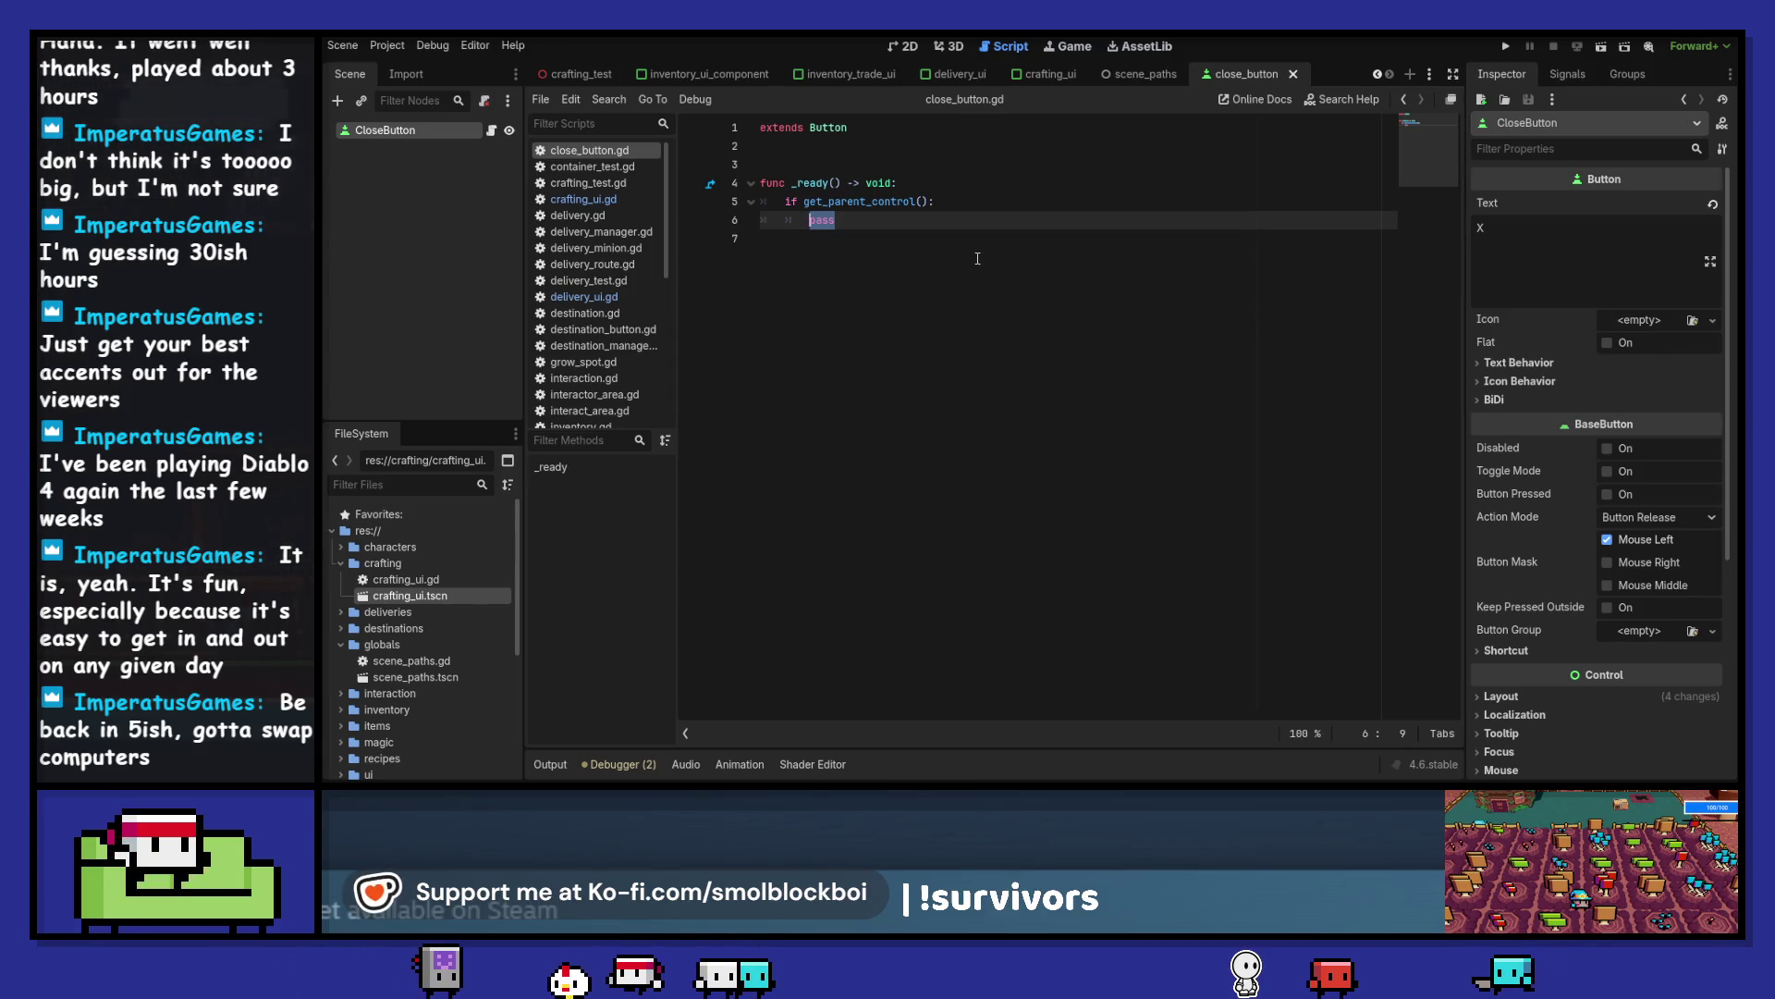
# - Add 'var _parent : Control = get_parent_control()' above the if check in _ready()
pyautogui.write('get_par')
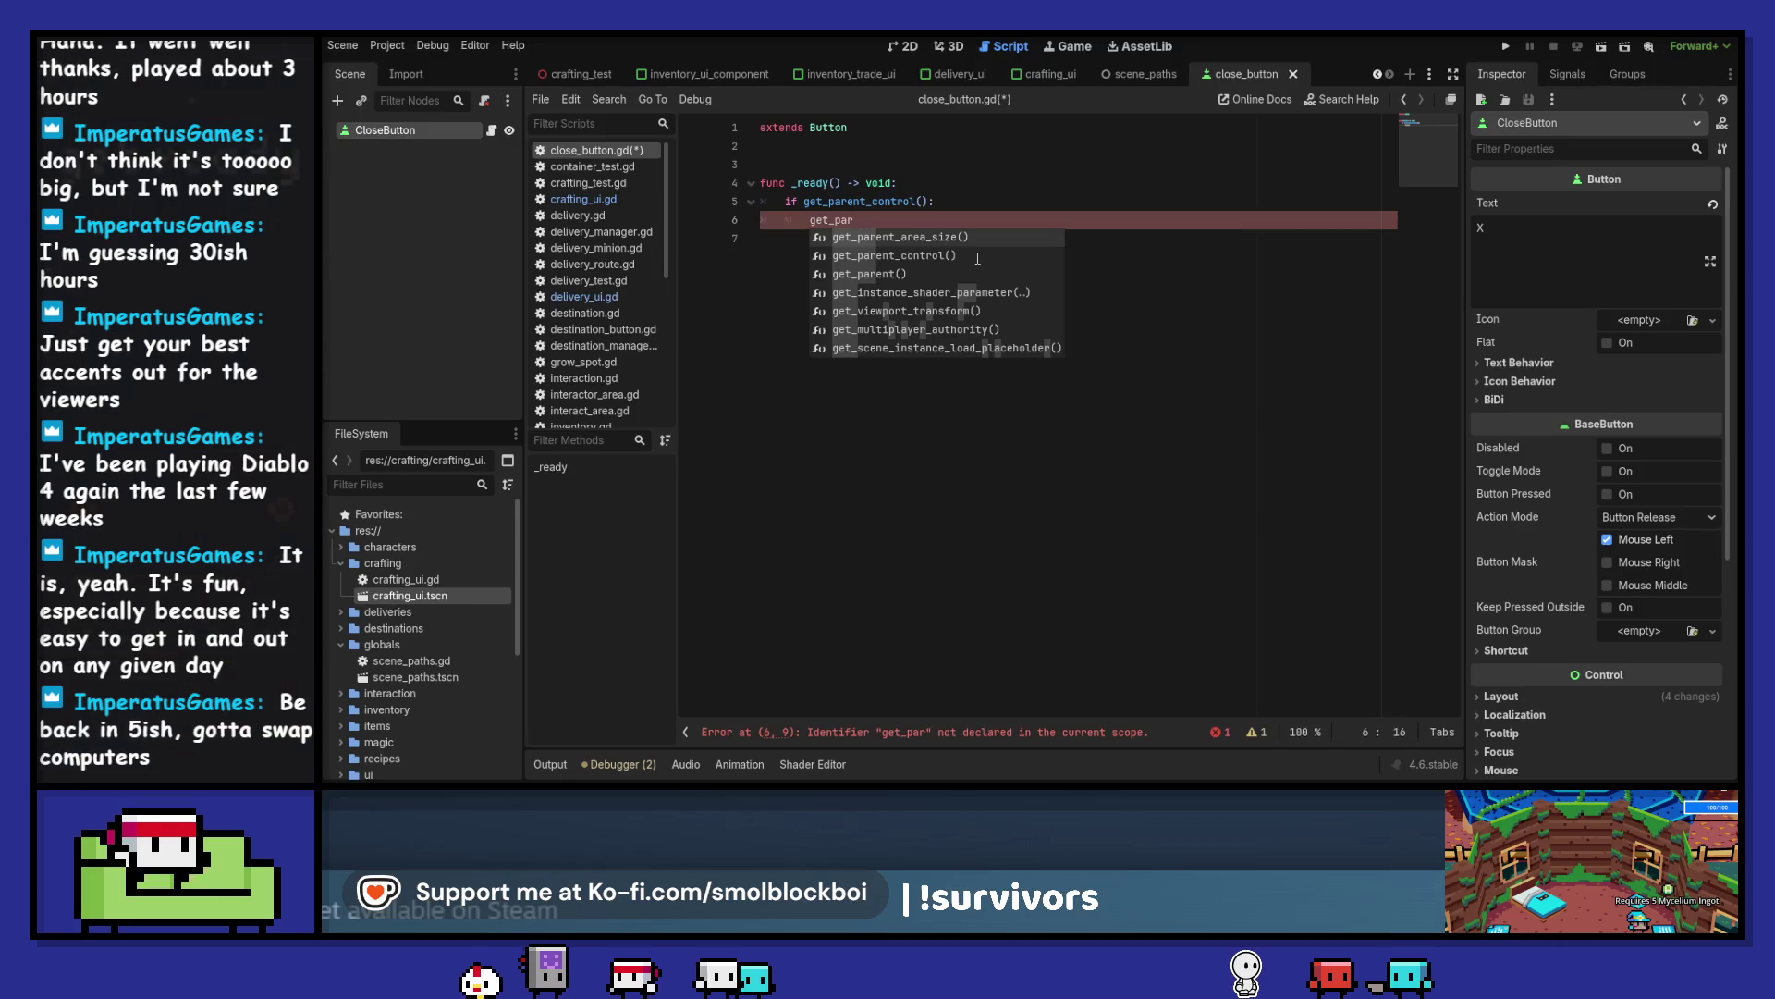
pyautogui.press('Escape')
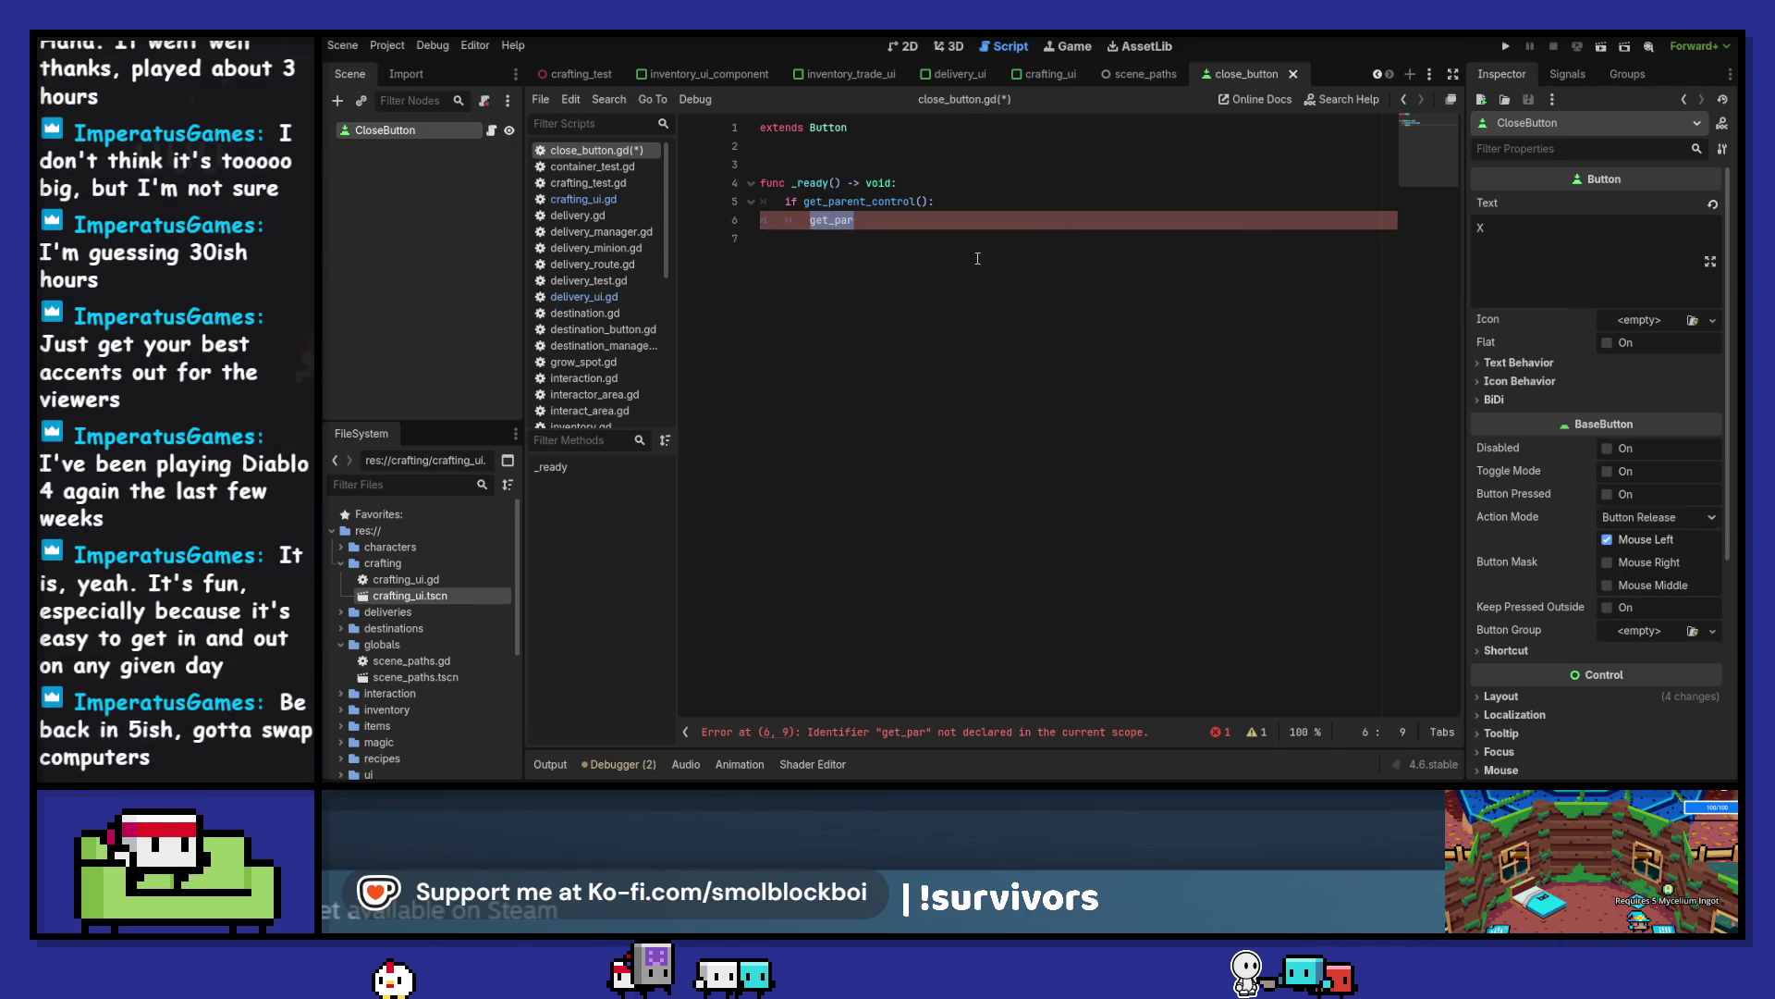
pyautogui.press('Up')
pyautogui.press('Return')
pyautogui.press('Up')
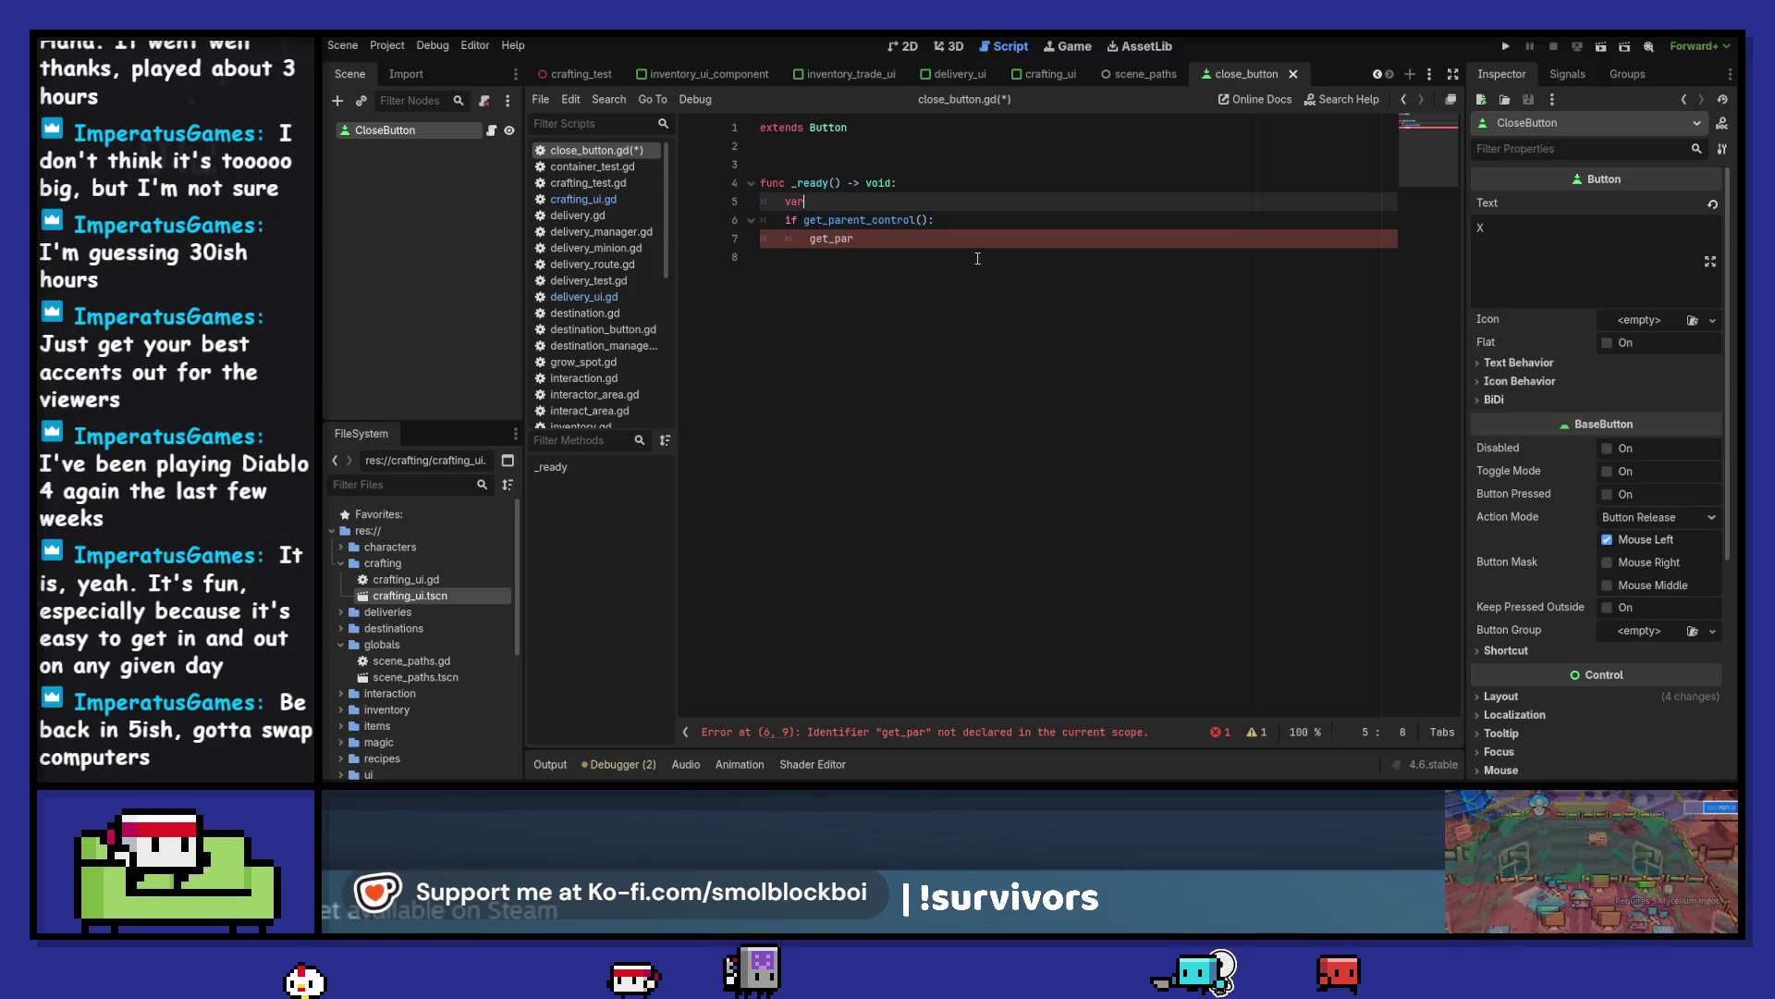
pyautogui.write('var _parent_')
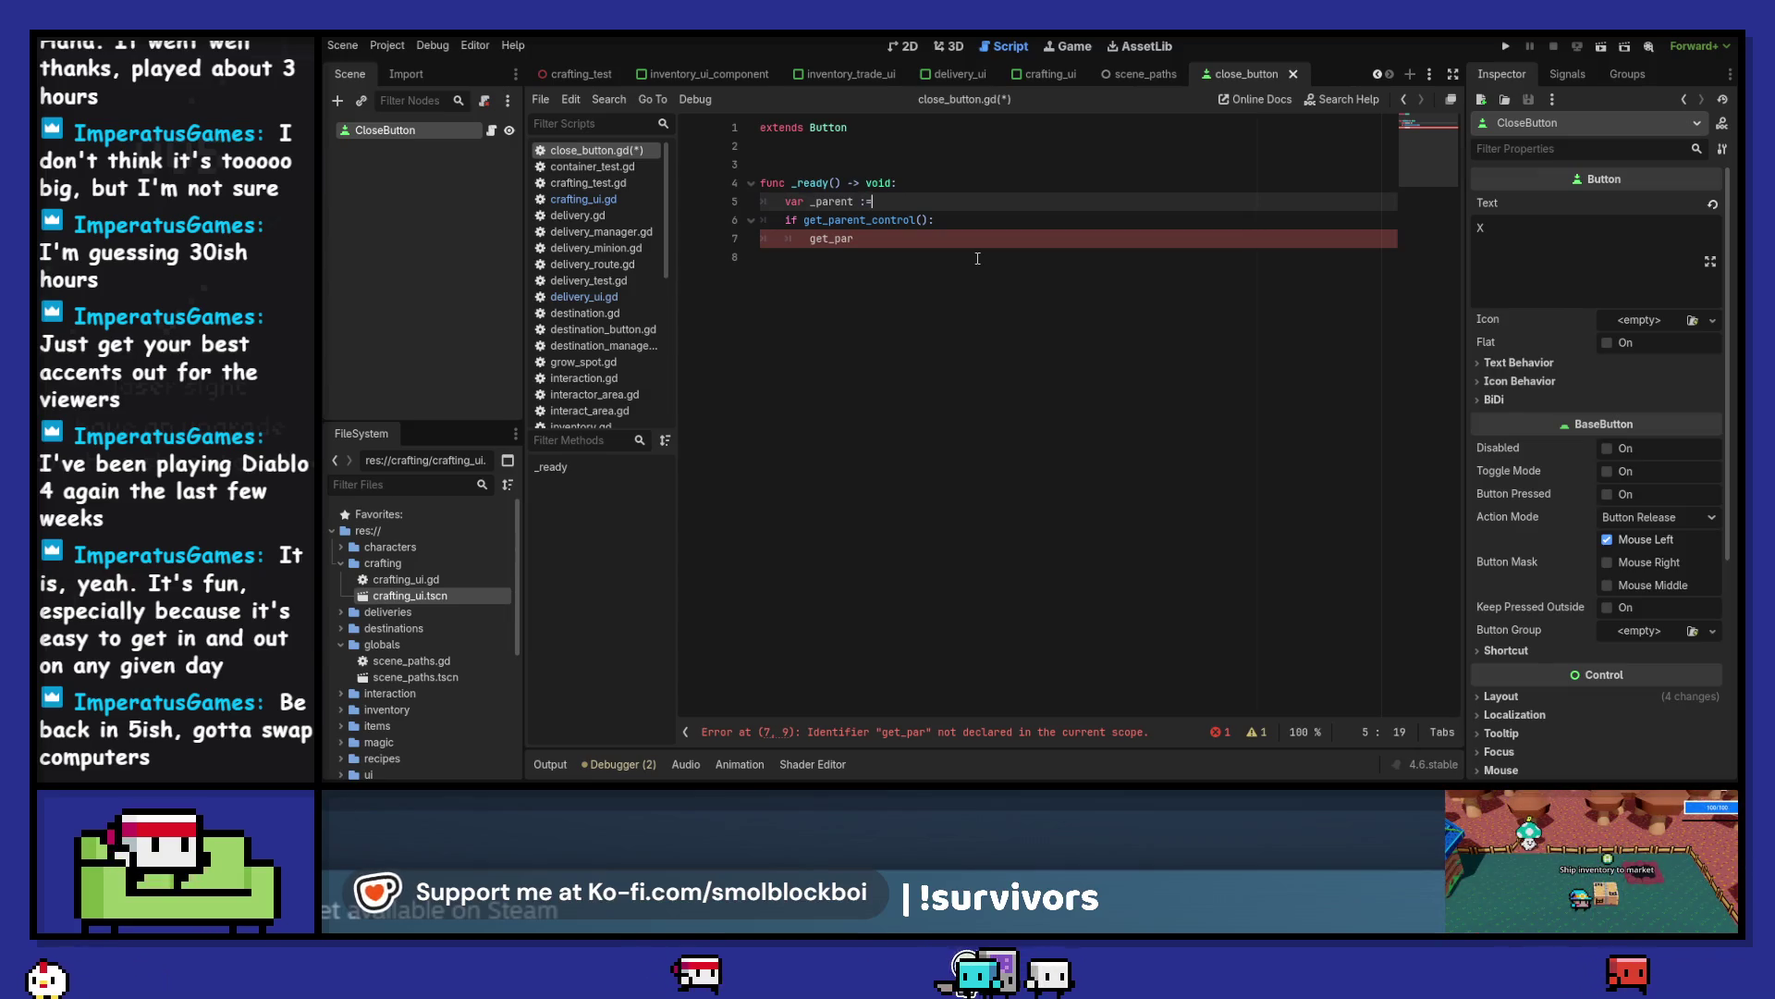
pyautogui.press('BackSpace')
pyautogui.write('Control ')
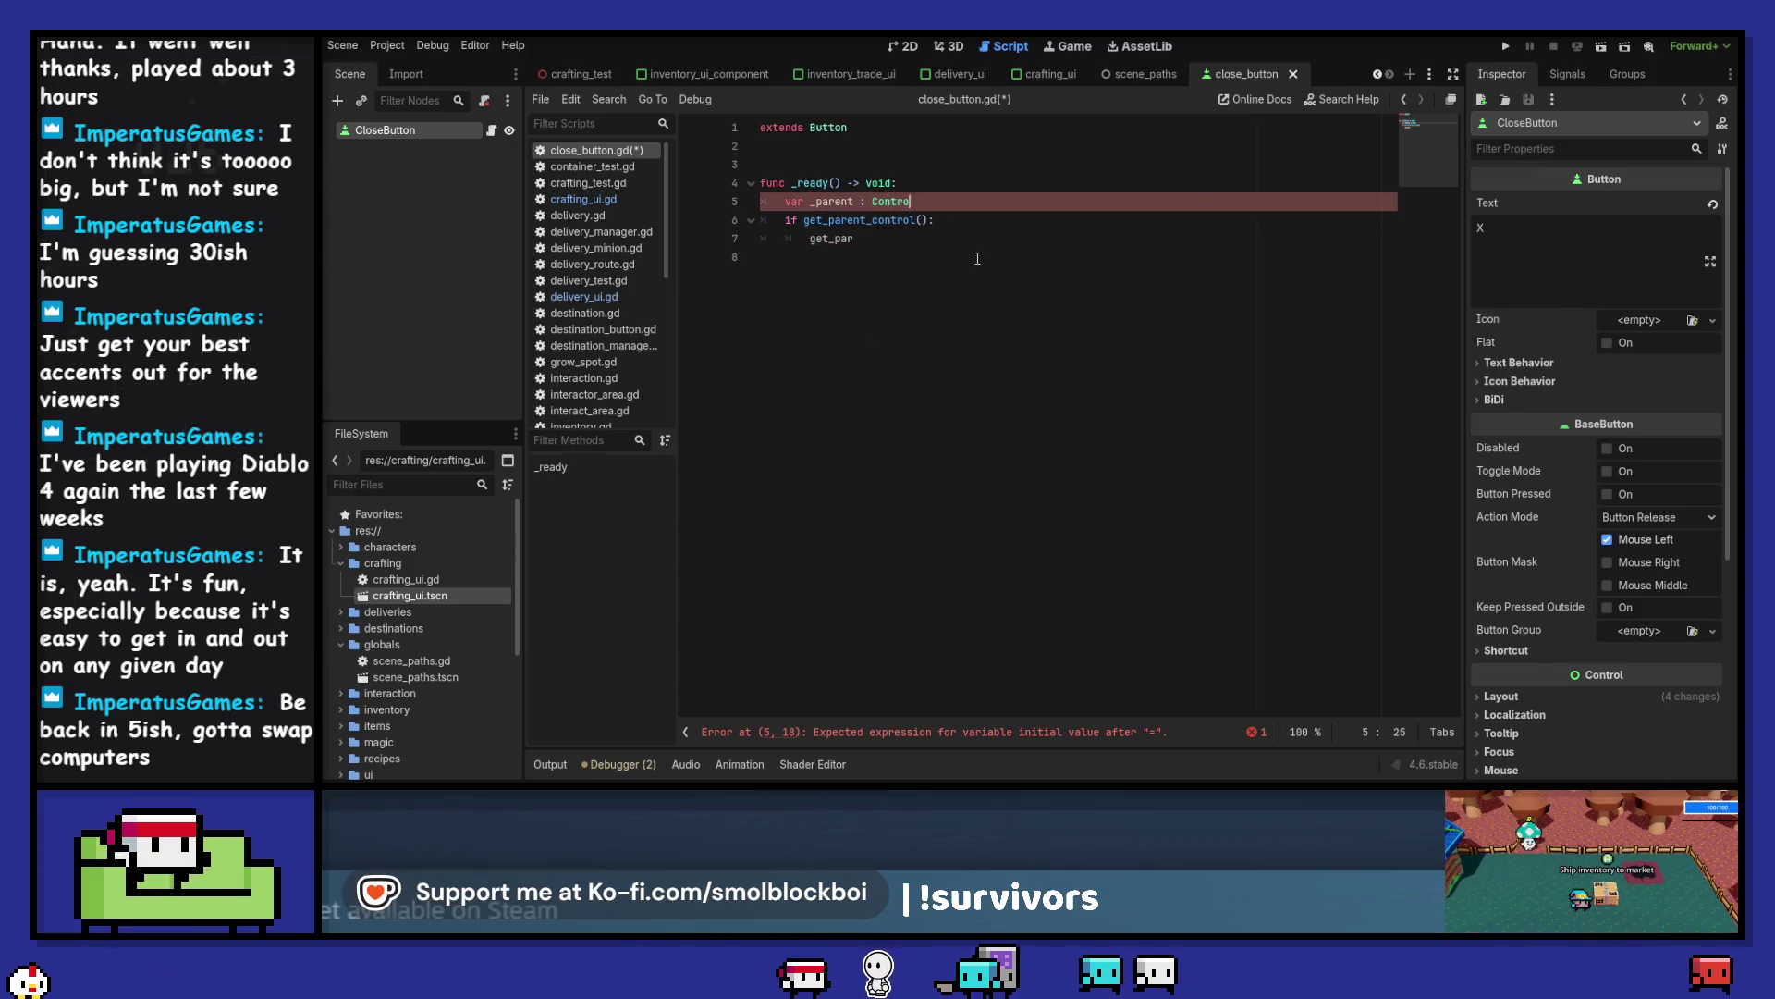
pyautogui.write('= get_par')
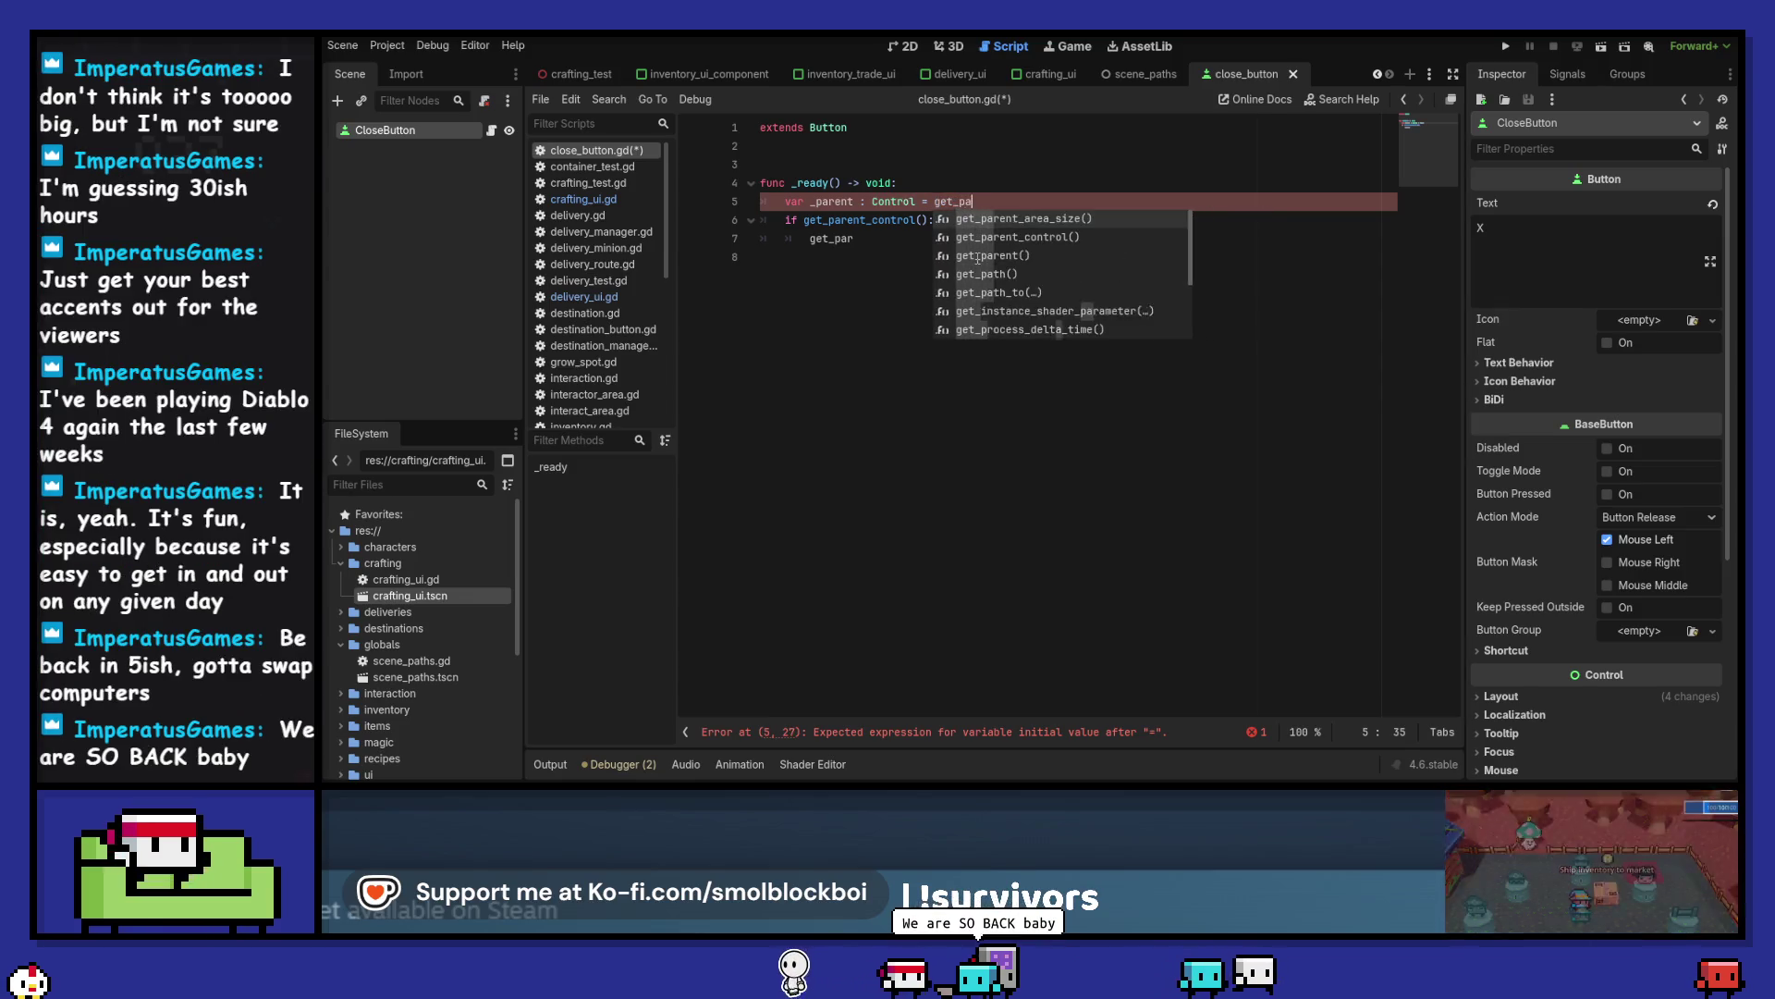
pyautogui.press('Down')
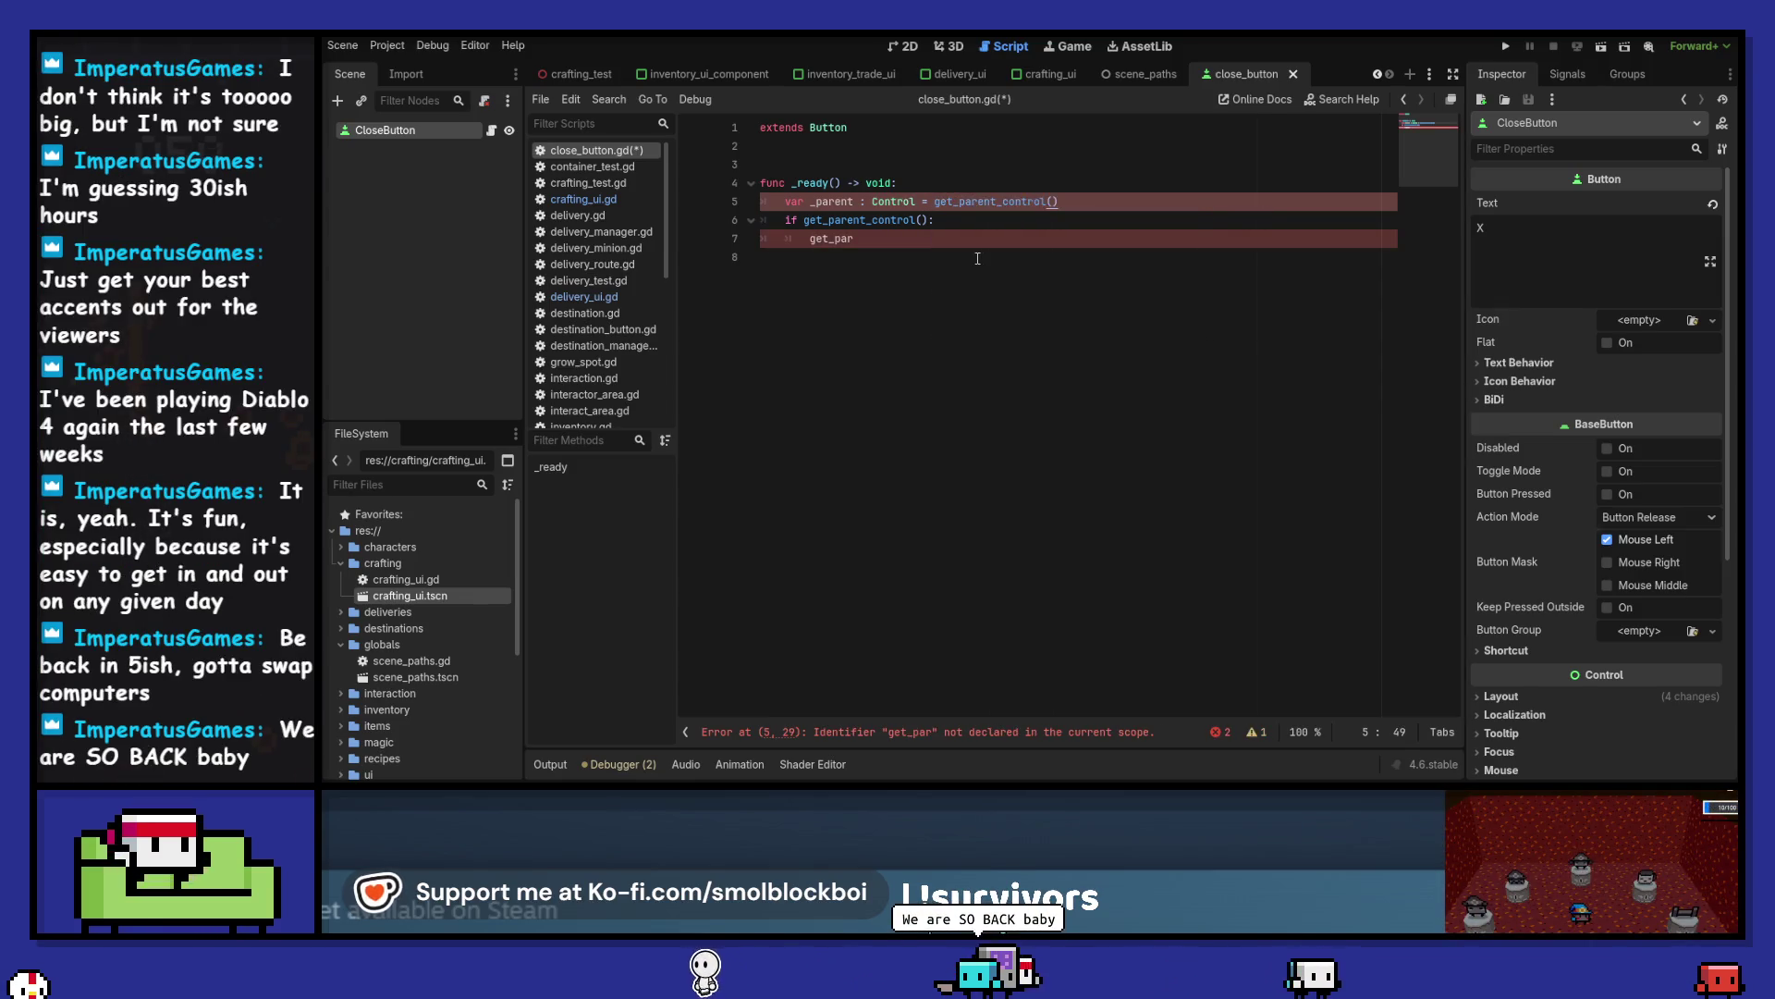
pyautogui.press('Return')
# - Change the condition to 'if _parent:', call _parent.queue_free() inside it, and save
pyautogui.press('Down')
pyautogui.hotkey('ctrl', 'shift', 'Left')
pyautogui.hotkey('ctrl', 'shift', 'Left')
pyautogui.hotkey('ctrl', 'shift', 'Left')
pyautogui.write('_parent:')
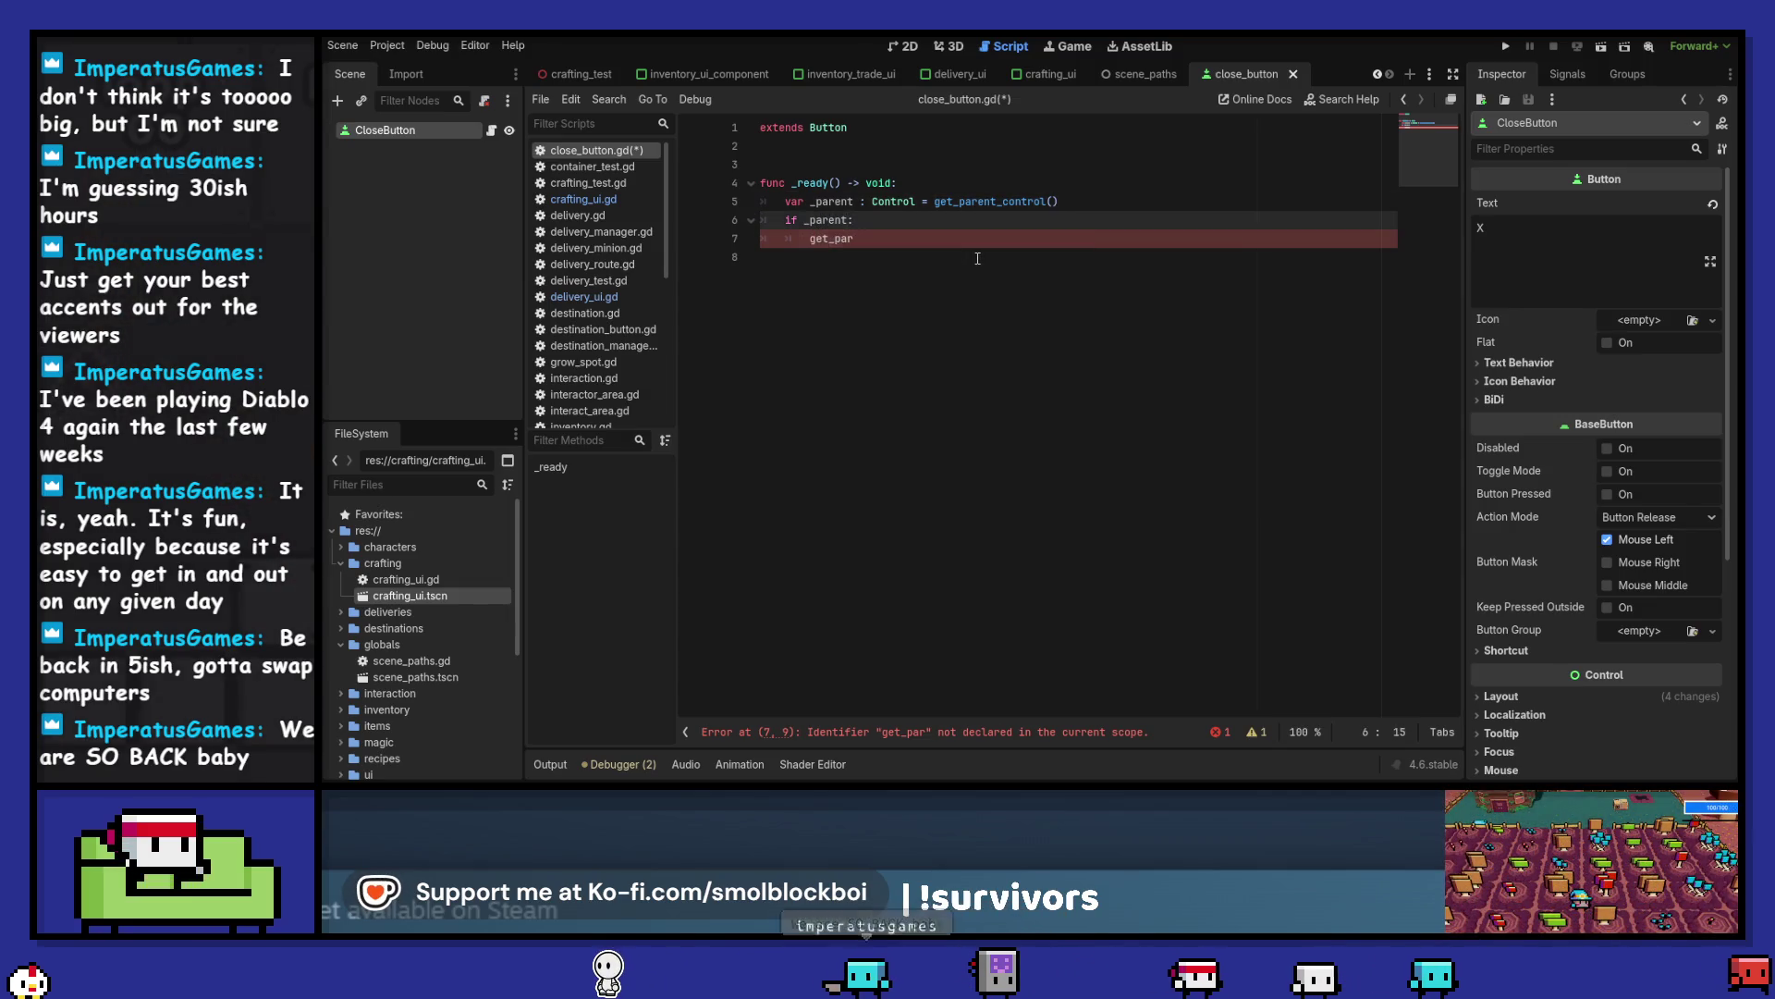
pyautogui.press('Down')
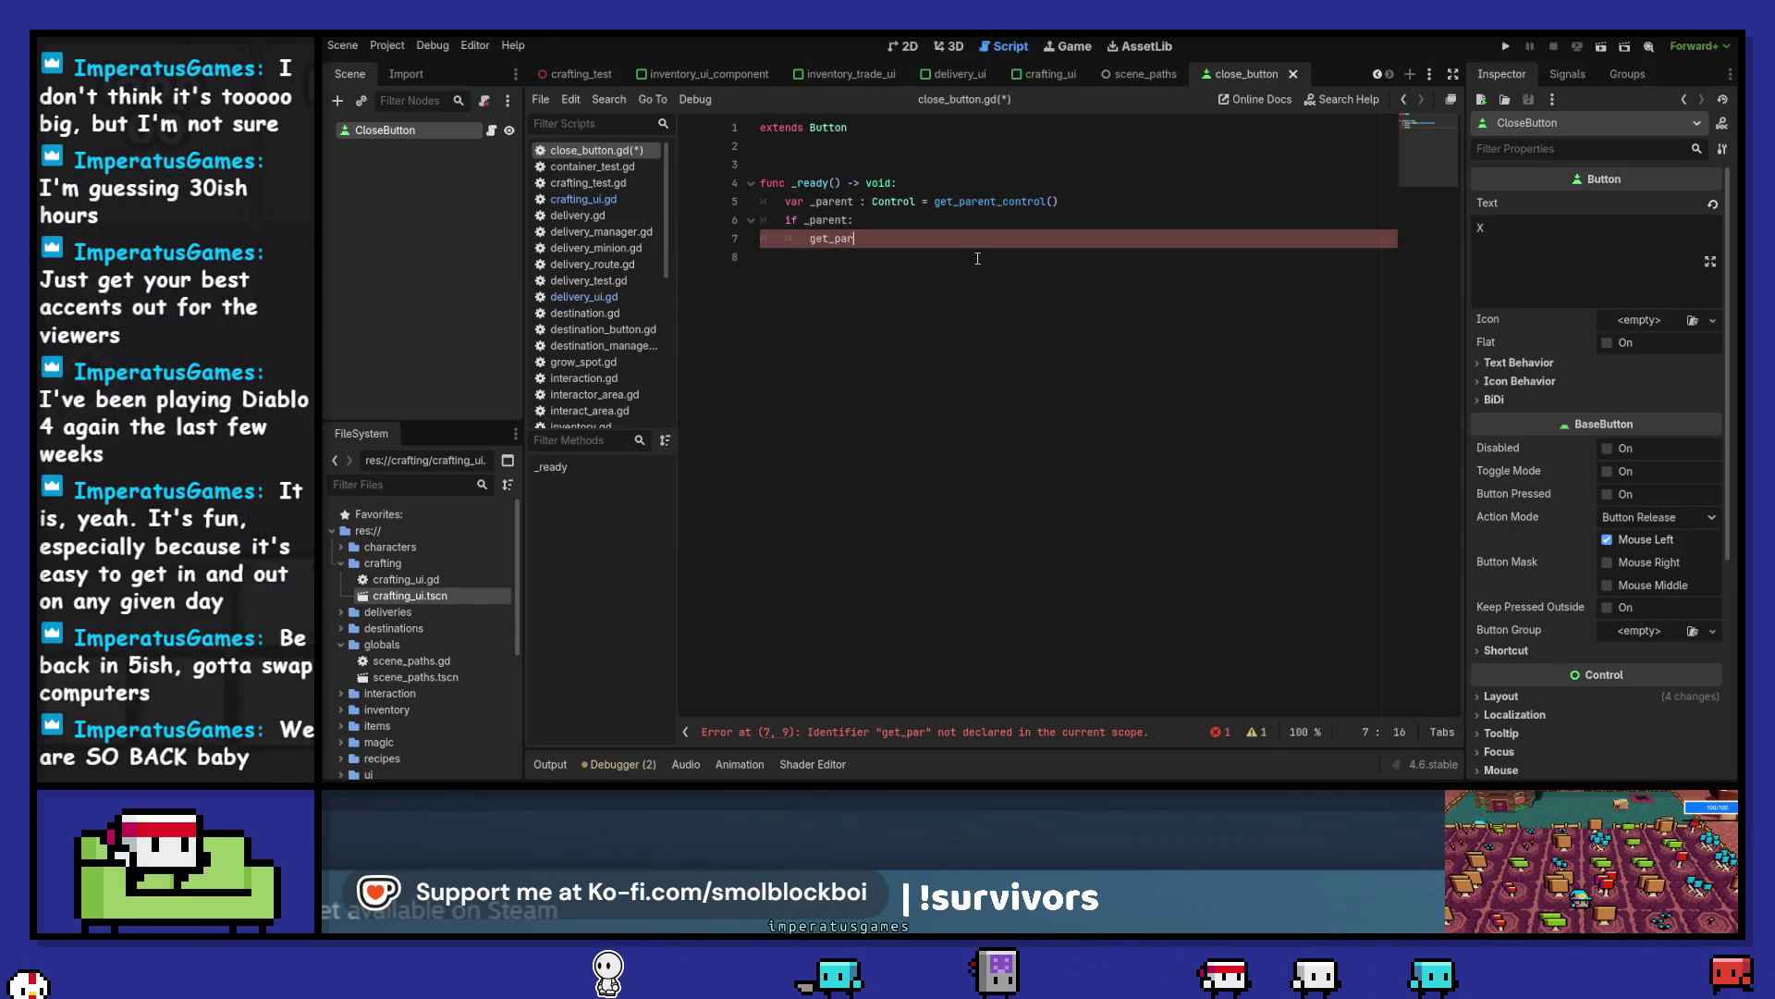
pyautogui.write('_parent.q')
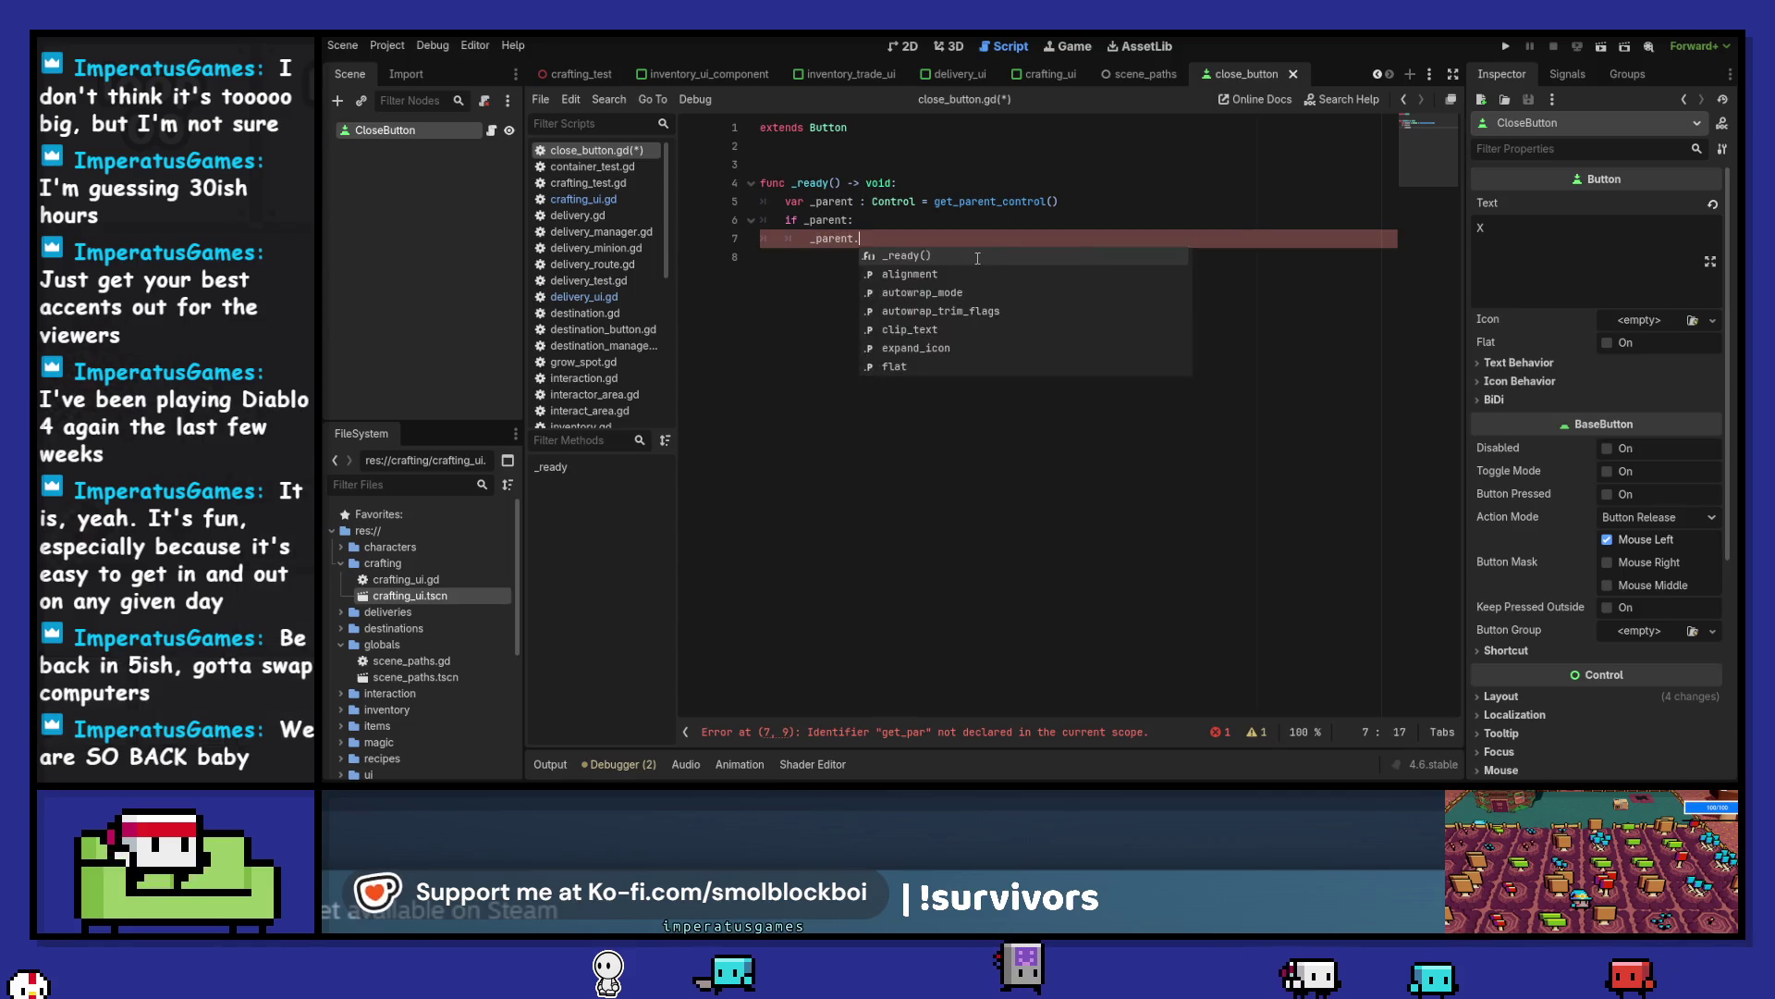
pyautogui.write('ueu')
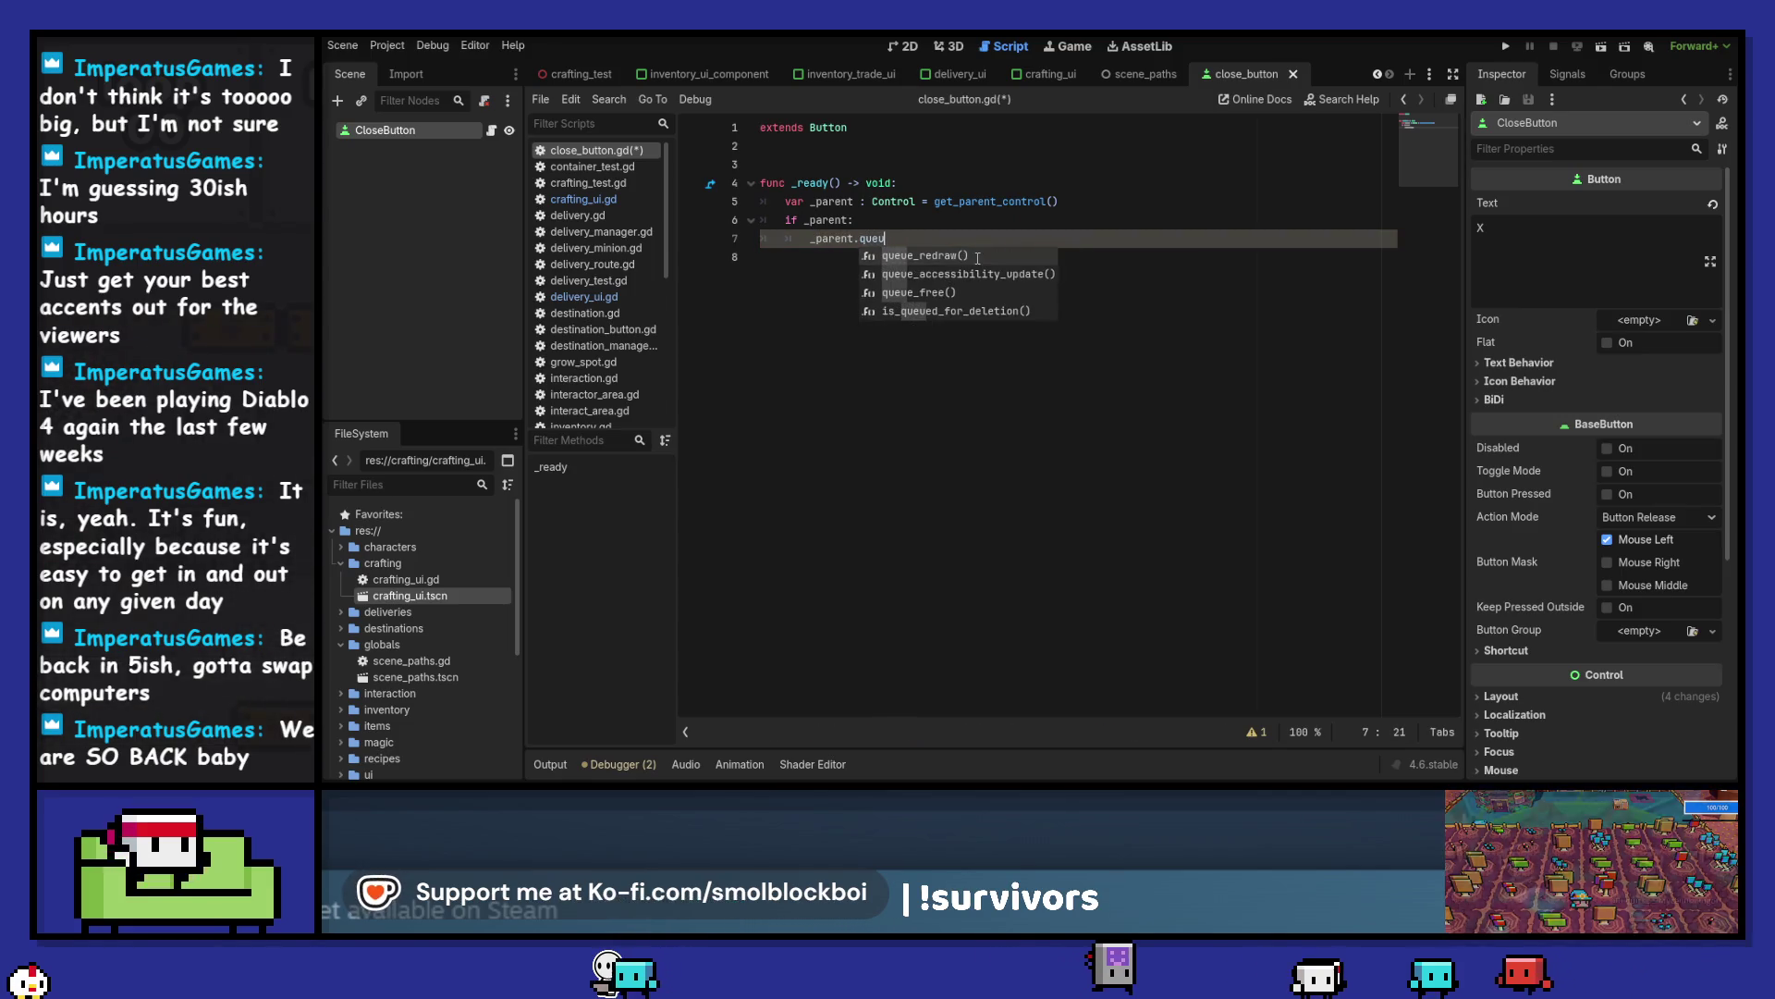
pyautogui.press('Down')
pyautogui.press('Down')
pyautogui.press('Return')
pyautogui.hotkey('ctrl', 's')
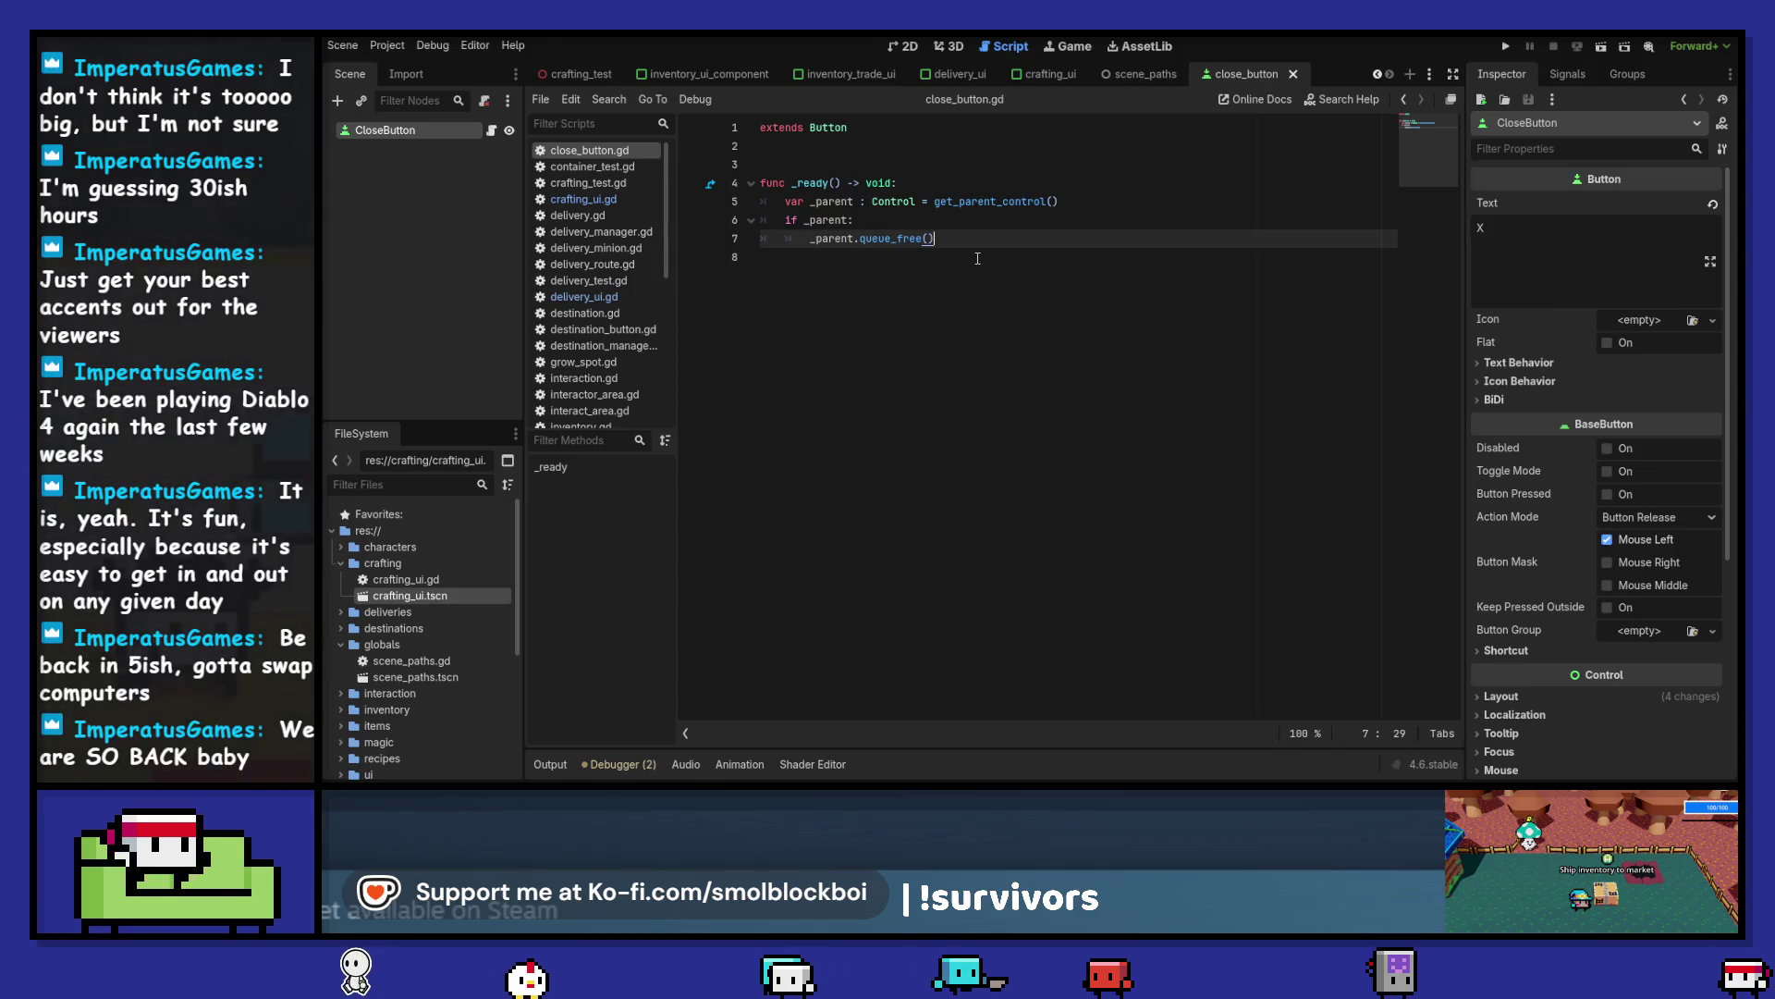
pyautogui.click(1030, 80)
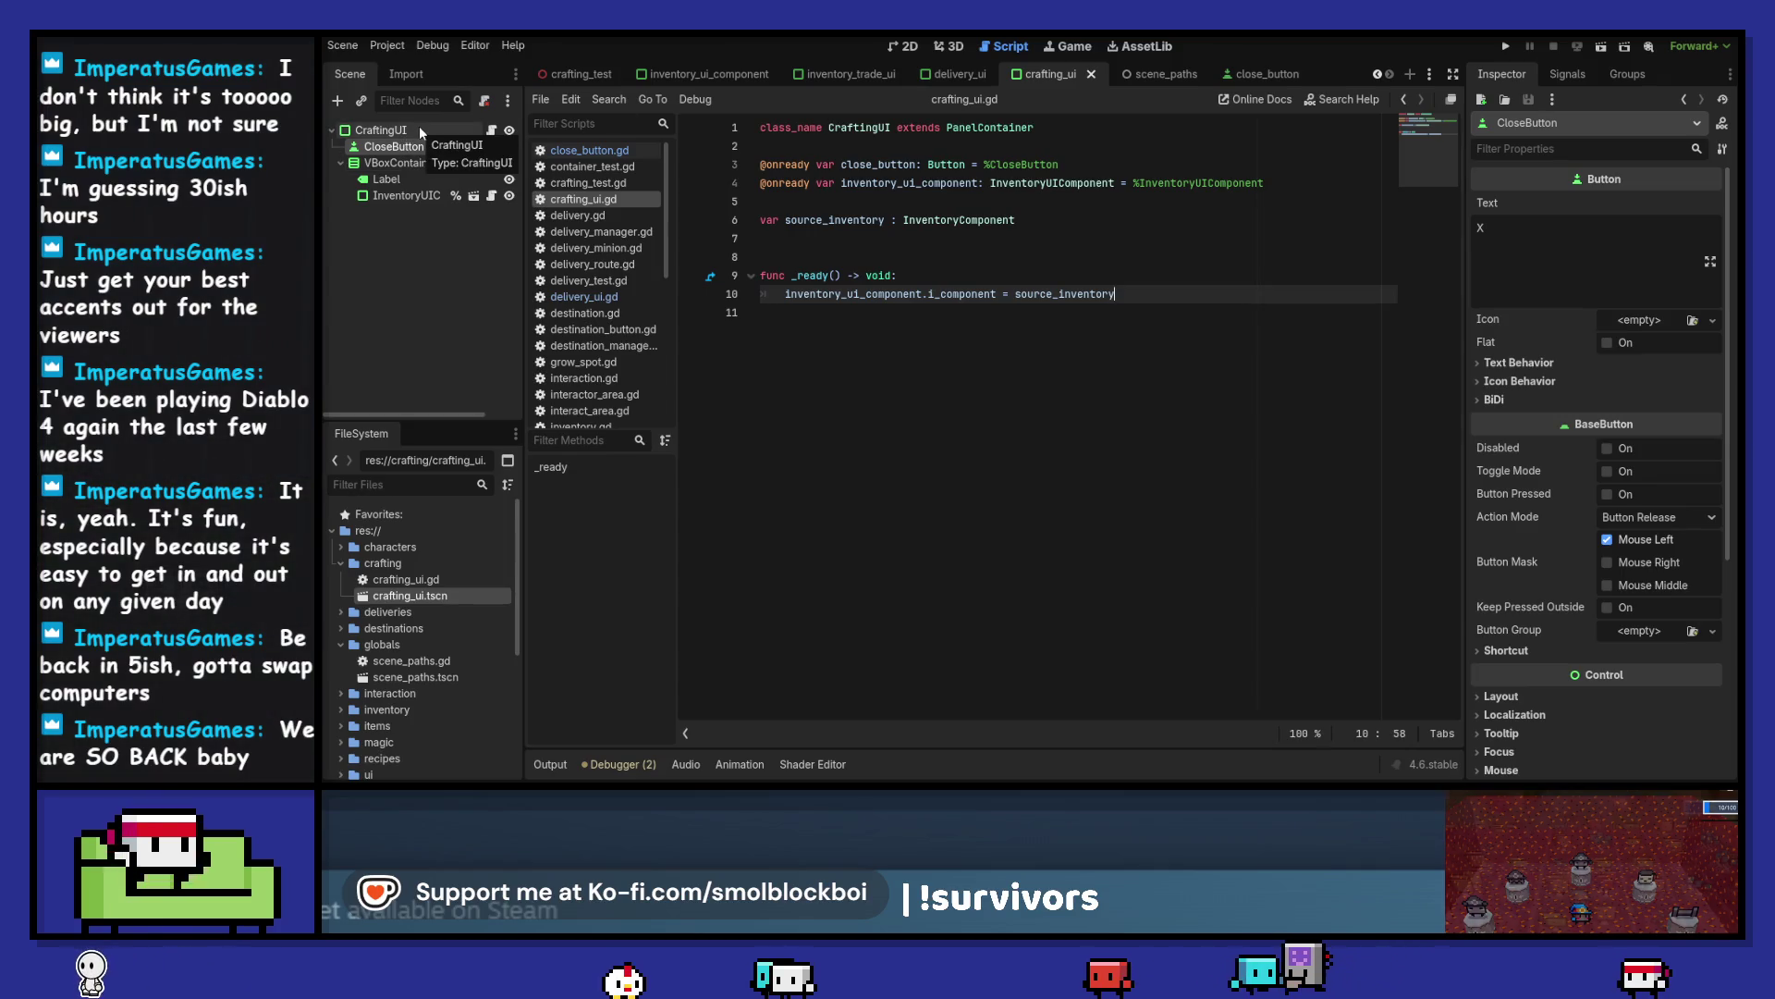
pyautogui.moveTo(1144, 165); pyautogui.dragTo(740, 163)
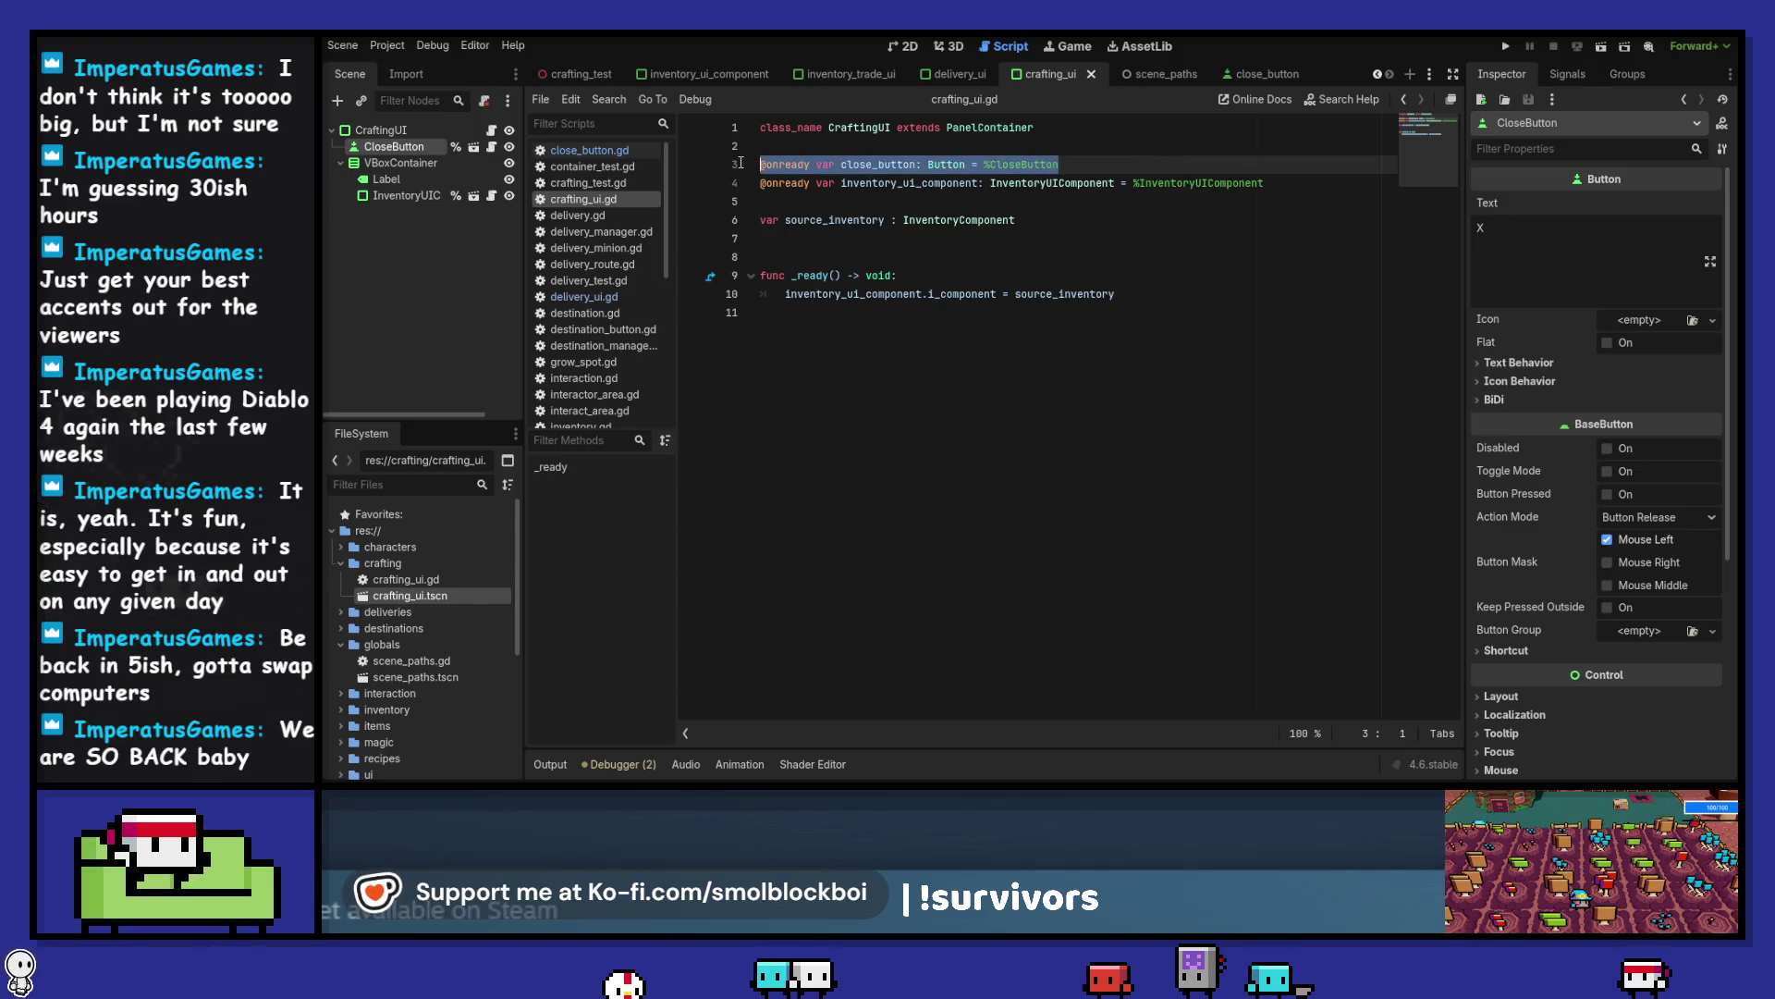
pyautogui.press('BackSpace')
pyautogui.press('BackSpace')
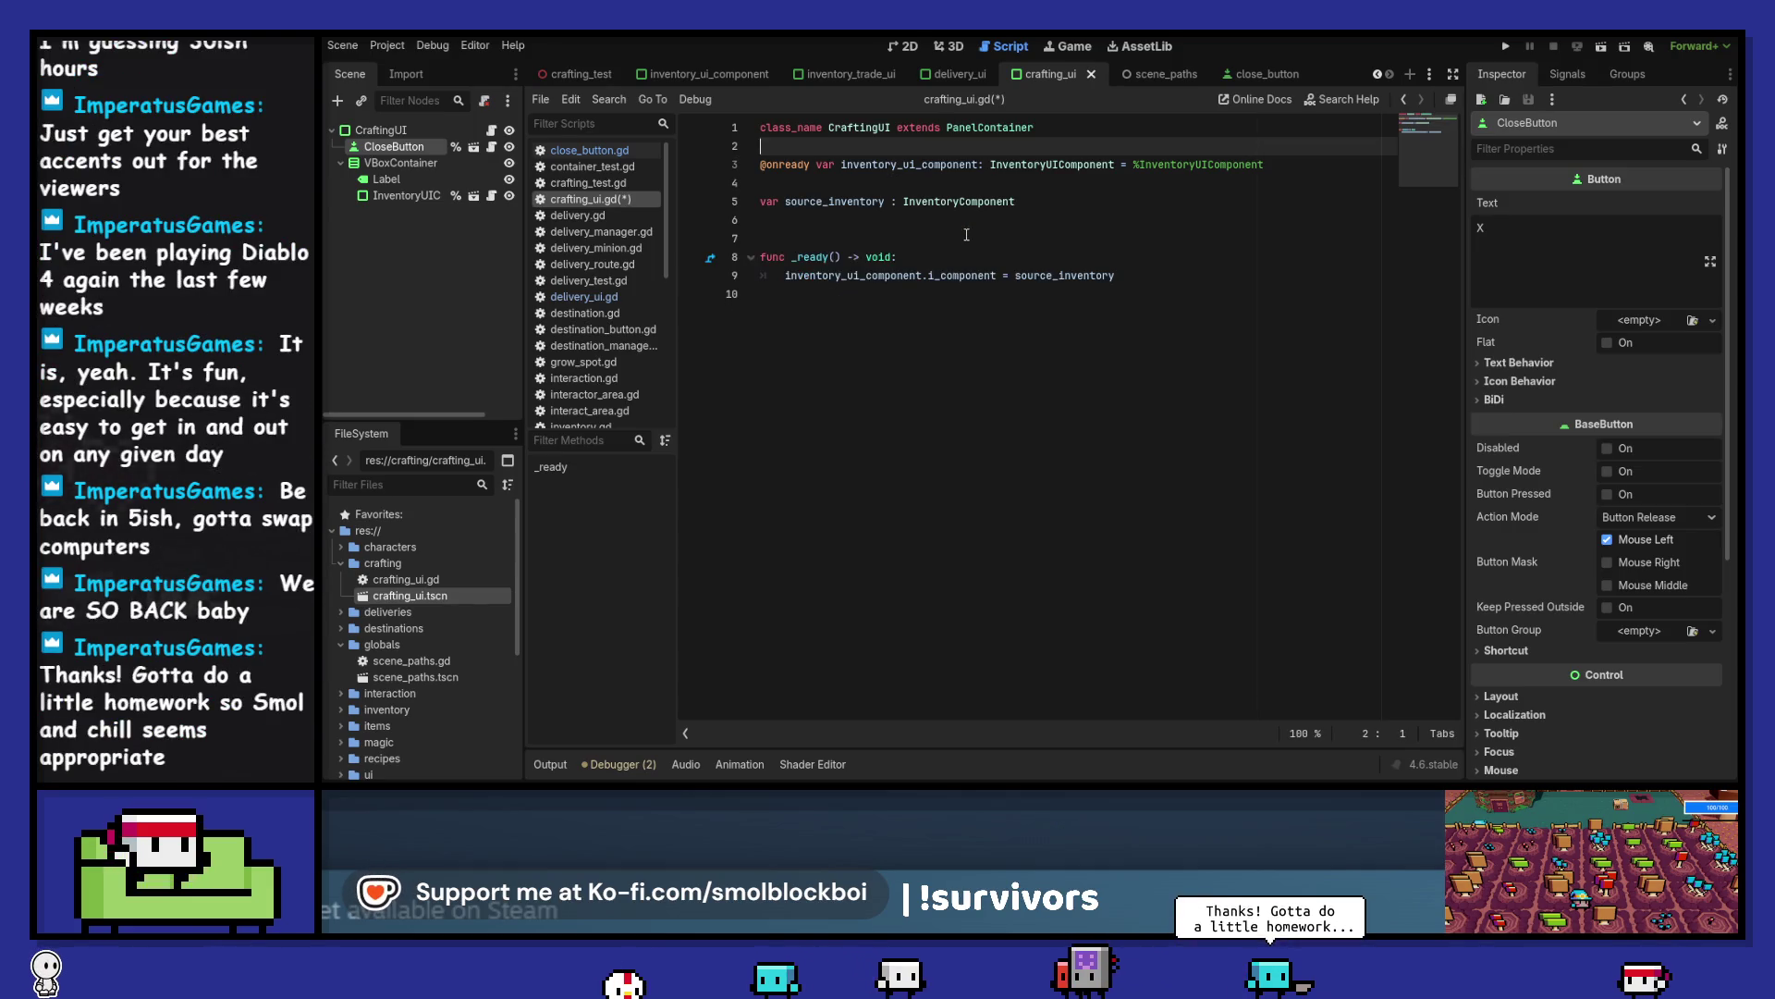
pyautogui.hotkey('ctrl', 's')
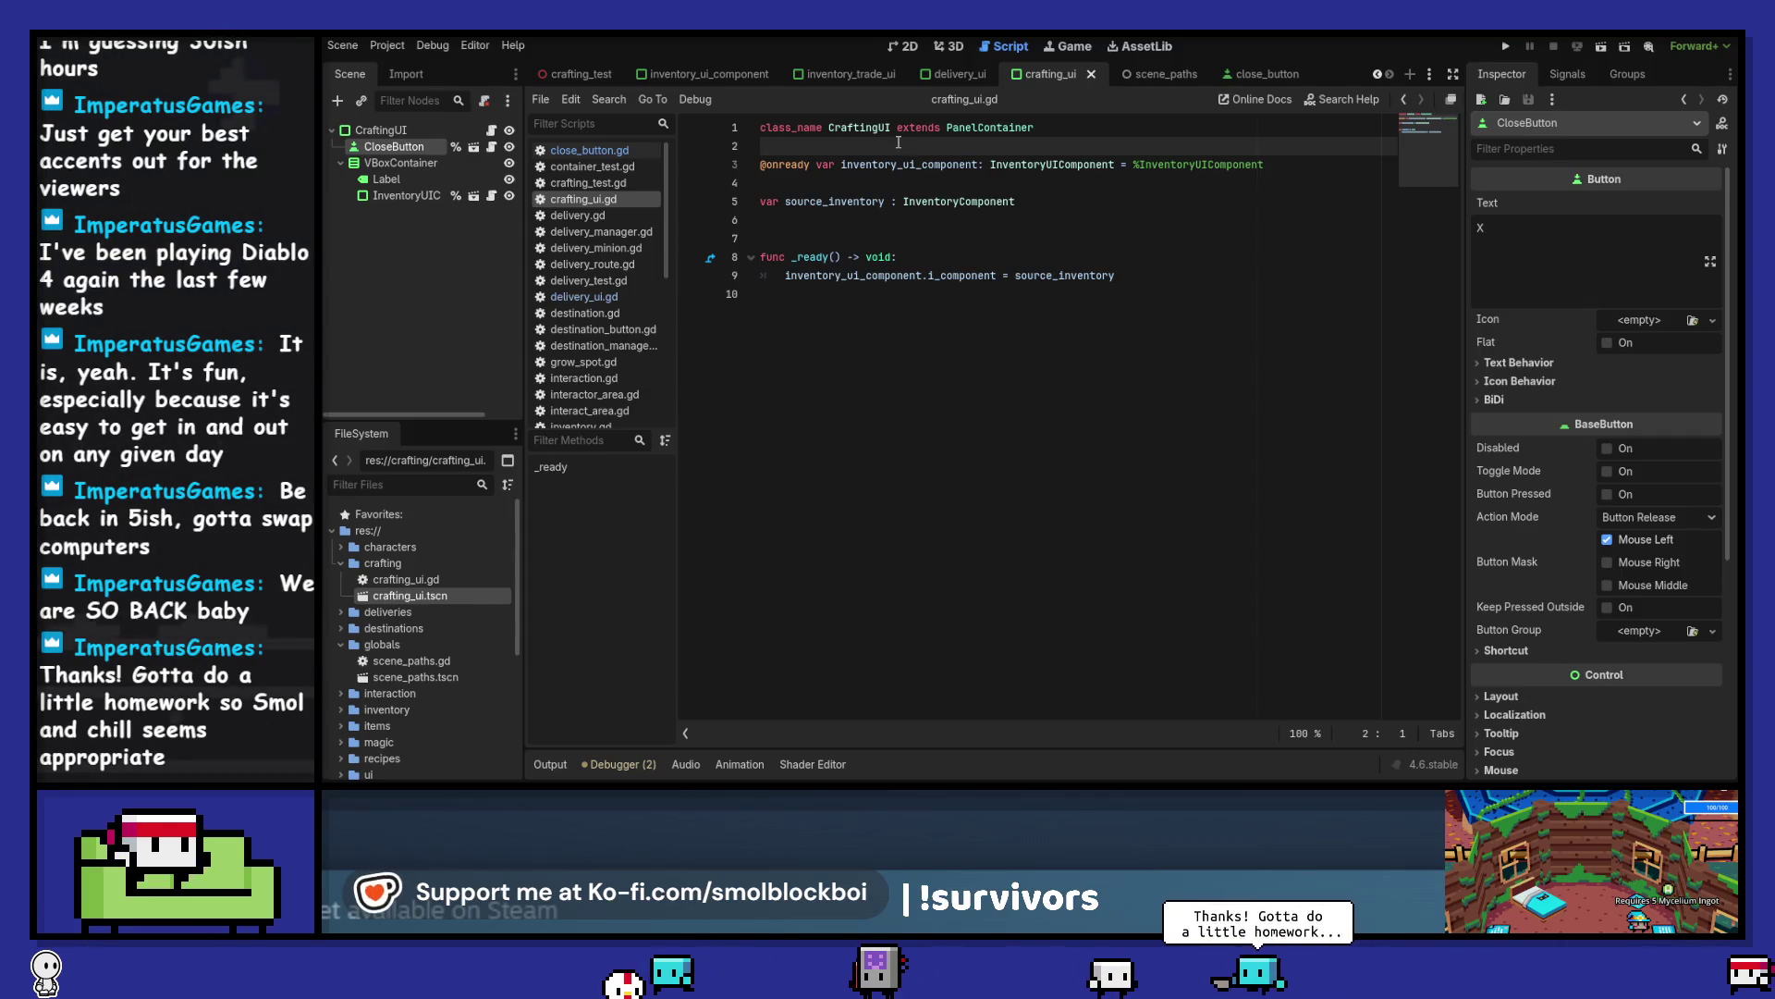
pyautogui.press('Return')
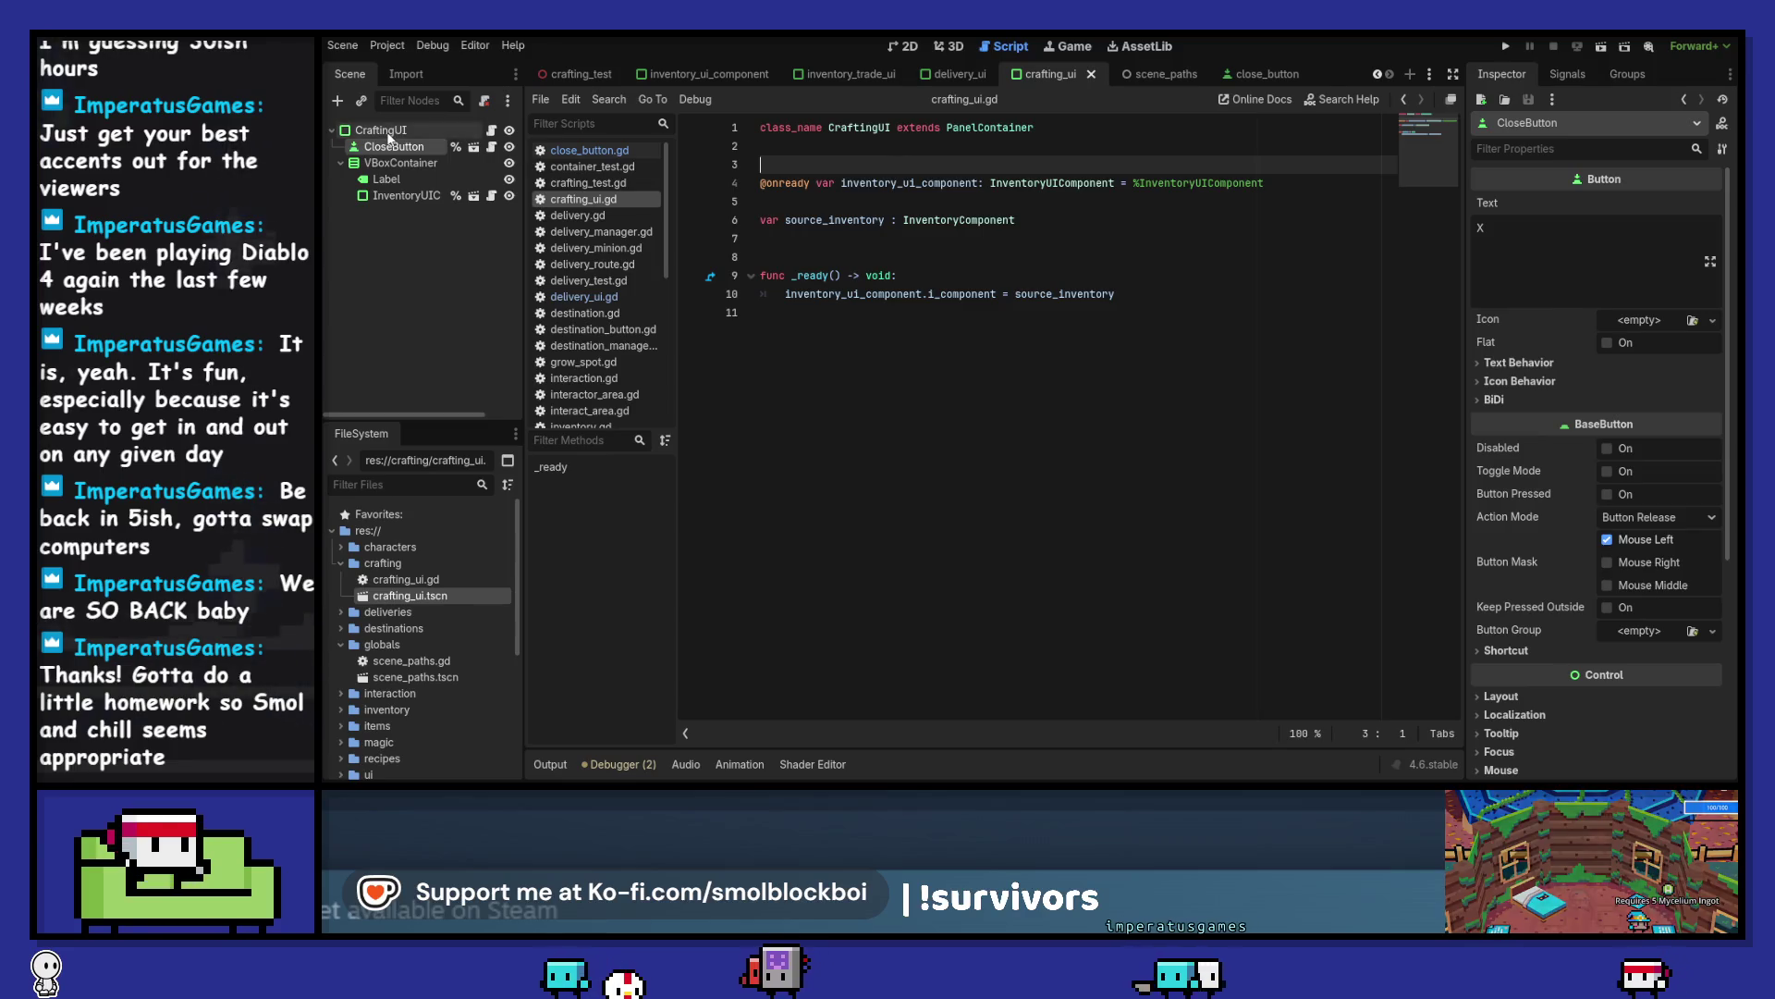
# - Delete the close_button.pressed.connect line from delivery_ui.gd
pyautogui.click(948, 73)
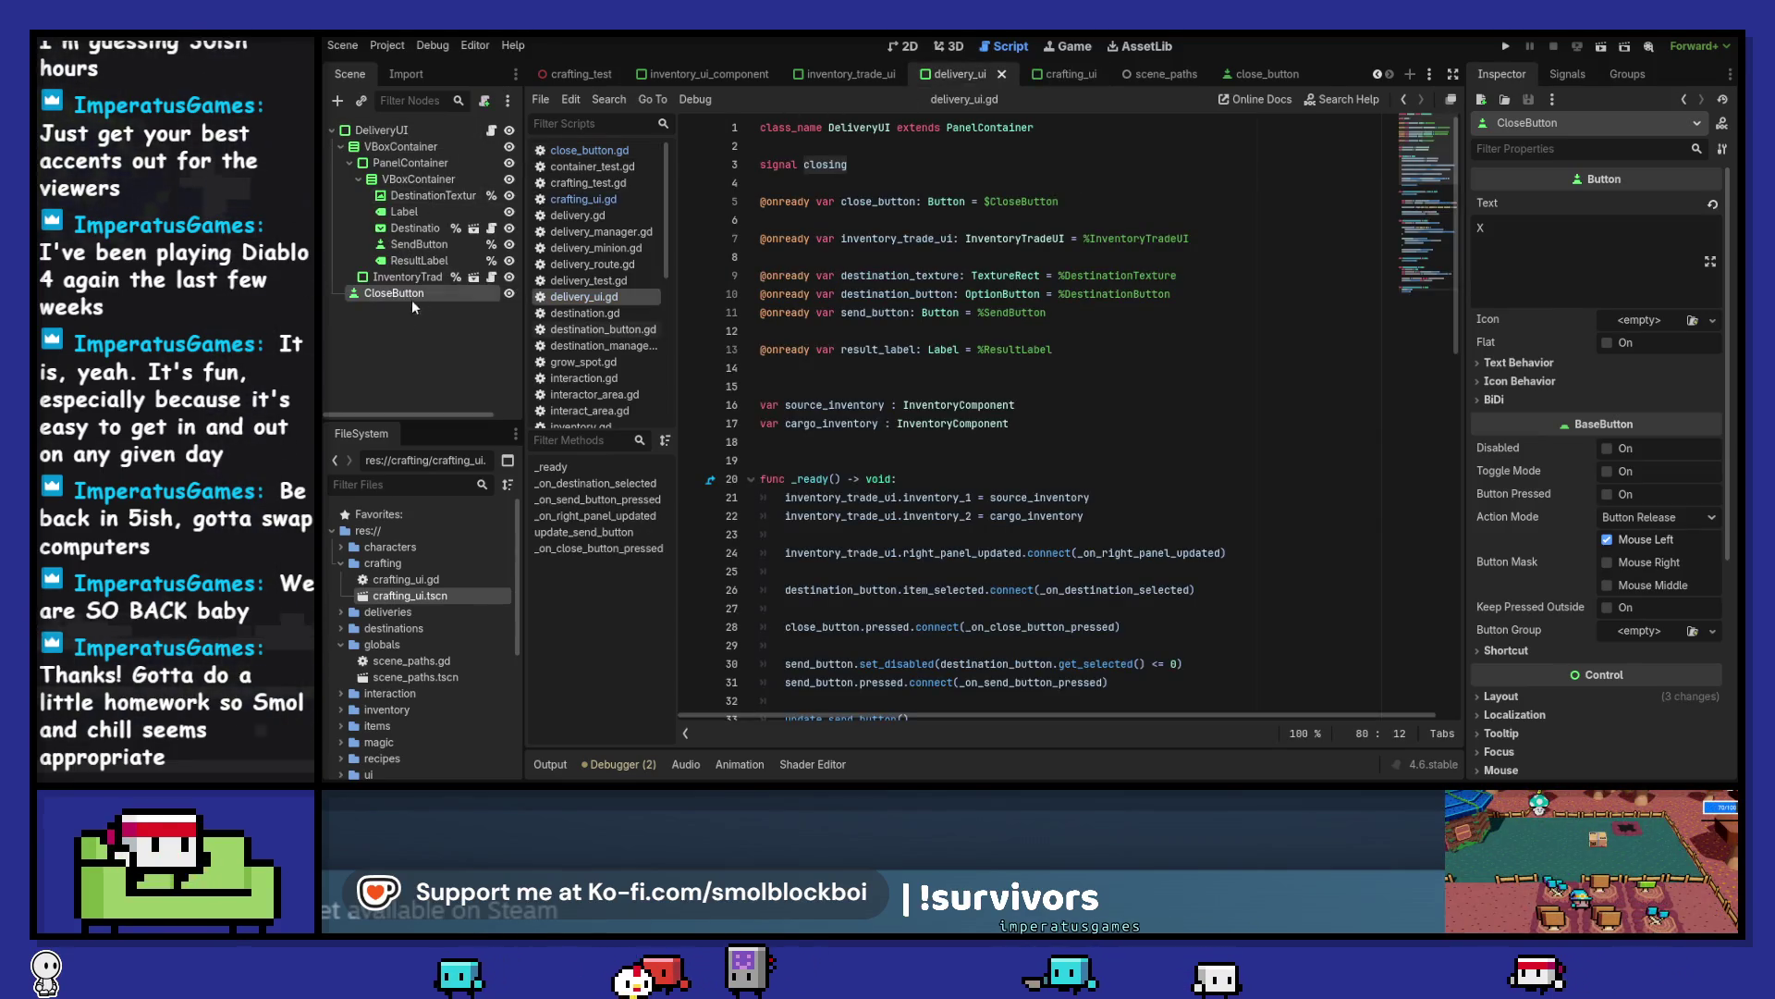
pyautogui.scroll(-8, 1113, 423)
pyautogui.scroll(4, 1119, 398)
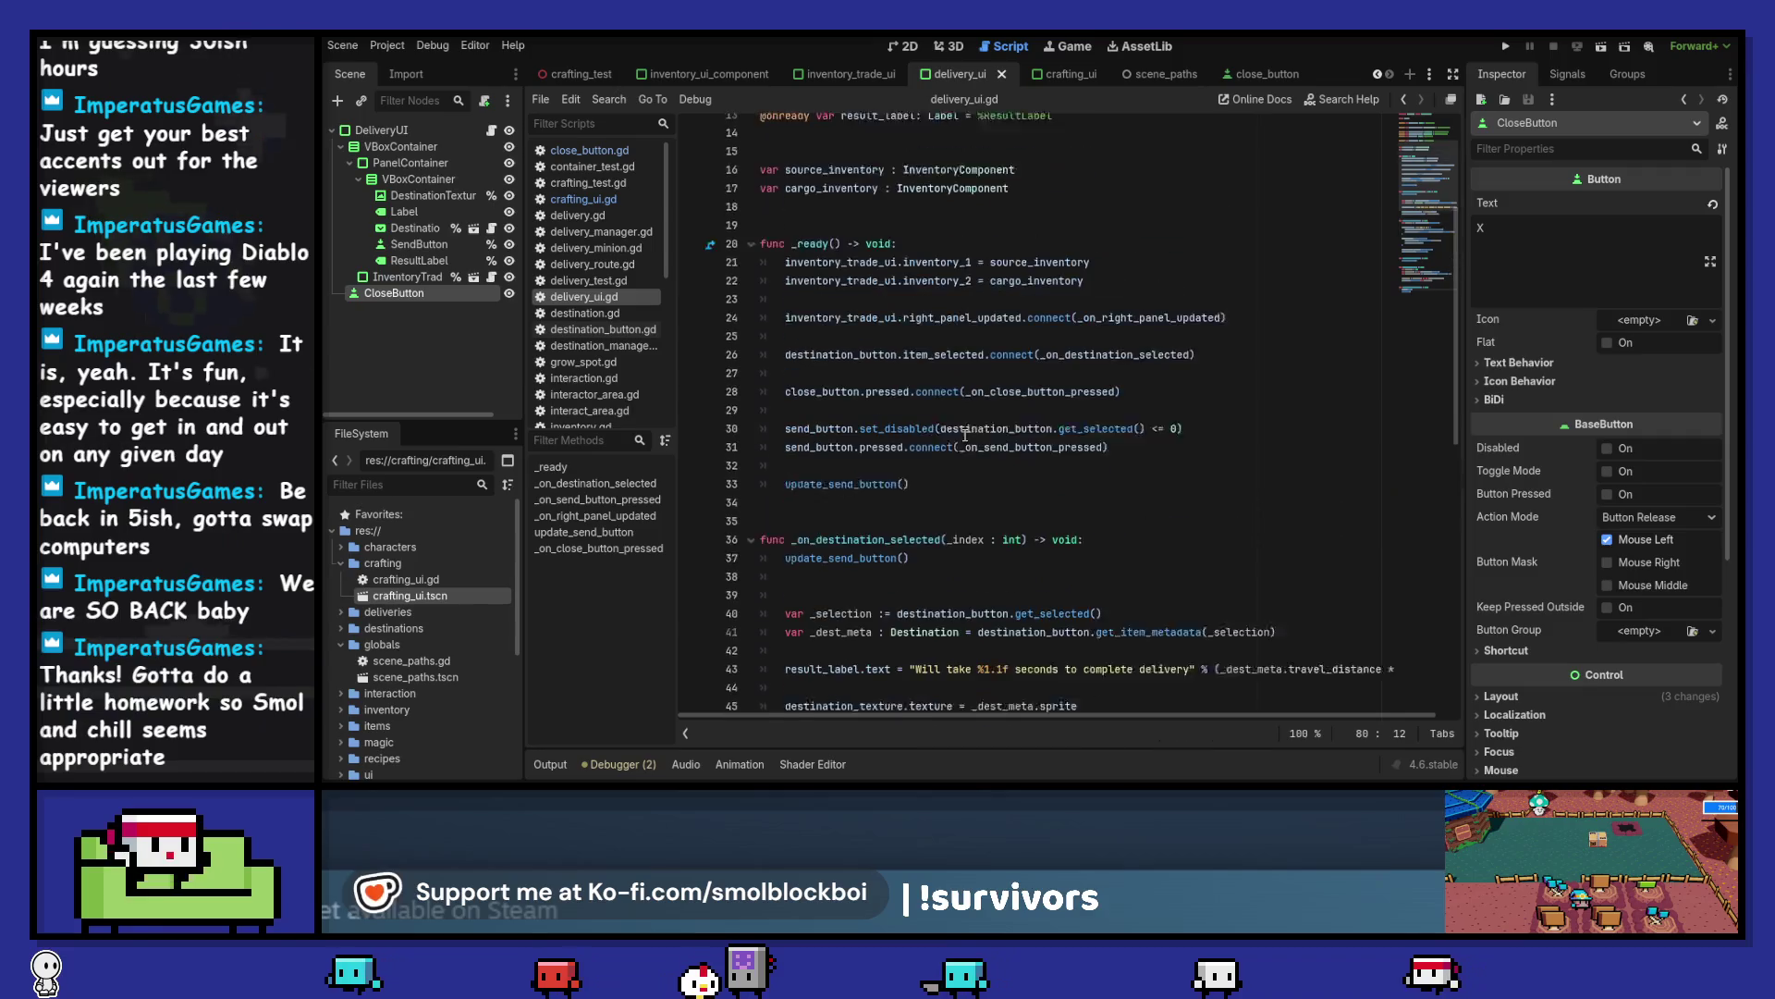
pyautogui.moveTo(1120, 404)
pyautogui.mouseDown()
pyautogui.moveTo(832, 405)
pyautogui.moveTo(760, 385)
pyautogui.mouseUp()
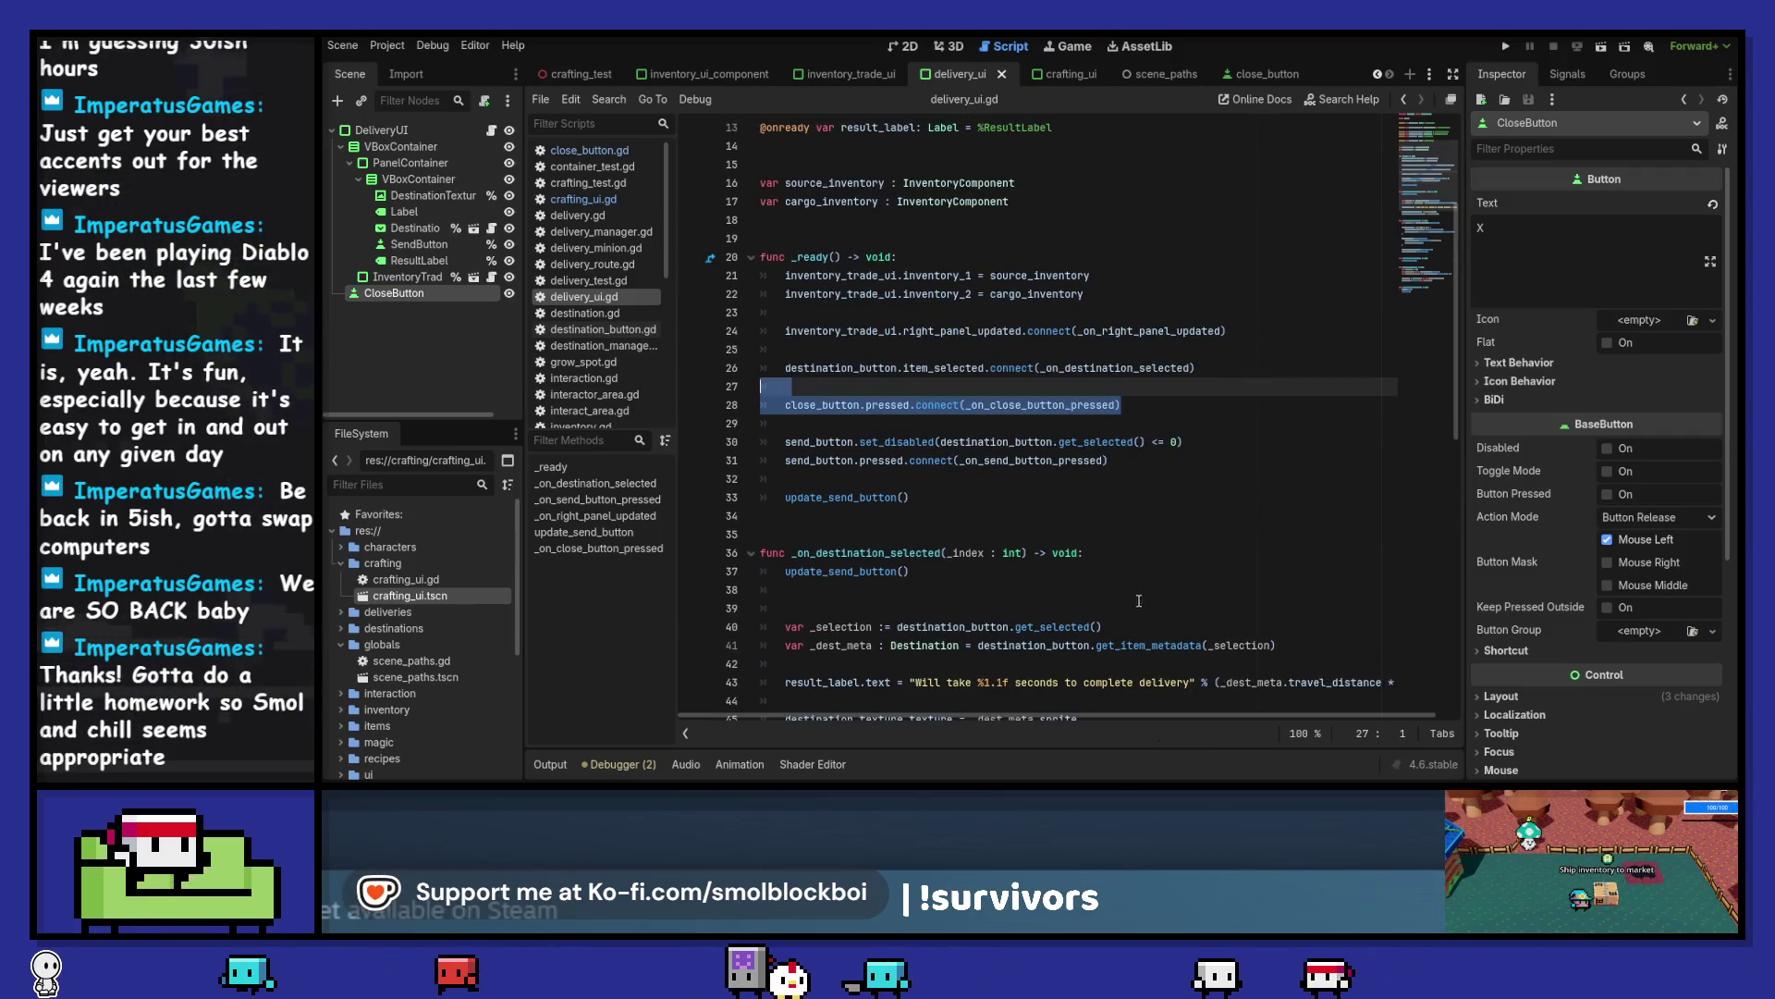
pyautogui.press('BackSpace')
pyautogui.press('BackSpace')
pyautogui.scroll(-12, 1143, 608)
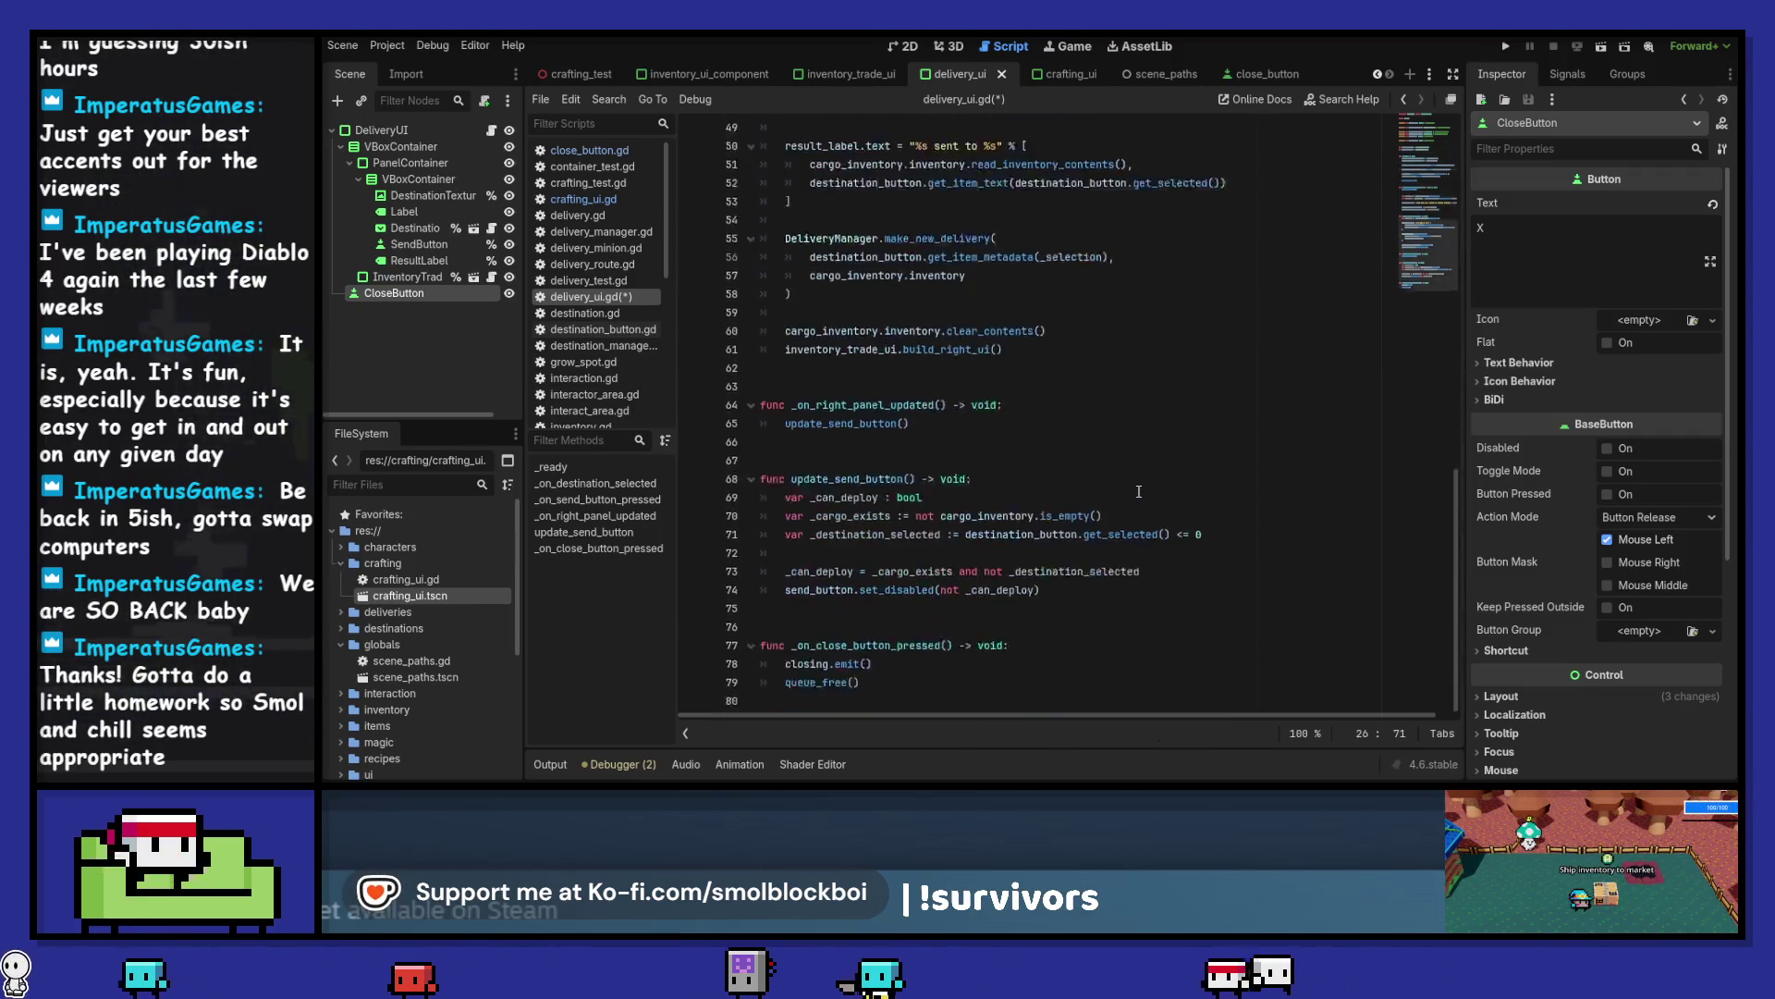
# - Search the project for _on_close_button_pressed and inspect matches in delivery_ui.gd and inventory_trade_ui.gd
pyautogui.moveTo(864, 683); pyautogui.dragTo(760, 645)
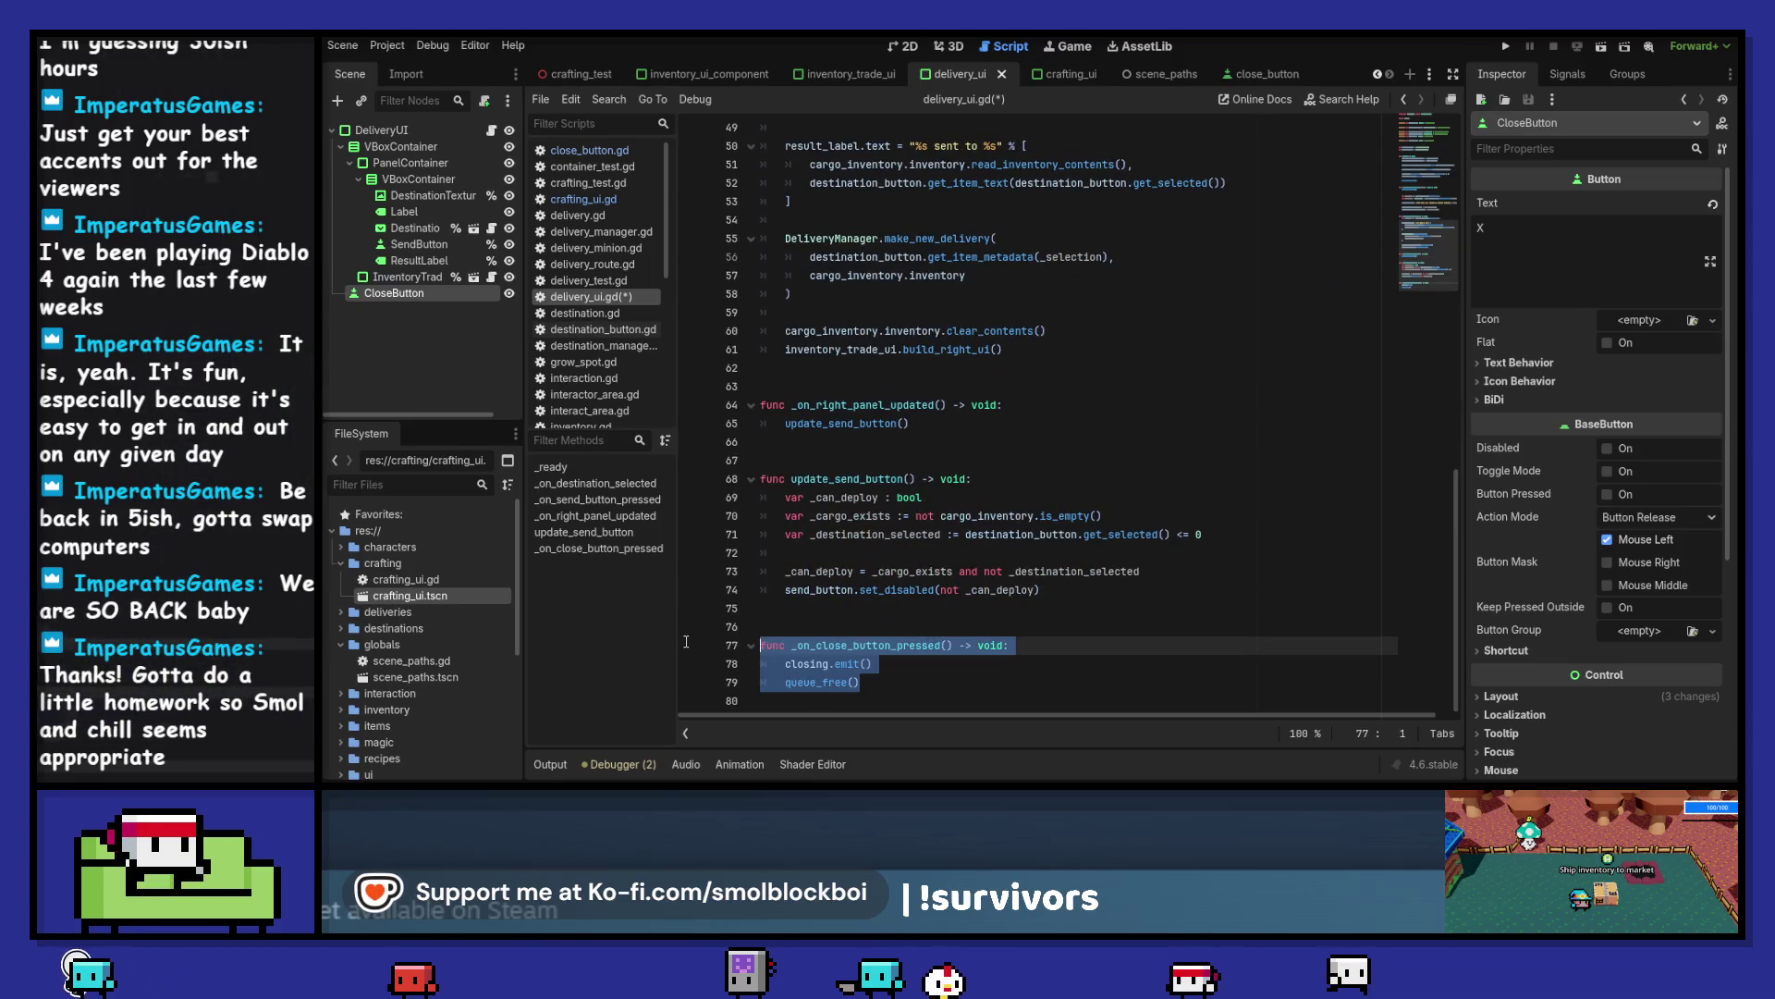
pyautogui.click(807, 664)
pyautogui.doubleClick(865, 646)
pyautogui.hotkey('ctrl', 'shift', 'f')
pyautogui.click(1029, 485)
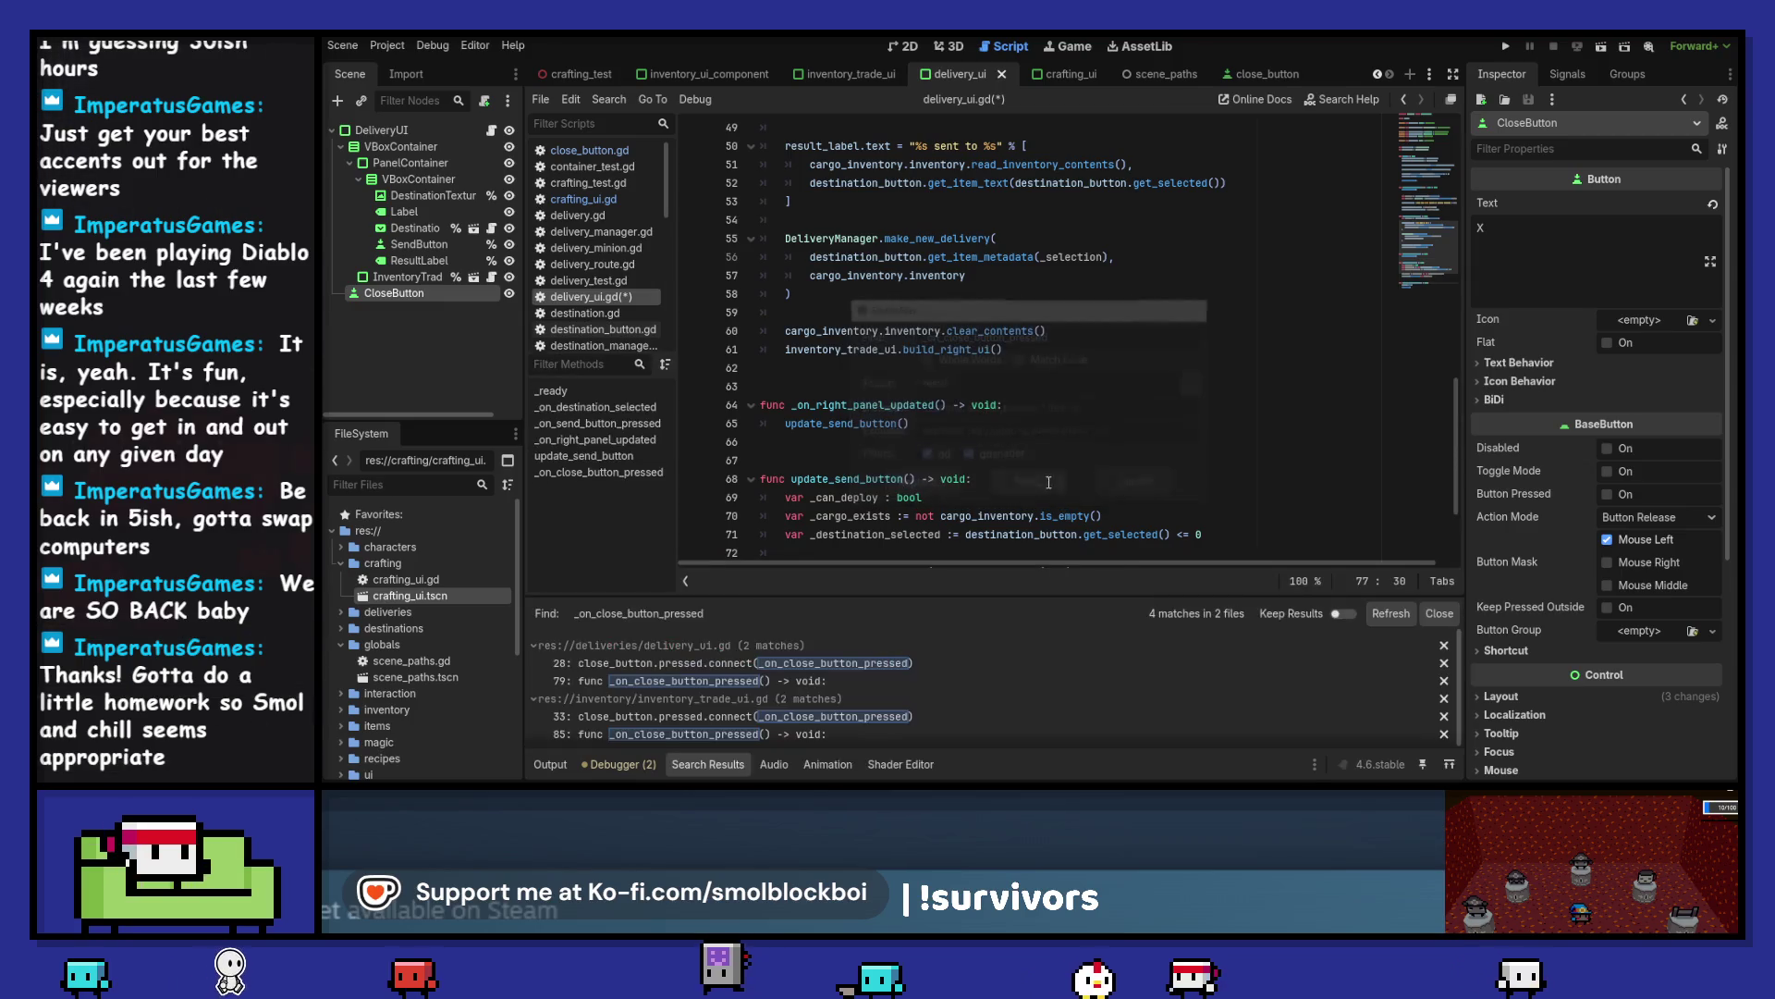
pyautogui.click(753, 663)
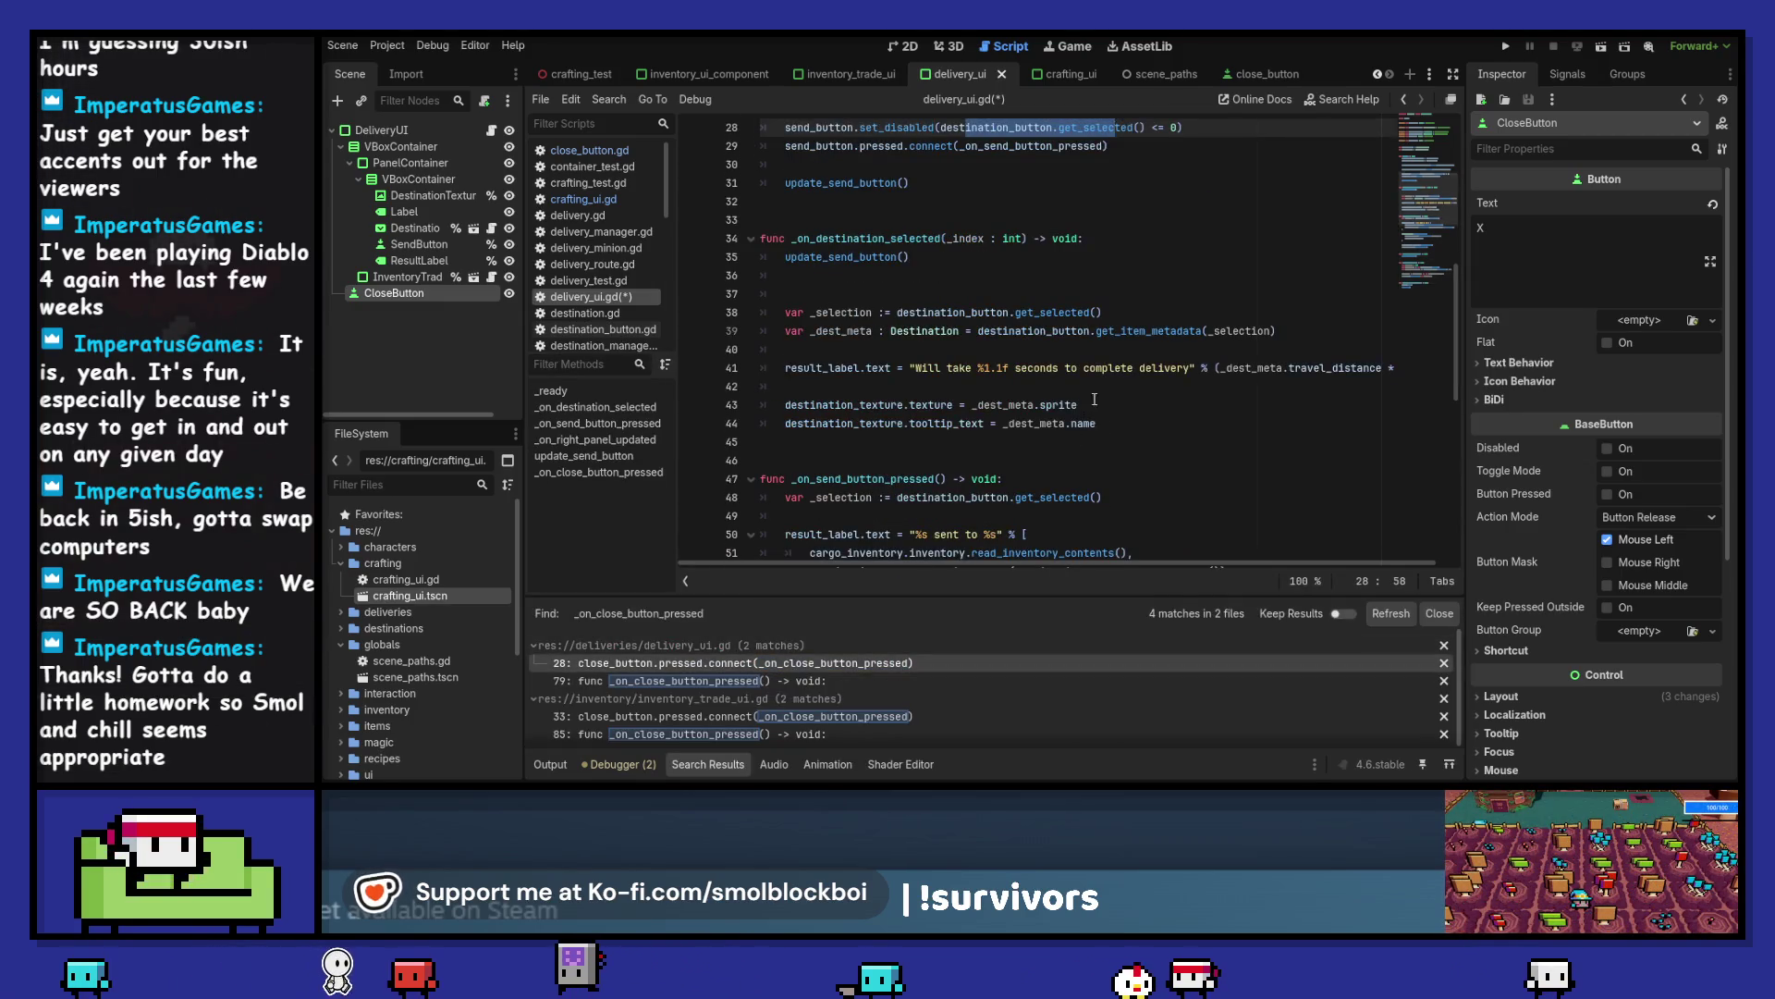
pyautogui.scroll(3, 1094, 398)
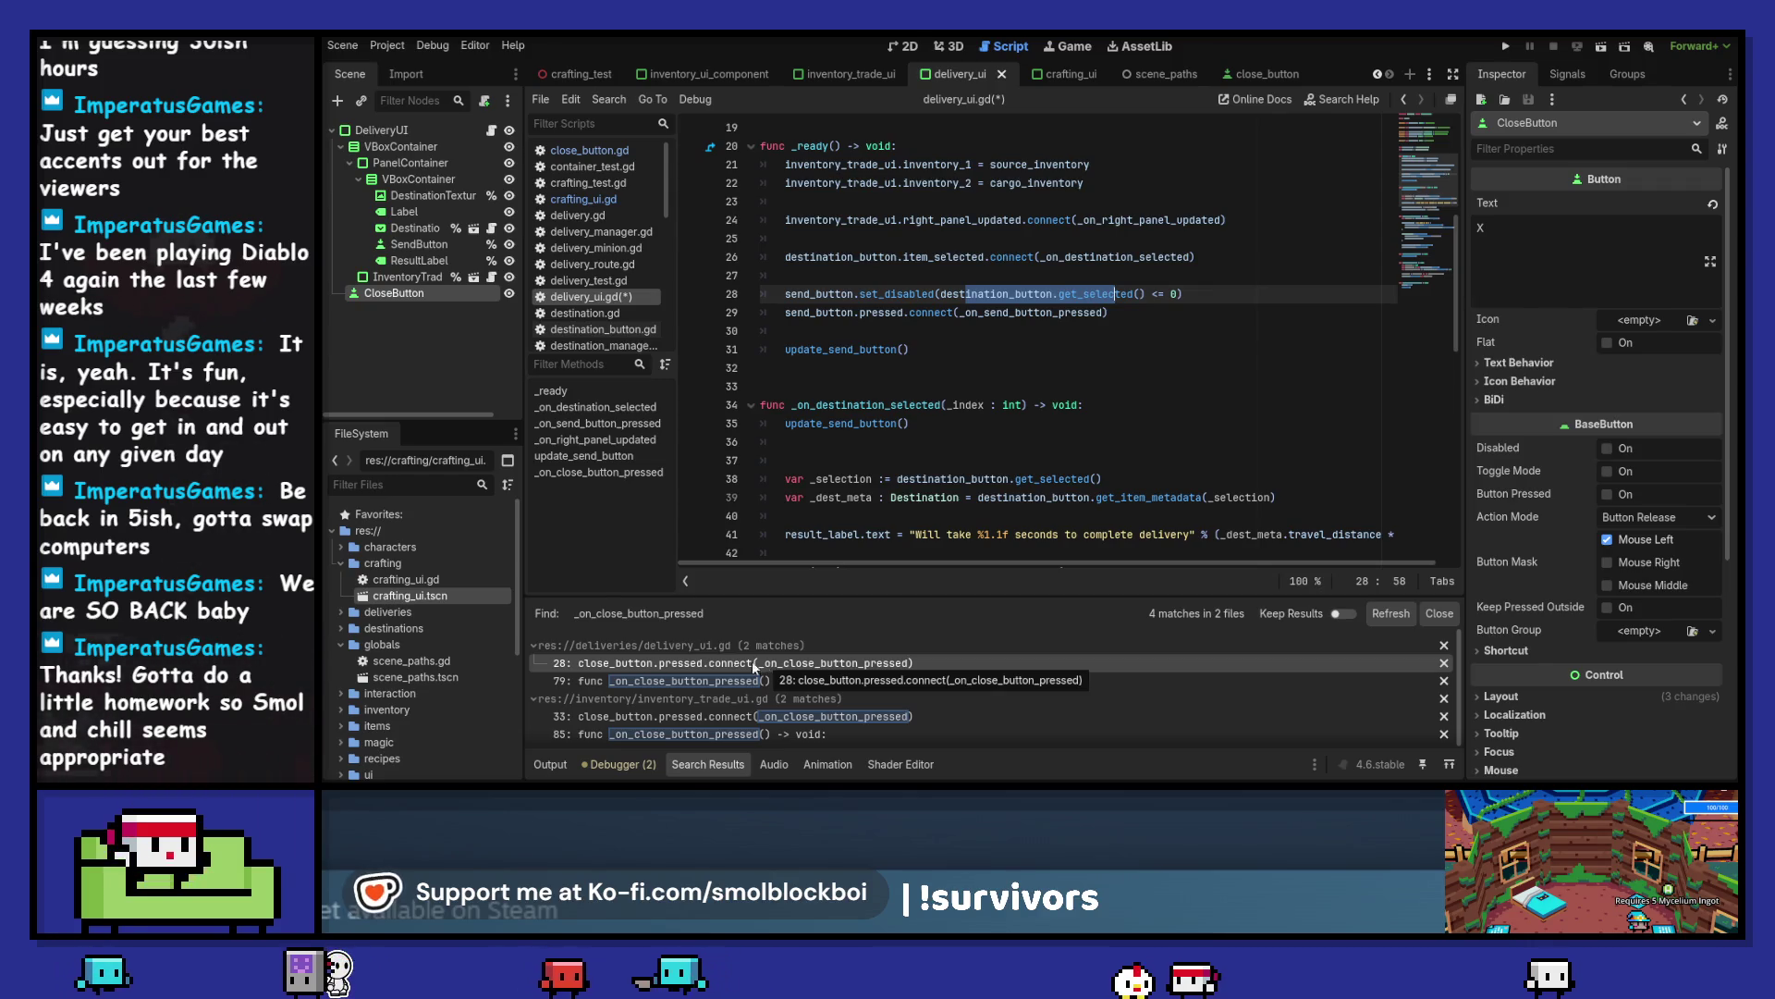
pyautogui.click(688, 676)
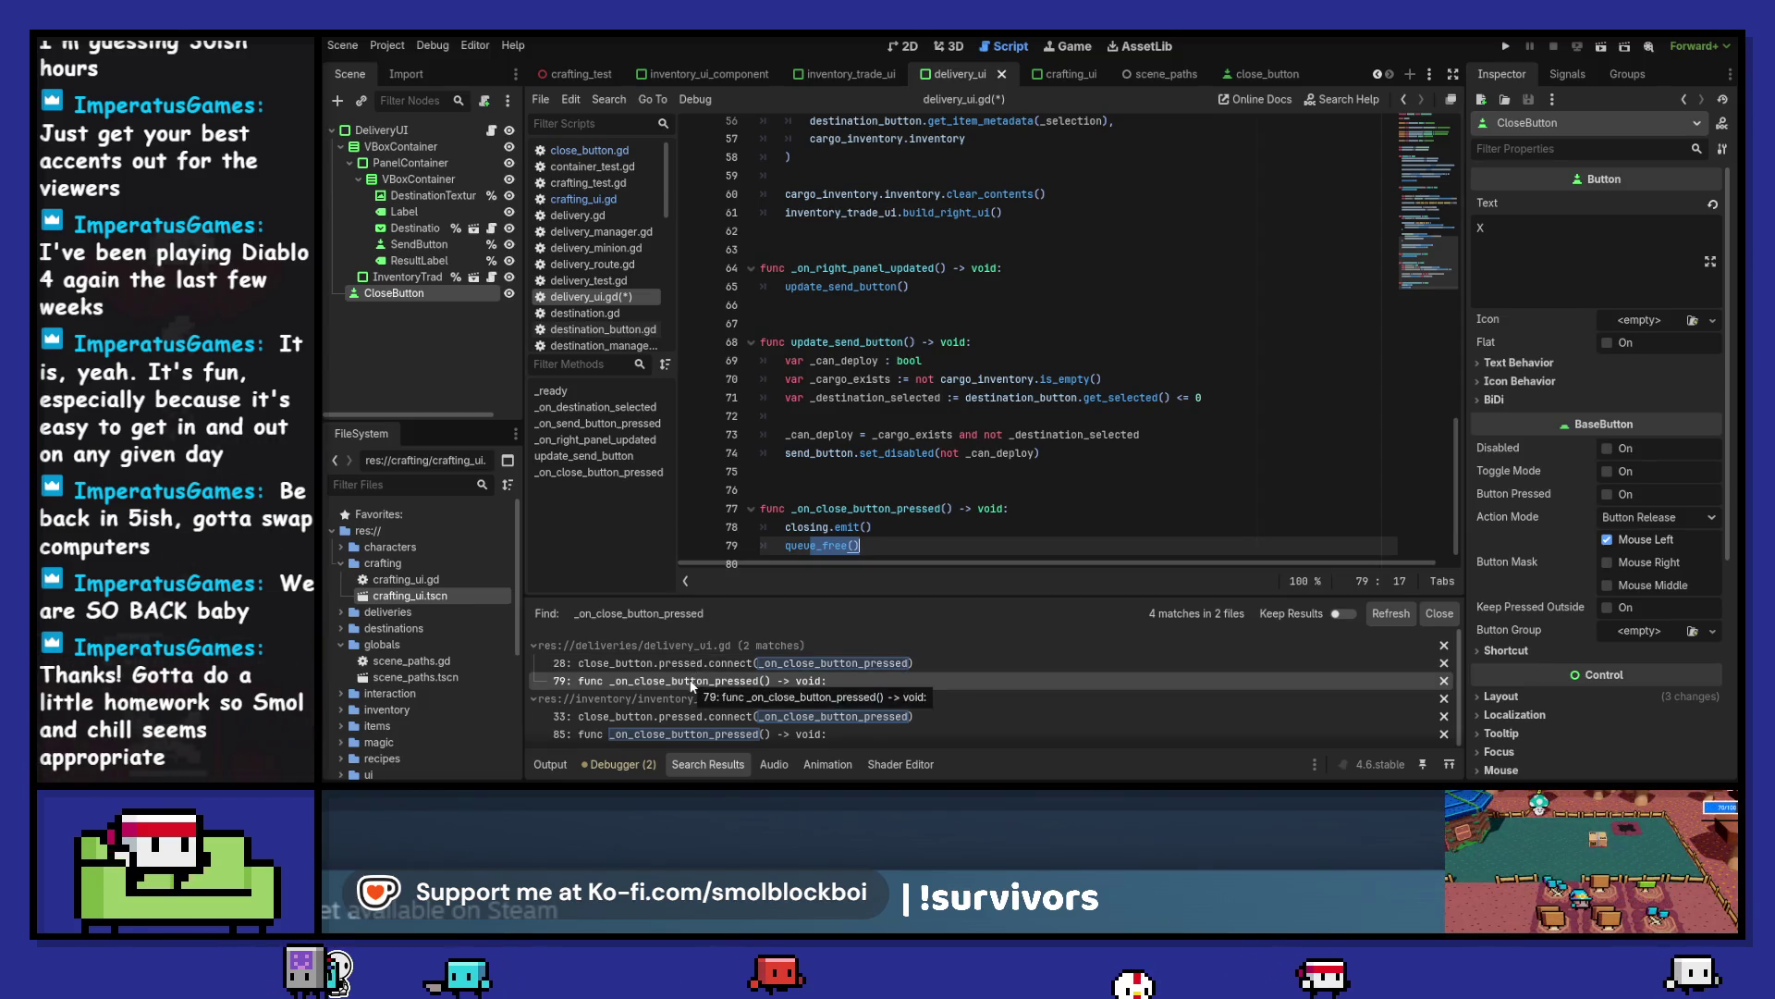
pyautogui.scroll(-1, 1122, 392)
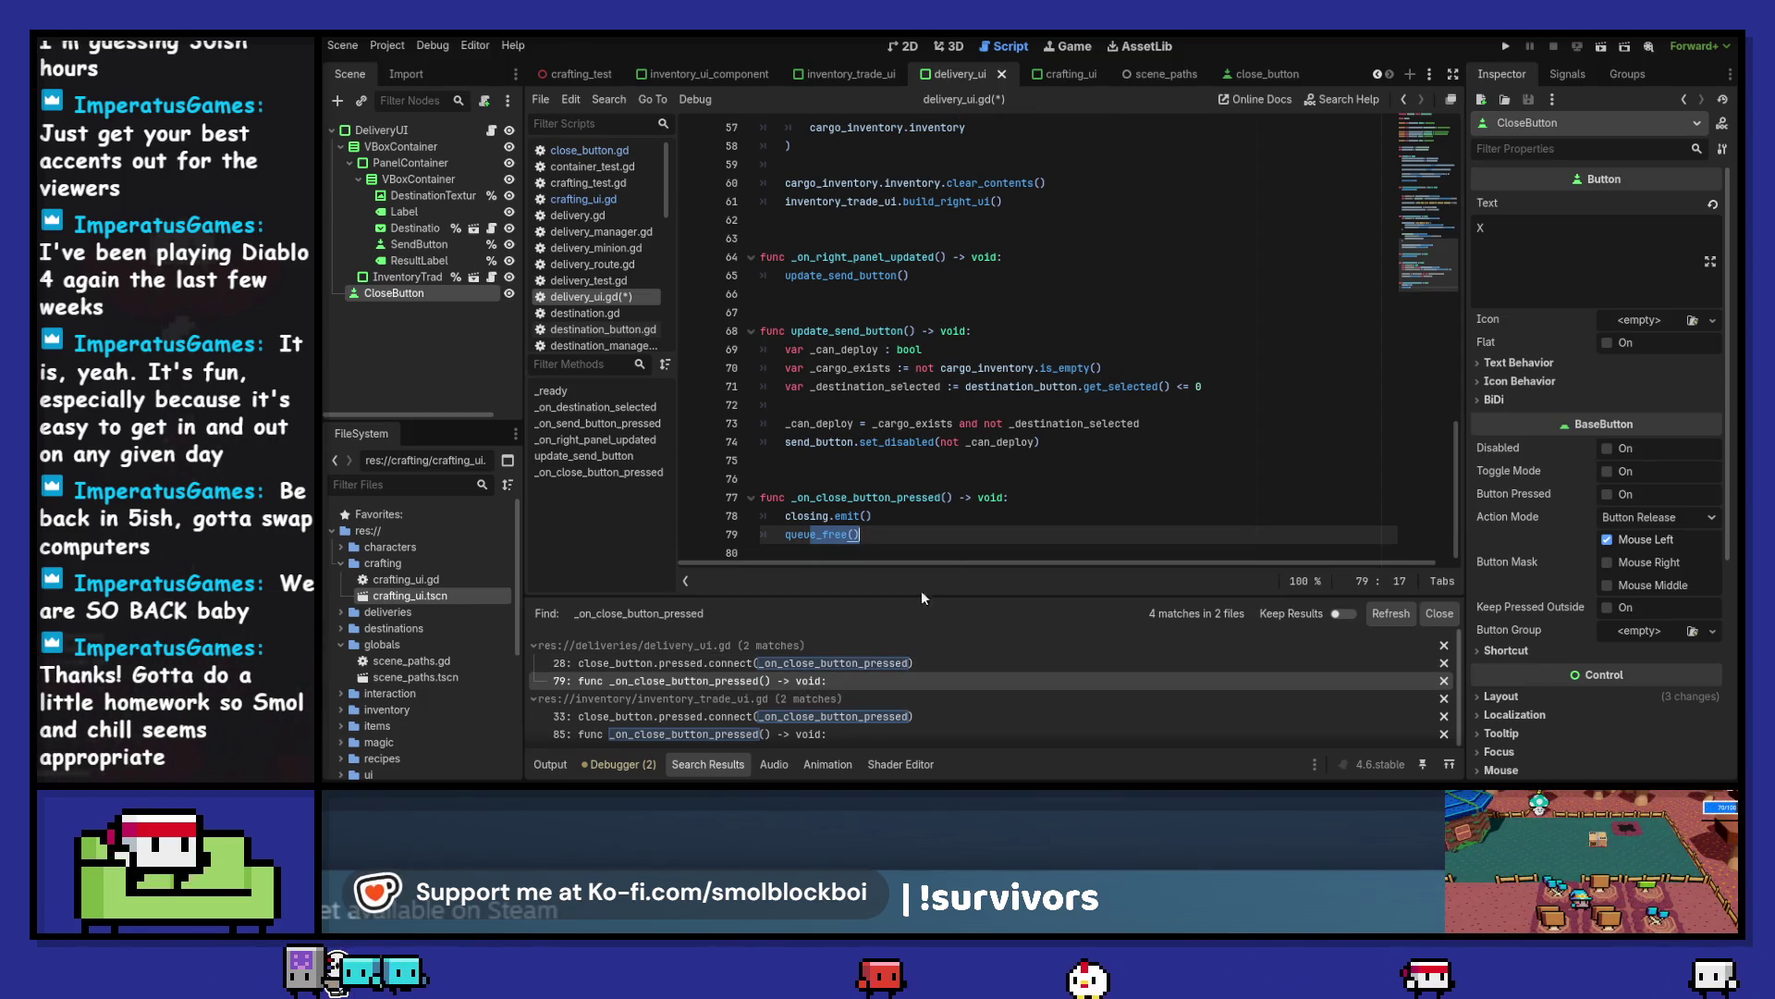
pyautogui.click(688, 716)
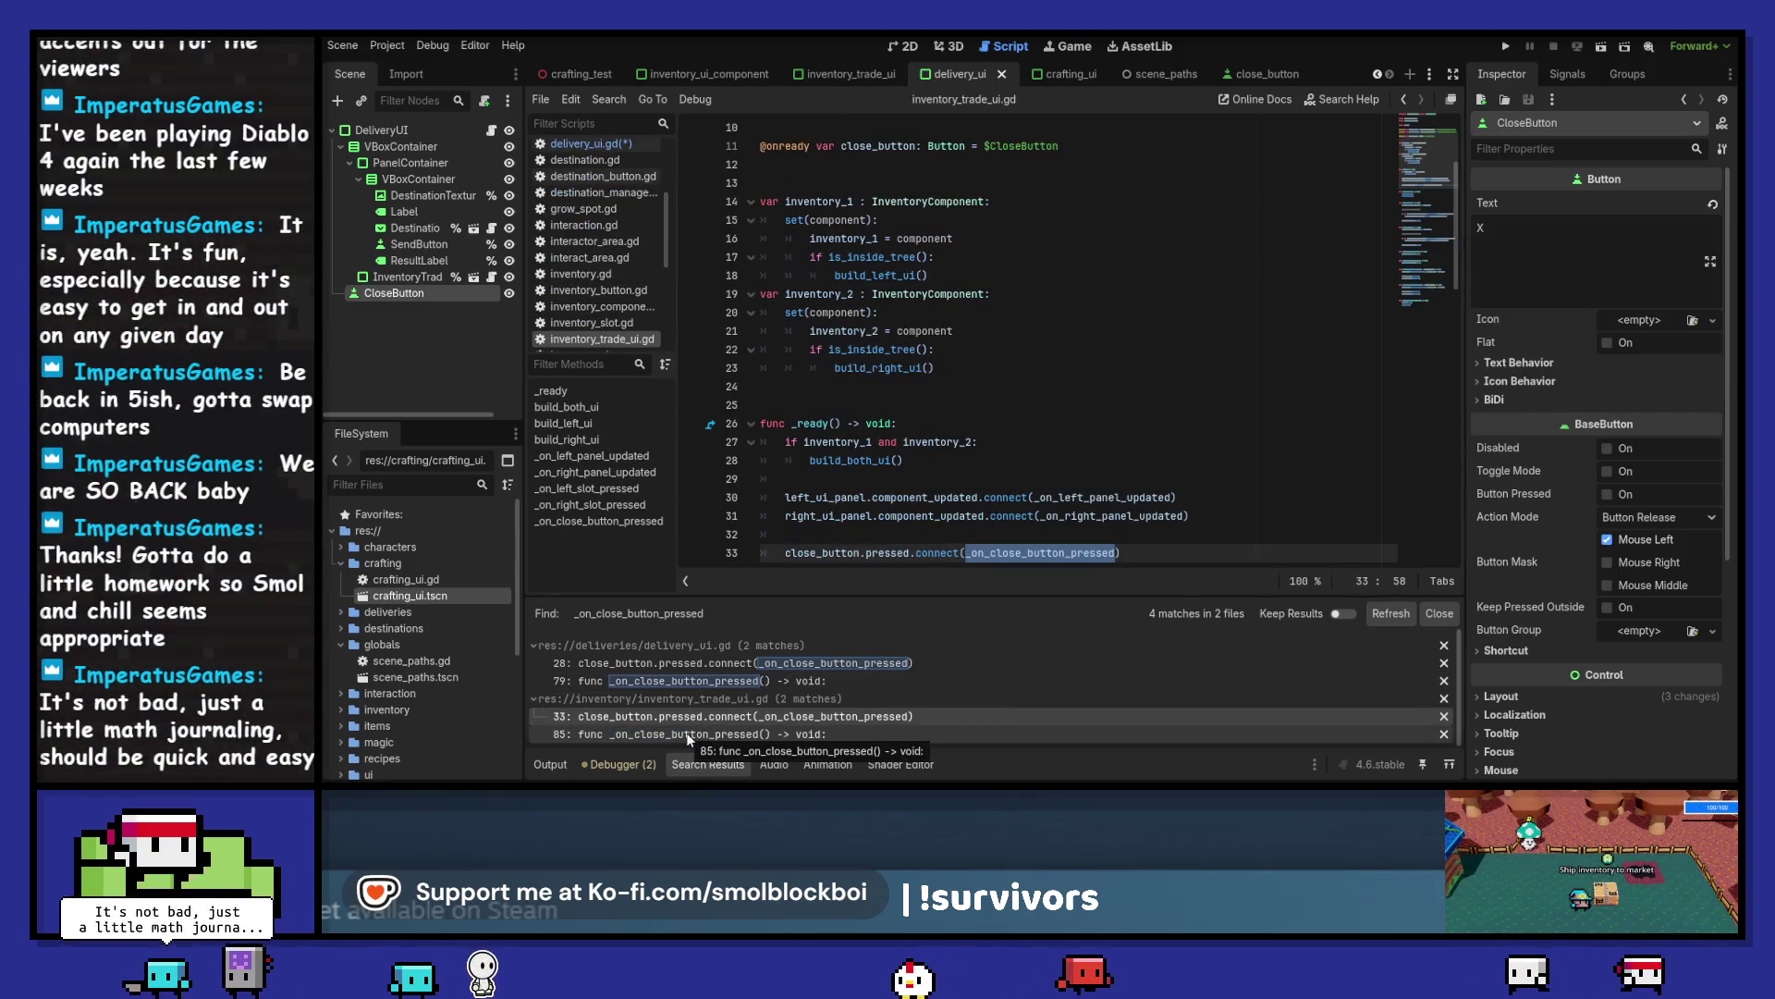
# - Step through the inventory_trade_ui.gd and delivery_ui.gd matches and rerun the _on_close_button_pressed search
pyautogui.click(688, 733)
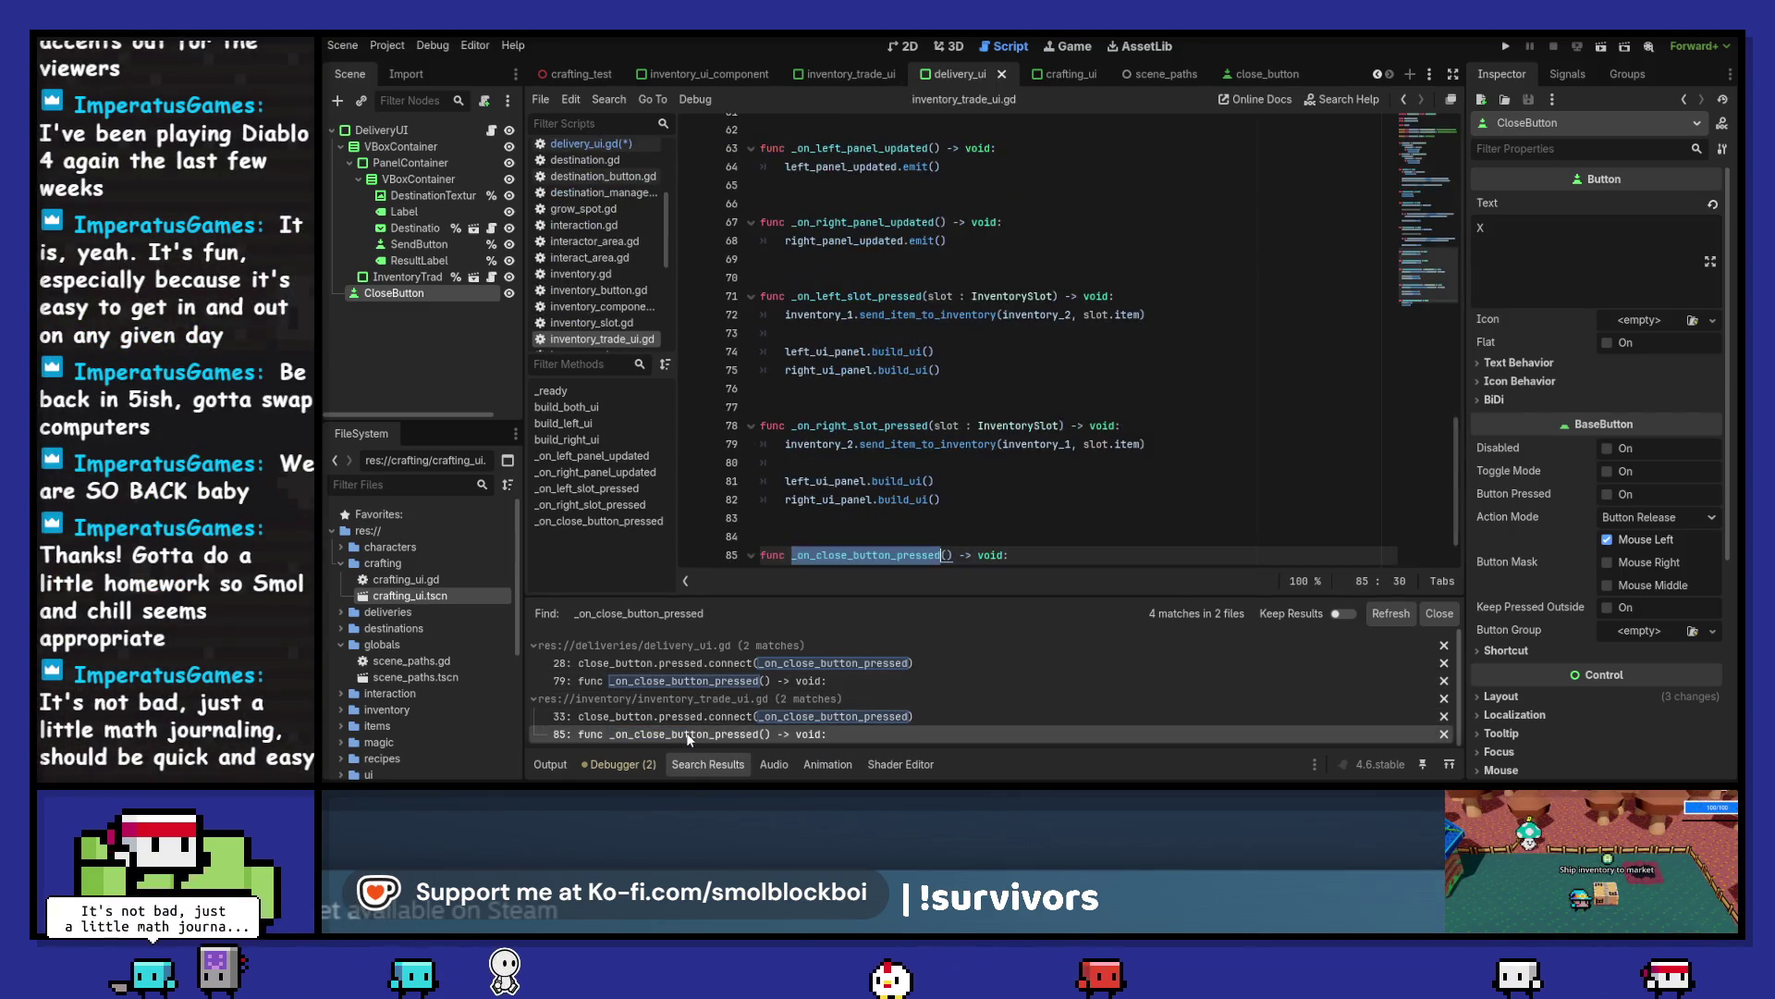
pyautogui.click(692, 663)
pyautogui.scroll(1, 1041, 348)
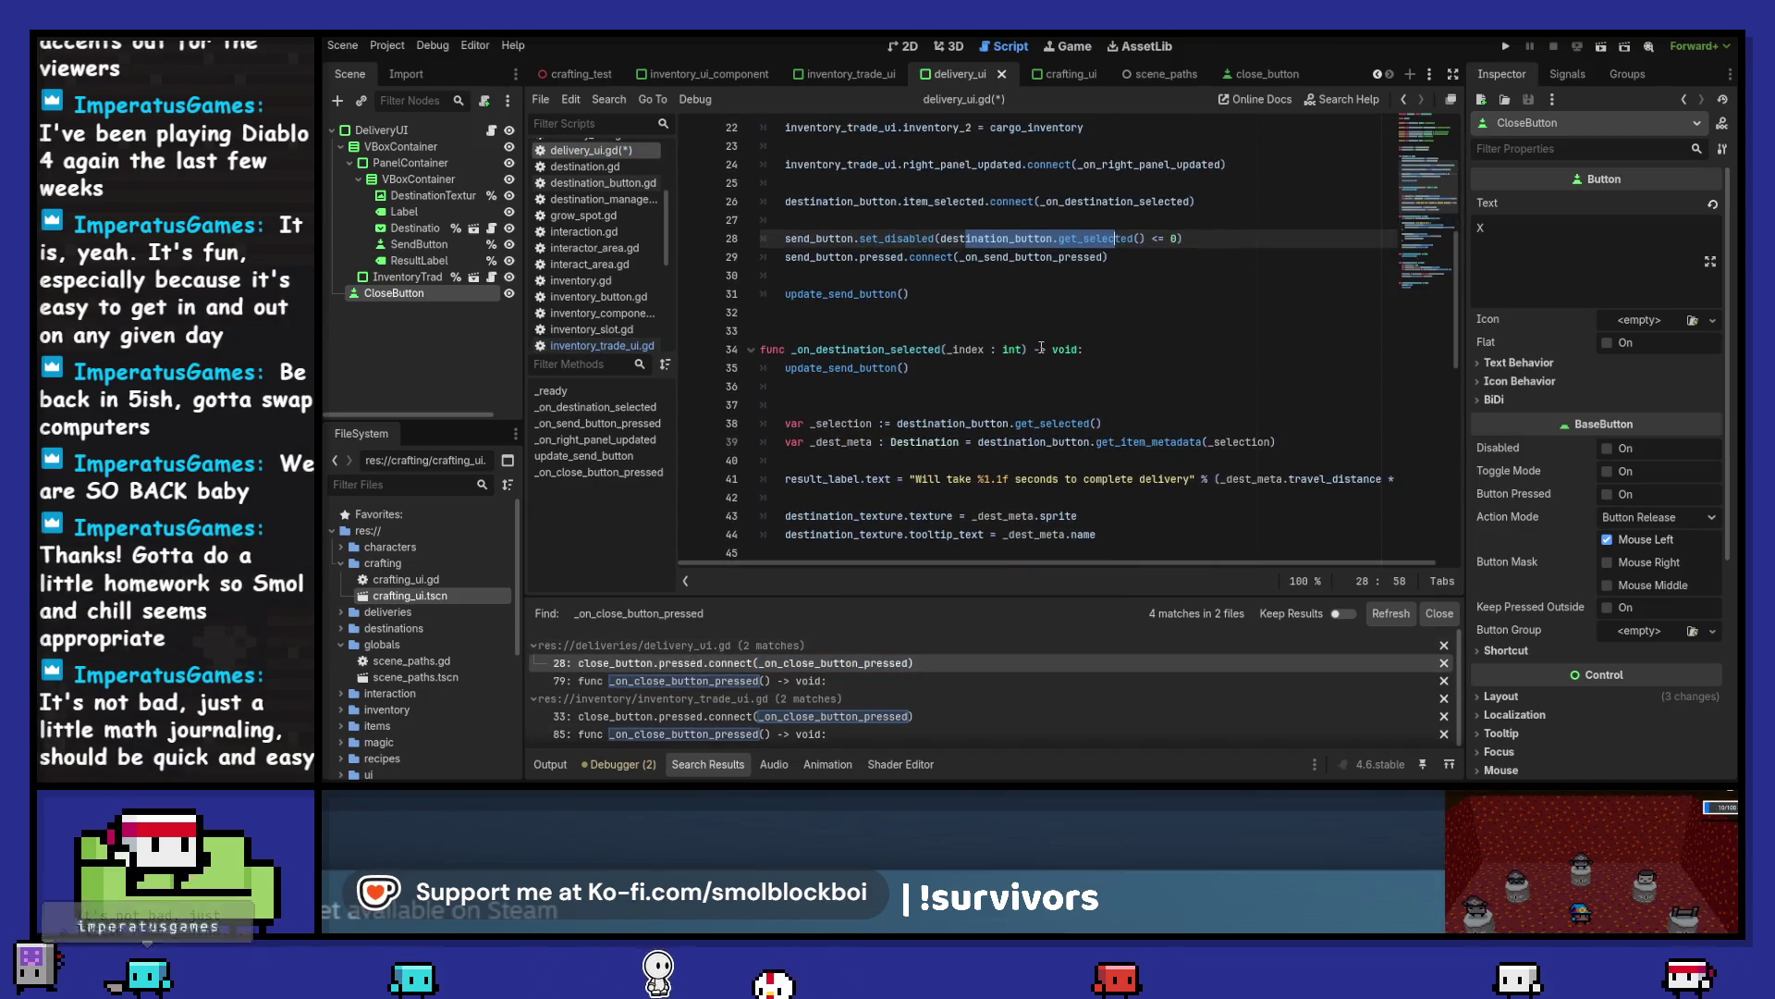
pyautogui.click(1087, 286)
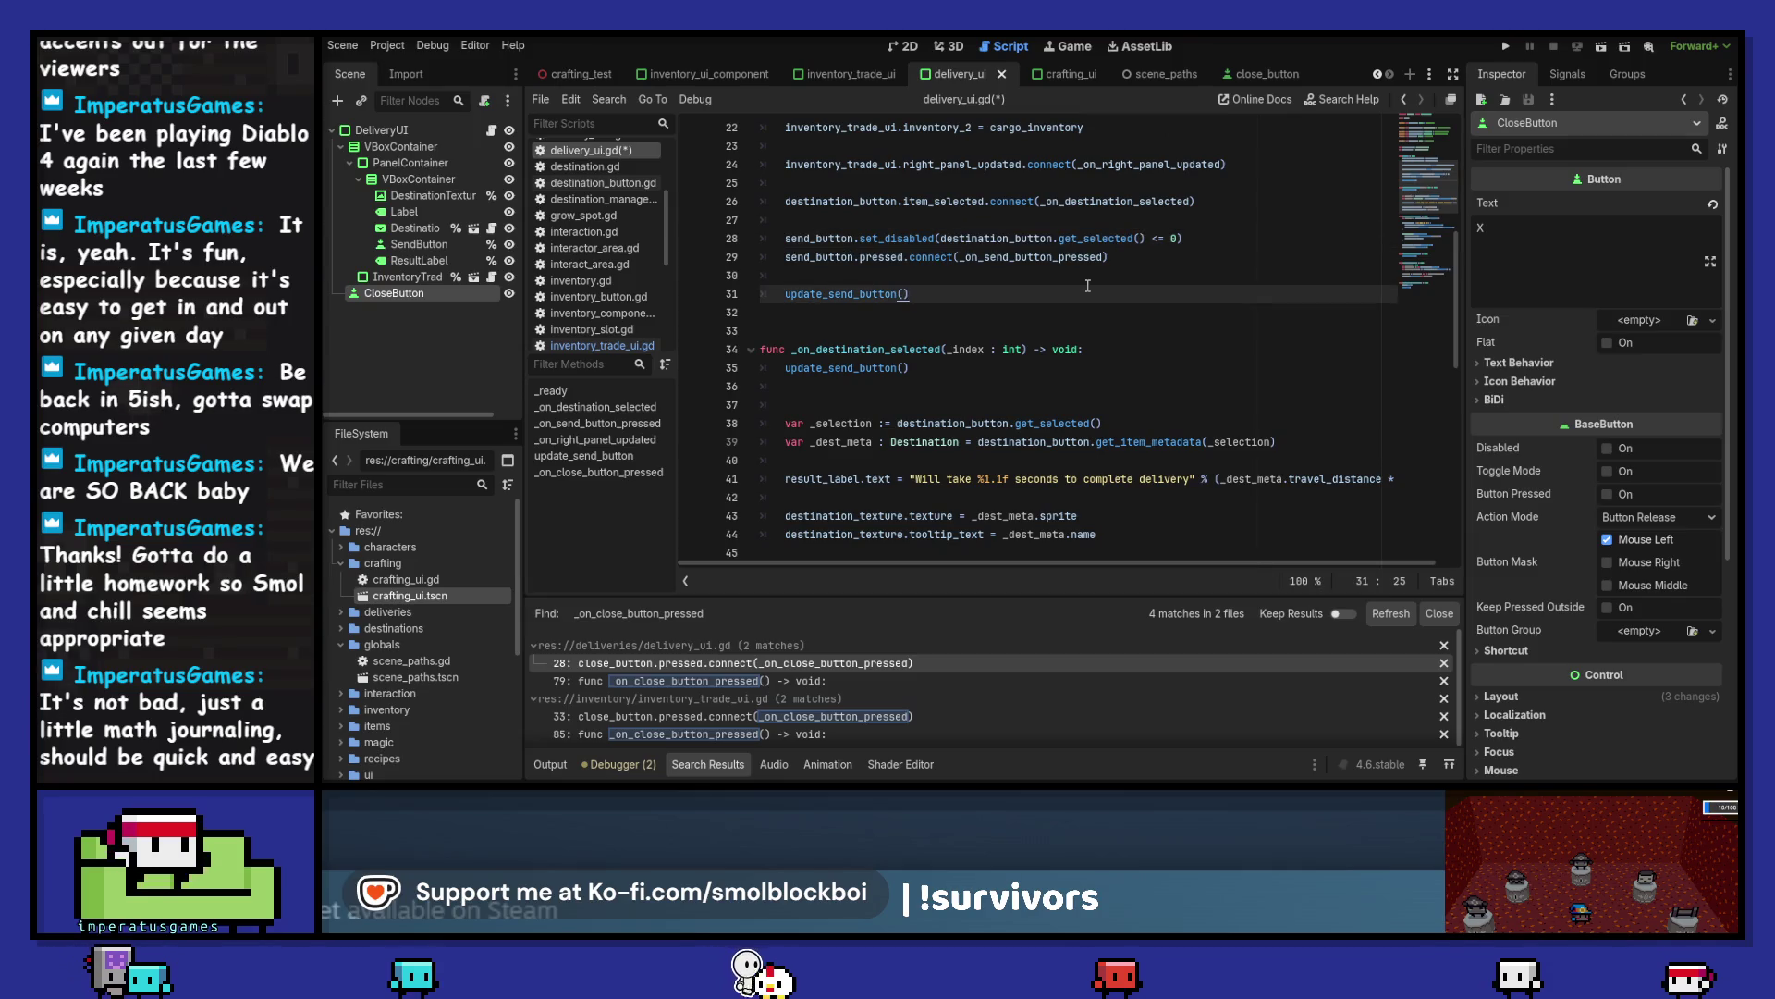
pyautogui.hotkey('ctrl', 'shift', 'f')
pyautogui.click(1029, 485)
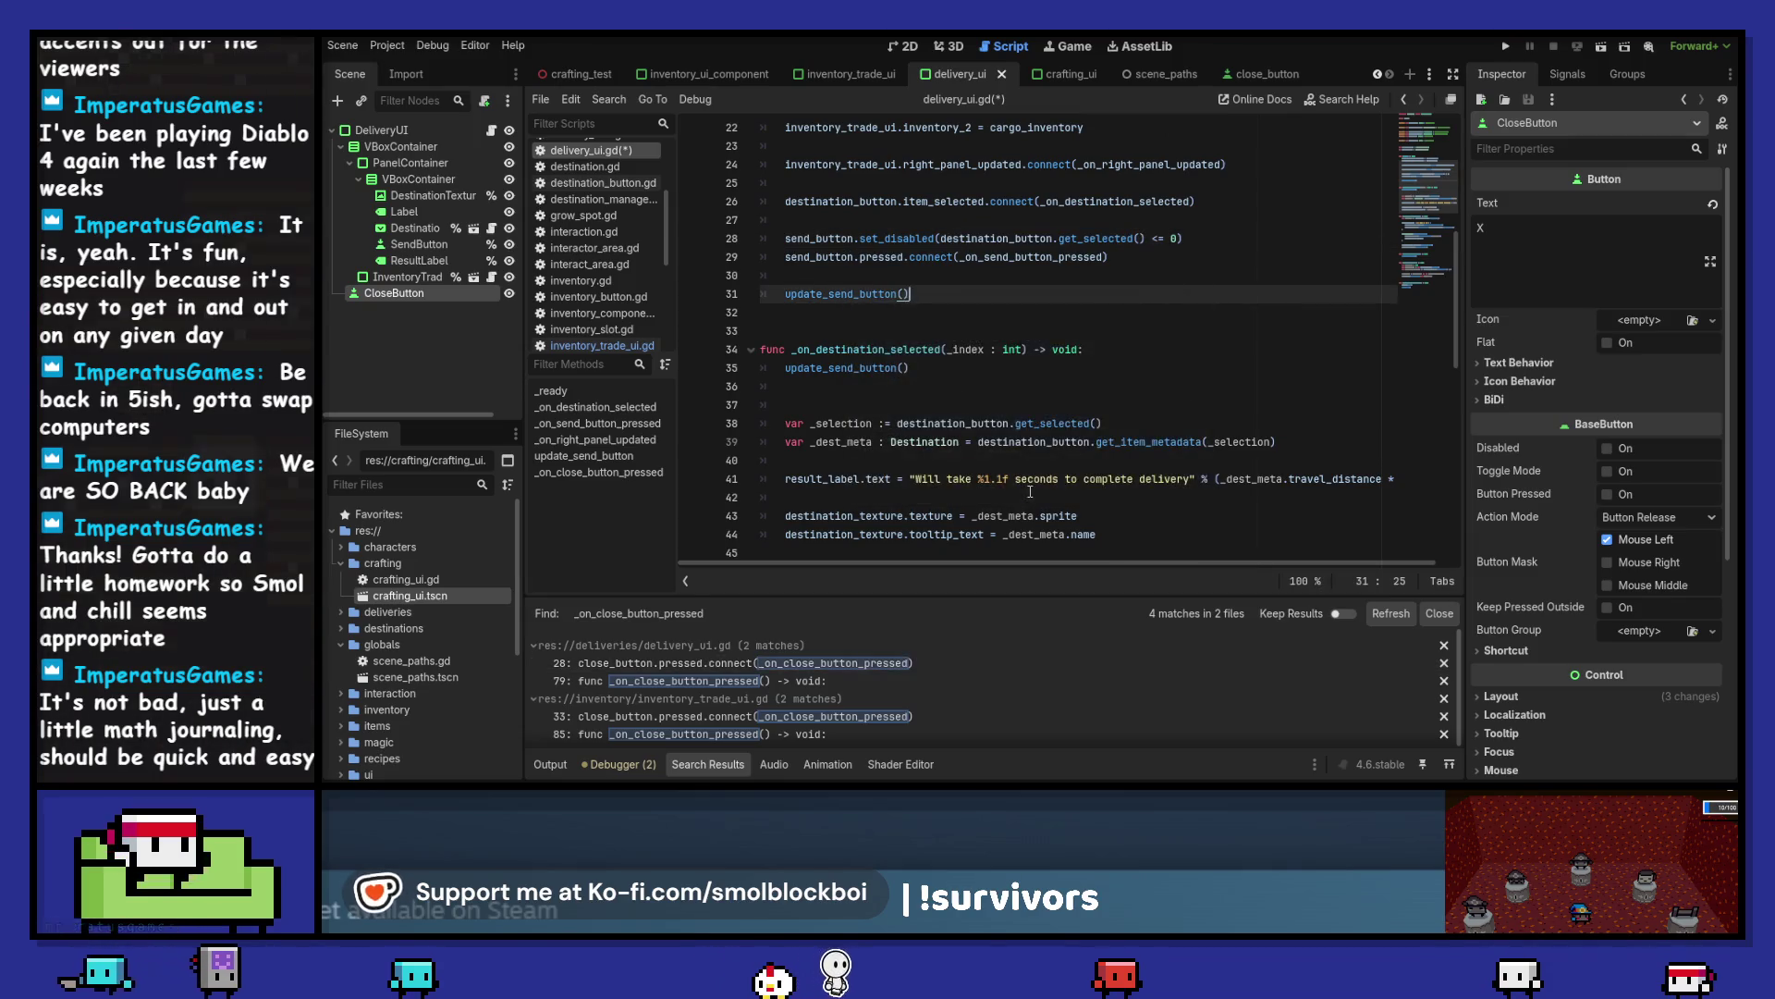
# - Visit the line 28 and line 79 matches, refresh results, and return to delivery_ui.gd line 28
pyautogui.click(760, 660)
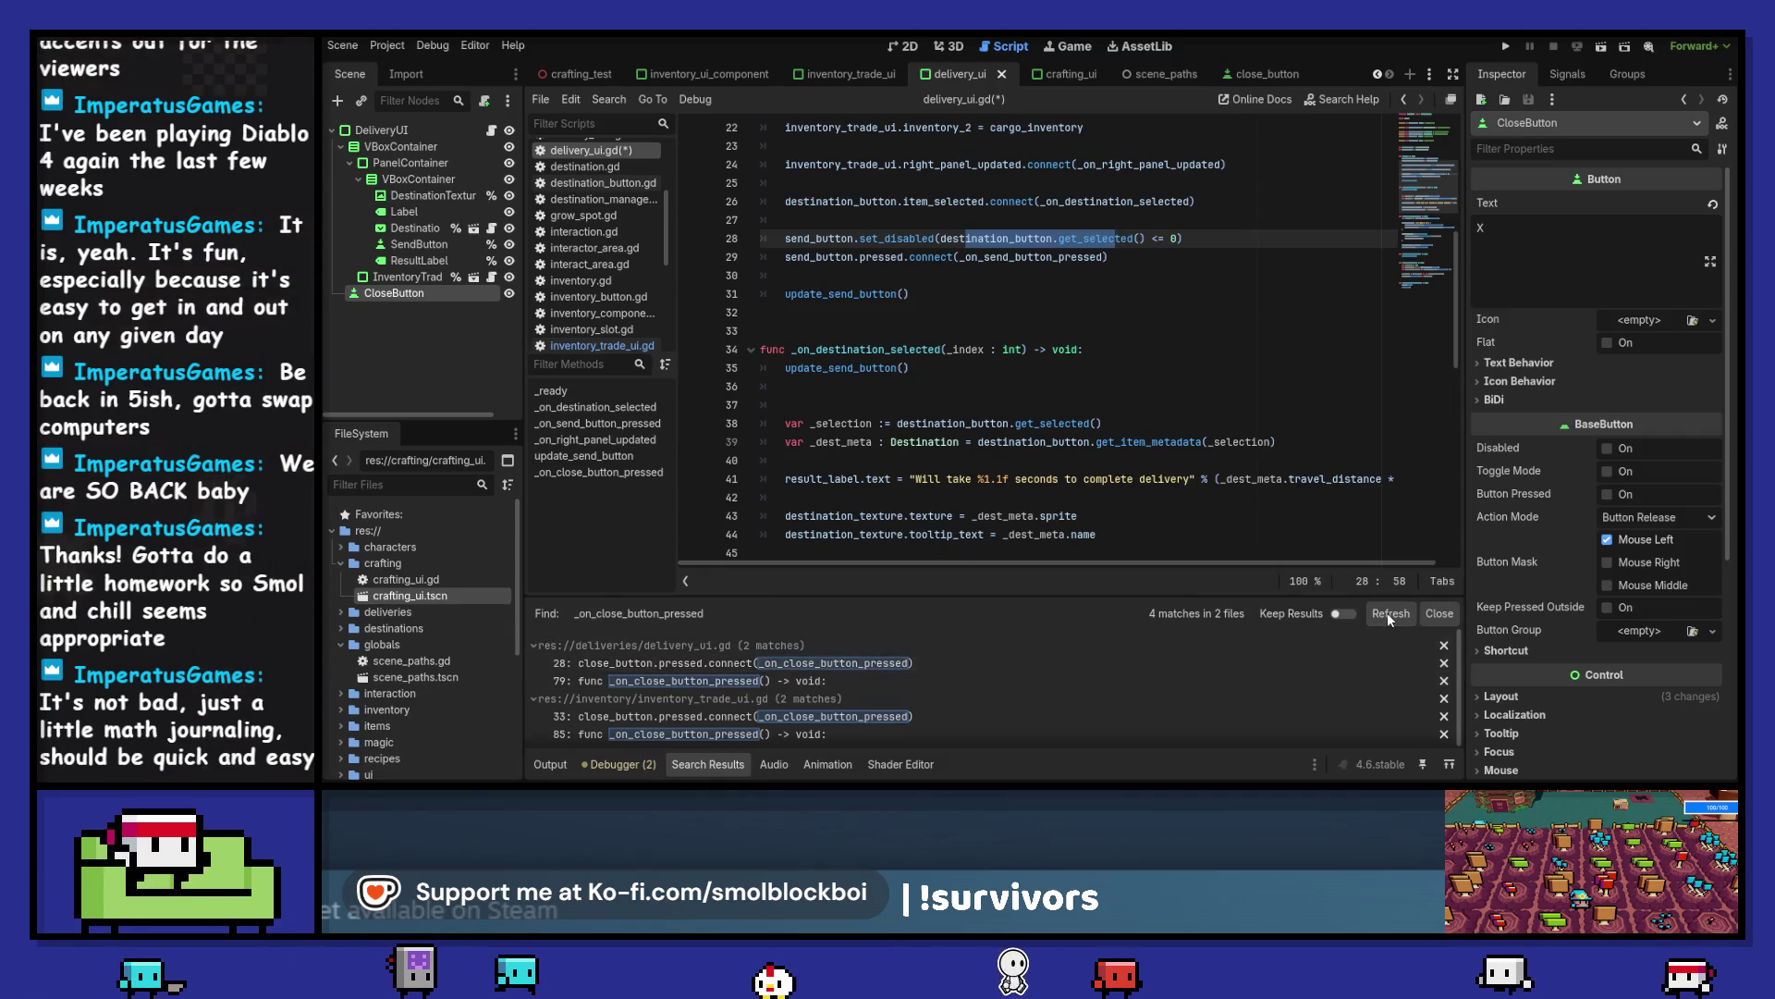
pyautogui.click(788, 680)
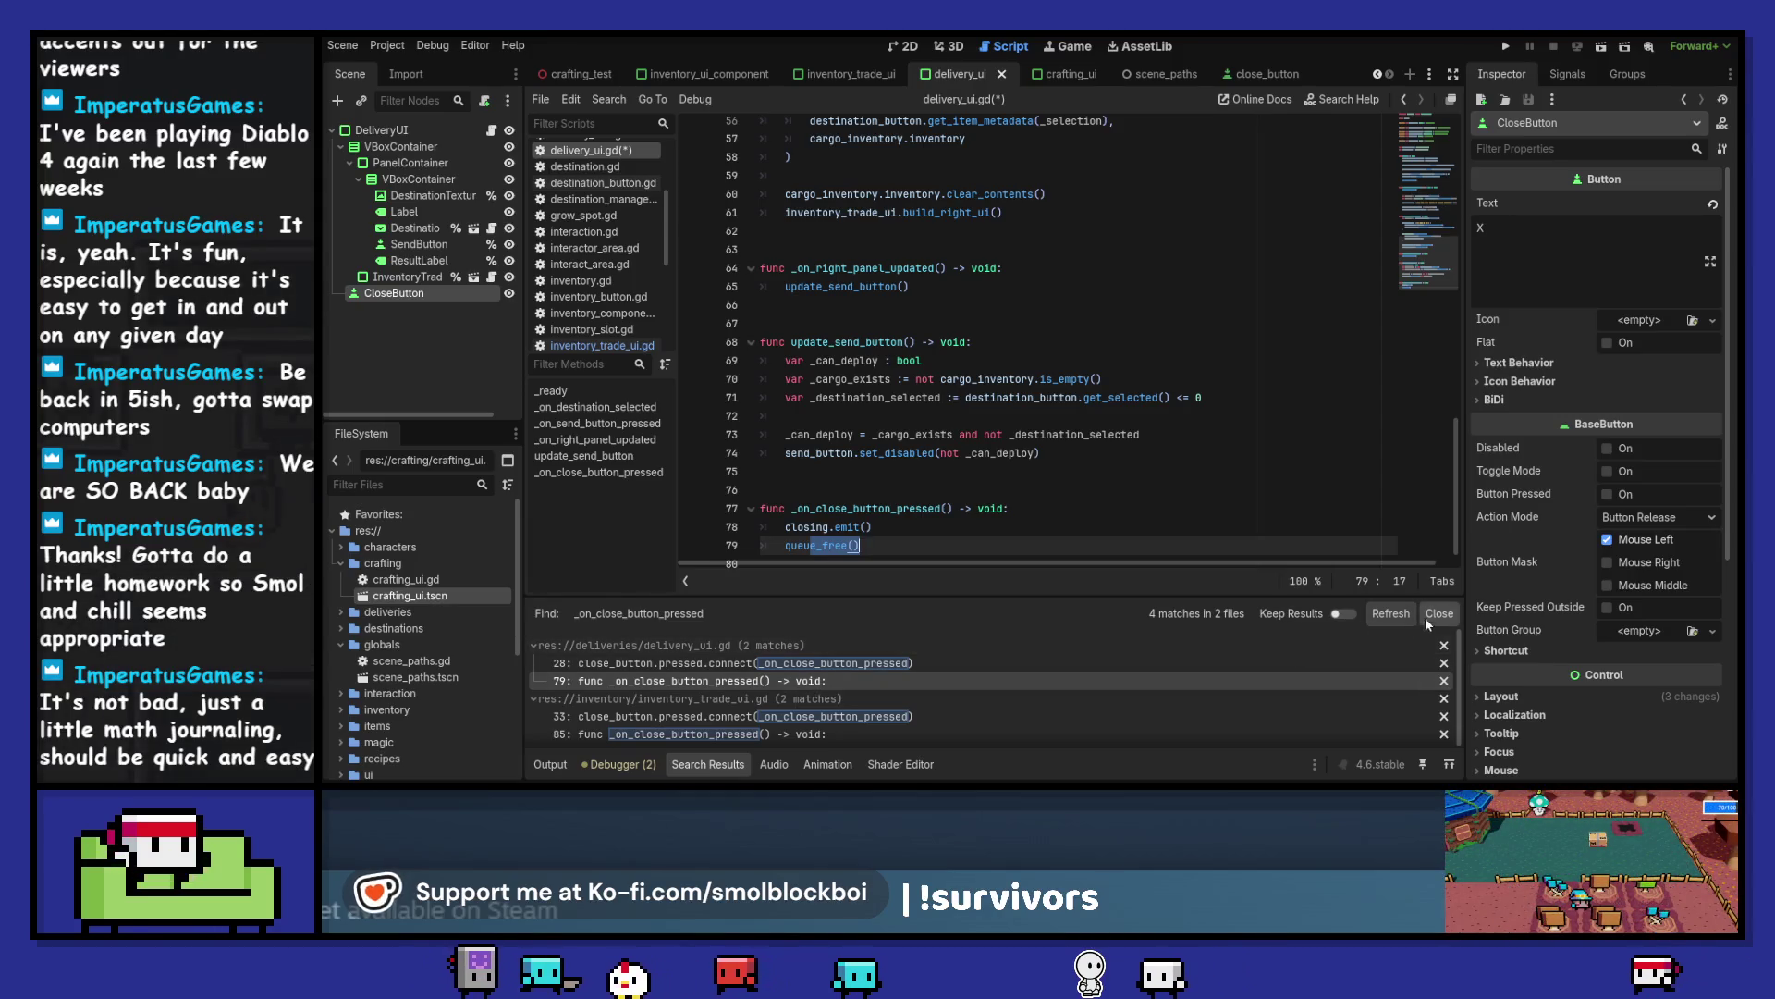
pyautogui.click(1401, 619)
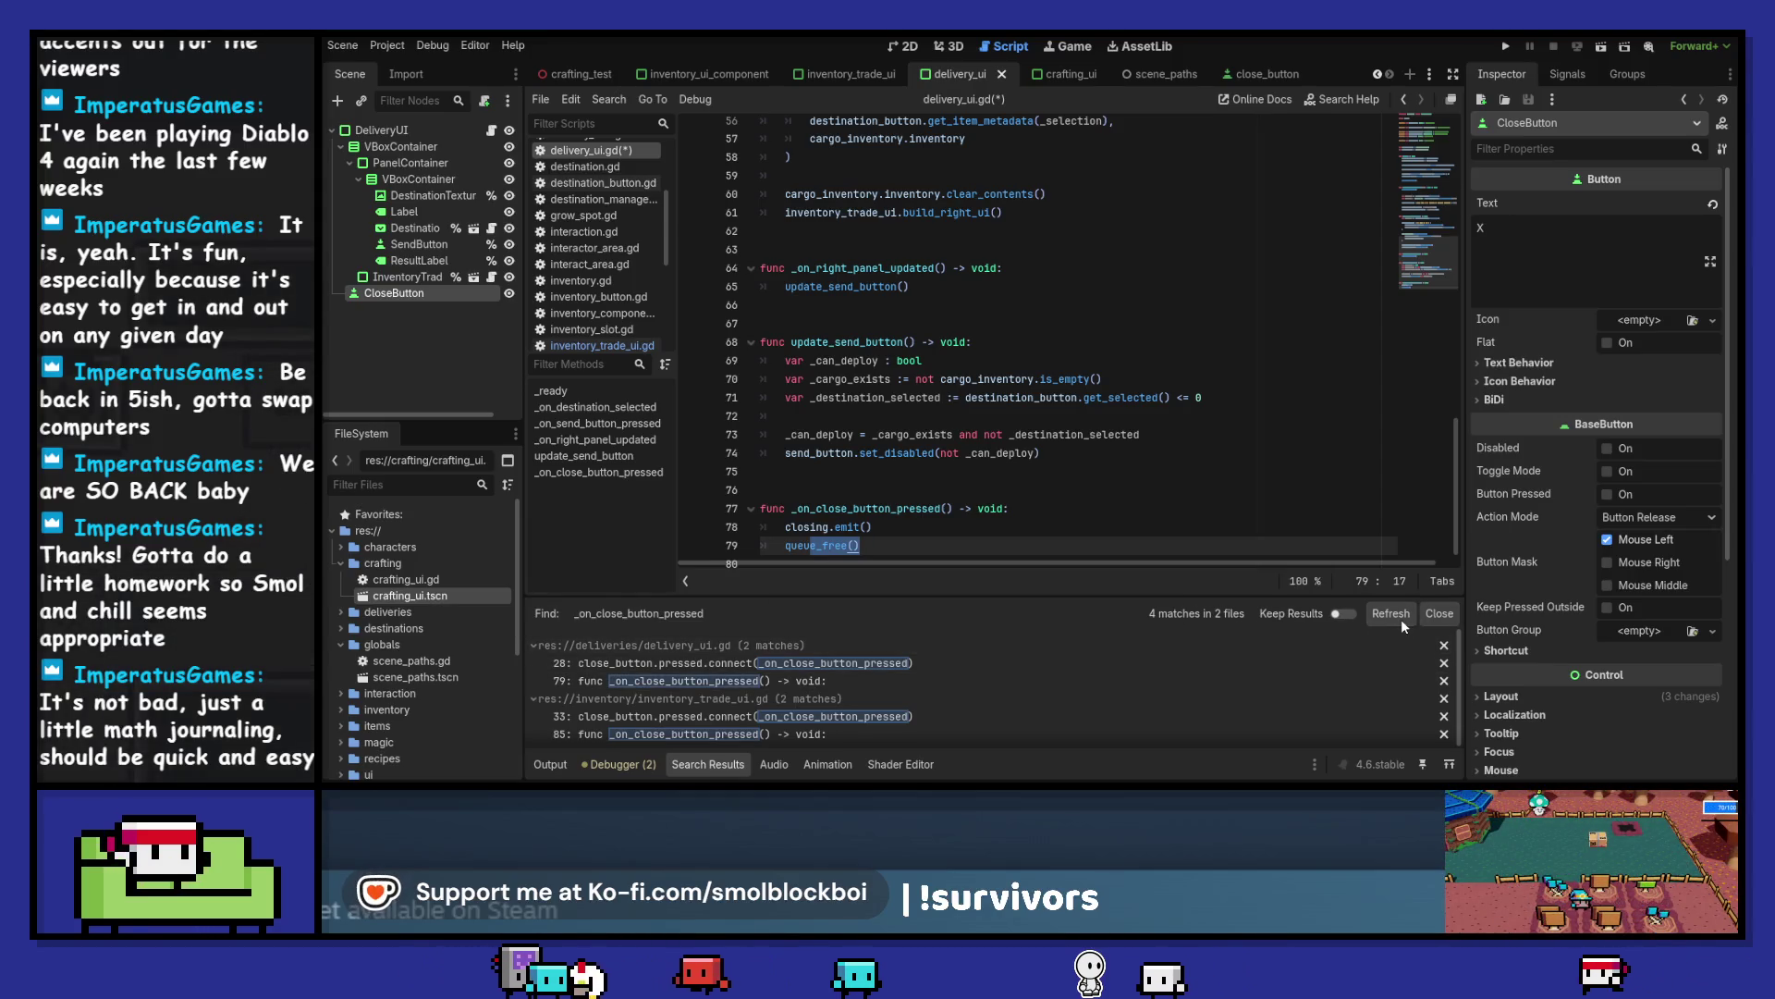
pyautogui.click(1056, 410)
pyautogui.hotkey('ctrl', 'shift', 'f')
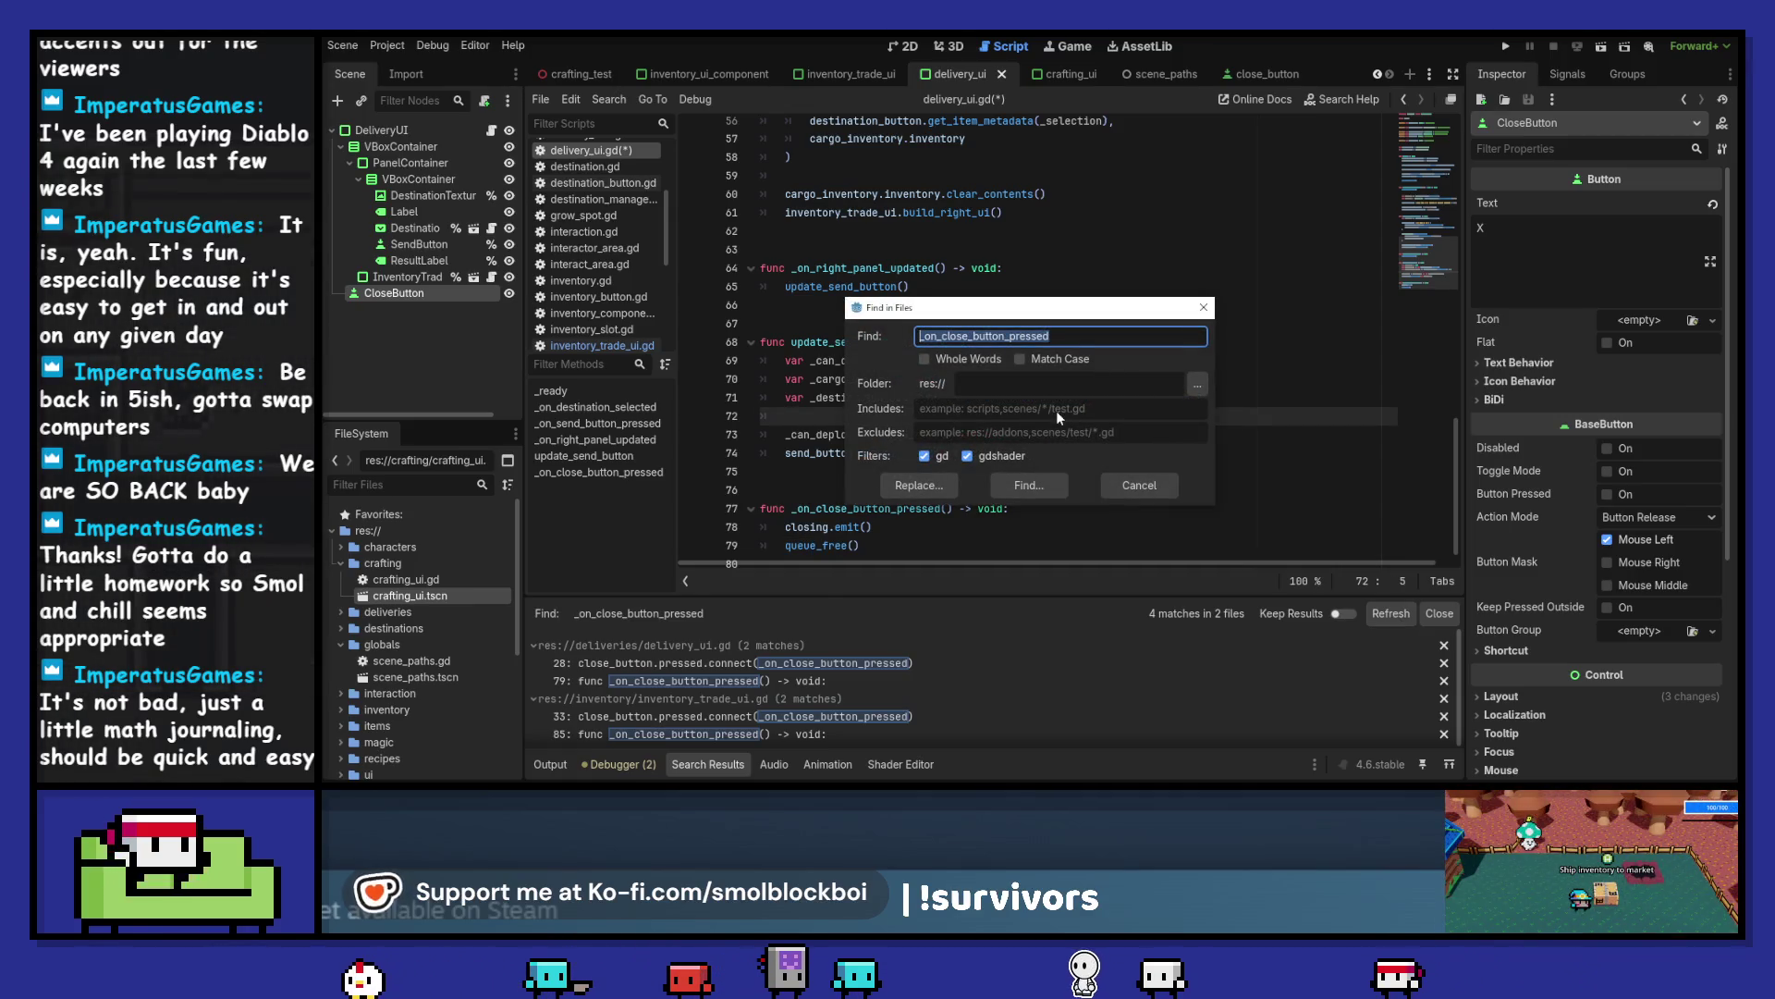
pyautogui.click(1139, 484)
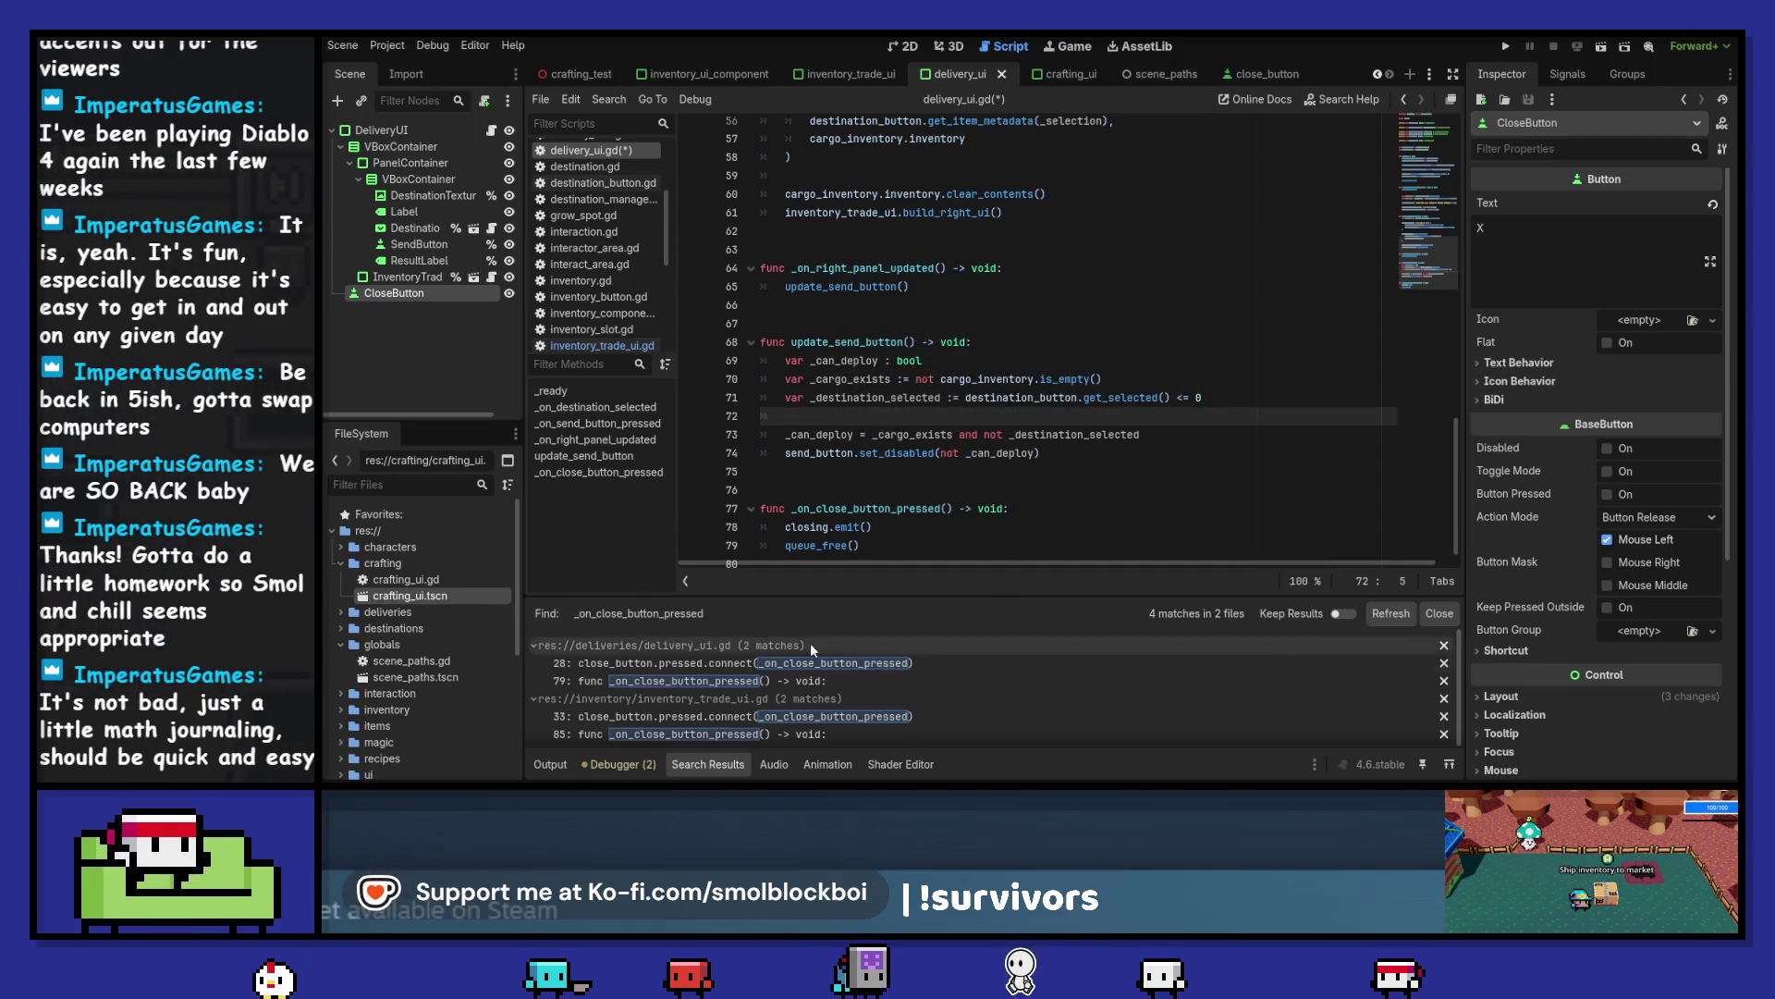
pyautogui.click(751, 664)
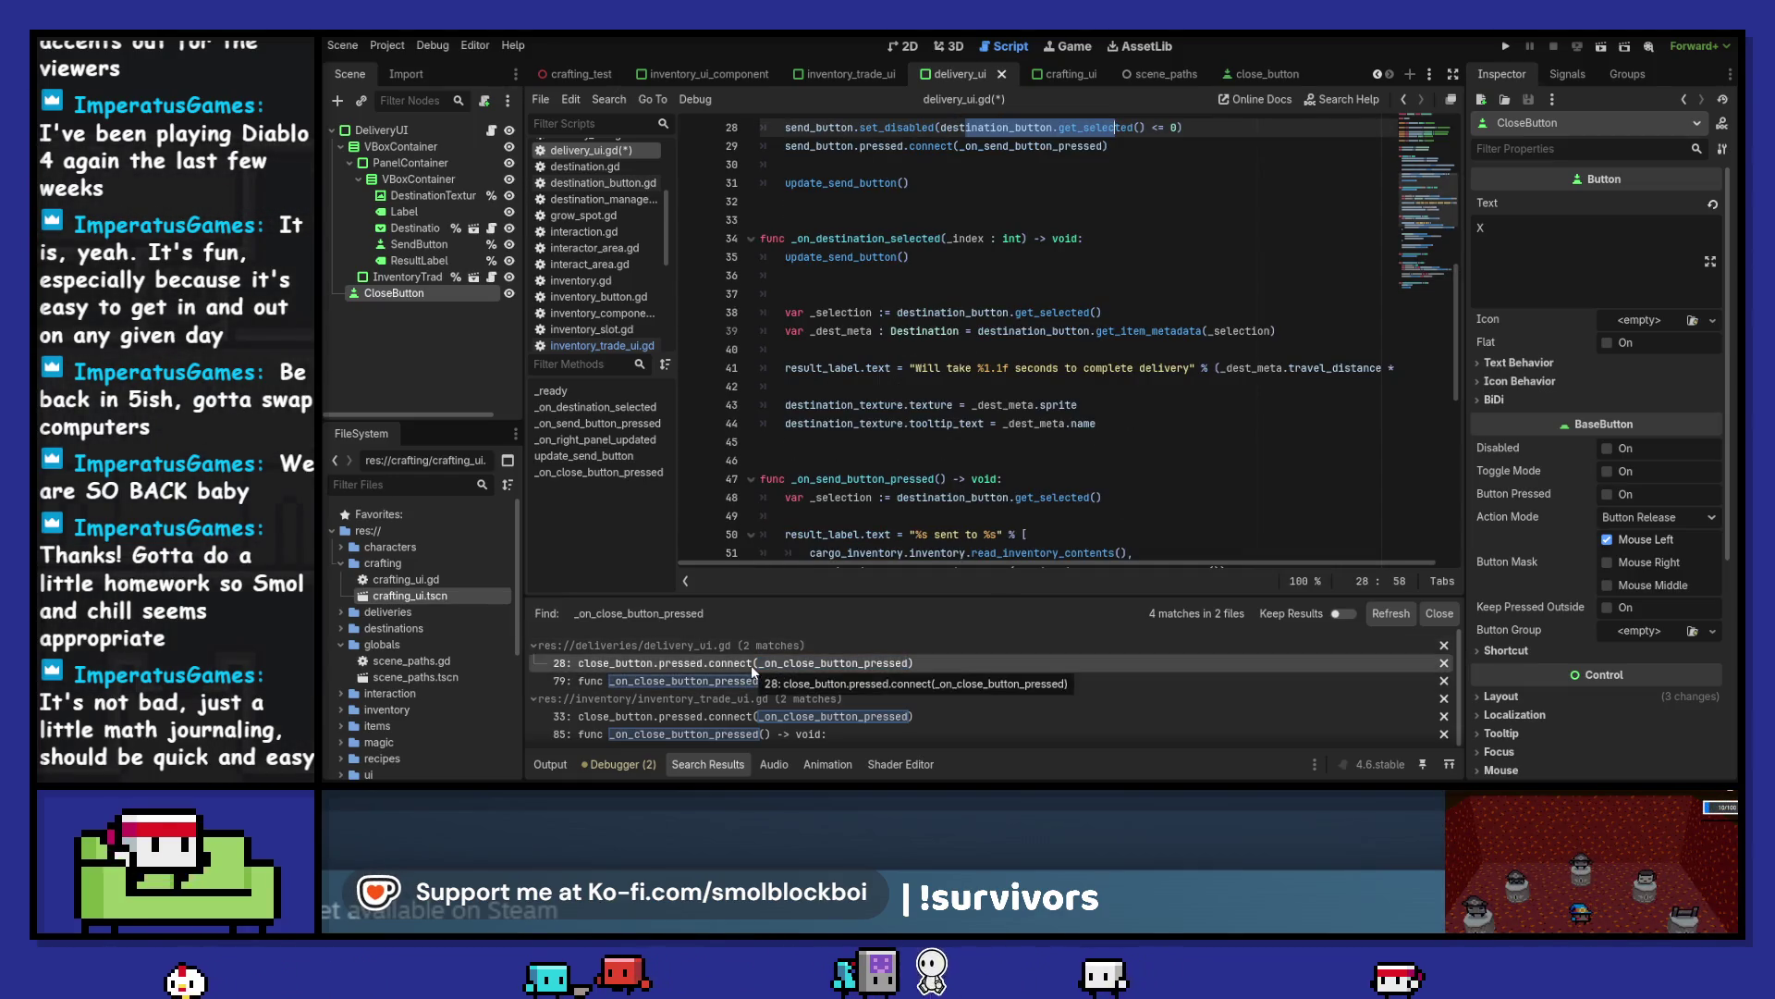
# - Delete the close_button.pressed.connect line at line 33 of inventory_trade_ui.gd
pyautogui.click(759, 717)
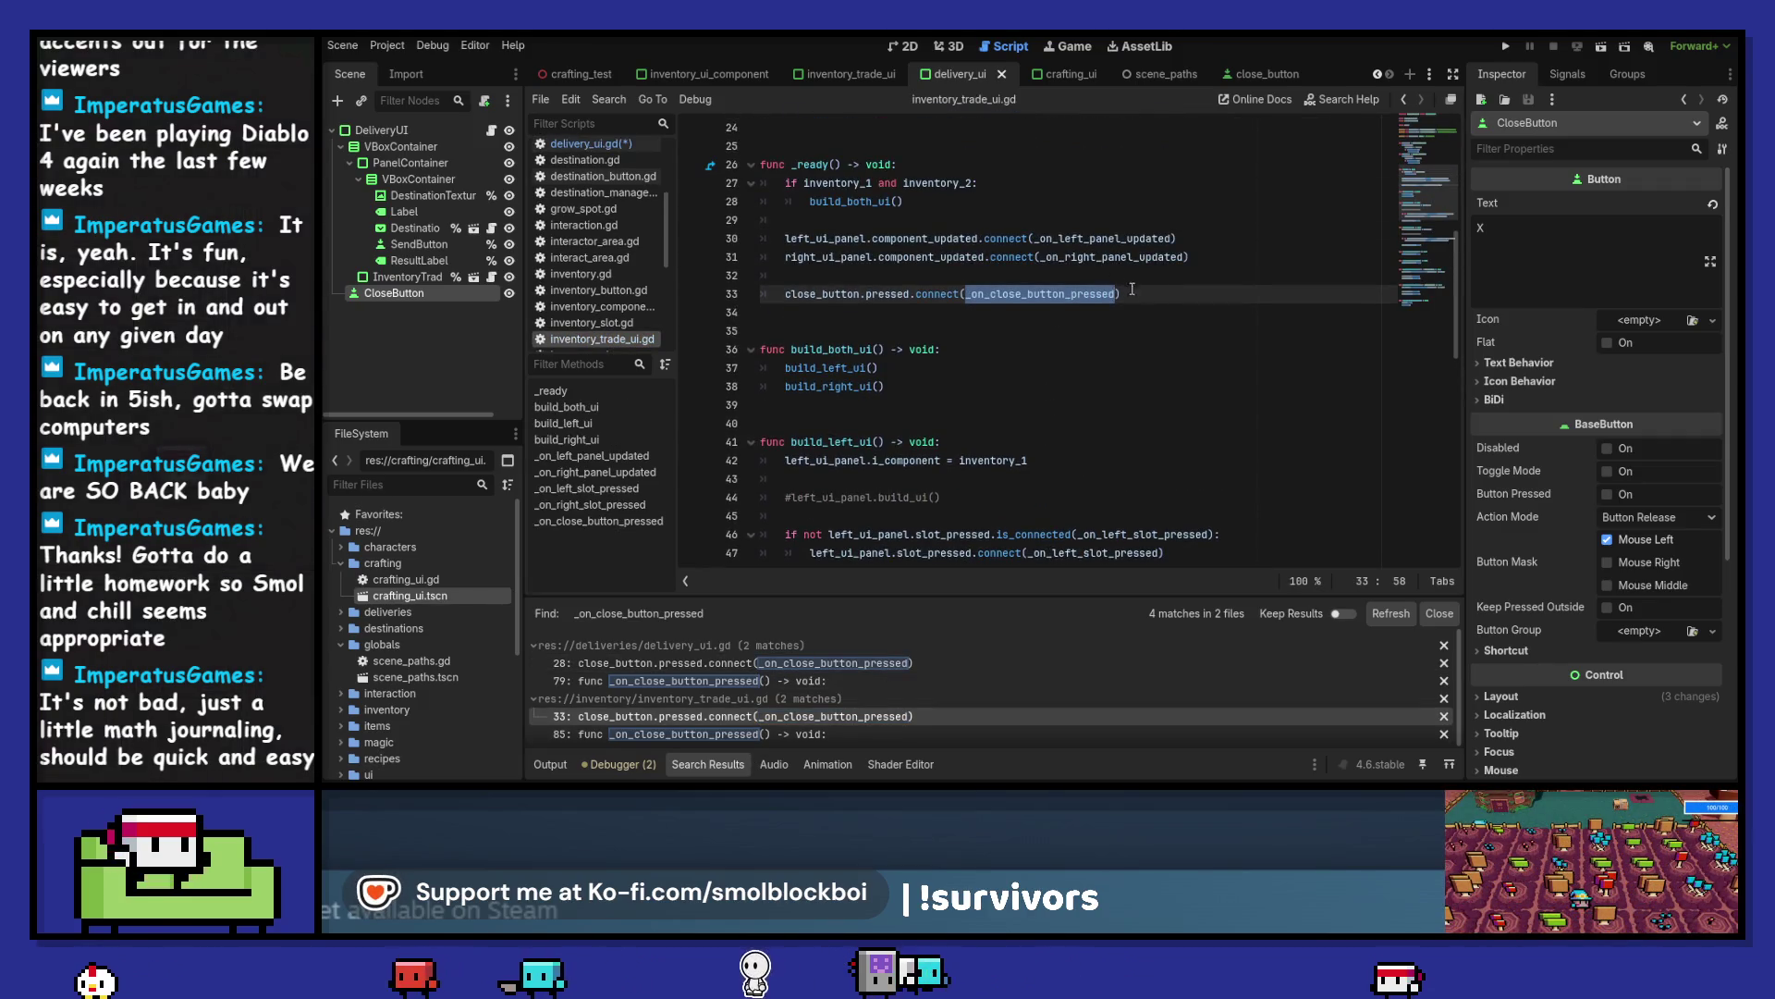
pyautogui.moveTo(1123, 293); pyautogui.dragTo(1193, 258)
pyautogui.press('BackSpace')
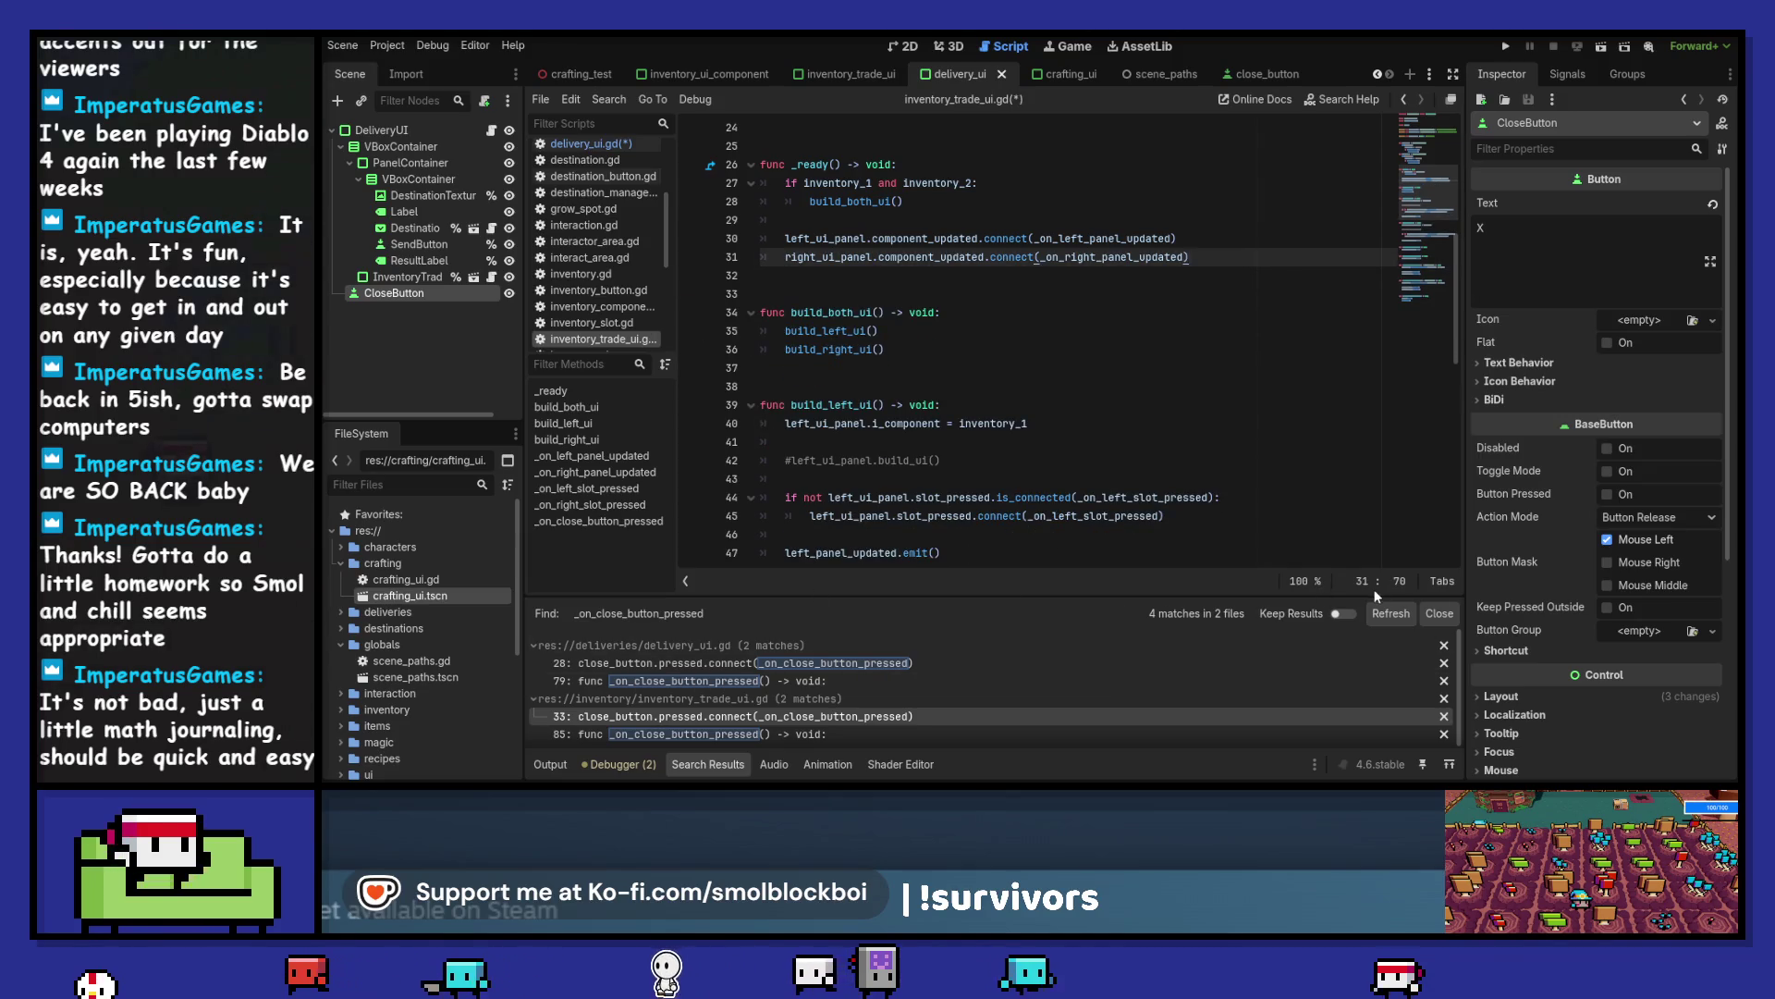
# - Refresh the results and delete the _on_close_button_pressed handler at line 85
pyautogui.click(1384, 612)
pyautogui.click(795, 734)
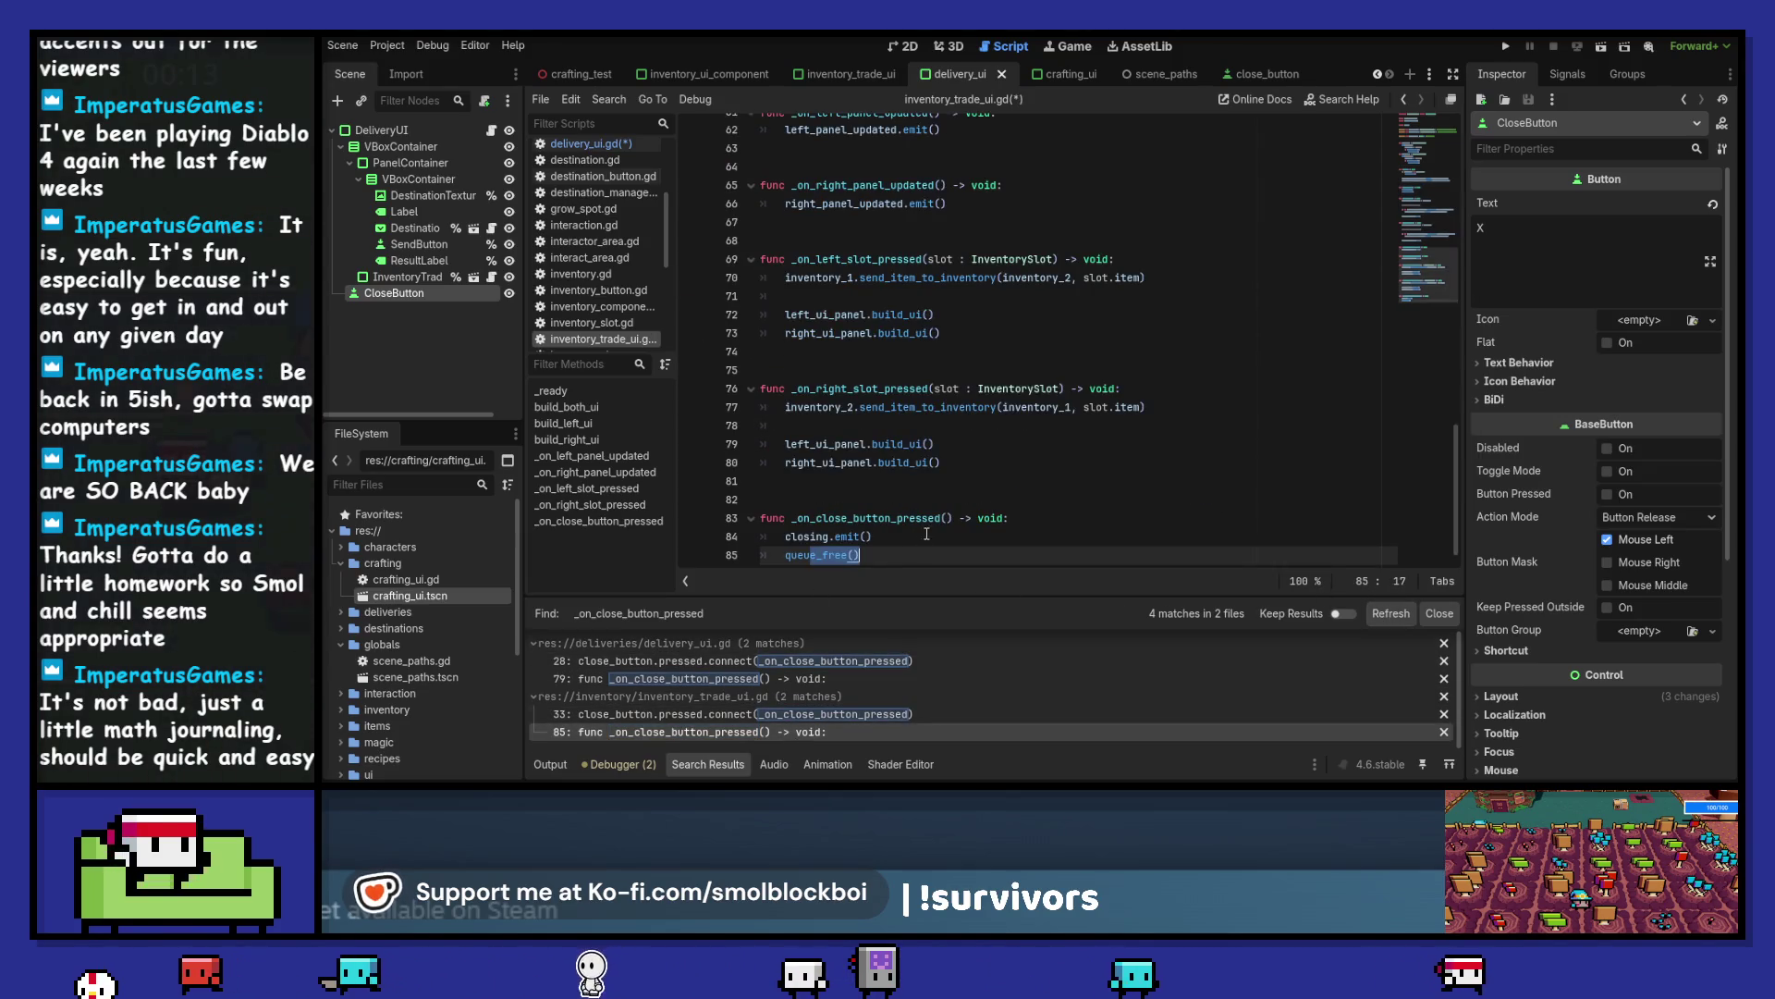
pyautogui.moveTo(883, 541)
pyautogui.mouseDown()
pyautogui.moveTo(782, 518)
pyautogui.moveTo(706, 463)
pyautogui.mouseUp()
pyautogui.press('BackSpace')
pyautogui.press('BackSpace')
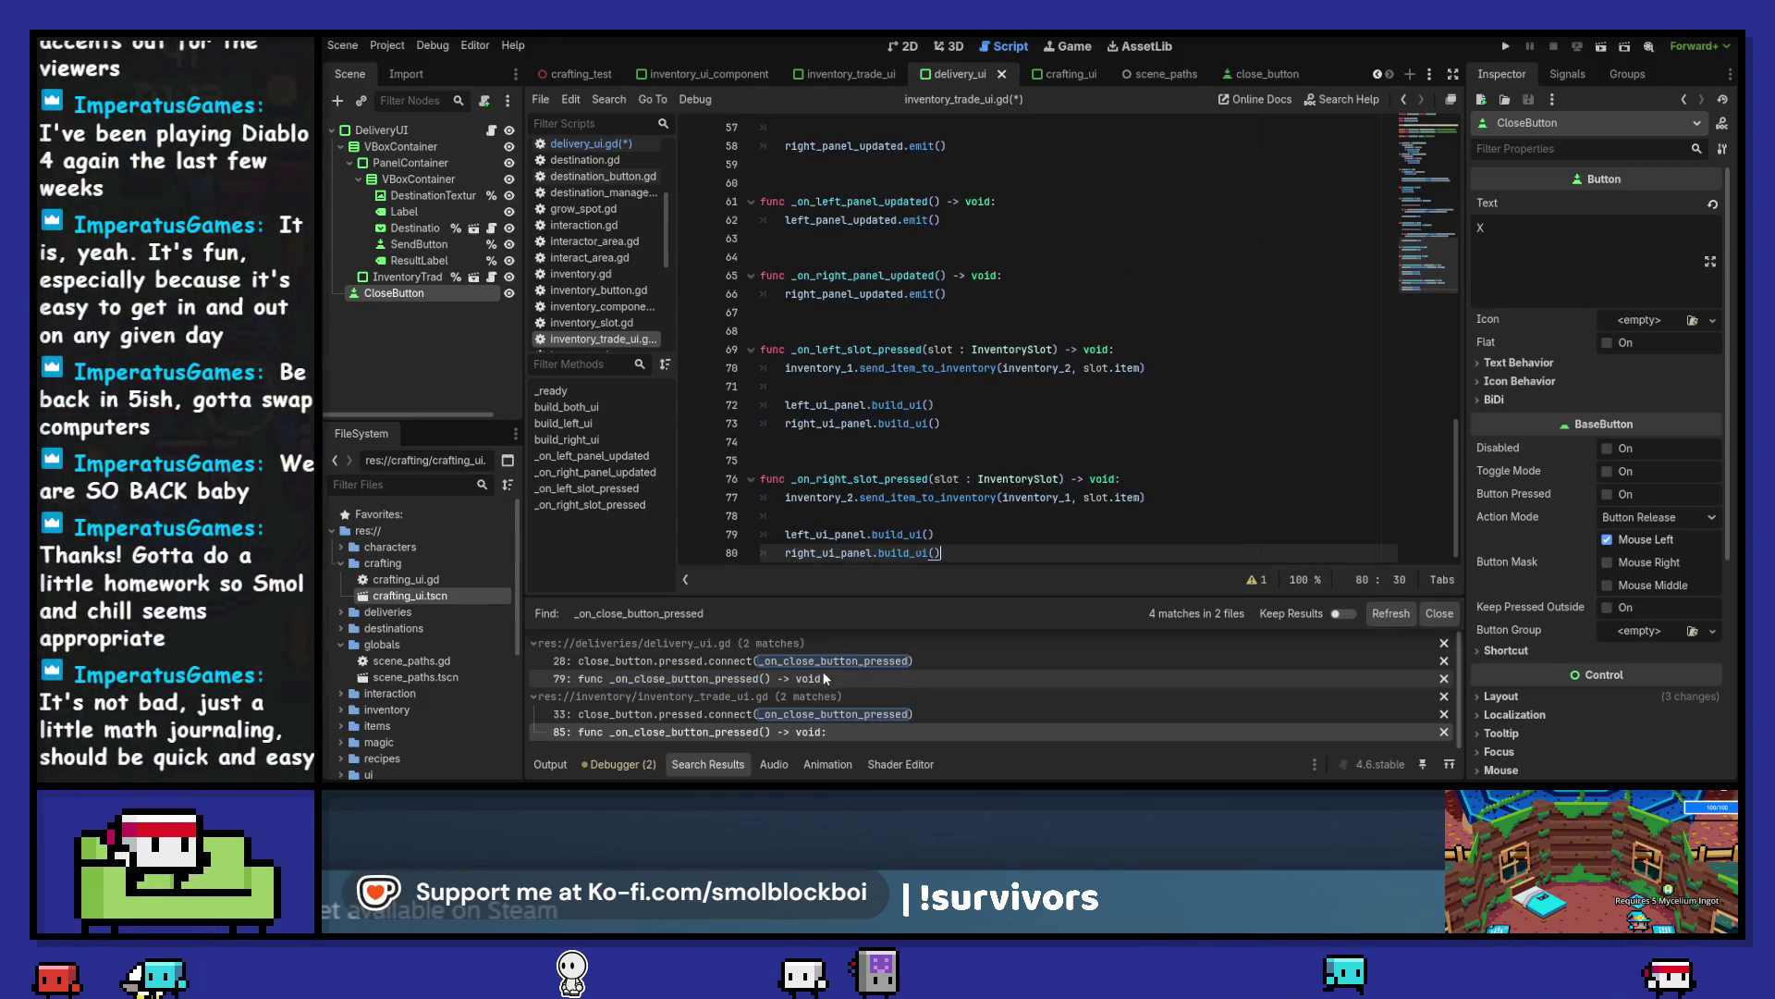
pyautogui.click(830, 662)
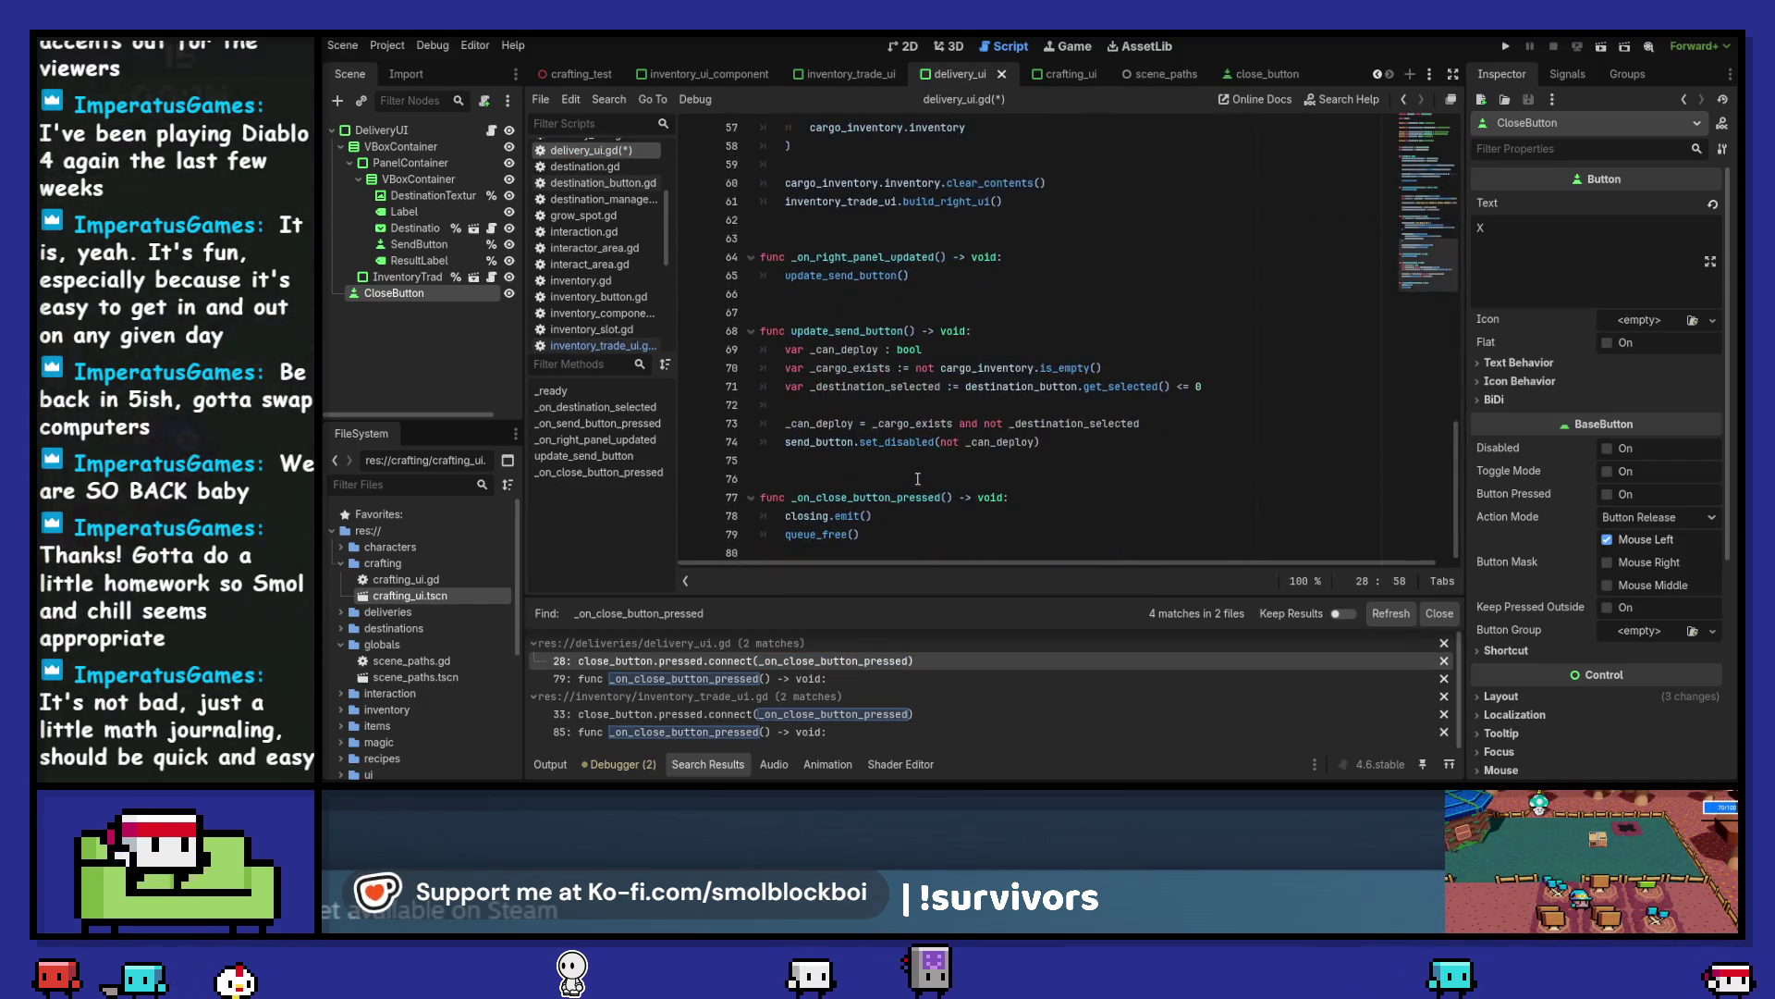
# - Delete the _on_close_button_pressed handler from delivery_ui.gd and save the scripts
pyautogui.moveTo(892, 553)
pyautogui.mouseDown()
pyautogui.moveTo(860, 508)
pyautogui.moveTo(925, 467)
pyautogui.moveTo(1045, 442)
pyautogui.mouseUp()
pyautogui.press('BackSpace')
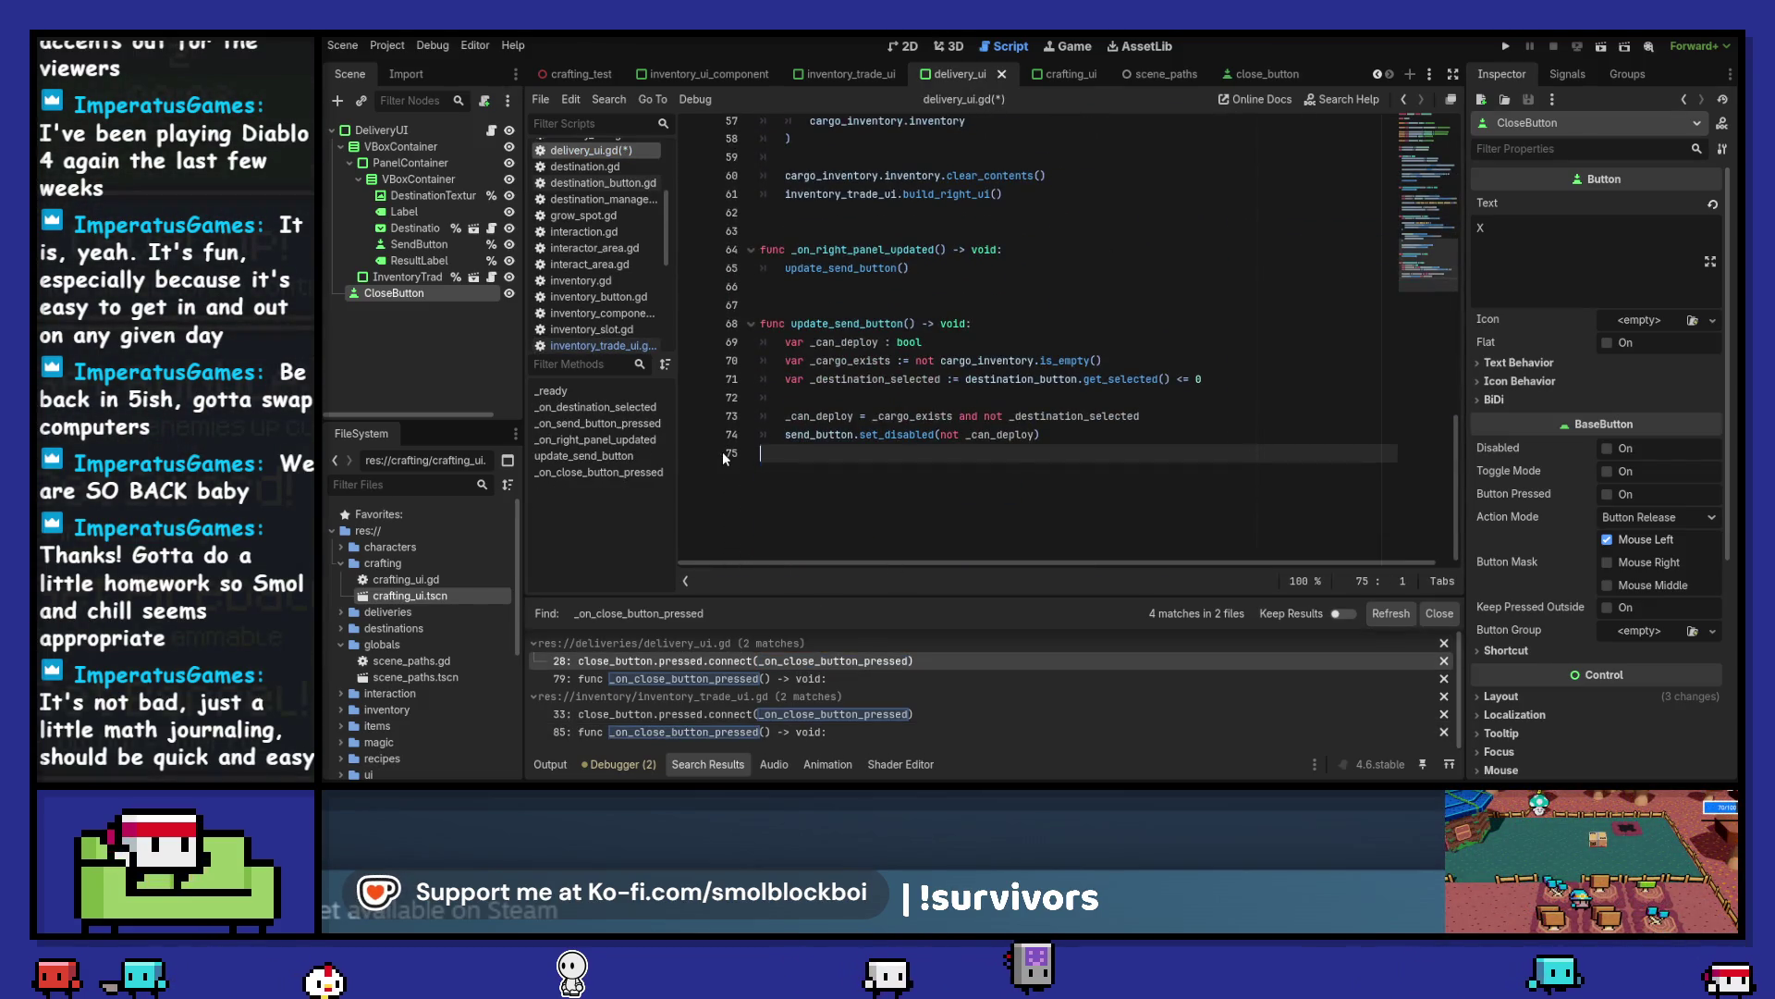
pyautogui.scroll(6, 1045, 383)
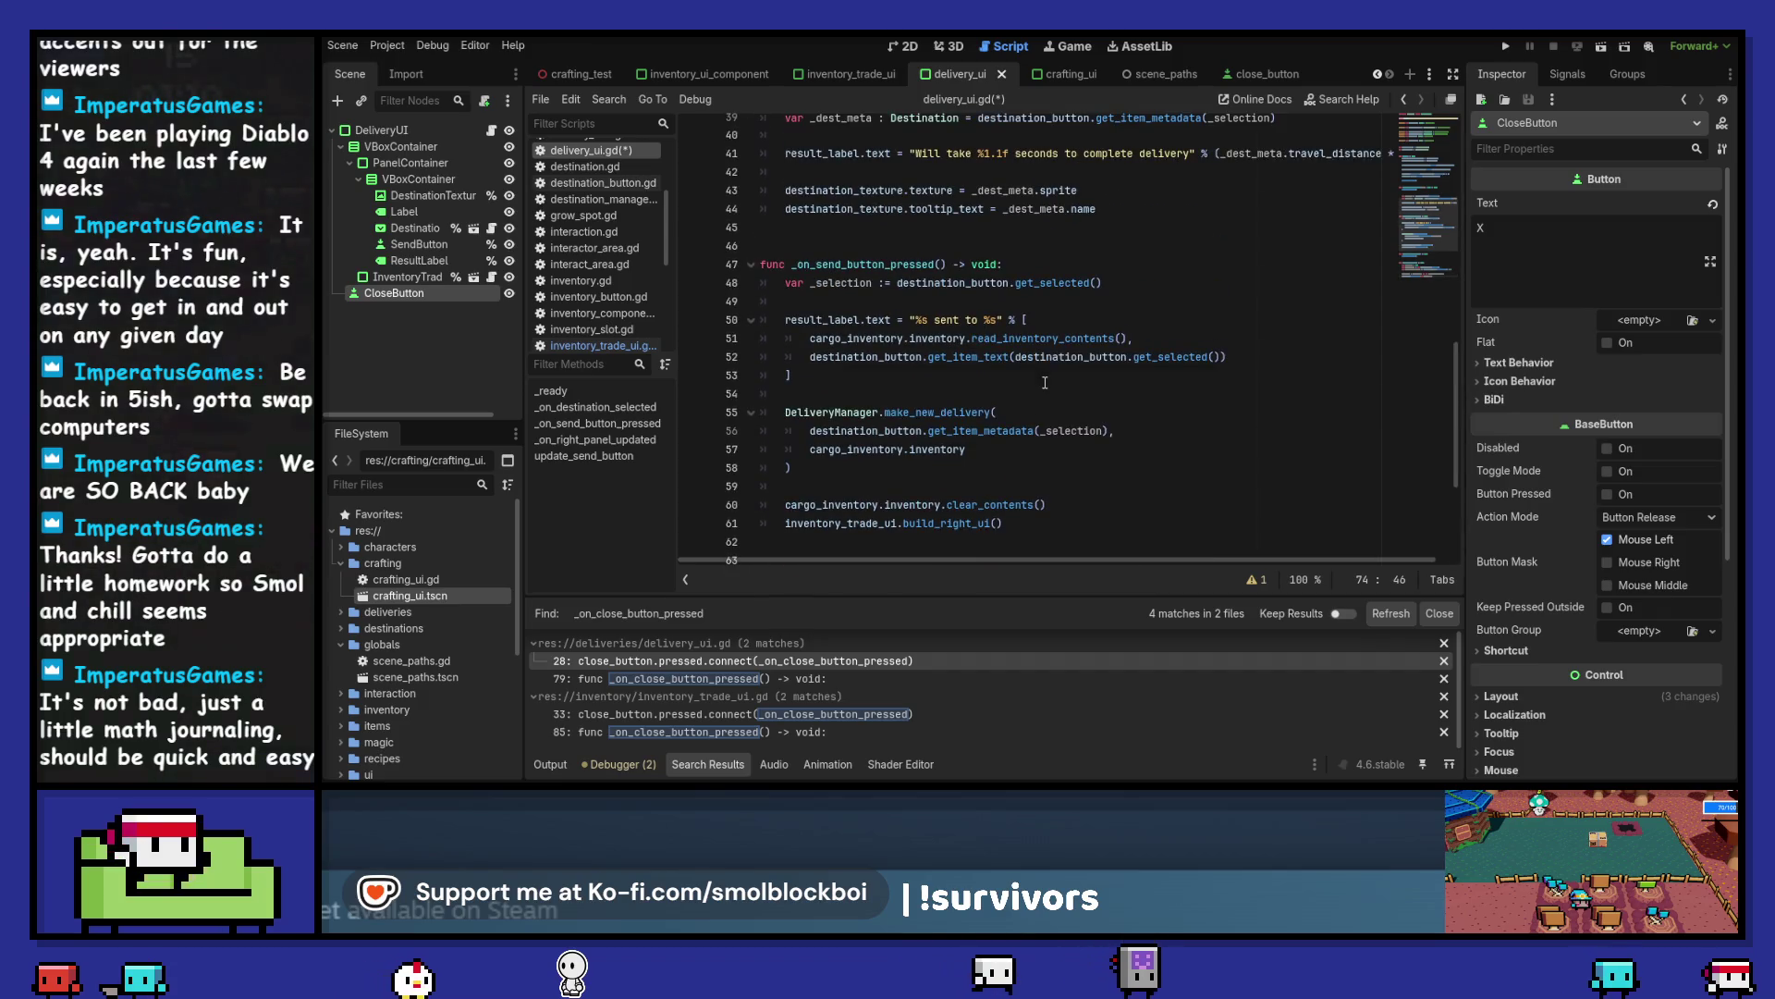
pyautogui.hotkey('ctrl', 's')
# - Rerun the _on_close_button_pressed search, confirm 0 matches, and close the results panel
pyautogui.click(1431, 612)
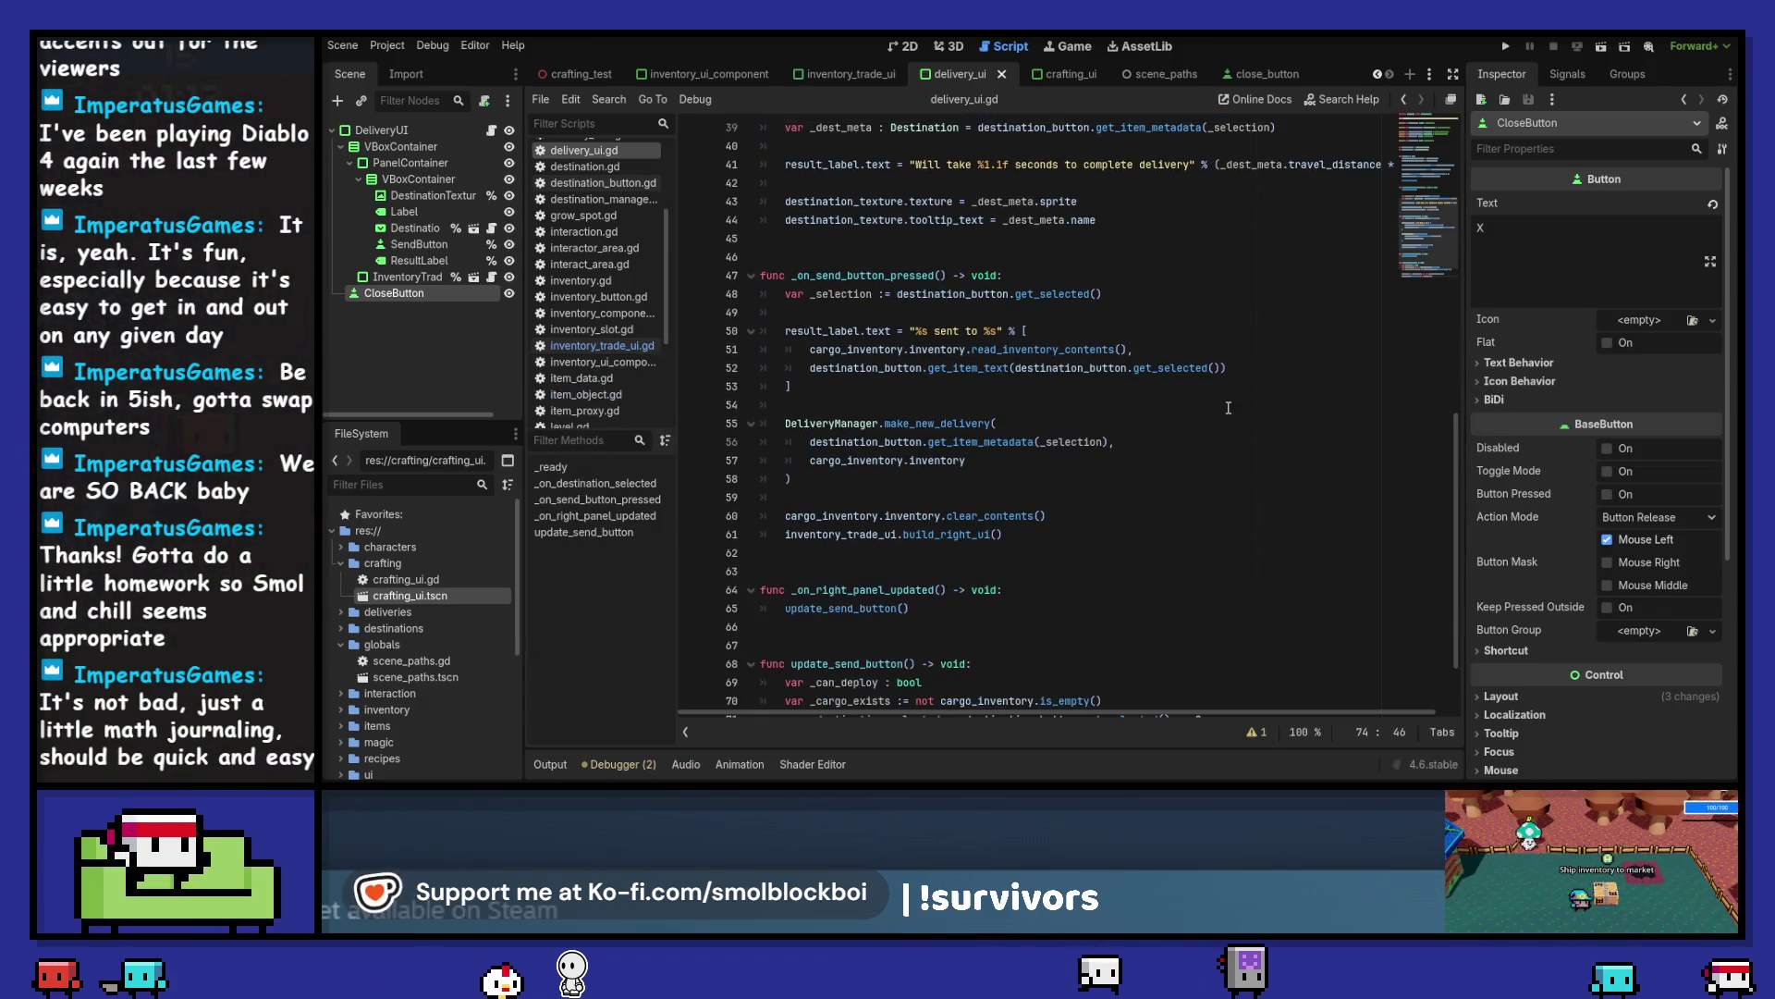
pyautogui.hotkey('ctrl', 'shift', 'f')
pyautogui.click(1022, 496)
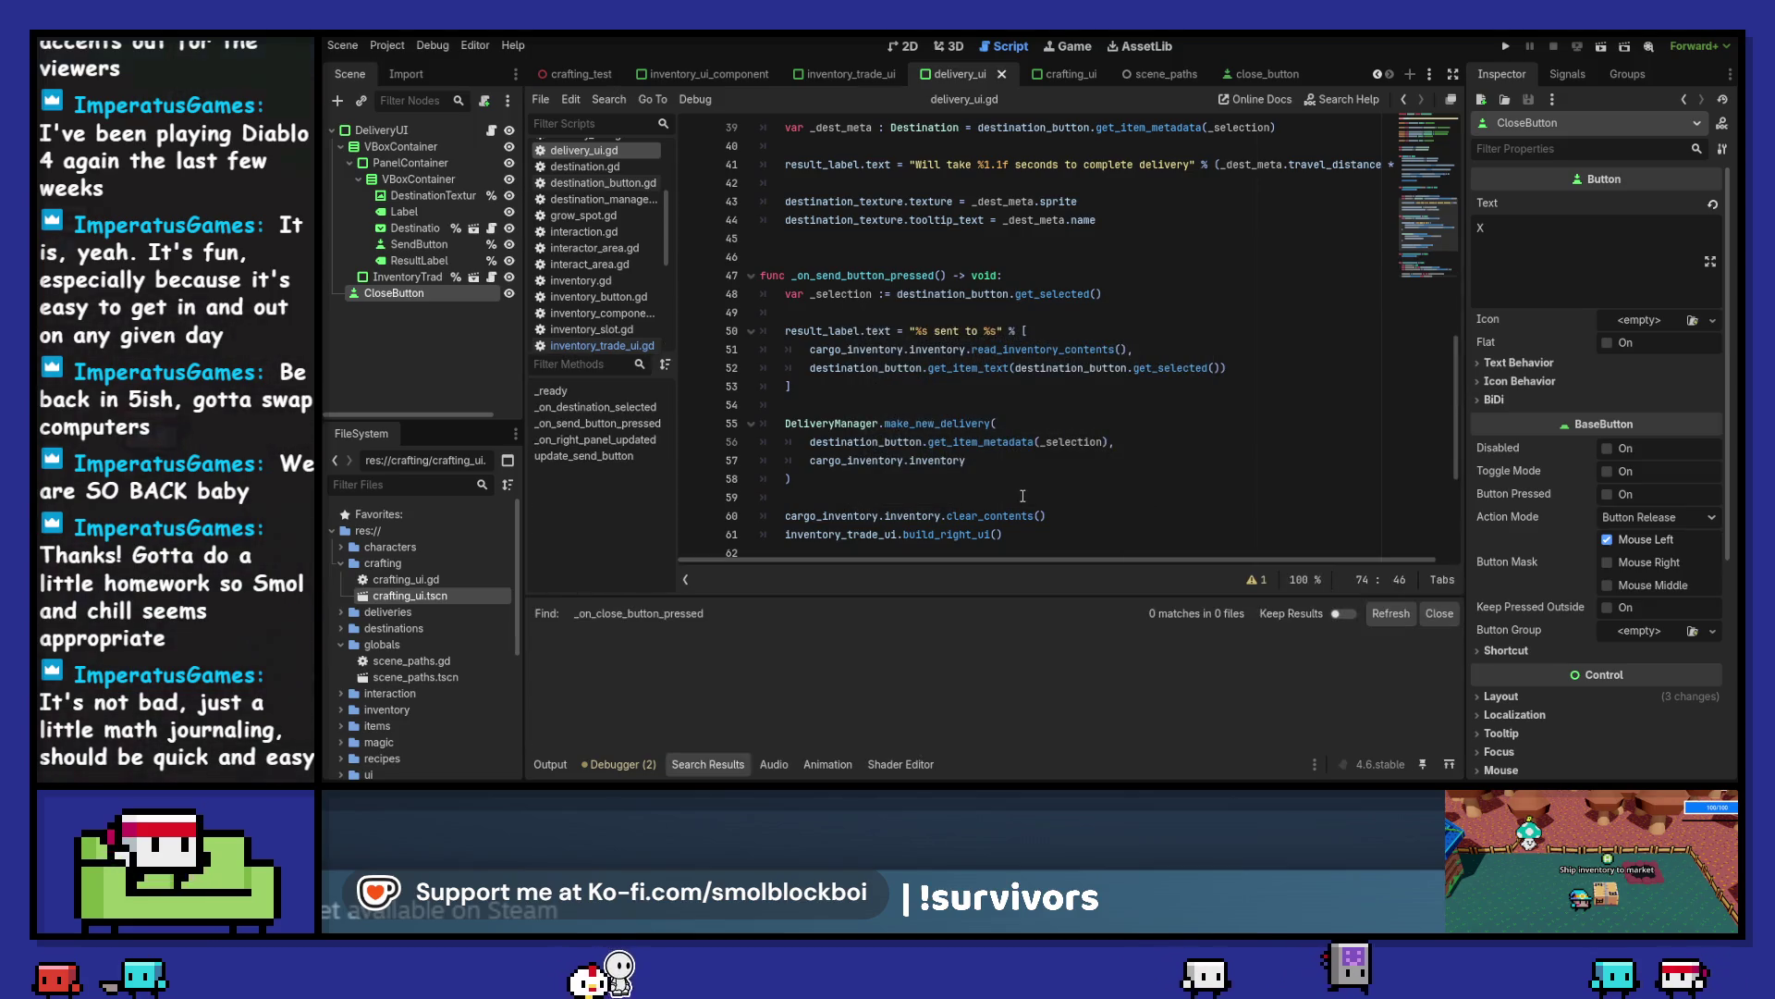
pyautogui.click(1402, 614)
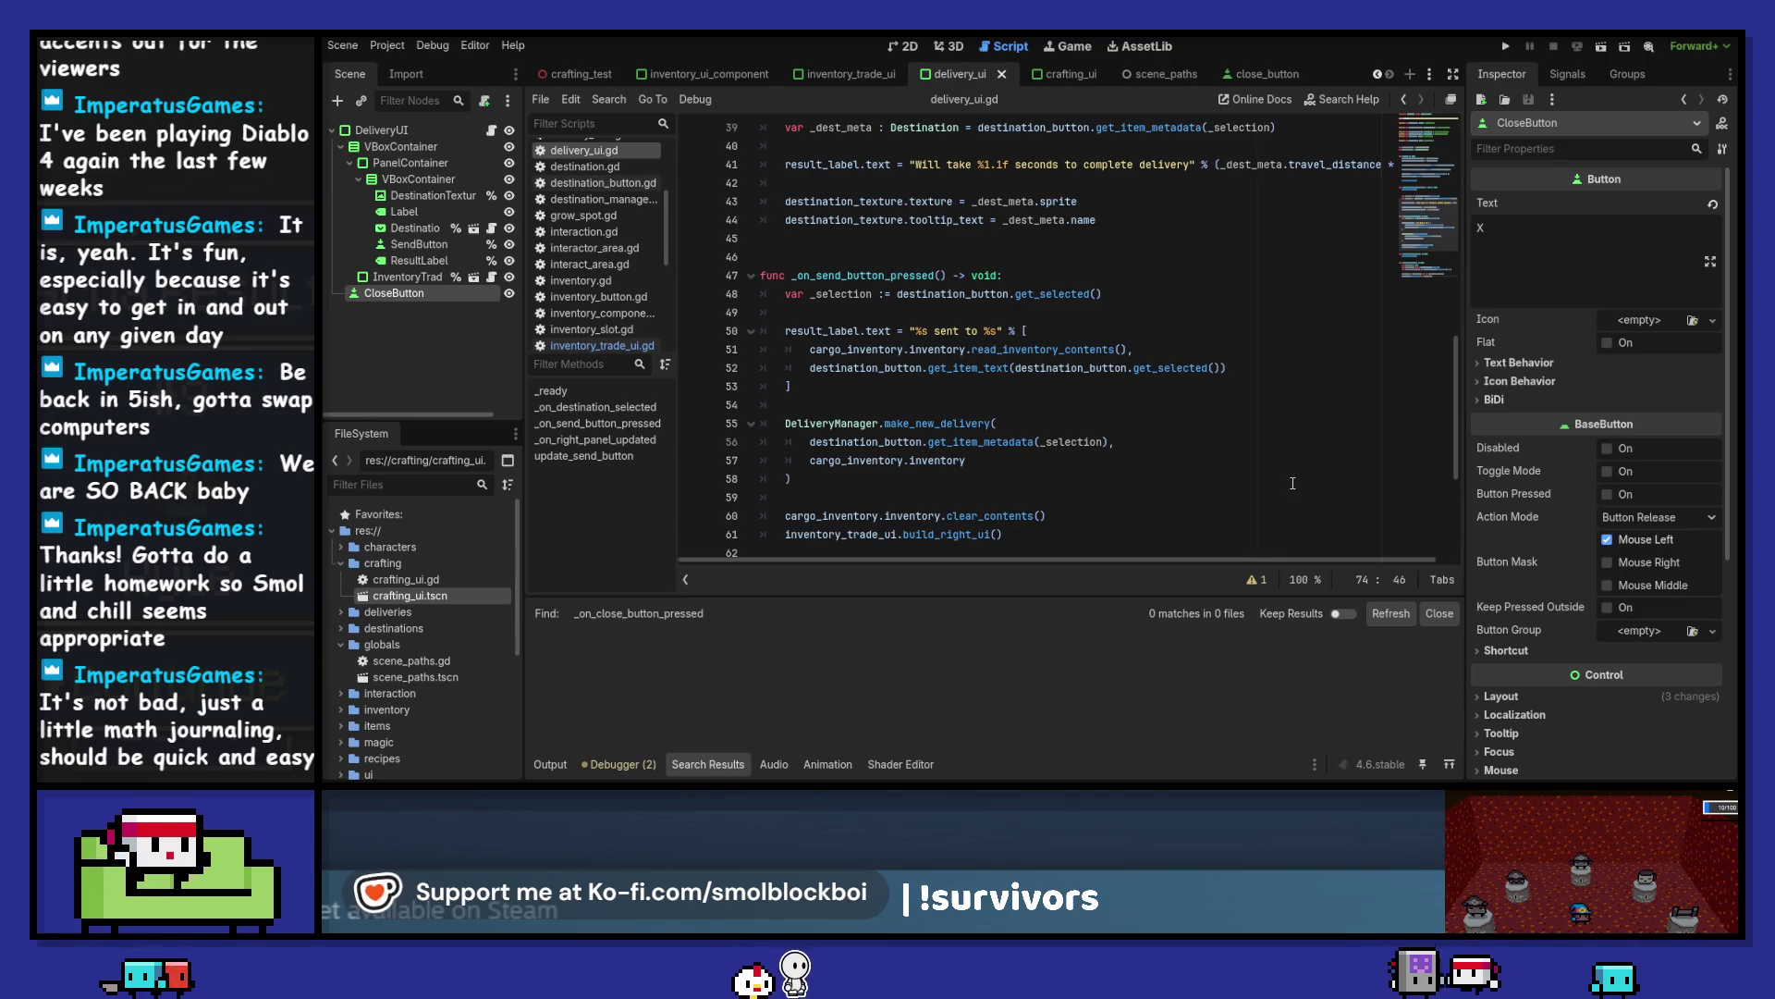
pyautogui.click(1440, 613)
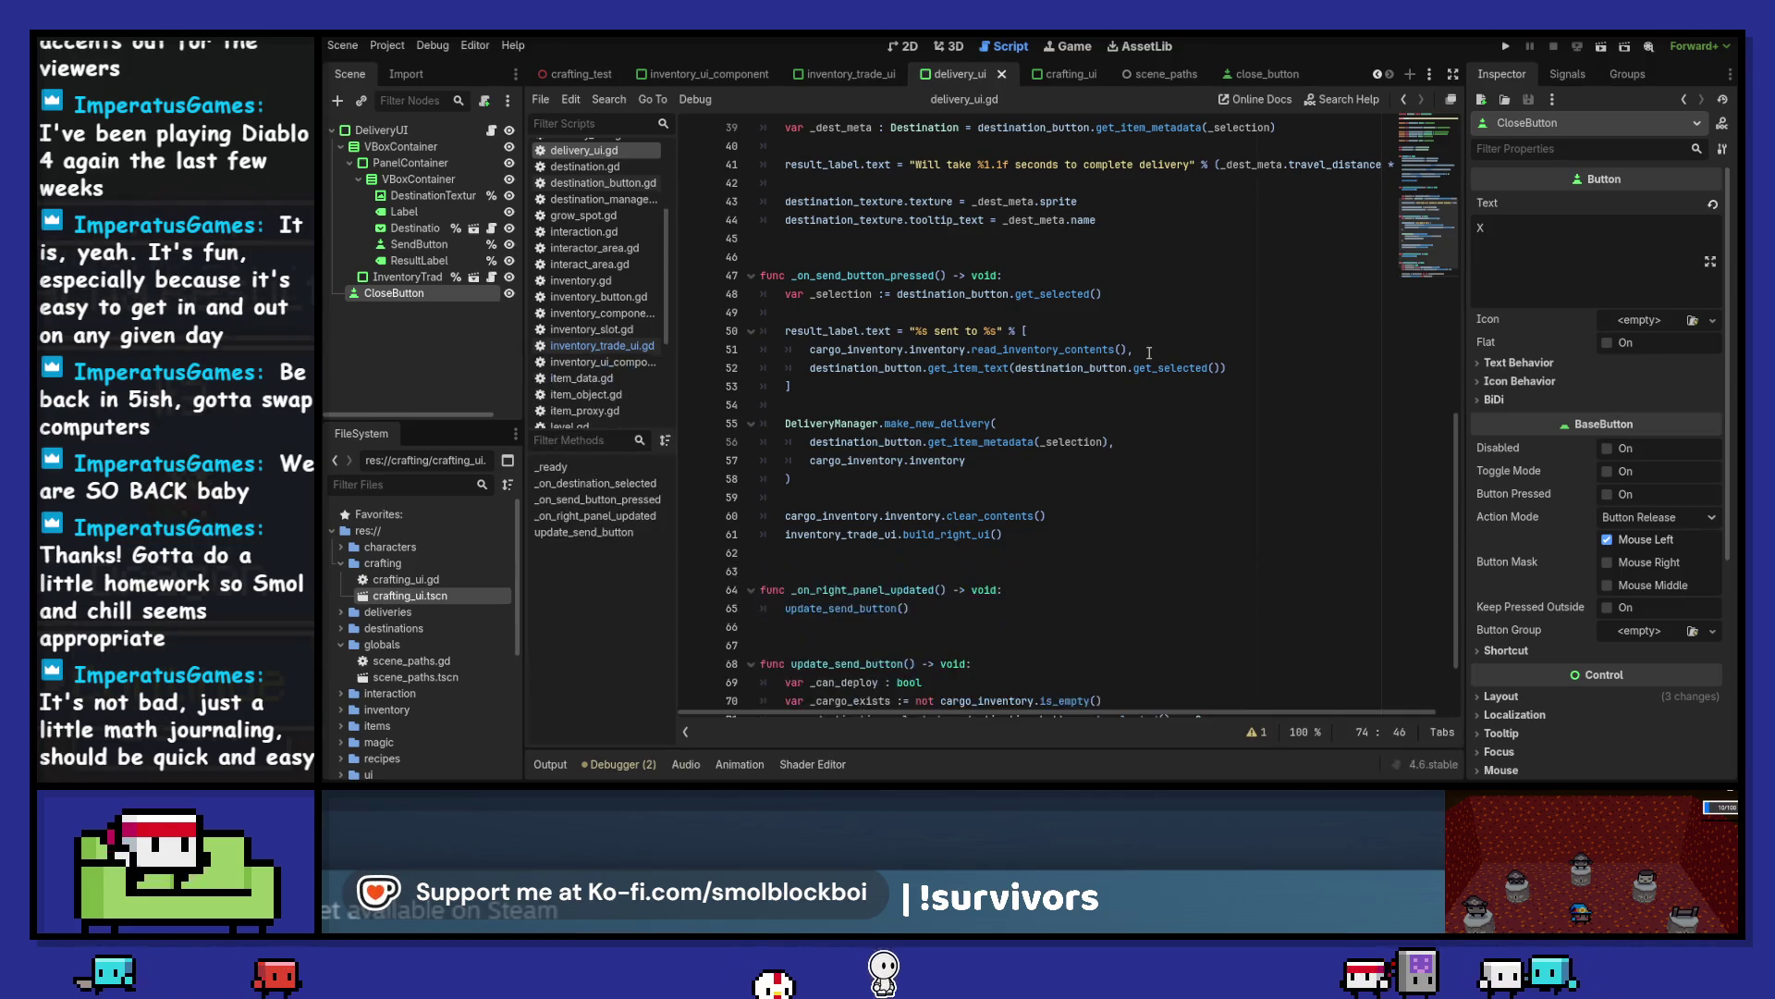
pyautogui.scroll(5, 1149, 352)
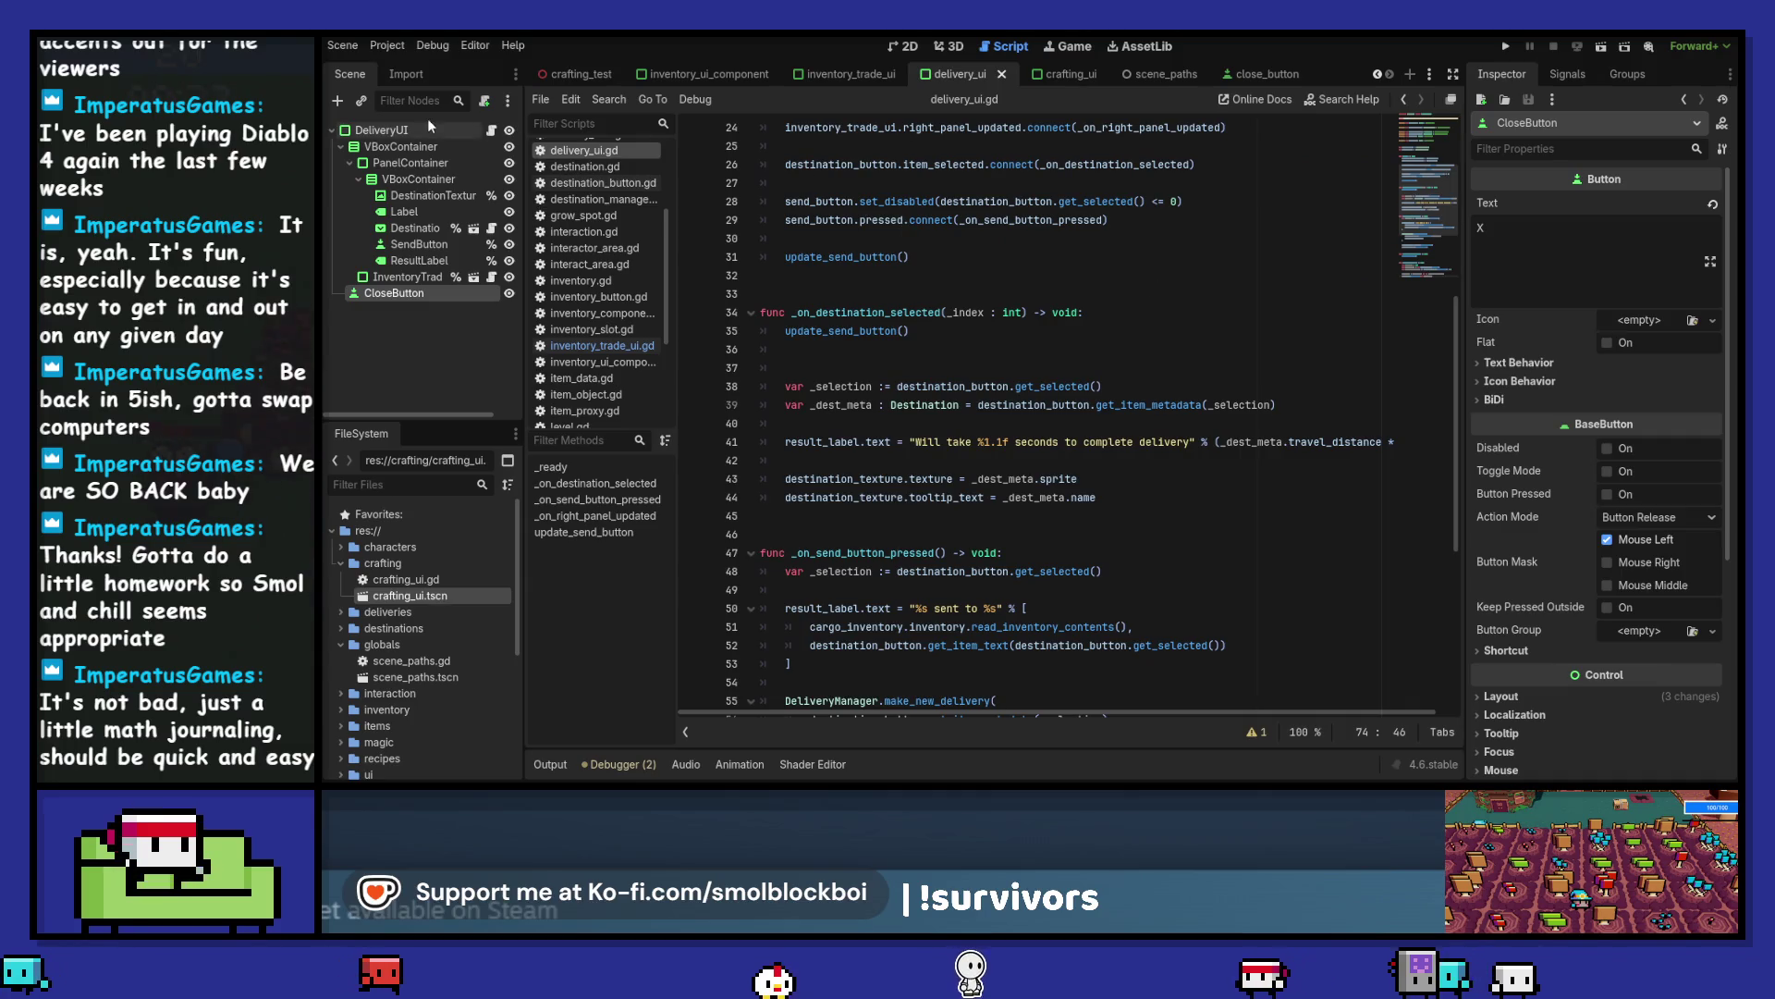
# - Delete DeliveryUI's old CloseButton and instance close_button.tscn as its first child
pyautogui.moveTo(379, 293); pyautogui.dragTo(401, 141)
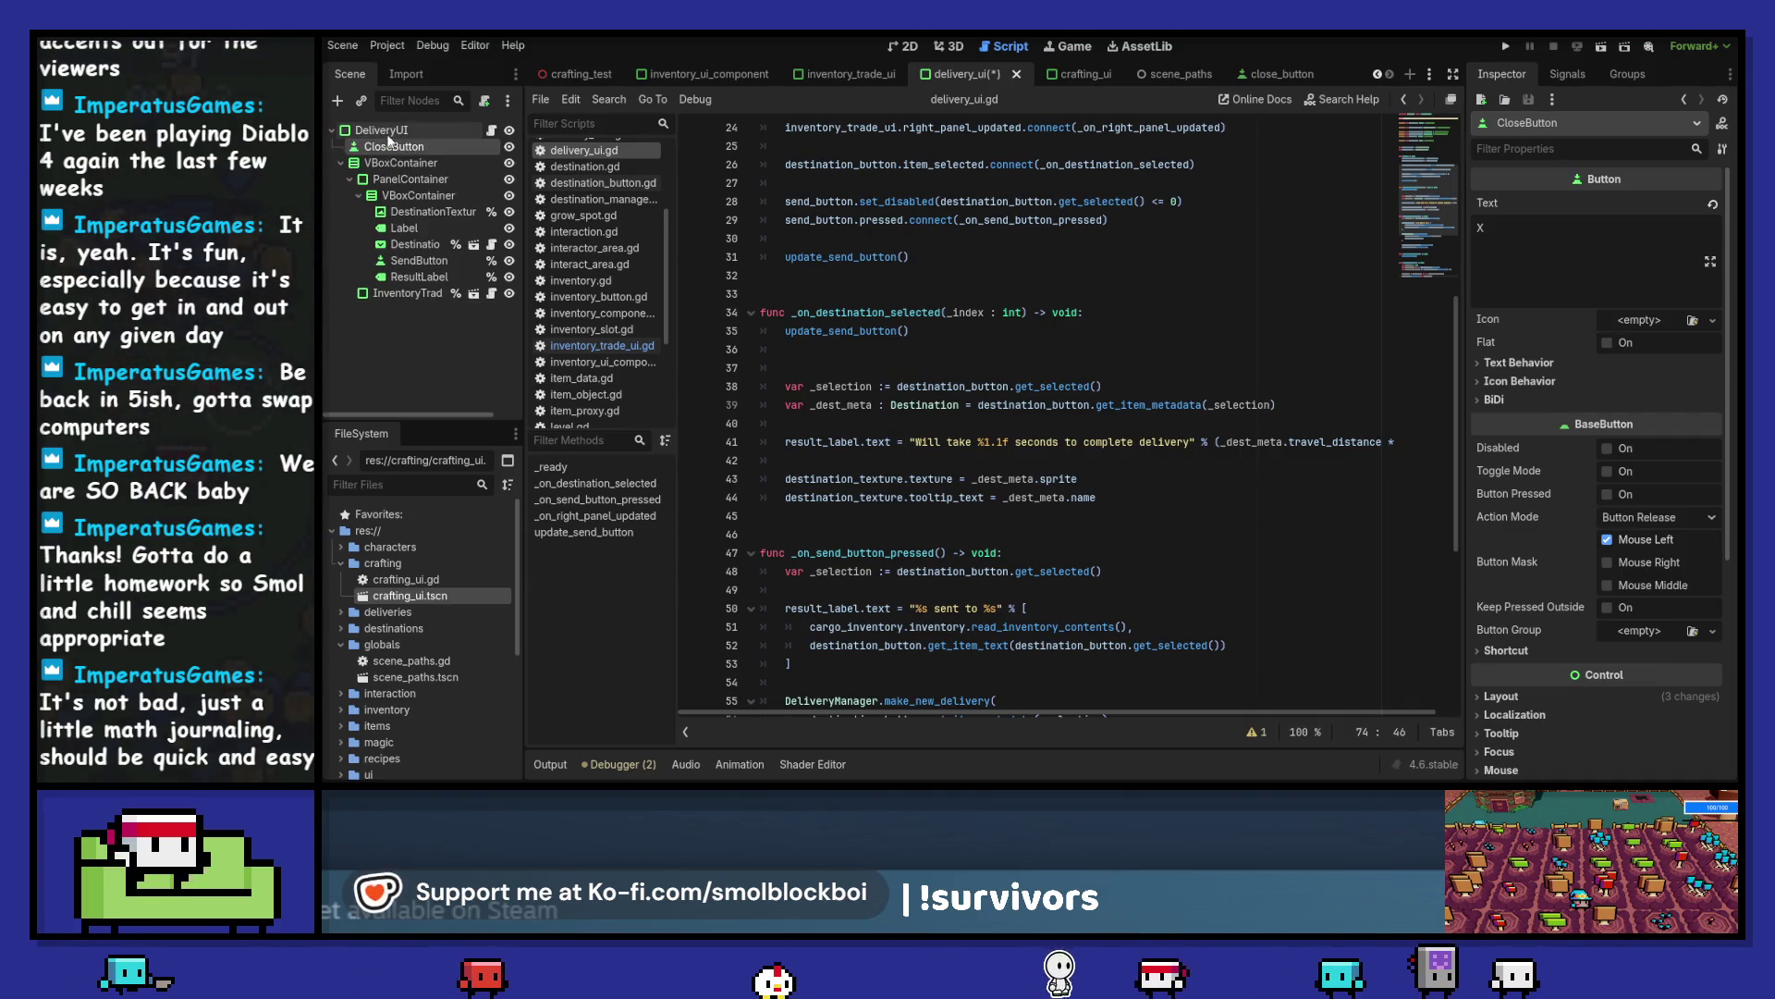
pyautogui.press('Delete')
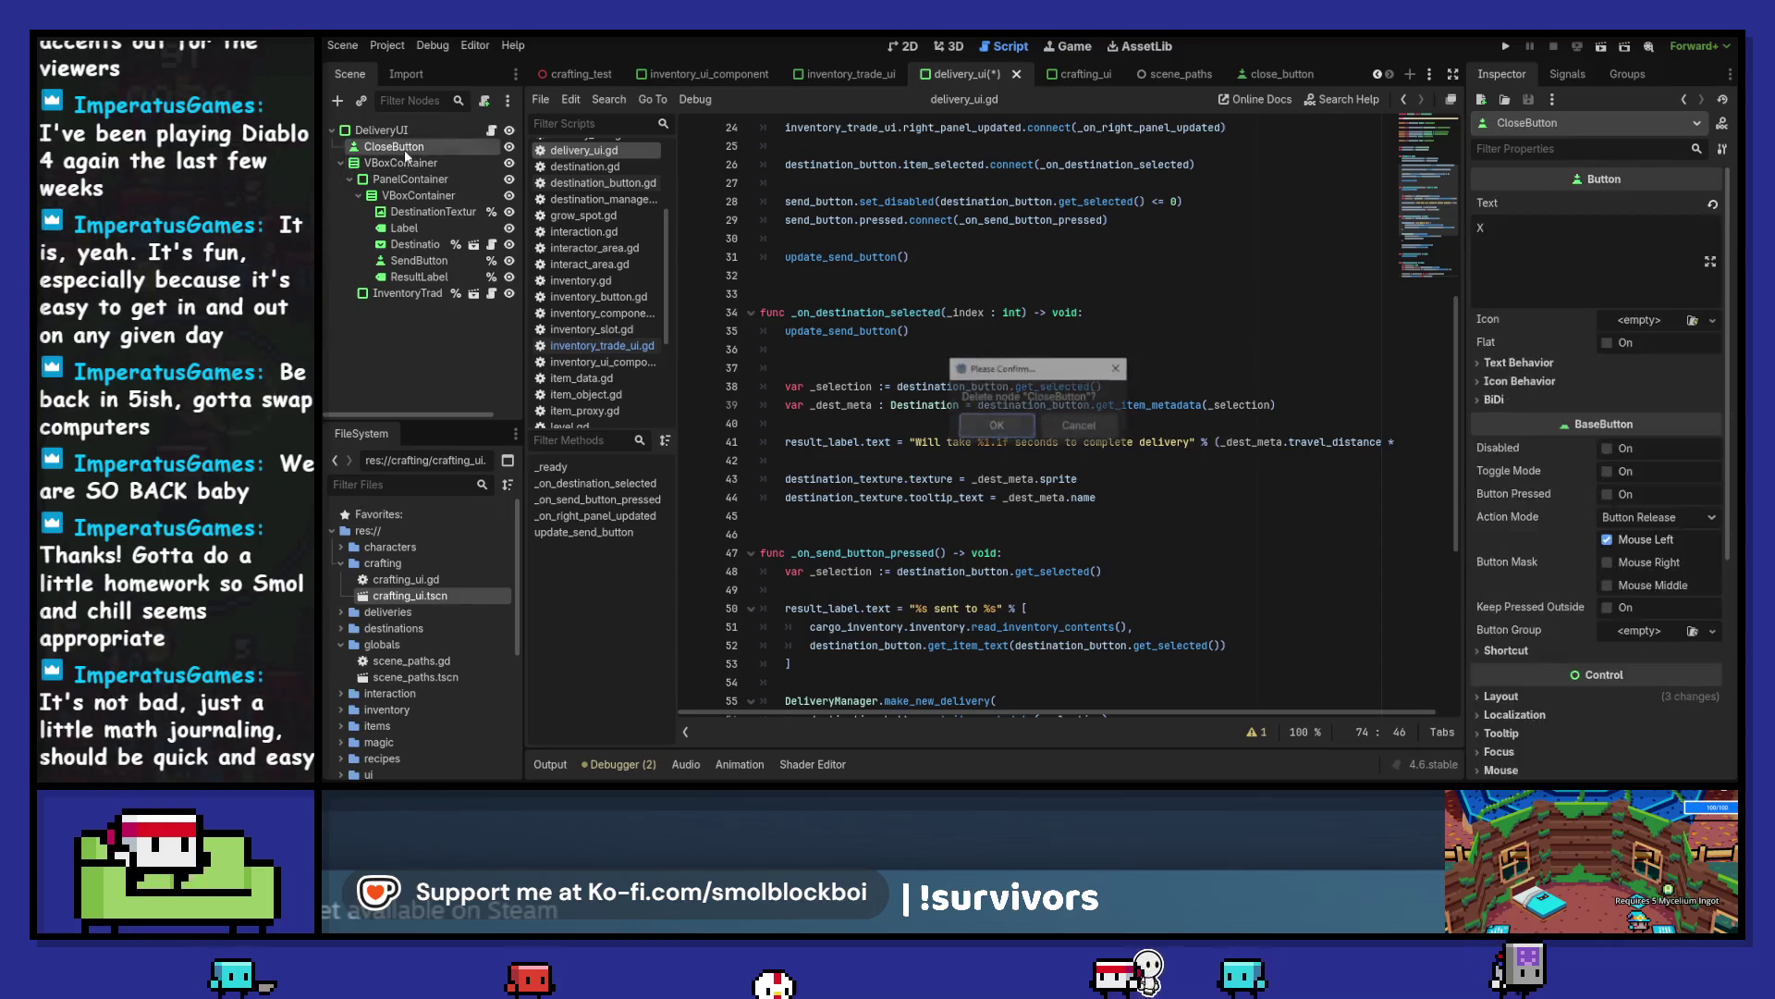
pyautogui.press('Return')
pyautogui.click(360, 102)
pyautogui.write('cll')
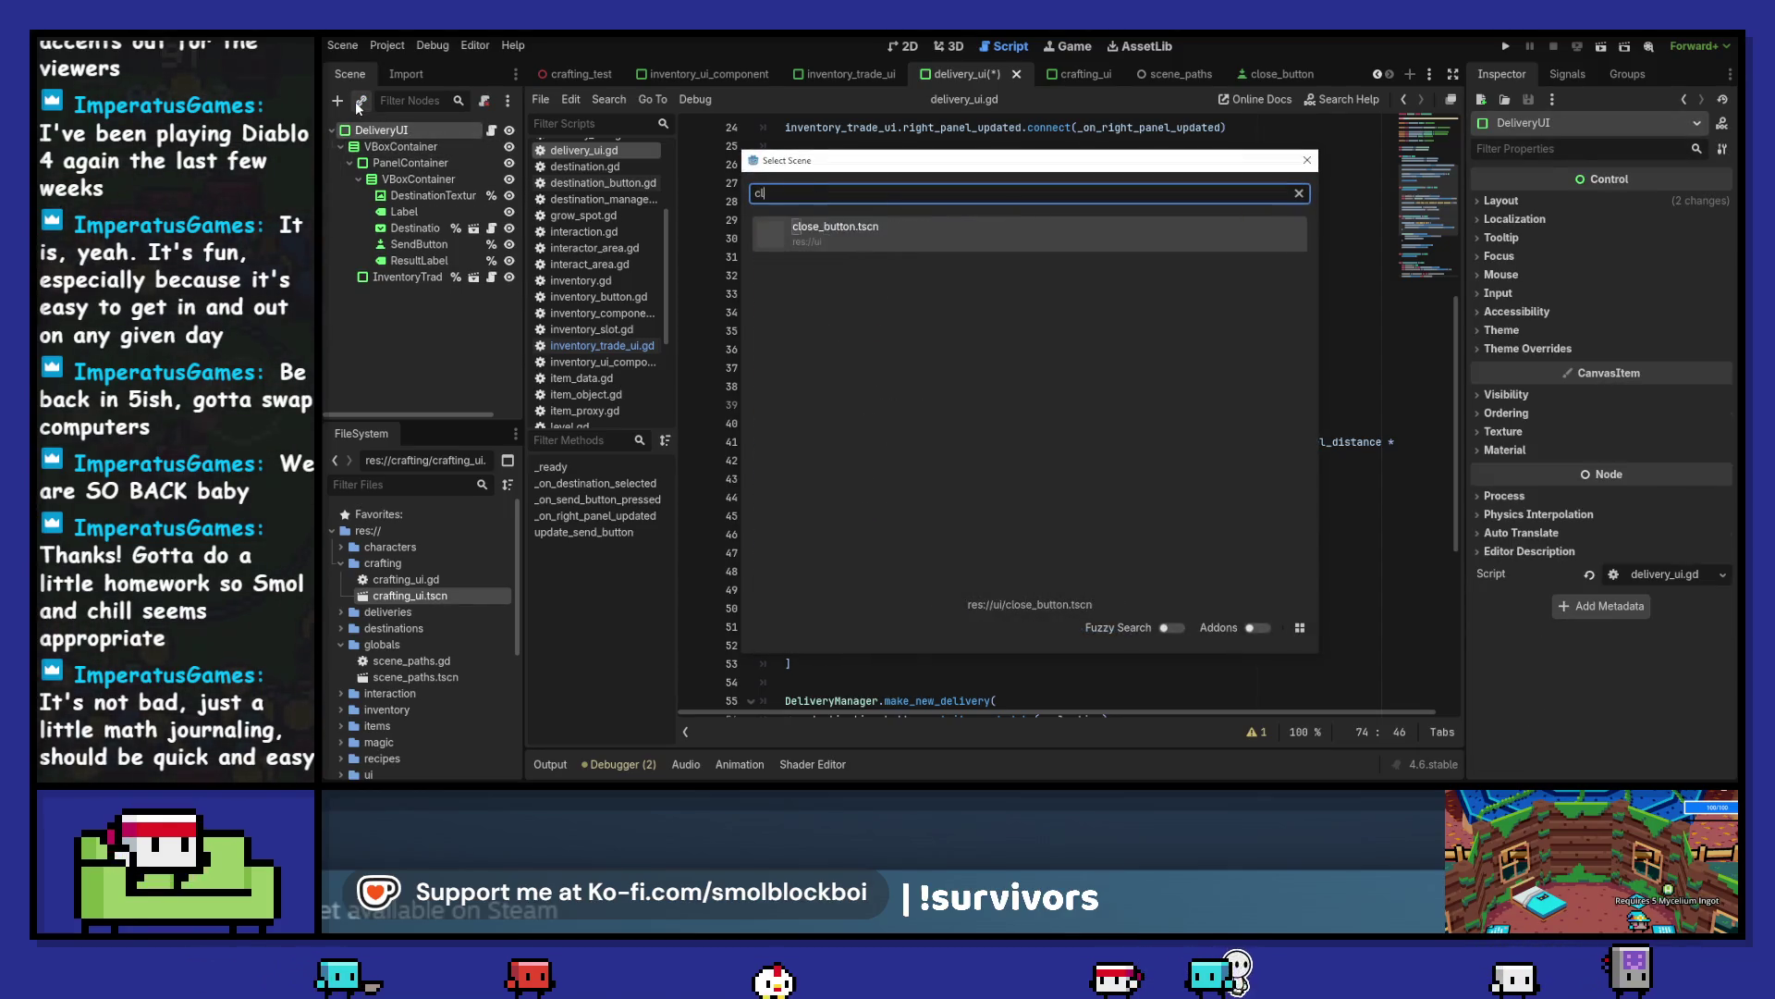
pyautogui.press('BackSpace')
pyautogui.write('o')
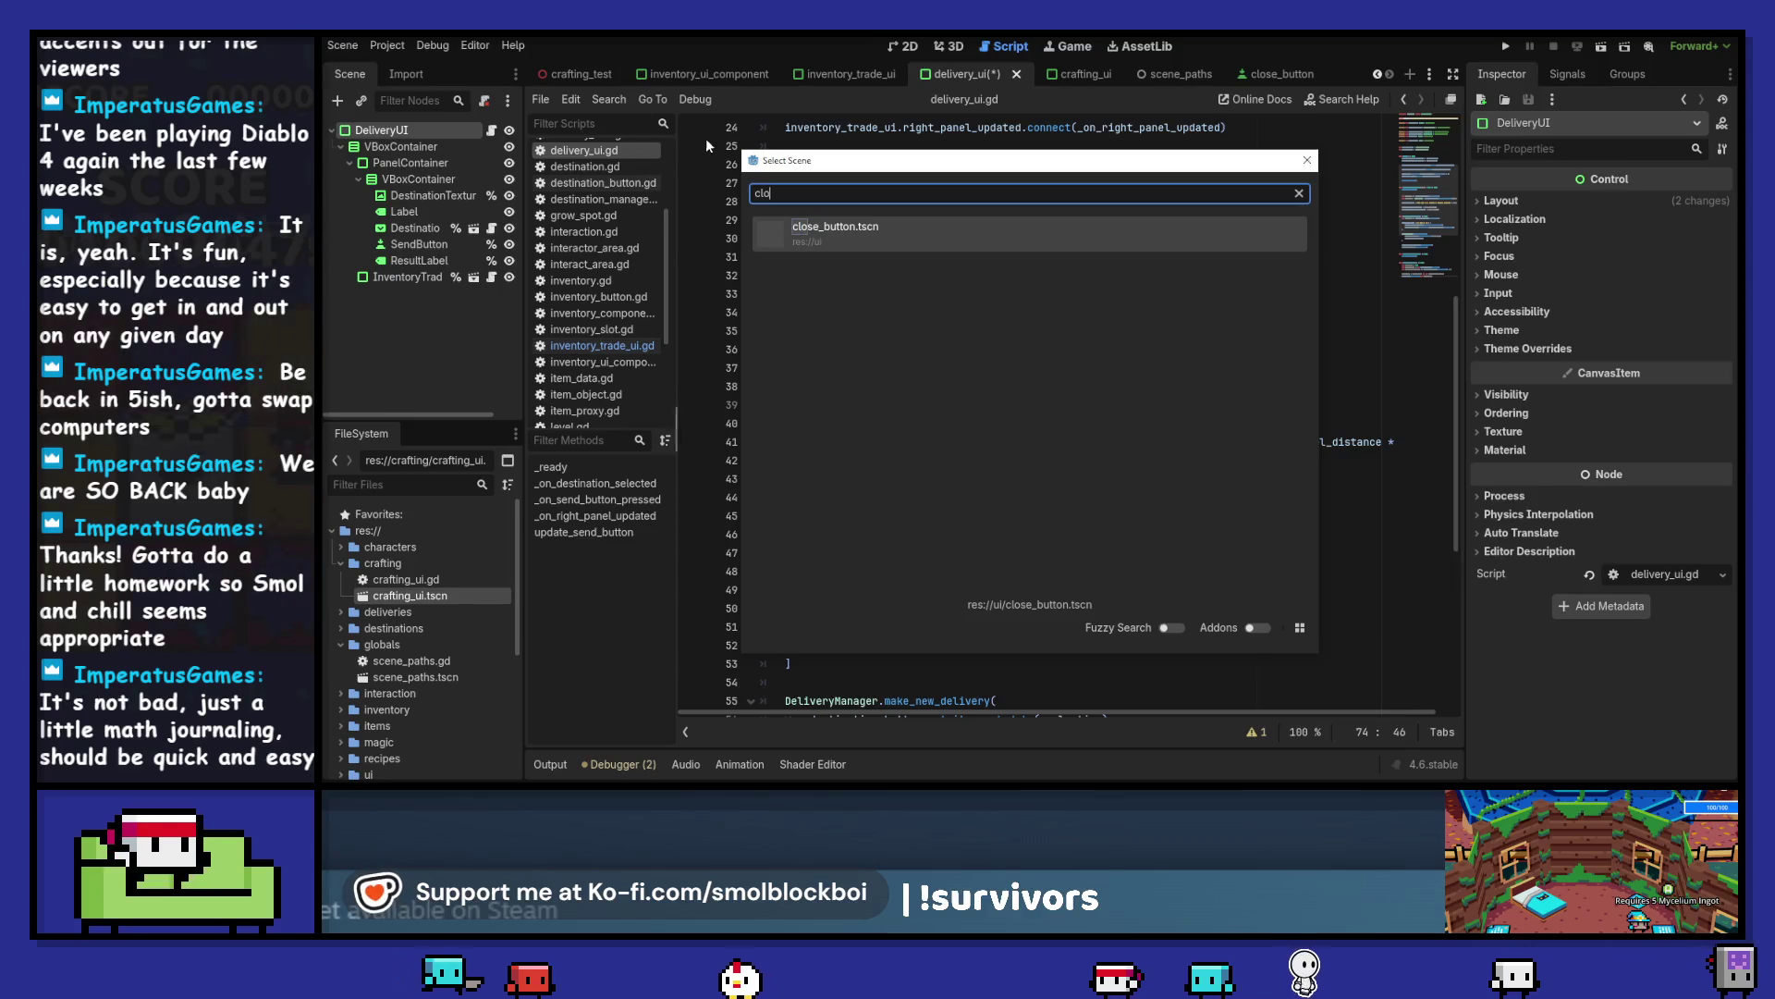
pyautogui.doubleClick(928, 229)
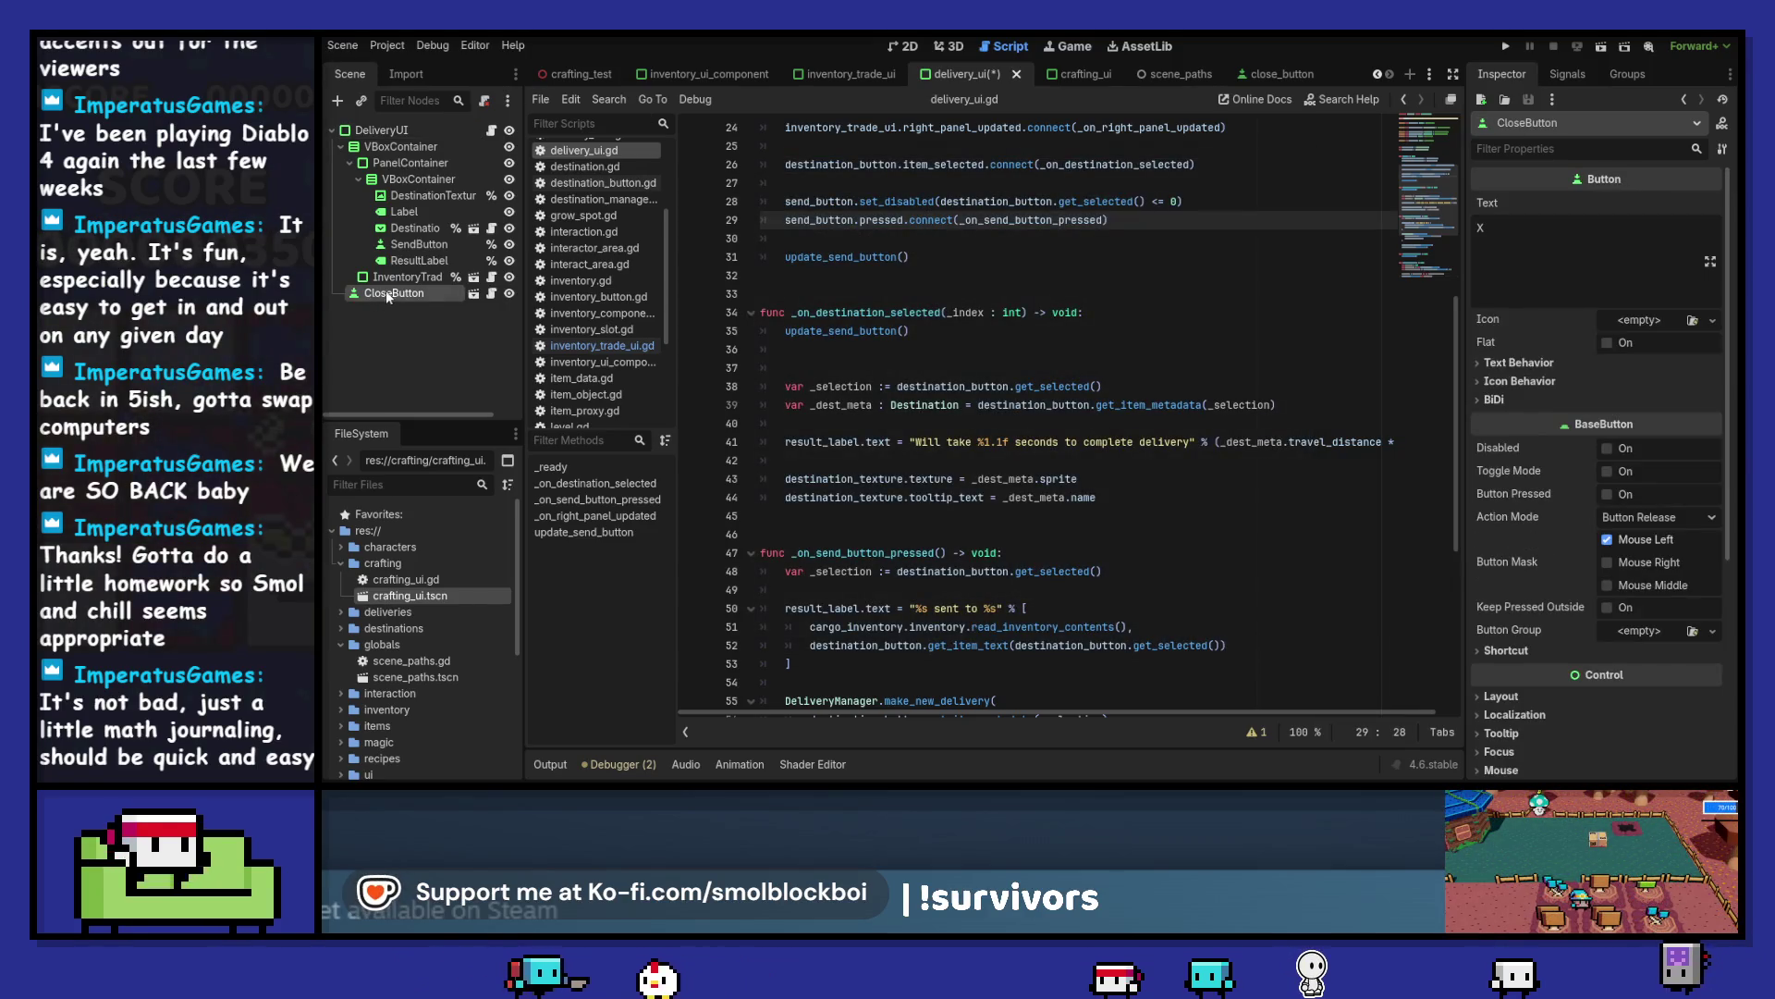
pyautogui.moveTo(388, 296); pyautogui.dragTo(393, 139)
# - Open the InventoryTradeUI scene and select its old CloseButton
pyautogui.click(903, 47)
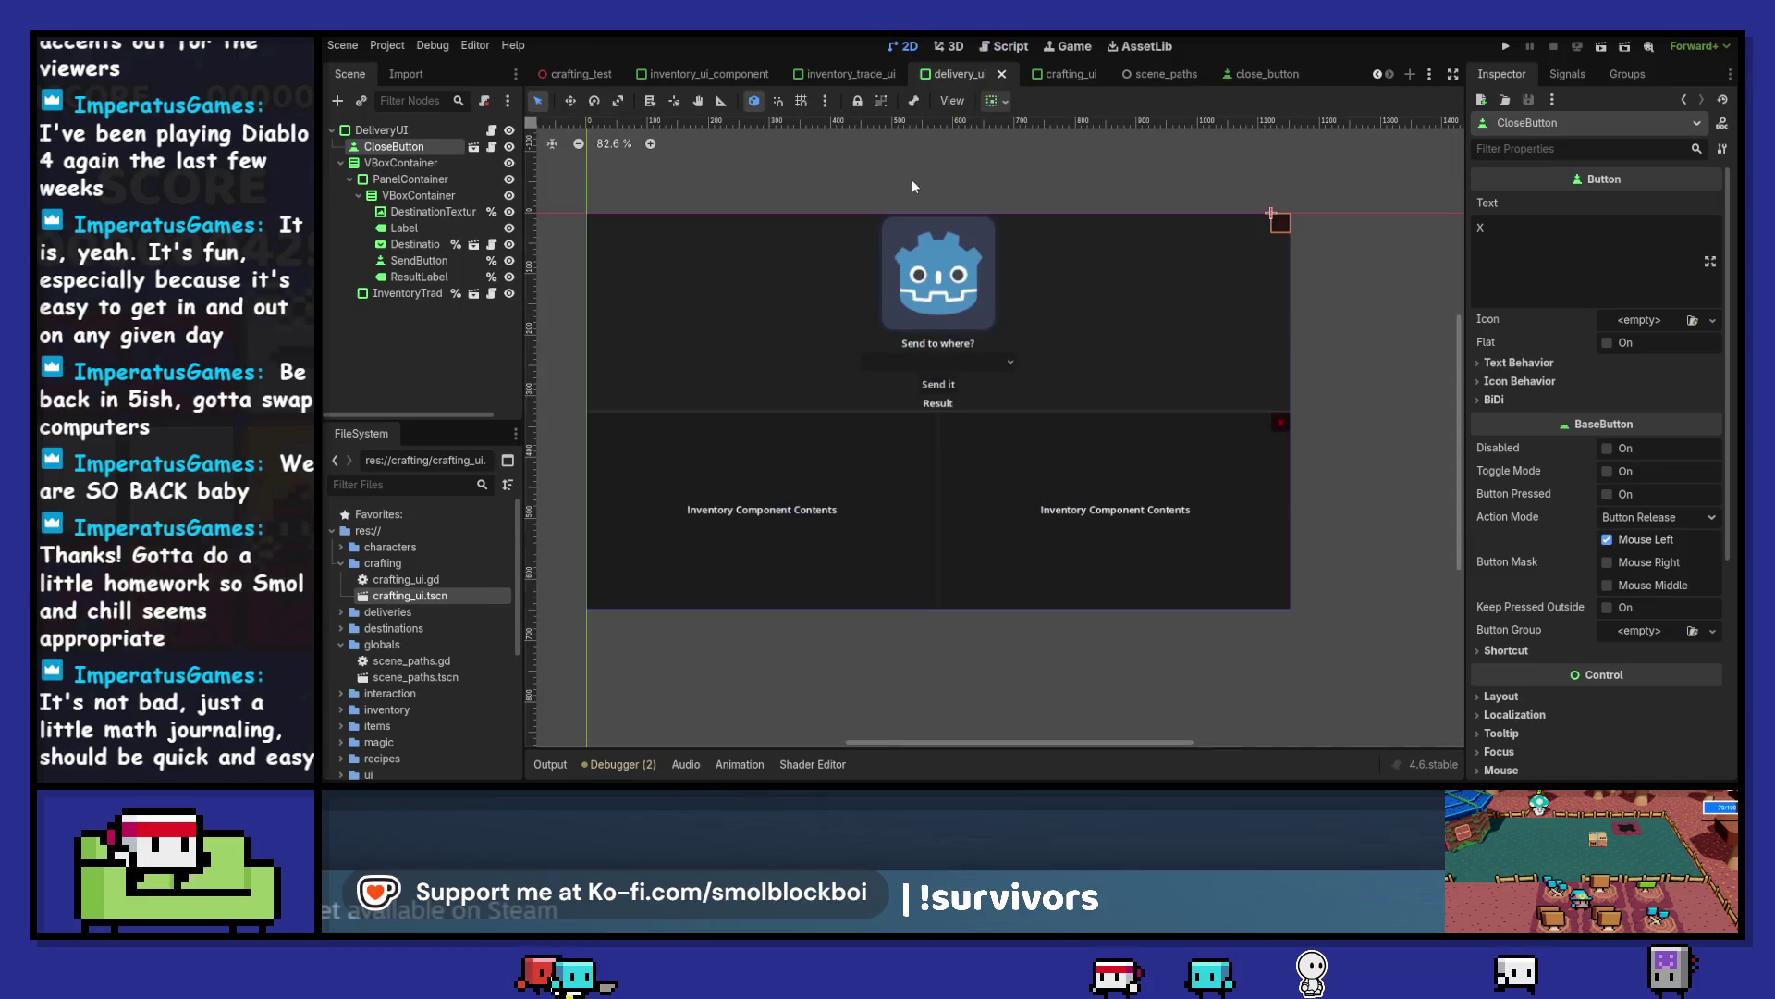
pyautogui.click(407, 293)
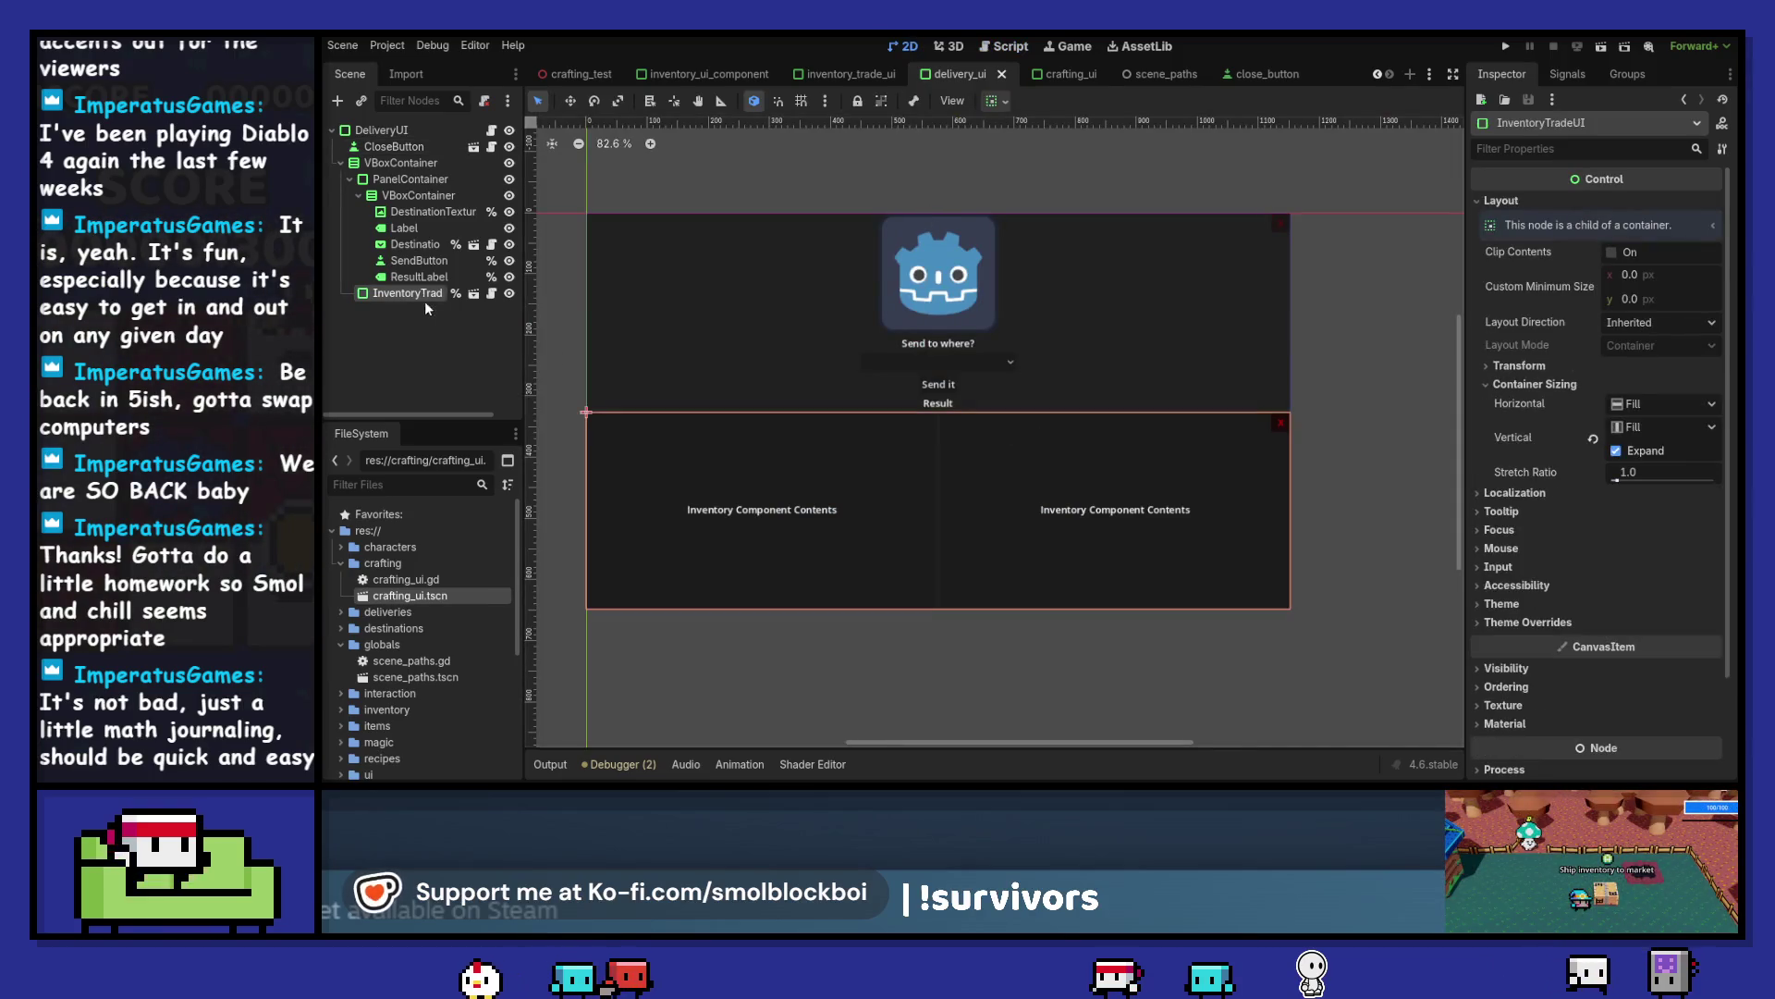
pyautogui.click(474, 293)
pyautogui.click(394, 195)
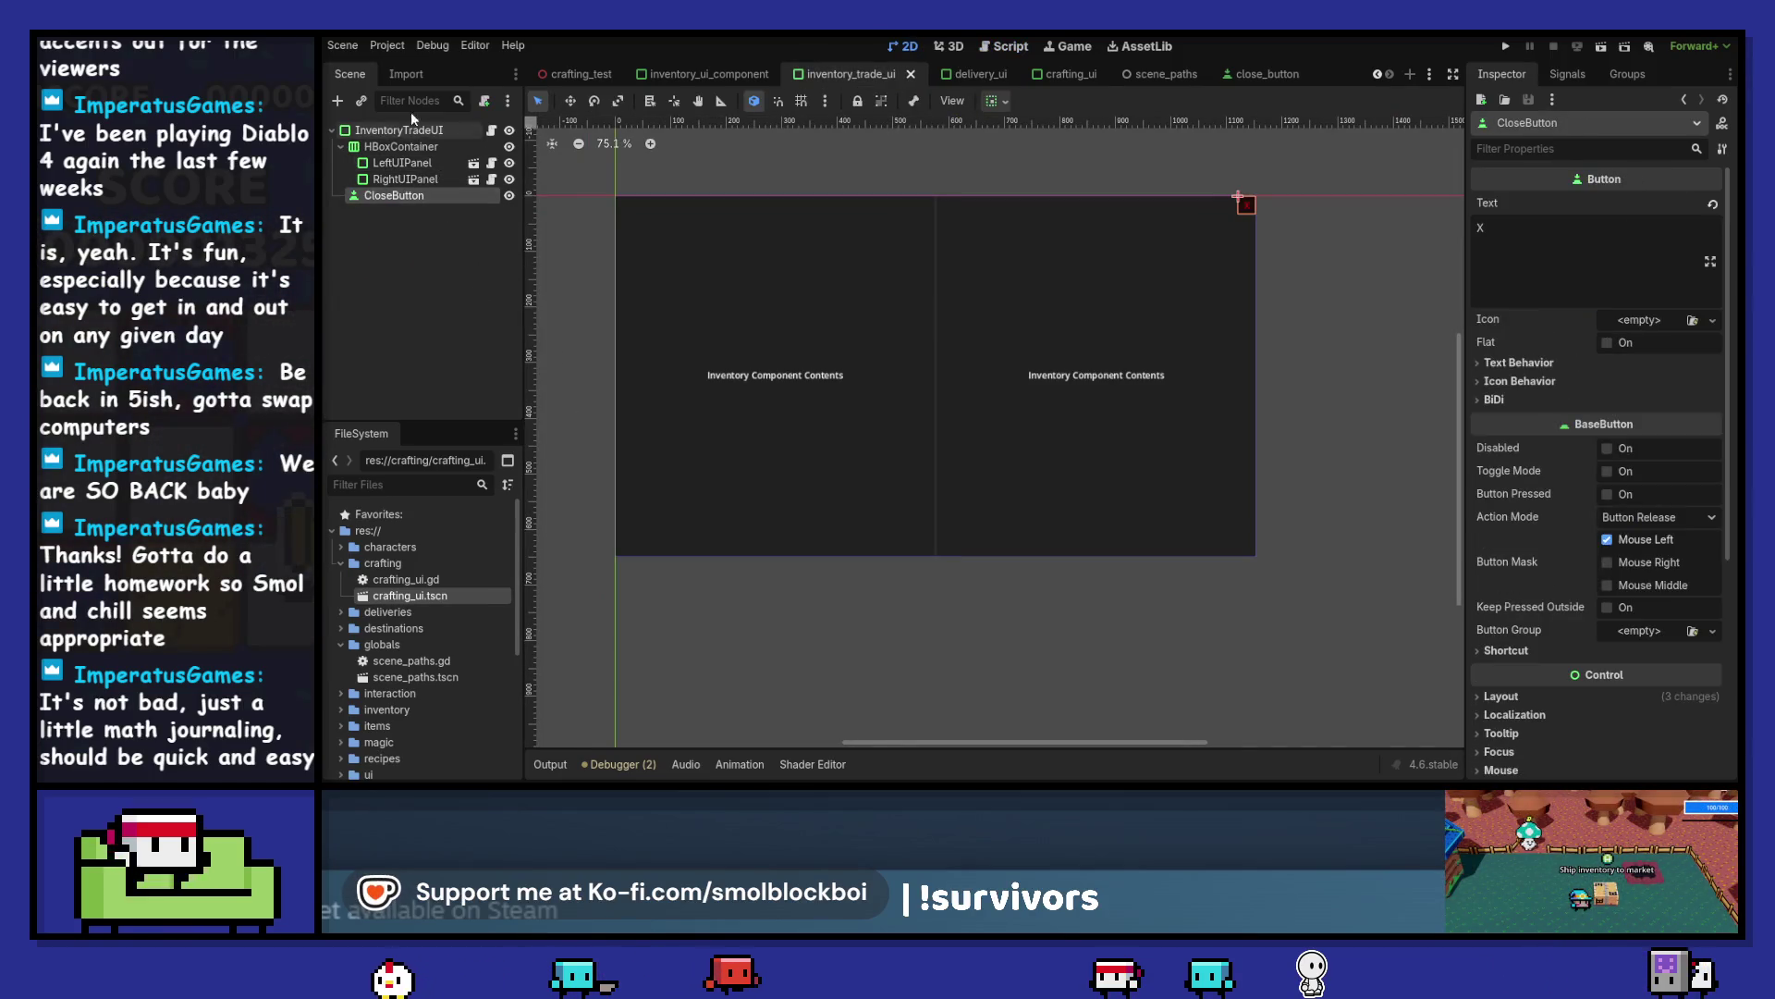
# - Swap InventoryTradeUI's CloseButton for a close_button.tscn instance, keep it last, and save
pyautogui.press('Delete')
pyautogui.press('Return')
pyautogui.hotkey('ctrl', 'shift', 'a')
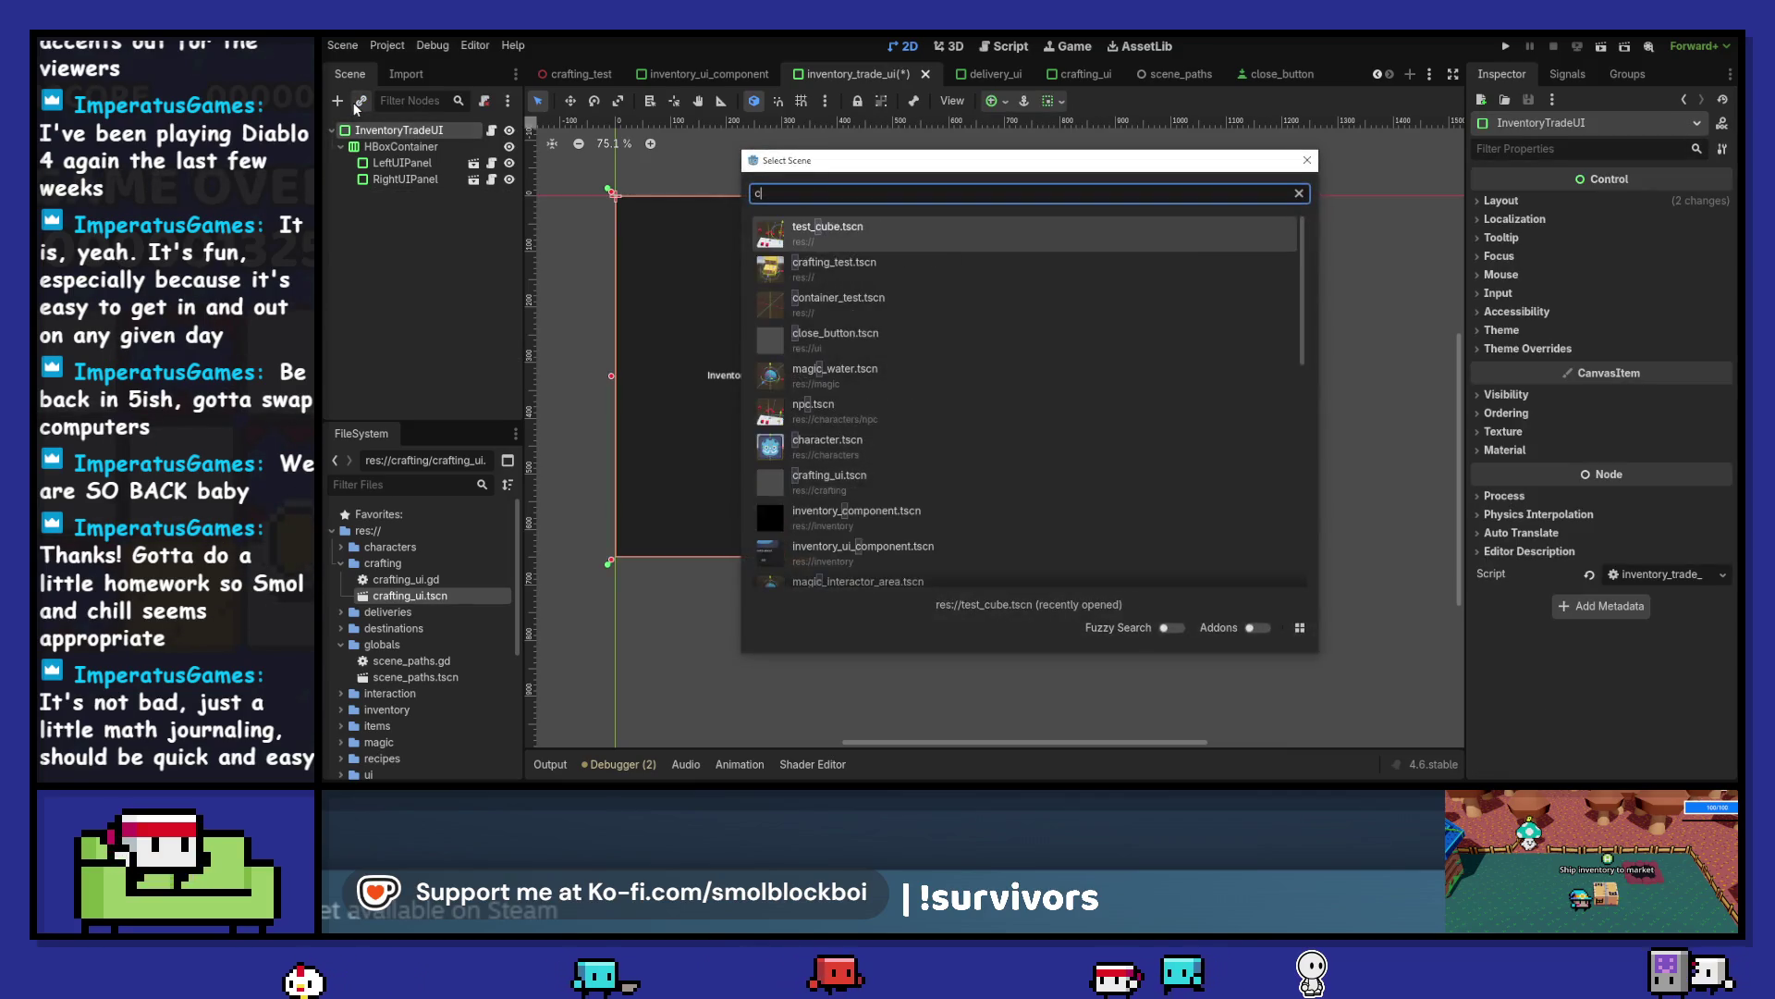
pyautogui.write('clo')
pyautogui.doubleClick(912, 235)
pyautogui.moveTo(404, 195); pyautogui.dragTo(407, 148)
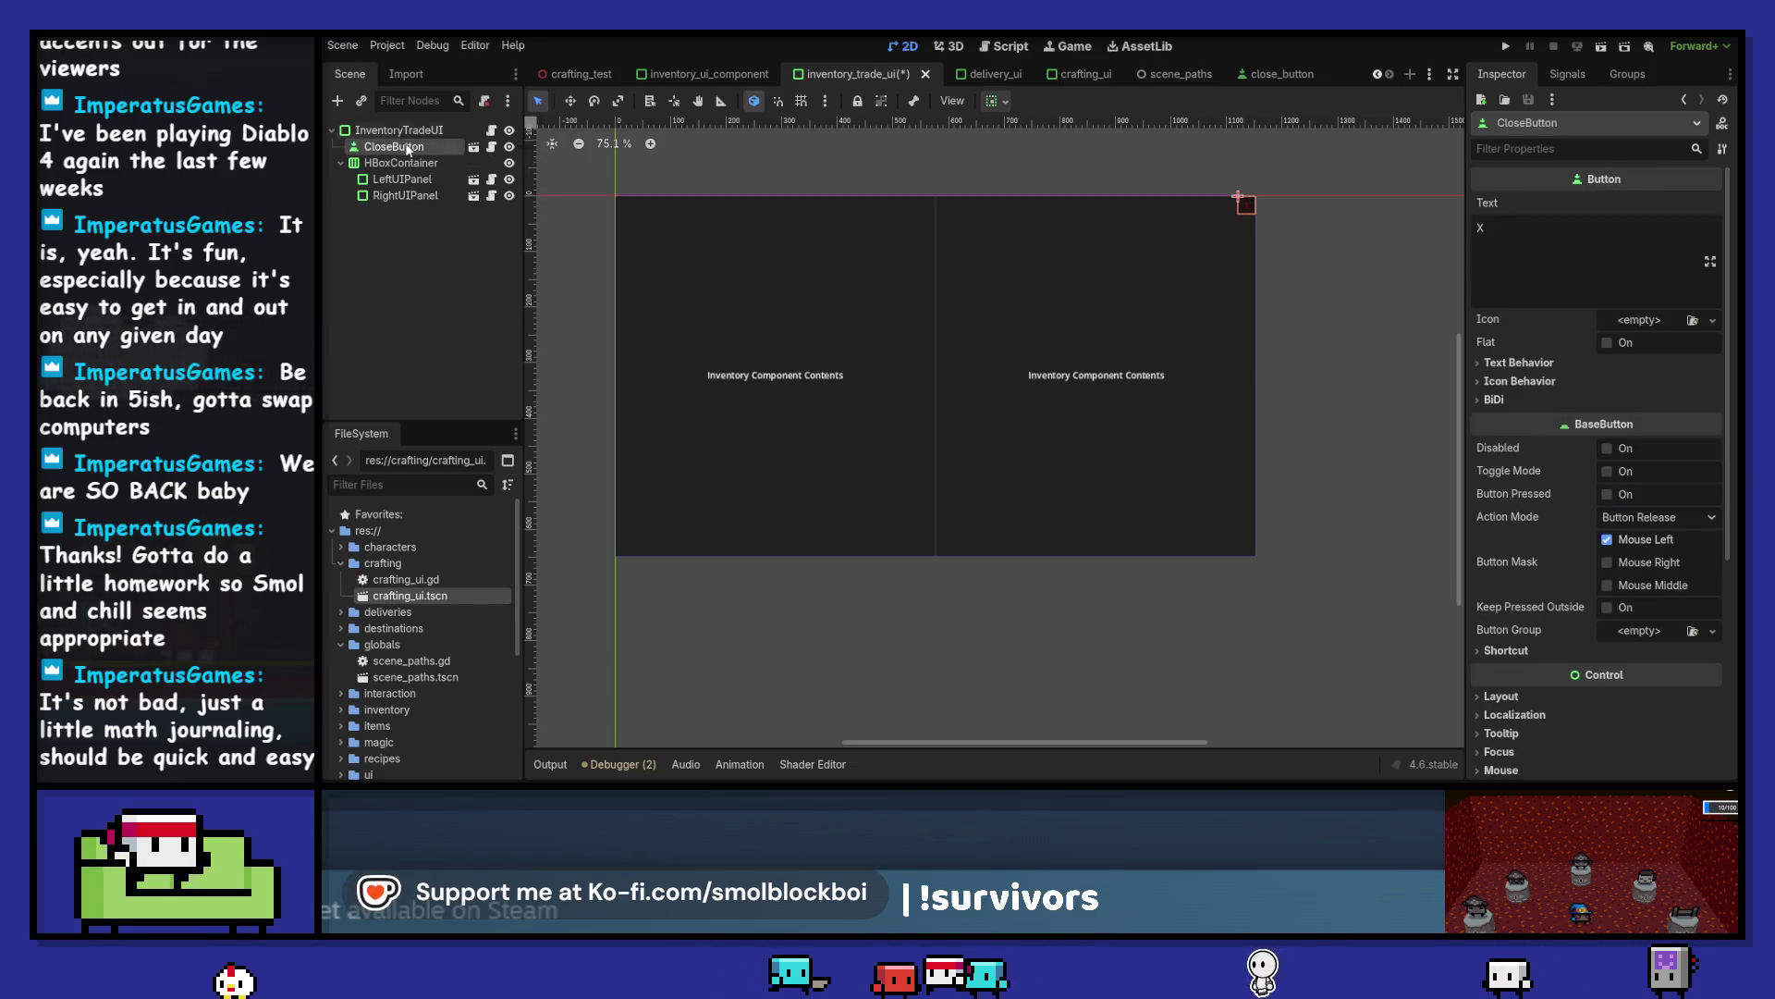
pyautogui.hotkey('ctrl', 's')
pyautogui.moveTo(335, 206); pyautogui.dragTo(343, 207)
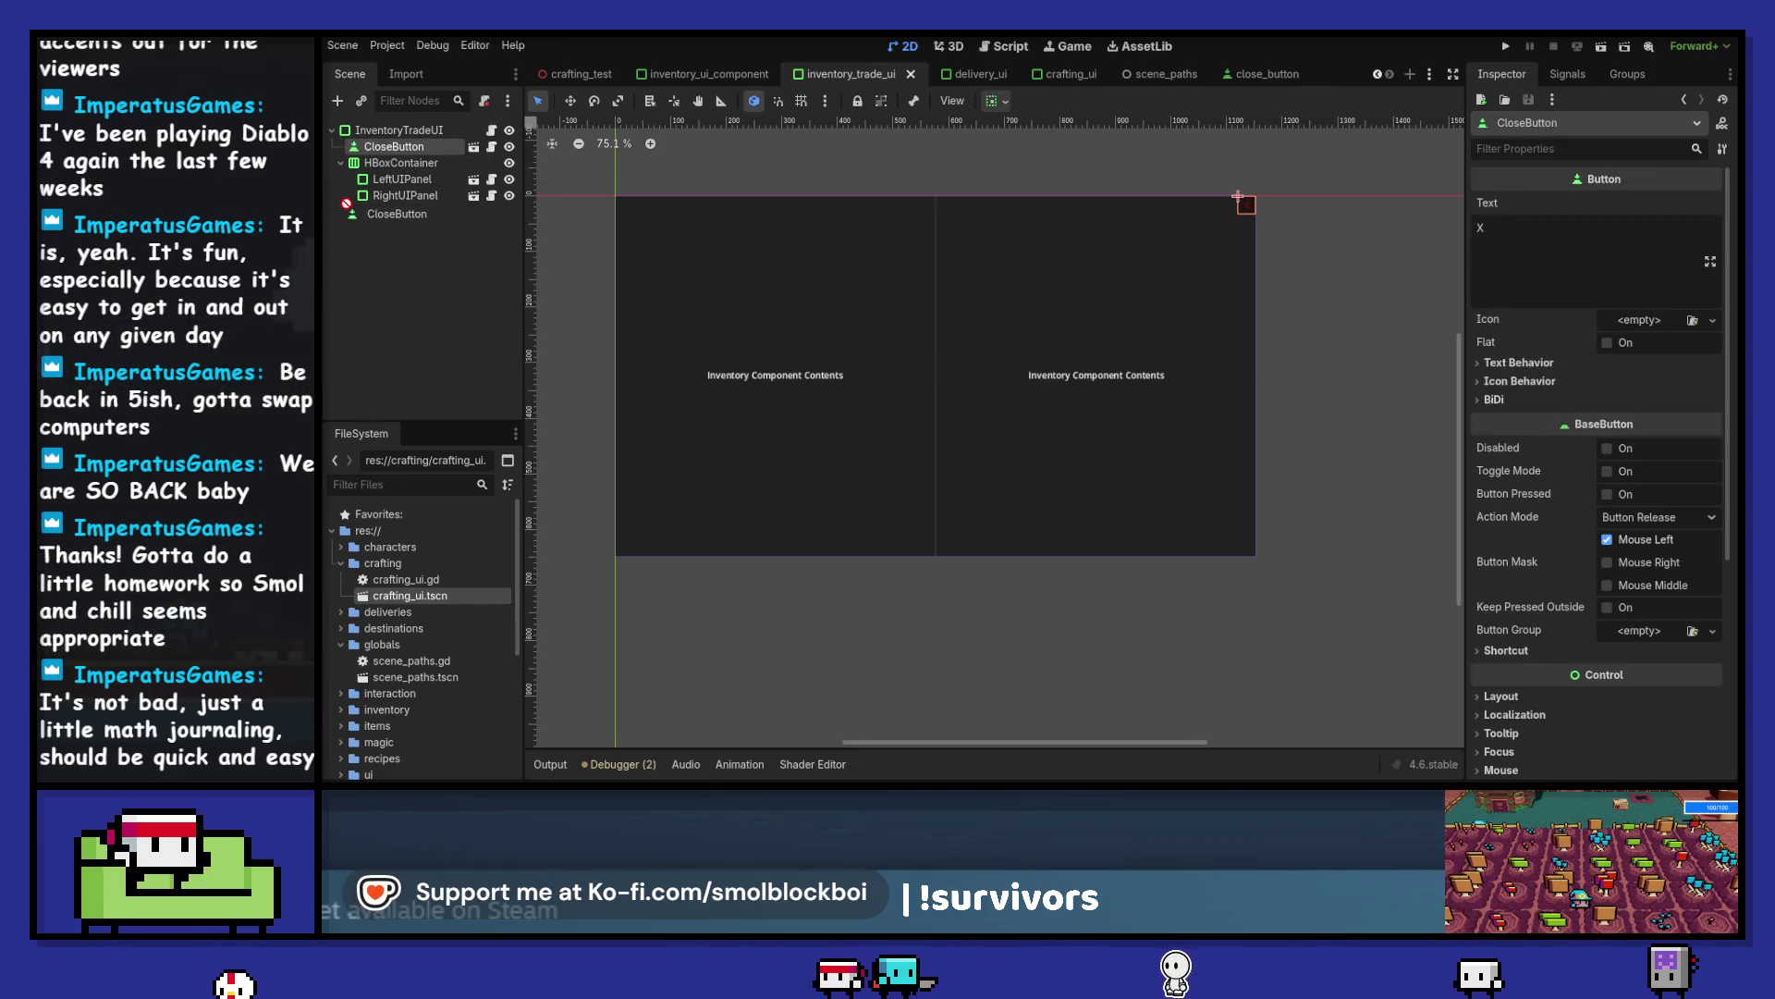
pyautogui.hotkey('ctrl', 'z')
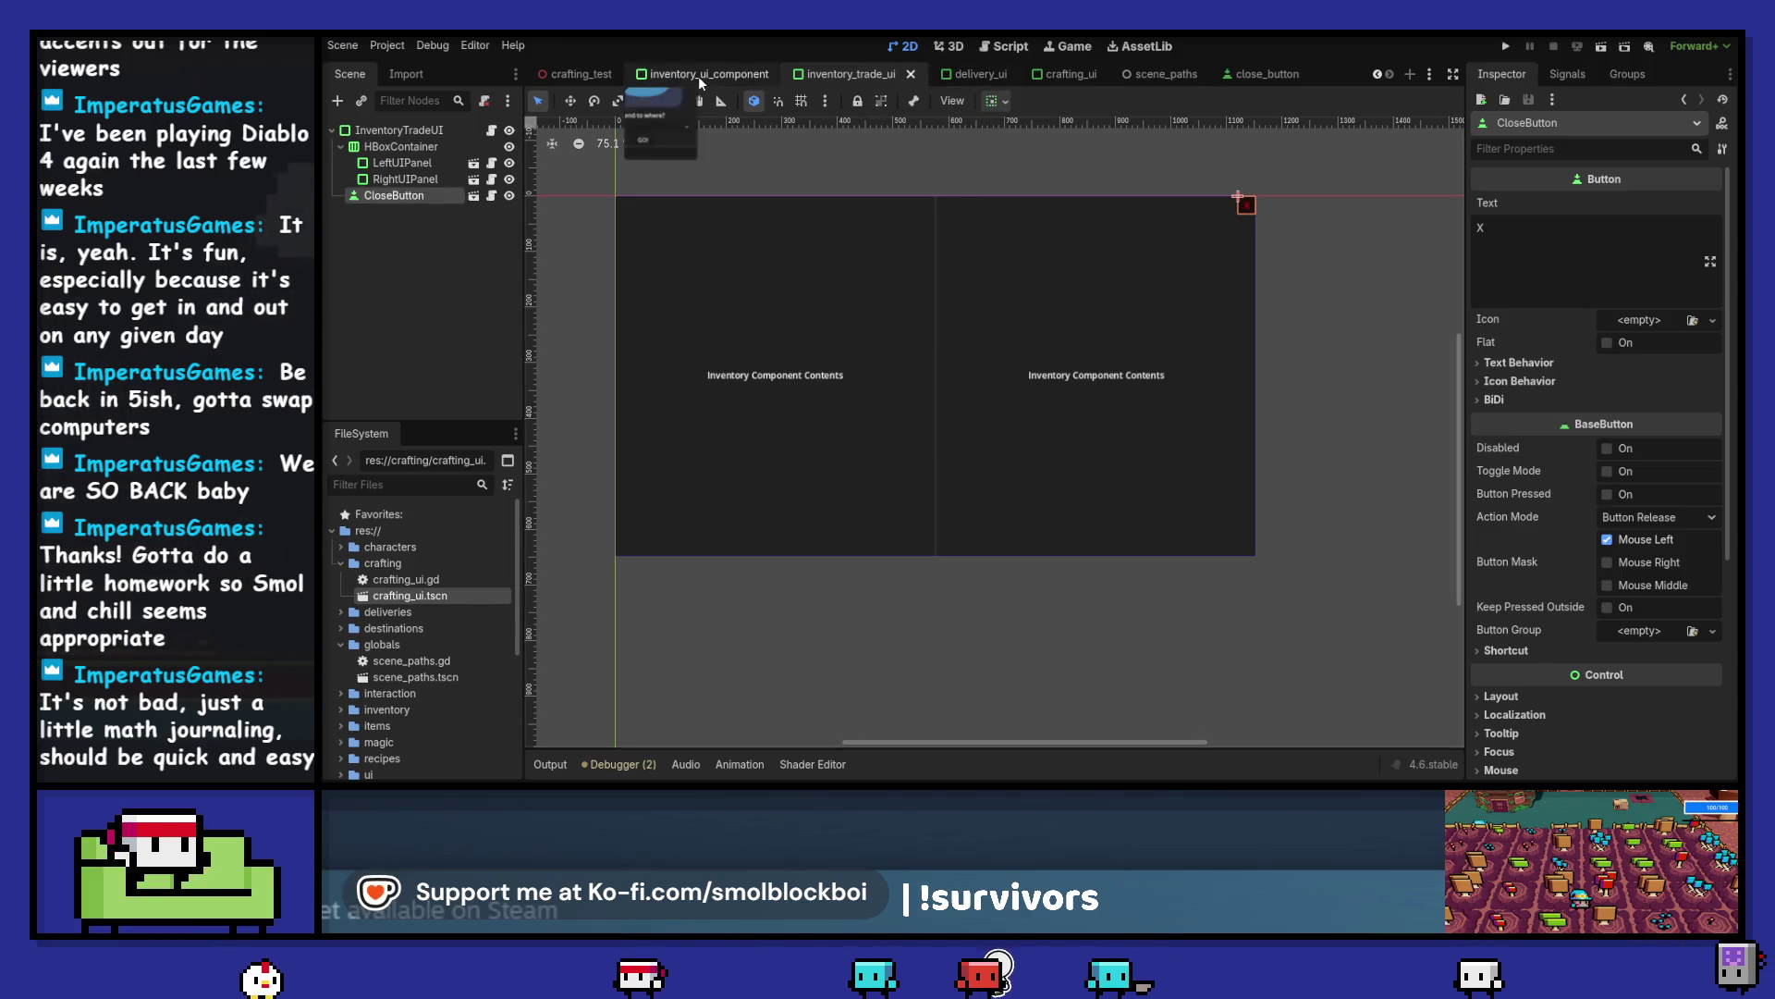
# - Move DeliveryUI's CloseButton to the bottom of its children and save delivery_ui
pyautogui.click(962, 74)
pyautogui.click(420, 152)
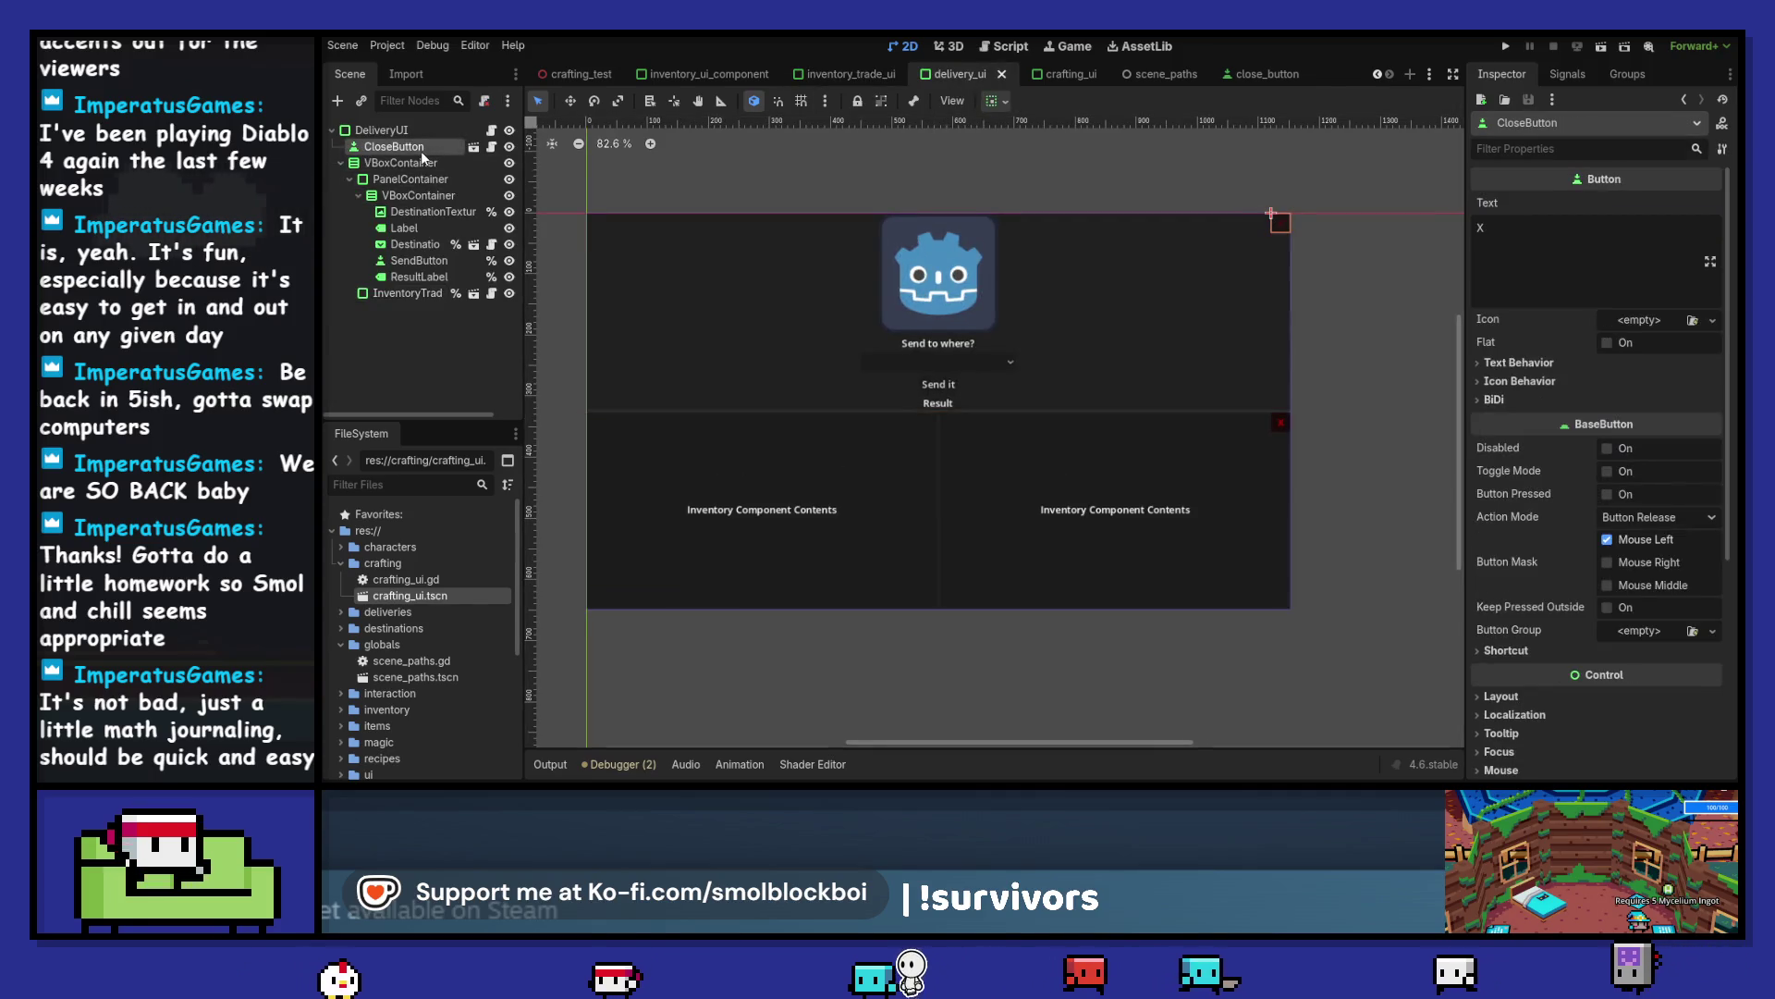
pyautogui.hotkey('ctrl', 'Down')
pyautogui.hotkey('ctrl', 'Down')
pyautogui.hotkey('ctrl', 's')
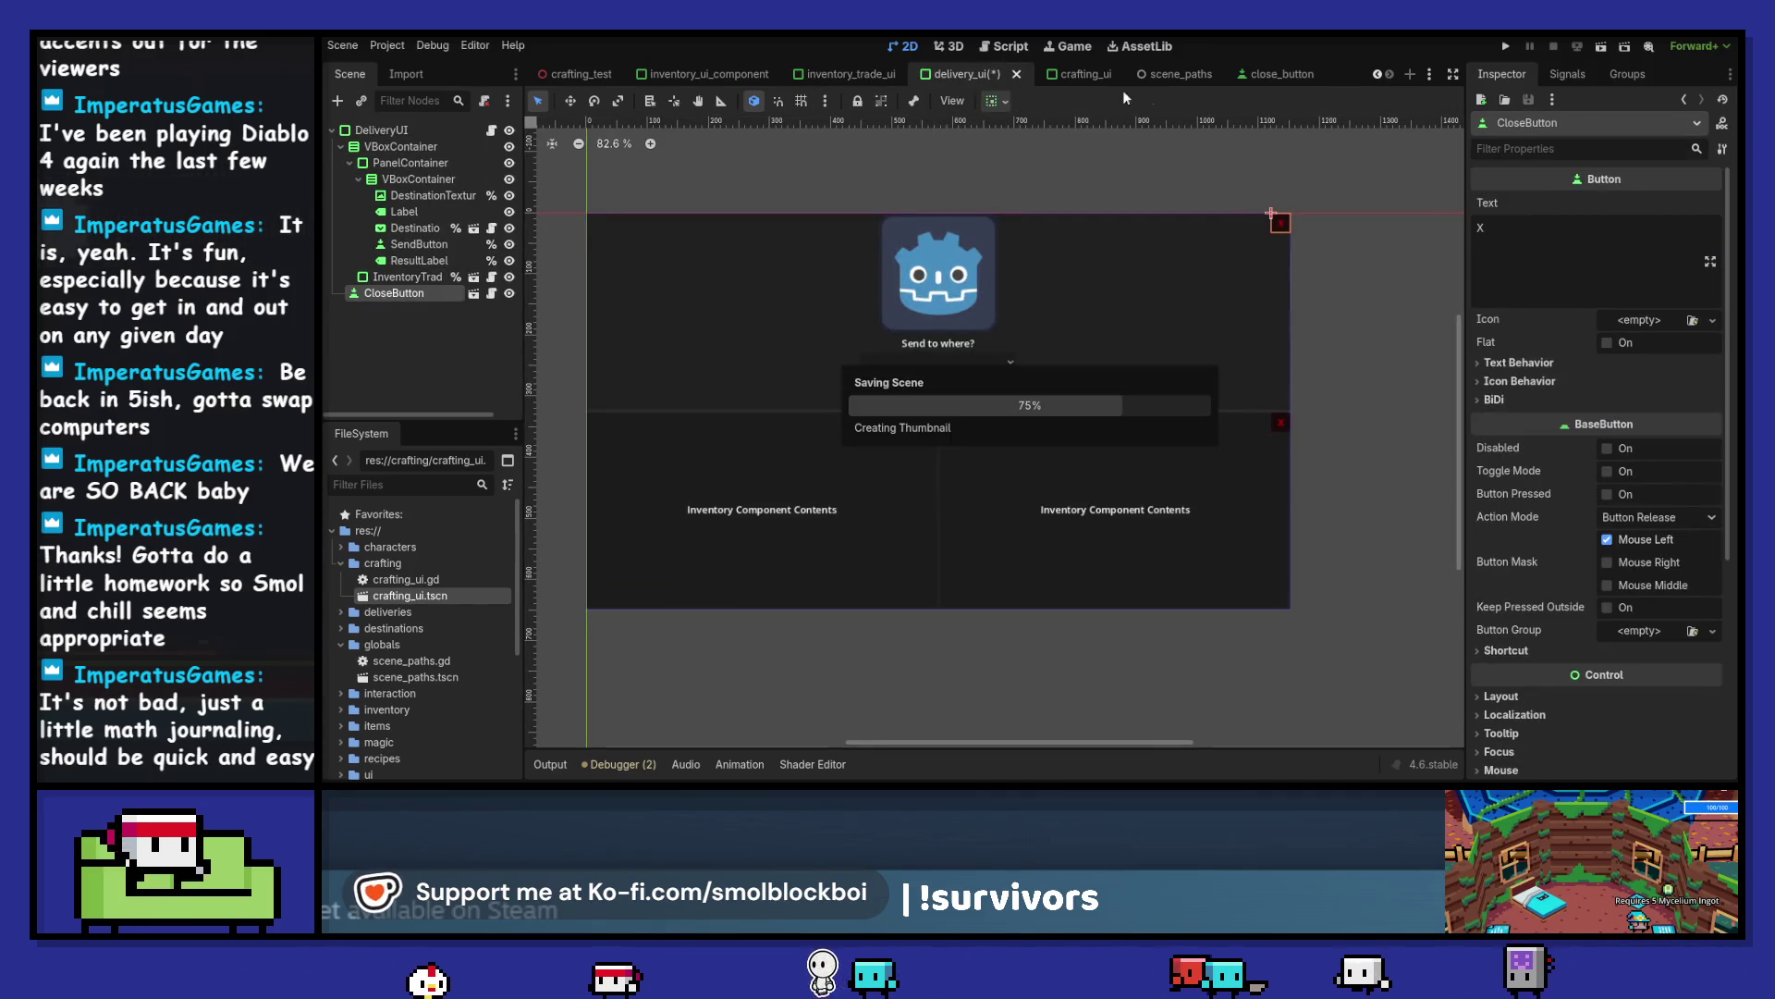
# - Move CloseButton below VBoxContainer in the CraftingUI scene and save it
pyautogui.click(1063, 74)
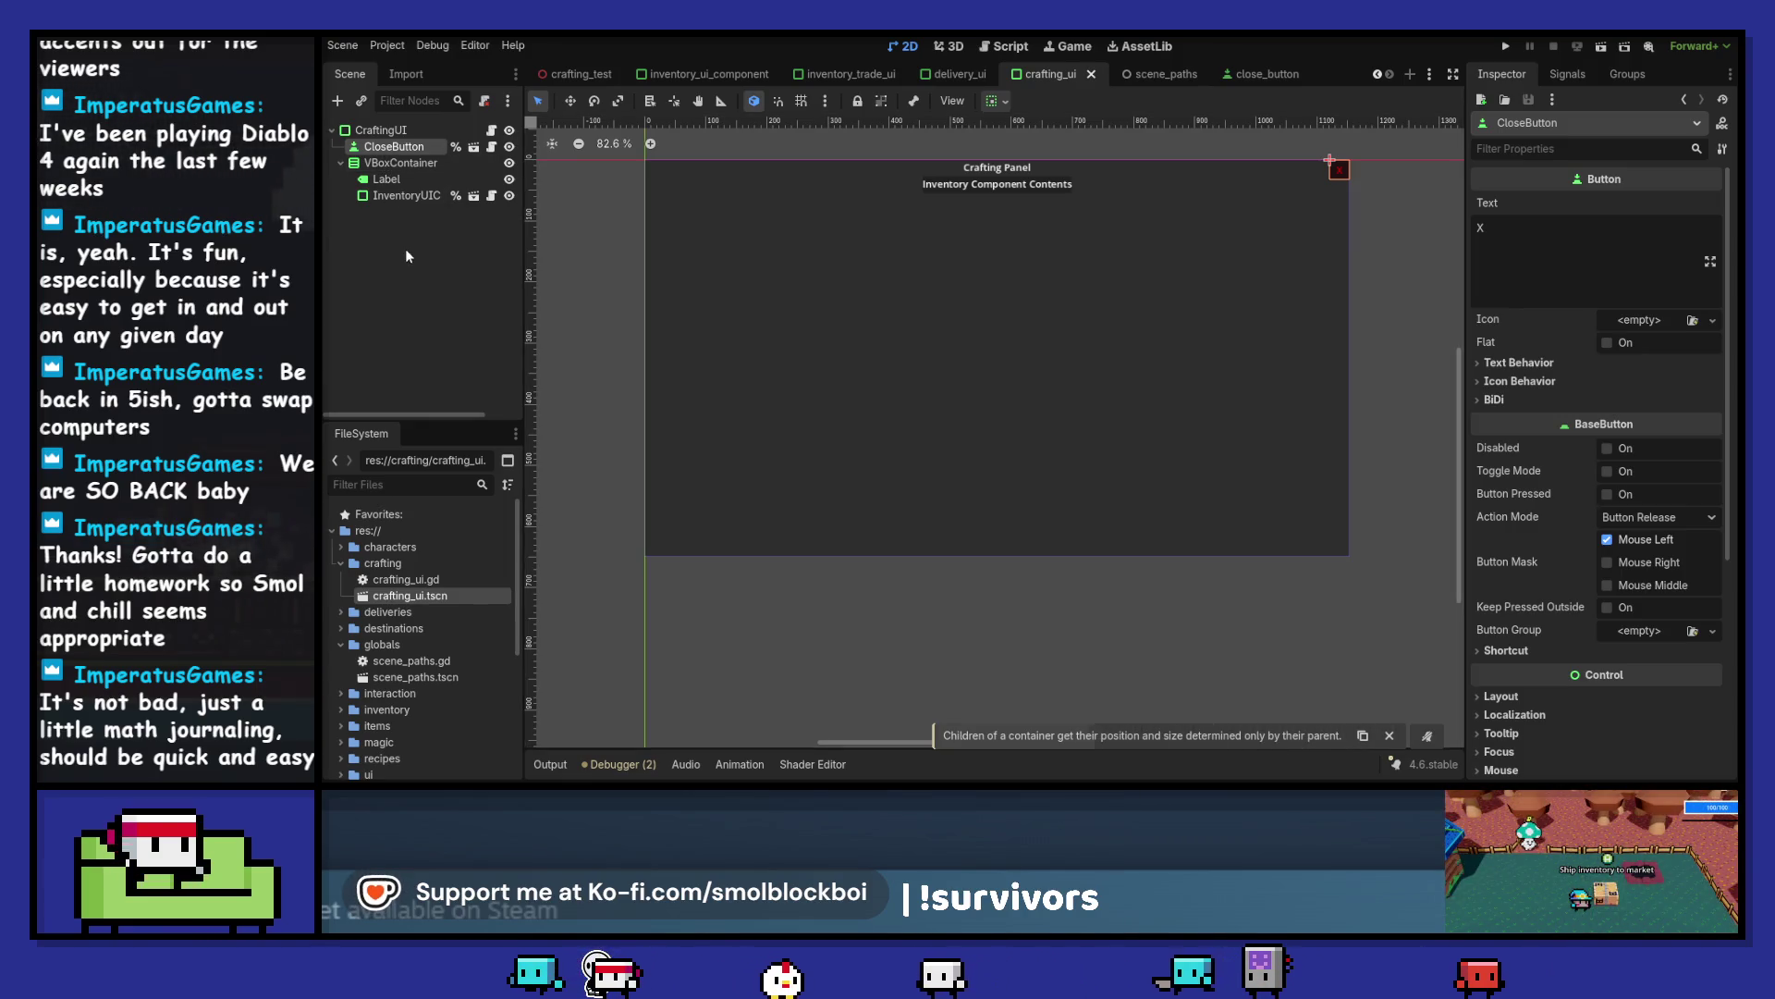
pyautogui.hotkey('ctrl', 'Down')
pyautogui.hotkey('ctrl', 's')
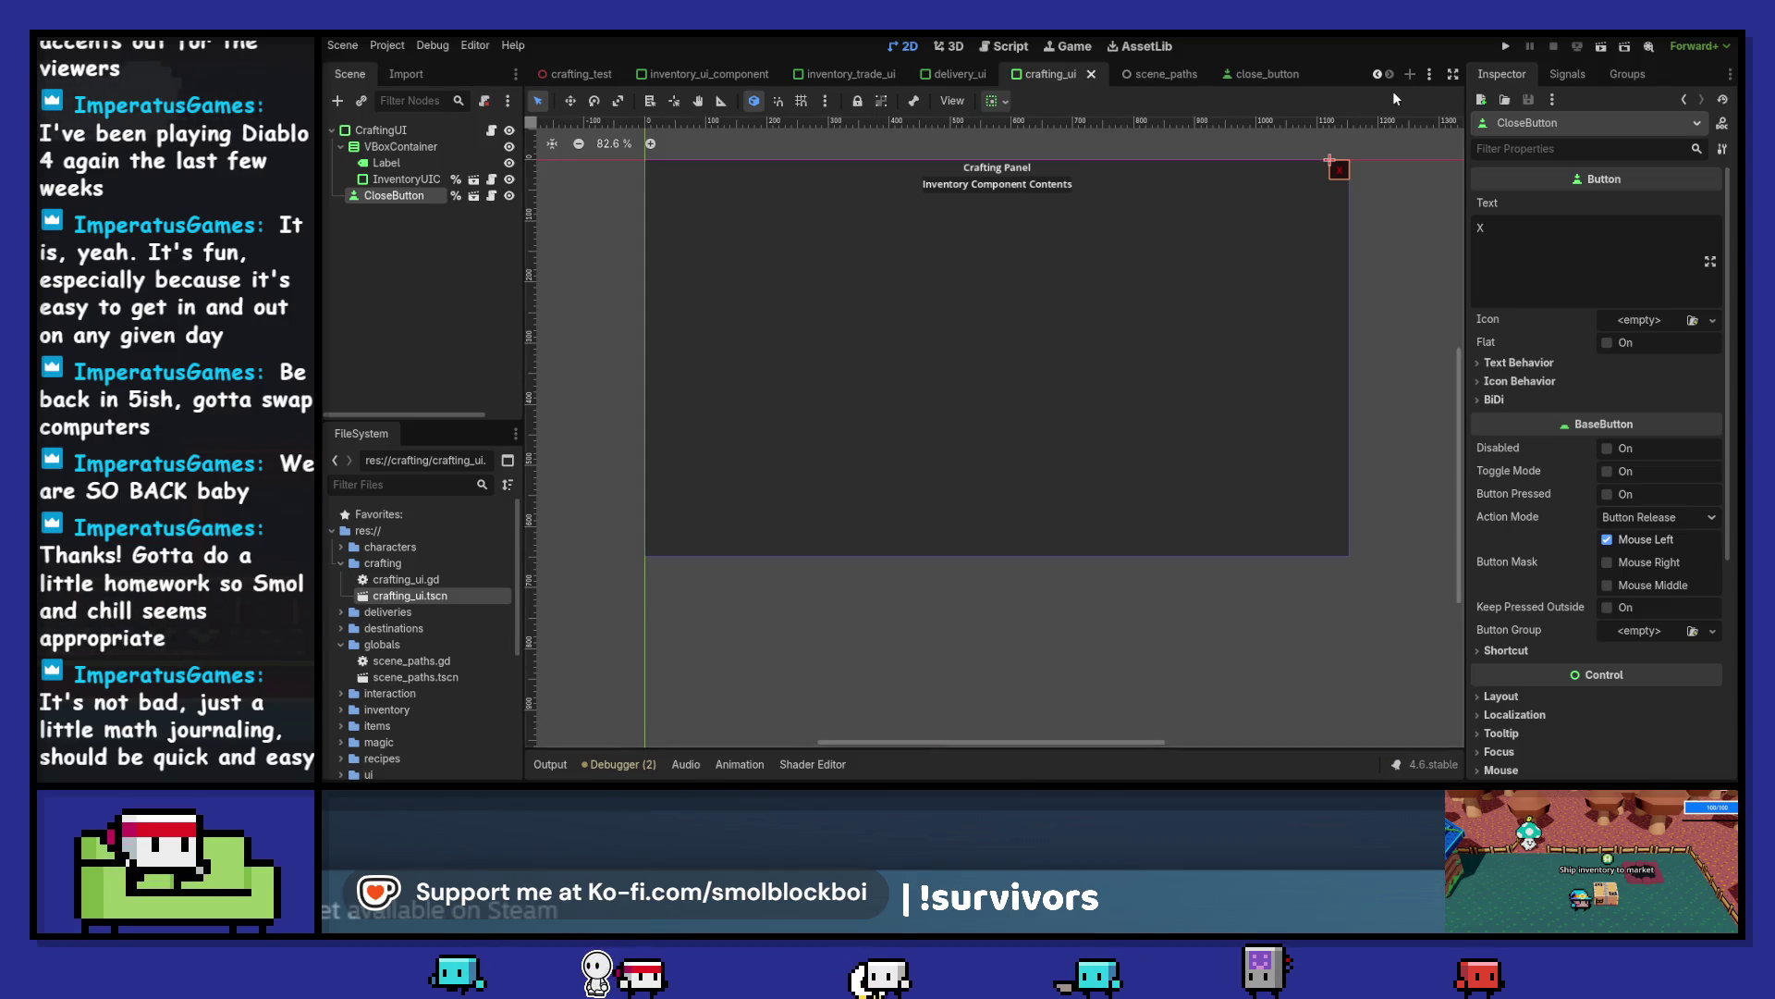
# - Close the close_button scene, switch to the DeliveryUI scene, and launch the game
pyautogui.click(1253, 70)
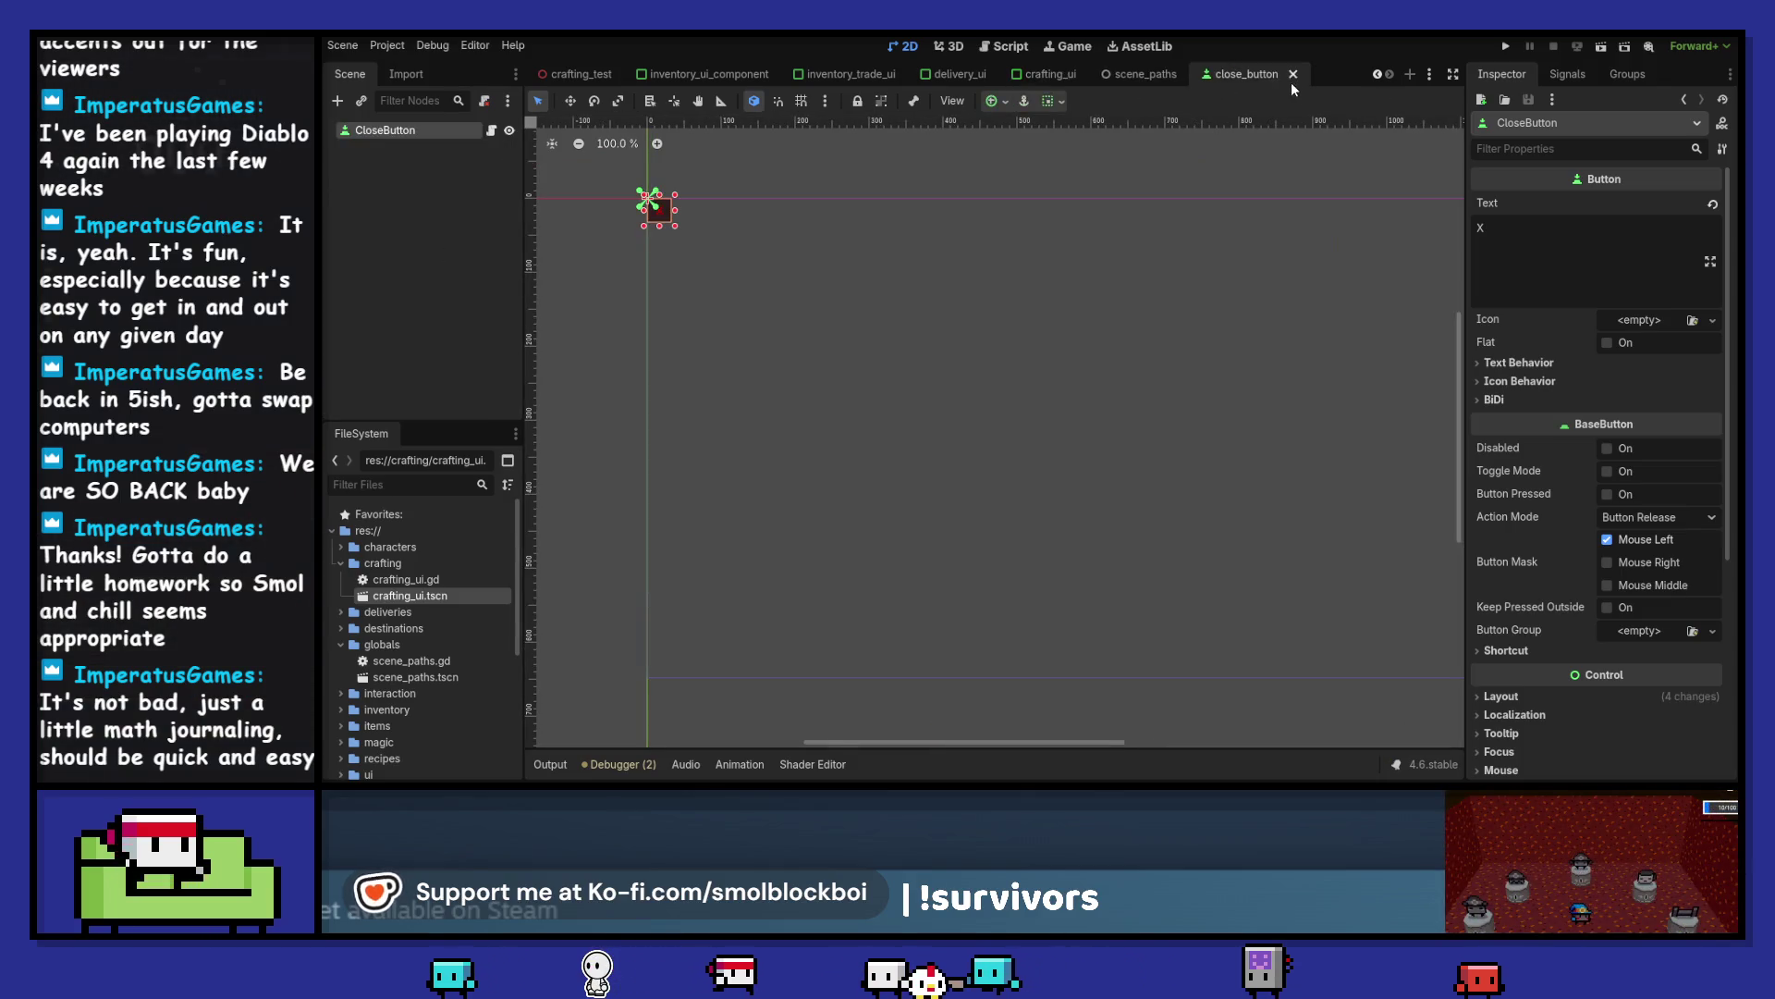
pyautogui.click(1294, 74)
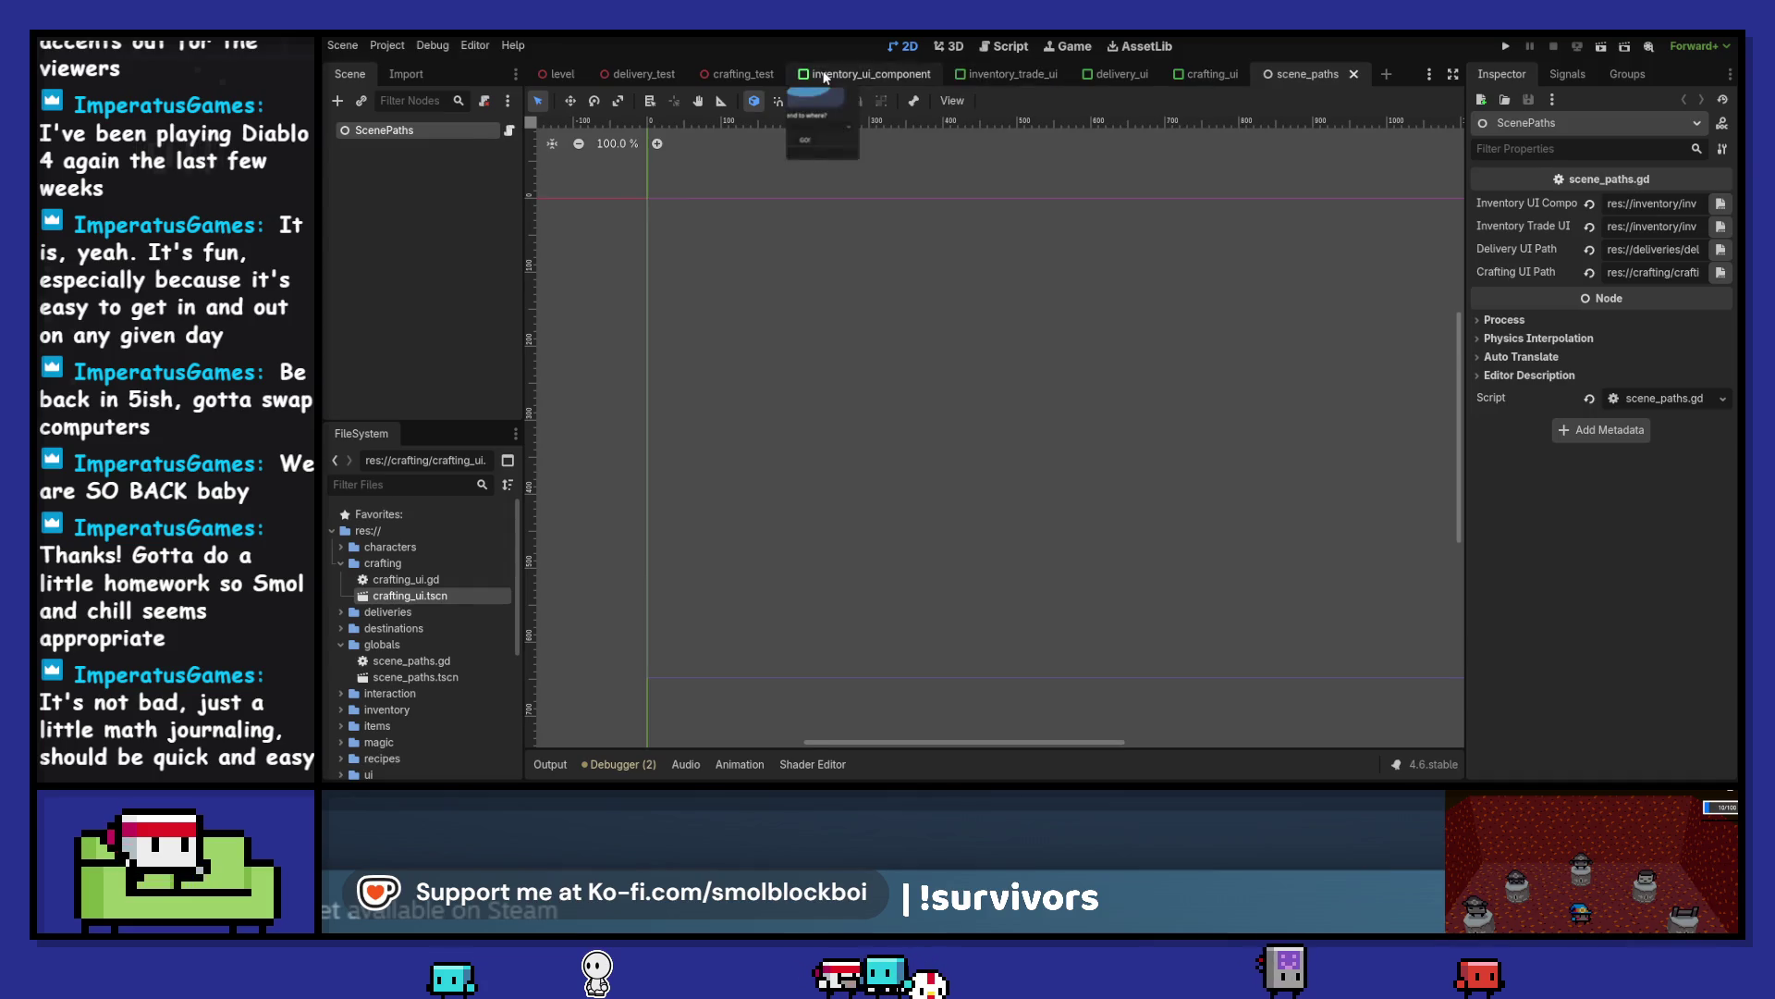
pyautogui.click(825, 76)
pyautogui.click(1027, 74)
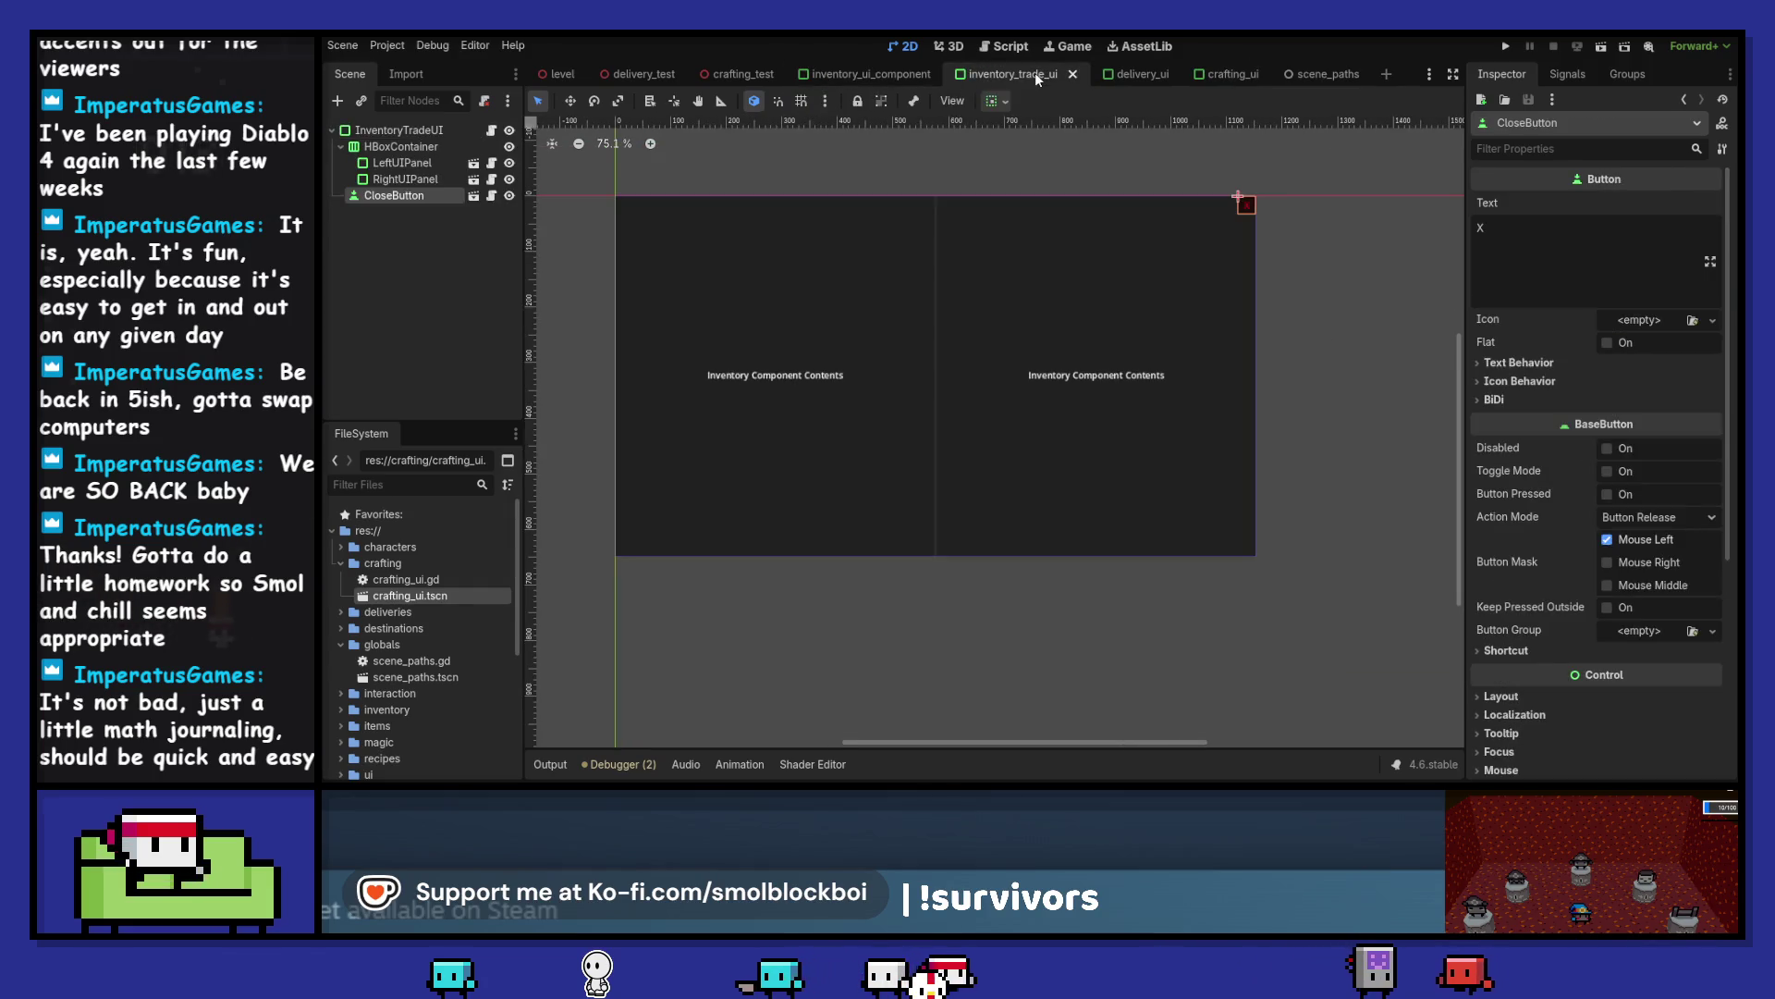
pyautogui.click(1156, 74)
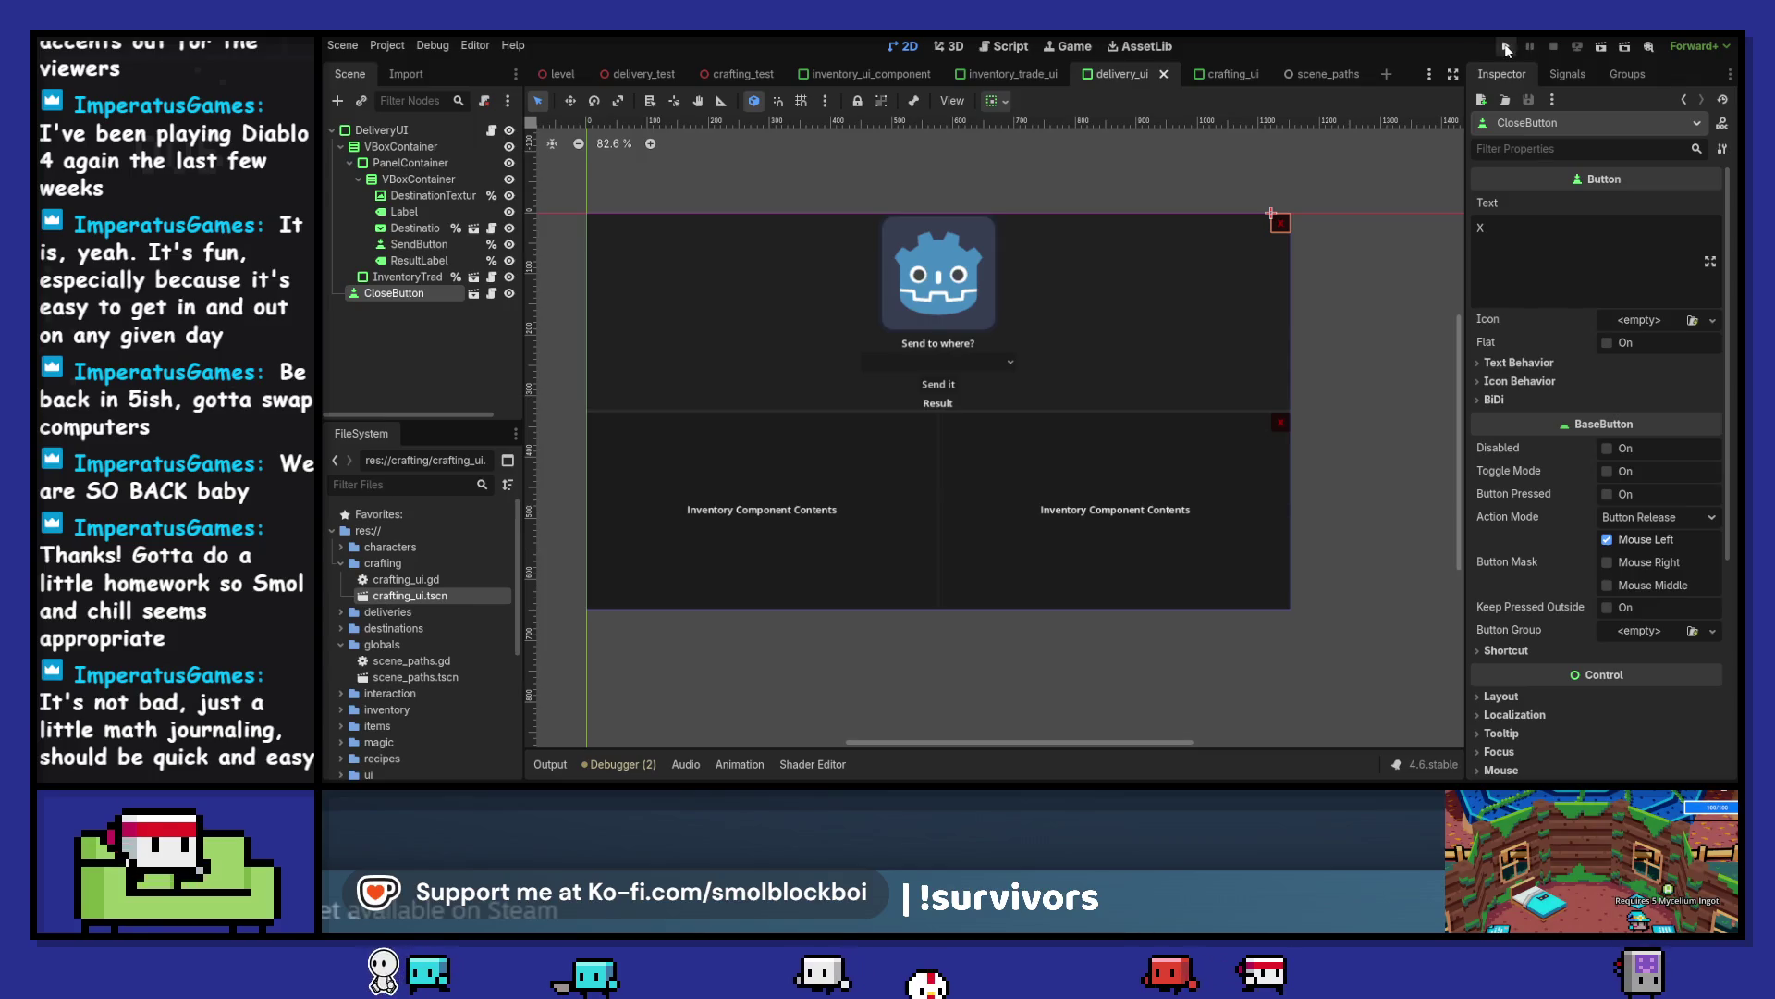
pyautogui.click(1522, 48)
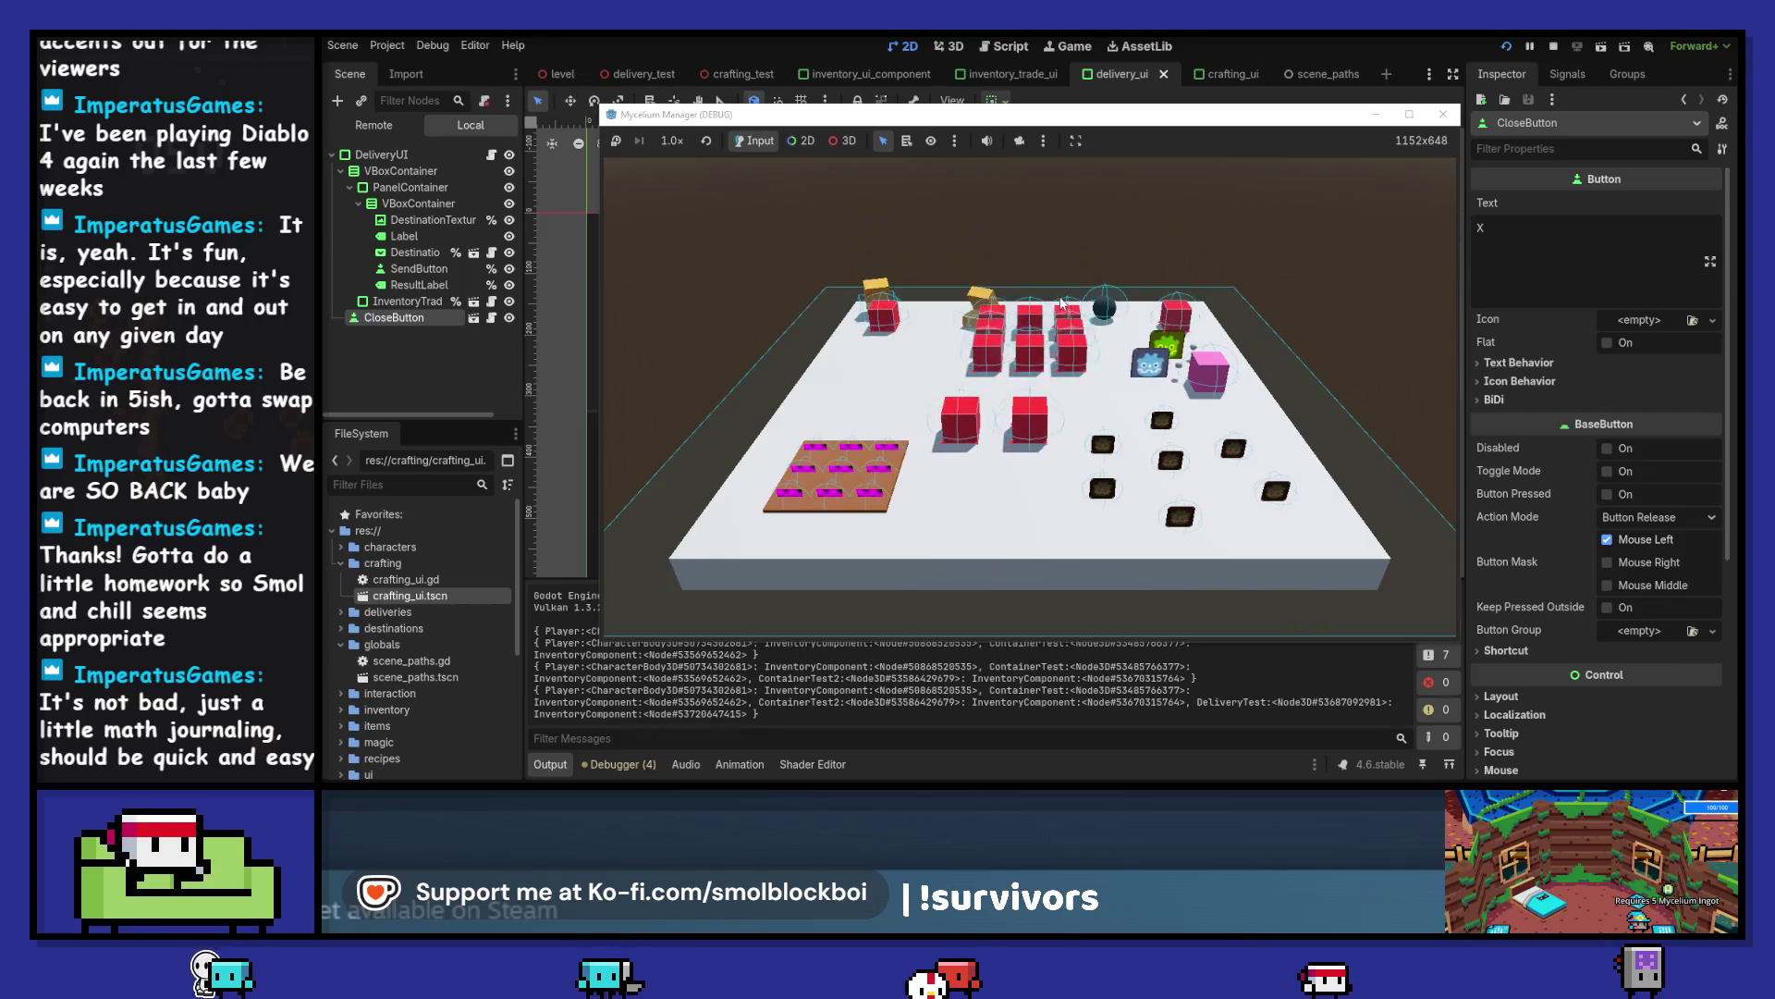
# - Walk the player once in the running game, stop it, and reopen close_button.gd
pyautogui.click(1225, 329)
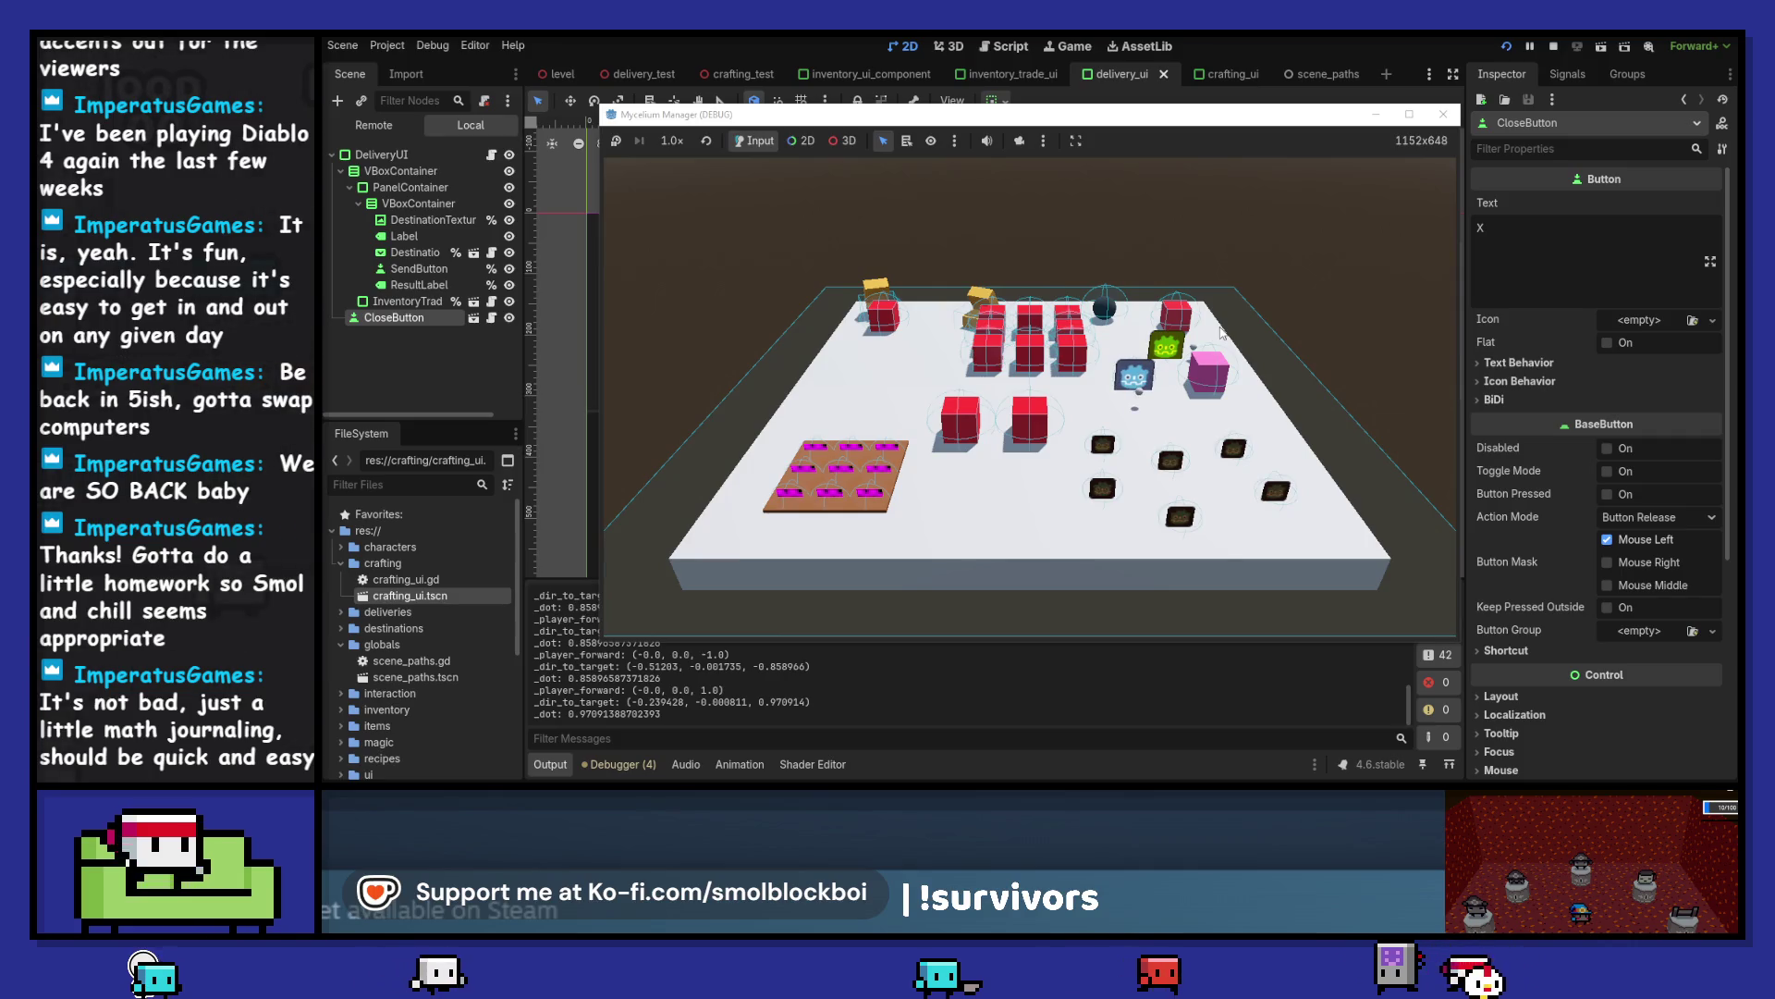
pyautogui.click(1442, 115)
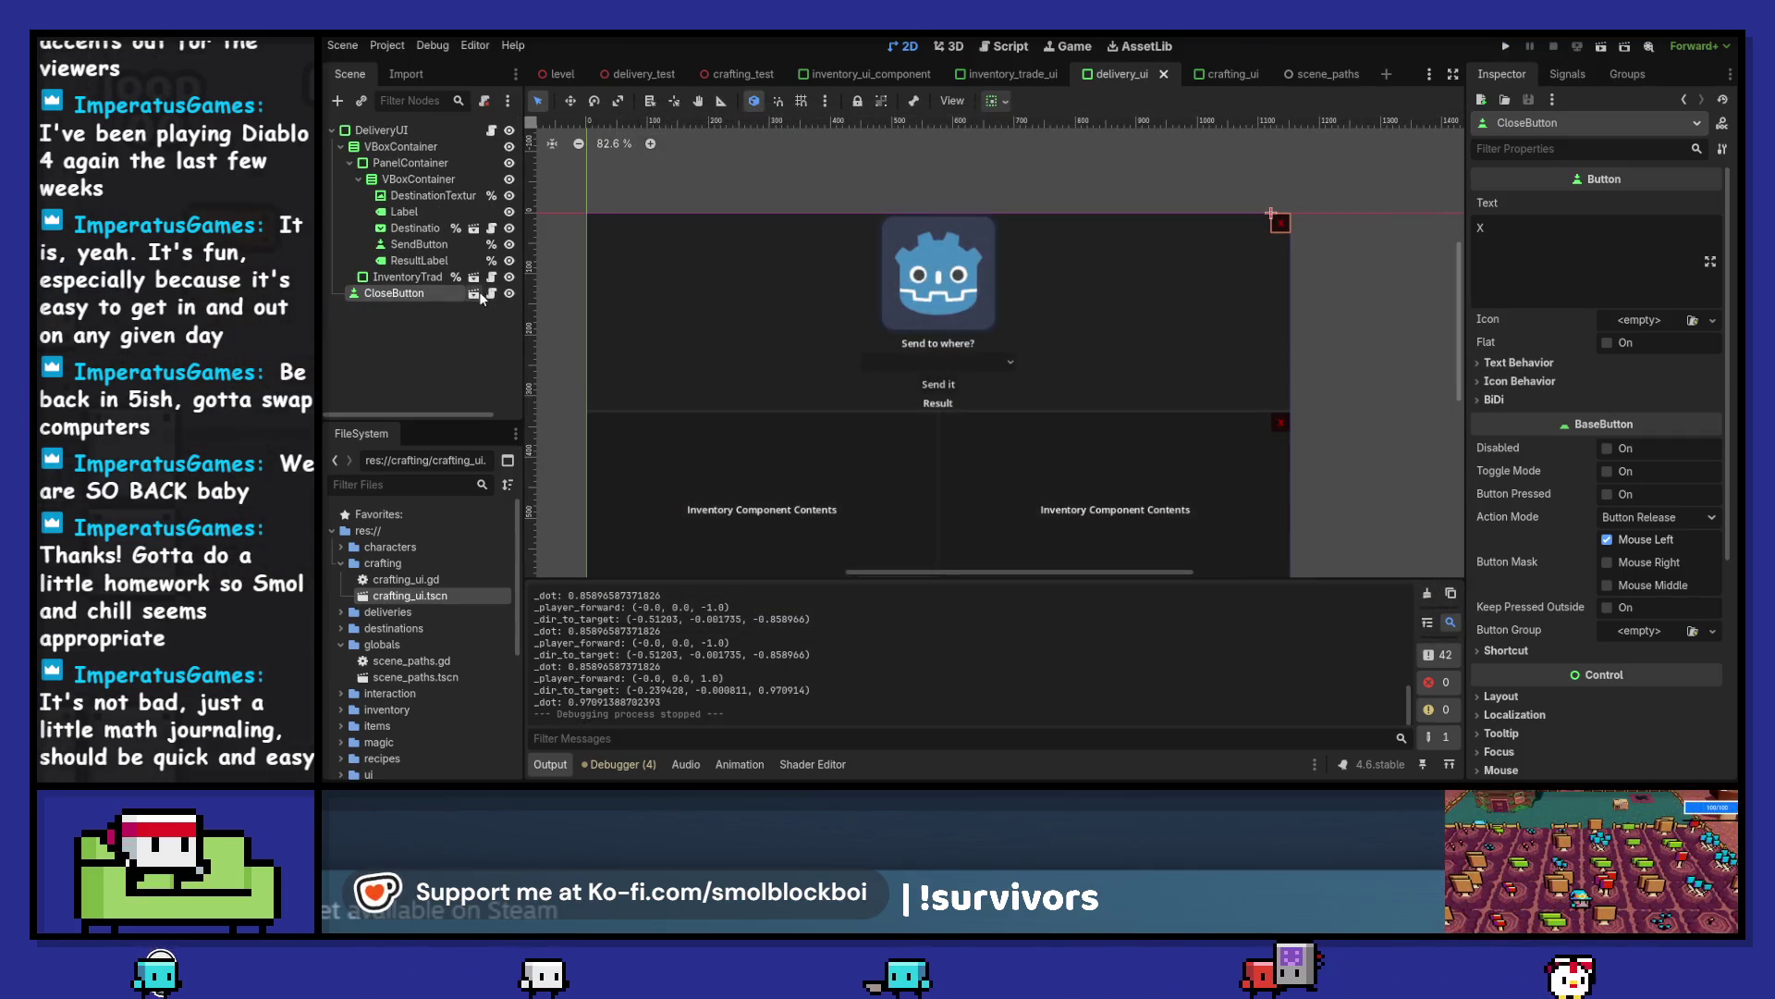
pyautogui.click(479, 291)
pyautogui.click(490, 132)
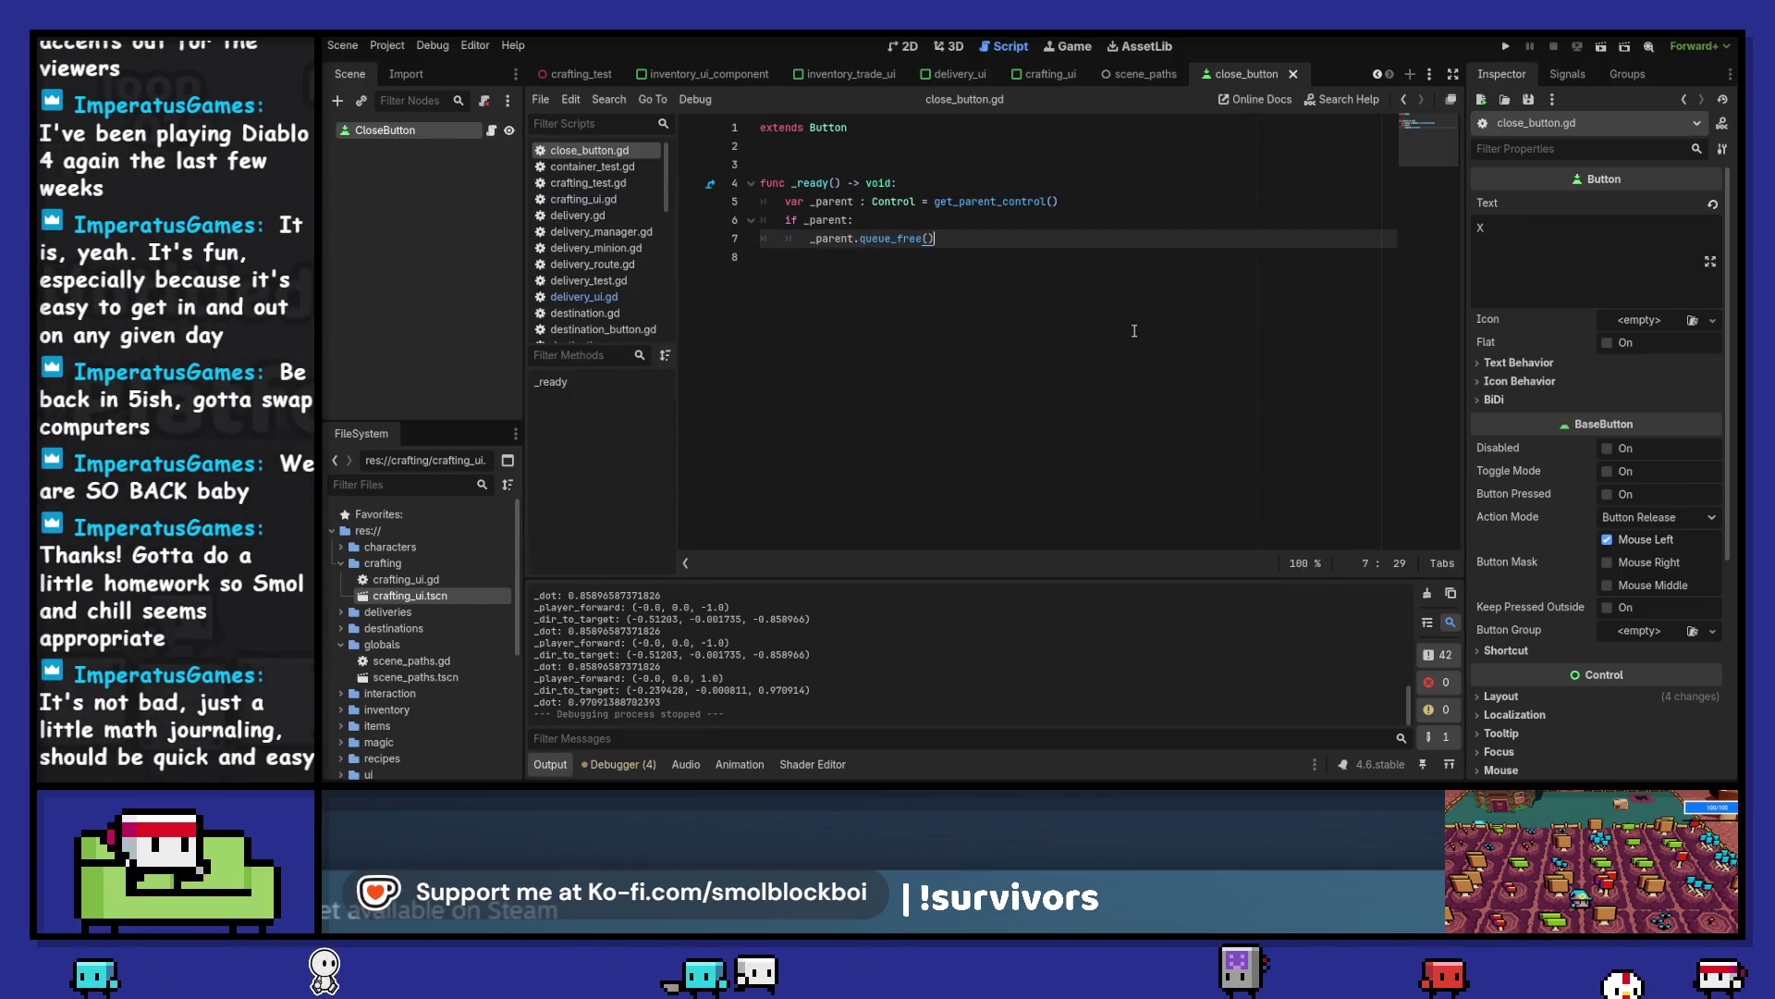
# - Add an _on_pressed() function whose body calls _parent.queue_free()
pyautogui.click(972, 409)
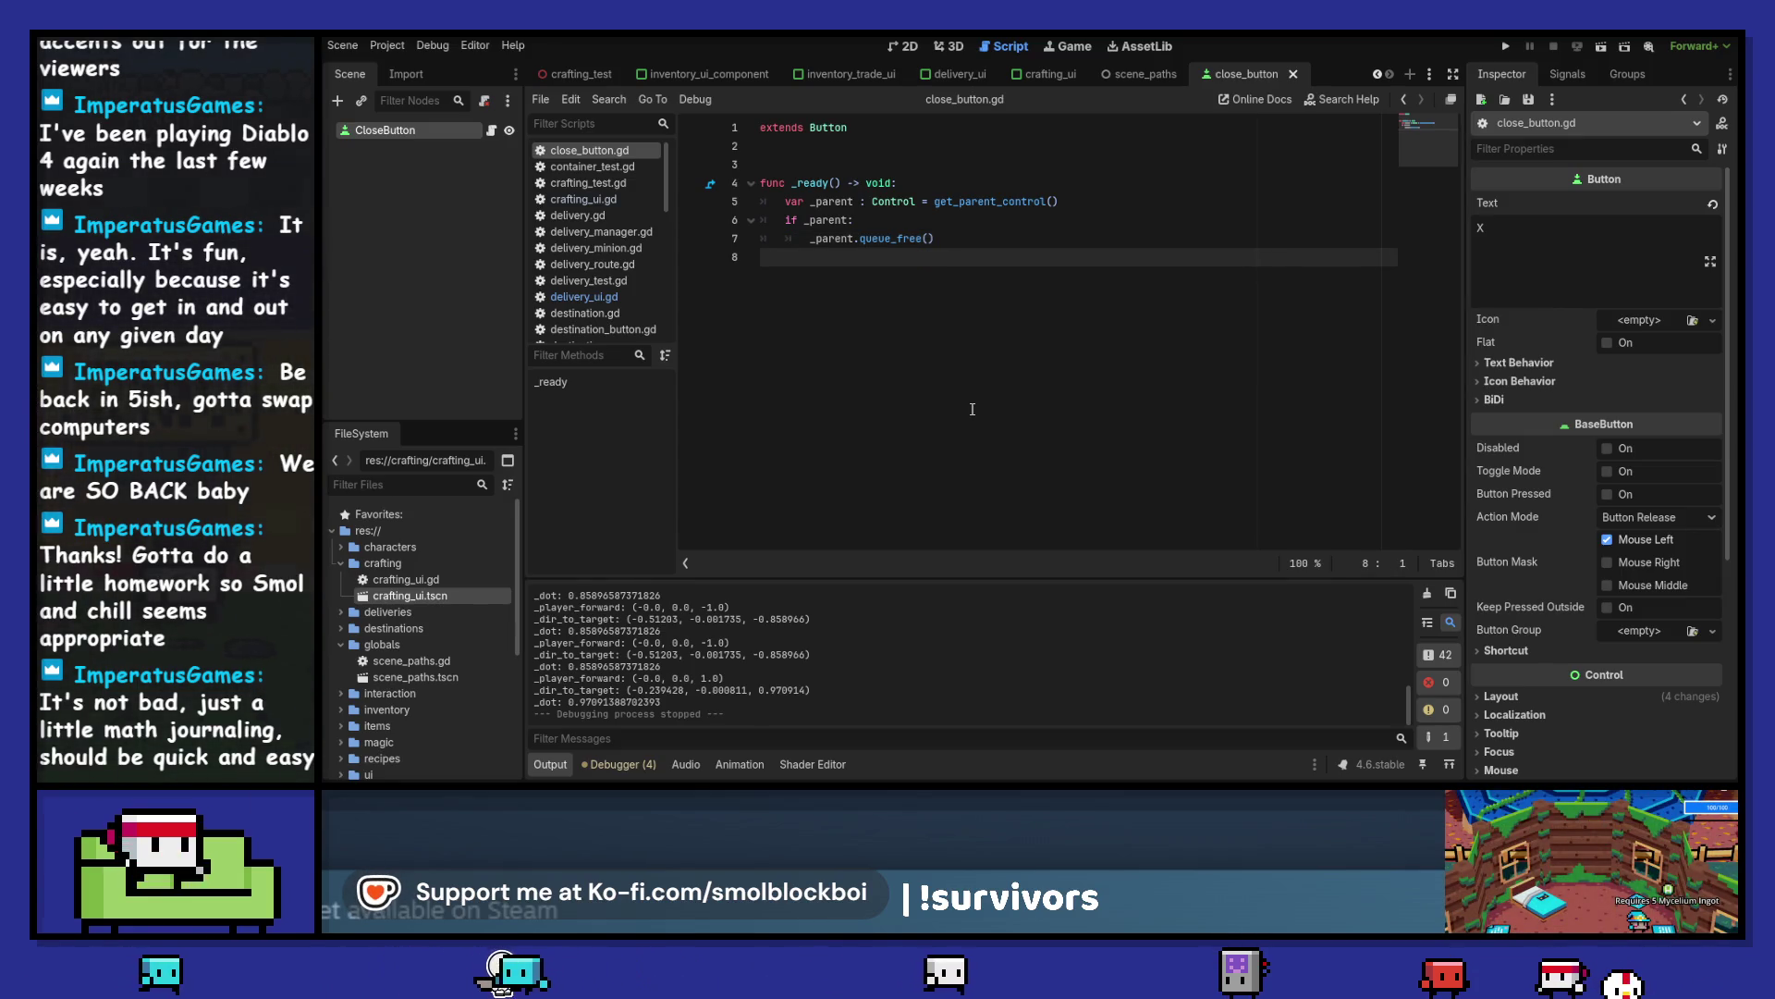
pyautogui.press('Return')
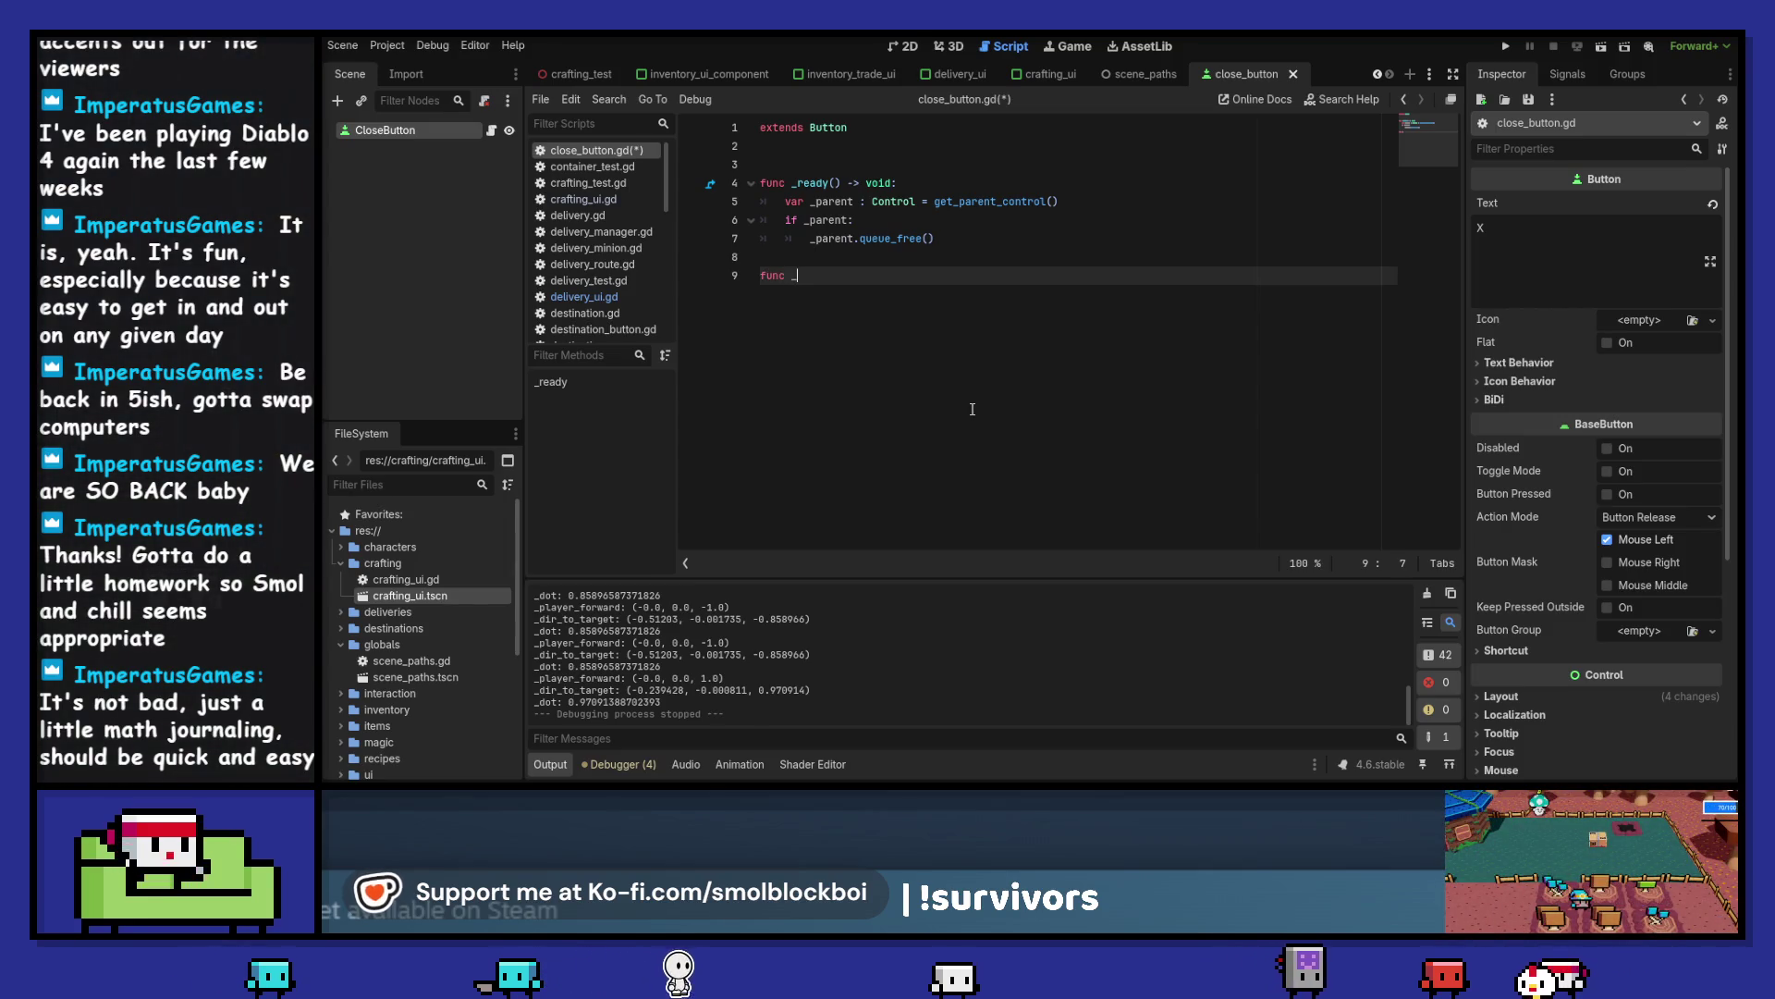
pyautogui.write('on_pressed(')
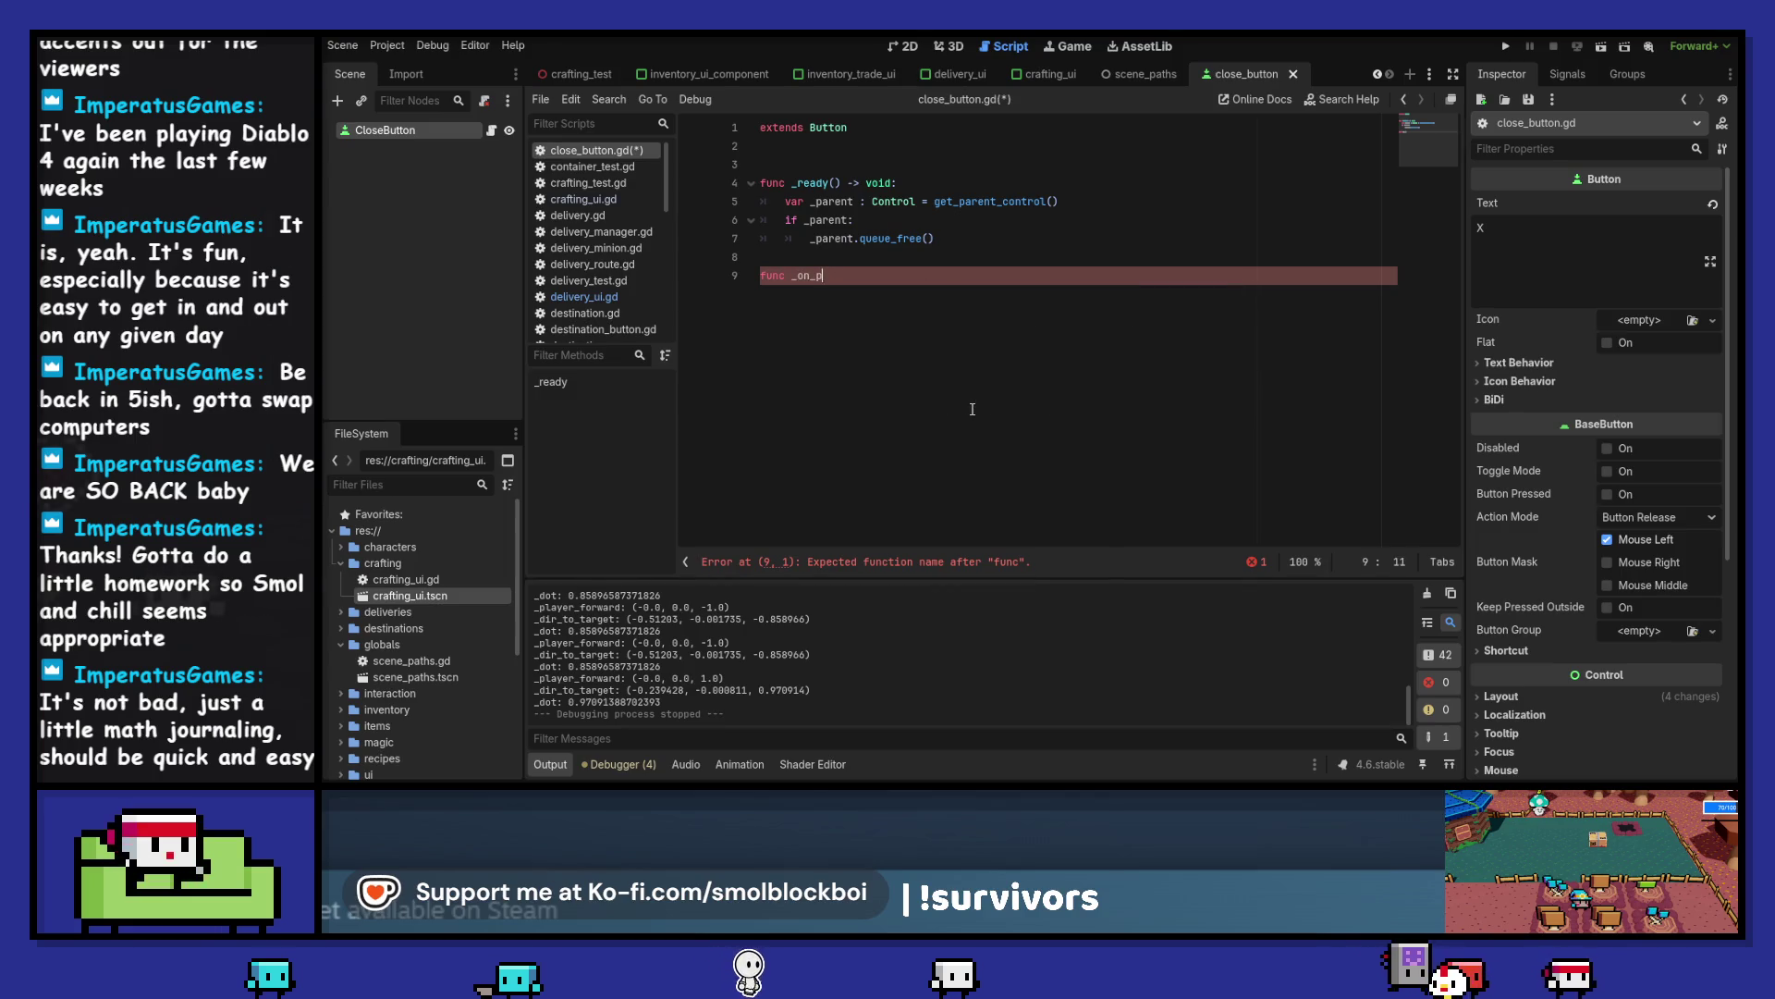
pyautogui.write(') -> void:')
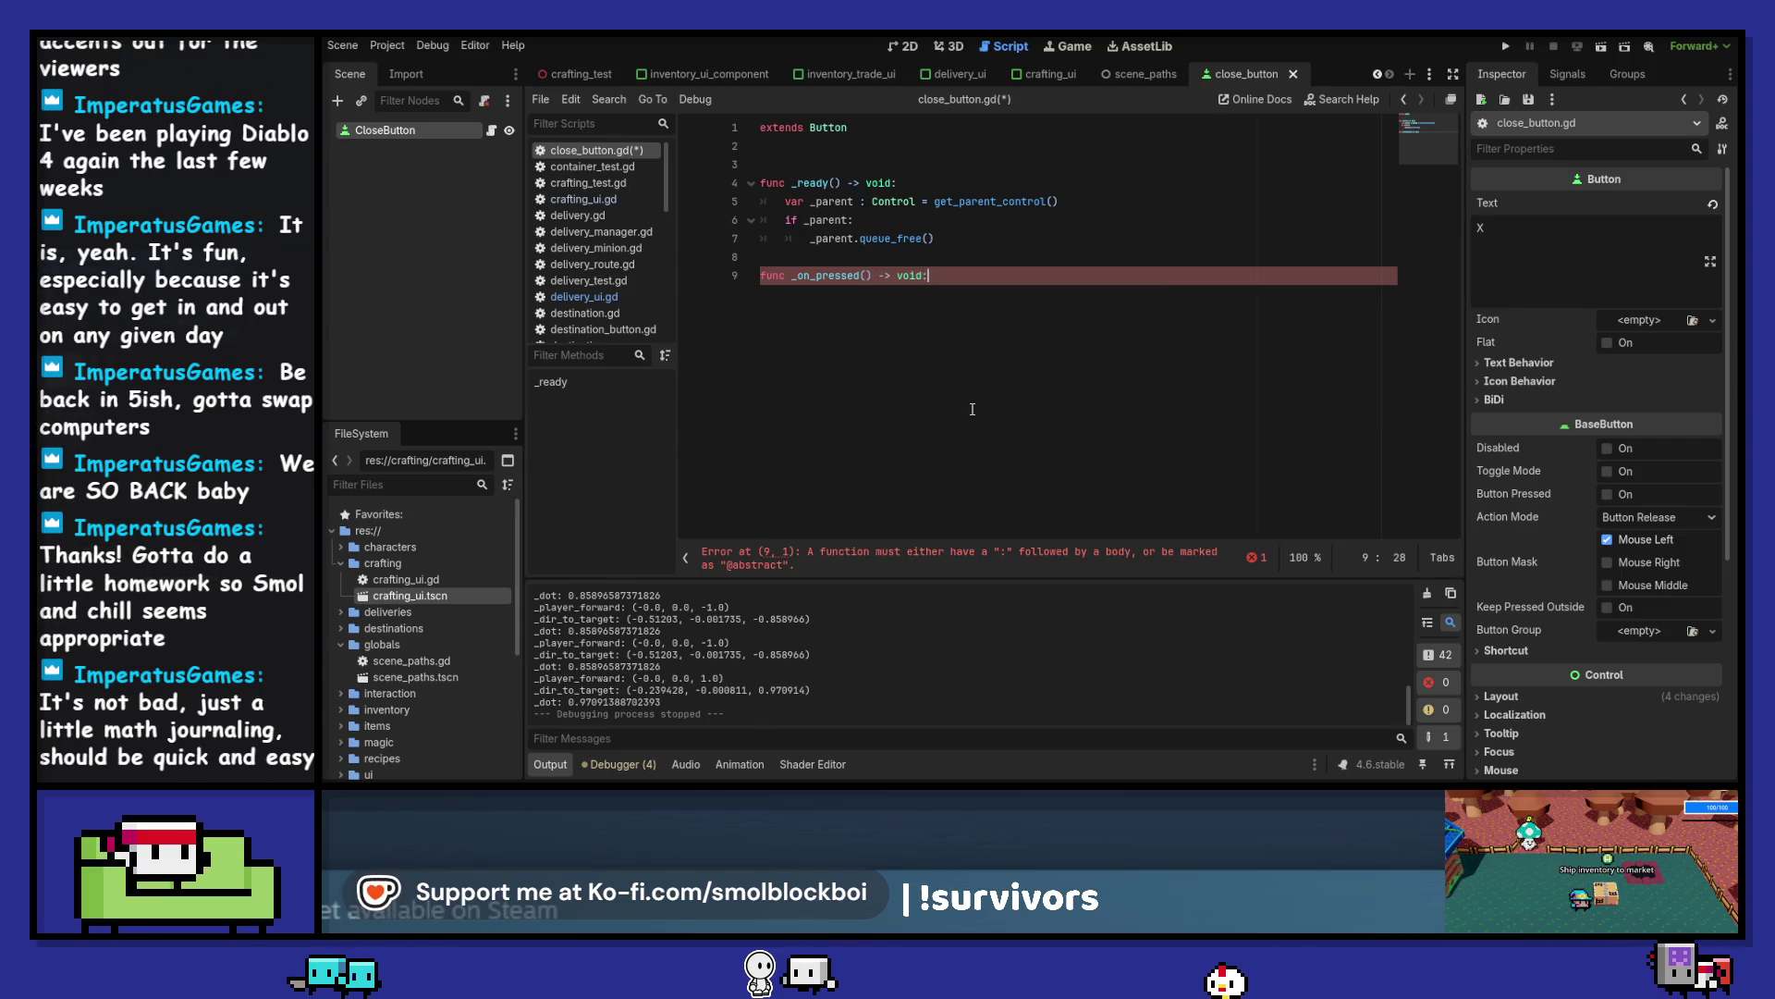
pyautogui.press('Return')
pyautogui.write('_parent.')
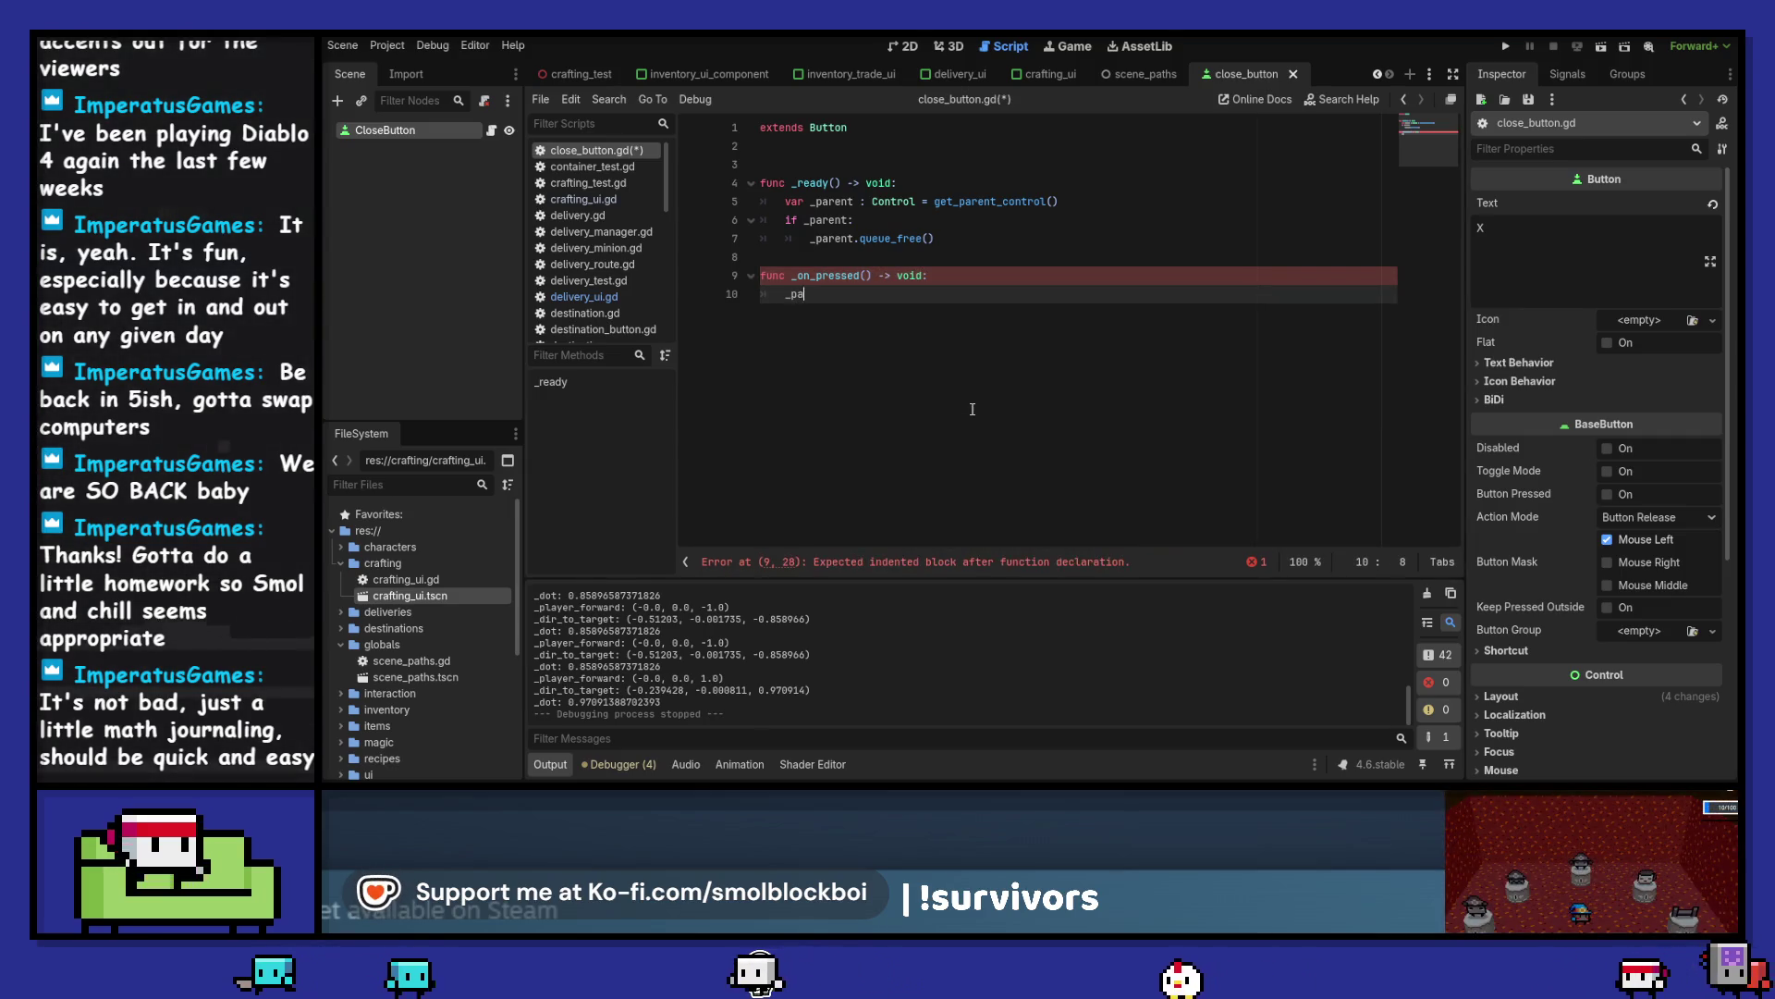
pyautogui.write('queue')
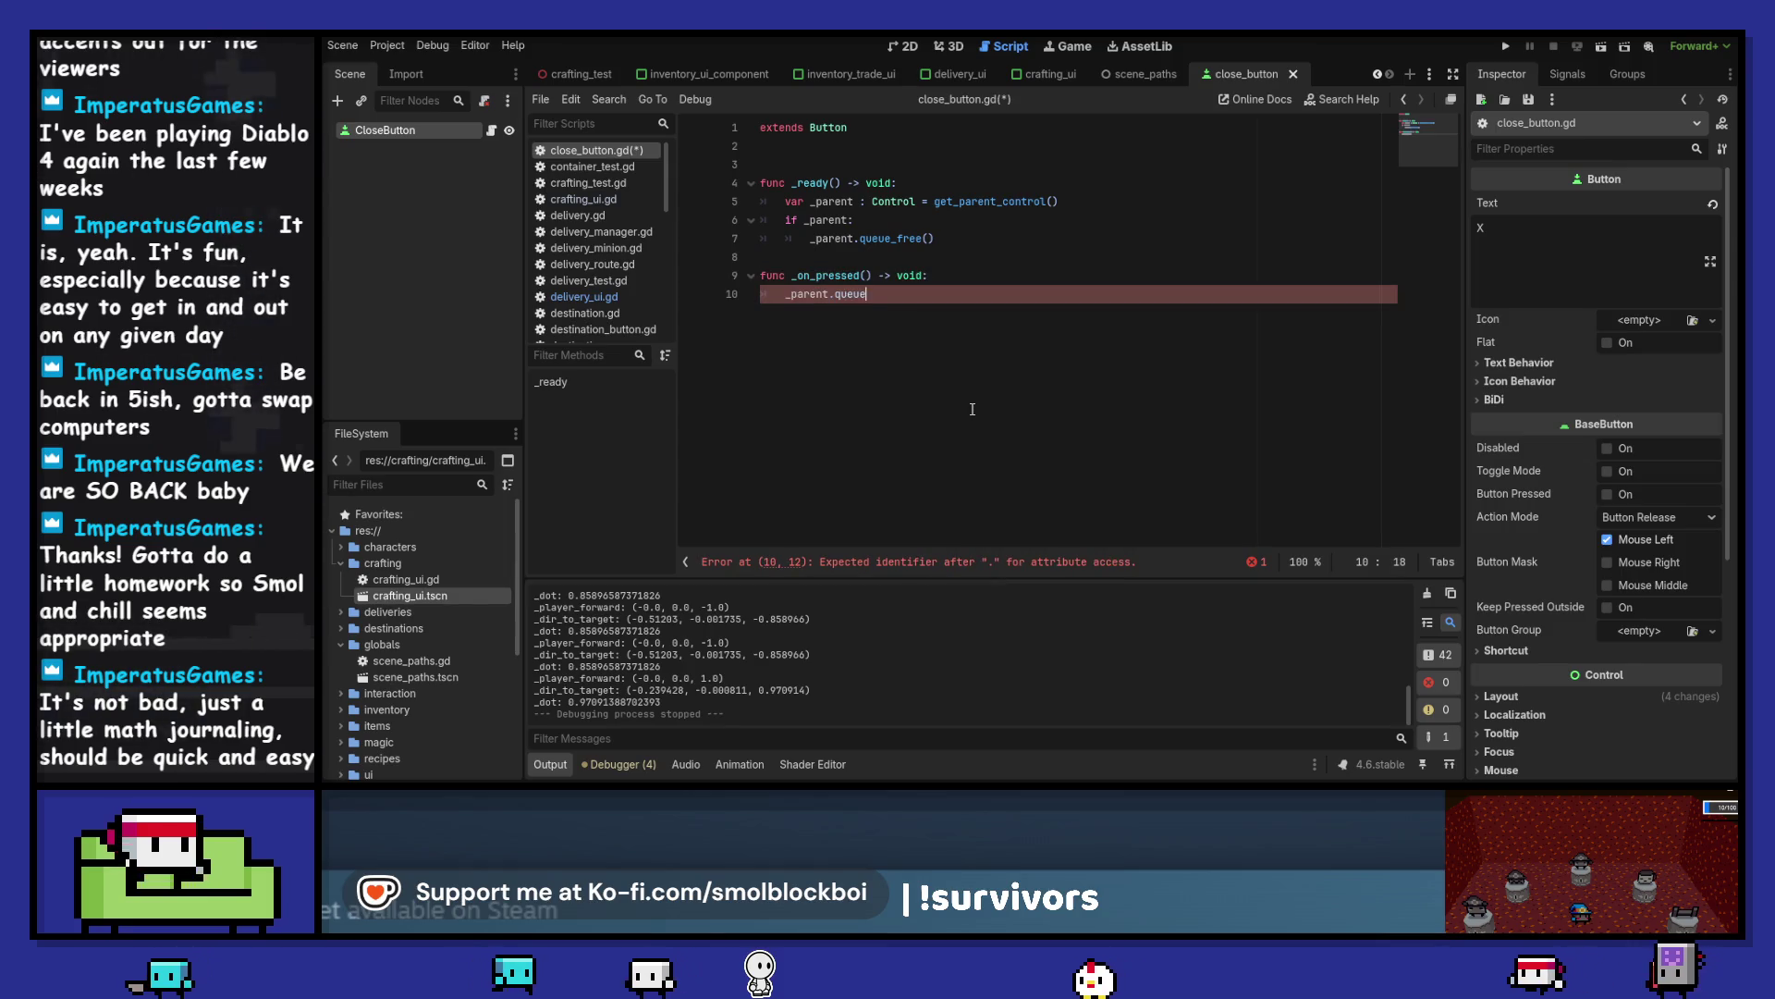
pyautogui.write('_free(')
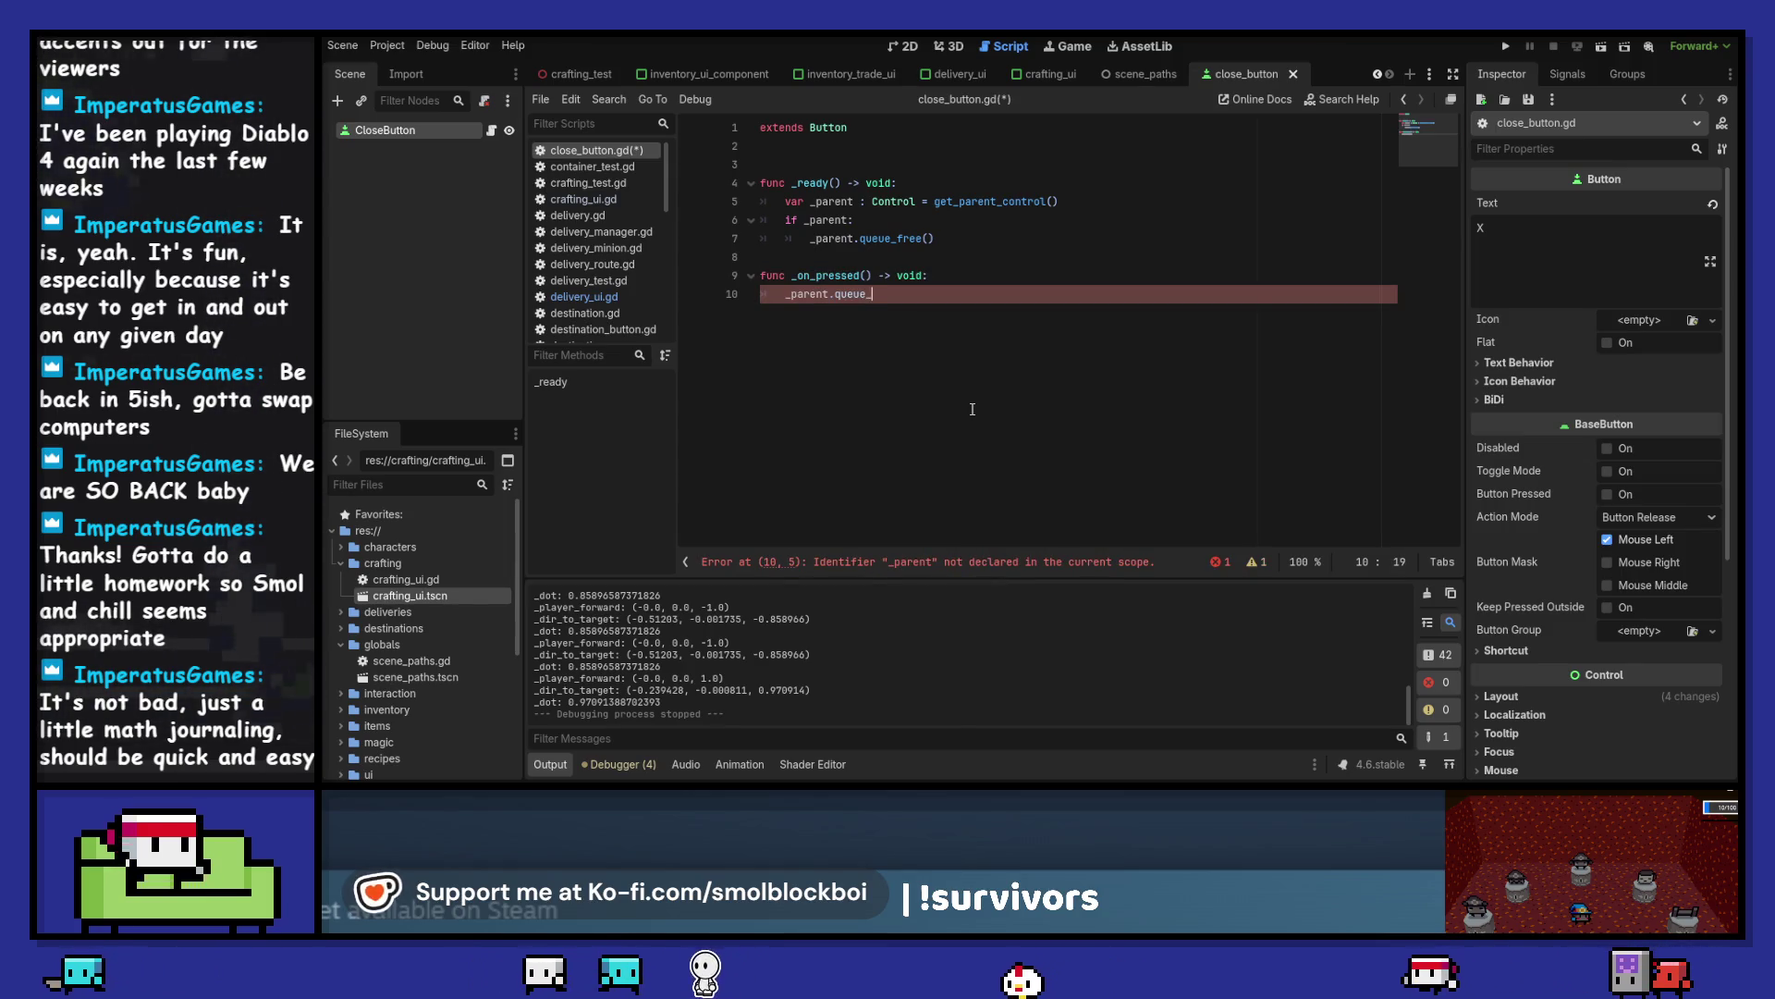
pyautogui.hotkey('ctrl', 'Left')
pyautogui.hotkey('ctrl', 'Left')
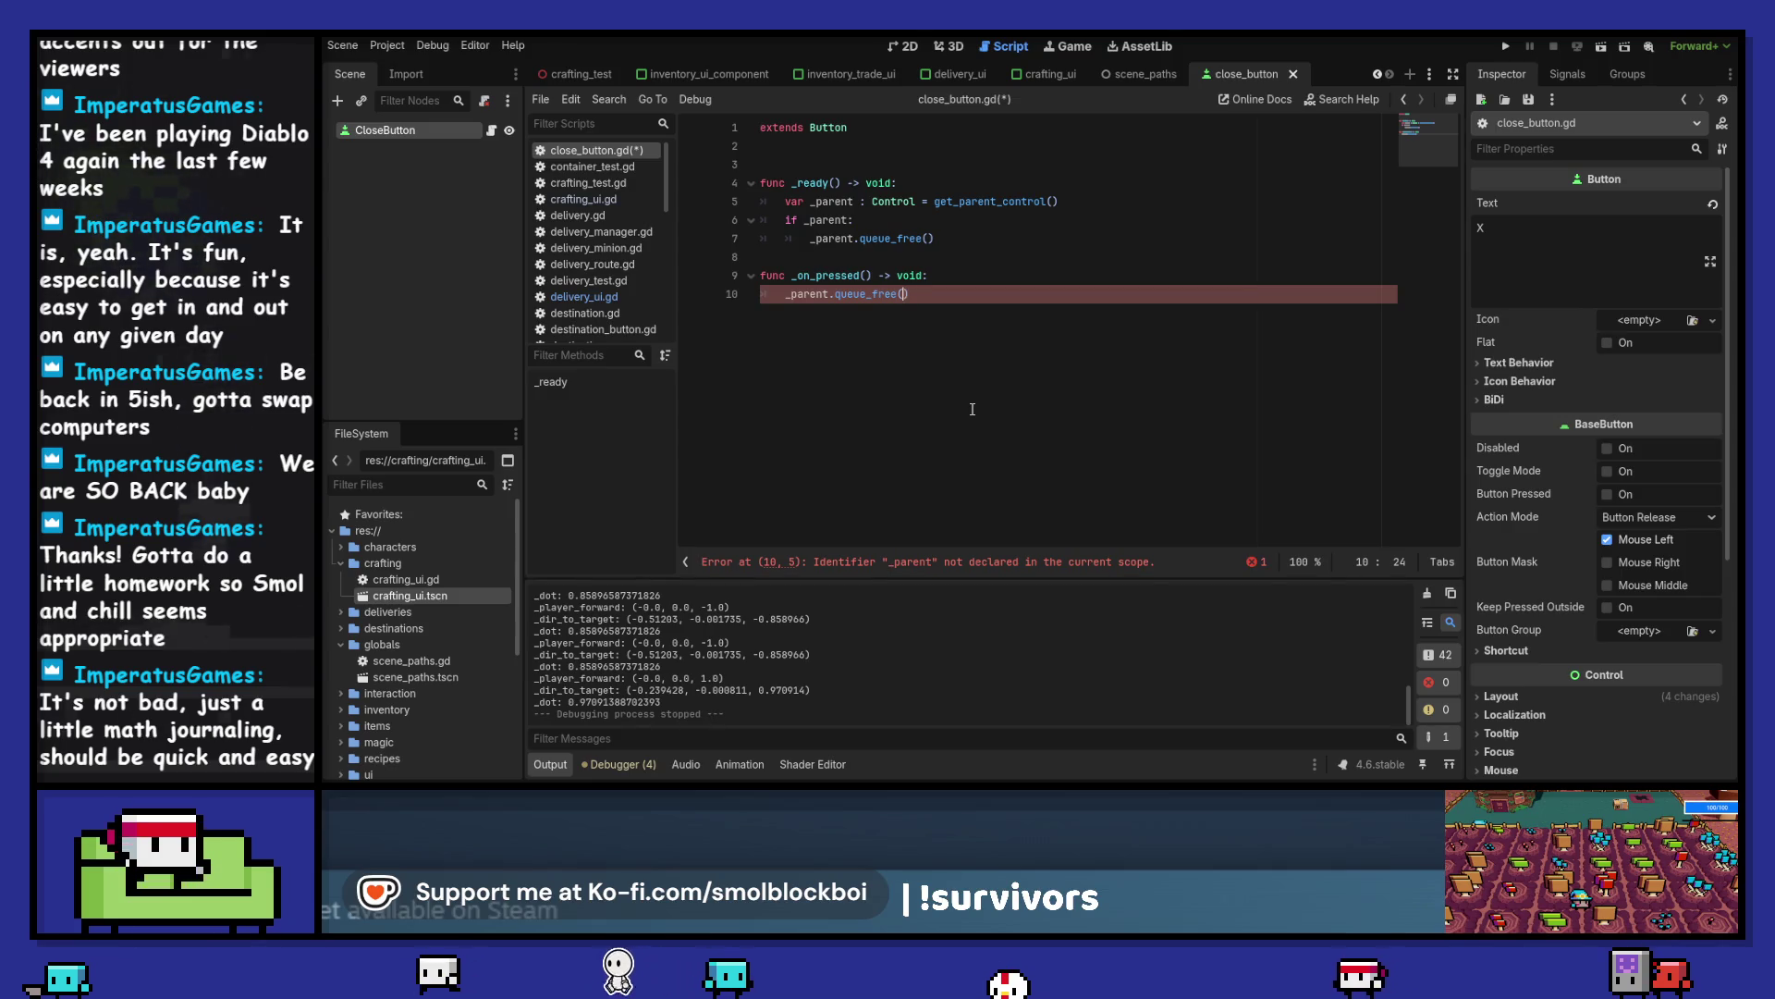
# - Declare a script-level 'var parent :' member at the top of the script
pyautogui.press('Up')
pyautogui.press('Up')
pyautogui.press('Up')
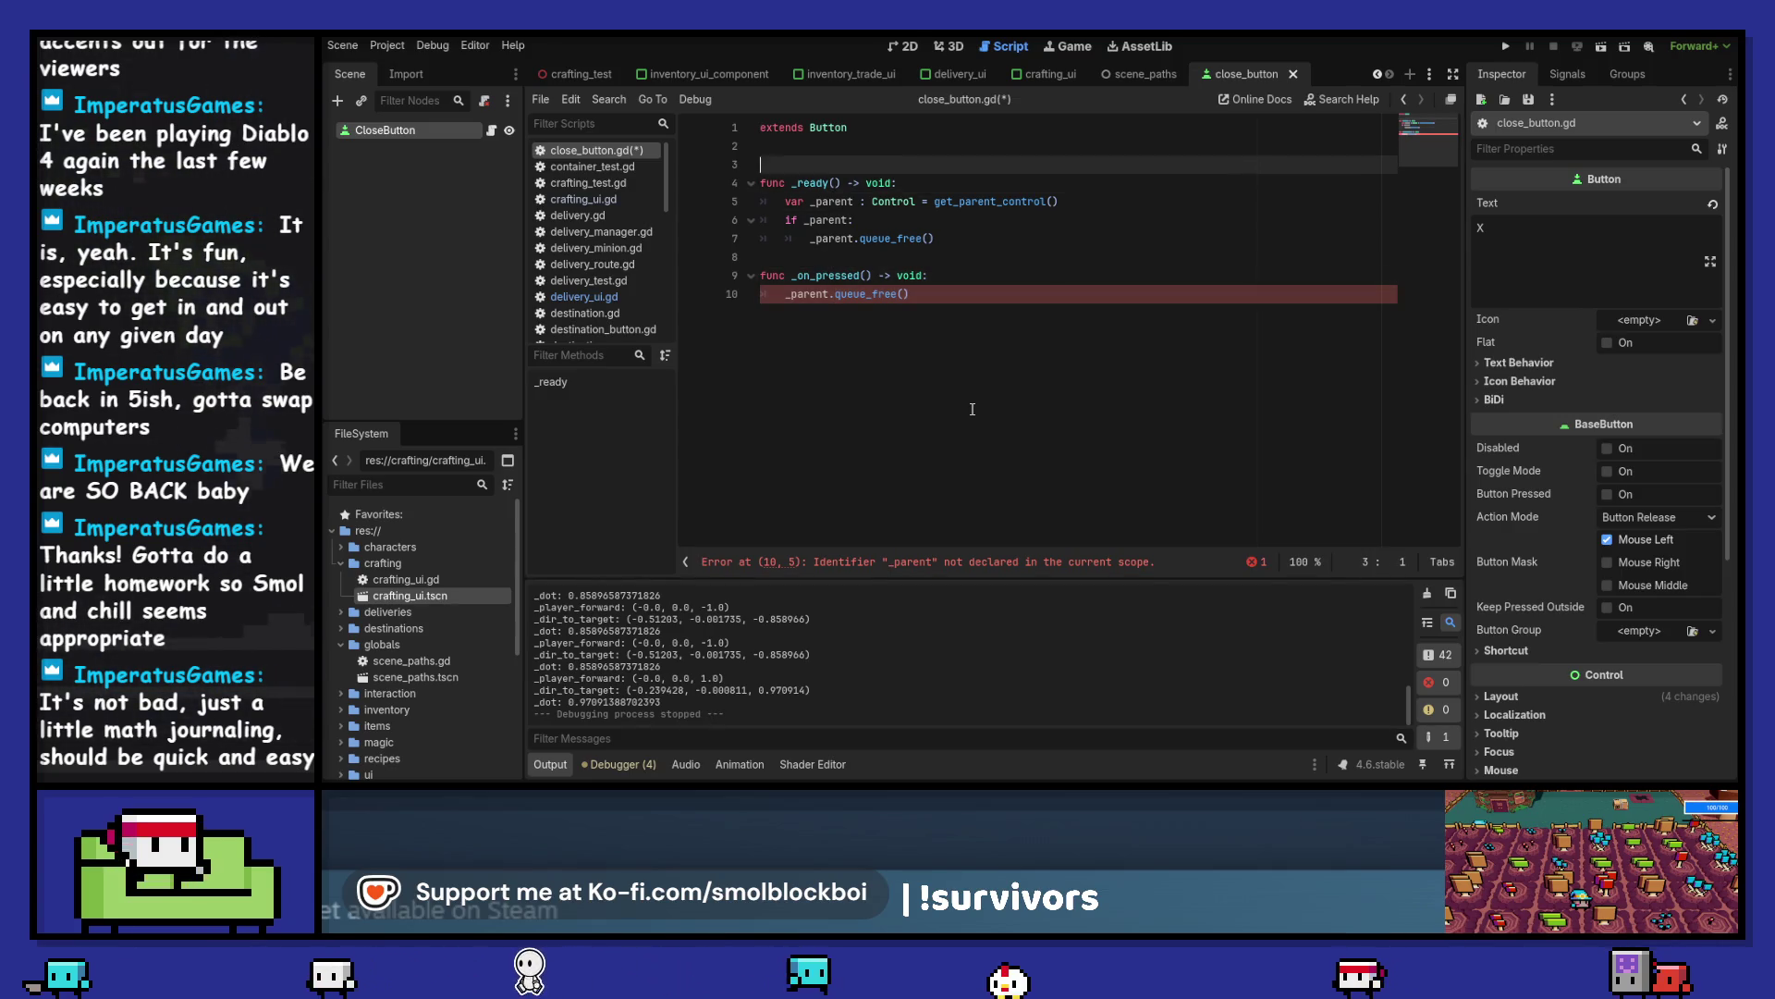
pyautogui.press('Return')
pyautogui.press('Up')
pyautogui.write('var parent :')
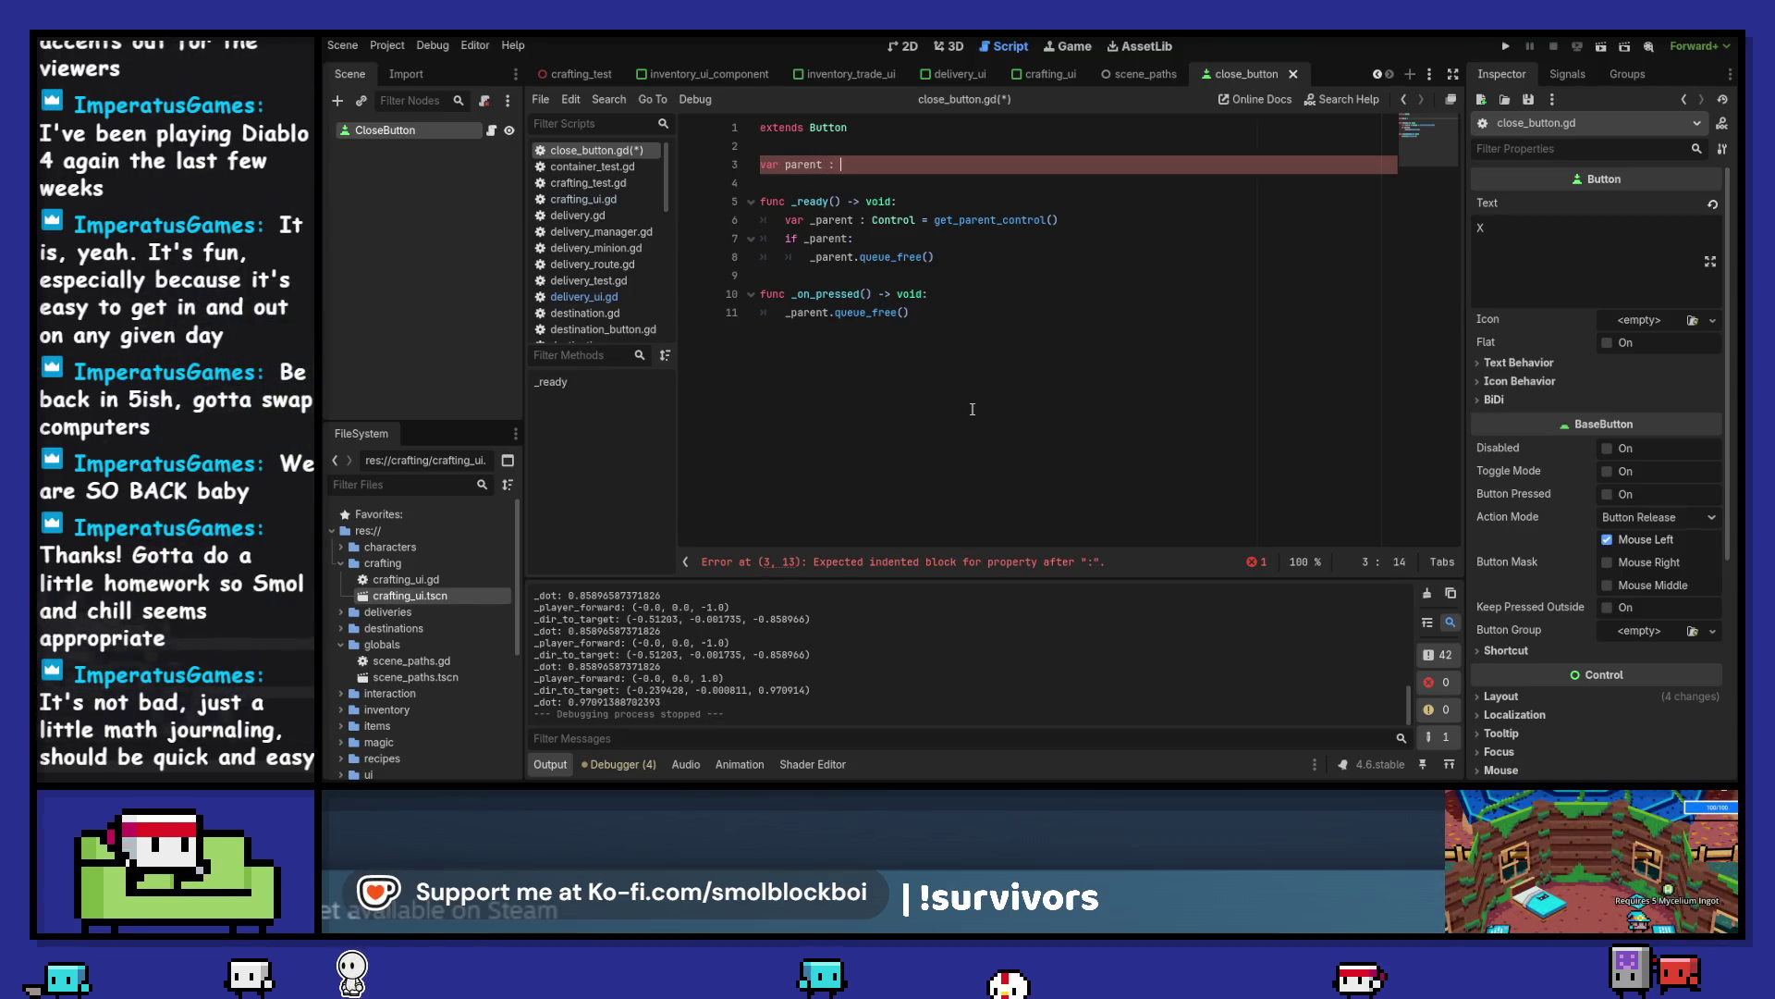
pyautogui.hotkey('ctrl', 'Left')
pyautogui.hotkey('ctrl', 'Left')
pyautogui.hotkey('ctrl', 'Left')
pyautogui.hotkey('ctrl', 'shift', 'Right')
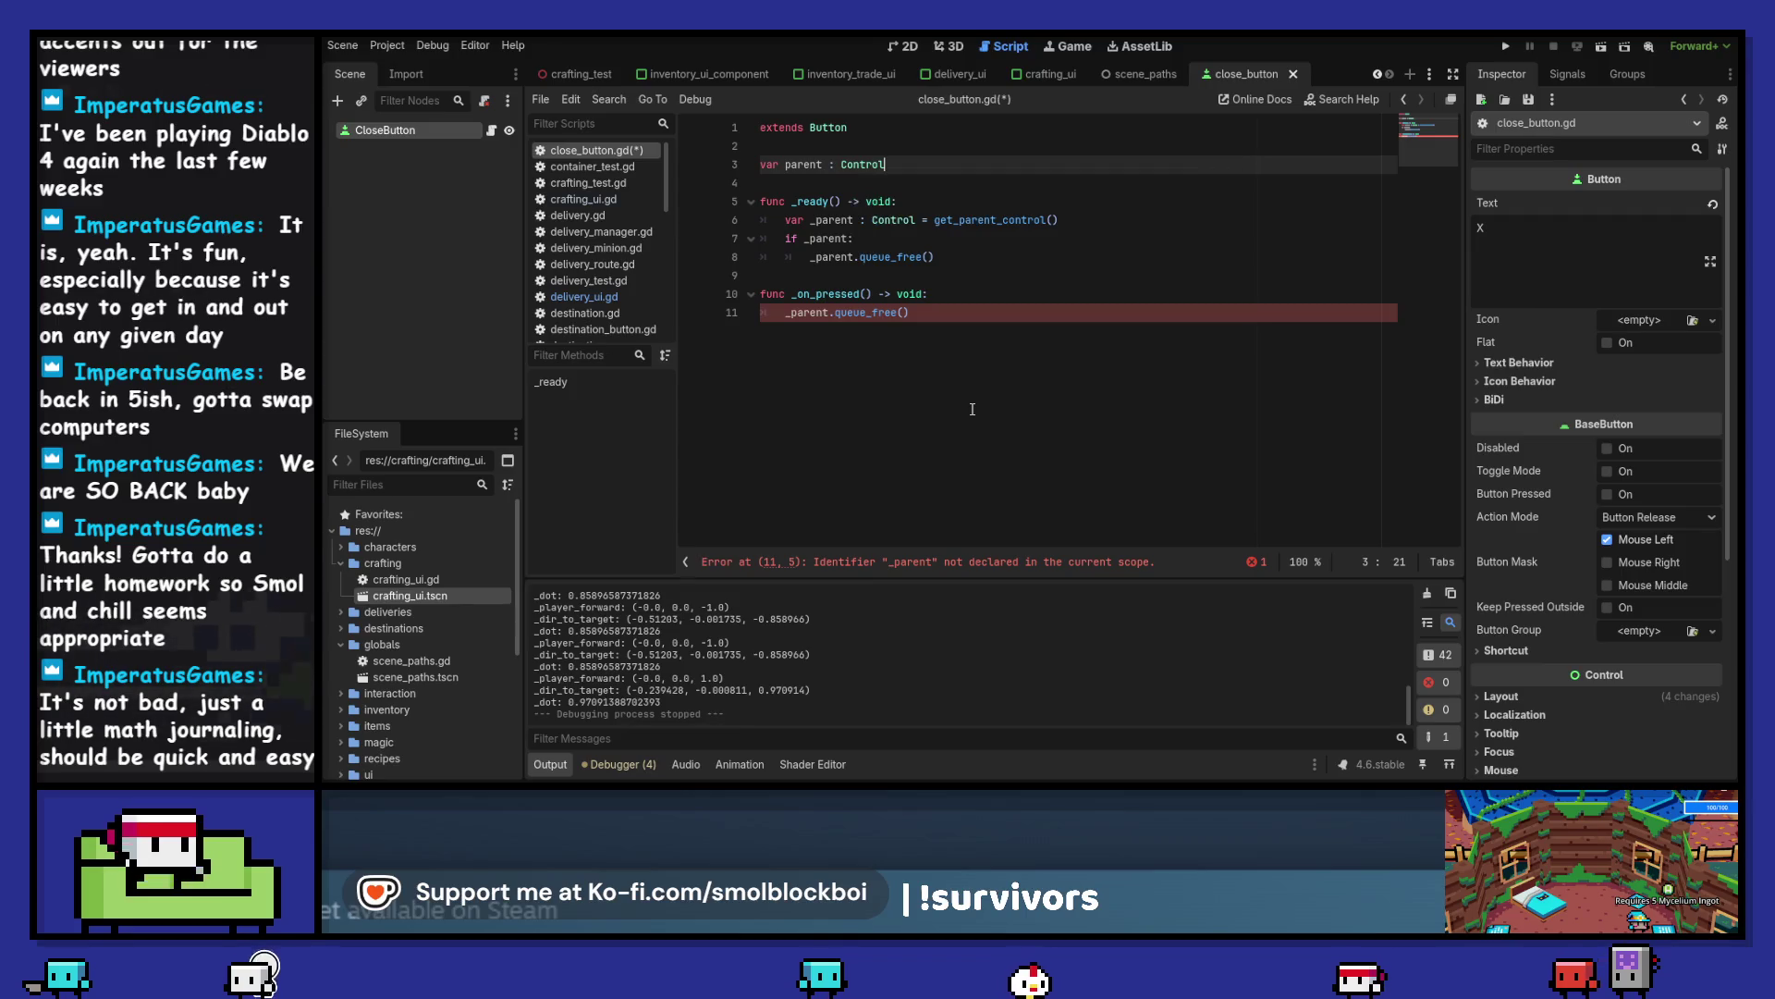
# - Assign get_parent_control() to the member parent in _ready and delete the old if _parent block
pyautogui.press('Down')
pyautogui.press('Down')
pyautogui.press('Down')
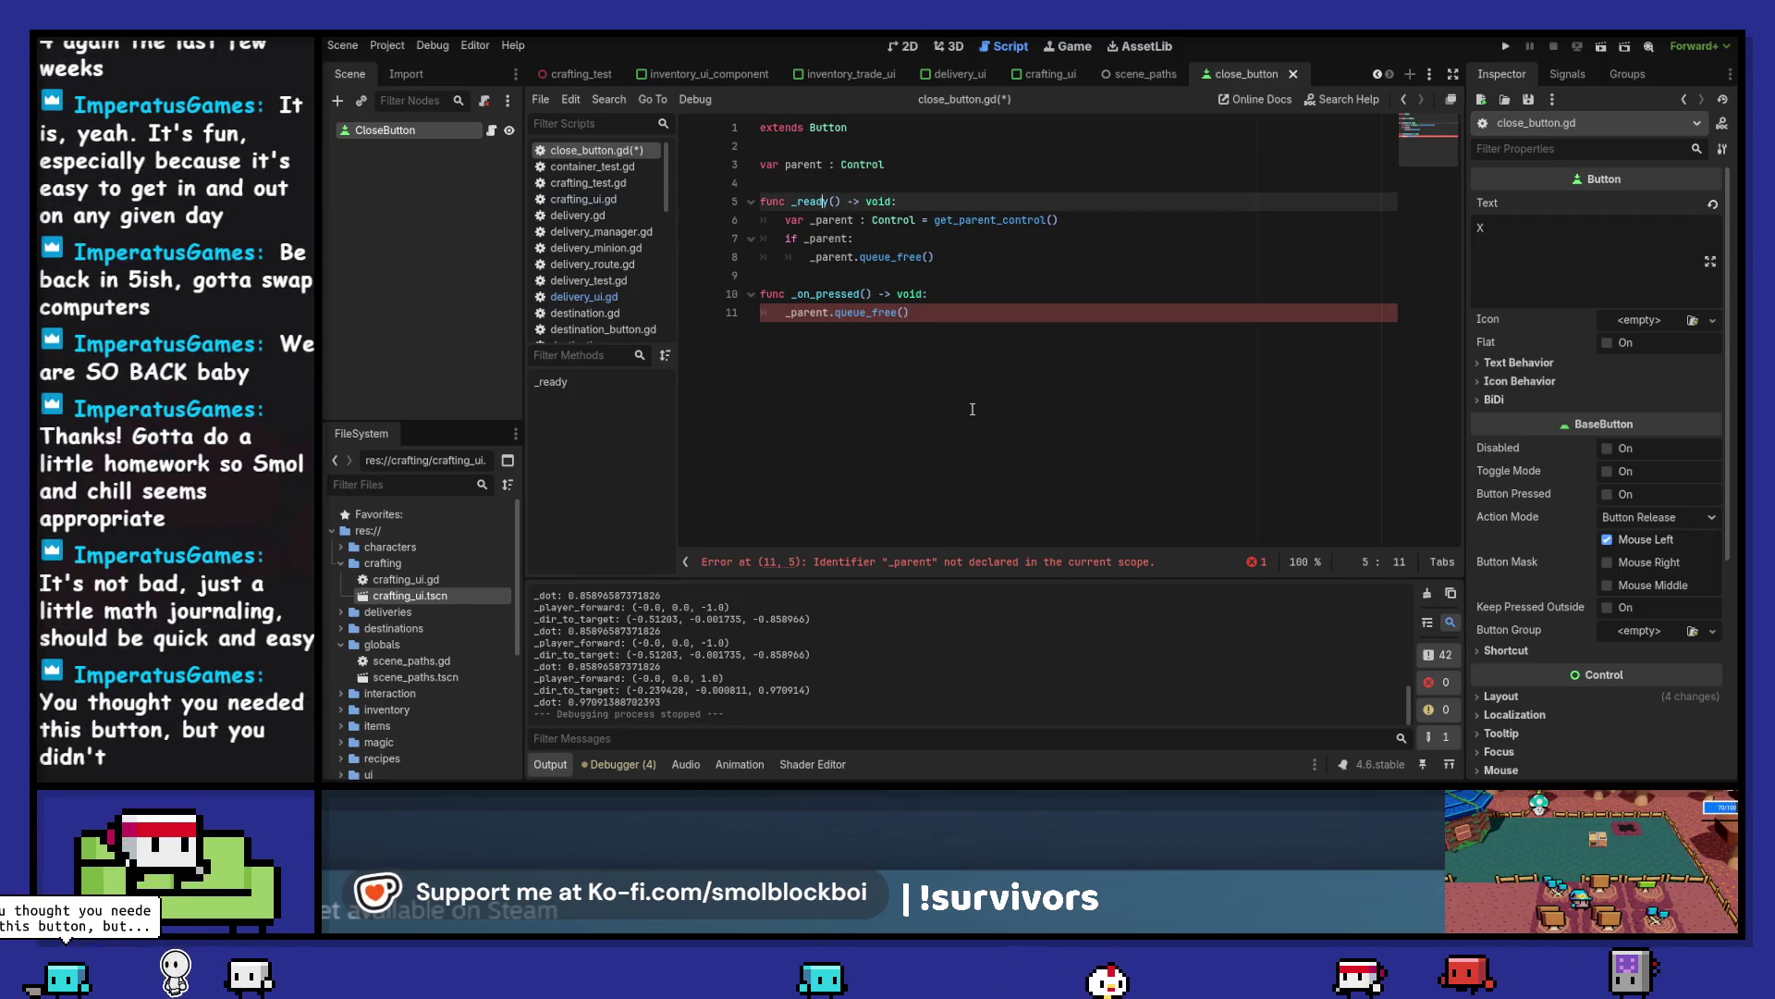
pyautogui.press('Home')
pyautogui.hotkey('shift', 'ctrl', 'Right')
pyautogui.hotkey('shift', 'ctrl', 'Right')
pyautogui.hotkey('shift', 'ctrl', 'Right')
pyautogui.write('parent')
pyautogui.press('Down')
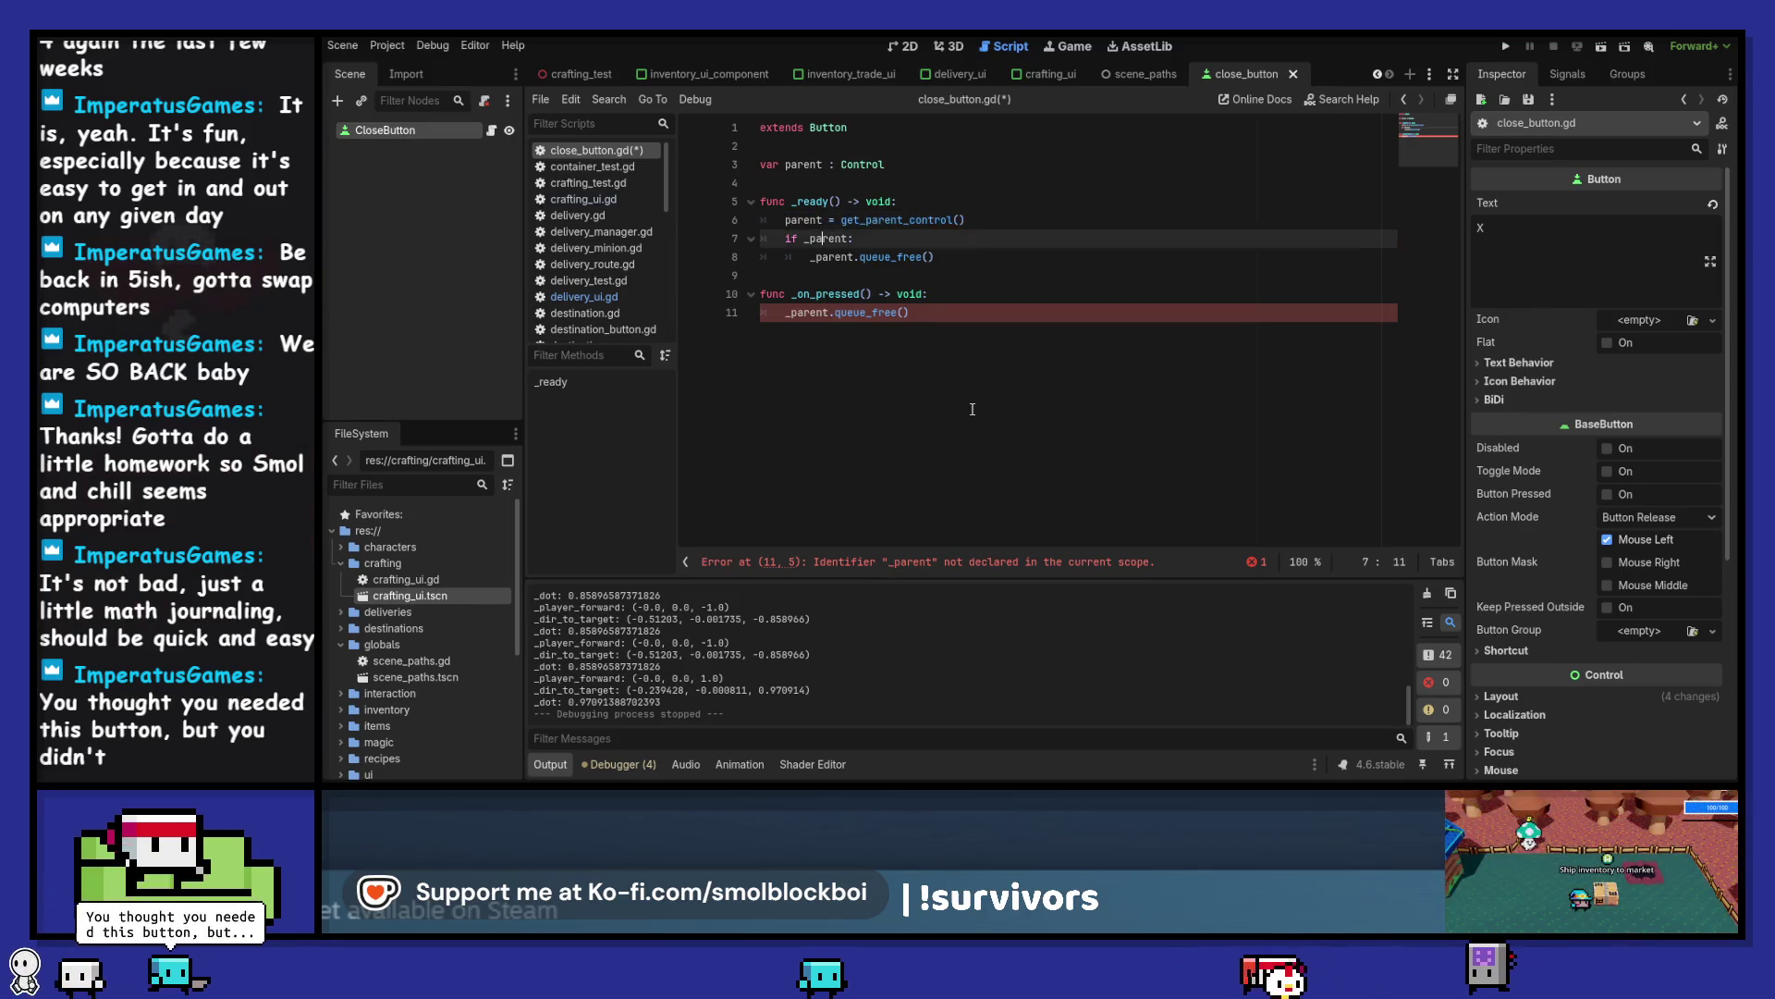
pyautogui.press('End')
pyautogui.hotkey('shift', 'ctrl', 'Left')
pyautogui.hotkey('shift', 'ctrl', 'Left')
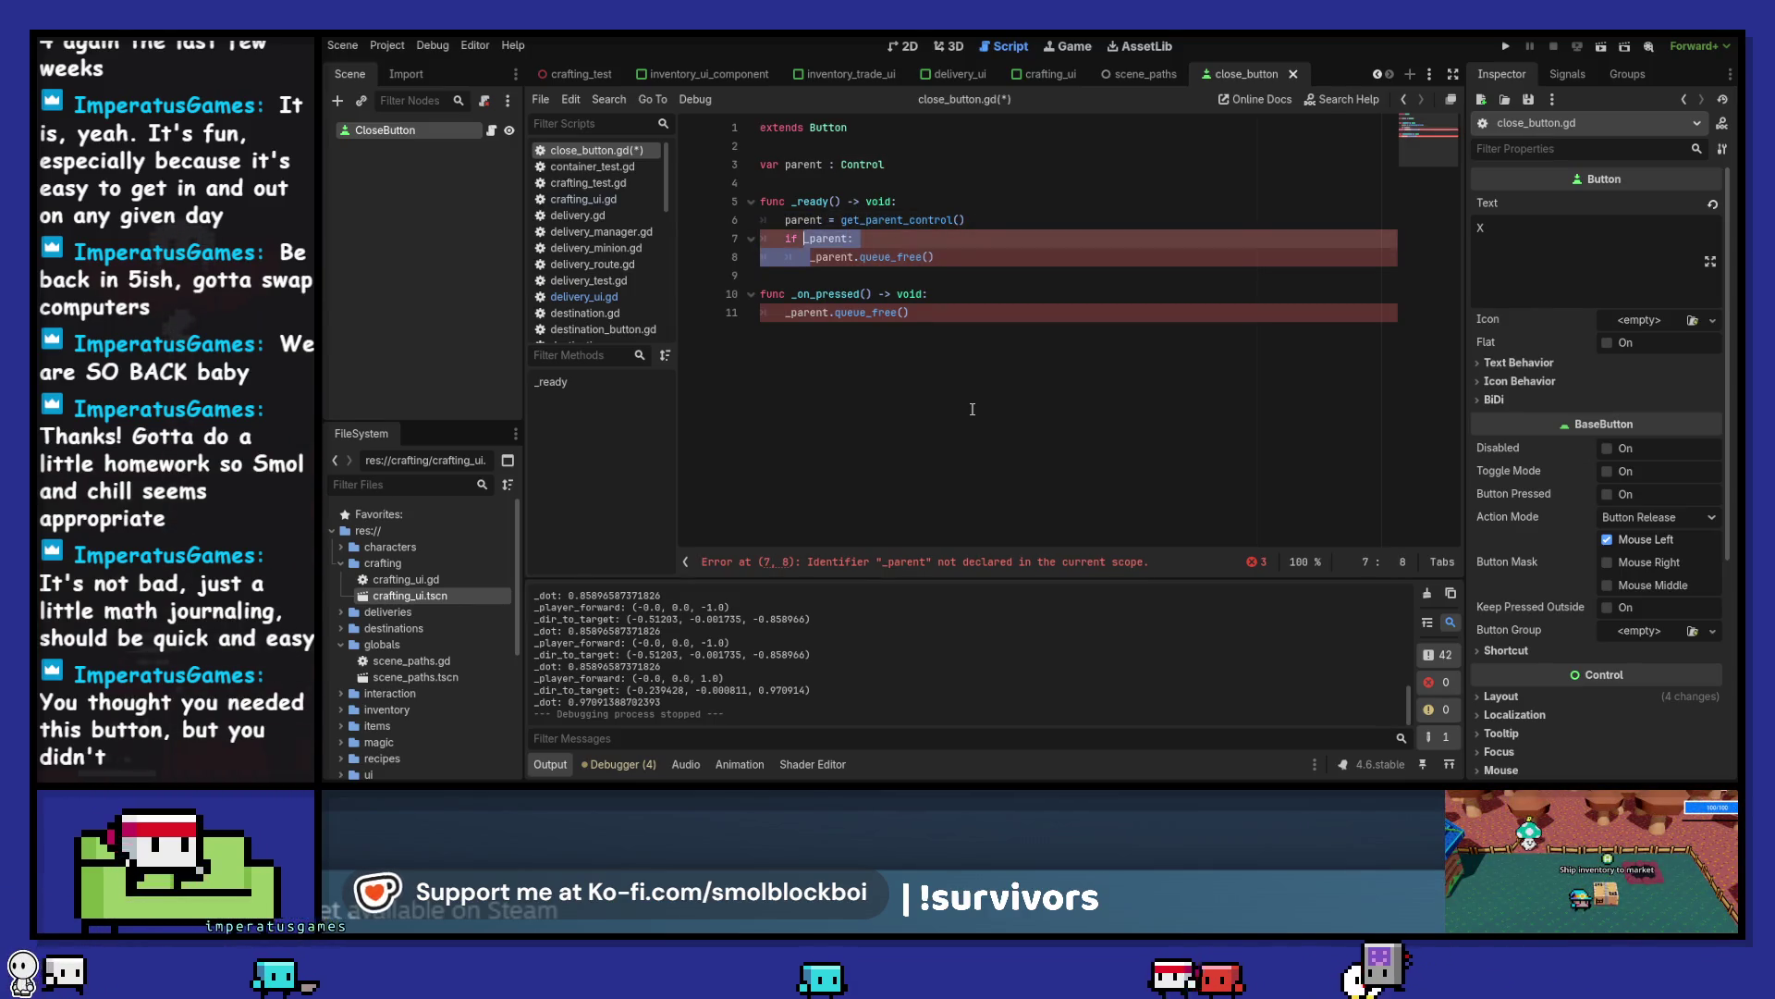
pyautogui.hotkey('shift', 'Down')
pyautogui.hotkey('shift', 'End')
pyautogui.press('BackSpace')
# - Change _parent to parent in the pressed handler, add a blank line above _ready, and save
pyautogui.press('Down')
pyautogui.press('Down')
pyautogui.press('Down')
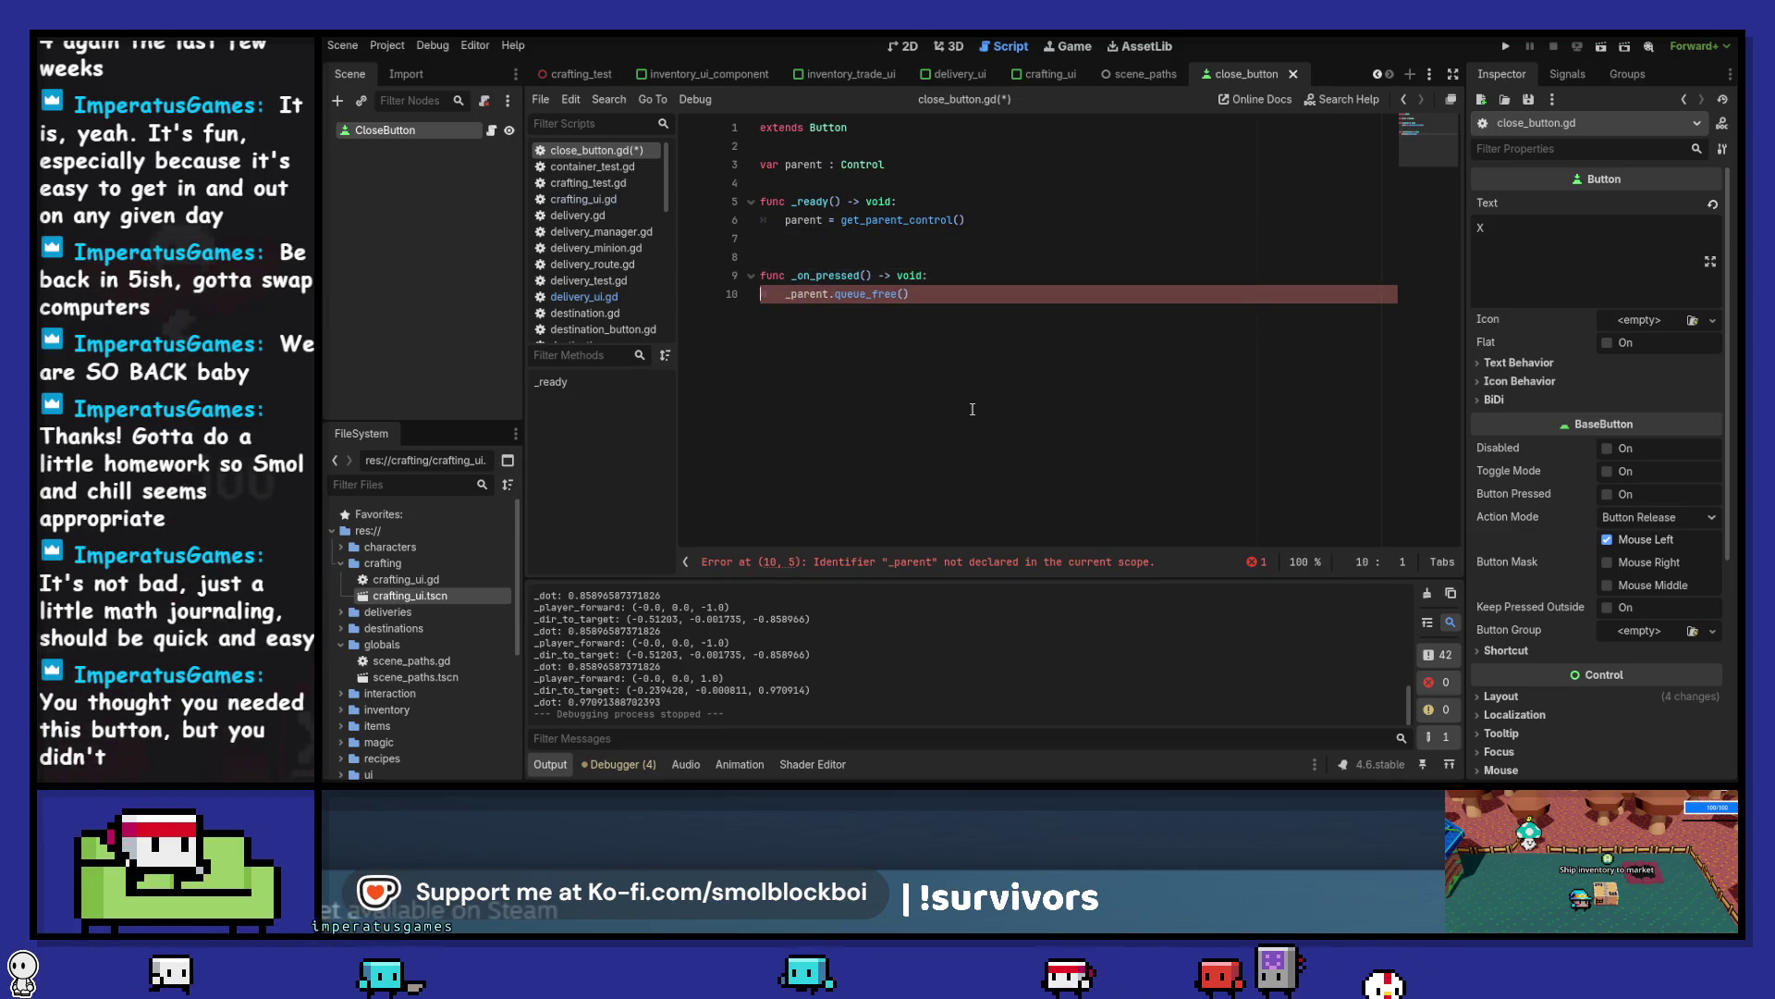
pyautogui.press('Right')
pyautogui.press('Delete')
pyautogui.hotkey('ctrl', 's')
pyautogui.press('Up')
pyautogui.press('Up')
pyautogui.press('Up')
pyautogui.press('Up')
pyautogui.press('Up')
pyautogui.press('Return')
pyautogui.hotkey('ctrl', 's')
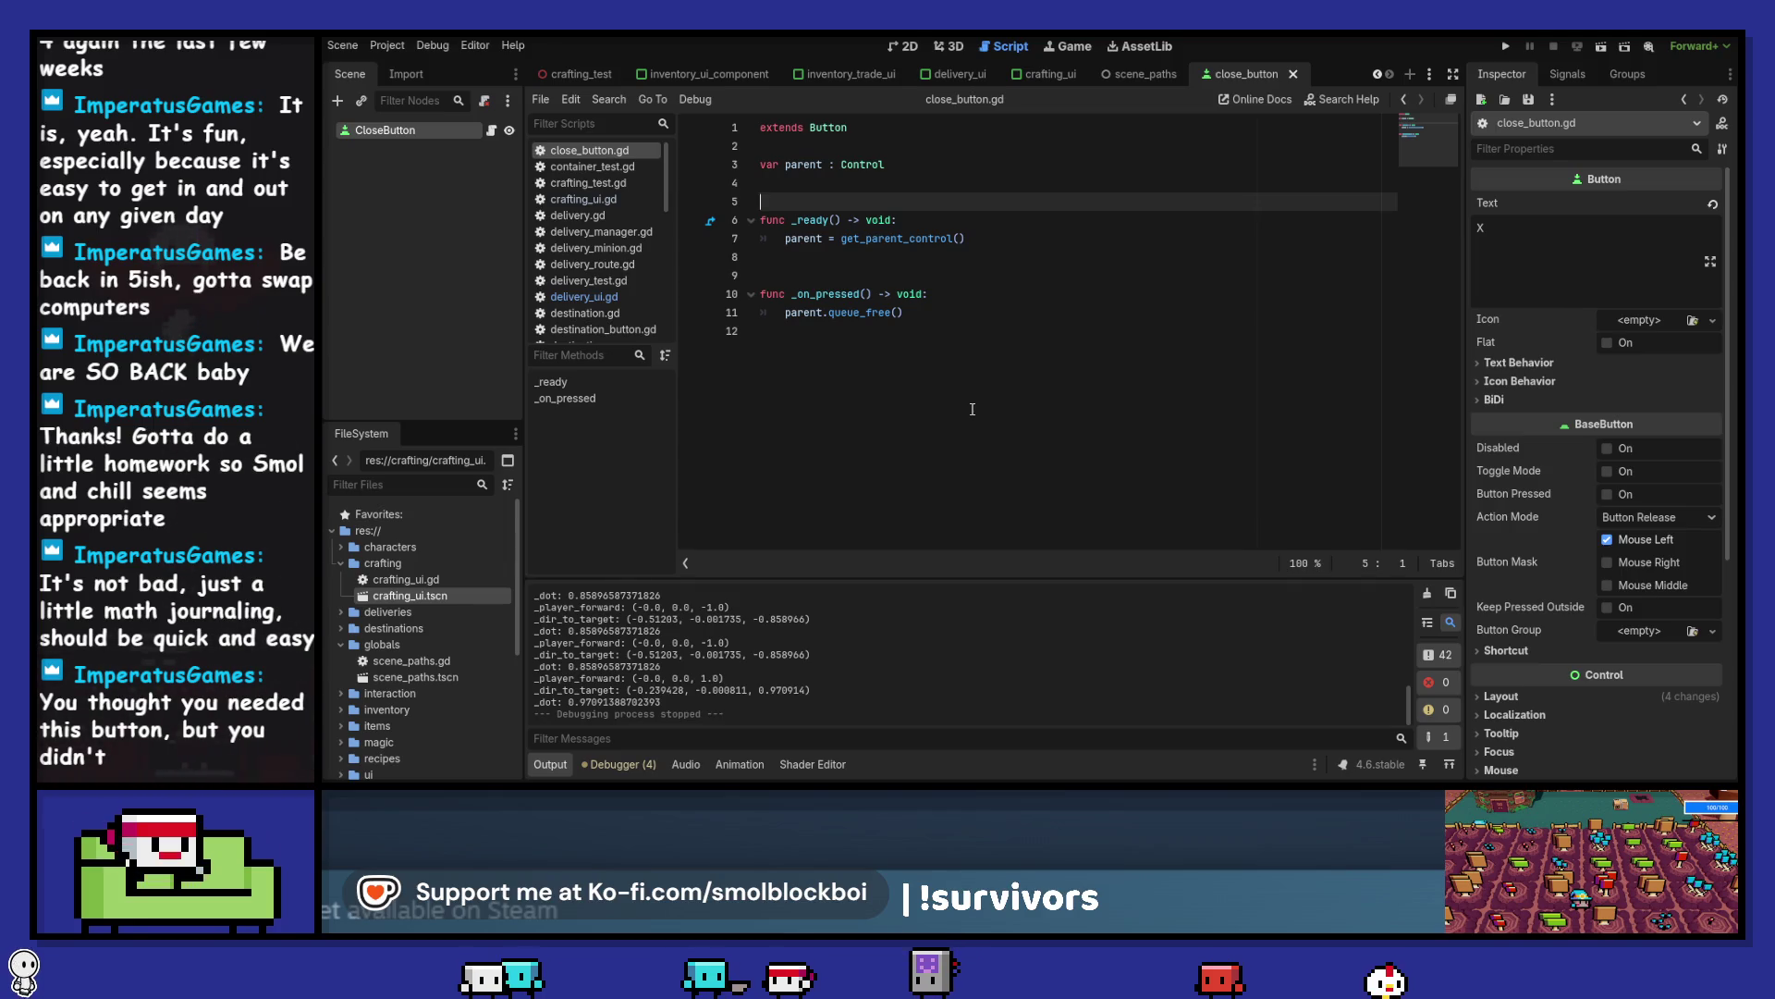
# - Clear the Output log and add an 'if parent:' check after the parent assignment in _ready
pyautogui.click(1429, 595)
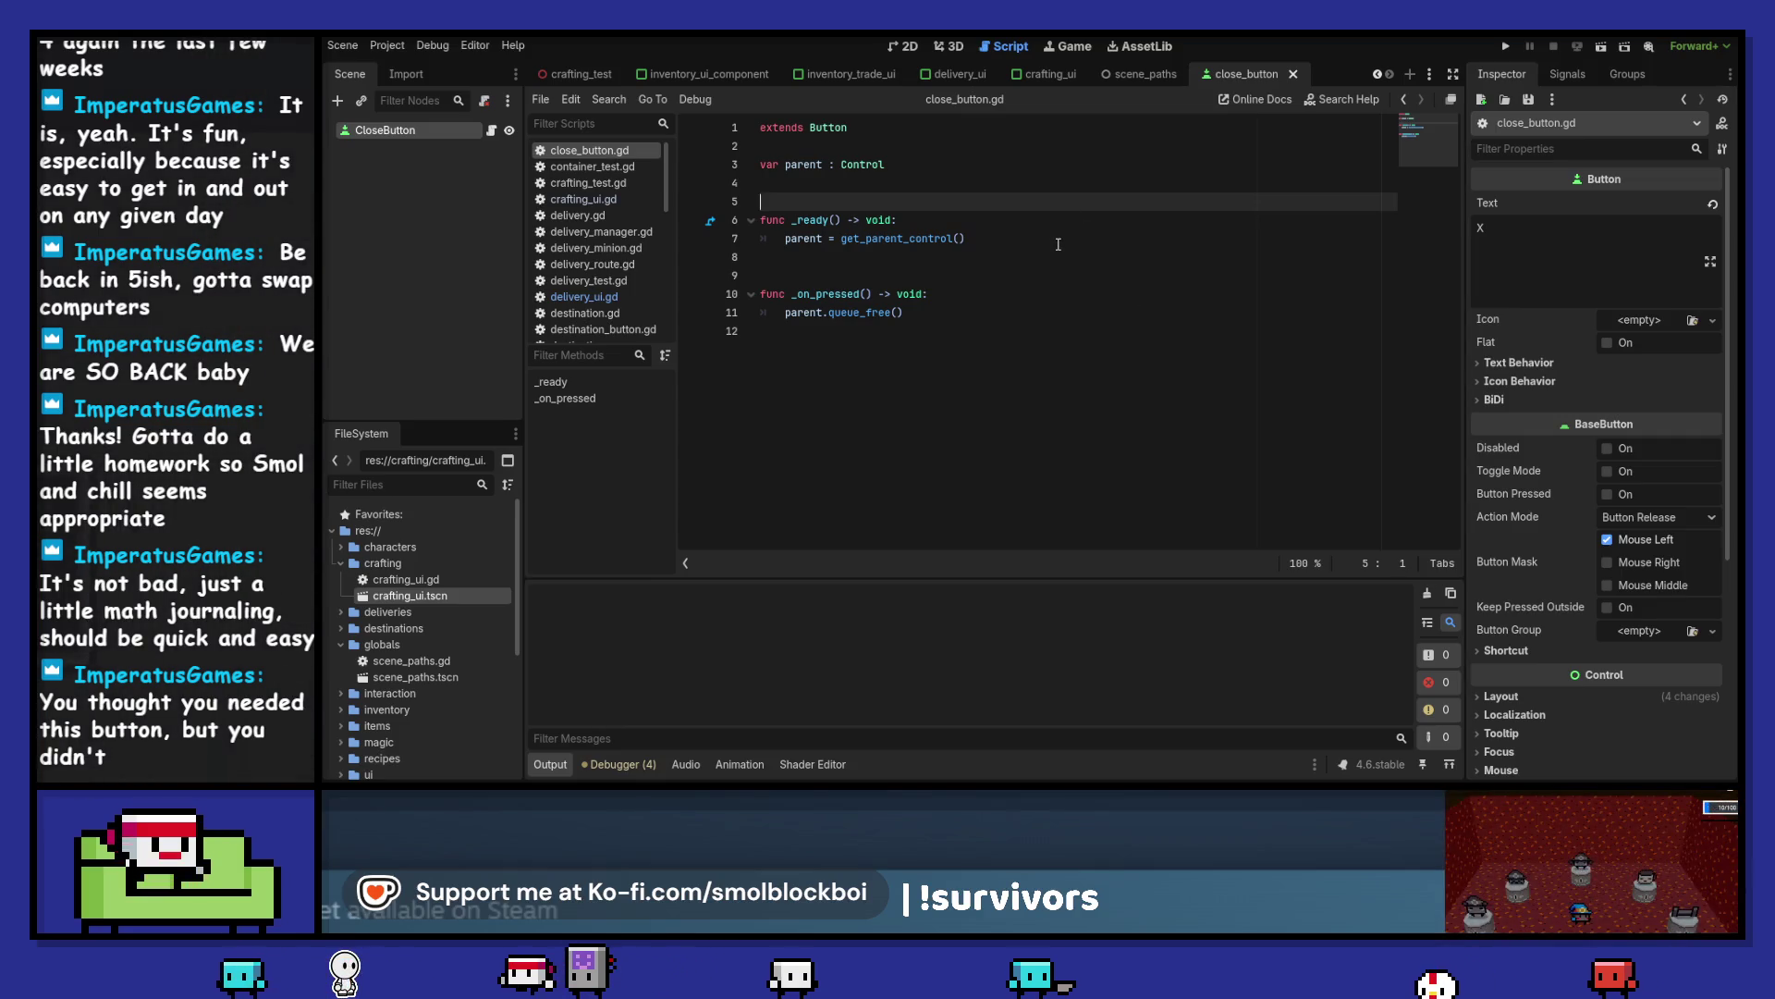
pyautogui.click(1058, 244)
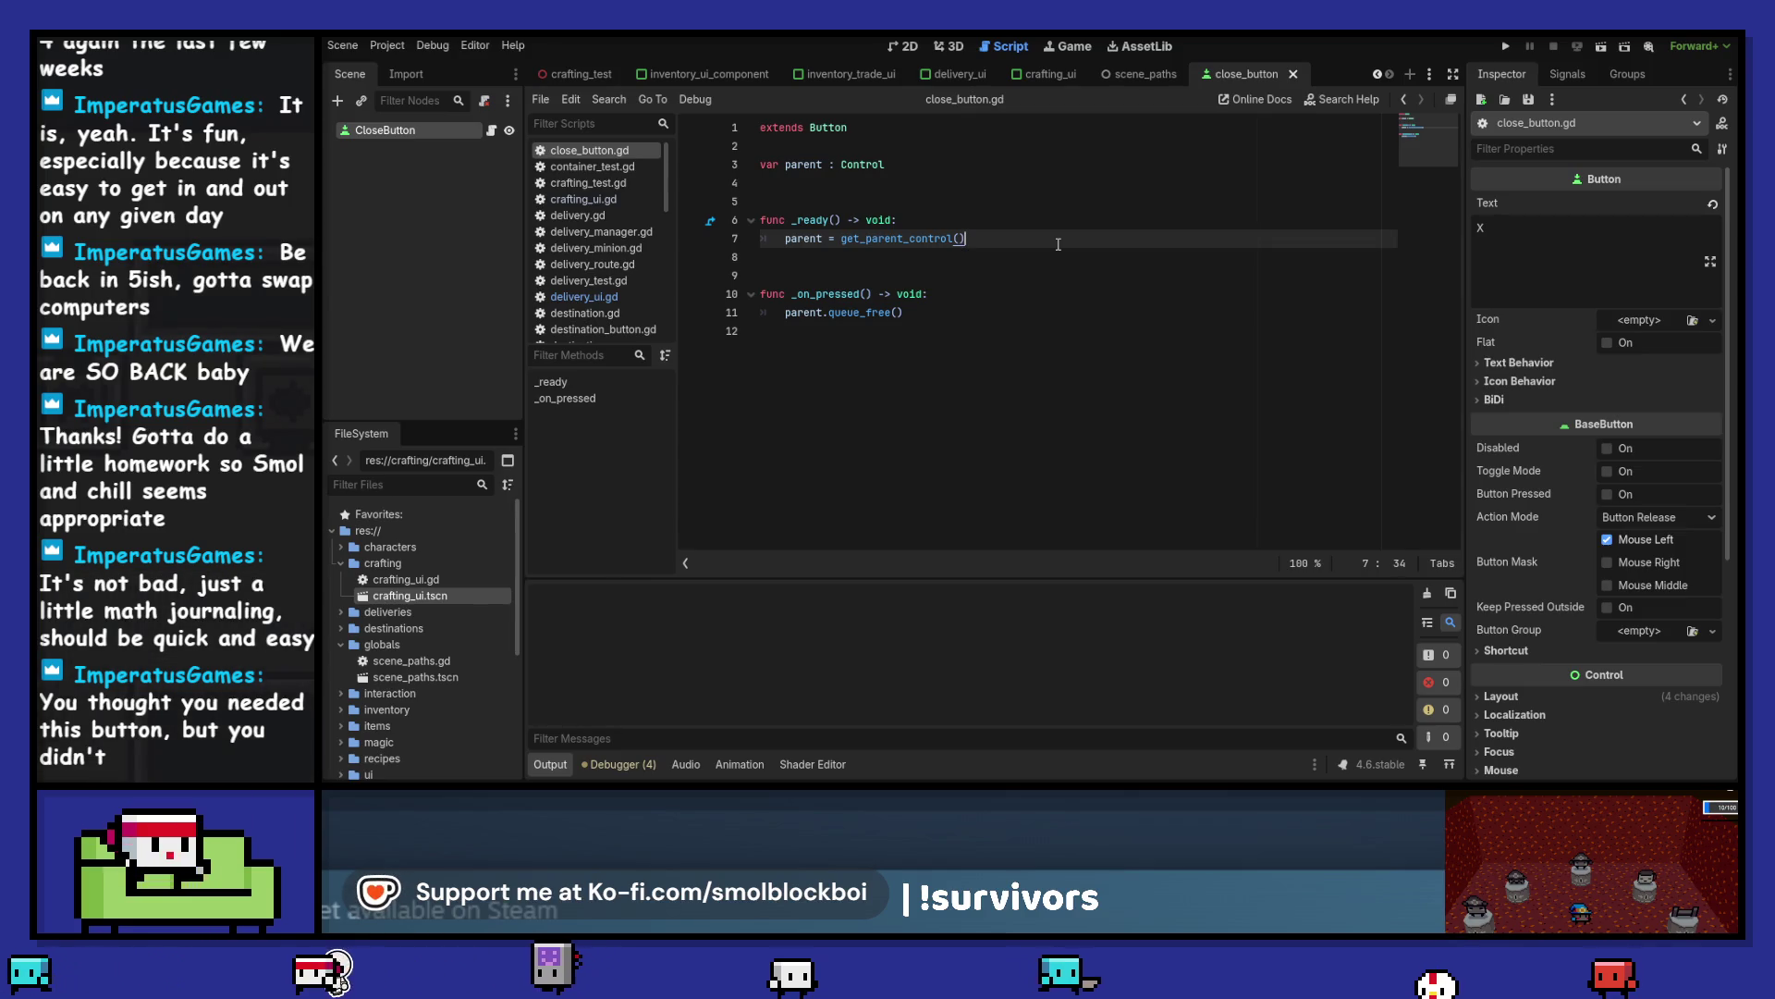
pyautogui.press('Return')
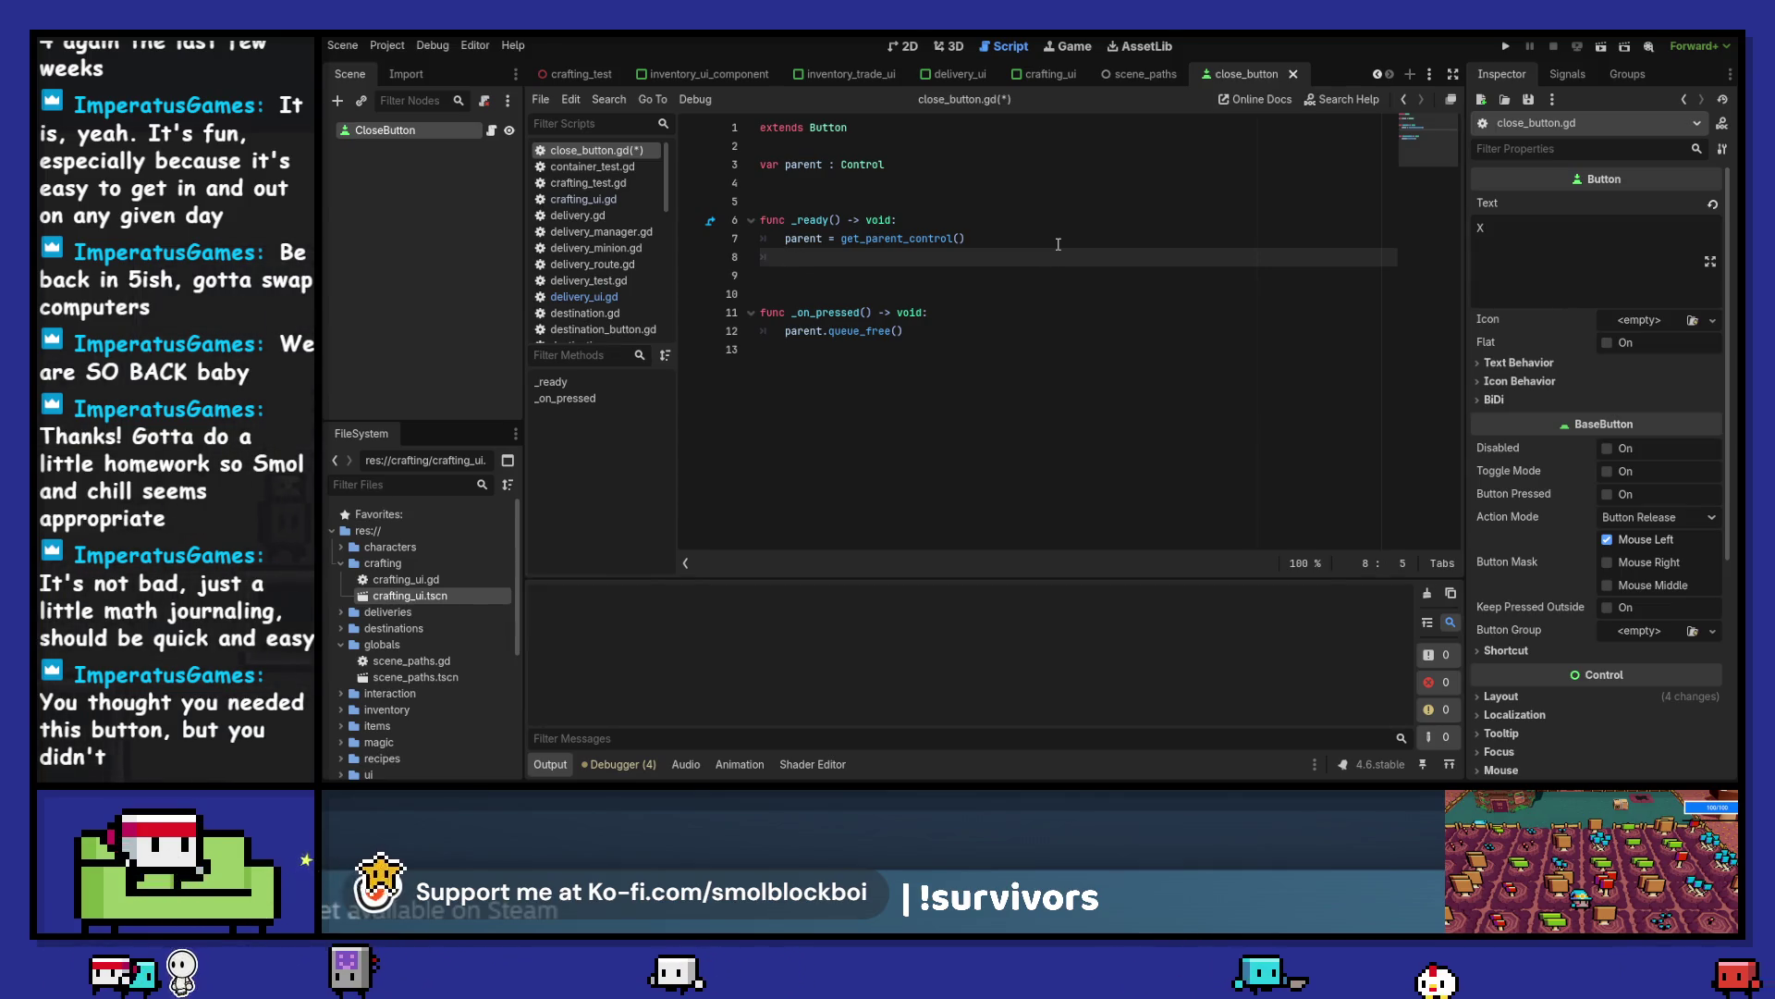
pyautogui.press('BackSpace')
pyautogui.press('BackSpace')
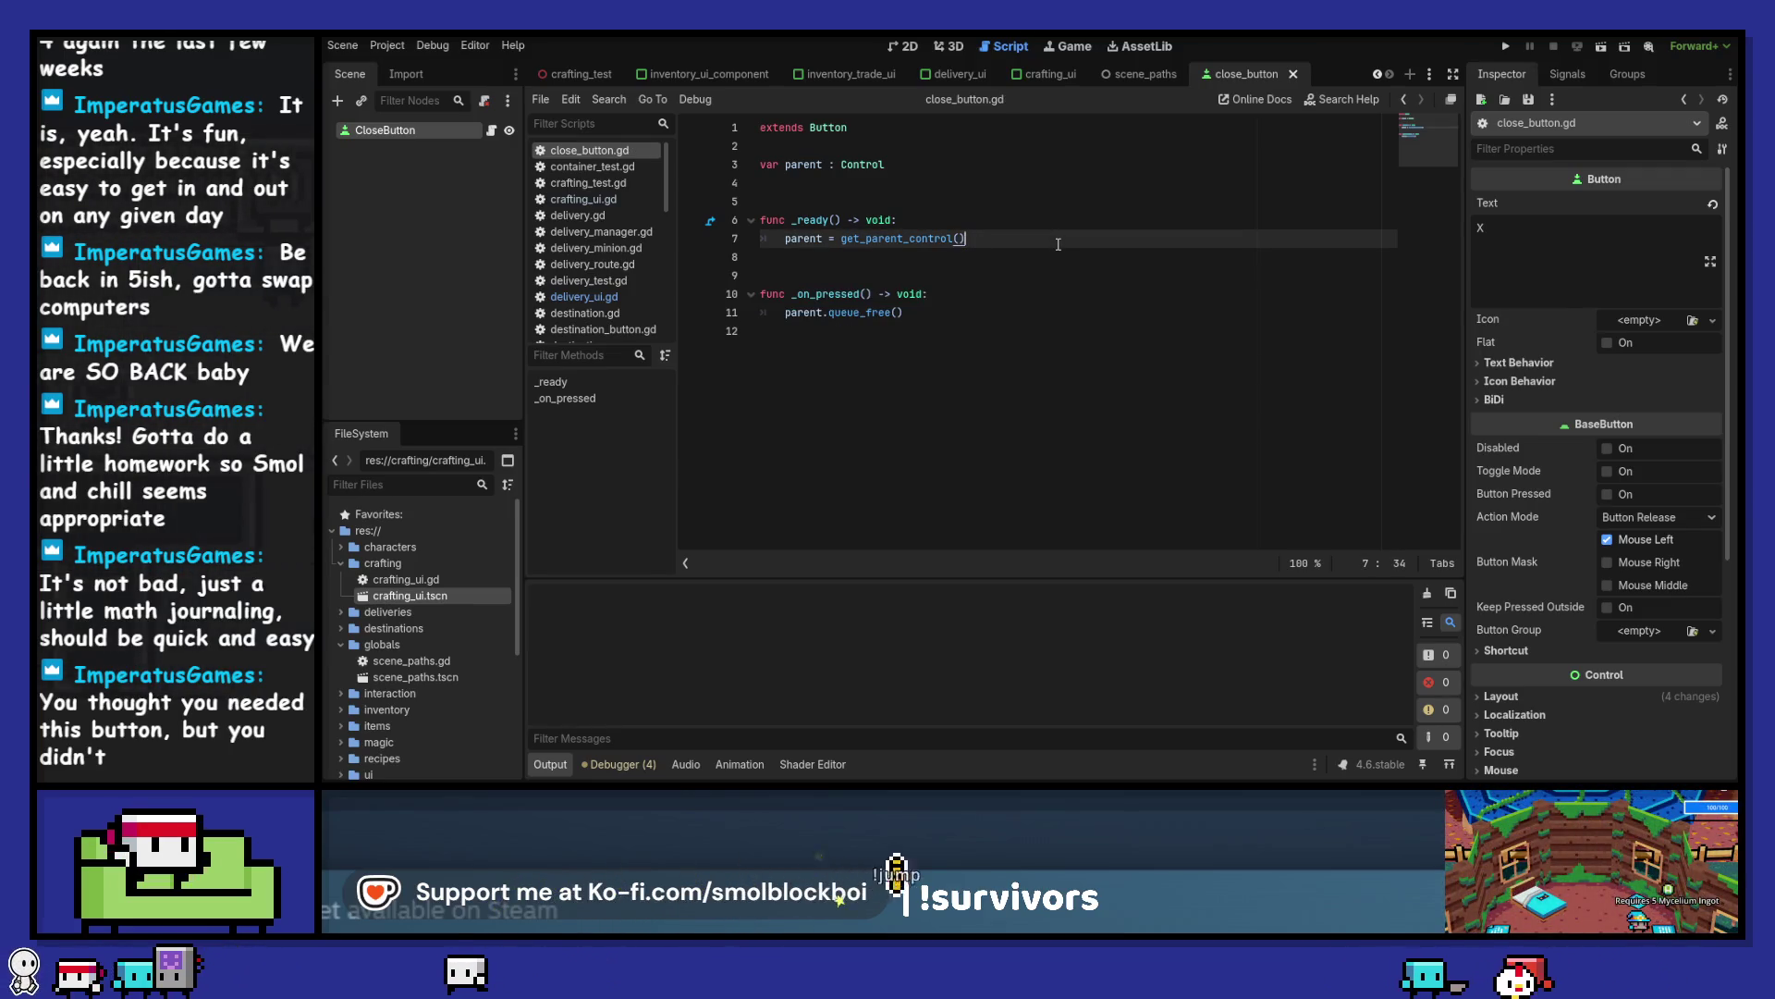
pyautogui.press('Return')
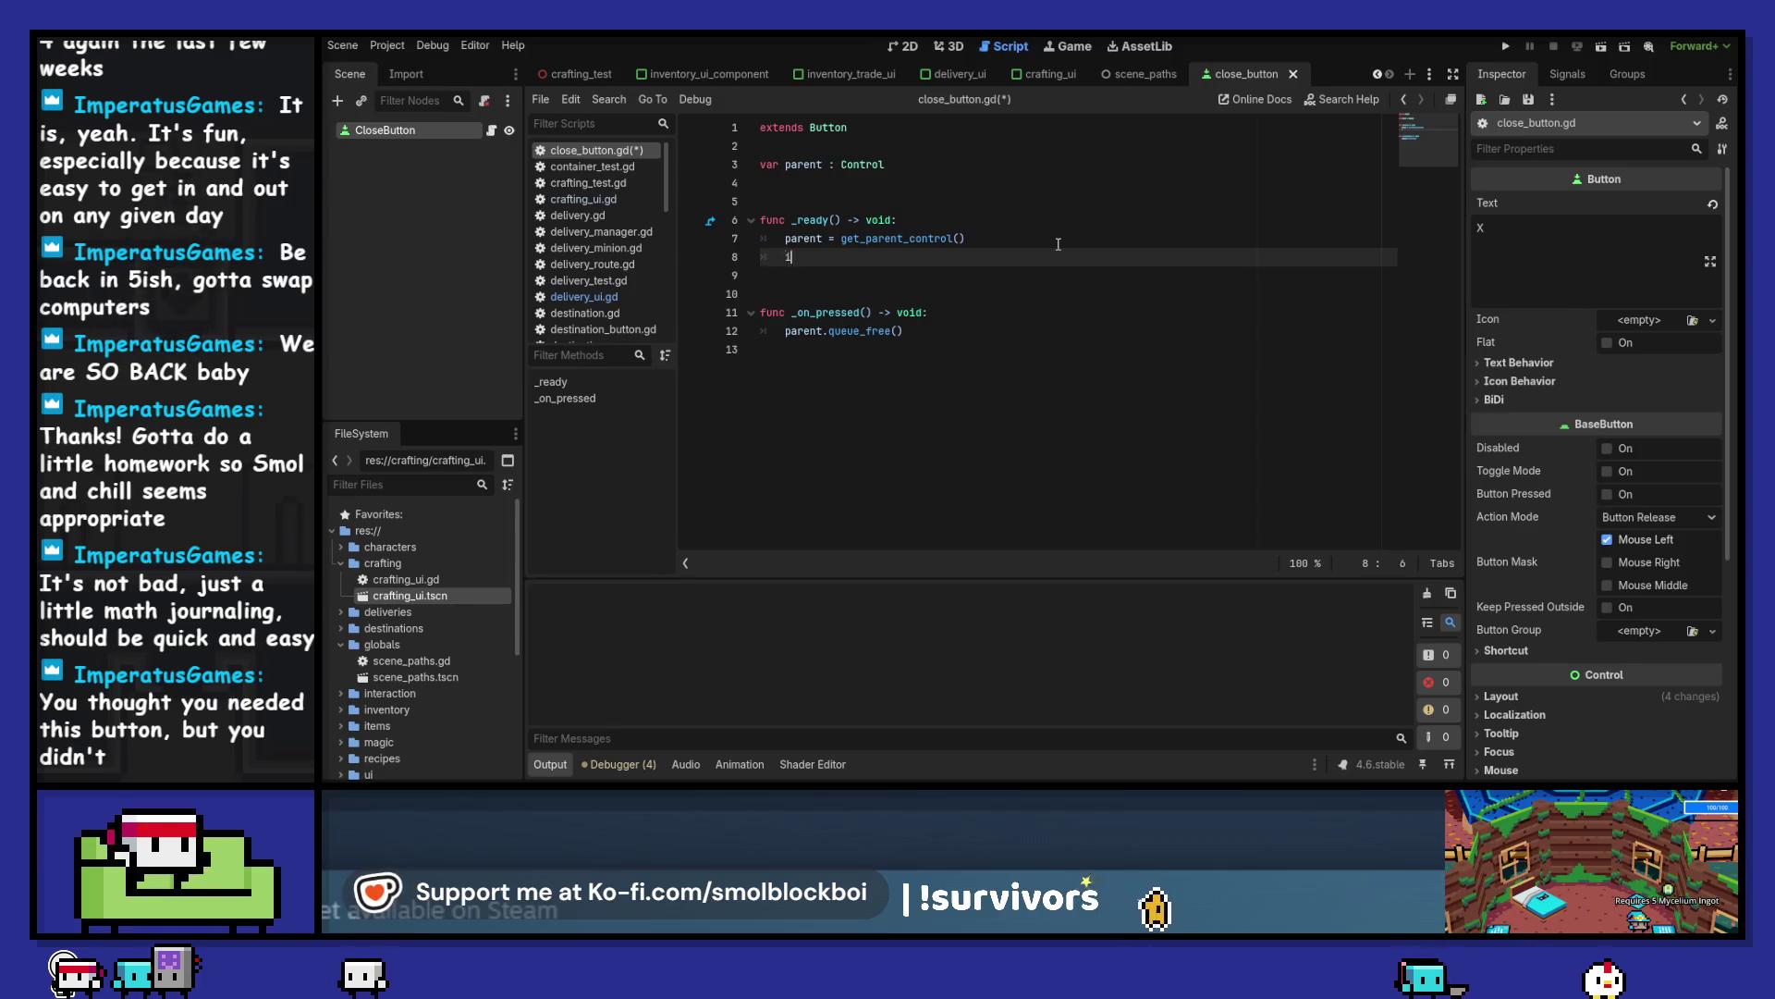
pyautogui.write('f parent:')
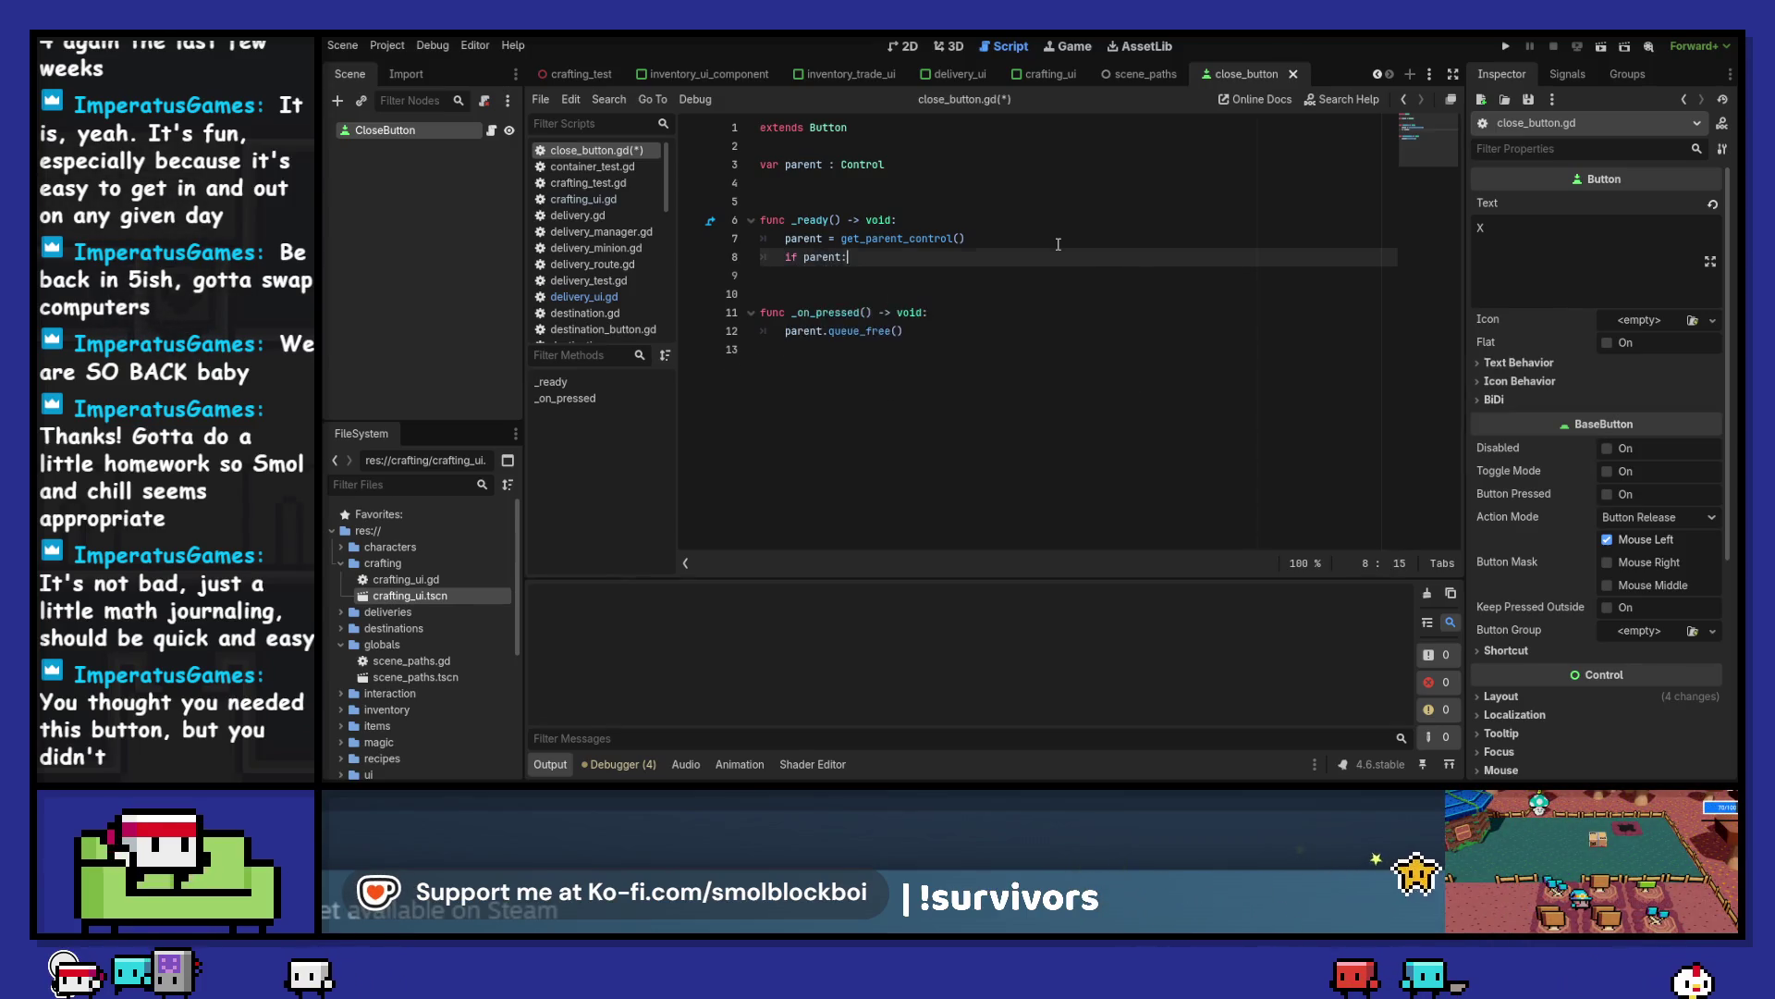
pyautogui.press('Return')
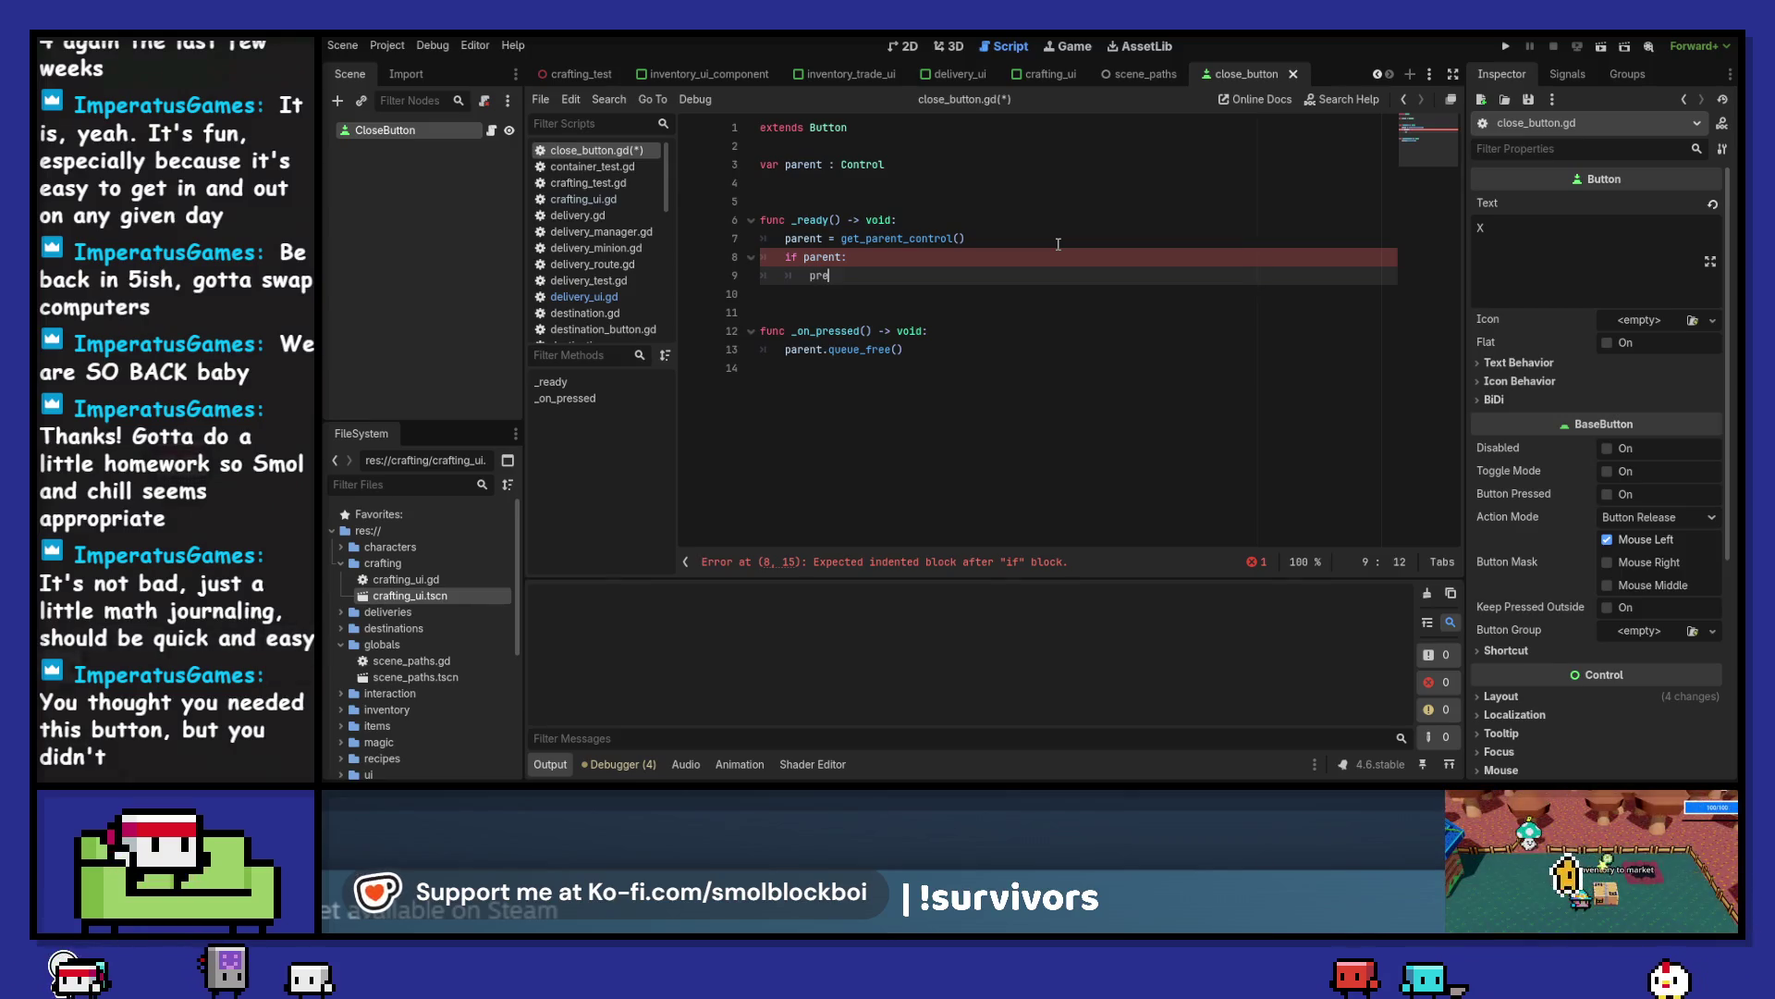
# - Inside the if block, connect pressed to _on_pressed, then save and run with F5
pyautogui.write('pressed.co')
pyautogui.press('Return')
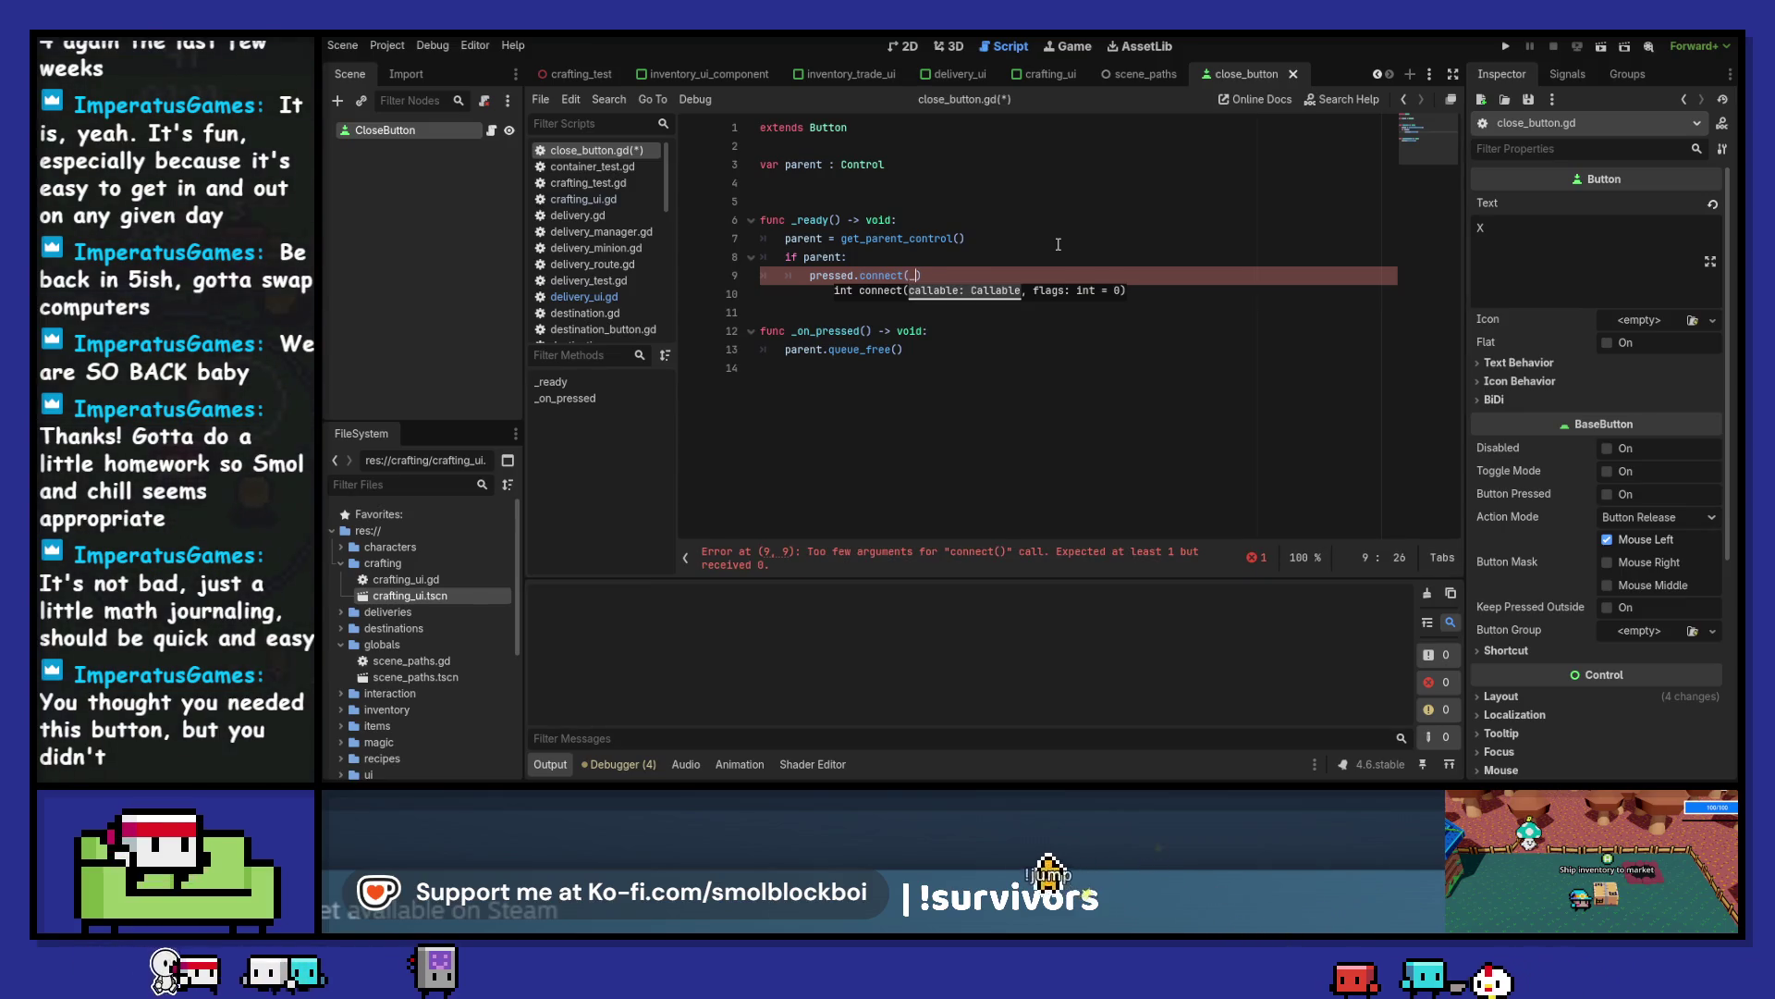
pyautogui.write('on+')
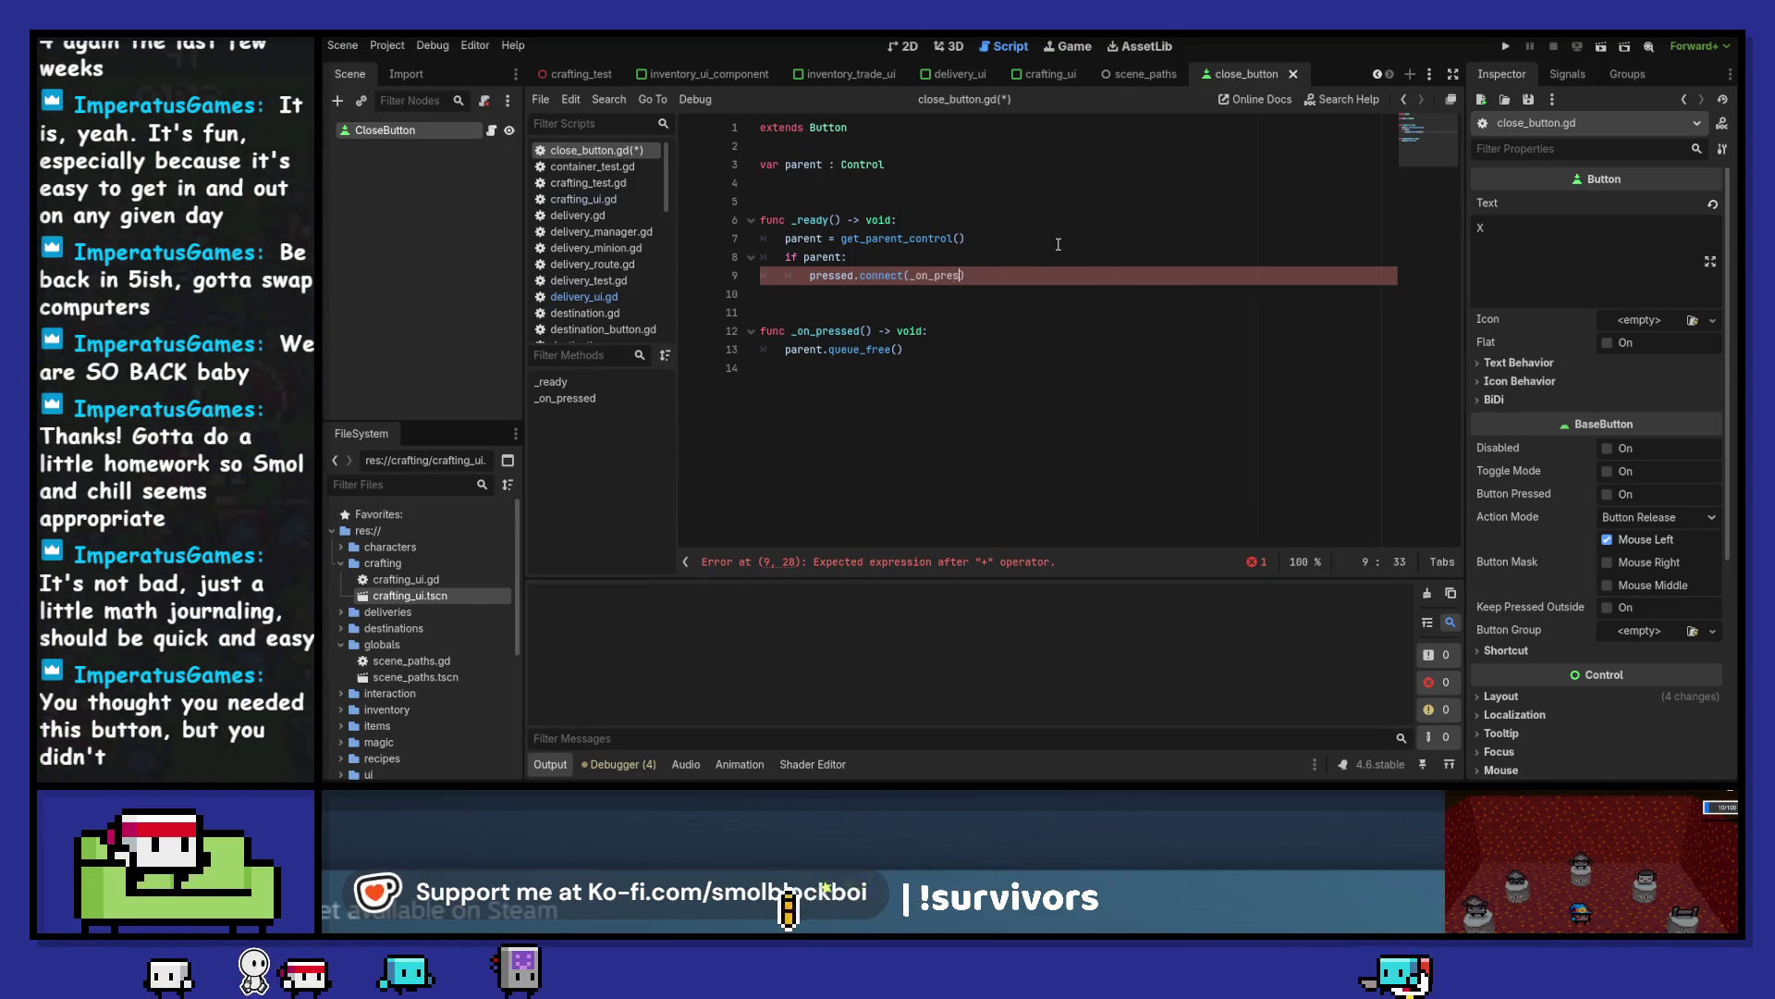
pyautogui.press('F5')
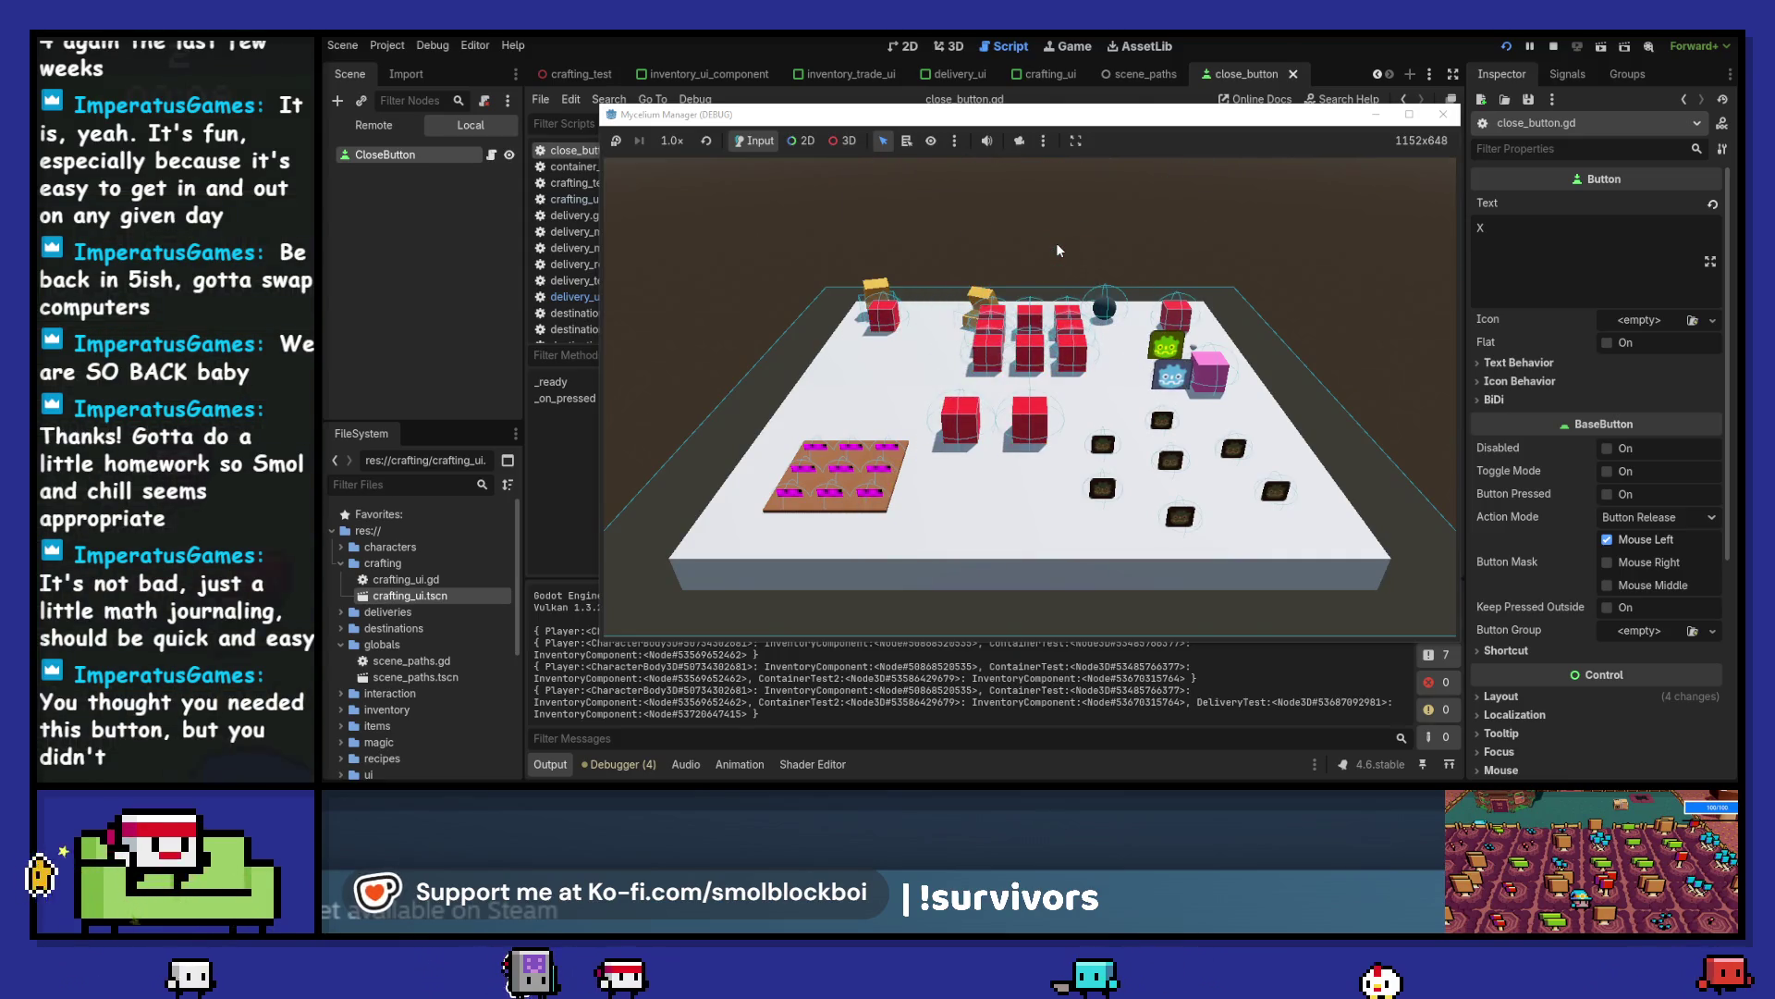
# - Open the trade panel in the game and close it and the inventory panel with their X buttons
pyautogui.press('e')
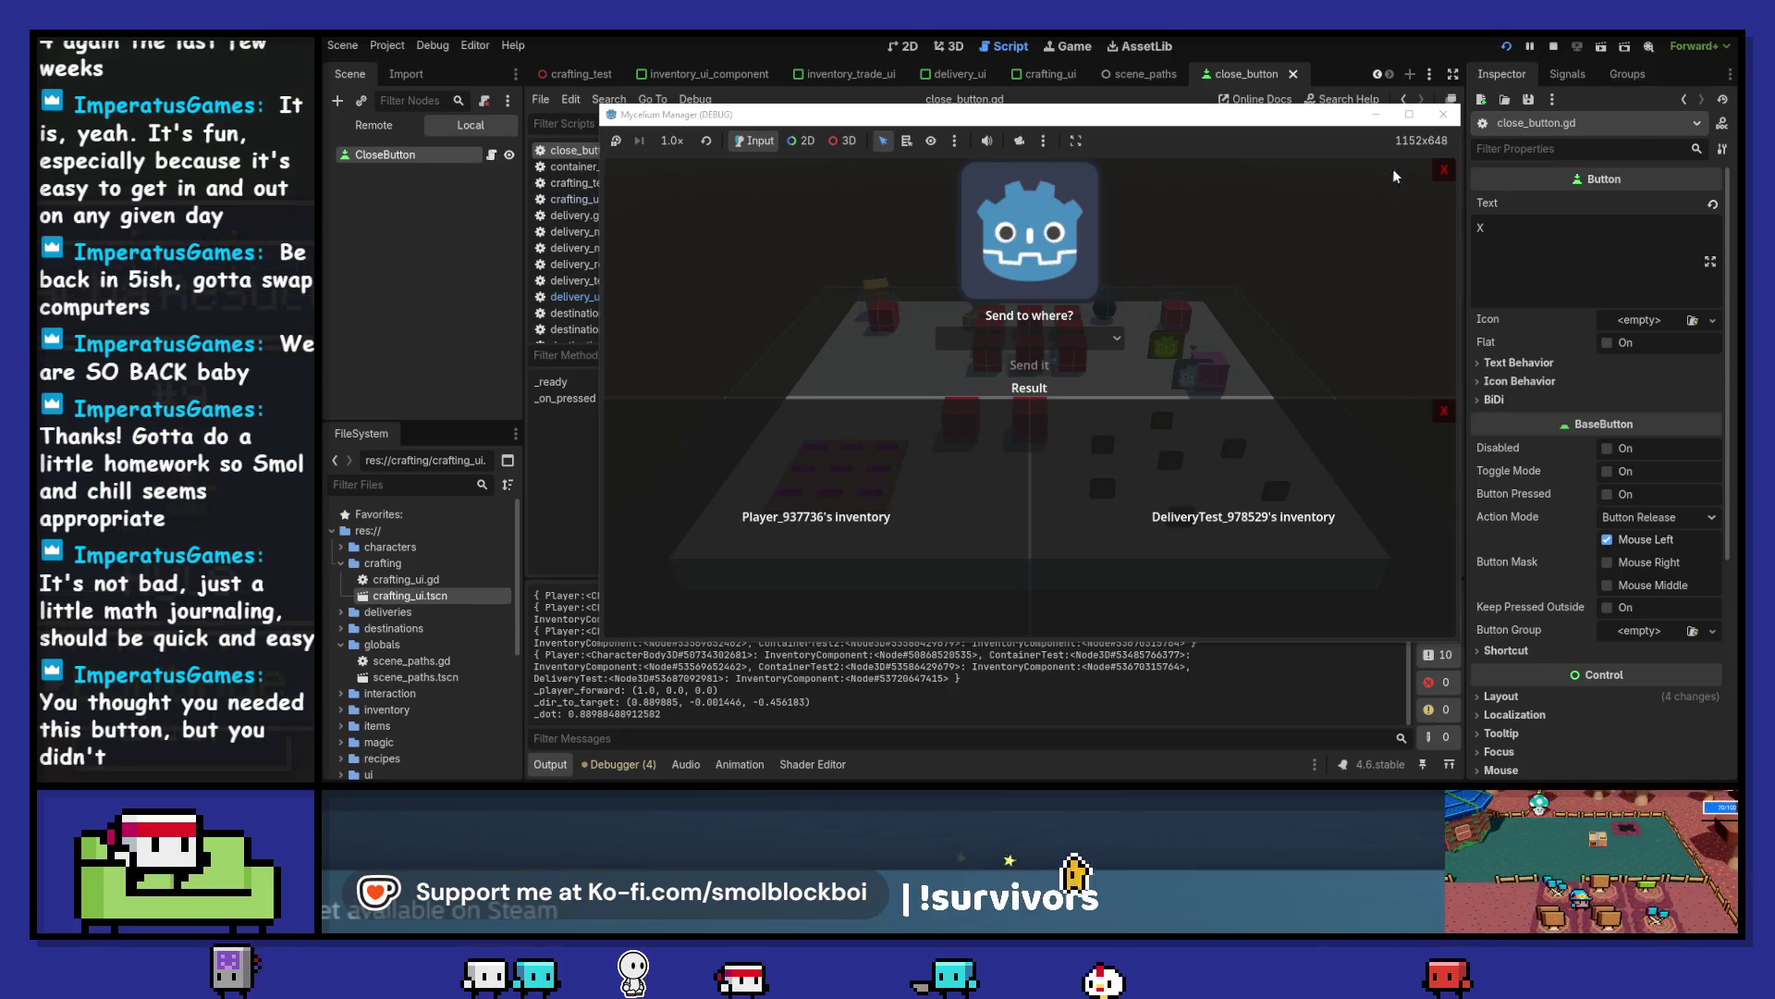
pyautogui.click(1441, 171)
pyautogui.press('e')
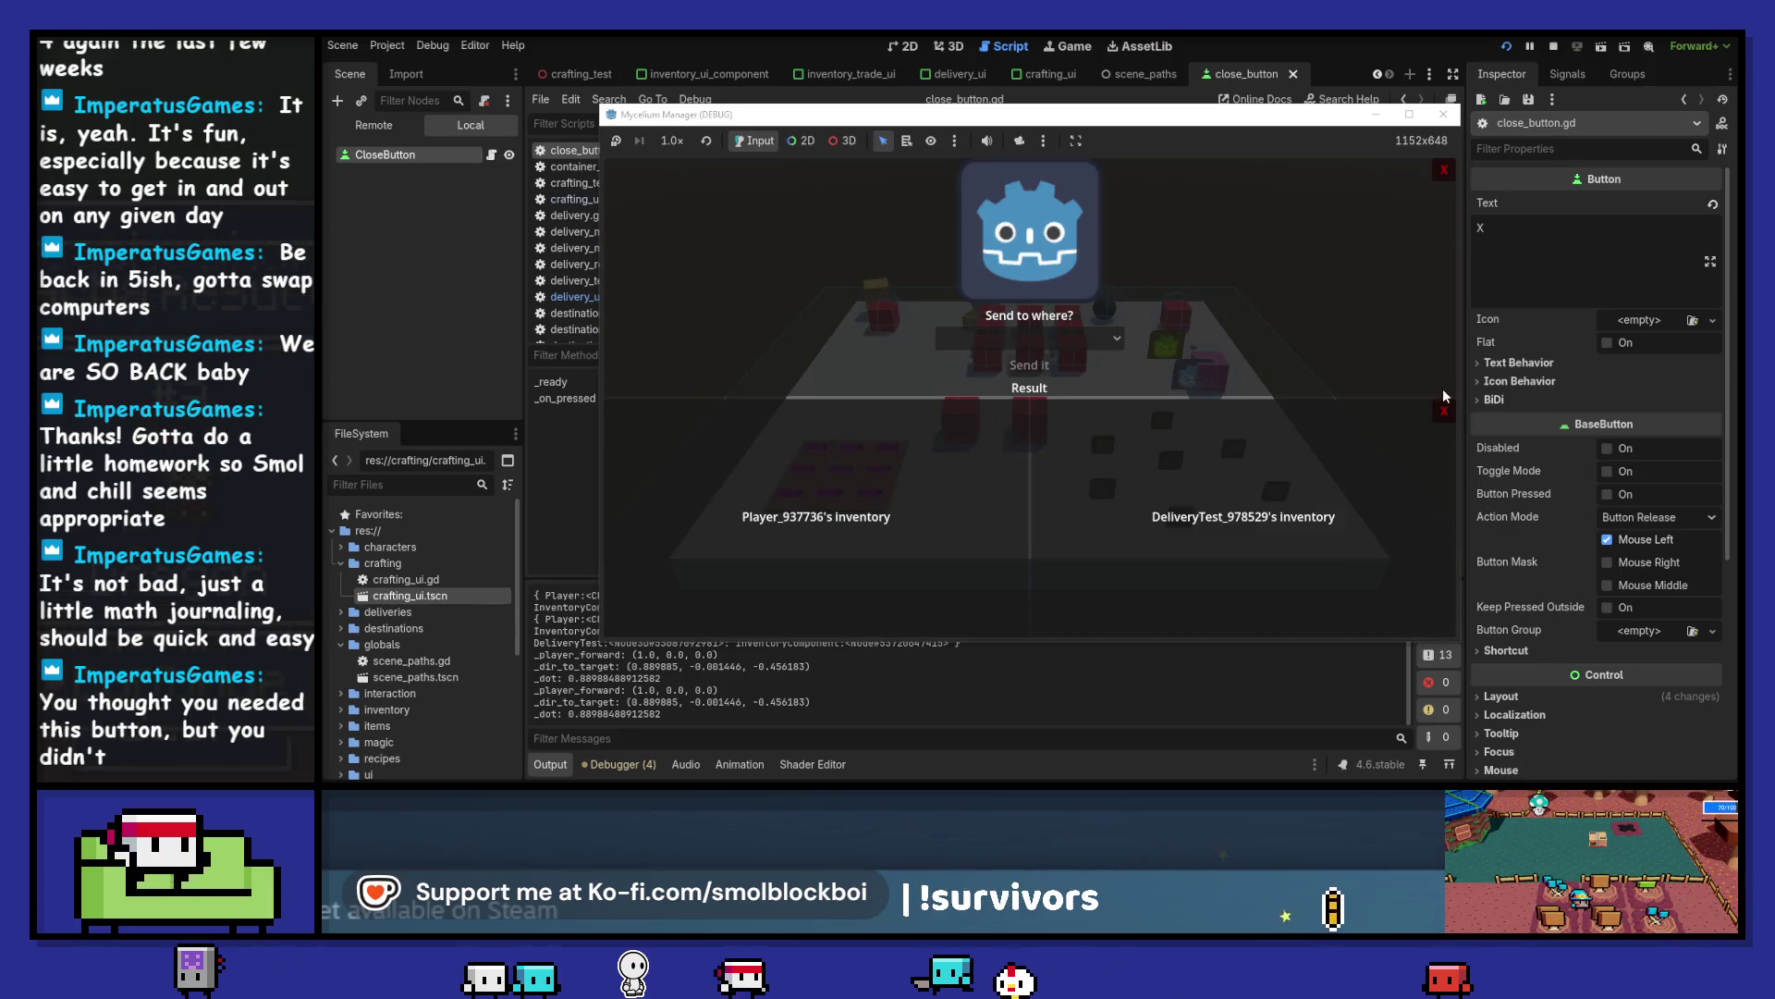
pyautogui.click(1444, 410)
pyautogui.click(1444, 169)
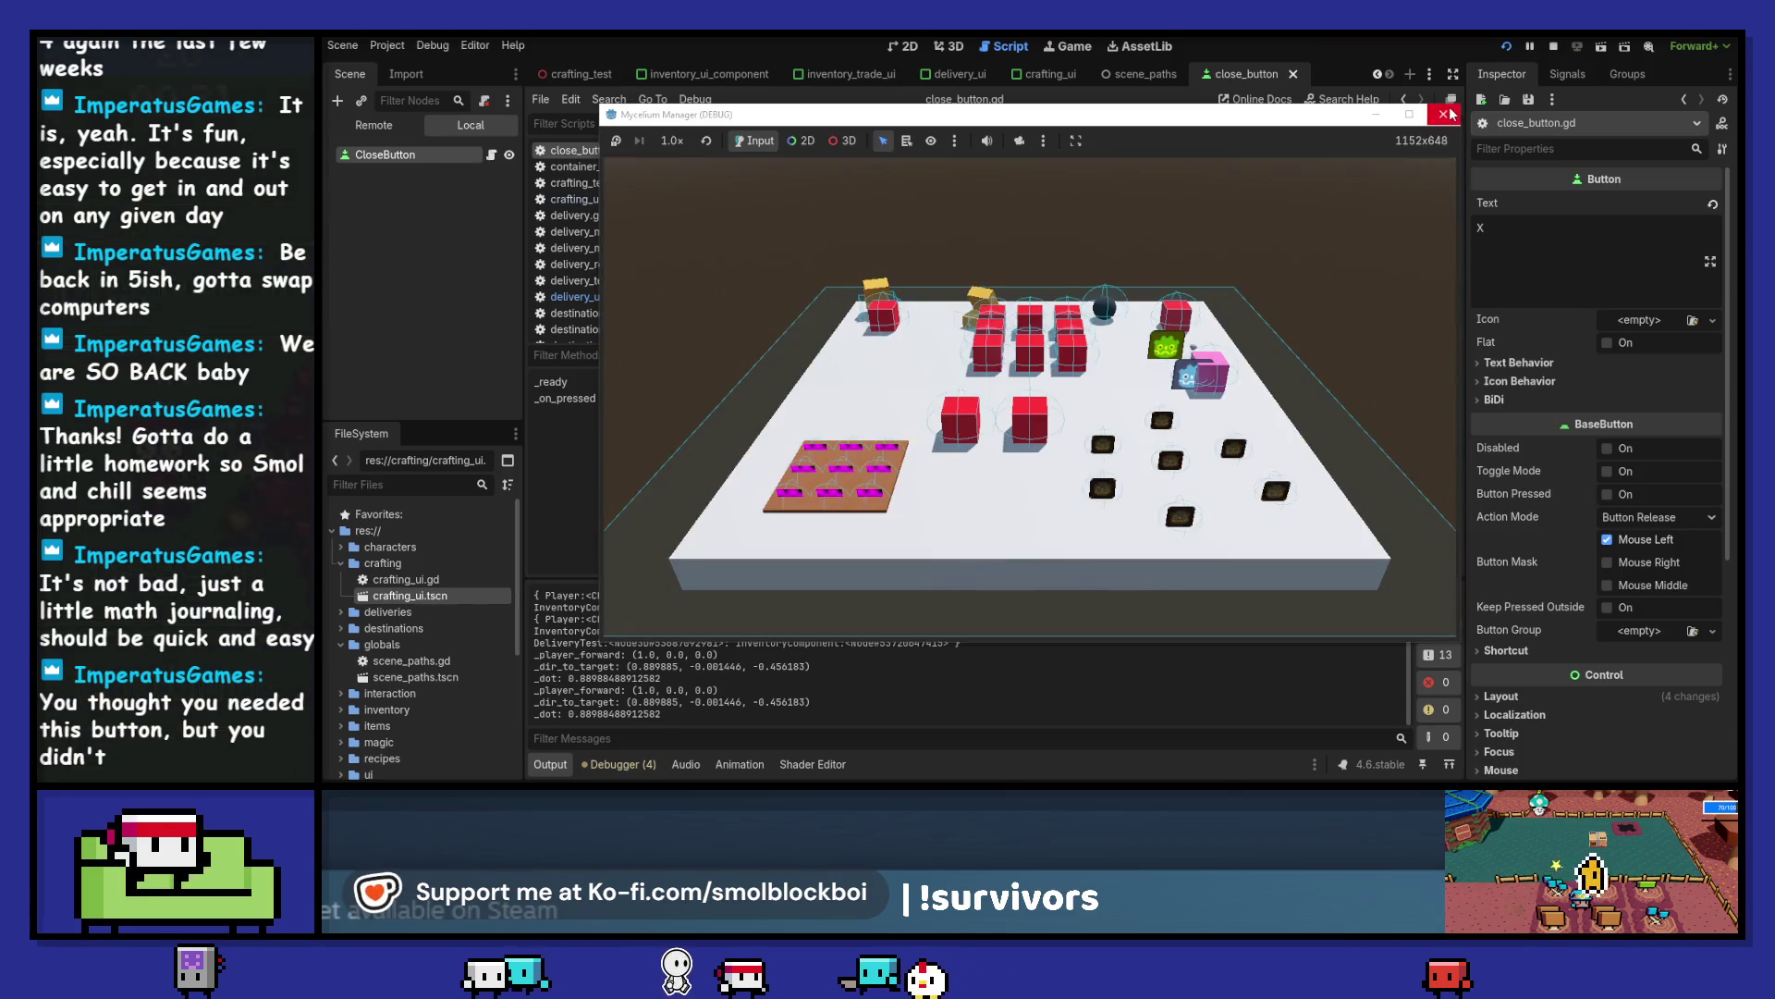
# - Walk to the crafting station, open and close the Crafting Panel, then stop the game
pyautogui.press('w')
pyautogui.press('e')
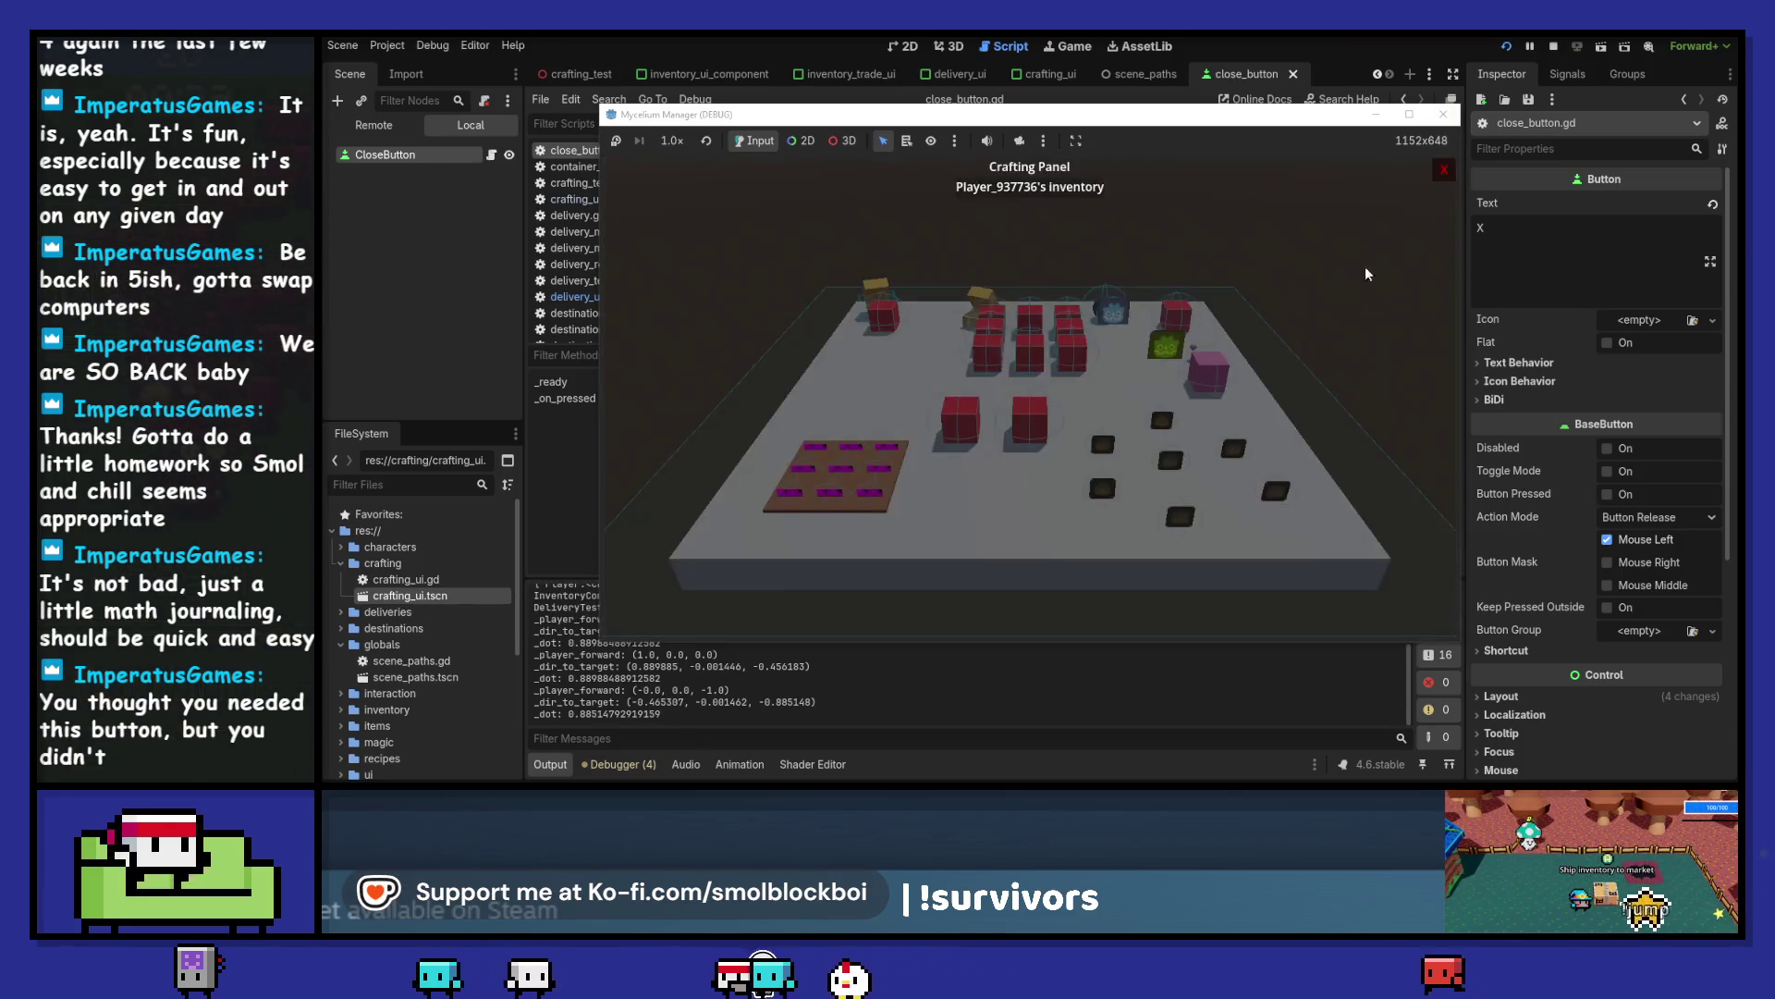
pyautogui.click(1444, 171)
pyautogui.click(1443, 113)
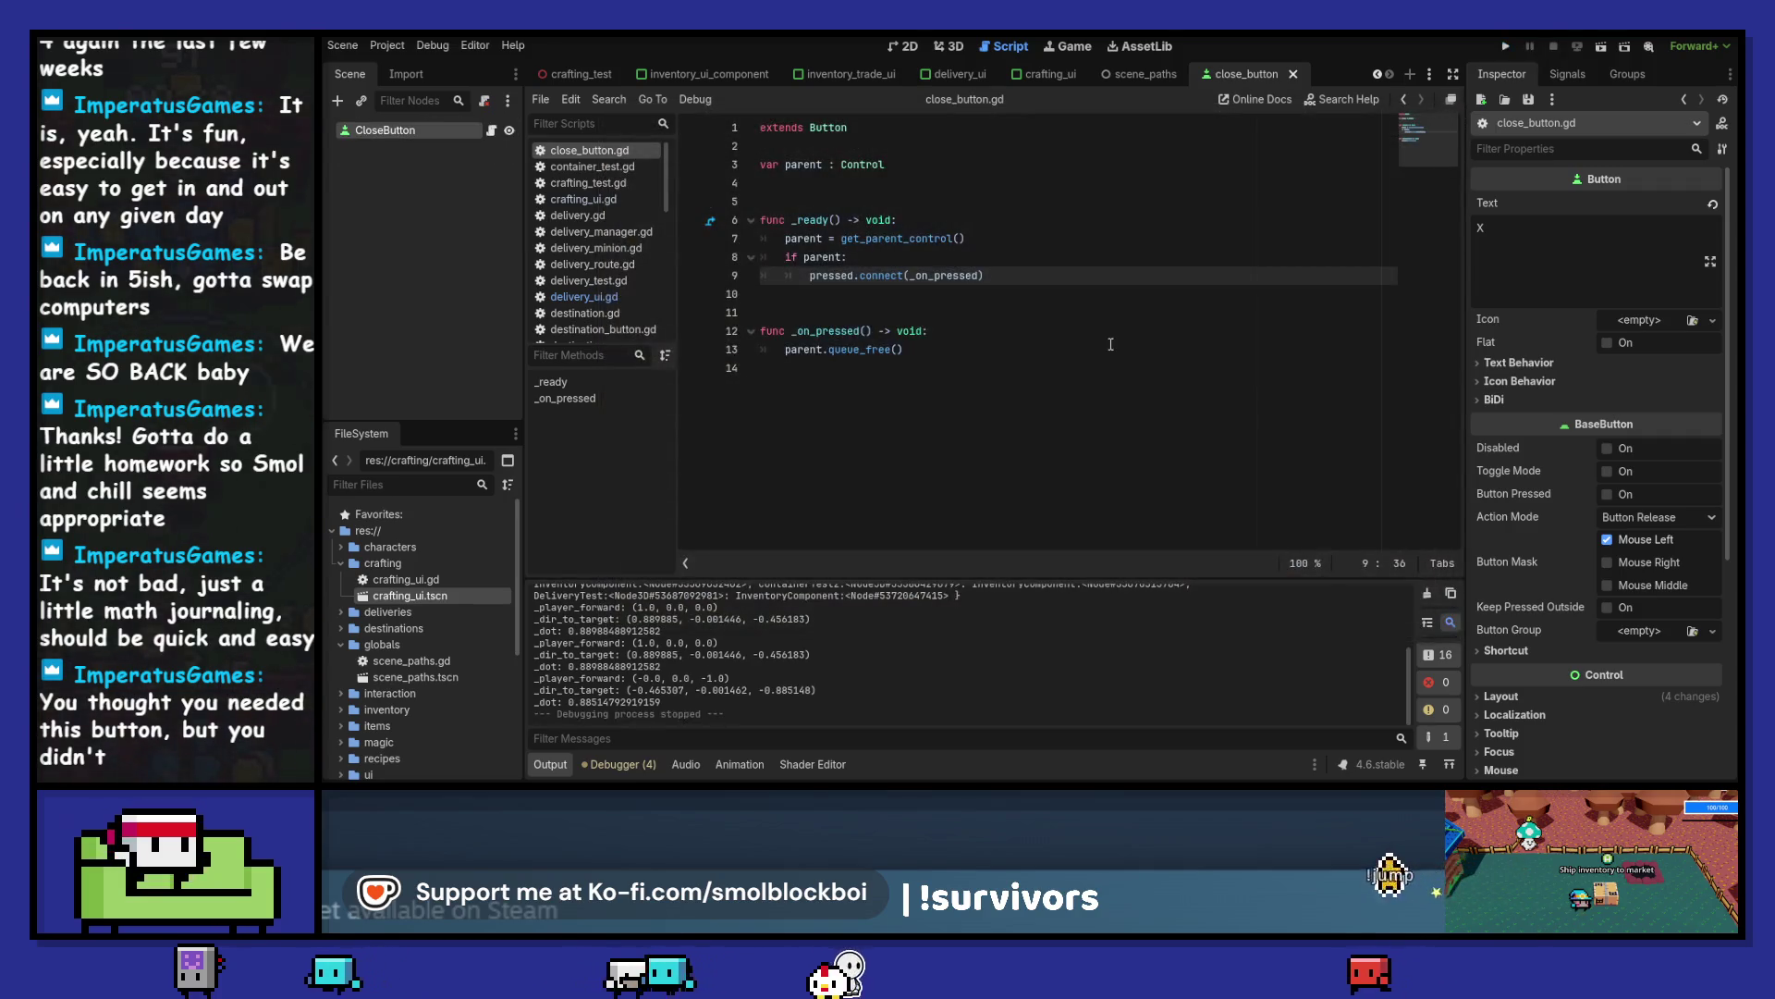
# - Save, clear the Output log, and show the CraftingUI scene and crafting_ui.gd in the 2D view
pyautogui.hotkey('ctrl', 's')
pyautogui.click(1427, 595)
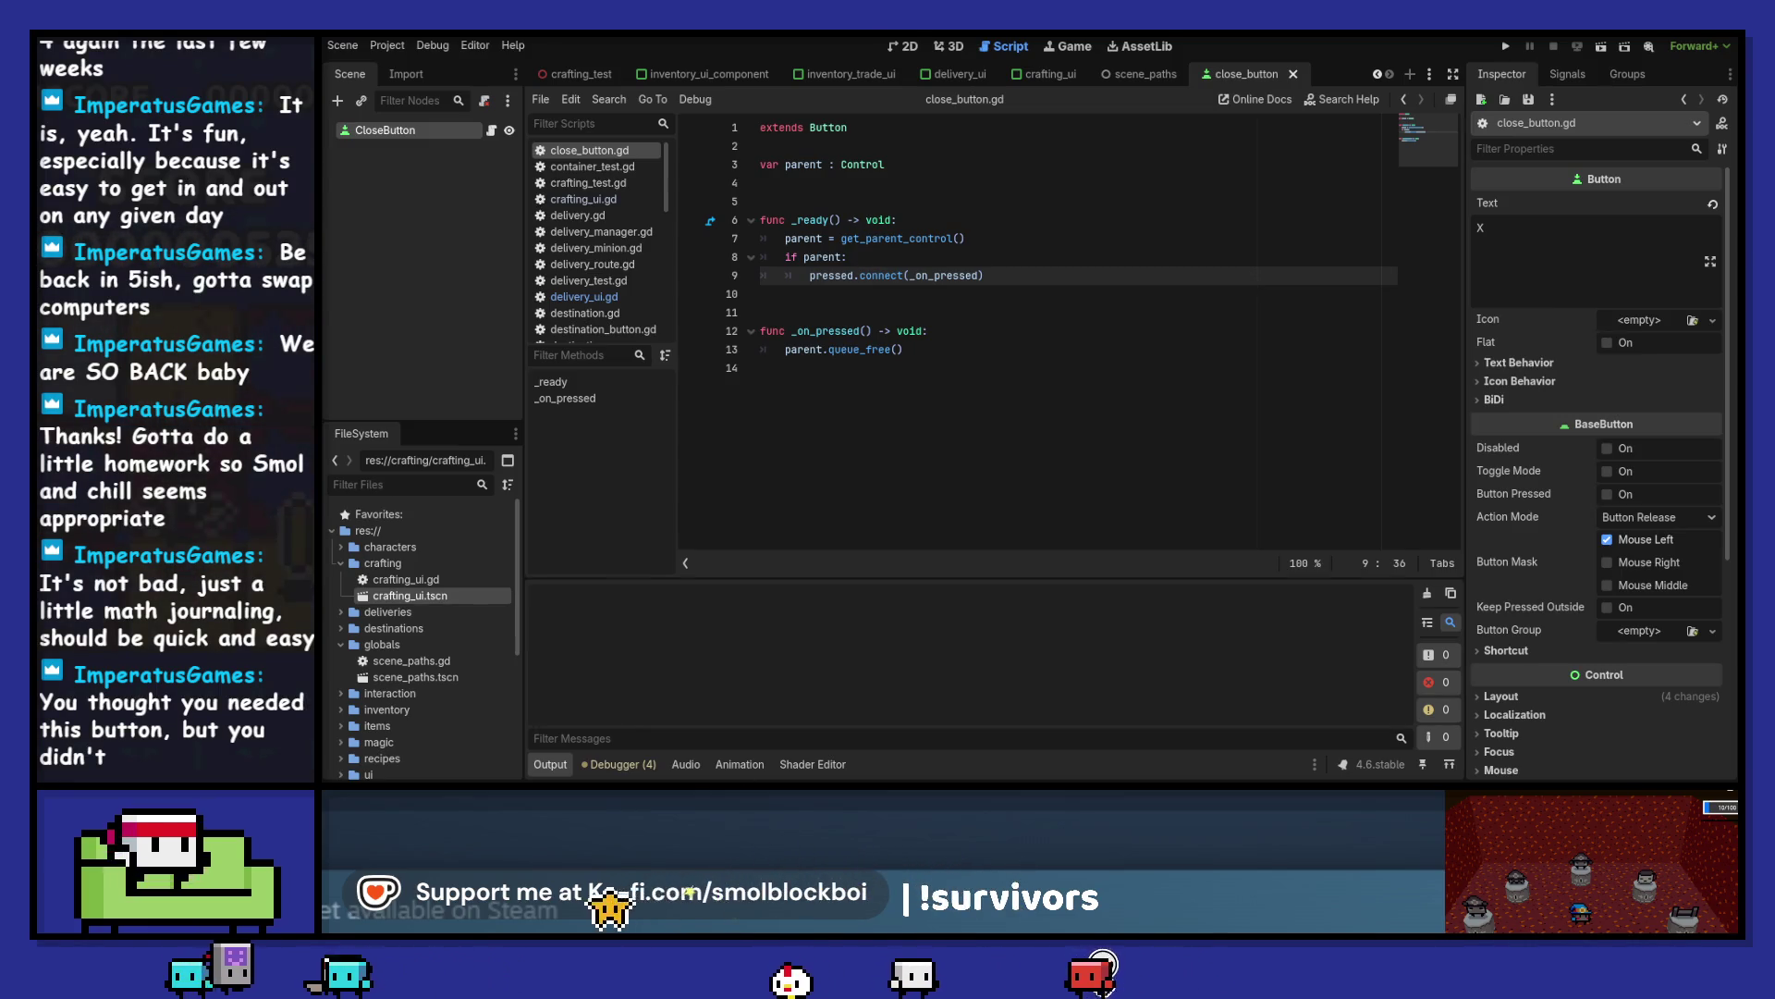
pyautogui.click(1293, 75)
pyautogui.click(1182, 76)
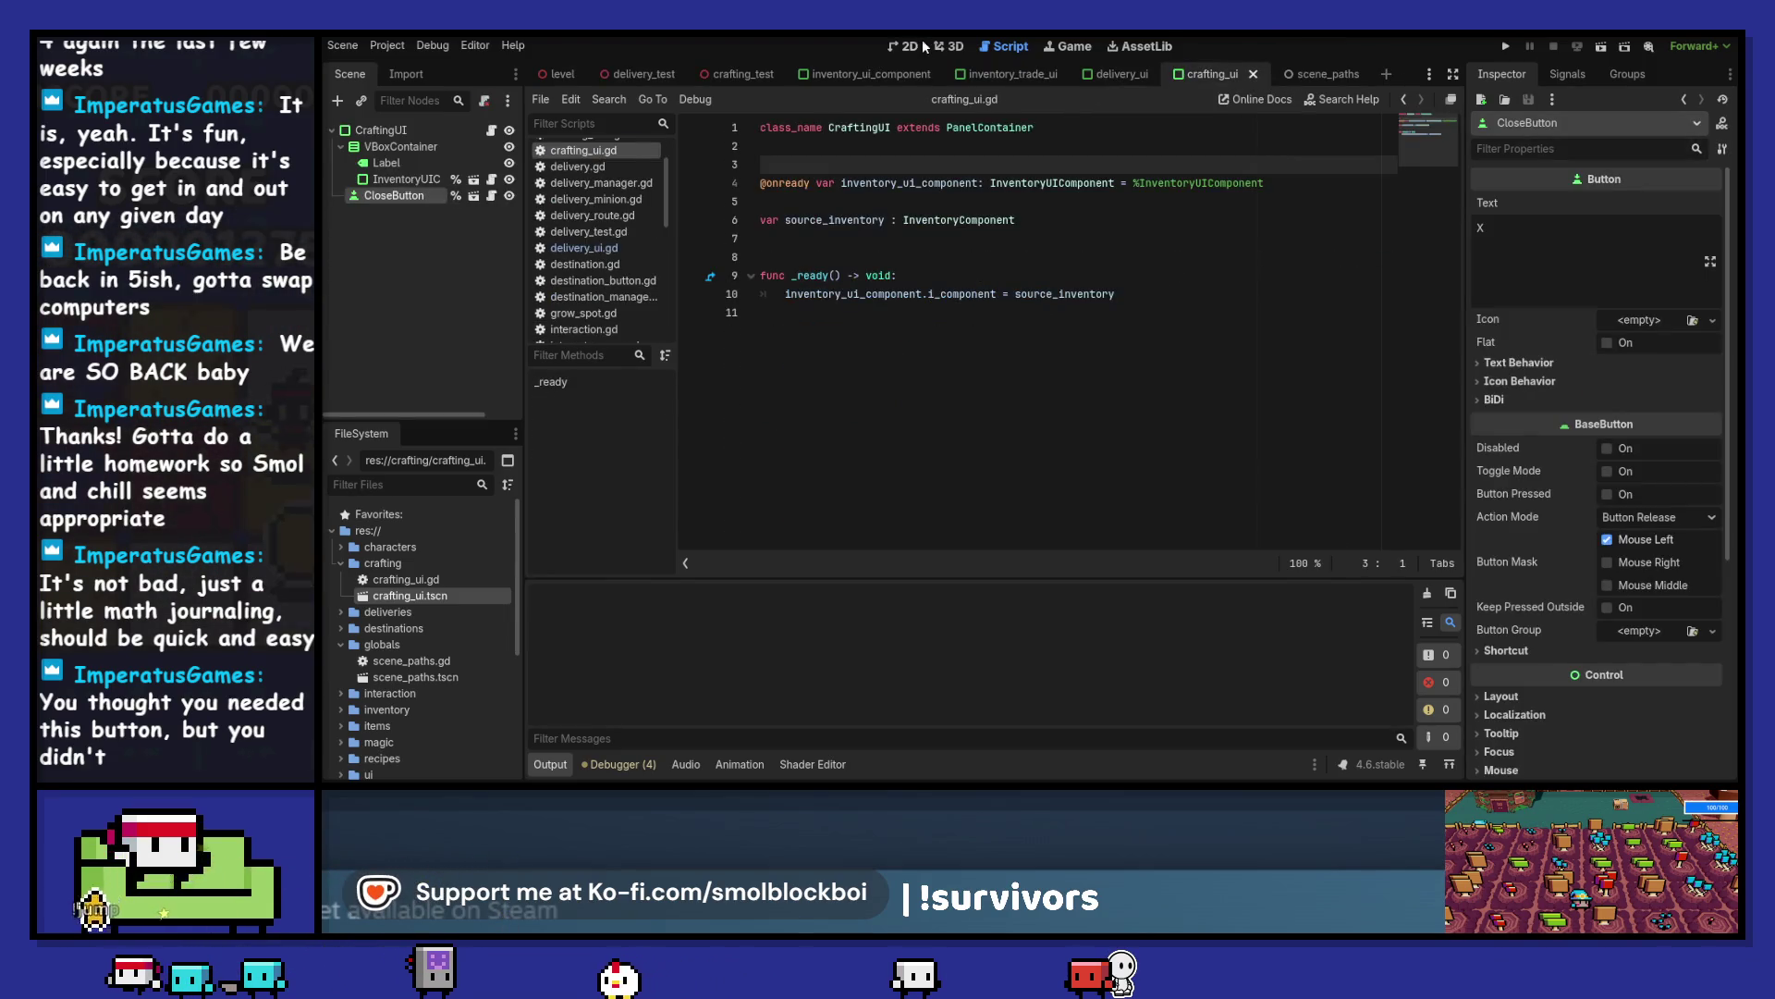
pyautogui.click(923, 47)
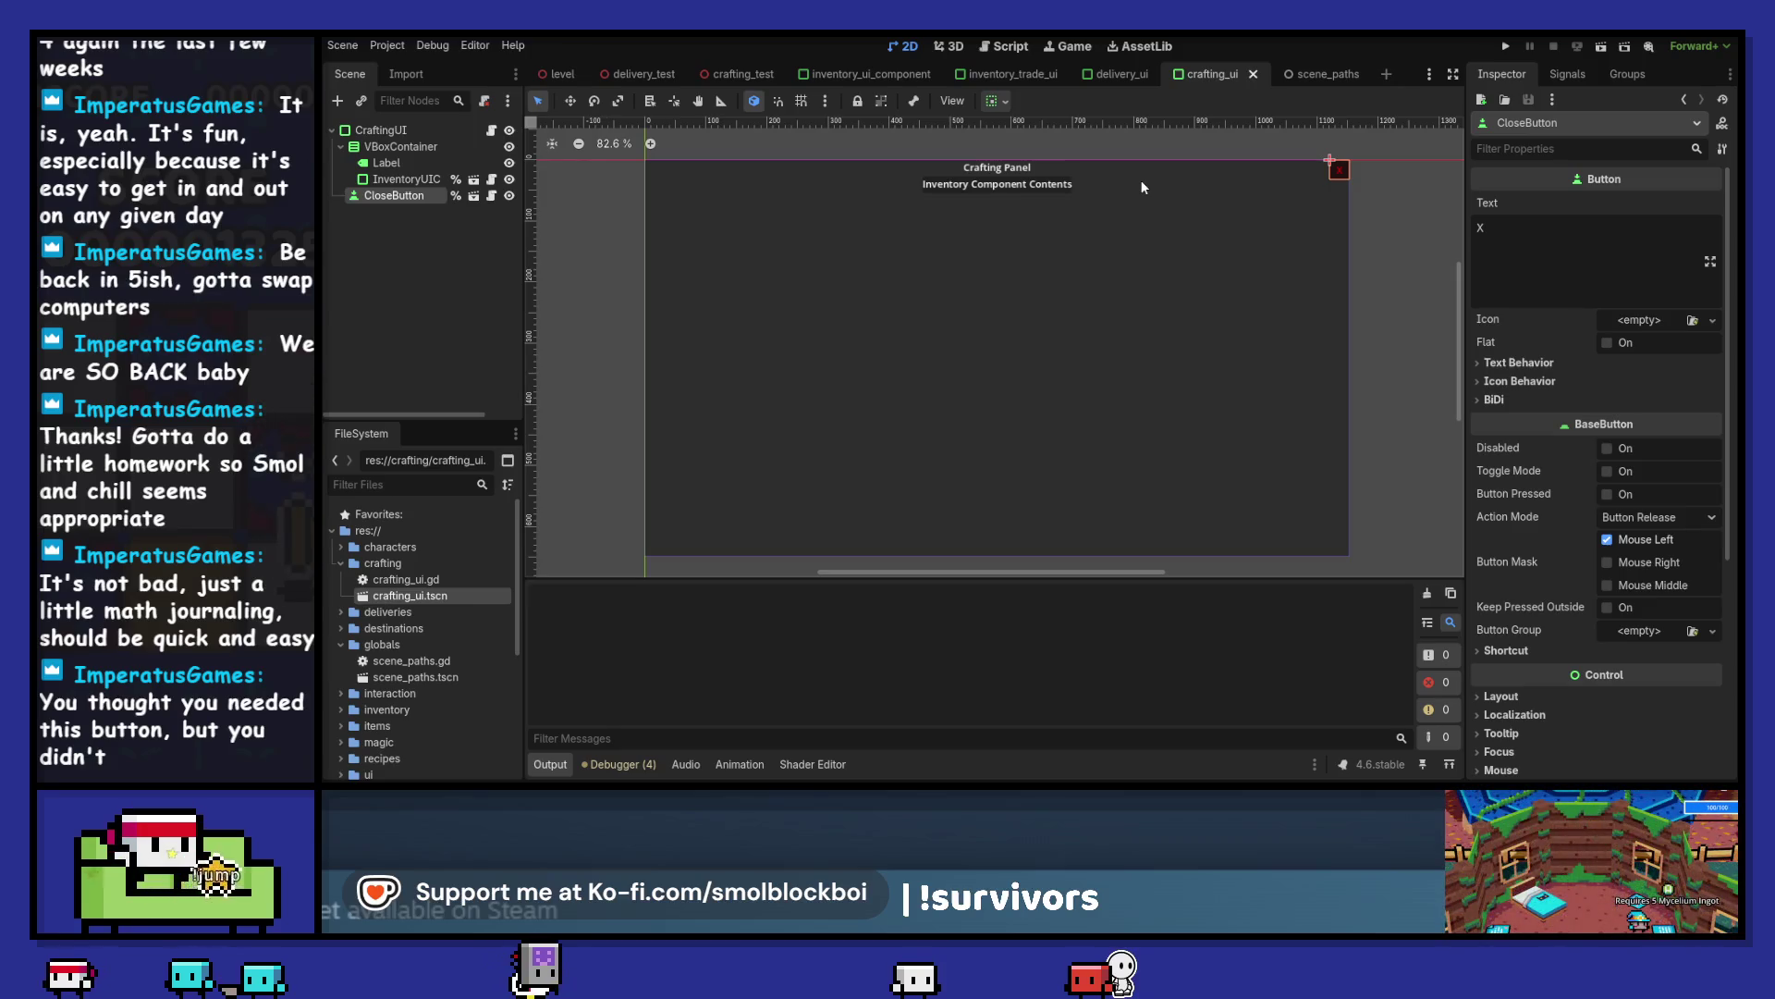
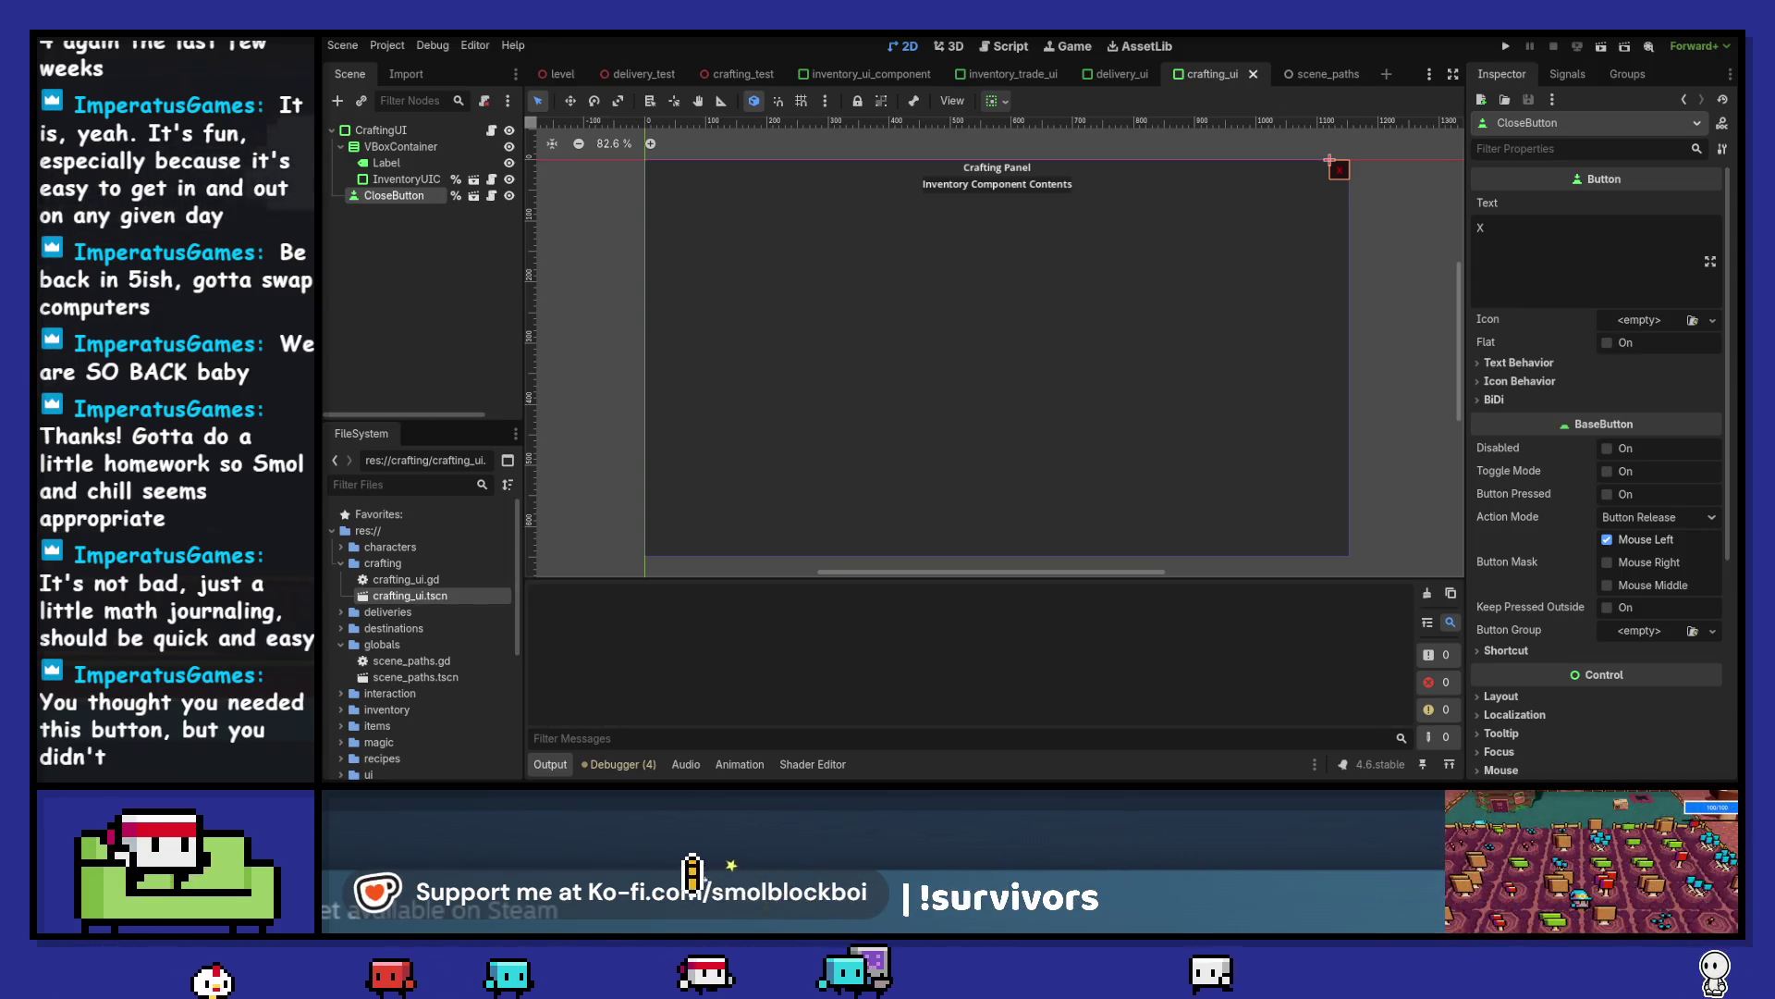
# - Preview the Game UI Database crafting and inventory images, ending on the Funcom Forums crafting menu
pyautogui.hotkey('alt', 'Tab')
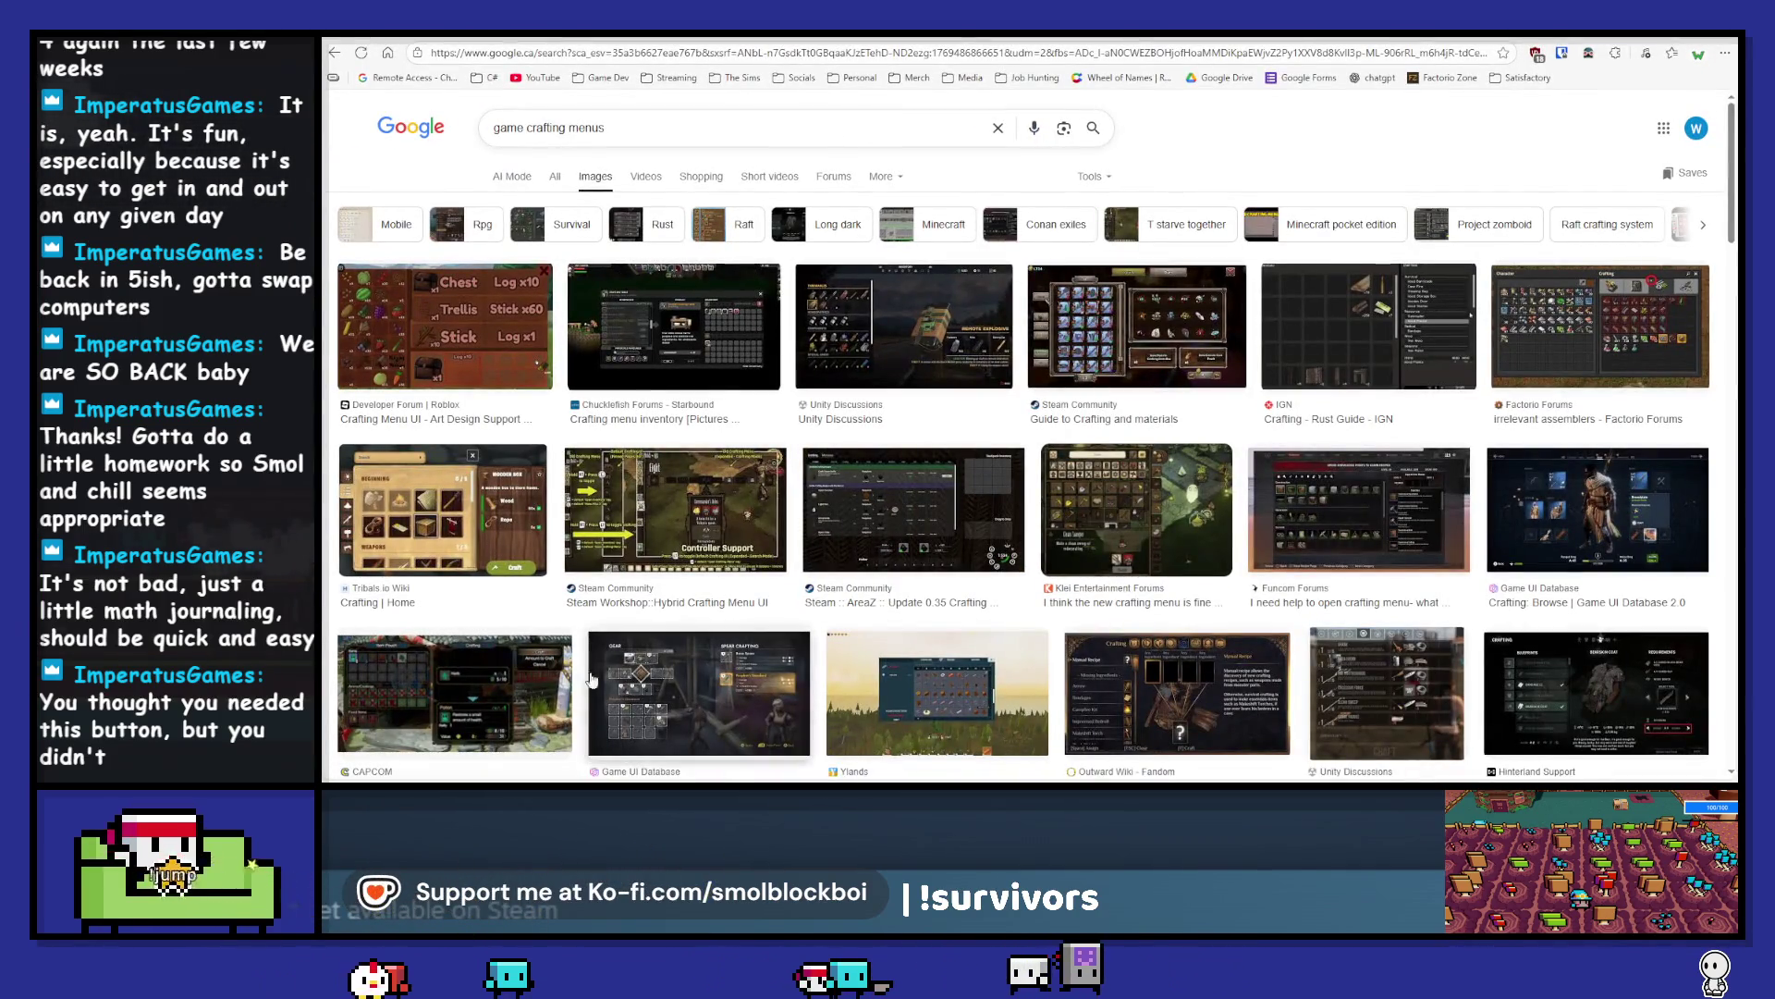
pyautogui.click(745, 717)
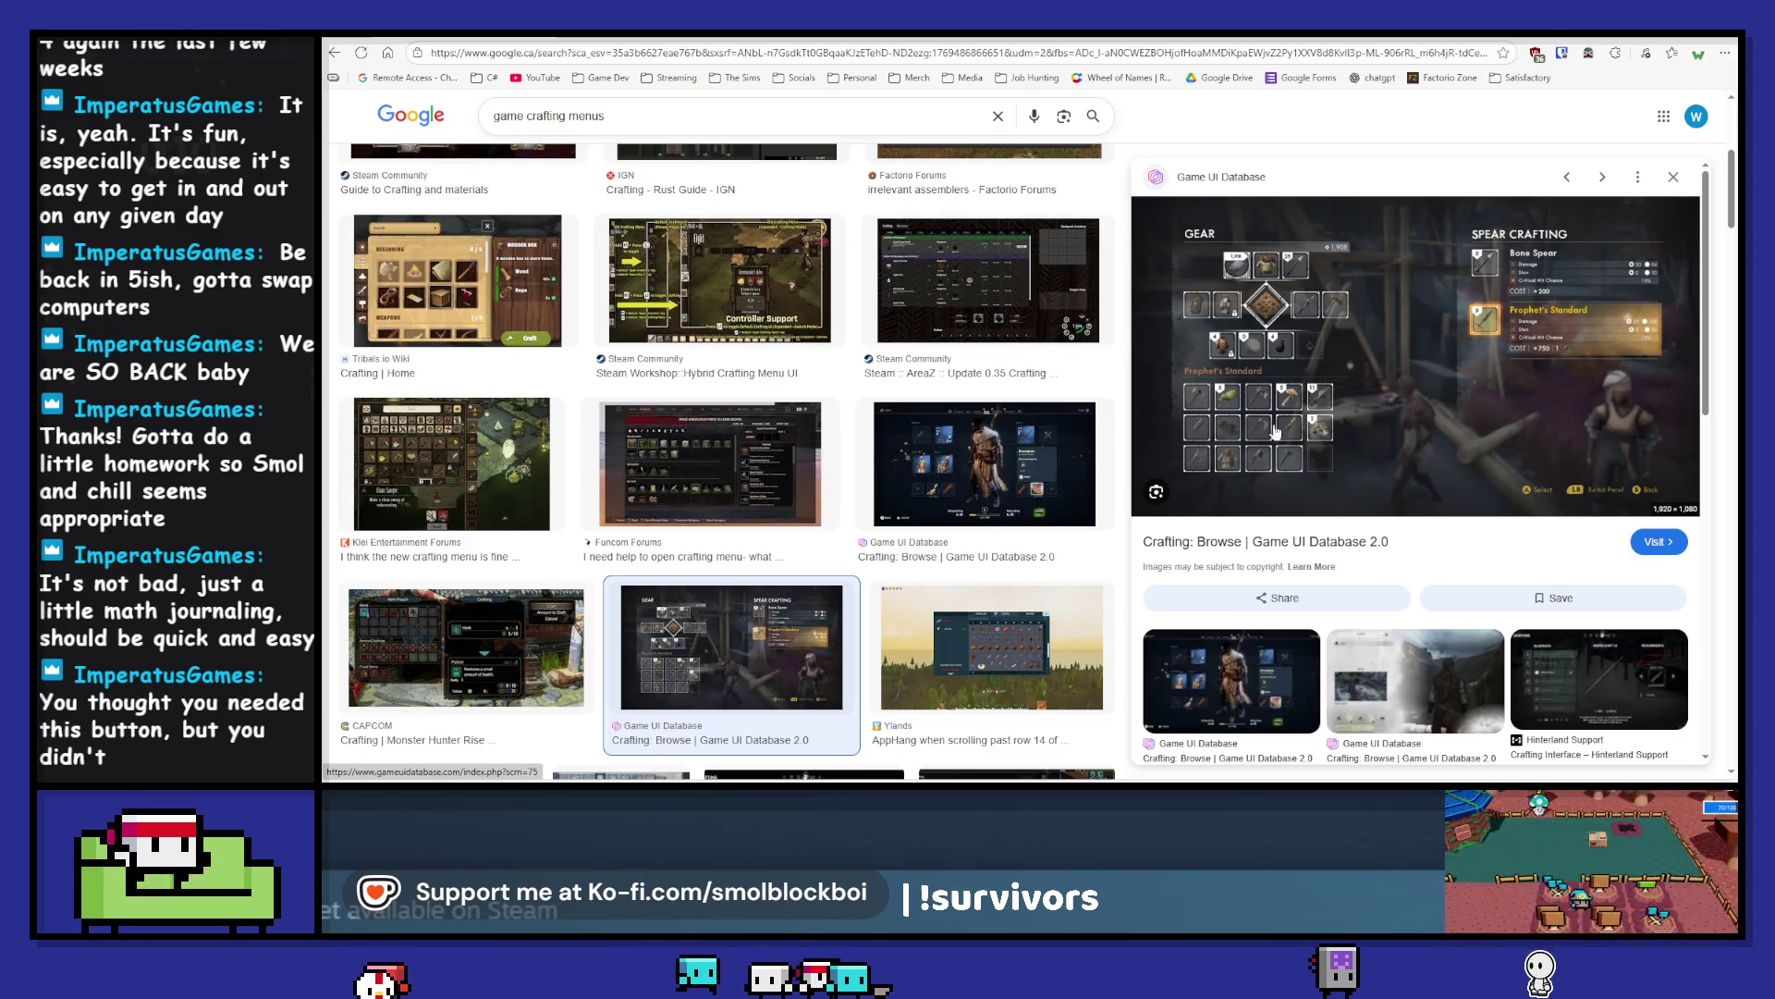
pyautogui.click(1072, 450)
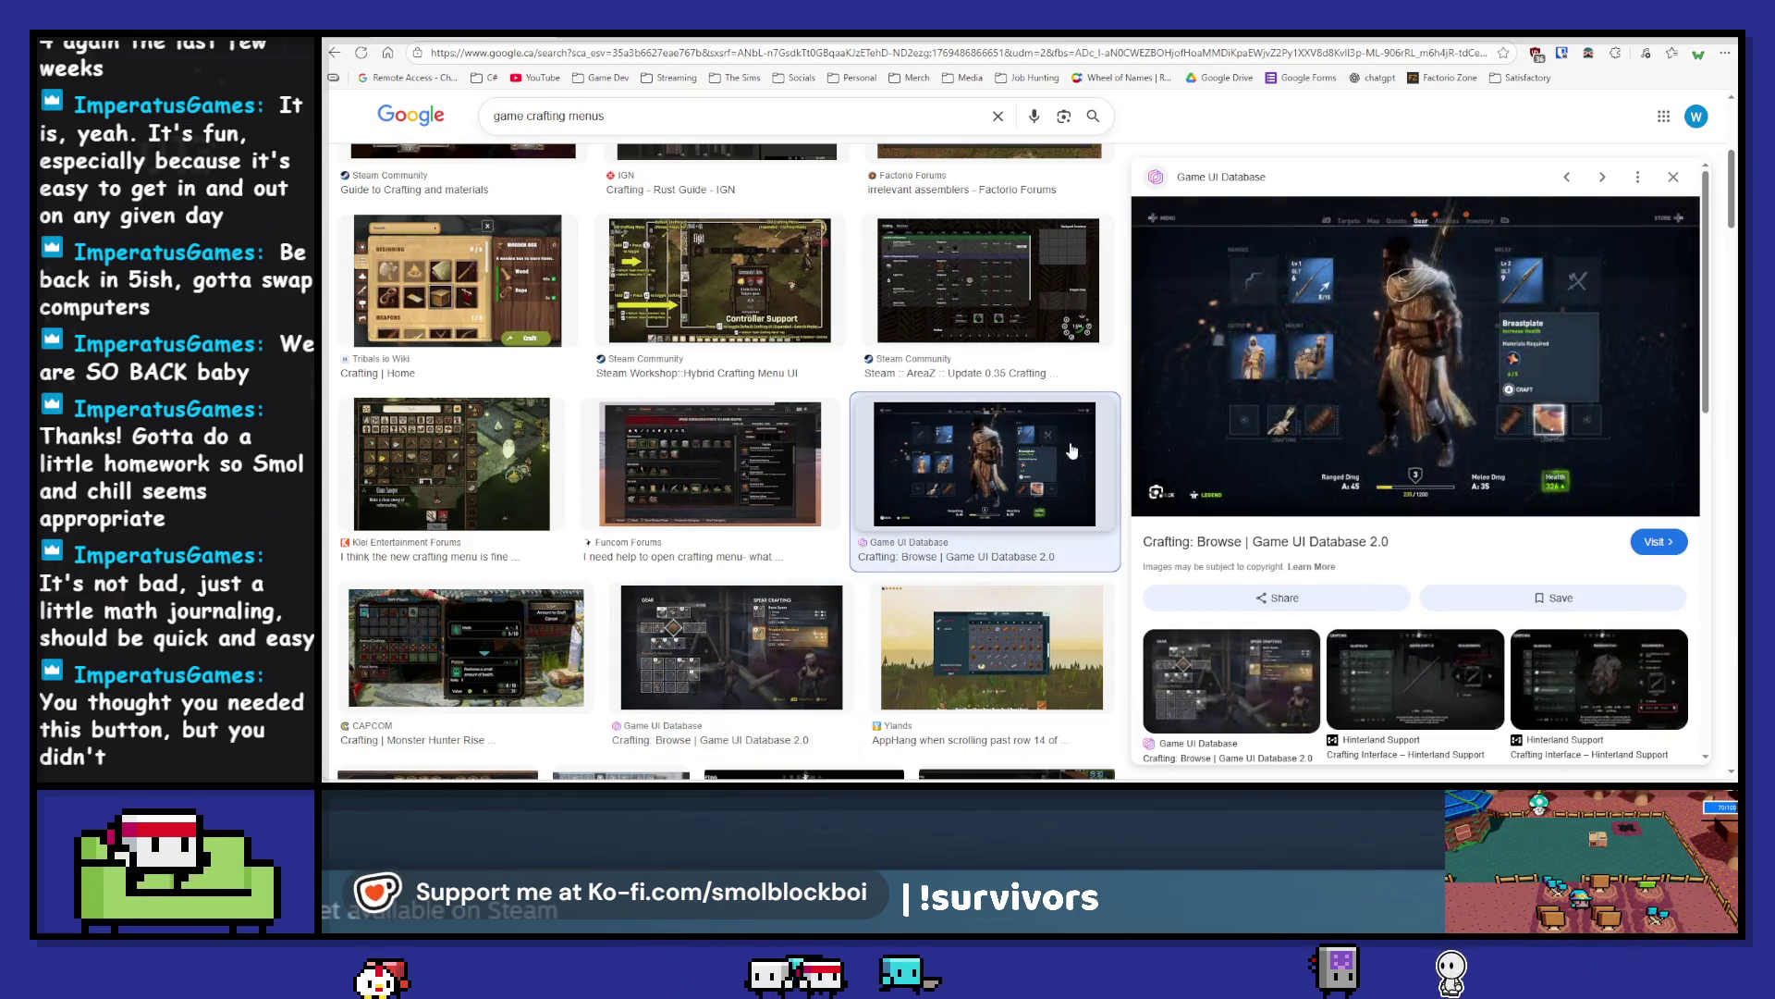
pyautogui.click(719, 461)
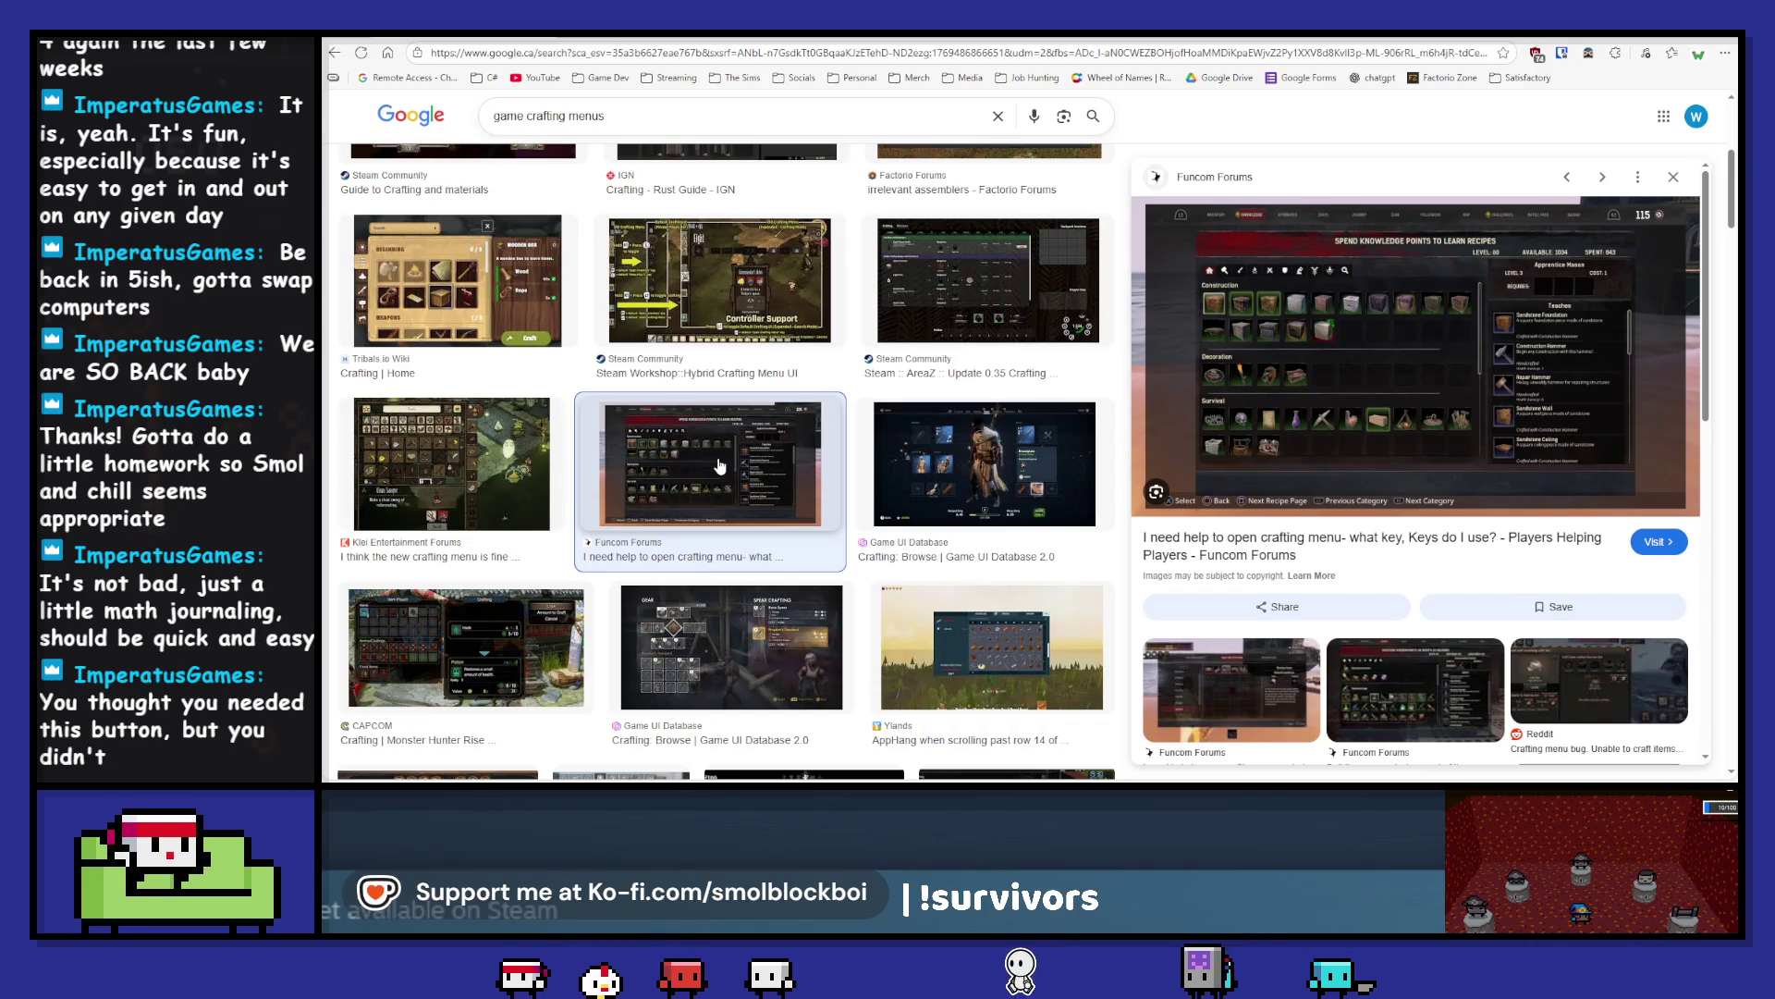
pyautogui.scroll(3, 719, 466)
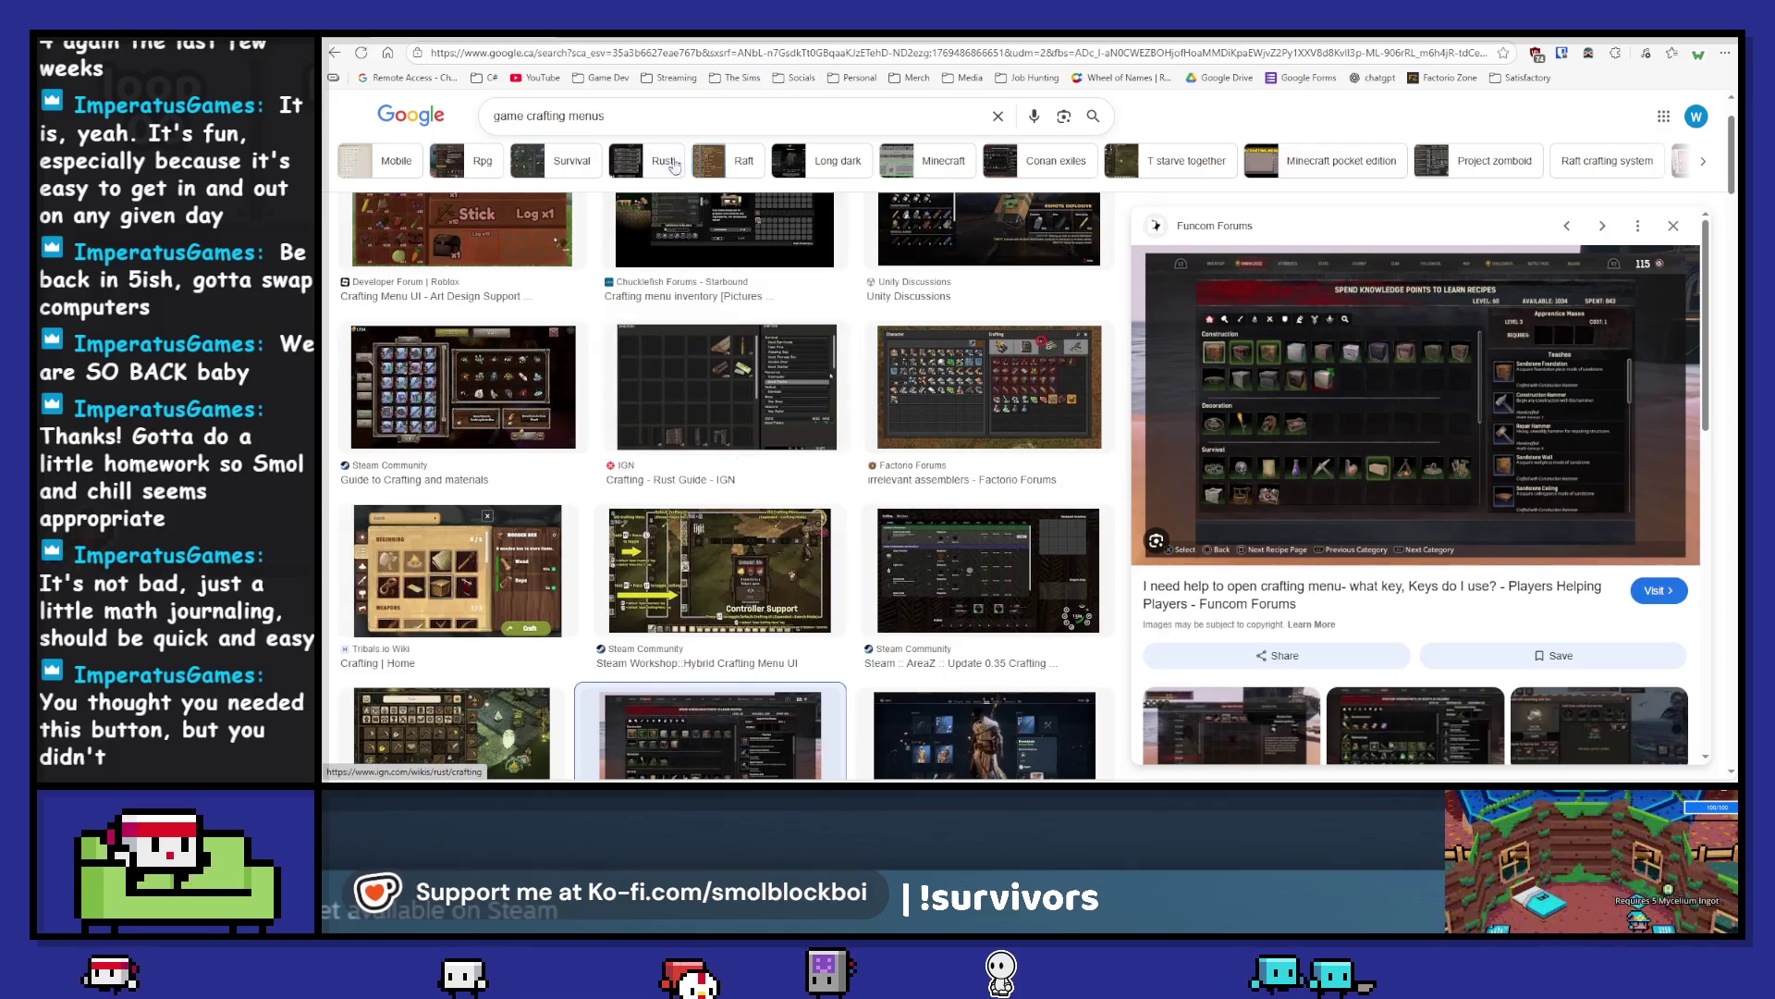
pyautogui.click(629, 116)
# - Search images for 'my time at portia crafting book' and preview results, ending on The Mane Quest handbook
pyautogui.write('my time at p')
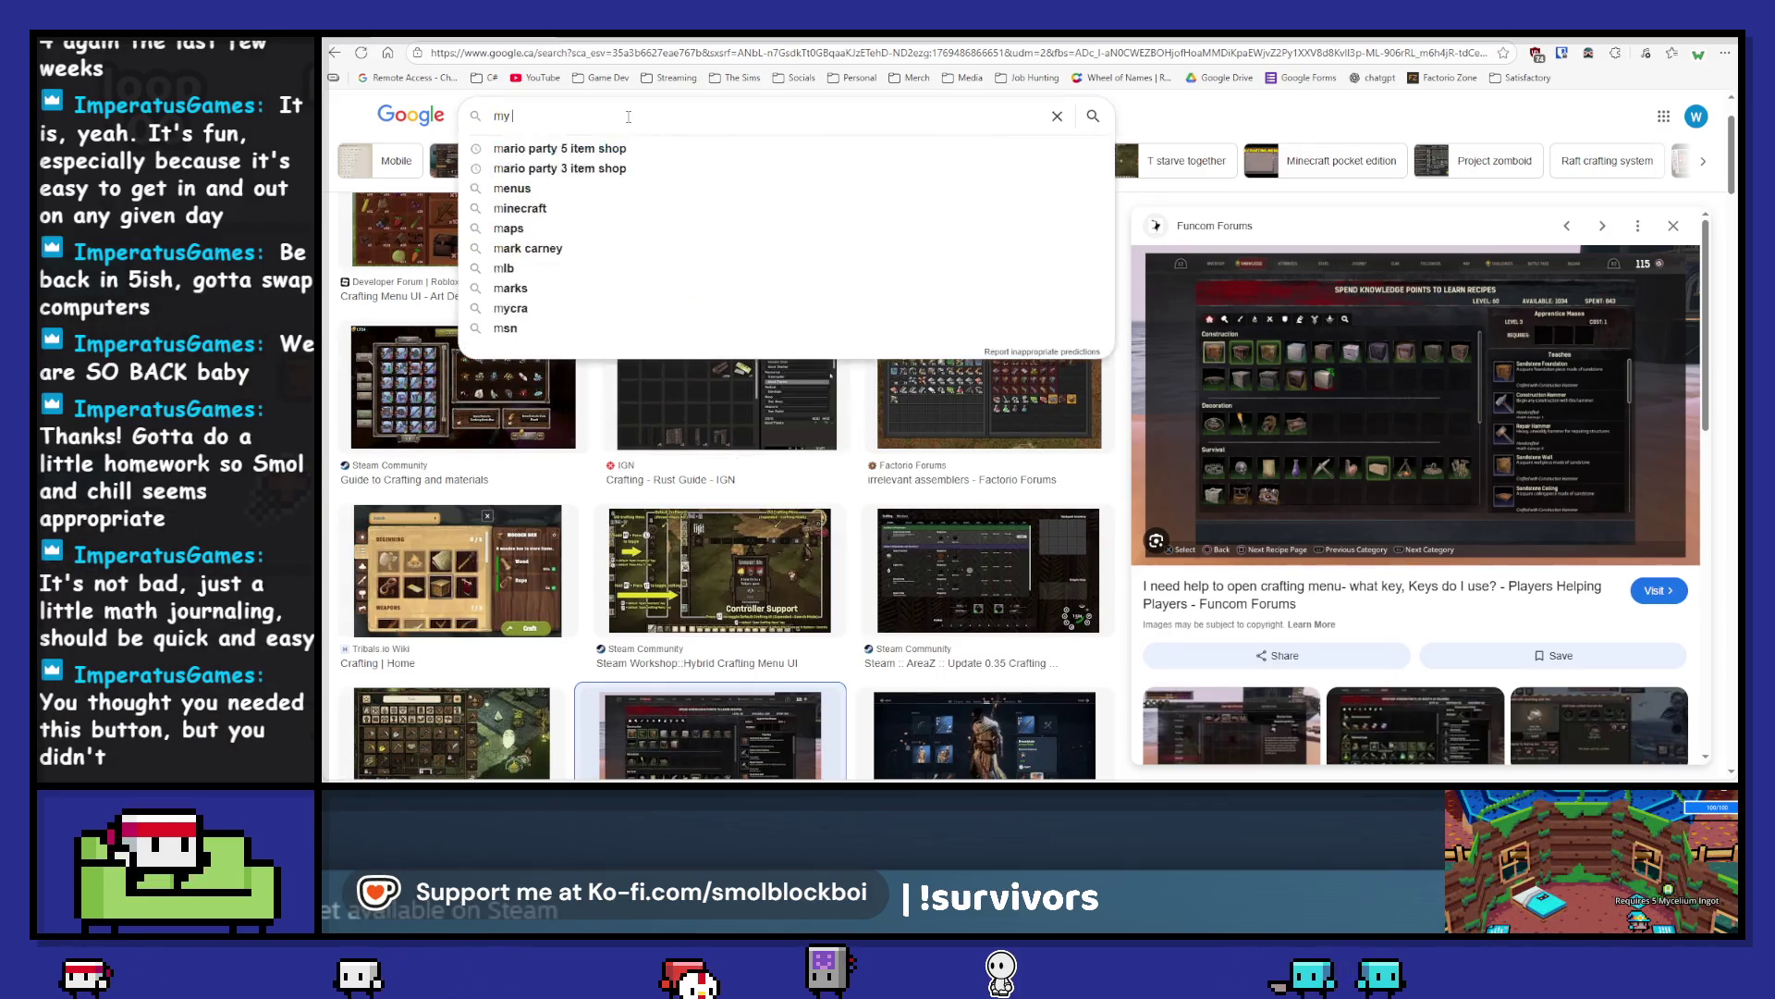
pyautogui.write('ortia crafti')
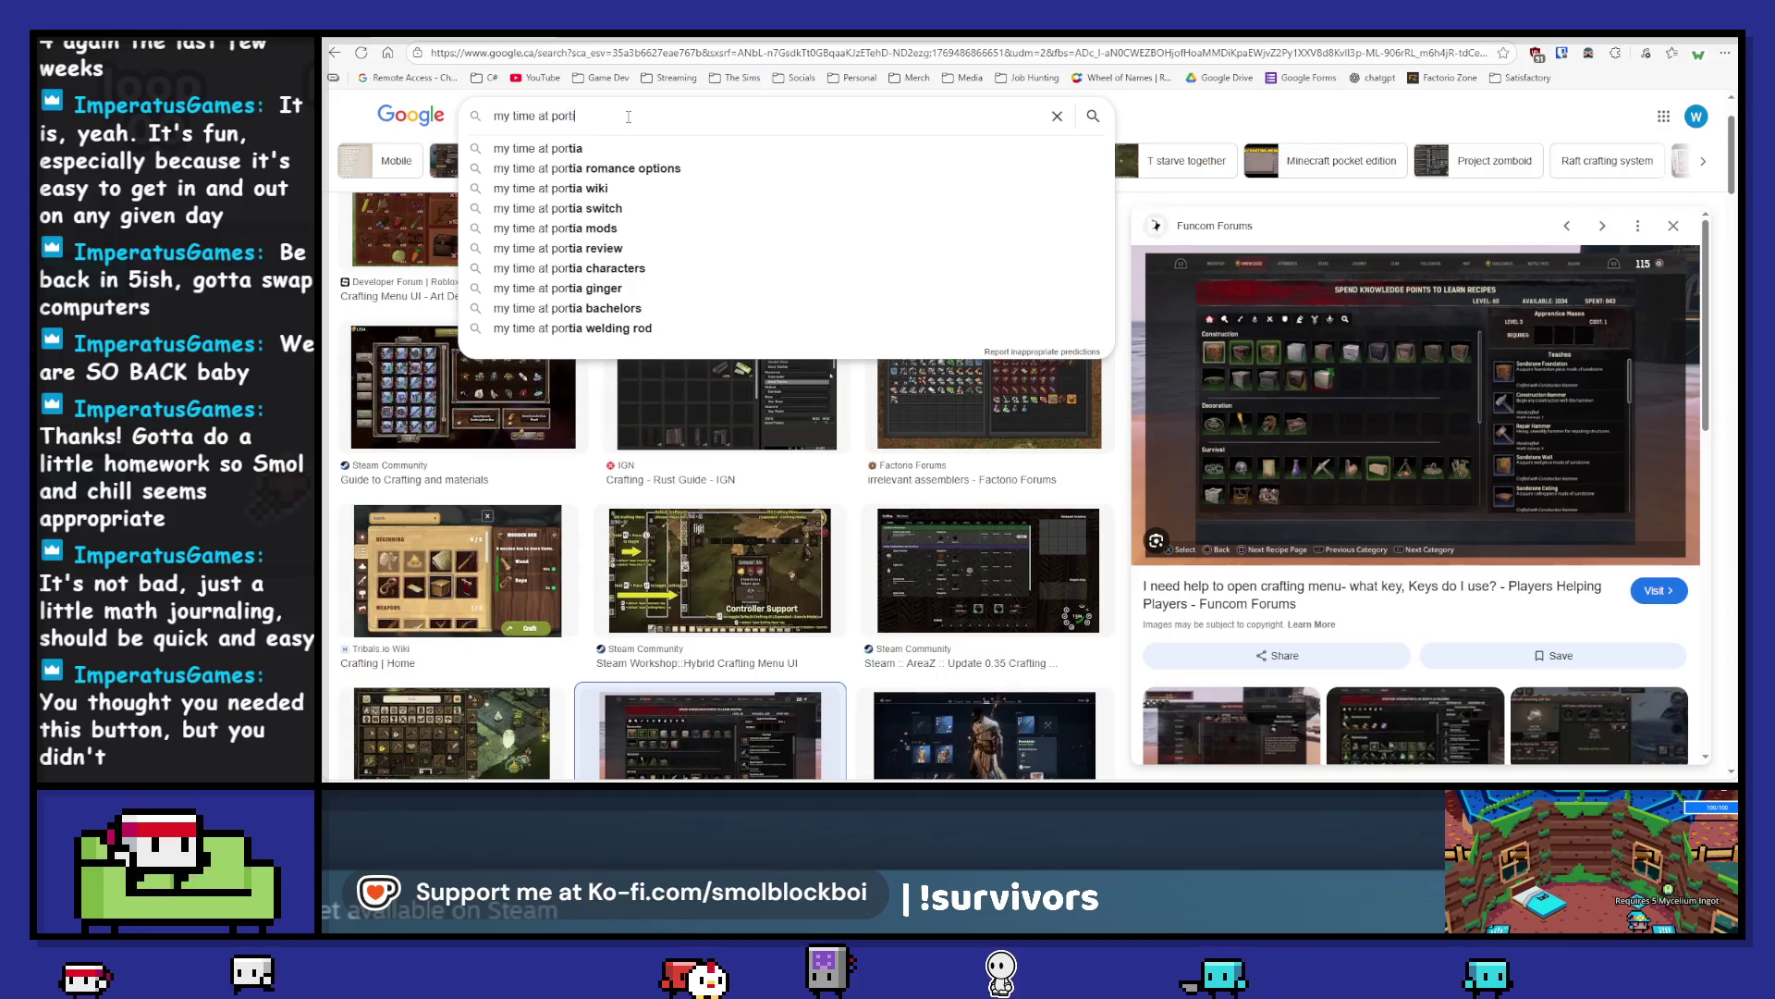
pyautogui.write('ng b')
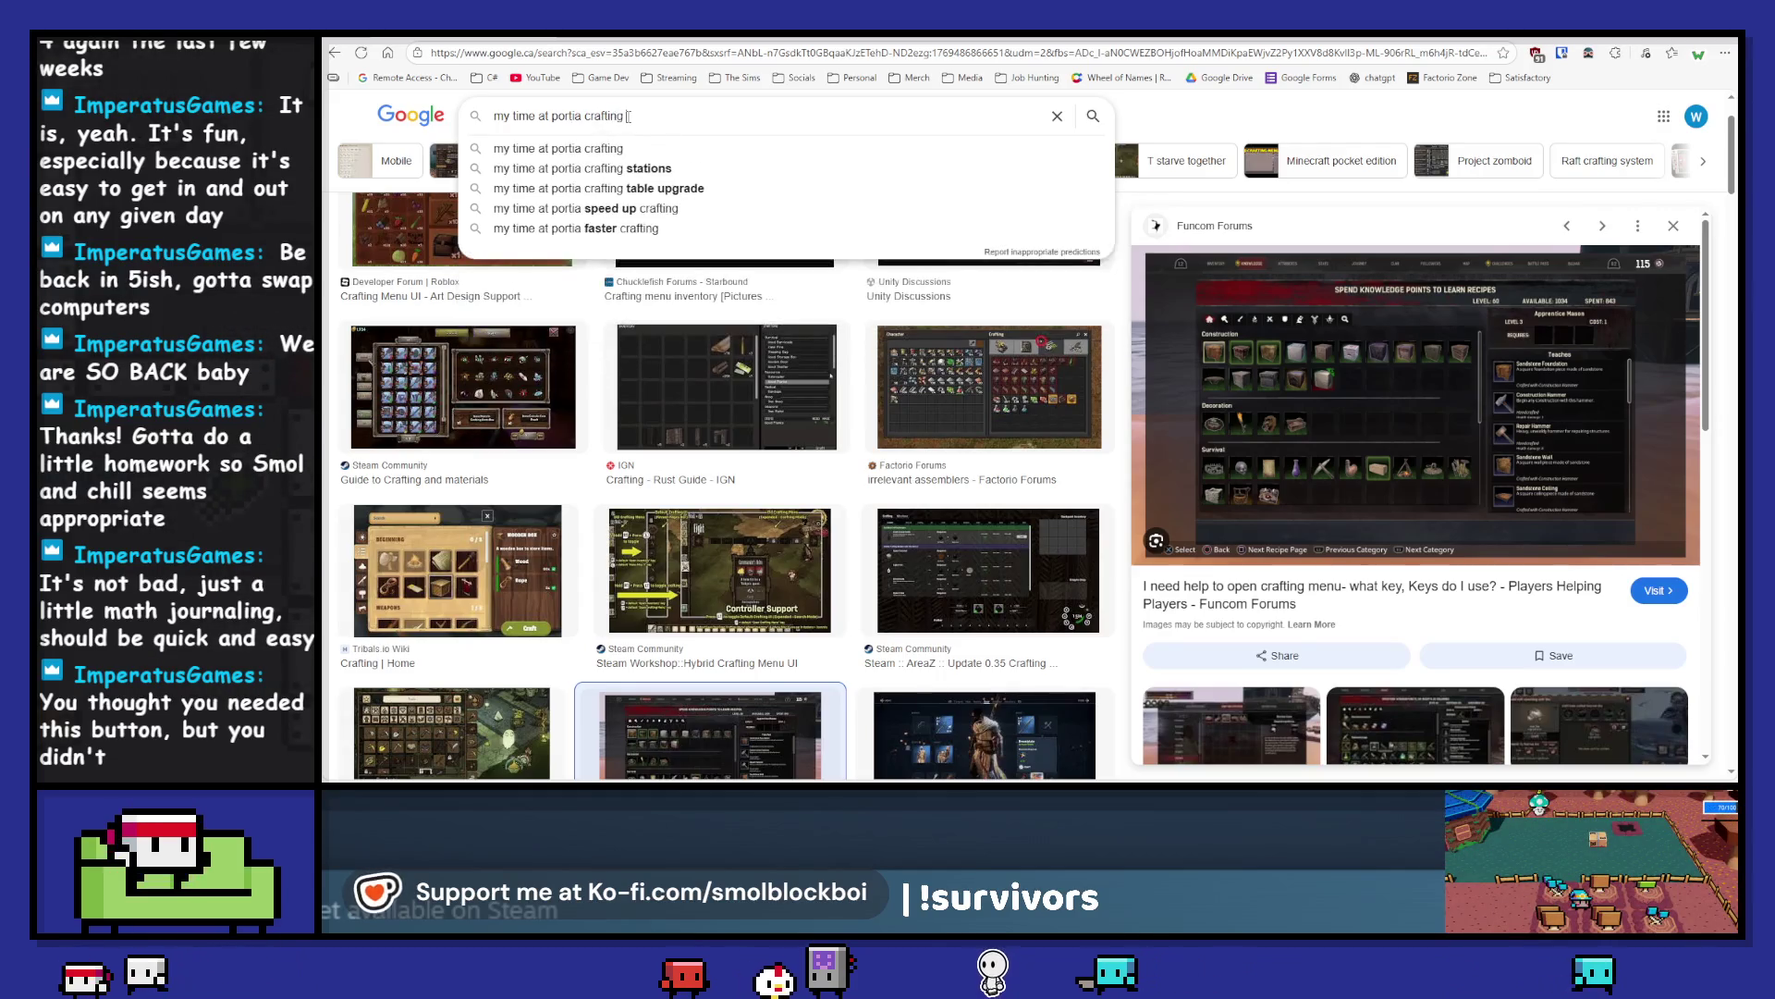
pyautogui.write('ook')
pyautogui.press('Return')
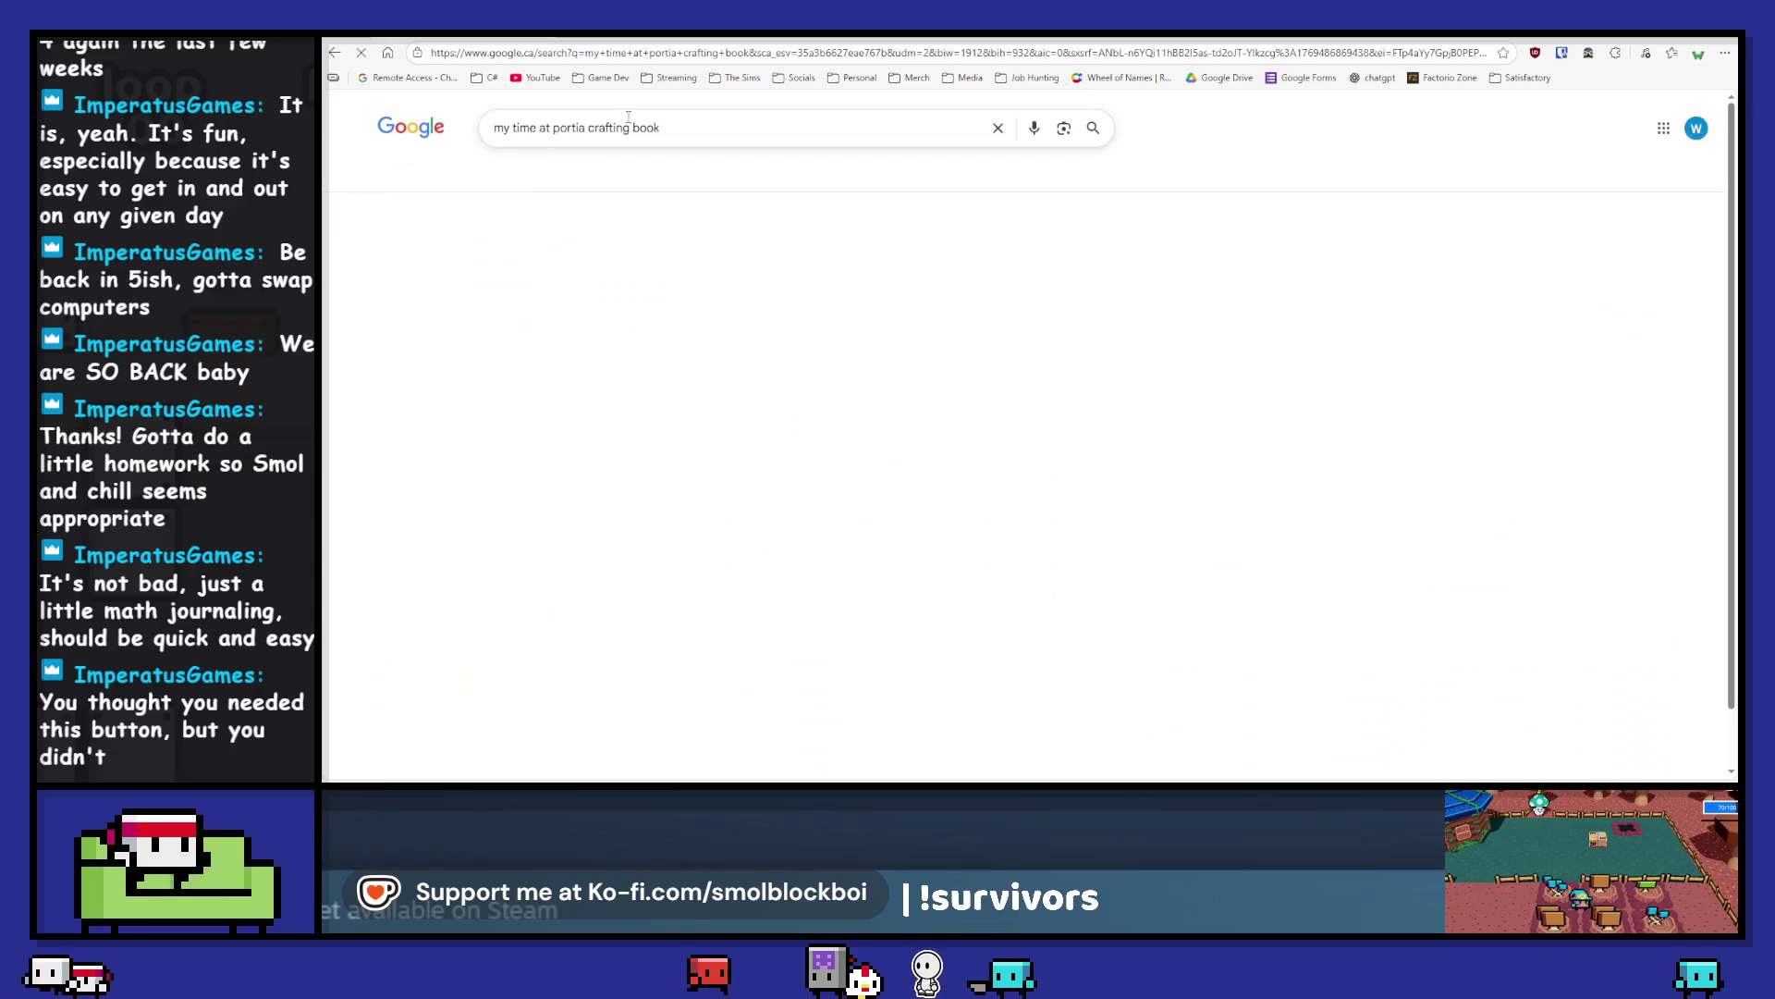
pyautogui.click(502, 340)
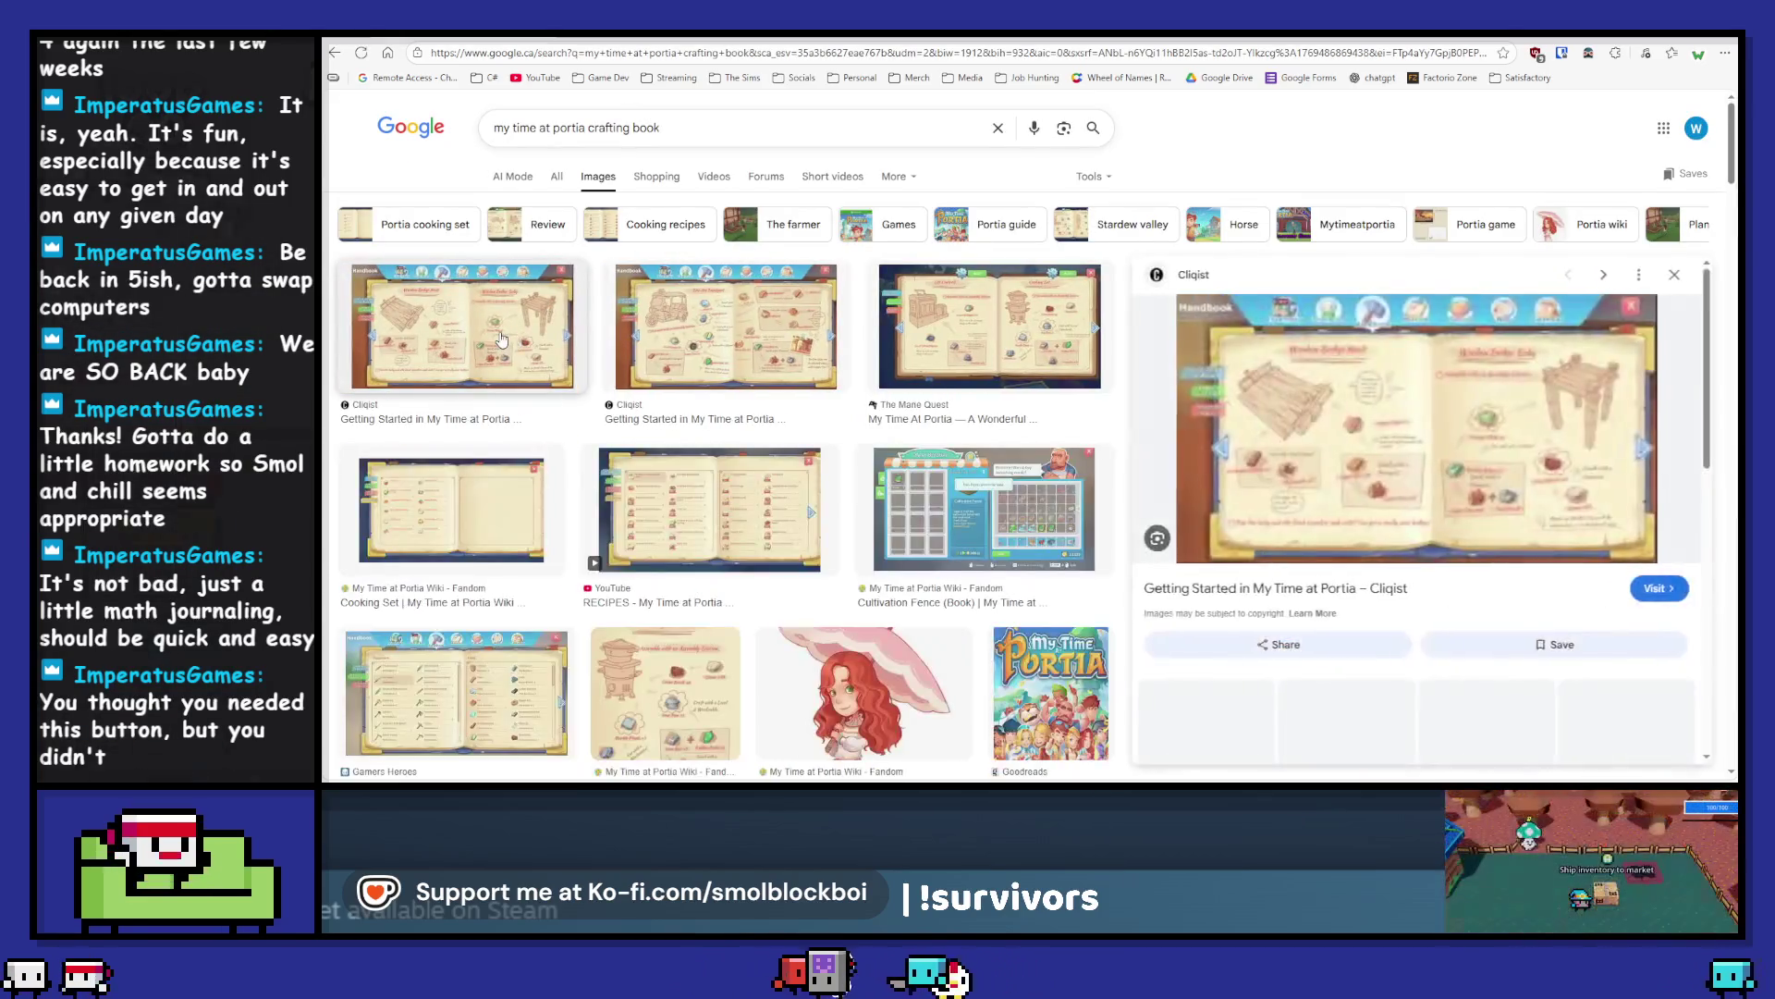
pyautogui.click(1513, 486)
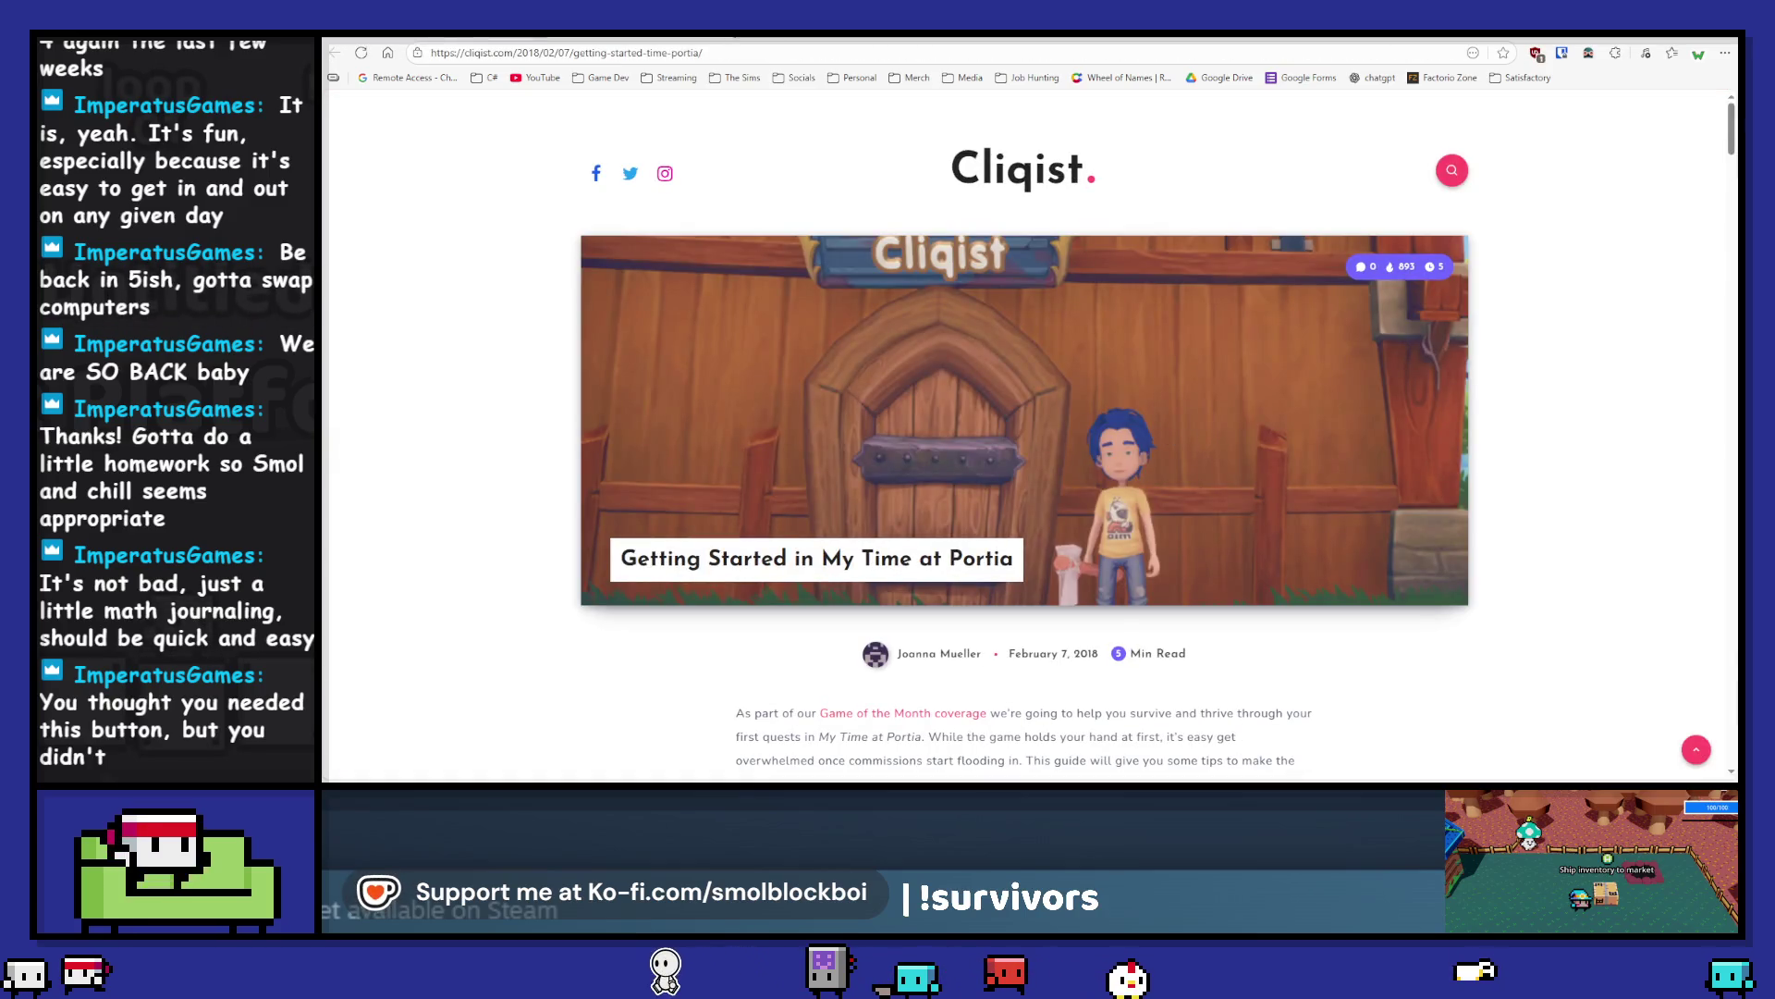
pyautogui.hotkey('alt', 'Left')
pyautogui.click(775, 508)
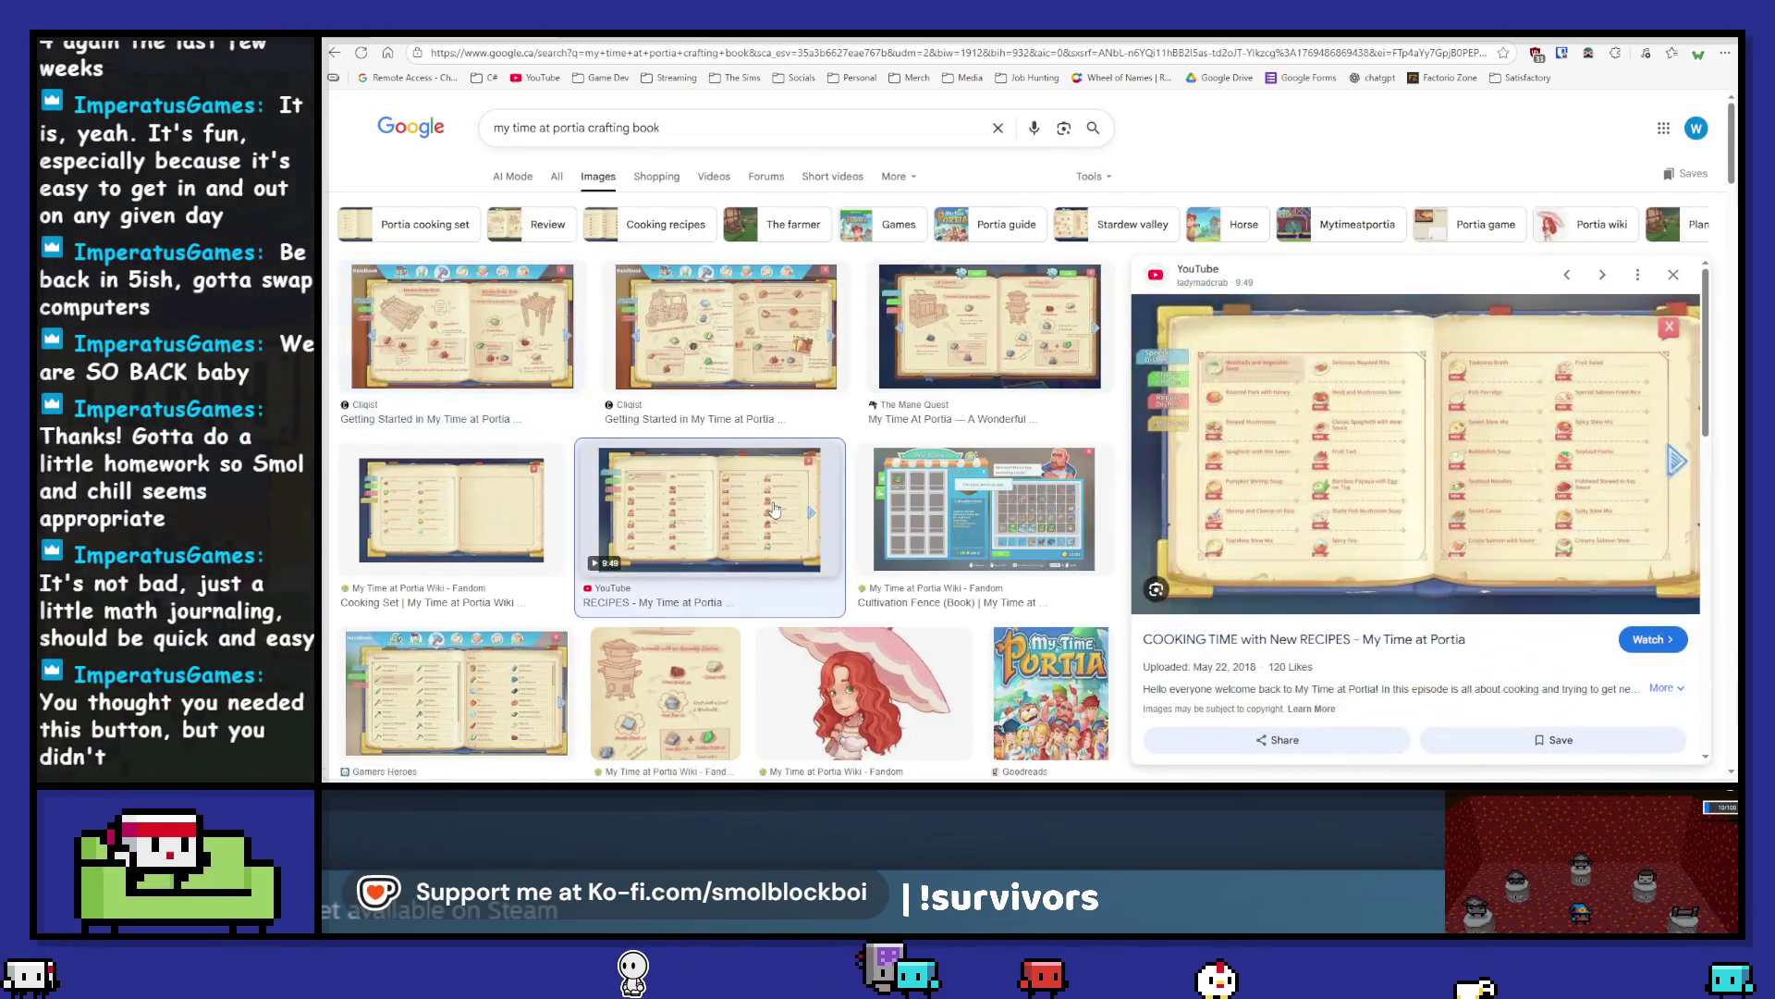
pyautogui.click(987, 329)
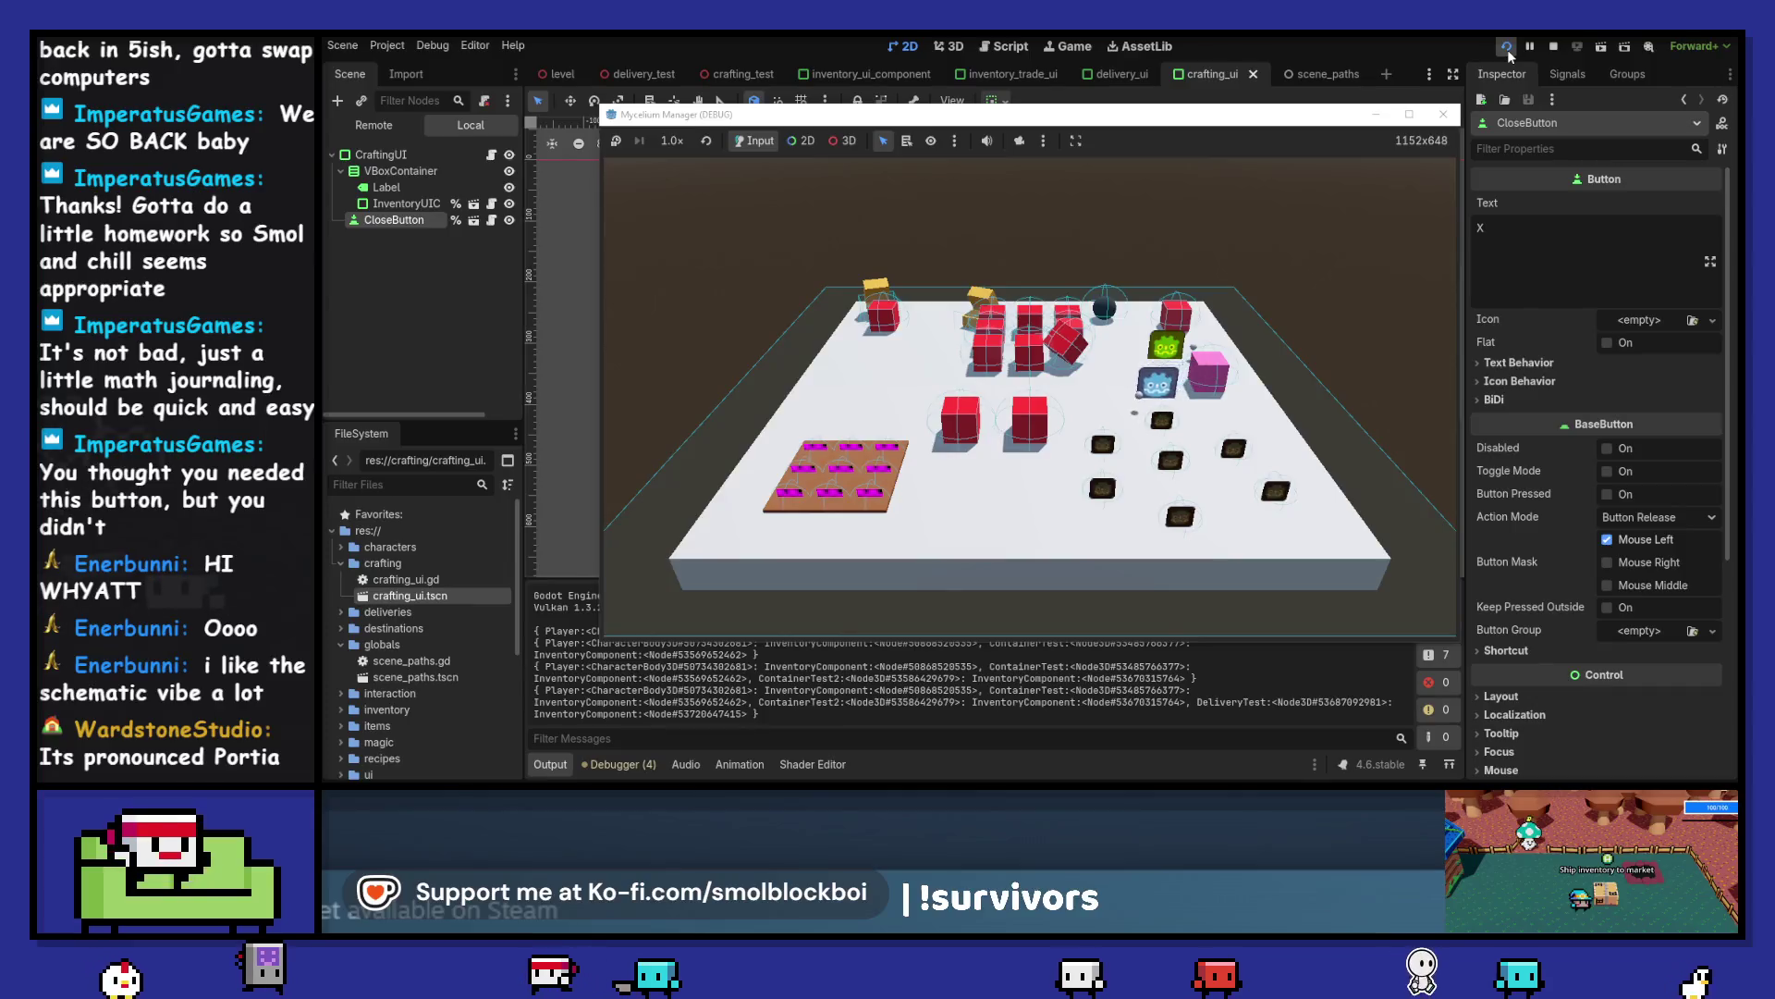
# - In the running game, deliver one Mushroom to Faraway Frostlands City, then close the game window
pyautogui.press('e')
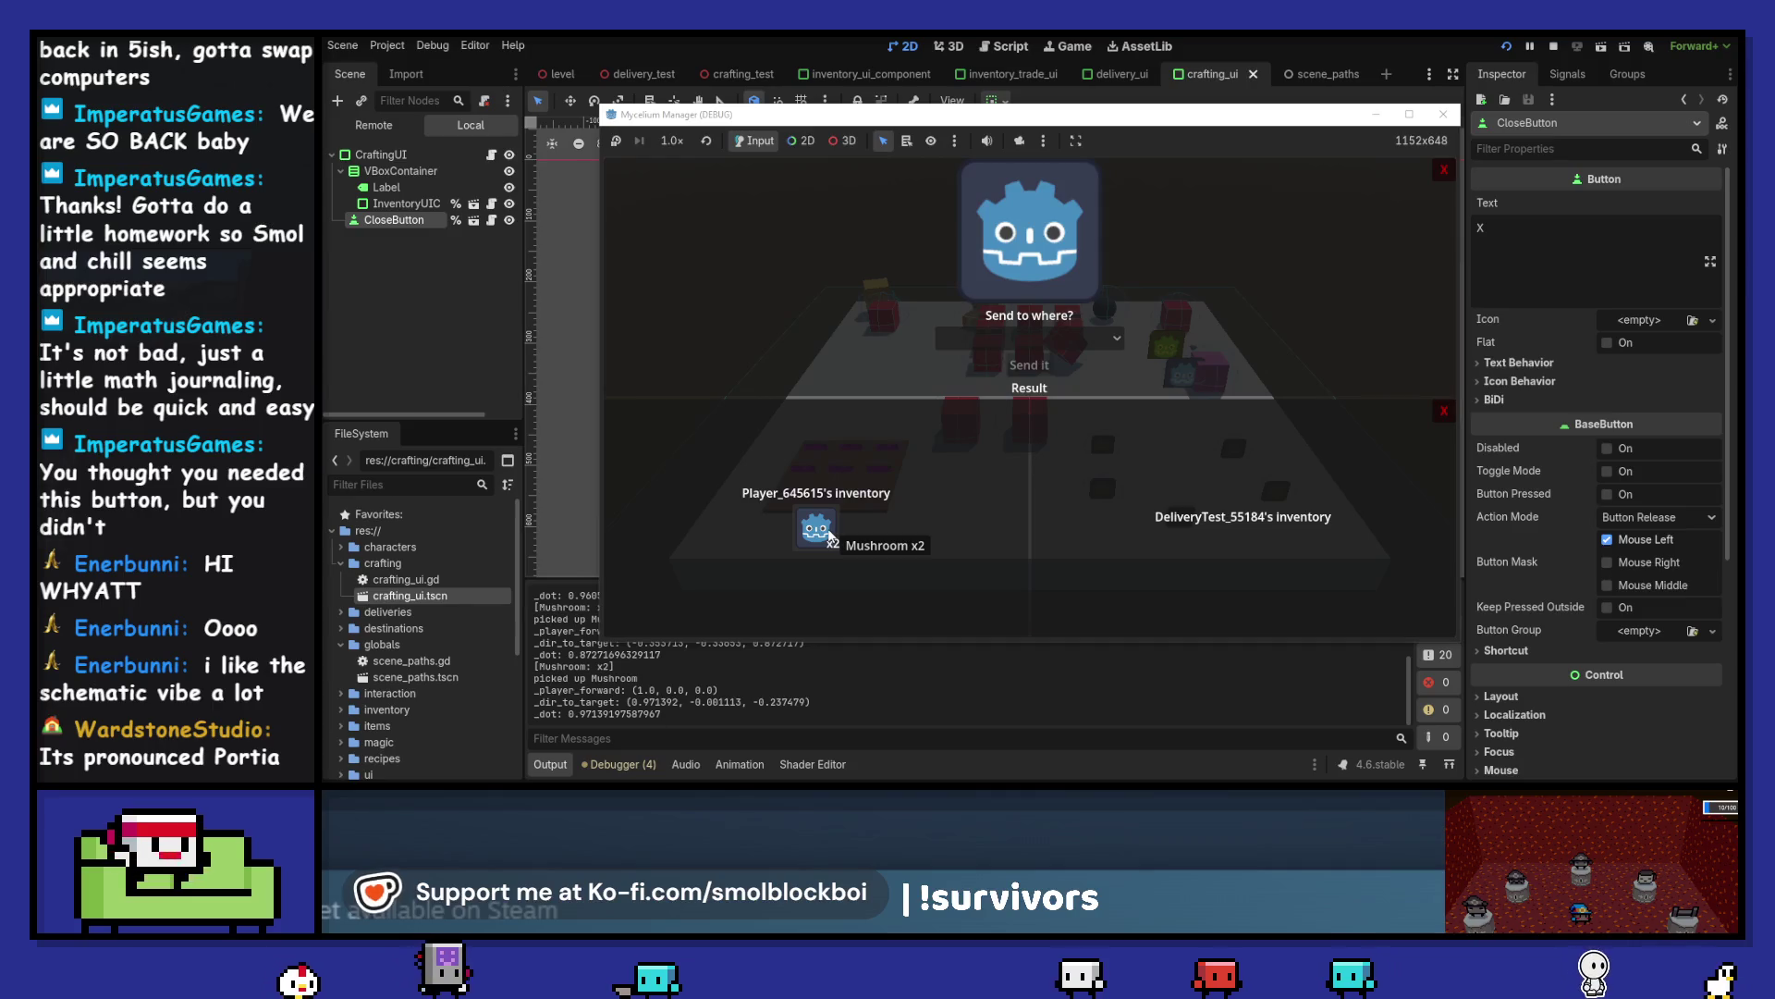
pyautogui.click(1063, 338)
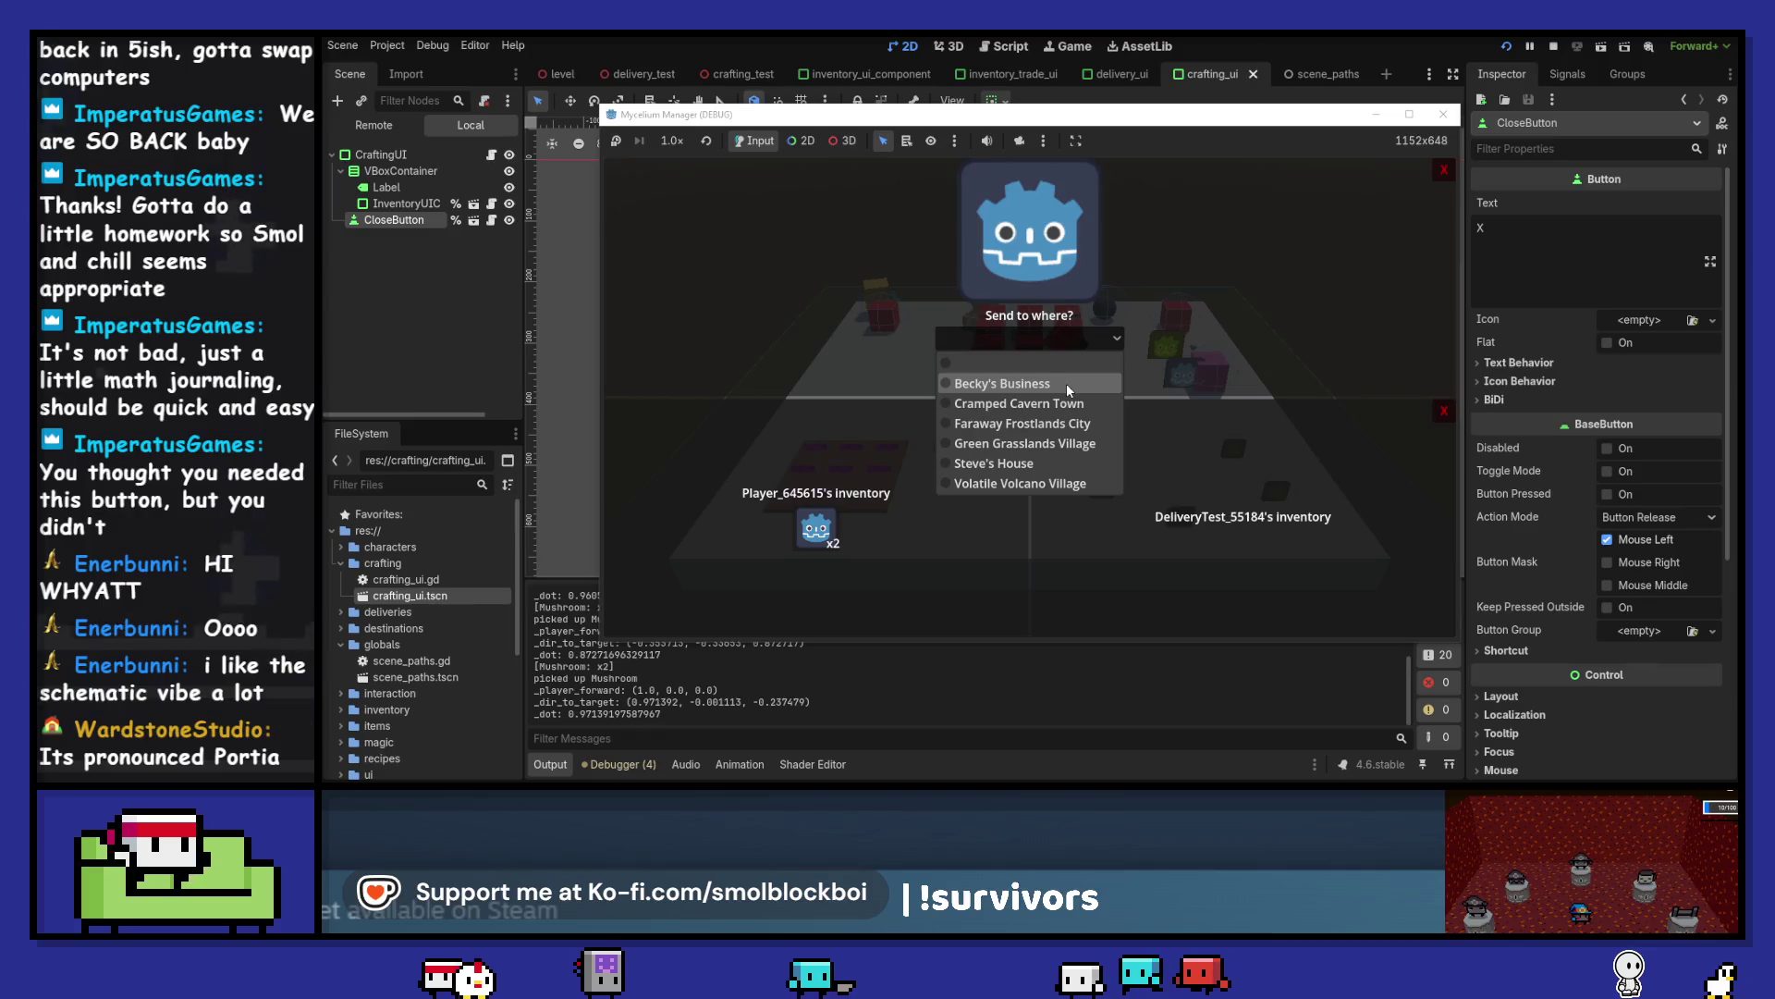
pyautogui.click(1063, 424)
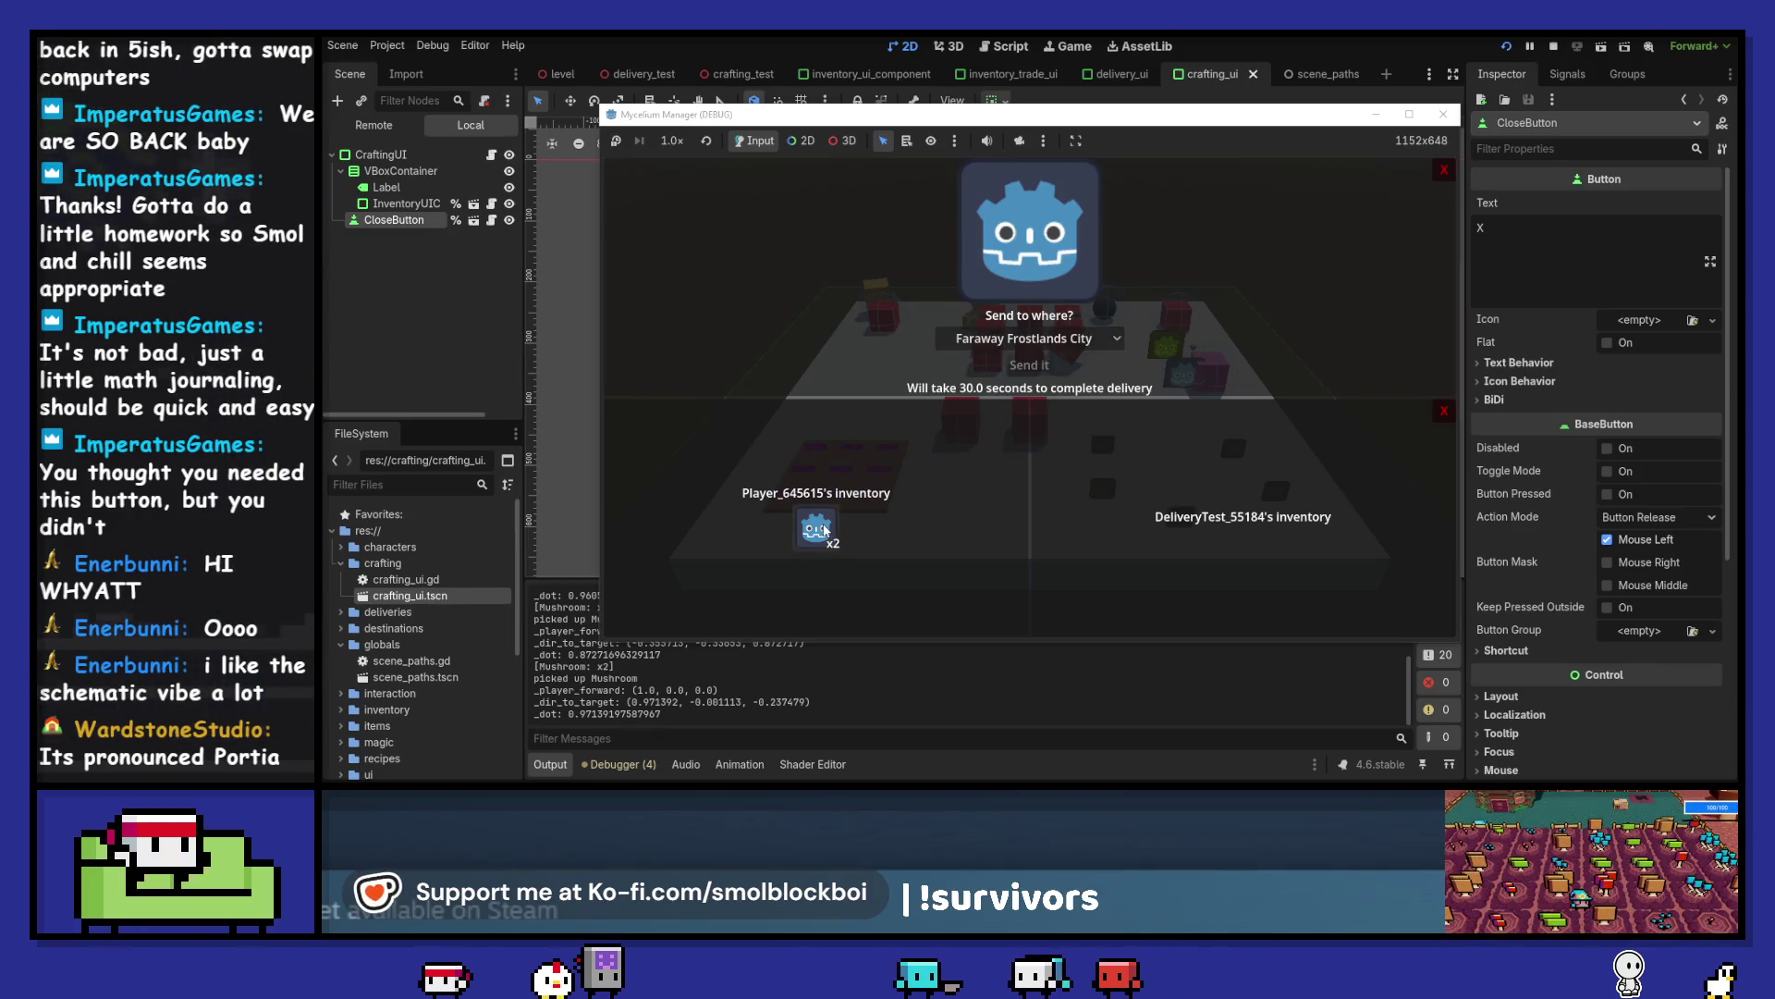
pyautogui.click(825, 531)
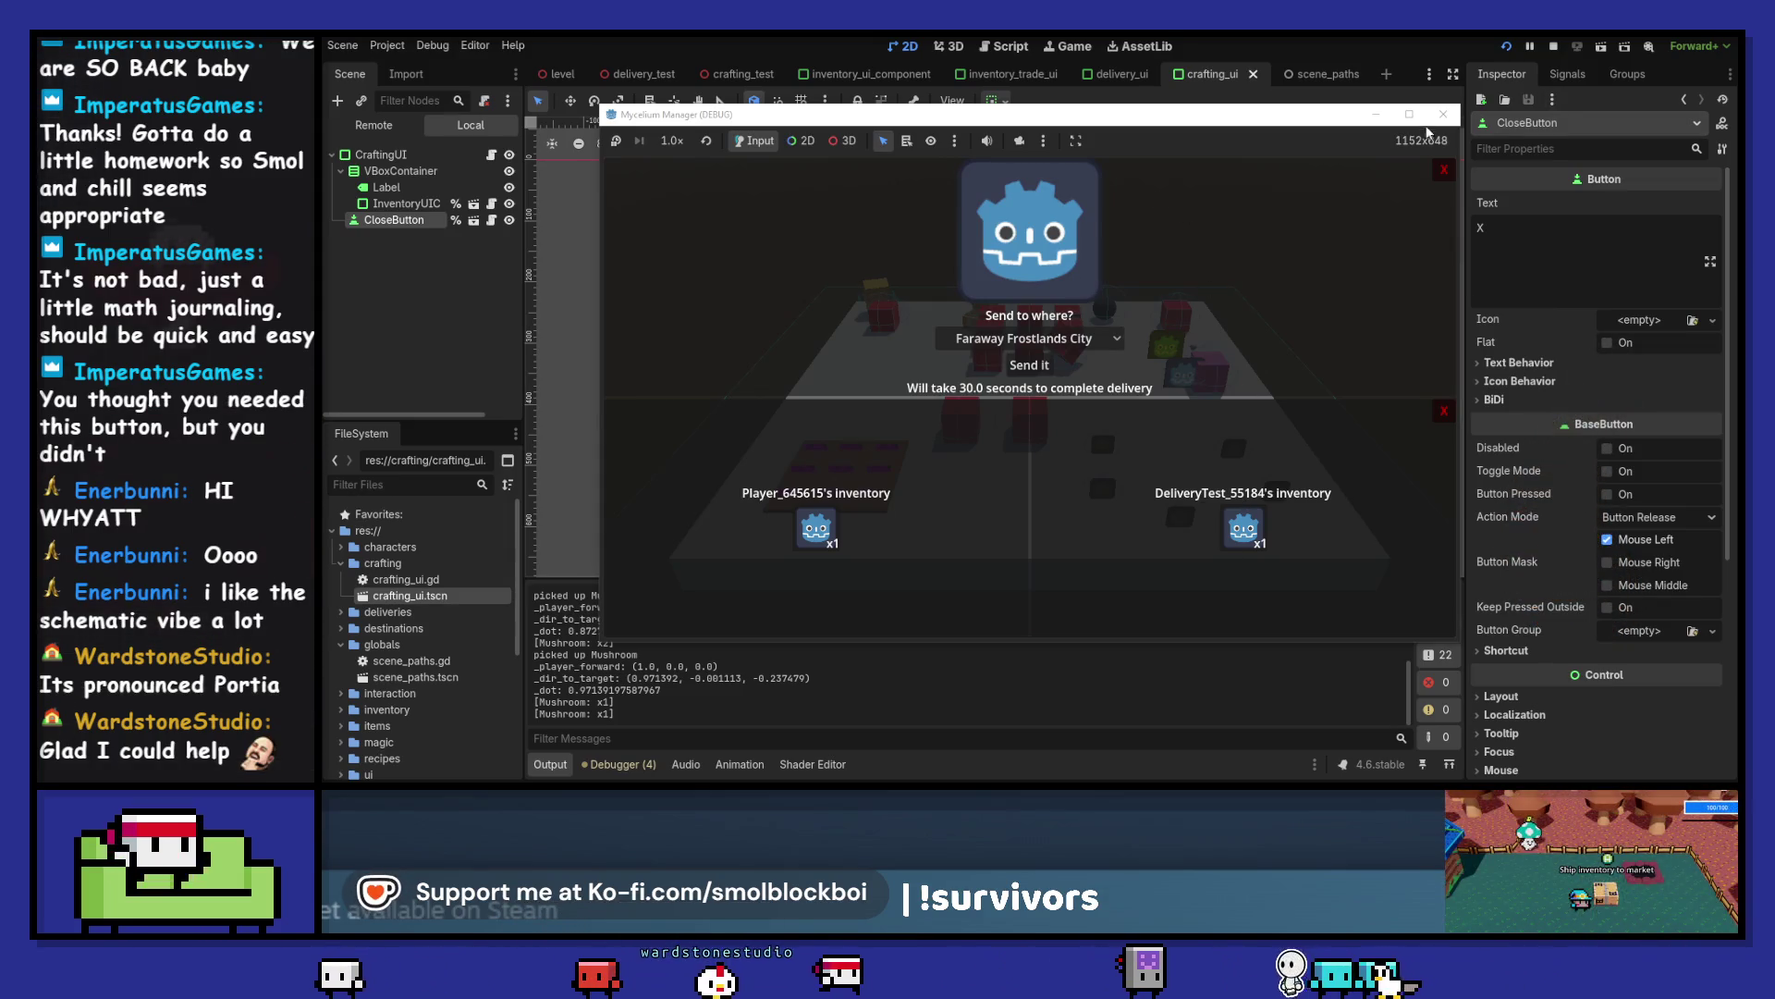
pyautogui.click(1440, 117)
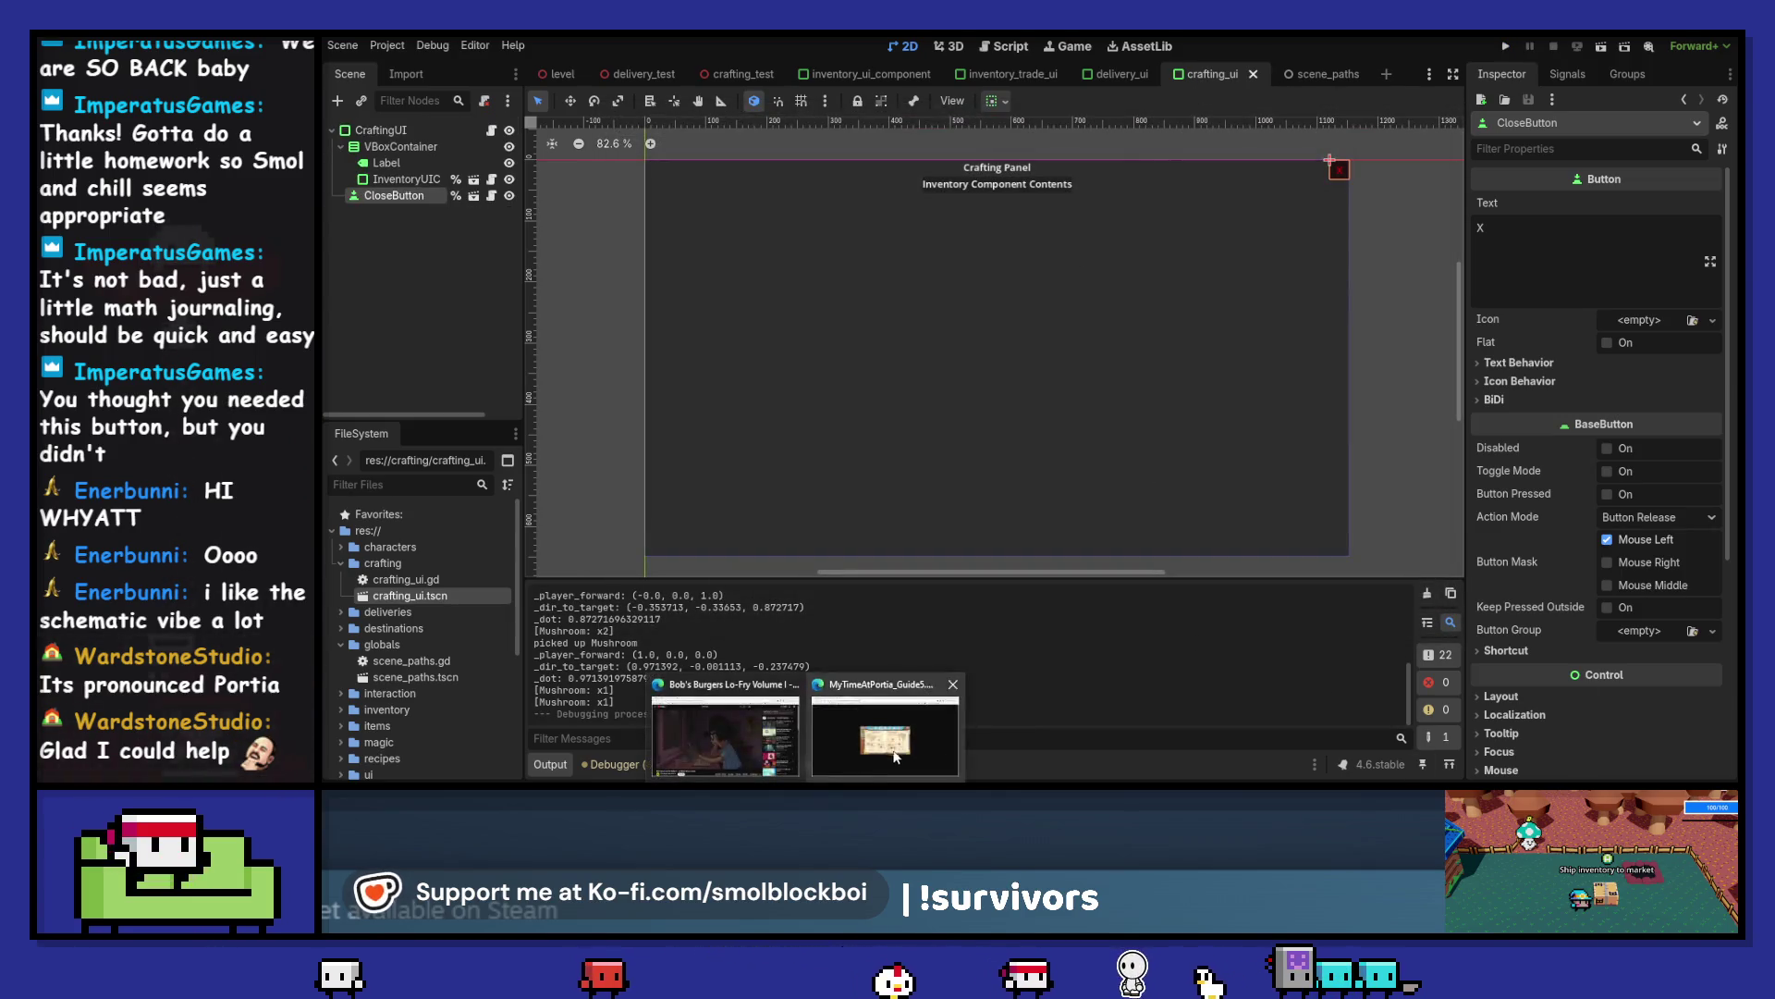
pyautogui.click(888, 726)
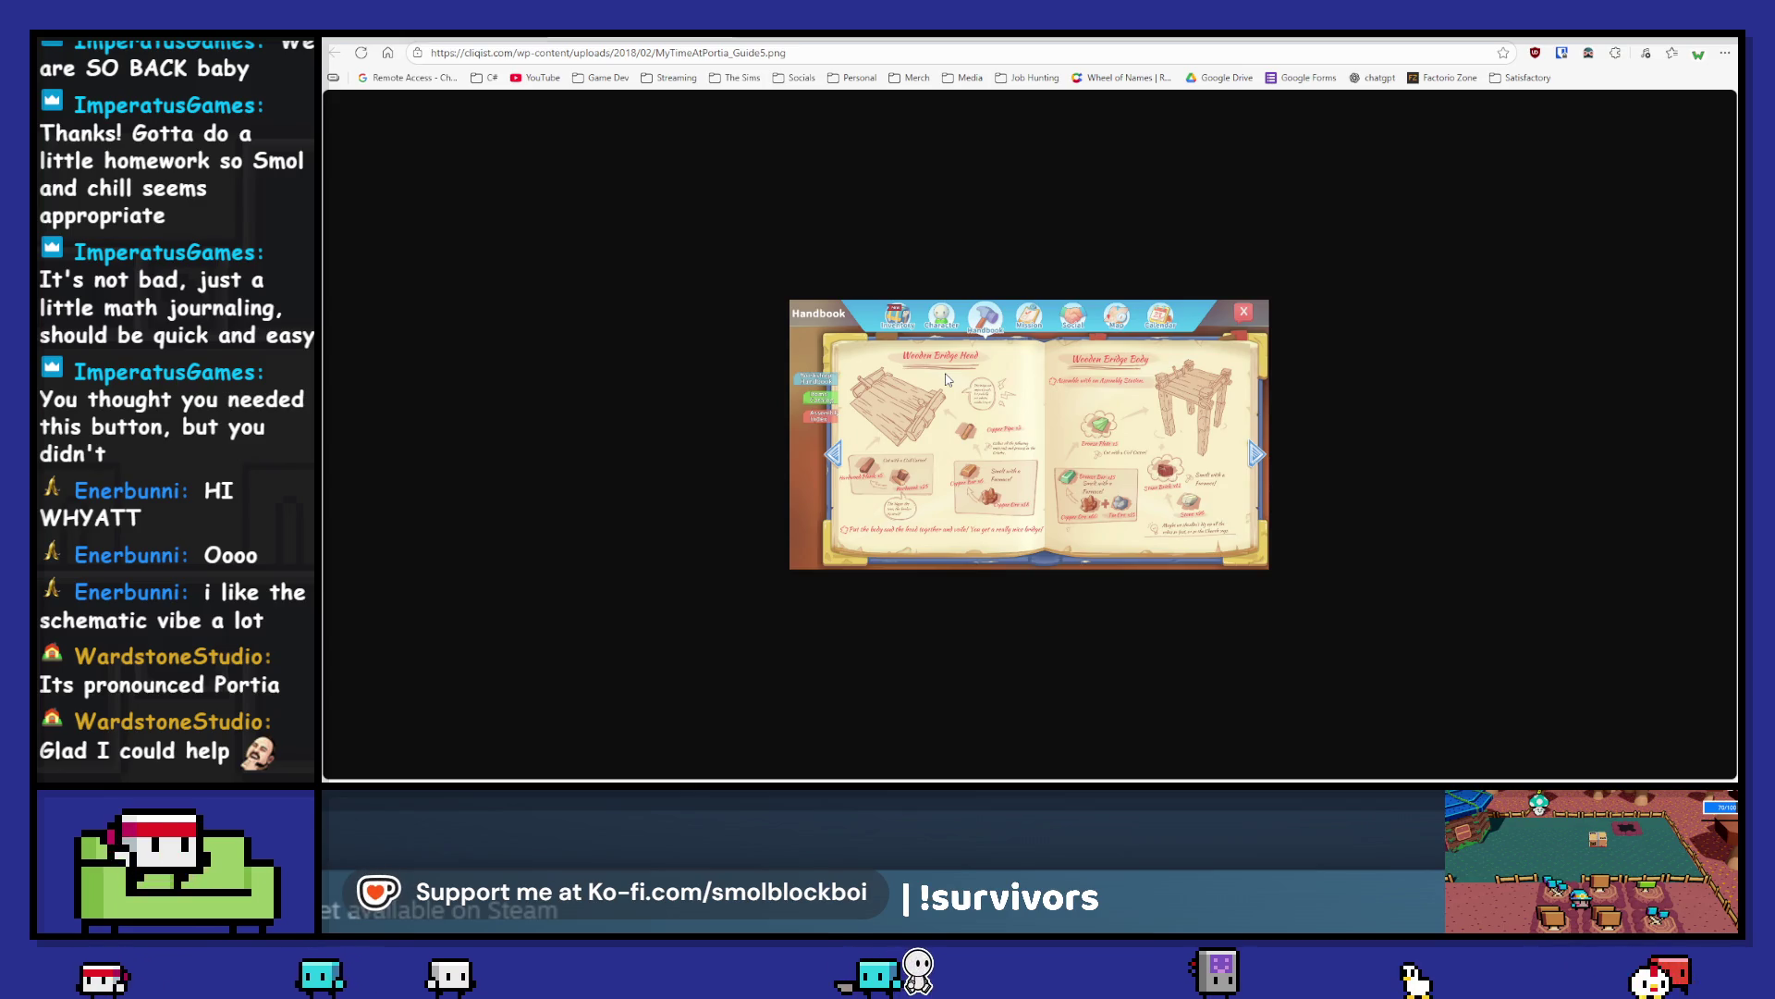
pyautogui.moveTo(1493, 786)
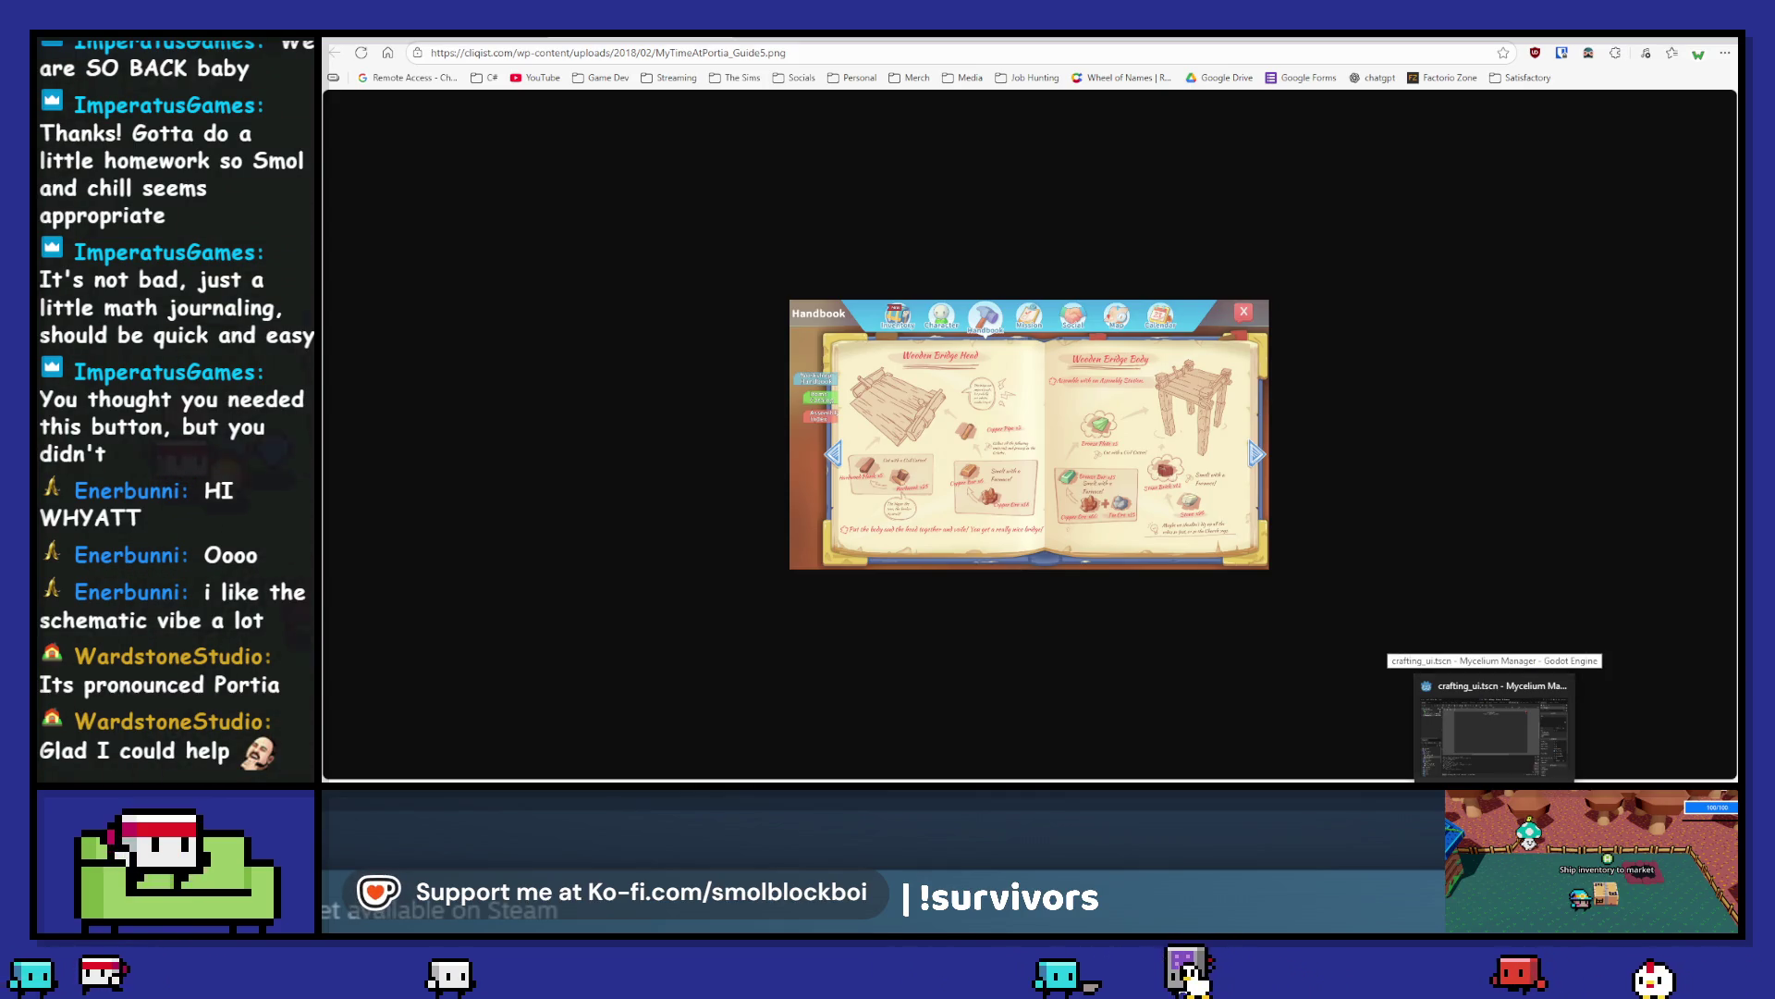
pyautogui.click(1495, 730)
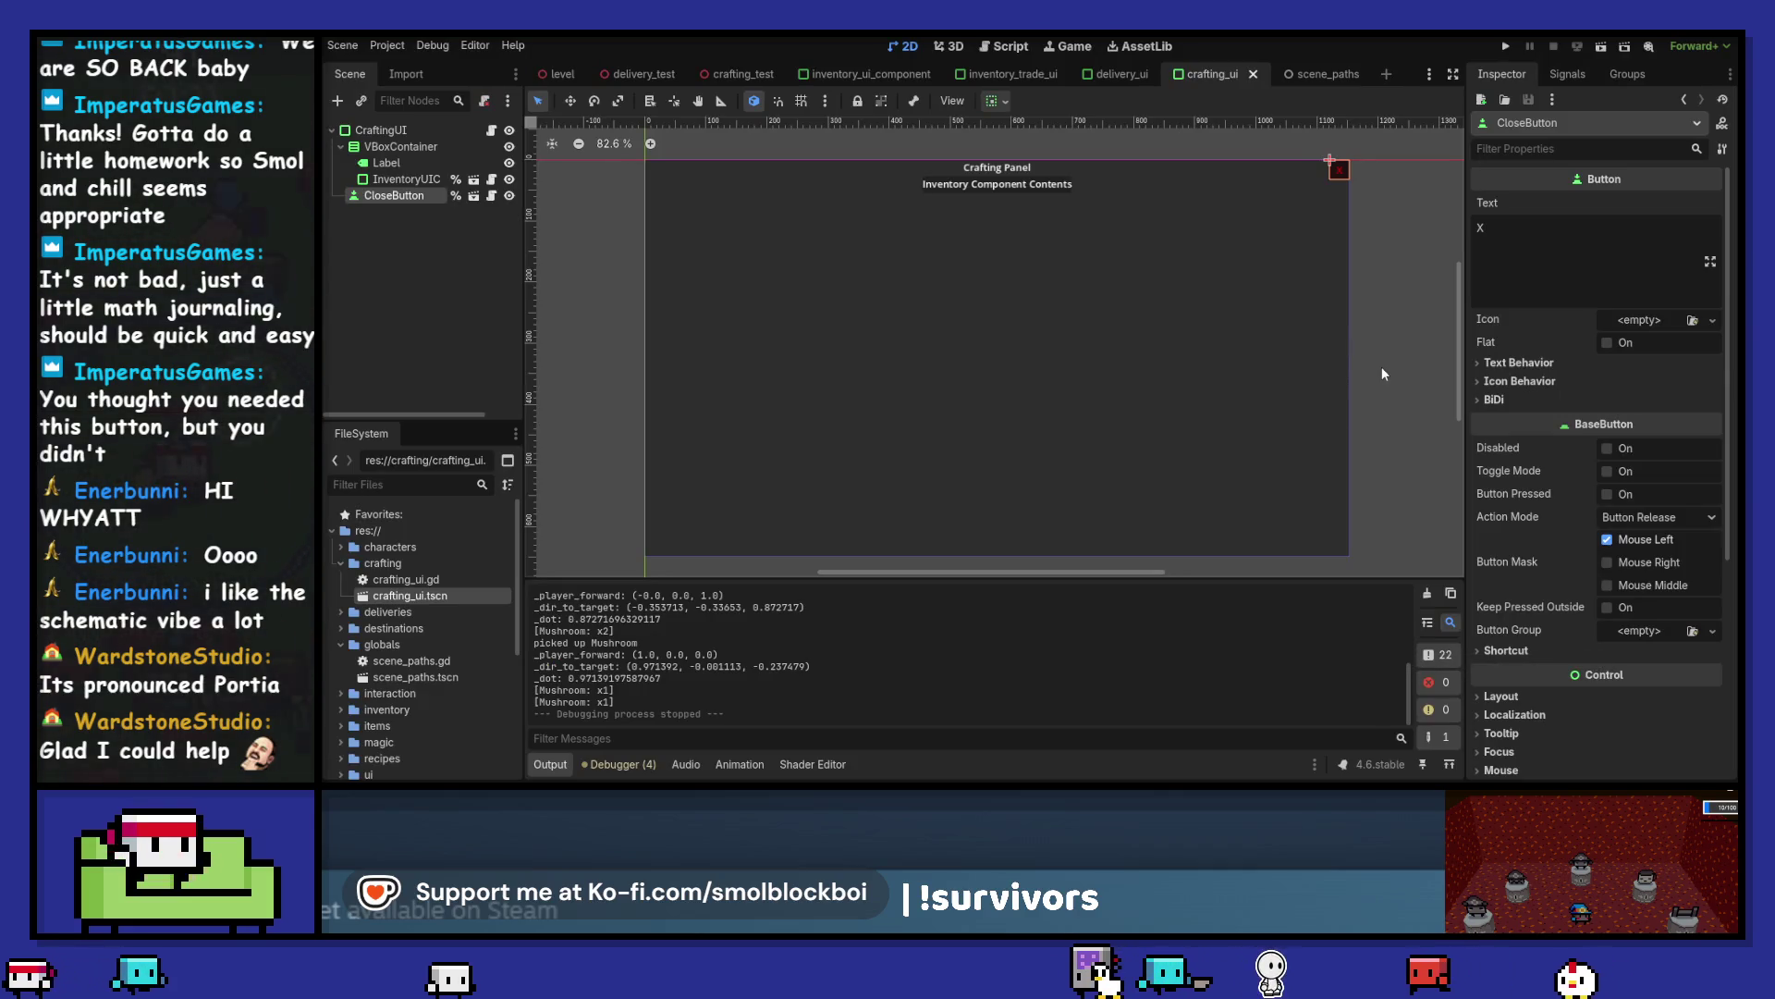
pyautogui.click(1510, 46)
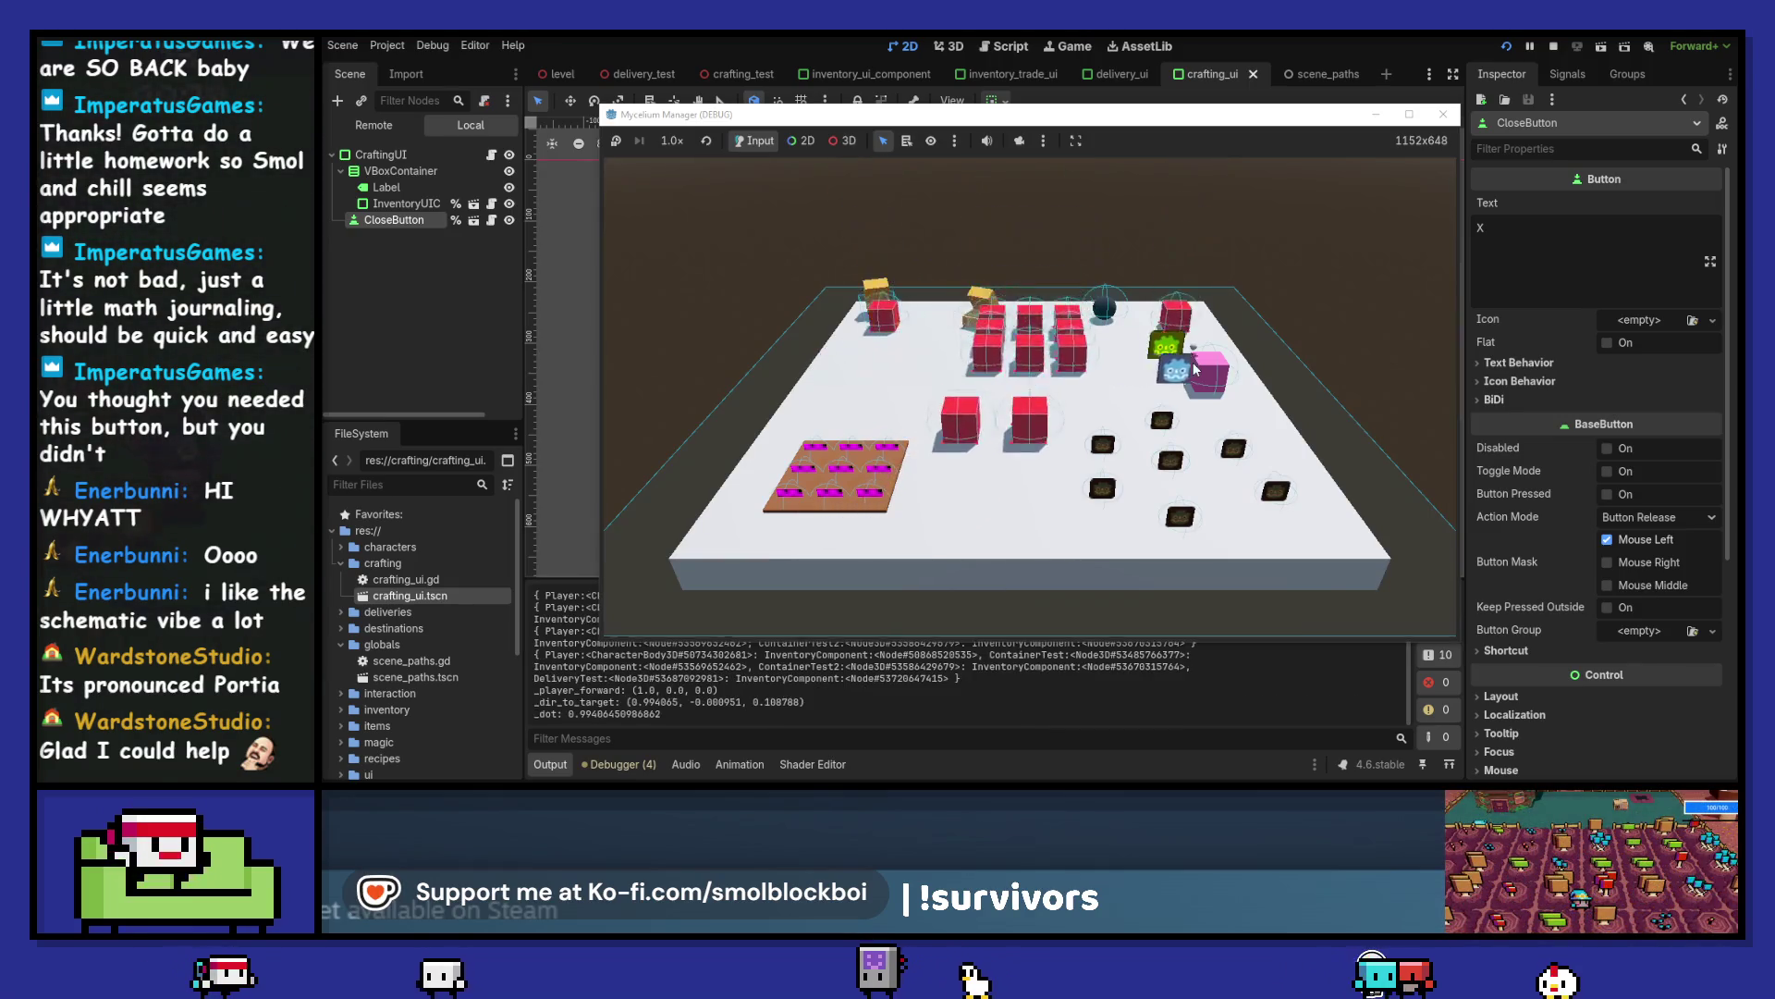
pyautogui.press('e')
pyautogui.click(1055, 339)
pyautogui.click(1049, 450)
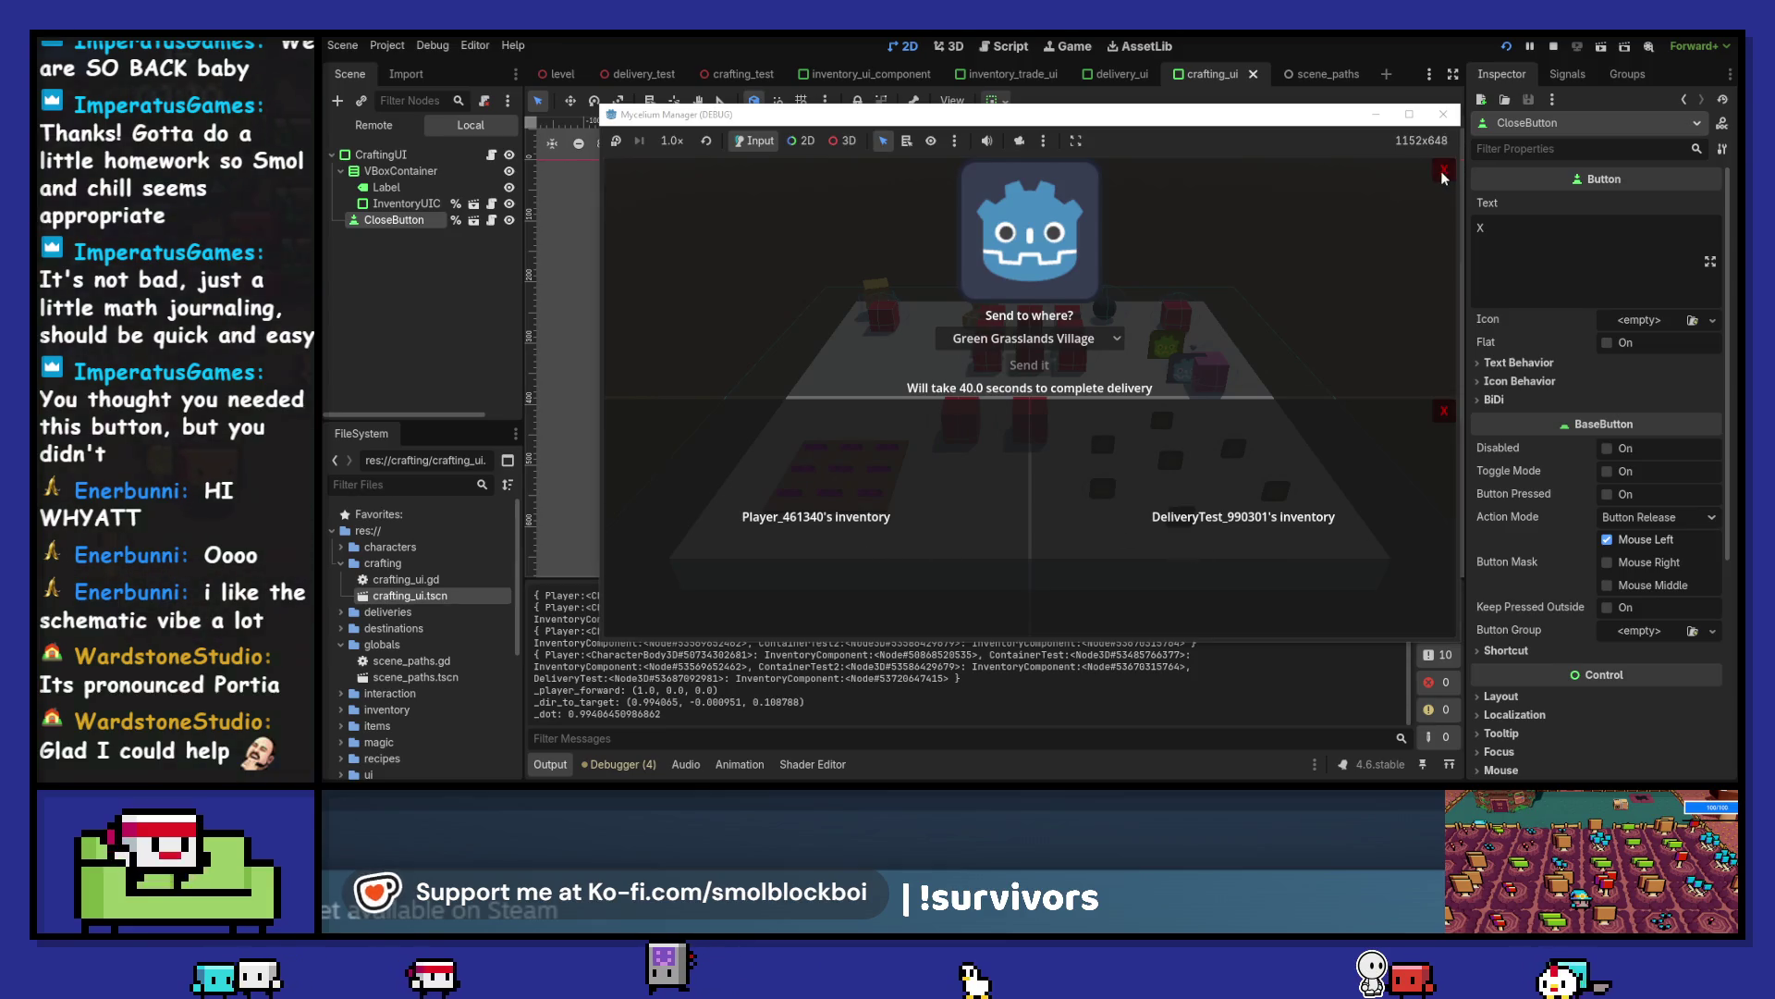
pyautogui.press('e')
pyautogui.press('w')
pyautogui.press('e')
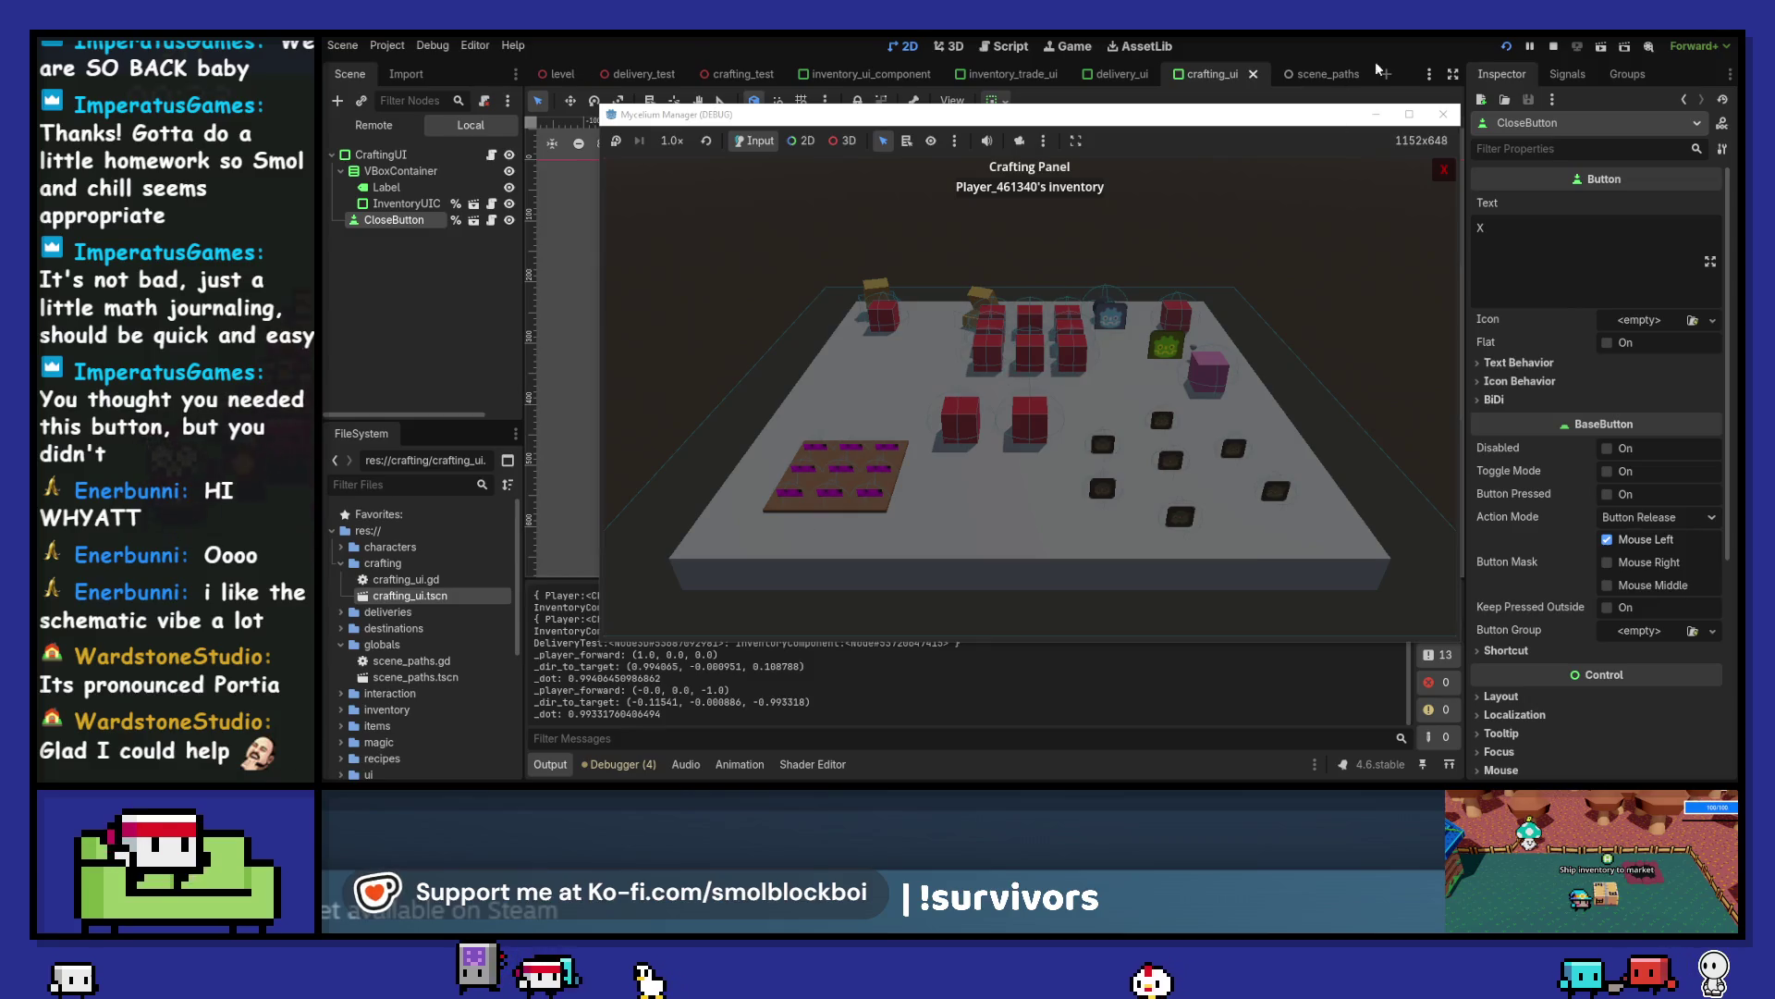
pyautogui.click(1457, 115)
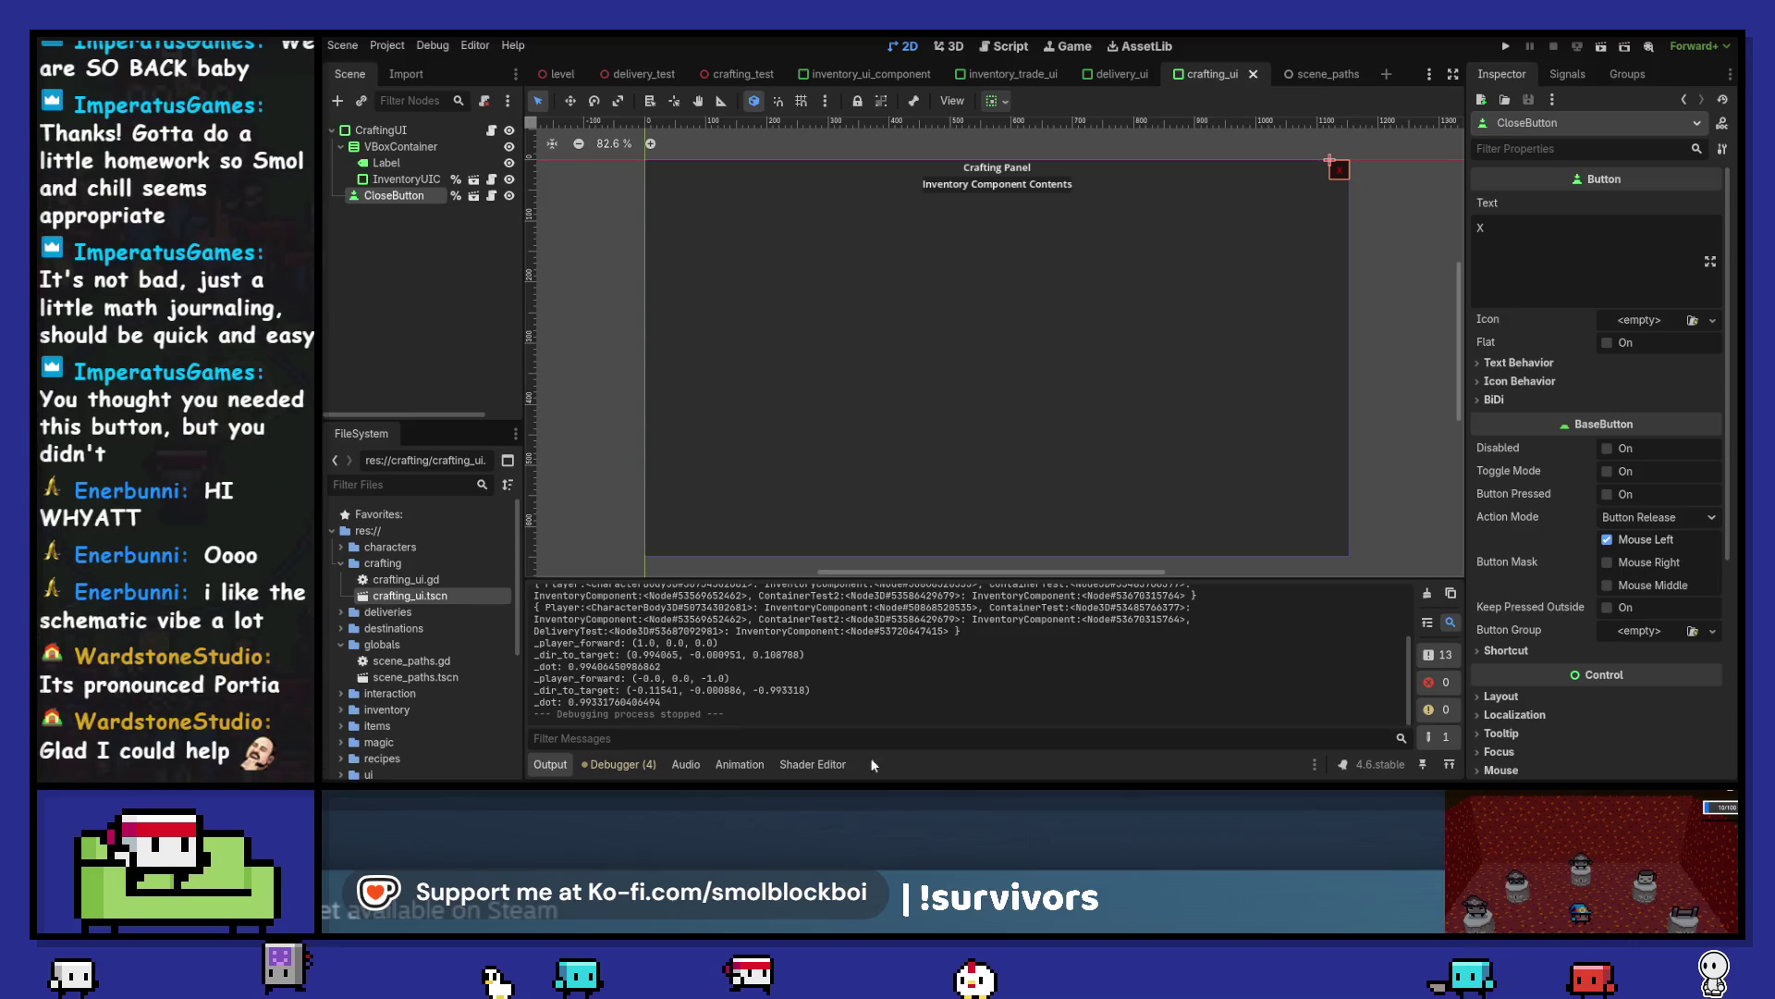
pyautogui.click(915, 722)
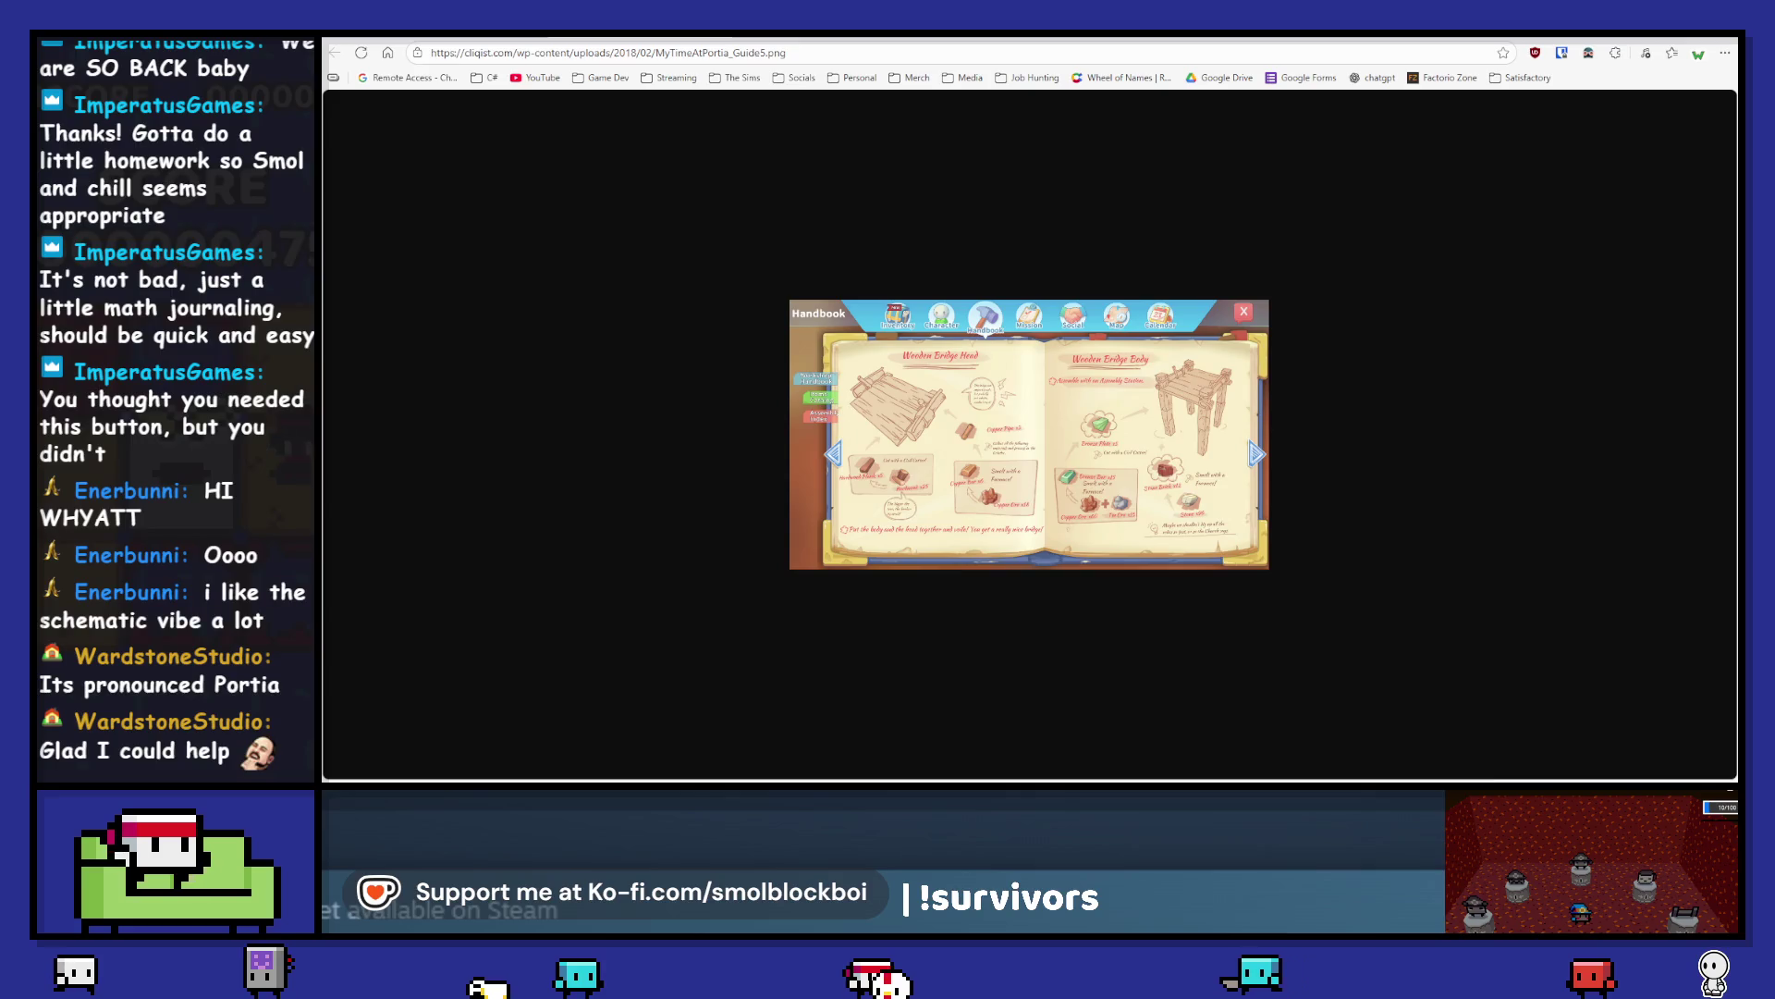
pyautogui.hotkey('alt', 'Tab')
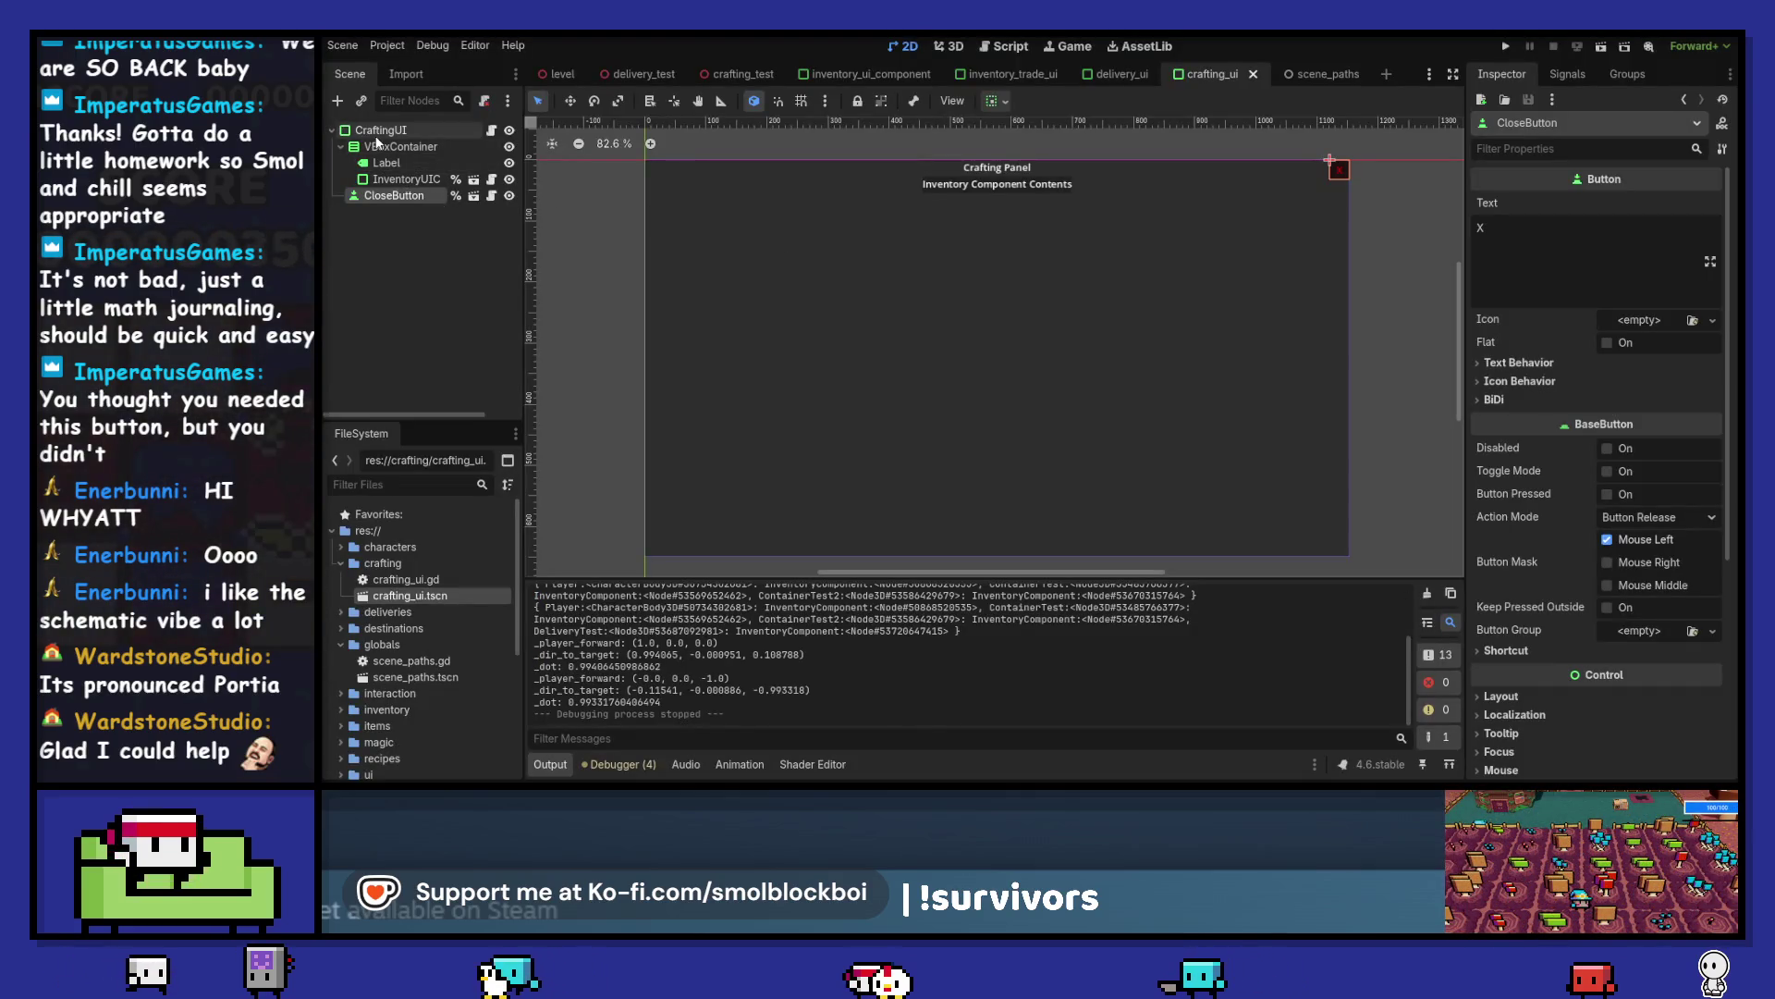
# - Add an HBoxContainer under the VBoxContainer and move InventoryUI into it
pyautogui.click(379, 145)
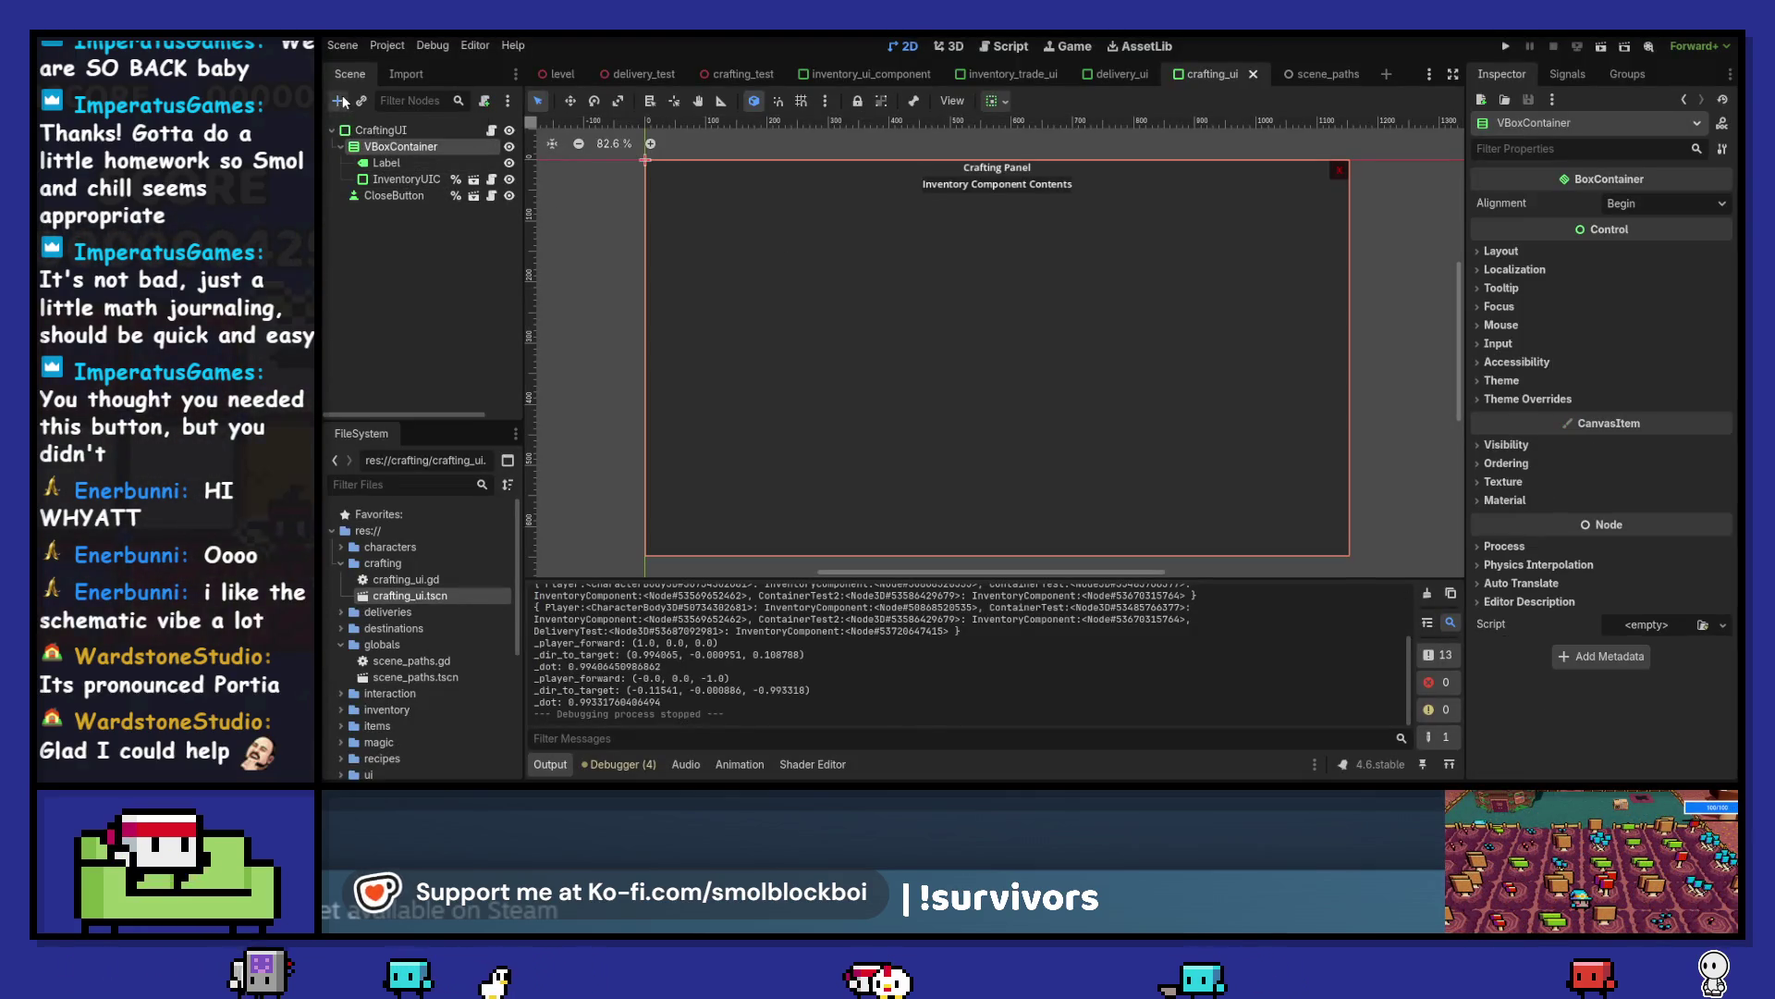
pyautogui.click(338, 101)
pyautogui.write('vb')
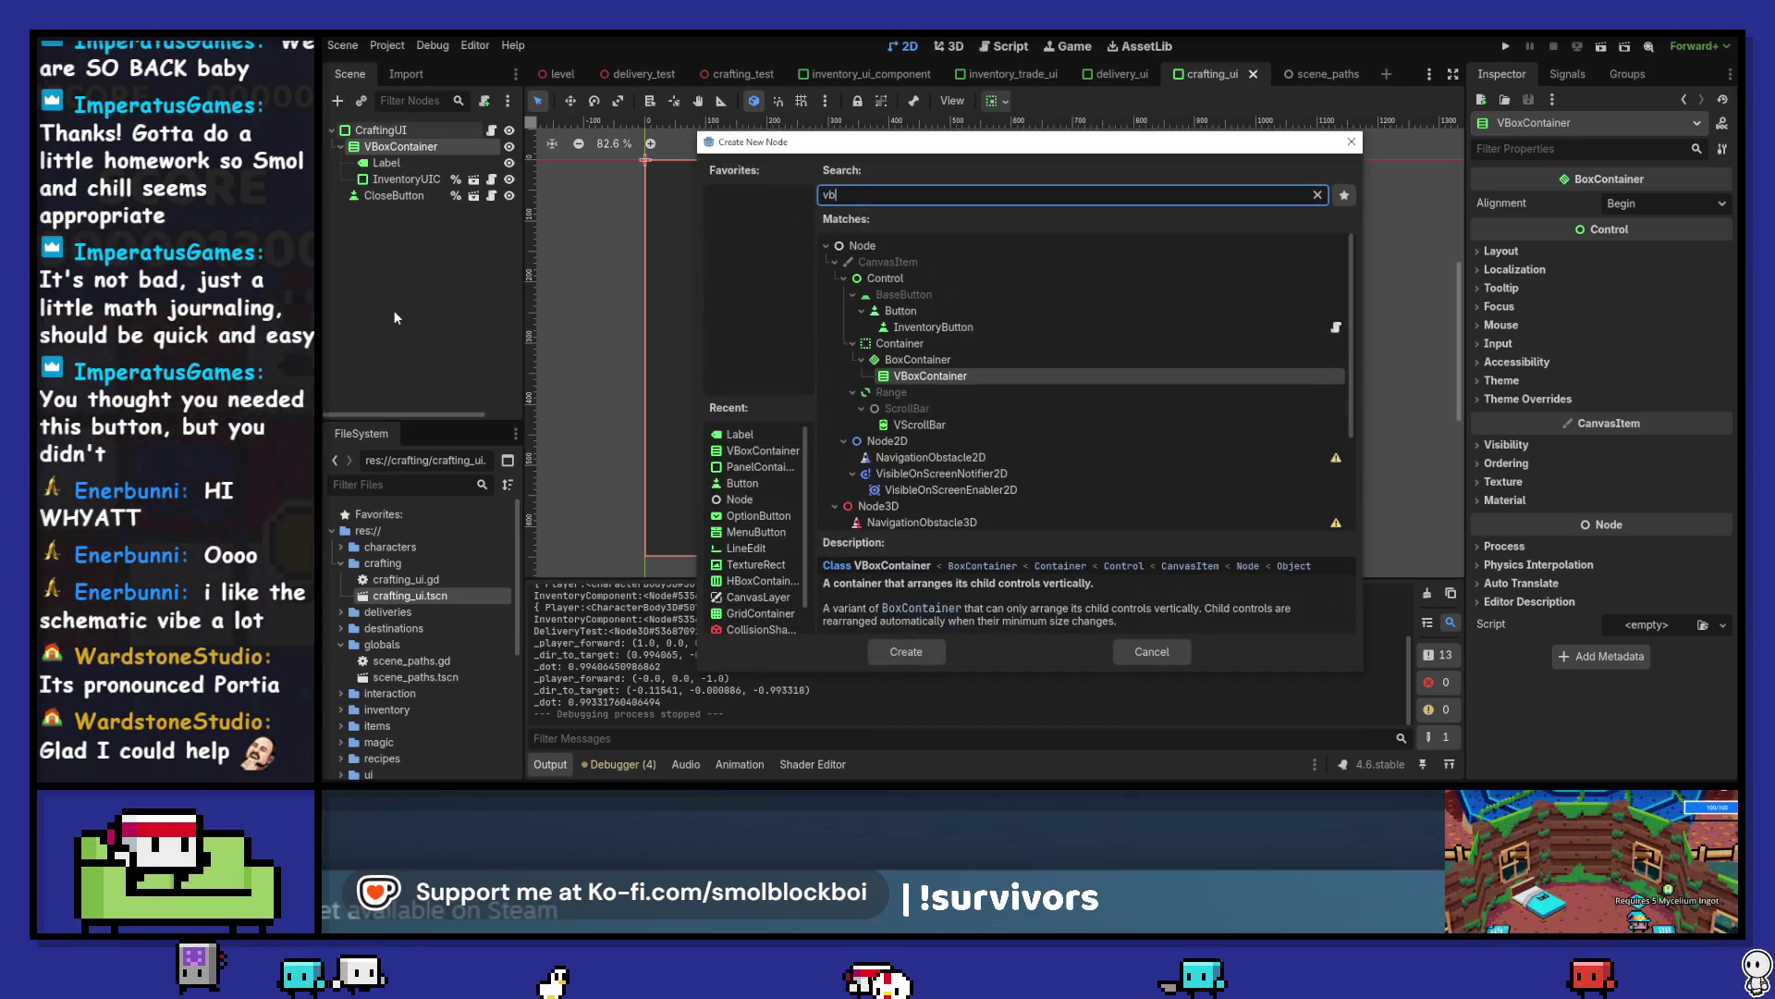
pyautogui.press('BackSpace')
pyautogui.press('BackSpace')
pyautogui.write('hb')
pyautogui.press('Return')
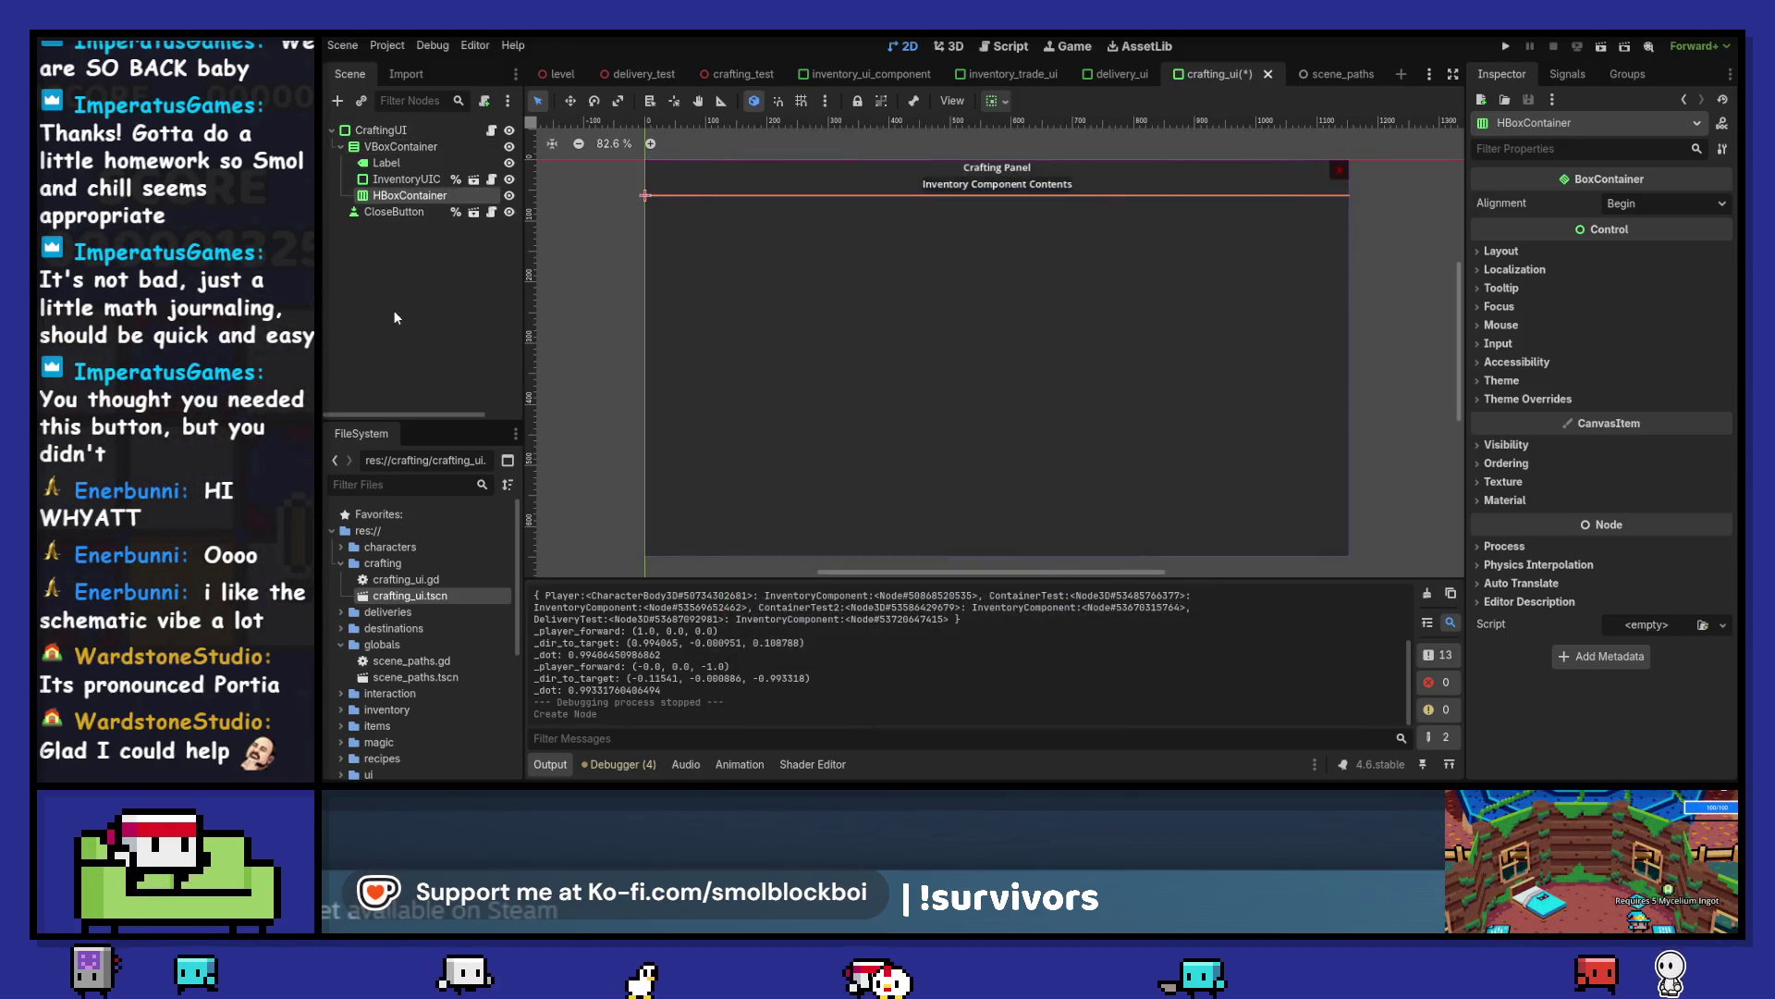
pyautogui.moveTo(403, 179); pyautogui.dragTo(398, 196)
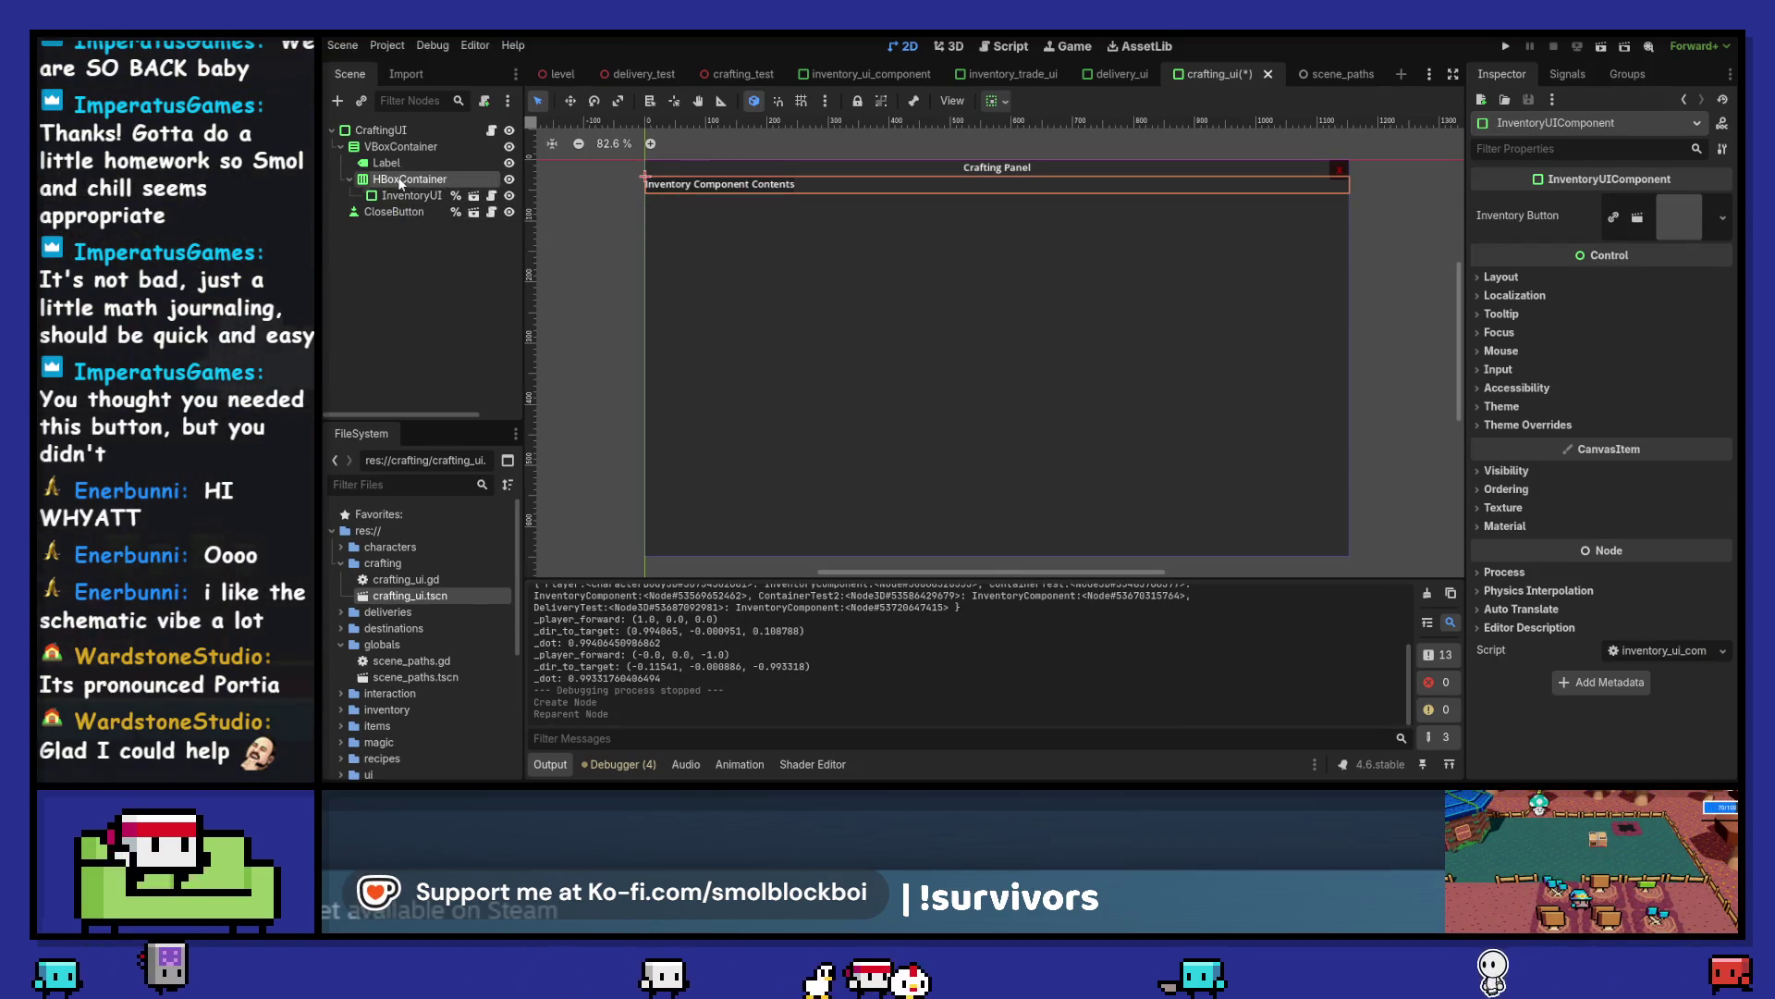
# - Set the HBoxContainer's Alignment to Center, then begin adding a child node to it
pyautogui.click(401, 179)
pyautogui.click(1665, 202)
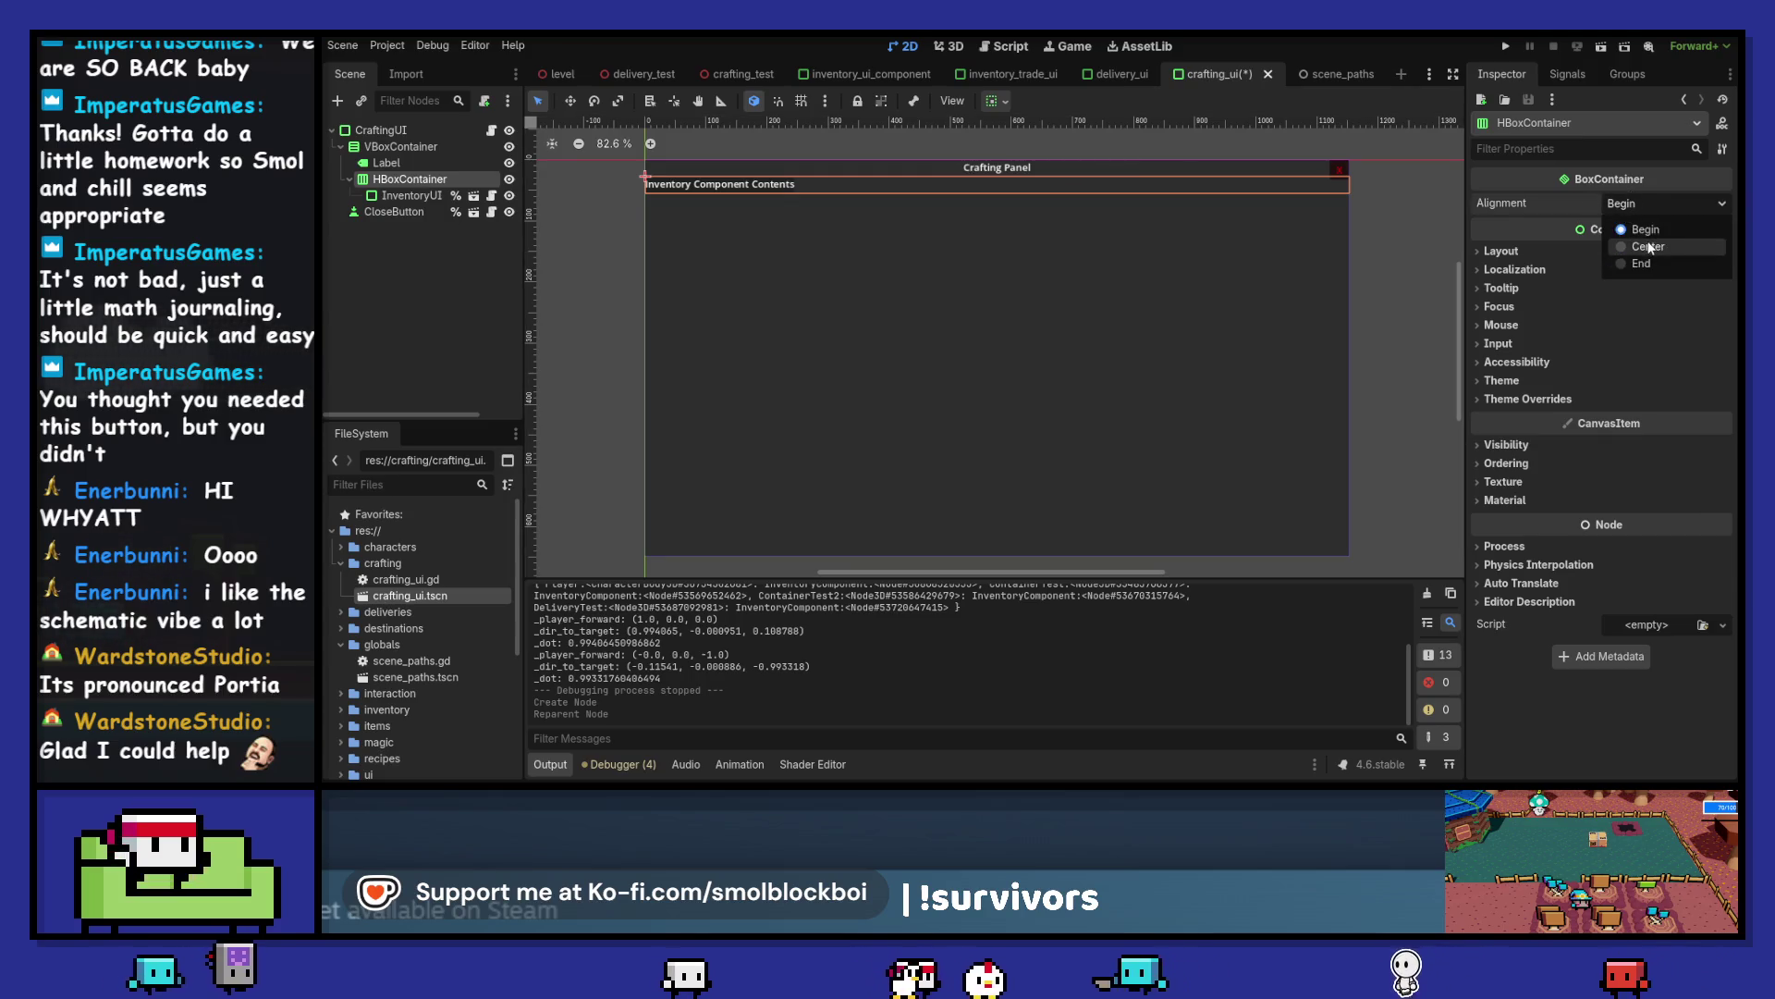
pyautogui.click(1649, 247)
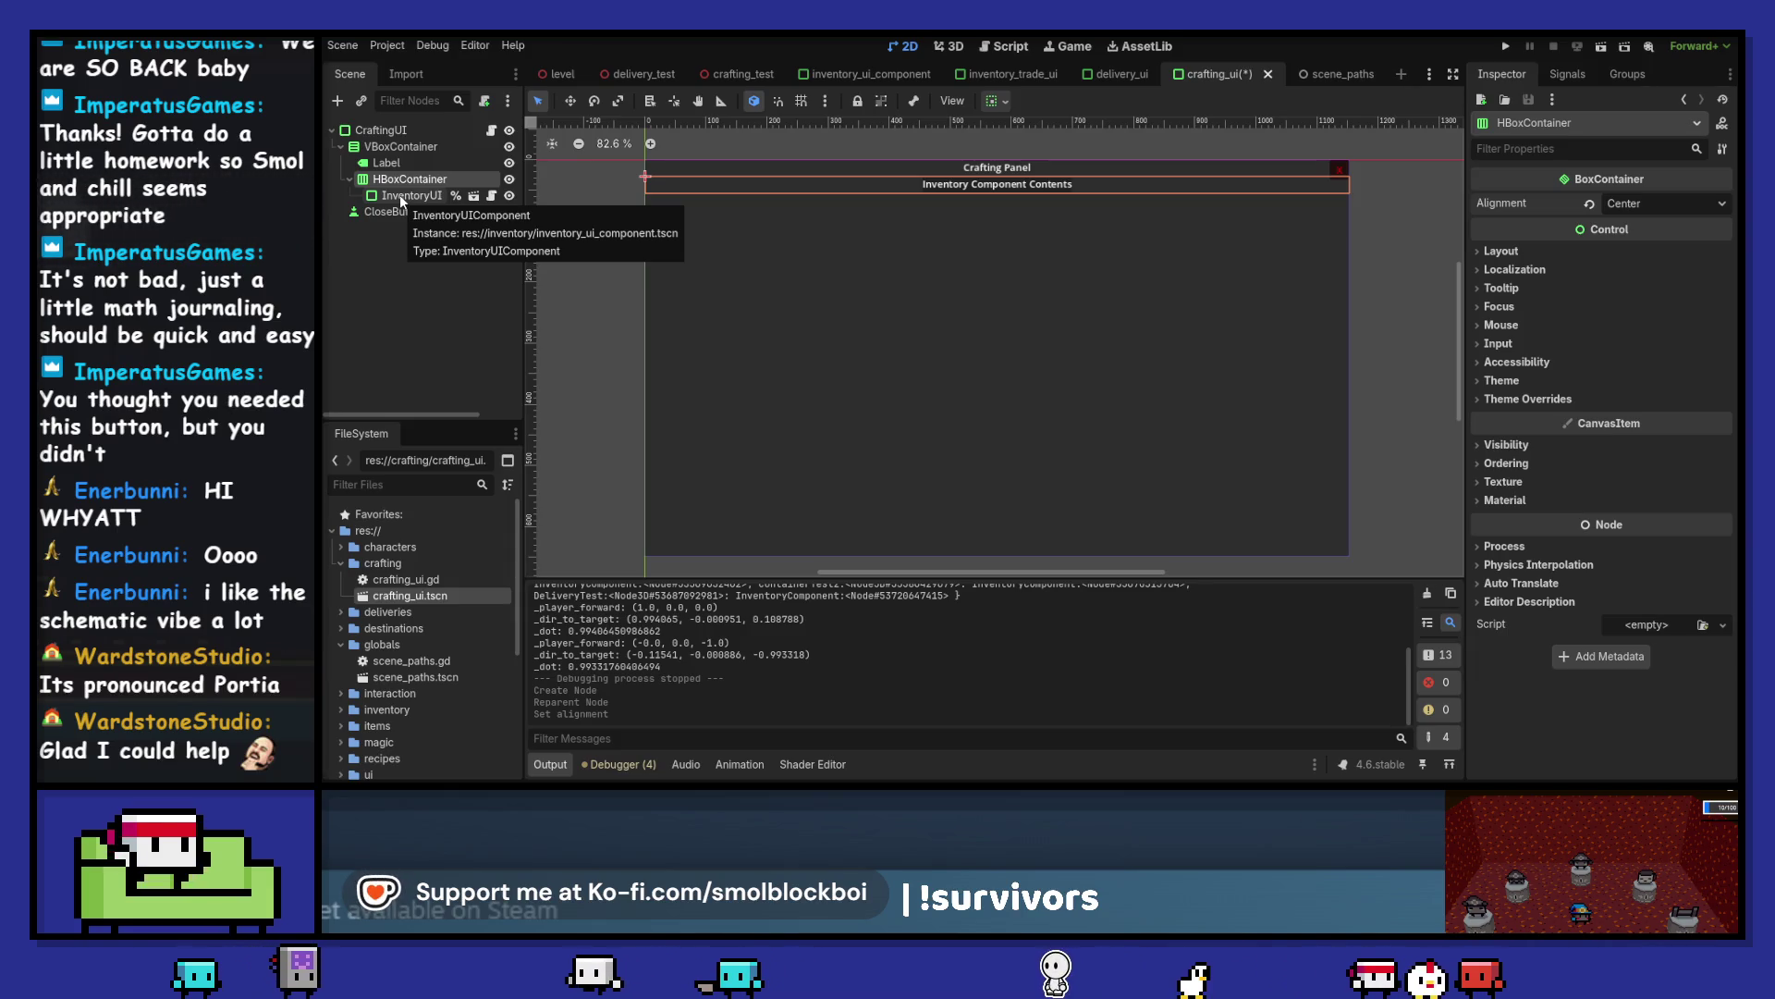
pyautogui.click(401, 197)
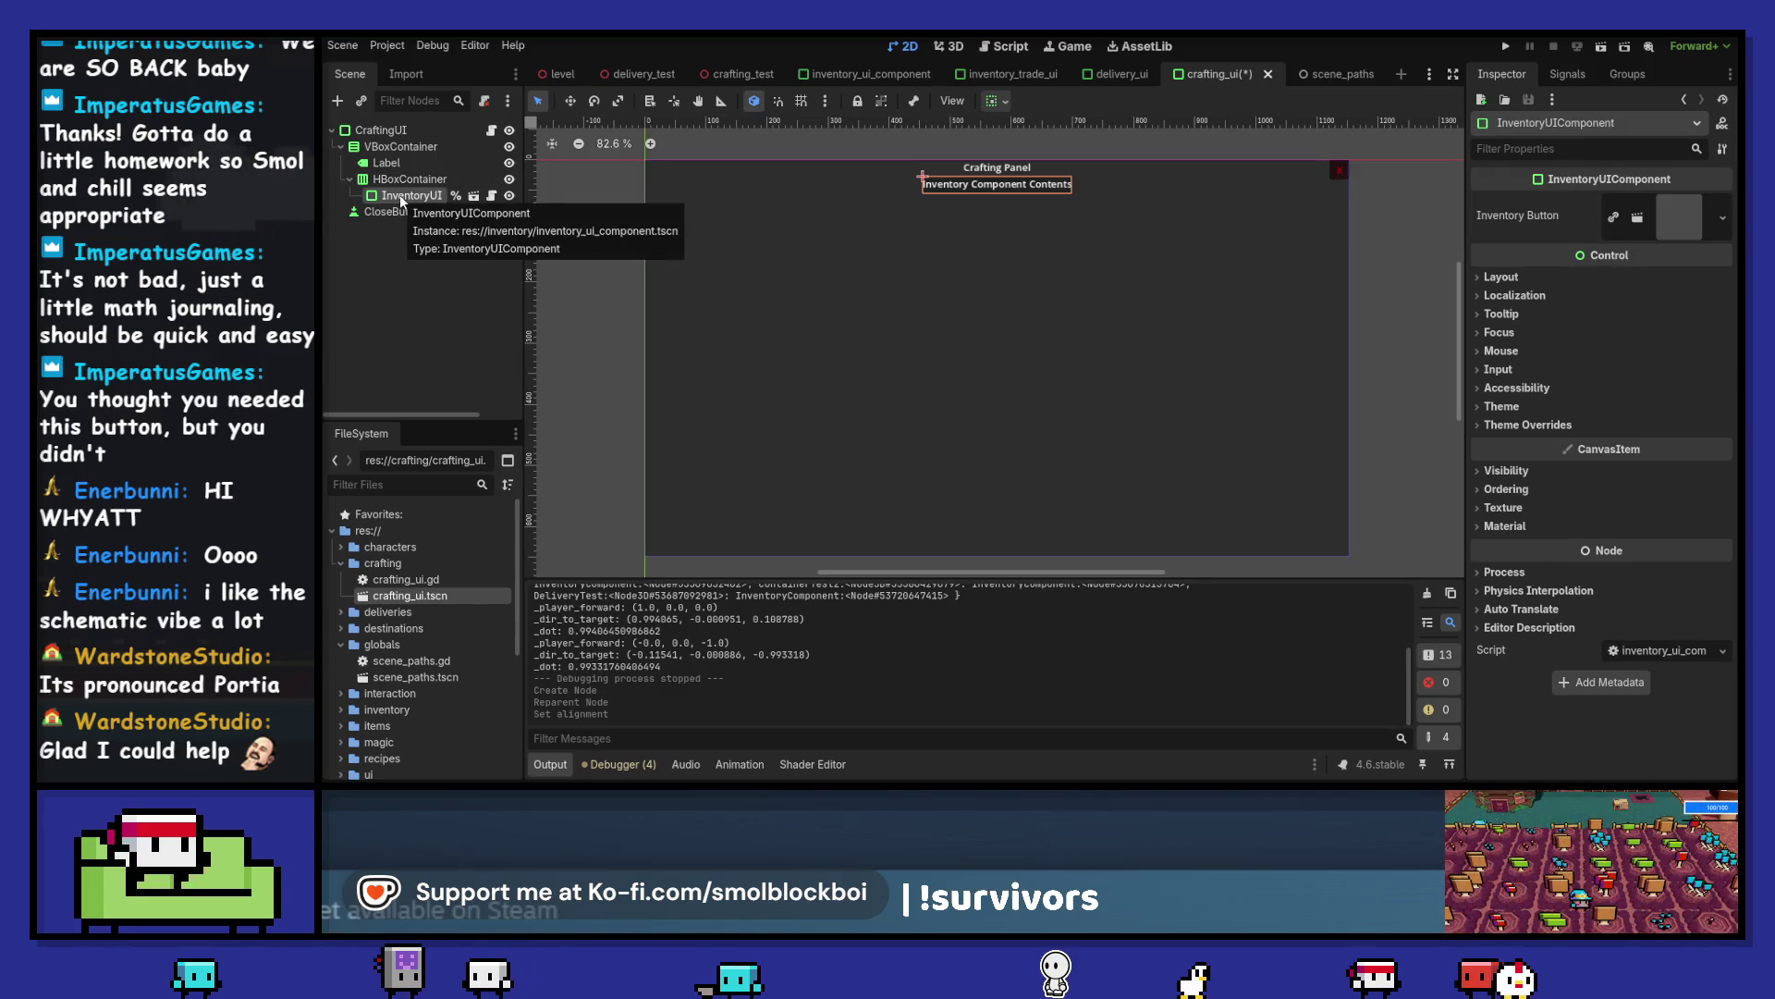
pyautogui.click(393, 183)
pyautogui.click(339, 102)
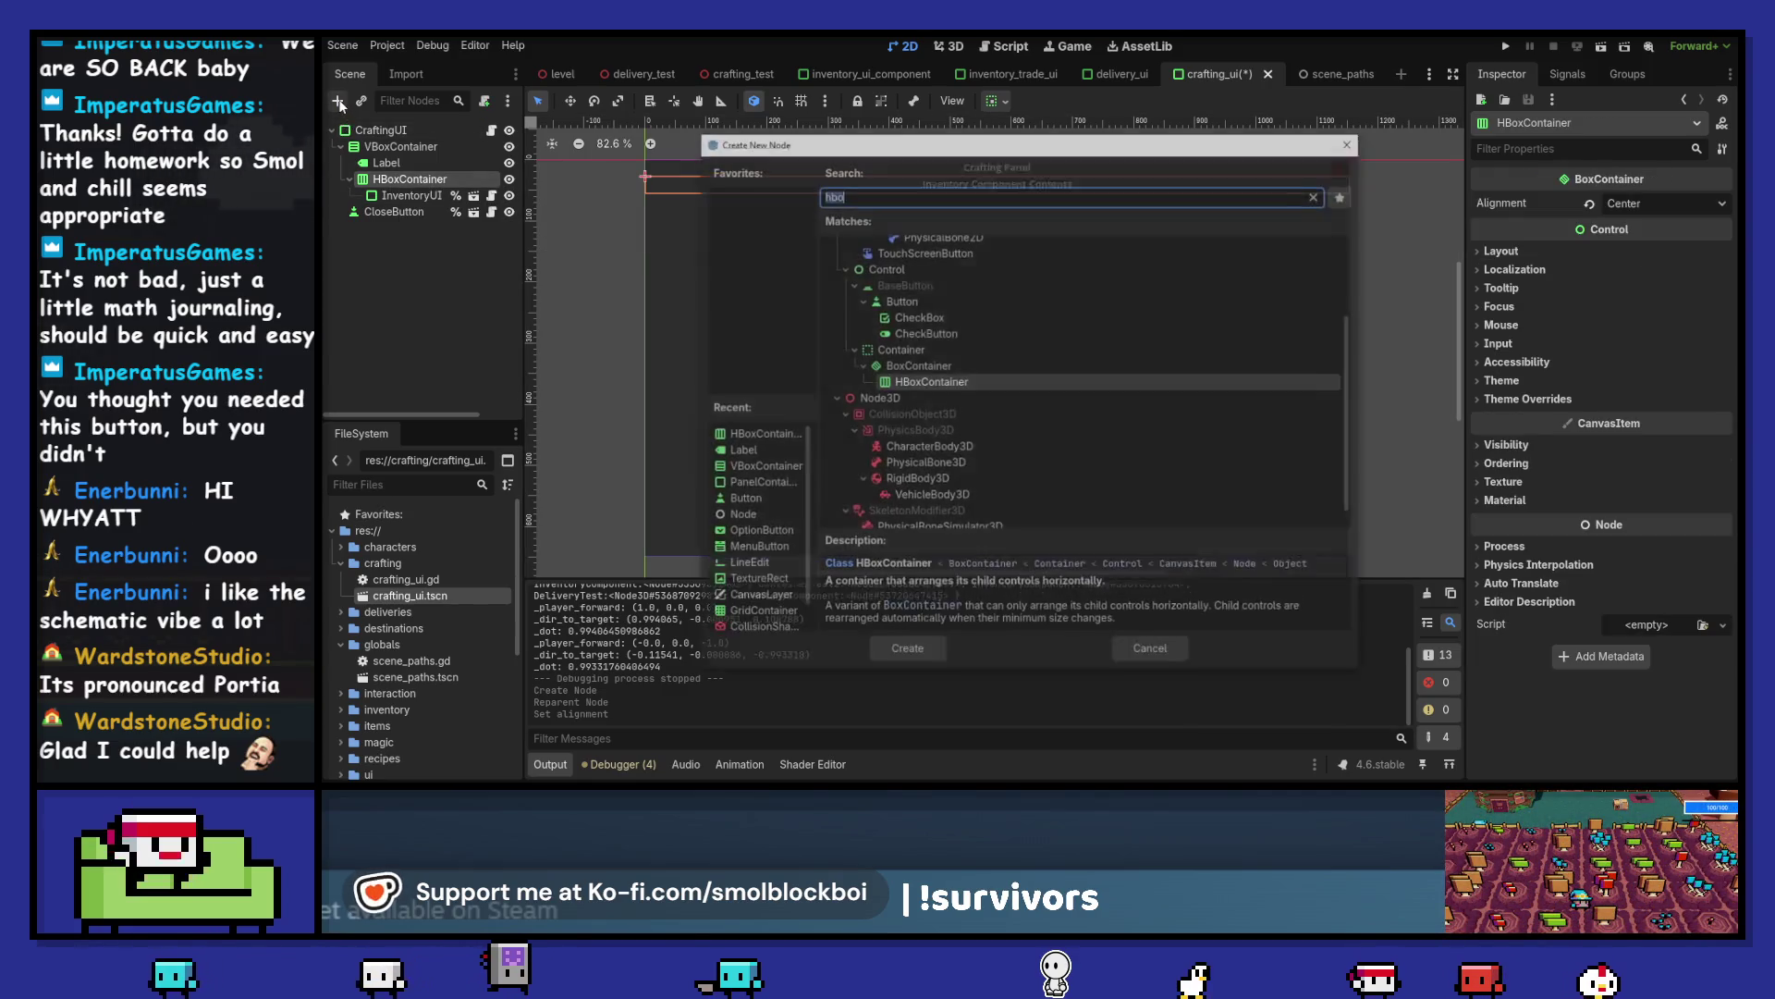
# - Create a PanelContainer under HBoxContainer and make it expand horizontally
pyautogui.write('panel')
pyautogui.press('Down')
pyautogui.press('Down')
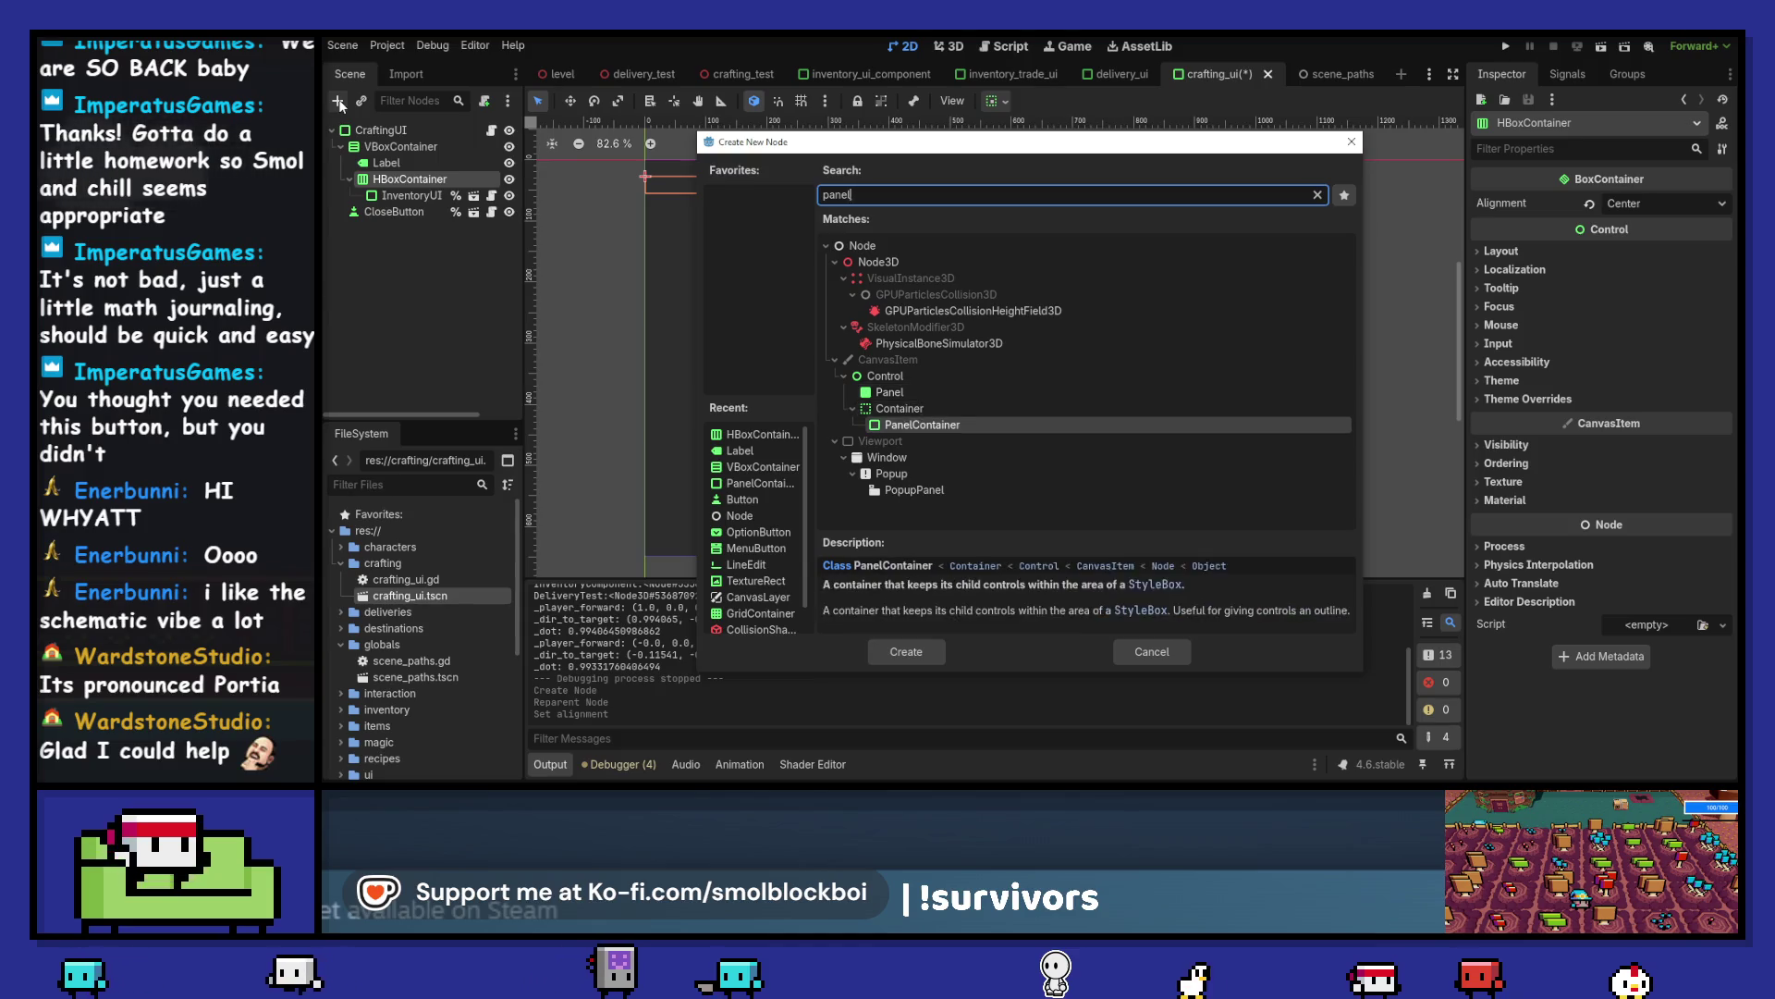
pyautogui.press('Return')
pyautogui.click(1558, 203)
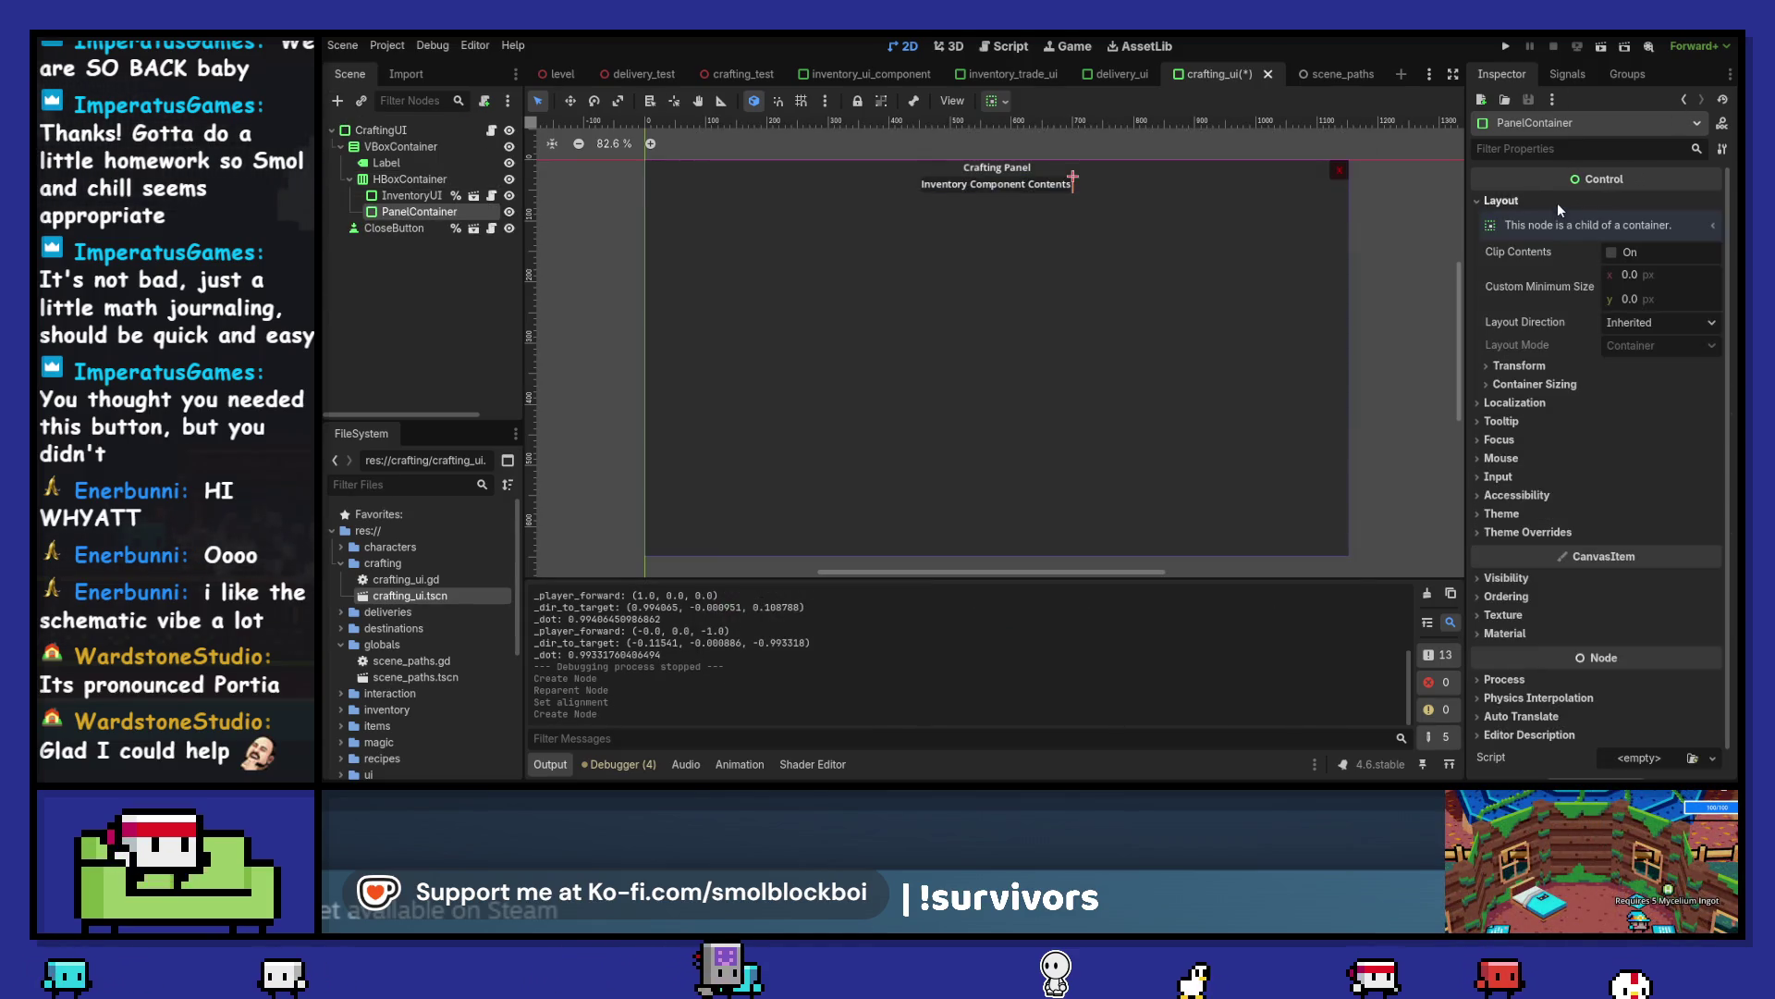
pyautogui.click(1540, 384)
pyautogui.click(1616, 427)
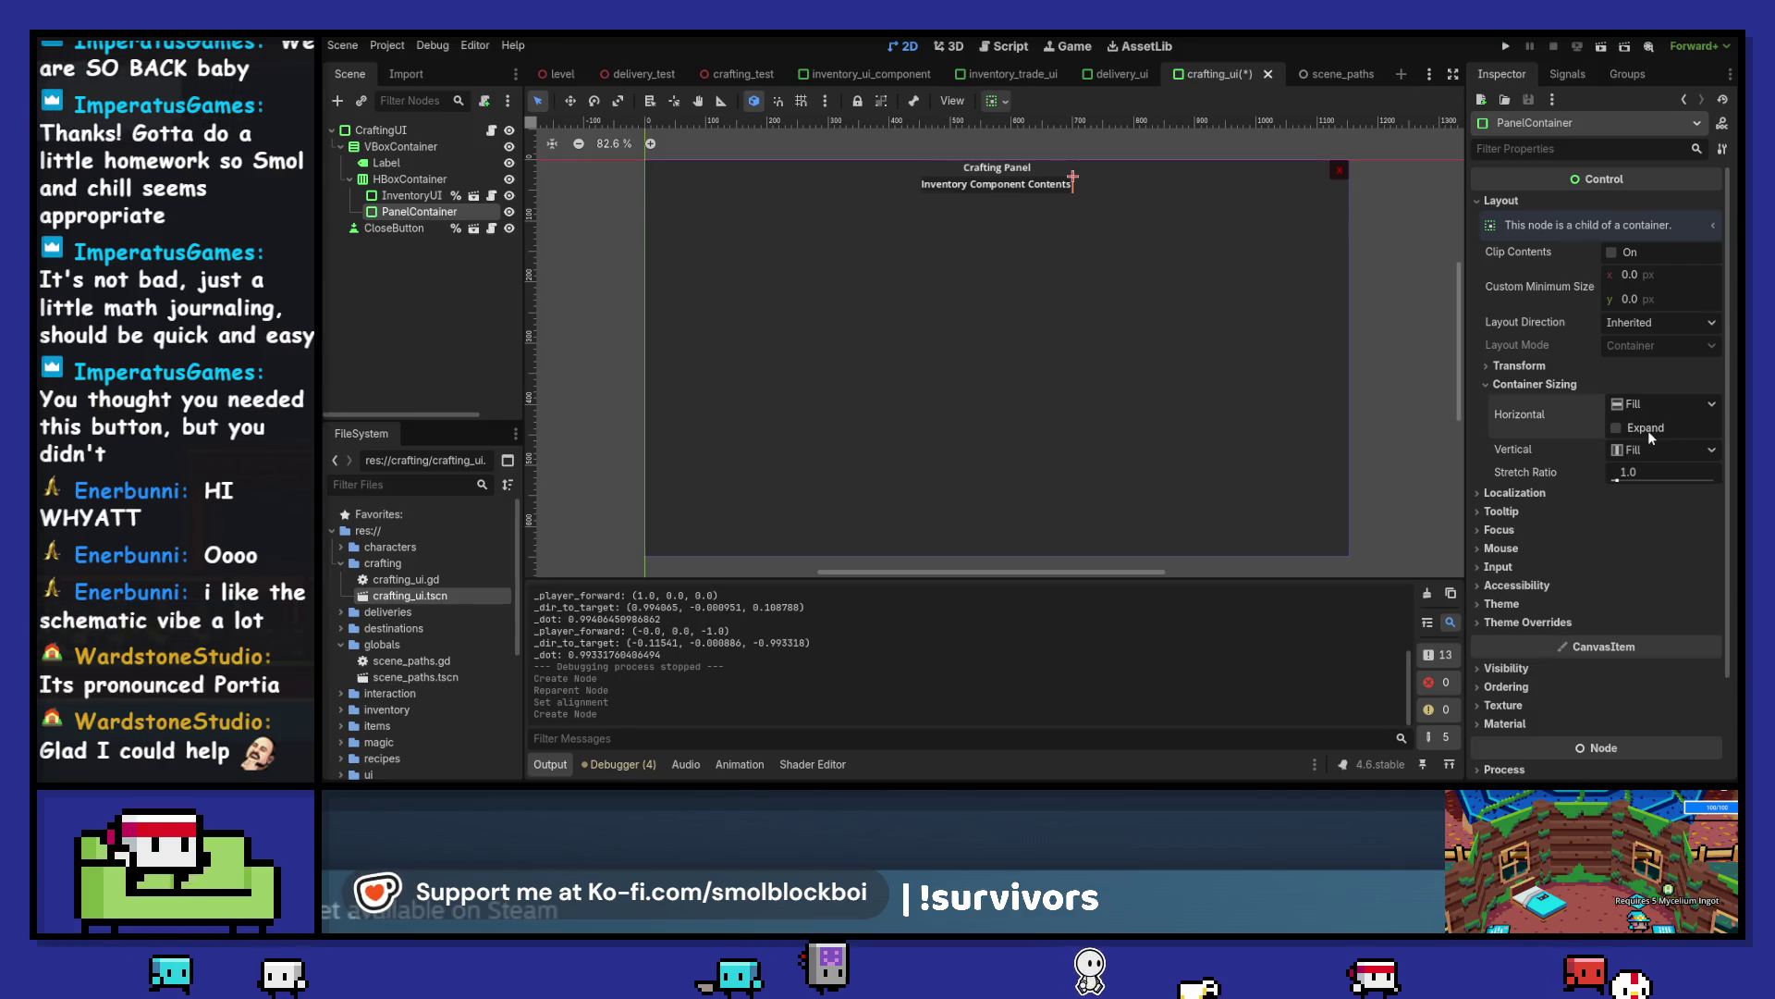
# - Set InventoryUI's container sizing to Fill and Expand horizontally and Fill vertically
pyautogui.click(716, 184)
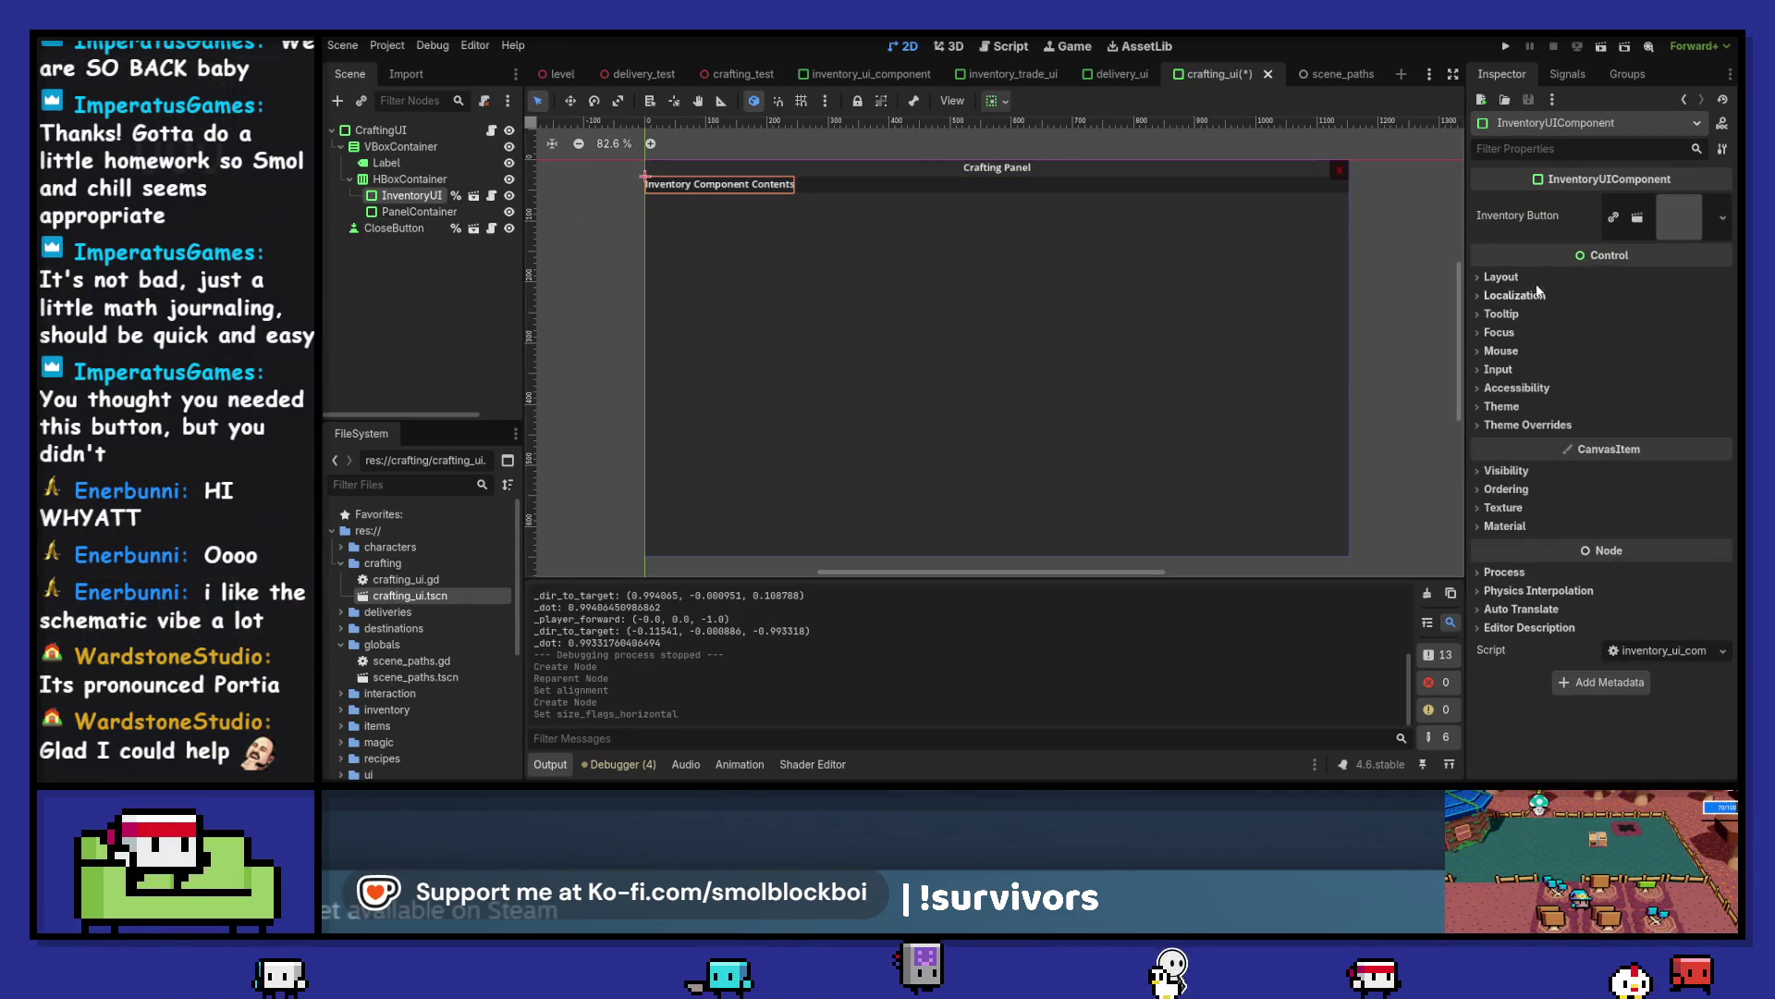
pyautogui.click(1593, 457)
pyautogui.click(1593, 457)
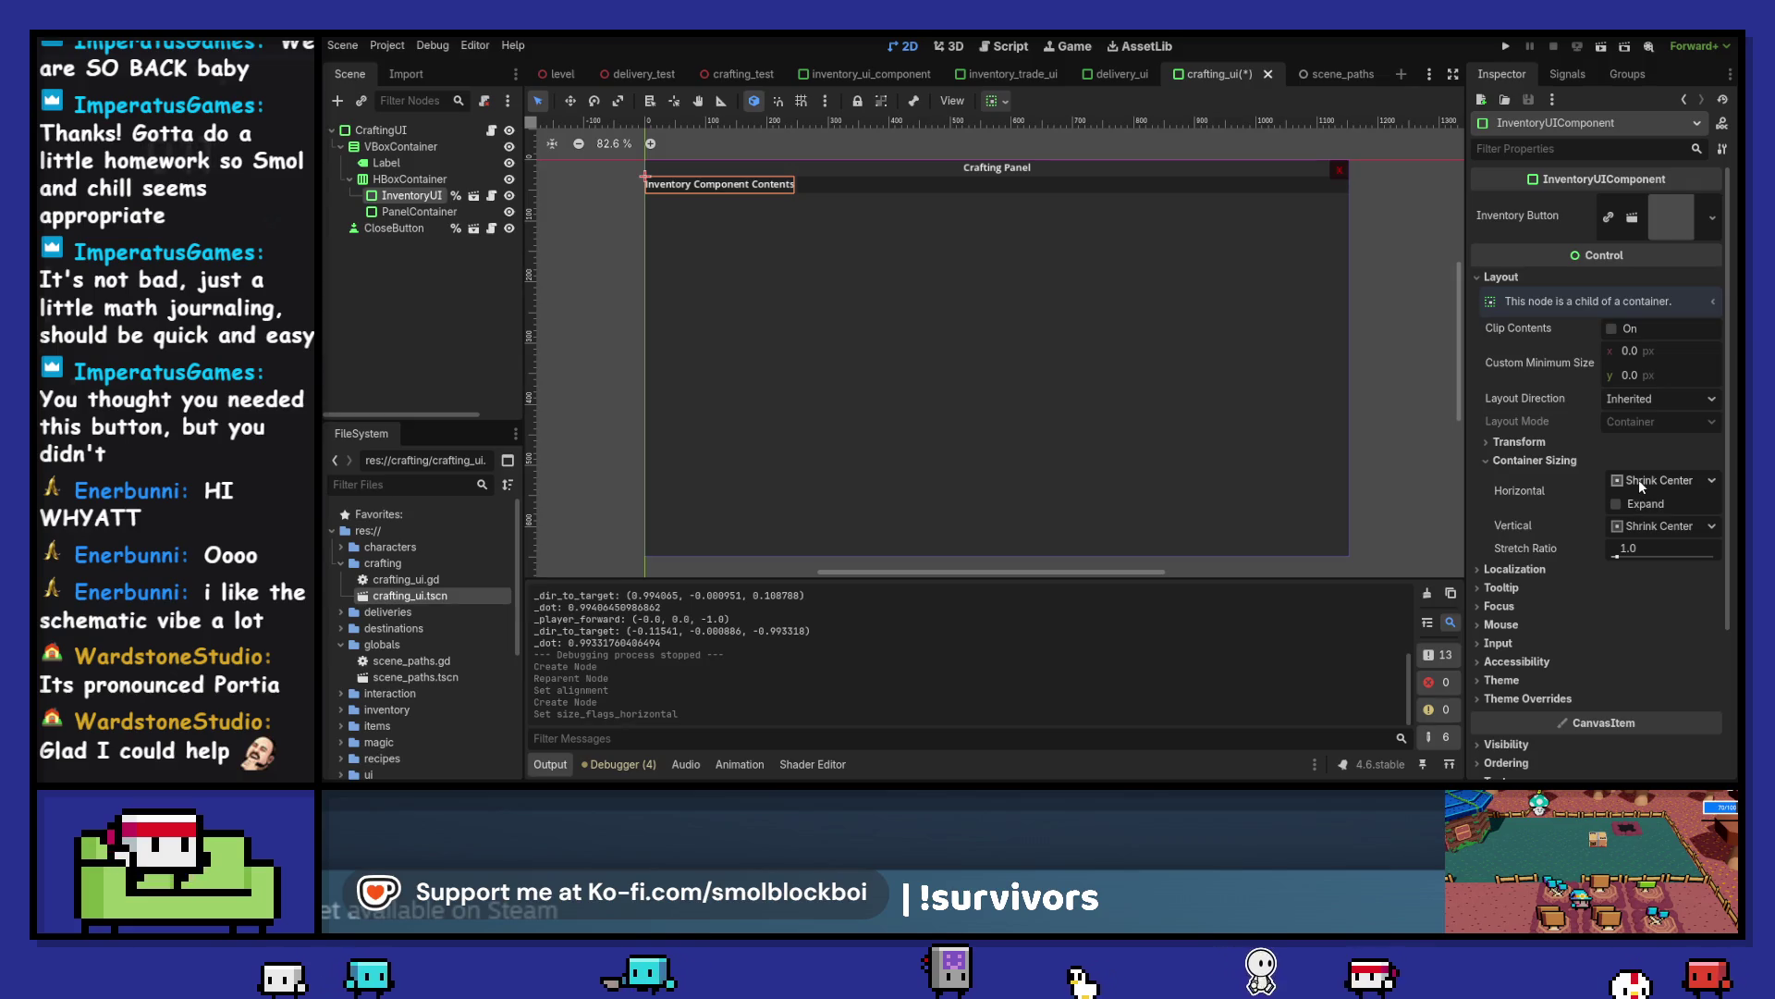
pyautogui.click(1642, 481)
pyautogui.click(1655, 506)
pyautogui.click(1634, 508)
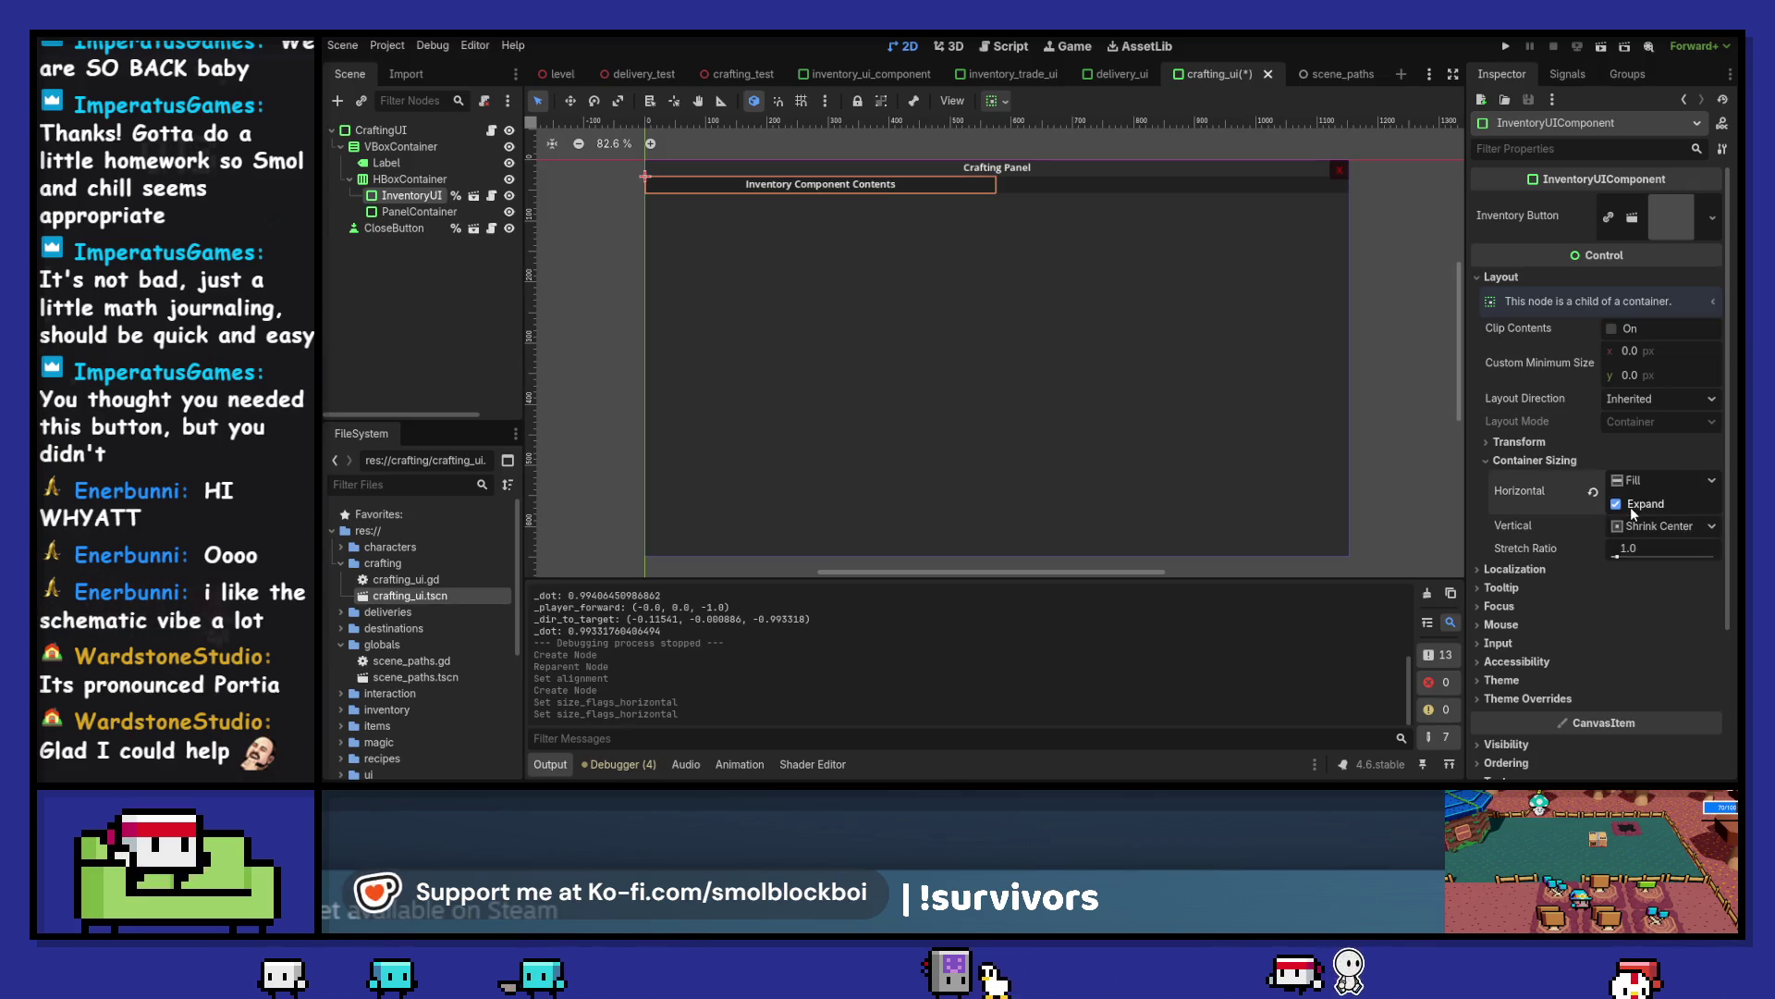
pyautogui.click(1639, 529)
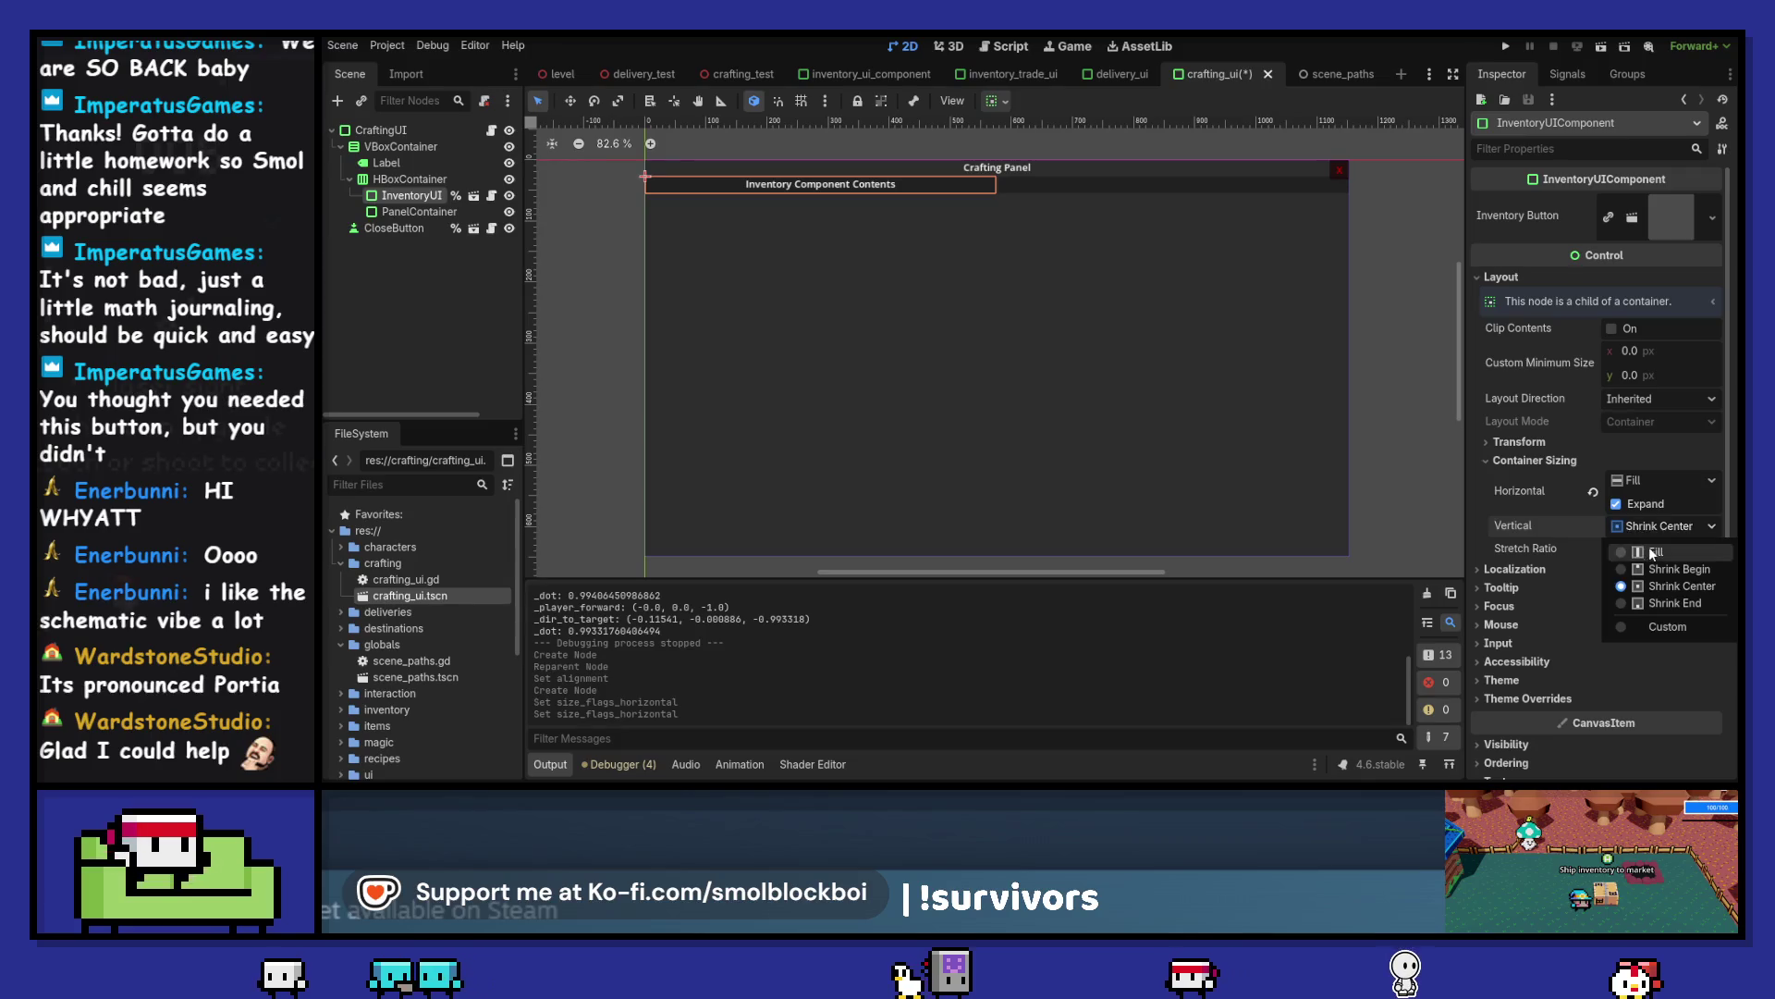
pyautogui.click(1646, 553)
# - Make the HBoxContainer expand to full height vertically
pyautogui.click(400, 181)
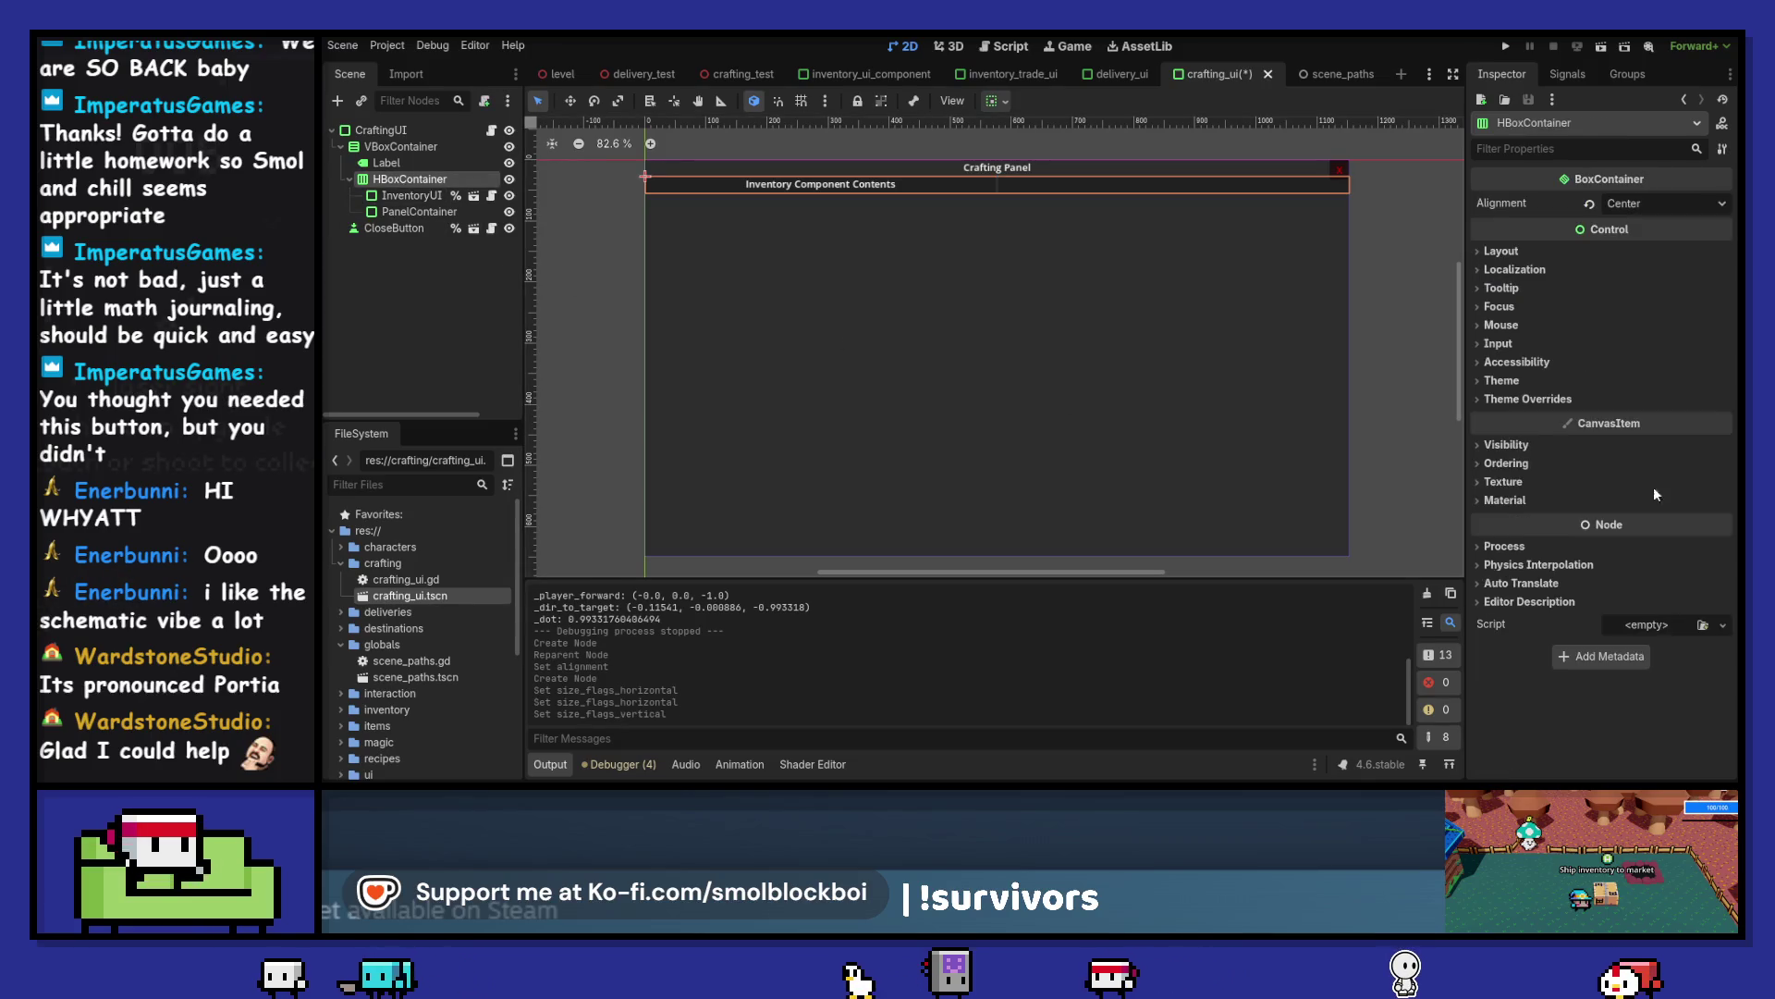
pyautogui.click(1502, 250)
pyautogui.click(1550, 434)
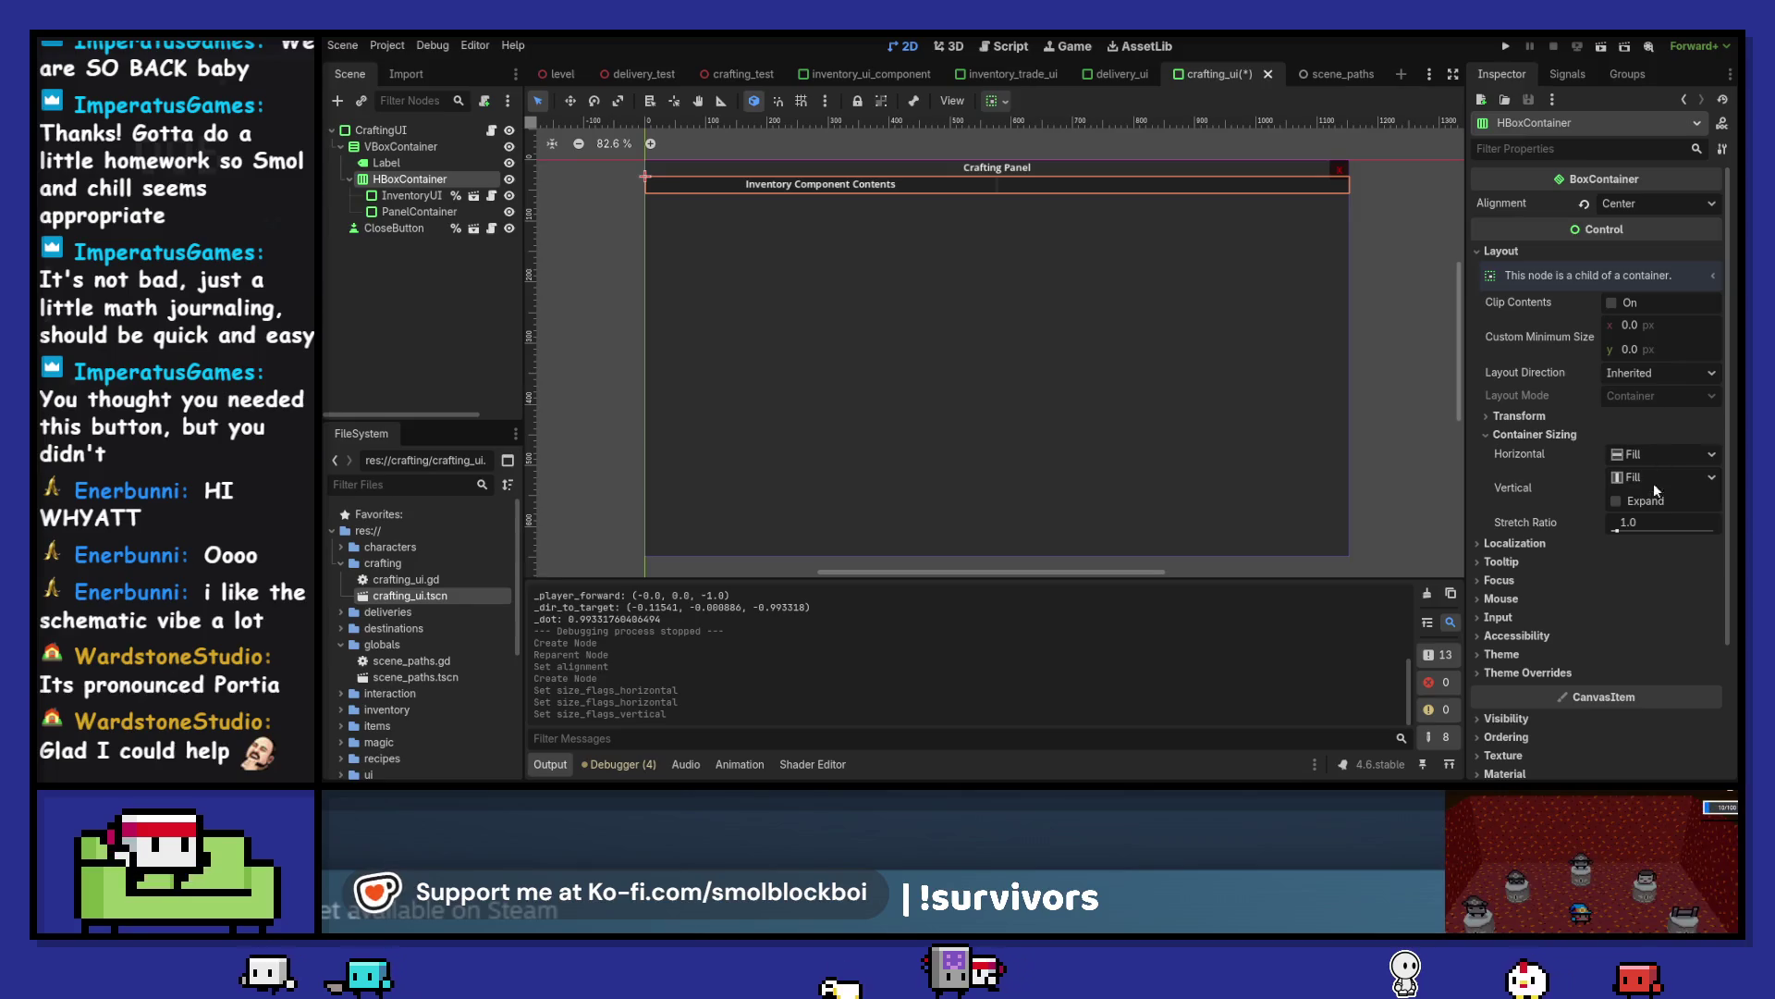
pyautogui.click(1646, 502)
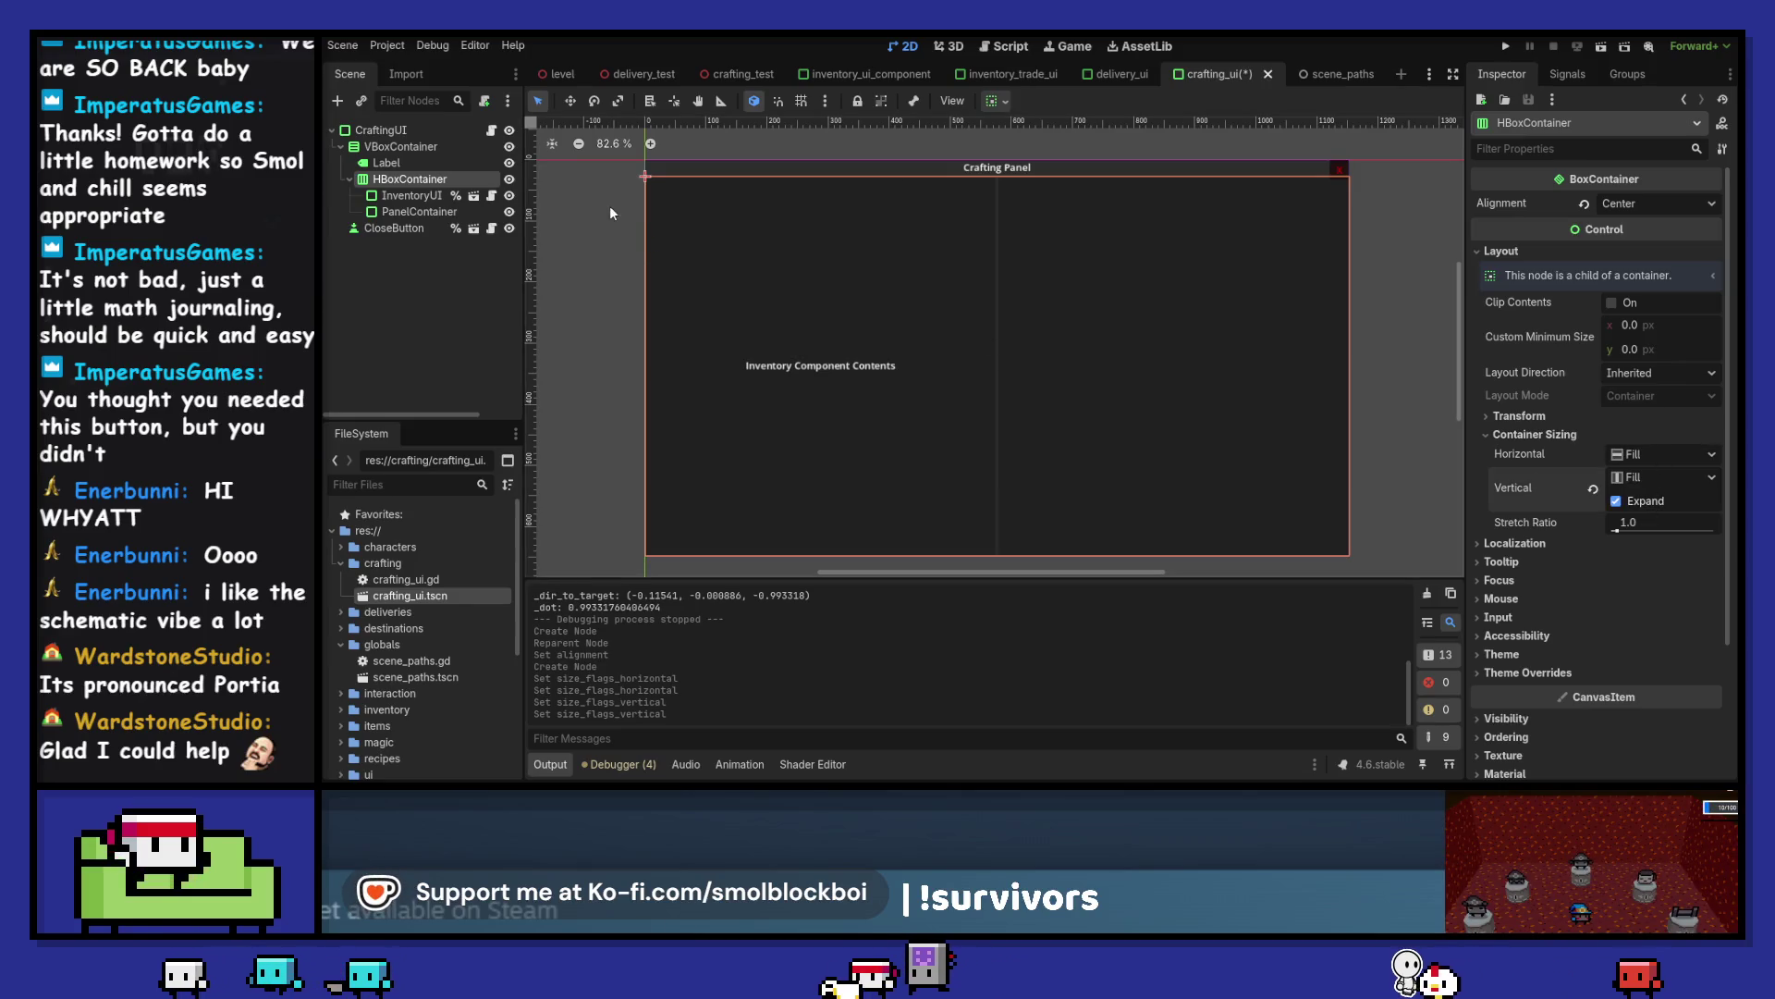
pyautogui.click(419, 212)
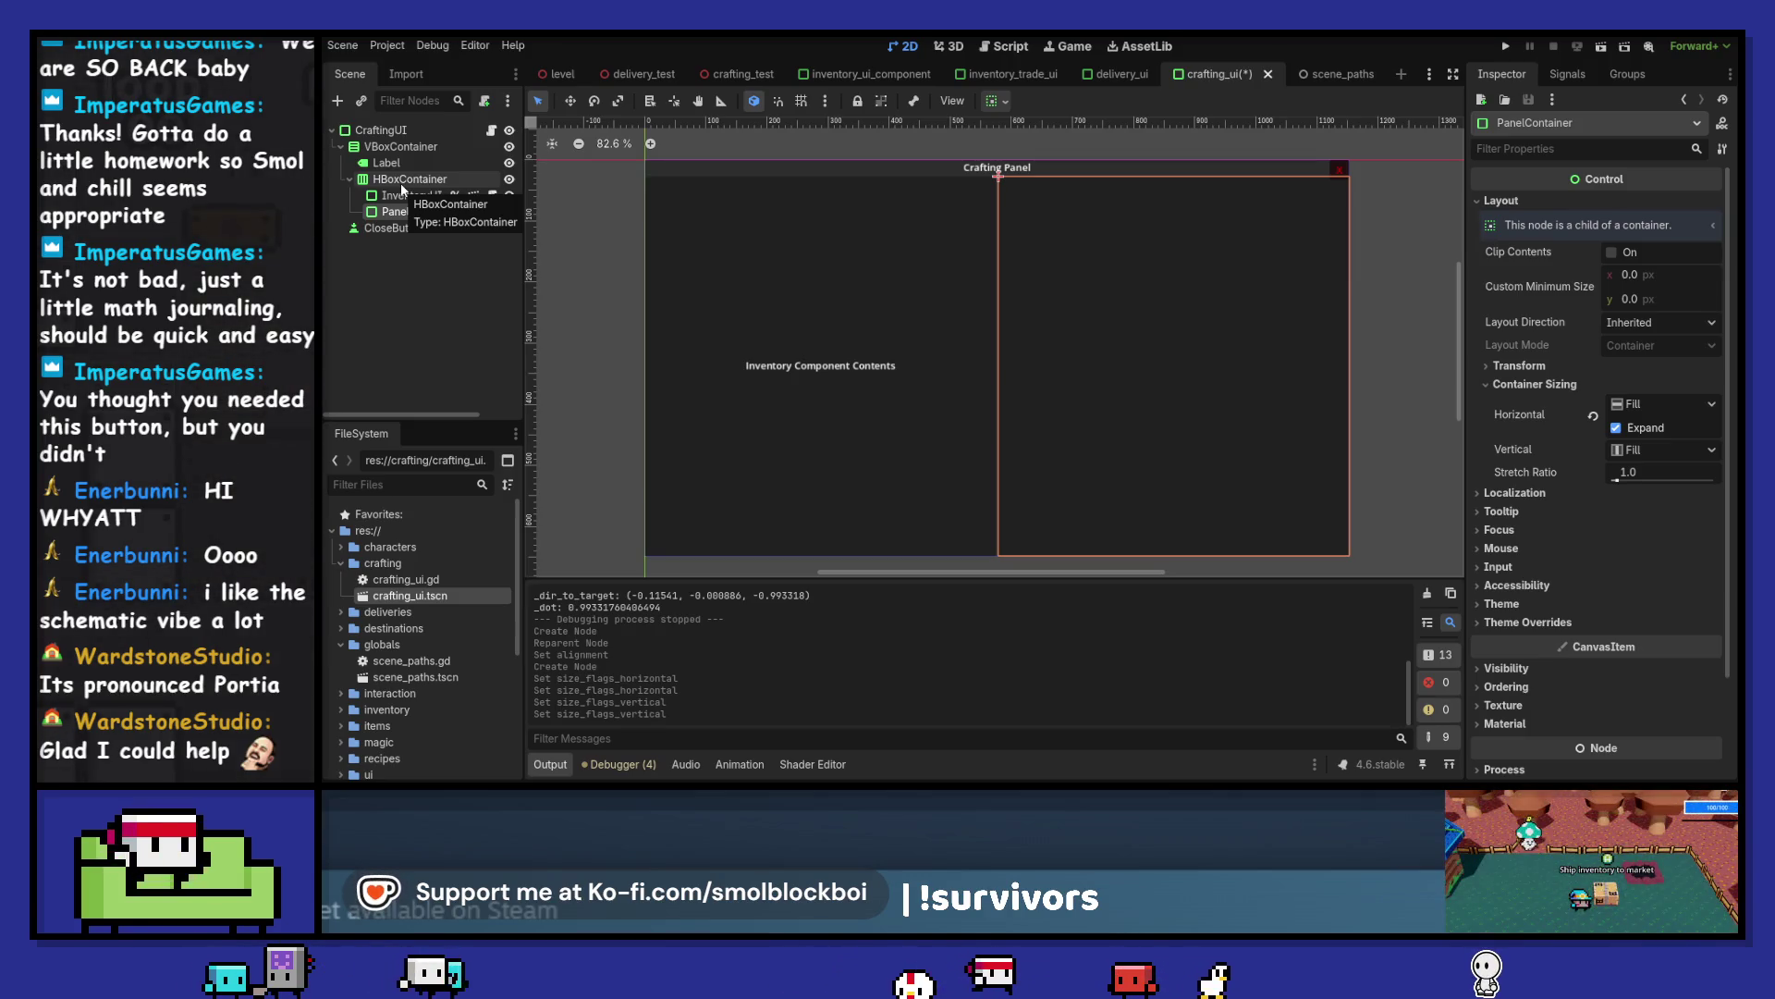
pyautogui.click(408, 198)
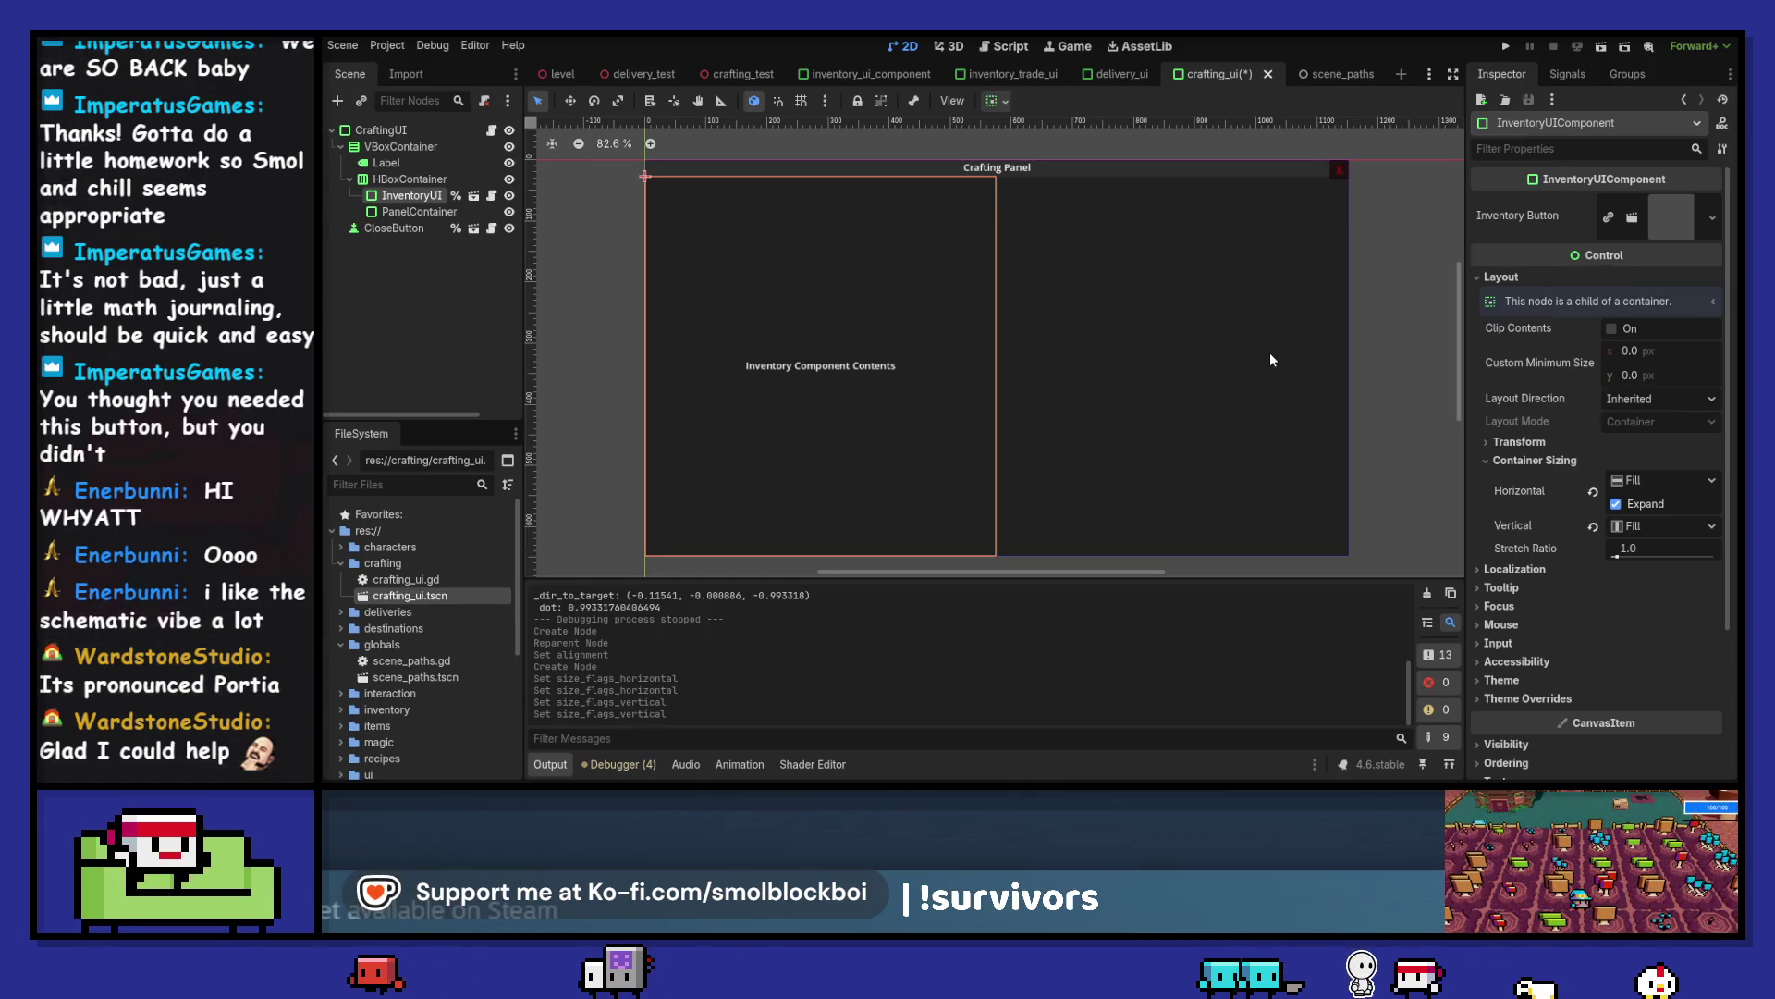
pyautogui.click(392, 213)
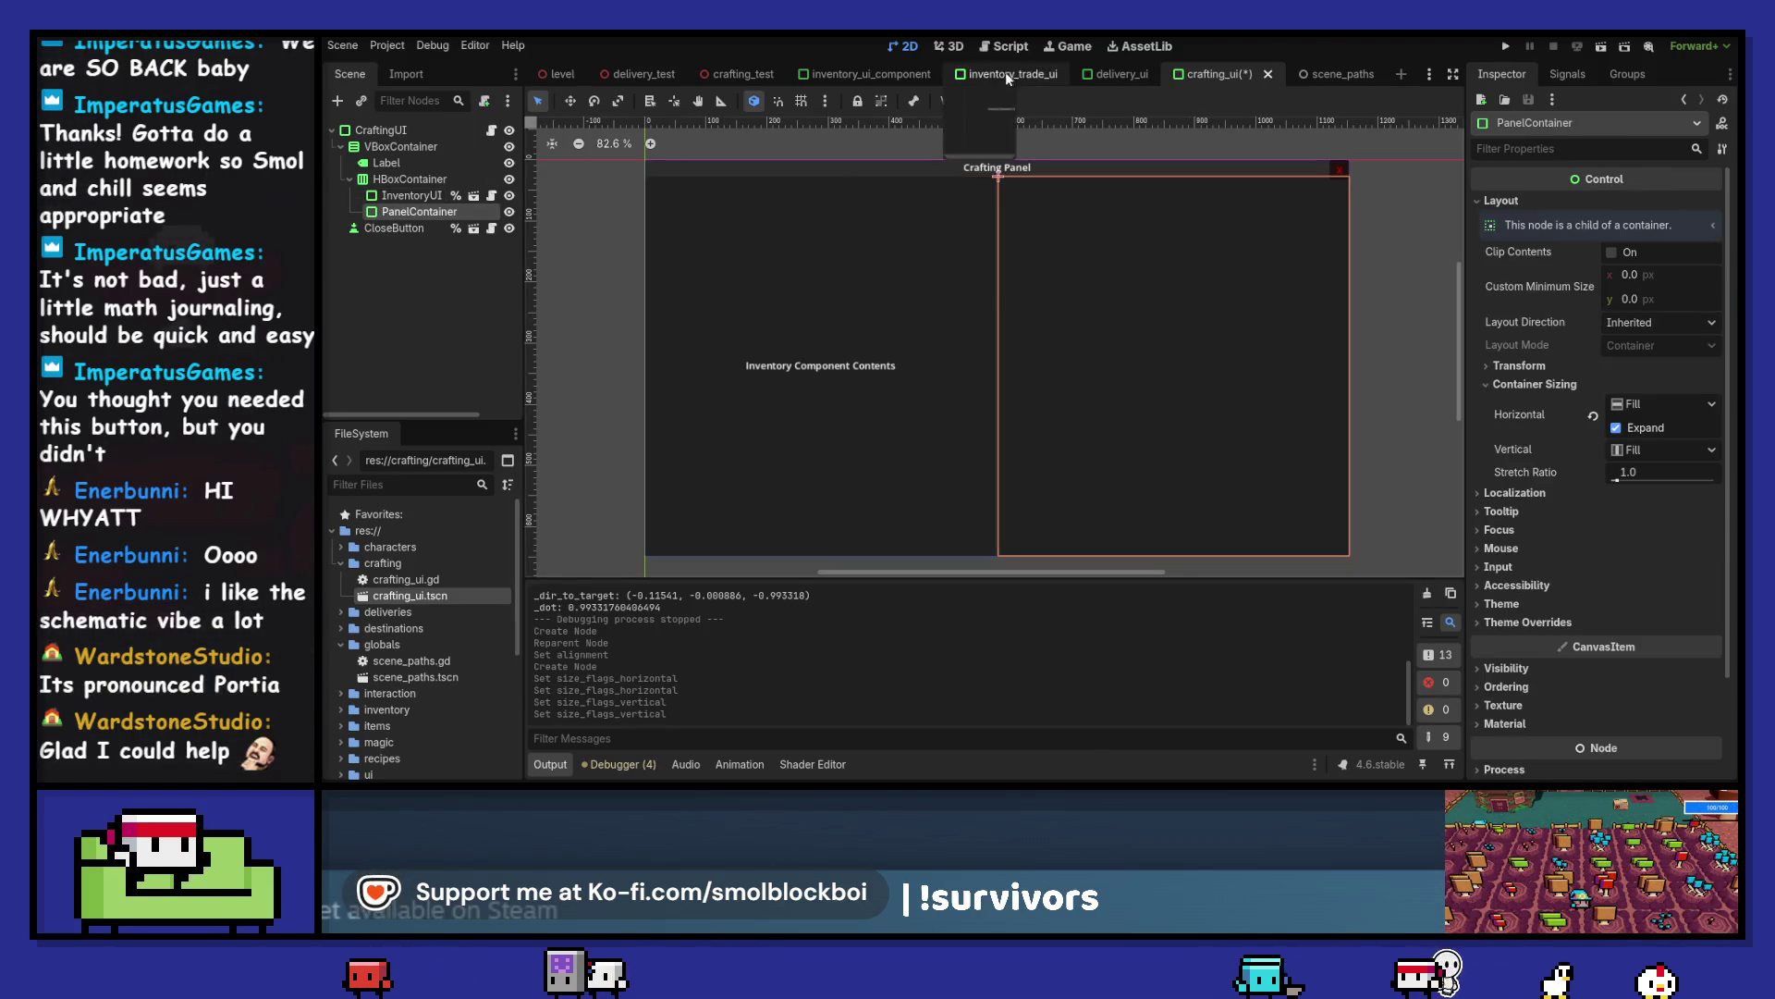
# - Add a VBoxContainer inside the PanelContainer and paste the DestinationTexture from delivery_ui into it
pyautogui.click(1119, 74)
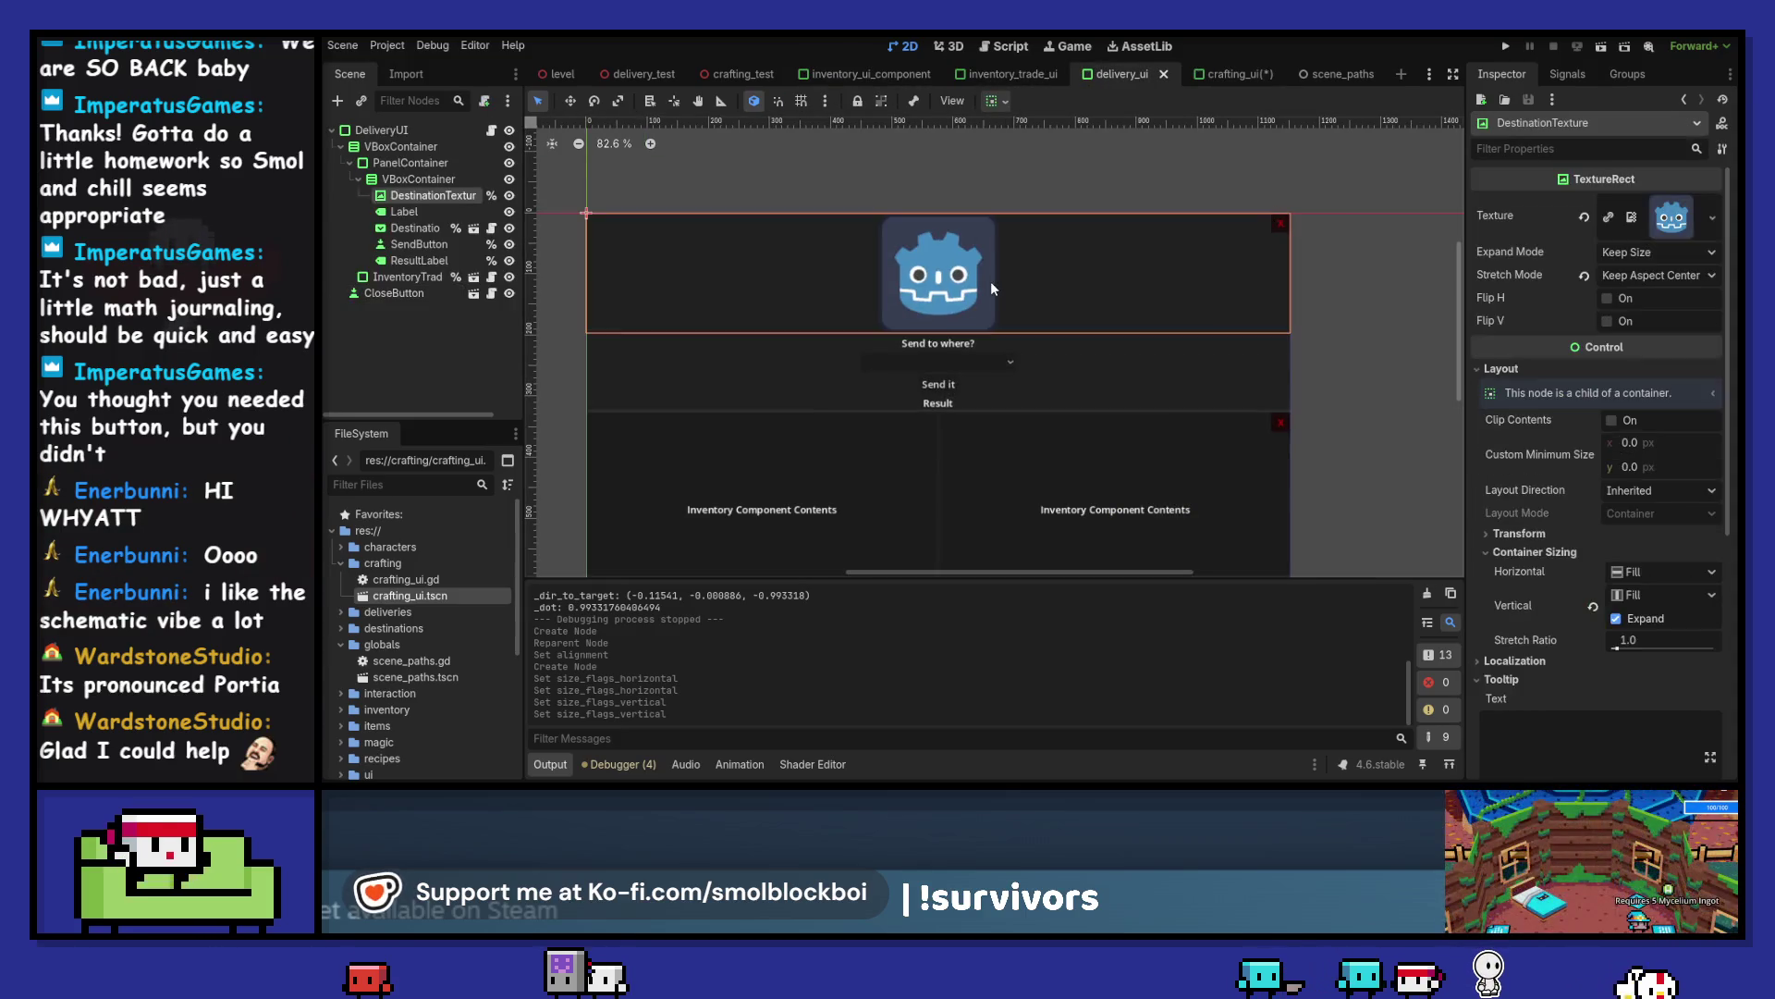
pyautogui.click(378, 211)
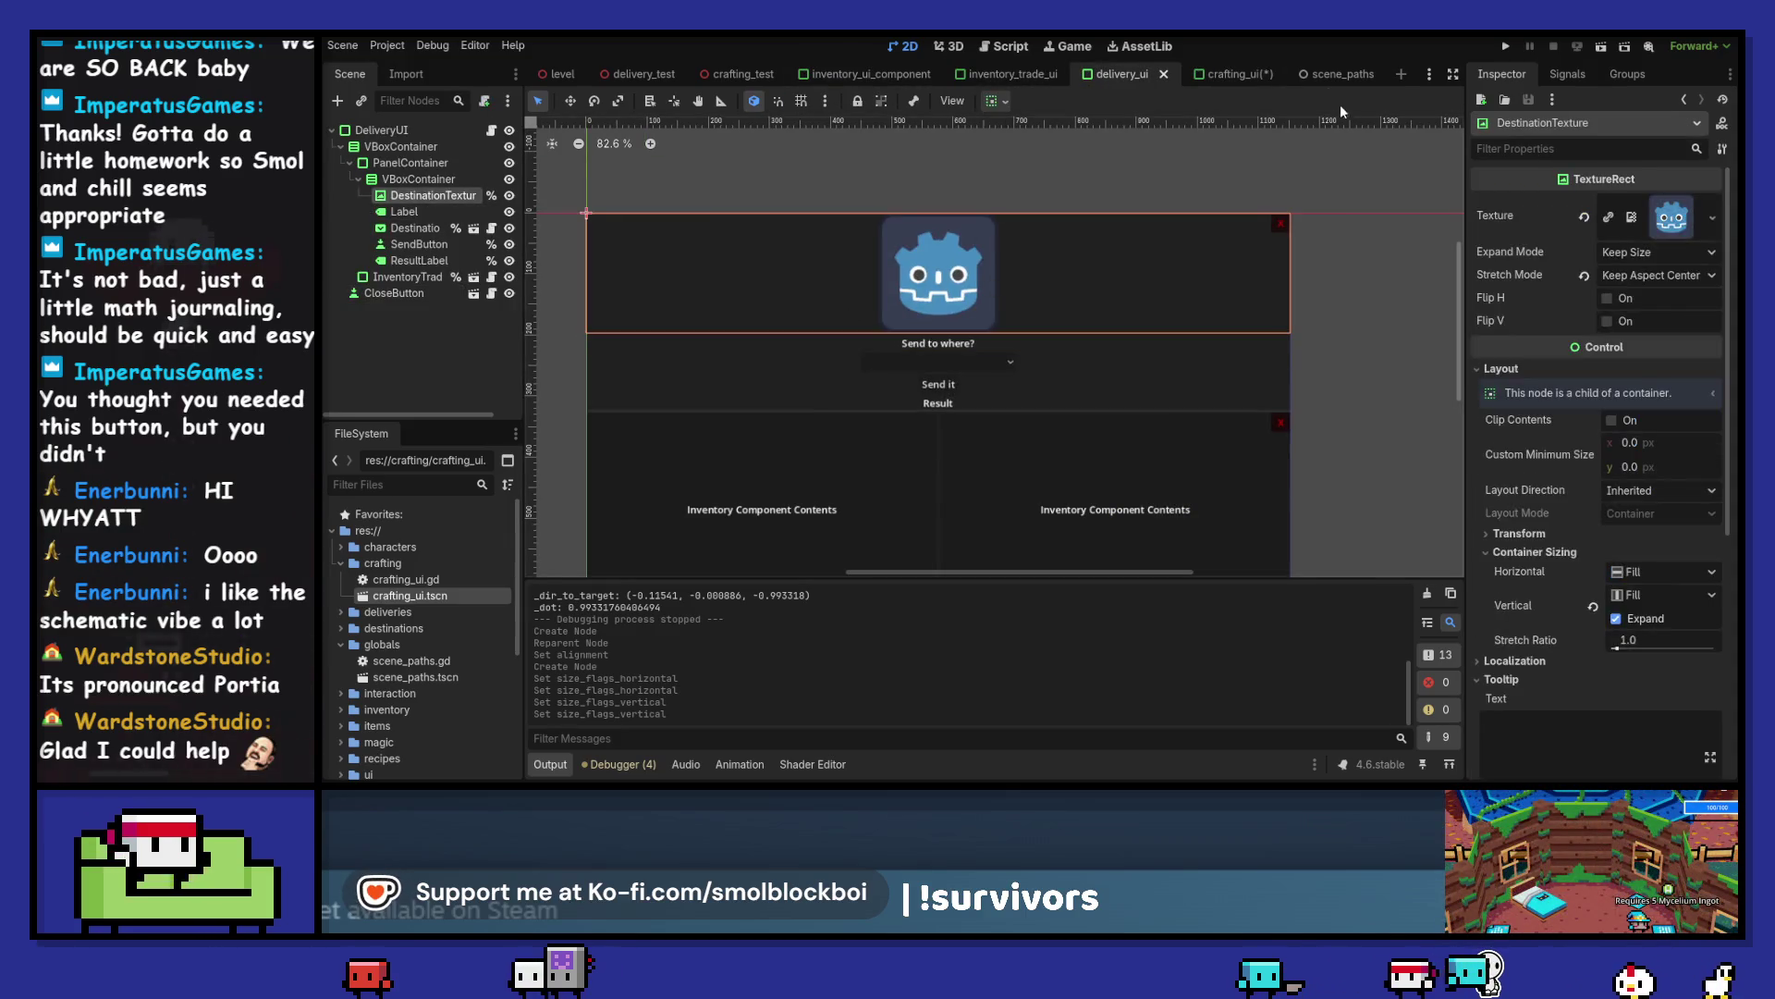
pyautogui.click(1235, 74)
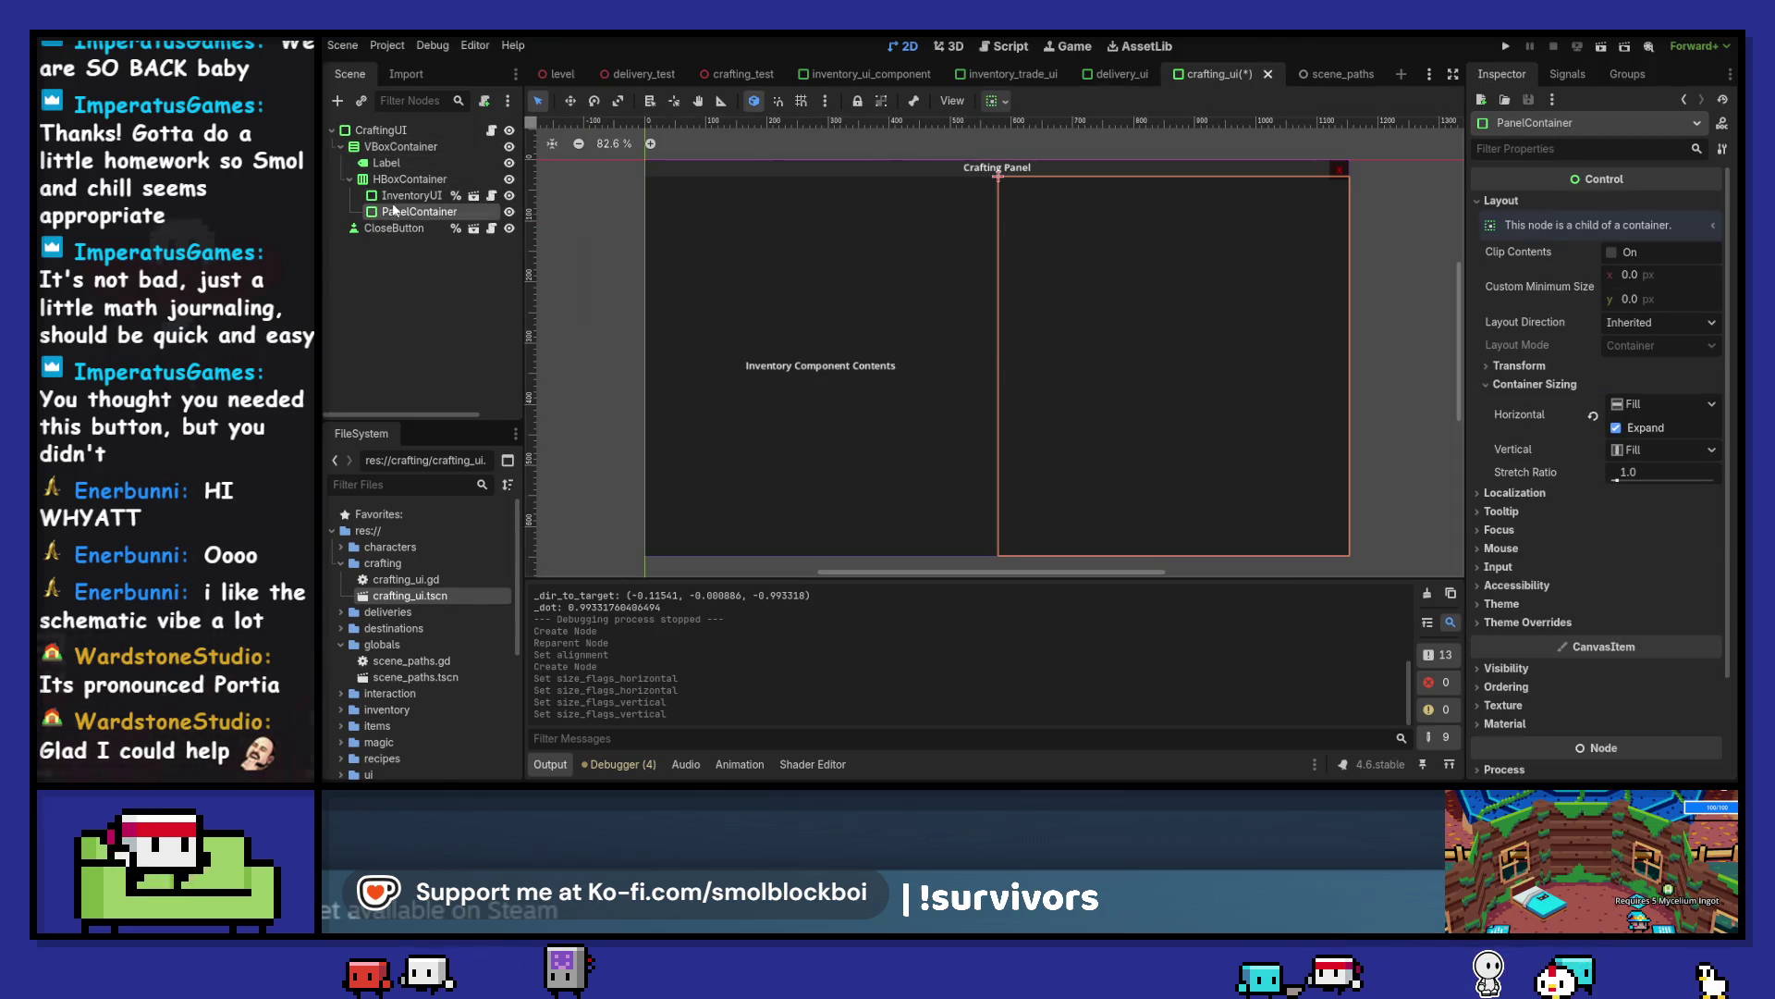
pyautogui.click(340, 102)
pyautogui.write('vb')
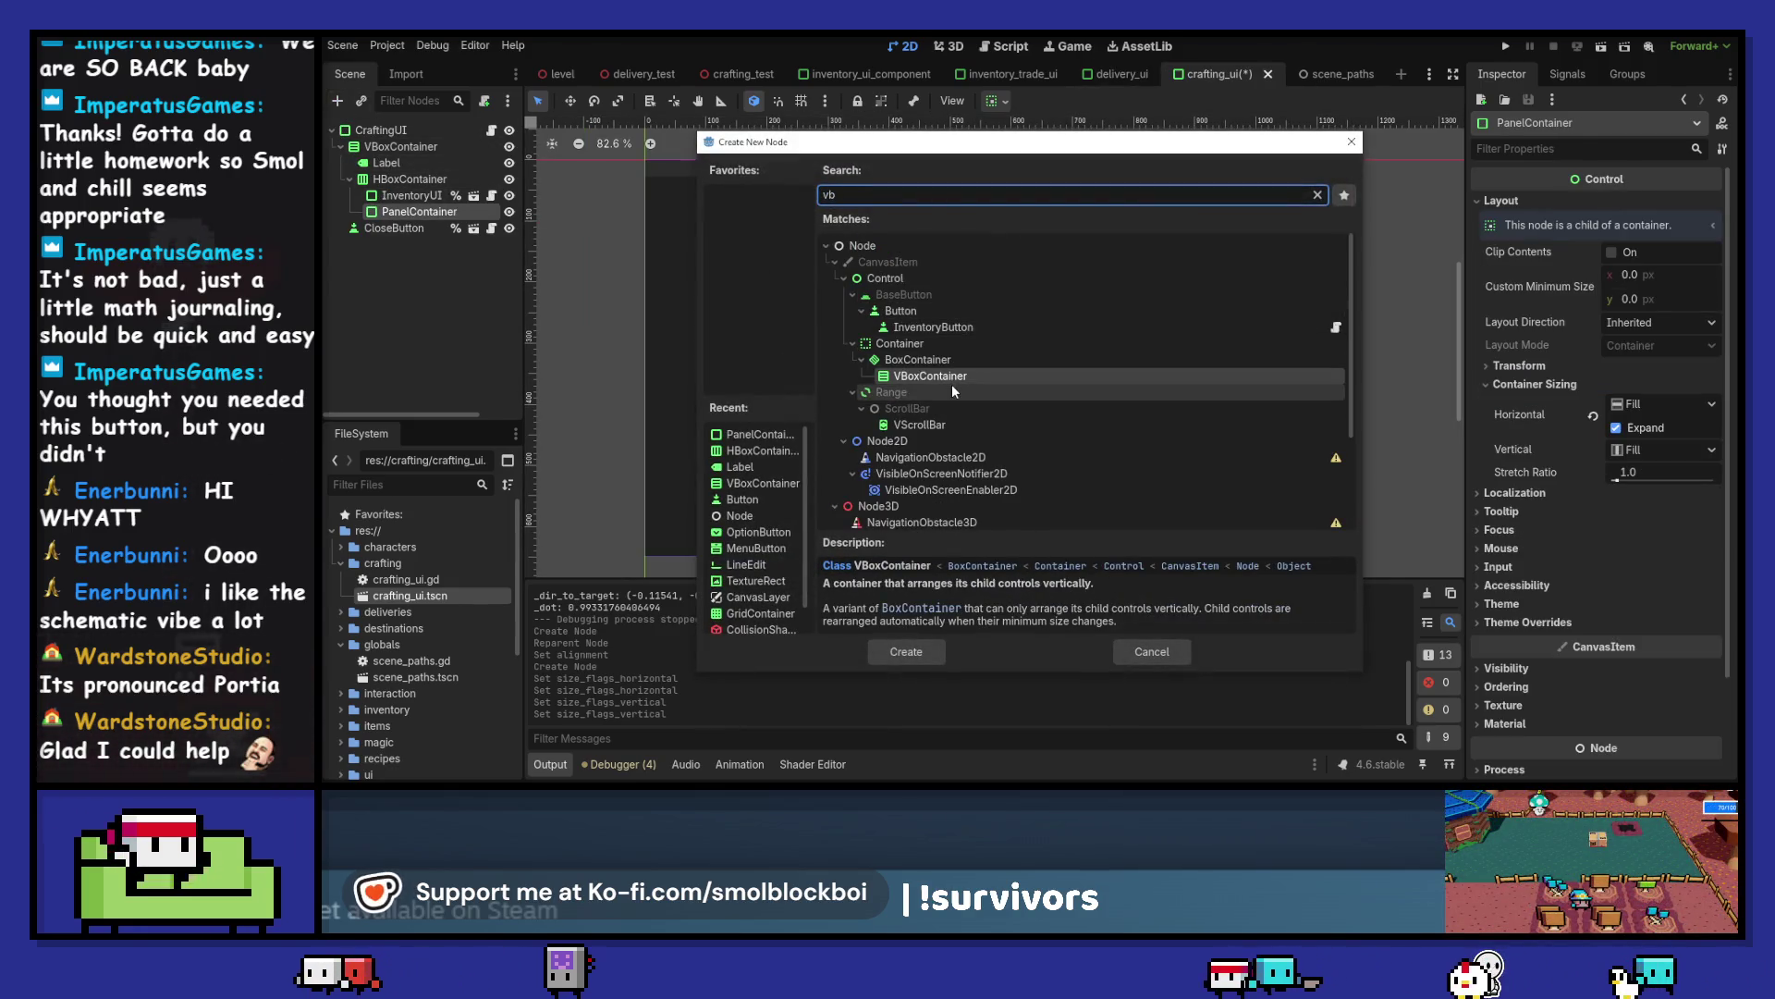
pyautogui.doubleClick(962, 376)
pyautogui.hotkey('ctrl', 'v')
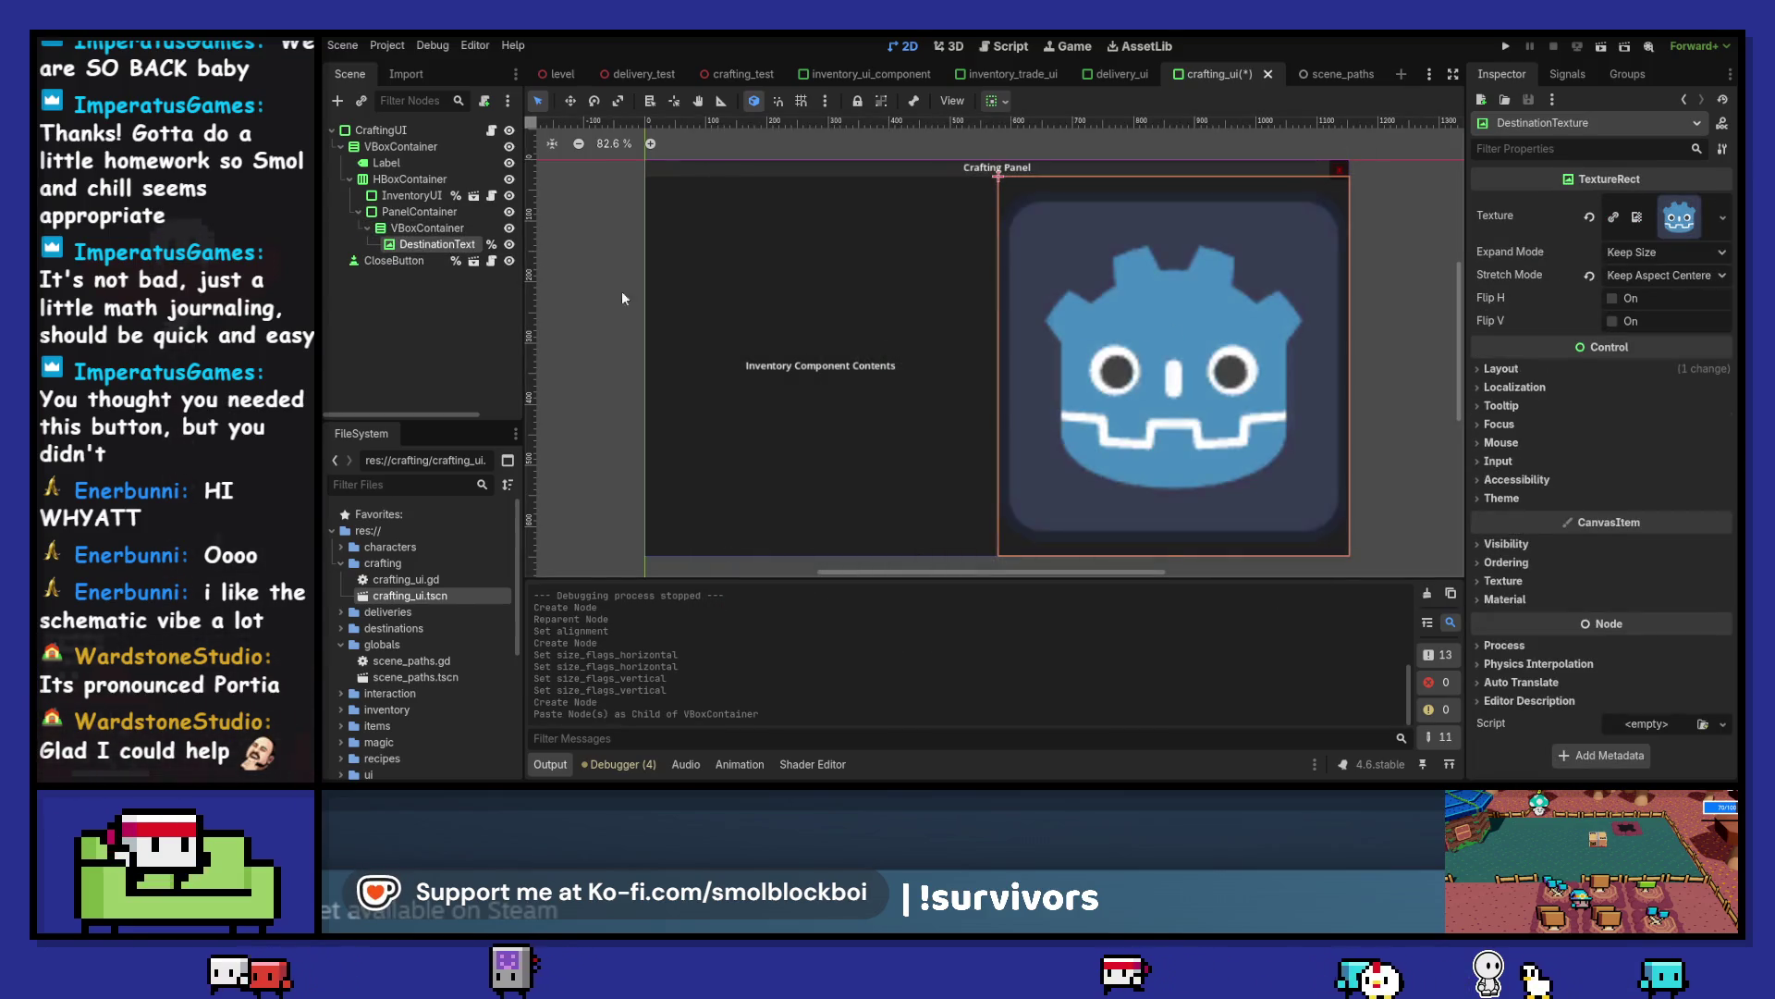
# - Set the pasted texture's horizontal and vertical sizing to Shrink Center and save crafting_ui
pyautogui.click(1118, 82)
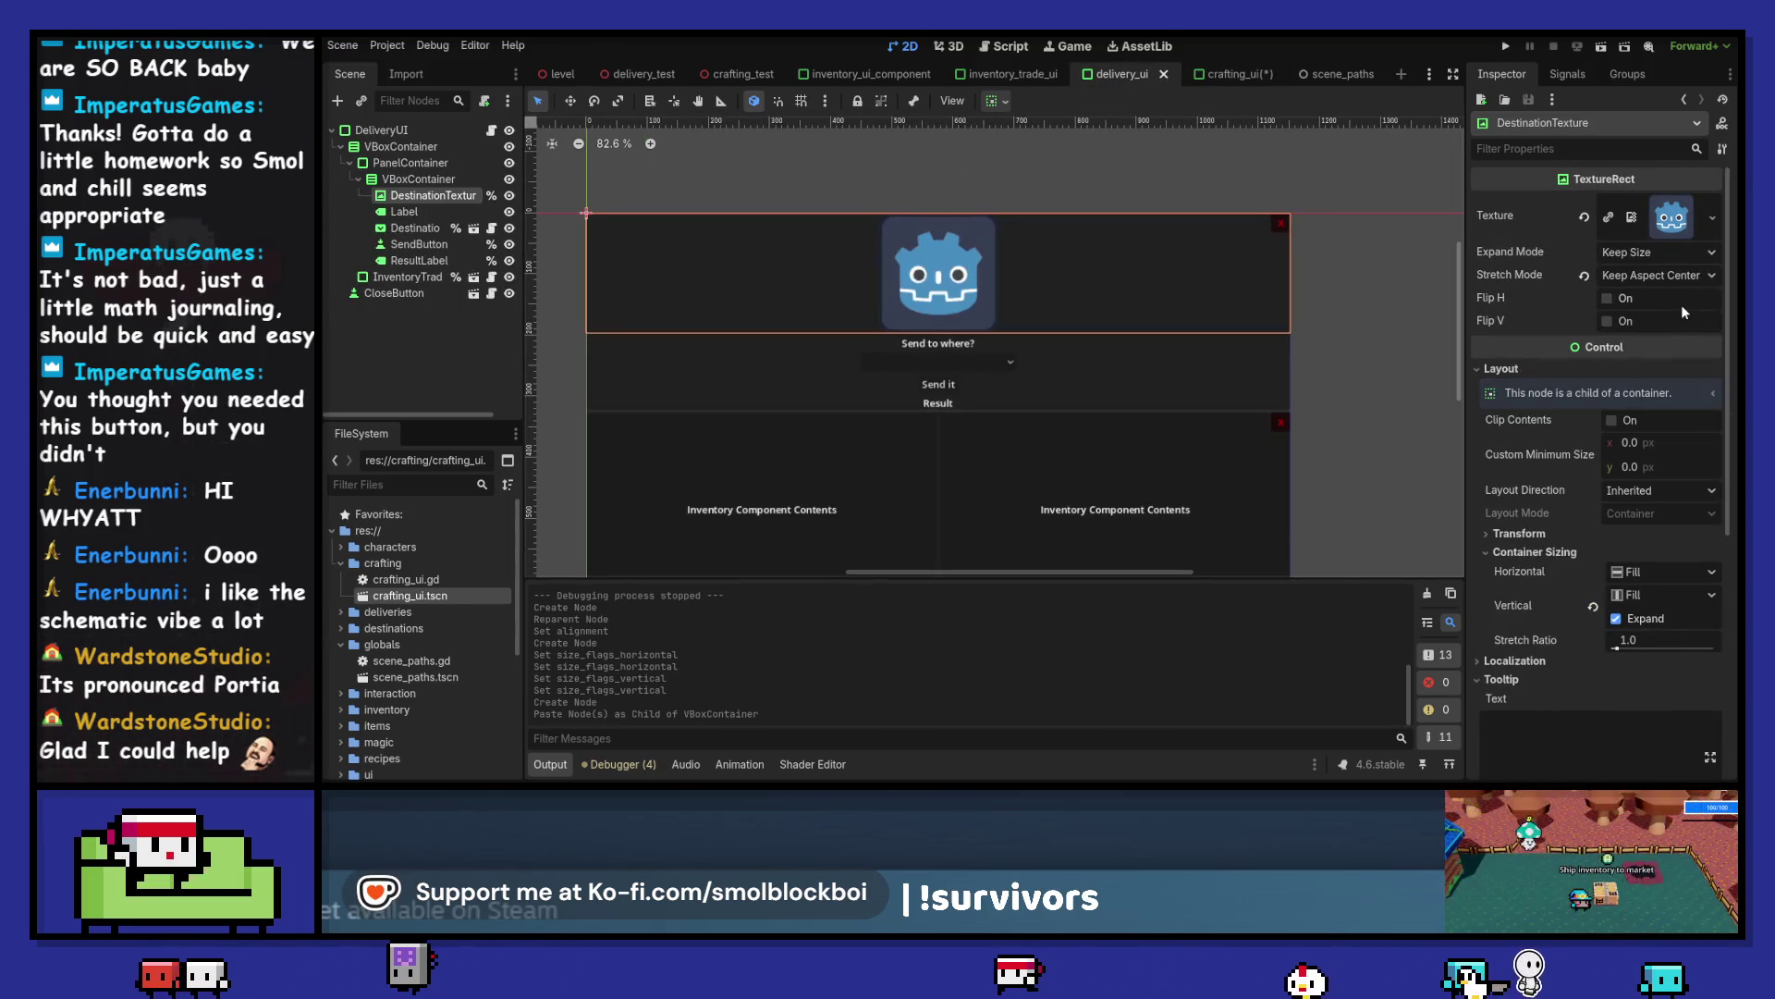
pyautogui.click(1230, 74)
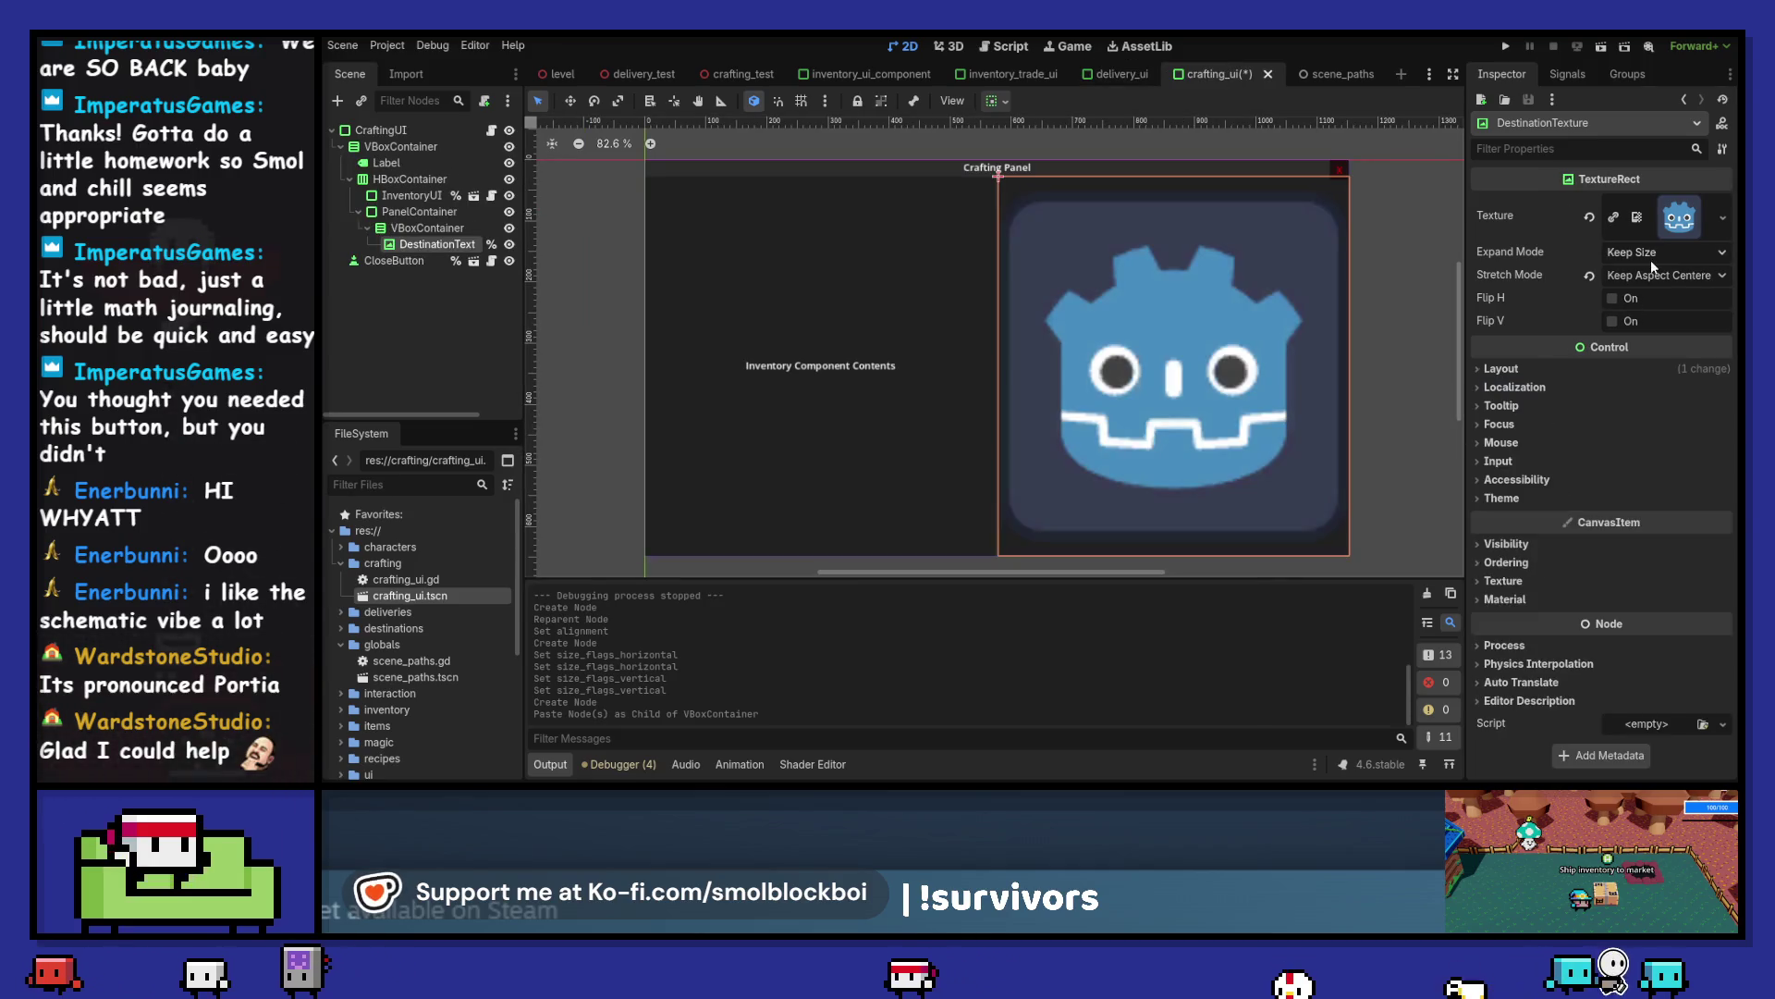
pyautogui.click(1501, 368)
pyautogui.click(1556, 558)
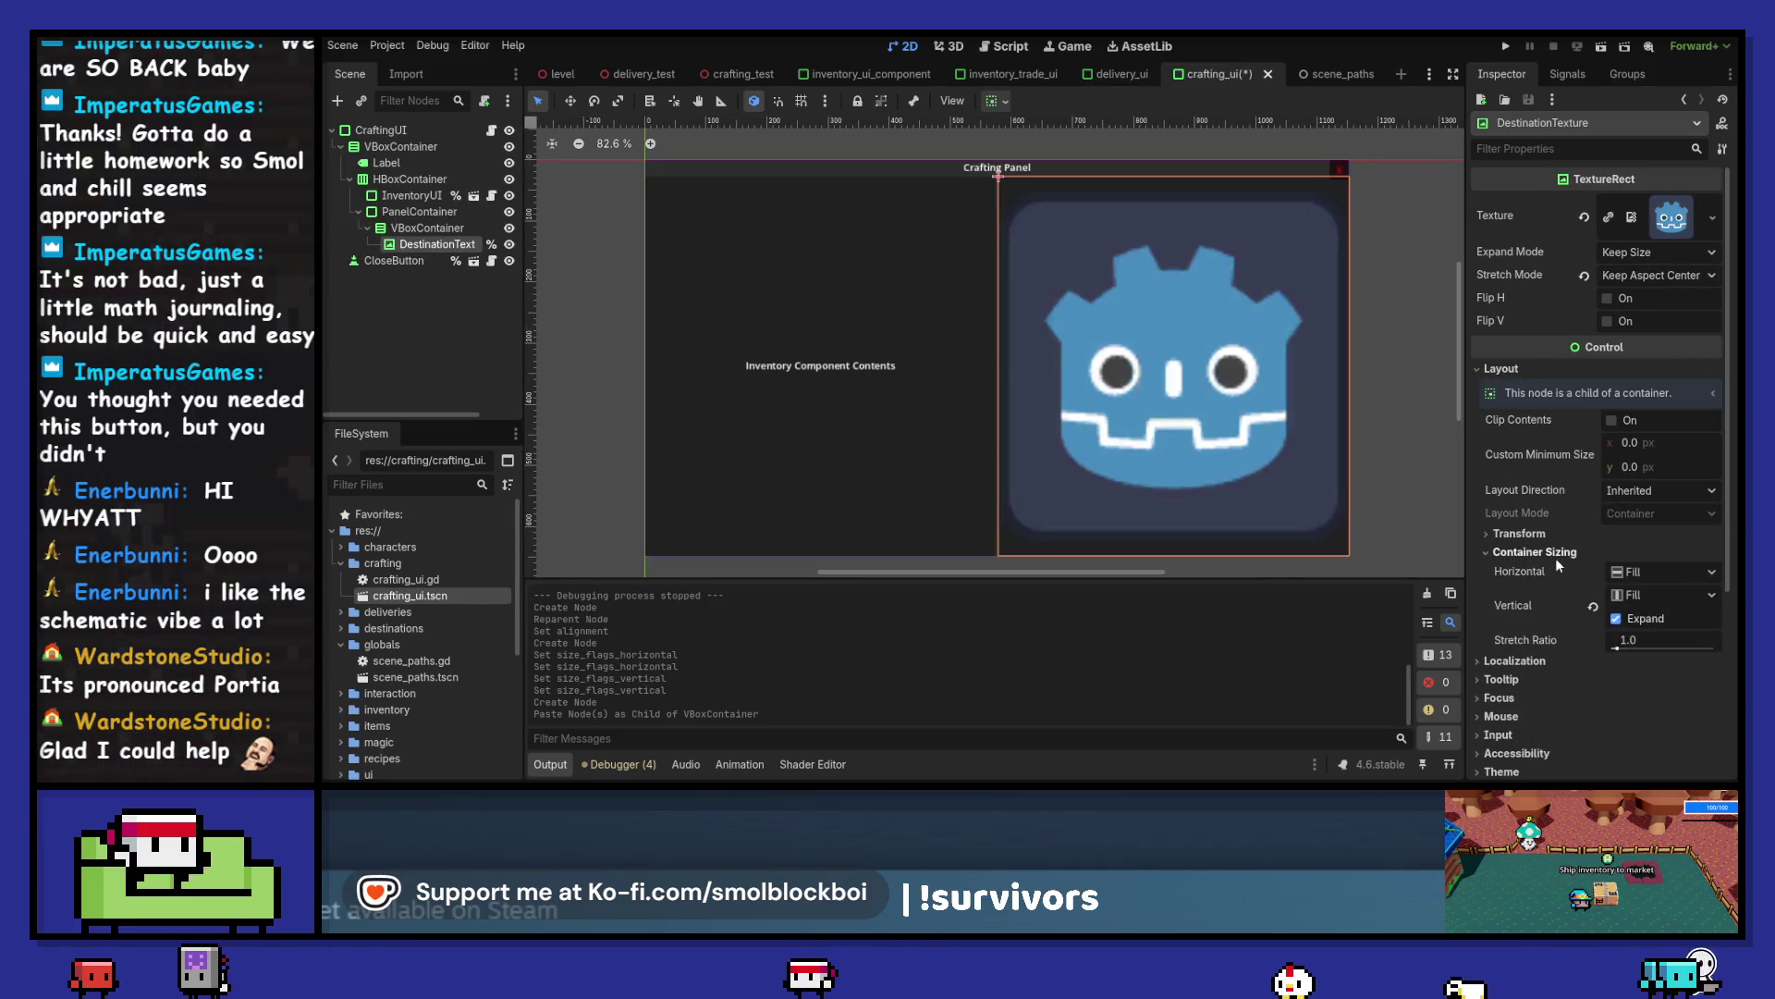
pyautogui.click(1646, 572)
pyautogui.click(1678, 631)
pyautogui.click(1651, 601)
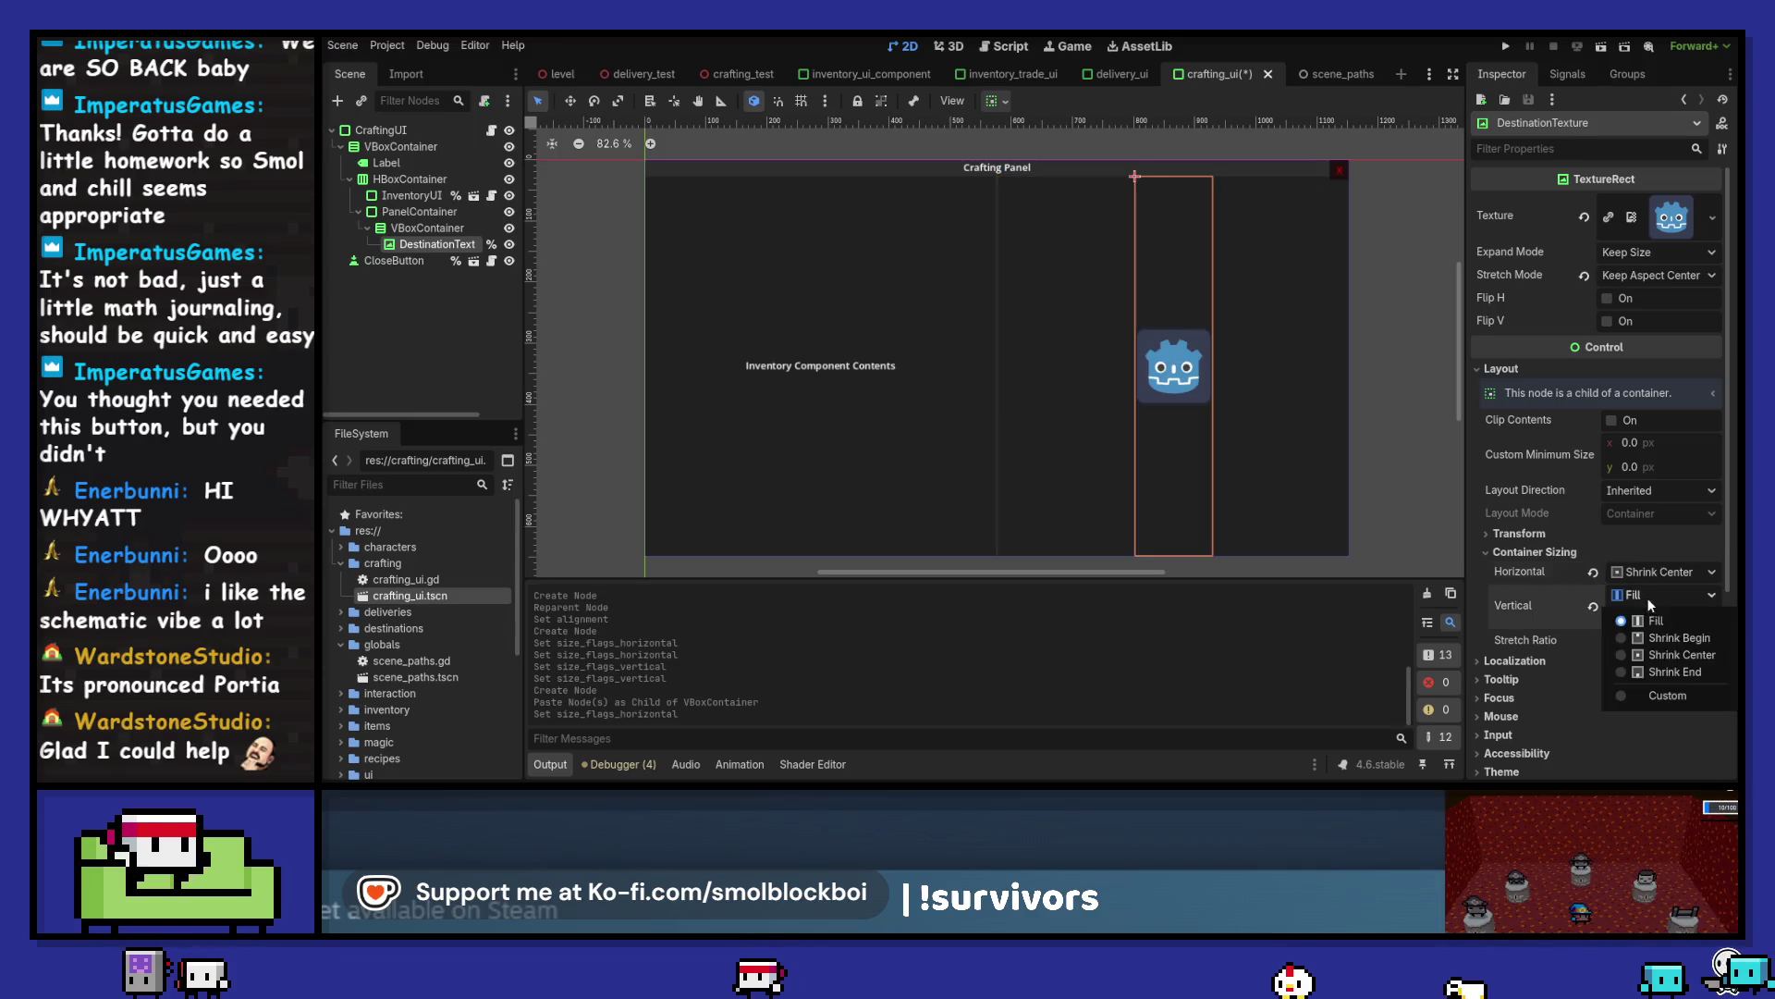
pyautogui.click(1664, 654)
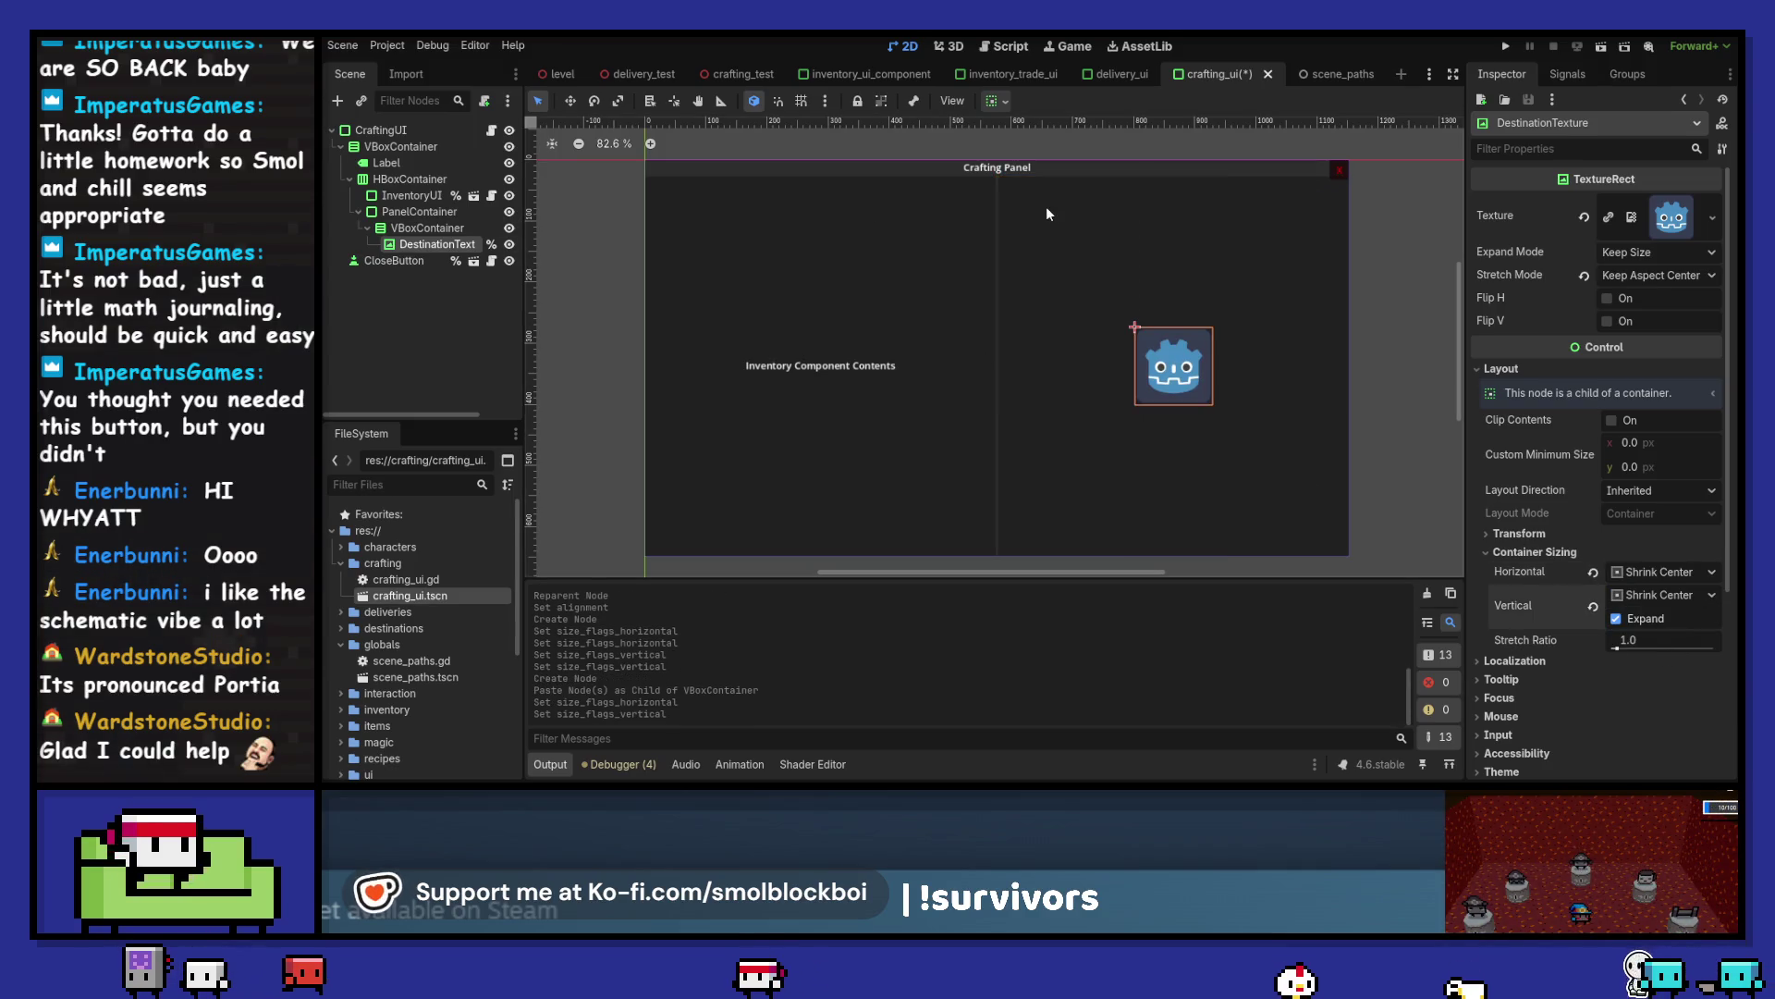
pyautogui.hotkey('ctrl', 's')
# - Apply Shrink Center sizing both ways to delivery_ui's DestinationTexture too and save that scene
pyautogui.click(1112, 71)
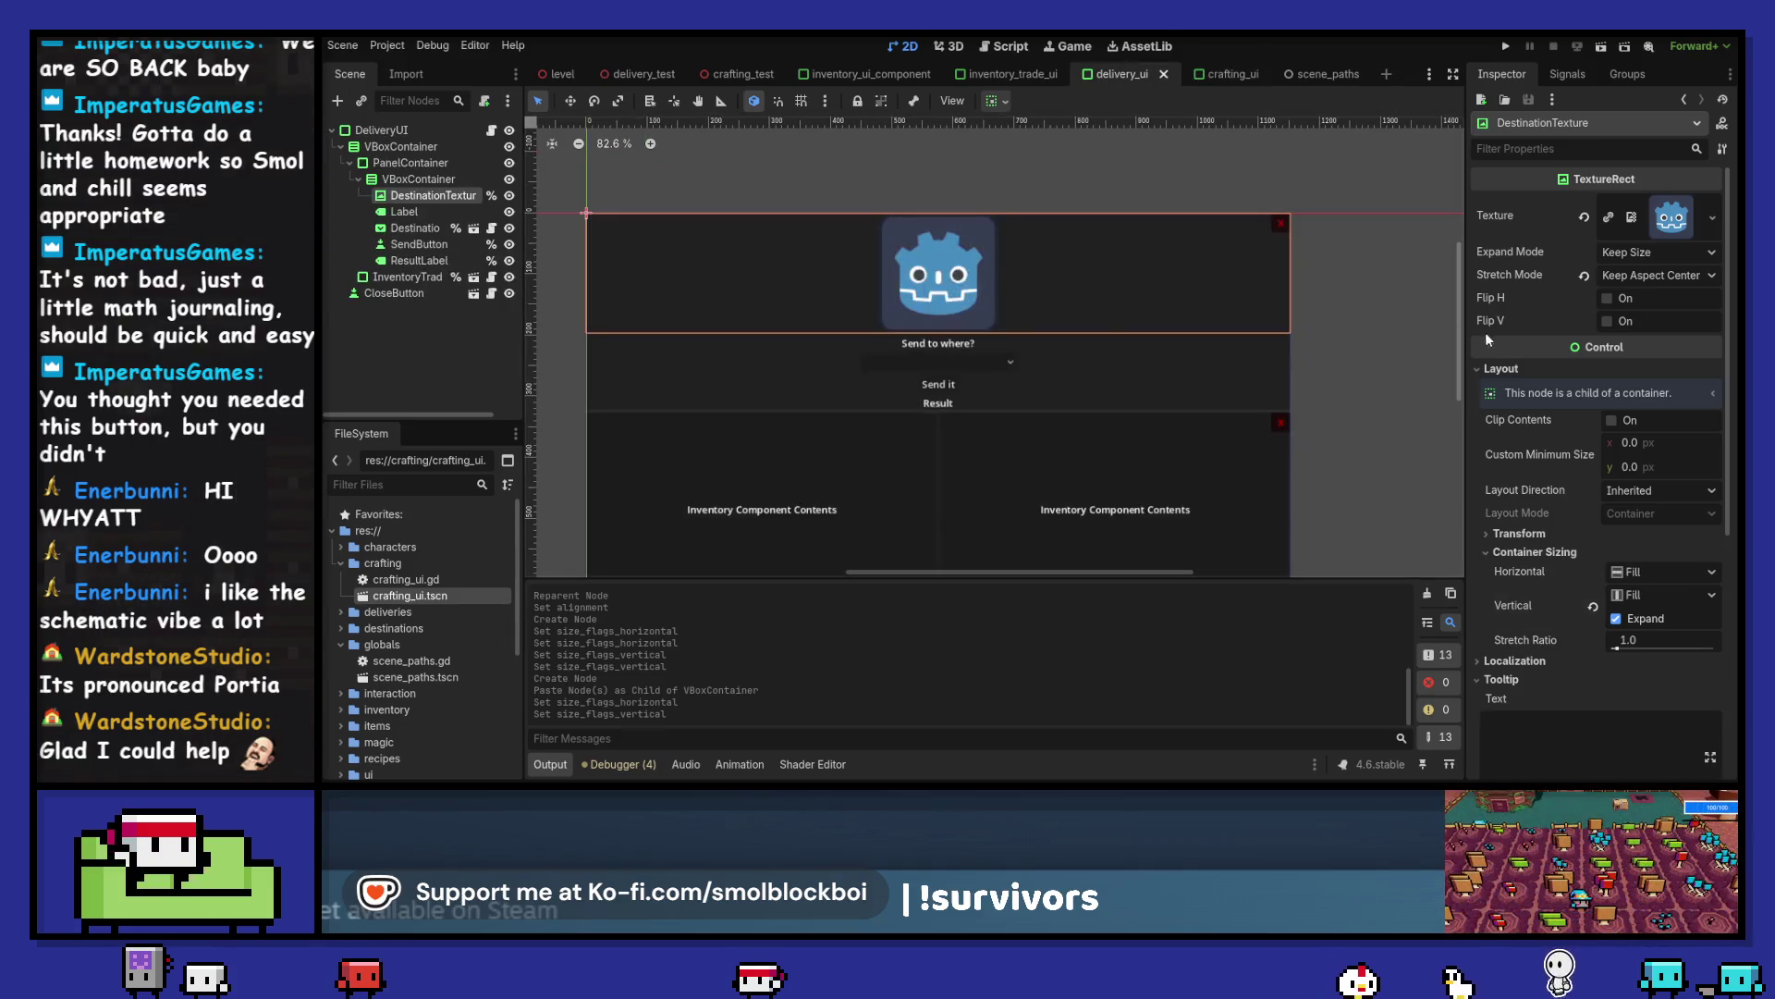
pyautogui.click(1655, 581)
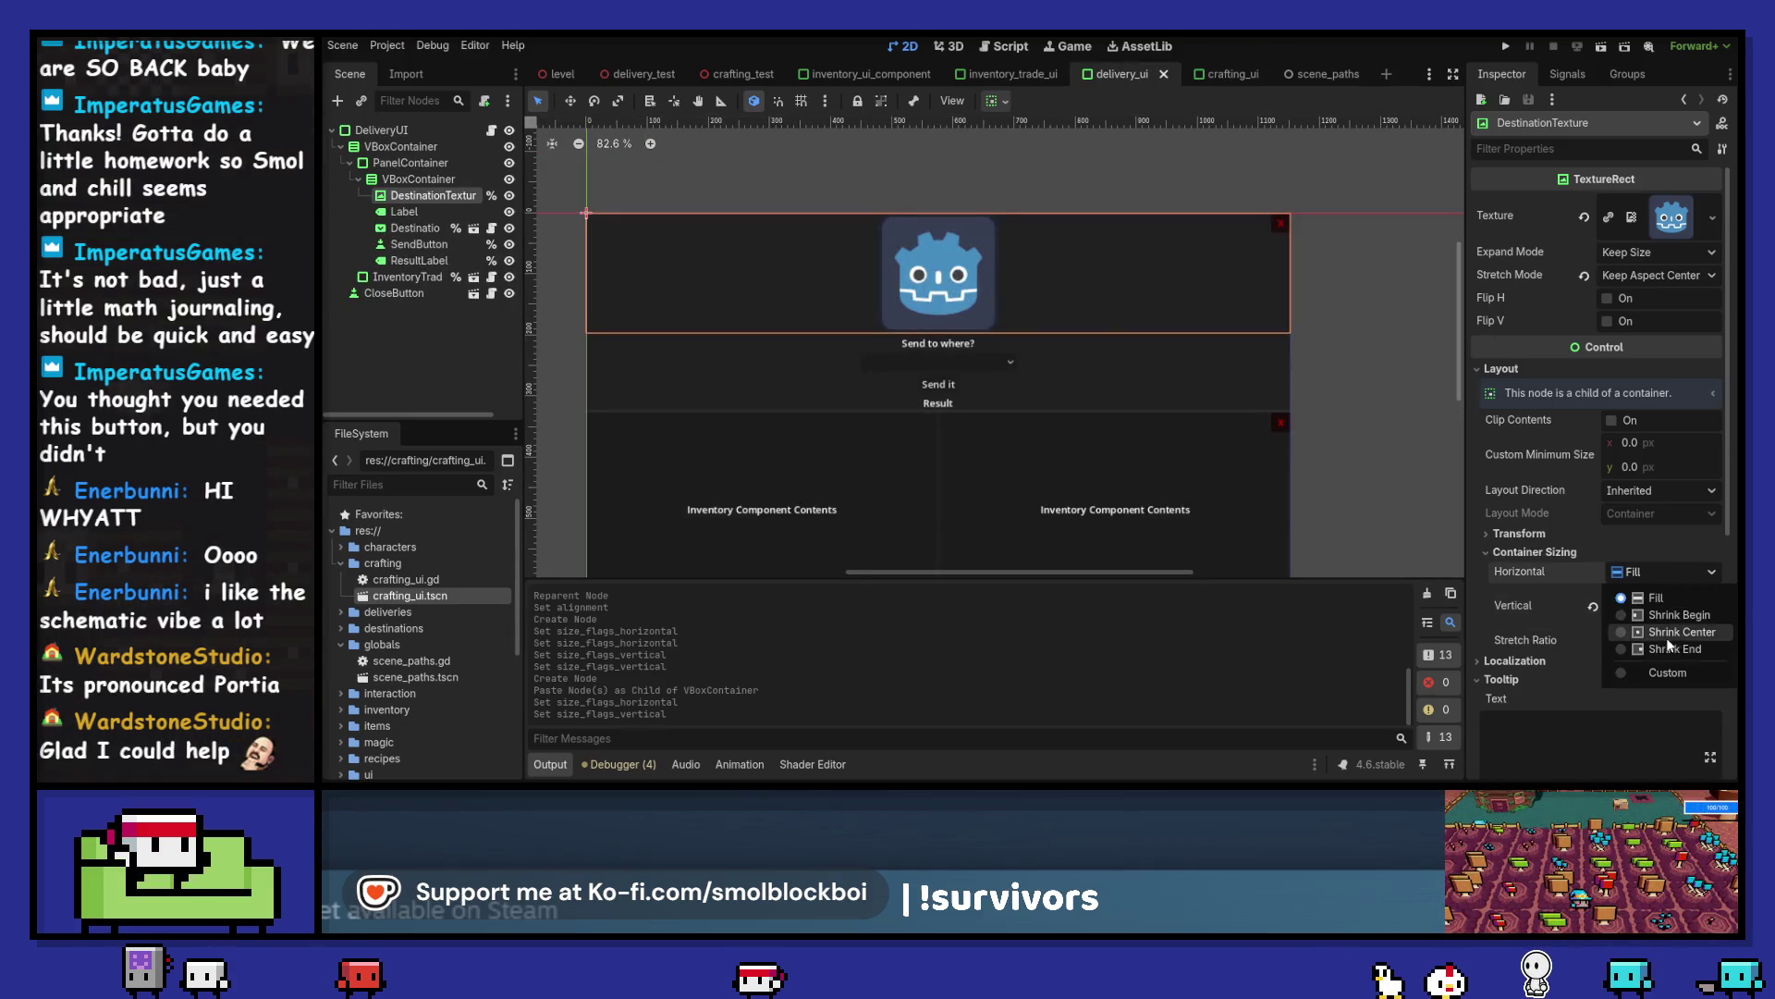
pyautogui.click(1666, 636)
pyautogui.click(1655, 603)
pyautogui.click(1664, 654)
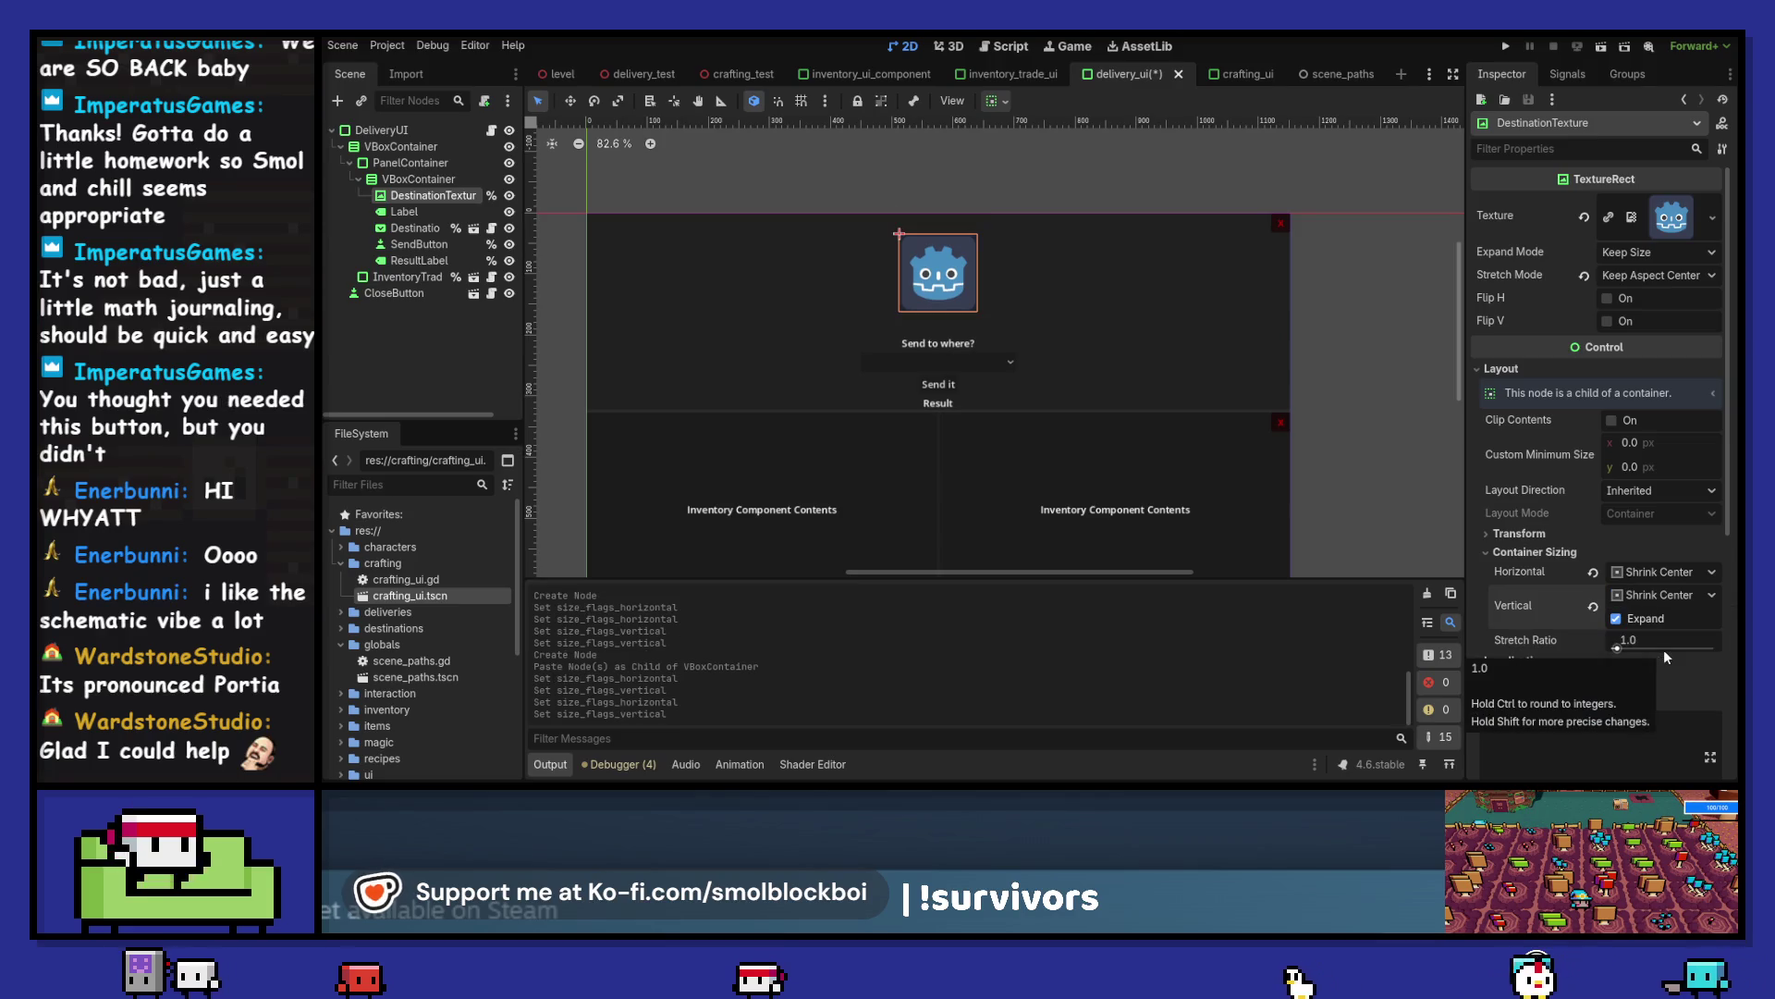
pyautogui.hotkey('ctrl', 's')
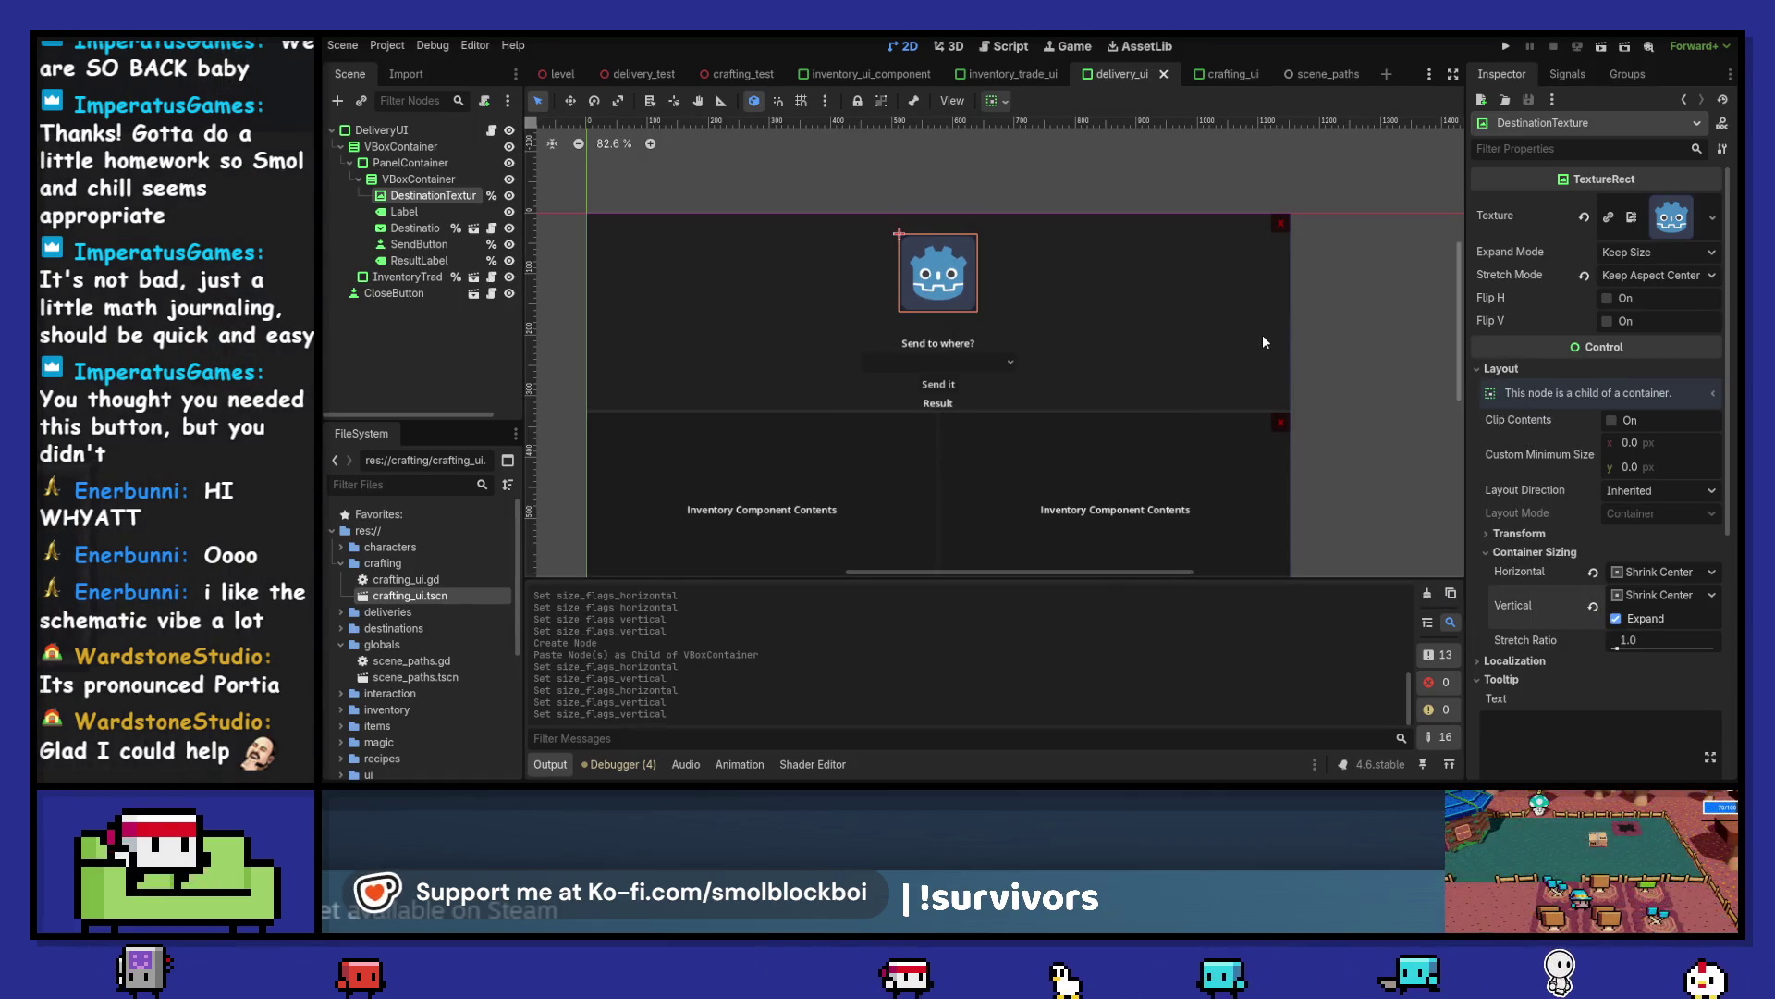
pyautogui.click(1223, 72)
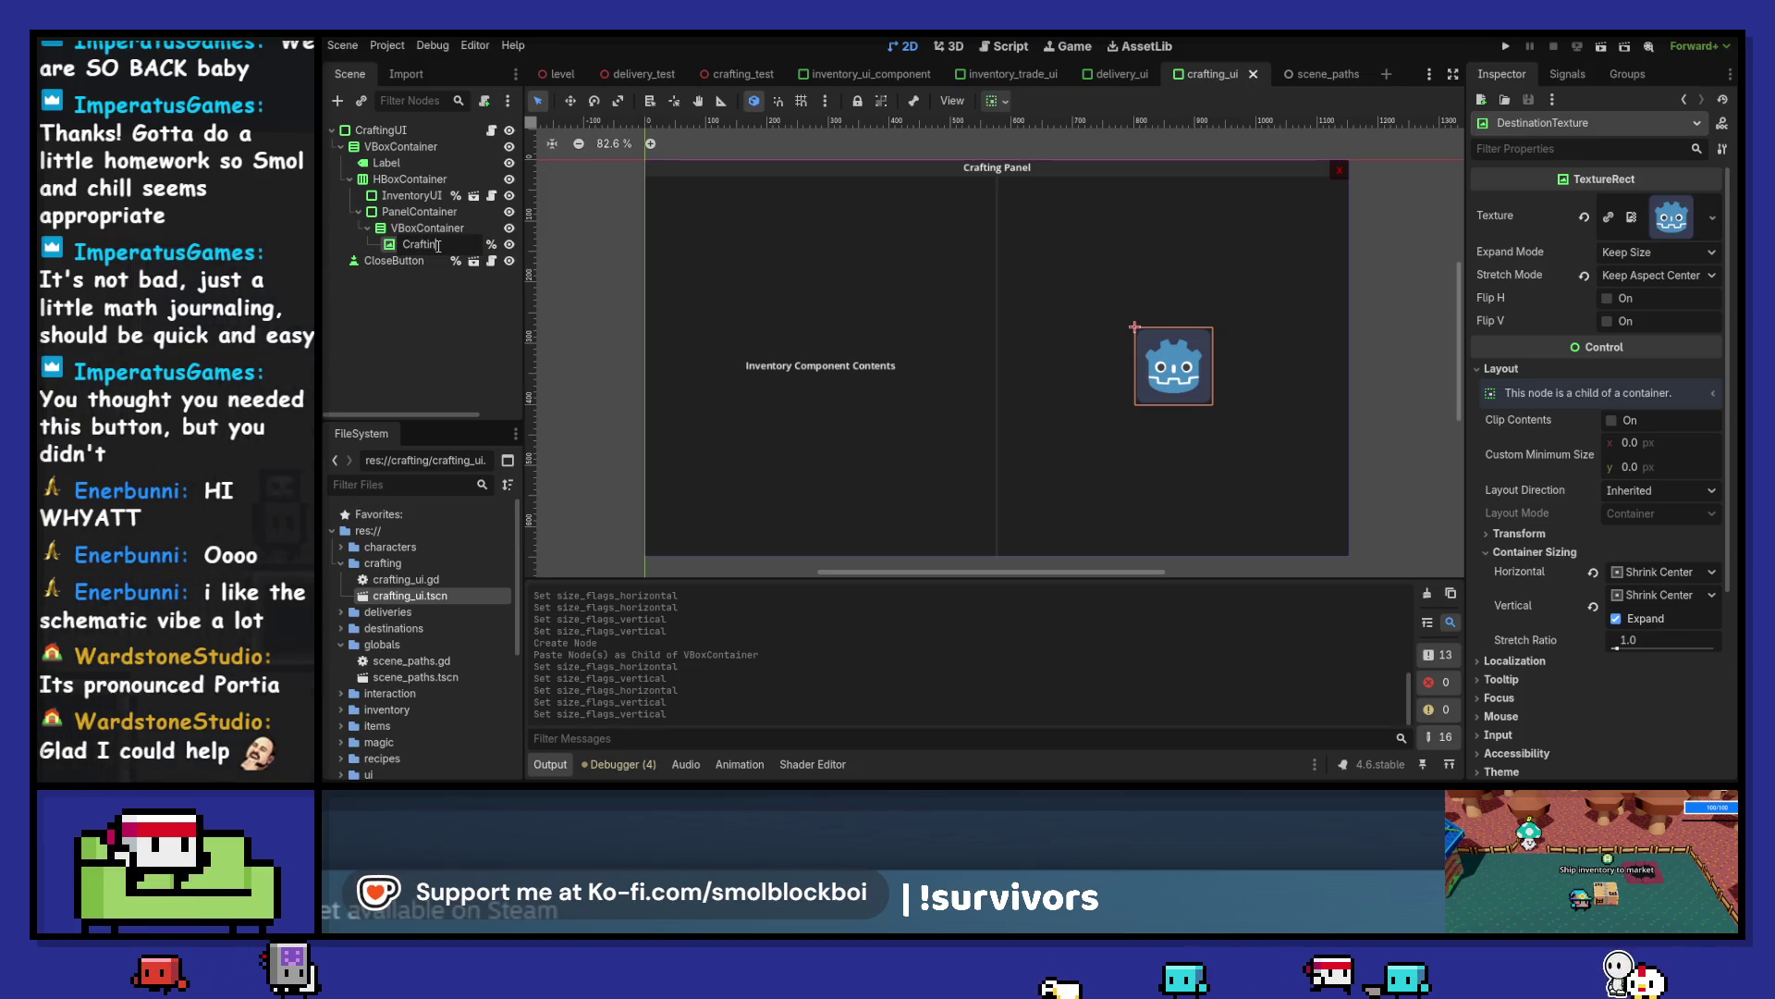
# - Rename the crafting panel's texture node to ResultTexture
pyautogui.press('BackSpace')
pyautogui.press('BackSpace')
pyautogui.press('BackSpace')
pyautogui.write('Result')
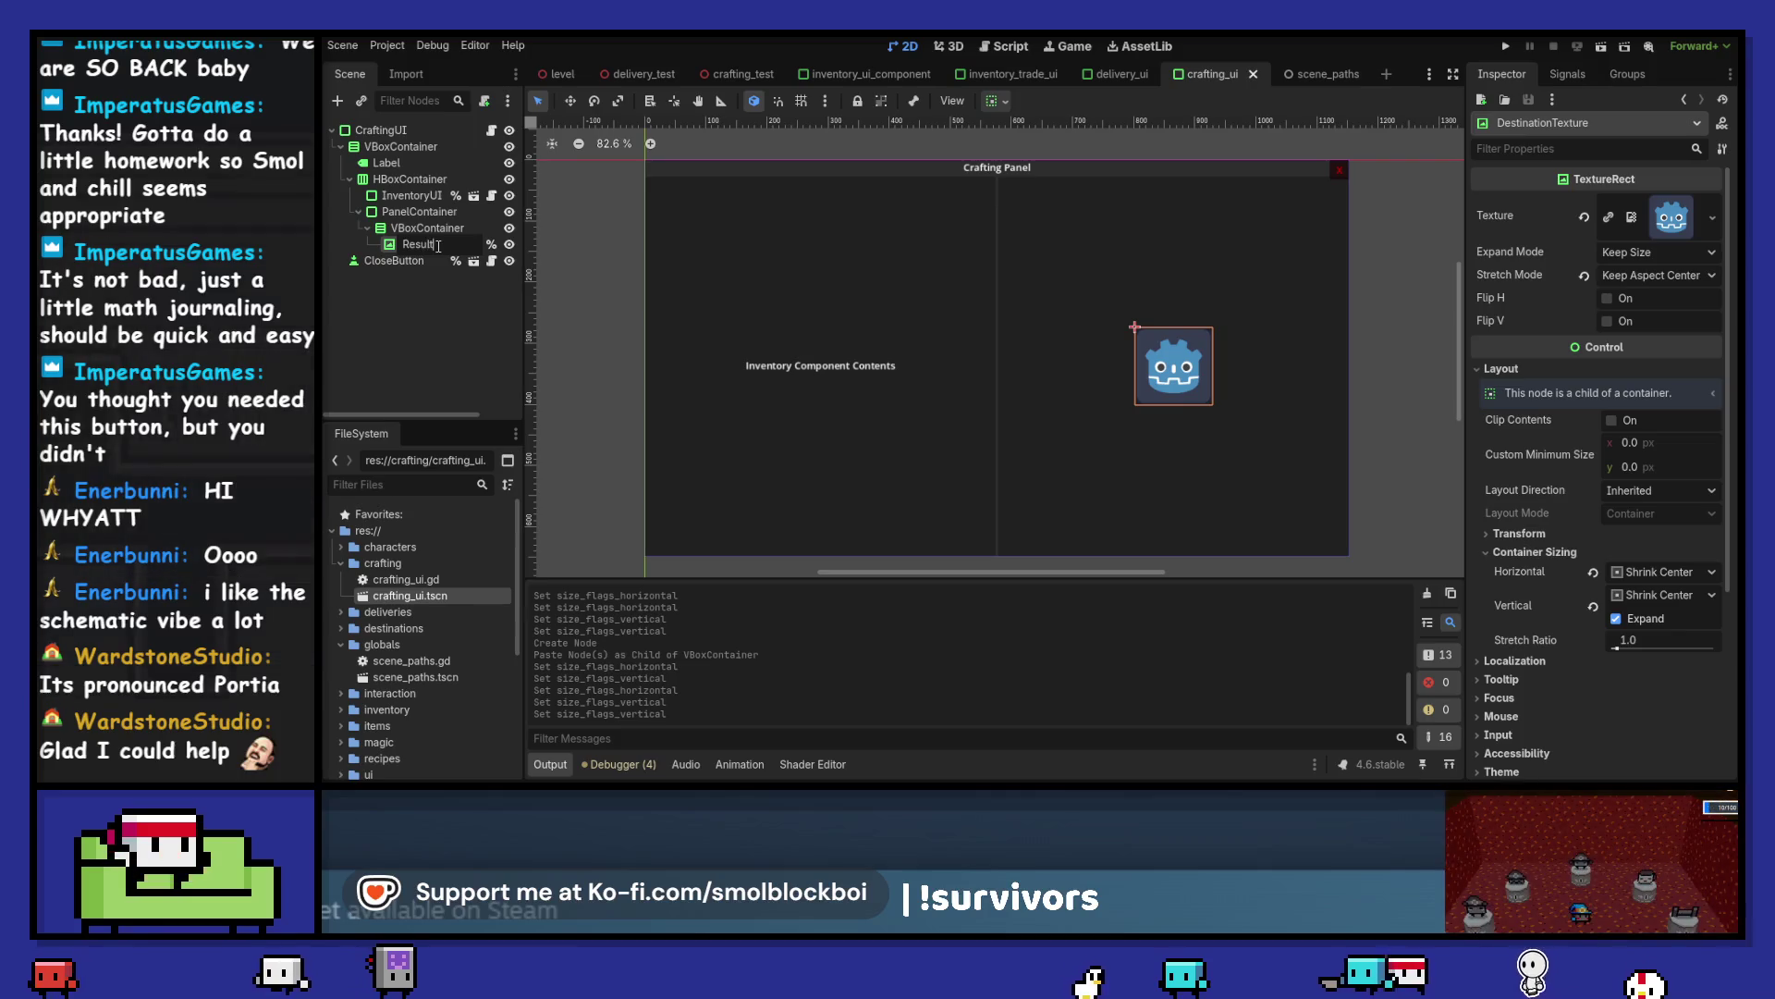
pyautogui.write('Texture')
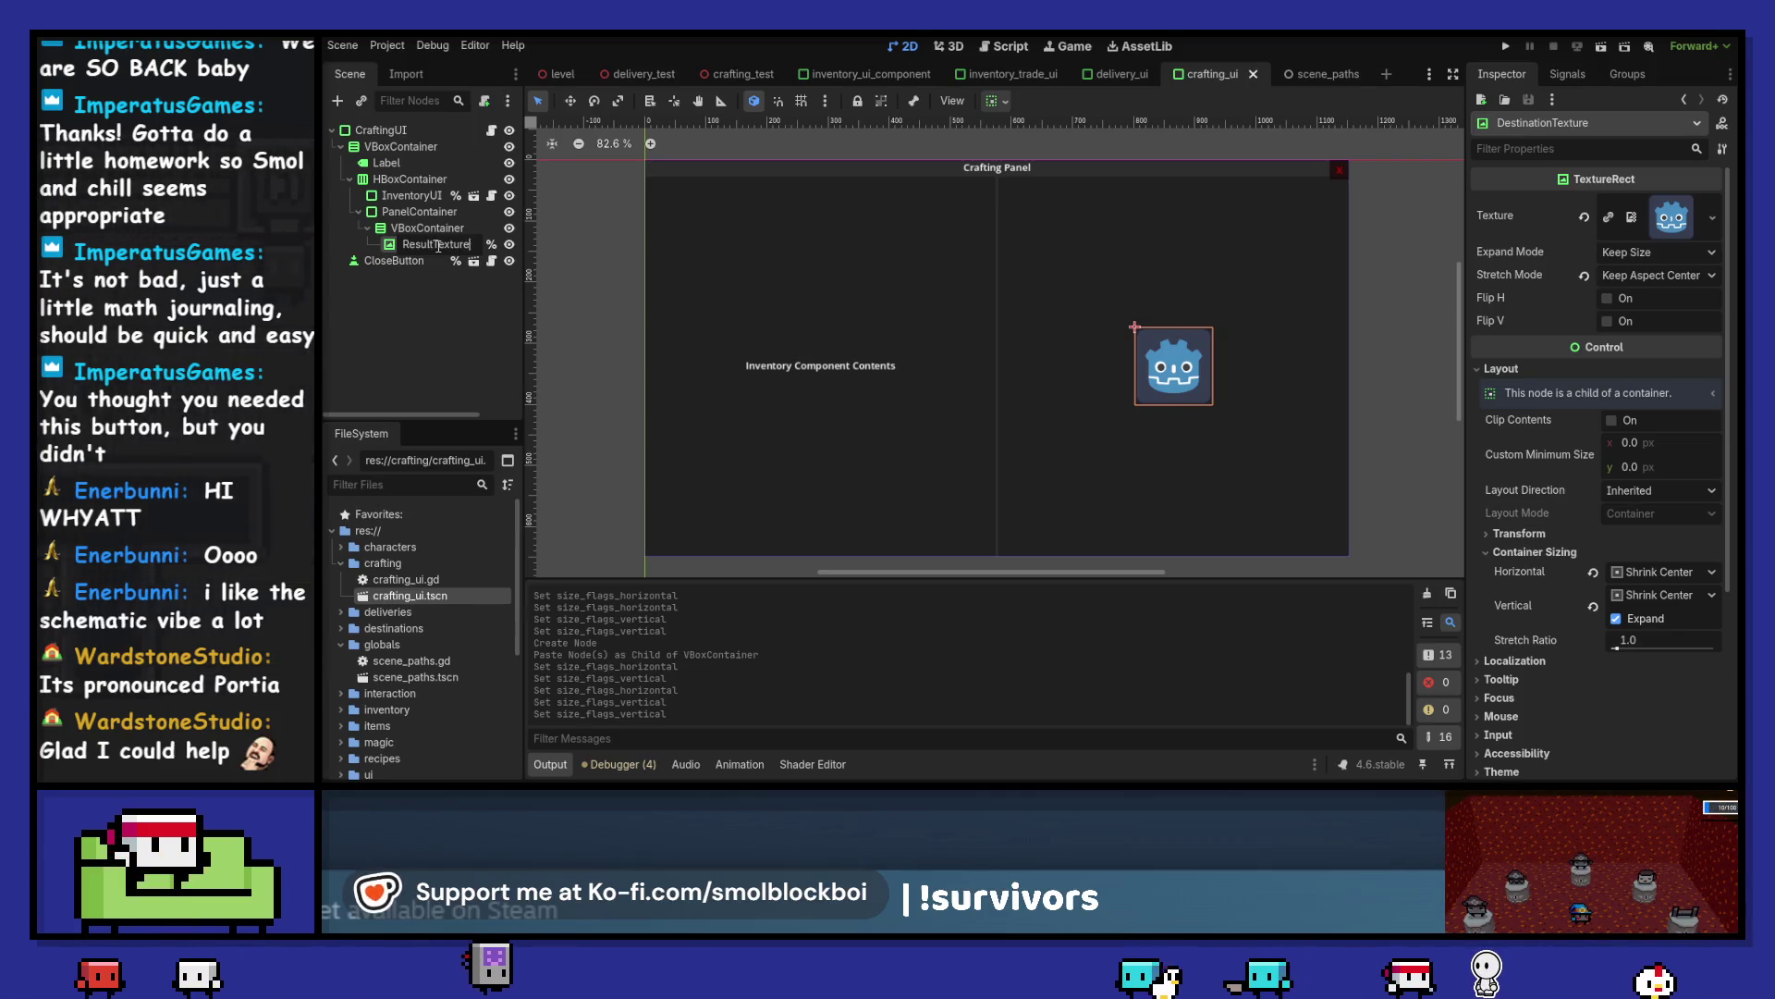
pyautogui.press('Return')
# - Add a Label under the VBoxContainer and start typing 'Result Name' as its text
pyautogui.click(412, 227)
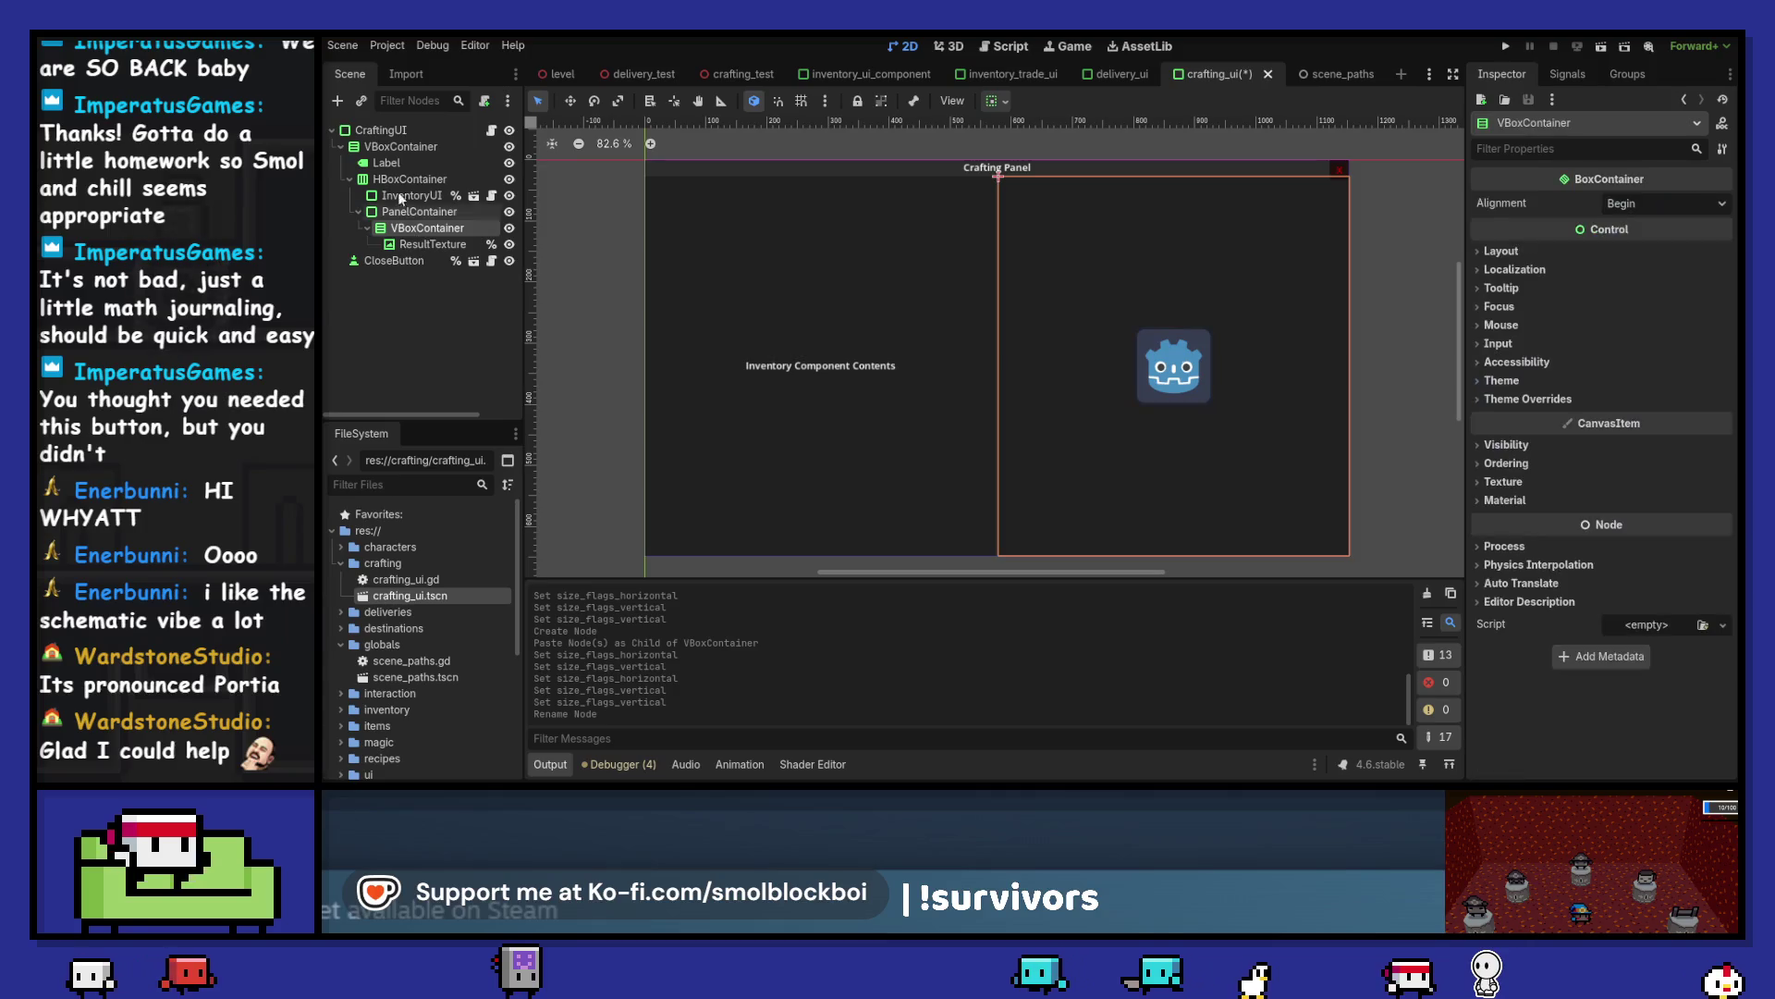
pyautogui.click(331, 103)
pyautogui.write('label')
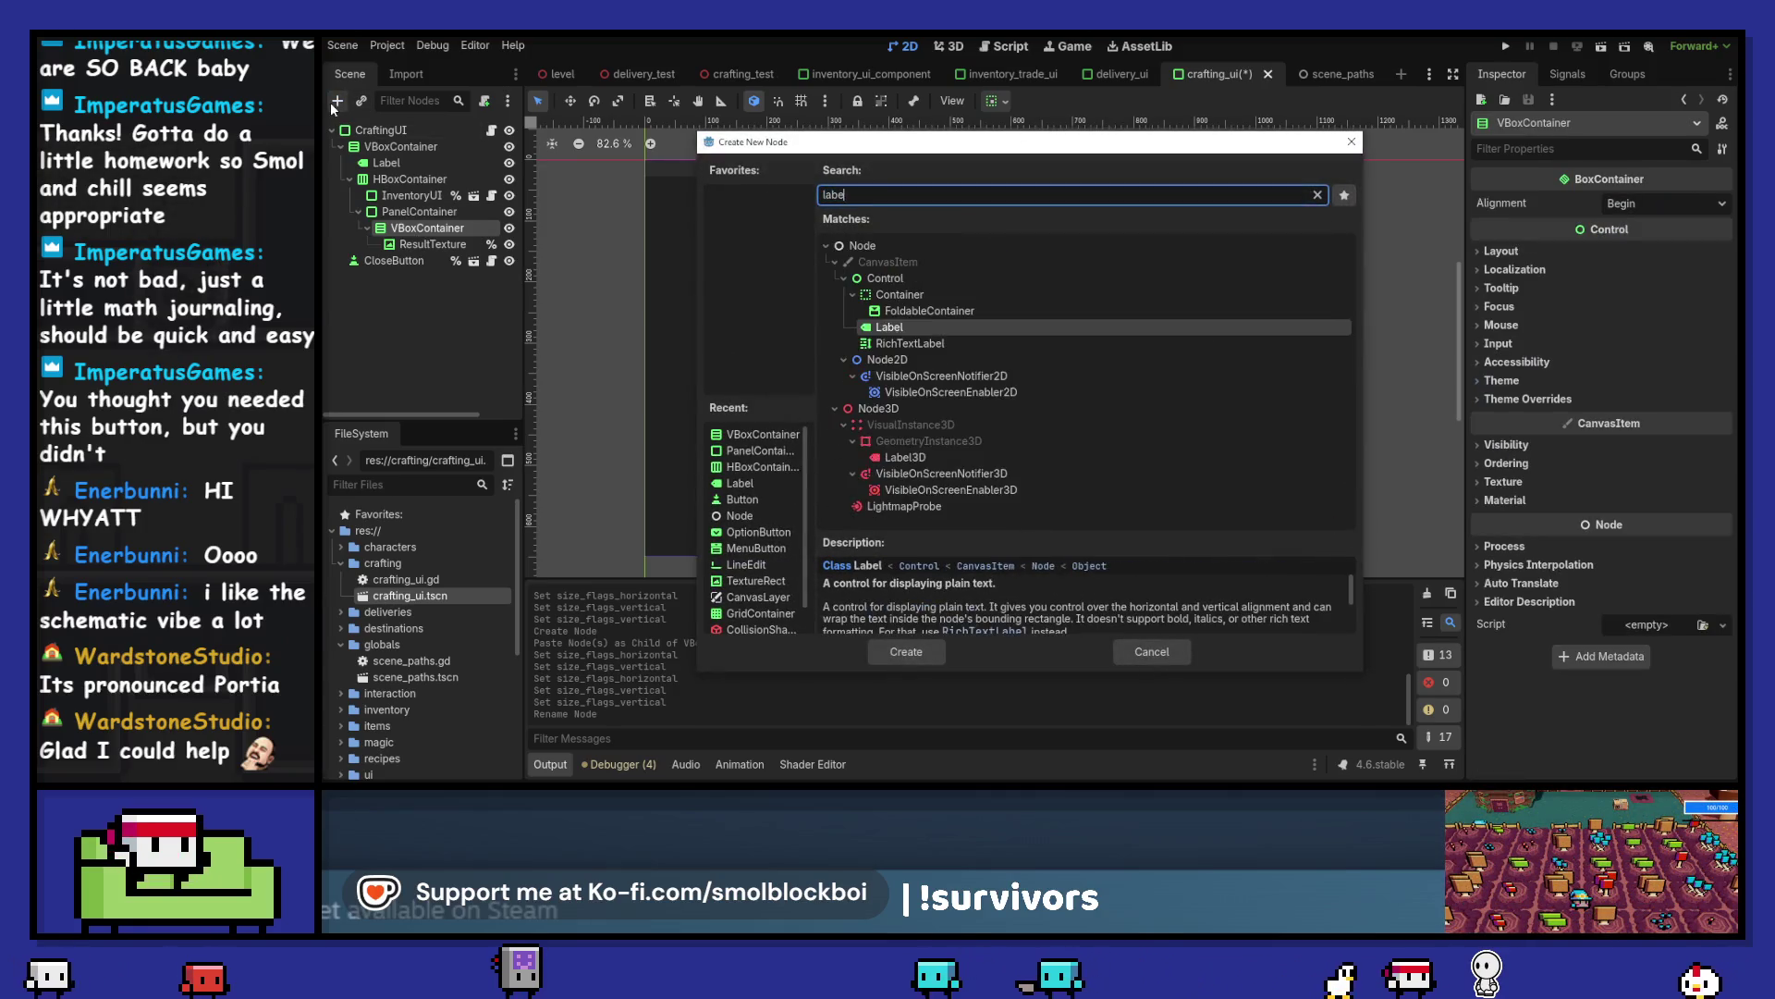
pyautogui.press('Return')
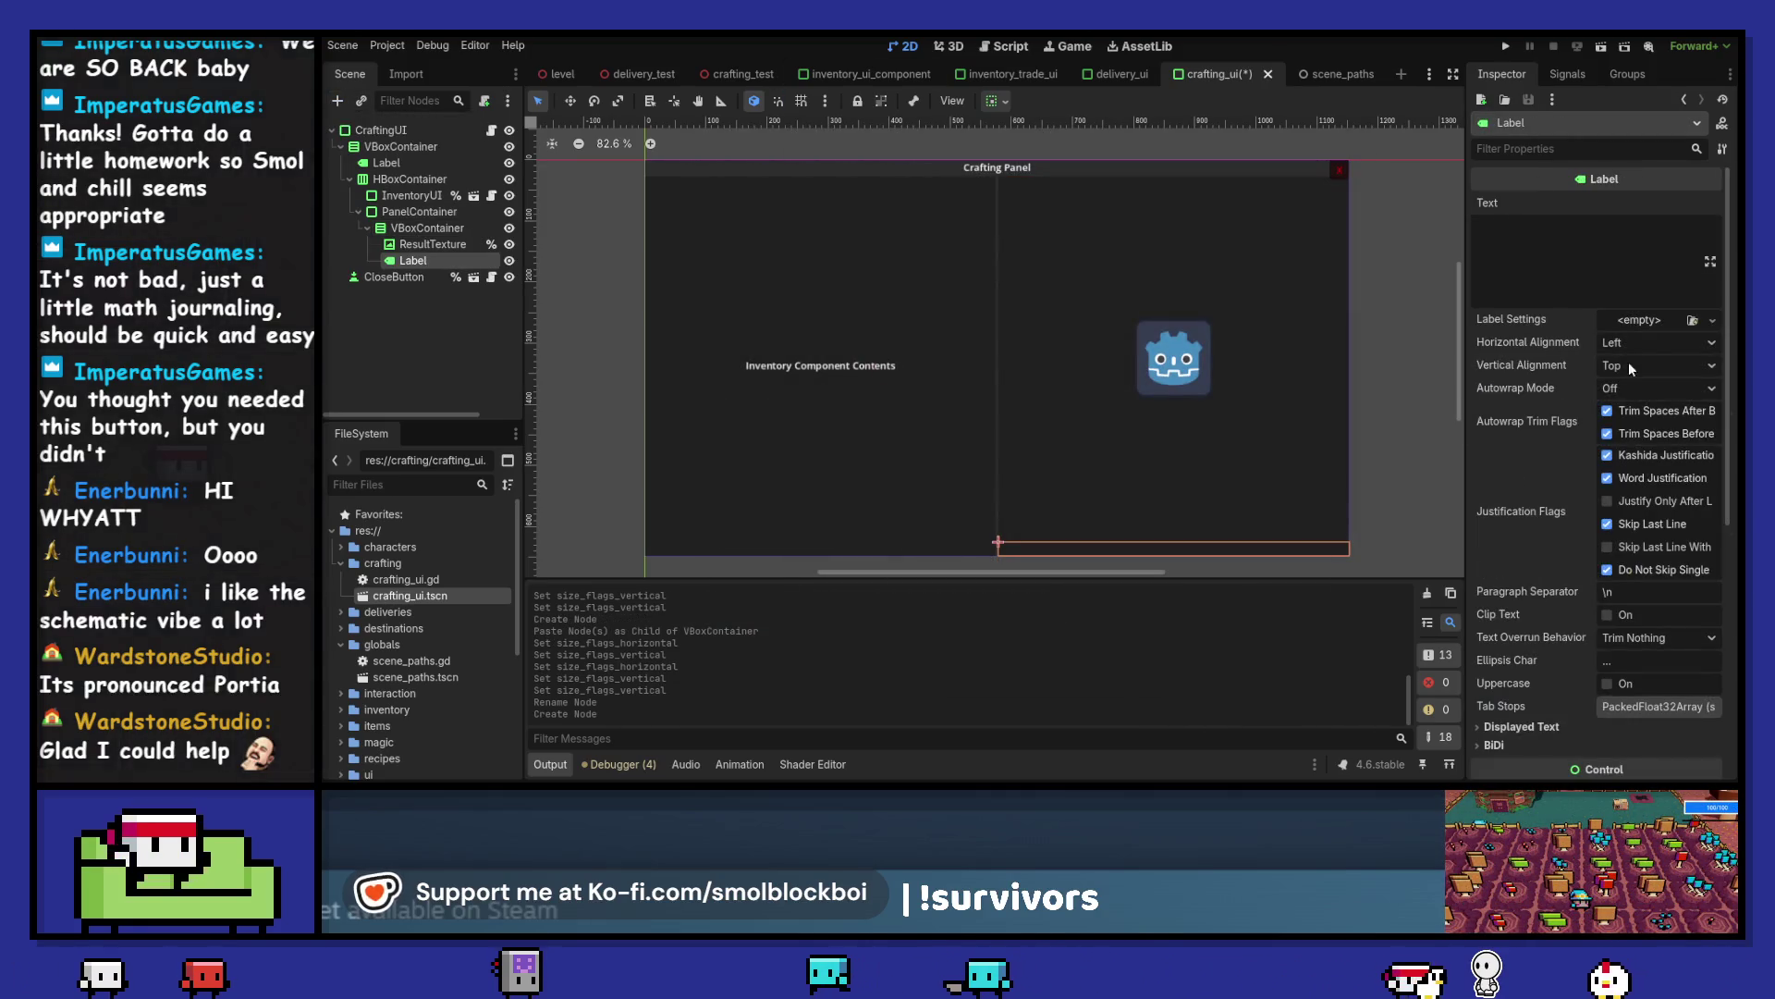
pyautogui.click(1522, 255)
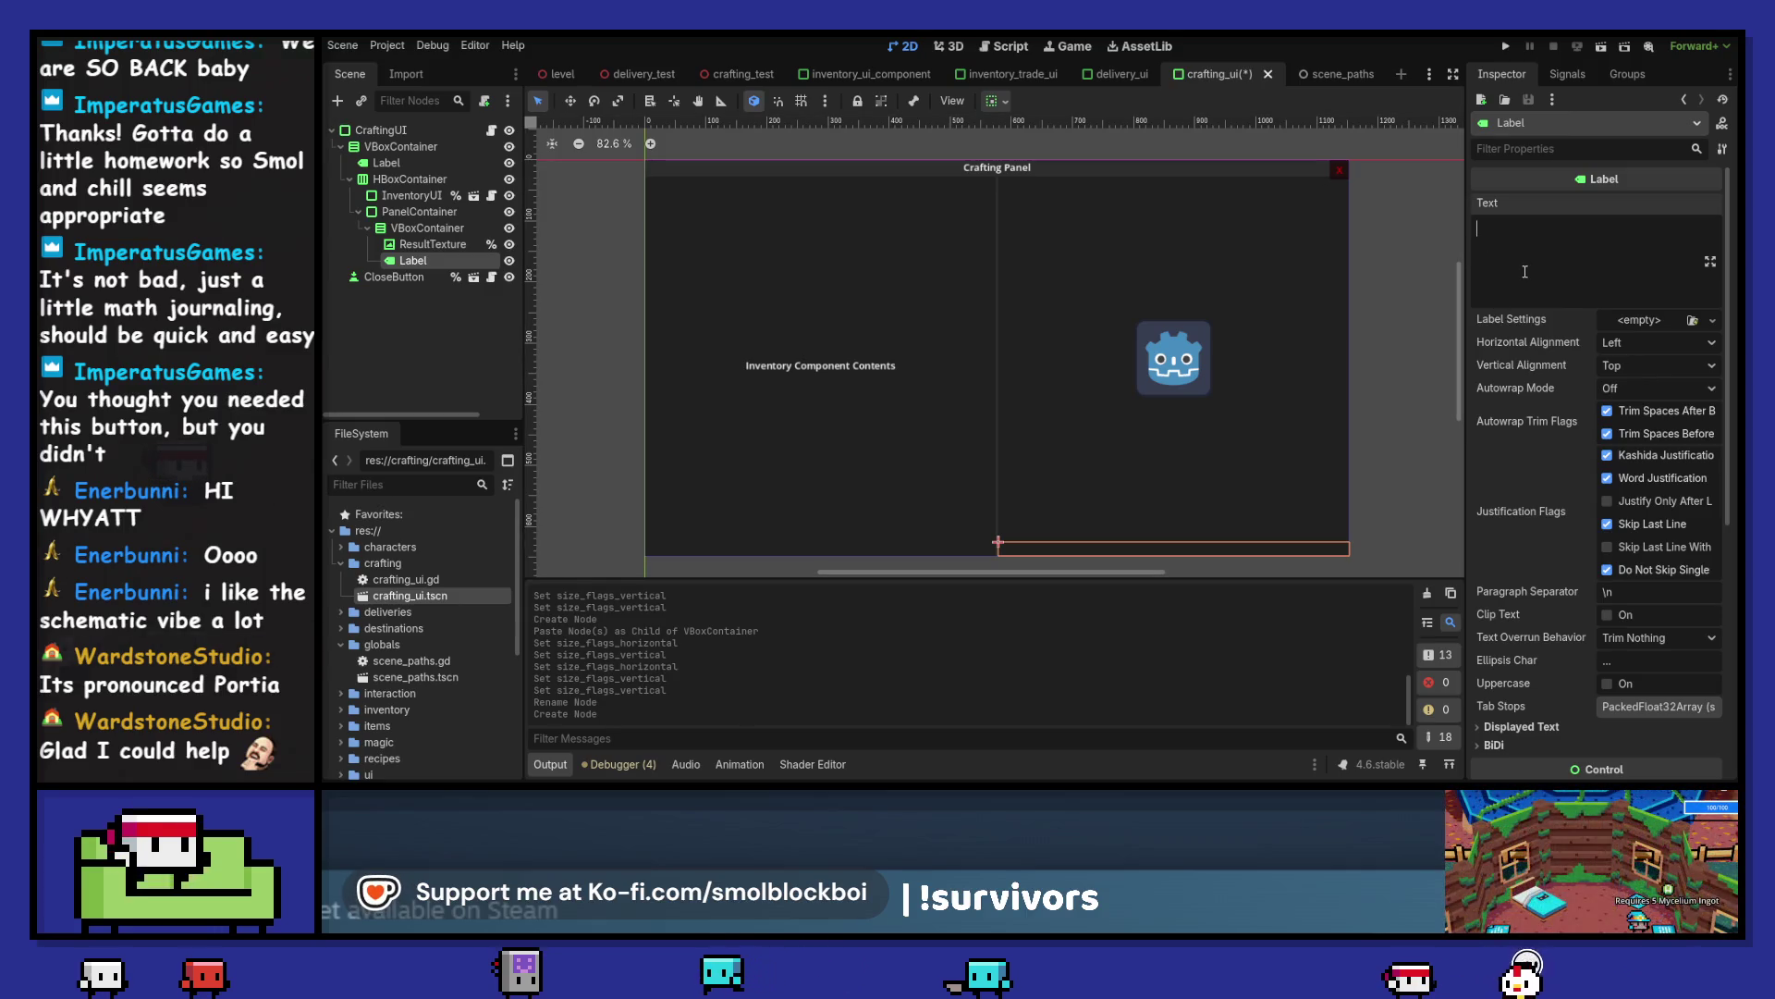
pyautogui.write('Result Name')
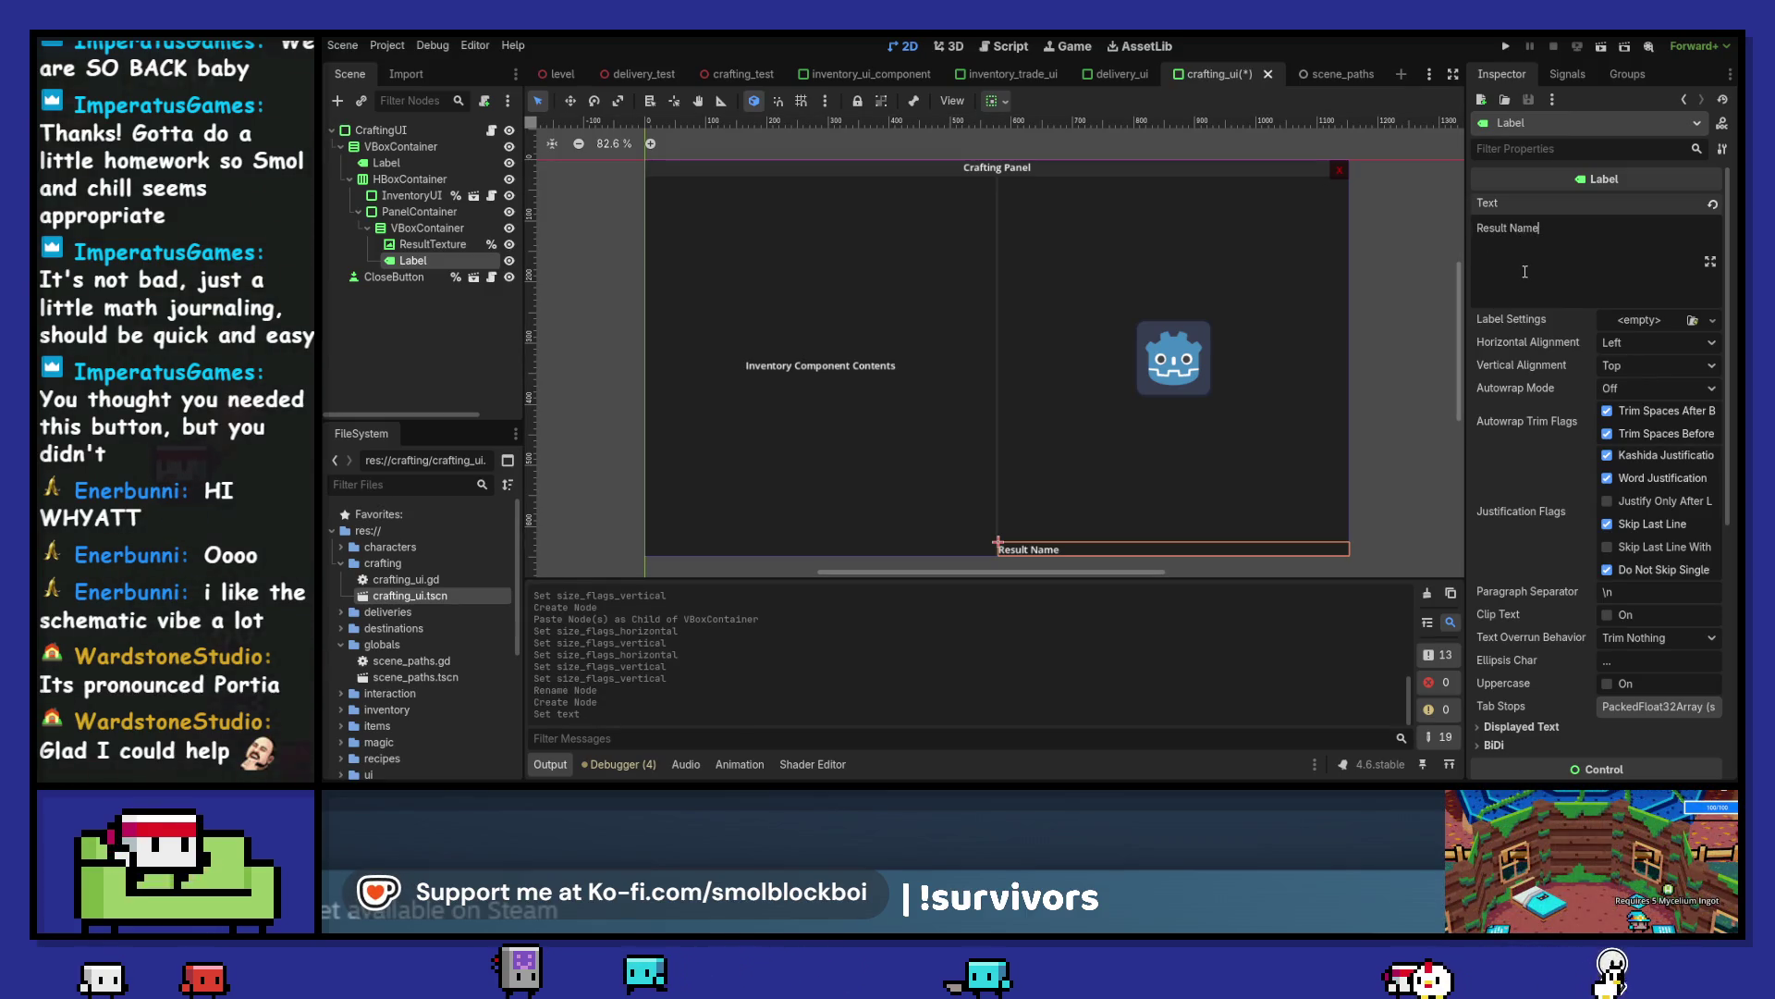
# - Turn off ResultTexture's vertical Expand and set the VBoxContainer's Alignment to Center
pyautogui.click(432, 244)
pyautogui.click(1665, 594)
pyautogui.click(1611, 588)
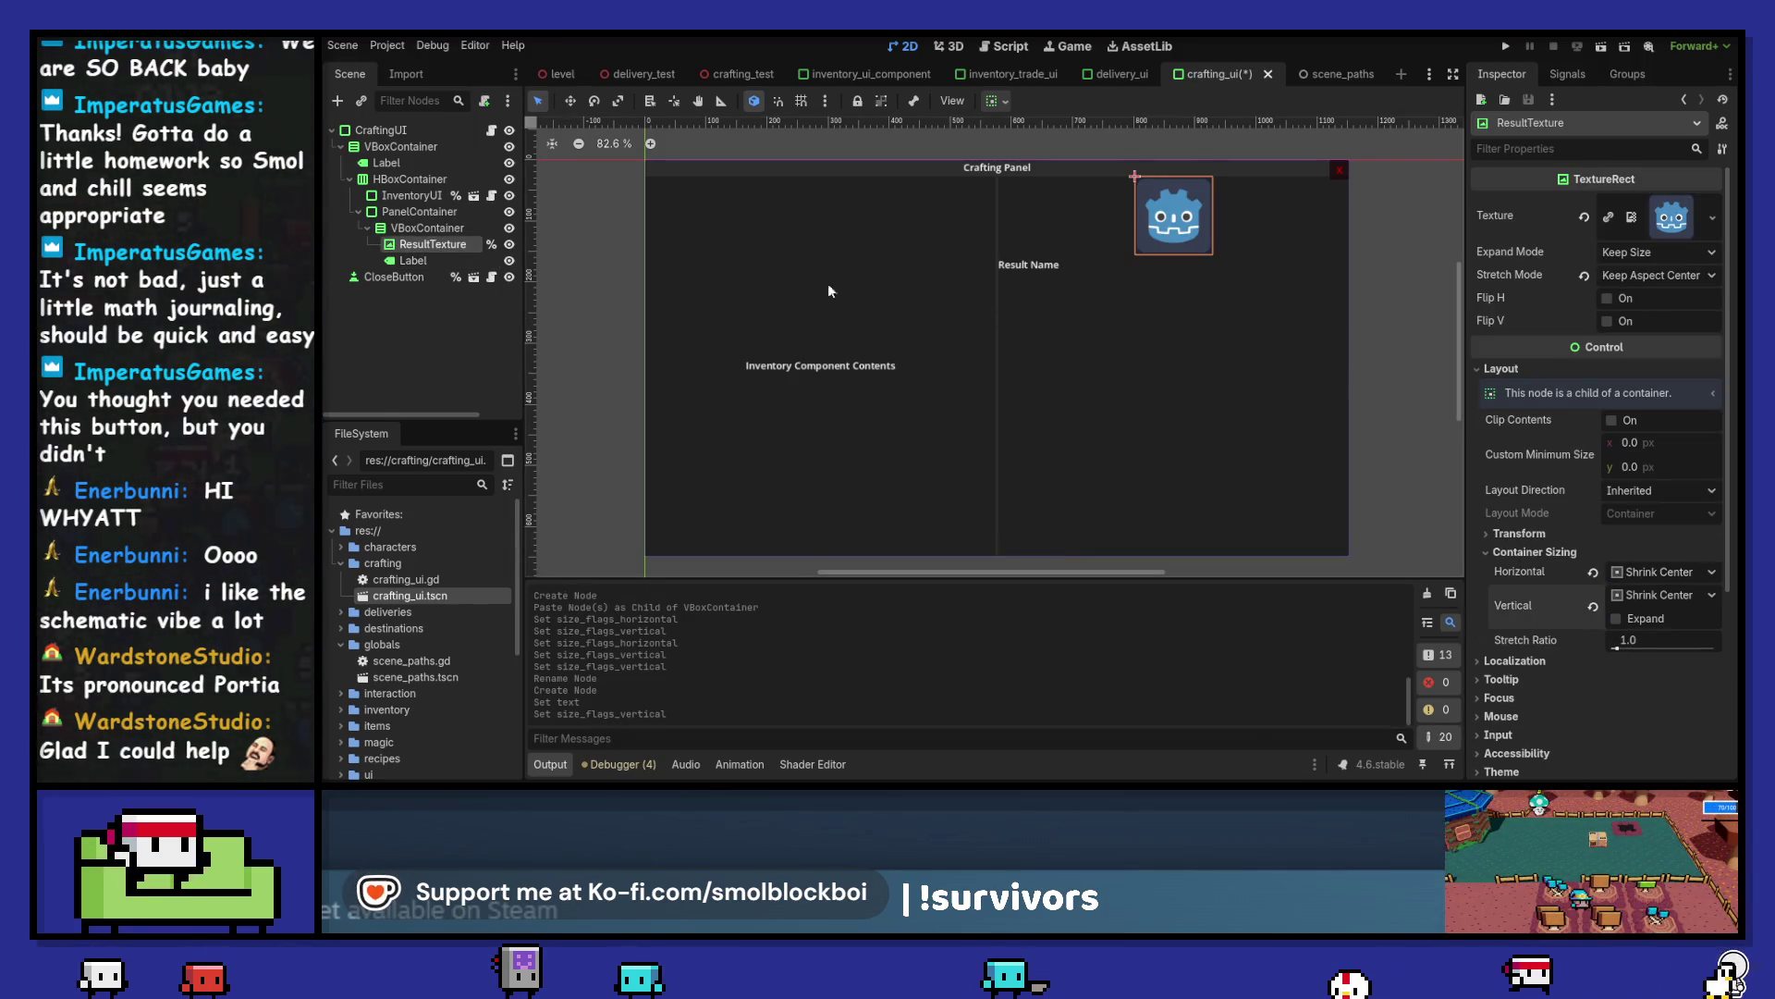
pyautogui.click(471, 230)
pyautogui.click(1660, 204)
pyautogui.click(1627, 242)
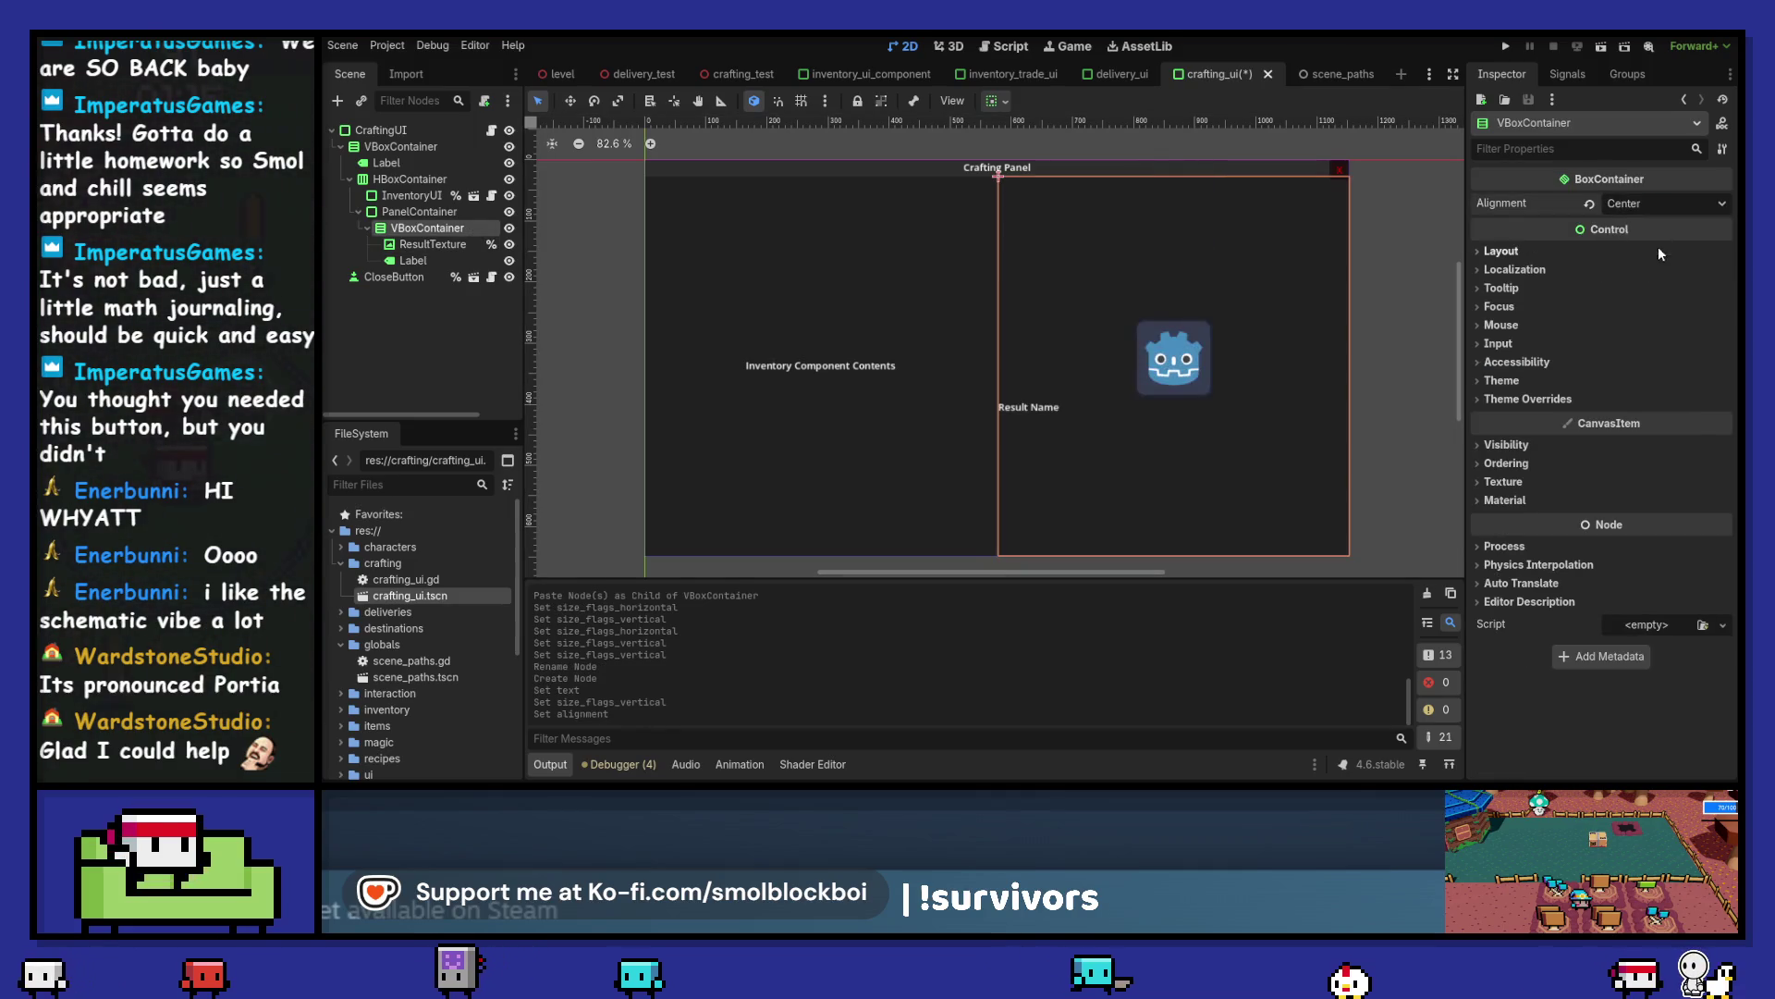
# - Center the Result Name label's text horizontally and begin renaming it to ResultName
pyautogui.click(413, 260)
pyautogui.click(1659, 342)
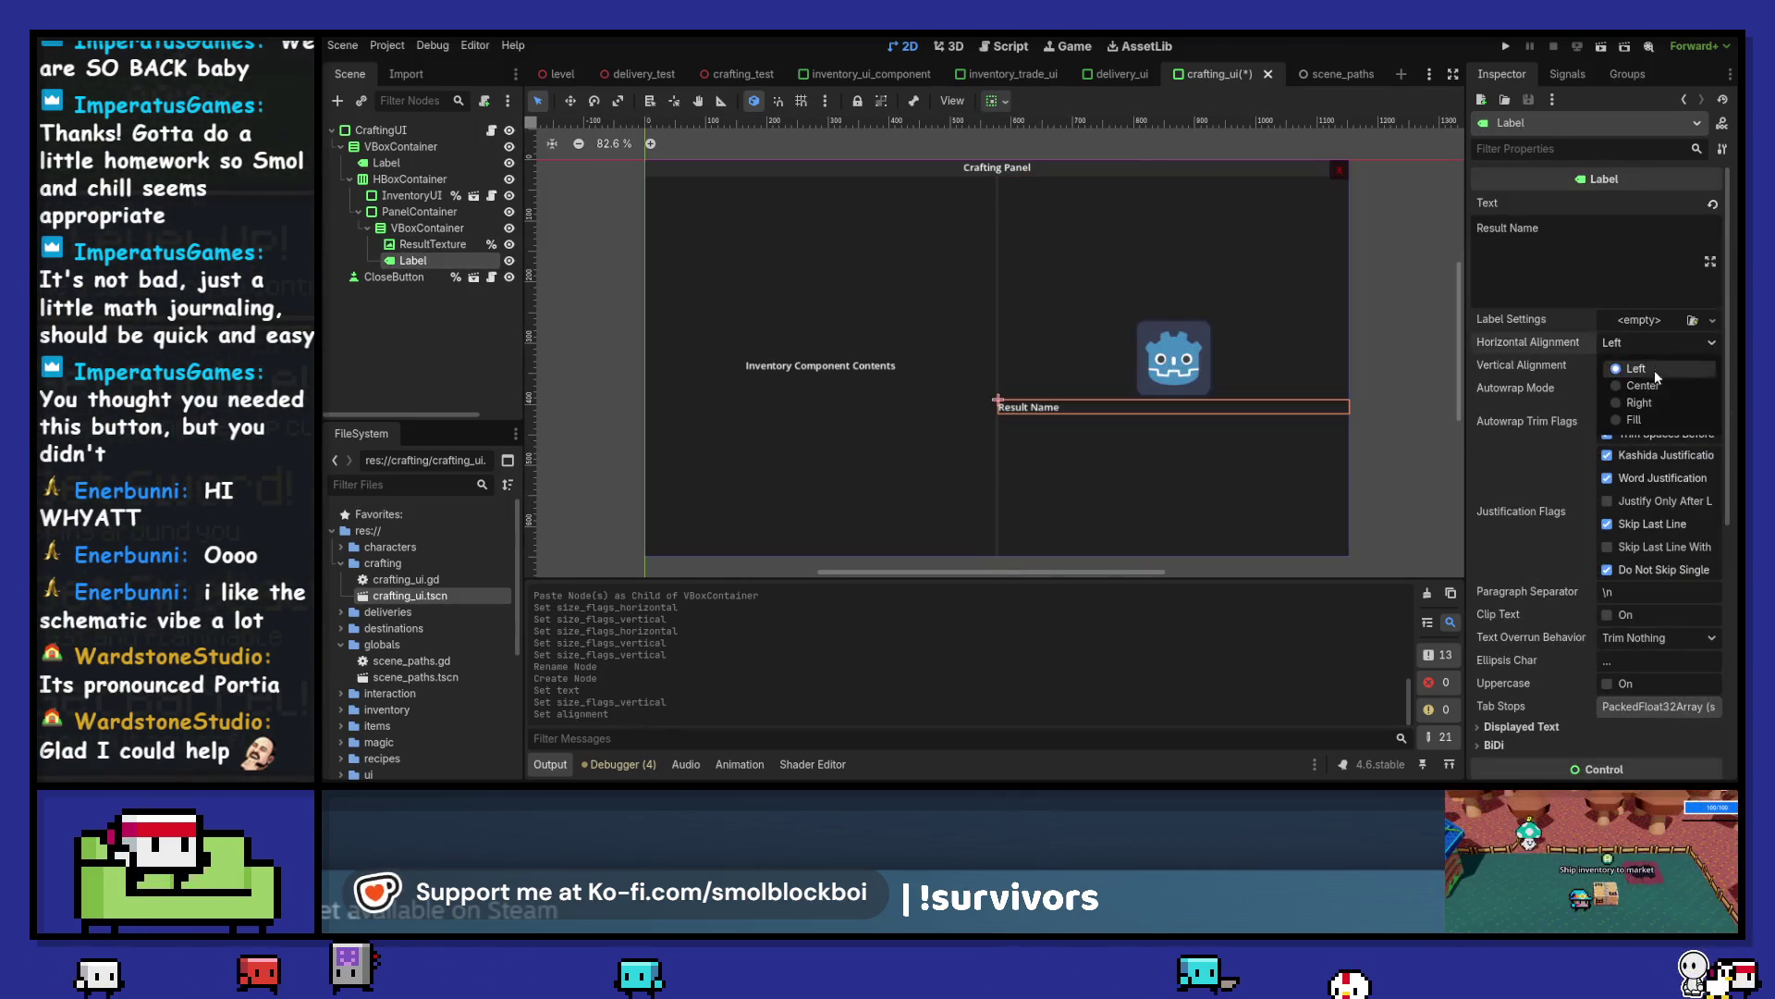
pyautogui.click(1656, 391)
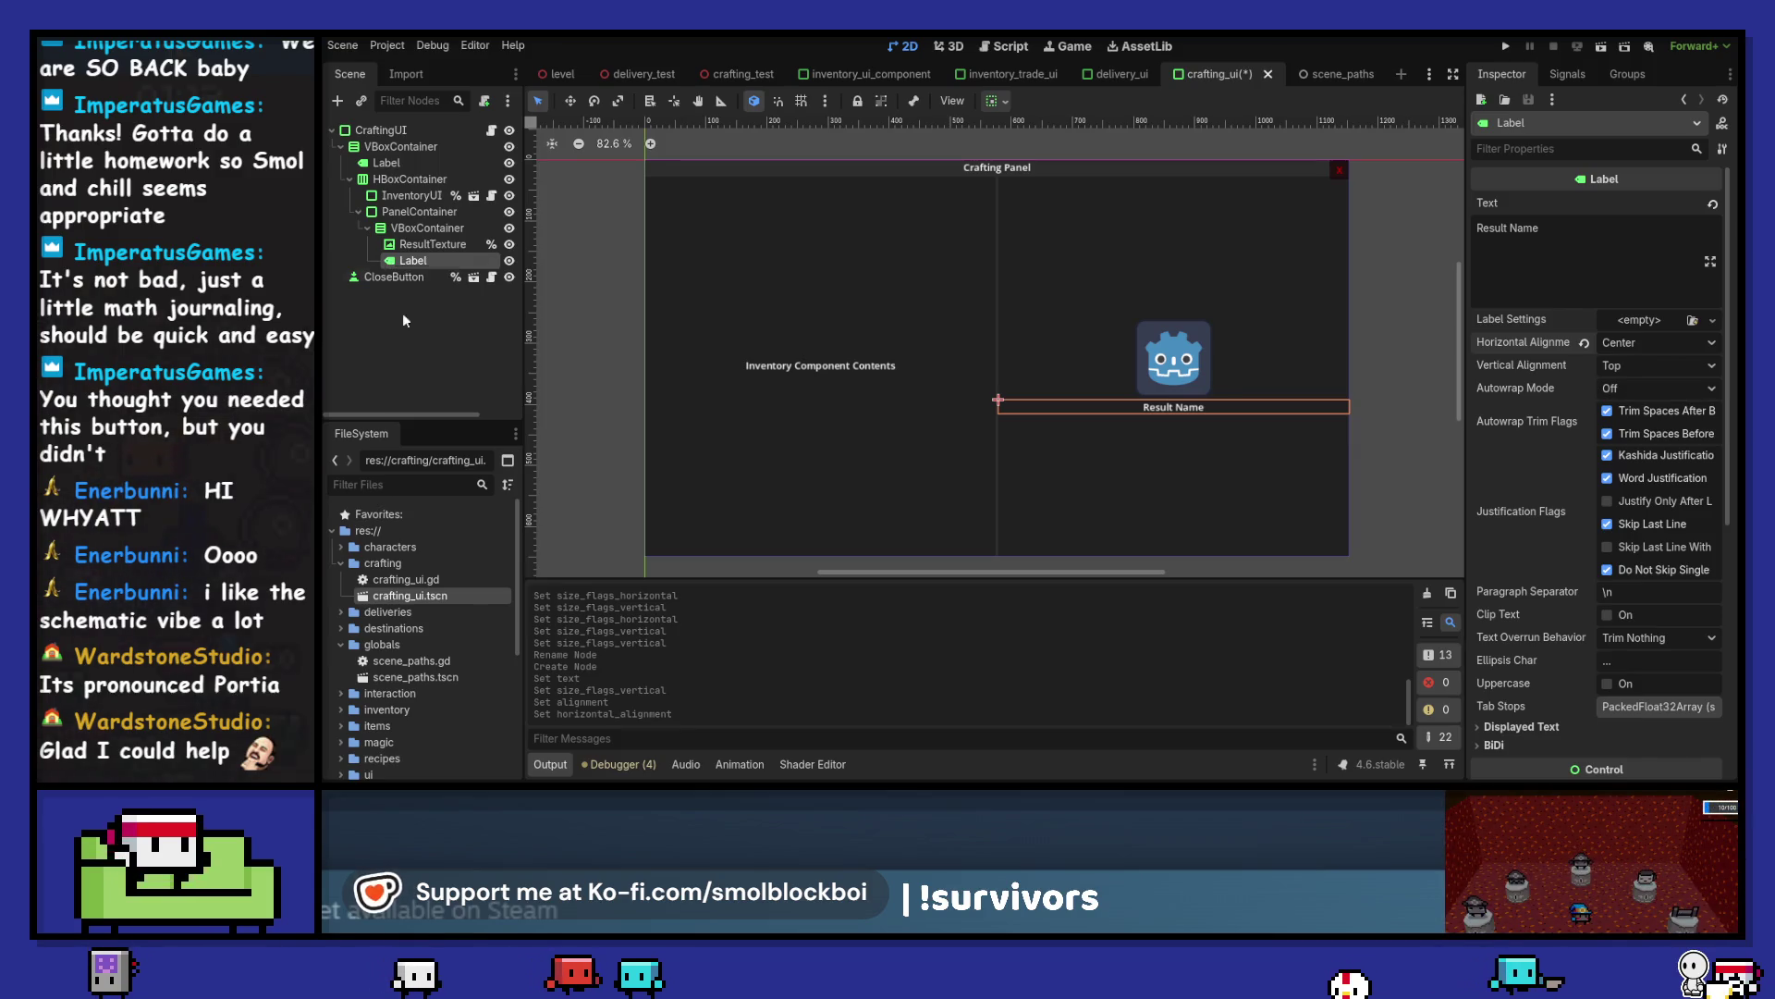
pyautogui.press('F2')
pyautogui.write('Result')
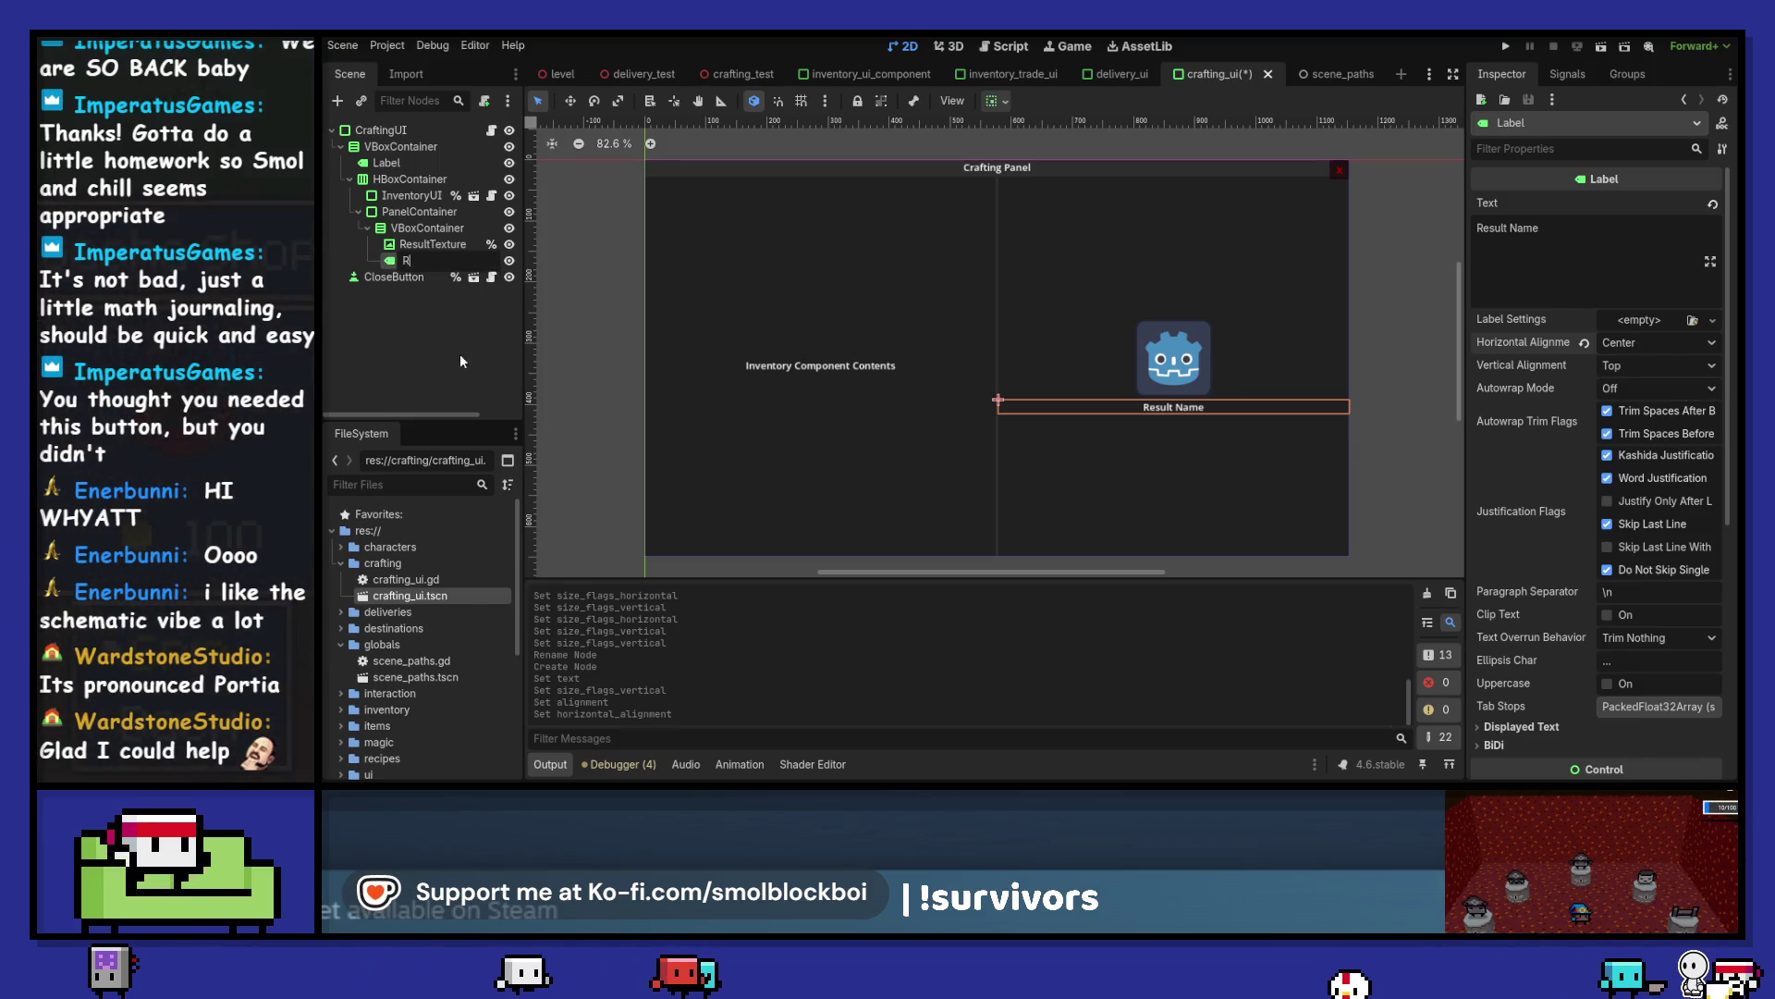
pyautogui.write('Name')
# - Duplicate the label as DescriptionLabel, rename the original to ResultNameLabel, and save
pyautogui.press('Return')
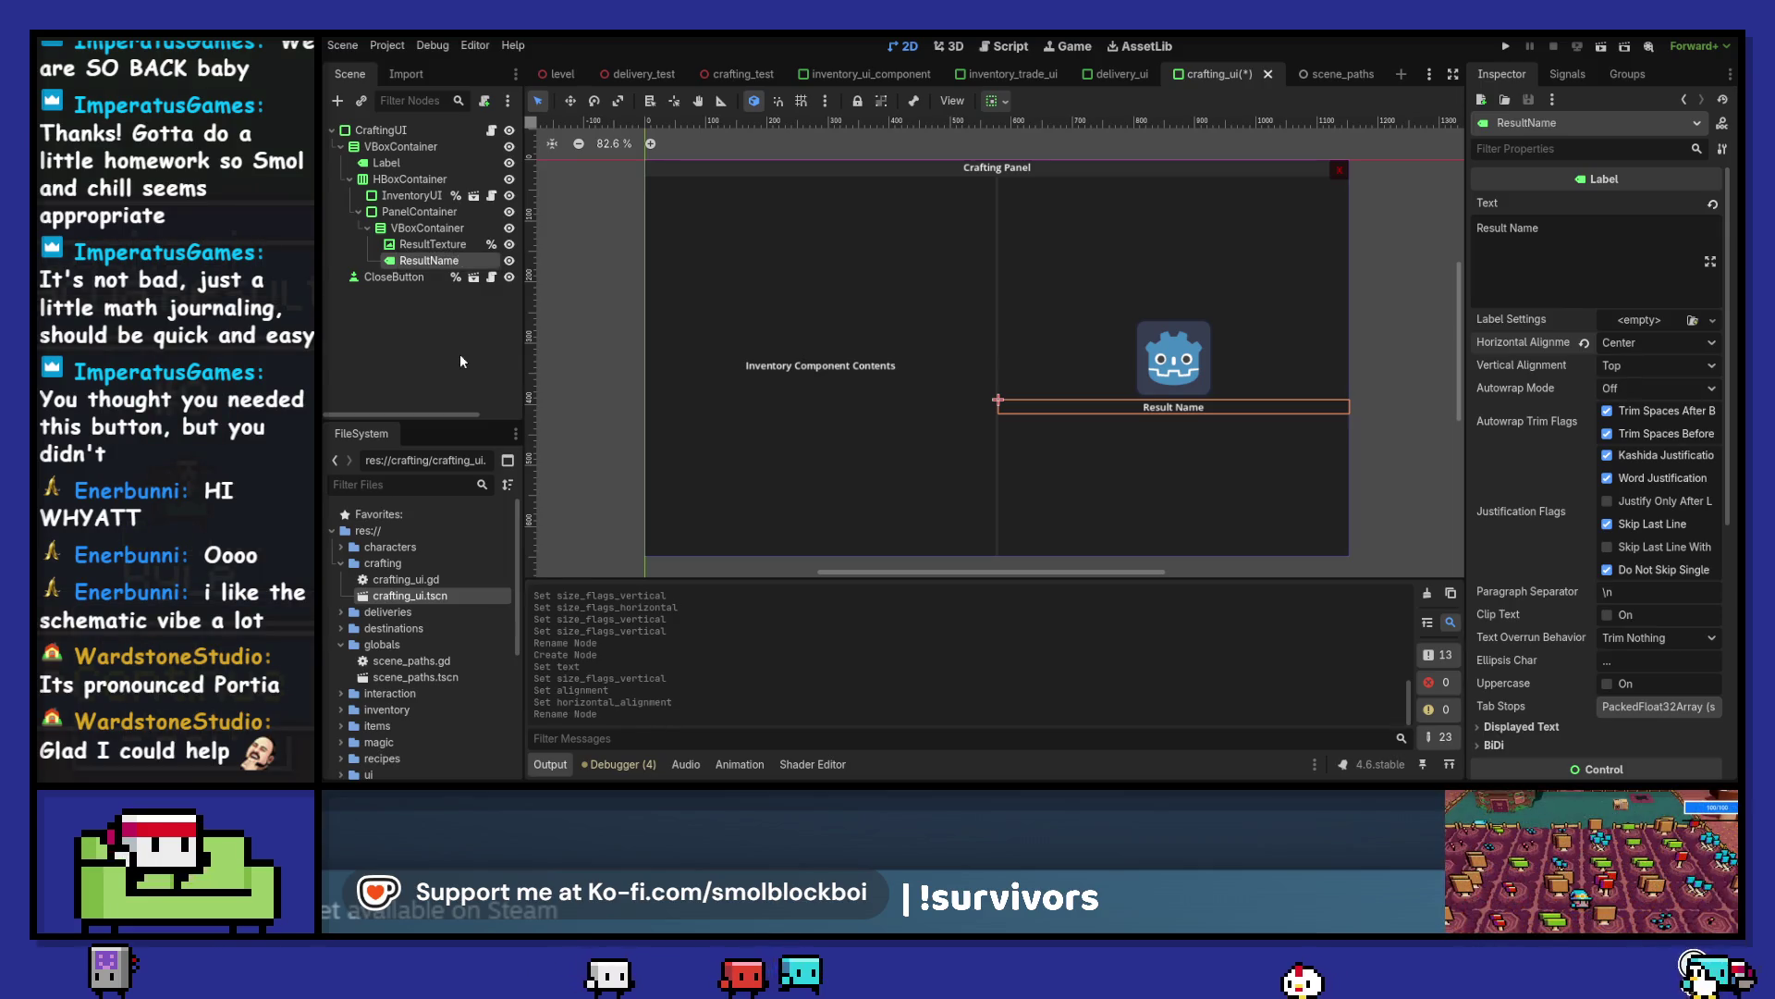
pyautogui.hotkey('ctrl', 'd')
pyautogui.write('Description')
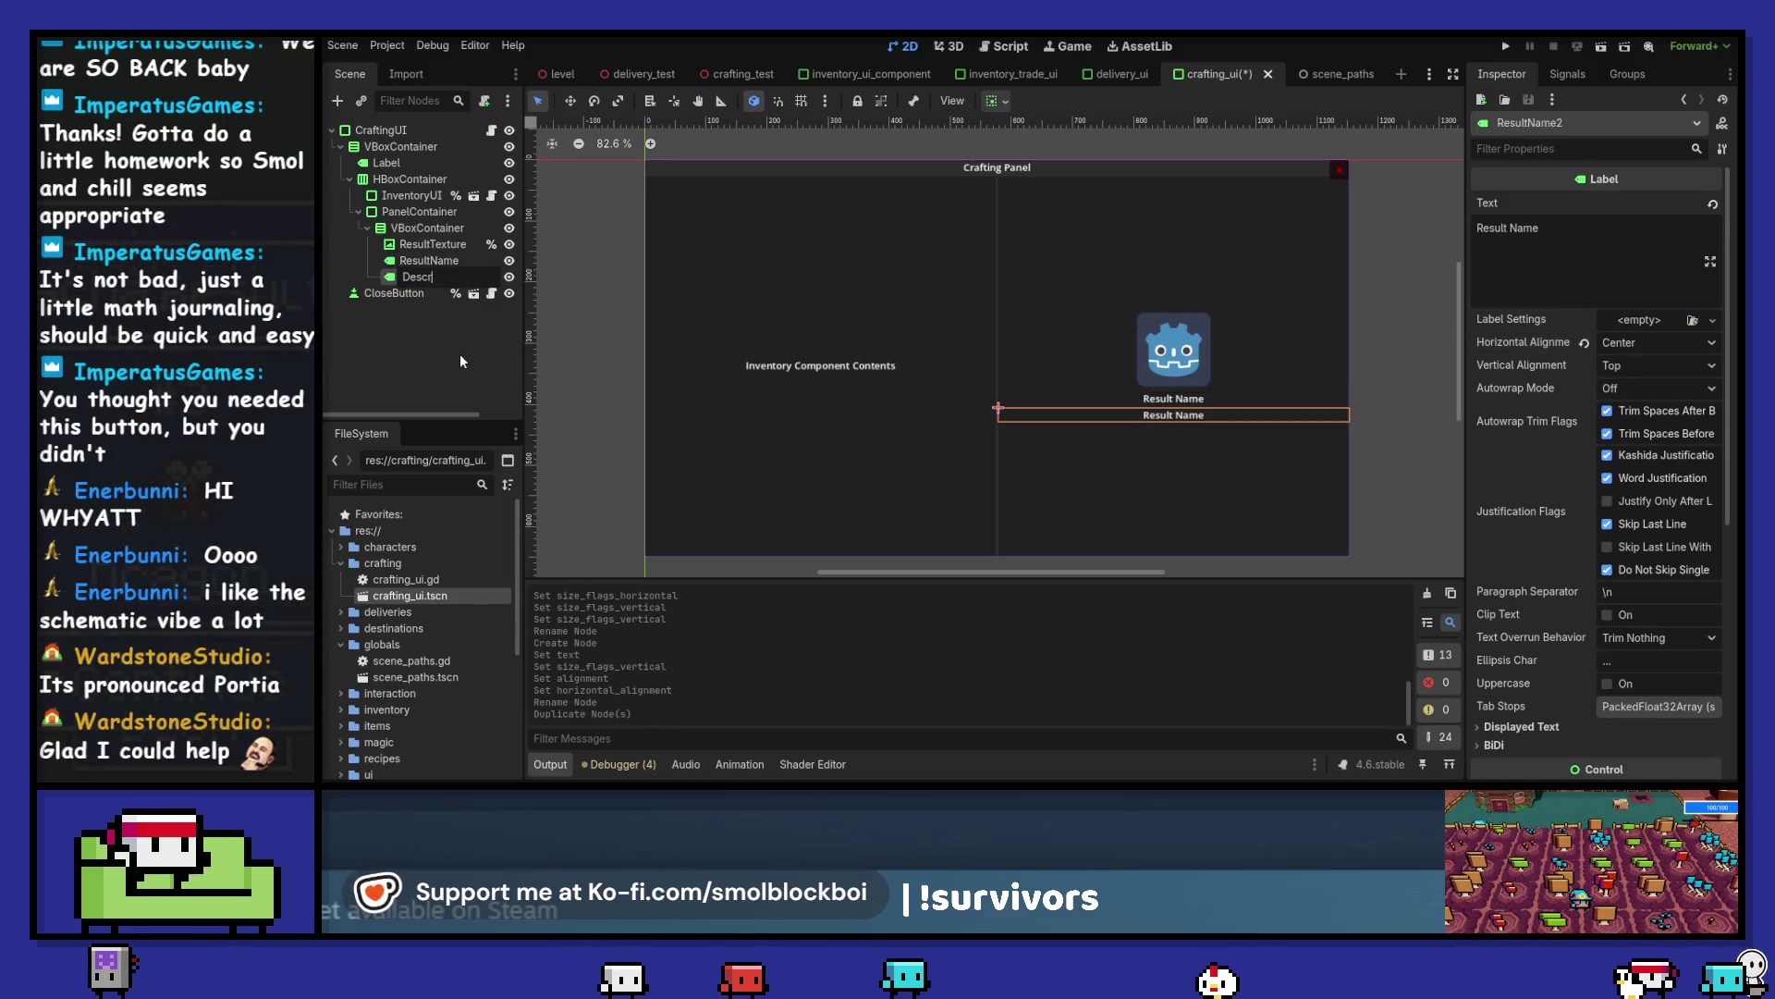
pyautogui.write('Label')
pyautogui.press('Return')
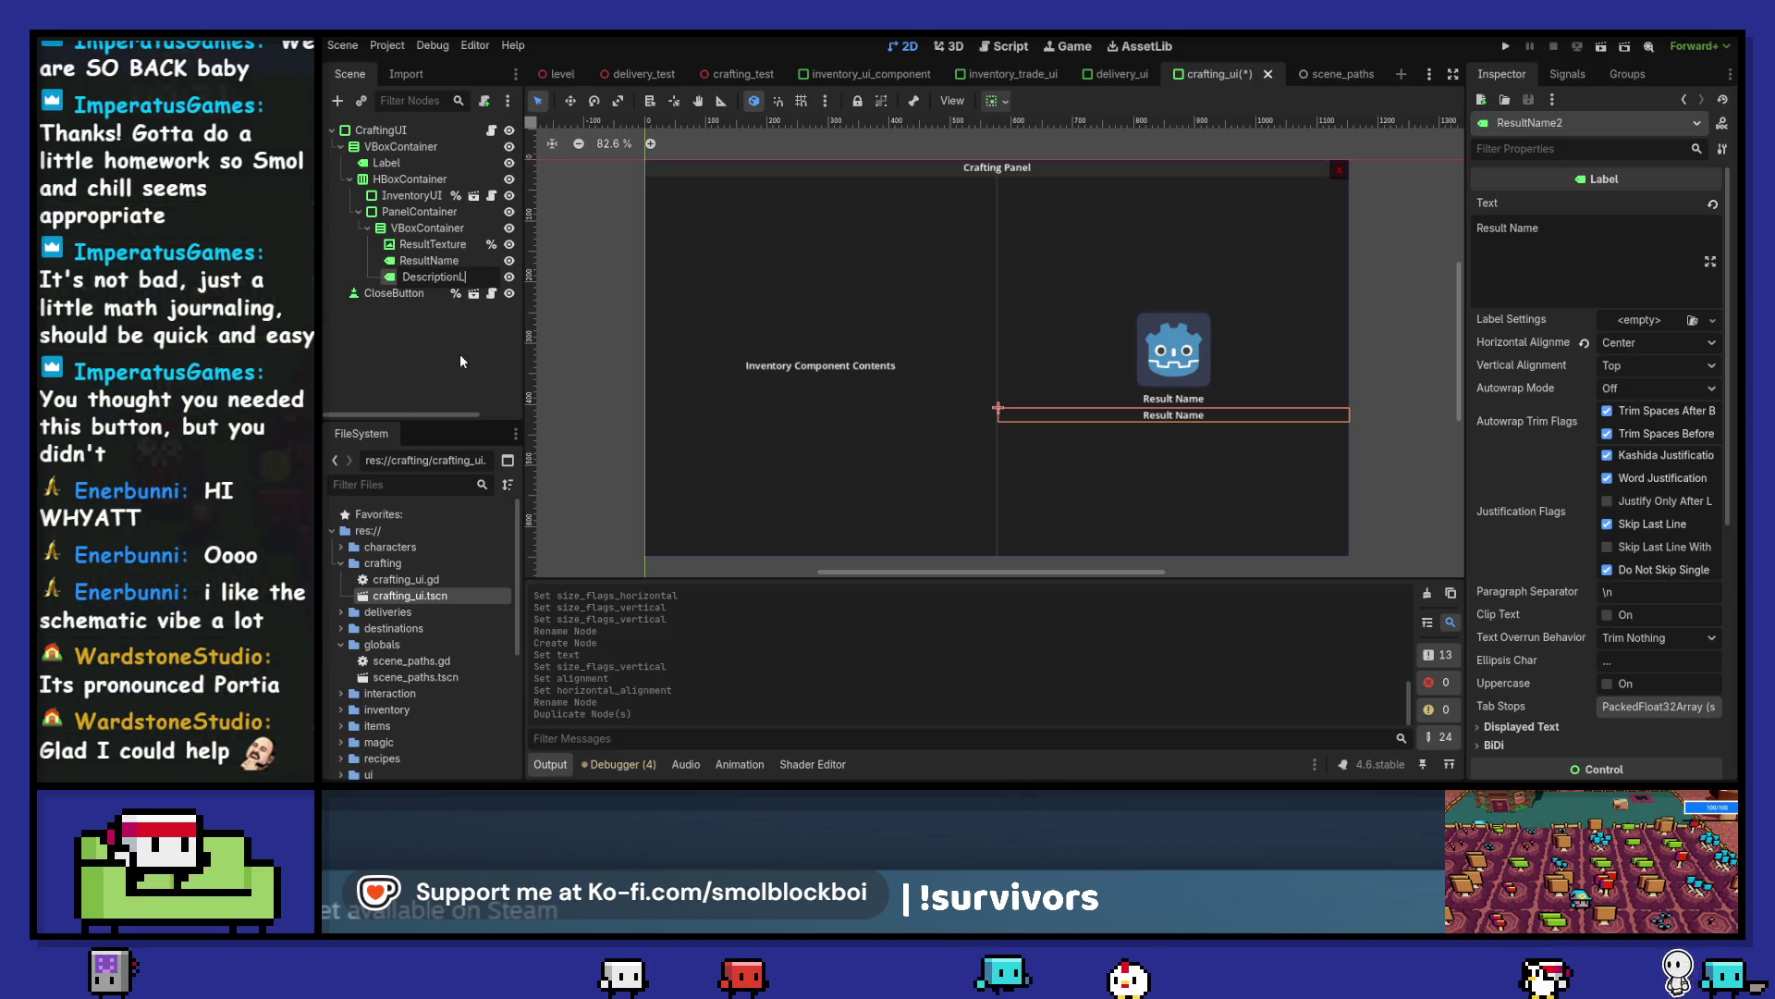
pyautogui.doubleClick(444, 260)
pyautogui.write('Label')
pyautogui.press('Return')
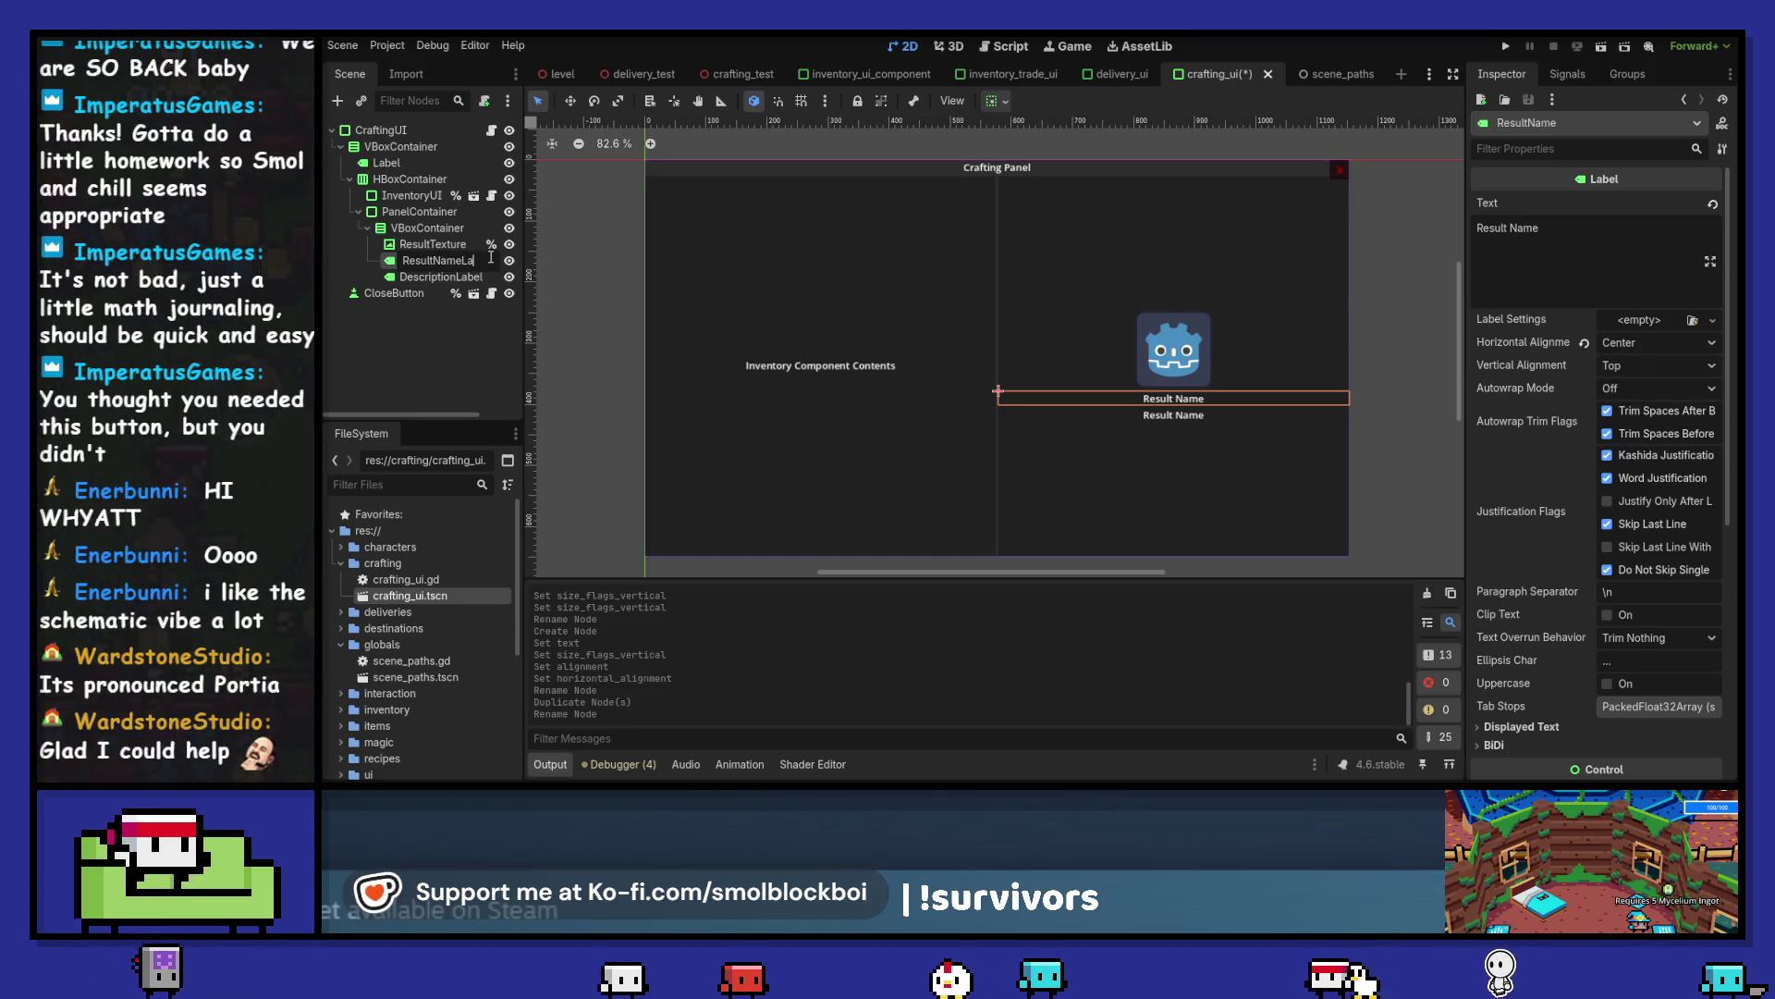
pyautogui.hotkey('ctrl', 's')
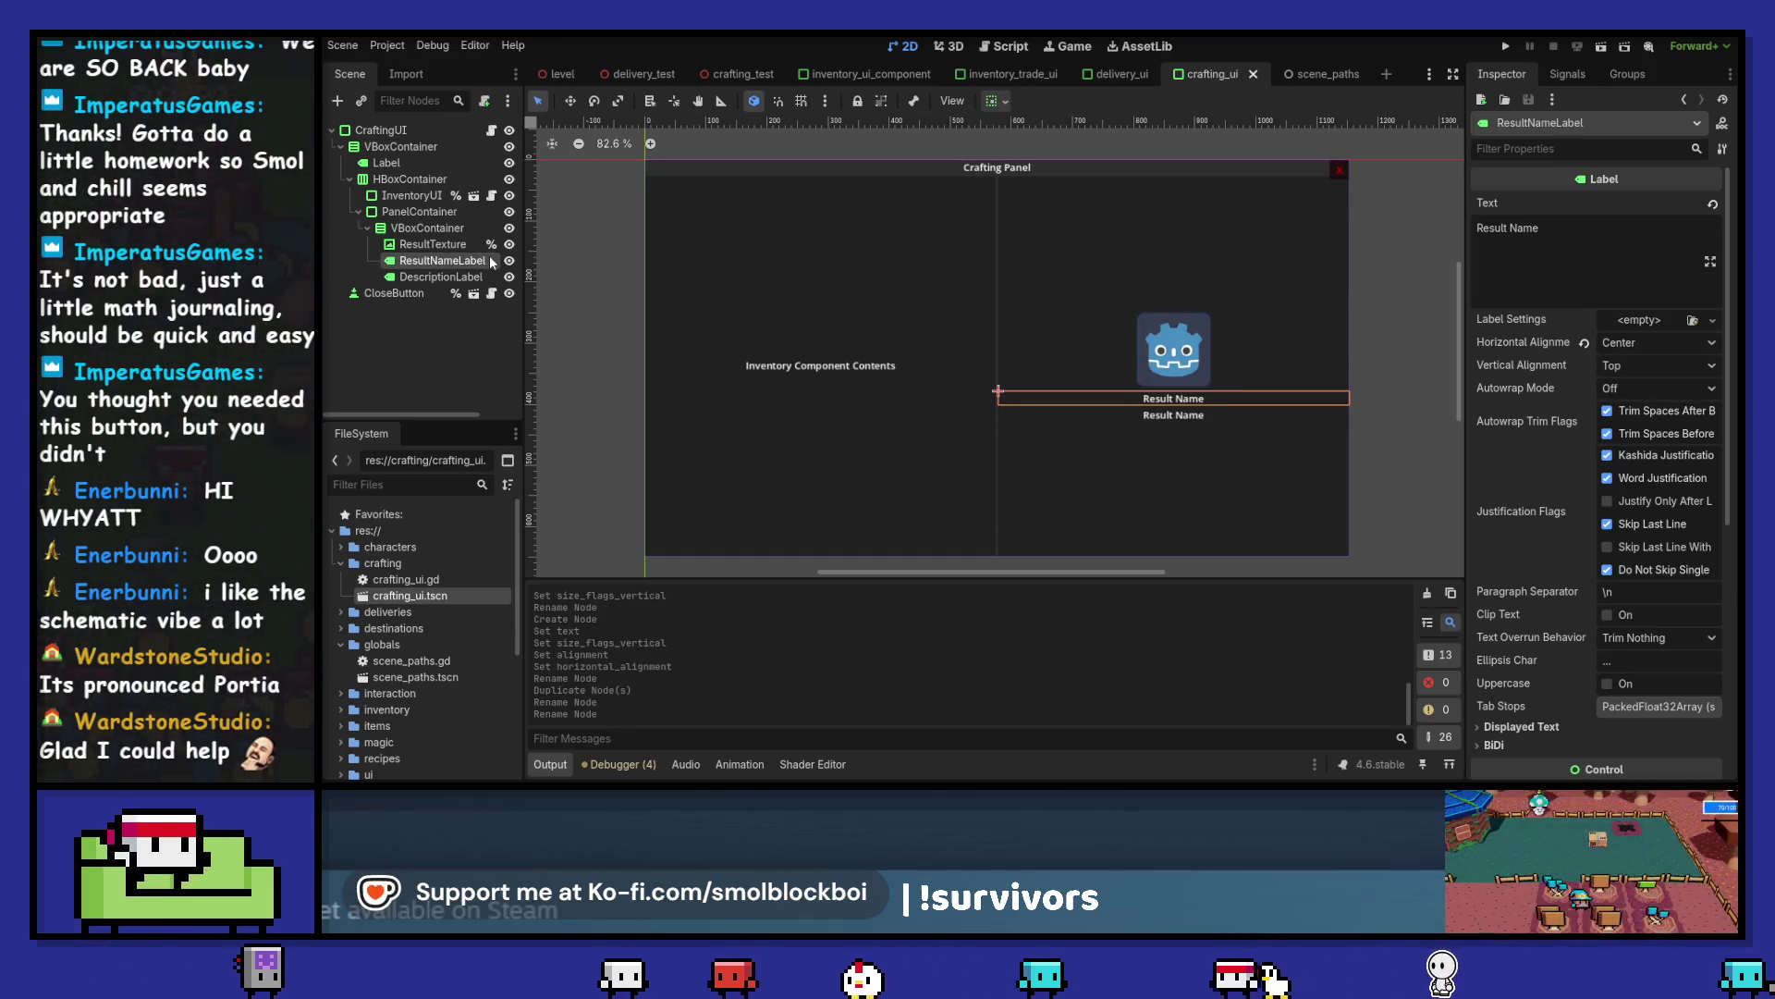
pyautogui.doubleClick(491, 261)
pyautogui.press('Escape')
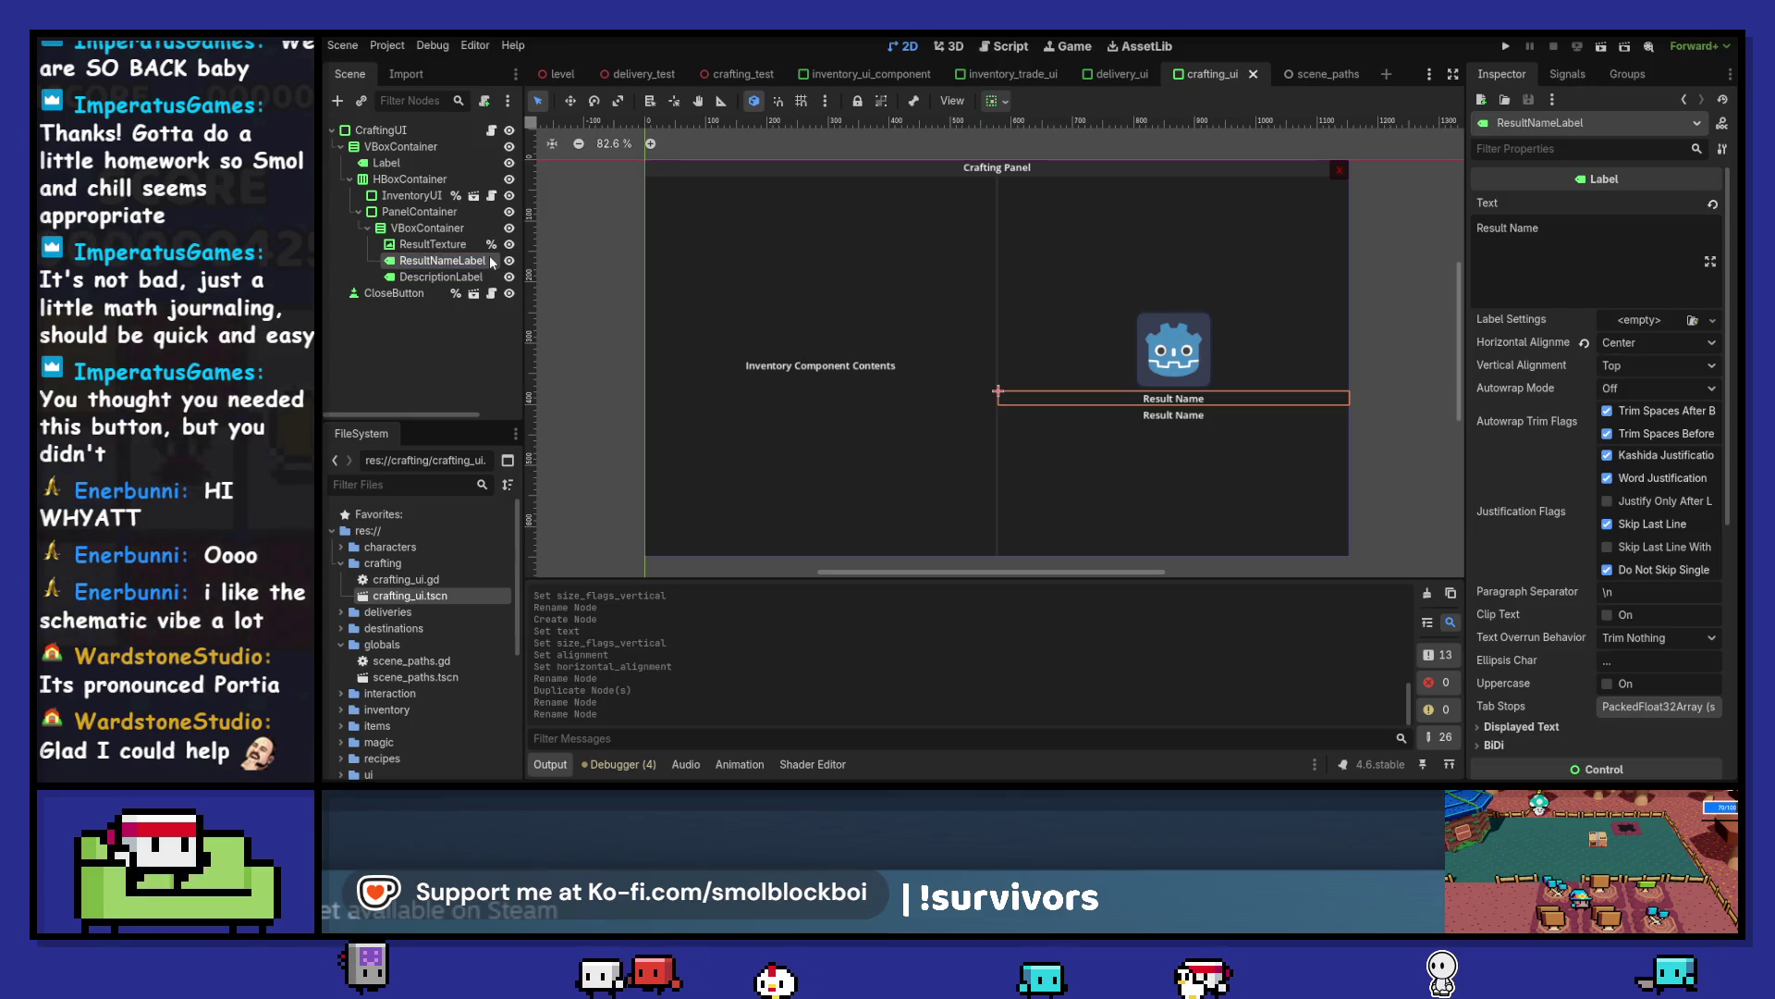
# - Set DescriptionLabel's text to 'This will make a thing like this here thing.' and save
pyautogui.click(435, 277)
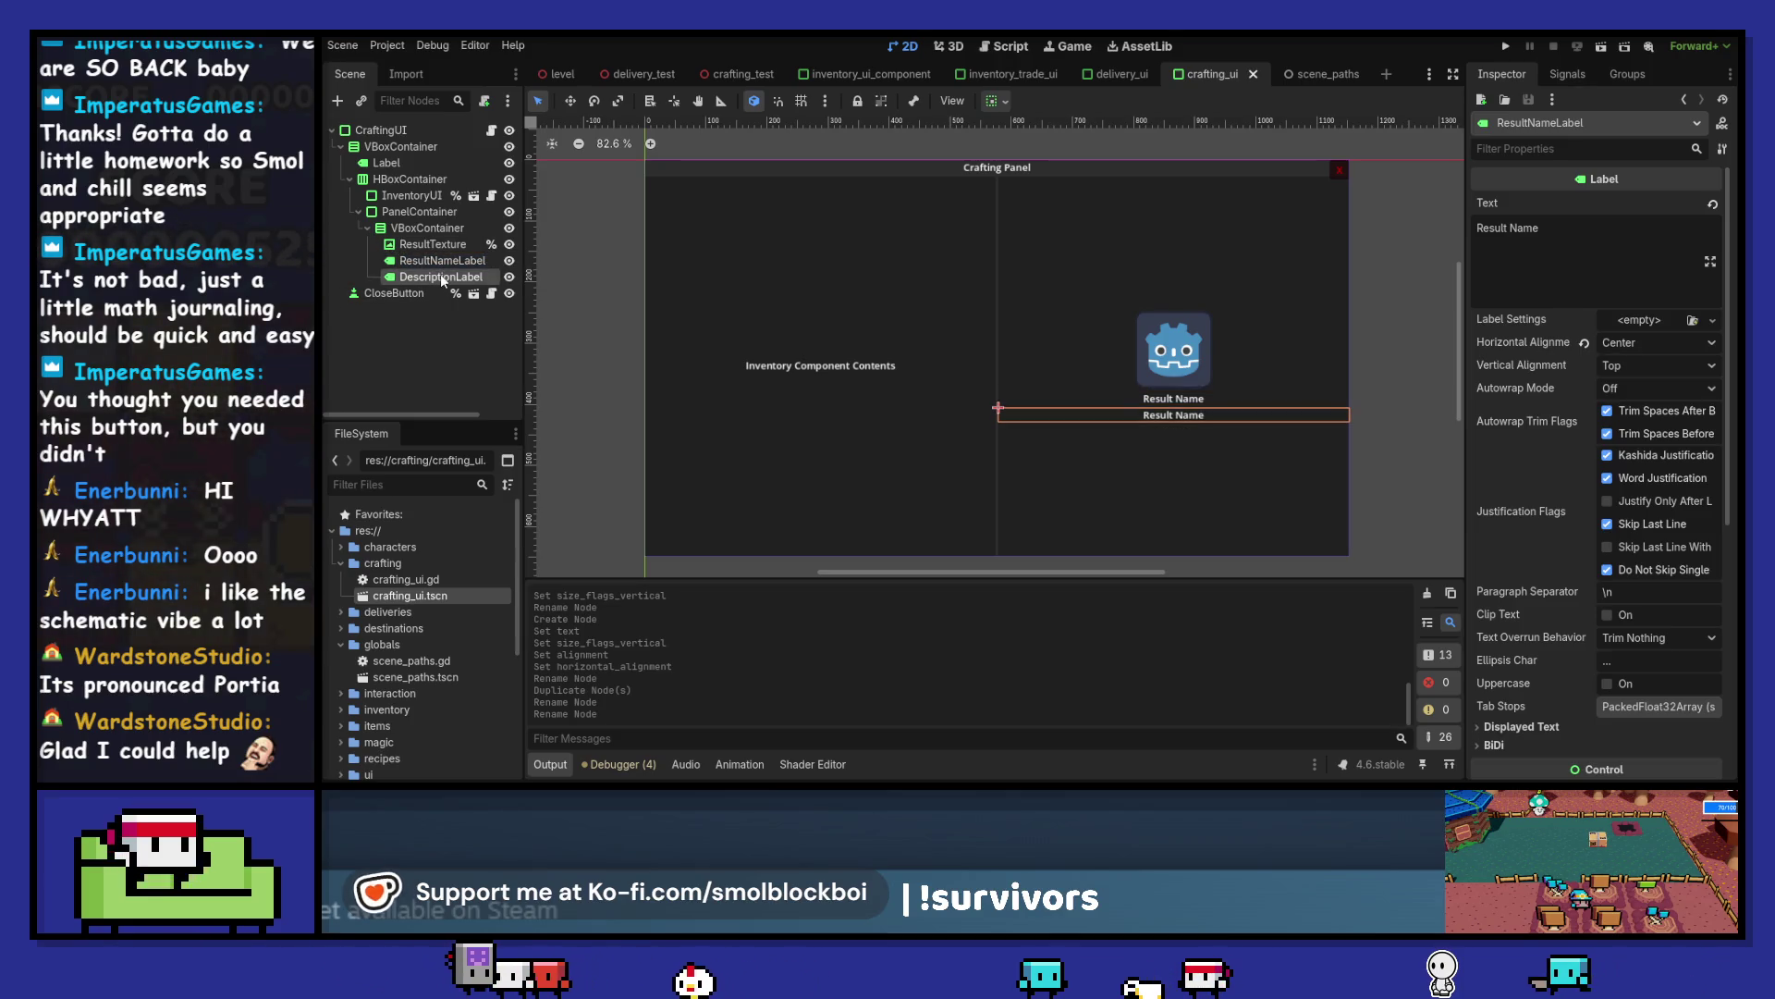
pyautogui.click(1576, 298)
pyautogui.hotkey('ctrl', 'a')
pyautogui.write('This will')
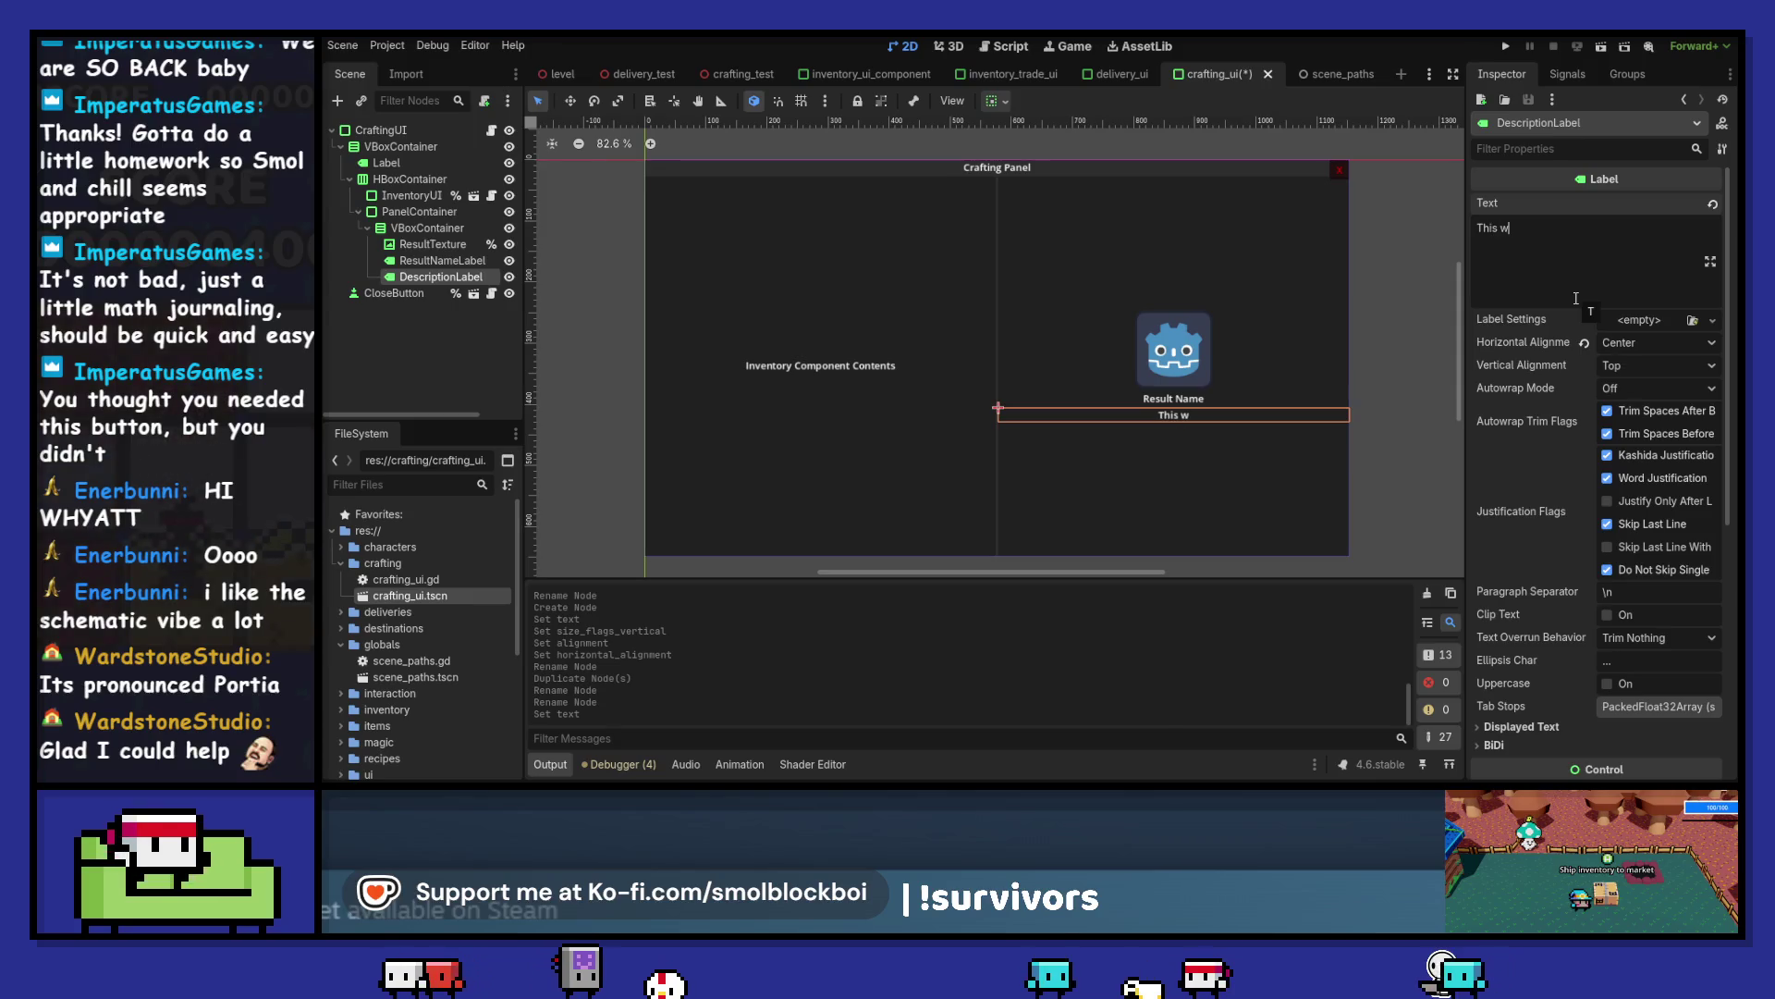
pyautogui.write(' make a thing ')
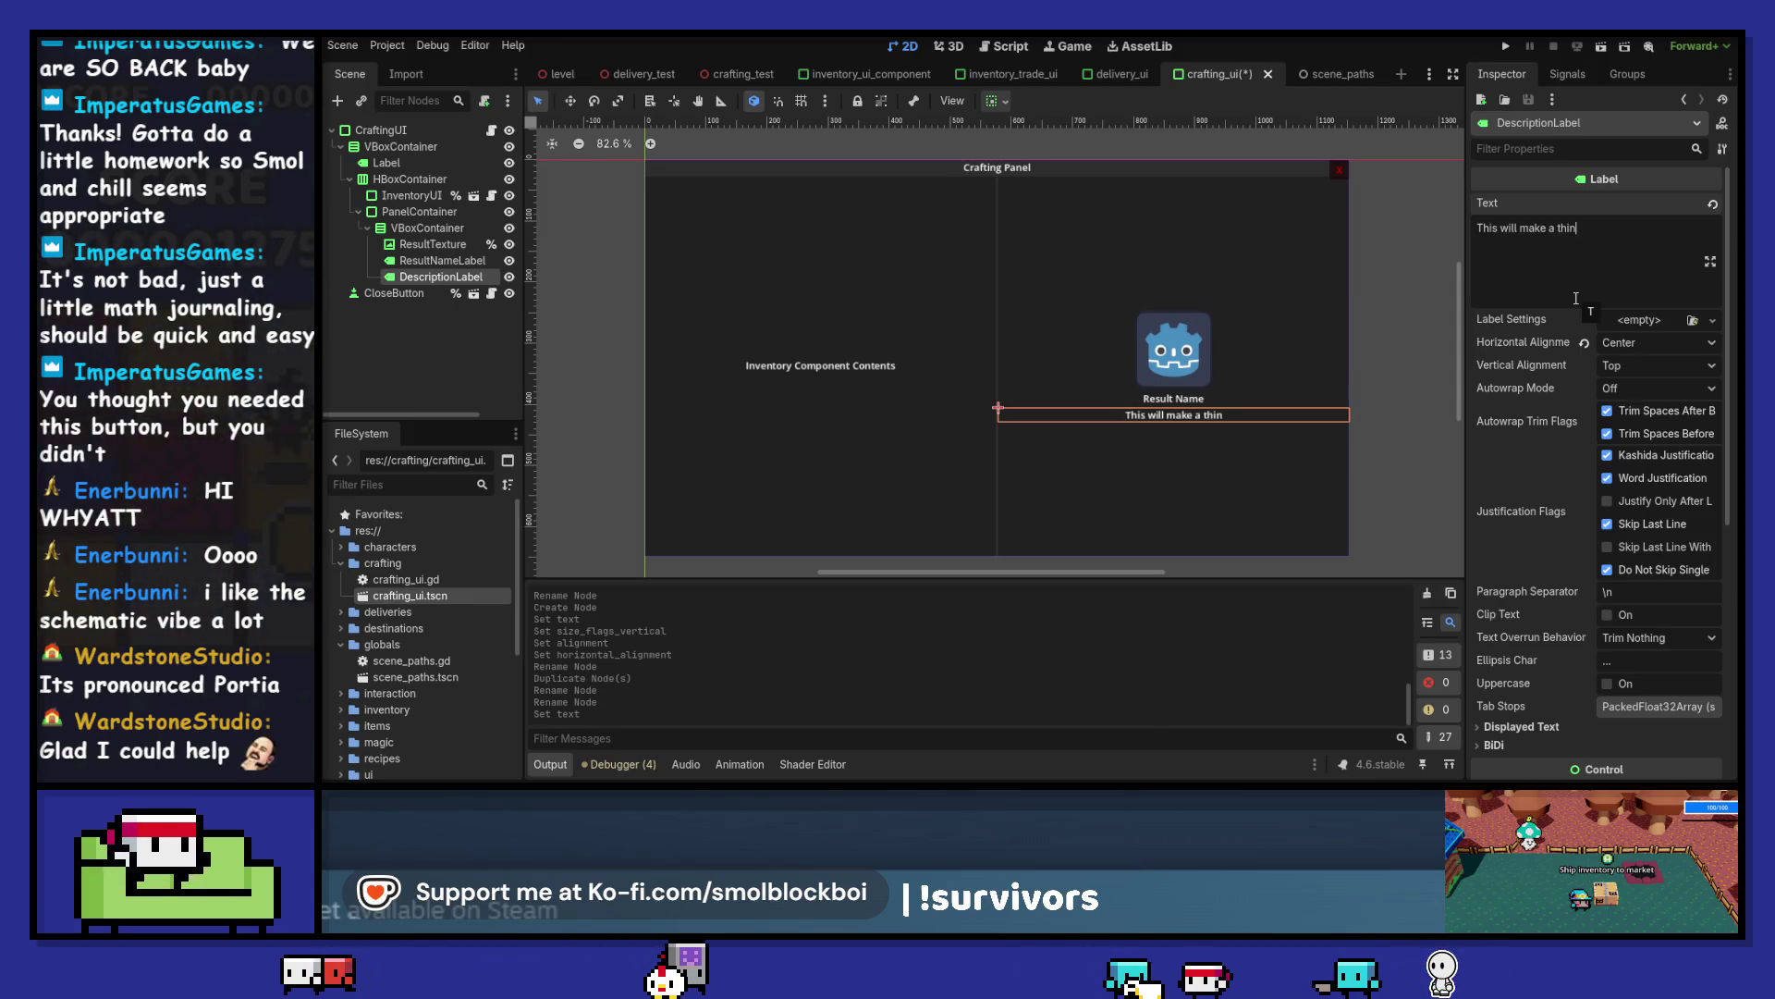
pyautogui.write('like this here')
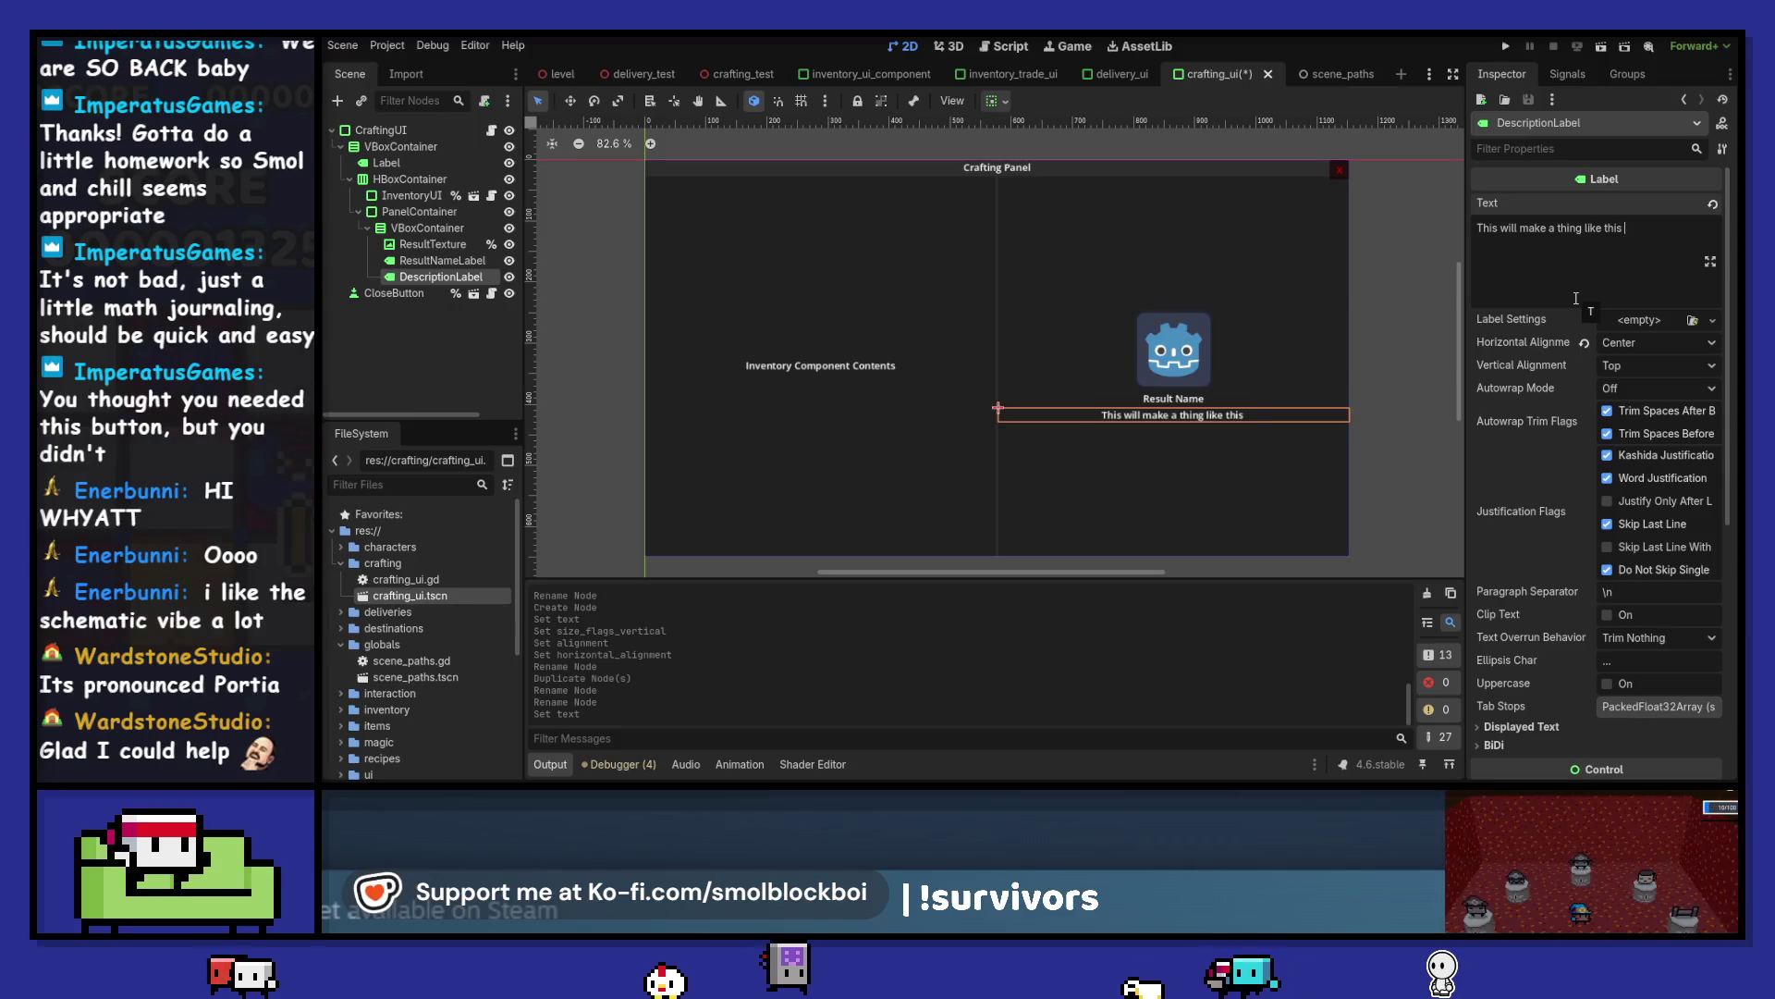
pyautogui.write(' thing.')
pyautogui.hotkey('ctrl', 's')
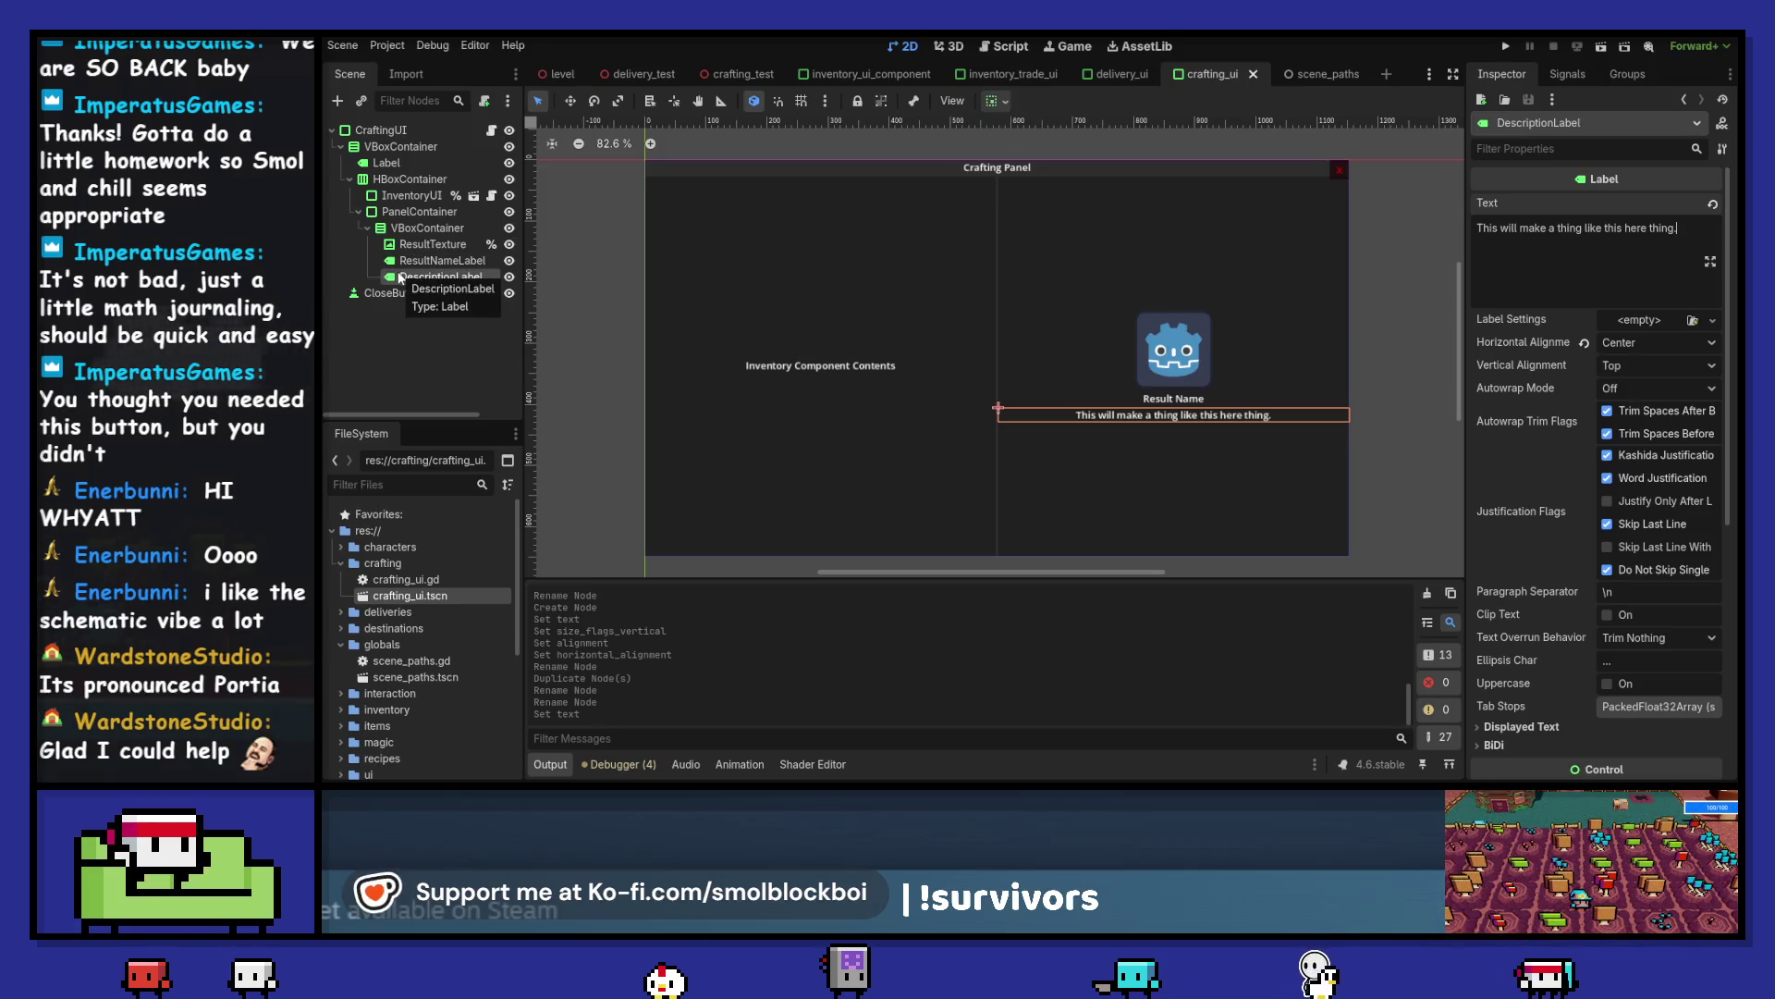
# - Select the result VBoxContainer and consult the handbook reference image before adding another node
pyautogui.click(425, 227)
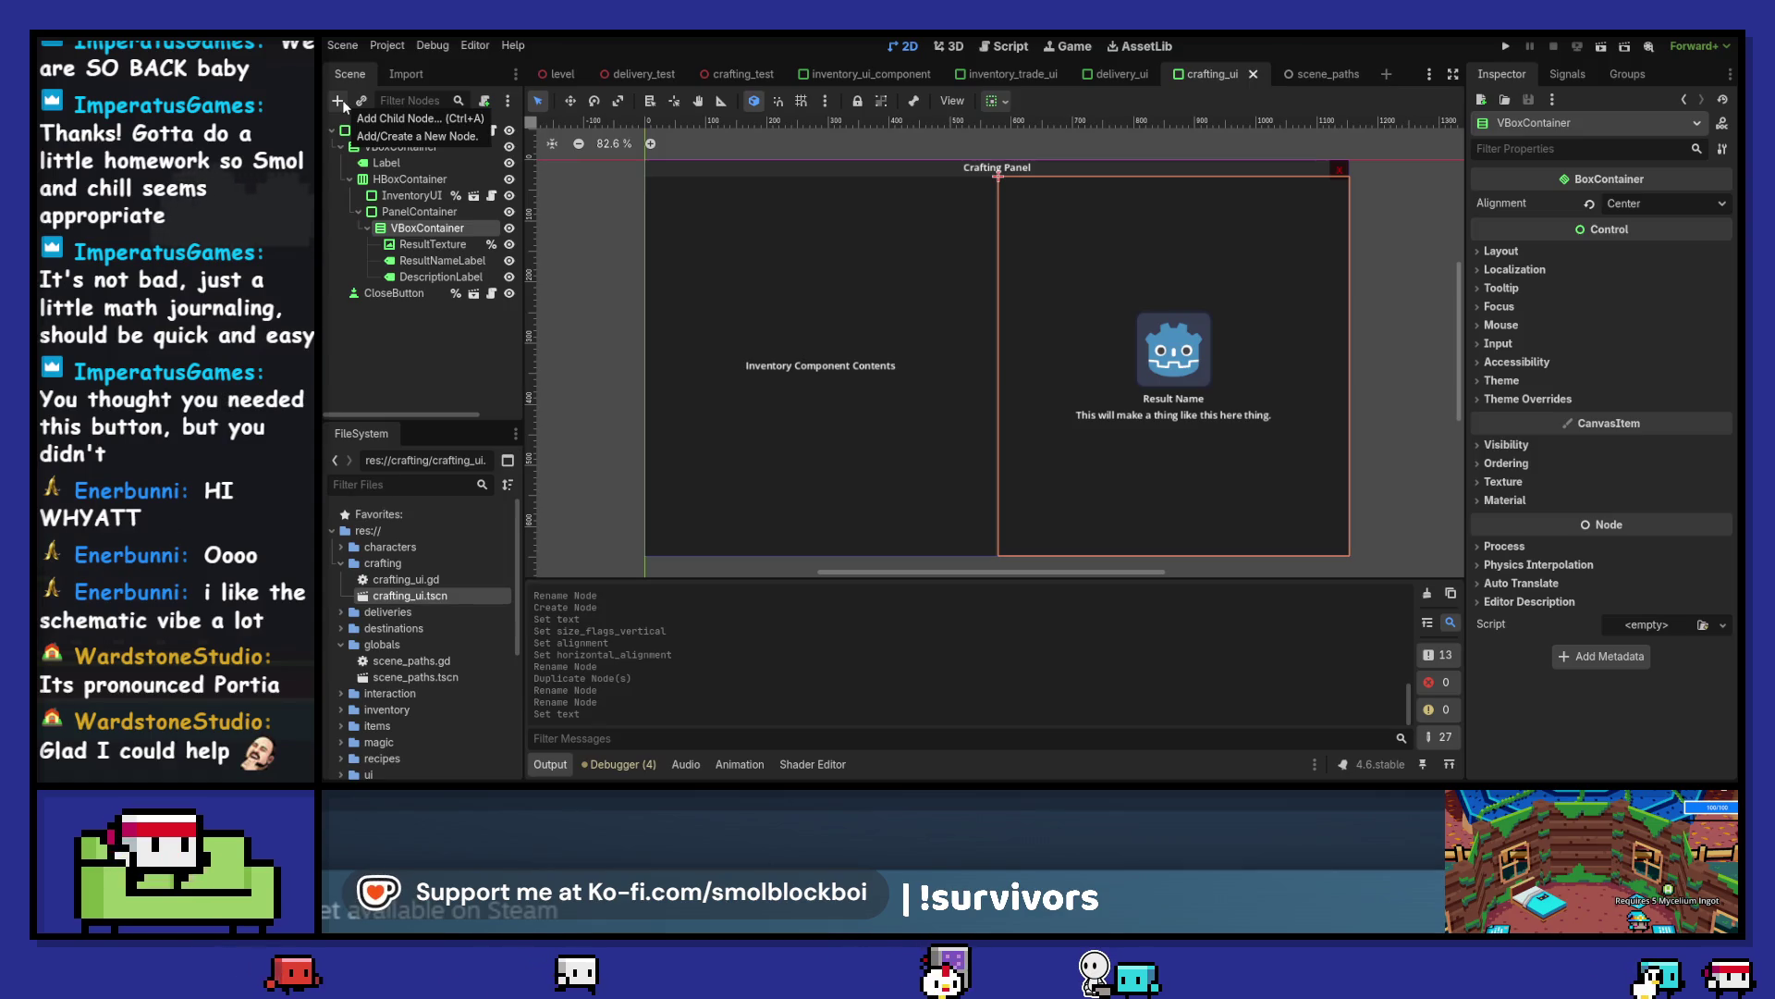
pyautogui.moveTo(814, 781)
pyautogui.click(852, 757)
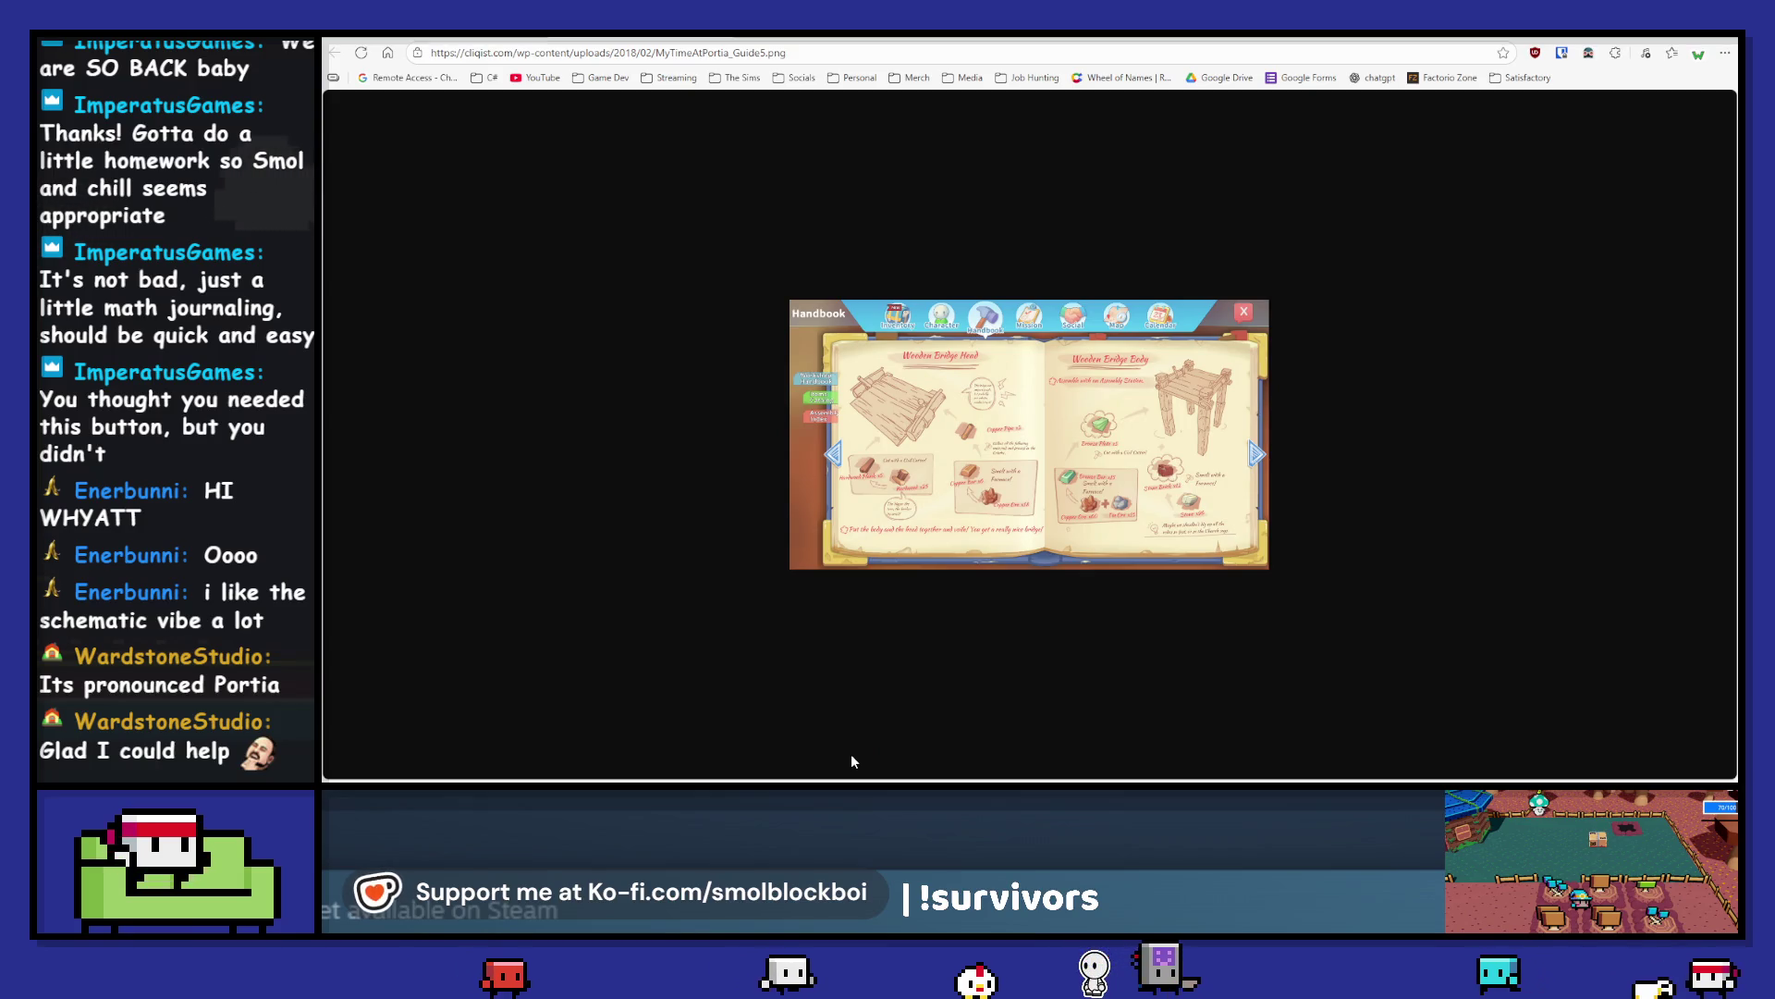
pyautogui.hotkey('alt', 'Tab')
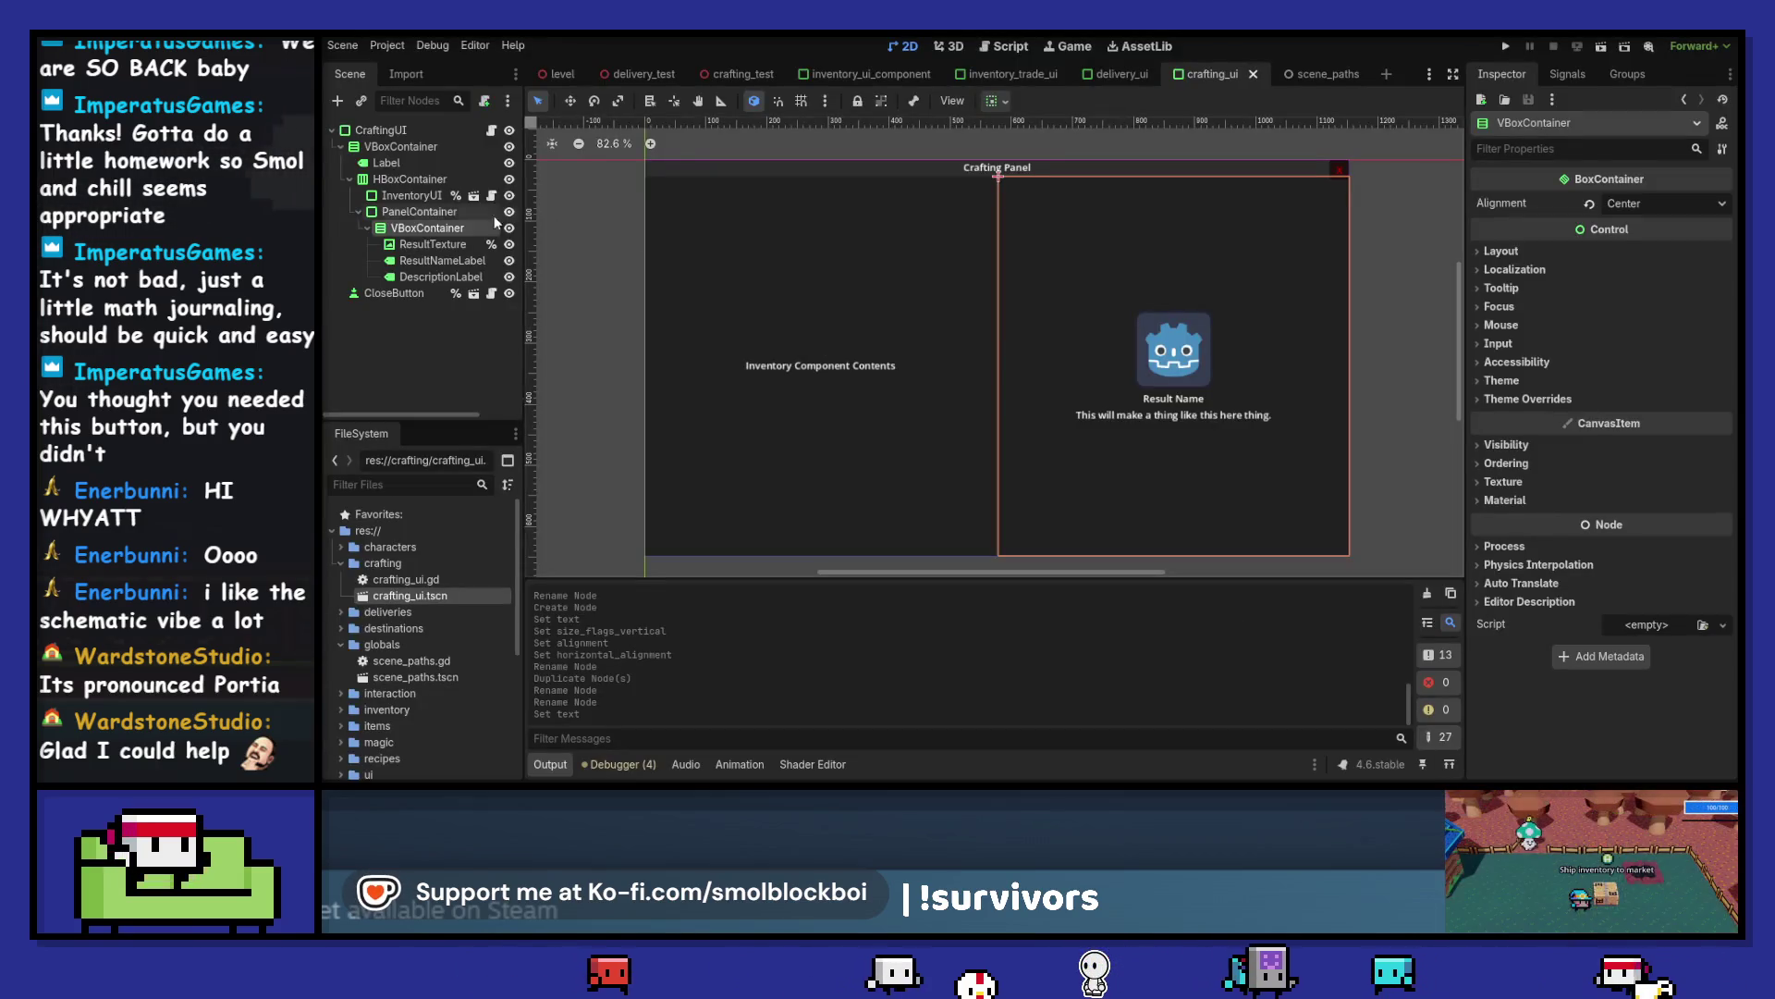
pyautogui.click(336, 102)
# - Add an HBoxContainer under the result VBoxContainer and check ContentsContainer's setup in inventory_ui_component
pyautogui.write('hbox')
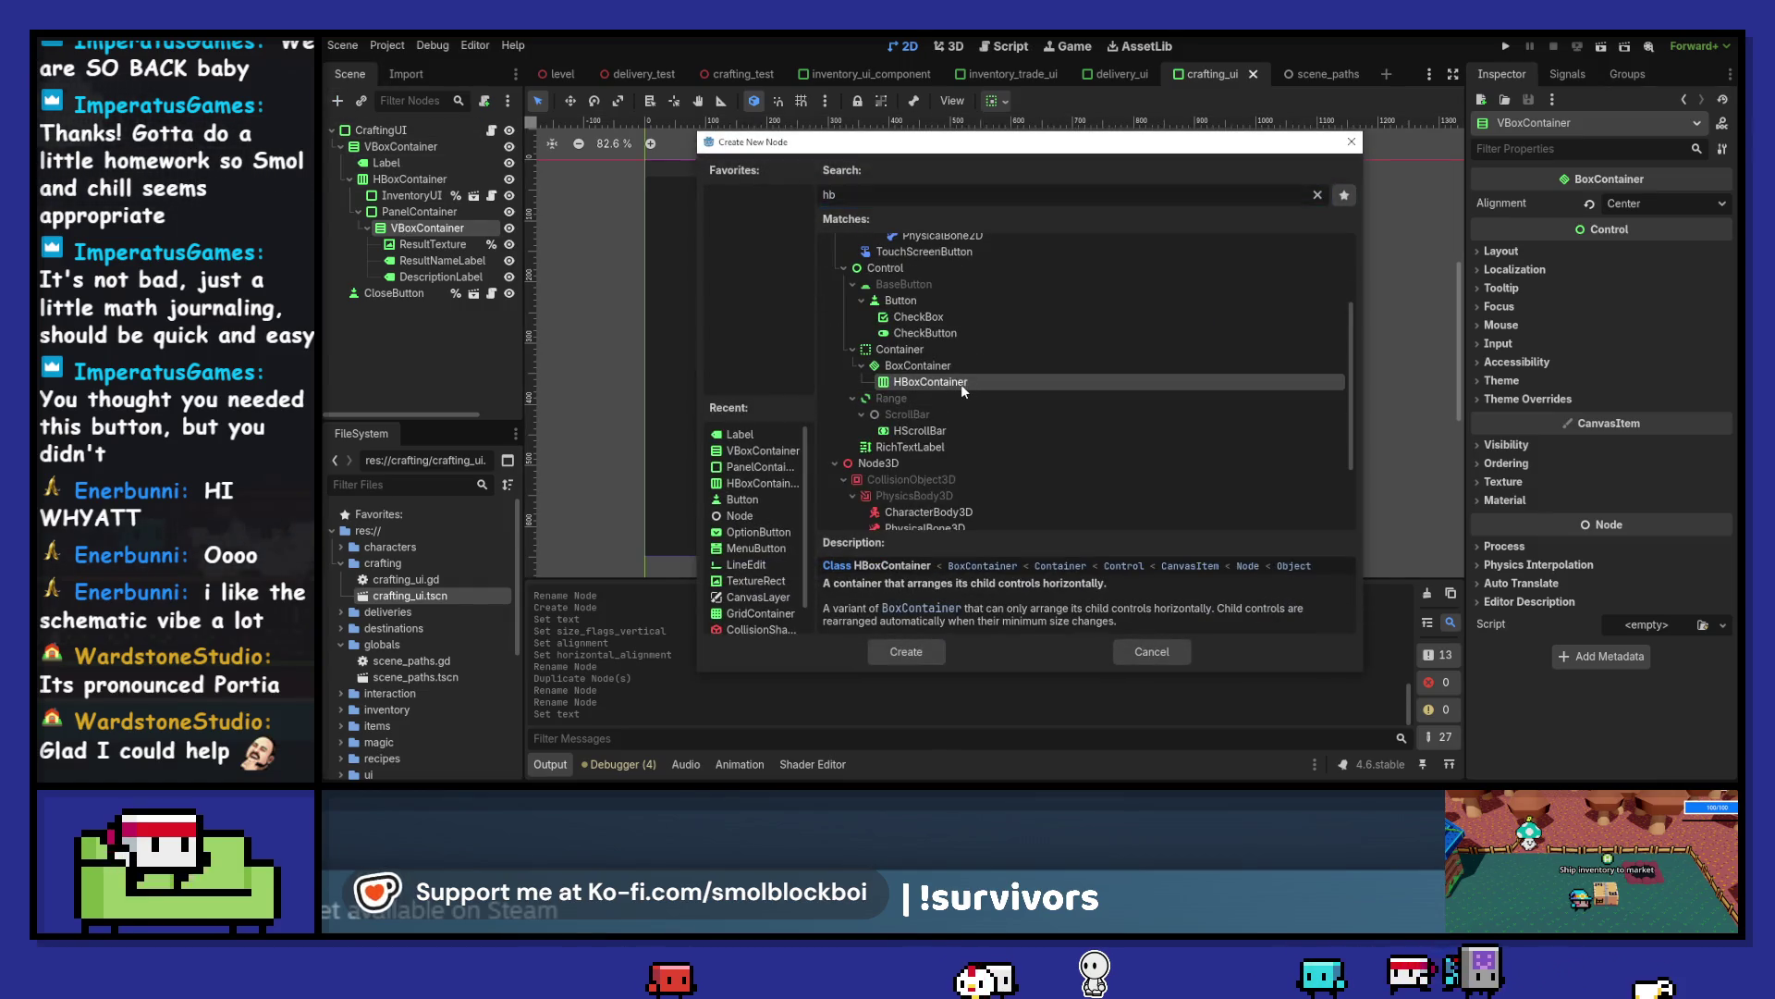
pyautogui.doubleClick(962, 384)
pyautogui.click(336, 102)
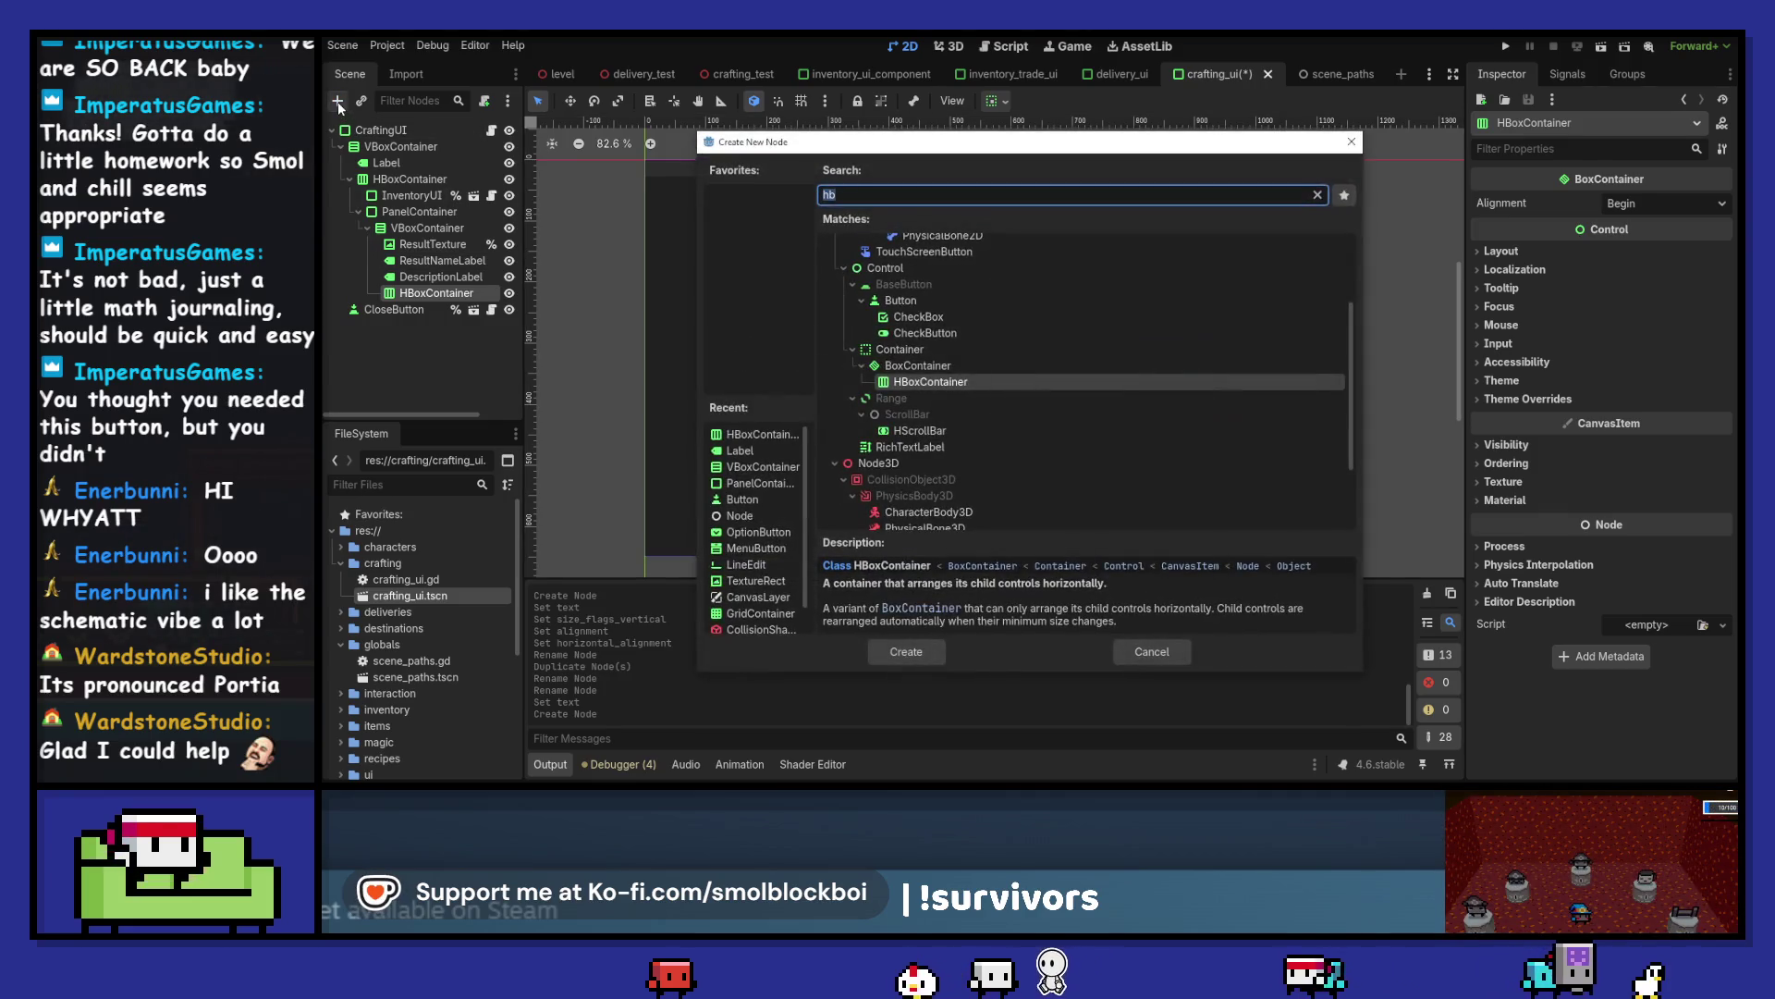
pyautogui.press('Escape')
pyautogui.click(359, 104)
pyautogui.write('ite')
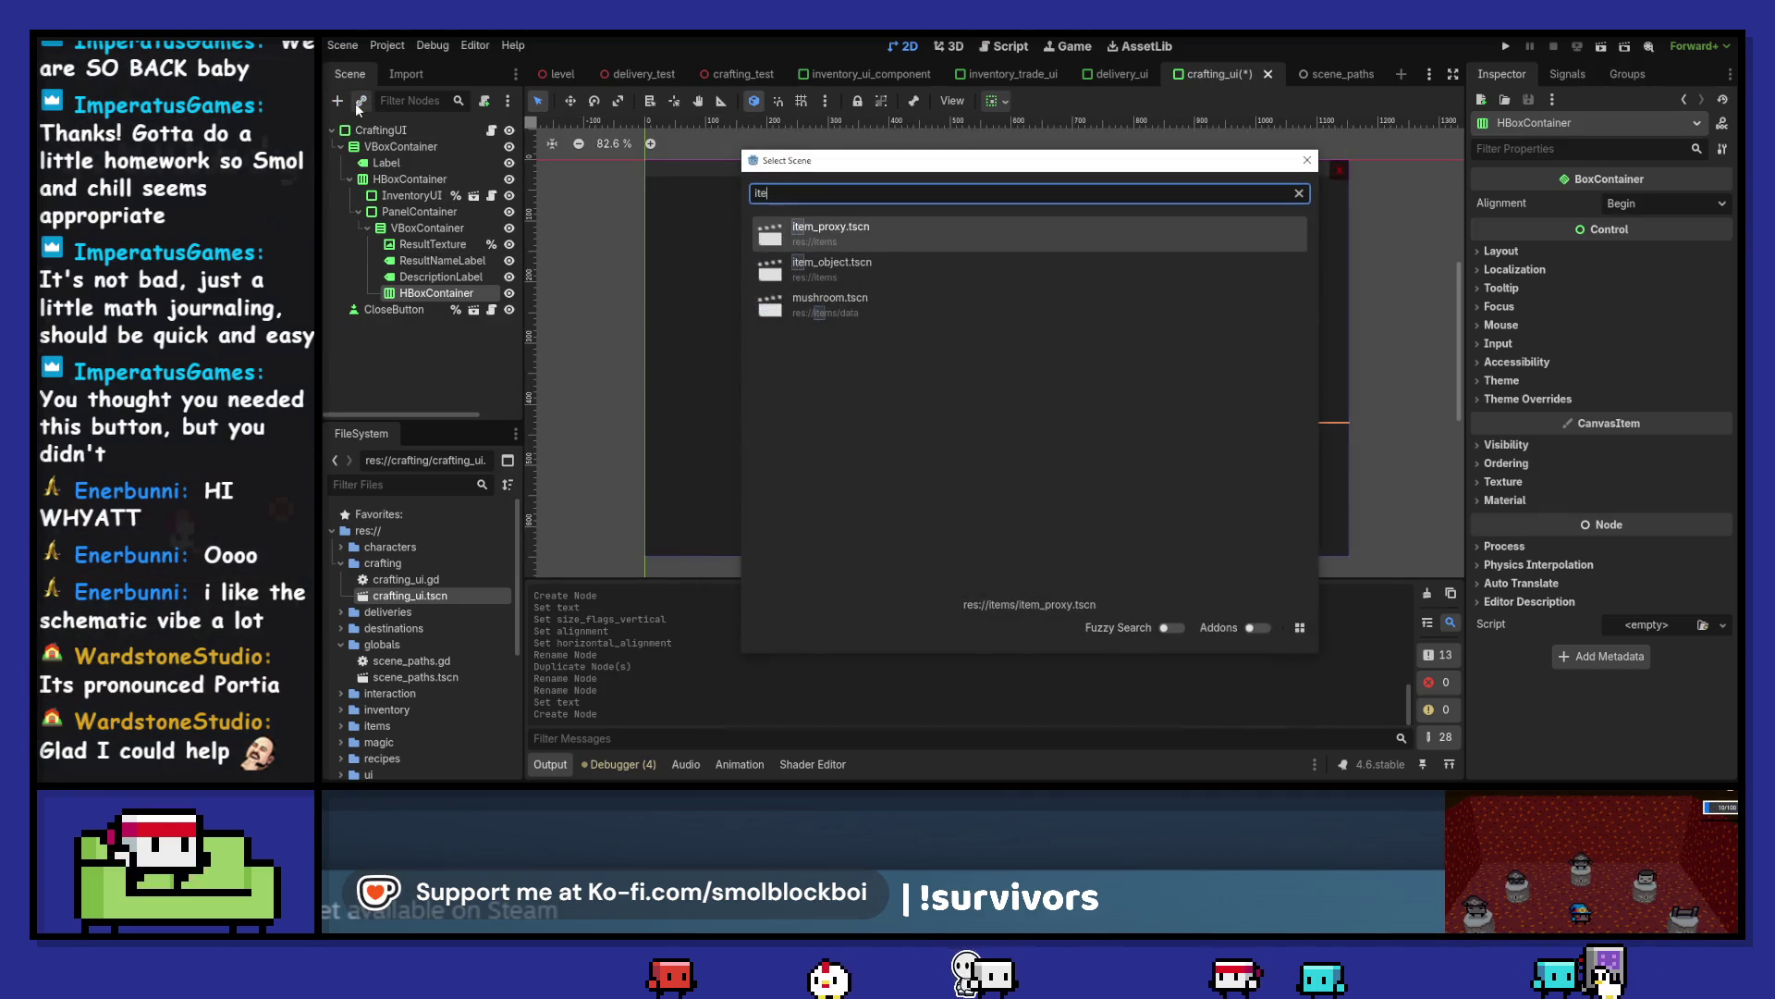
pyautogui.press('Escape')
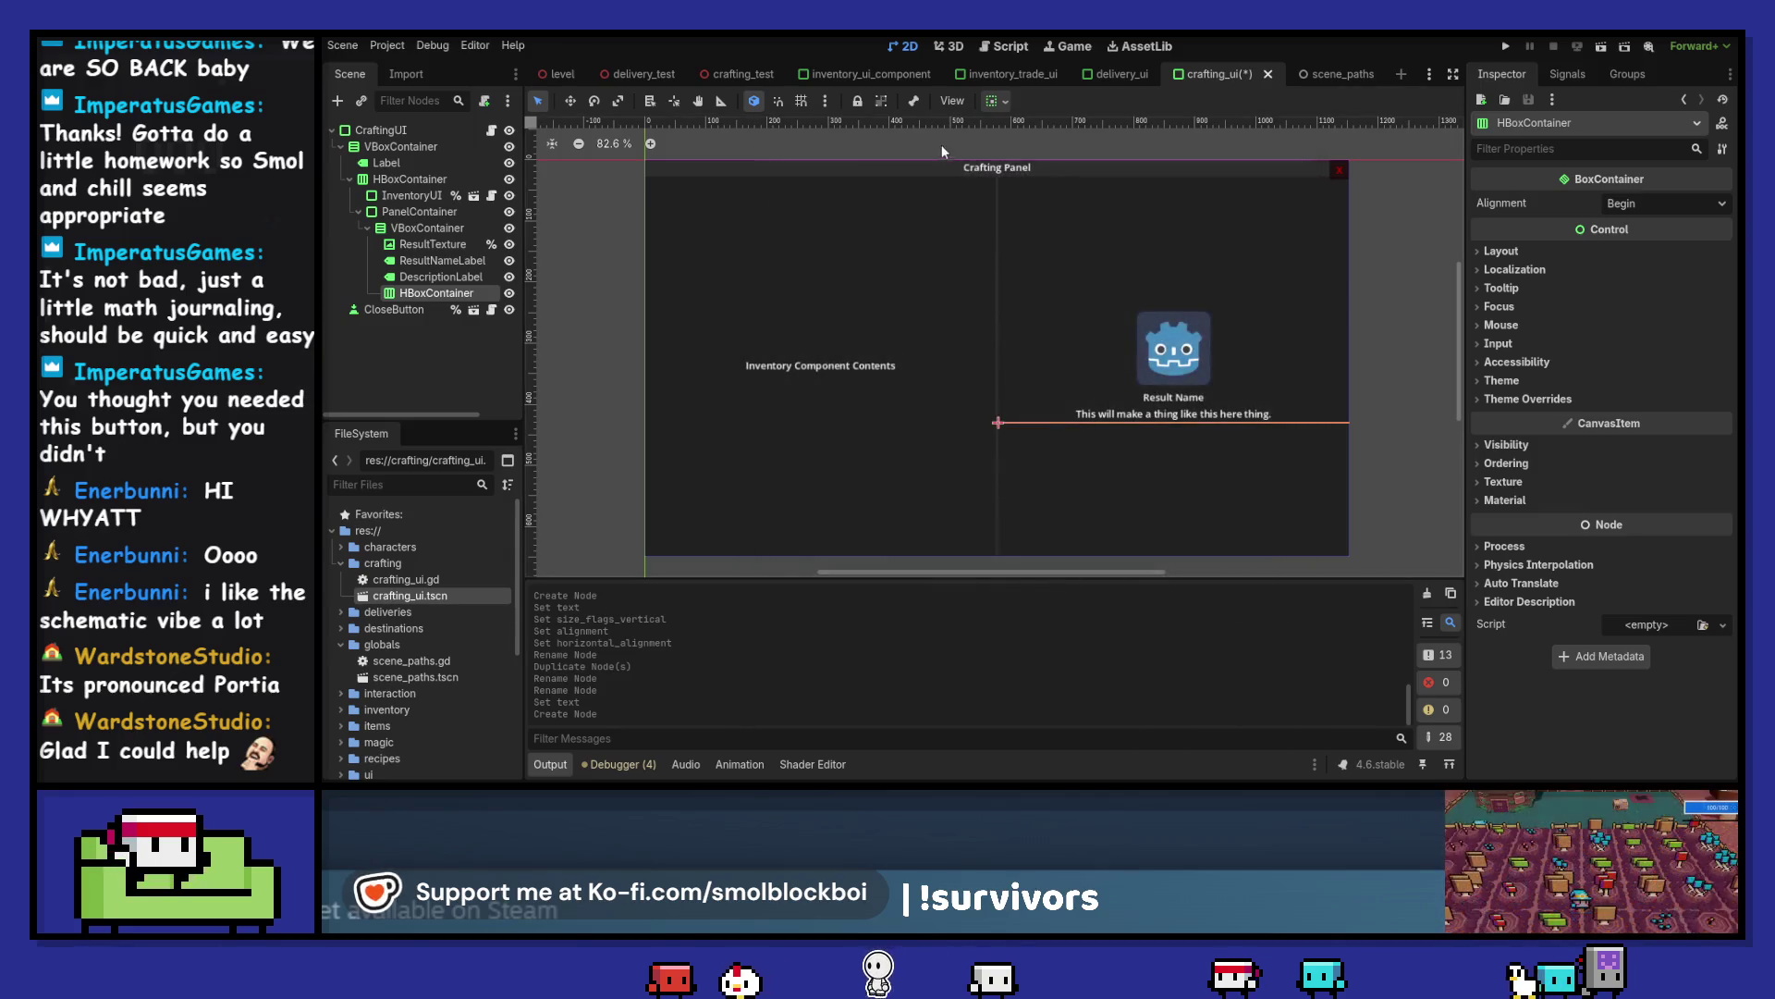
pyautogui.click(895, 77)
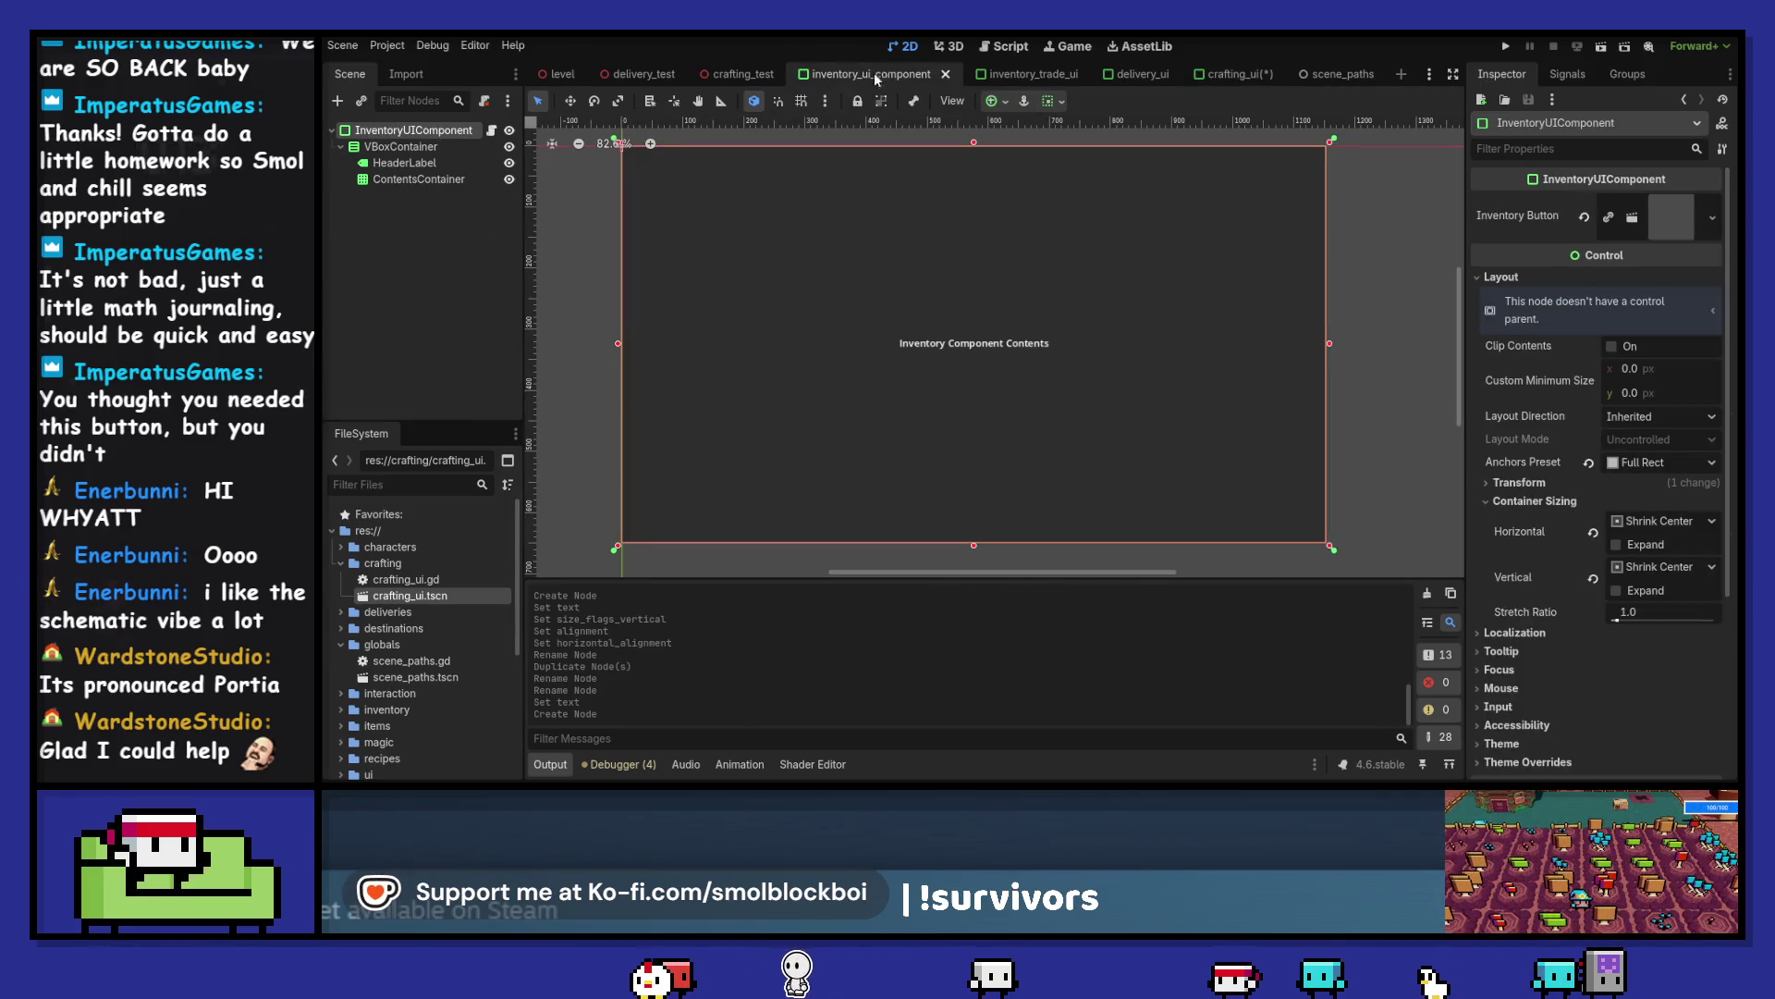
pyautogui.click(407, 180)
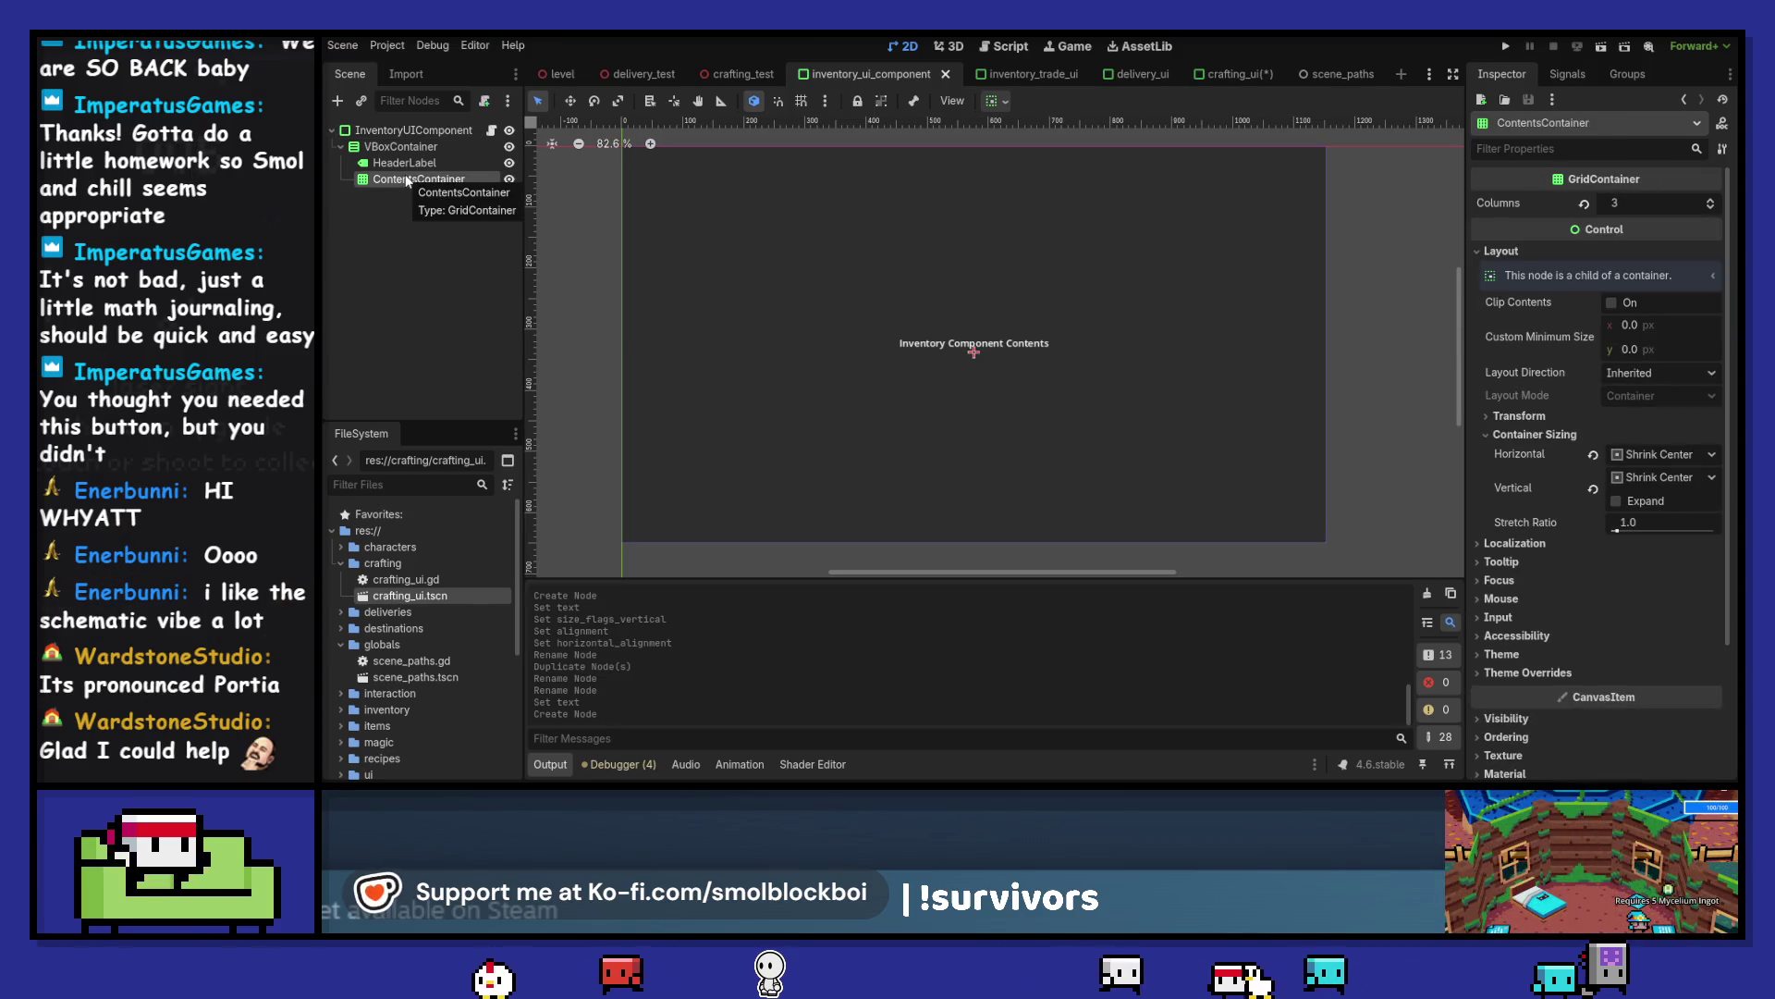
pyautogui.click(1235, 75)
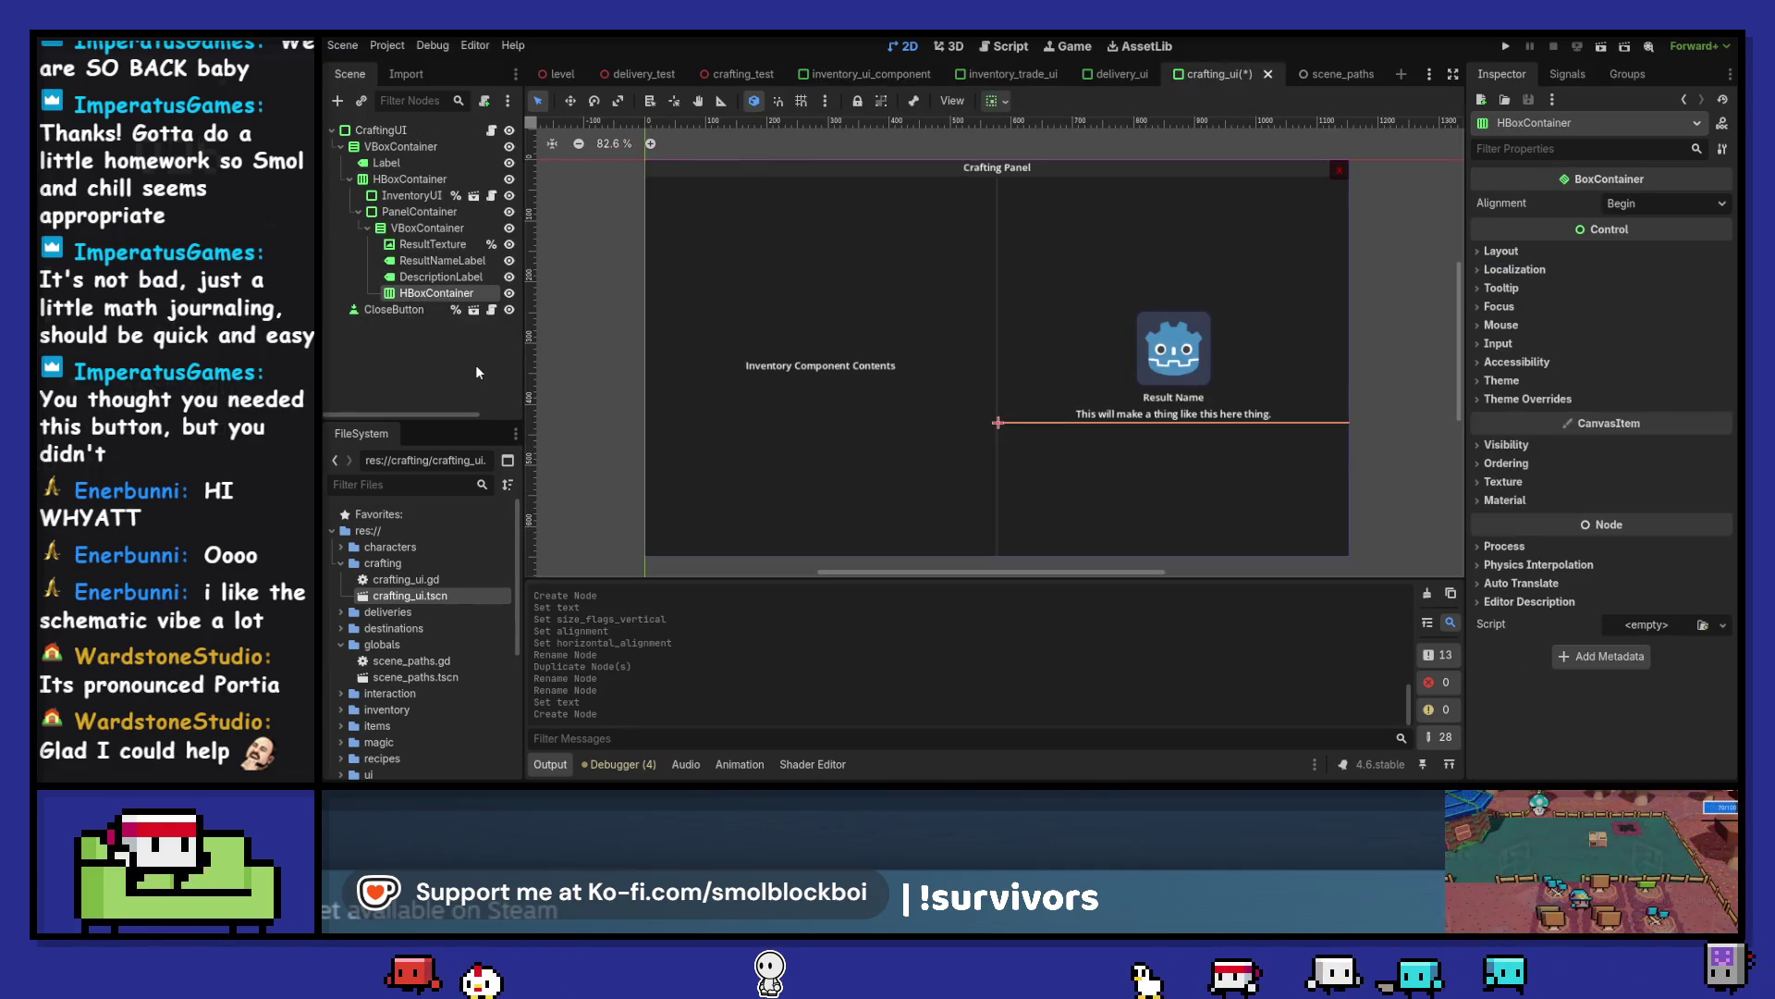
# - Delete the HBoxContainer and add a GridContainer under the result VBoxContainer instead
pyautogui.click(411, 277)
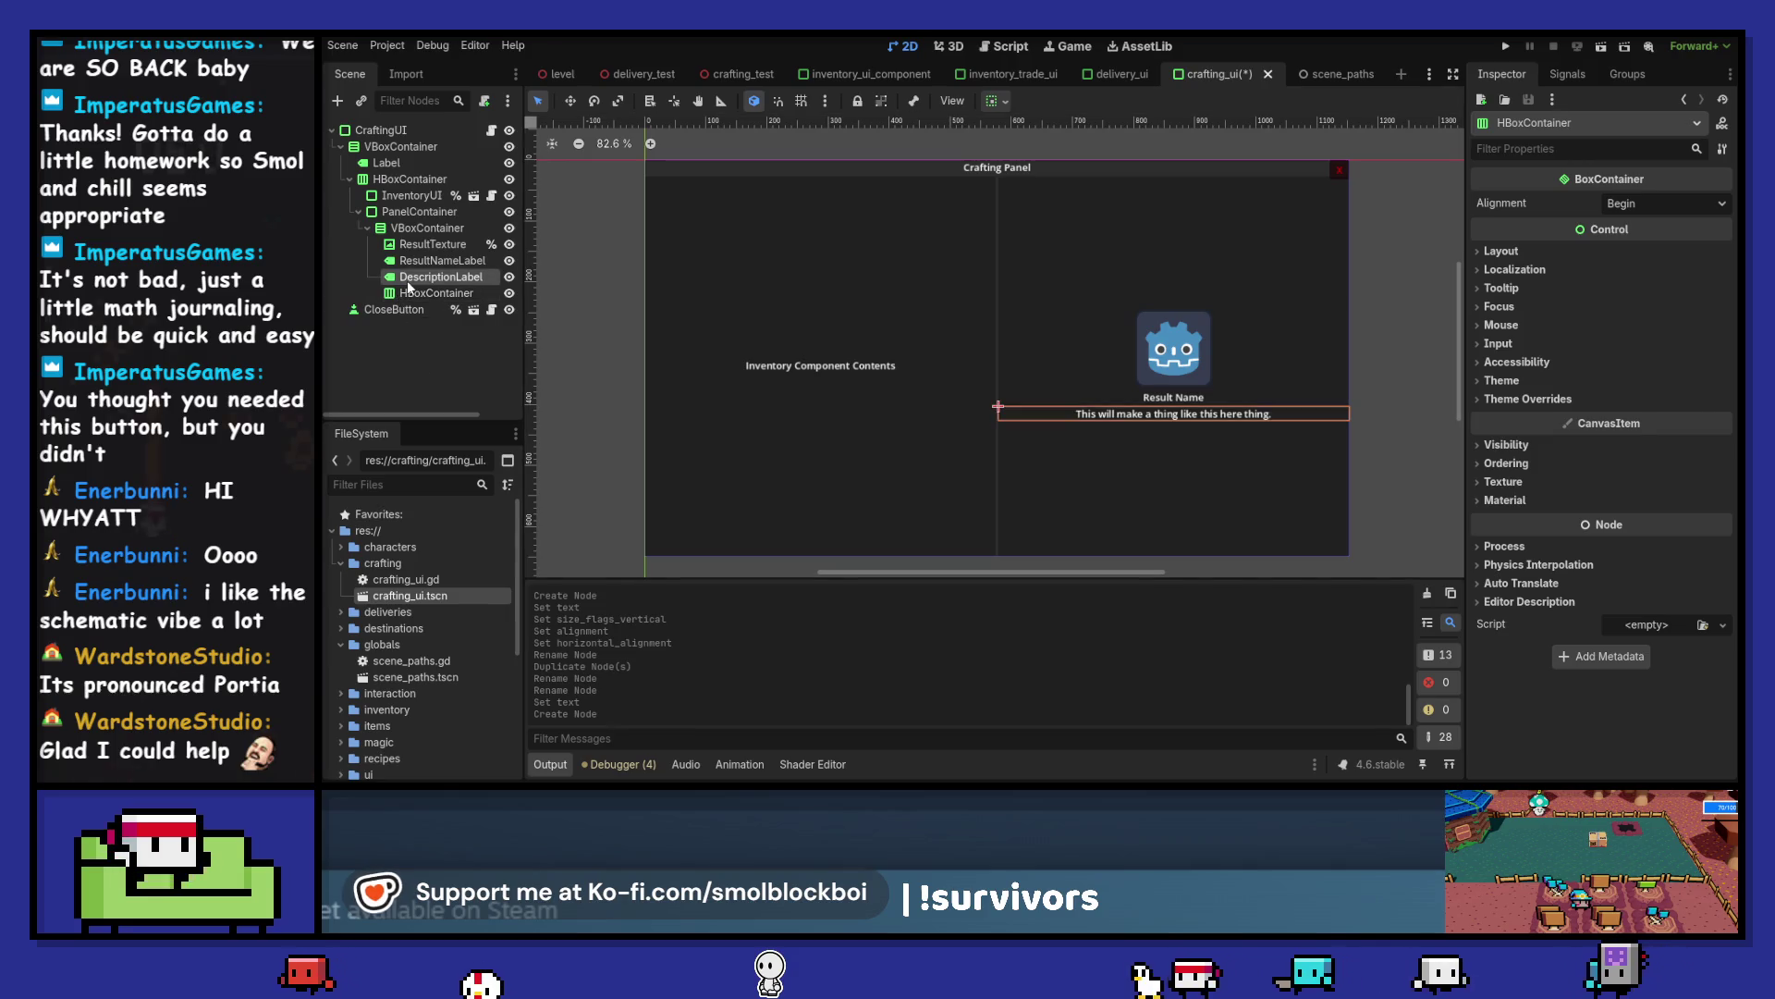
pyautogui.click(407, 294)
pyautogui.press('Delete')
pyautogui.click(400, 229)
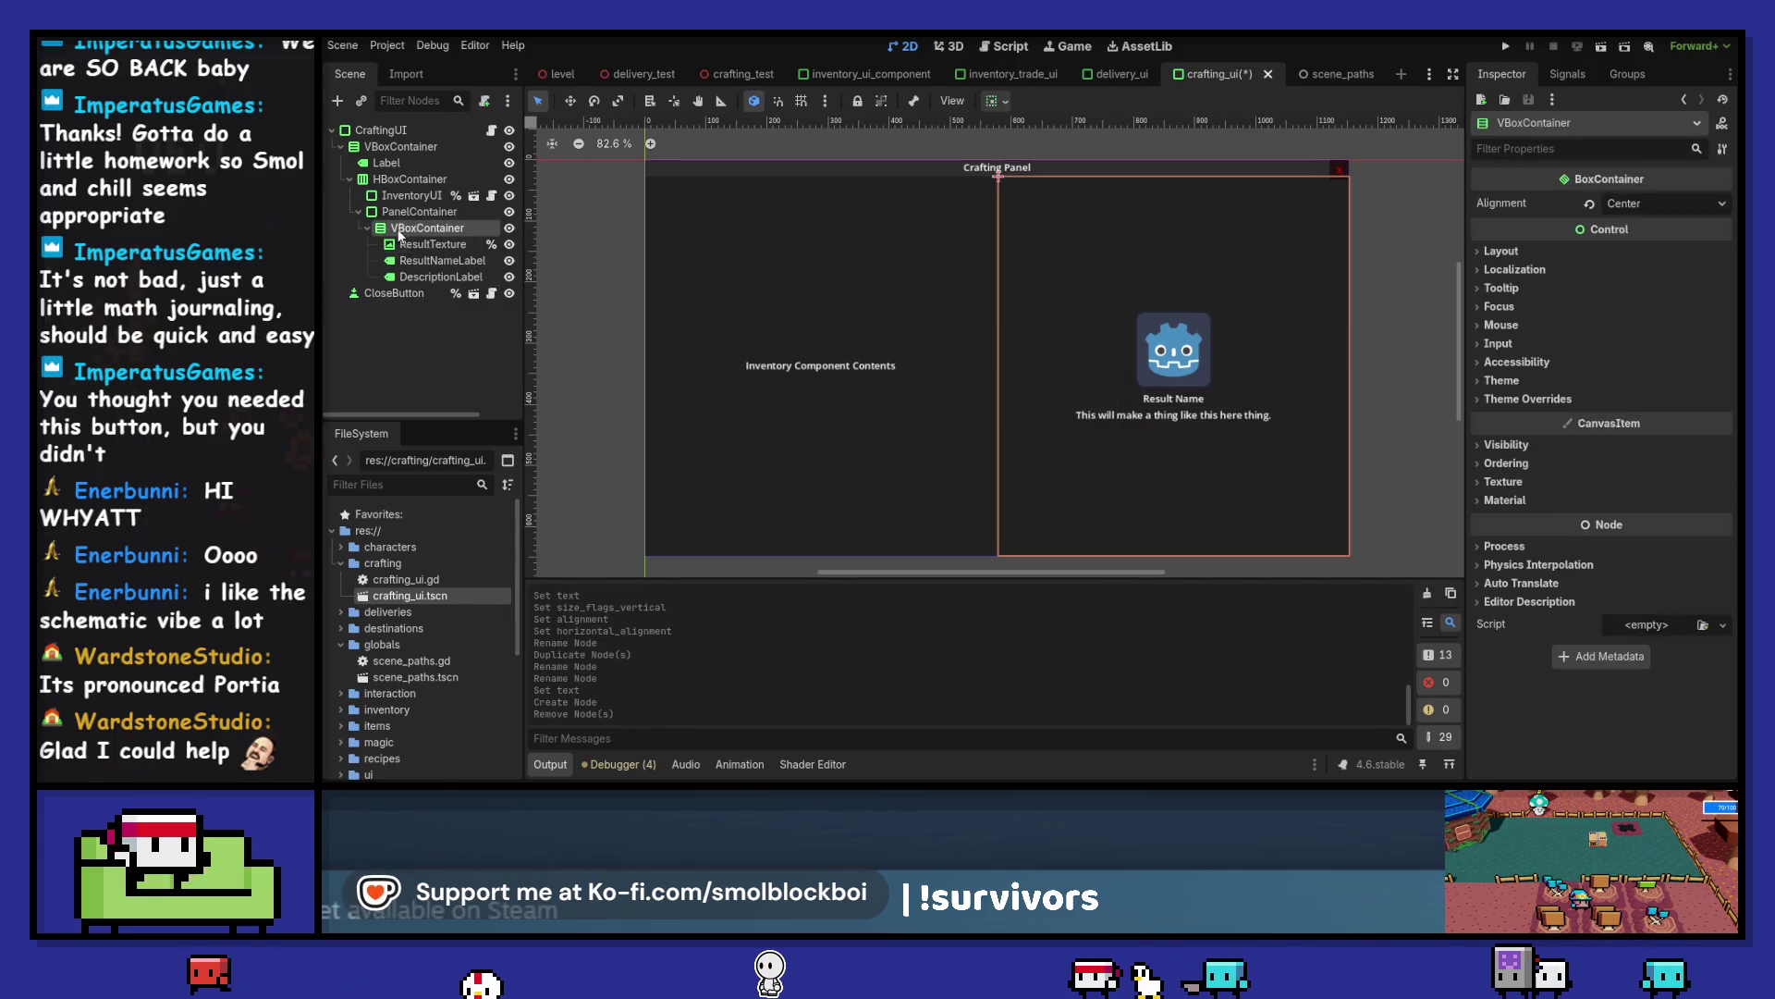
pyautogui.click(340, 105)
pyautogui.write('grid')
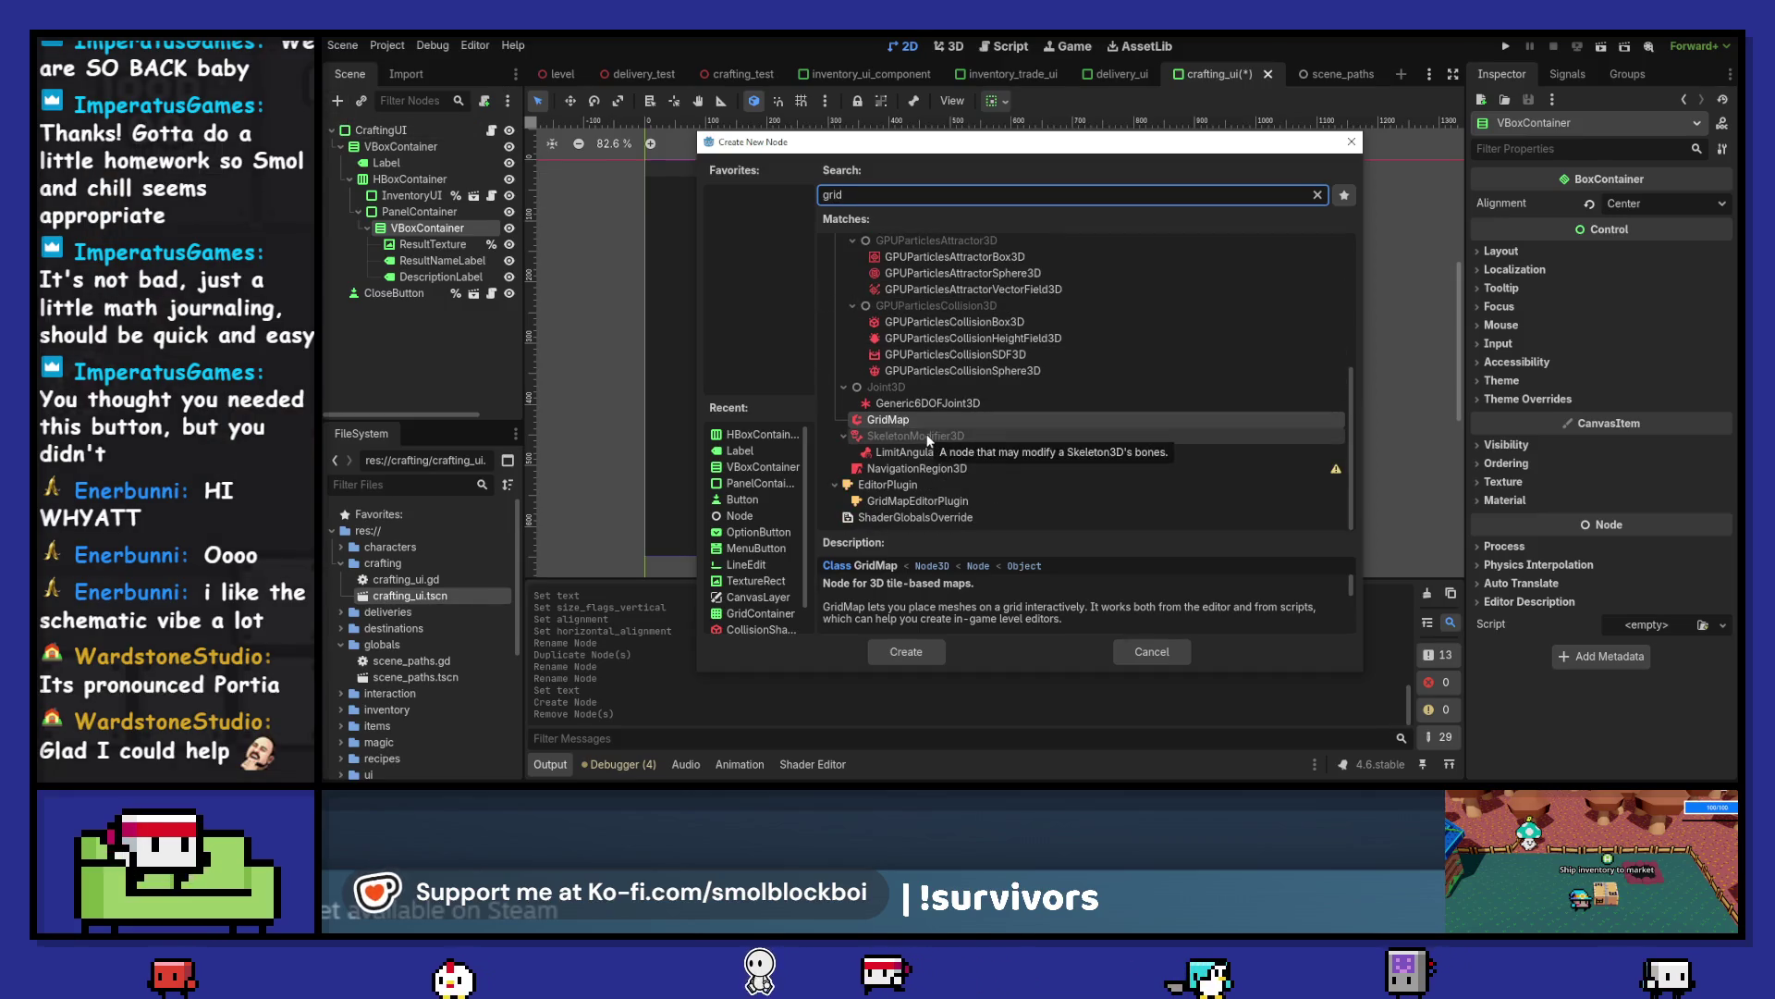
pyautogui.write('c')
pyautogui.doubleClick(836, 317)
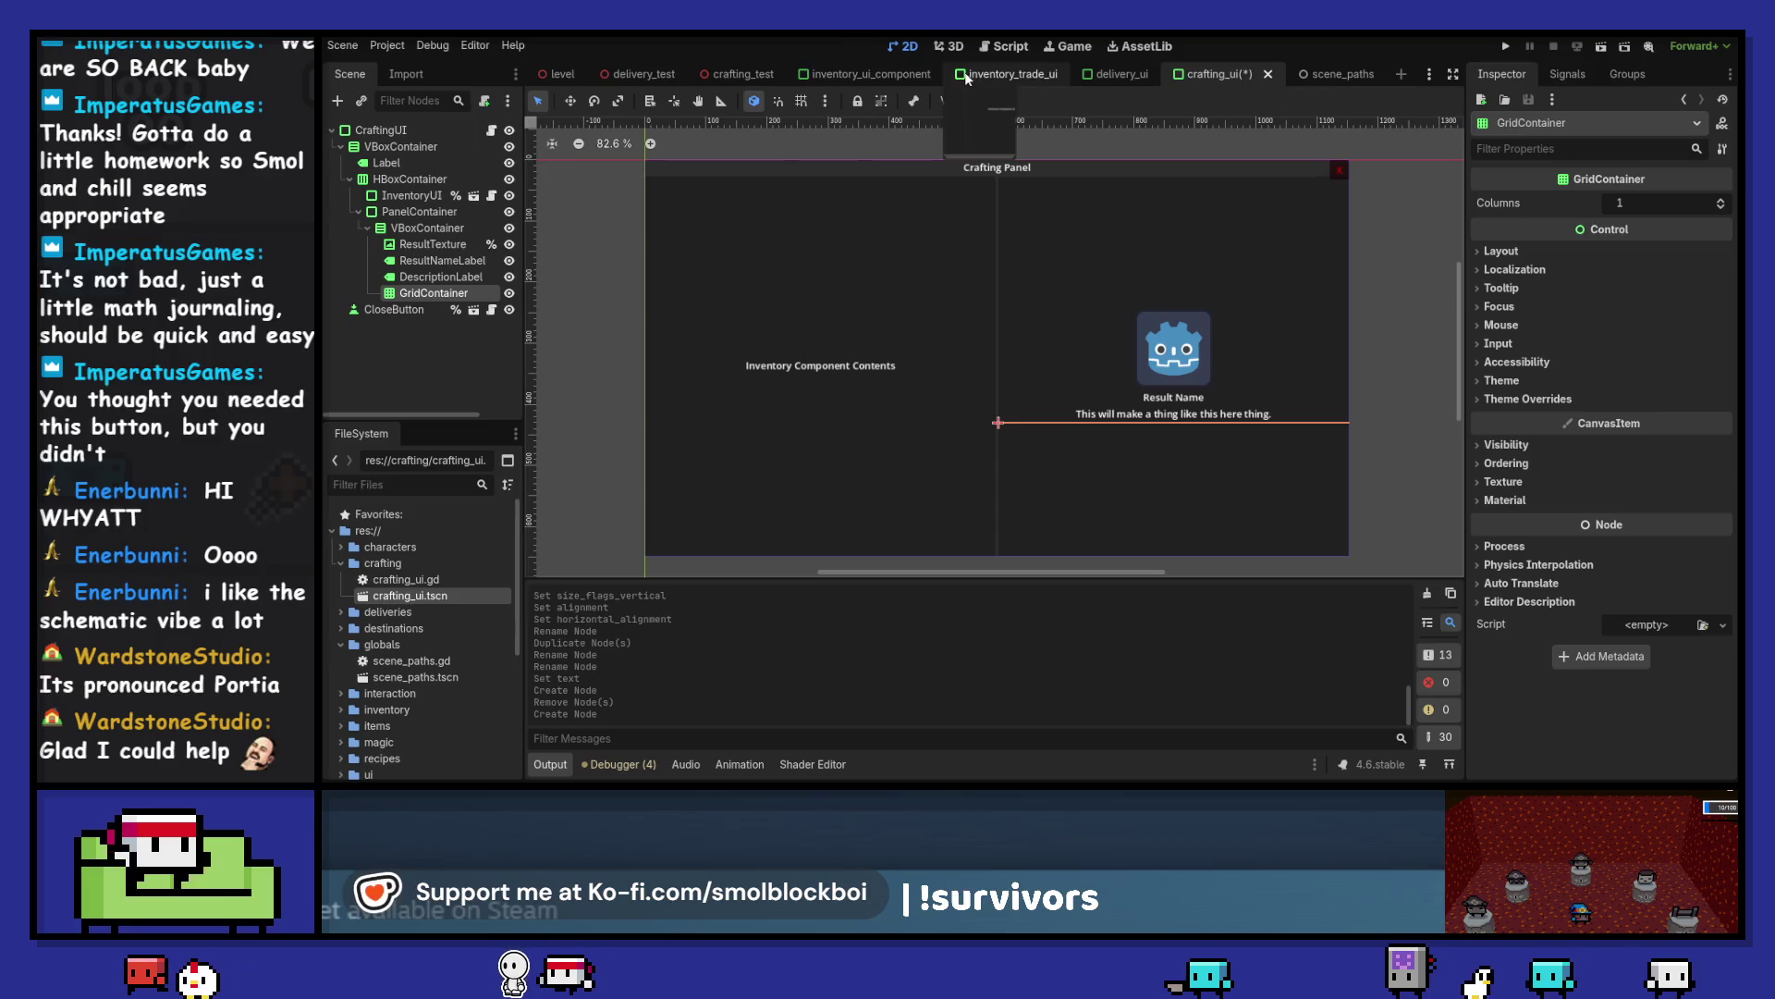
pyautogui.click(871, 76)
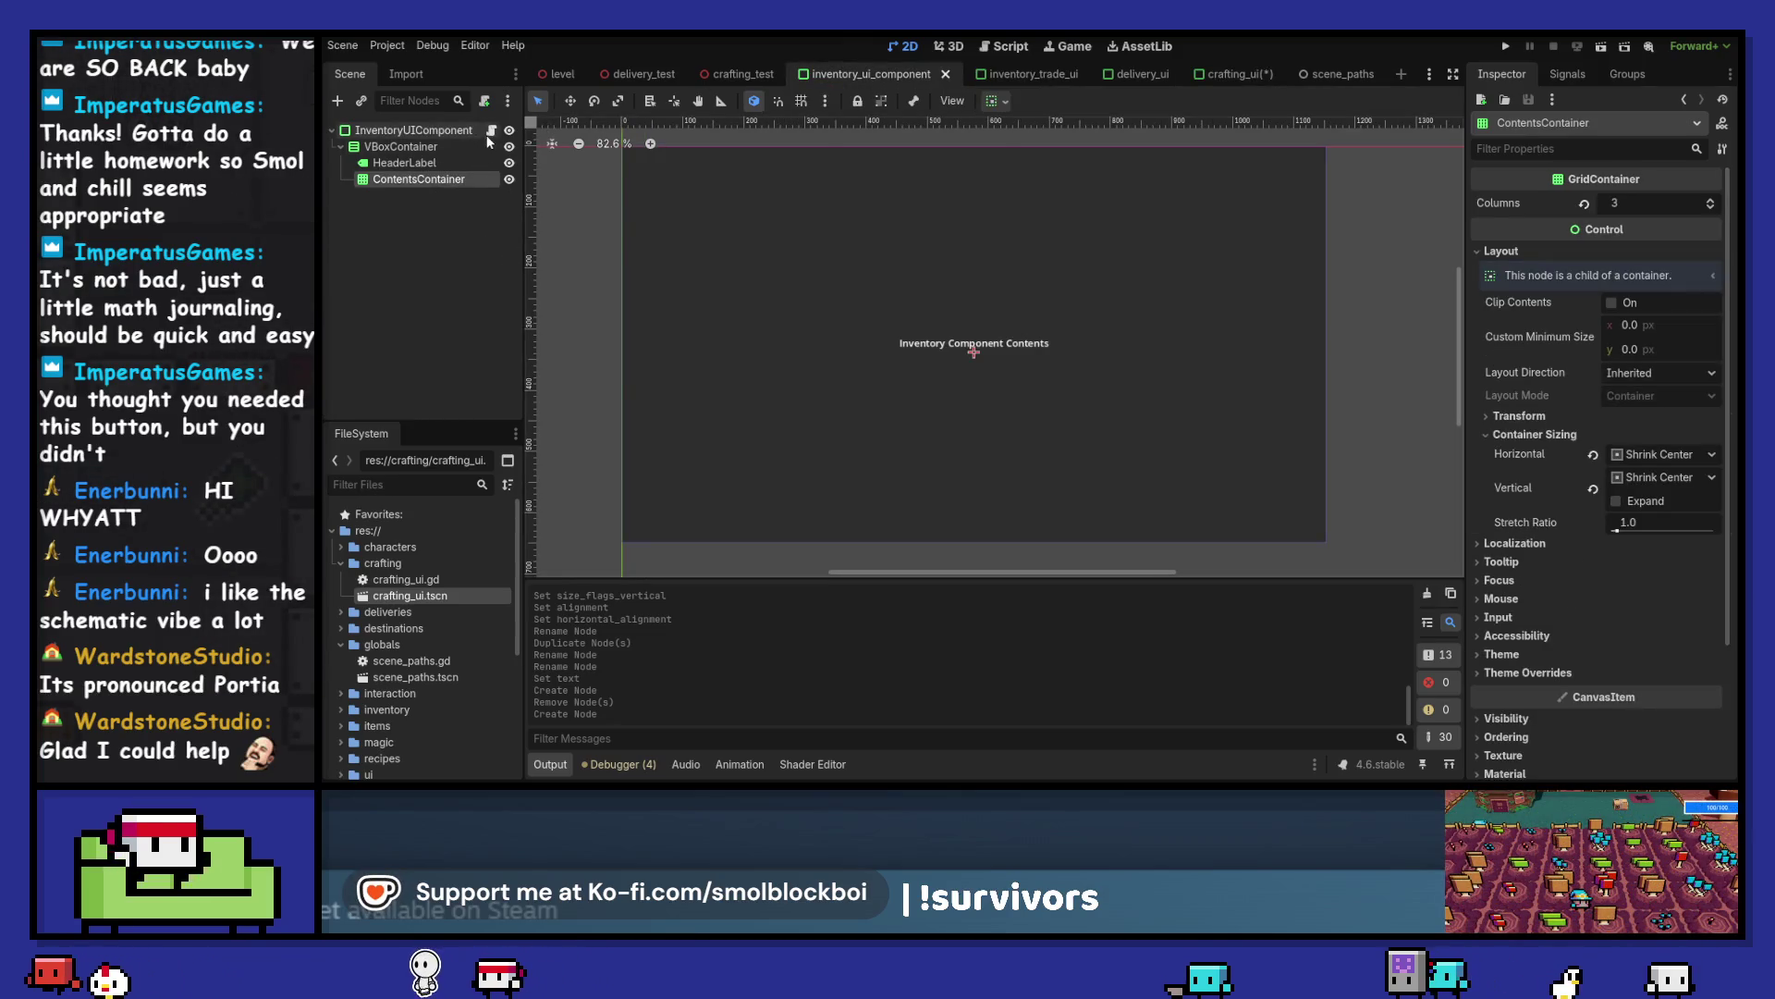
# - Instantiate inventory_button.tscn under the crafting panel's GridContainer and duplicate it
pyautogui.click(491, 131)
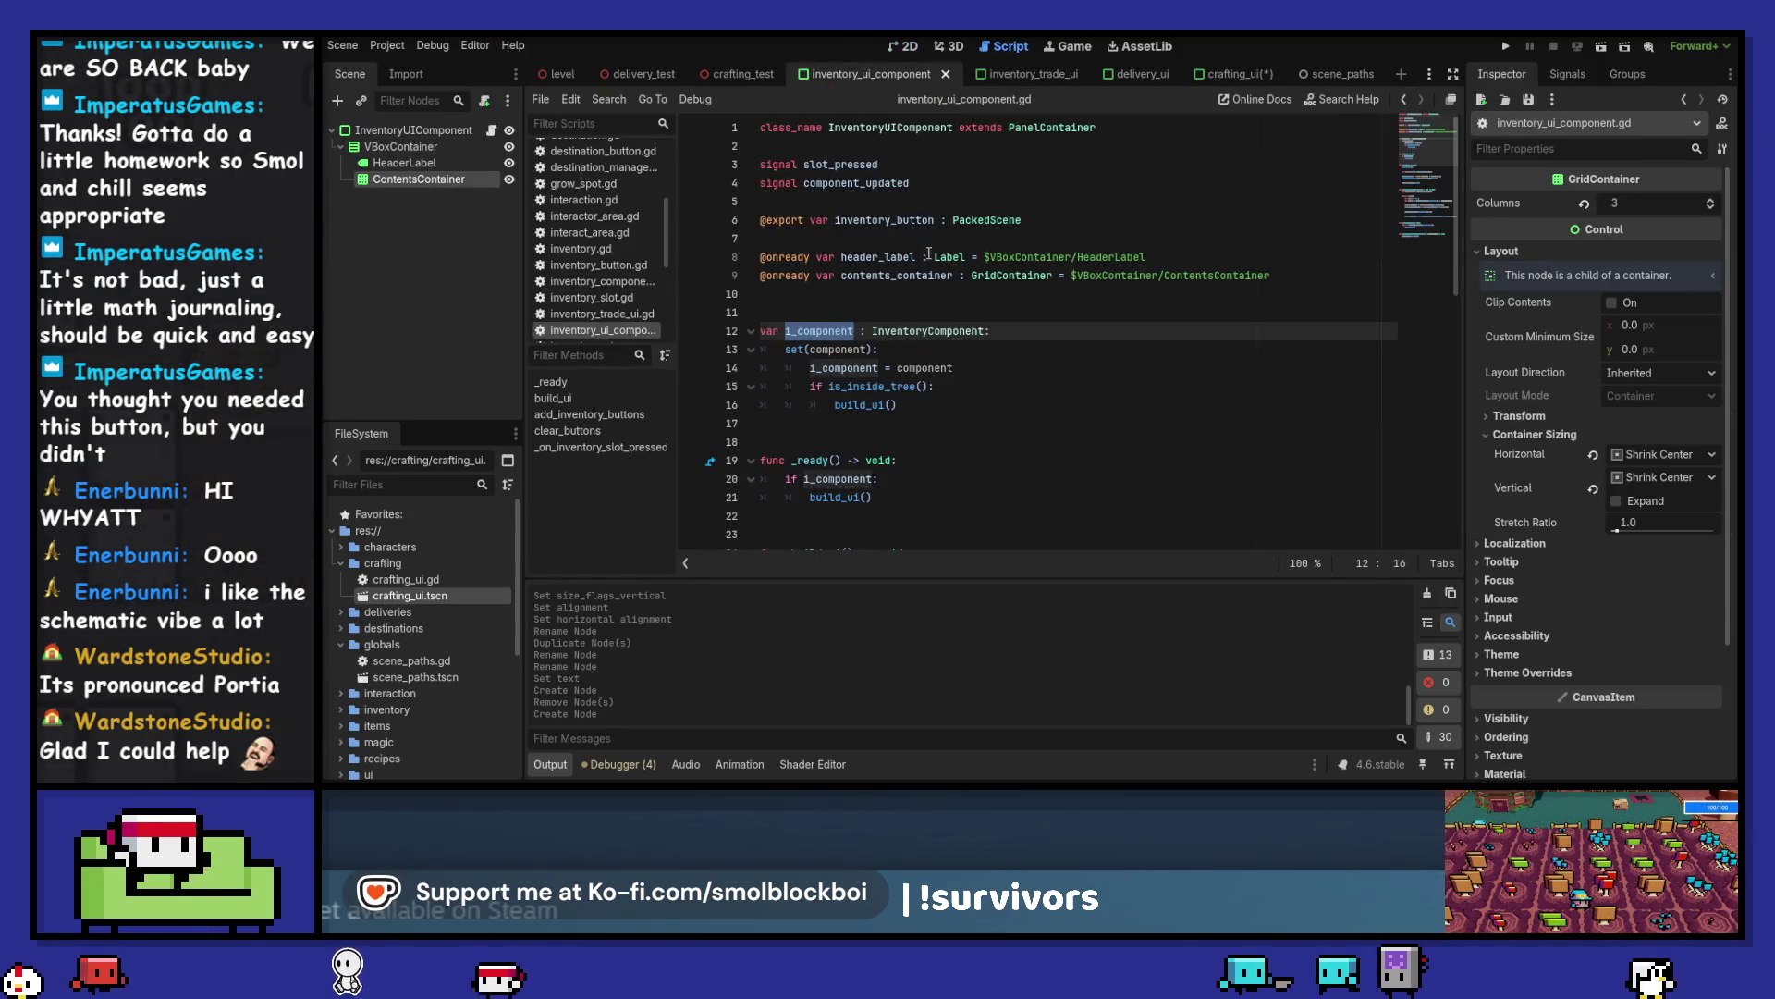
pyautogui.click(1252, 73)
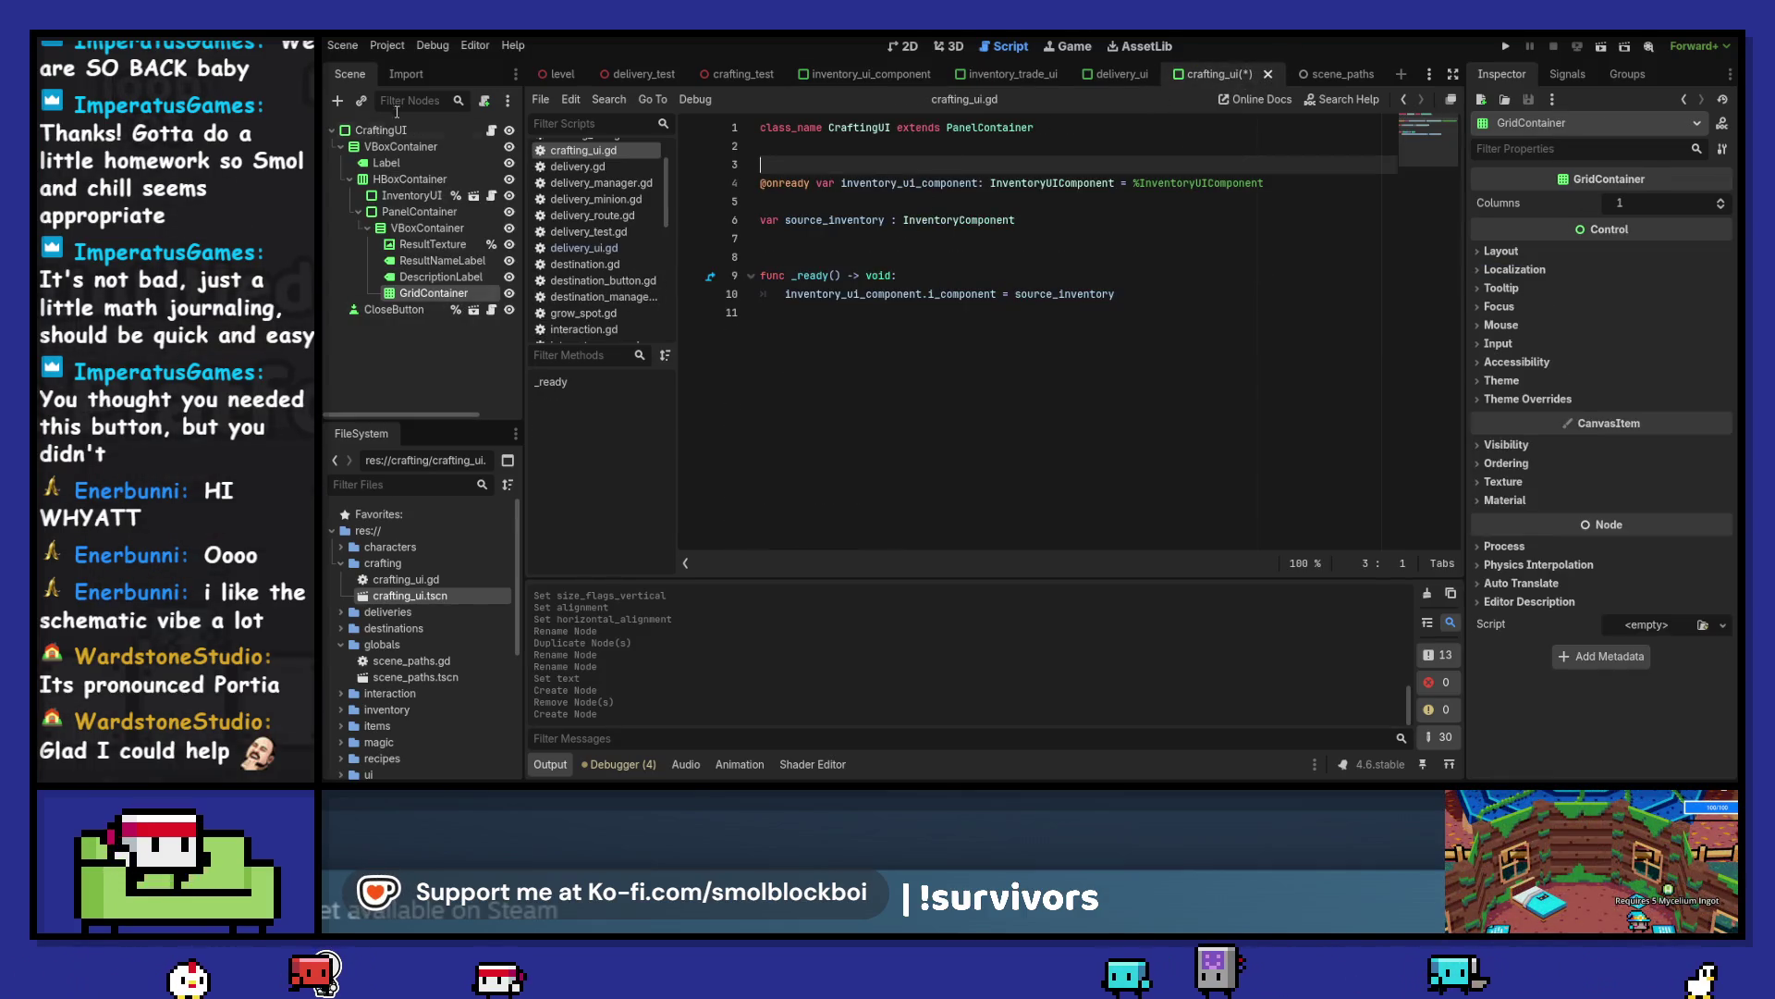
pyautogui.click(361, 100)
pyautogui.write('inv')
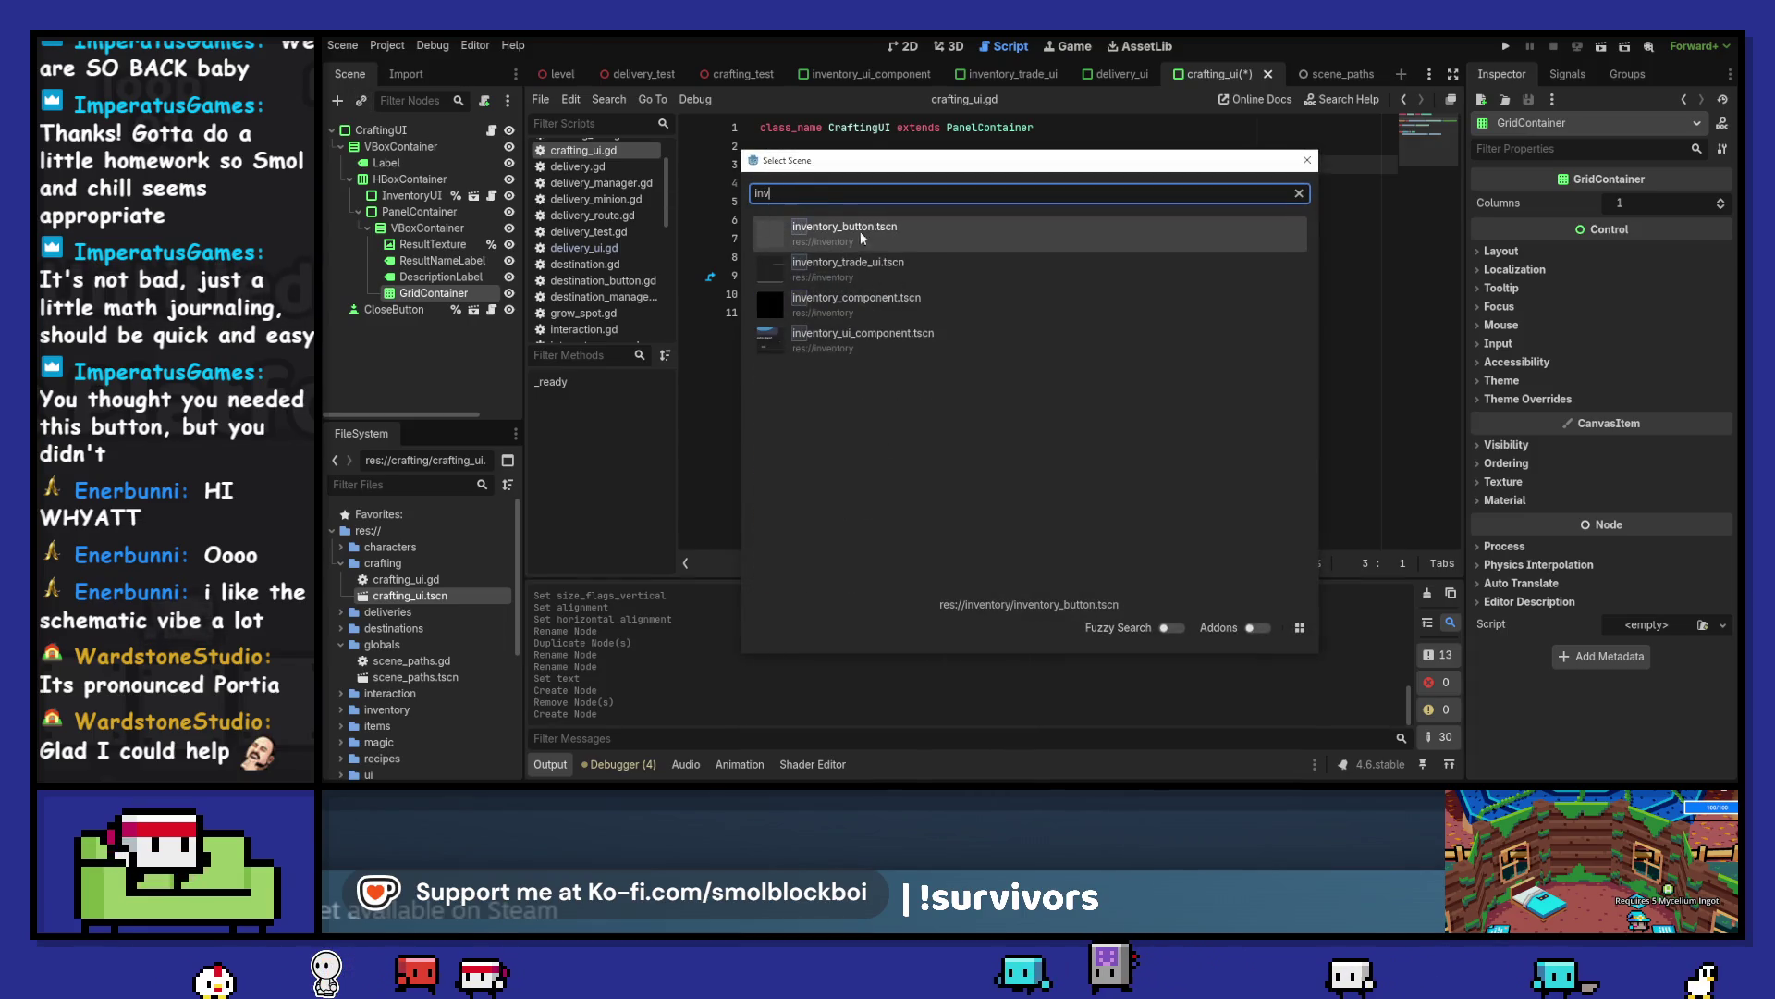
pyautogui.doubleClick(921, 231)
pyautogui.click(903, 47)
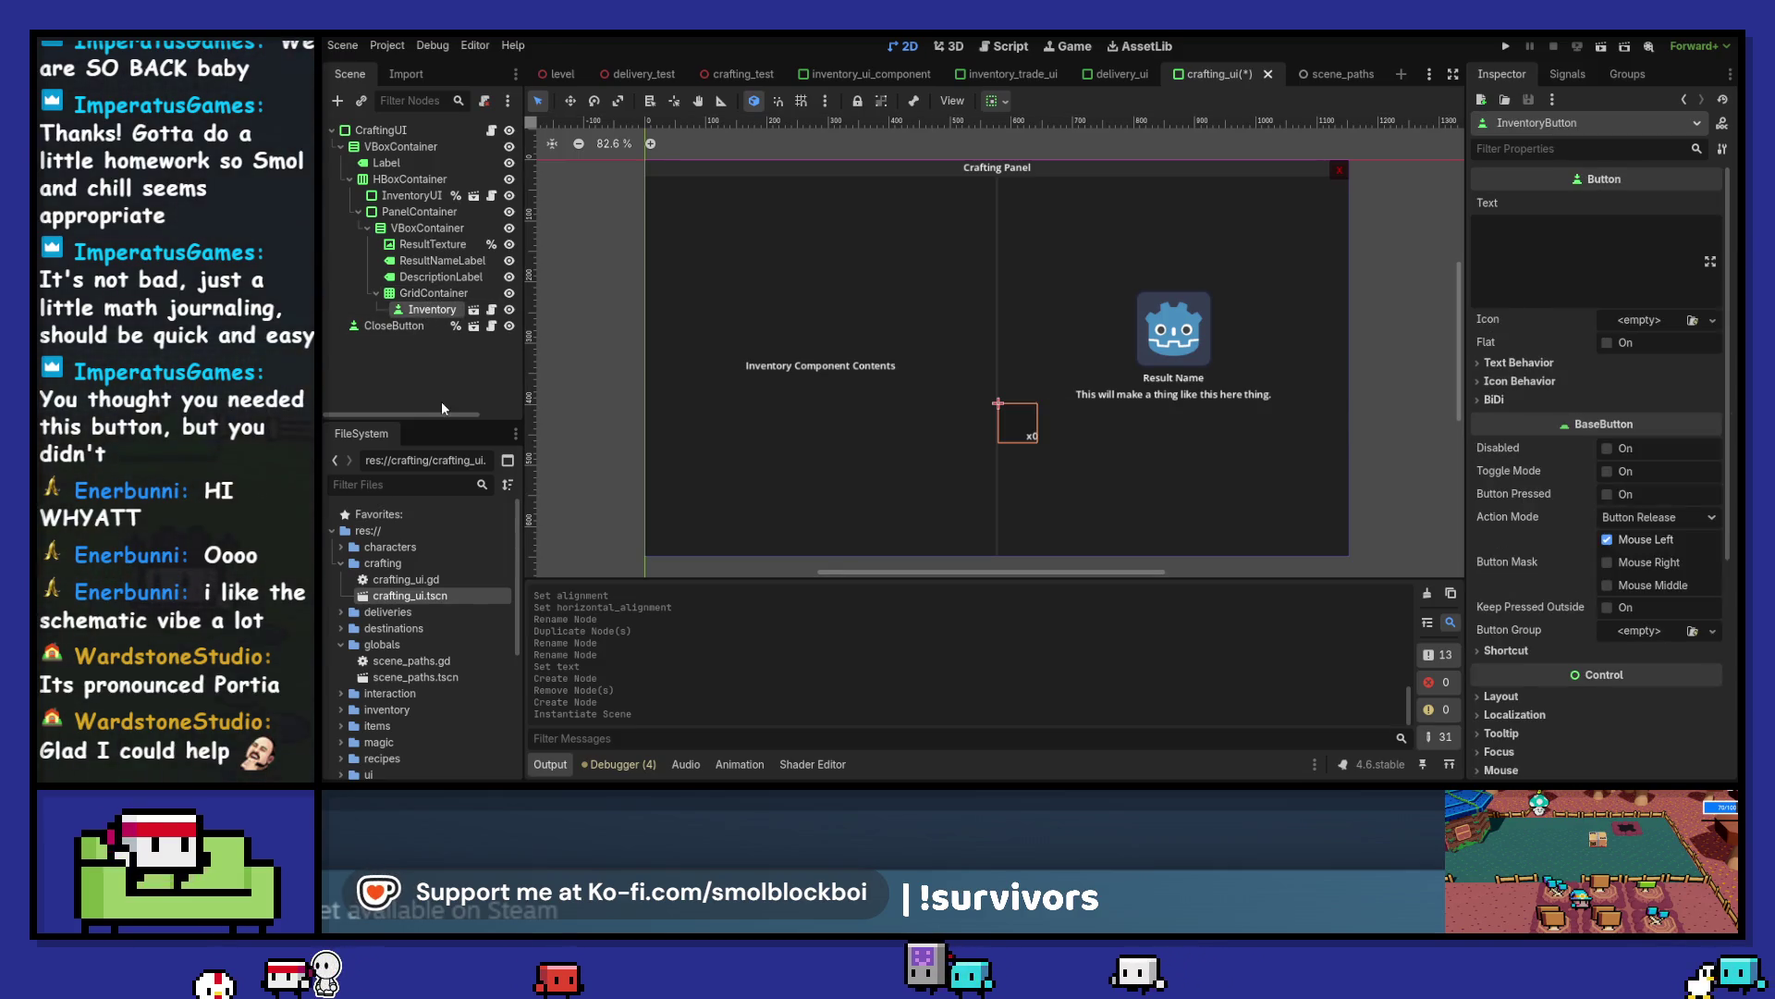
pyautogui.hotkey('ctrl', 'd')
pyautogui.hotkey('ctrl', 'd')
pyautogui.hotkey('ctrl', 'd')
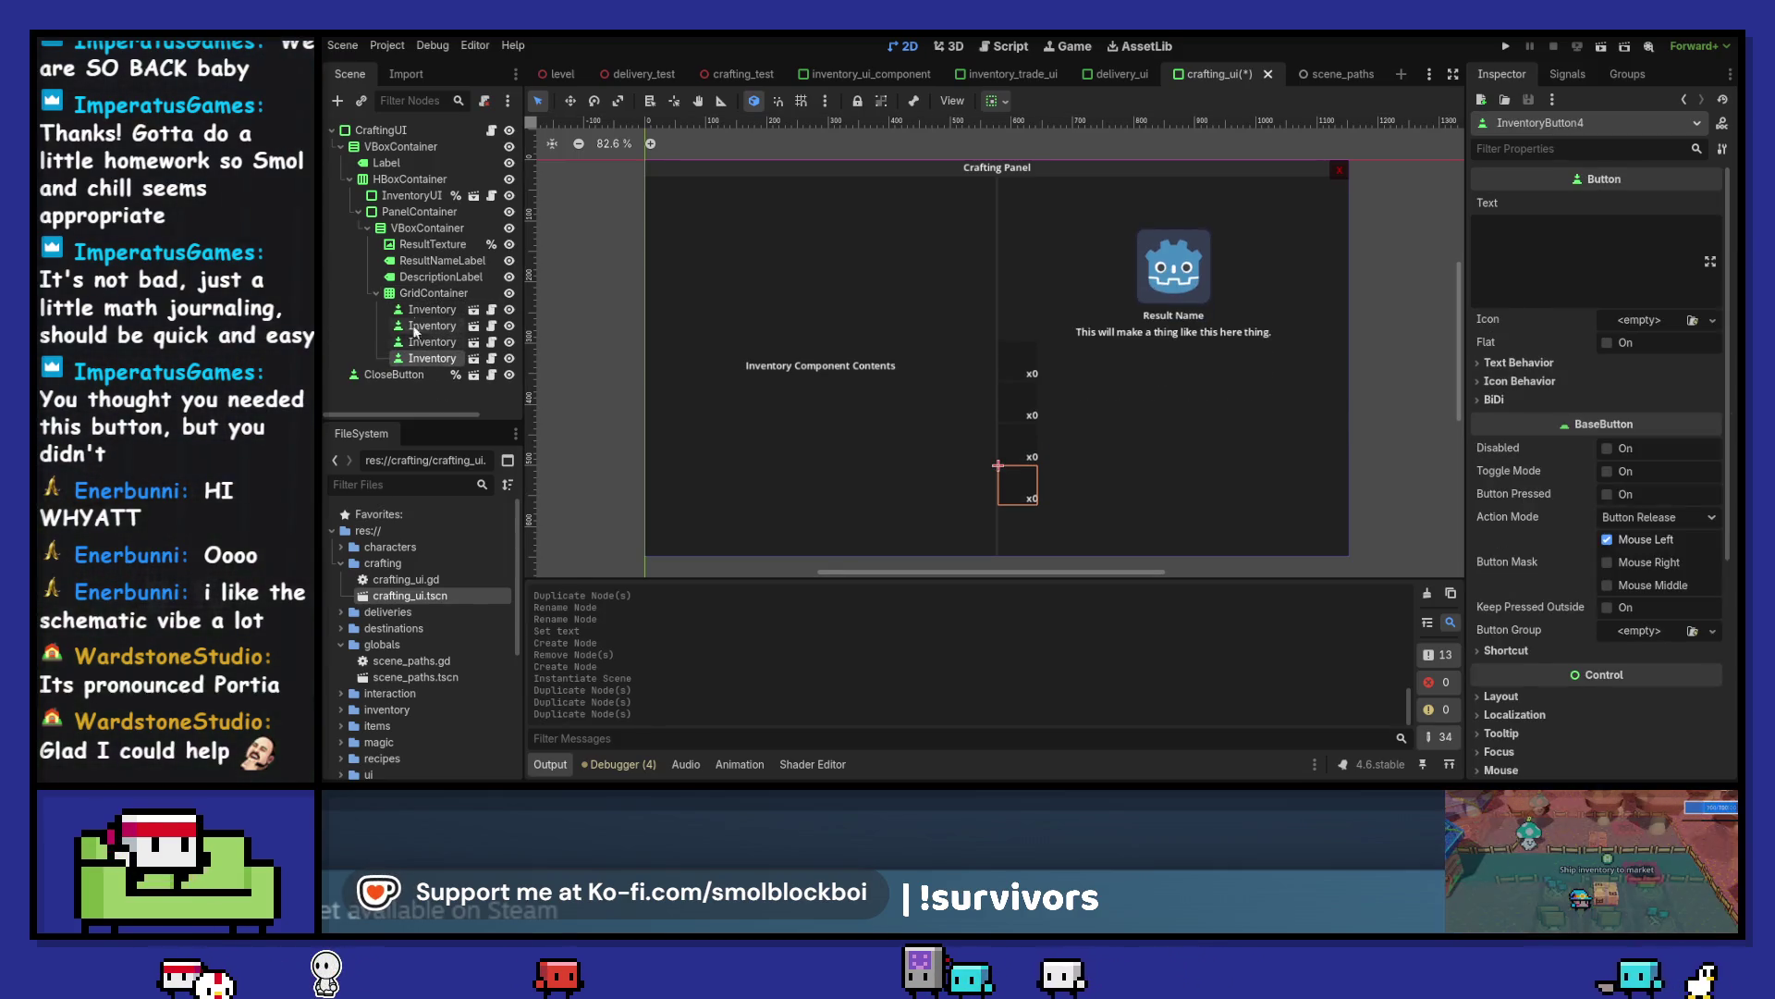
# - Raise the GridContainer's Columns to 5
pyautogui.click(415, 293)
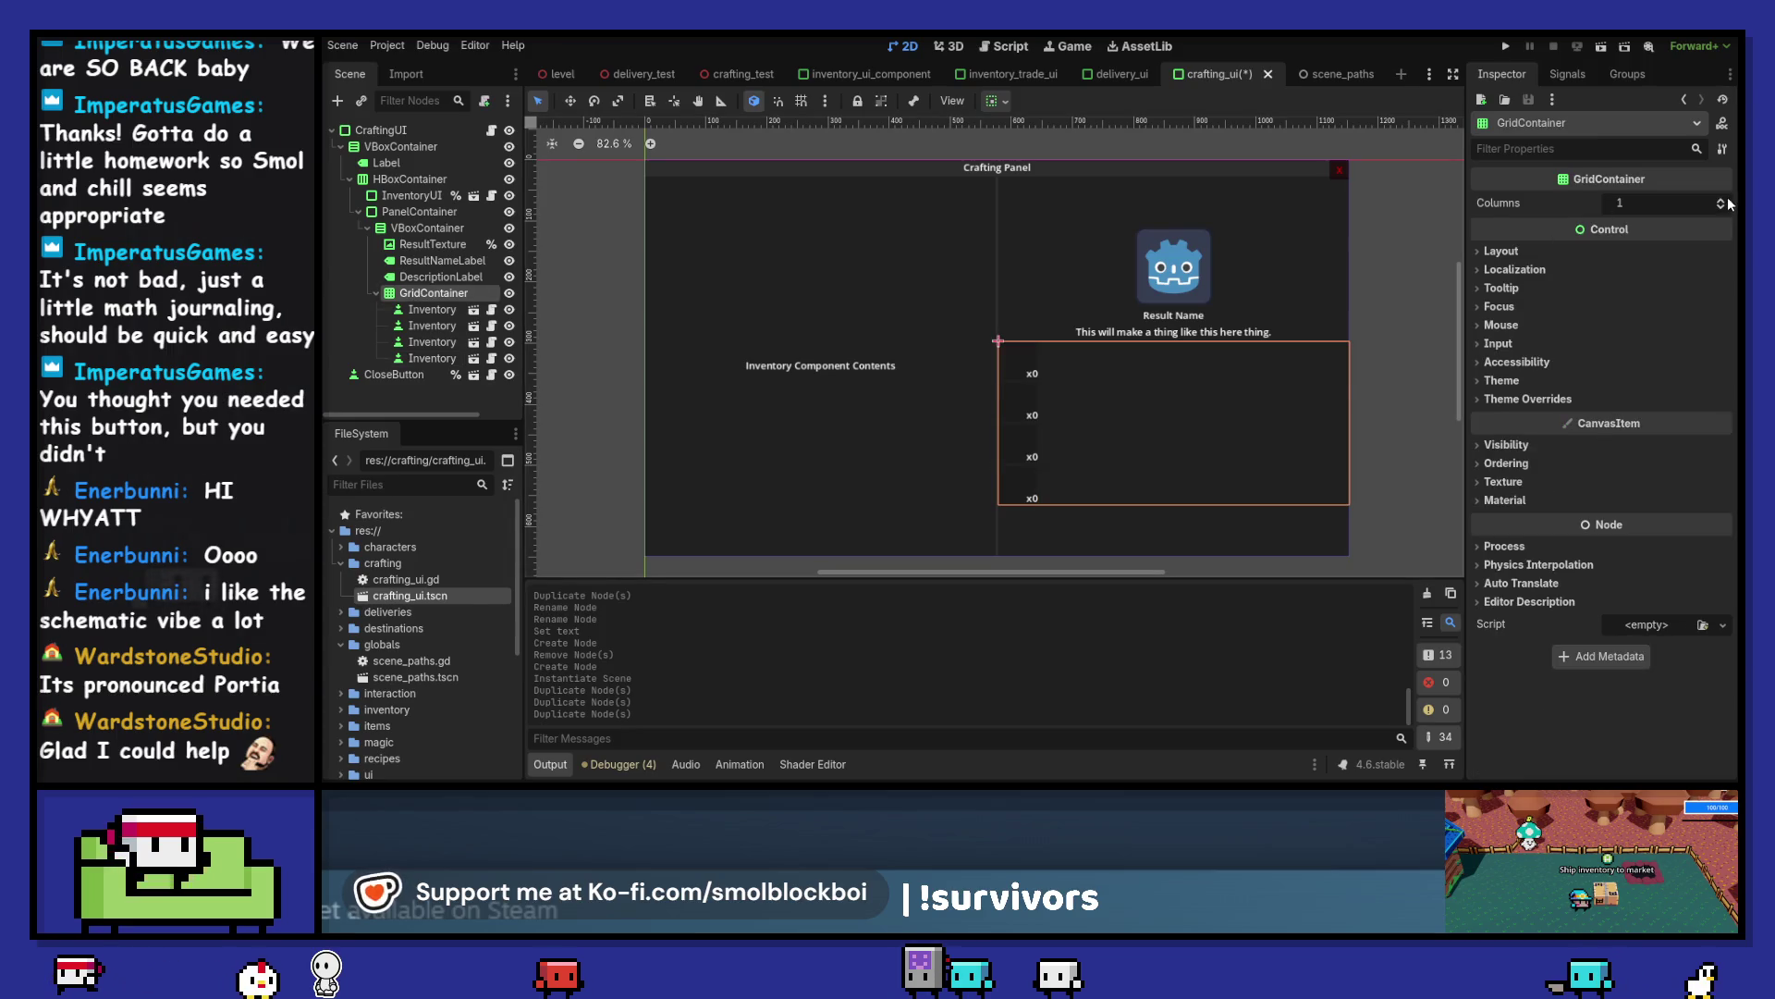
pyautogui.click(1722, 199)
pyautogui.click(1722, 199)
pyautogui.click(1722, 199)
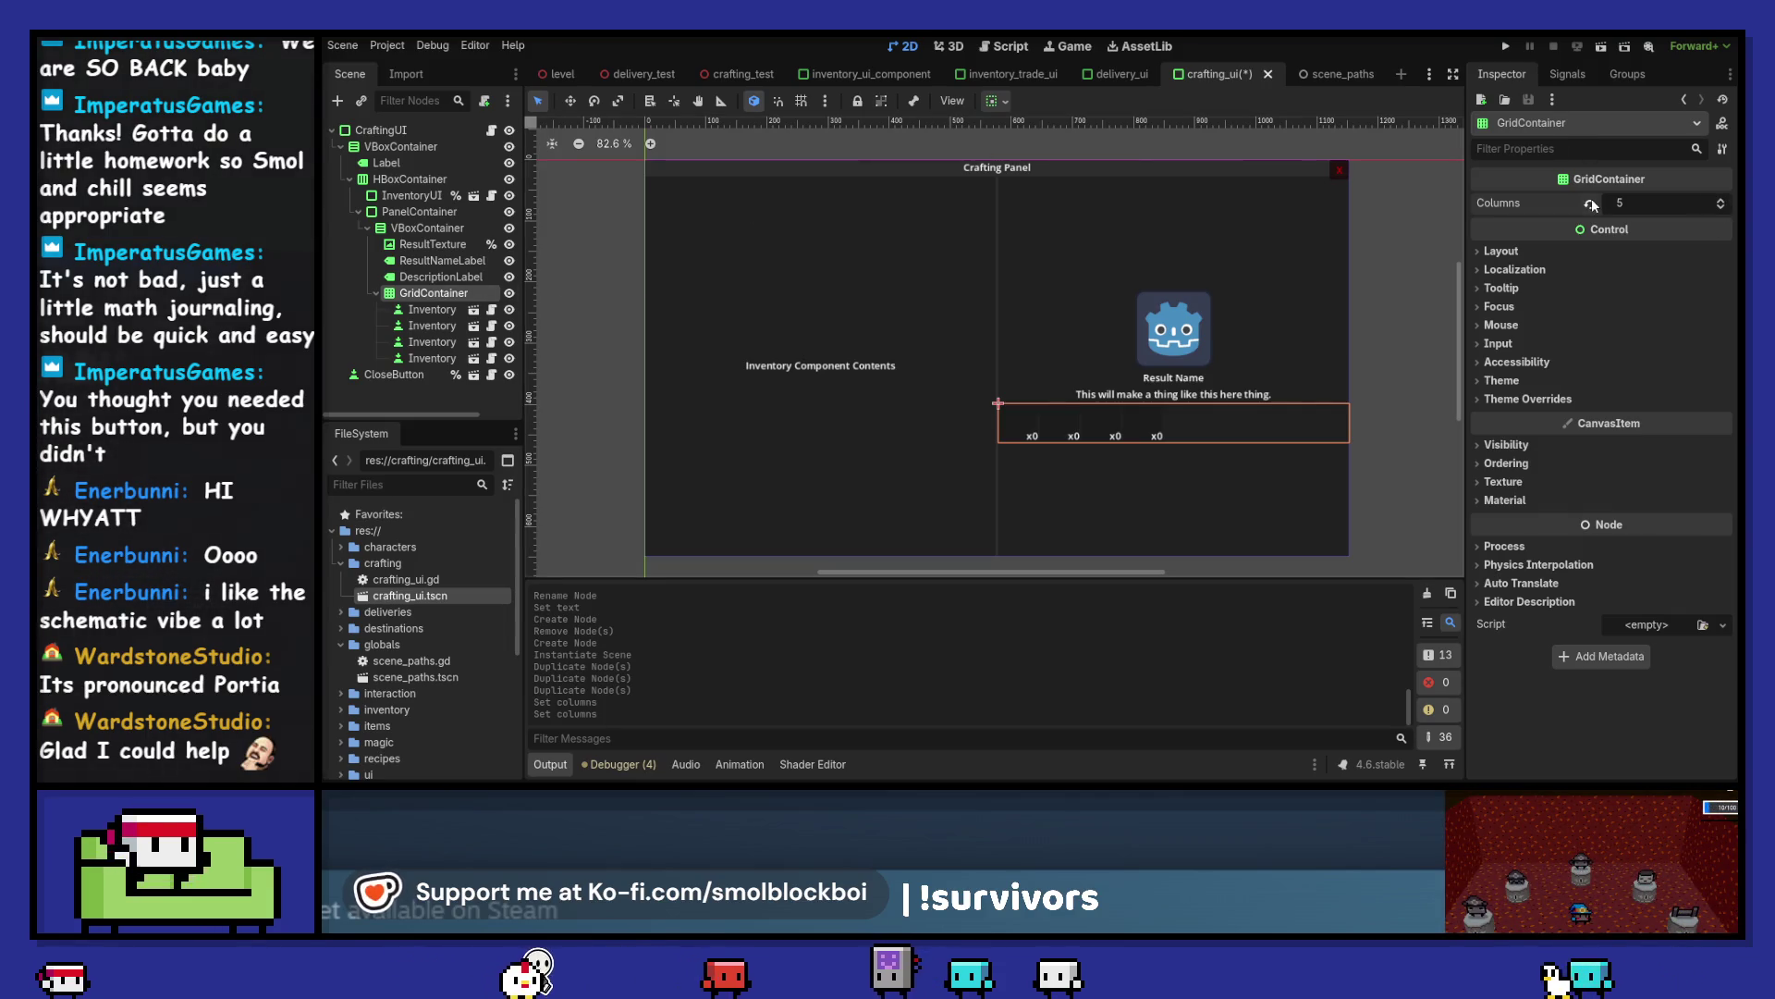
# - Set the GridContainer's horizontal container sizing to Shrink Center and save crafting_ui
pyautogui.click(1594, 250)
pyautogui.click(1584, 431)
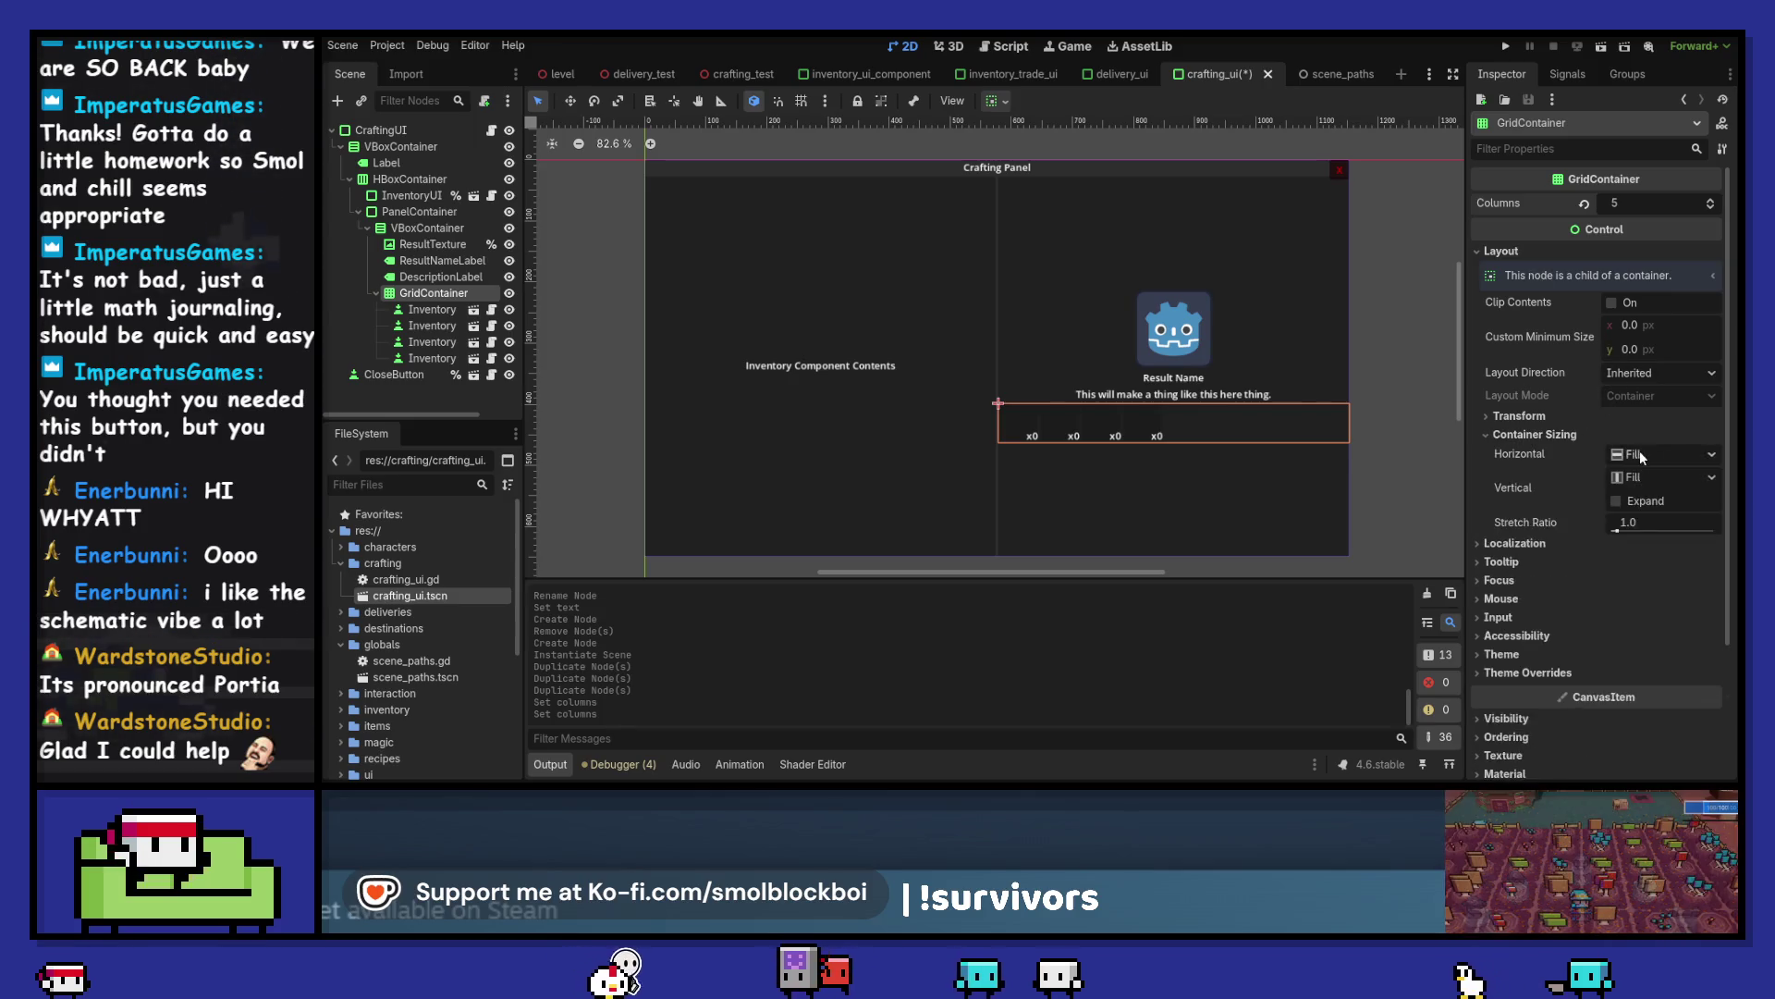
pyautogui.click(1639, 451)
pyautogui.click(1666, 508)
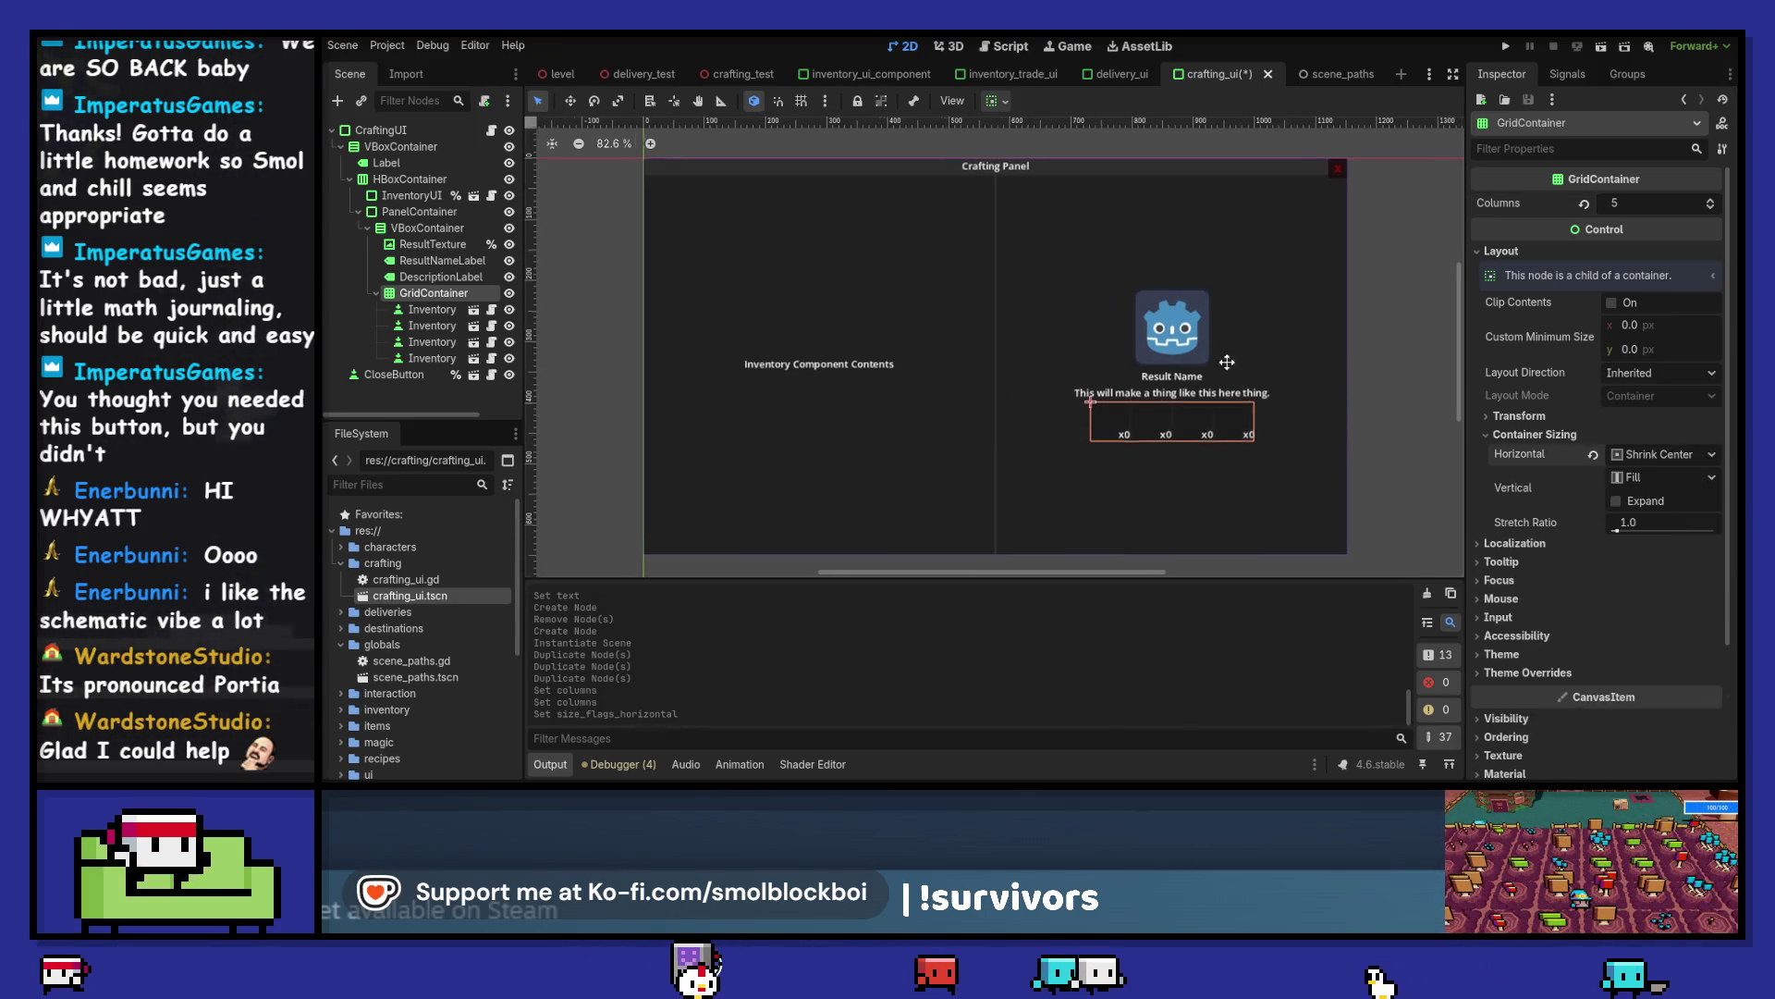
pyautogui.hscroll(3, 1227, 361)
pyautogui.scroll(-1, 1228, 362)
pyautogui.hotkey('ctrl', 's')
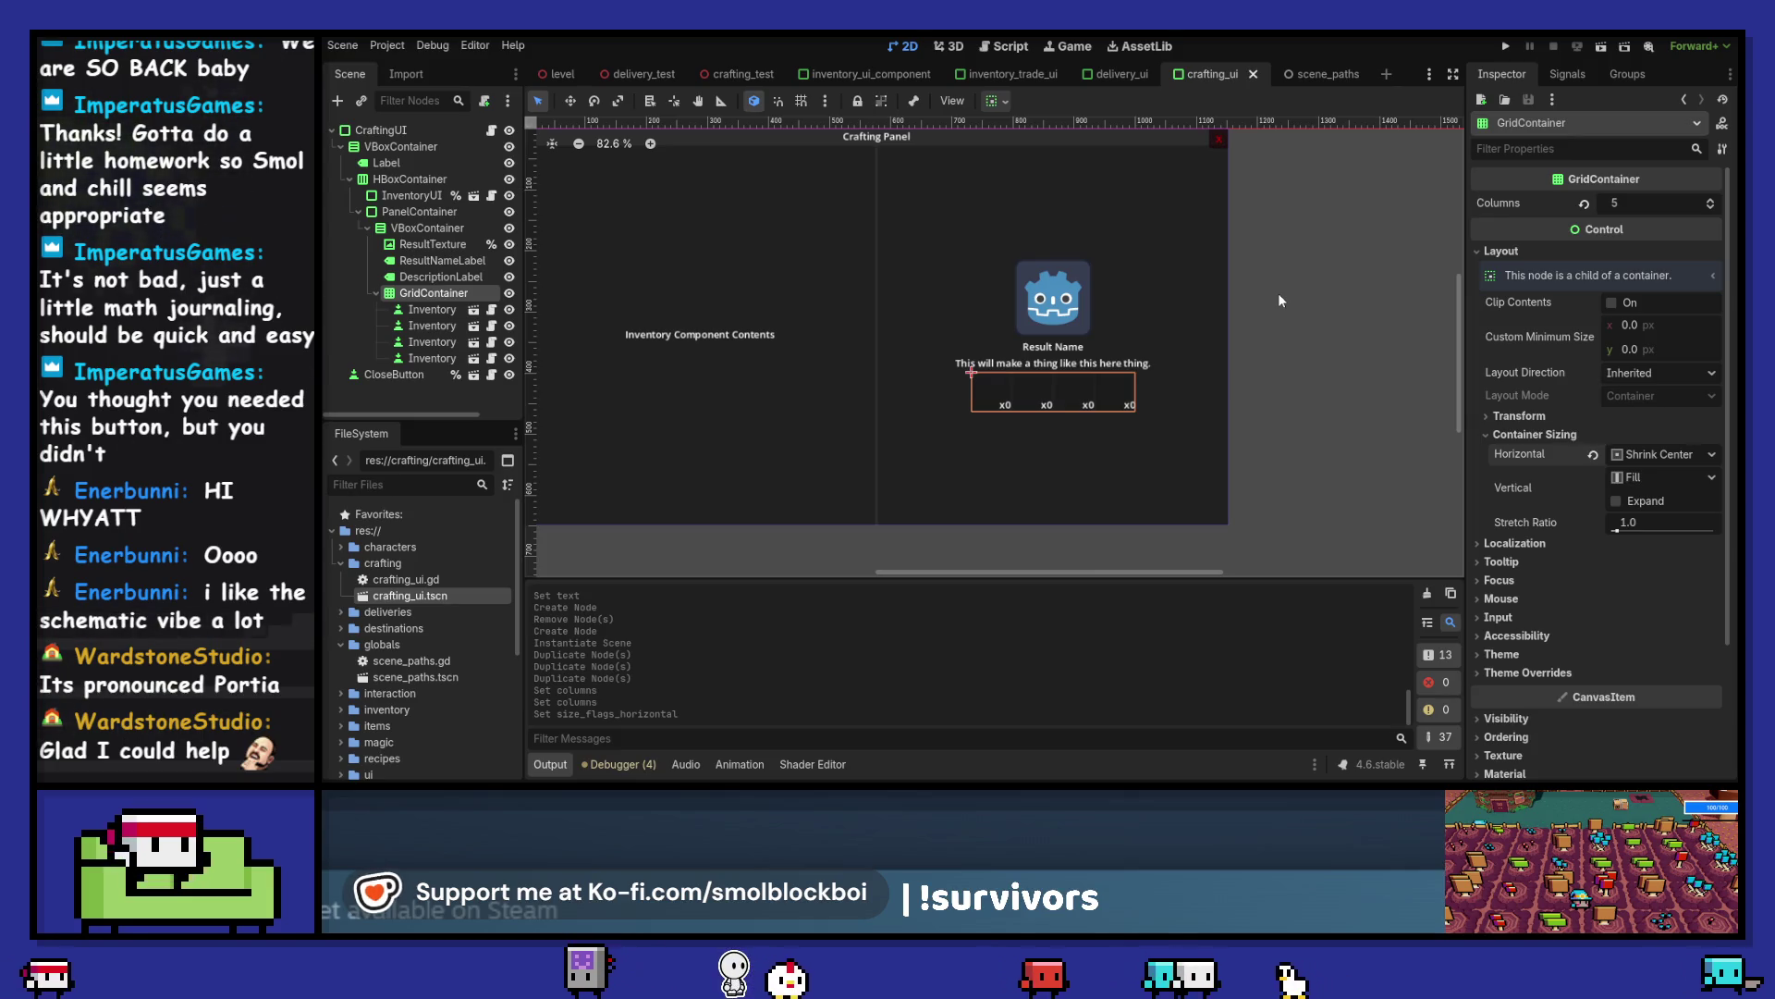
# - Add a Button reading 'Craft It' under the result VBoxContainer and save
pyautogui.click(416, 228)
pyautogui.click(337, 101)
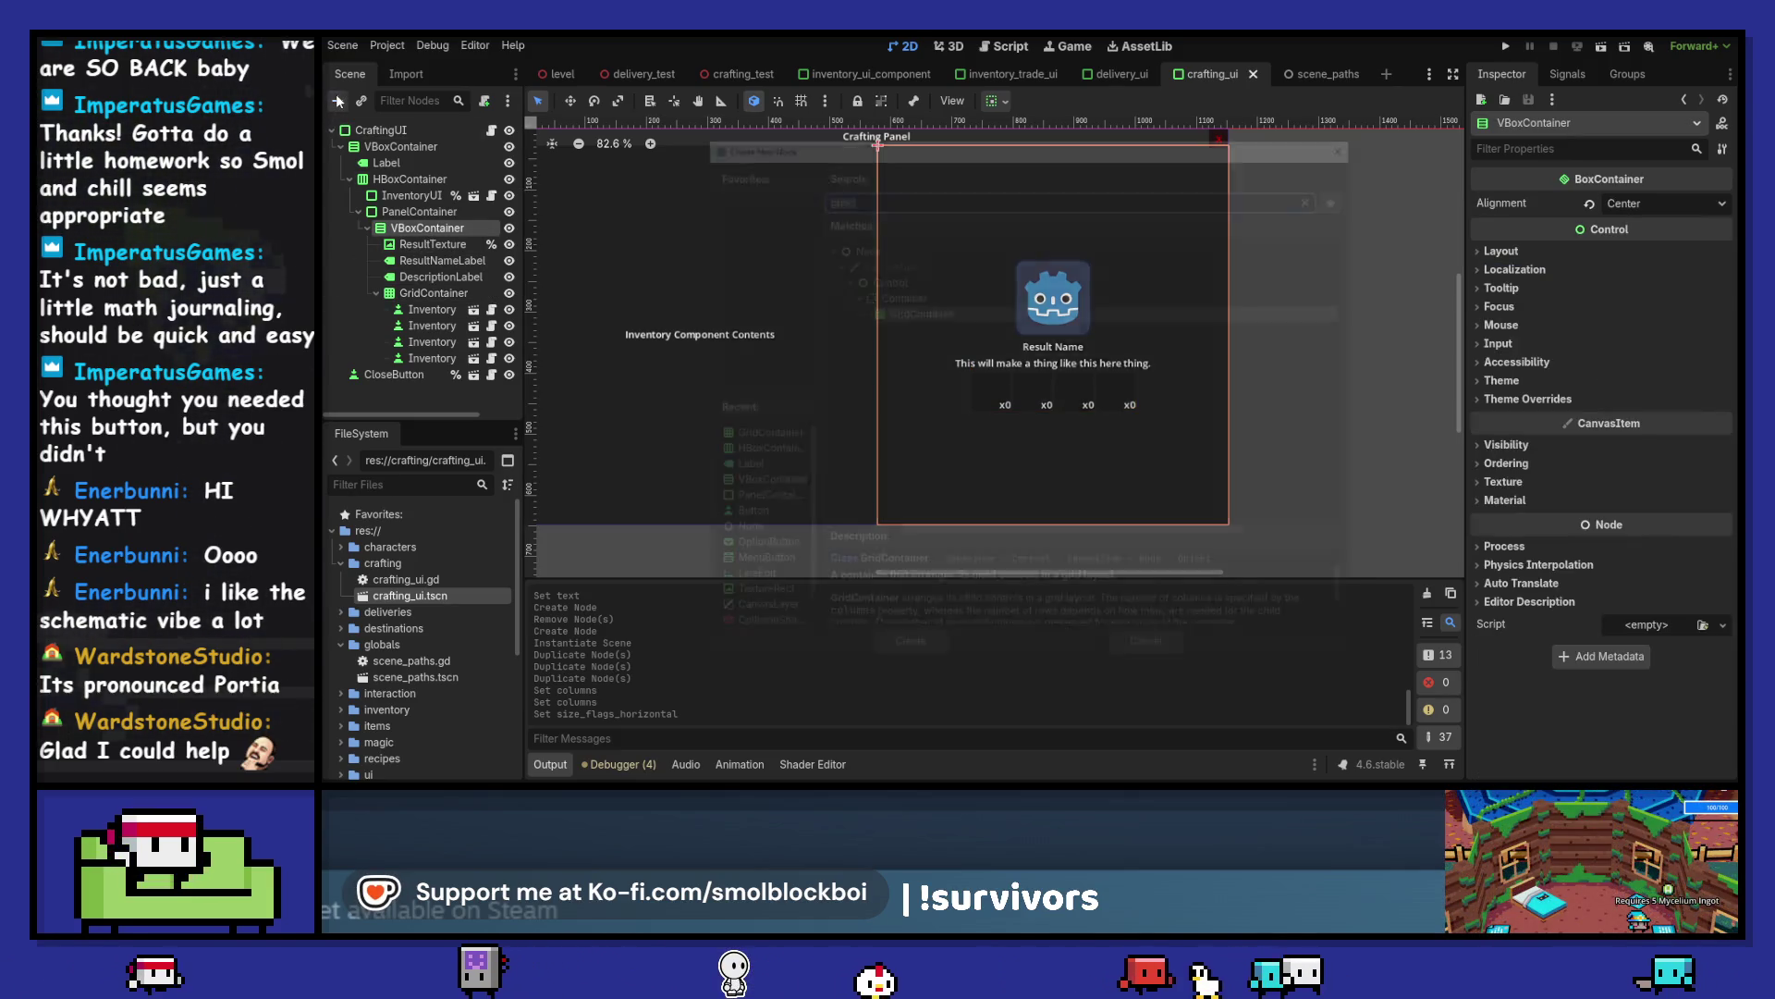
pyautogui.write('button')
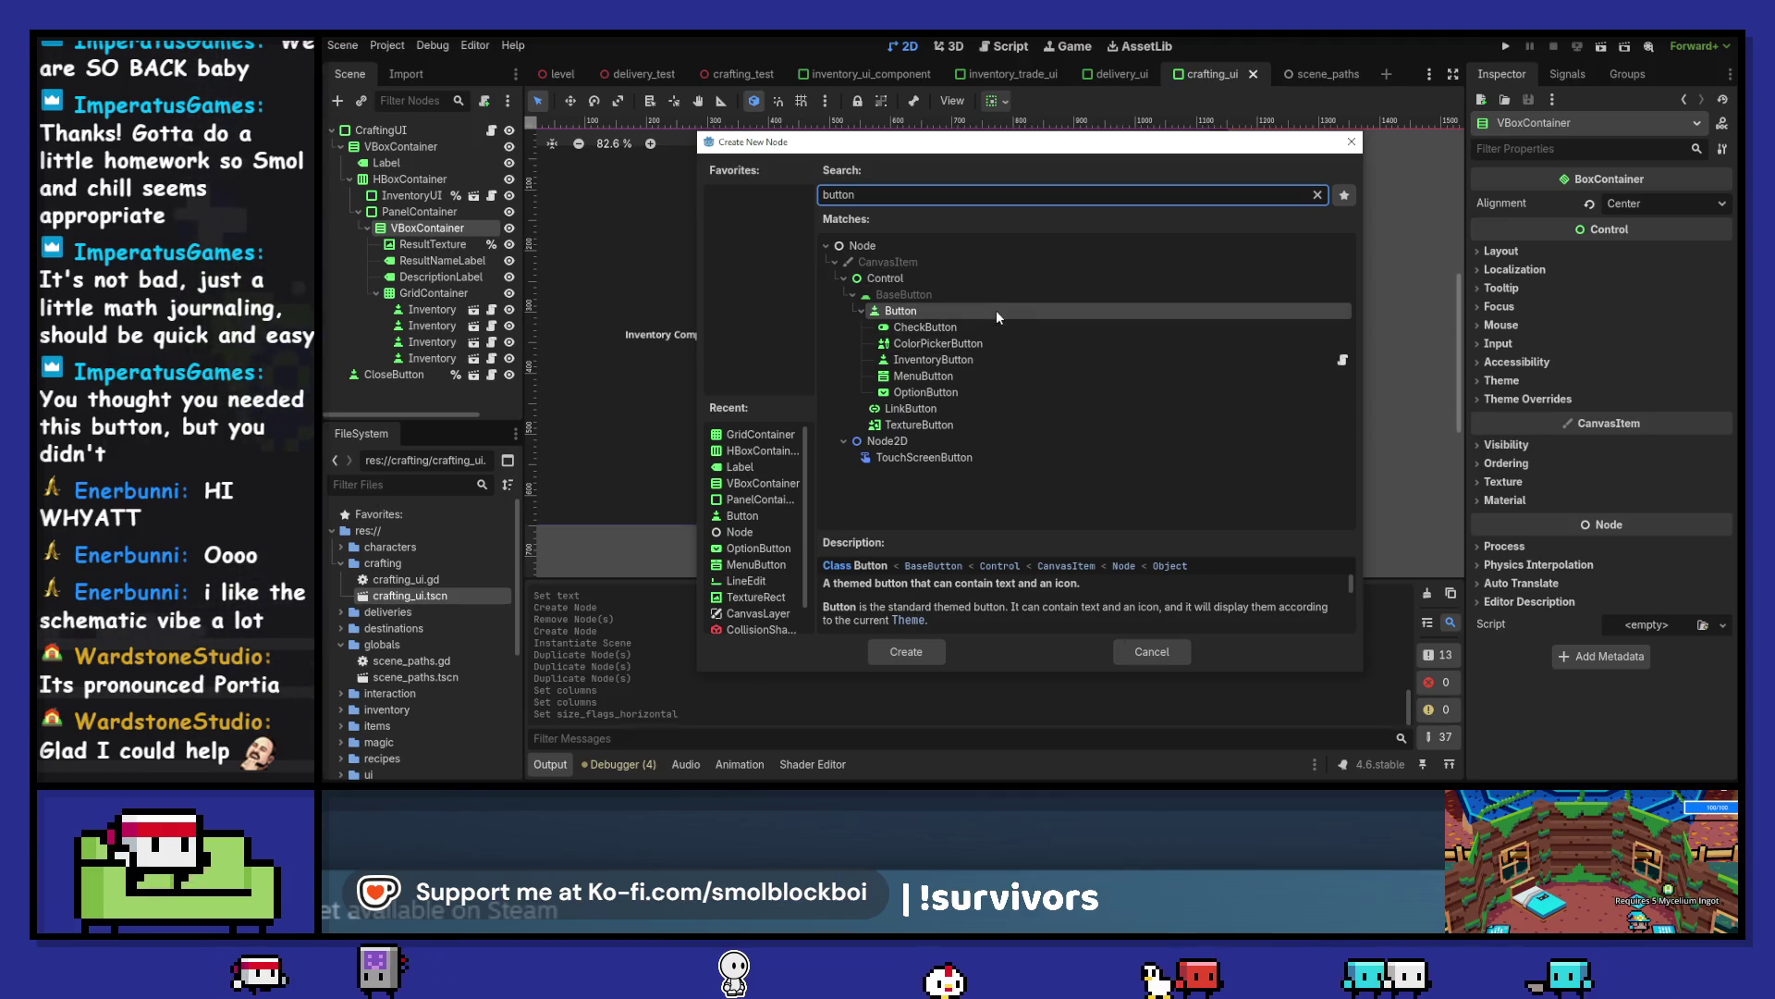
pyautogui.doubleClick(994, 312)
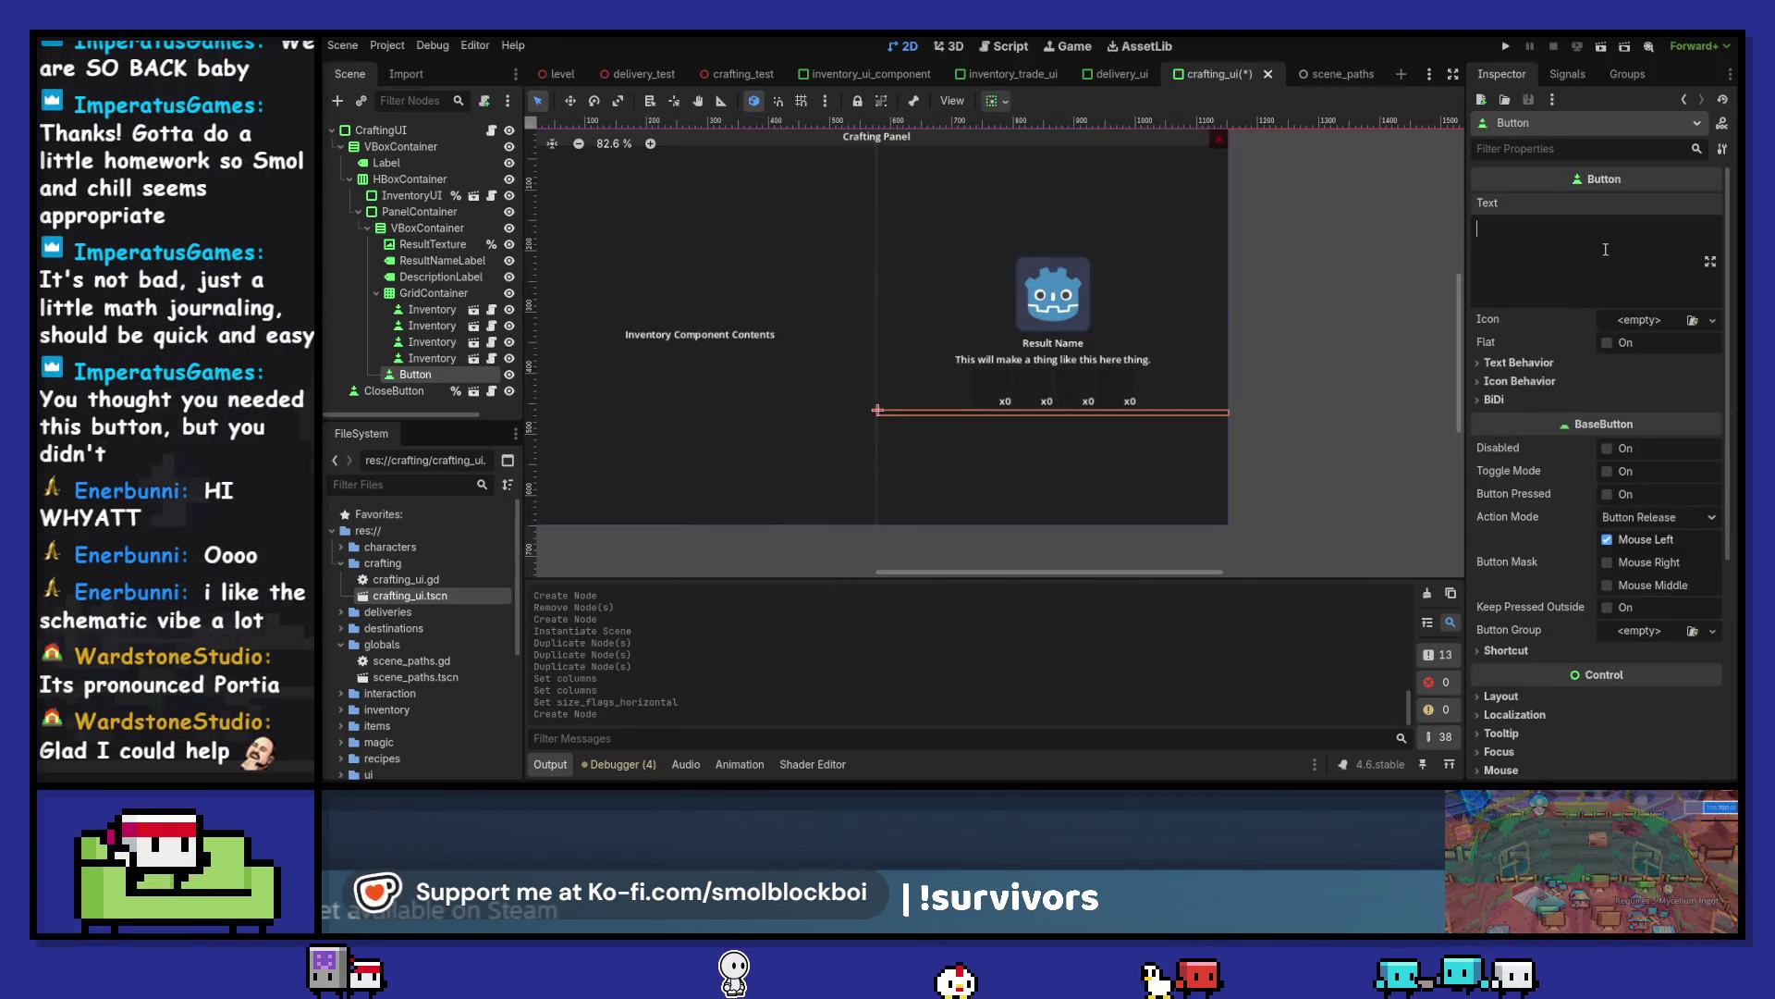
pyautogui.write('Craft It')
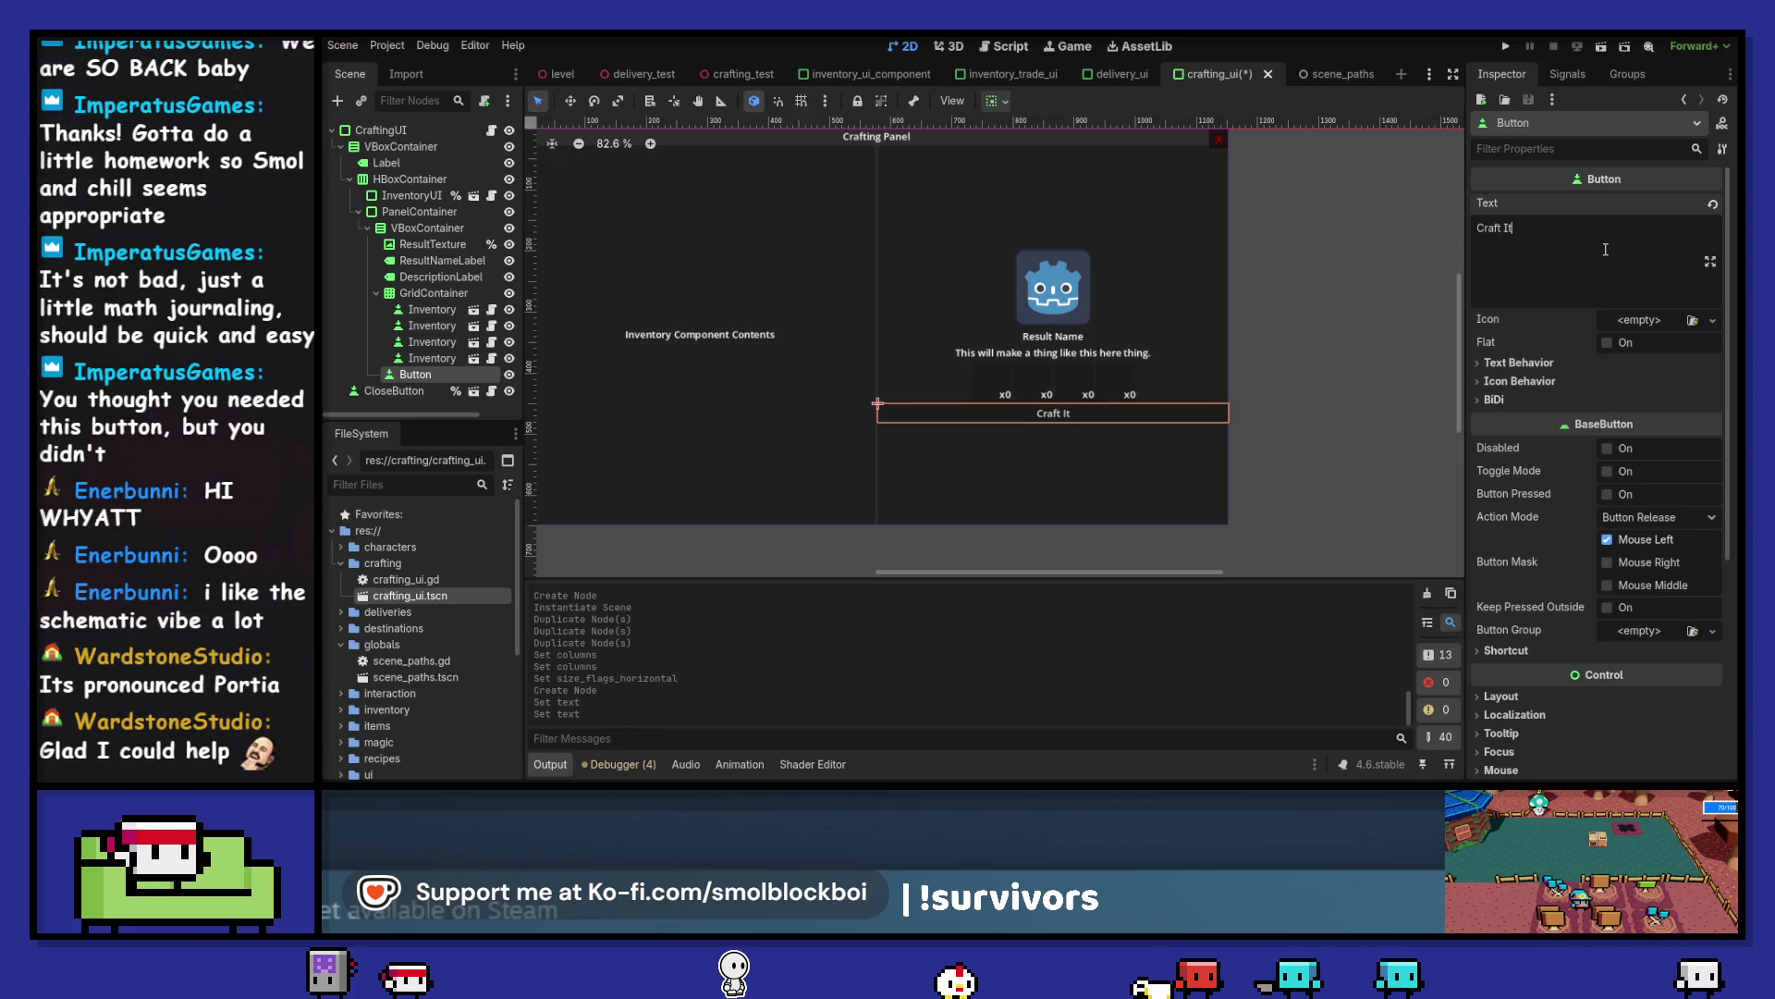
pyautogui.hotkey('ctrl', 's')
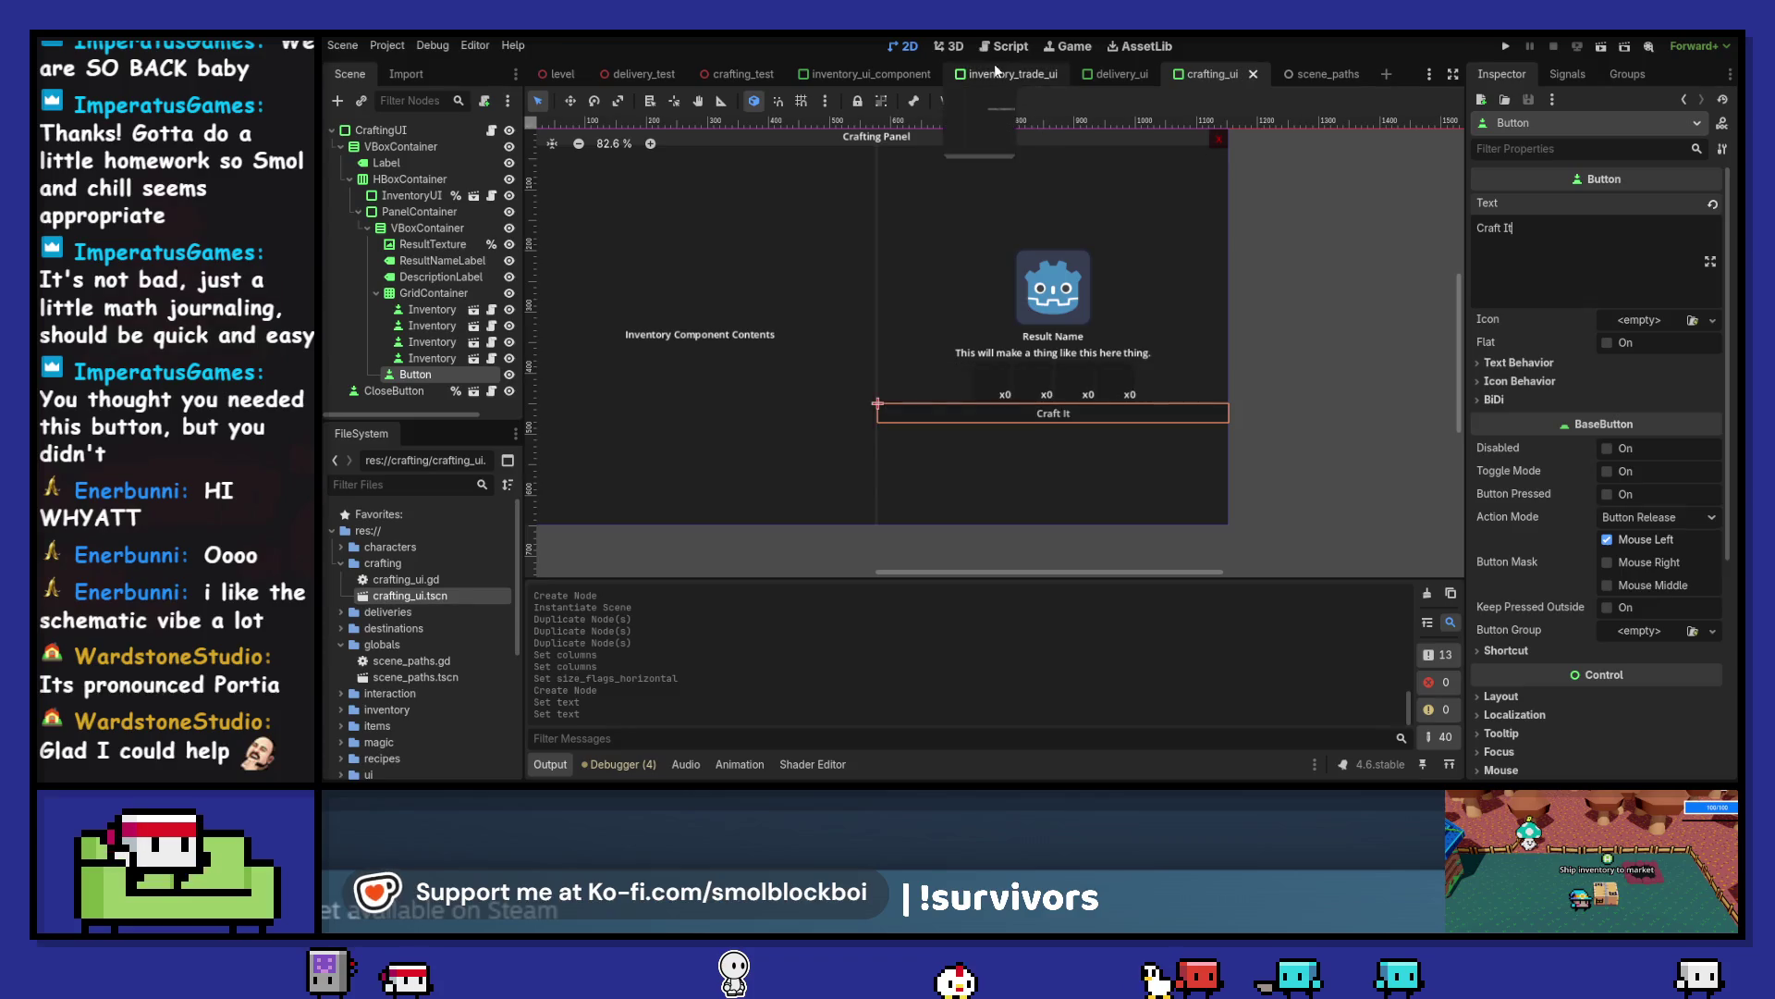
# - Set the Craft It button's horizontal container sizing to Shrink Center and save
pyautogui.click(1121, 75)
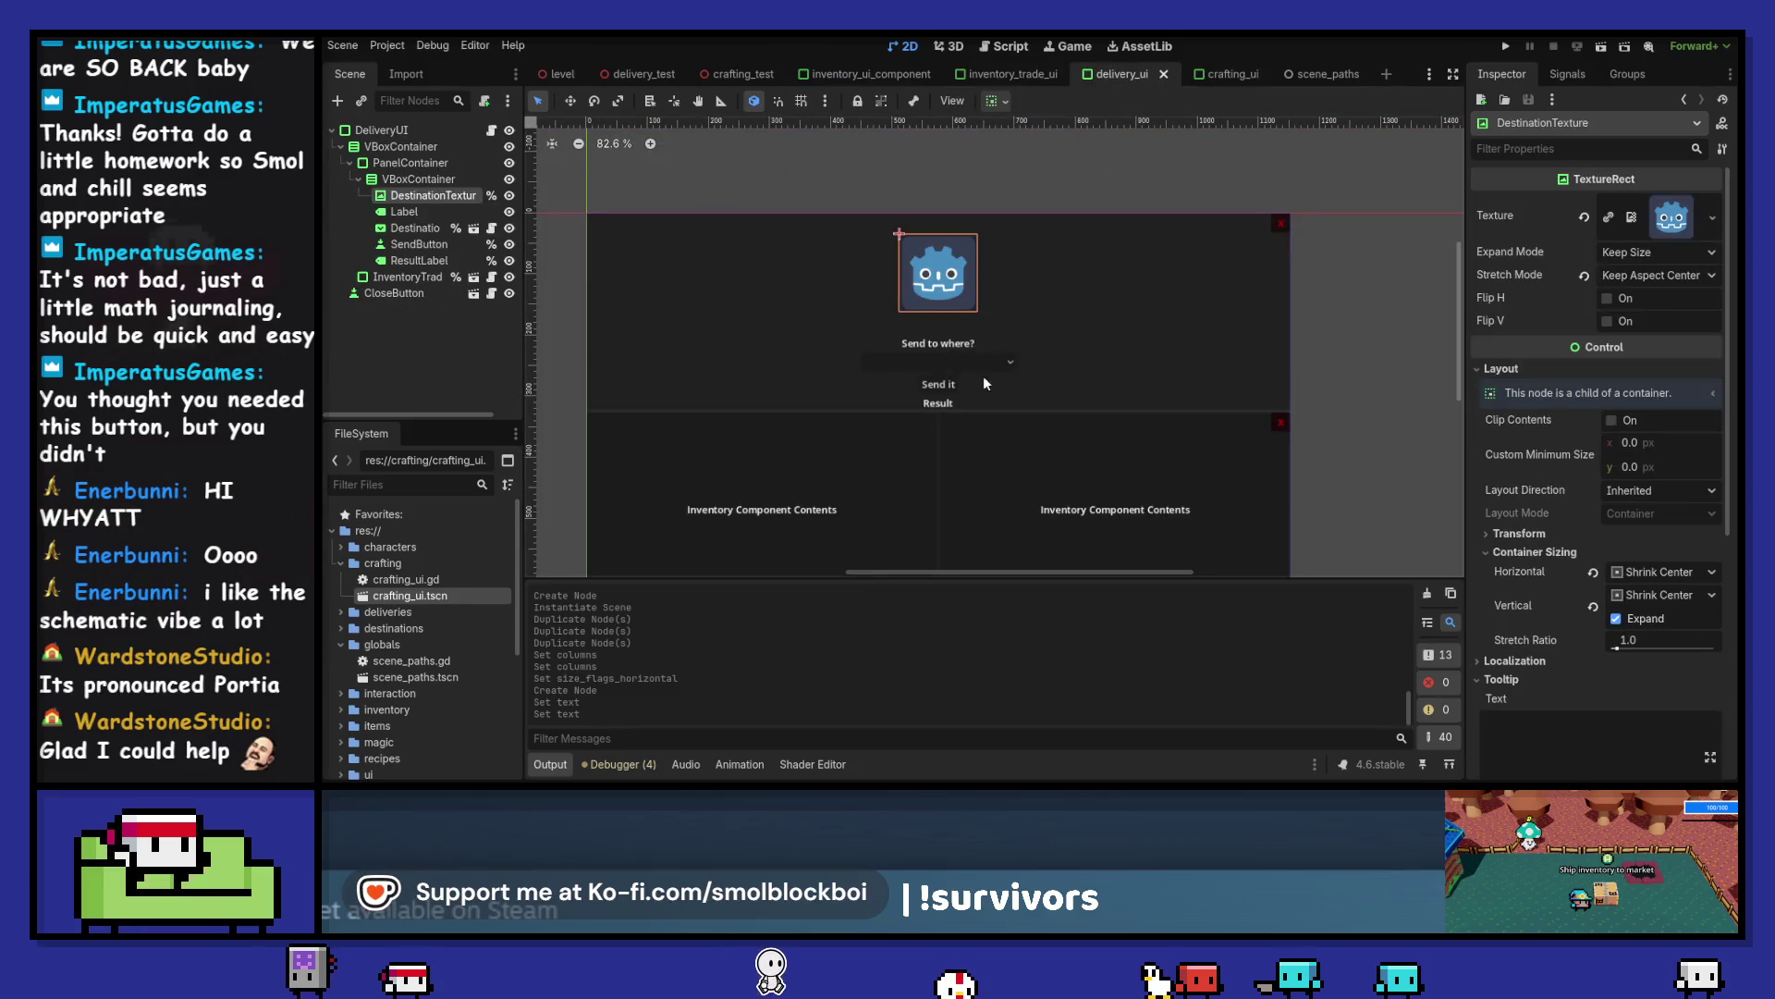
pyautogui.click(1253, 64)
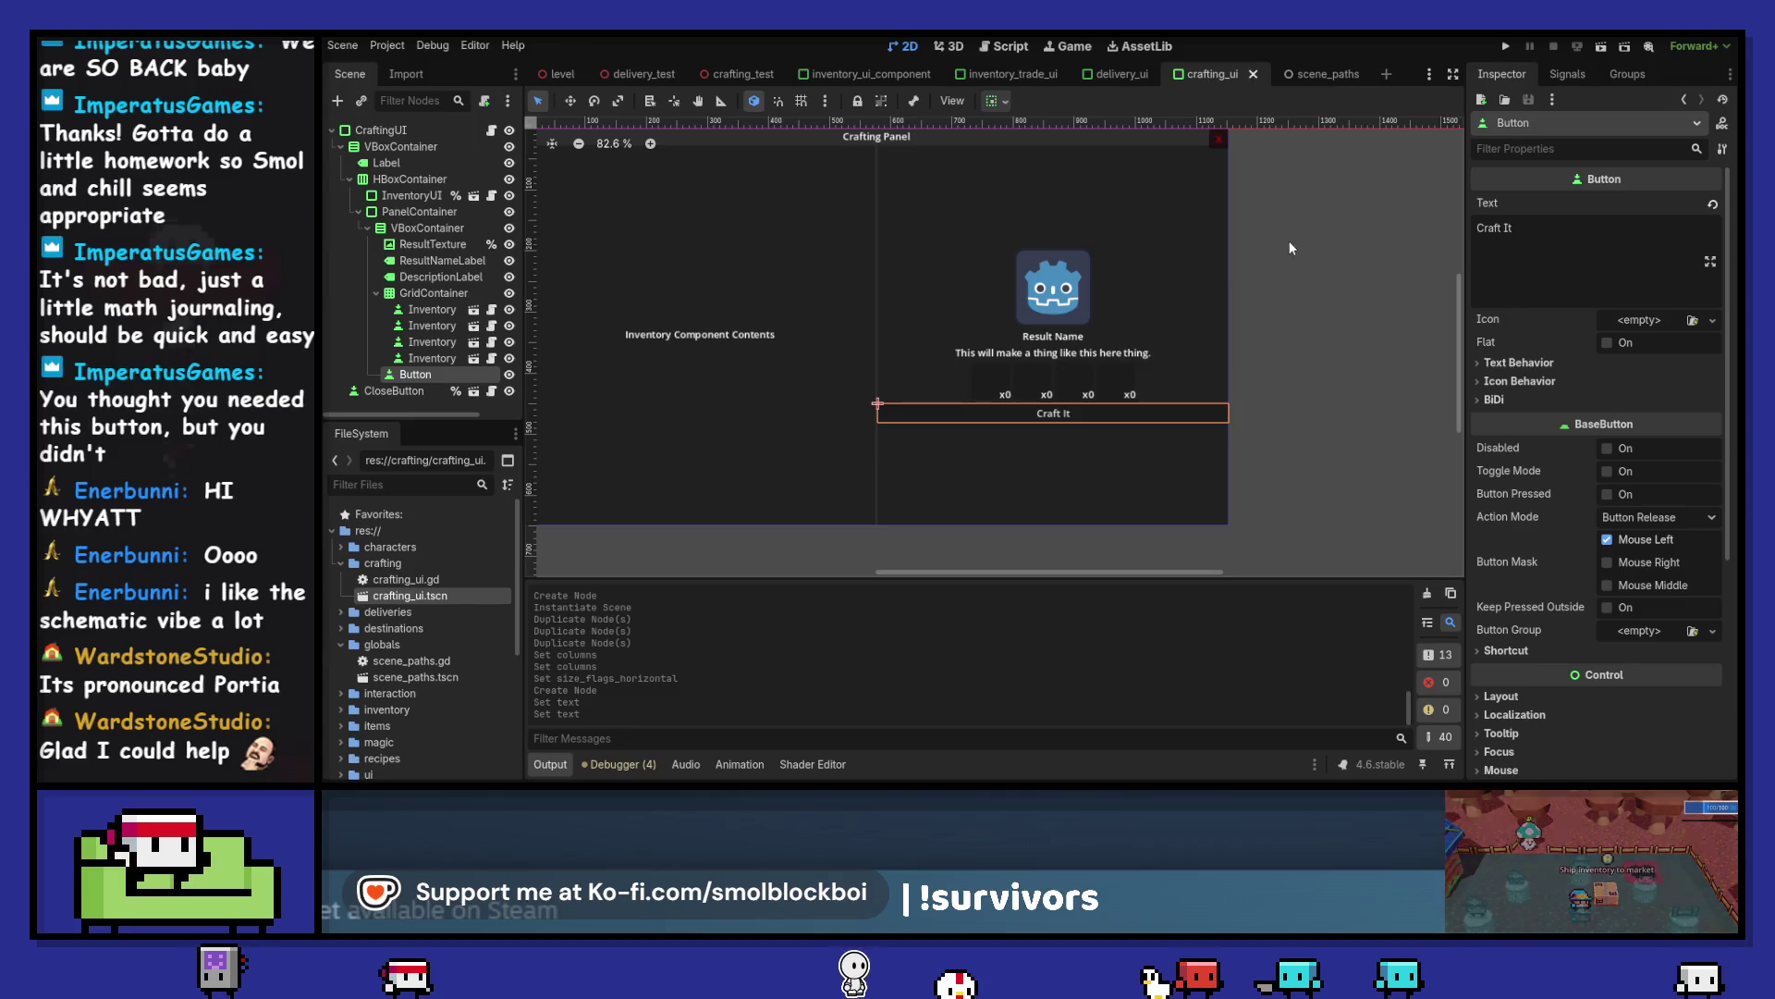
pyautogui.scroll(-3, 1573, 459)
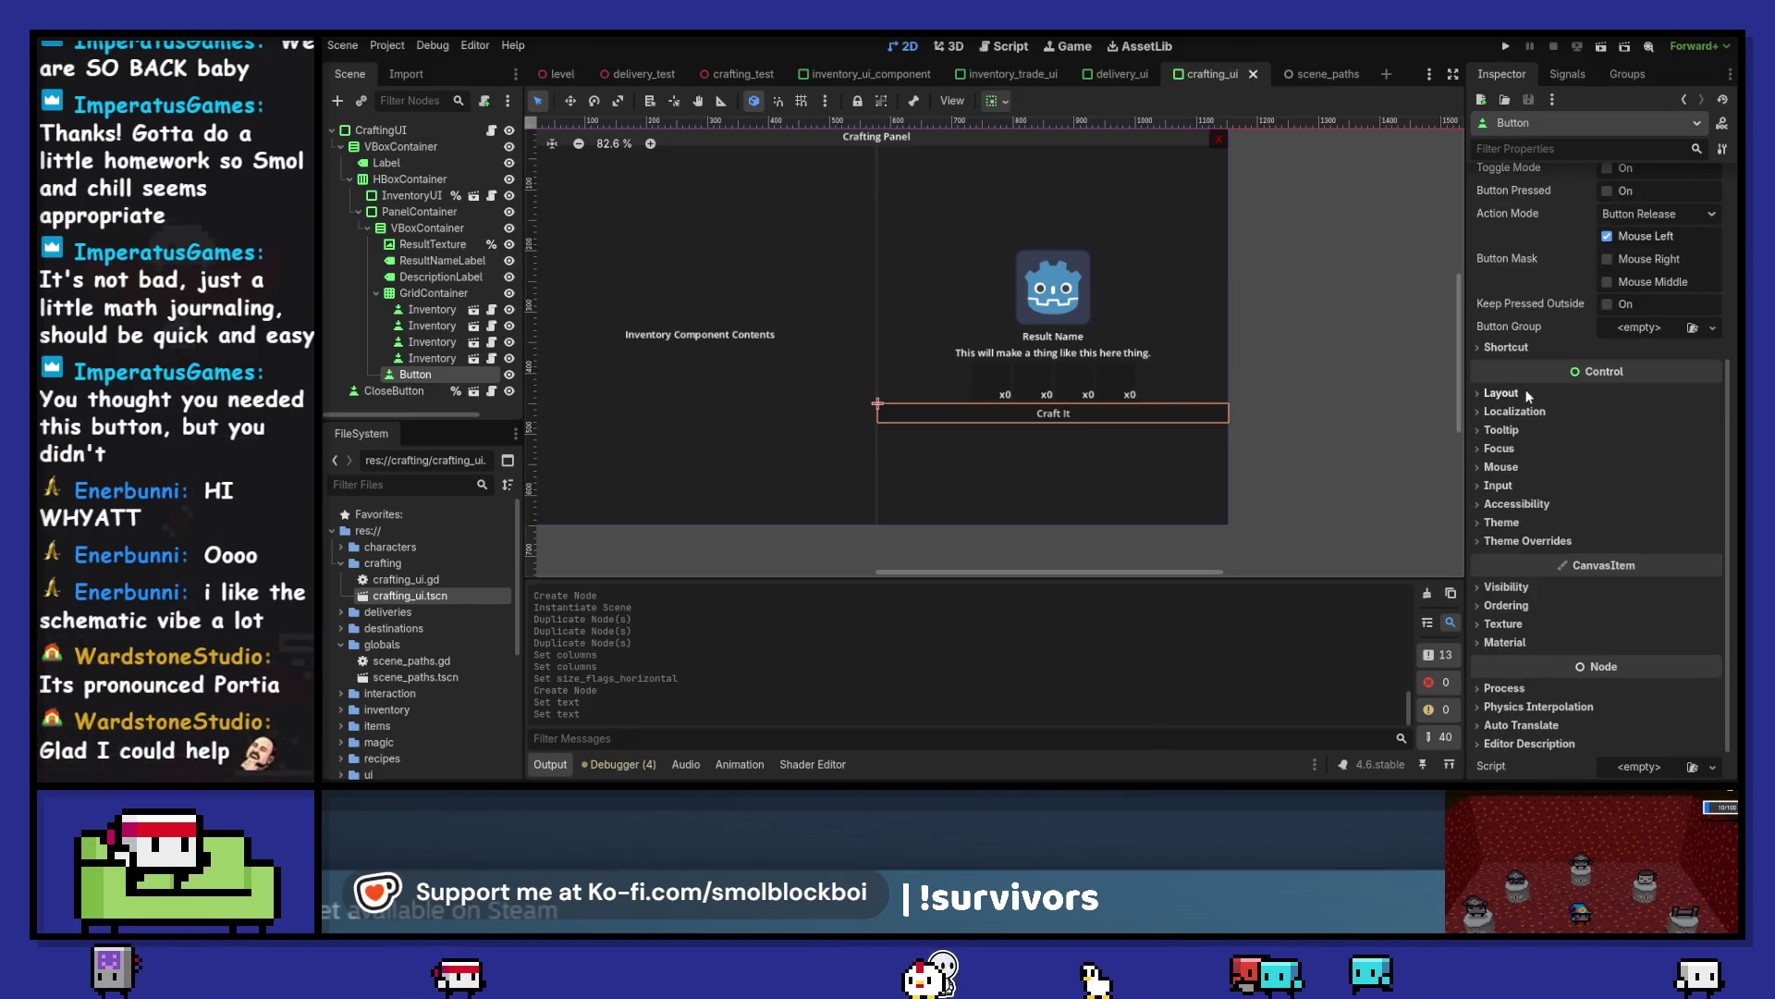
pyautogui.click(1502, 504)
pyautogui.scroll(-2, 1583, 522)
pyautogui.click(1577, 578)
pyautogui.click(1661, 596)
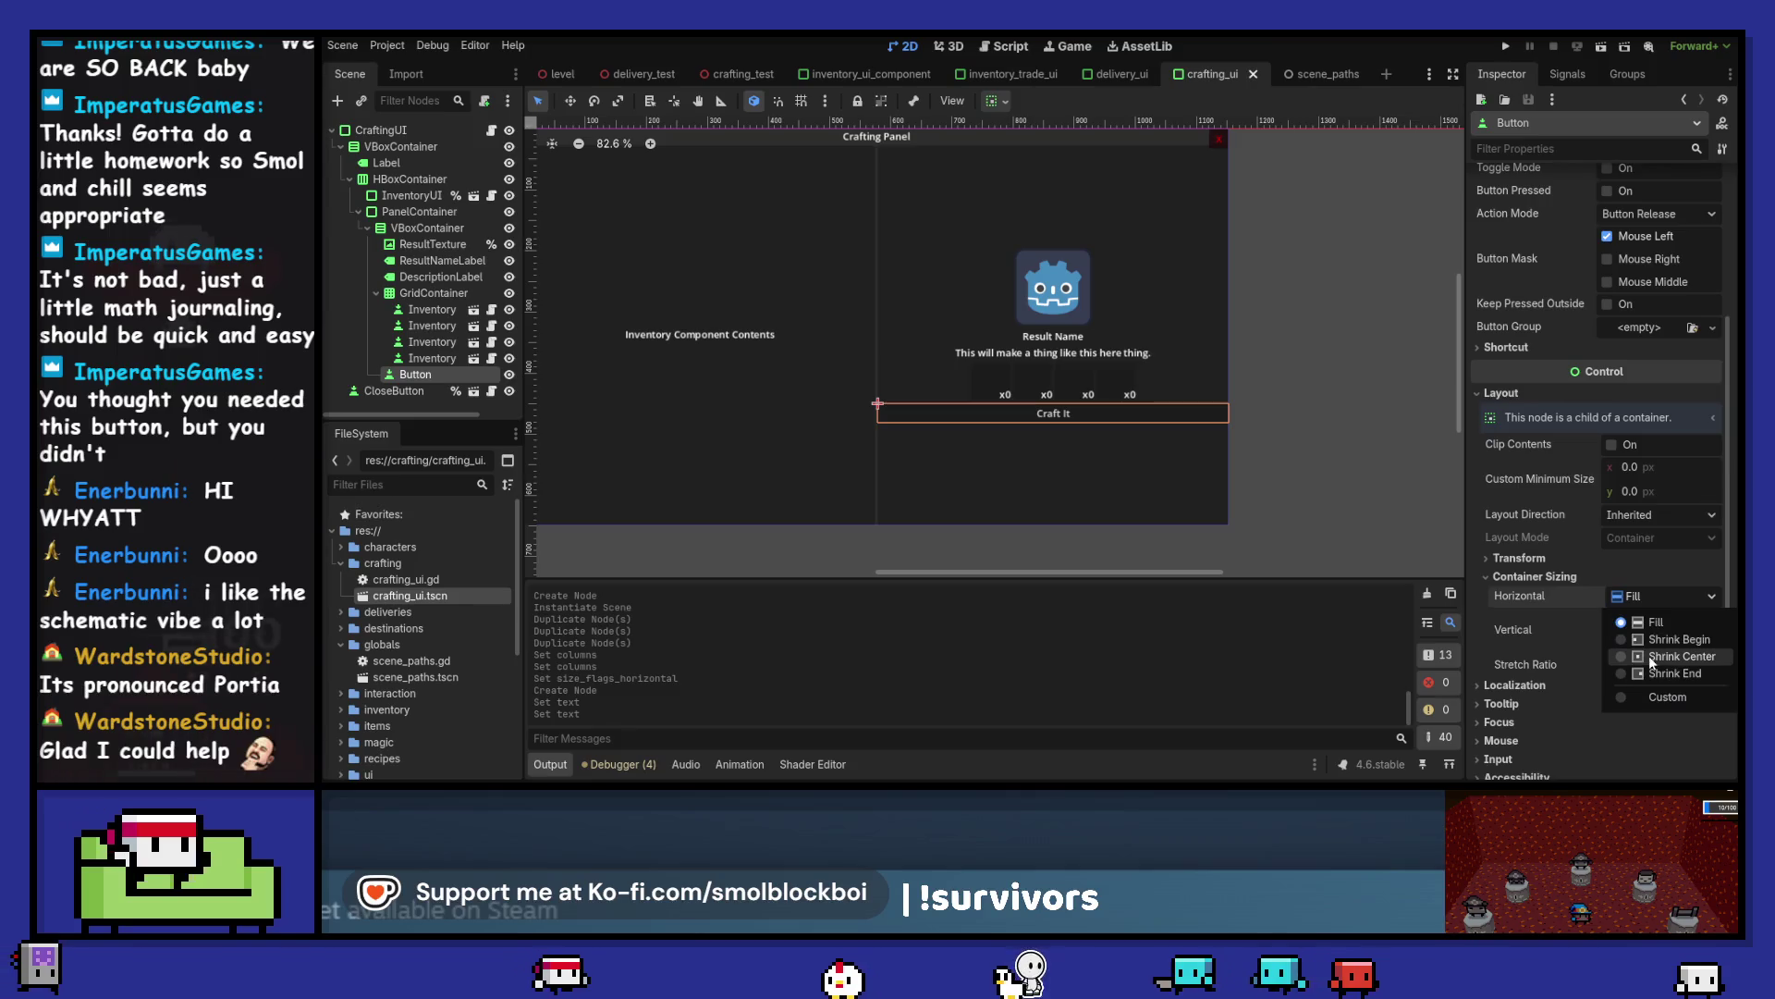
pyautogui.click(1655, 651)
pyautogui.hotkey('ctrl', 's')
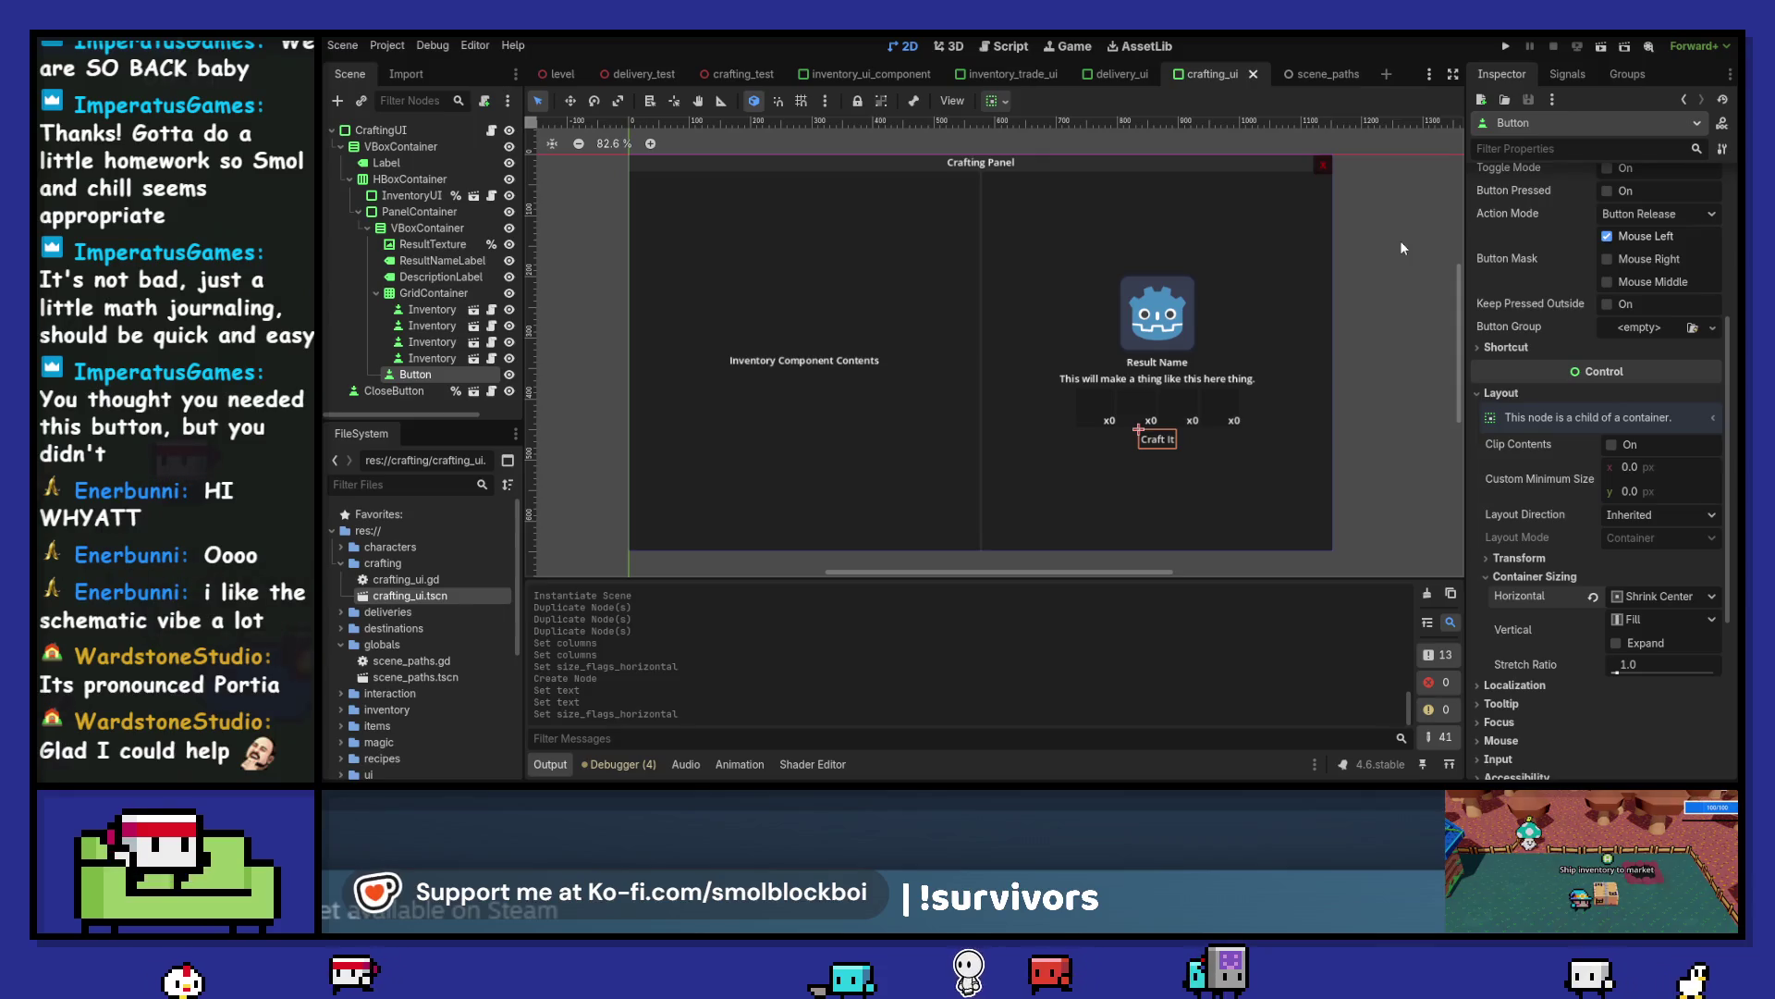
# - Delete the InventoryUI node and duplicate the recipe PanelContainer
pyautogui.click(445, 261)
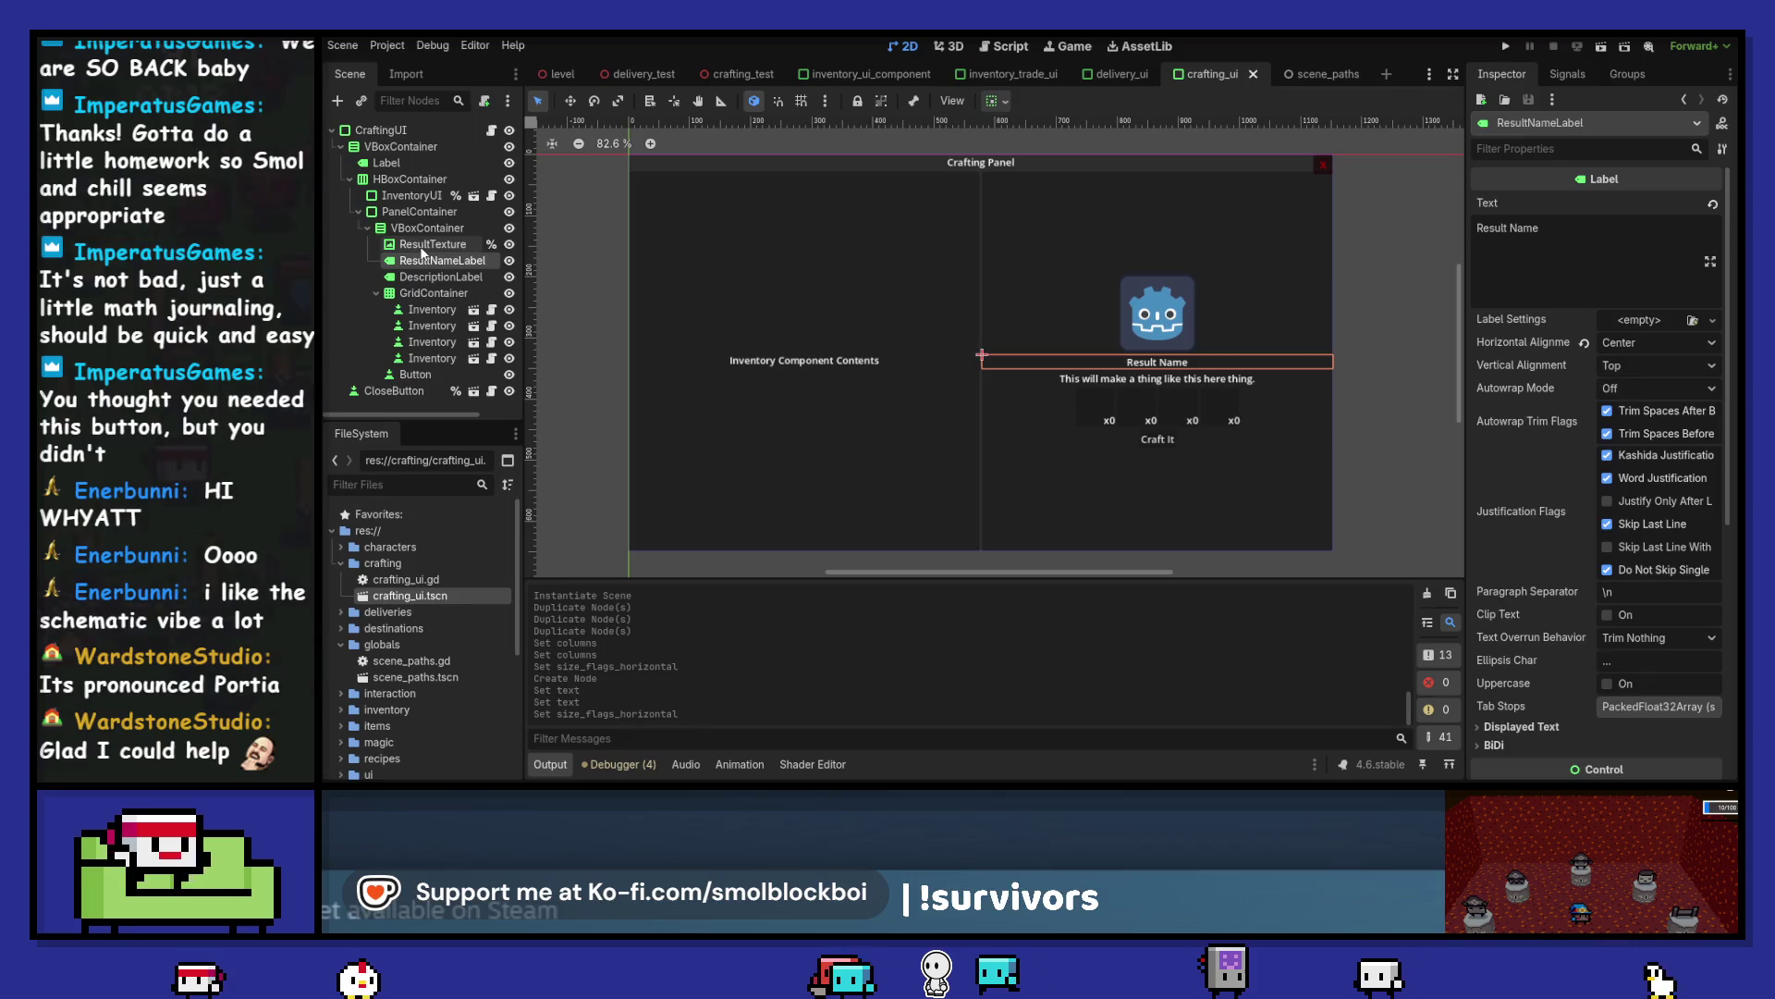
pyautogui.click(403, 196)
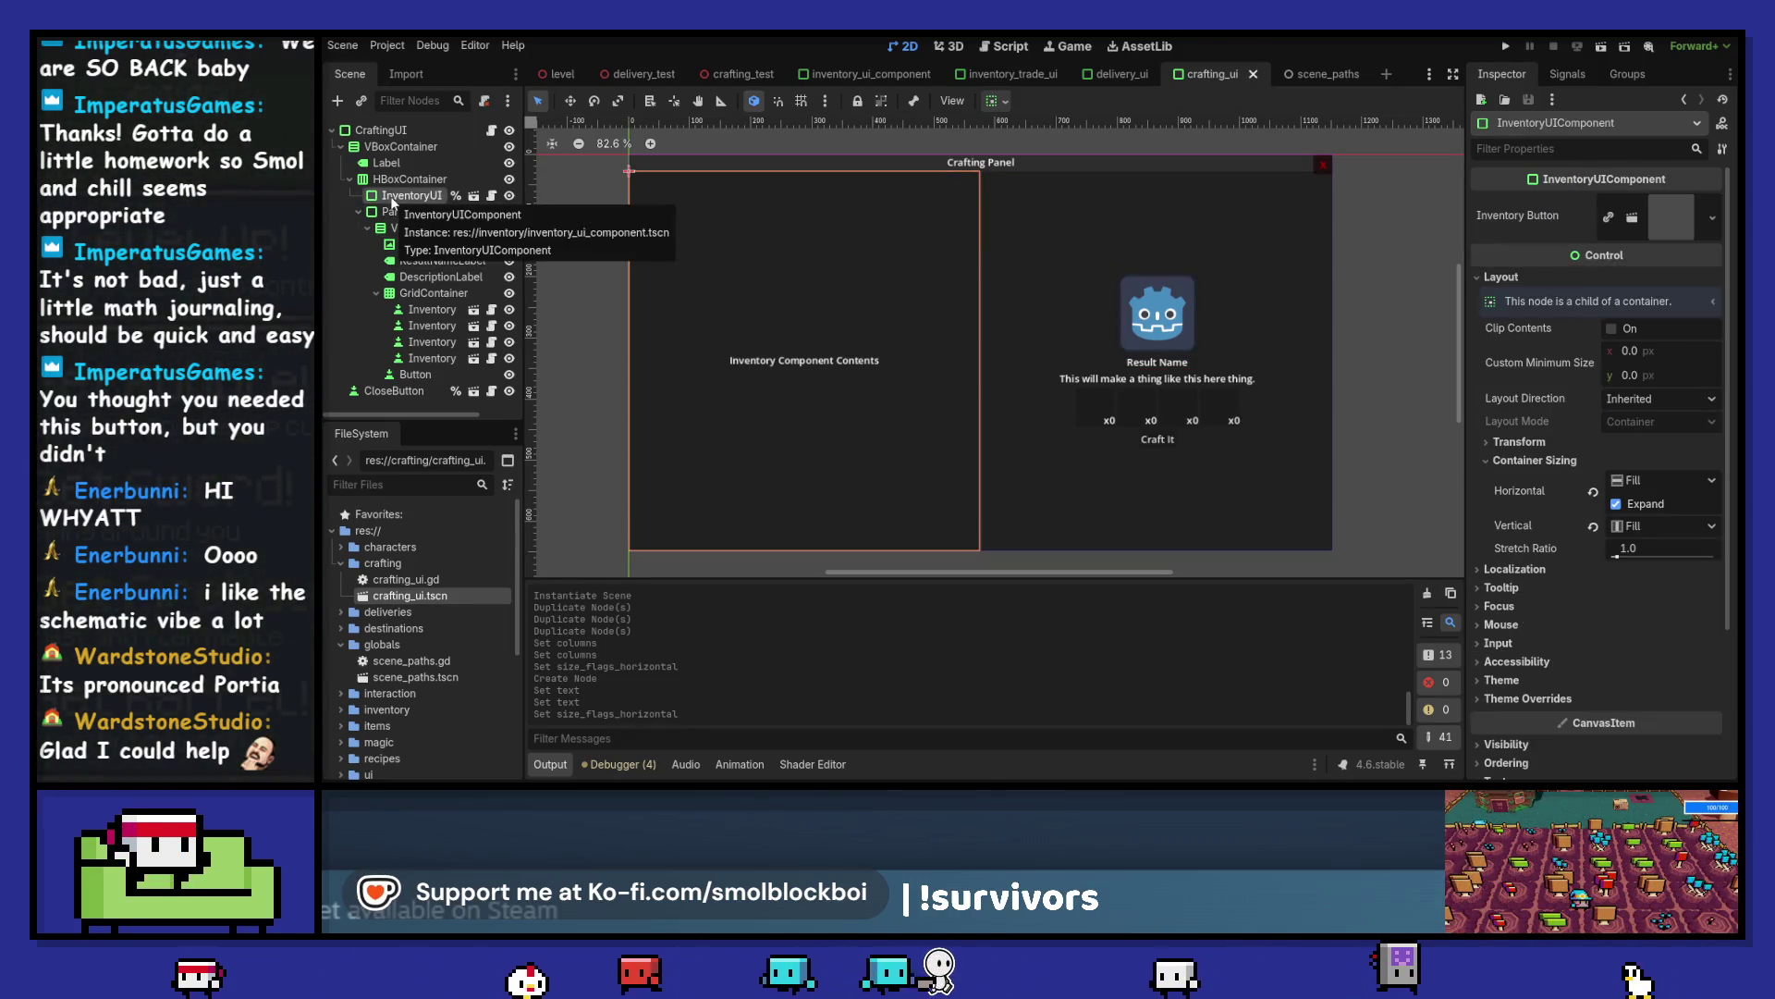
pyautogui.press('Delete')
pyautogui.press('Return')
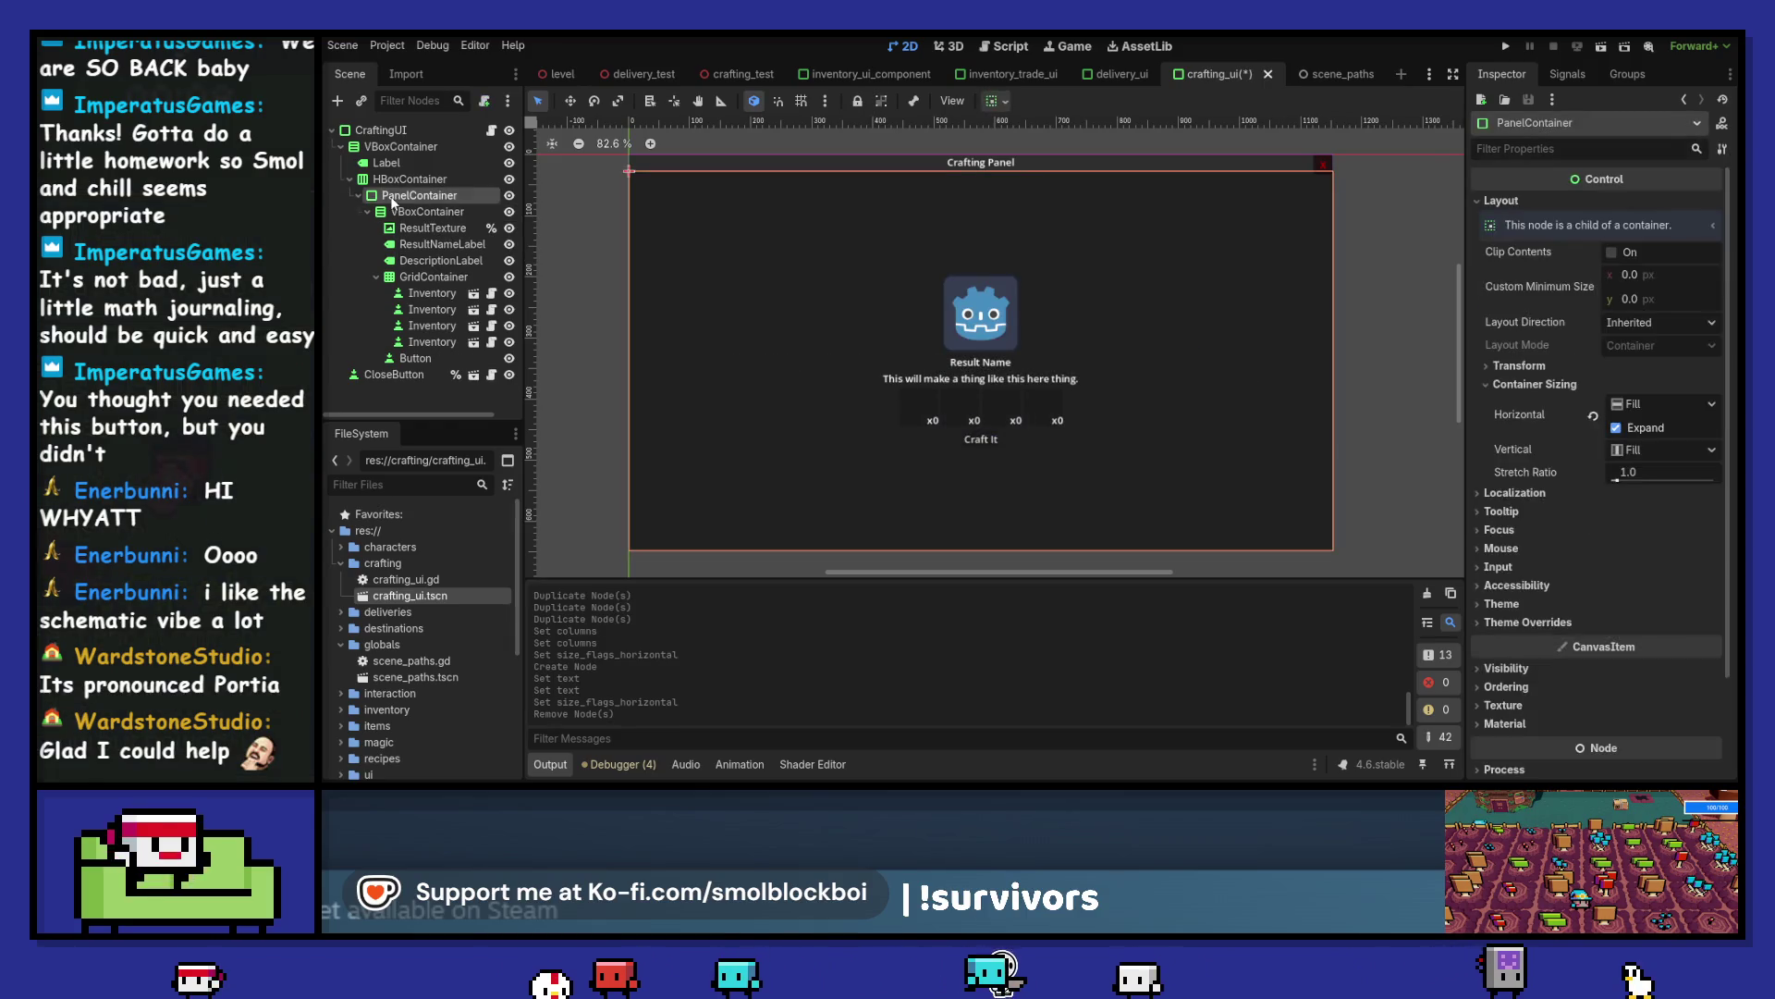
pyautogui.hotkey('ctrl', 'd')
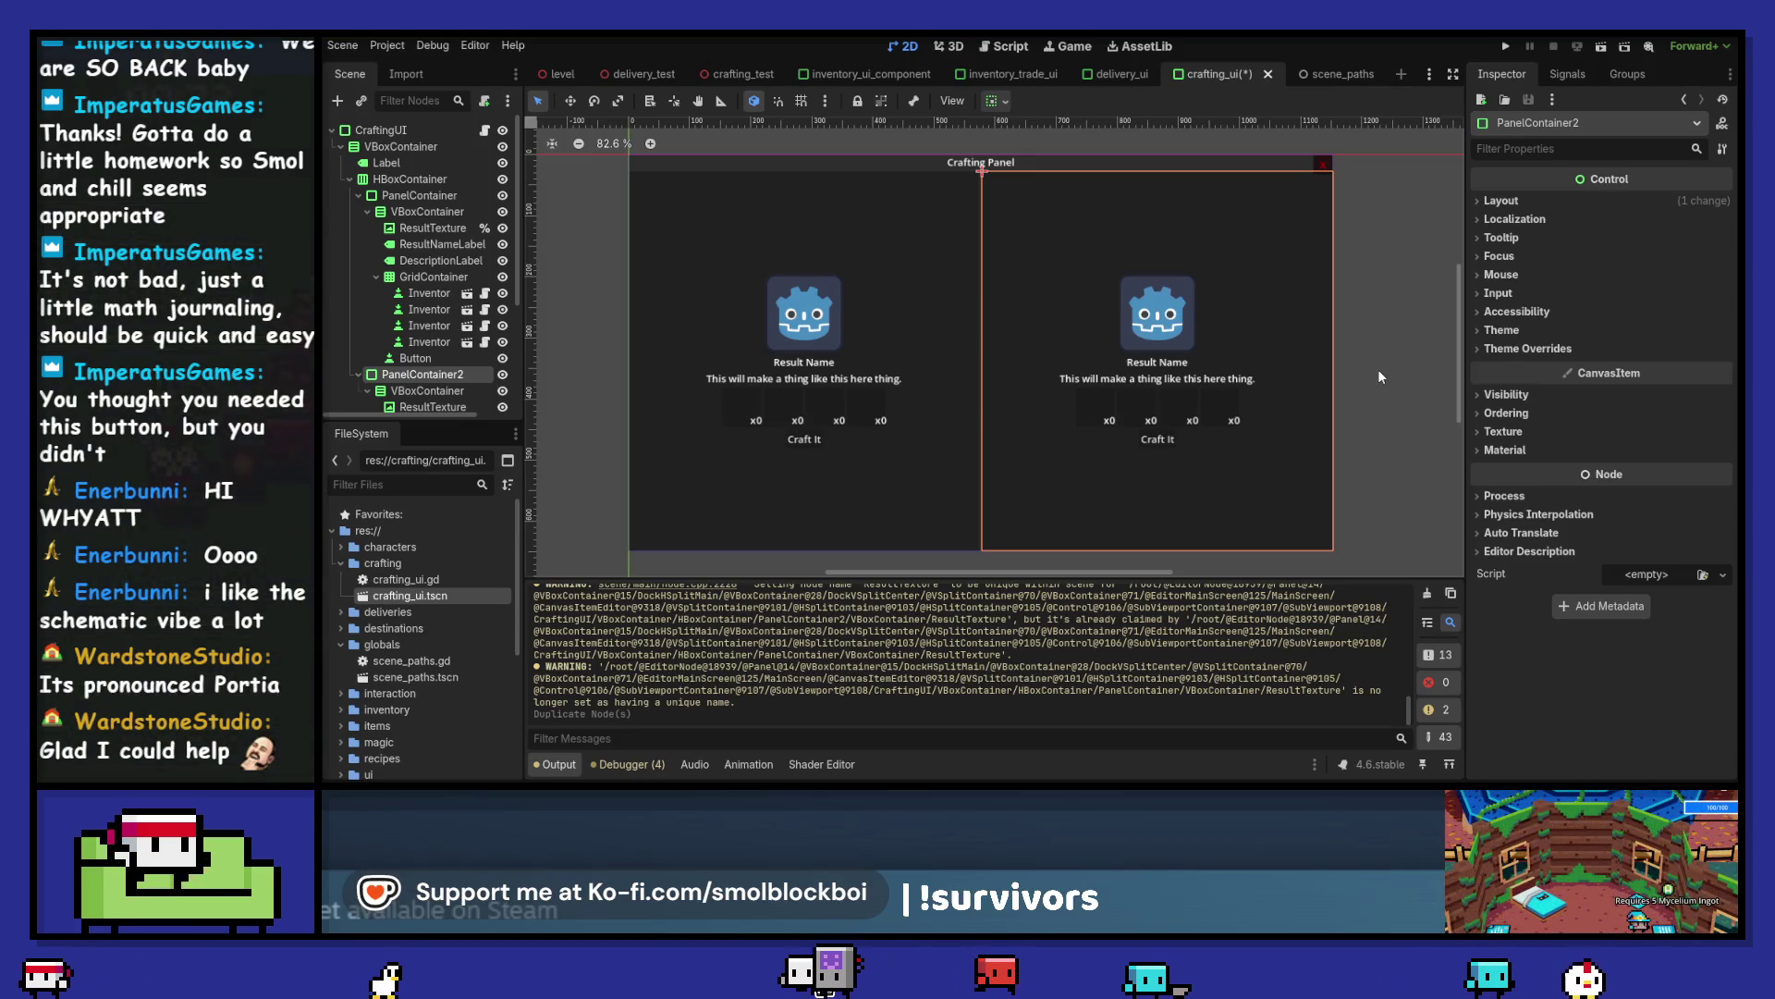
# - Add a Button under HBoxContainer with its text set to 'Next'
pyautogui.click(398, 180)
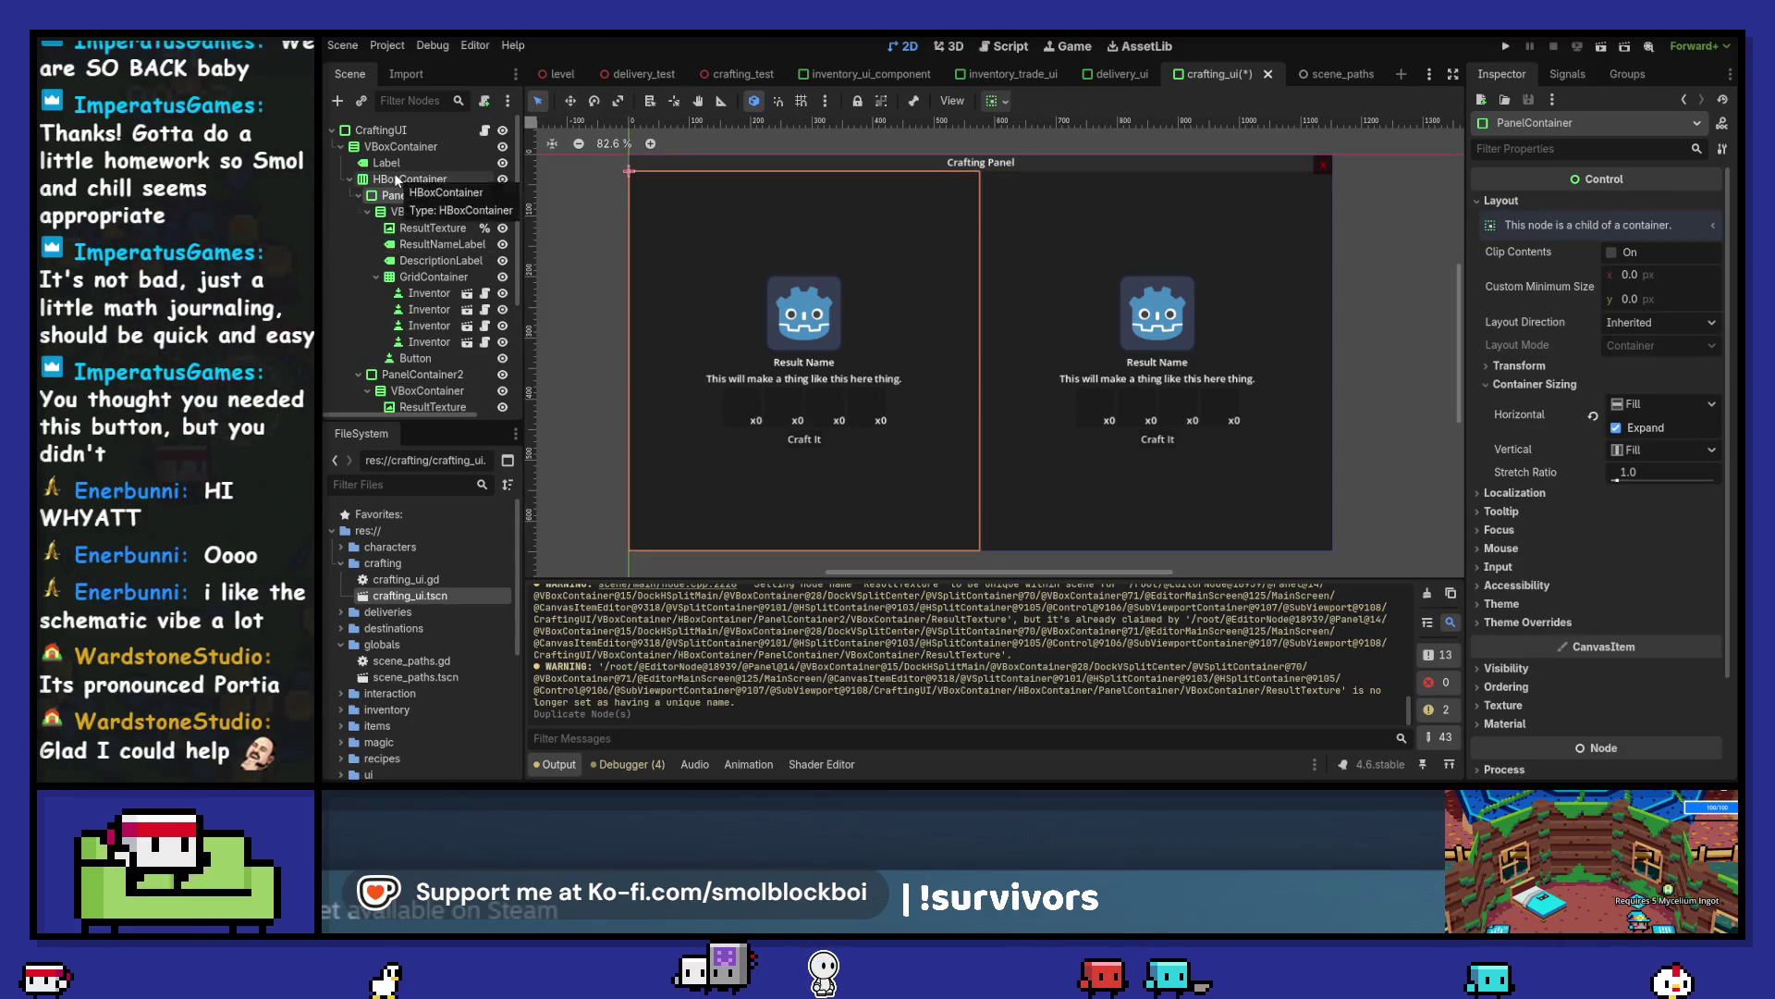
pyautogui.click(338, 102)
pyautogui.write('but')
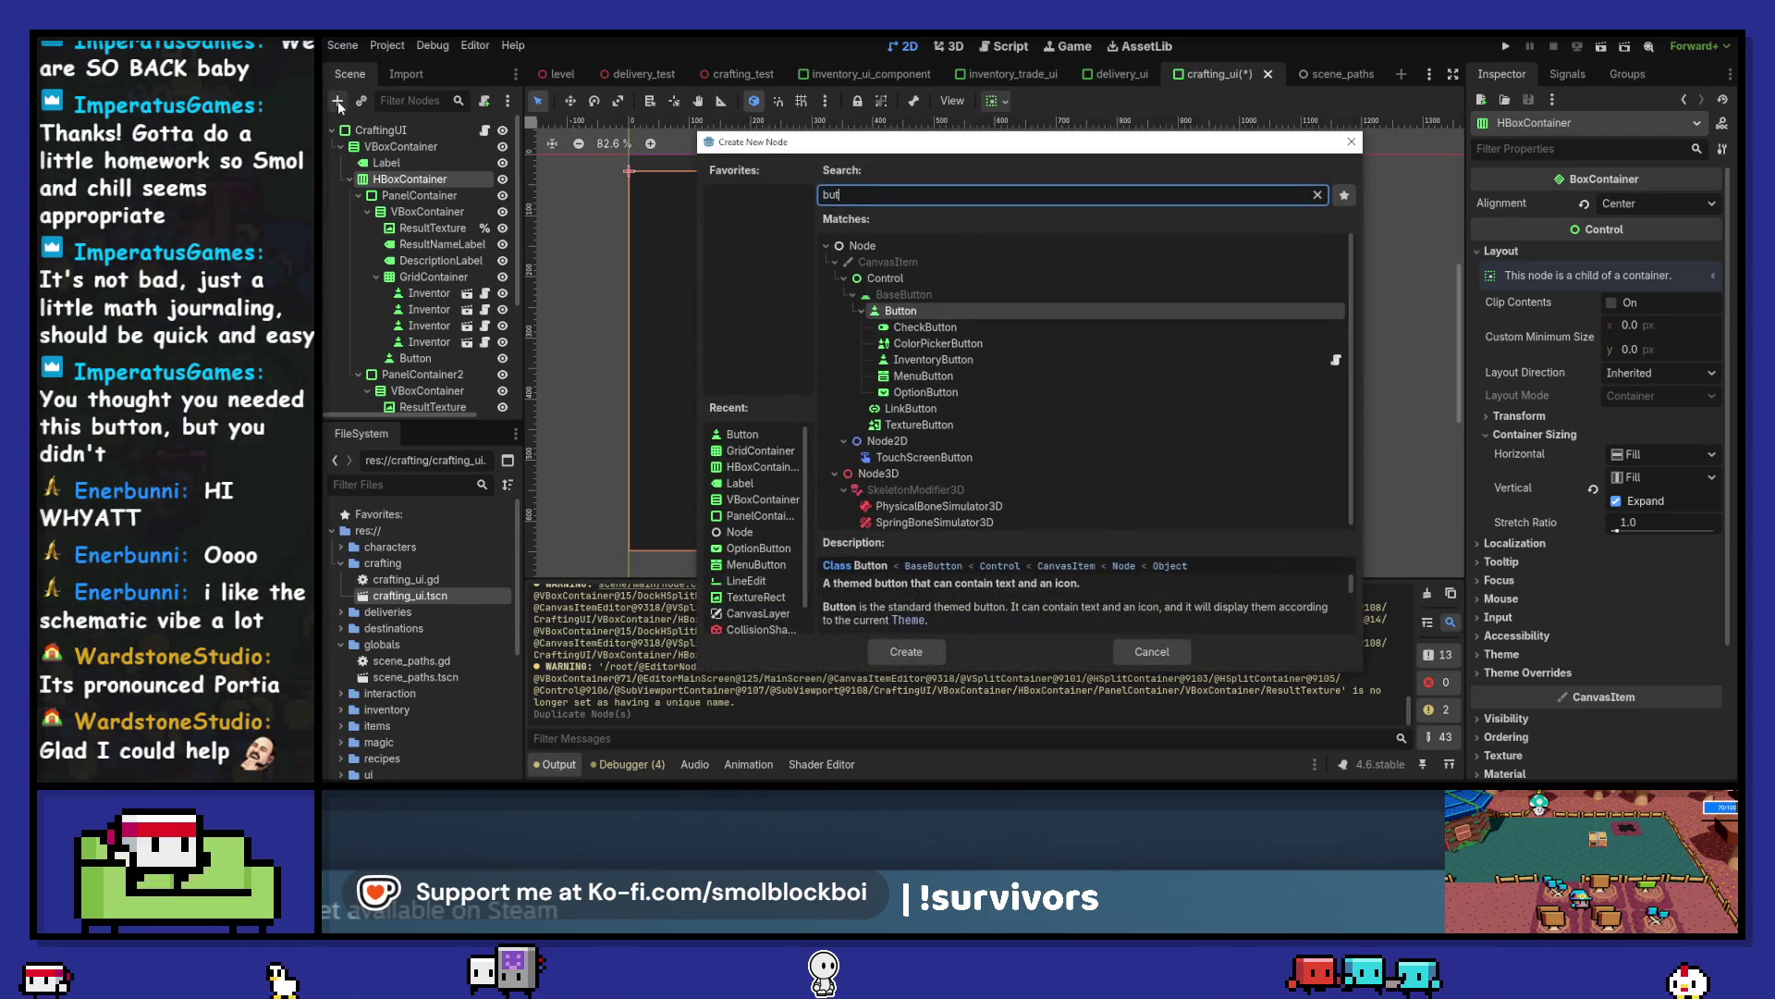
pyautogui.press('Return')
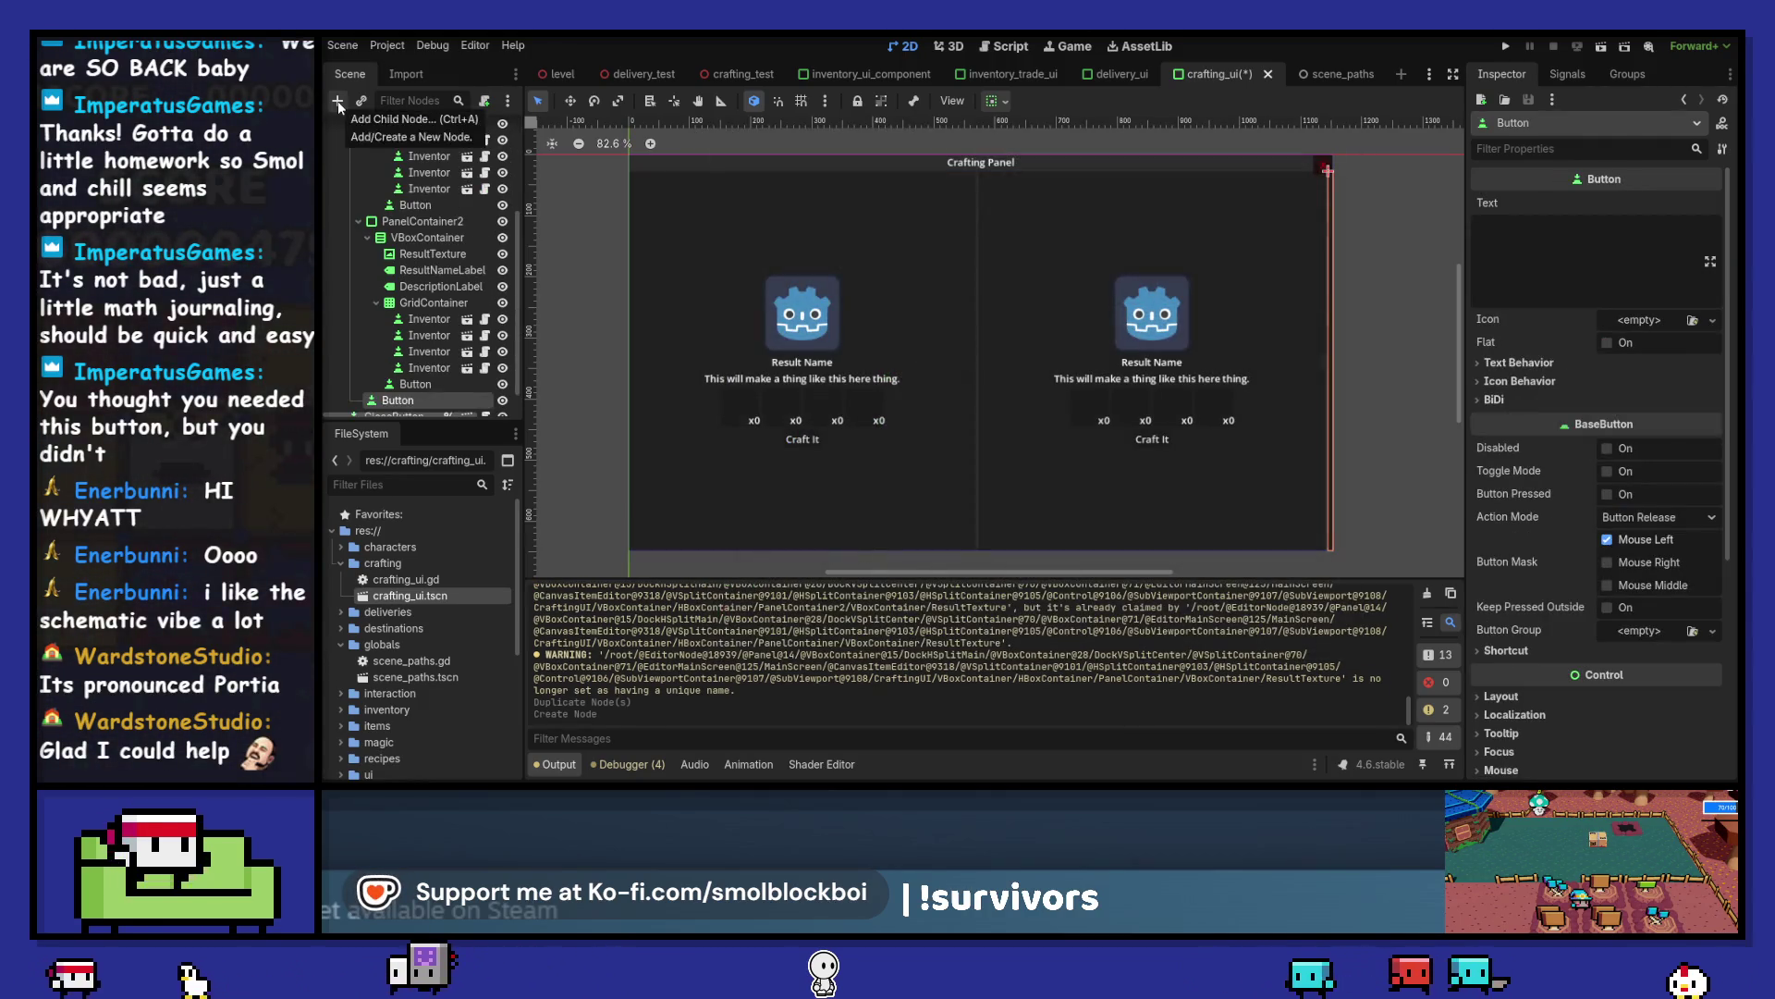
pyautogui.click(1503, 260)
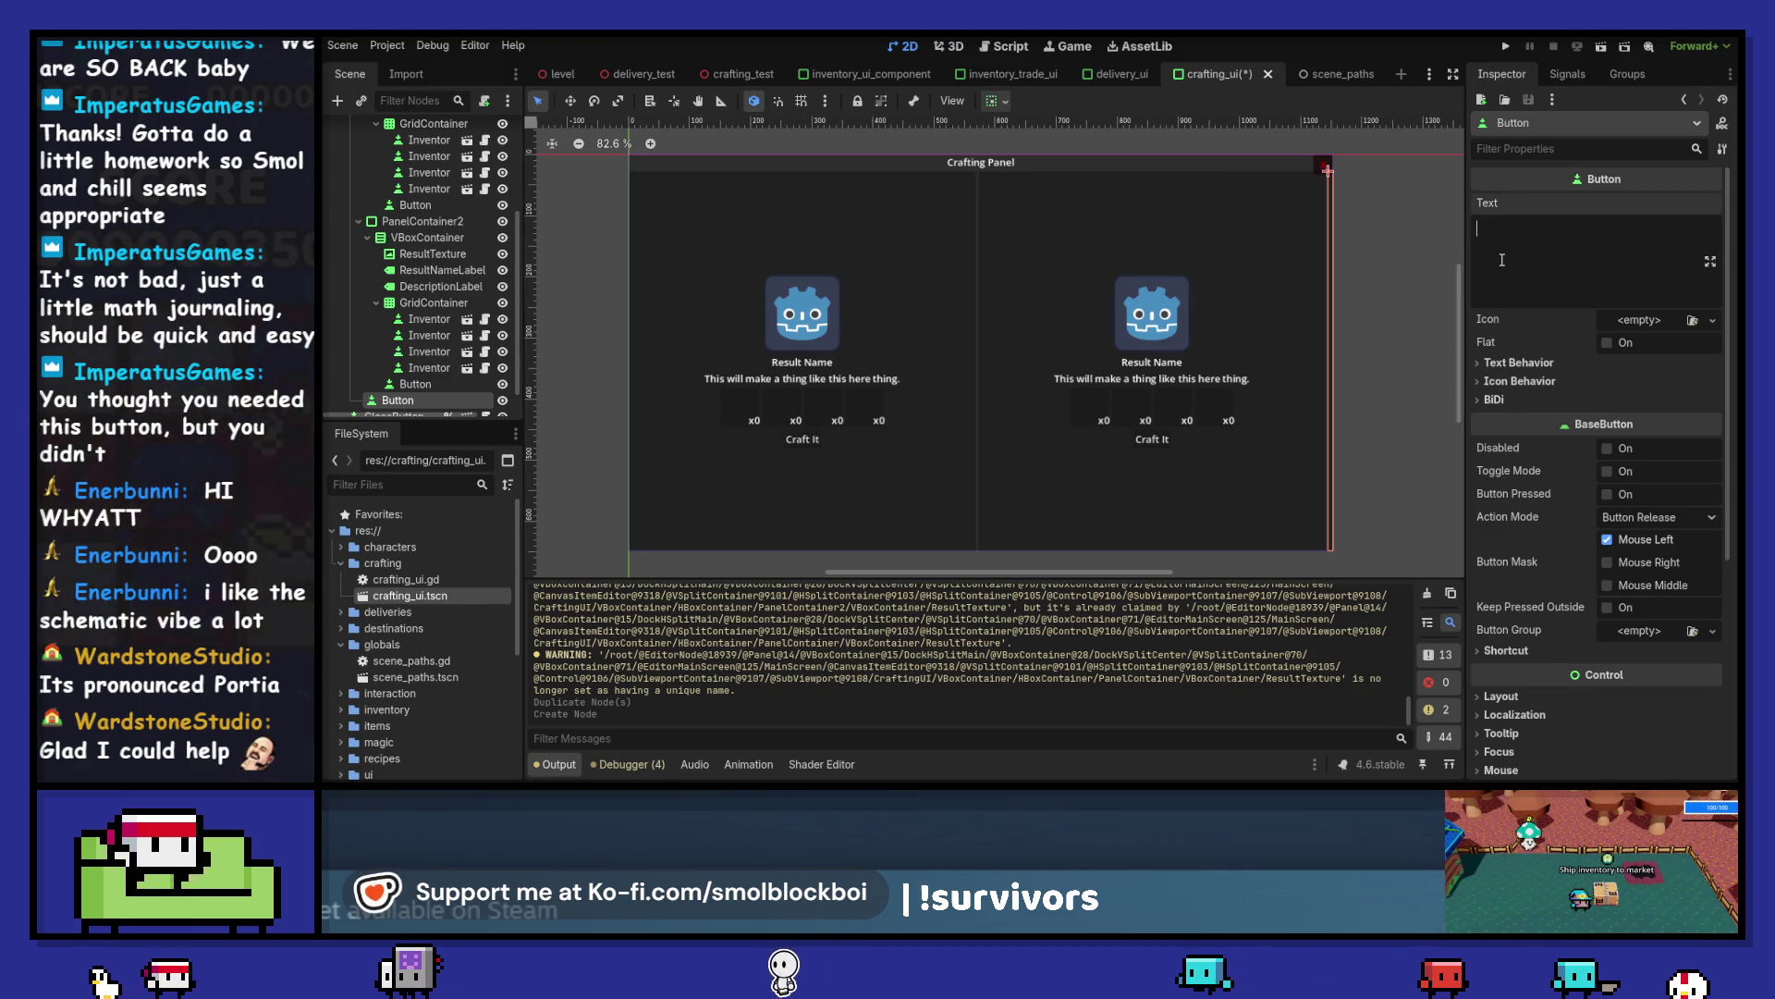
pyautogui.write('Next')
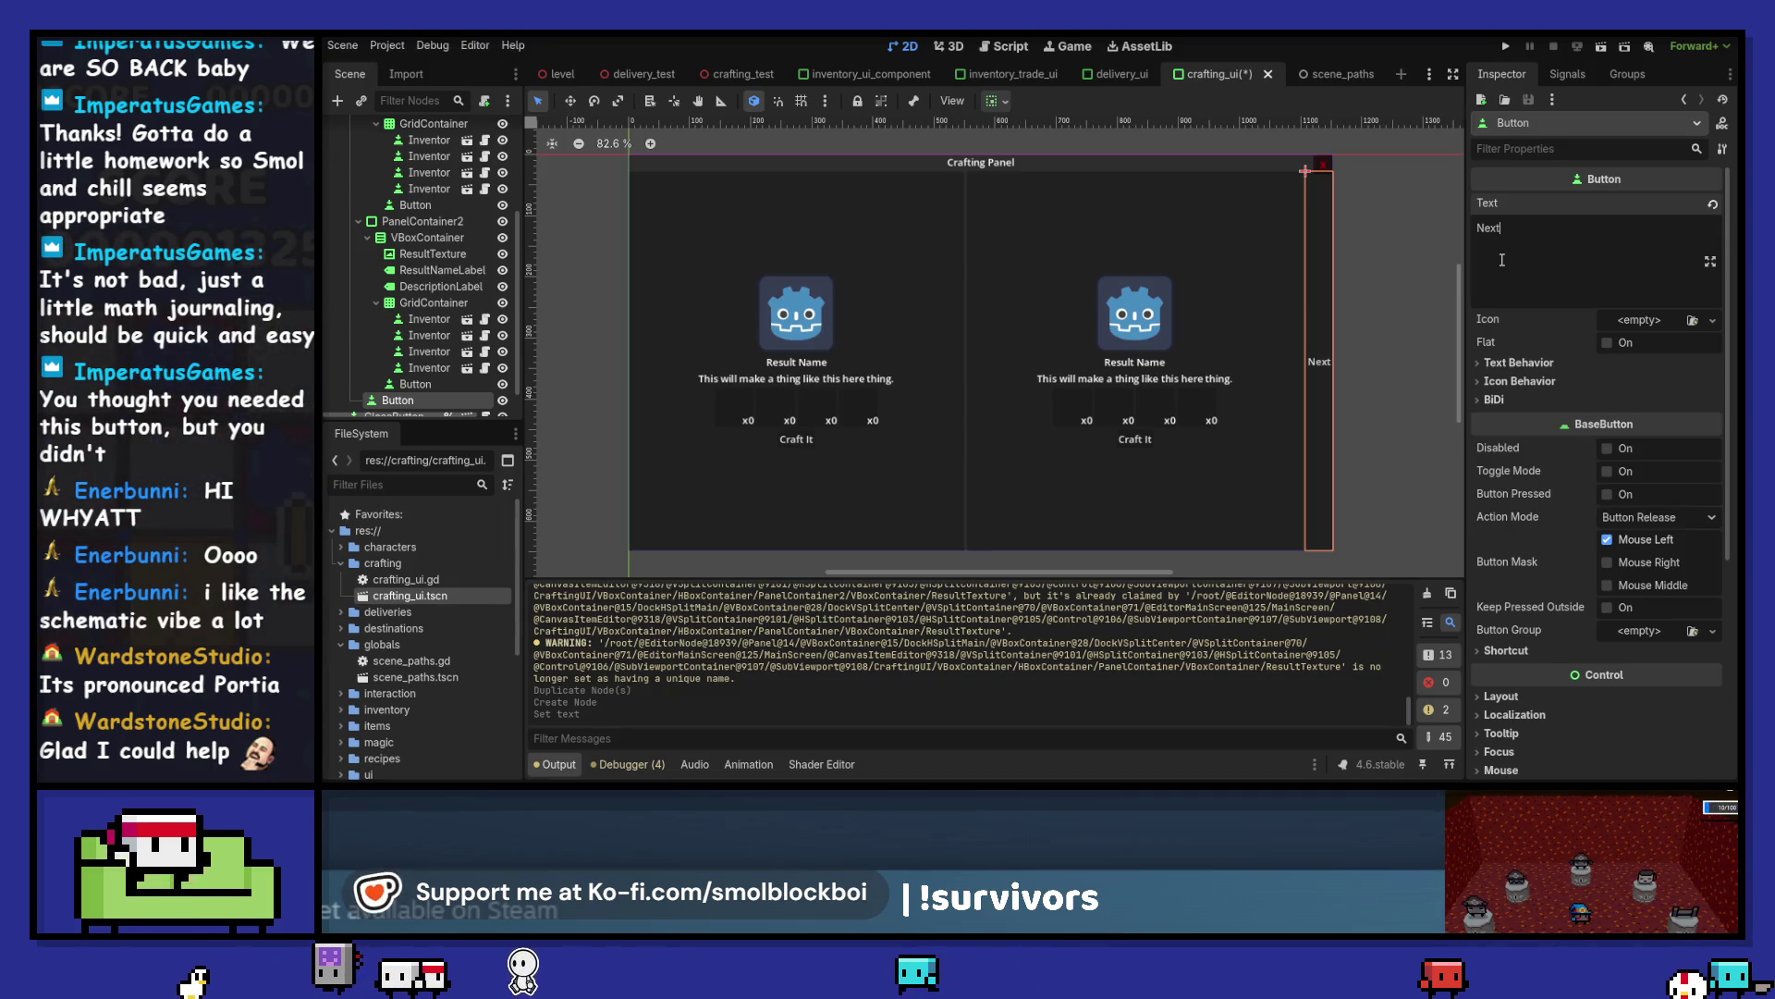
# - Set the button's horizontal and vertical container sizing to Shrink Center
pyautogui.scroll(-3, 1557, 519)
pyautogui.click(1559, 545)
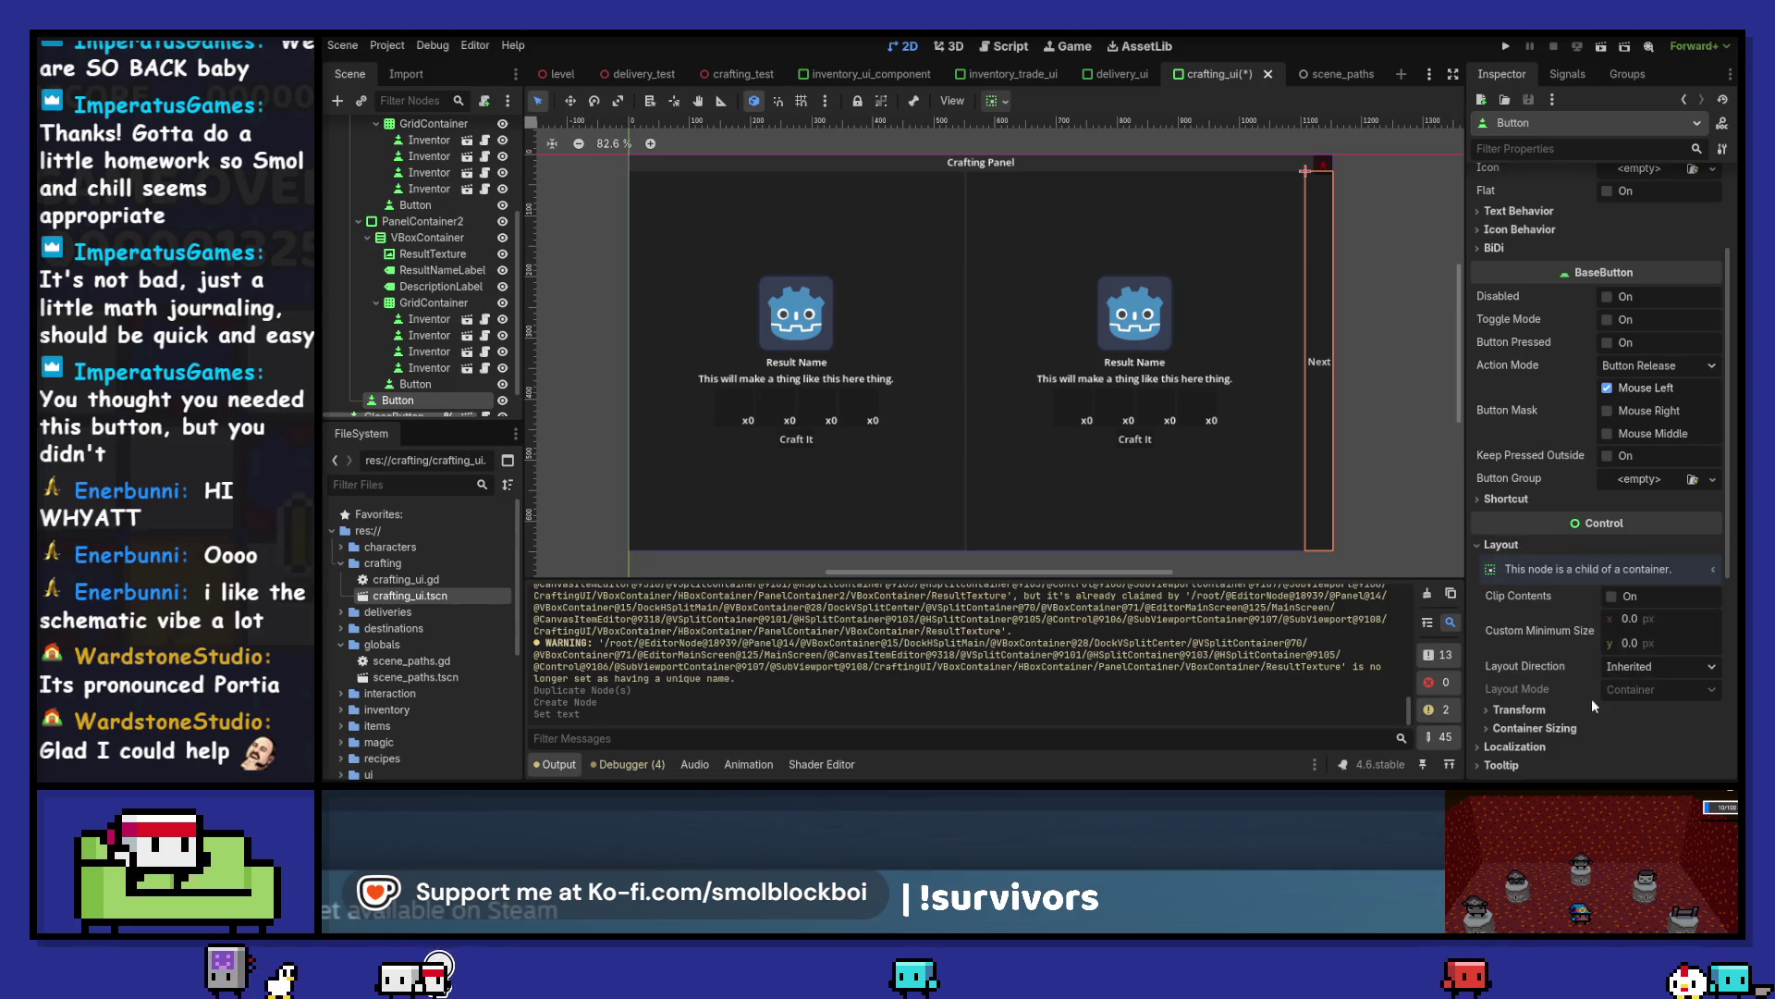
pyautogui.scroll(-2, 1588, 703)
pyautogui.click(1609, 652)
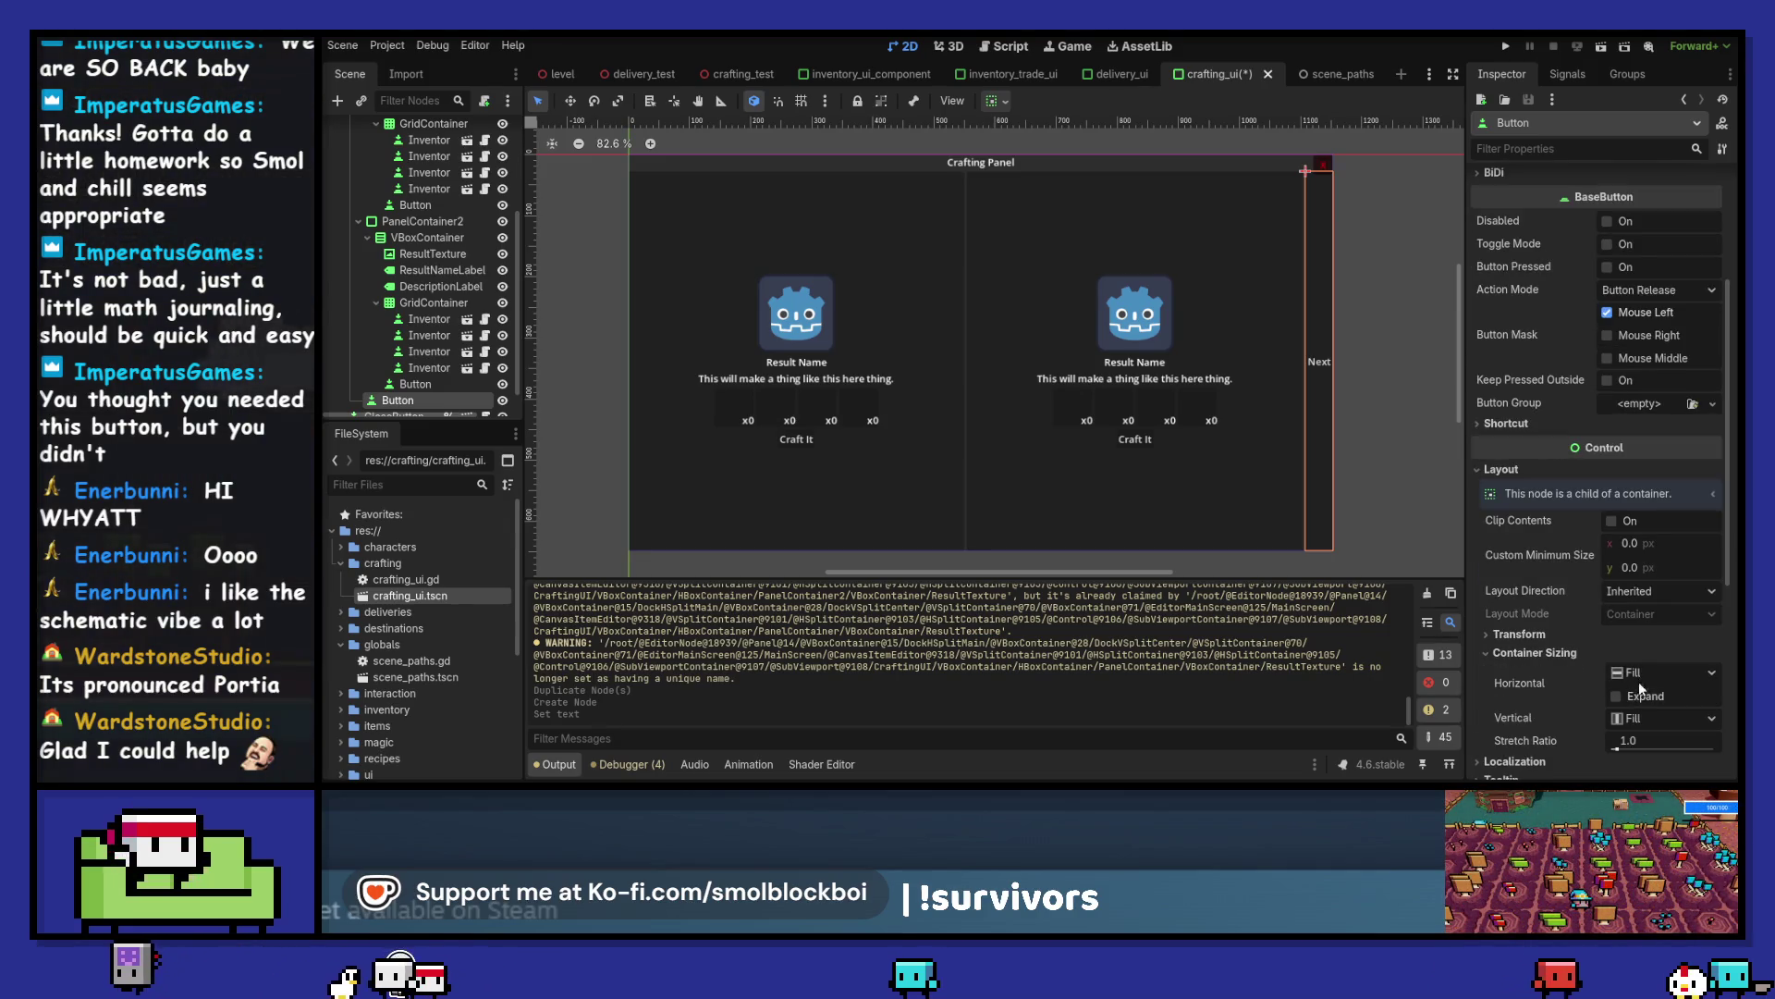
pyautogui.click(1640, 681)
pyautogui.click(1662, 732)
pyautogui.click(1661, 717)
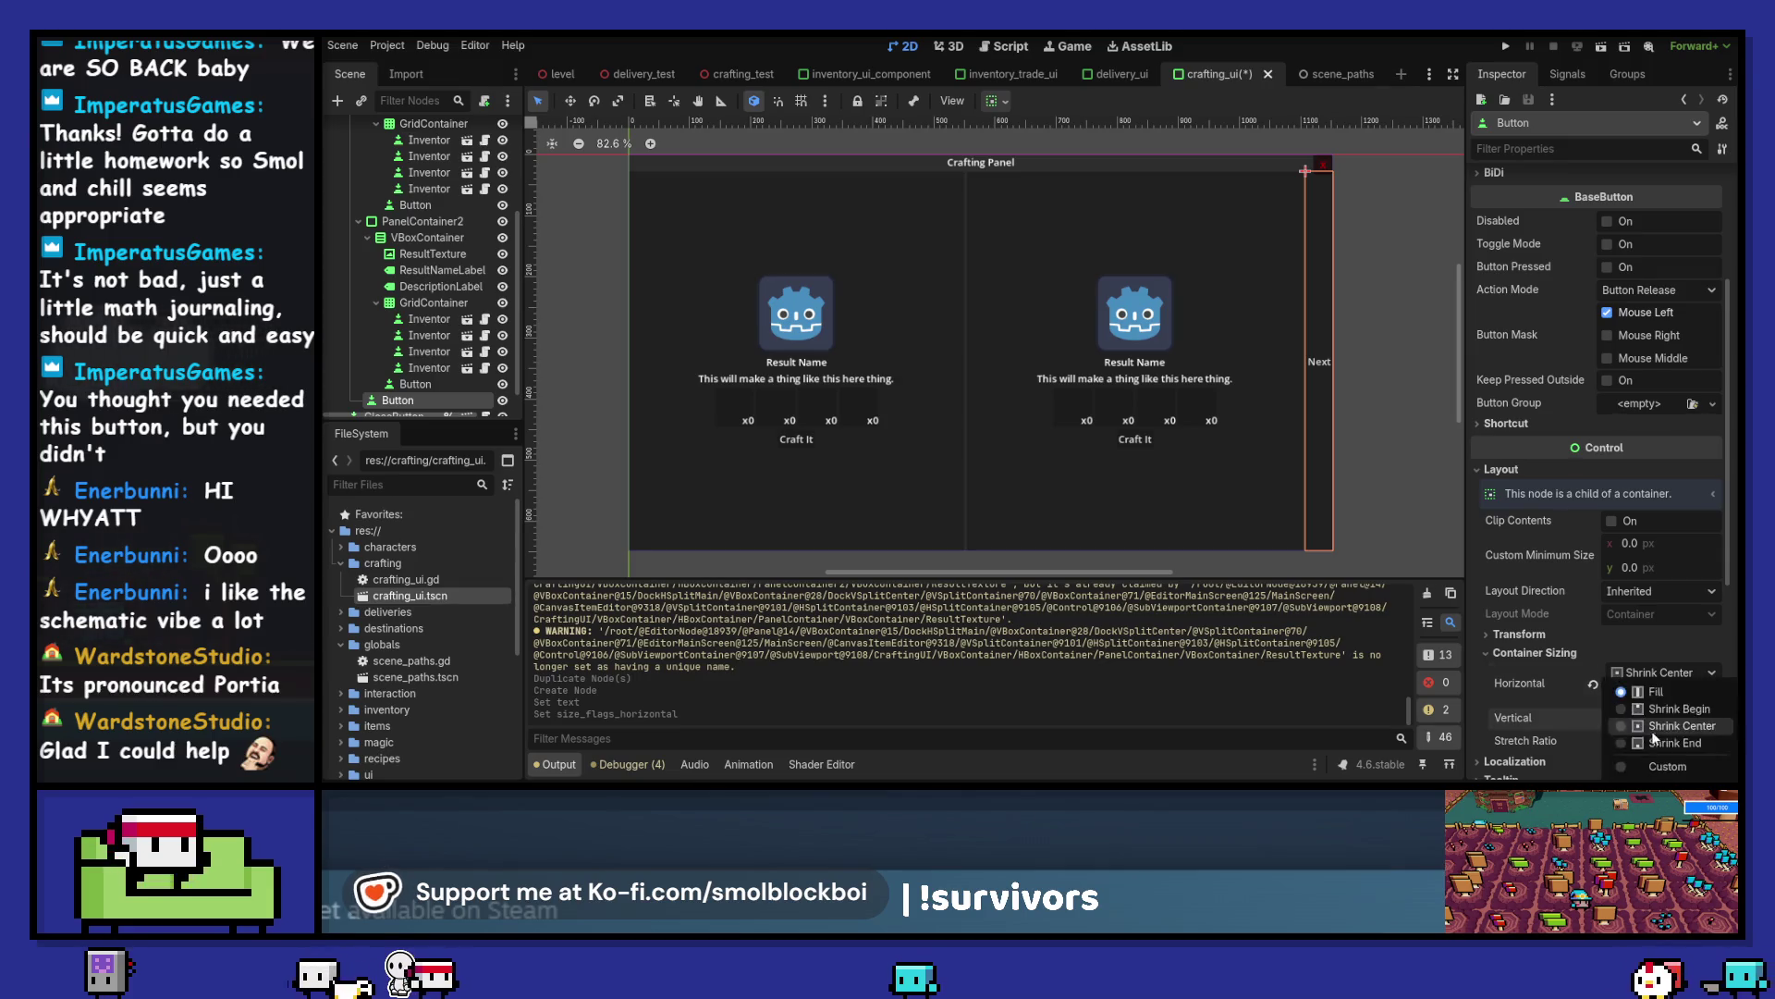
pyautogui.click(1668, 721)
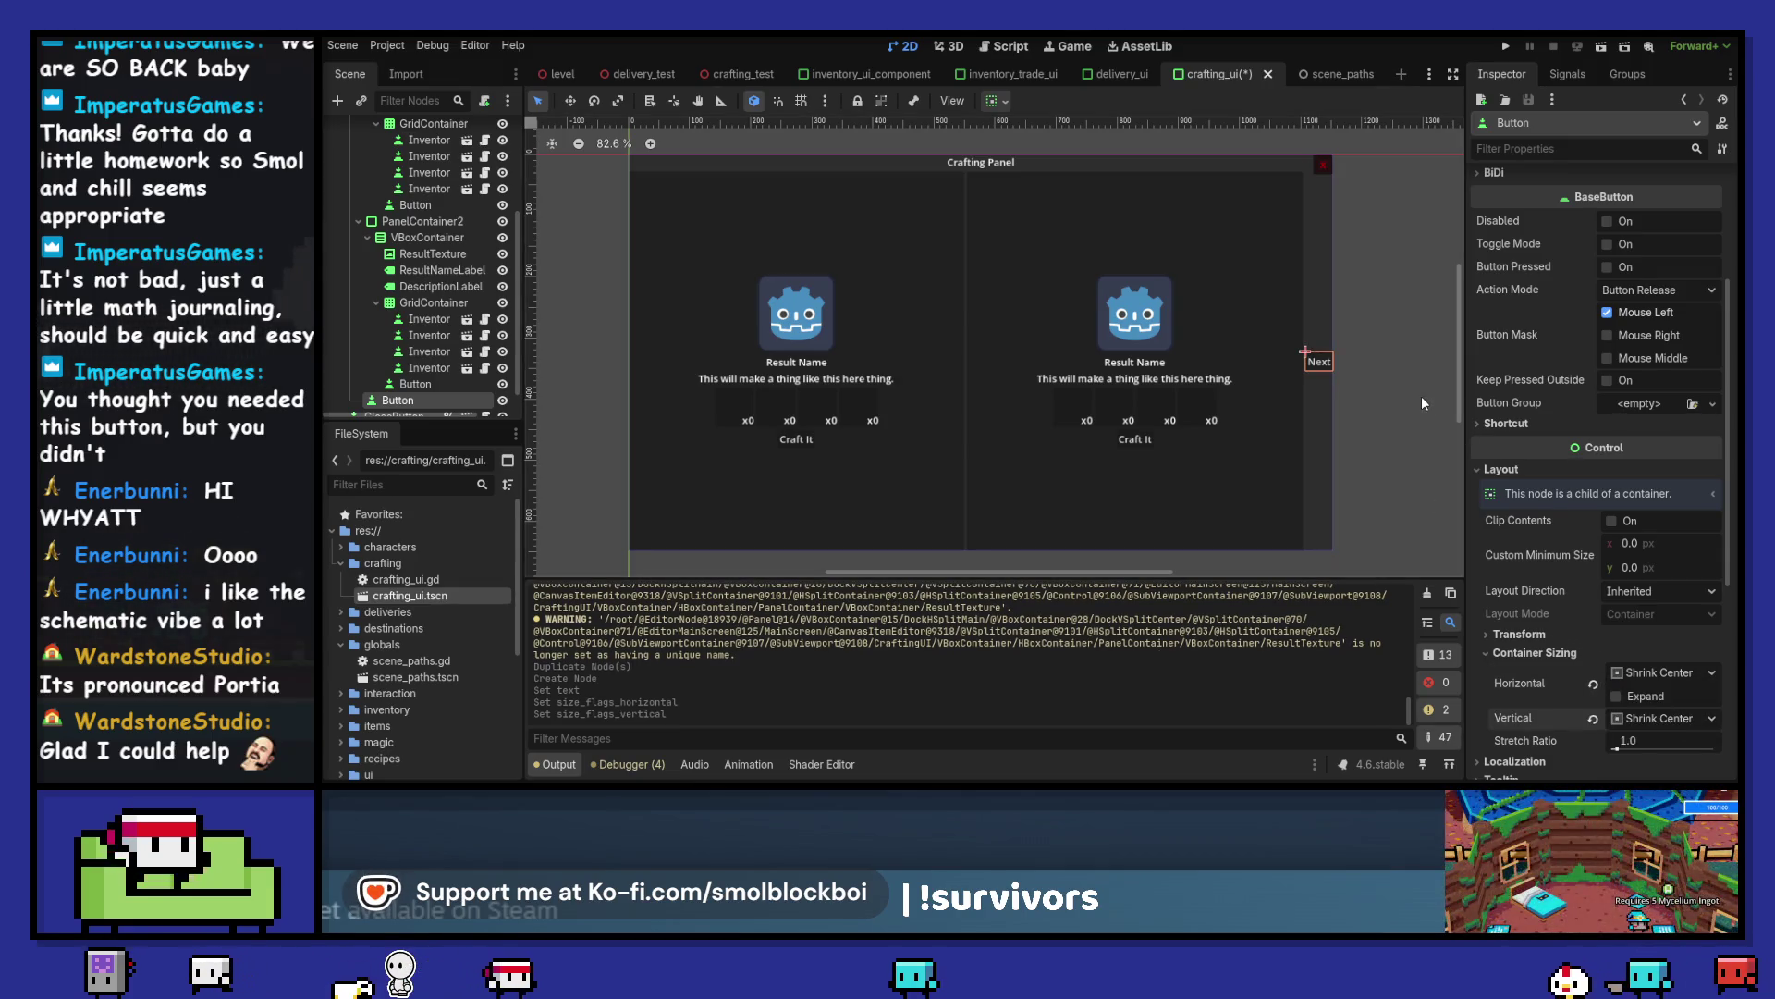
# - Rename the node NextButton, change its label to '>', and duplicate it
pyautogui.click(442, 400)
pyautogui.write('xt')
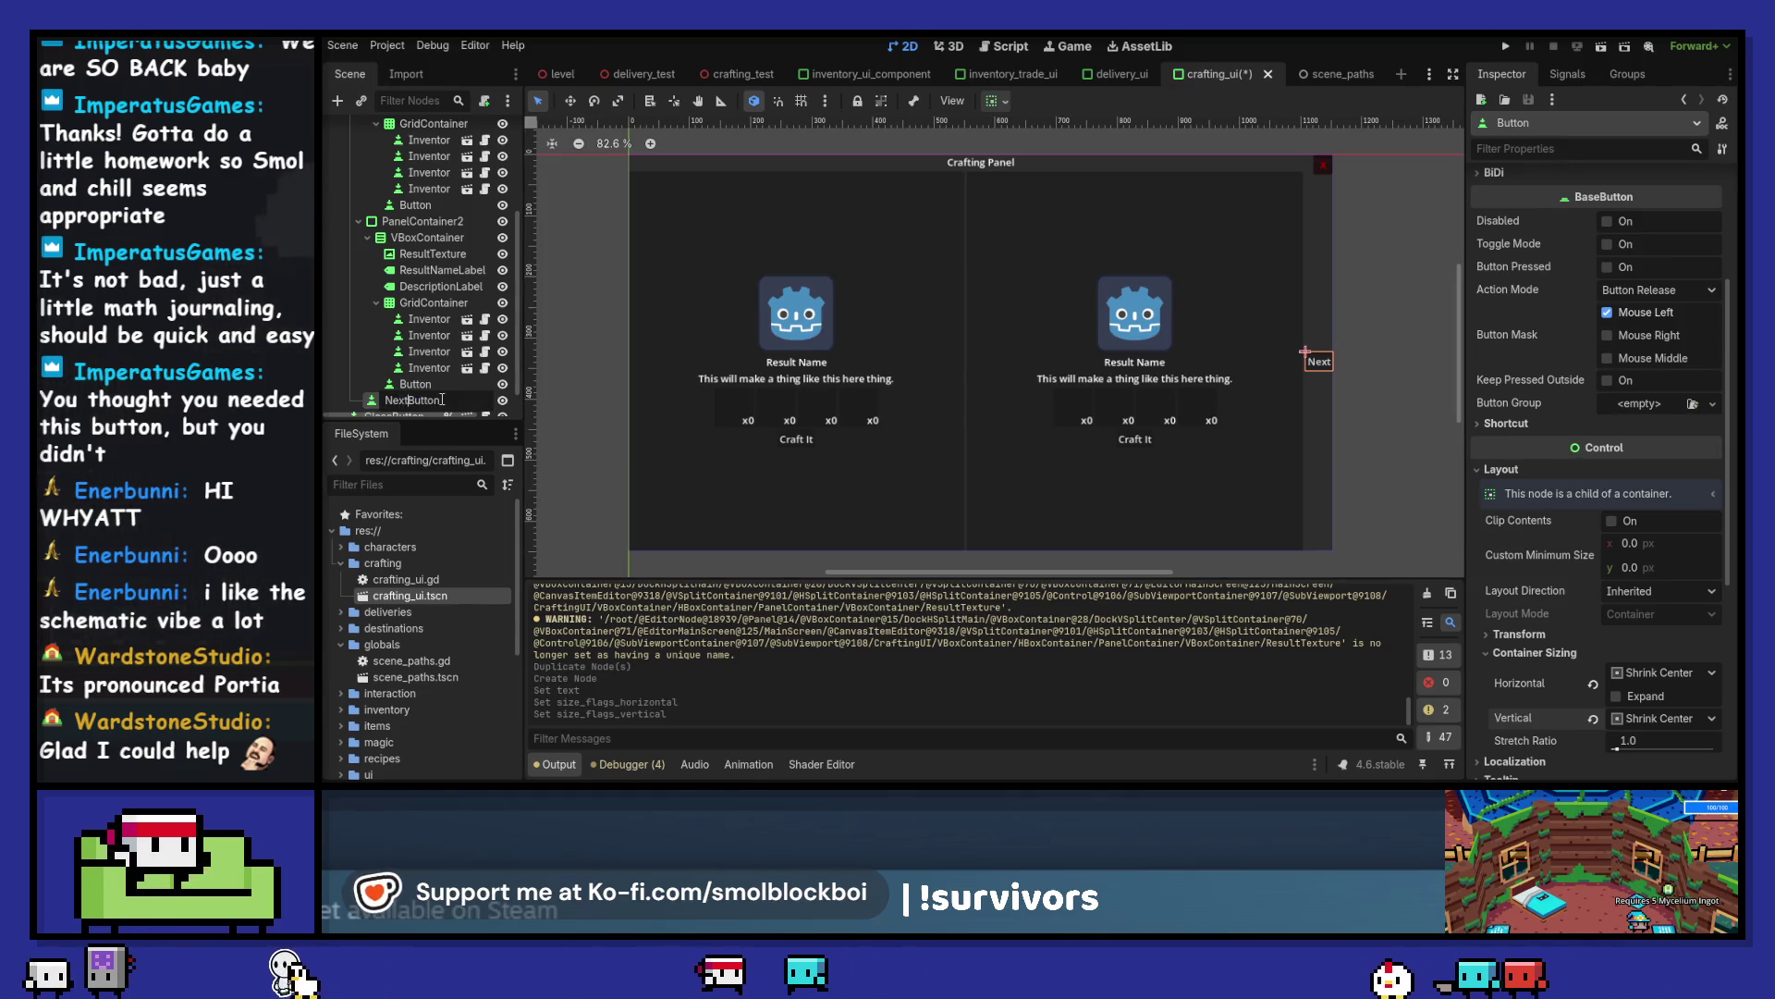
pyautogui.press('Return')
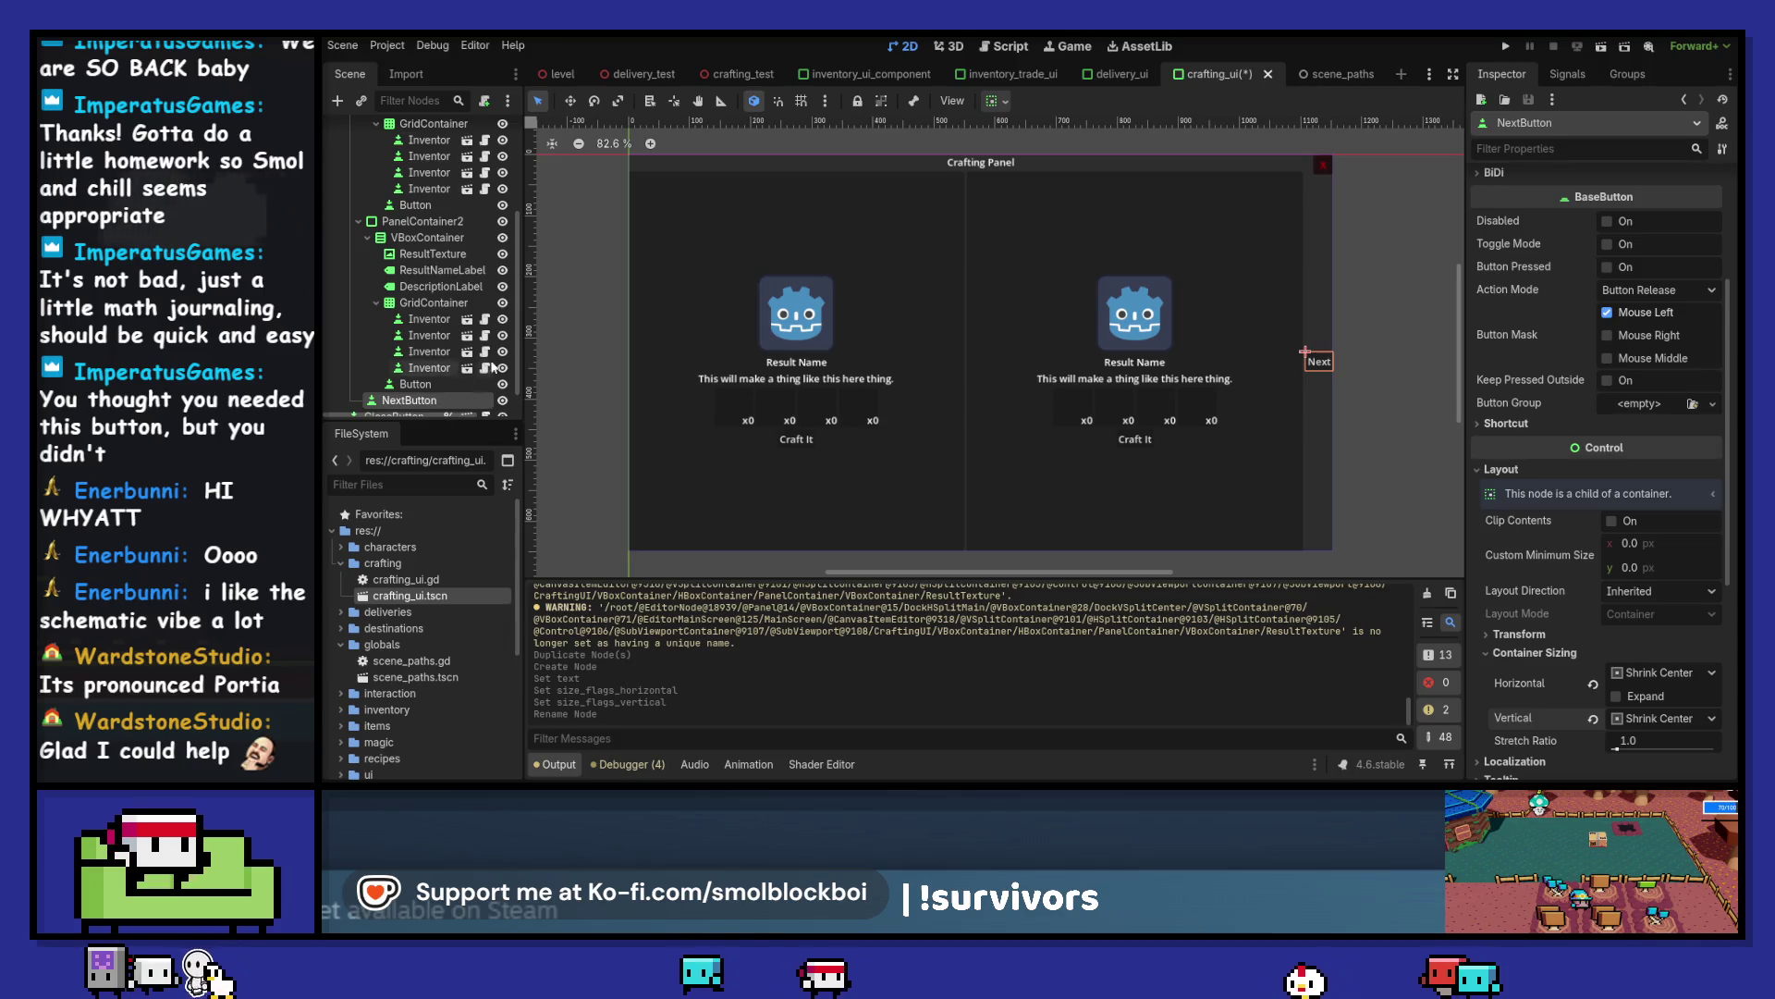
pyautogui.scroll(5, 1517, 308)
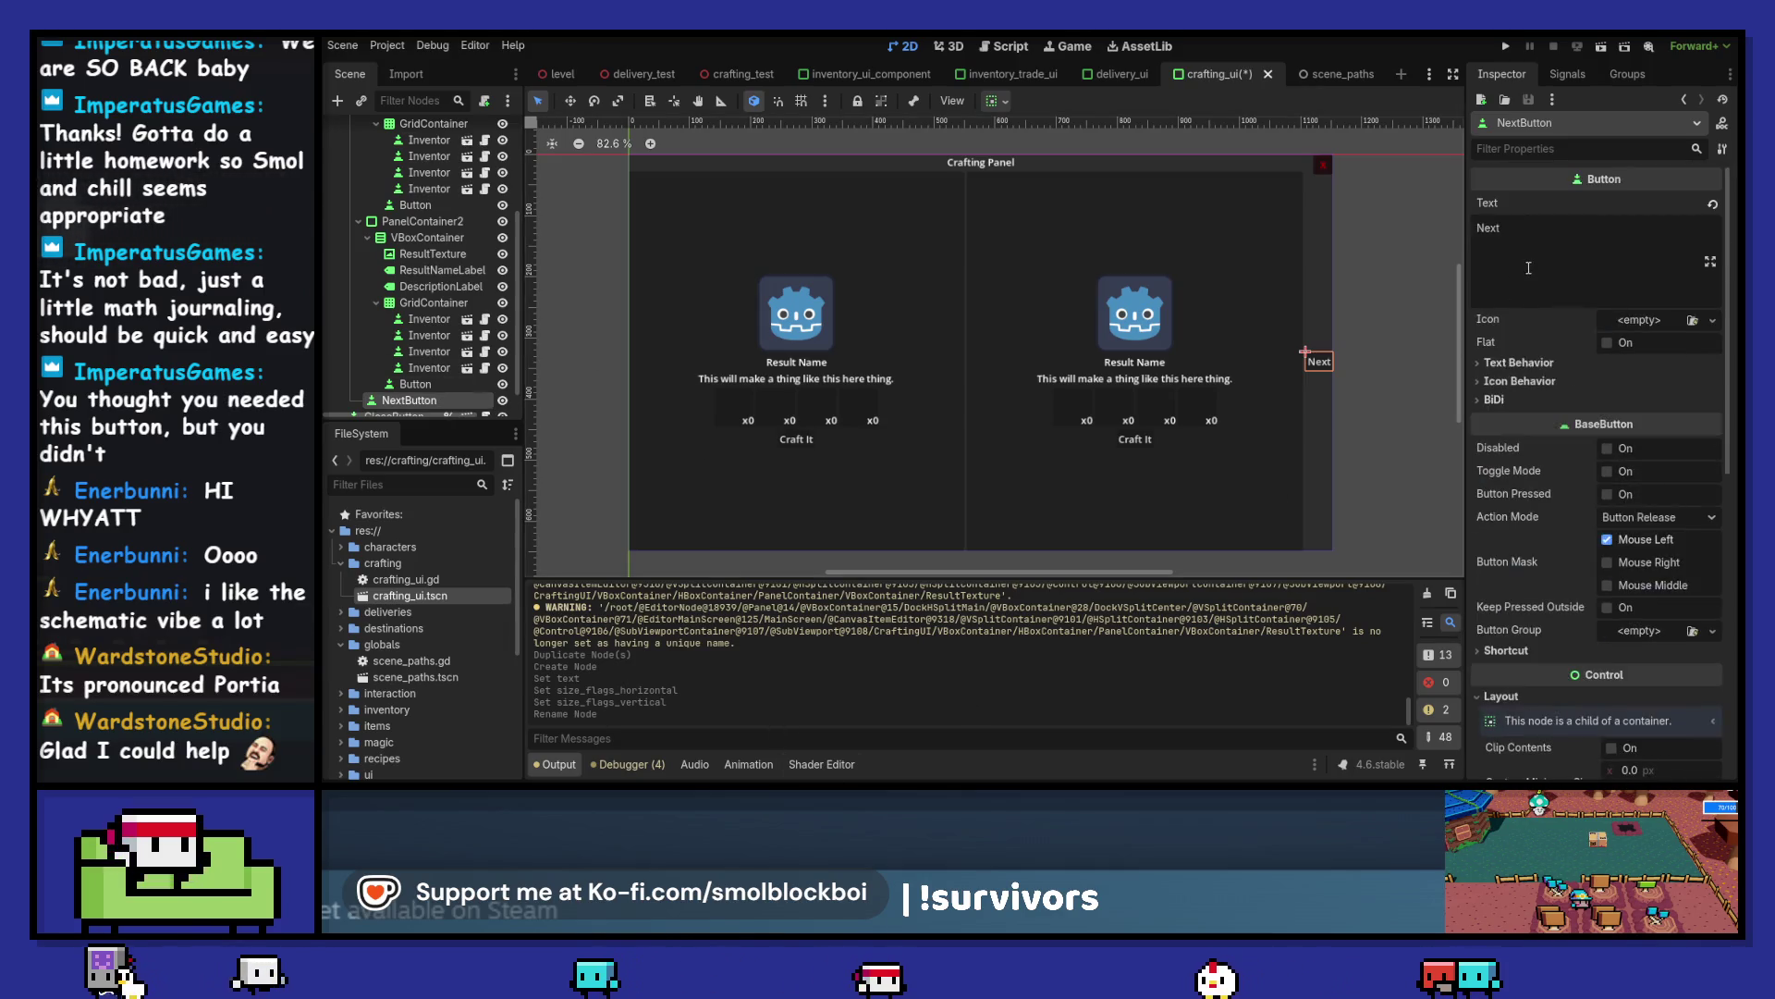
pyautogui.click(1528, 267)
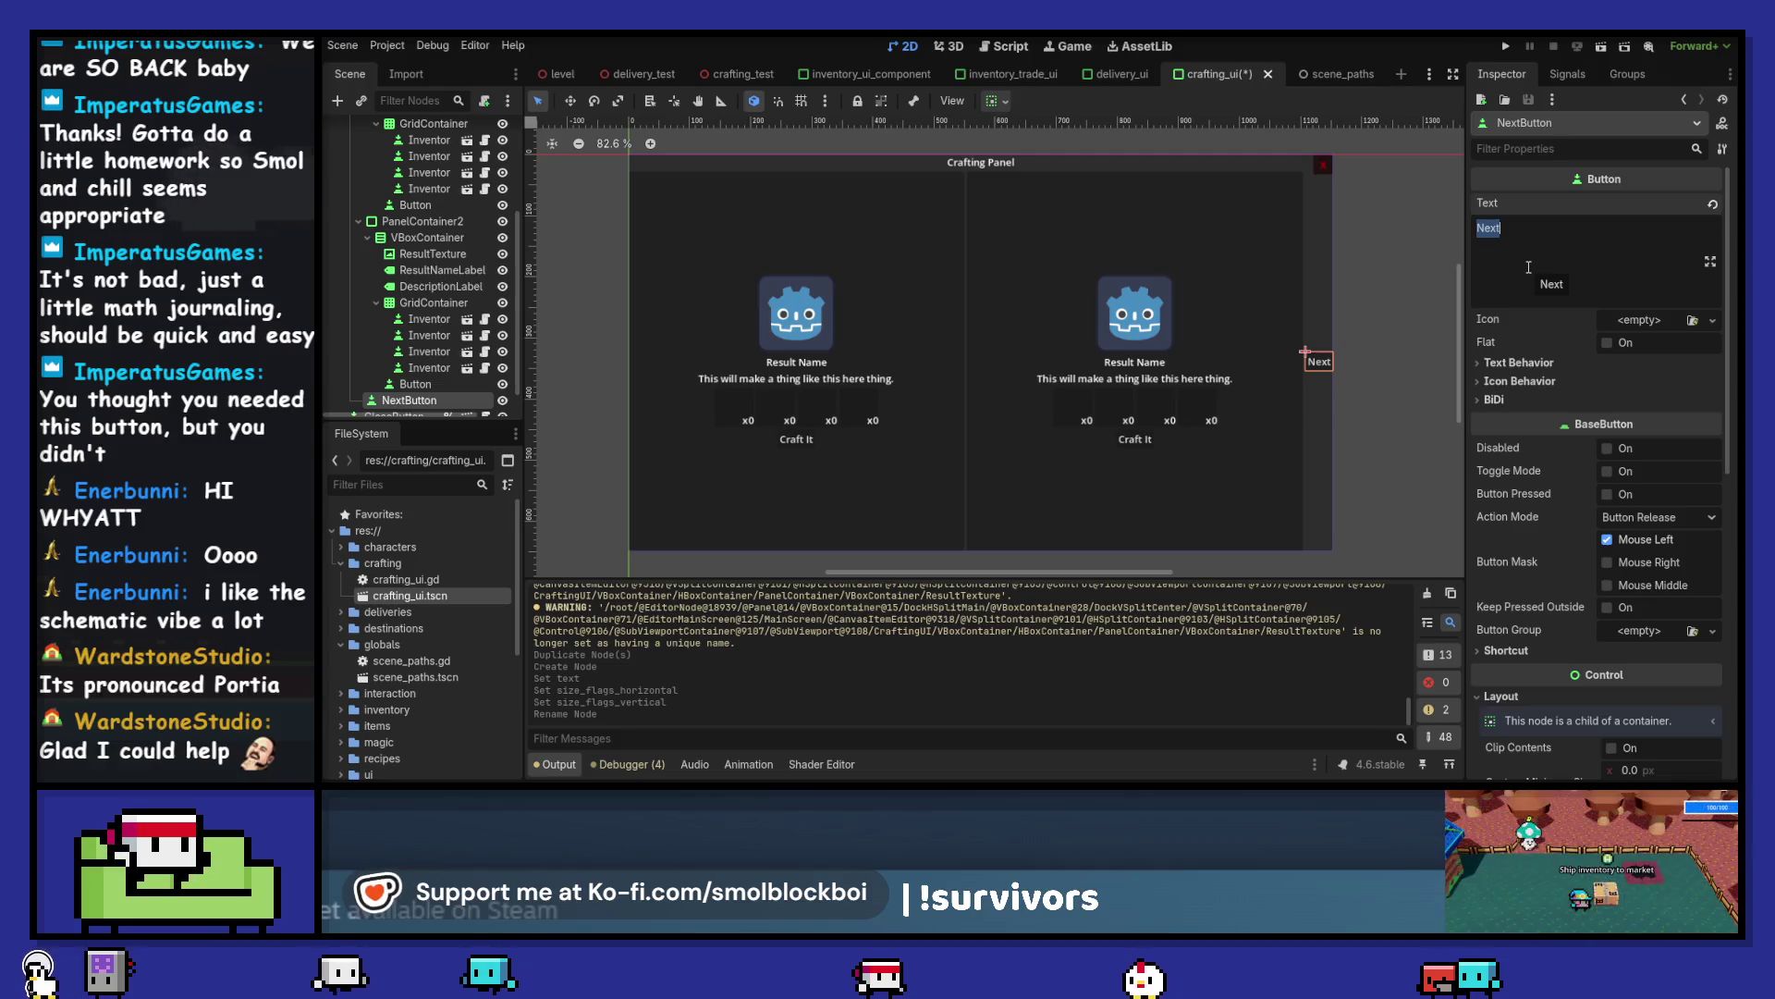
pyautogui.write('->')
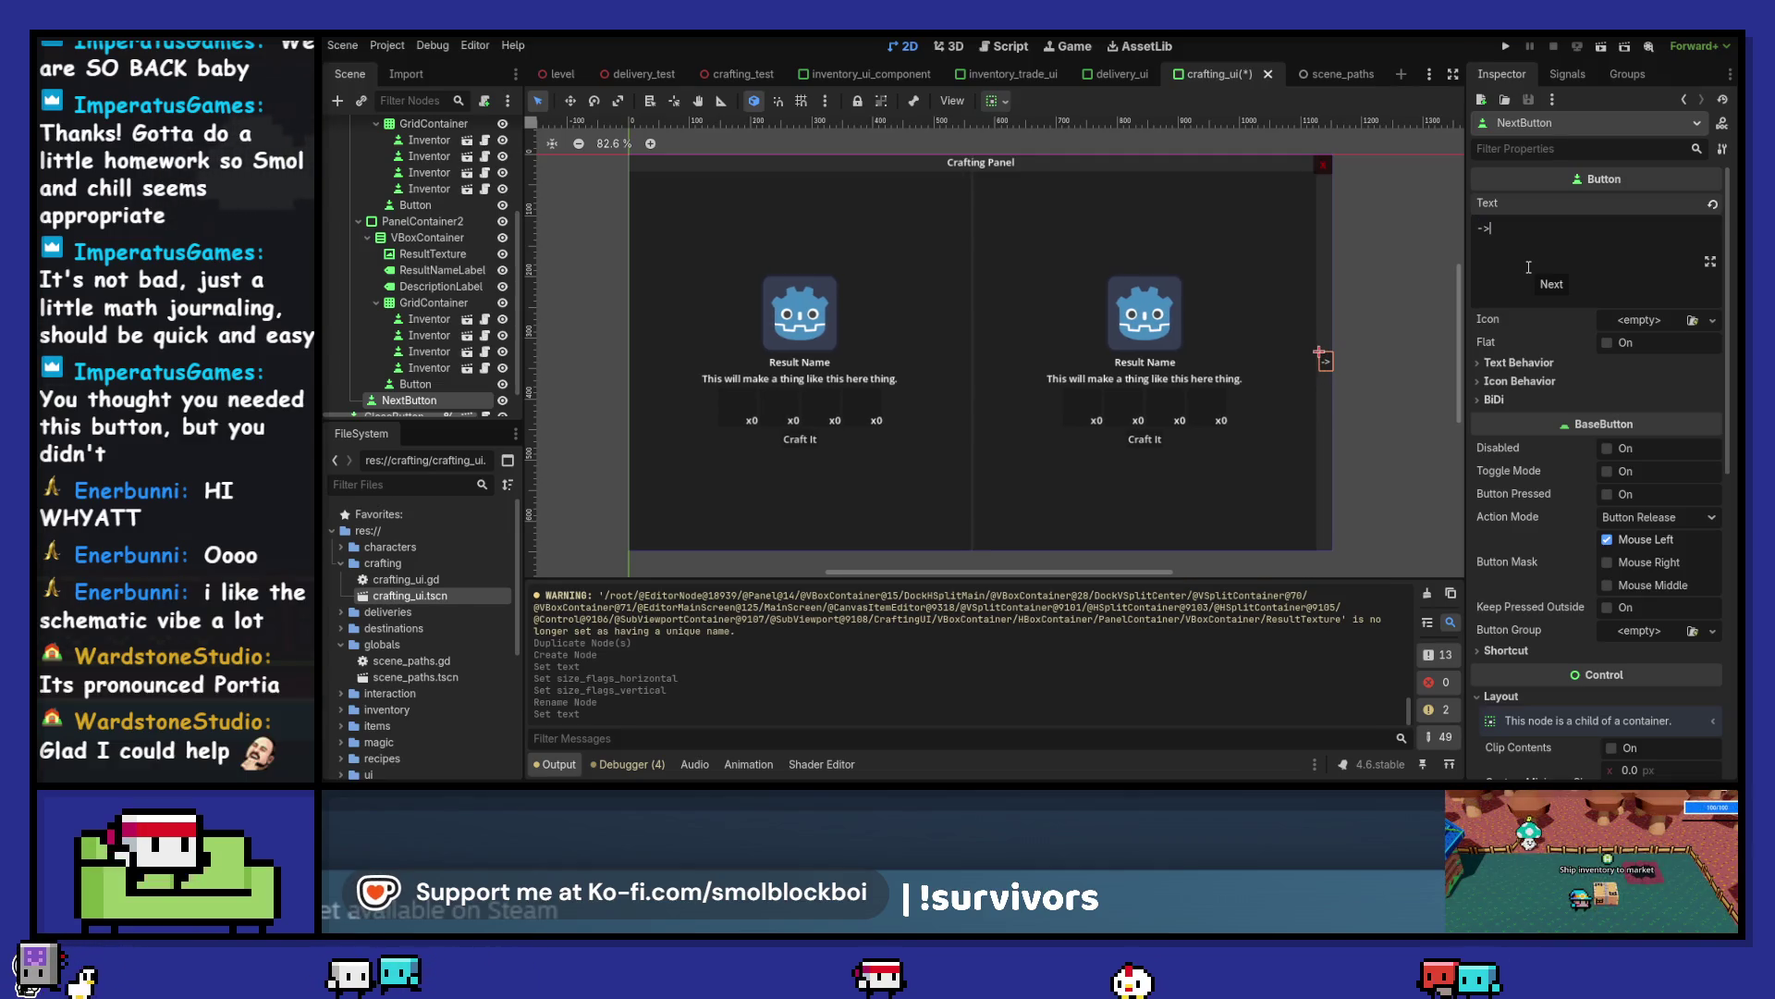
pyautogui.press('BackSpace')
pyautogui.press('BackSpace')
pyautogui.write('>')
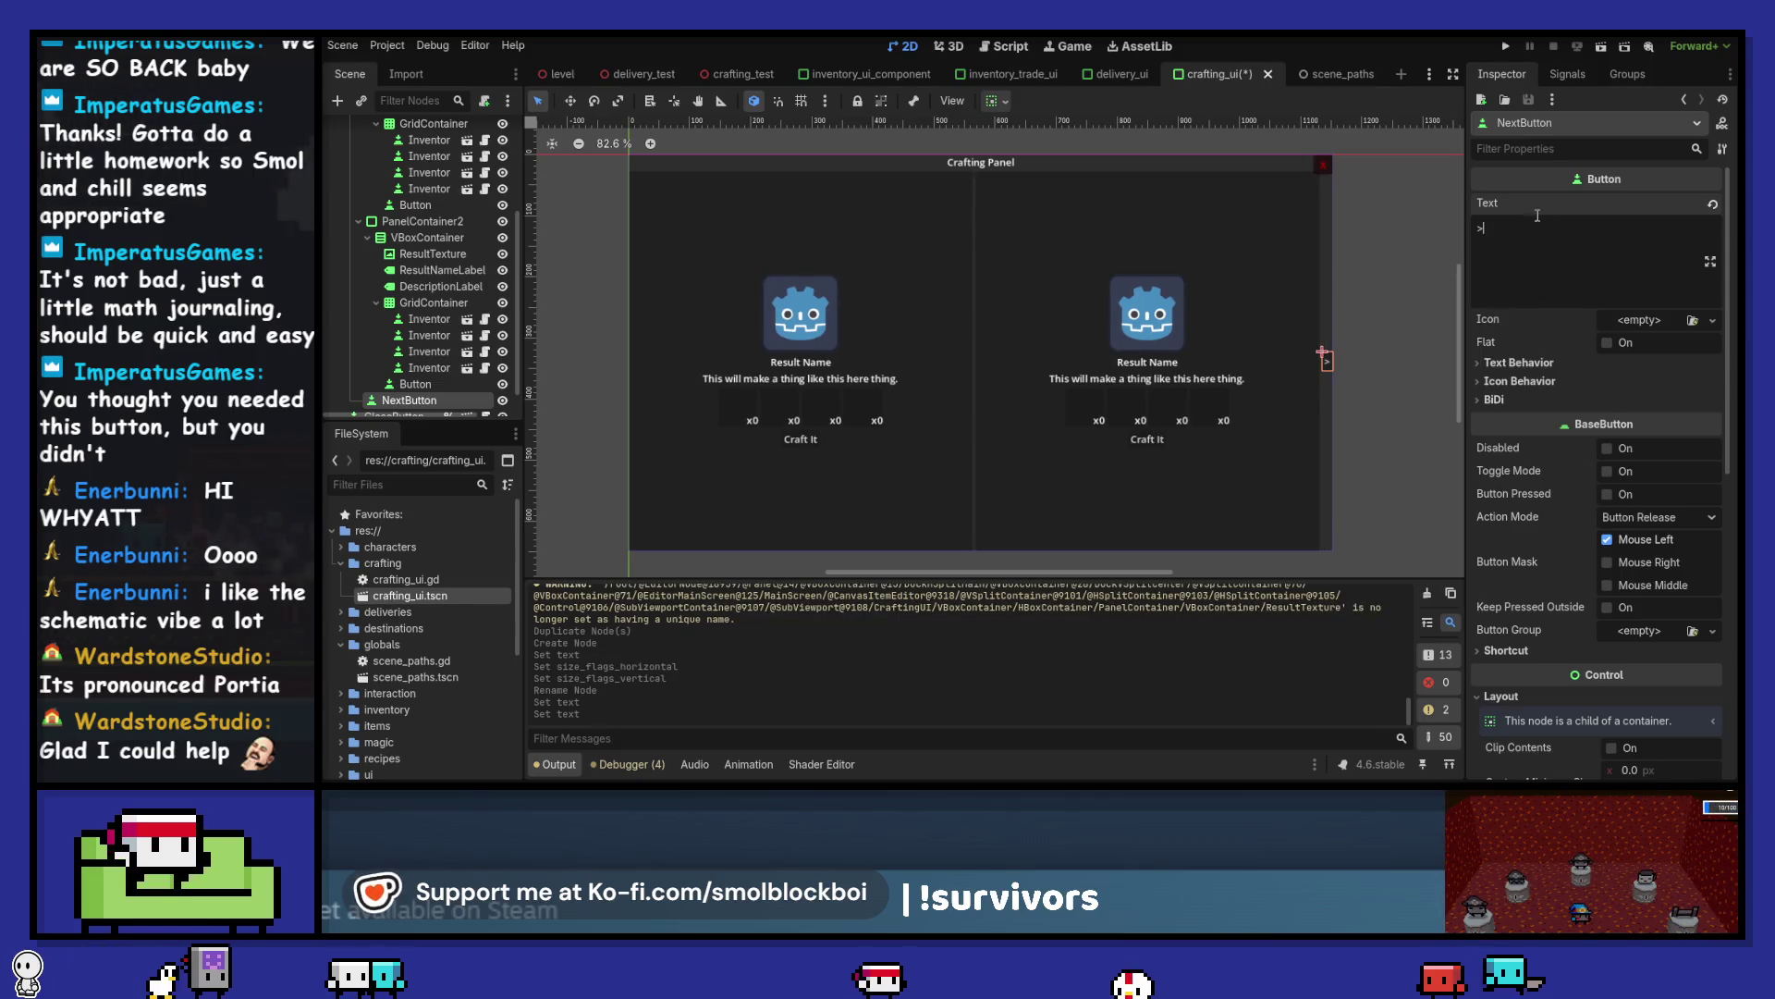
pyautogui.scroll(-1, 432, 319)
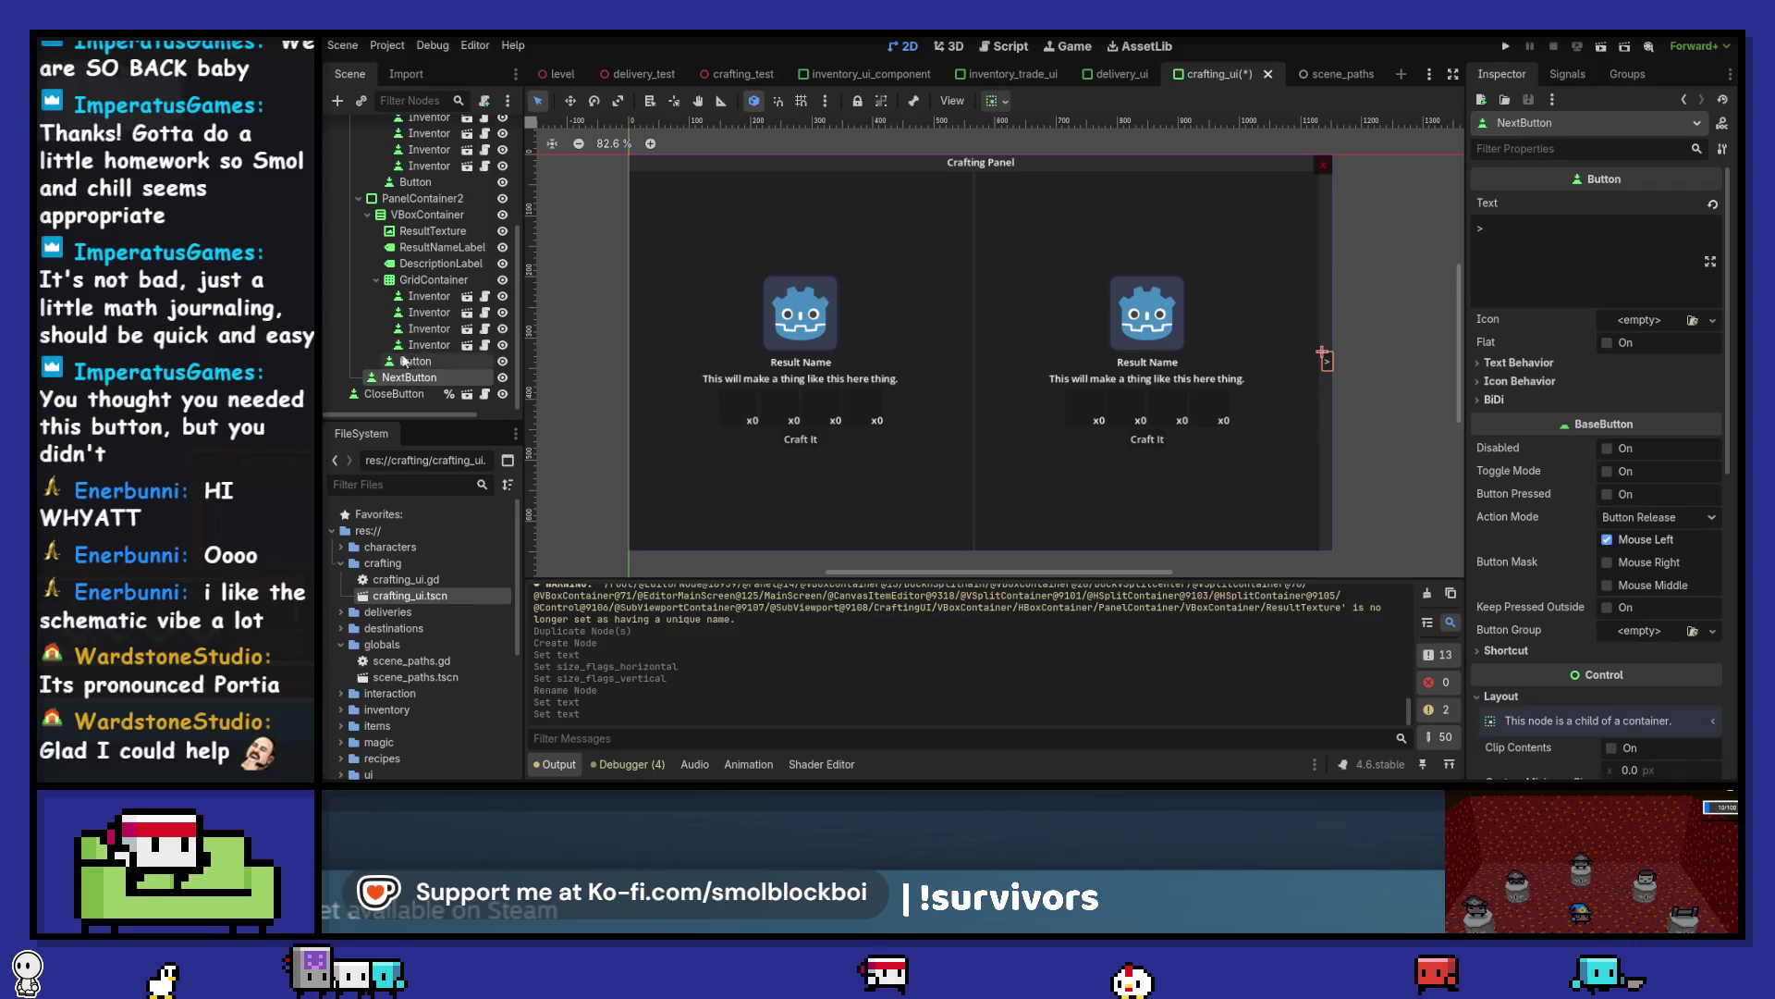
pyautogui.hotkey('ctrl', 'd')
# - Move the duplicate ahead of the PanelContainer and rename it PreviousButton
pyautogui.moveTo(412, 393); pyautogui.dragTo(399, 195)
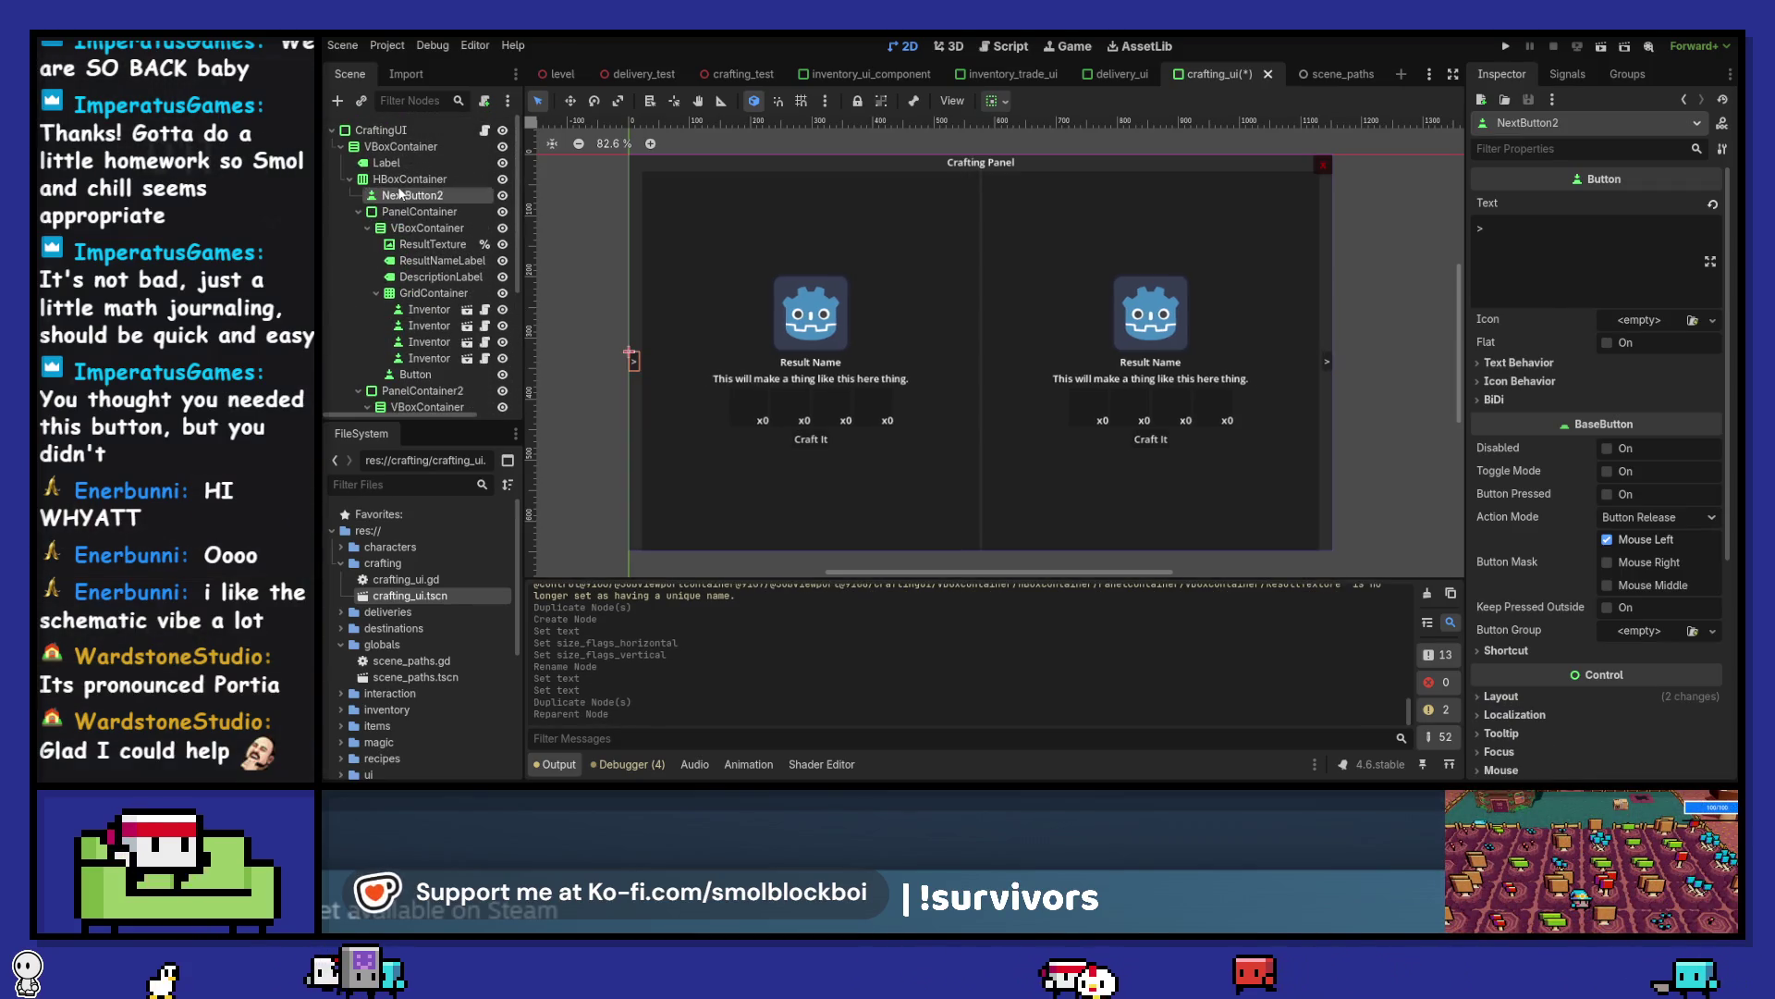
pyautogui.press('F2')
pyautogui.write('<')
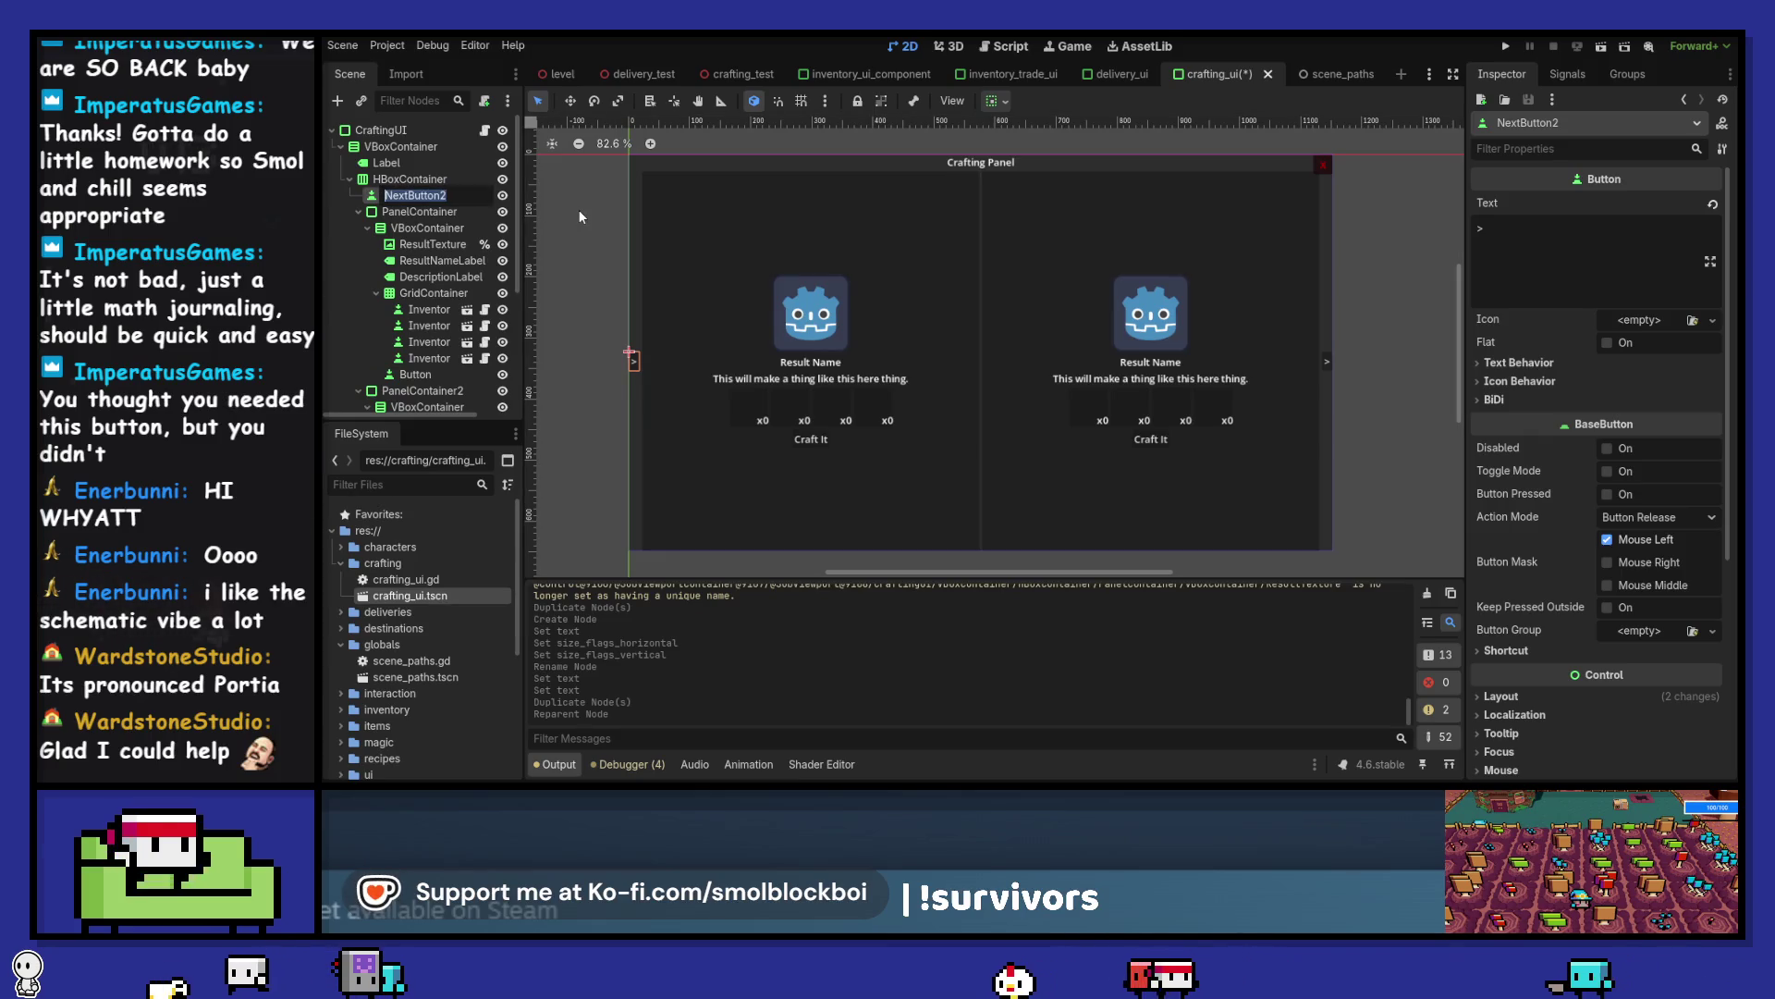
pyautogui.press('BackSpace')
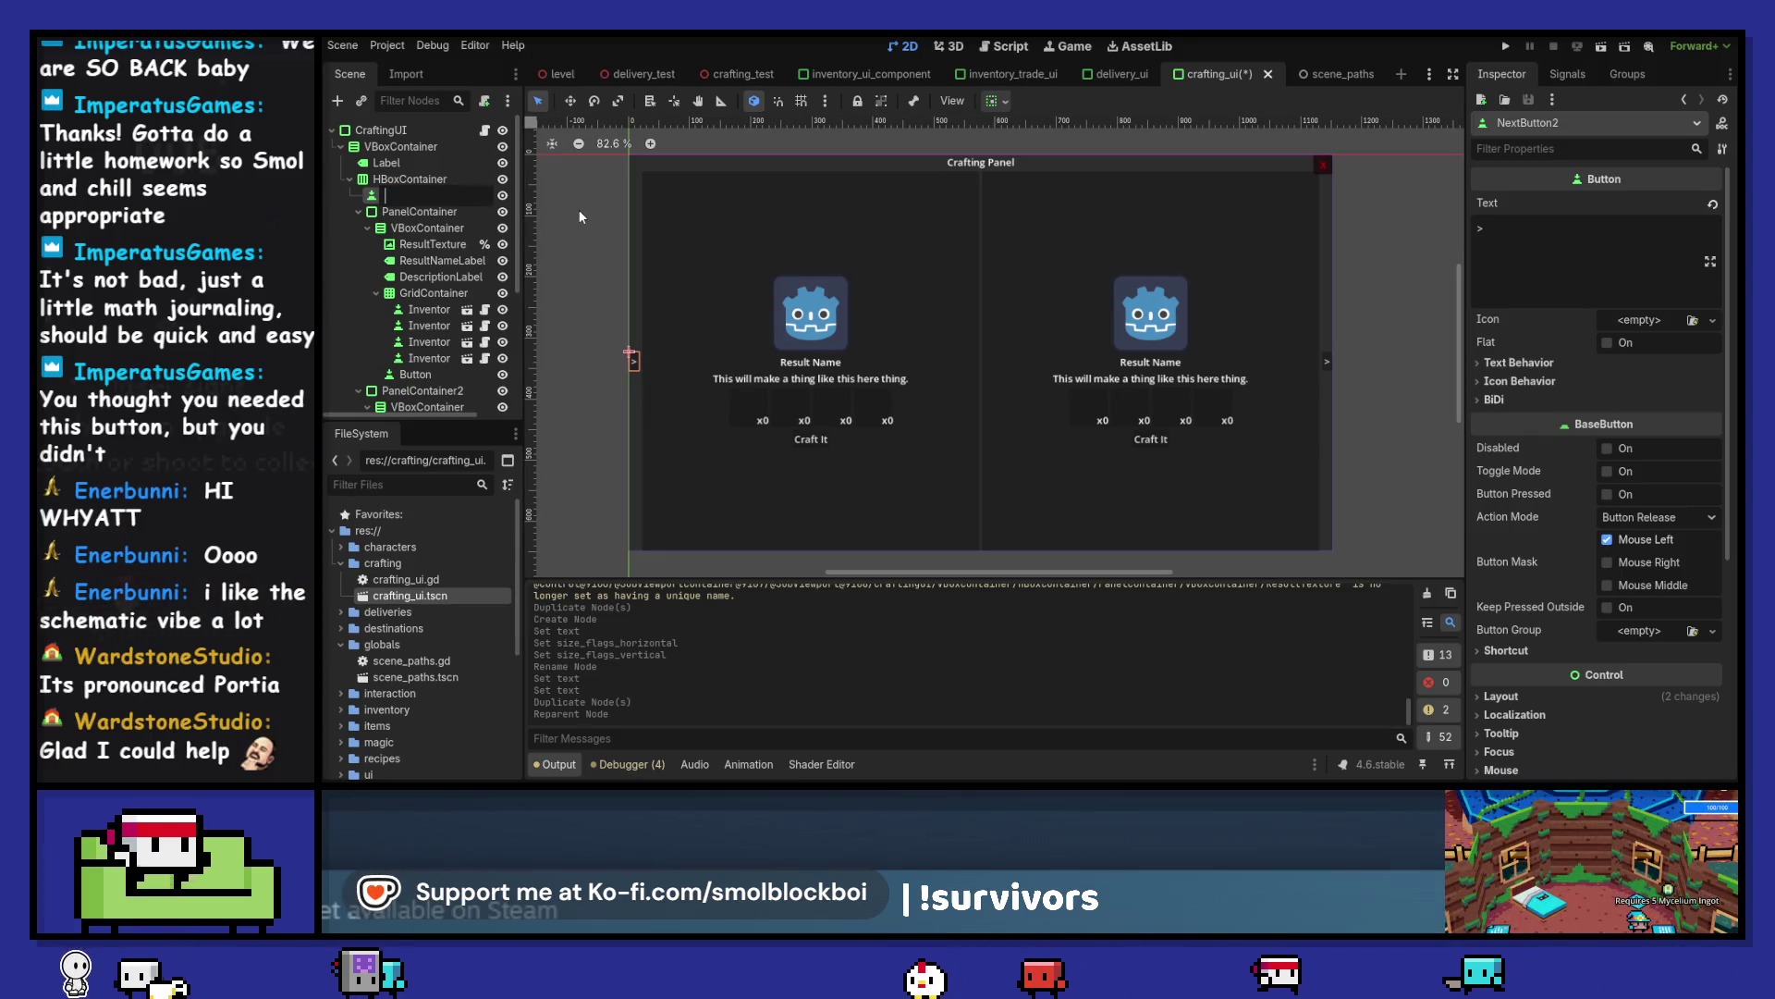
pyautogui.write('BP')
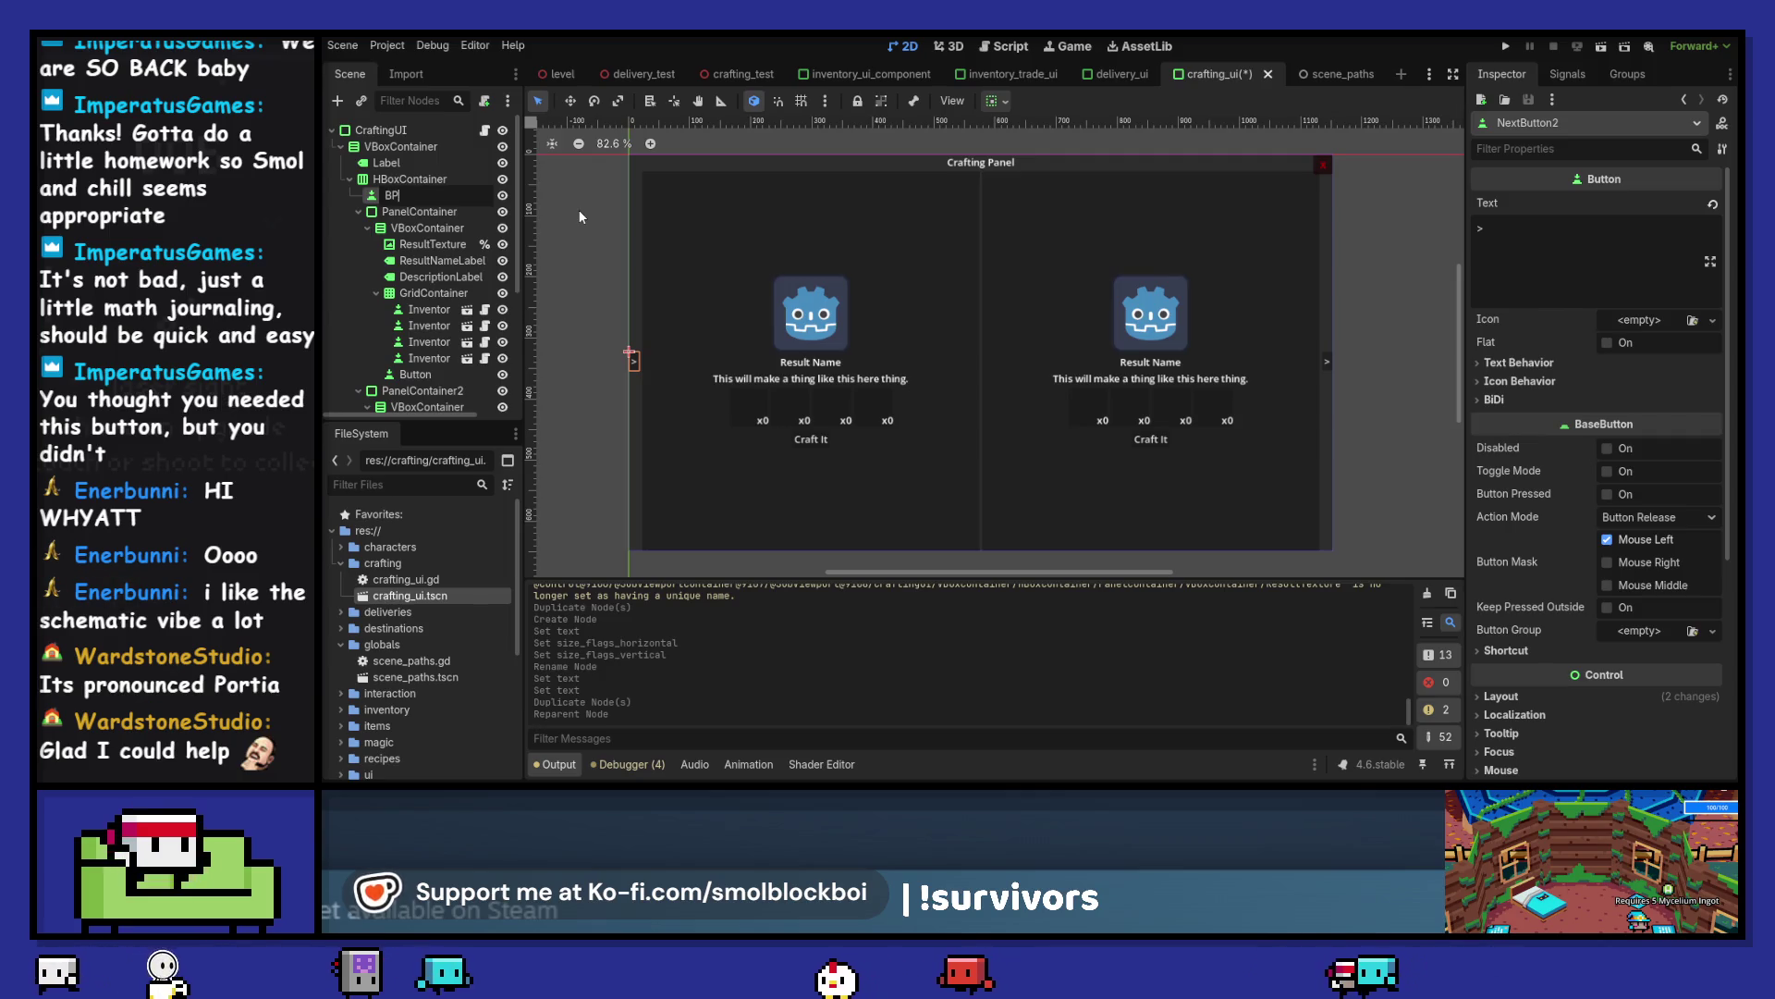
pyautogui.press('BackSpace')
pyautogui.write('PreviousButto')
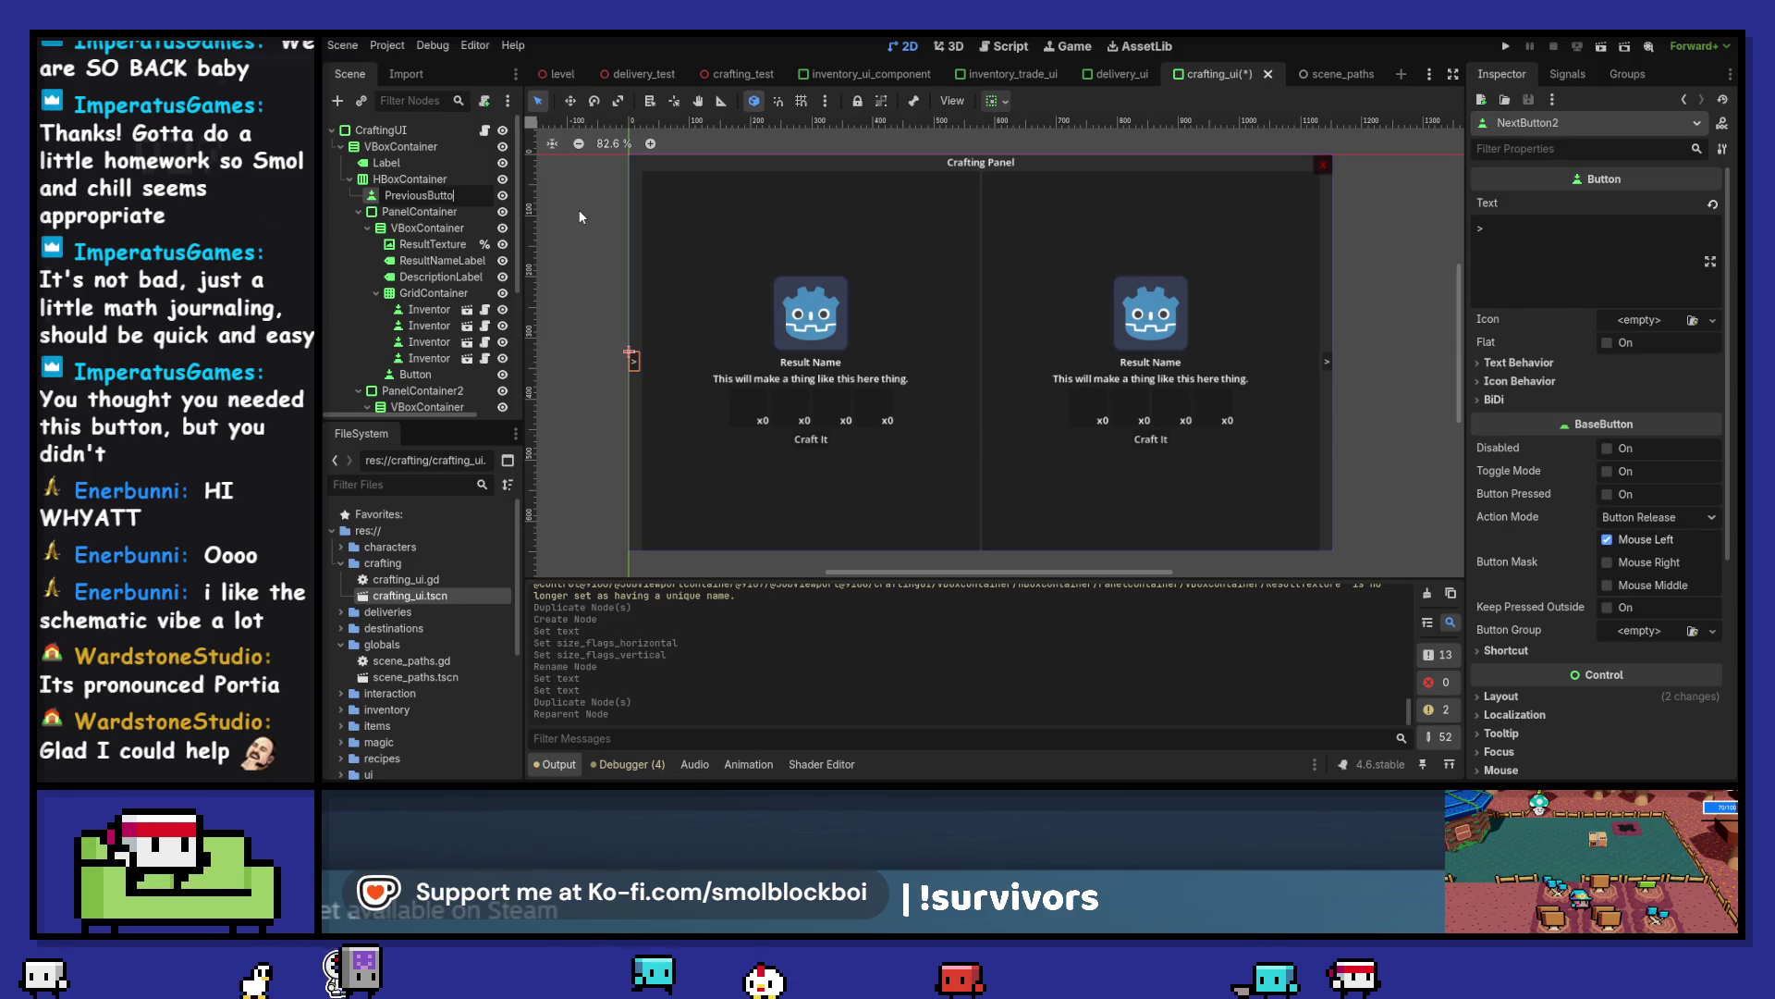
pyautogui.write('n')
pyautogui.press('Return')
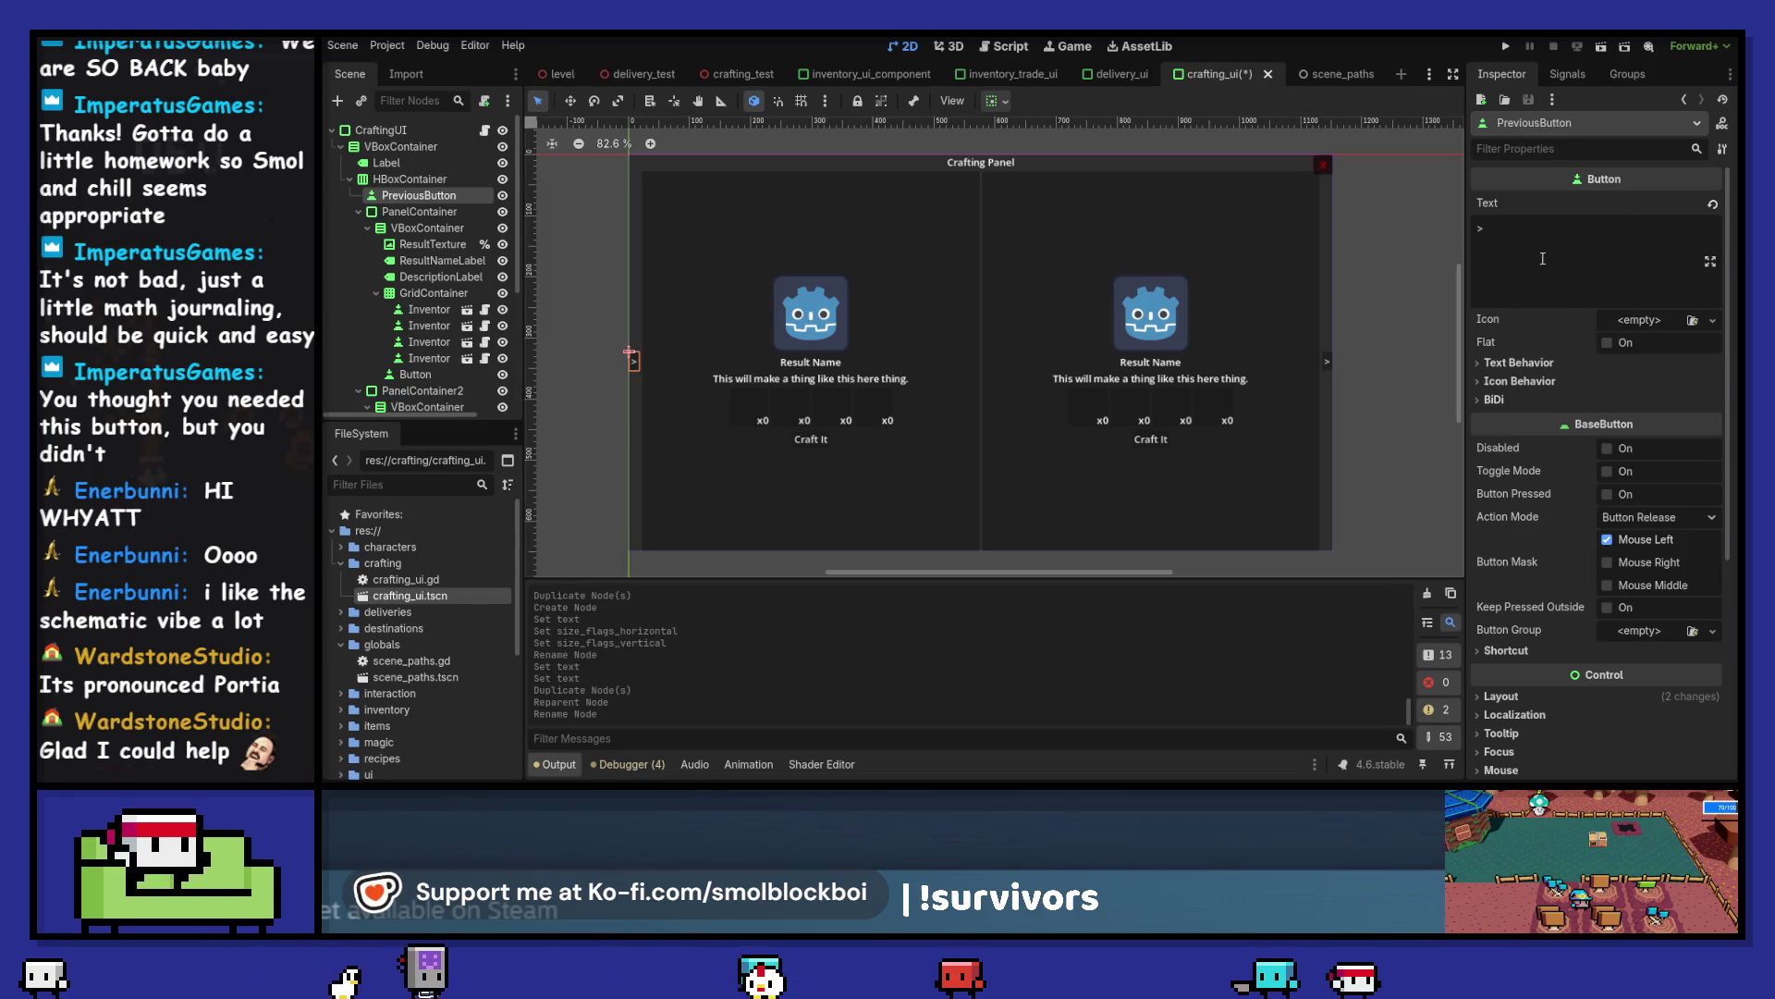
# - Change the copy's label to '<' and rename it PreviousPageButton
pyautogui.click(1542, 258)
pyautogui.press('BackSpace')
pyautogui.write('<')
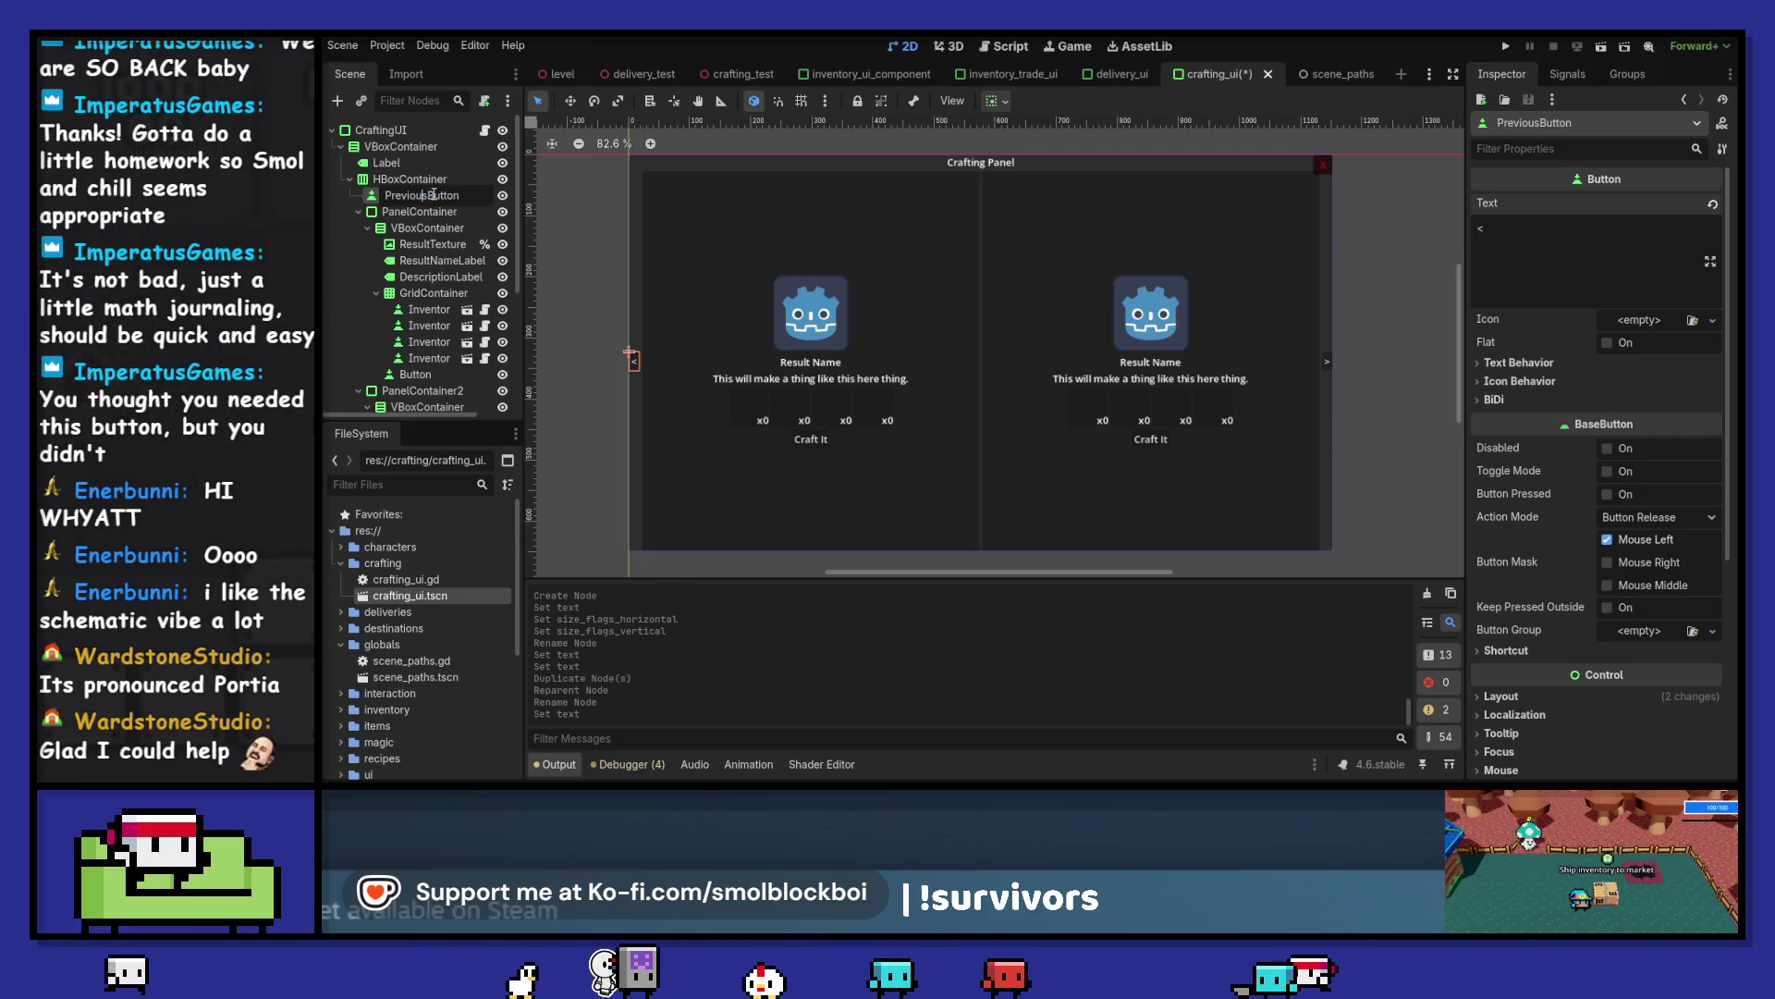
pyautogui.write('Page')
pyautogui.press('Return')
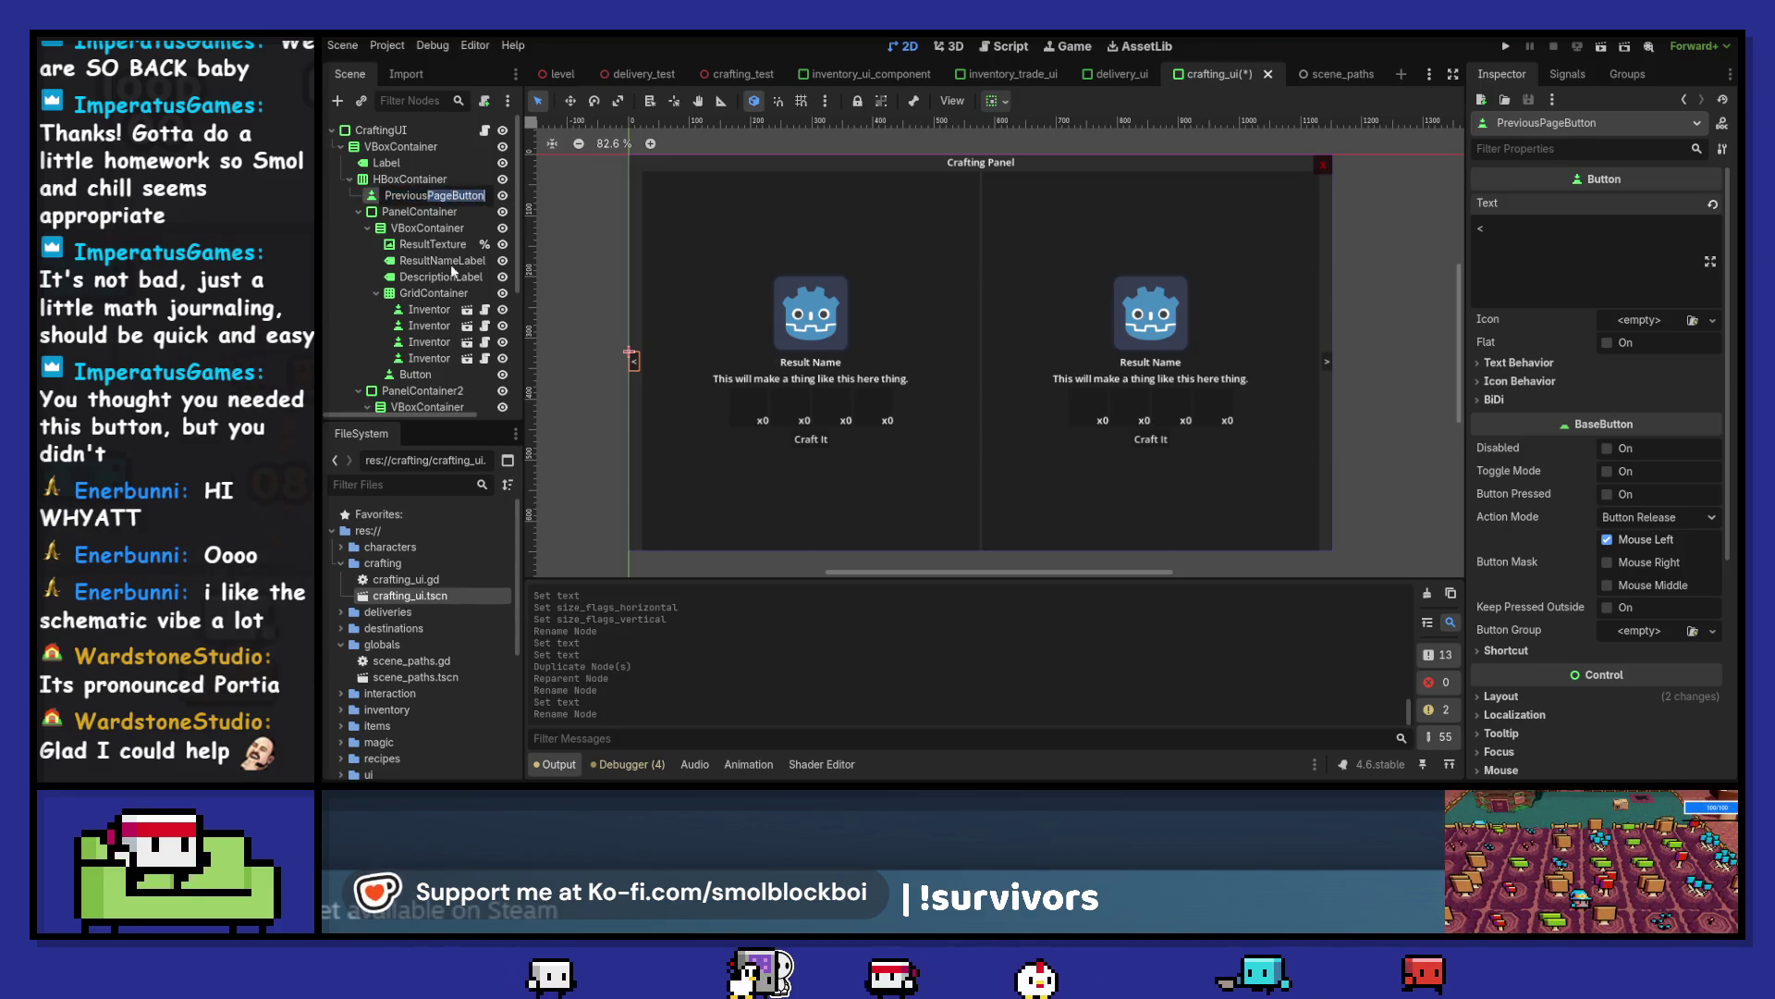
pyautogui.scroll(-5, 448, 277)
pyautogui.doubleClick(407, 379)
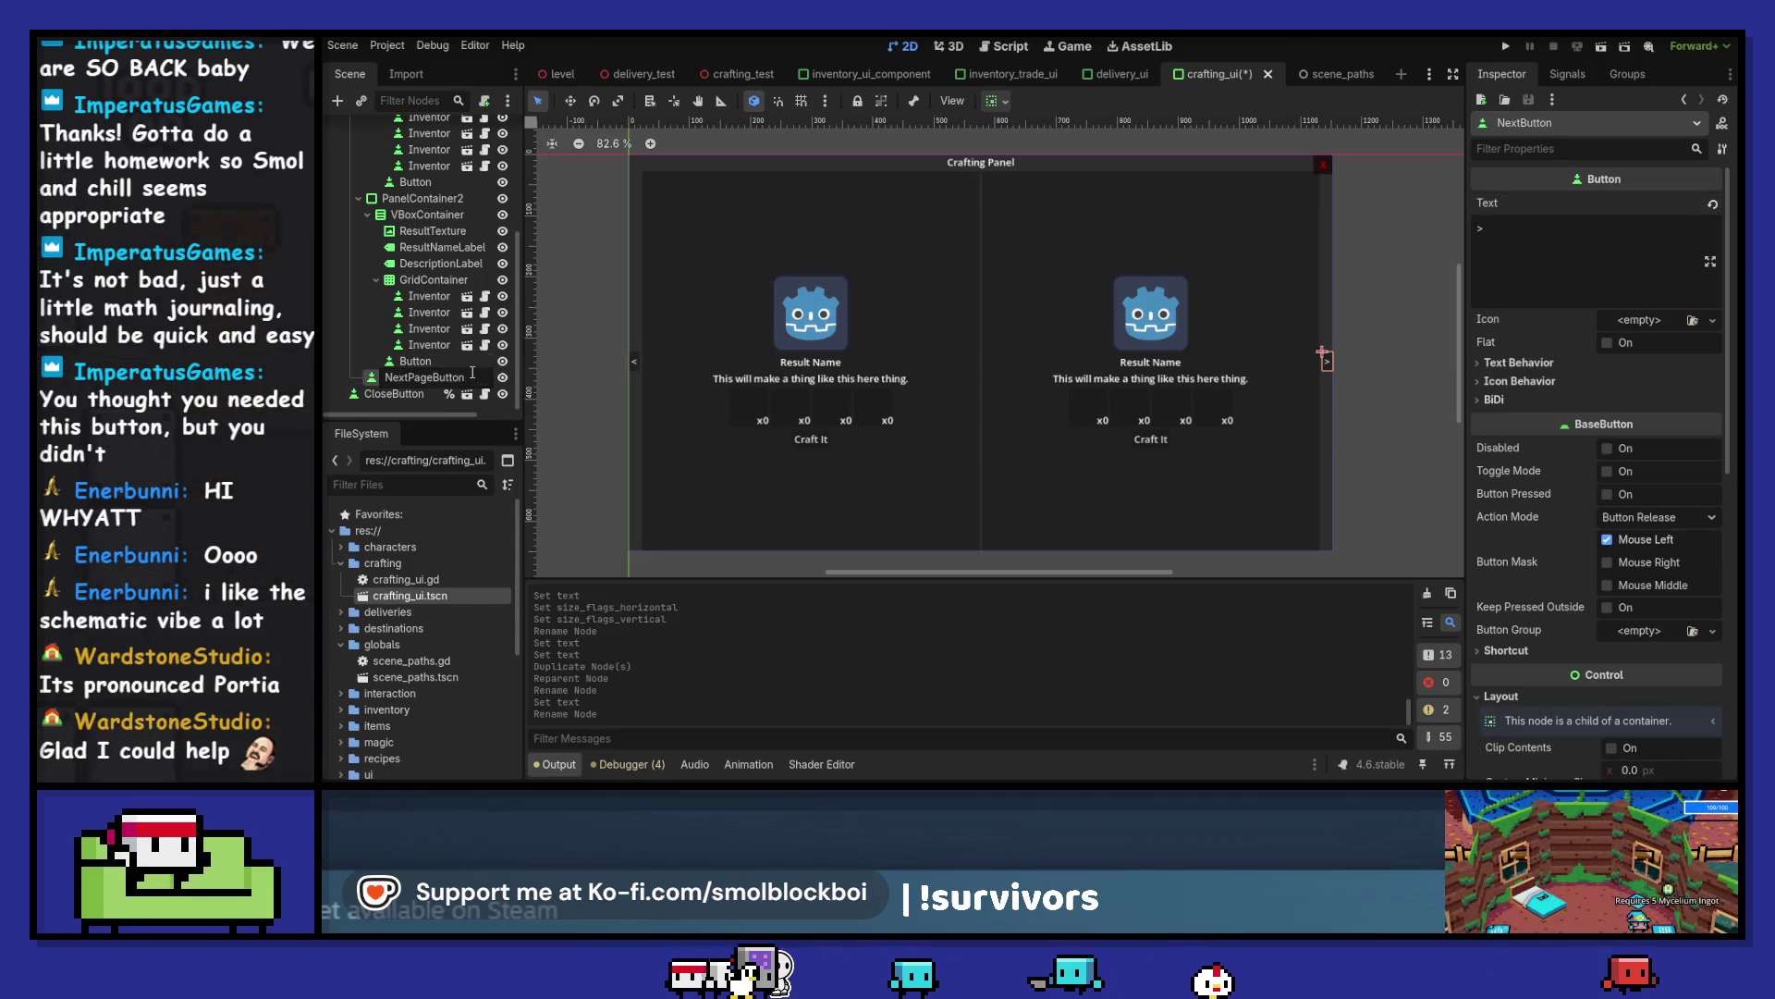
# - Rename the right button NextPageButton and give it a 32 × 32 custom minimum size
pyautogui.press('Return')
pyautogui.hotkey('ctrl', 's')
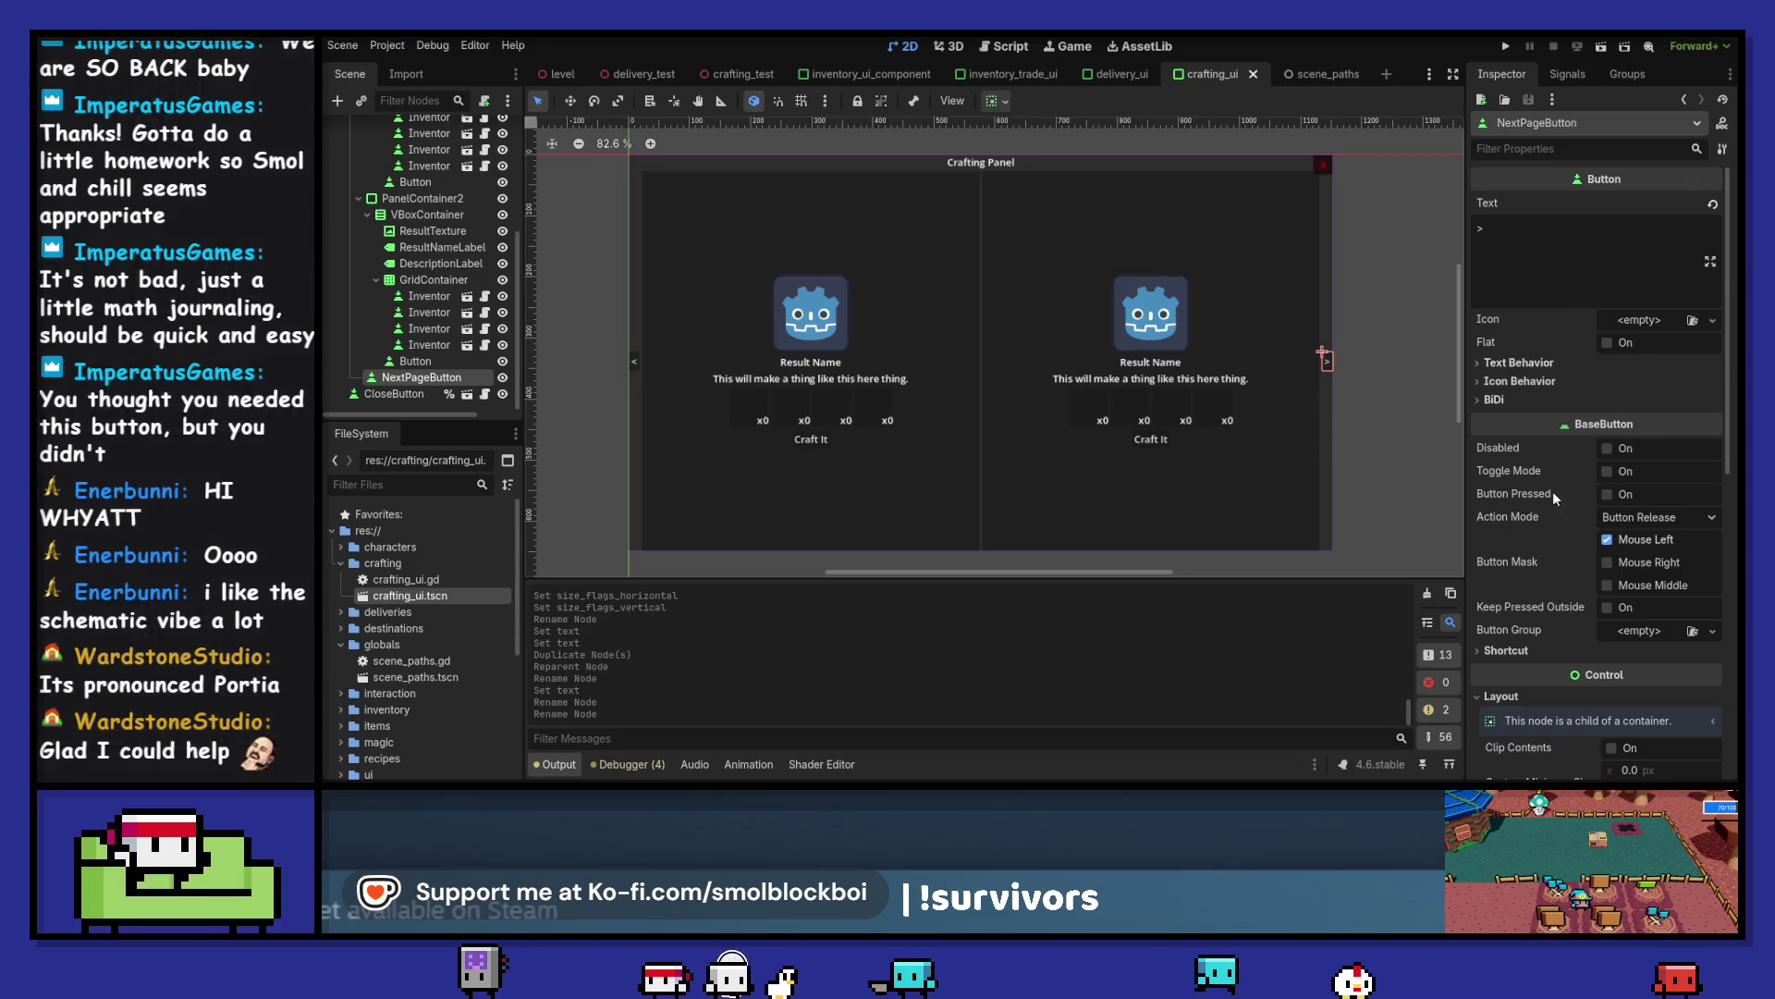
pyautogui.scroll(-5, 1627, 388)
pyautogui.click(1674, 384)
pyautogui.write('32')
pyautogui.press('Tab')
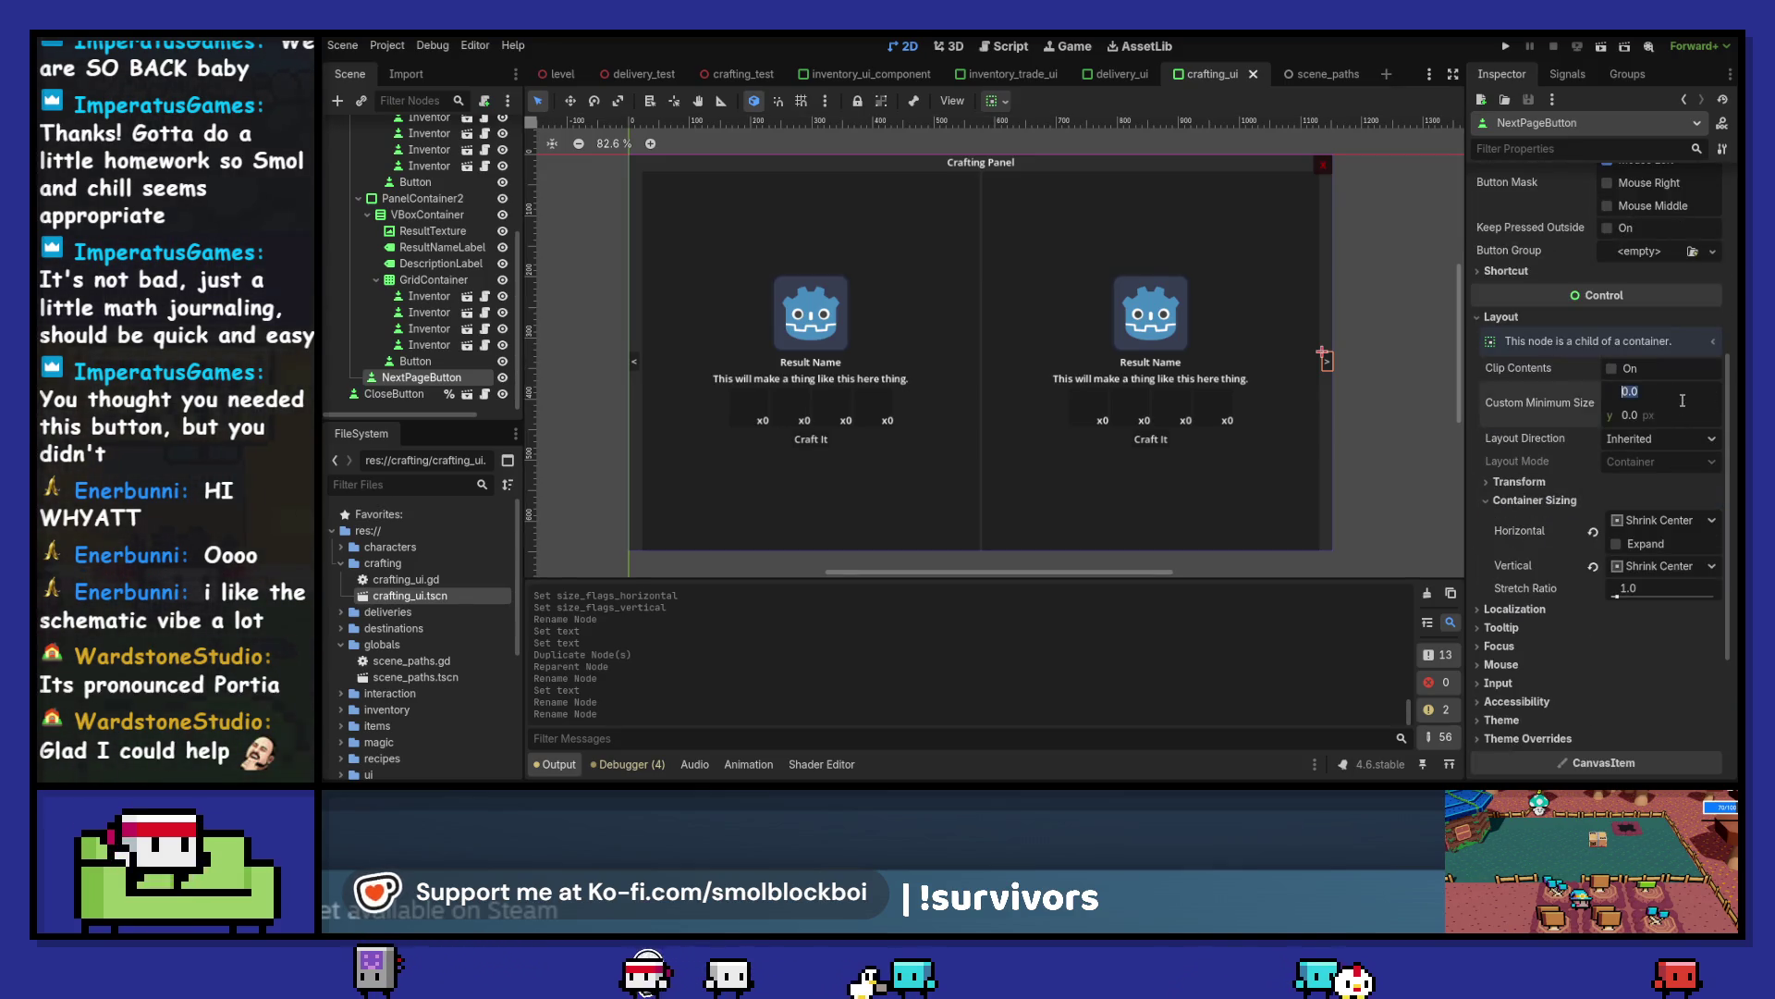
pyautogui.write('32')
pyautogui.press('Tab')
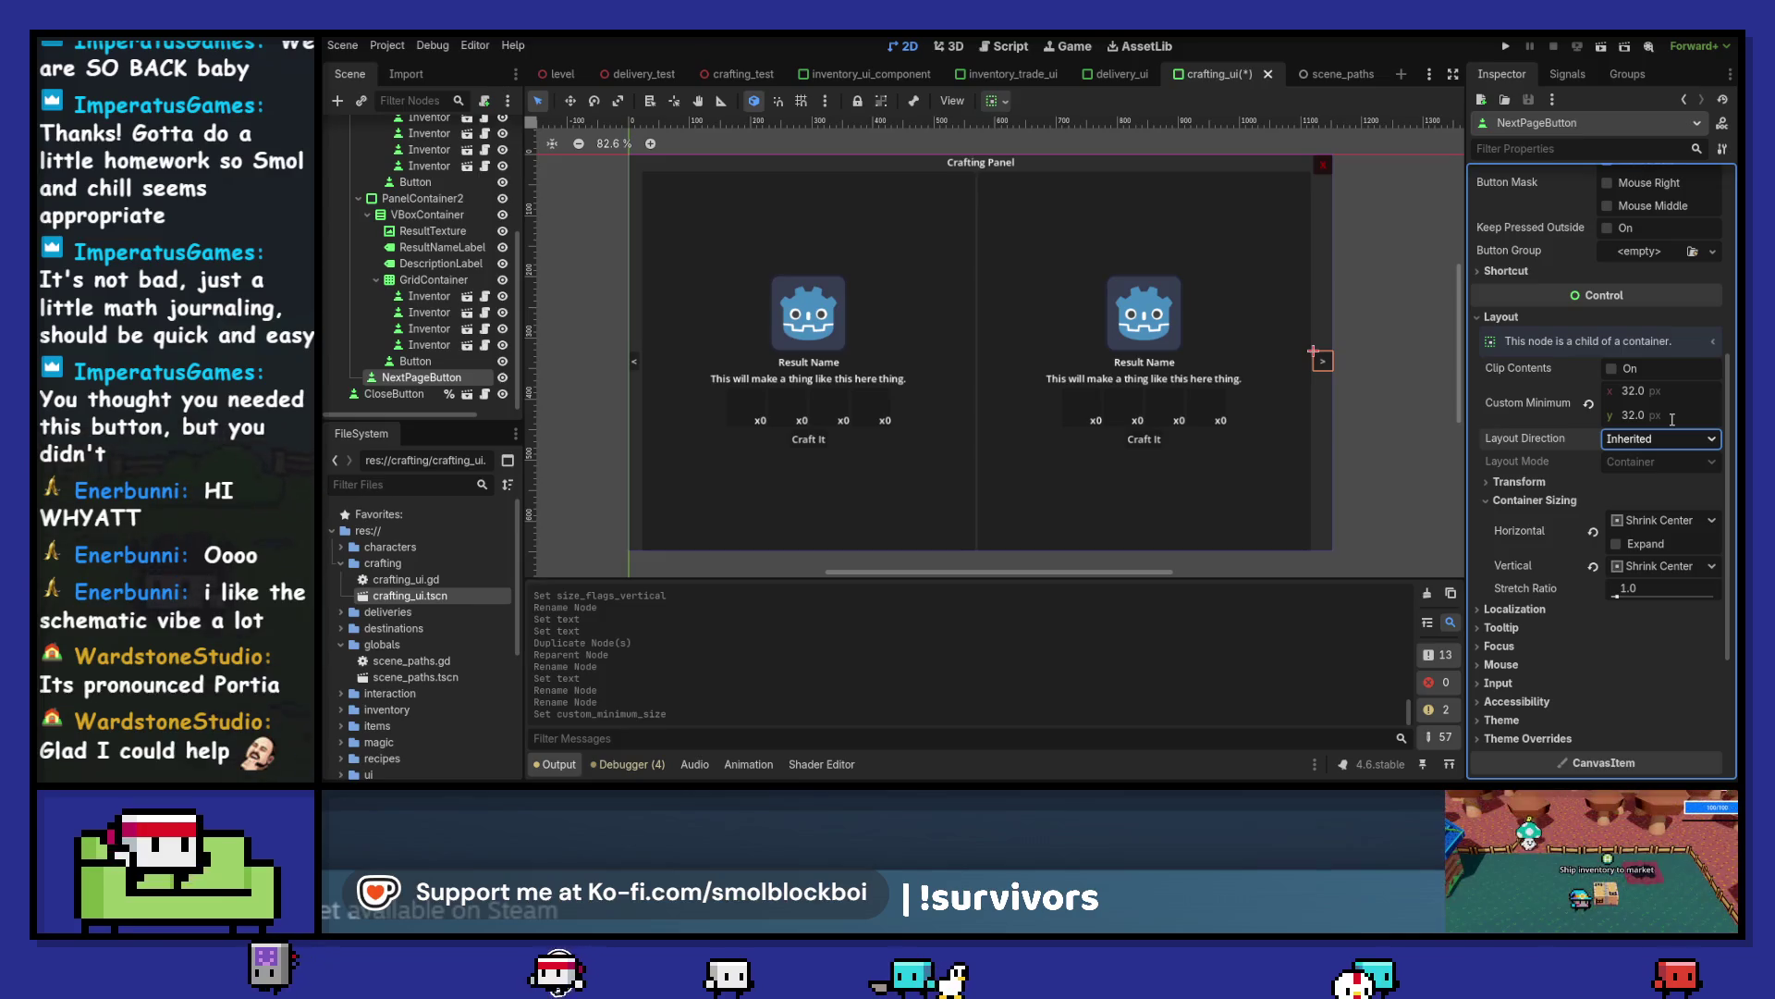
# - Give PreviousPageButton a 32 × 32 minimum size, save, and clear the Output log
pyautogui.scroll(5, 421, 348)
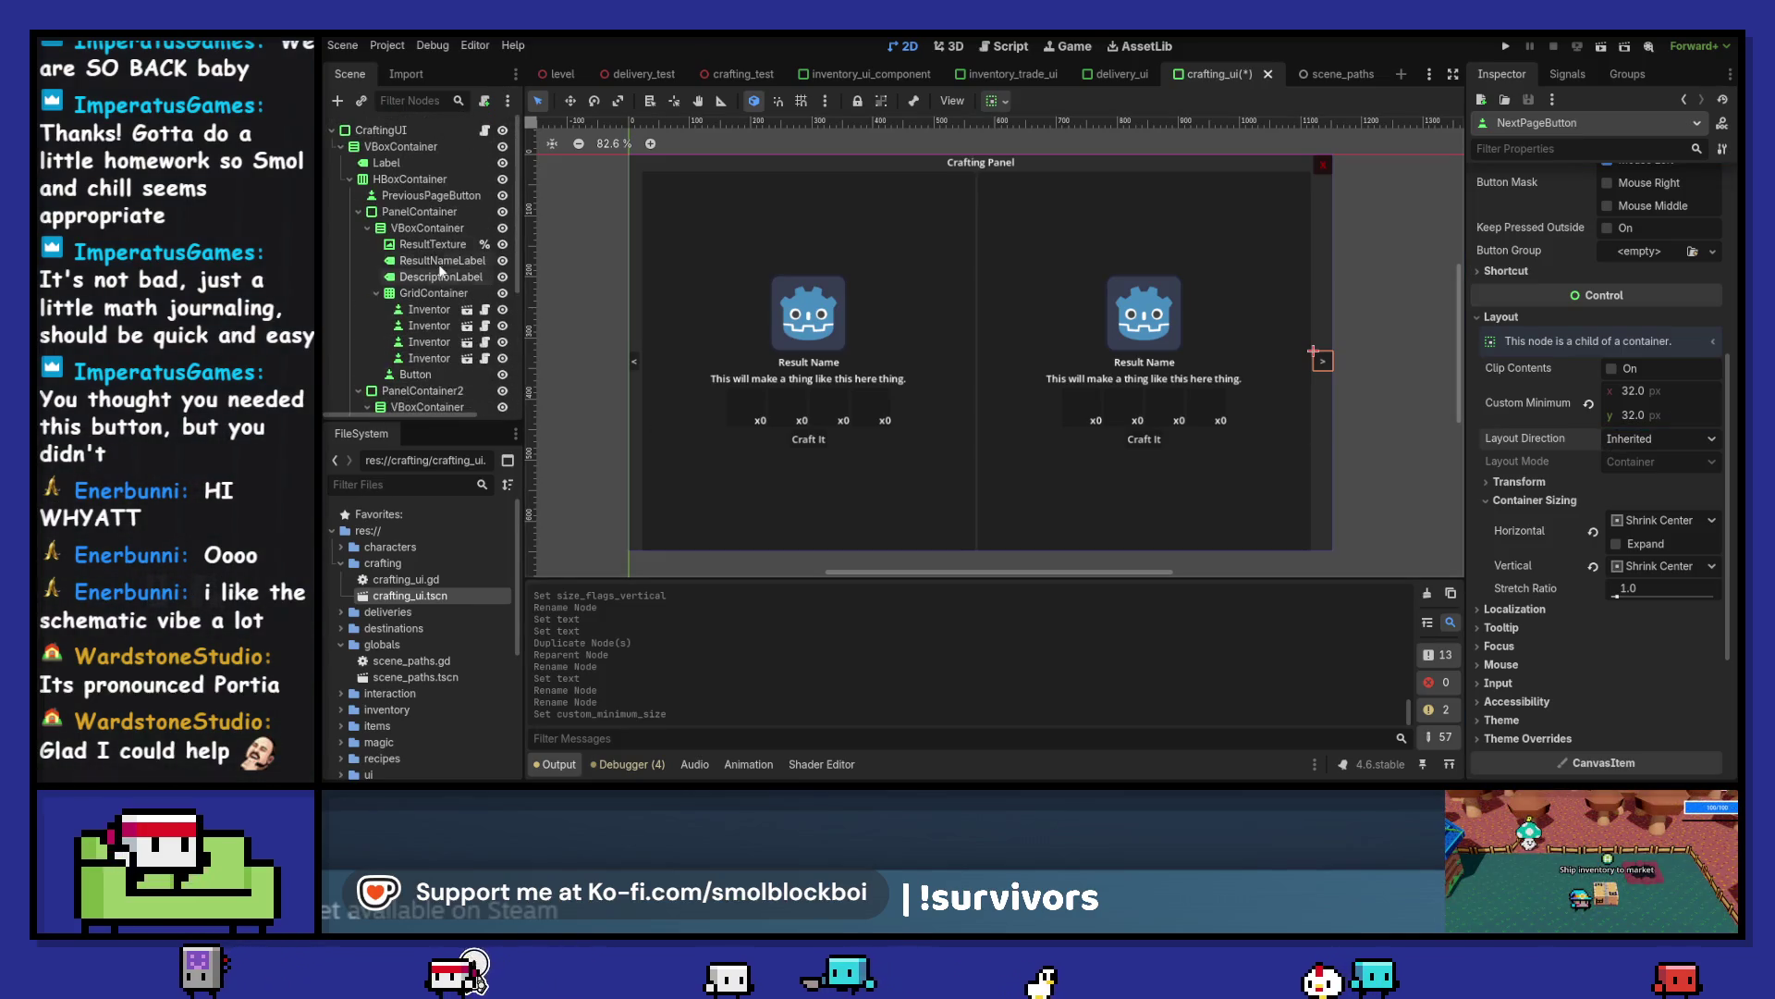
pyautogui.click(430, 195)
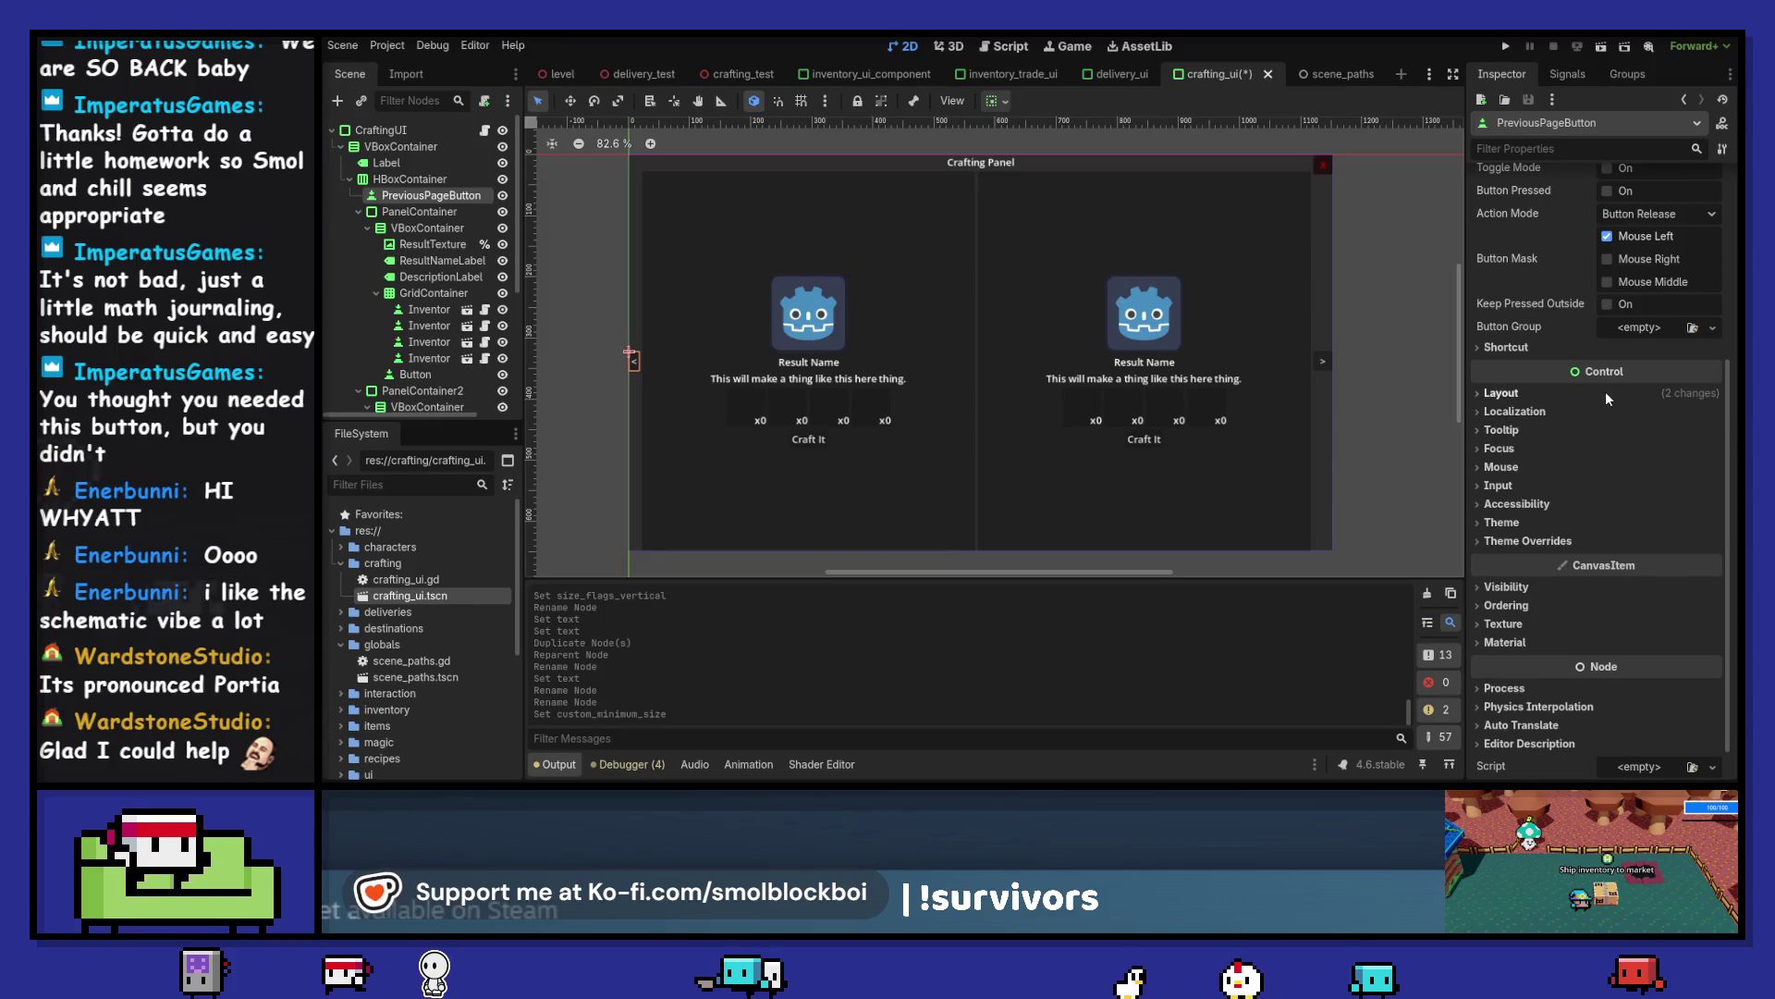
pyautogui.click(1655, 466)
pyautogui.write('32')
pyautogui.press('Tab')
pyautogui.write('32')
pyautogui.press('Tab')
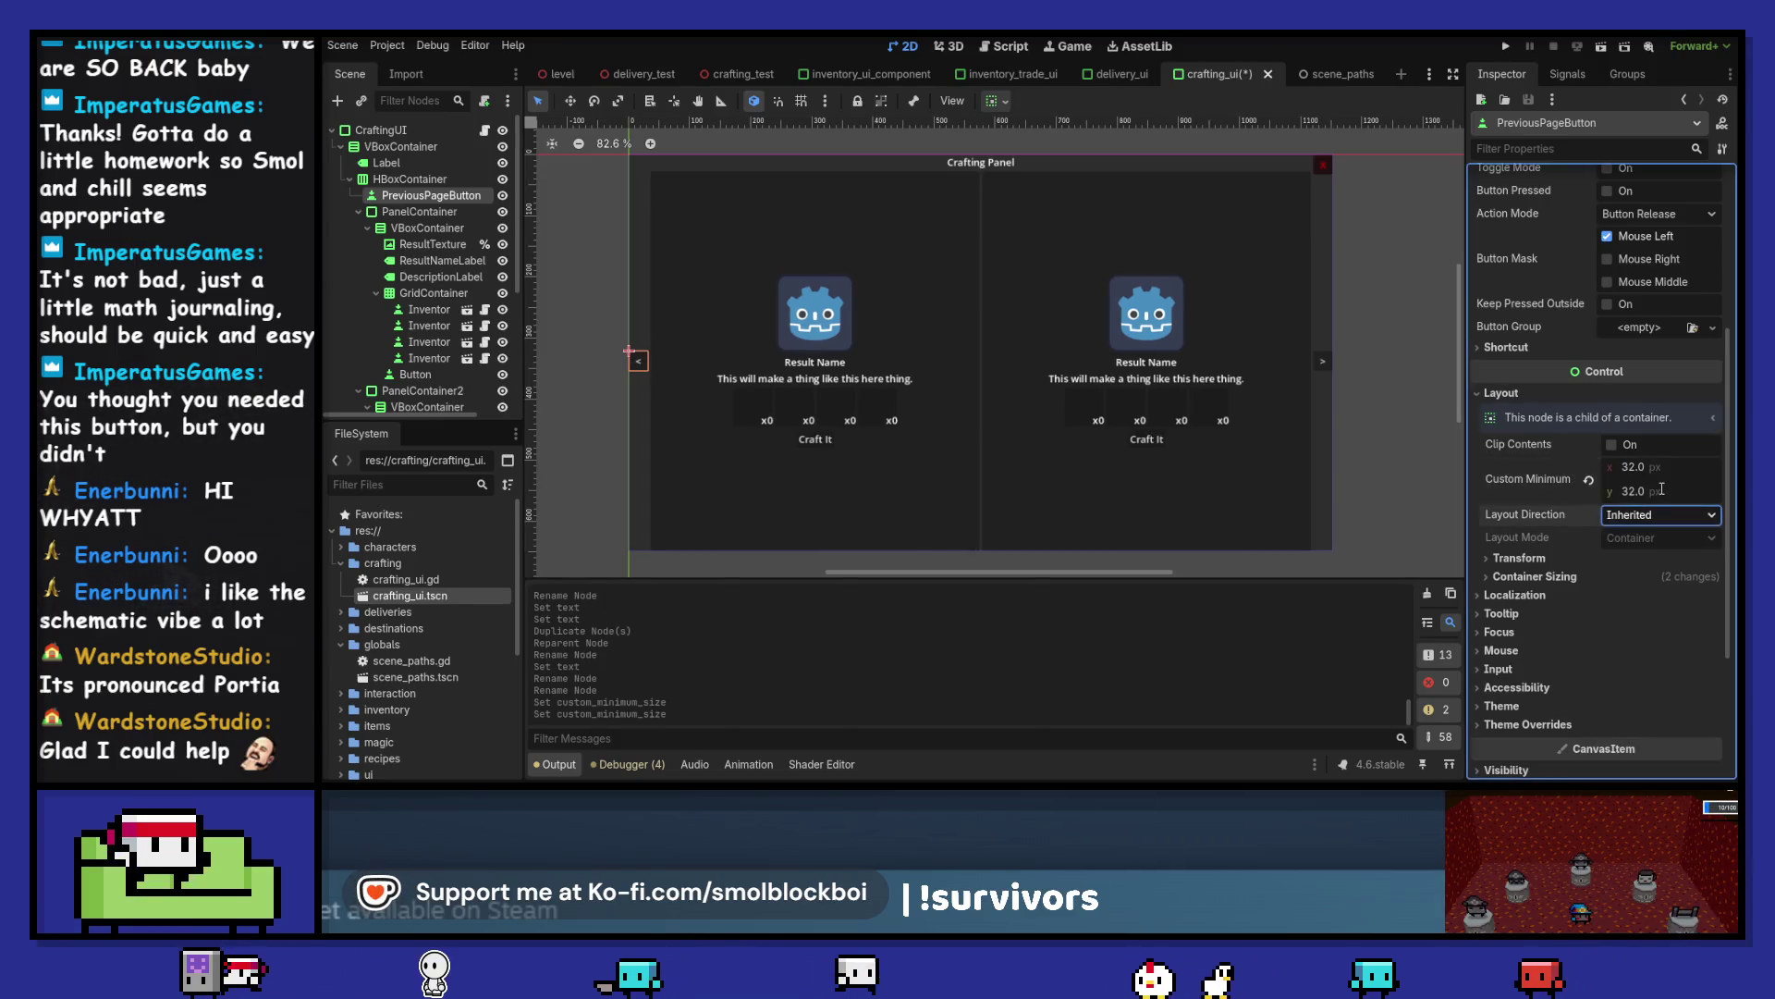
pyautogui.hotkey('ctrl', 's')
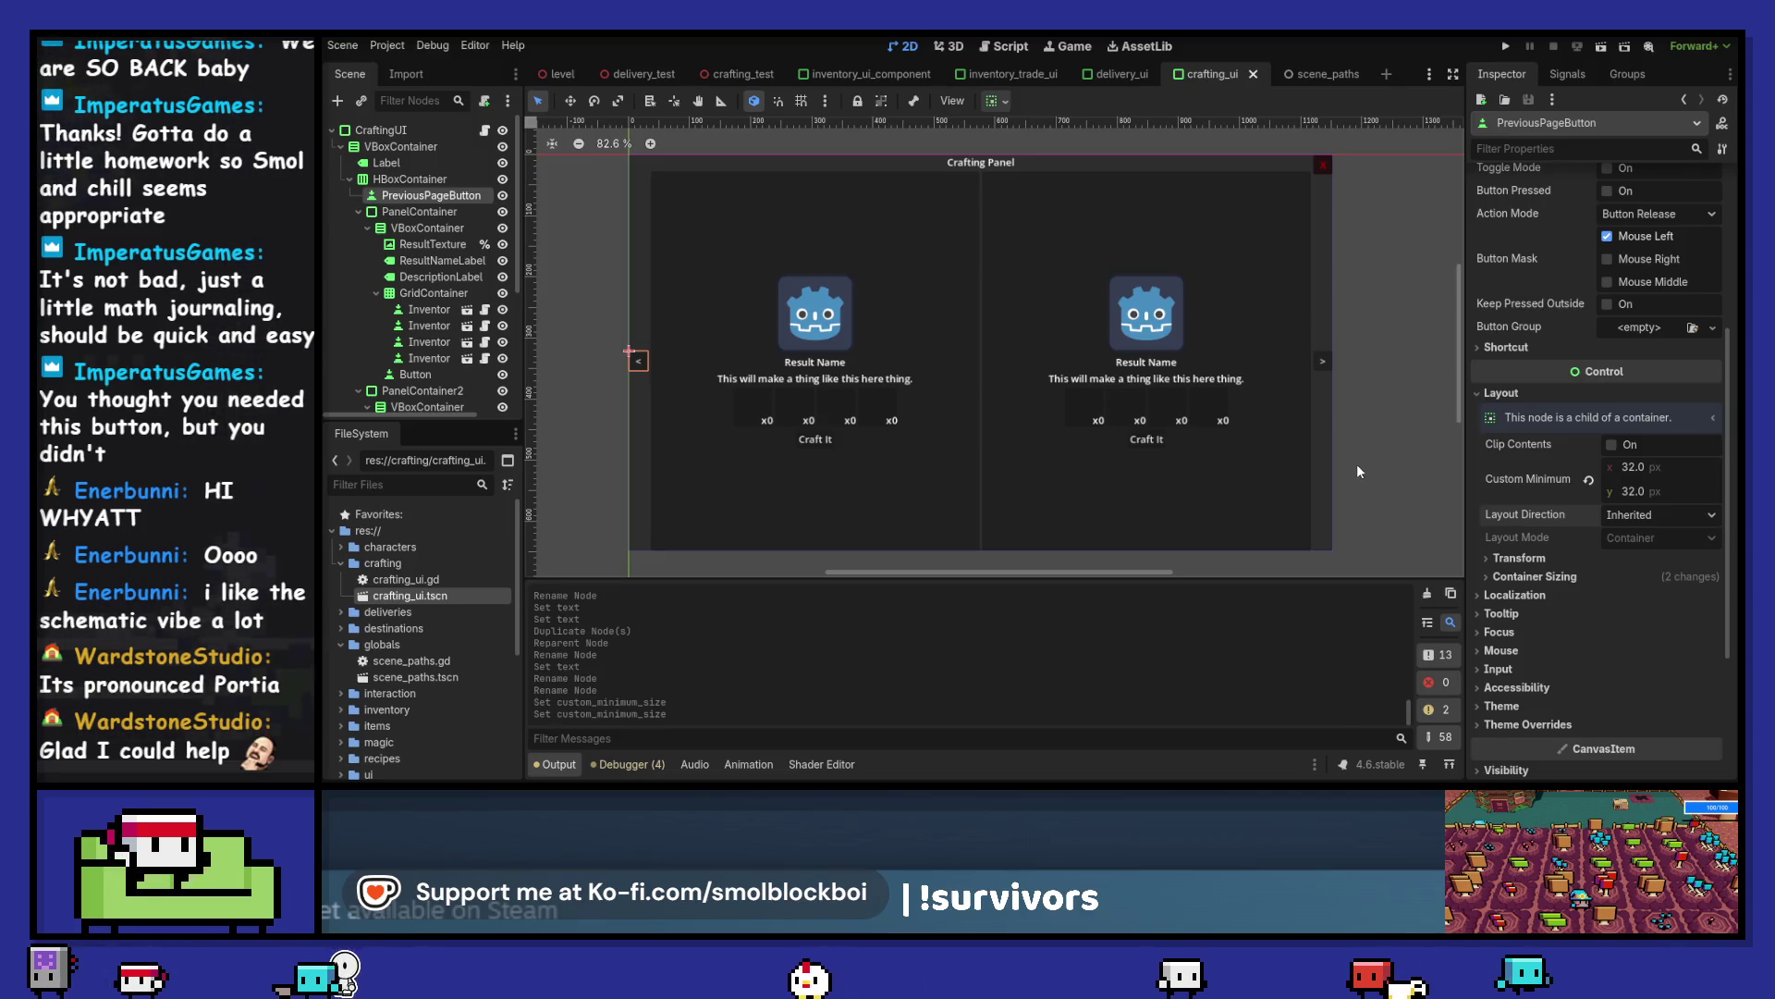
pyautogui.click(1427, 593)
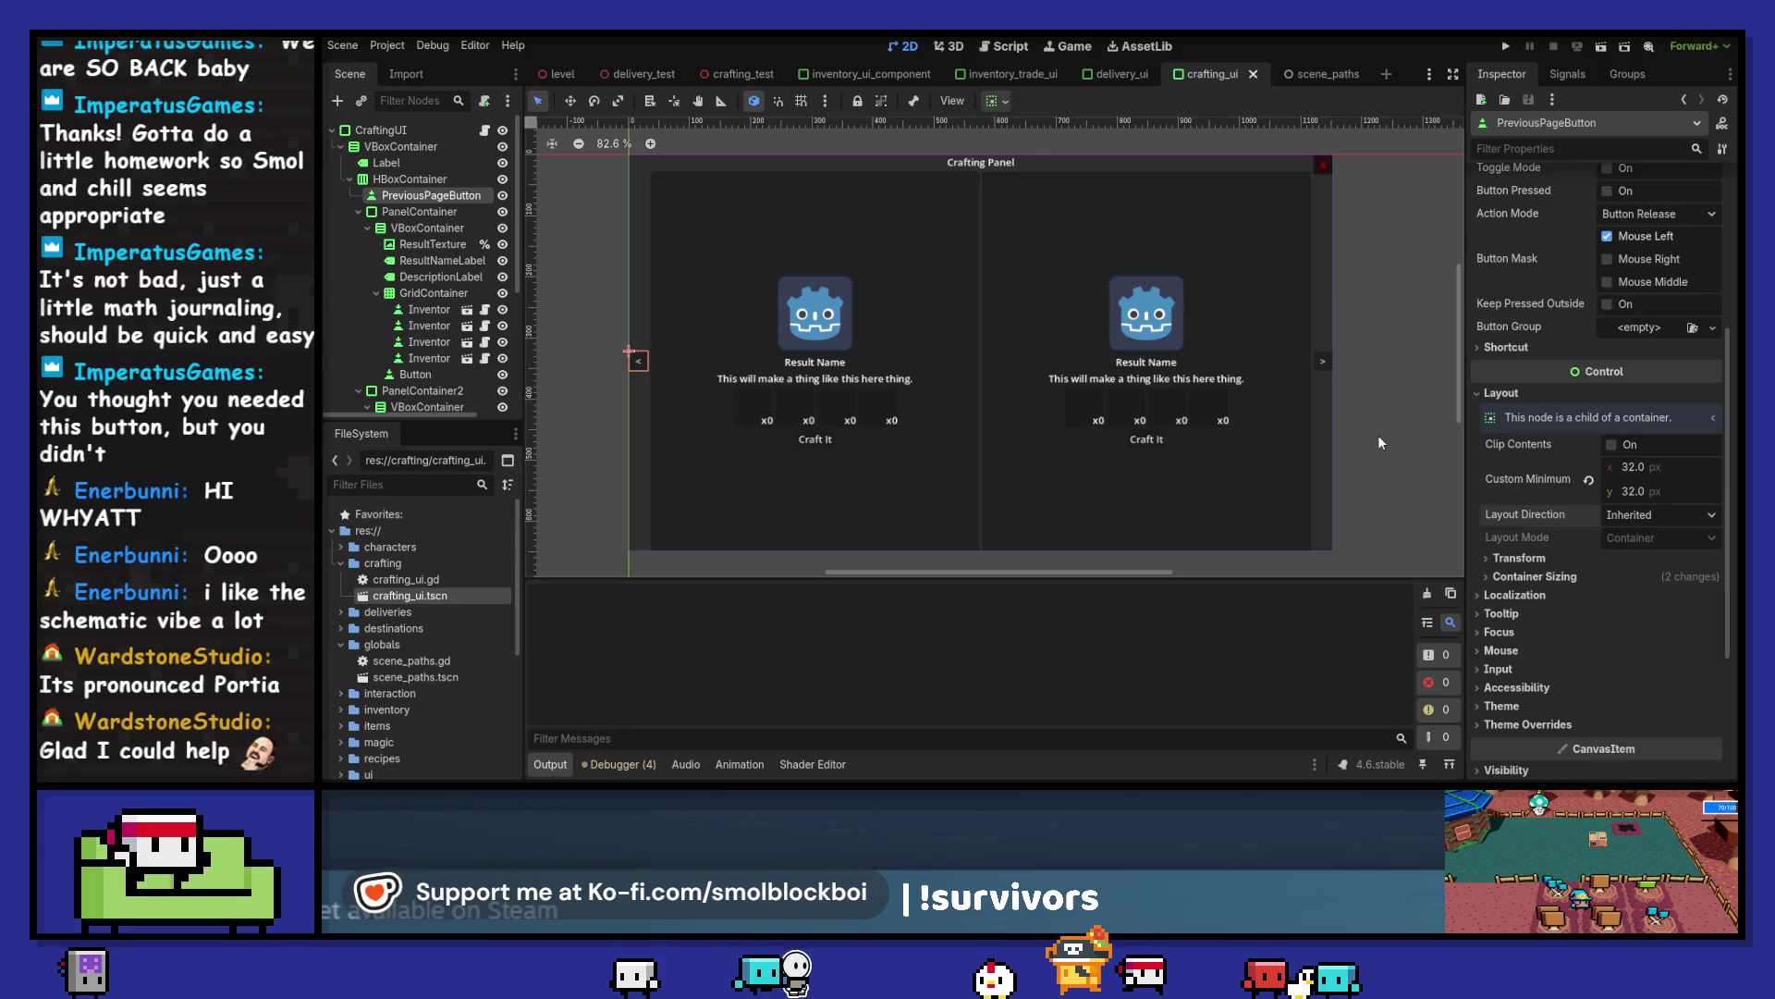
pyautogui.click(786, 265)
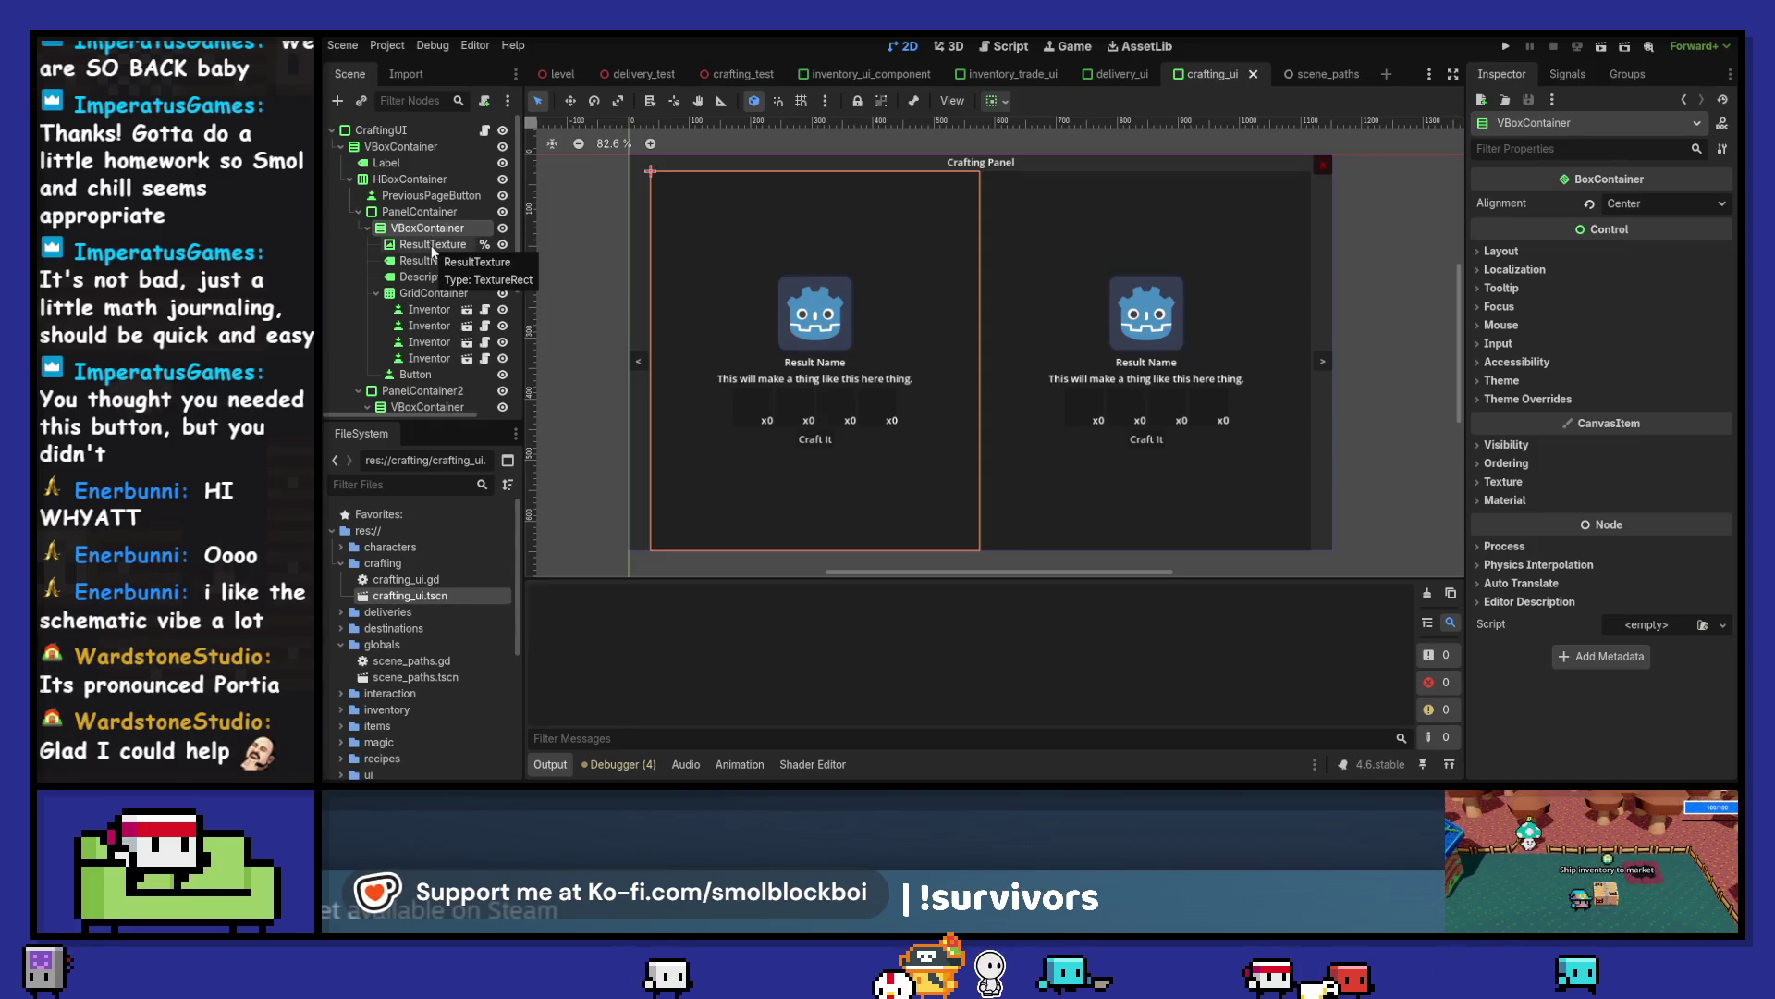
pyautogui.click(1500, 251)
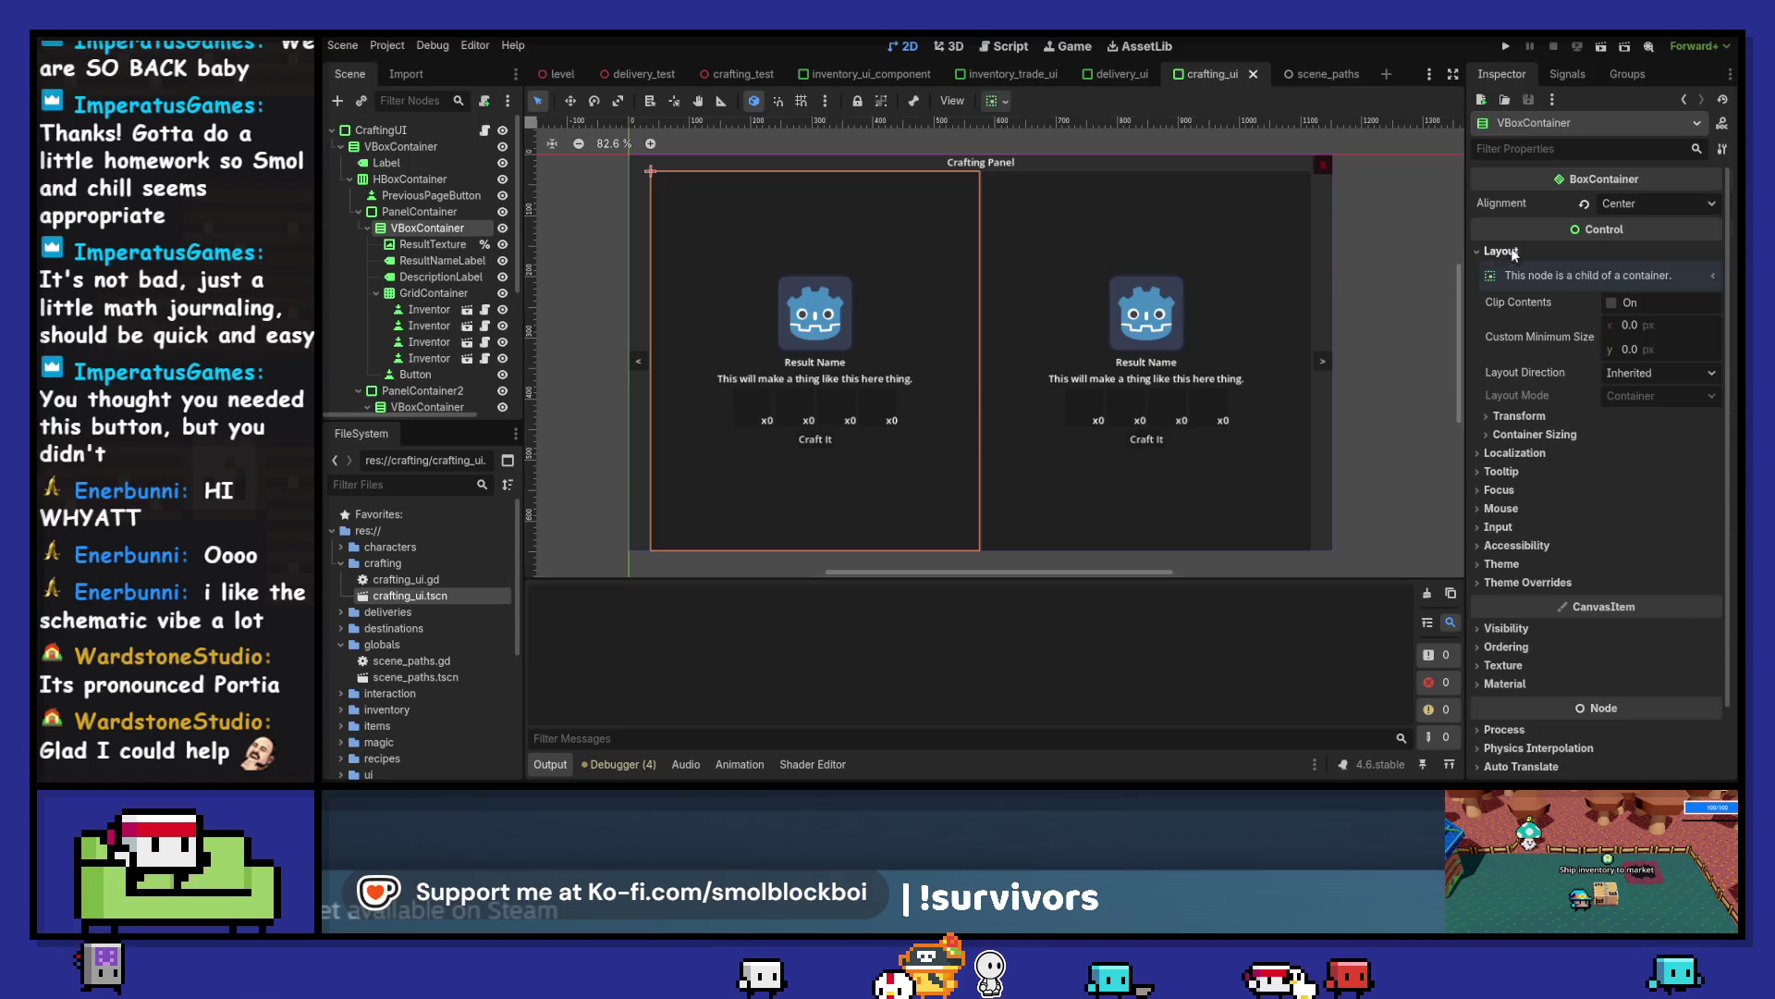
pyautogui.click(1581, 432)
pyautogui.click(1659, 477)
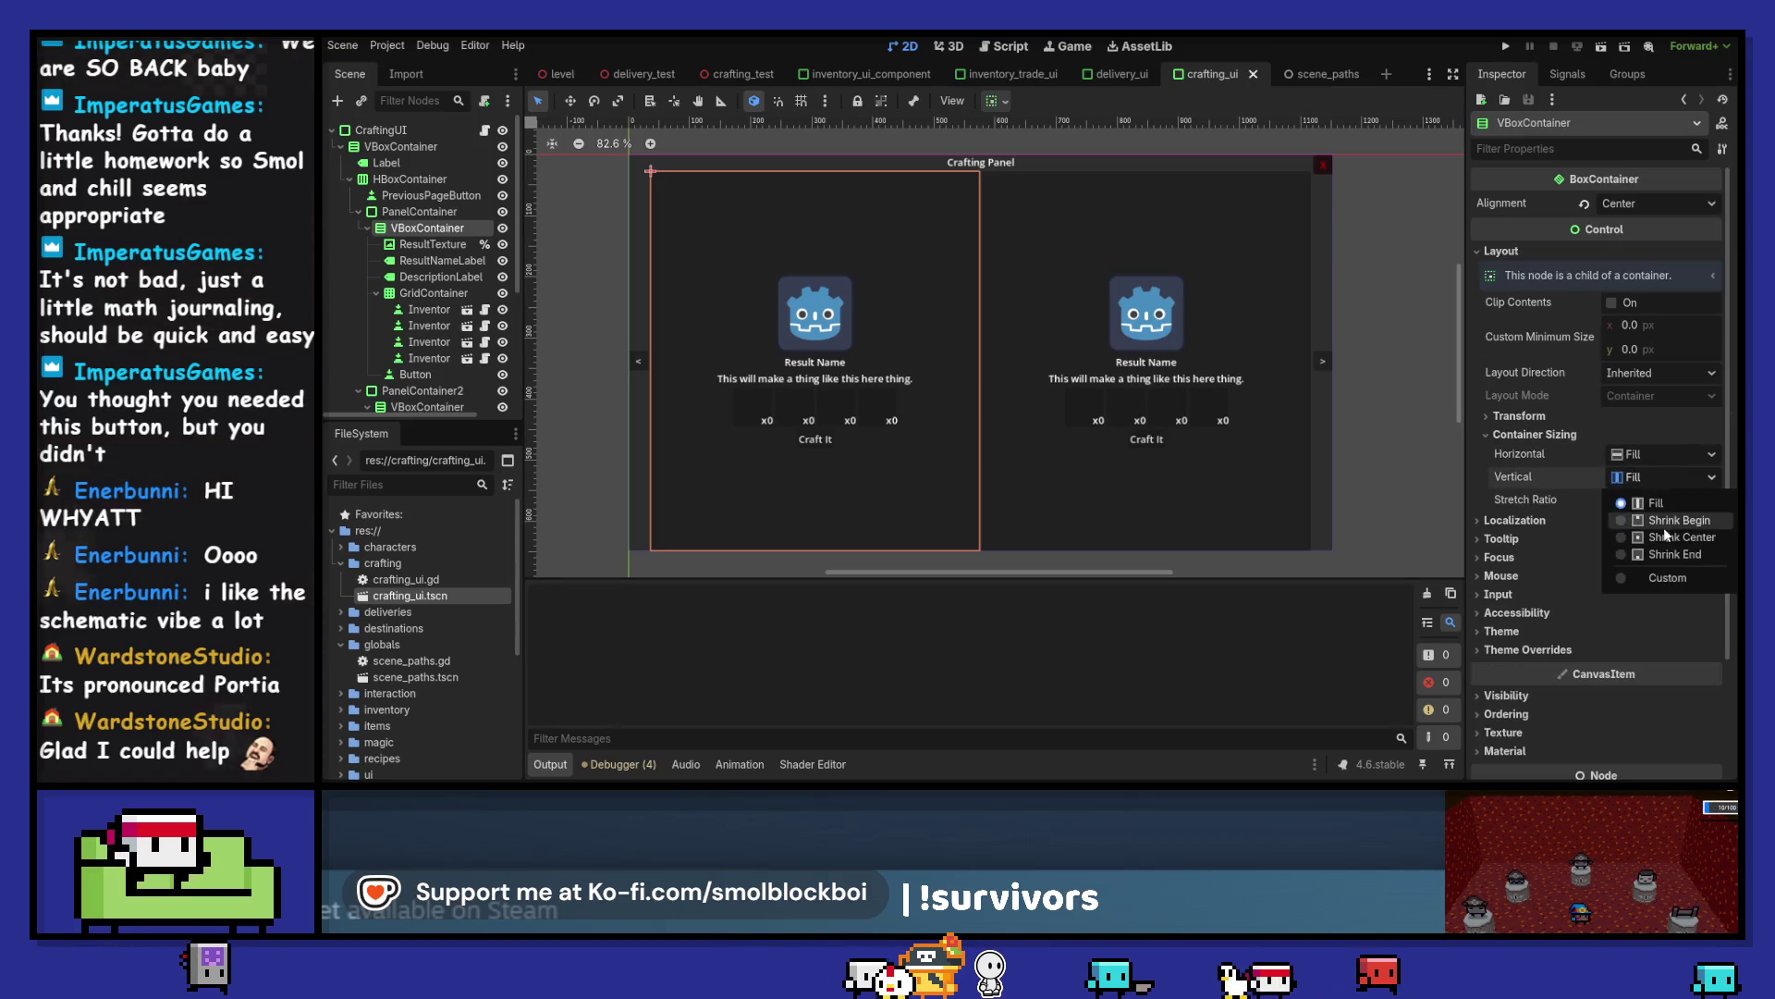
pyautogui.click(1662, 530)
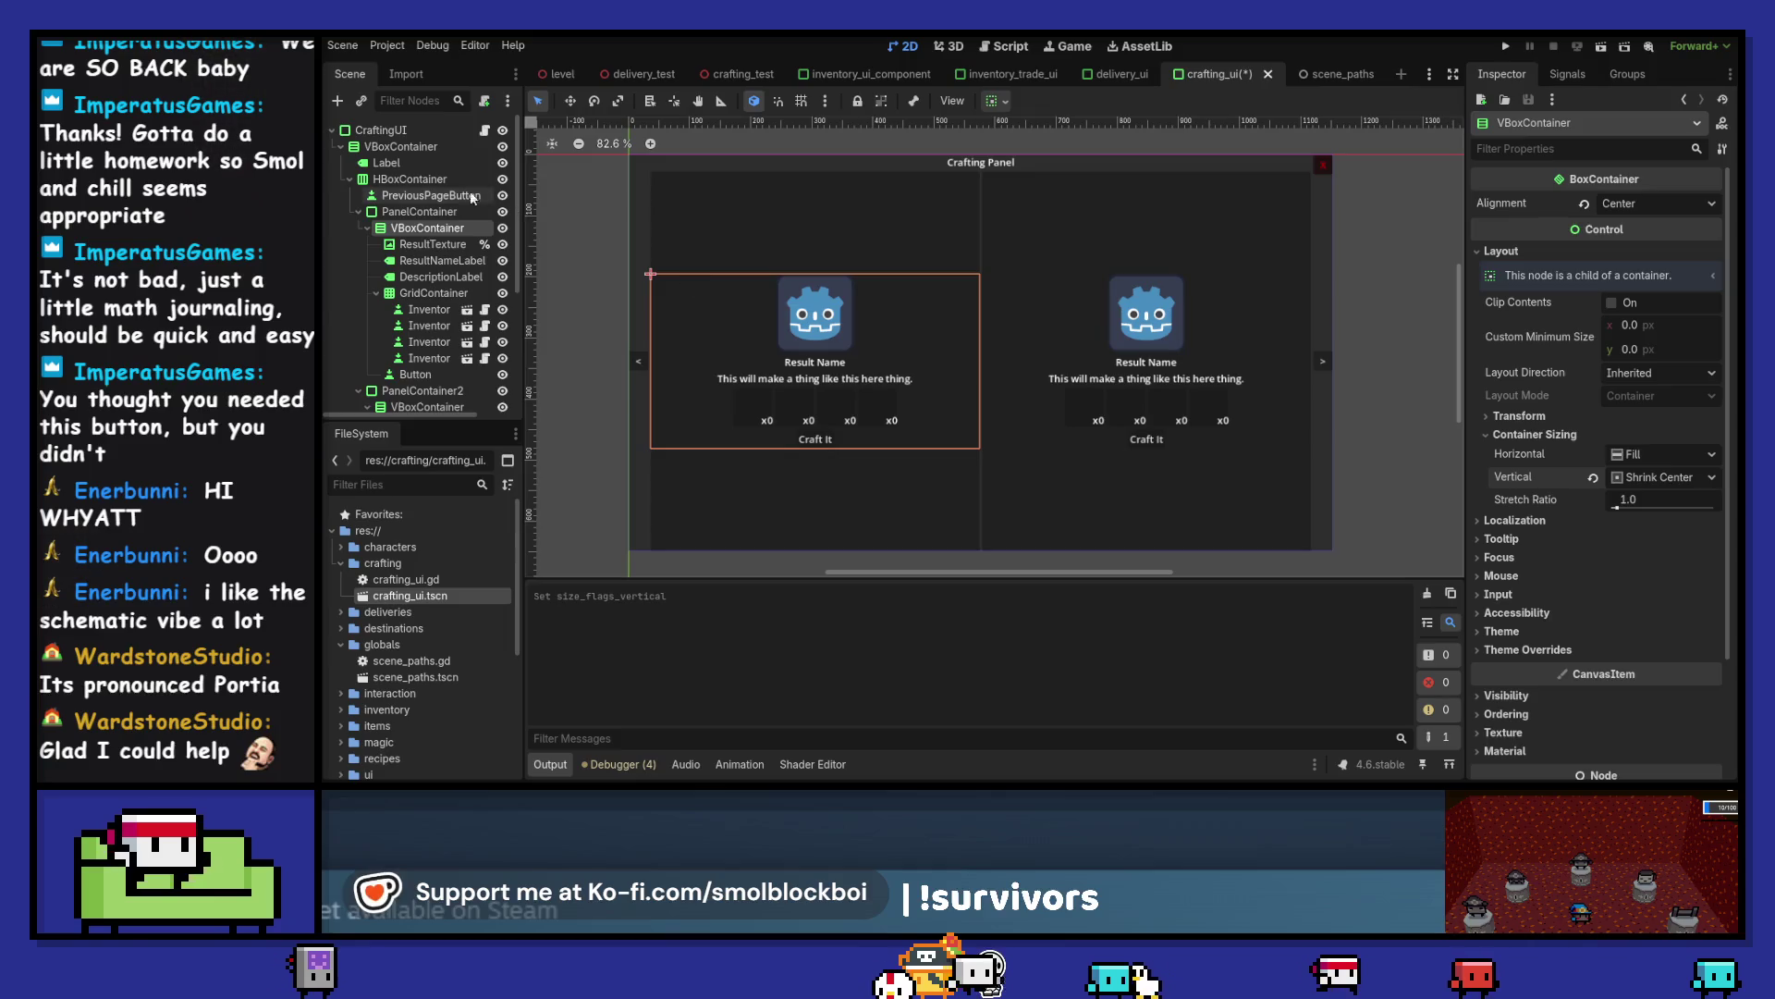
pyautogui.hotkey('ctrl', 'z')
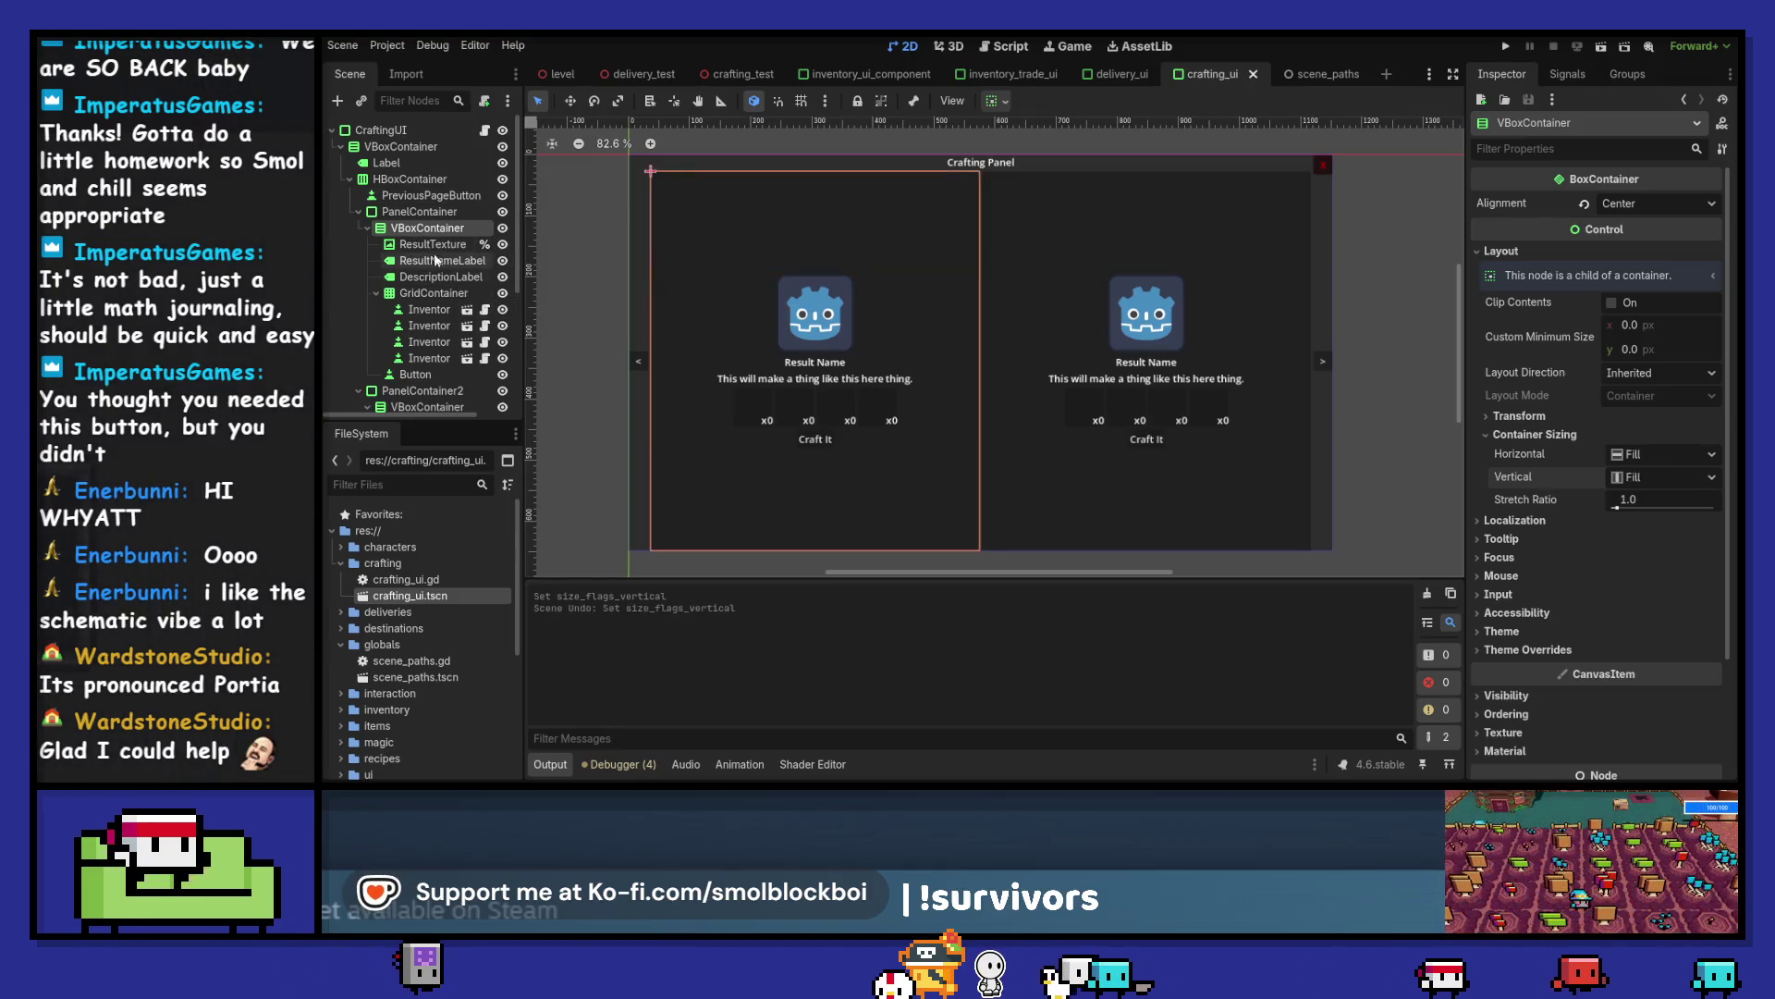
pyautogui.click(503, 230)
pyautogui.click(503, 229)
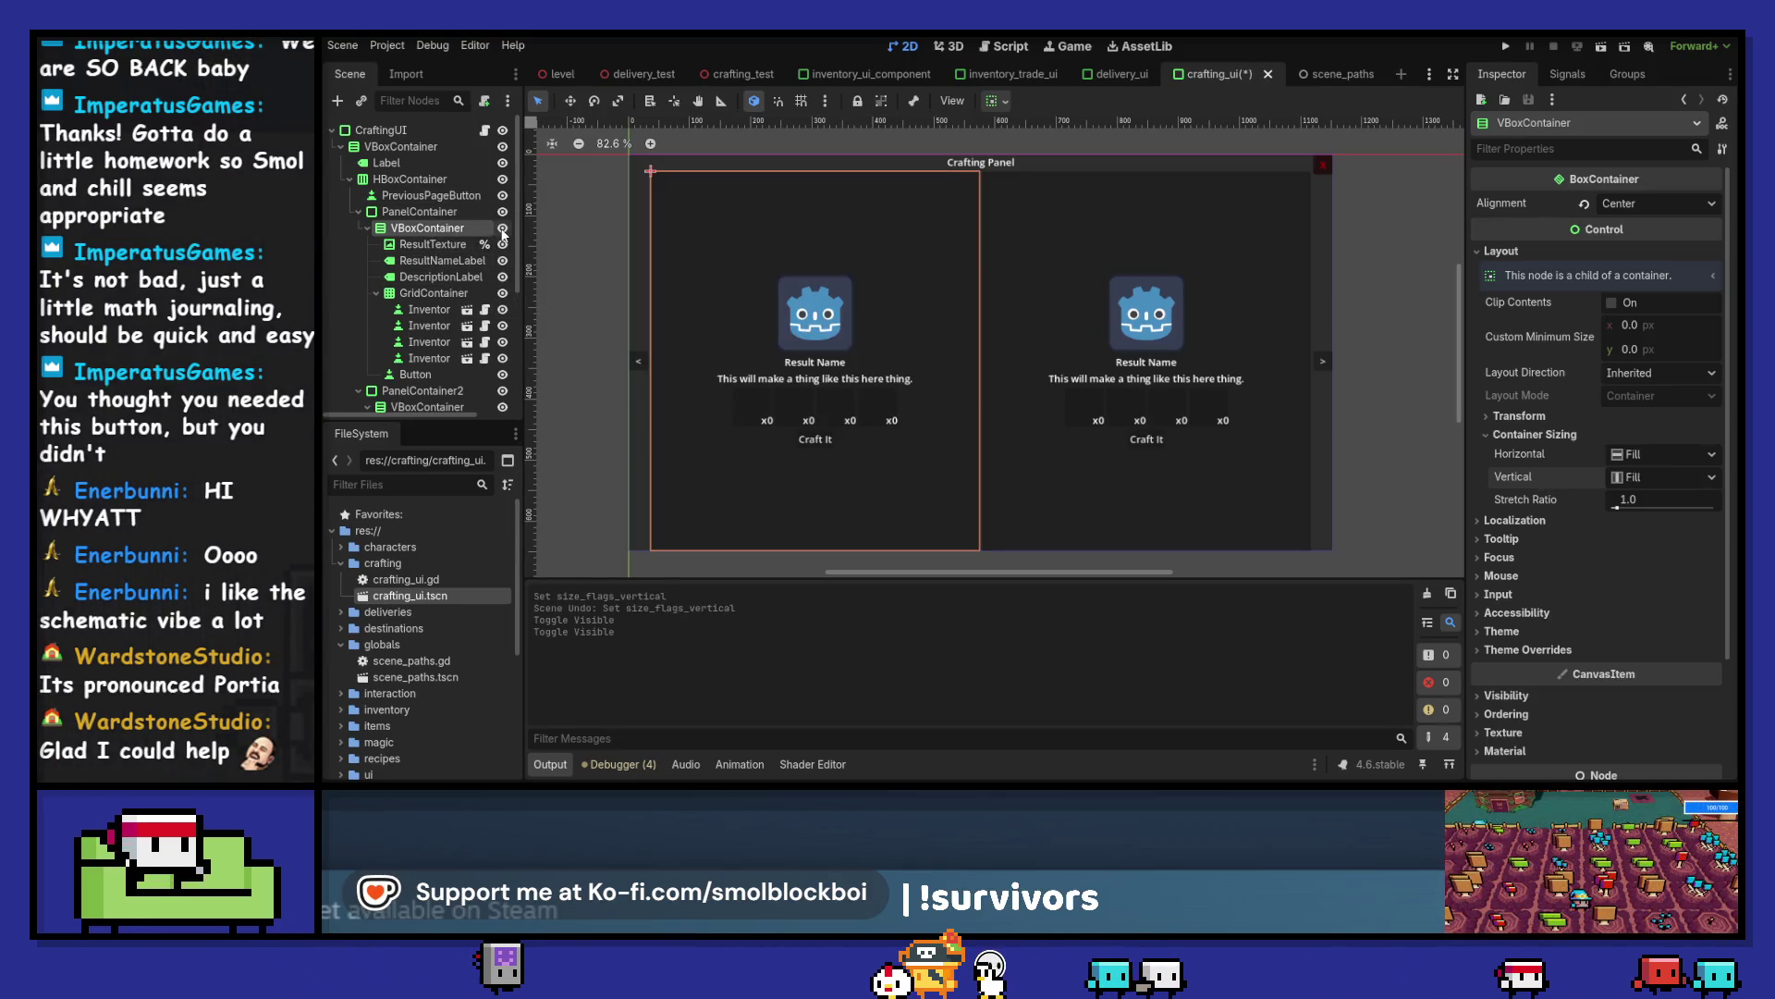
pyautogui.click(421, 211)
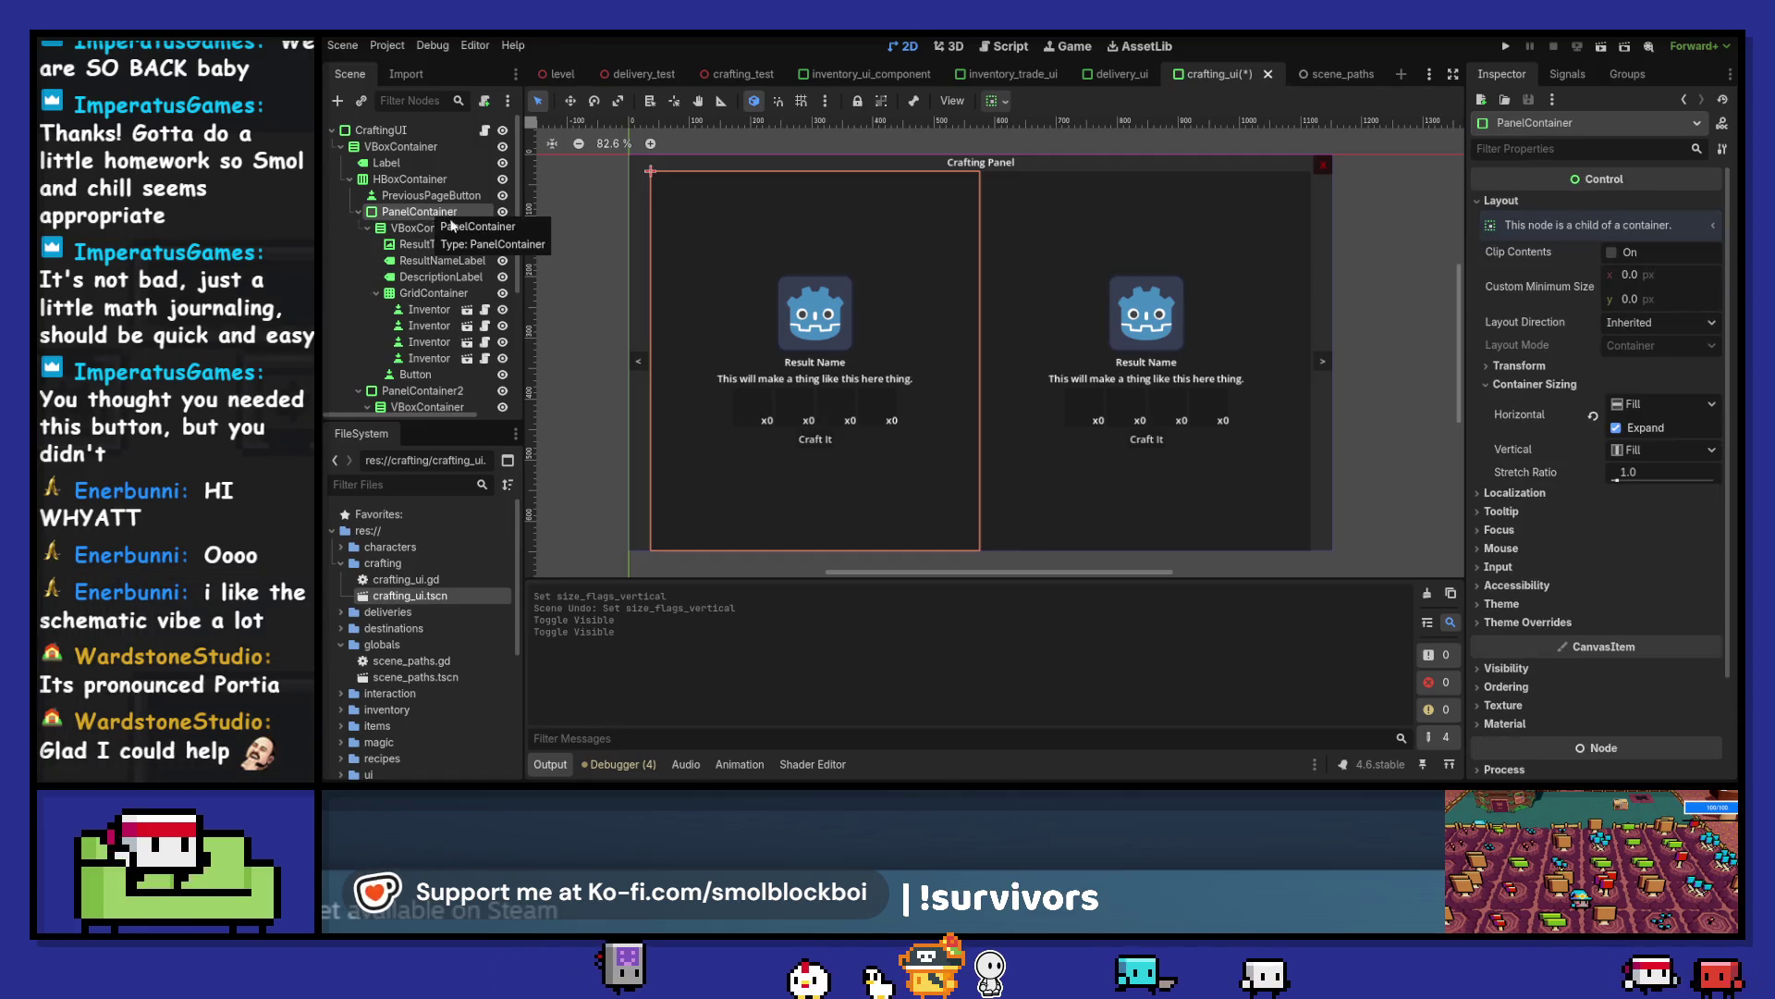
pyautogui.click(1654, 450)
pyautogui.click(1661, 511)
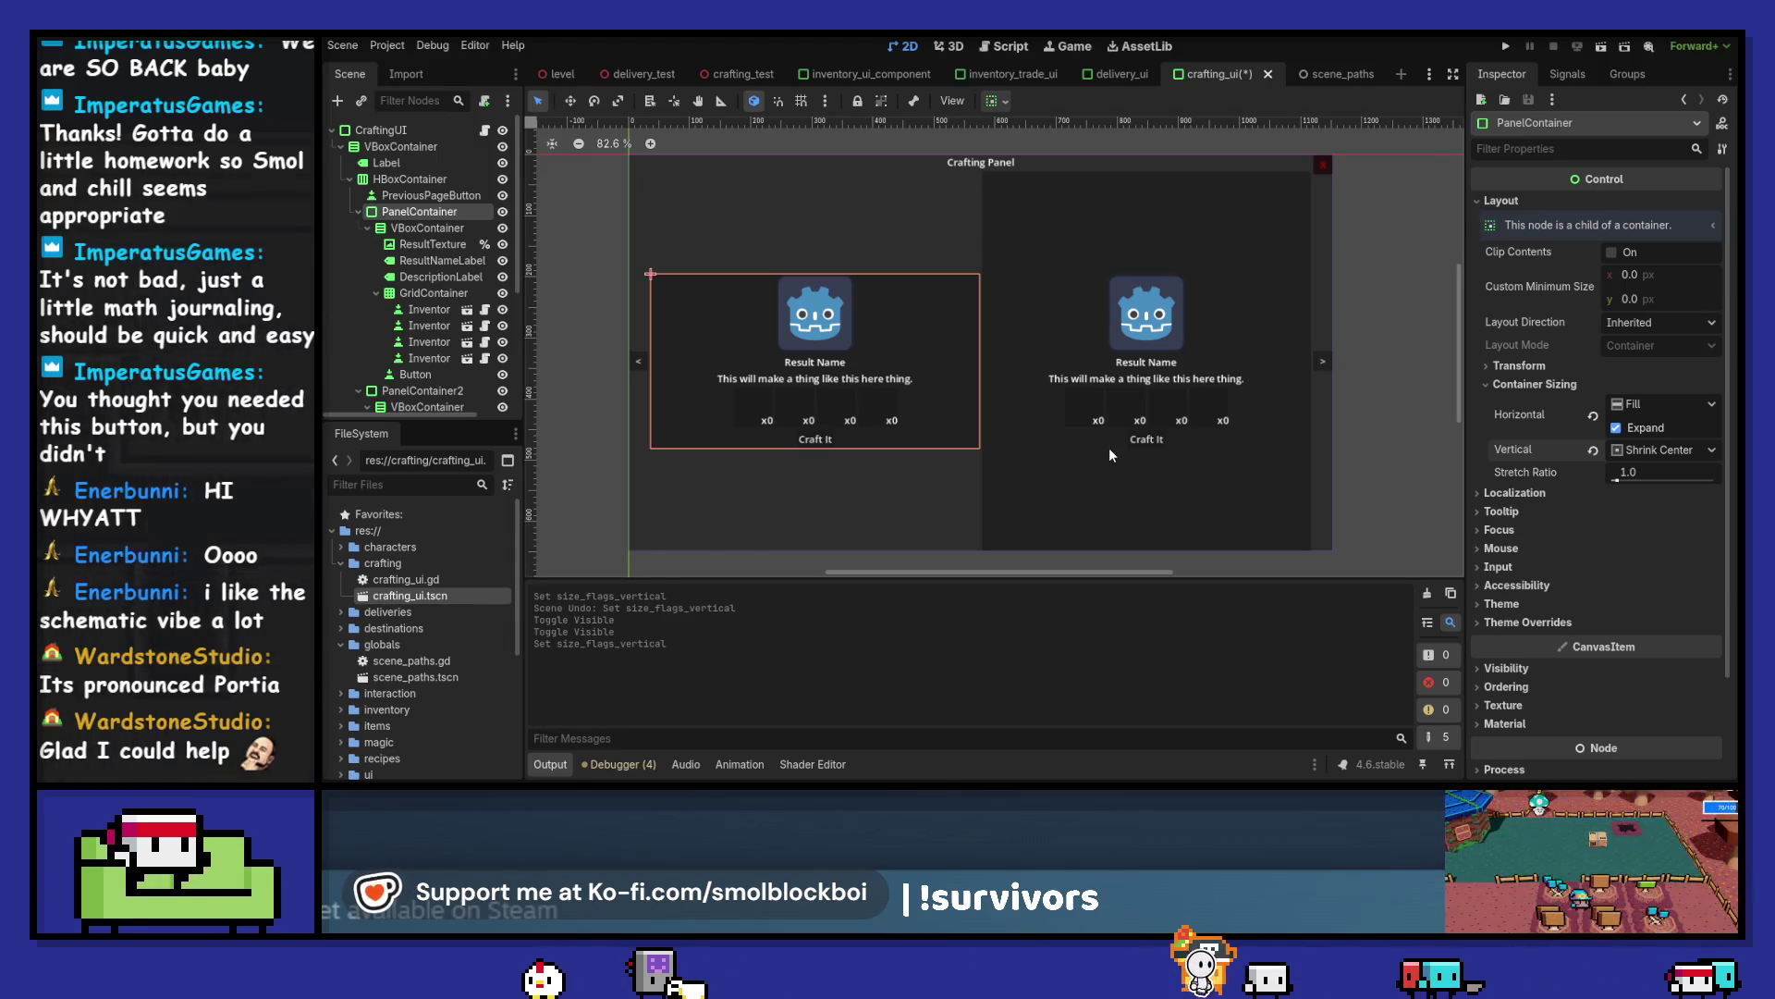
pyautogui.hotkey('ctrl', 'z')
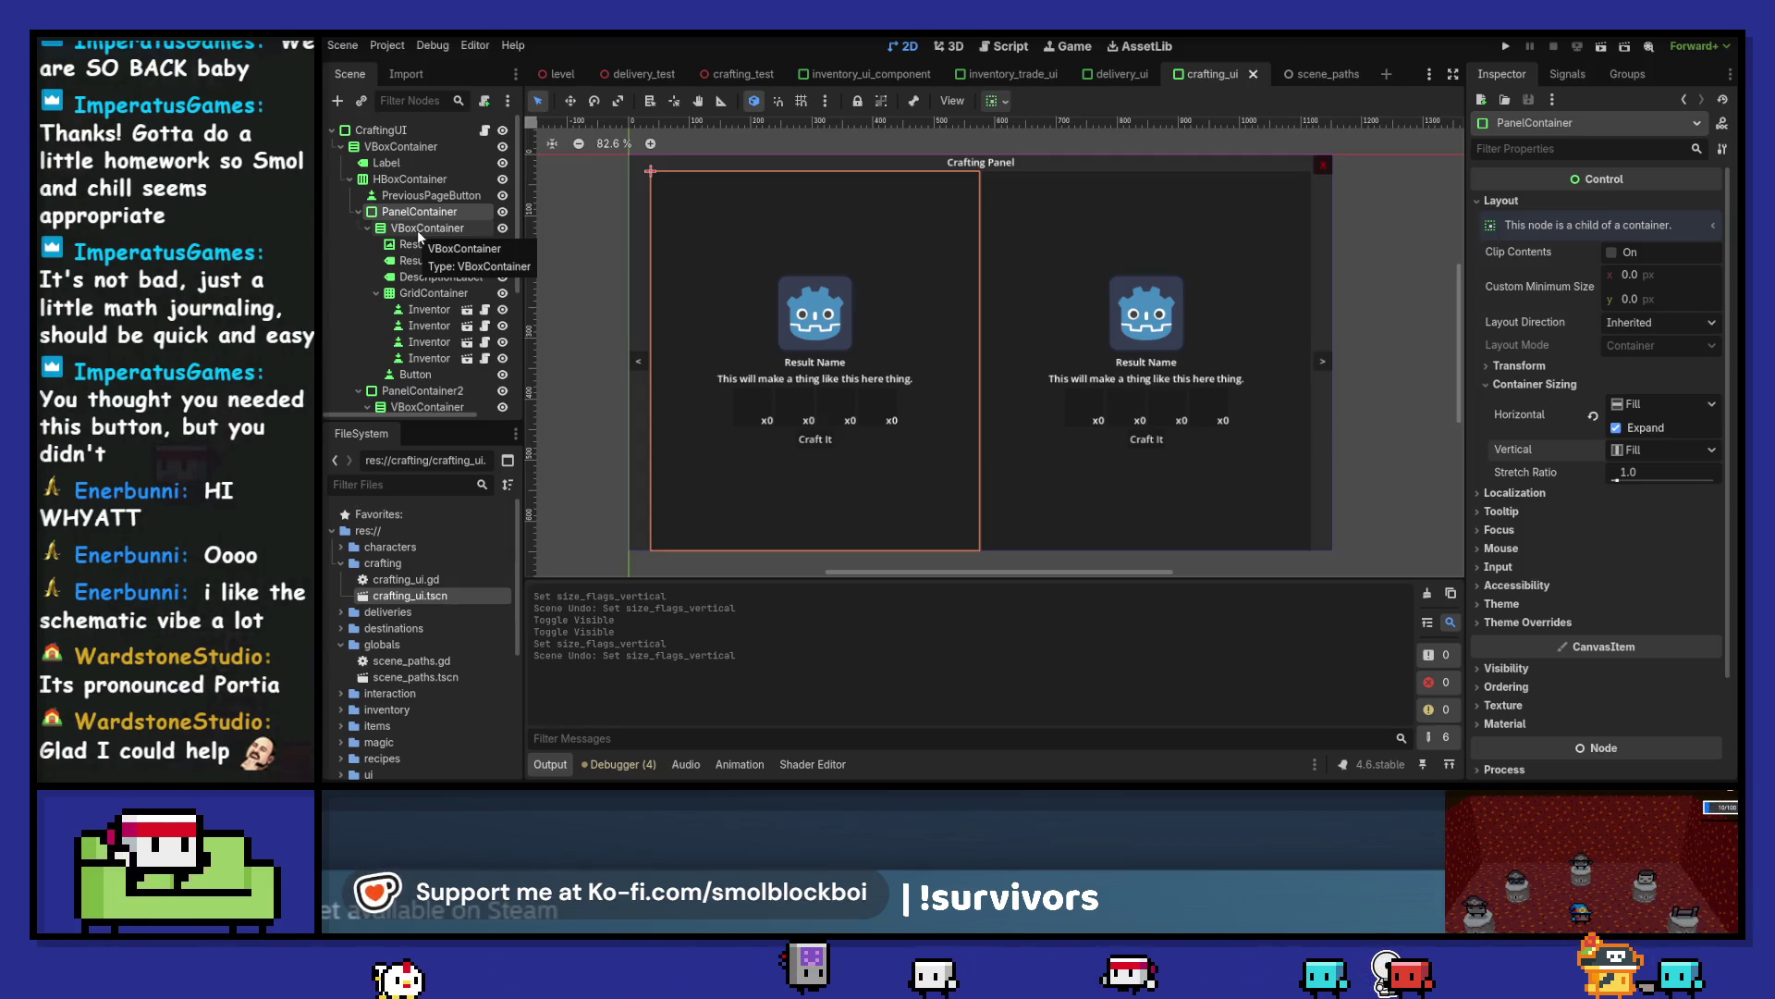
# - Expand the recipes folder and create a new Recipe resource in it
pyautogui.rightClick(428, 532)
pyautogui.moveTo(486, 551)
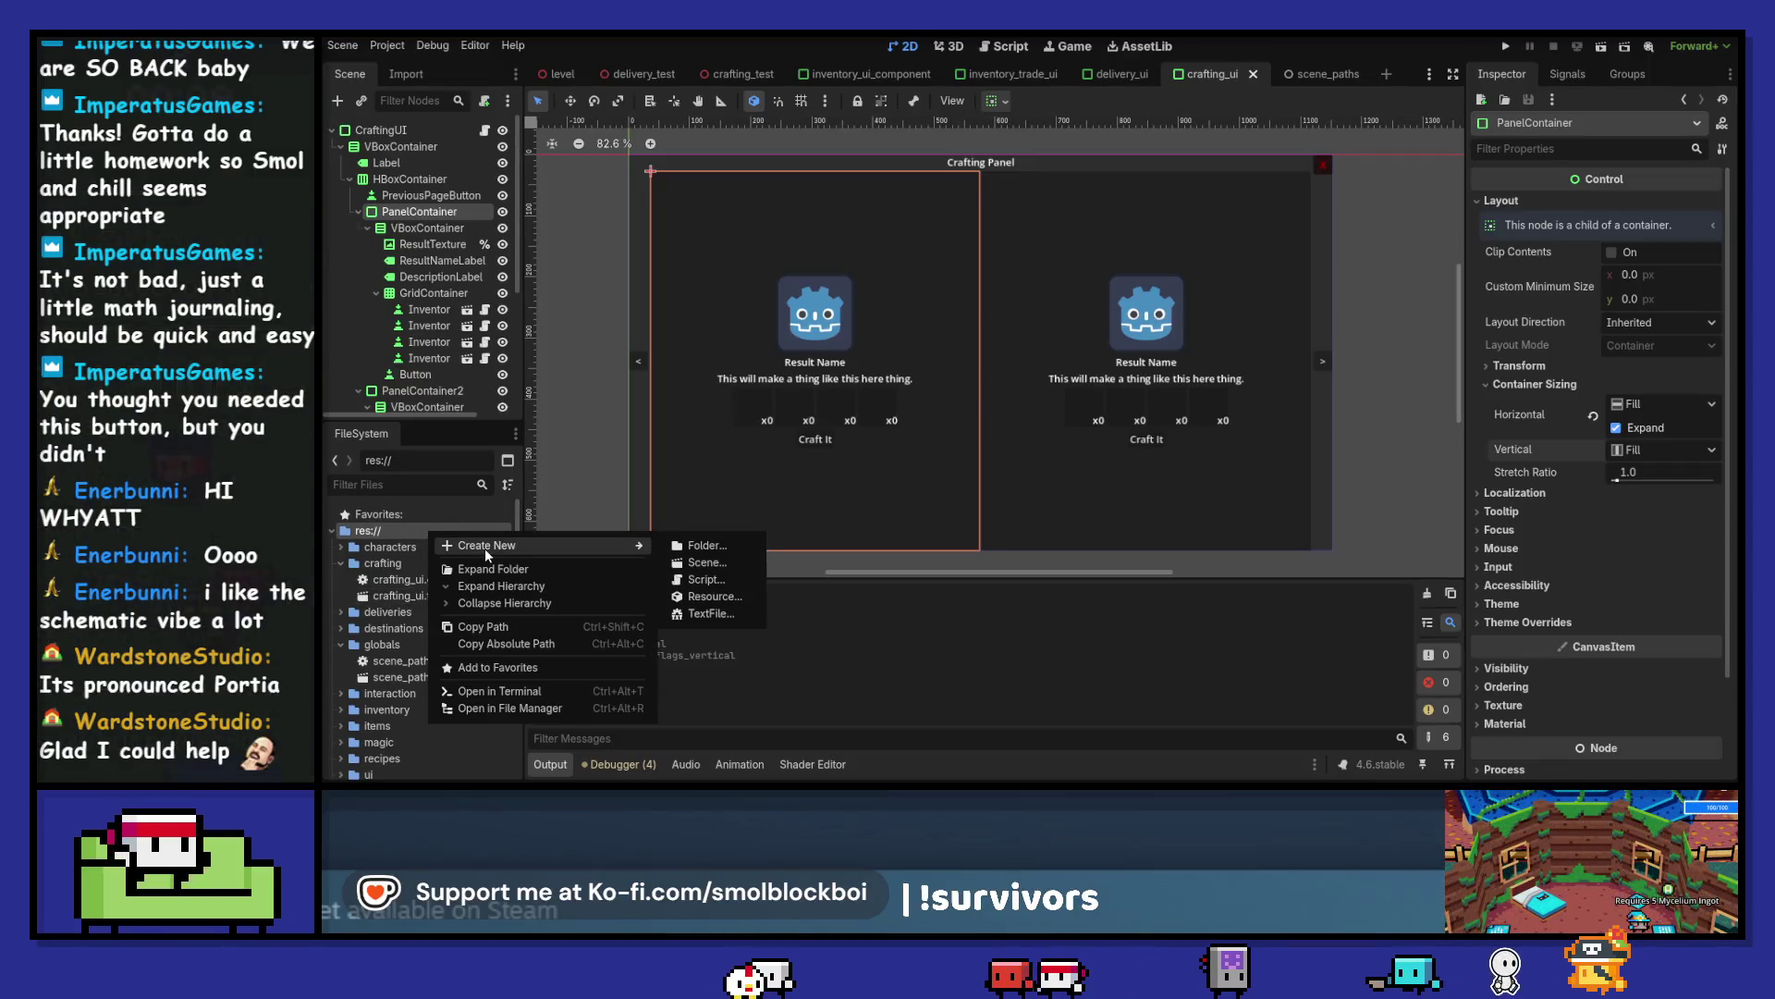
pyautogui.click(397, 753)
pyautogui.doubleClick(397, 752)
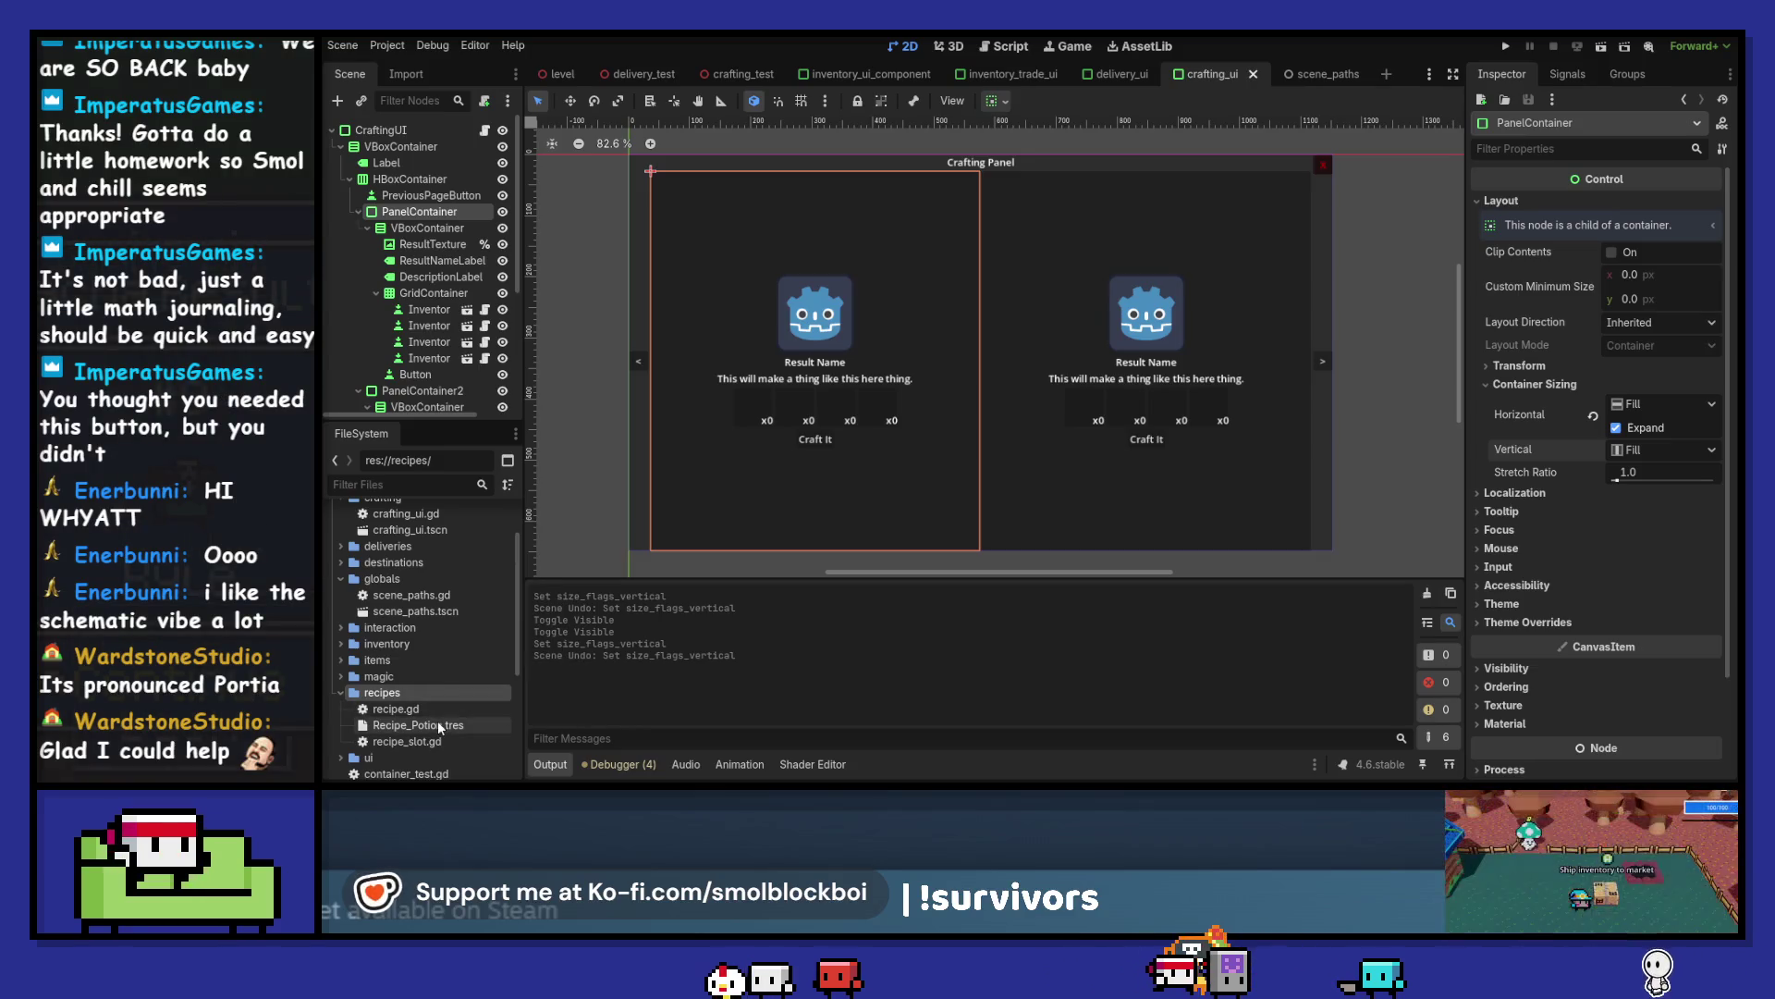
pyautogui.rightClick(423, 692)
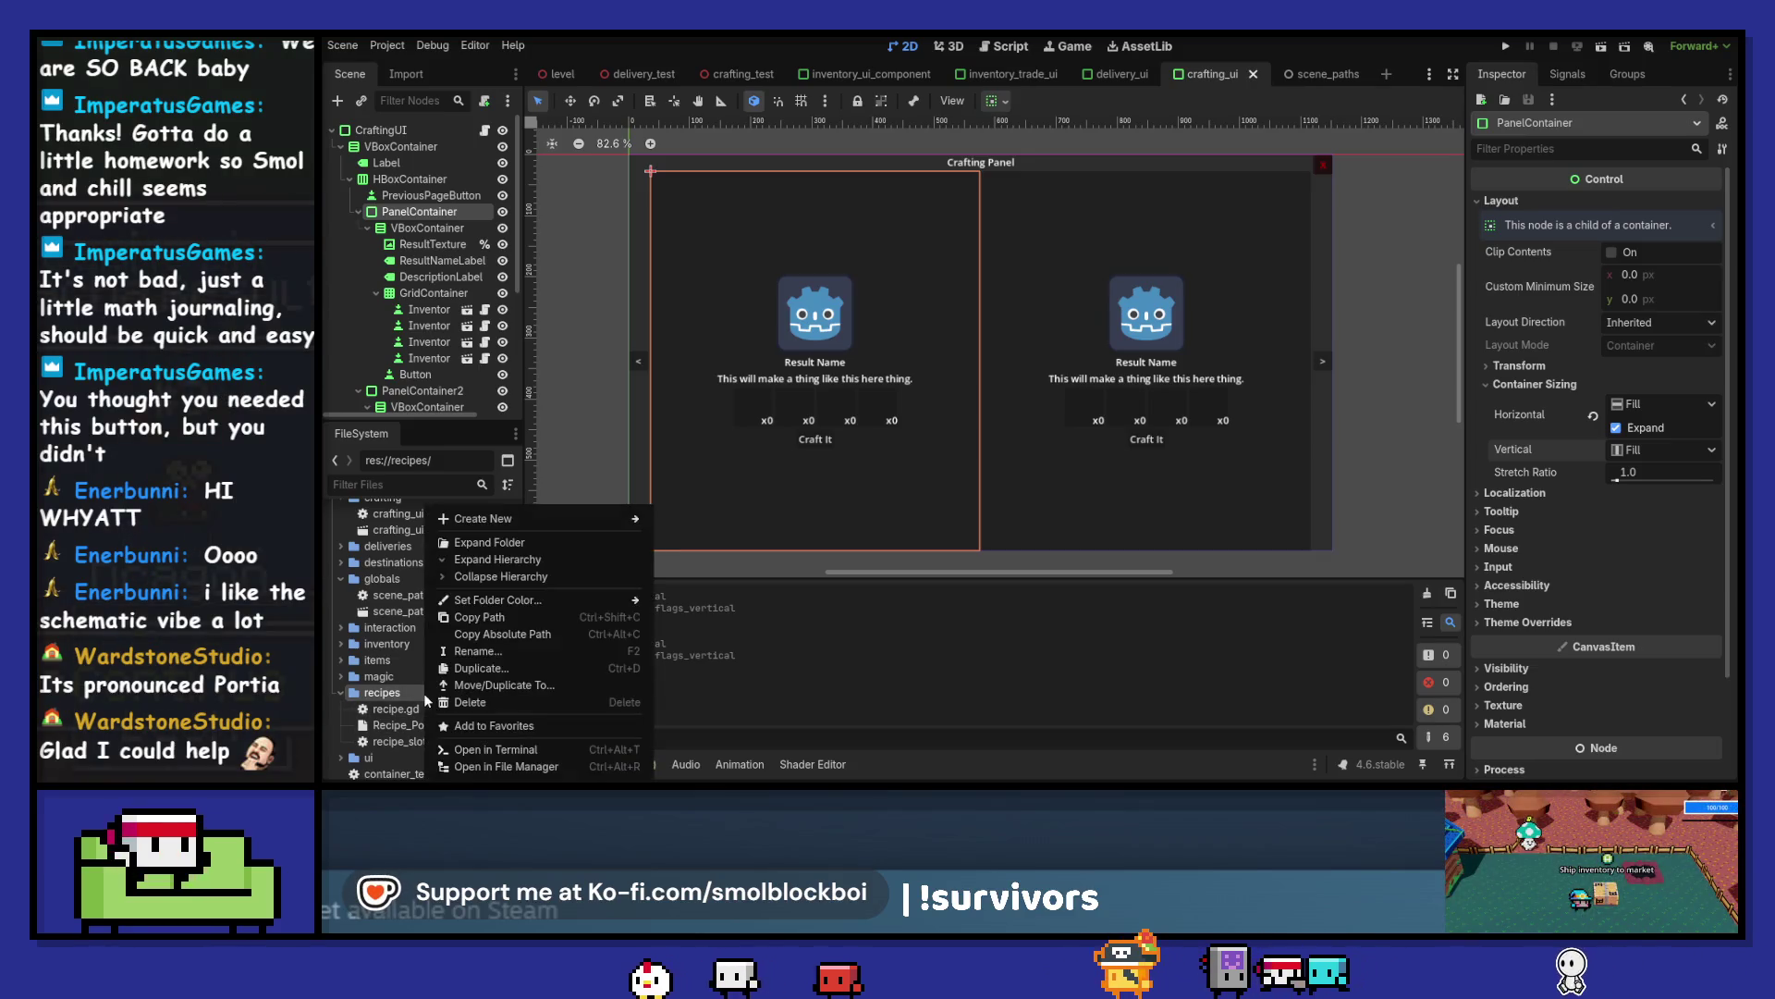
pyautogui.moveTo(533, 523)
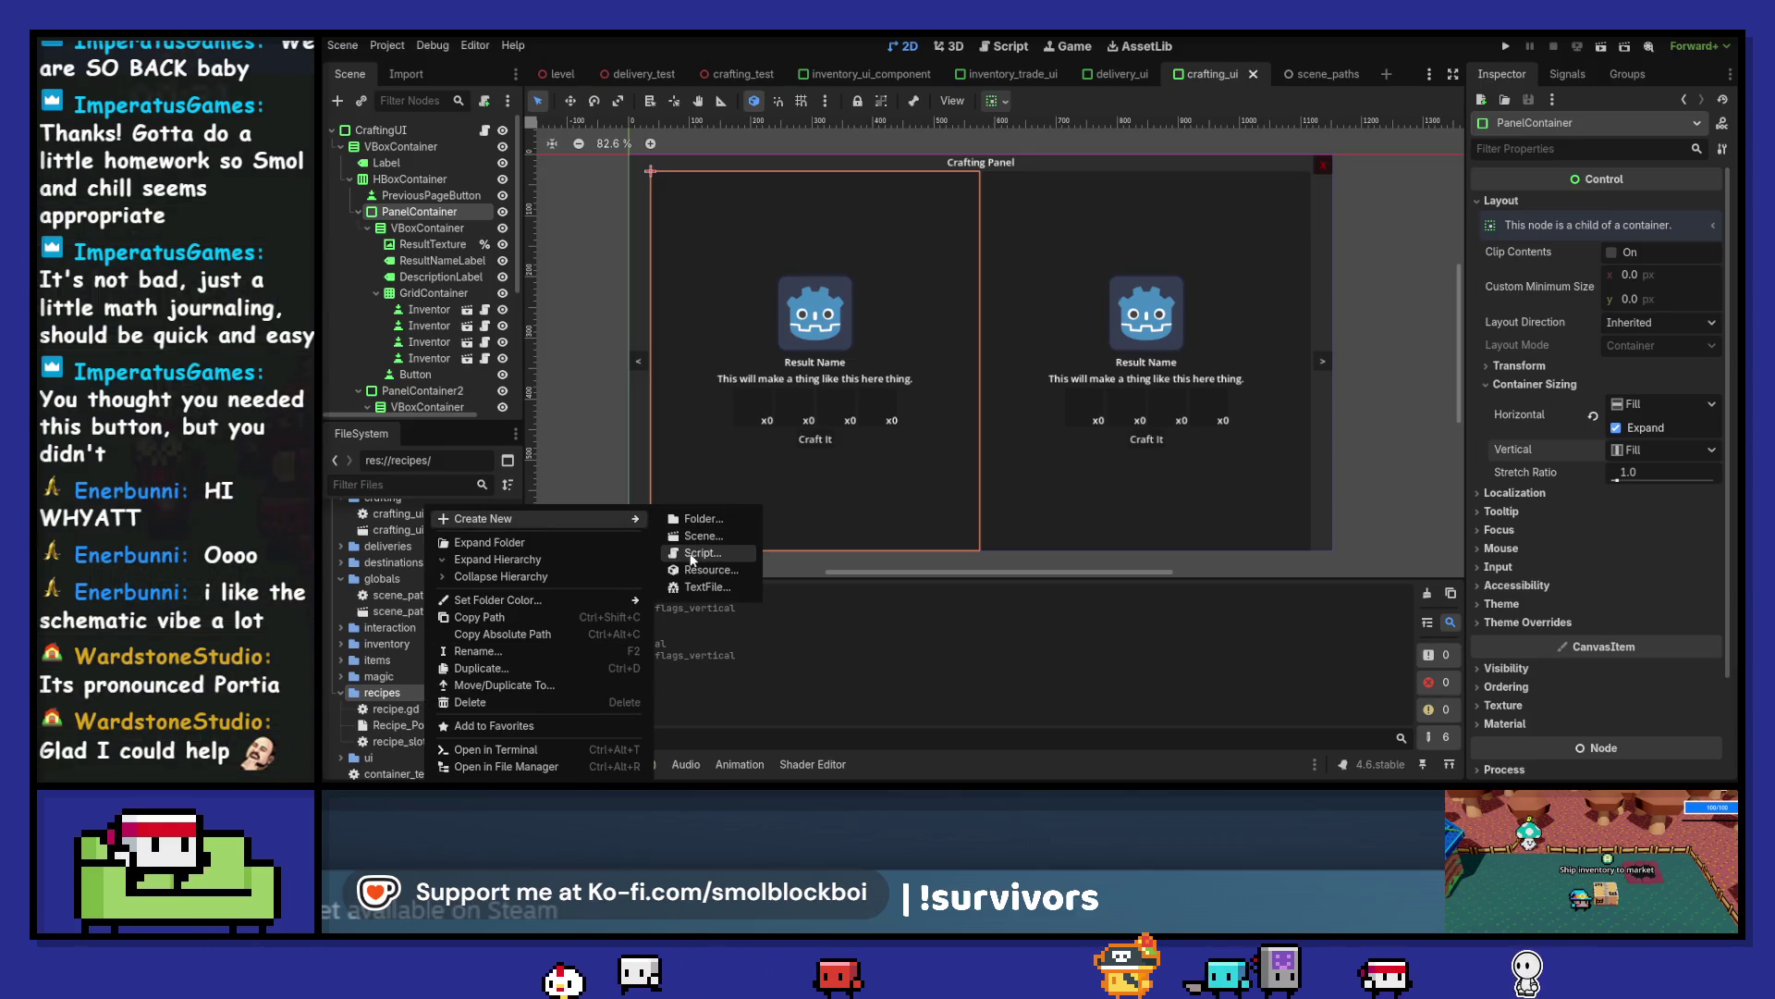
pyautogui.click(691, 568)
pyautogui.write('rec')
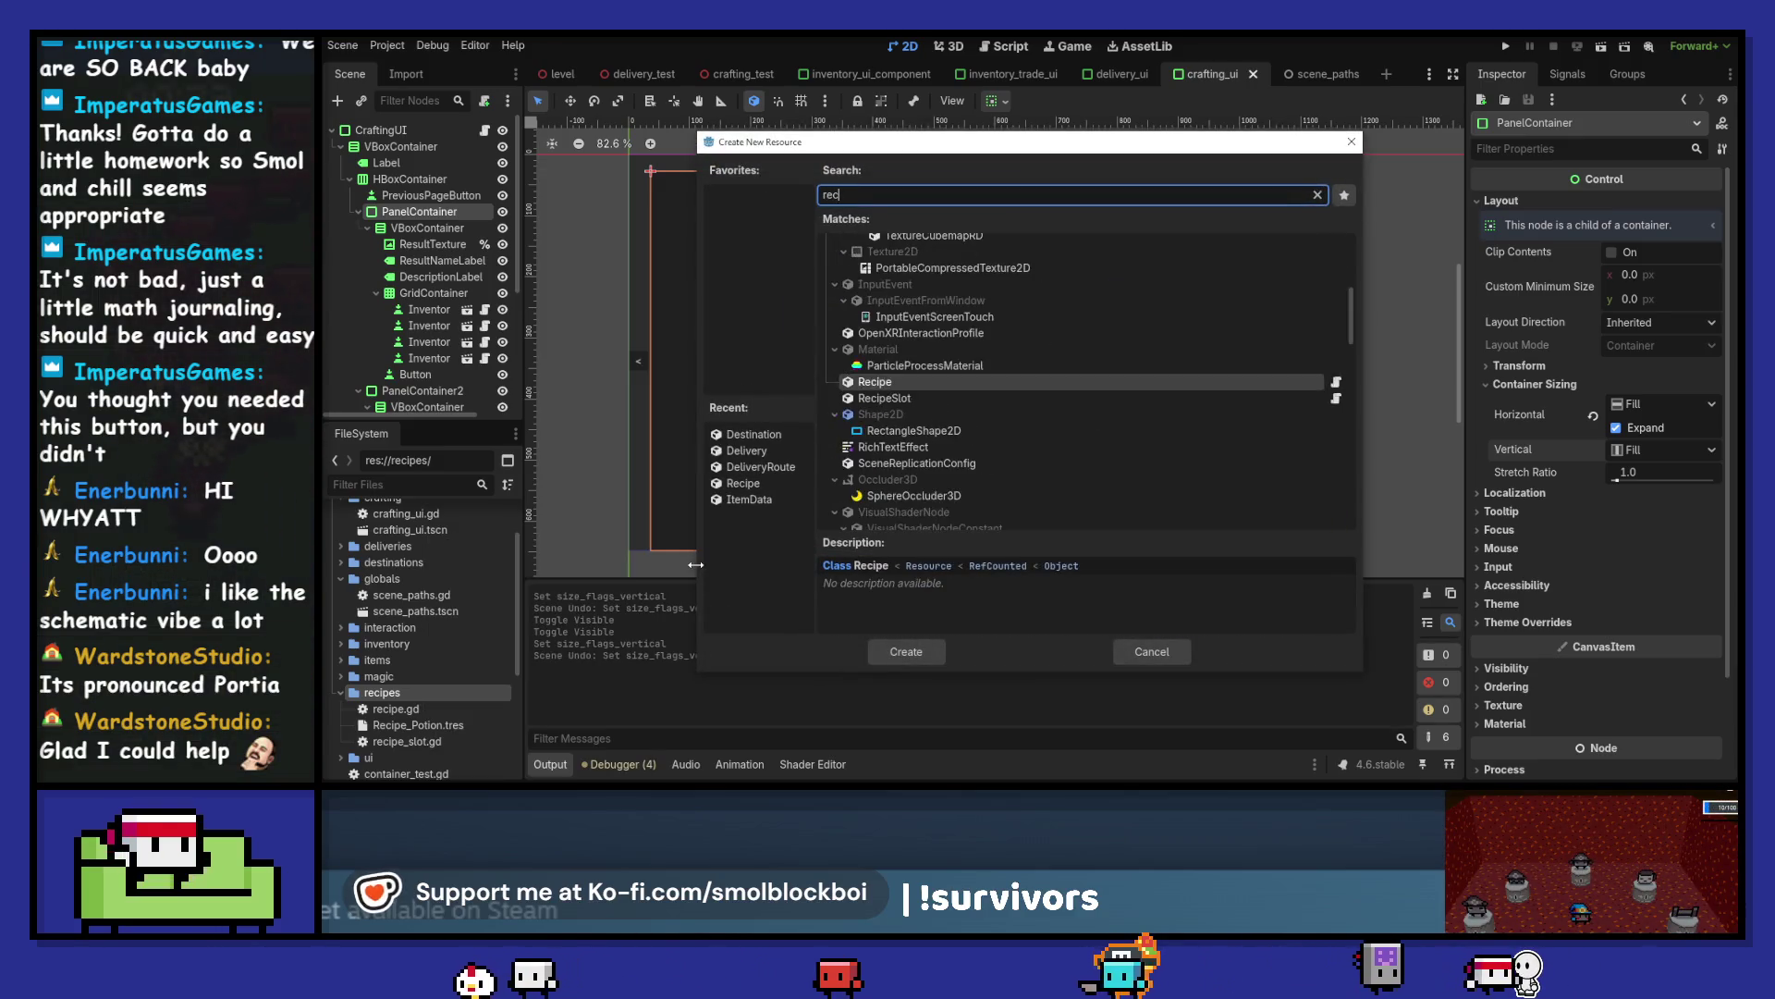
pyautogui.write('ipe')
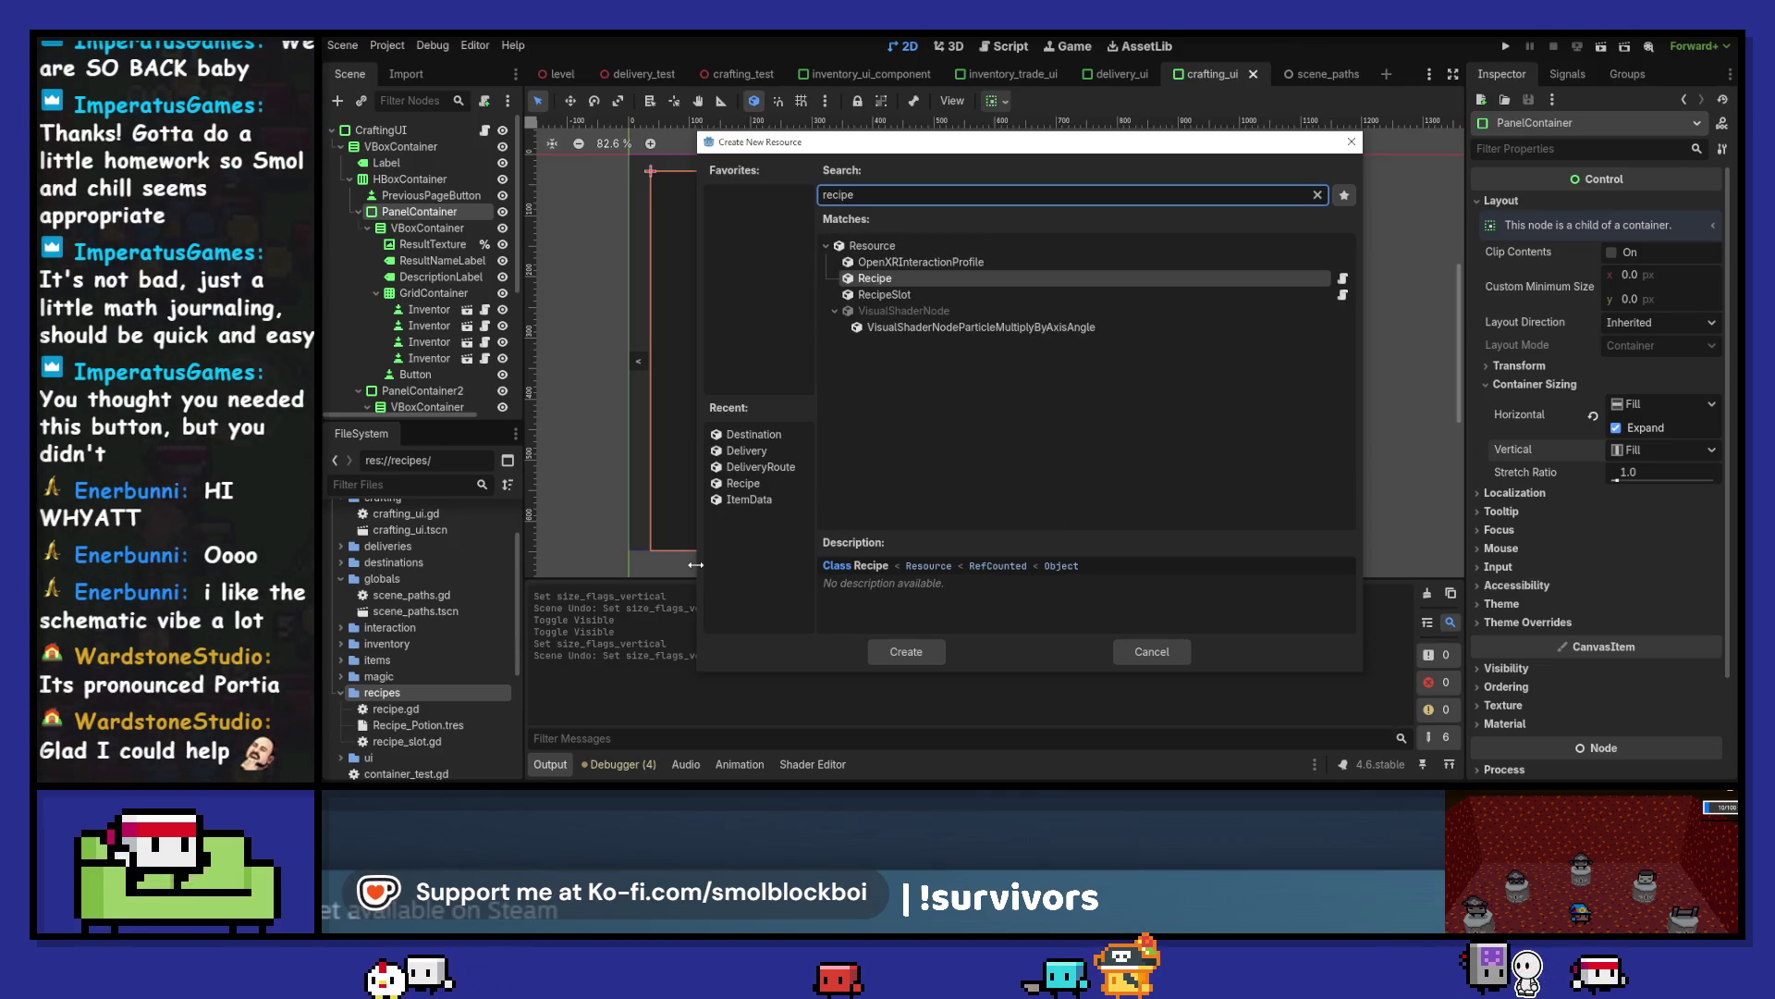
pyautogui.press('Return')
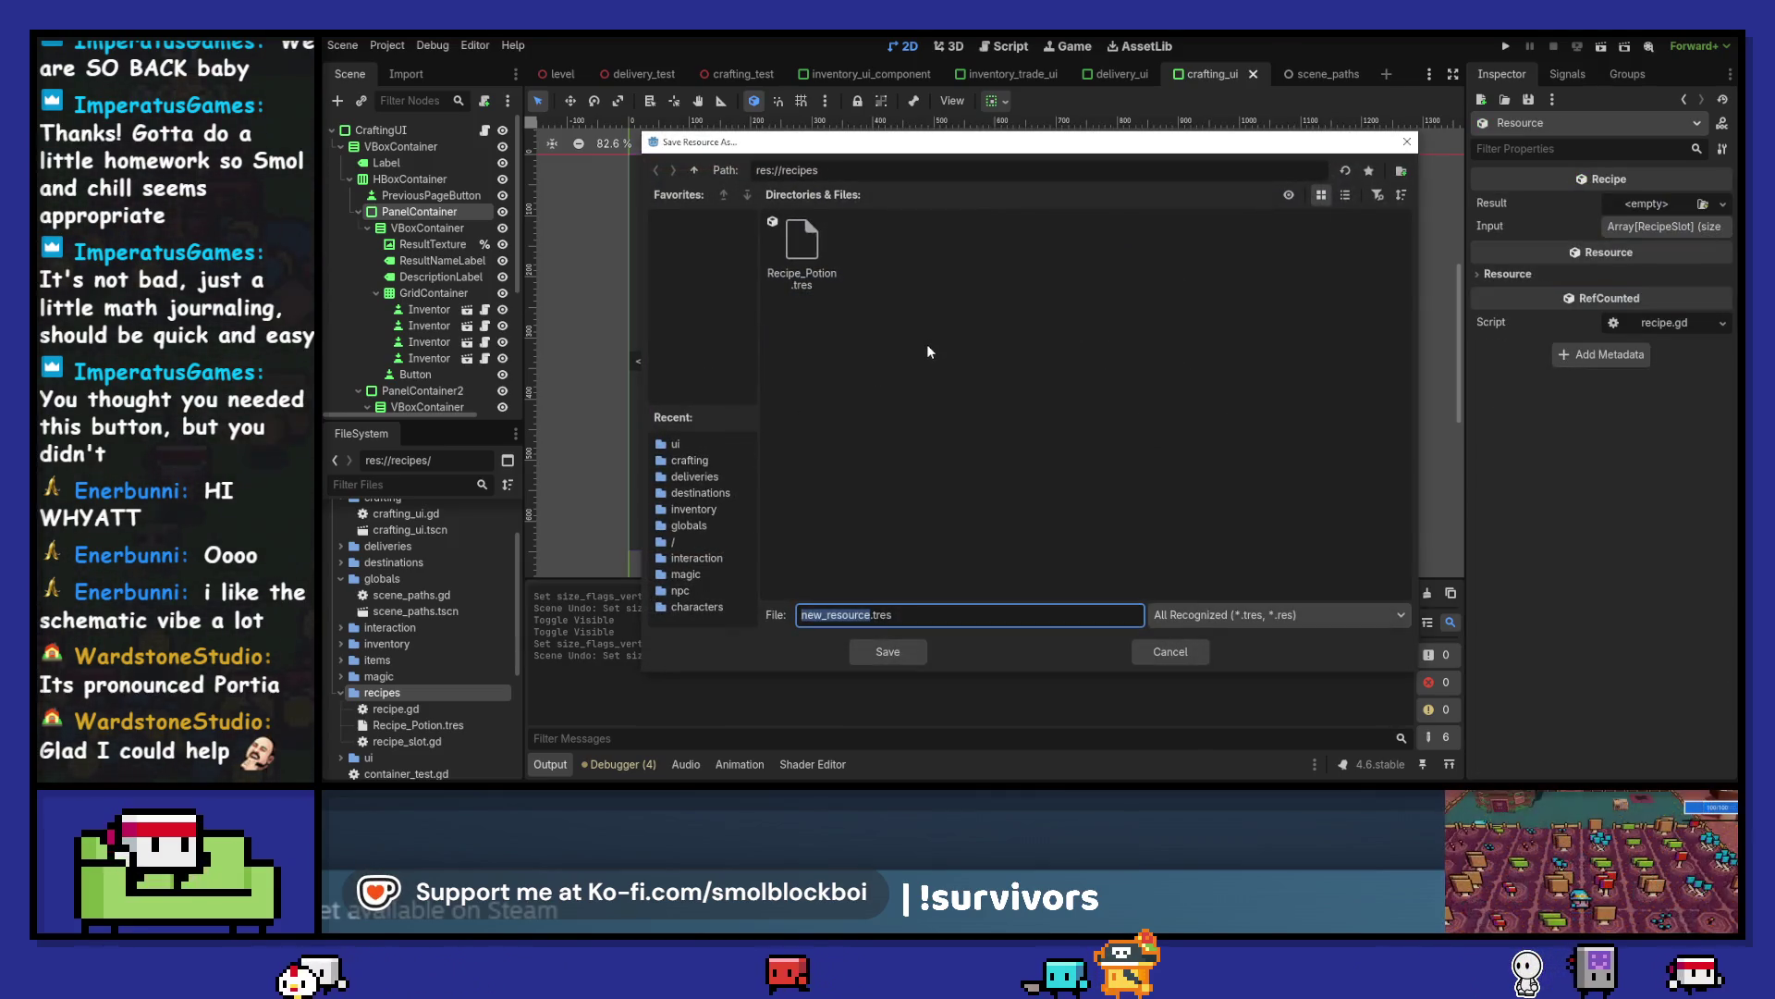
# - Save the resource as Recipe_Powder.tres and open it for editing
pyautogui.write('Recipe_')
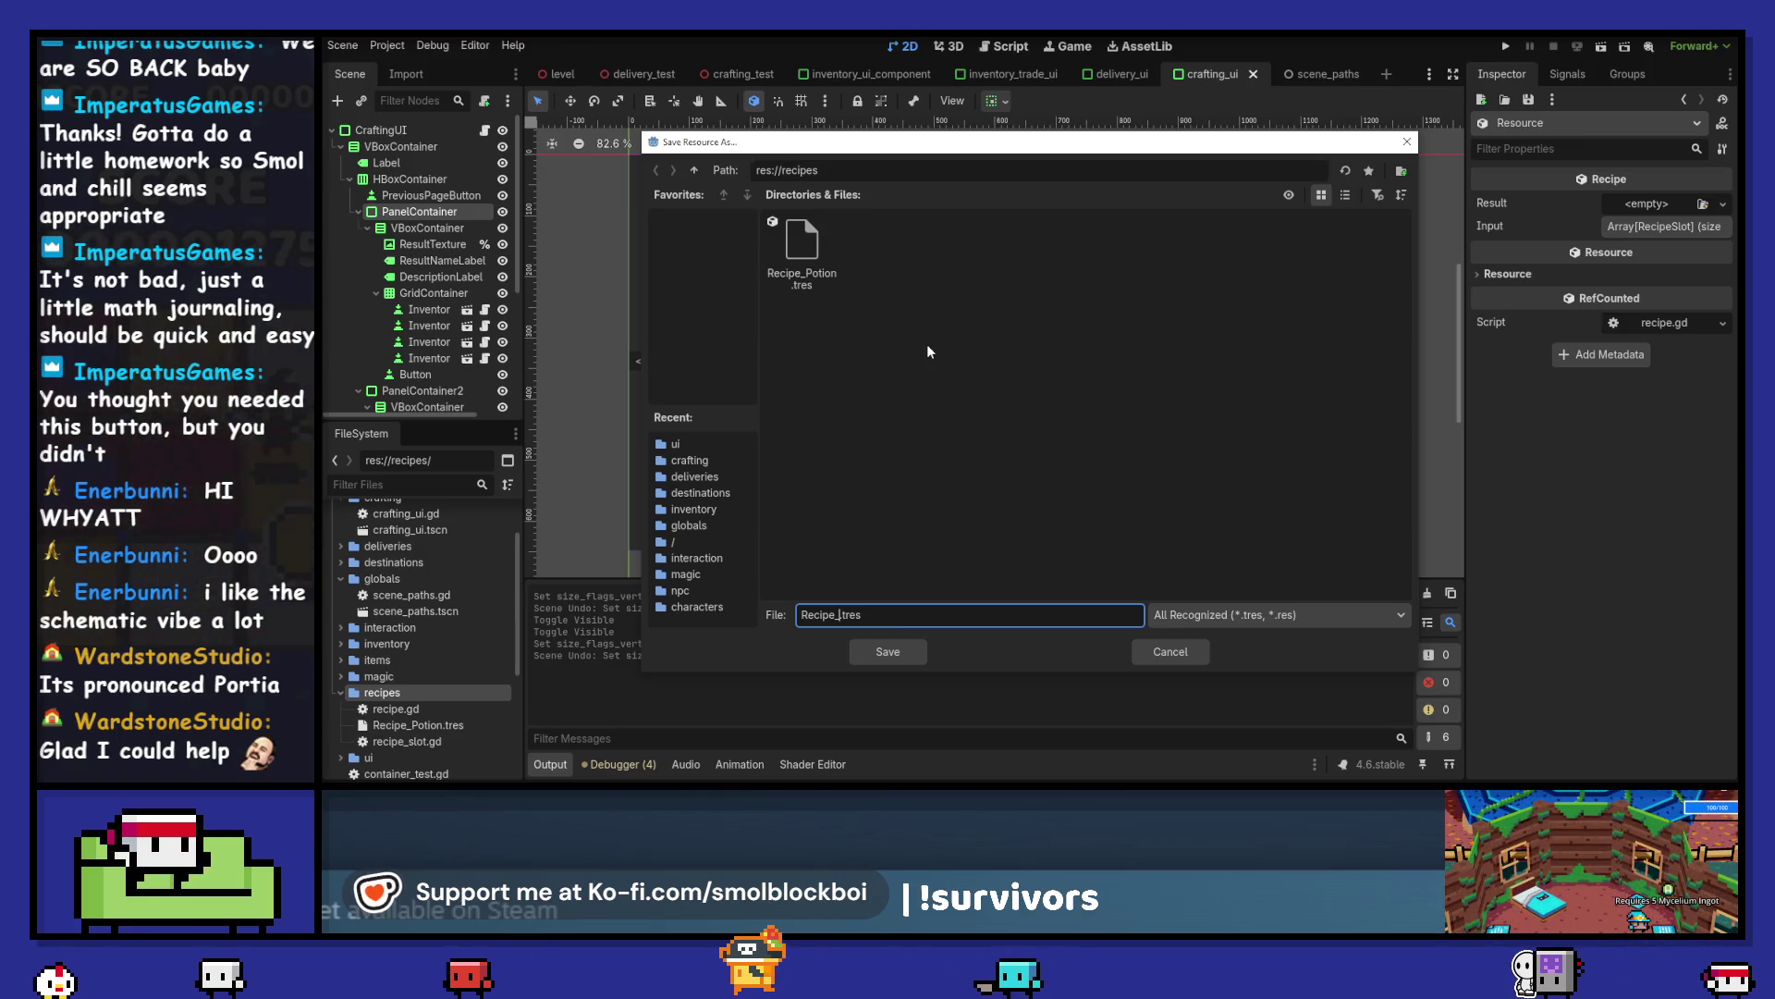
pyautogui.write('Mush')
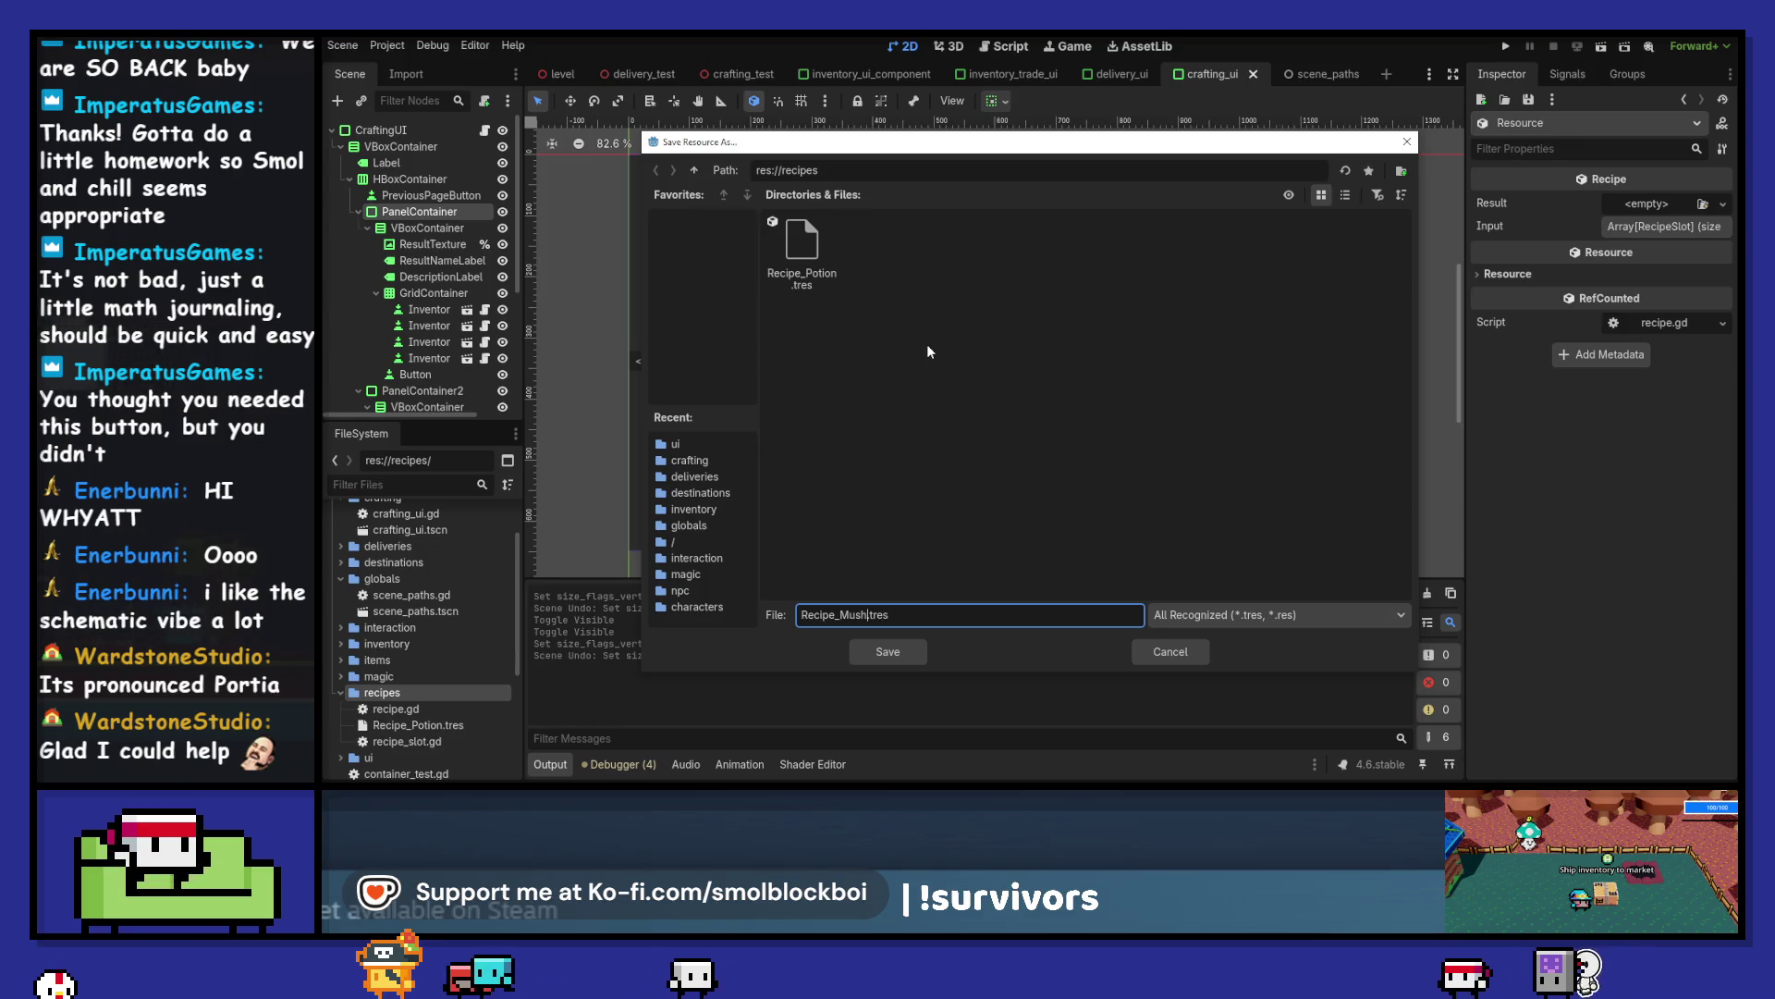
pyautogui.write('_pa')
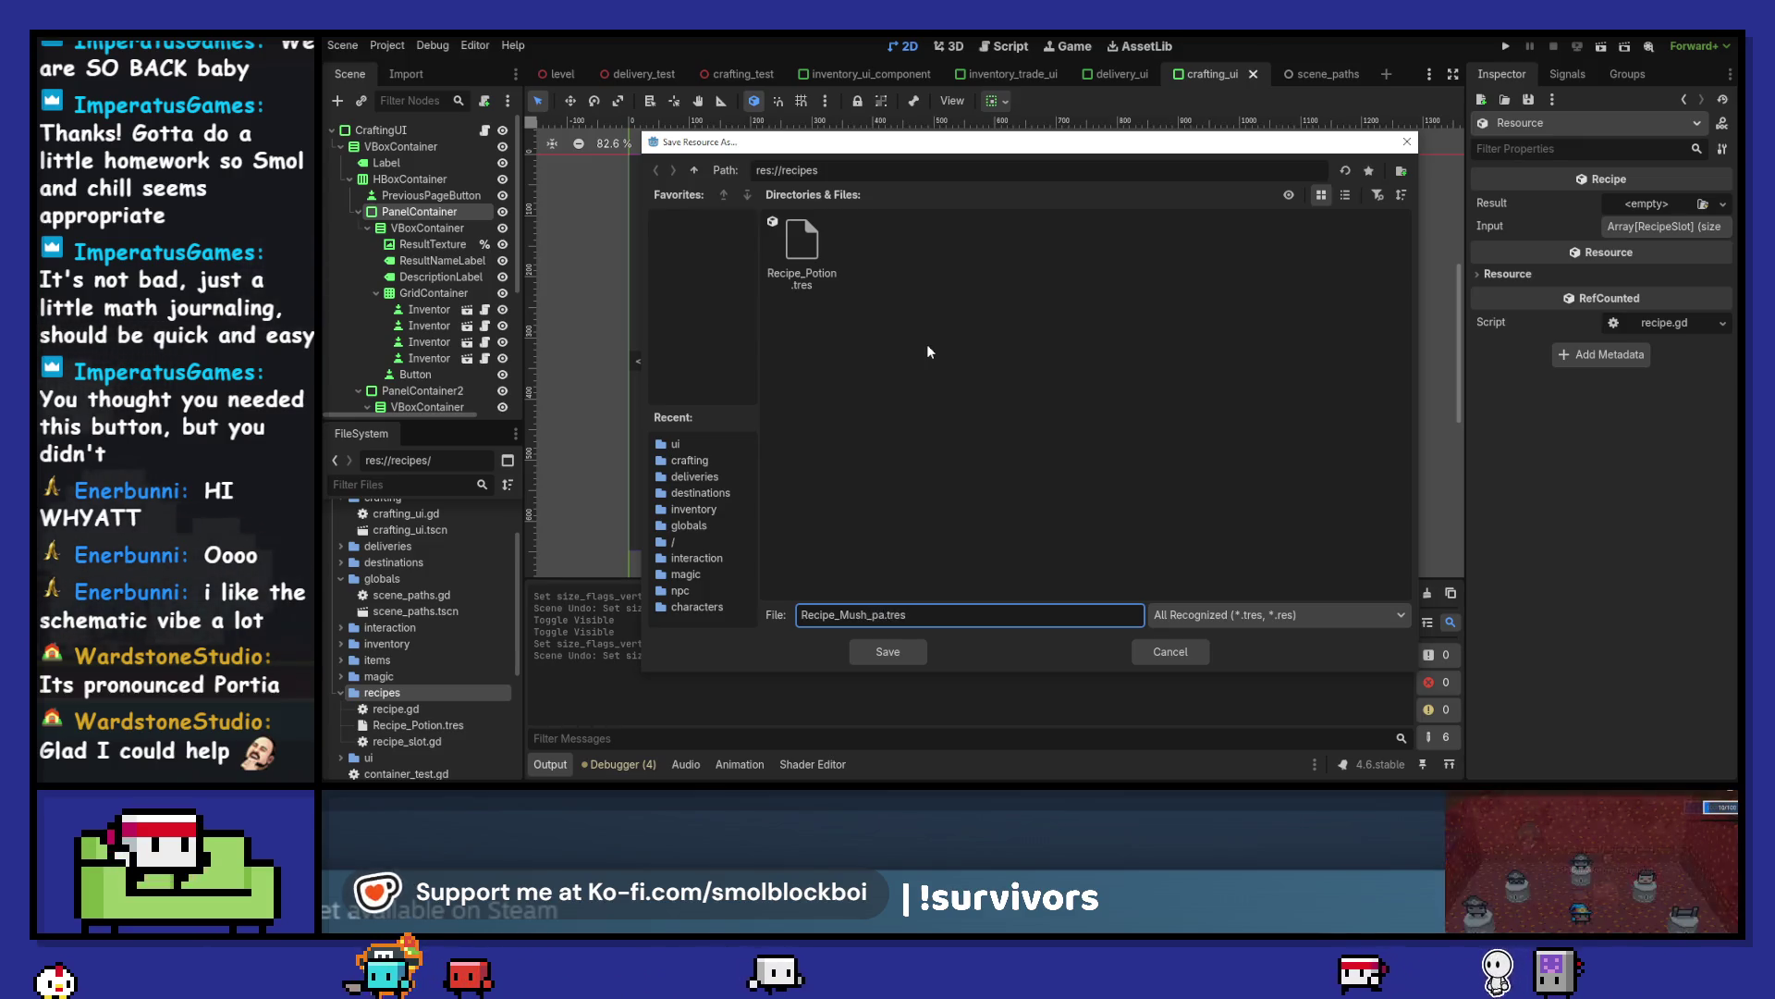
pyautogui.press('BackSpace')
pyautogui.press('BackSpace')
pyautogui.write('Patty')
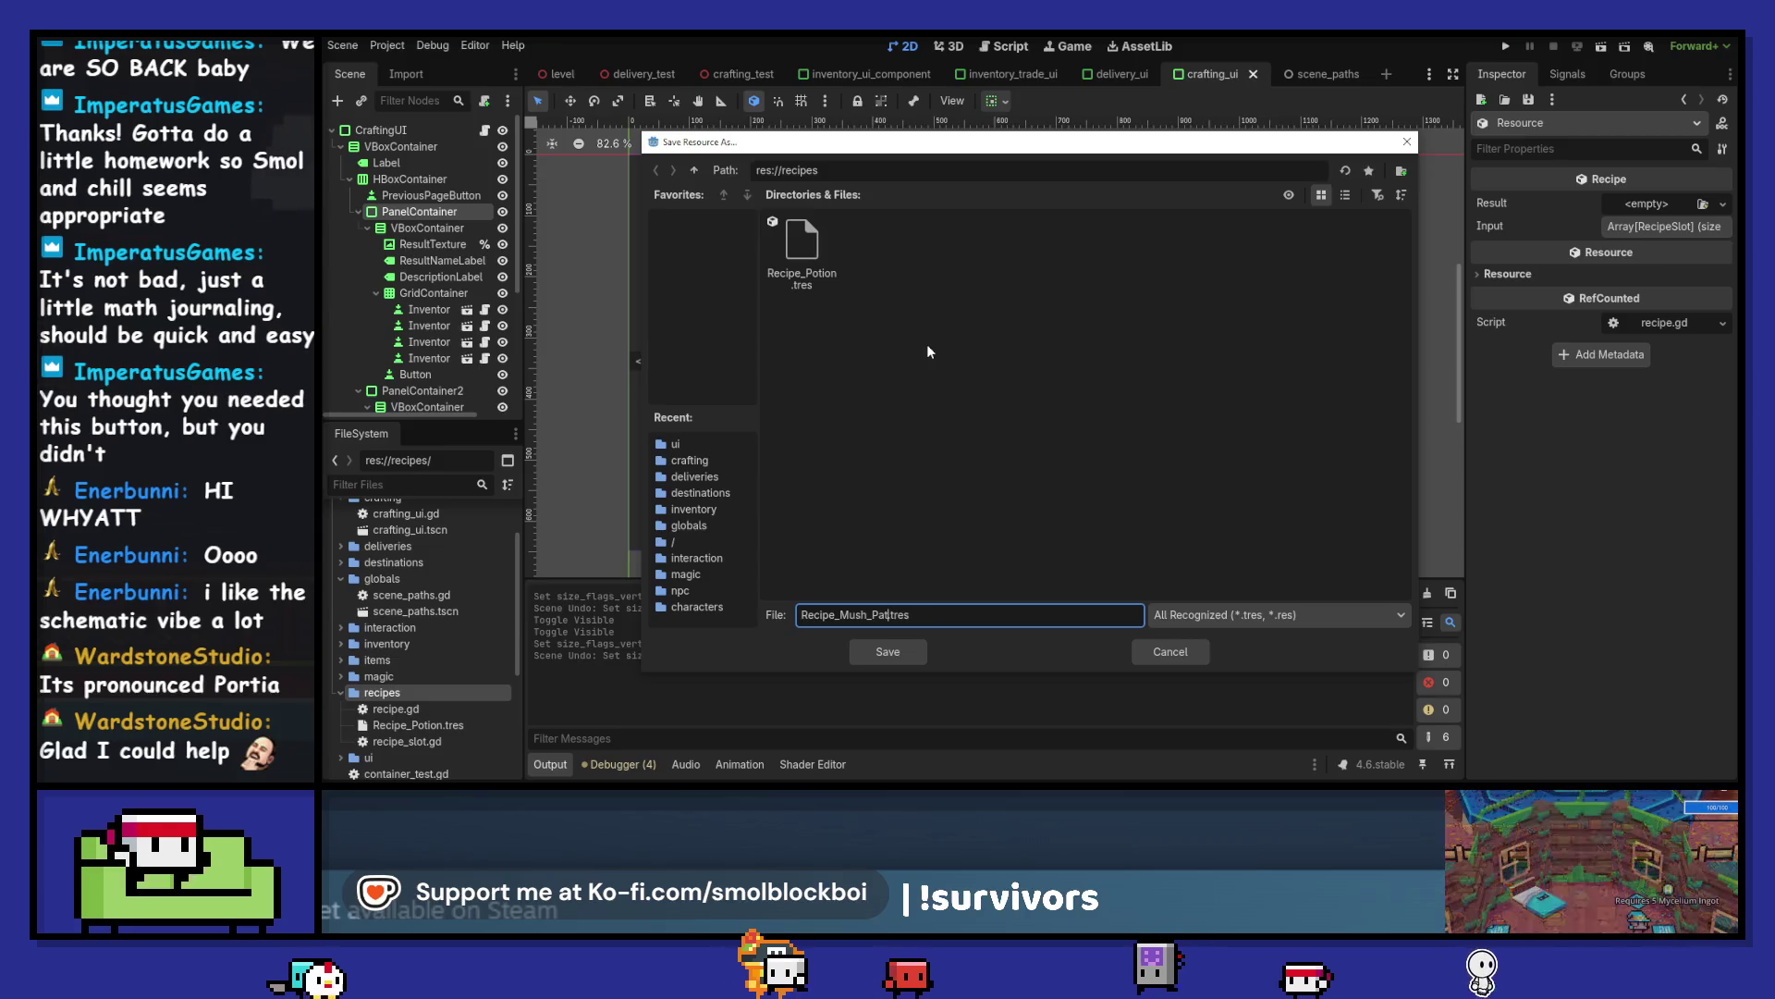
pyautogui.press('BackSpace')
pyautogui.press('BackSpace')
pyautogui.press('BackSpace')
pyautogui.press('BackSpace')
pyautogui.press('BackSpace')
pyautogui.press('BackSpace')
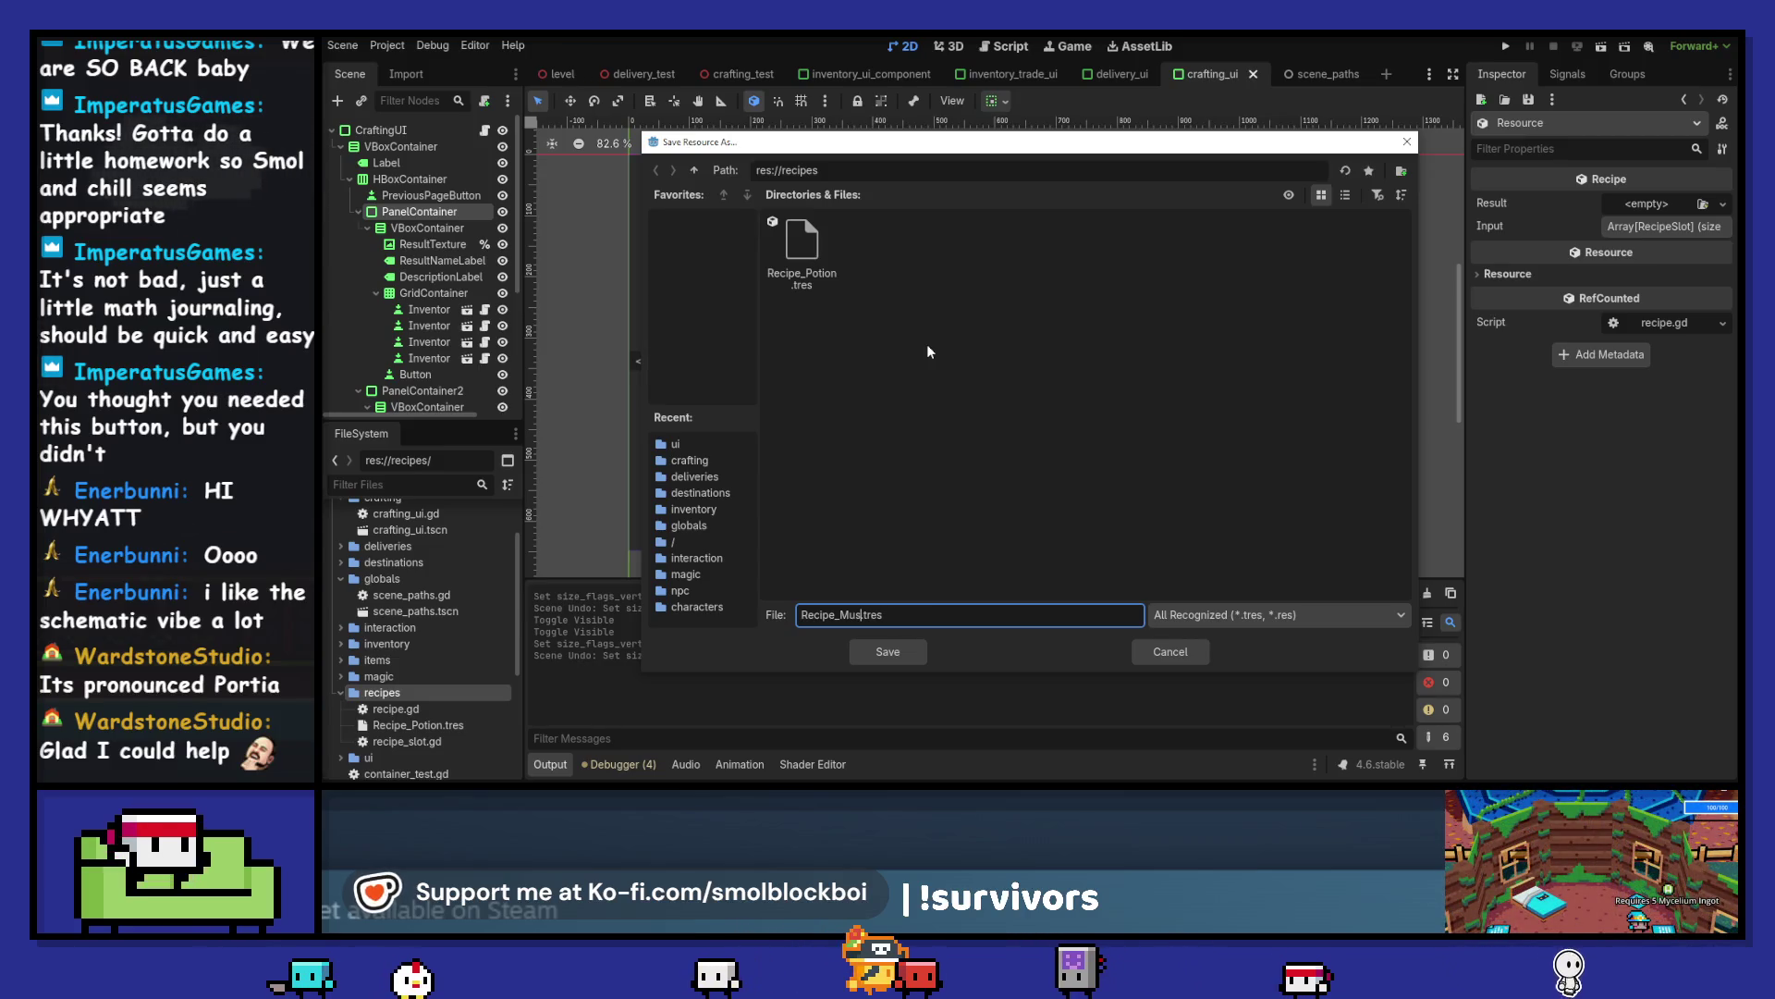
pyautogui.write('Po')
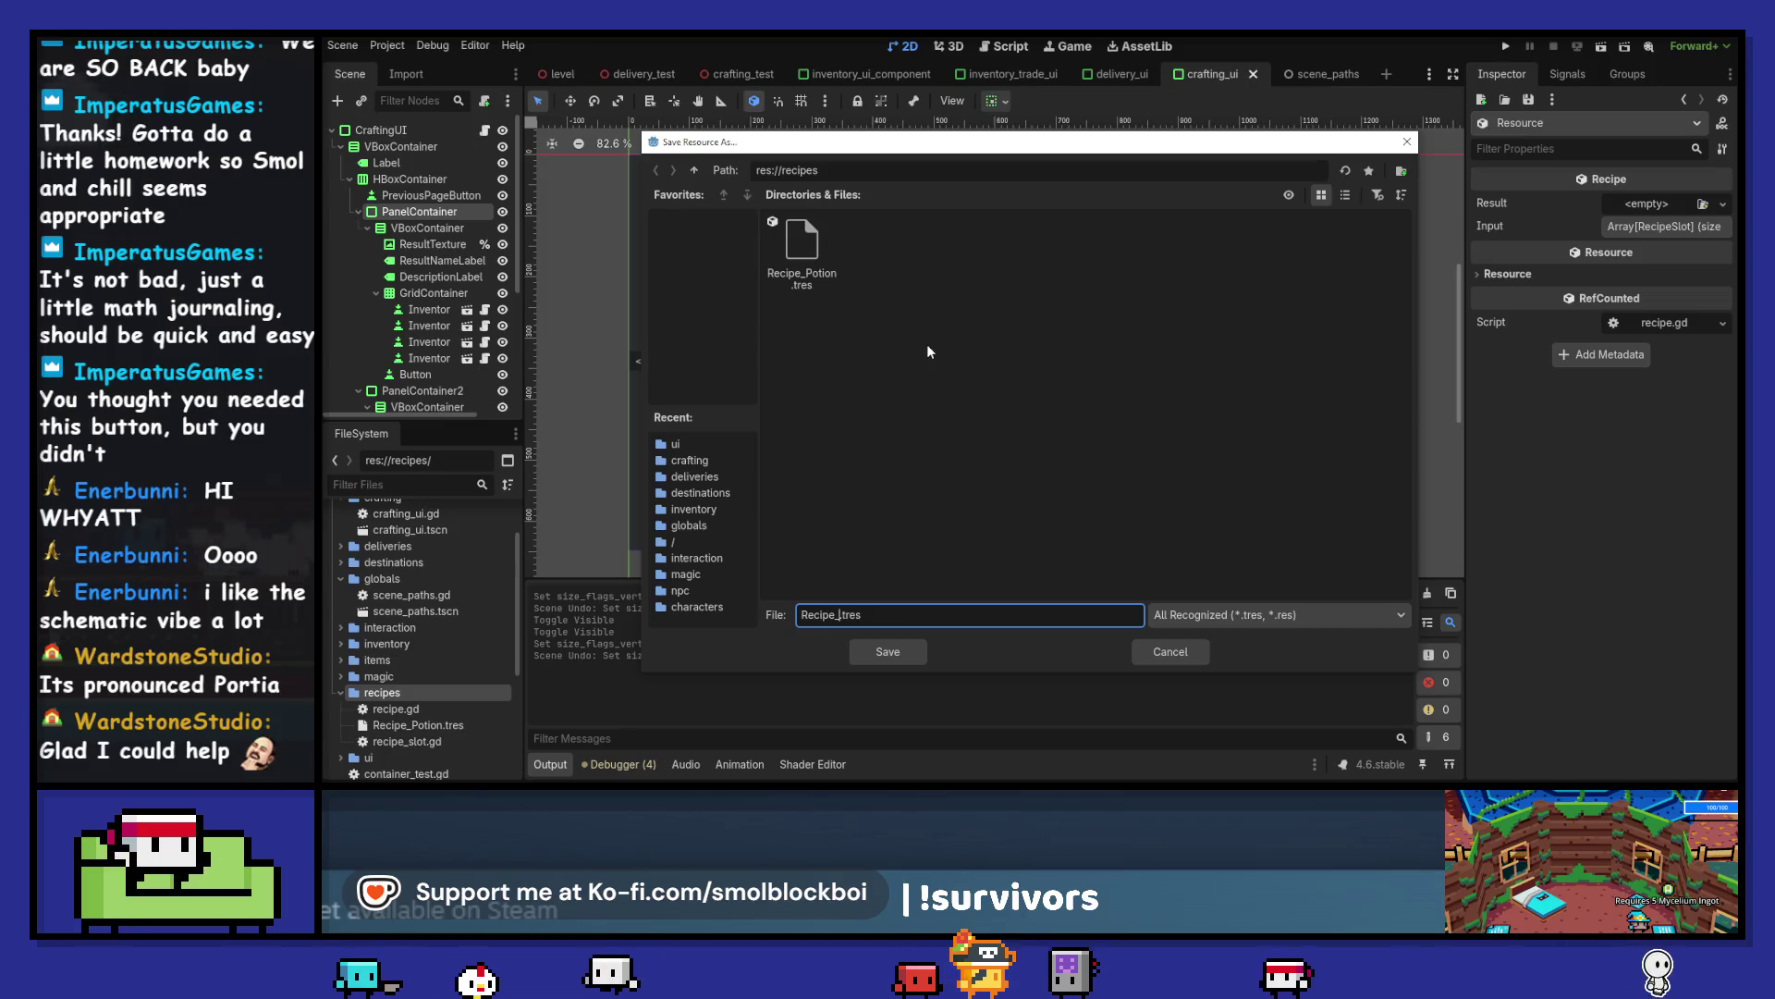
pyautogui.write('wder')
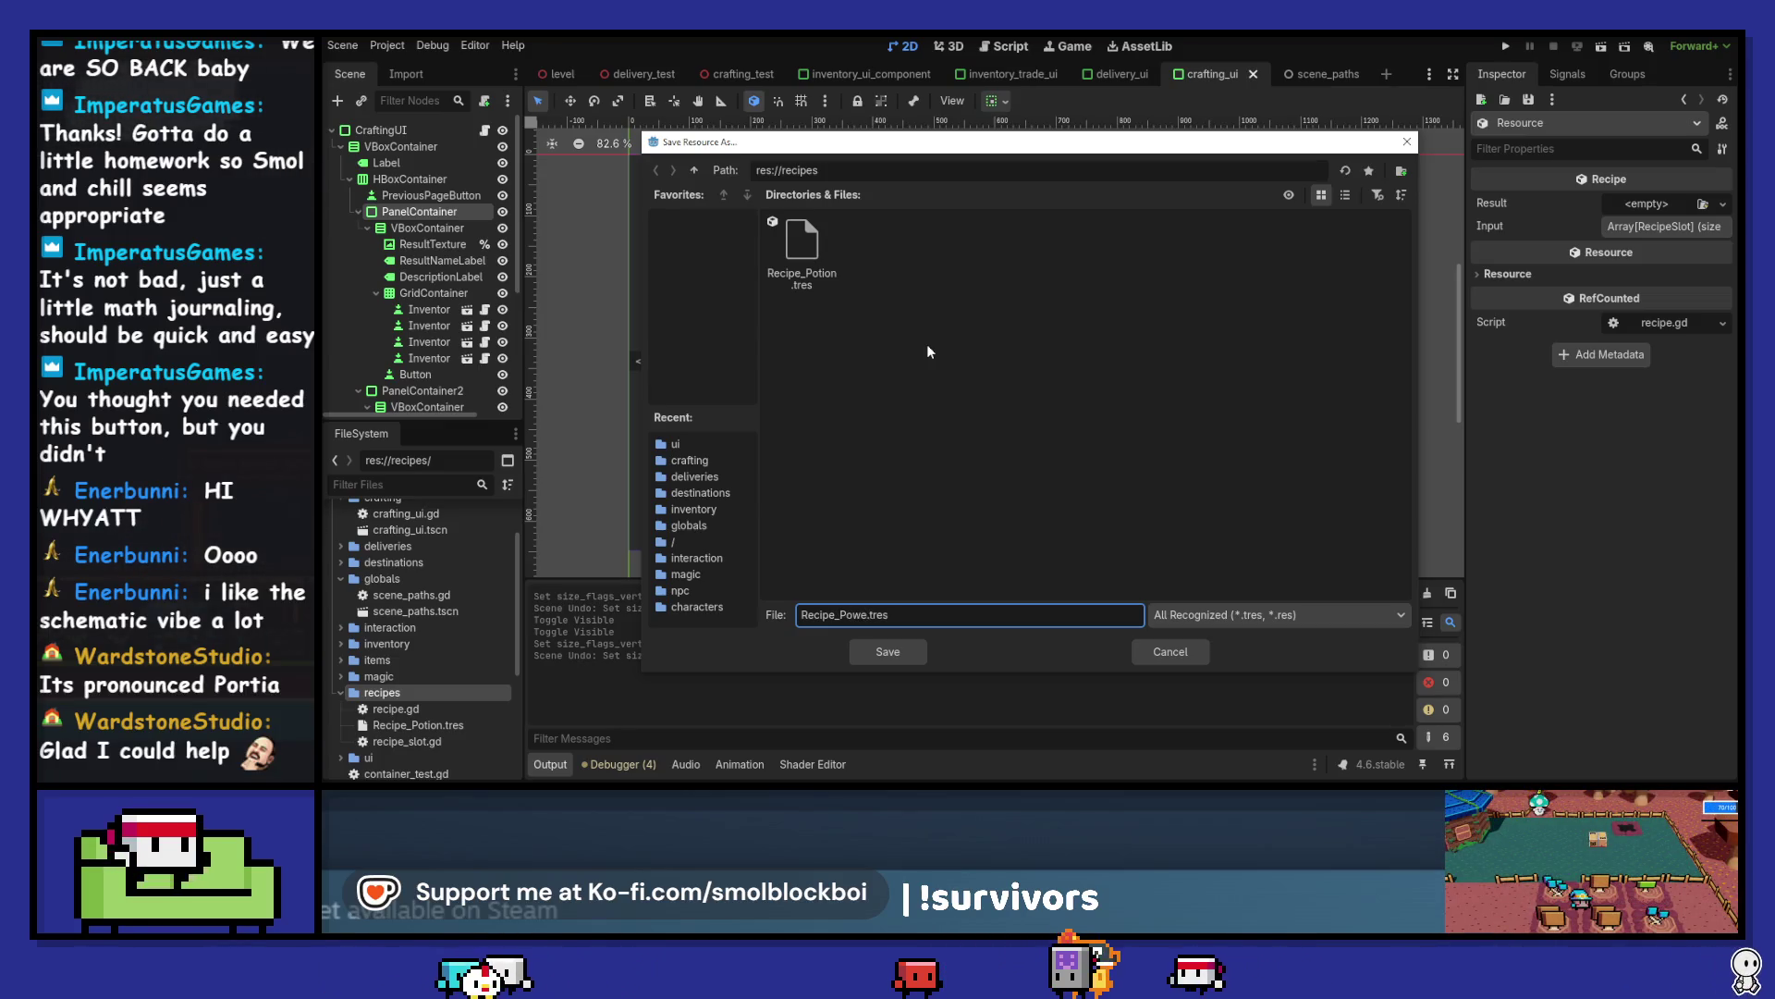
pyautogui.press('Return')
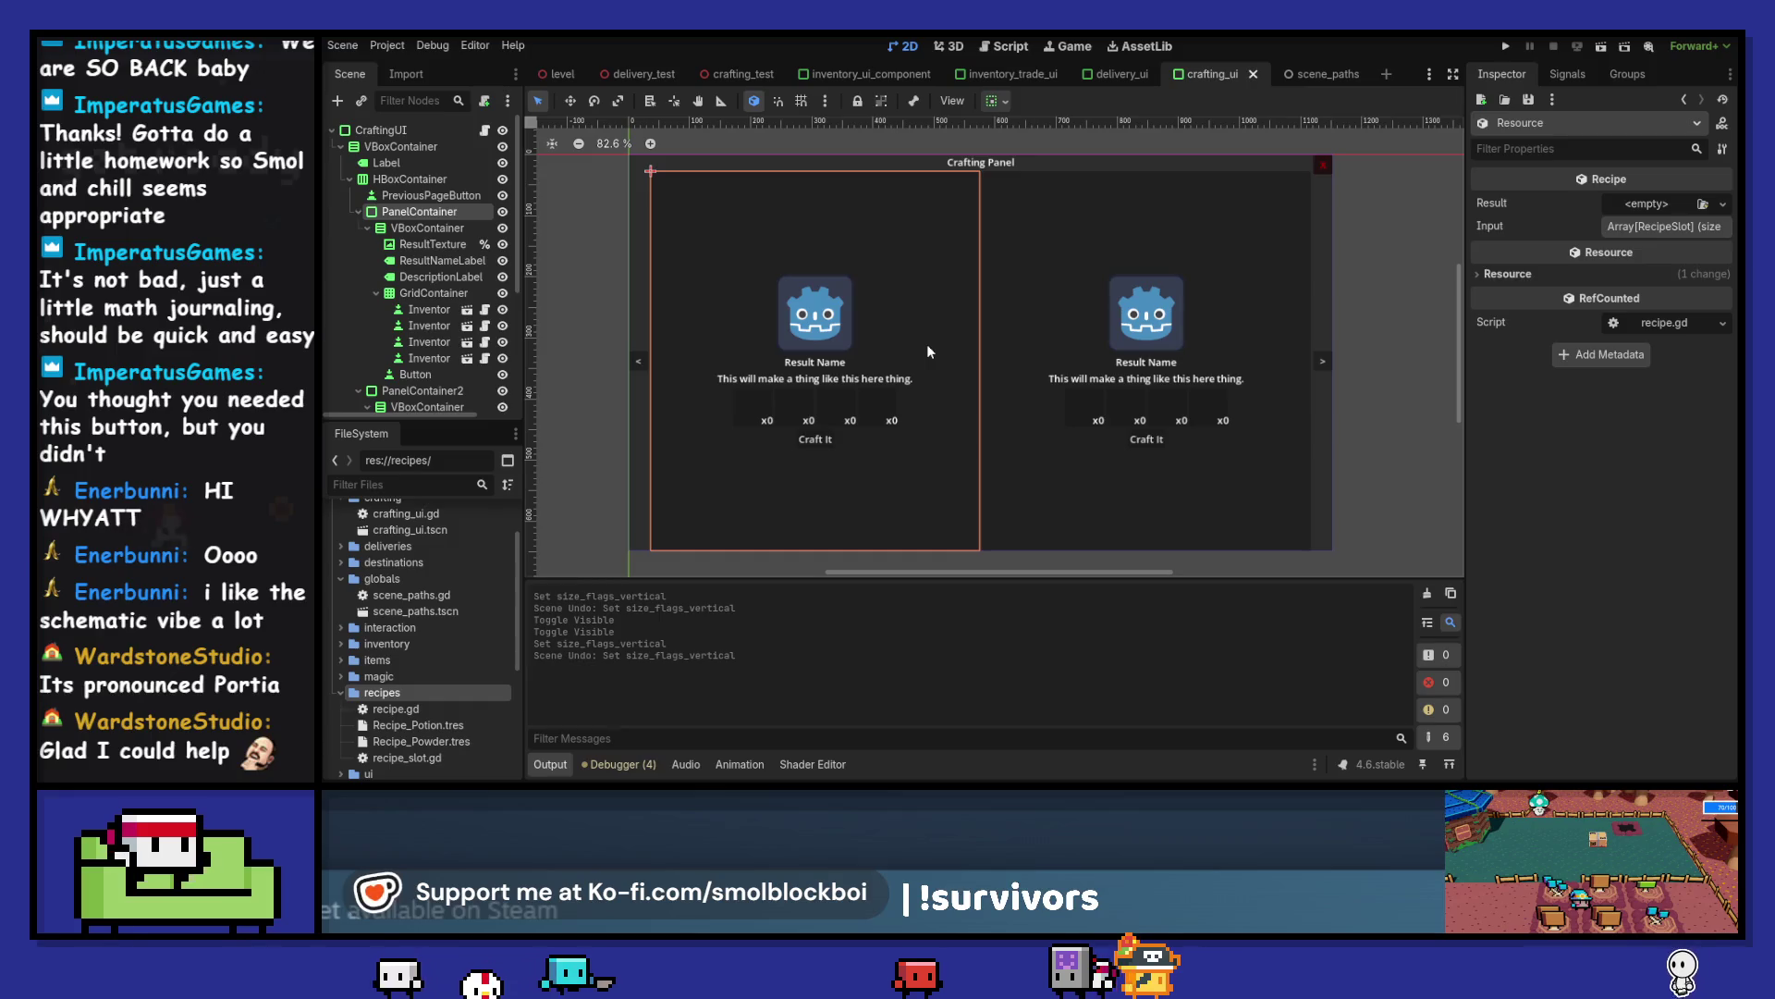
pyautogui.click(471, 735)
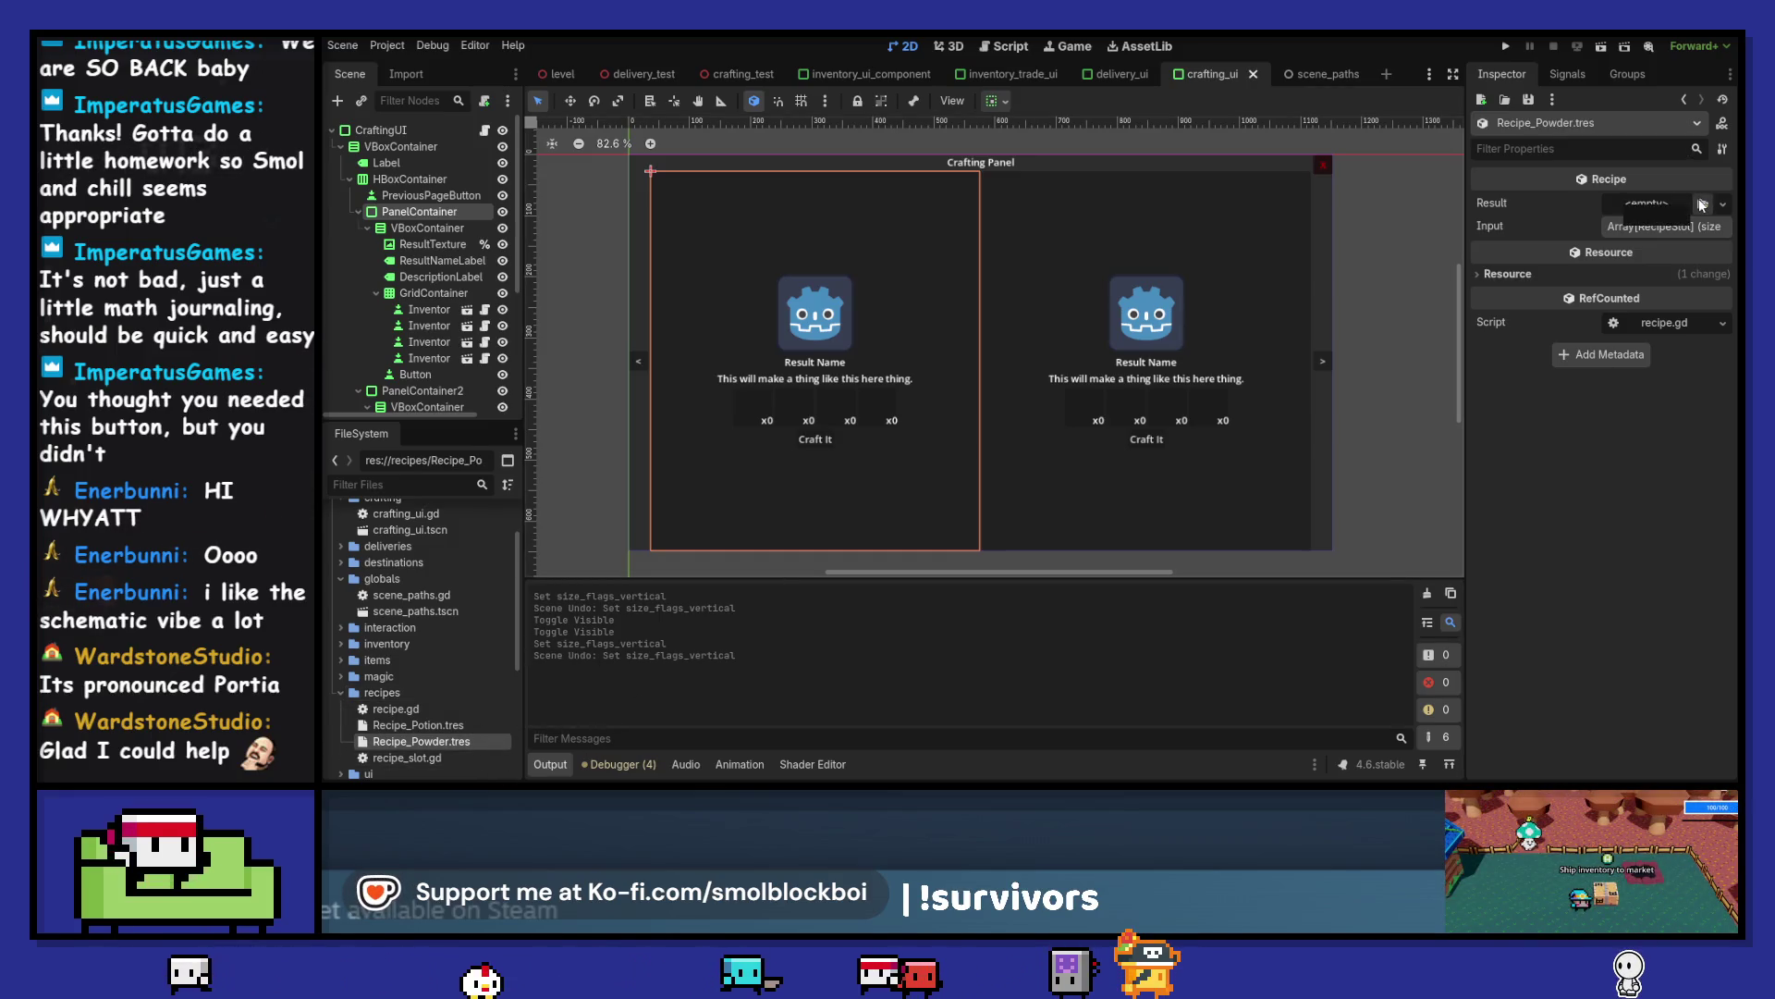
# - In res://items/data, create an ItemData resource, save it as Powder.tres, and open it
pyautogui.doubleClick(414, 662)
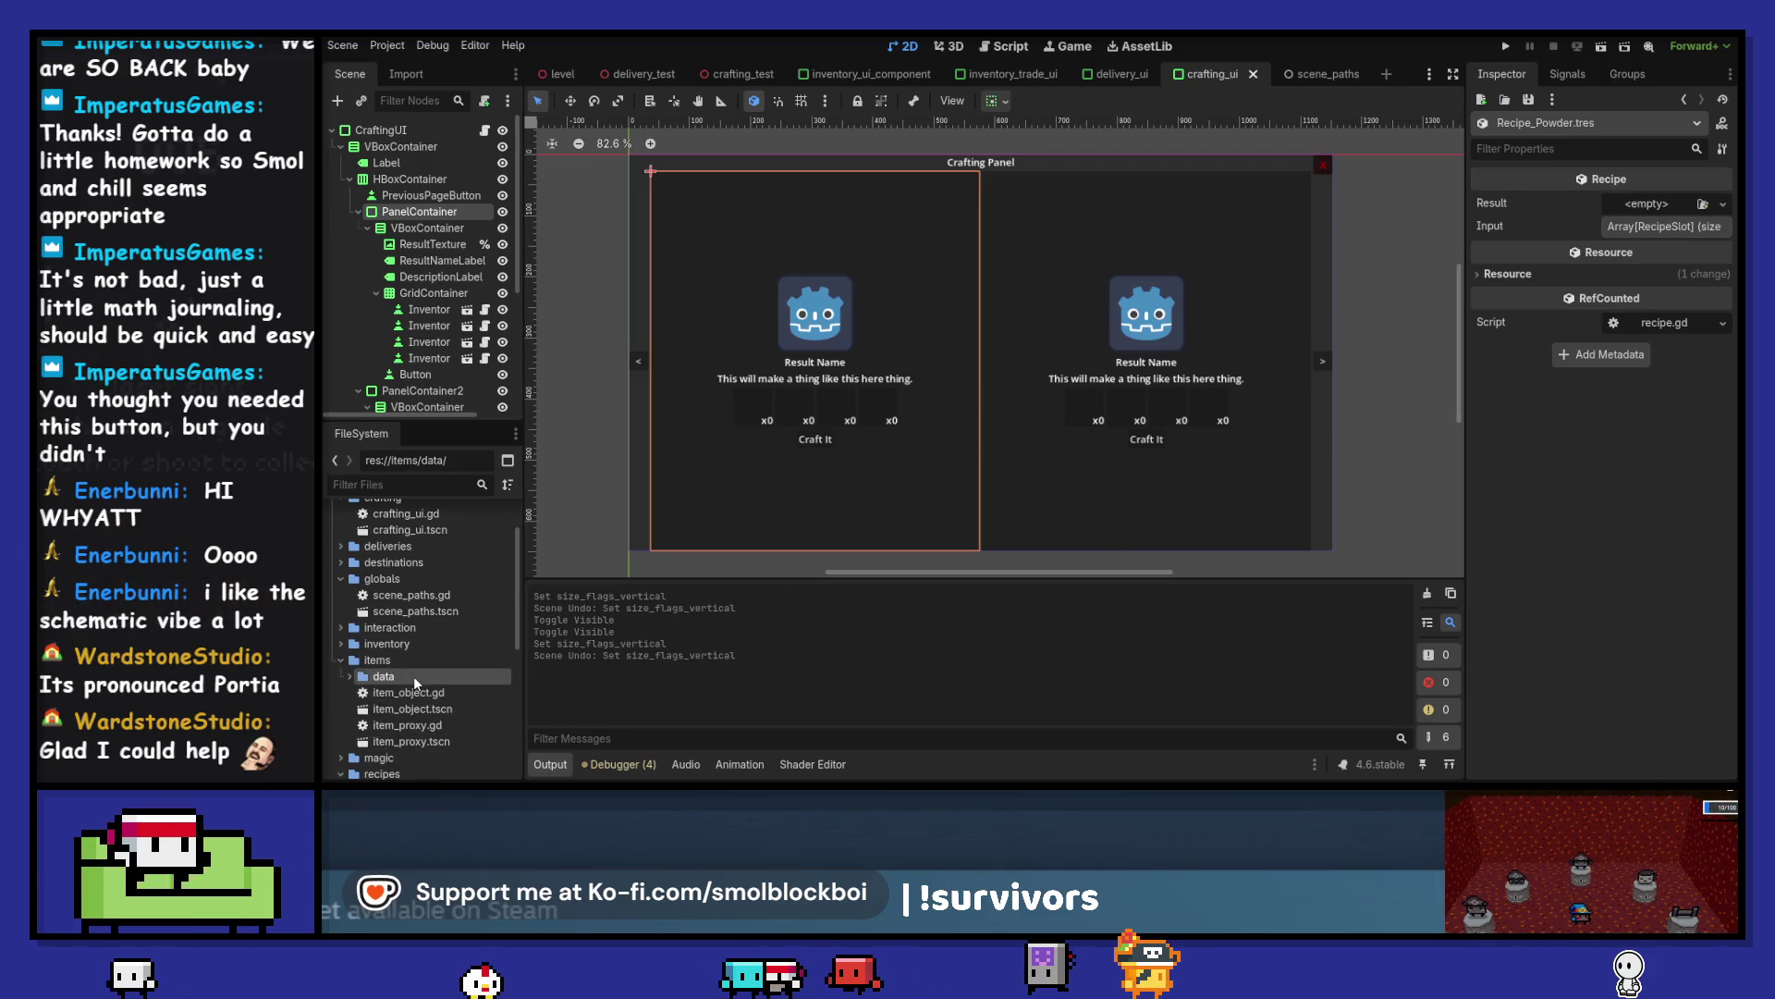
pyautogui.doubleClick(414, 675)
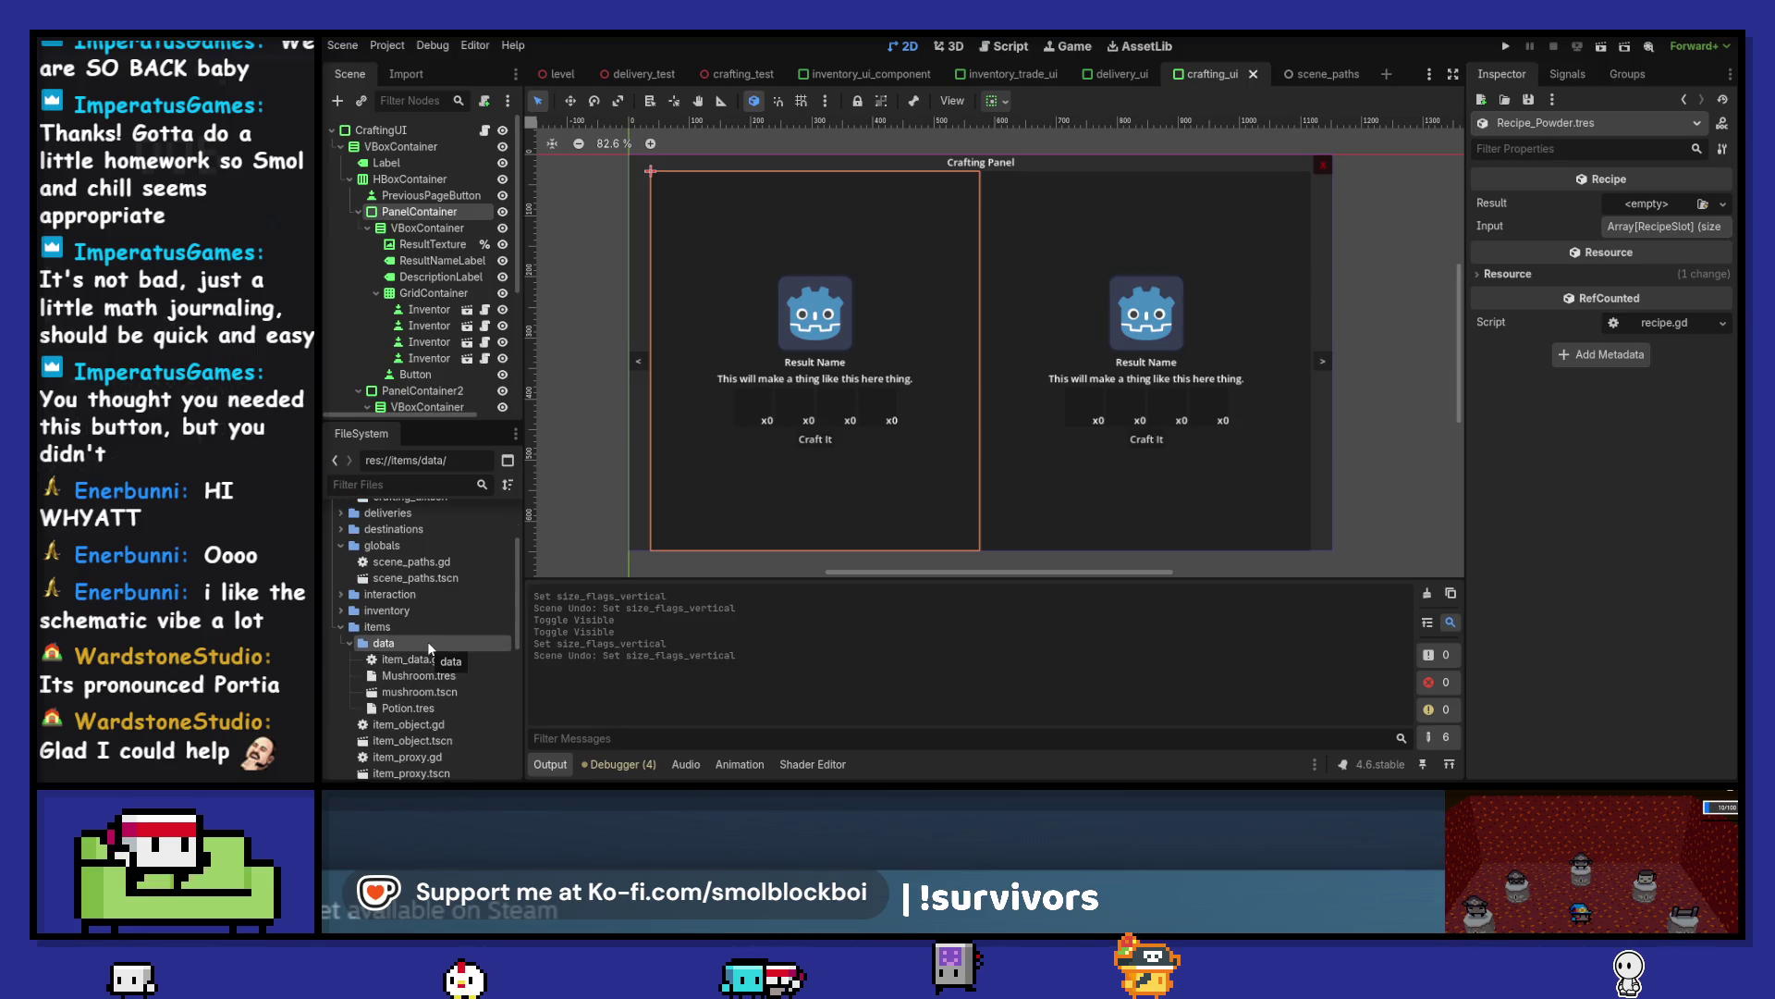
pyautogui.rightClick(427, 641)
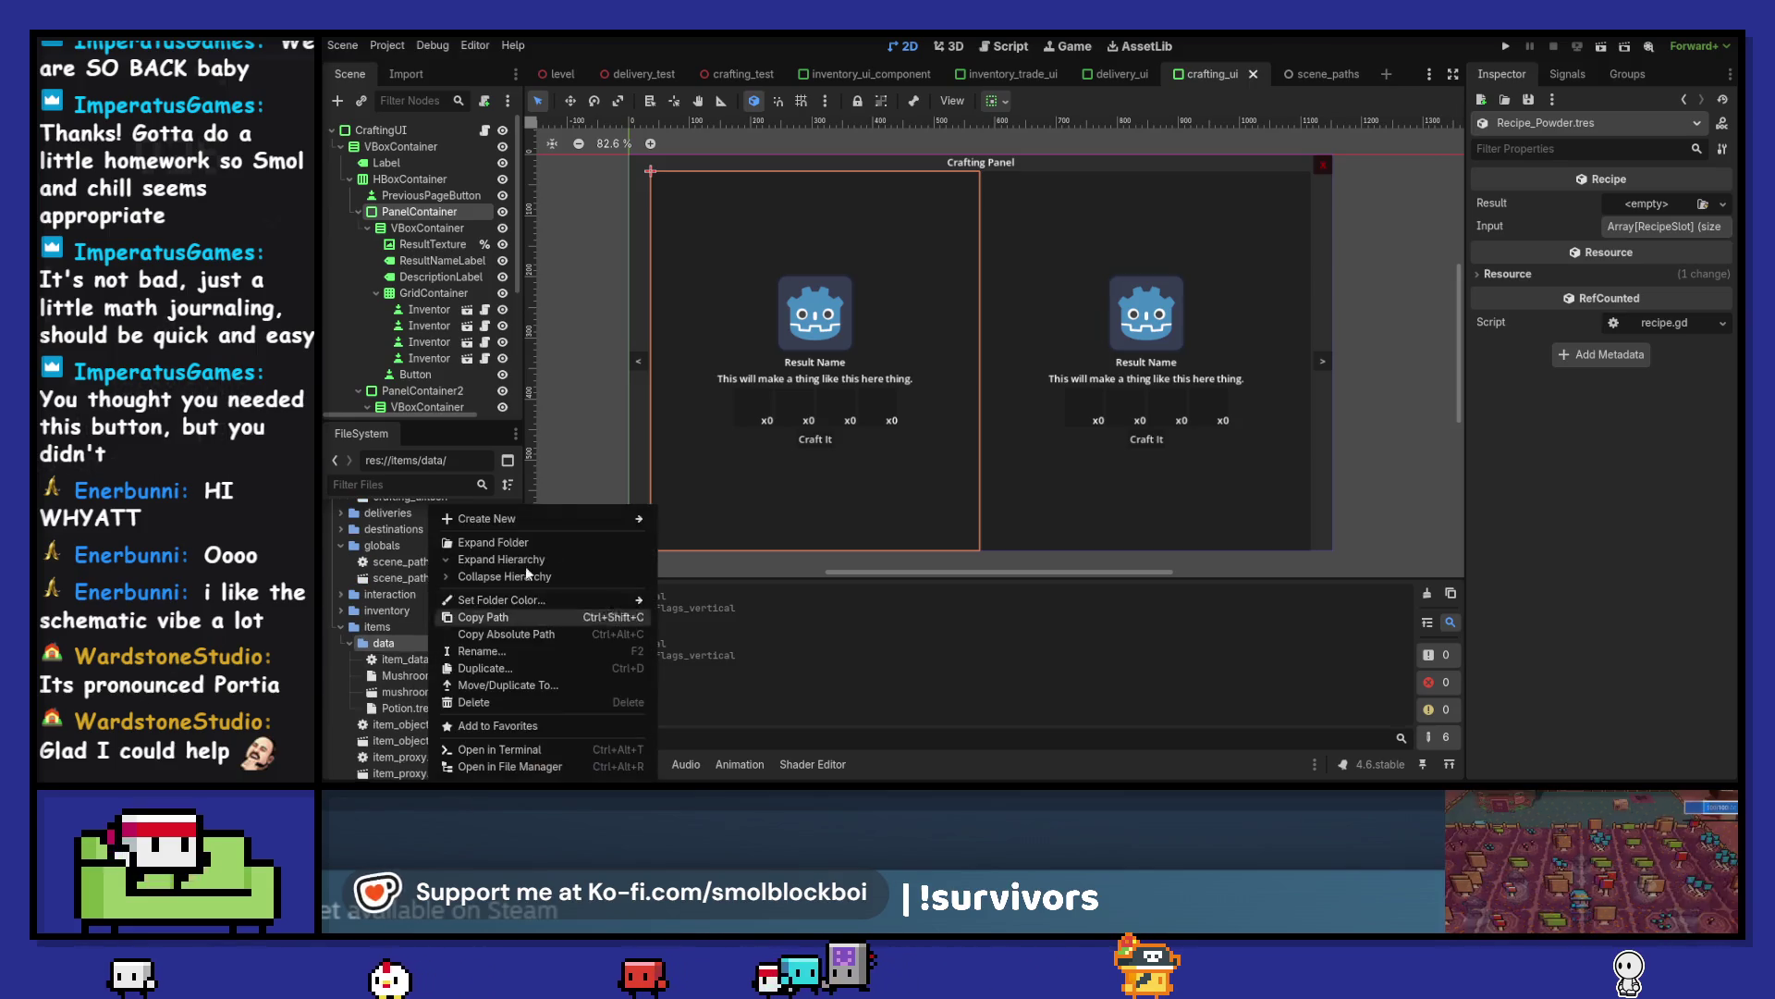
pyautogui.moveTo(546, 518)
pyautogui.click(716, 566)
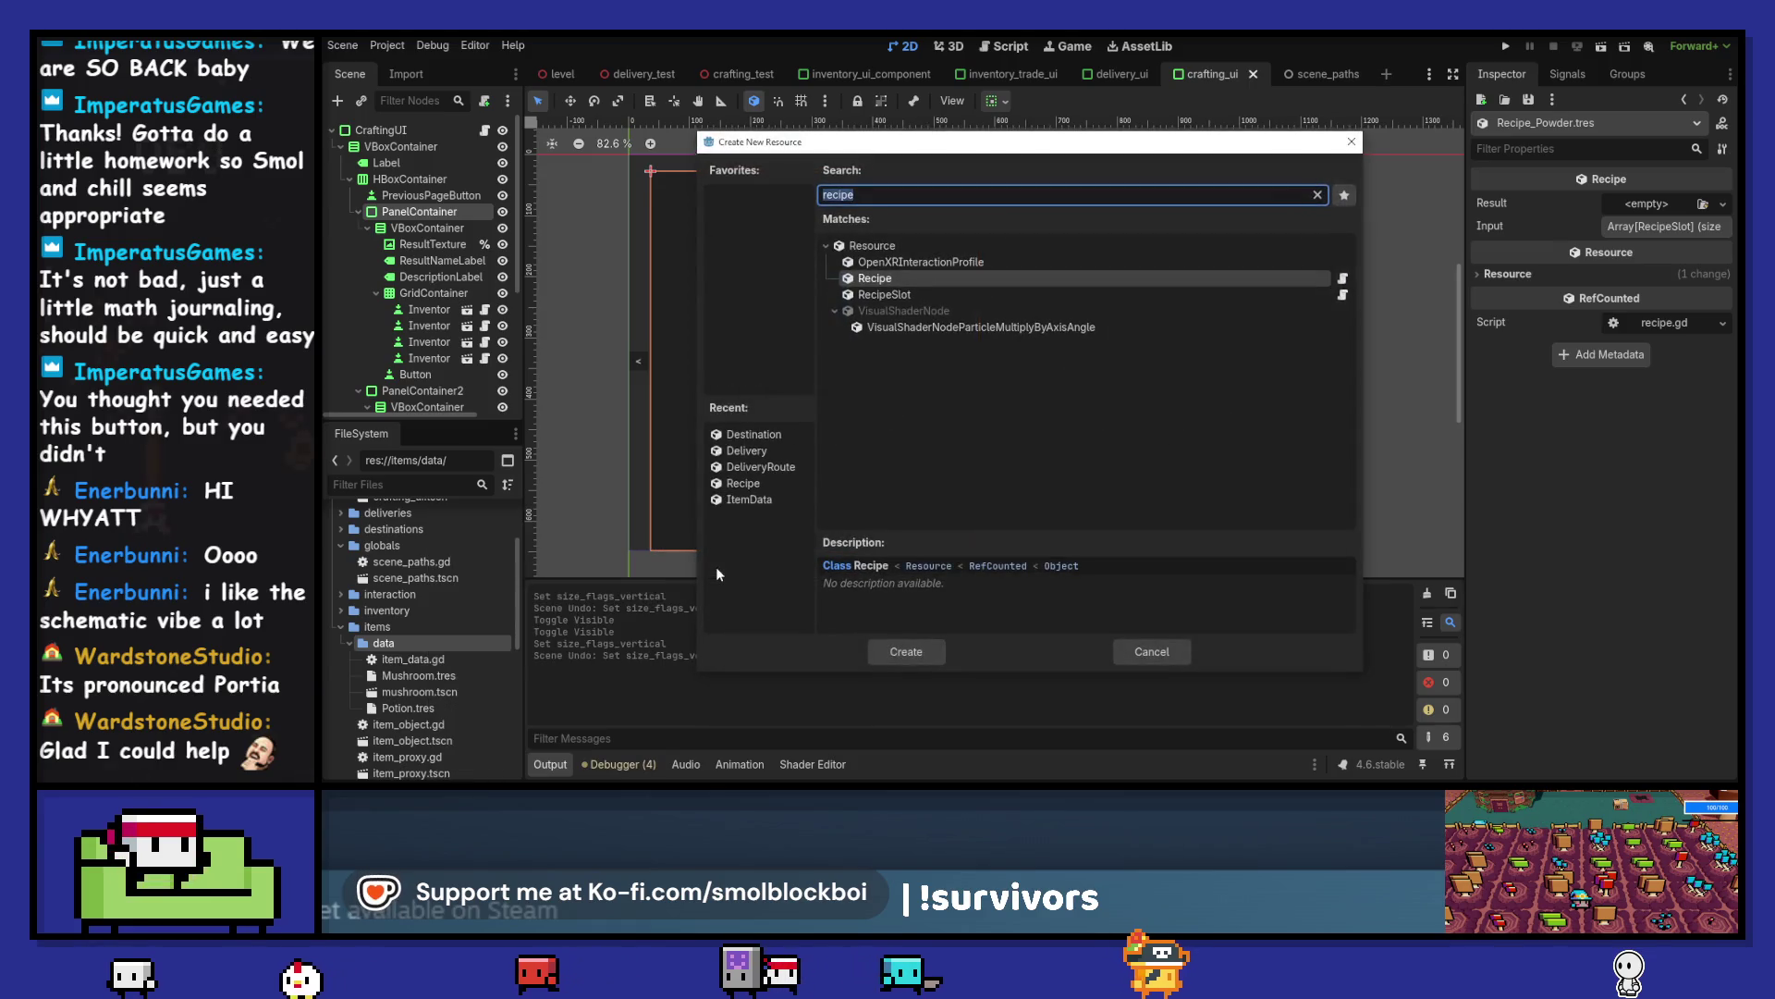
pyautogui.write('itemdata')
pyautogui.press('Return')
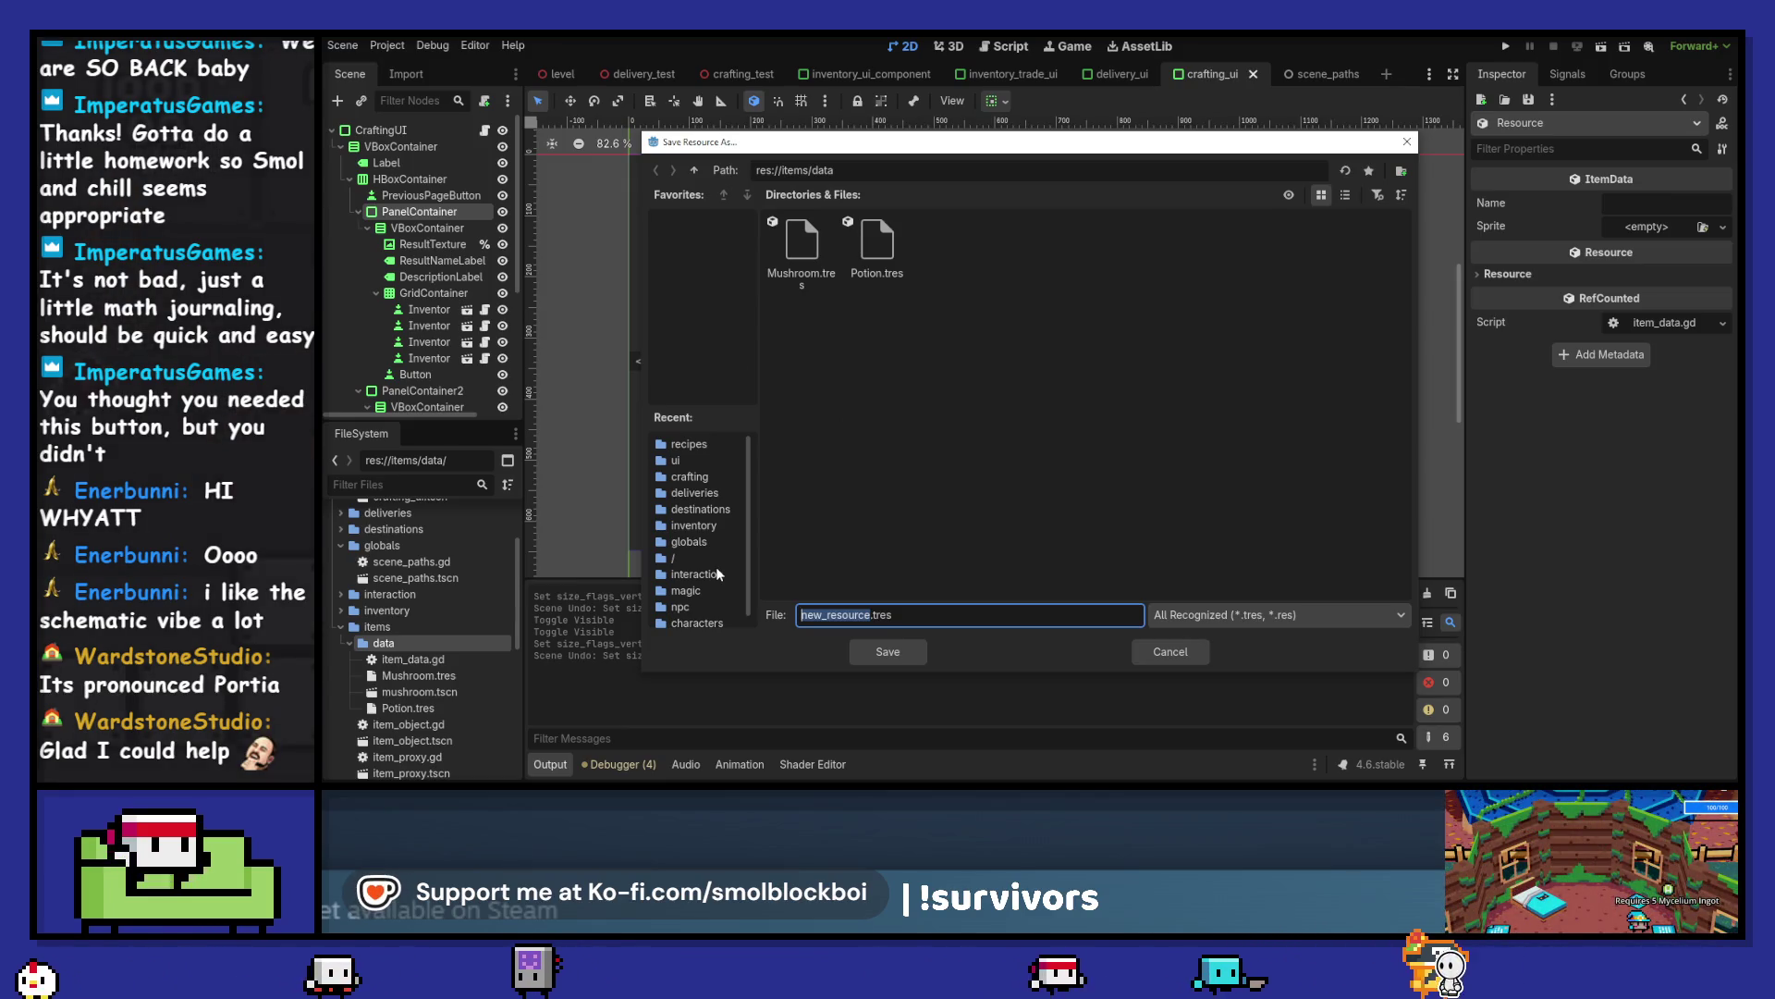
pyautogui.write('Mush')
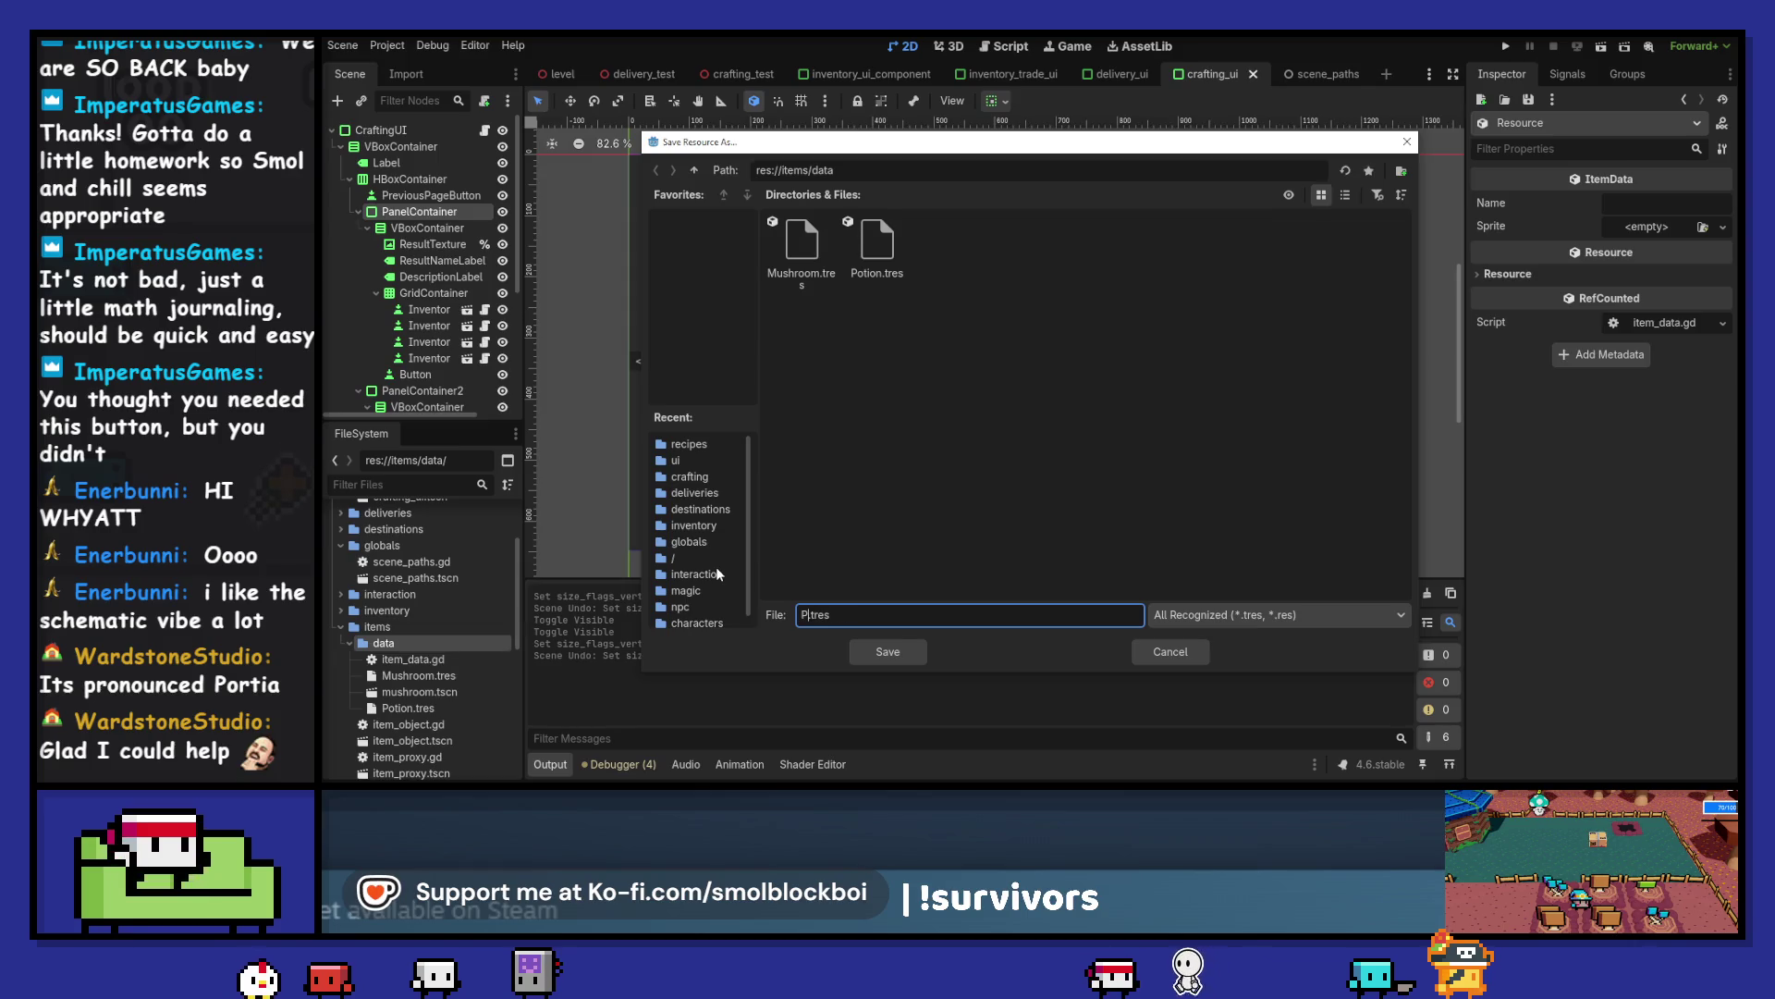
pyautogui.write('der')
pyautogui.press('Return')
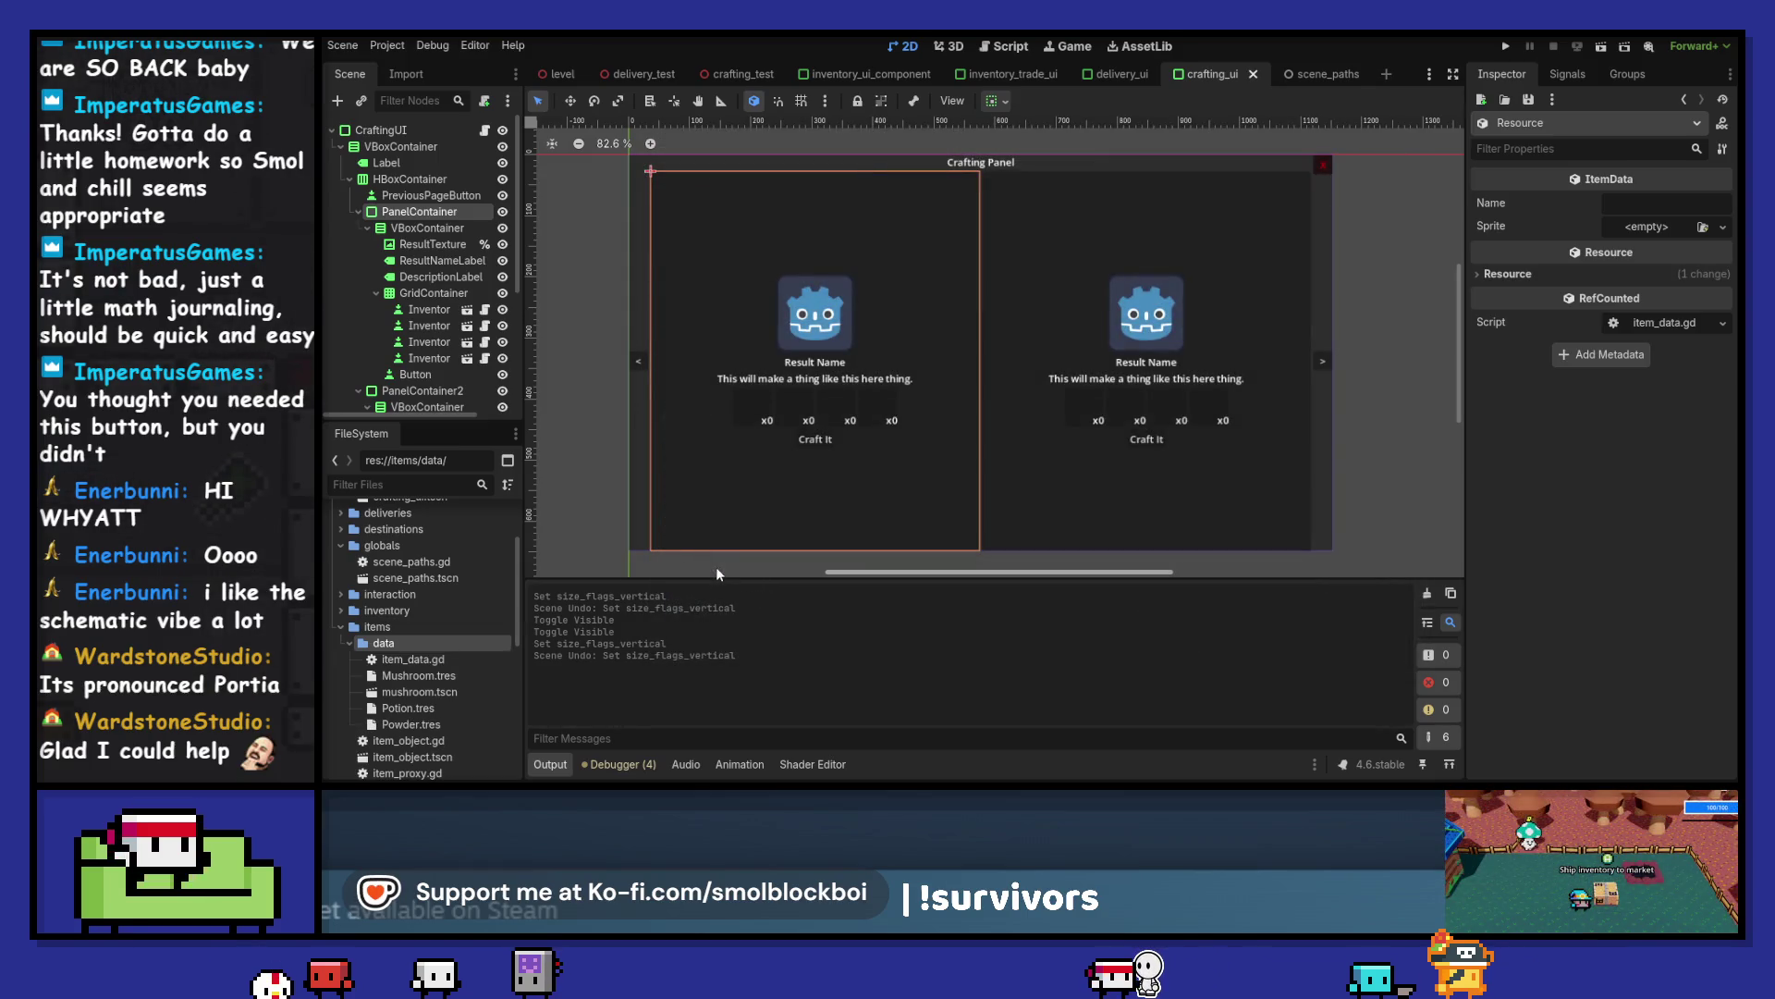
pyautogui.click(442, 724)
# - Set the Powder item's Name to 'Powder' and try dragging Potion's sprite across
pyautogui.click(1650, 204)
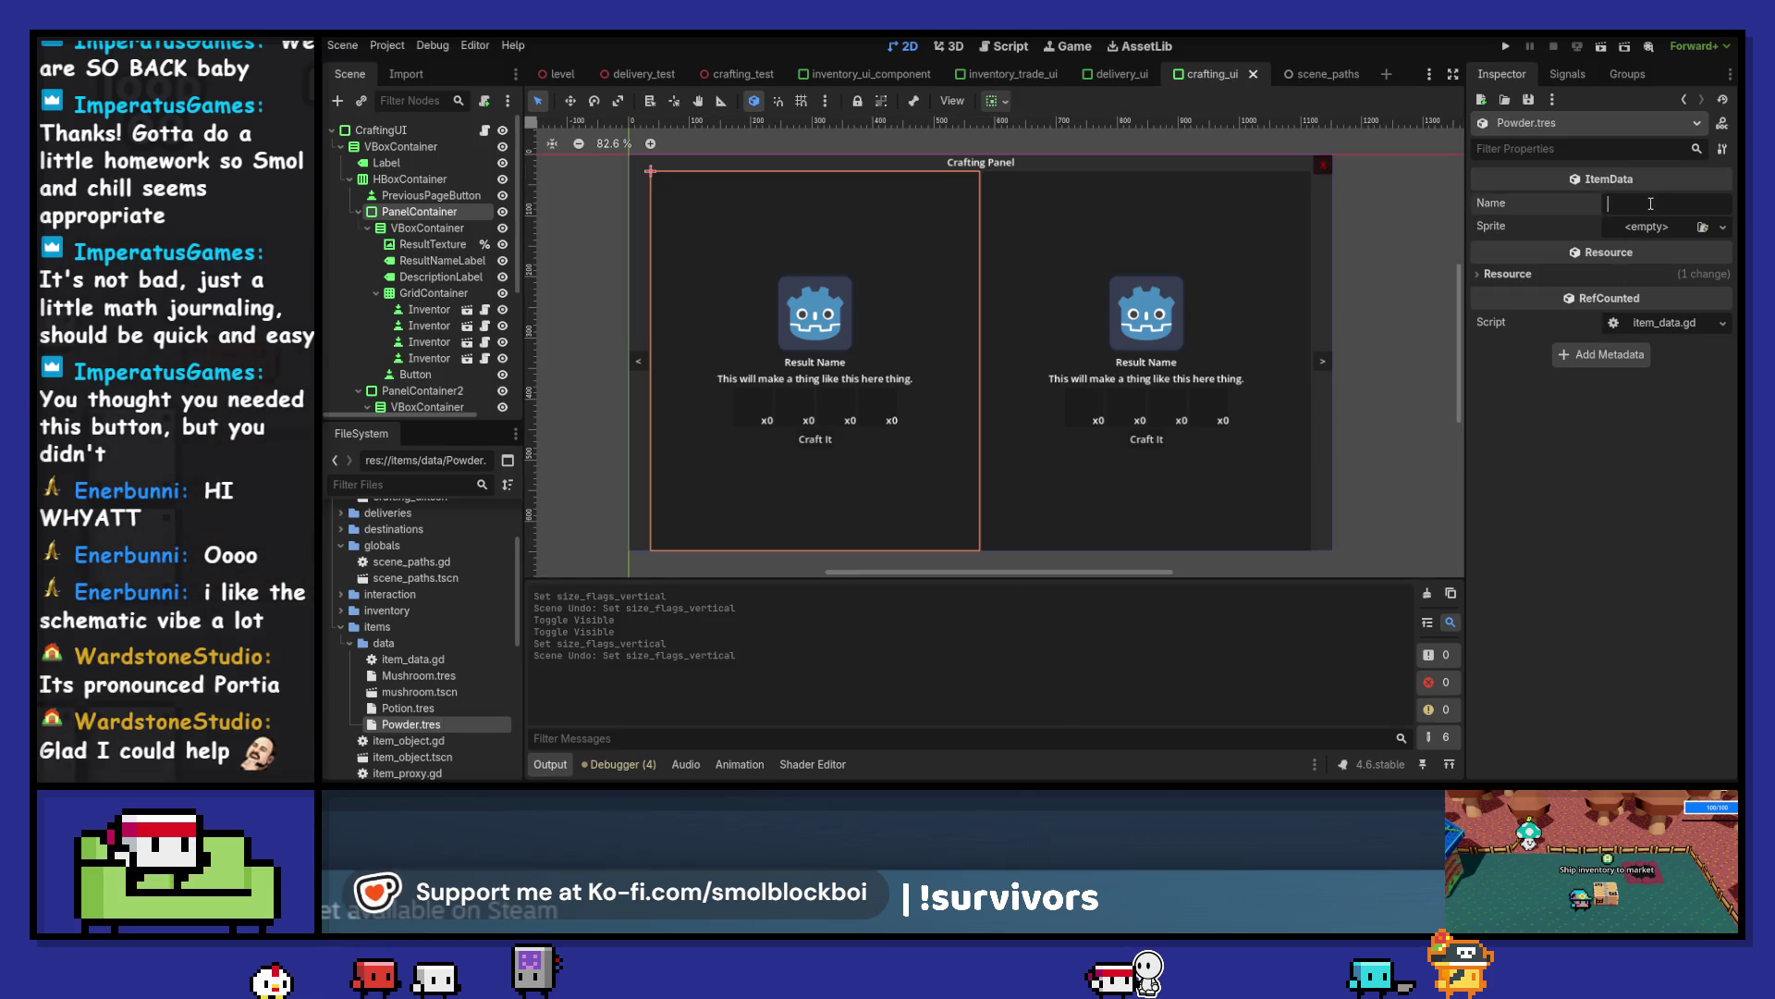
pyautogui.write('der')
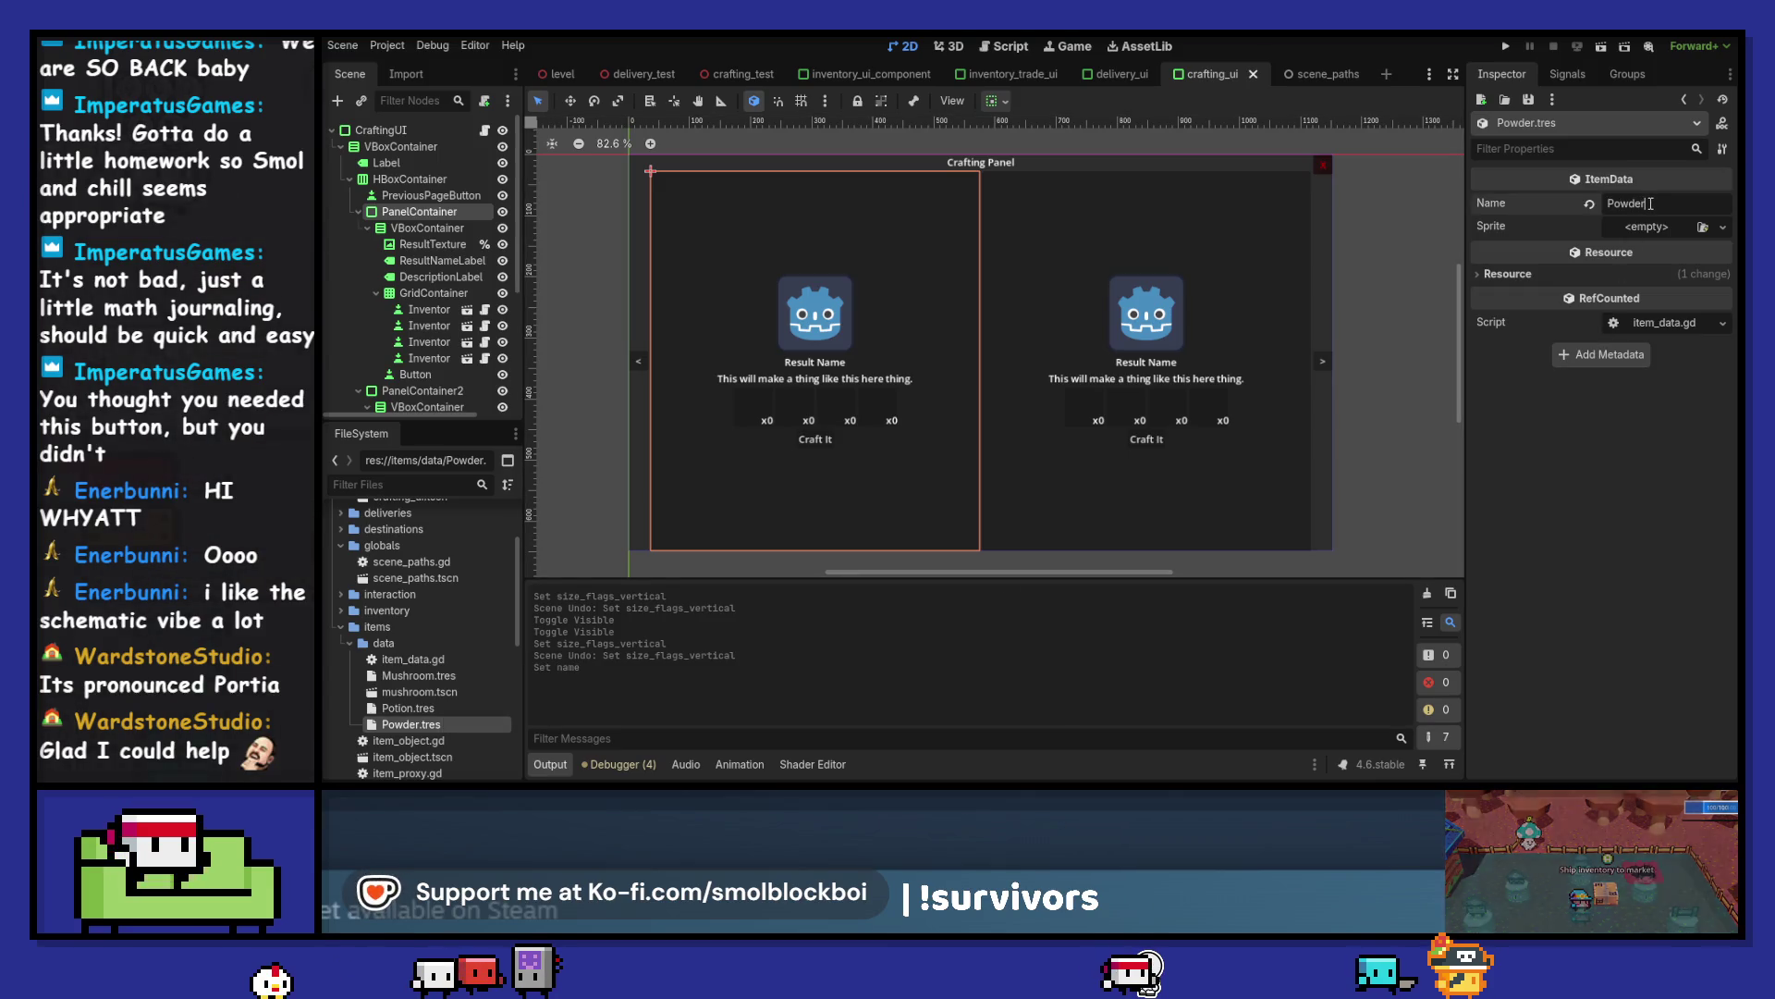
pyautogui.click(453, 710)
pyautogui.moveTo(1689, 242)
pyautogui.mouseDown()
pyautogui.moveTo(370, 731)
pyautogui.moveTo(459, 728)
pyautogui.moveTo(430, 727)
pyautogui.mouseUp()
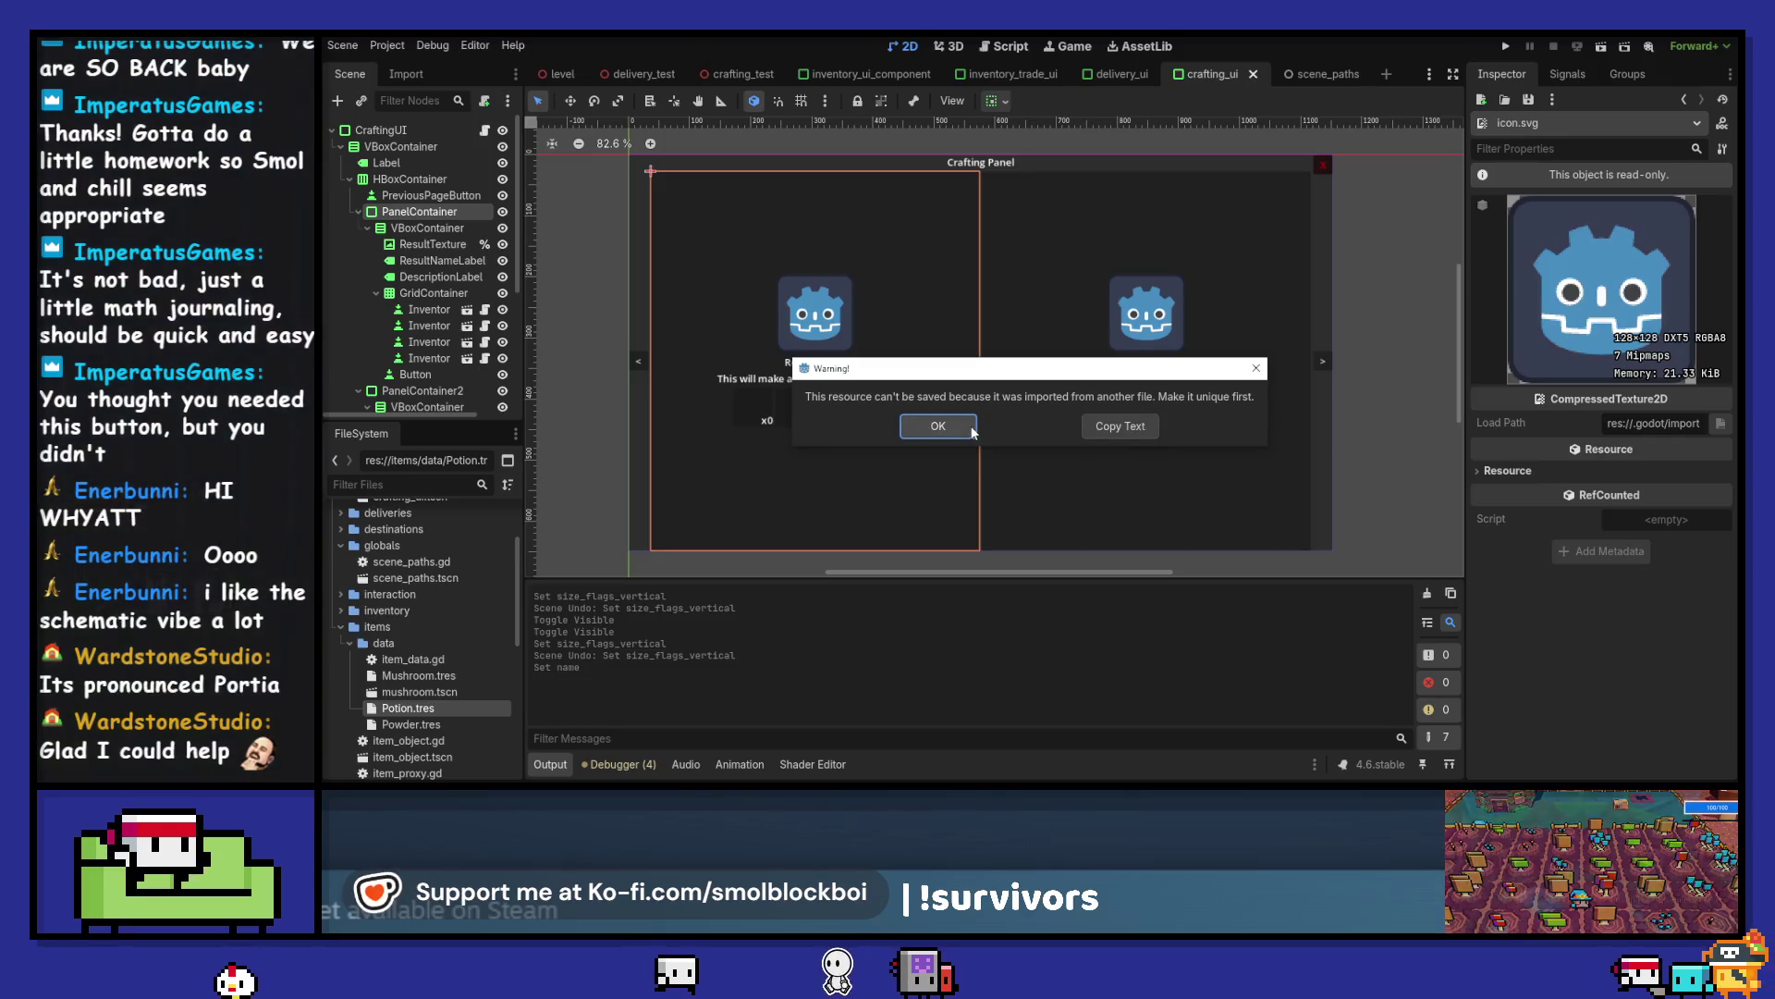
pyautogui.click(1256, 370)
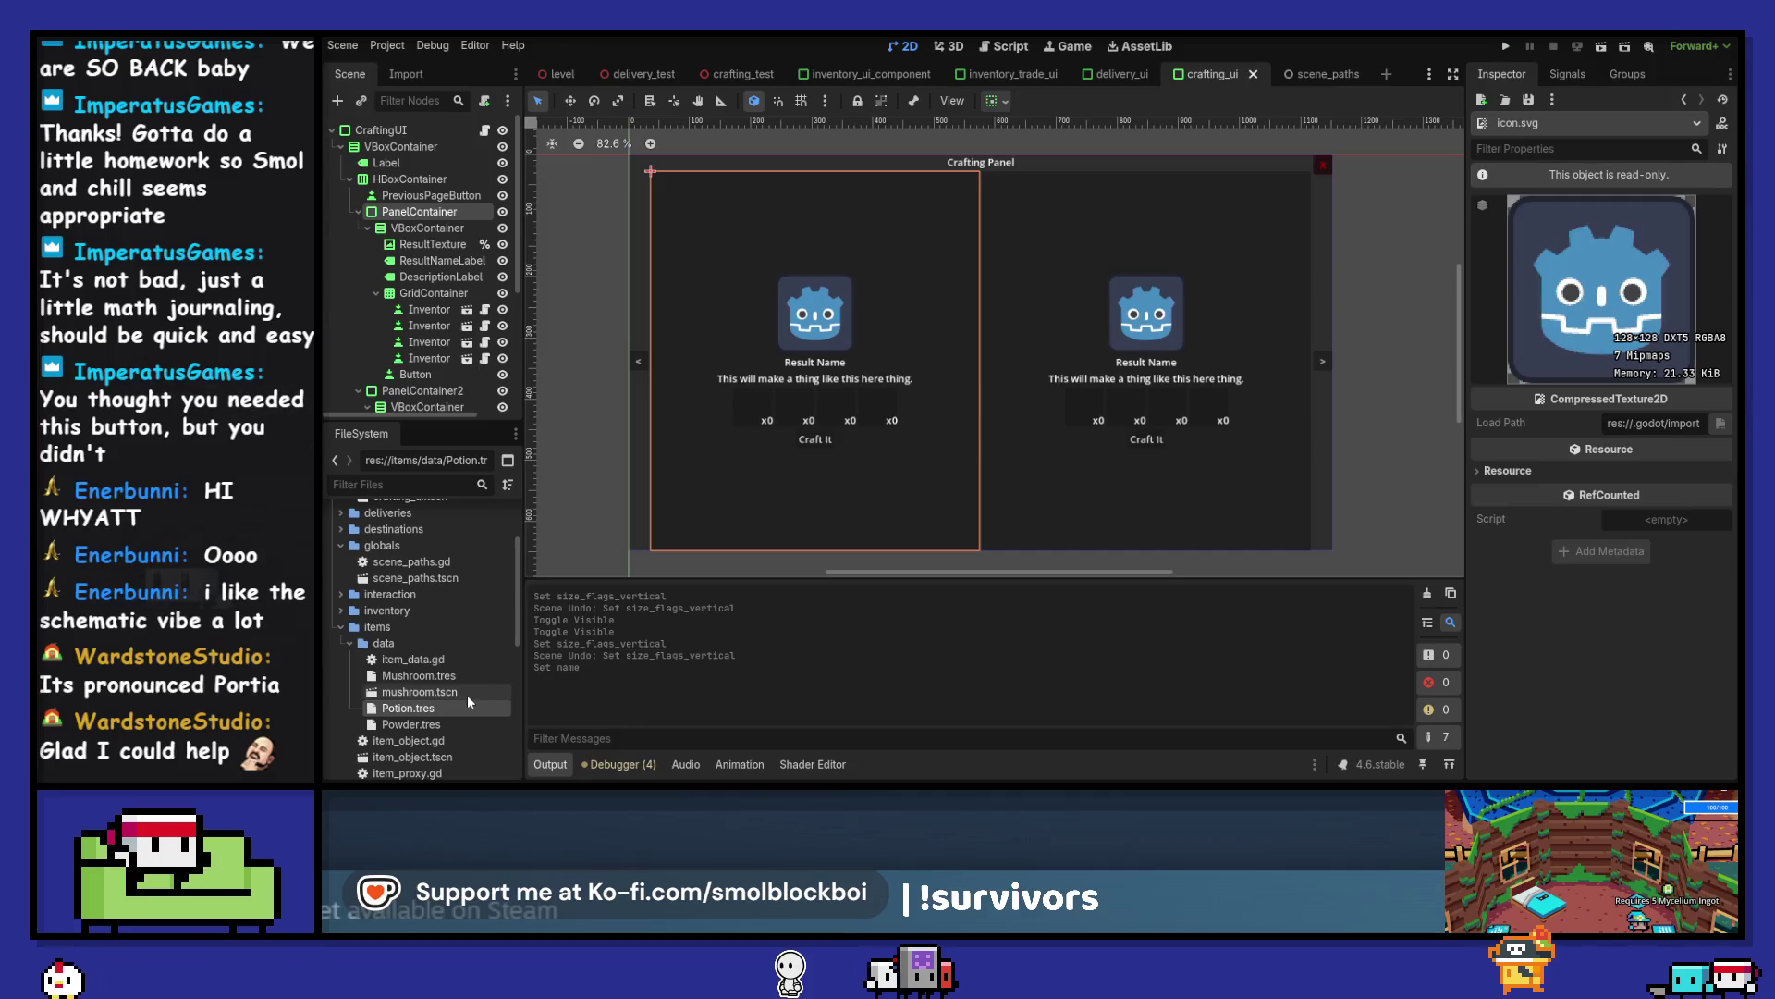
# - Paste Potion's sprite into Powder's Sprite field and save
pyautogui.click(458, 709)
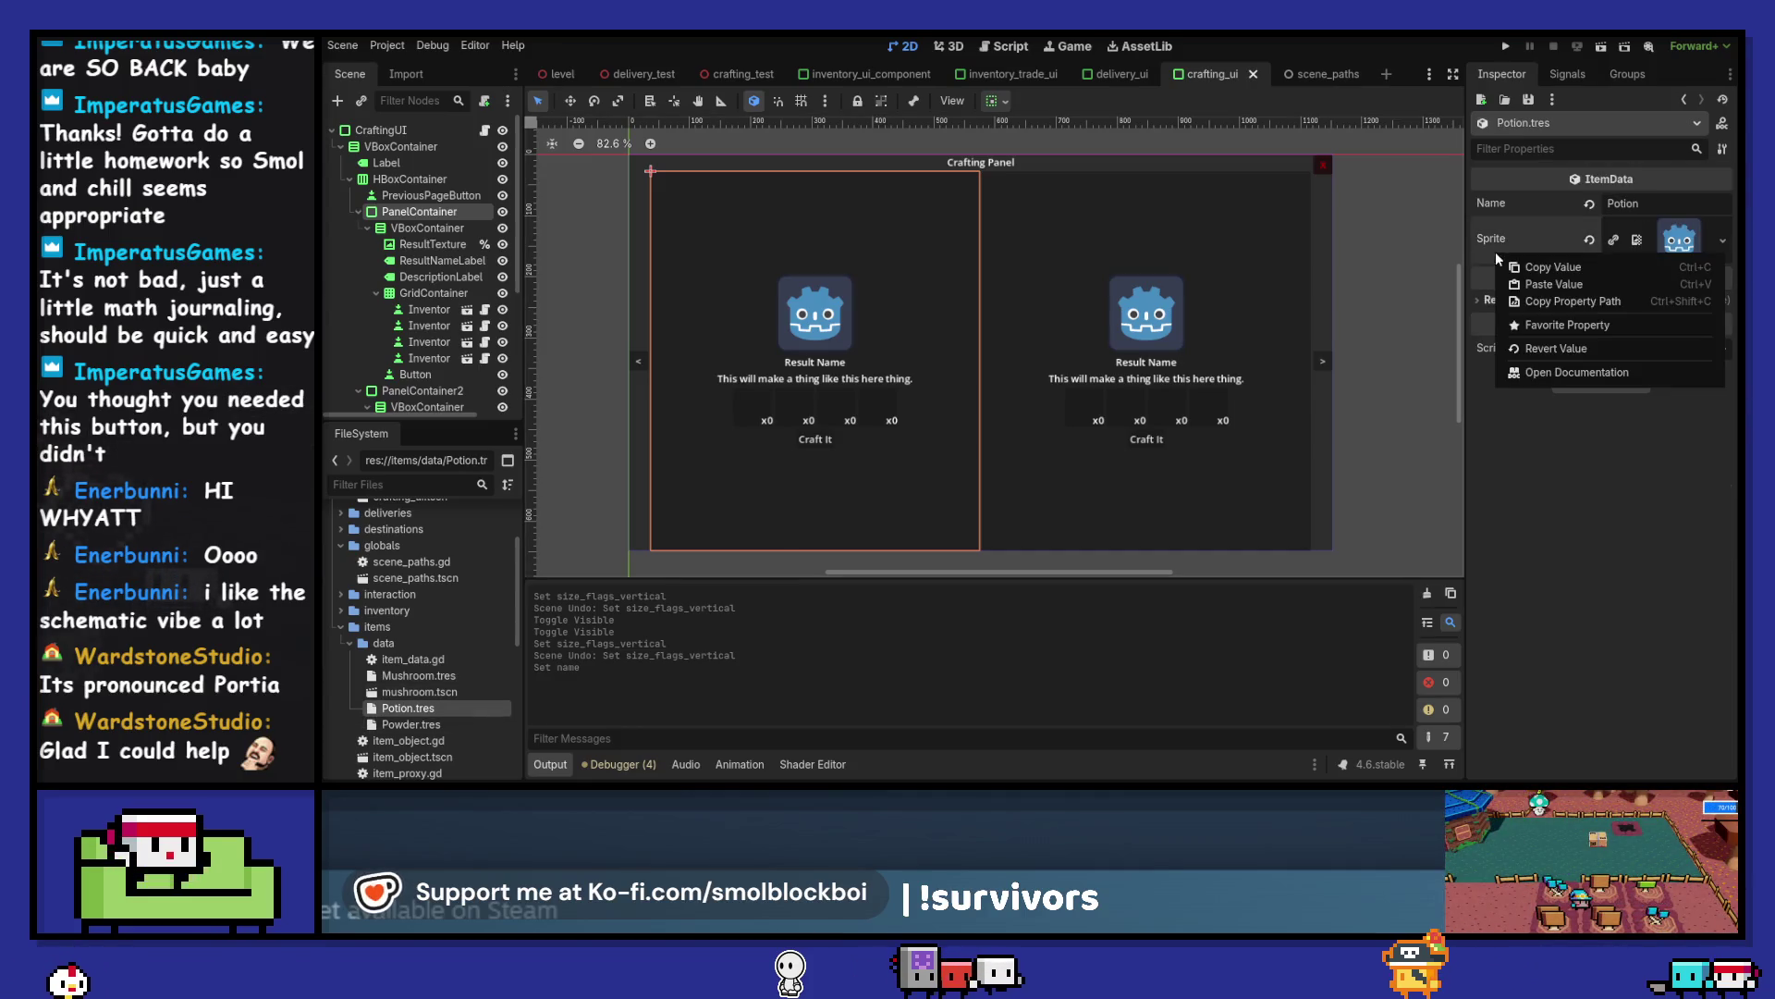
pyautogui.click(456, 725)
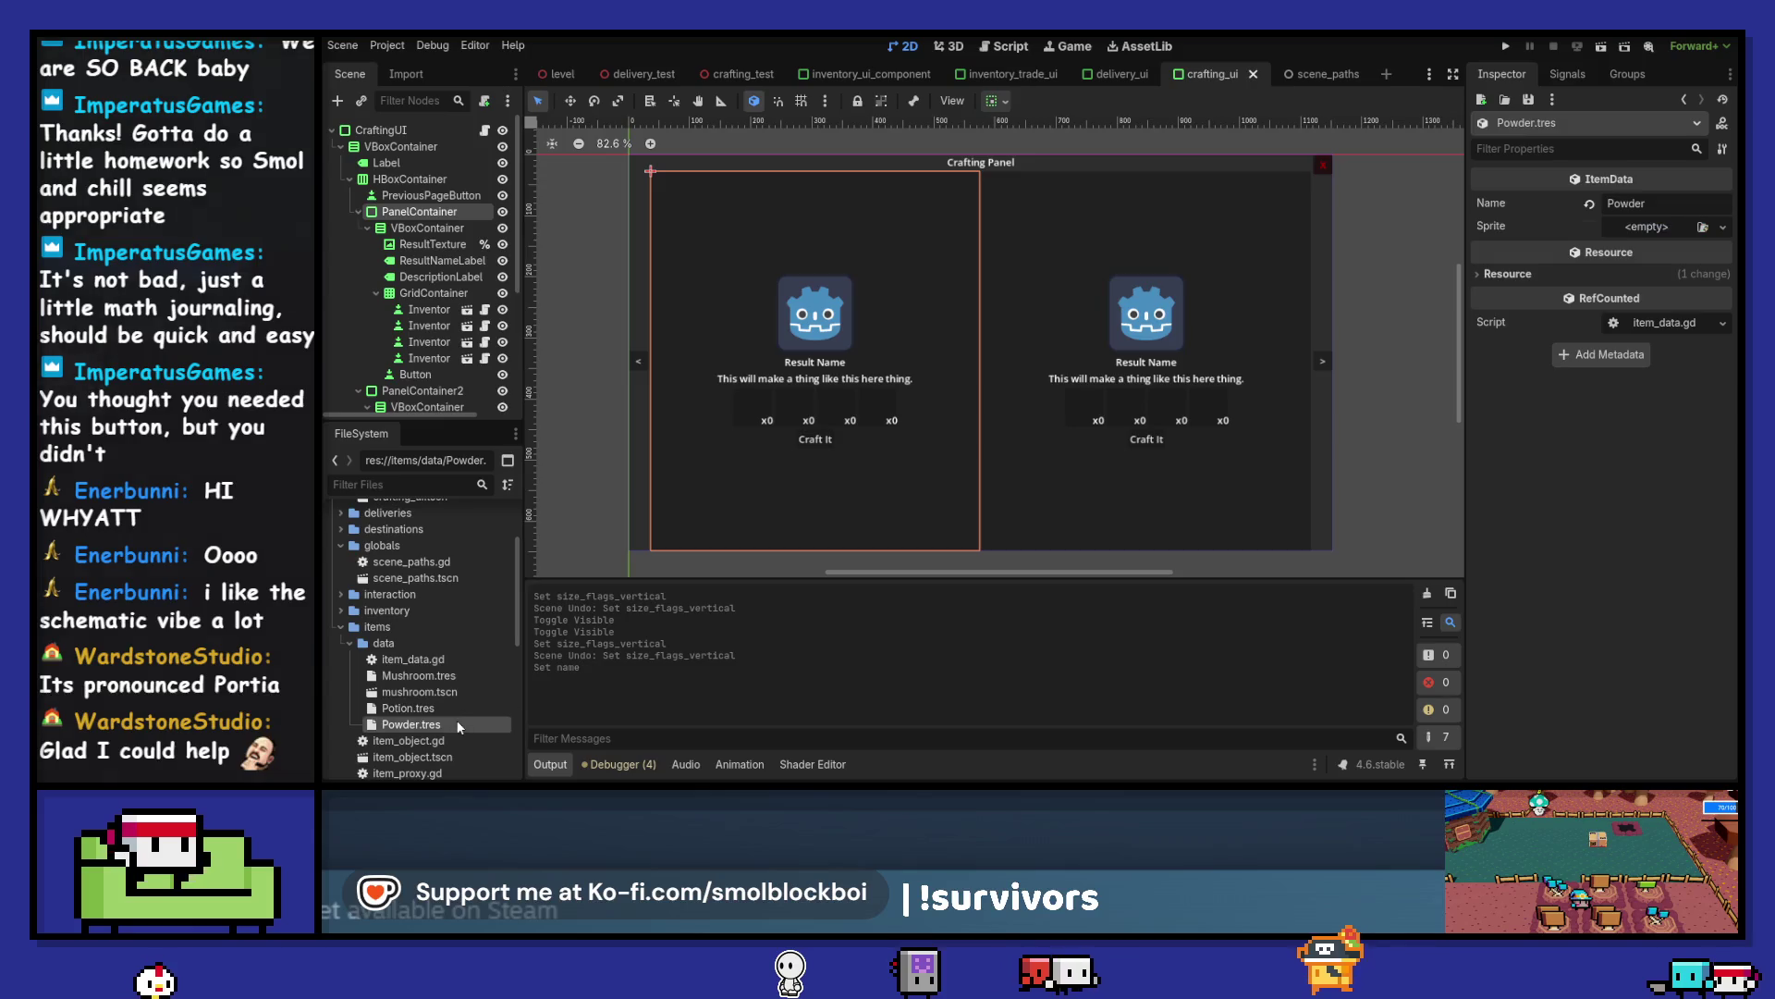
pyautogui.click(1723, 241)
pyautogui.click(1533, 275)
pyautogui.hotkey('ctrl', 's')
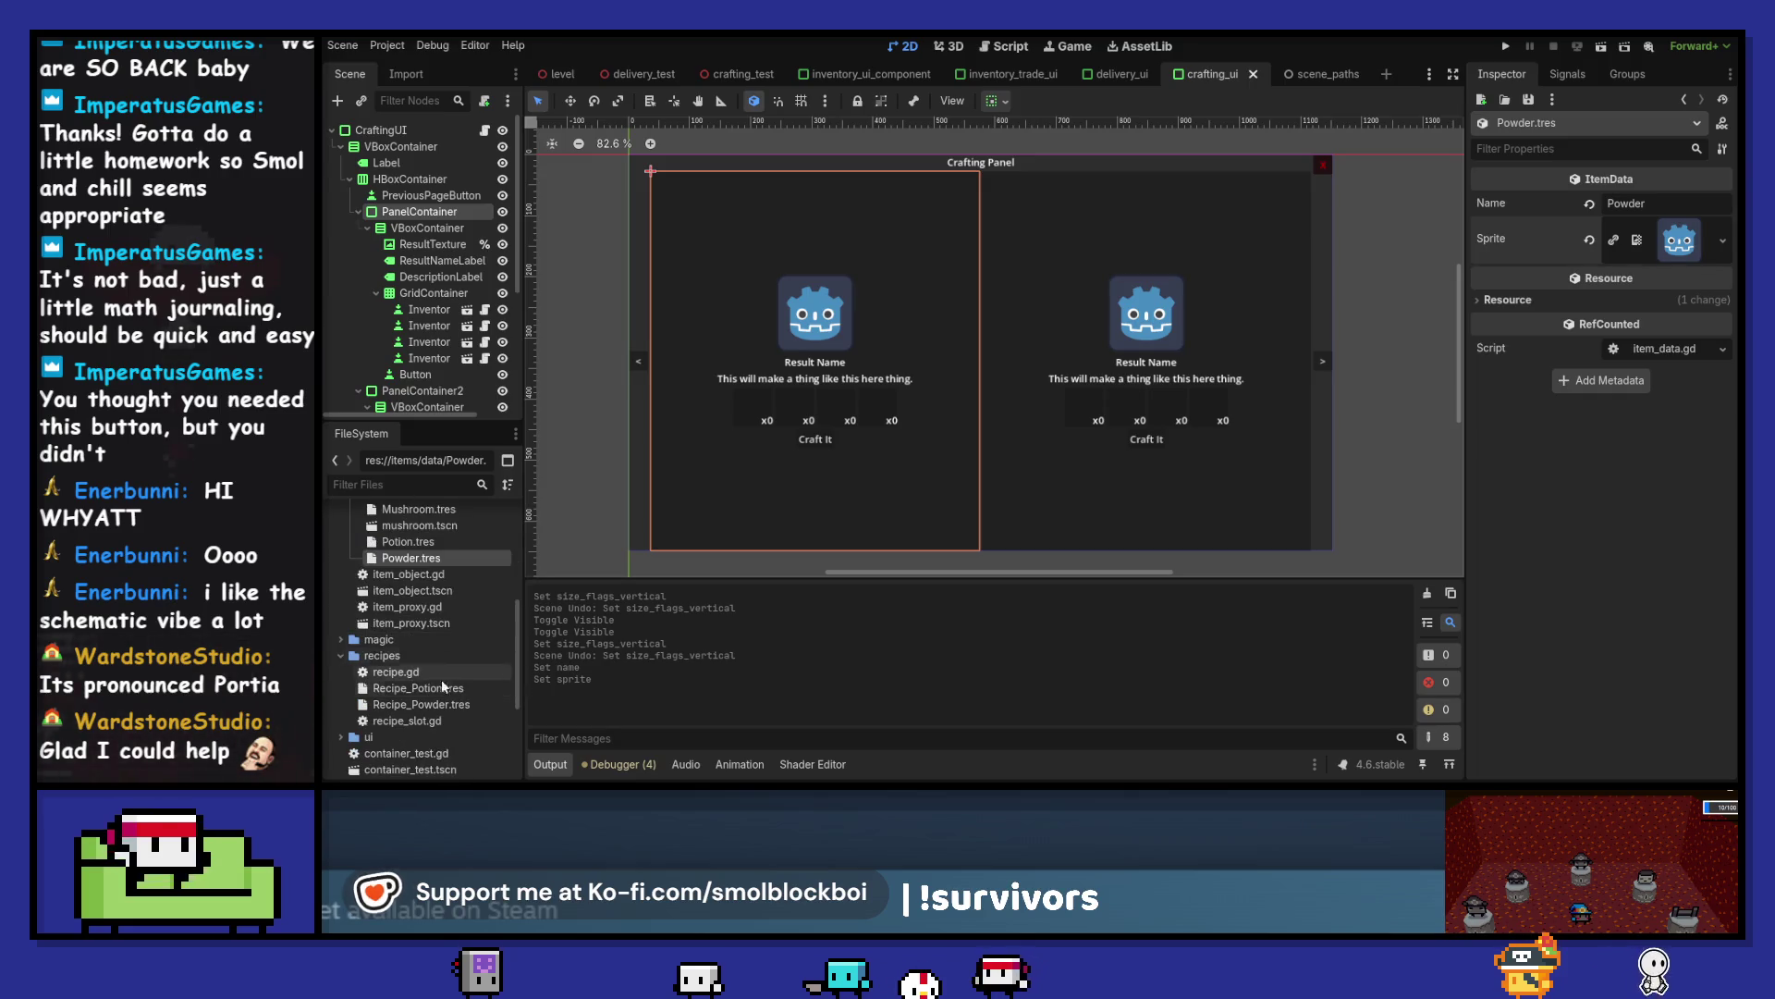
pyautogui.click(451, 702)
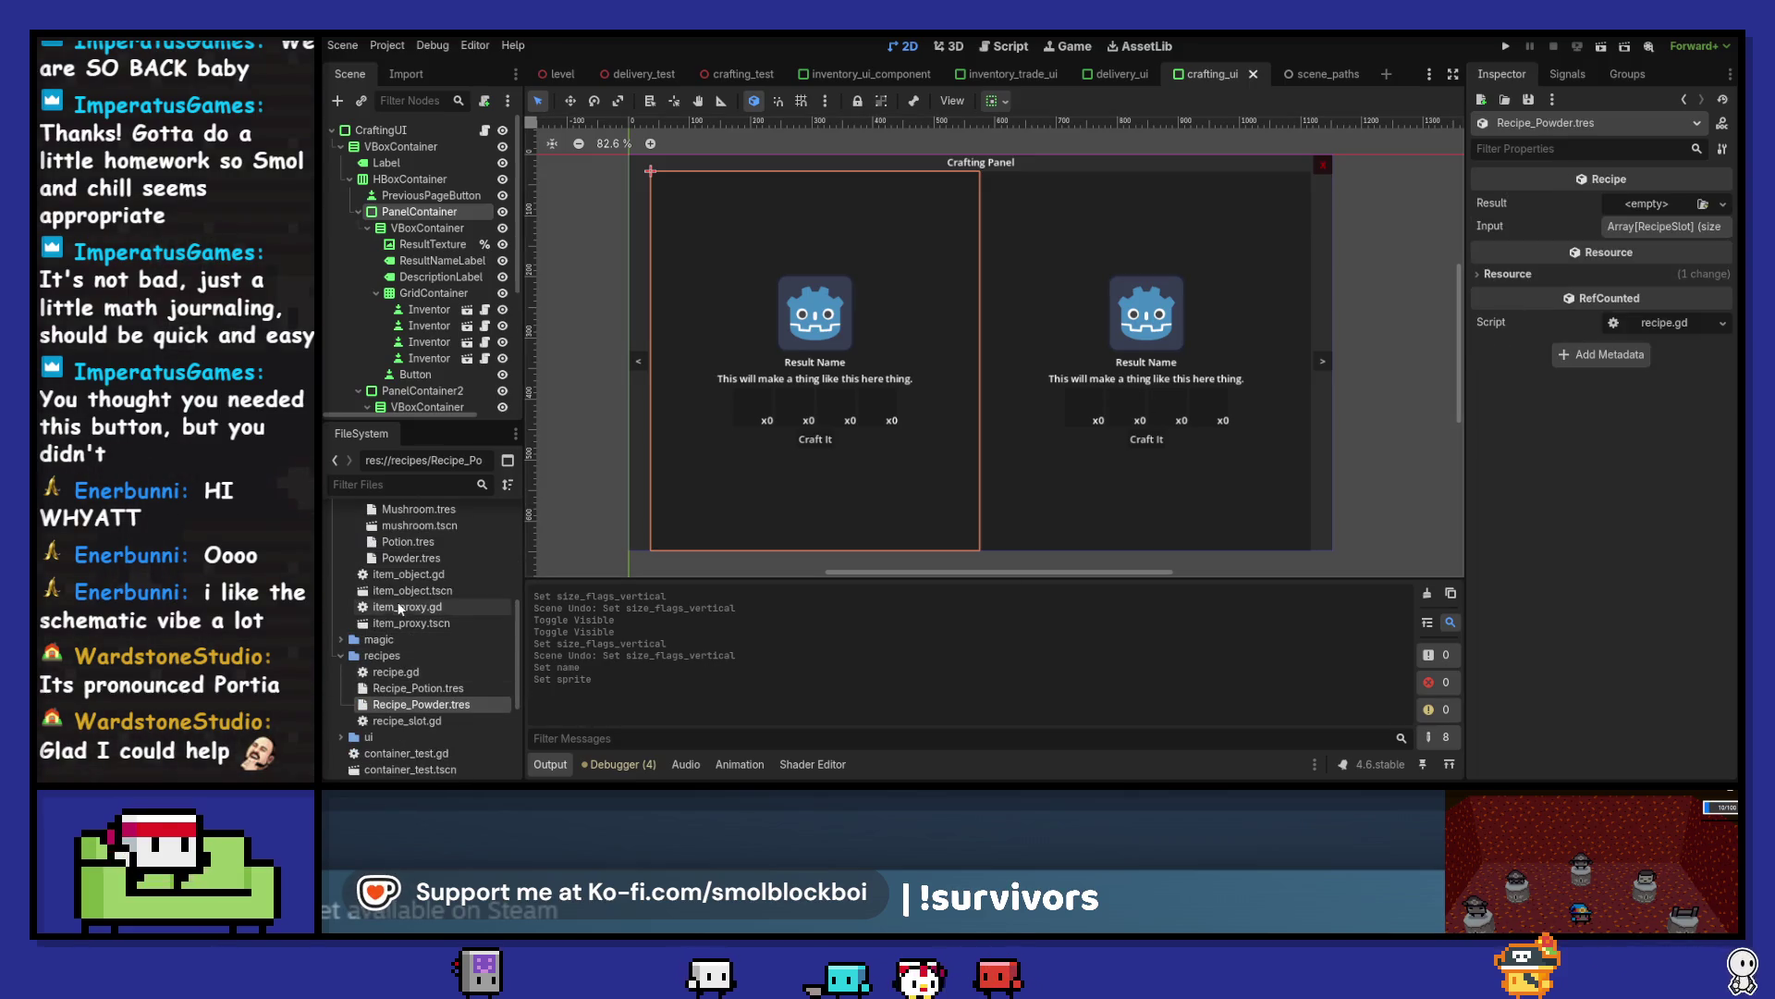
# - Set Powder.tres as the Powder recipe's Result and add slots to its Input list
pyautogui.moveTo(412, 557); pyautogui.dragTo(1655, 203)
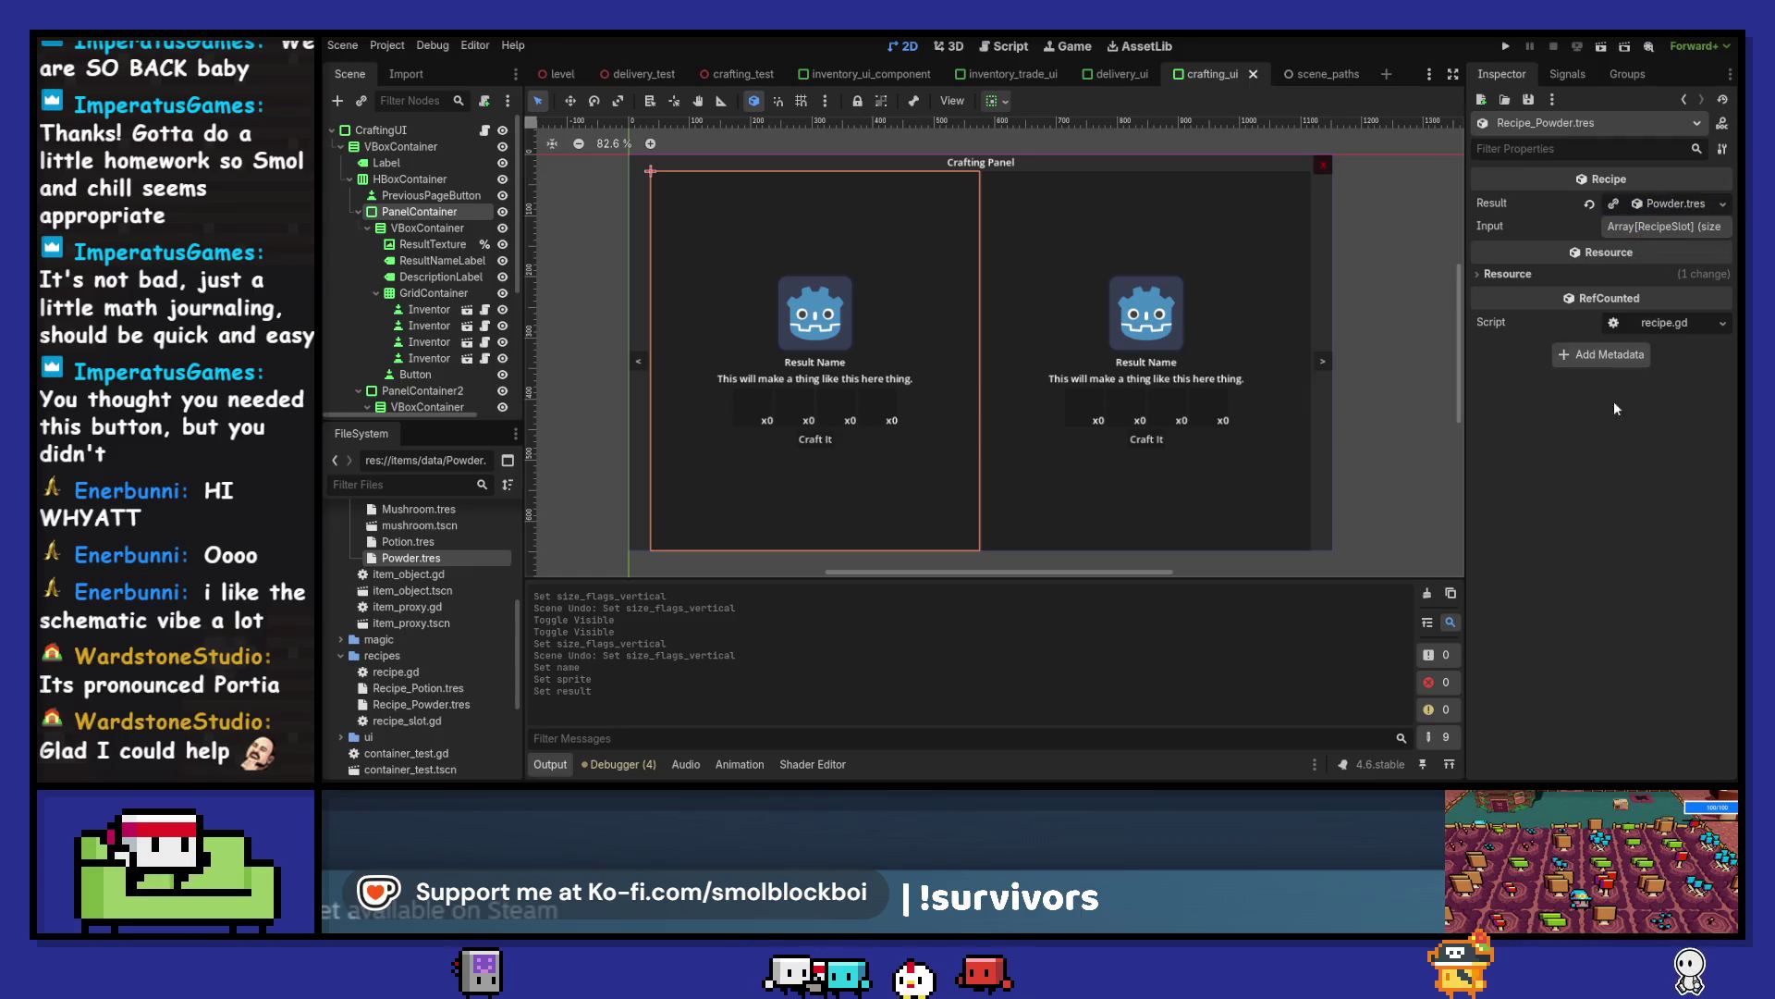
pyautogui.click(1692, 227)
pyautogui.click(1718, 248)
pyautogui.click(1718, 247)
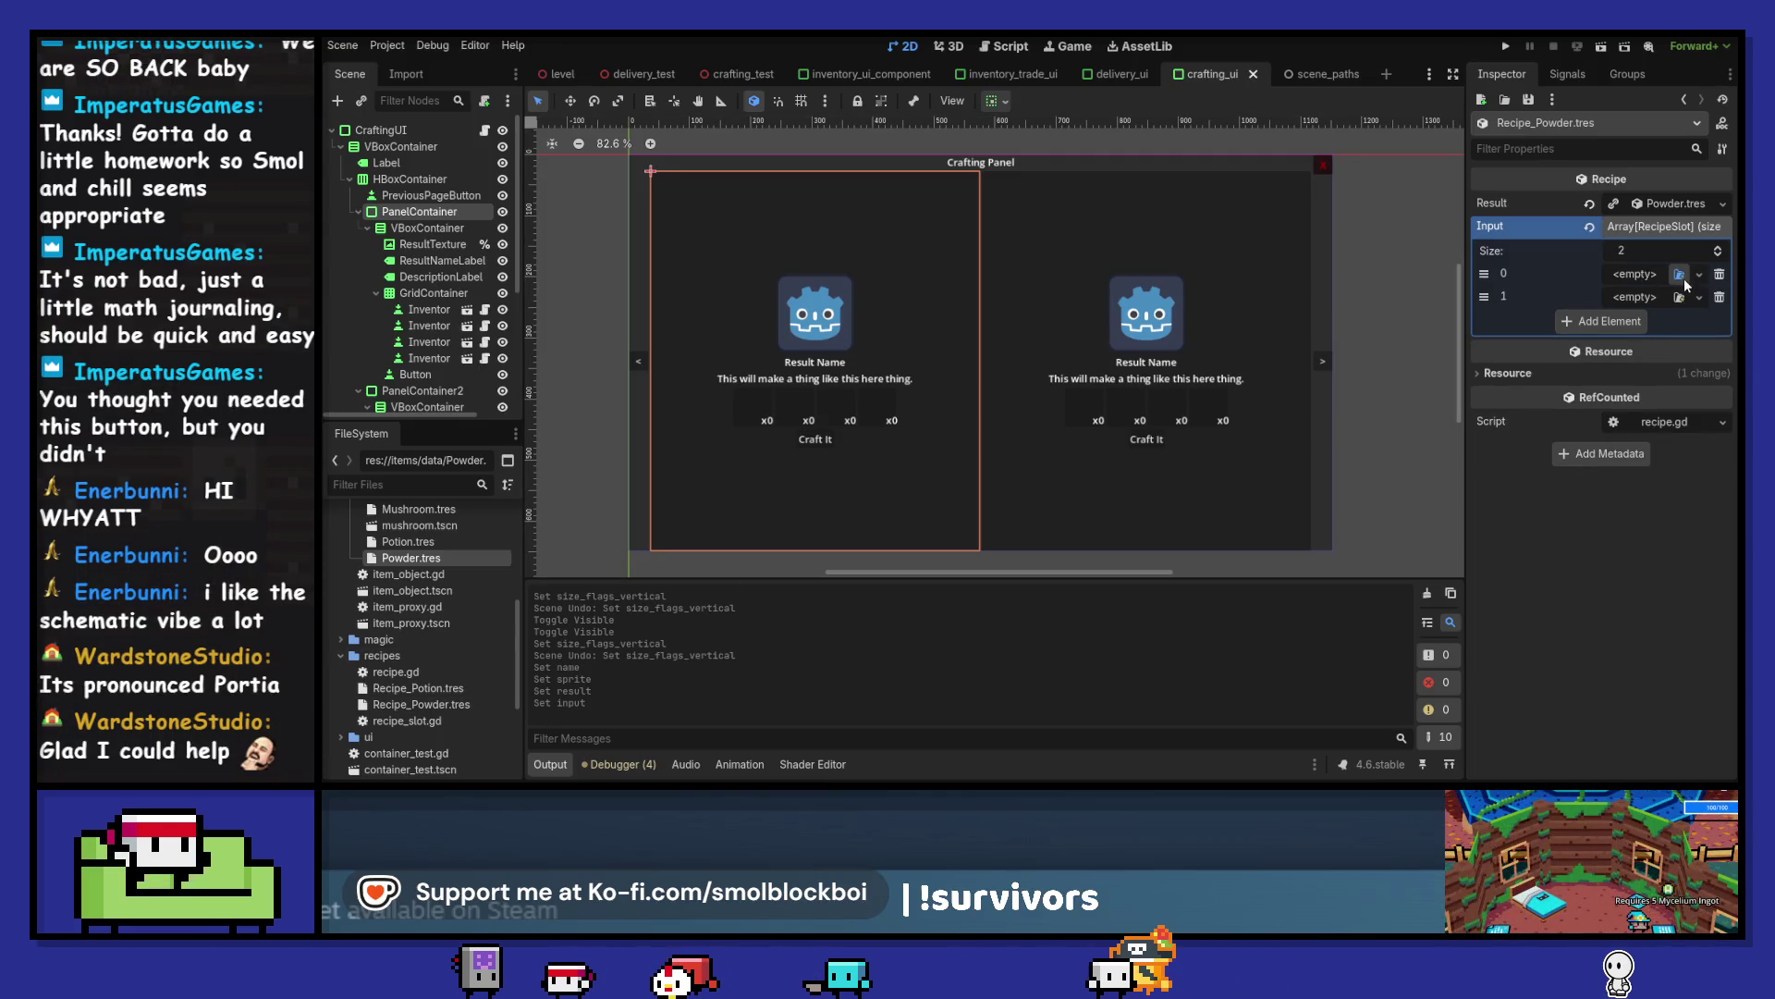
pyautogui.click(1680, 274)
pyautogui.click(1308, 163)
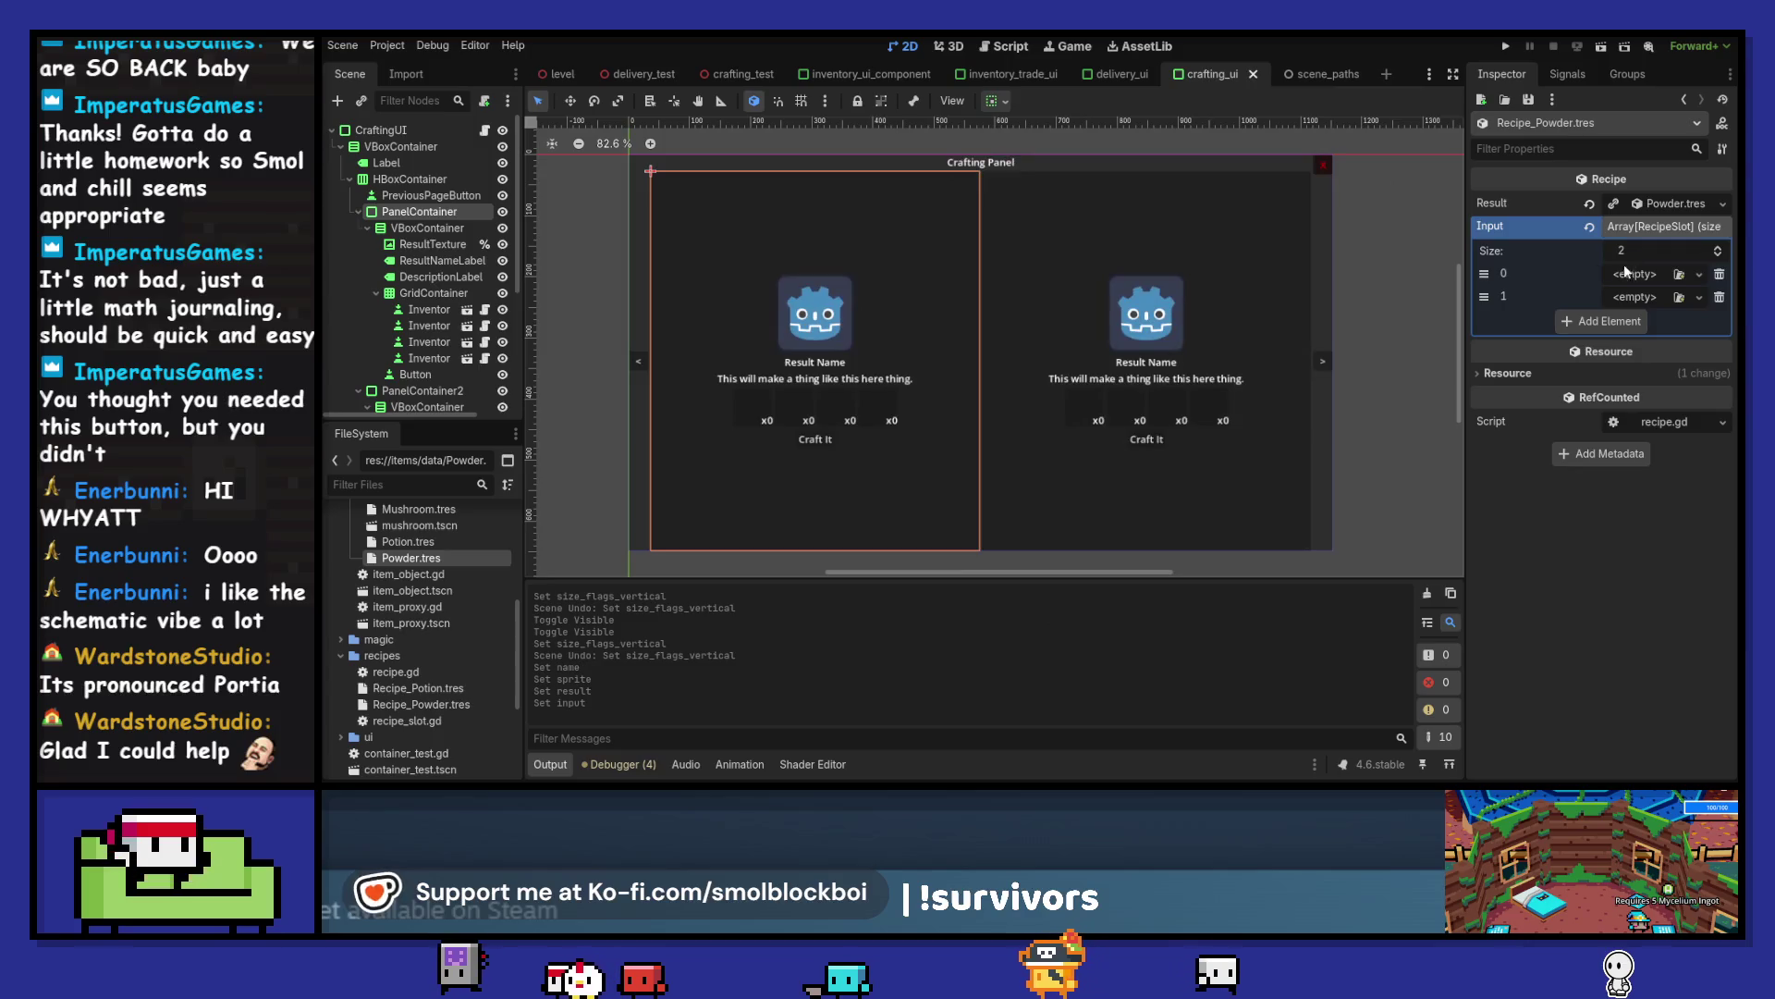
# - Make the first input a new RecipeSlot of 1 Mushroom.tres, drop the extra slot, then open Recipe_Potion.tres
pyautogui.click(1633, 274)
pyautogui.click(1640, 322)
pyautogui.click(1645, 275)
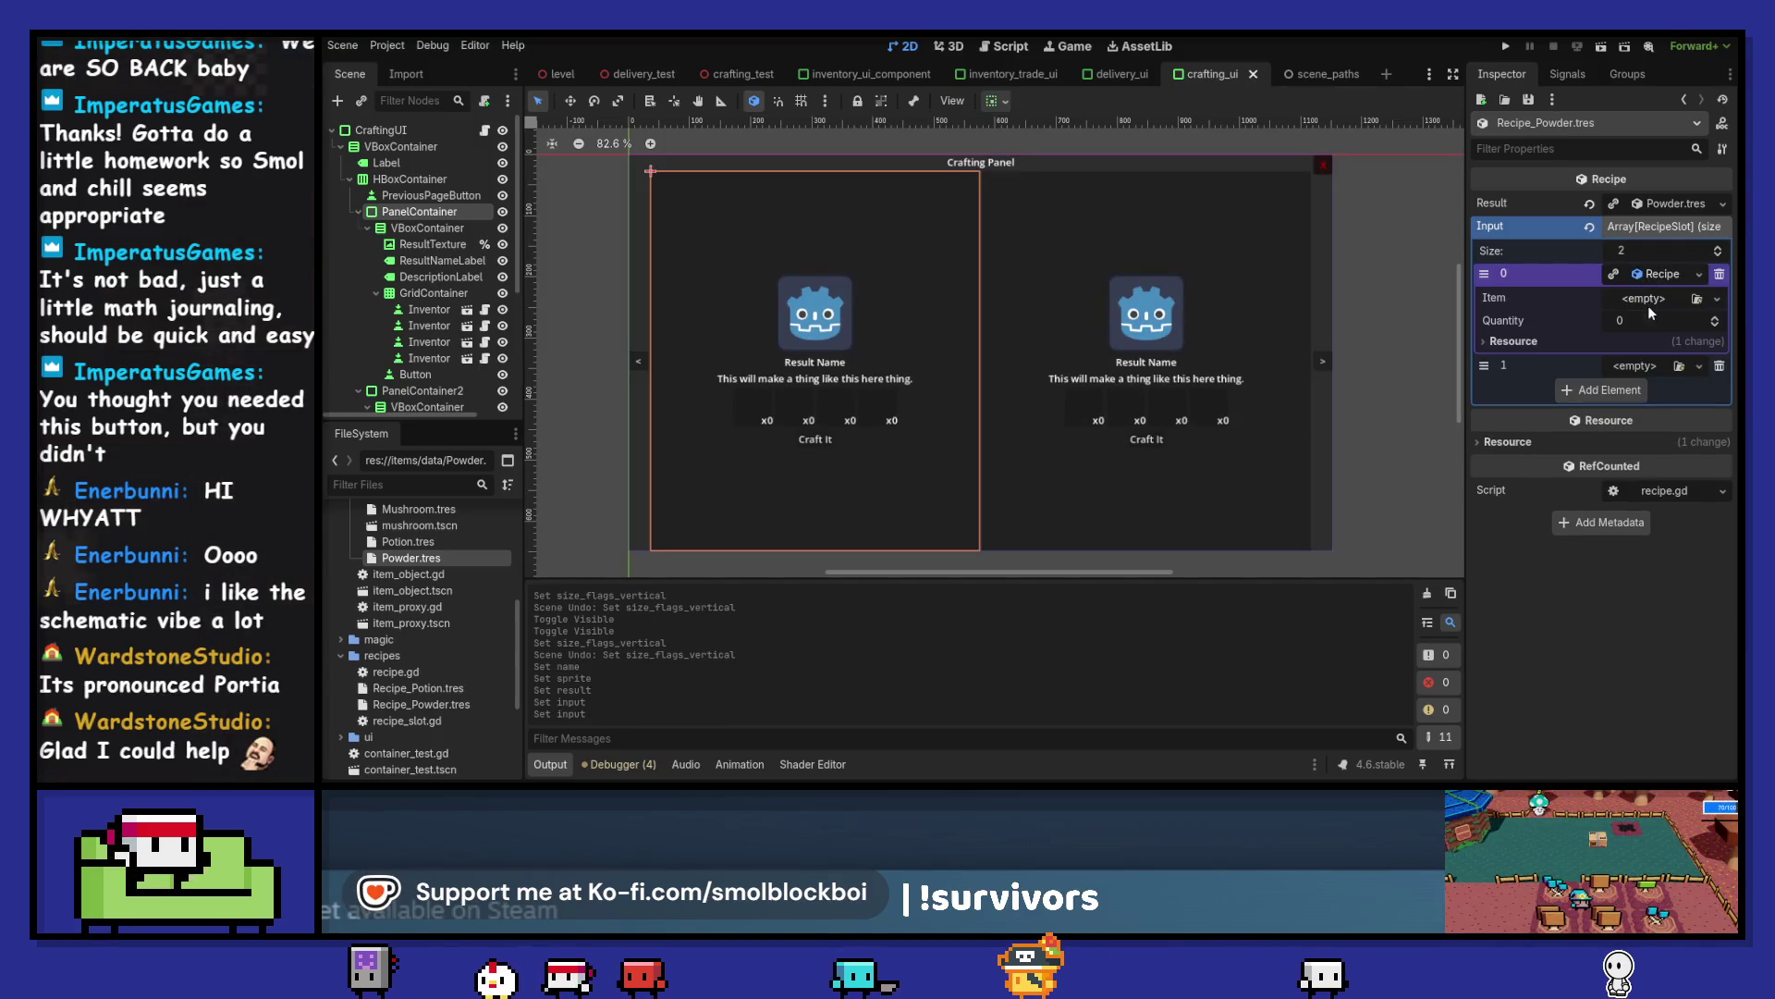
pyautogui.click(1693, 297)
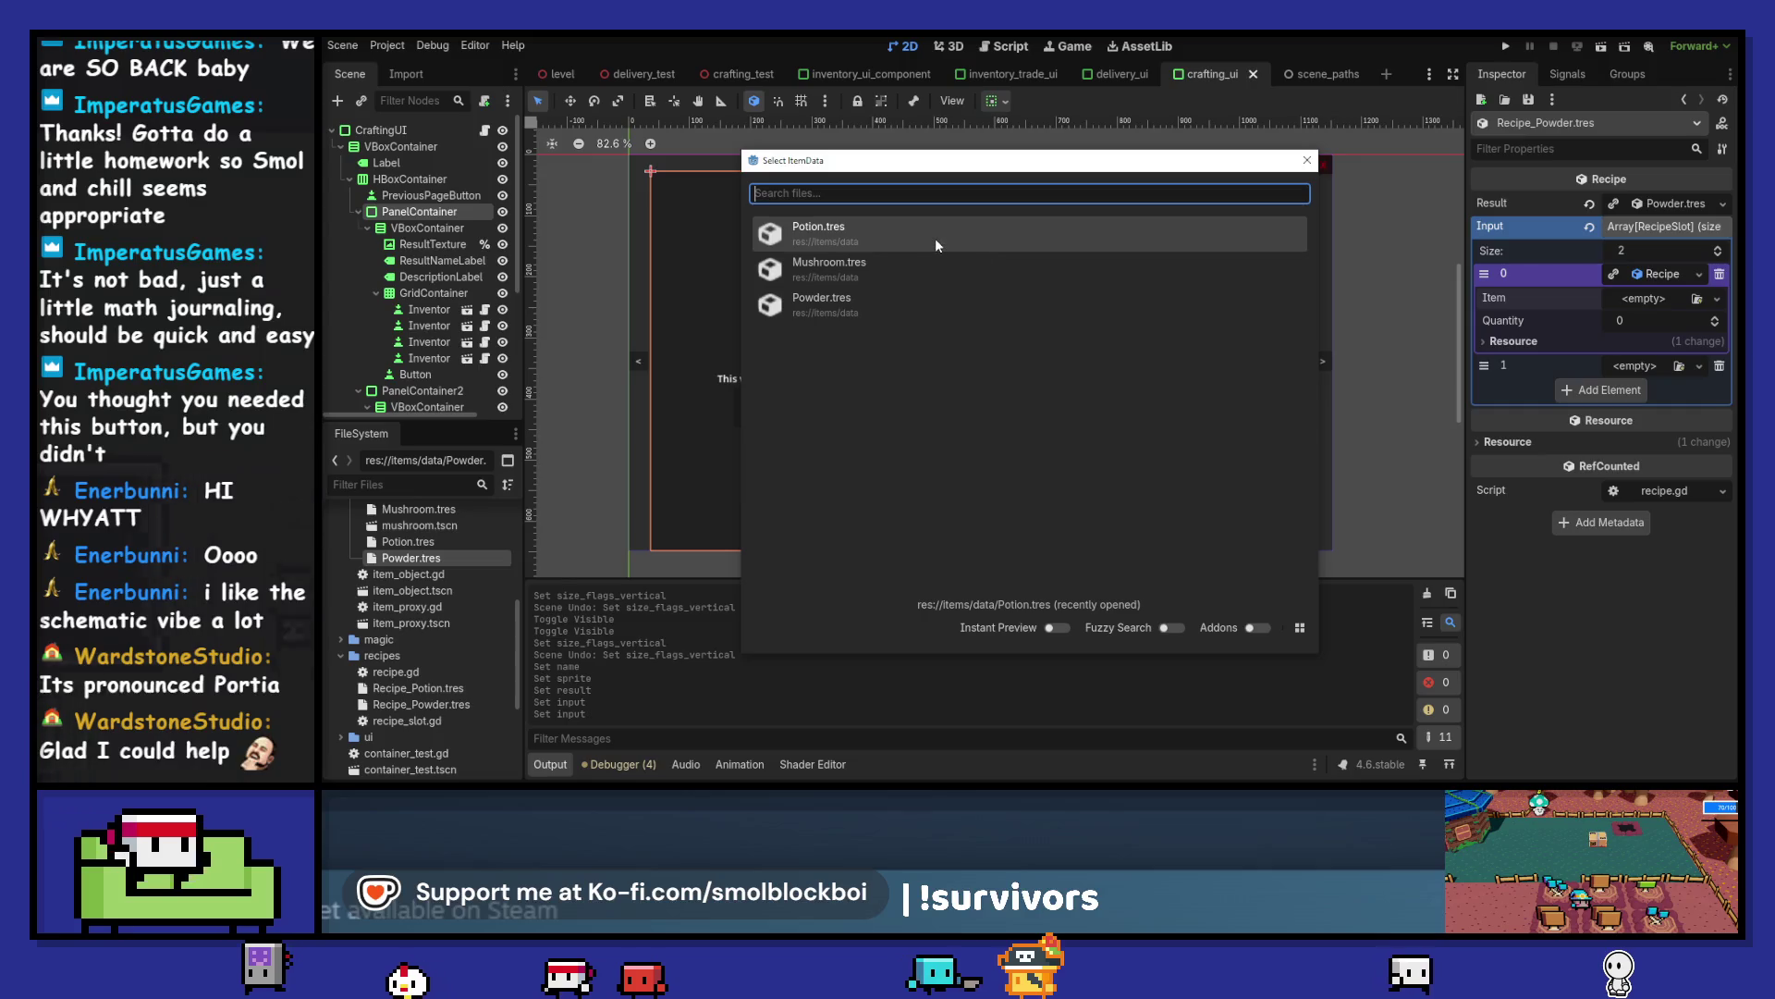
pyautogui.doubleClick(963, 272)
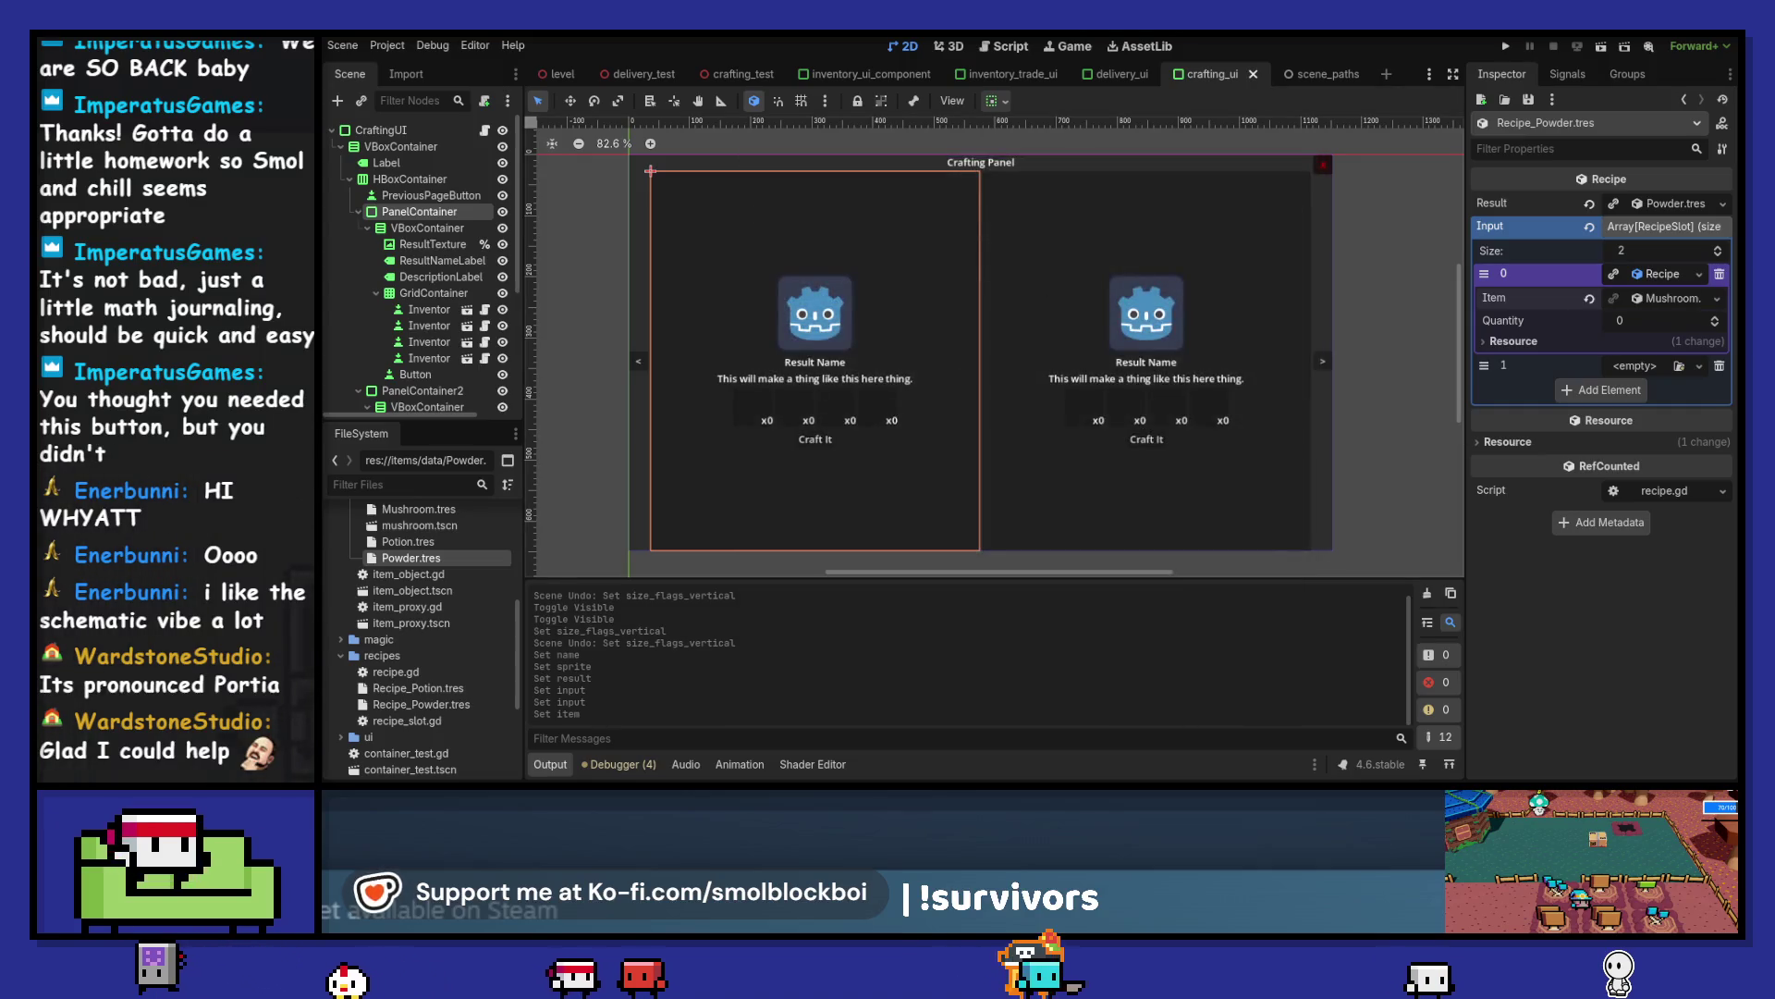
pyautogui.click(1717, 317)
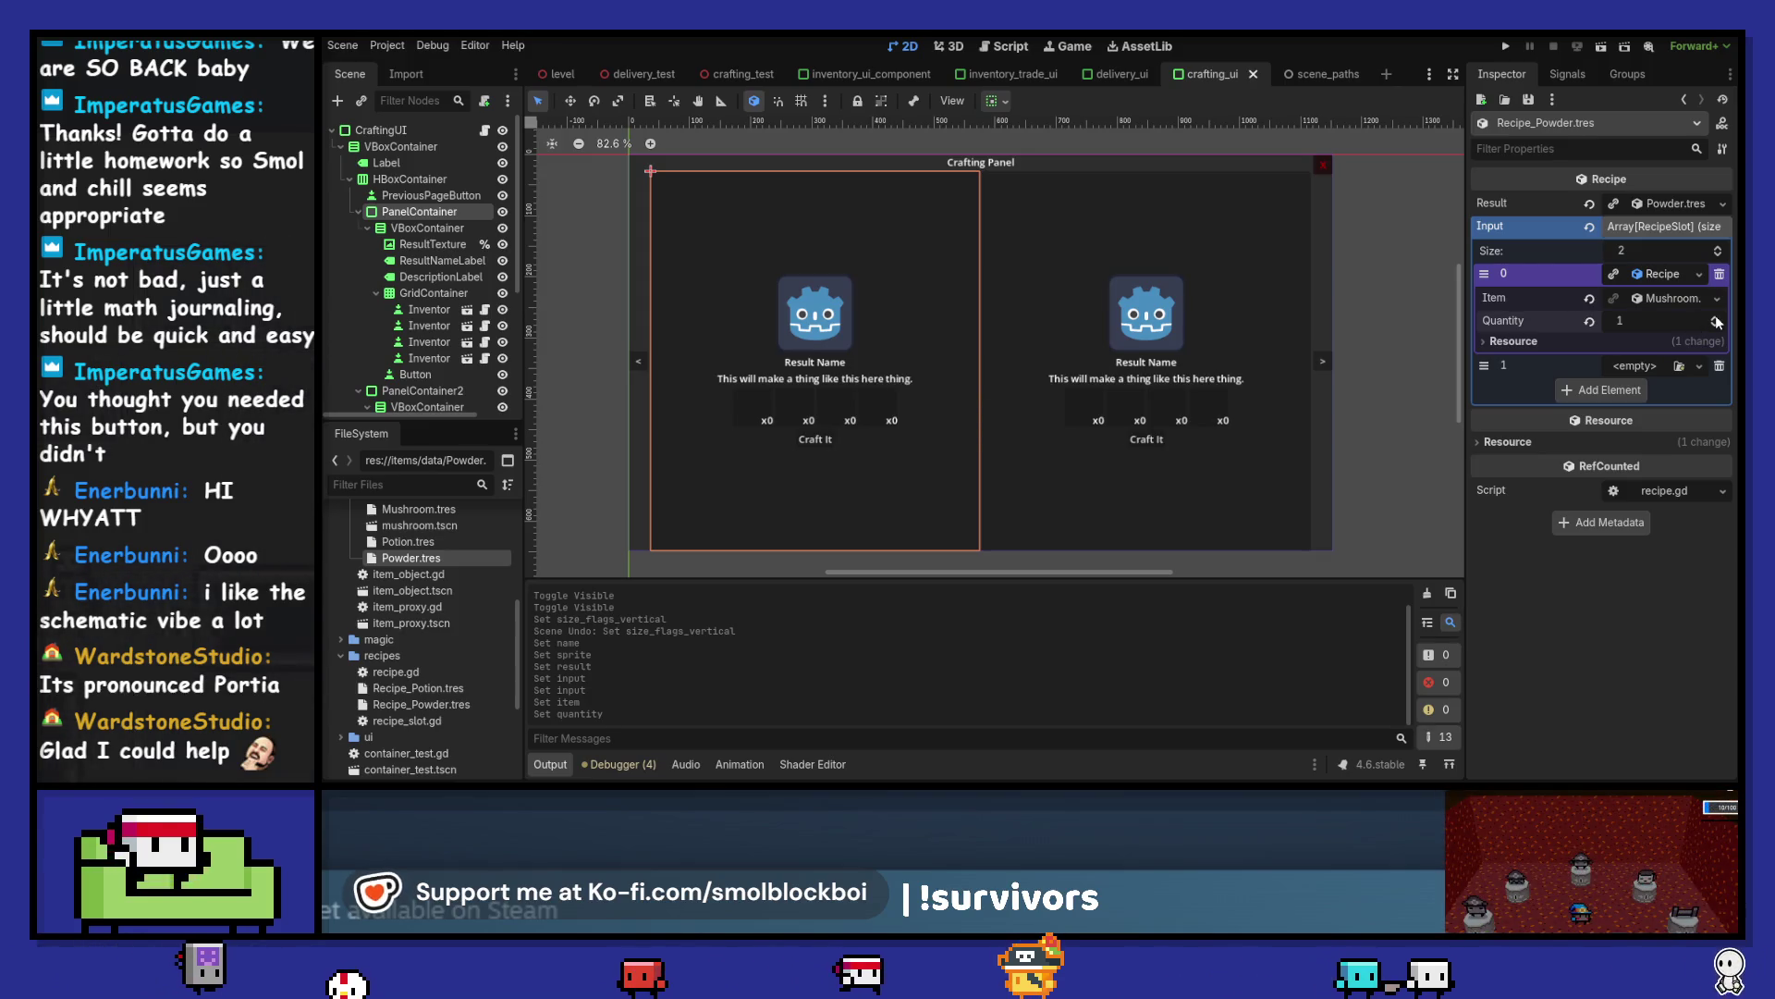
pyautogui.click(1717, 366)
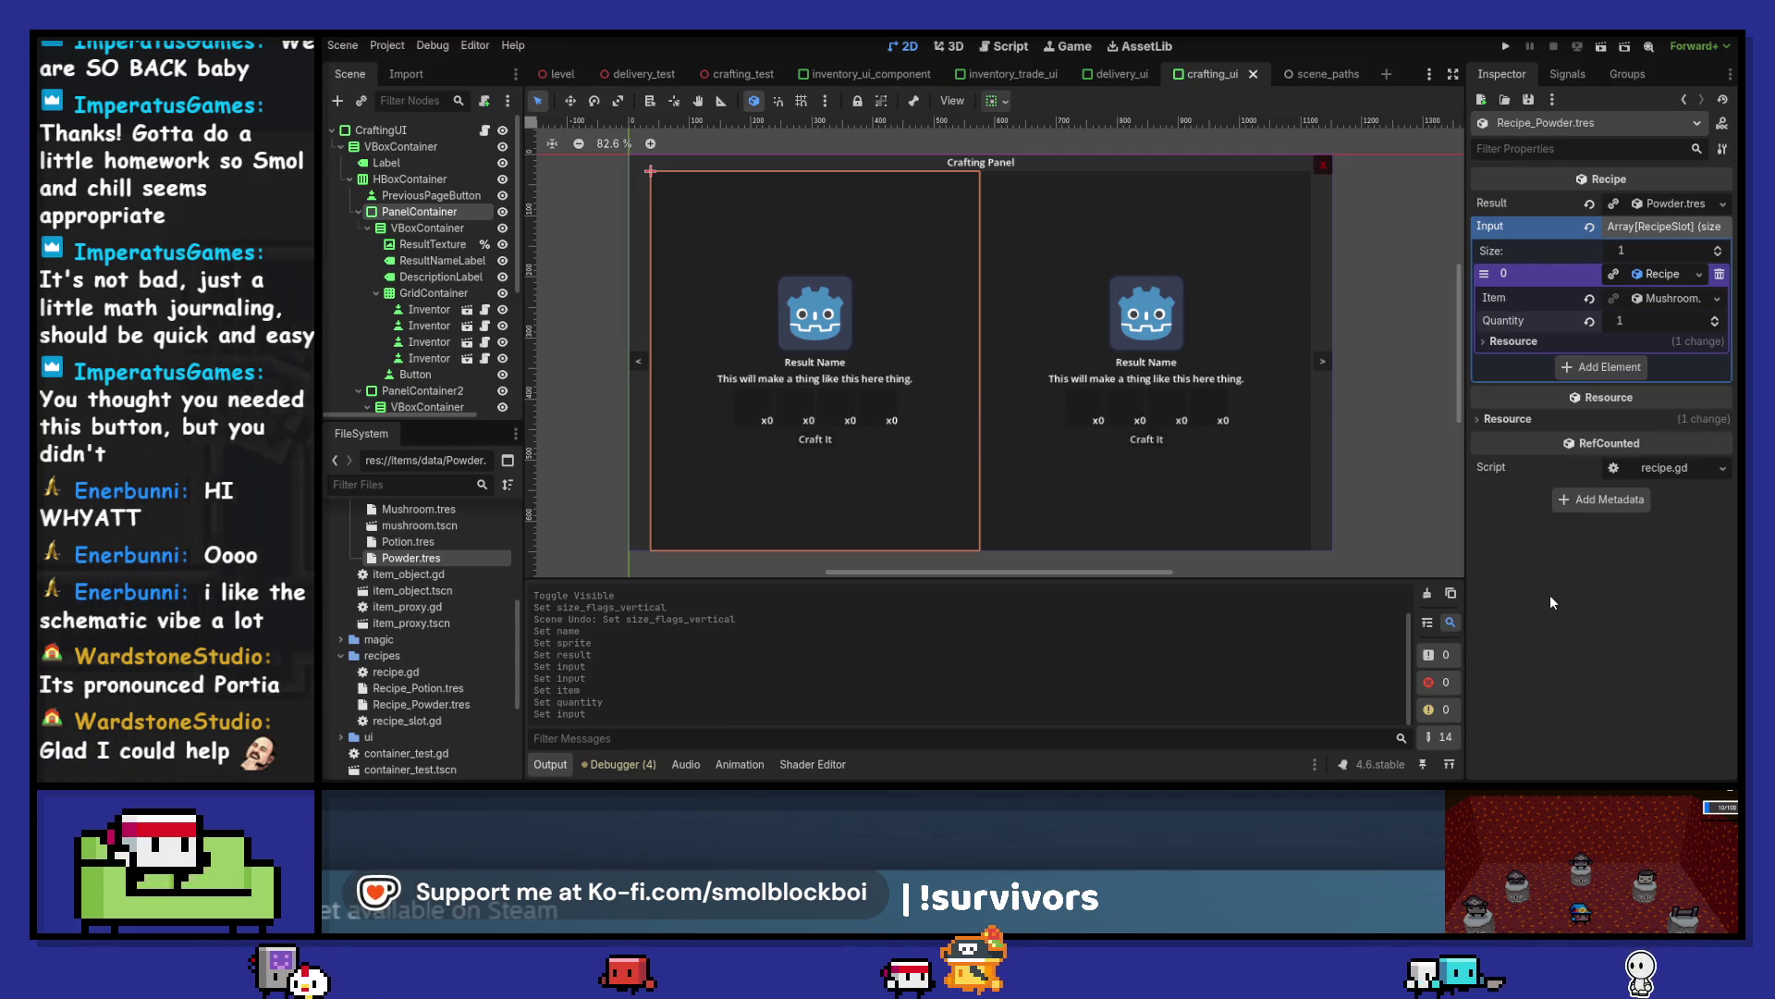
pyautogui.click(446, 686)
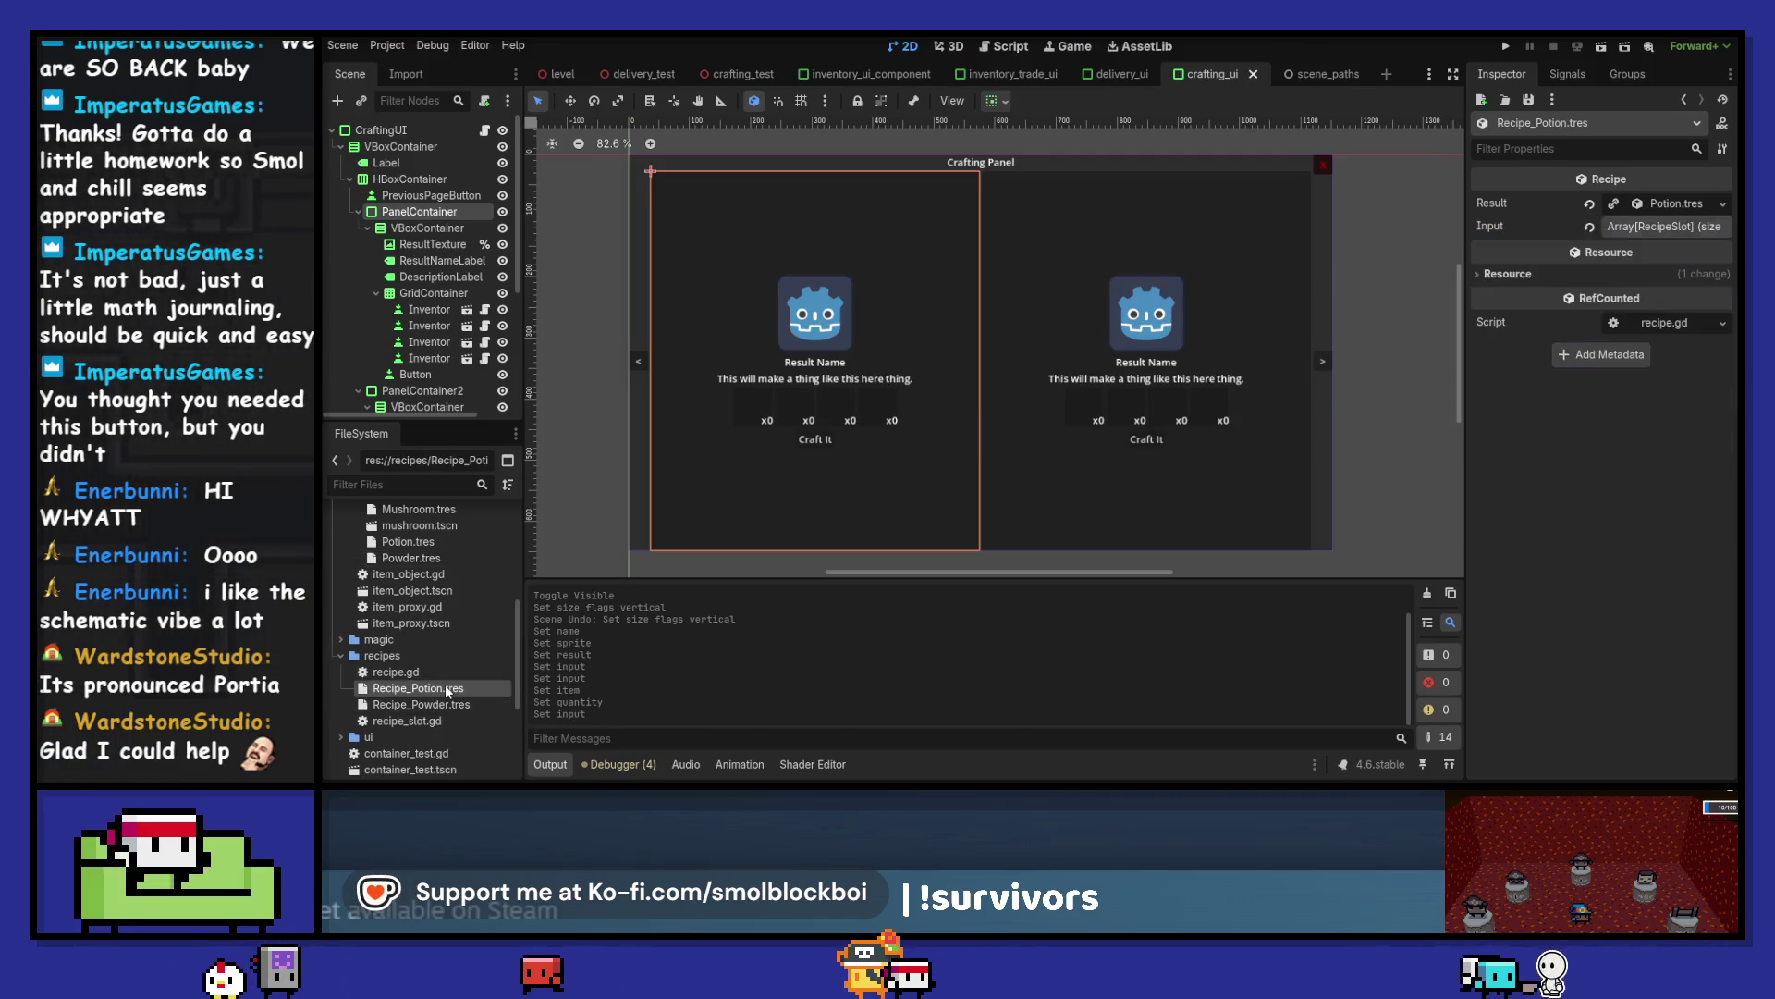
# - Set the Potion's first Mushroom input to quantity 1 and add a second input as a new RecipeSlot
pyautogui.click(1665, 227)
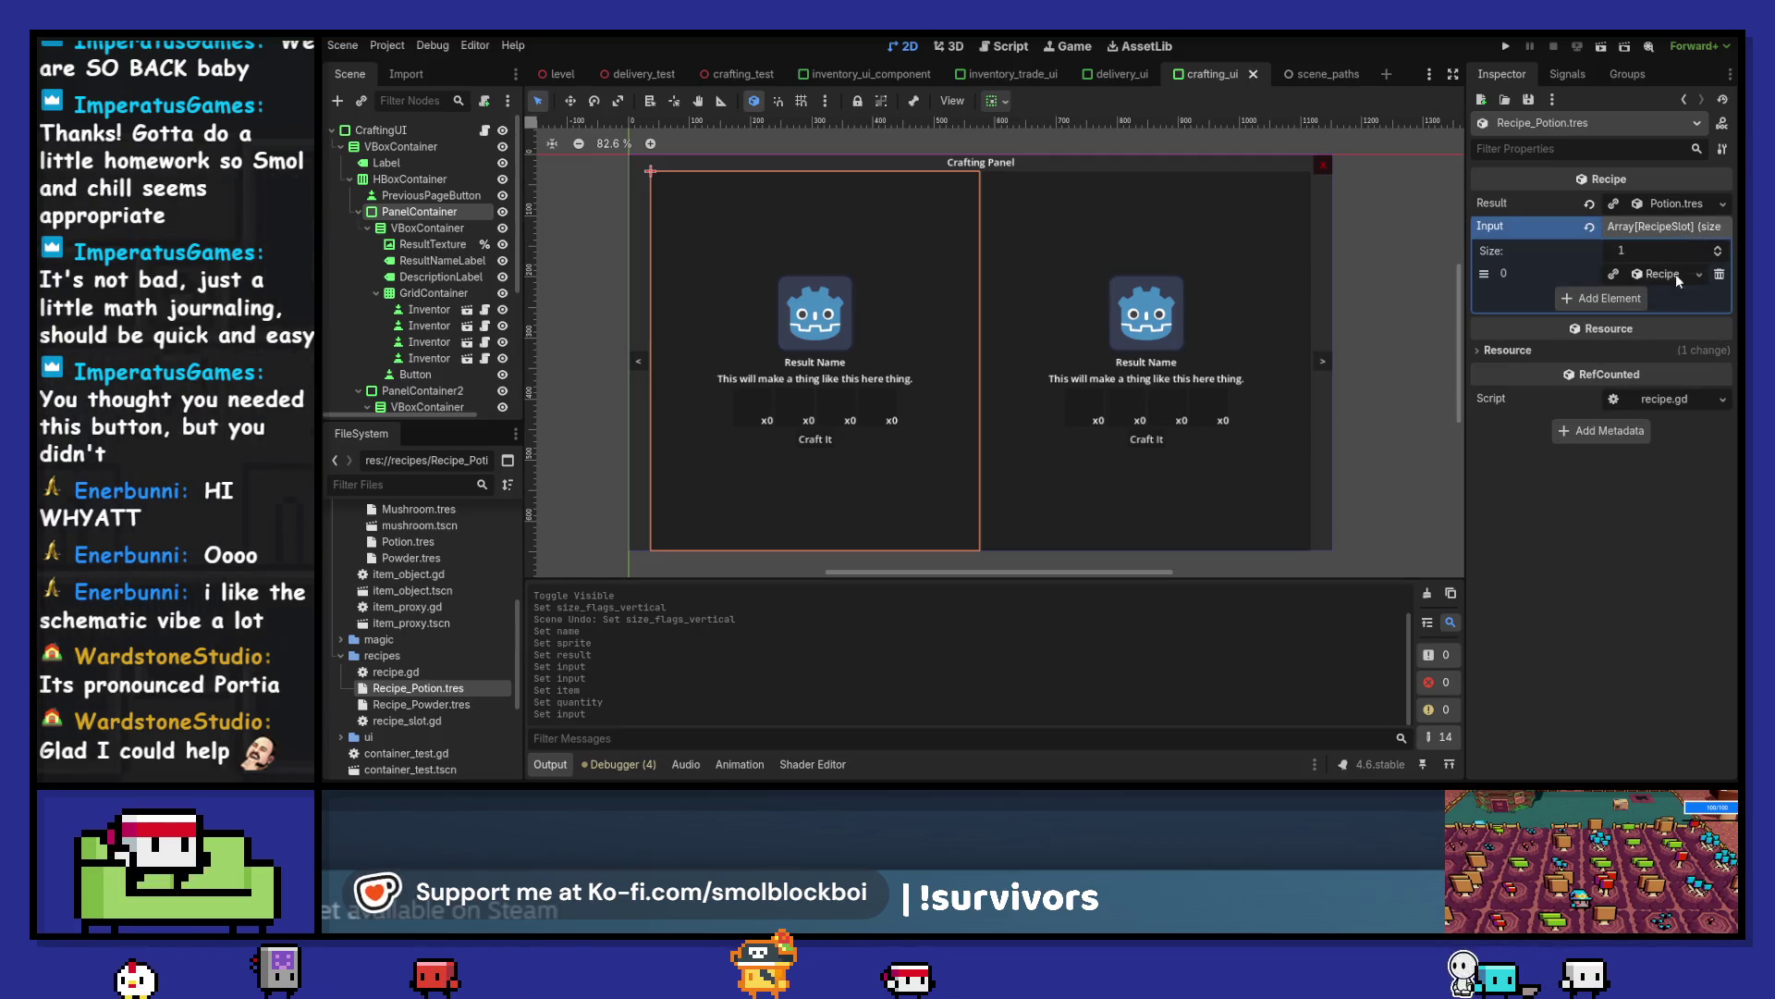
pyautogui.click(1664, 274)
pyautogui.click(1715, 326)
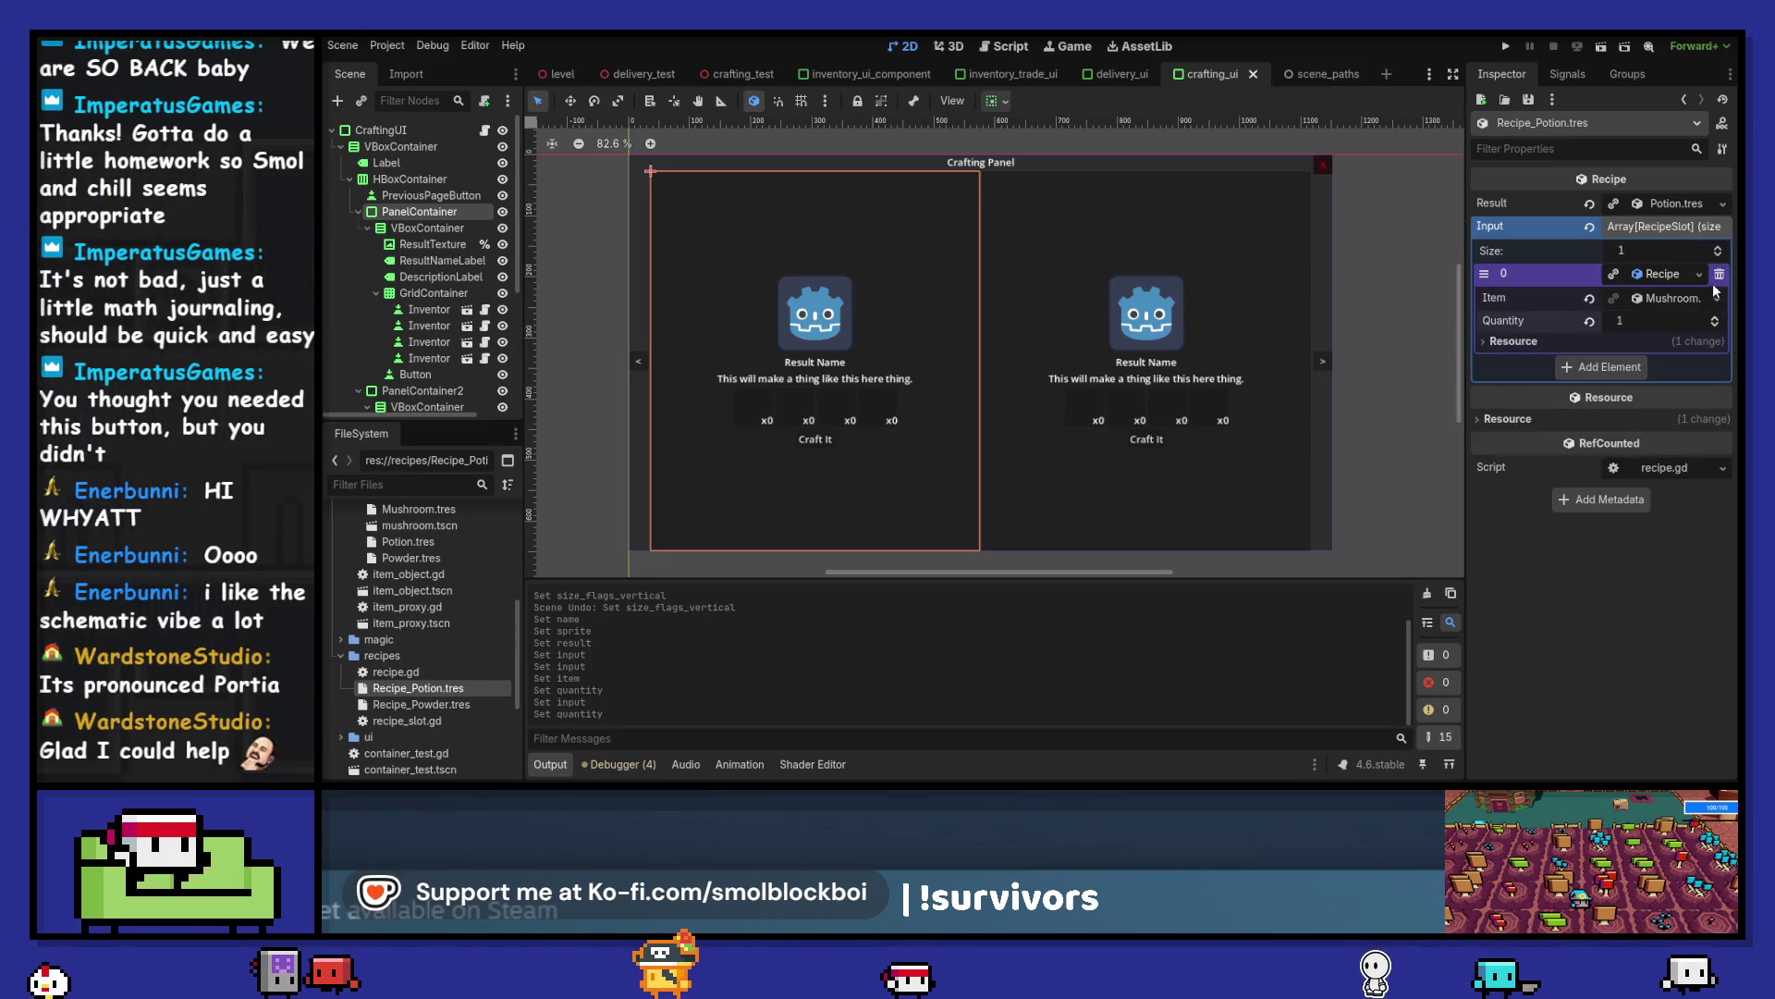
pyautogui.click(1721, 248)
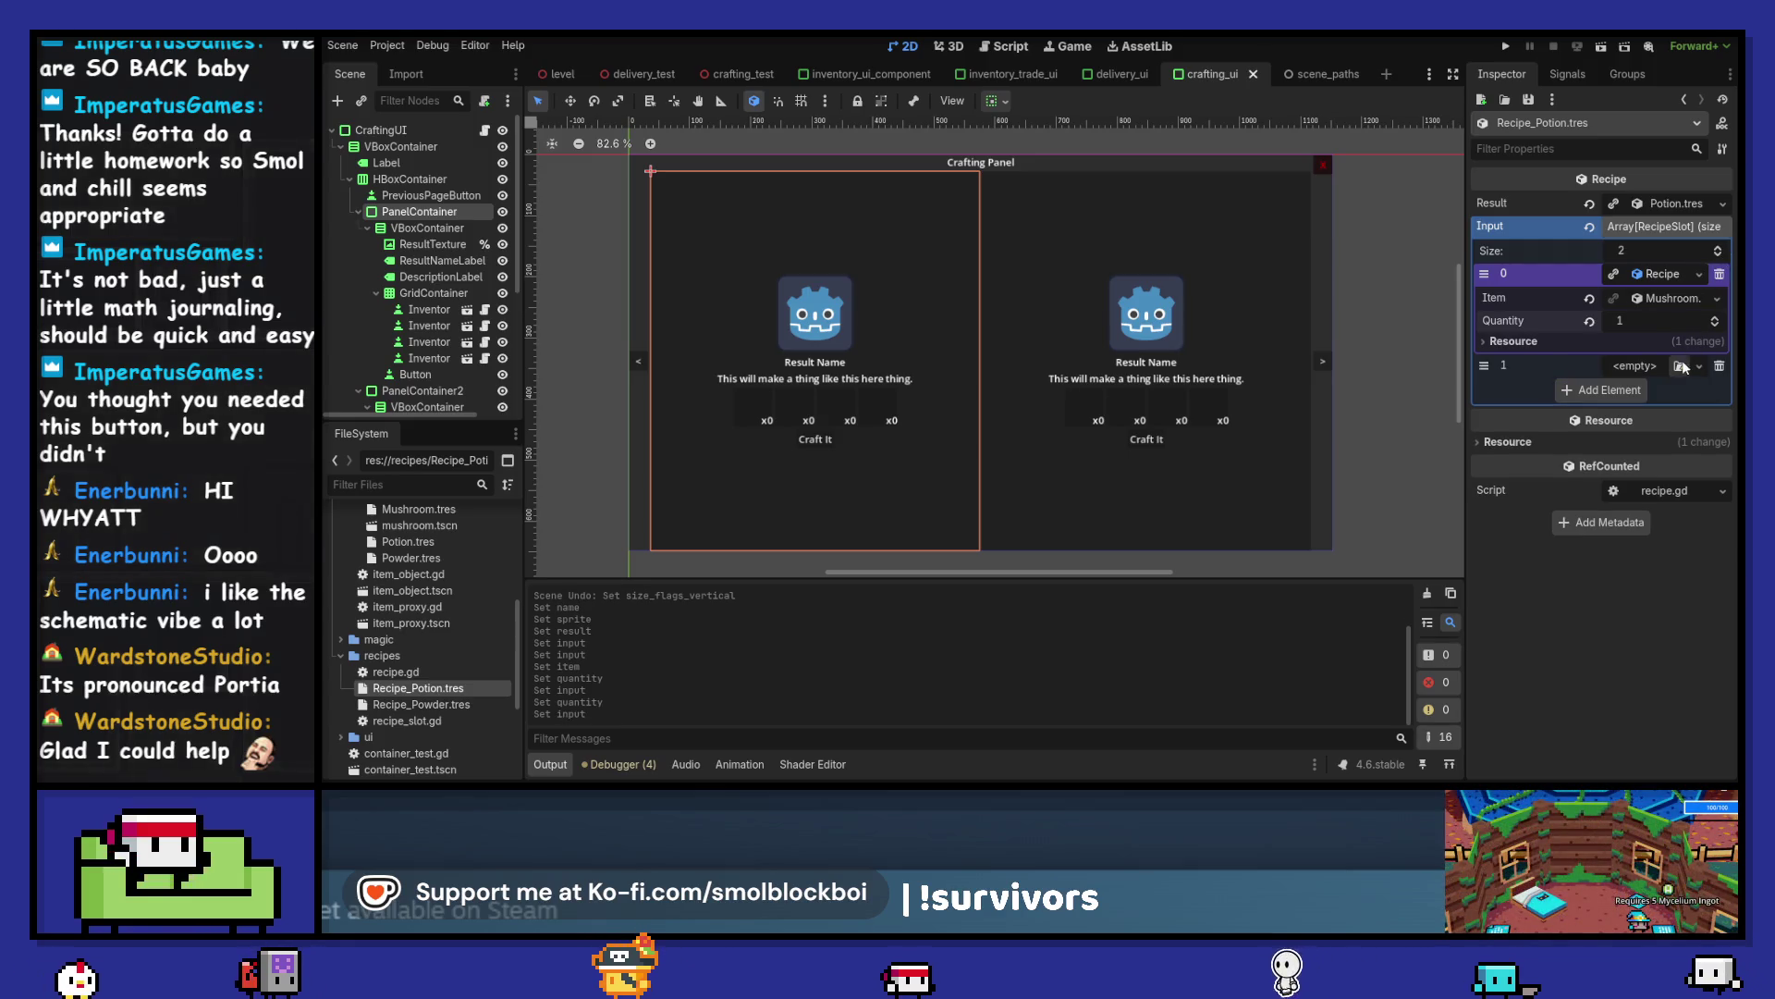
pyautogui.moveTo(1534, 295)
pyautogui.mouseDown()
pyautogui.moveTo(1539, 384)
pyautogui.moveTo(1631, 368)
pyautogui.mouseUp()
pyautogui.click(1632, 368)
pyautogui.click(1627, 398)
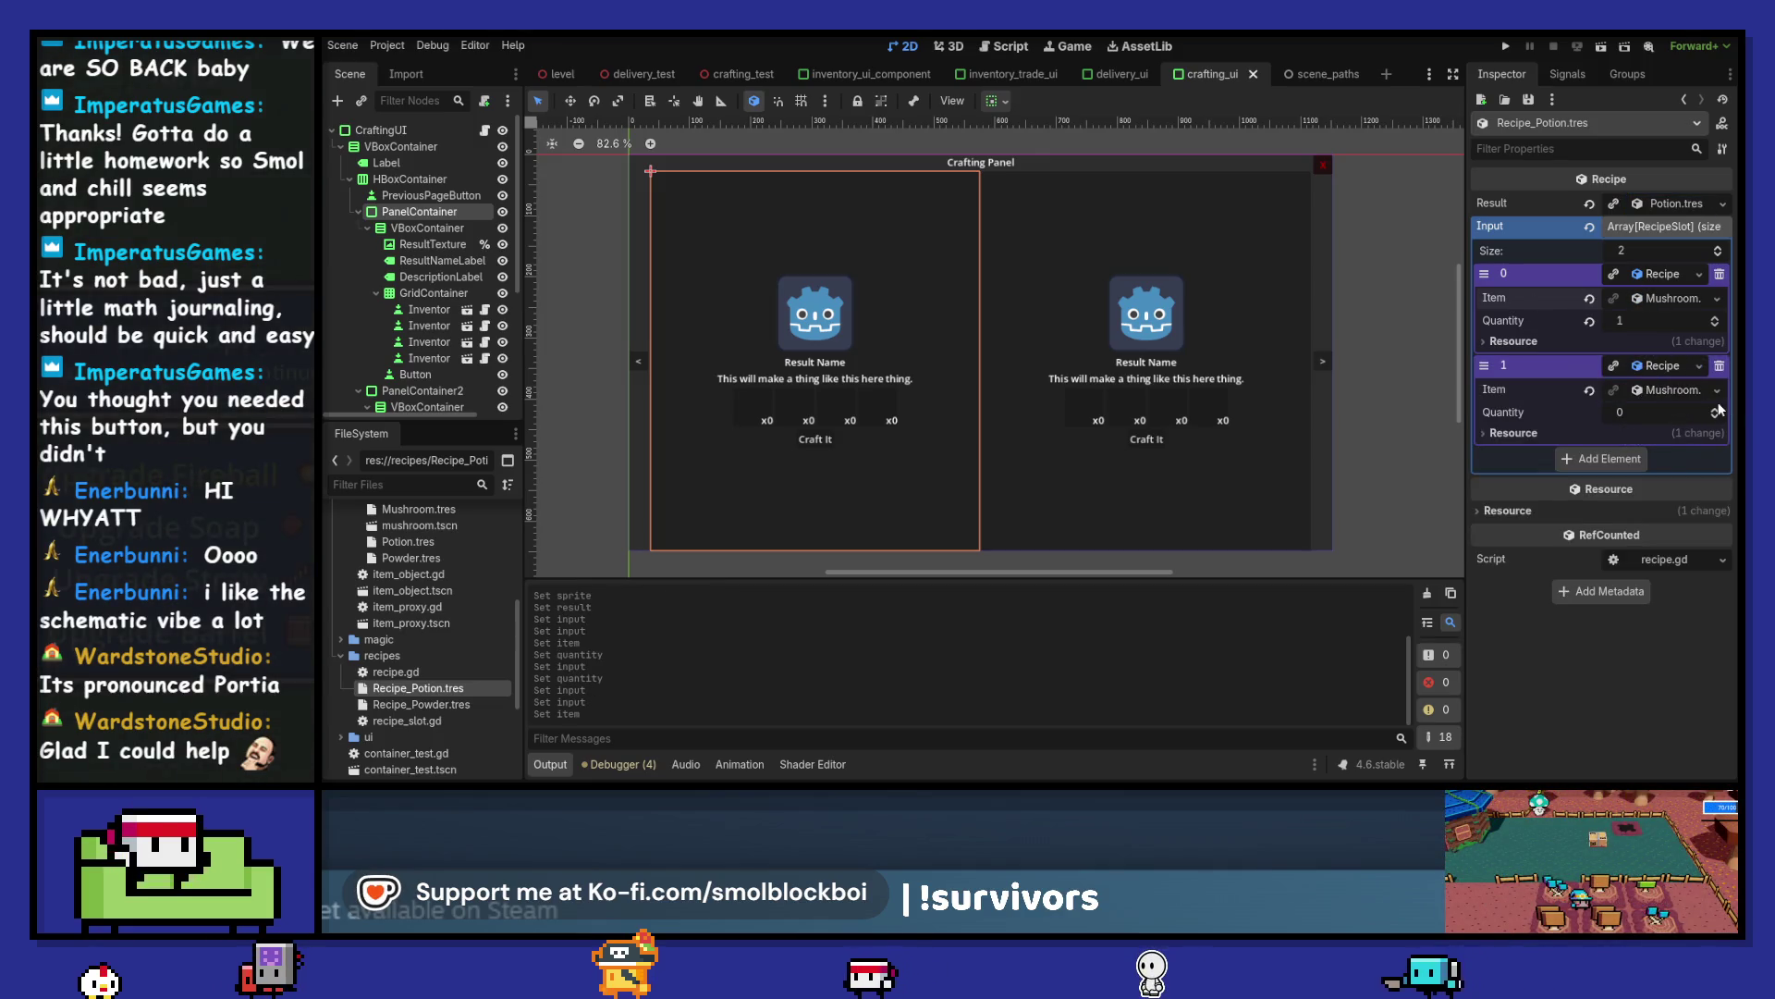
# - Save Recipe_Potion.tres, clearing the output log before saving again
pyautogui.hotkey('ctrl', 's')
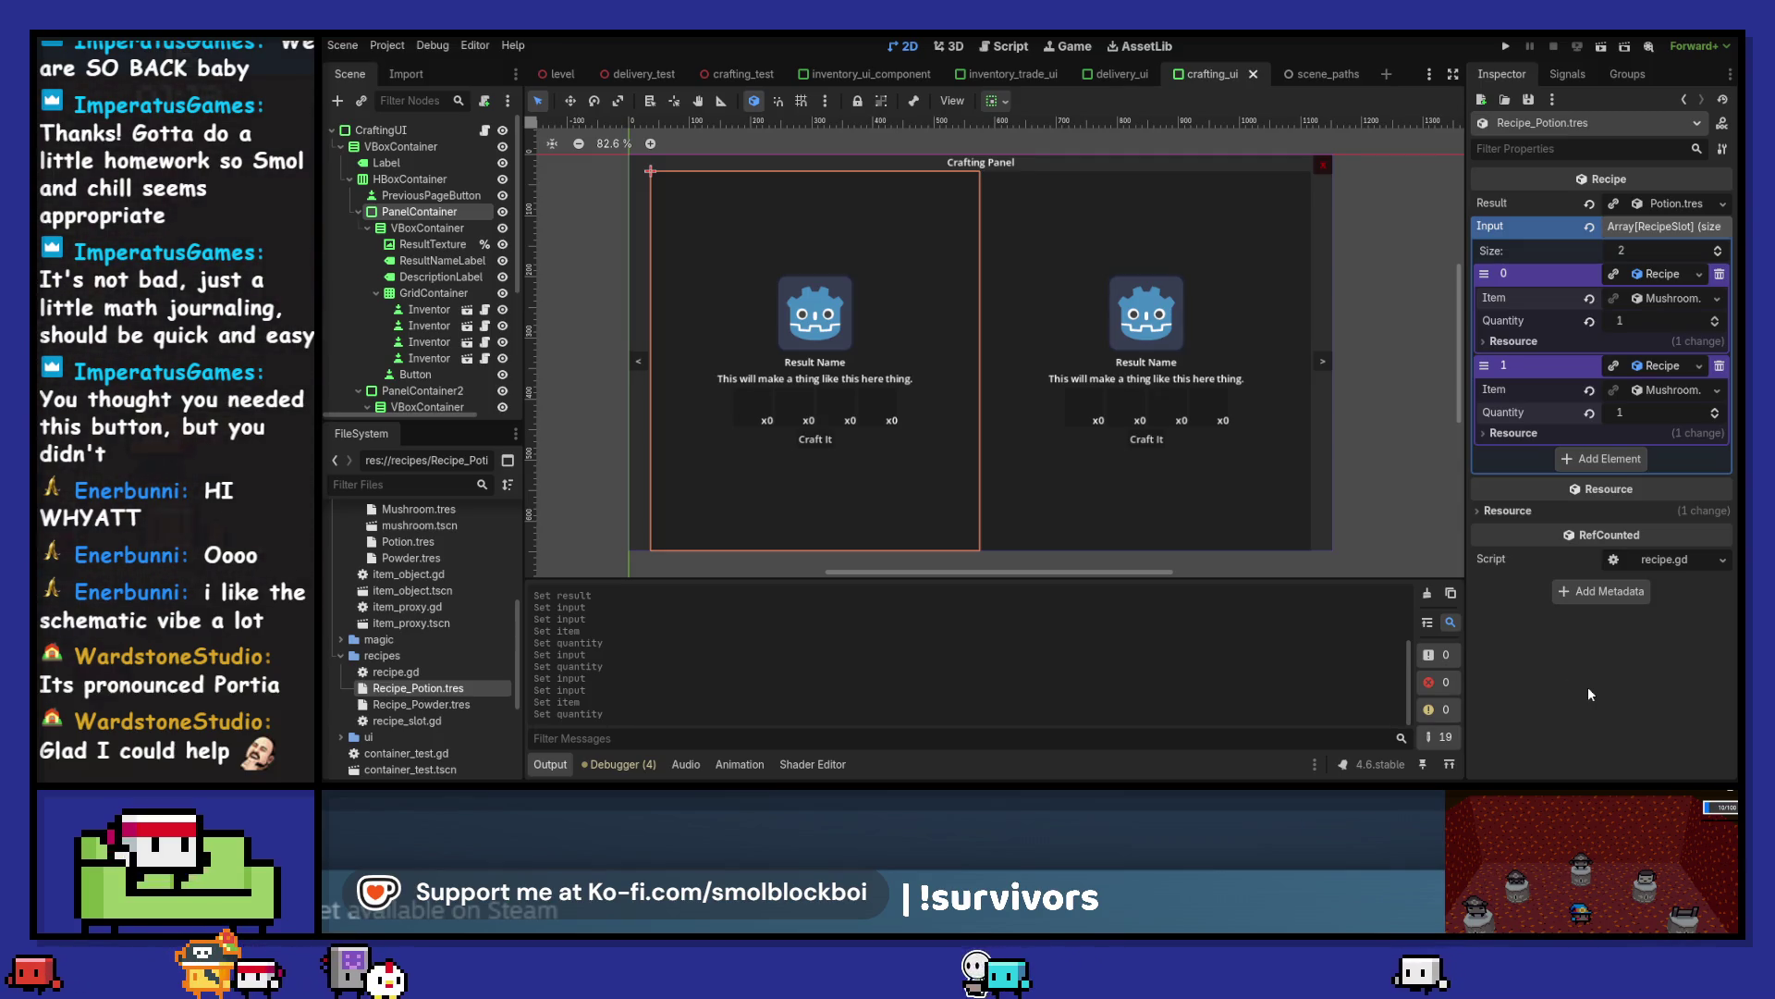
pyautogui.click(1427, 592)
pyautogui.hotkey('ctrl', 's')
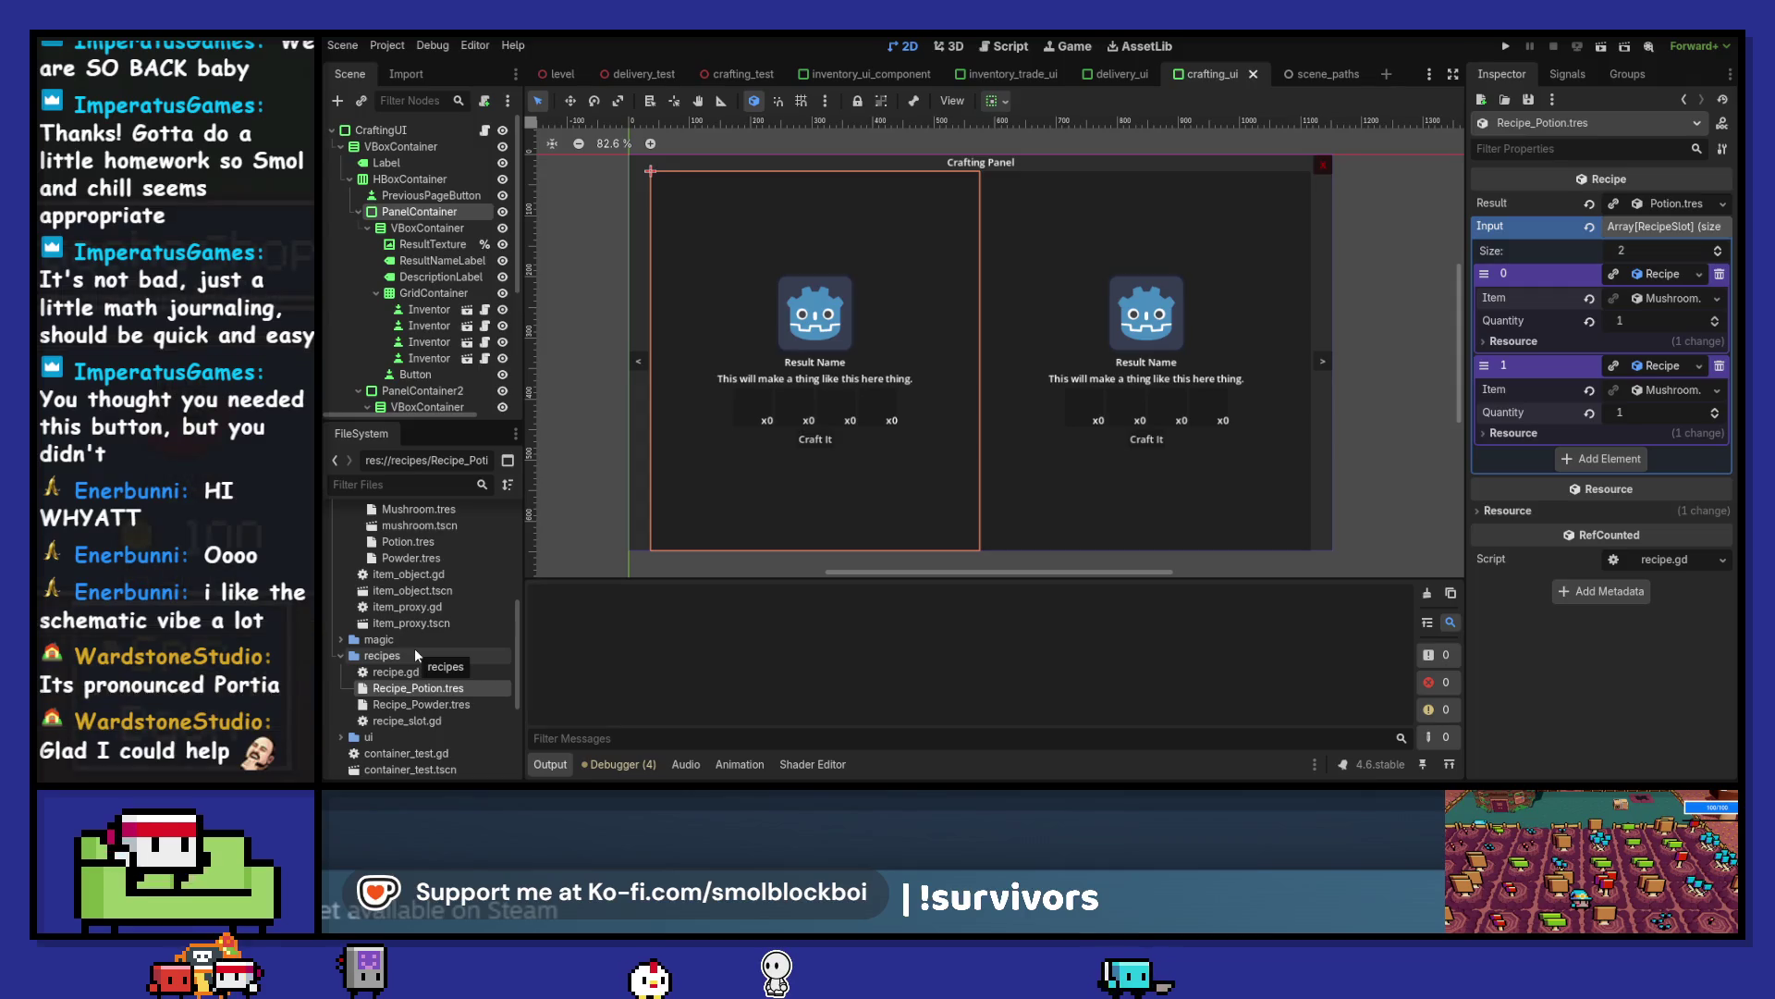
pyautogui.rightClick(459, 658)
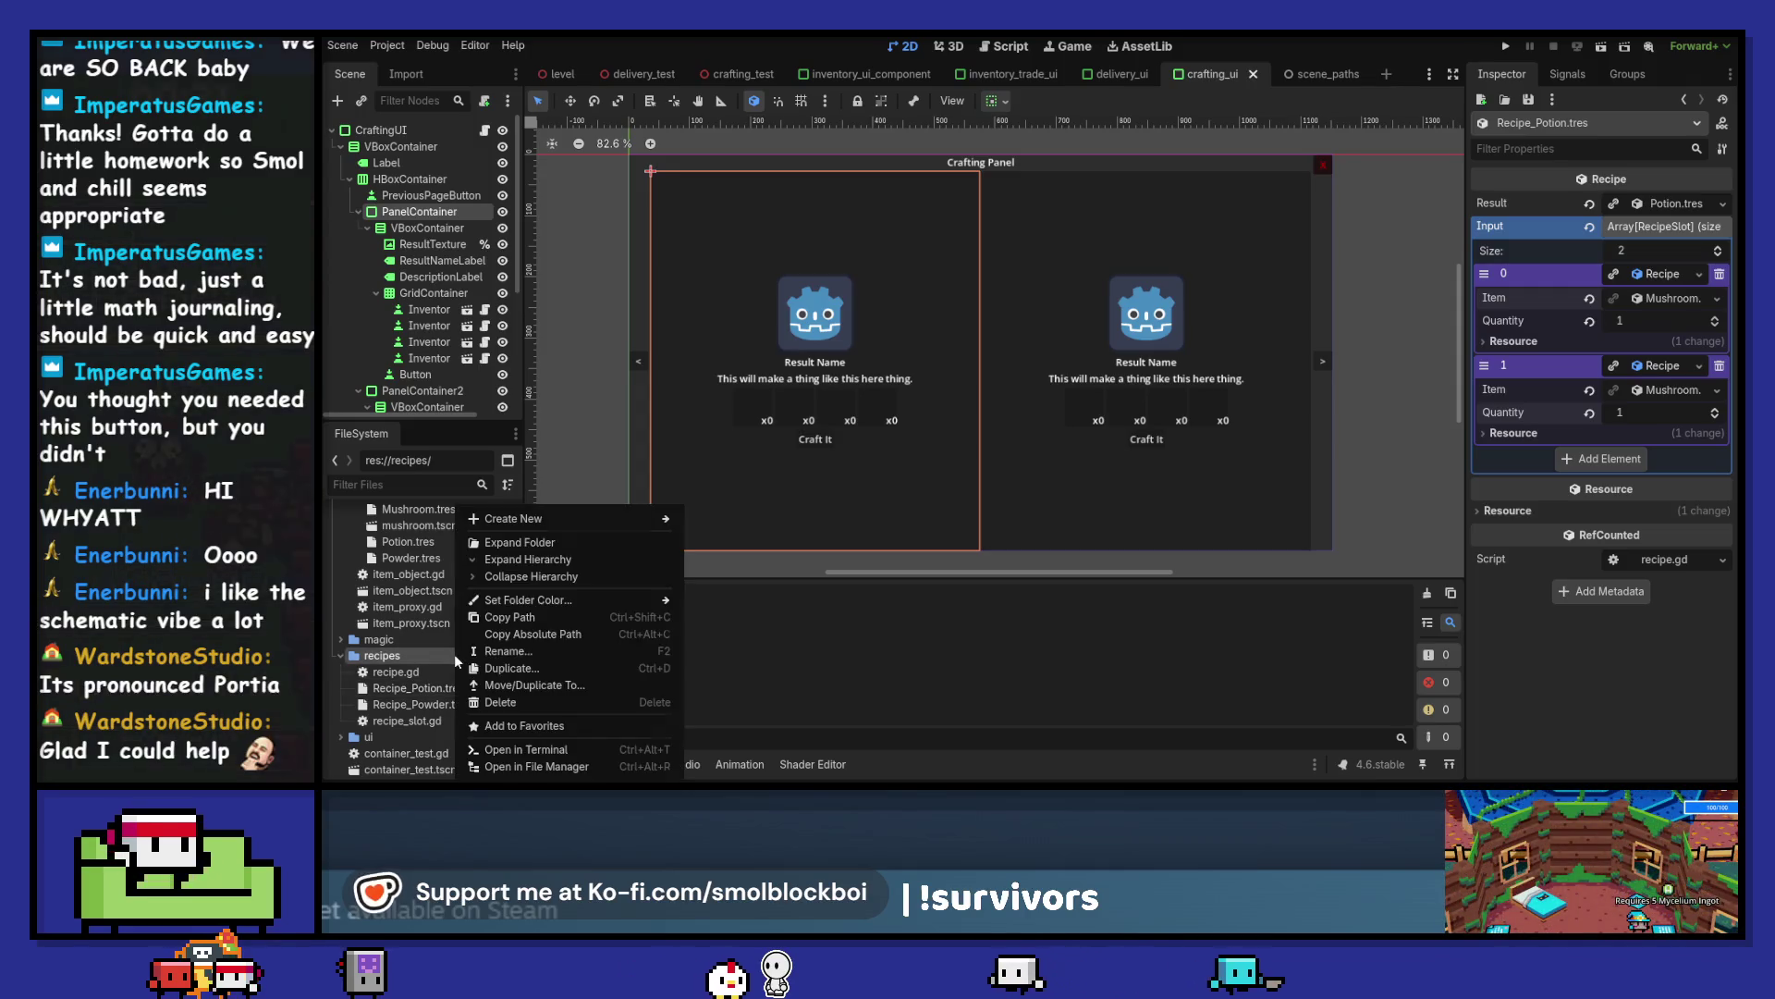
# - Create a new script named recipe_manager.gd in the recipes folder
pyautogui.moveTo(544, 517)
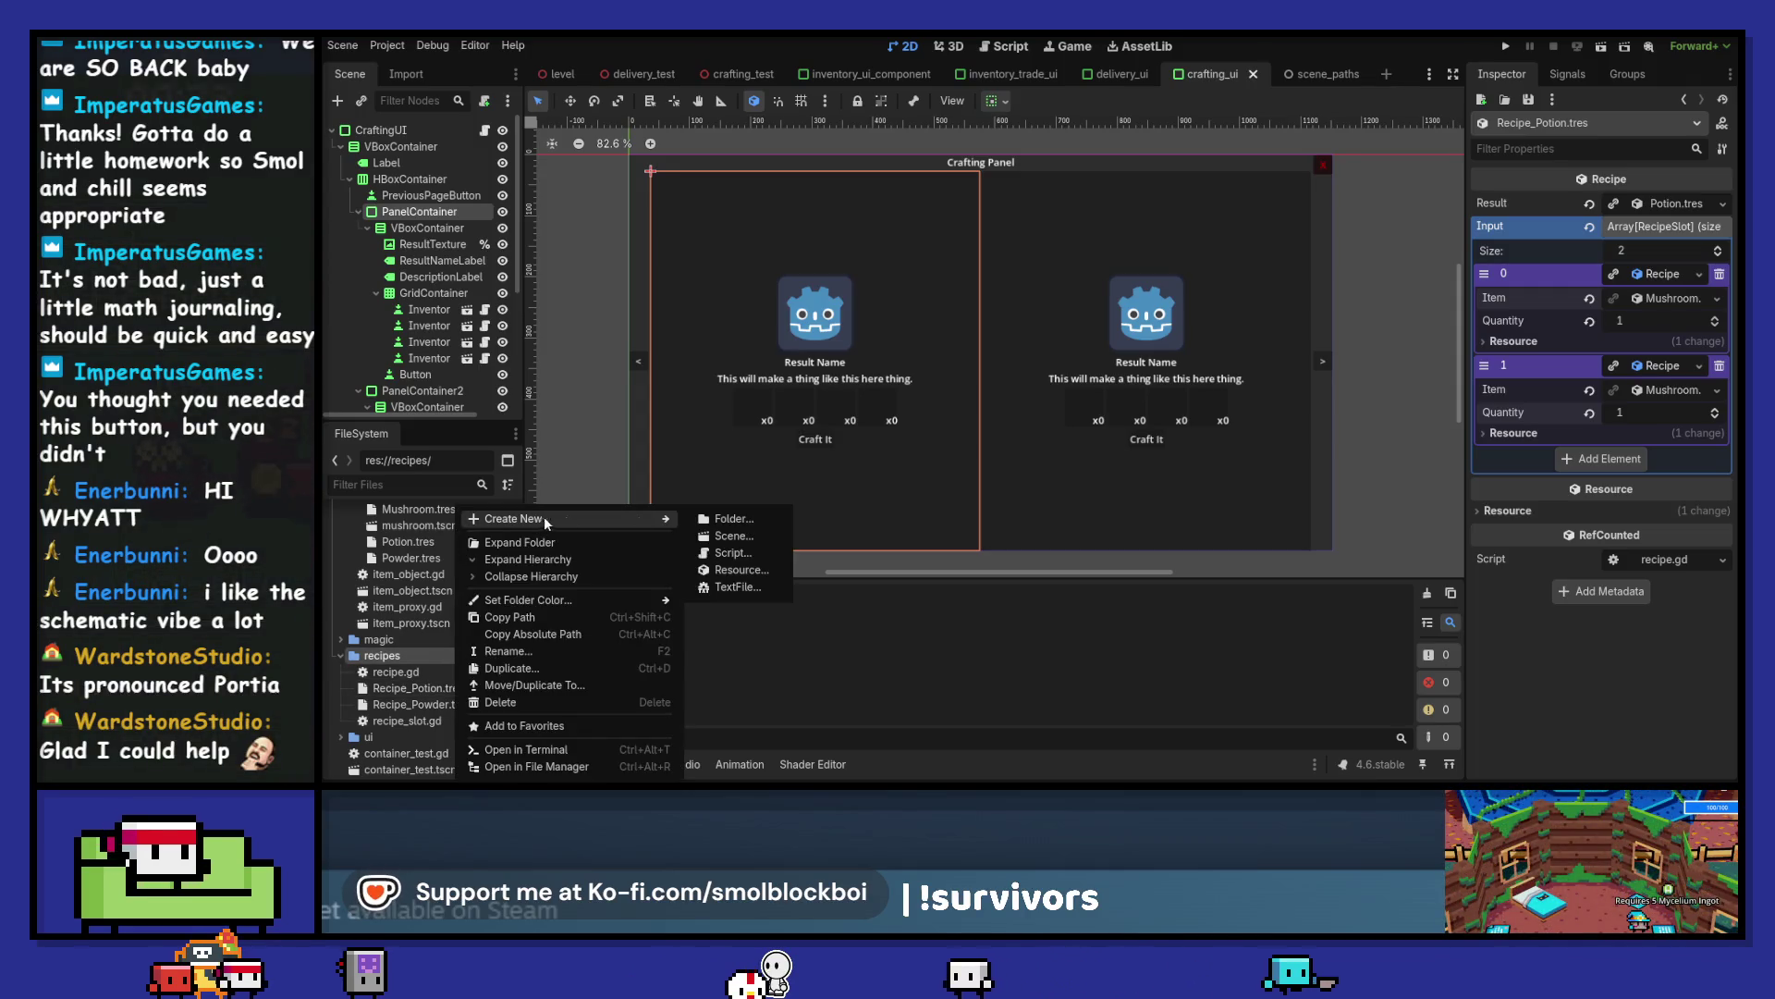
pyautogui.click(758, 557)
pyautogui.write('recipe_')
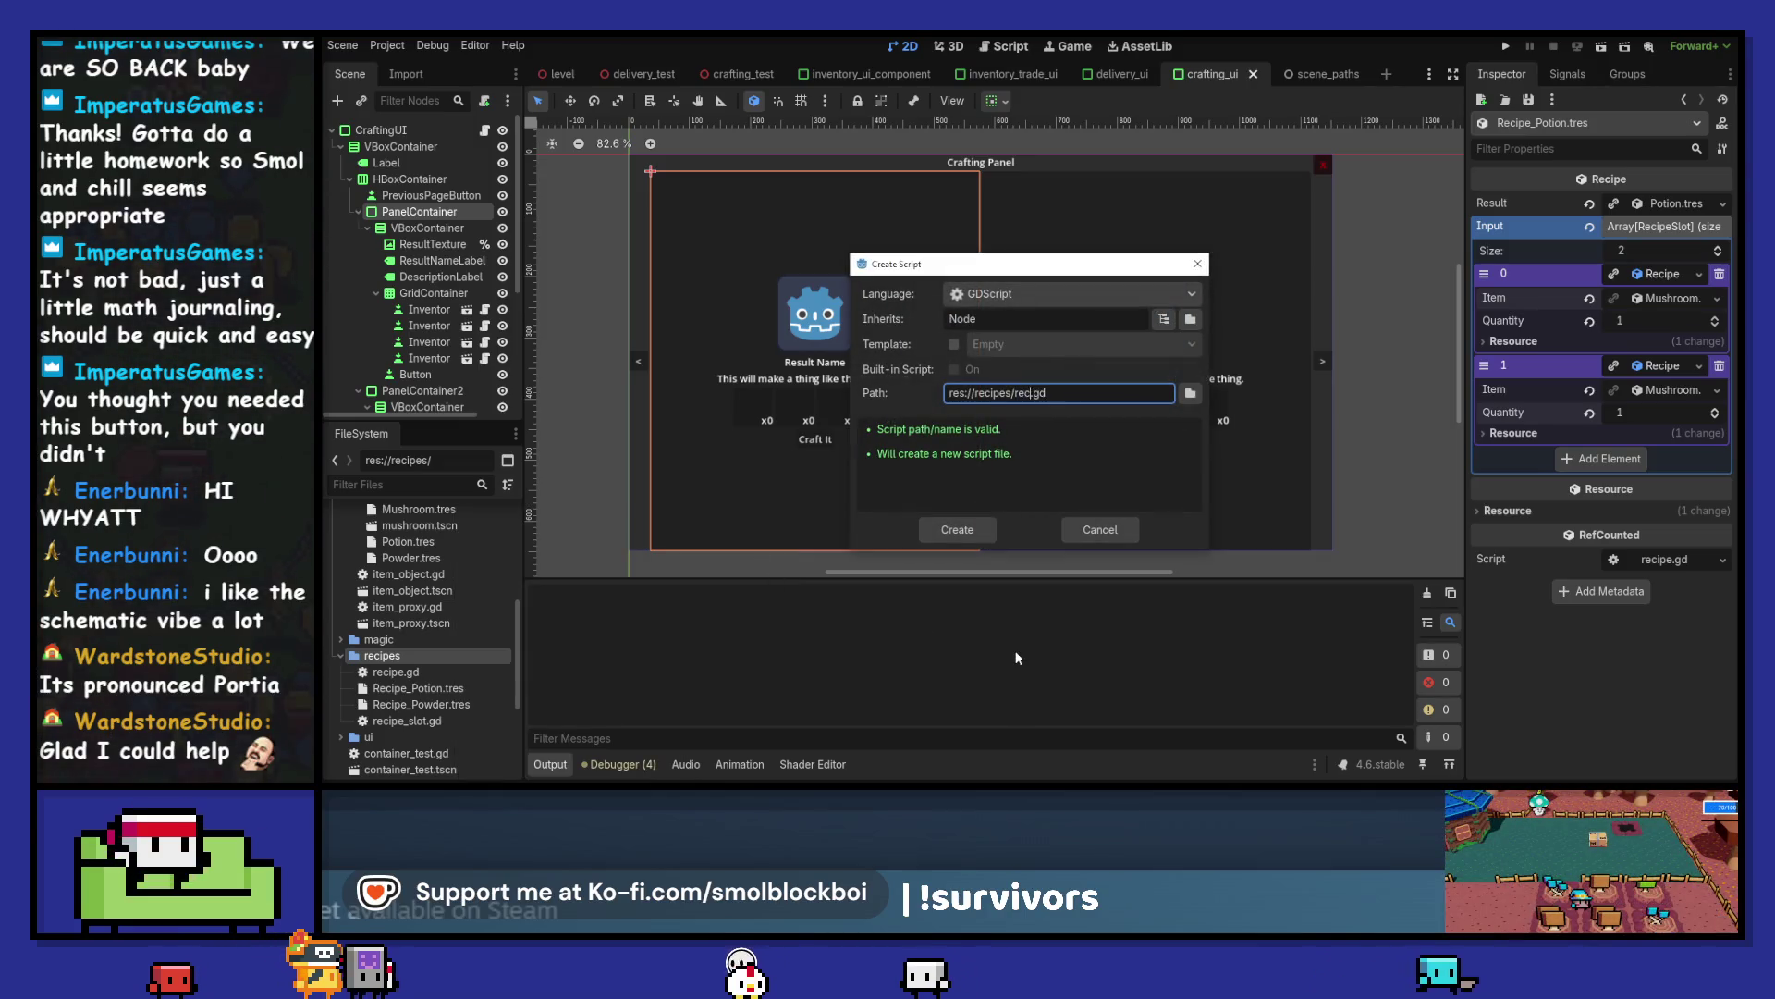
pyautogui.write('manager')
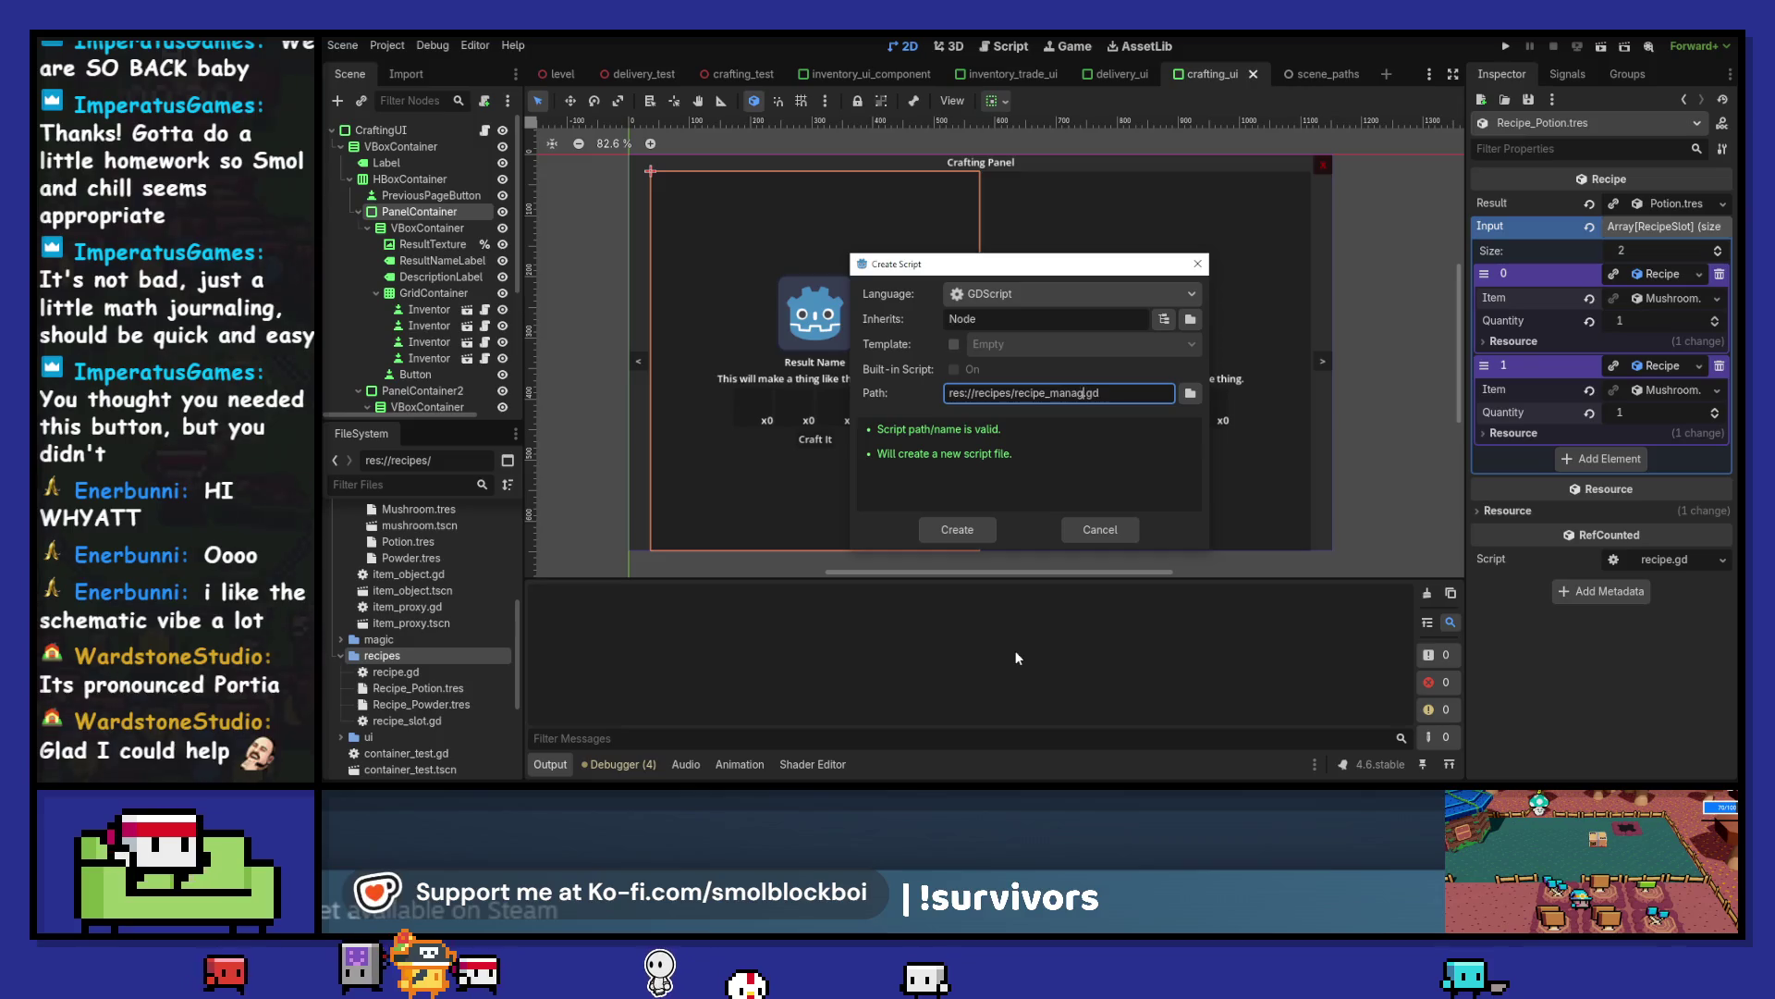
pyautogui.click(989, 534)
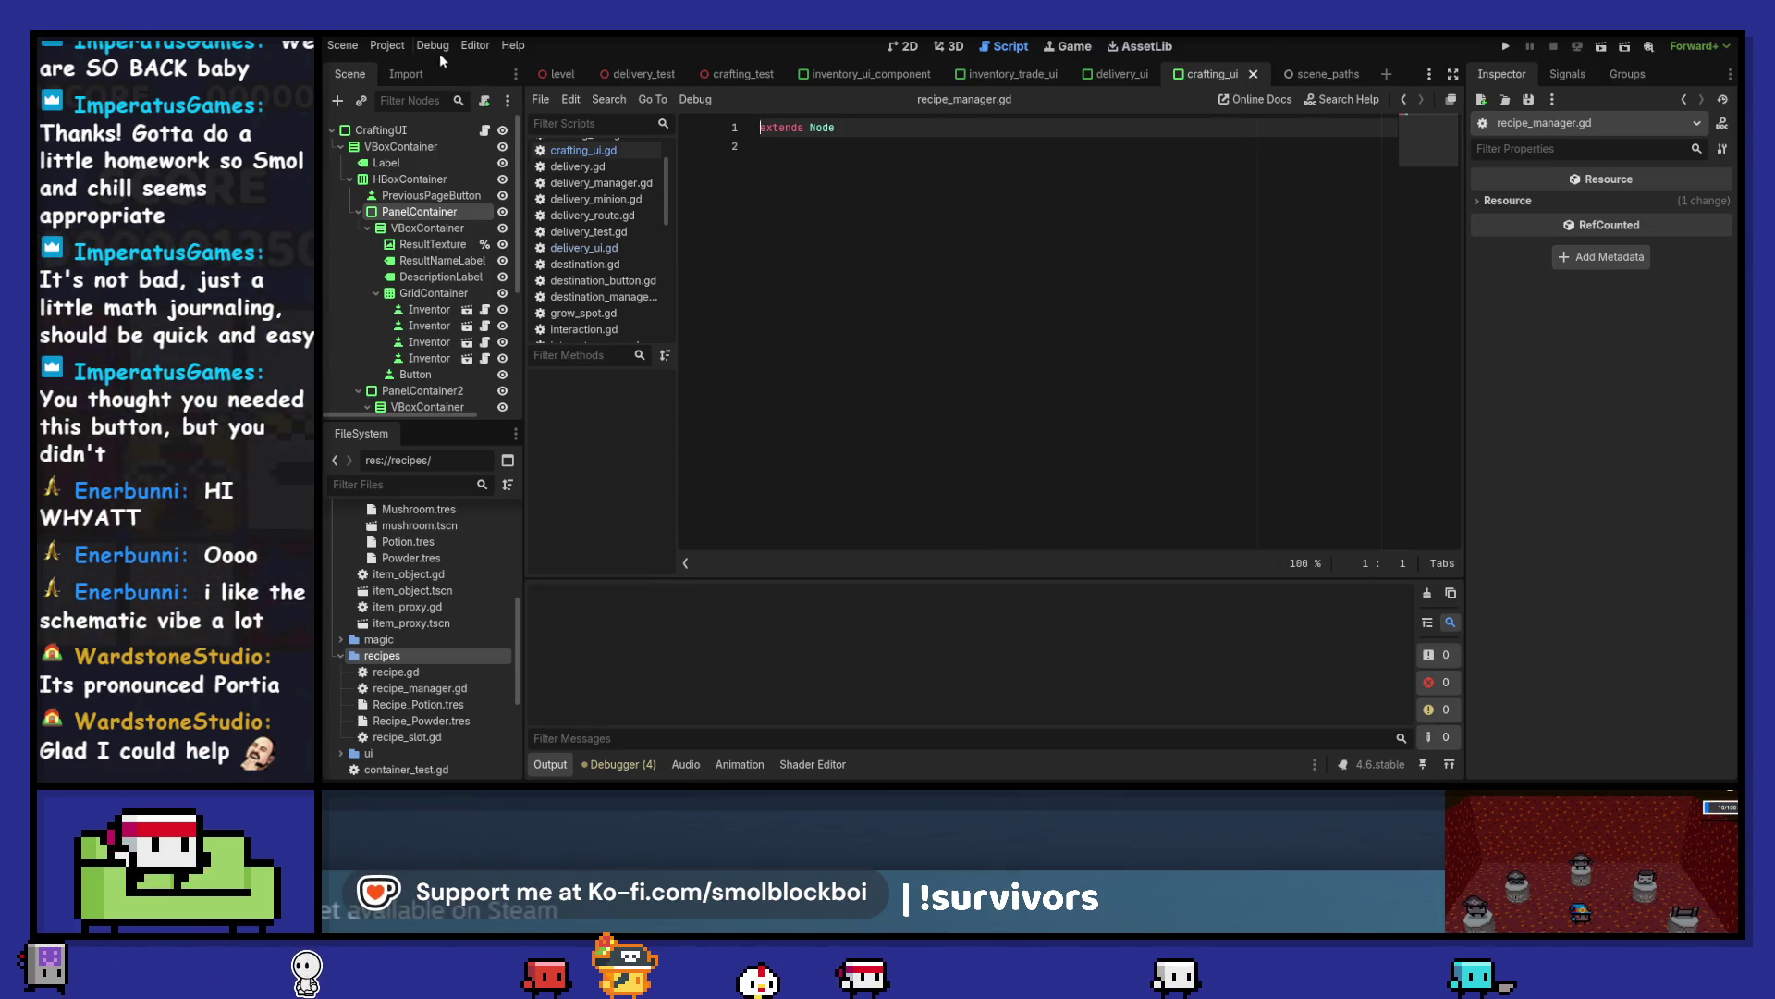
# - Add recipes/recipe_manager.gd as the RecipeManager autoload in Project Settings
pyautogui.click(387, 46)
pyautogui.click(426, 69)
pyautogui.click(837, 172)
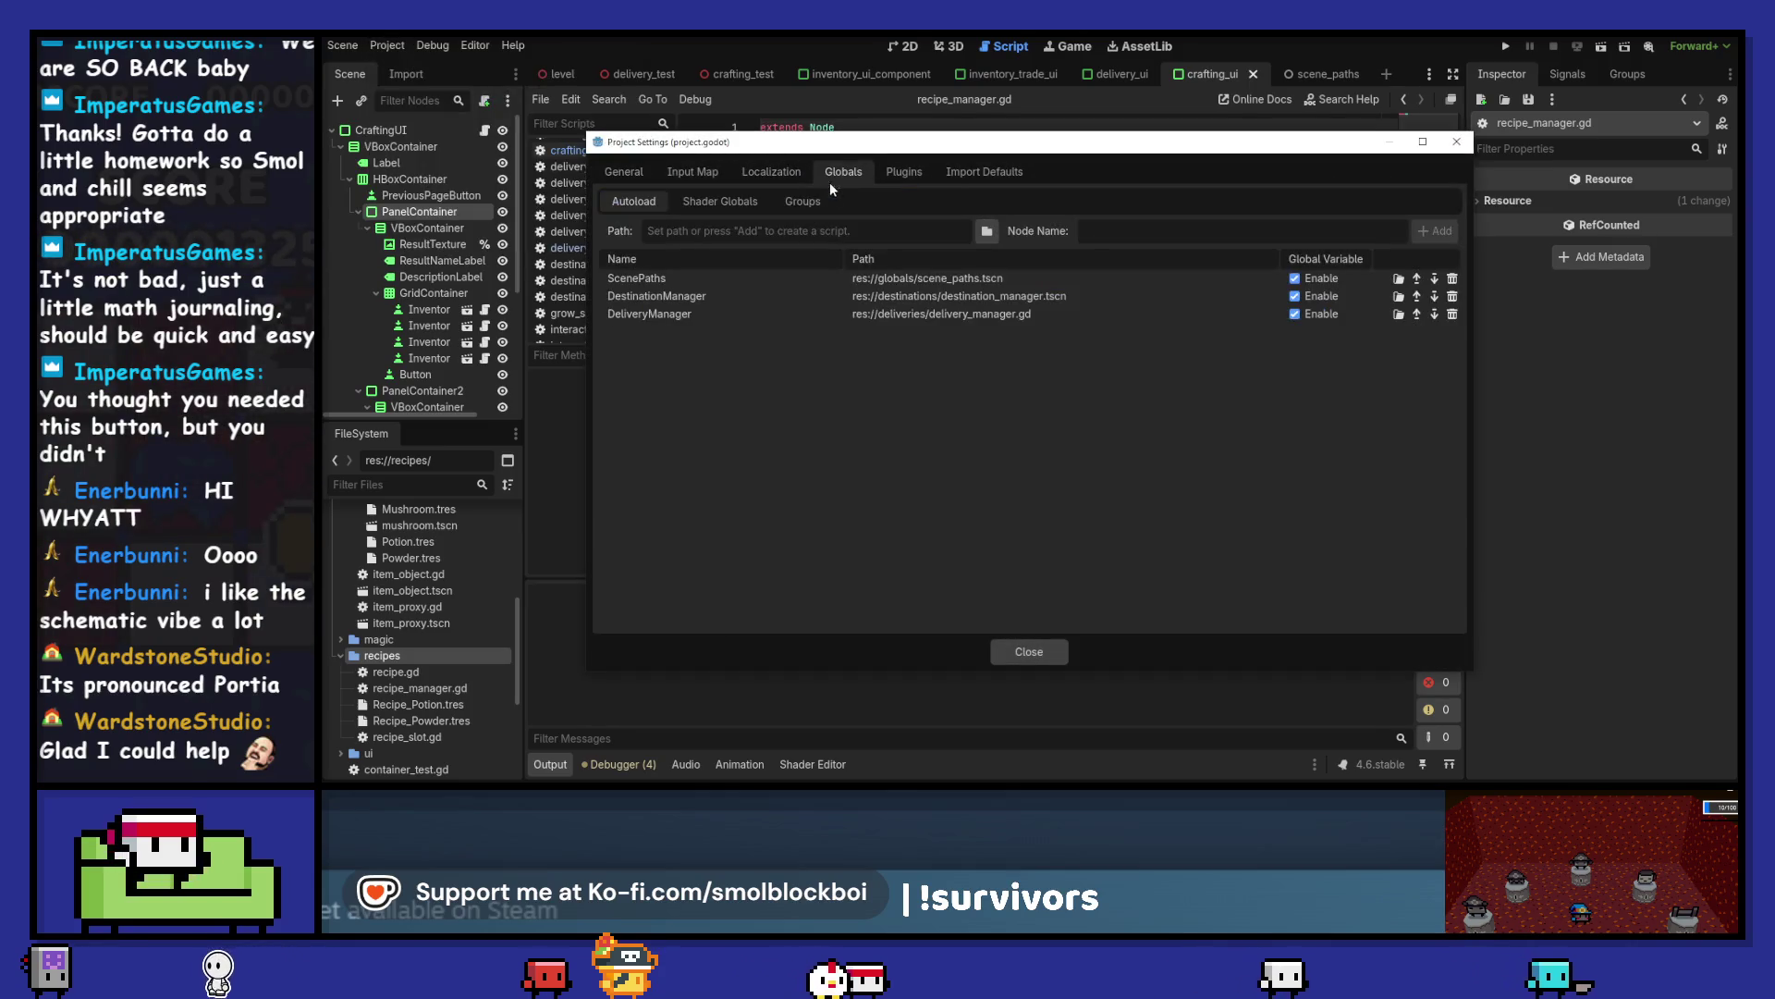
pyautogui.click(987, 231)
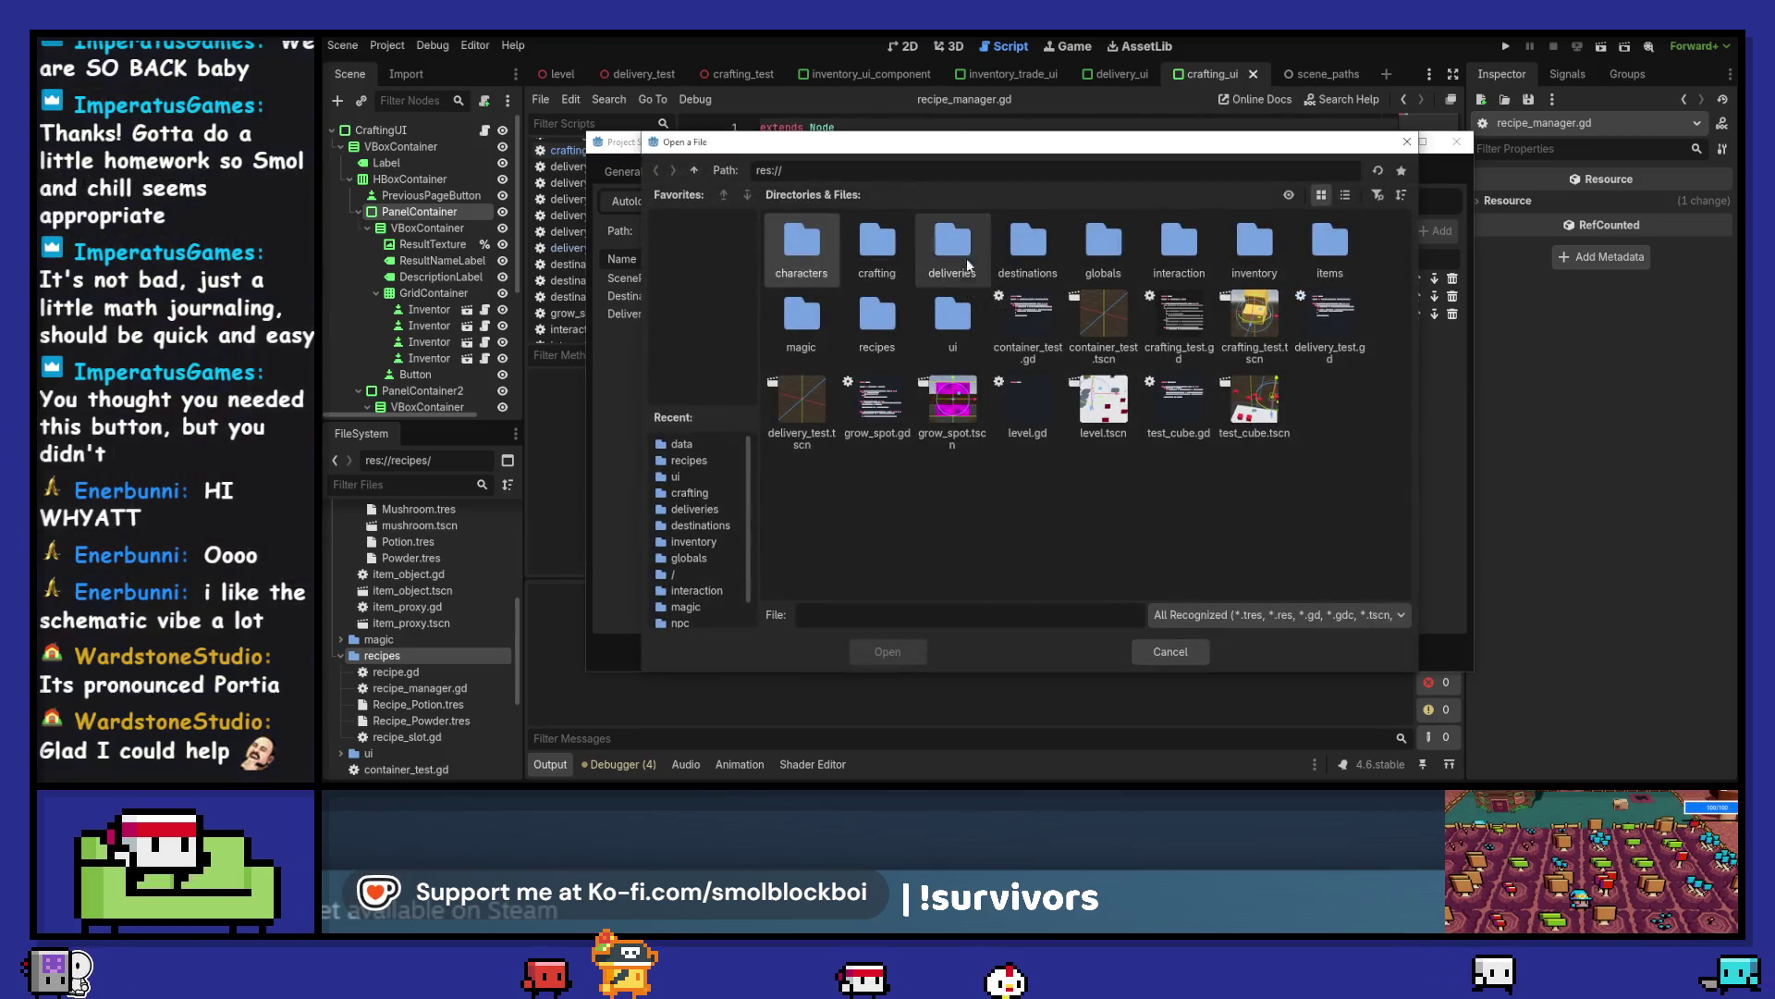
pyautogui.doubleClick(879, 320)
pyautogui.click(877, 251)
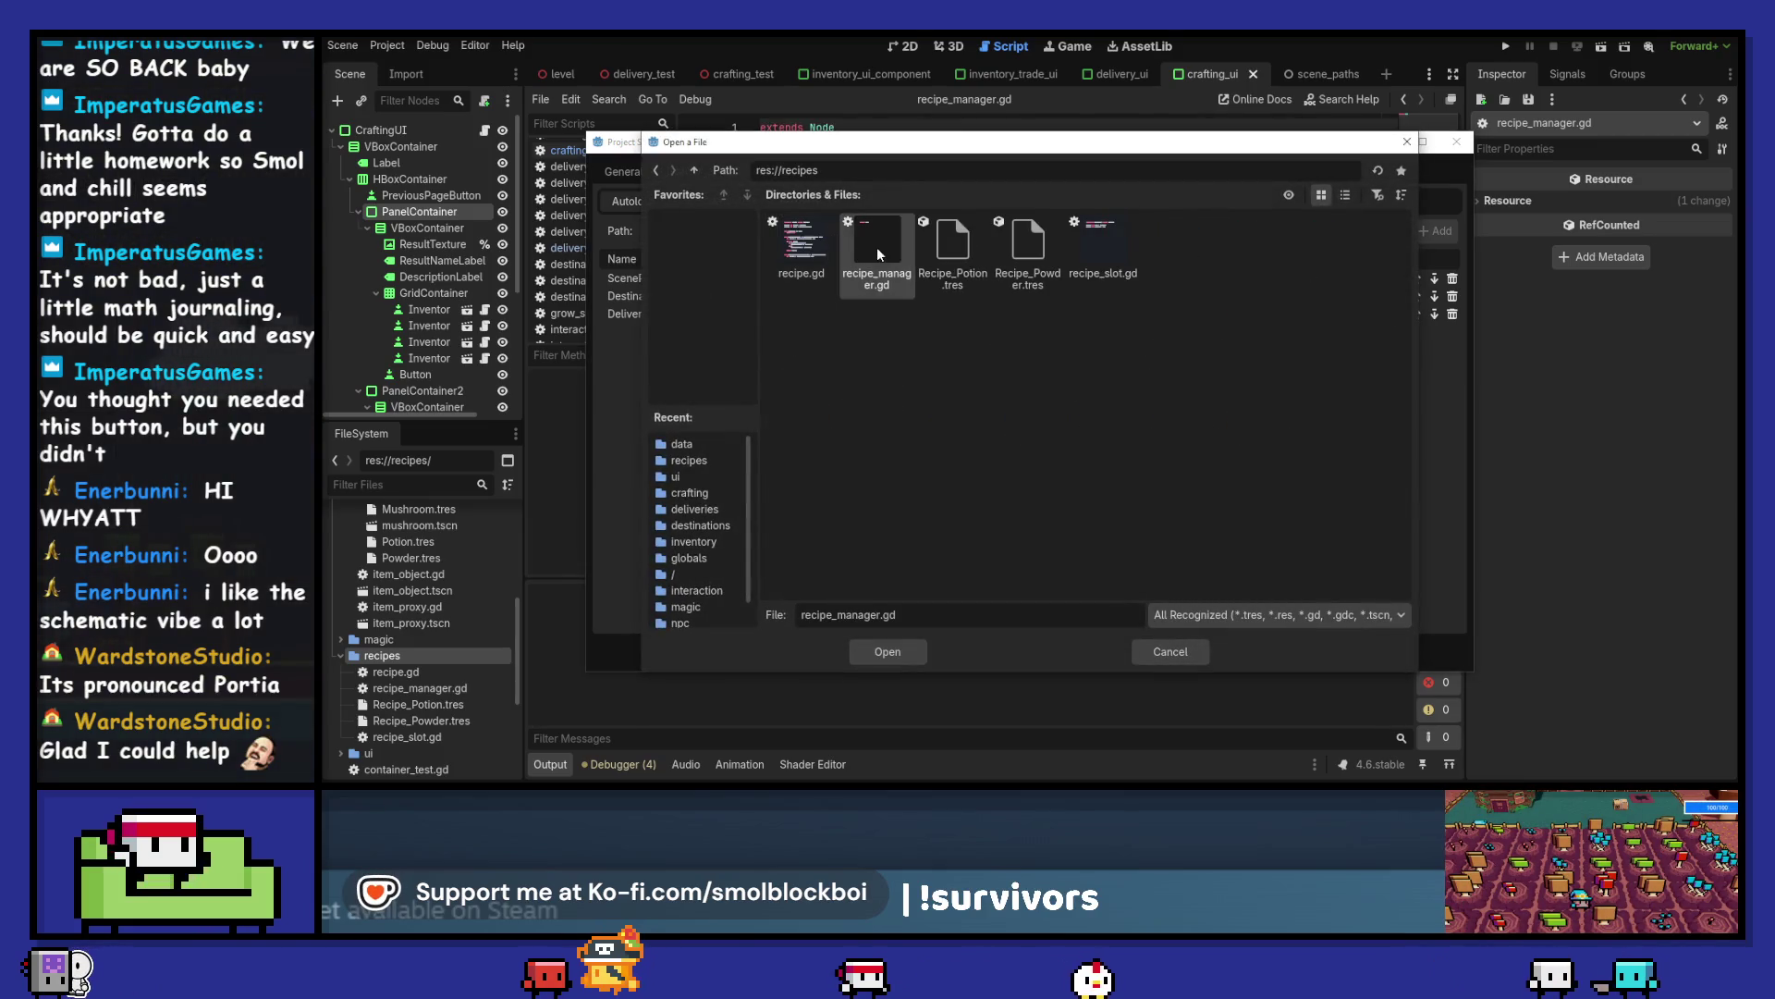
pyautogui.click(889, 652)
pyautogui.click(1431, 231)
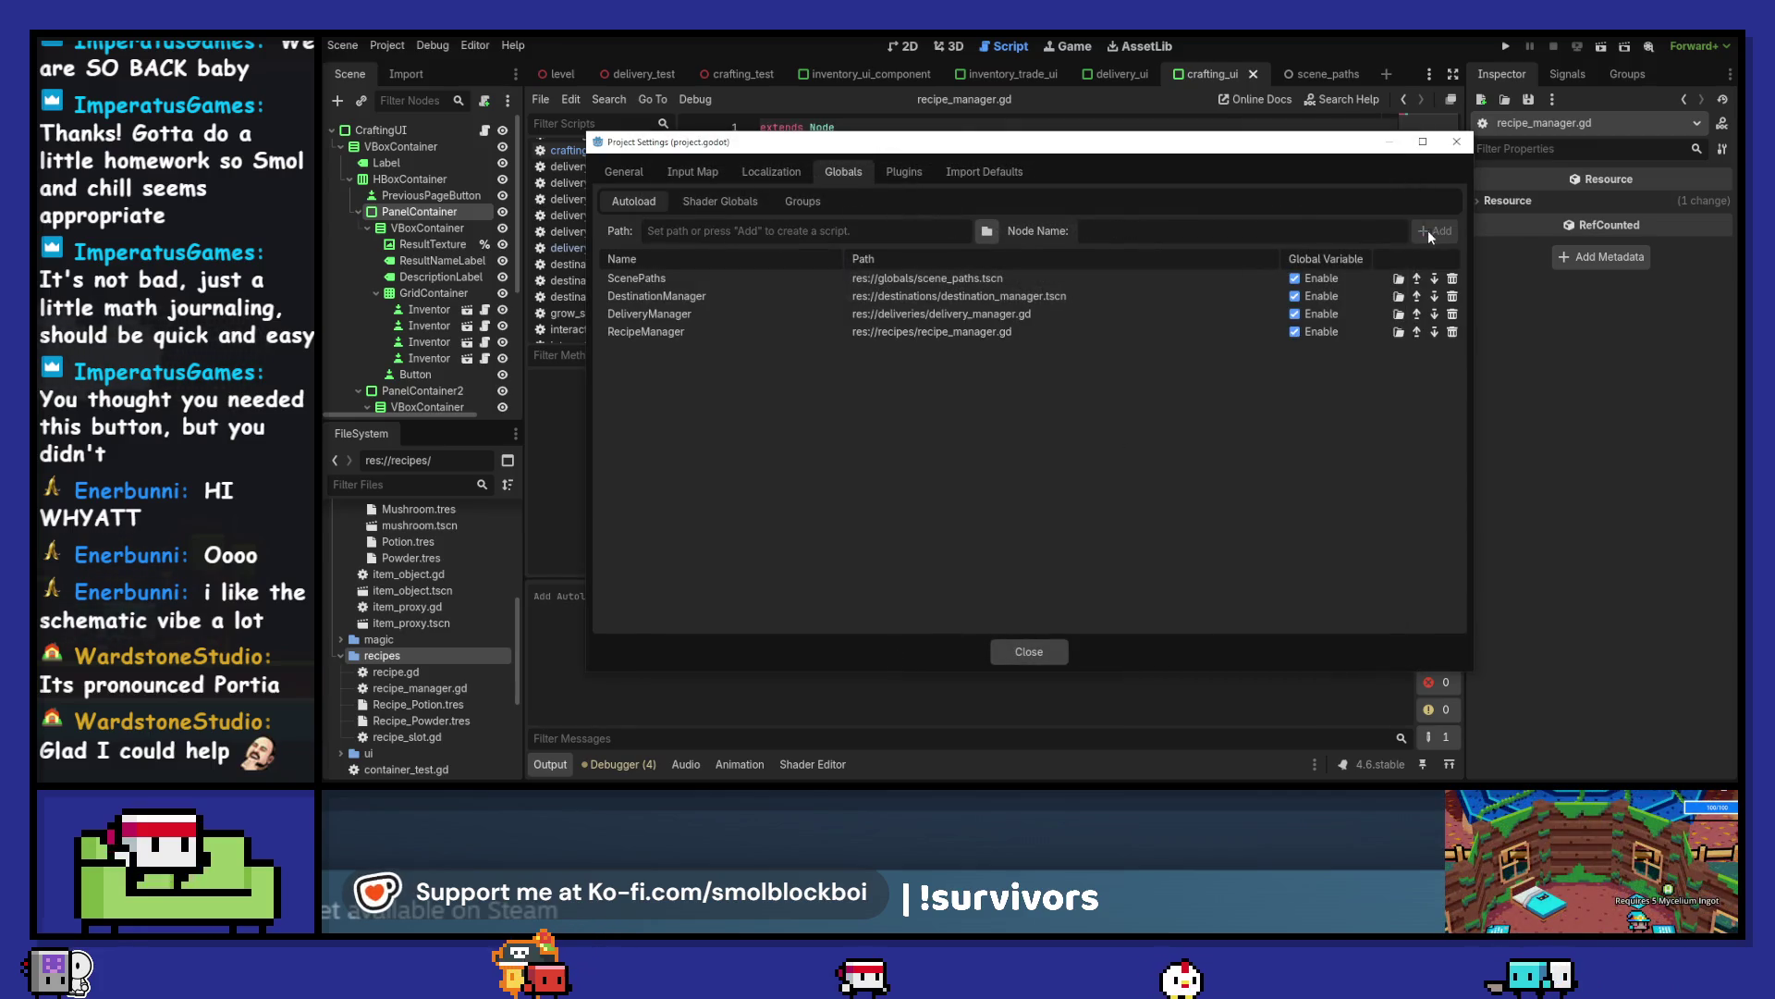
pyautogui.click(1032, 650)
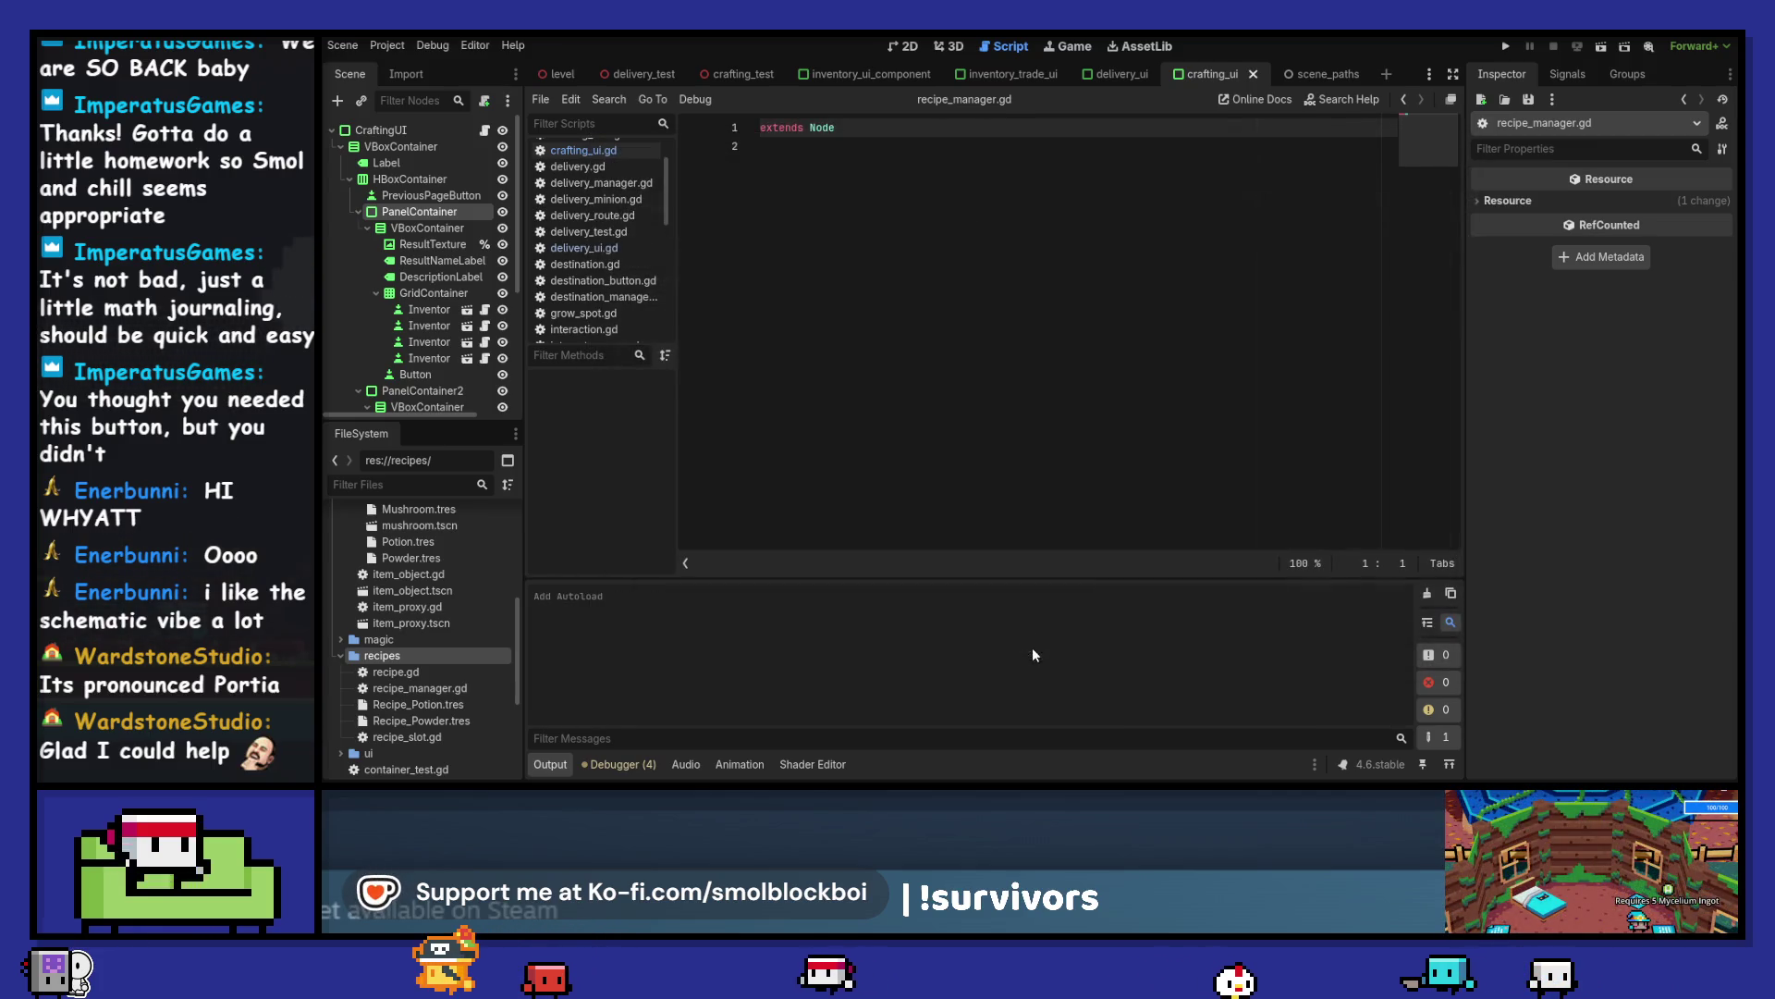
pyautogui.click(920, 351)
pyautogui.press('Return')
pyautogui.write('@exp')
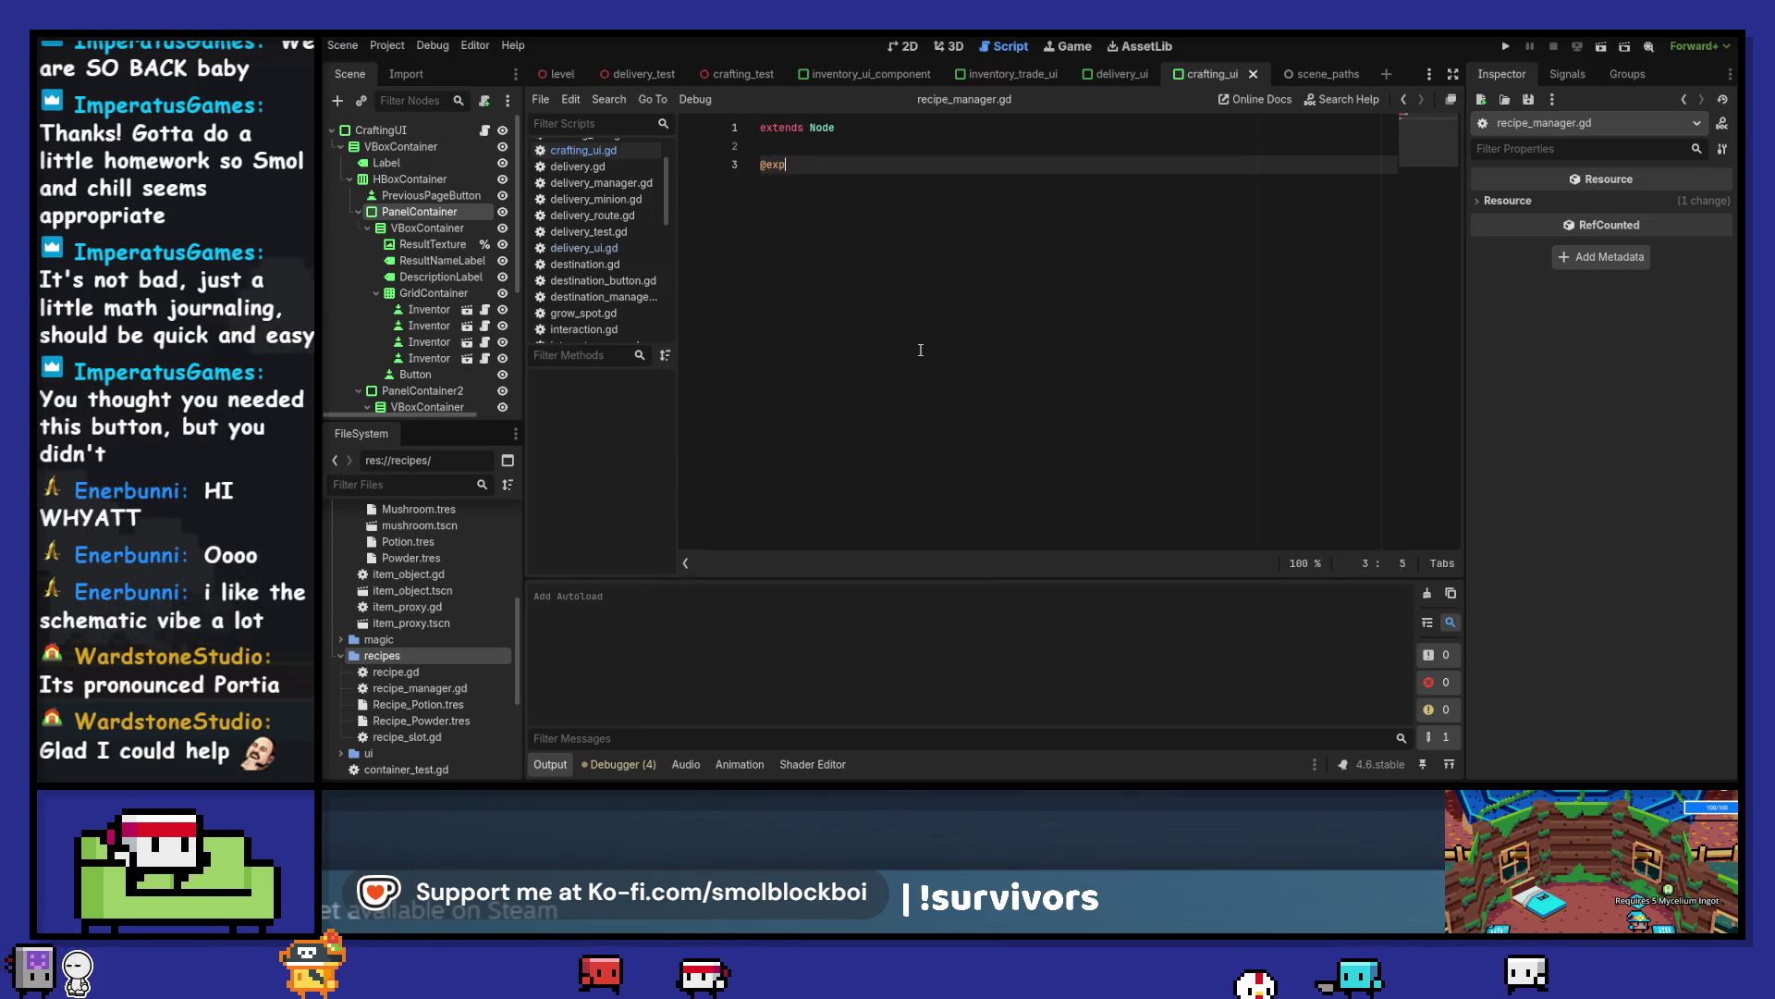
pyautogui.write('ort ')
pyautogui.write(' recipes : ')
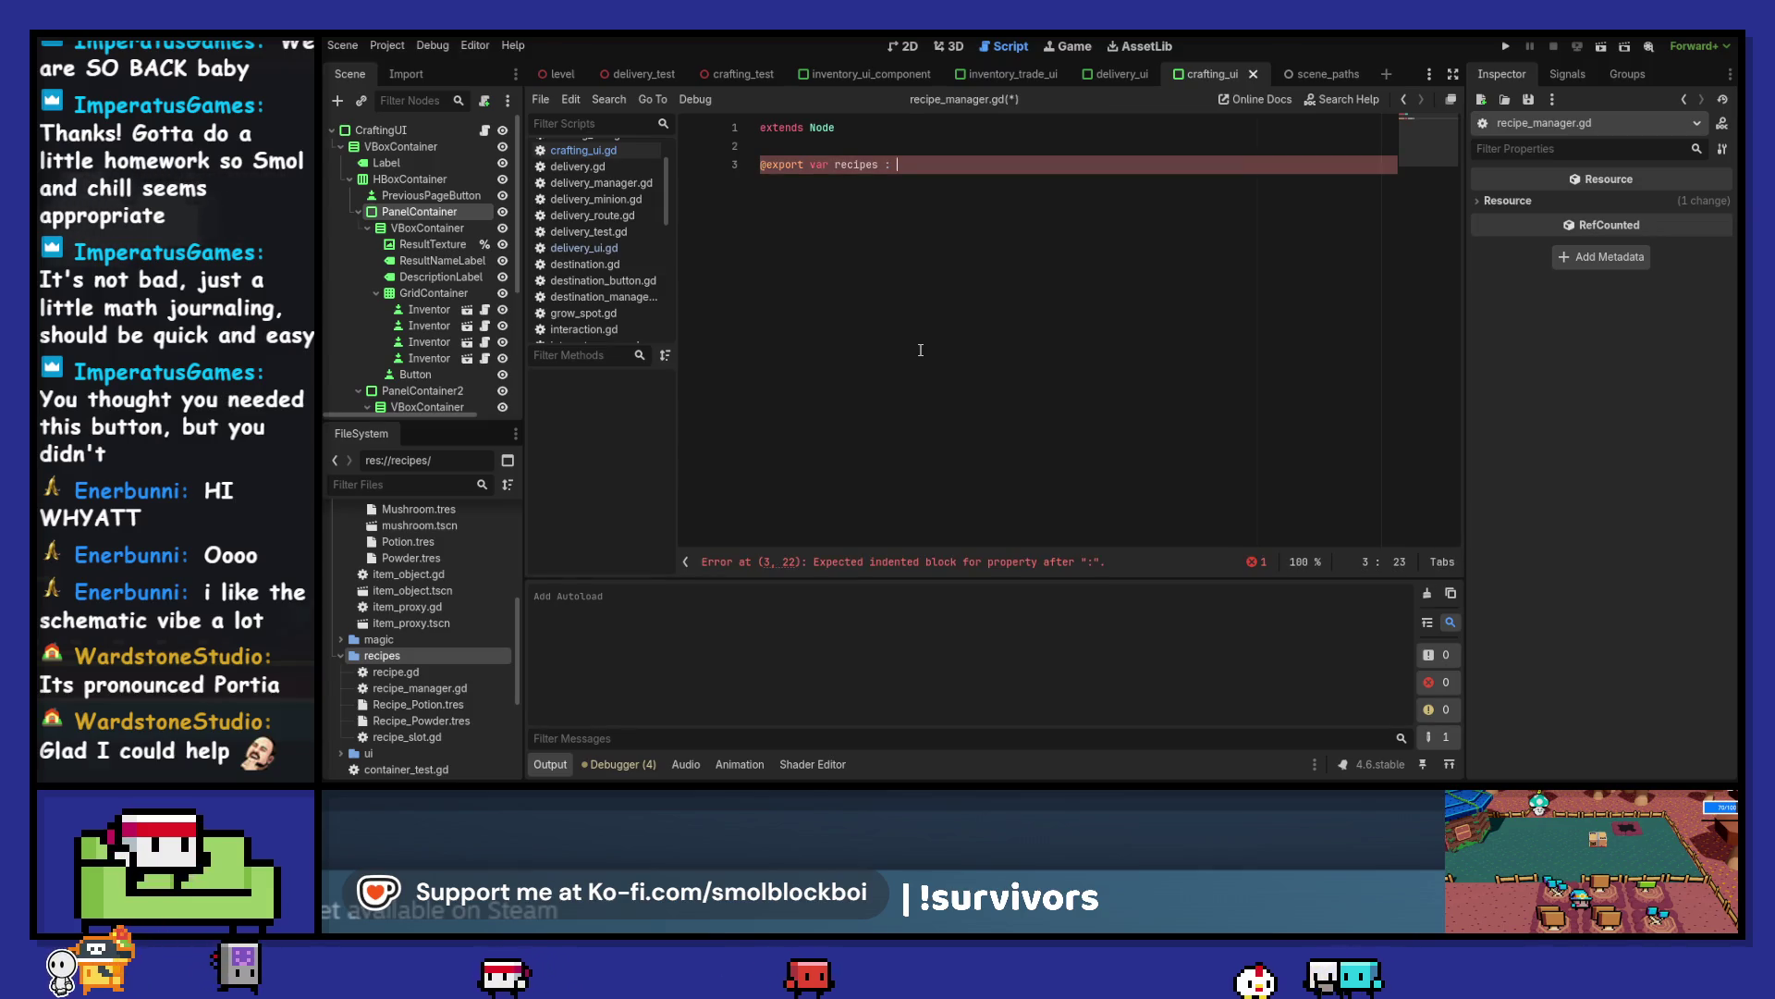
pyautogui.write('Dictionar')
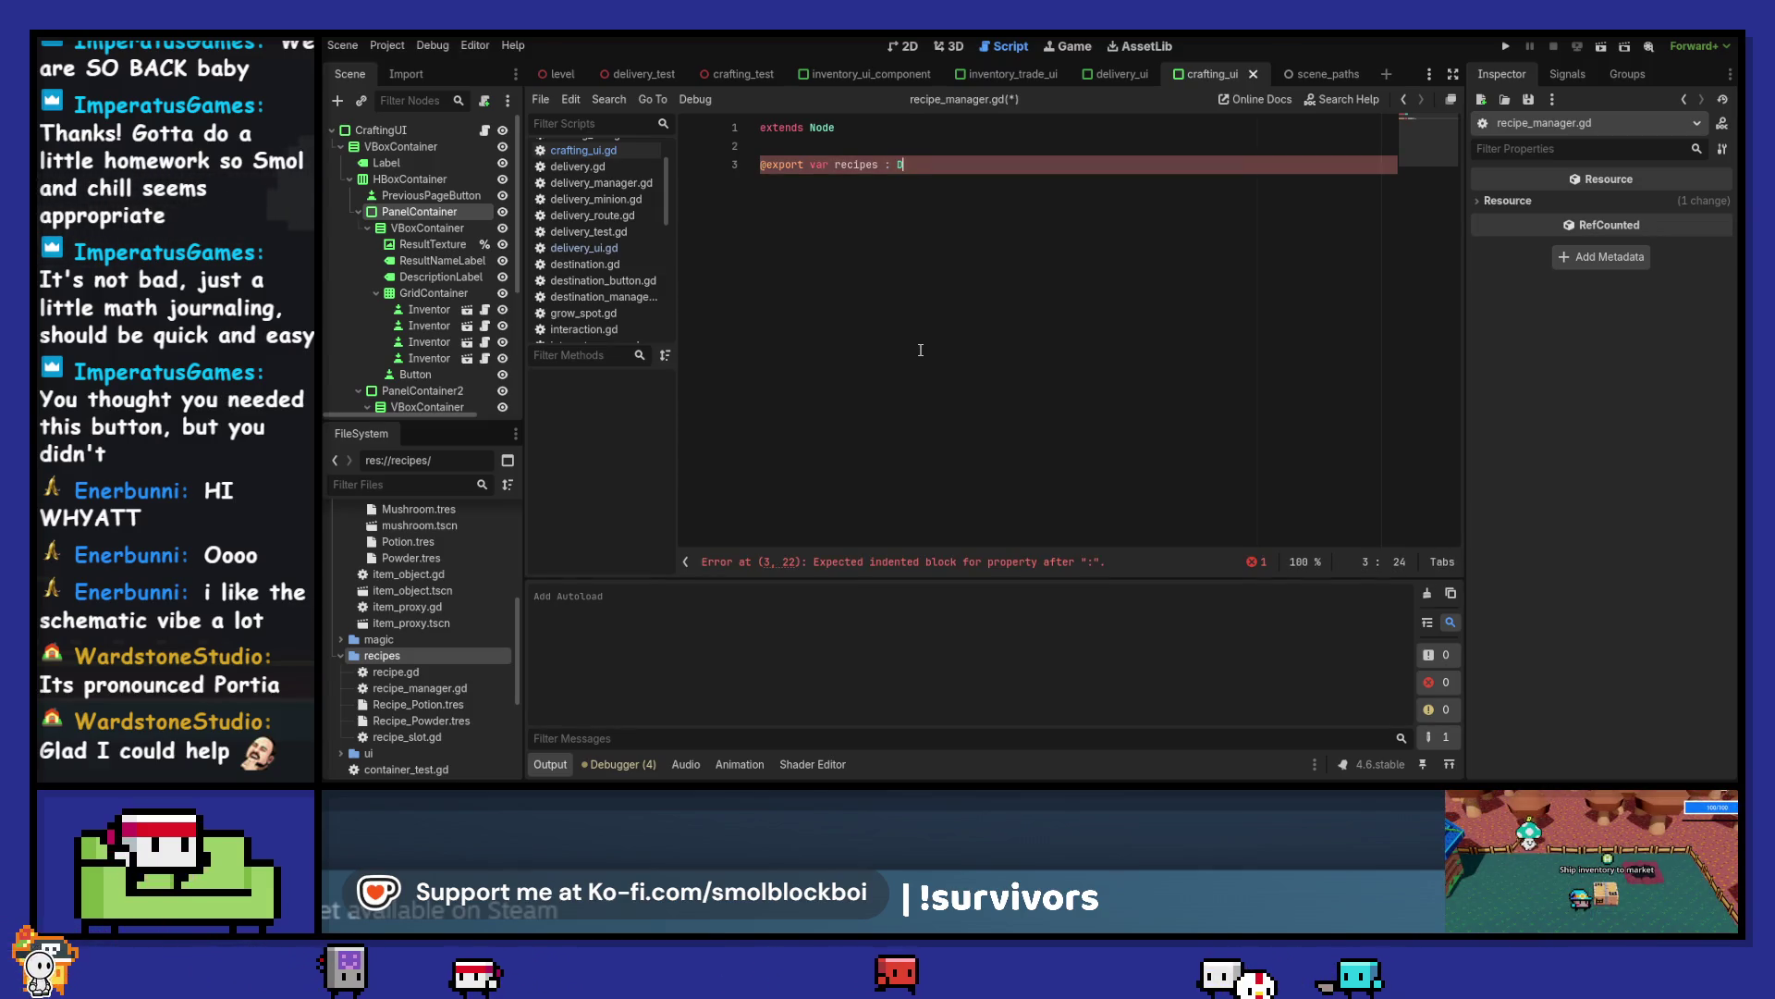
pyautogui.write('y ')
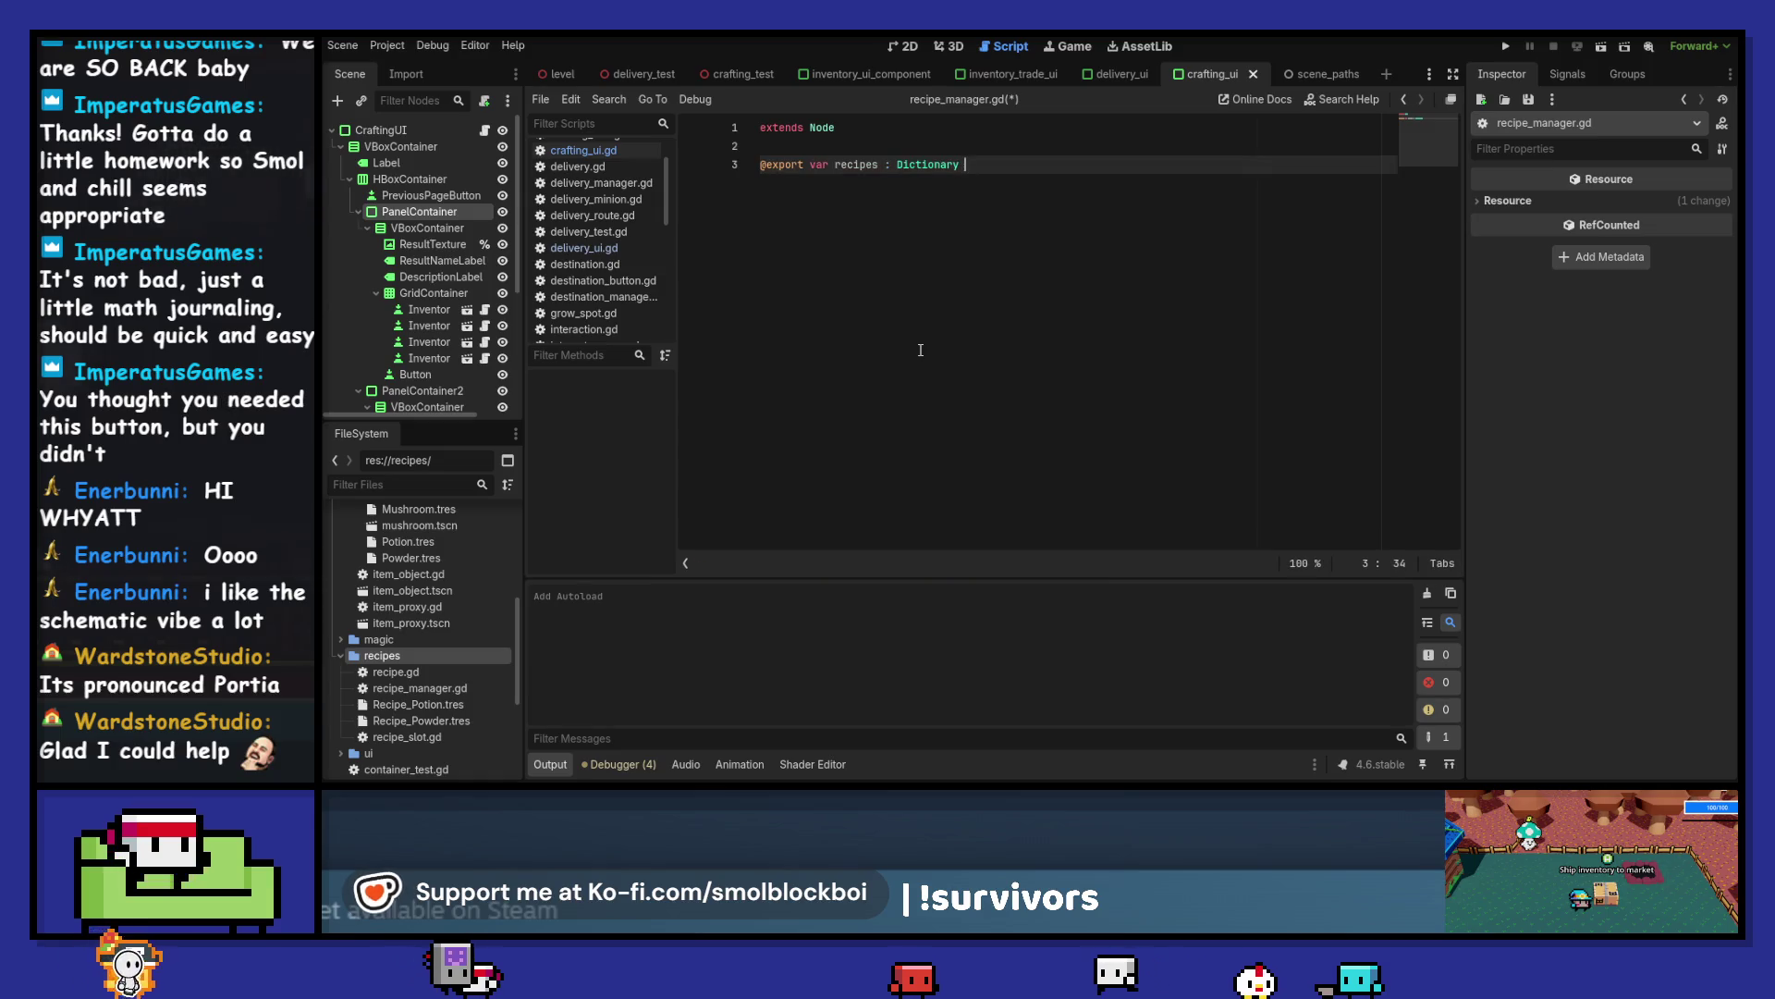
pyautogui.write('St')
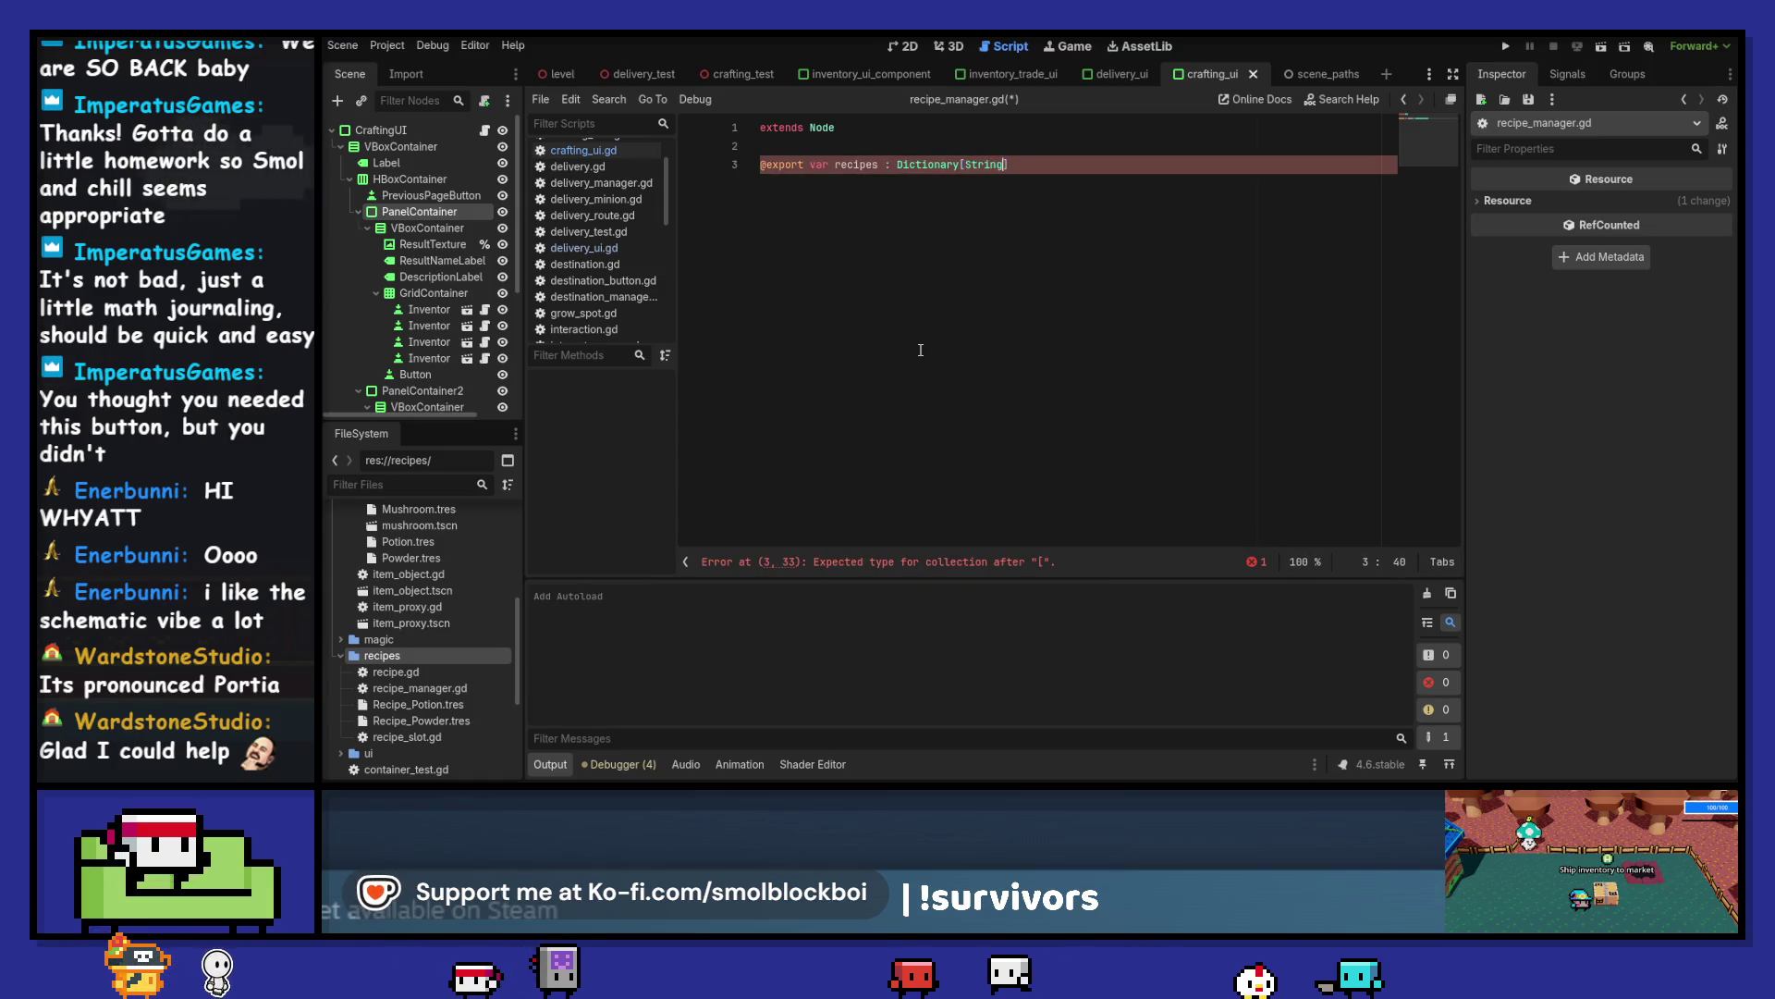
pyautogui.press('BackSpace')
pyautogui.press('BackSpace')
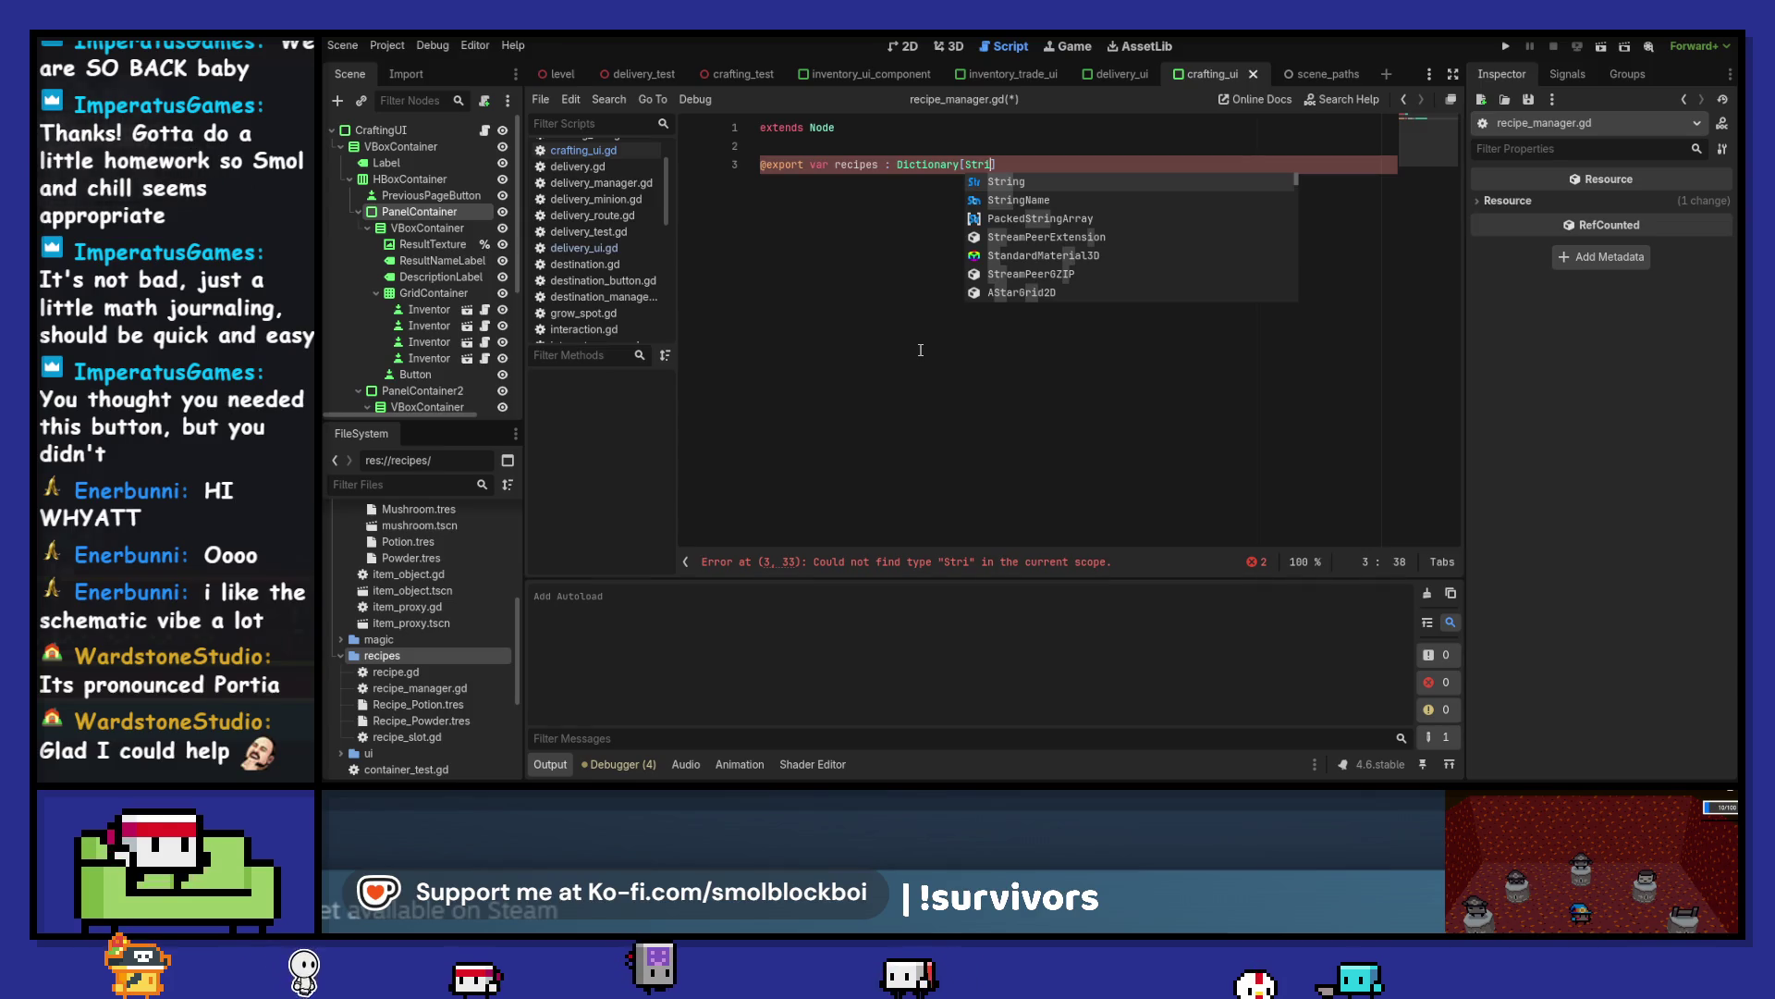
pyautogui.press('BackSpace')
pyautogui.press('BackSpace')
pyautogui.press('BackSpace')
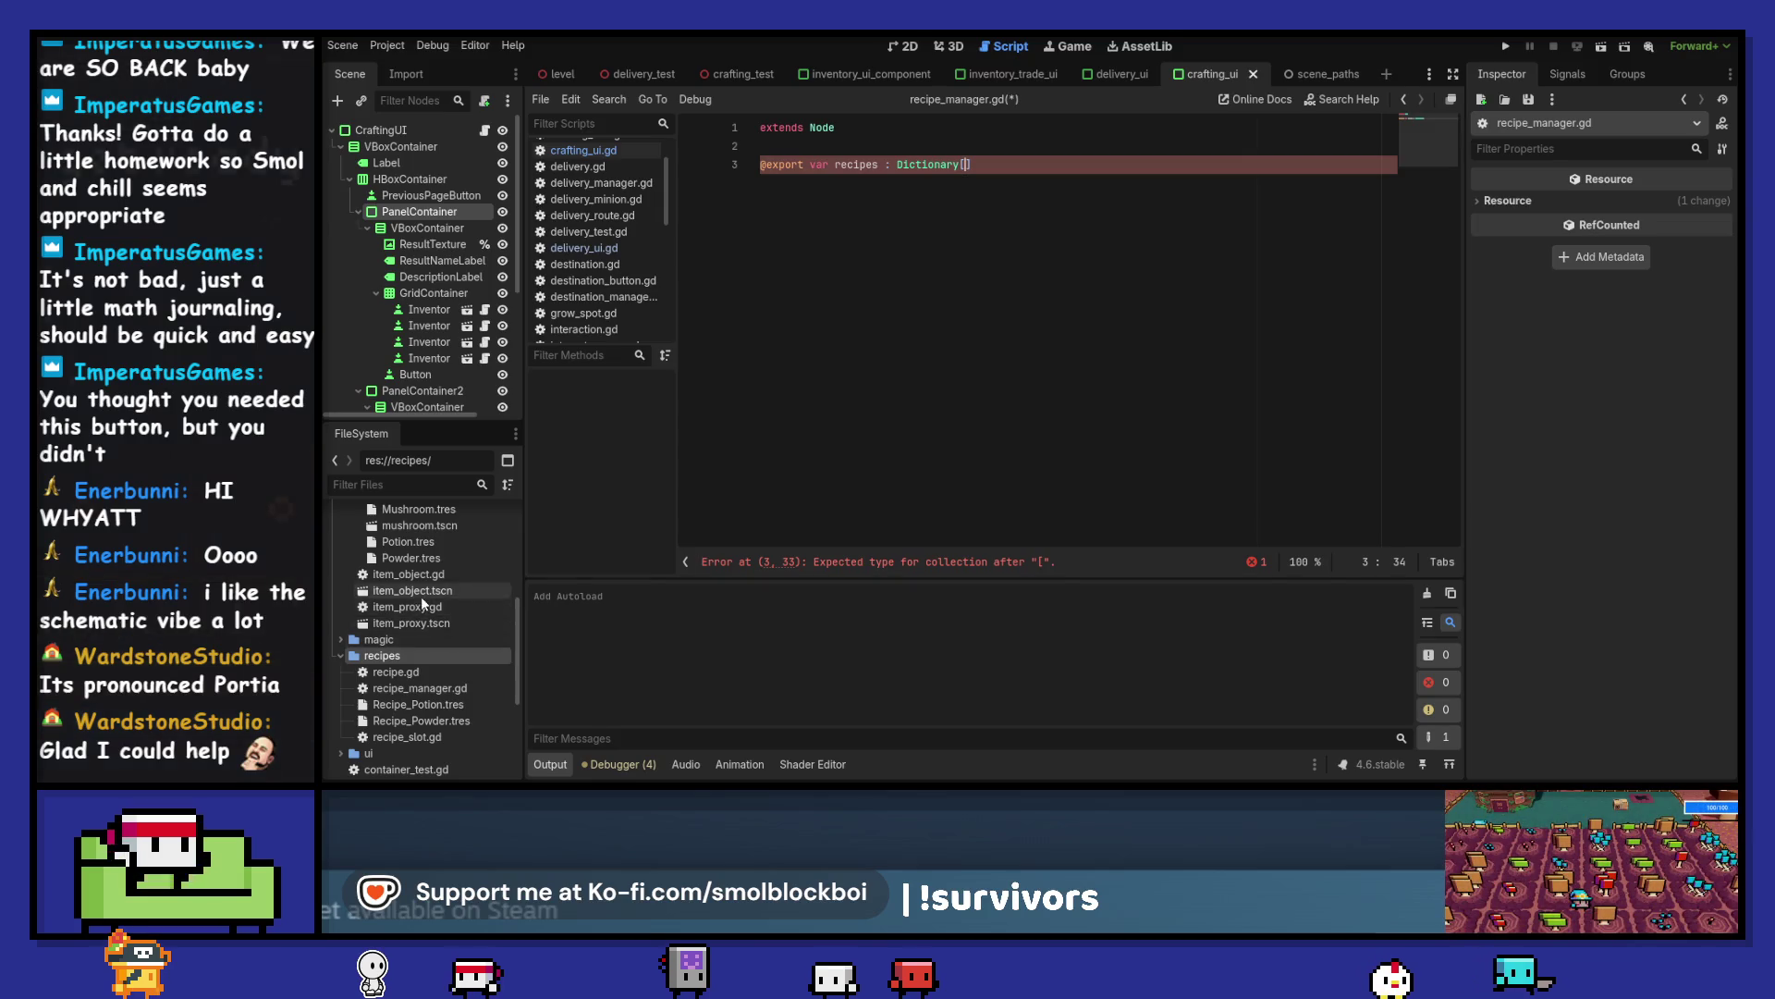
pyautogui.scroll(3, 434, 607)
pyautogui.scroll(4, 449, 609)
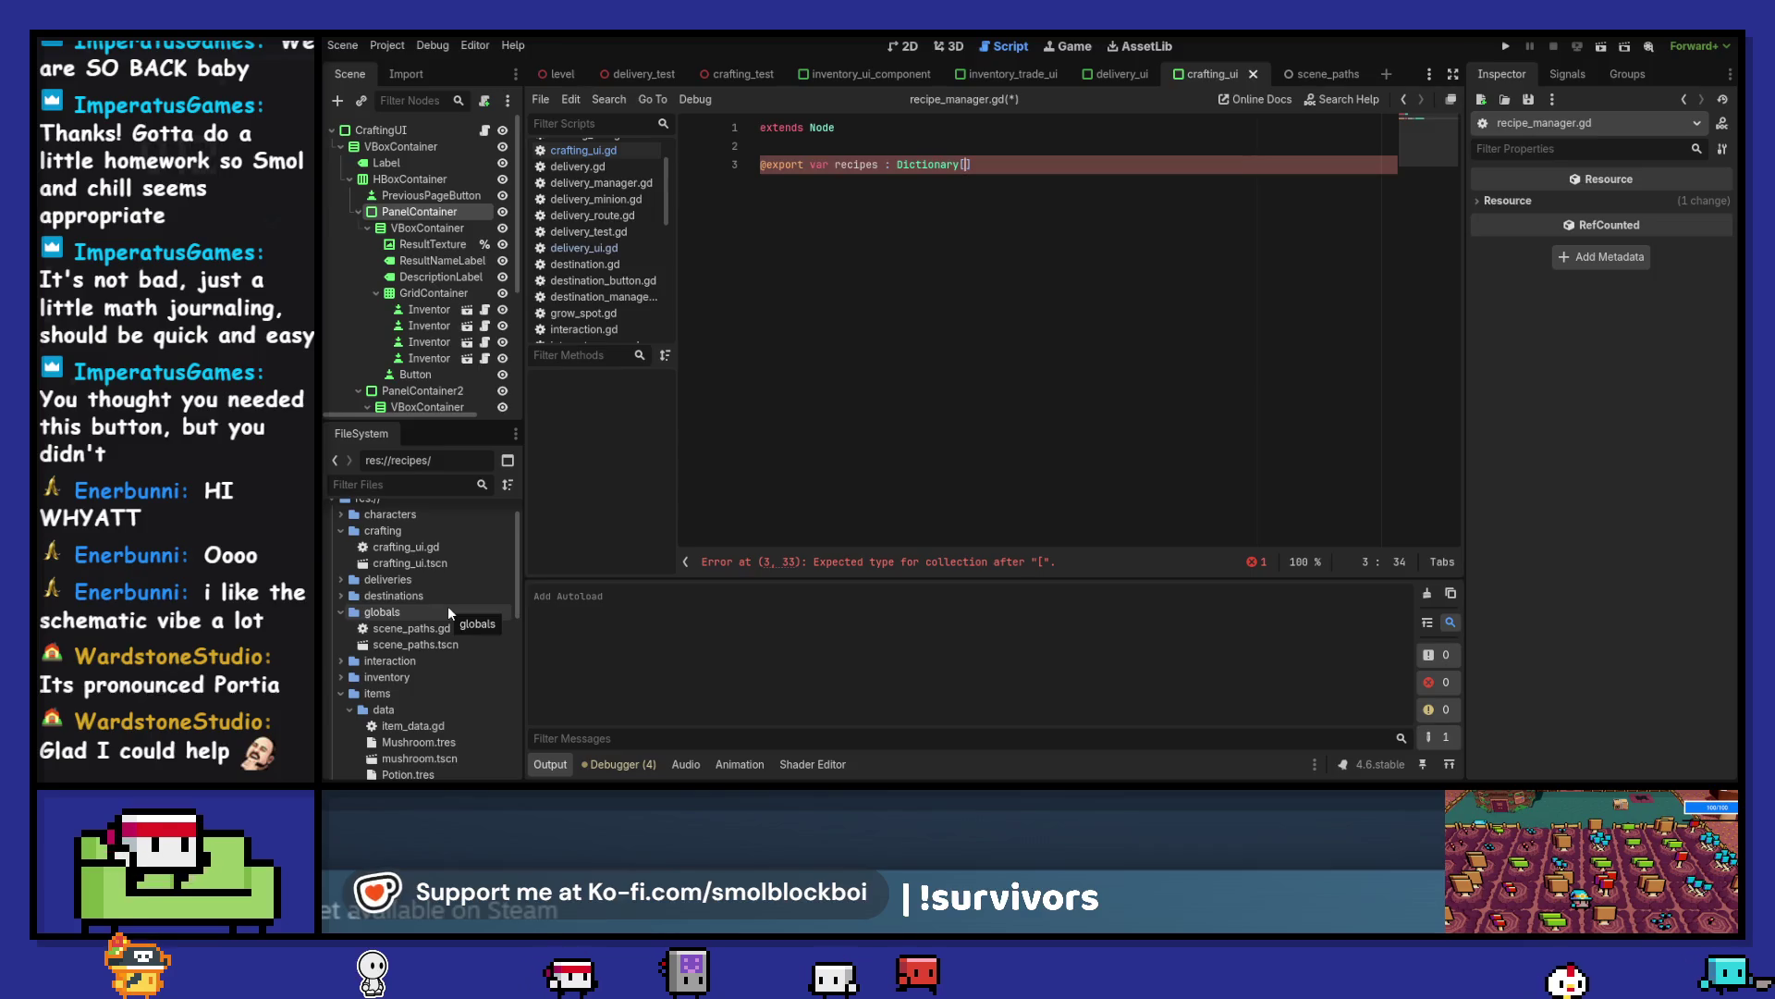
pyautogui.scroll(-3, 447, 607)
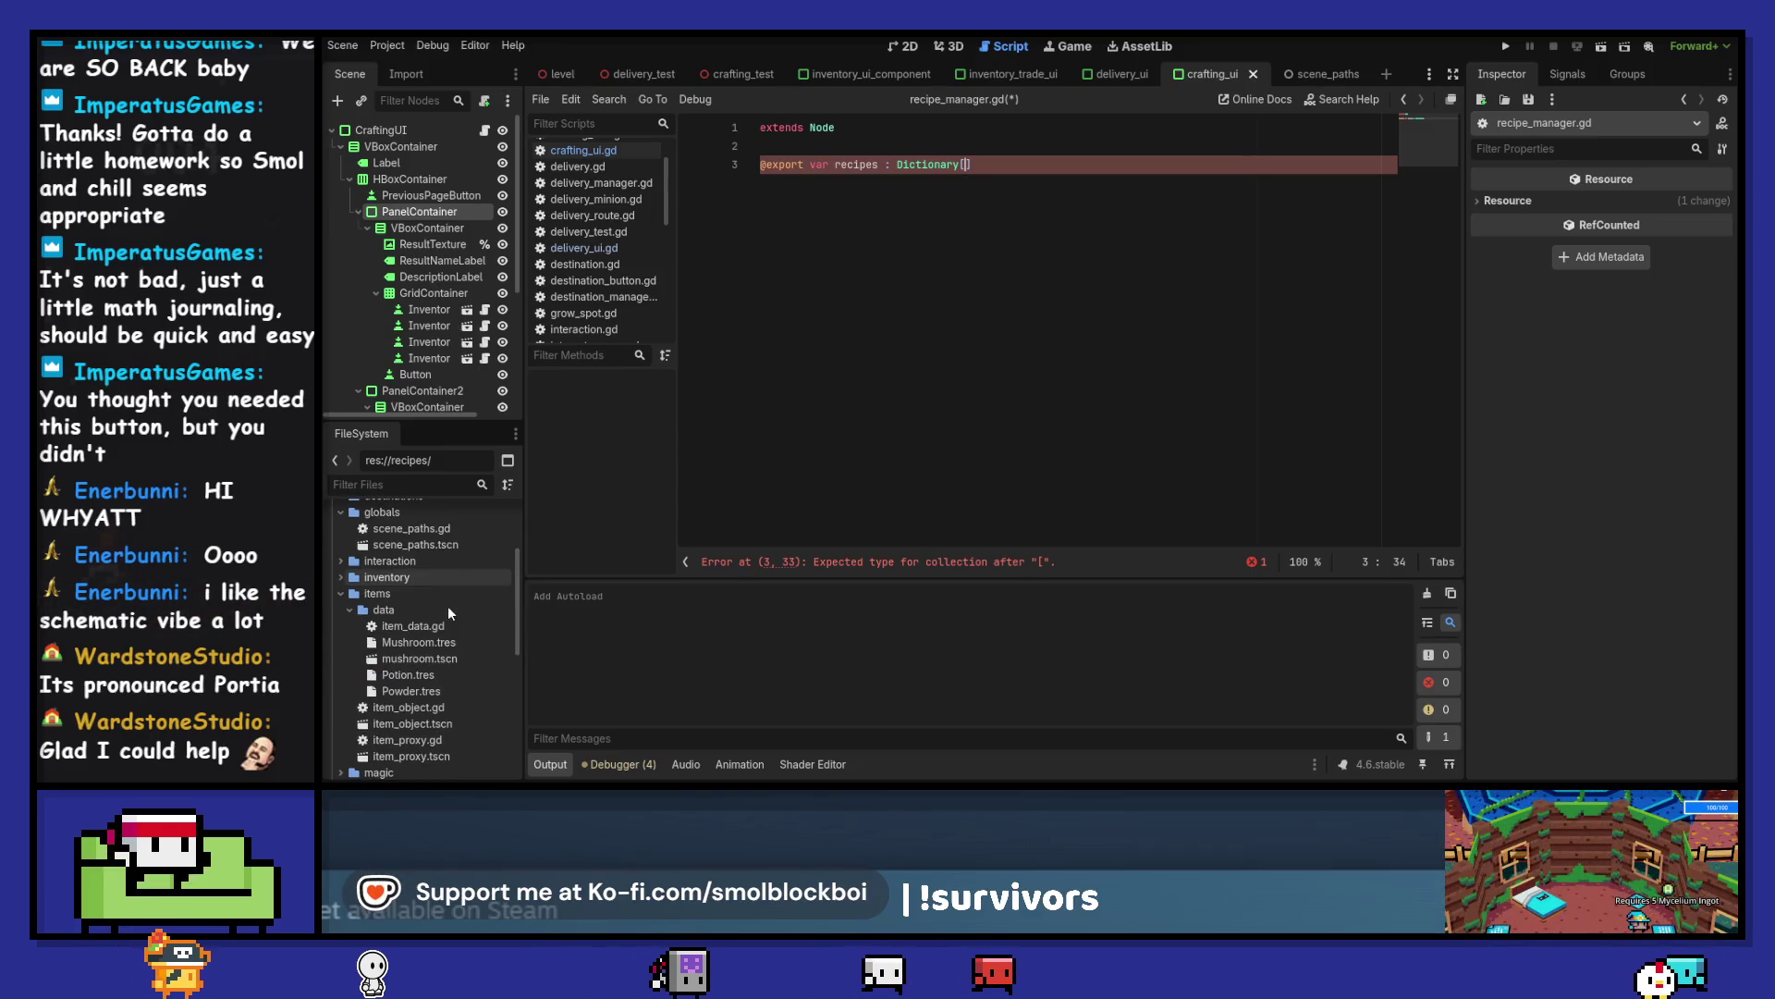
# - Open scene_paths.tscn to review scene_paths.gd, then reopen recipe_manager.gd
pyautogui.doubleClick(415, 545)
pyautogui.scroll(1, 1096, 435)
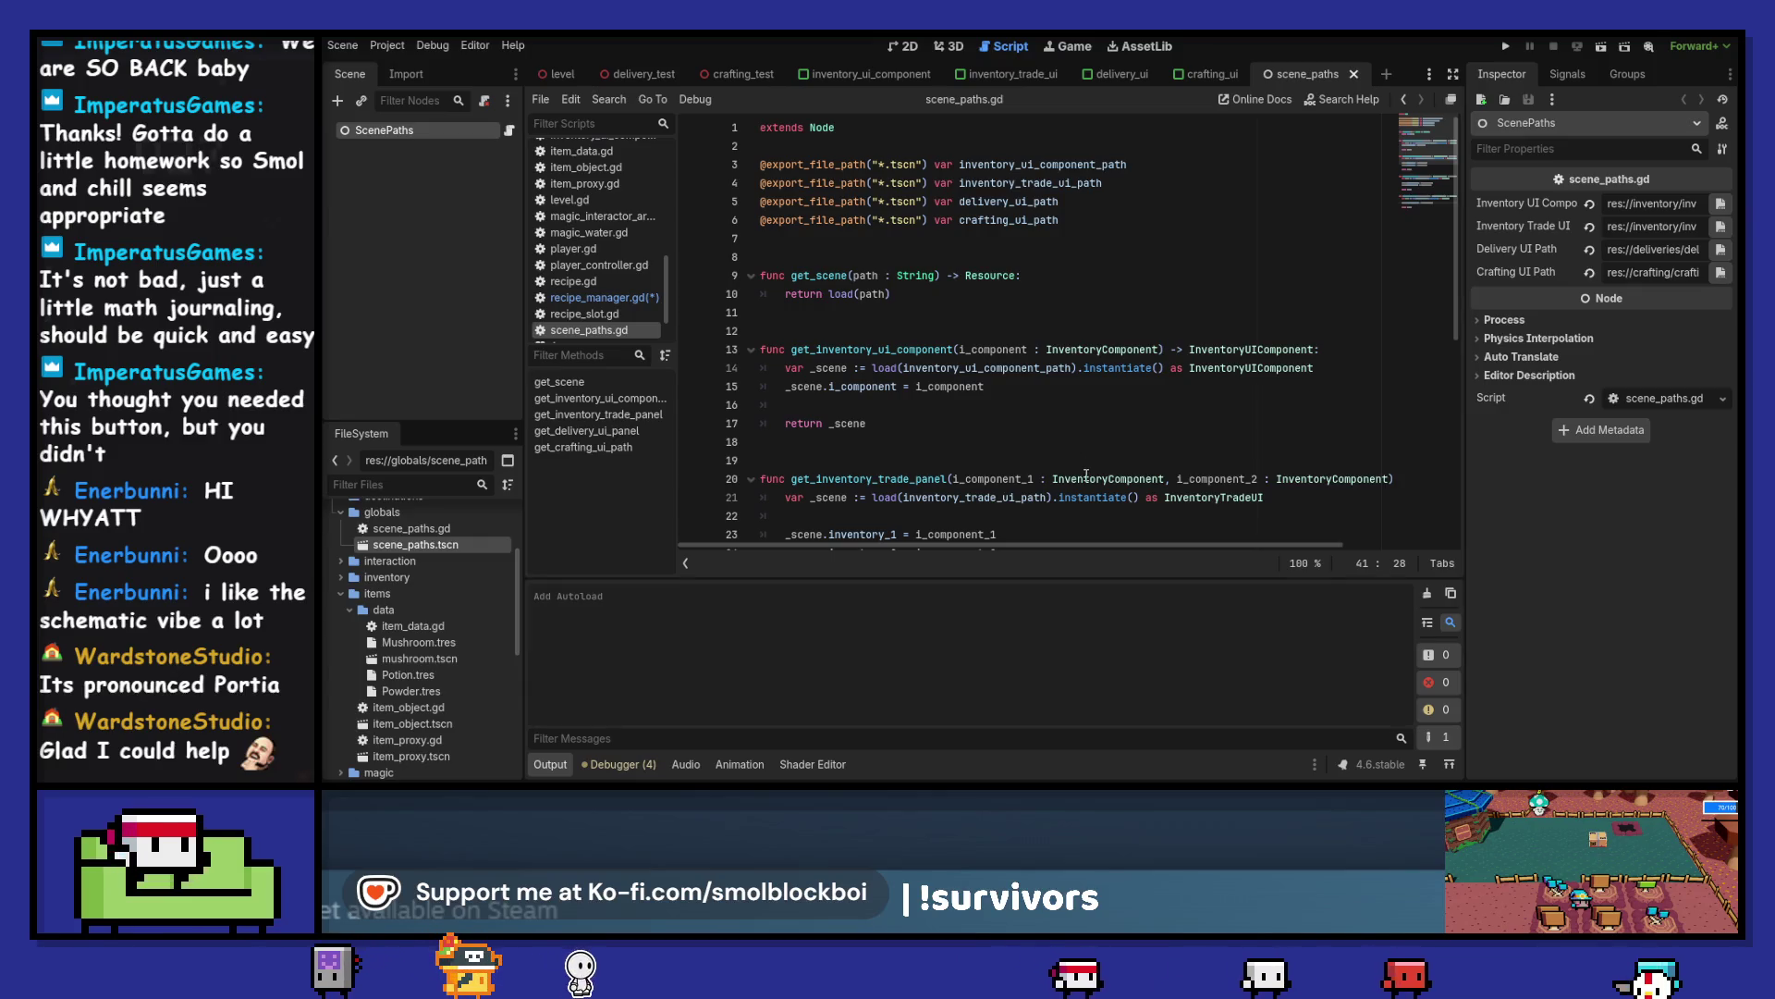
pyautogui.scroll(-3, 417, 597)
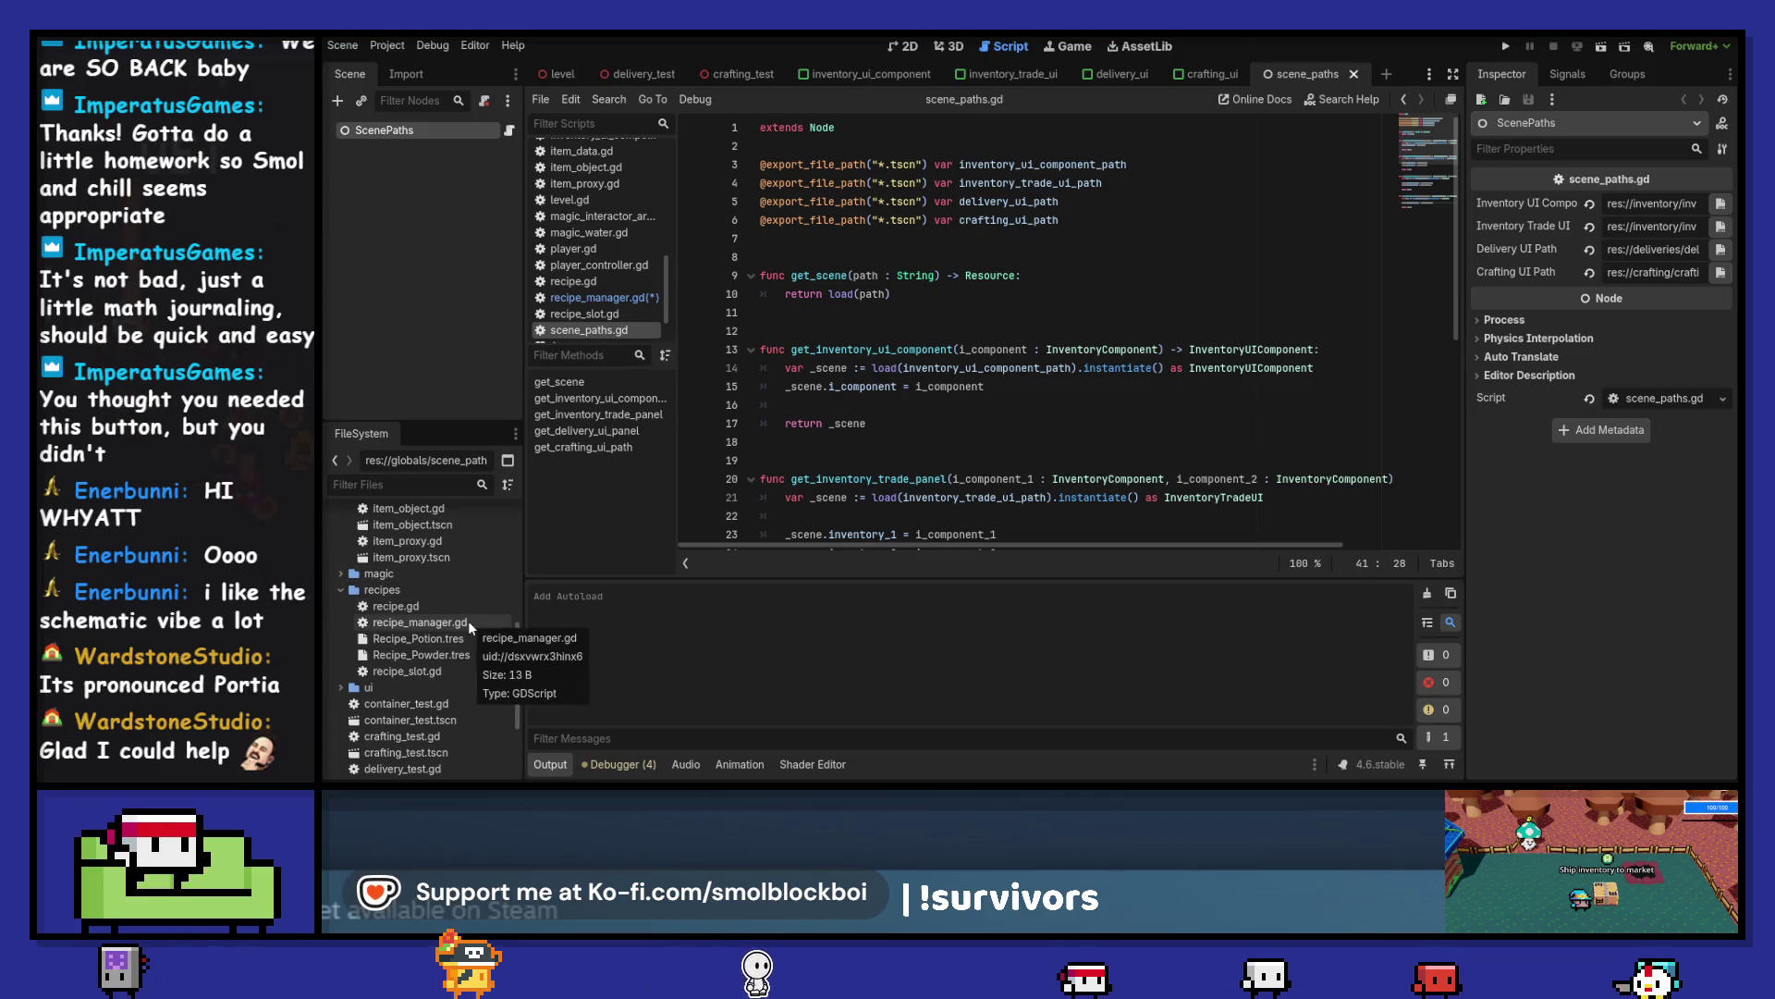
pyautogui.doubleClick(468, 622)
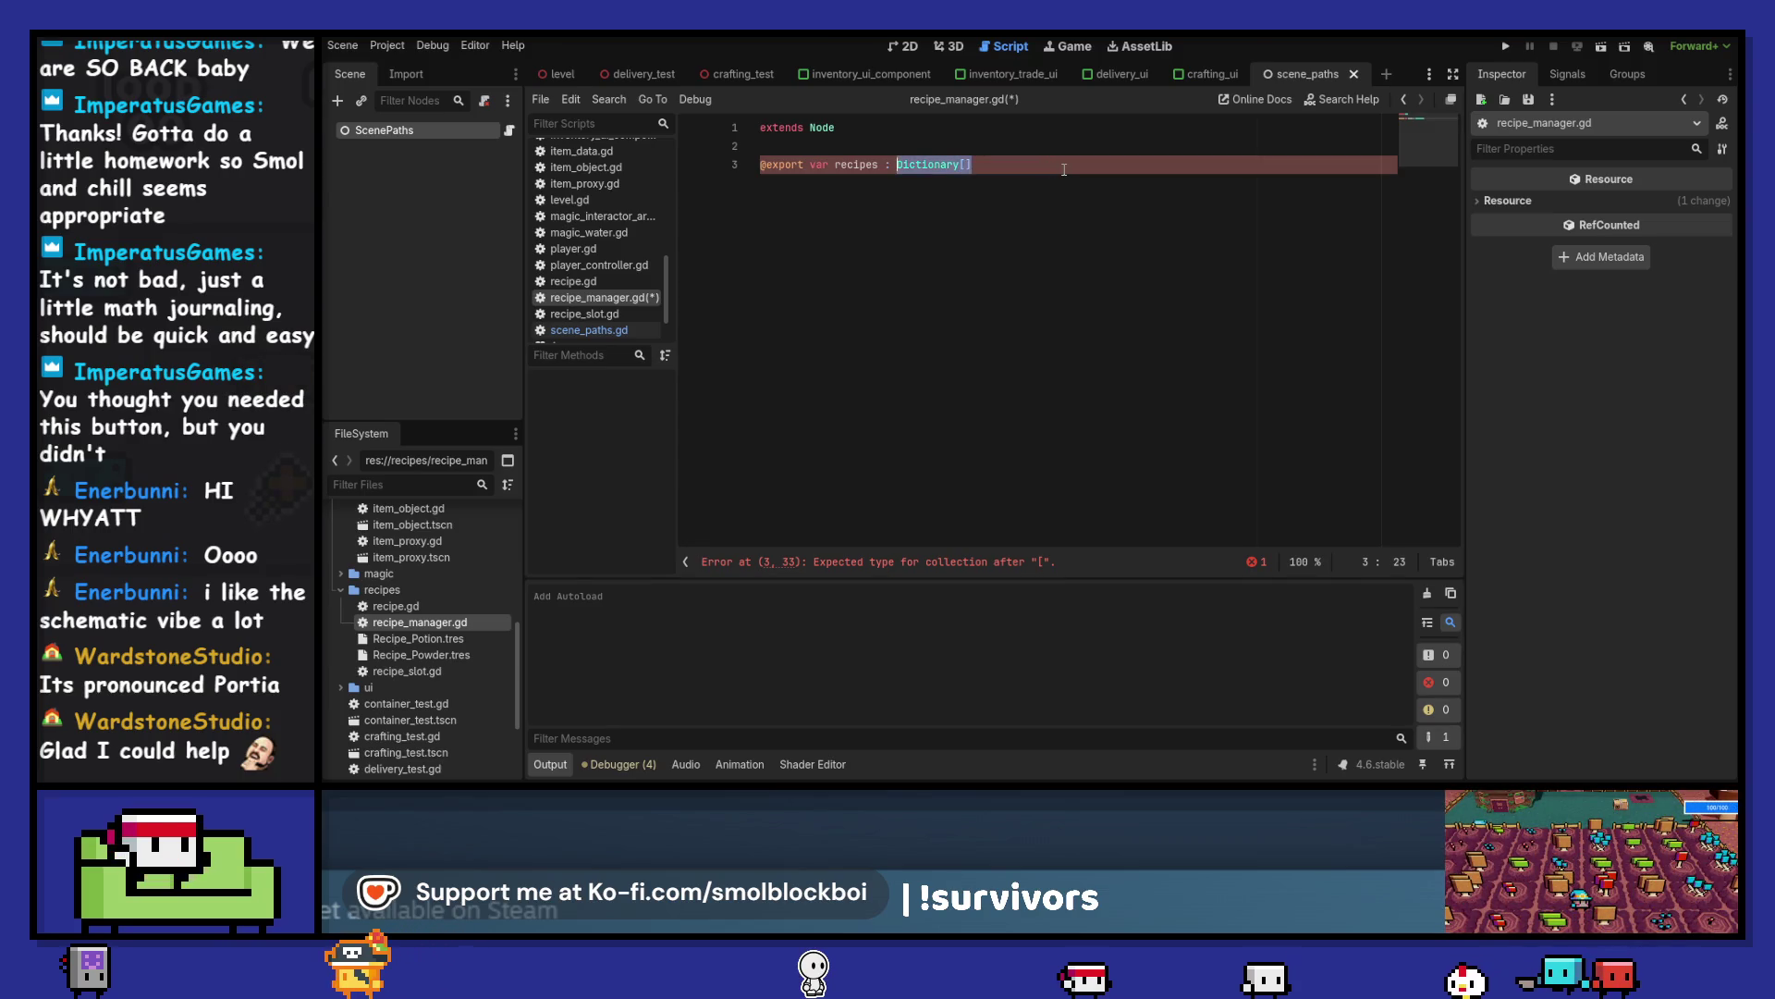
# - Replace Dictionary[] with Array[Recipe] on the recipes export and save recipe_manager.gd
pyautogui.write('Array[')
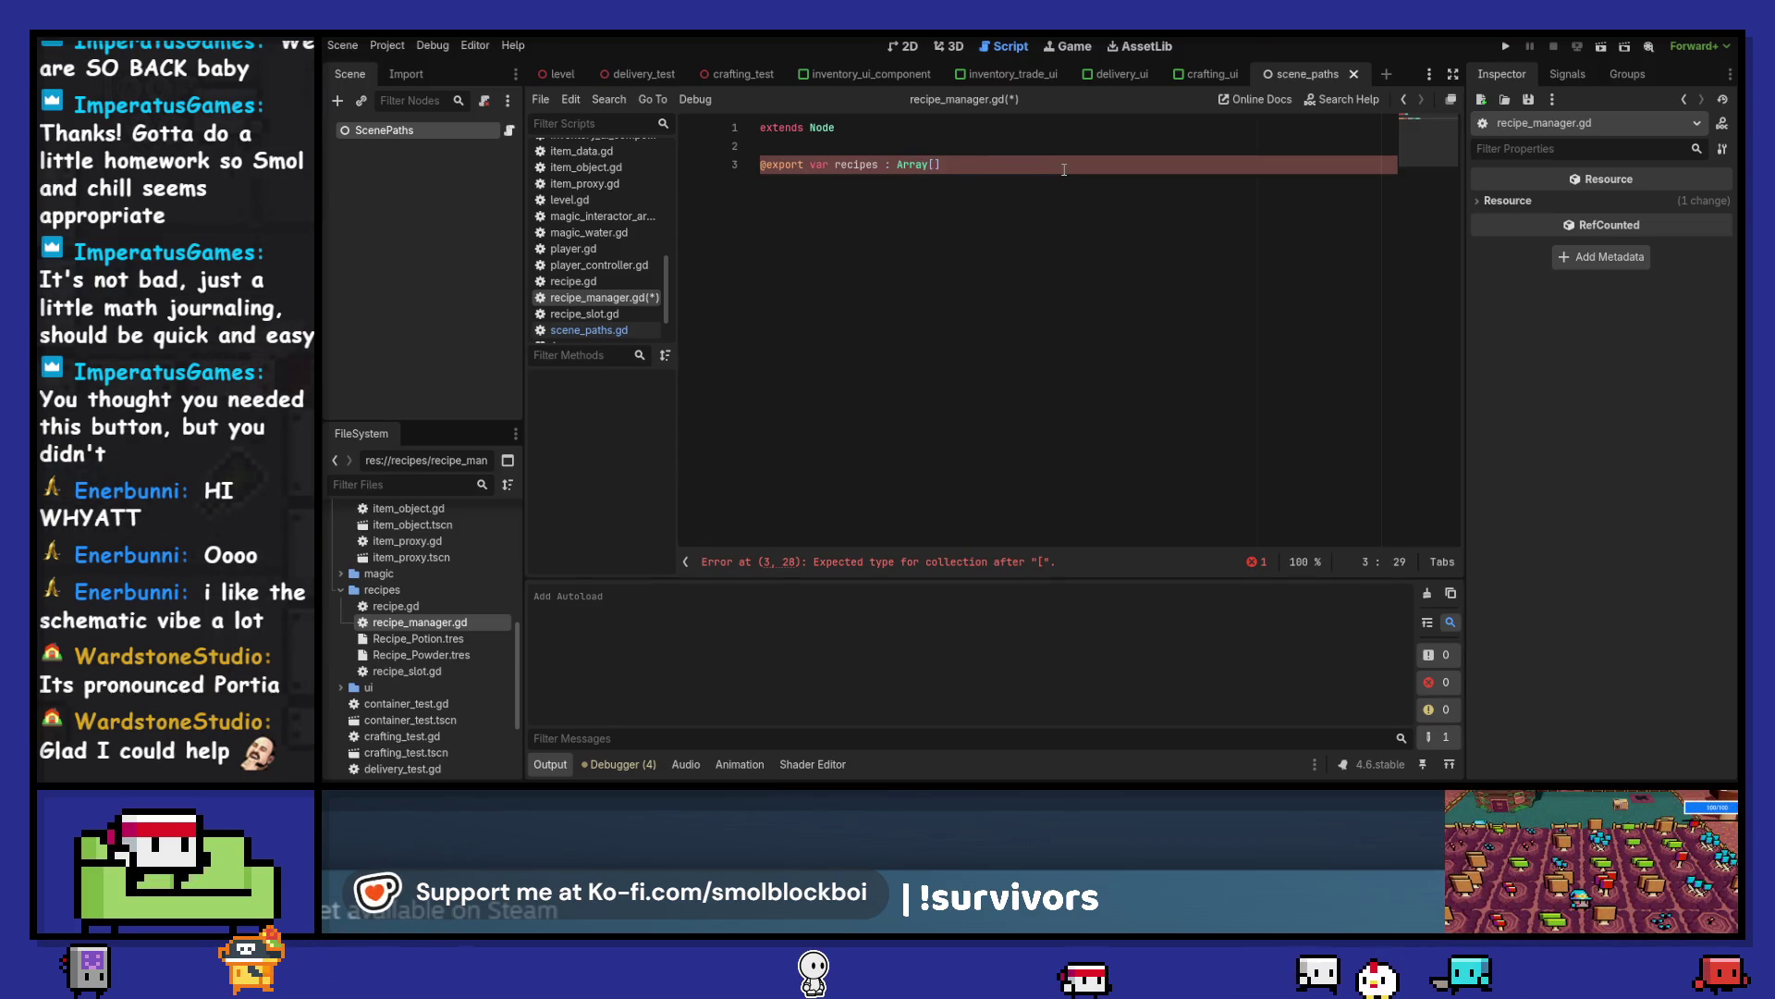
pyautogui.write('Recipe')
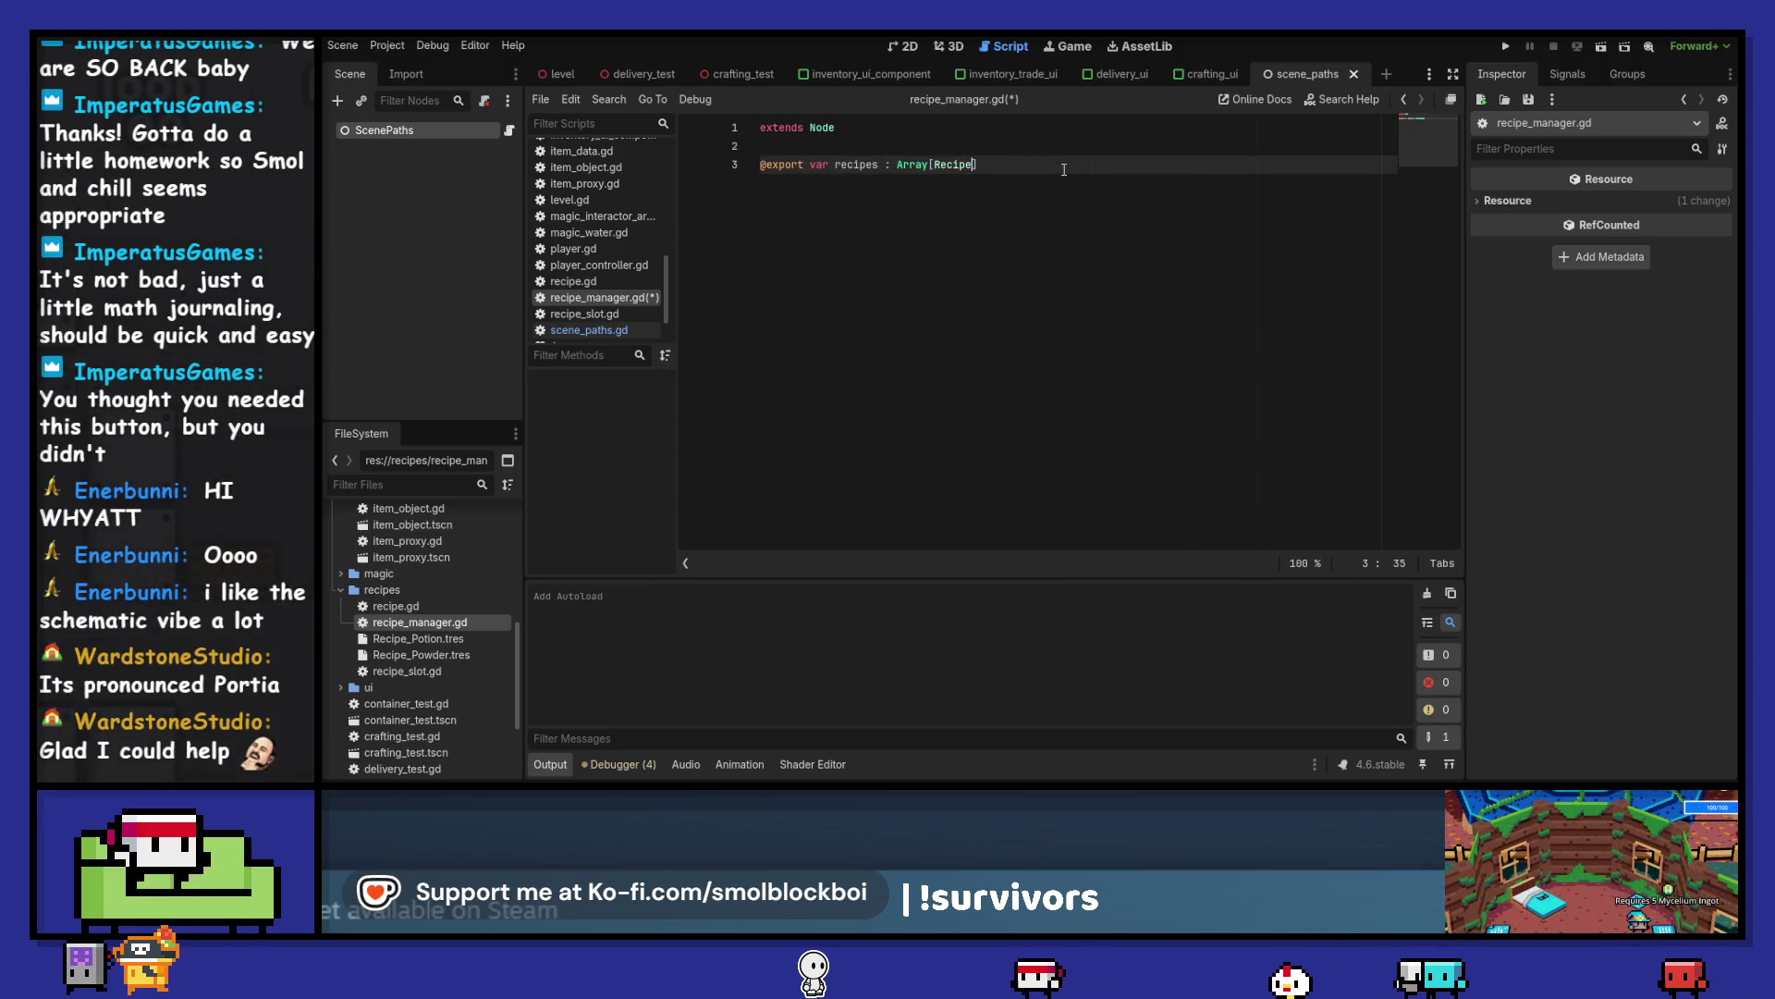
pyautogui.hotkey('ctrl', 's')
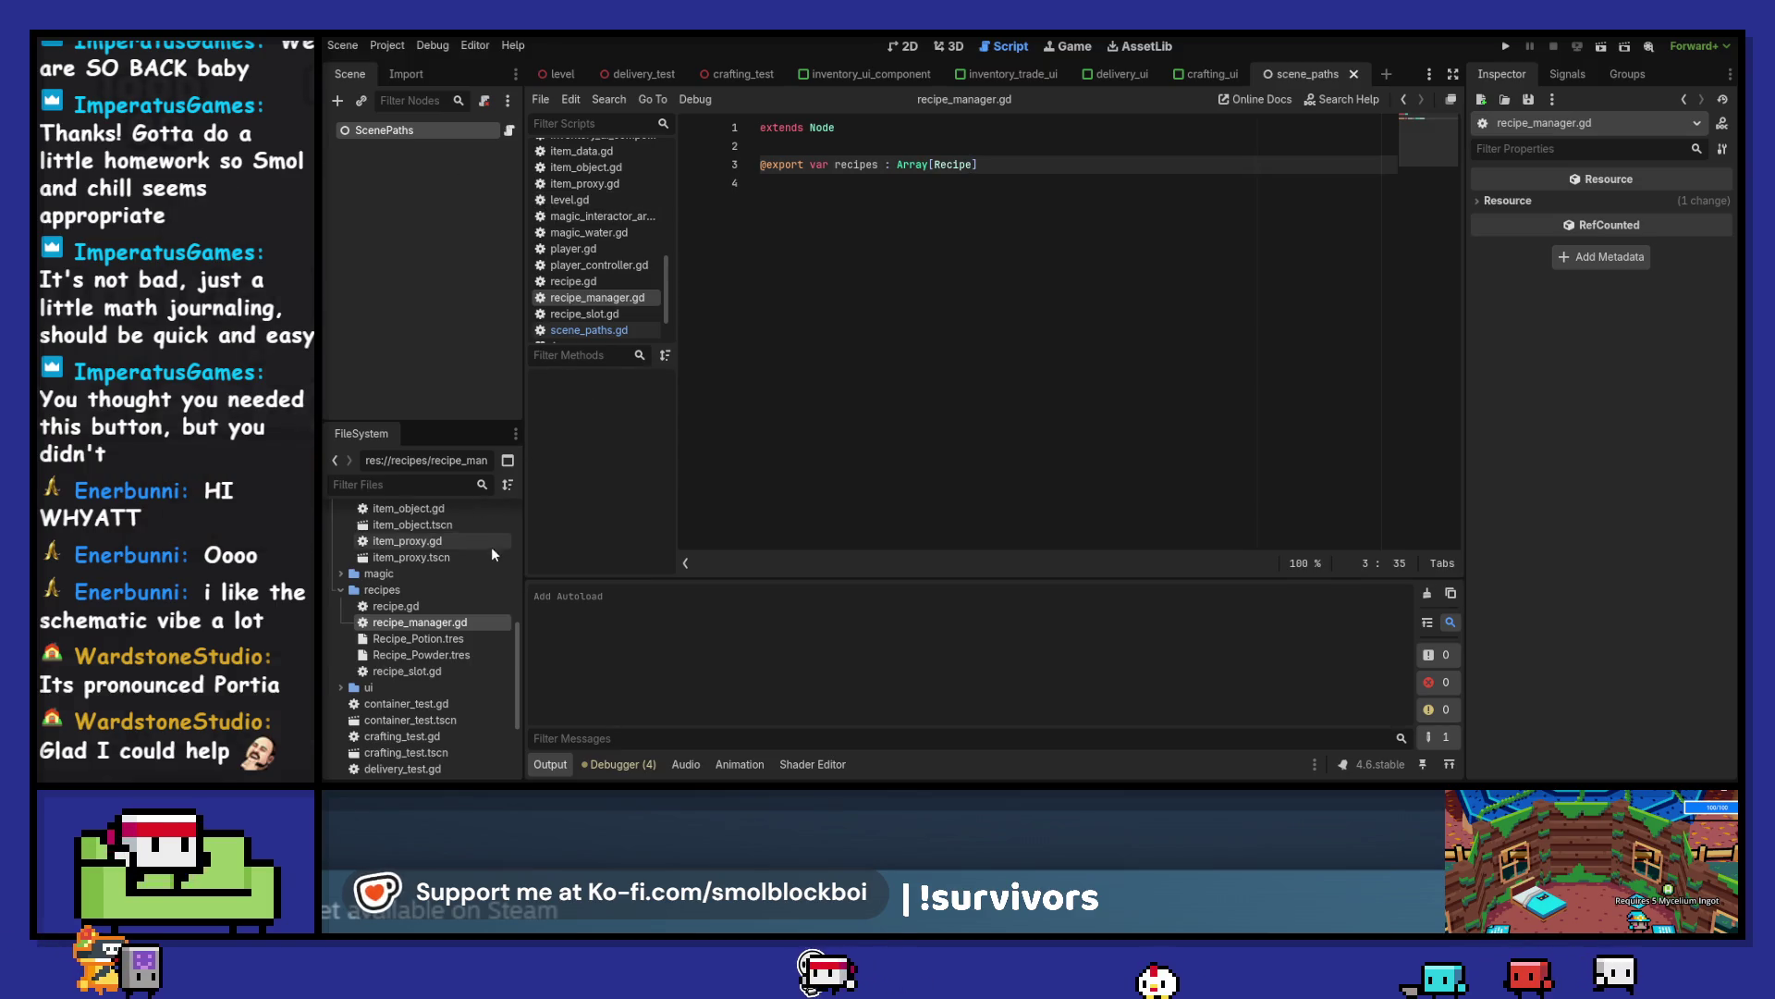
# - Locate the recipes folder in the FileSystem dock, cancelling an accidental new-folder prompt
pyautogui.rightClick(432, 589)
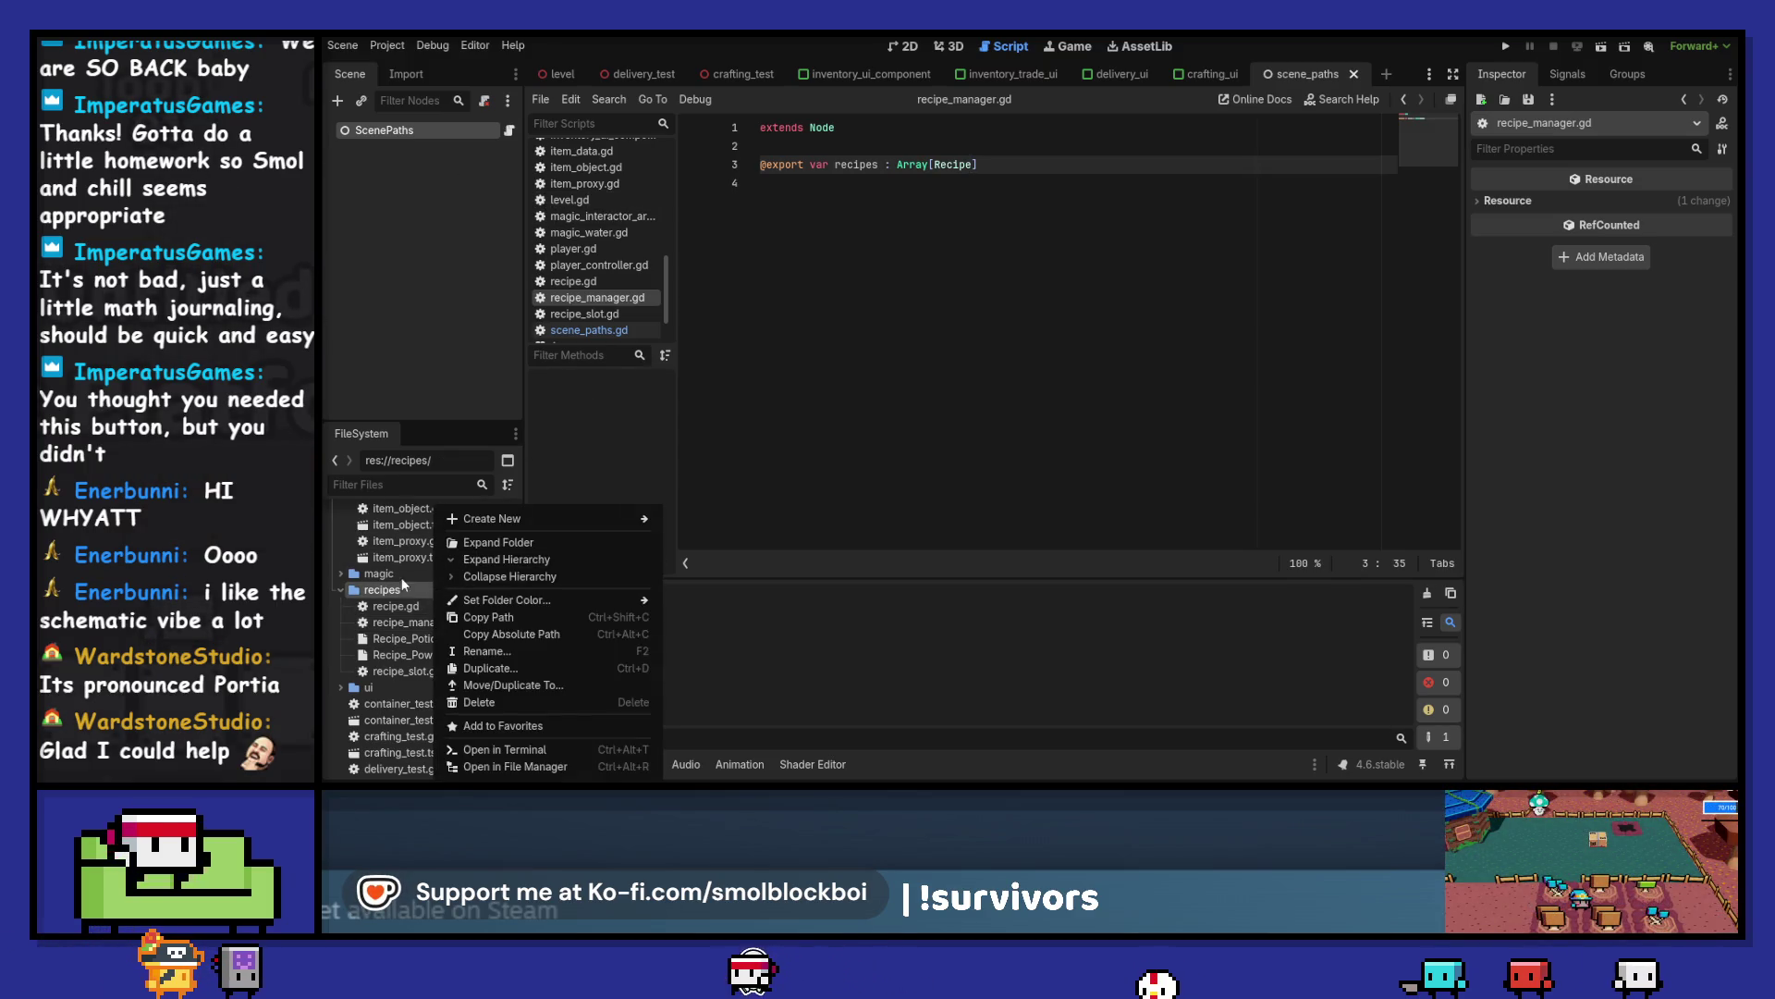
pyautogui.press('Escape')
pyautogui.scroll(2, 435, 622)
pyautogui.scroll(5, 434, 621)
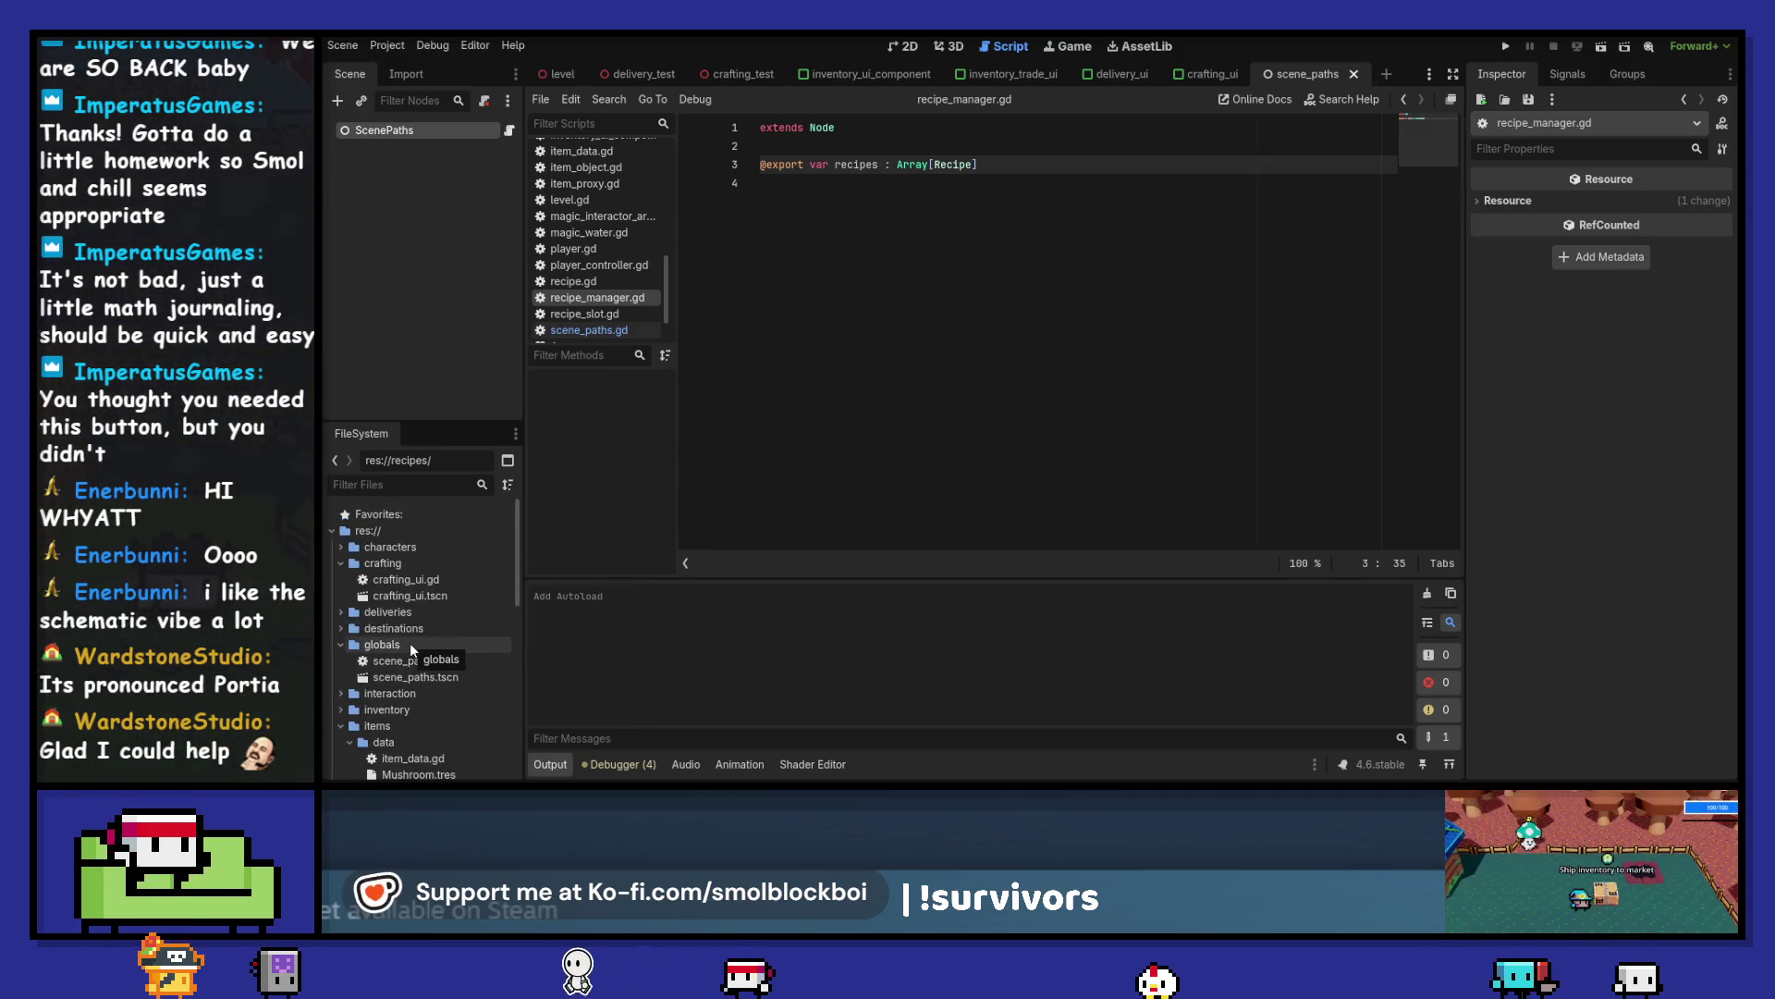
pyautogui.click(434, 612)
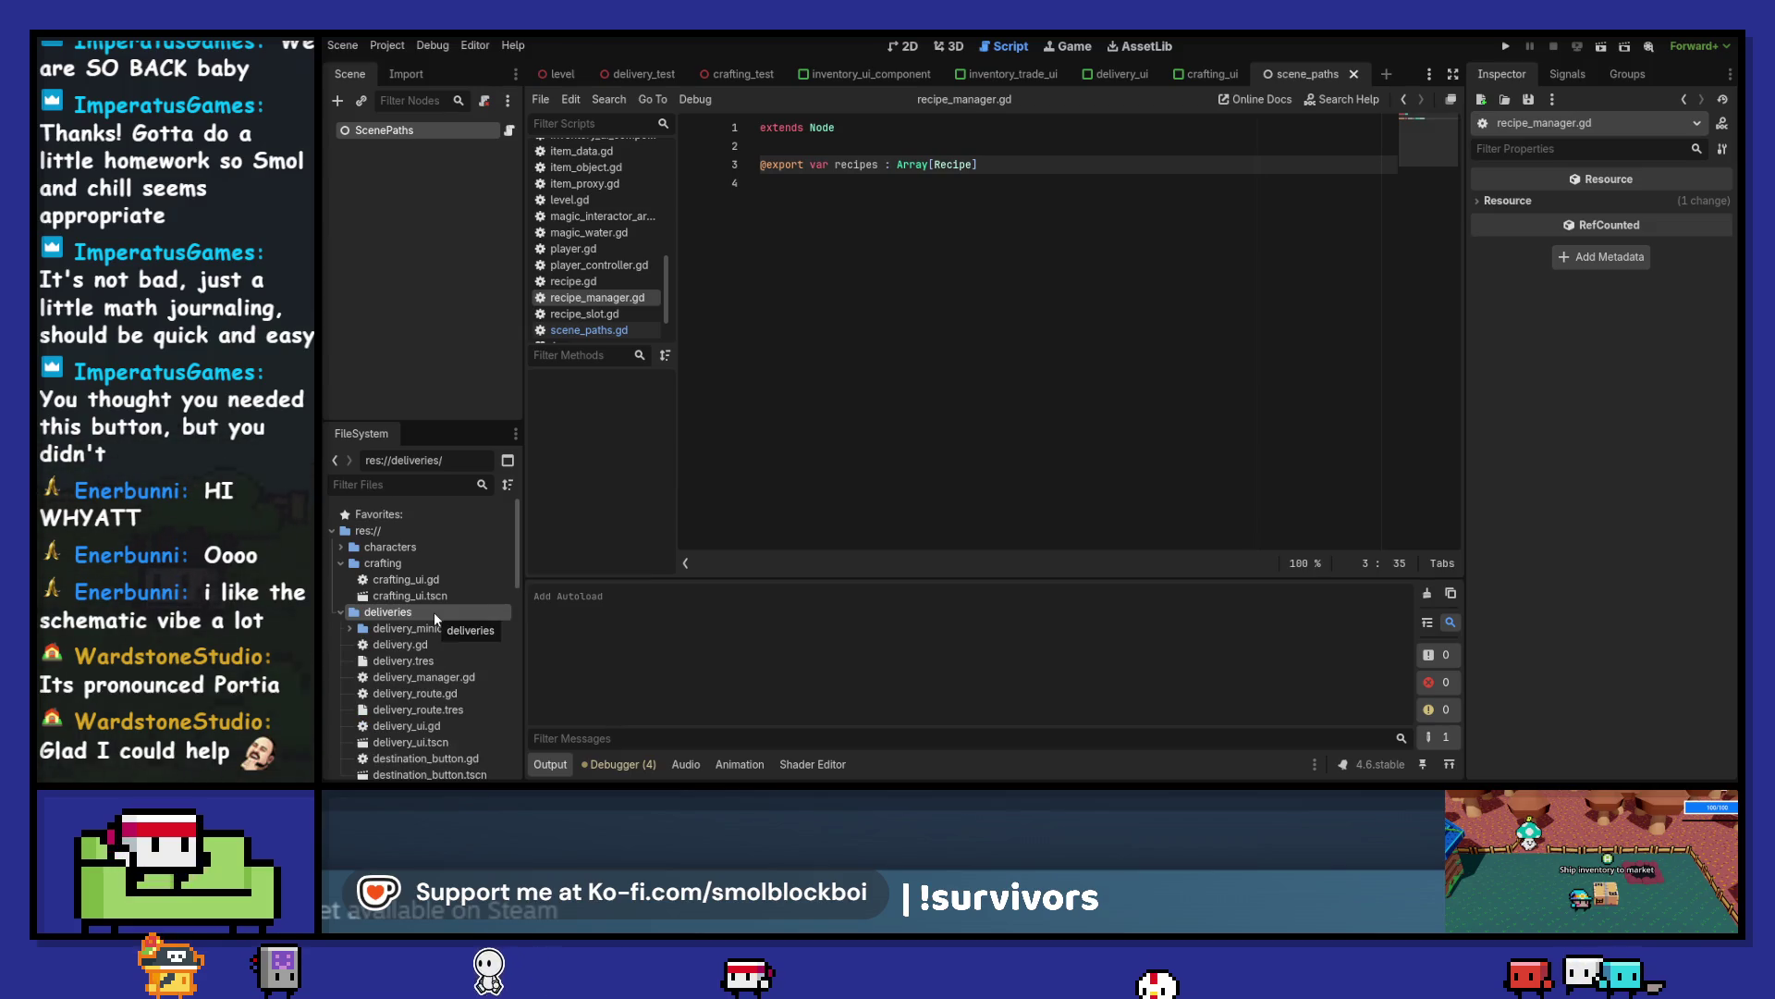
pyautogui.scroll(-5, 434, 612)
pyautogui.rightClick(418, 719)
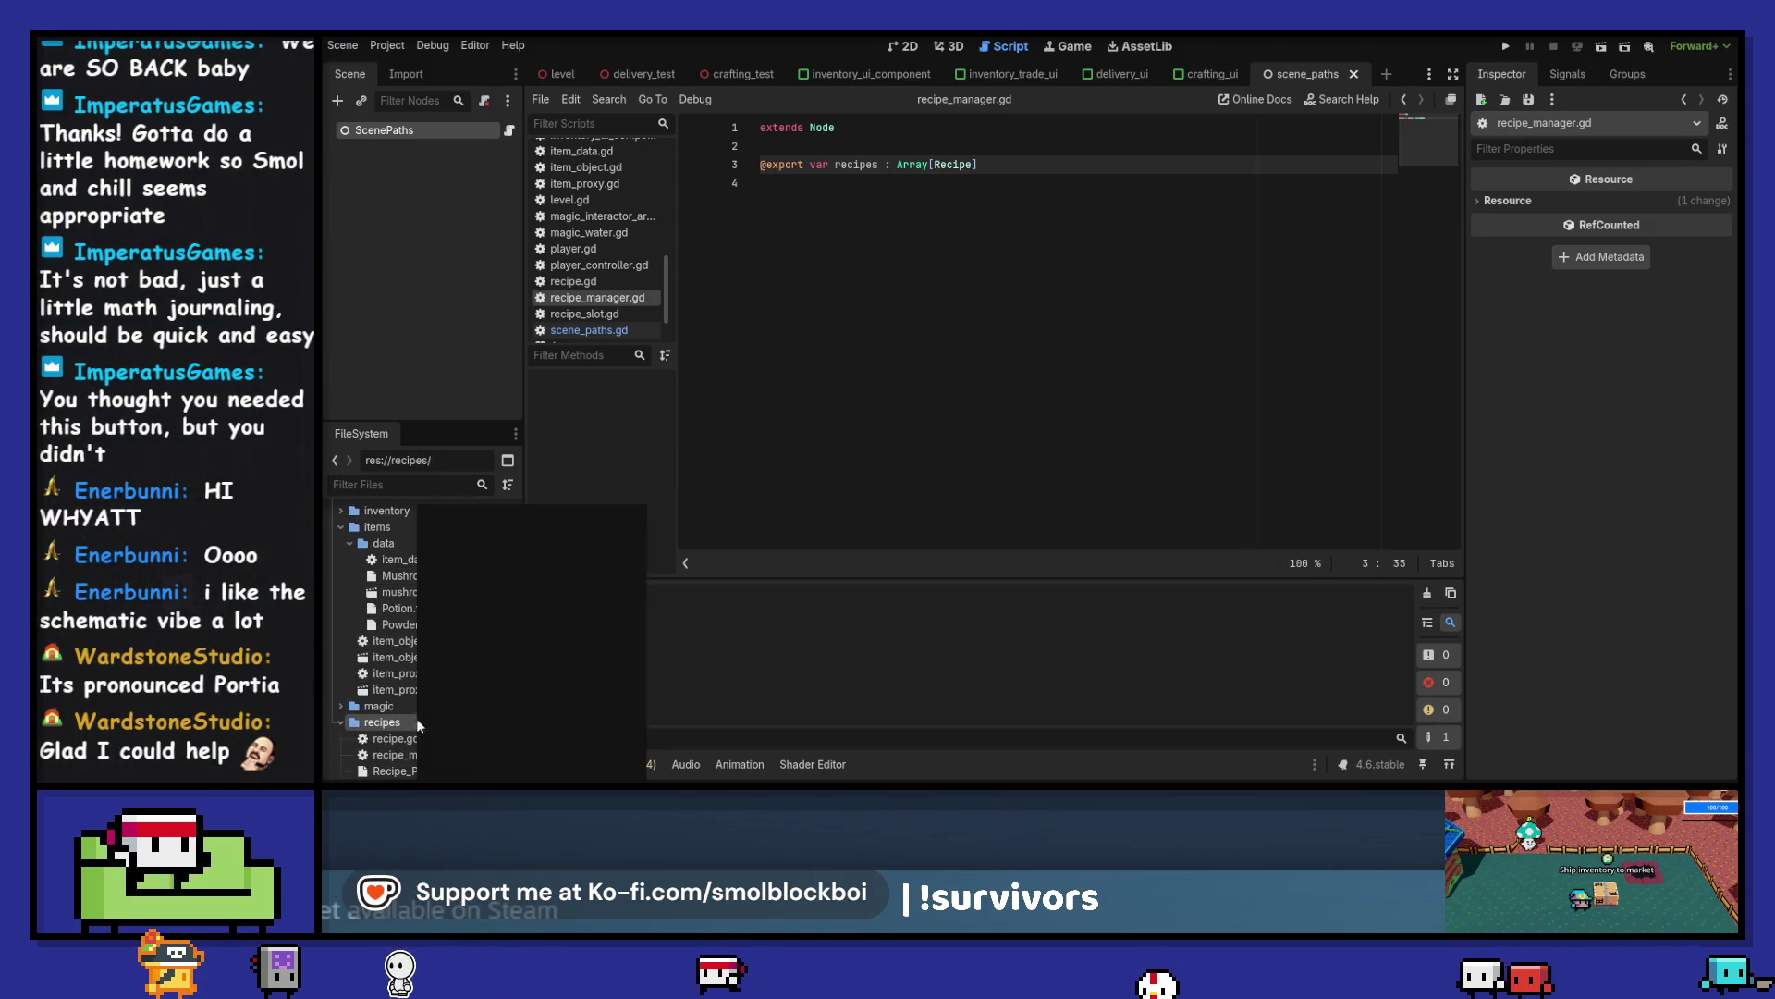
pyautogui.moveTo(555, 519)
pyautogui.click(694, 521)
pyautogui.press('Escape')
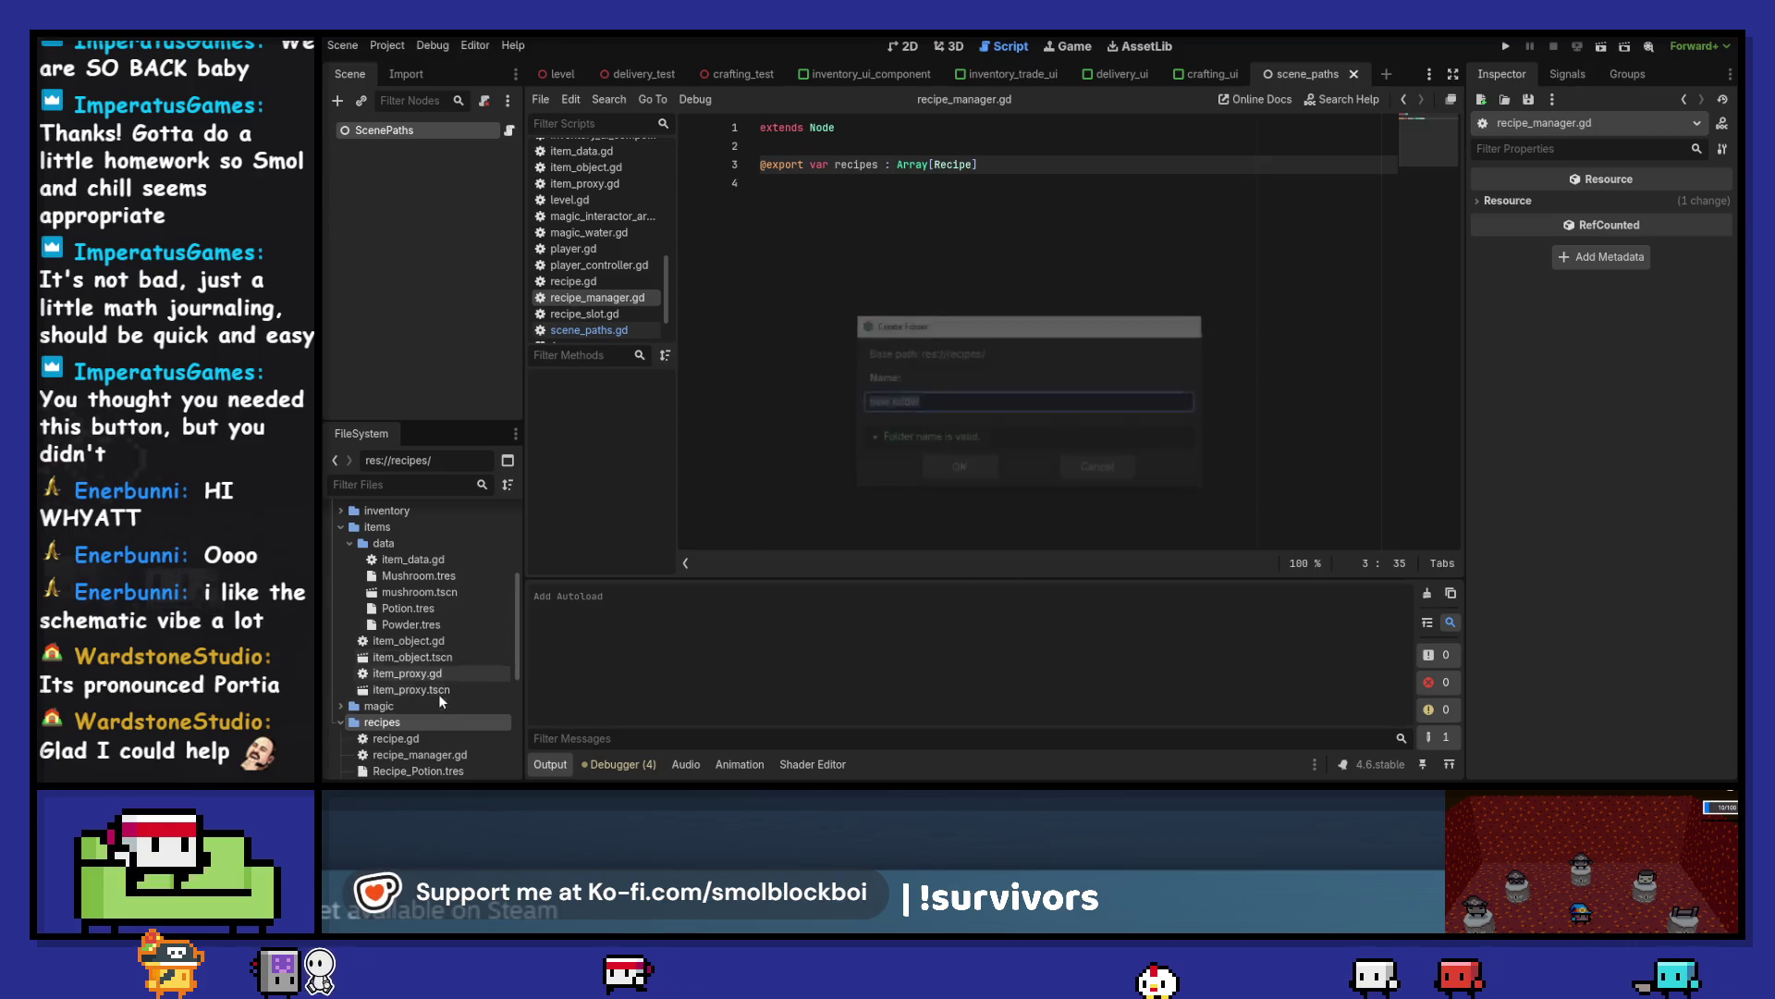
# - Create a recipe_manager scene in recipes with a plain Node as its root
pyautogui.rightClick(434, 723)
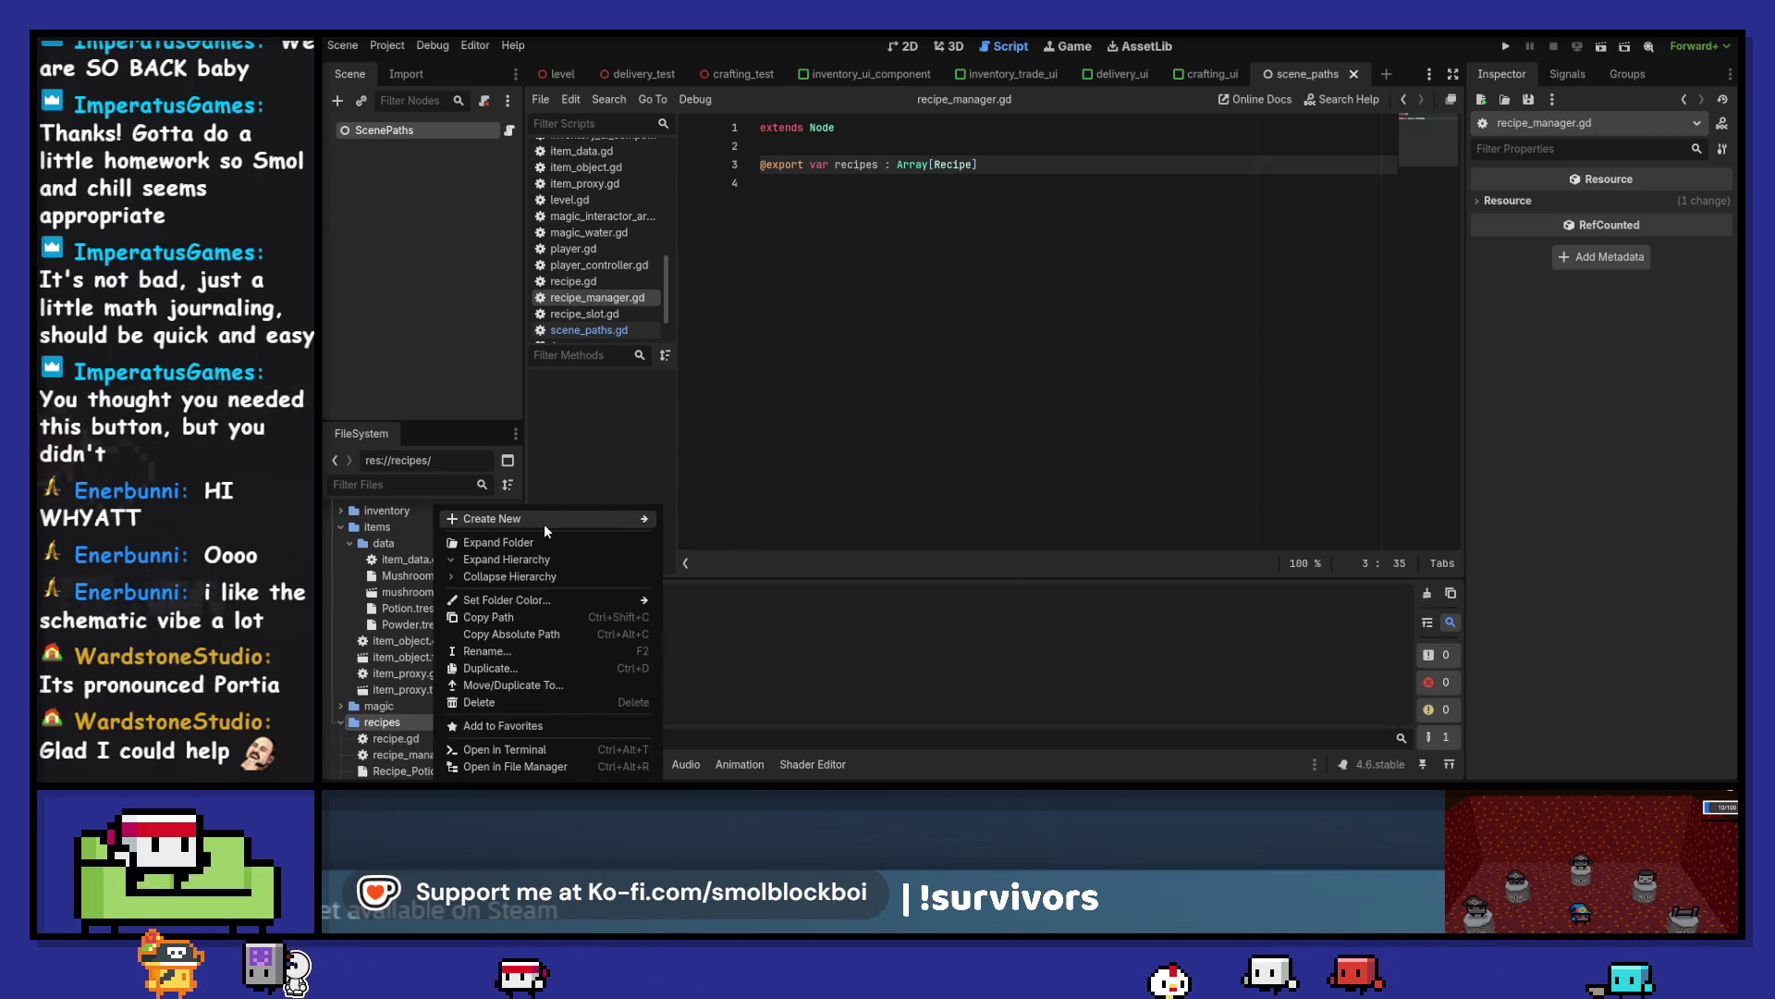
pyautogui.moveTo(646, 523)
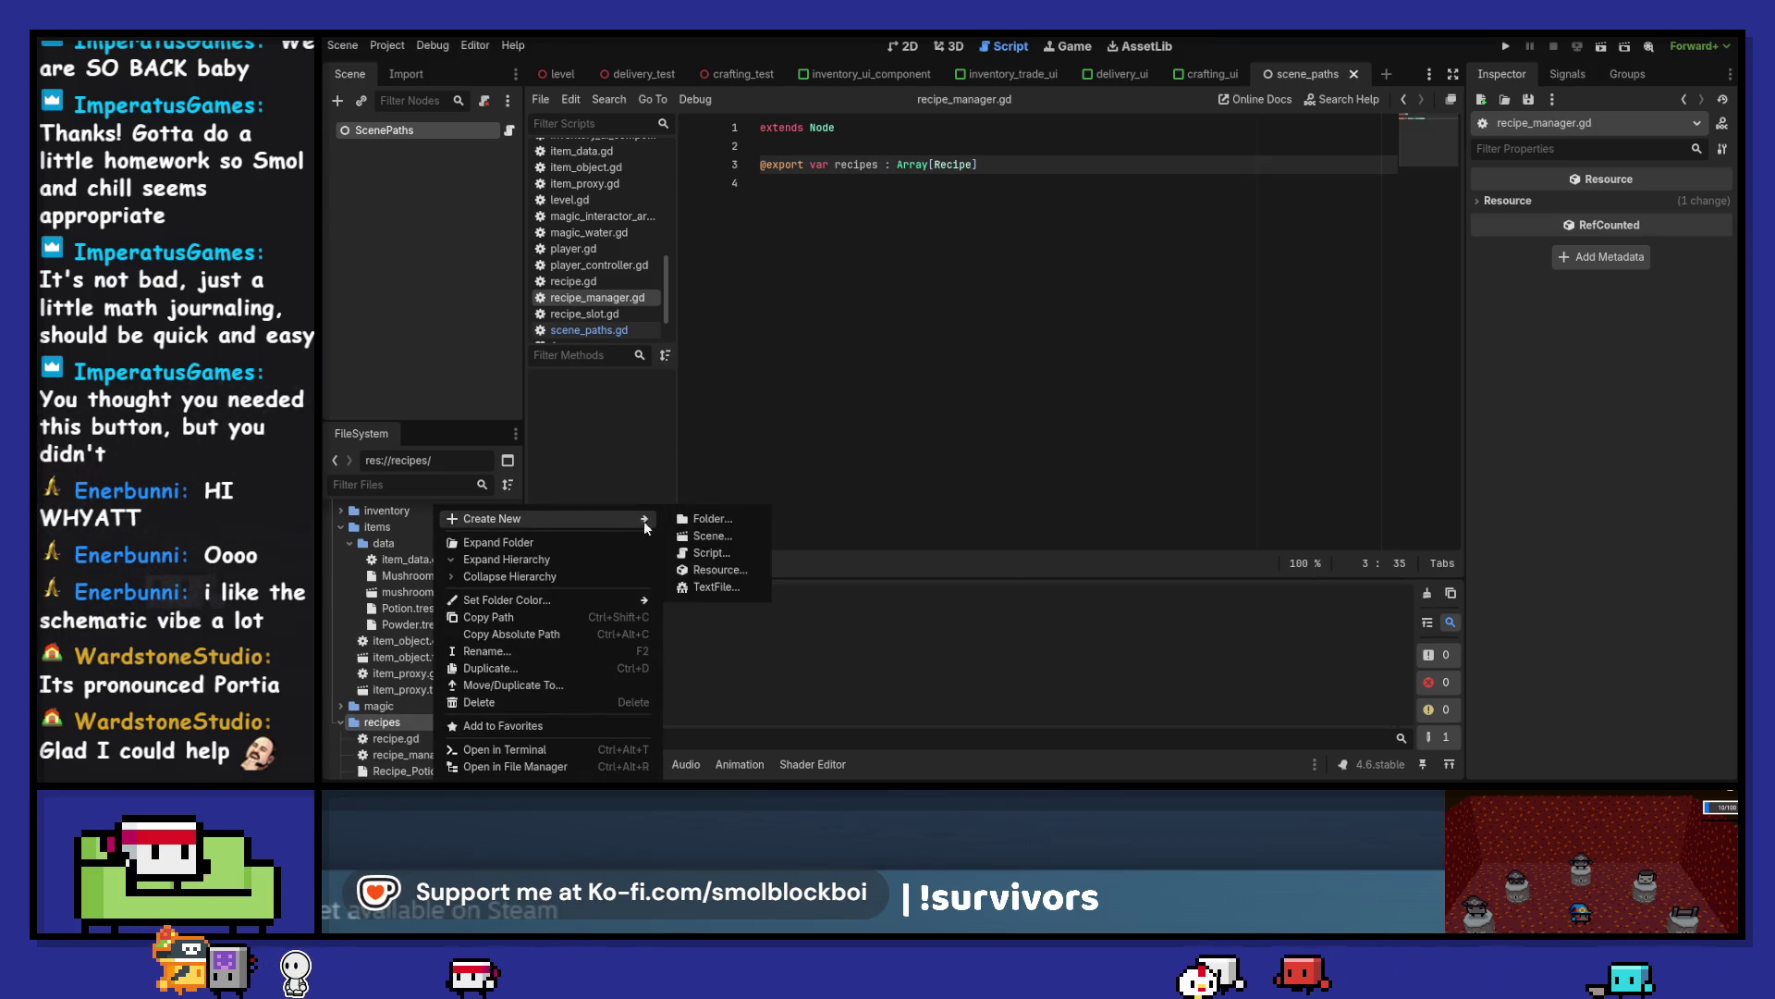
pyautogui.click(719, 538)
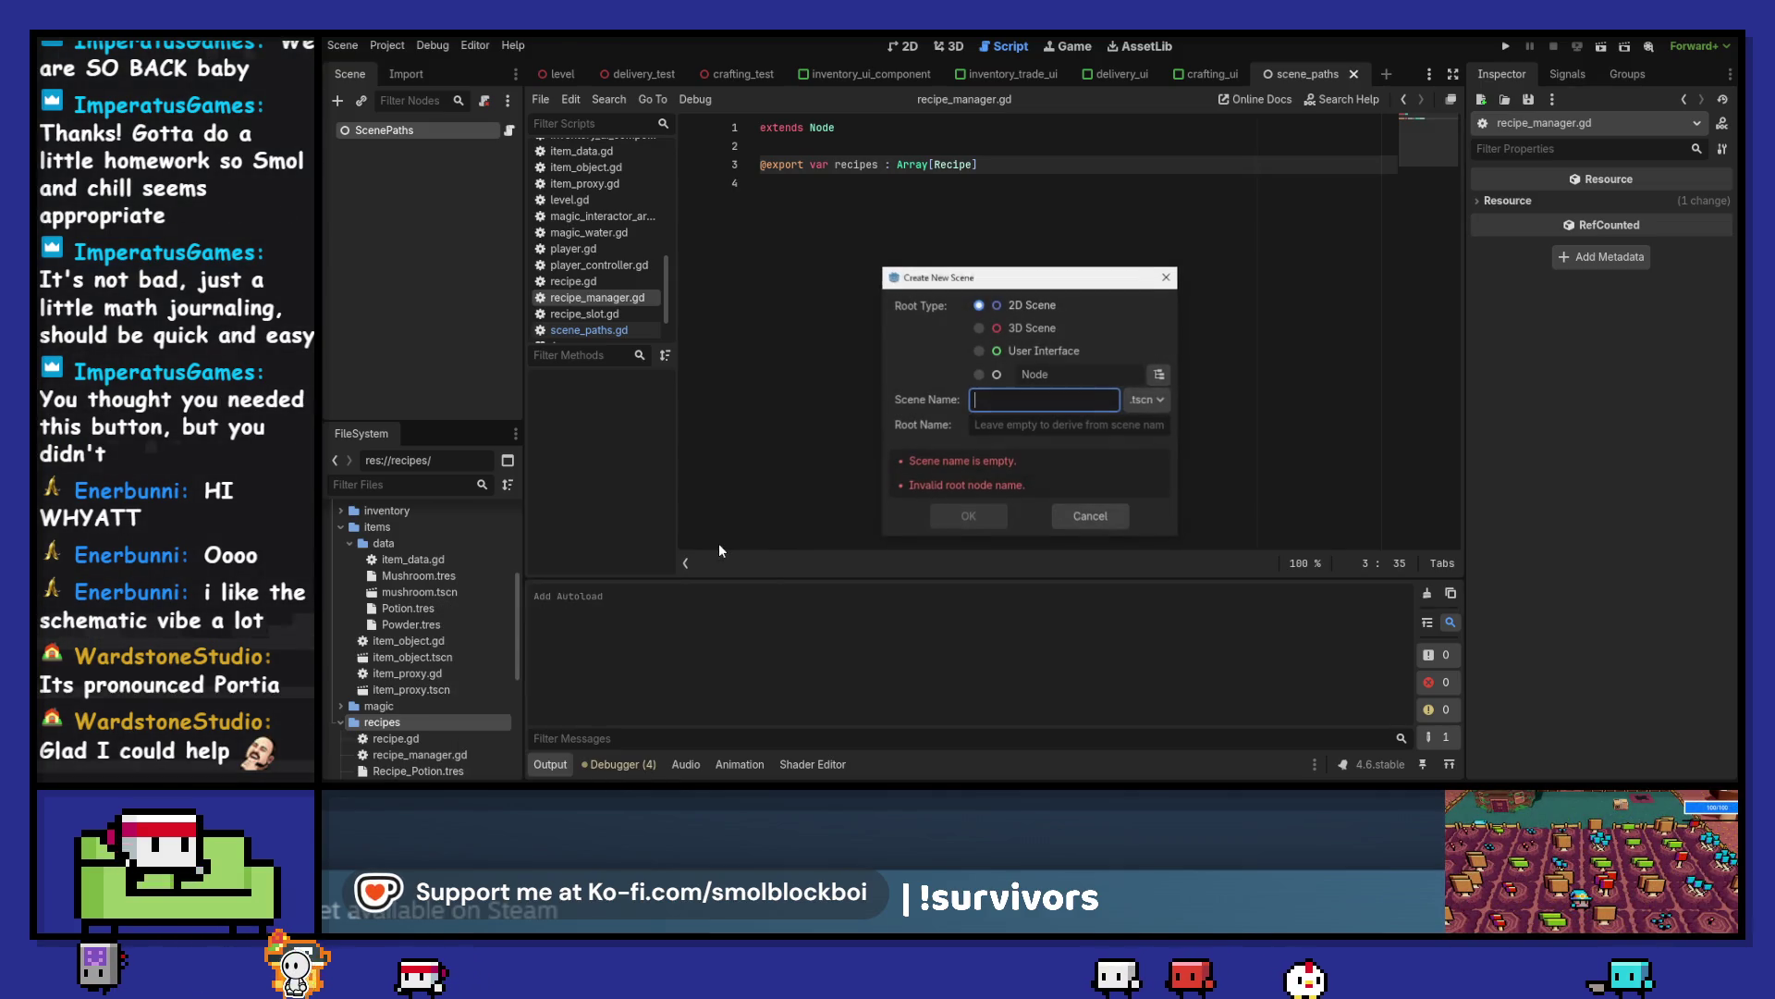
pyautogui.click(979, 374)
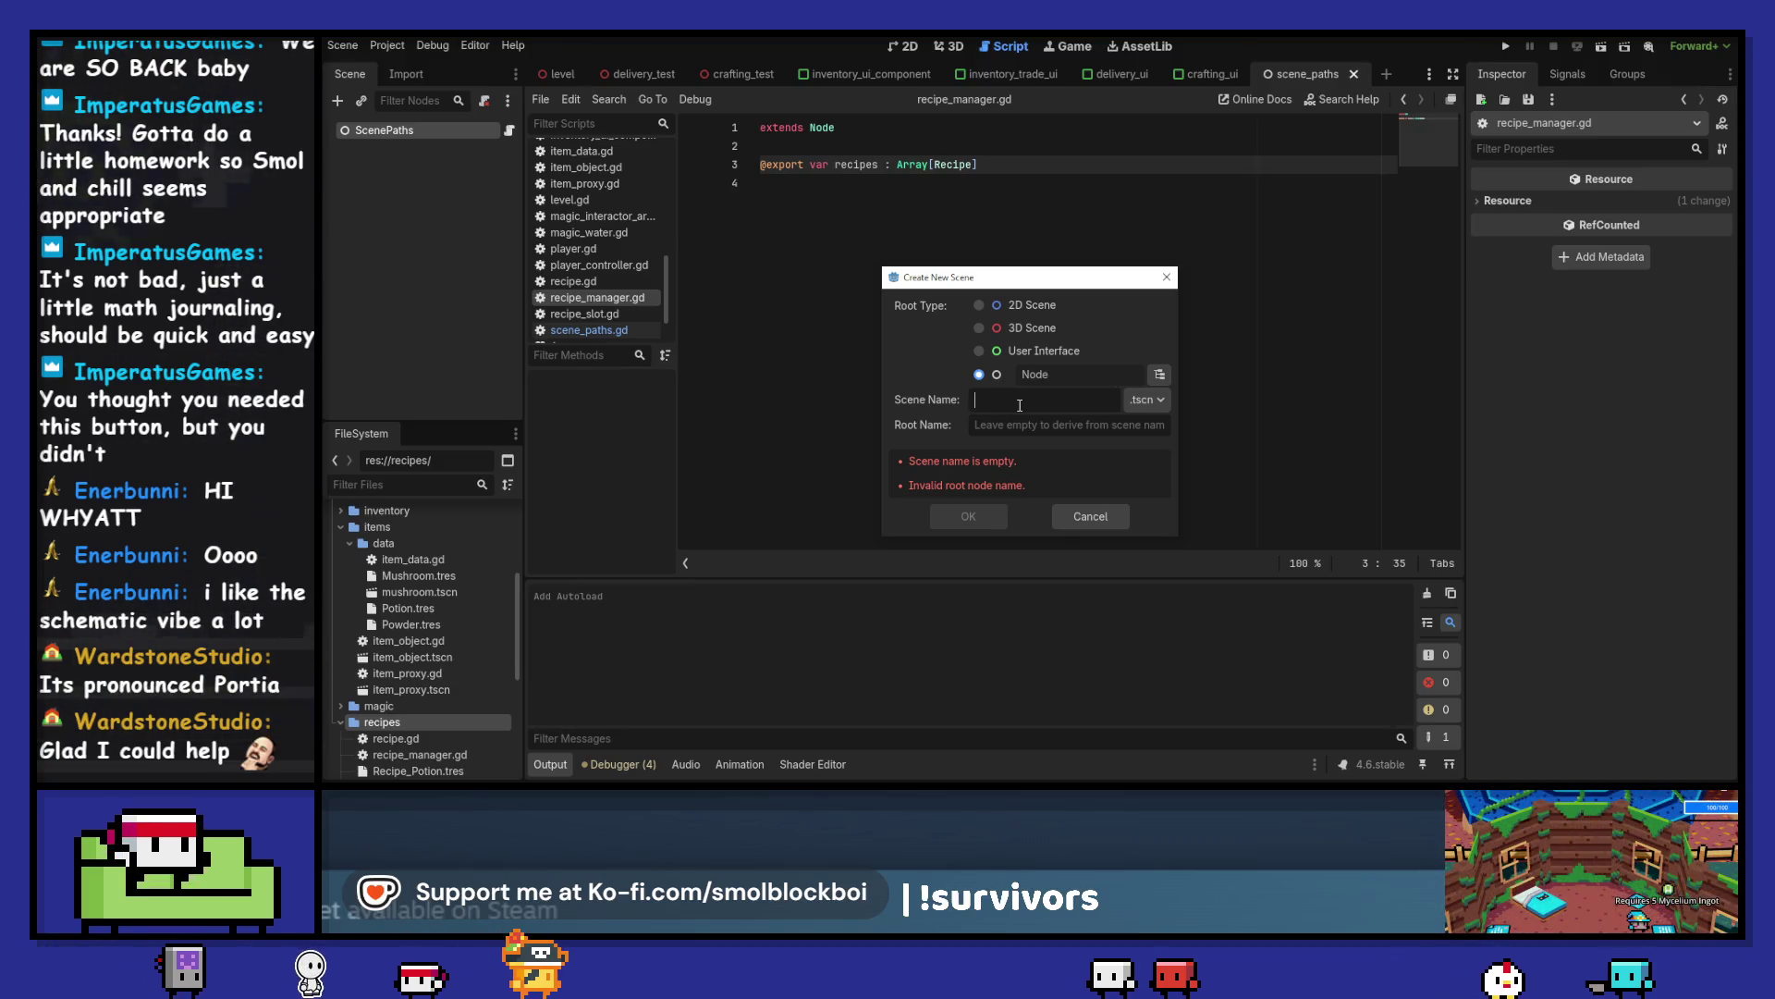
pyautogui.write('rec')
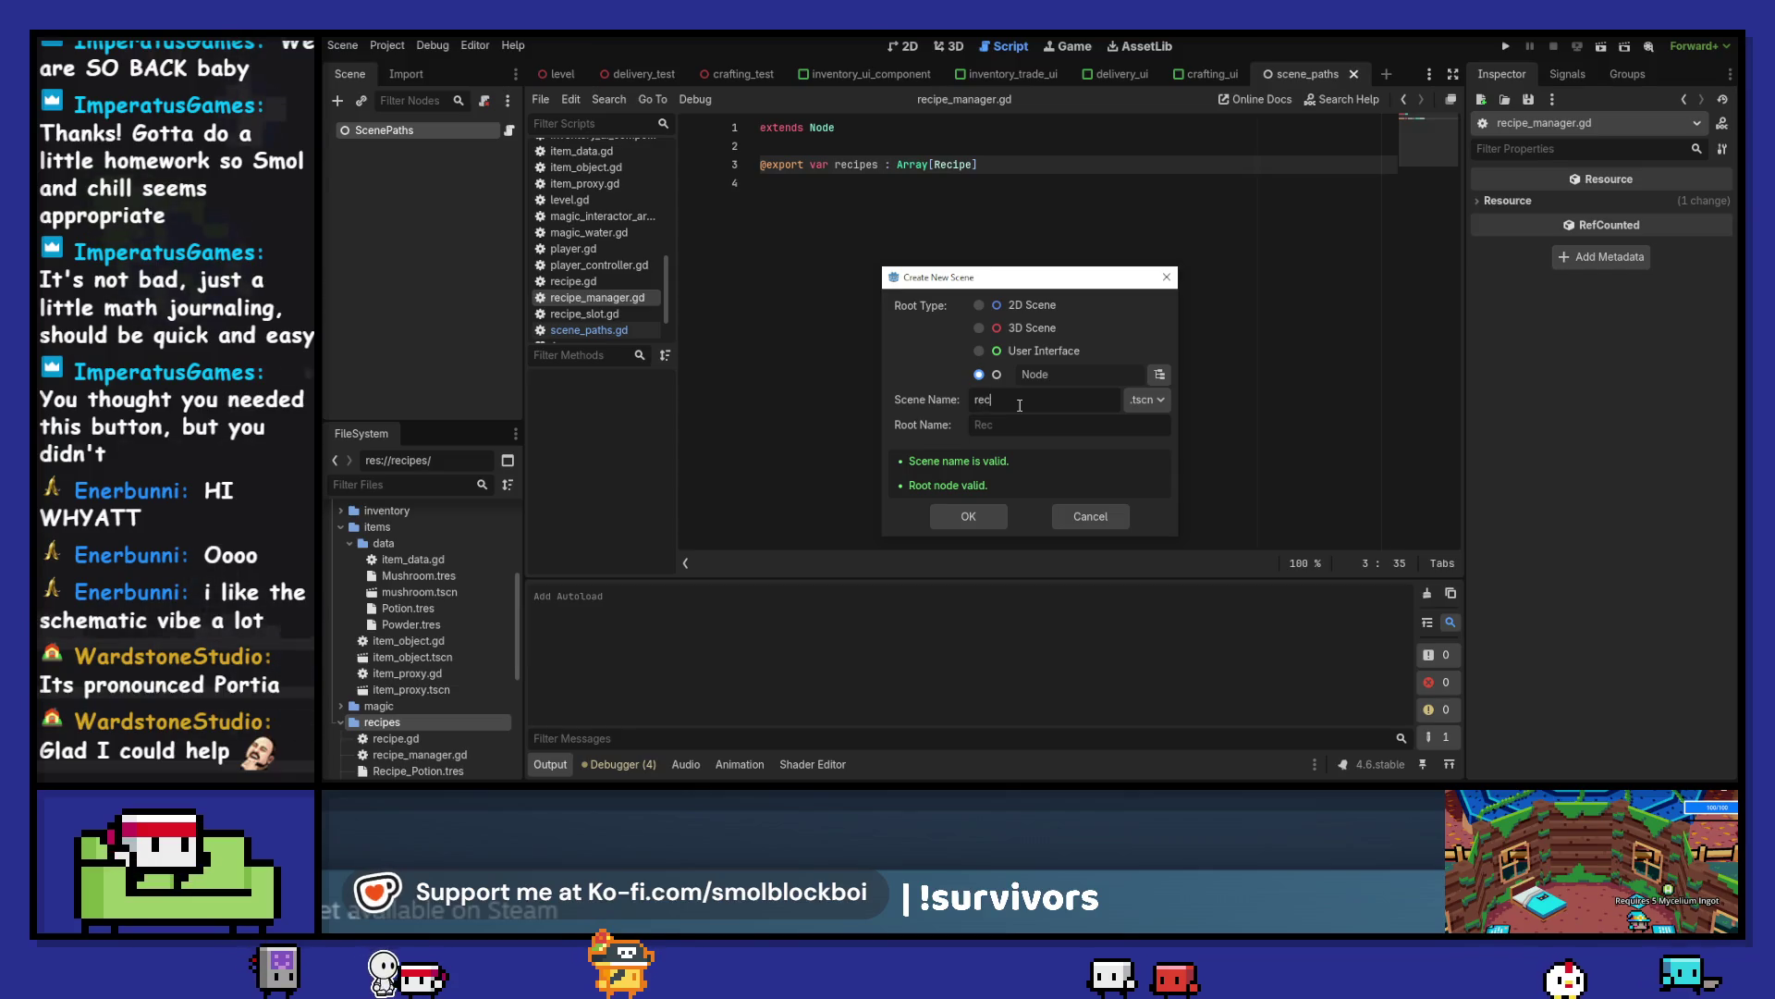
pyautogui.write('ipe_m')
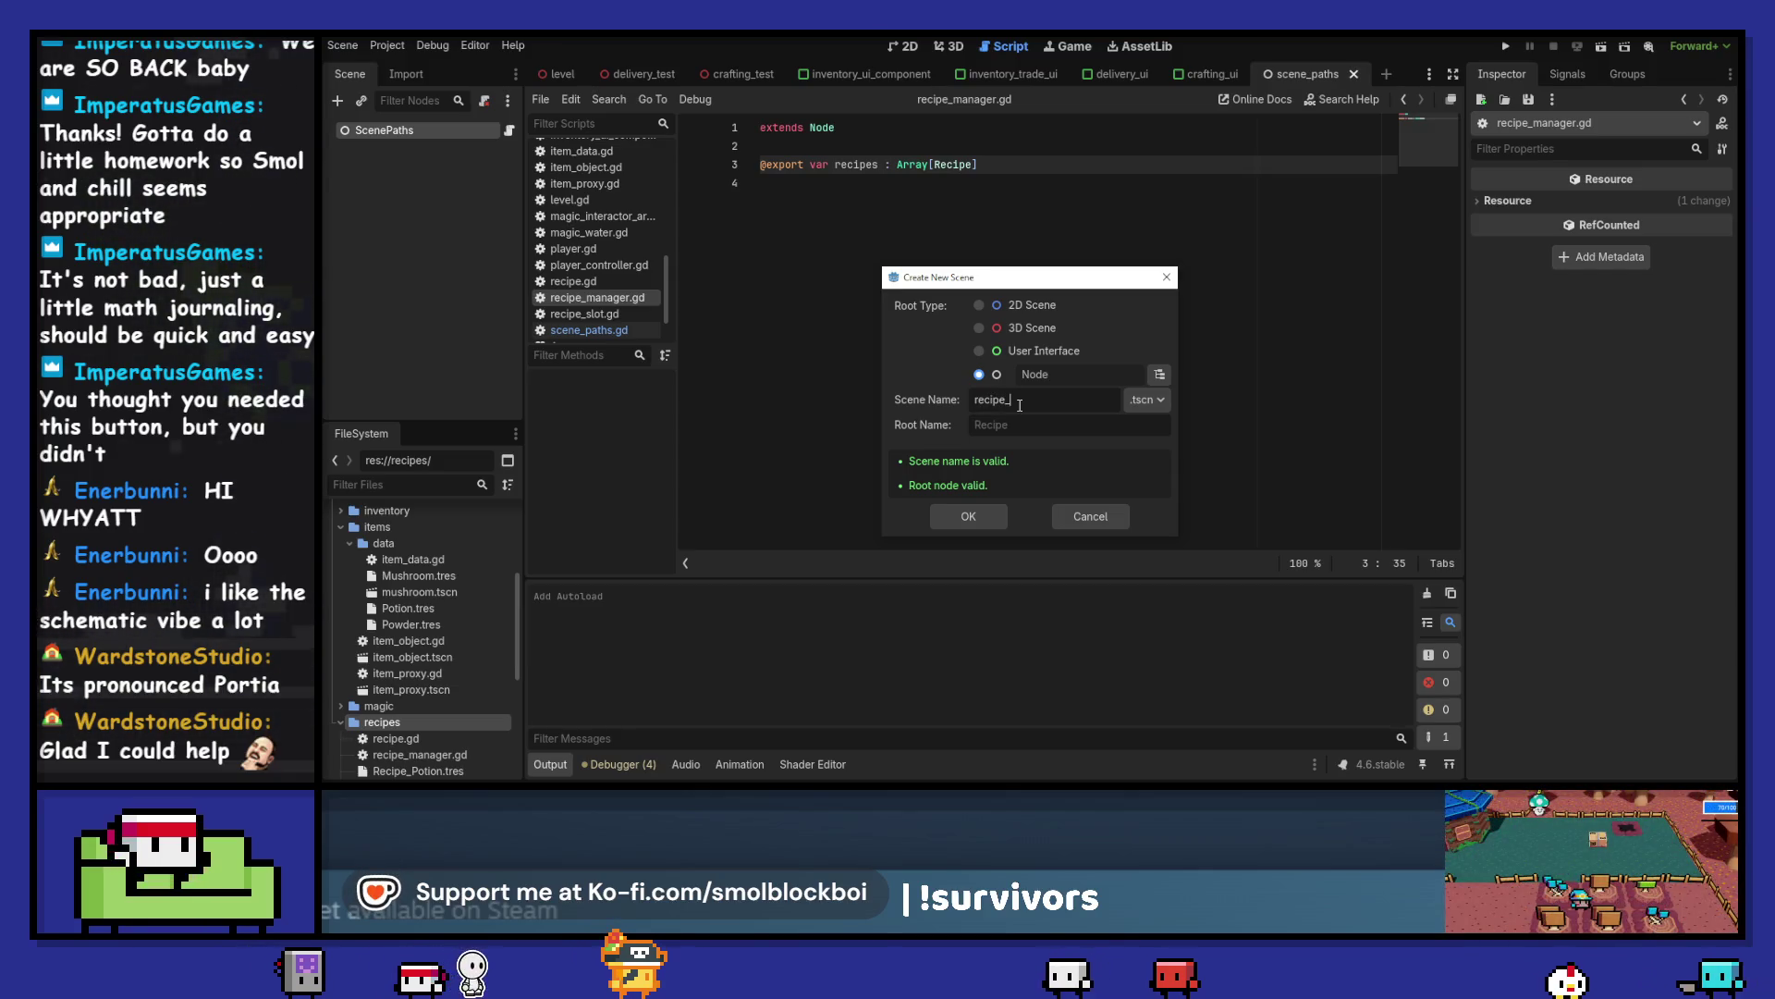
pyautogui.write('anager')
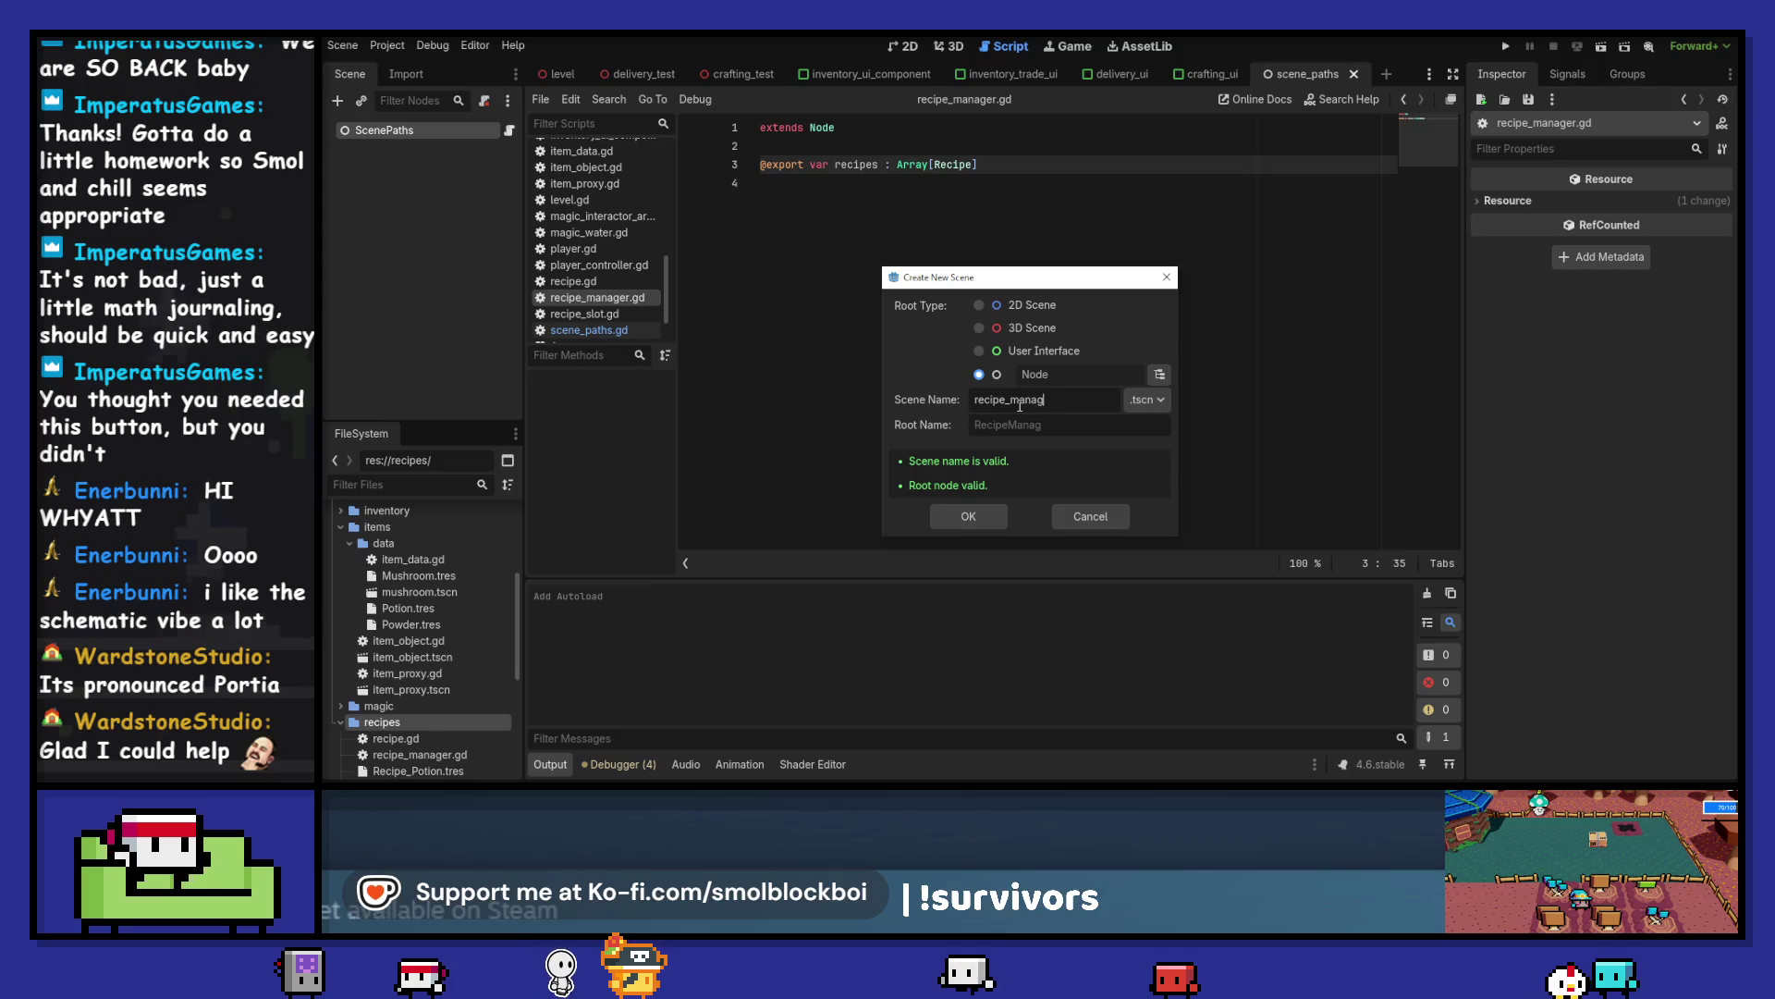
pyautogui.press('Return')
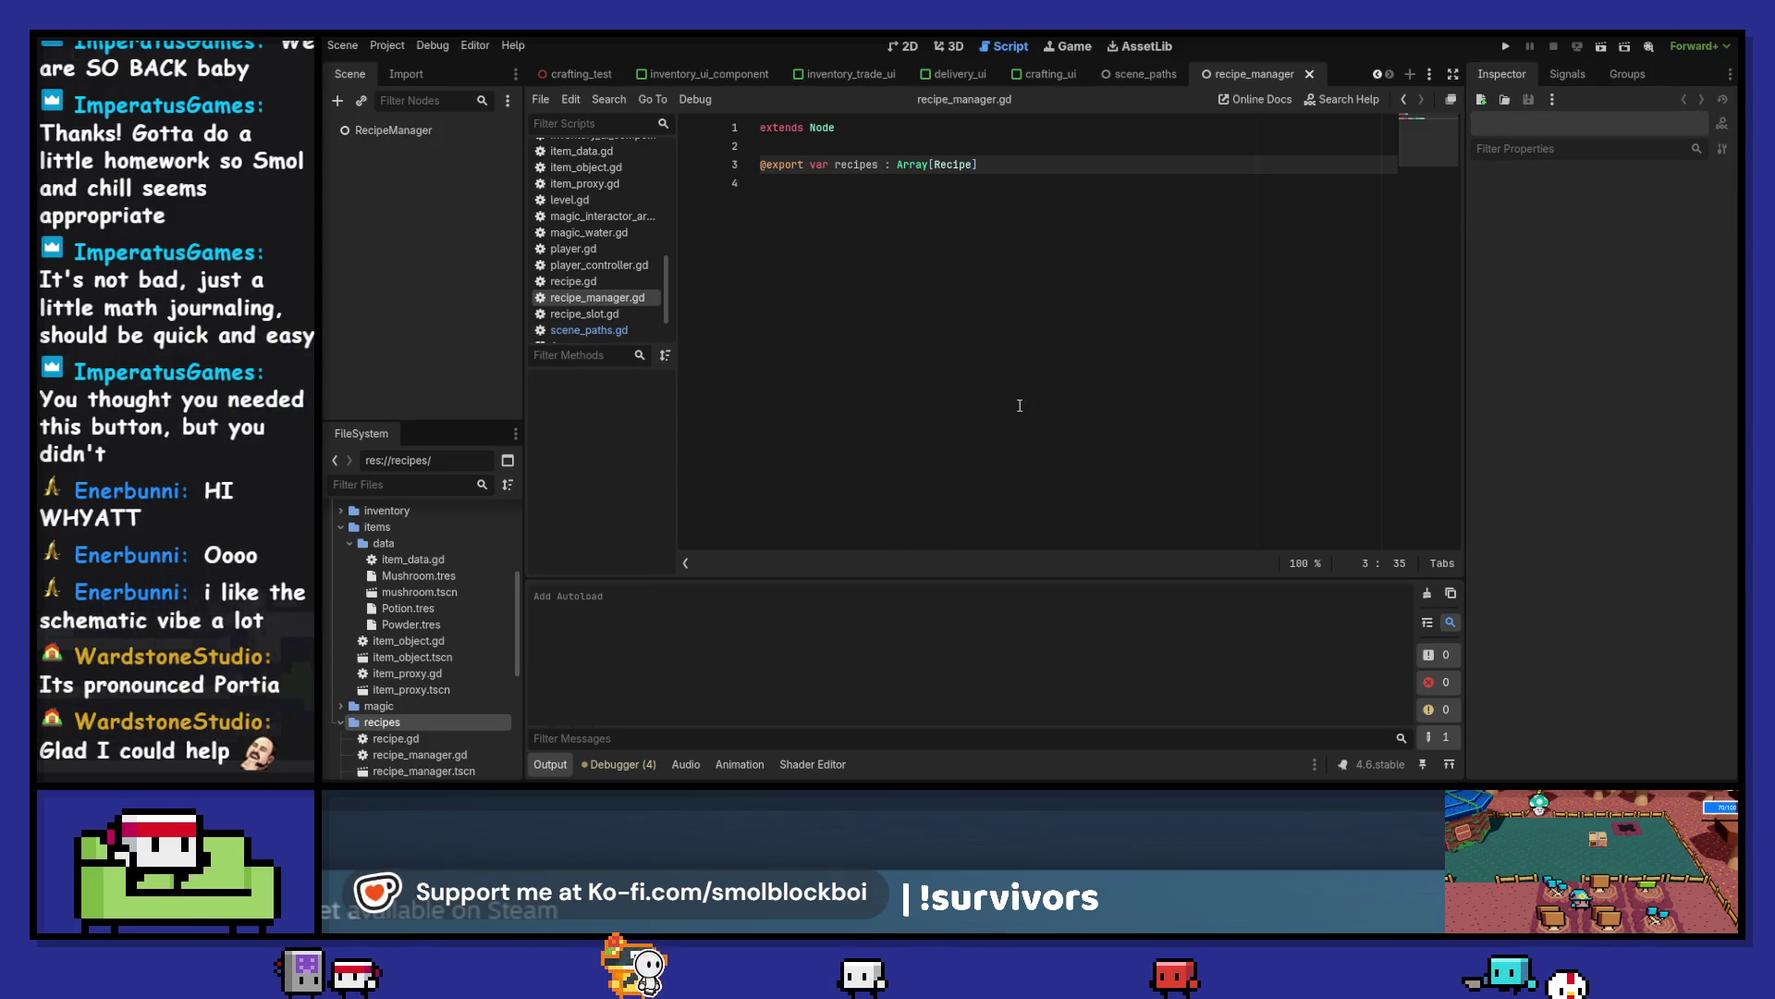
# - Attach recipe_manager.gd to the RecipeManager root node
pyautogui.scroll(-2, 423, 633)
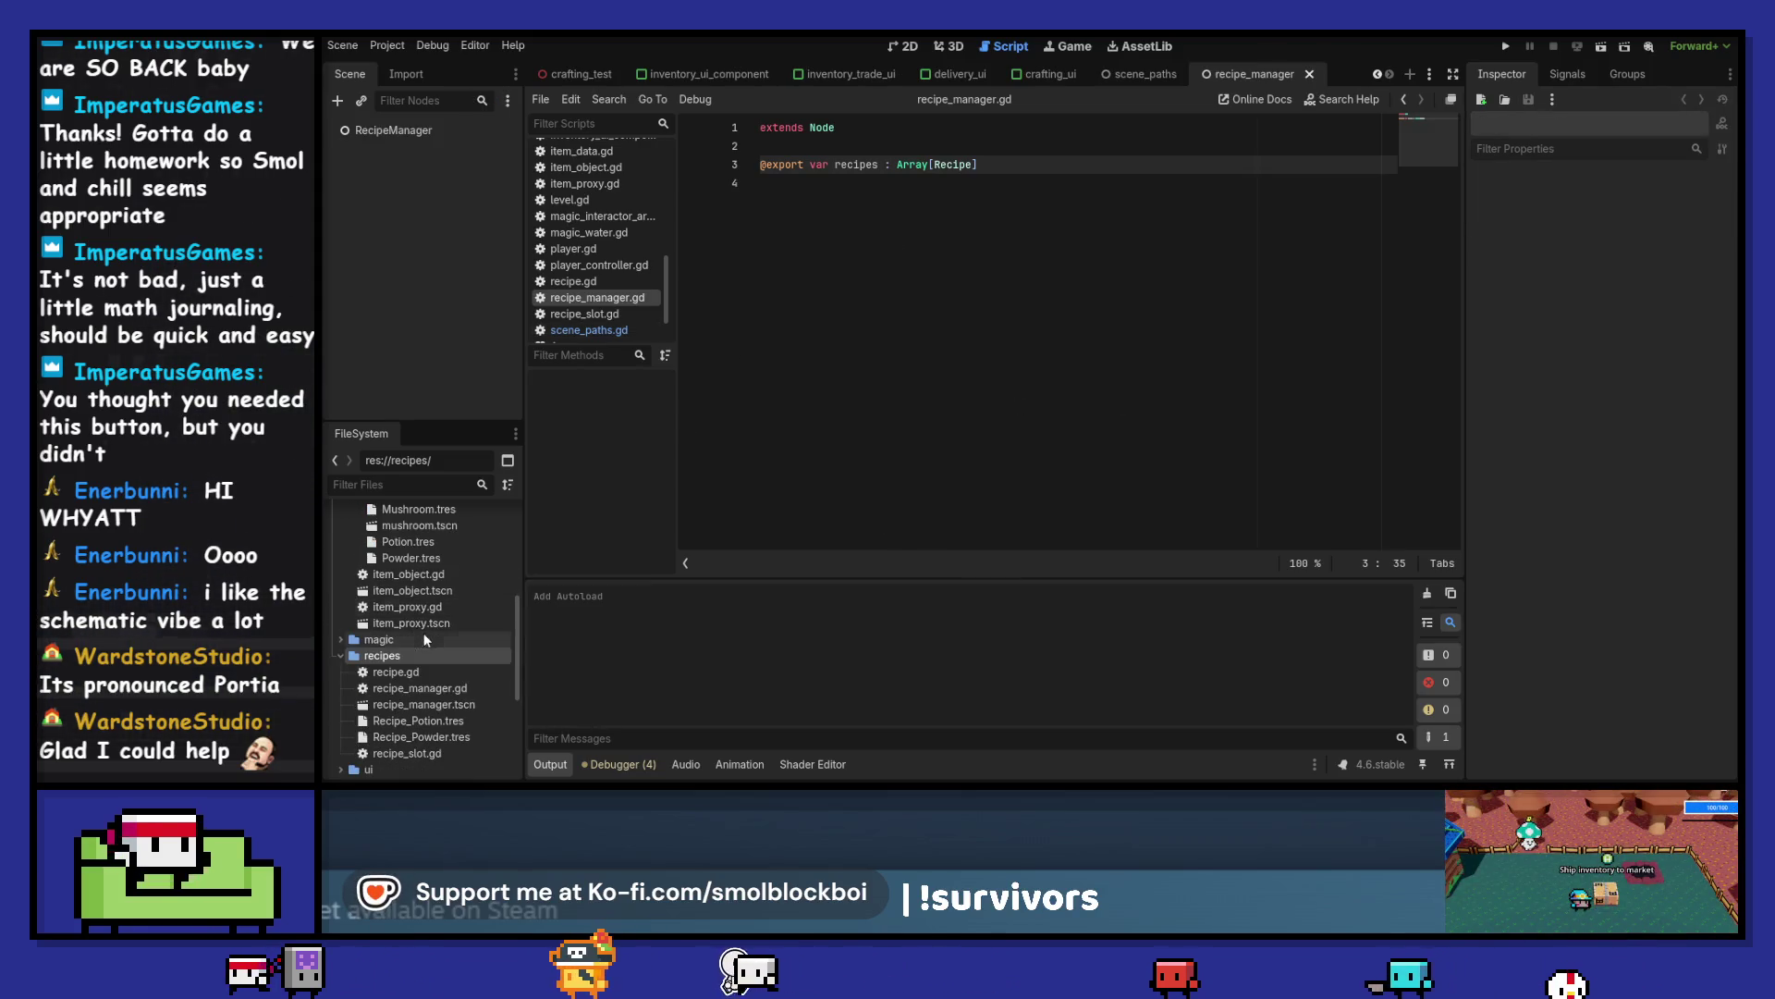
pyautogui.click(437, 691)
pyautogui.moveTo(438, 697); pyautogui.dragTo(428, 143)
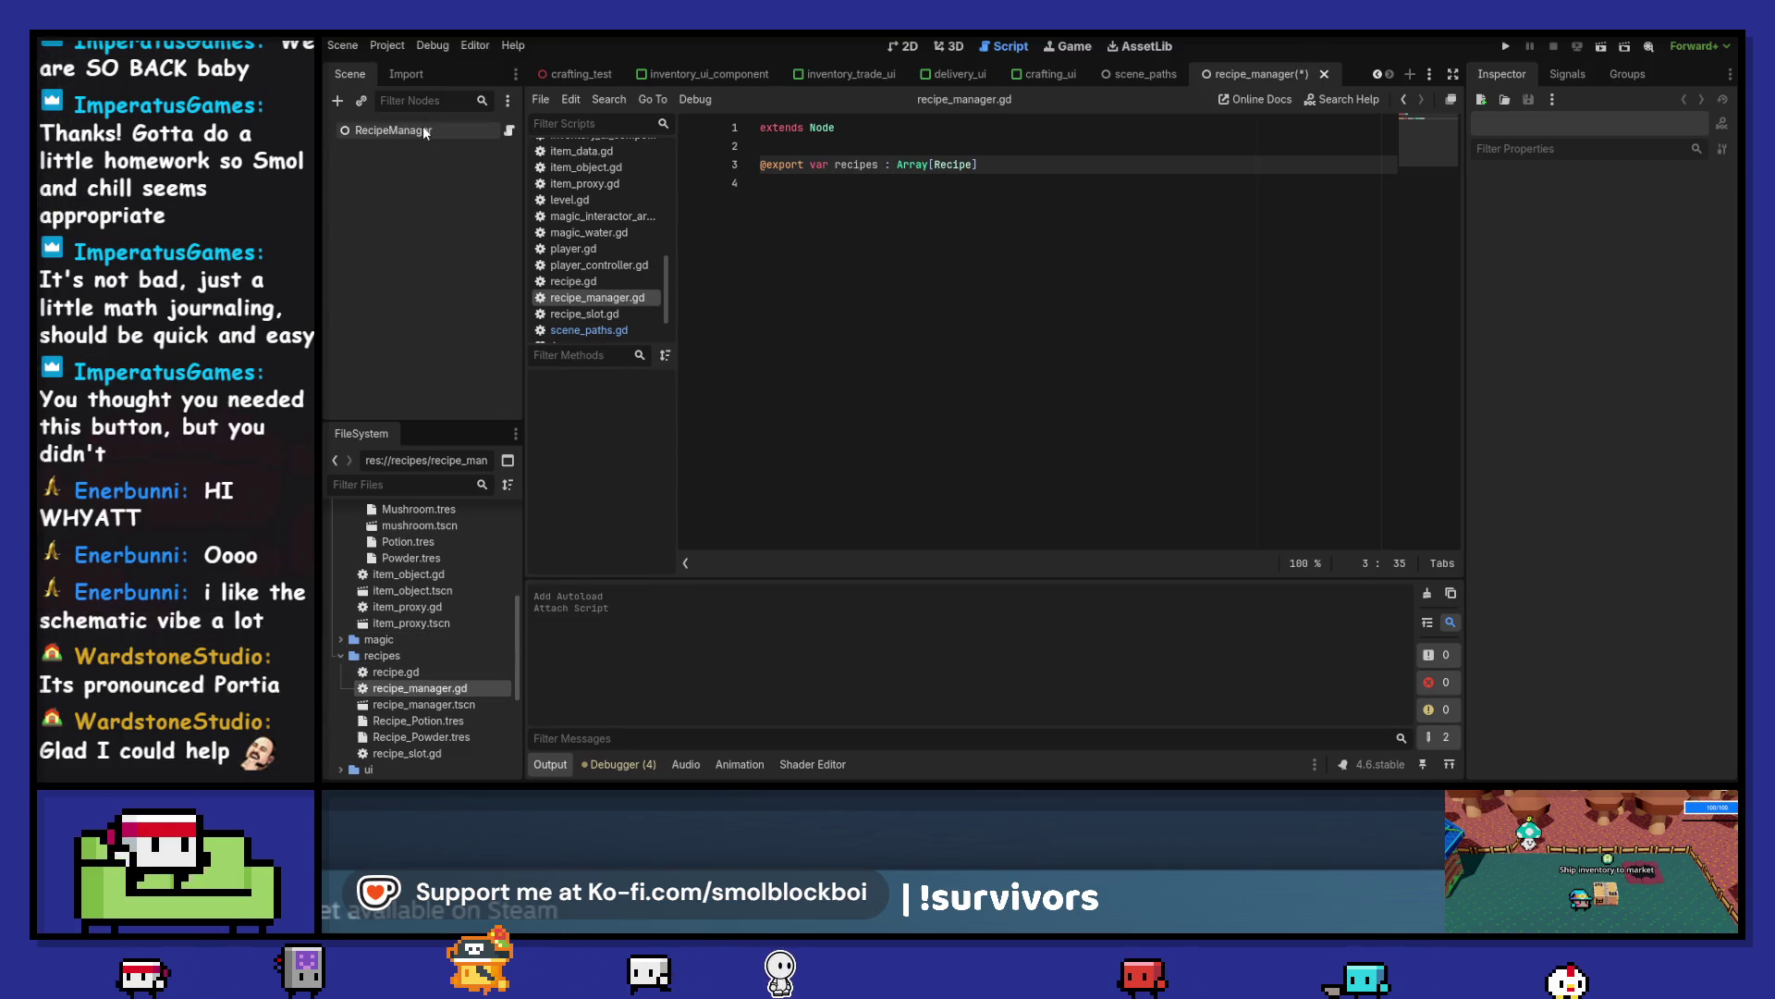
# - Register recipe_manager.tscn as the RecipeManager autoload in Project Settings
pyautogui.click(387, 44)
pyautogui.click(421, 65)
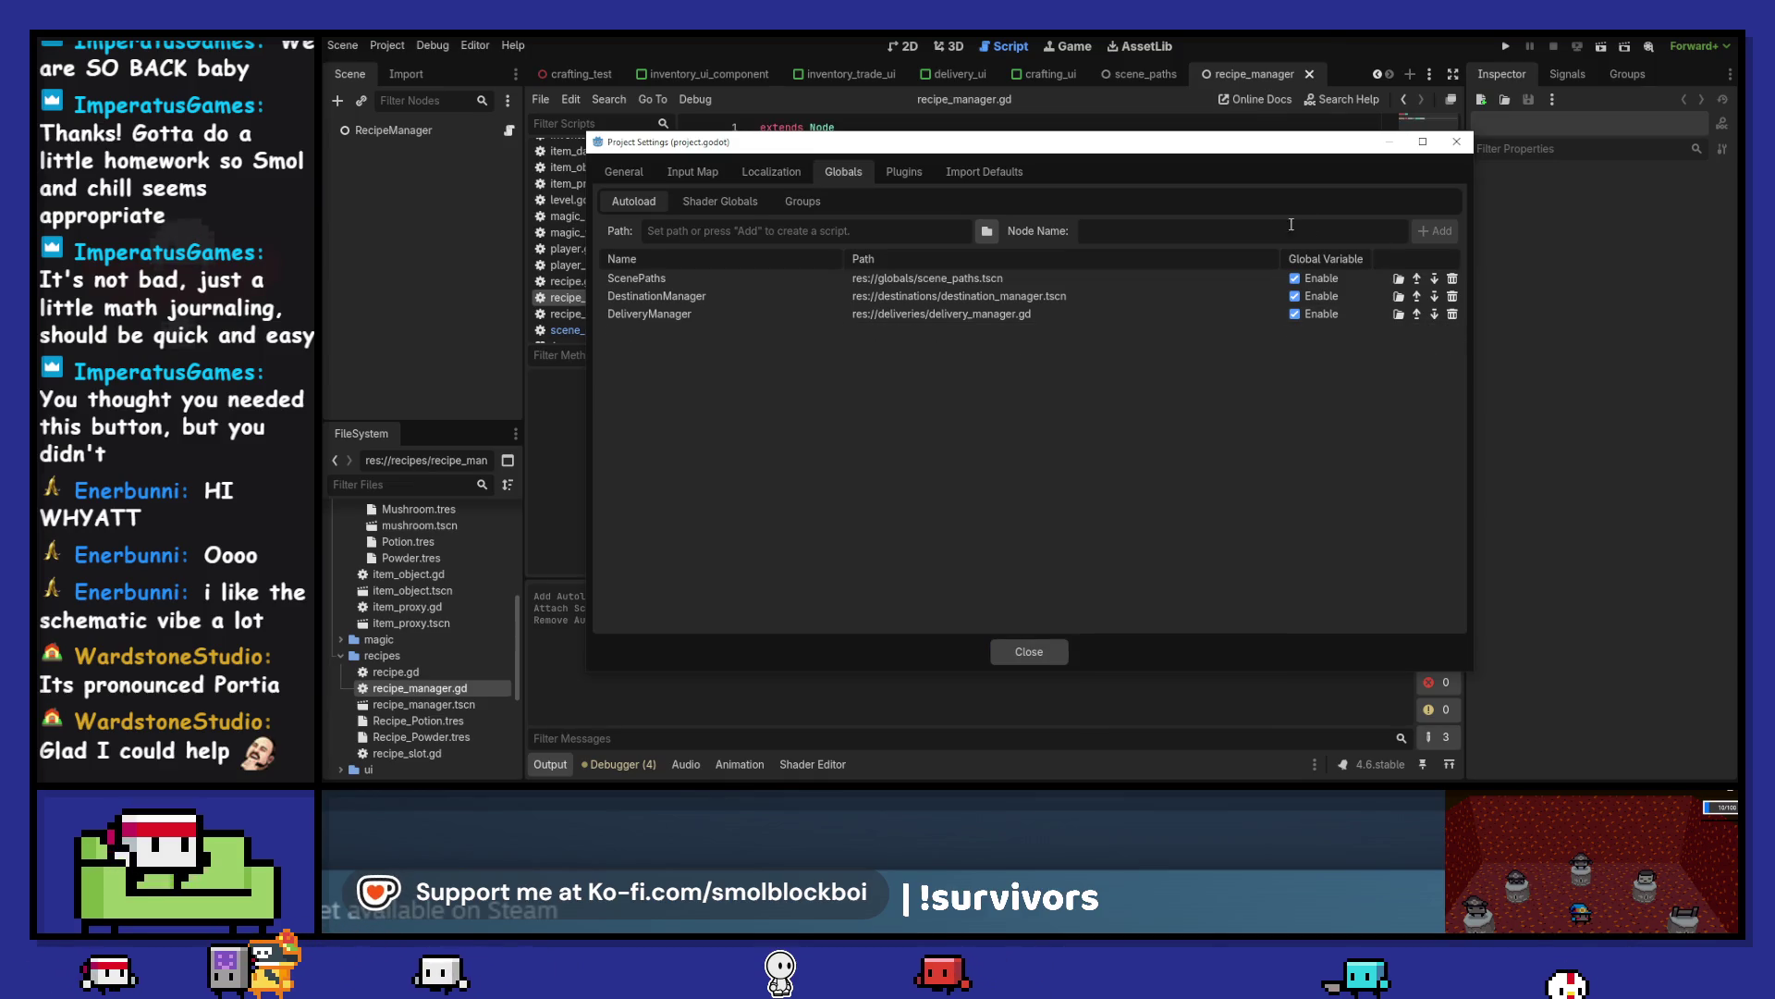
pyautogui.click(984, 231)
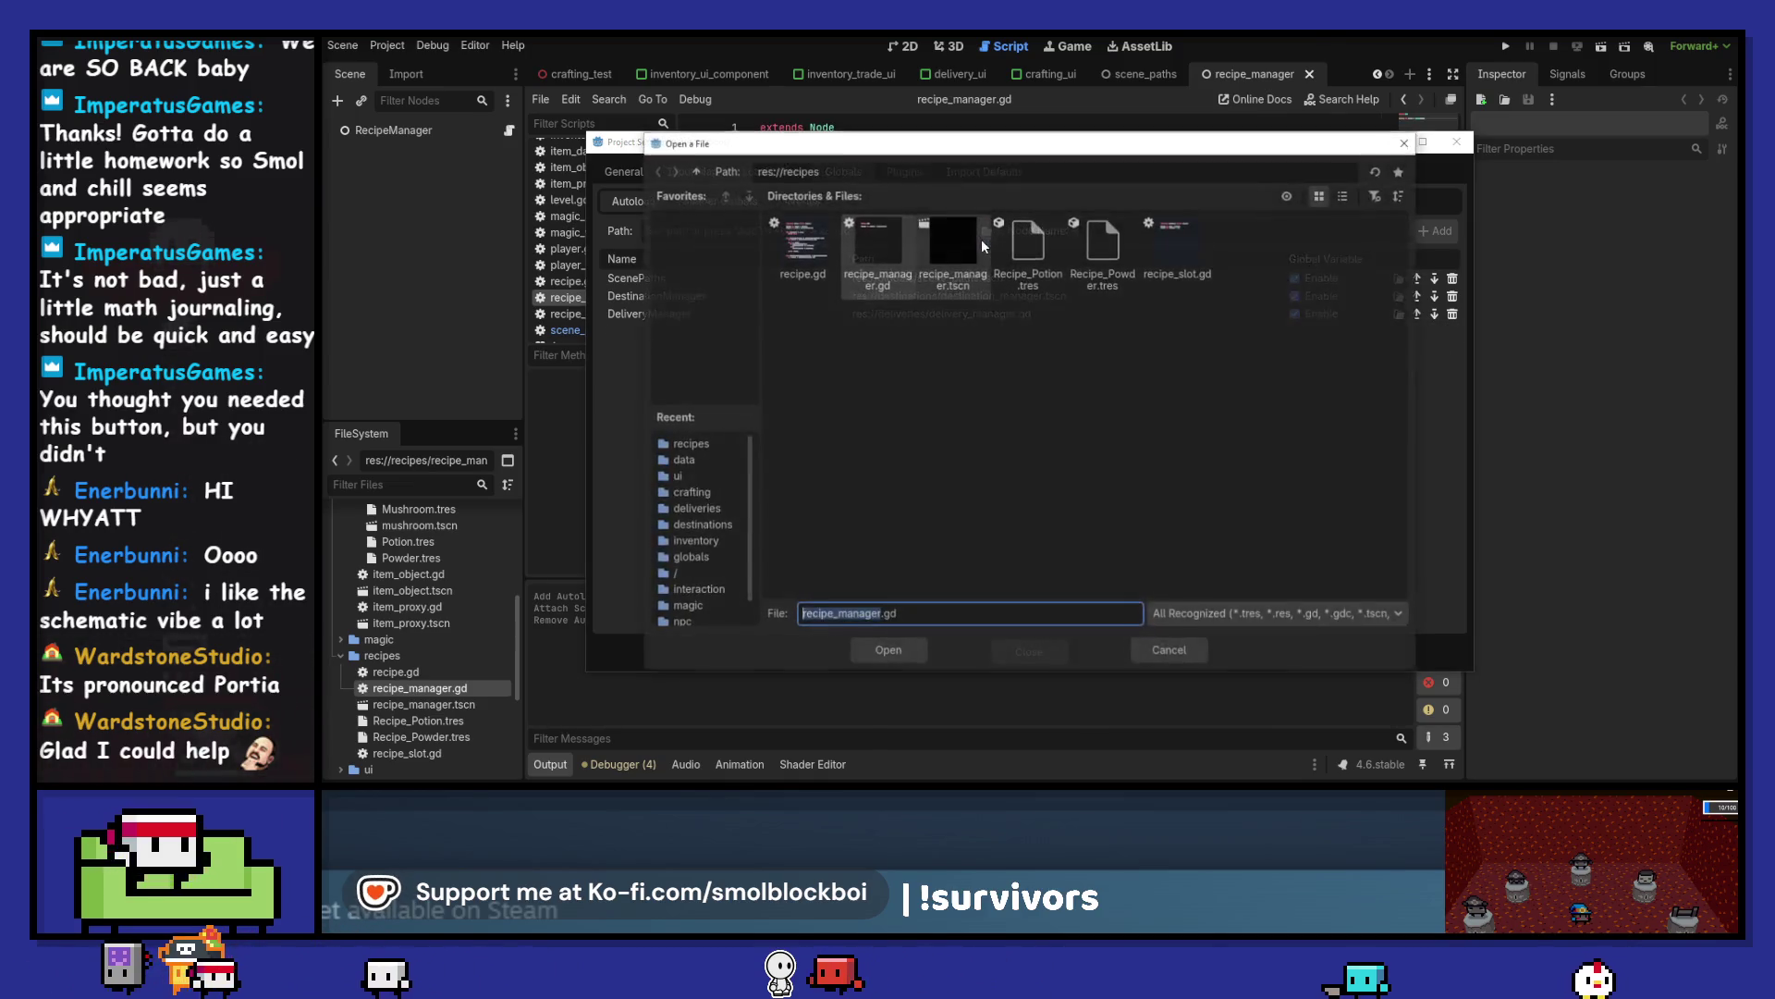
pyautogui.click(947, 269)
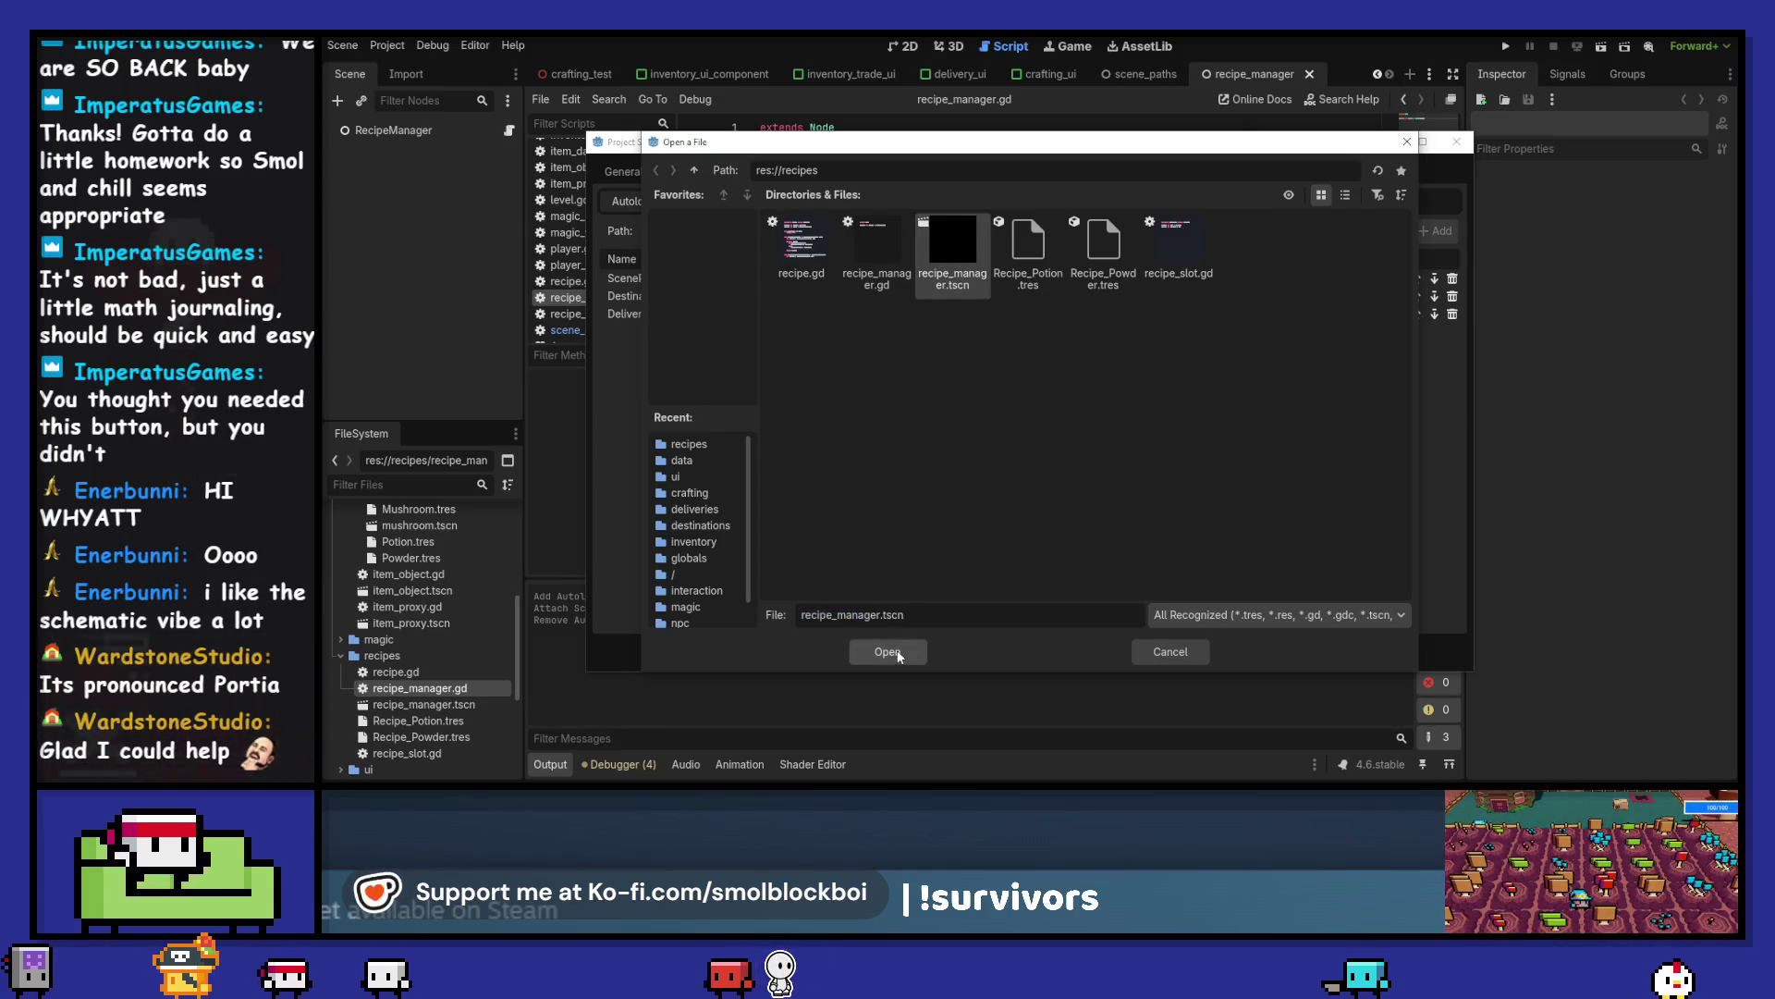
pyautogui.doubleClick(947, 269)
pyautogui.click(1440, 231)
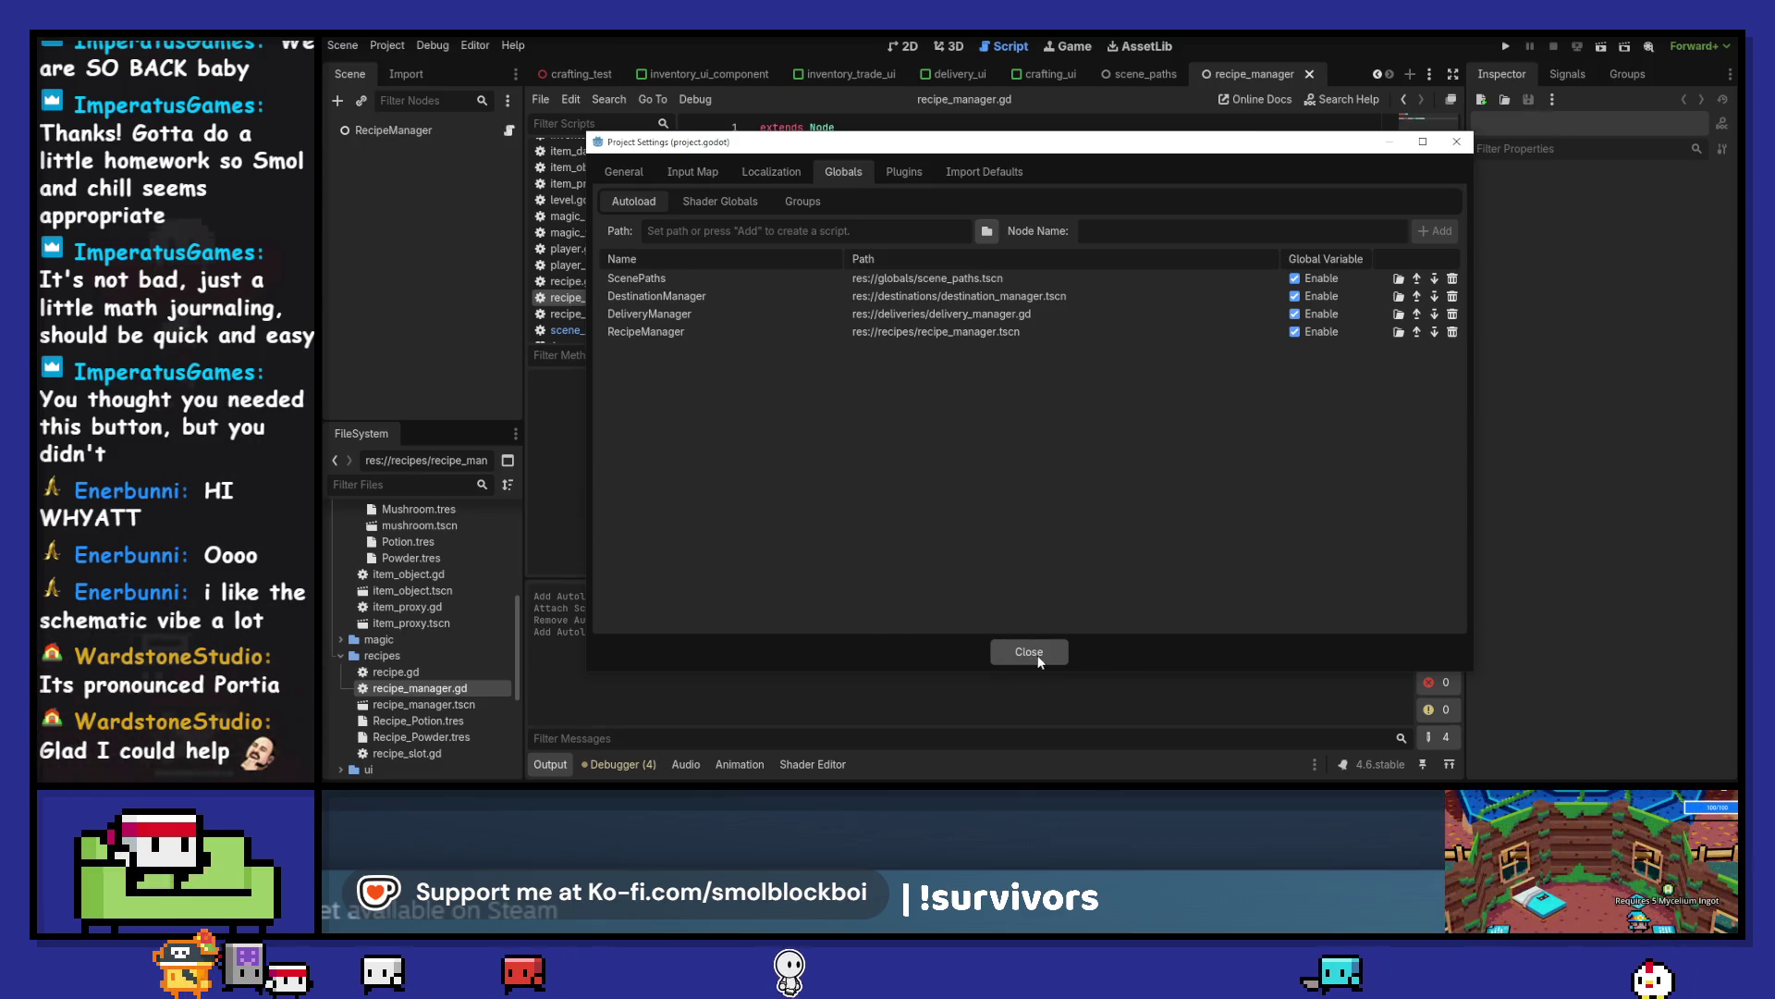
pyautogui.click(1029, 652)
pyautogui.click(867, 304)
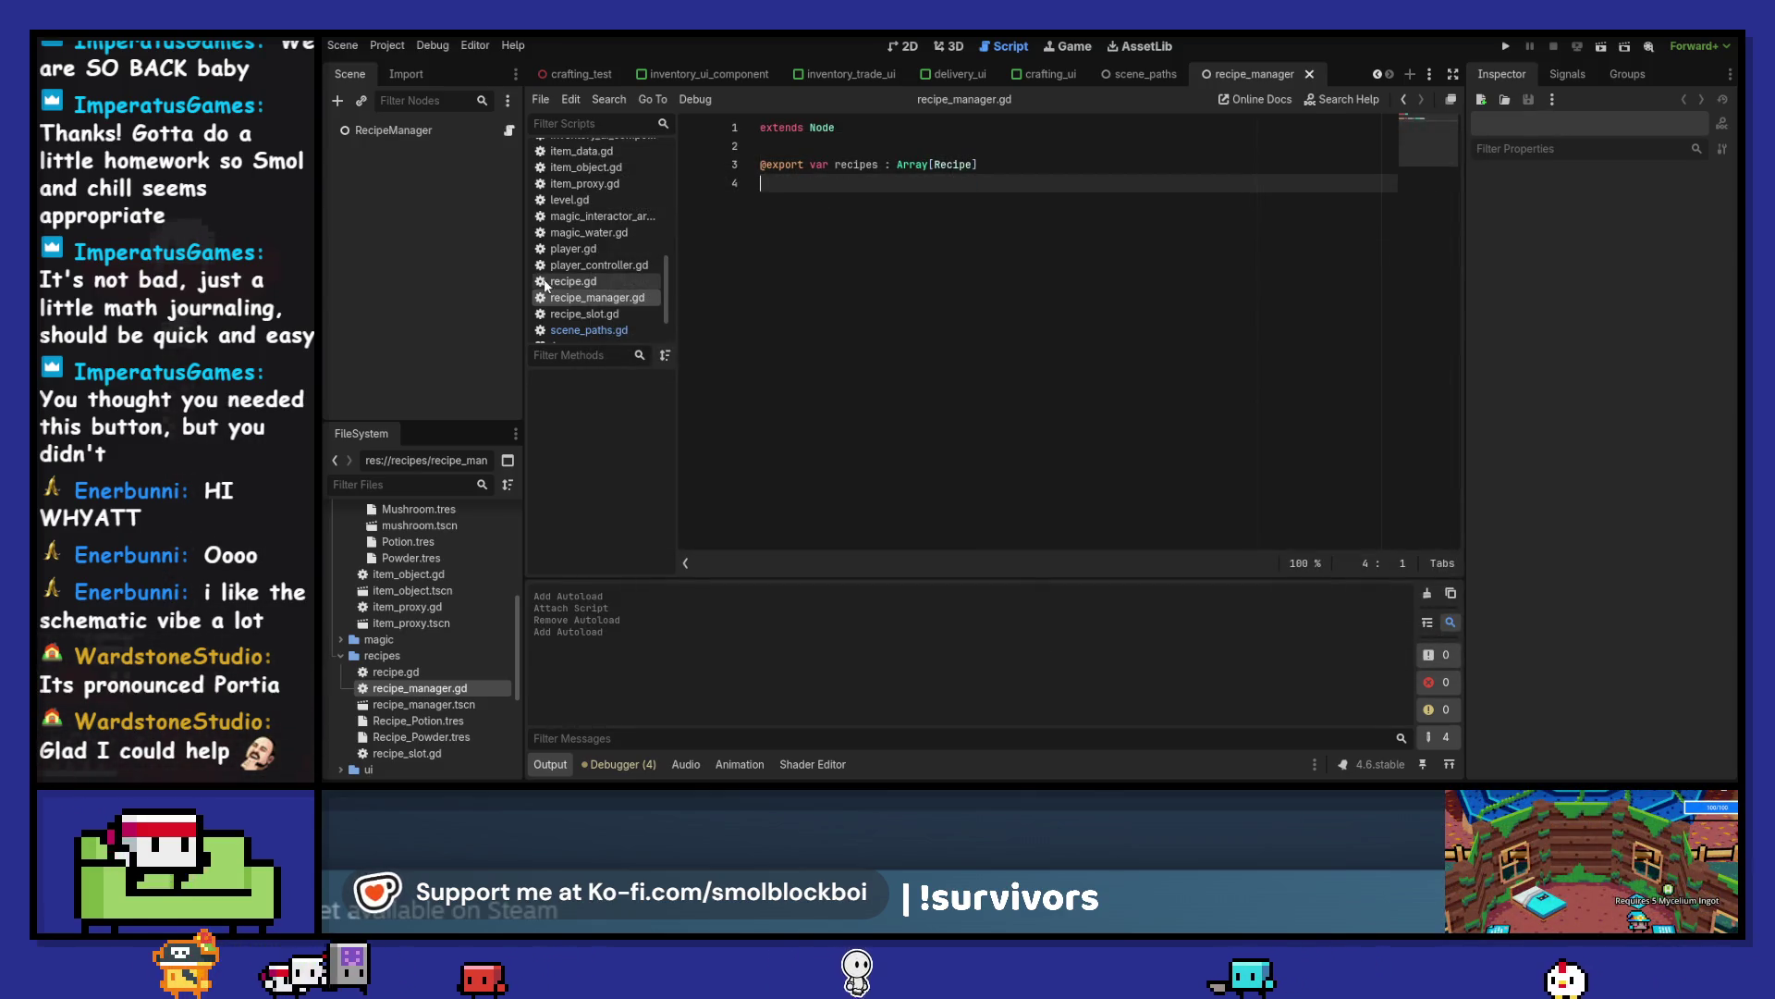
# - Add two elements to RecipeManager's Recipes array holding Recipe_Potion.tres and Recipe_Powder.tres
pyautogui.click(453, 130)
pyautogui.click(1665, 203)
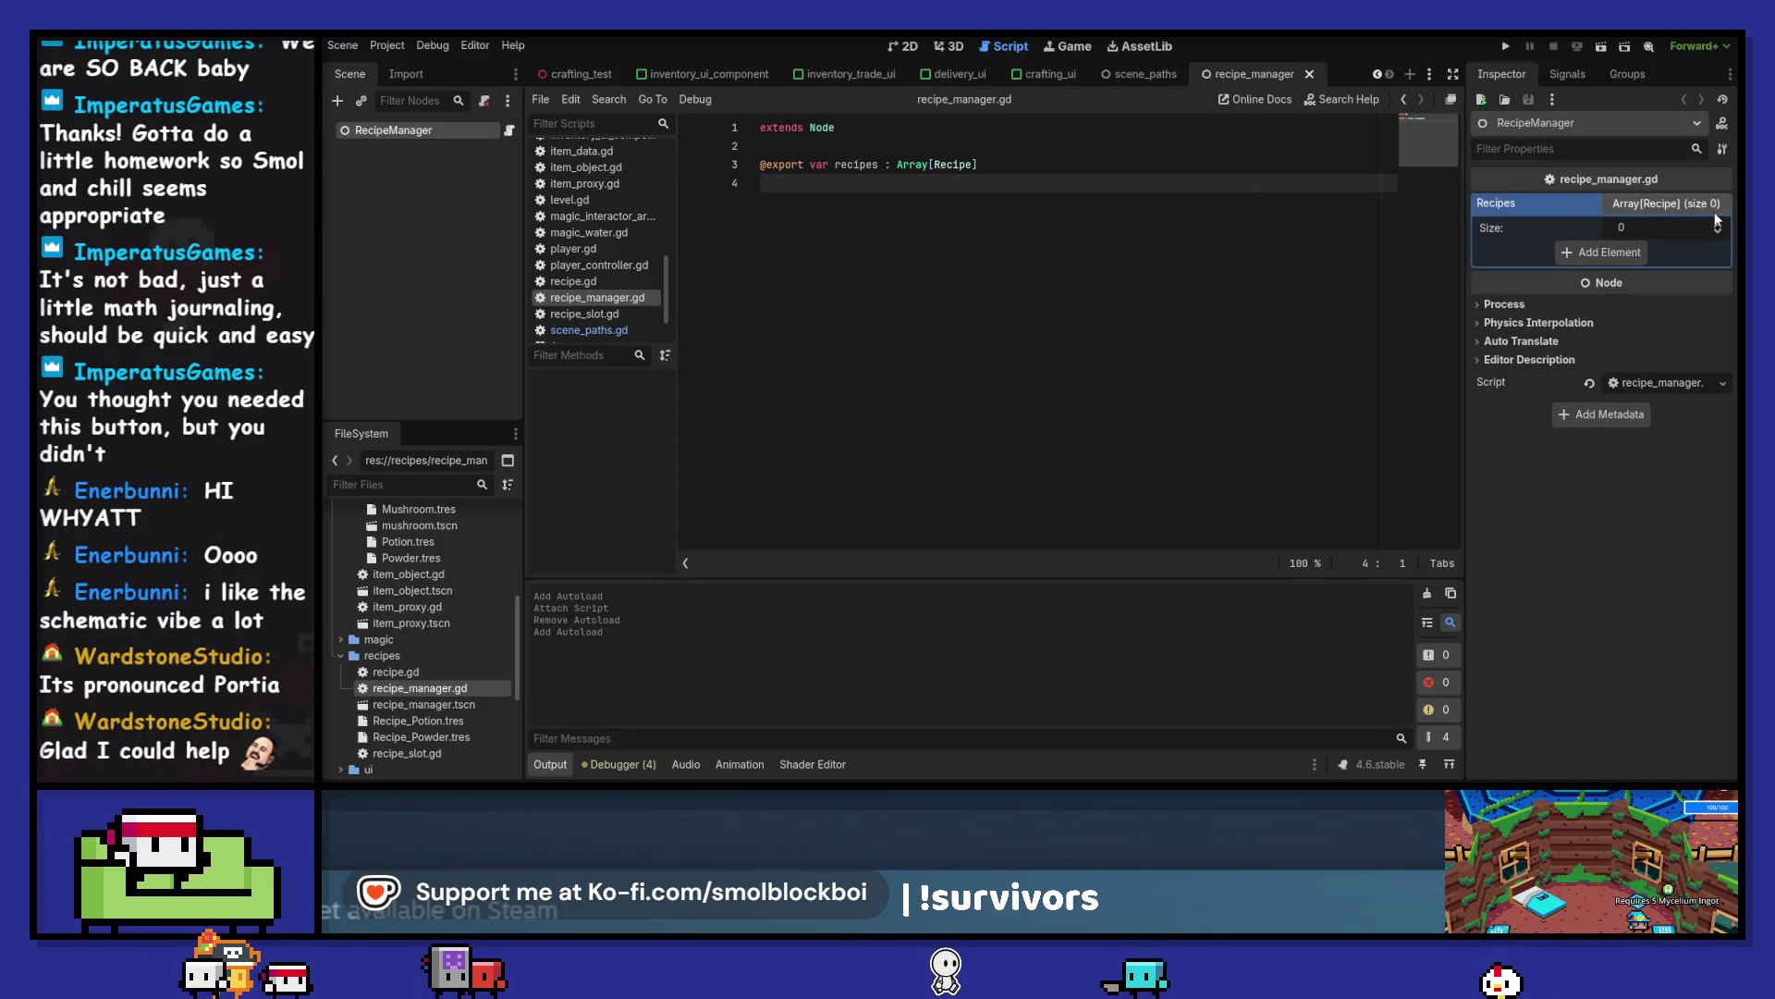
pyautogui.click(1607, 252)
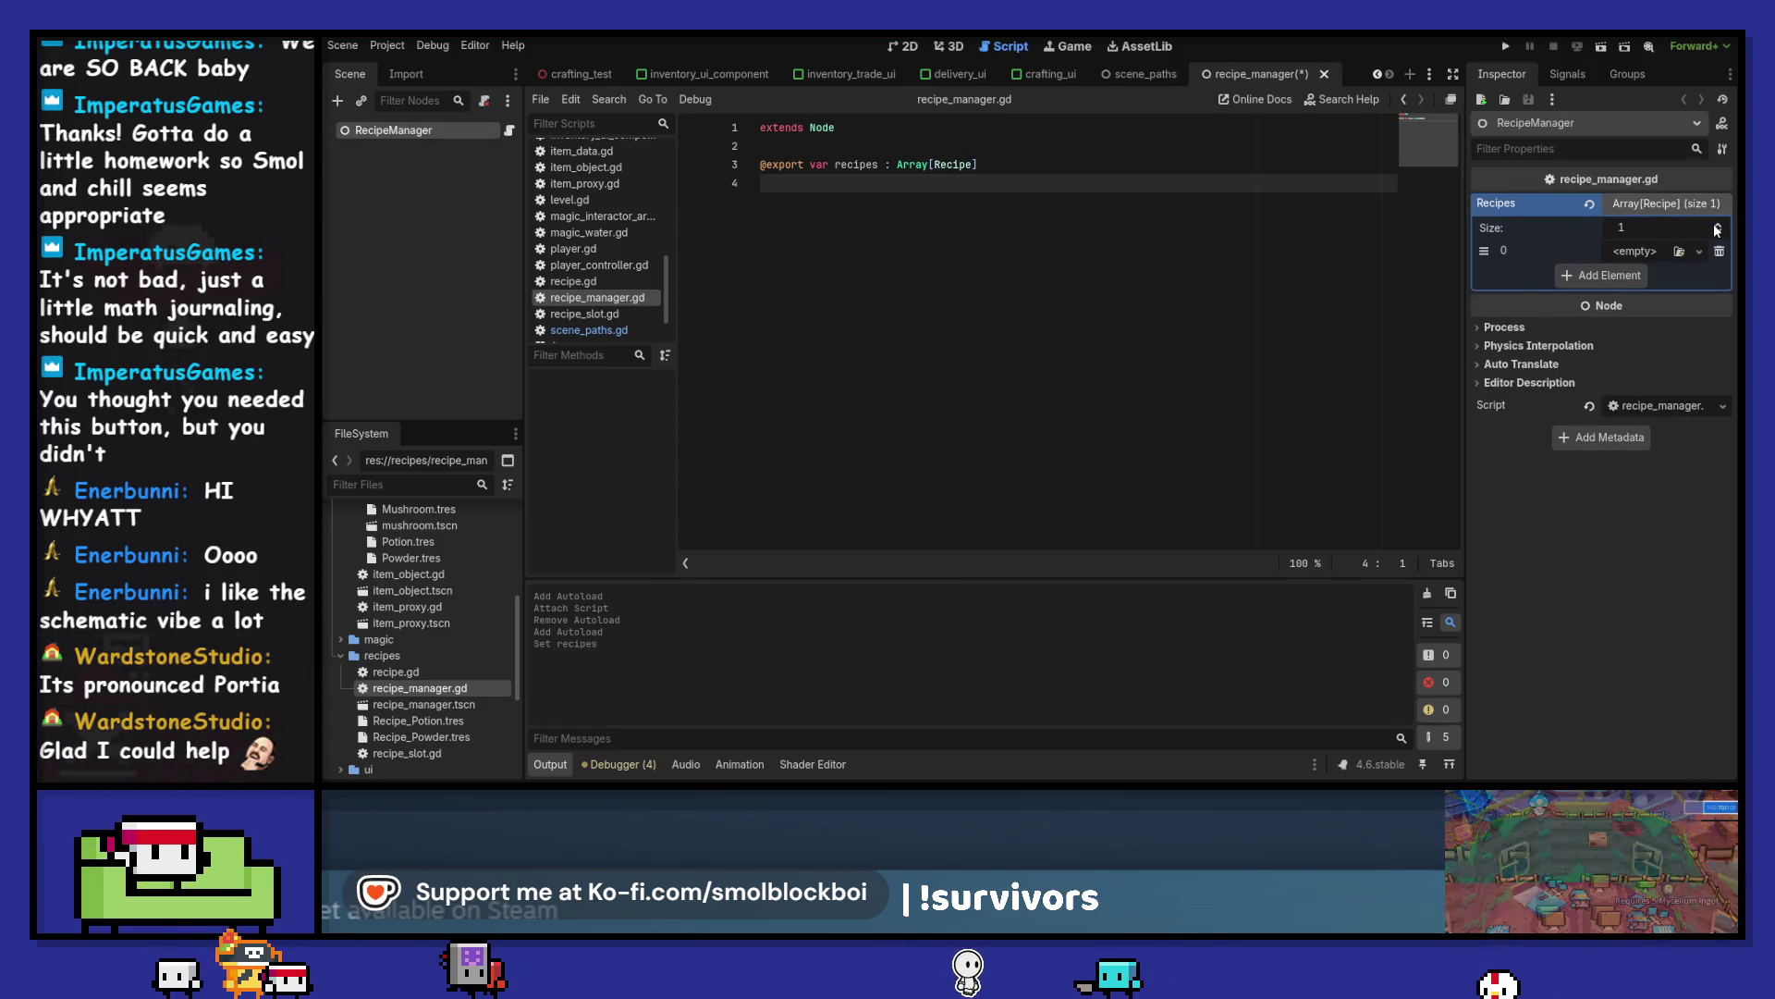
pyautogui.click(452, 721)
pyautogui.moveTo(451, 721); pyautogui.dragTo(1635, 250)
pyautogui.click(1610, 274)
pyautogui.moveTo(455, 737); pyautogui.dragTo(1651, 273)
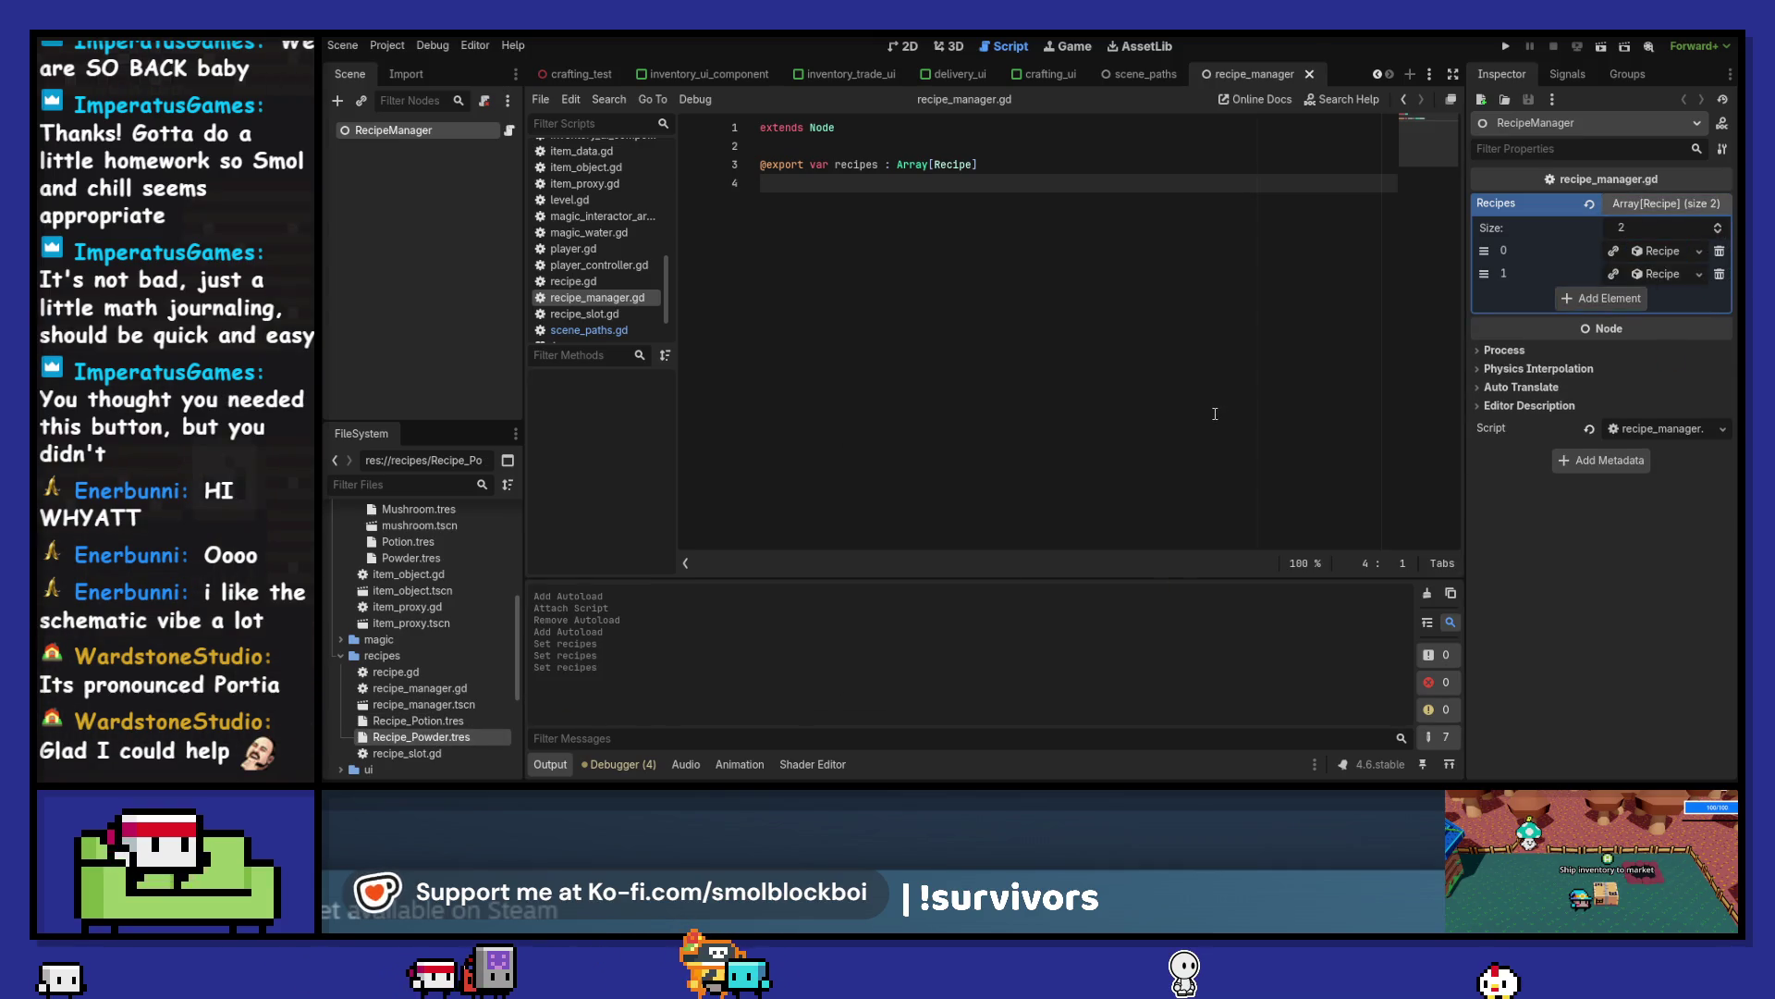
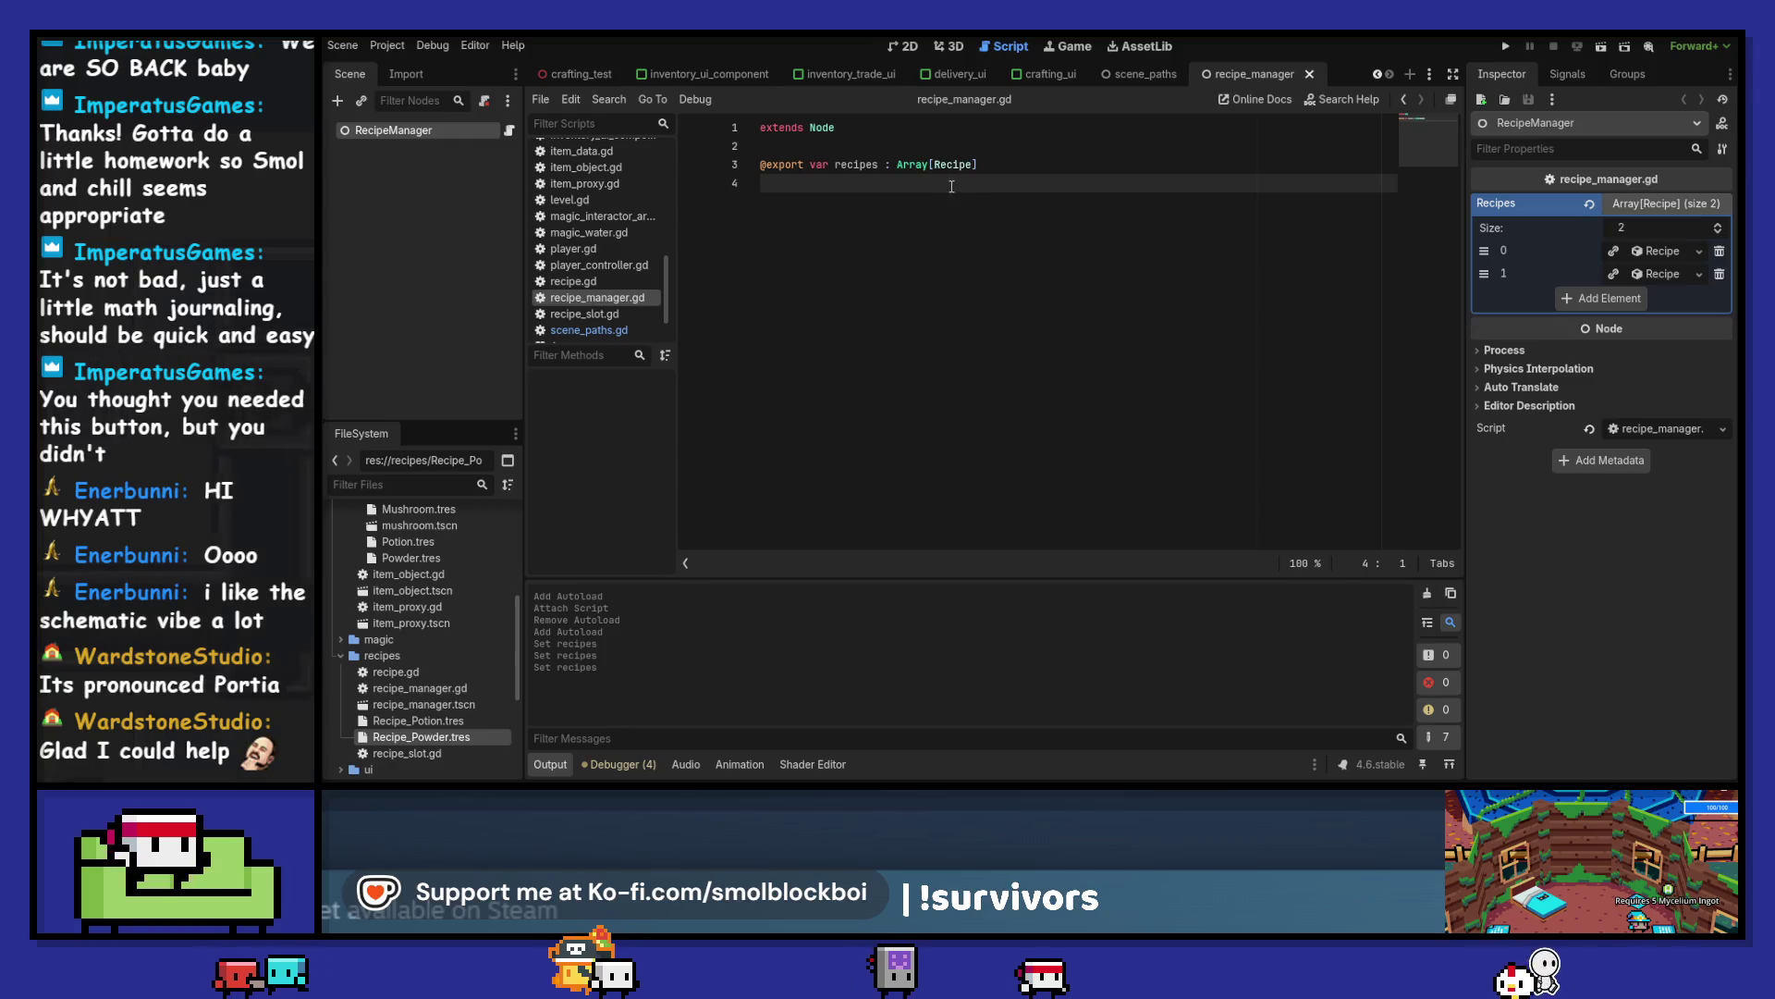
# - Save, add an empty third Recipes entry, and rename Recipe_Potion.tres to recipe_potion.tres
pyautogui.hotkey('ctrl', 's')
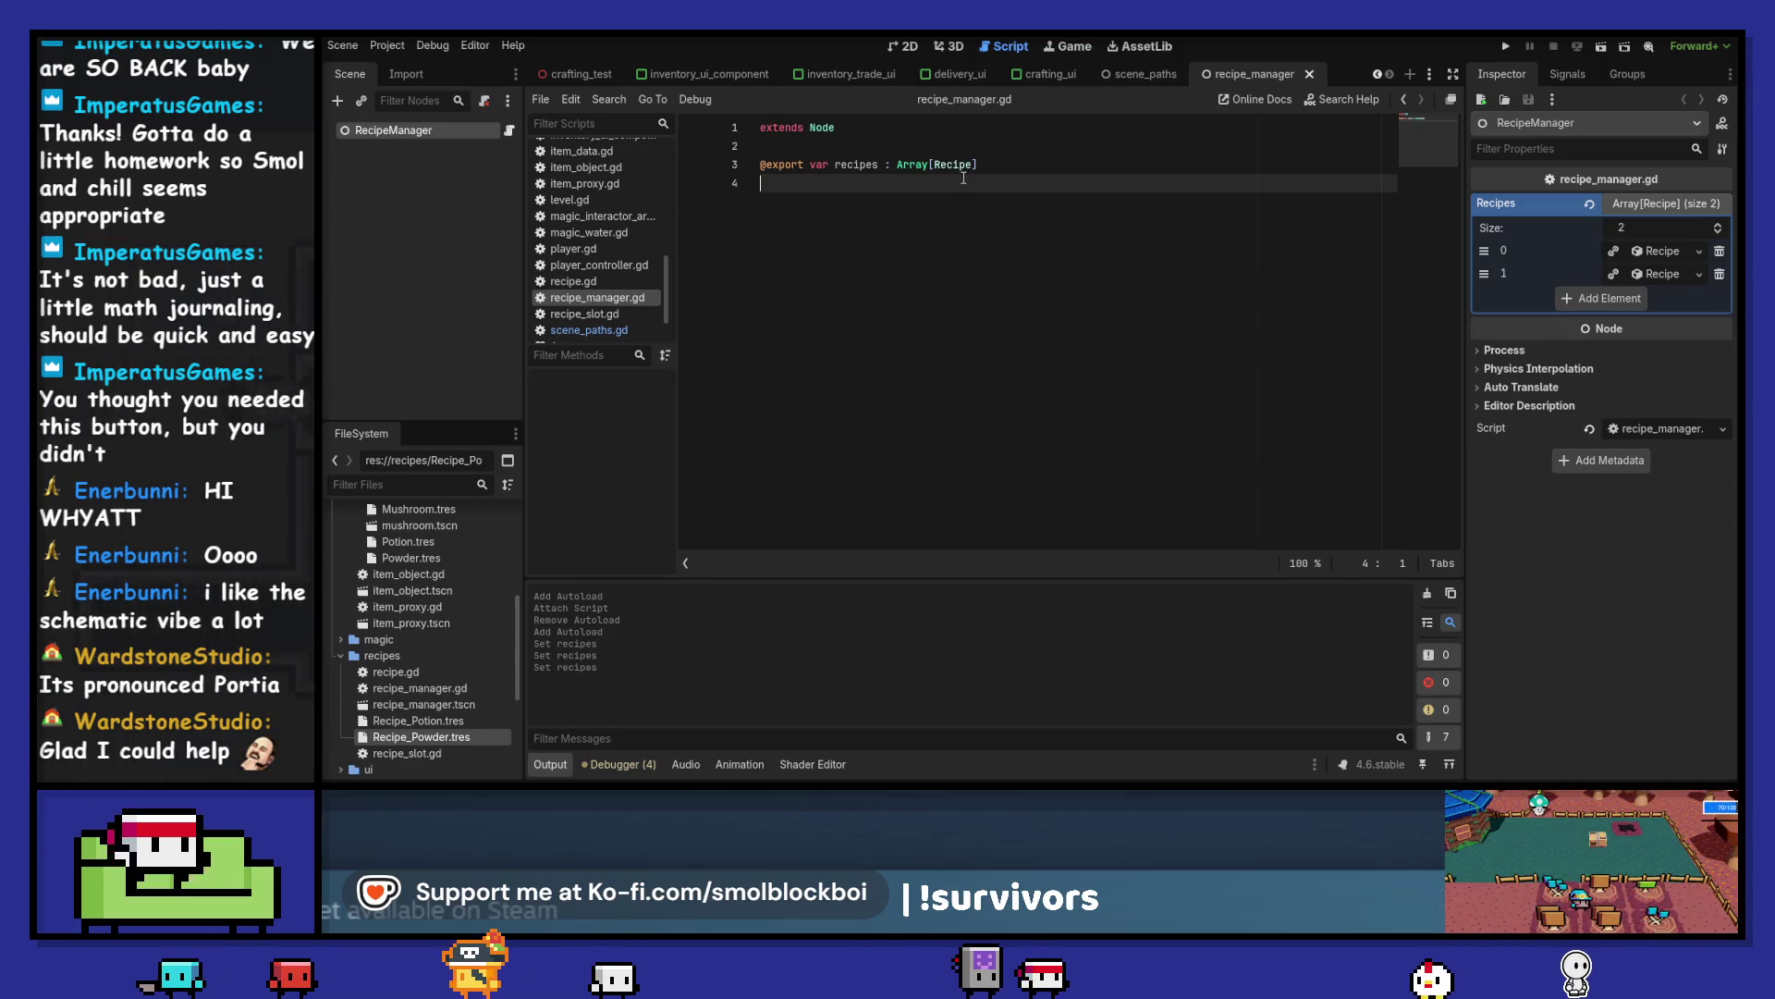
pyautogui.click(1724, 226)
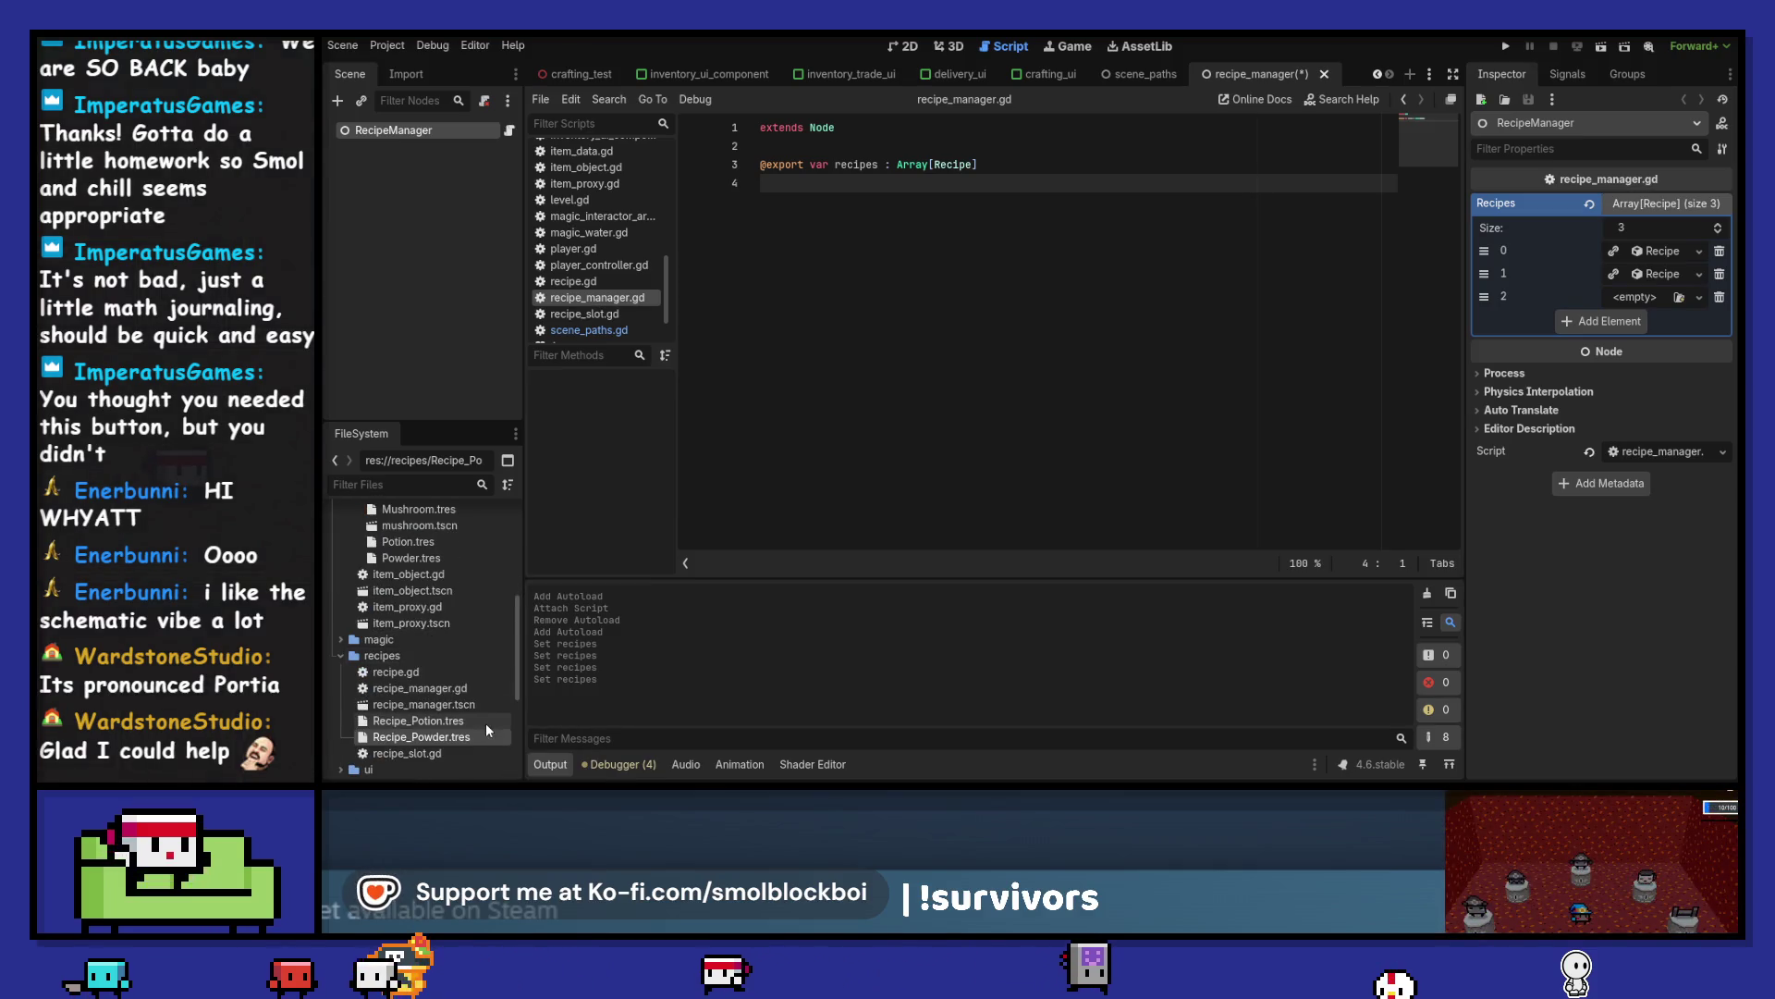
pyautogui.click(483, 721)
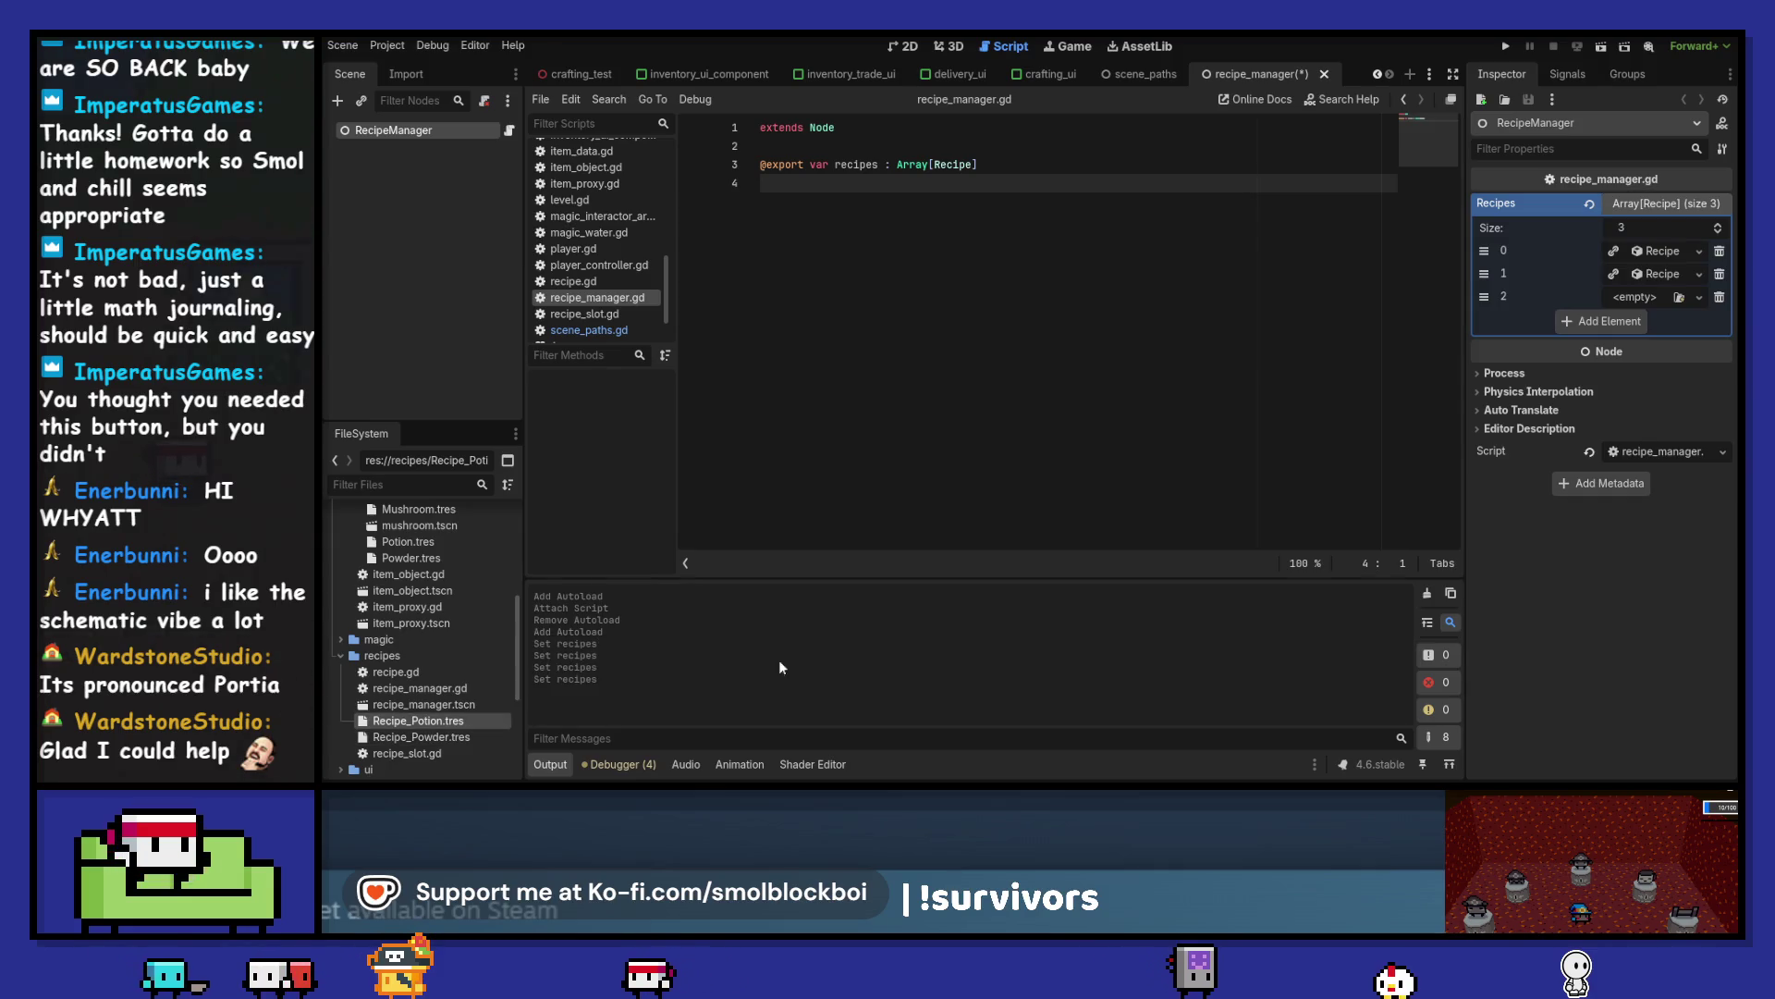
pyautogui.hotkey('ctrl', 'd')
pyautogui.press('Right')
pyautogui.press('BackSpace')
pyautogui.press('BackSpace')
pyautogui.press('BackSpace')
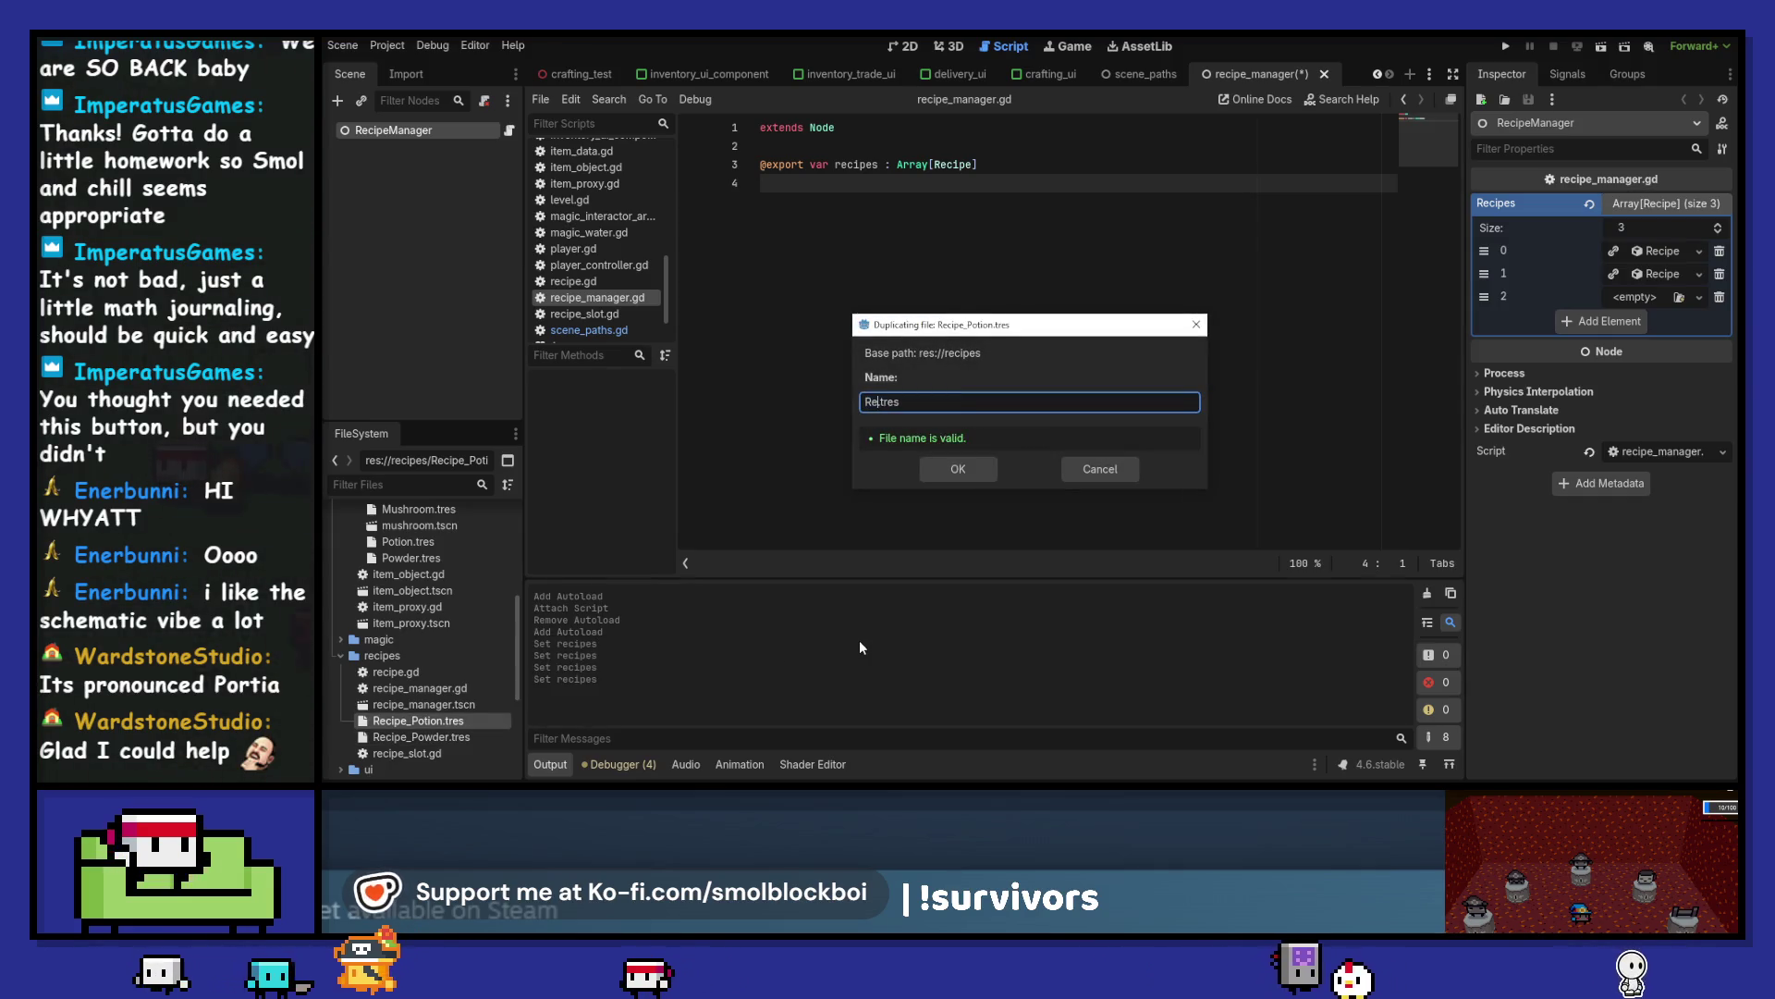
pyautogui.write('_')
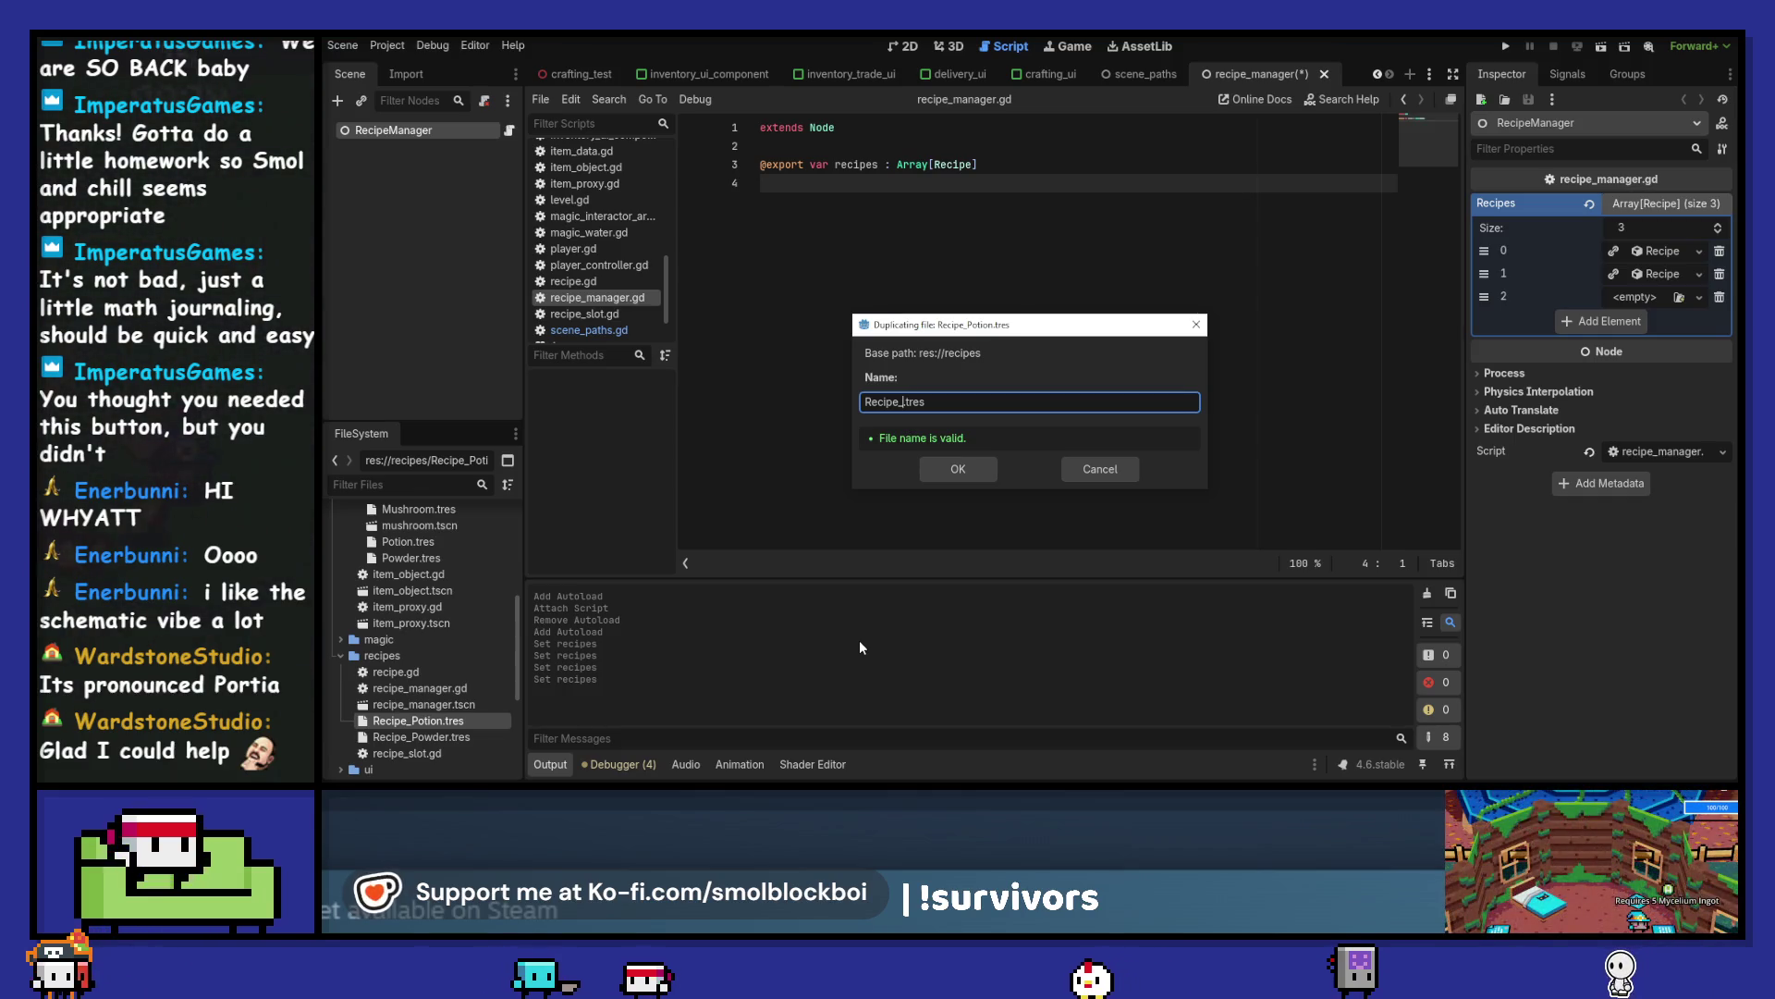
pyautogui.press('Escape')
pyautogui.press('F2')
pyautogui.write('recipe_potion.tres')
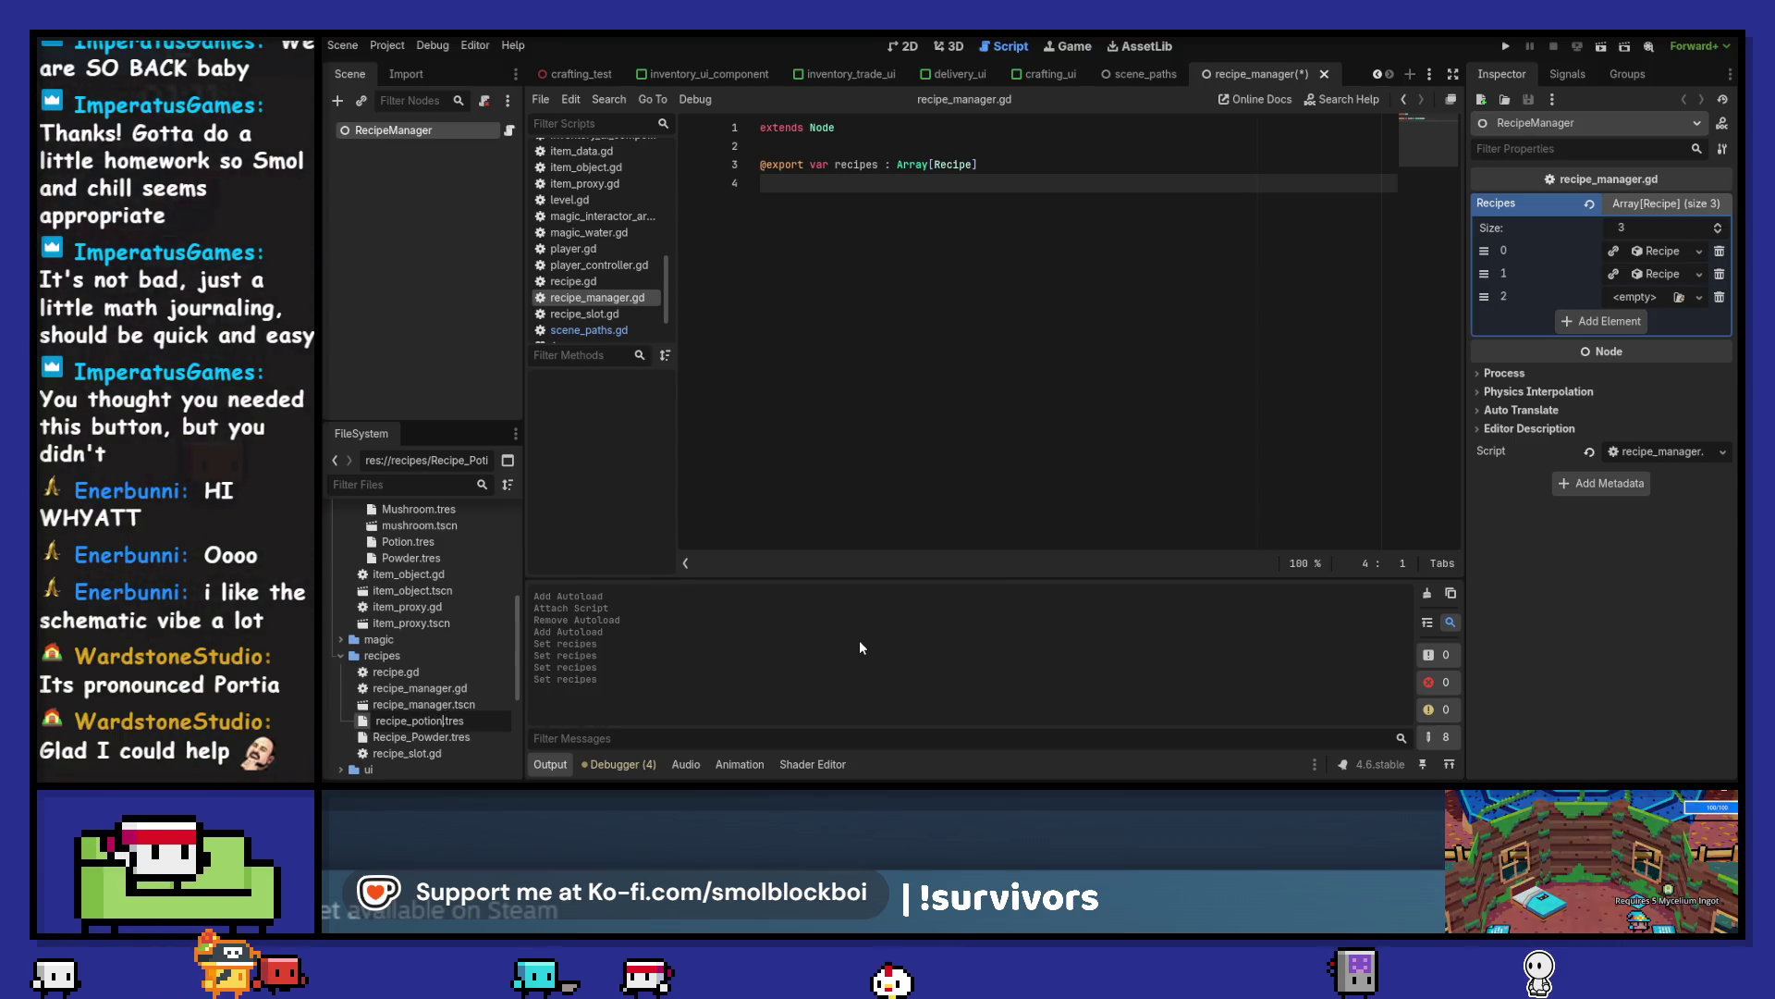
pyautogui.press('Return')
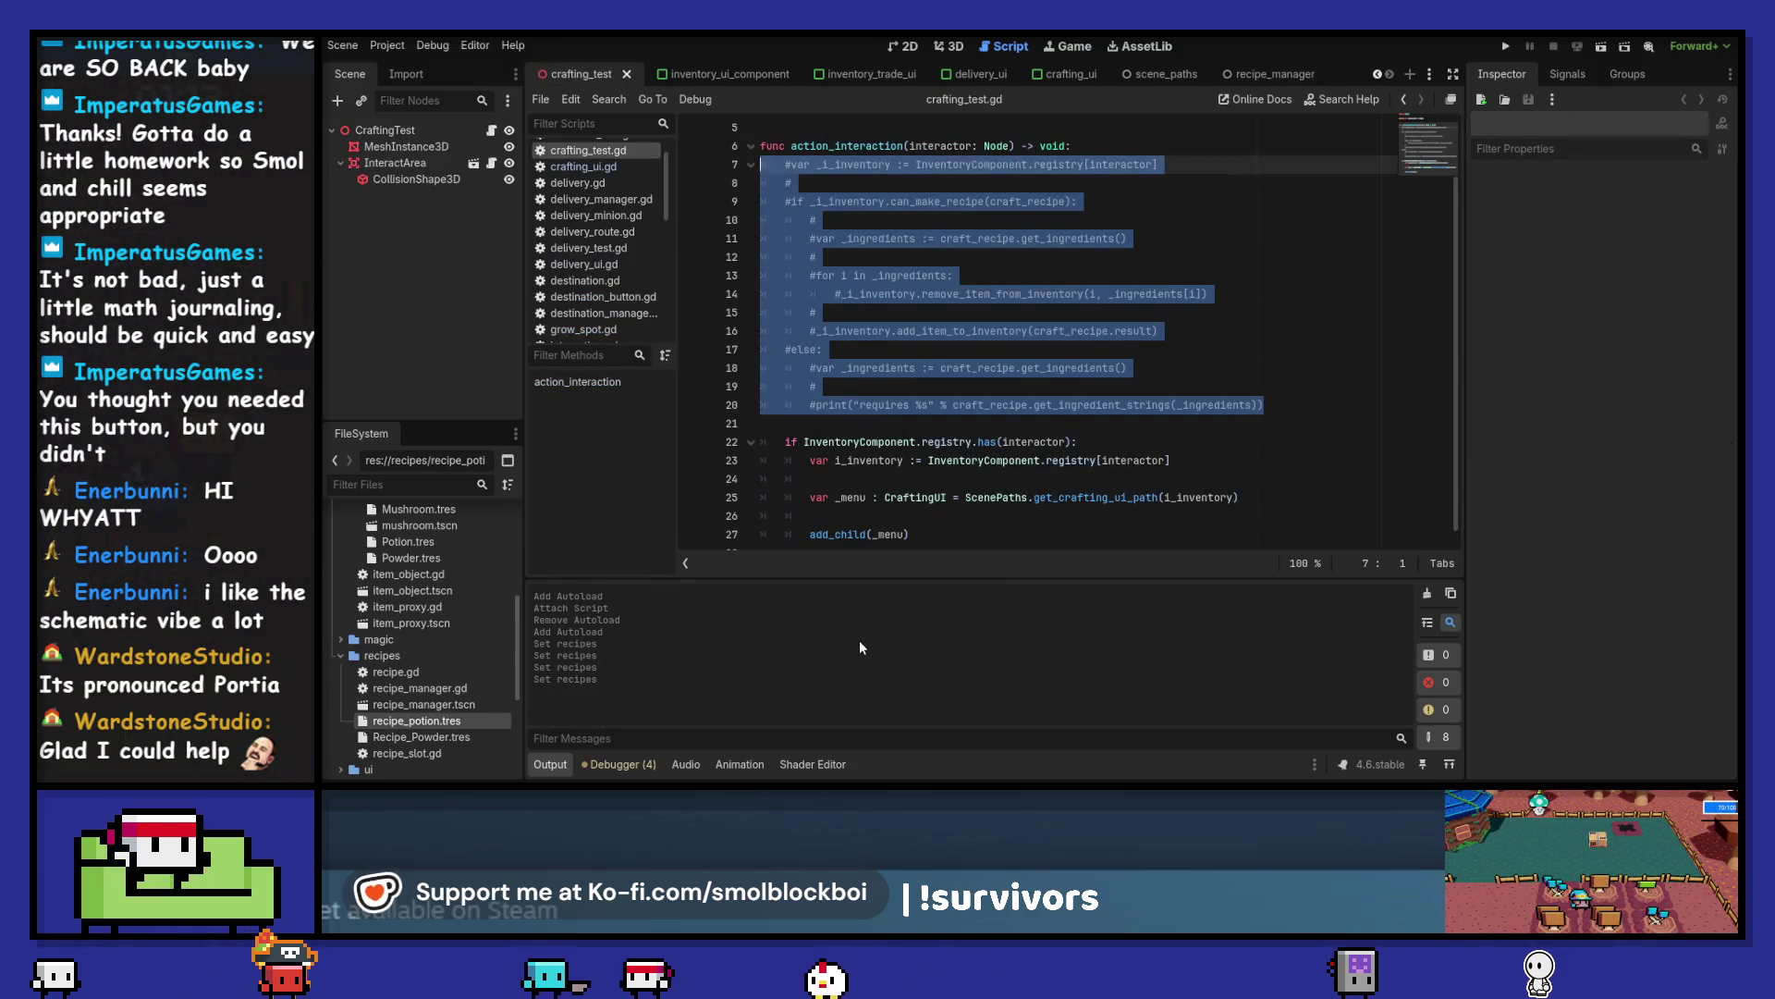
# - Rename Recipe_Powder.tres to recipe_powder.tres and dismiss the file extension warning
pyautogui.click(441, 740)
pyautogui.press('F2')
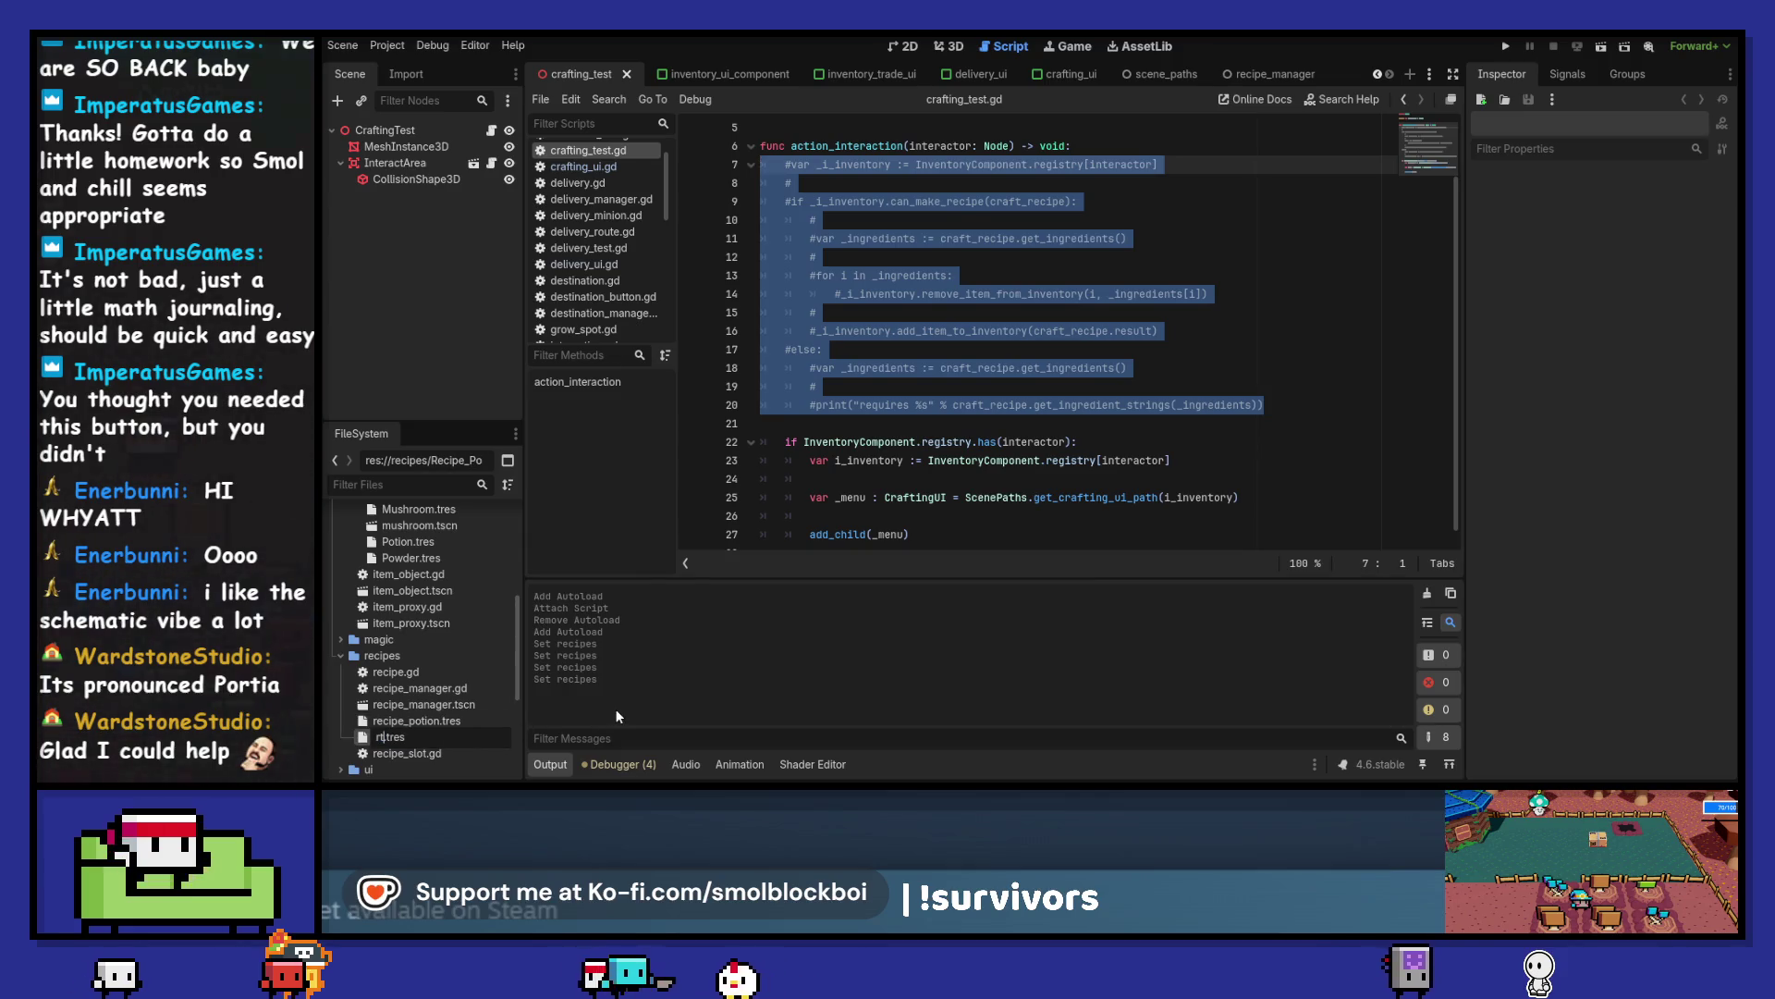
pyautogui.write('_p')
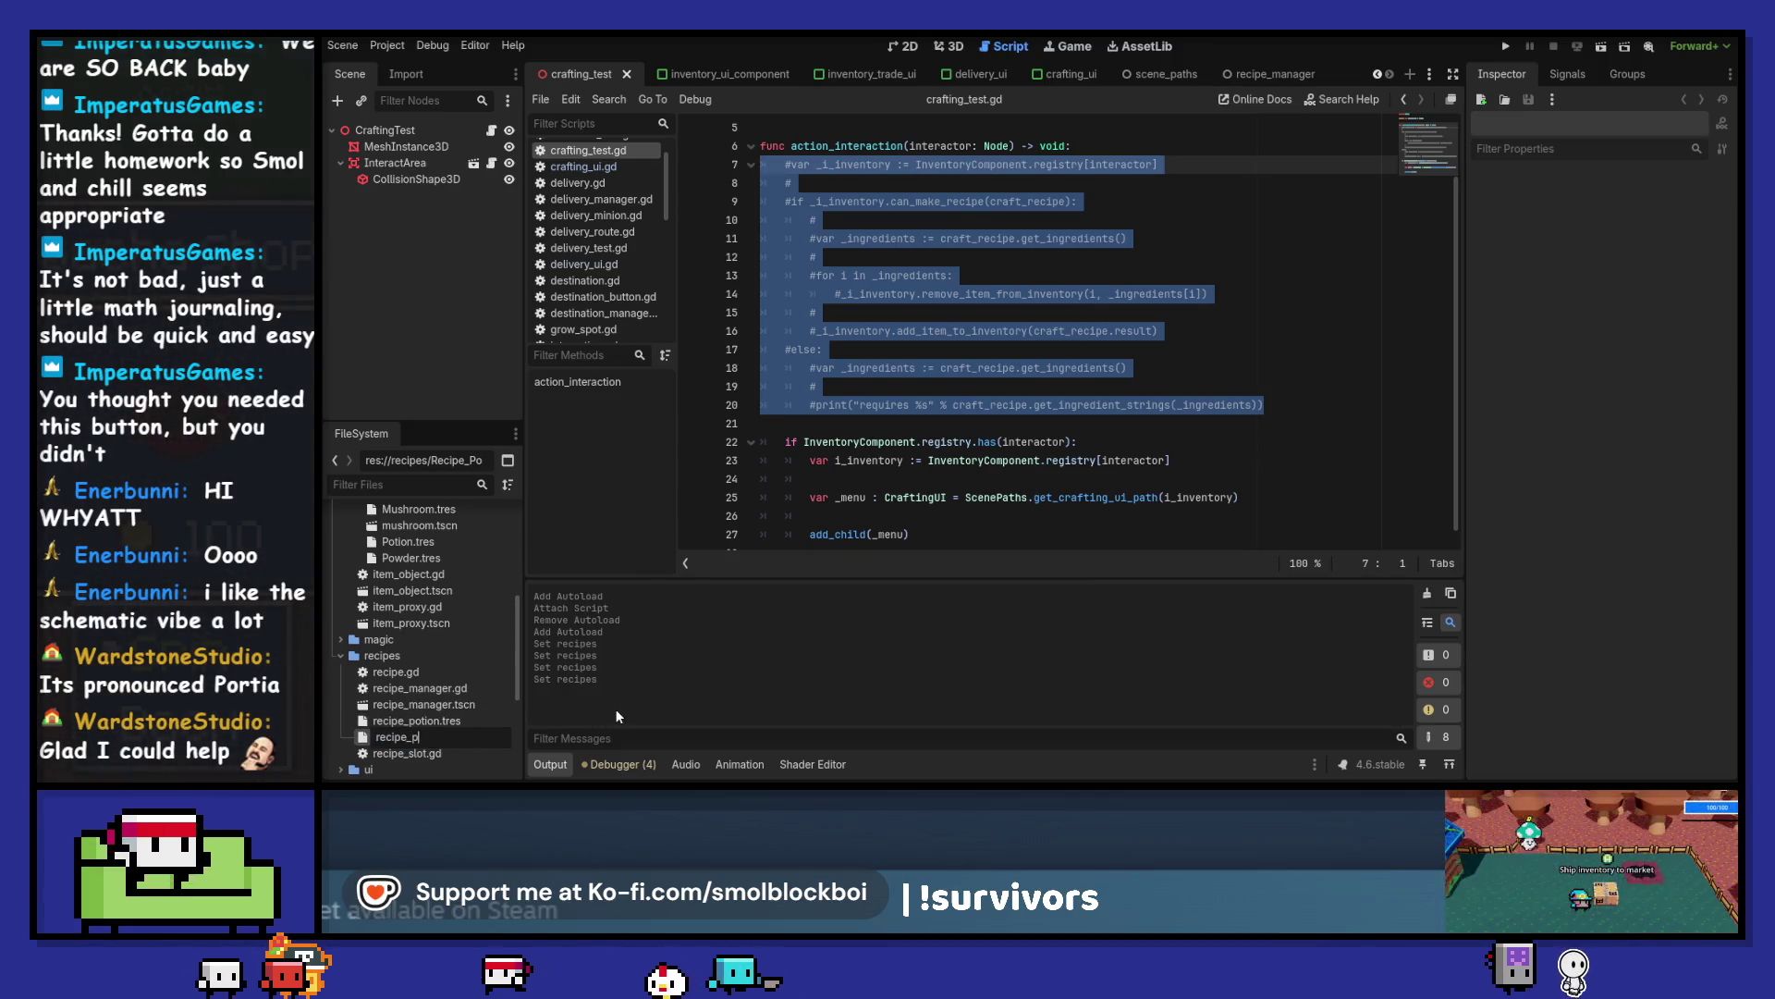
pyautogui.write('r')
pyautogui.press('Return')
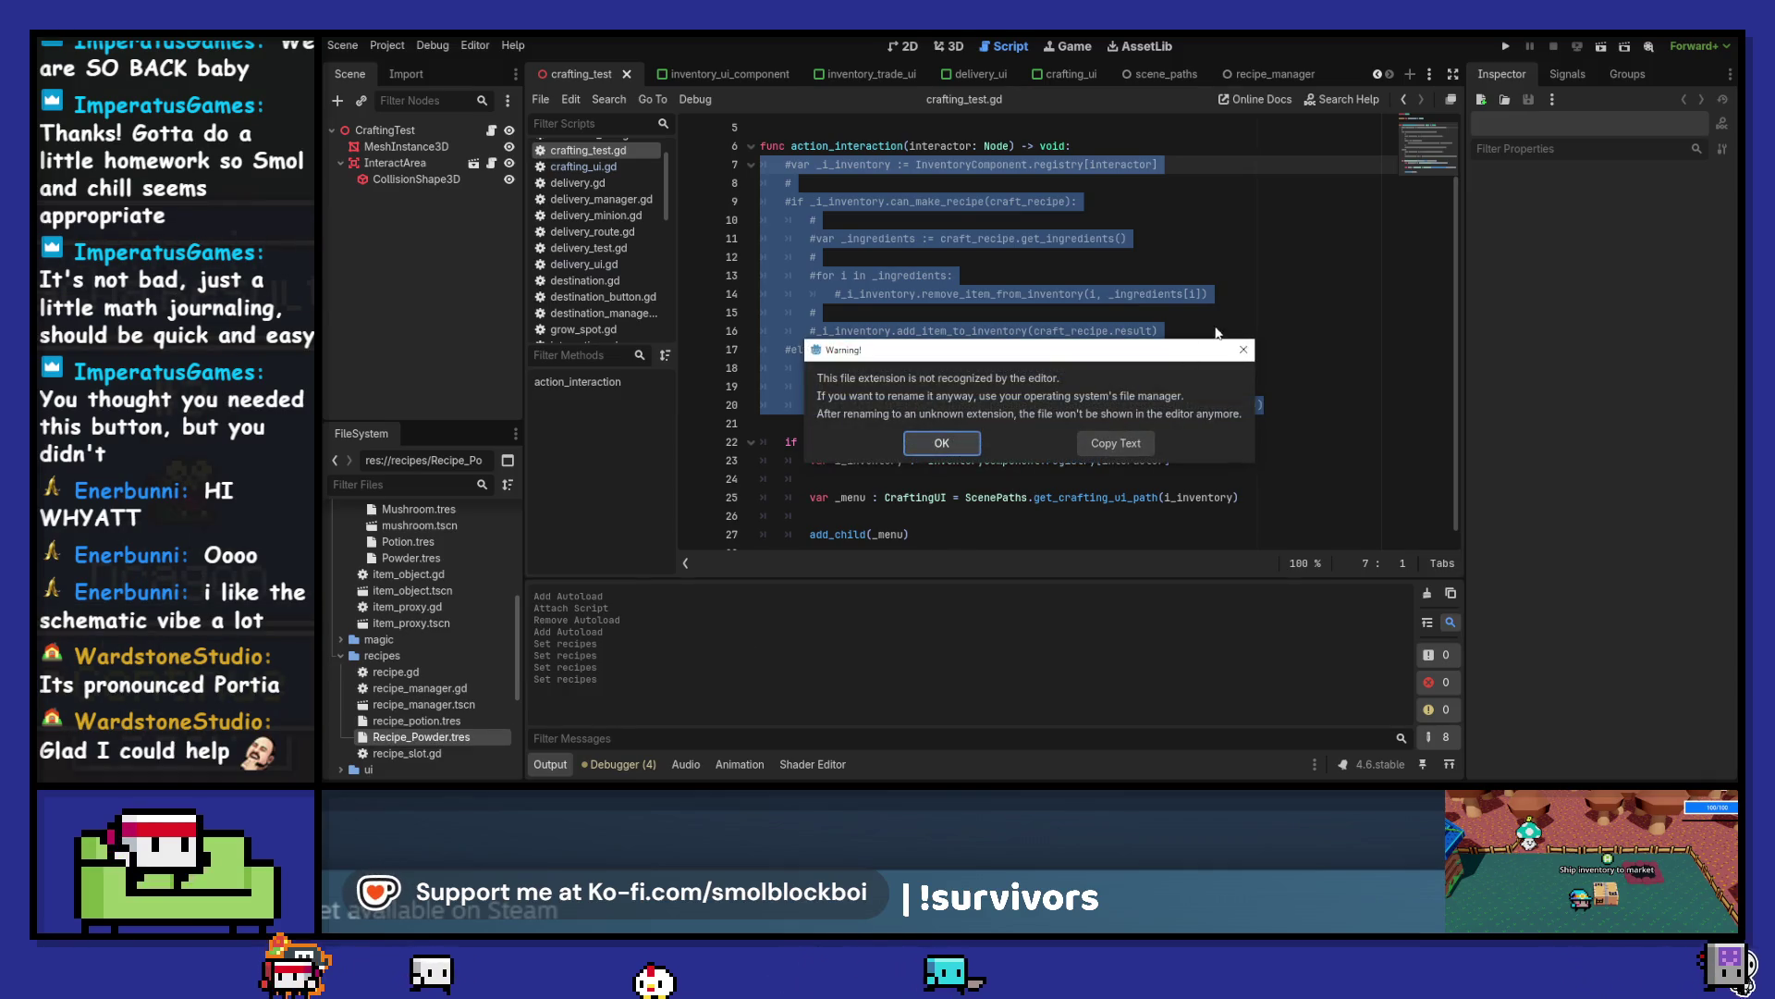
pyautogui.click(1244, 350)
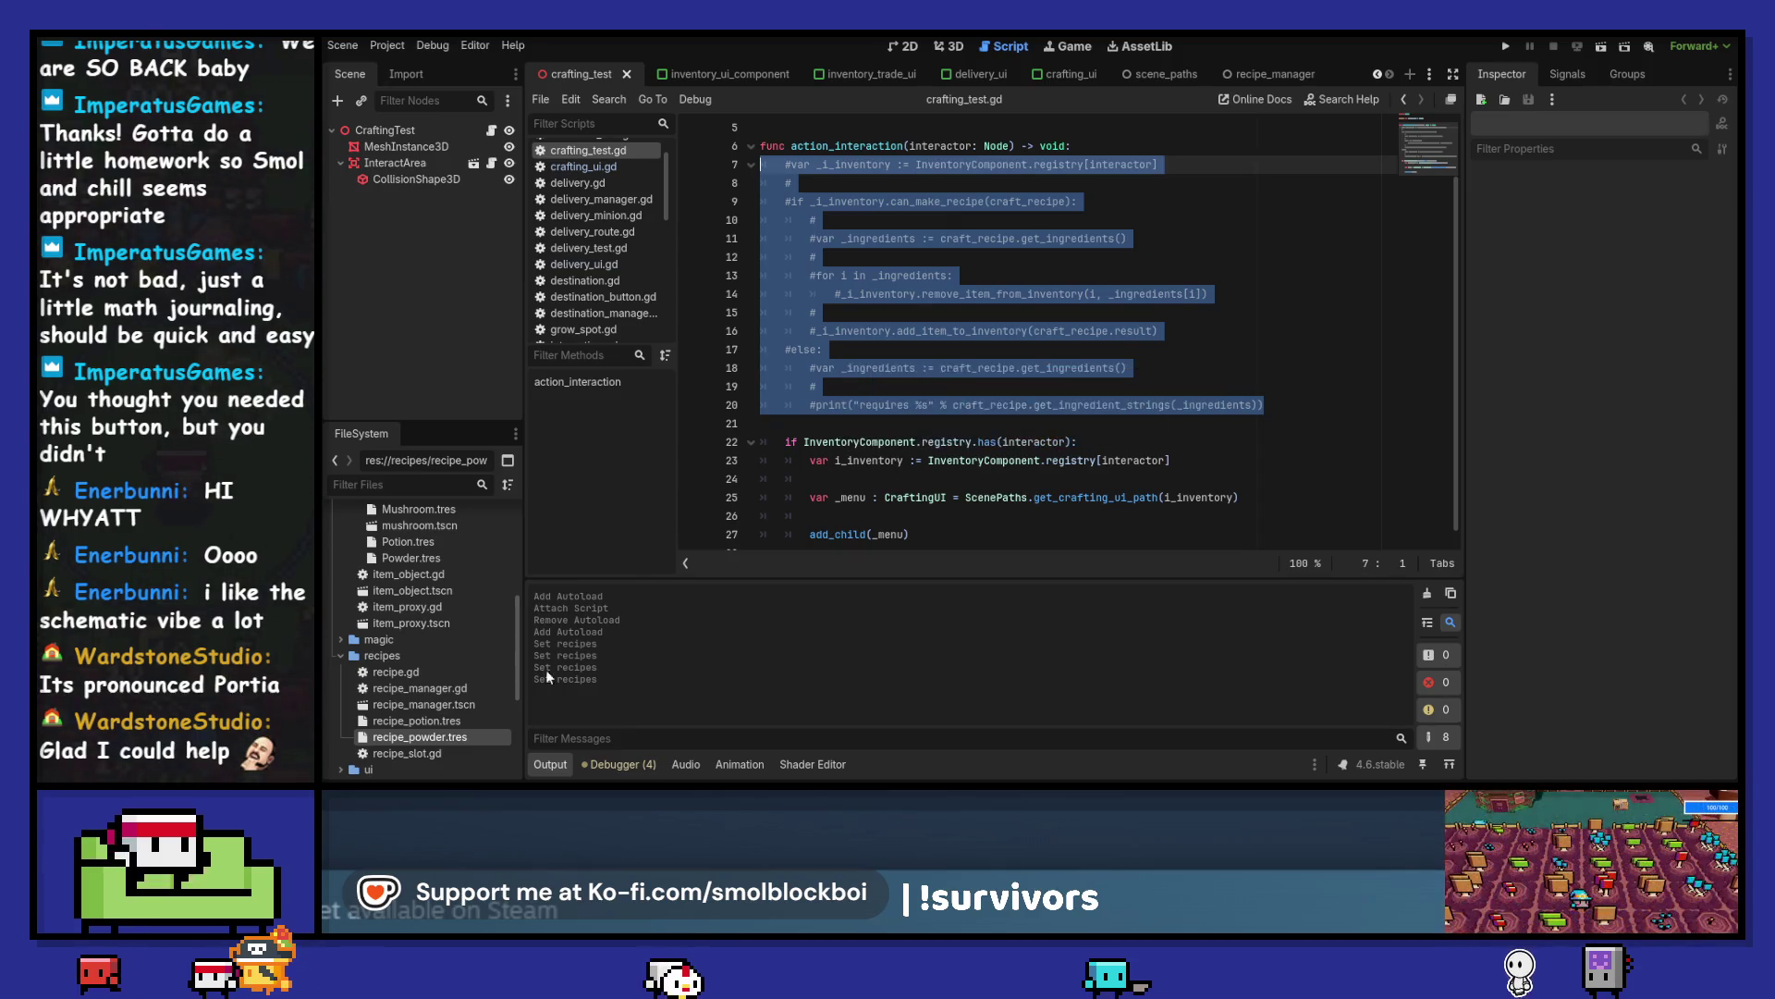
# - Rename the Powder.tres item data to itemdata_powder.tres
pyautogui.press('F2')
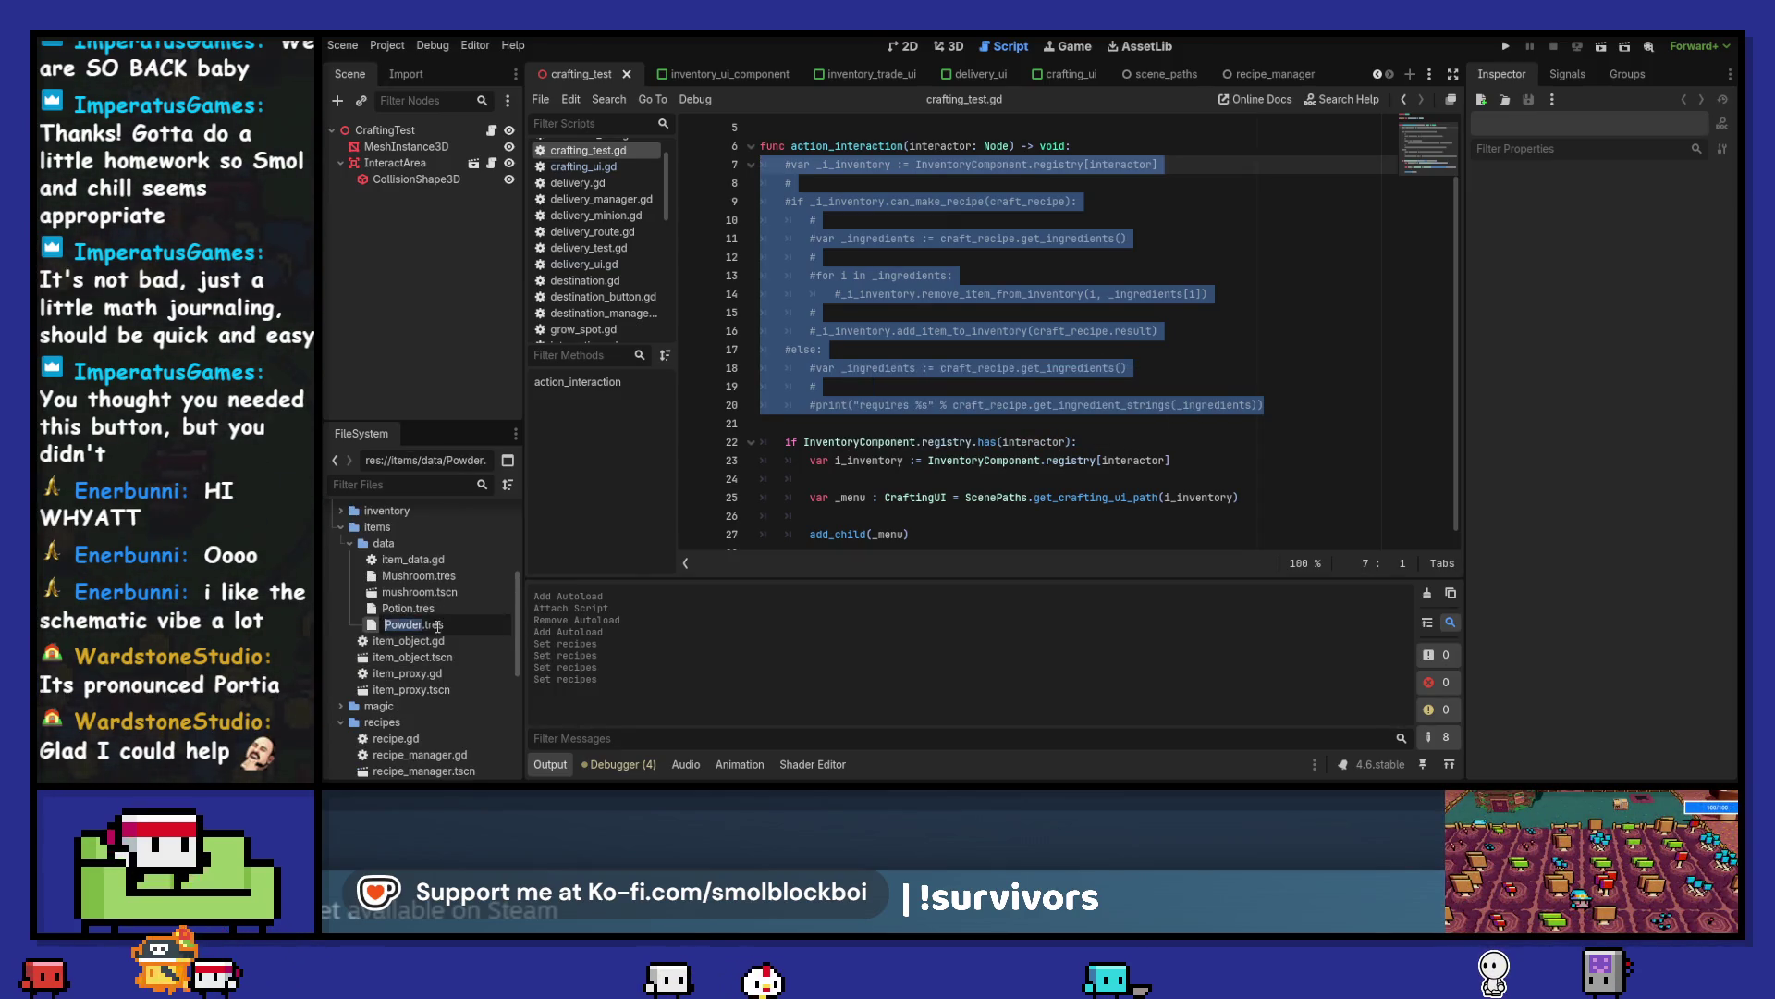
pyautogui.write('powder')
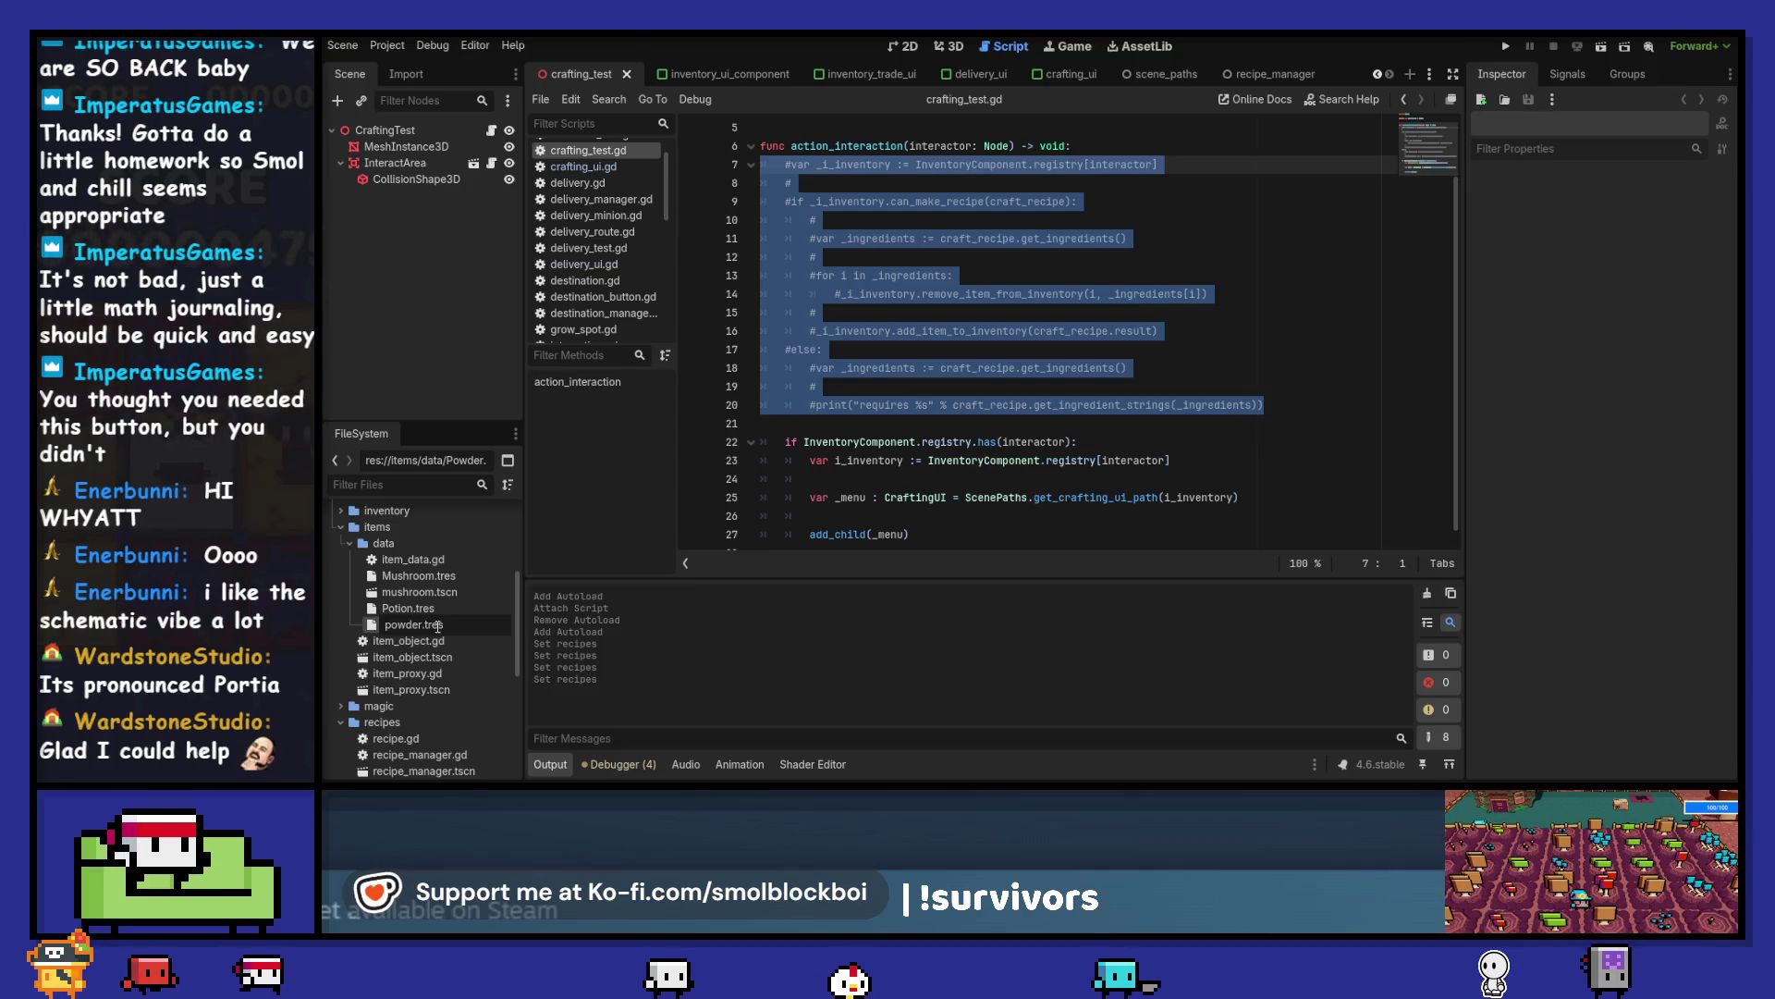
pyautogui.press('Home')
pyautogui.write('item')
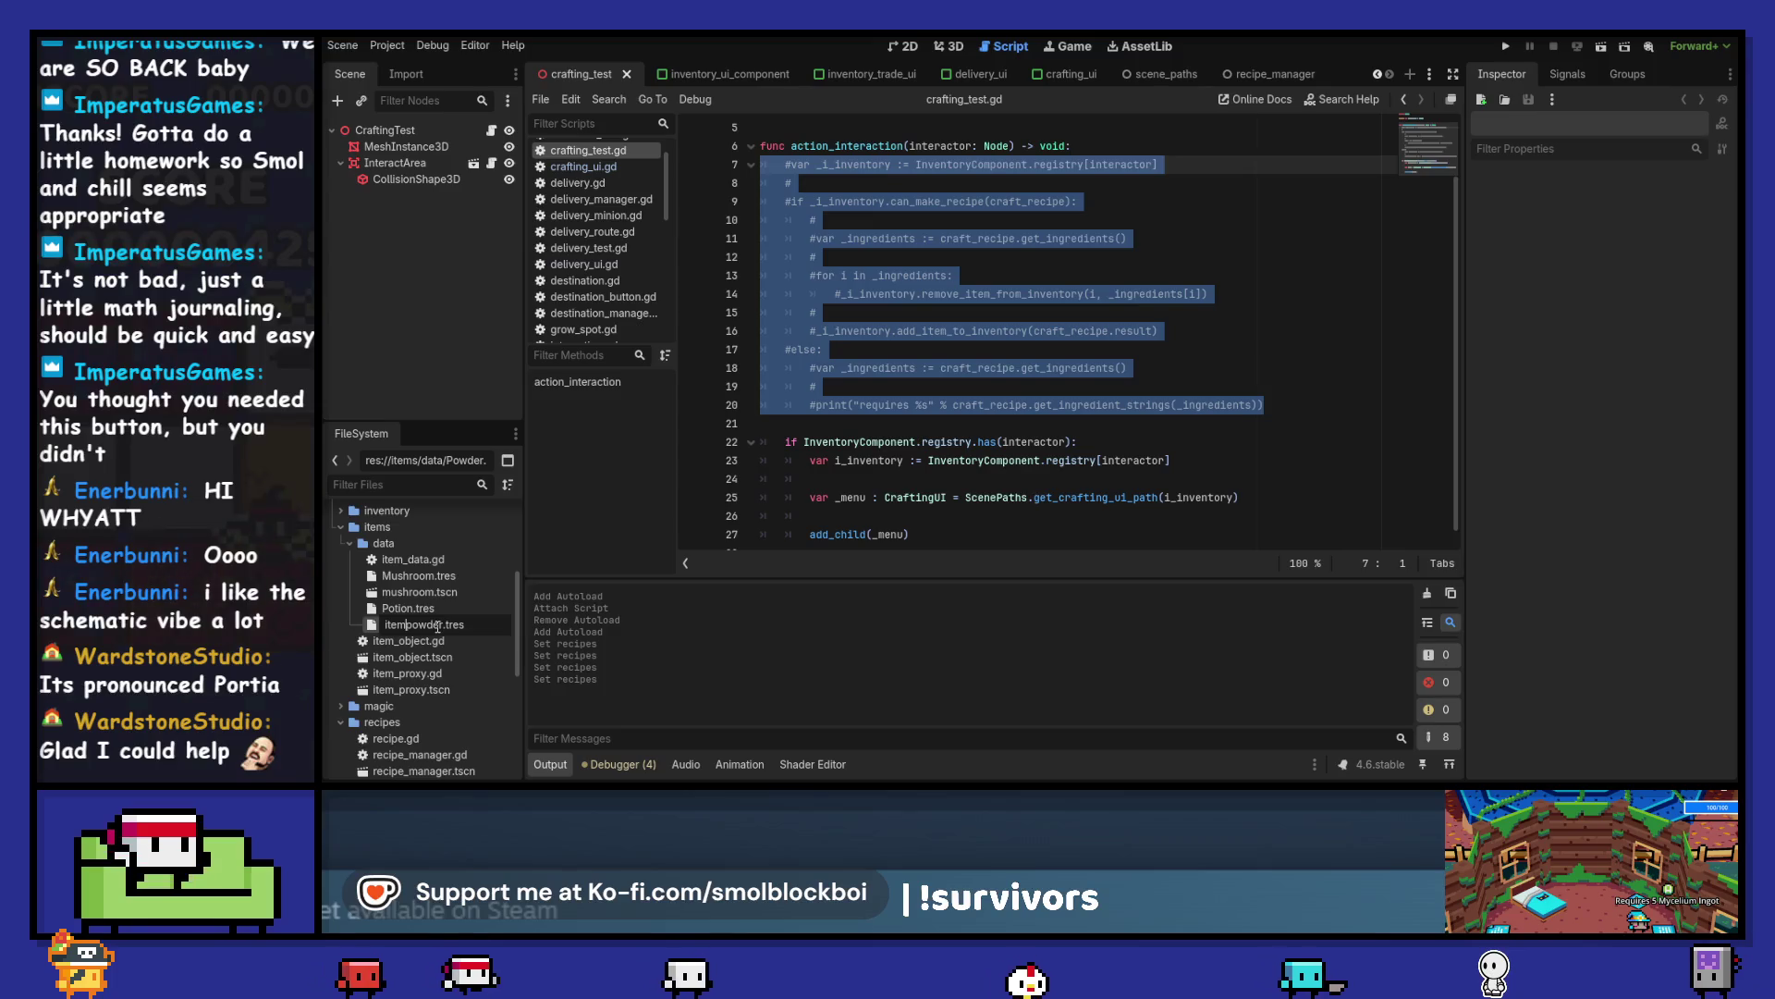
pyautogui.write('data_')
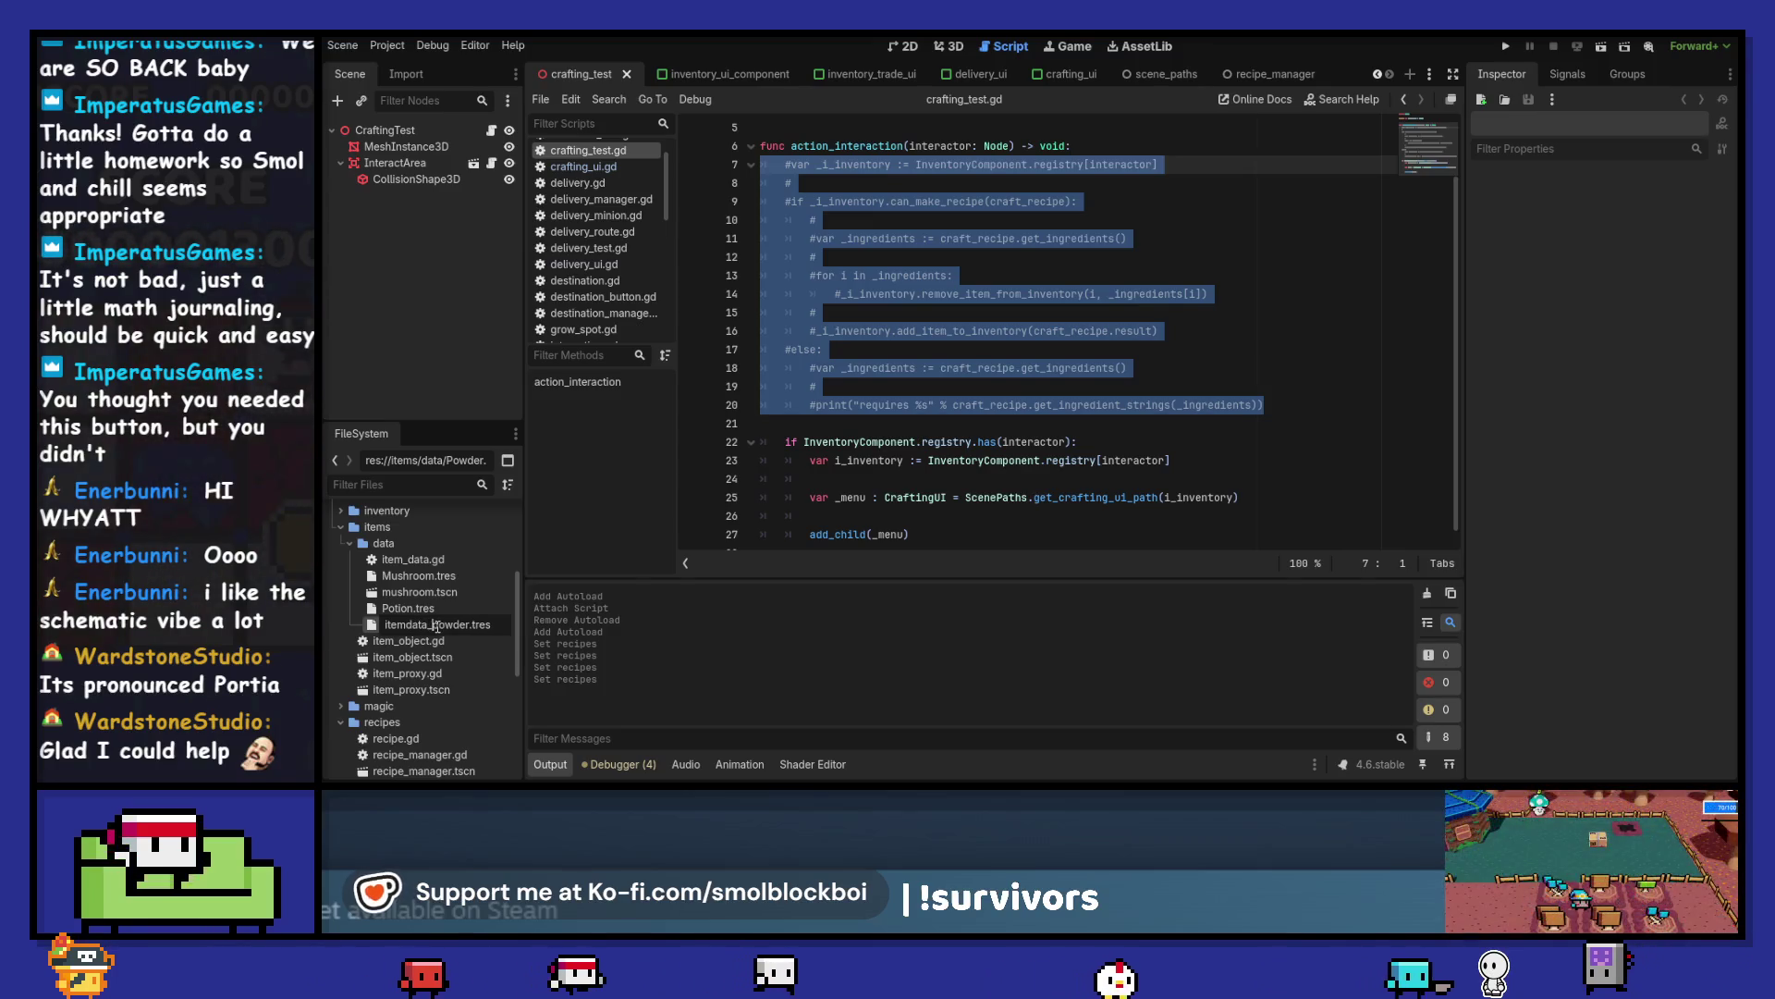
pyautogui.press('Return')
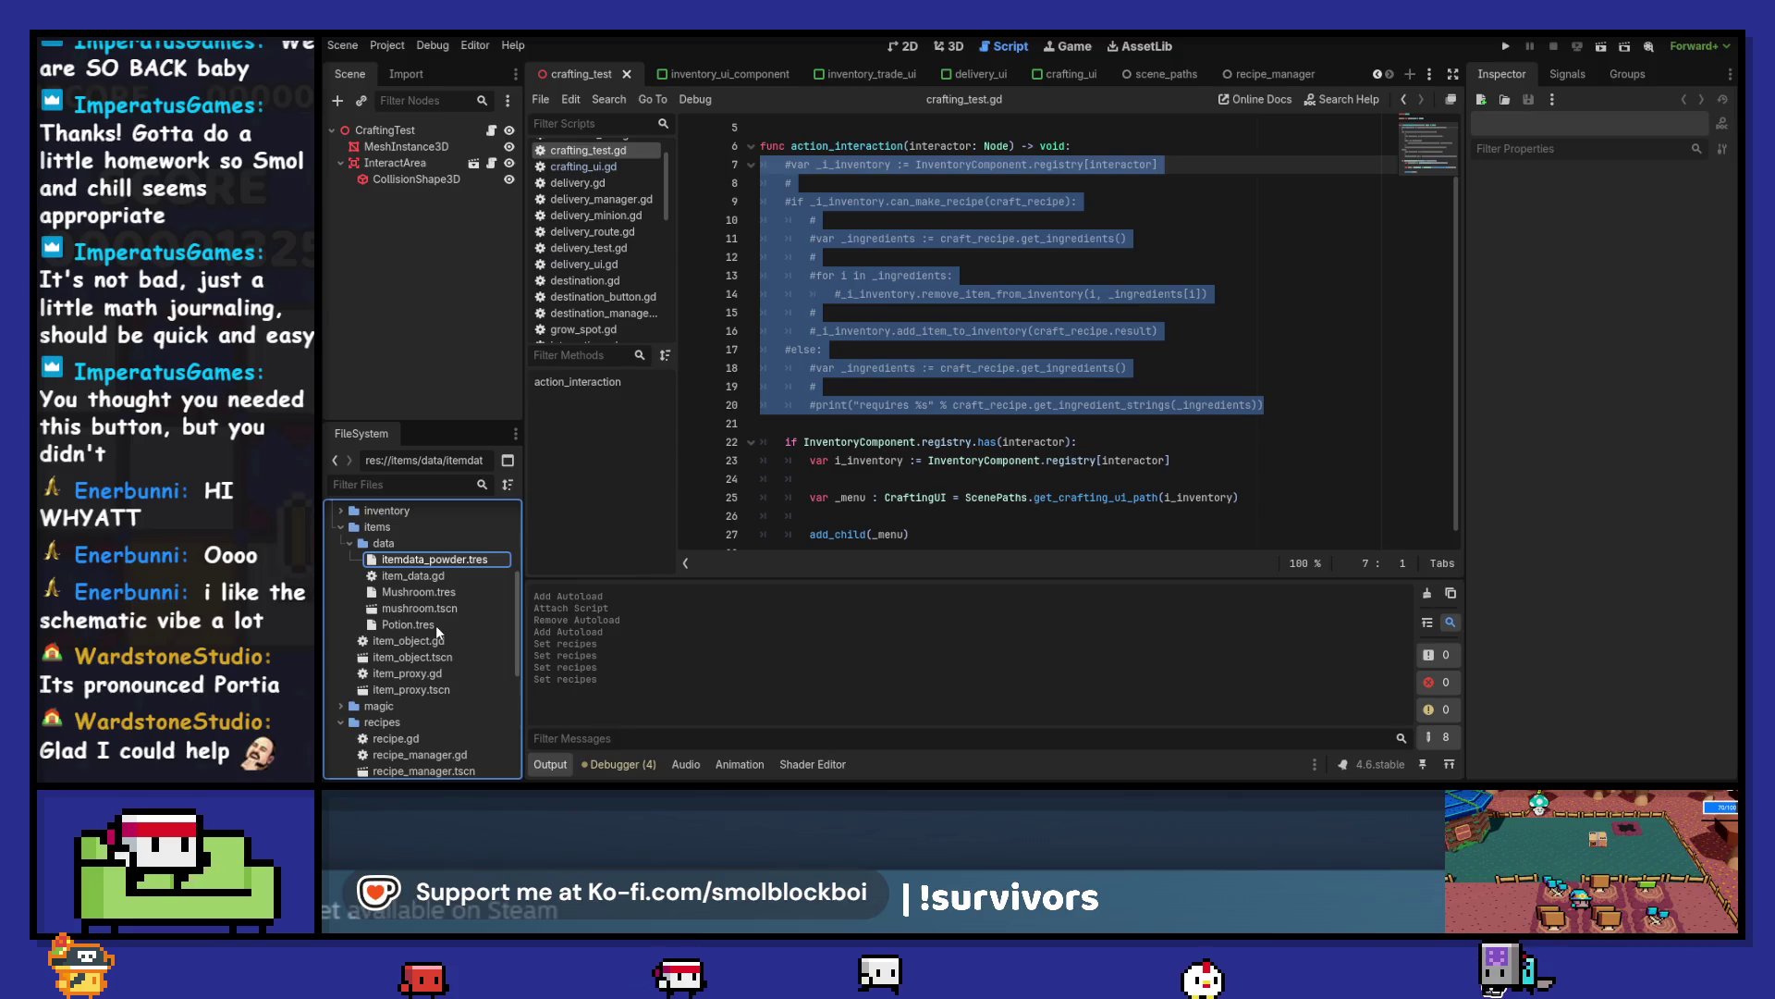
# - Rename Potion.tres to itemdata_potion.tres and select recipe_powder.tres
pyautogui.click(438, 626)
pyautogui.press('F2')
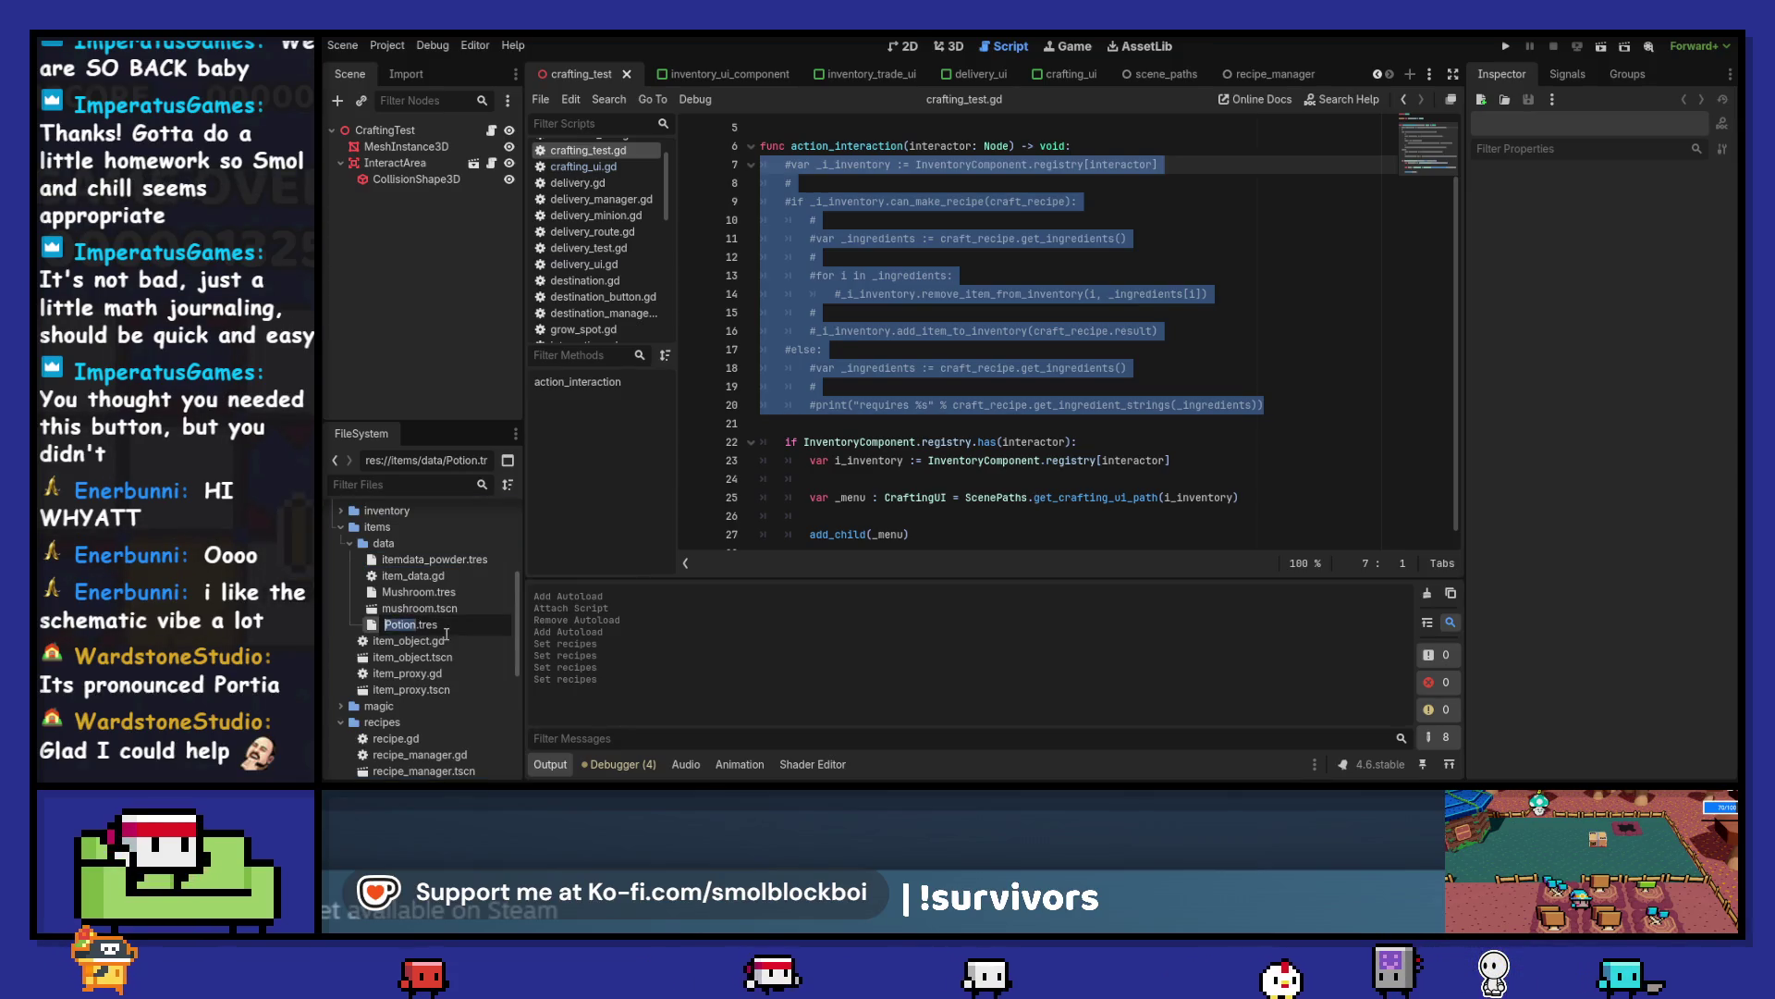
pyautogui.write('itemdata_')
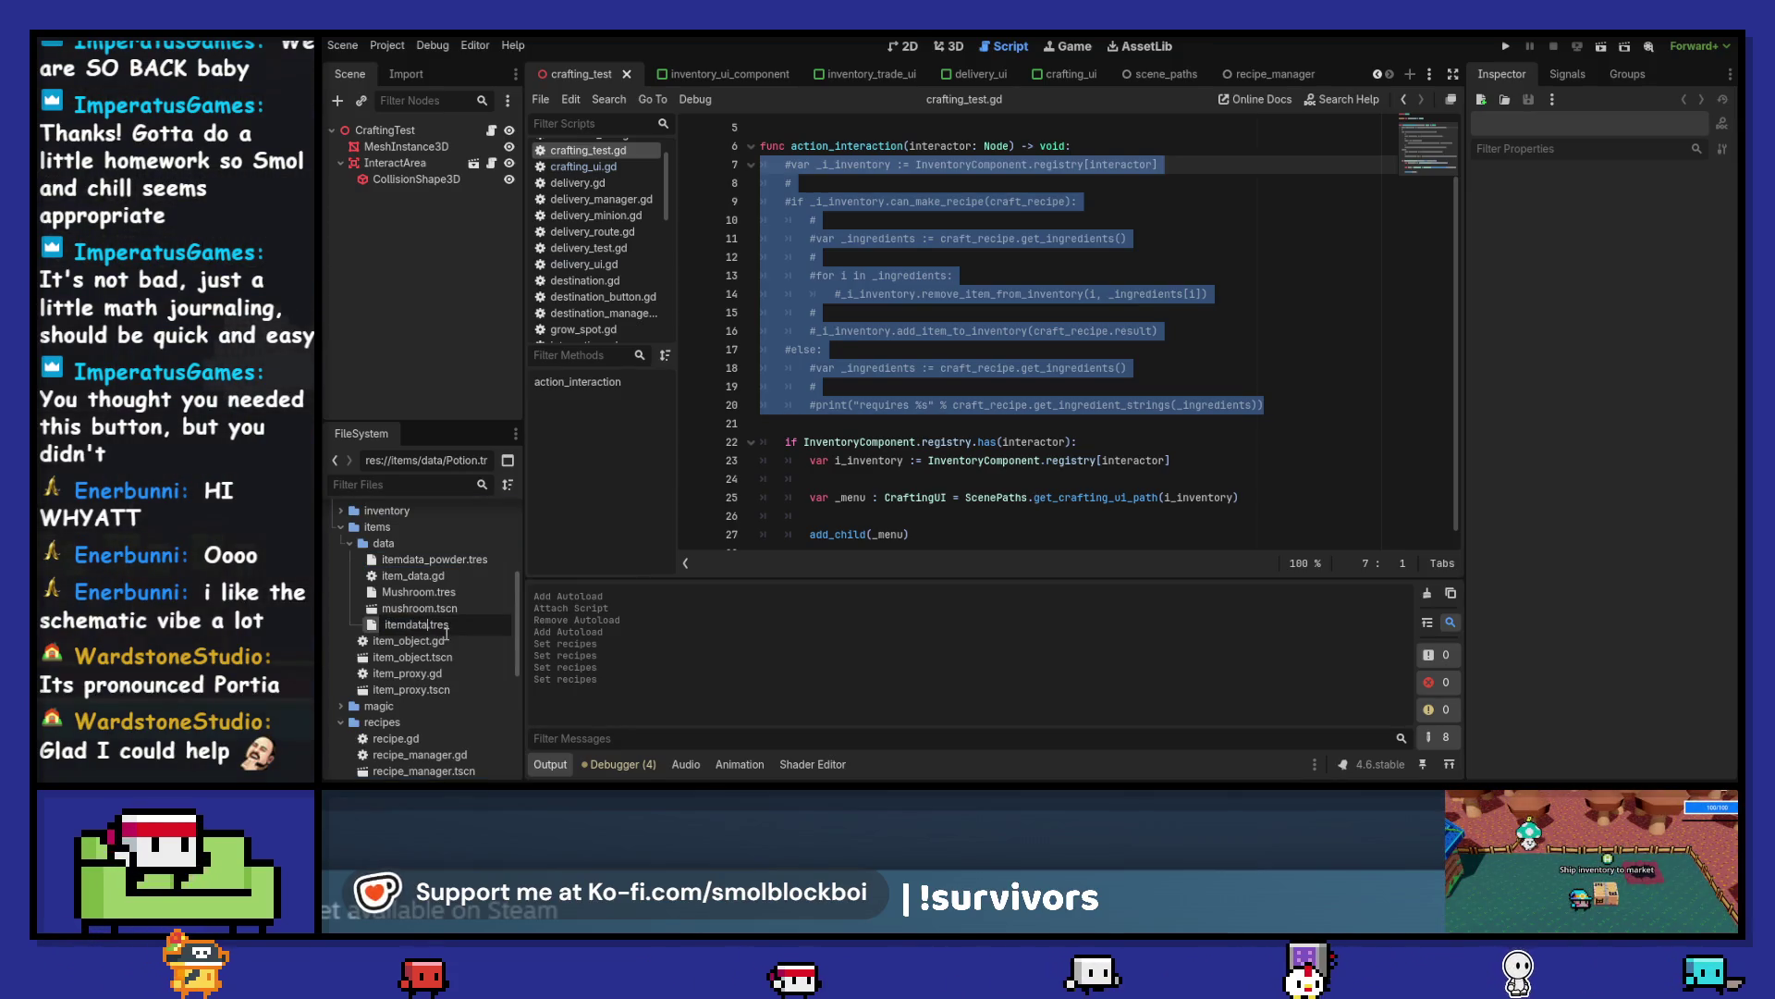
pyautogui.write('potion')
pyautogui.press('Return')
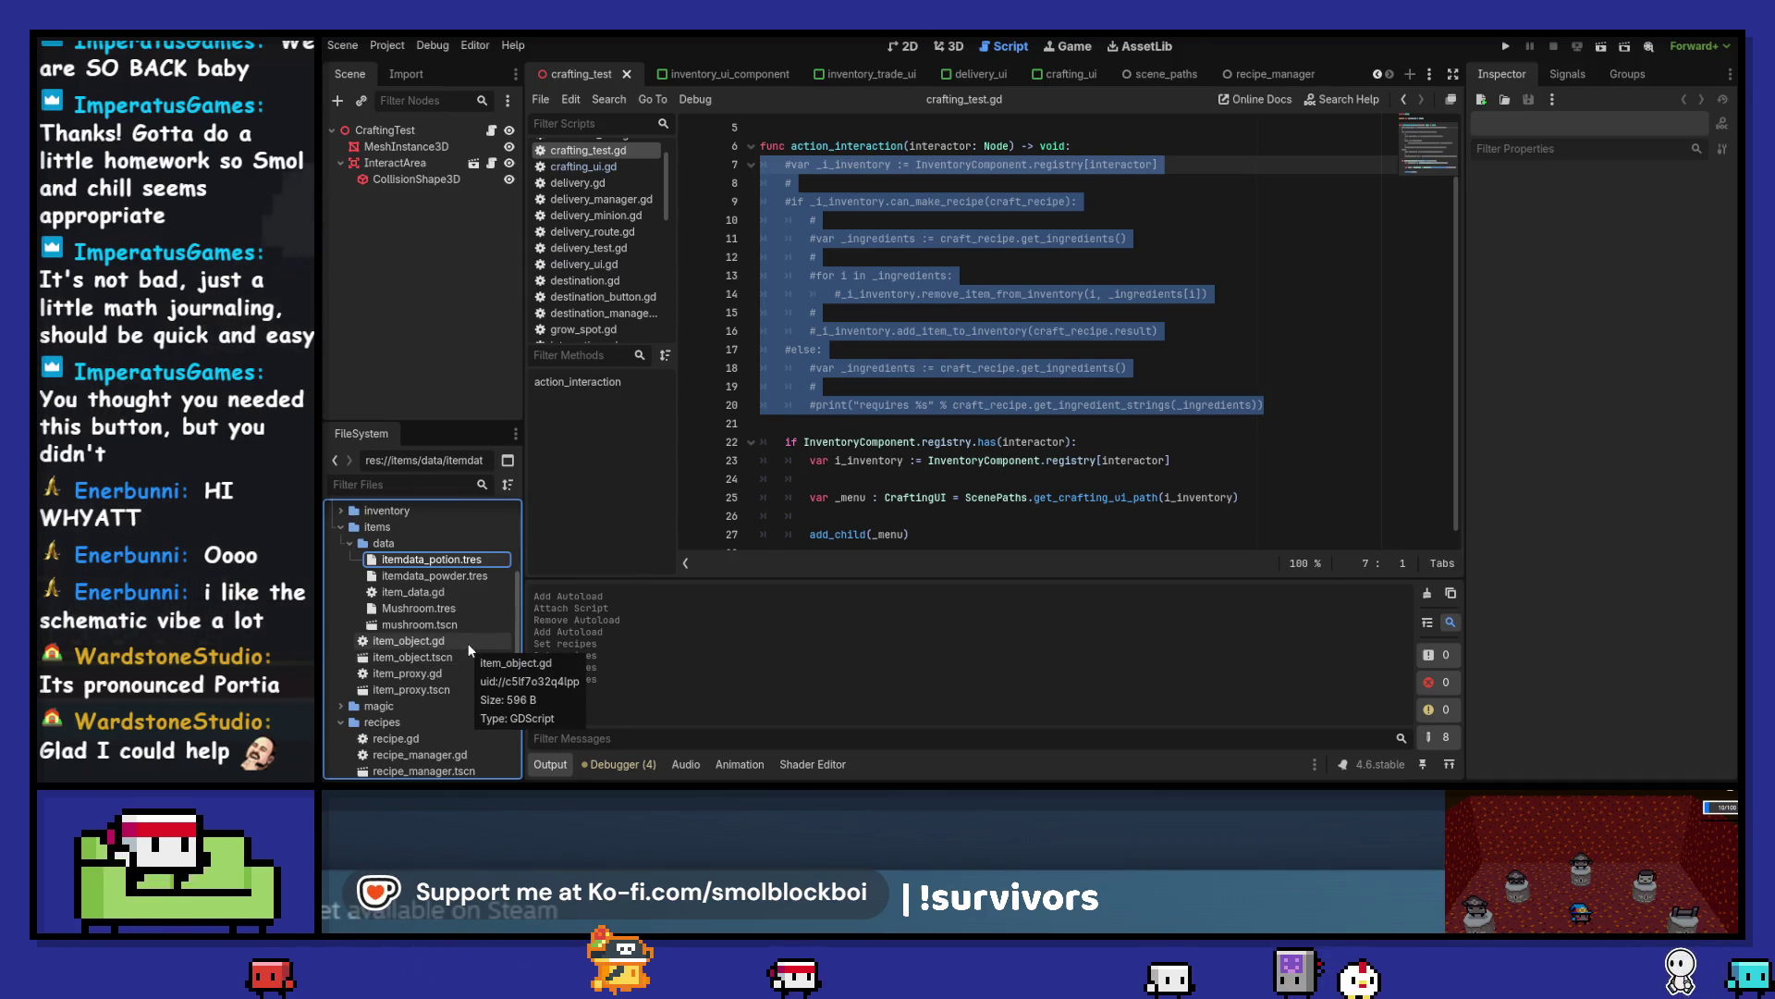
pyautogui.scroll(-3, 470, 651)
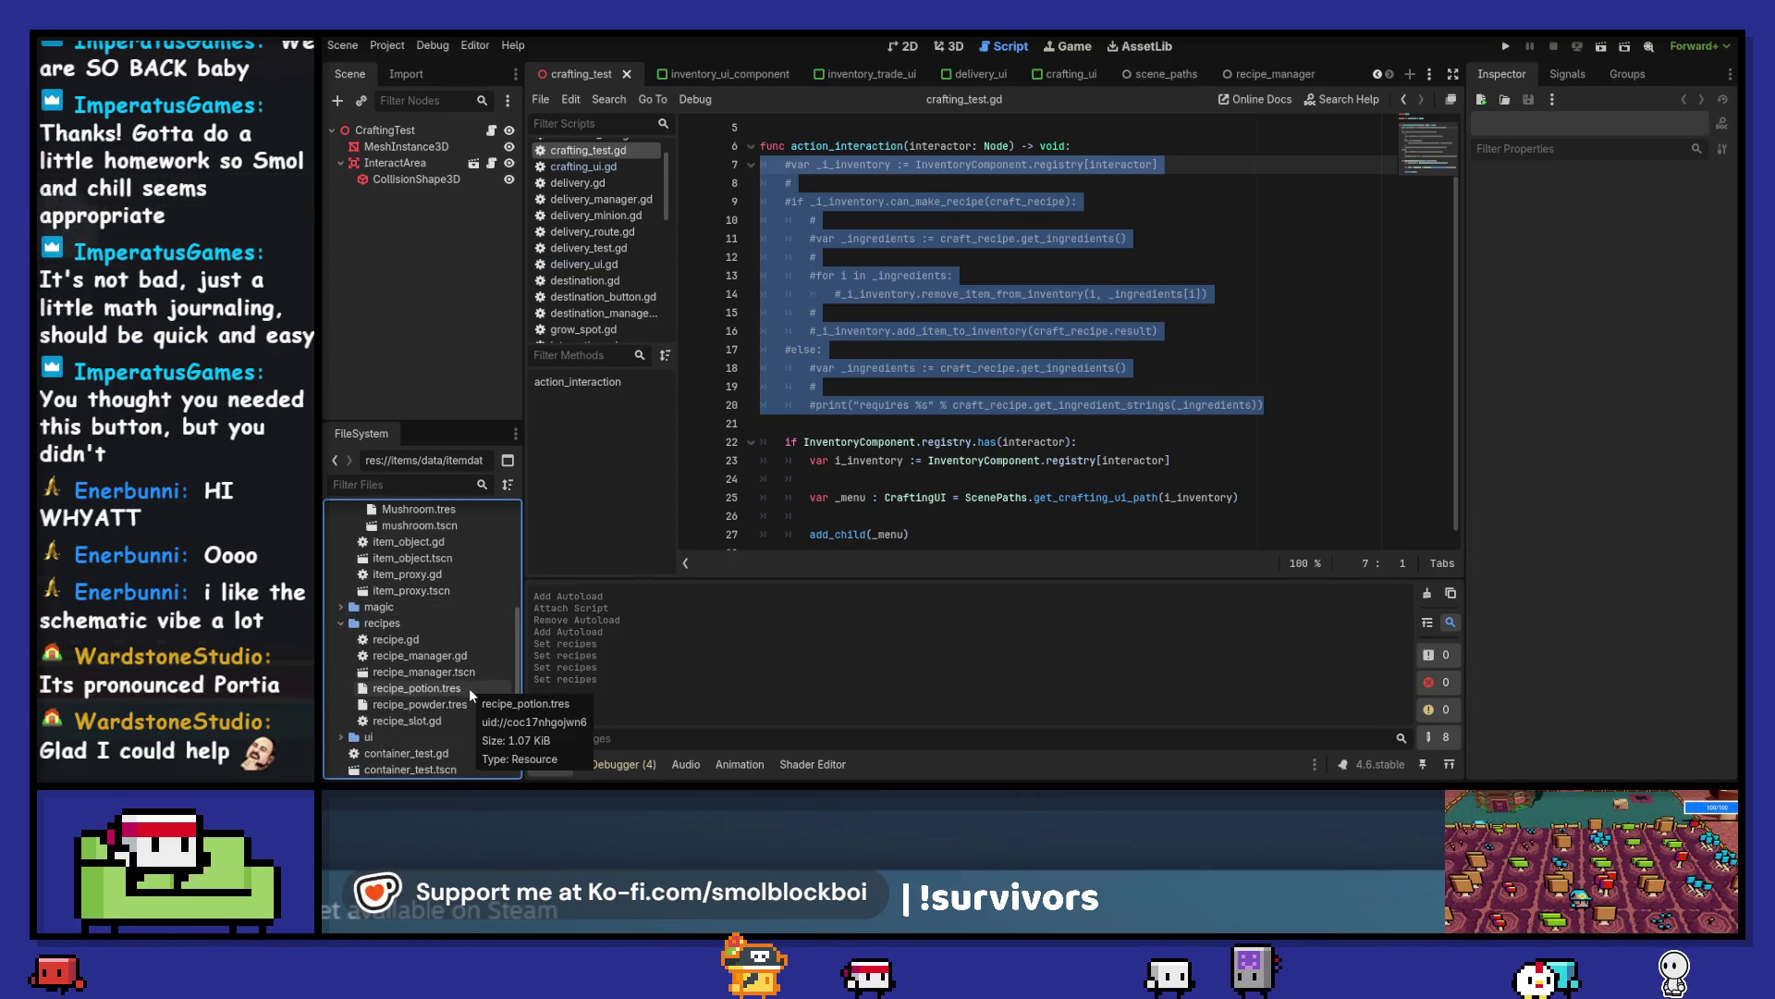
pyautogui.click(462, 711)
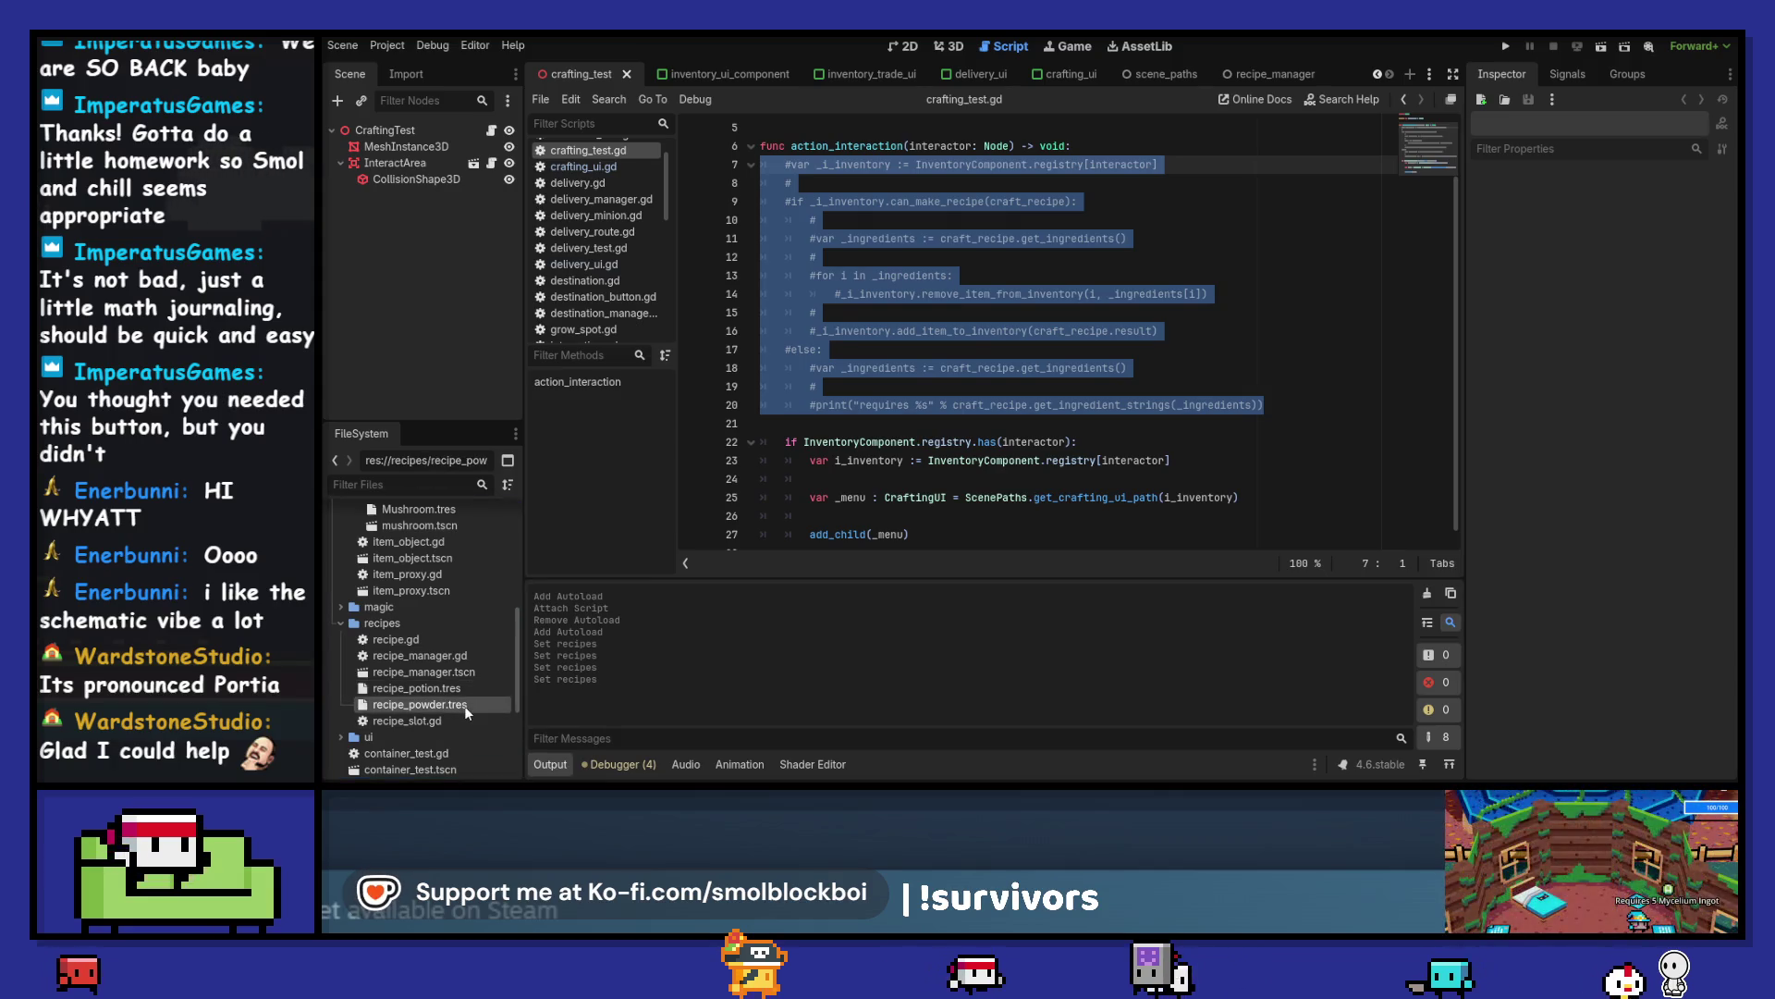
# - Duplicate recipe_powder.tres as recipe_brick.tres
pyautogui.hotkey('ctrl', 'd')
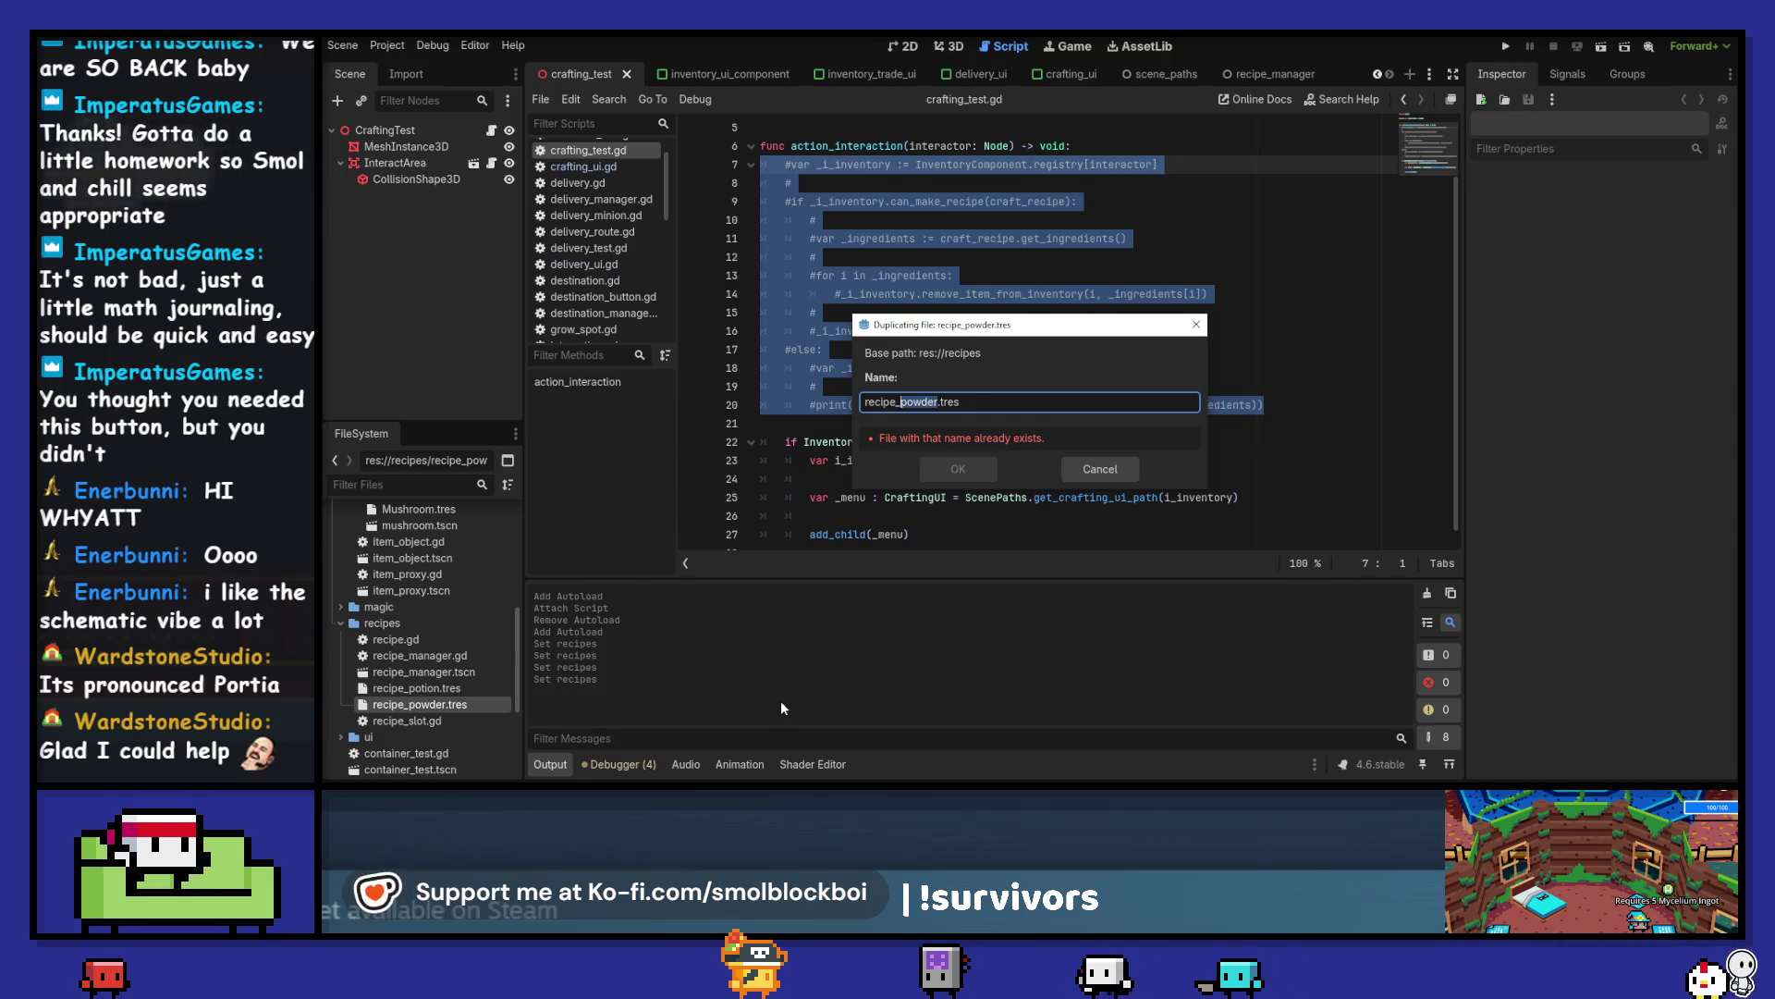
pyautogui.write('brick')
pyautogui.press('Return')
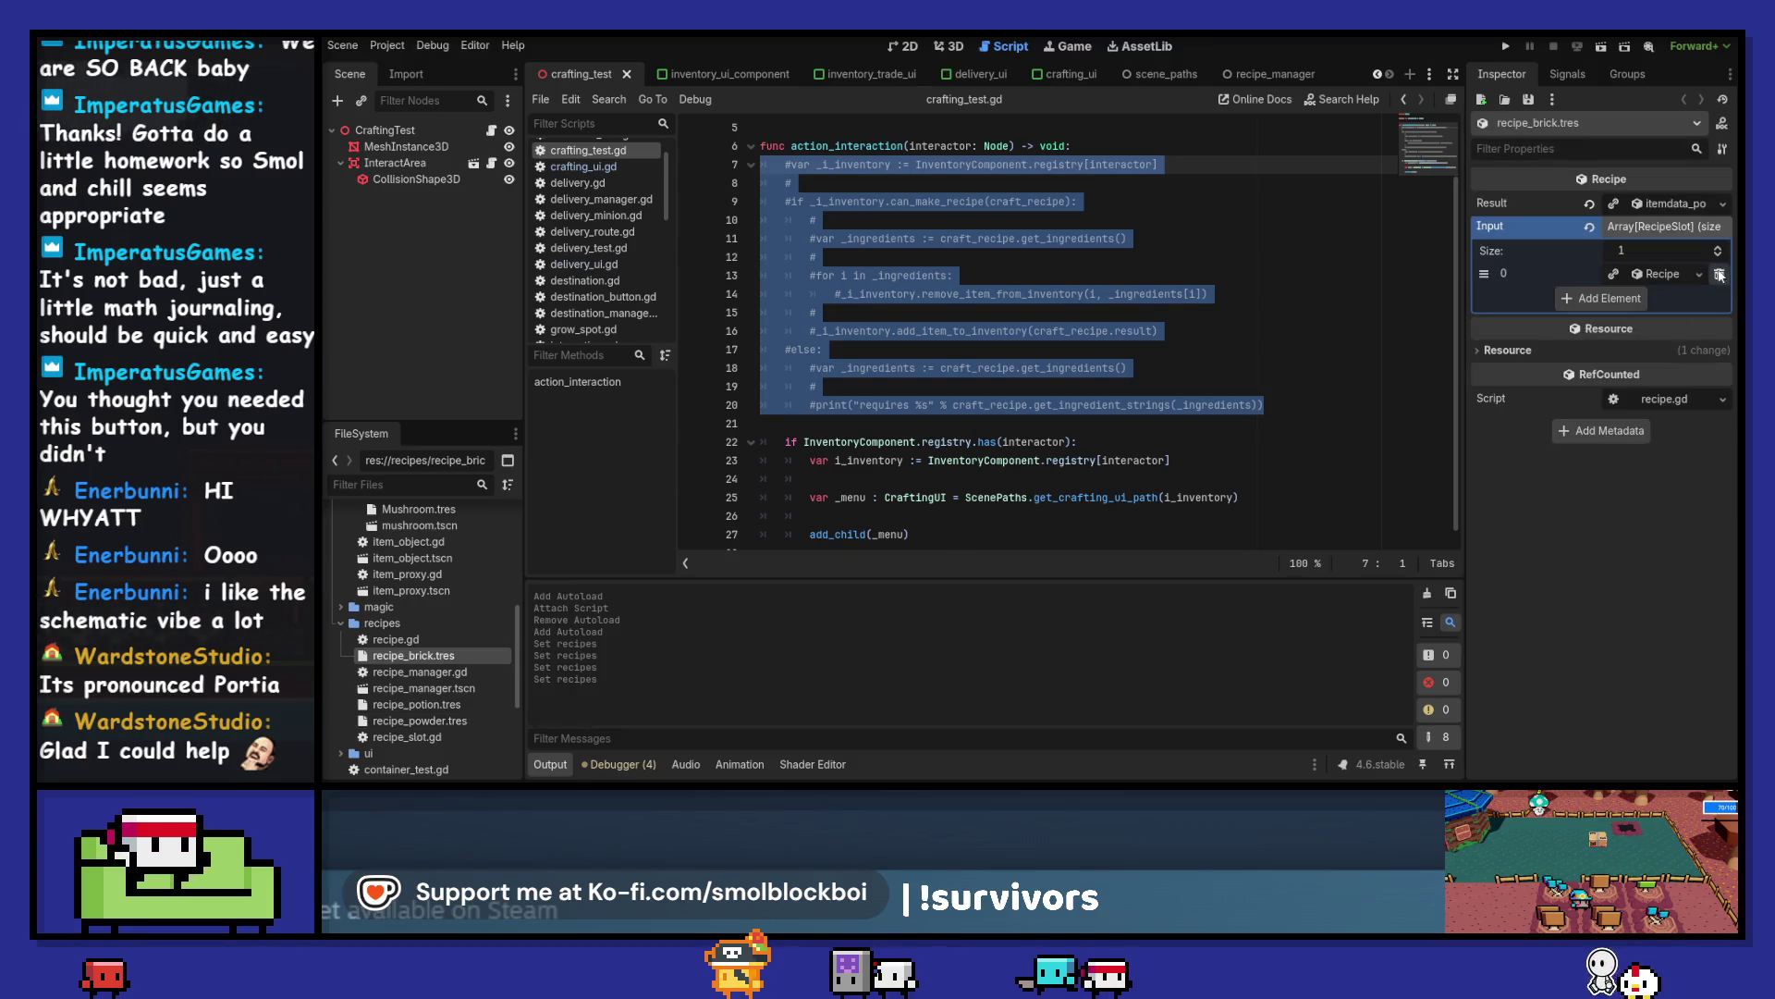
# - Replace recipe_brick's existing input with a new empty RecipeSlot
pyautogui.click(1664, 274)
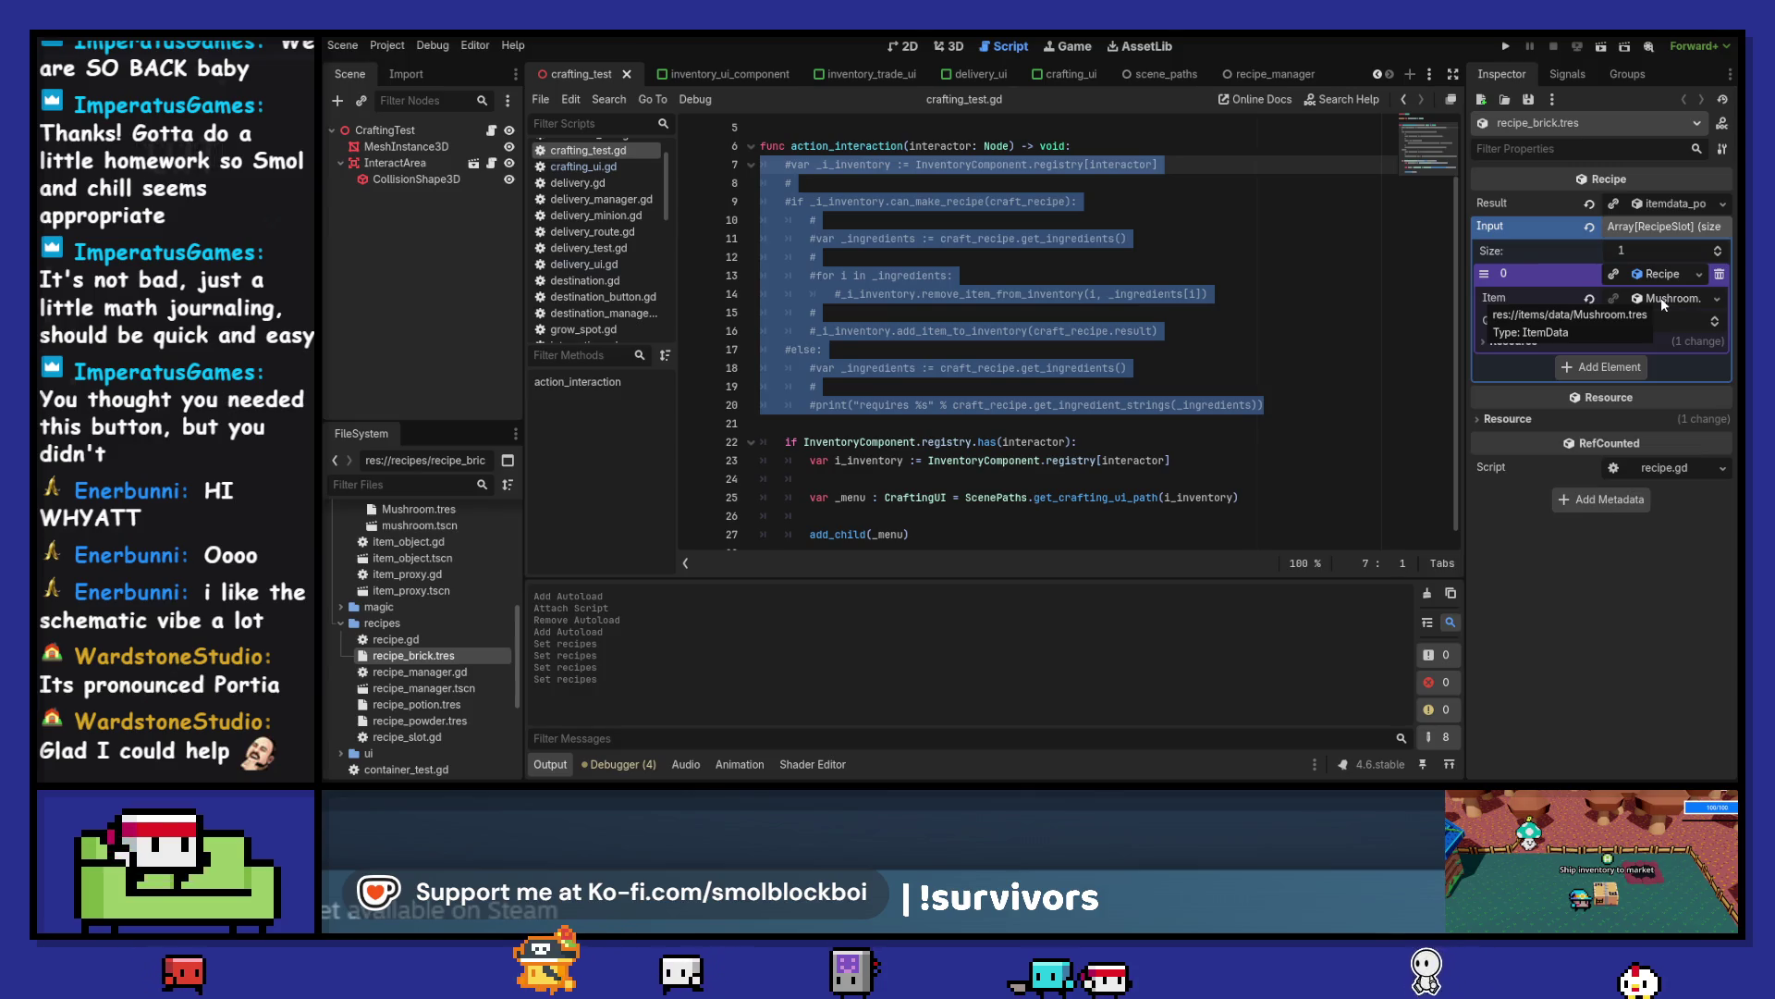
pyautogui.click(1718, 274)
pyautogui.click(1718, 246)
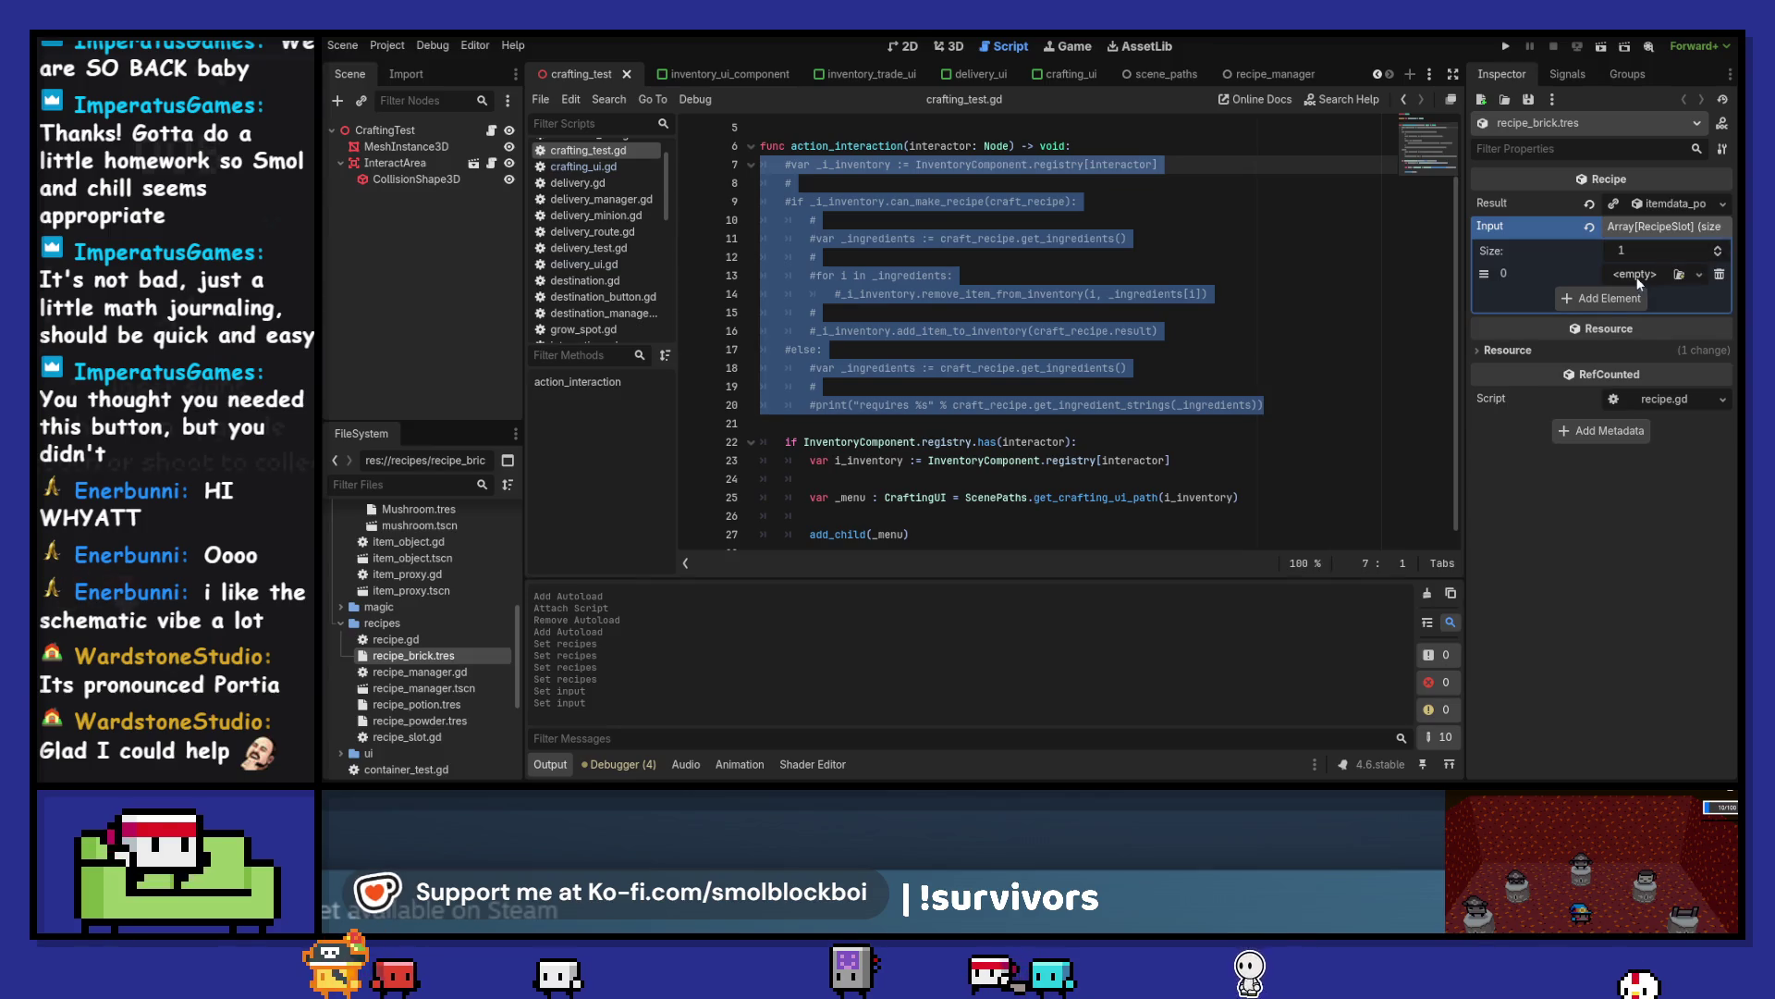
pyautogui.click(1700, 275)
pyautogui.click(1637, 317)
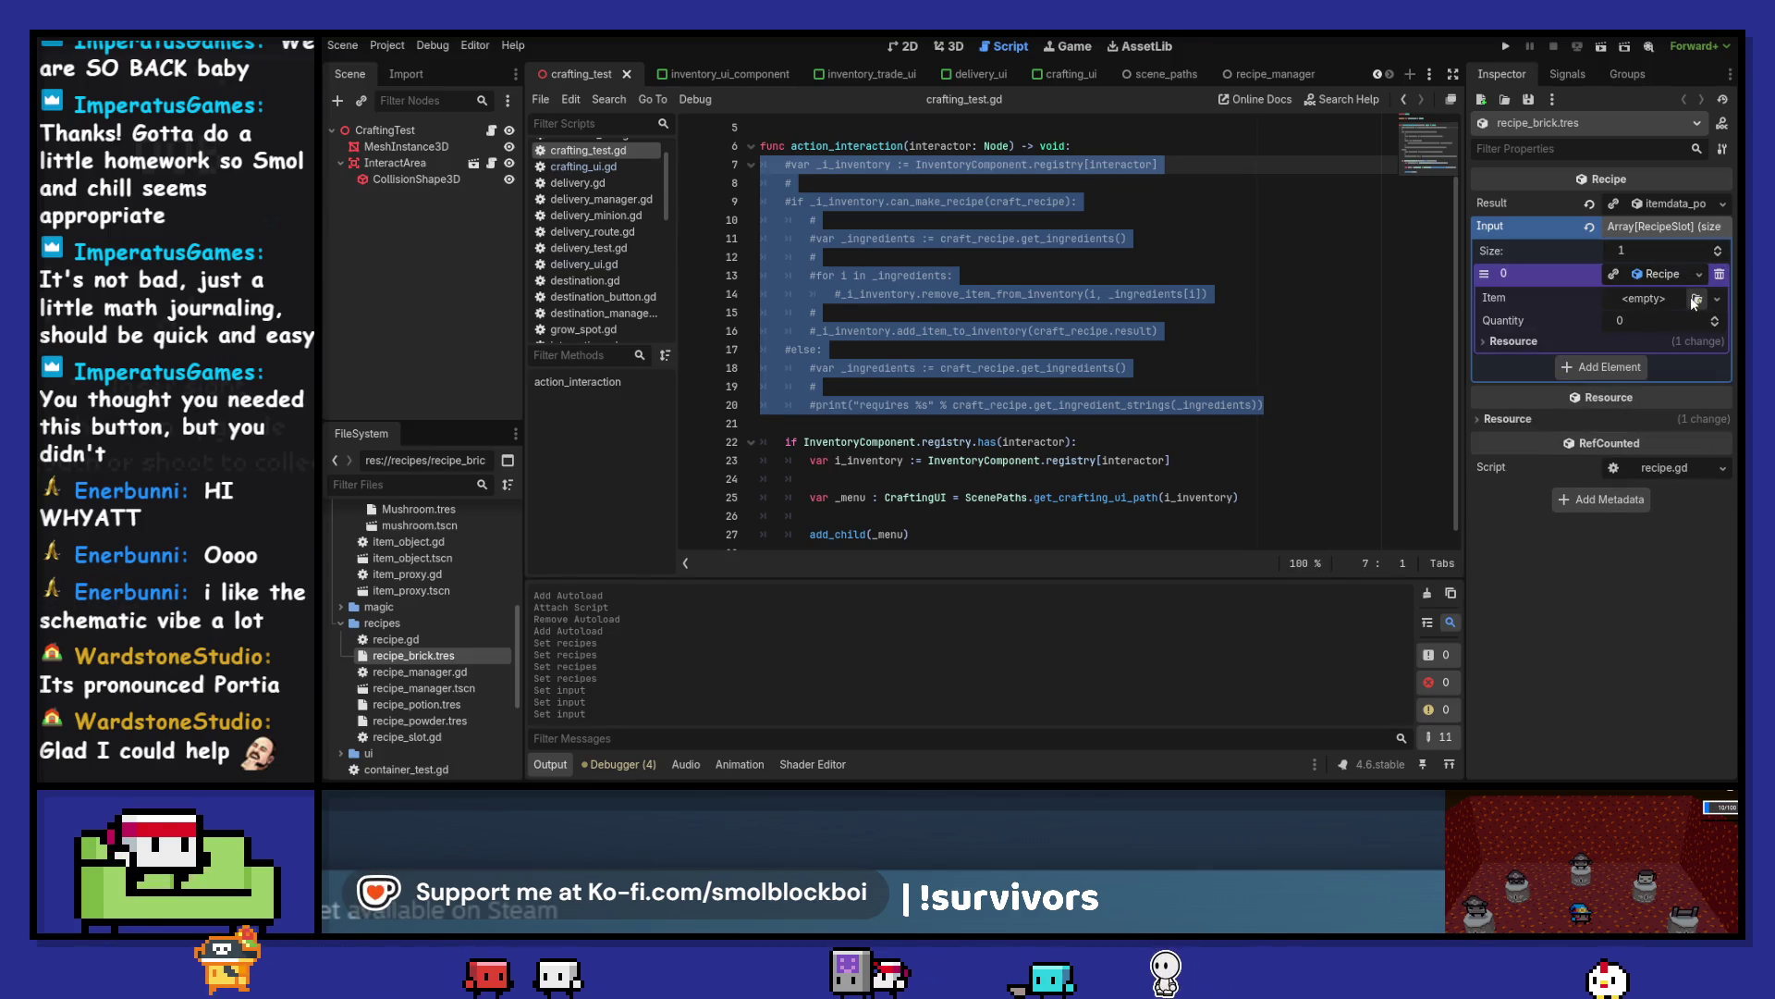
# - Try Potion and Mushroom as the slot's item, then clear the item again
pyautogui.click(1697, 299)
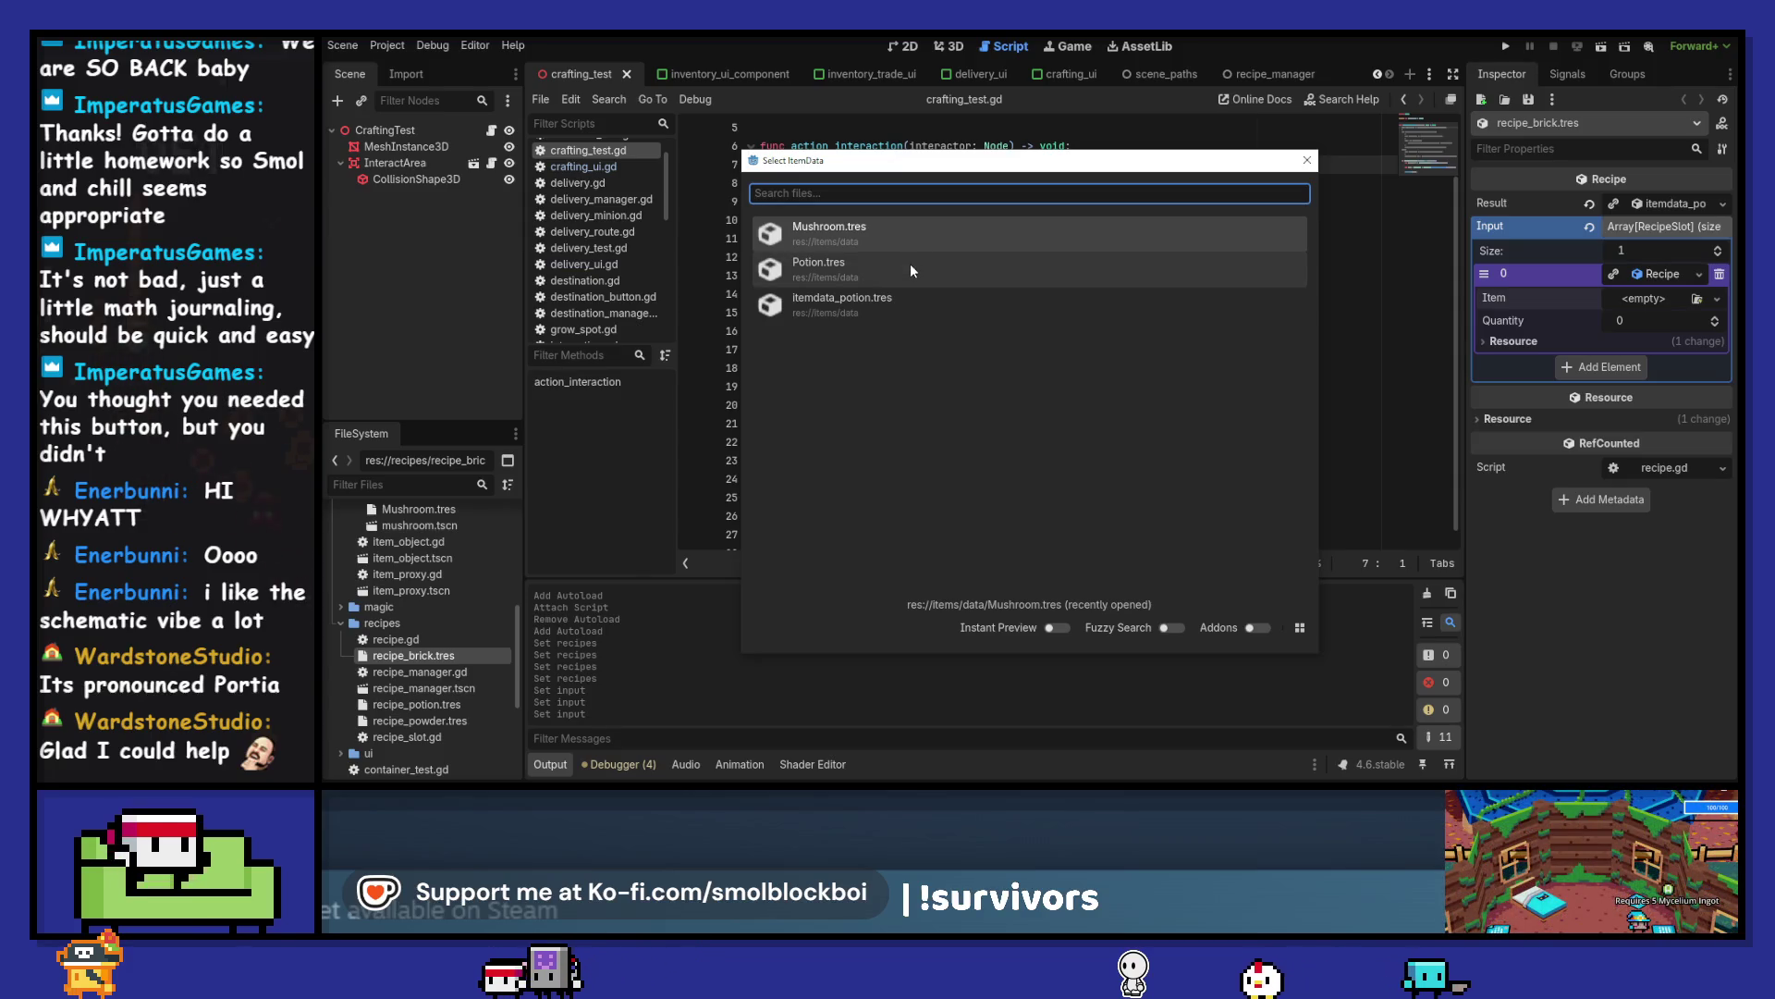
pyautogui.click(910, 263)
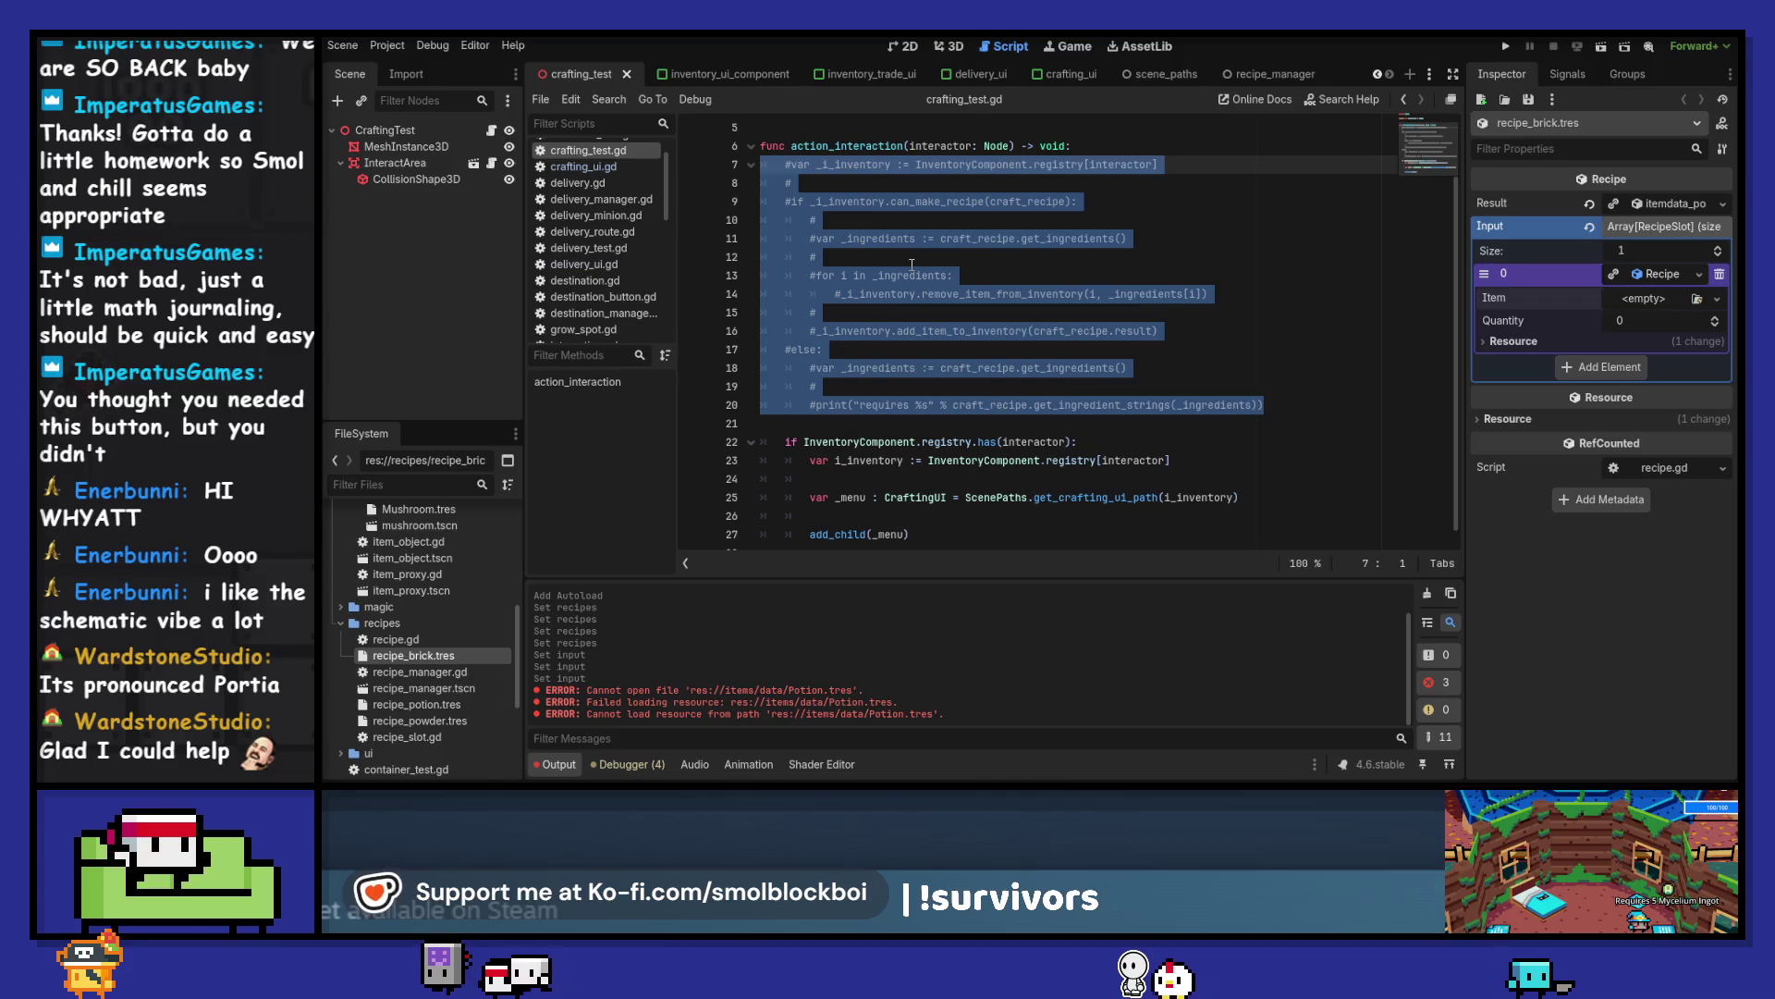
pyautogui.click(1696, 298)
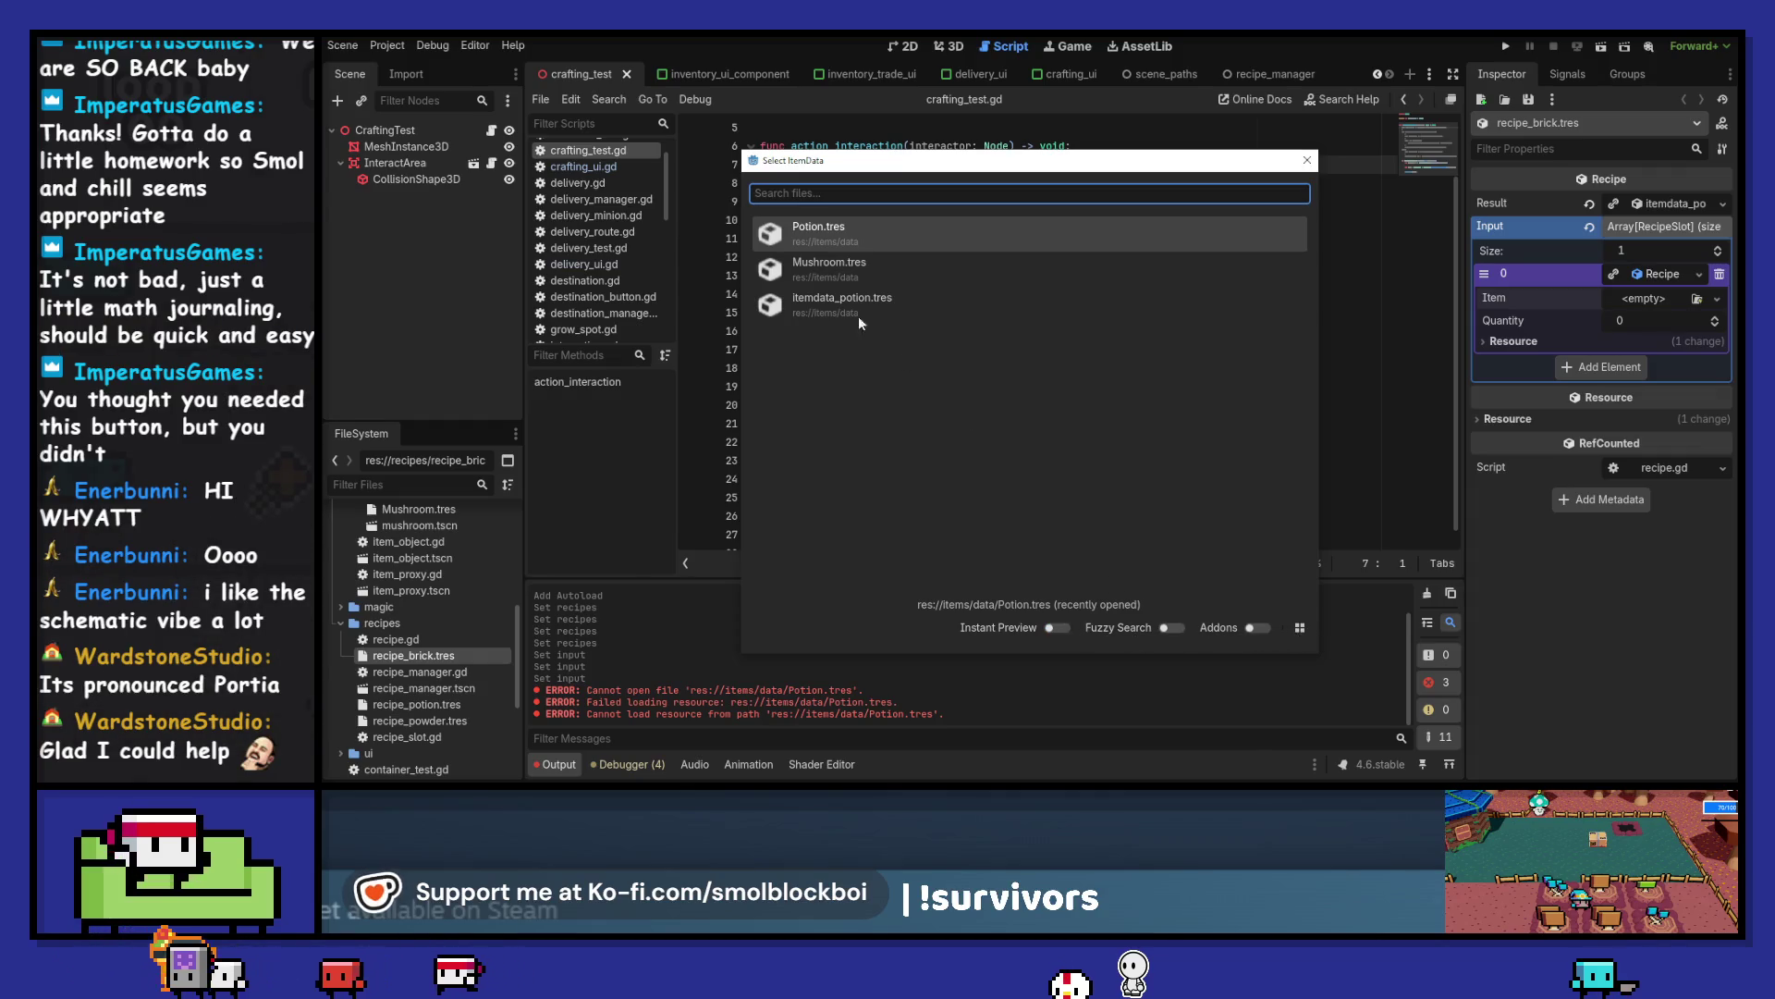
pyautogui.click(833, 268)
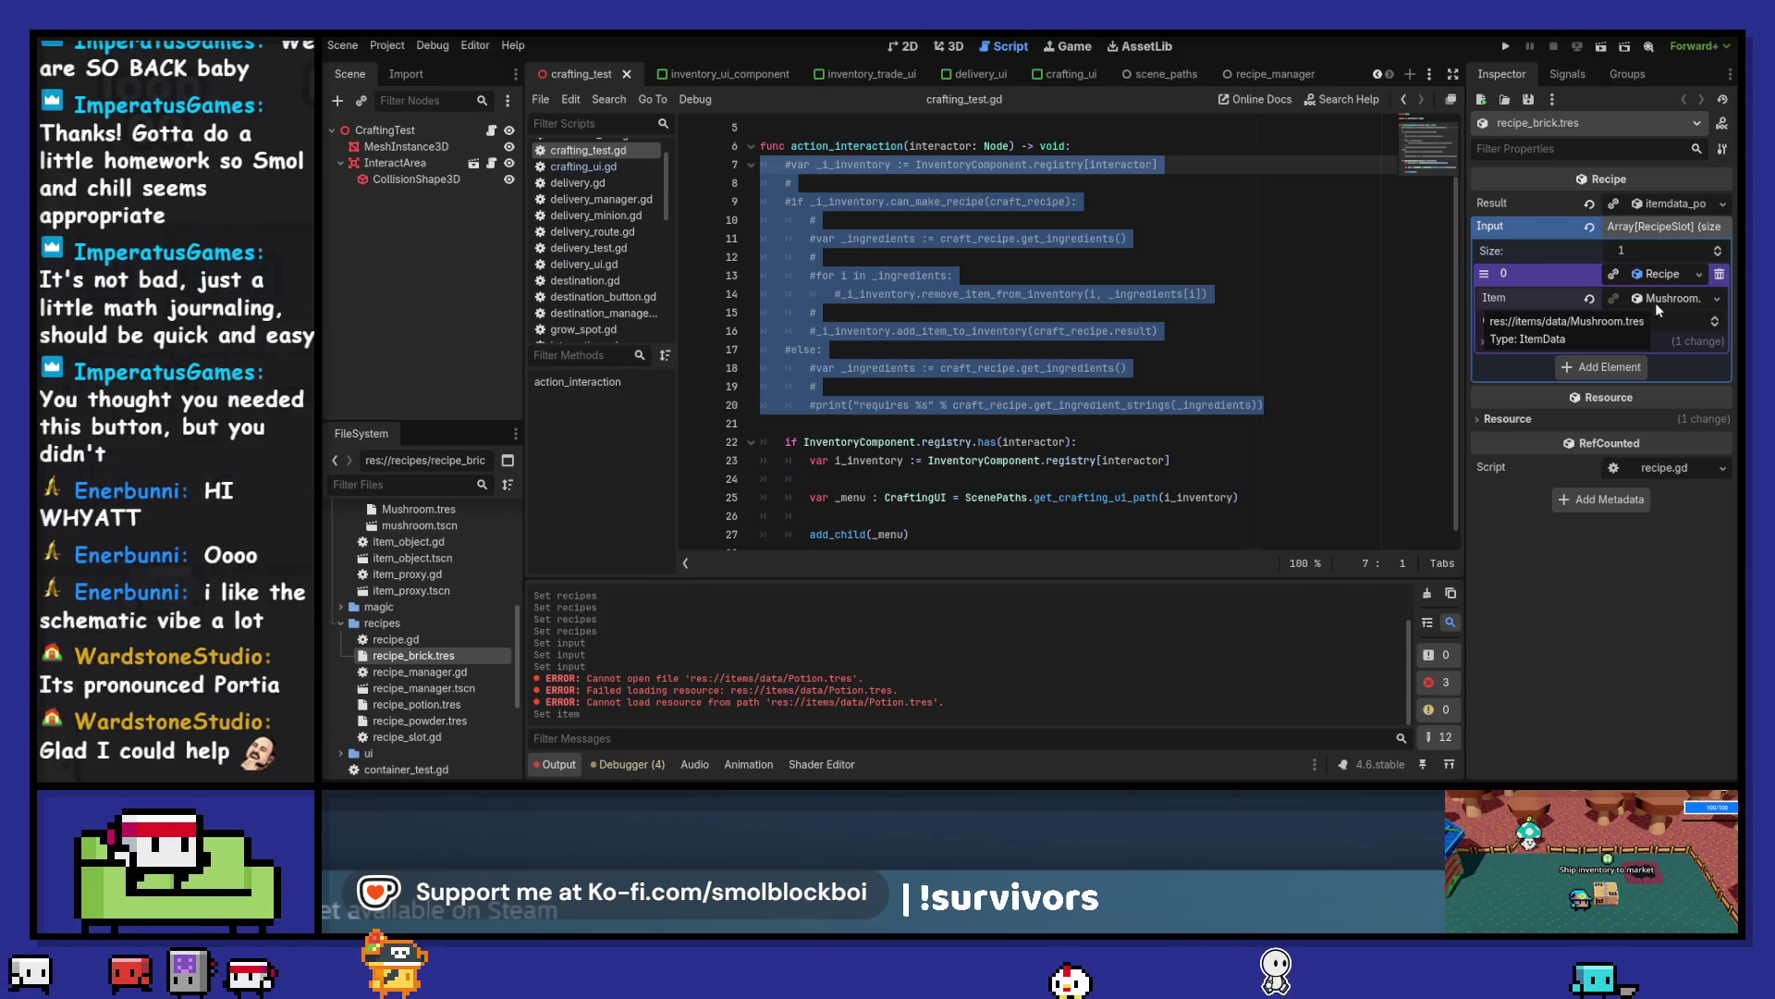
pyautogui.click(1589, 302)
pyautogui.scroll(3, 460, 651)
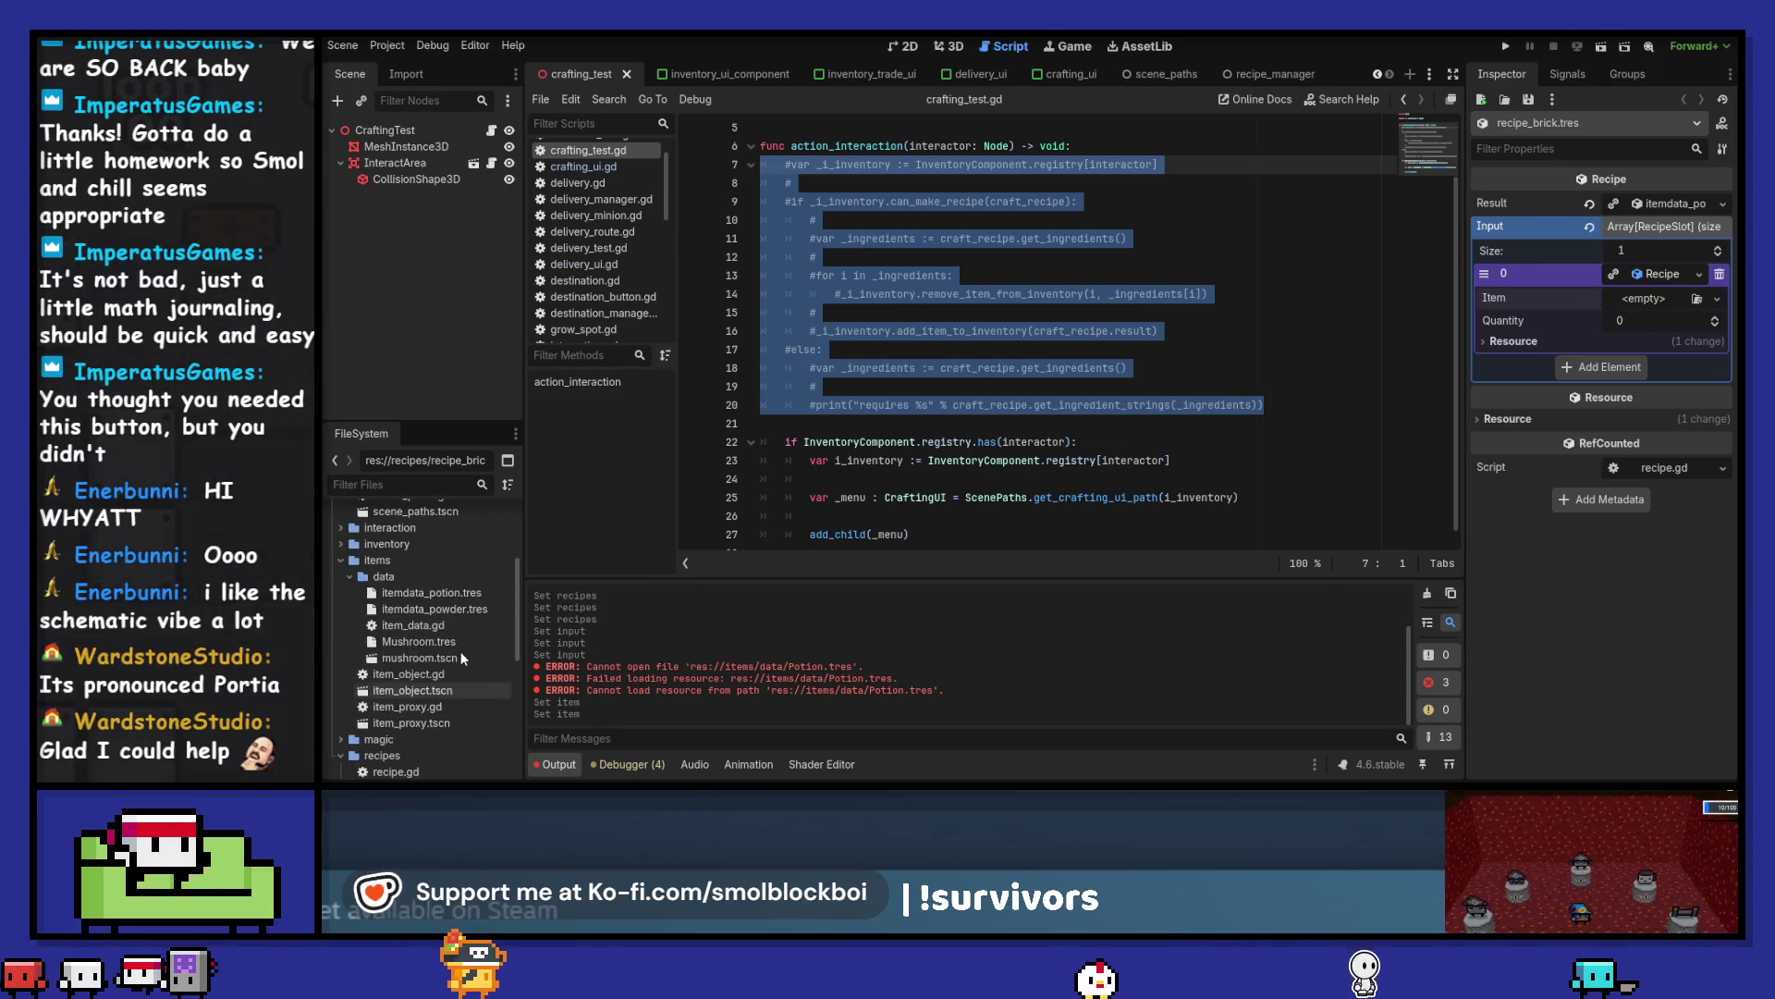
# - Rename Mushroom.tres to itemdata_mushroom.tres
pyautogui.click(473, 640)
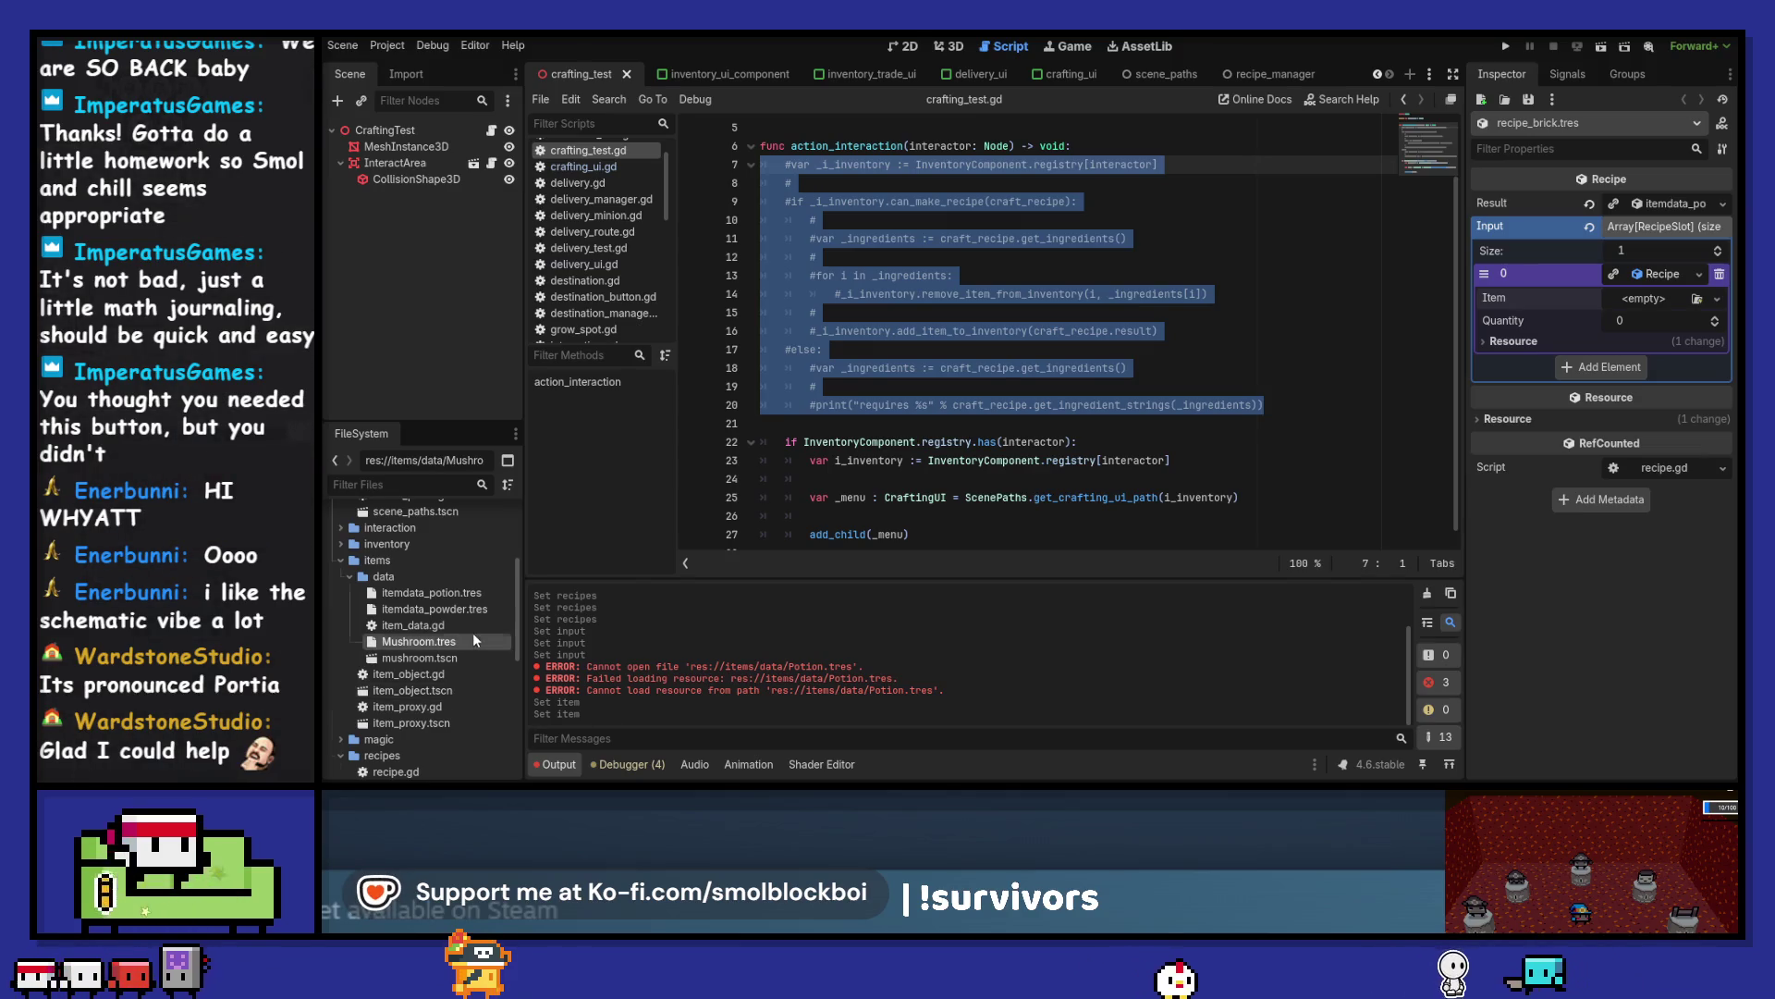
pyautogui.press('Left')
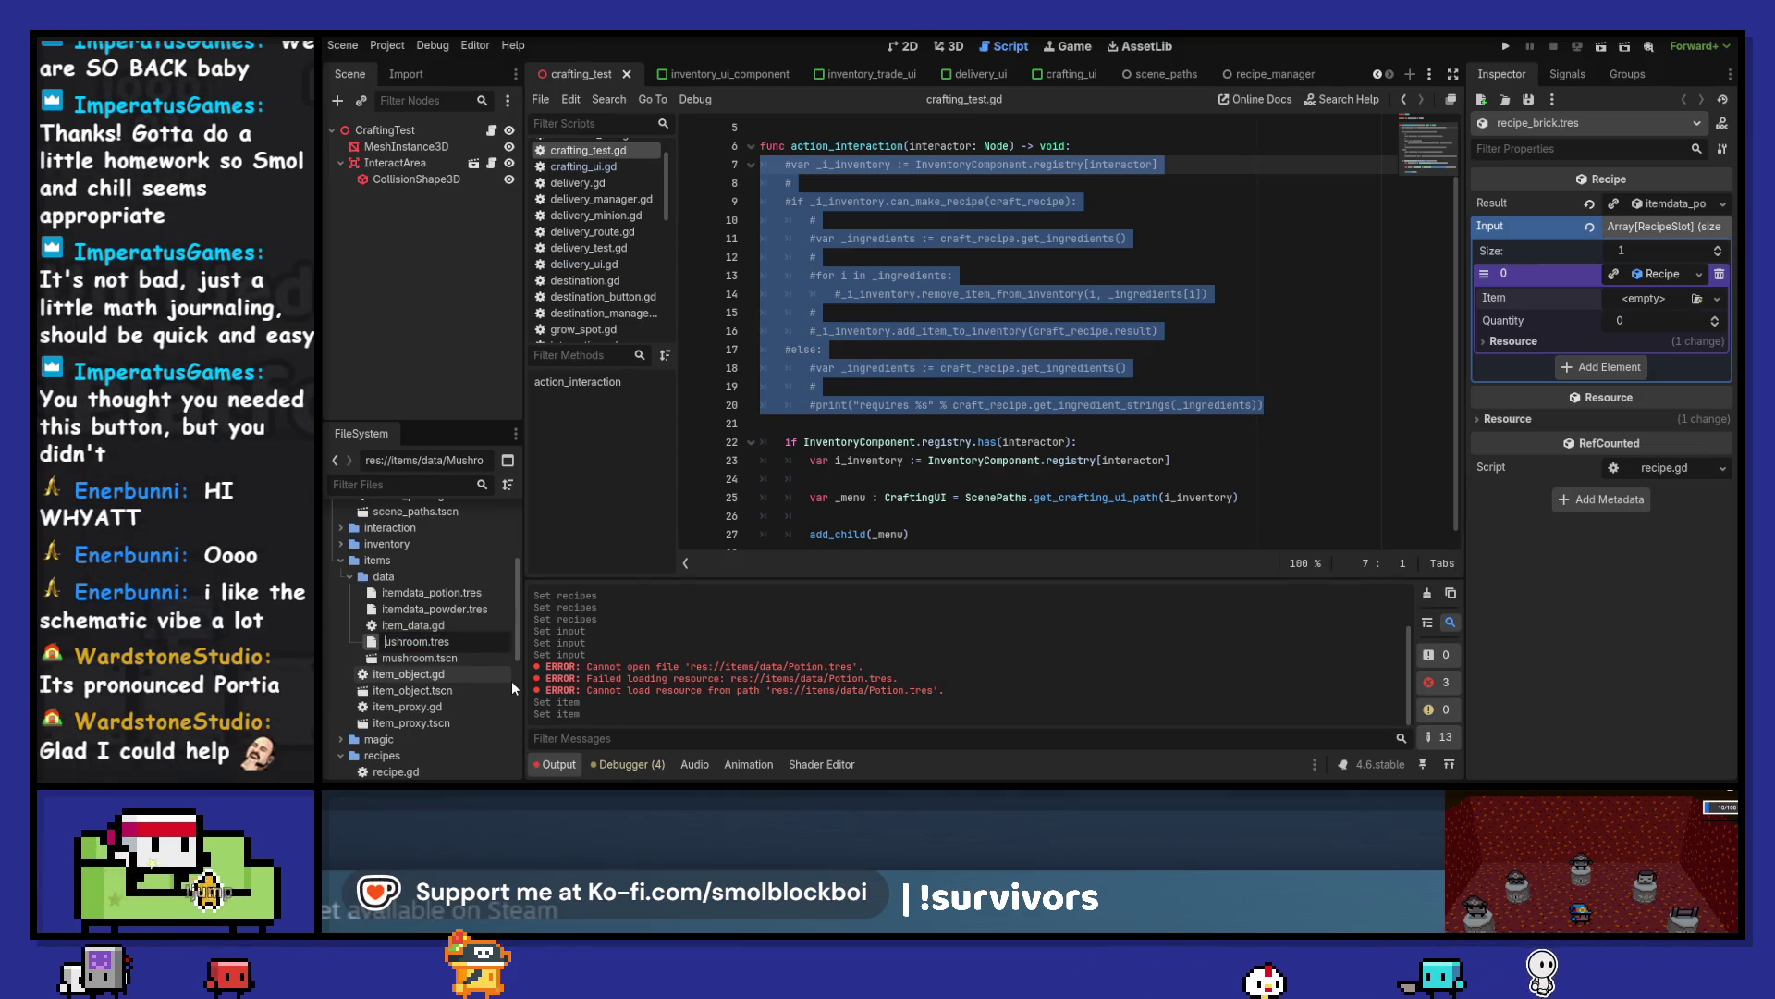
pyautogui.press('Delete')
pyautogui.write('itemda')
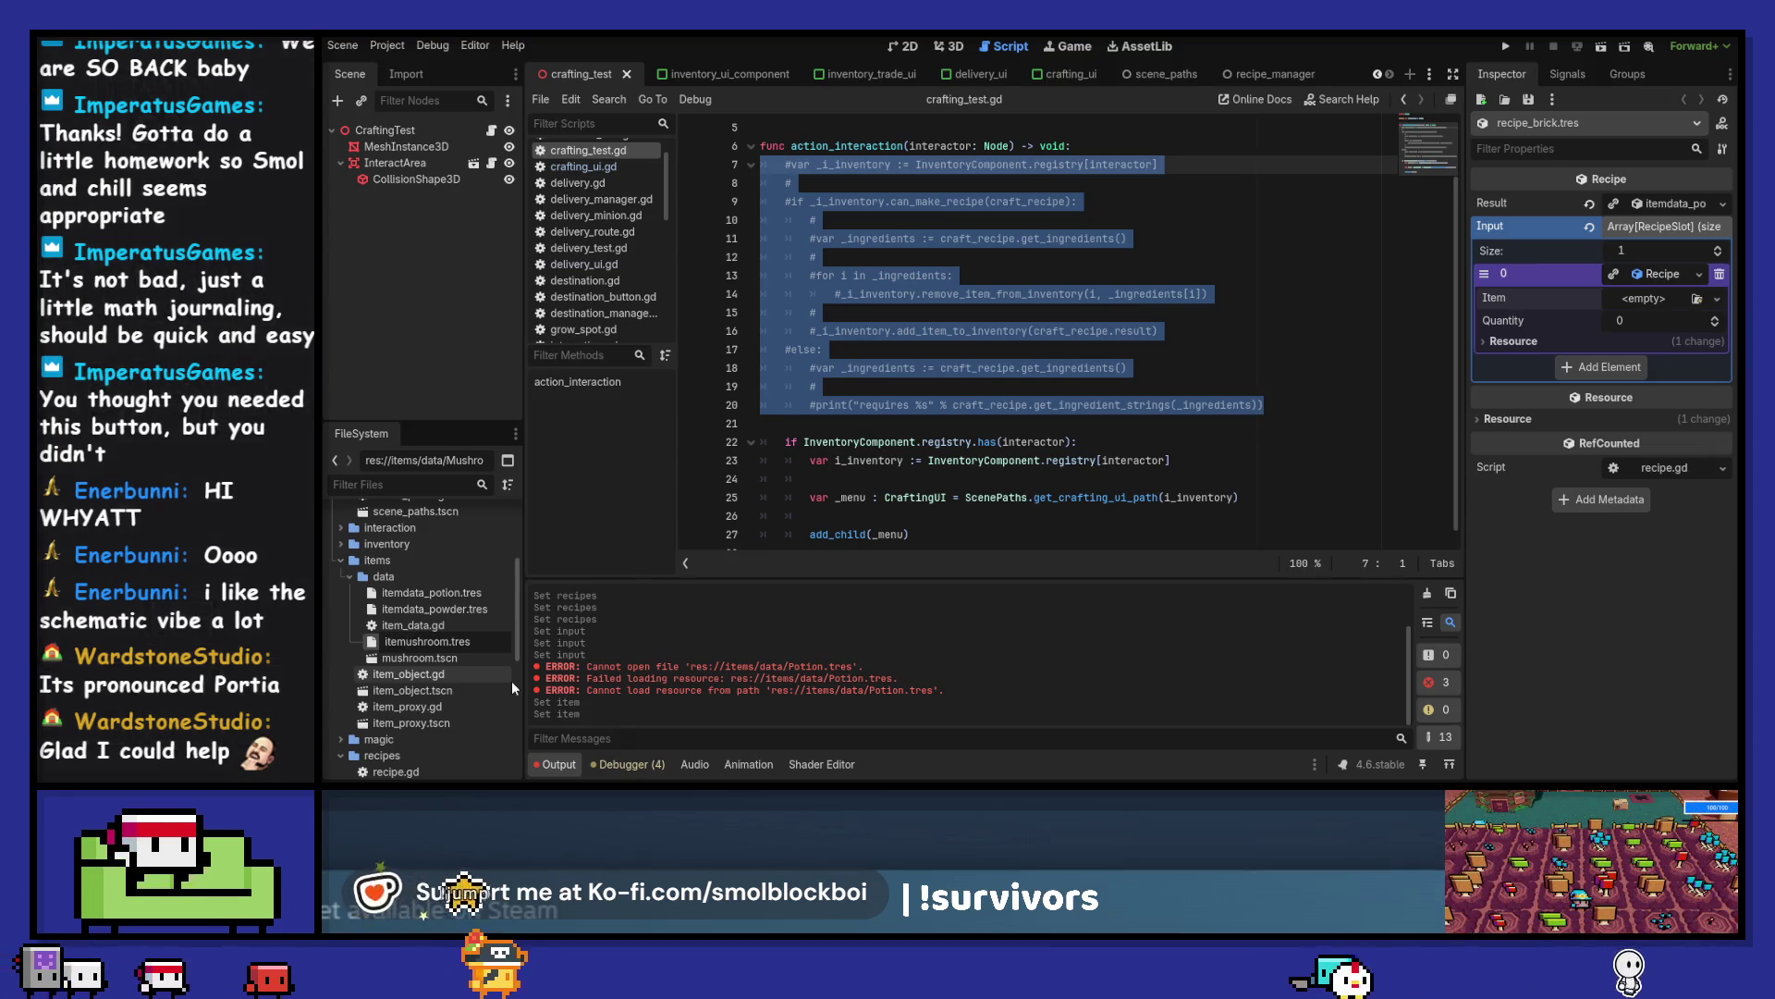
pyautogui.write('ta_')
pyautogui.press('Return')
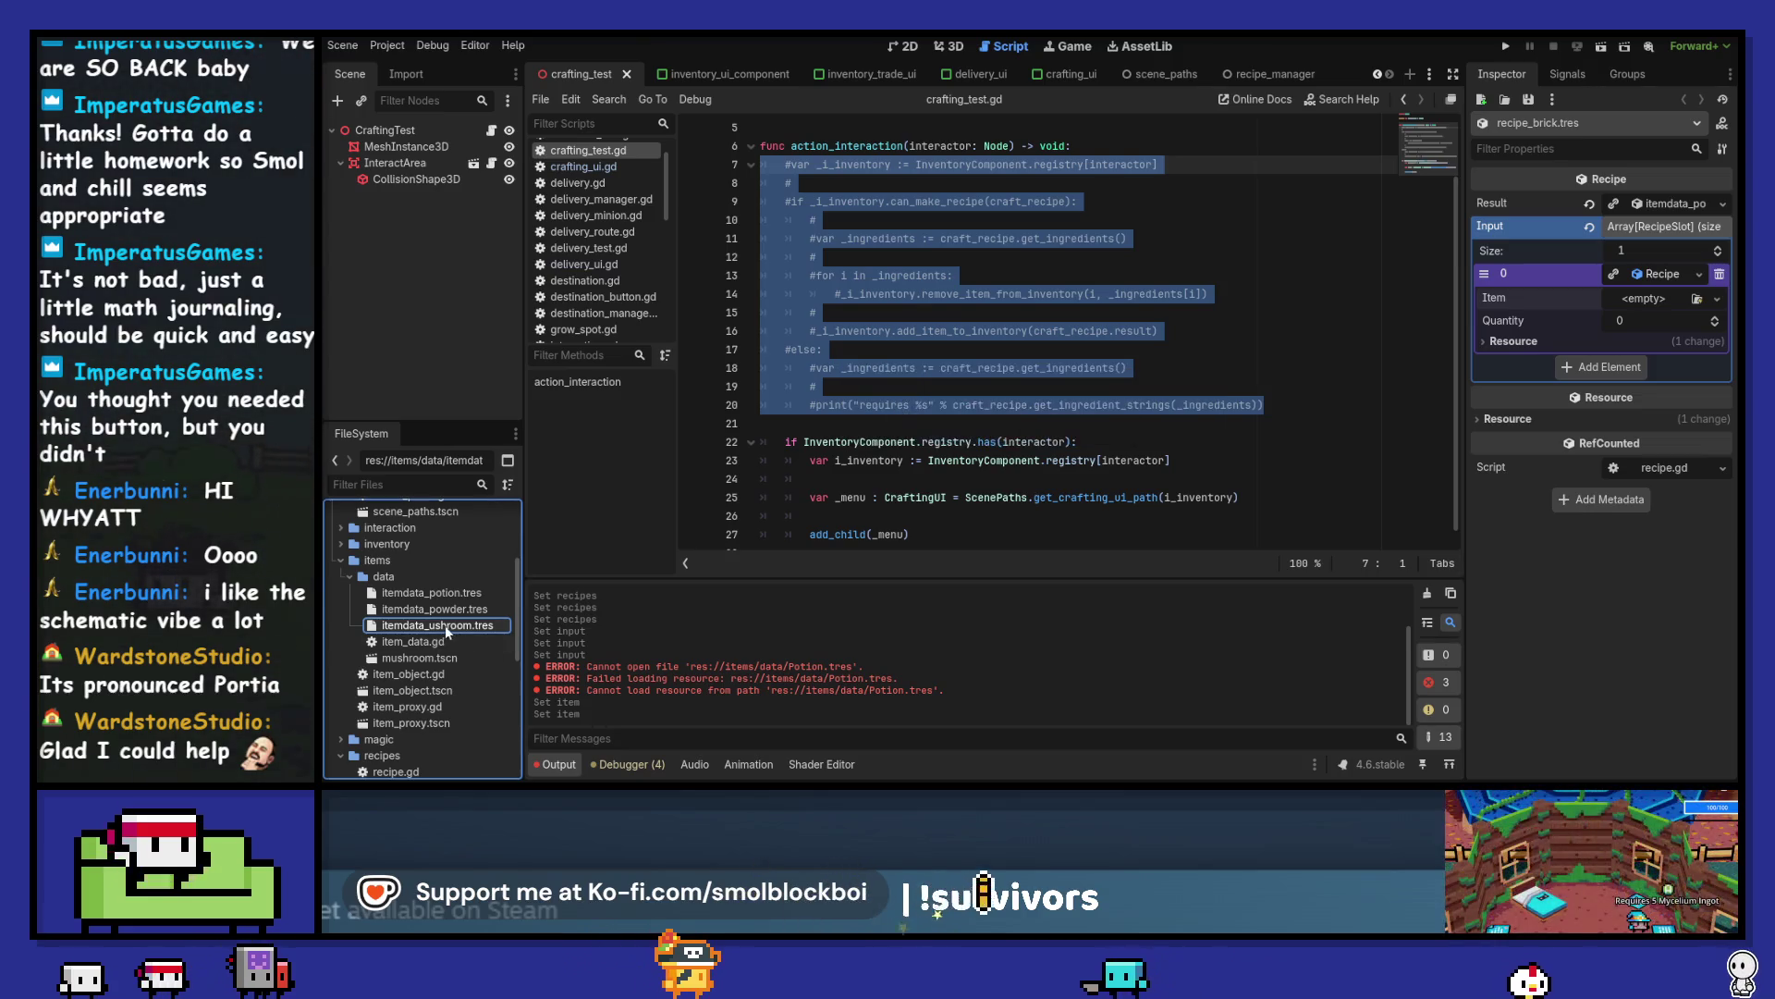
pyautogui.click(439, 625)
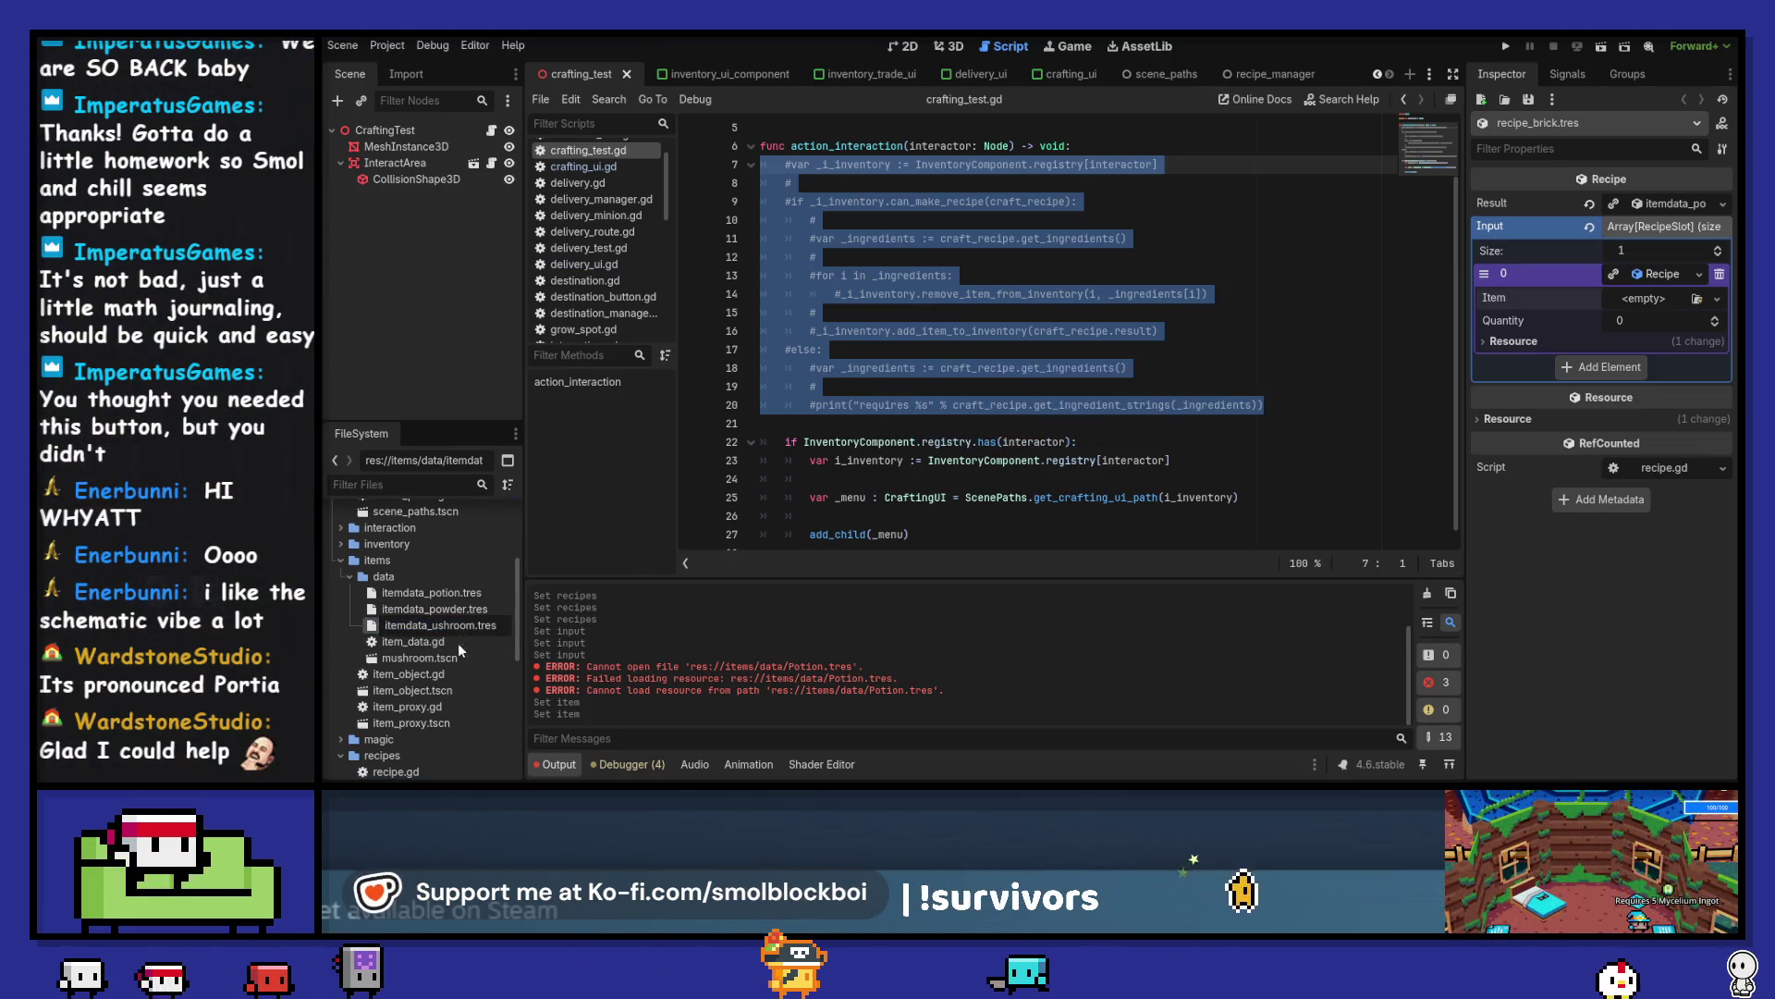
pyautogui.press('Return')
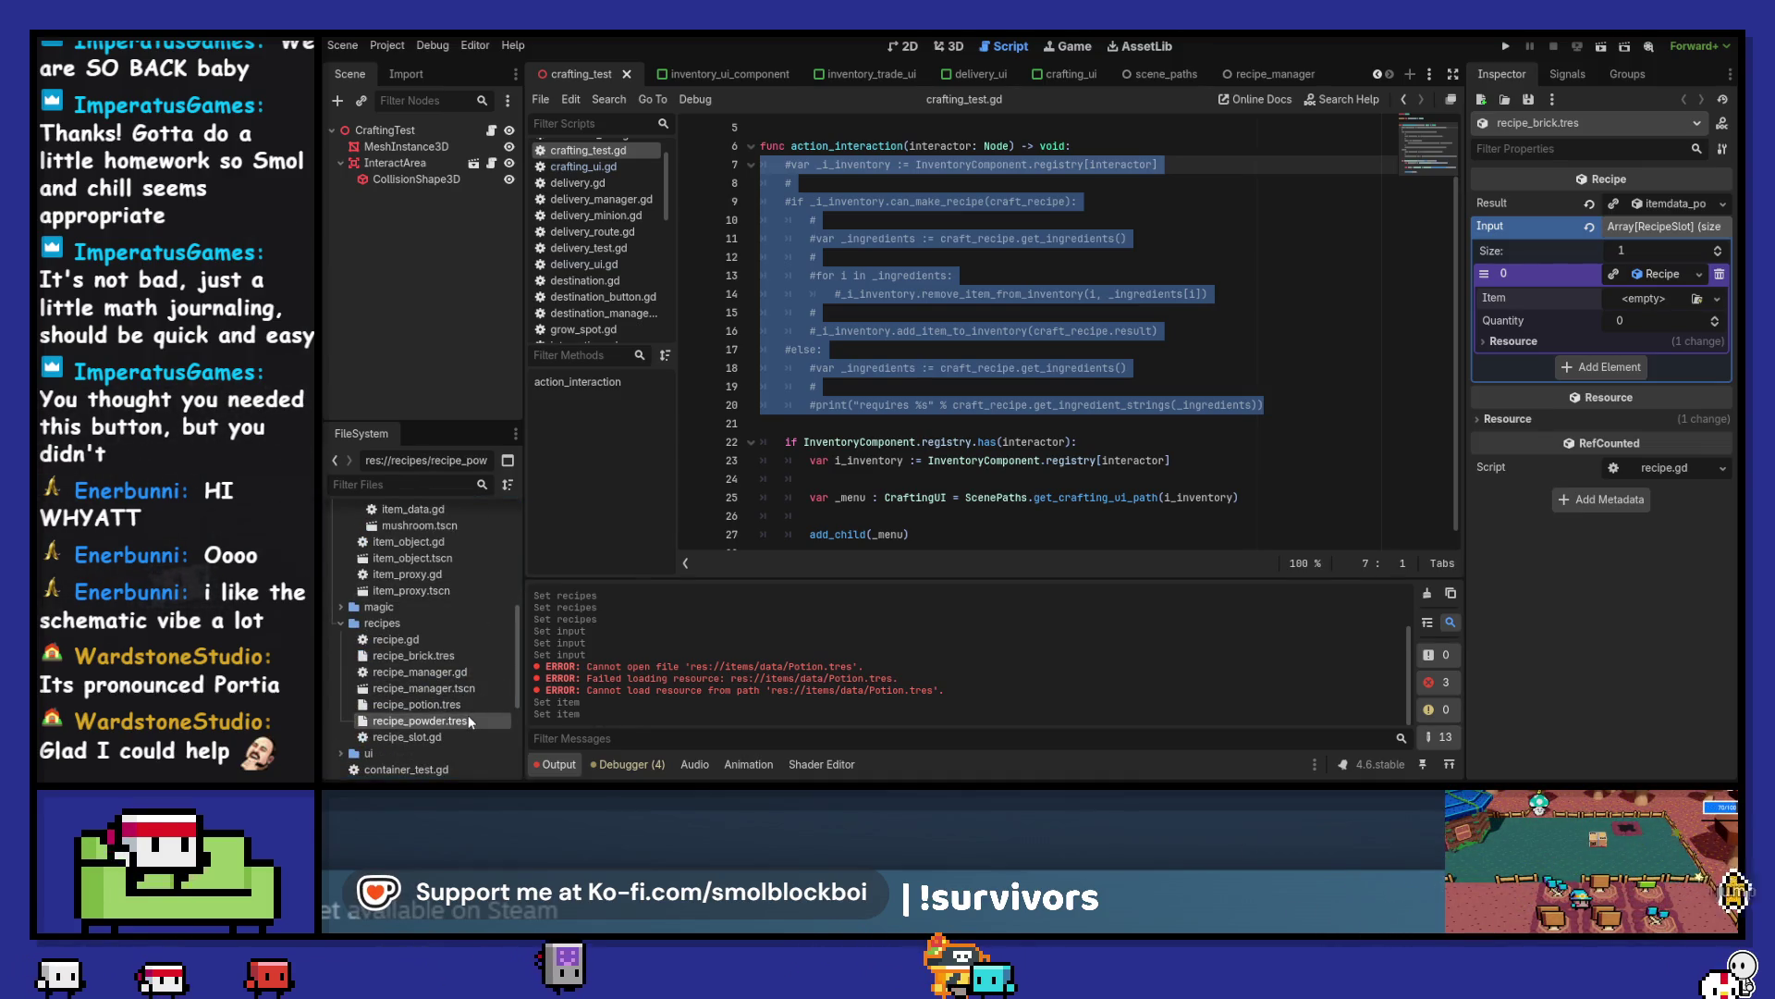
# - Set the first brick input's item to itemdata_powder.tres with quantity 1
pyautogui.click(1696, 297)
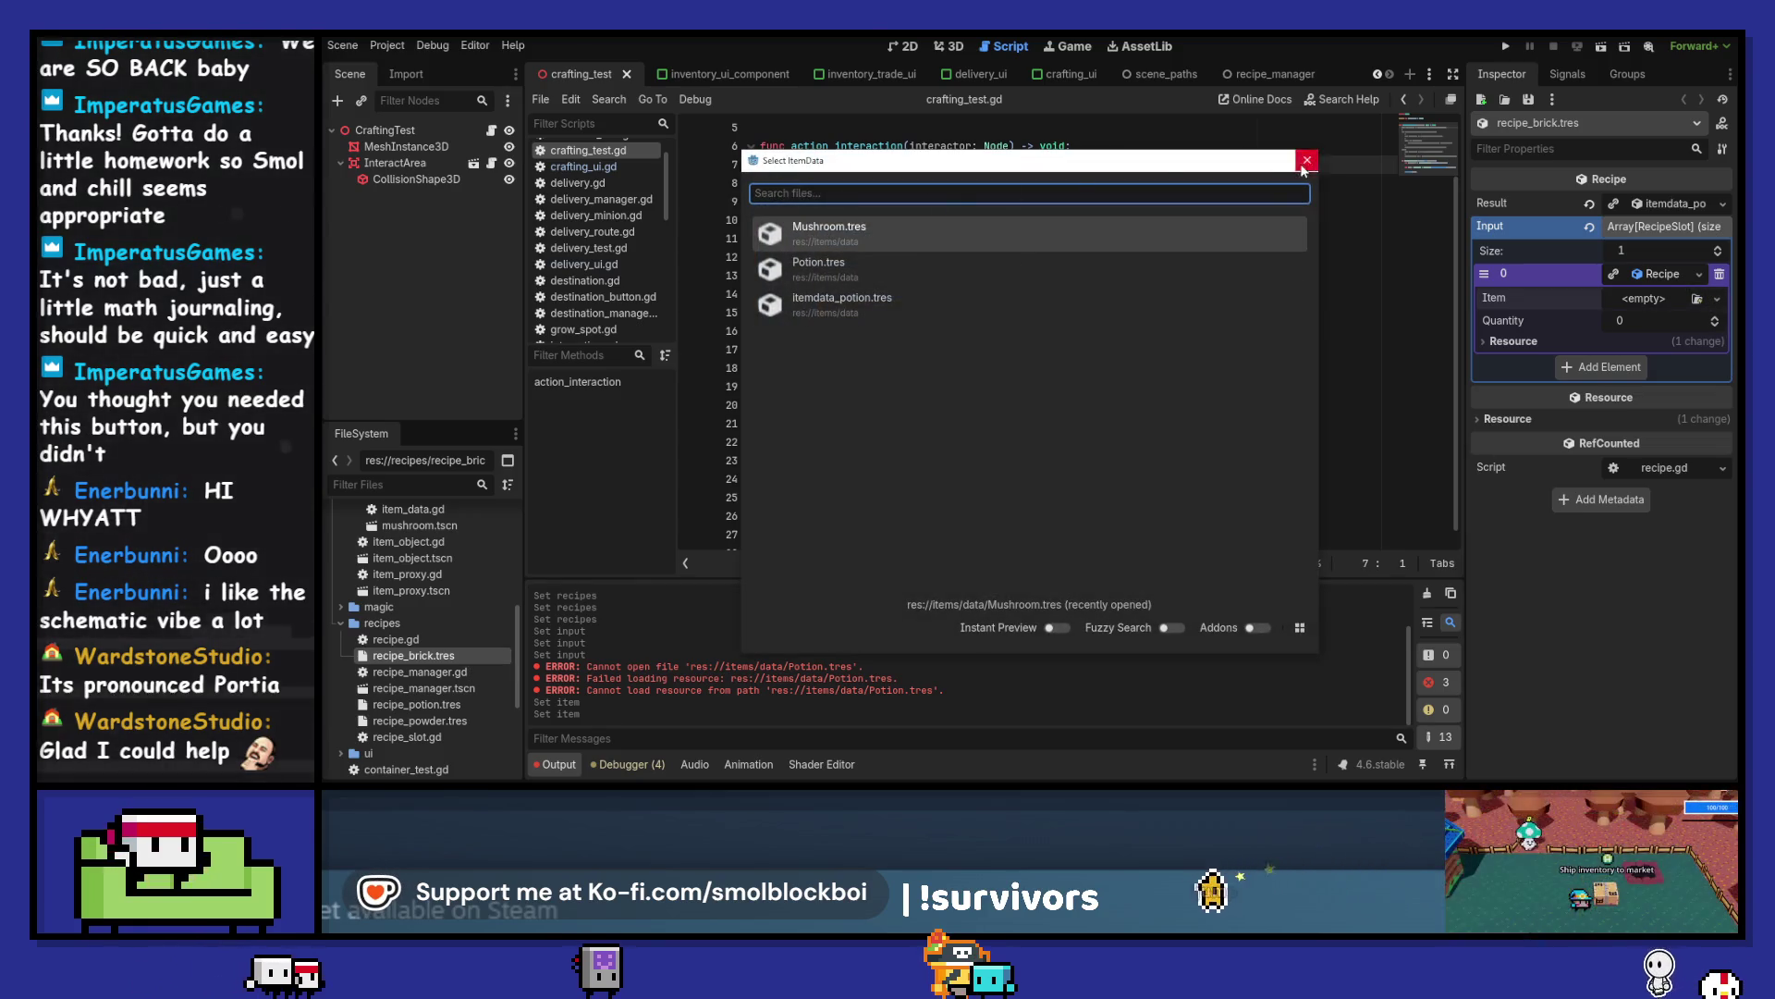
pyautogui.press('Escape')
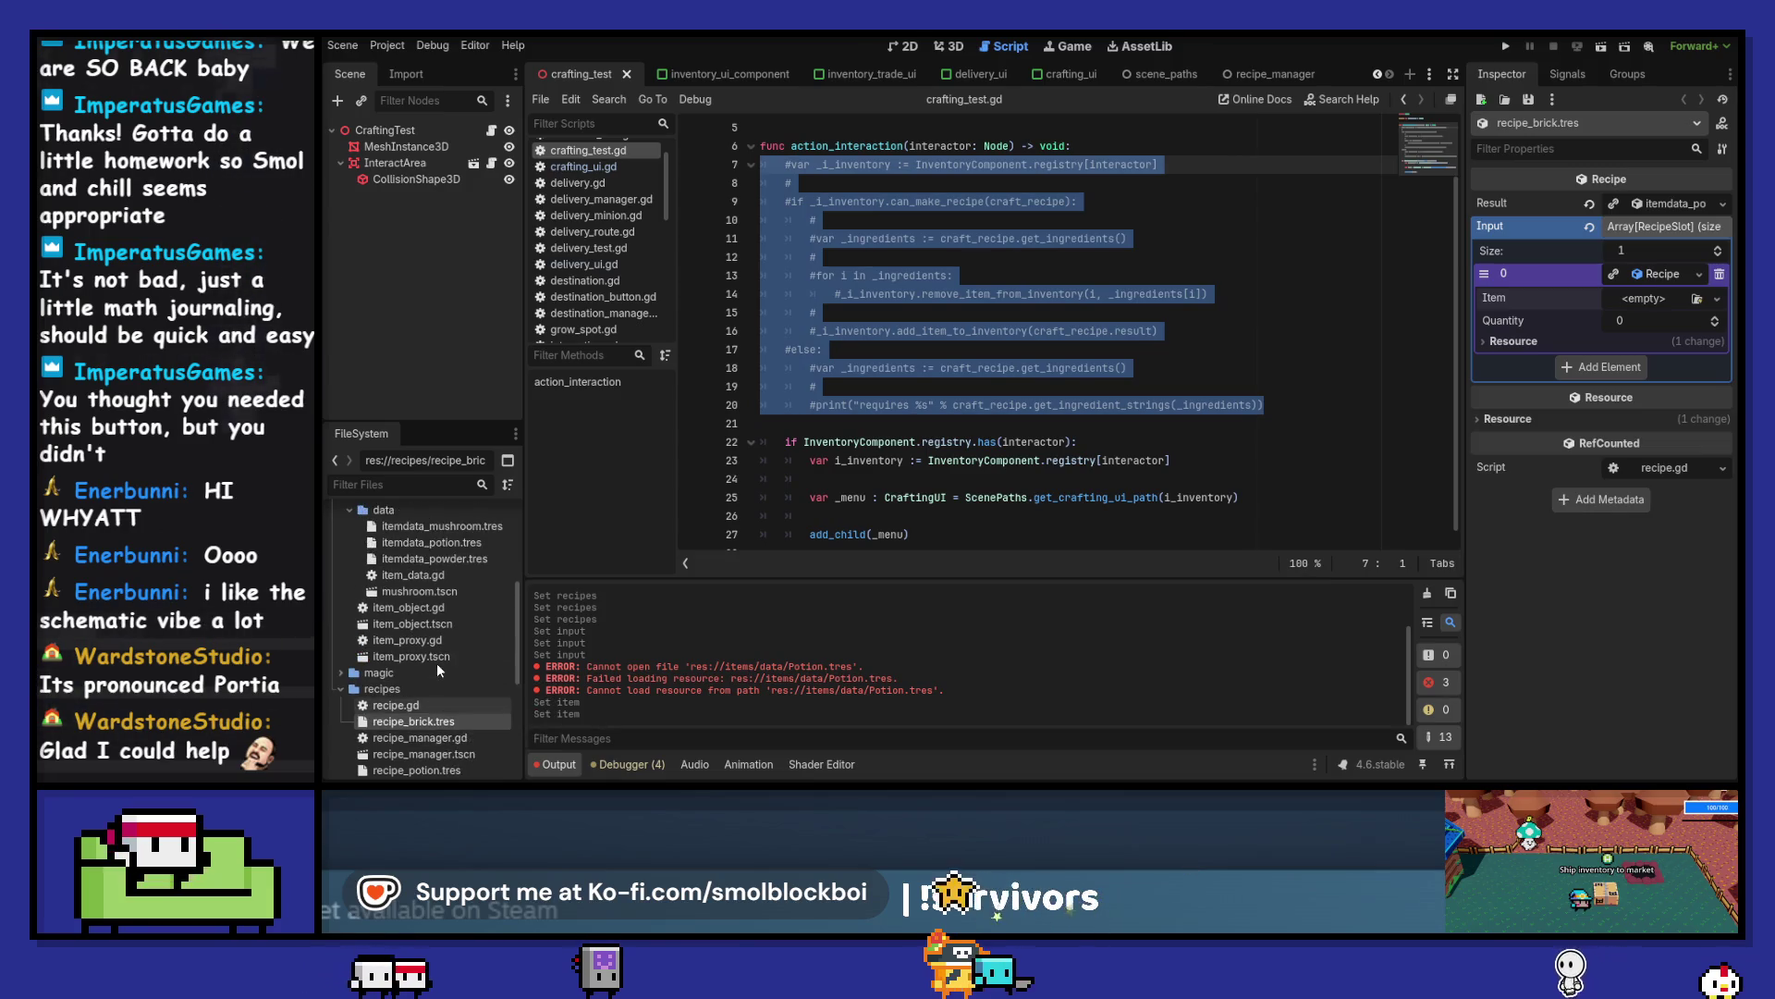
pyautogui.scroll(2, 436, 663)
pyautogui.moveTo(435, 559)
pyautogui.mouseDown()
pyautogui.moveTo(938, 504)
pyautogui.moveTo(1643, 298)
pyautogui.mouseUp()
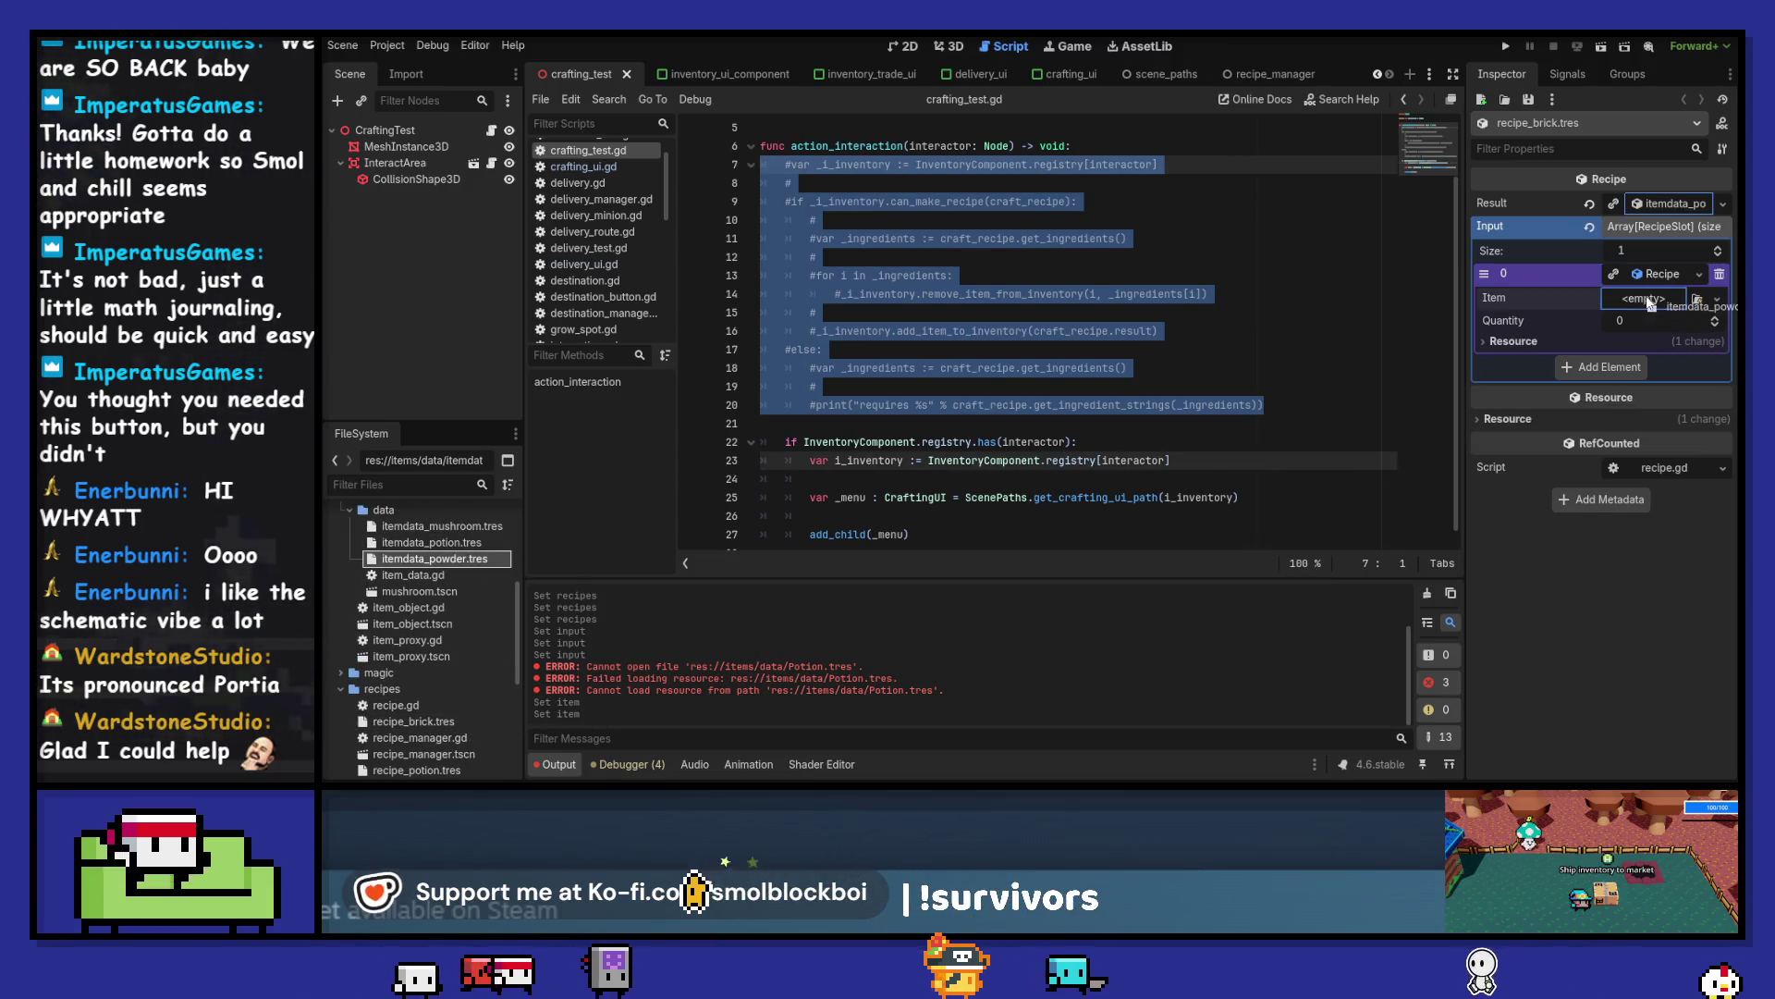
pyautogui.click(1717, 317)
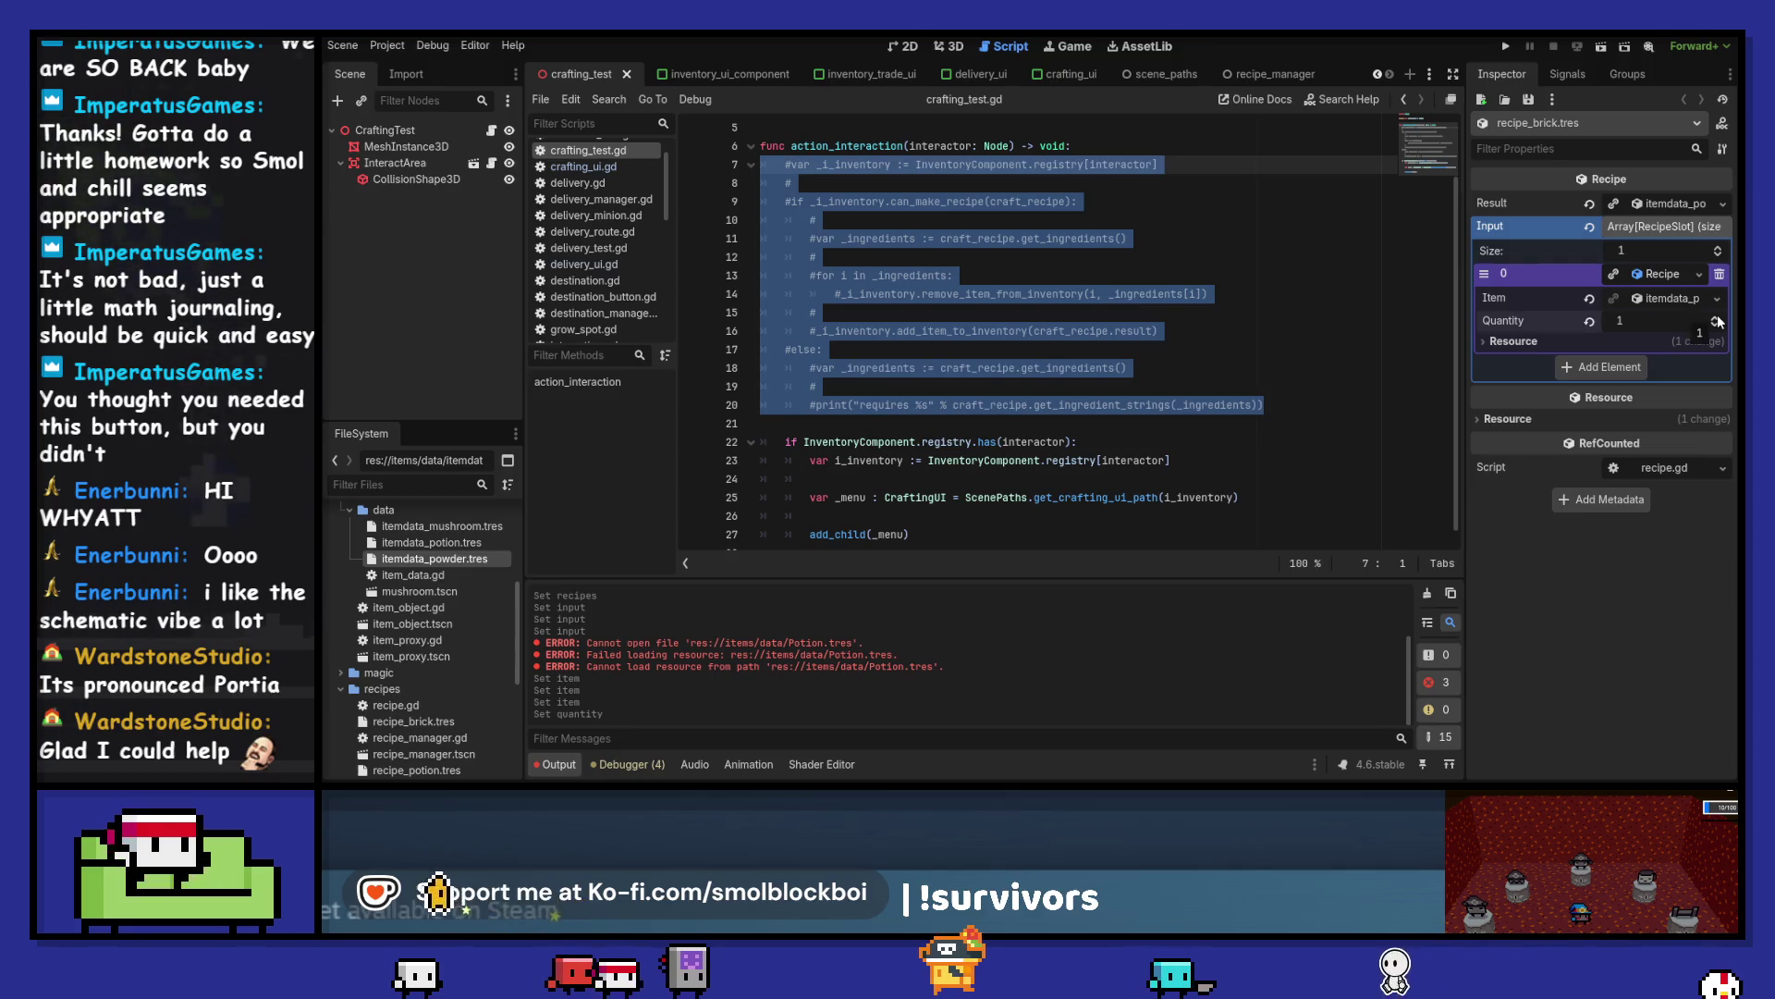
# - Add a second input slot using itemdata_powder.tres at quantity 1, and clear the output log
pyautogui.click(1610, 367)
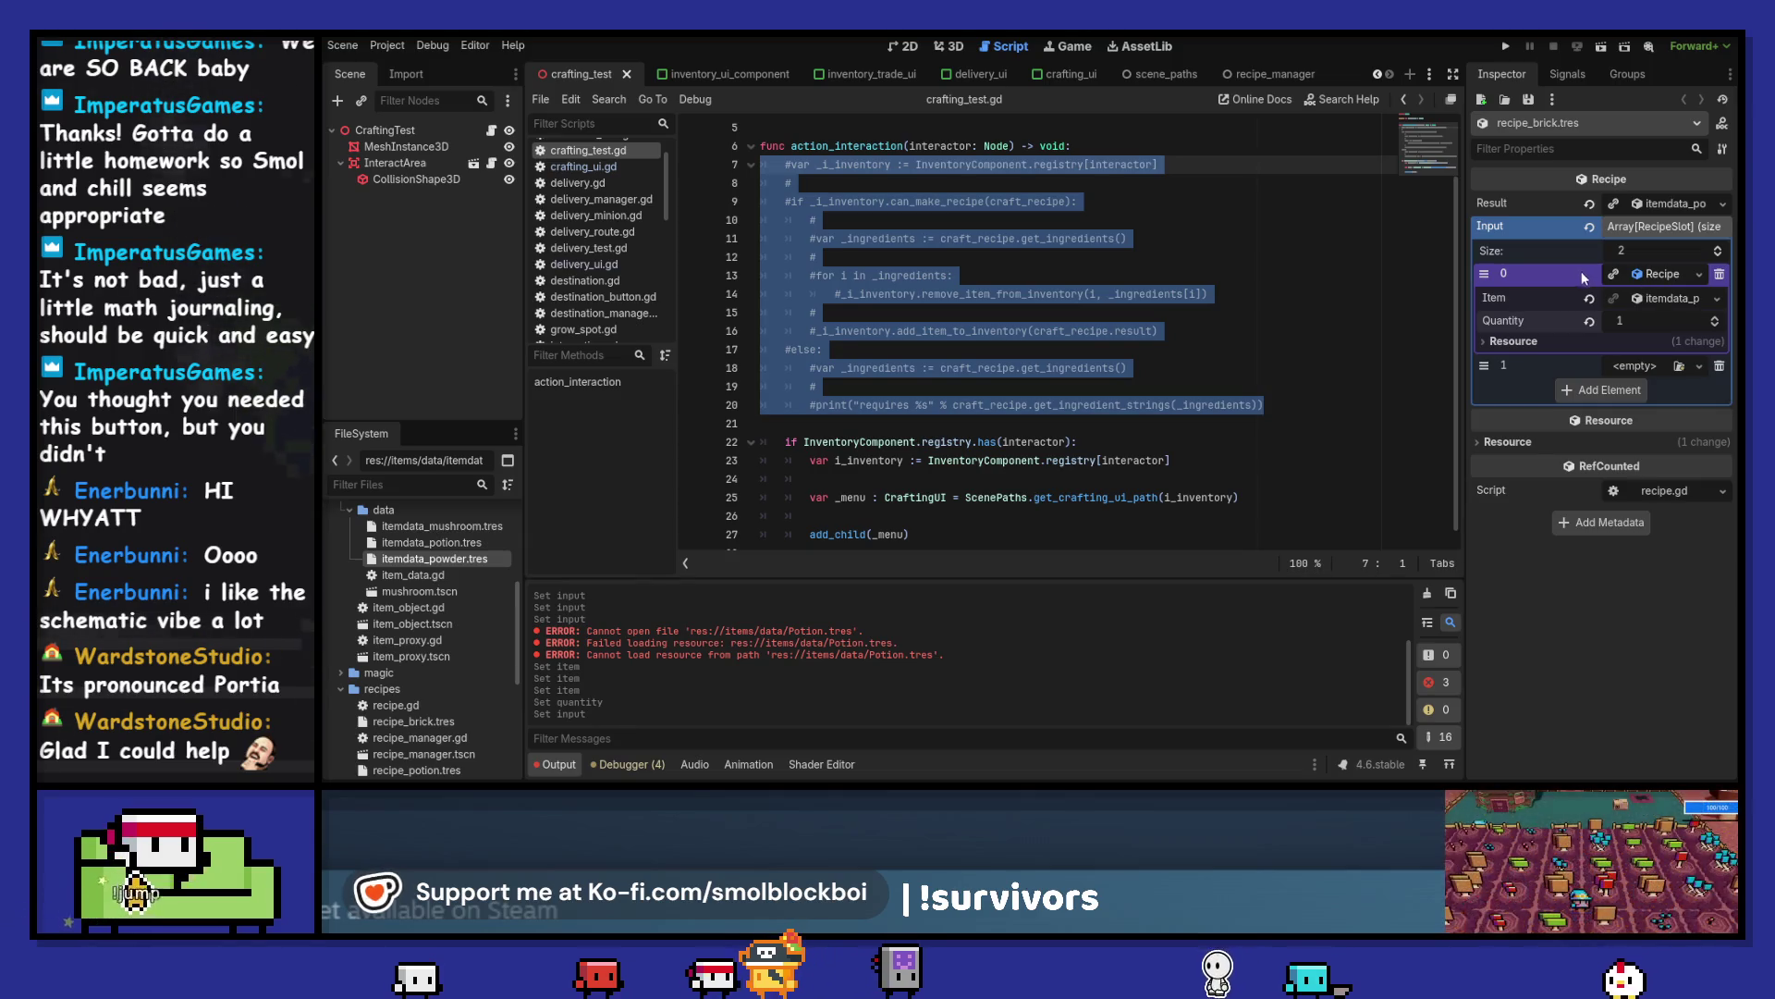
pyautogui.click(1638, 363)
pyautogui.click(1639, 391)
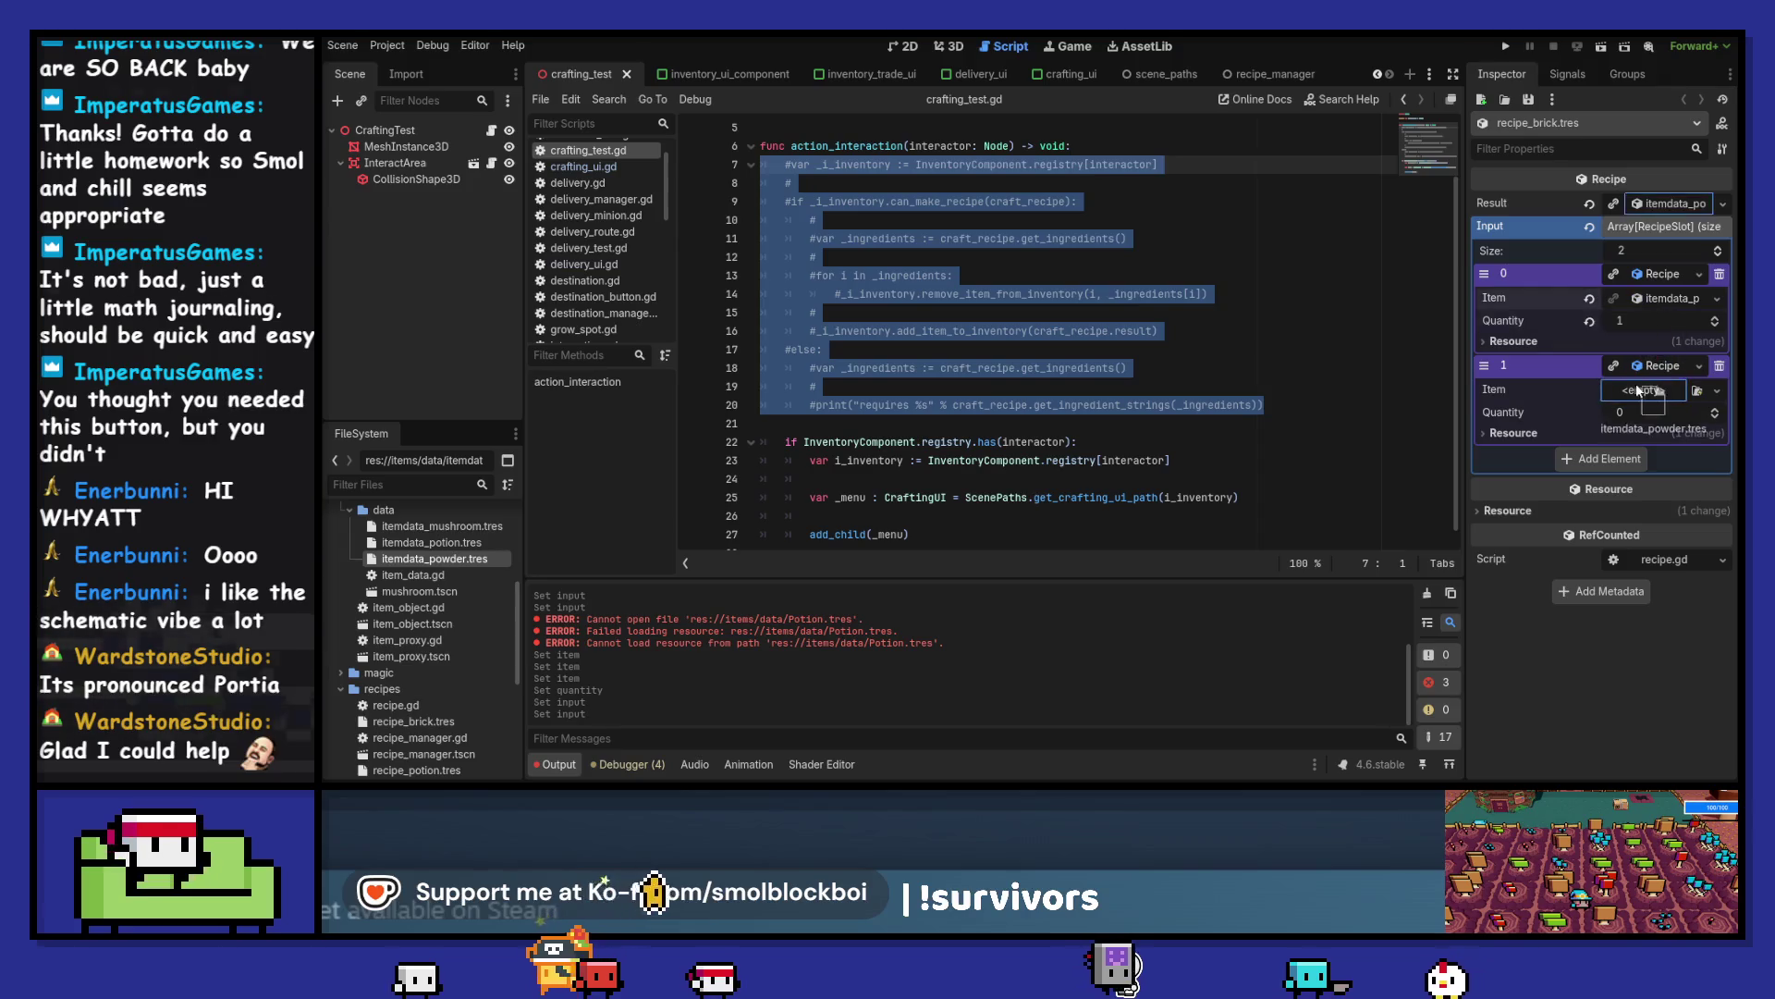
pyautogui.moveTo(1657, 301); pyautogui.dragTo(1655, 389)
pyautogui.click(1658, 414)
pyautogui.write('1')
pyautogui.press('Return')
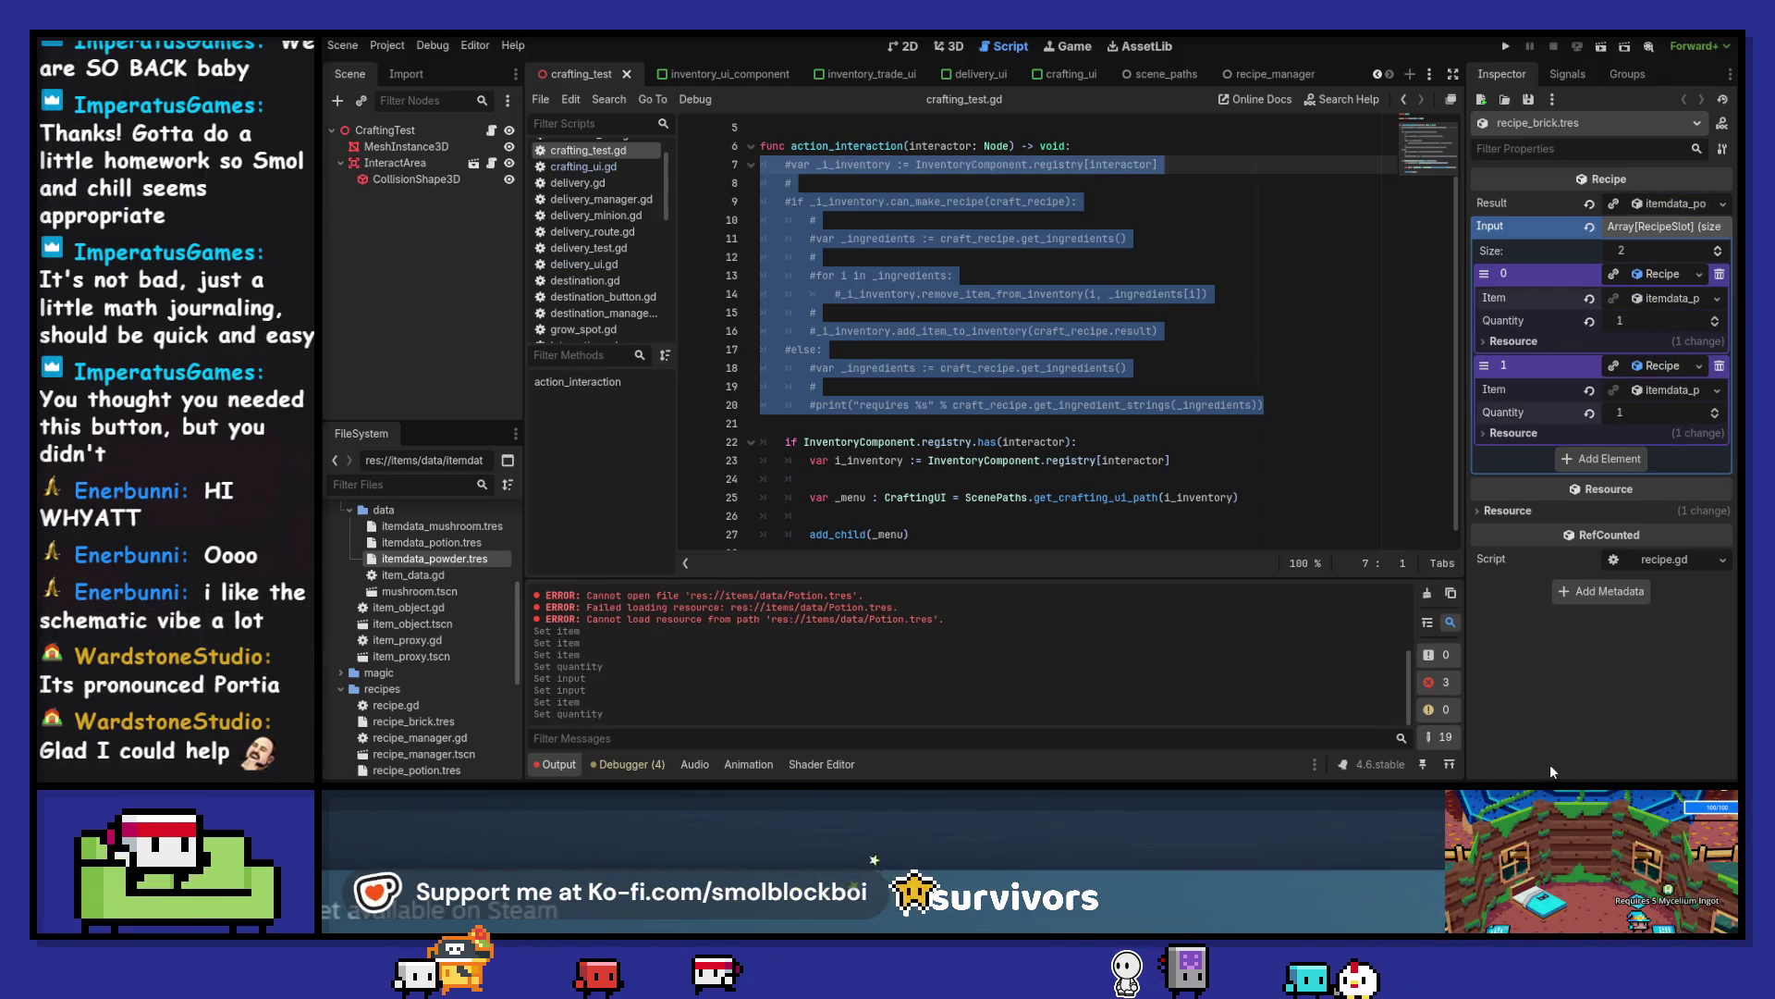
pyautogui.click(1430, 593)
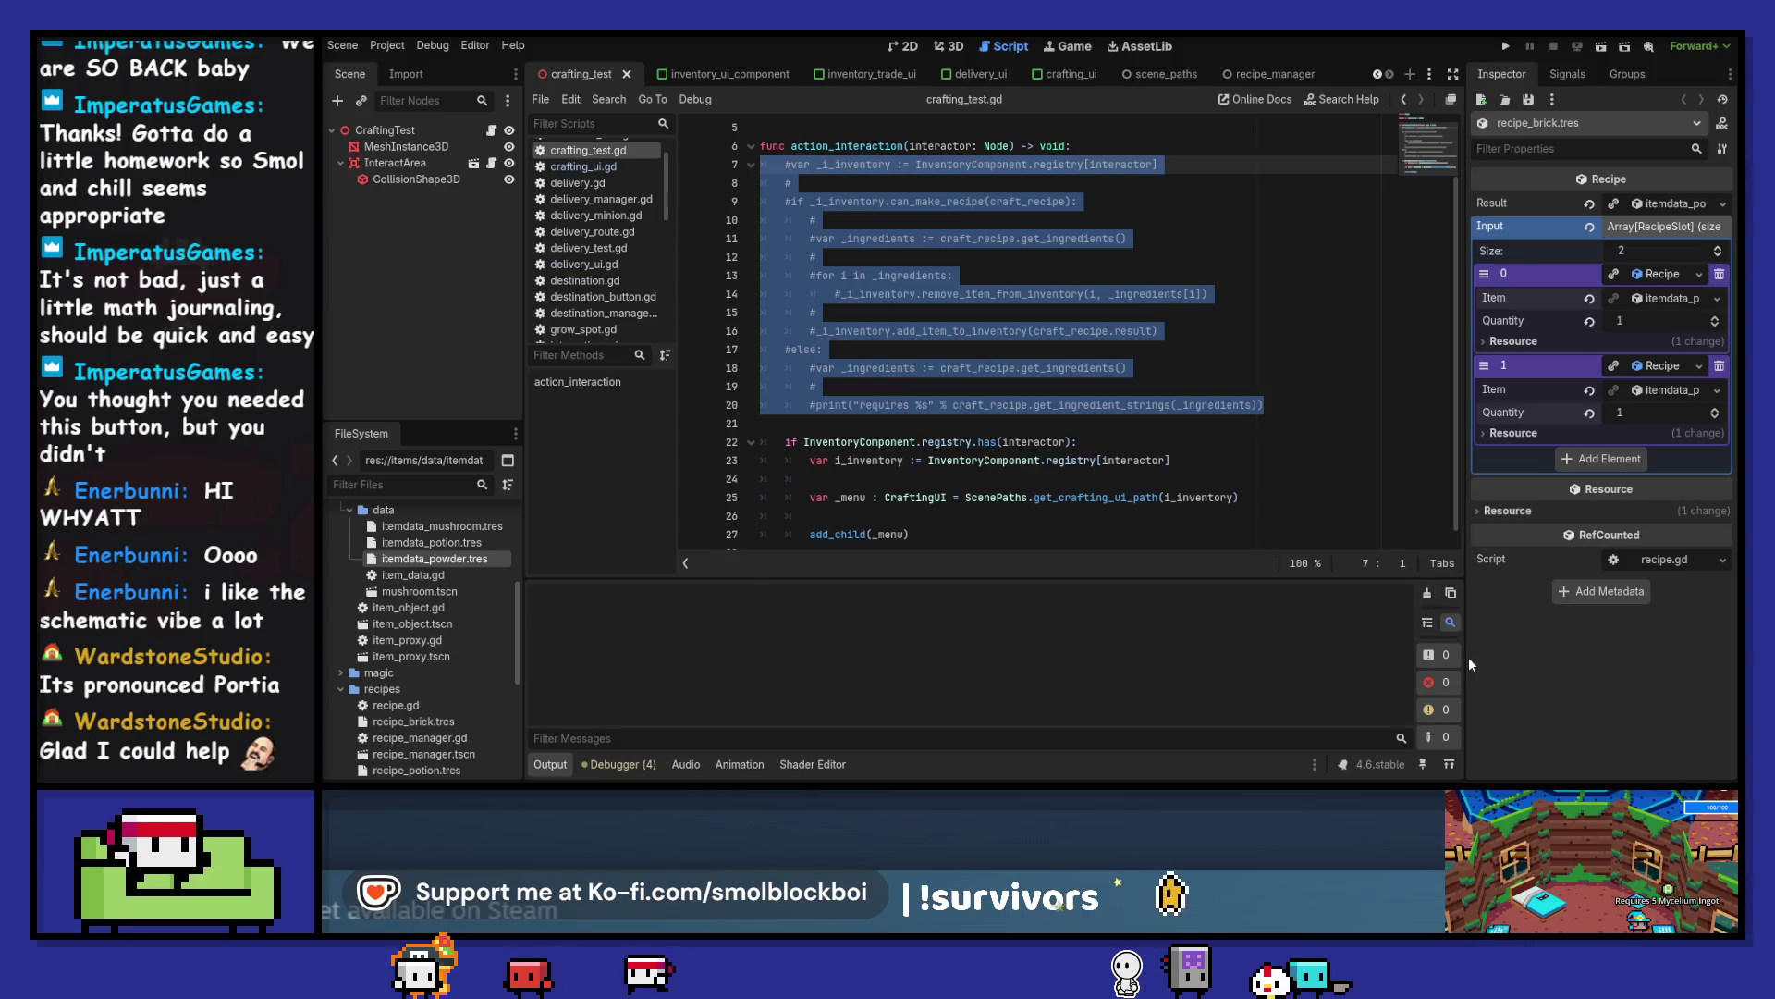
pyautogui.scroll(-2, 433, 671)
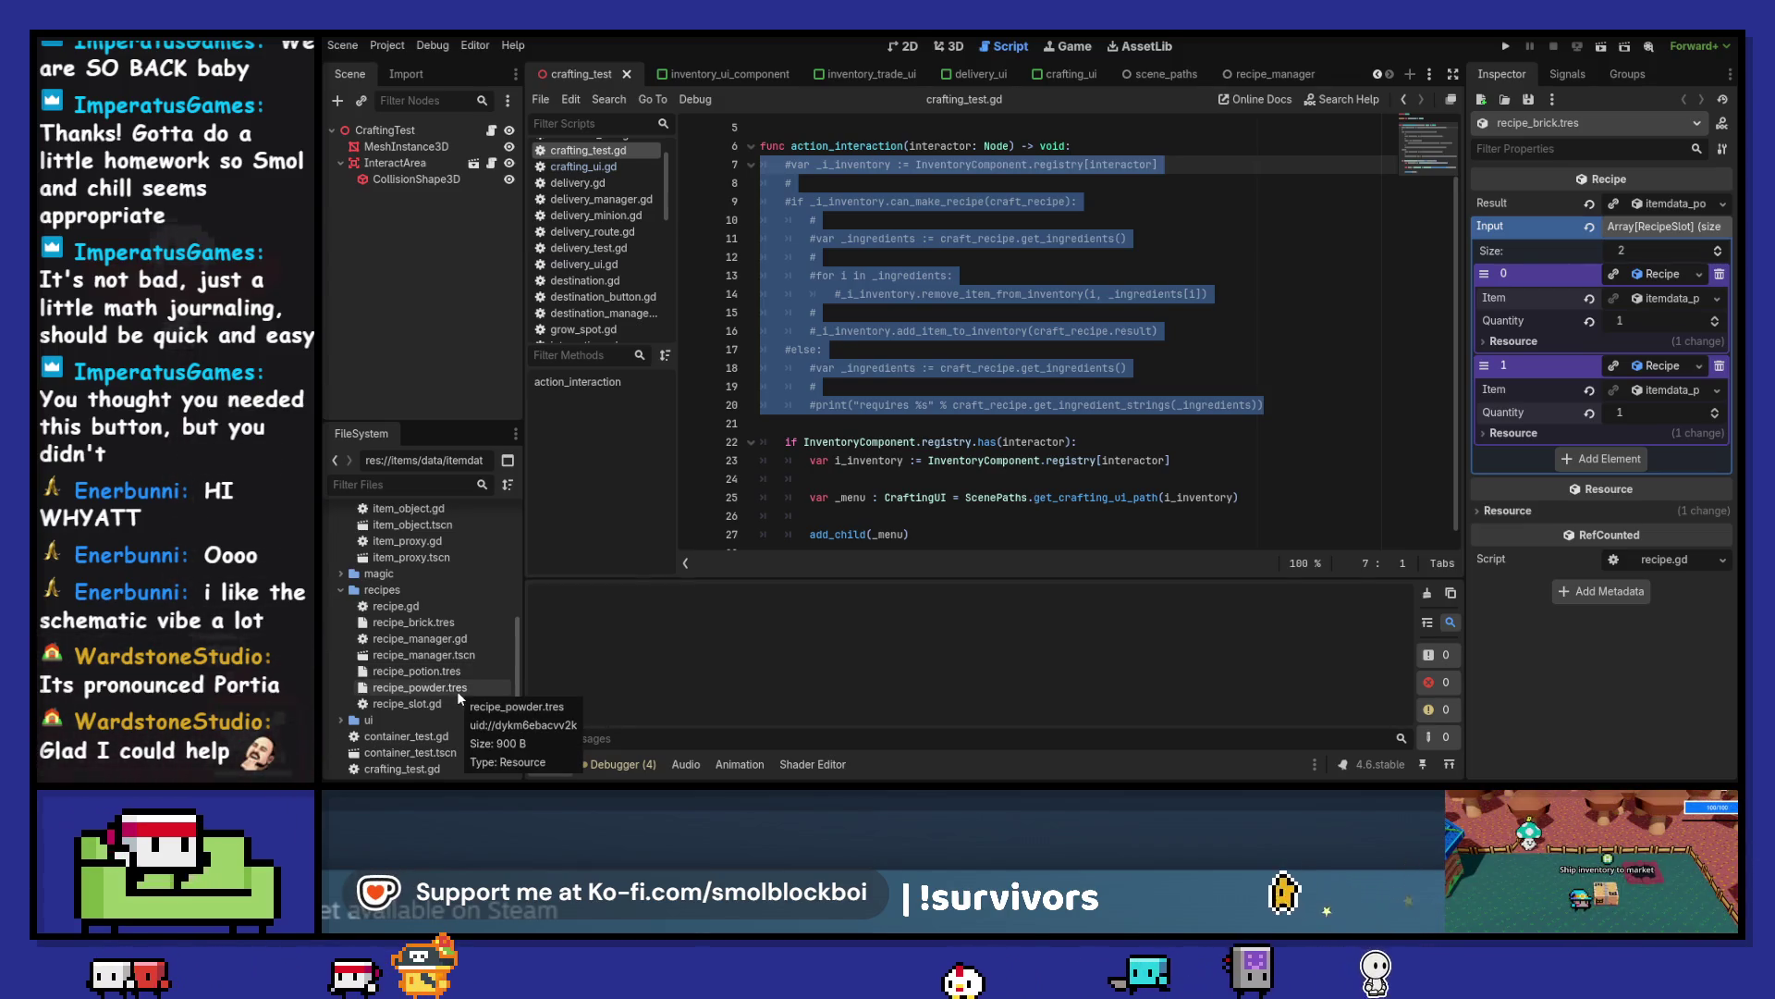
pyautogui.scroll(3, 453, 643)
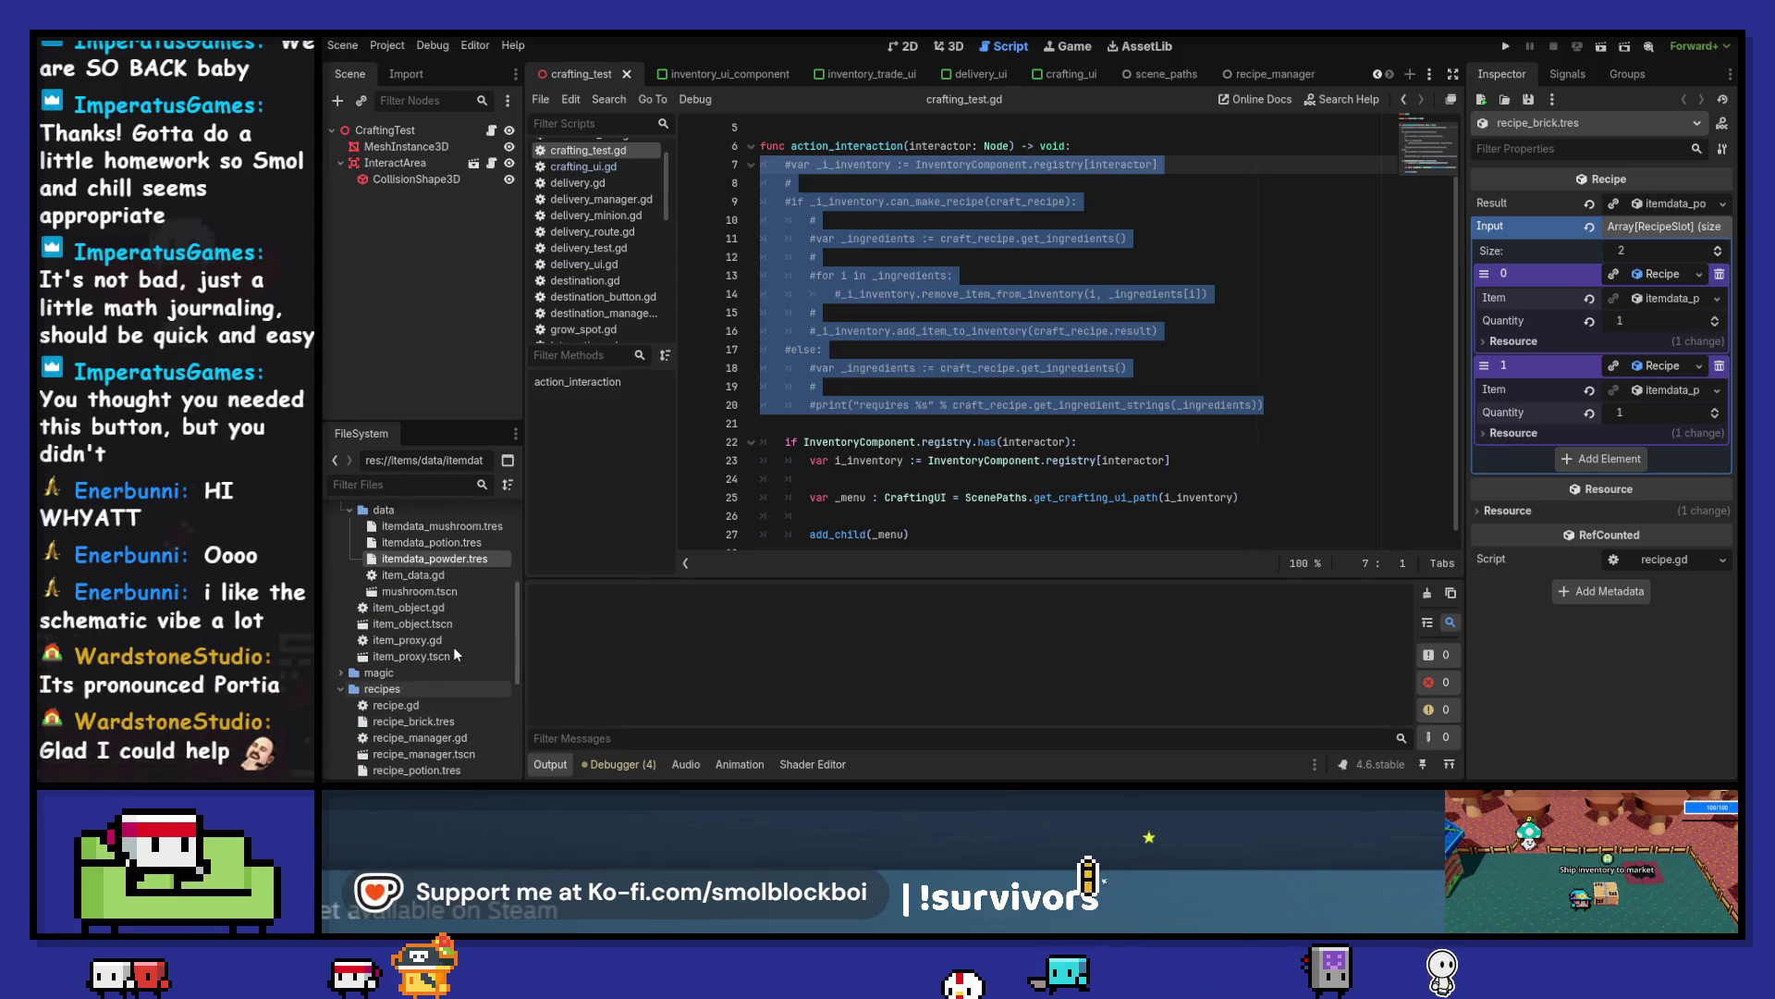
# - Inspect itemdata_powder.tres, showing the name Powder and its assigned sprite
pyautogui.click(457, 558)
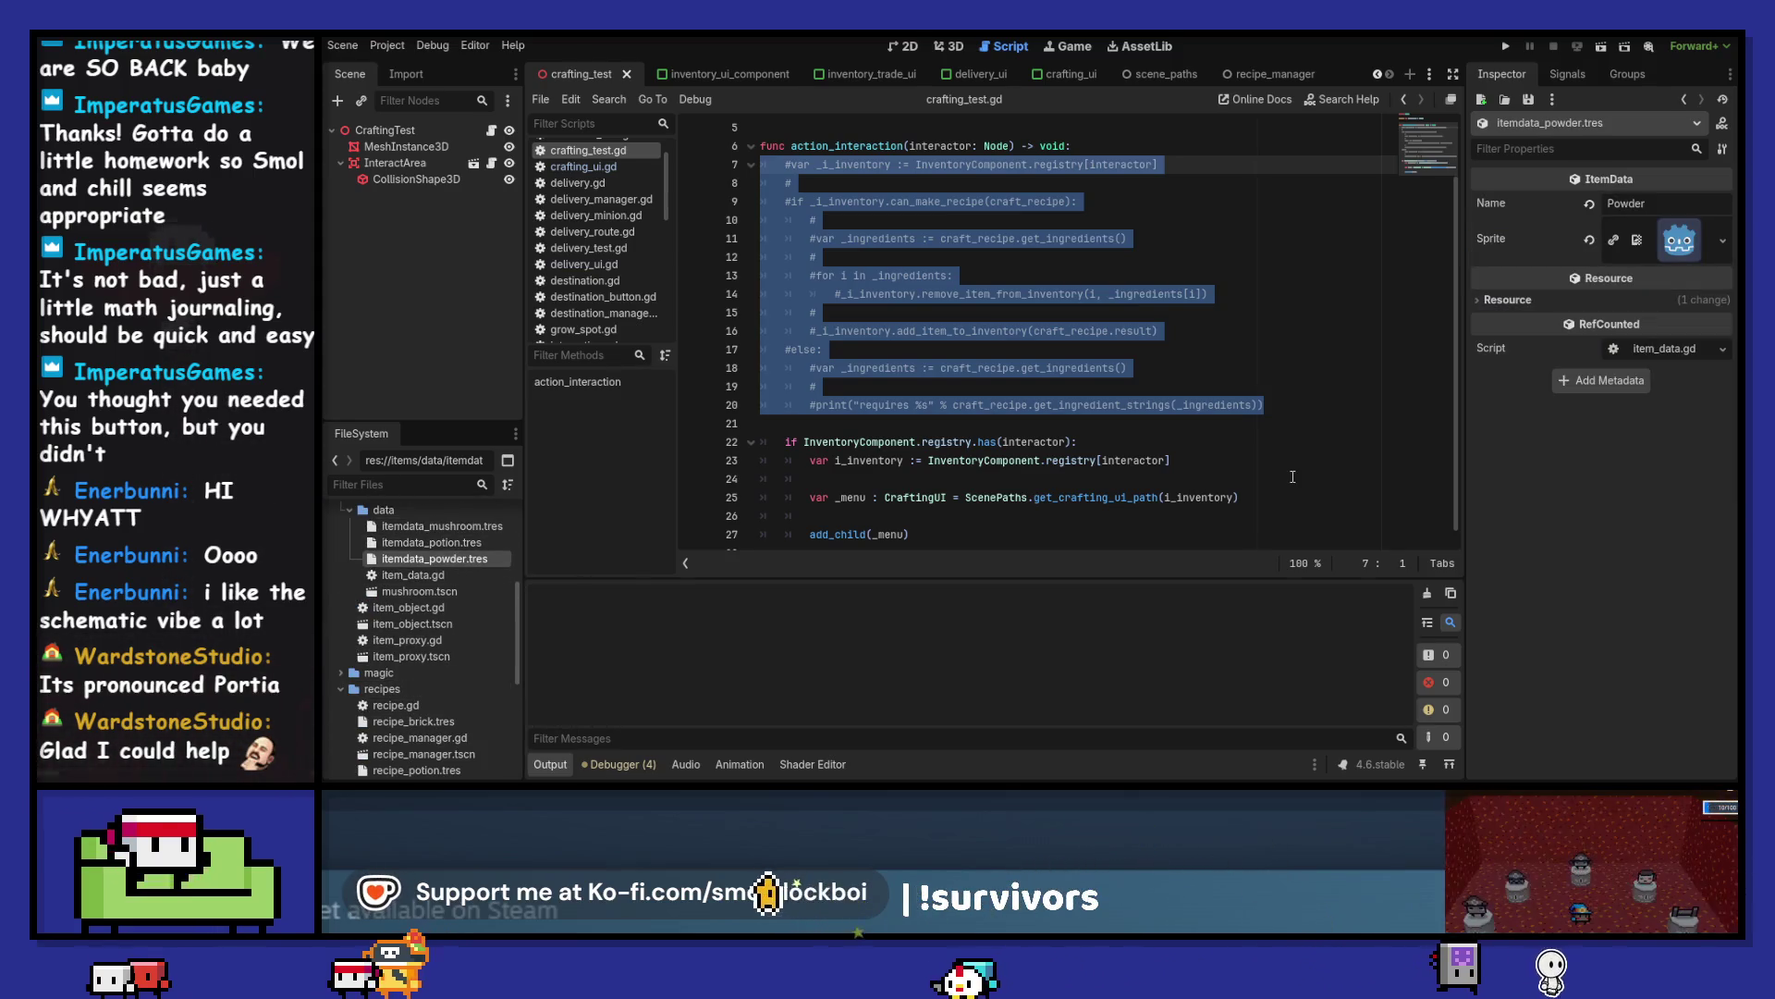
pyautogui.moveTo(805, 786)
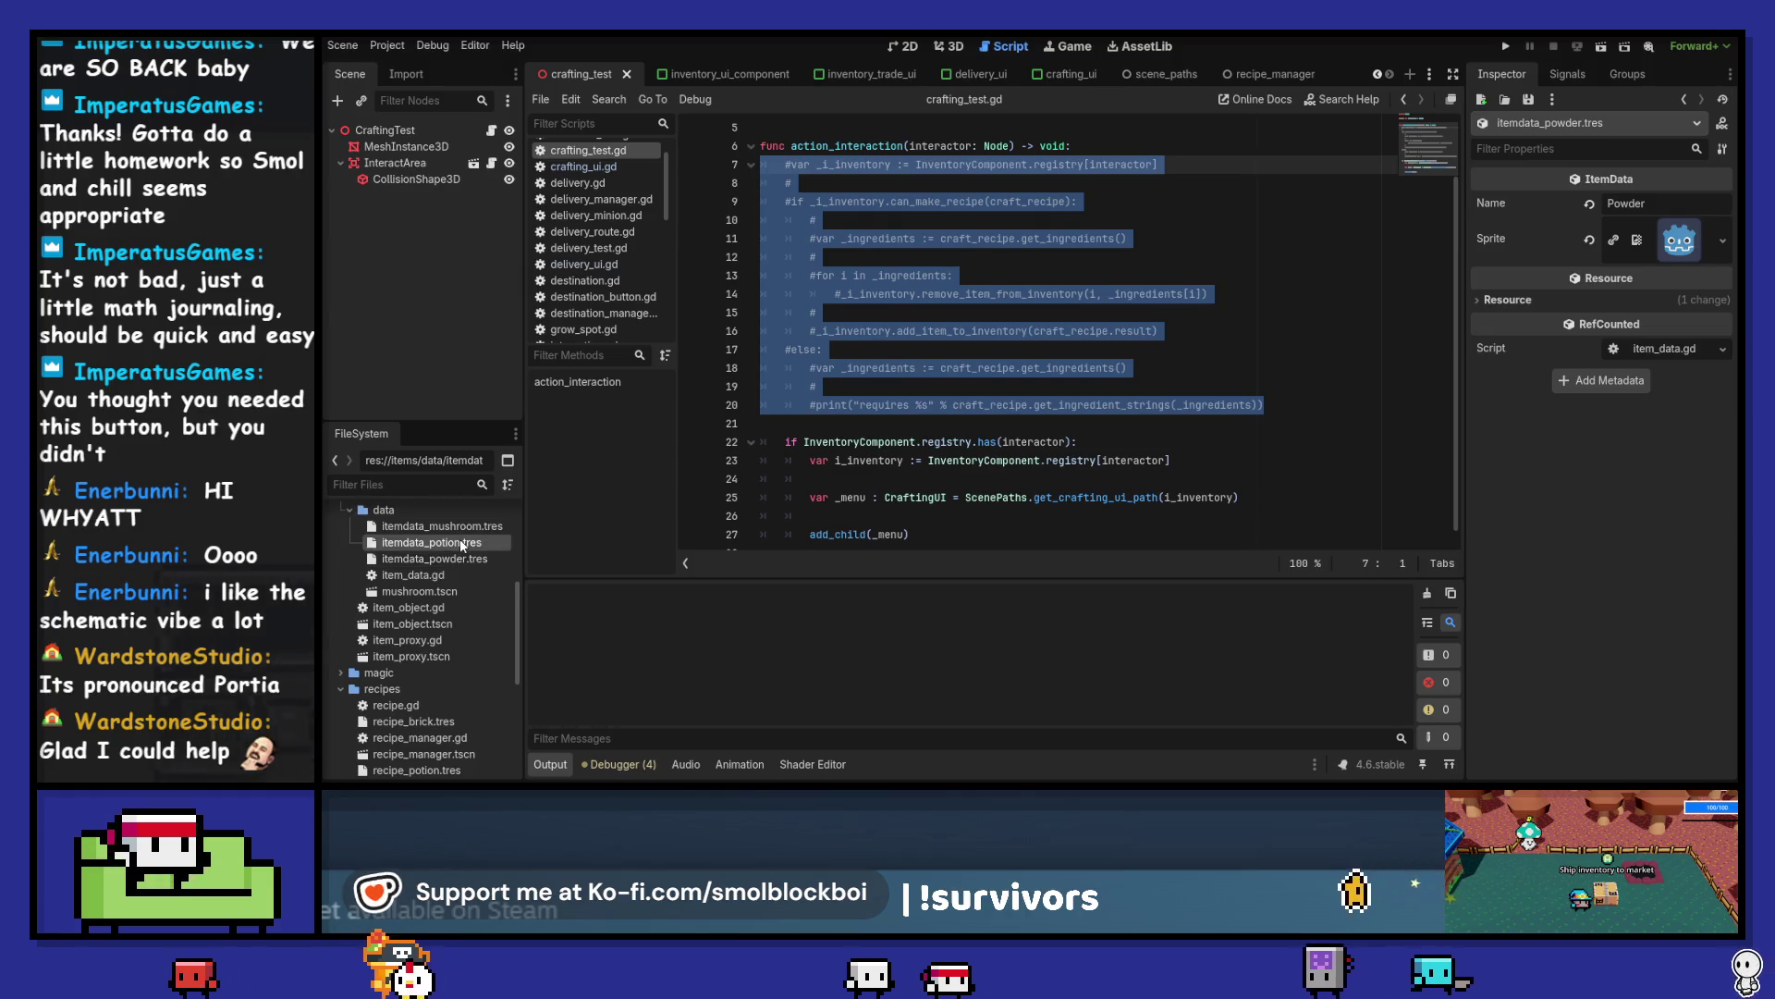
pyautogui.click(452, 560)
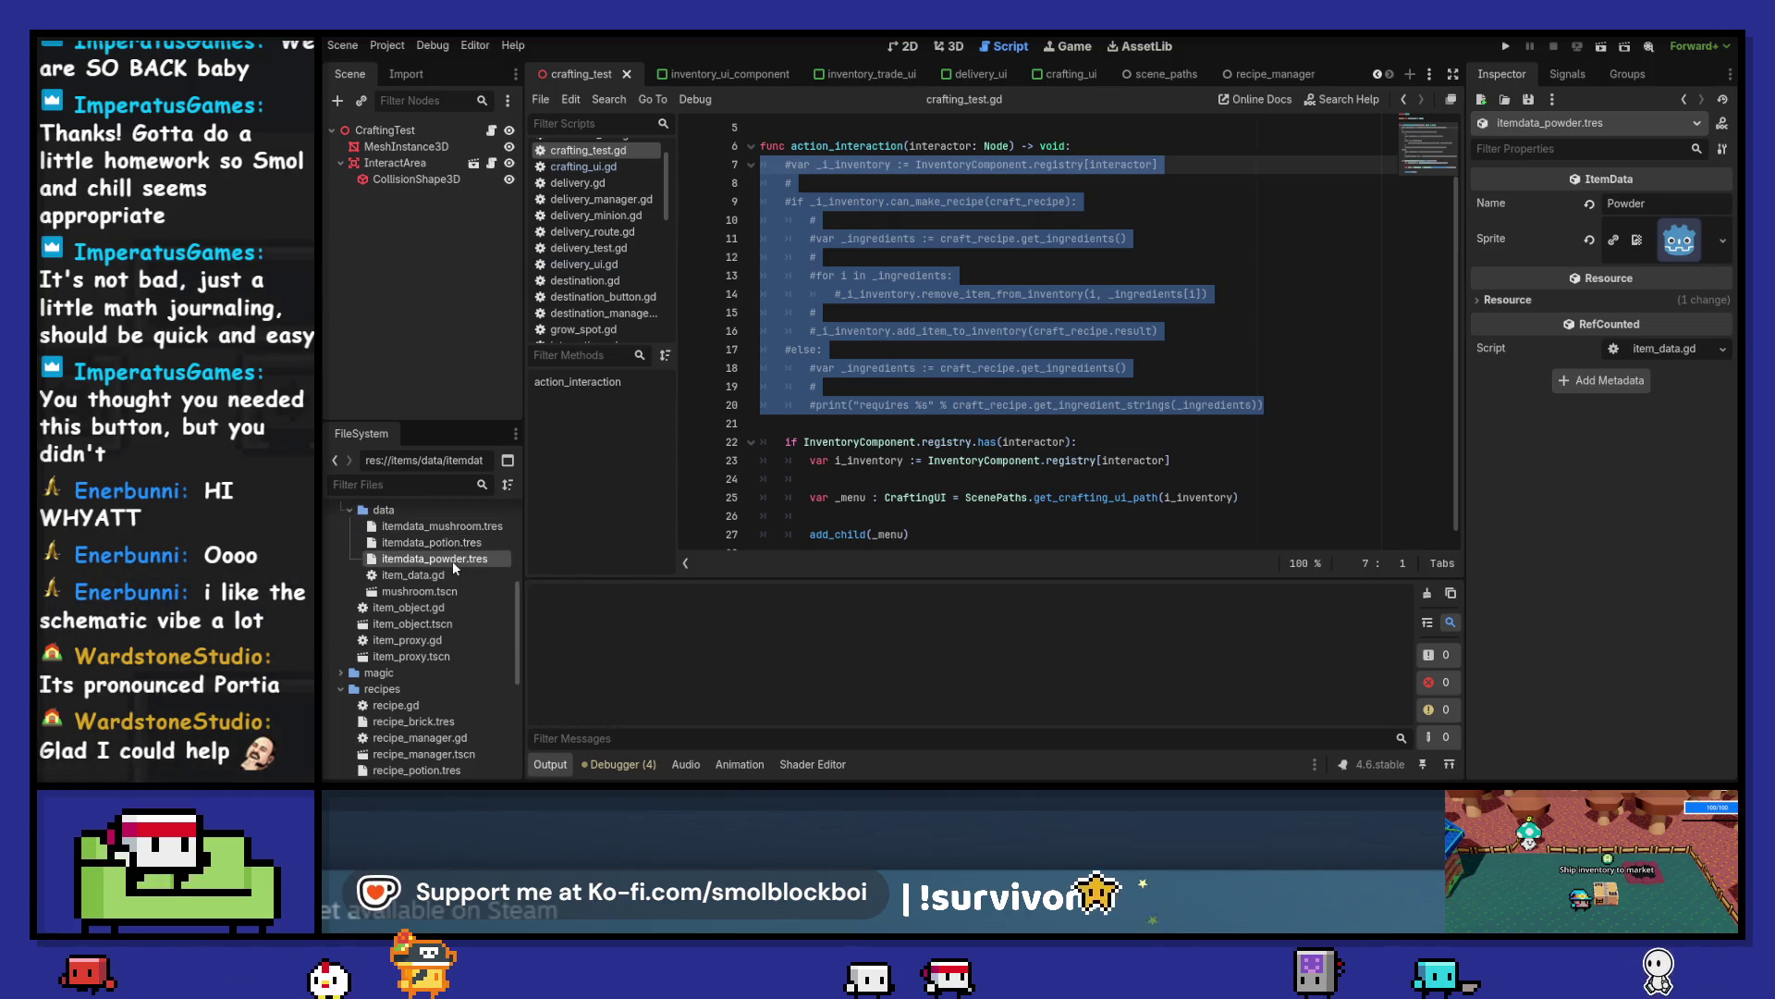
# - Set the recipe_powder Mushroom input quantity to 2
pyautogui.scroll(-1, 447, 583)
pyautogui.click(442, 720)
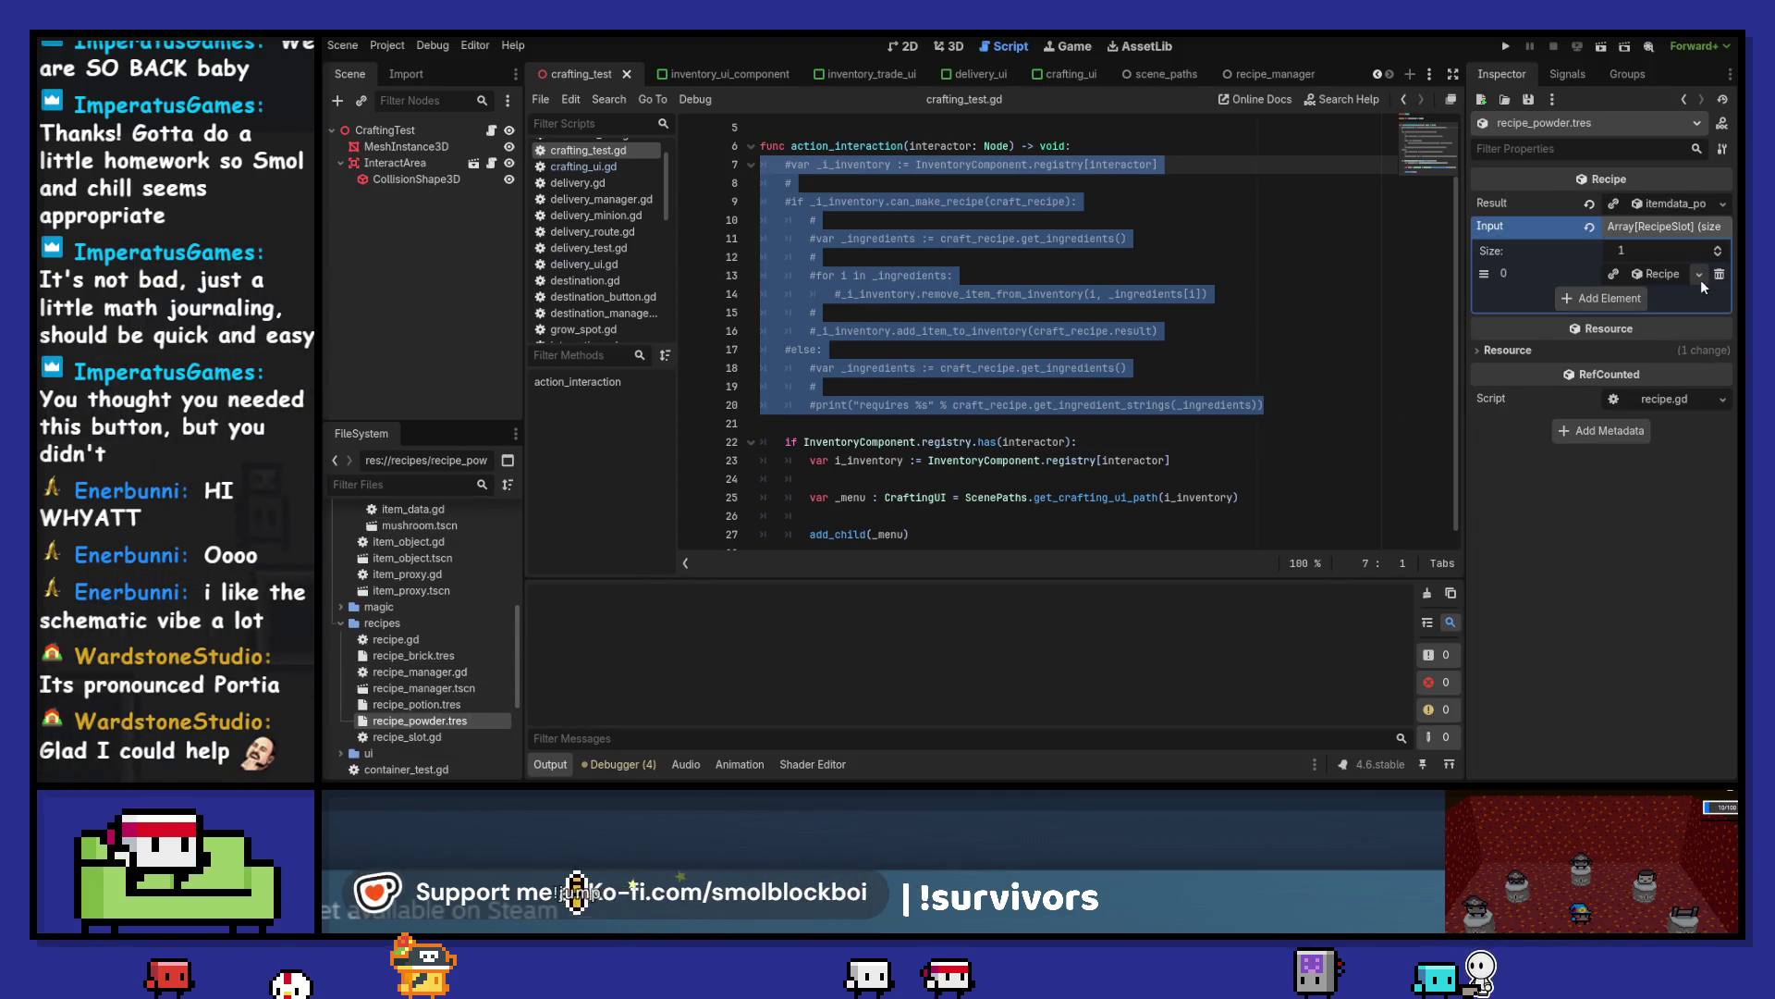
pyautogui.click(1660, 274)
pyautogui.click(1667, 300)
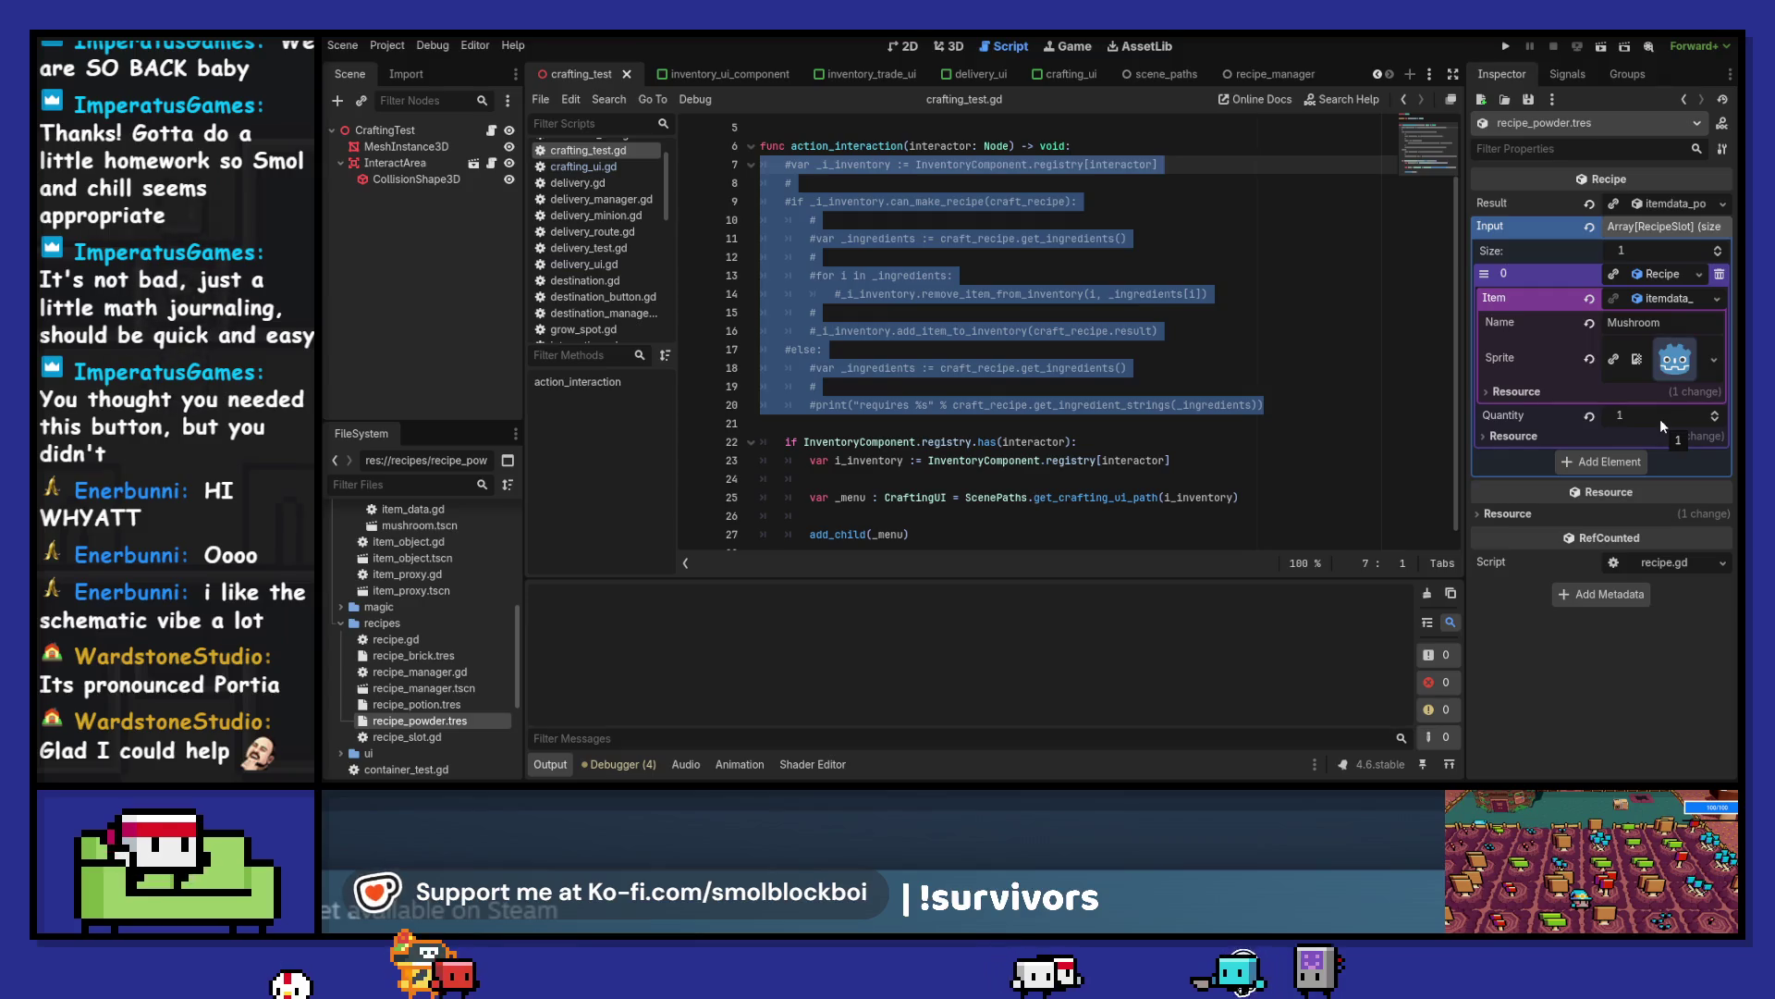
pyautogui.click(1716, 412)
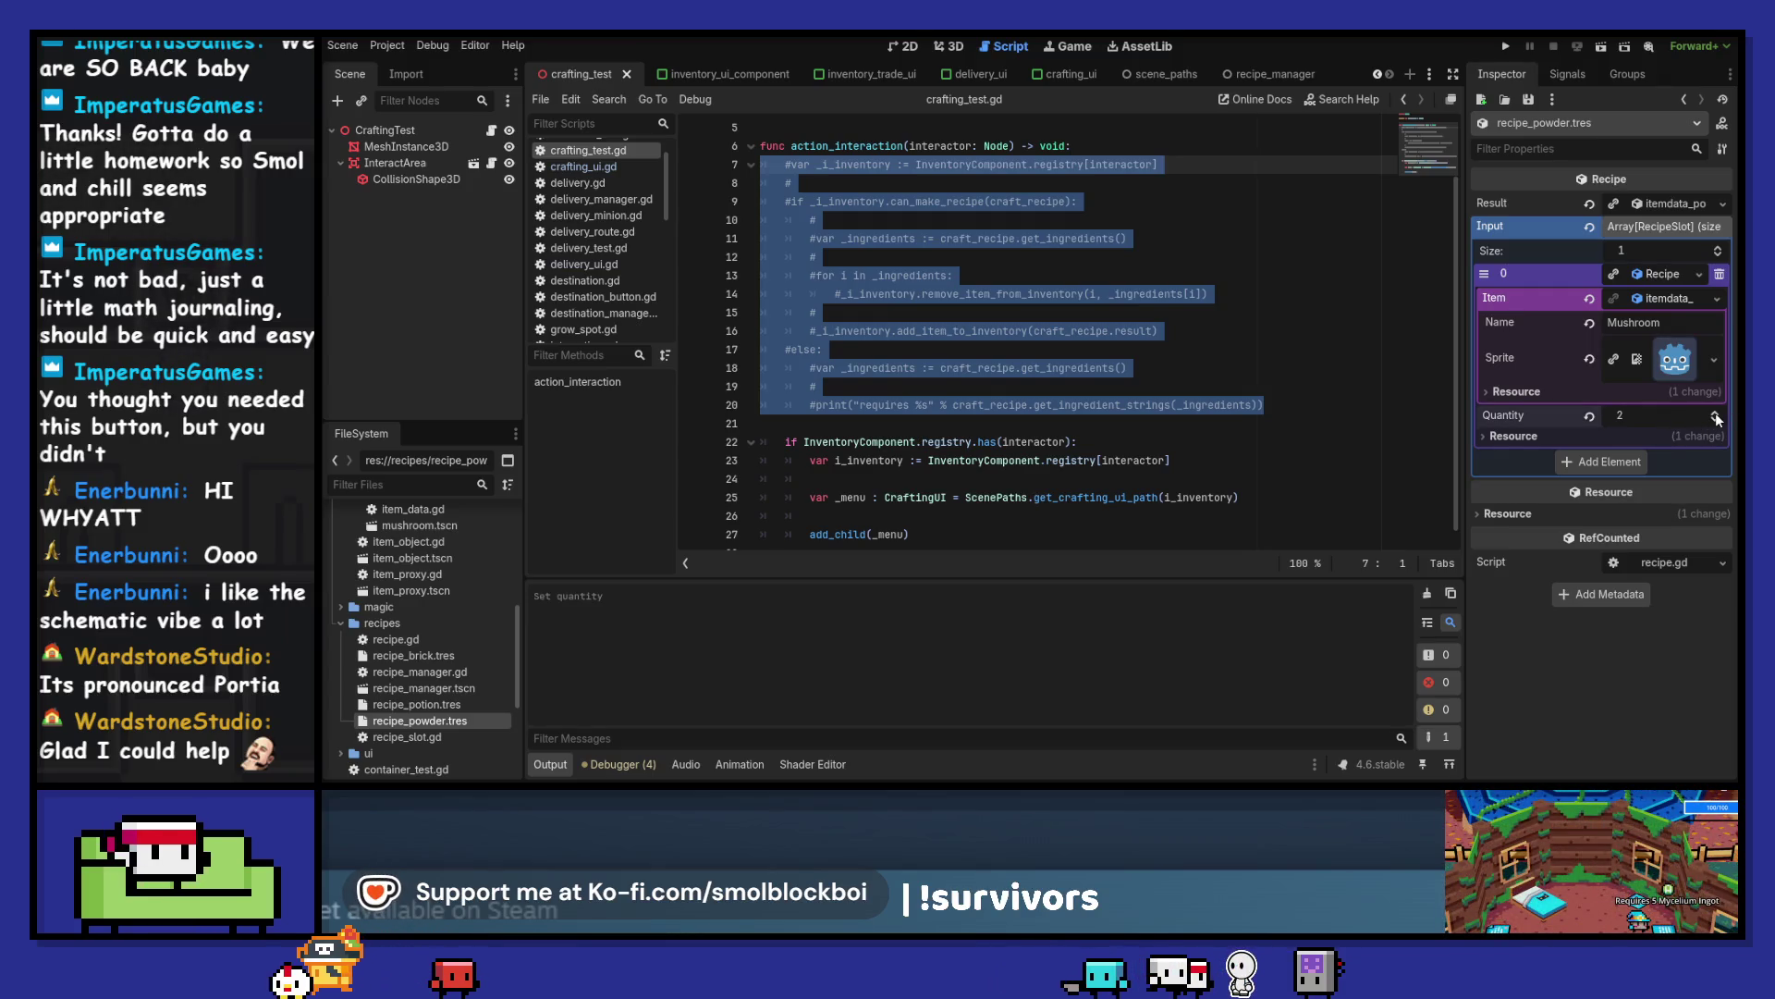
# - Trim recipe_potion to a single input needing 3 and save
pyautogui.click(407, 707)
pyautogui.click(1720, 296)
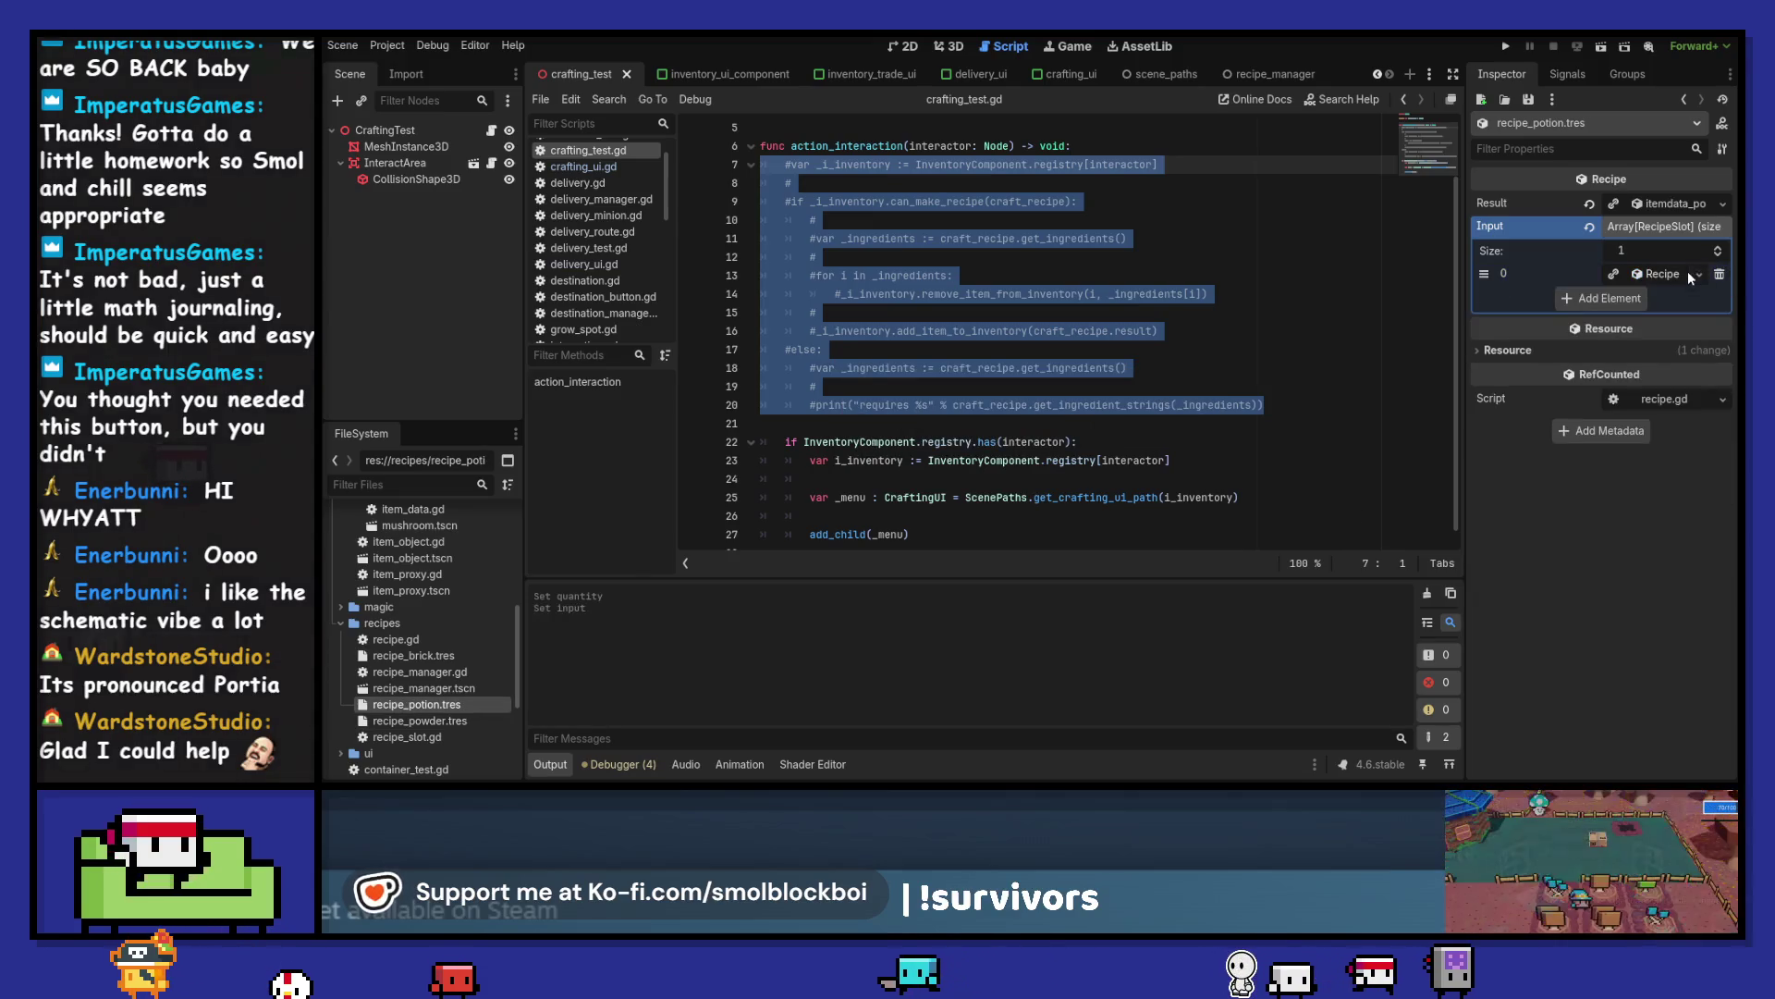
pyautogui.click(1687, 273)
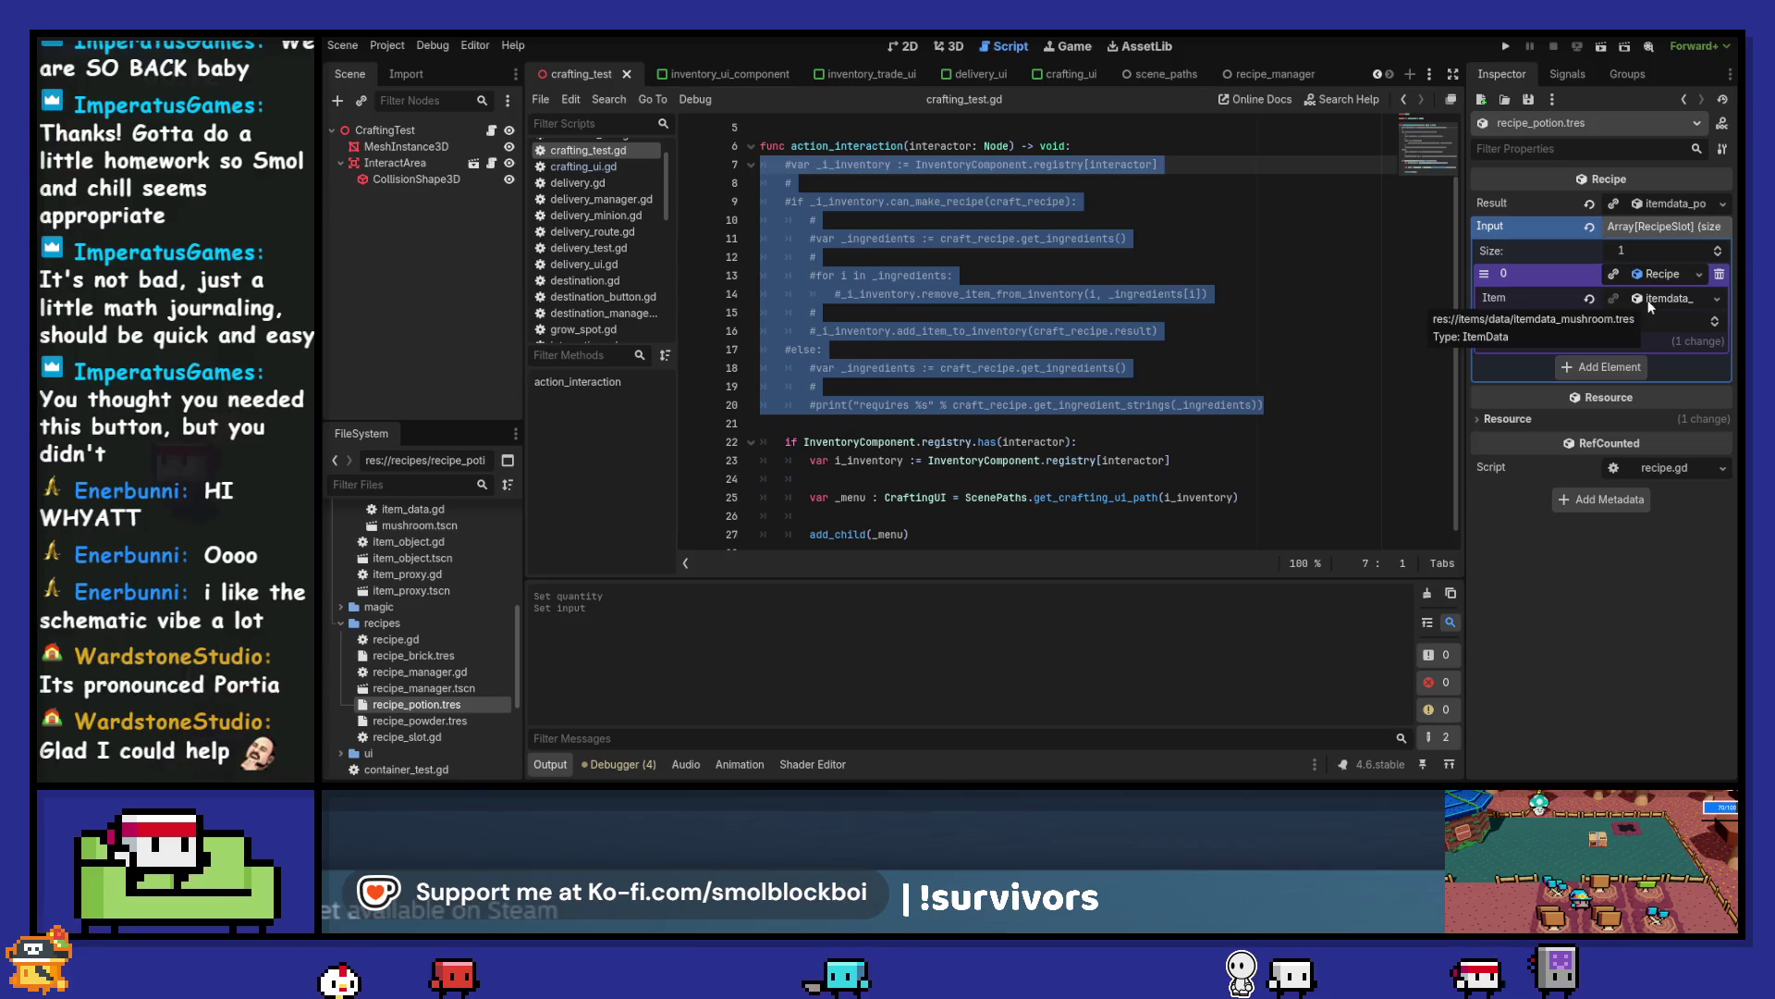
pyautogui.moveTo(1698, 314); pyautogui.dragTo(1716, 315)
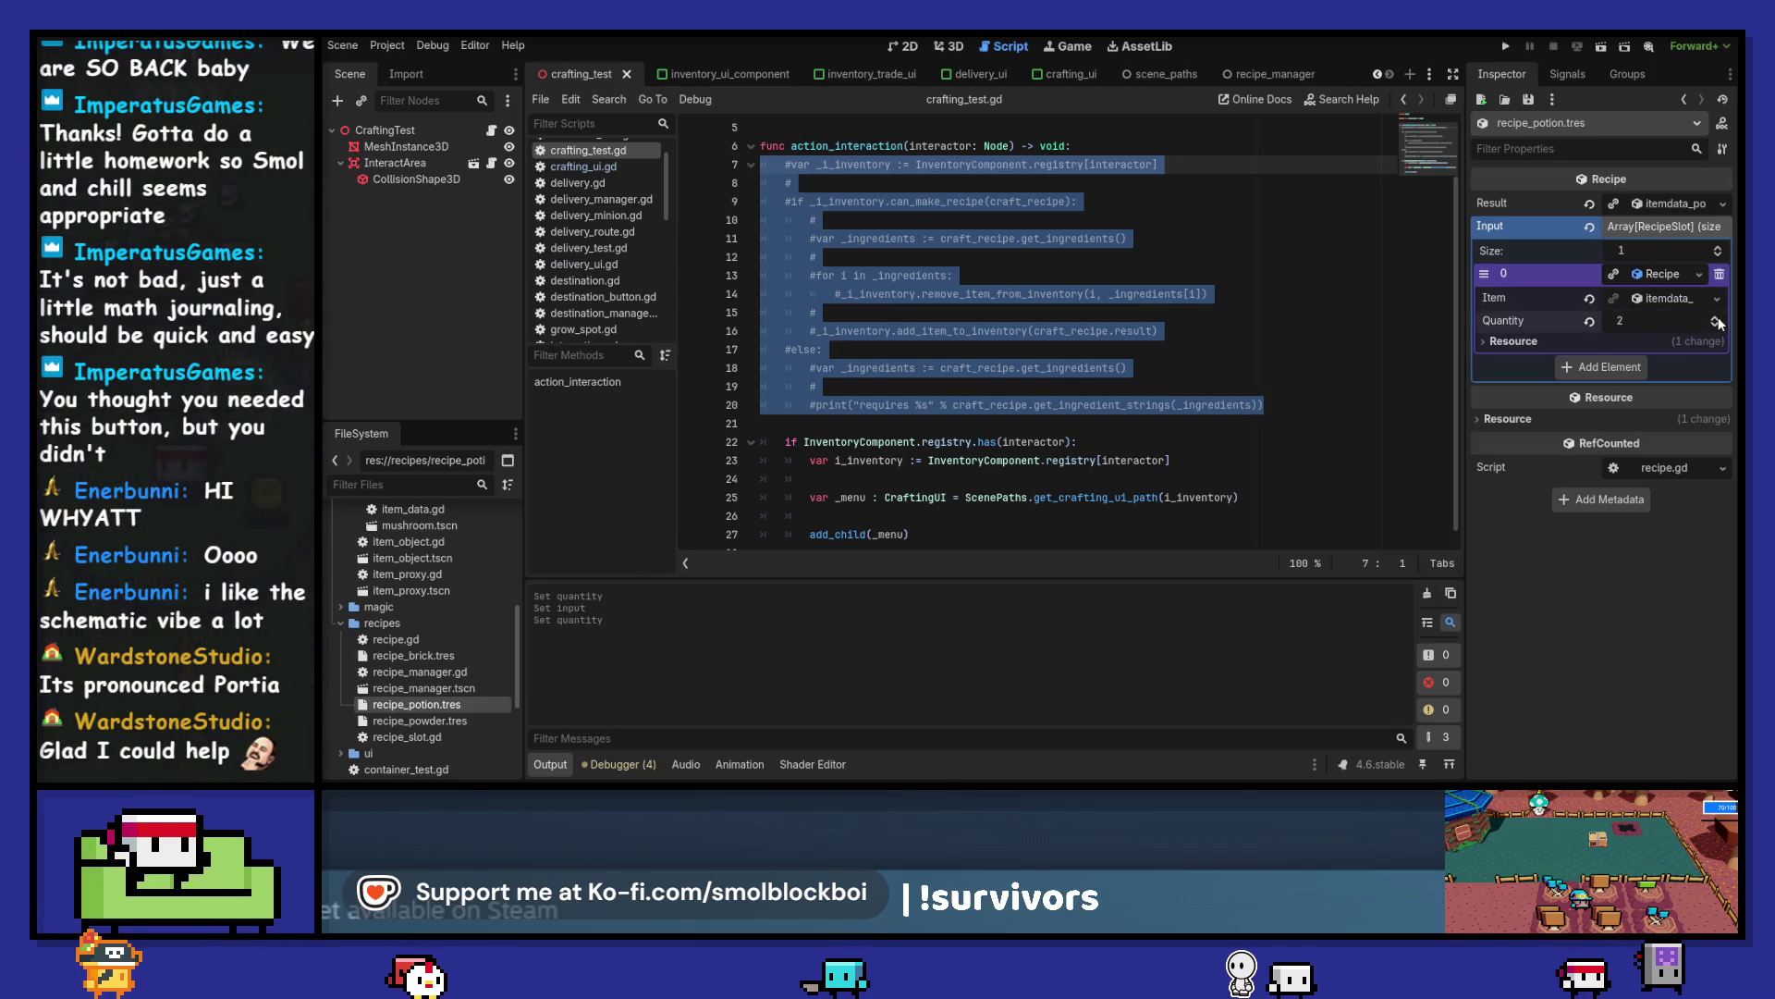
pyautogui.hotkey('ctrl', 's')
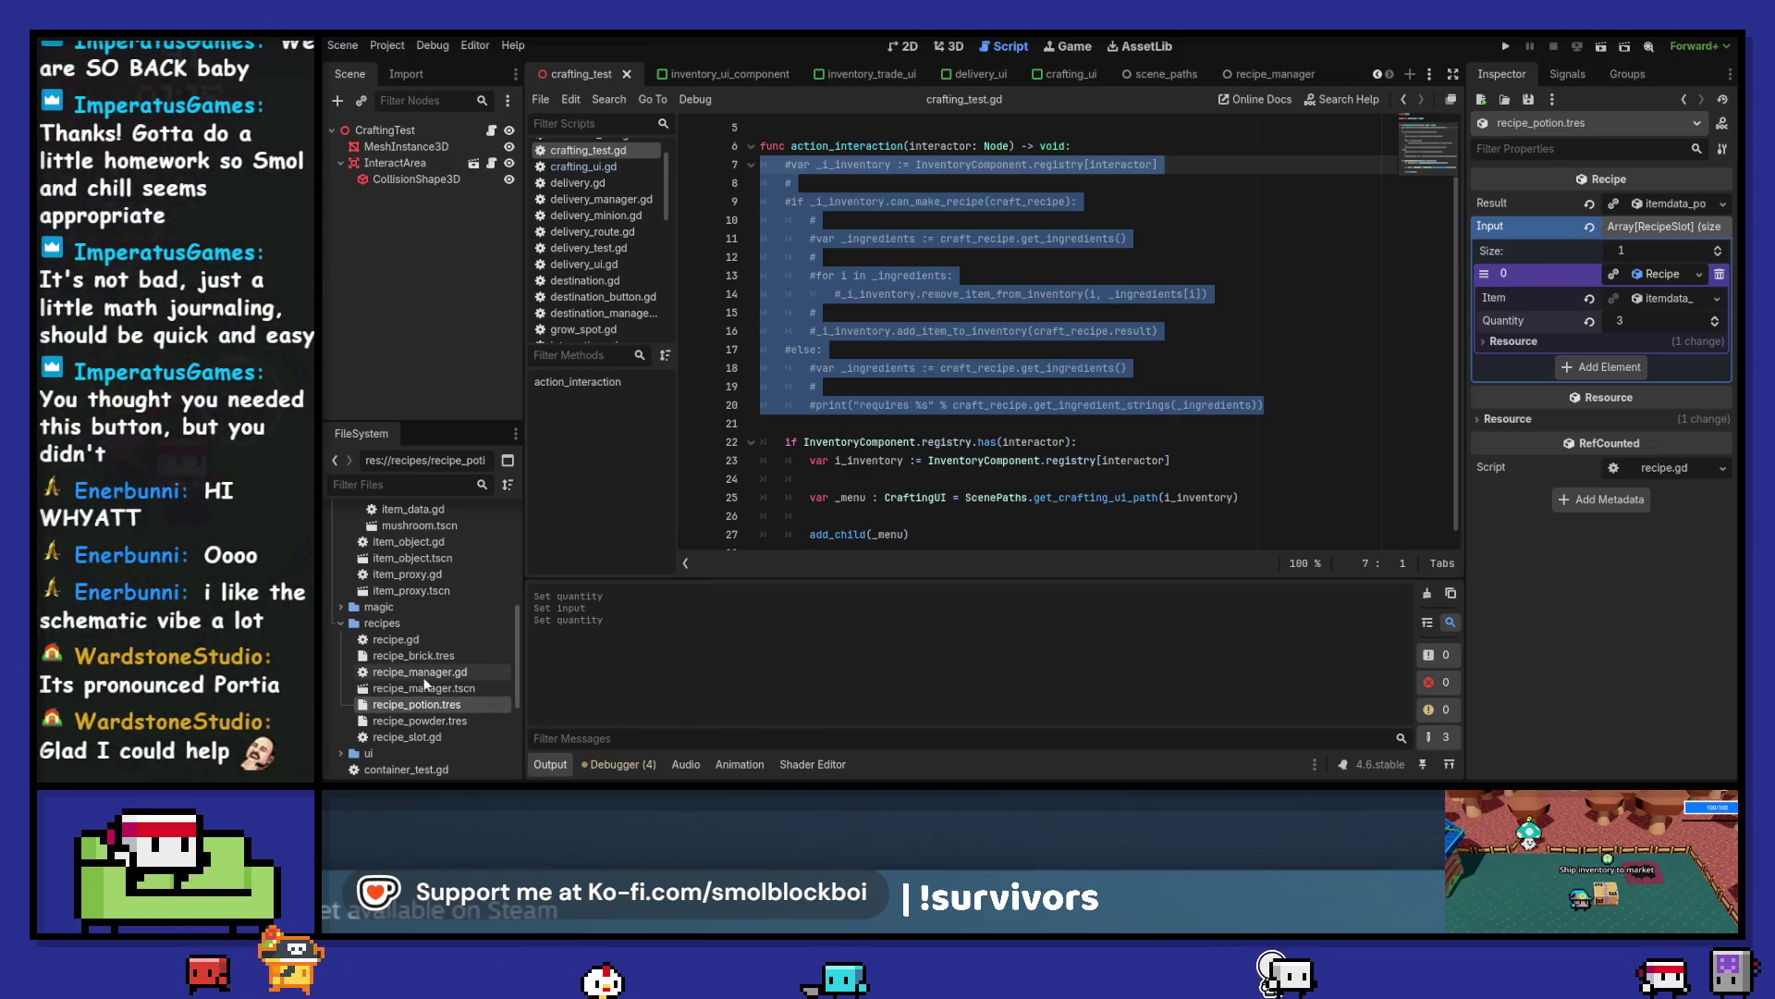
# - Trim recipe_brick to a single input needing 3, then return to the recipe manager scene
pyautogui.click(427, 653)
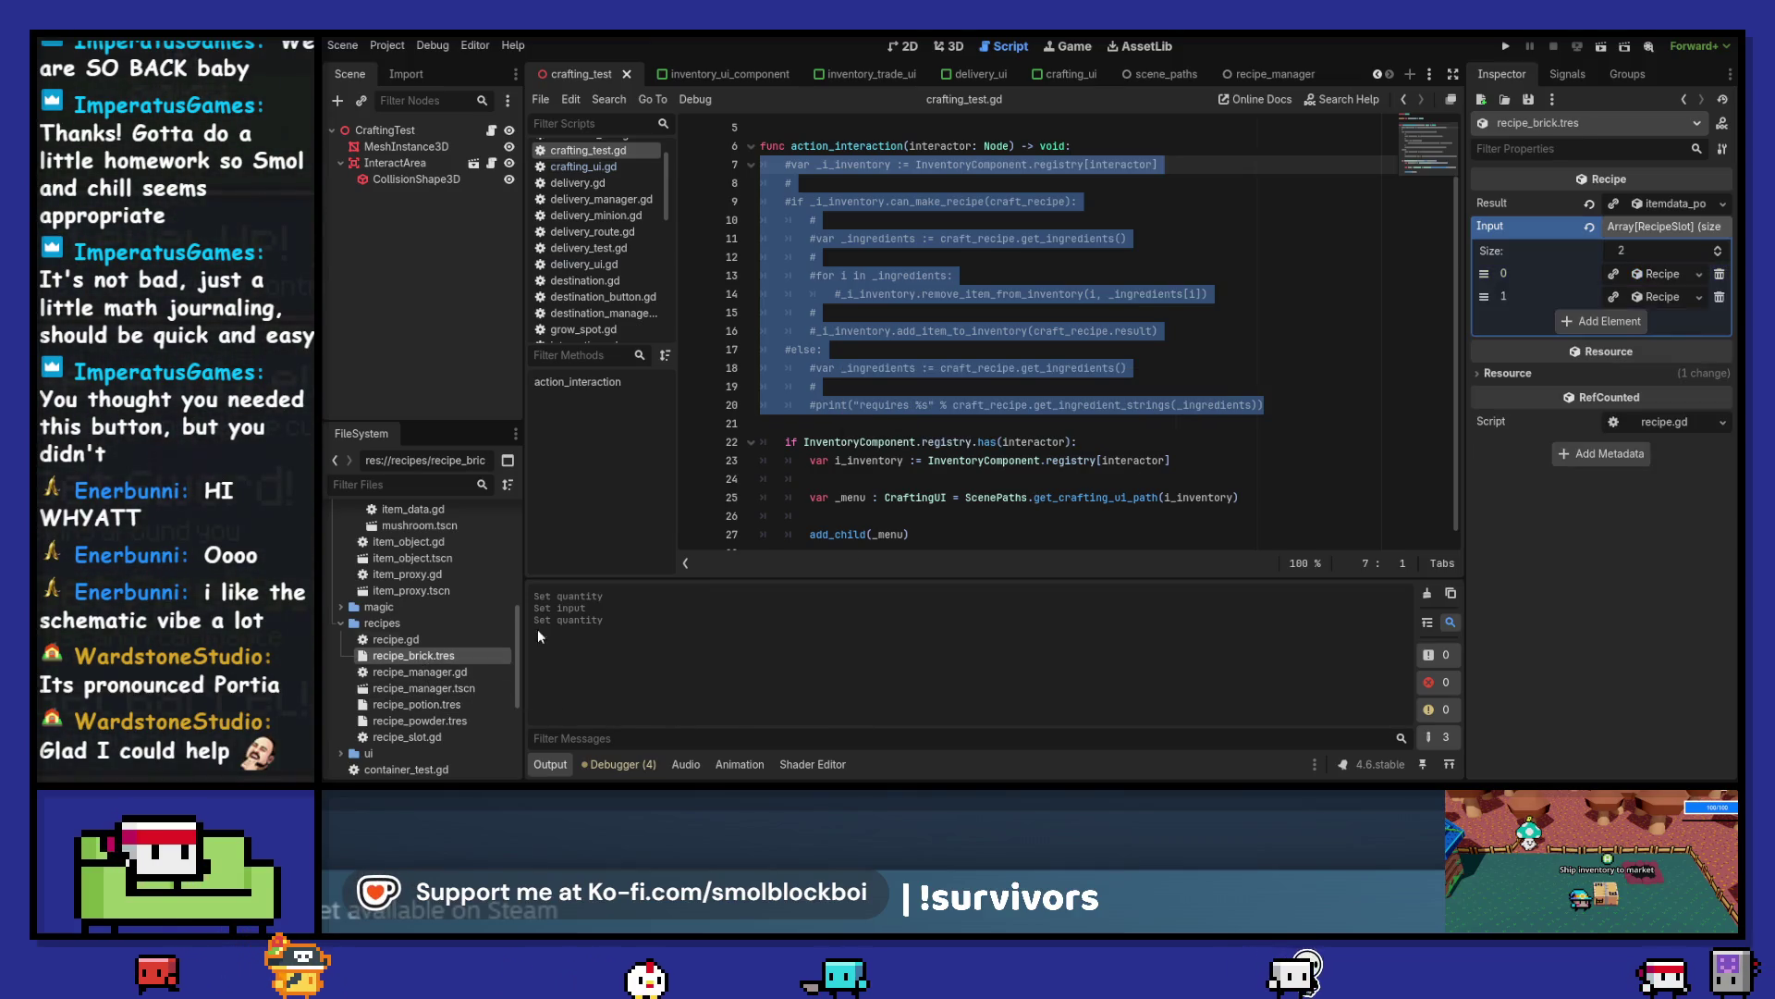
pyautogui.click(1719, 297)
pyautogui.click(1669, 276)
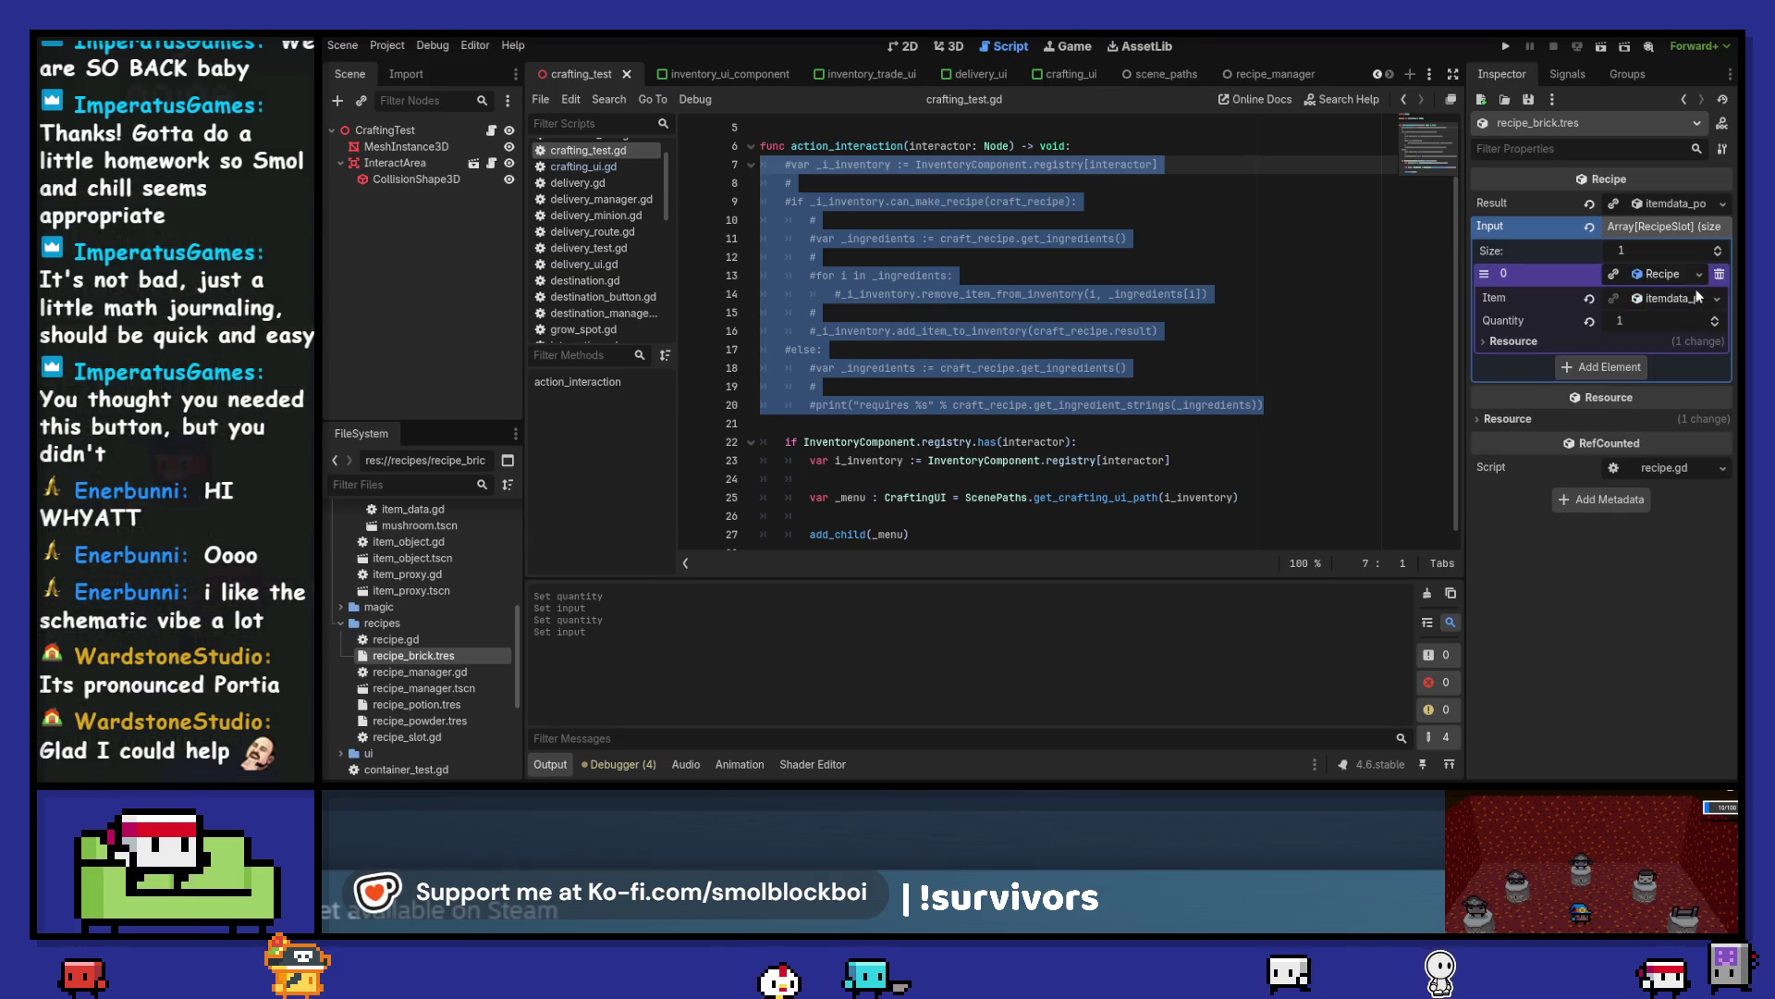
pyautogui.doubleClick(1714, 317)
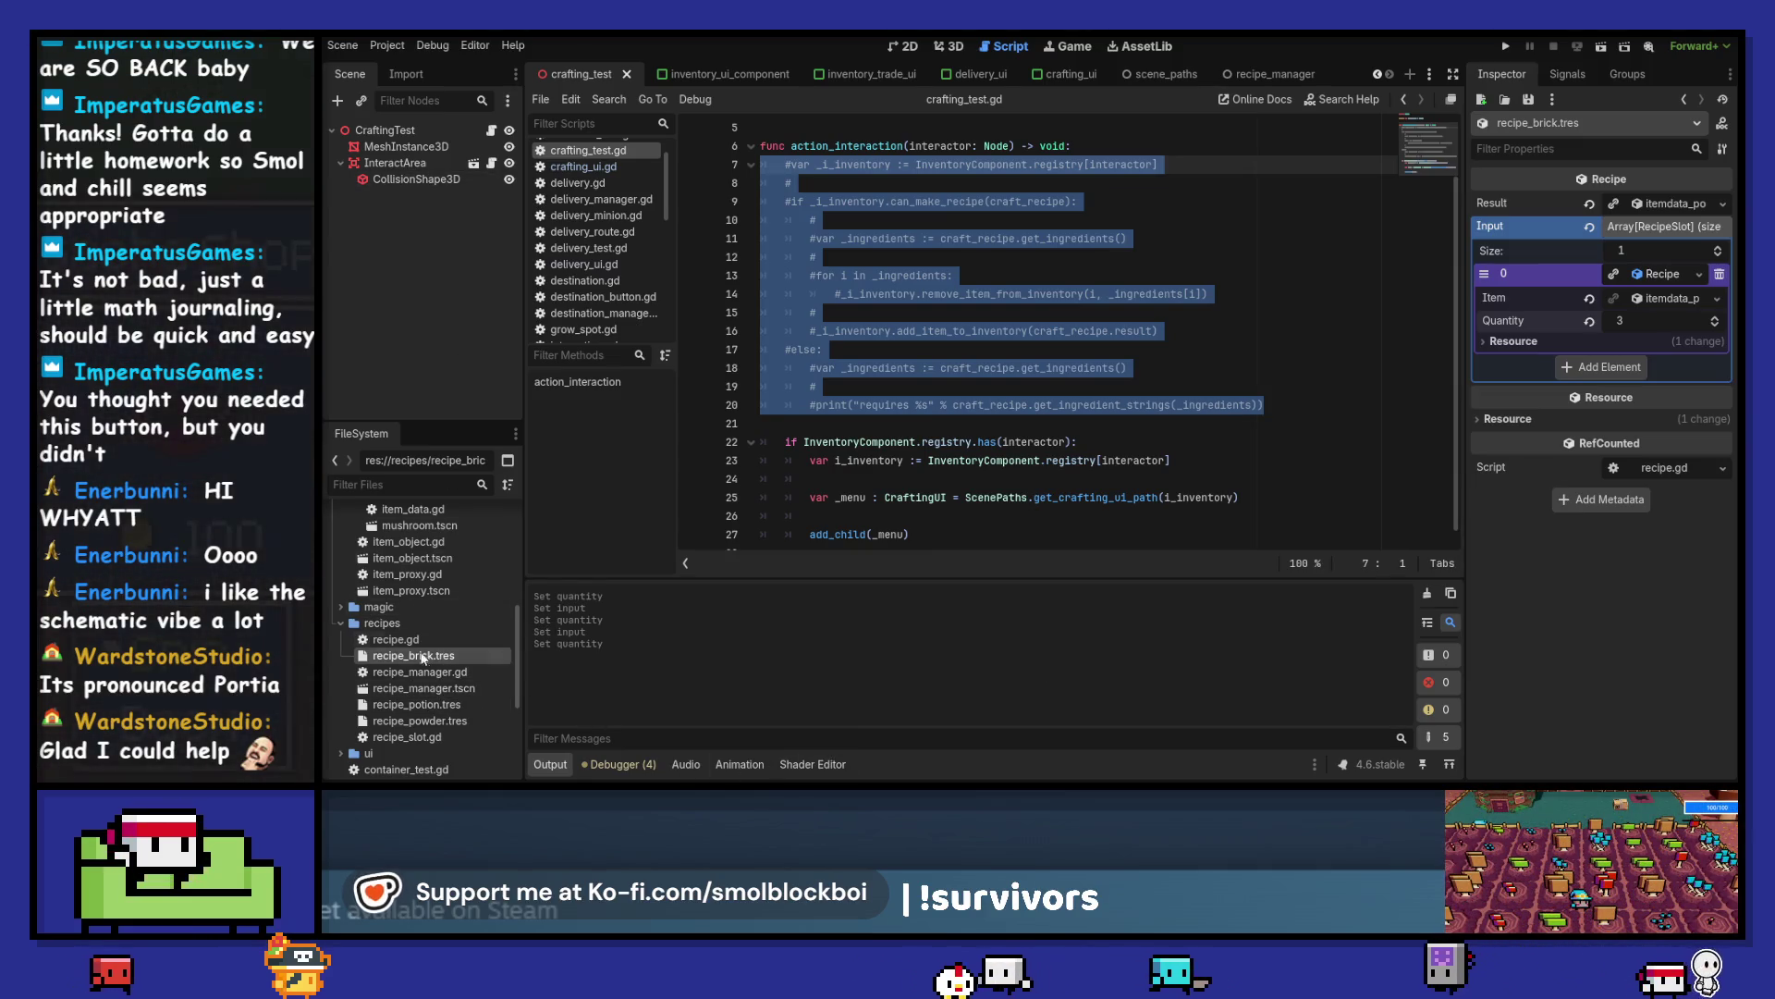
pyautogui.click(1290, 76)
pyautogui.click(415, 126)
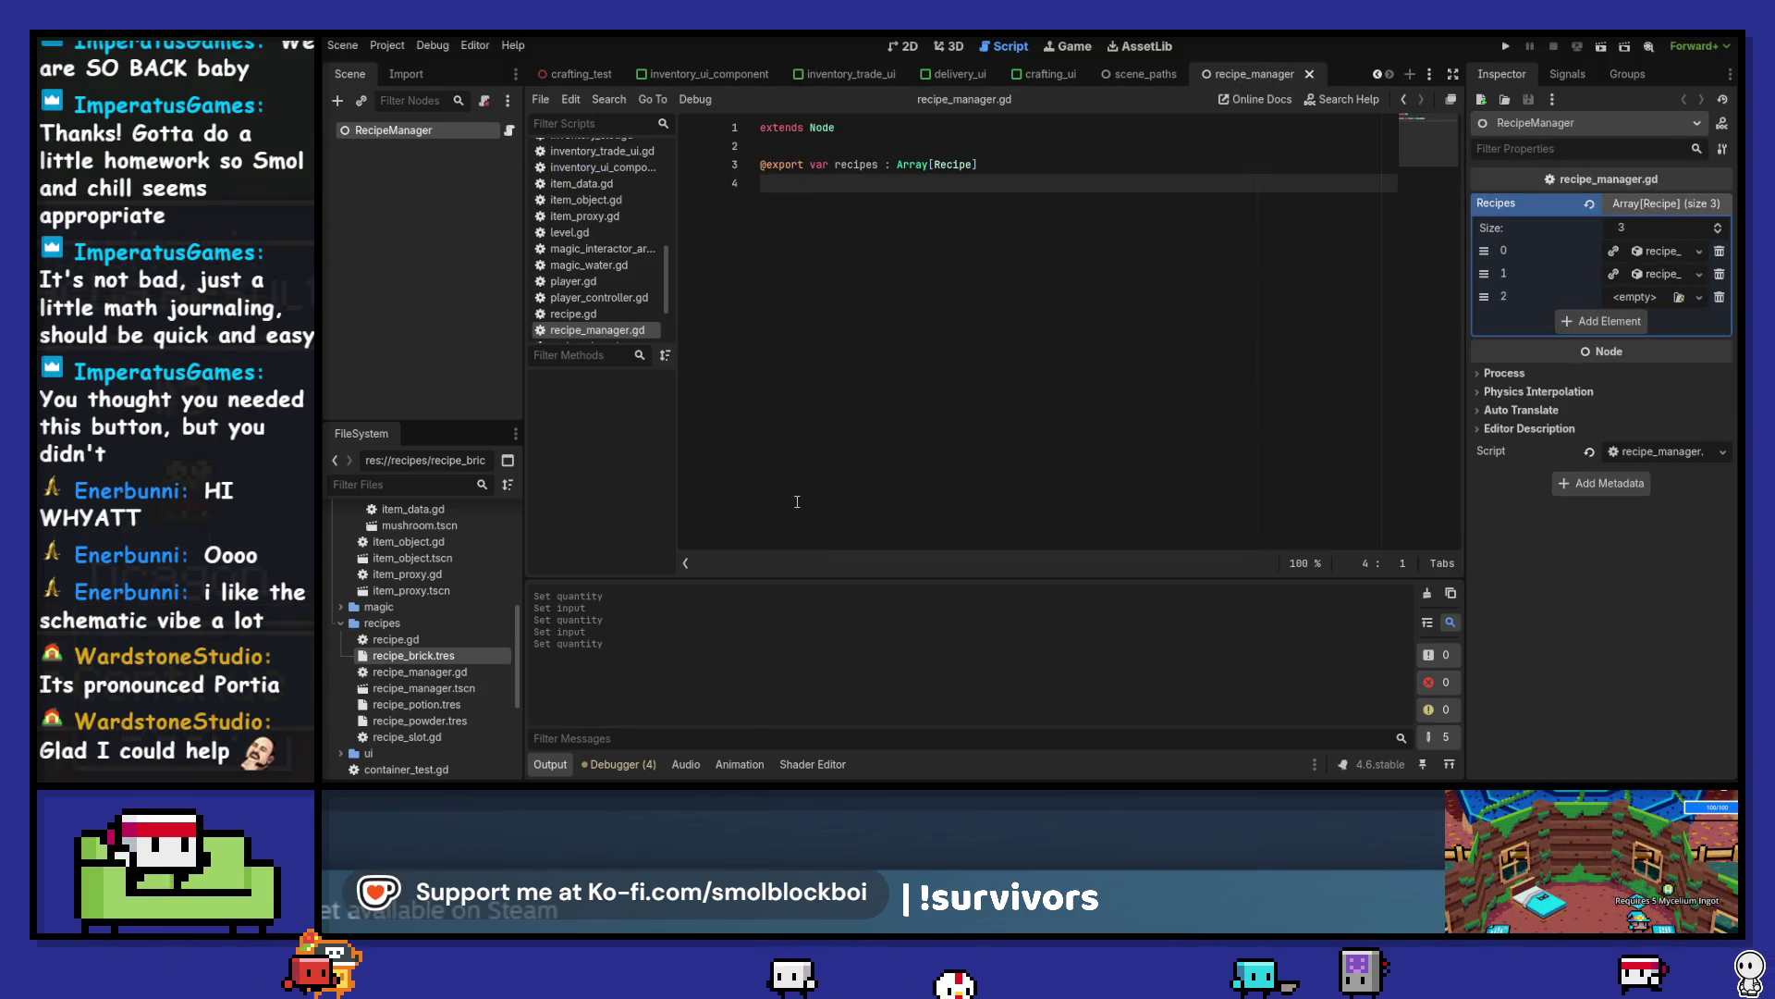
# - Assign recipe_potion.tres to the empty third Recipes slot, save, and switch to crafting_ui
pyautogui.moveTo(448, 705); pyautogui.dragTo(1658, 296)
pyautogui.hotkey('ctrl', 's')
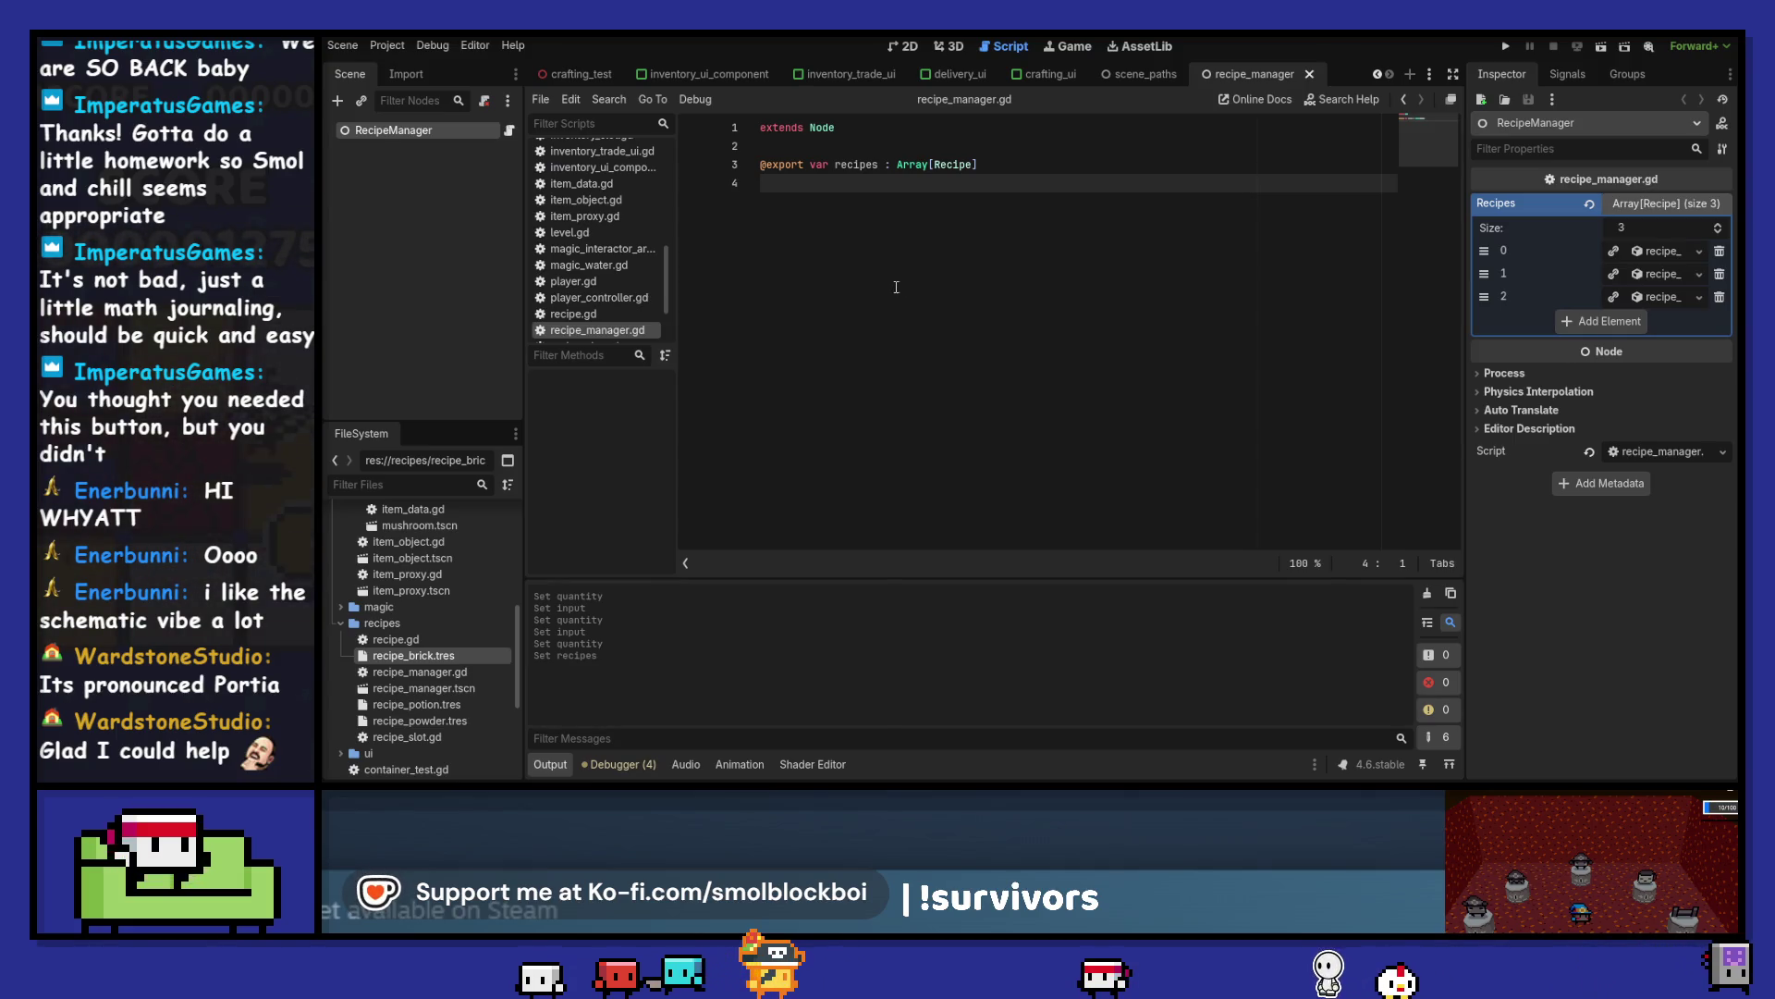
pyautogui.click(1024, 76)
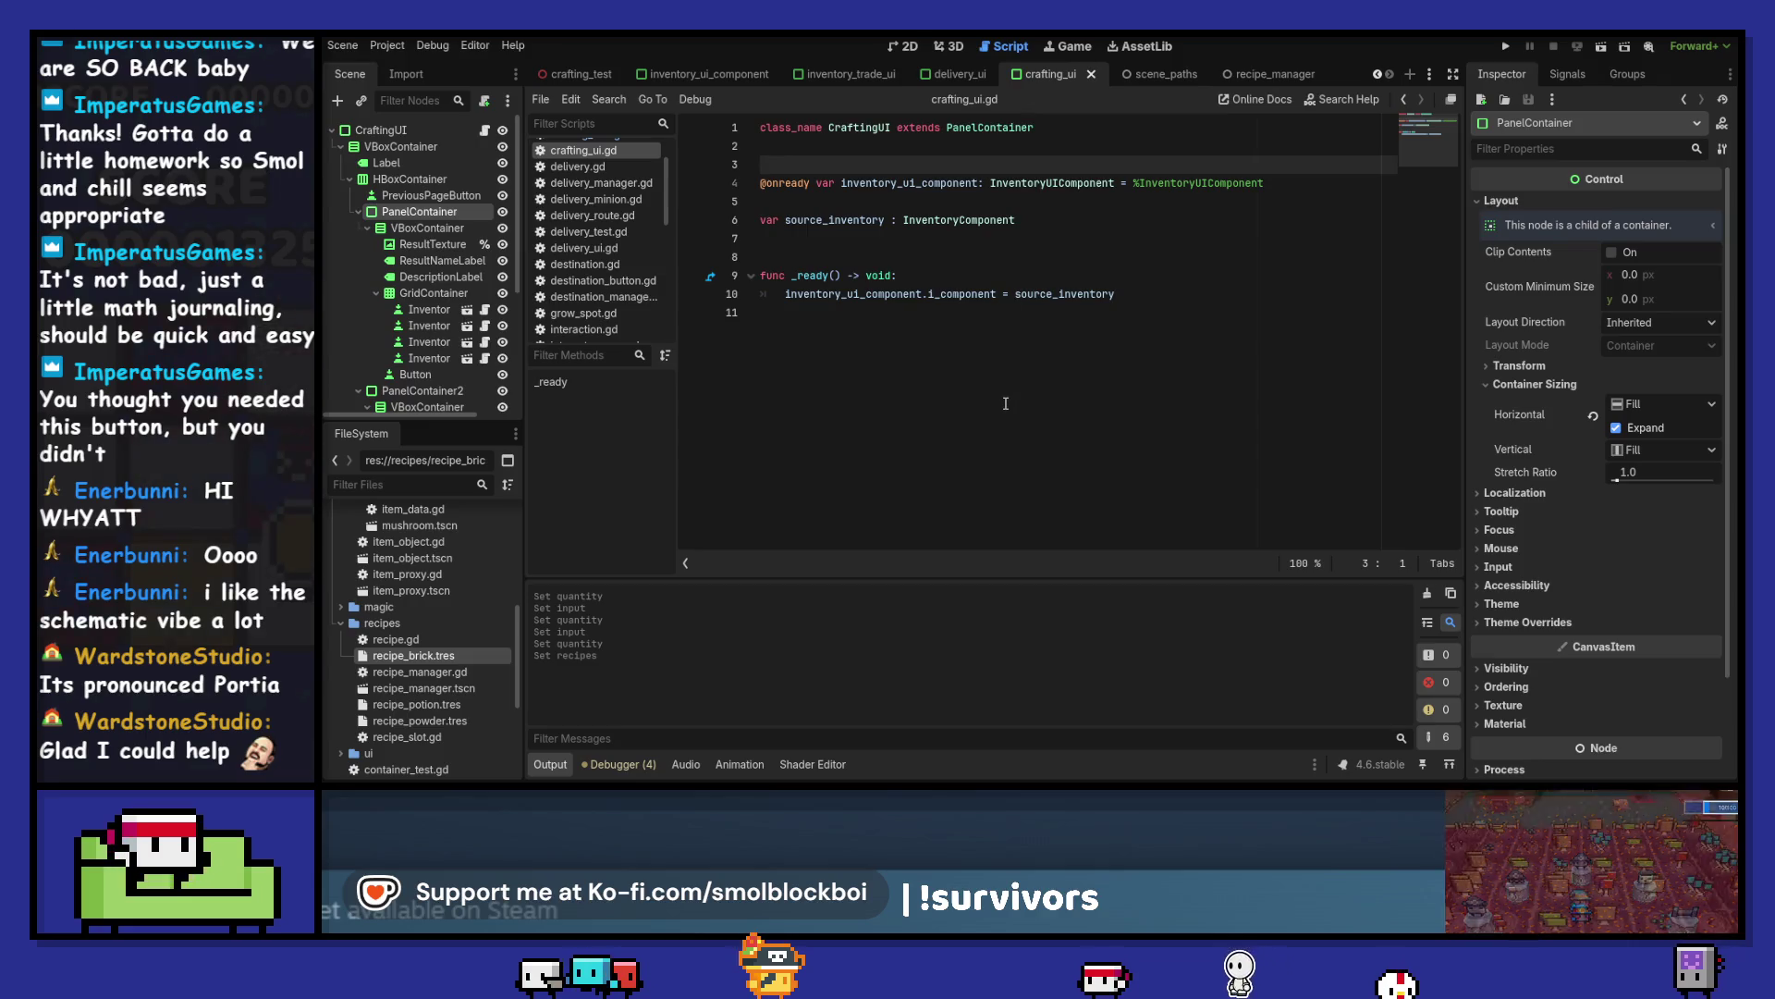
# - Rename the first PanelContainer node in the CraftingUI scene to CraftingPanelPage
pyautogui.click(908, 47)
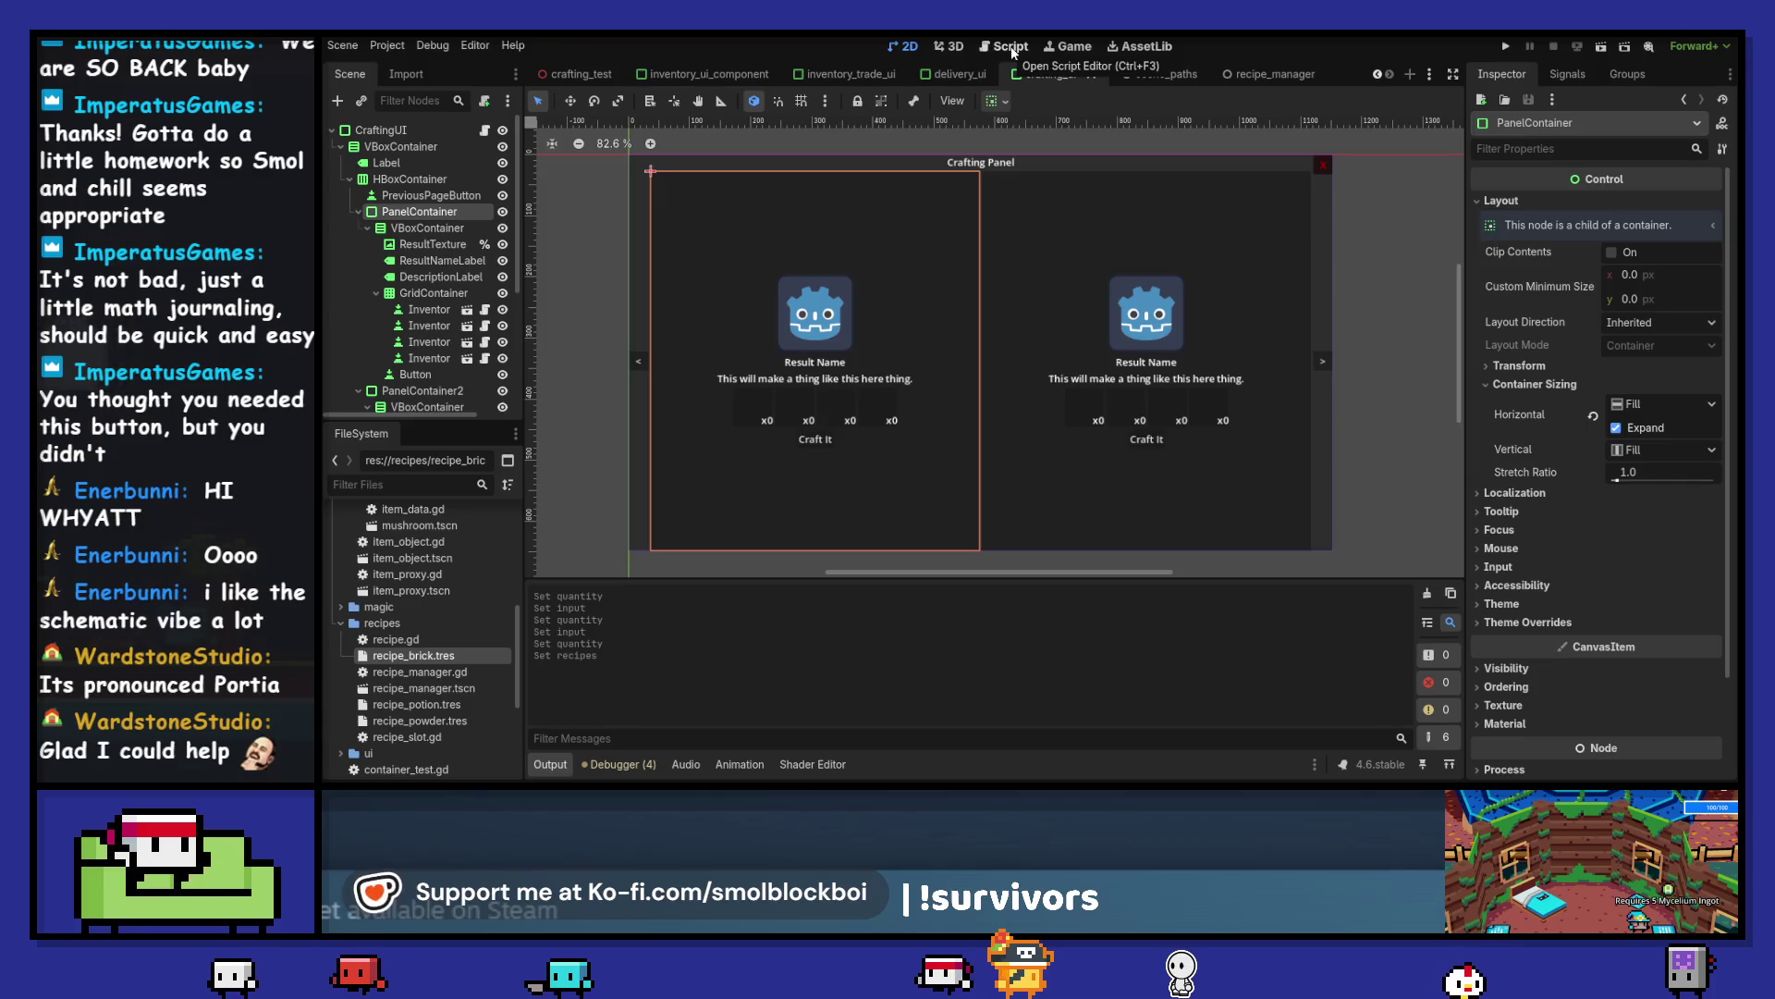
pyautogui.doubleClick(417, 213)
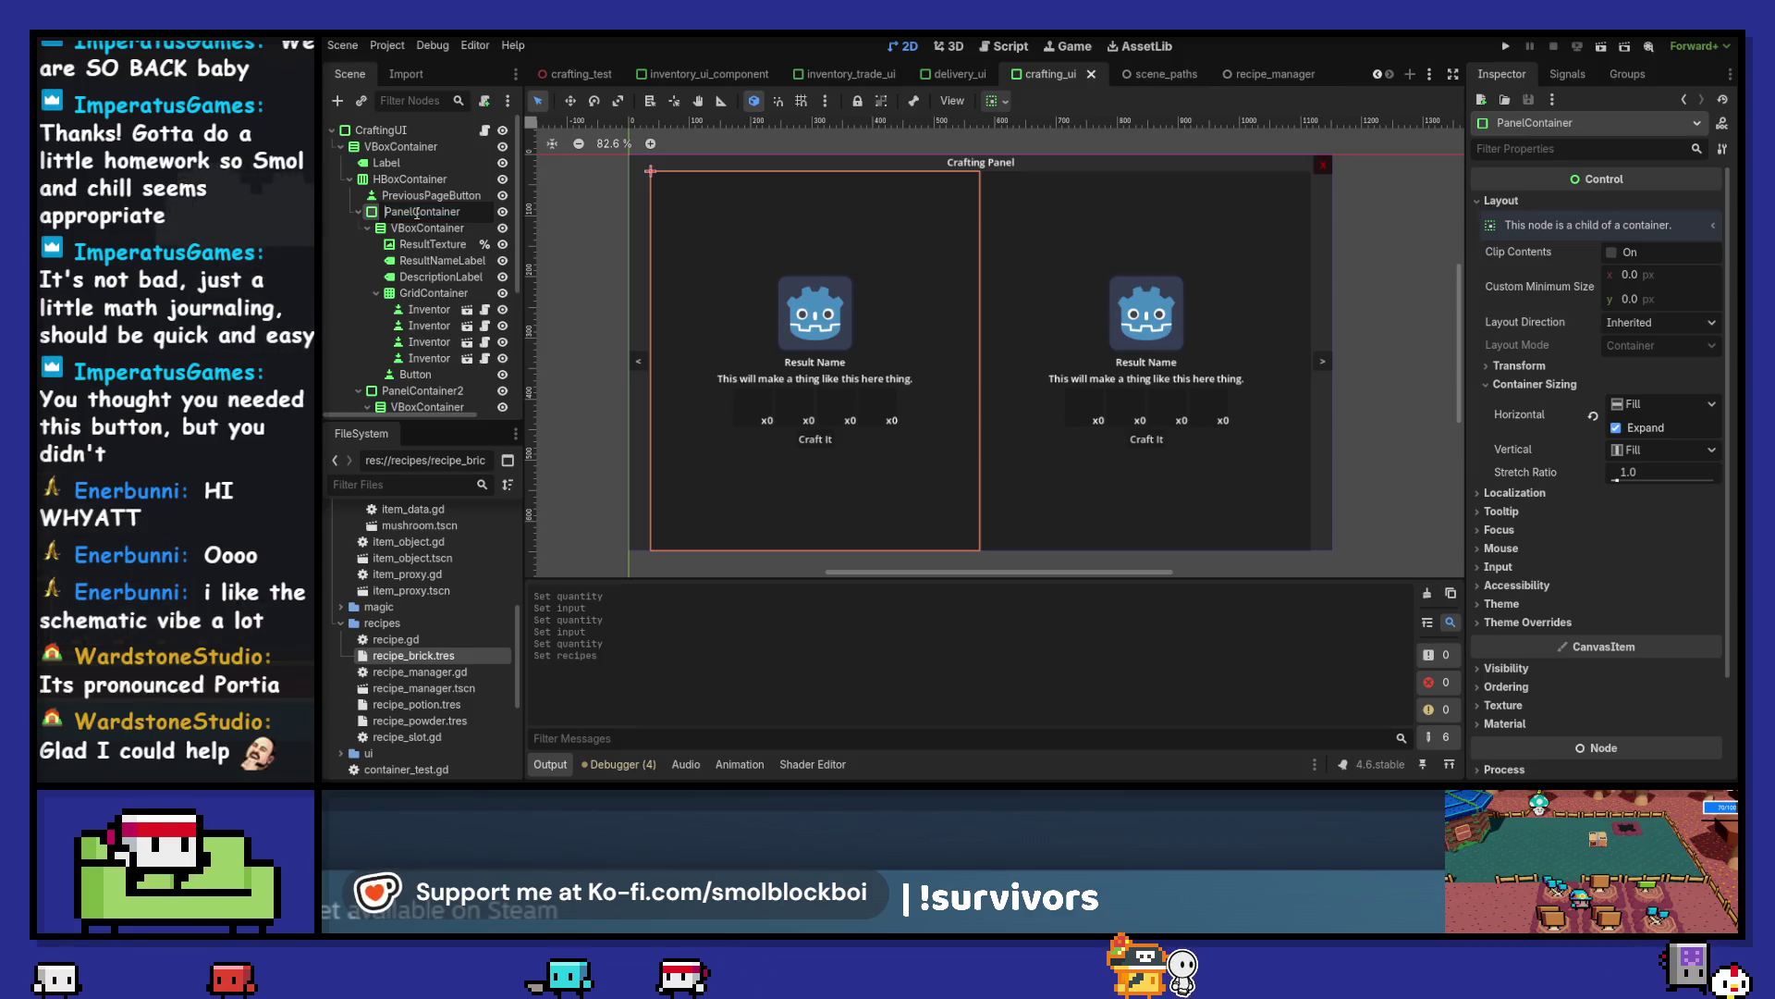
pyautogui.write('CraftingPanelContainer')
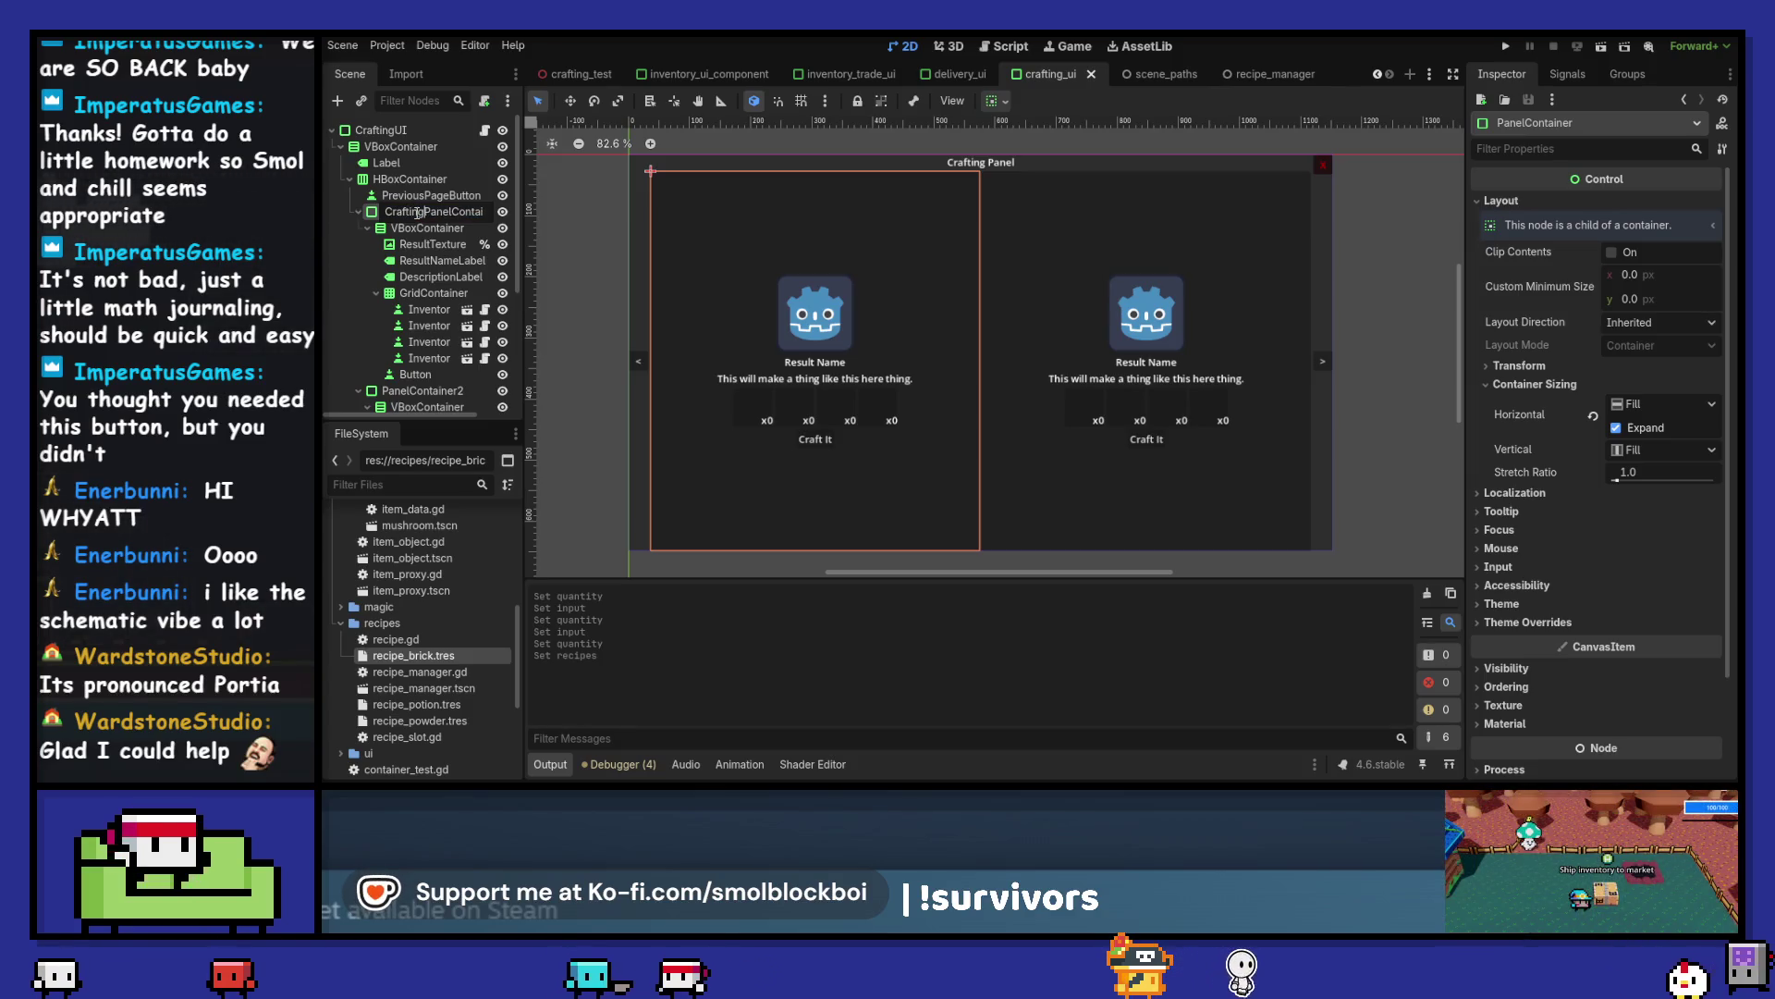
pyautogui.write('ner')
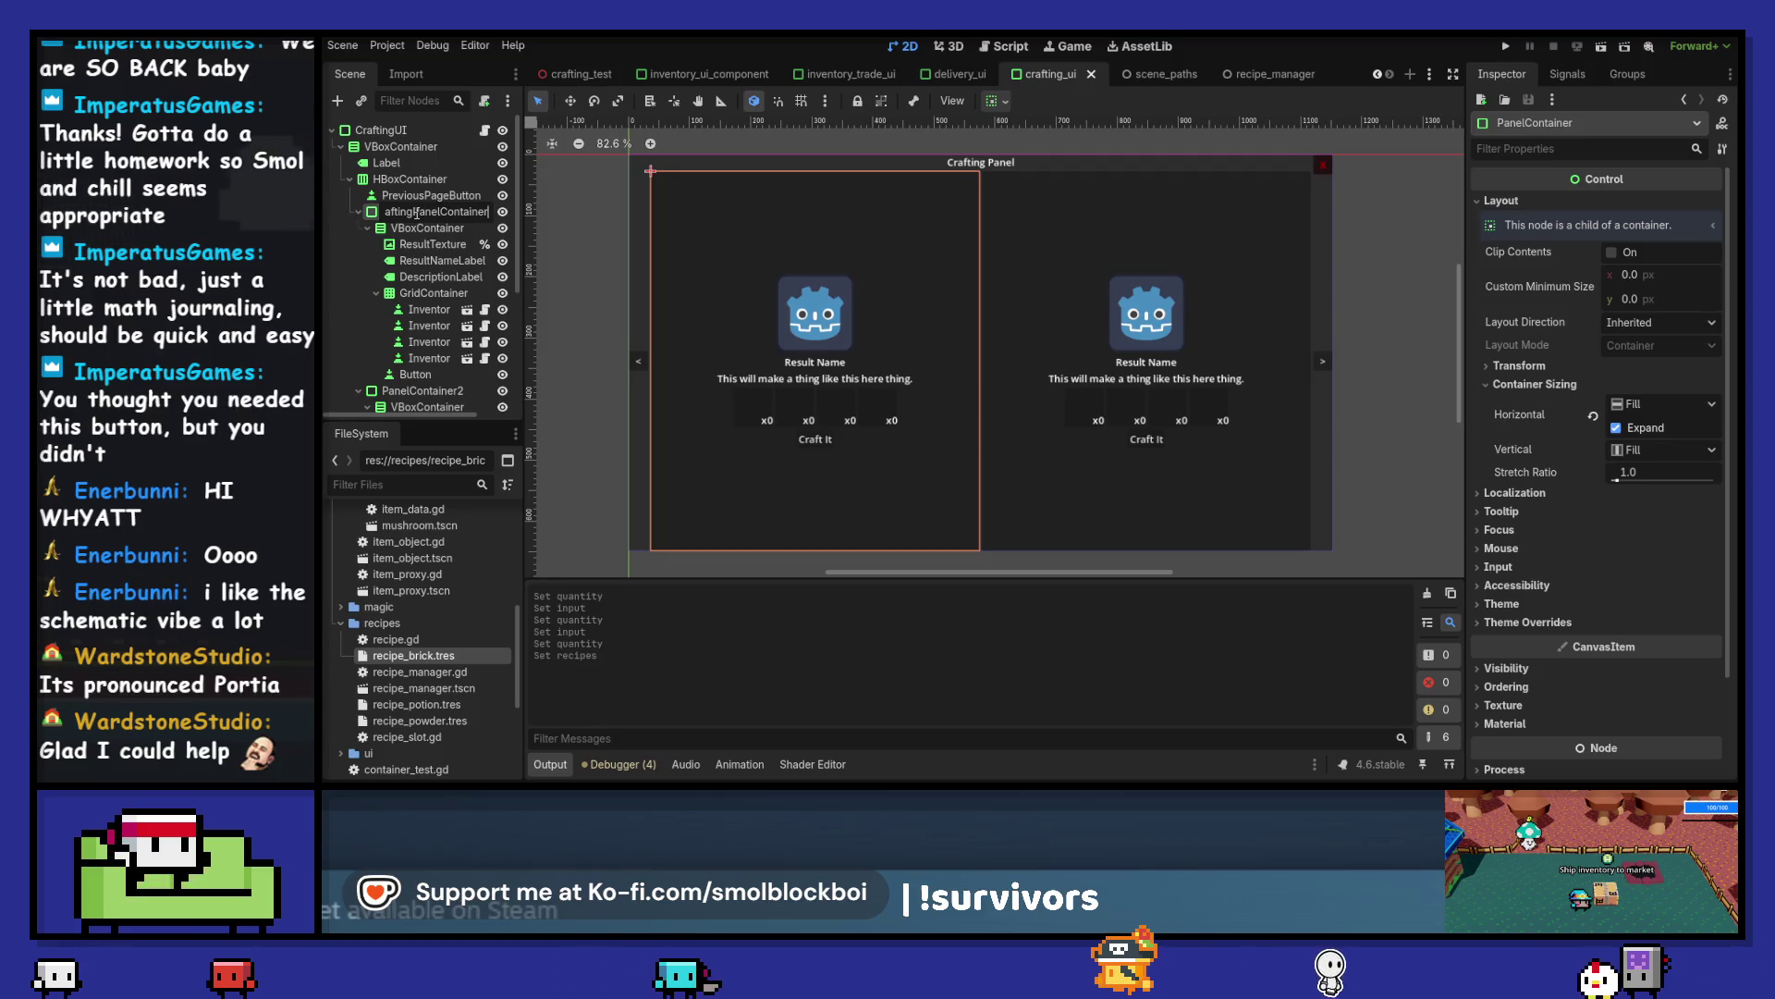
pyautogui.hotkey('shift', 'Left')
pyautogui.hotkey('shift', 'Left')
pyautogui.hotkey('shift', 'Left')
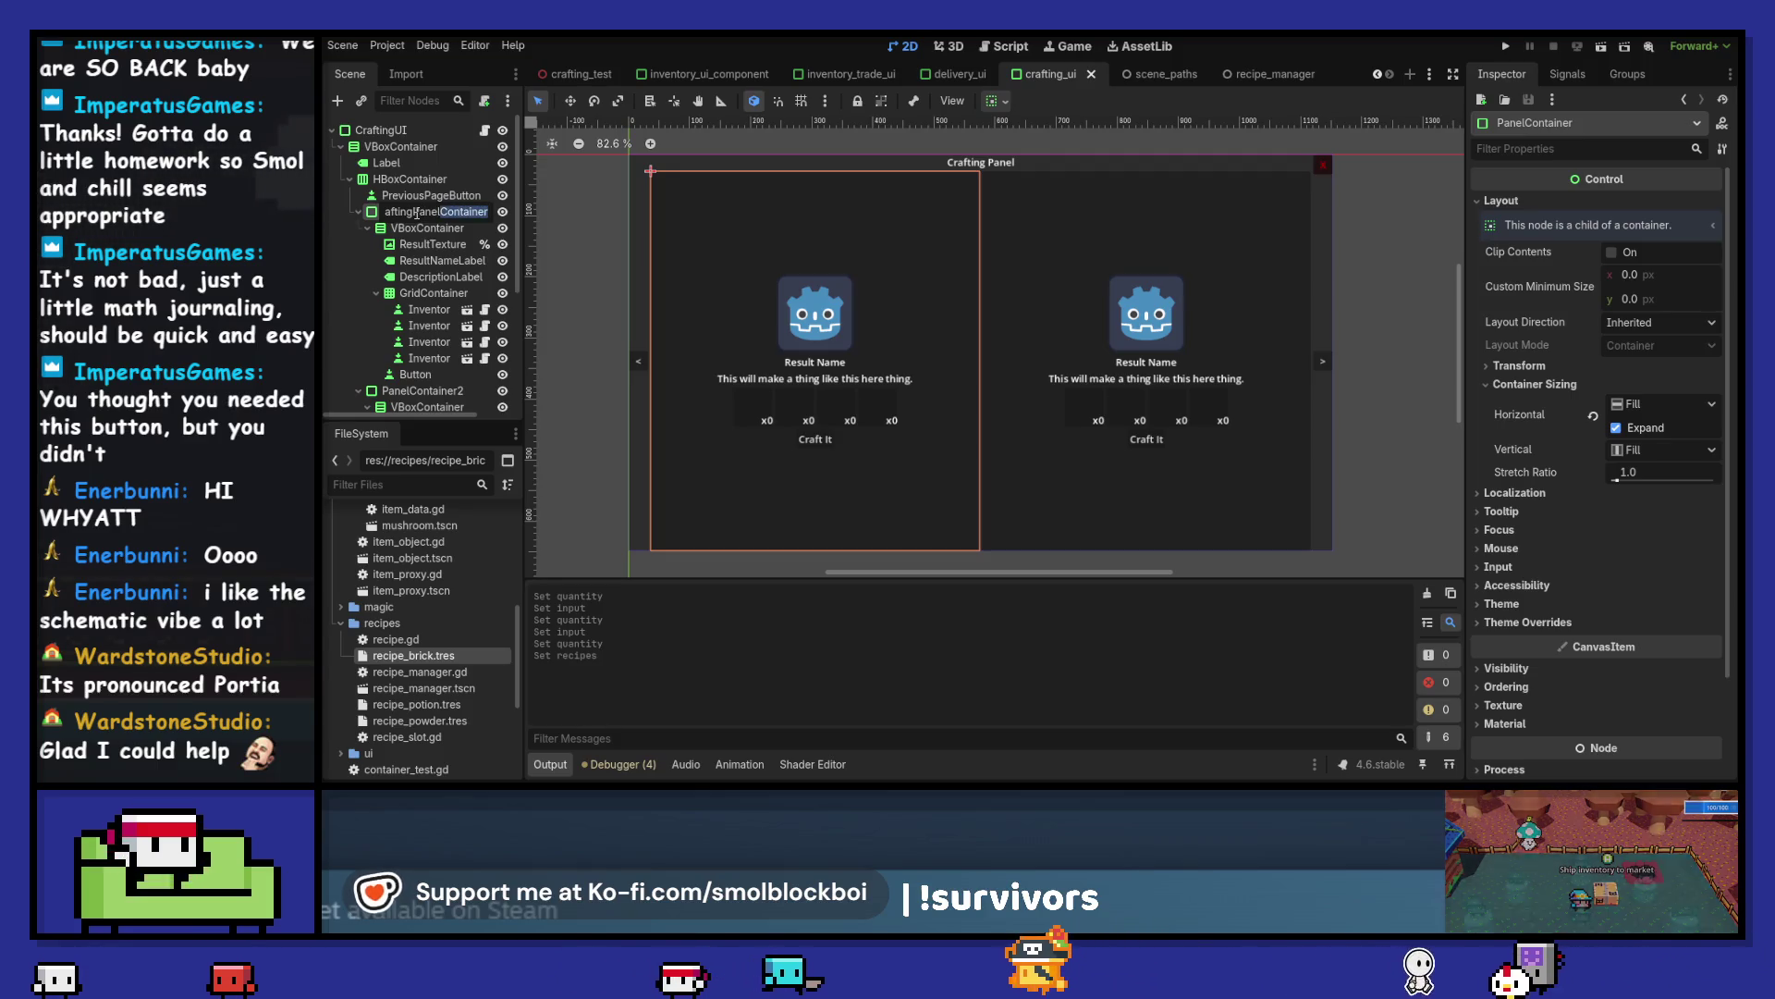
pyautogui.write('Page')
pyautogui.press('Return')
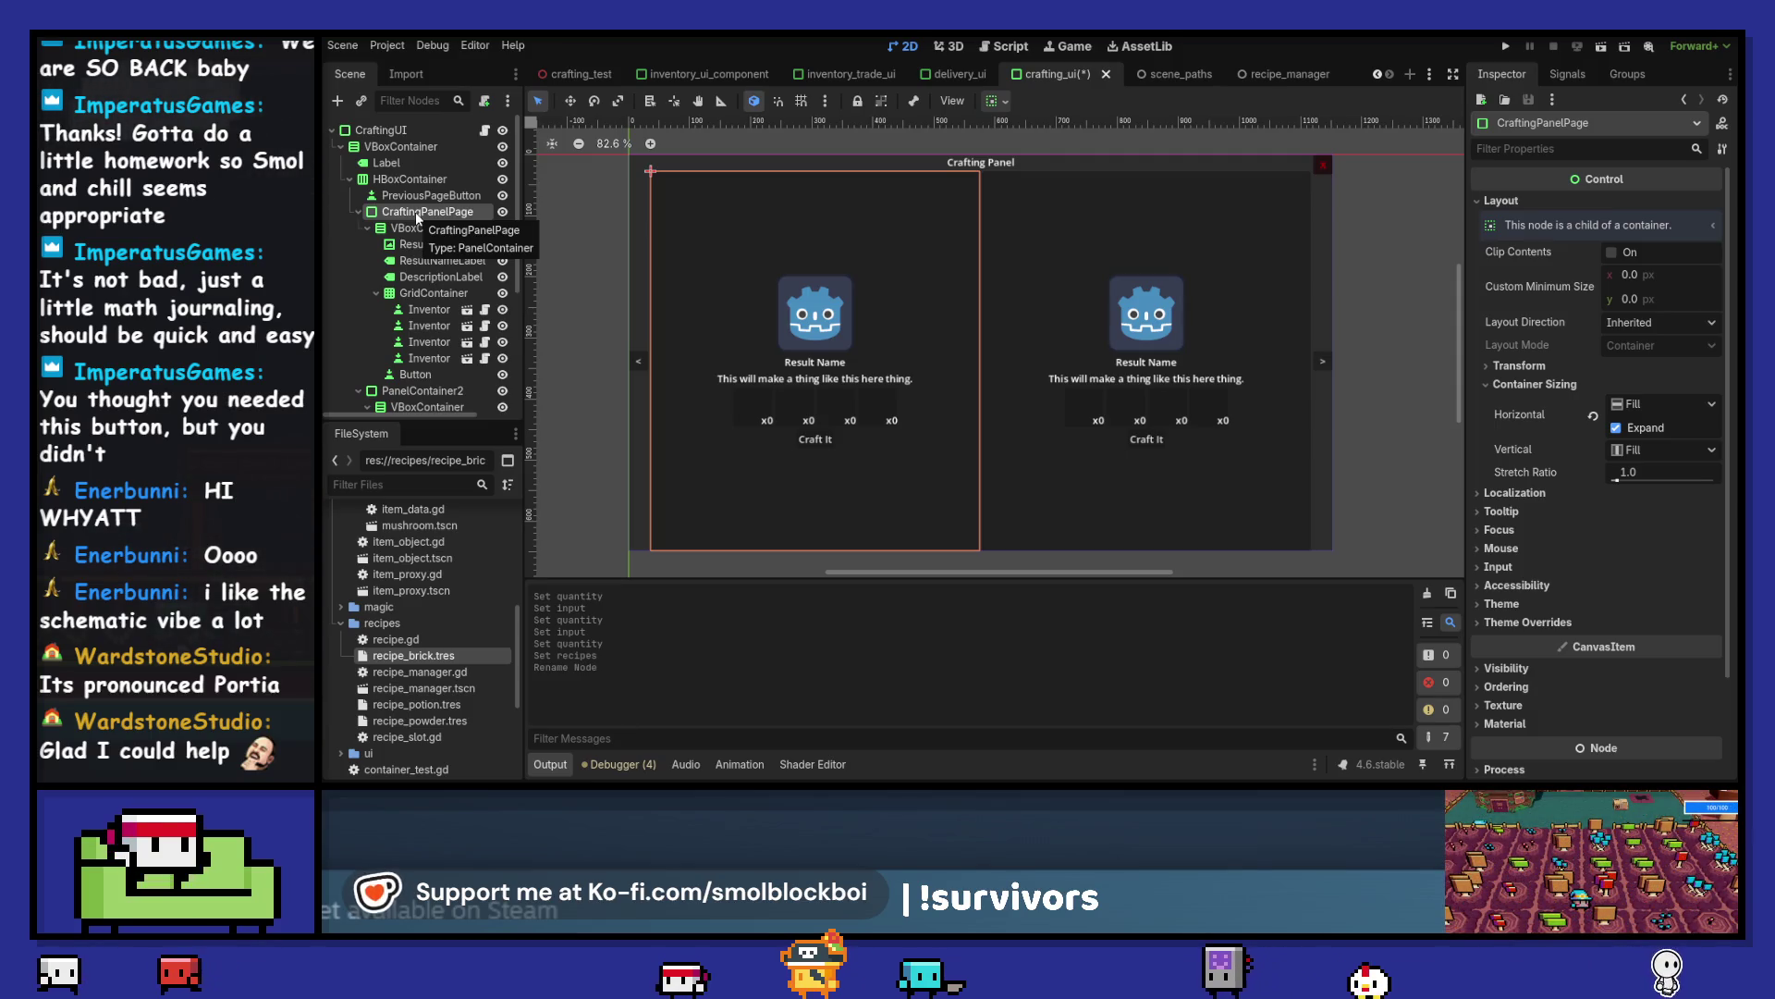
pyautogui.doubleClick(414, 213)
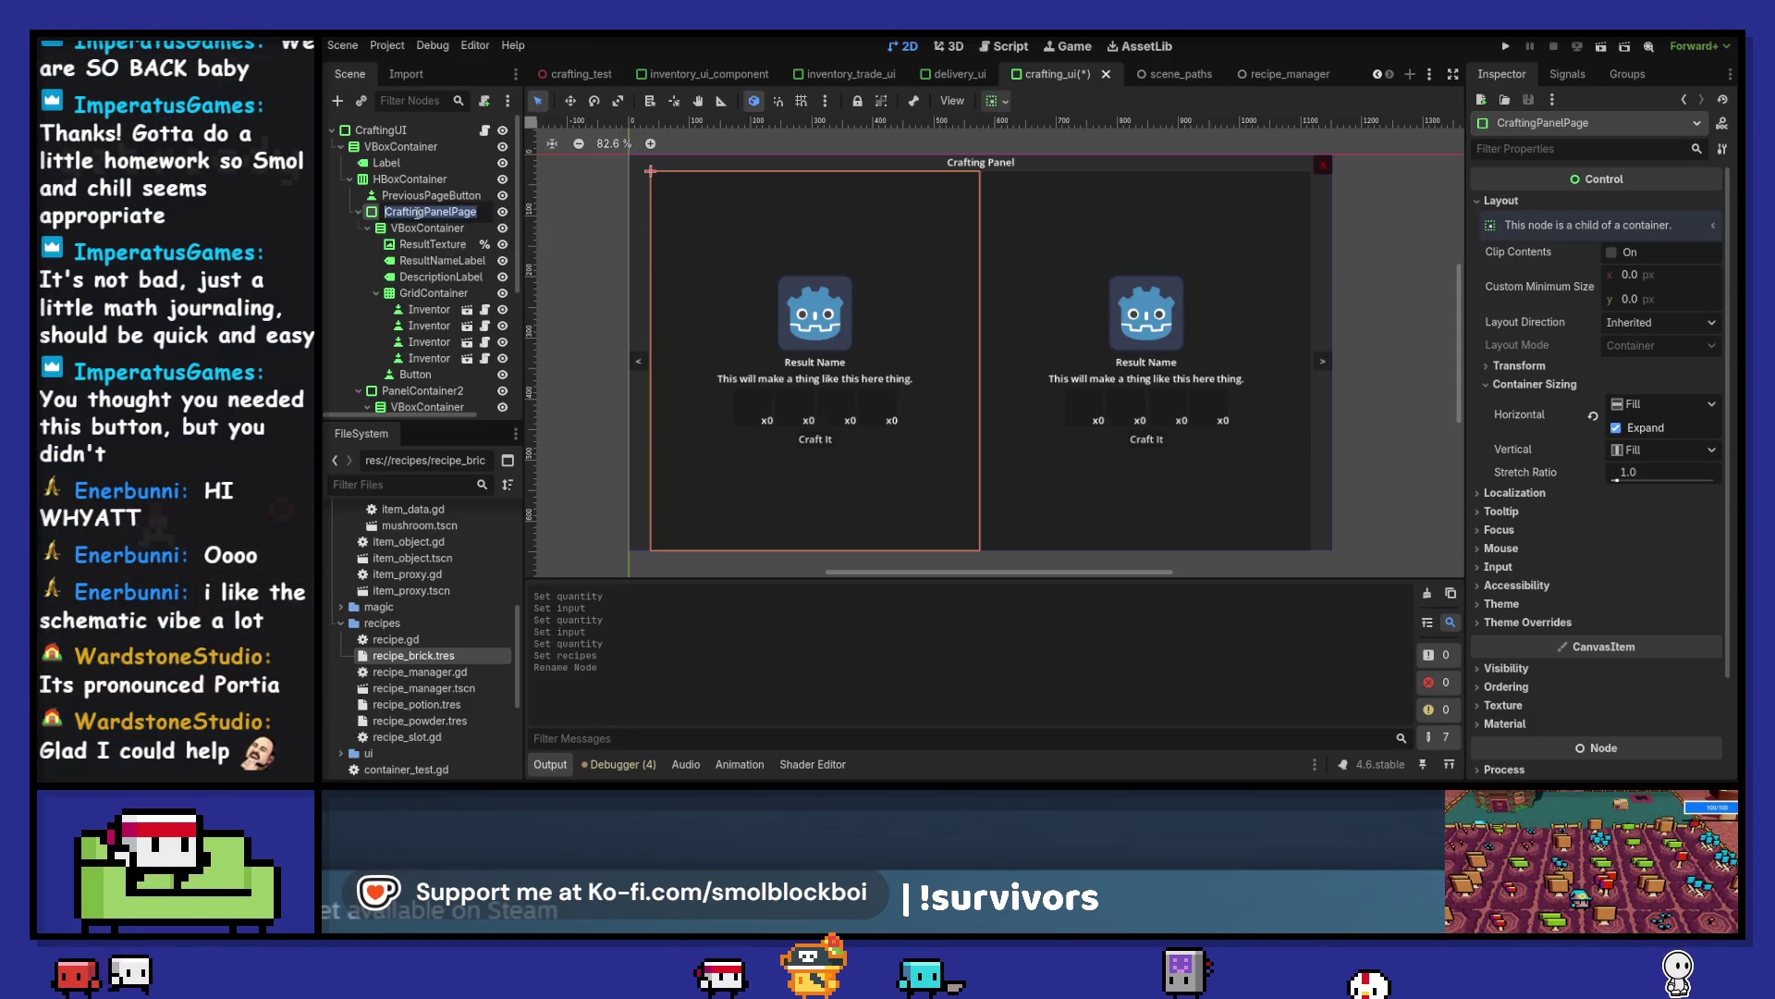
pyautogui.press('Escape')
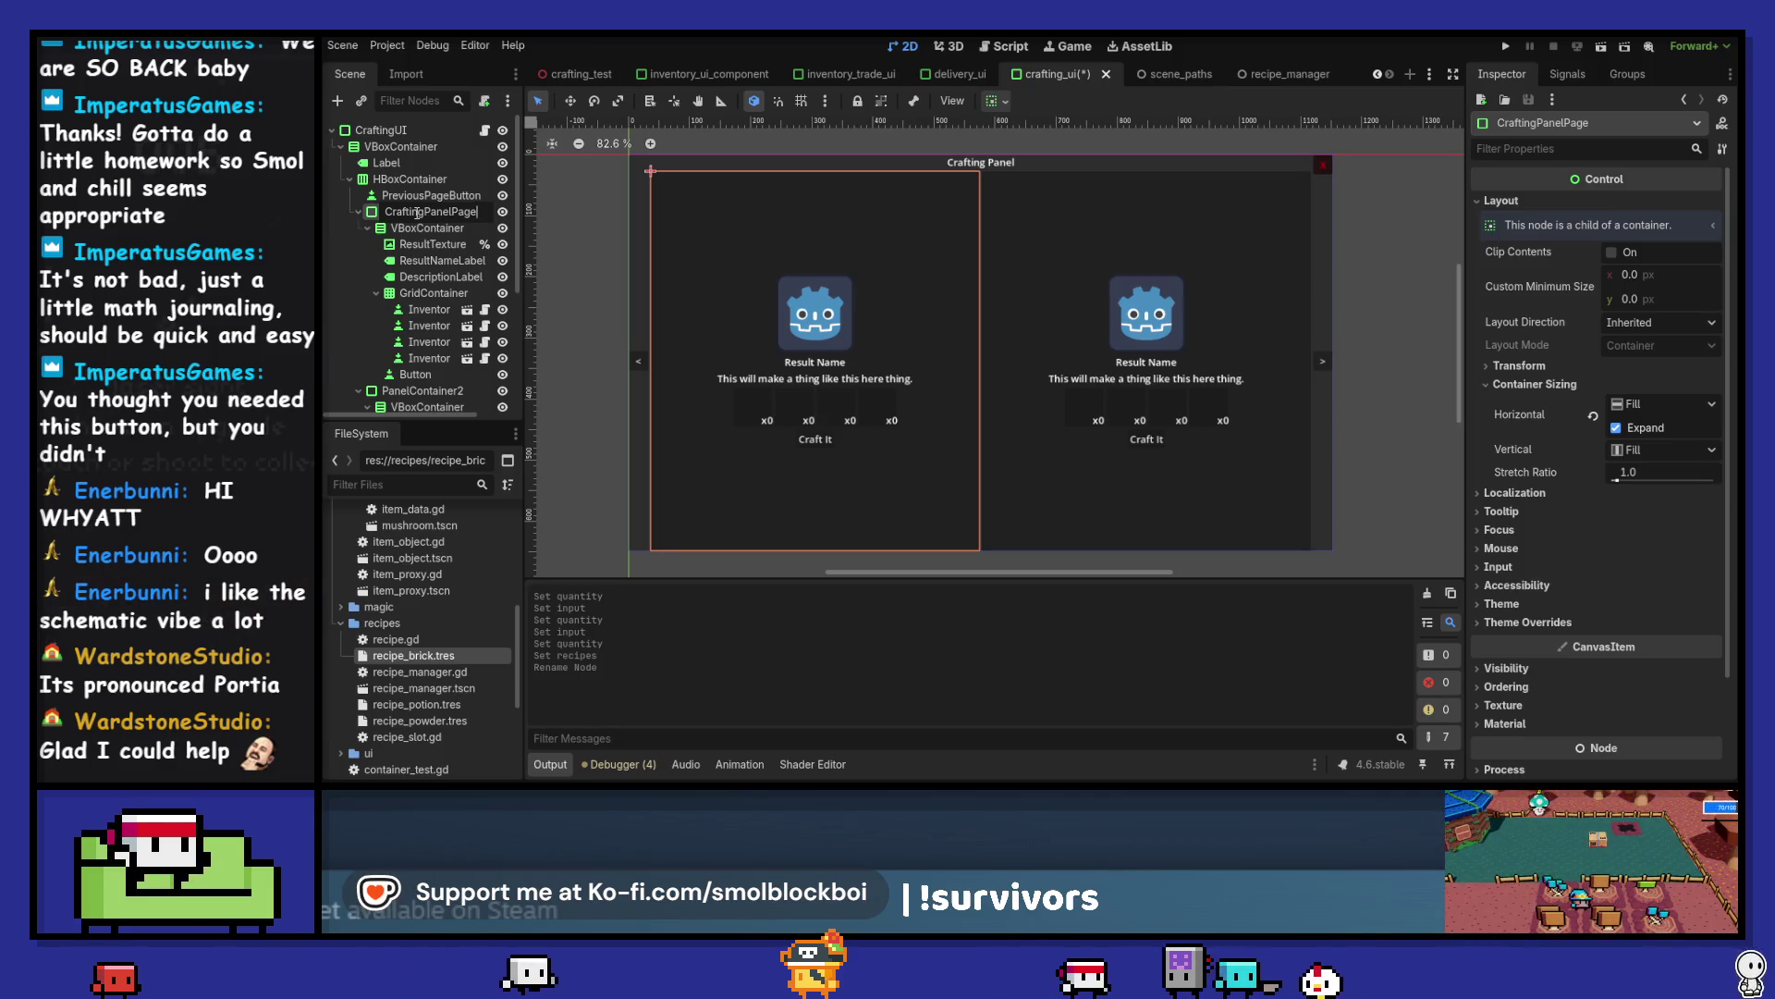
# - Save the CraftingPanelPage branch as crafting_panel_page.tscn
pyautogui.rightClick(417, 213)
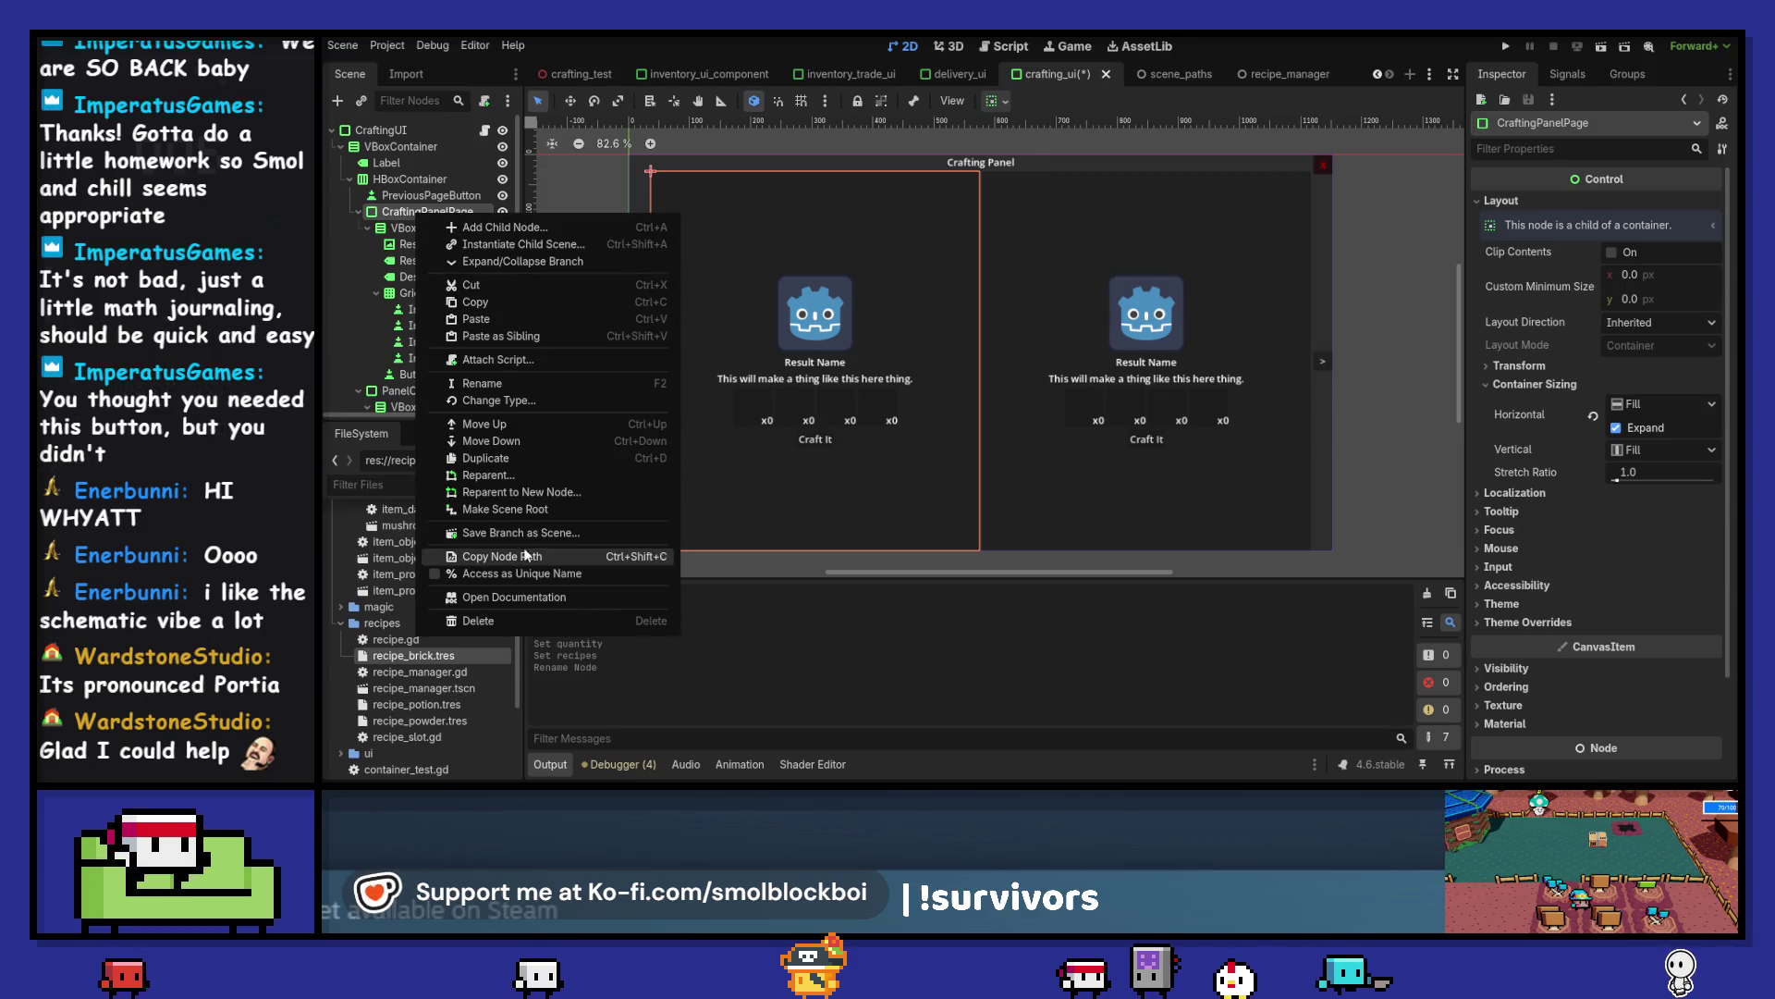
pyautogui.click(535, 533)
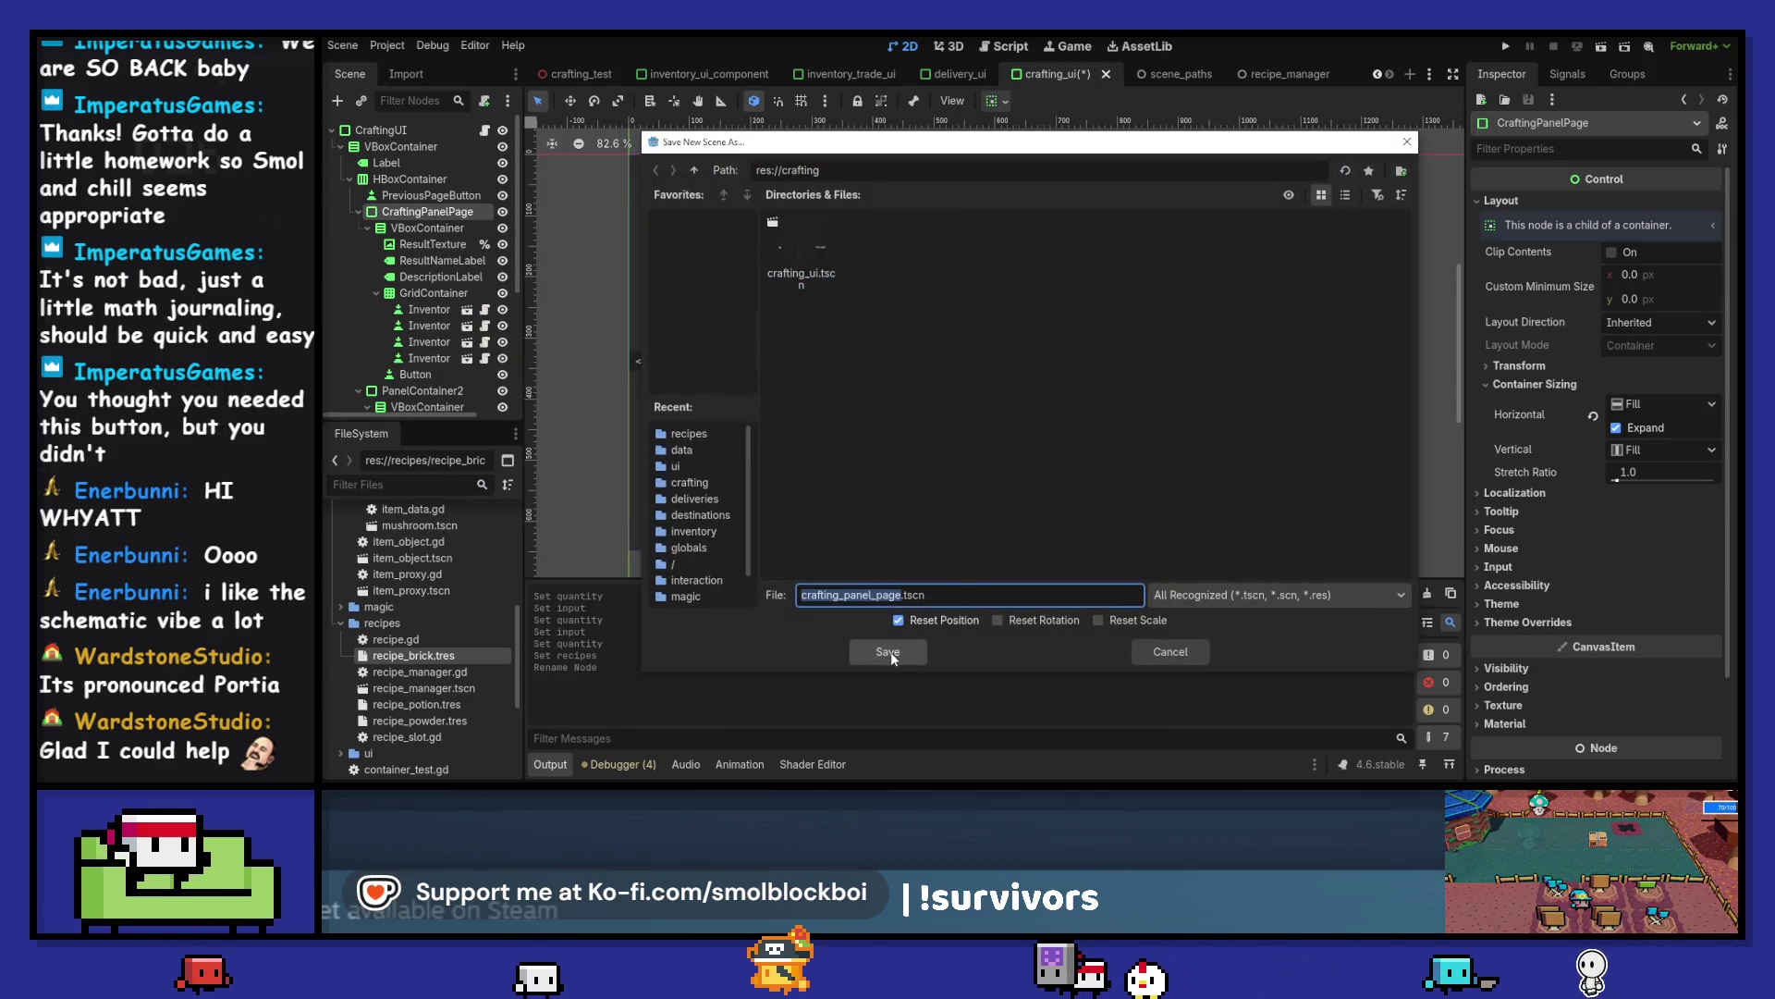
pyautogui.click(888, 652)
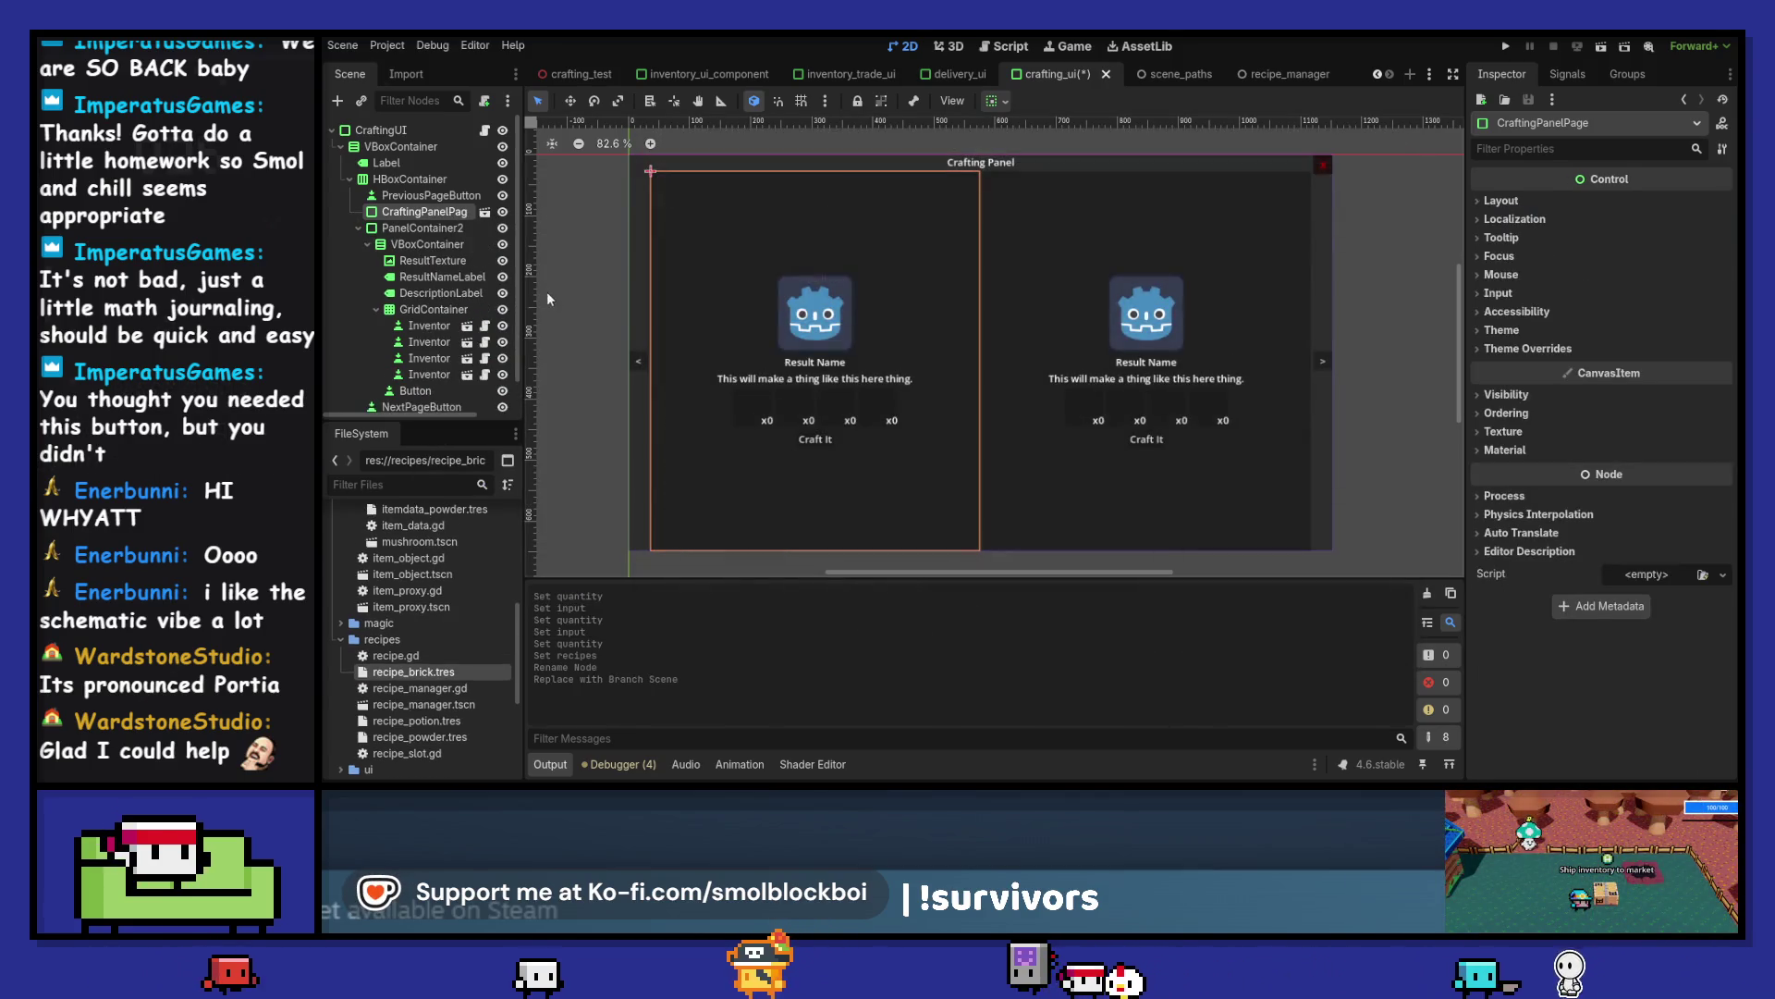
# - Replace PanelContainer2 with a duplicate of the CraftingPanelPage instance and save
pyautogui.click(414, 229)
pyautogui.press('Delete')
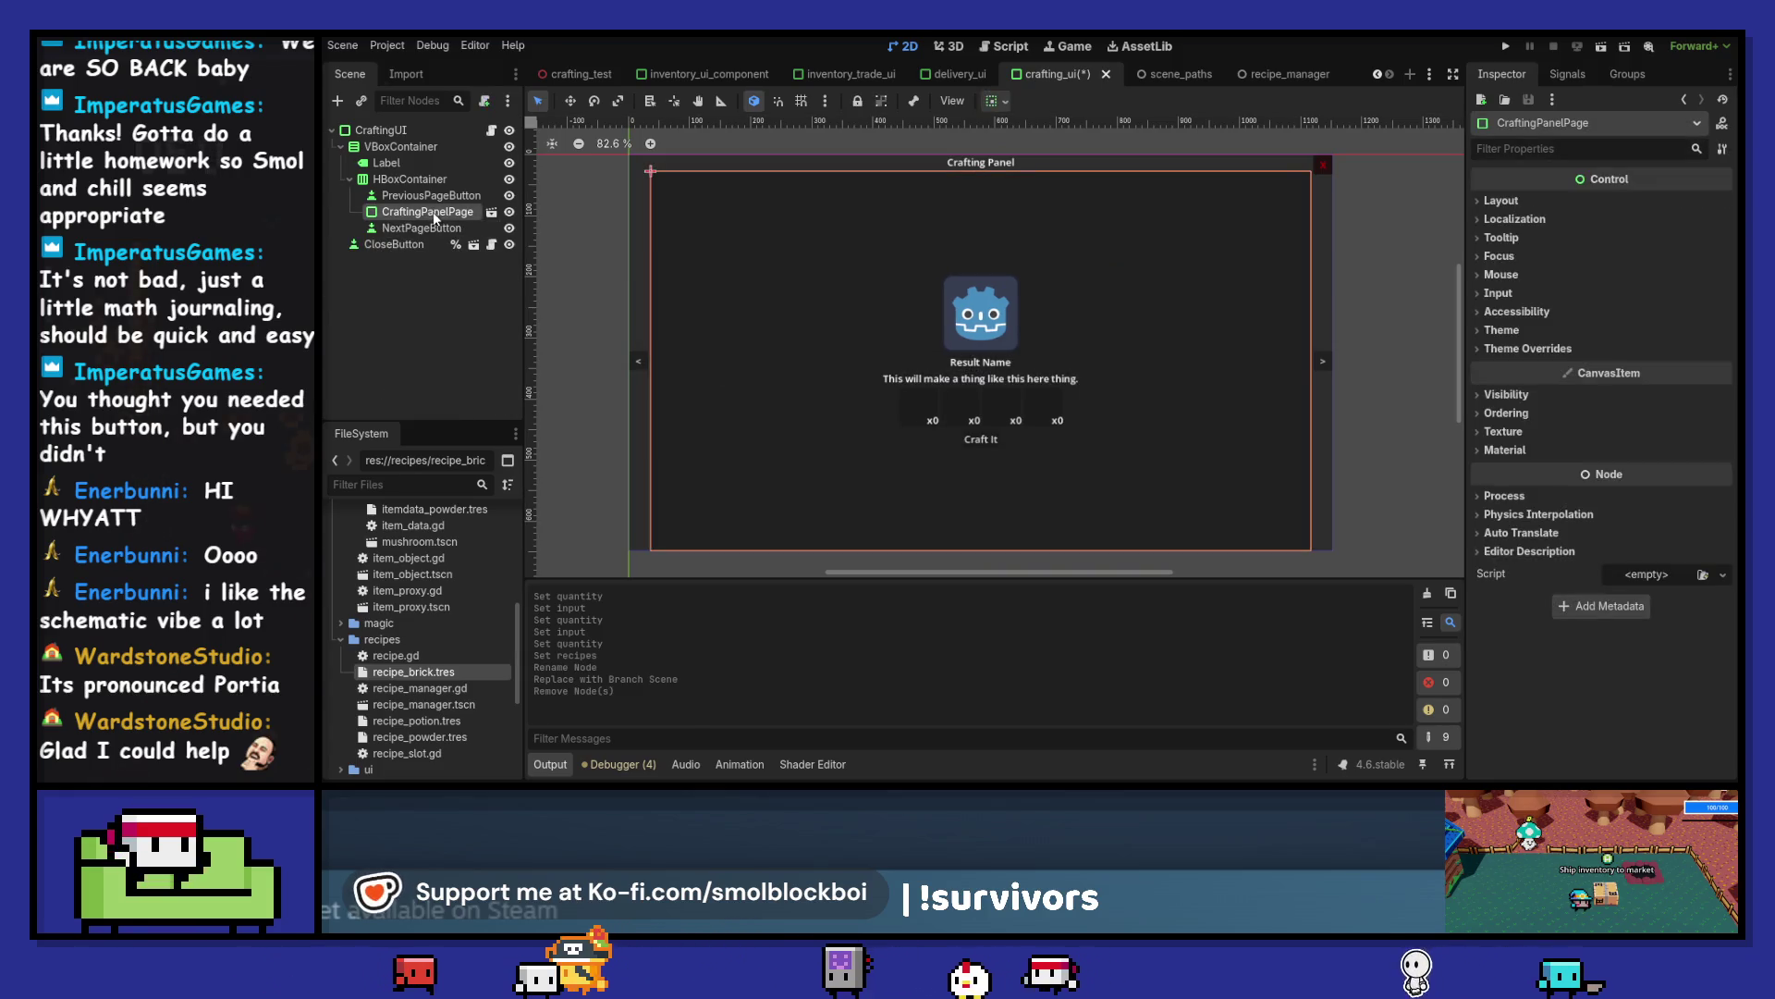
pyautogui.hotkey('ctrl', 'd')
pyautogui.hotkey('ctrl', 's')
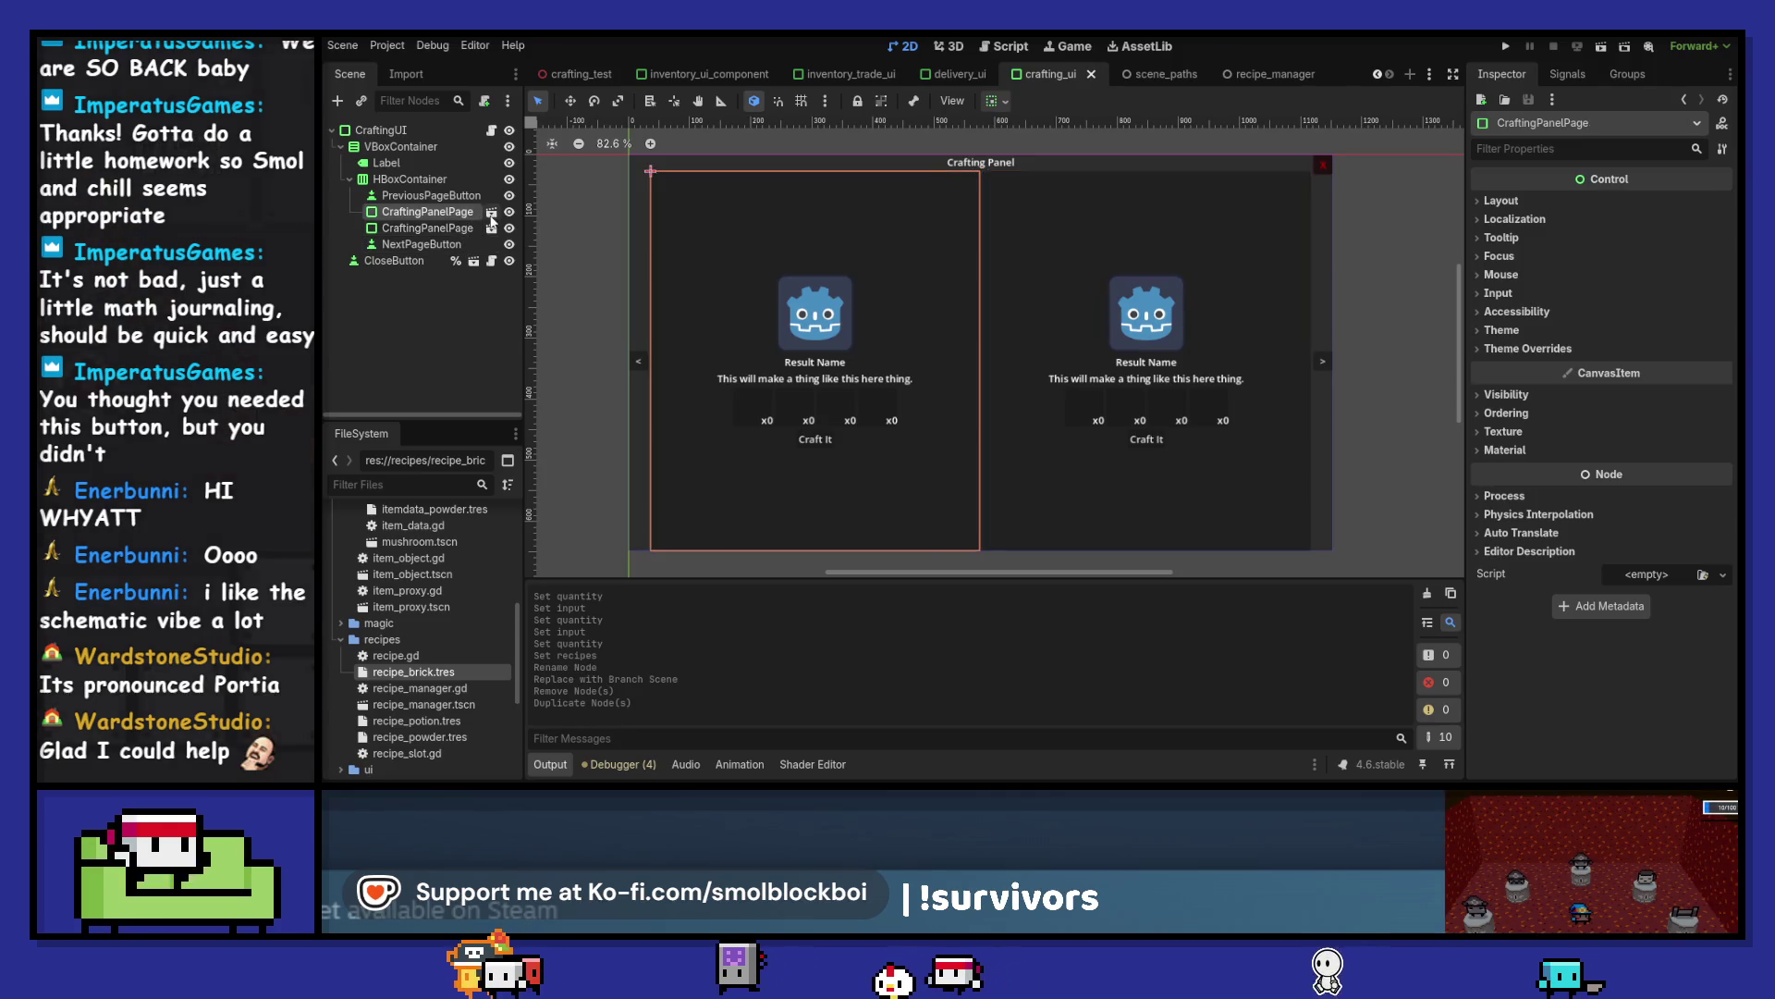
# - Open crafting_panel_page.tscn and select its CraftingPanelPage root node
pyautogui.click(492, 222)
pyautogui.click(408, 128)
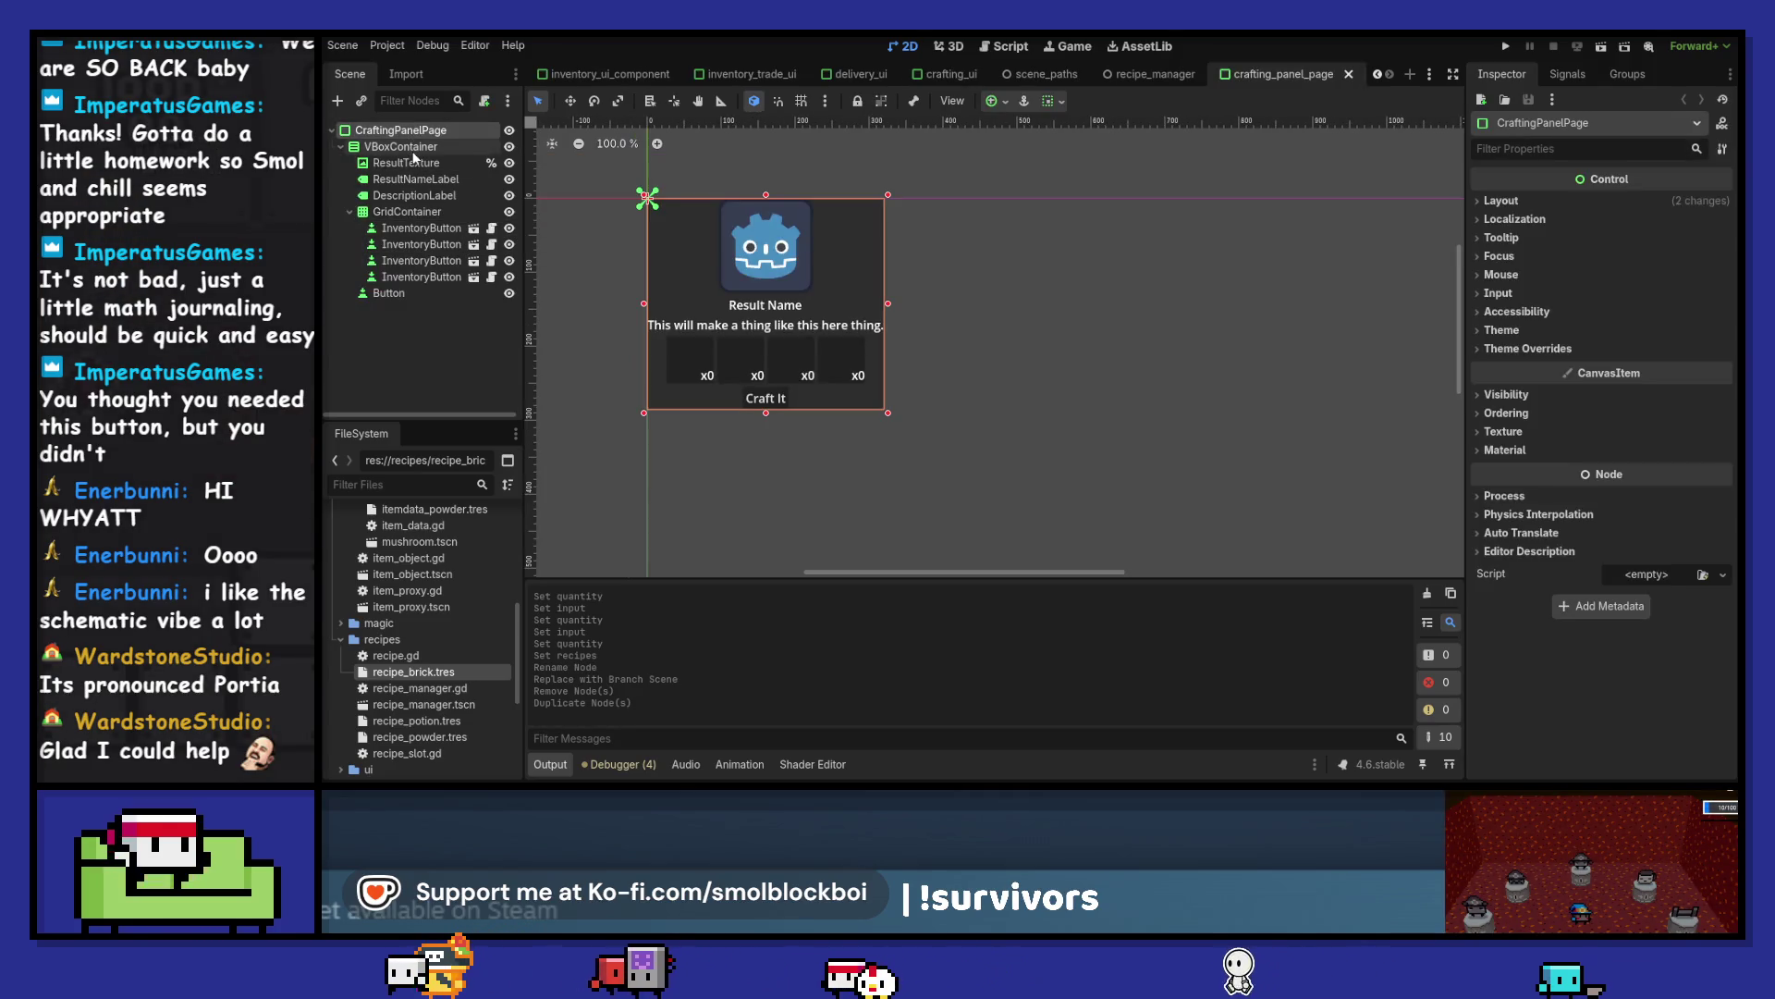
pyautogui.click(485, 100)
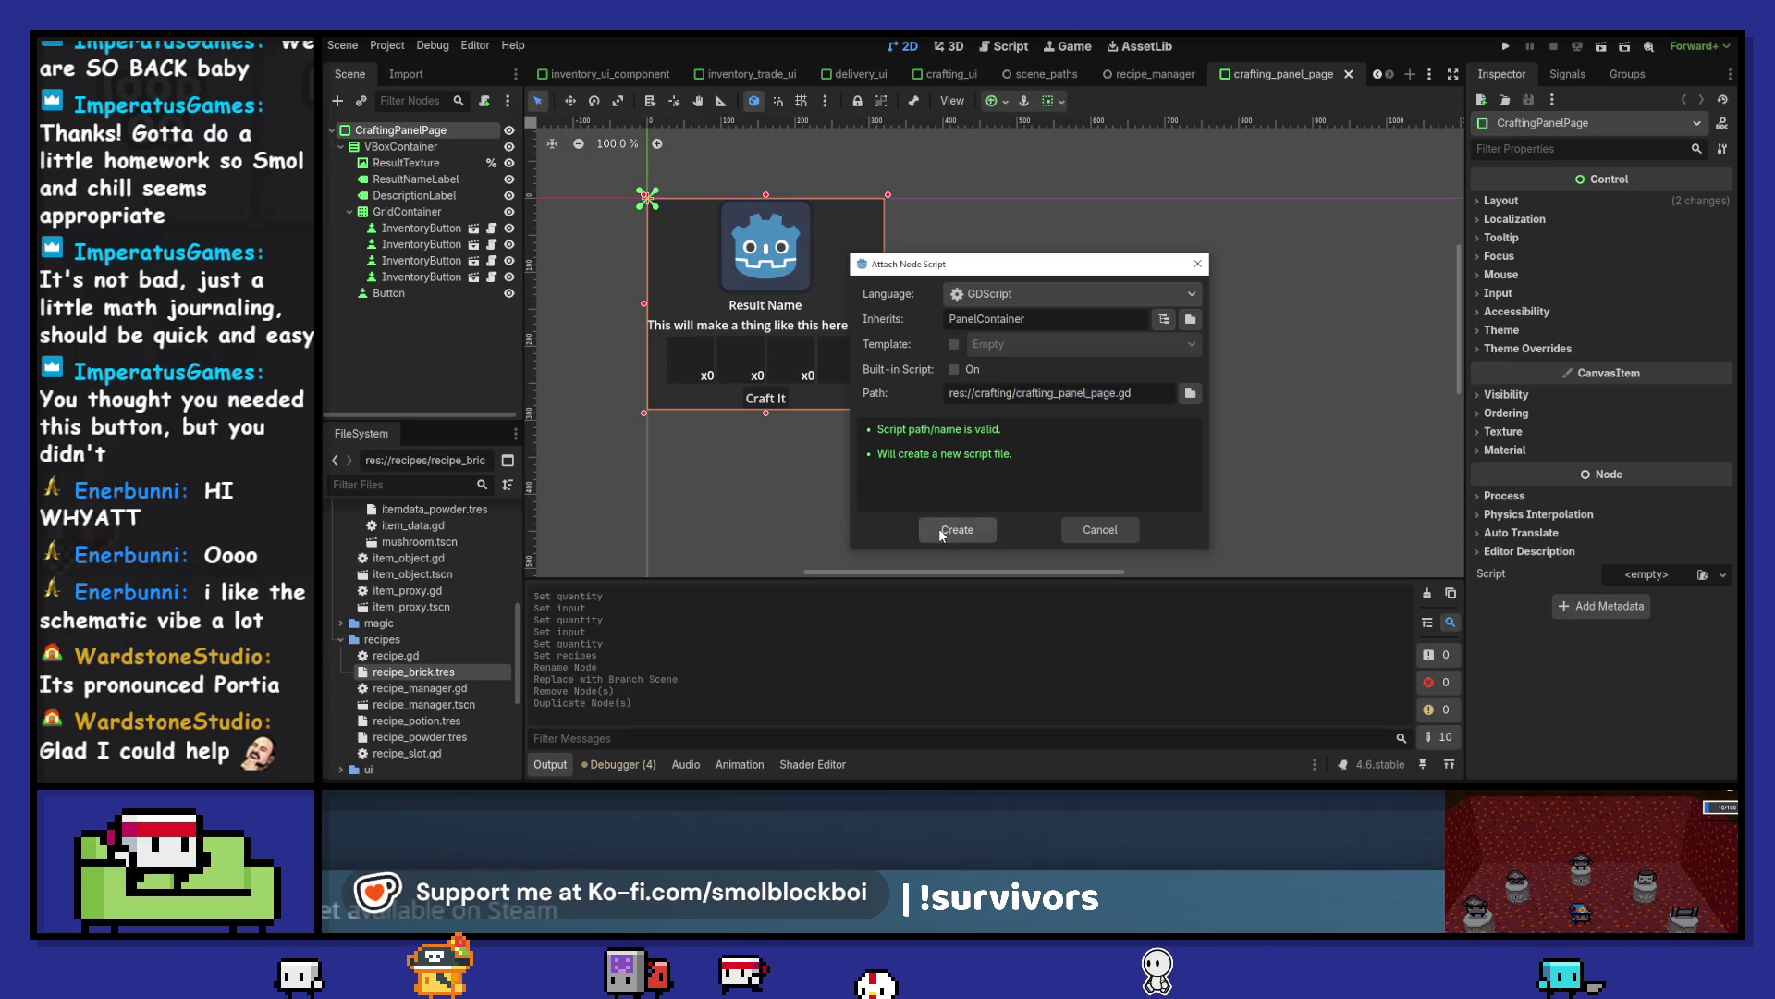
# - Create crafting_panel_page.gd and declare a recipe variable
pyautogui.click(940, 529)
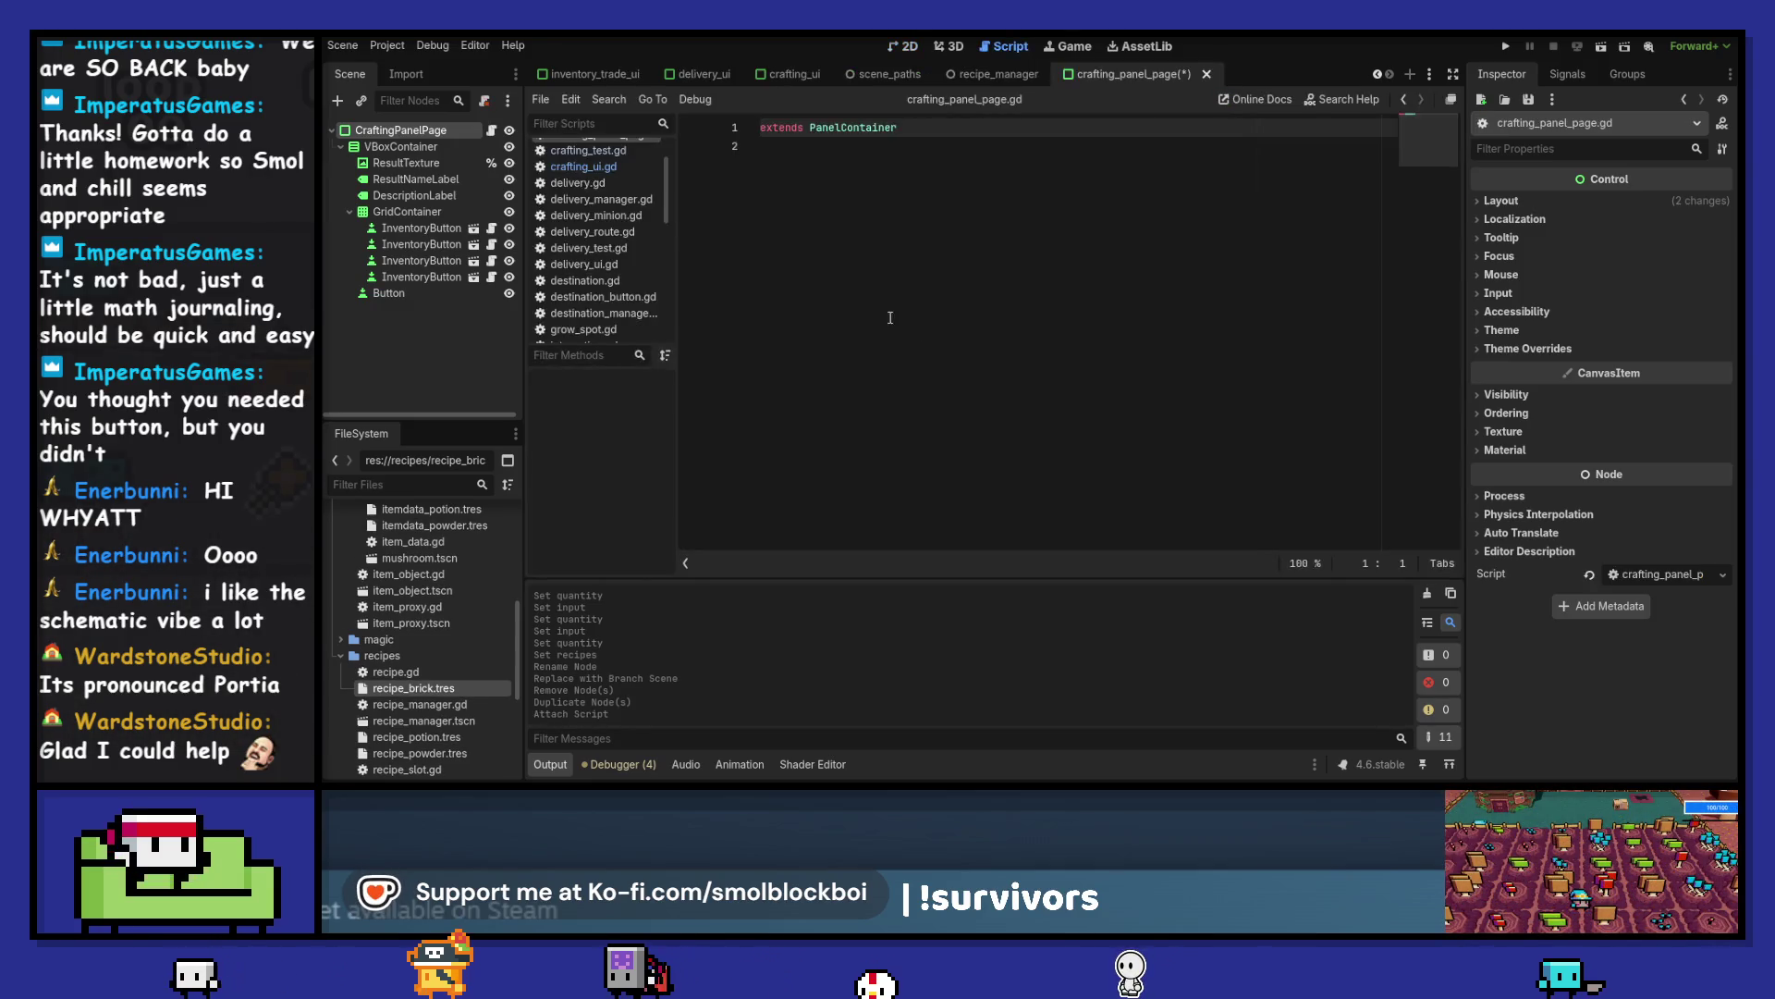
pyautogui.press('Return')
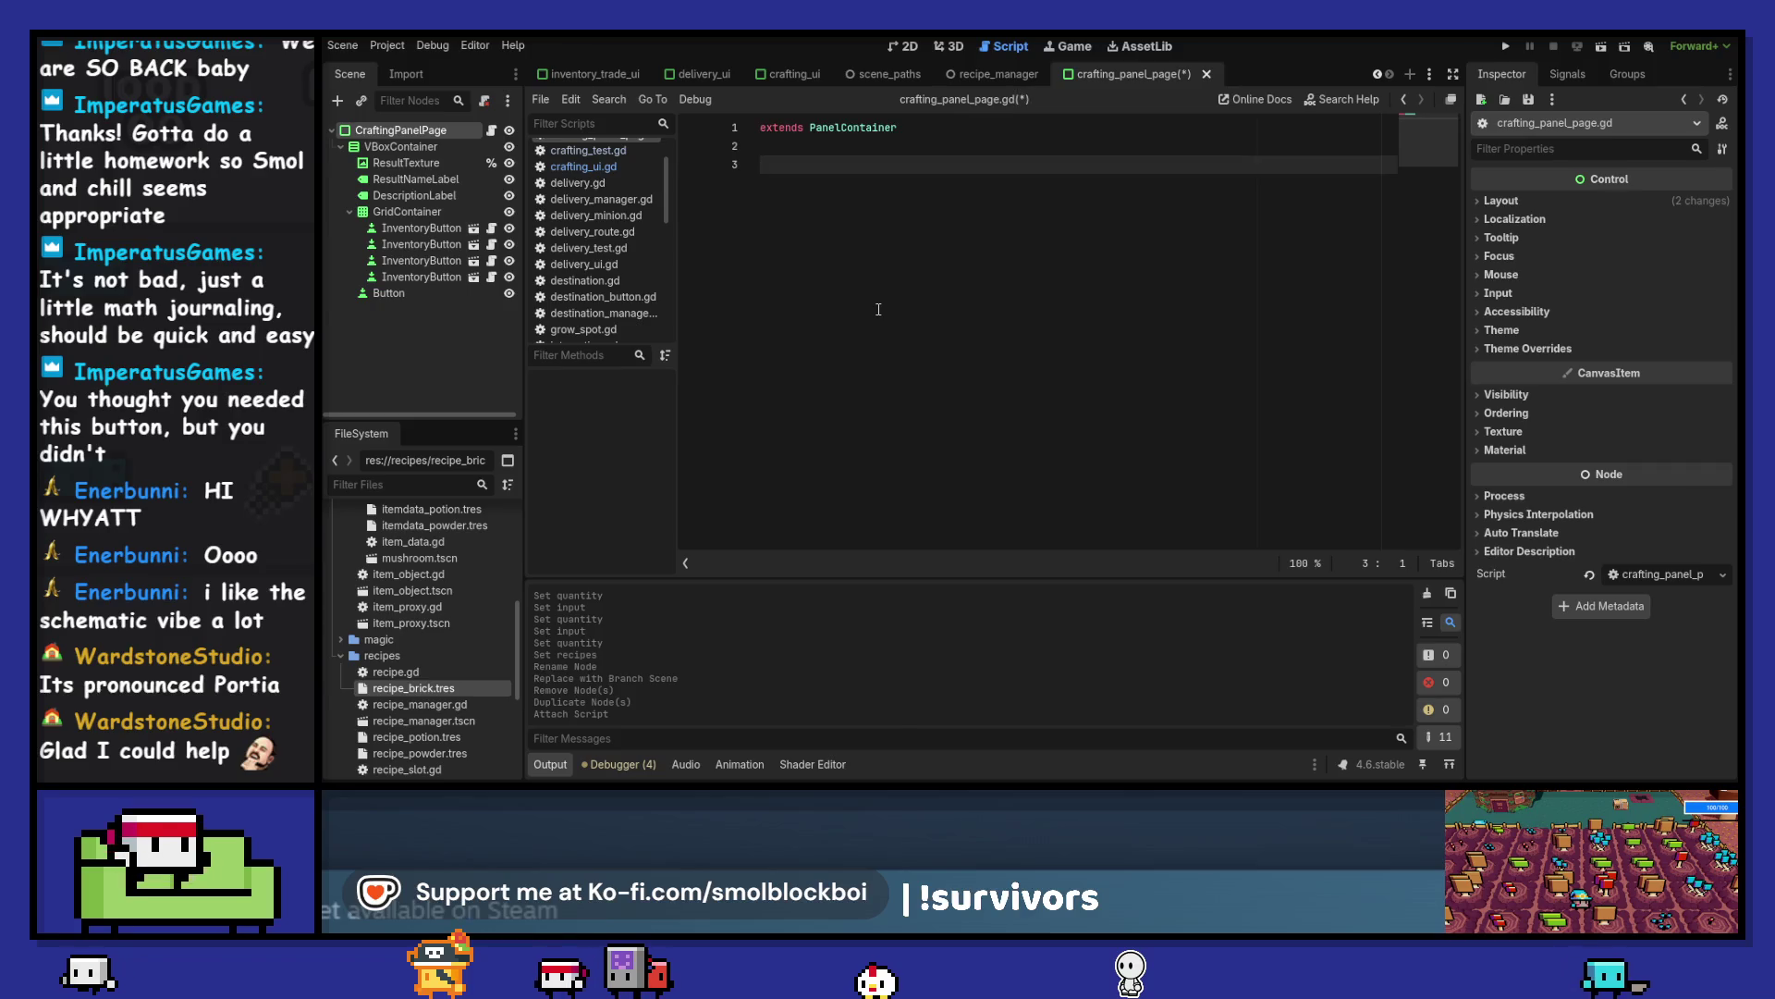
pyautogui.write('va')
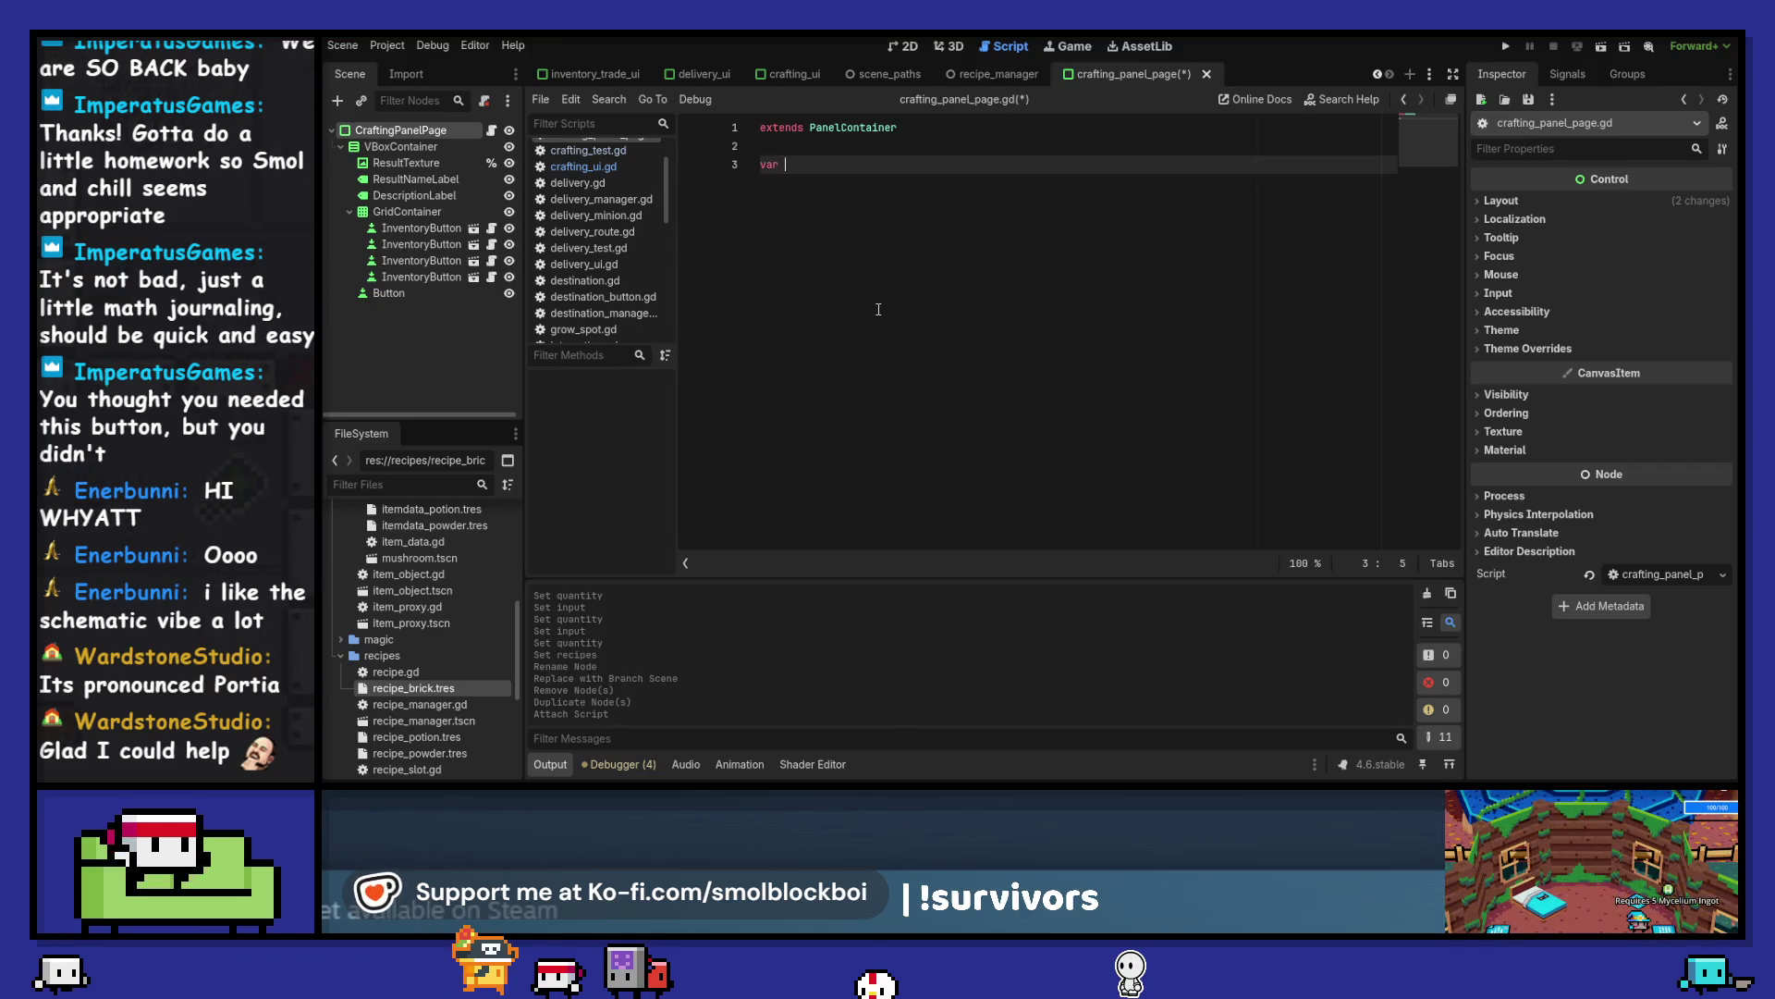
pyautogui.write('recipe : R')
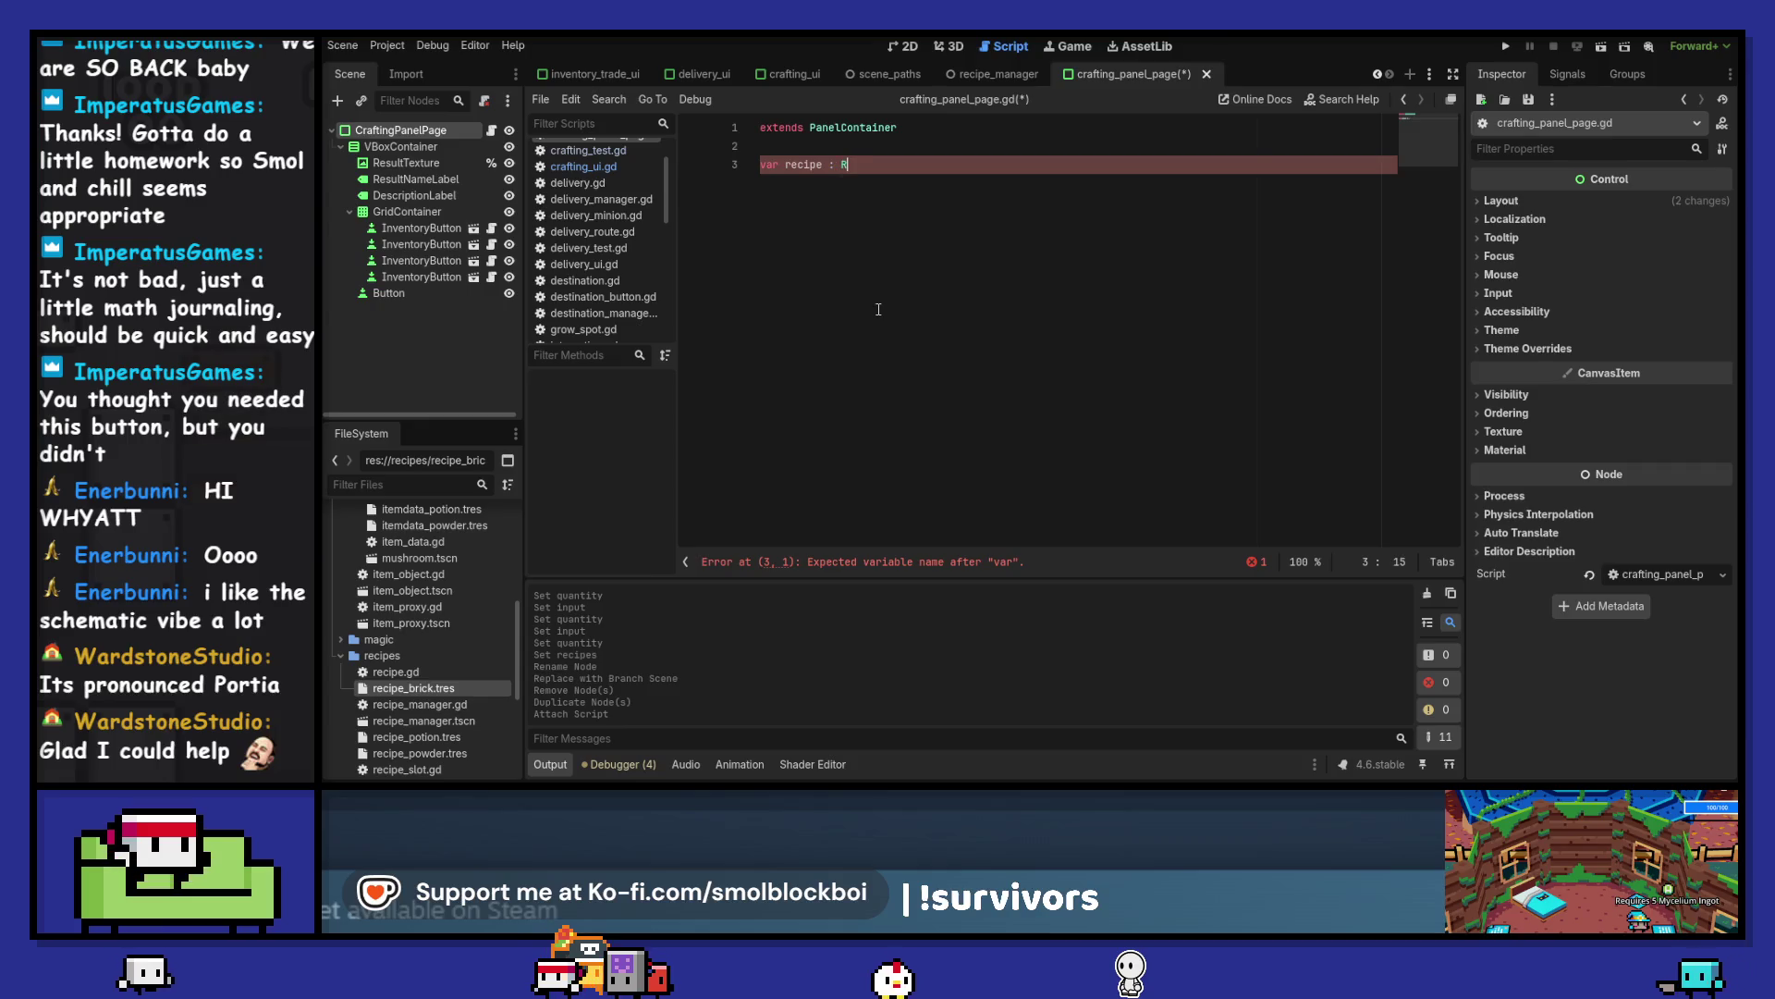
pyautogui.write('ecipe')
pyautogui.press('Return')
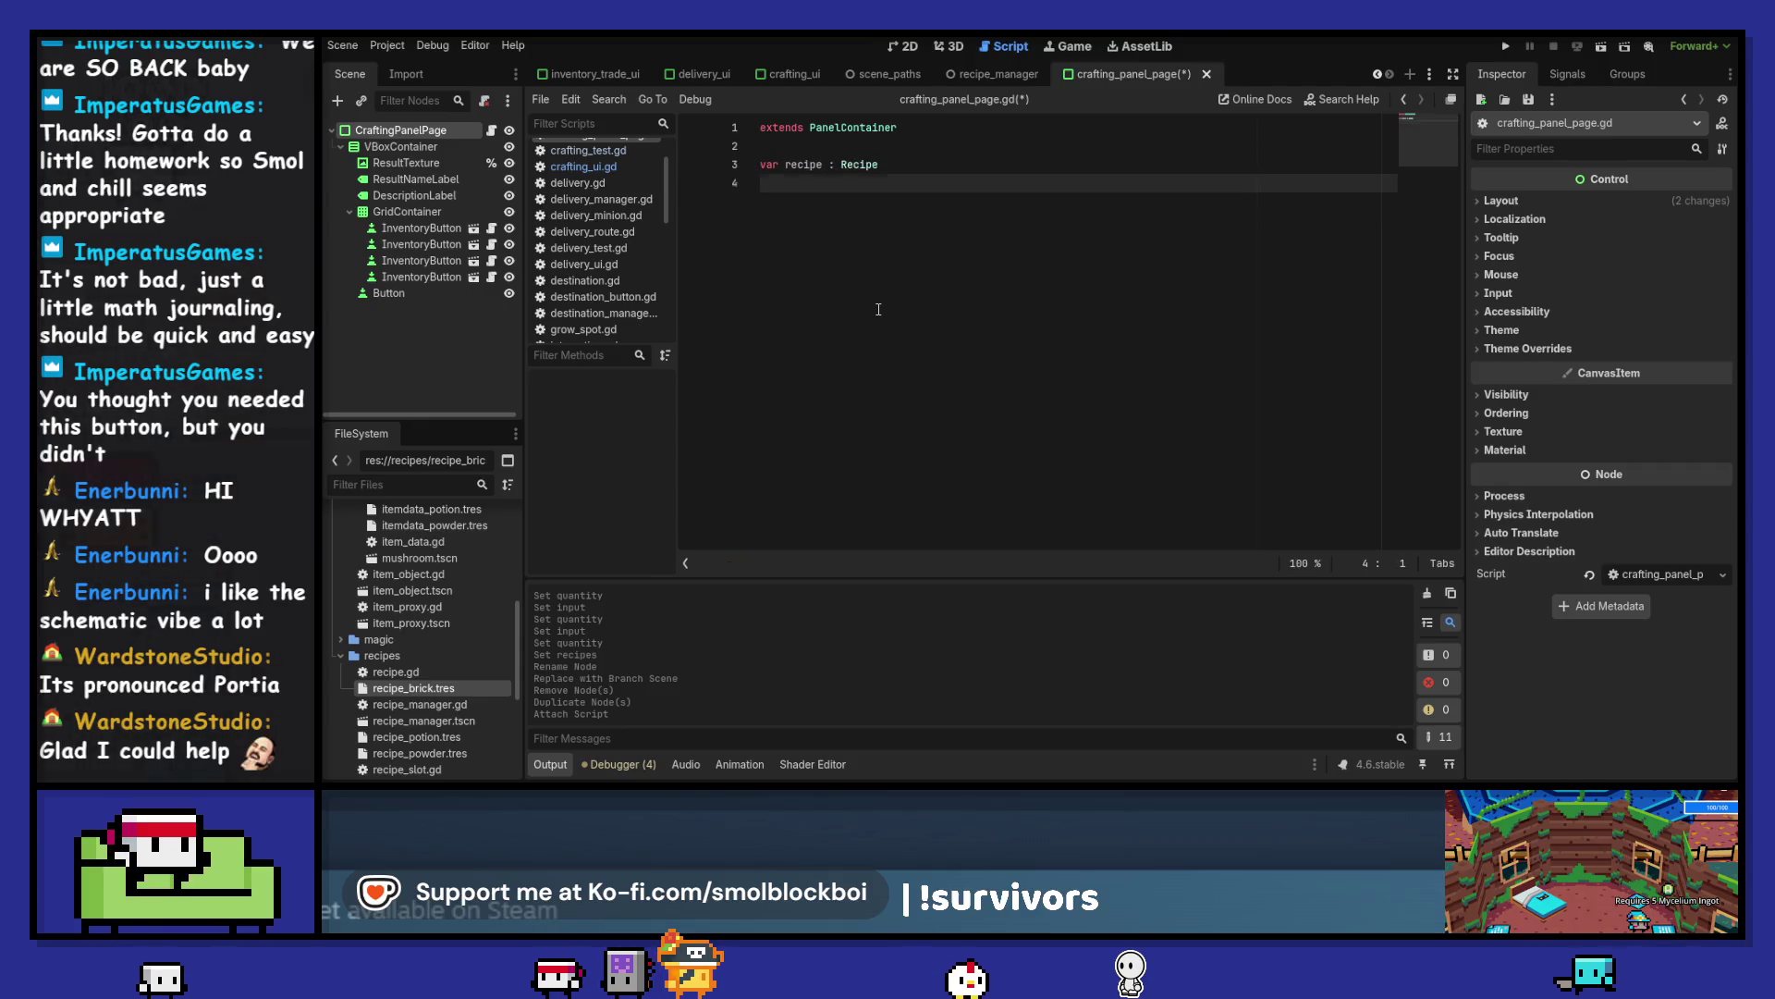
pyautogui.press('Return')
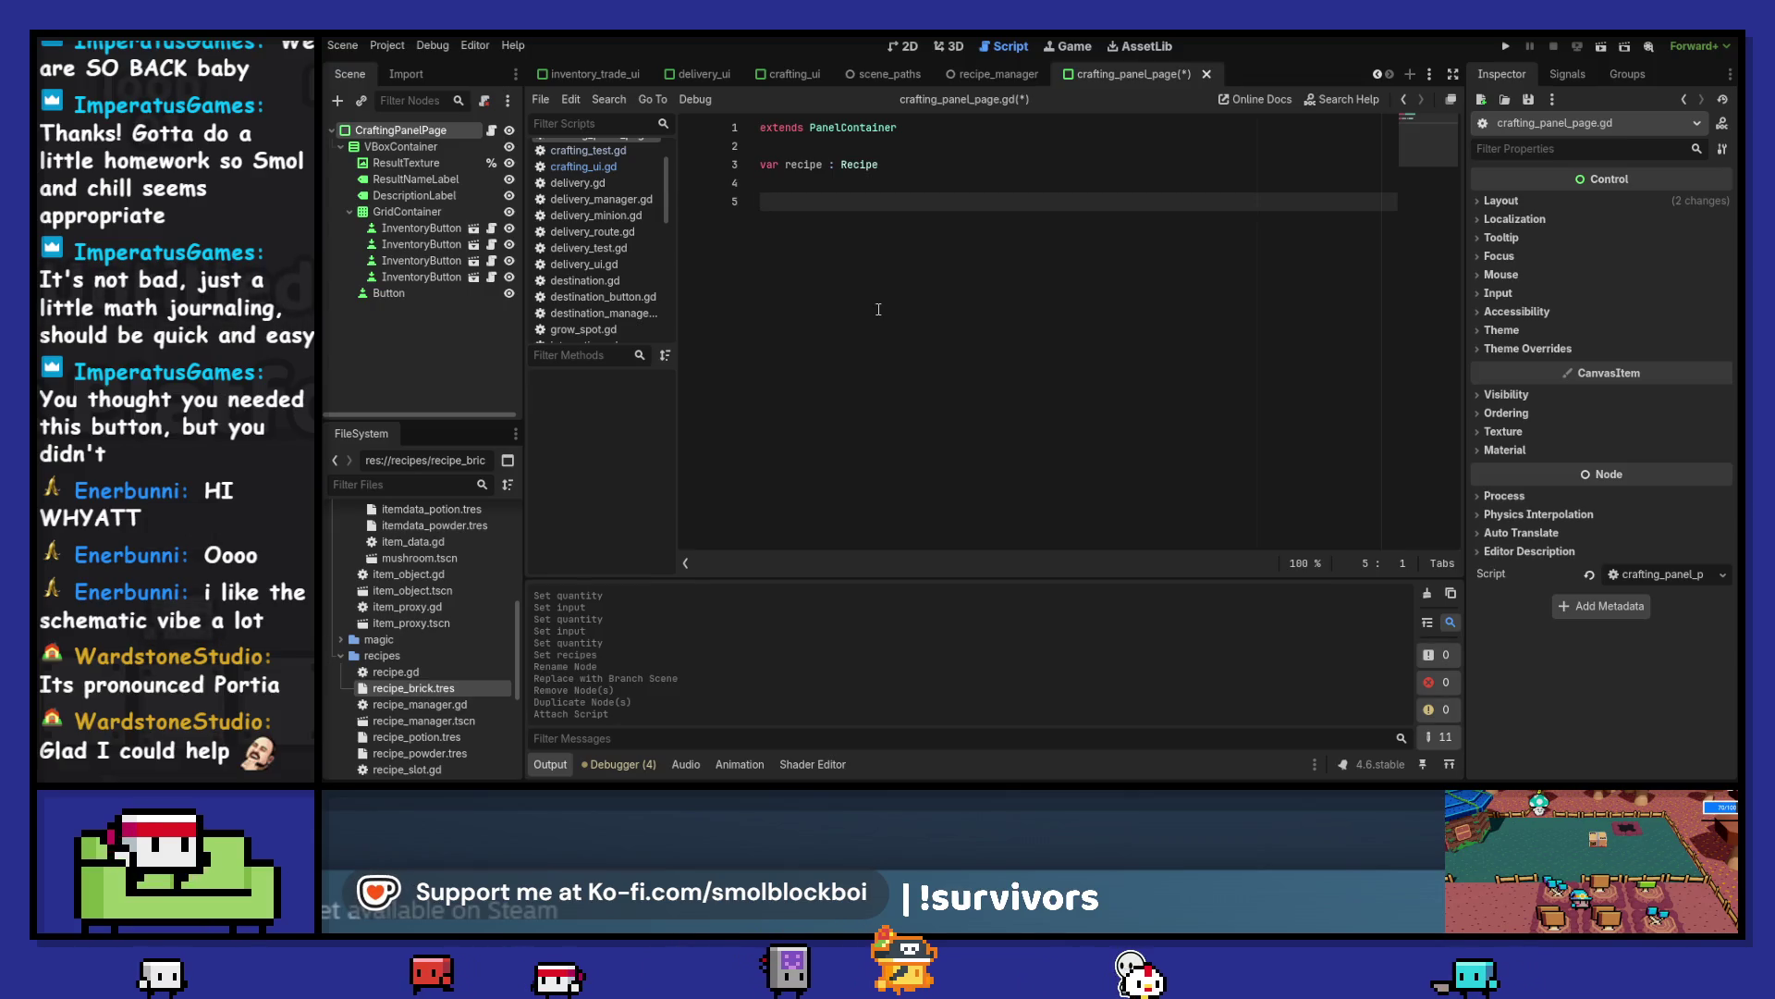
pyautogui.press('Up')
pyautogui.press('Up')
pyautogui.press('End')
pyautogui.write(':')
# - Give the recipe variable a setter that assigns recipe = new_recipe
pyautogui.press('Return')
pyautogui.write('set')
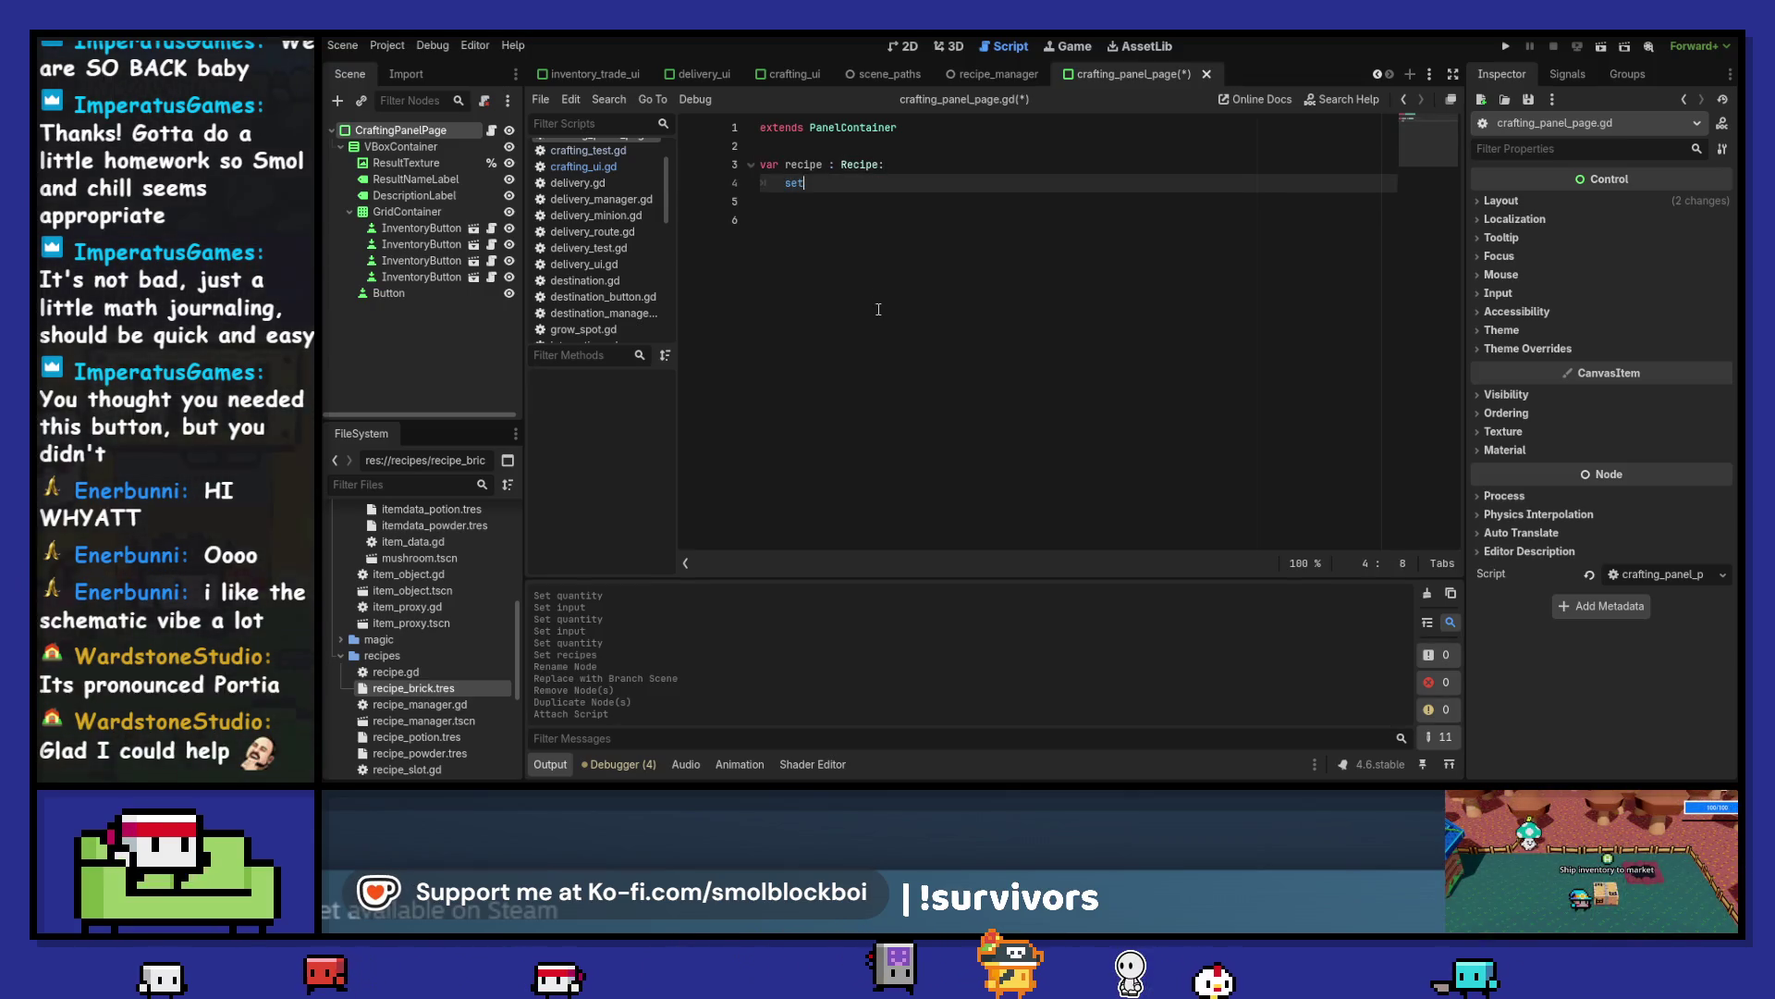
pyautogui.write('(')
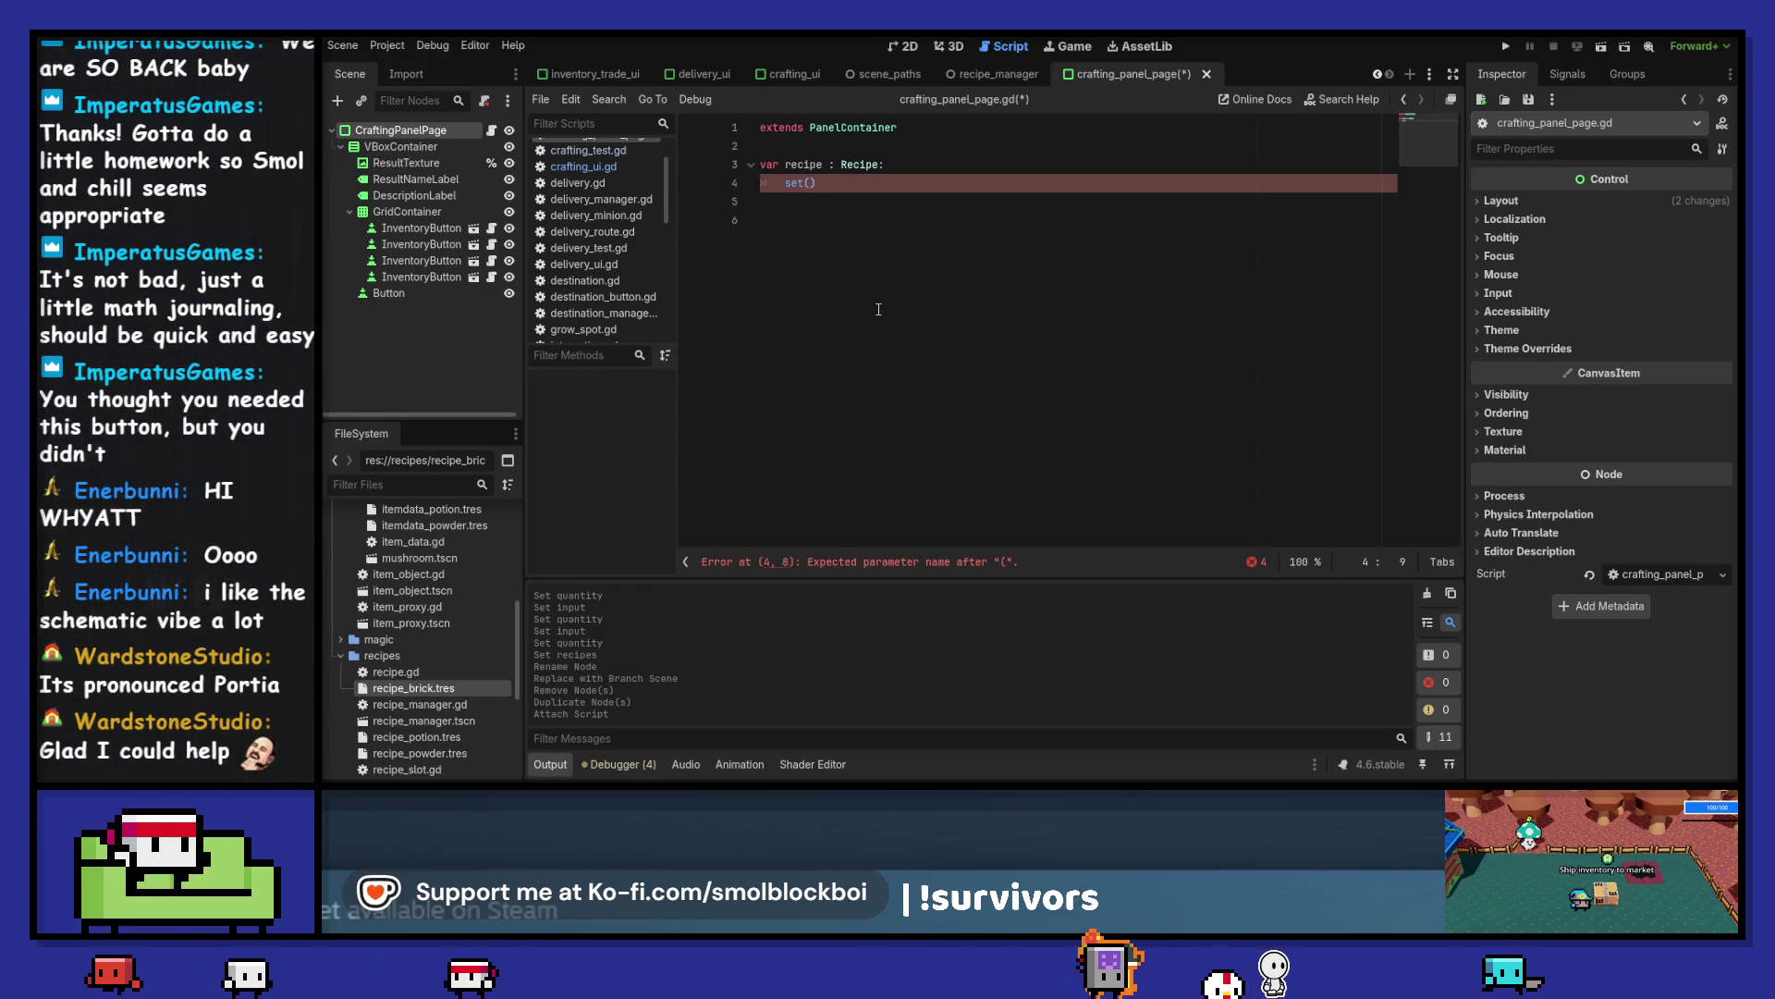
pyautogui.write('n_')
pyautogui.press('BackSpace')
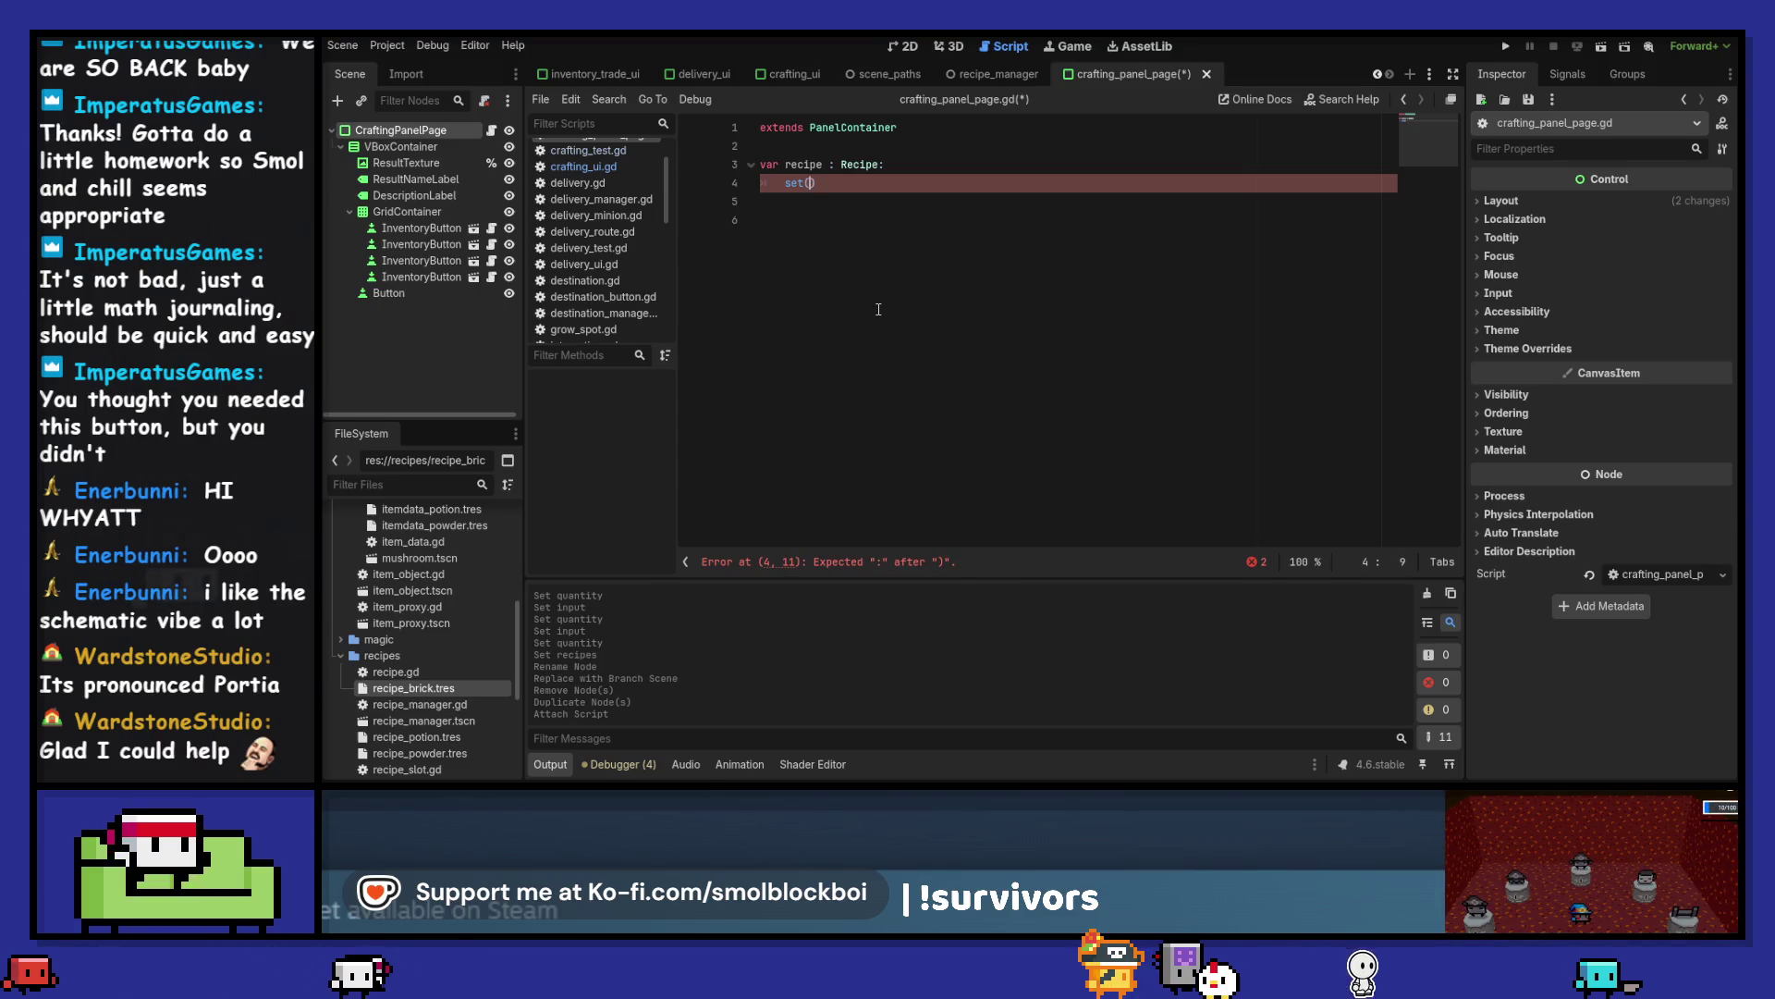
pyautogui.write('ew')
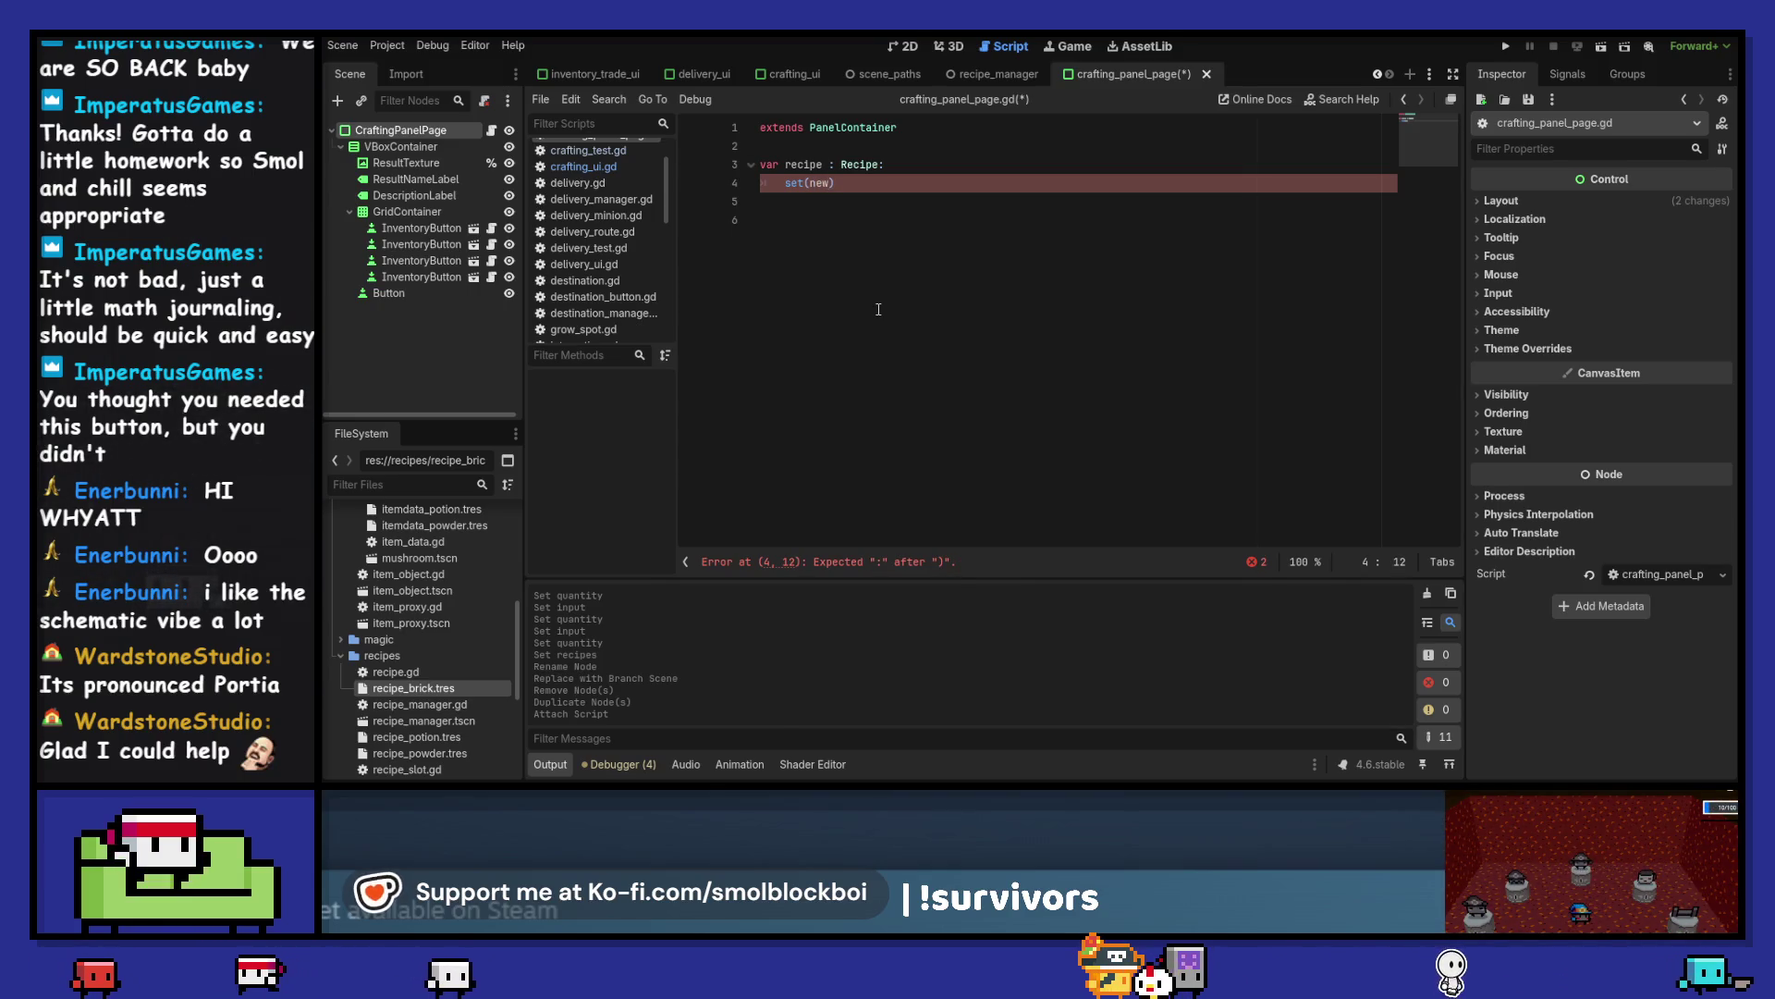
pyautogui.write('_recipe')
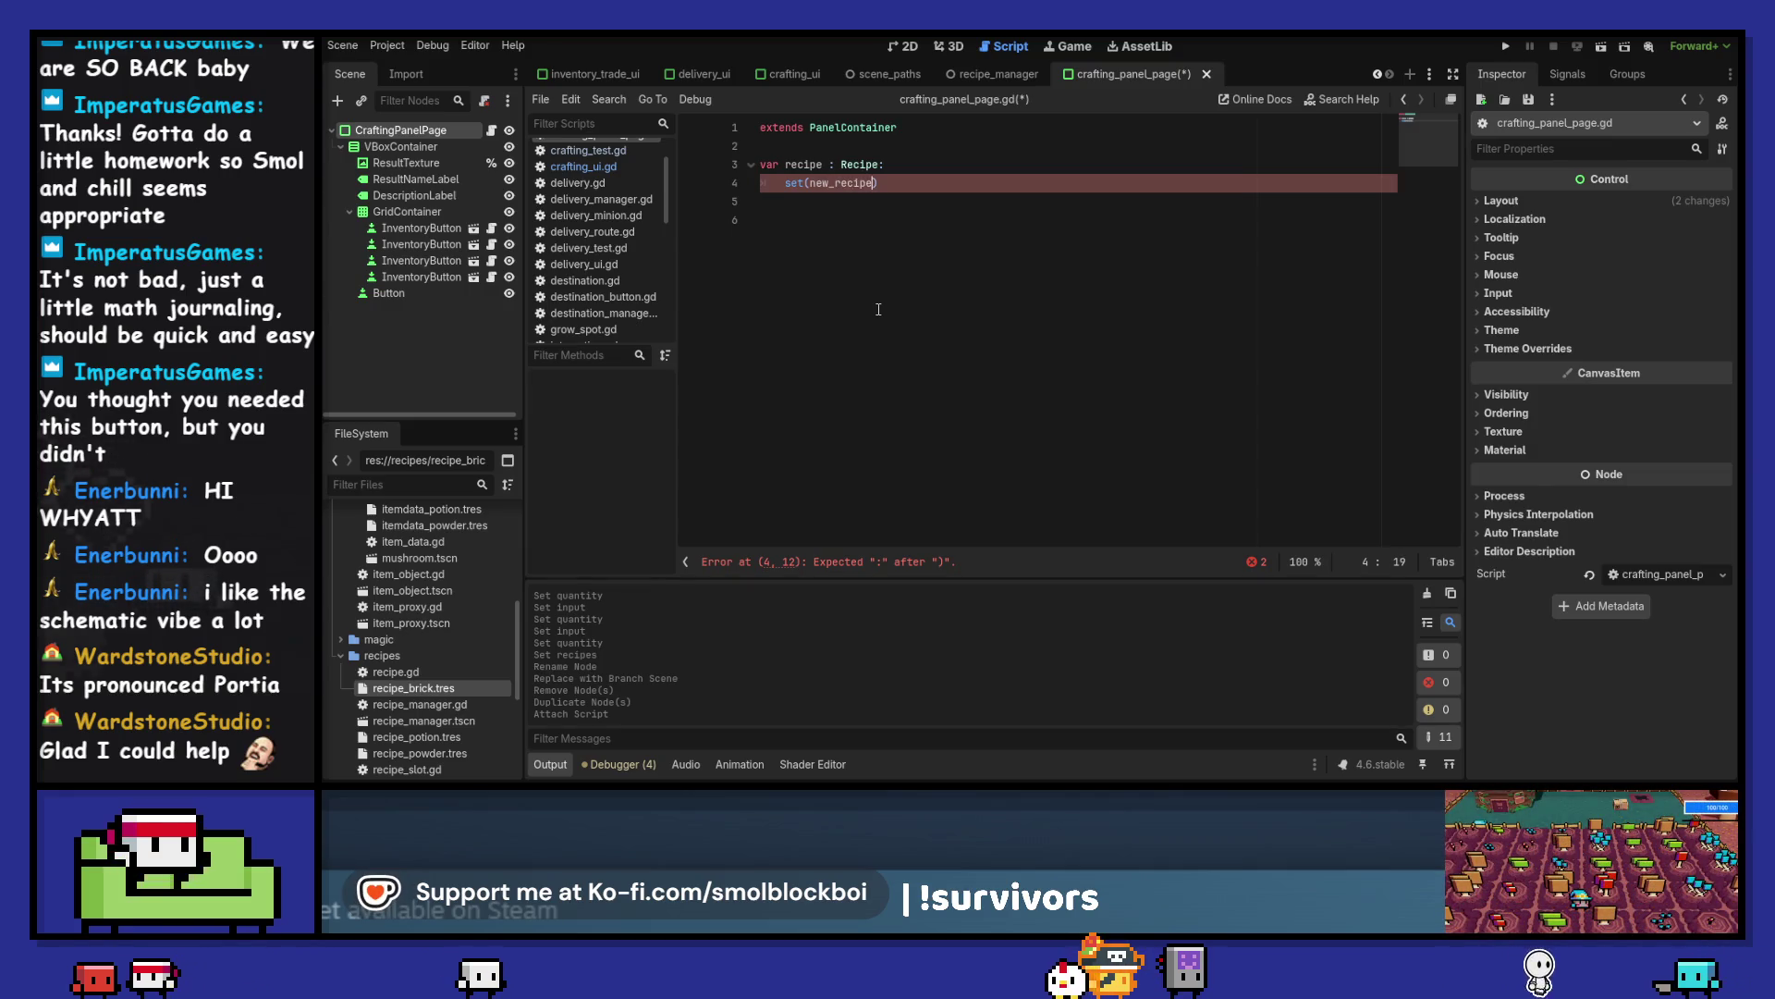
pyautogui.press('Return')
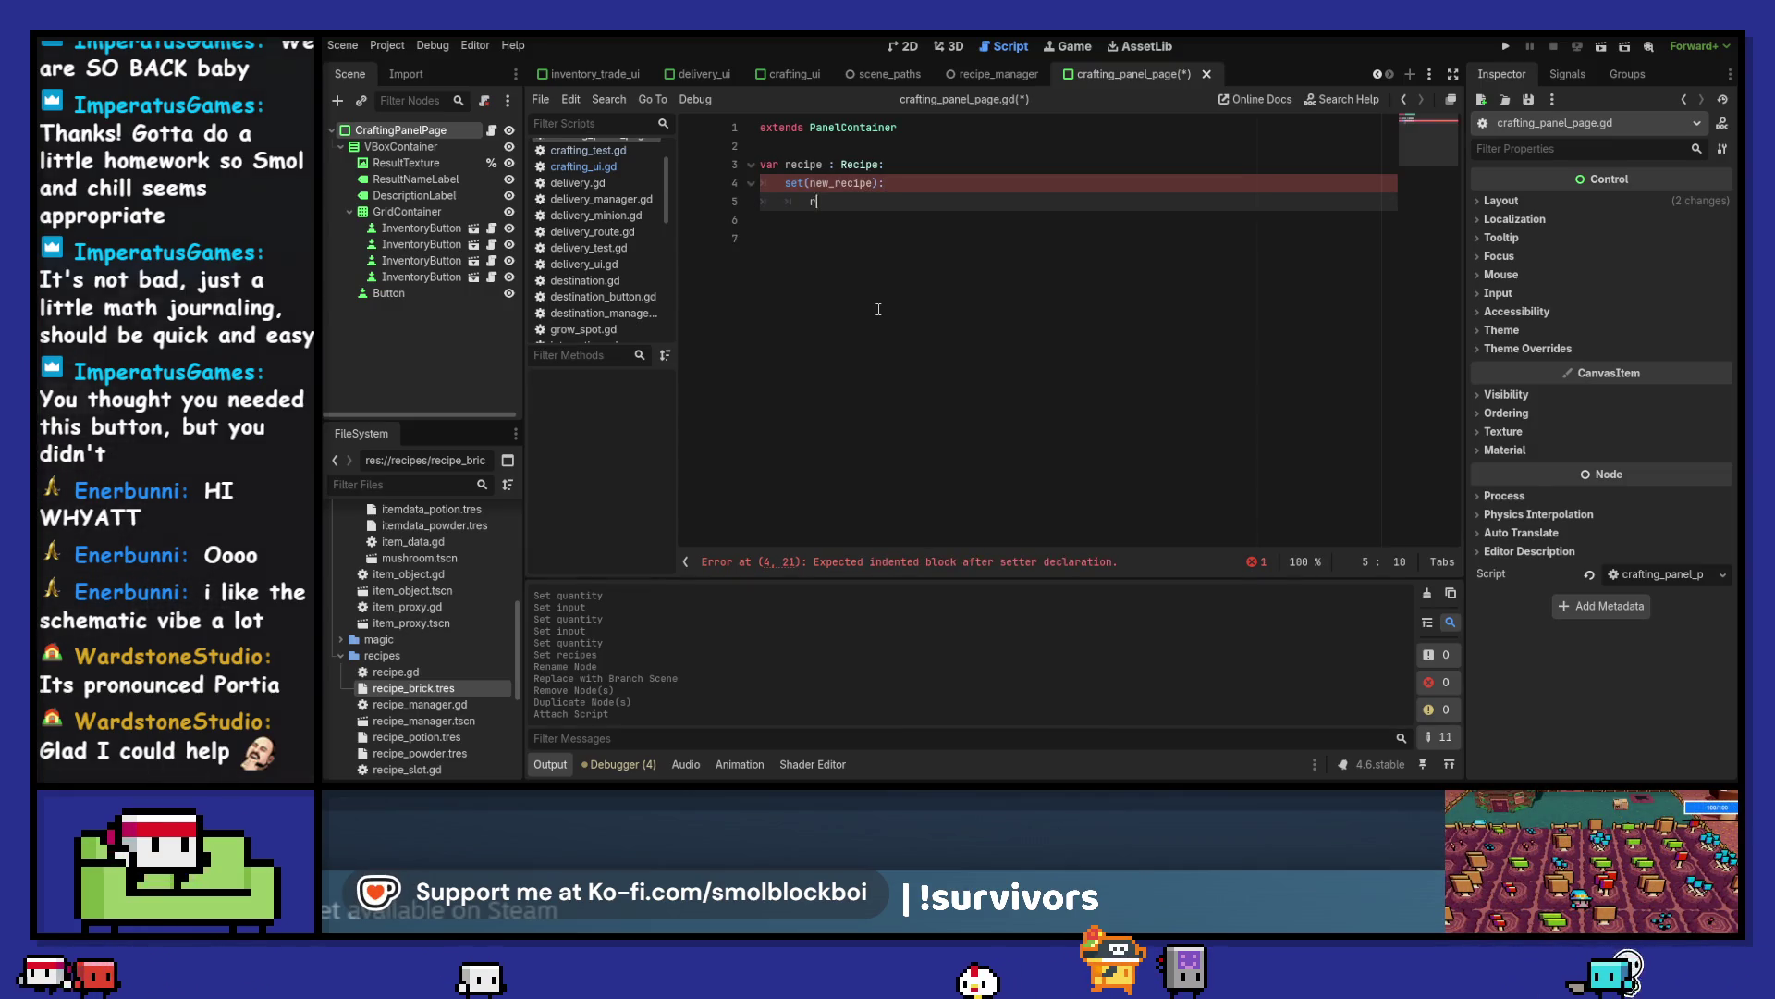
pyautogui.write('ecipe = r')
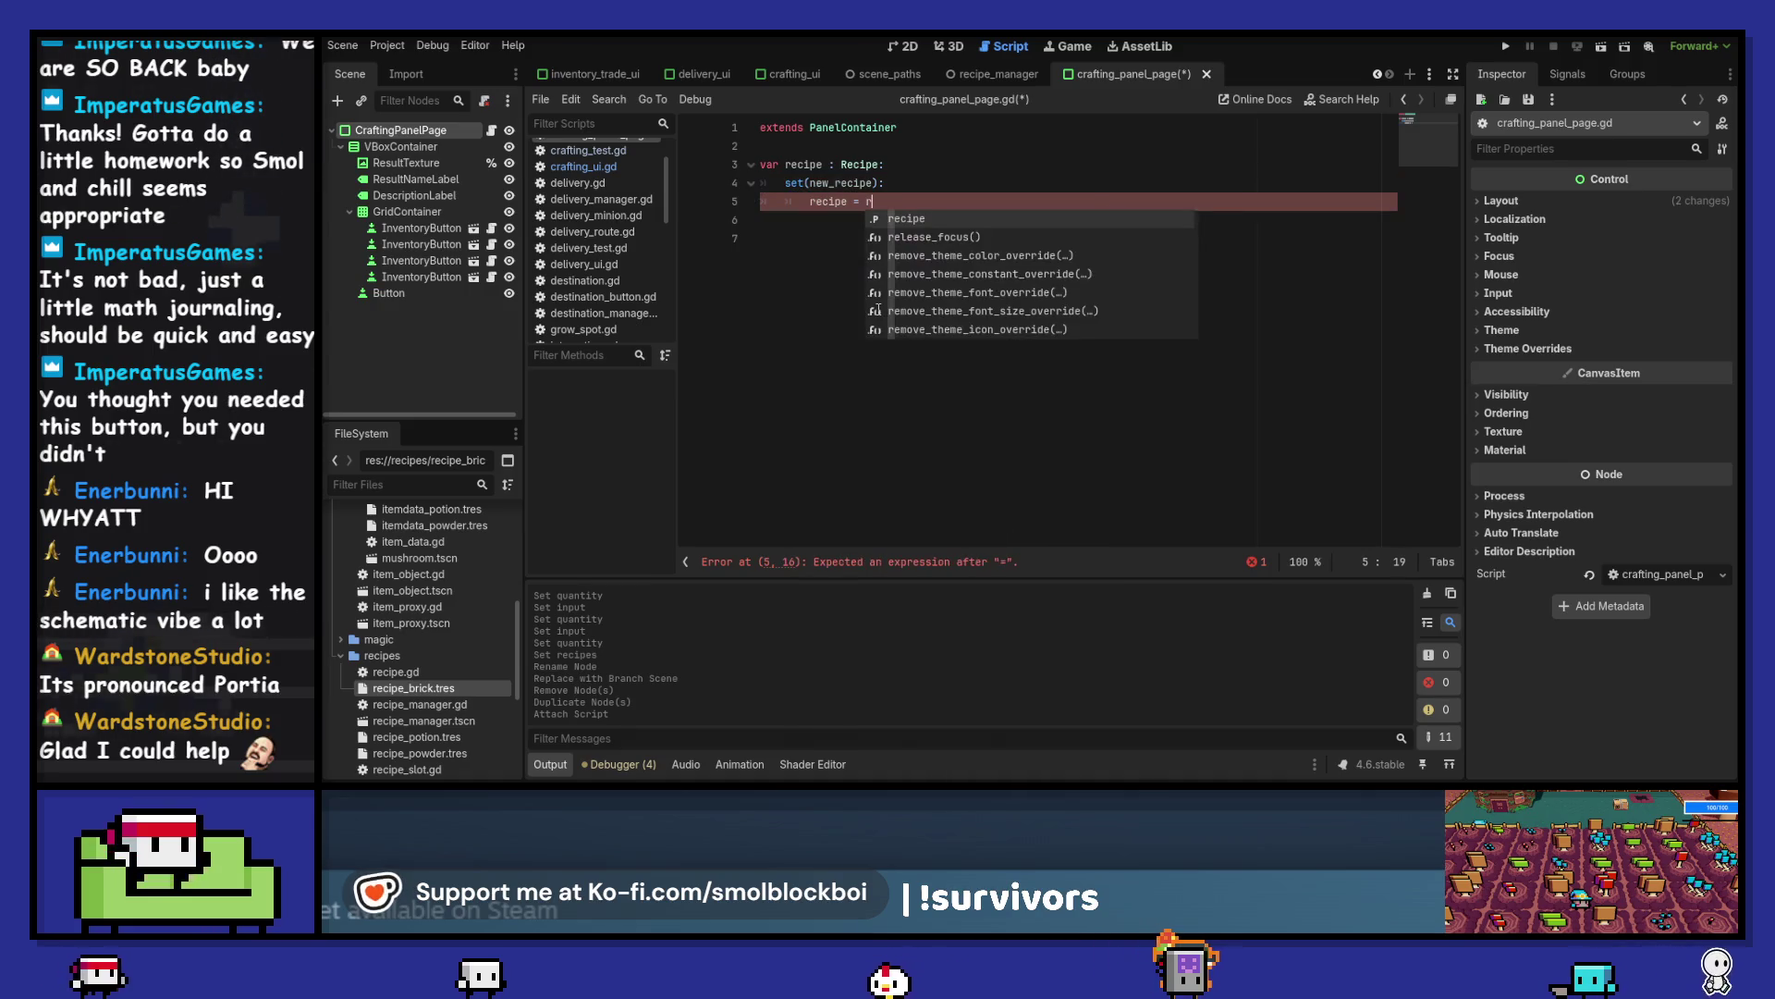
pyautogui.write('ew_recipe')
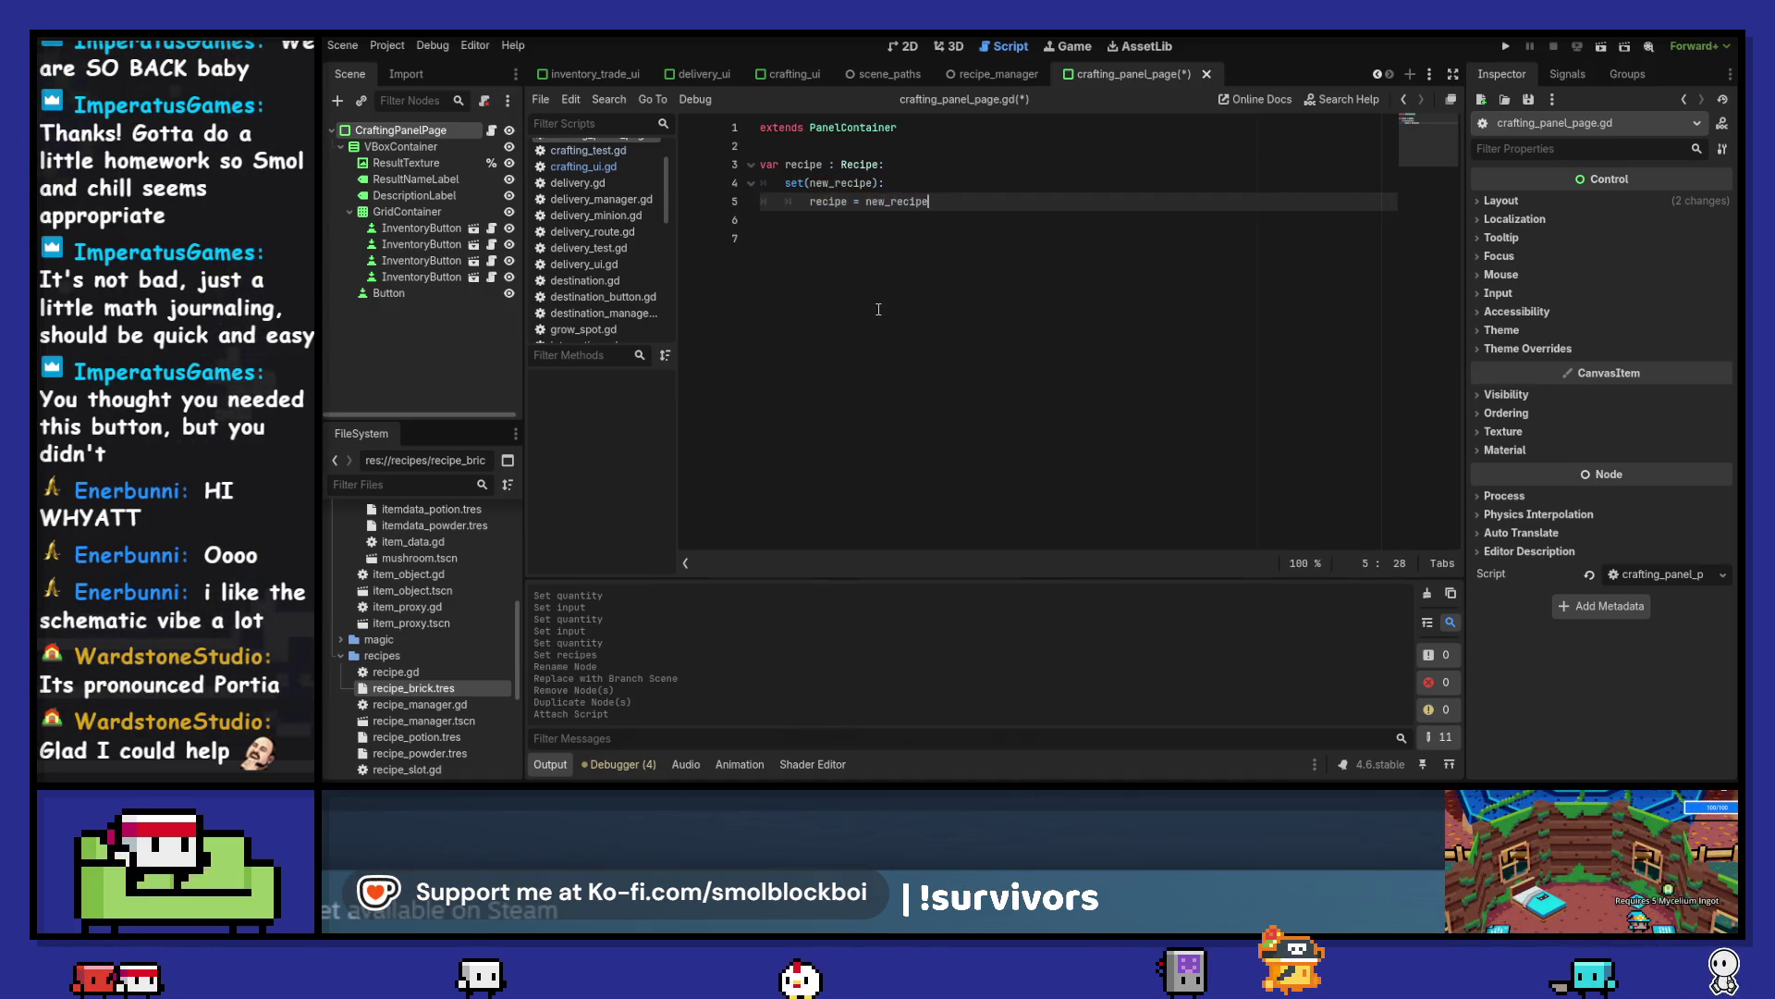
pyautogui.press('Return')
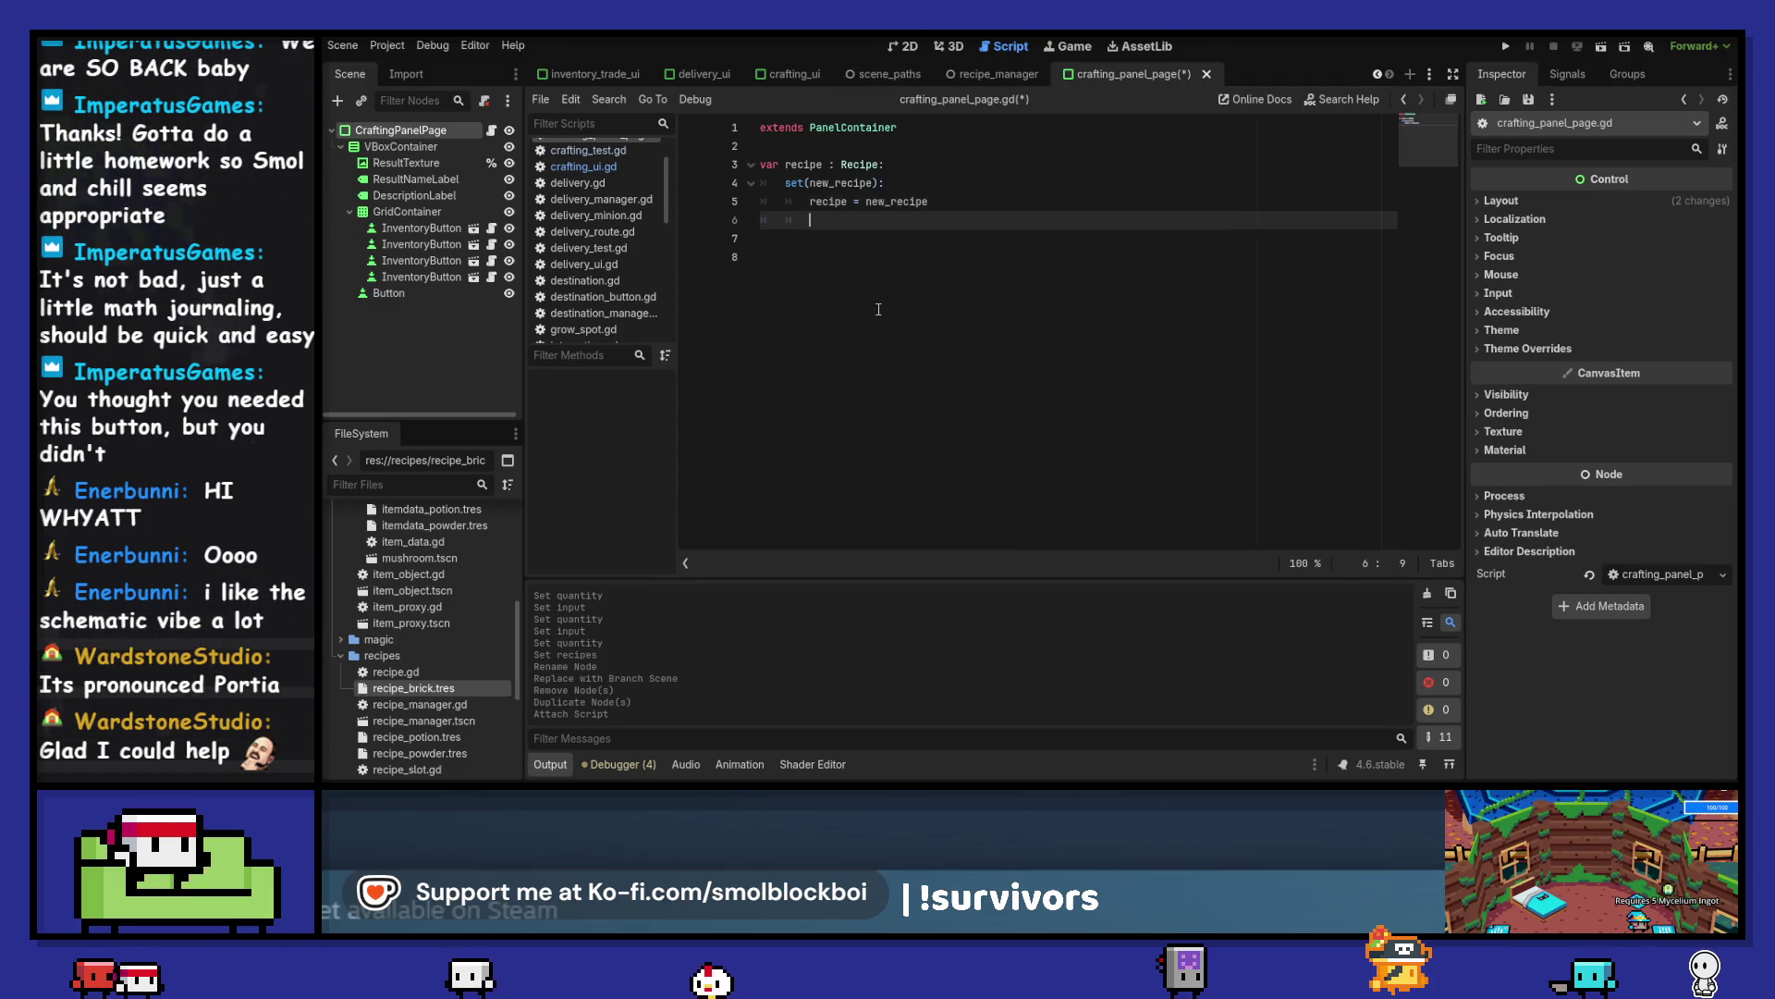
# - Add an 'if is_inside_tree():' check inside the recipe setter
pyautogui.press('Up')
pyautogui.press('Up')
pyautogui.press('Up')
pyautogui.press('Home')
pyautogui.press('Return')
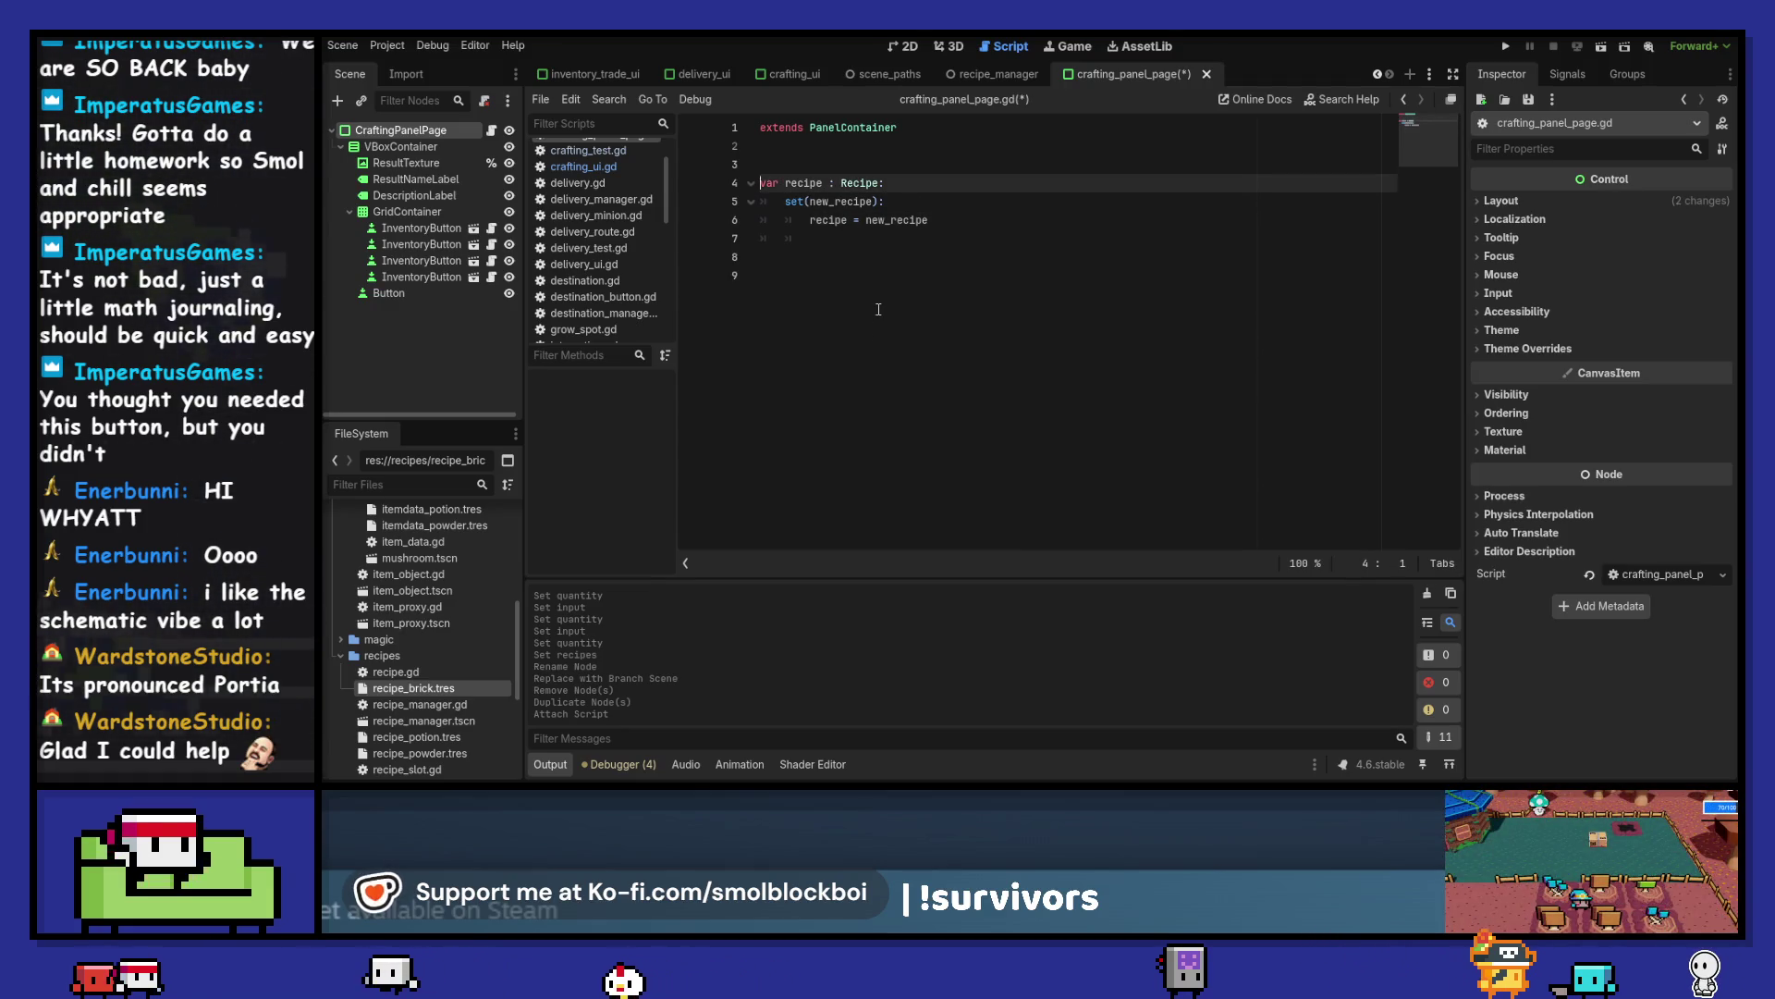
pyautogui.press('Down')
pyautogui.press('Down')
pyautogui.press('Down')
pyautogui.press('End')
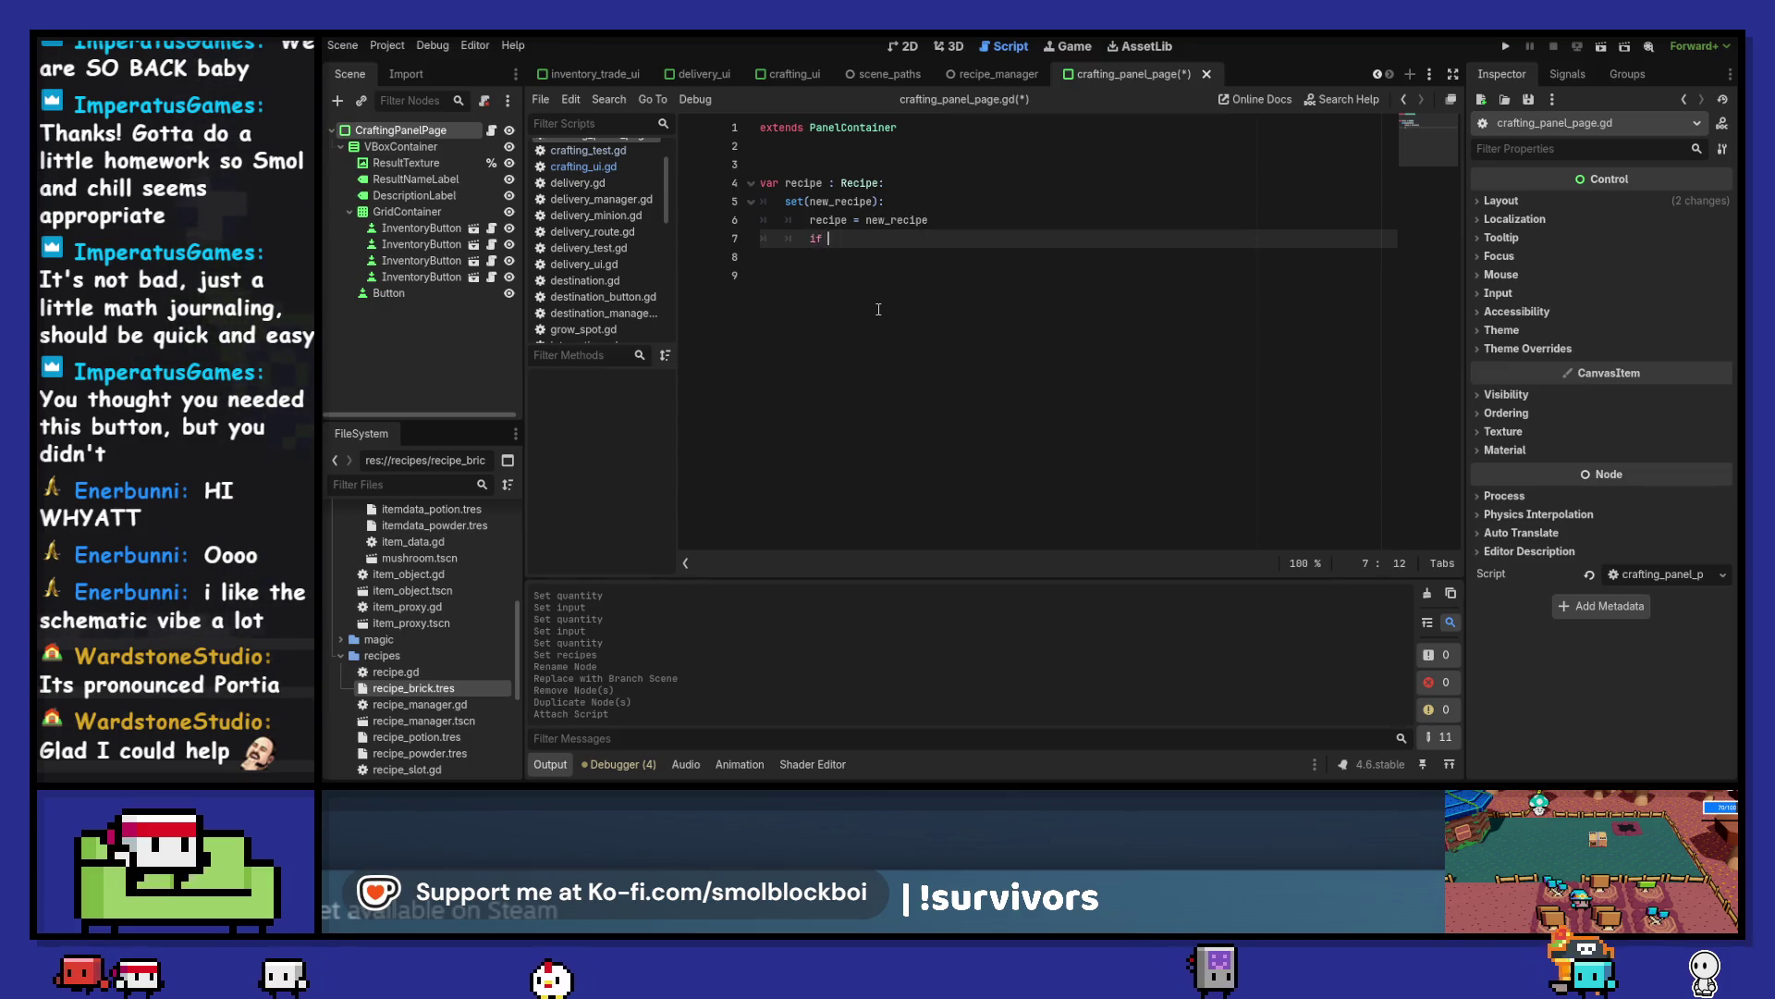
pyautogui.write('if is_in_t')
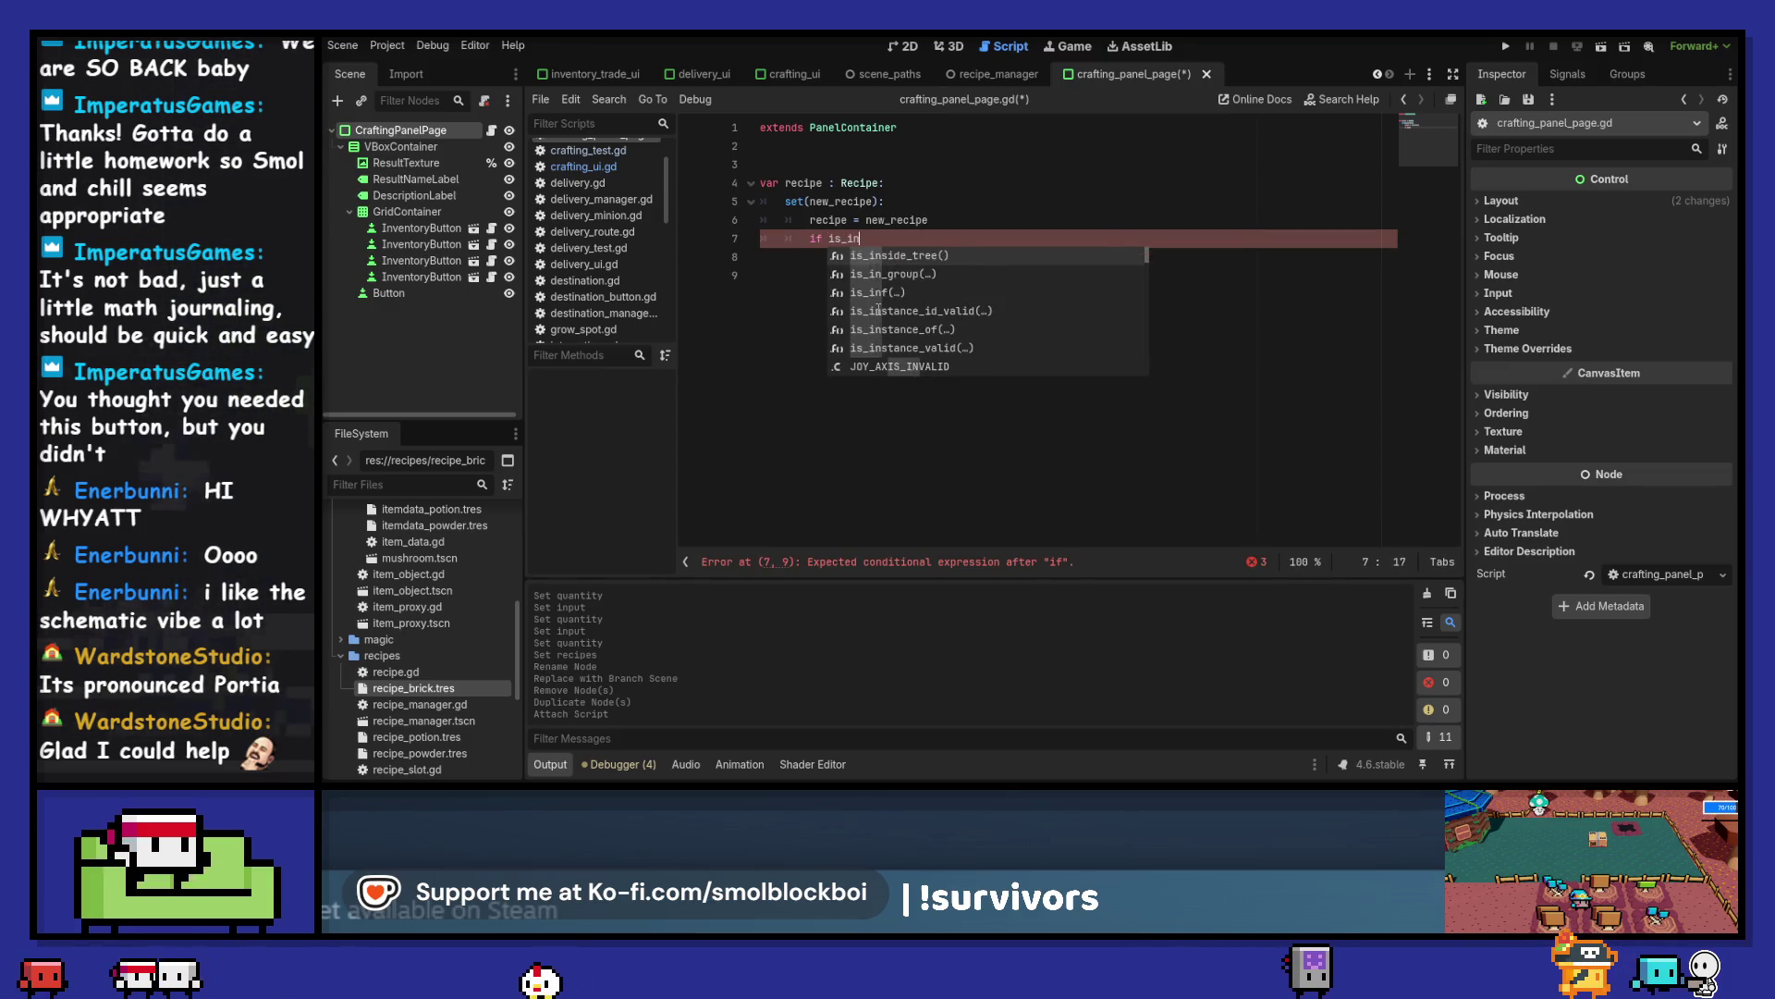
pyautogui.press('Down')
pyautogui.press('Return')
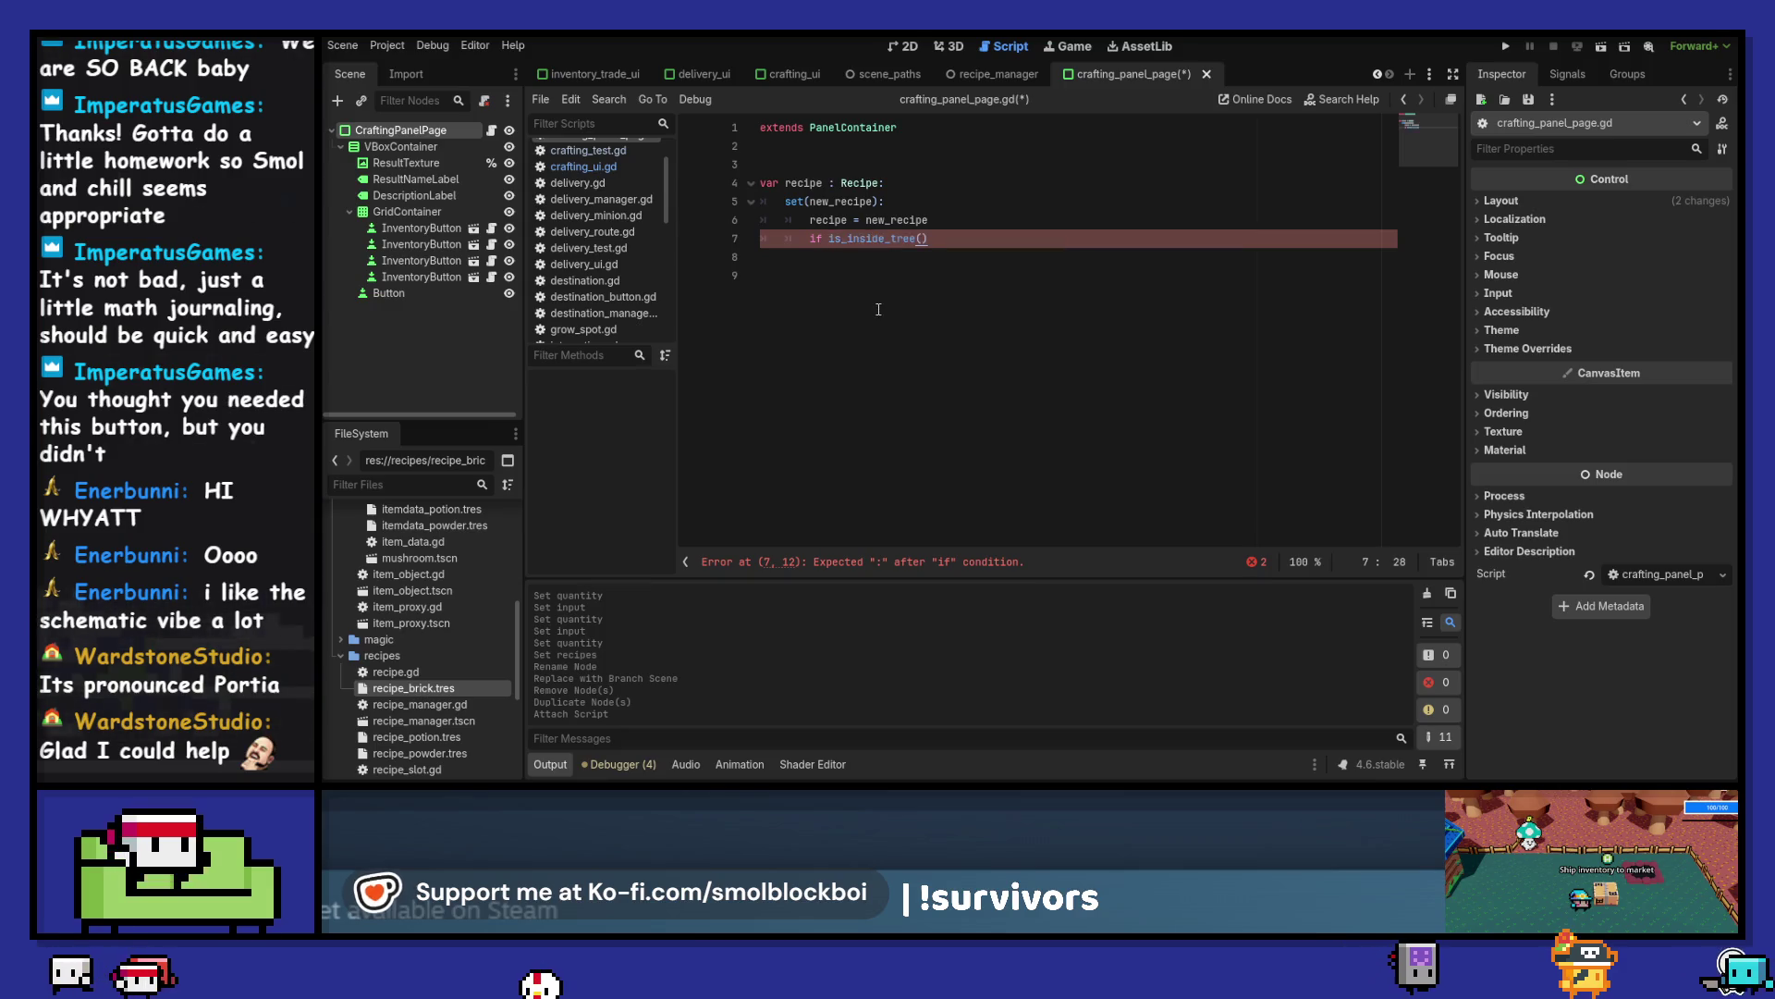
pyautogui.write(':')
pyautogui.press('Return')
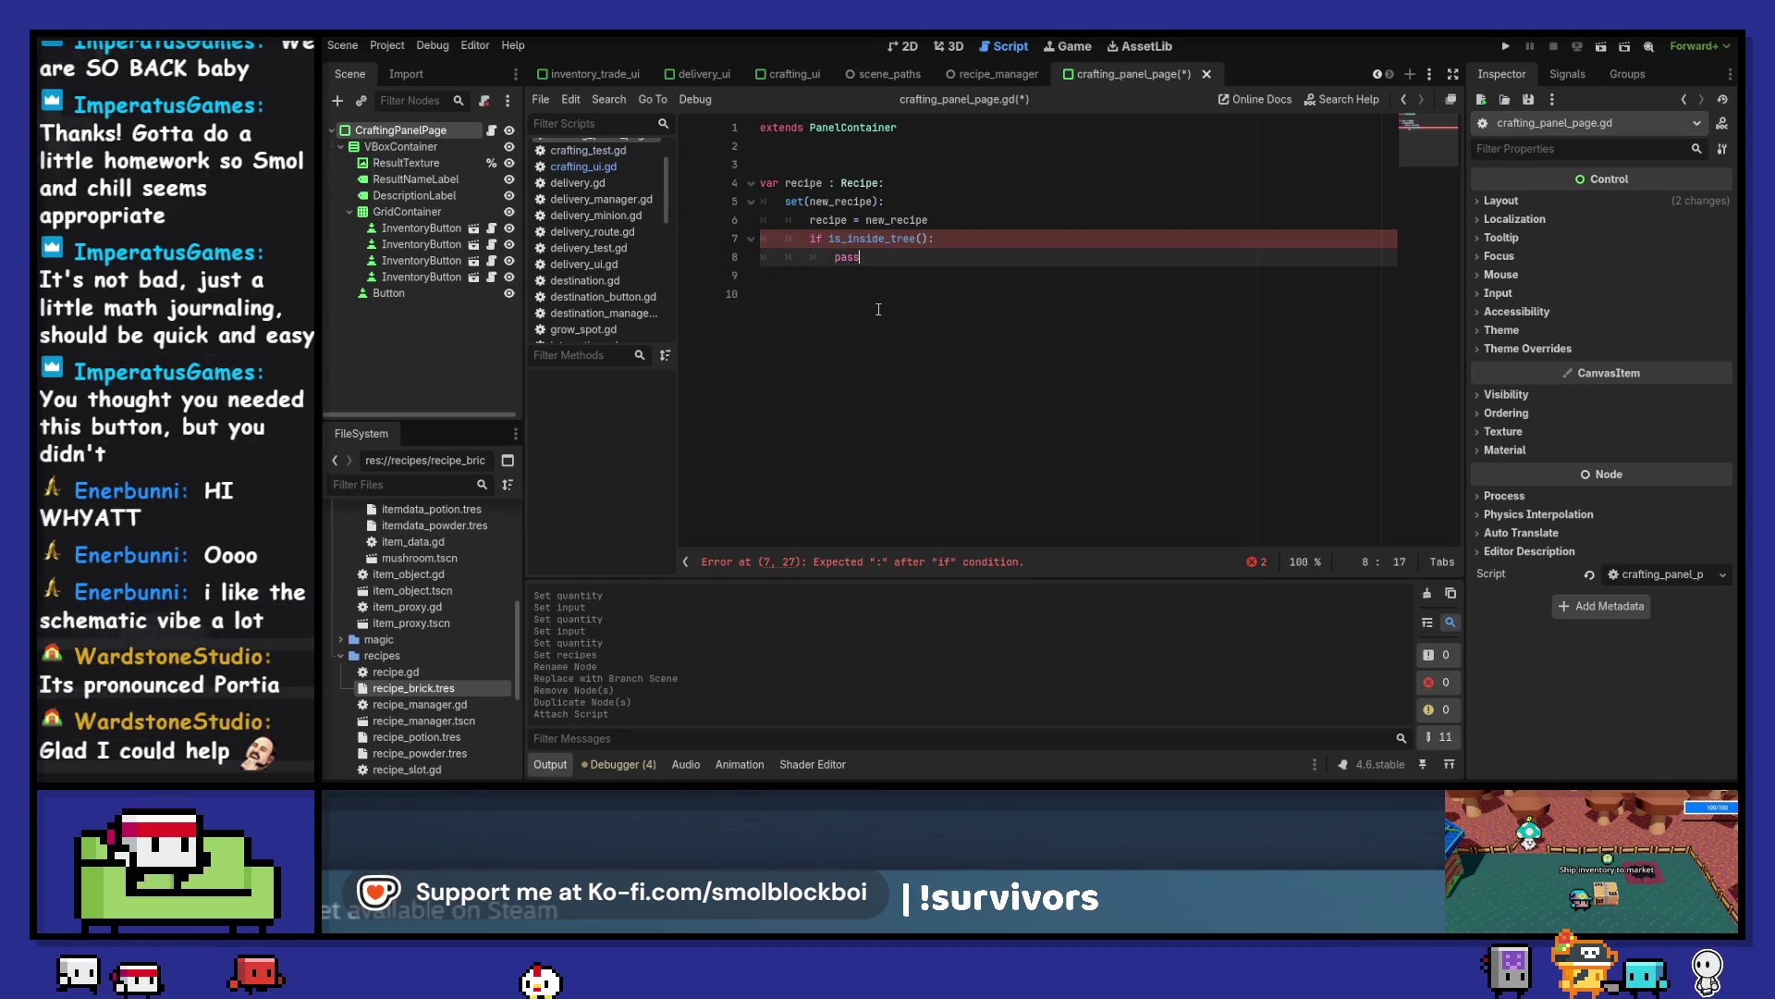
# - Add a stub 'func update_panel() -> void: pass' below the setter
pyautogui.click(878, 310)
pyautogui.press('Return')
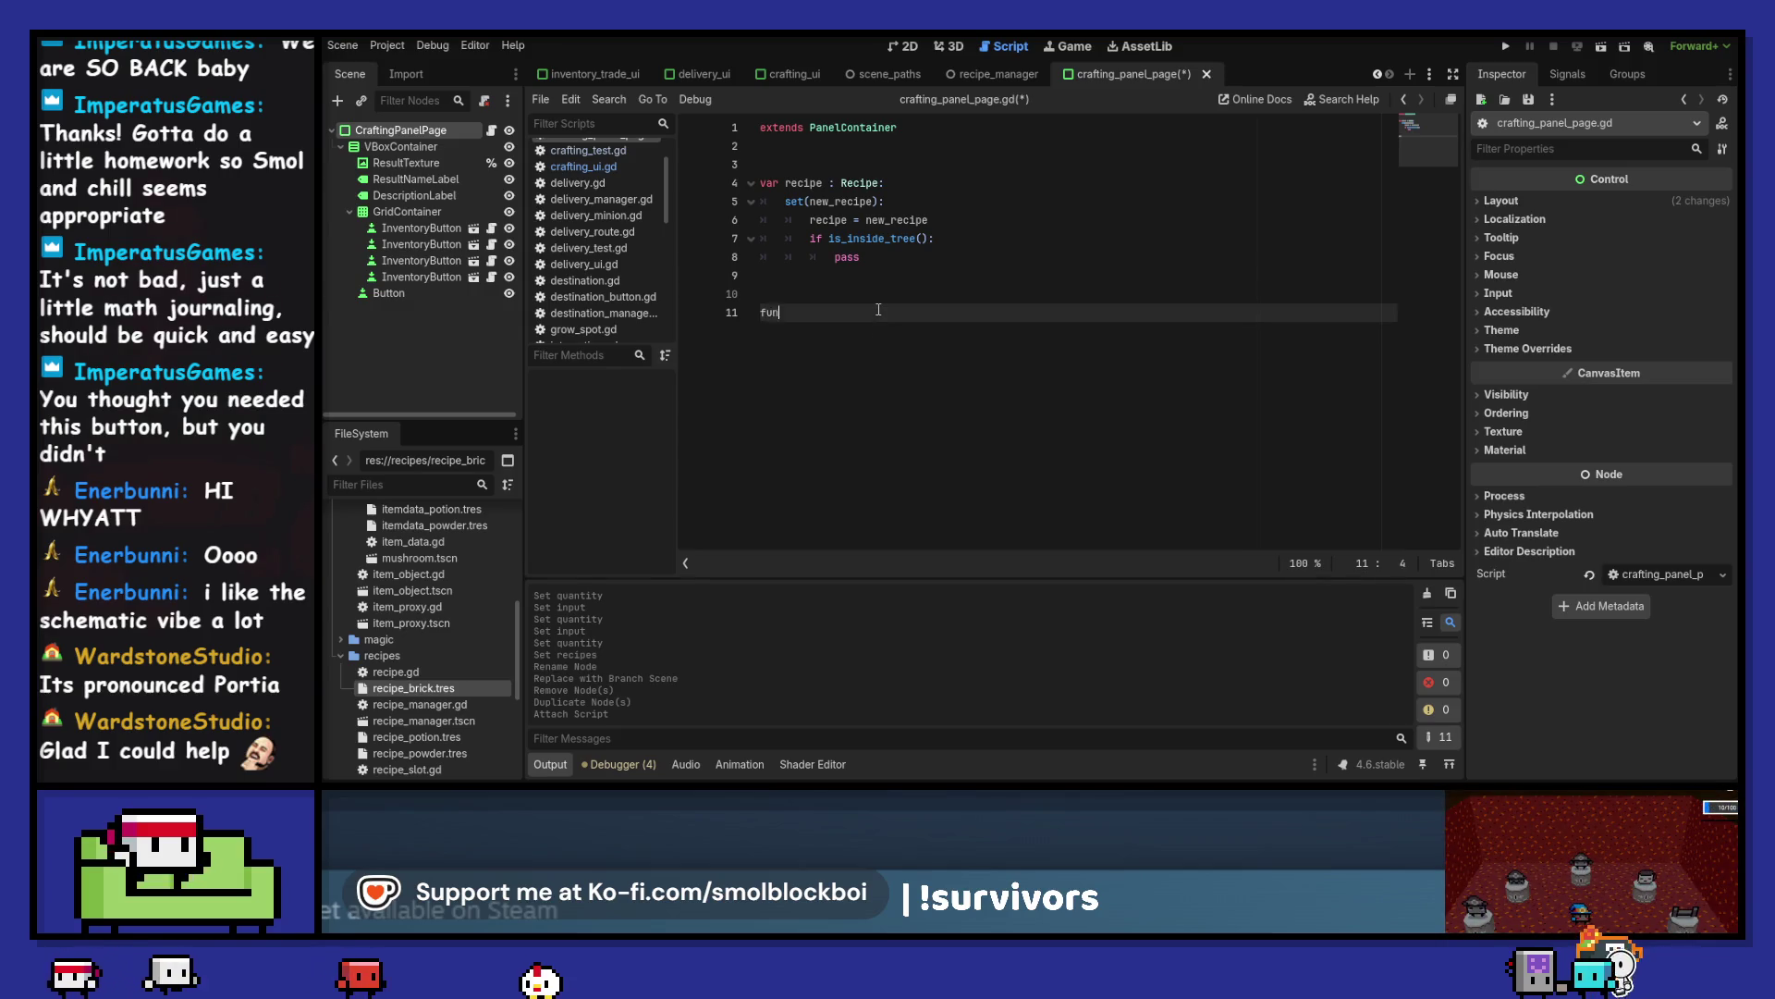
pyautogui.write('_')
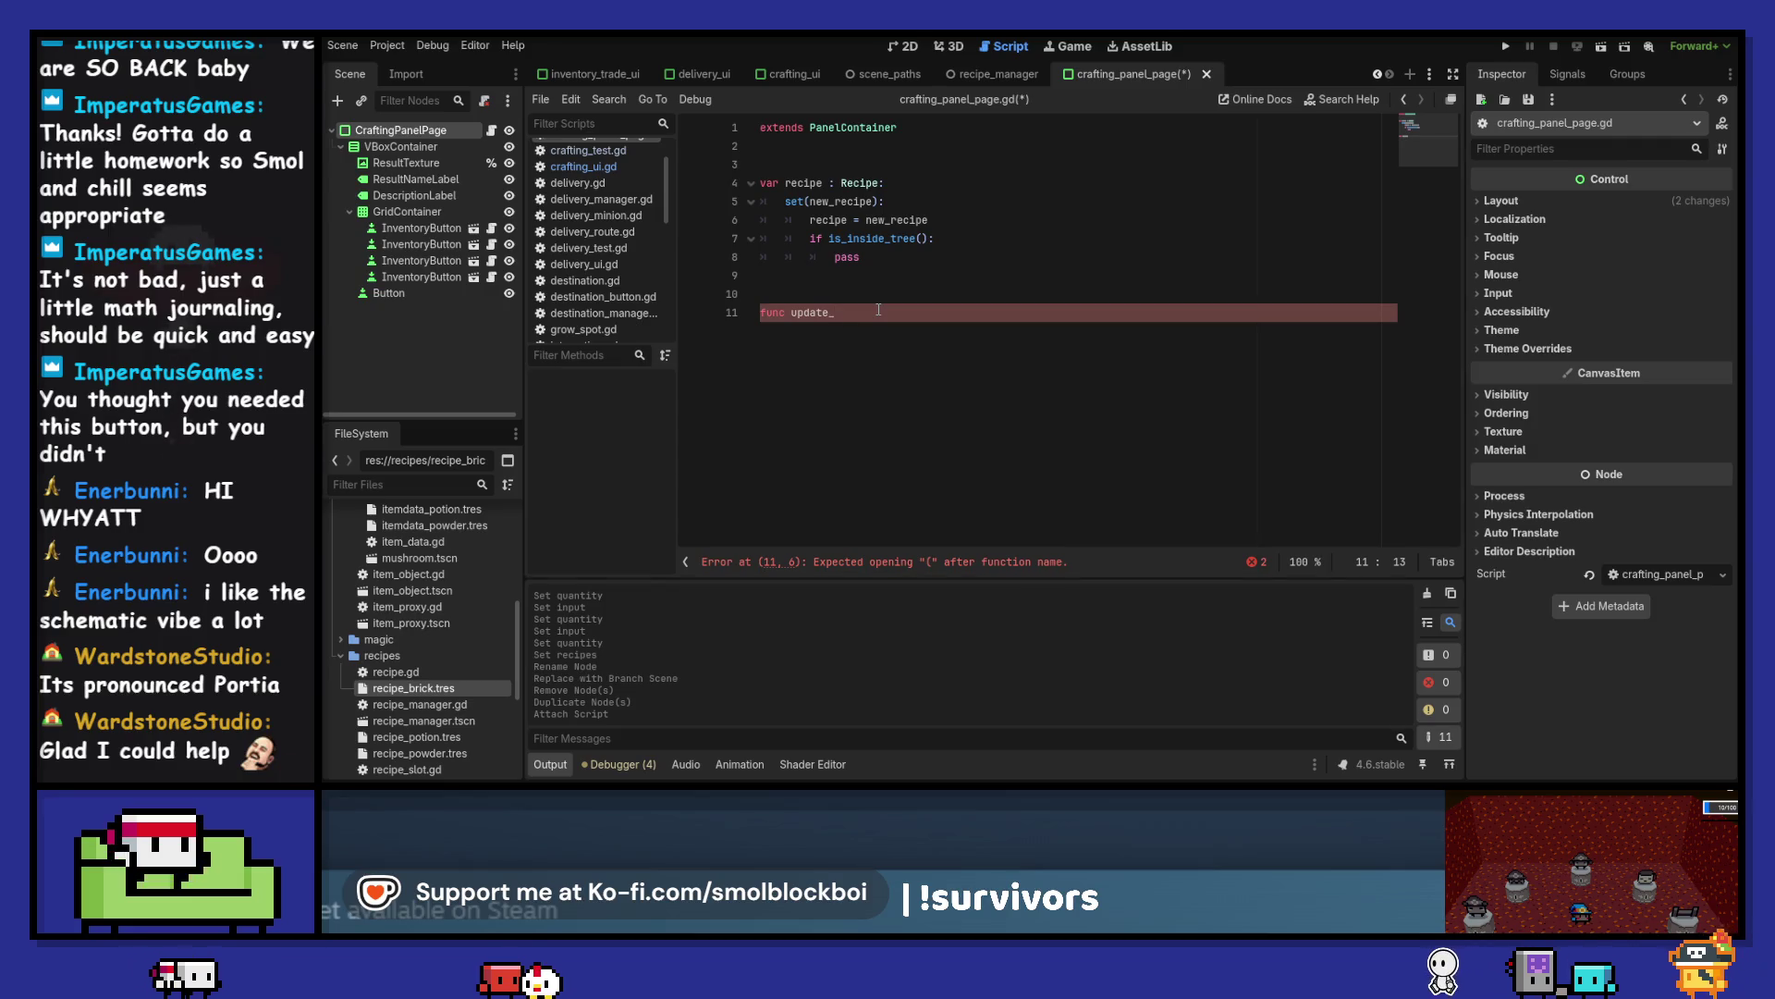
pyautogui.write('panel()')
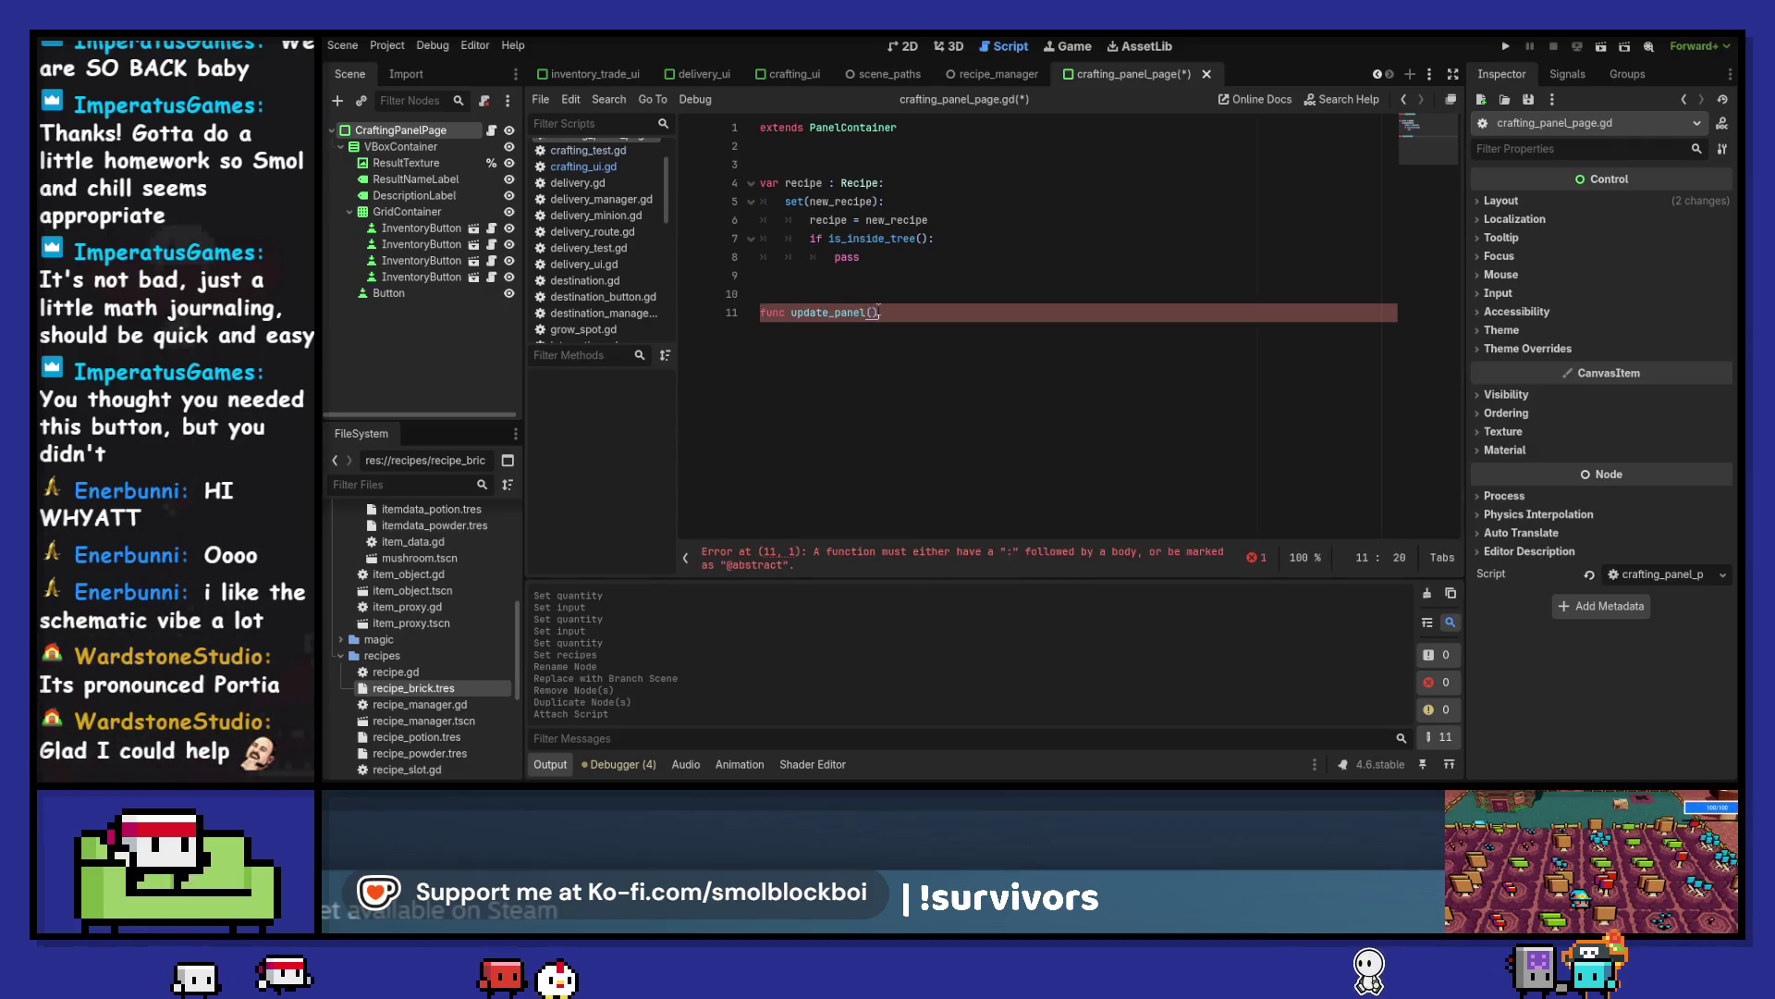
pyautogui.write(' -> void:')
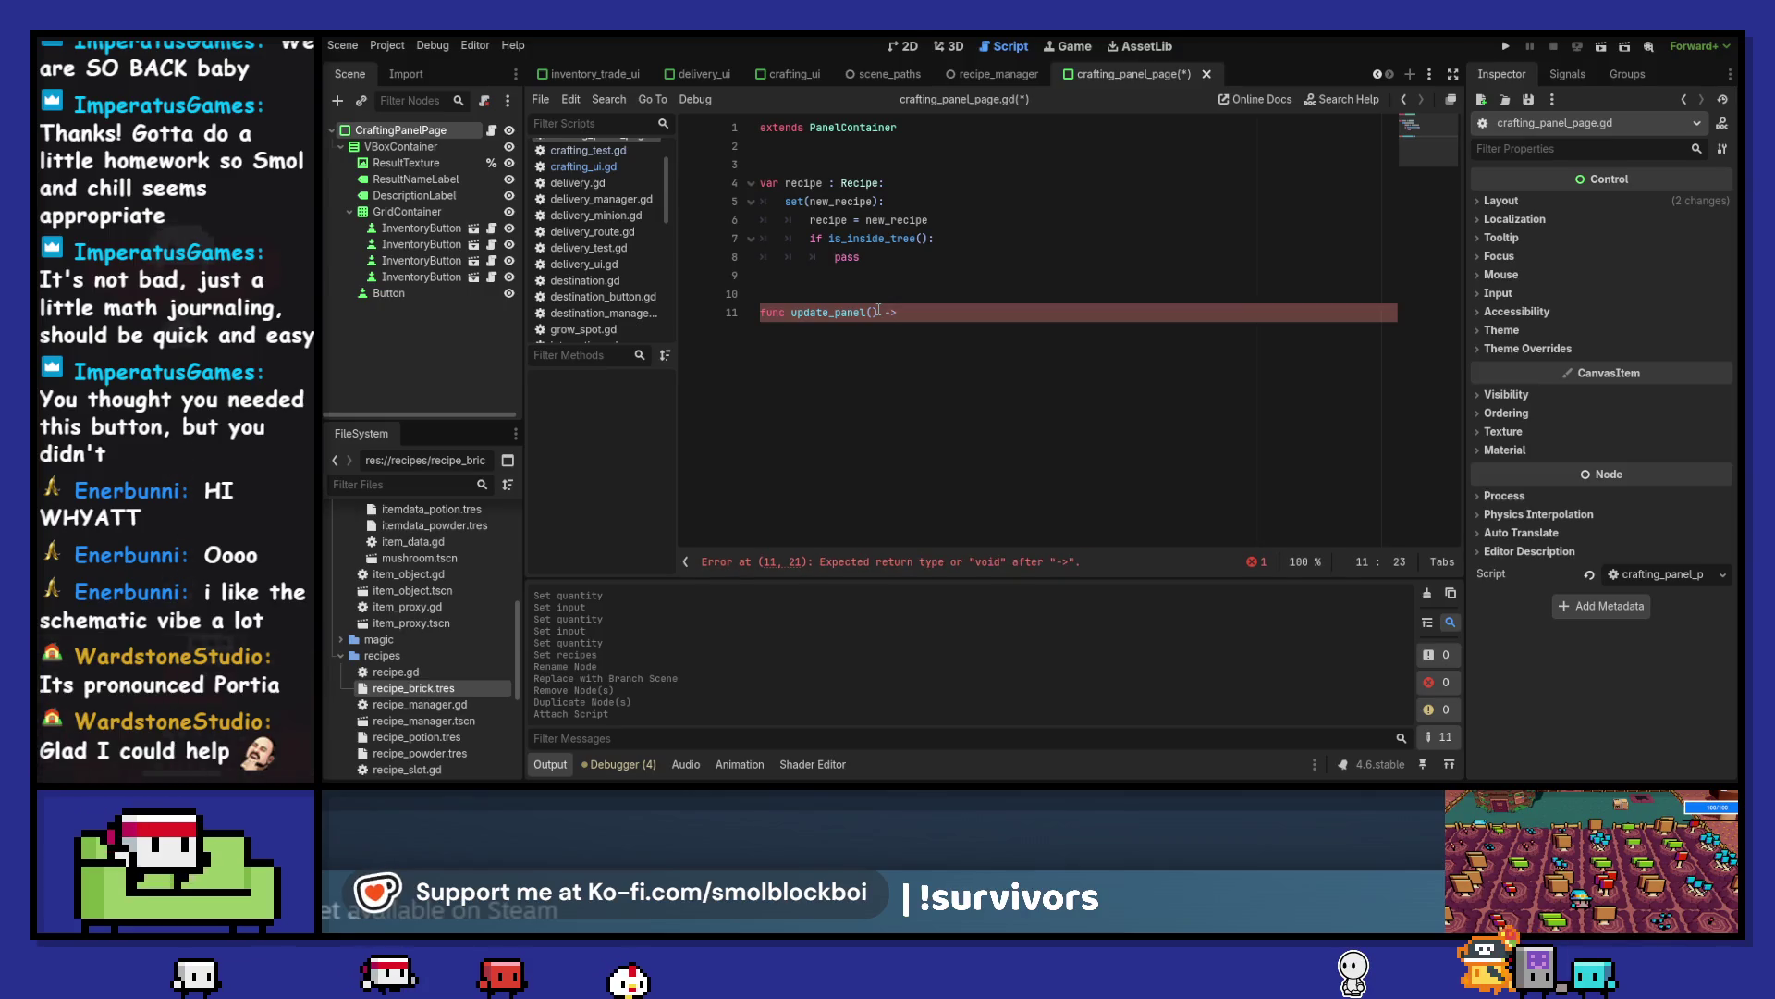
pyautogui.press('Return')
pyautogui.write('apss')
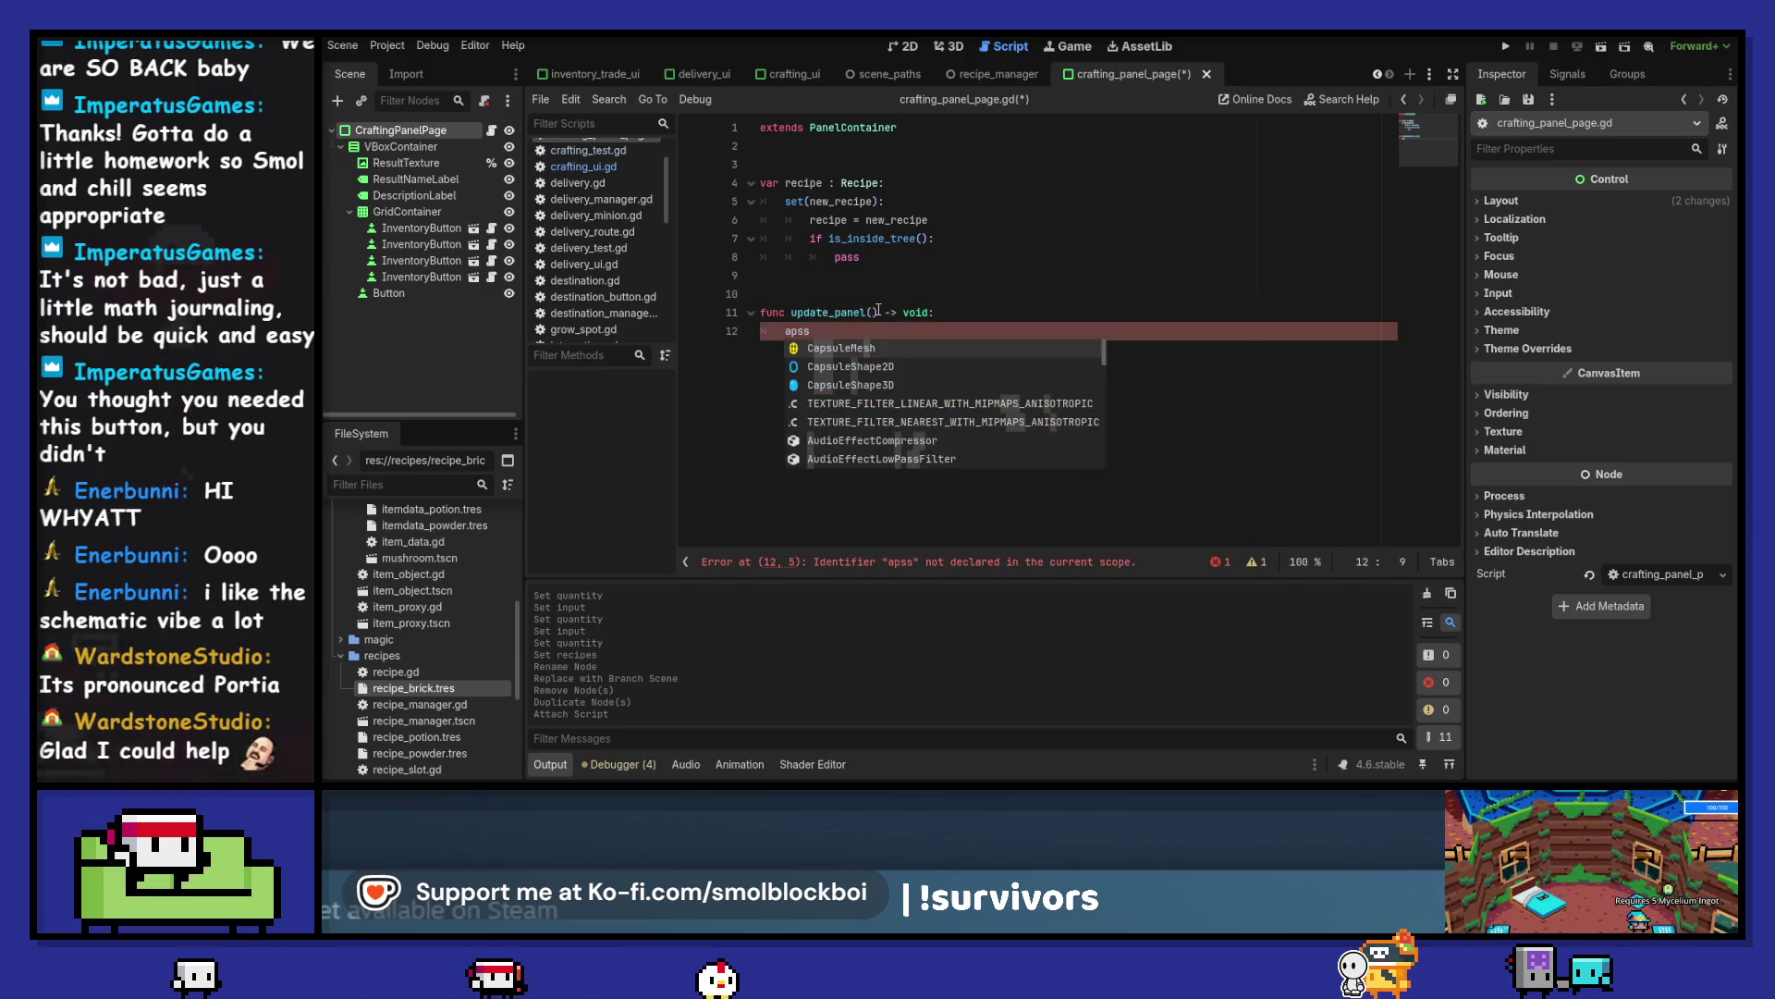
pyautogui.press('Return')
pyautogui.press('Return')
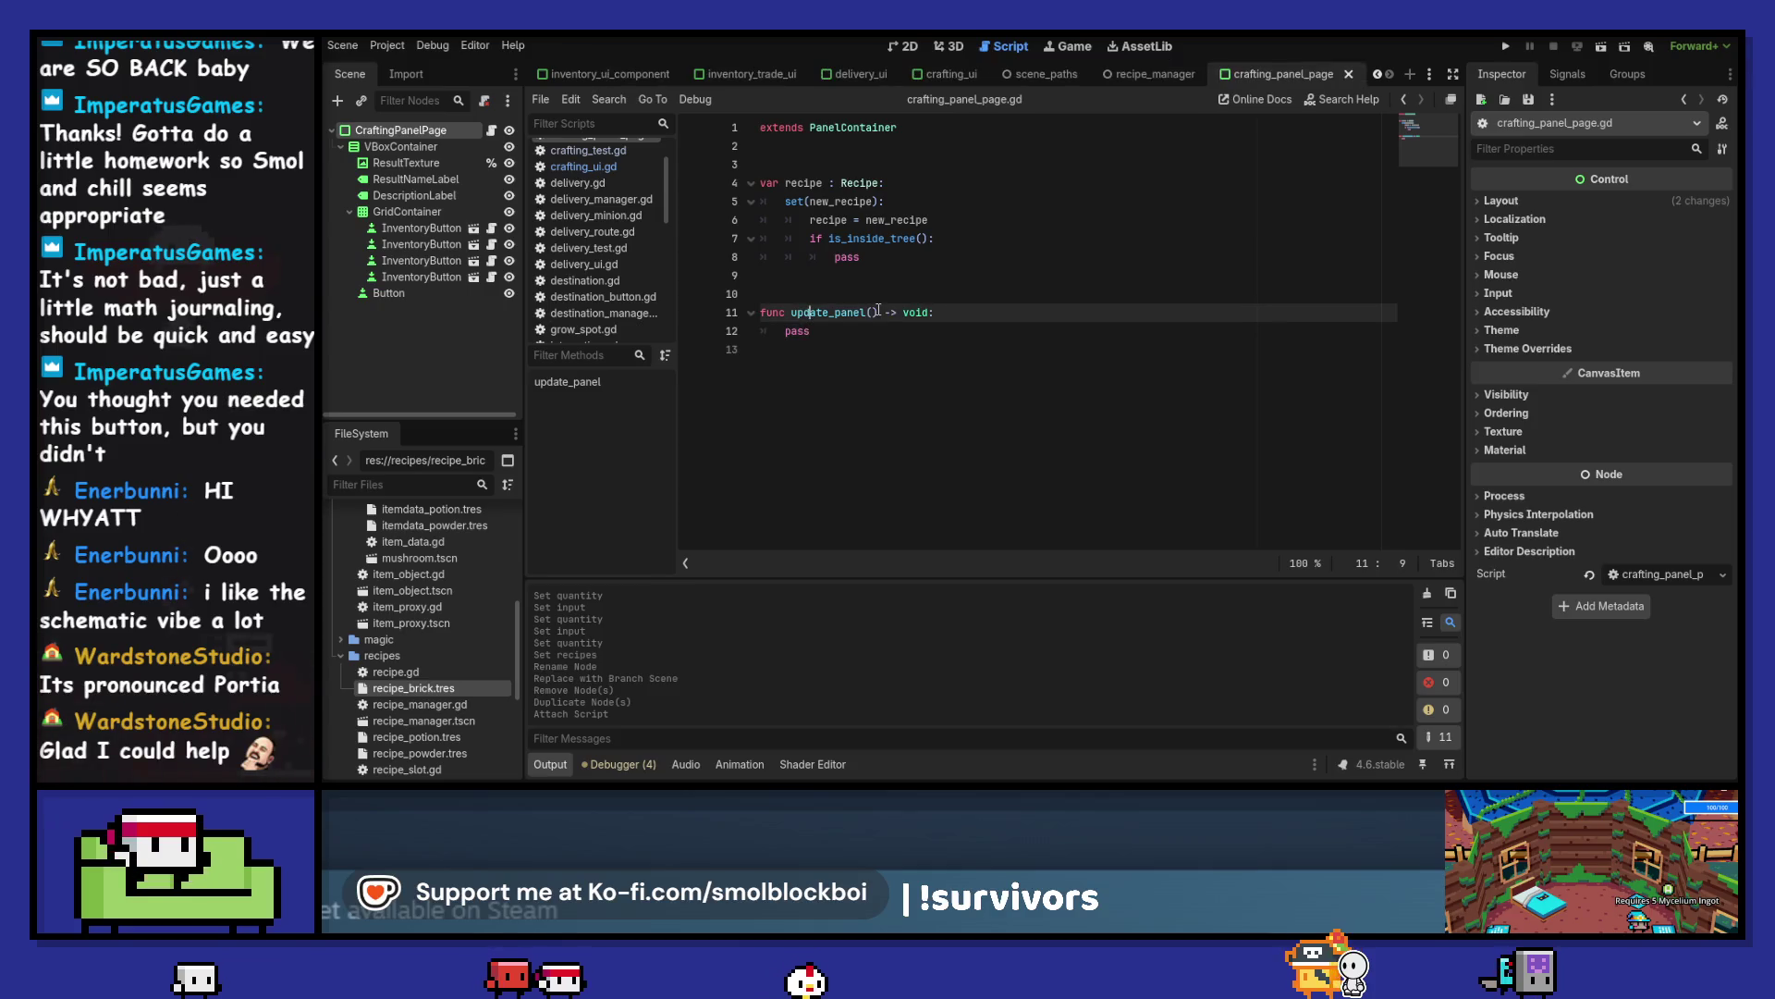
pyautogui.press('Up')
pyautogui.press('Up')
pyautogui.press('Up')
pyautogui.press('Return')
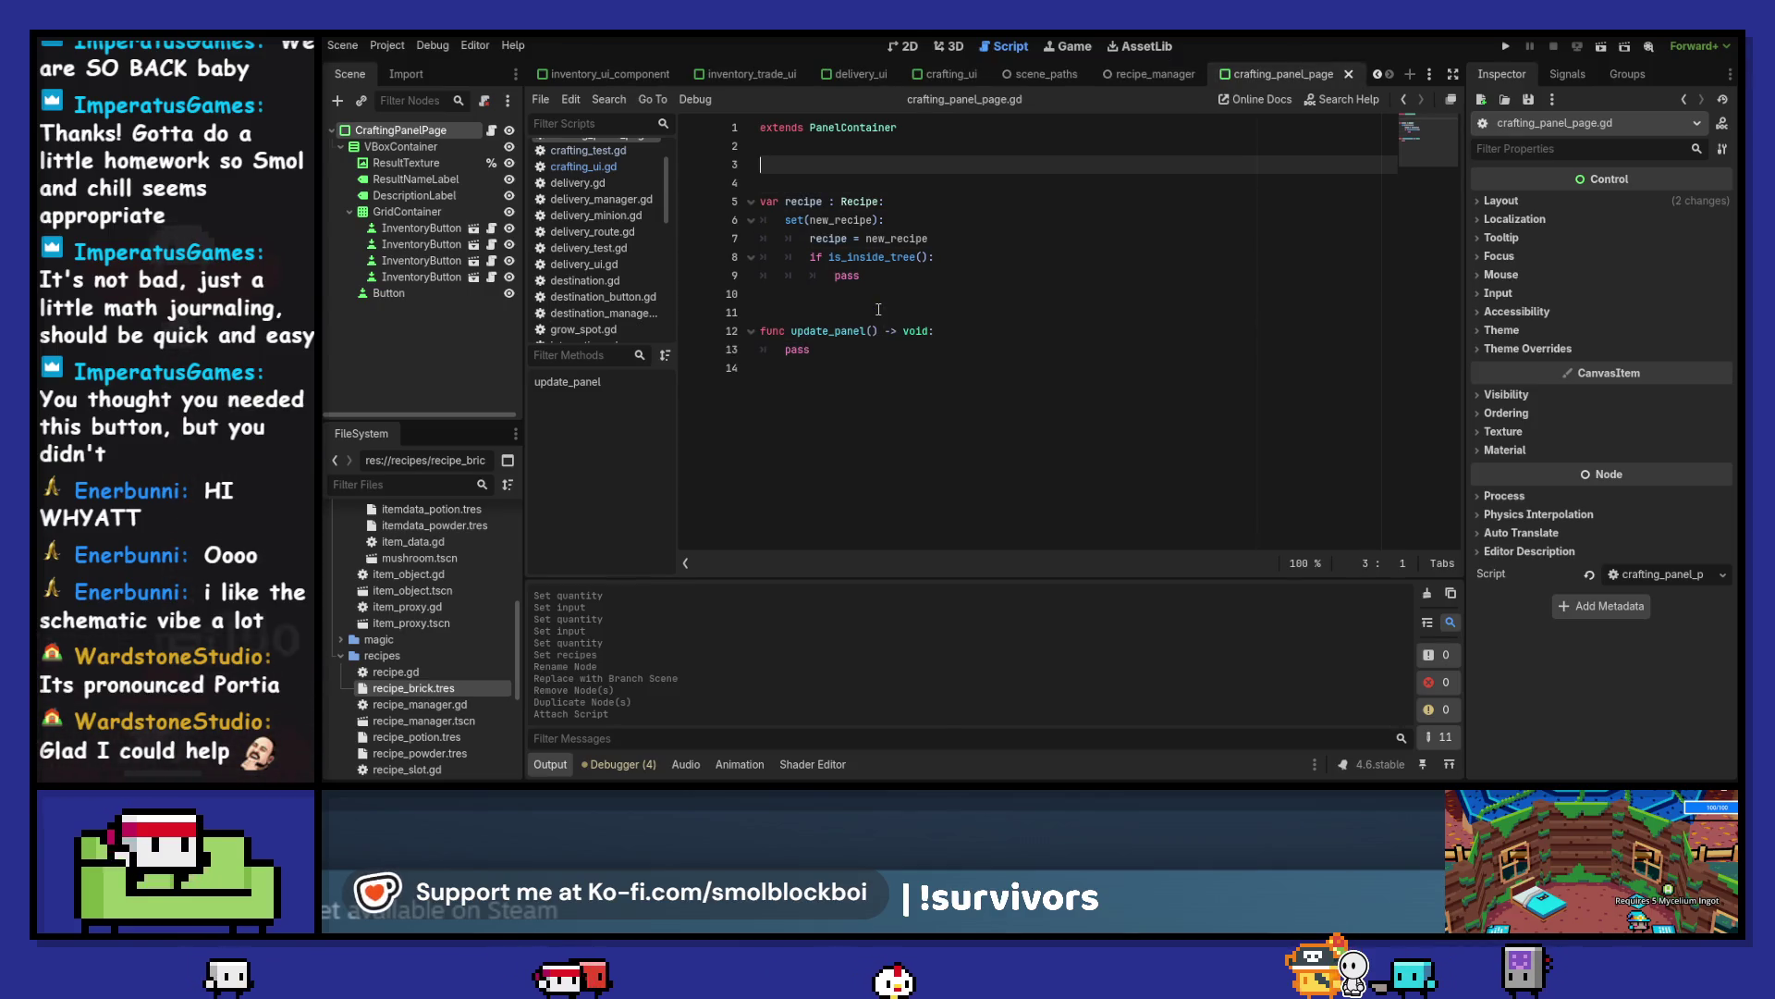
# - In the 2D scene view, make ResultNameLabel and DescriptionLabel scene-unique names
pyautogui.click(905, 46)
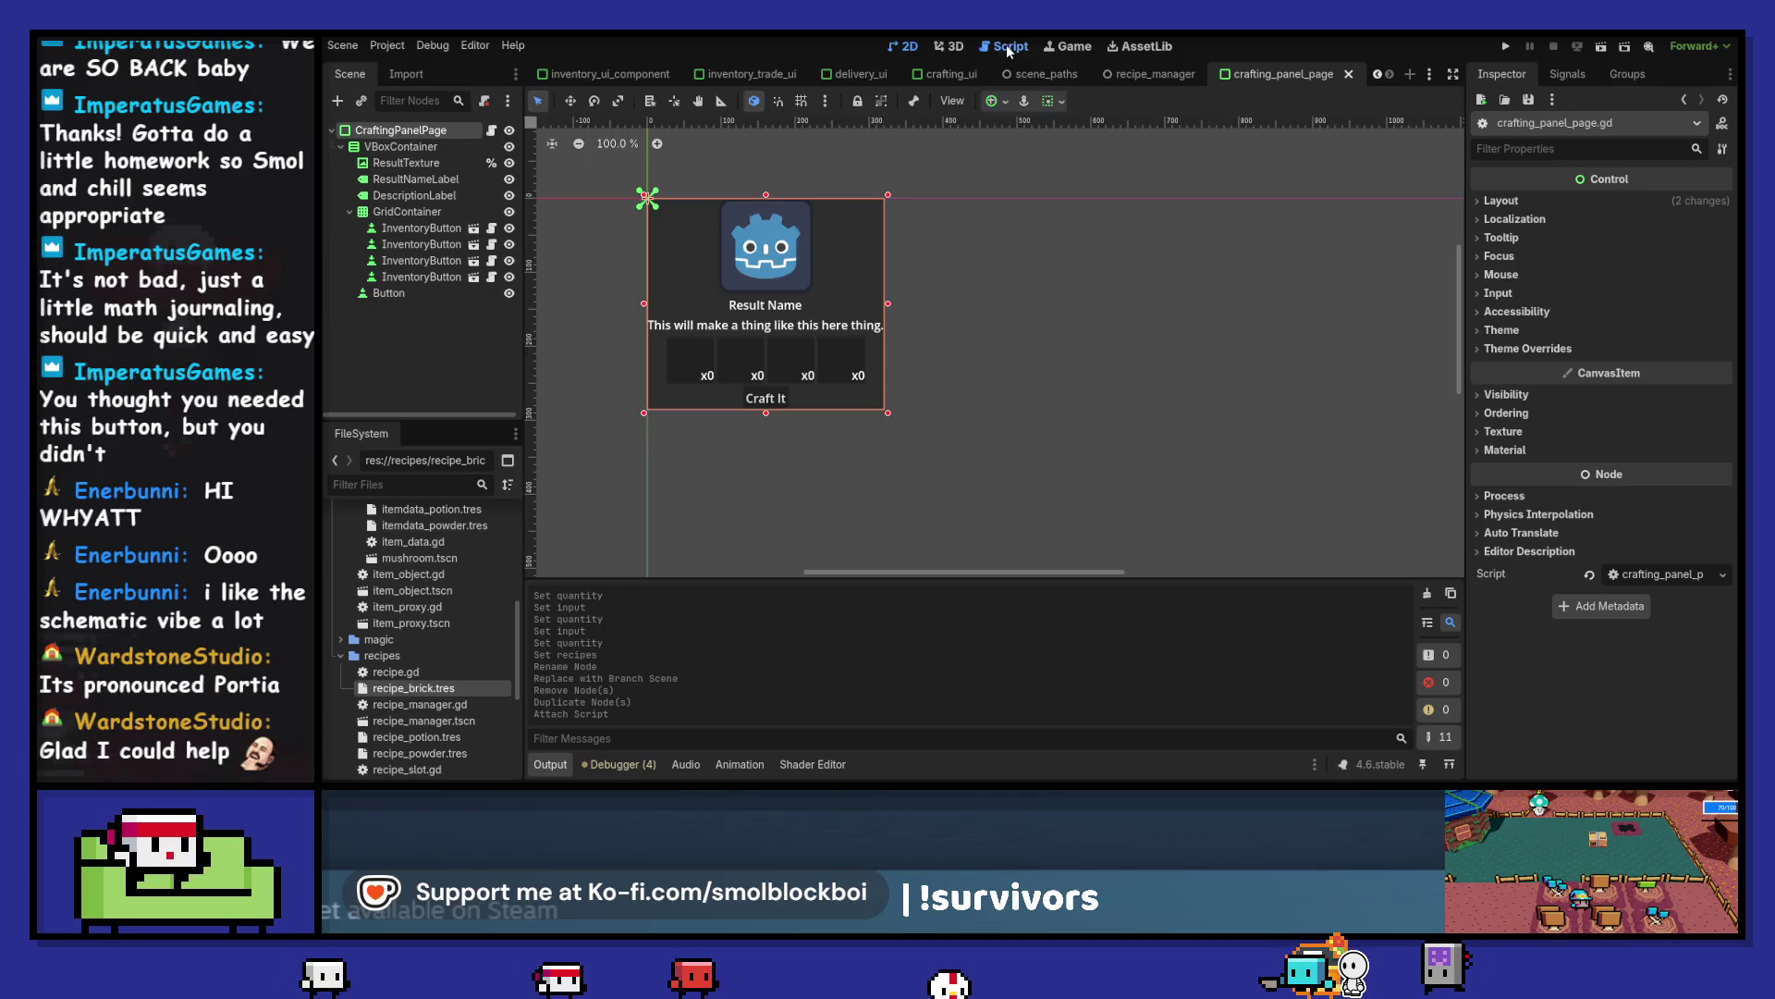
pyautogui.click(1006, 47)
pyautogui.click(904, 46)
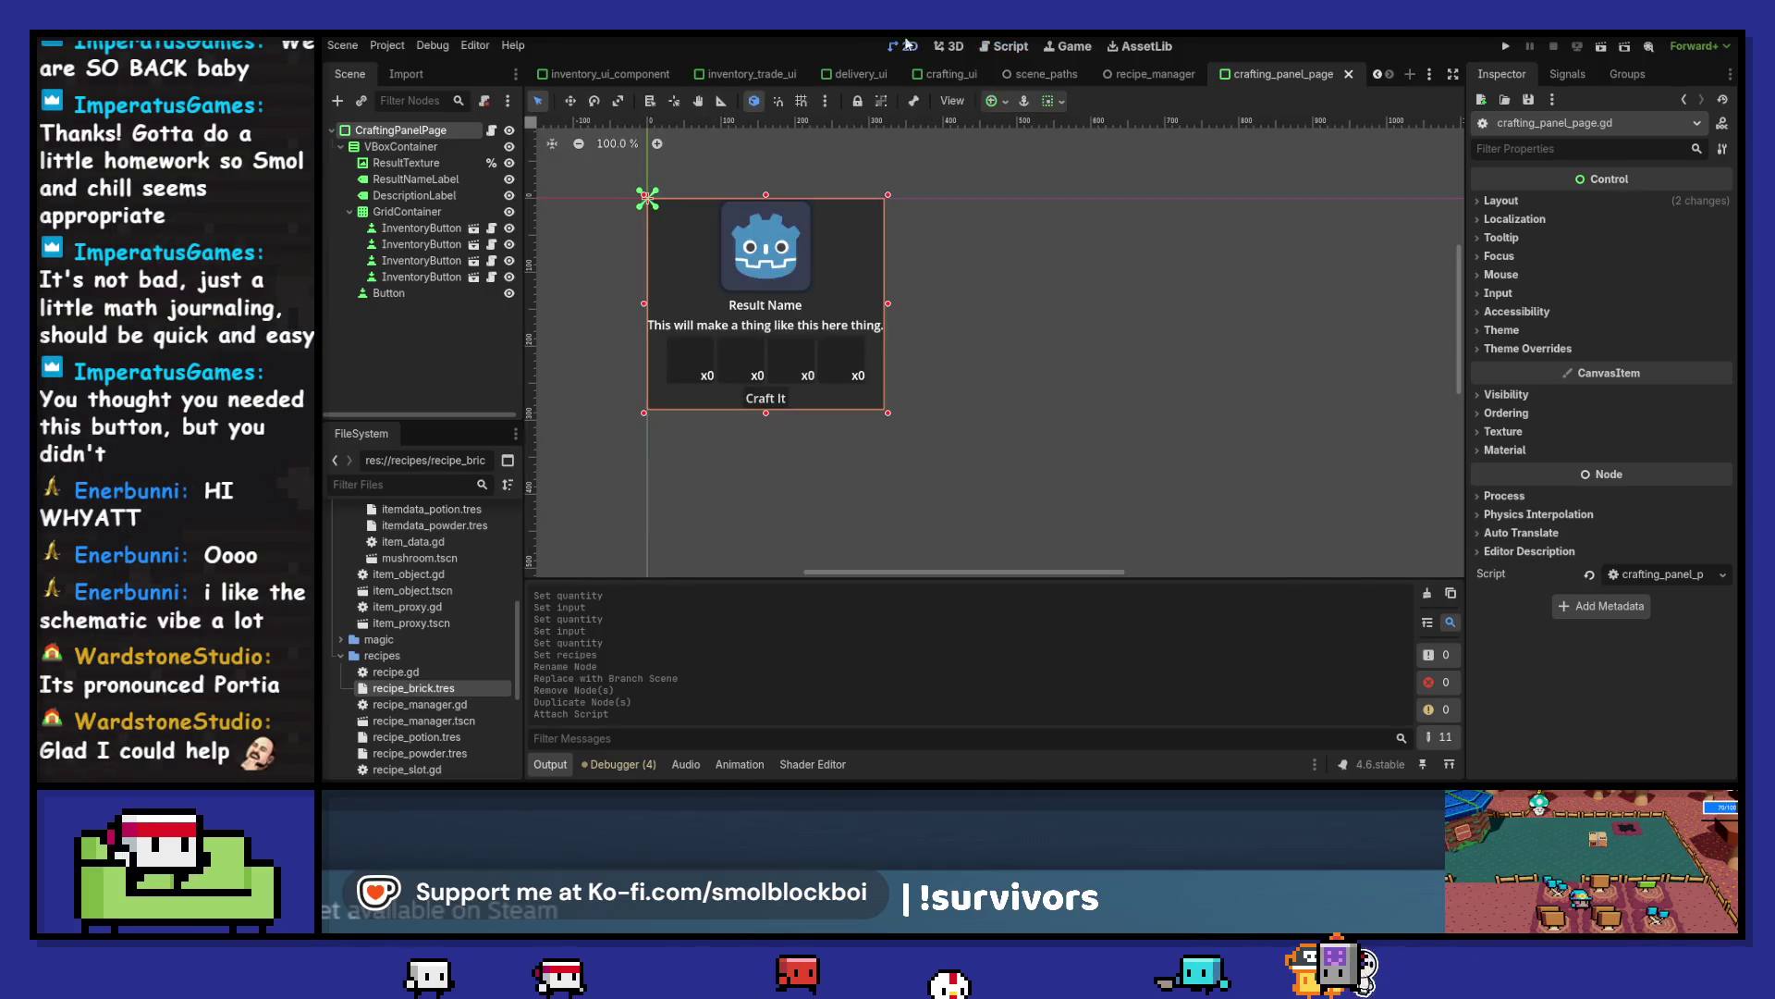
pyautogui.click(419, 163)
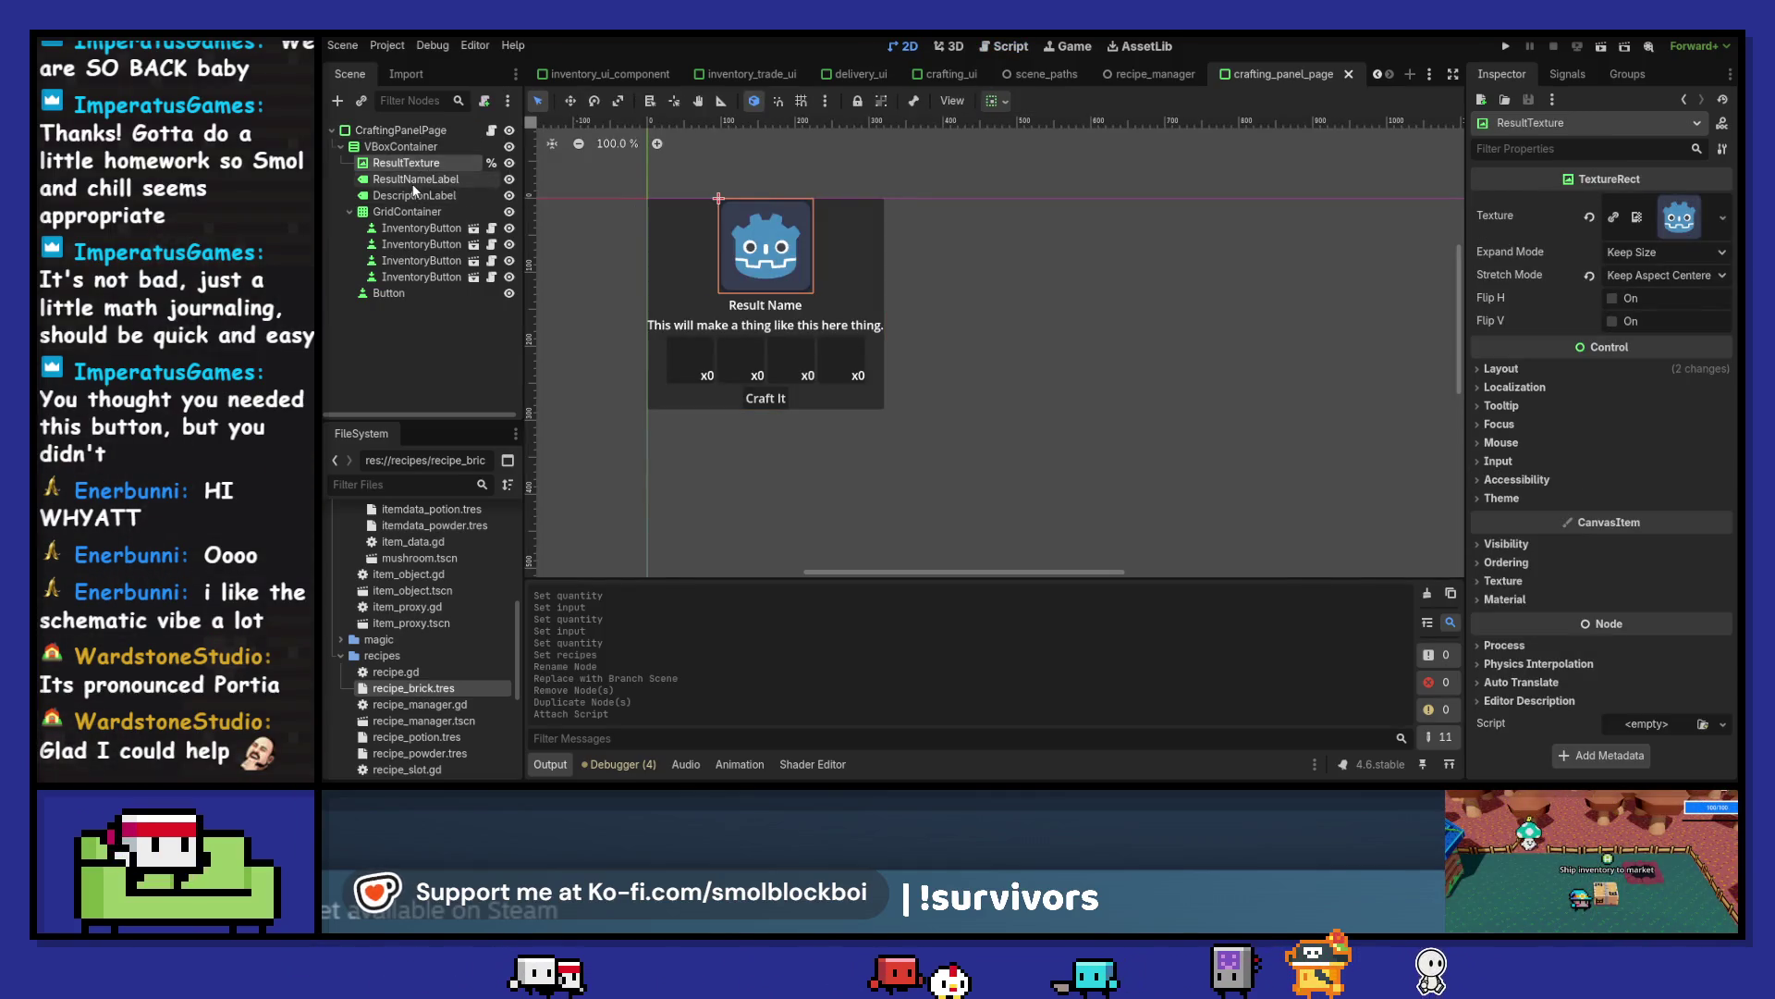
pyautogui.click(412, 178)
pyautogui.keyDown('shift'); pyautogui.click(412, 196); pyautogui.keyUp('shift')
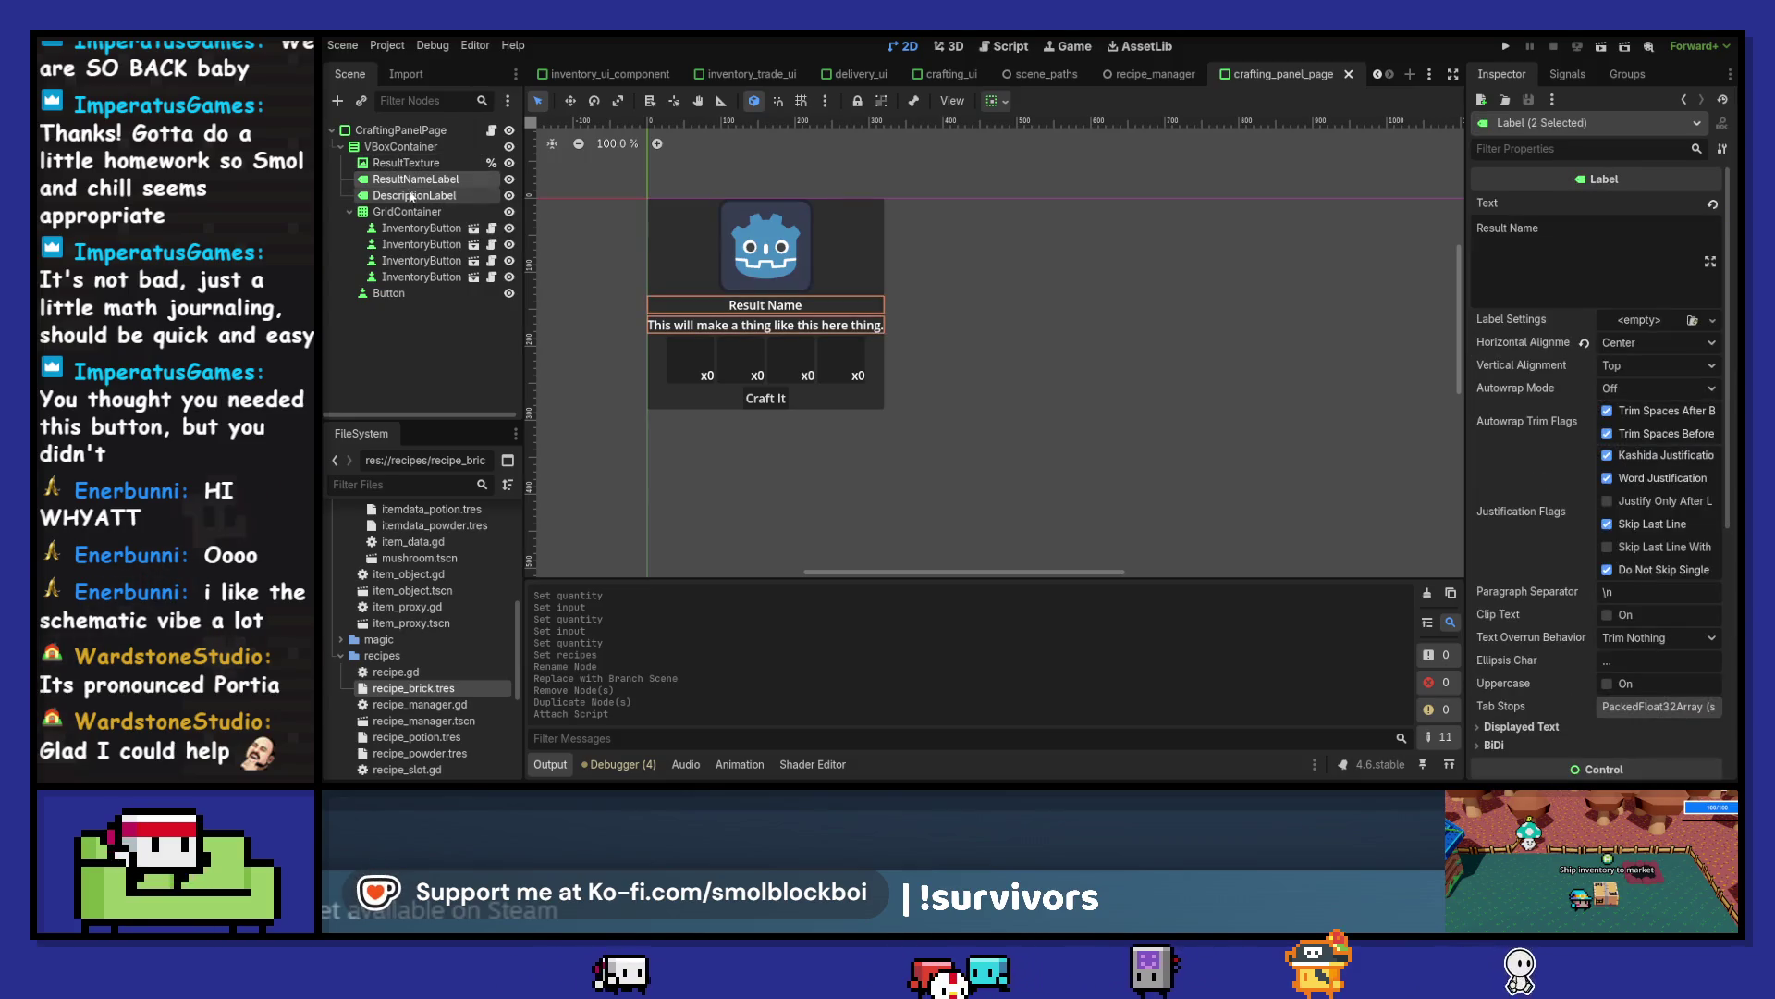
pyautogui.rightClick(407, 202)
pyautogui.click(513, 384)
# - Make GridContainer a scene-unique name and open the InventoryButton's script
pyautogui.click(418, 195)
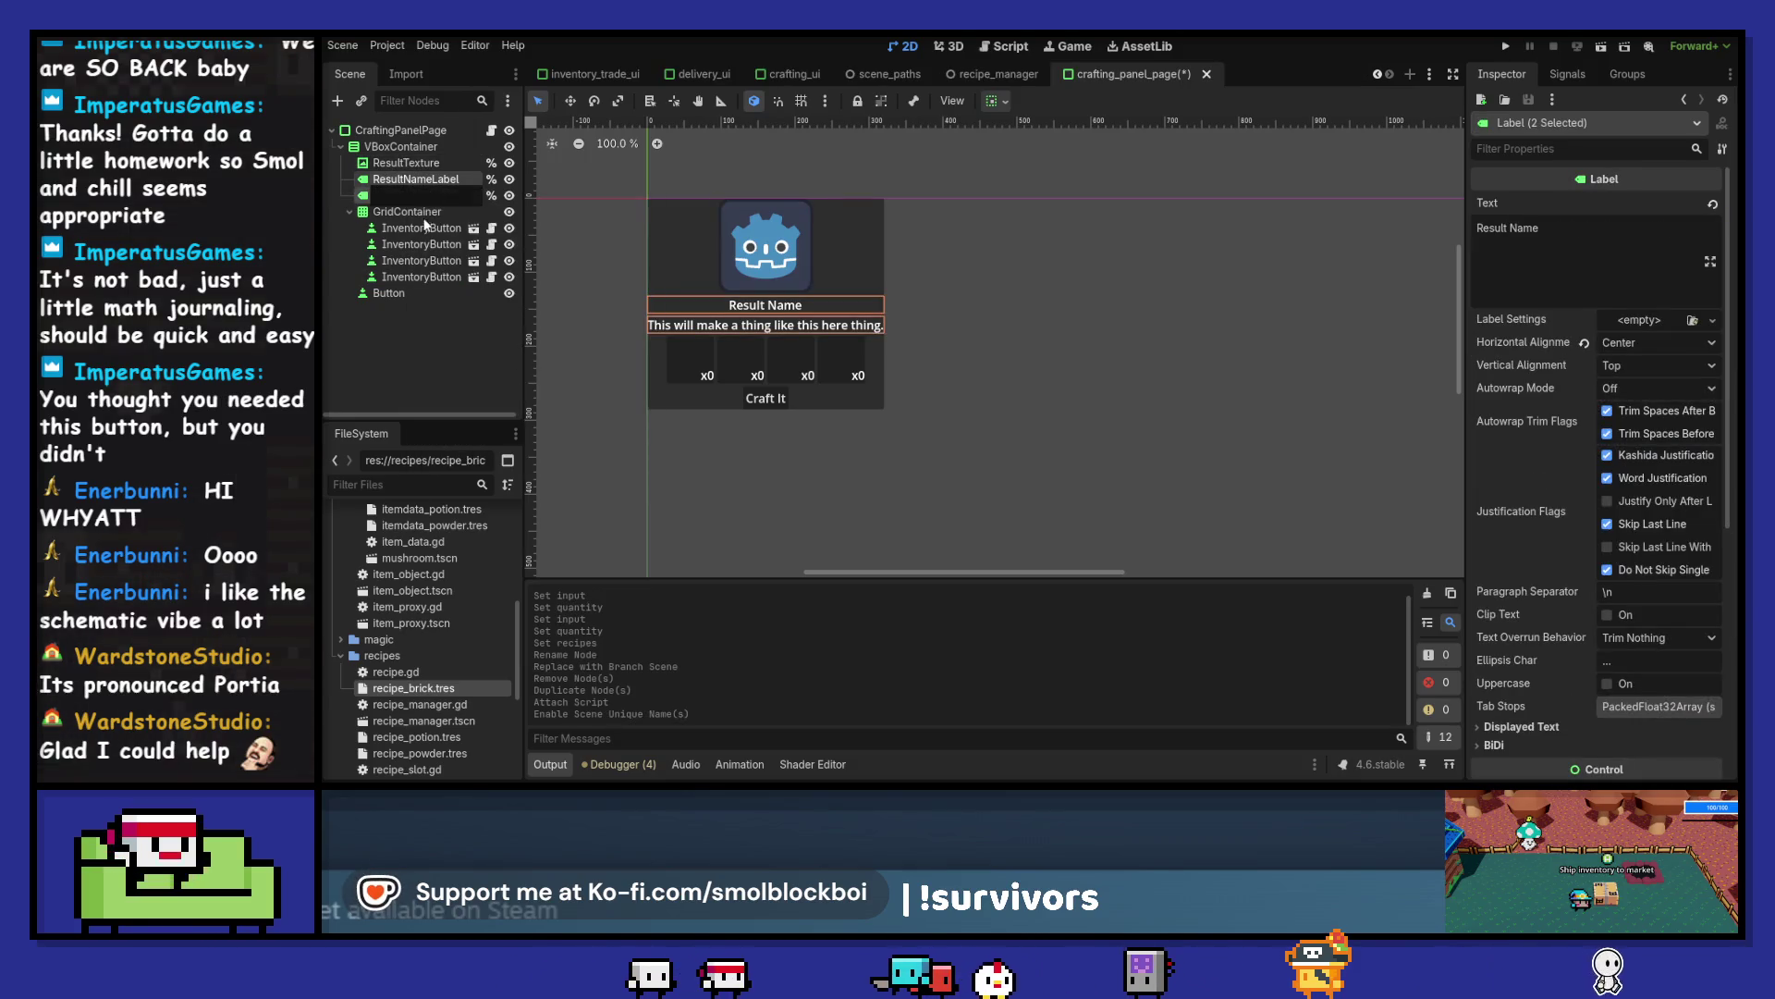
pyautogui.click(421, 212)
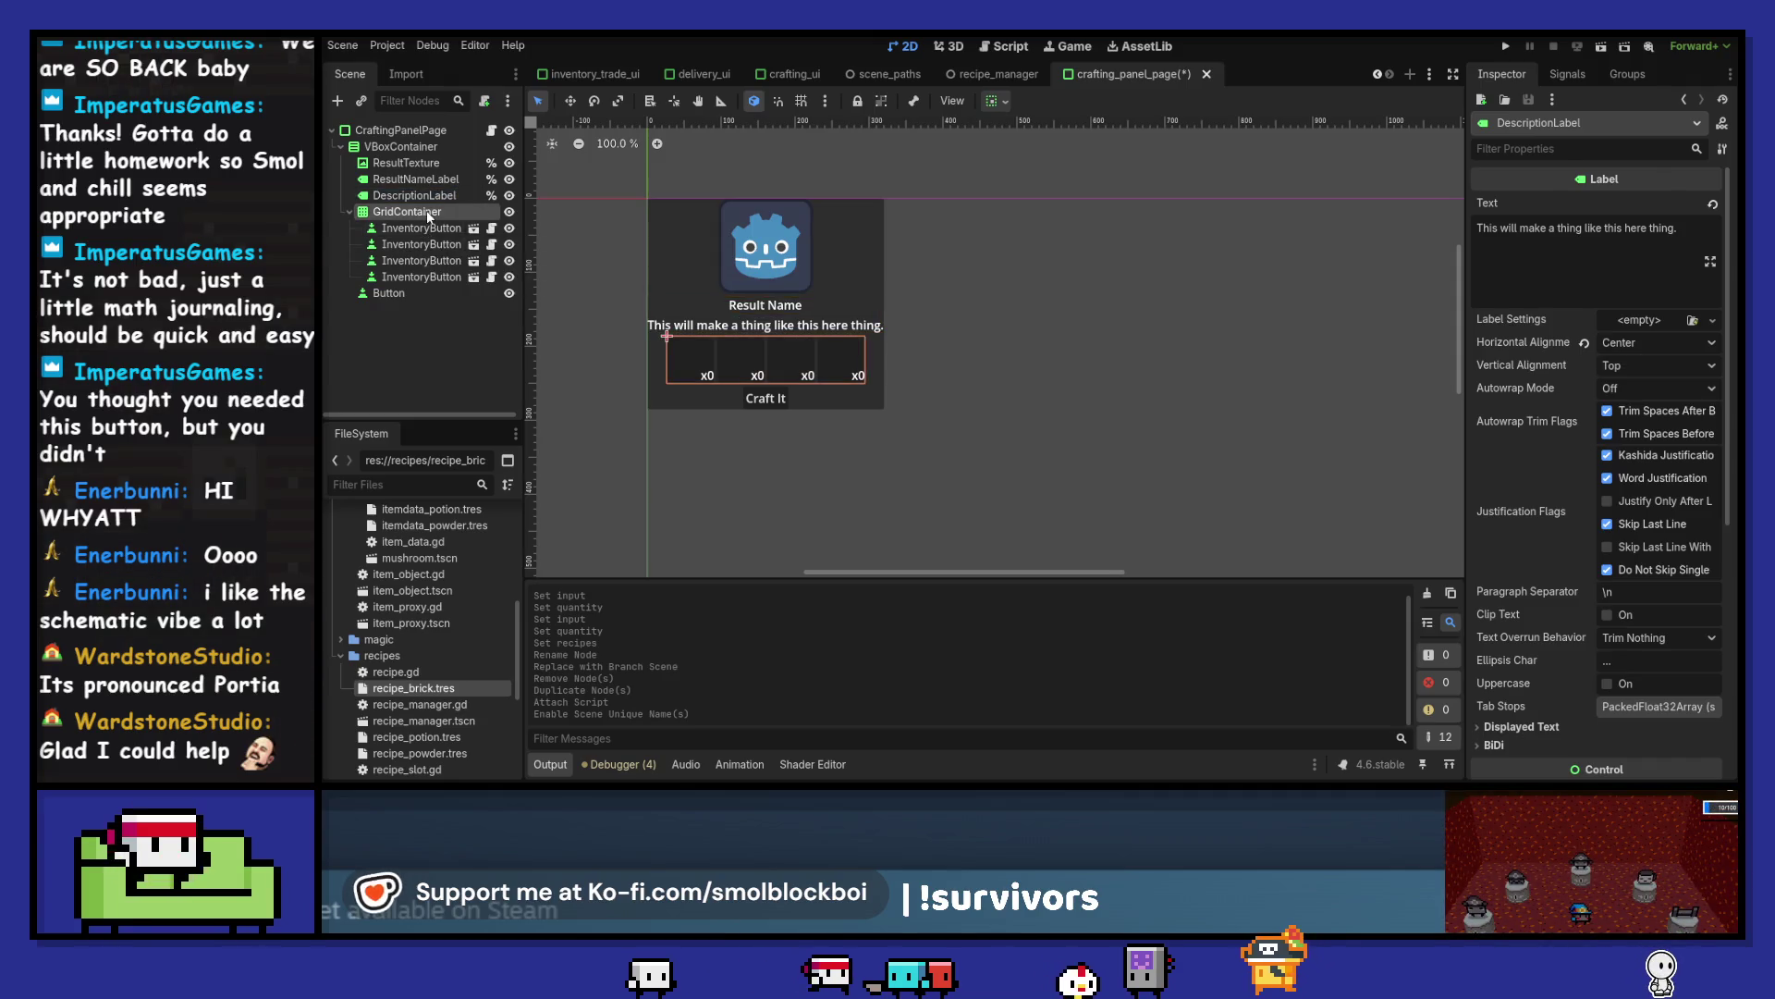
pyautogui.rightClick(428, 213)
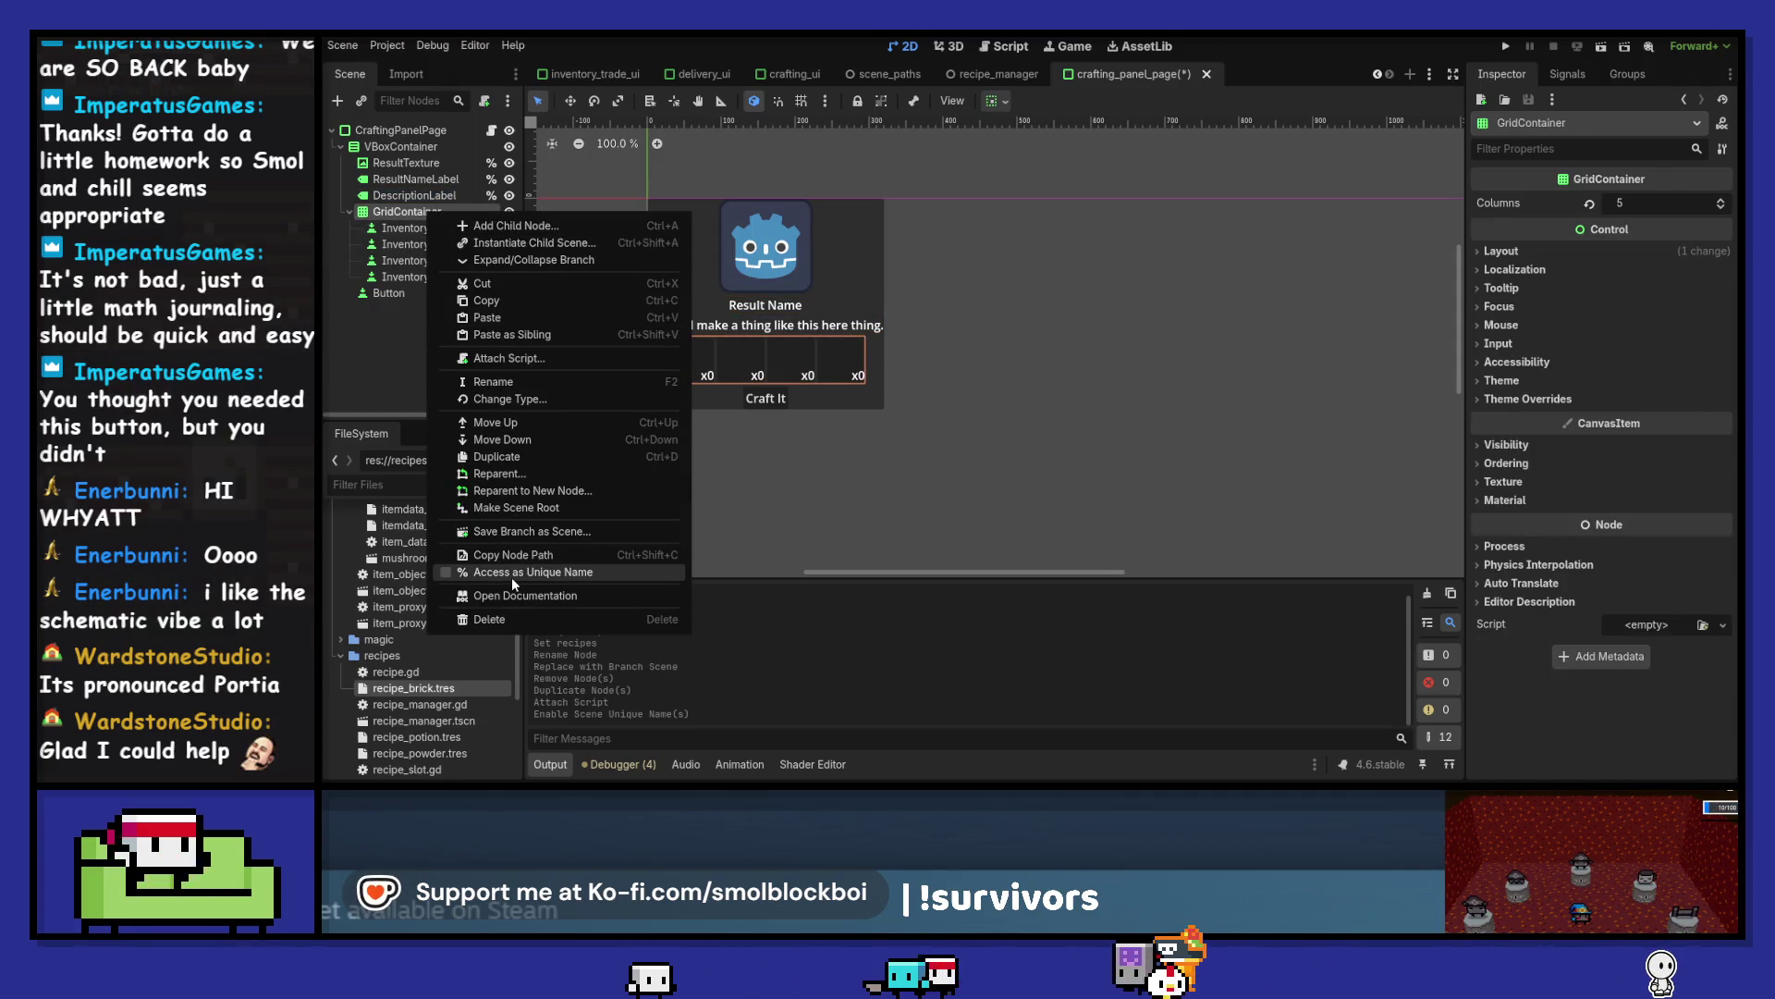
pyautogui.click(513, 574)
pyautogui.click(465, 229)
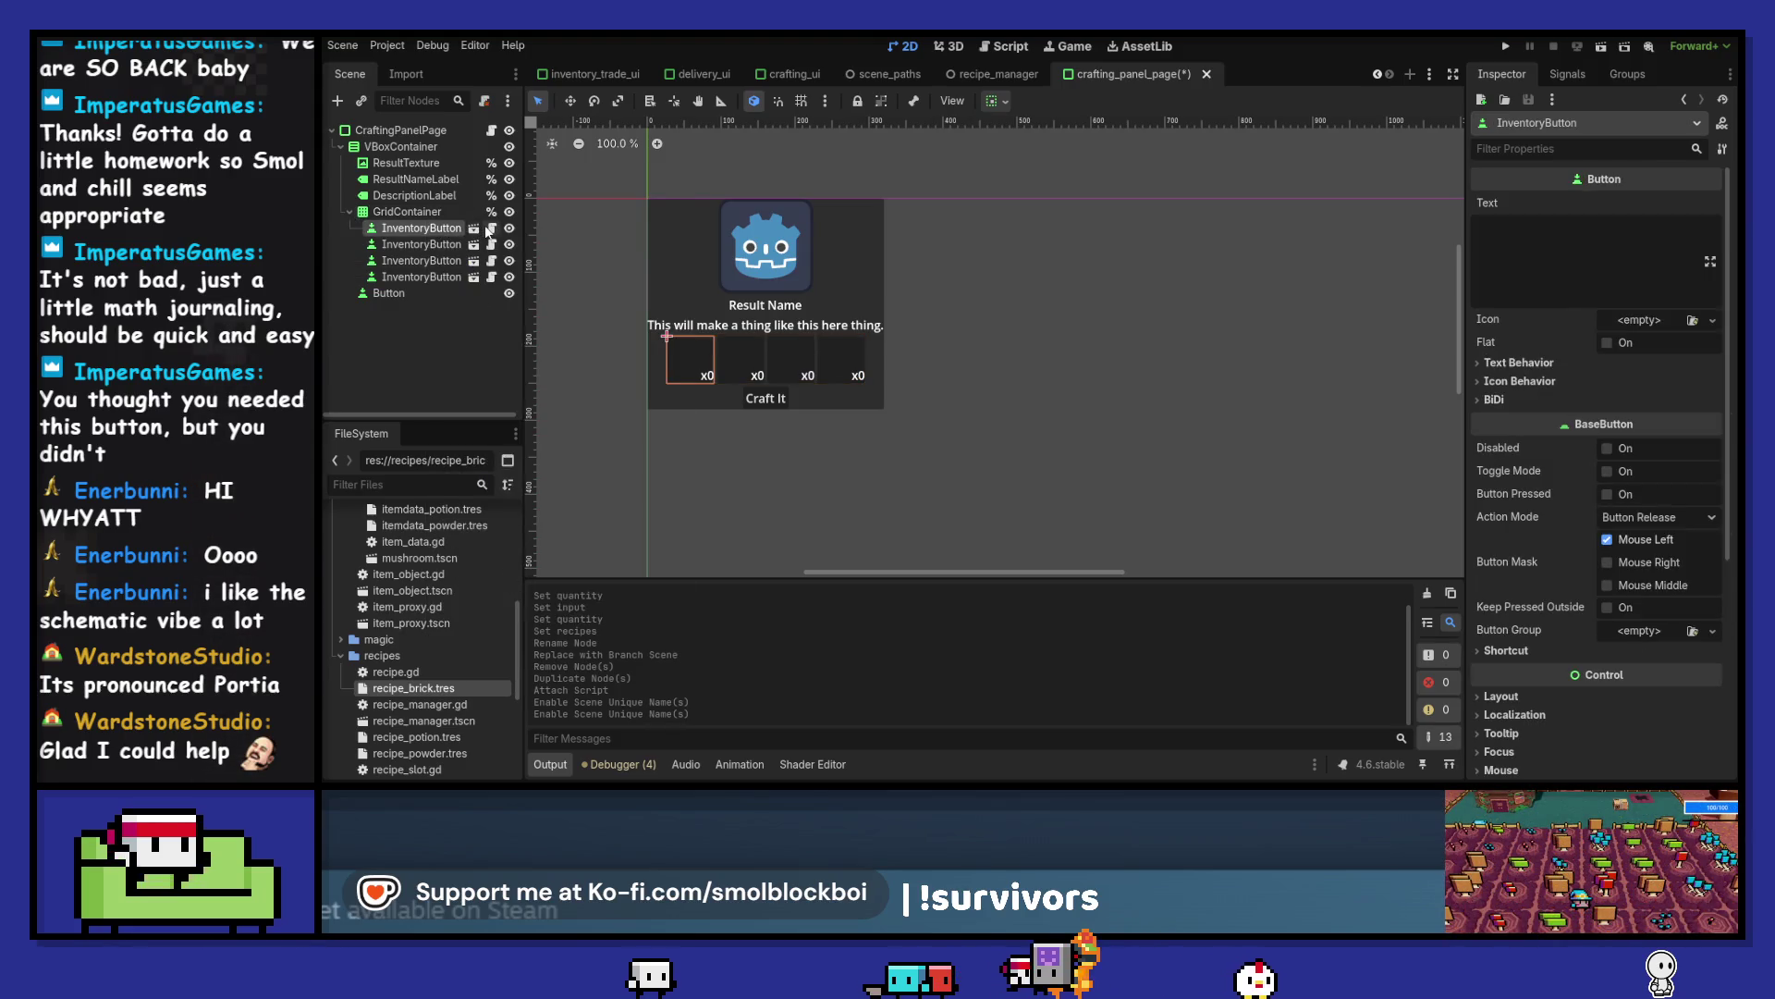
pyautogui.click(490, 230)
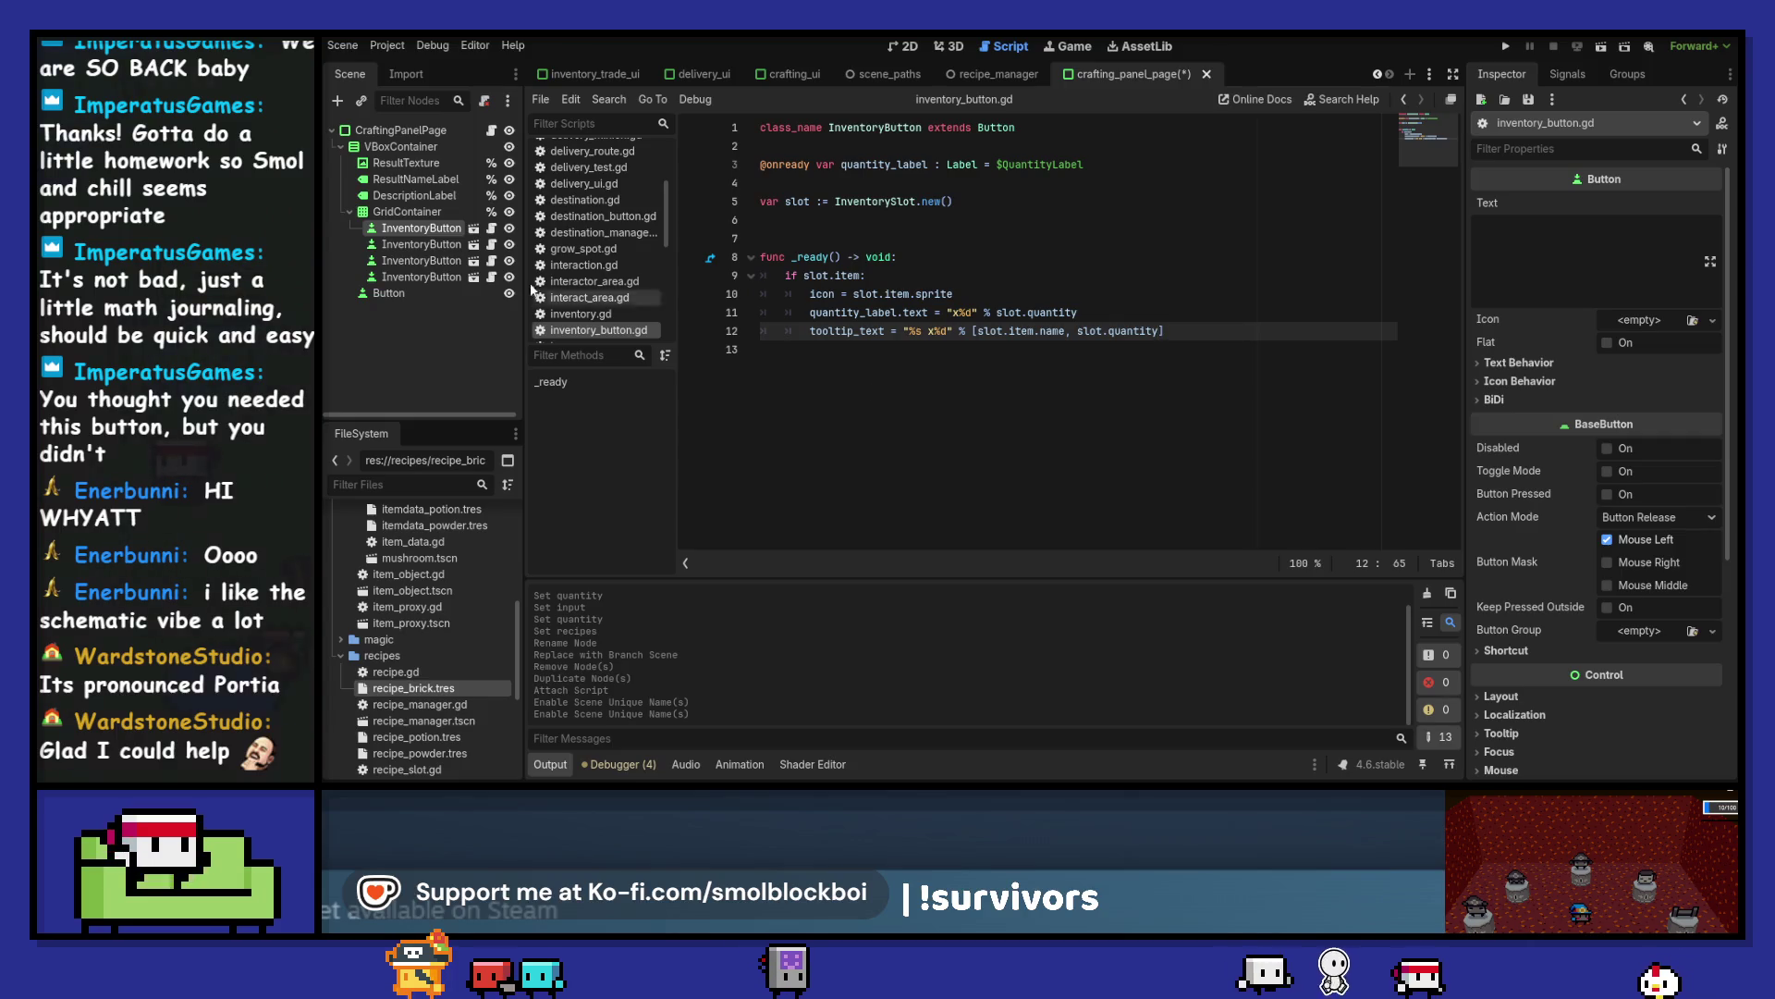
pyautogui.click(491, 130)
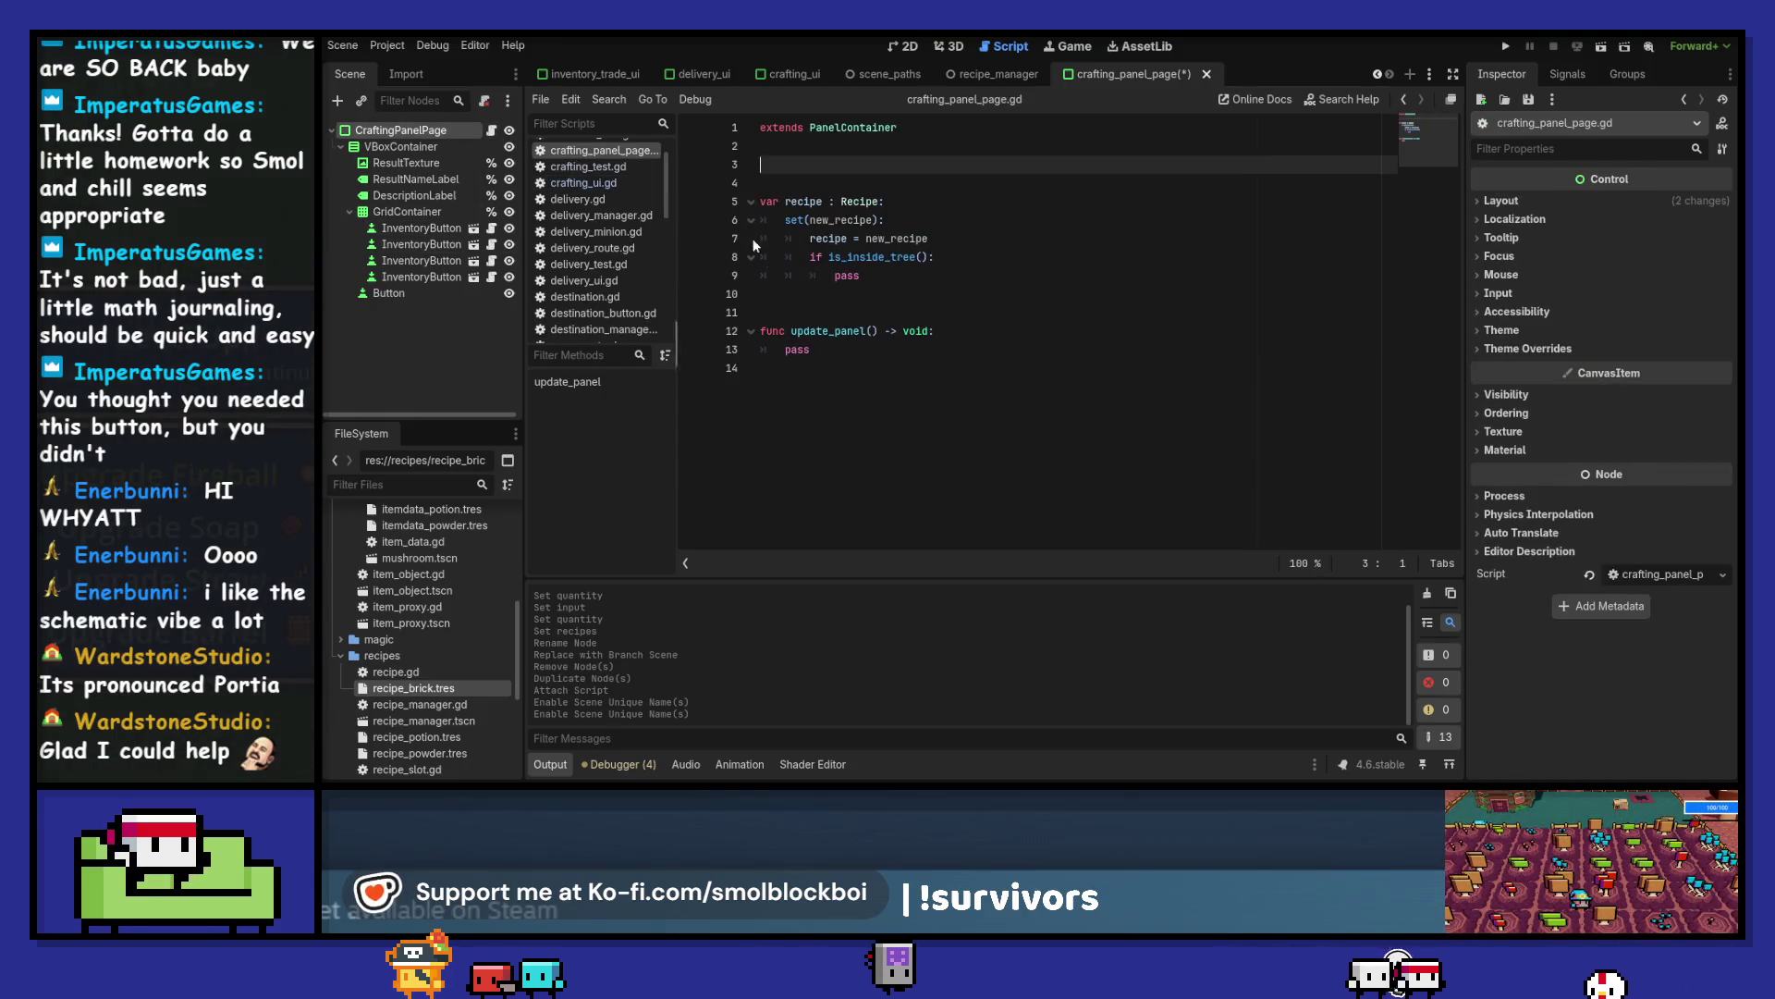
pyautogui.click(445, 213)
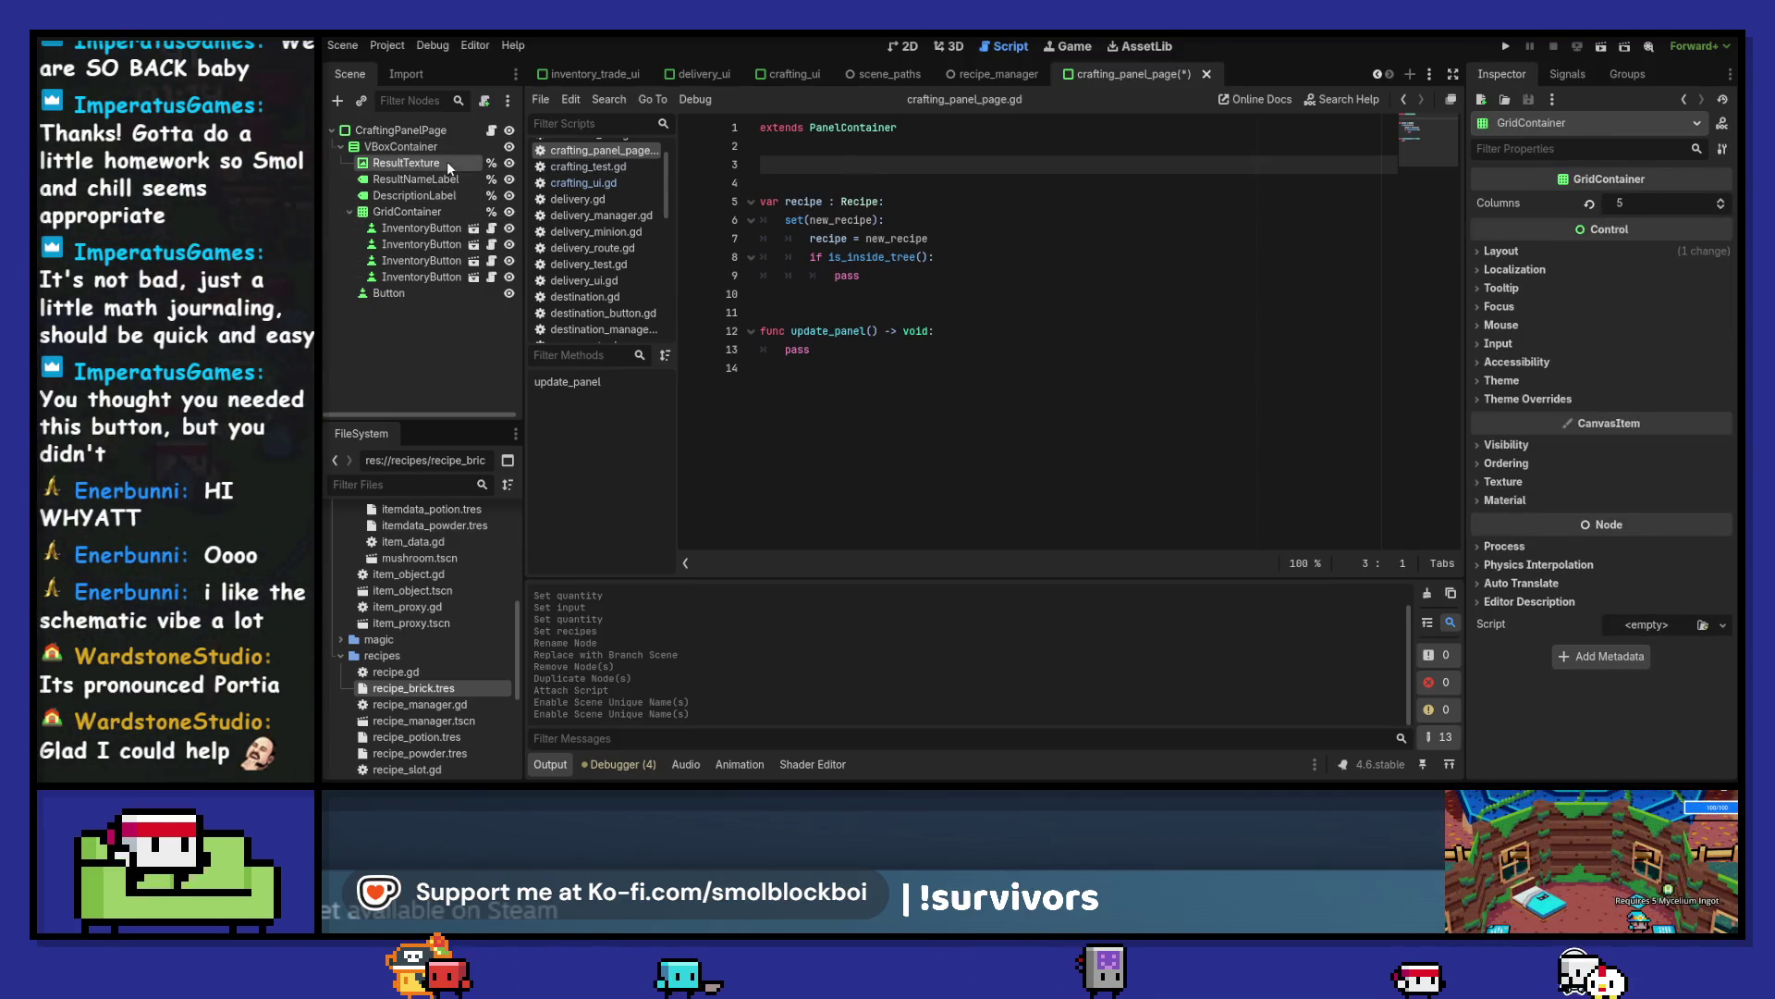
pyautogui.click(447, 161)
pyautogui.keyDown('shift'); pyautogui.click(419, 207); pyautogui.keyUp('shift')
pyautogui.moveTo(403, 207); pyautogui.dragTo(883, 164)
pyautogui.hotkey('ctrl', 's')
# - Rename the Button node to CraftButton, make it a scene-unique name, and save
pyautogui.click(907, 46)
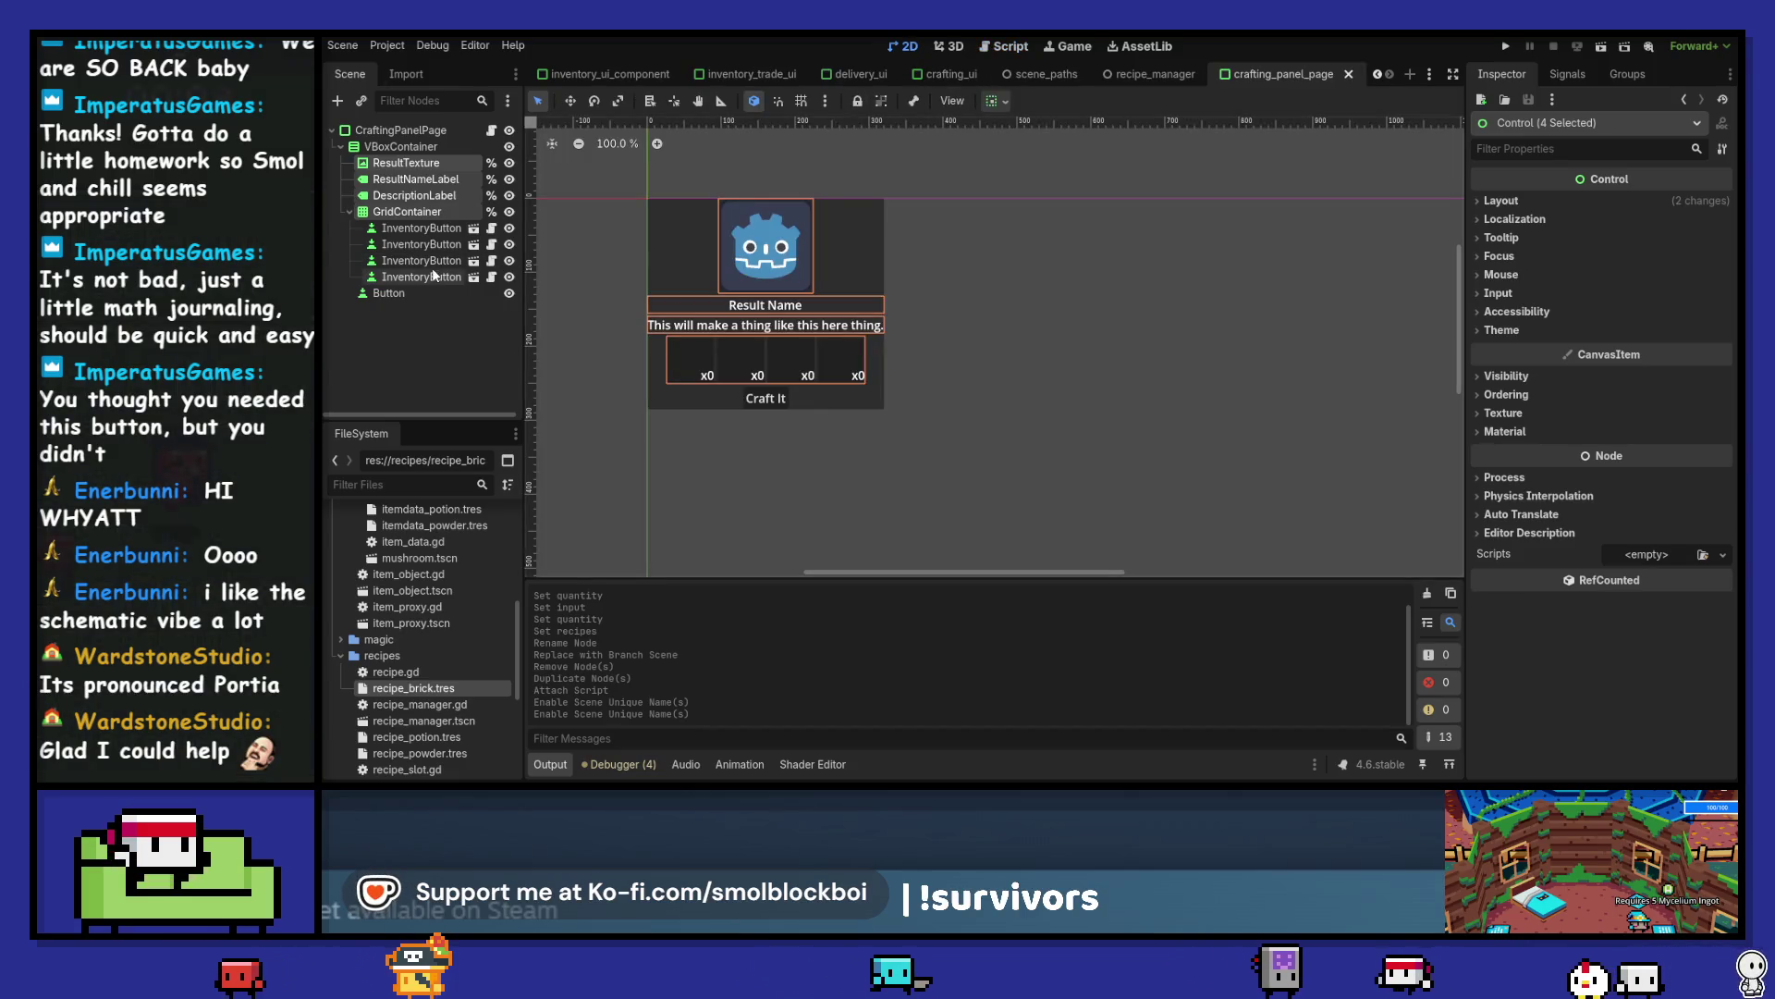
pyautogui.doubleClick(408, 294)
pyautogui.write('CraftButton')
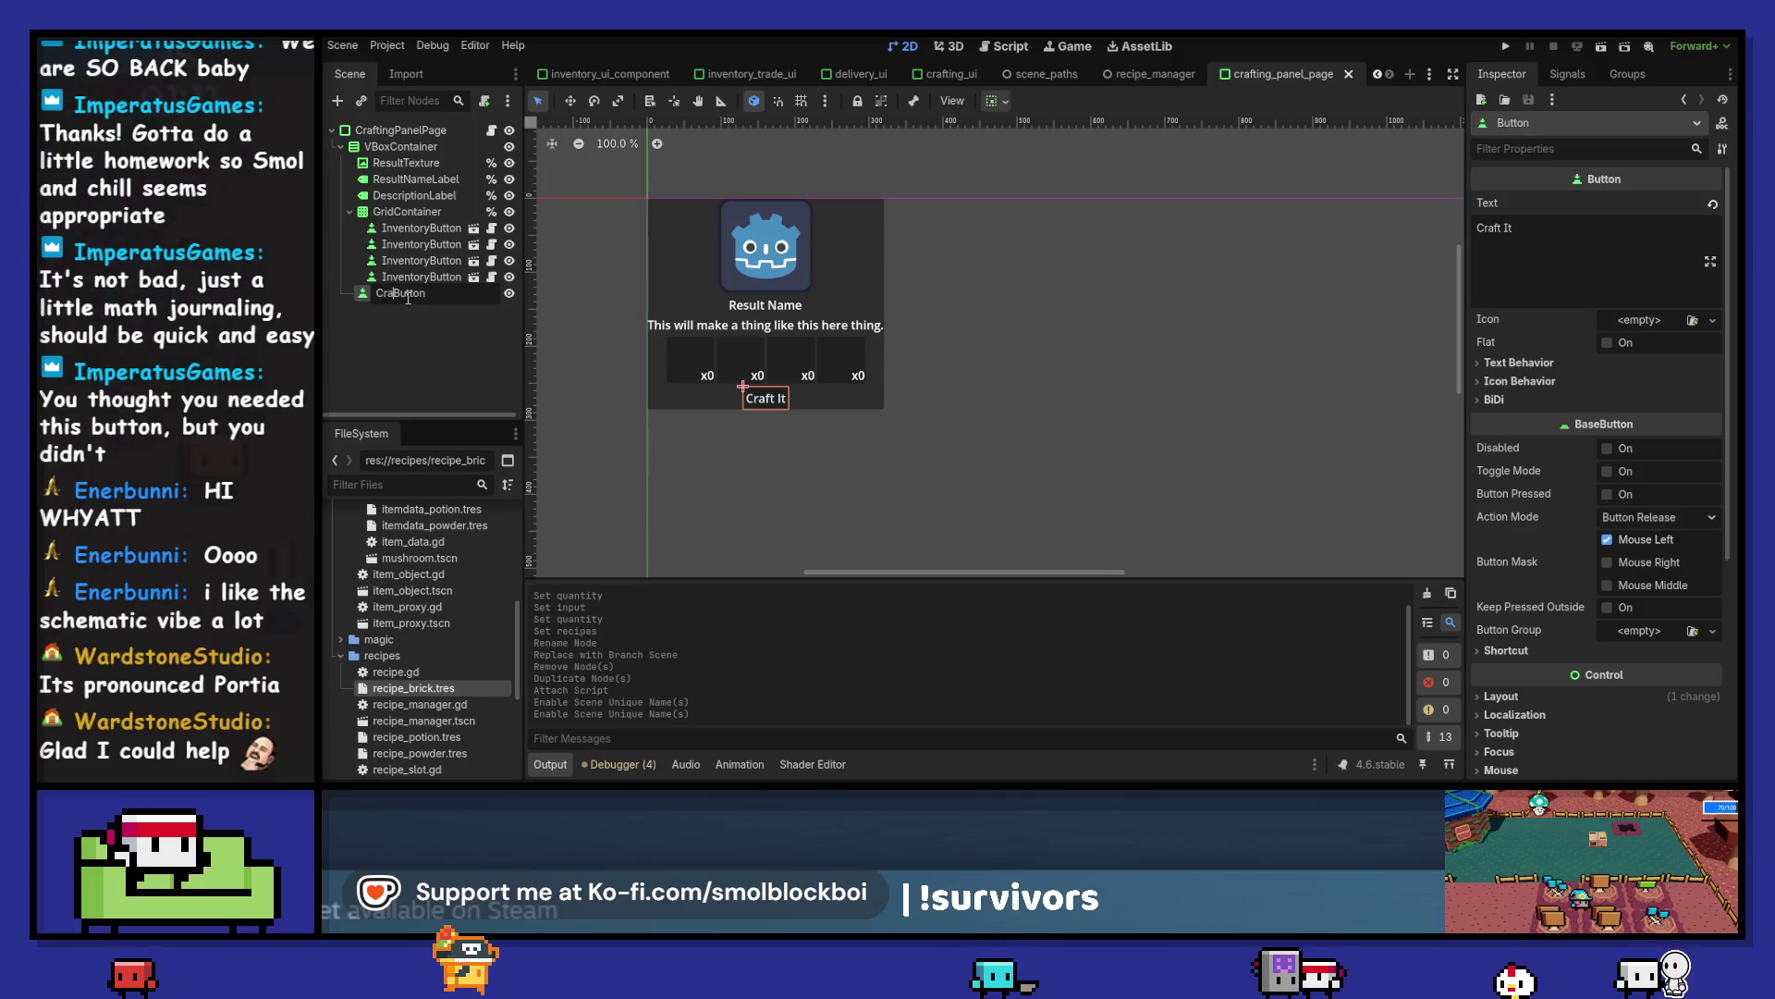
pyautogui.press('Return')
pyautogui.hotkey('ctrl', 's')
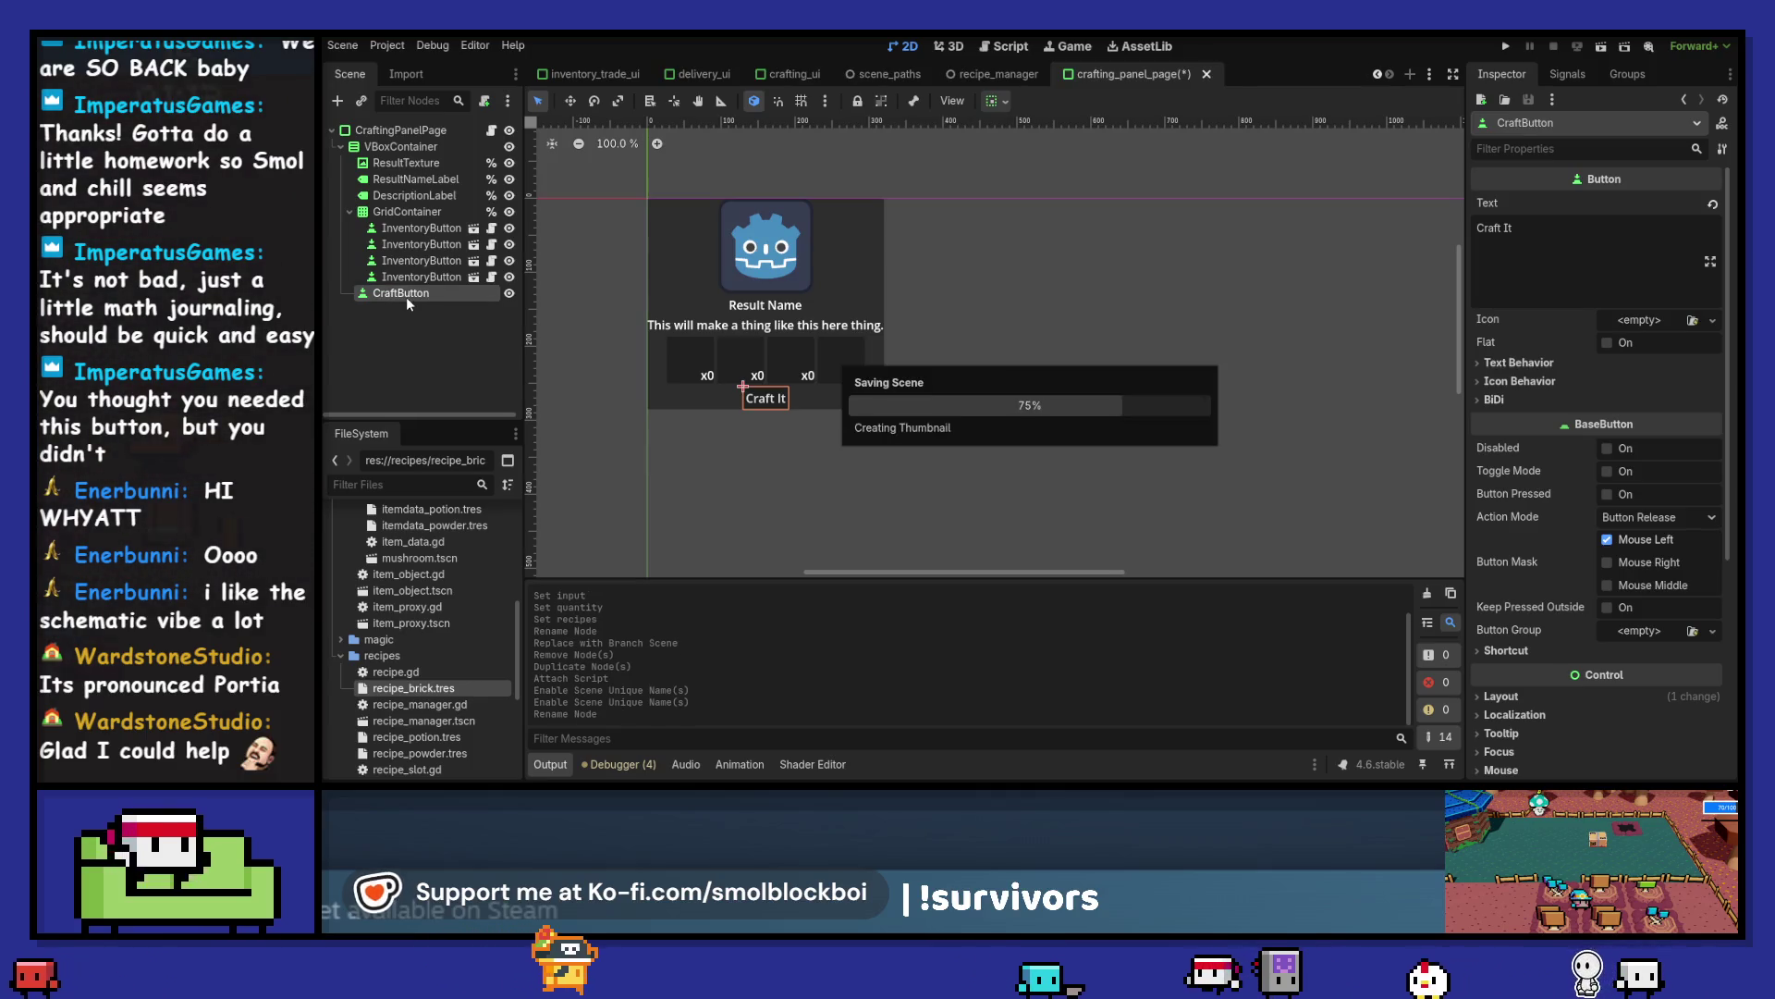
pyautogui.rightClick(409, 292)
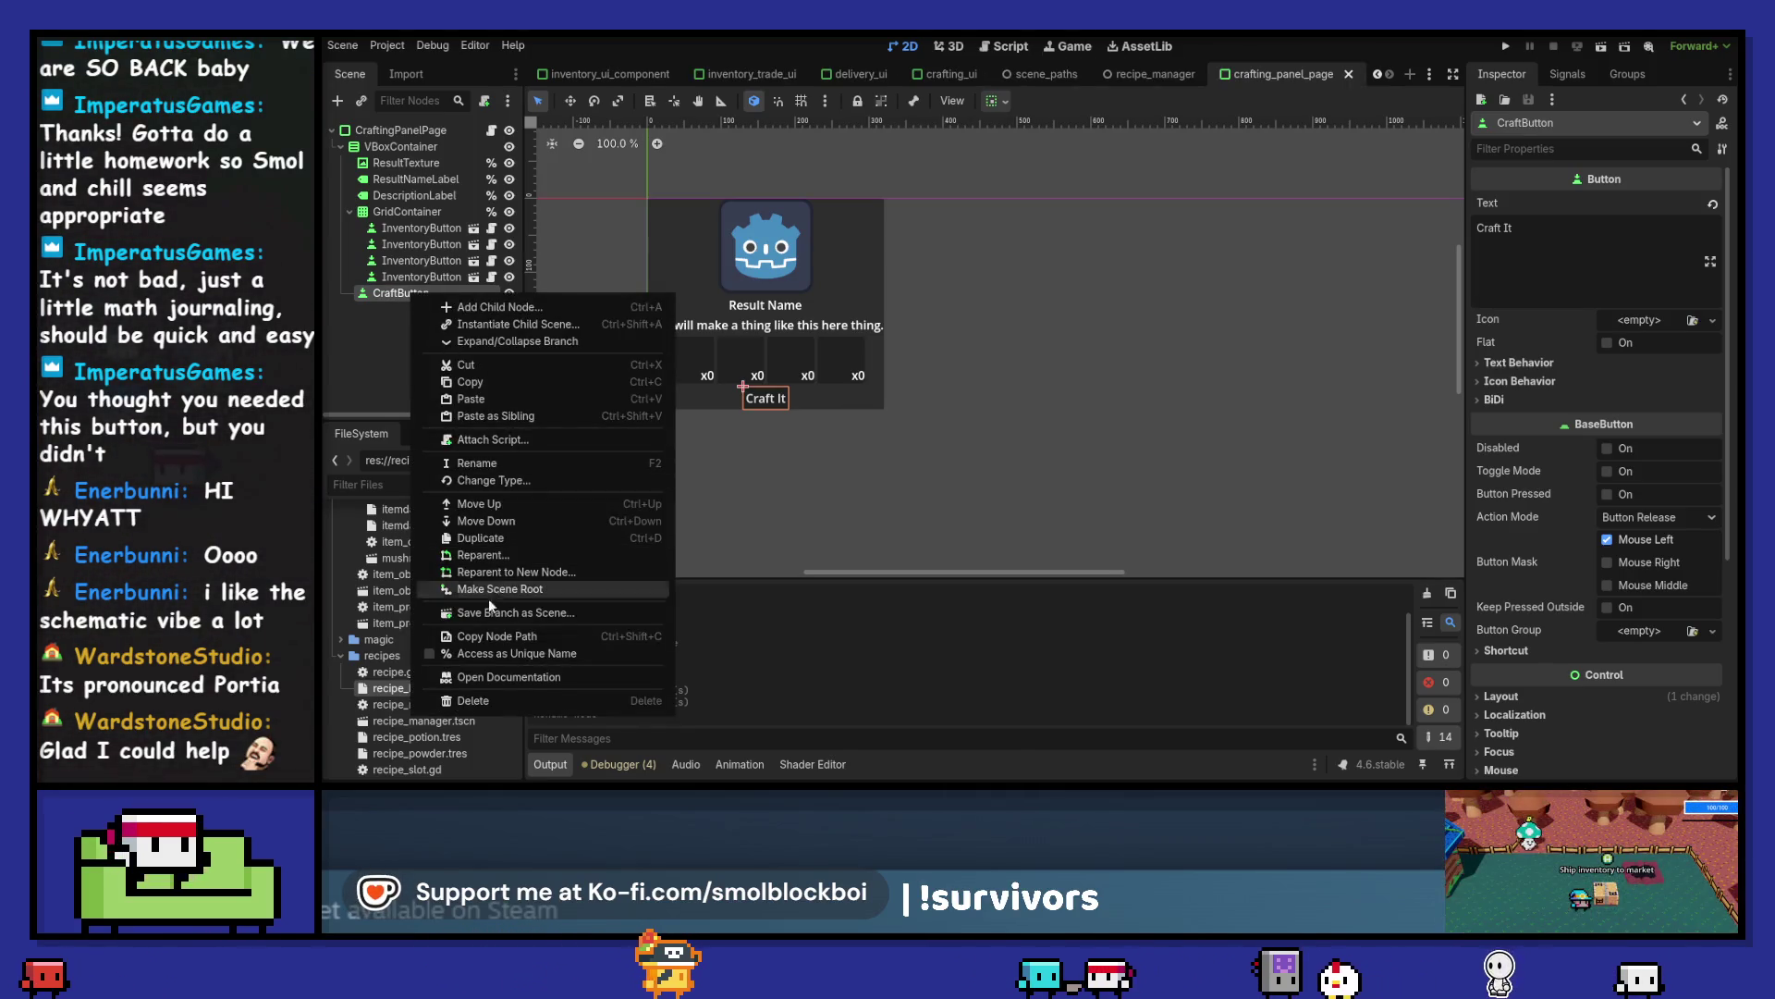
pyautogui.click(481, 653)
pyautogui.click(1011, 44)
pyautogui.hotkey('ctrl', 's')
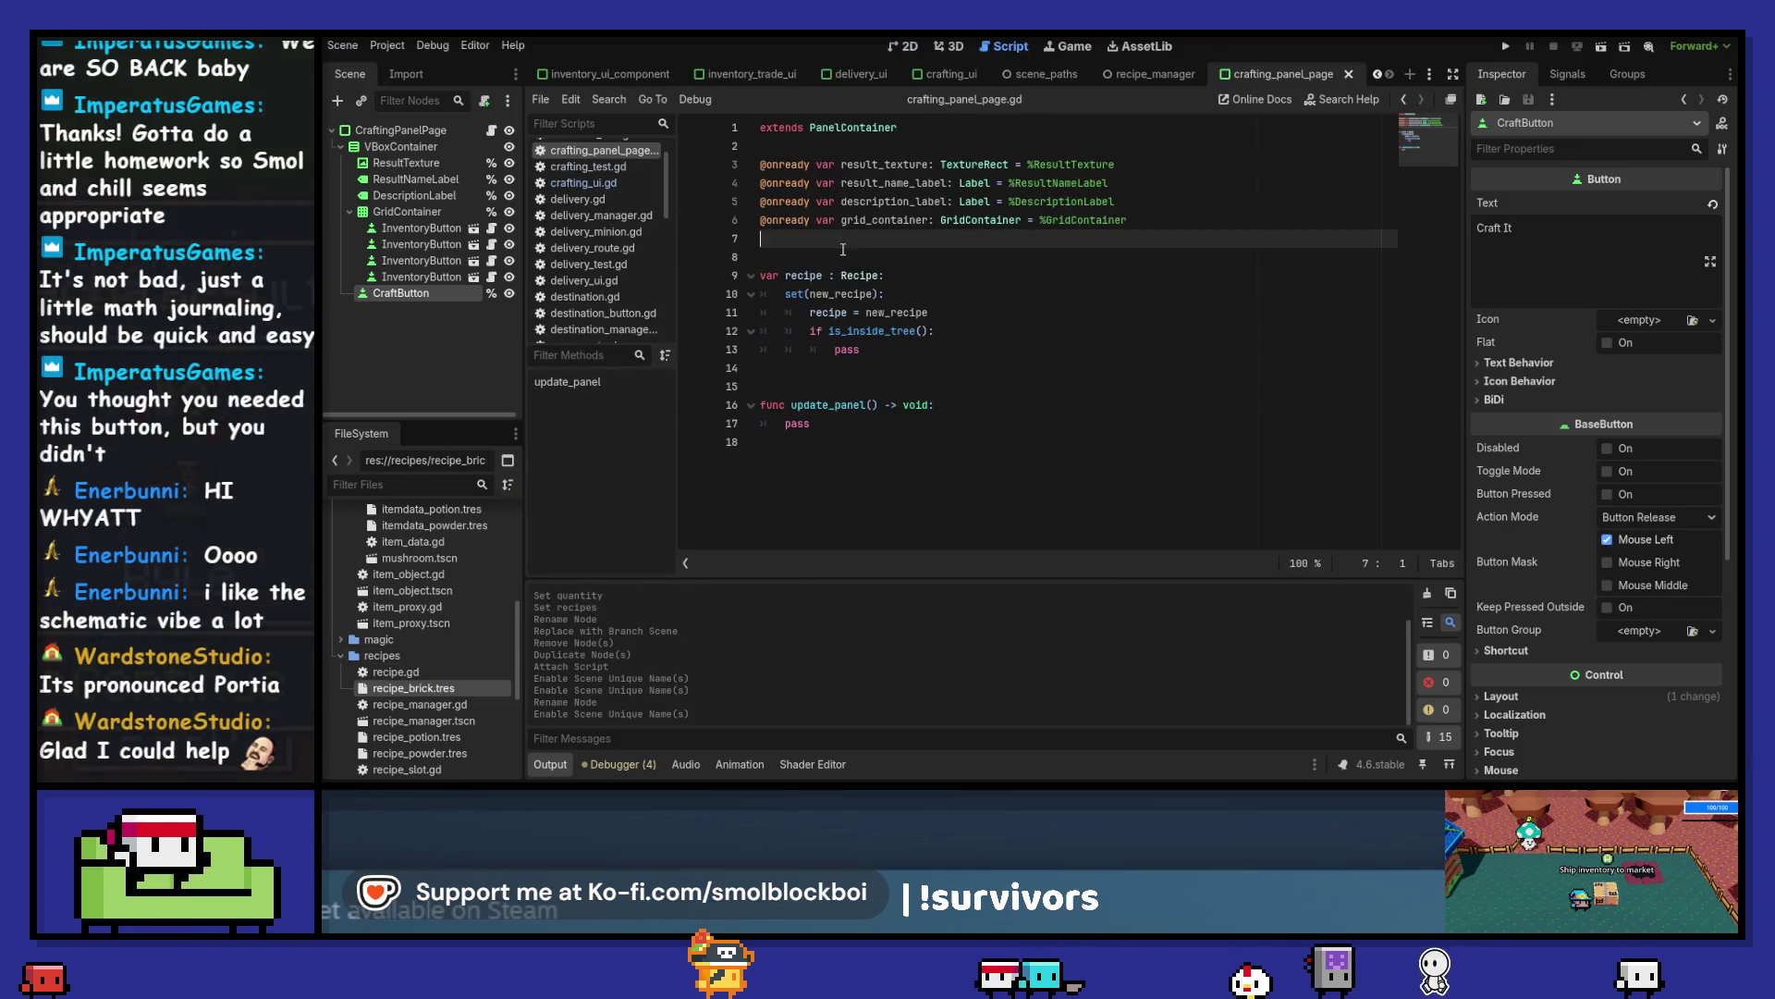
pyautogui.moveTo(401, 296); pyautogui.dragTo(883, 257)
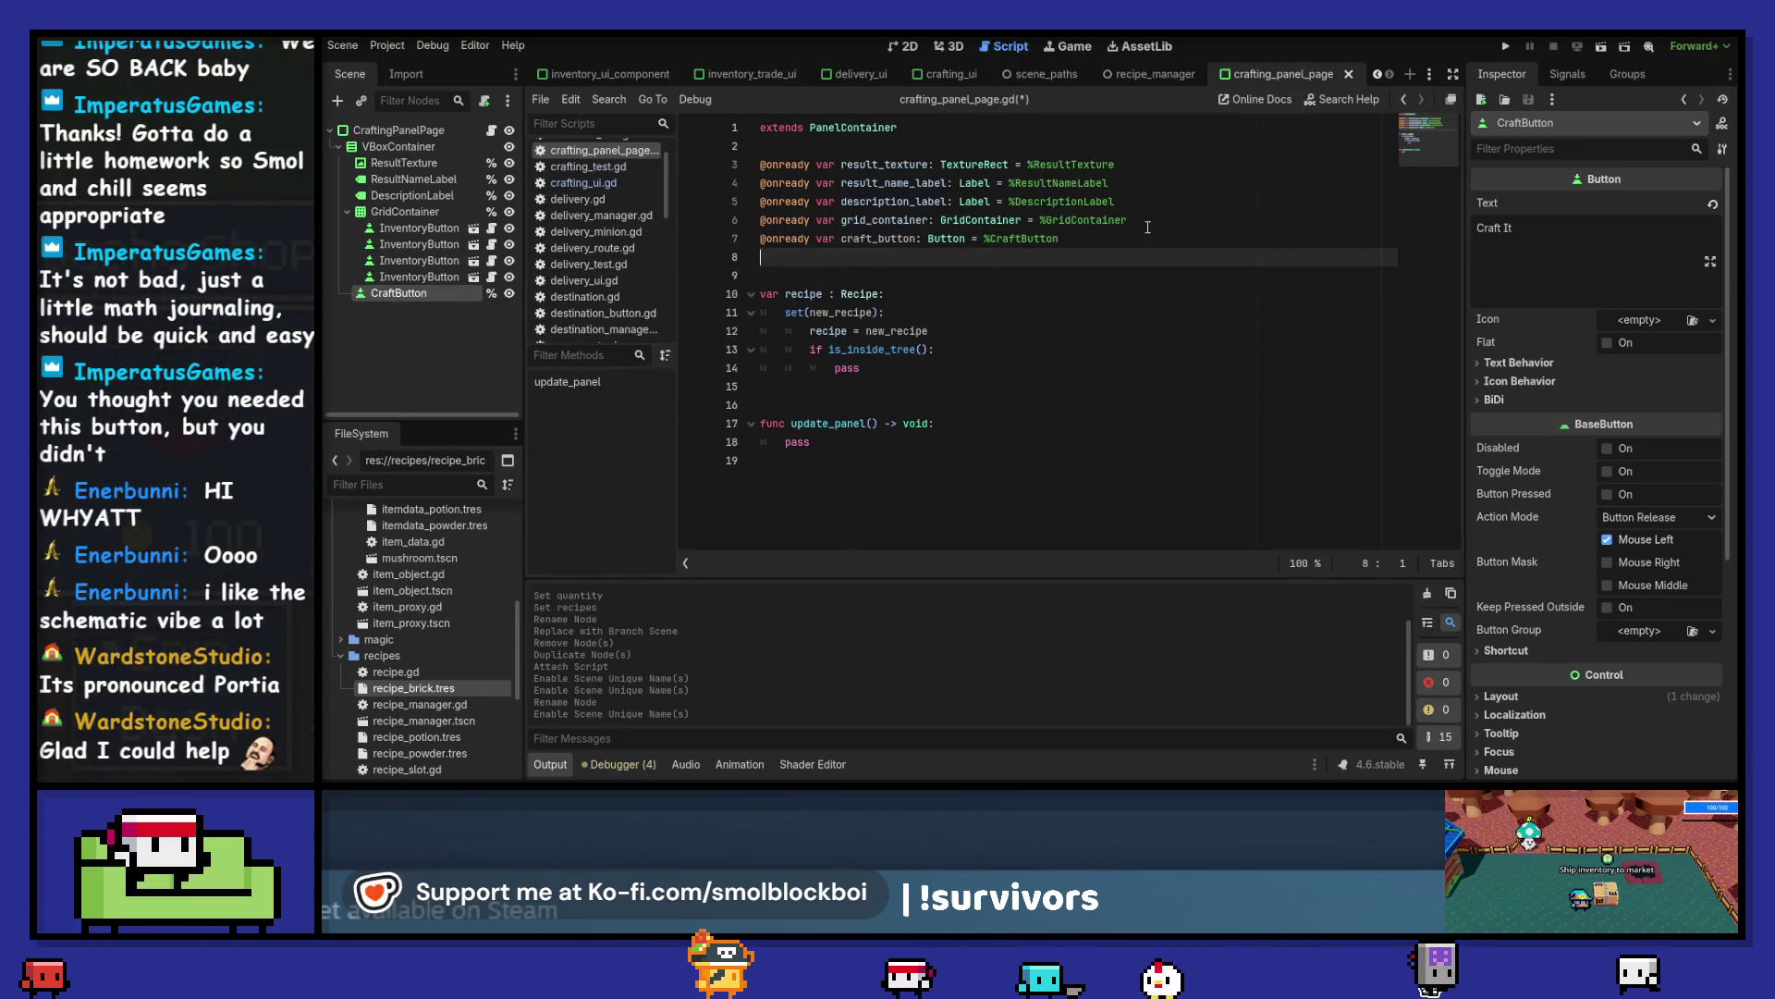
pyautogui.click(827, 277)
pyautogui.hotkey('ctrl', 's')
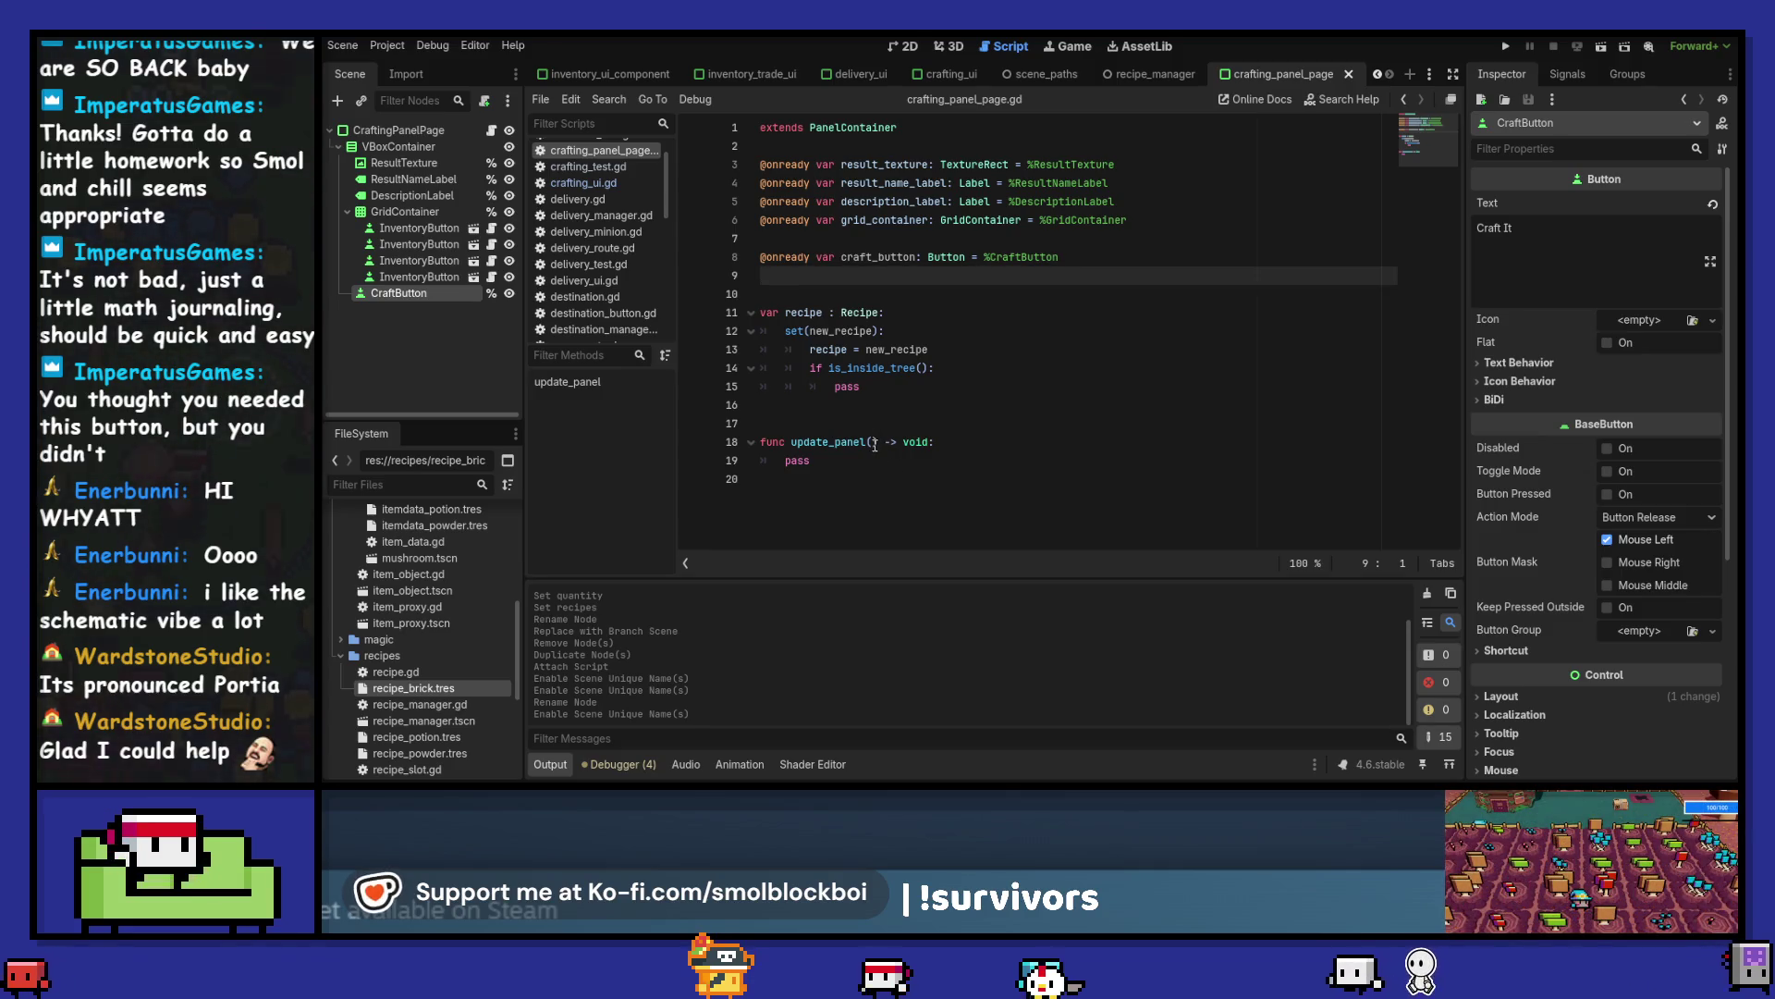
# - Replace the setter's pass with update_panel(recipe) and give update_panel a recipe parameter
pyautogui.doubleClick(847, 387)
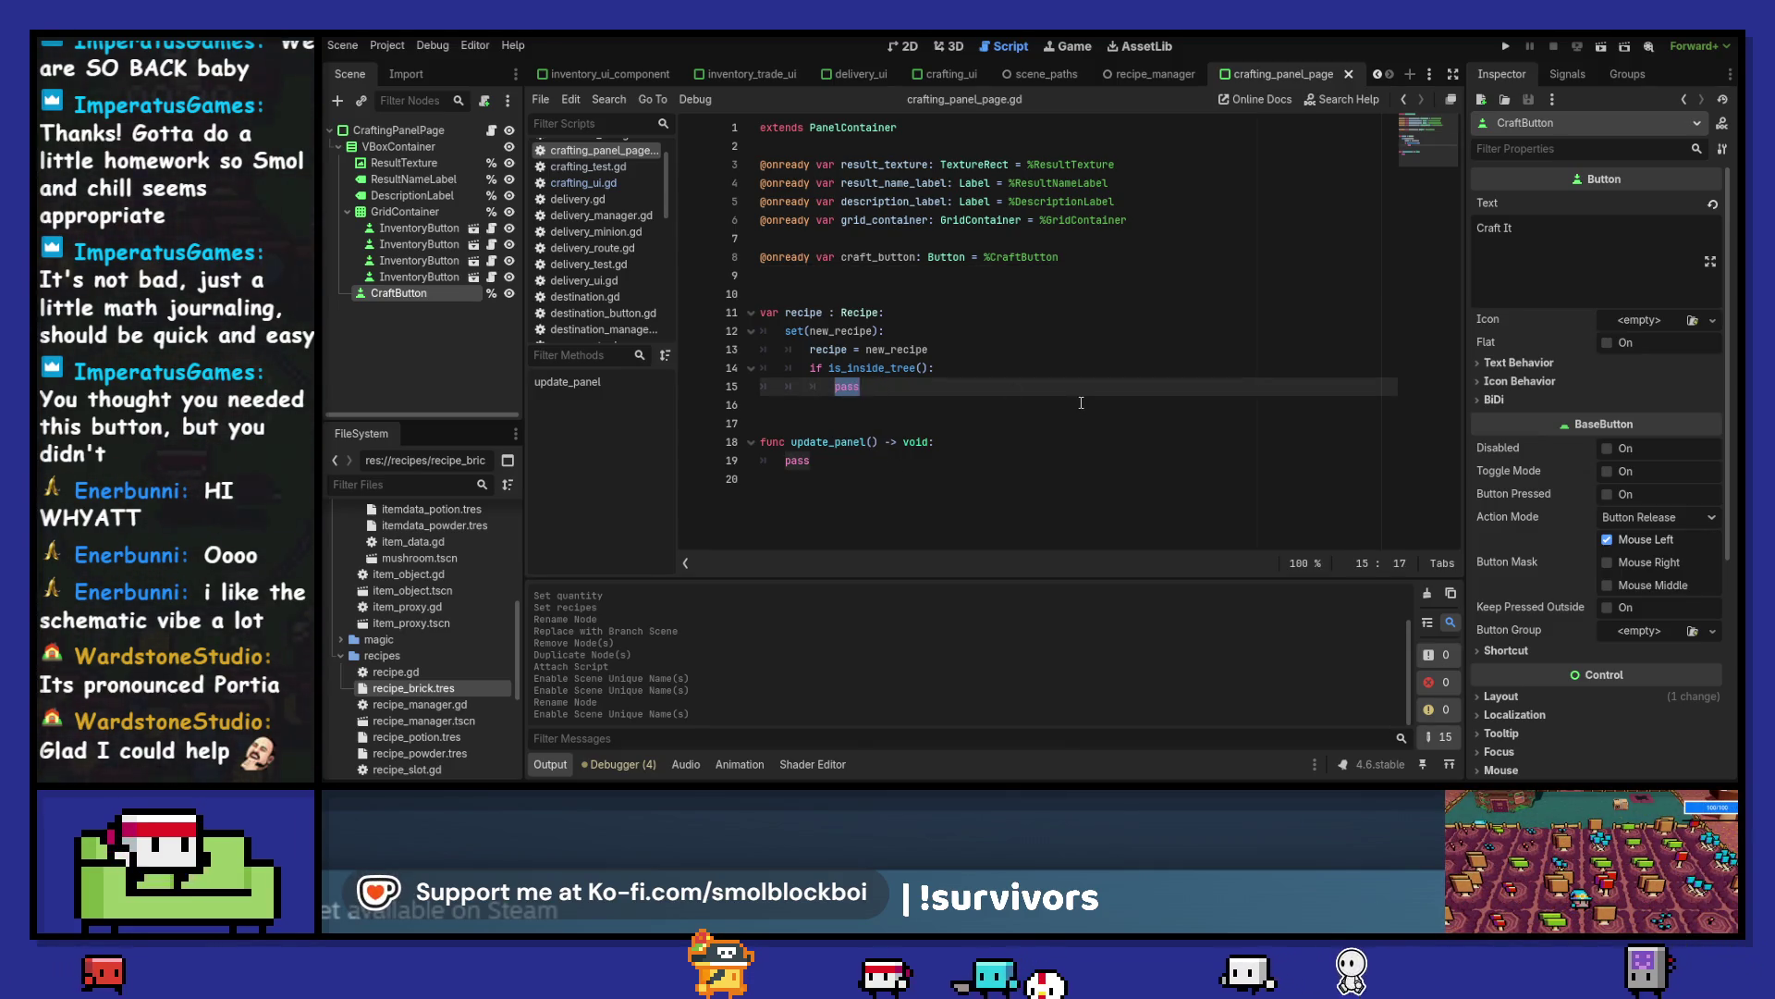
pyautogui.write('update_')
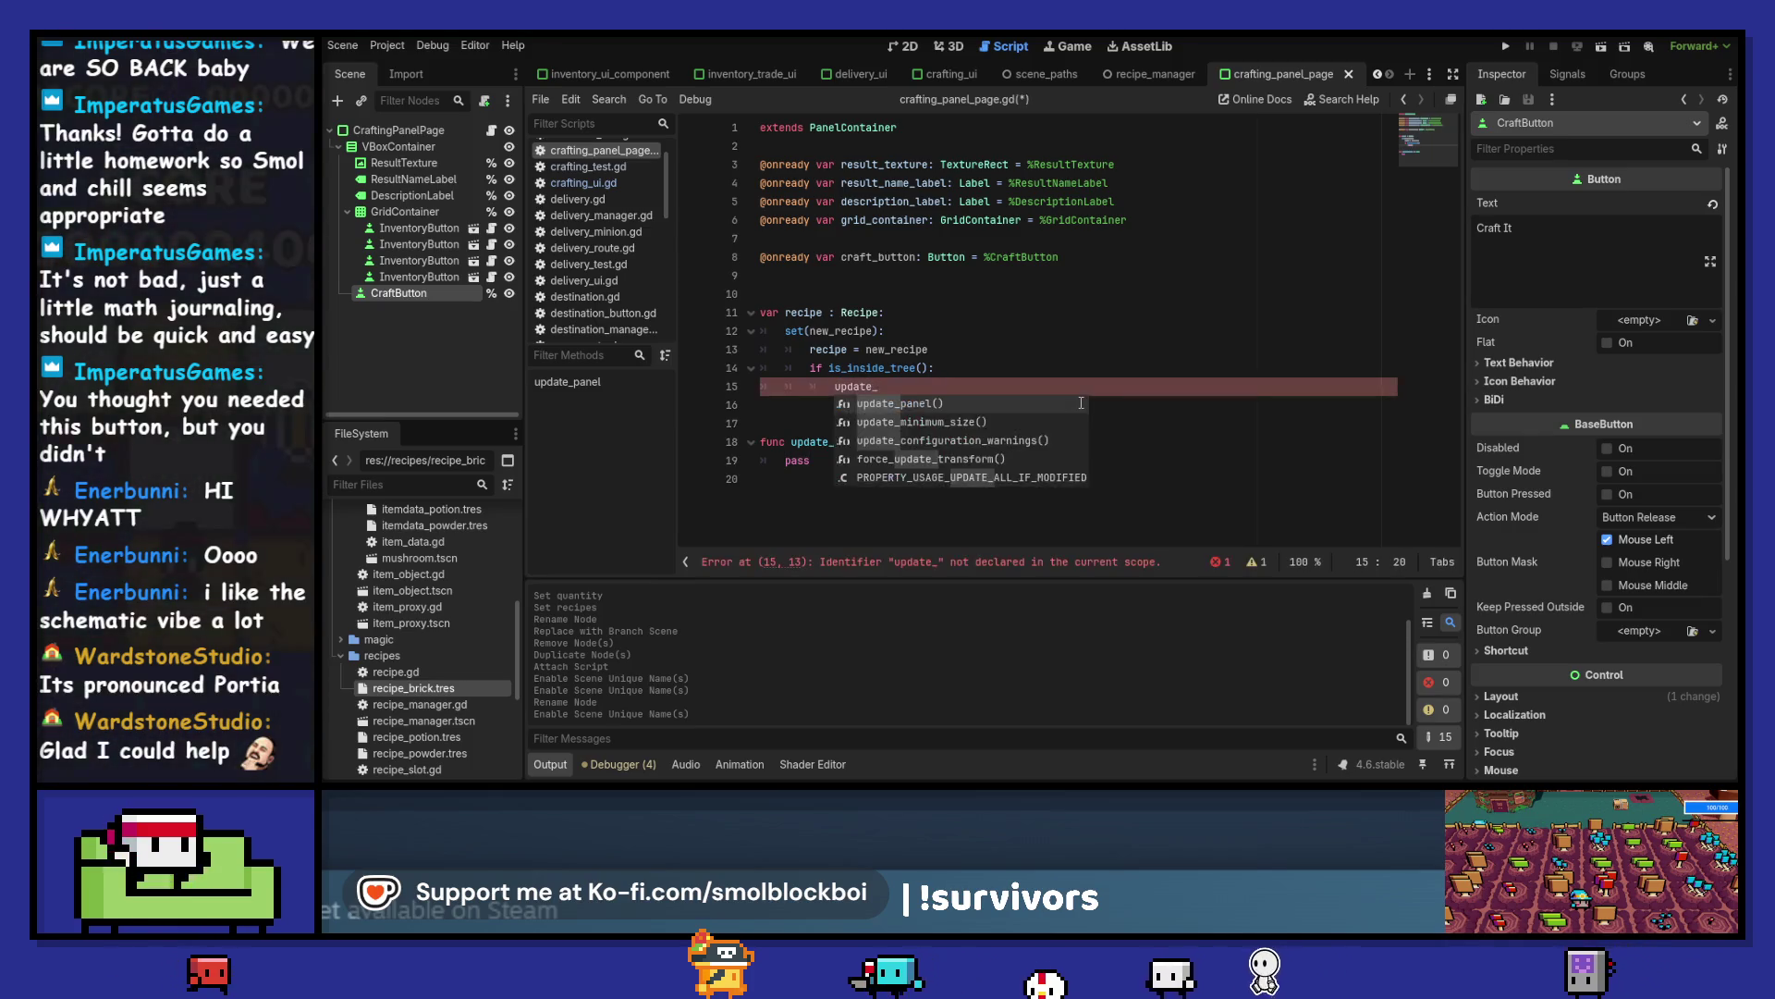
pyautogui.write('pan')
pyautogui.press('Return')
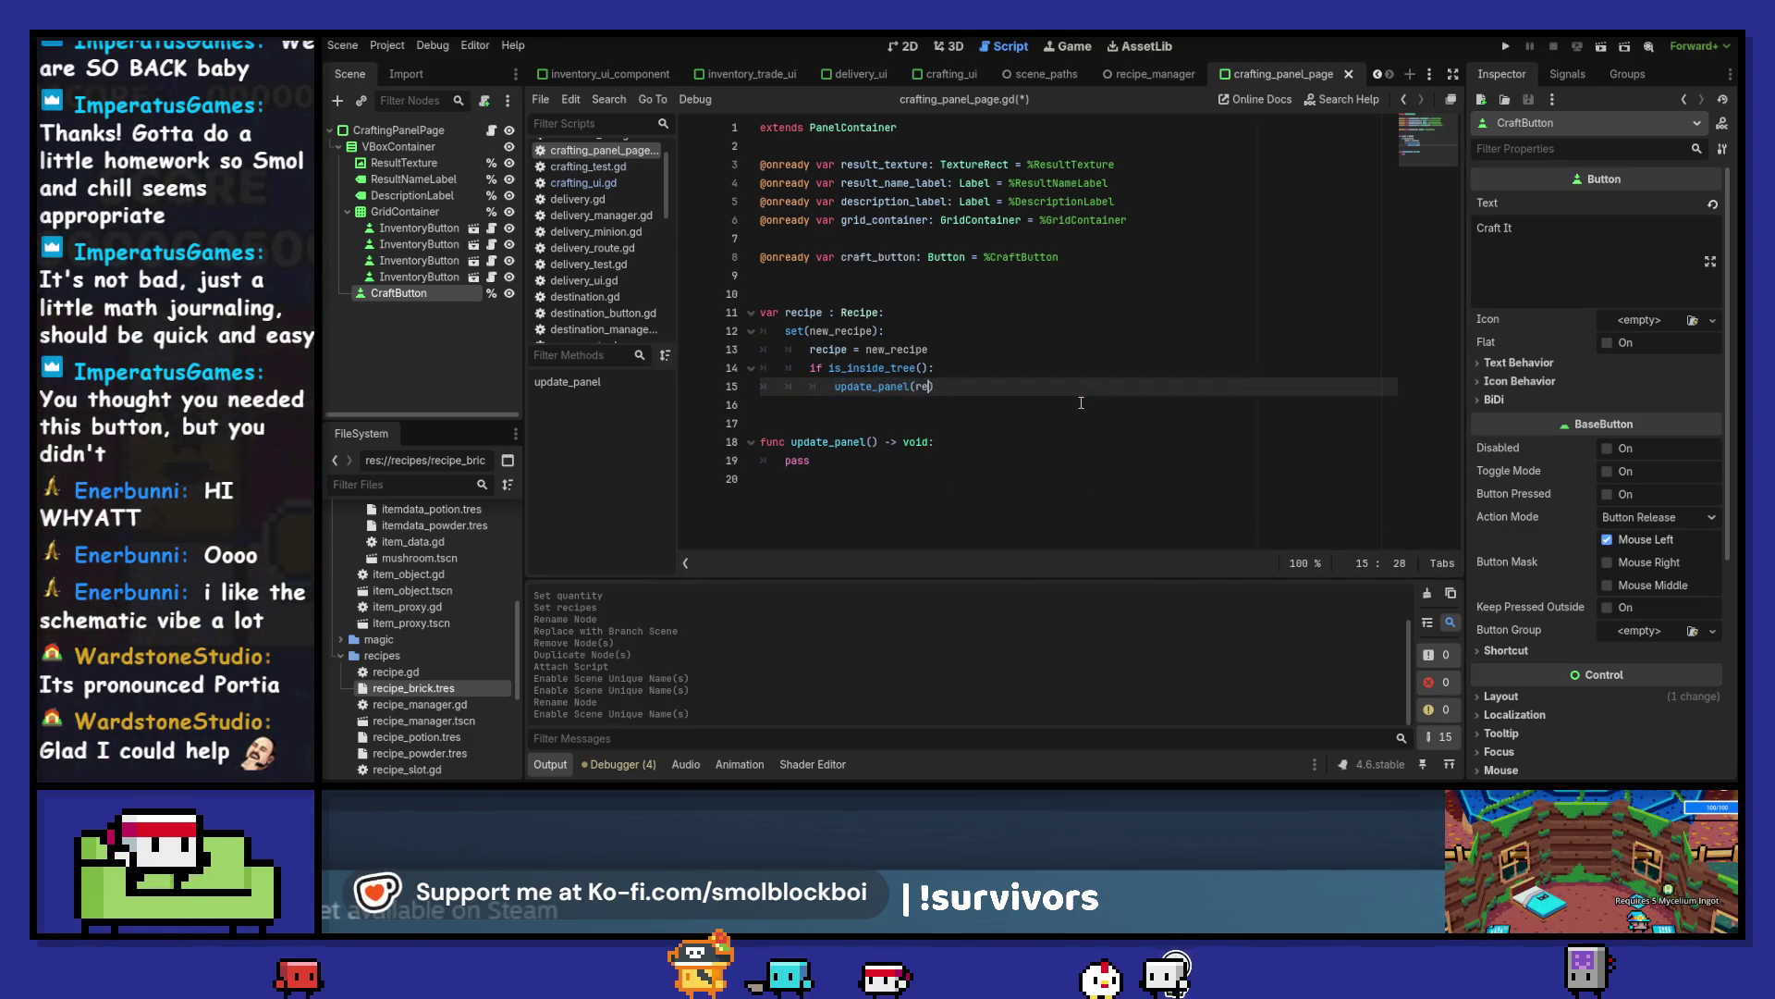
pyautogui.write('recipe')
pyautogui.press('Down')
pyautogui.press('Down')
pyautogui.press('Down')
pyautogui.press('Right')
pyautogui.press('Right')
pyautogui.press('Right')
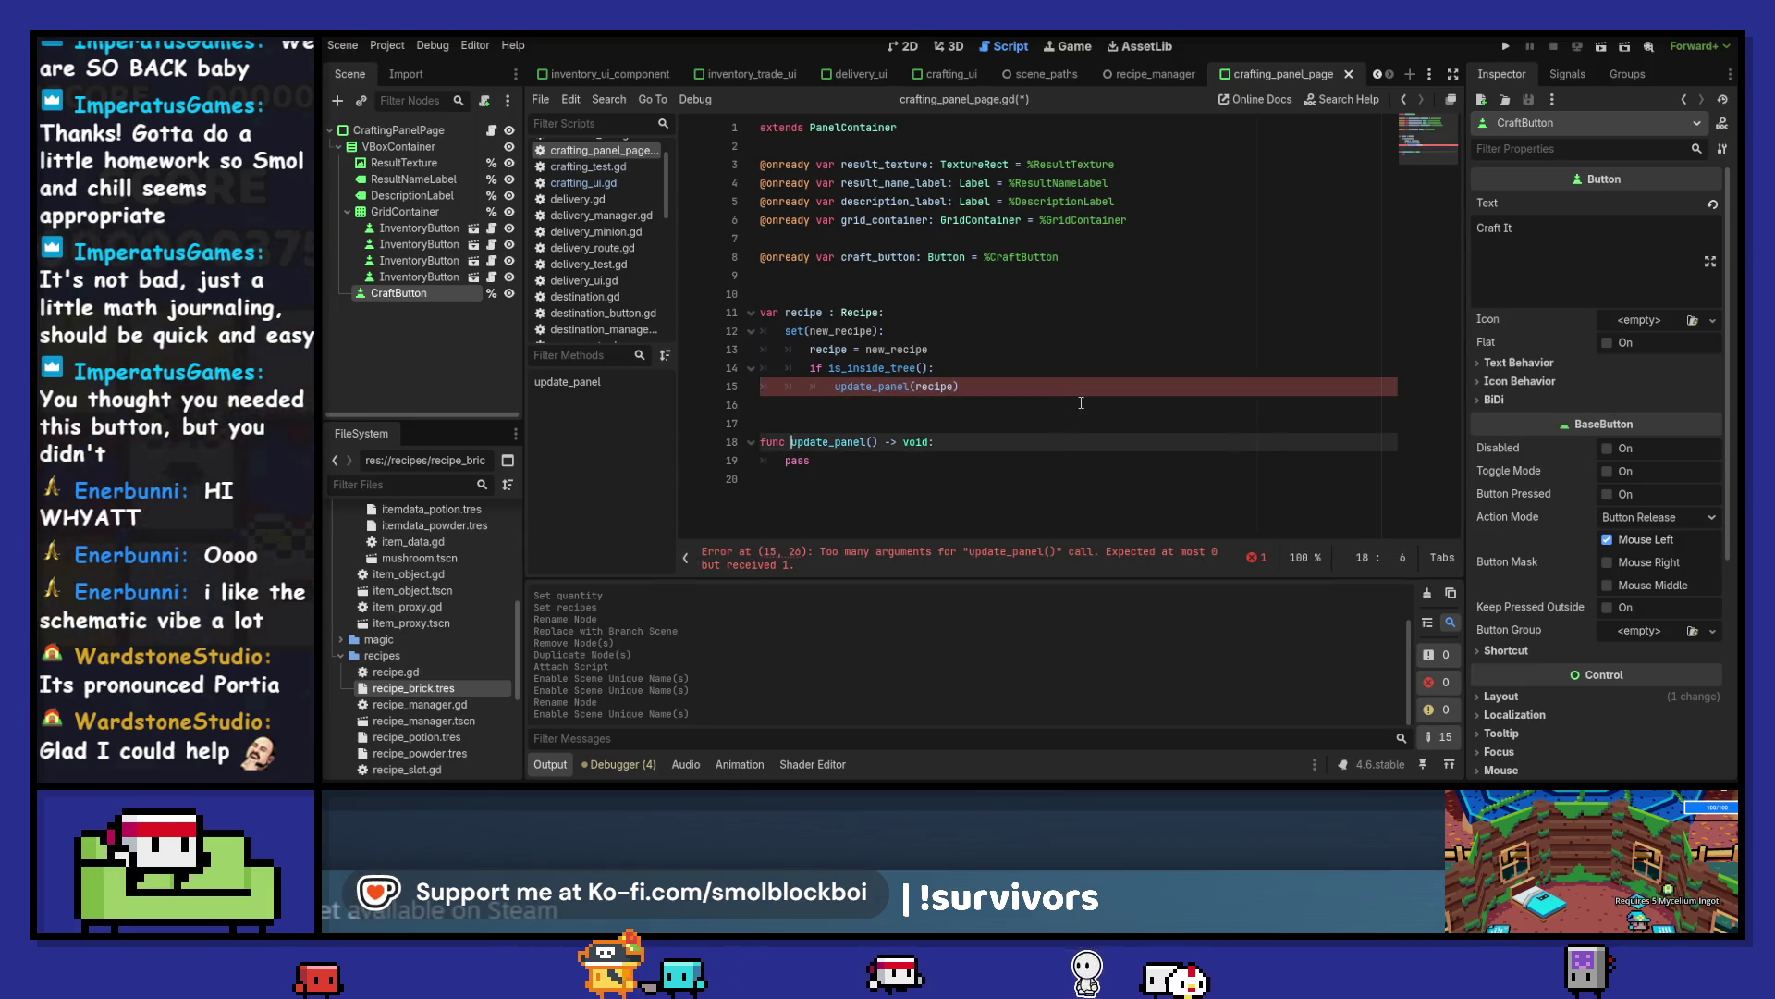
pyautogui.write('recip')
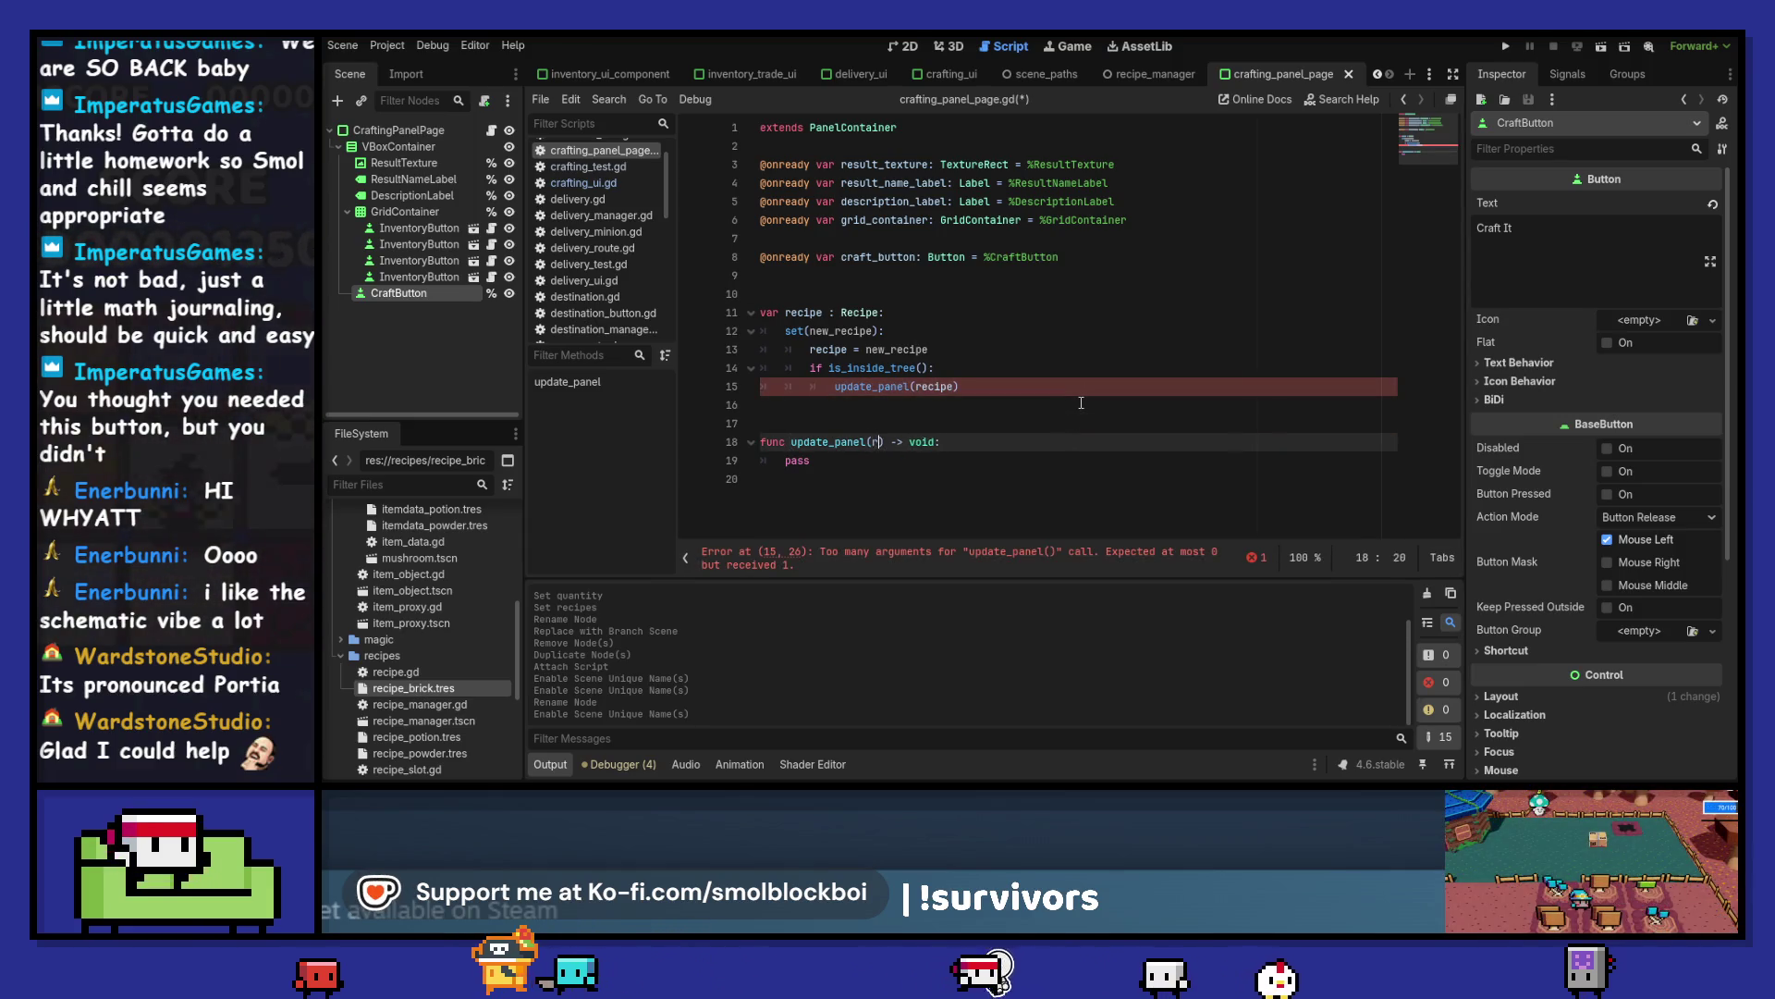
pyautogui.write('e')
pyautogui.hotkey('ctrl', 'Left')
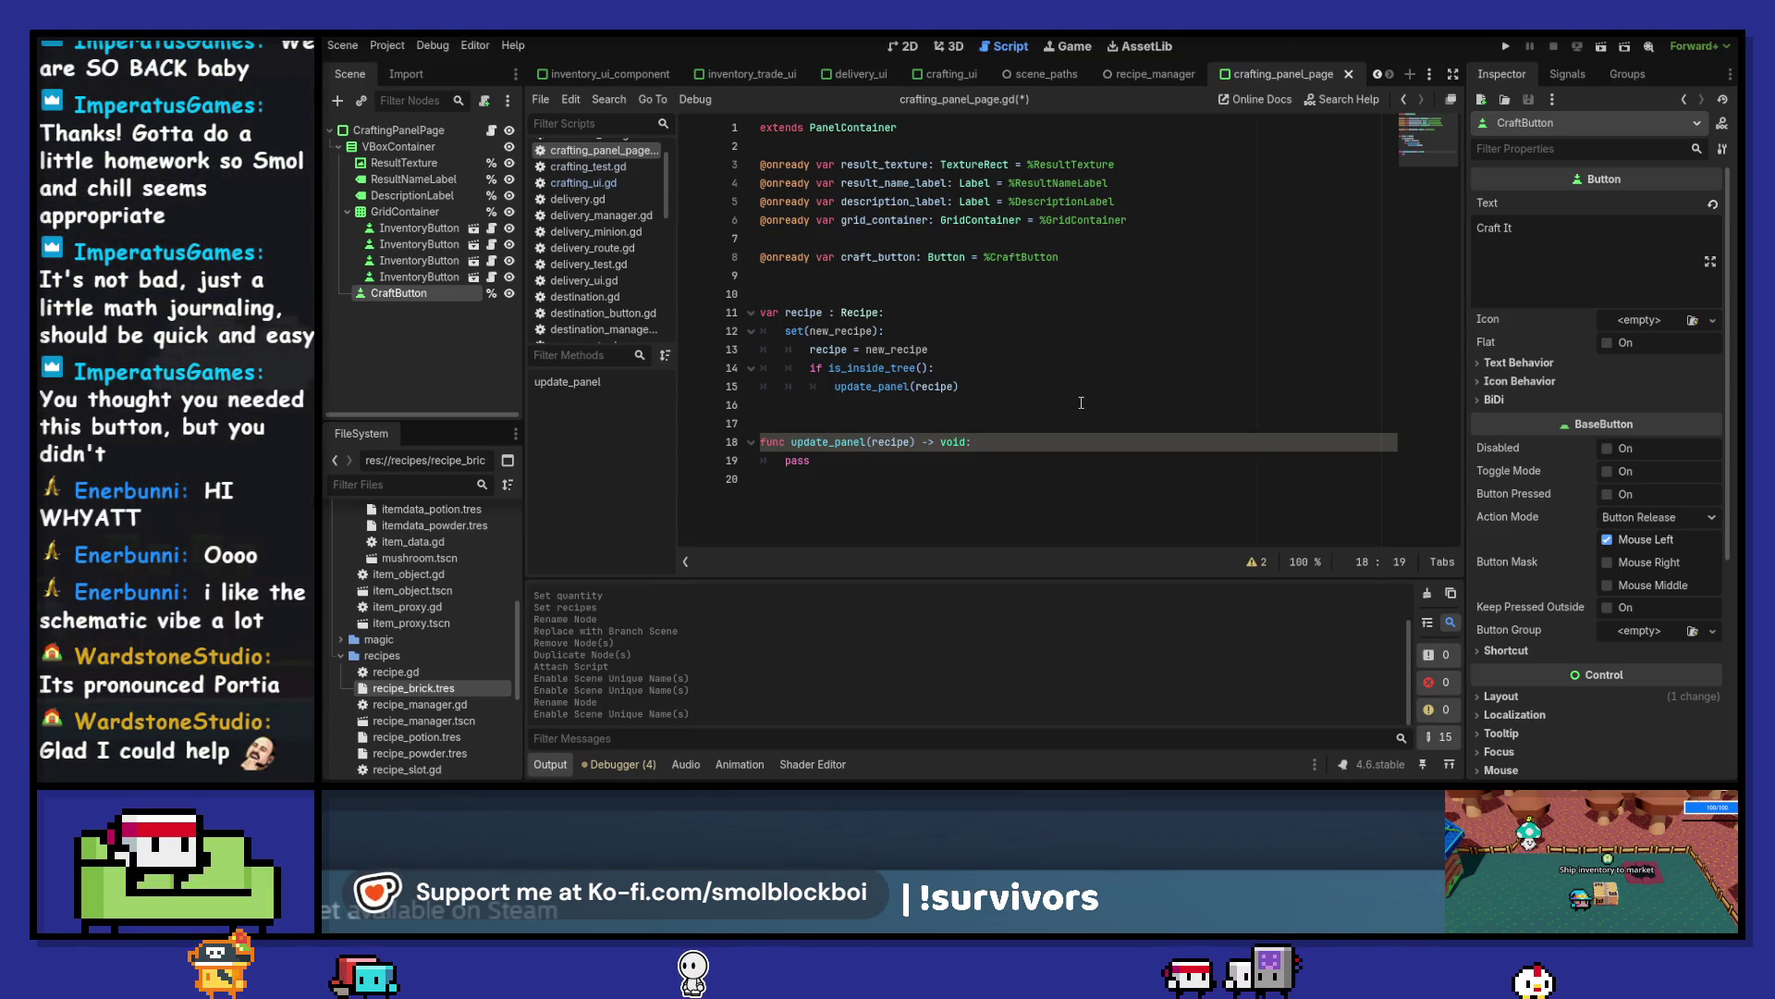
# - Change the function signature to update_panel(data : Recipe)
pyautogui.write('data : ')
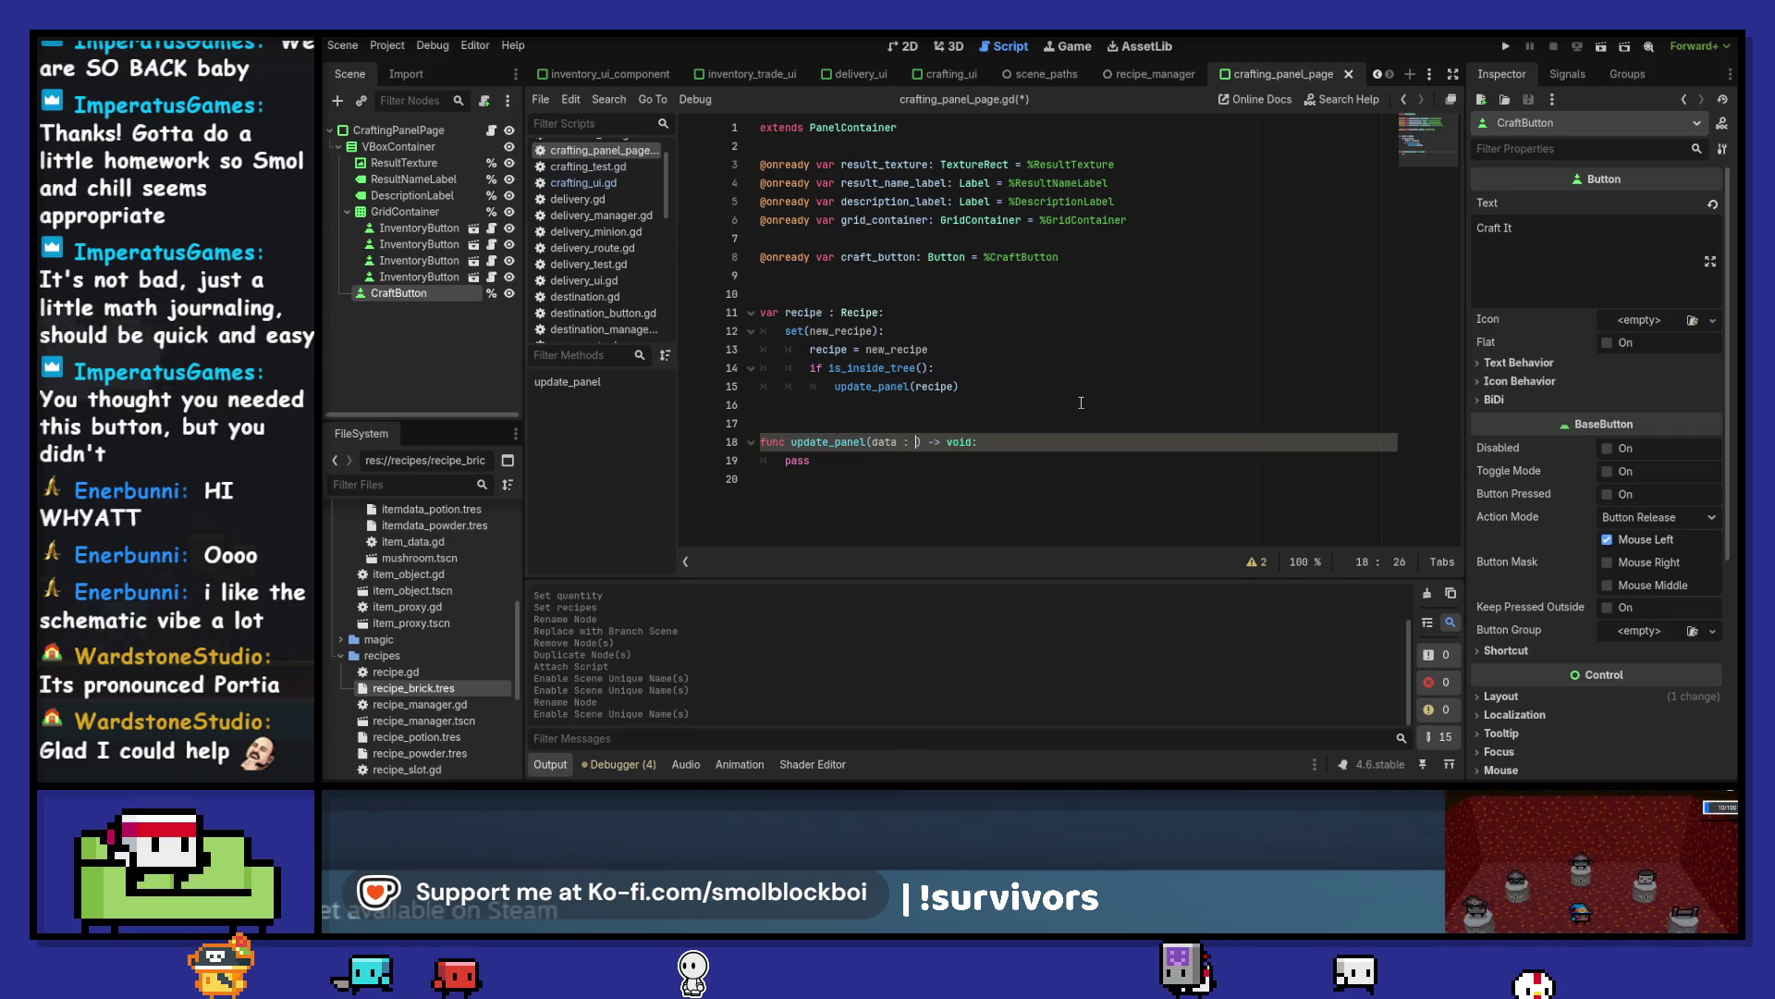
pyautogui.write('Rec')
pyautogui.press('Return')
pyautogui.press('Down')
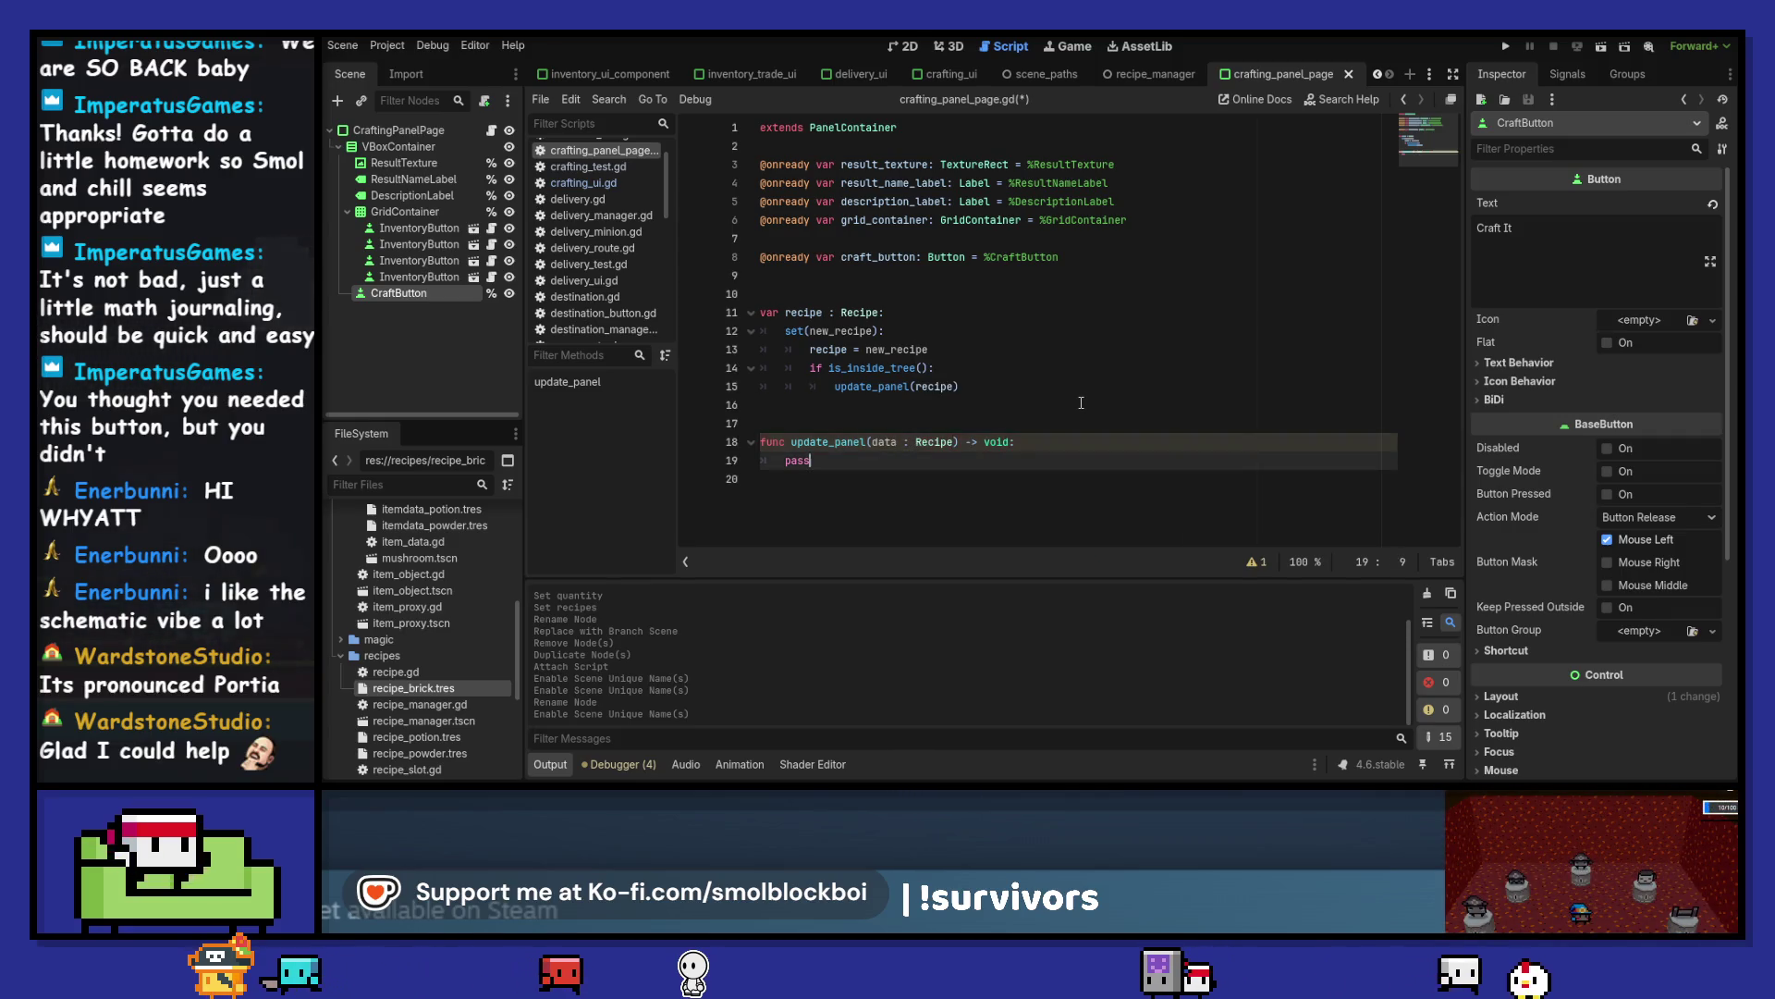
# - Write result_texture.texture = data.result.sprite in update_panel
pyautogui.write('result_n')
pyautogui.press('Return')
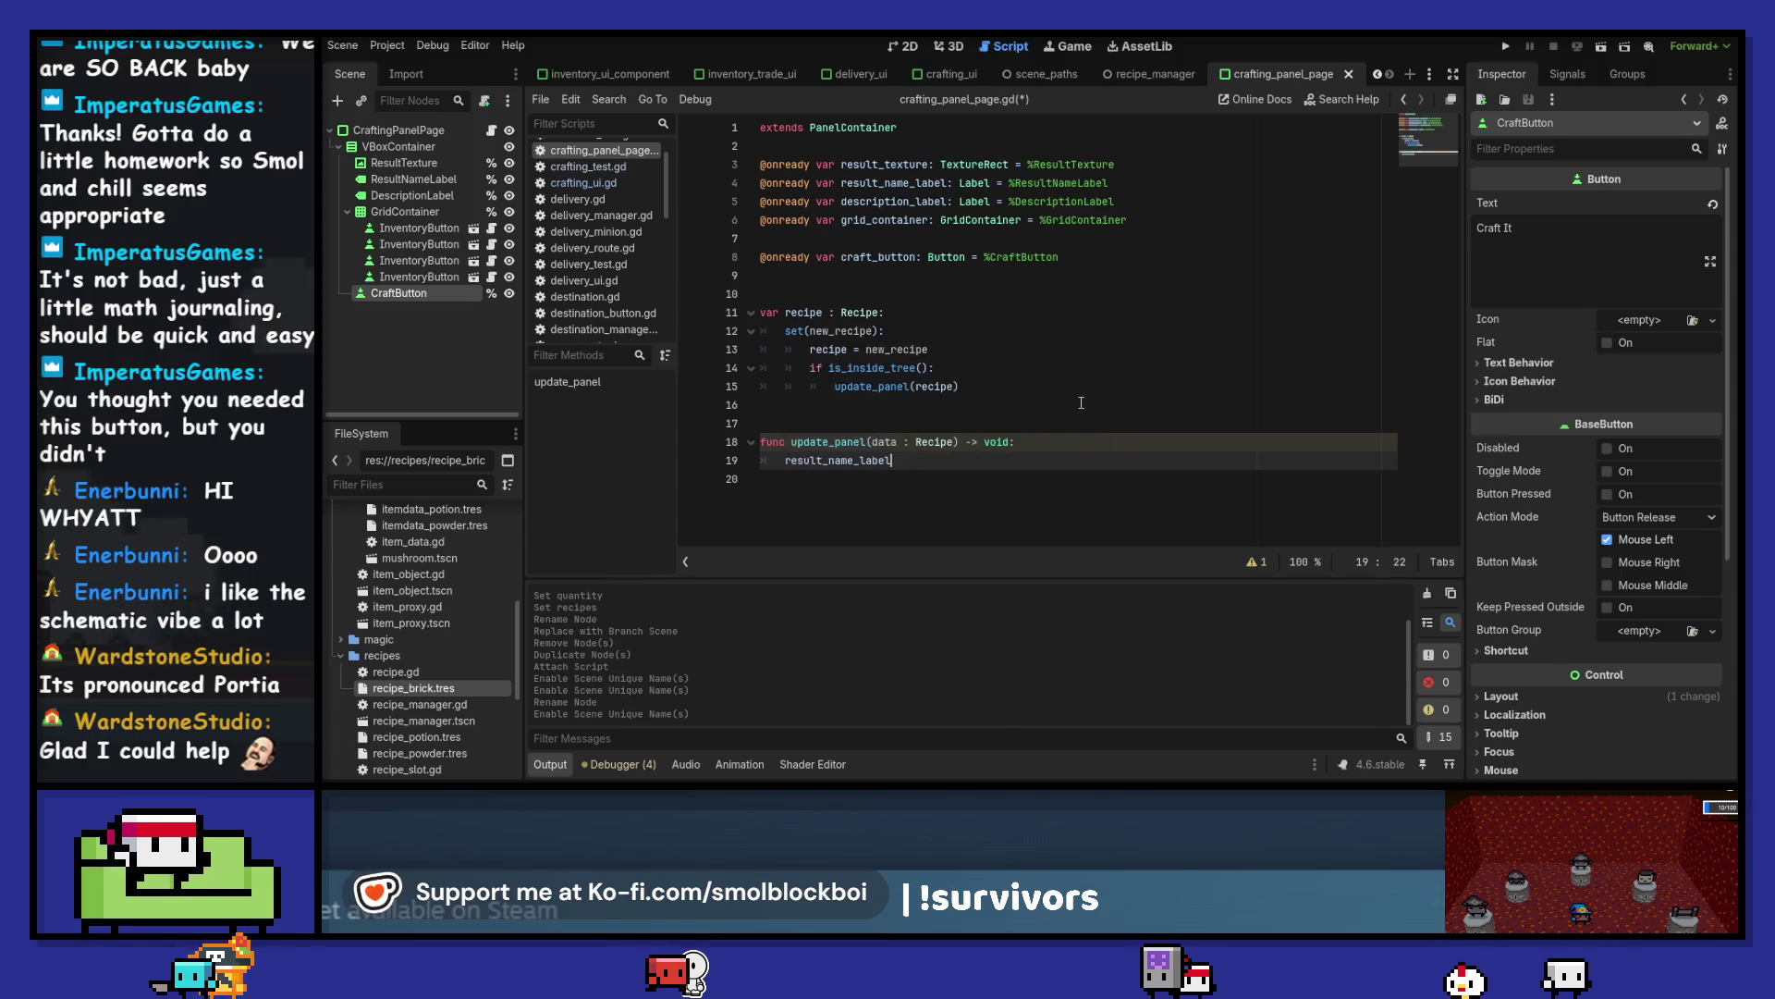
pyautogui.press('BackSpace')
pyautogui.press('BackSpace')
pyautogui.press('BackSpace')
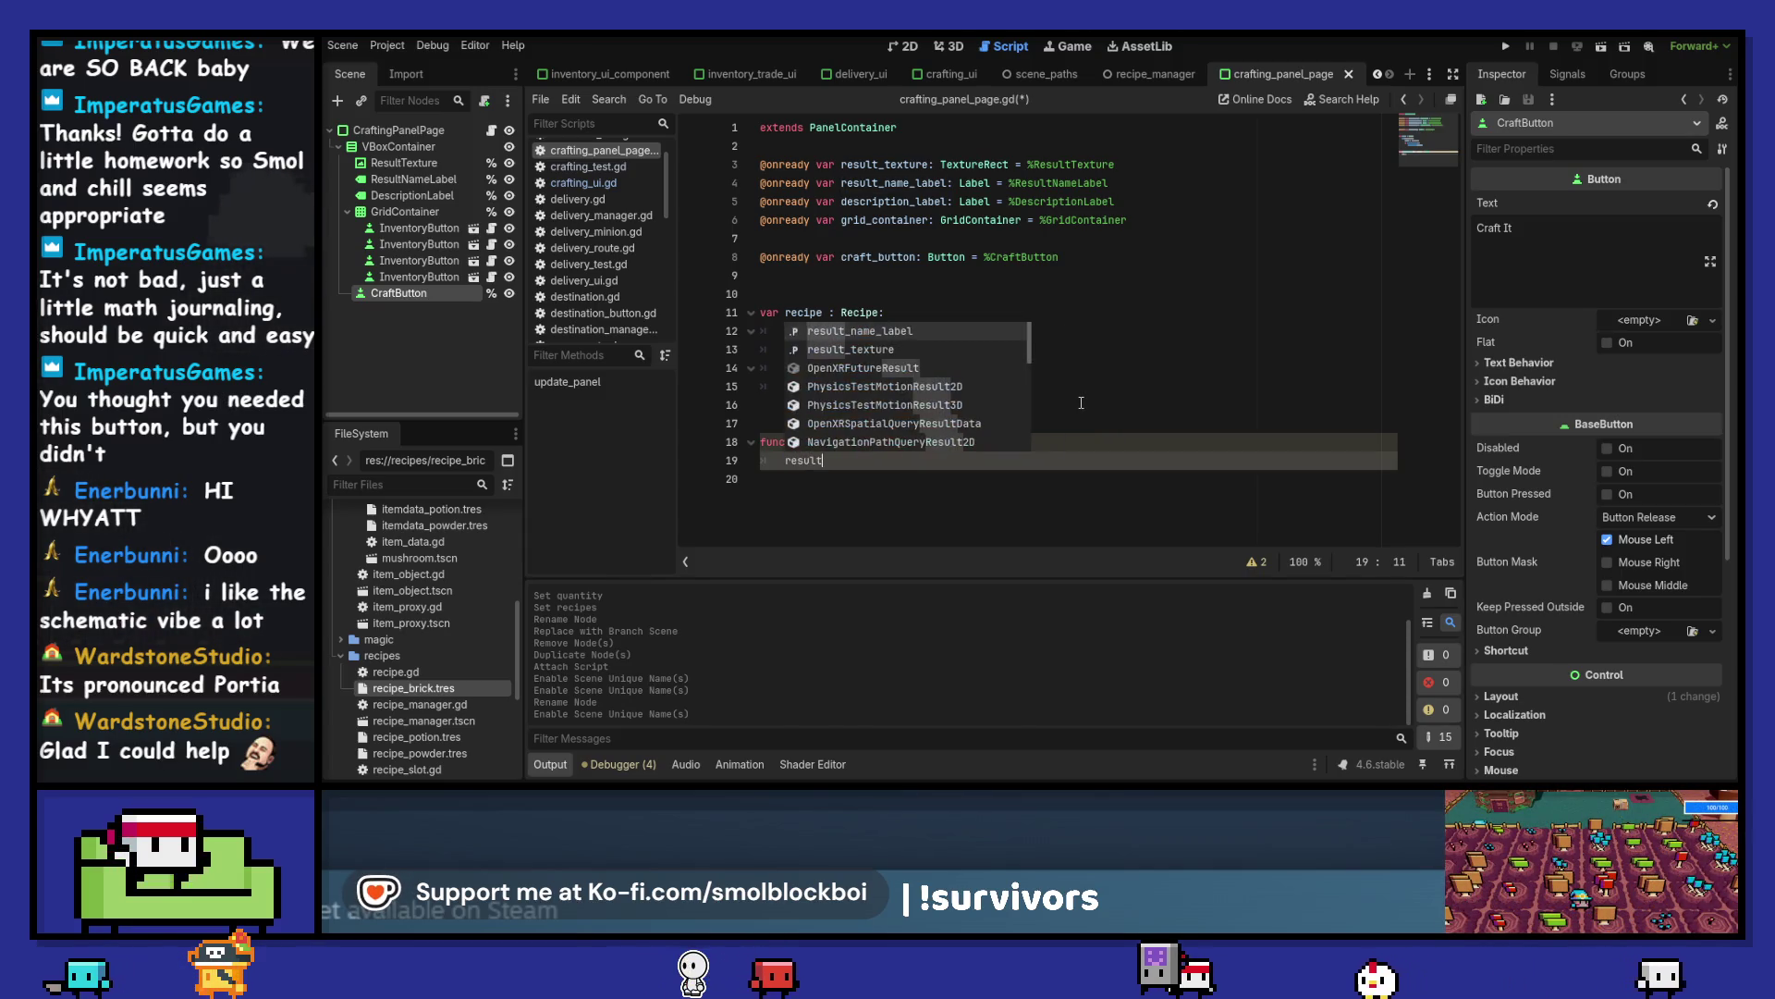
pyautogui.write('_t')
pyautogui.press('Return')
pyautogui.write('.tex')
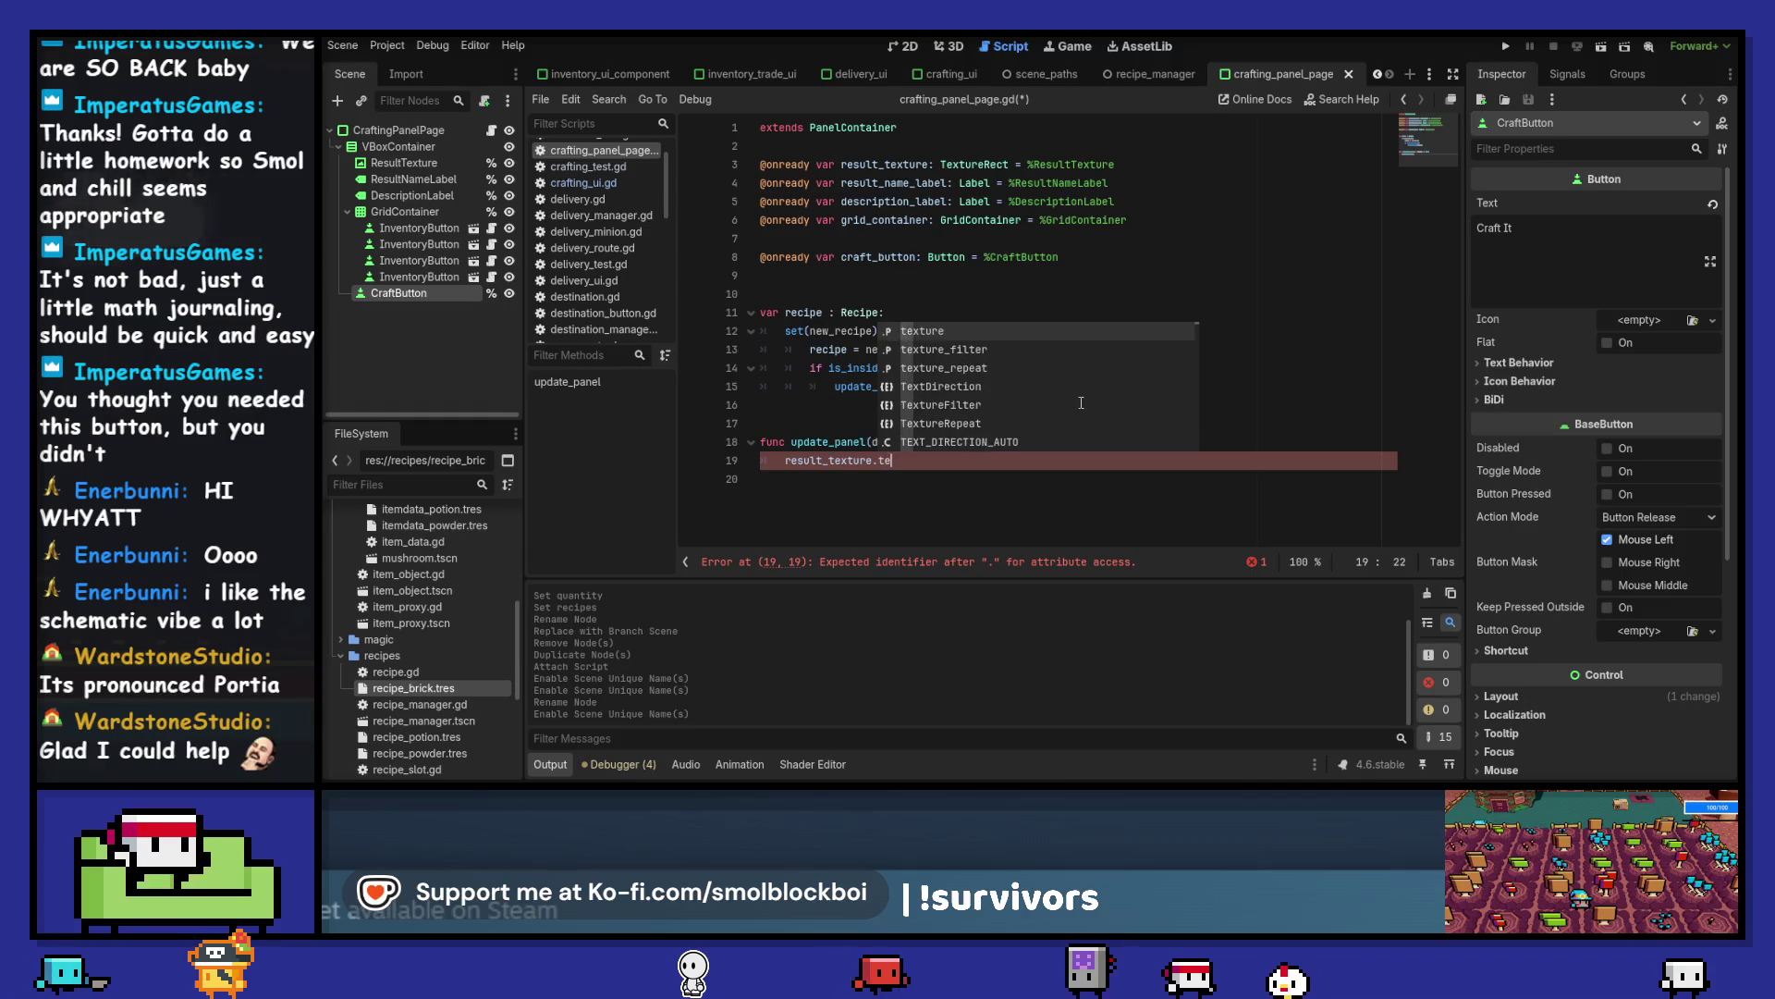
pyautogui.press('Return')
pyautogui.write('= data.')
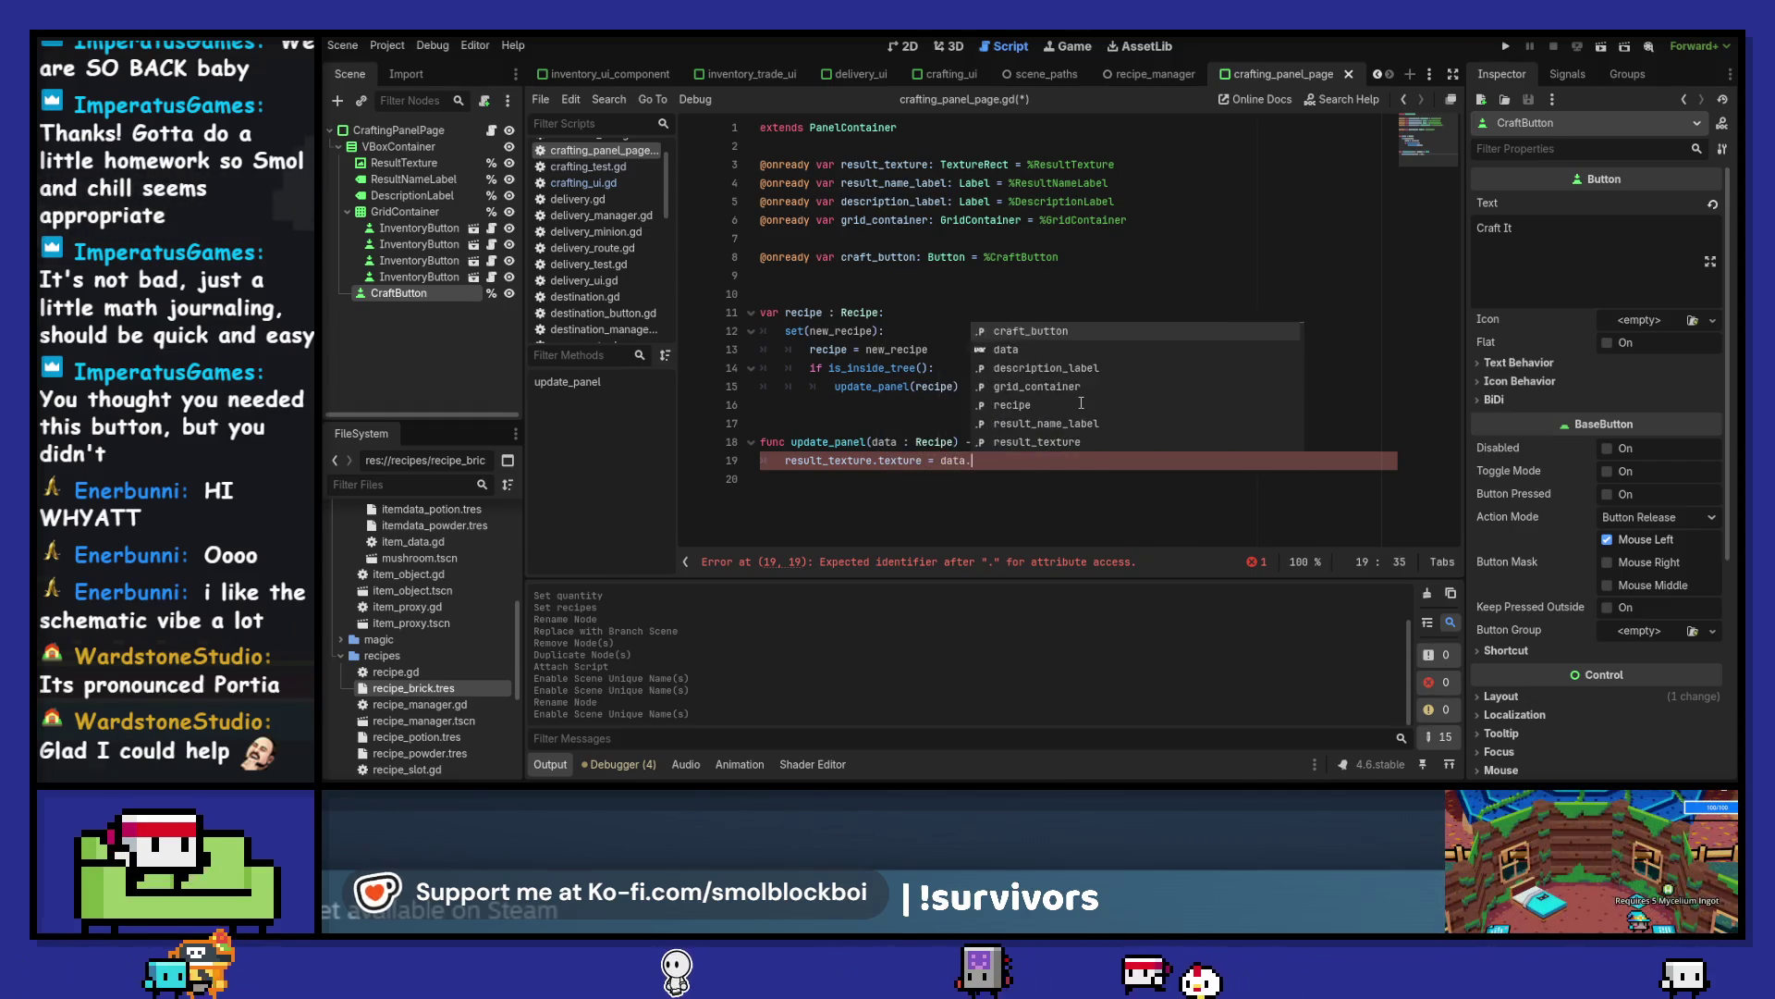
pyautogui.press('Down')
pyautogui.press('Down')
pyautogui.press('Down')
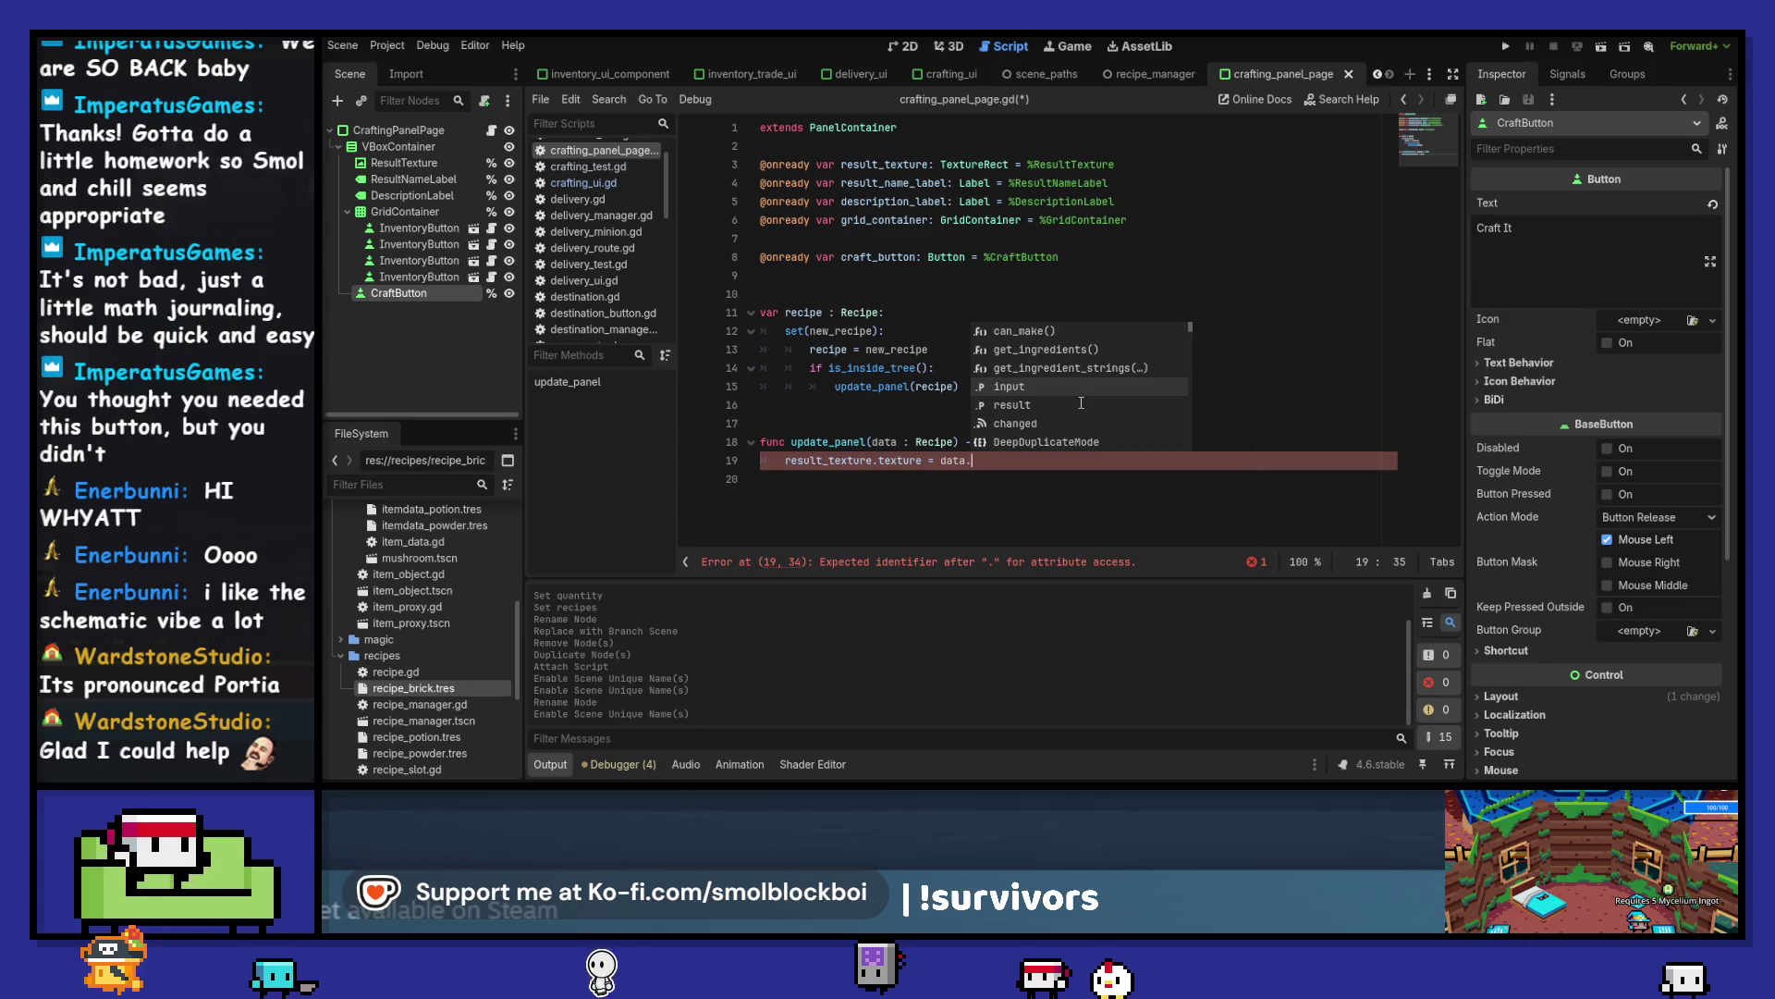
pyautogui.press('Down')
pyautogui.press('Return')
pyautogui.write('.sprite')
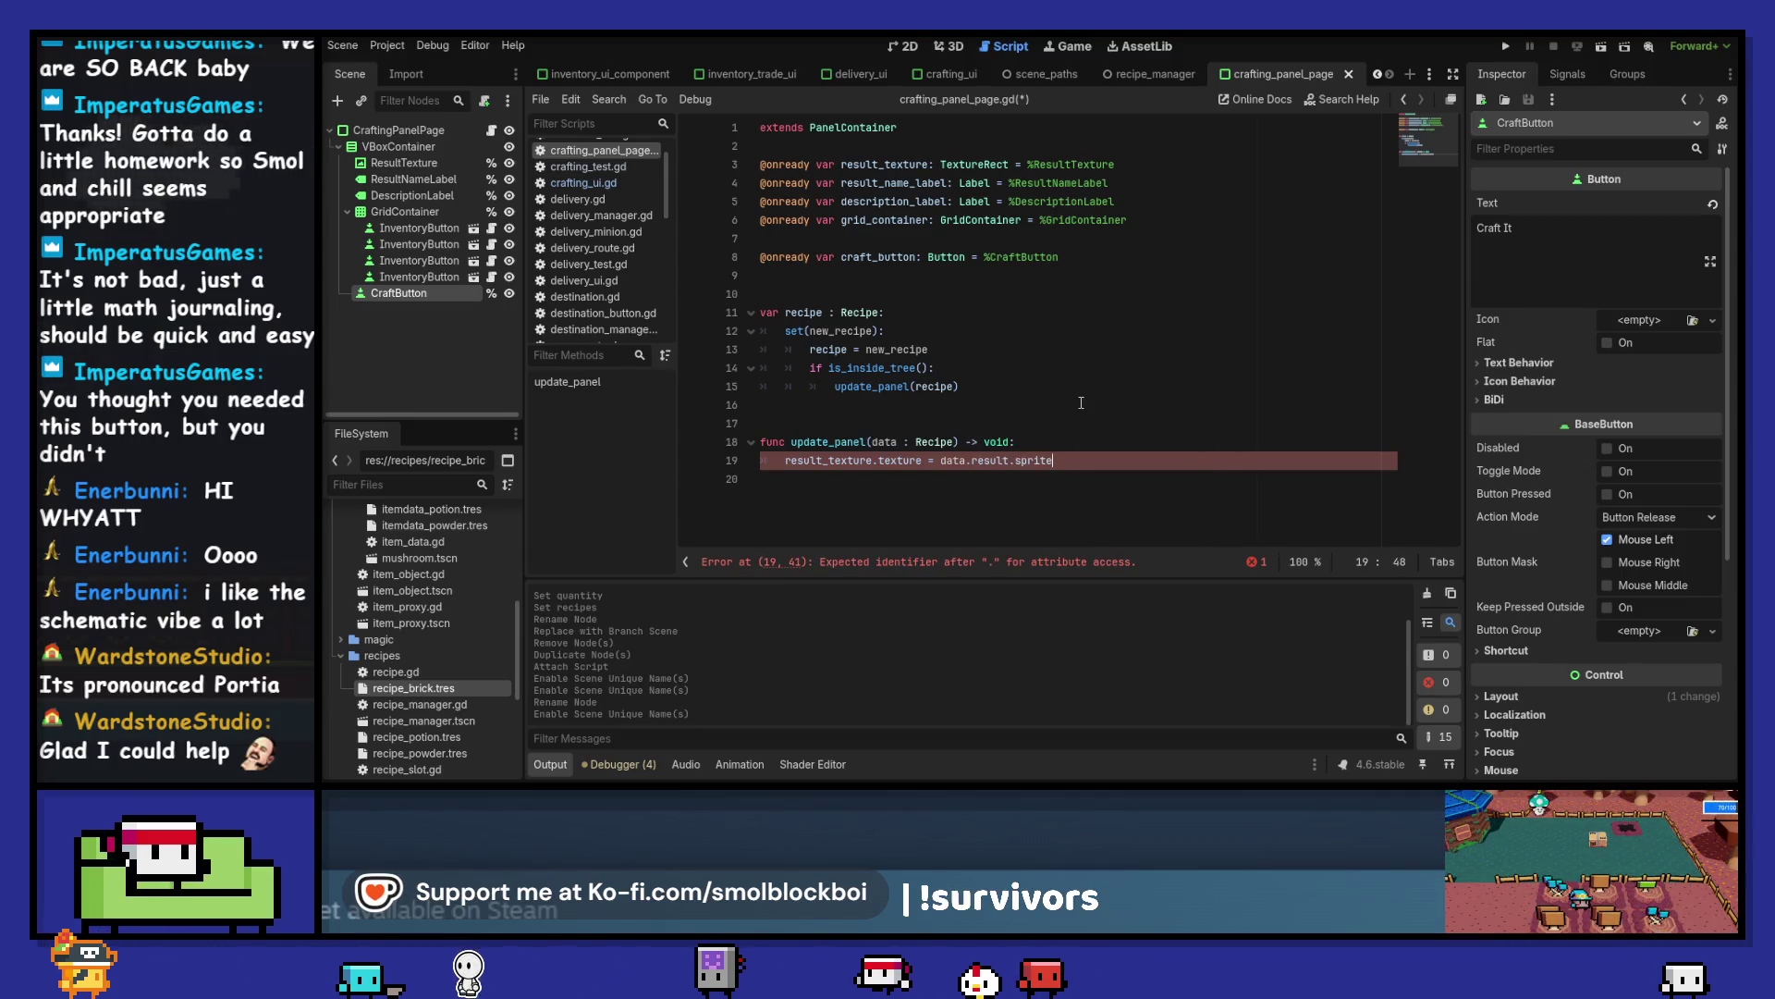
pyautogui.press('Down')
pyautogui.press('Return')
pyautogui.press('Return')
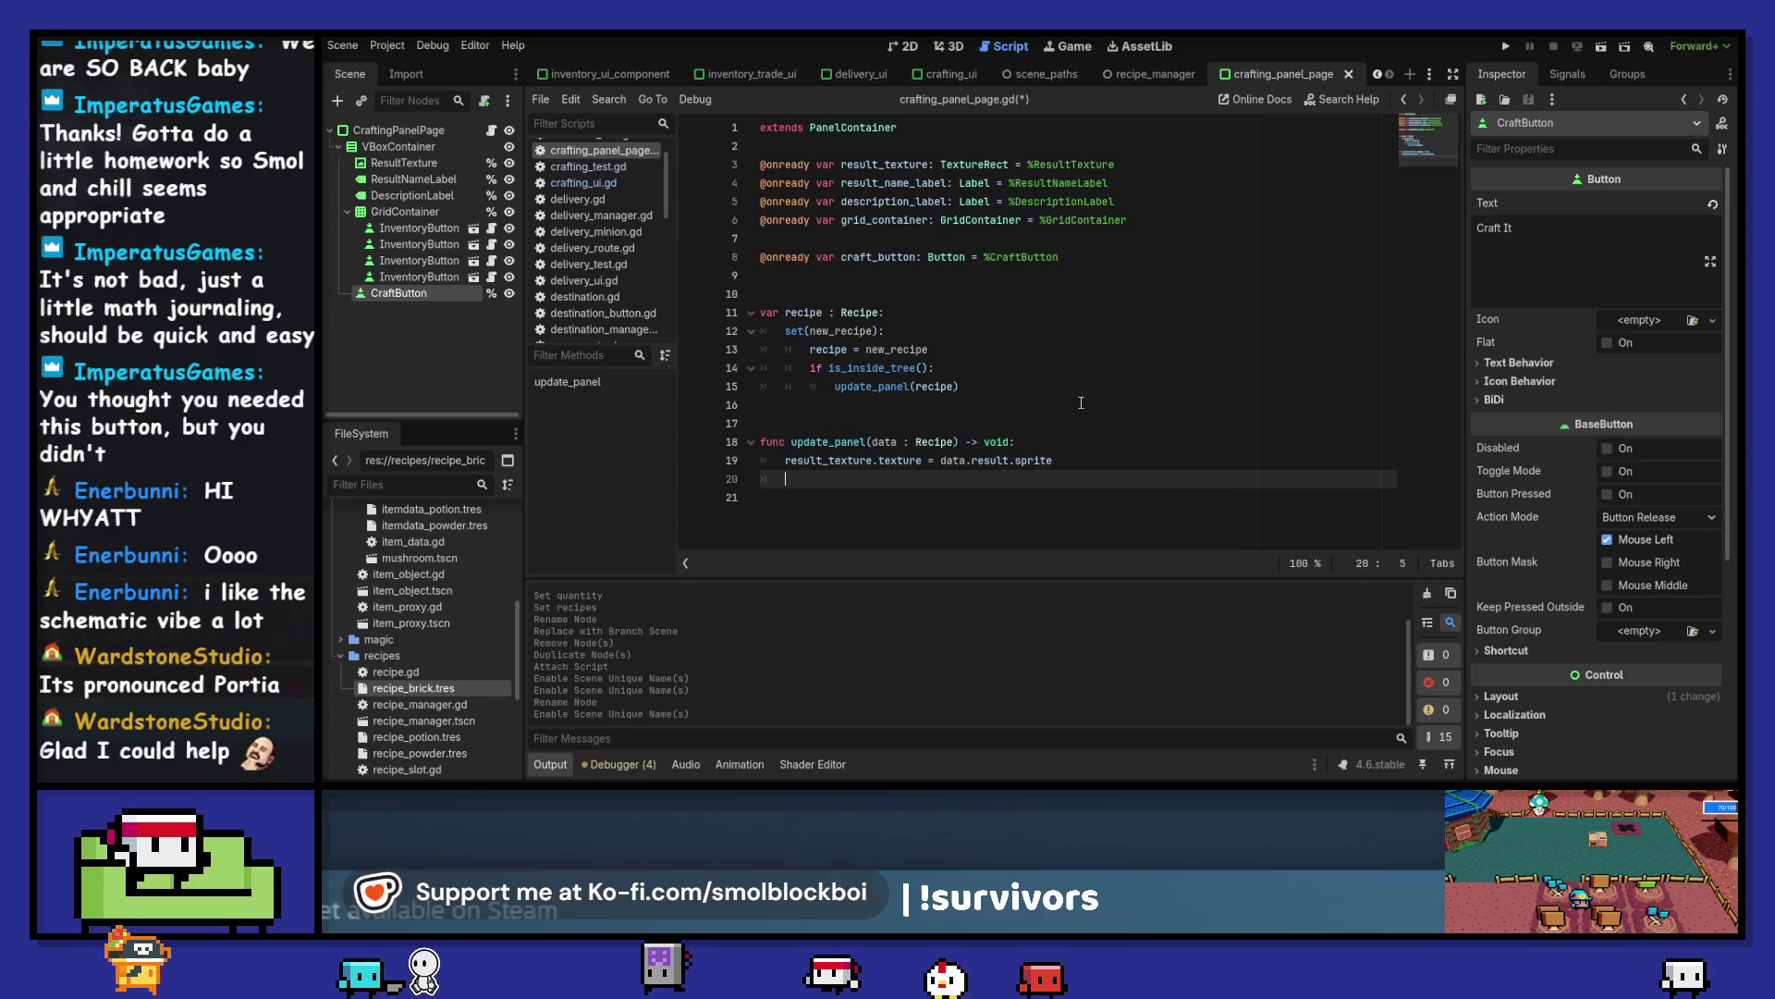
# - Add result_name_label.text = data.result.name and start a new line
pyautogui.write('result')
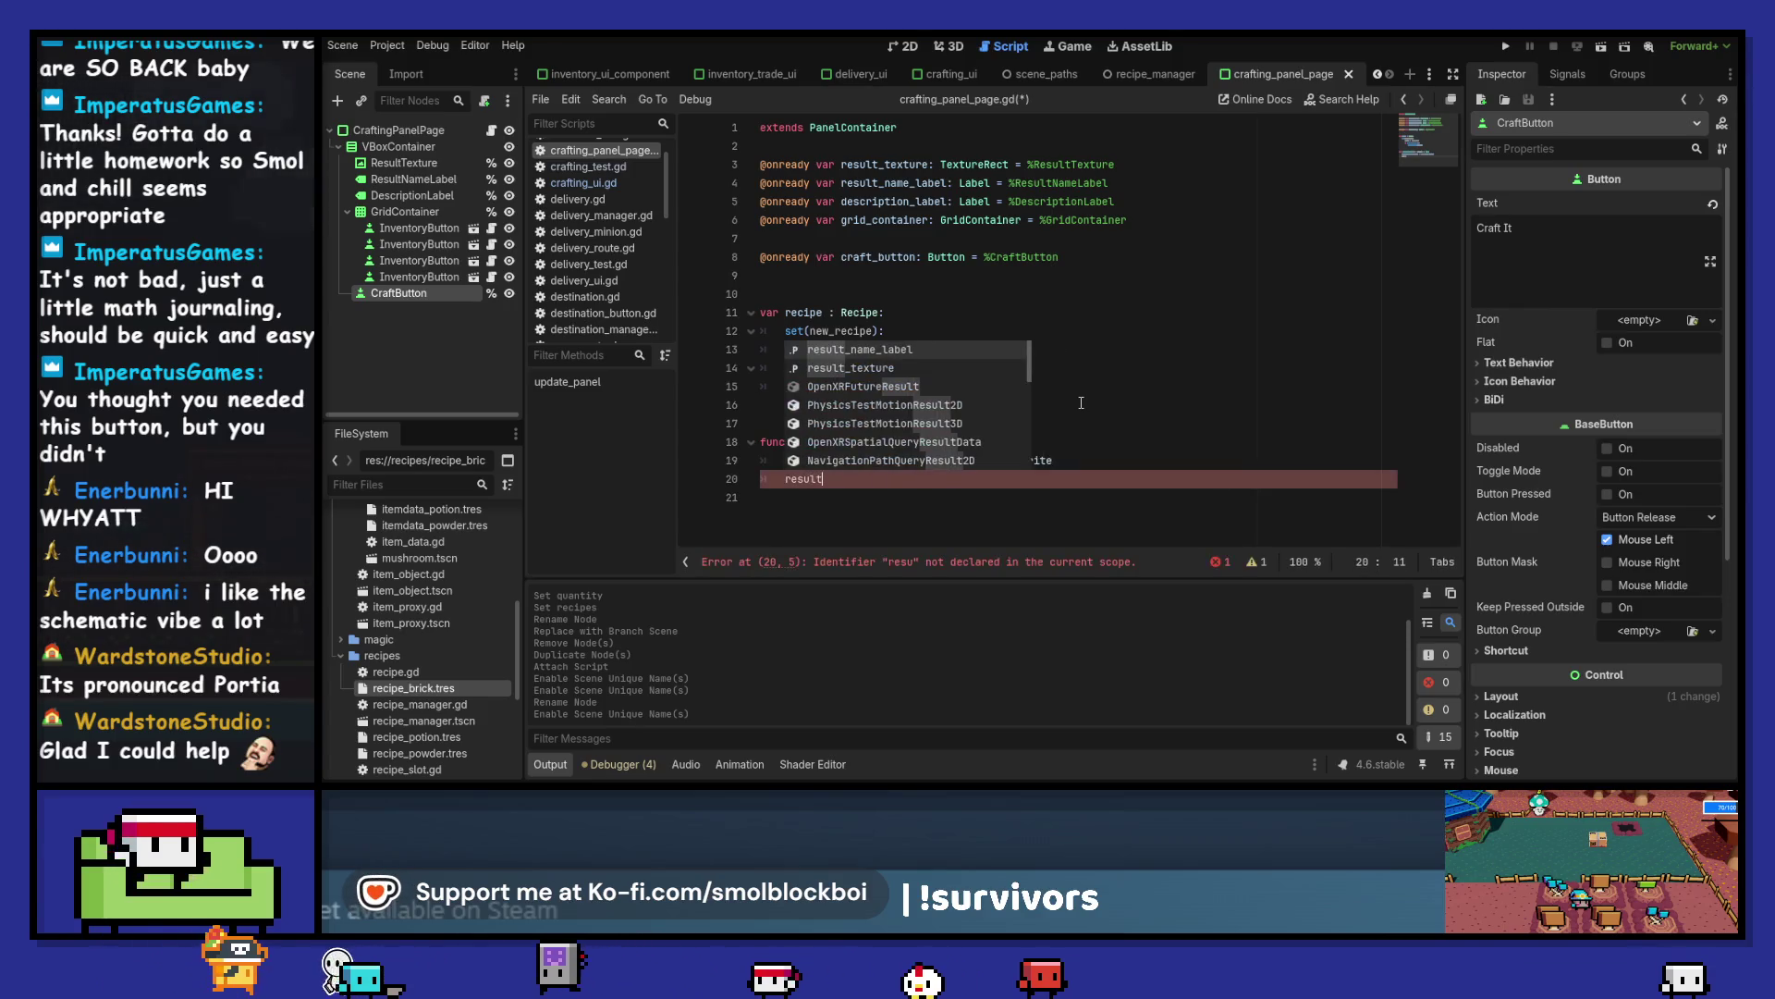
pyautogui.press('Return')
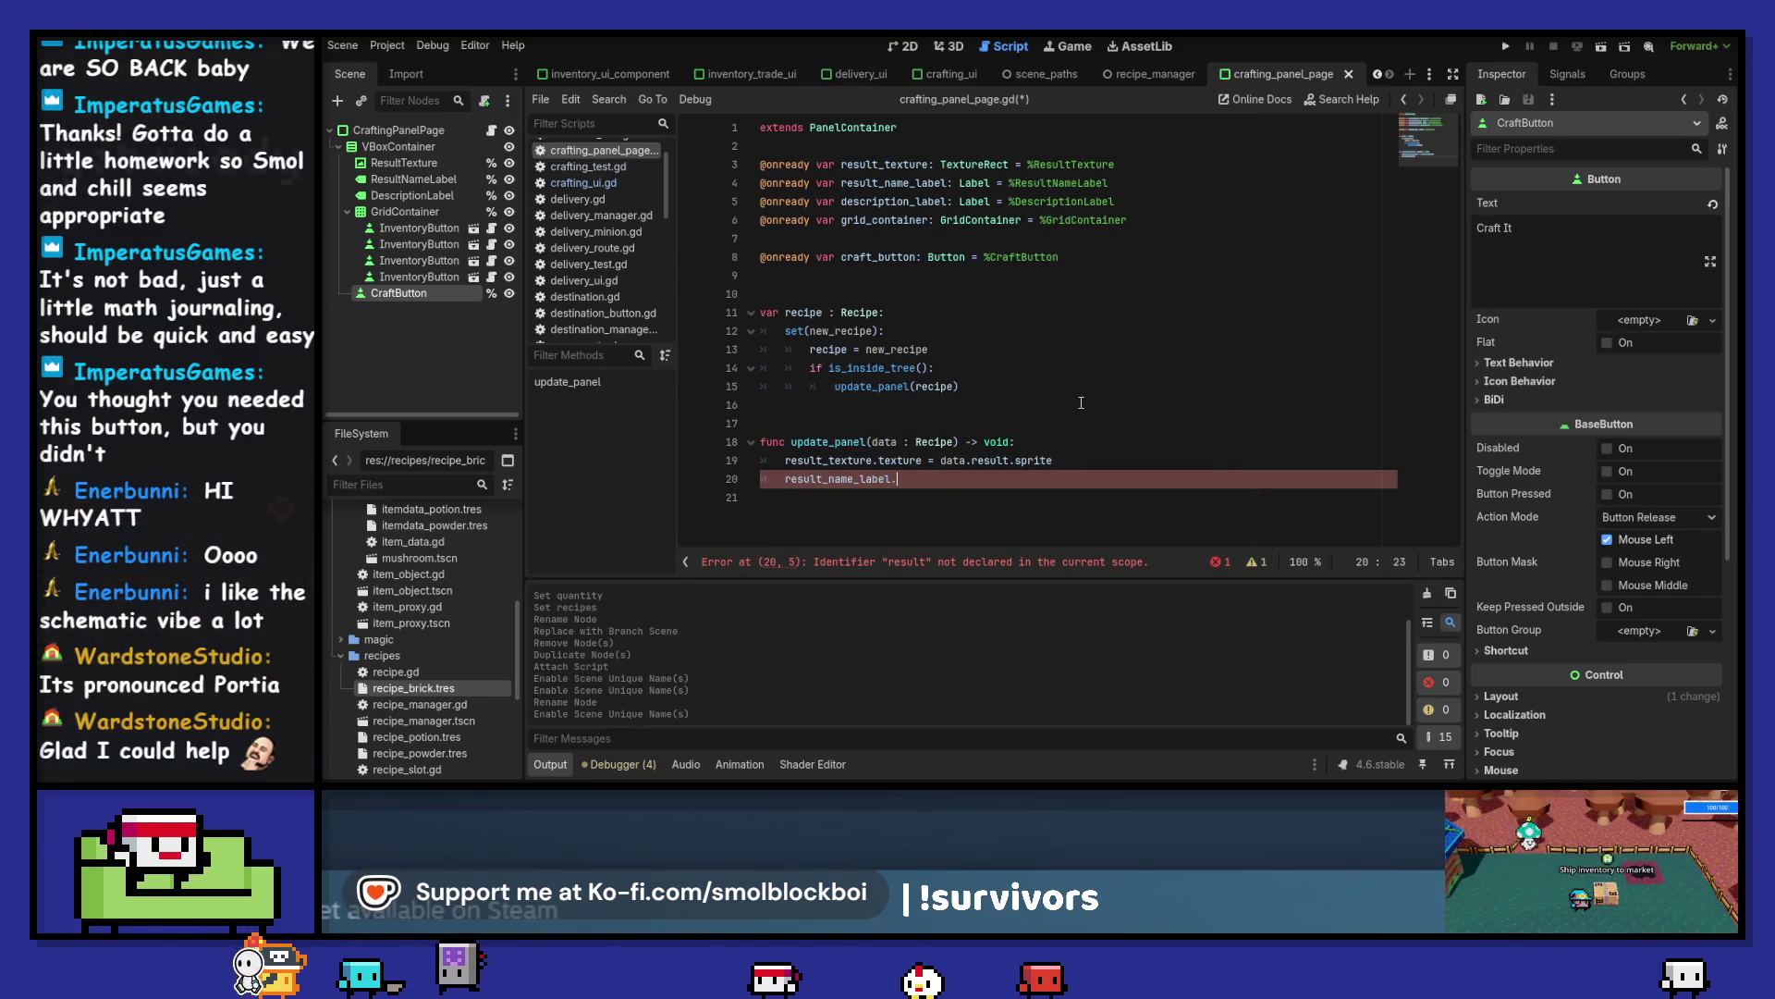
pyautogui.write('.text = data.')
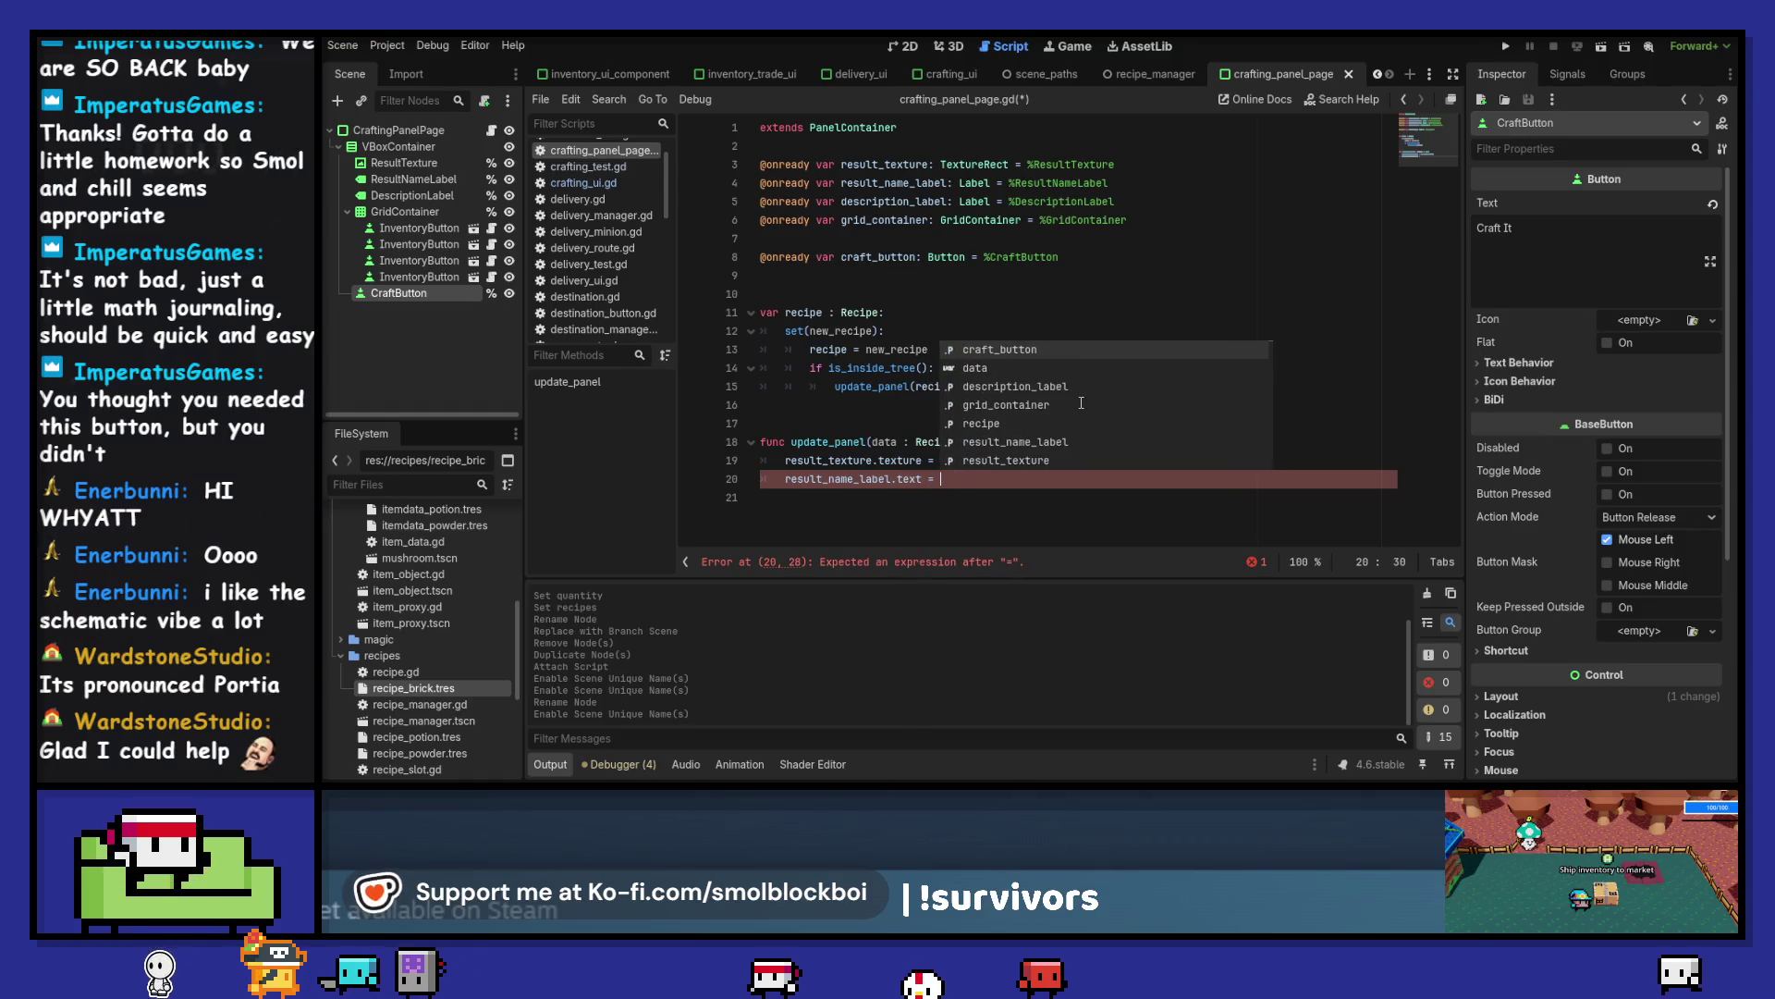
pyautogui.write('result.')
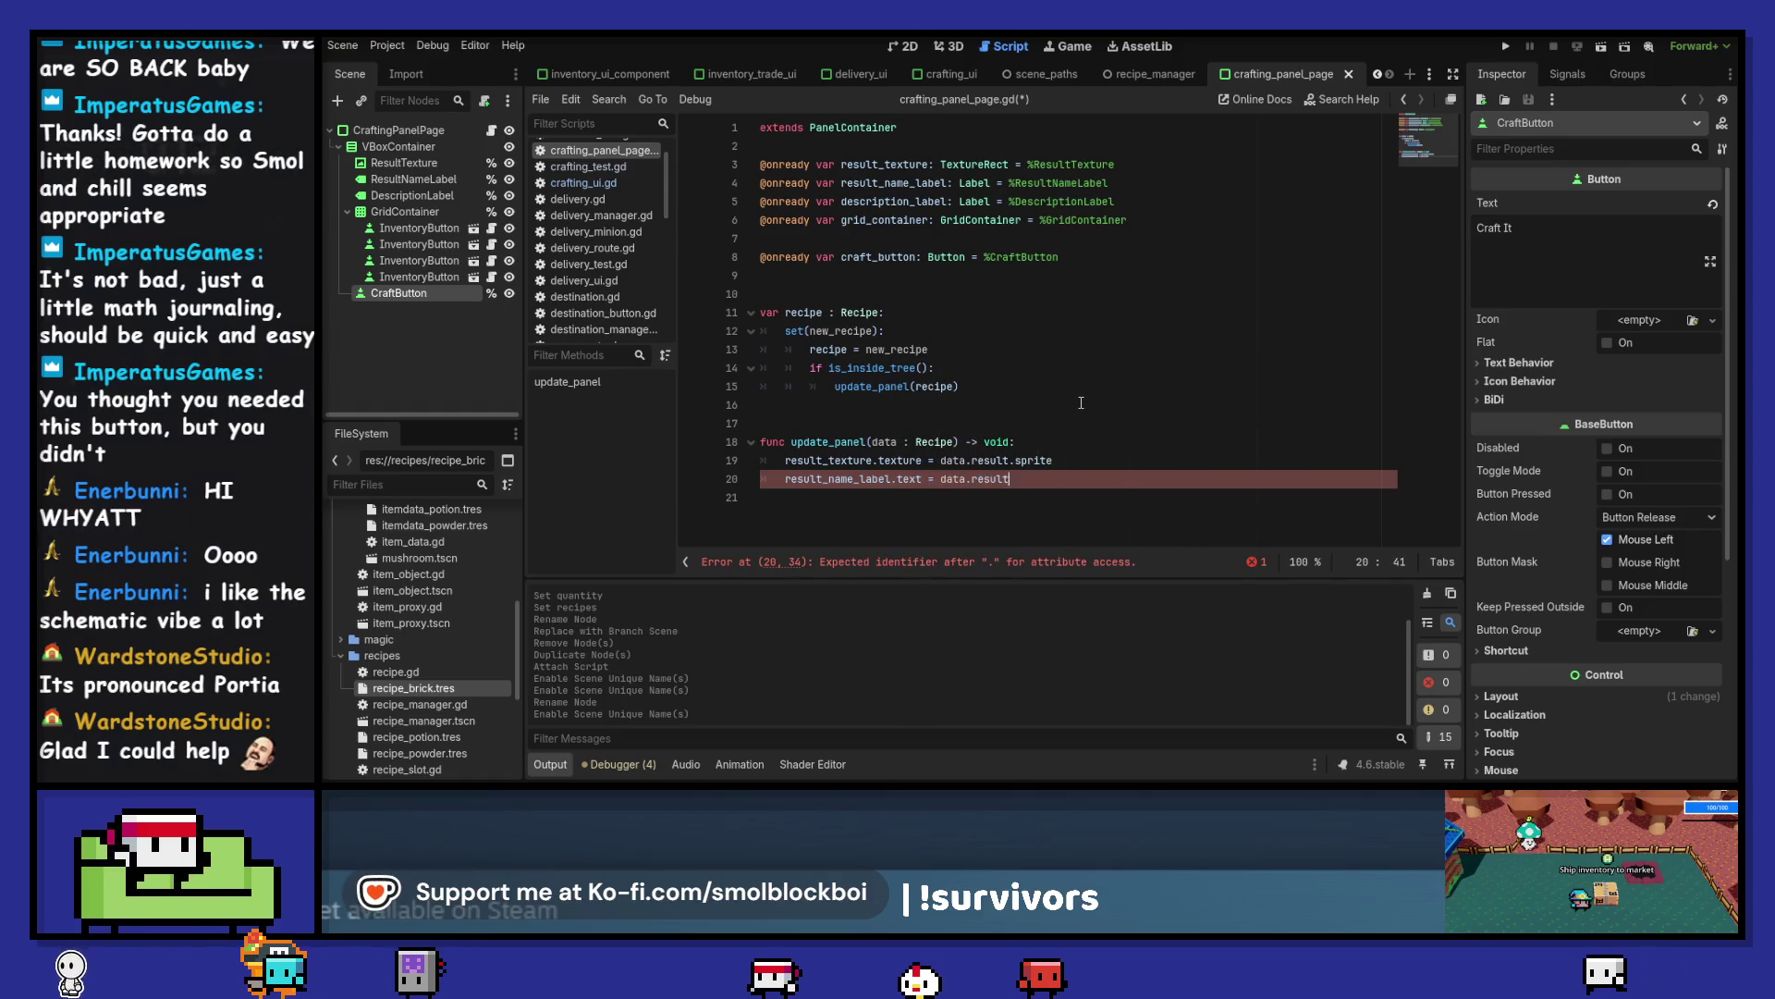
pyautogui.press('Return')
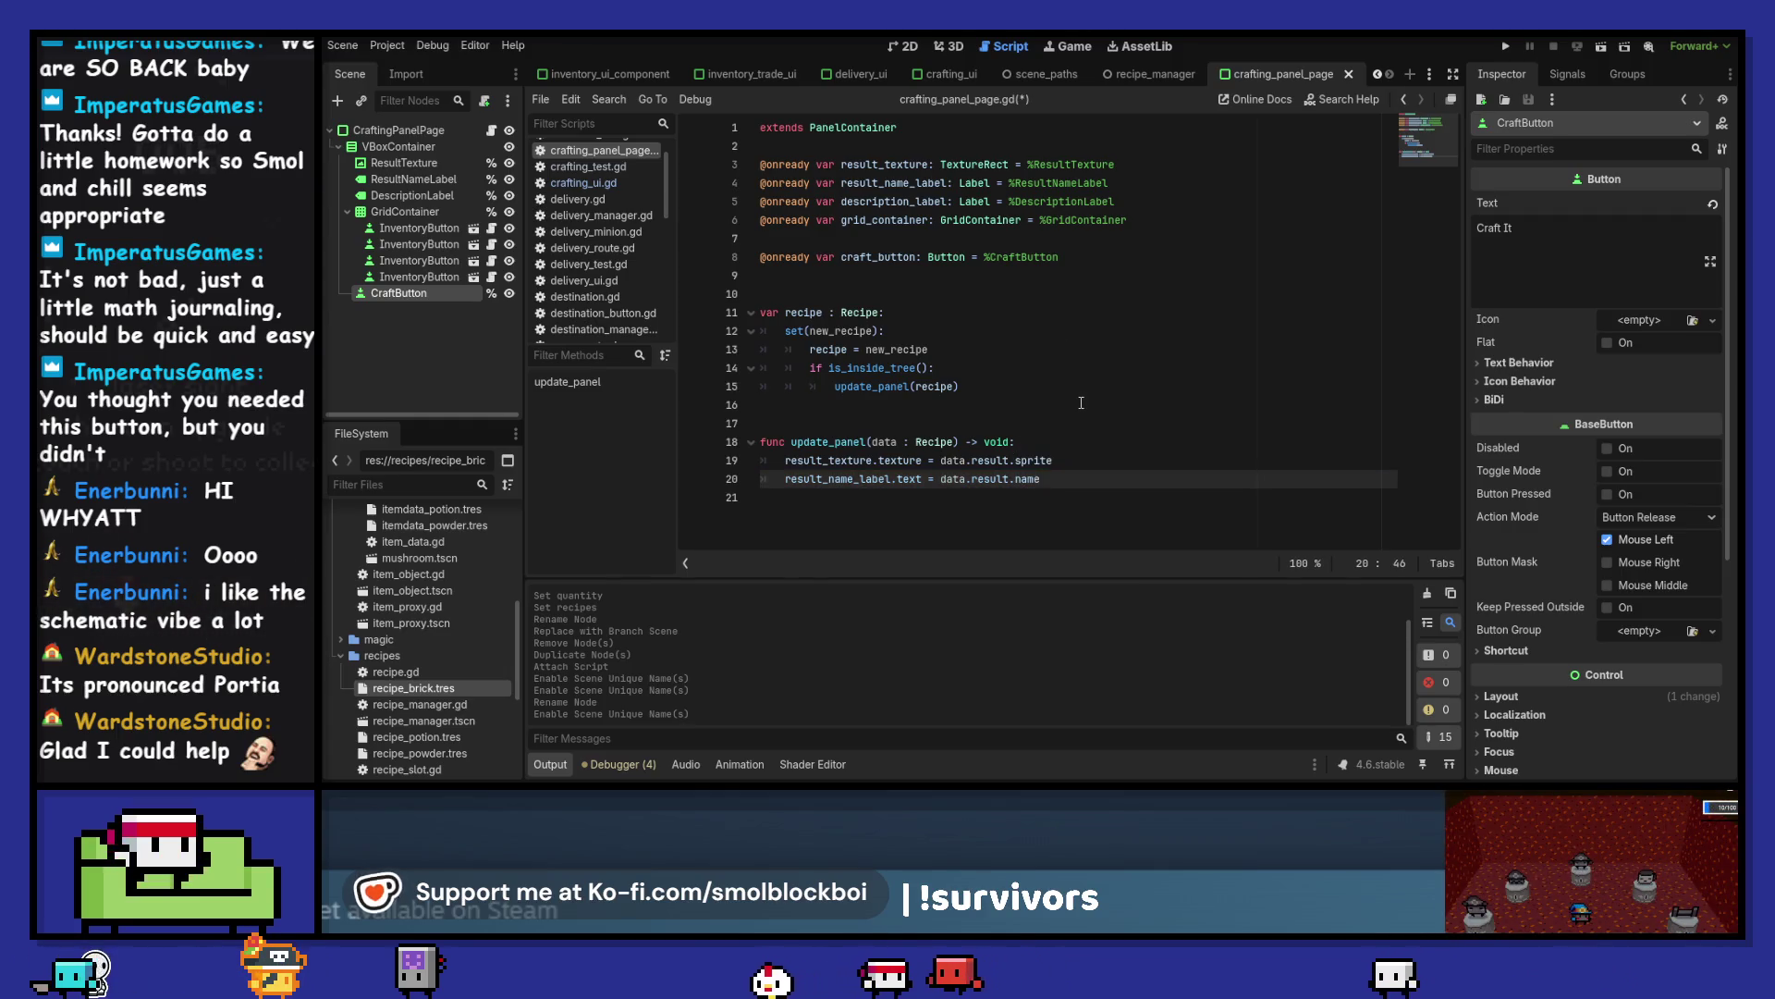
pyautogui.press('Return')
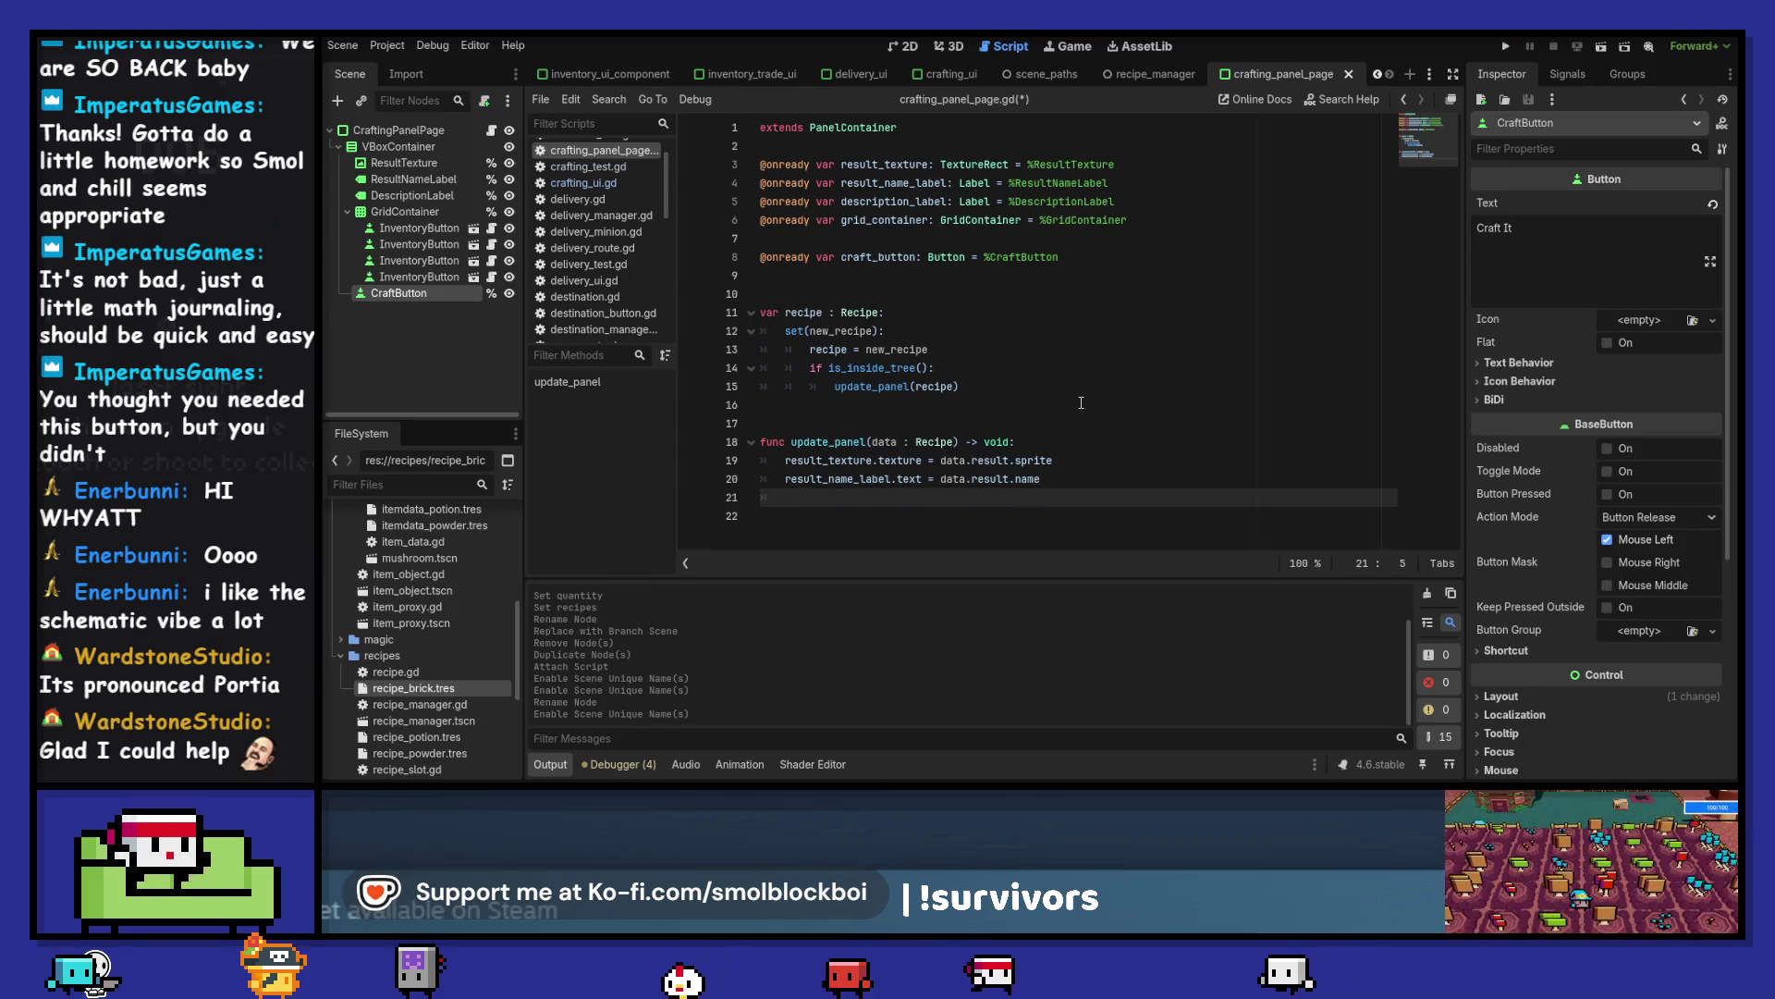
# - Set description_label.text to a random pick from a list of placeholder face strings
pyautogui.write('rip')
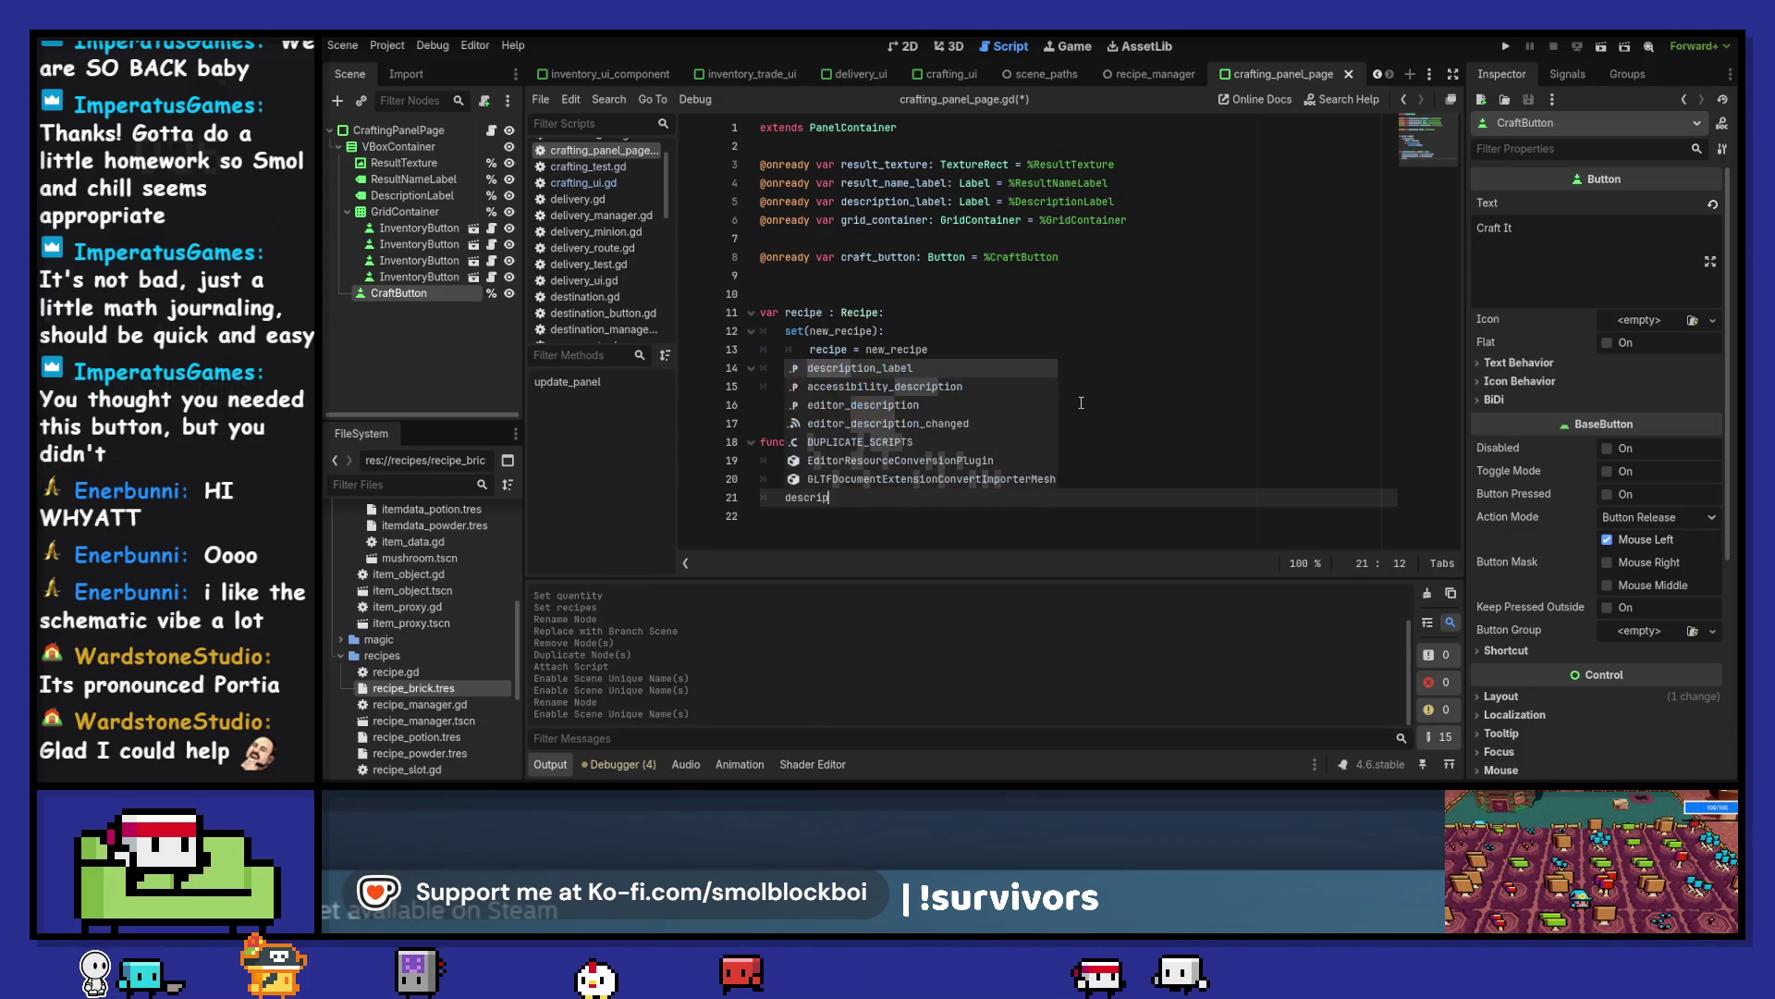
pyautogui.press('Return')
pyautogui.write('.text ')
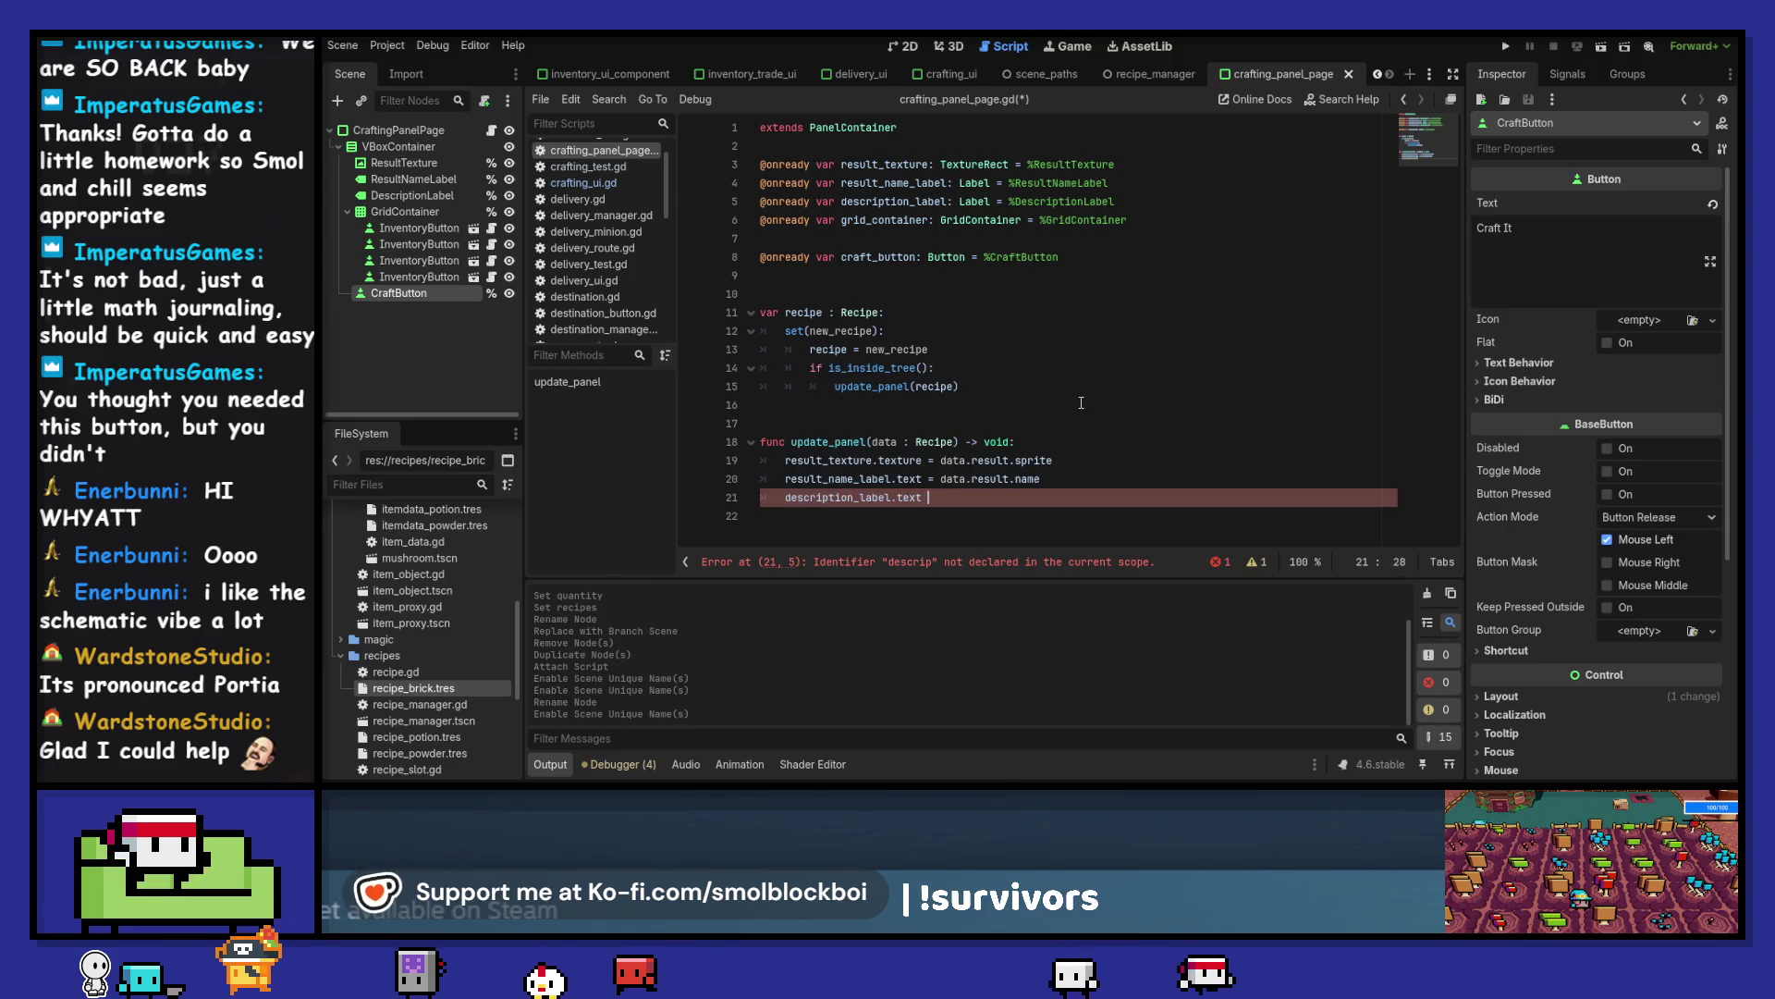
pyautogui.write('= "W')
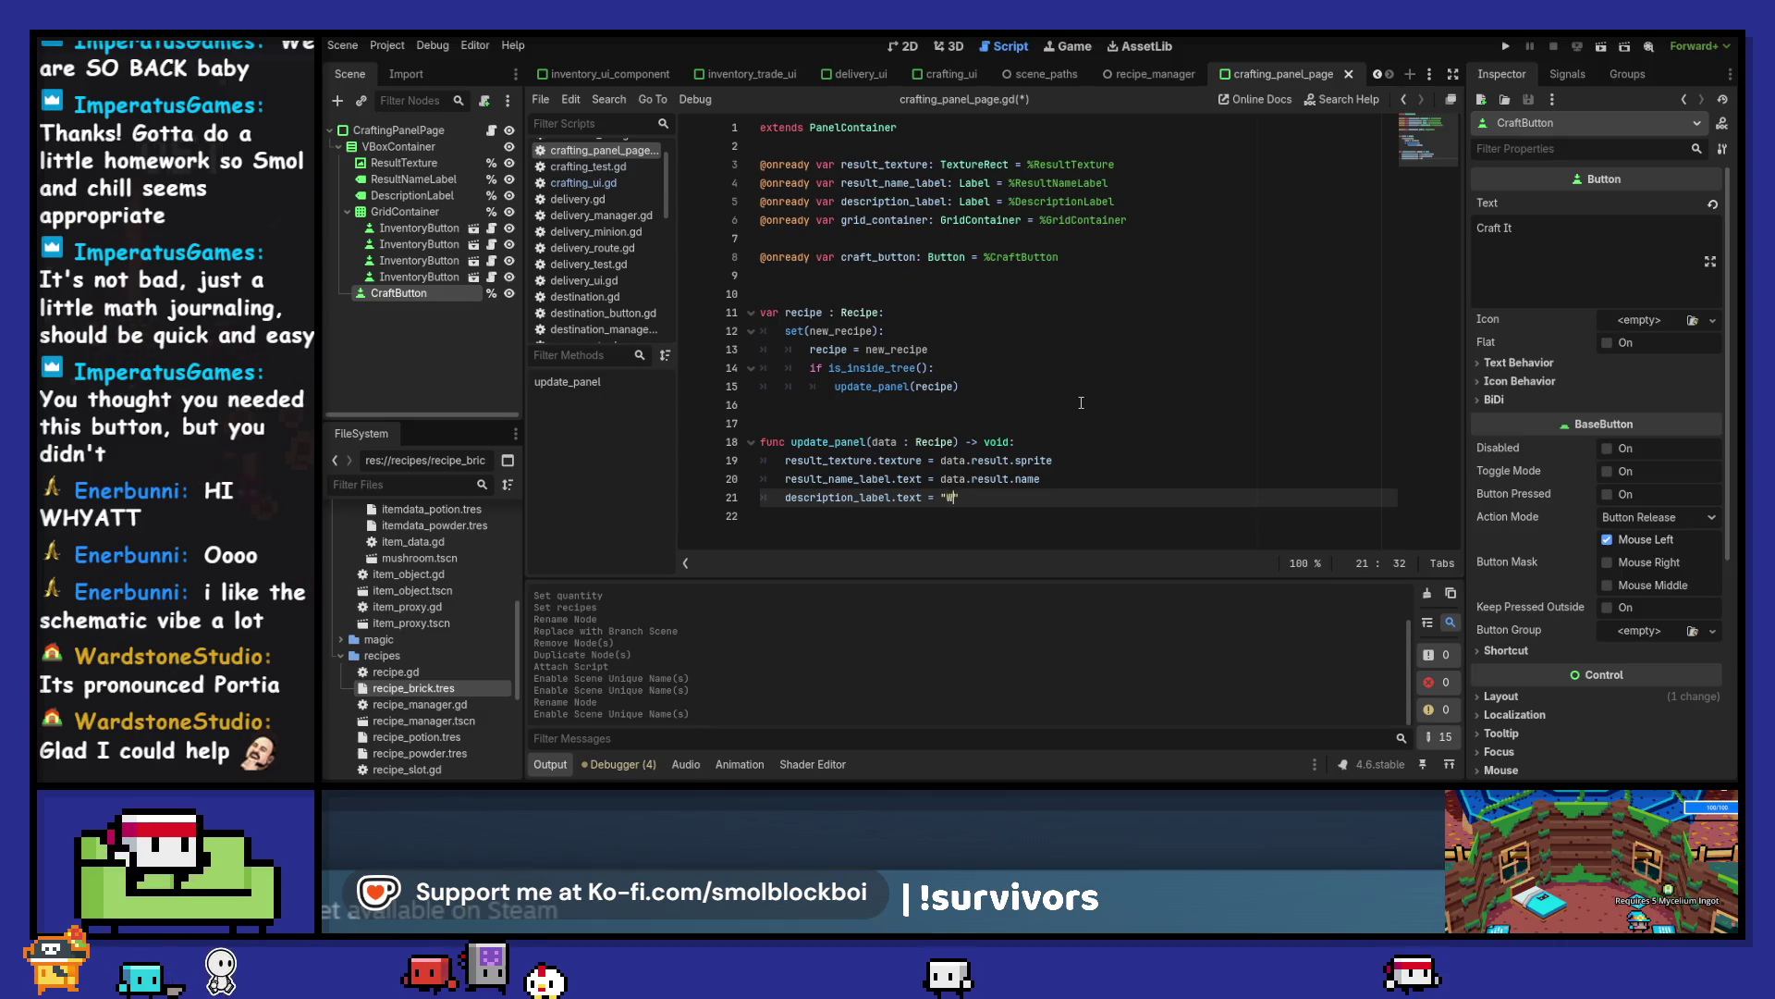
pyautogui.write('ow')
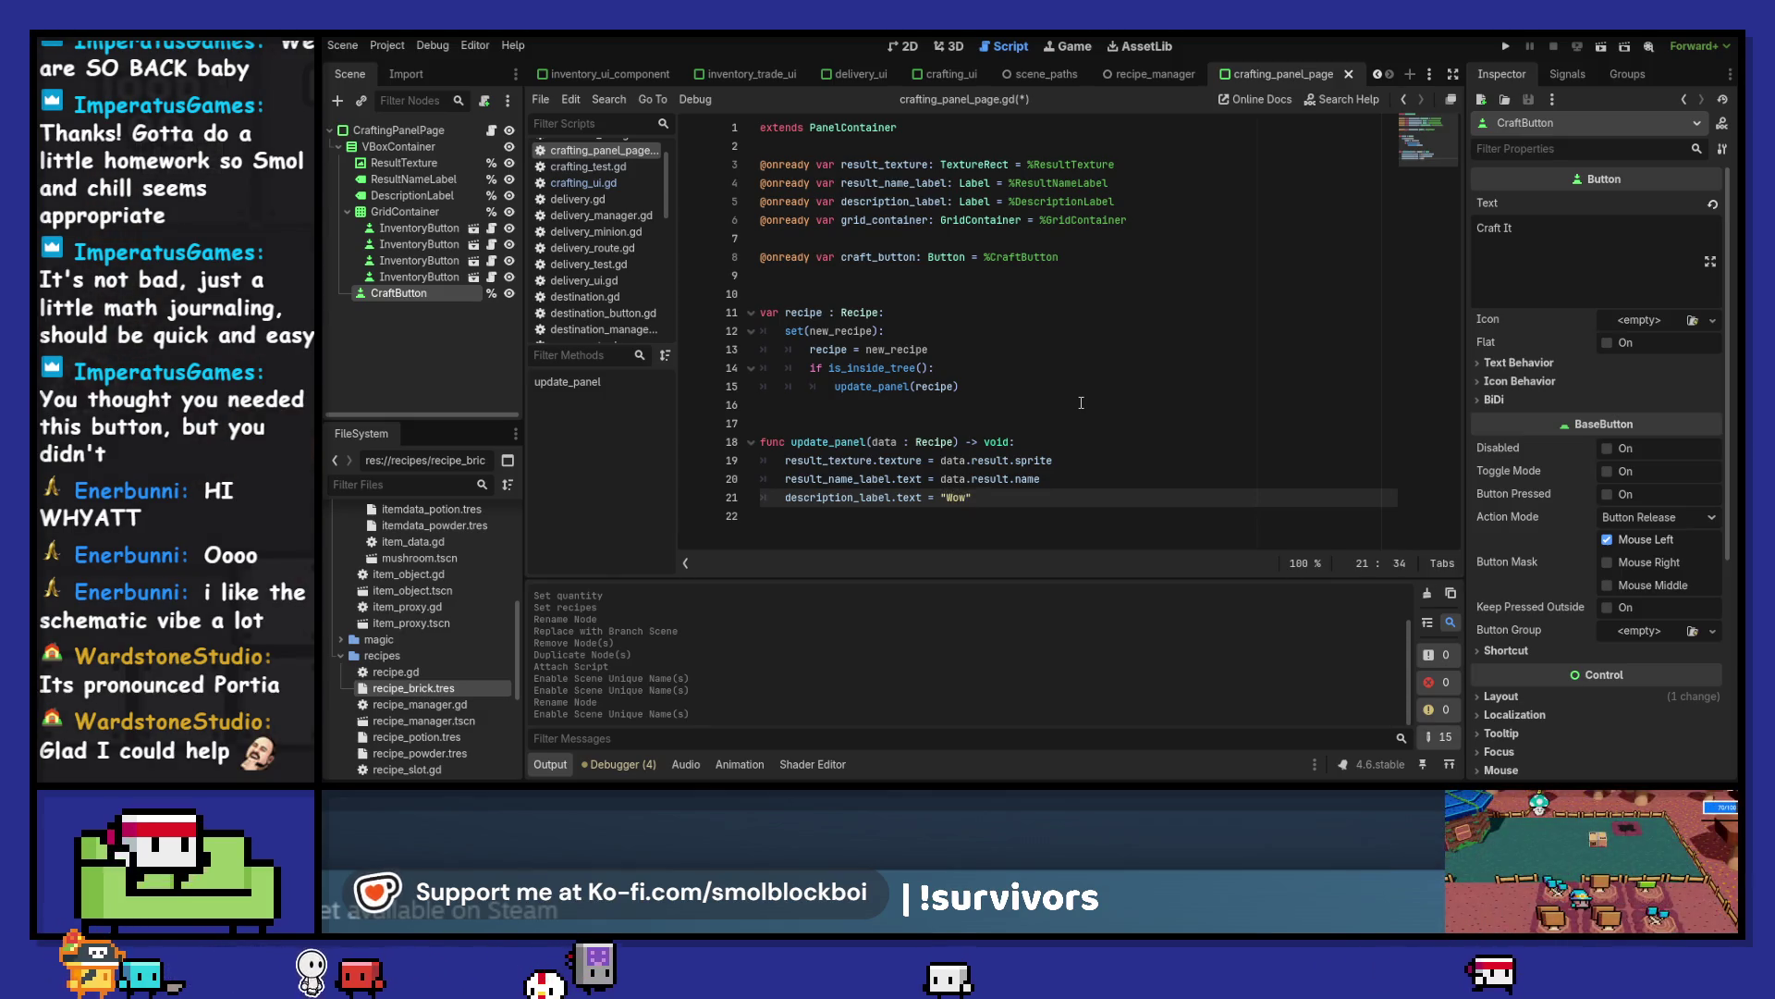
pyautogui.press('BackSpace')
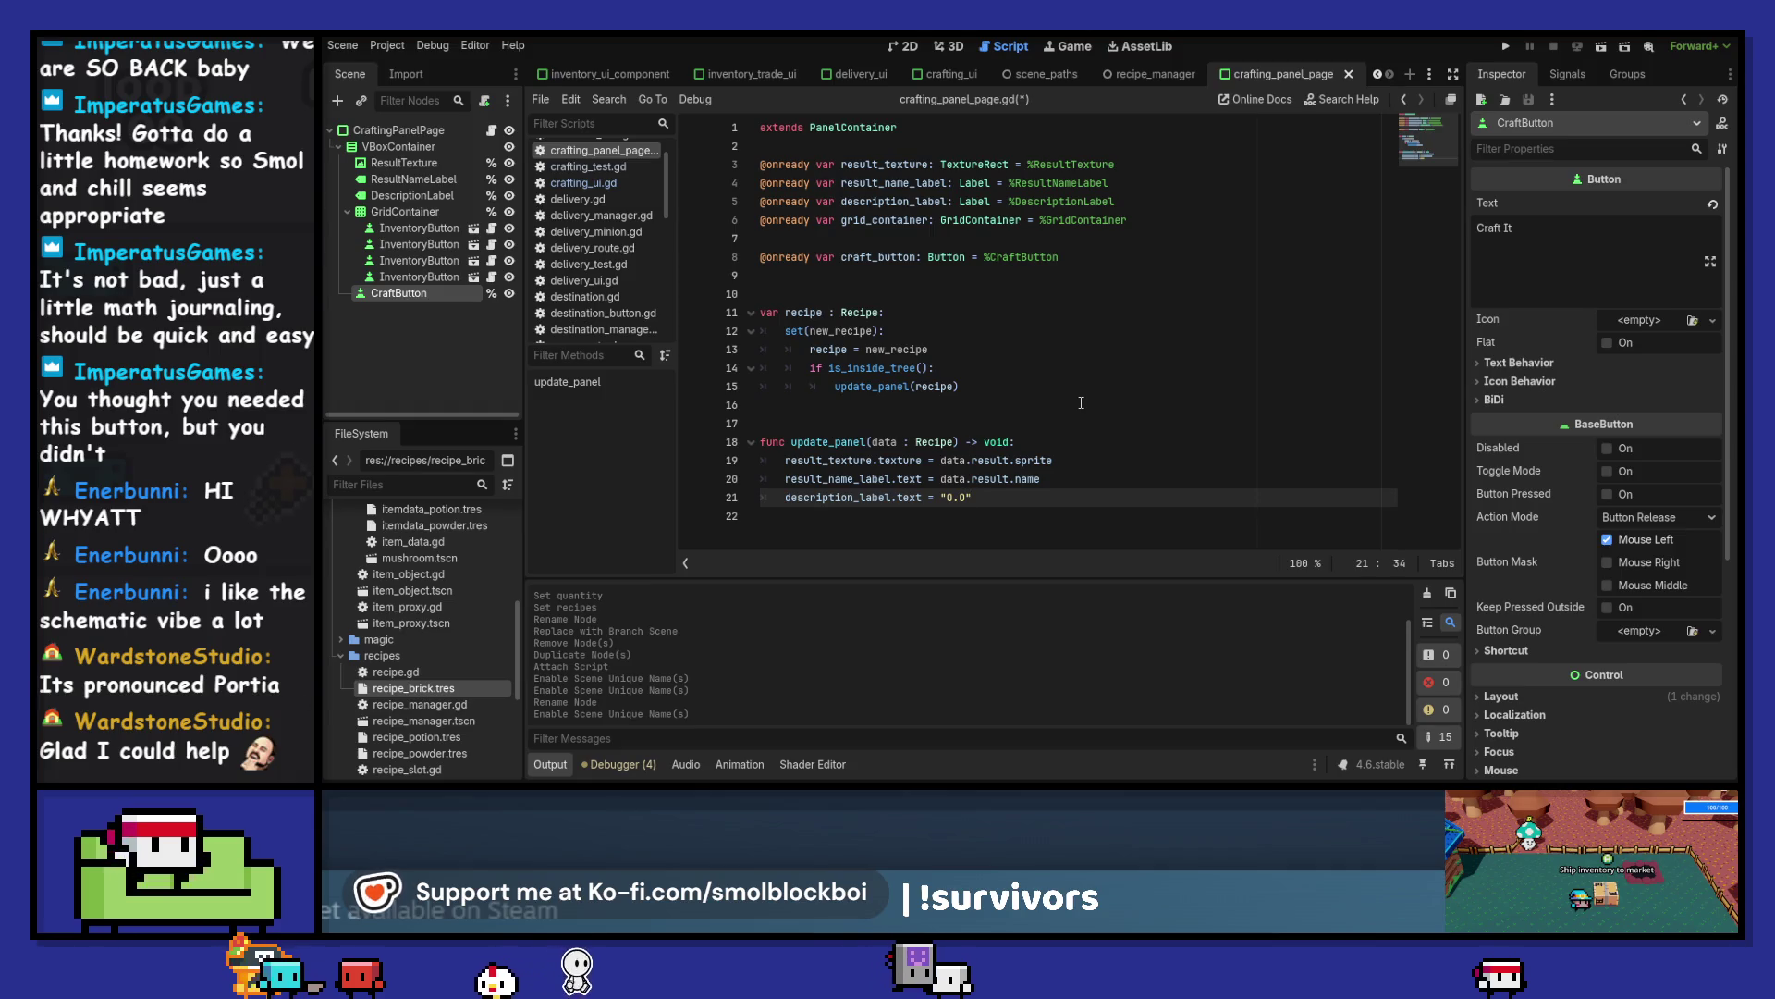
pyautogui.write(', "0')
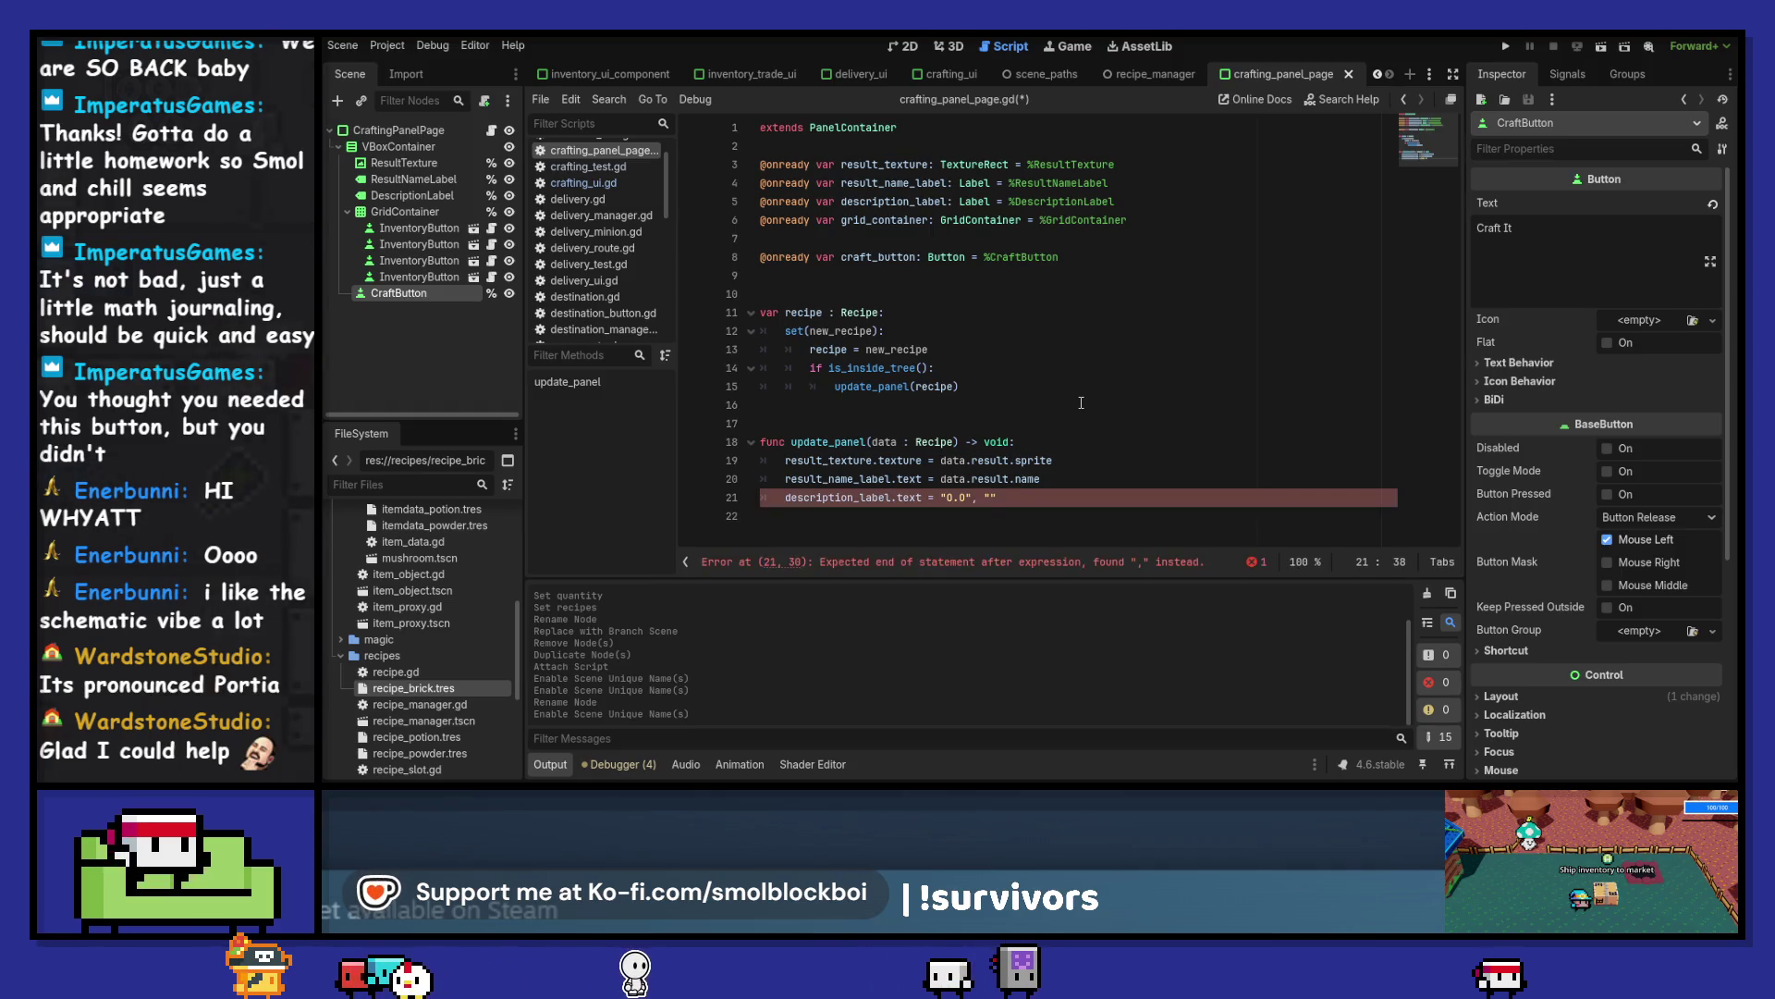
pyautogui.write('.0')
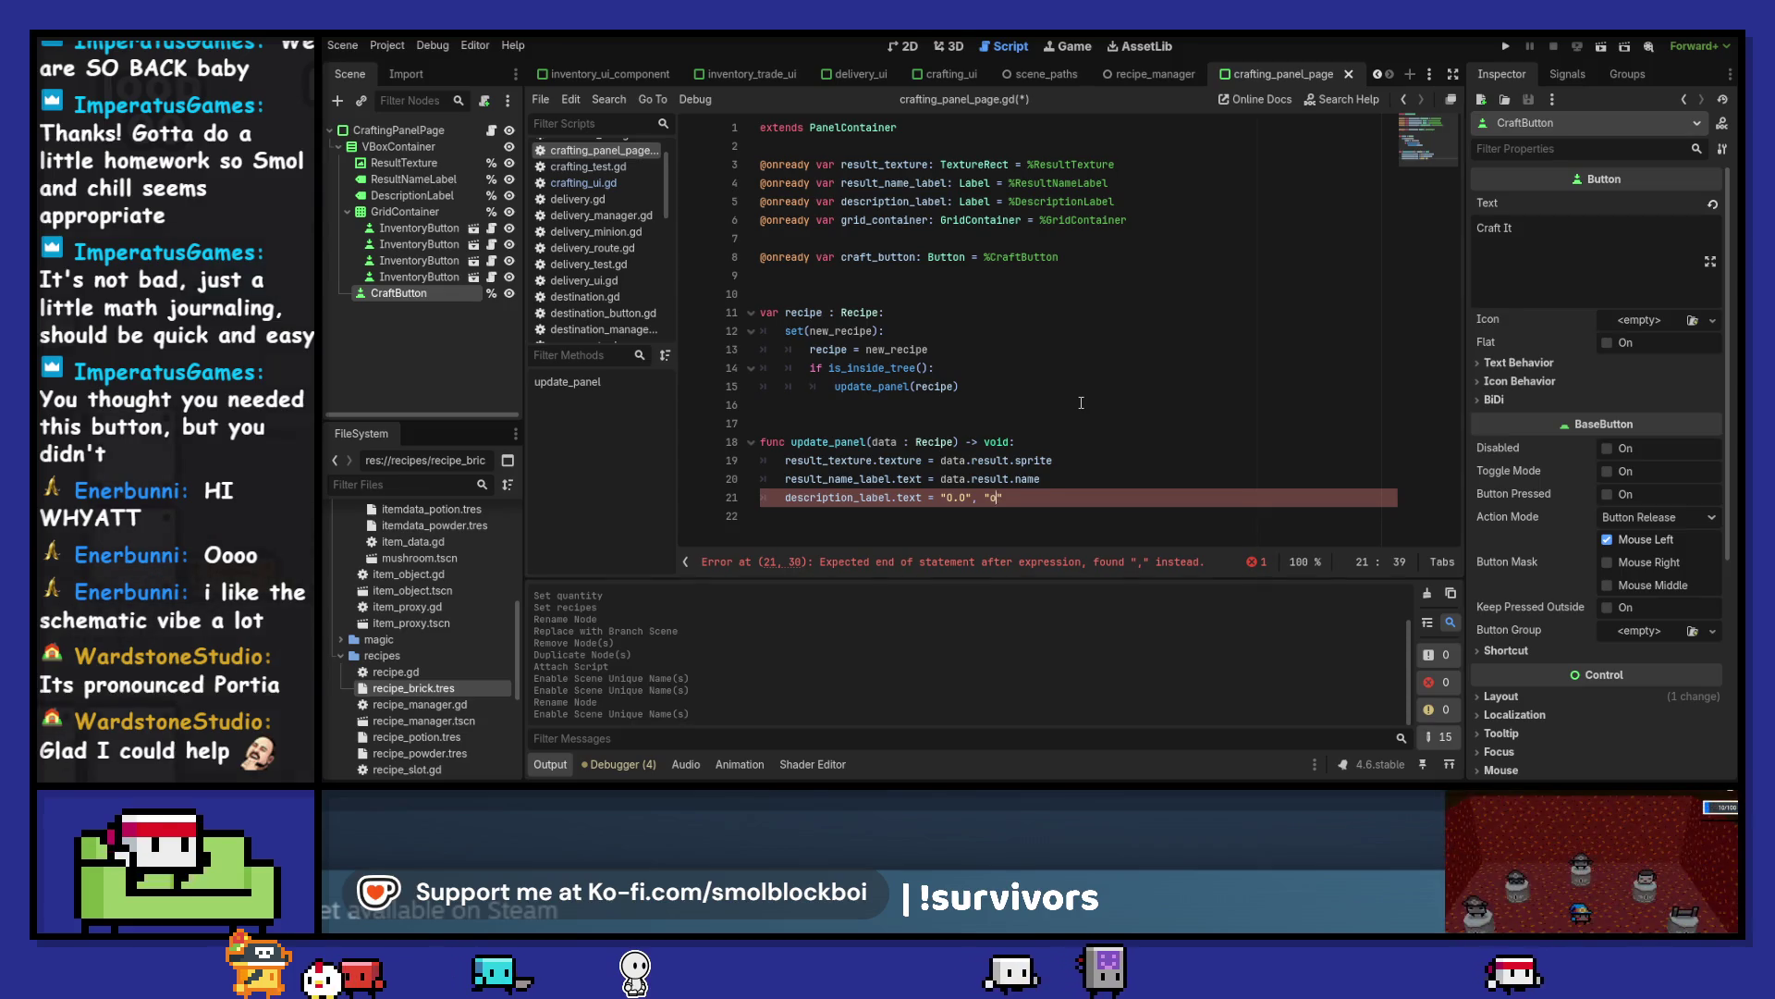
pyautogui.press('Left')
pyautogui.press('Left')
pyautogui.press('Left')
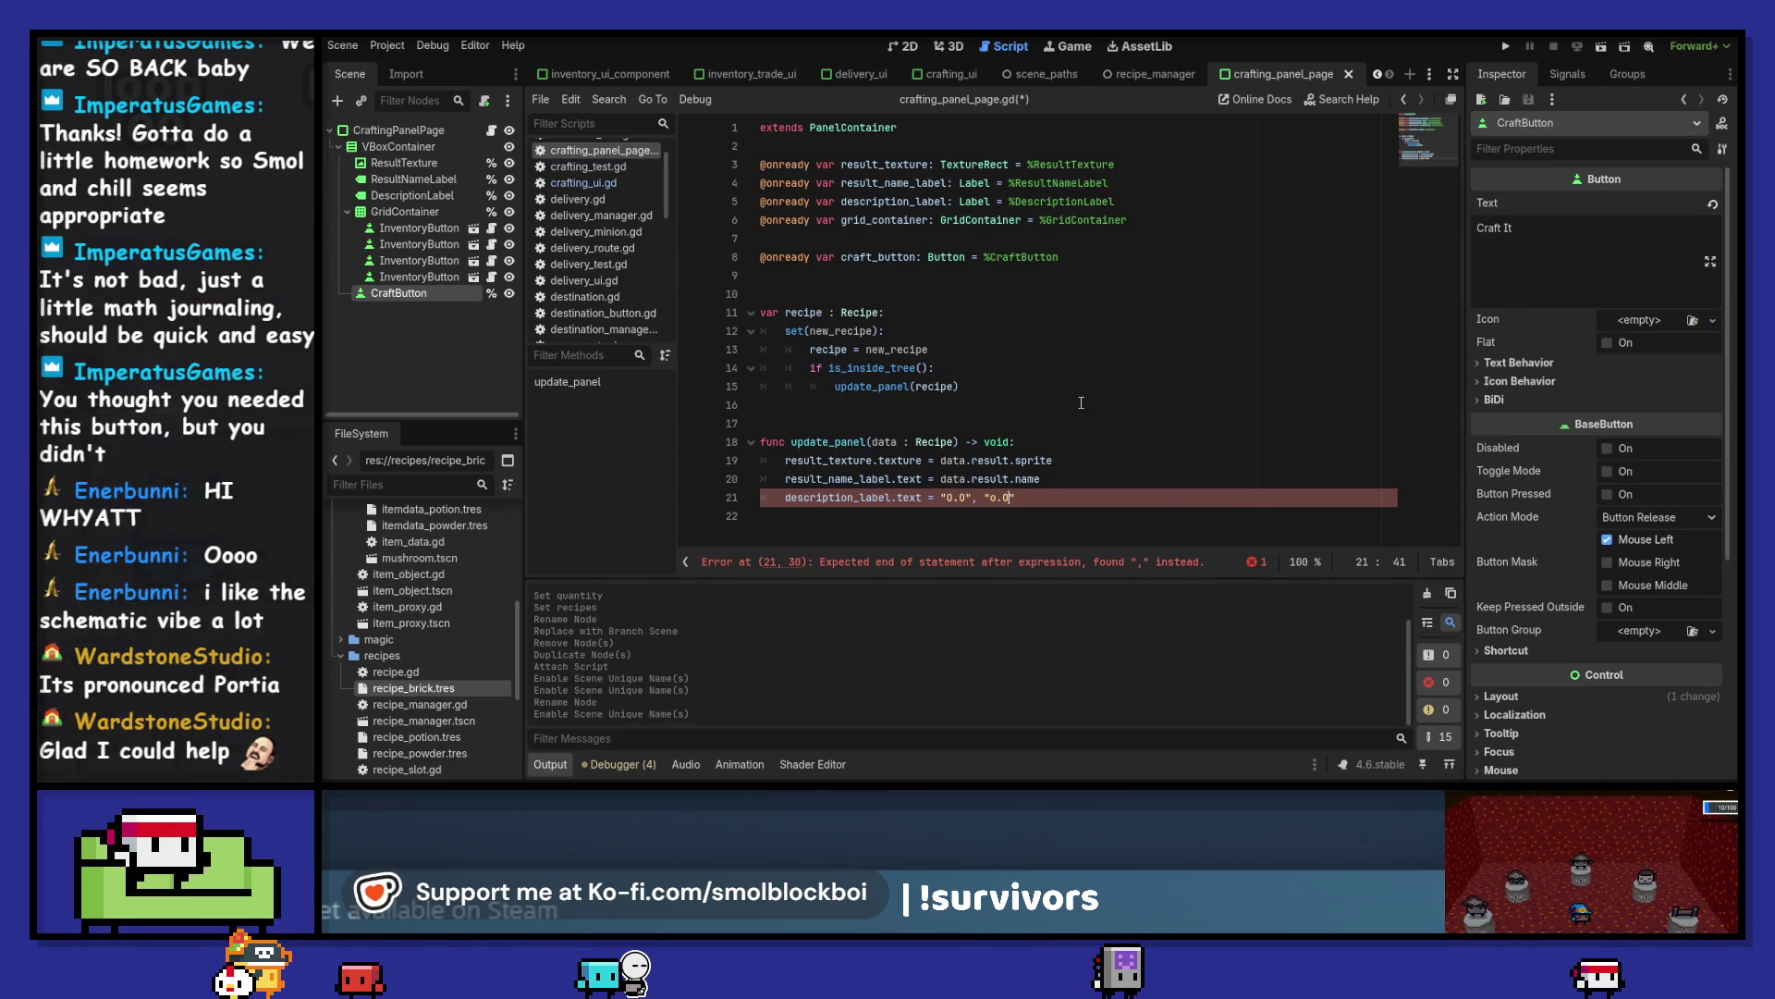
pyautogui.press('Left')
pyautogui.press('Left')
pyautogui.press('Left')
pyautogui.hotkey('shift', 'Right')
pyautogui.hotkey('shift', 'Right')
pyautogui.hotkey('shift', 'Right')
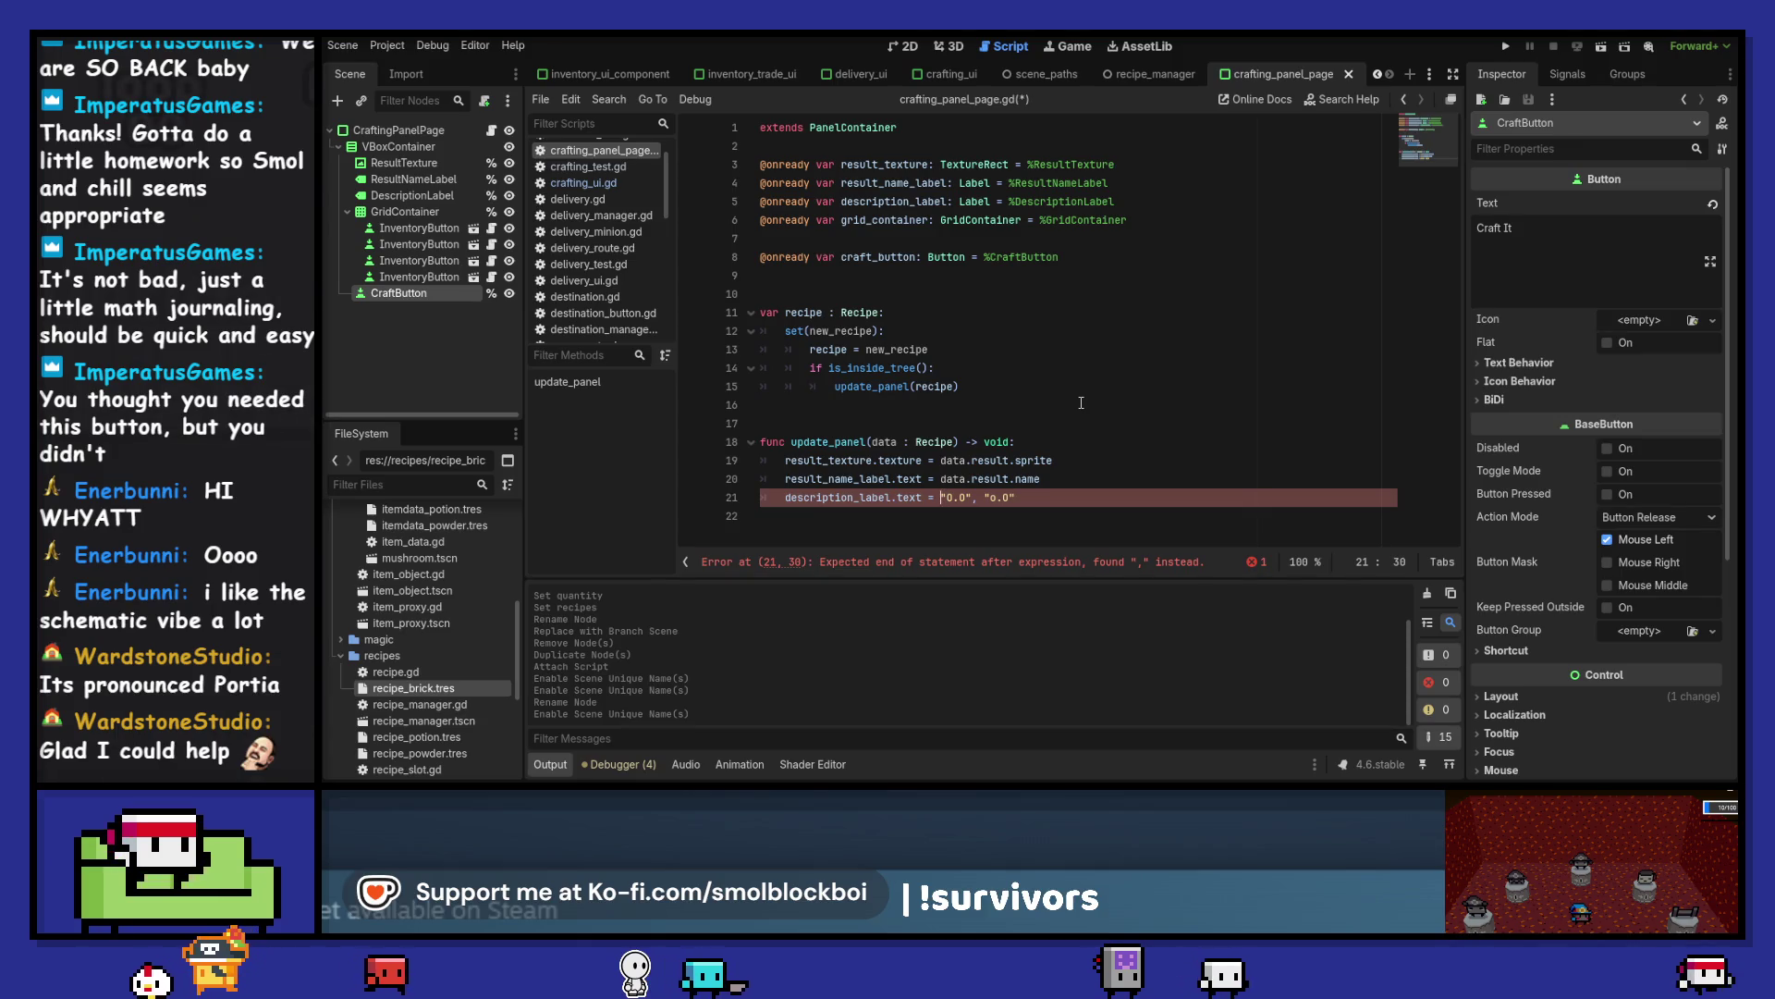
pyautogui.write('[')
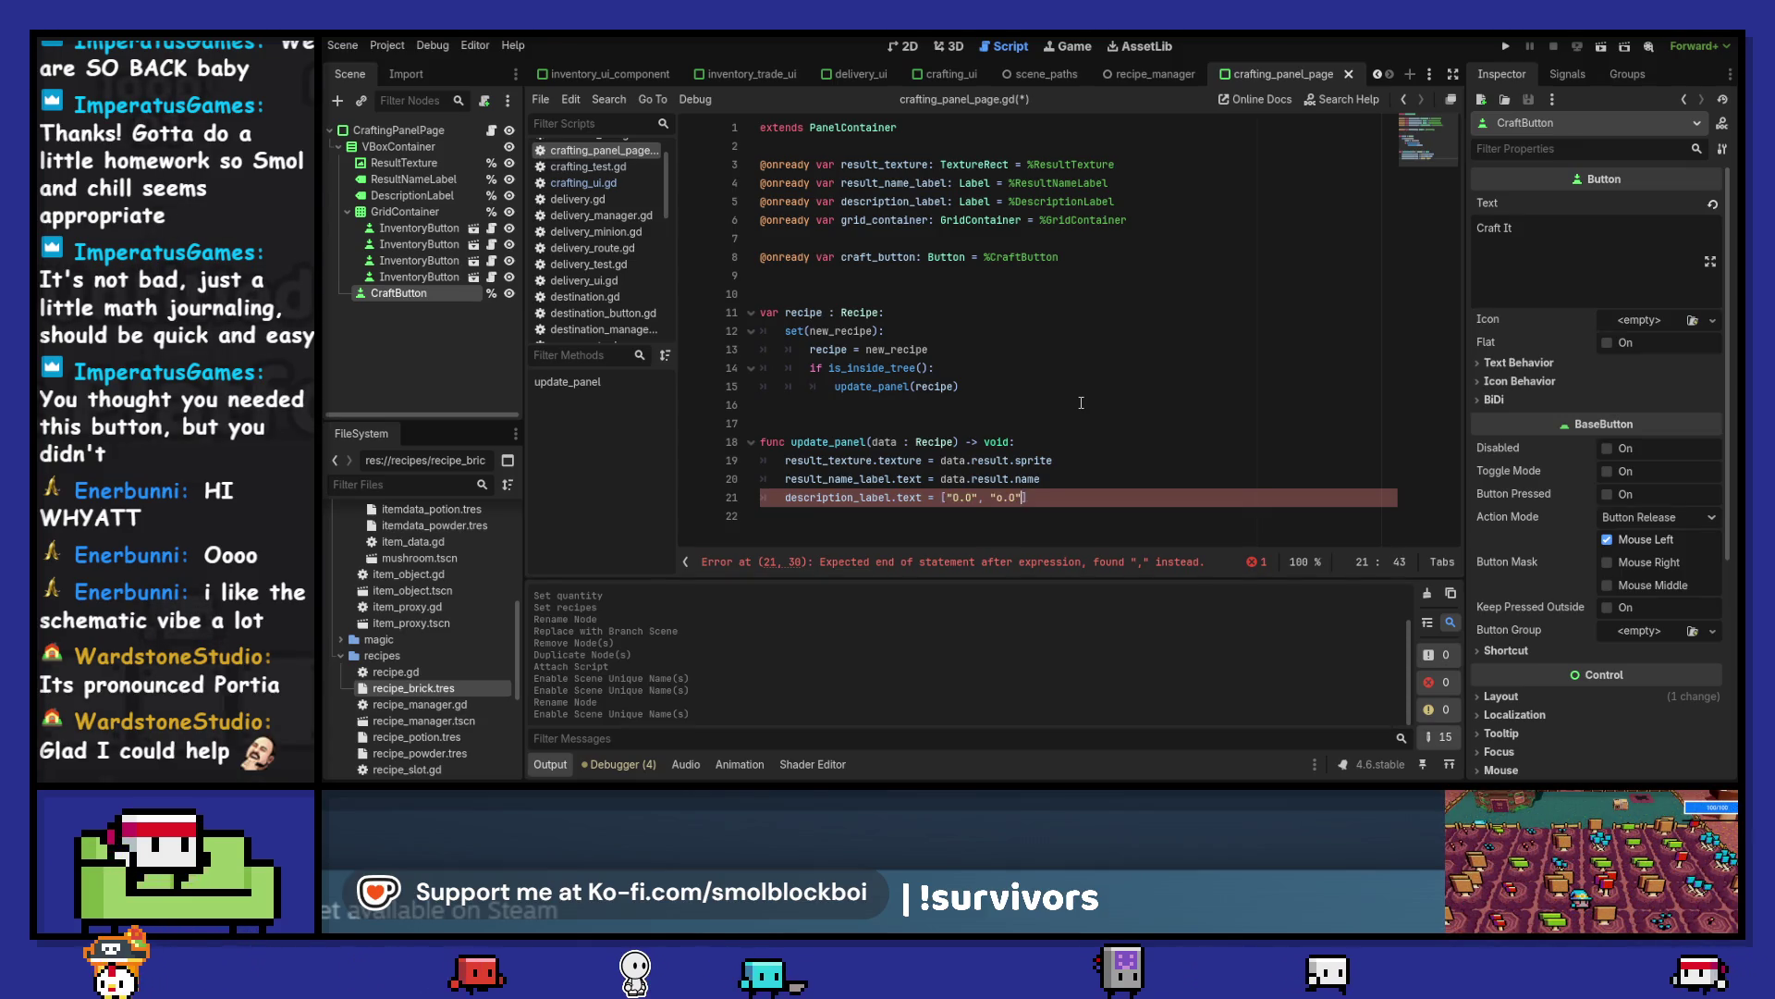
pyautogui.press('End')
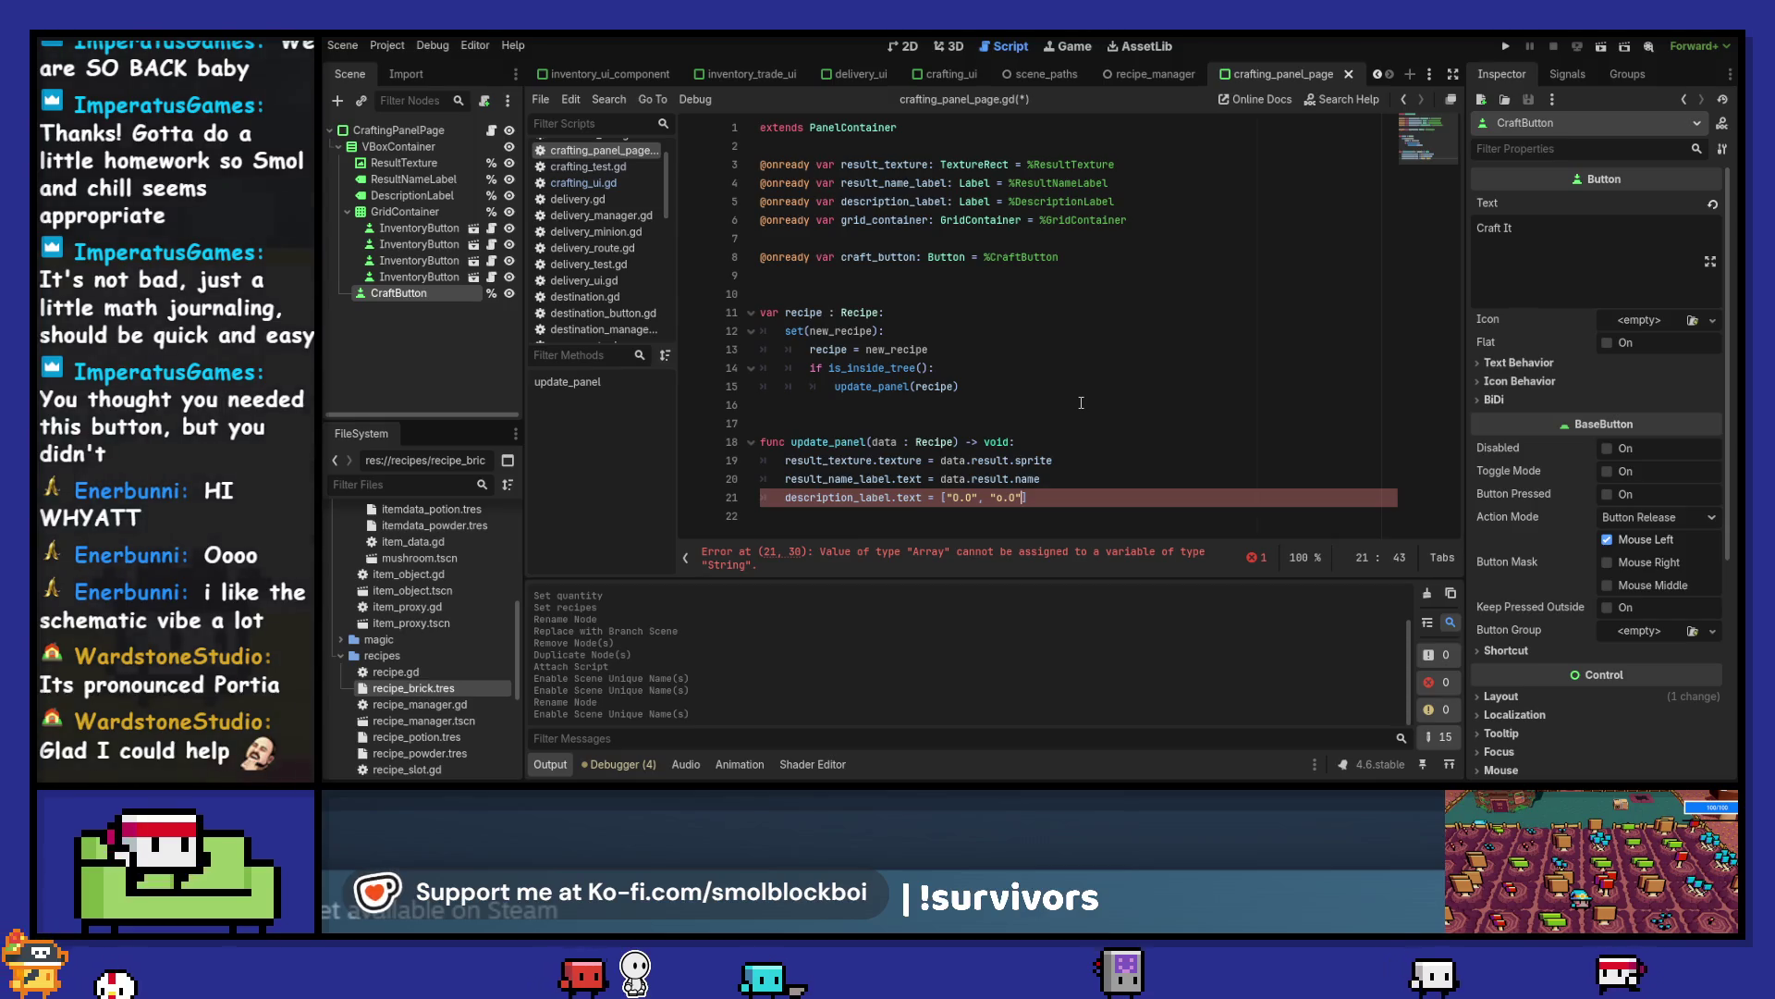
pyautogui.write('pick_random(')
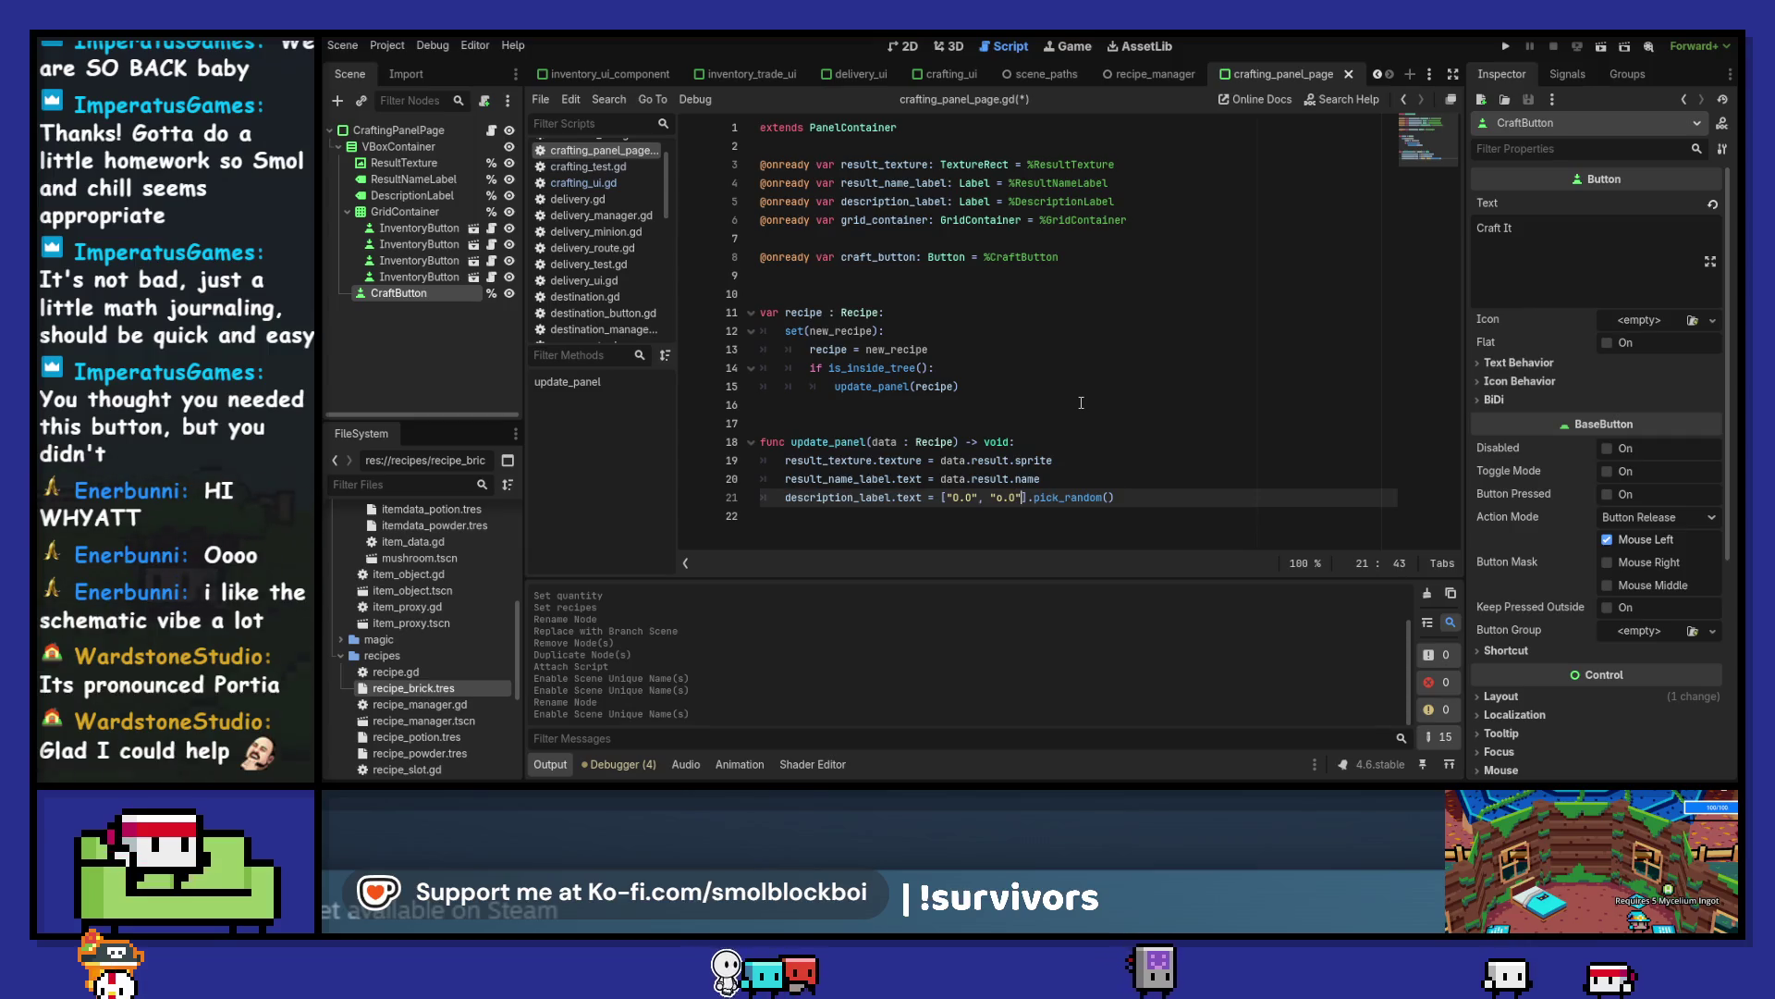
pyautogui.write('O3"')
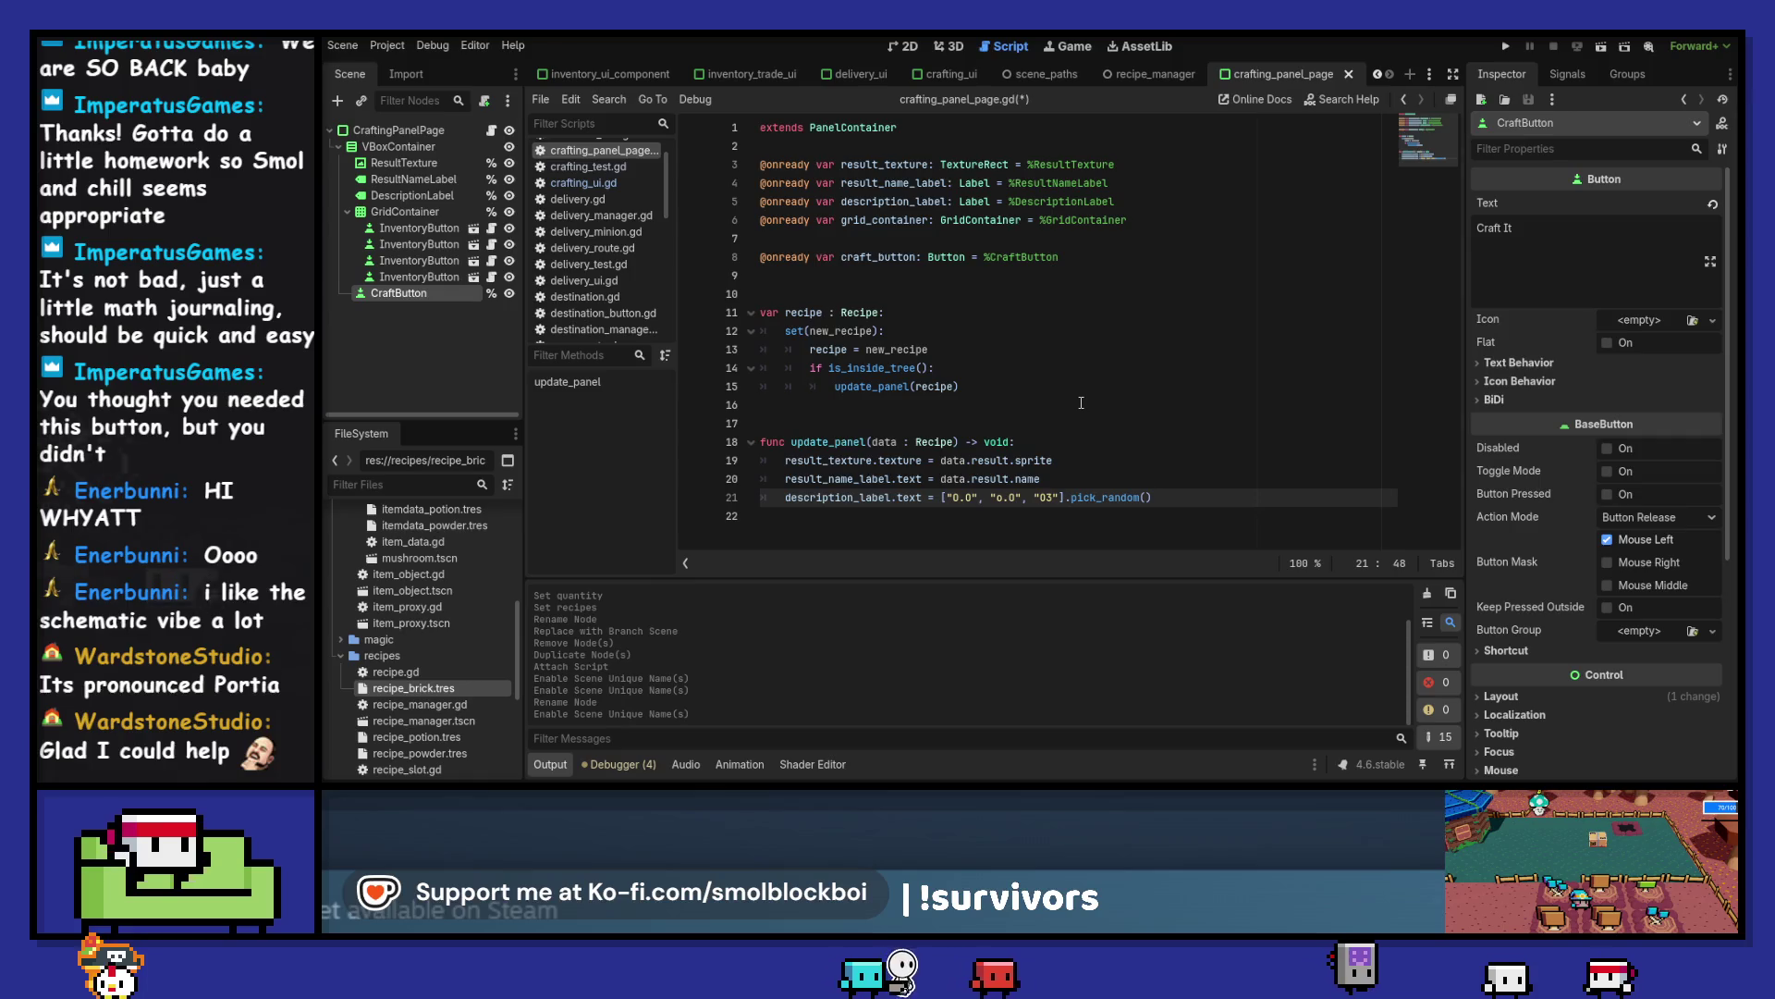
# - Complete the list with "o3o" and "-.0", save, and begin a grid_container line
pyautogui.press('BackSpace')
pyautogui.write('o3o"')
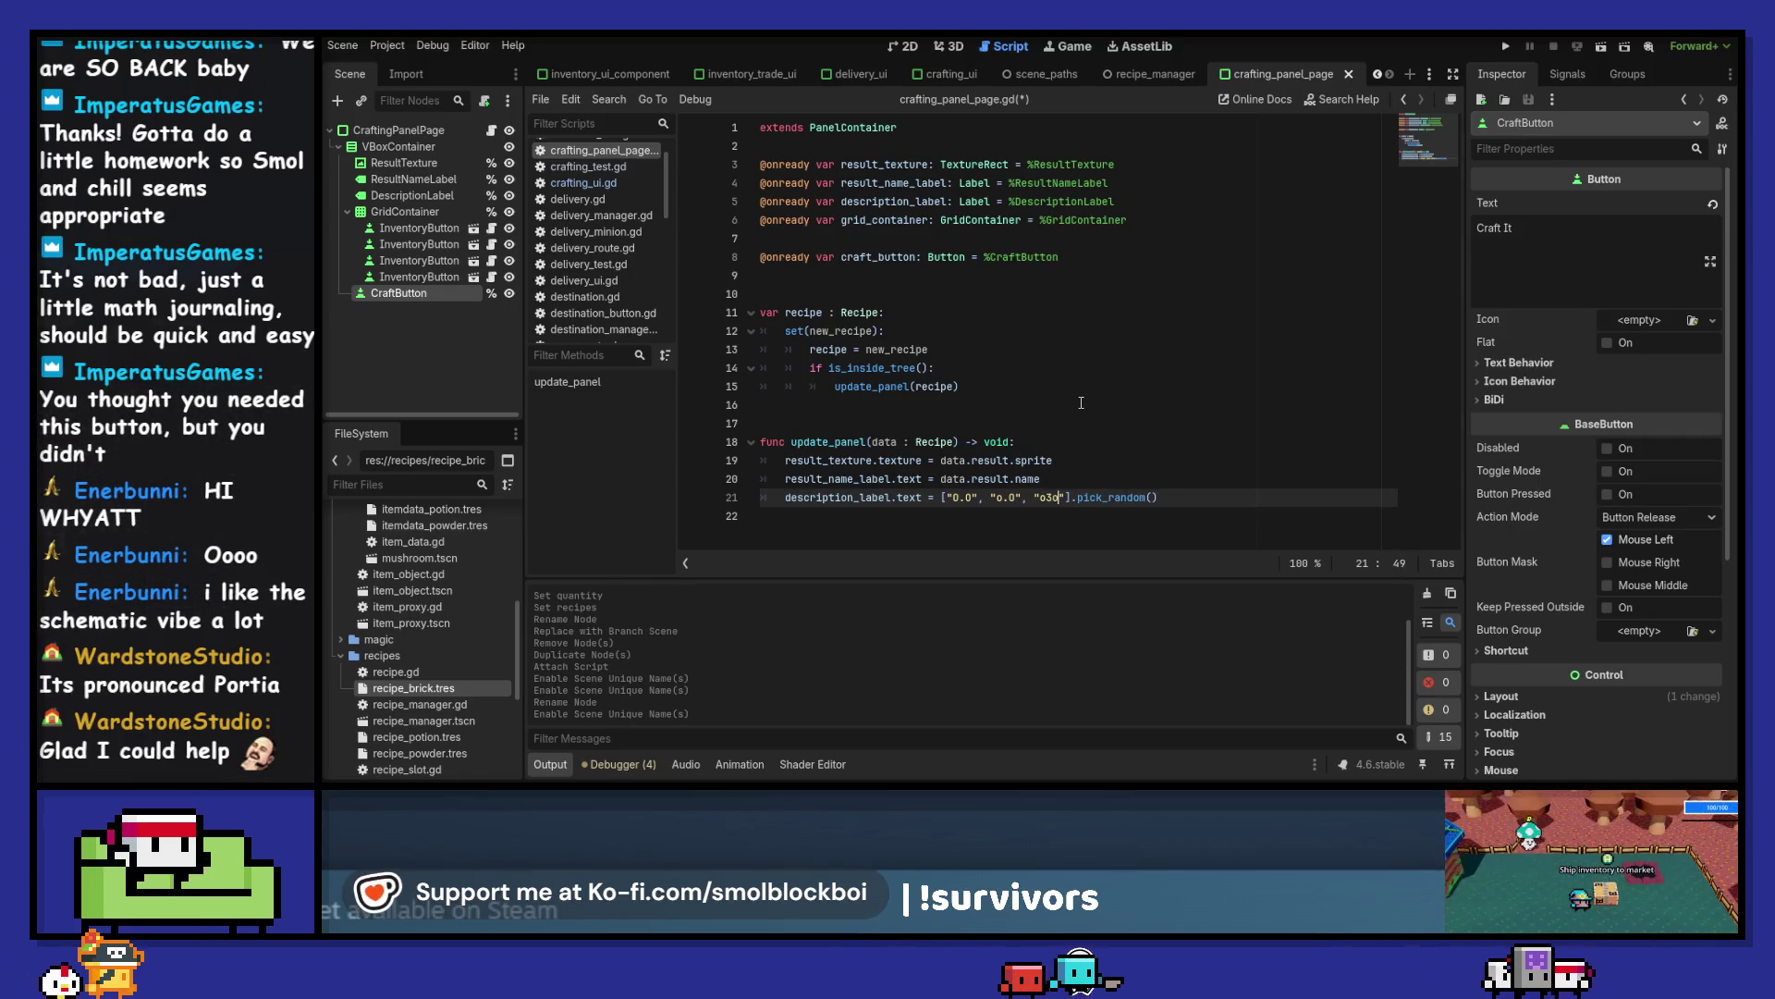
pyautogui.write(', "')
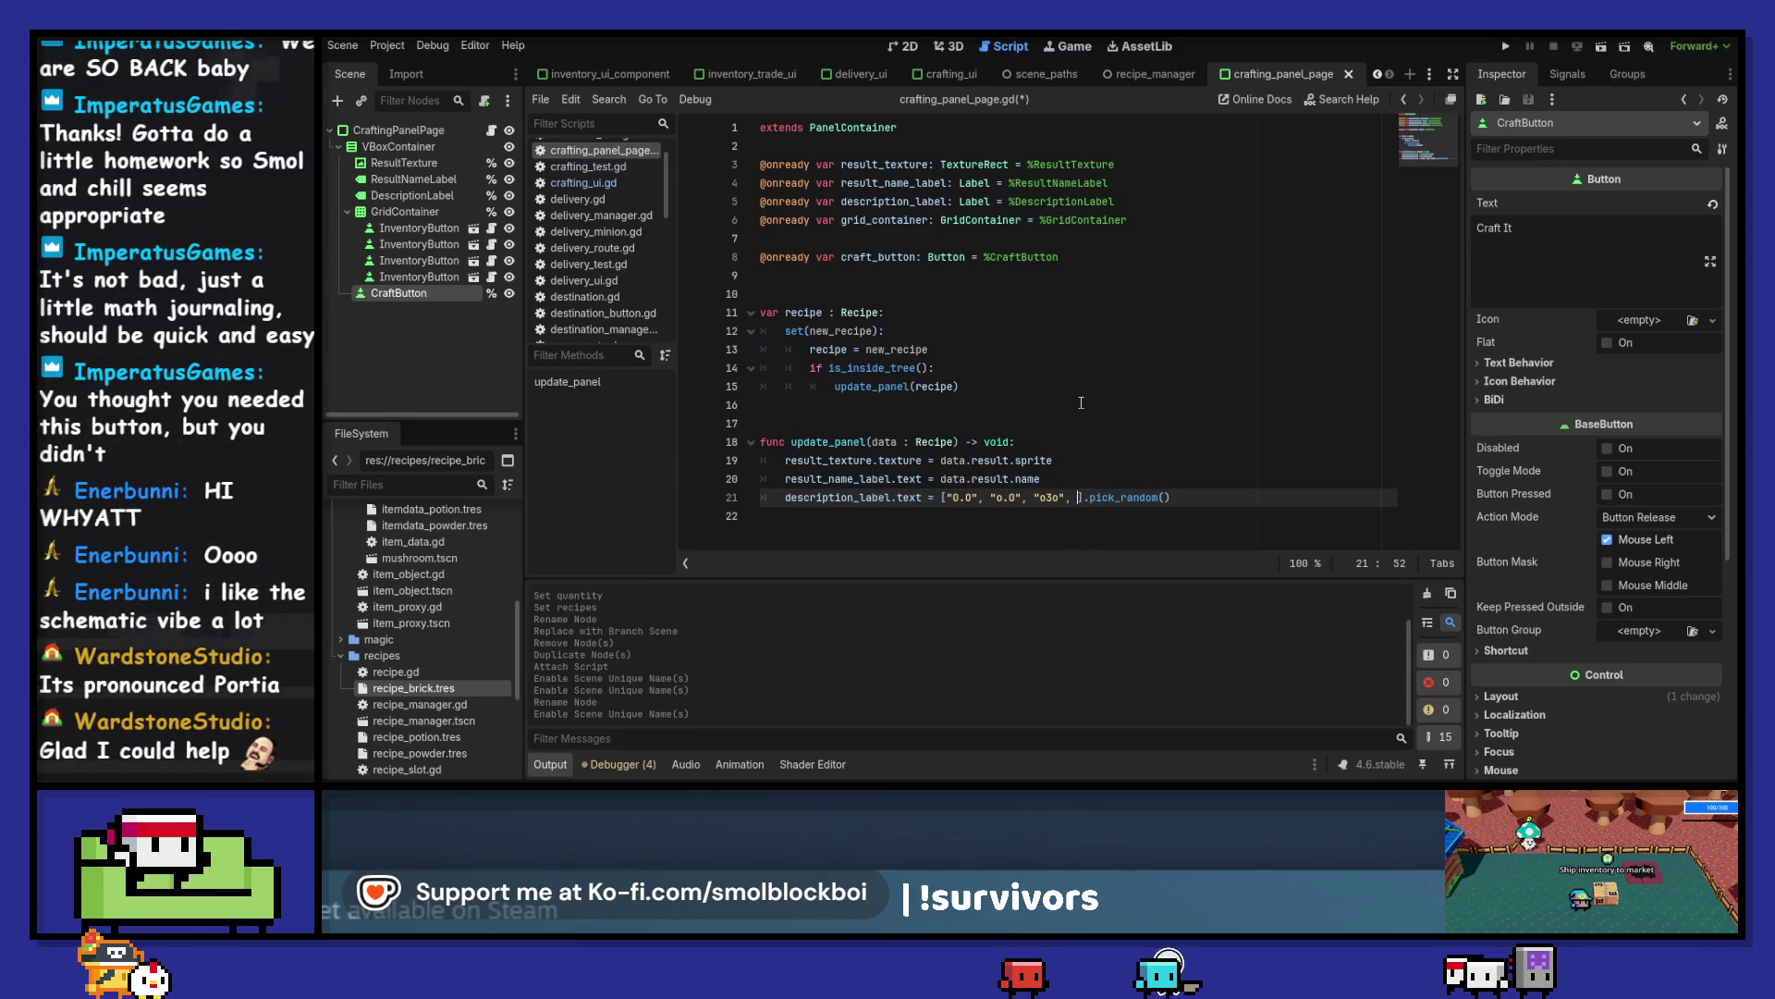
pyautogui.write('-')
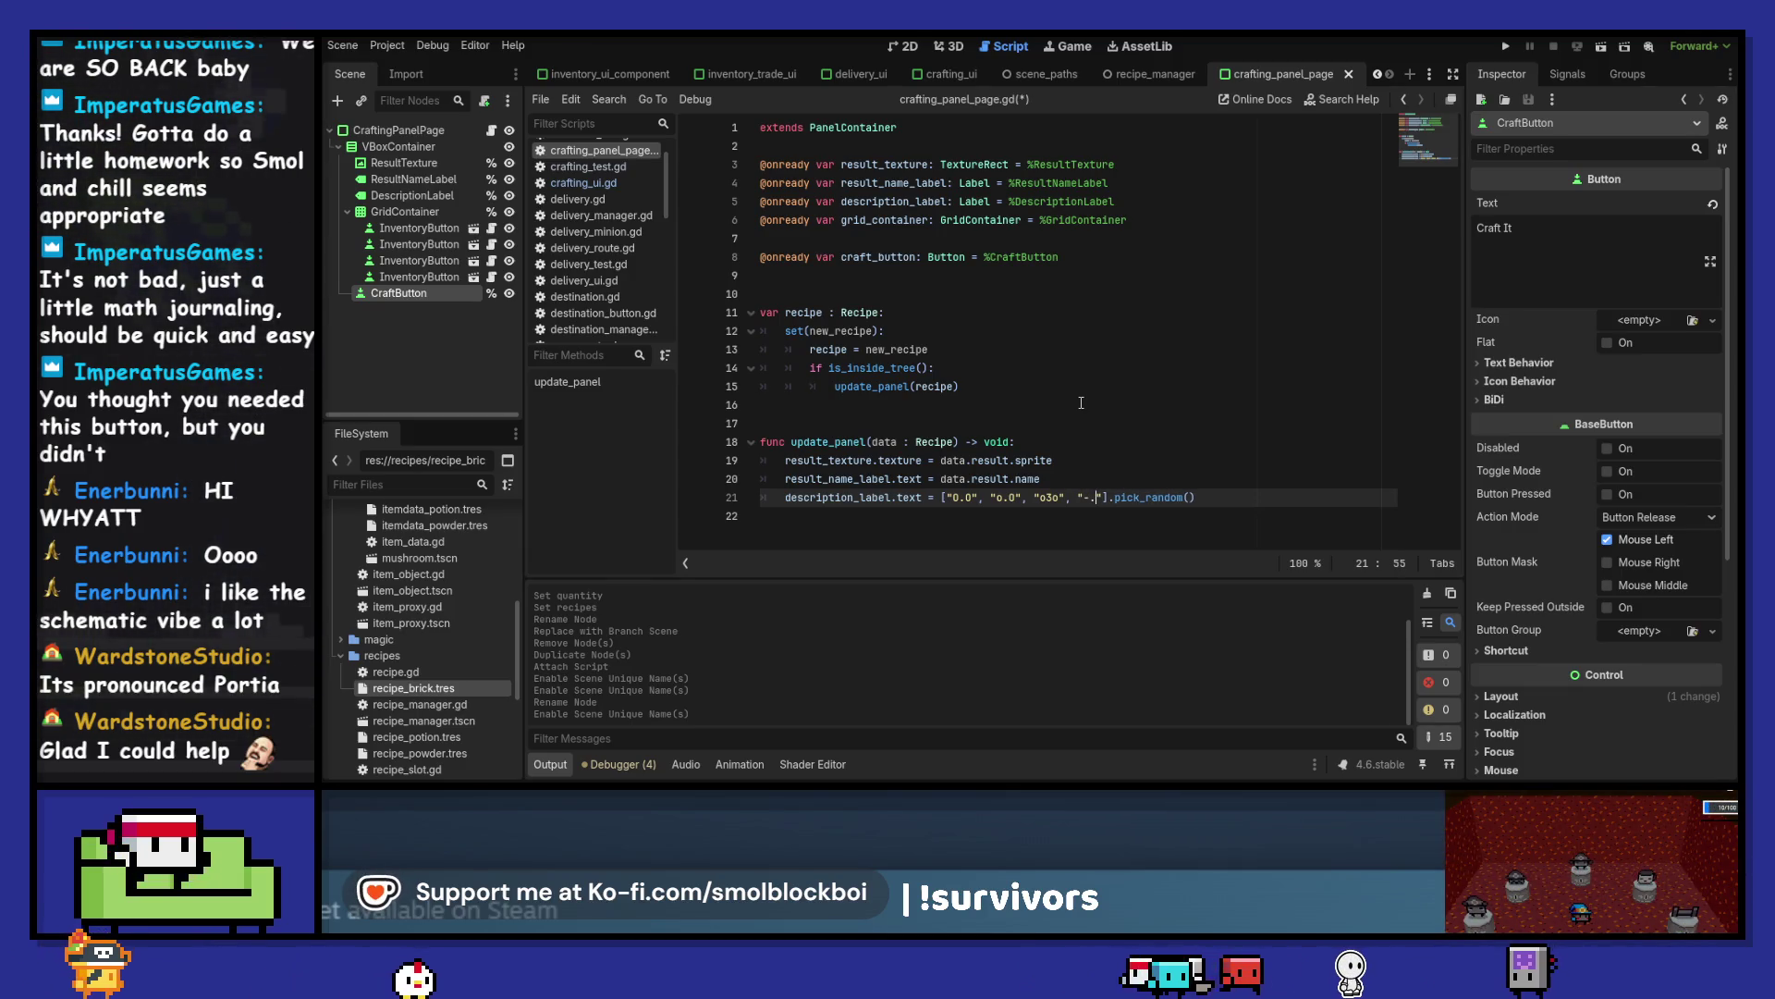
pyautogui.write('.o')
pyautogui.press('BackSpace')
pyautogui.write('0')
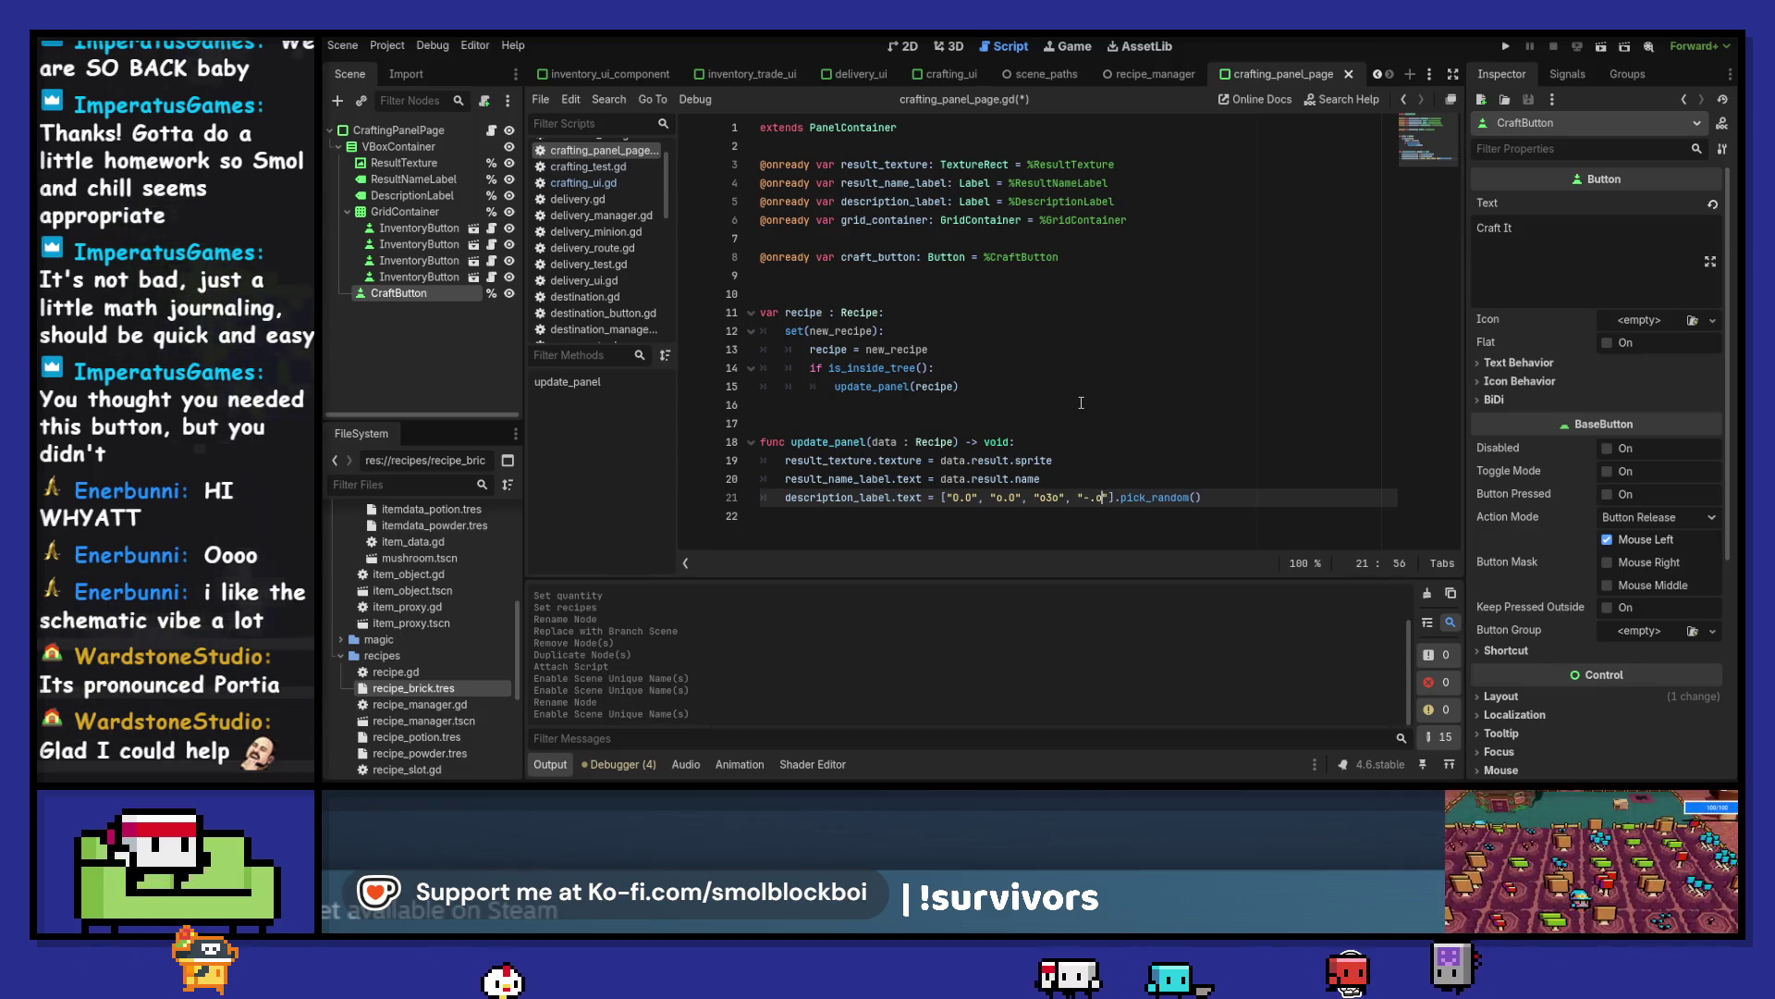
pyautogui.hotkey('ctrl', 's')
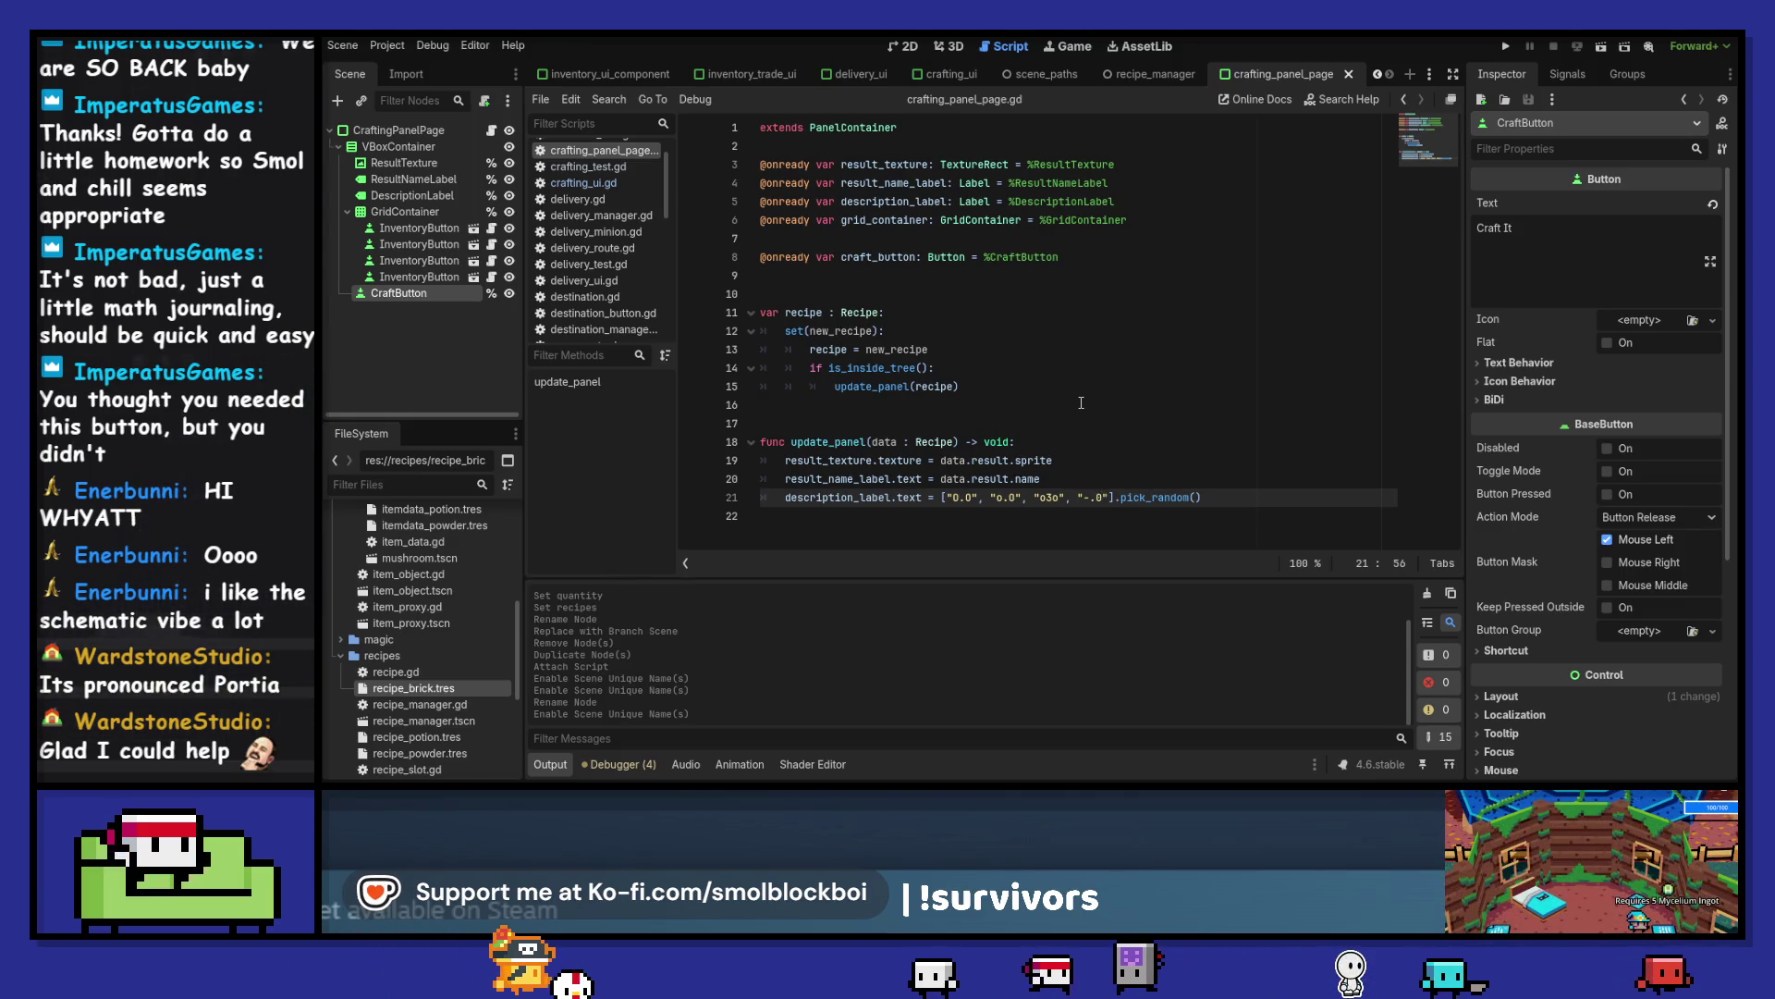
pyautogui.press('Down')
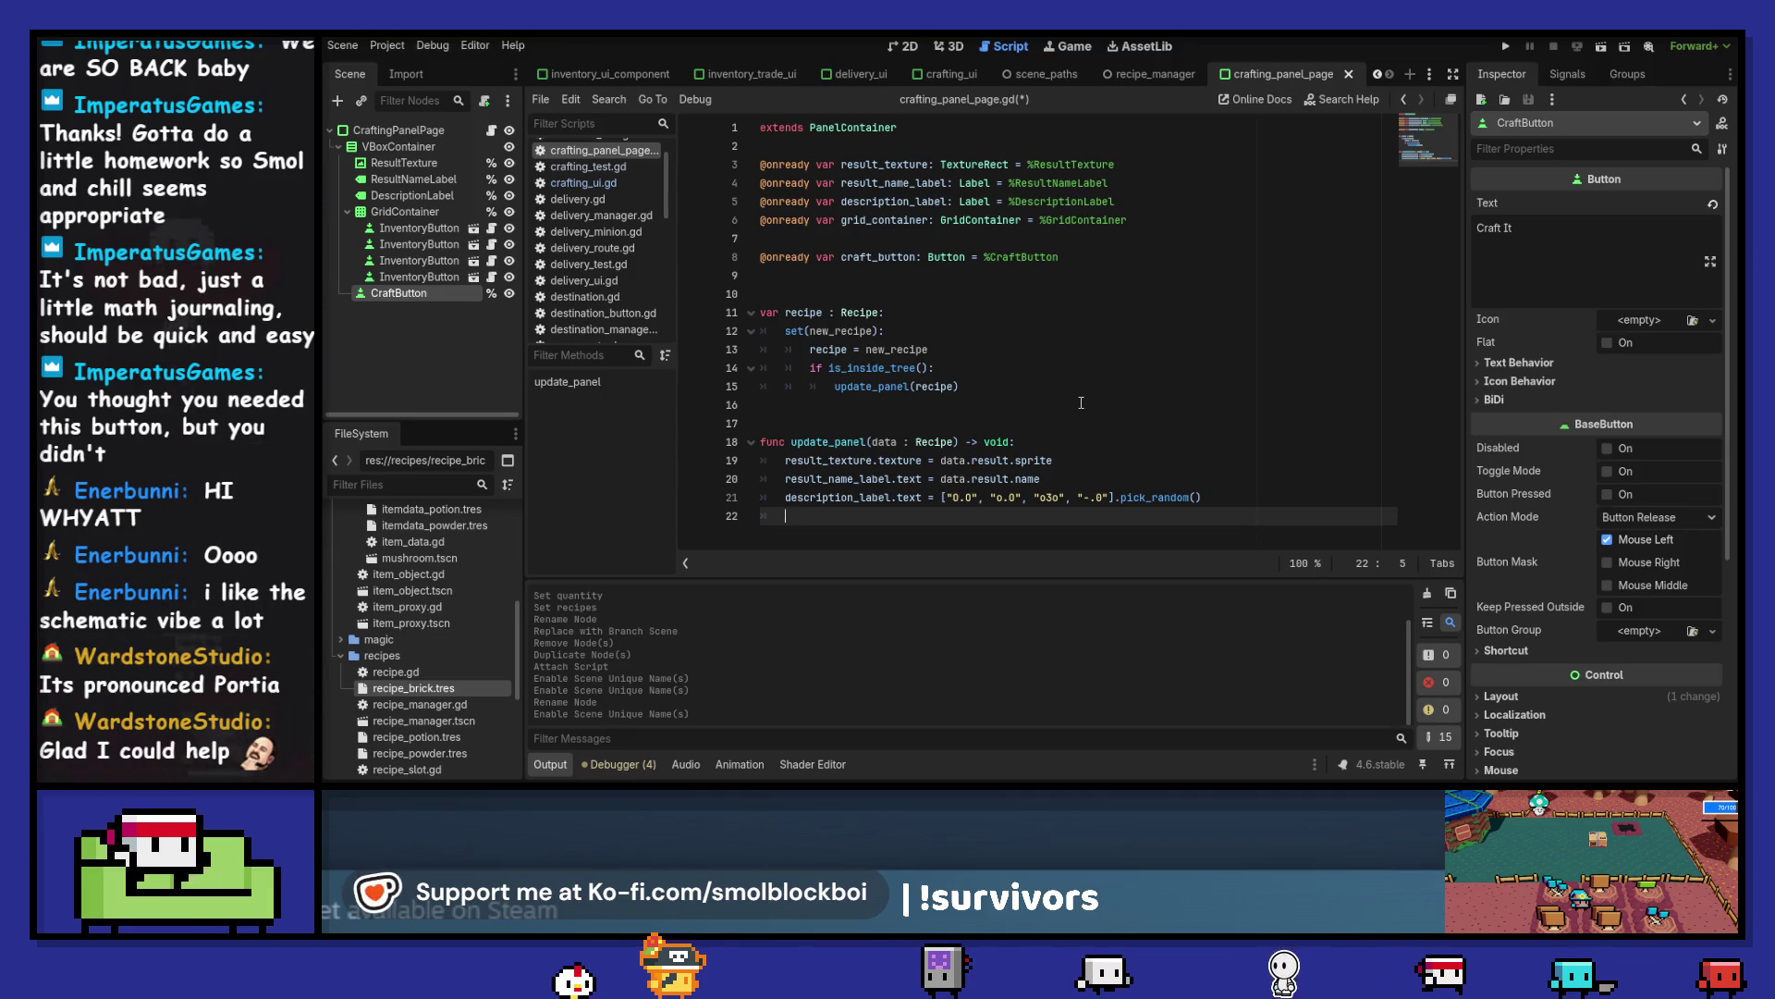
pyautogui.write('grid_container')
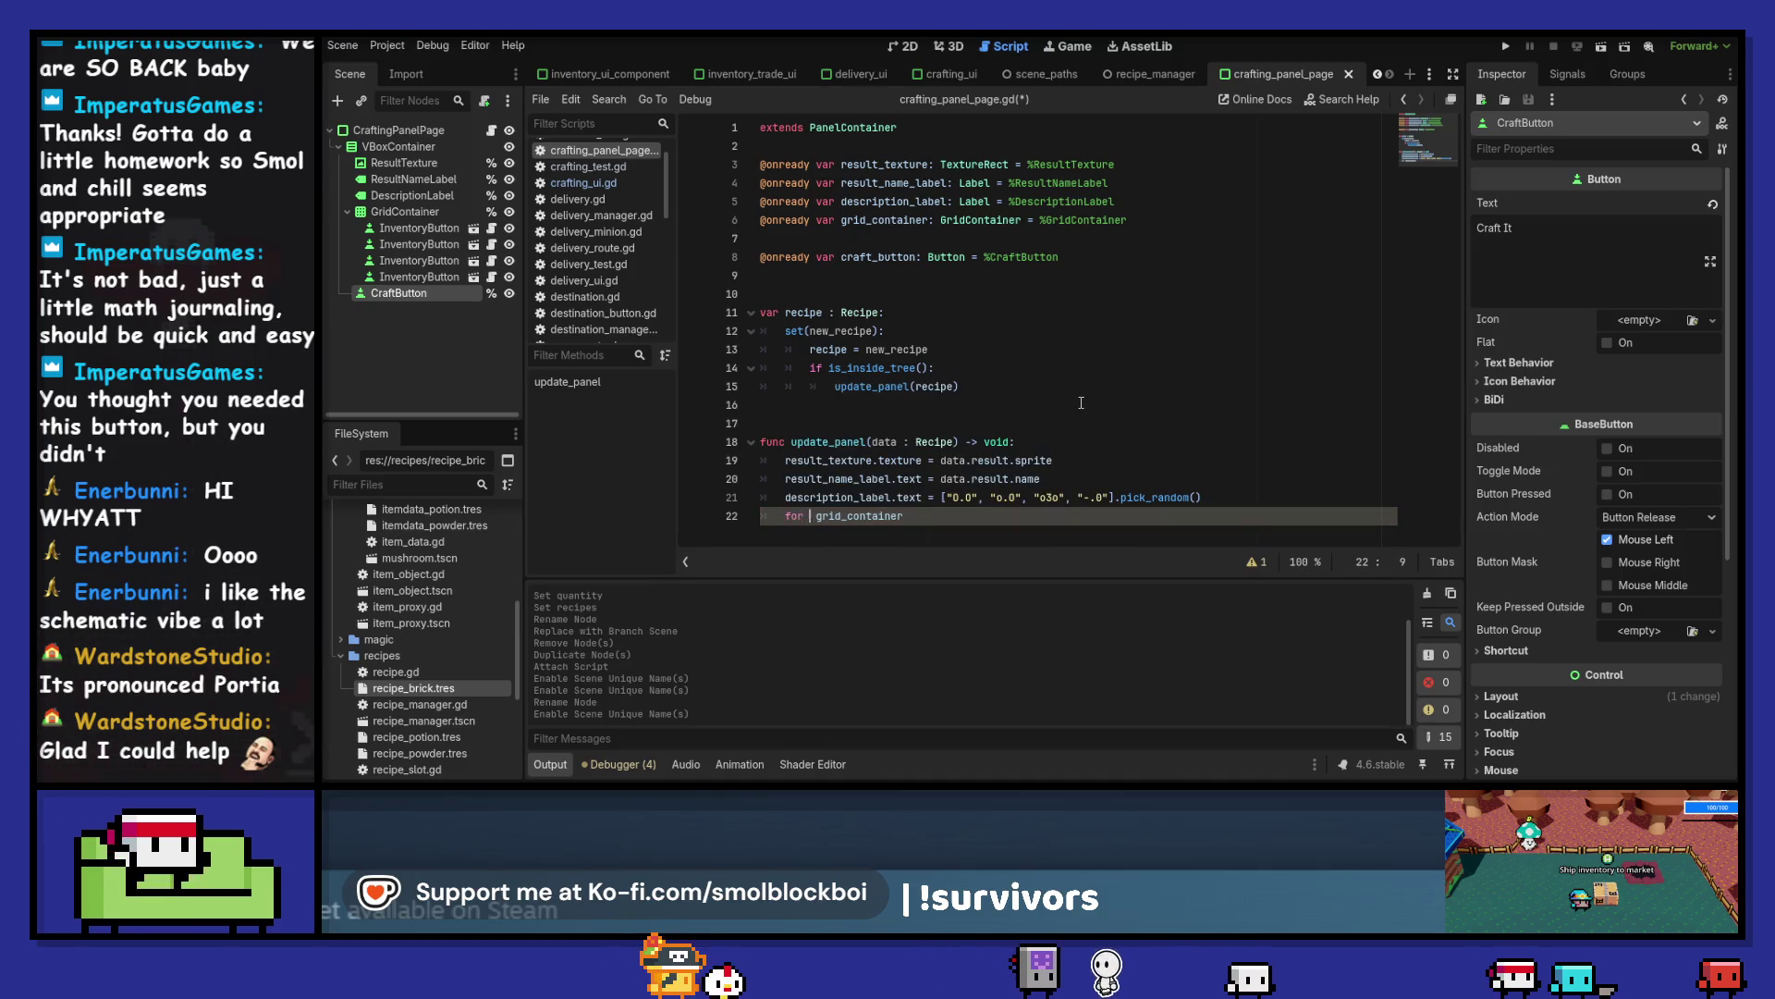
# - Loop over grid_container.get_children(), checking each slot is InventorySlot, then open inventory_trade_ui.gd
pyautogui.press('End')
pyautogui.write('.get_c')
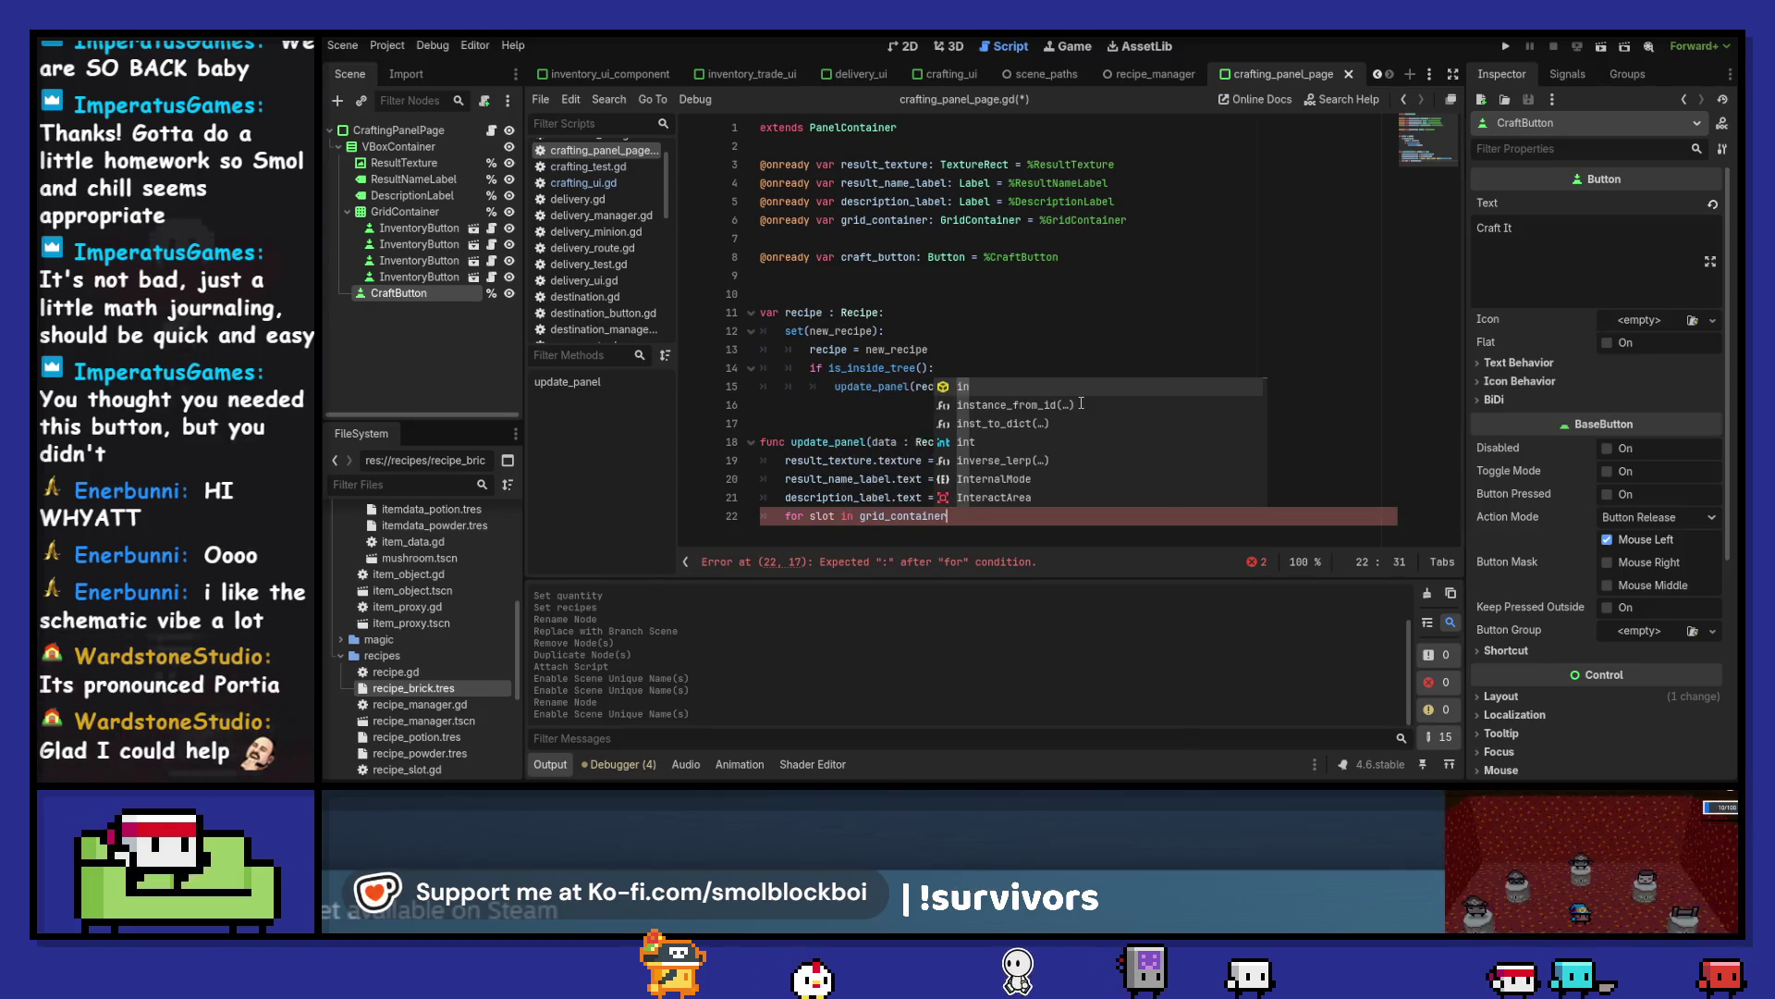
pyautogui.write('hil')
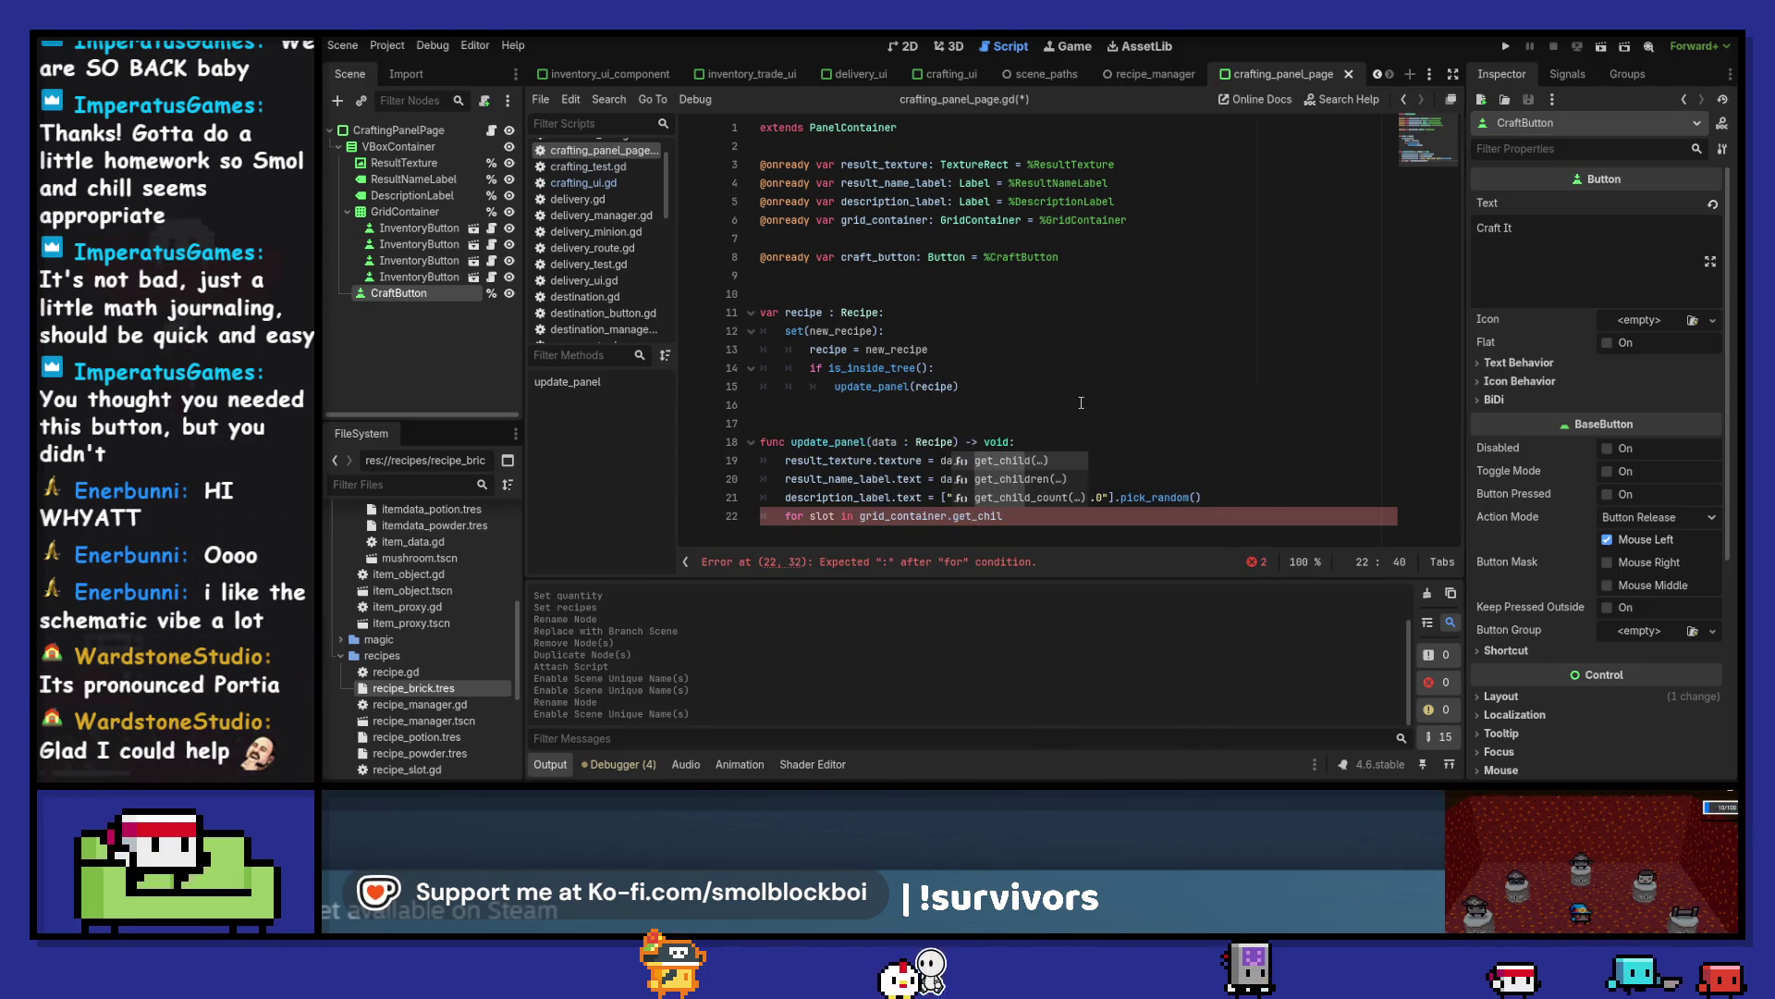
pyautogui.press('Down')
pyautogui.press('Return')
pyautogui.press('Return')
pyautogui.write('if sl')
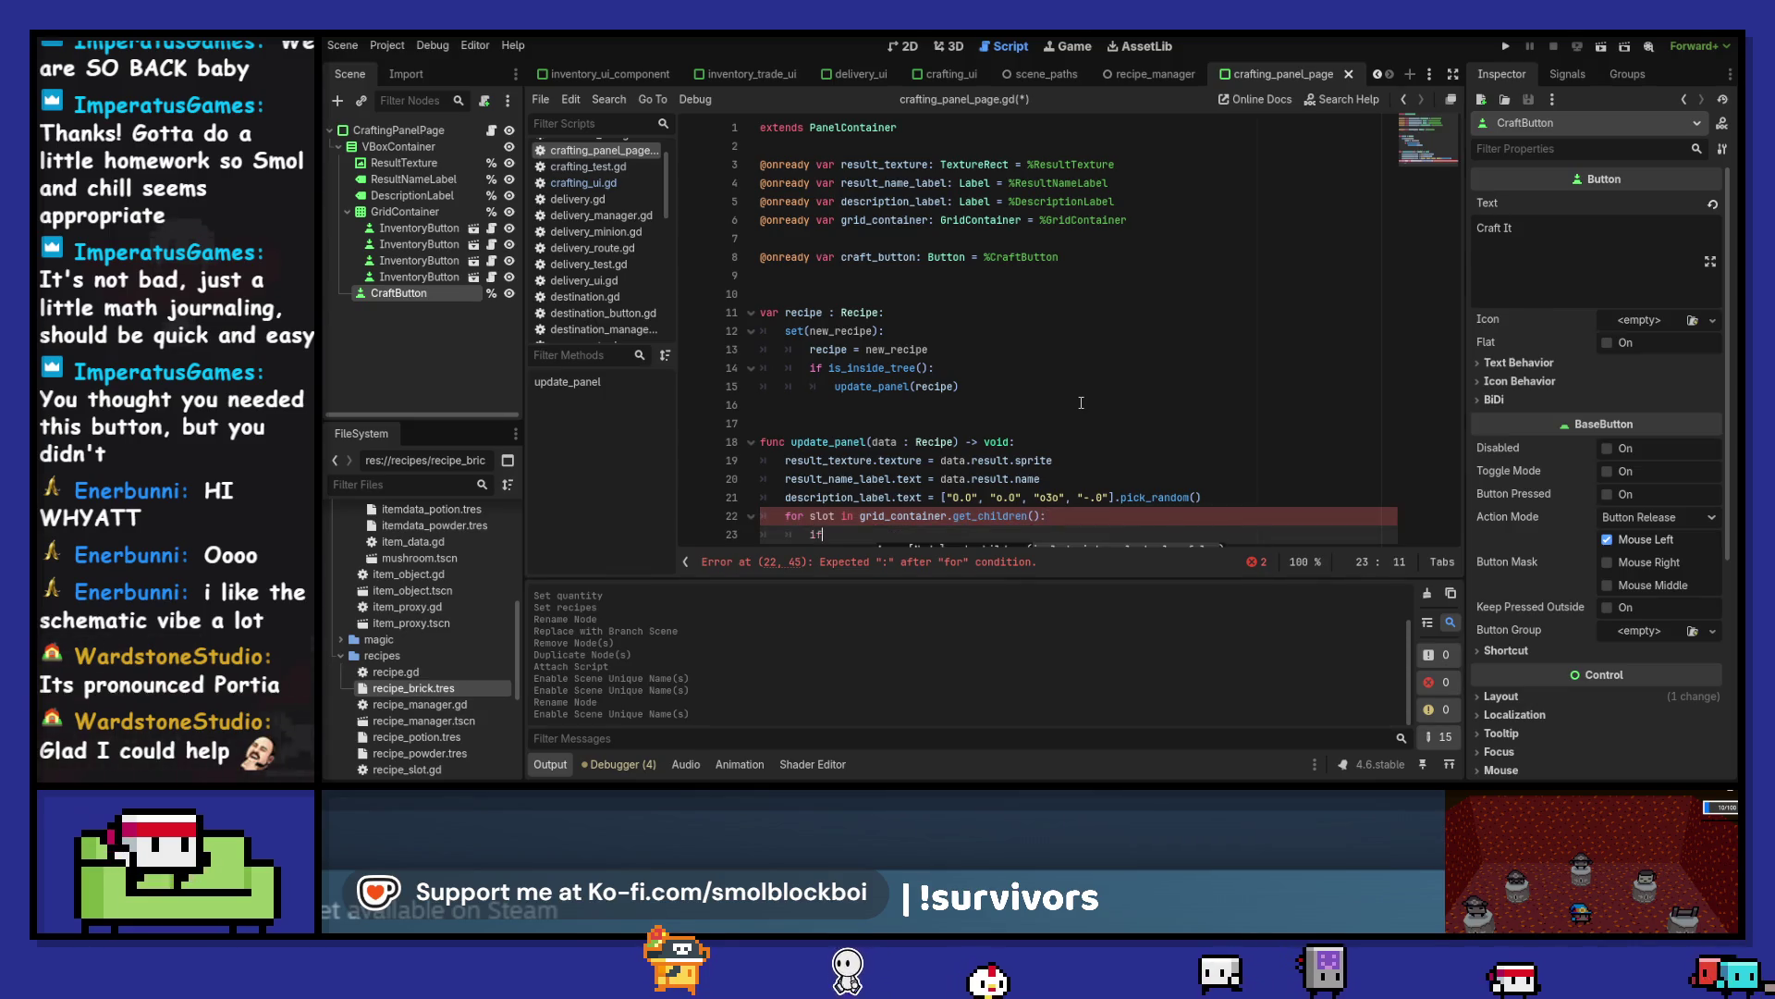
pyautogui.write('ot is Slot')
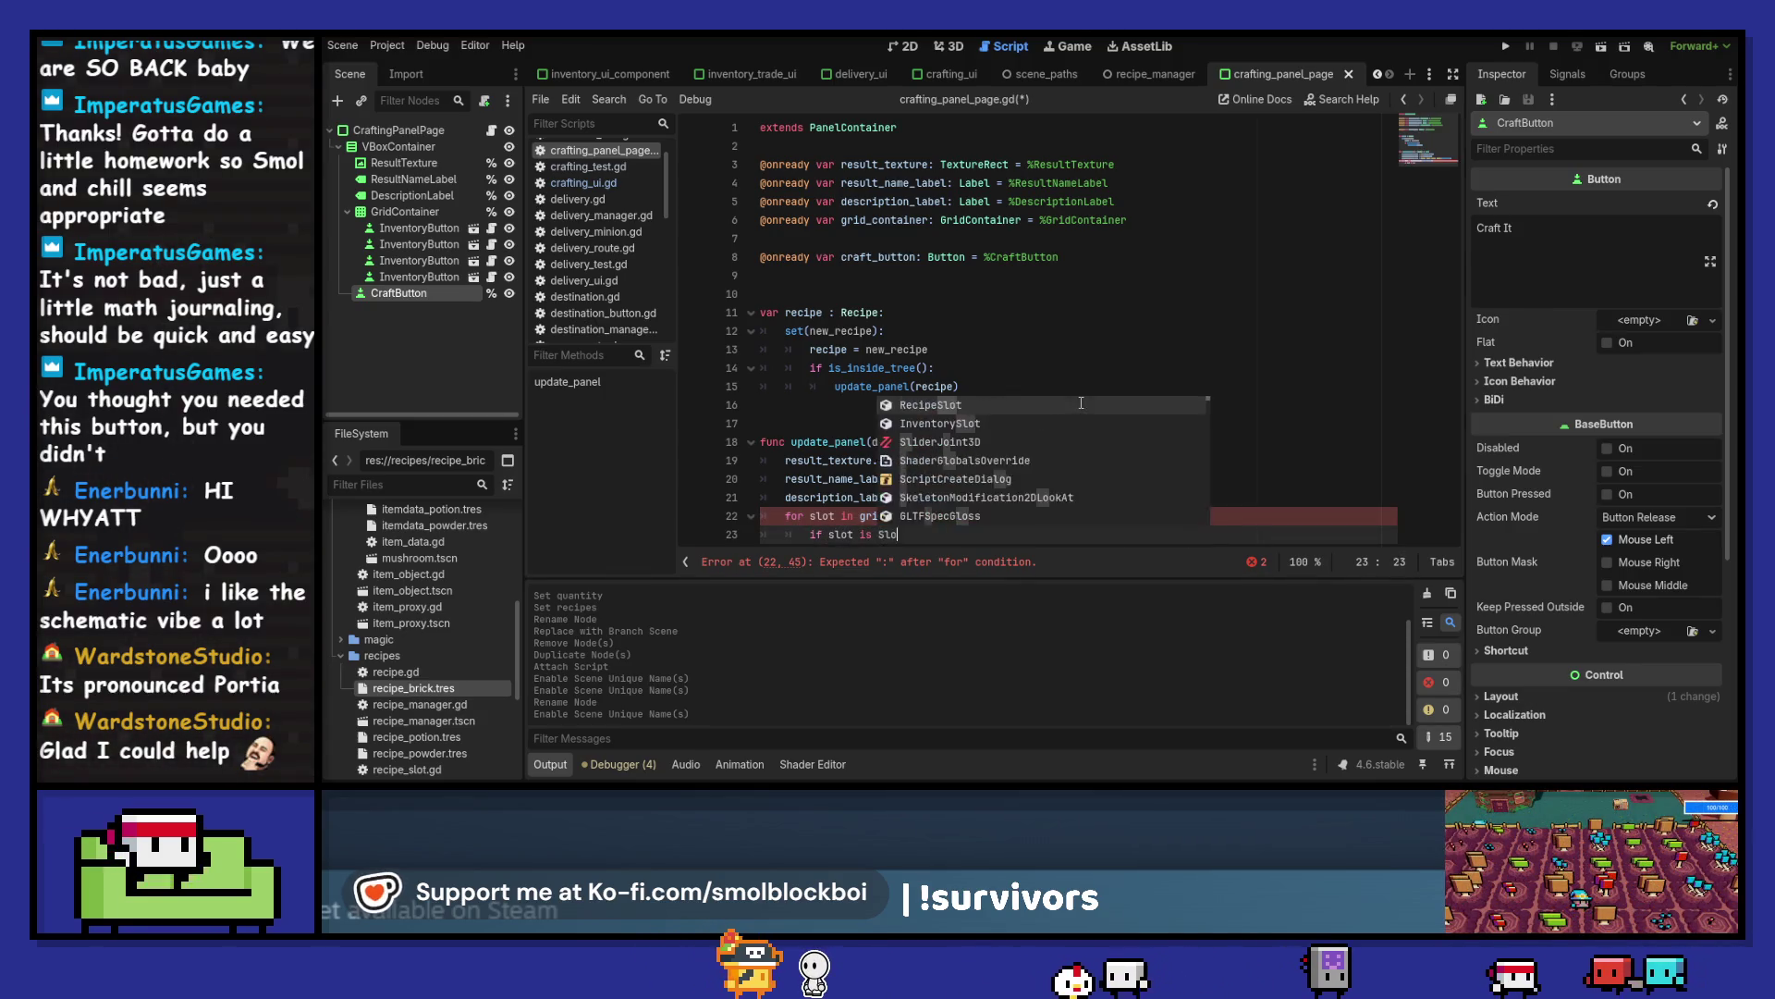
pyautogui.press('Down')
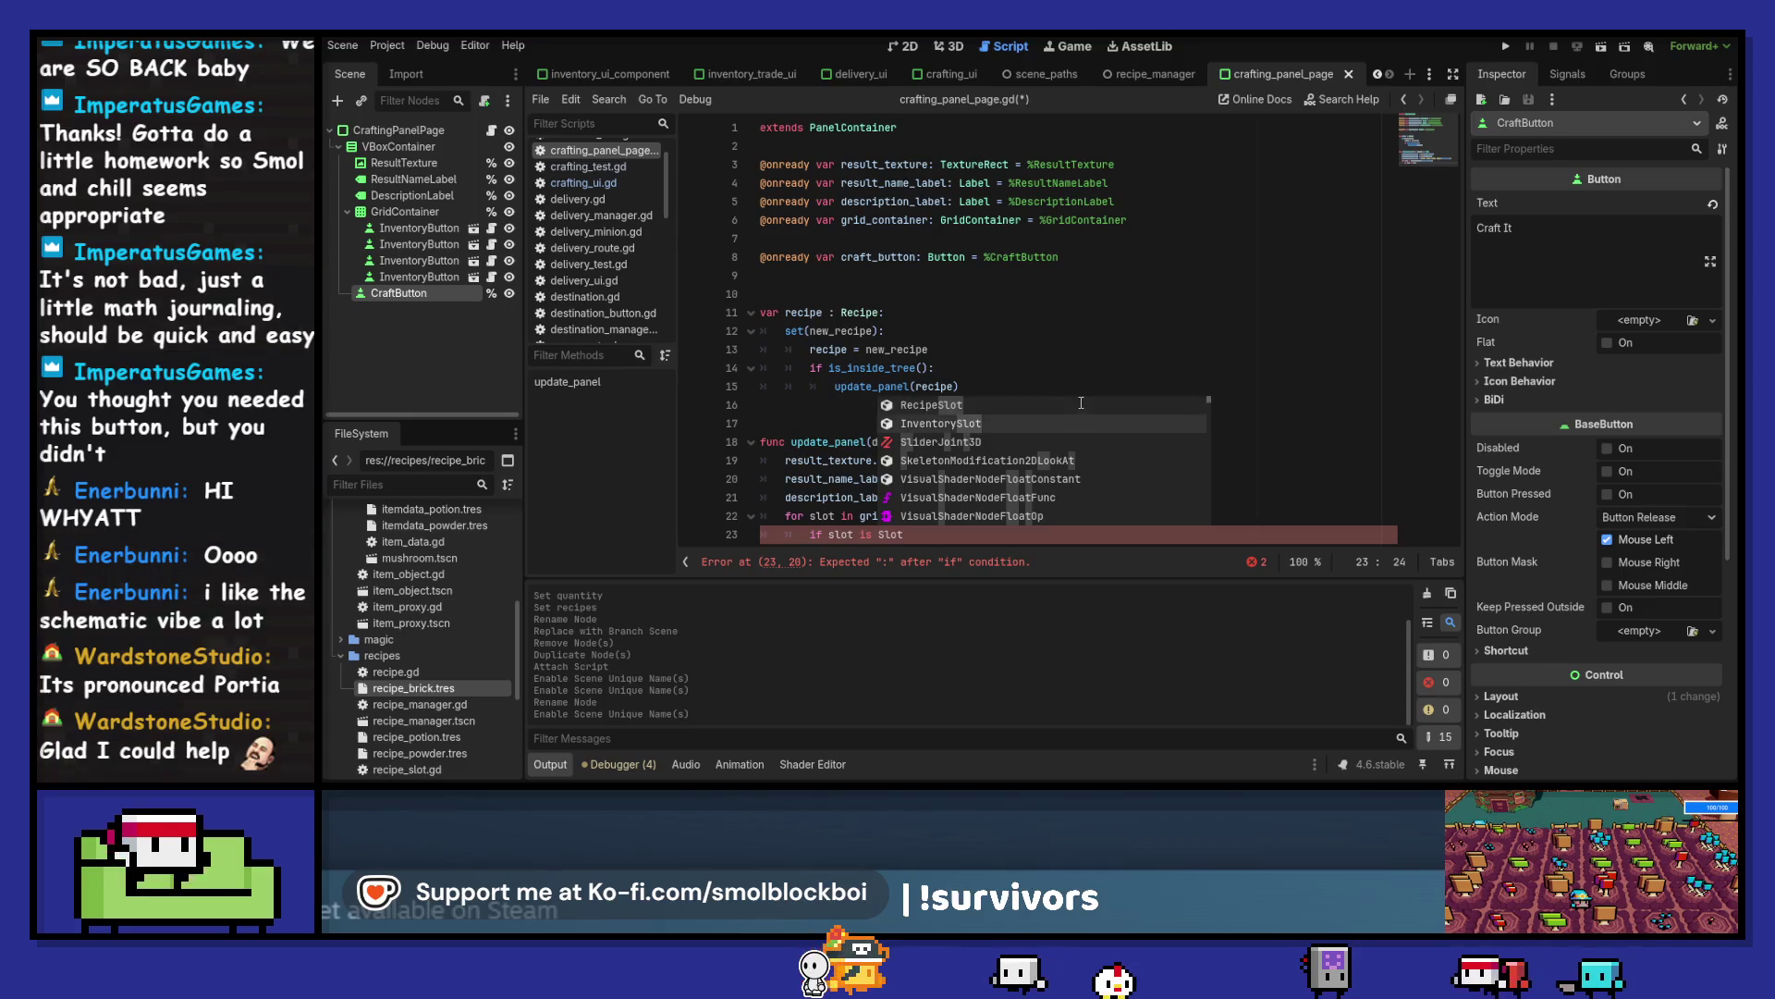
pyautogui.press('Return')
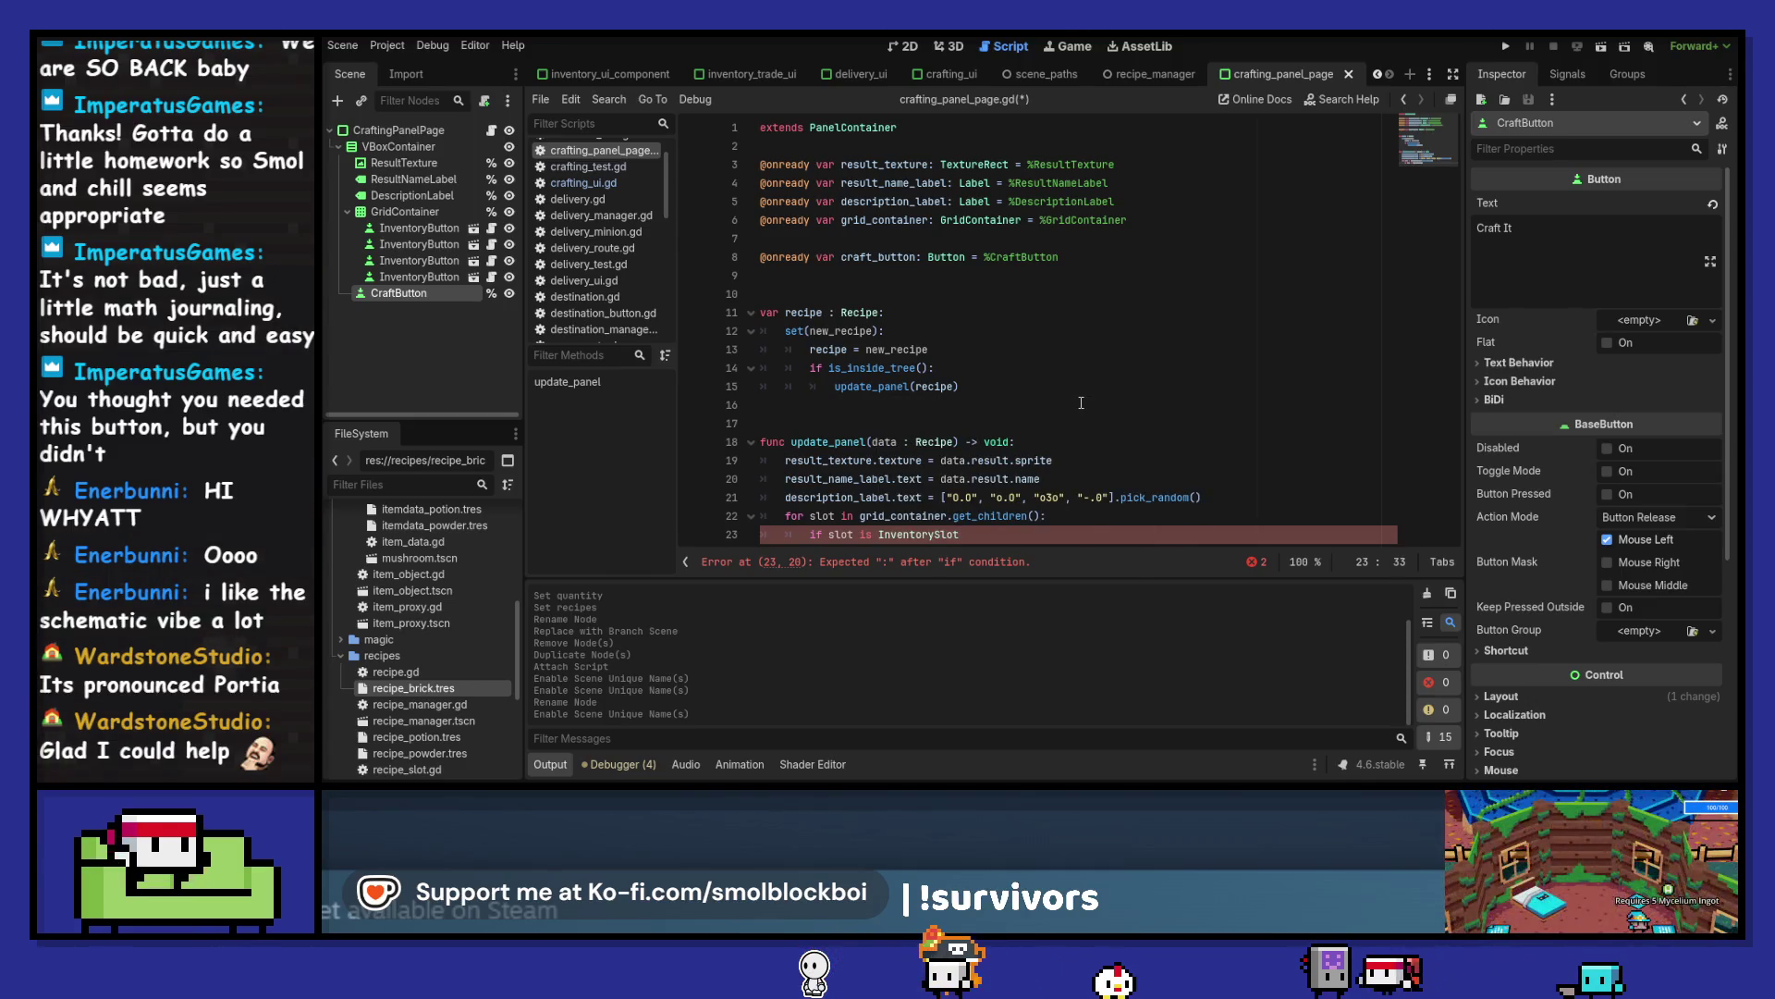
pyautogui.press('Return')
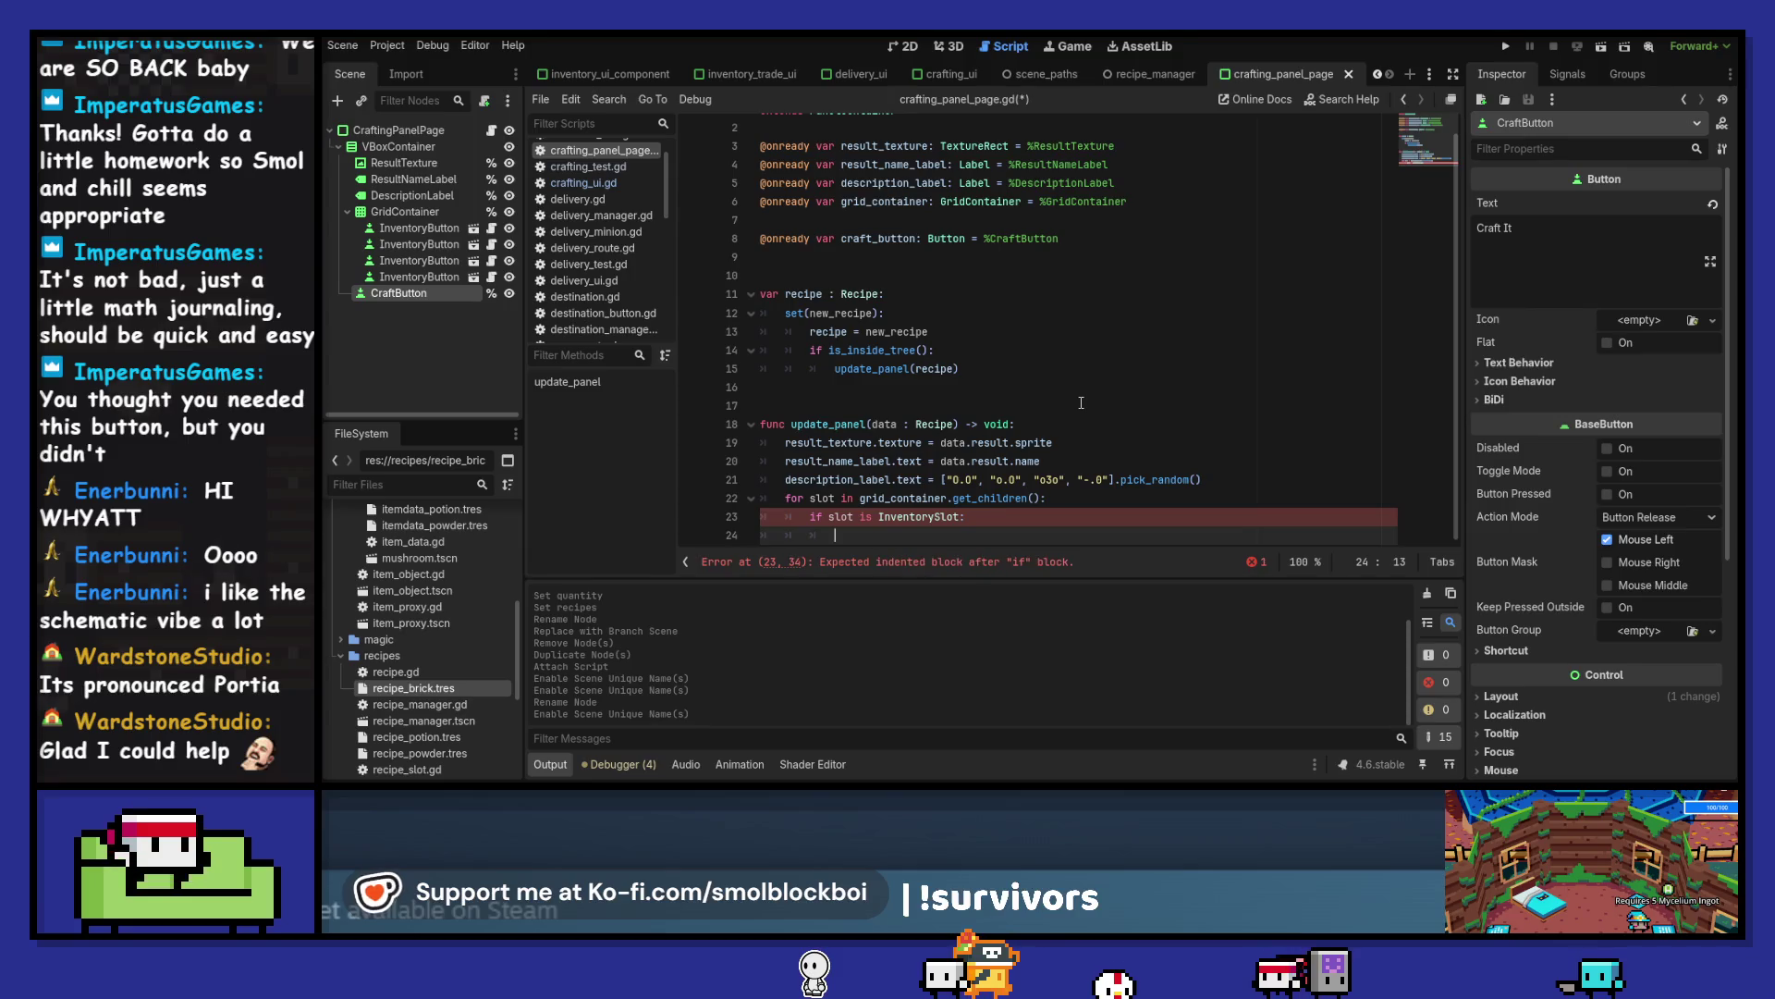
pyautogui.write('.item')
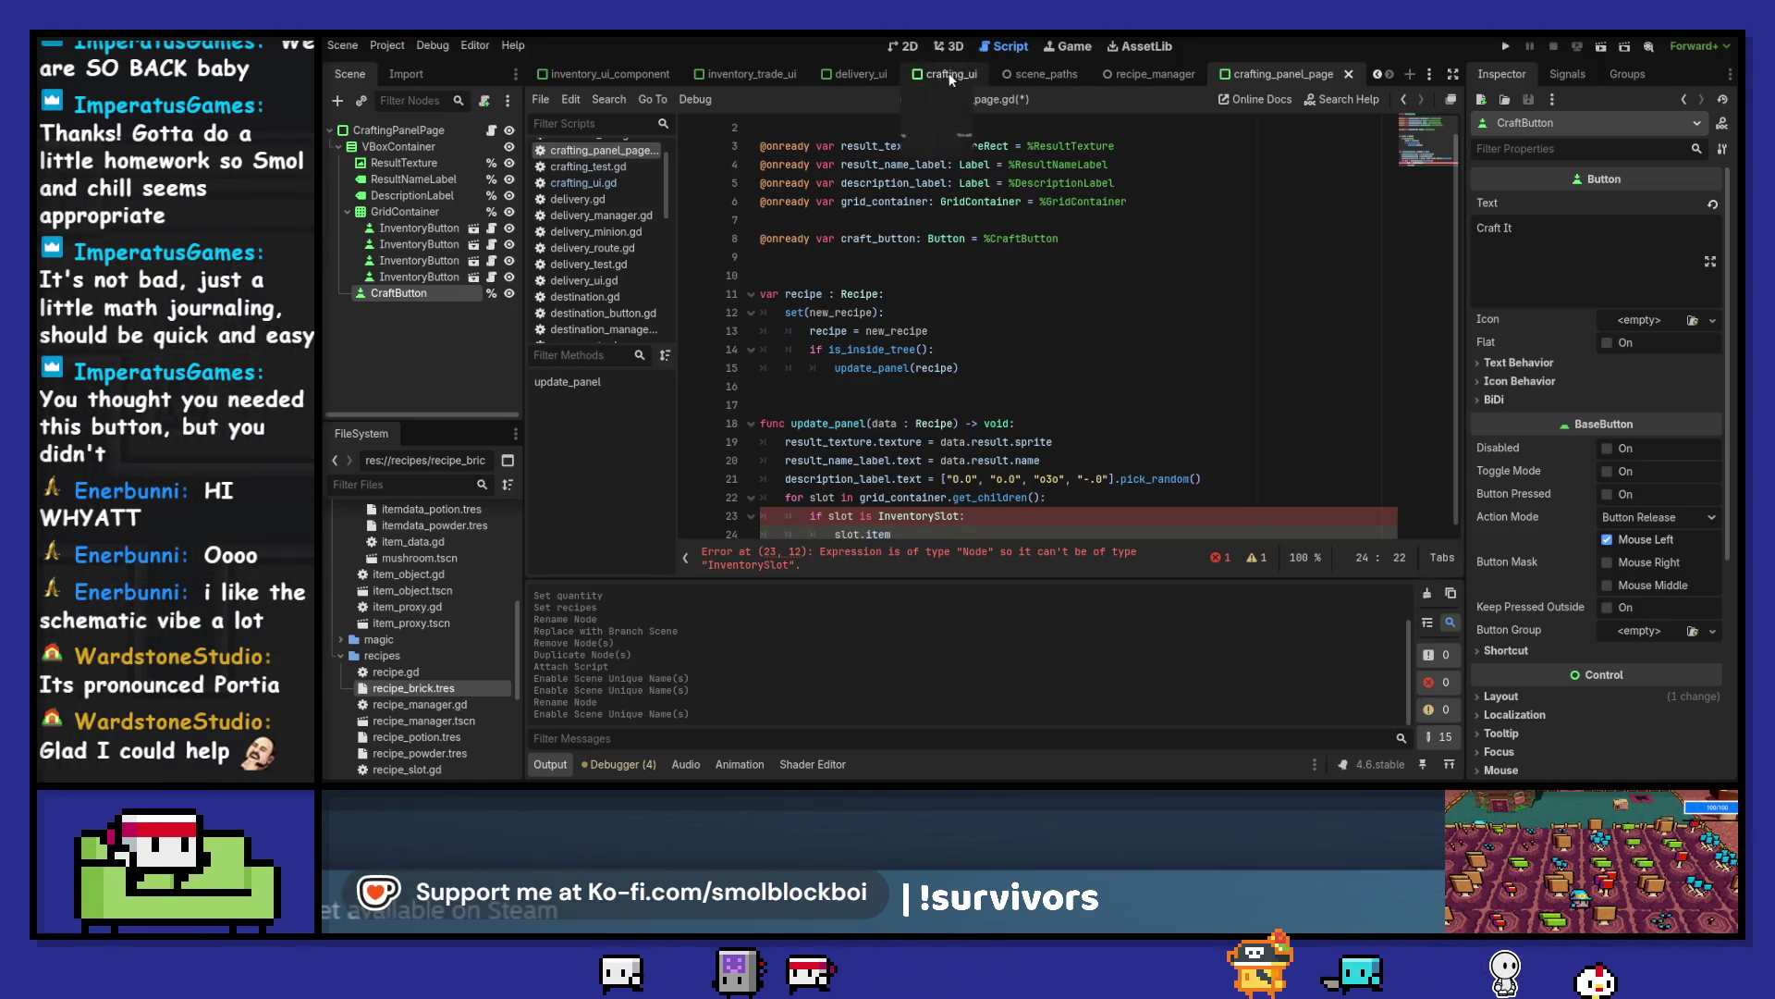
pyautogui.click(726, 79)
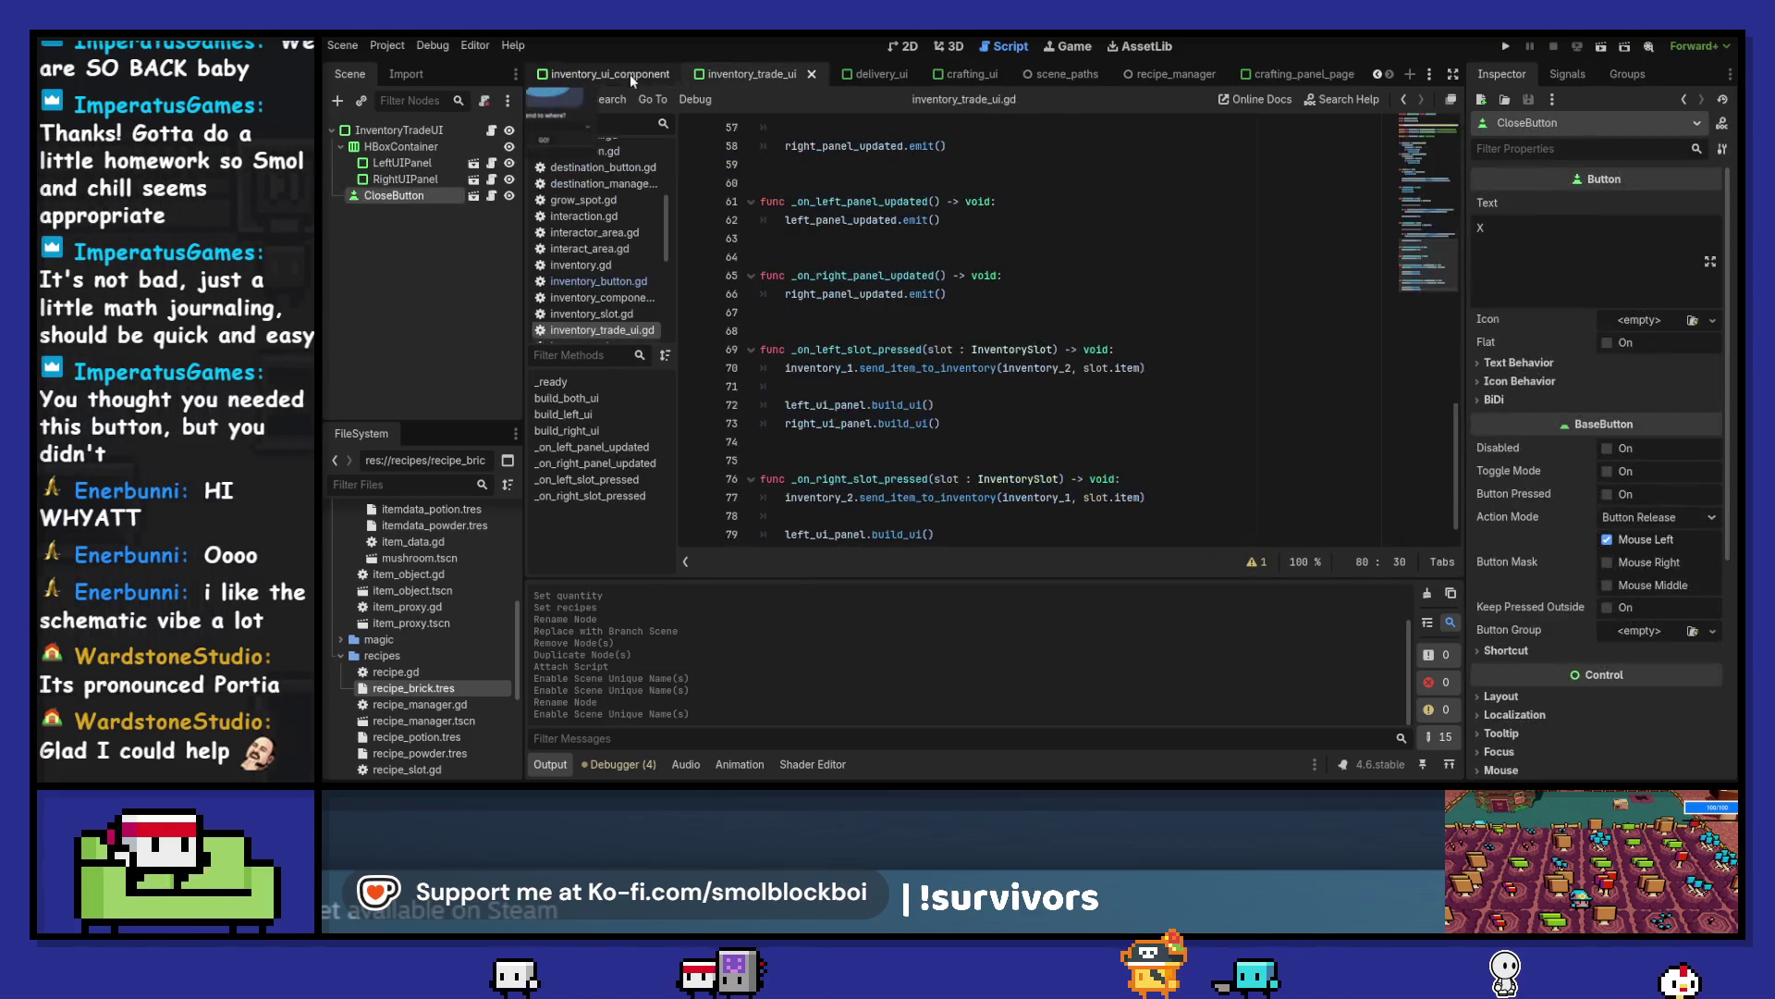
# - Review build_ui and the i_component setter in inventory_ui_component.gd, then return to crafting_panel_page.gd
pyautogui.click(607, 72)
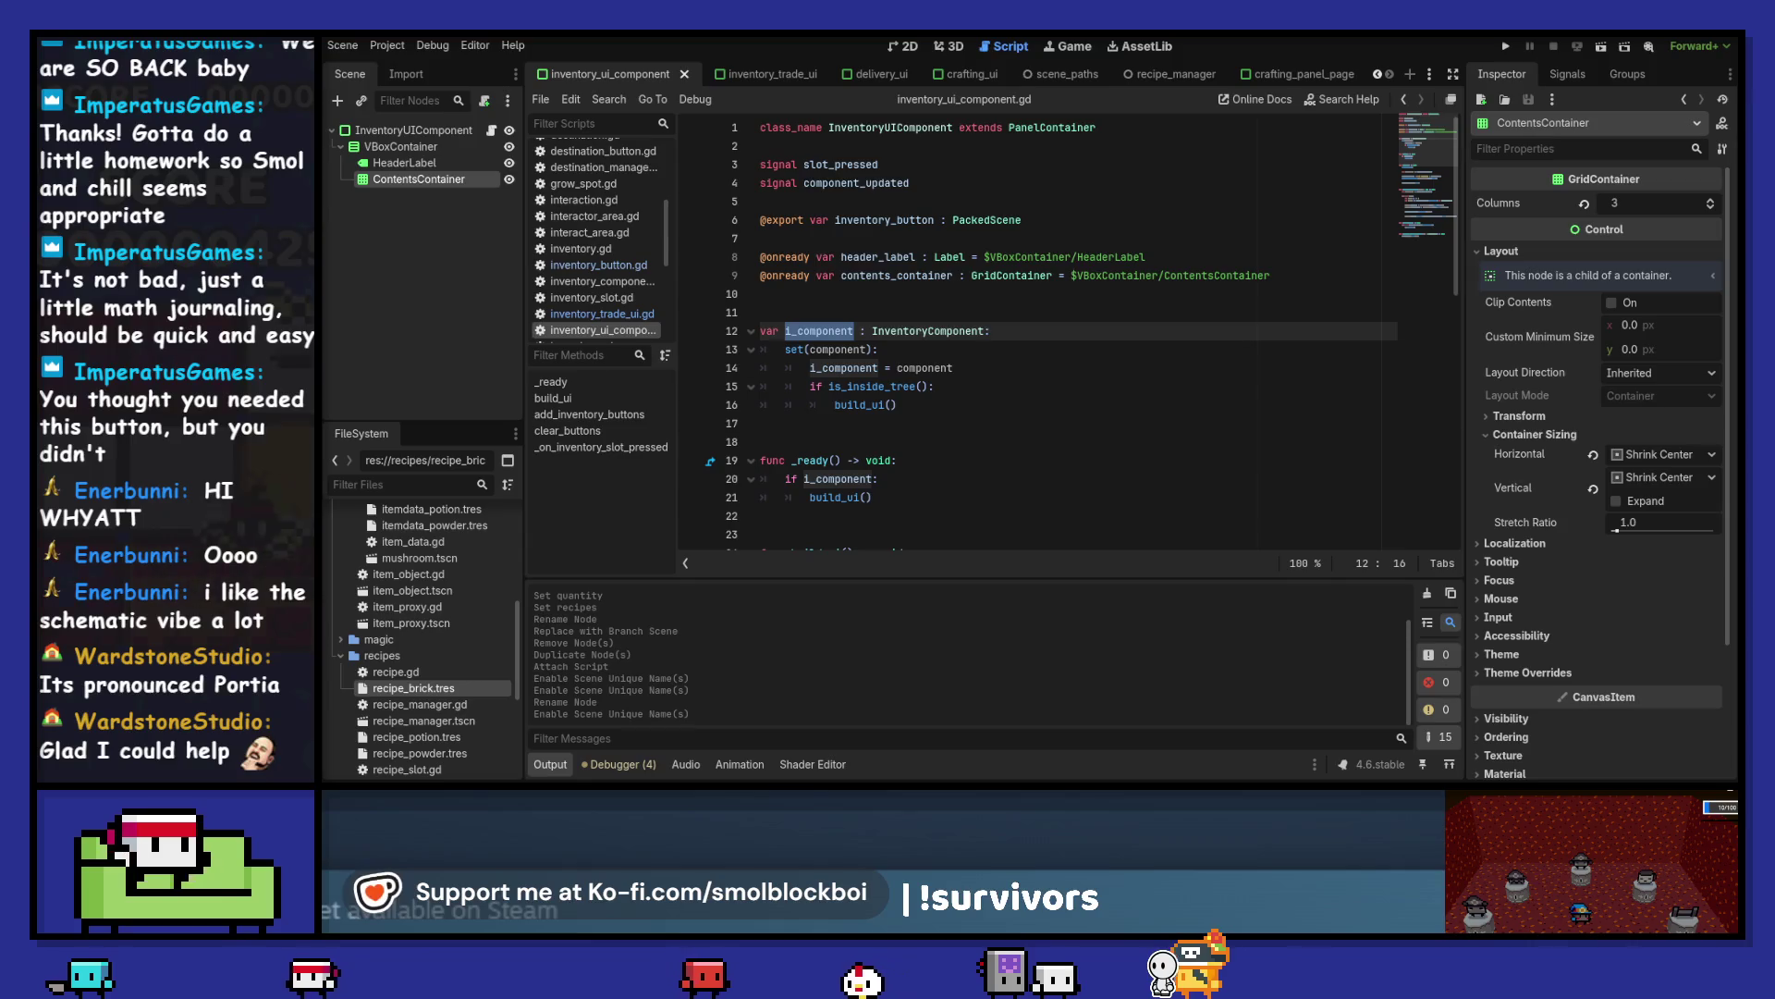
pyautogui.click(957, 348)
pyautogui.scroll(-3, 957, 349)
pyautogui.scroll(2, 1121, 203)
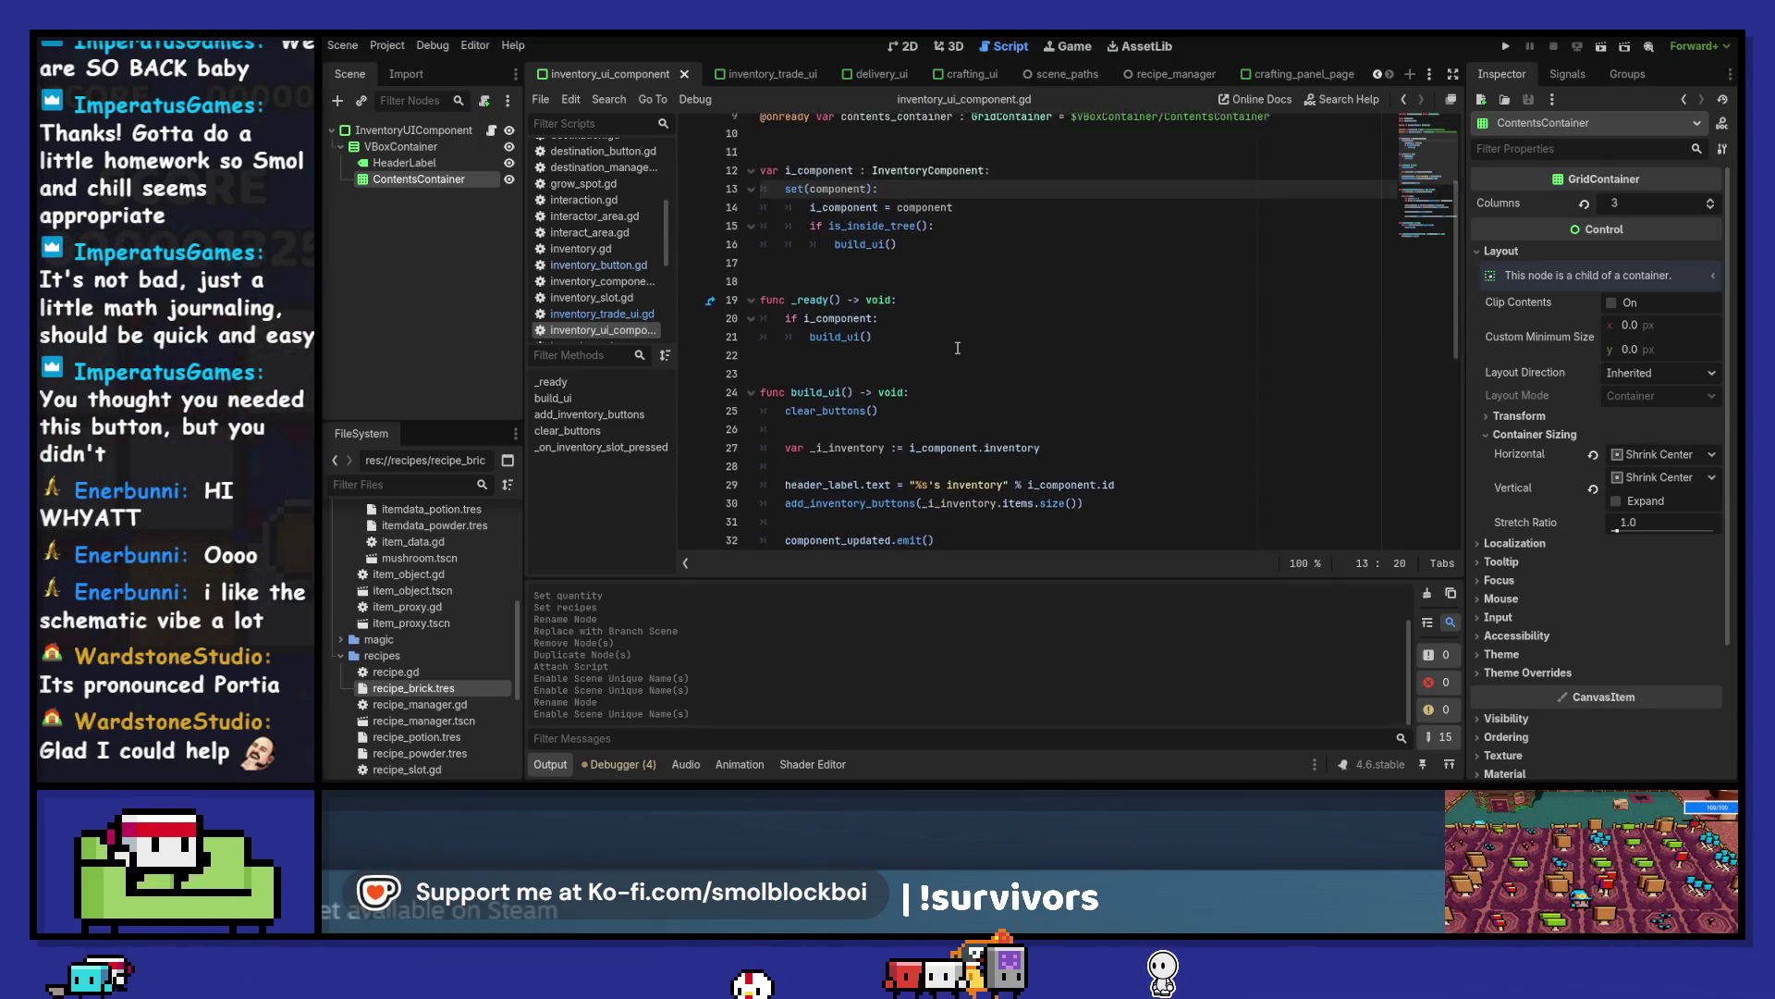
pyautogui.click(1271, 77)
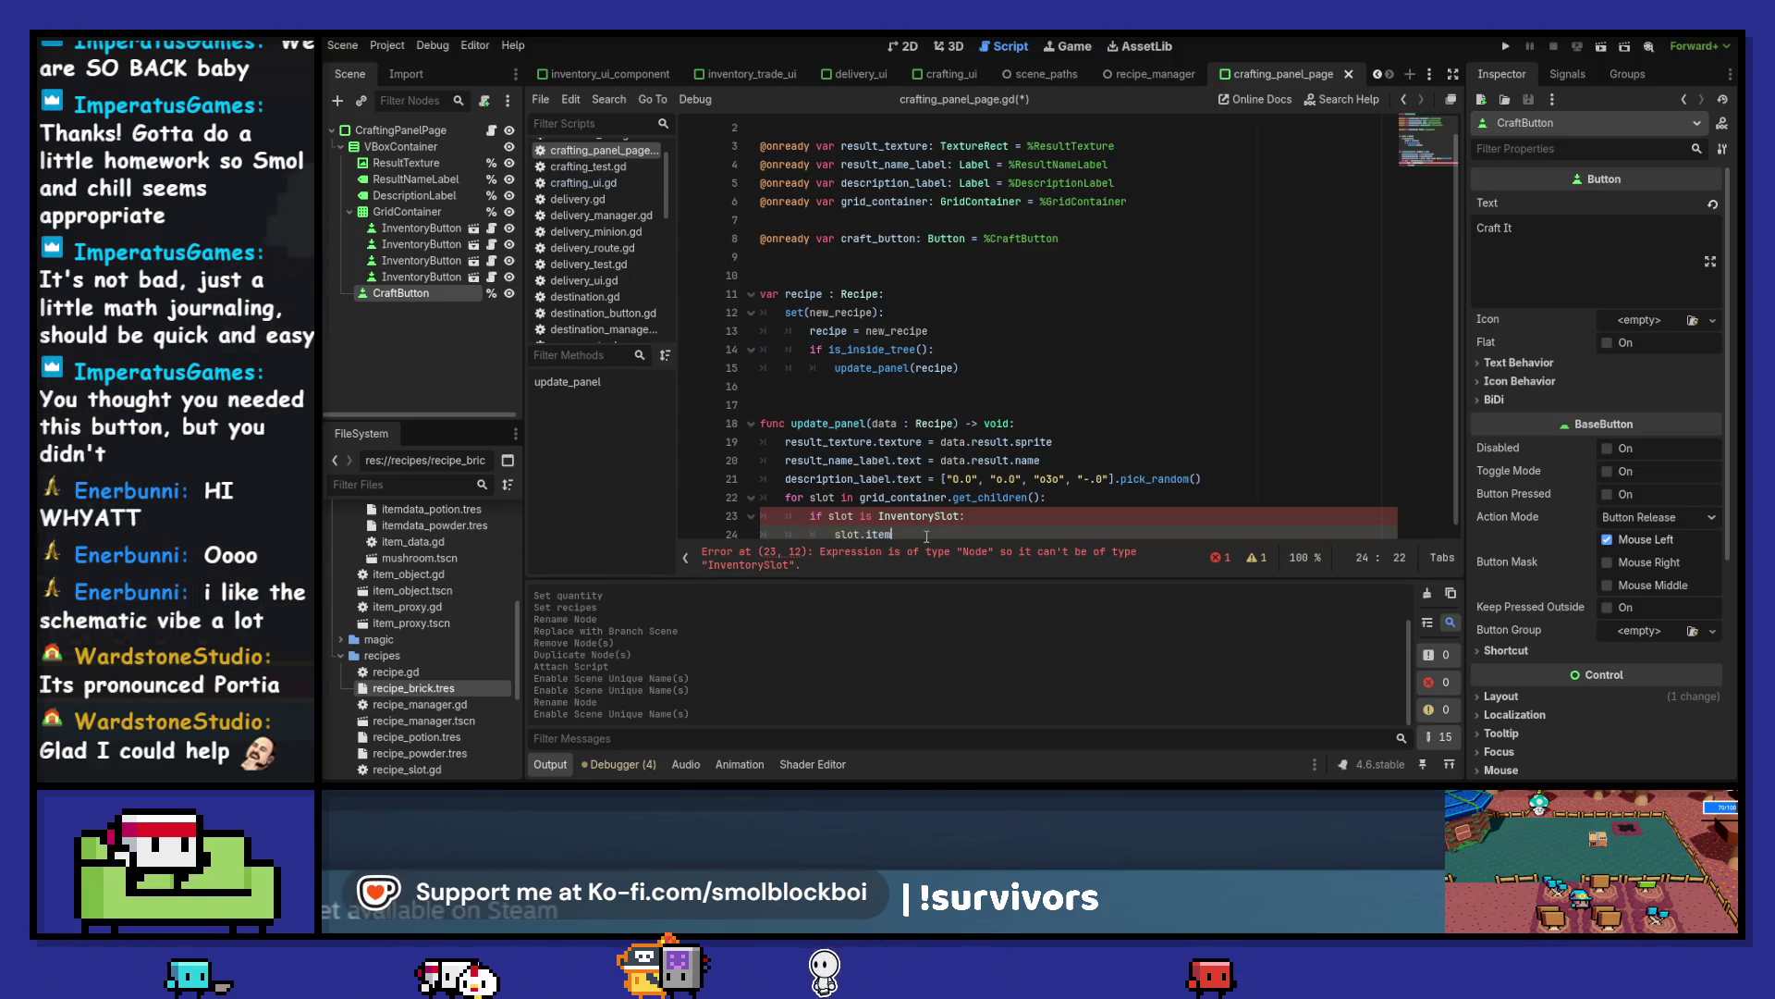
# - Rename the loop variable to i and replace the if block with var slot = i as InventorySlot
pyautogui.scroll(-1, 926, 536)
pyautogui.keyDown('shift'); pyautogui.click(809, 508); pyautogui.keyUp('shift')
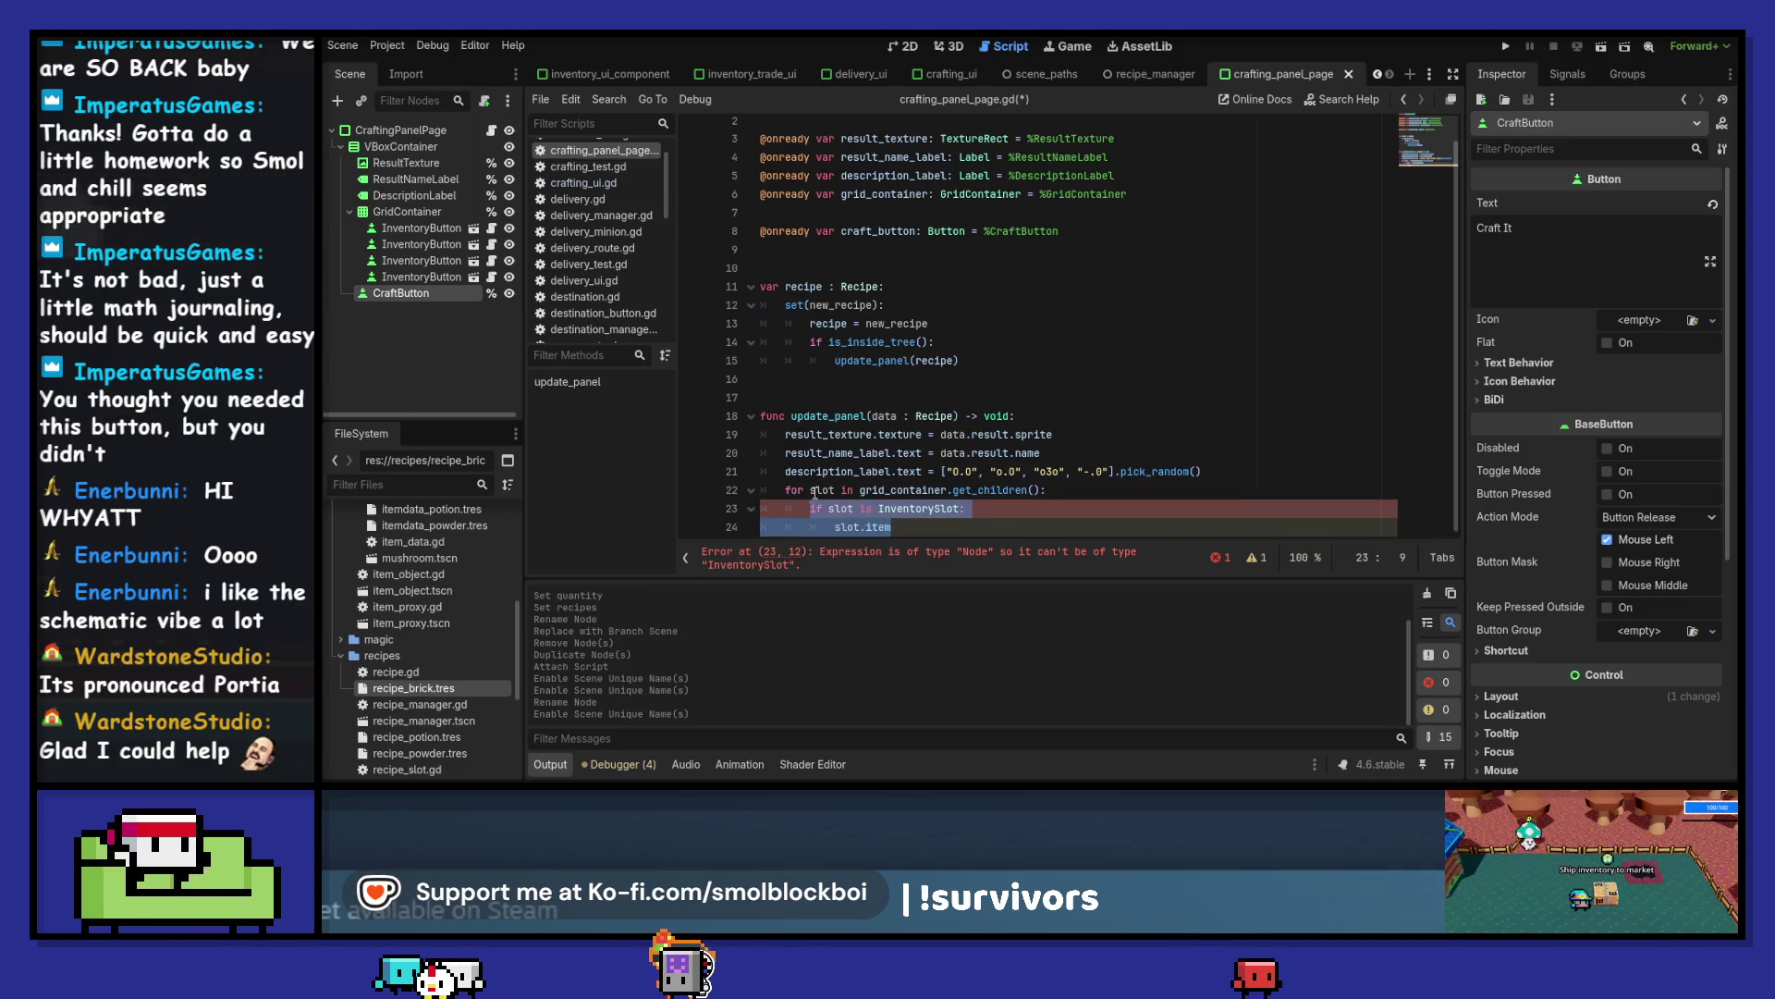
pyautogui.click(815, 491)
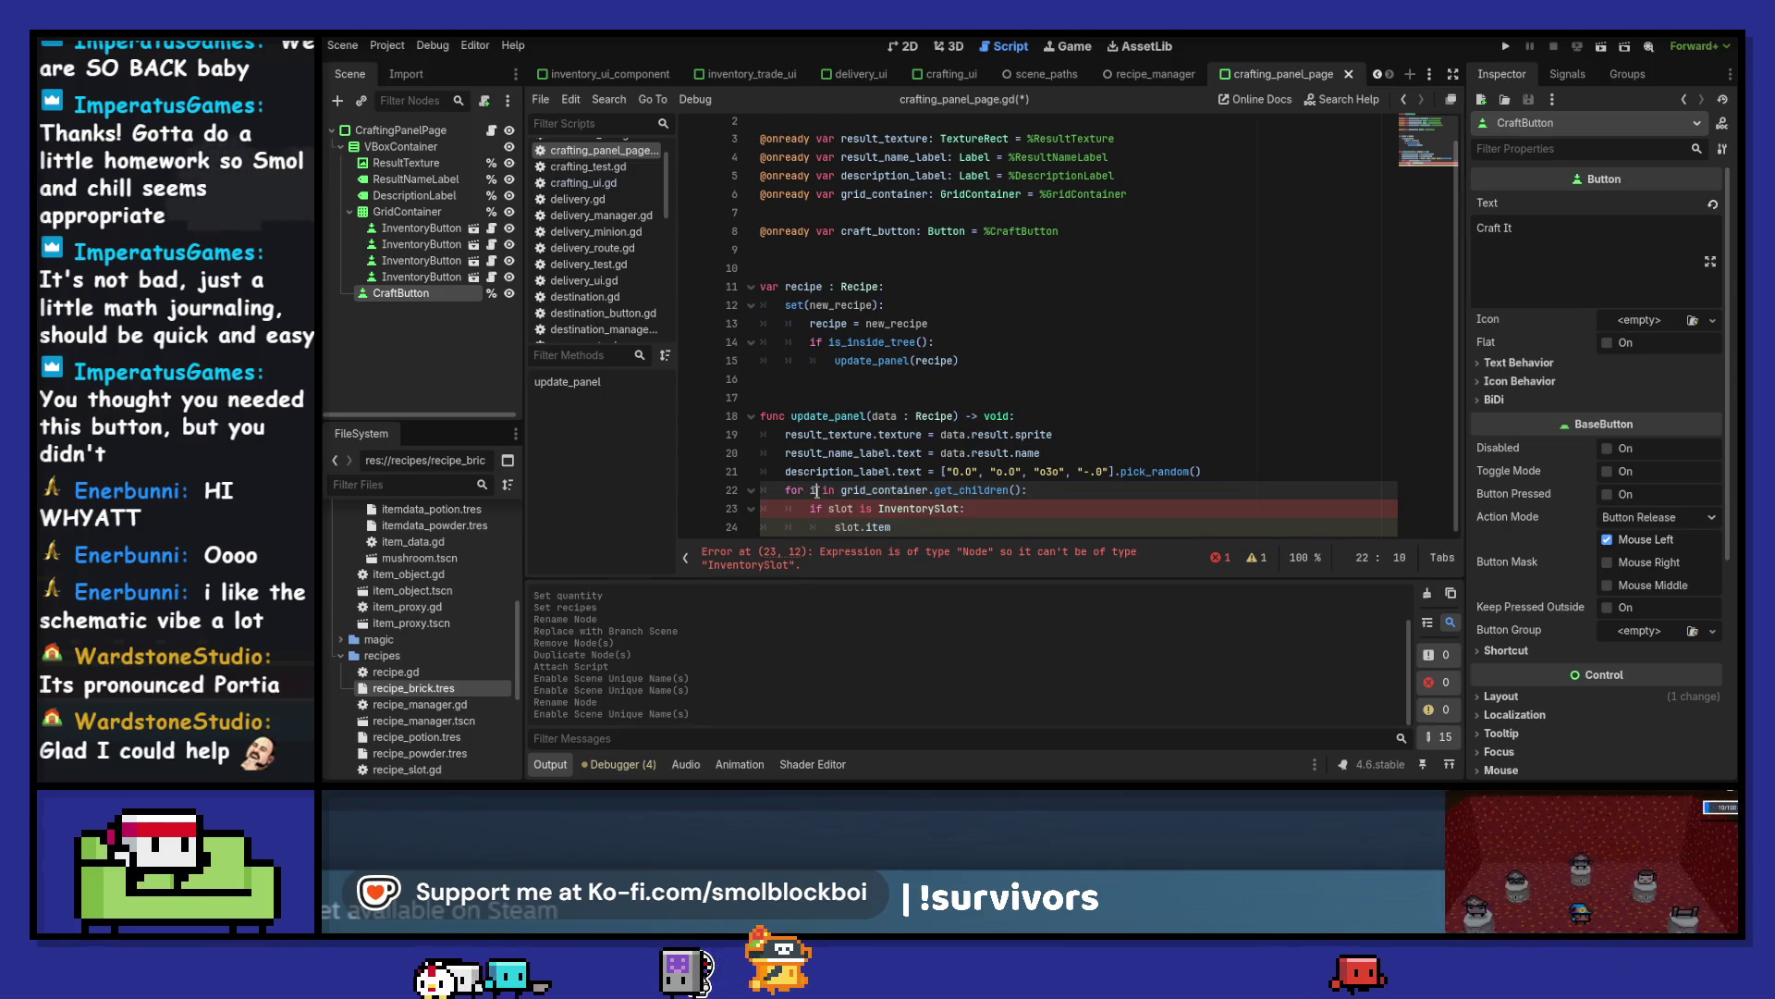
pyautogui.write('i')
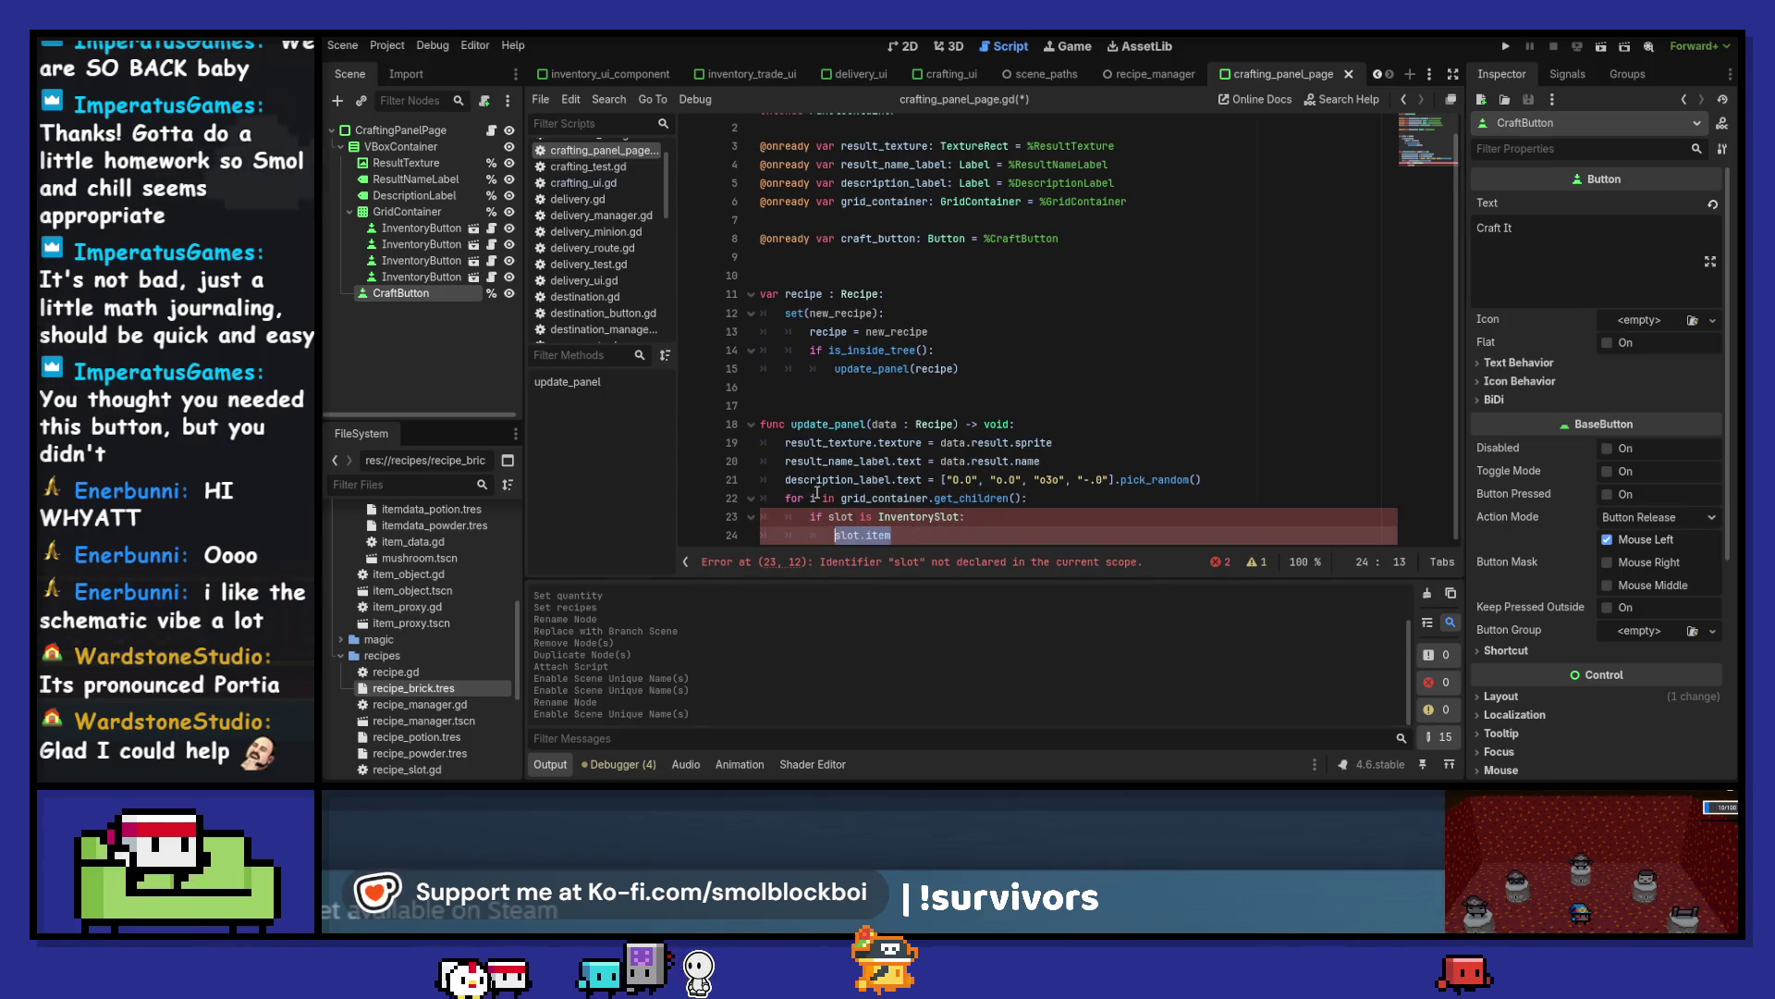
pyautogui.hotkey('shift', 'Up')
pyautogui.hotkey('shift', 'Home')
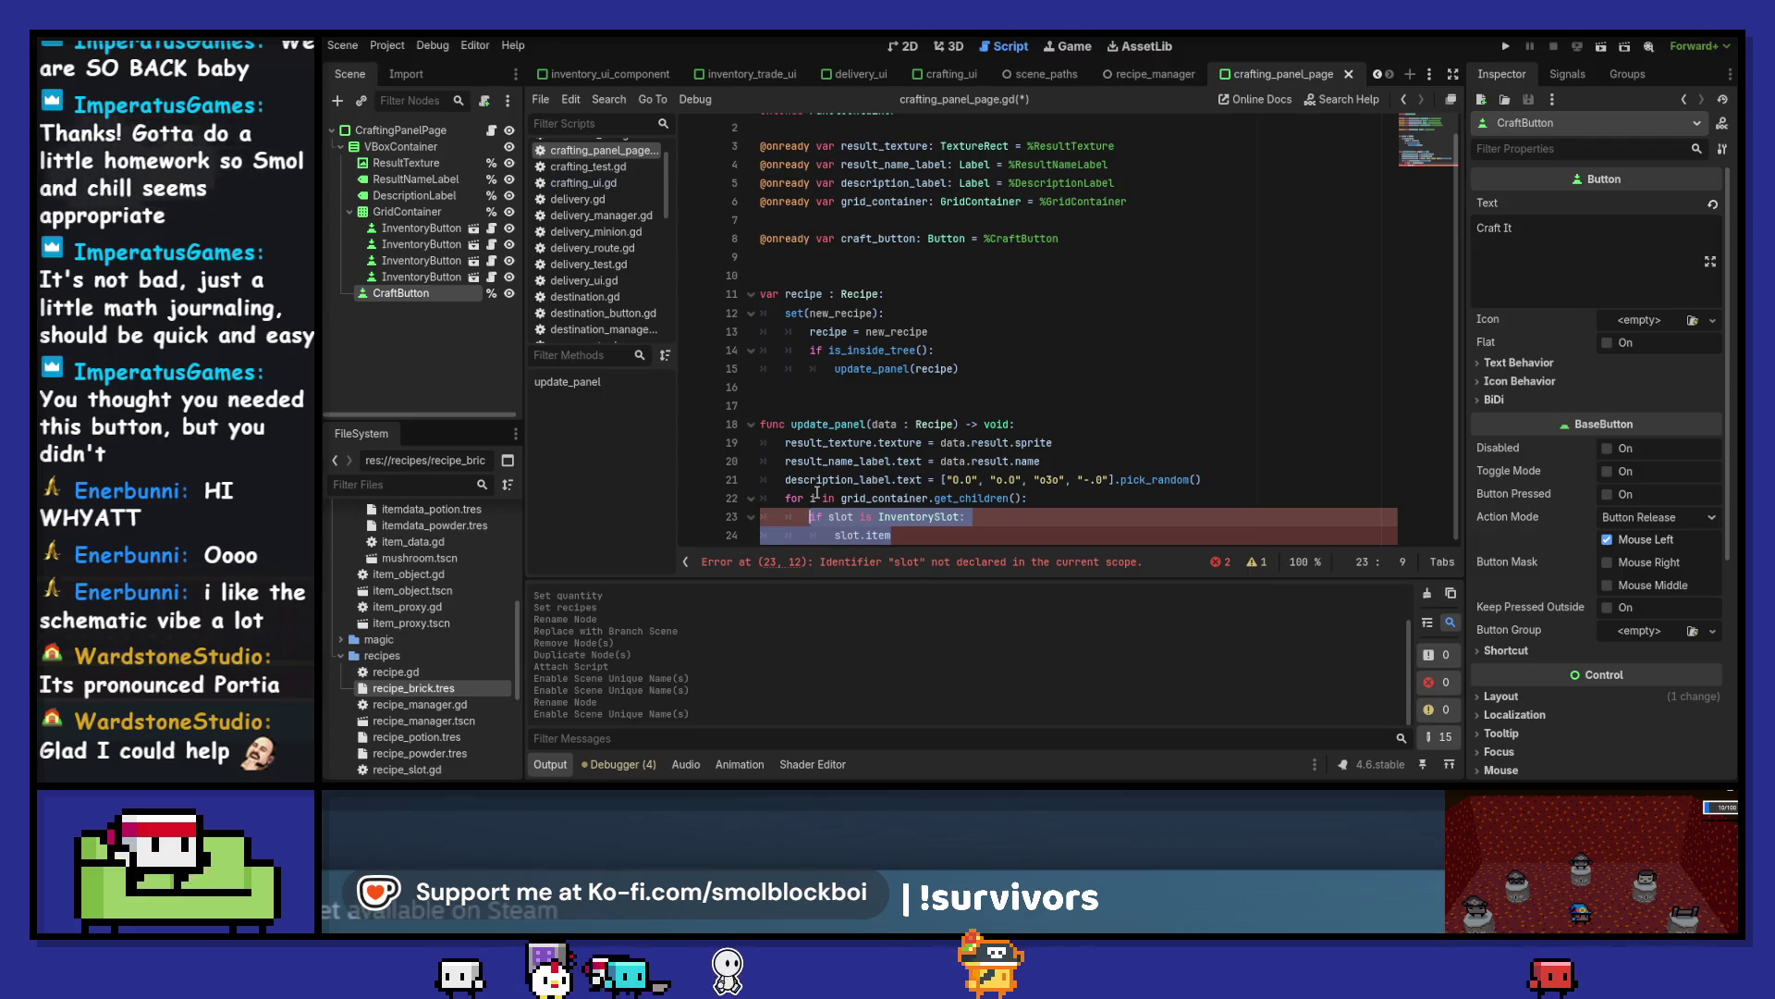
pyautogui.write('var slot')
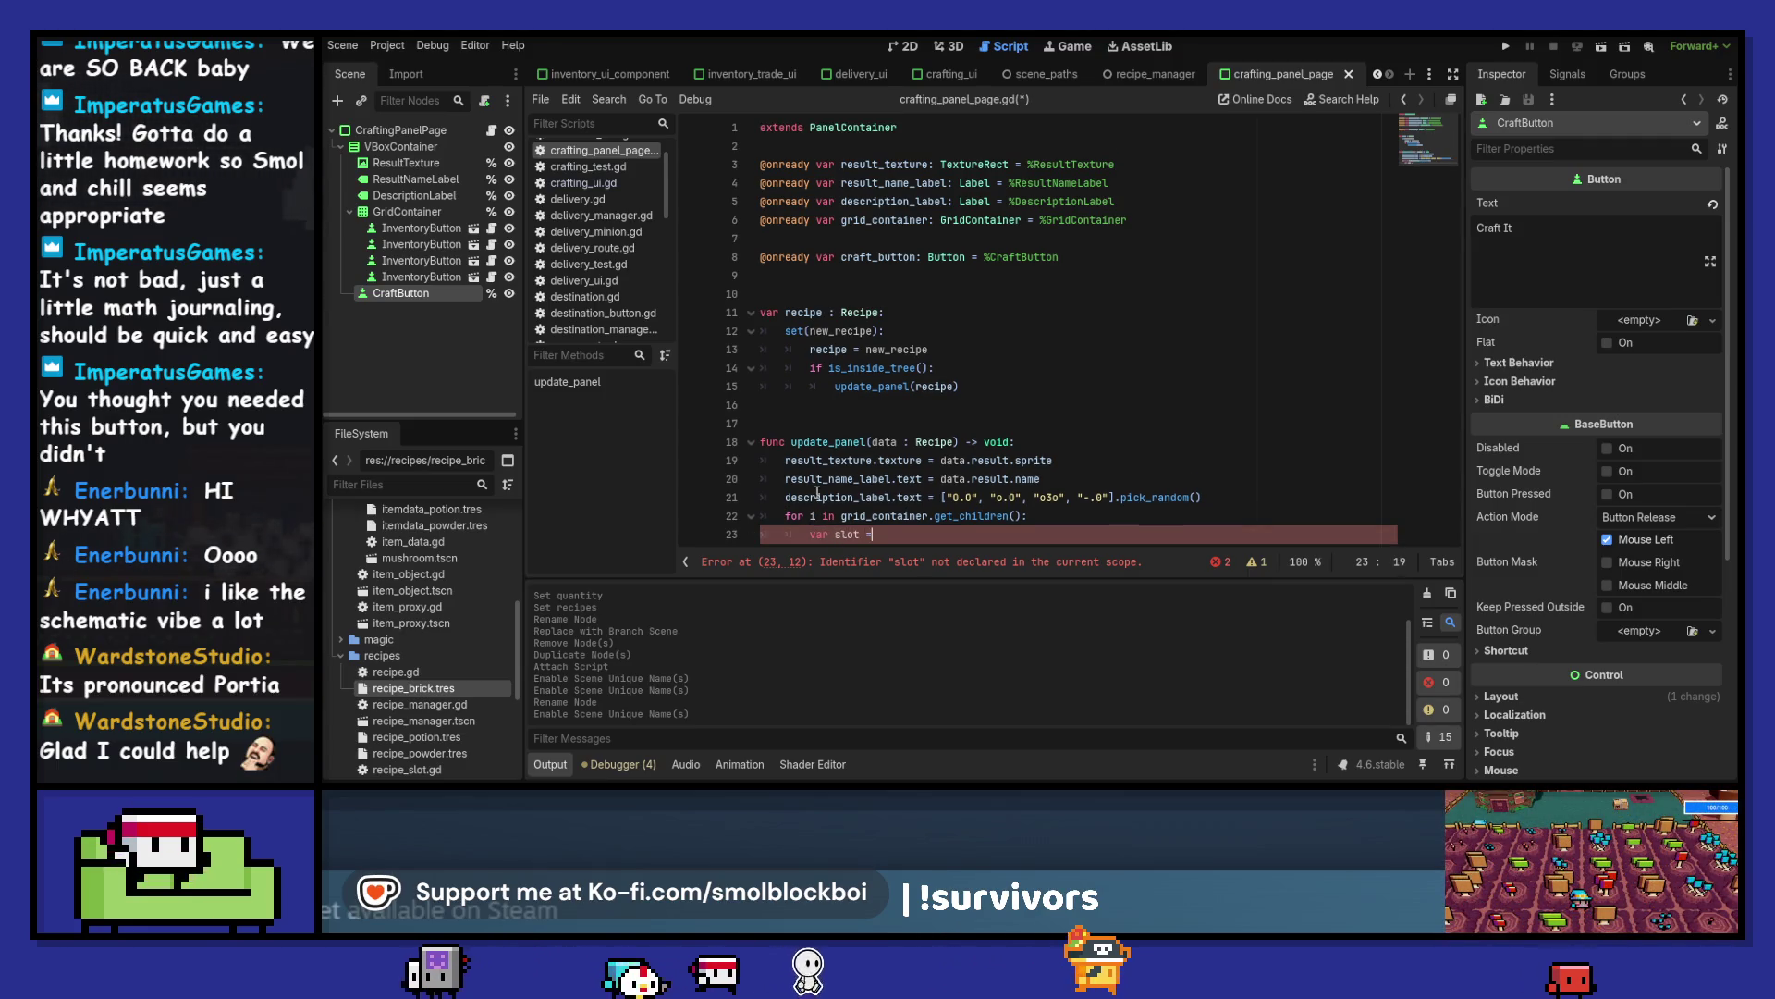
pyautogui.write(' = i')
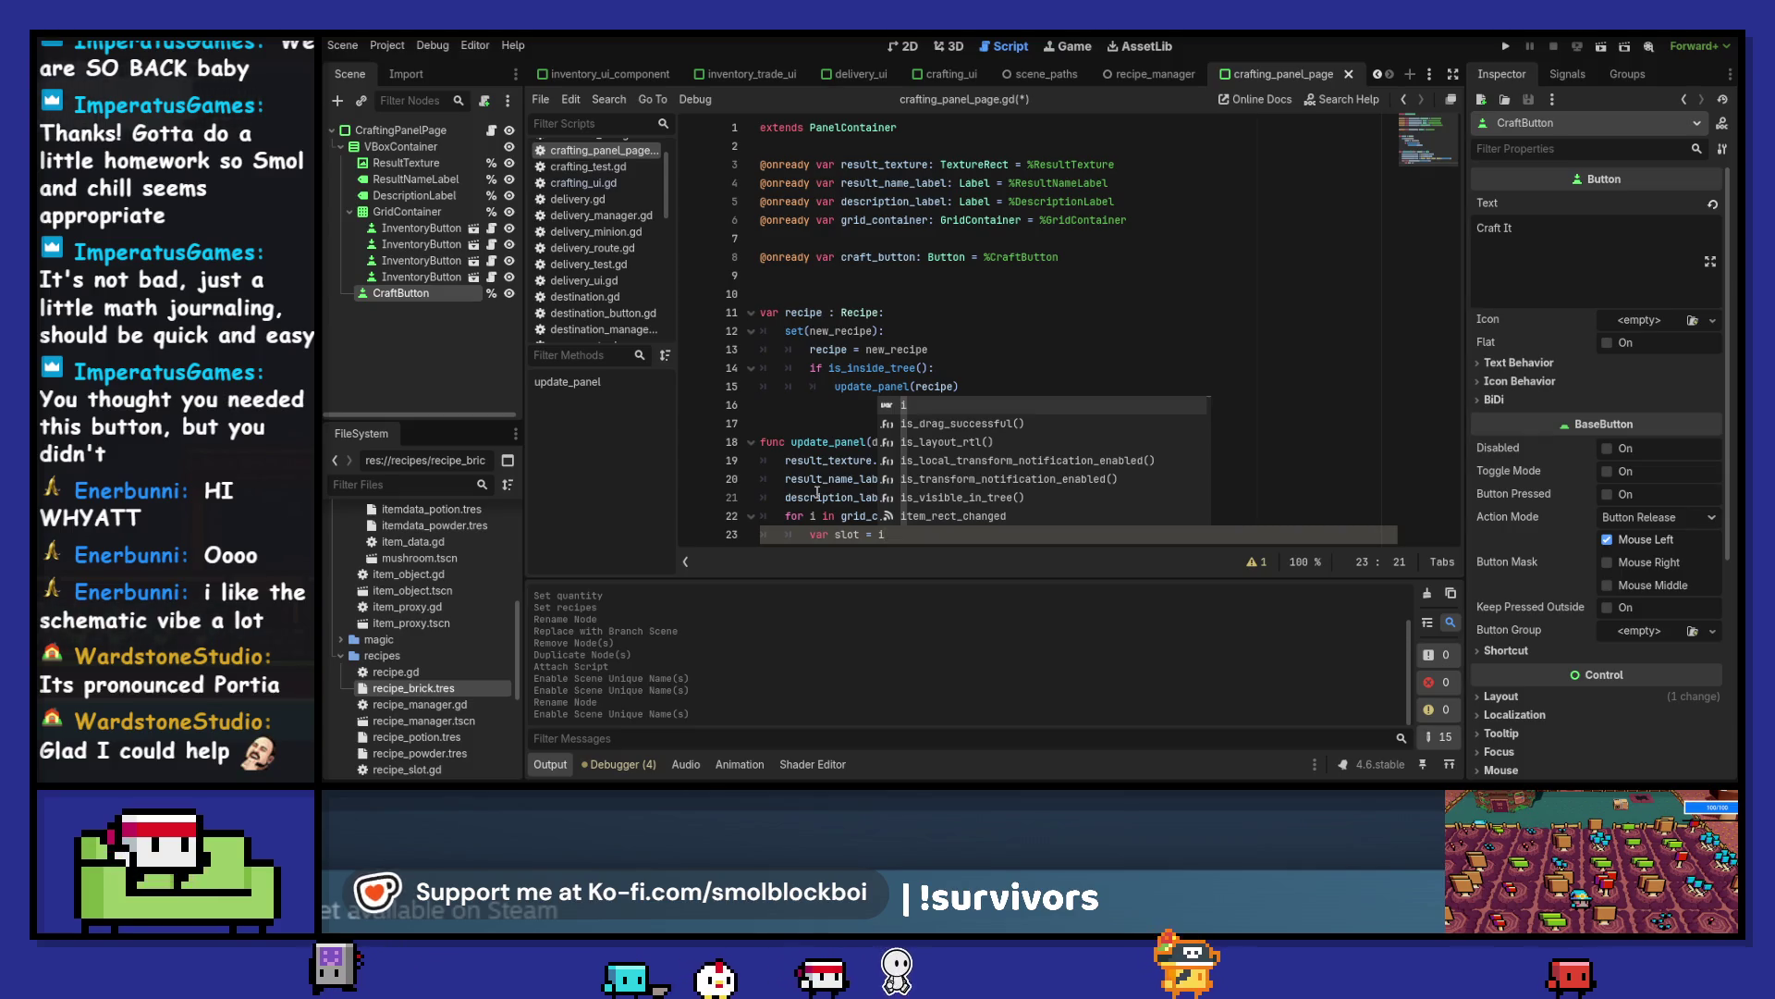
pyautogui.write(' as Inven')
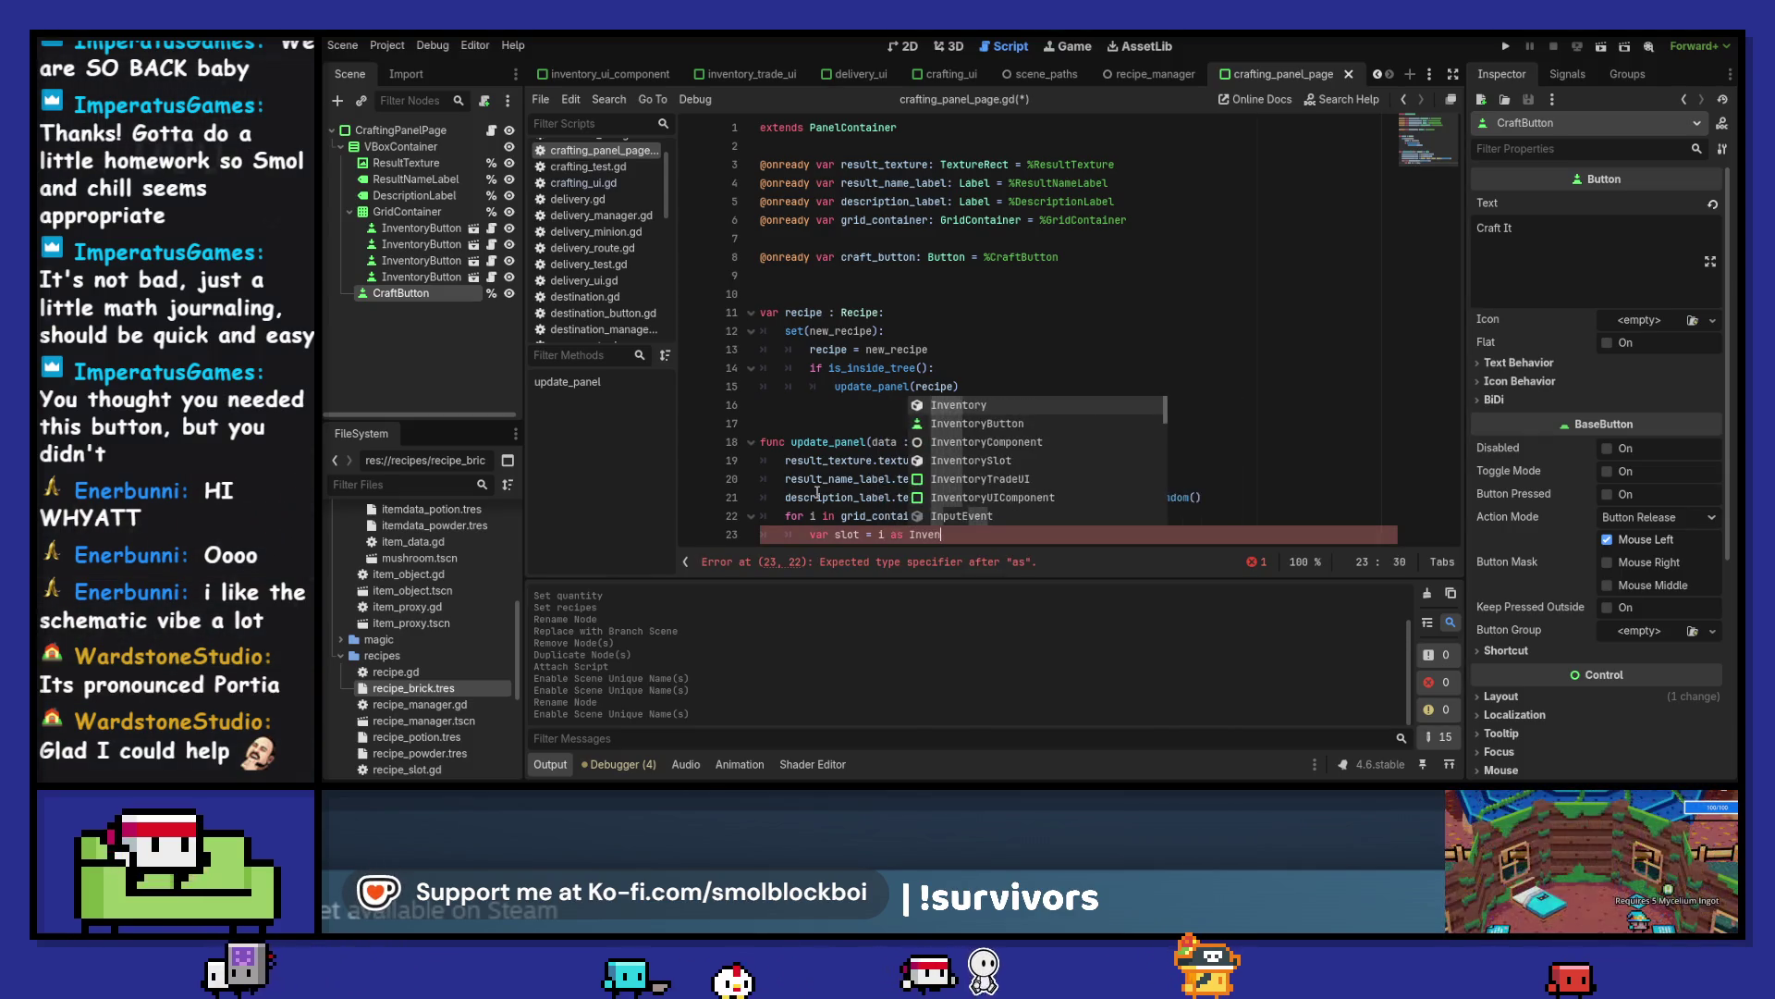
pyautogui.press('Down')
pyautogui.press('Down')
pyautogui.press('Down')
pyautogui.press('Return')
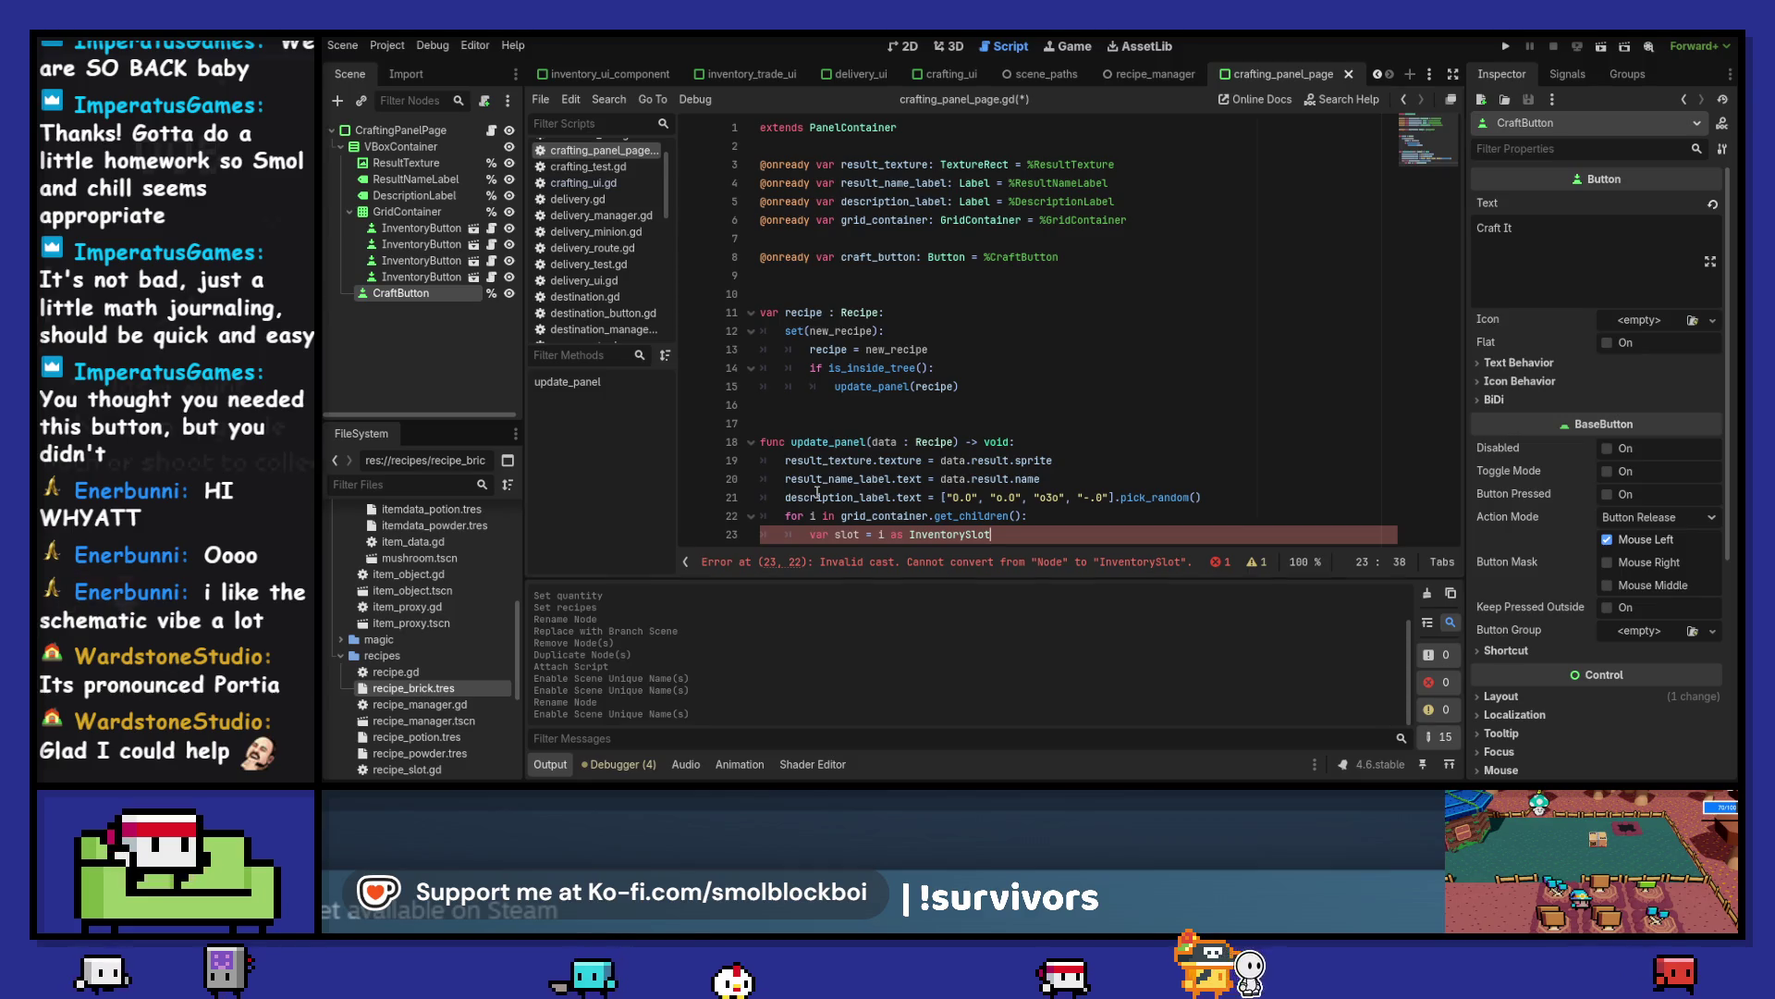
# - Inspect the InventorySlot definition, come back, and undo to the slot type check
pyautogui.click(953, 534)
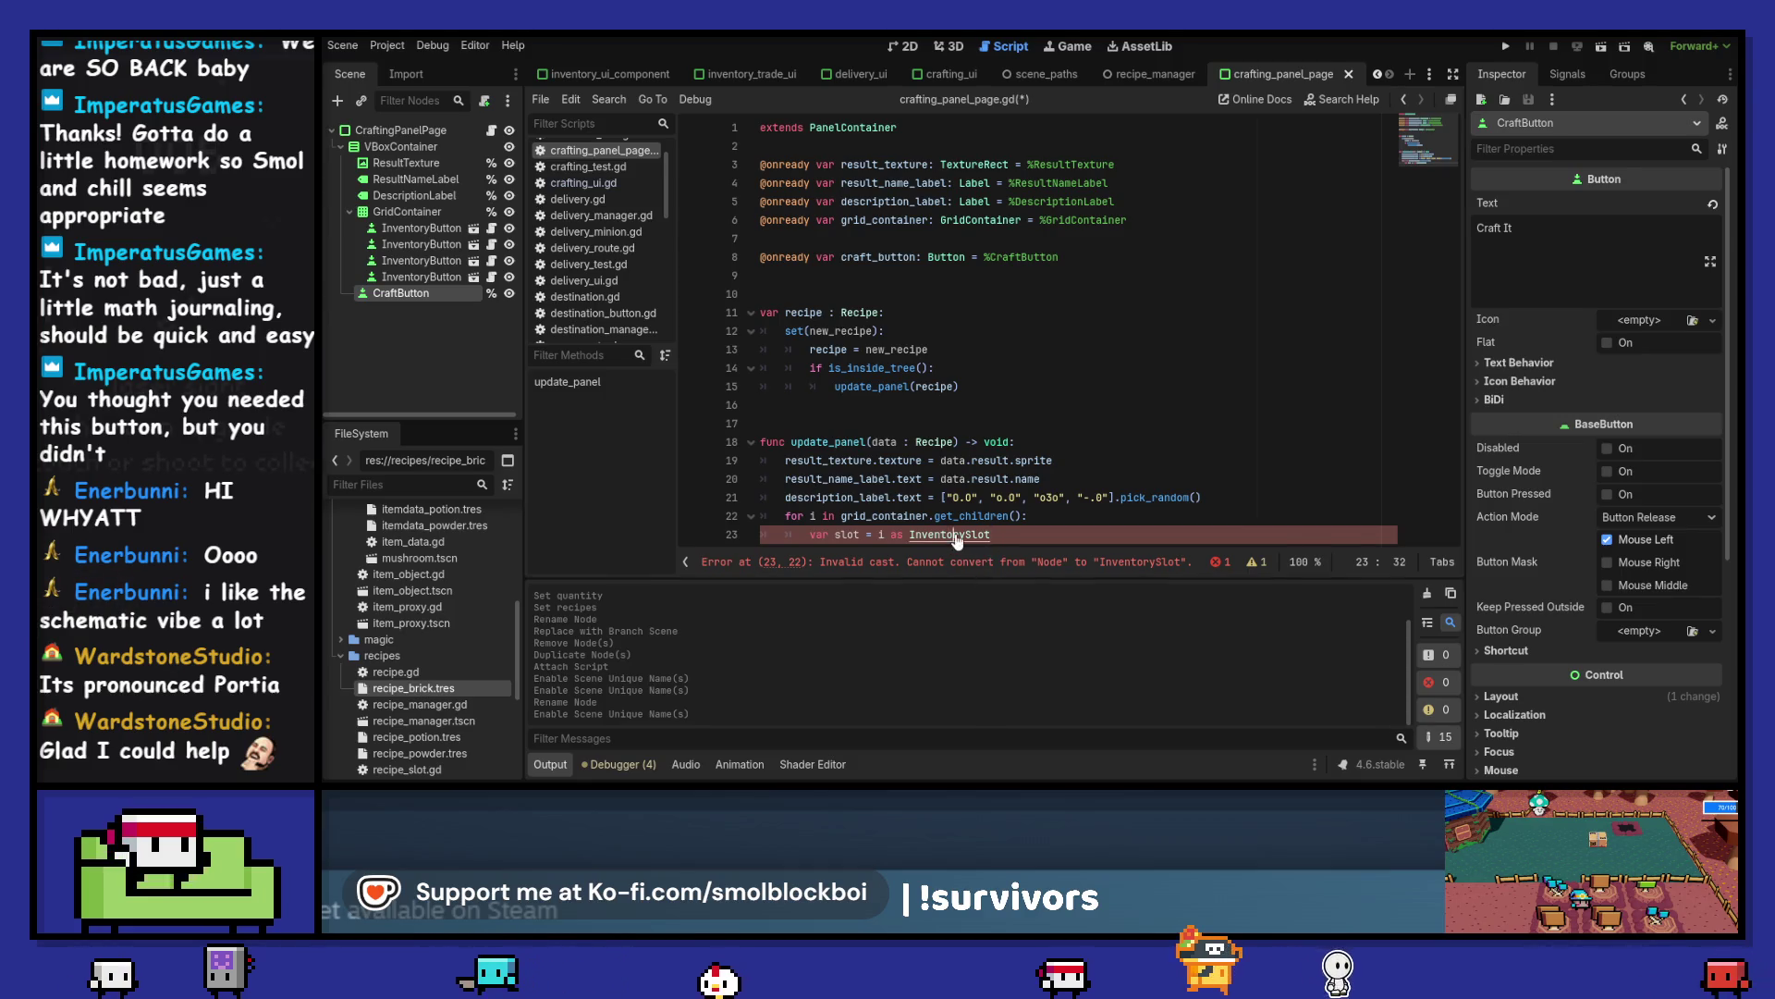
pyautogui.keyDown('ctrl'); pyautogui.click(953, 534); pyautogui.keyUp('ctrl')
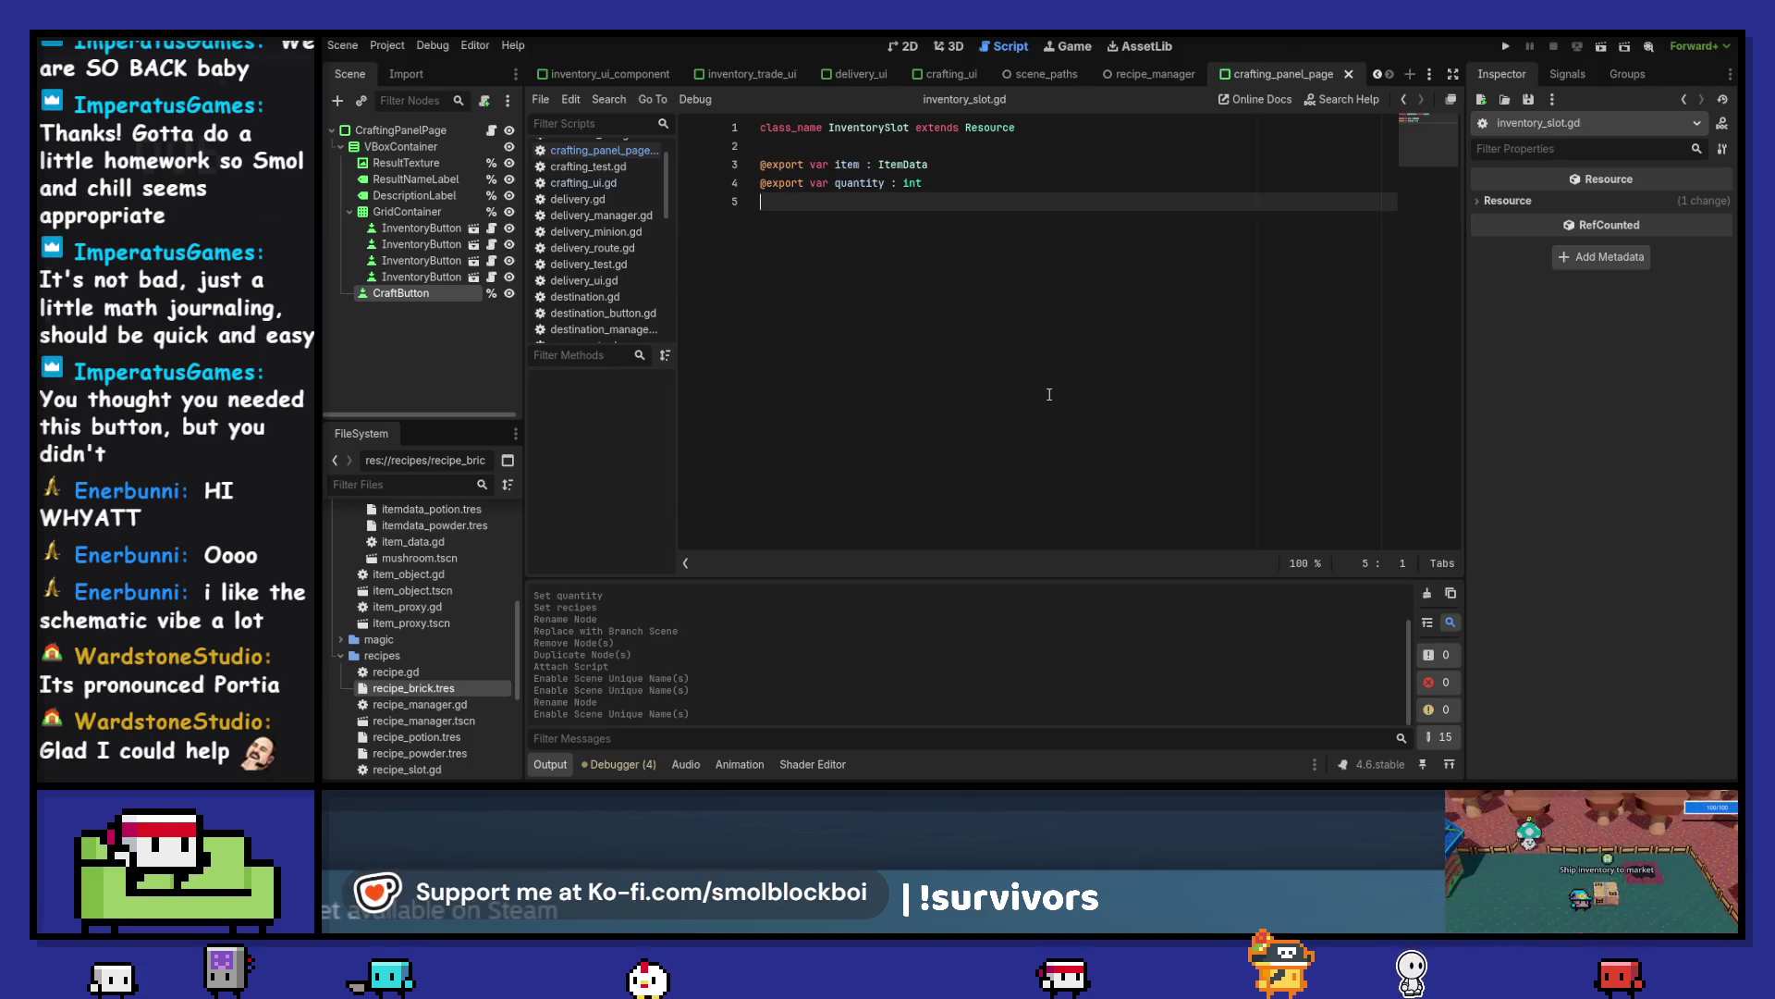
pyautogui.click(1403, 100)
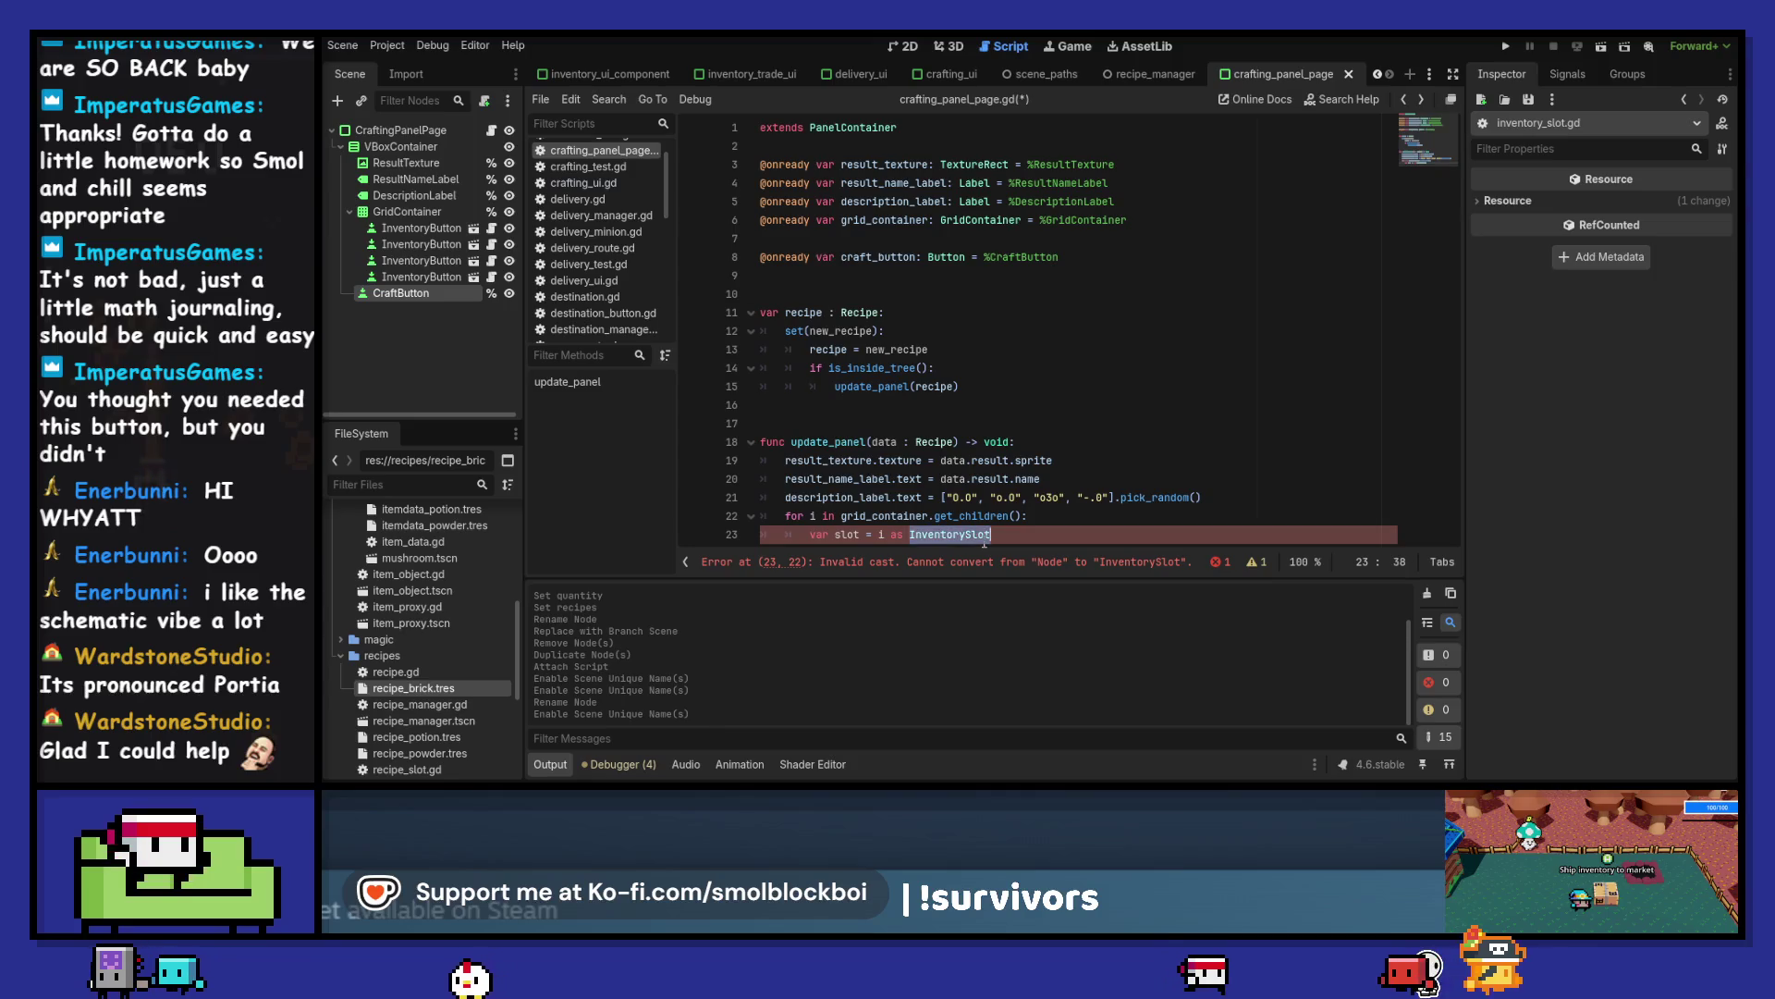
pyautogui.write('Inventory')
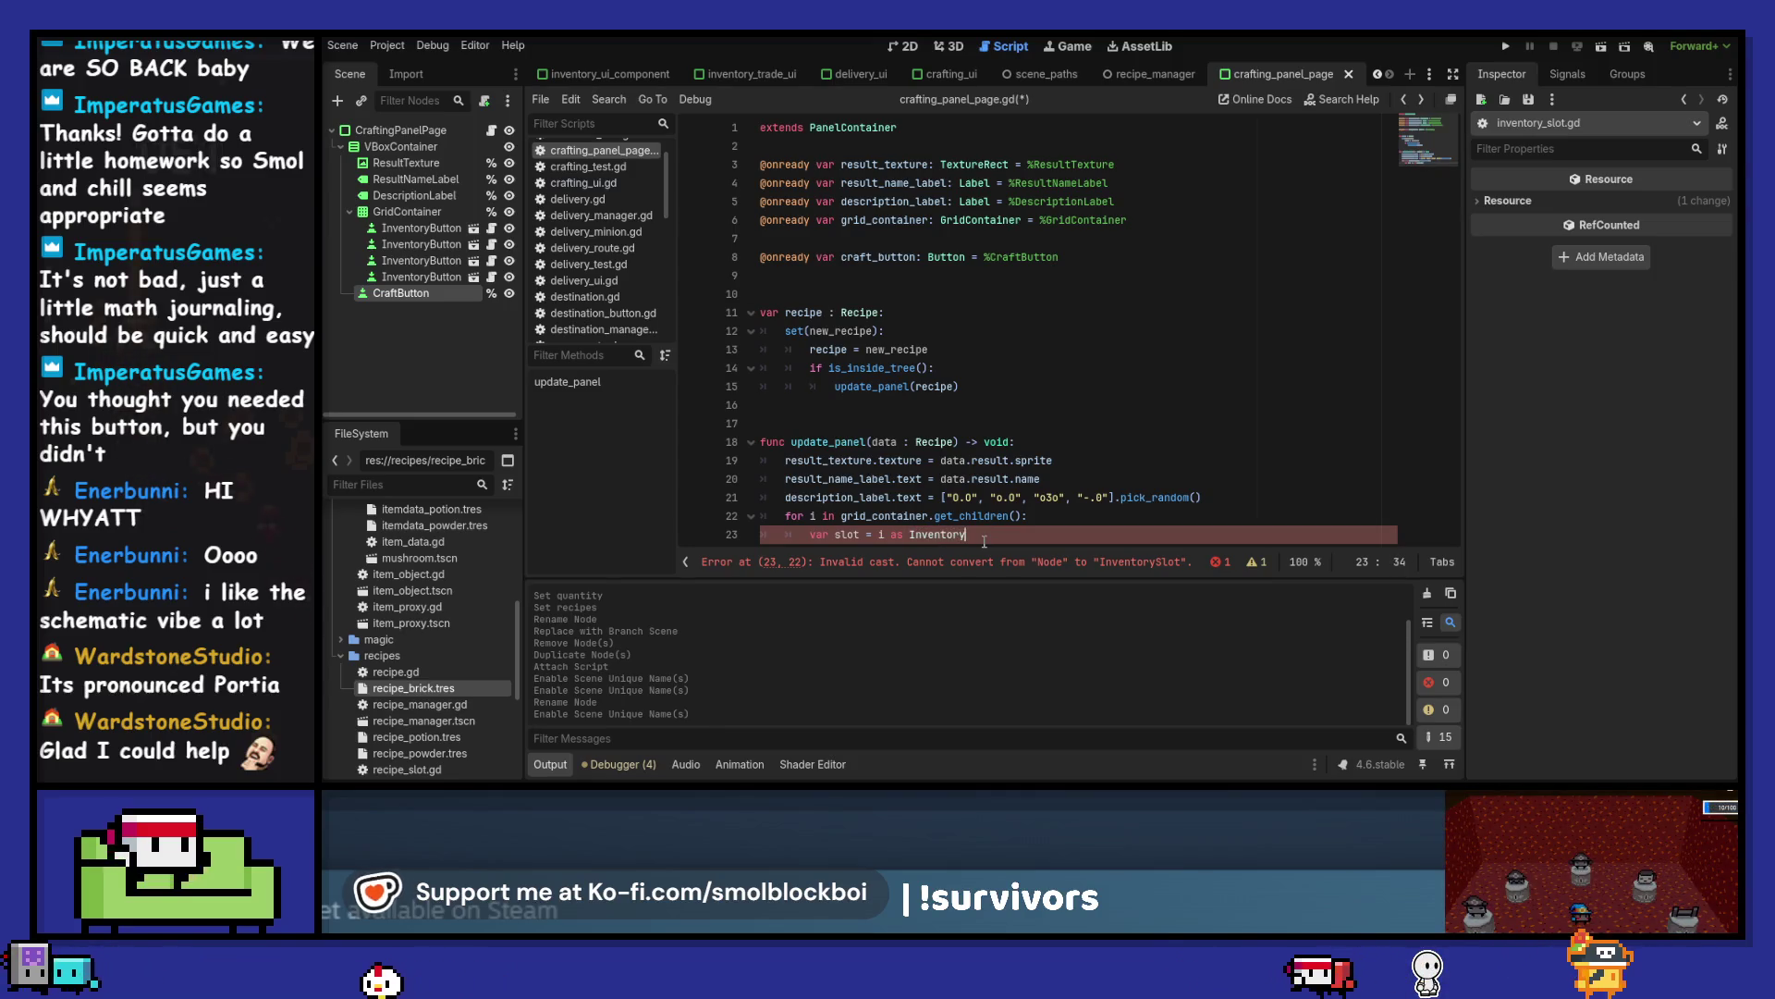
pyautogui.write('B')
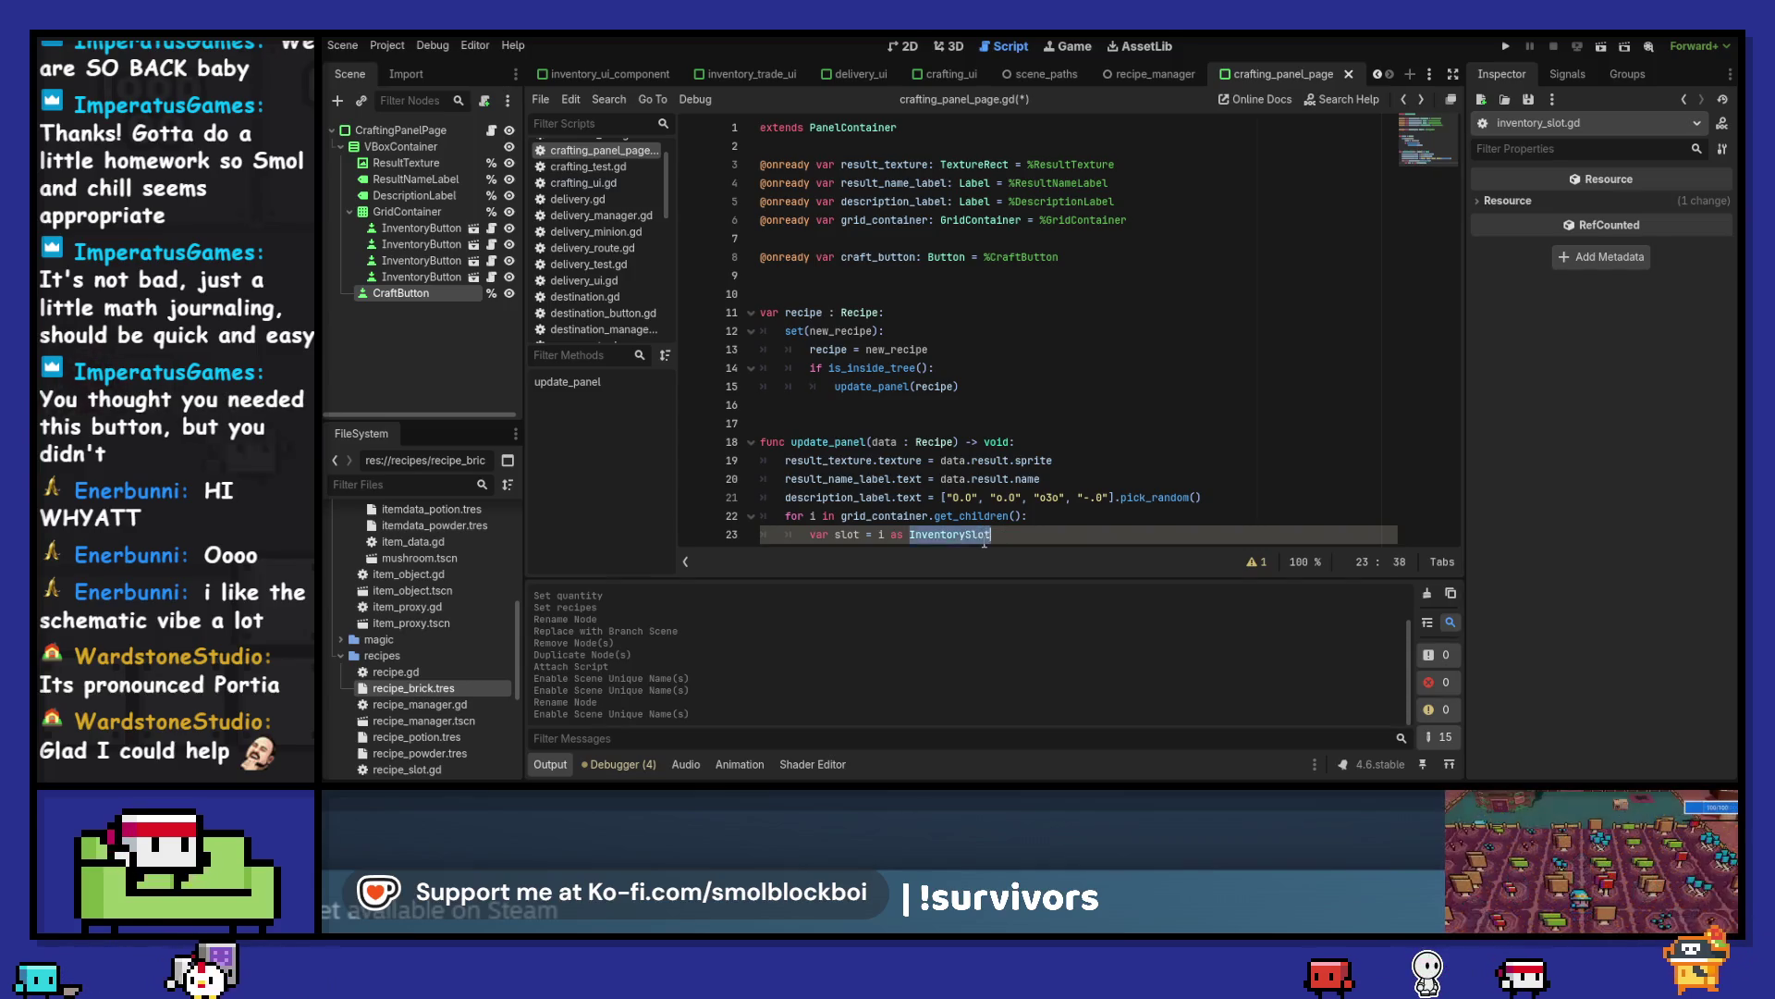
pyautogui.hotkey('ctrl', 'z')
pyautogui.hotkey('ctrl', 'z')
pyautogui.hotkey('ctrl', 'z')
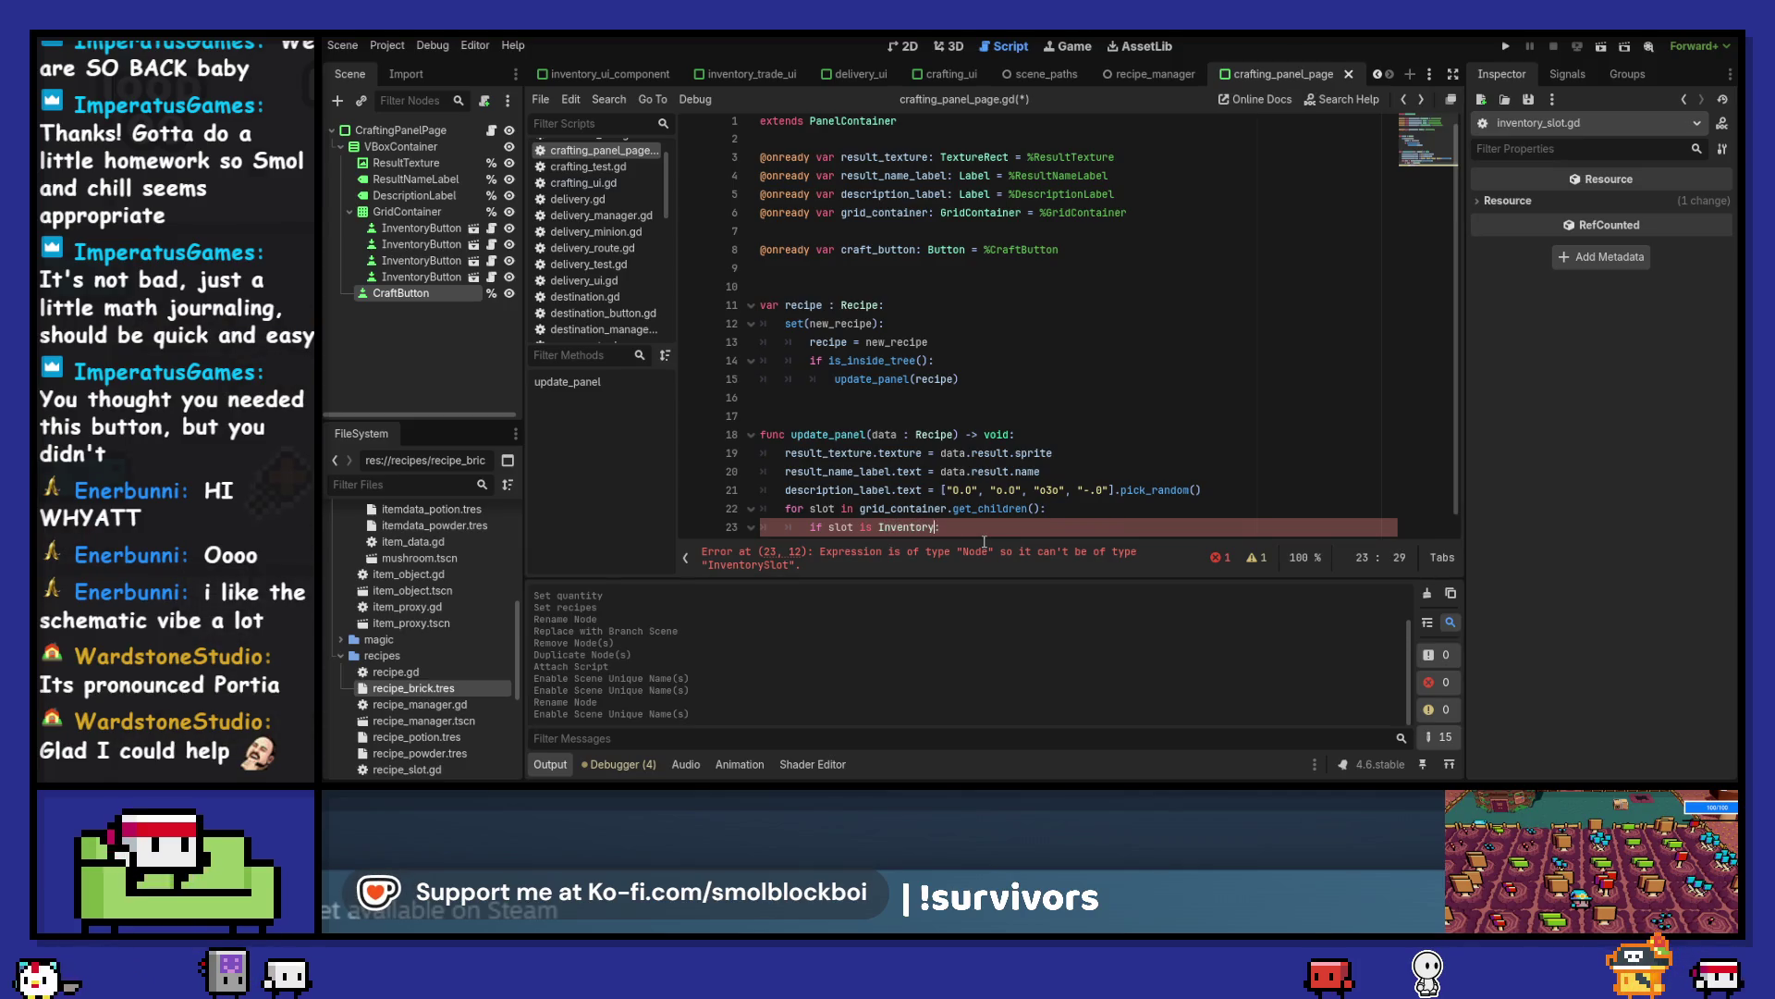
# - Check for InventoryButton and begin a slot.item line inside the if block
pyautogui.write('Button:')
pyautogui.press('End')
pyautogui.press('Return')
pyautogui.write('slot.item')
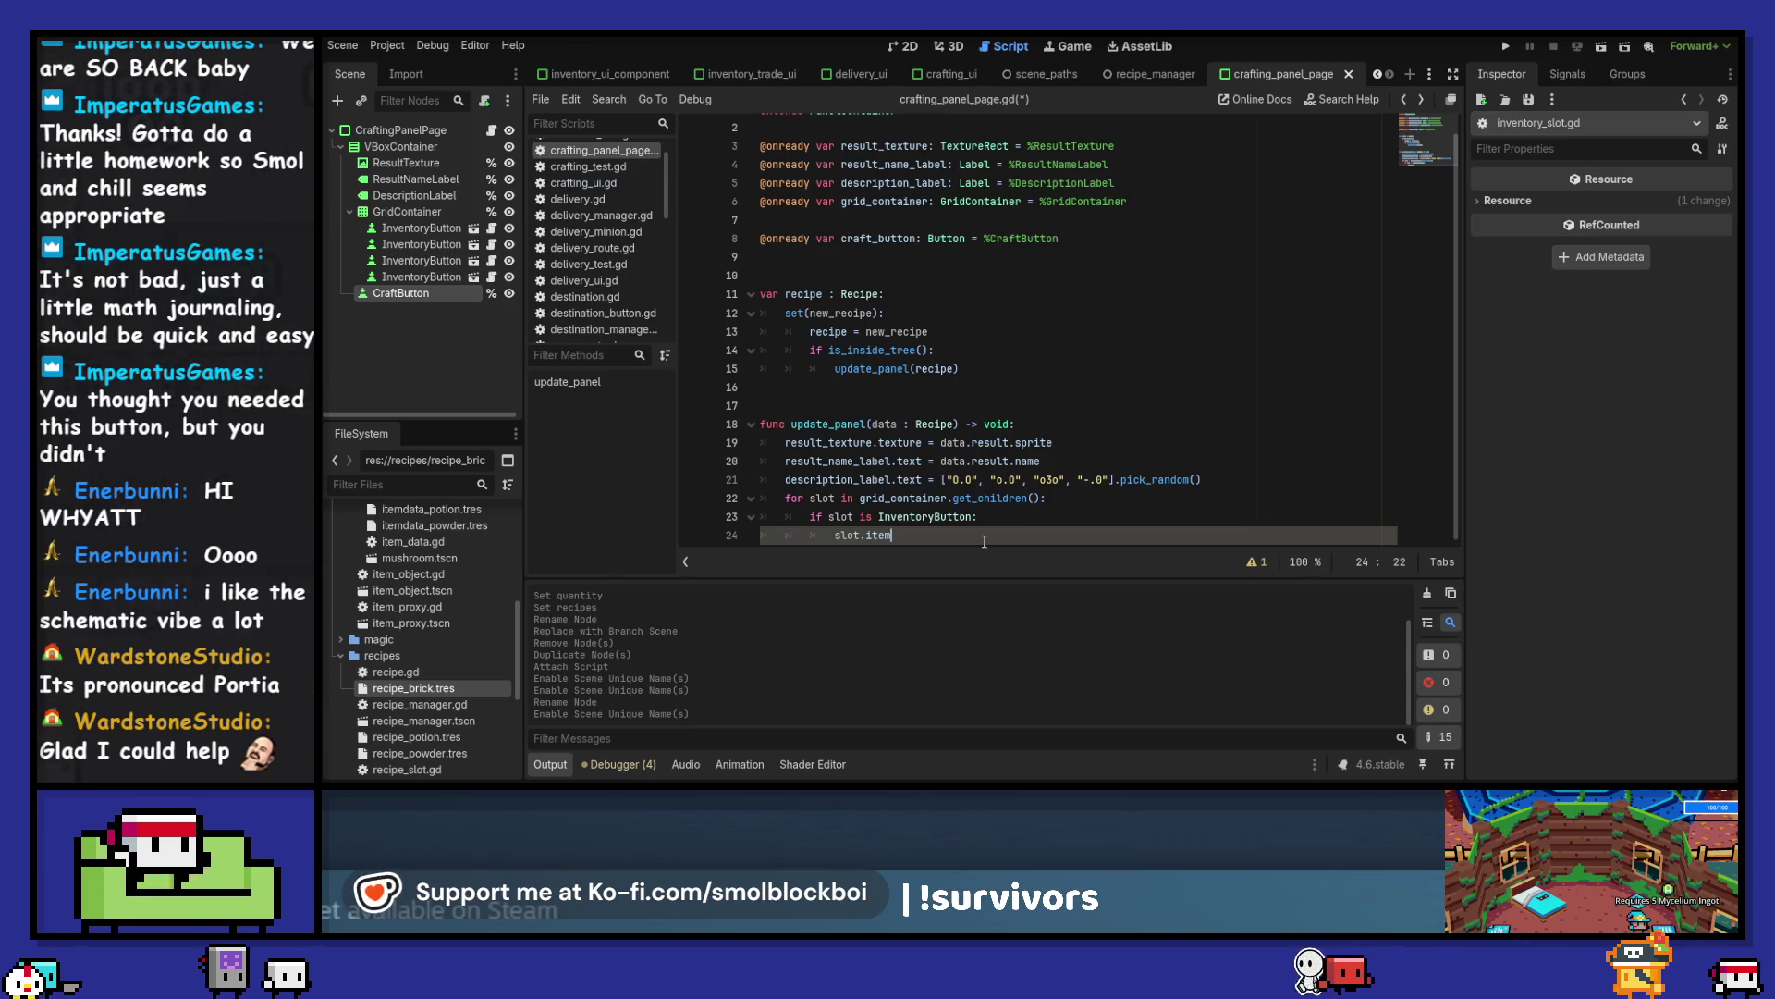
pyautogui.write('tem')
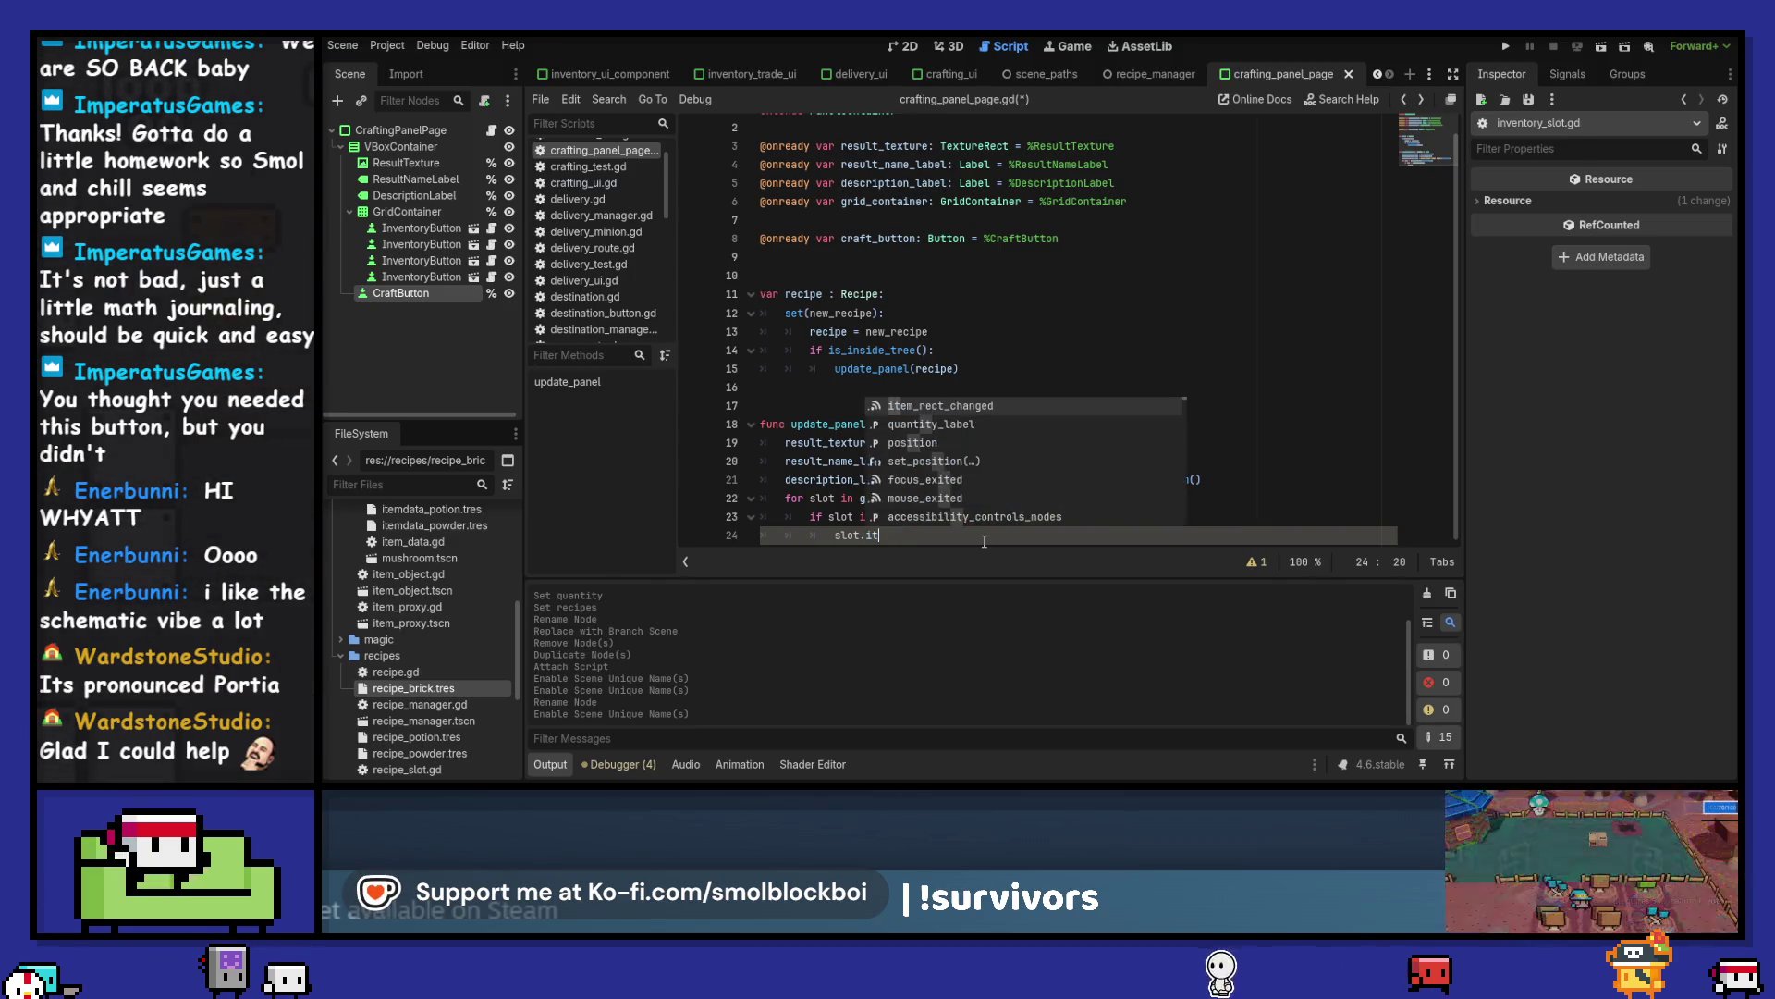
pyautogui.press('Return')
pyautogui.write('em')
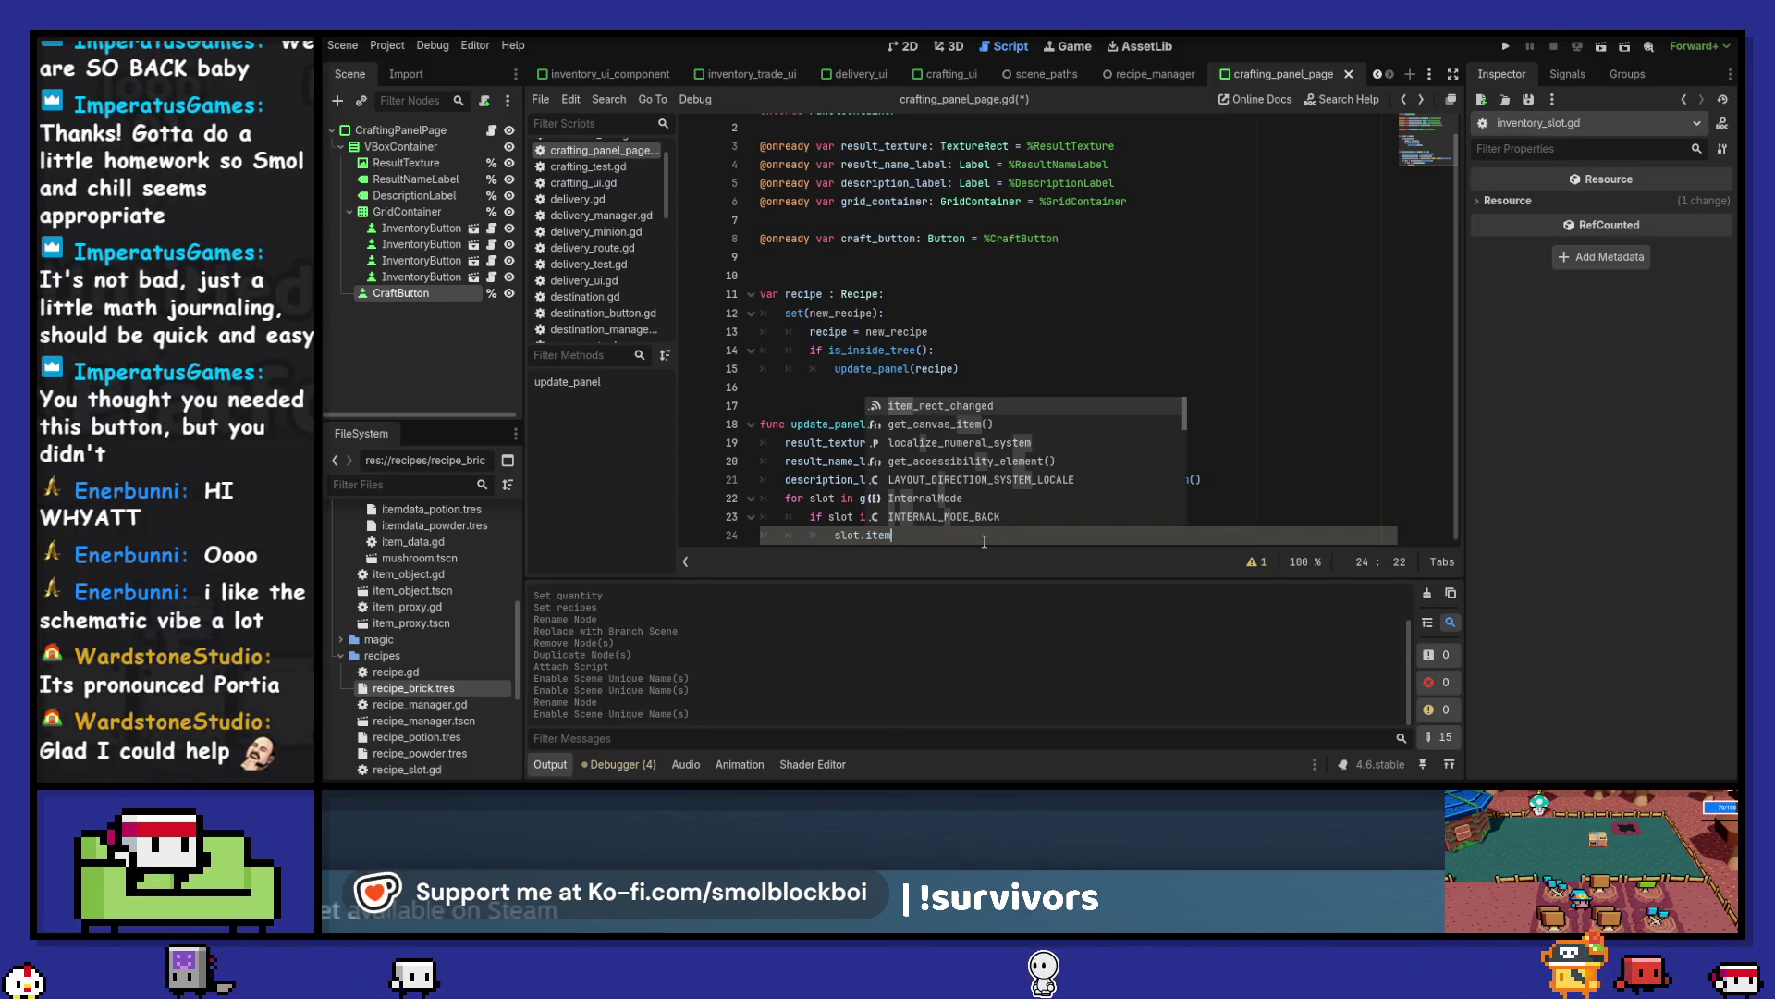
pyautogui.press('BackSpace')
pyautogui.press('BackSpace')
pyautogui.press('BackSpace')
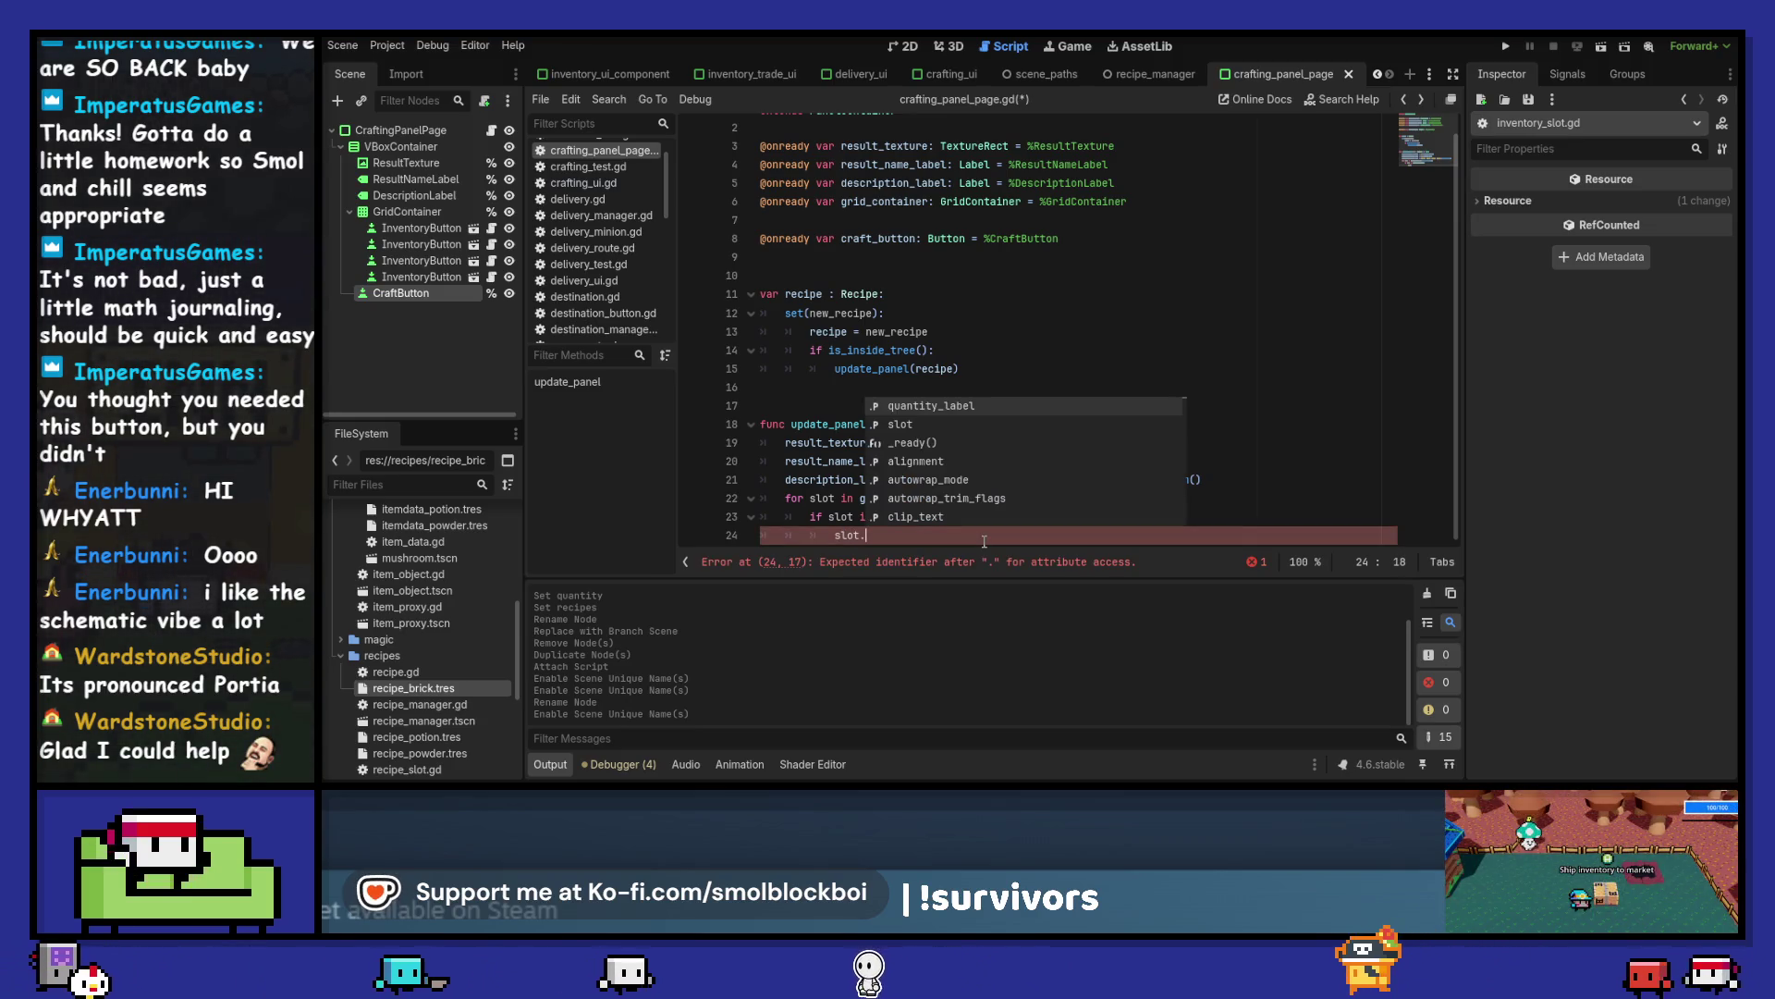
pyautogui.press('Down')
pyautogui.press('Down')
pyautogui.press('Down')
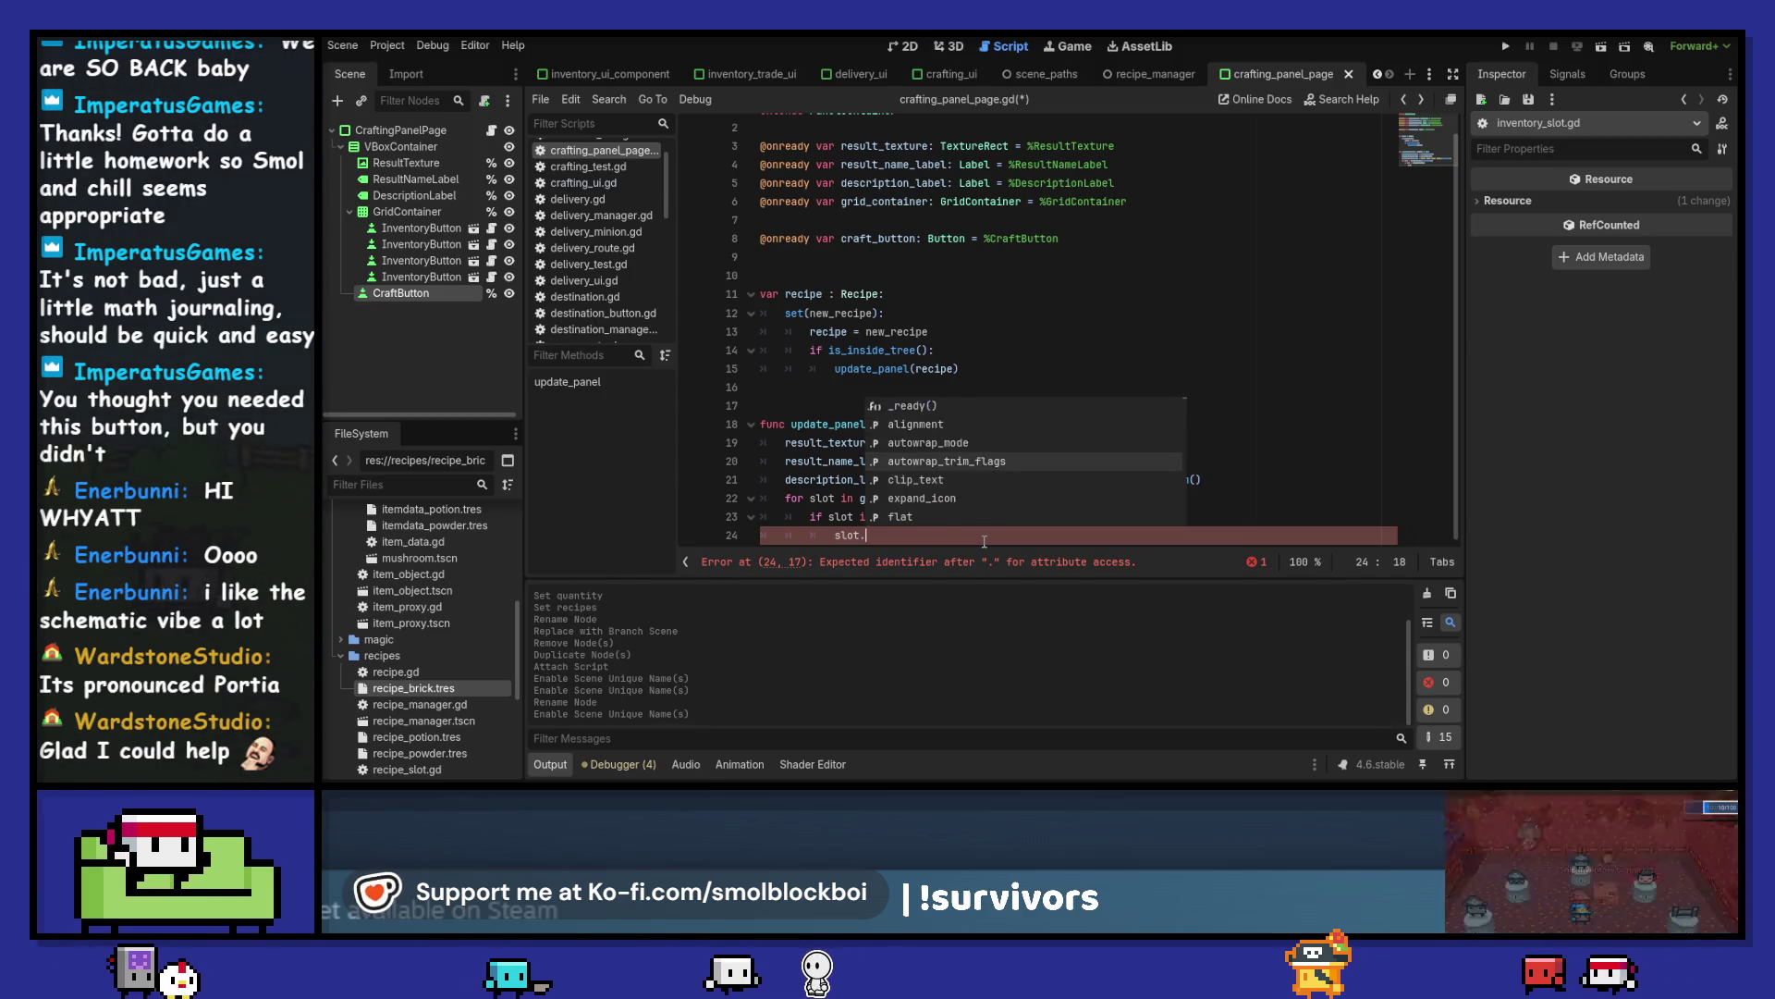
pyautogui.write('slot.')
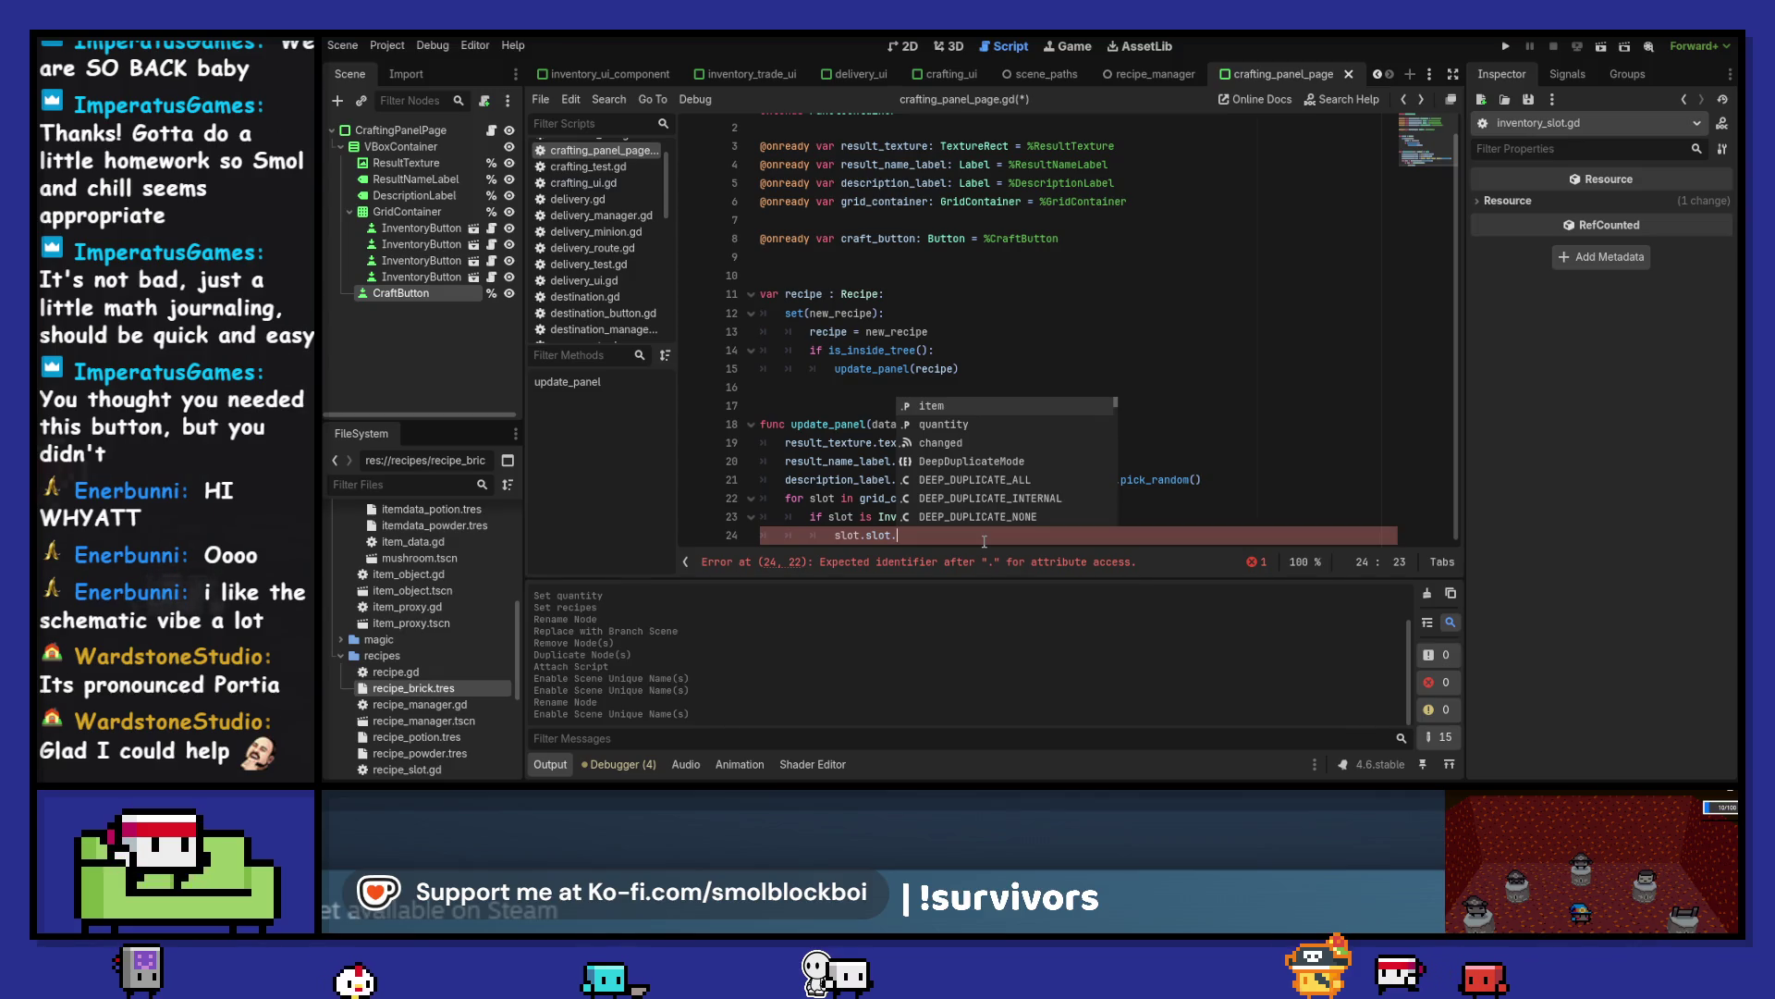
# - Rename slot to i in the loop header and its references
pyautogui.press('Escape')
pyautogui.press('Up')
pyautogui.hotkey('ctrl', 'Left')
pyautogui.hotkey('ctrl', 'Left')
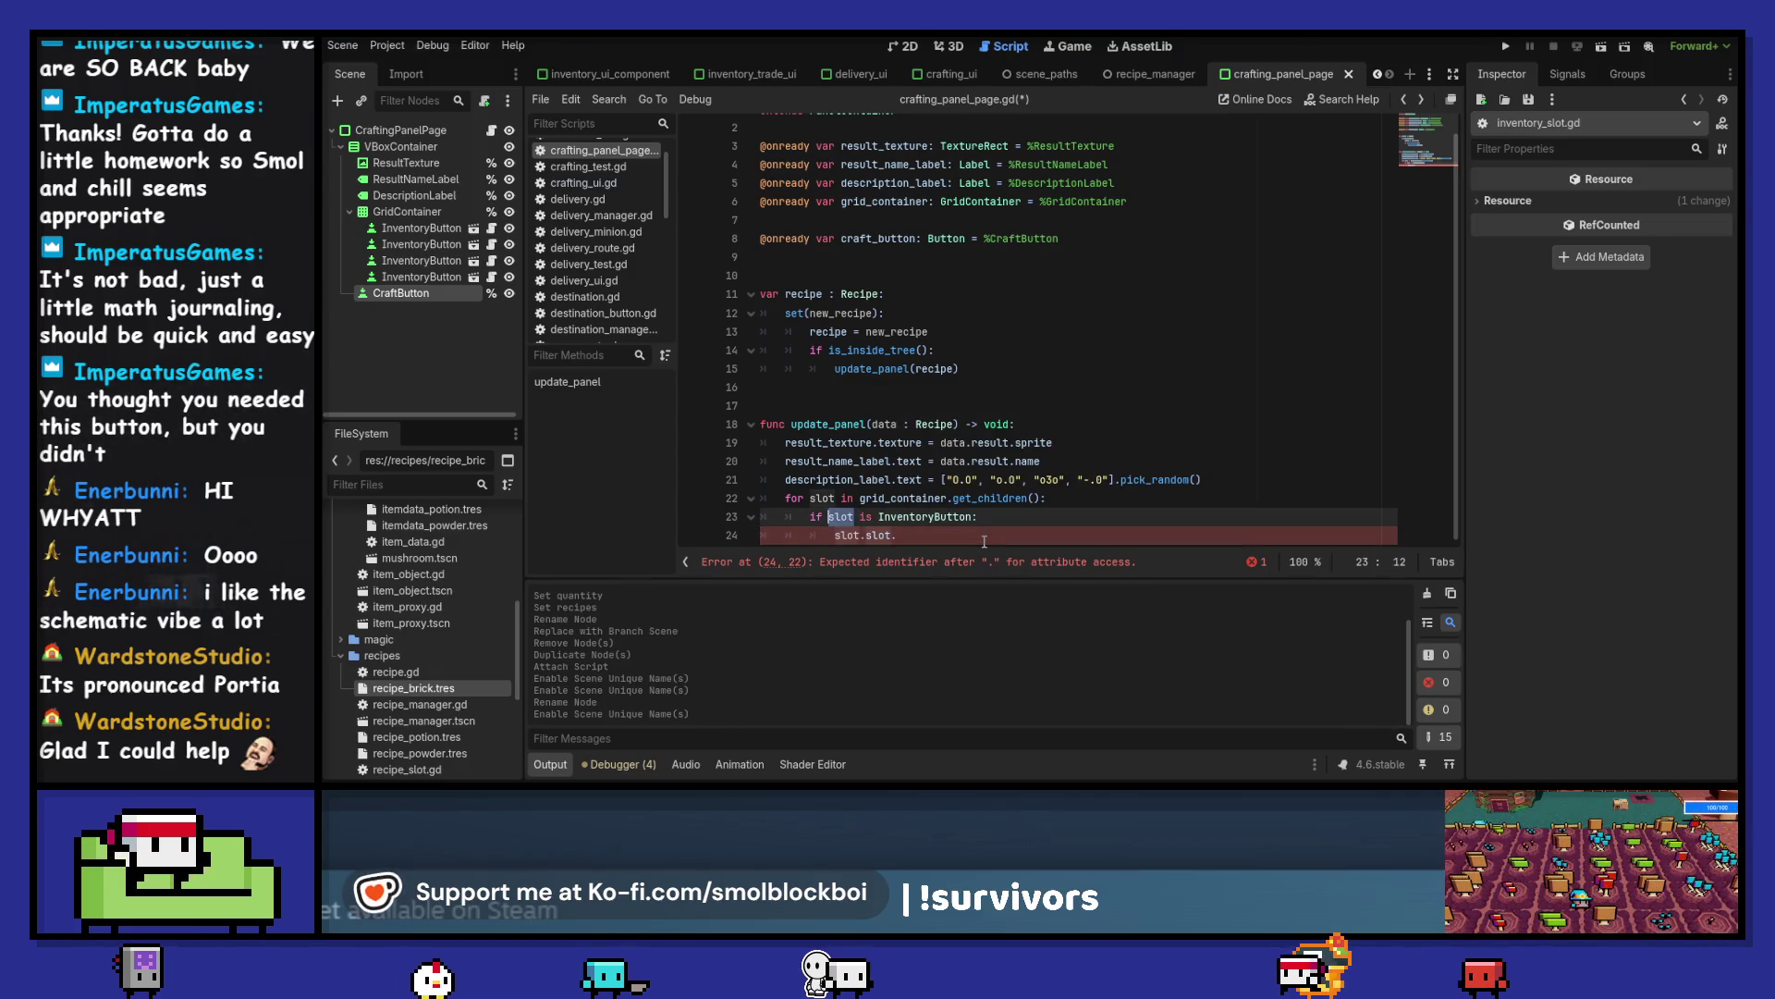
pyautogui.write('i')
pyautogui.press('Escape')
pyautogui.press('Up')
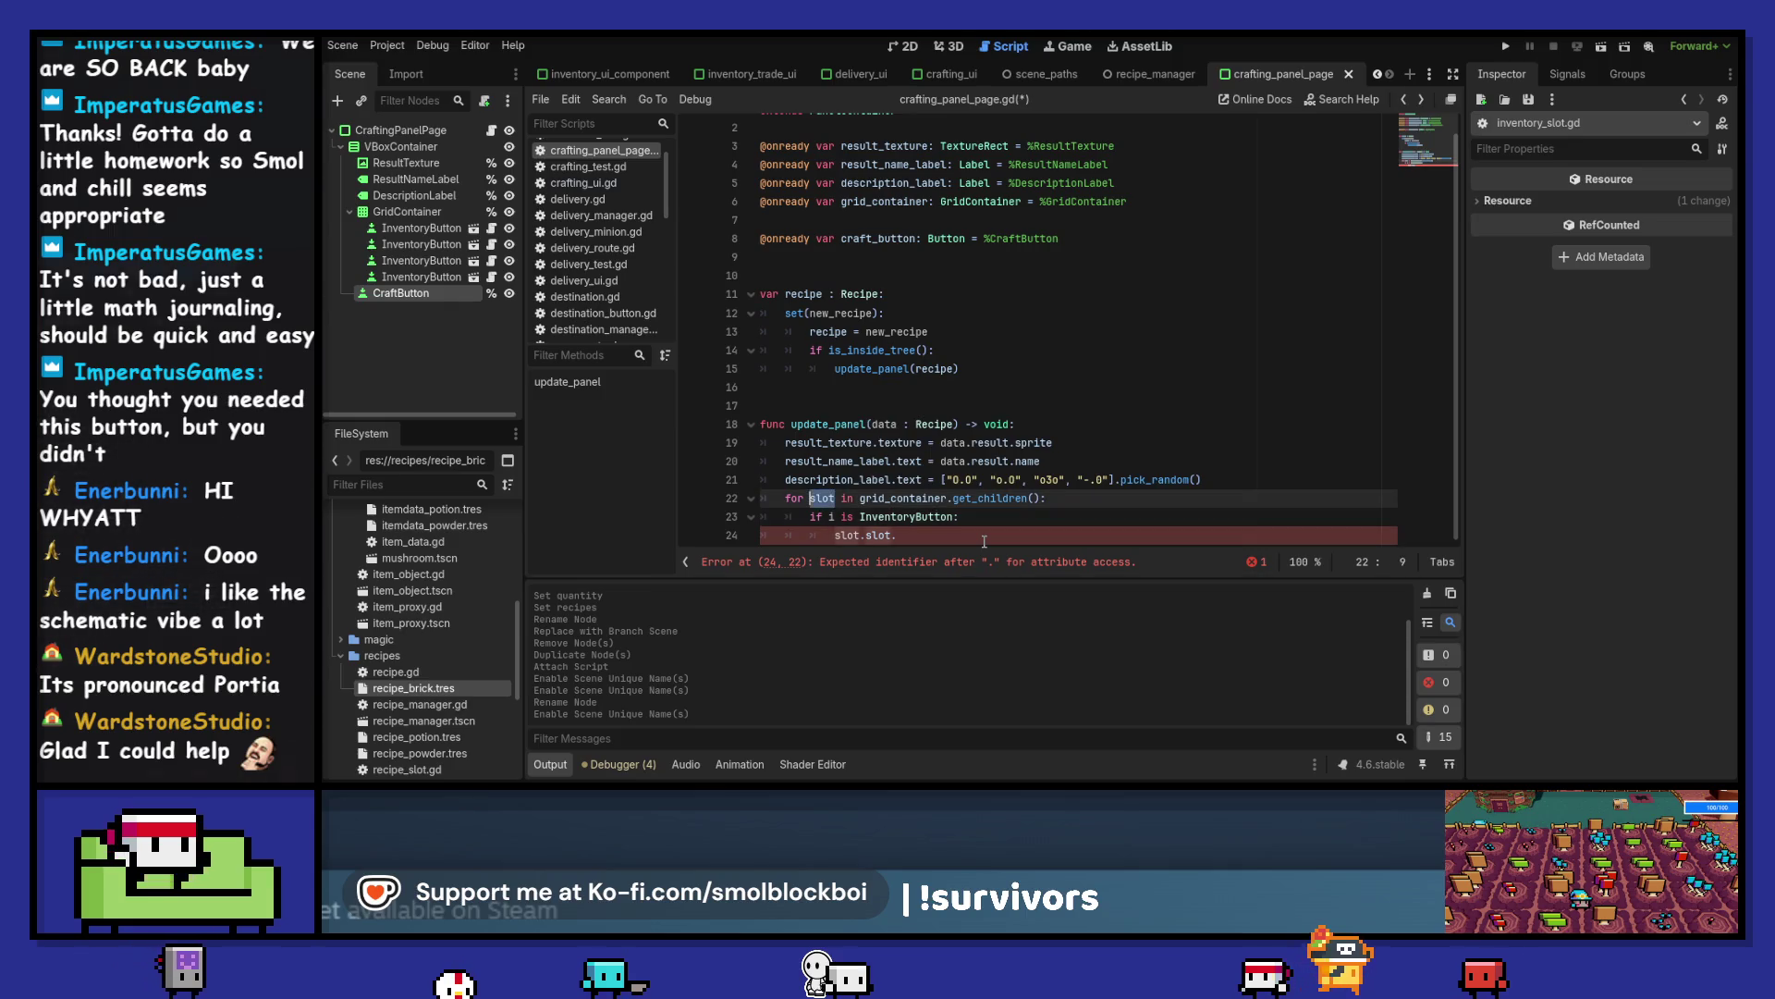
pyautogui.write('i')
pyautogui.press('Down')
pyautogui.press('Down')
pyautogui.hotkey('ctrl', 'd')
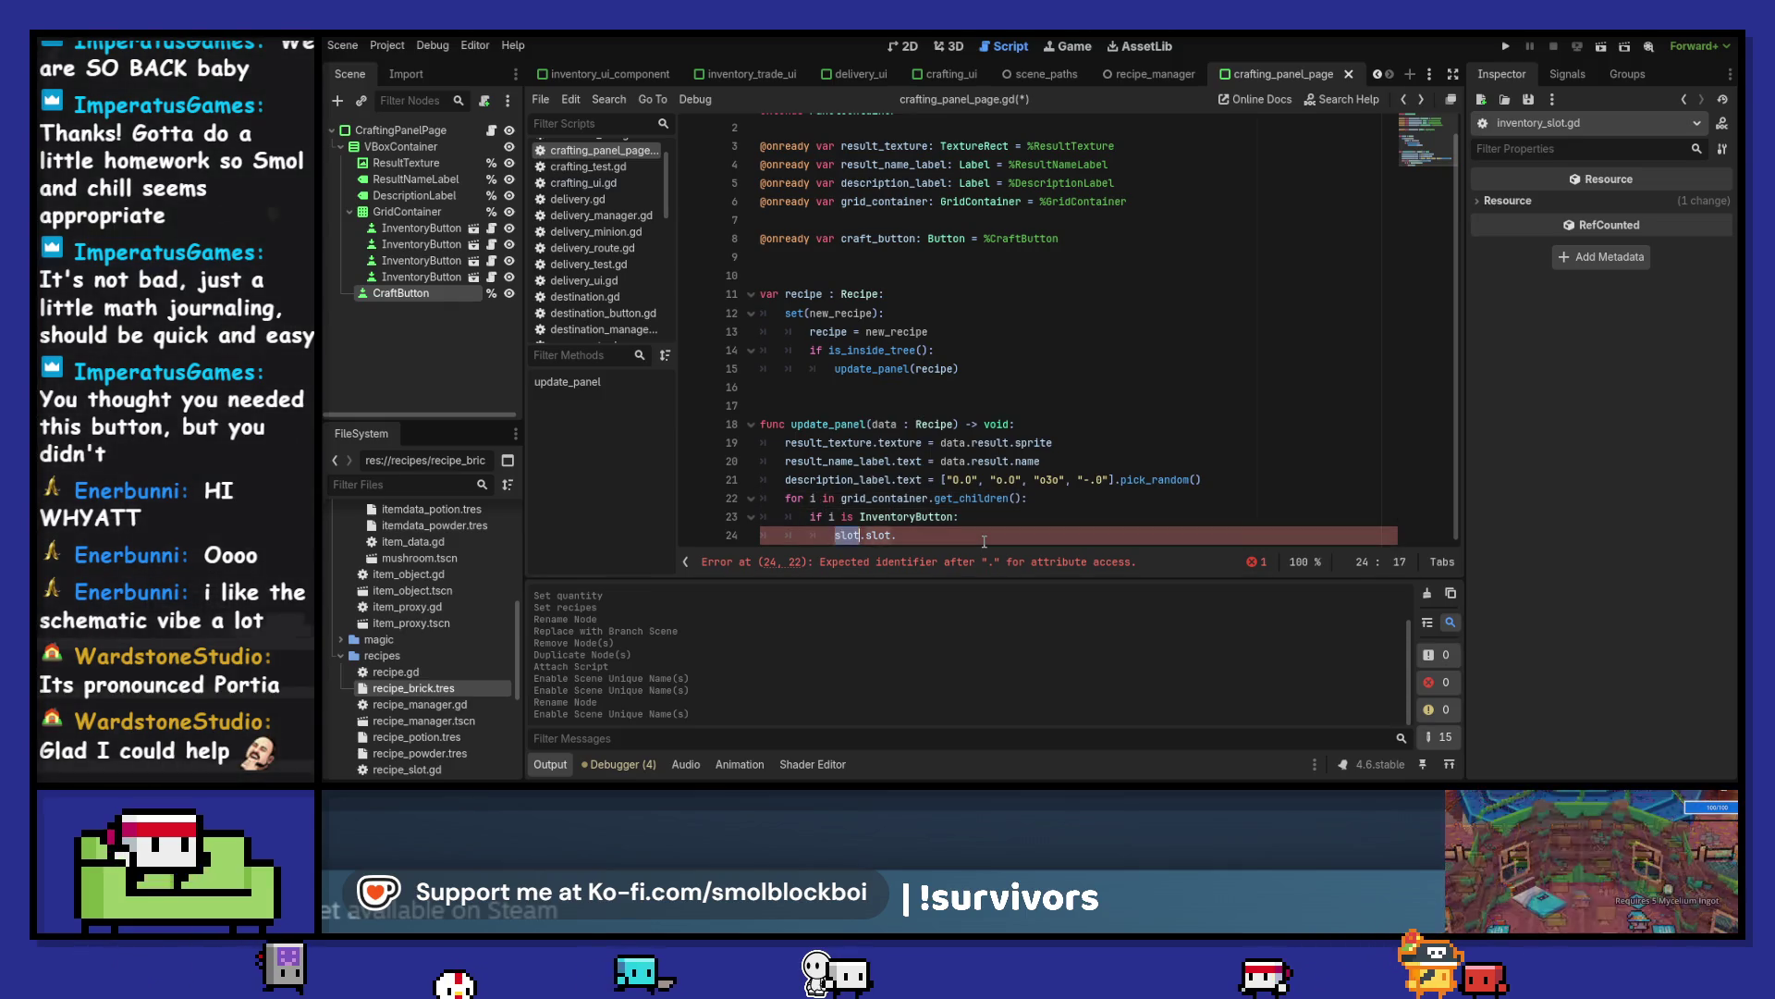
pyautogui.write('i')
# - Finish the line as i.slot.item = null and save the script
pyautogui.press('End')
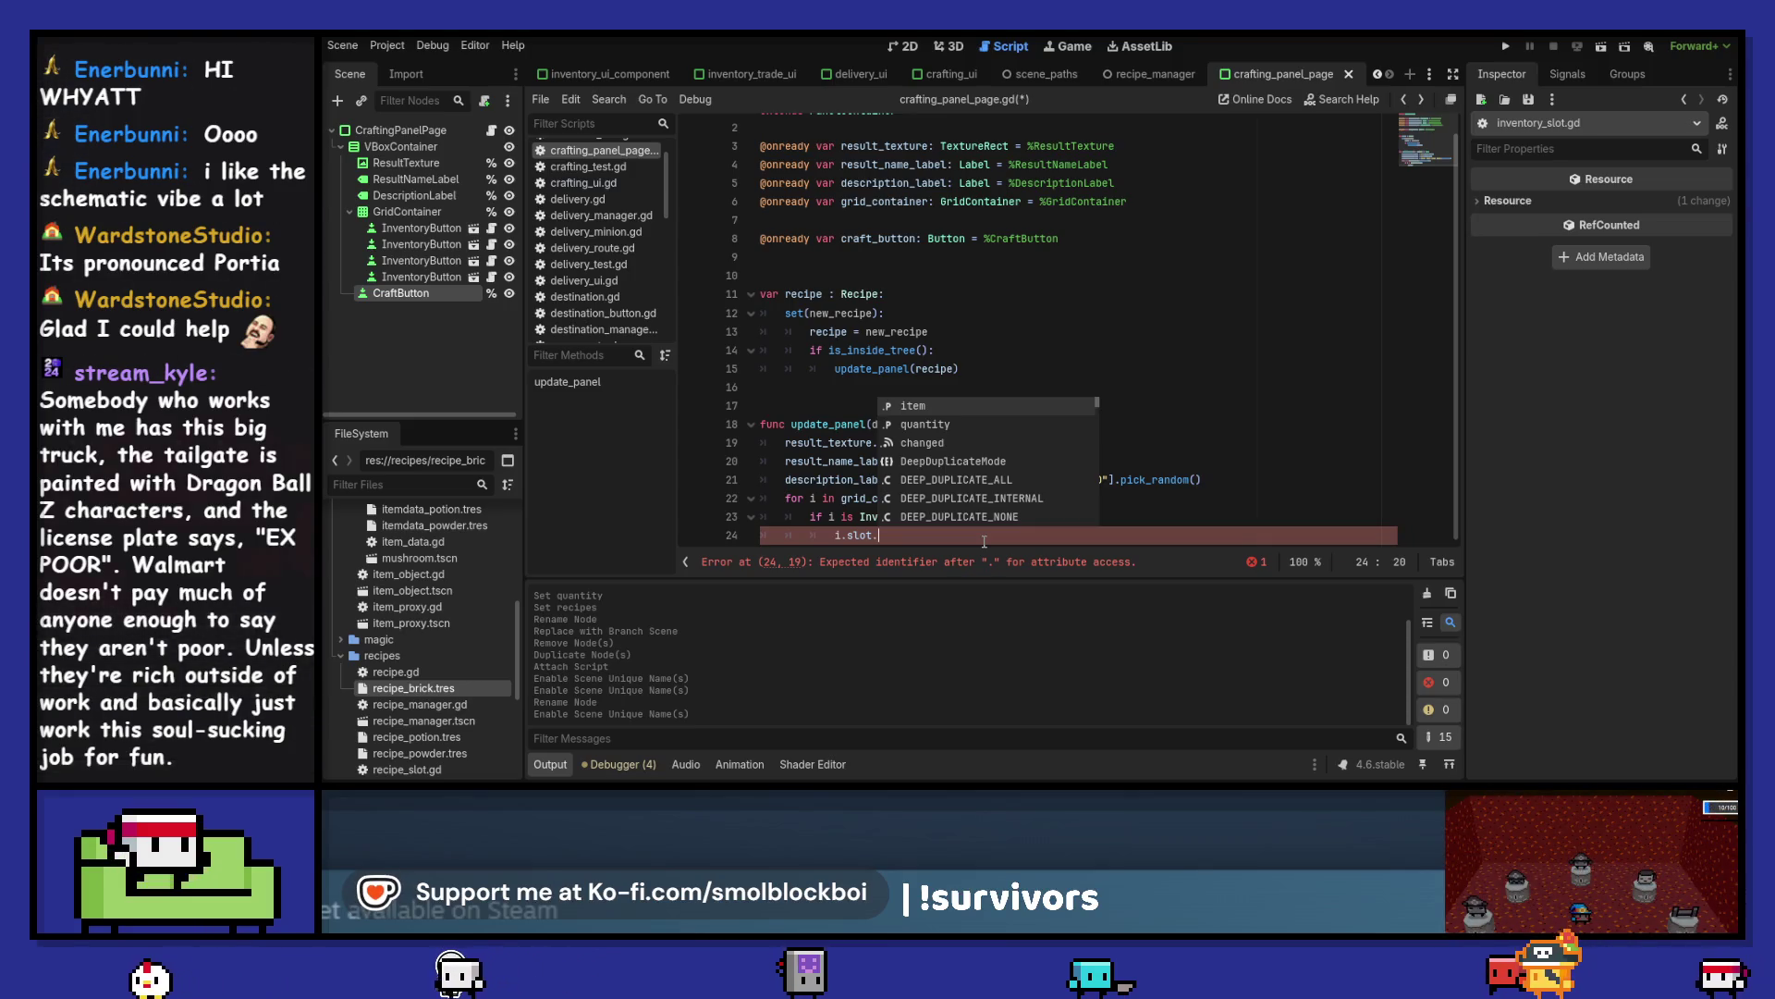
pyautogui.press('Escape')
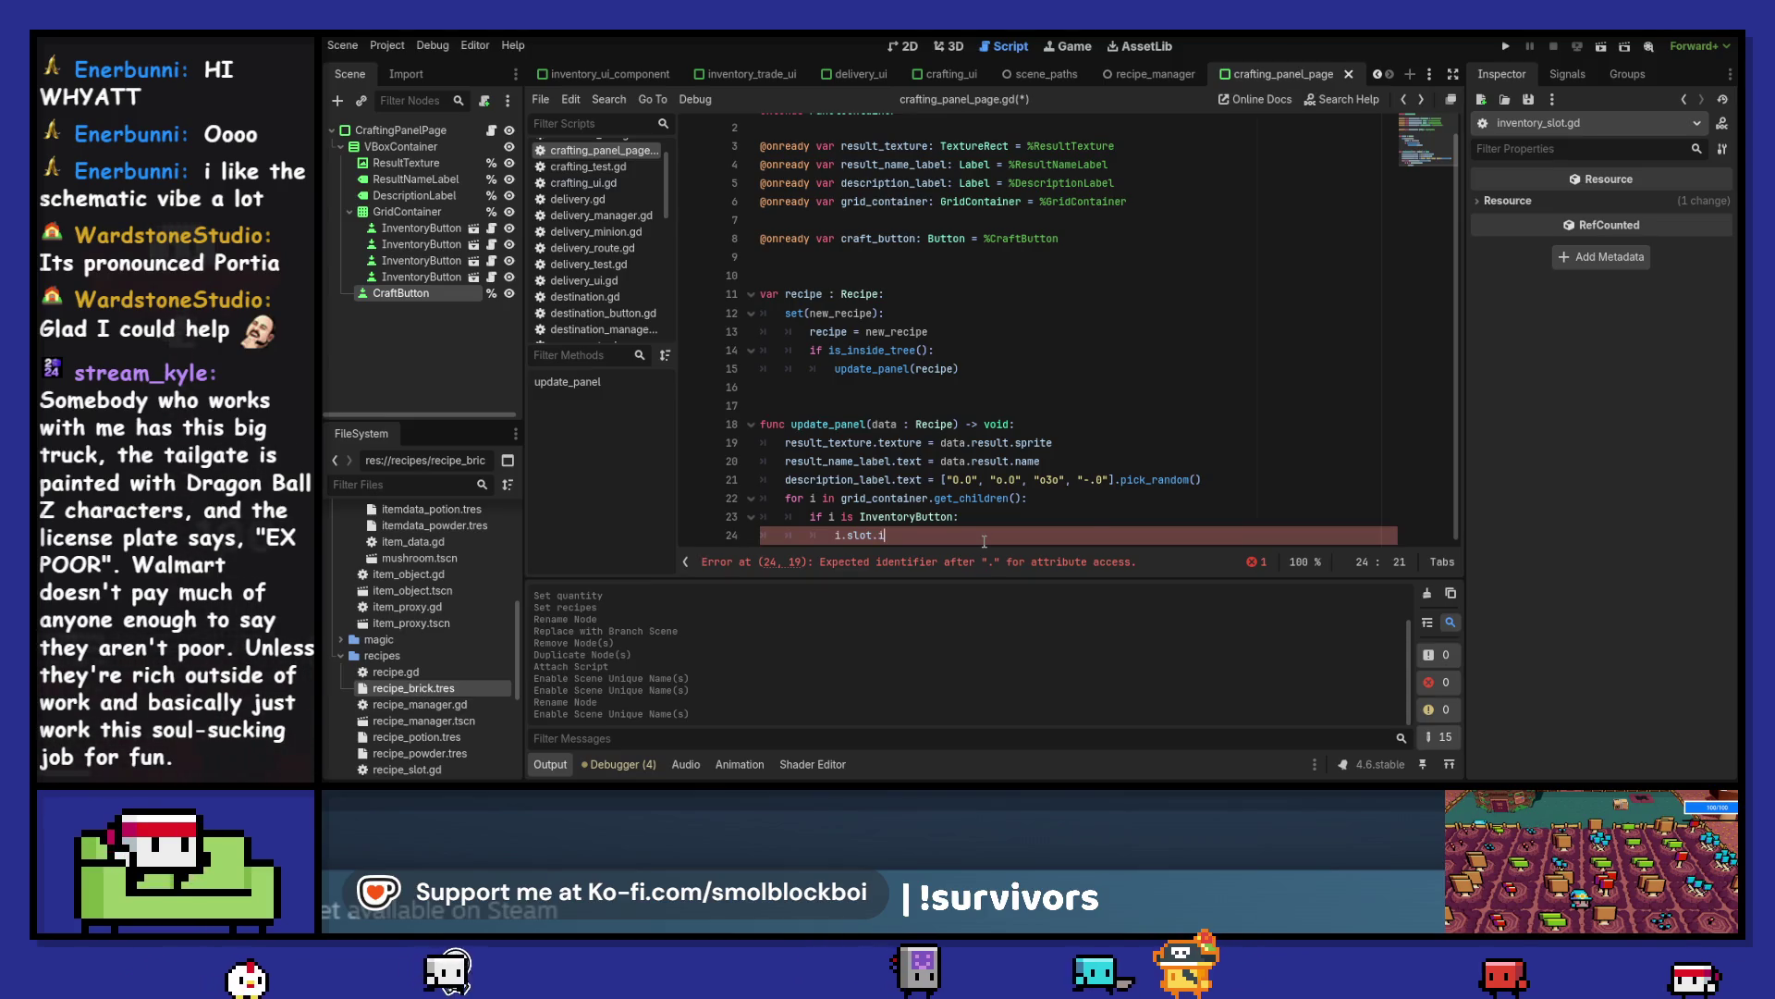
pyautogui.write('tem = nu')
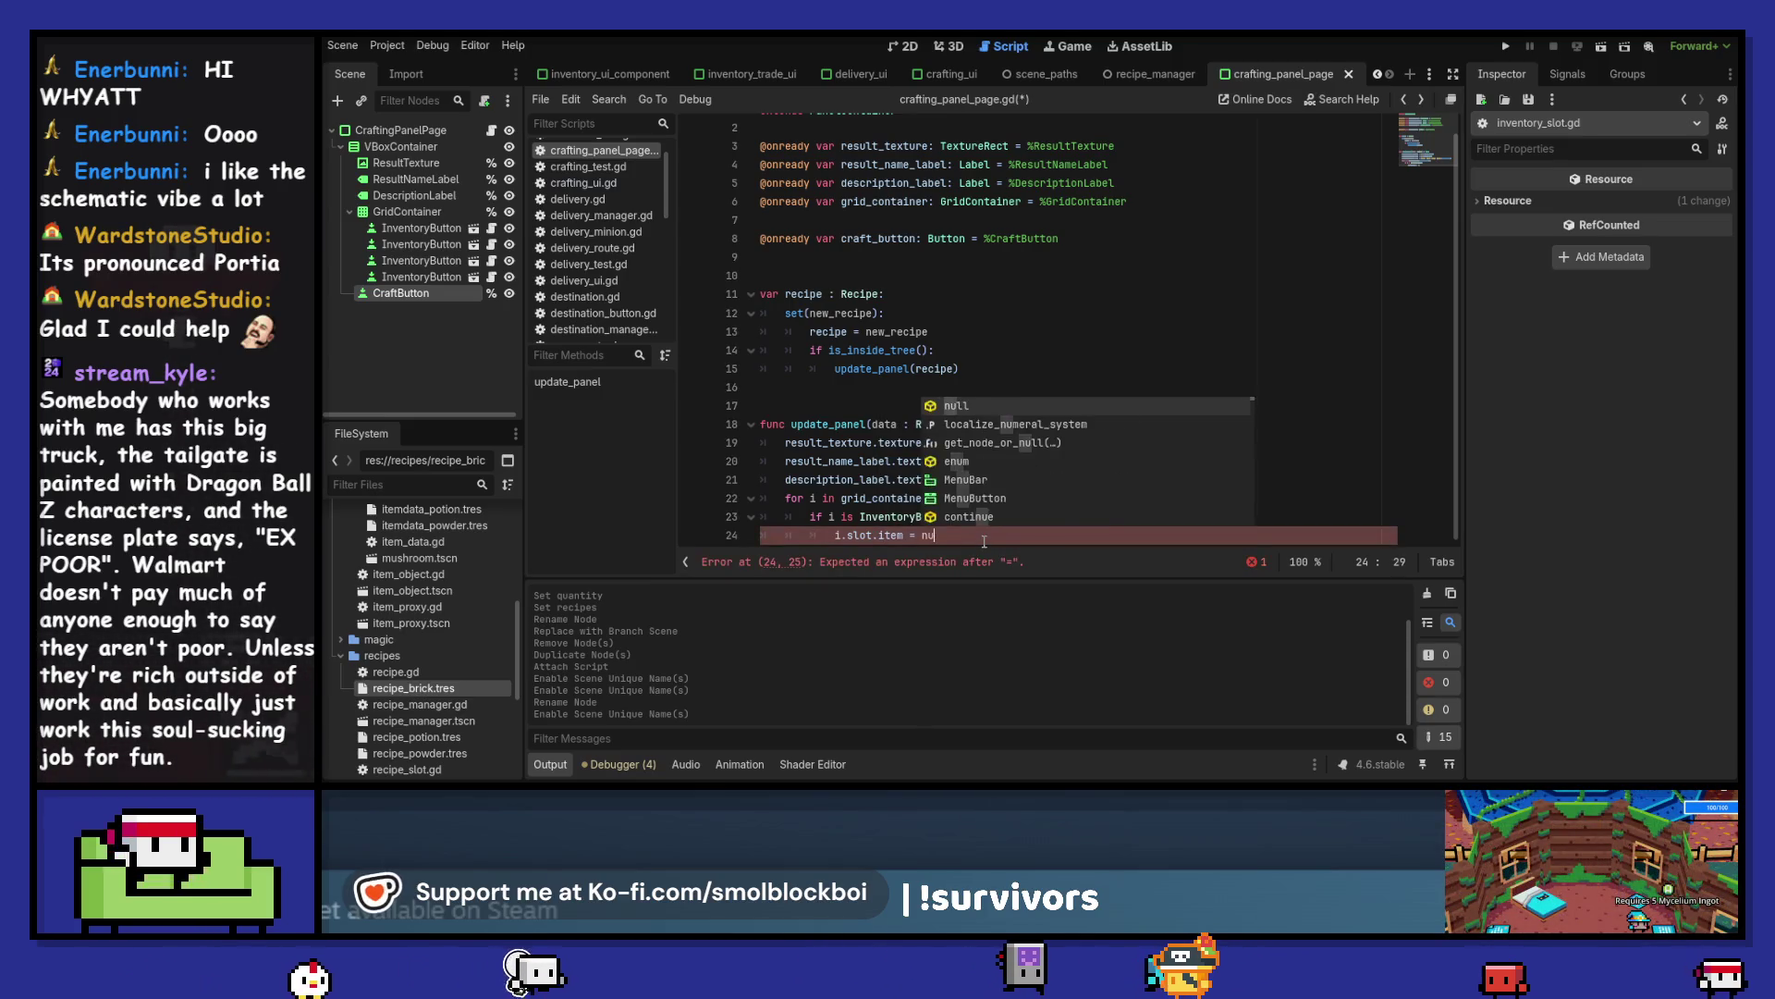
pyautogui.write('ll')
pyautogui.hotkey('ctrl', 's')
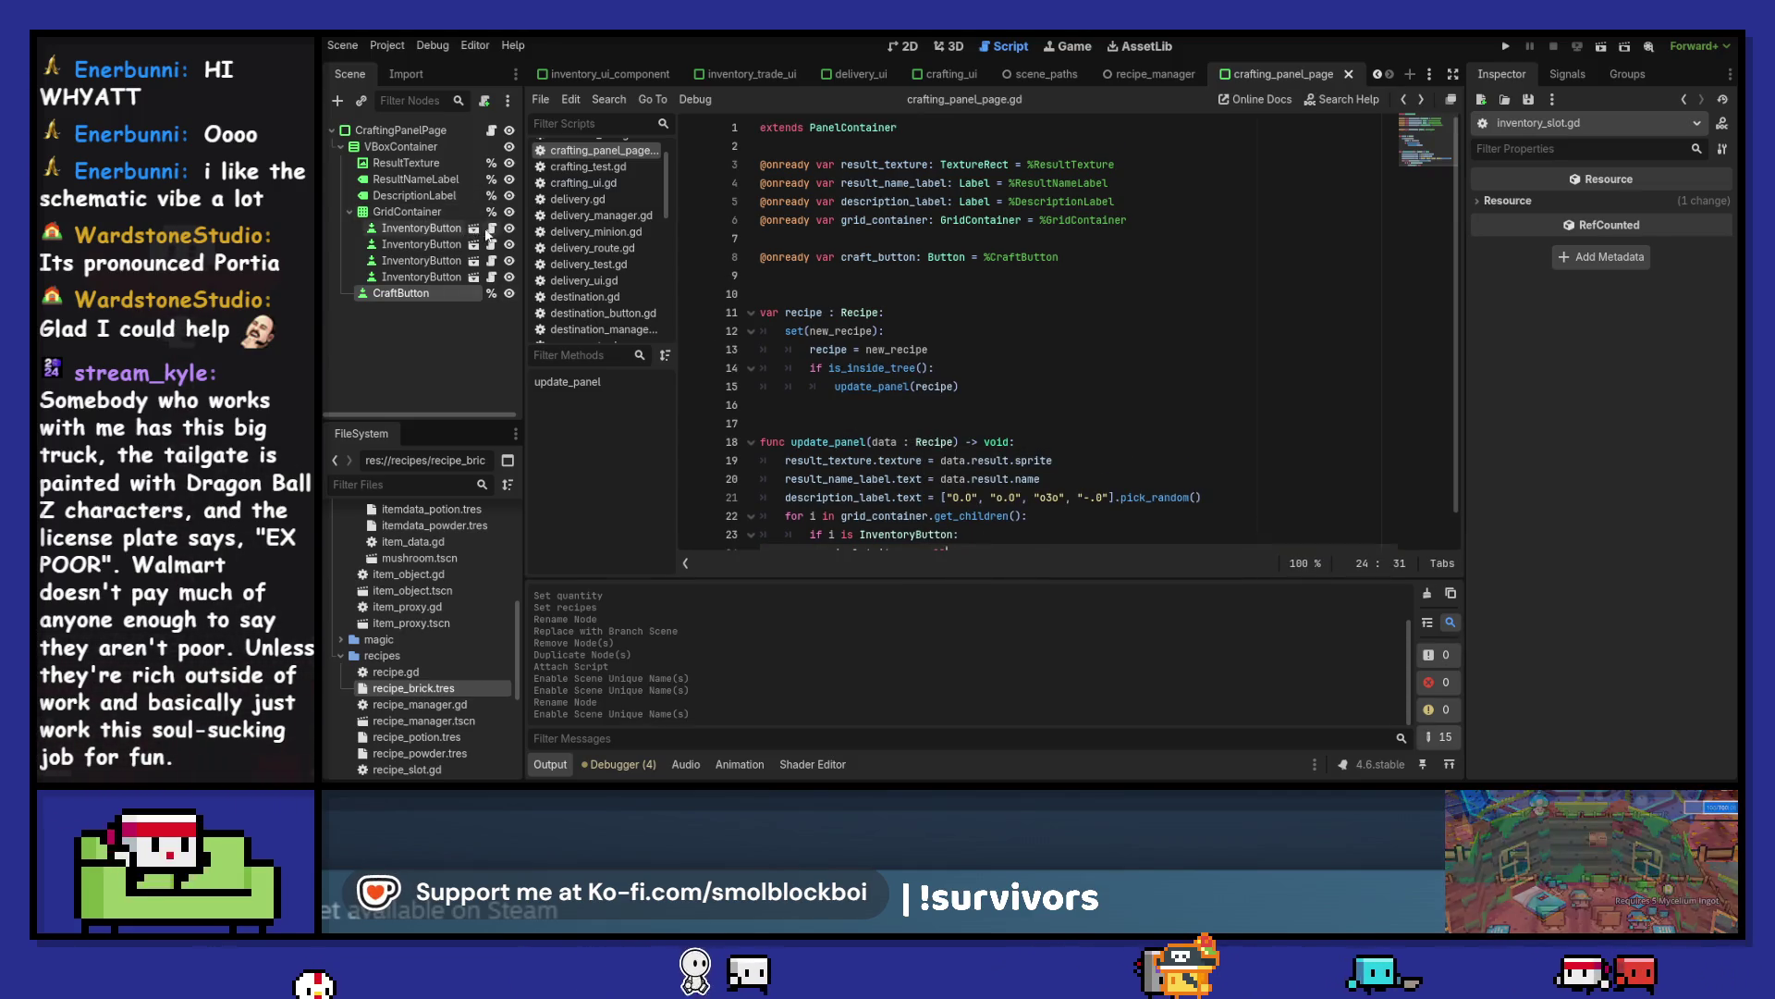
pyautogui.click(475, 228)
# - Open inventory_button.gd to review how _ready shows icon, quantity and tooltip; clear Output
pyautogui.click(493, 132)
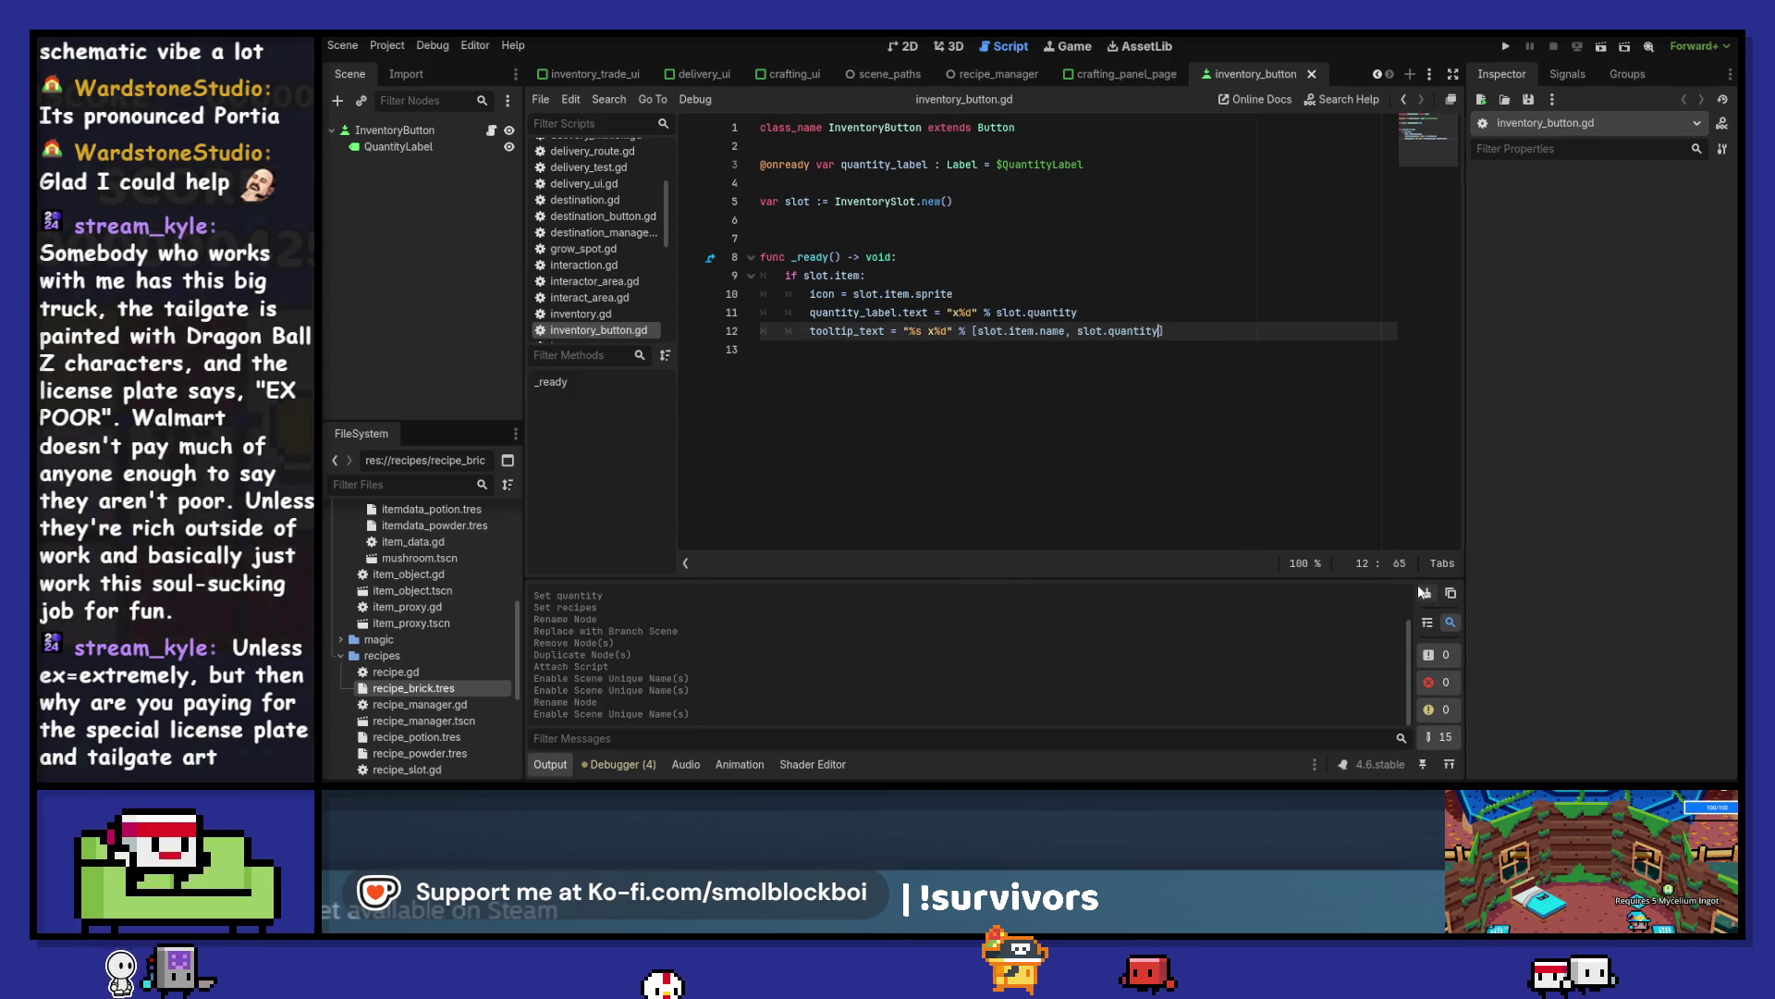
pyautogui.hotkey('ctrl', 'alt', 'k')
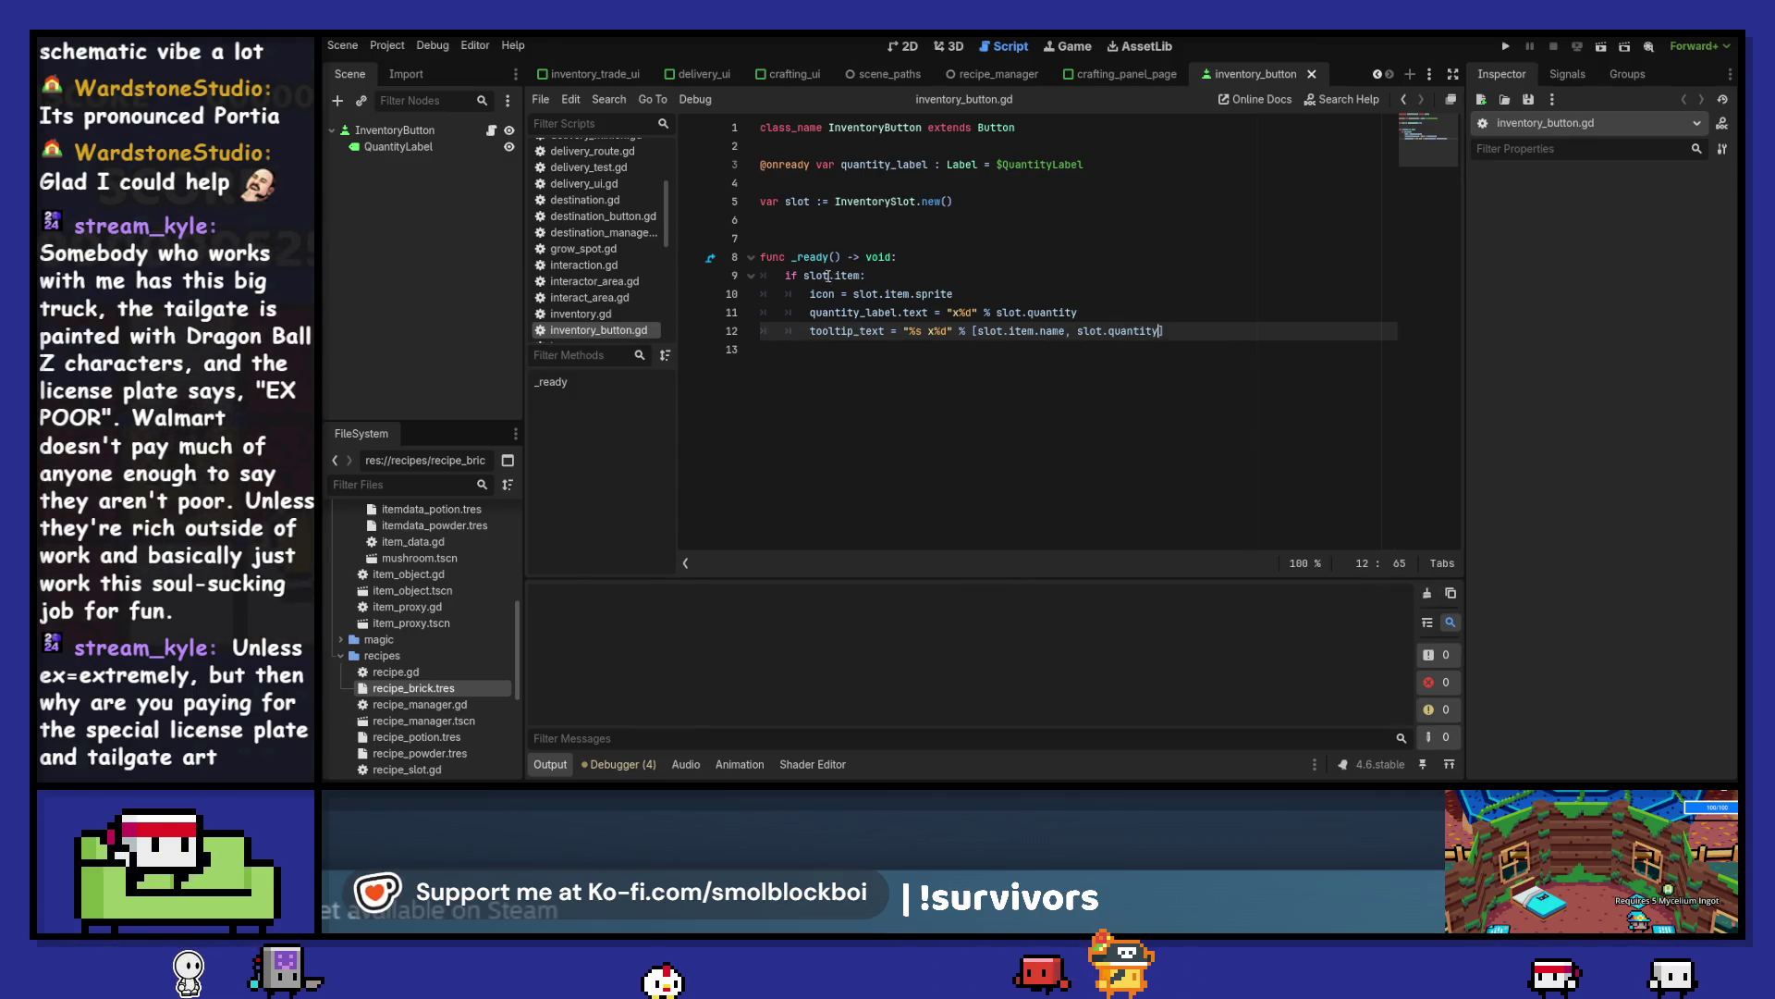
# - Glance at the inventory_button script, then select get_children() on line 22 of crafting_panel_page
pyautogui.click(1135, 76)
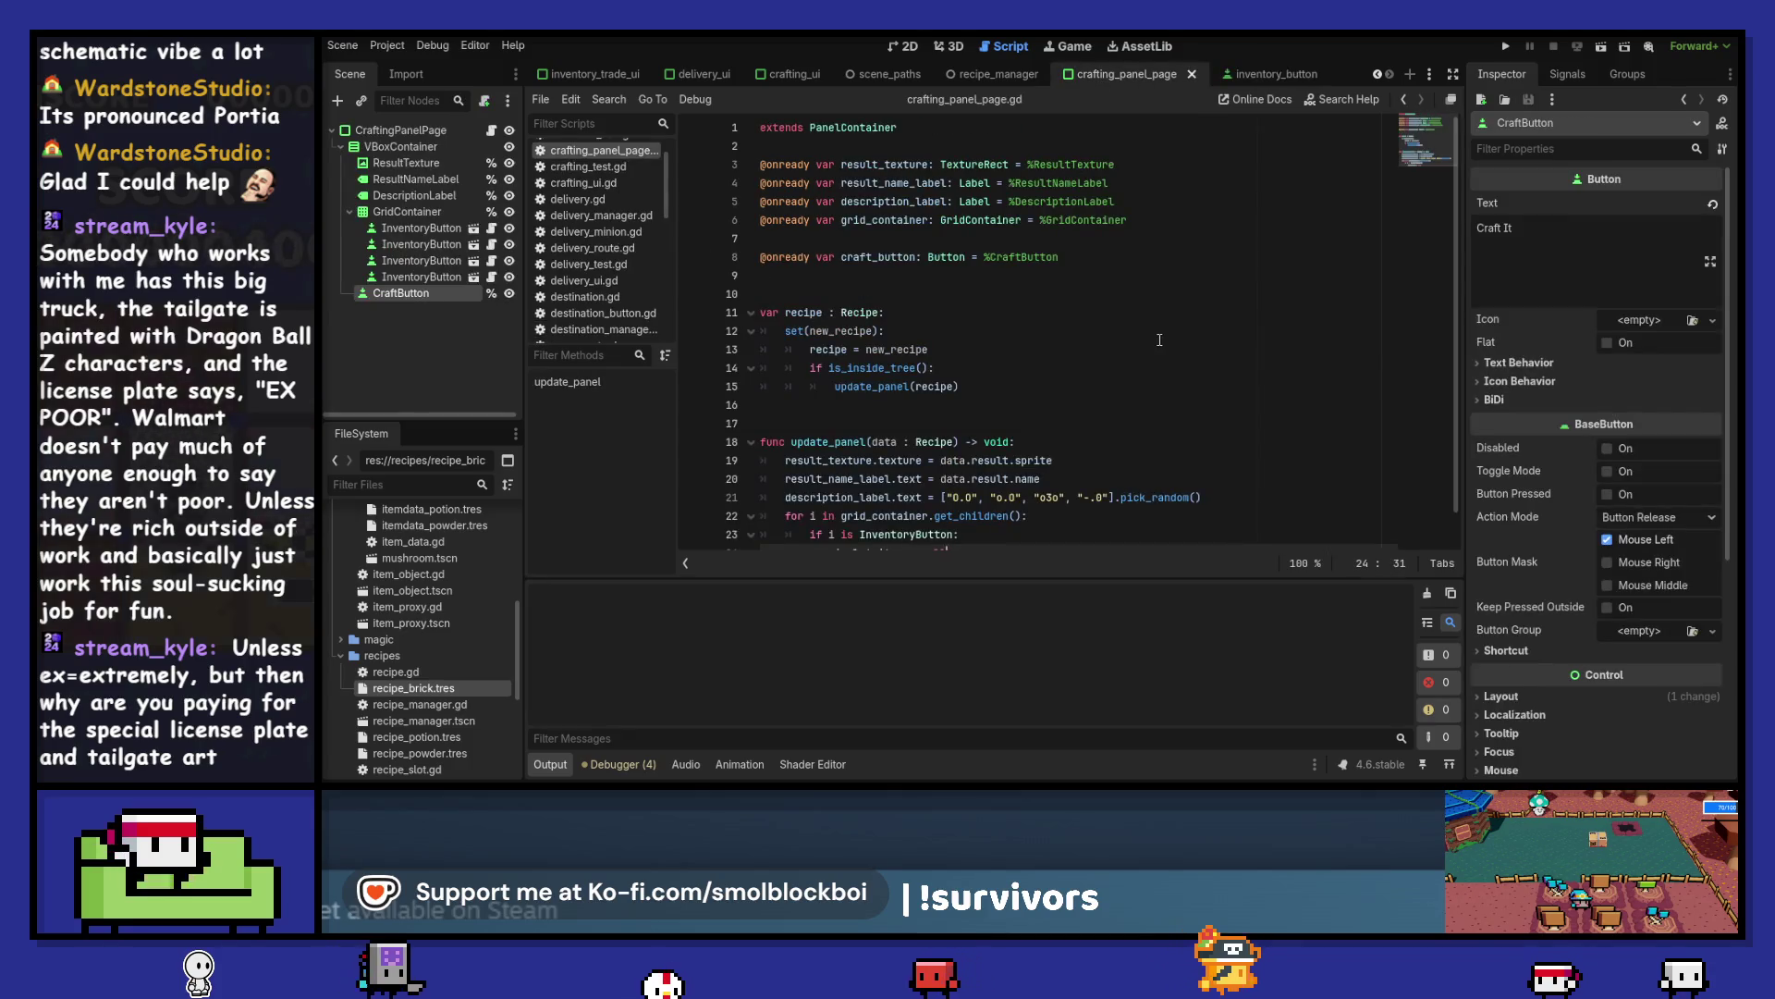
pyautogui.scroll(-1, 1110, 435)
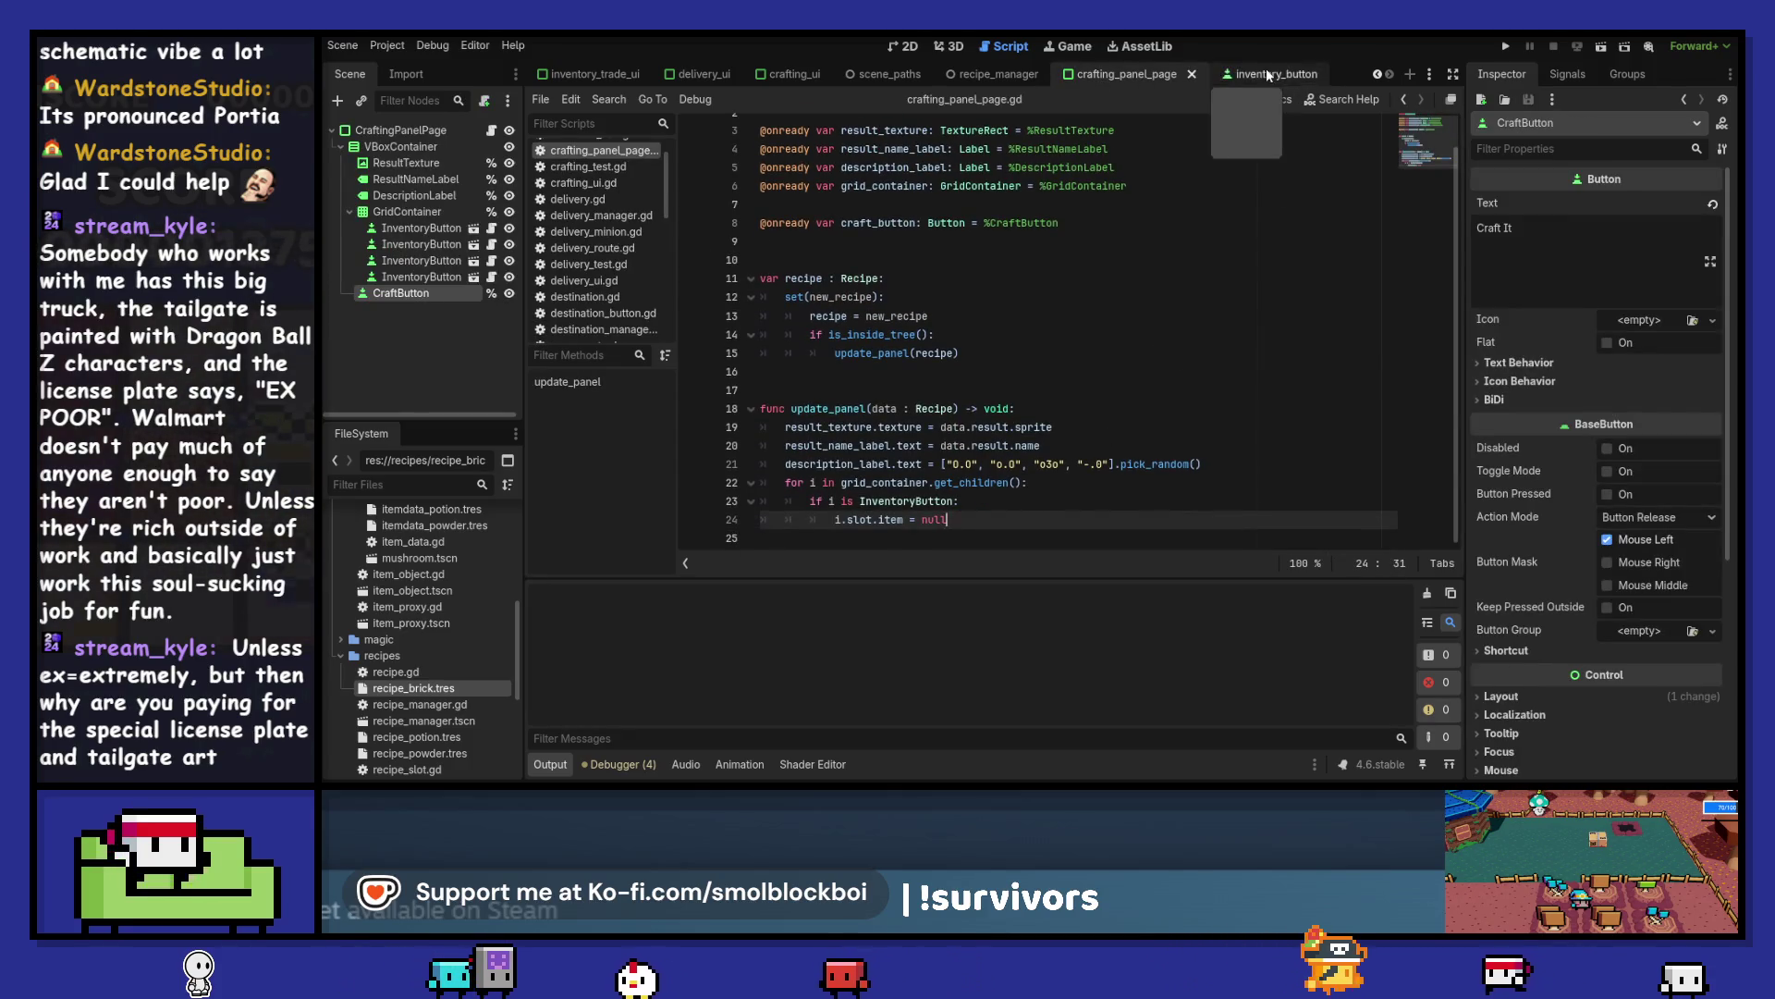
pyautogui.click(1271, 74)
pyautogui.click(1100, 72)
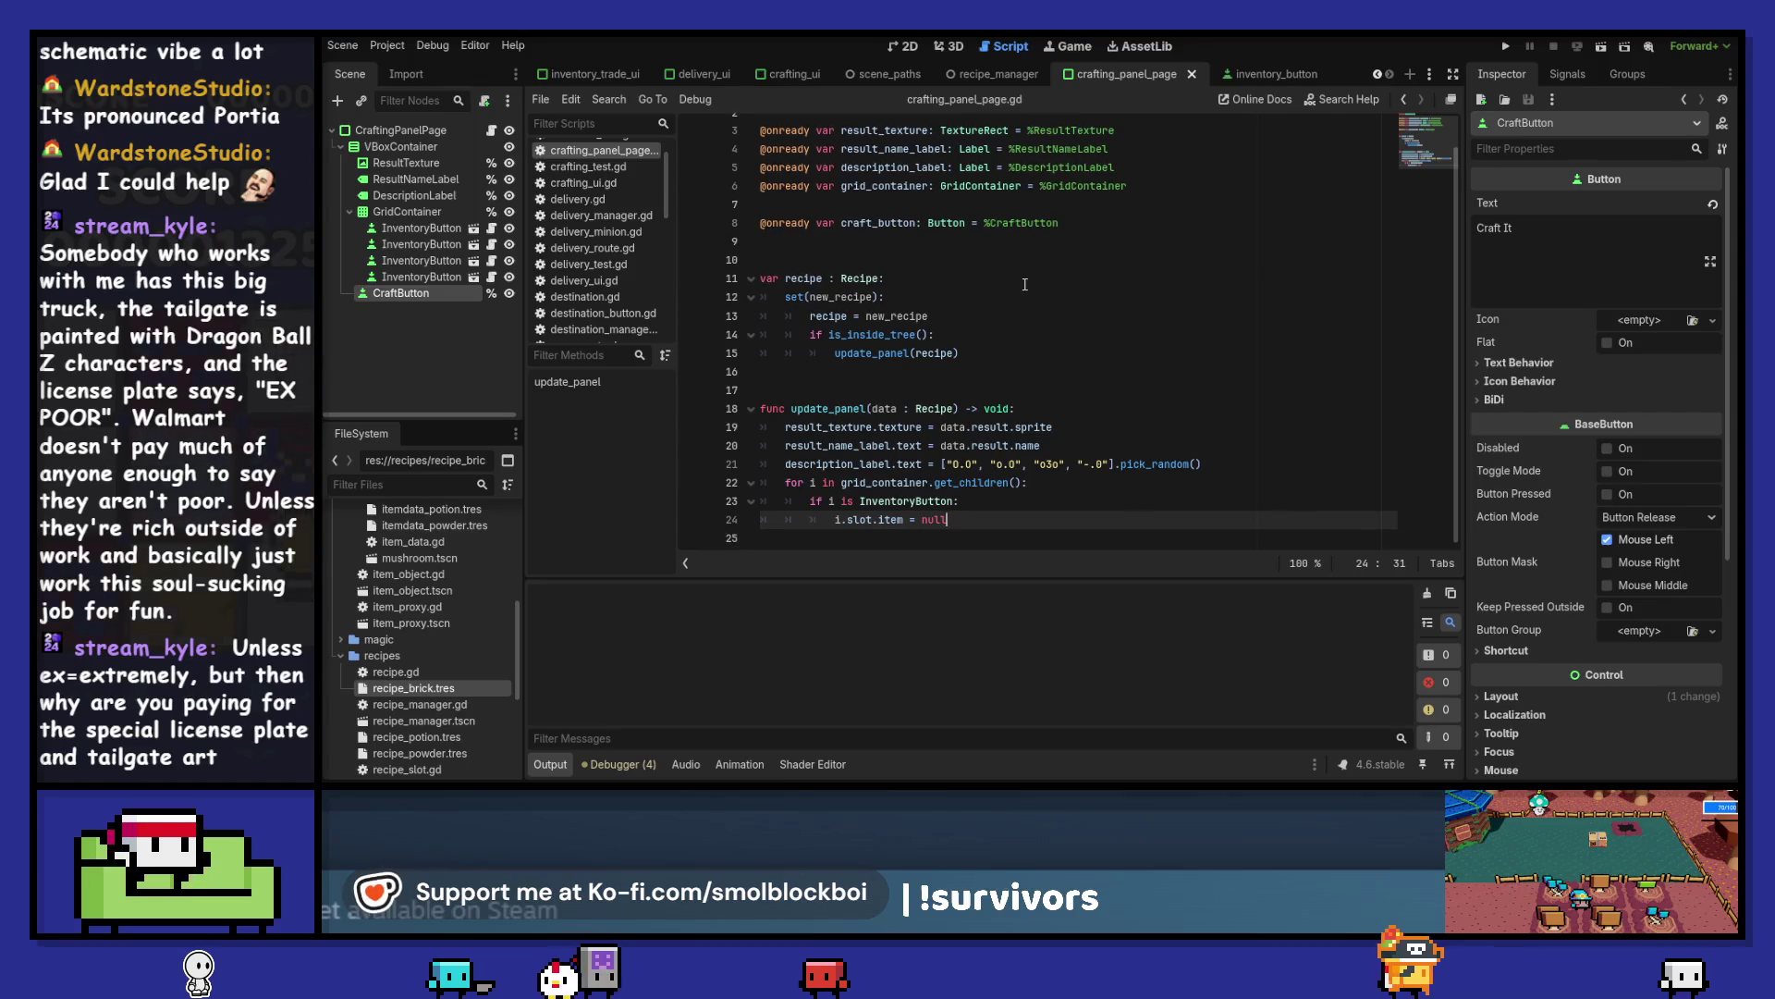
pyautogui.click(1022, 483)
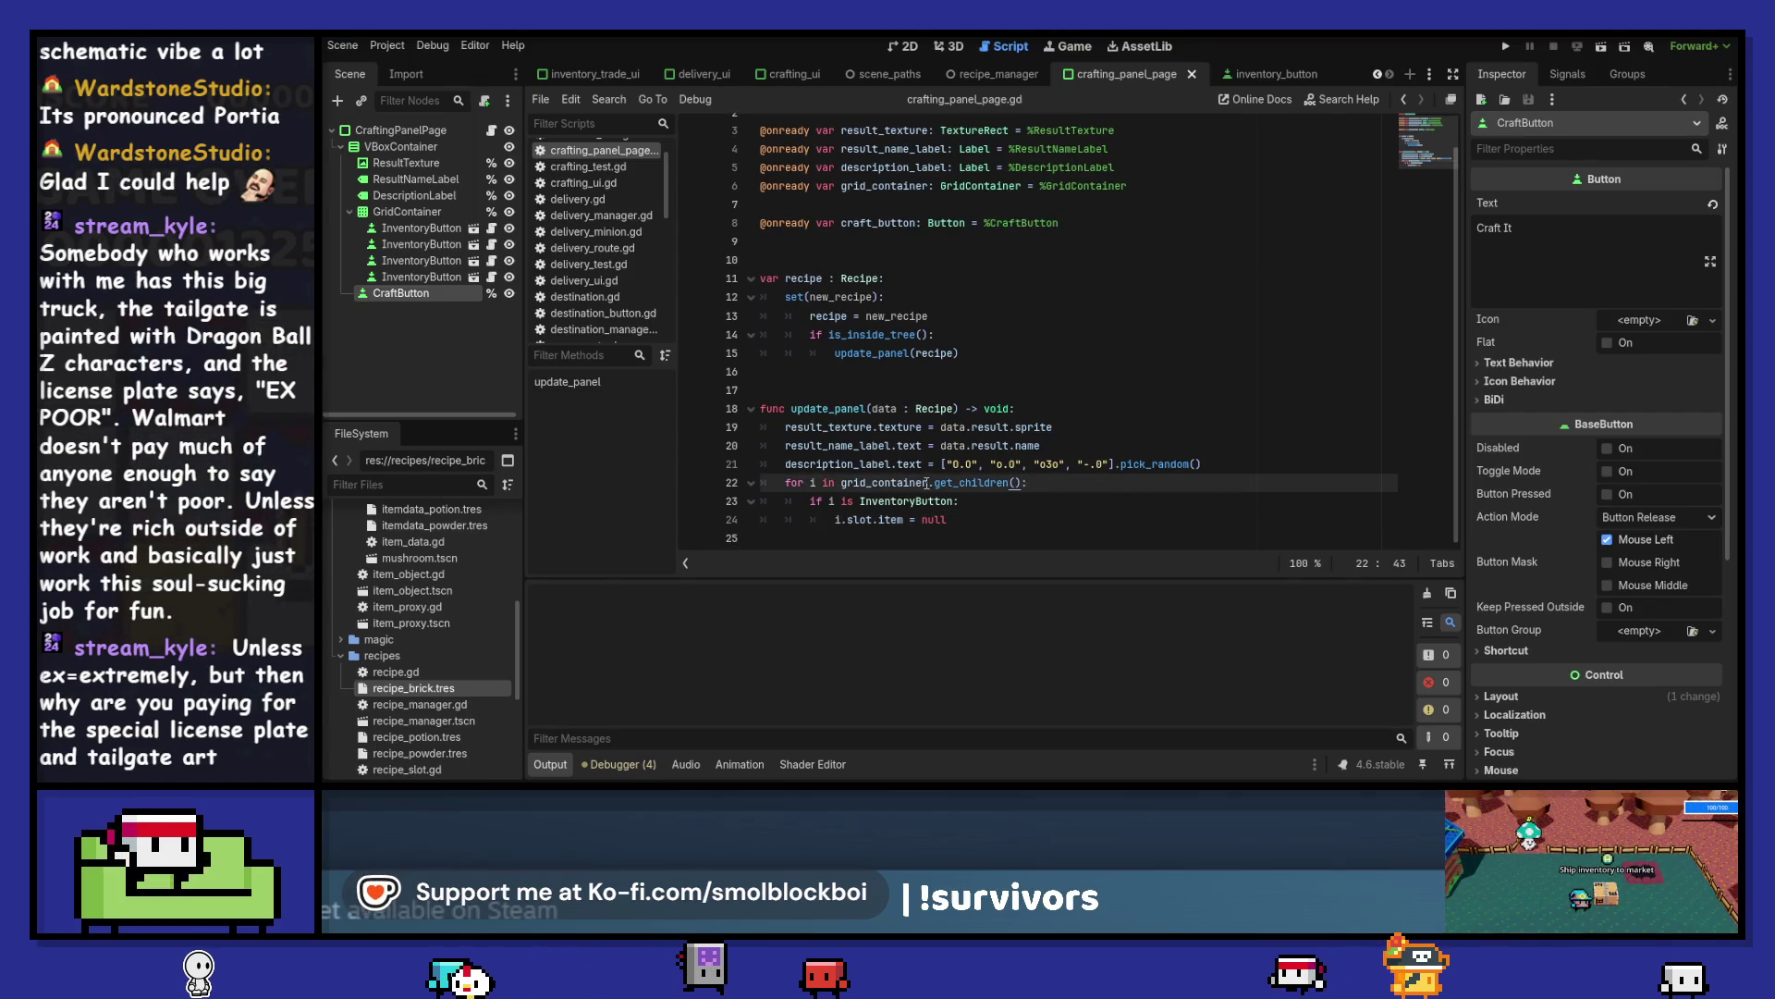
pyautogui.moveTo(936, 482); pyautogui.dragTo(1023, 482)
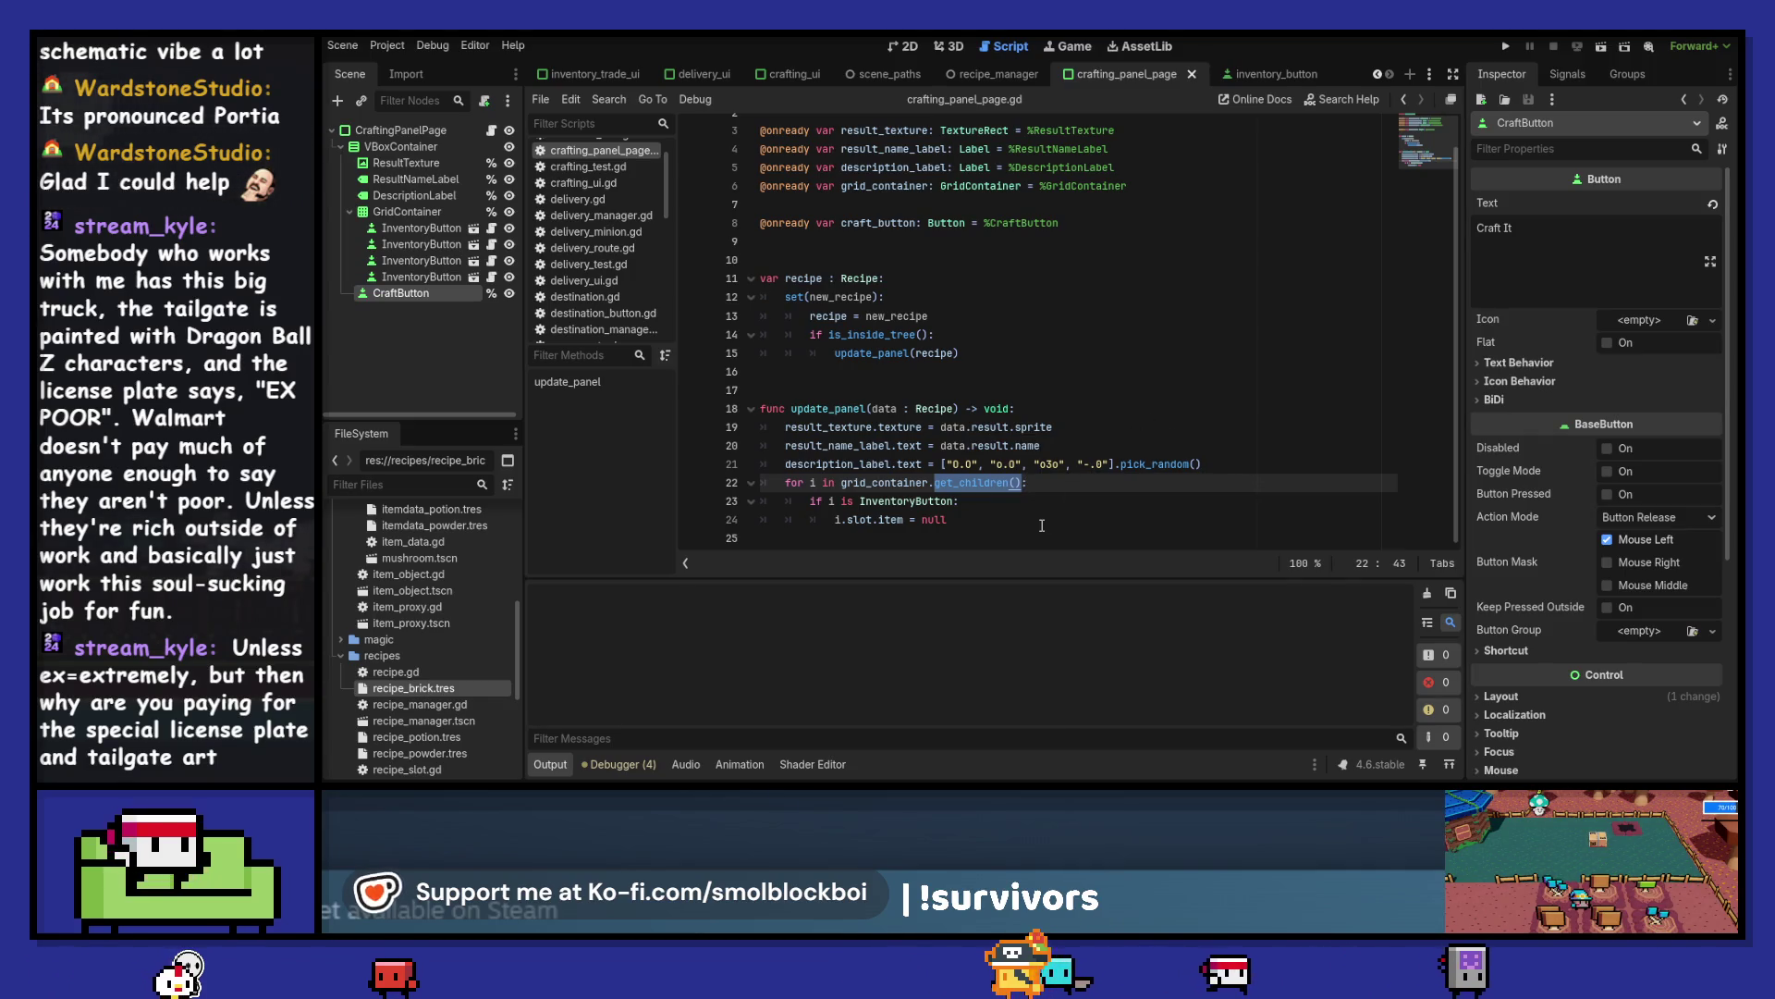
# - Check the CraftingPanelPage layout in 2D, then add a blank line below extends PanelContainer
pyautogui.click(392, 135)
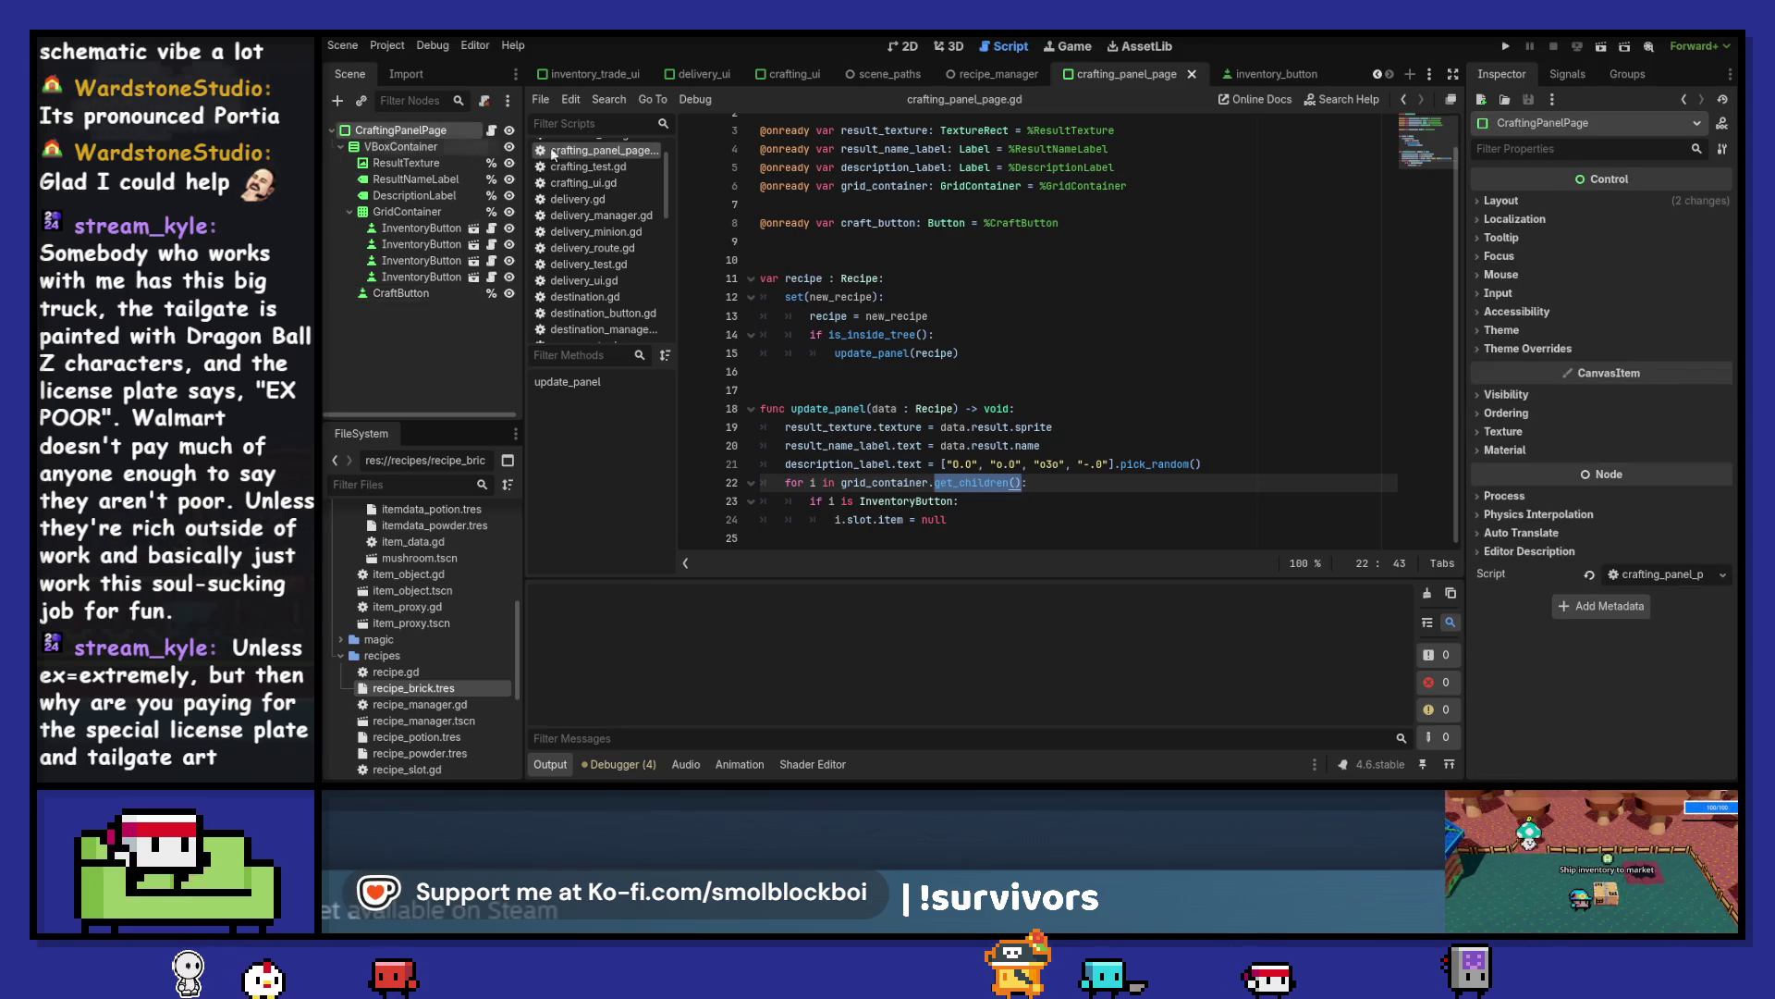
pyautogui.click(941, 46)
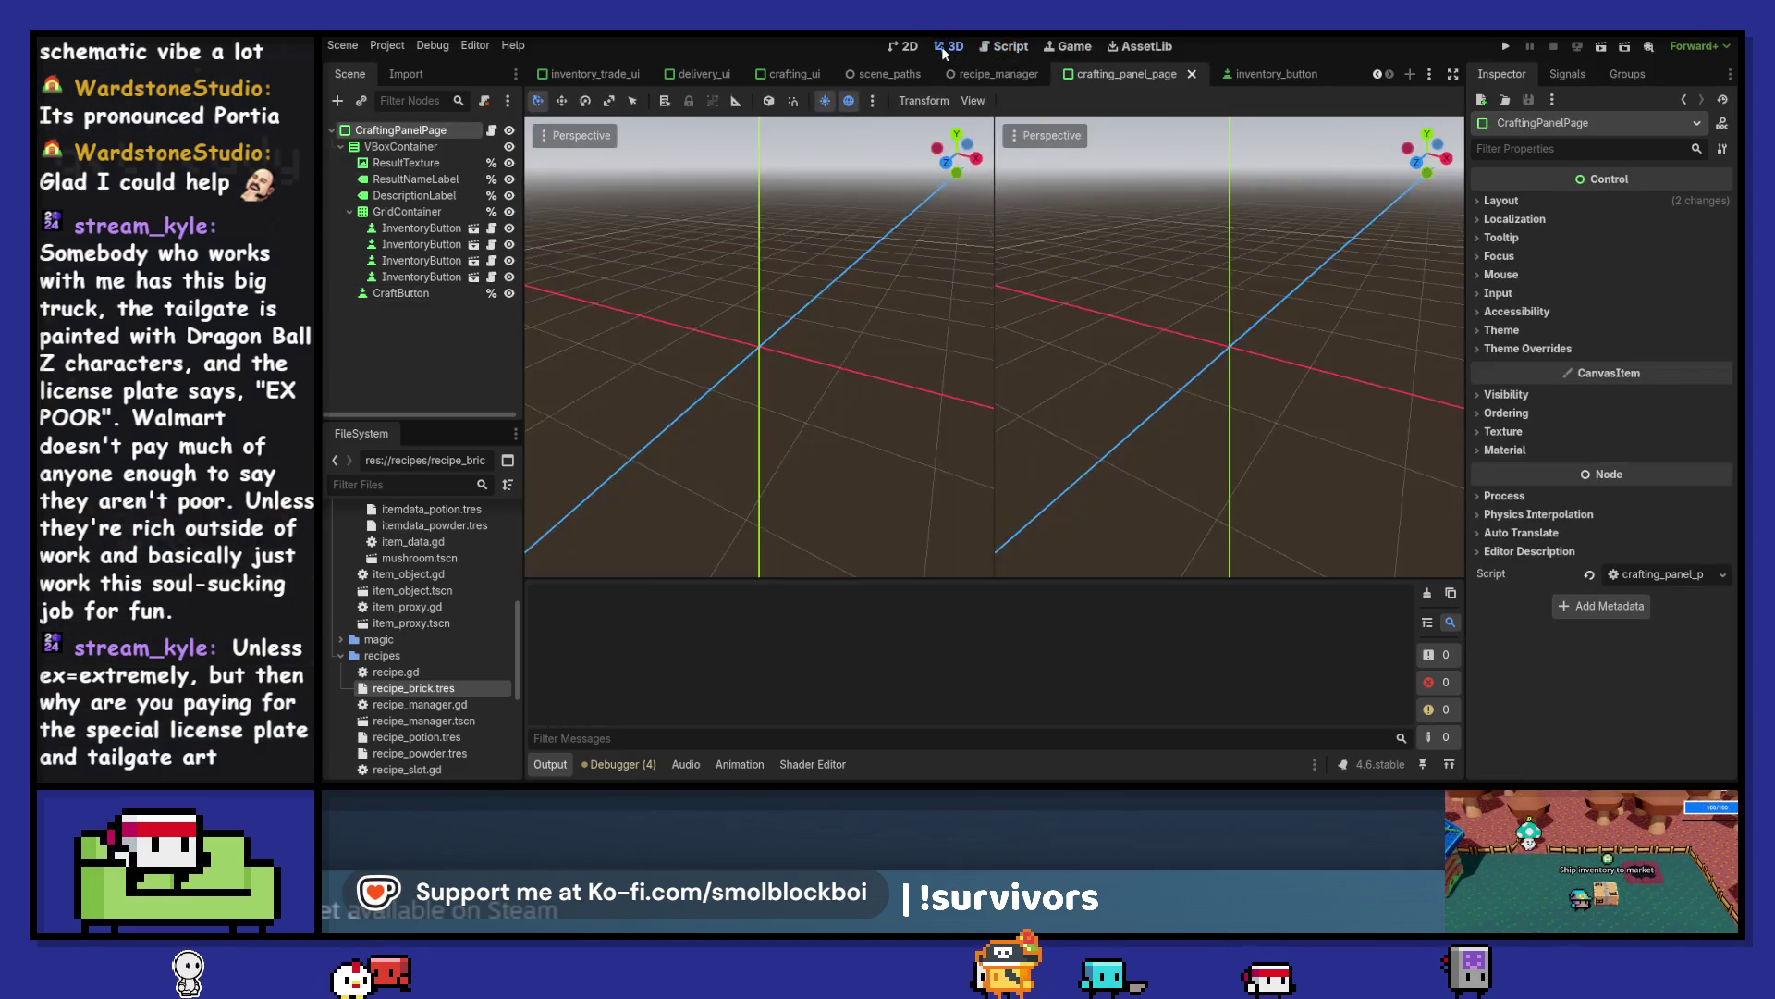
pyautogui.click(903, 47)
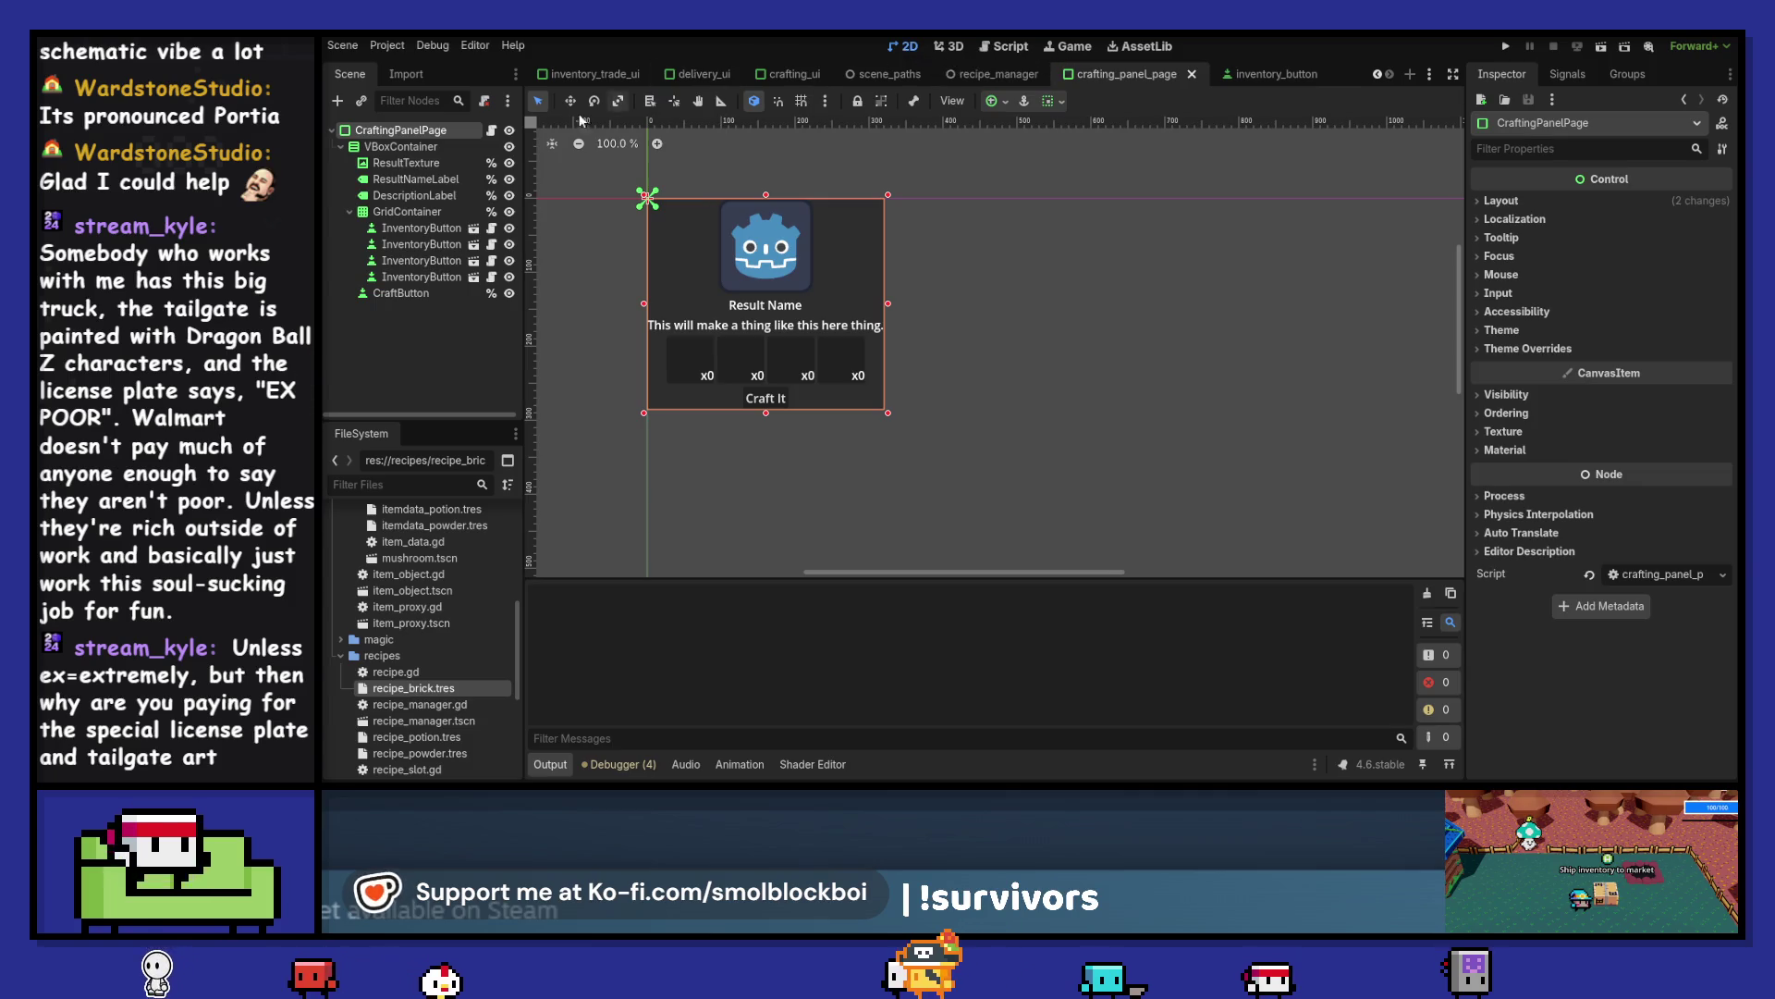
pyautogui.click(1006, 46)
pyautogui.click(888, 146)
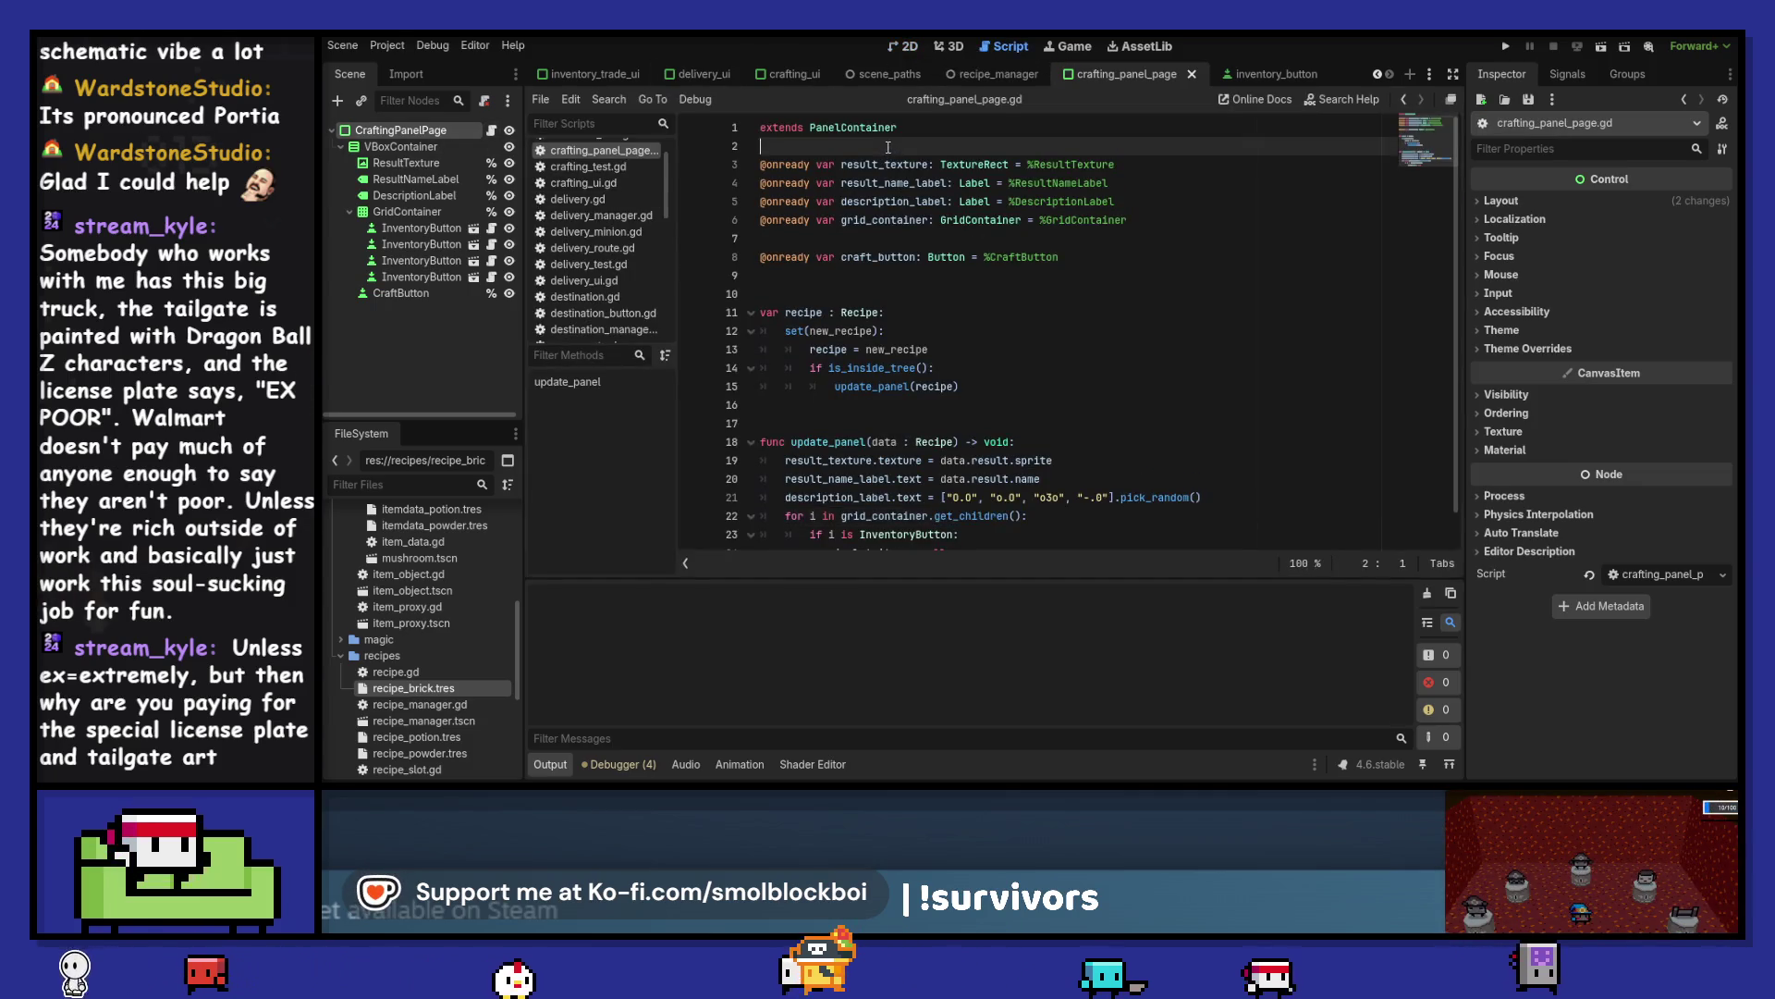
pyautogui.press('Return')
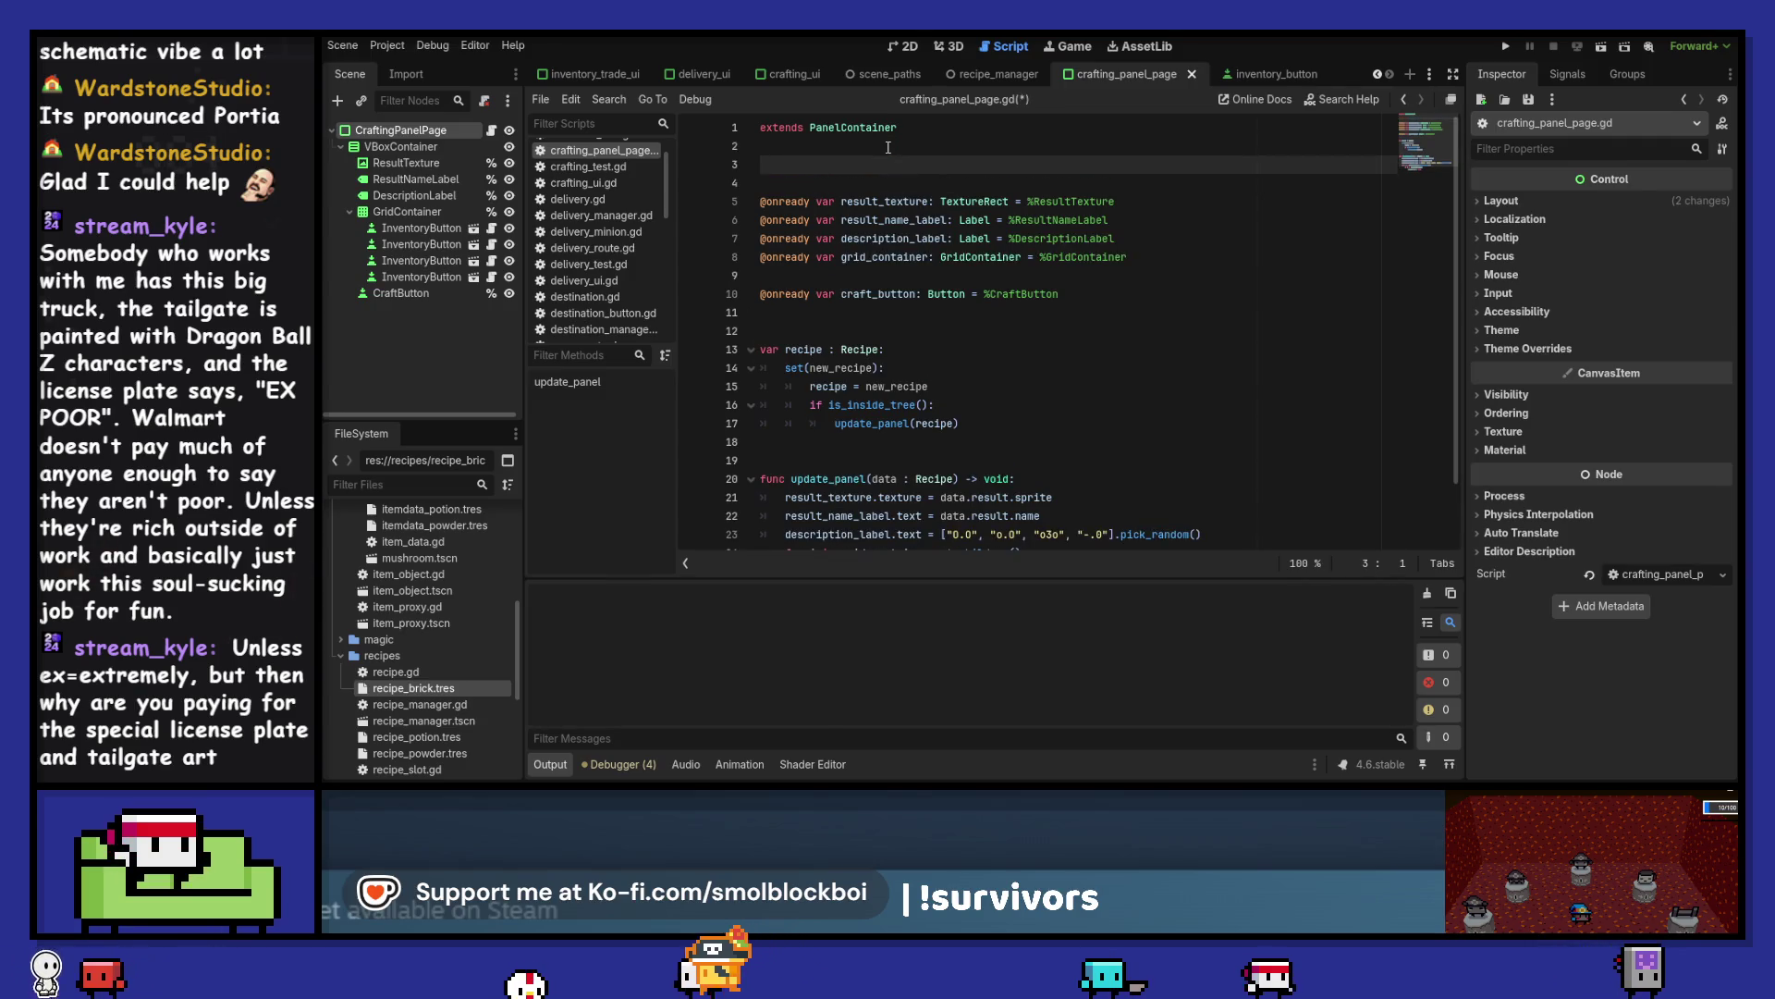
pyautogui.press('Return')
pyautogui.press('Up')
pyautogui.write('@ex')
pyautogui.press('Return')
pyautogui.write('var inventor')
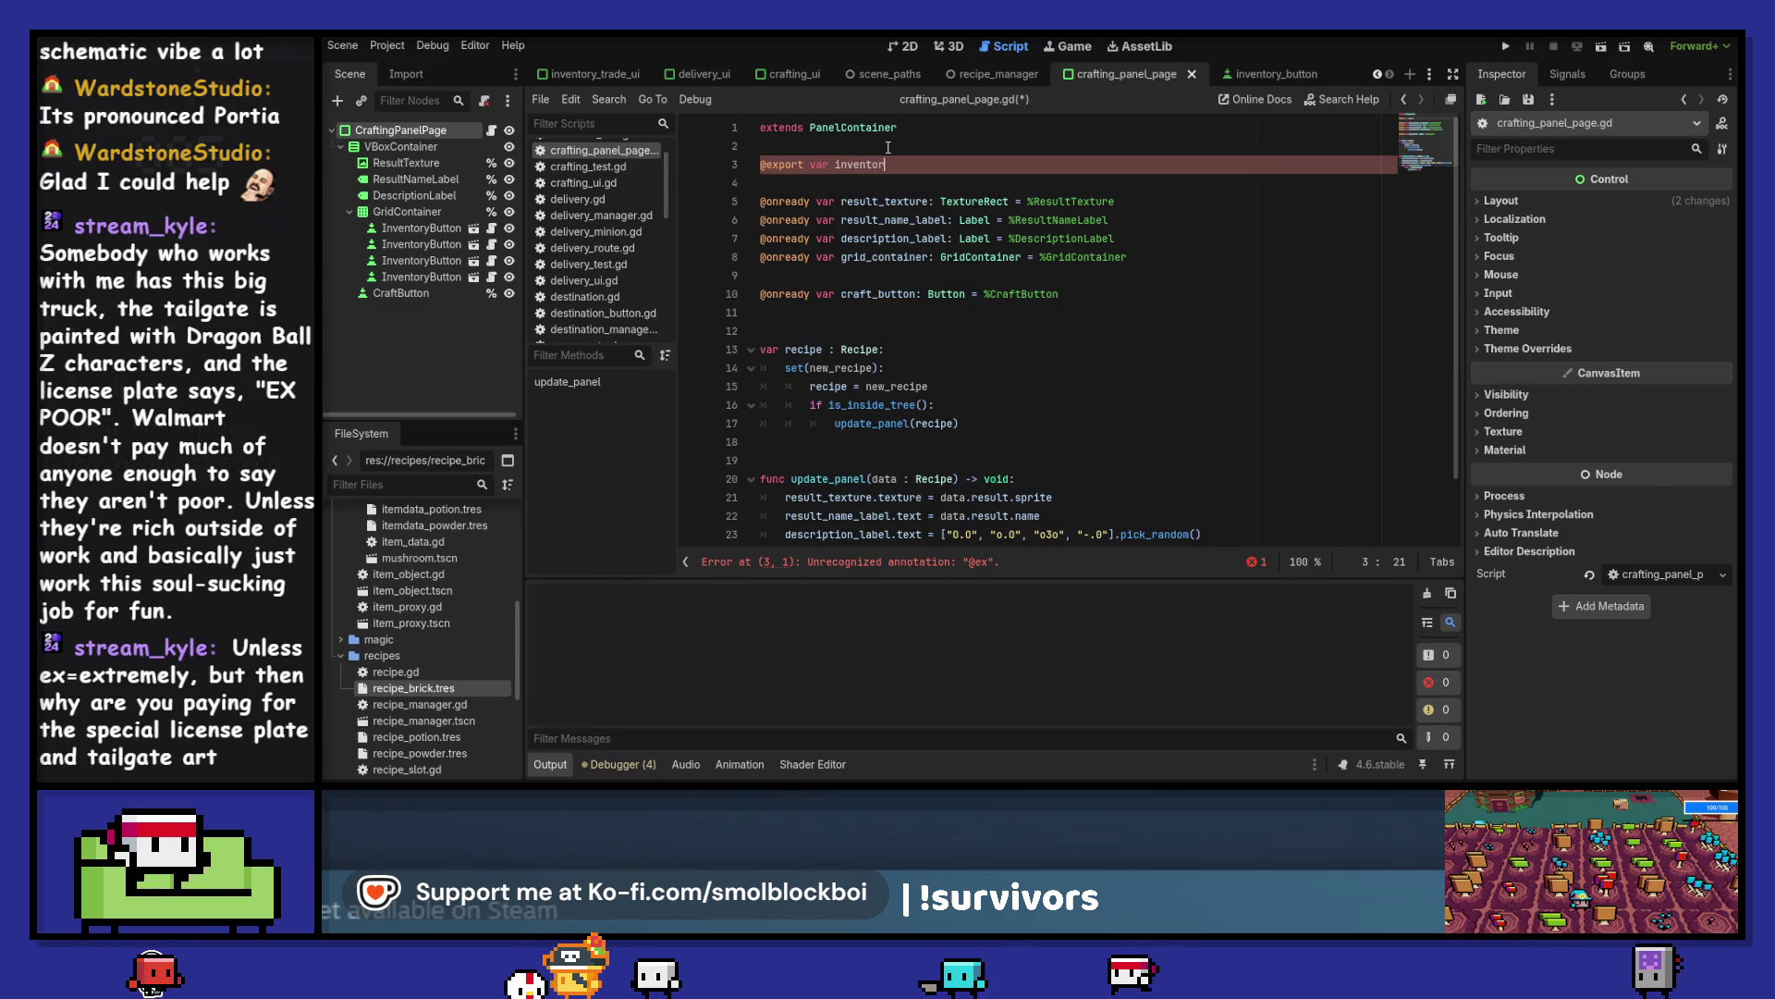
pyautogui.write('button :')
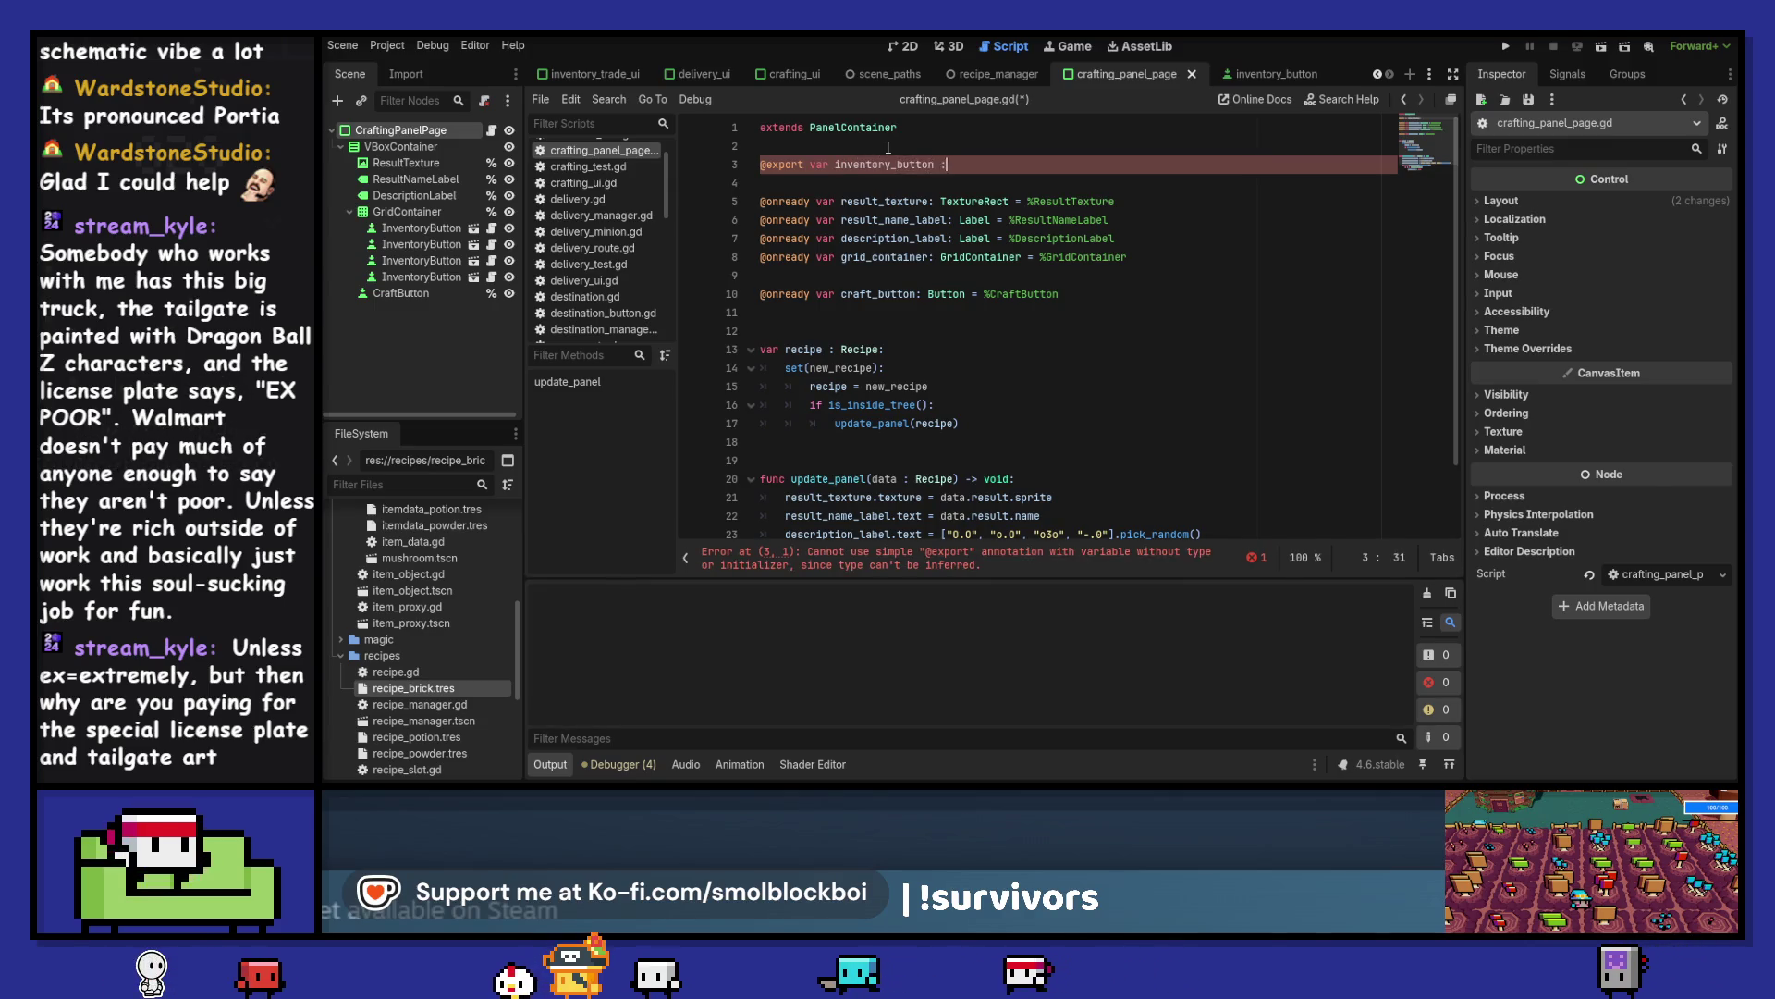
pyautogui.write(' Inventory')
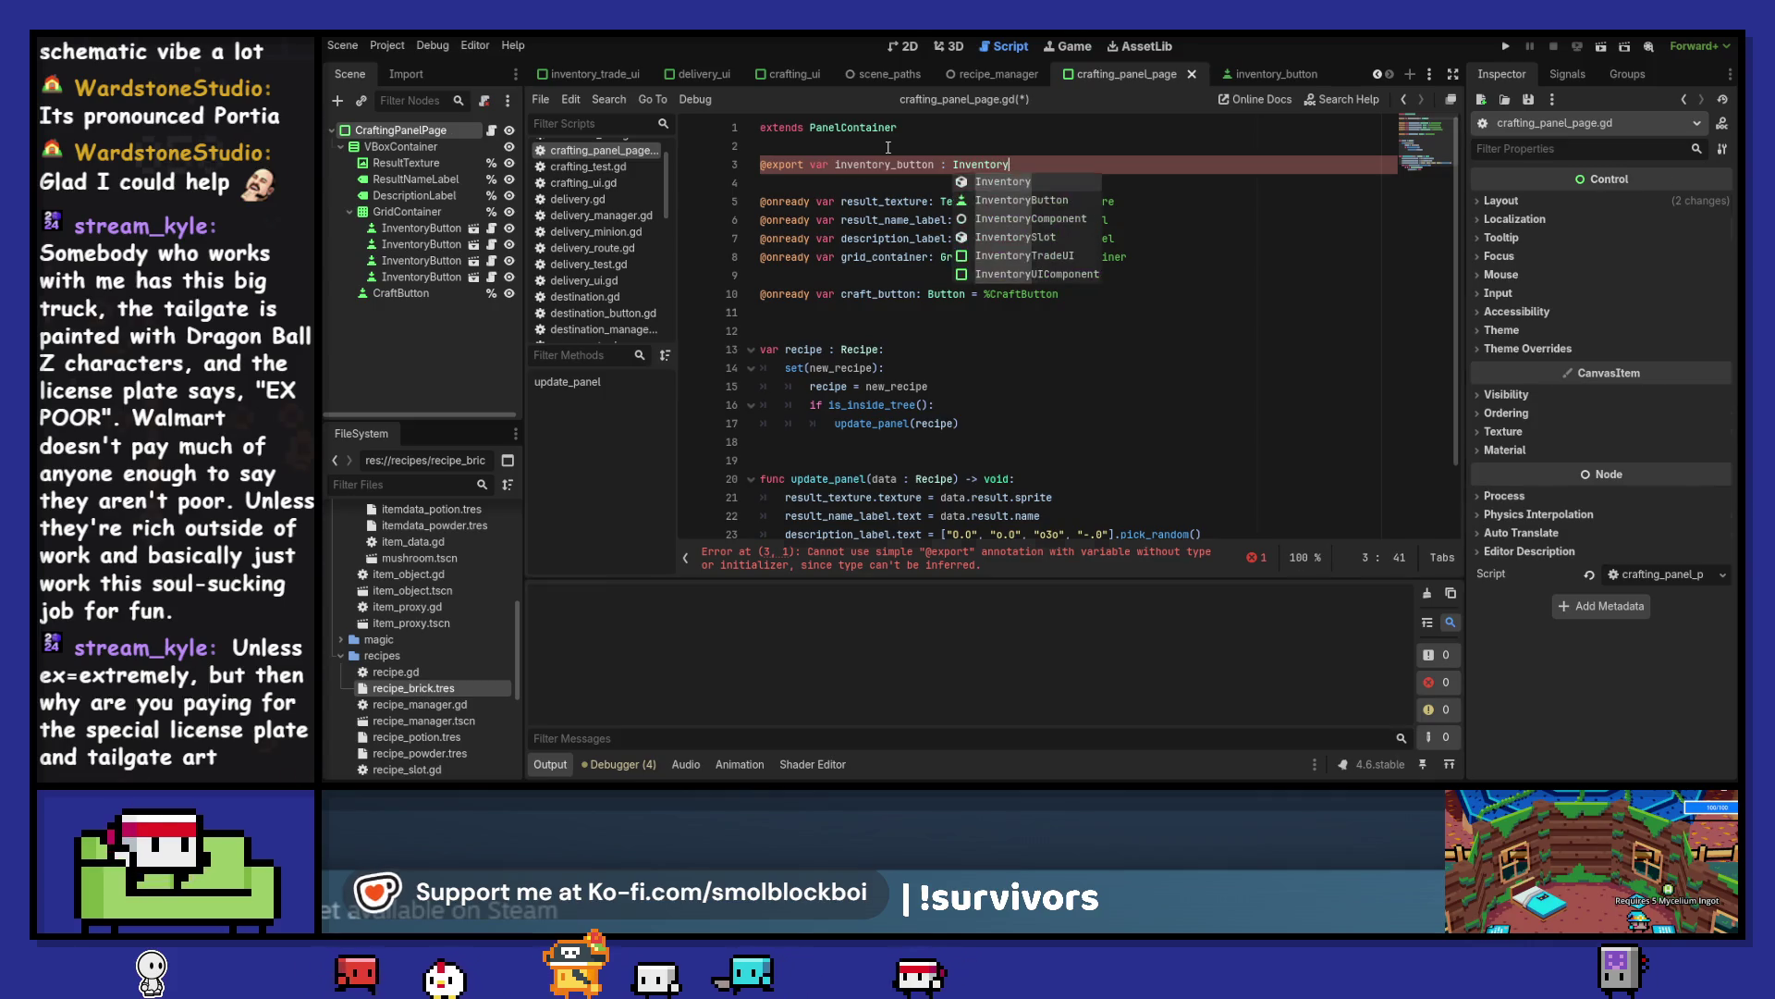
pyautogui.press('Return')
pyautogui.hotkey('ctrl', 's')
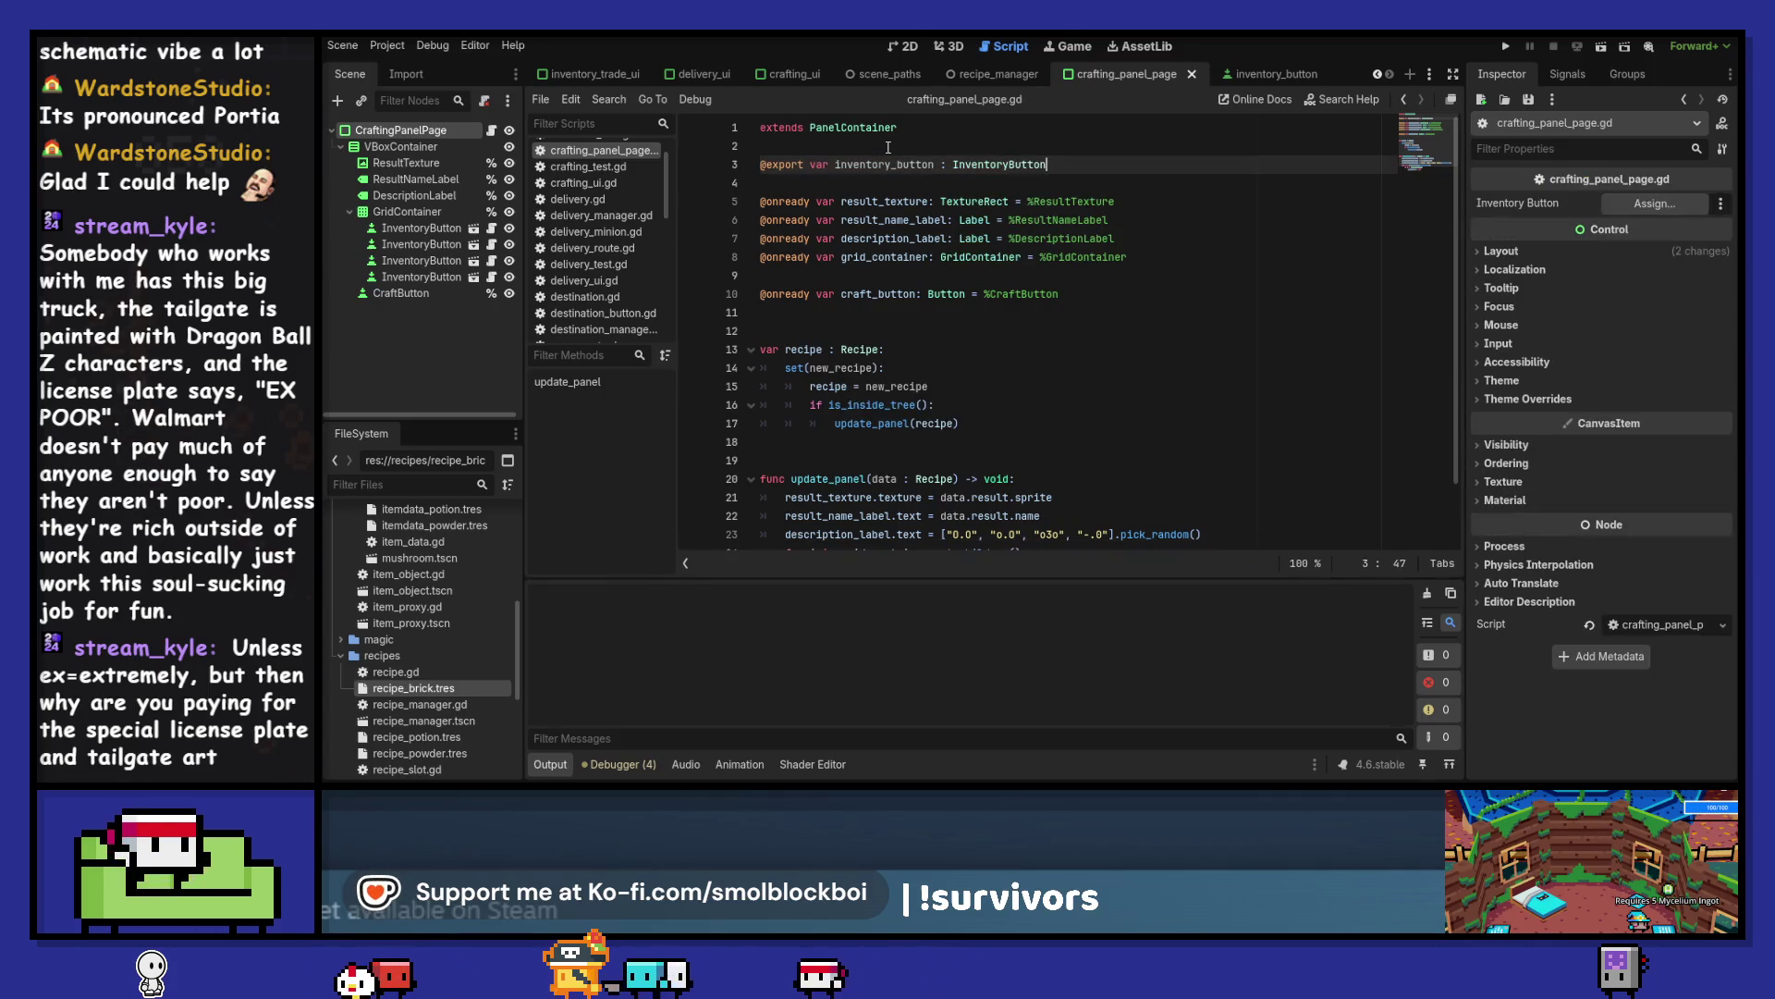
pyautogui.doubleClick(974, 165)
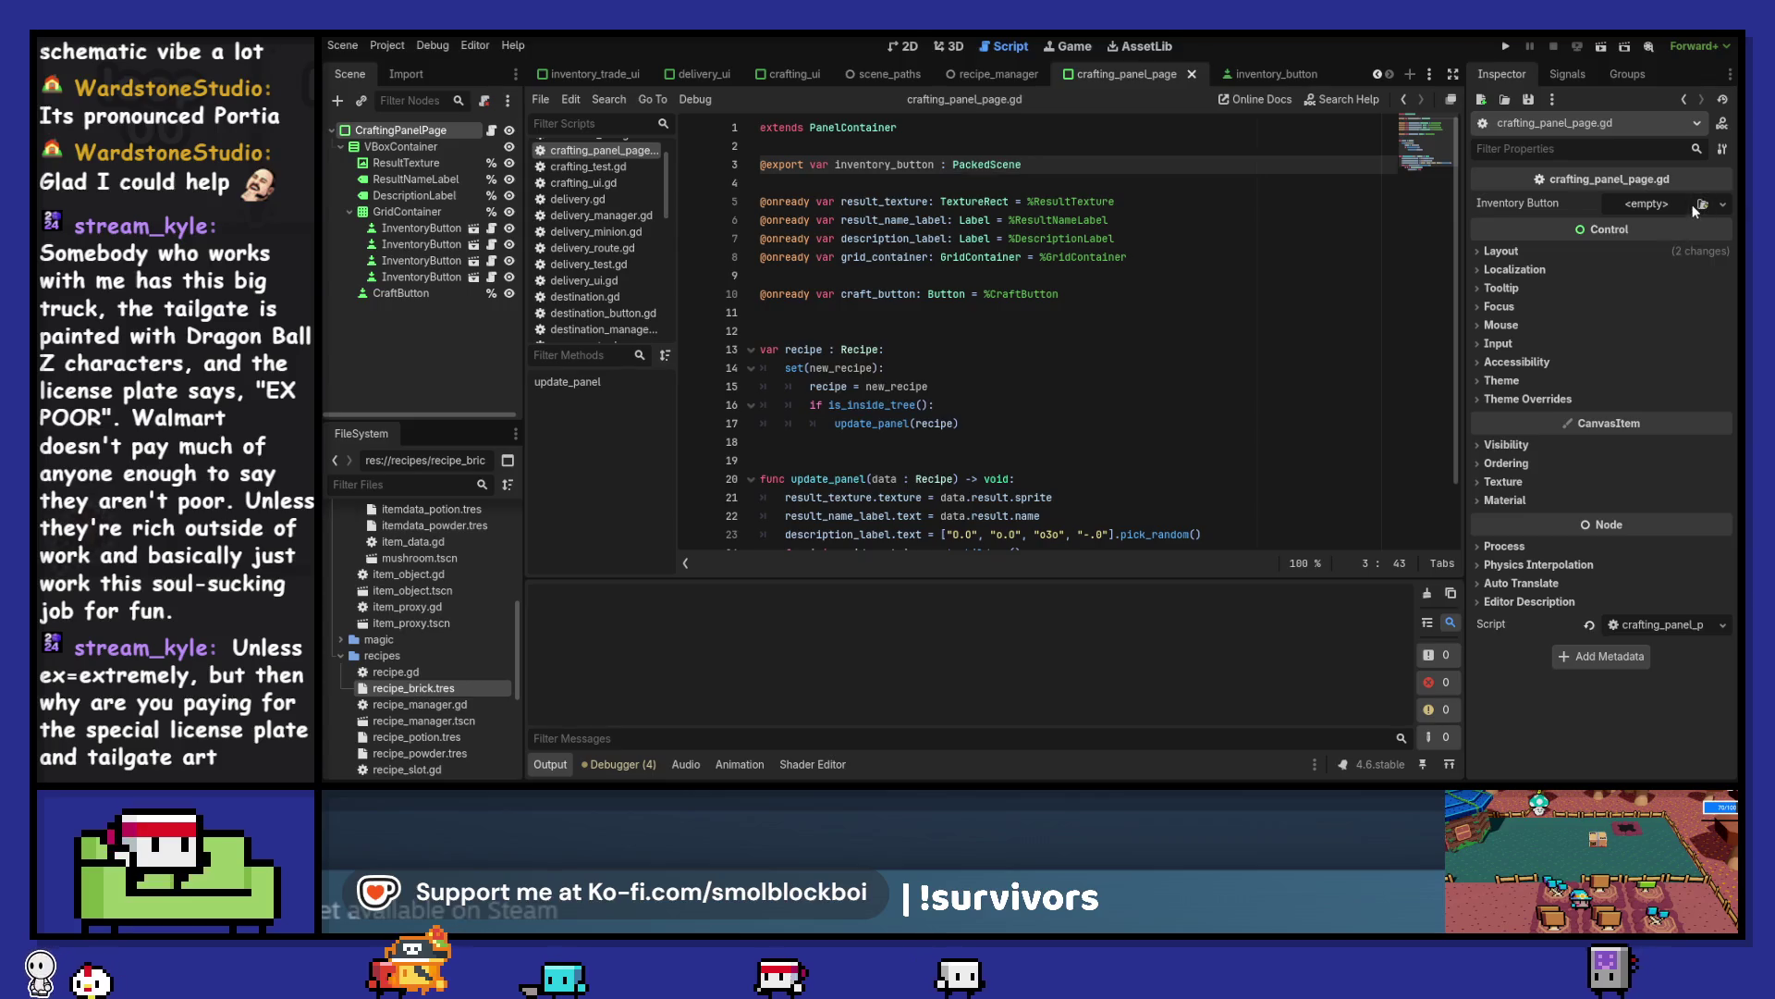
# - Load inventory_button.tscn into the Inventory Button property and select the first InventoryButton node
pyautogui.click(1645, 206)
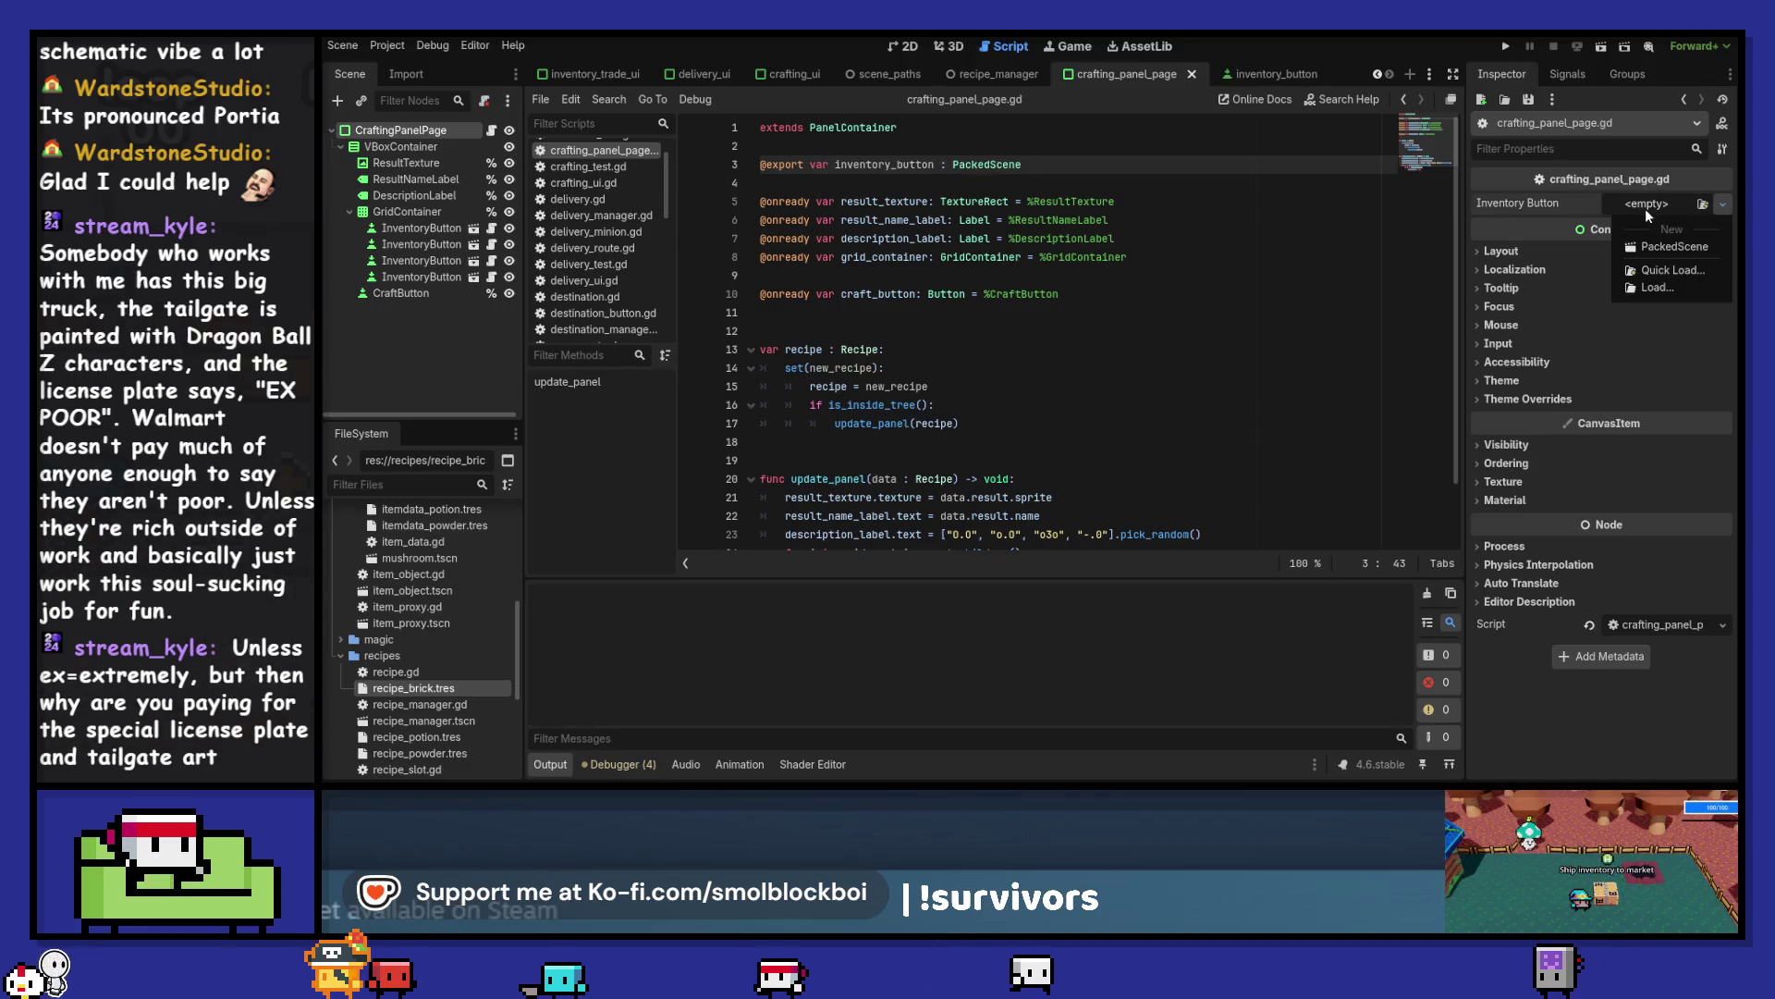
pyautogui.click(1672, 288)
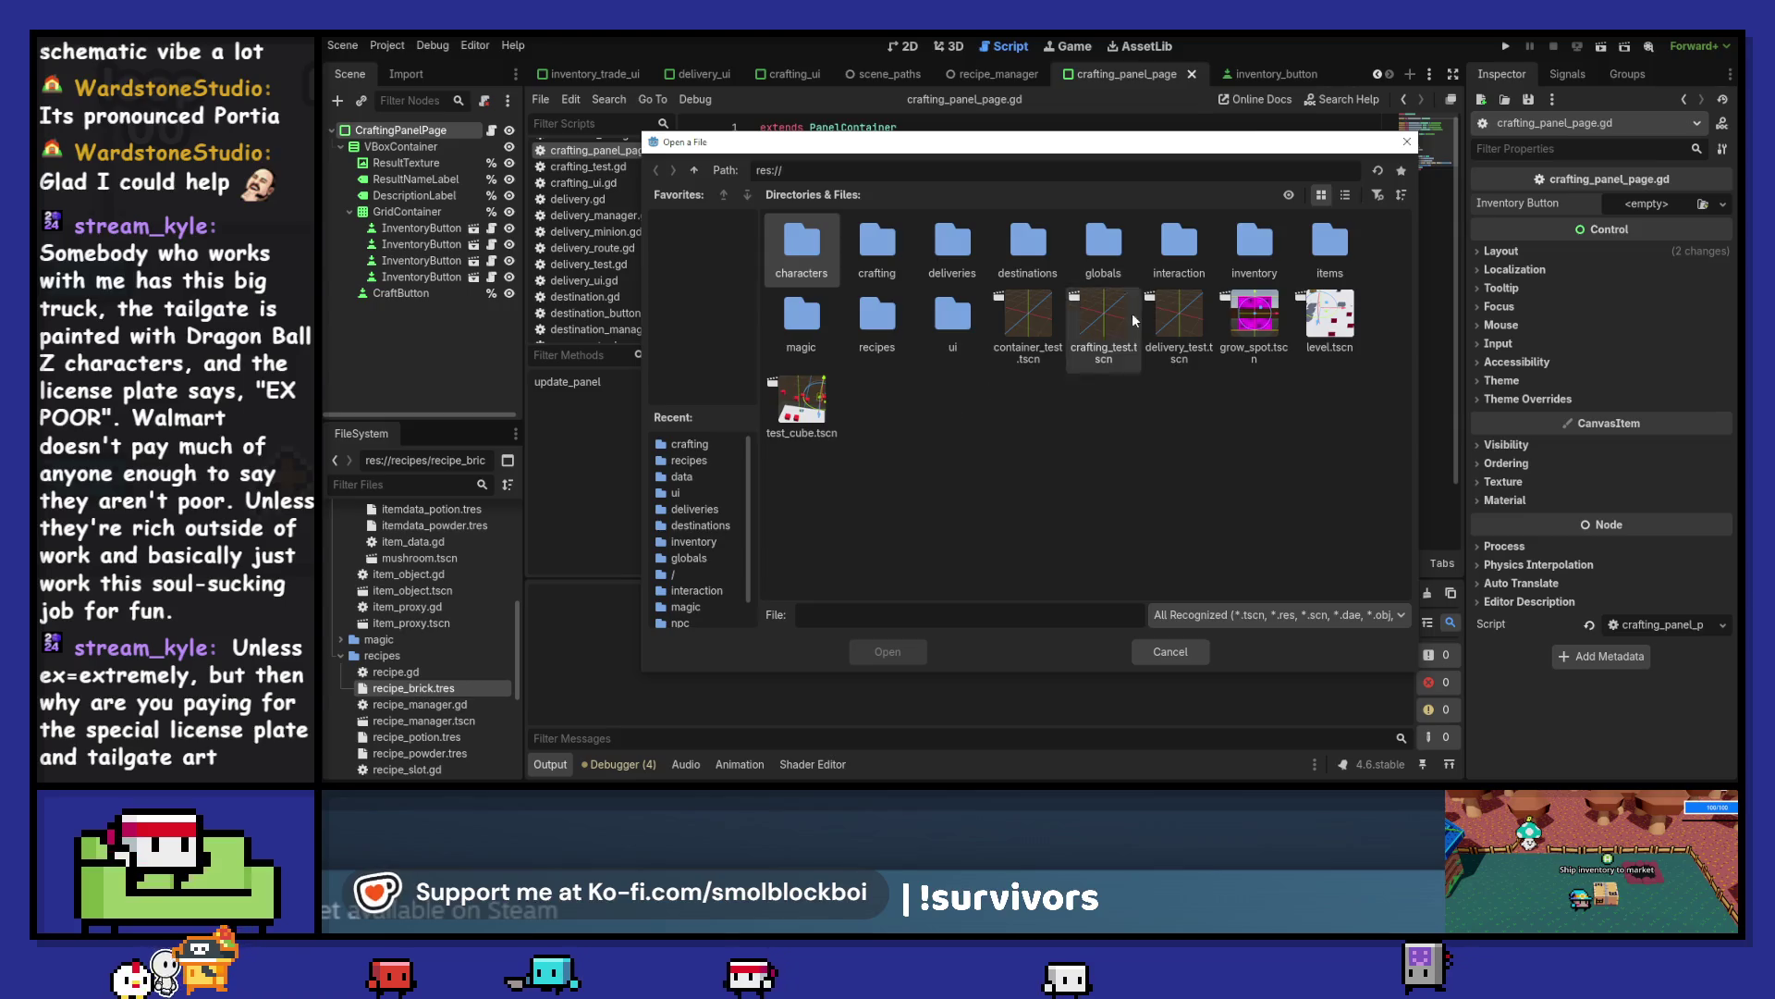
pyautogui.doubleClick(1254, 242)
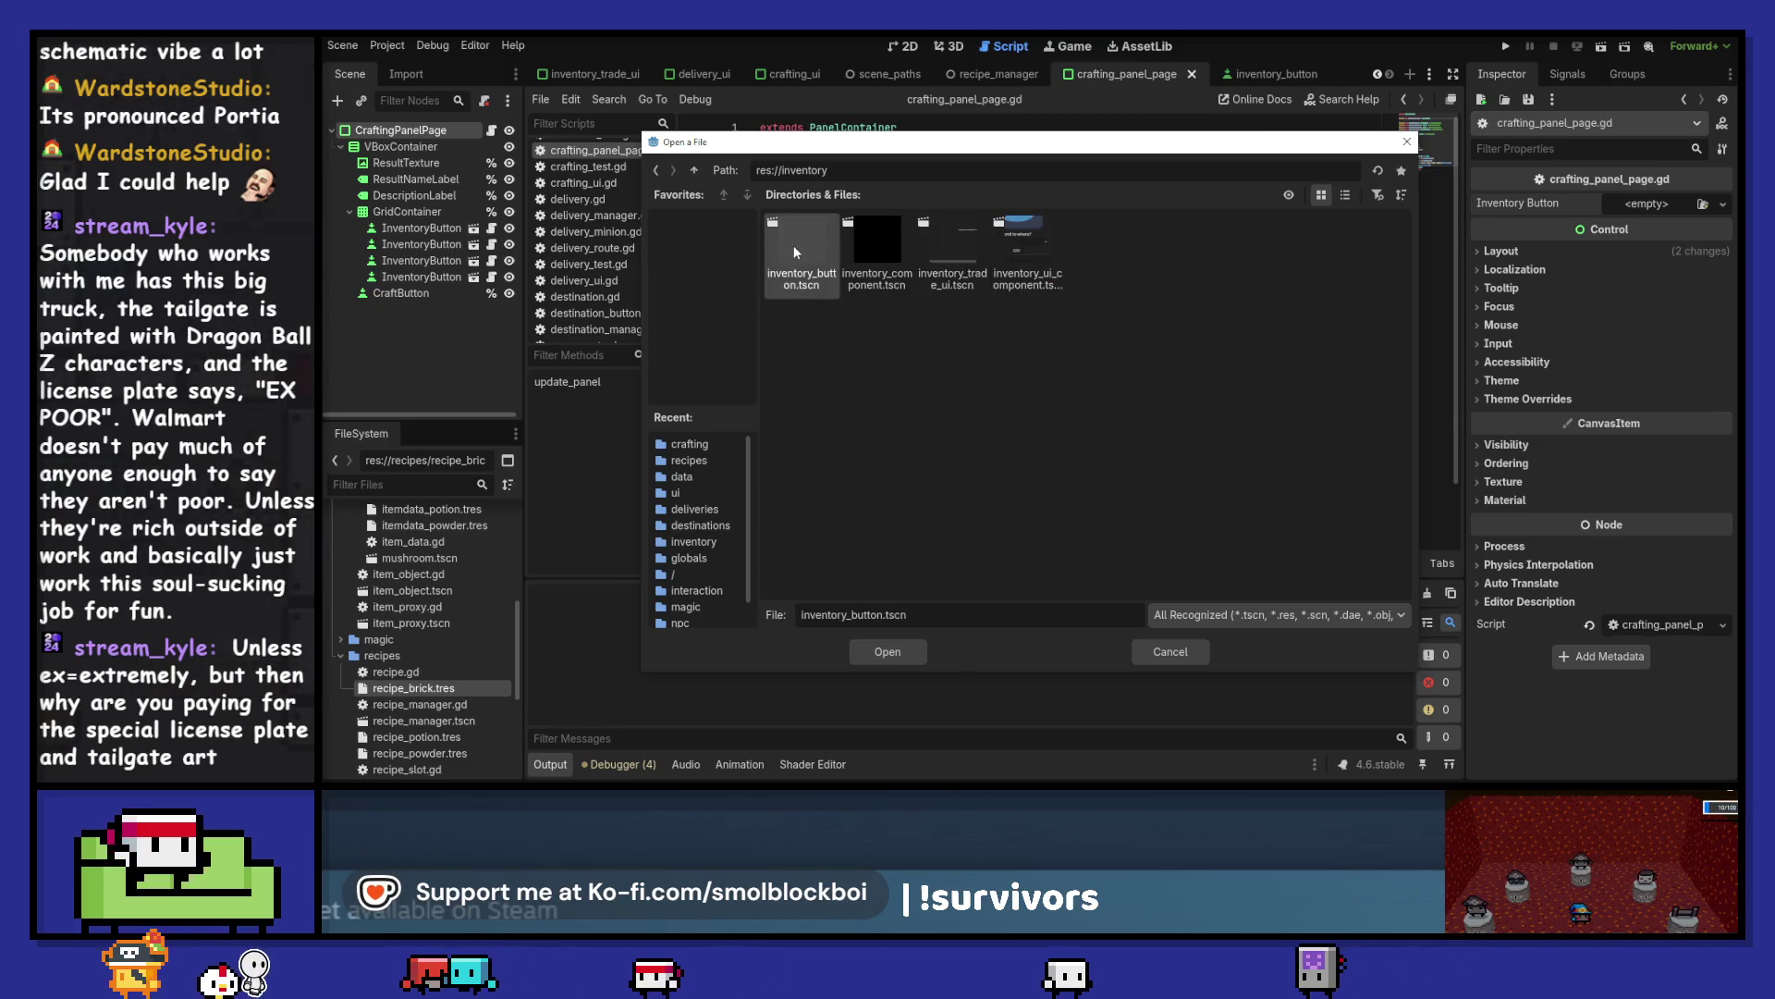
pyautogui.doubleClick(794, 246)
pyautogui.scroll(-2, 986, 274)
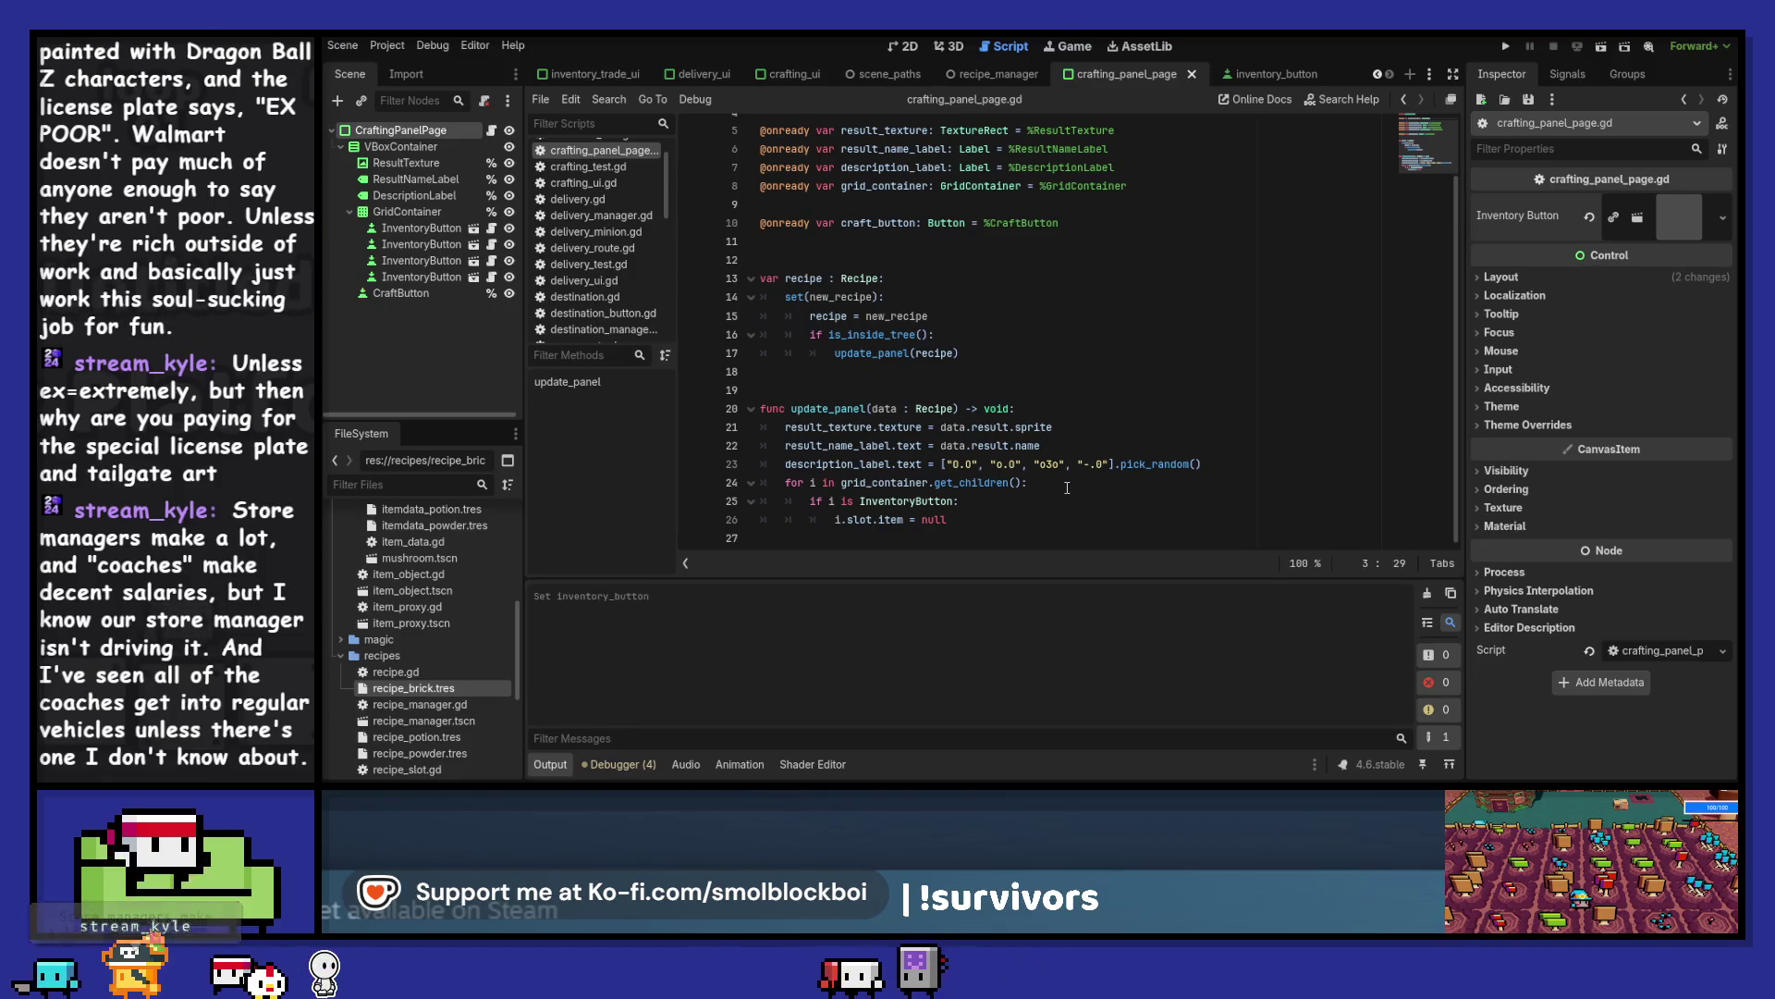
pyautogui.click(418, 229)
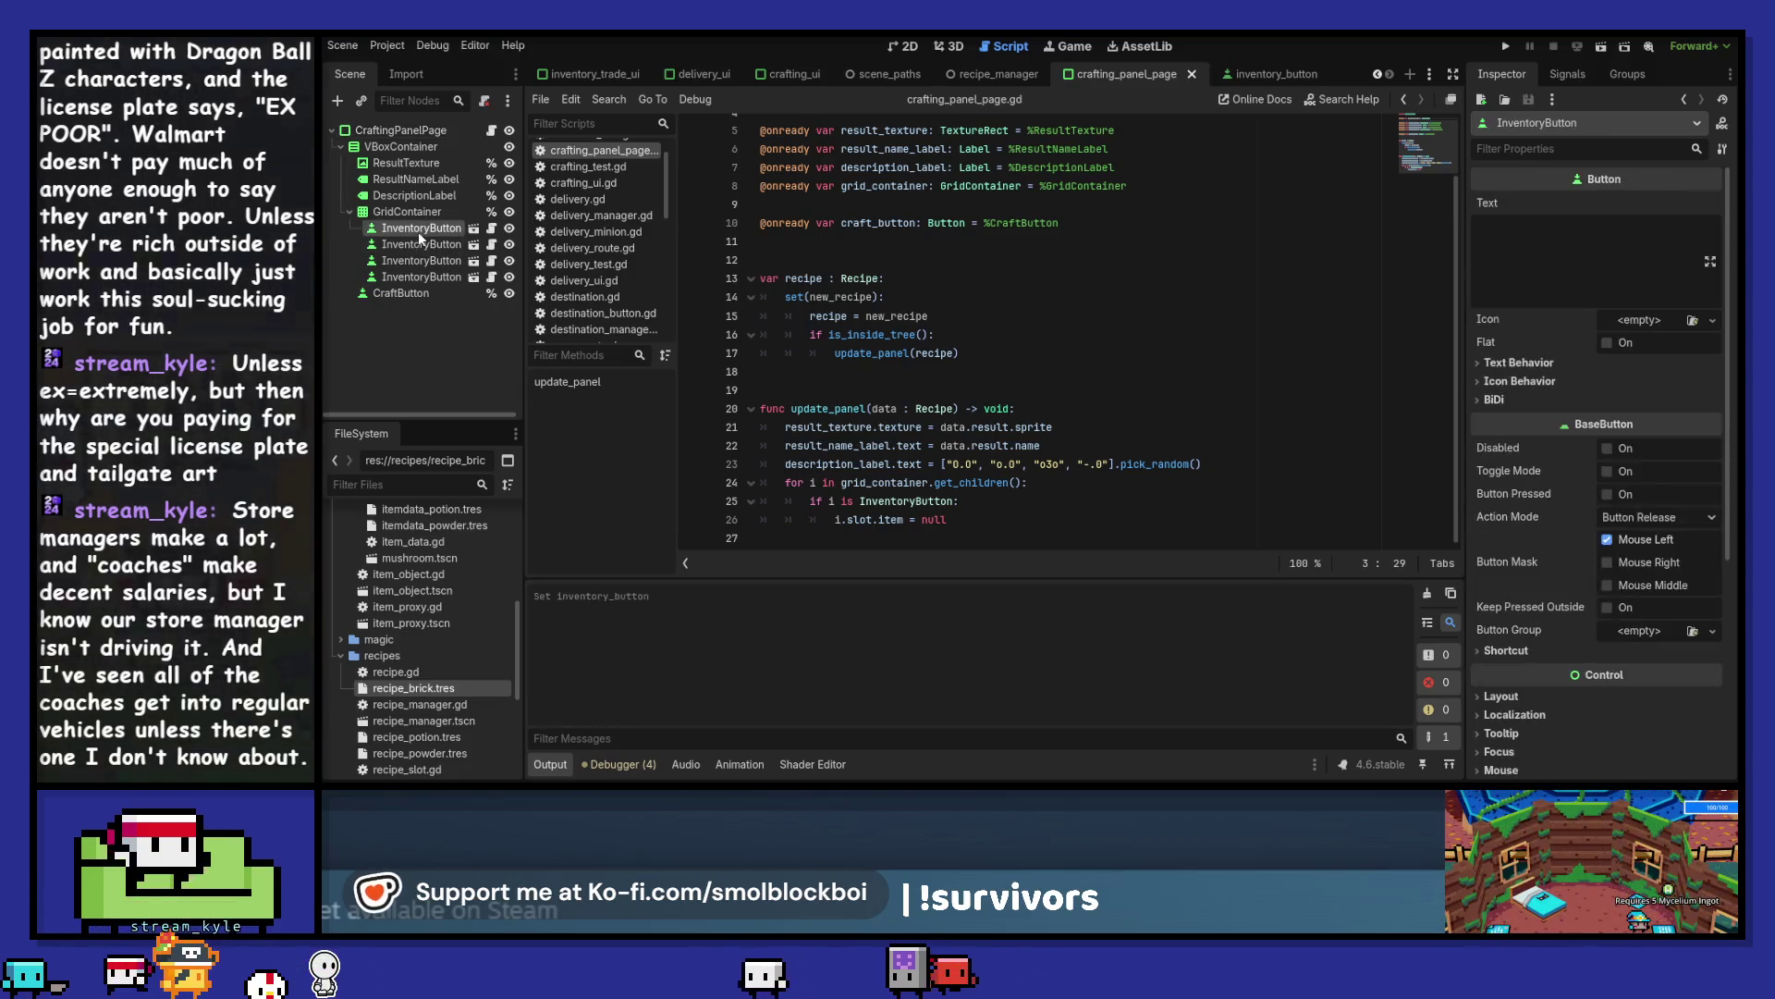
# - Delete the four placeholder InventoryButton nodes from the grid and save the scene
pyautogui.keyDown('shift'); pyautogui.click(418, 277); pyautogui.keyUp('shift')
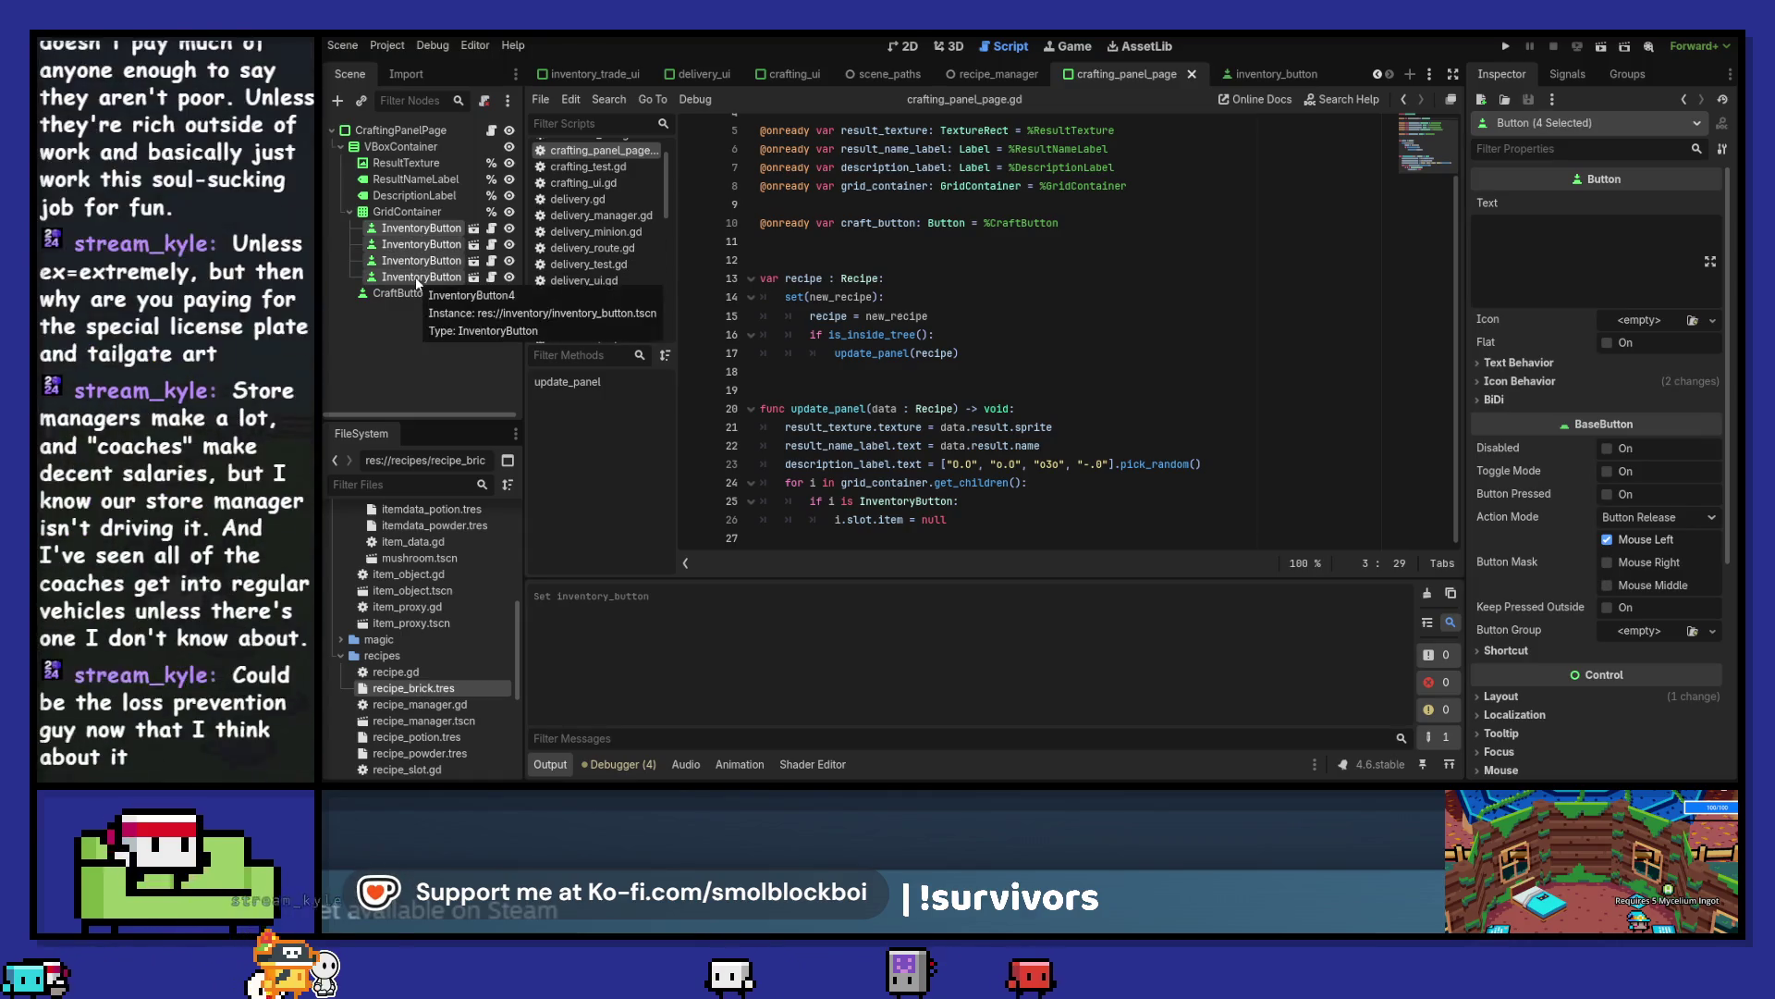
pyautogui.press('Delete')
pyautogui.press('Return')
pyautogui.hotkey('ctrl', 's')
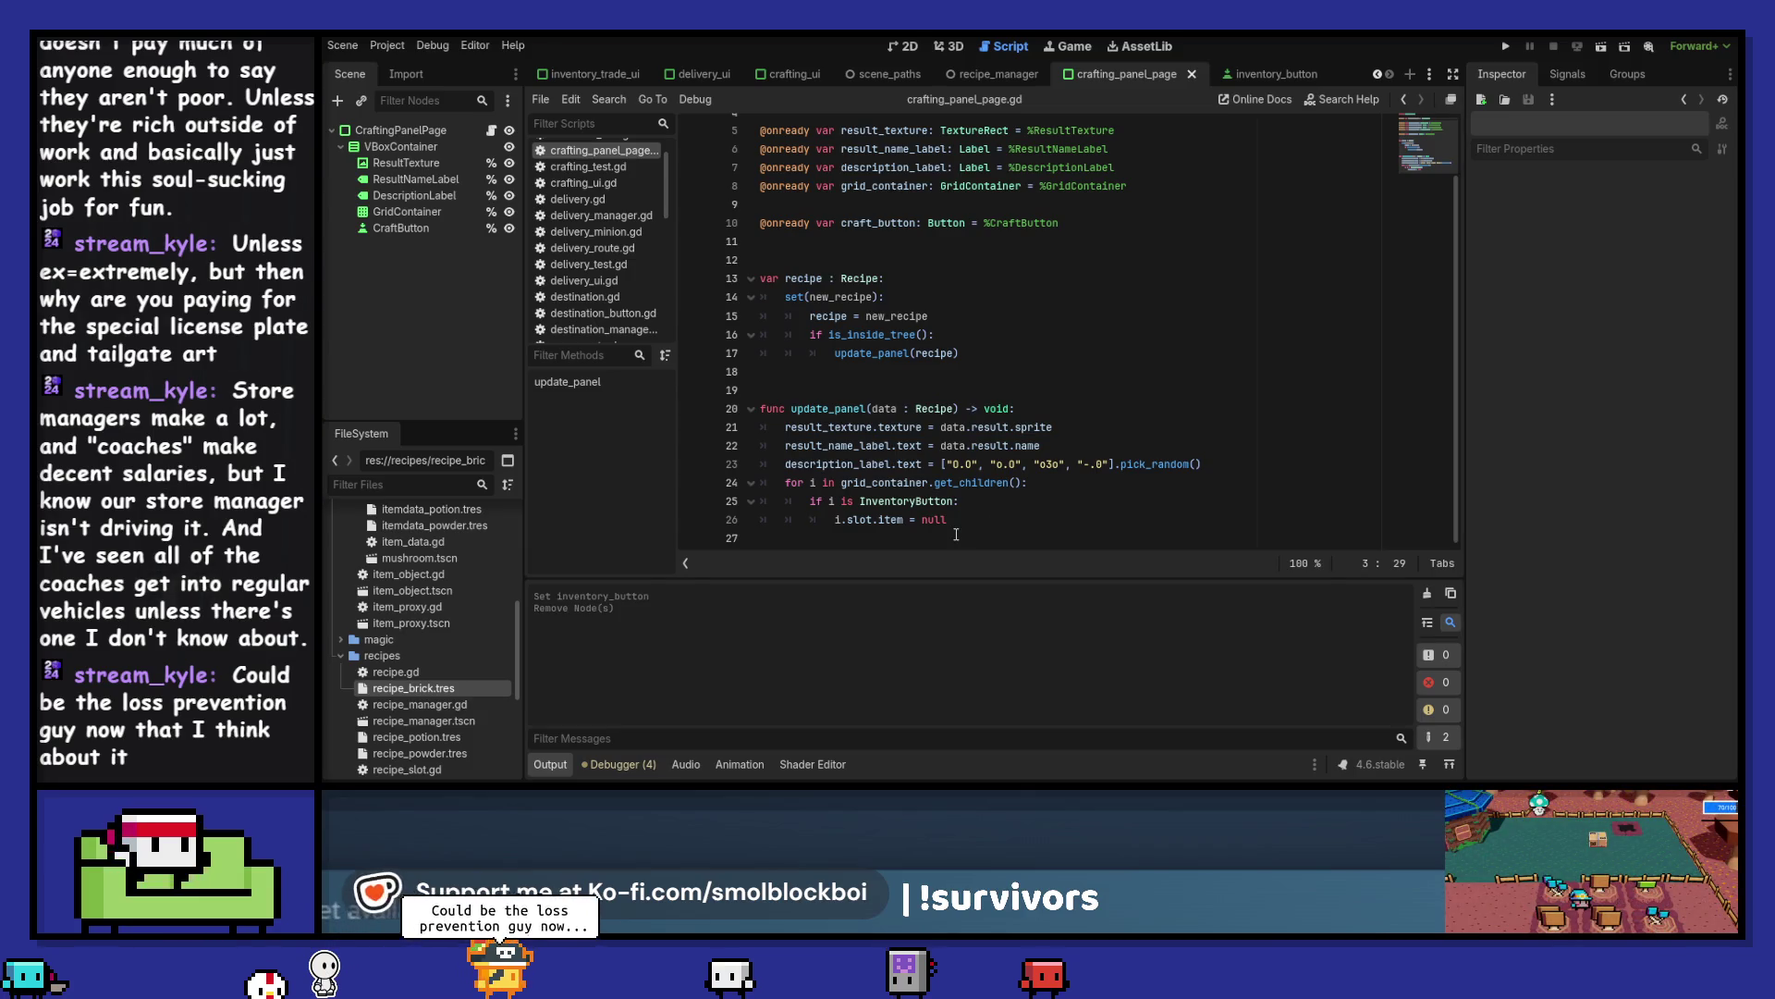
# - Replace the old for-loop on lines 24–26 with a new 'for i in data.' loop start
pyautogui.moveTo(956, 534); pyautogui.dragTo(790, 485)
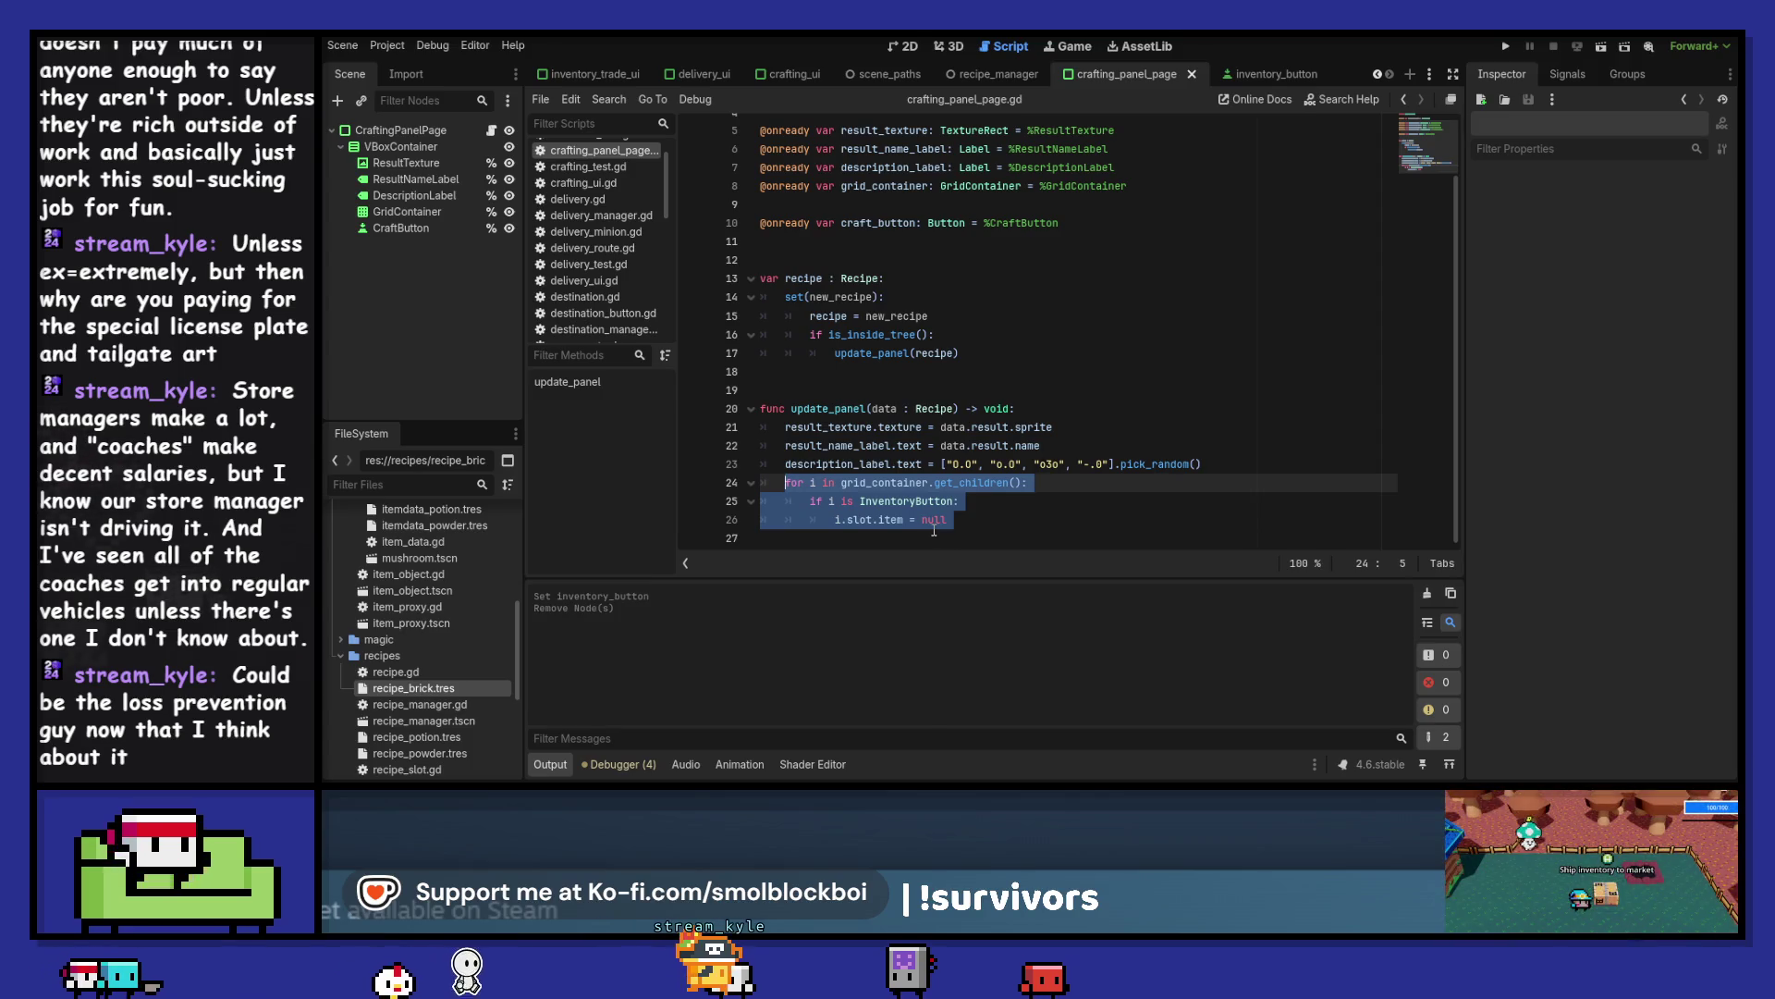
pyautogui.press('BackSpace')
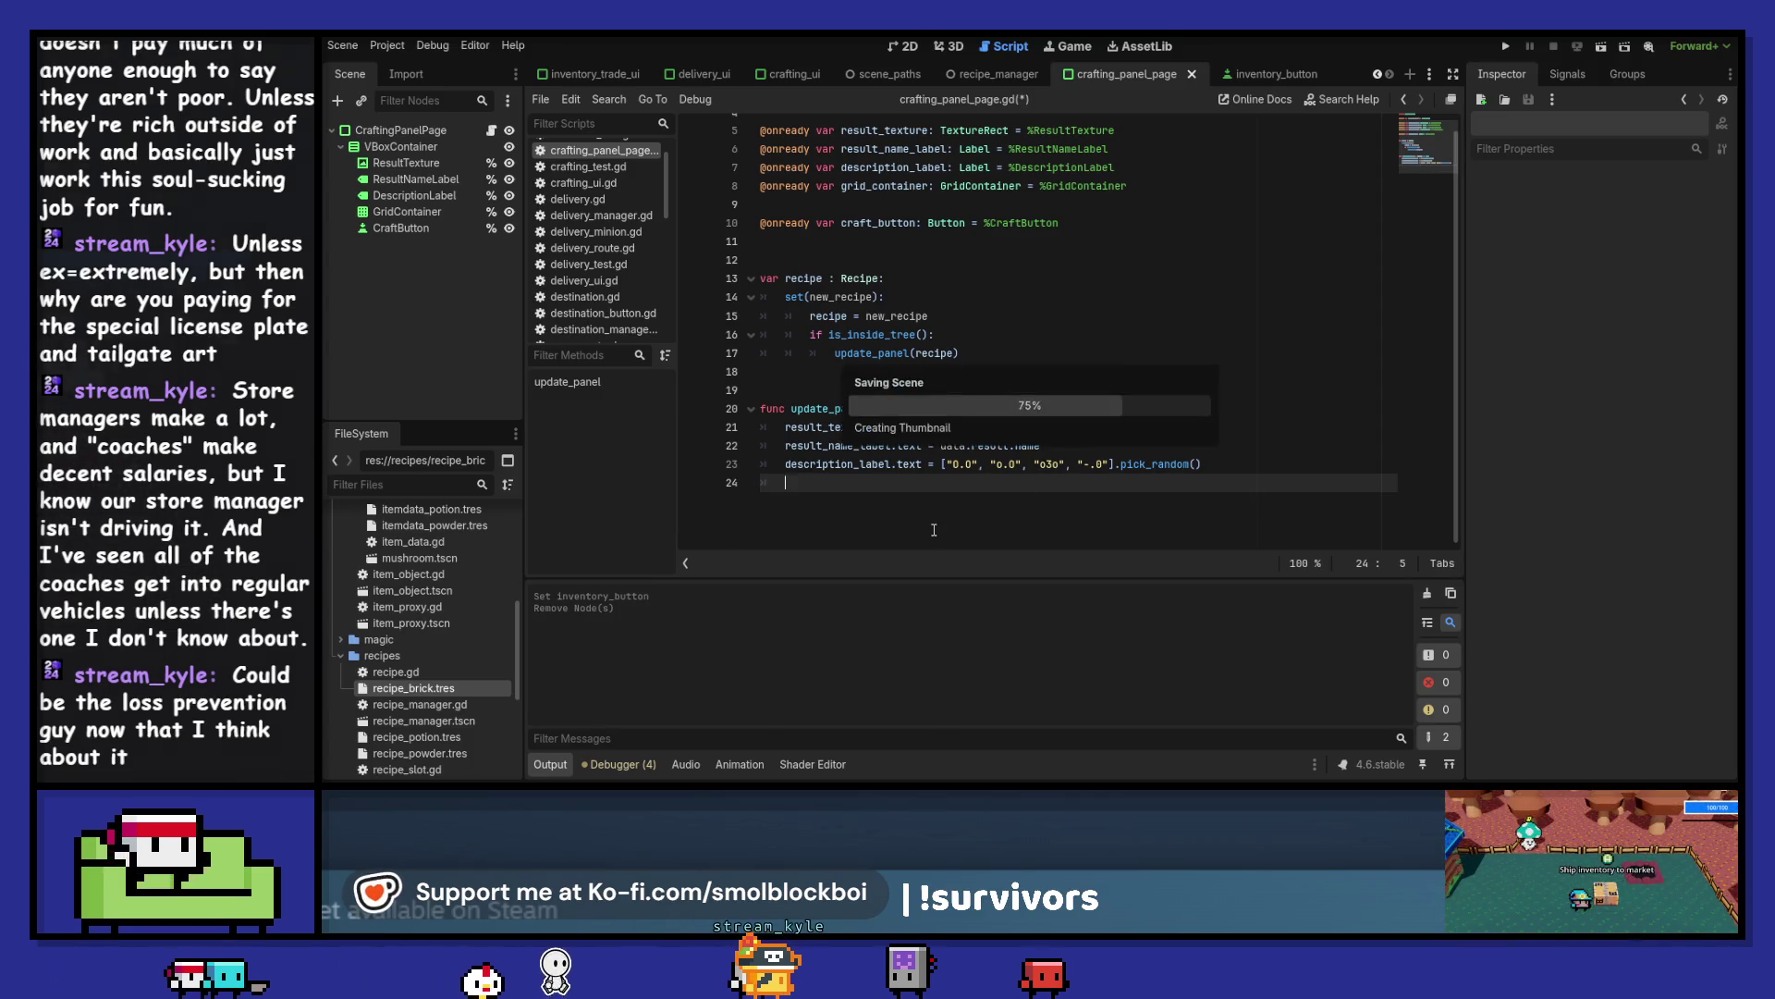
pyautogui.write('for i in data.')
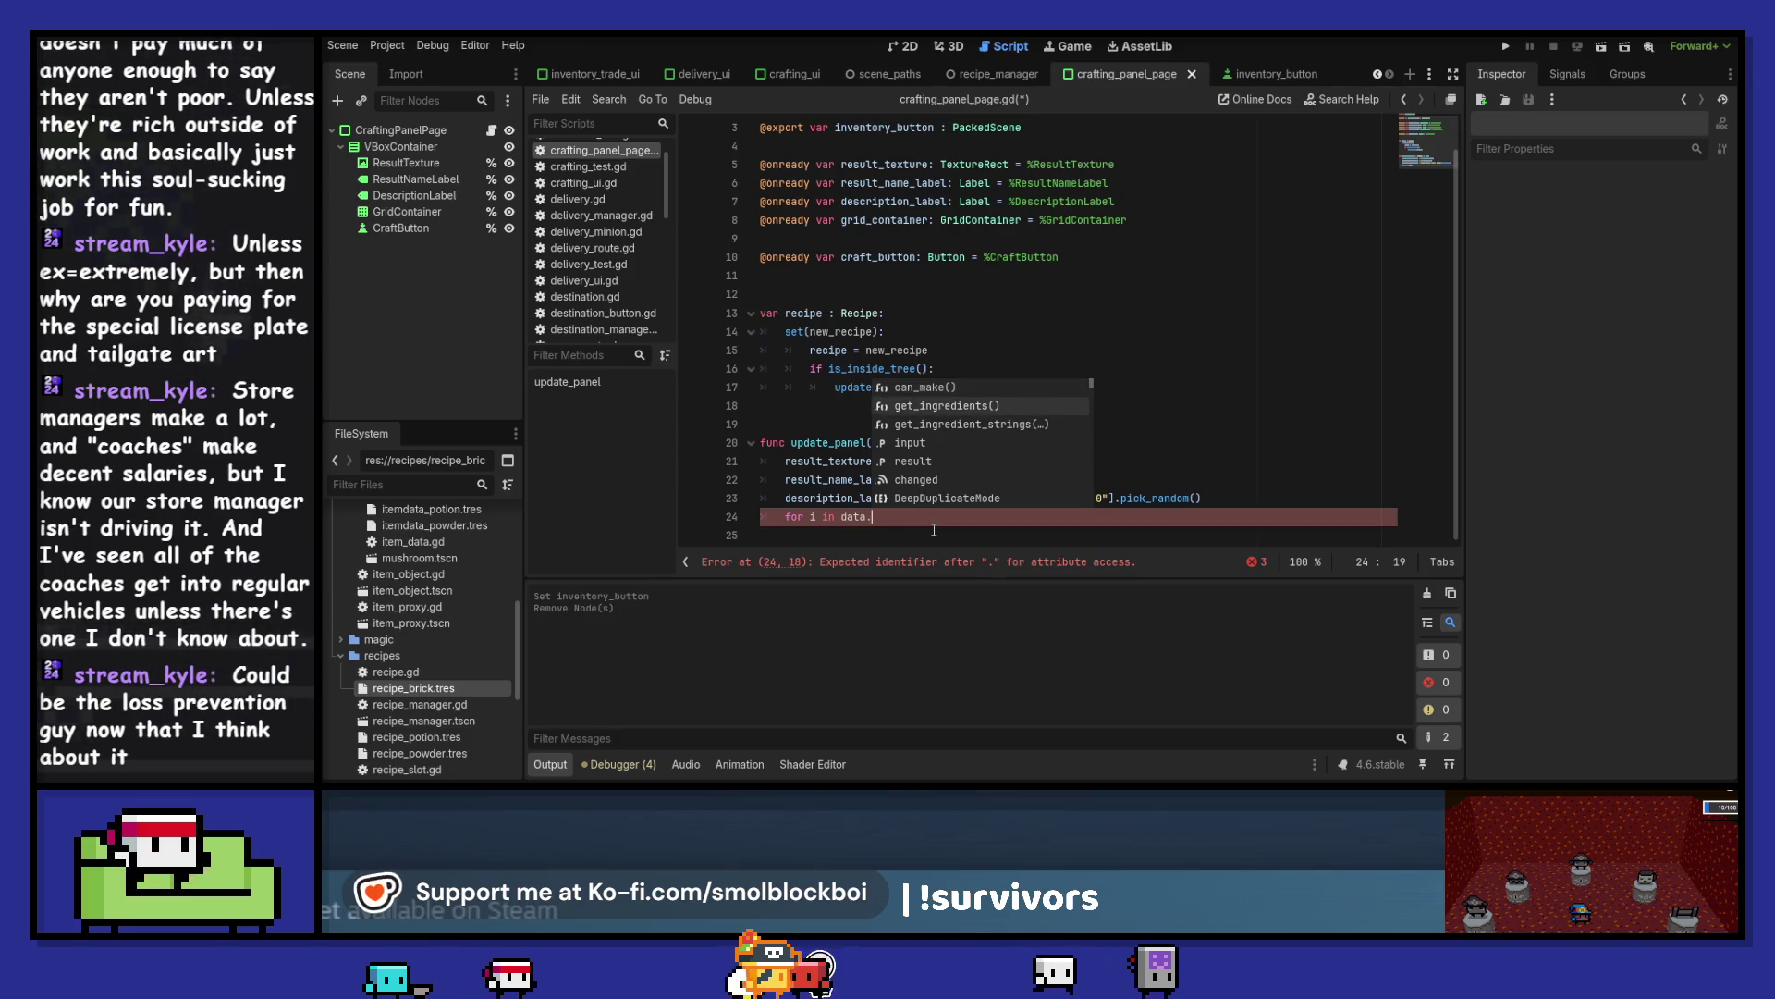
# - Finish the loop header as 'for i in data.input.size():' after checking recipe_brick's inputs
pyautogui.press('Down')
pyautogui.press('Down')
pyautogui.press('Return')
pyautogui.write('.')
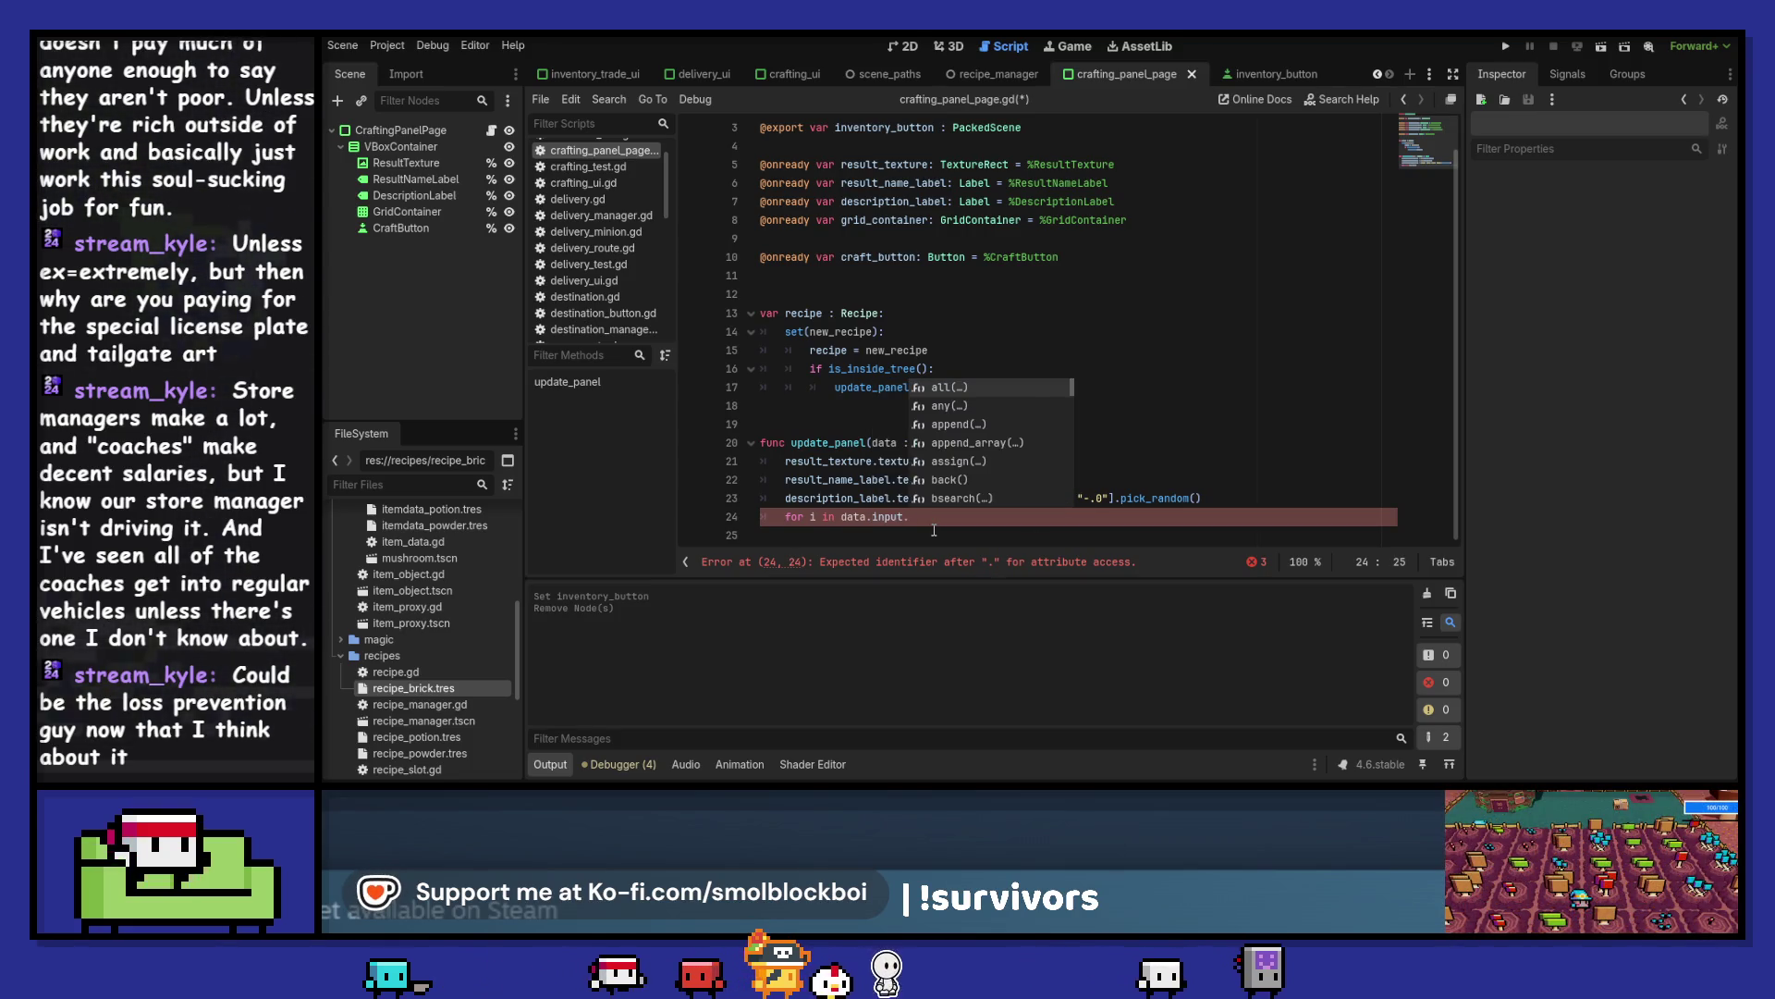
pyautogui.press('BackSpace')
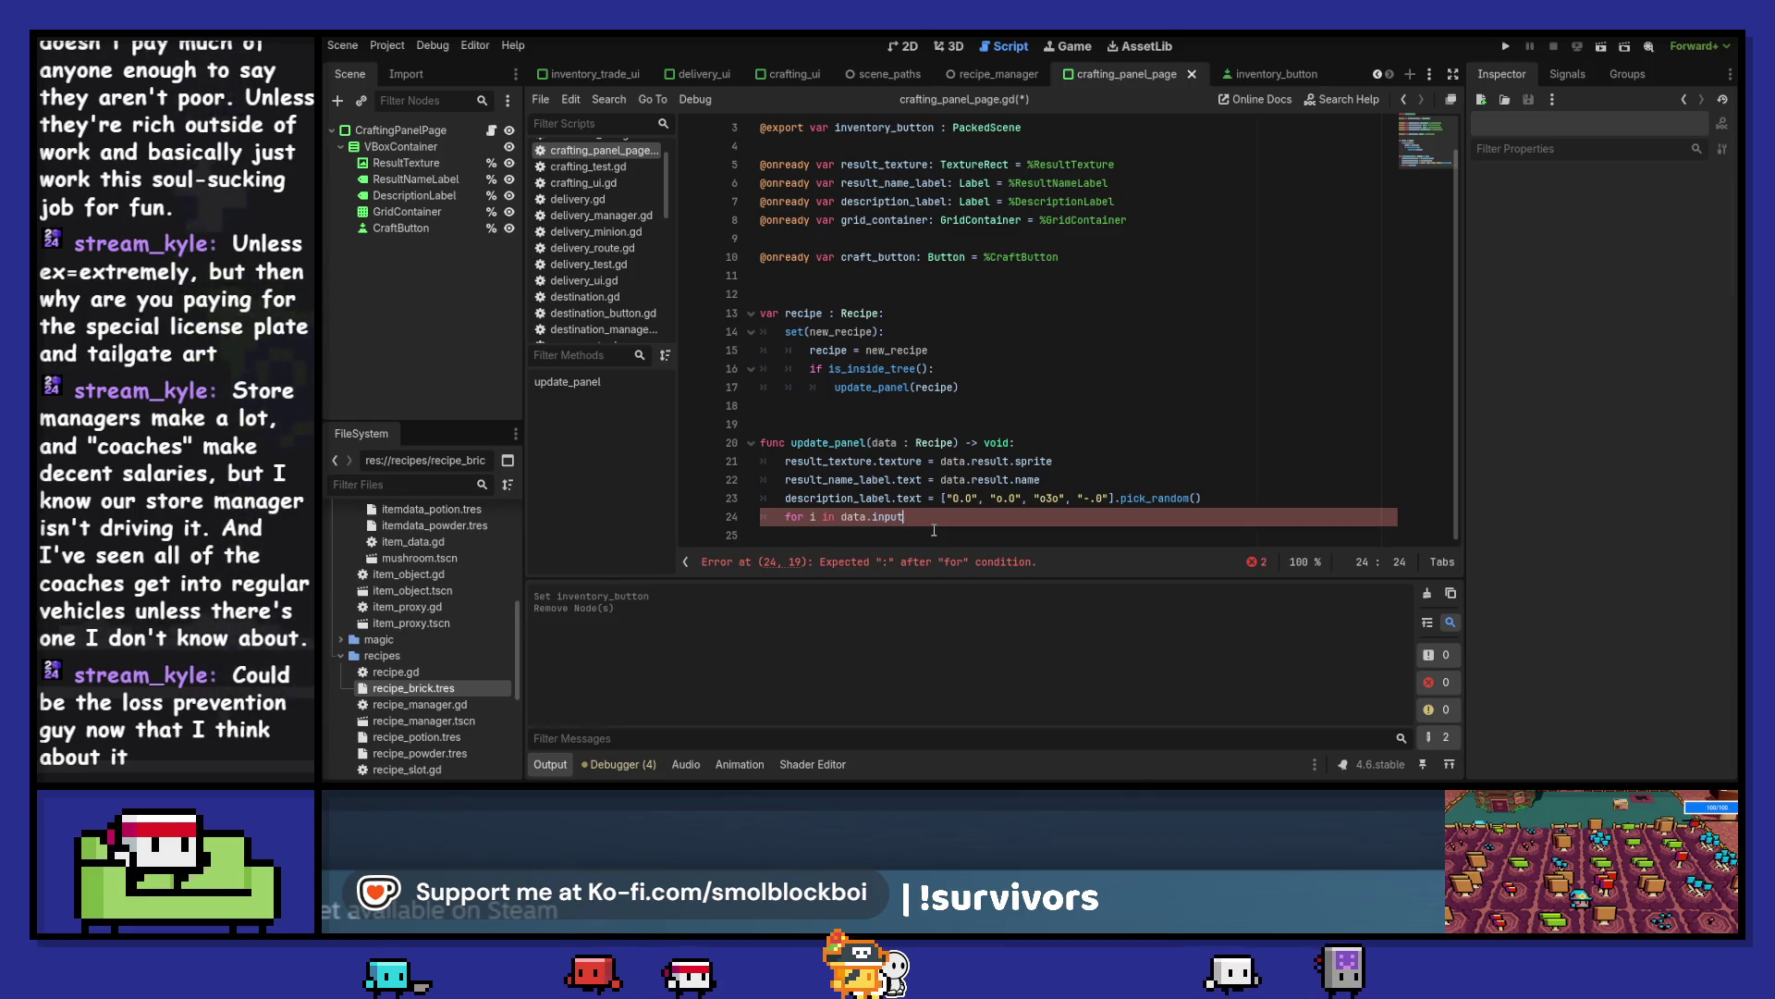
pyautogui.click(457, 689)
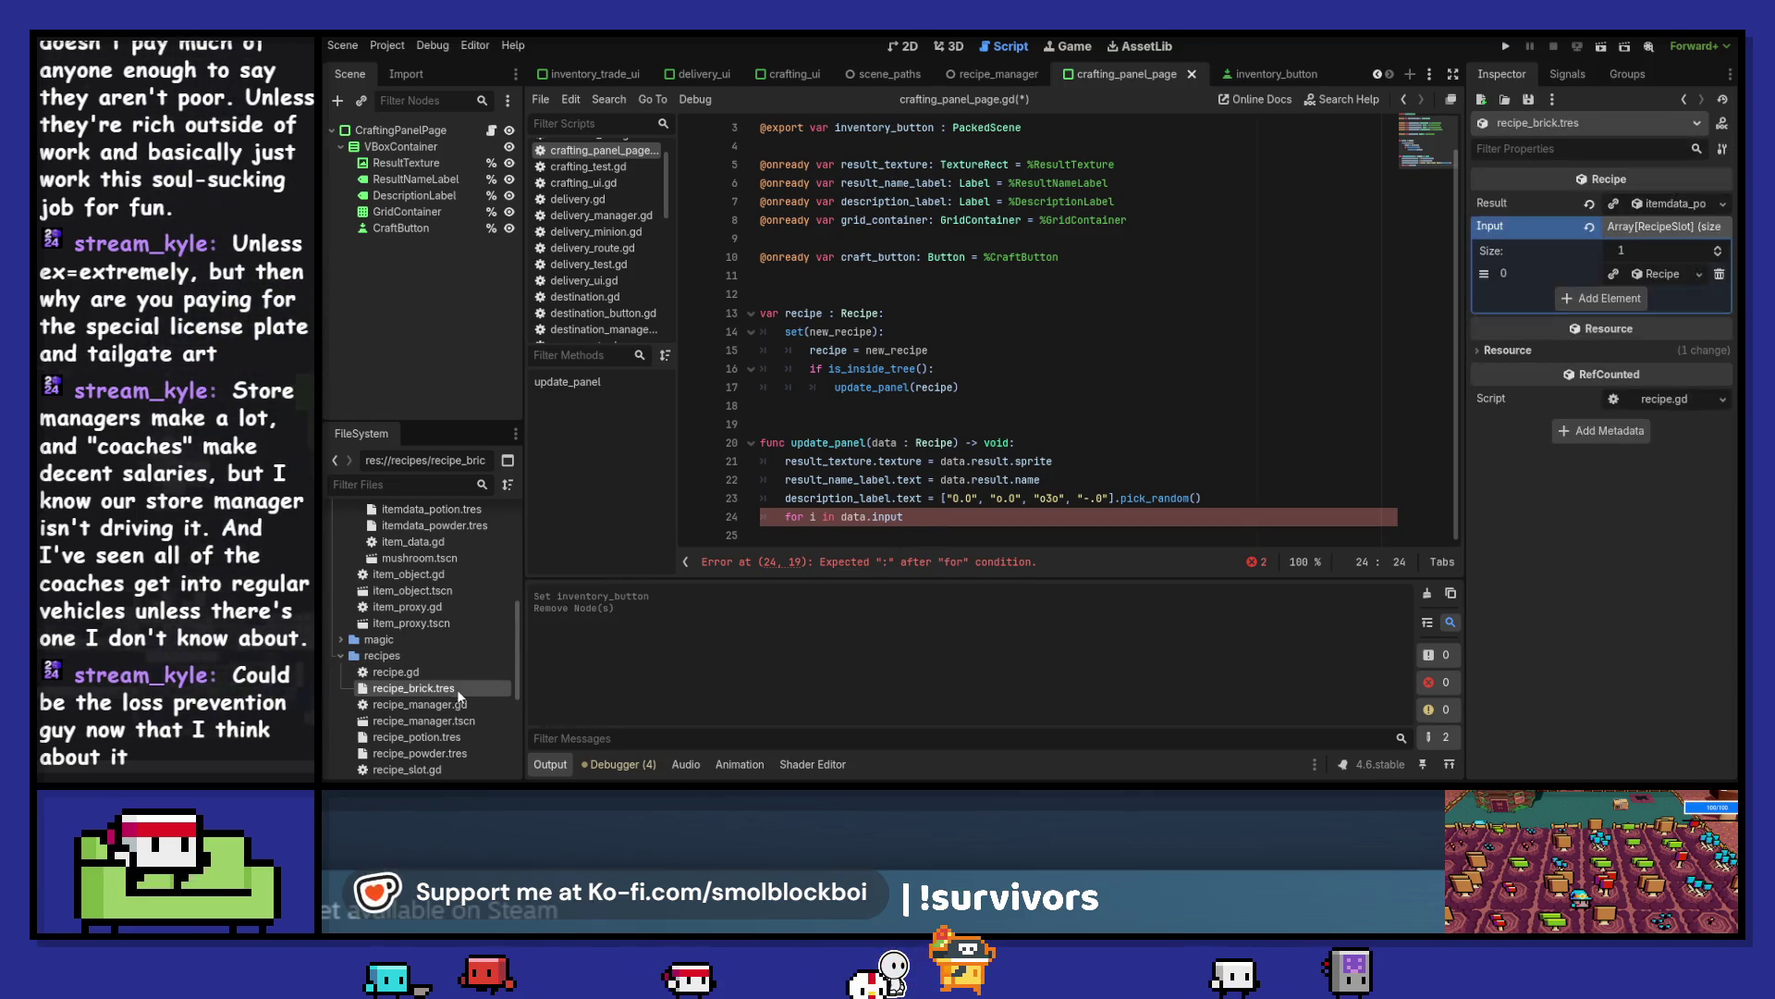
pyautogui.click(1656, 273)
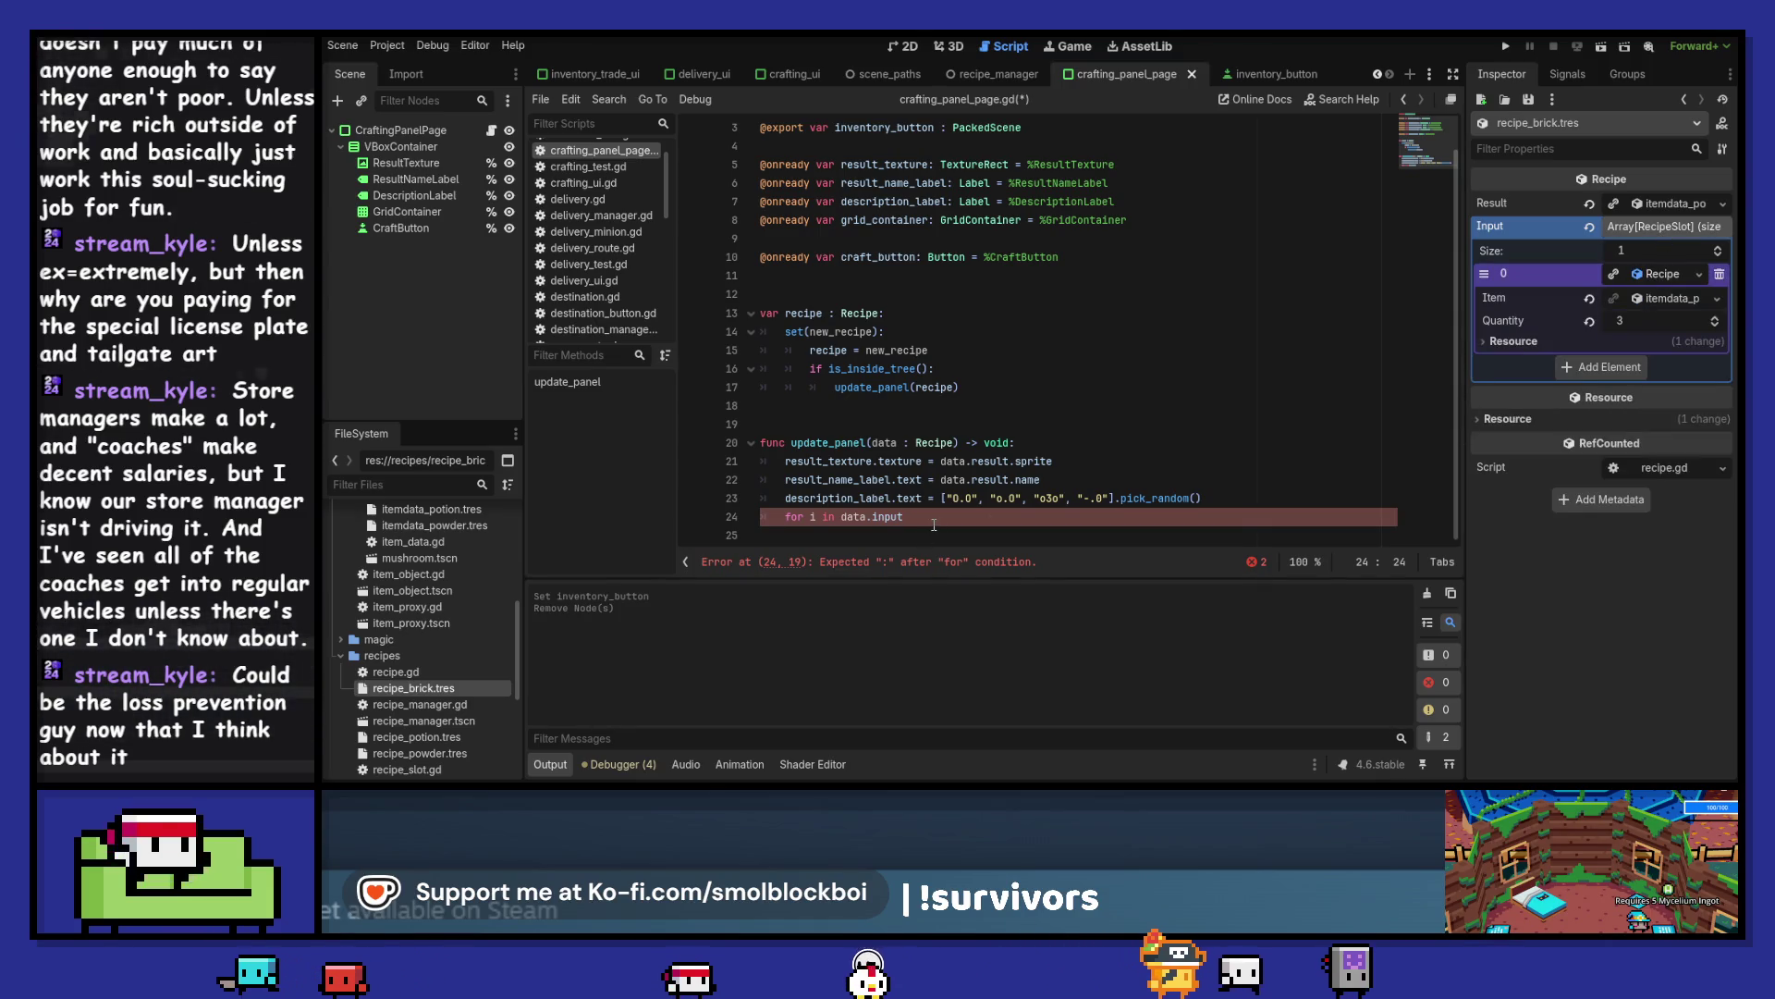
pyautogui.write('.size()')
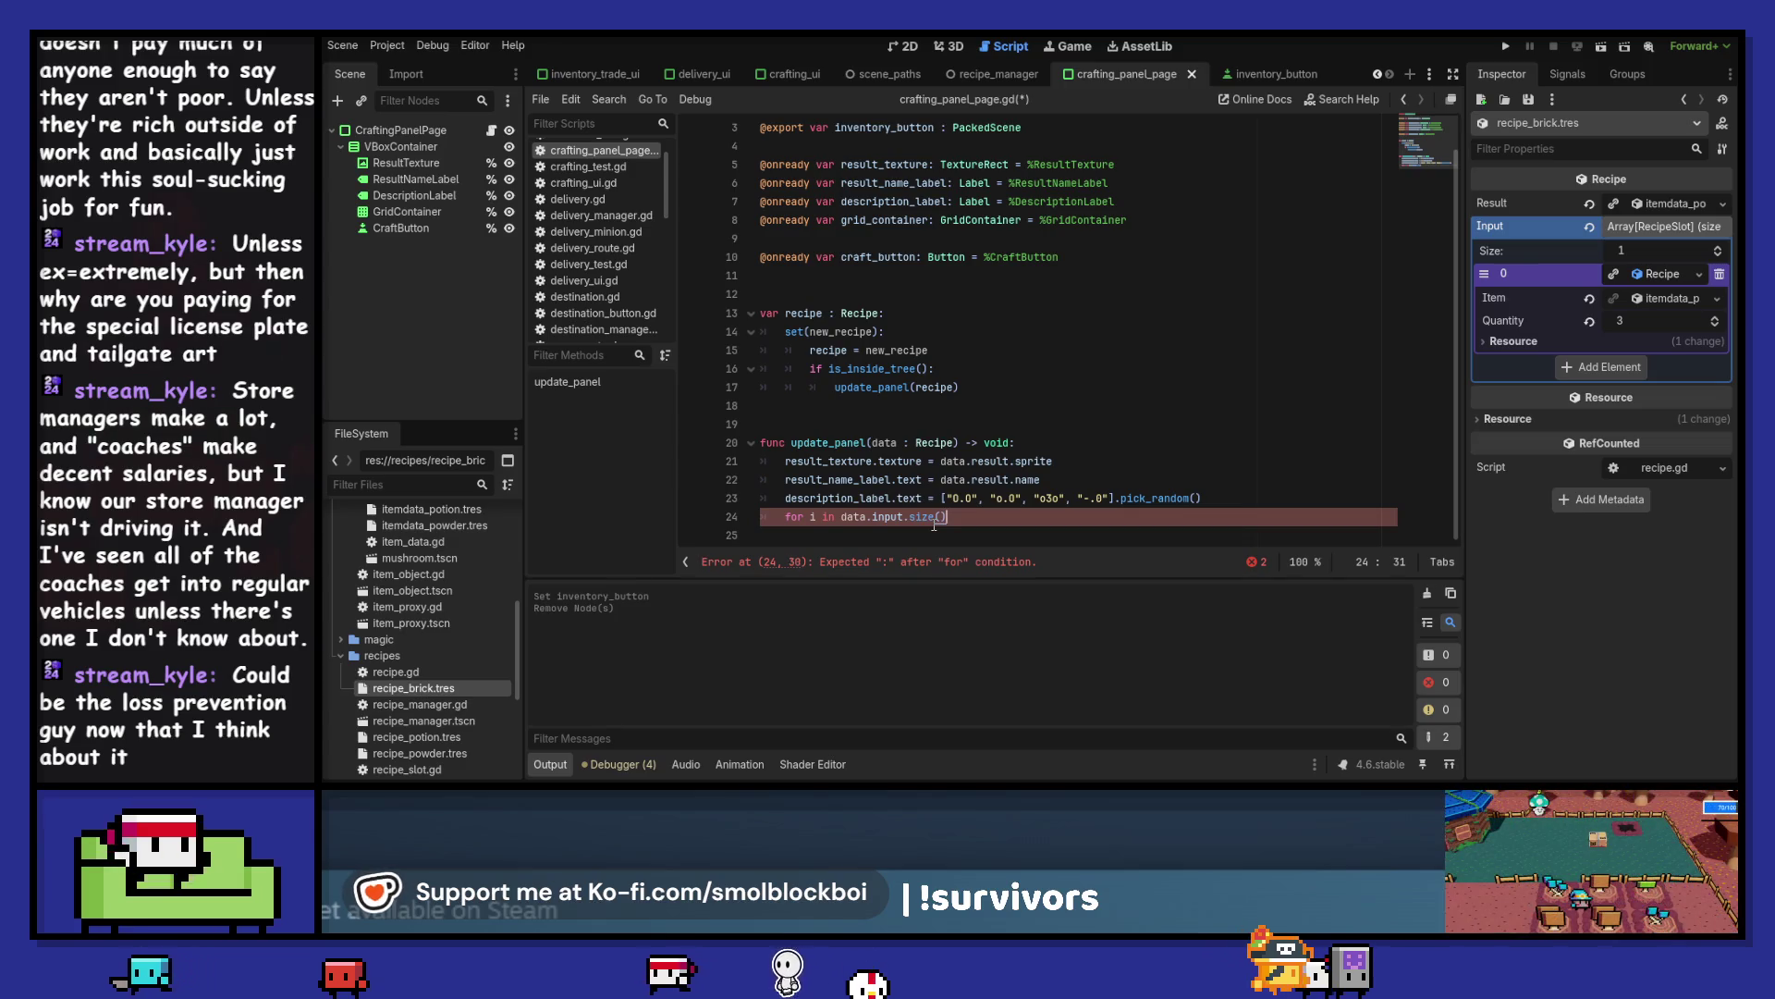
pyautogui.write(':')
pyautogui.press('Return')
# - Declare 'var _i_button : InventoryButton' inside the loop body
pyautogui.write('var _b')
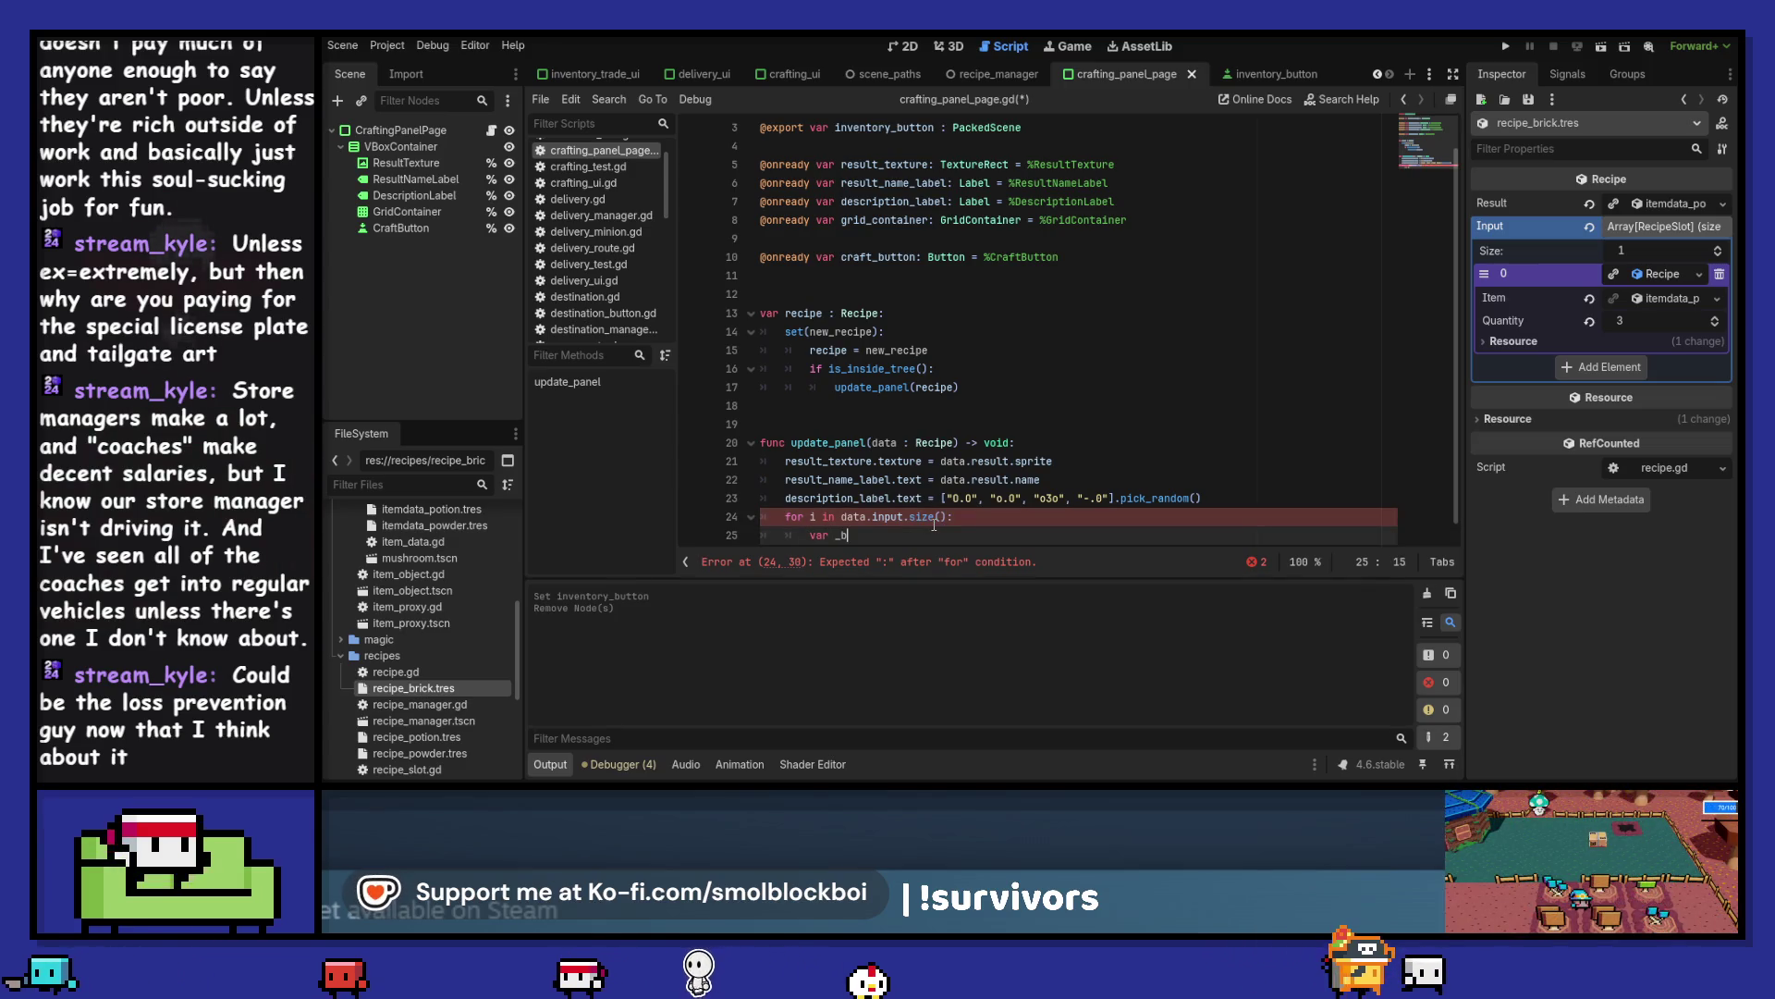
pyautogui.scroll(1, 934, 525)
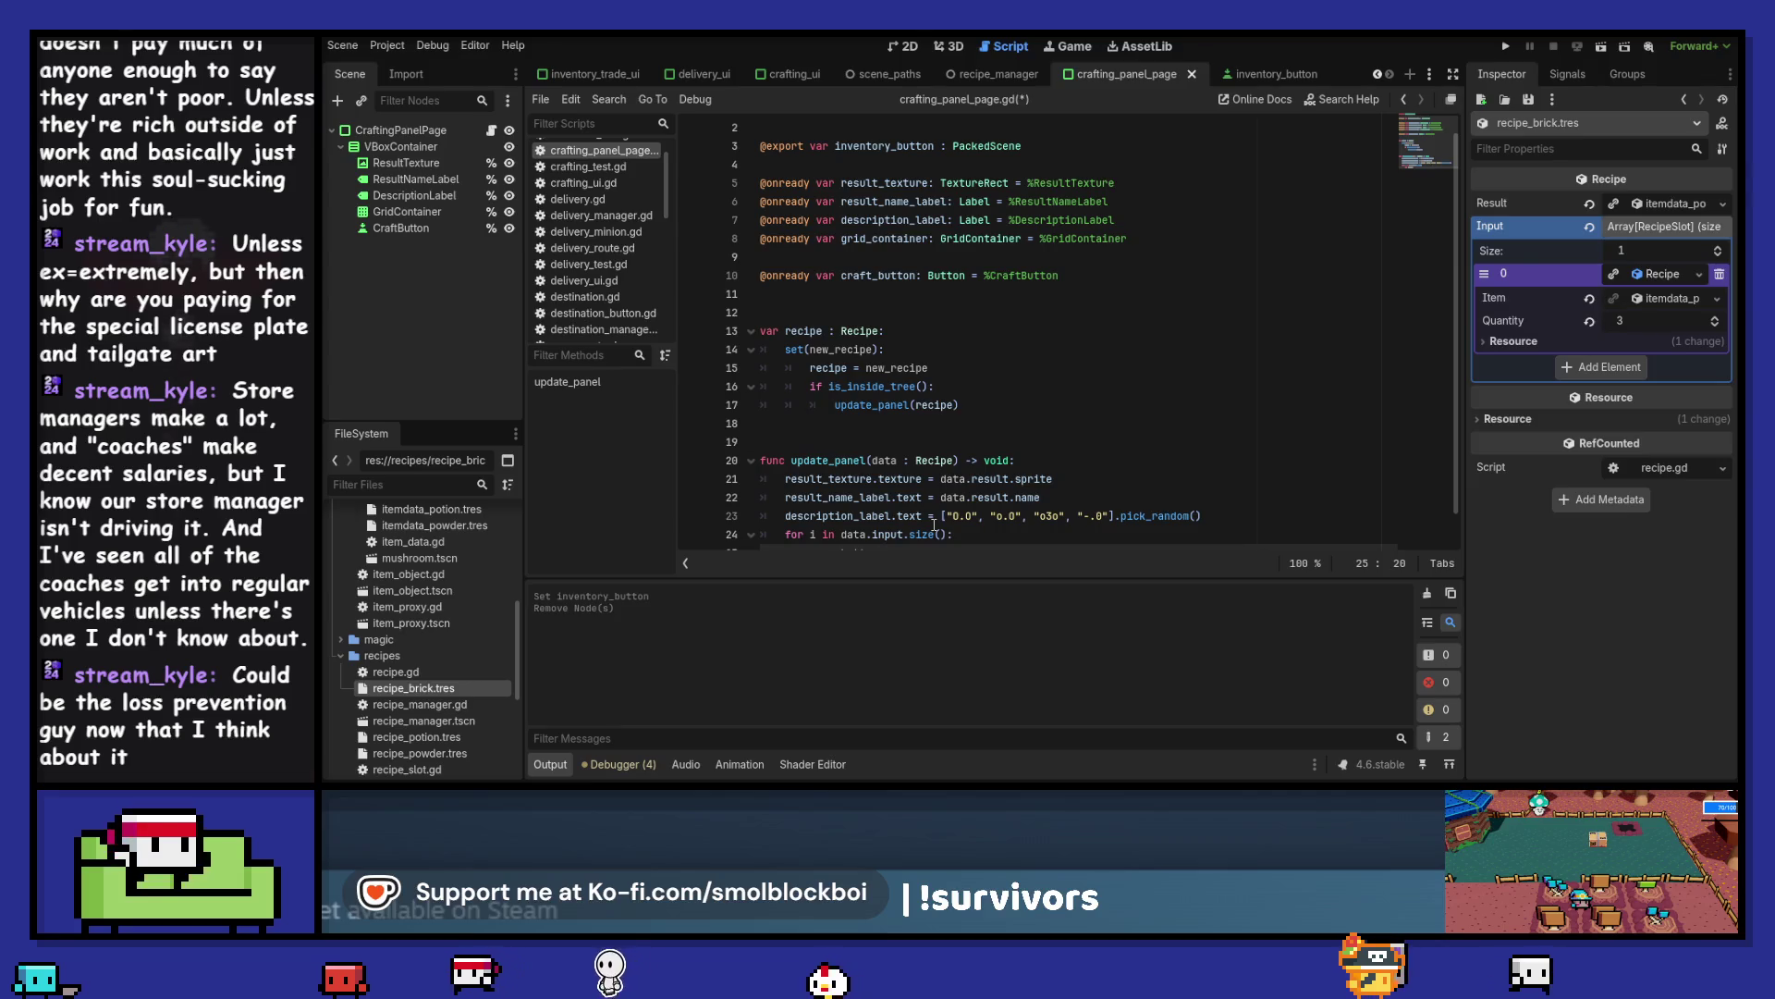
pyautogui.press('Left')
pyautogui.press('Left')
pyautogui.press('Left')
pyautogui.write('i_')
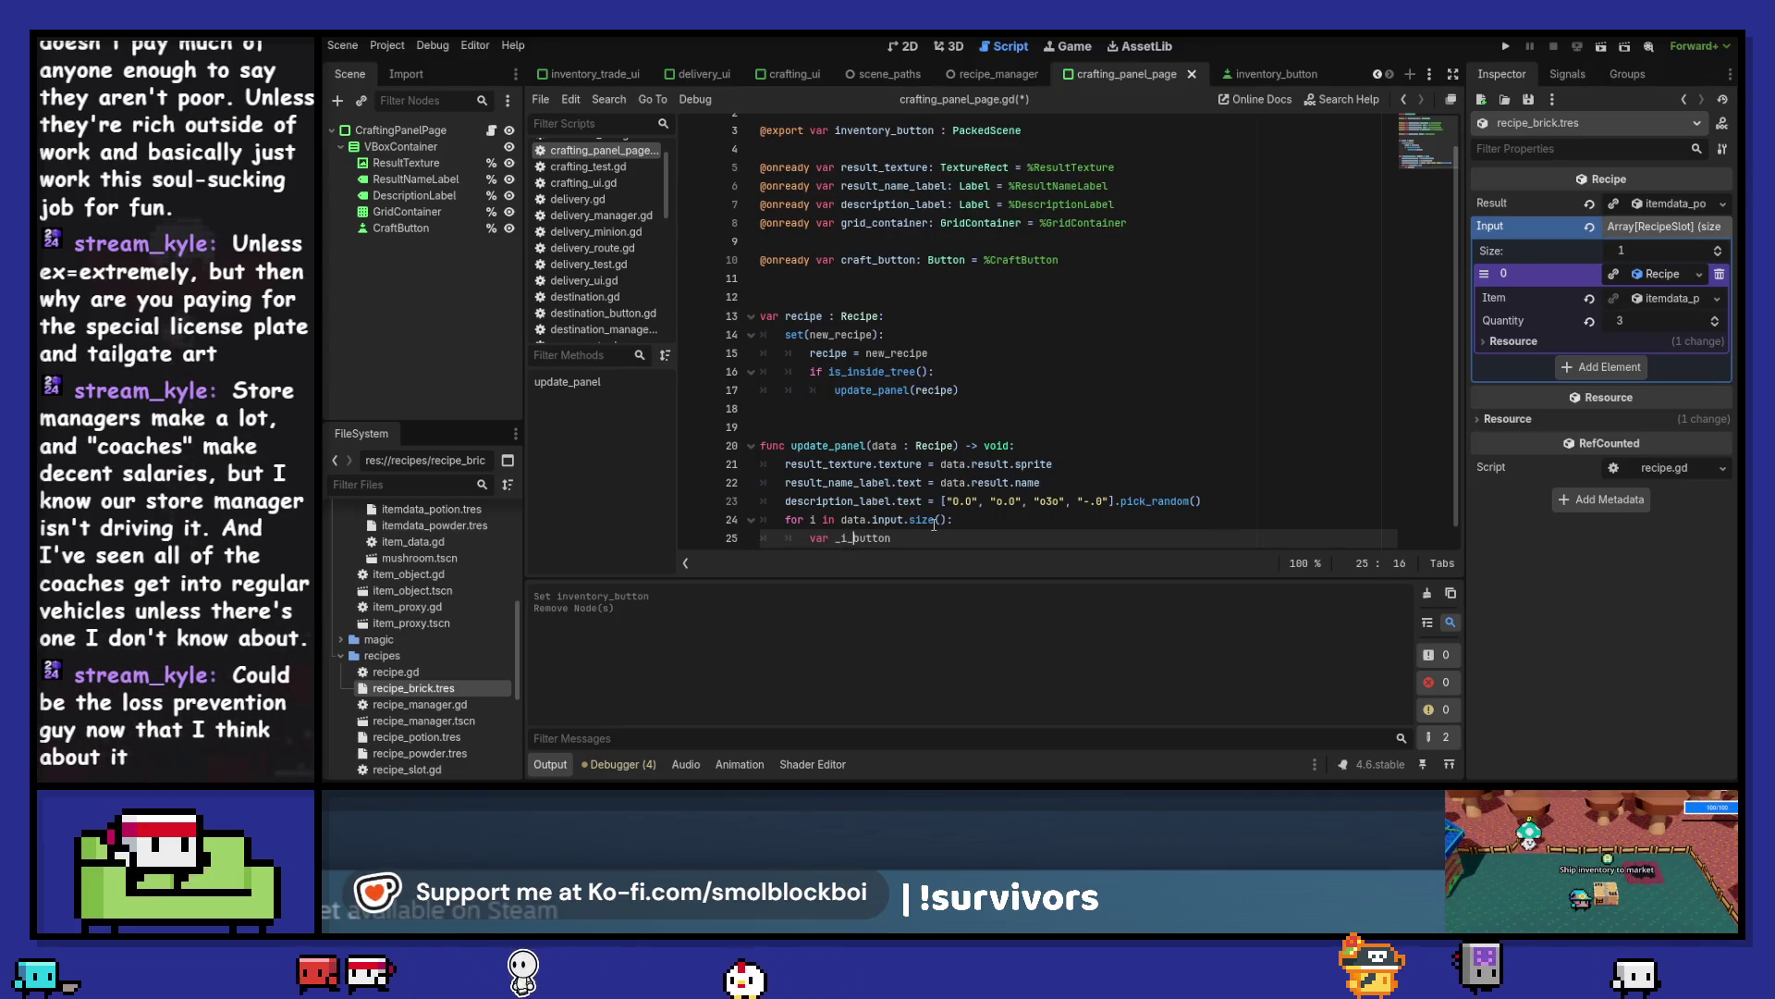
pyautogui.press('End')
pyautogui.write(': Inve')
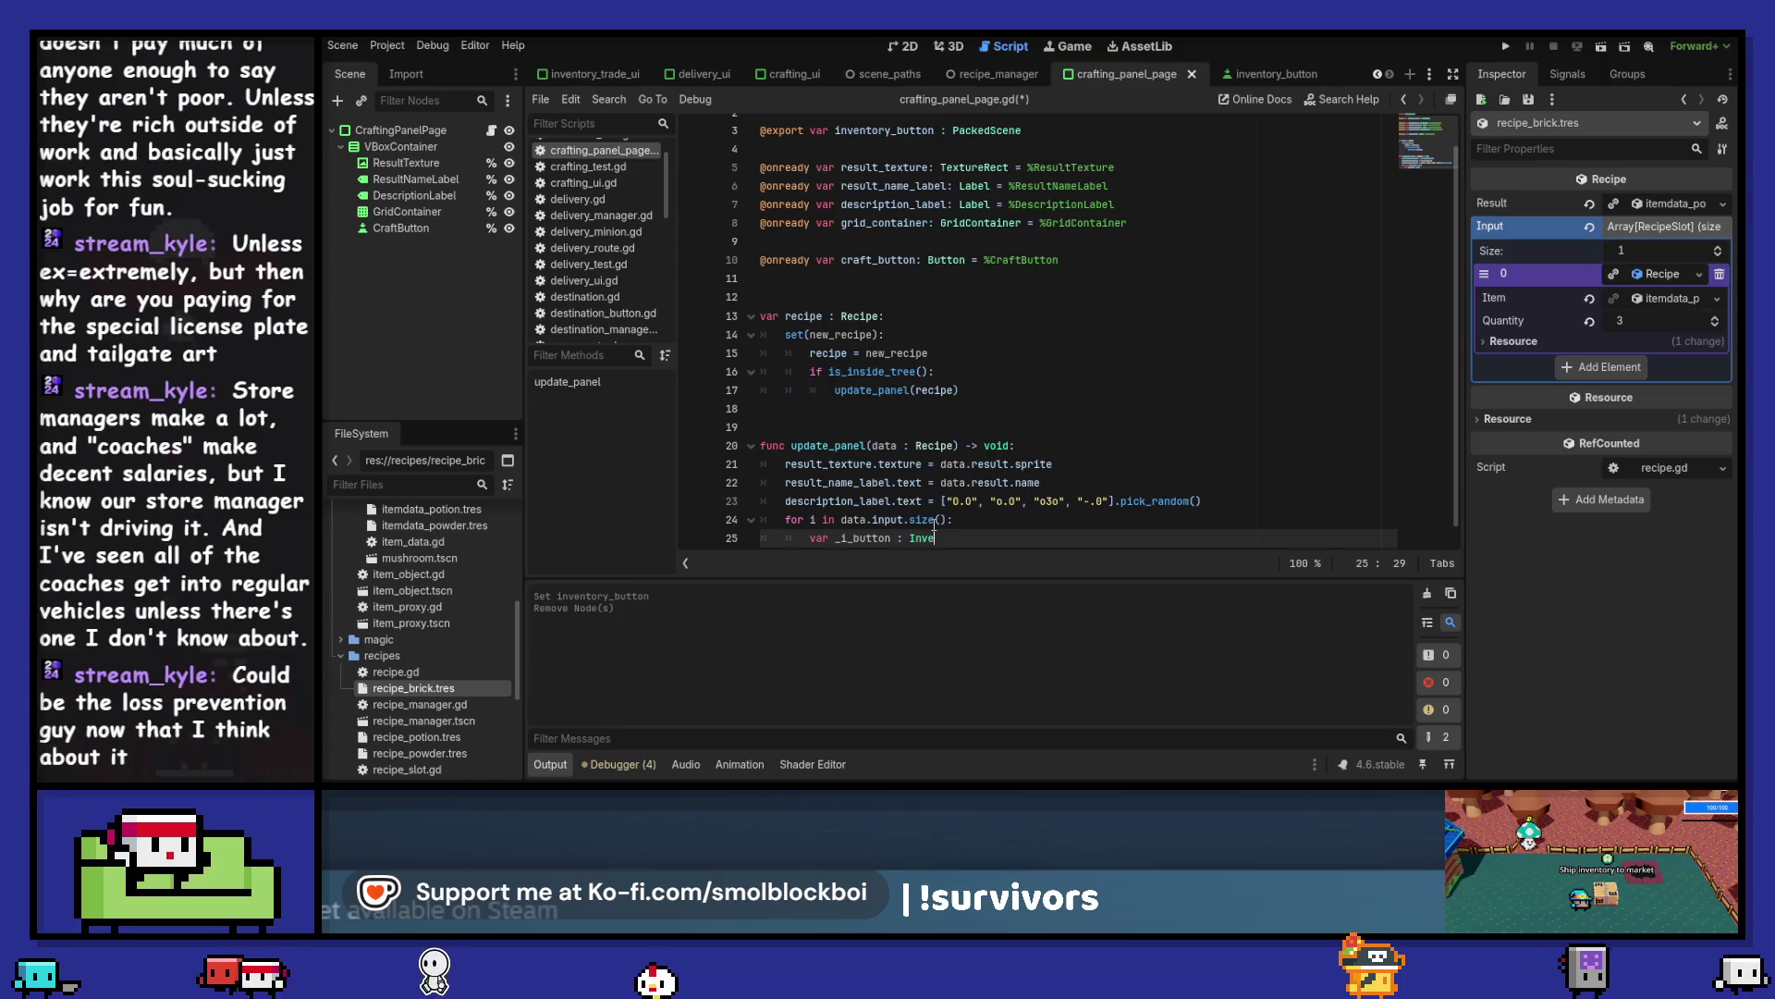
pyautogui.press('Return')
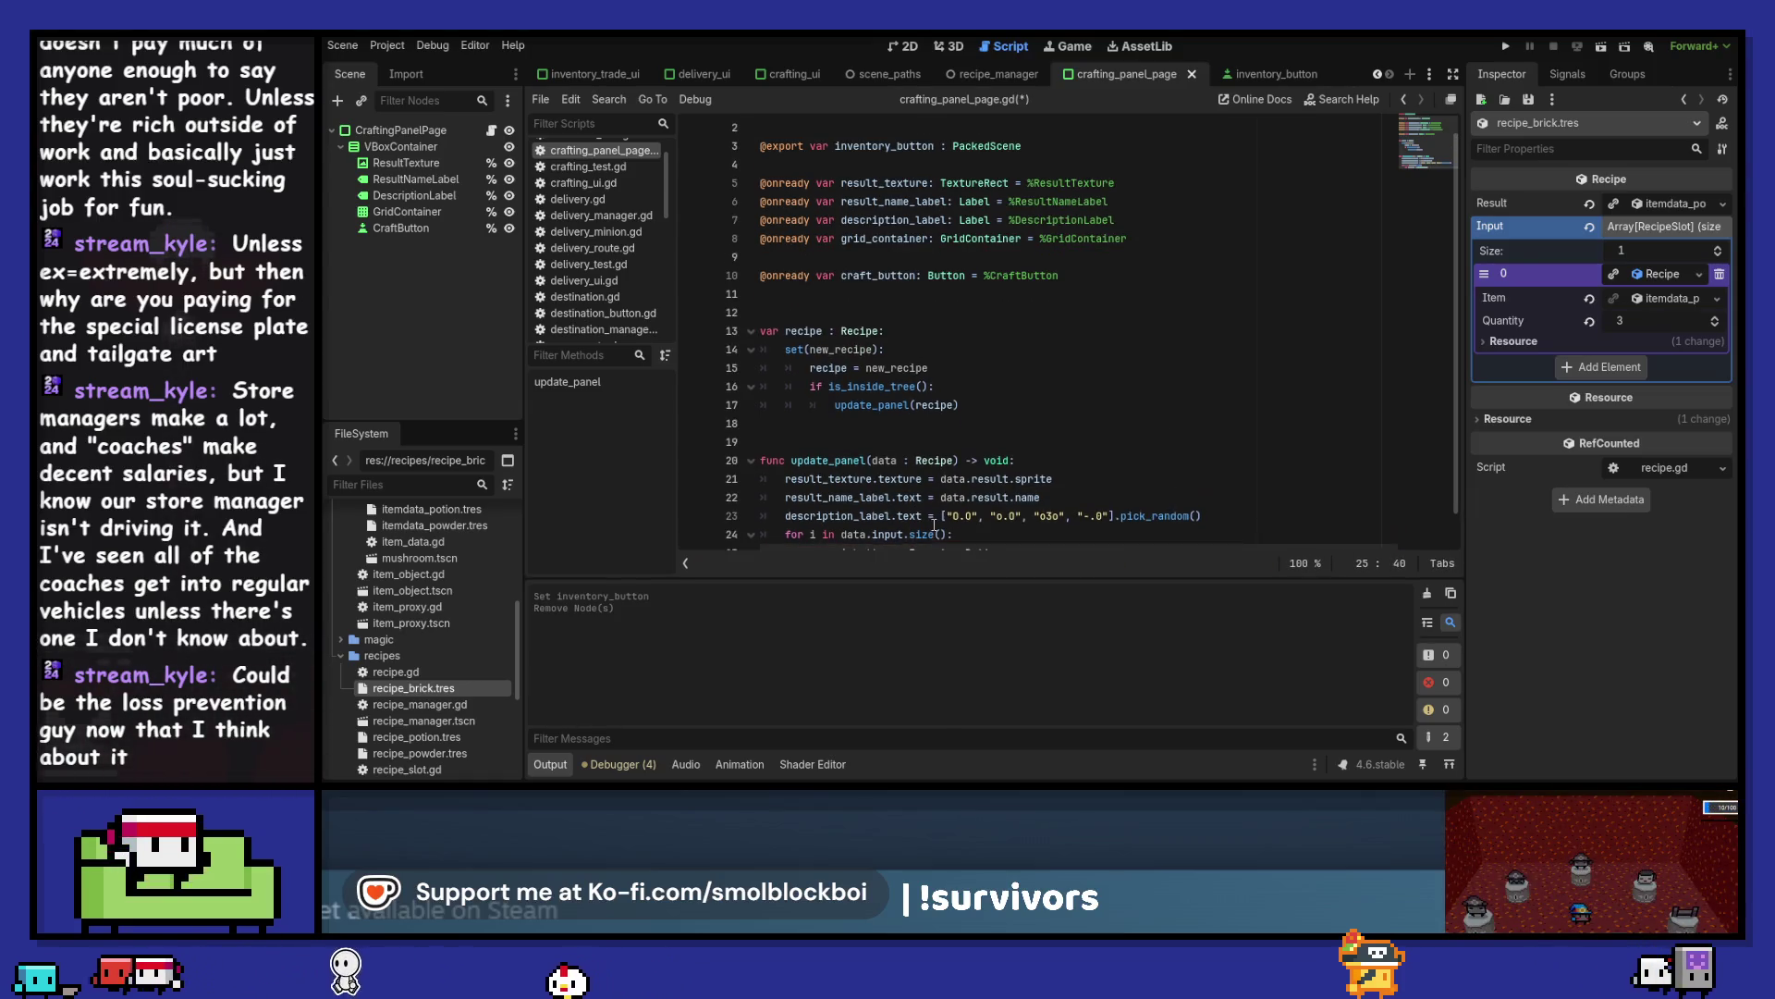
pyautogui.scroll(-1, 943, 476)
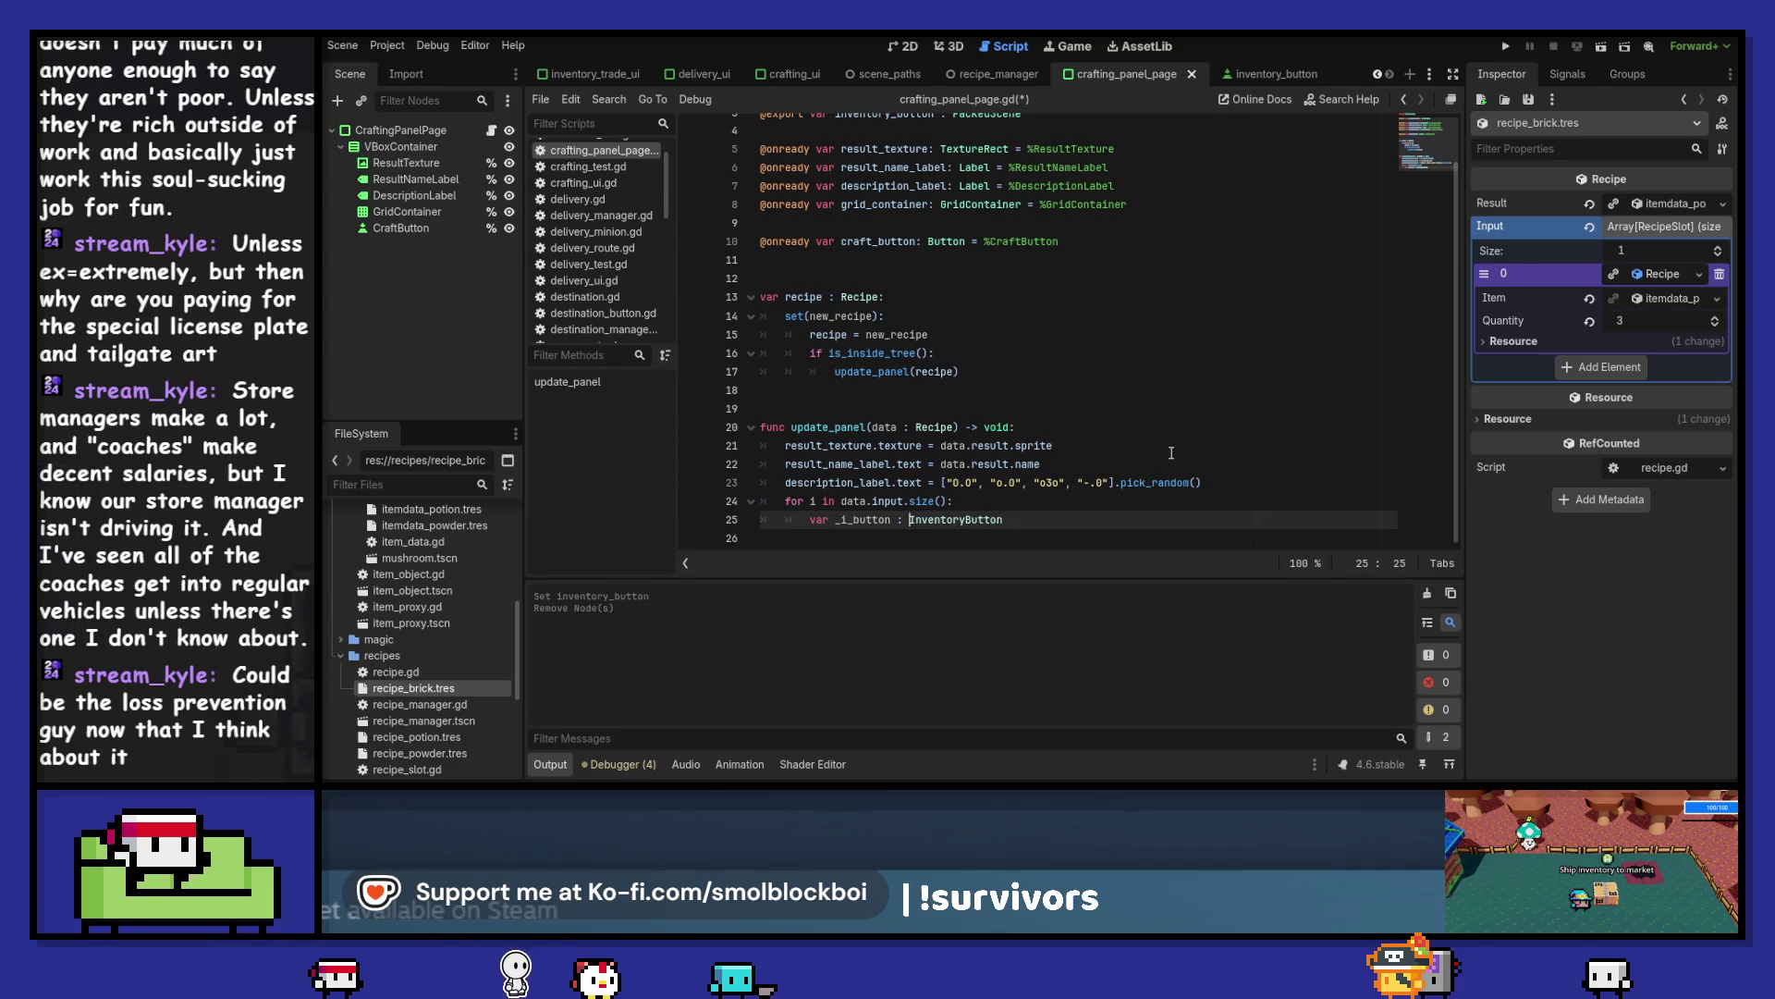
pyautogui.press('Left')
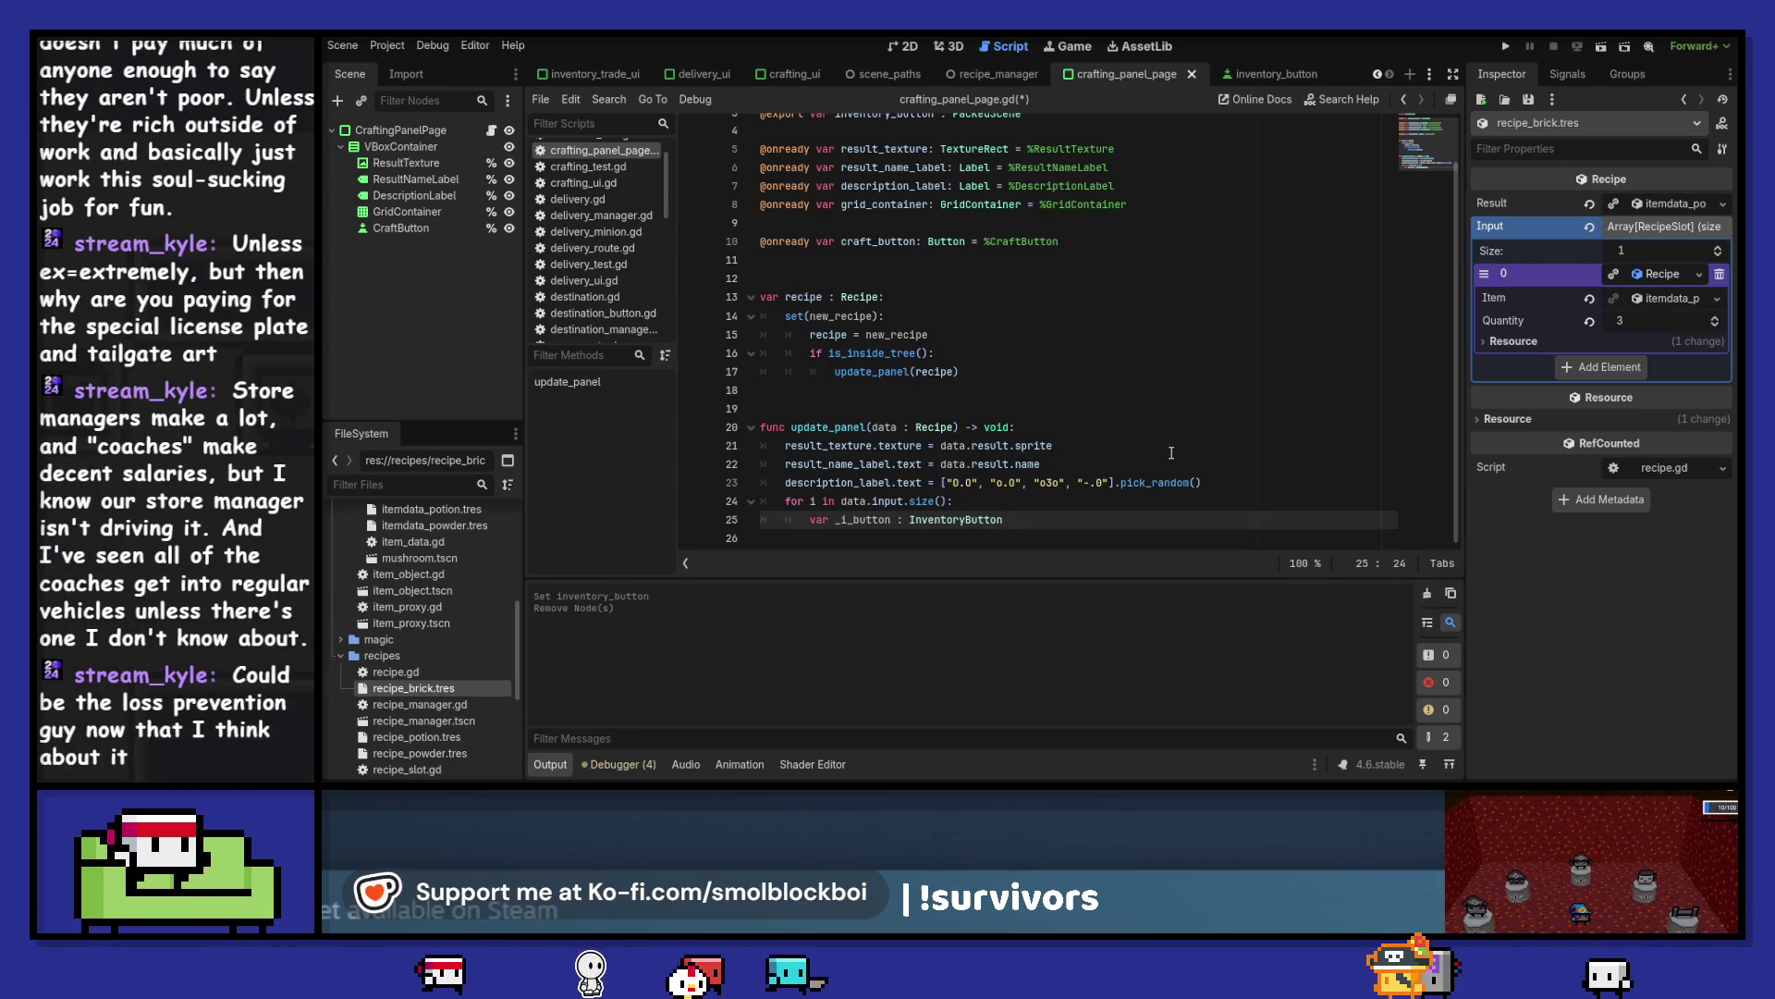
pyautogui.scroll(2, 1171, 452)
pyautogui.click(882, 164)
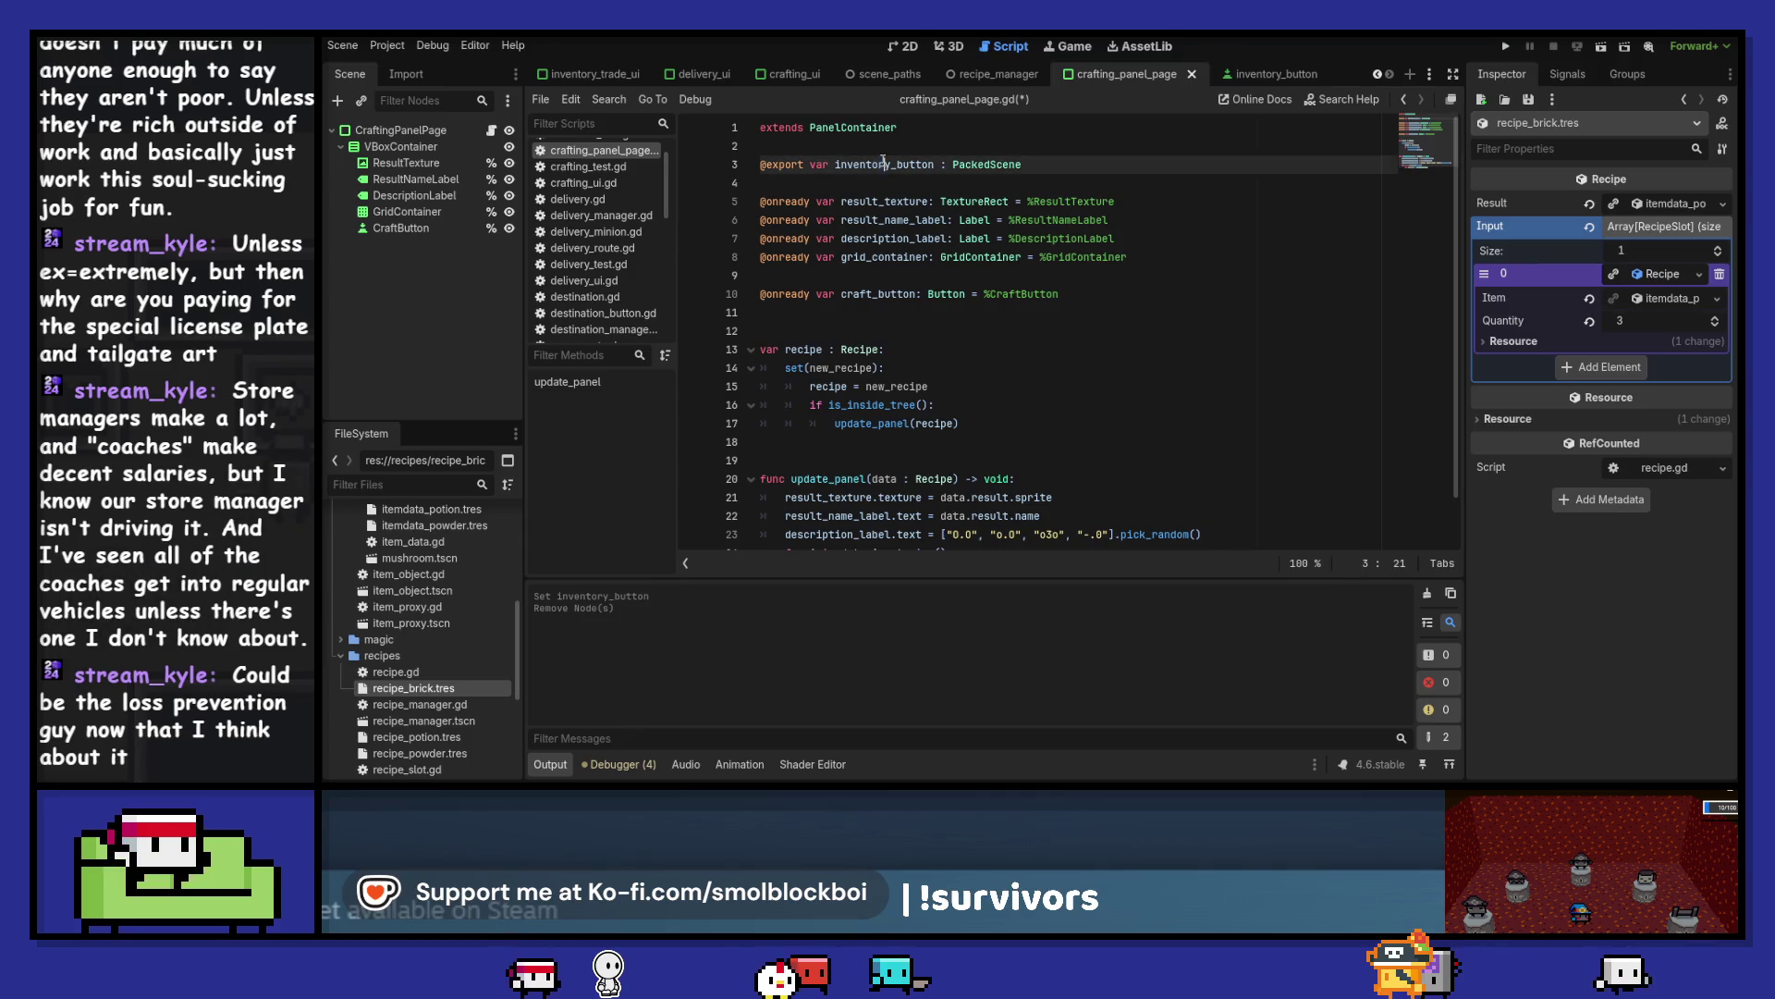
# - Save the crafting panel script and compare the inventory_button export against the scene_paths script
pyautogui.doubleClick(882, 164)
pyautogui.hotkey('ctrl', 's')
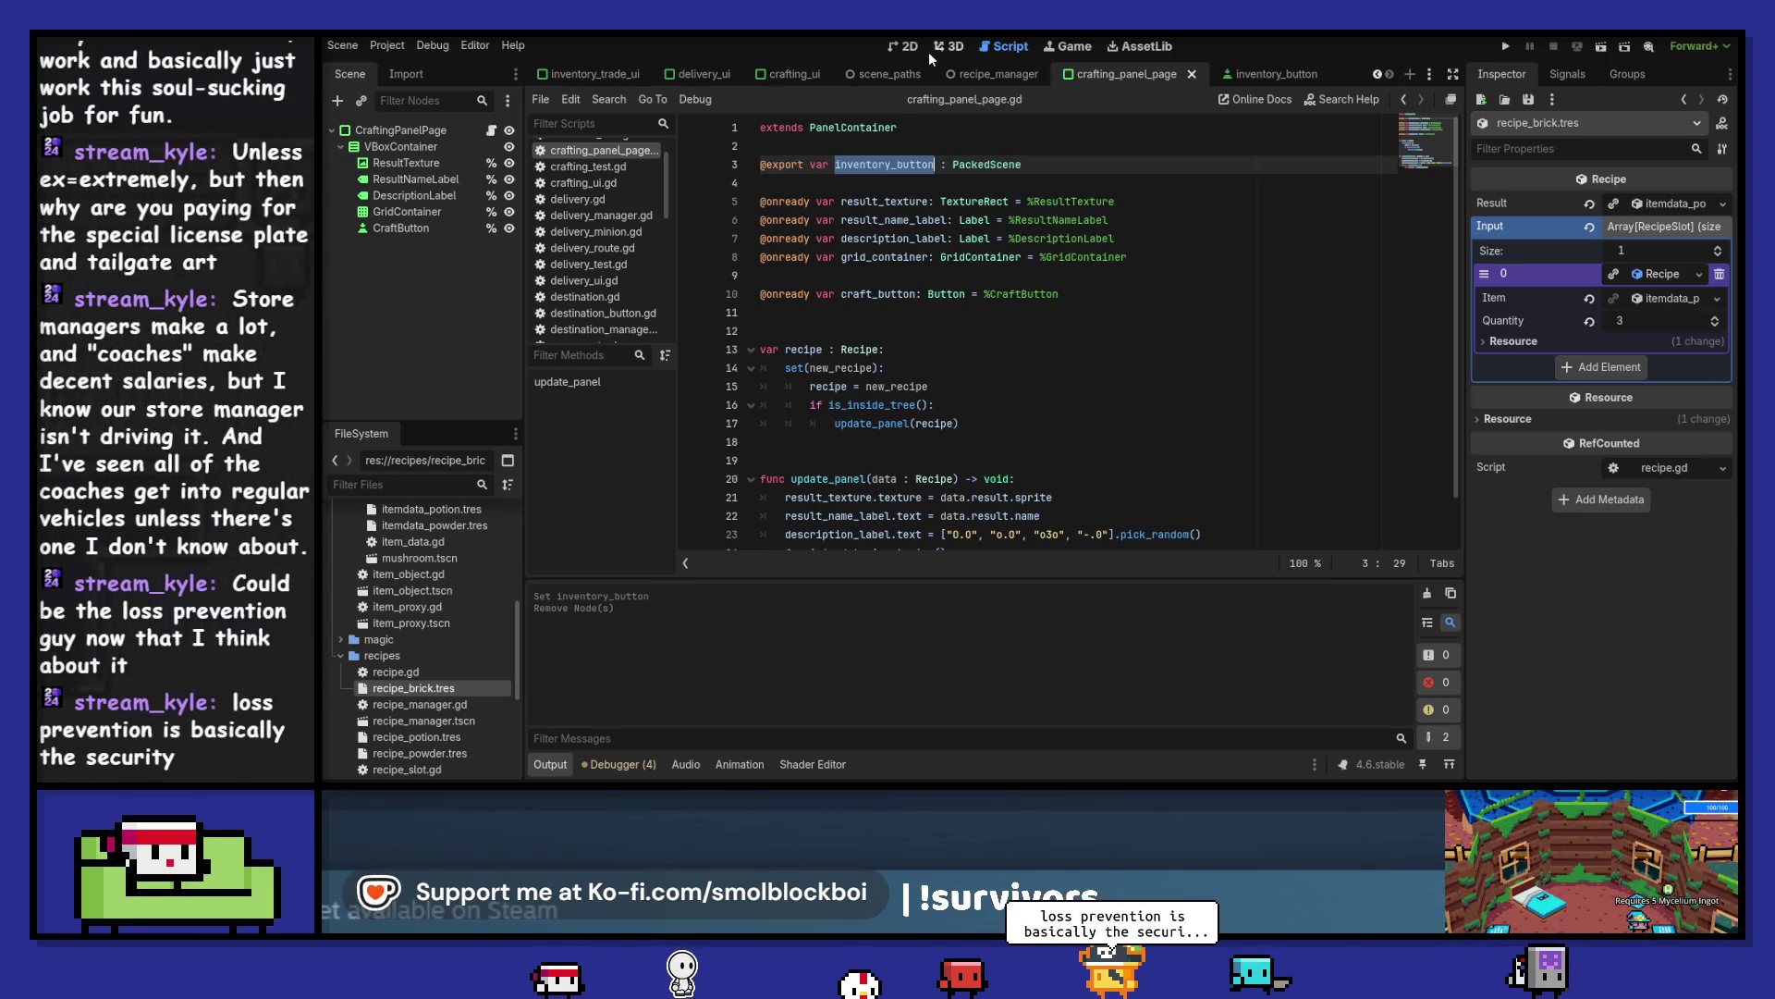
pyautogui.click(913, 72)
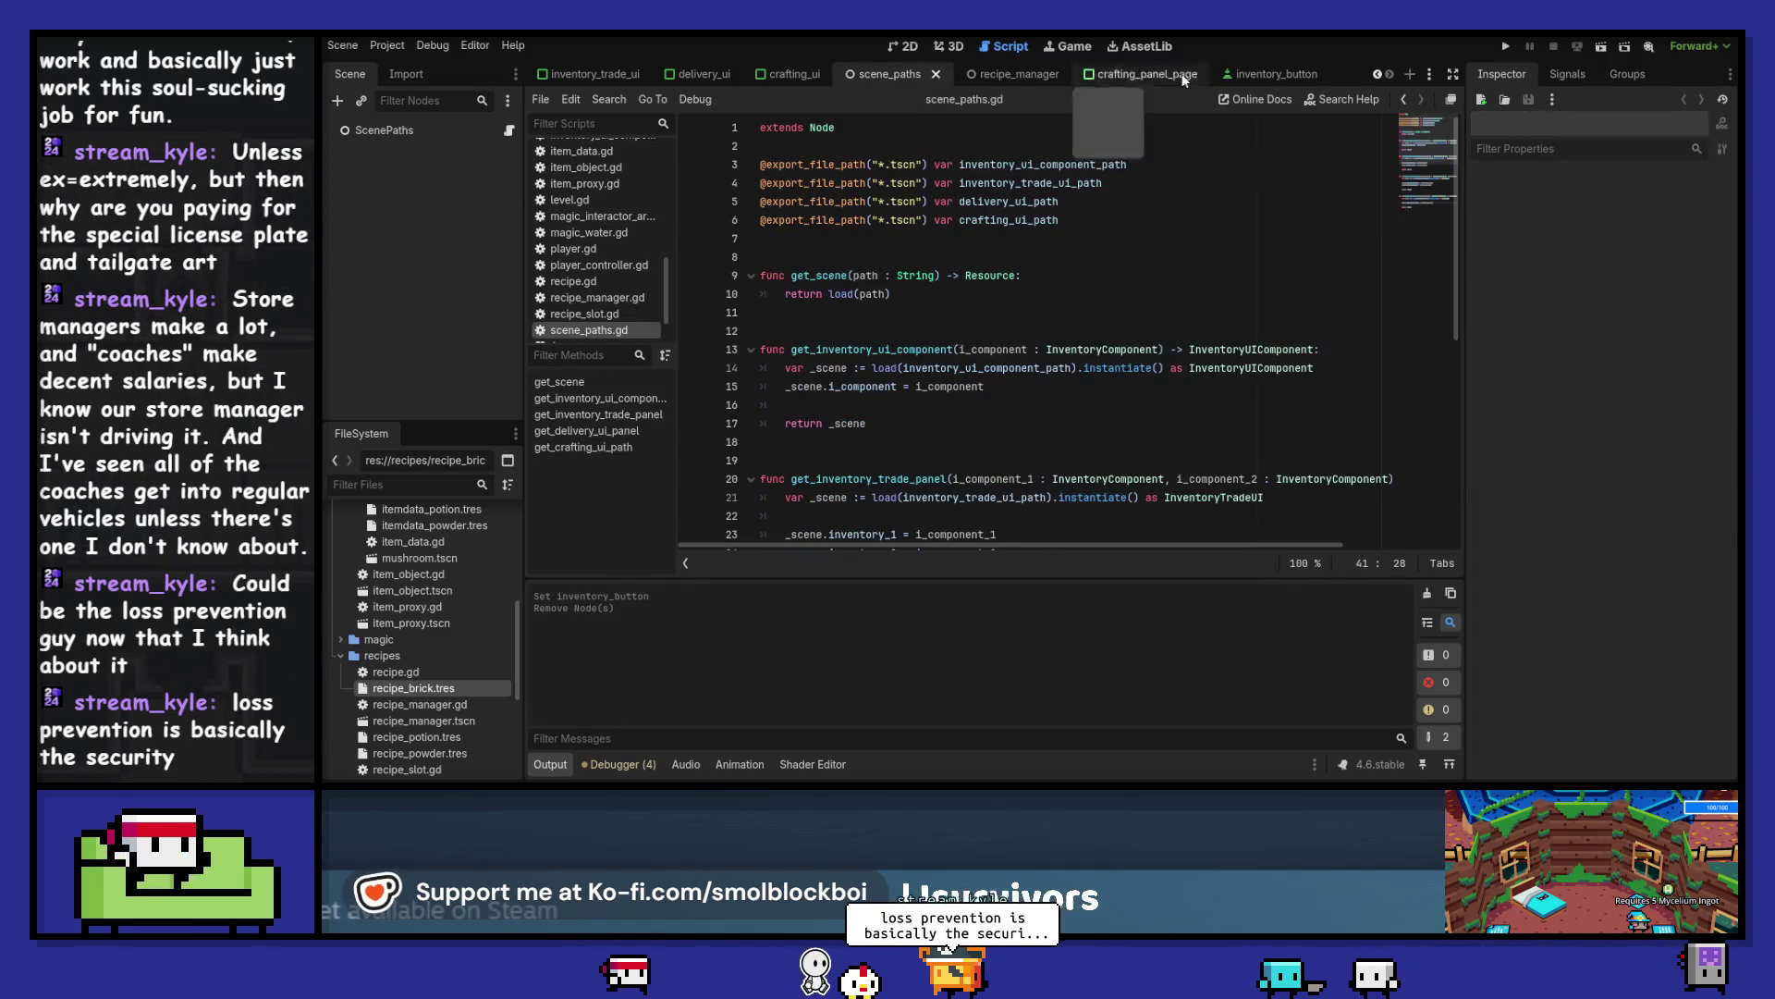
pyautogui.click(1149, 78)
pyautogui.doubleClick(884, 164)
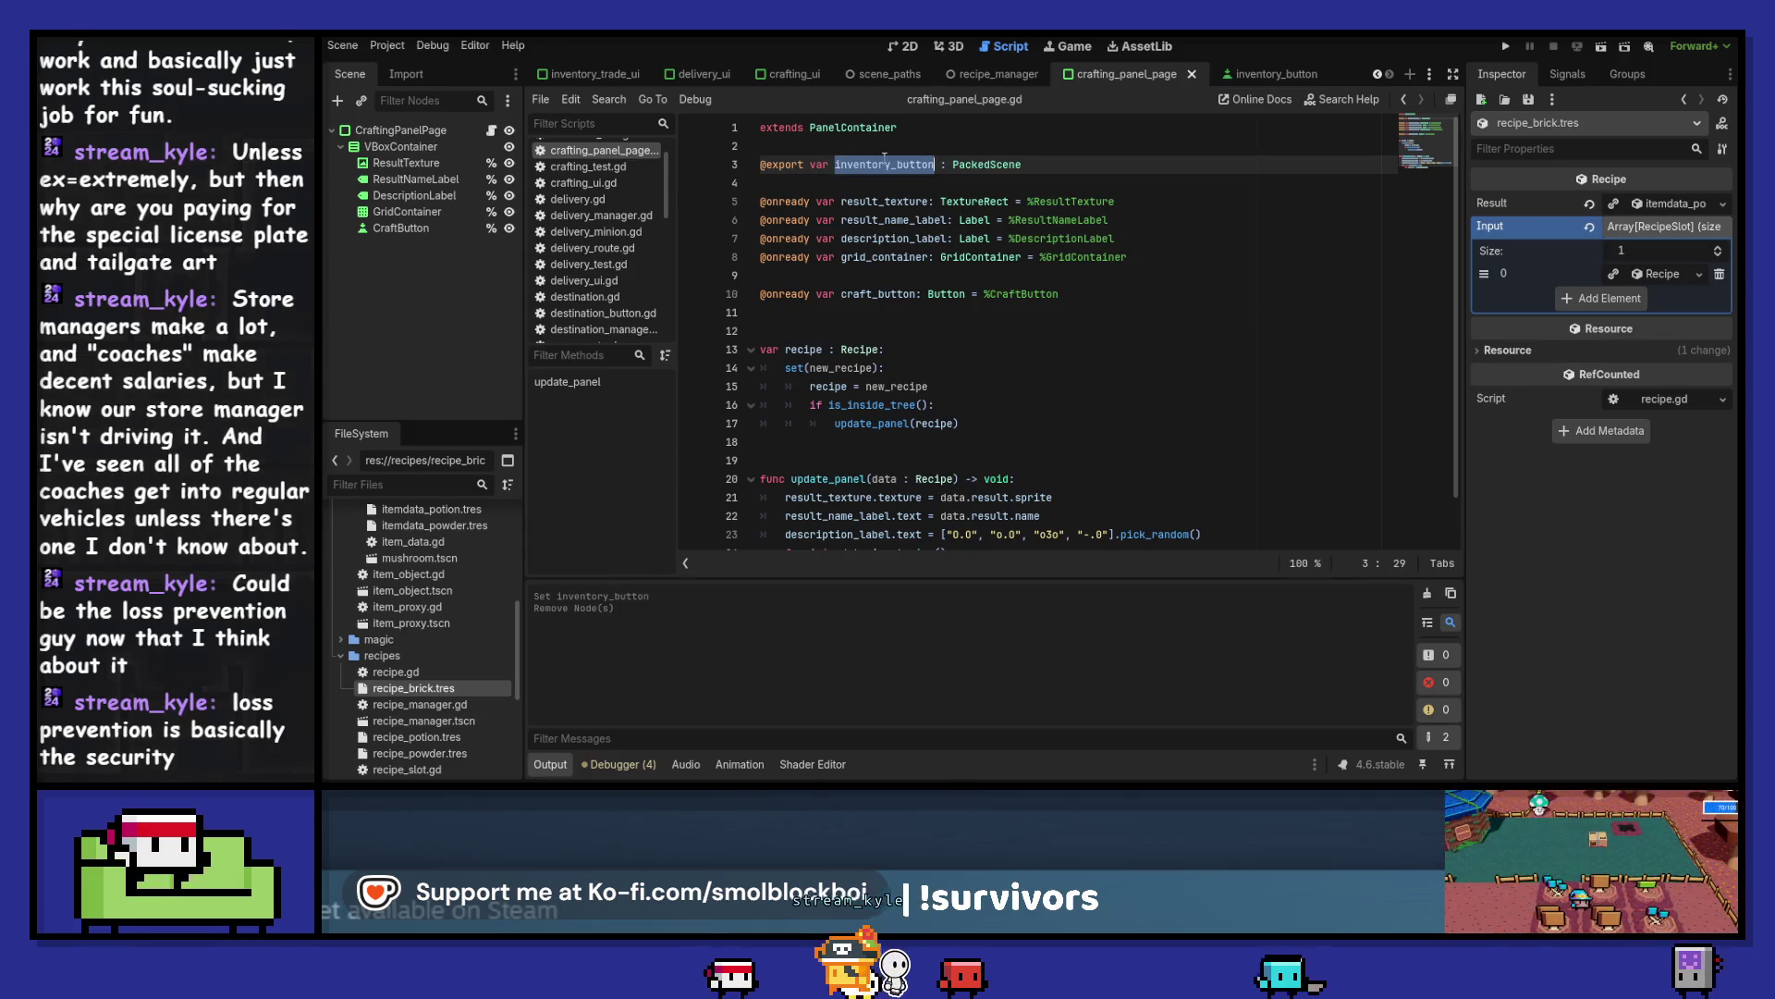
pyautogui.scroll(-1, 1007, 259)
# - Make line 25 'var _i_button := inventory_button.instantiate() as InventoryButton' and save
pyautogui.click(1035, 524)
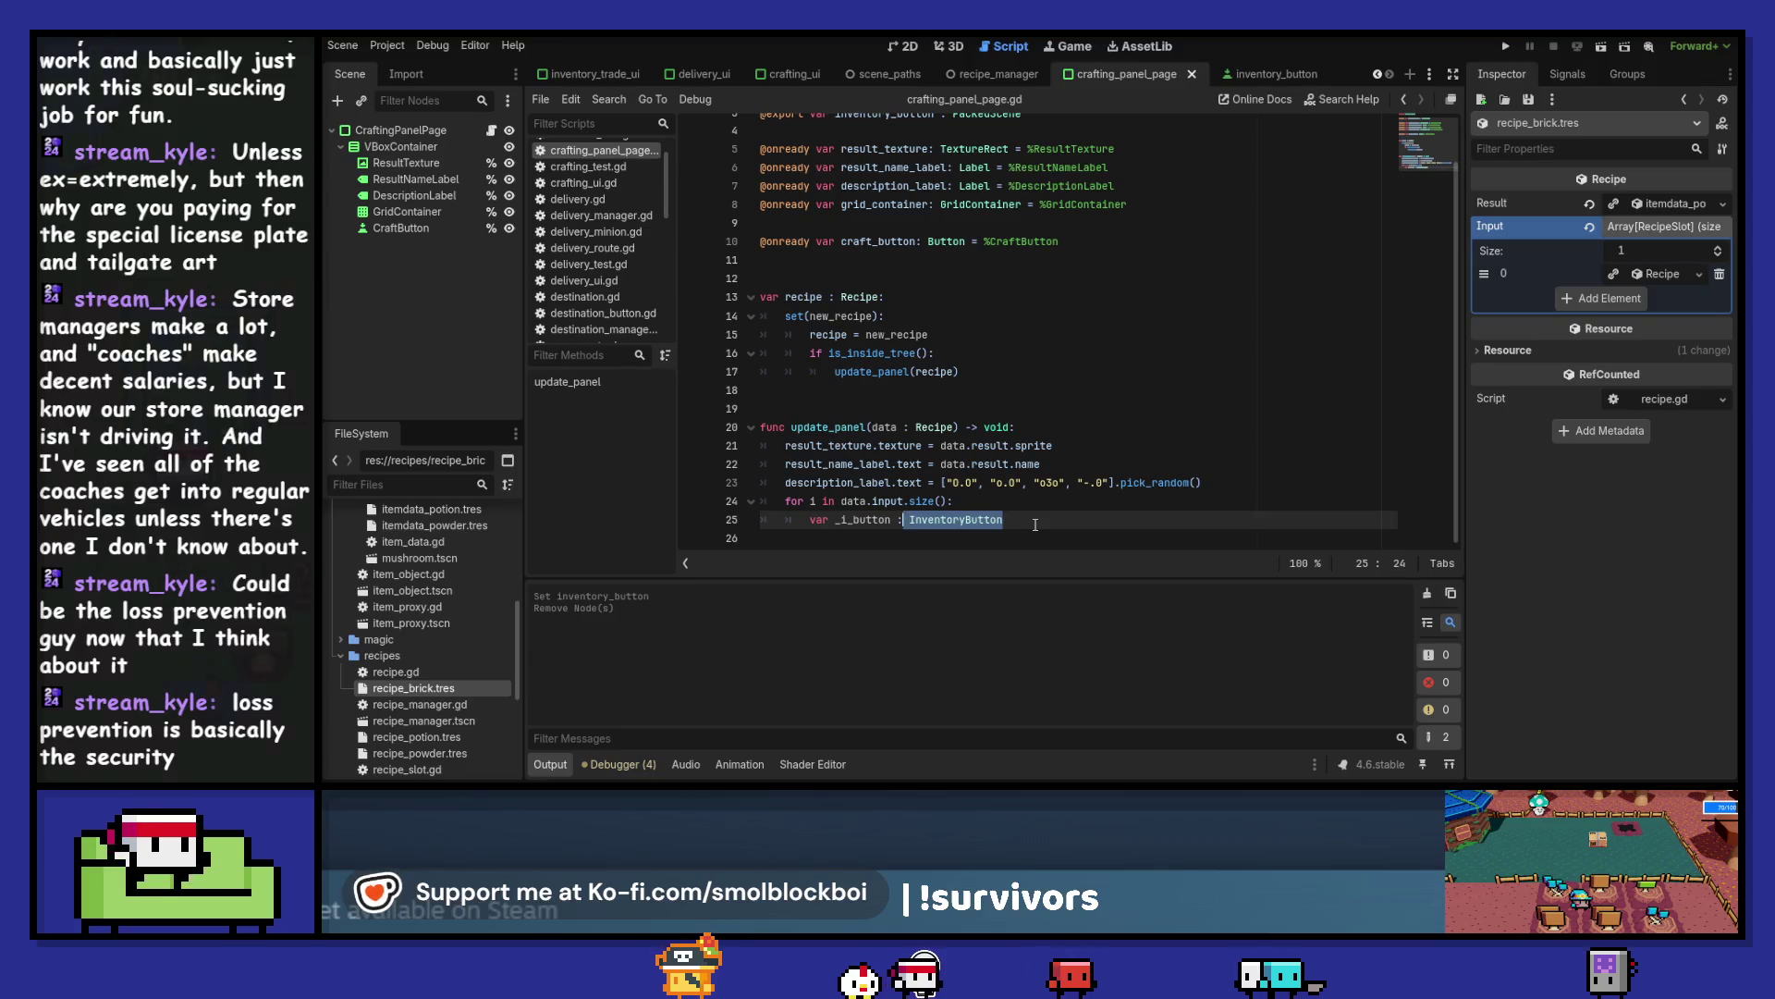
pyautogui.write('= inventory_button.instantiate(')
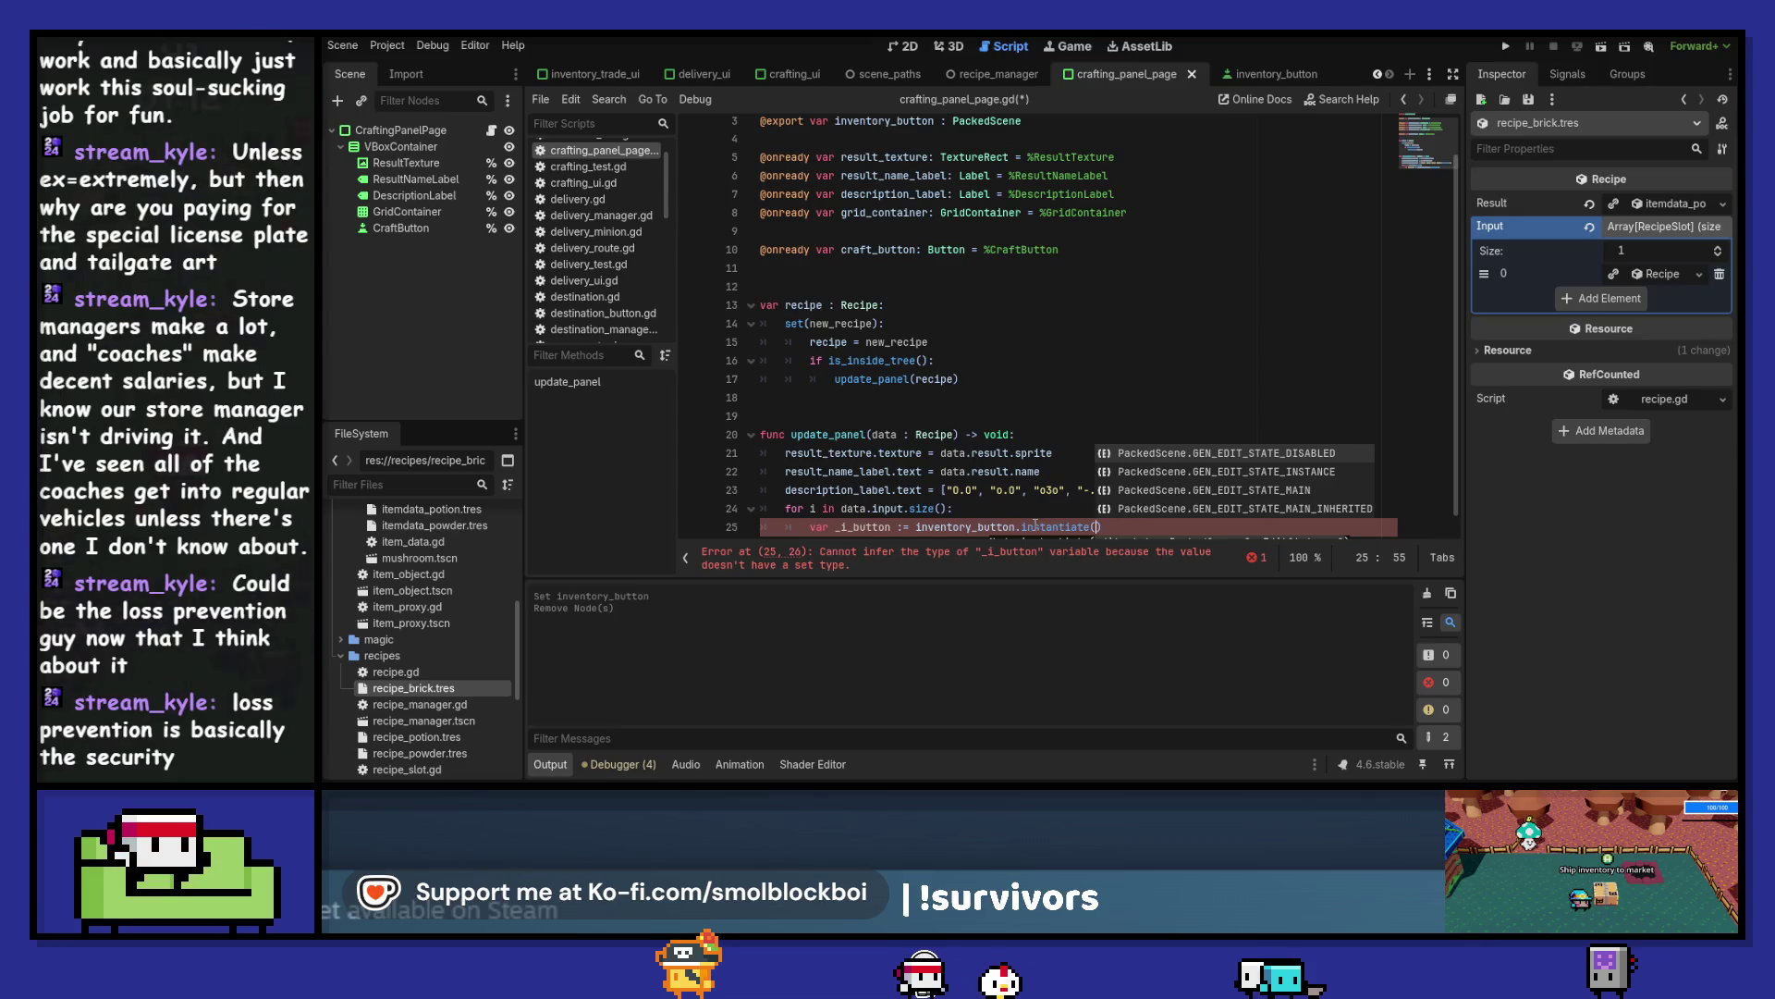
pyautogui.press('Return')
pyautogui.write('a')
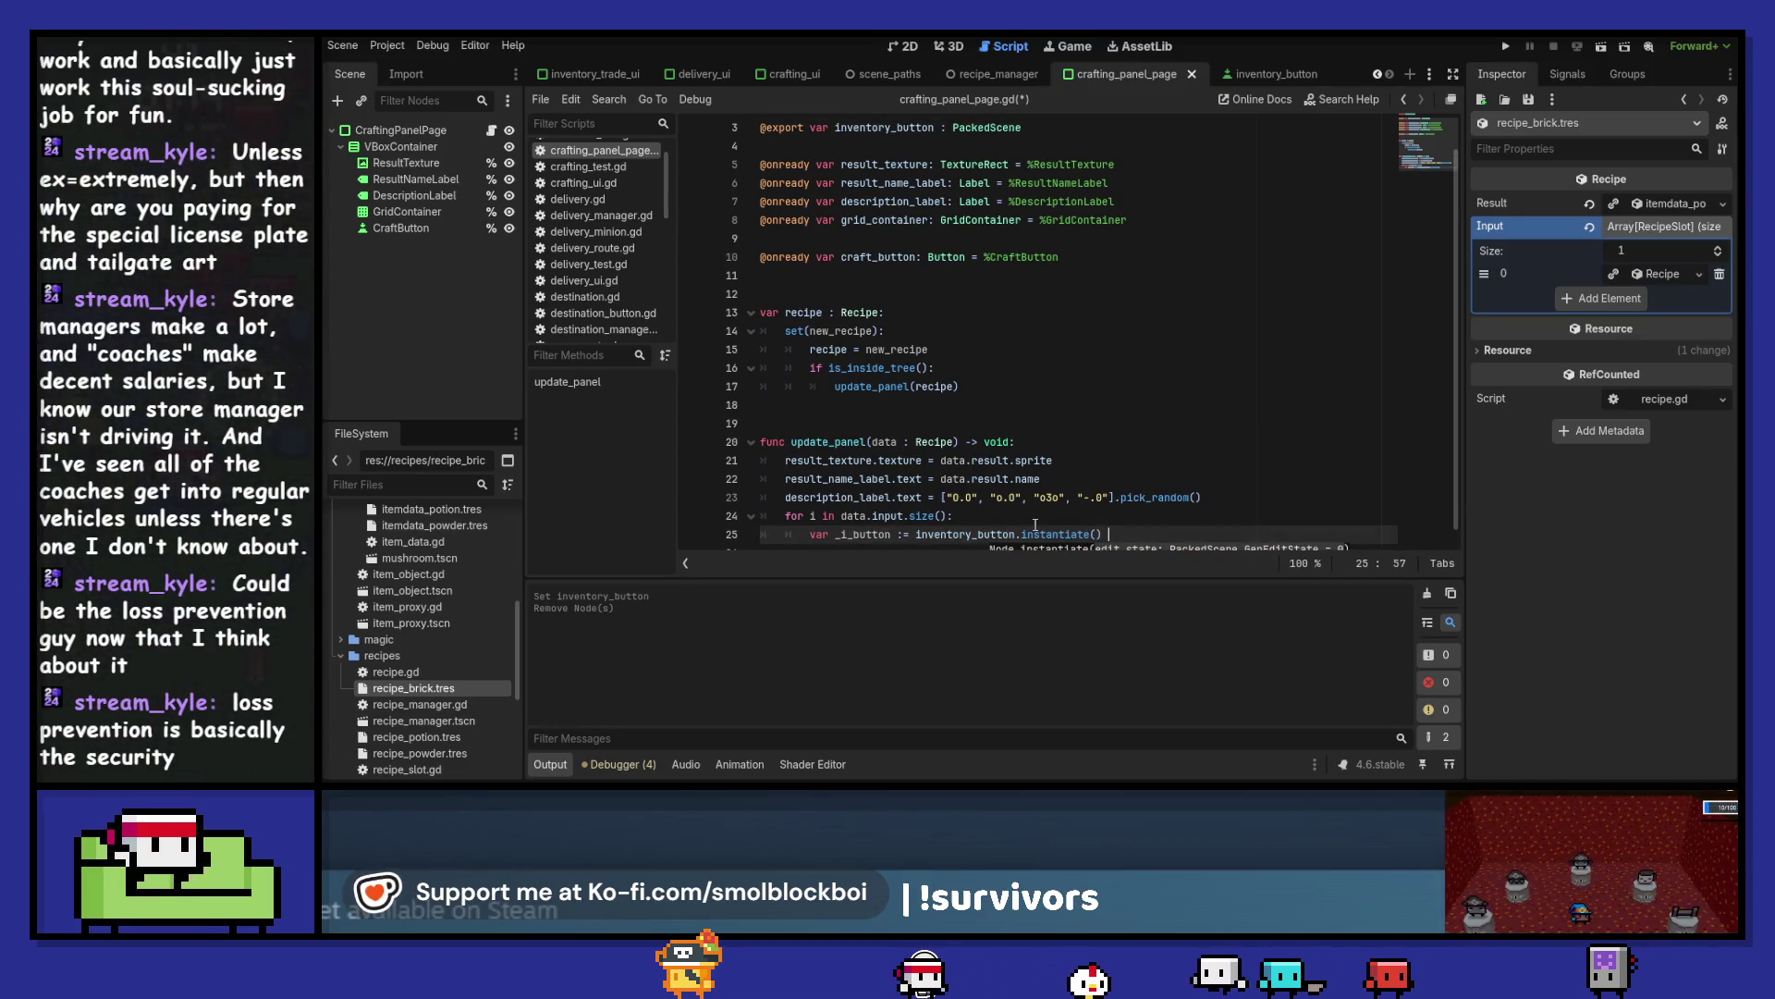
pyautogui.write('s Inven')
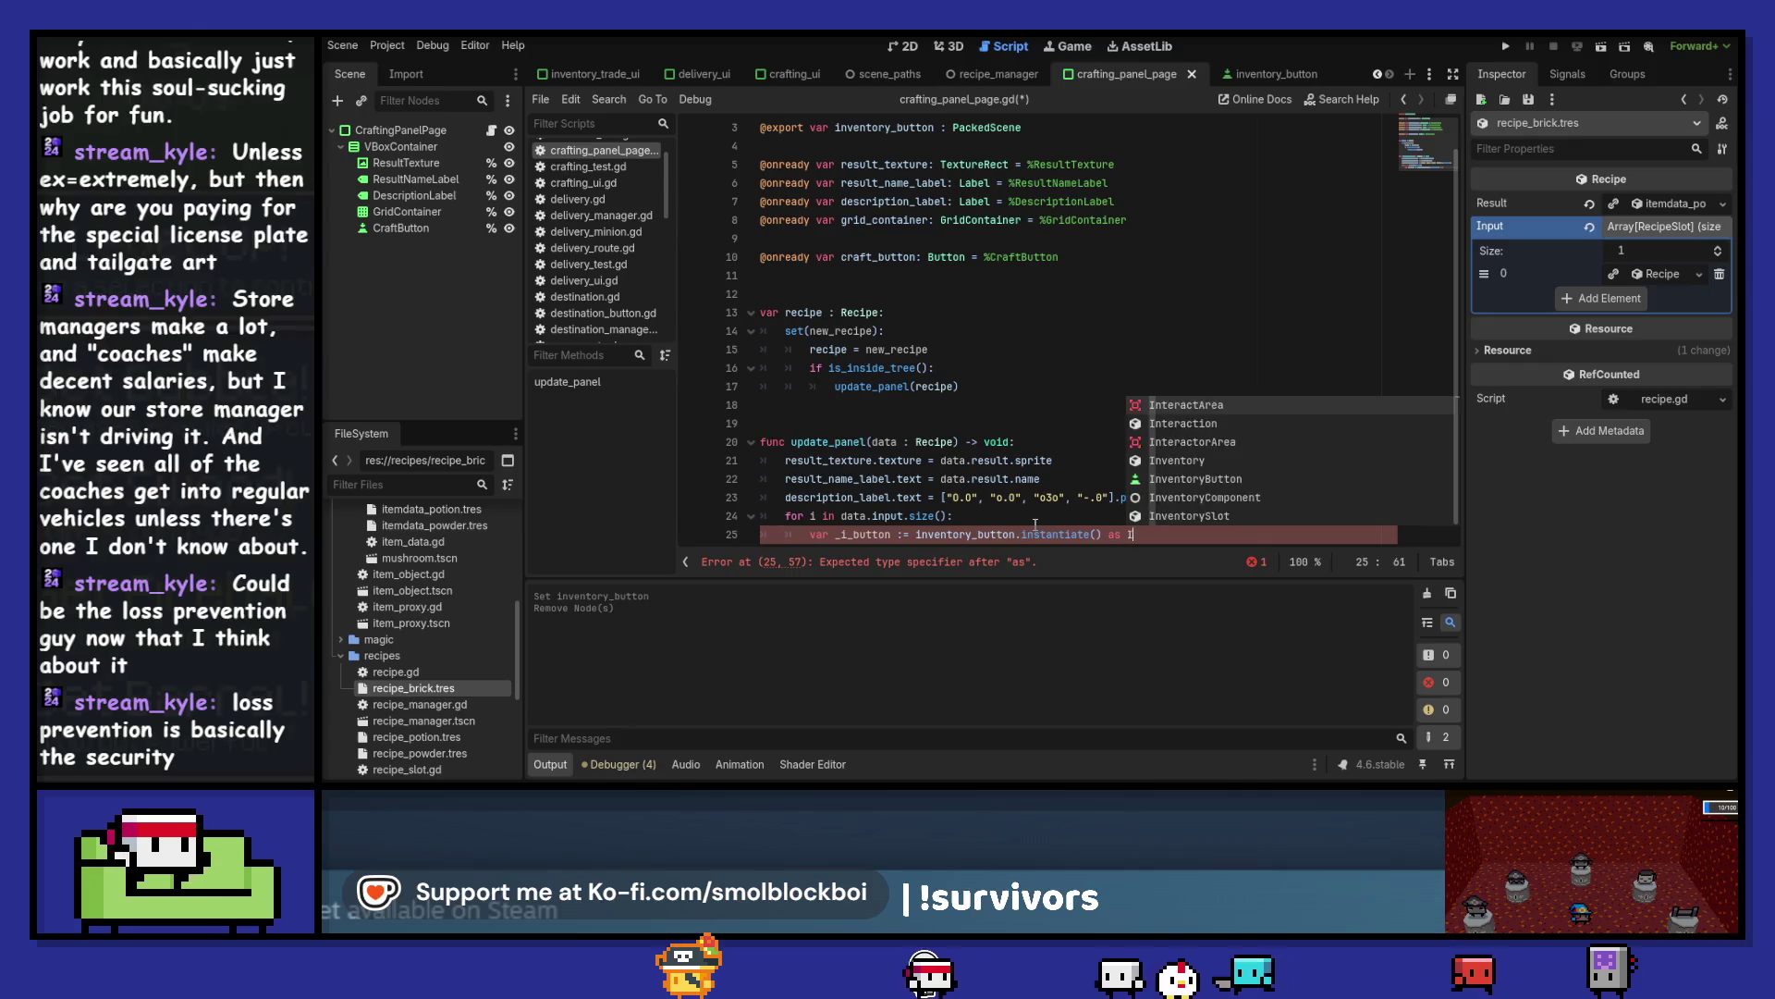
pyautogui.press('Down')
pyautogui.press('Return')
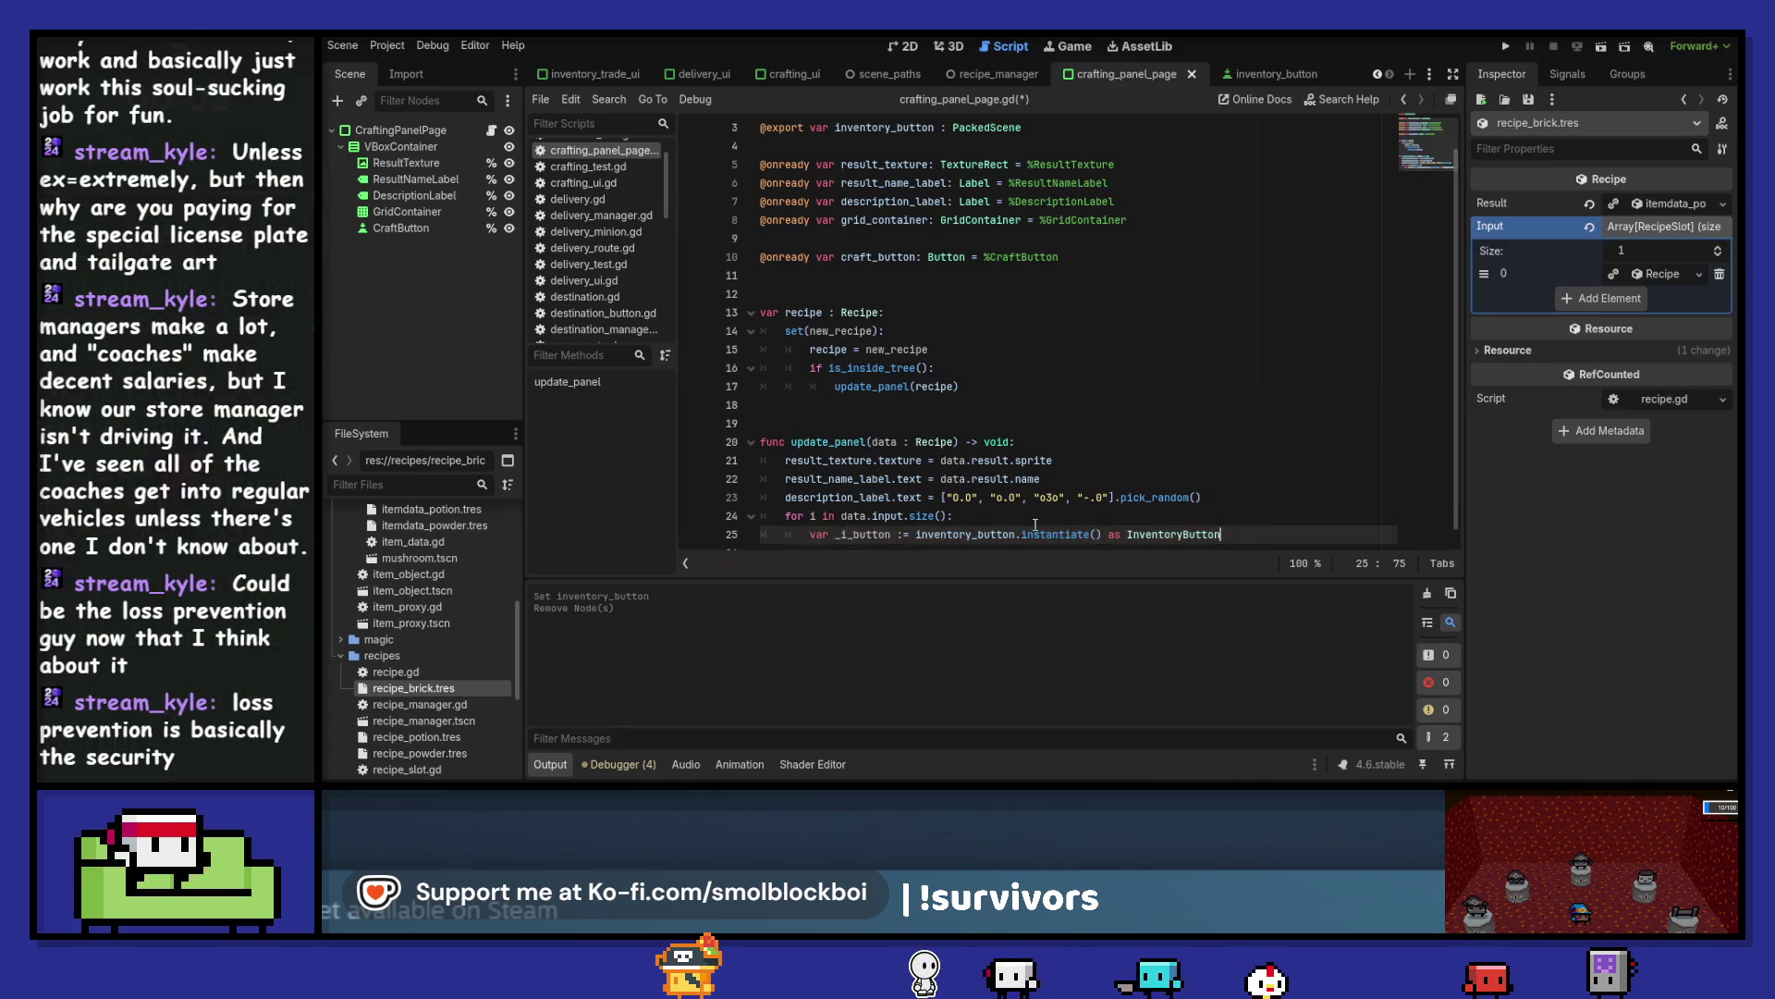
pyautogui.scroll(1, 1035, 518)
pyautogui.hotkey('ctrl', 's')
pyautogui.scroll(-1, 1035, 524)
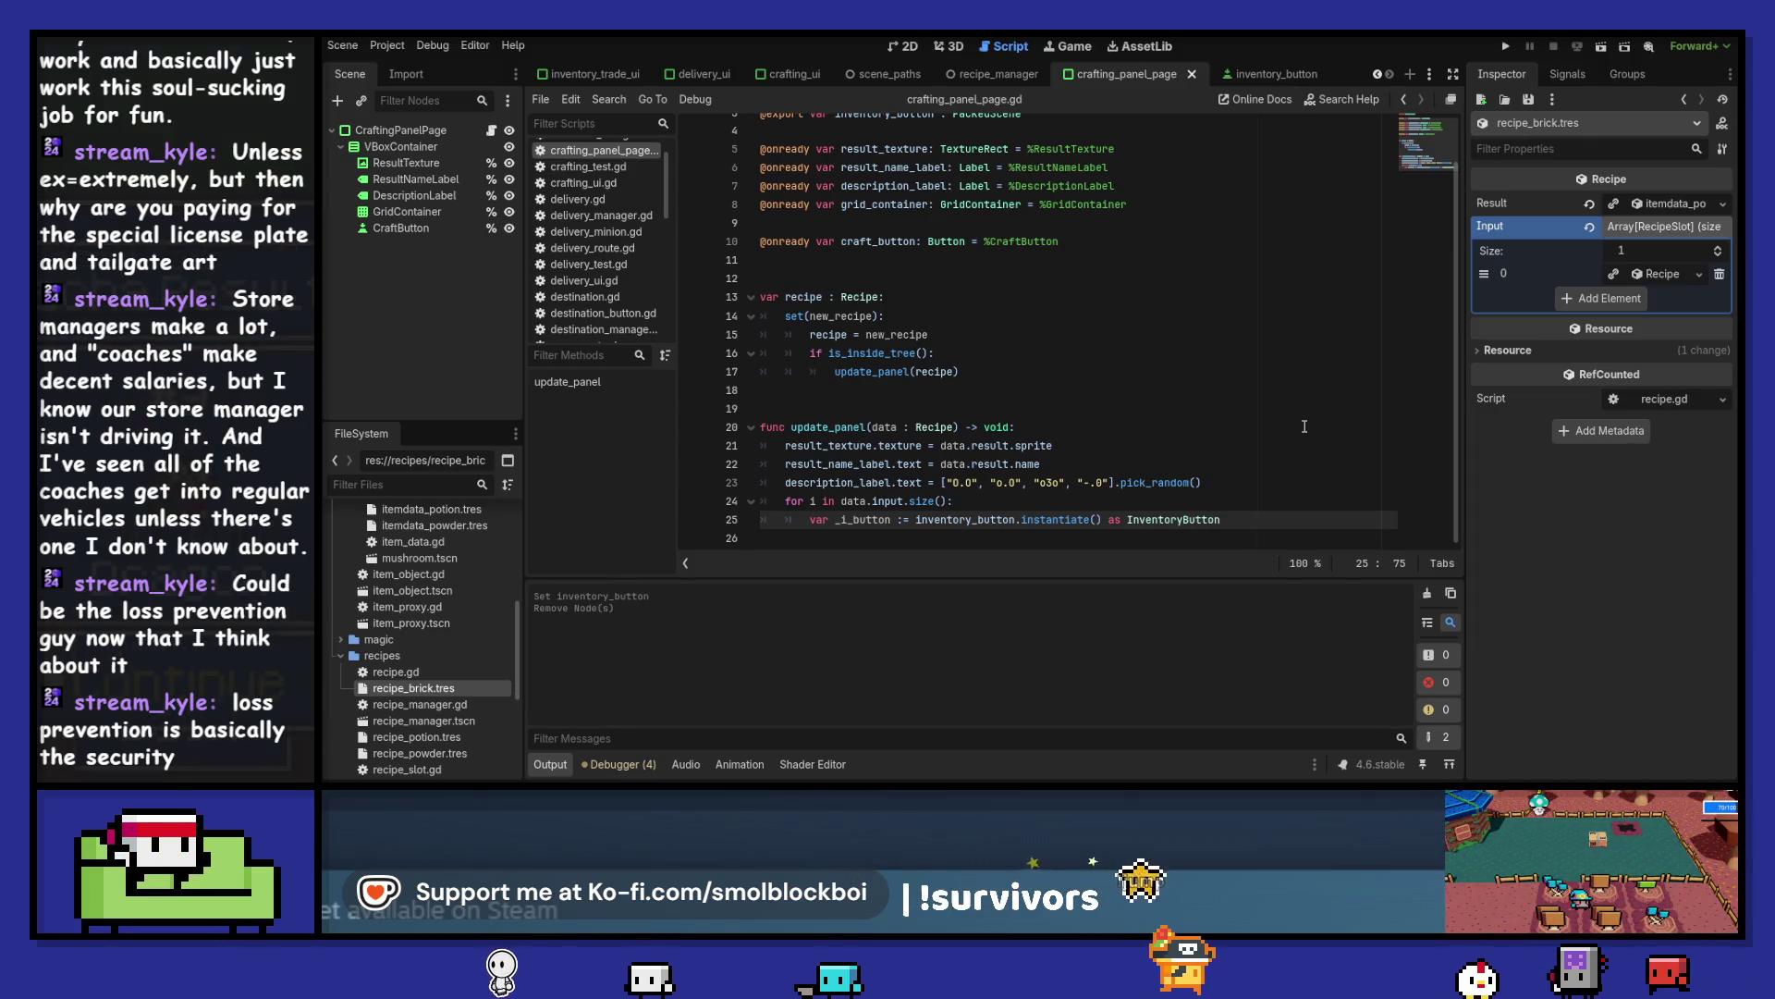
pyautogui.press('Down')
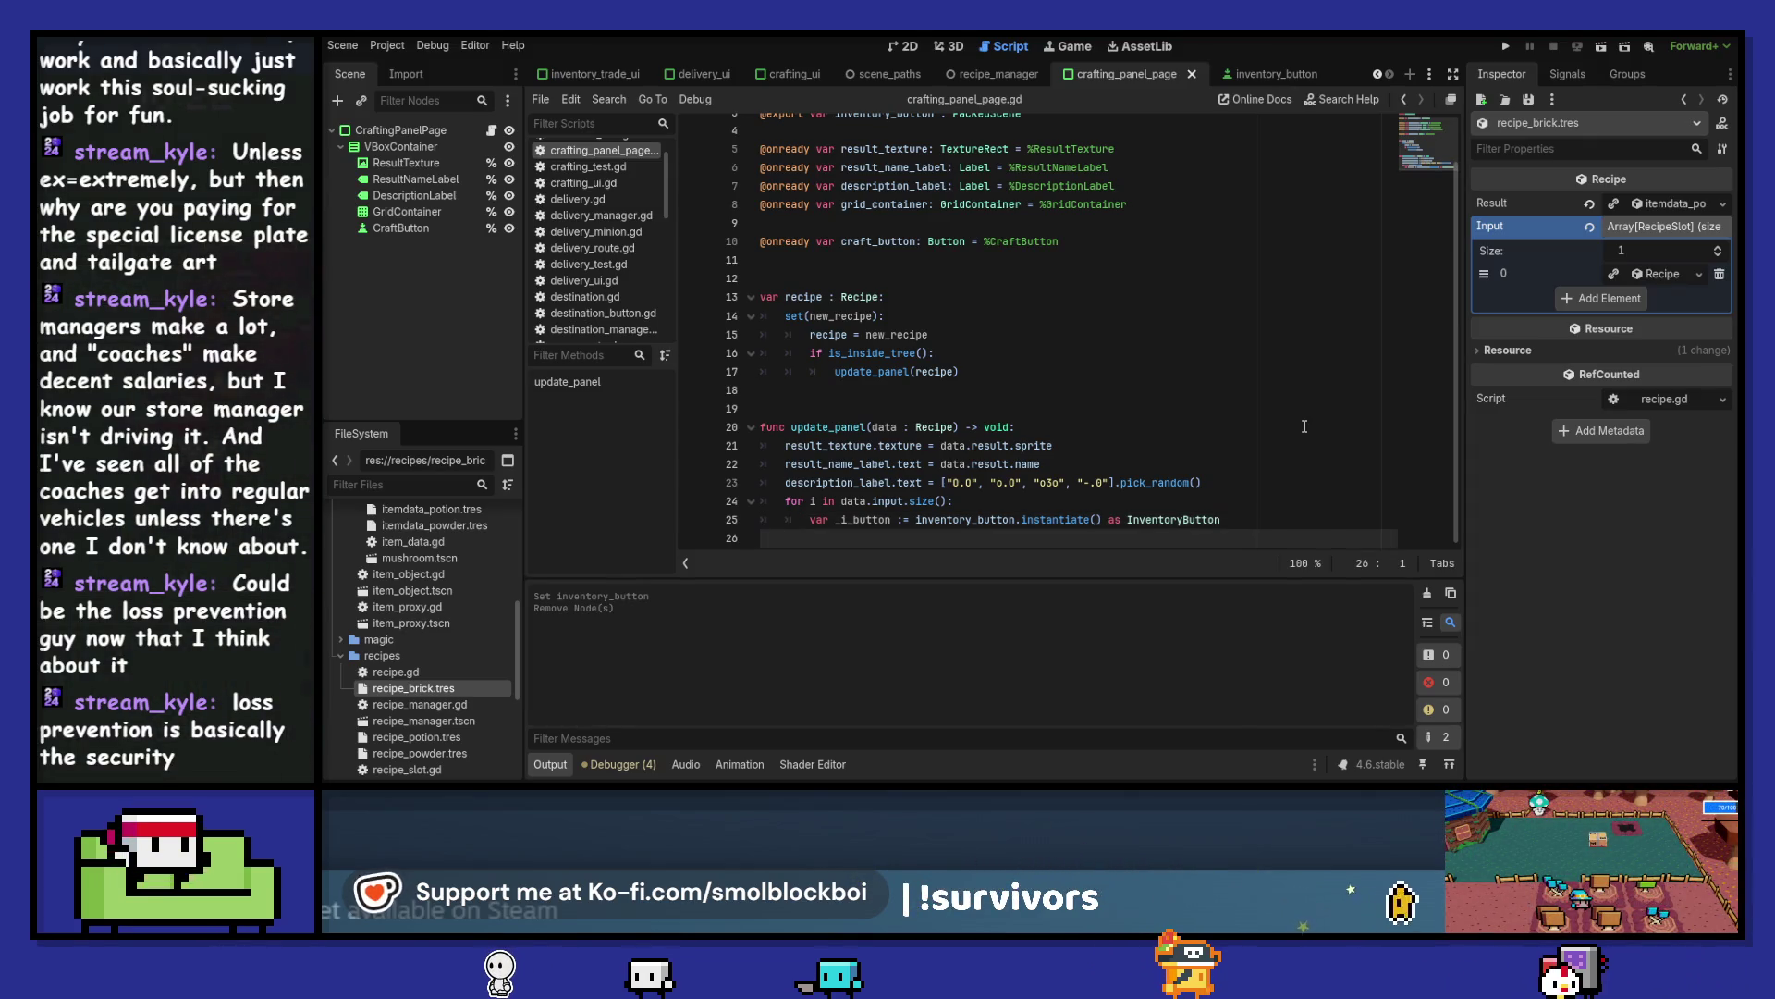
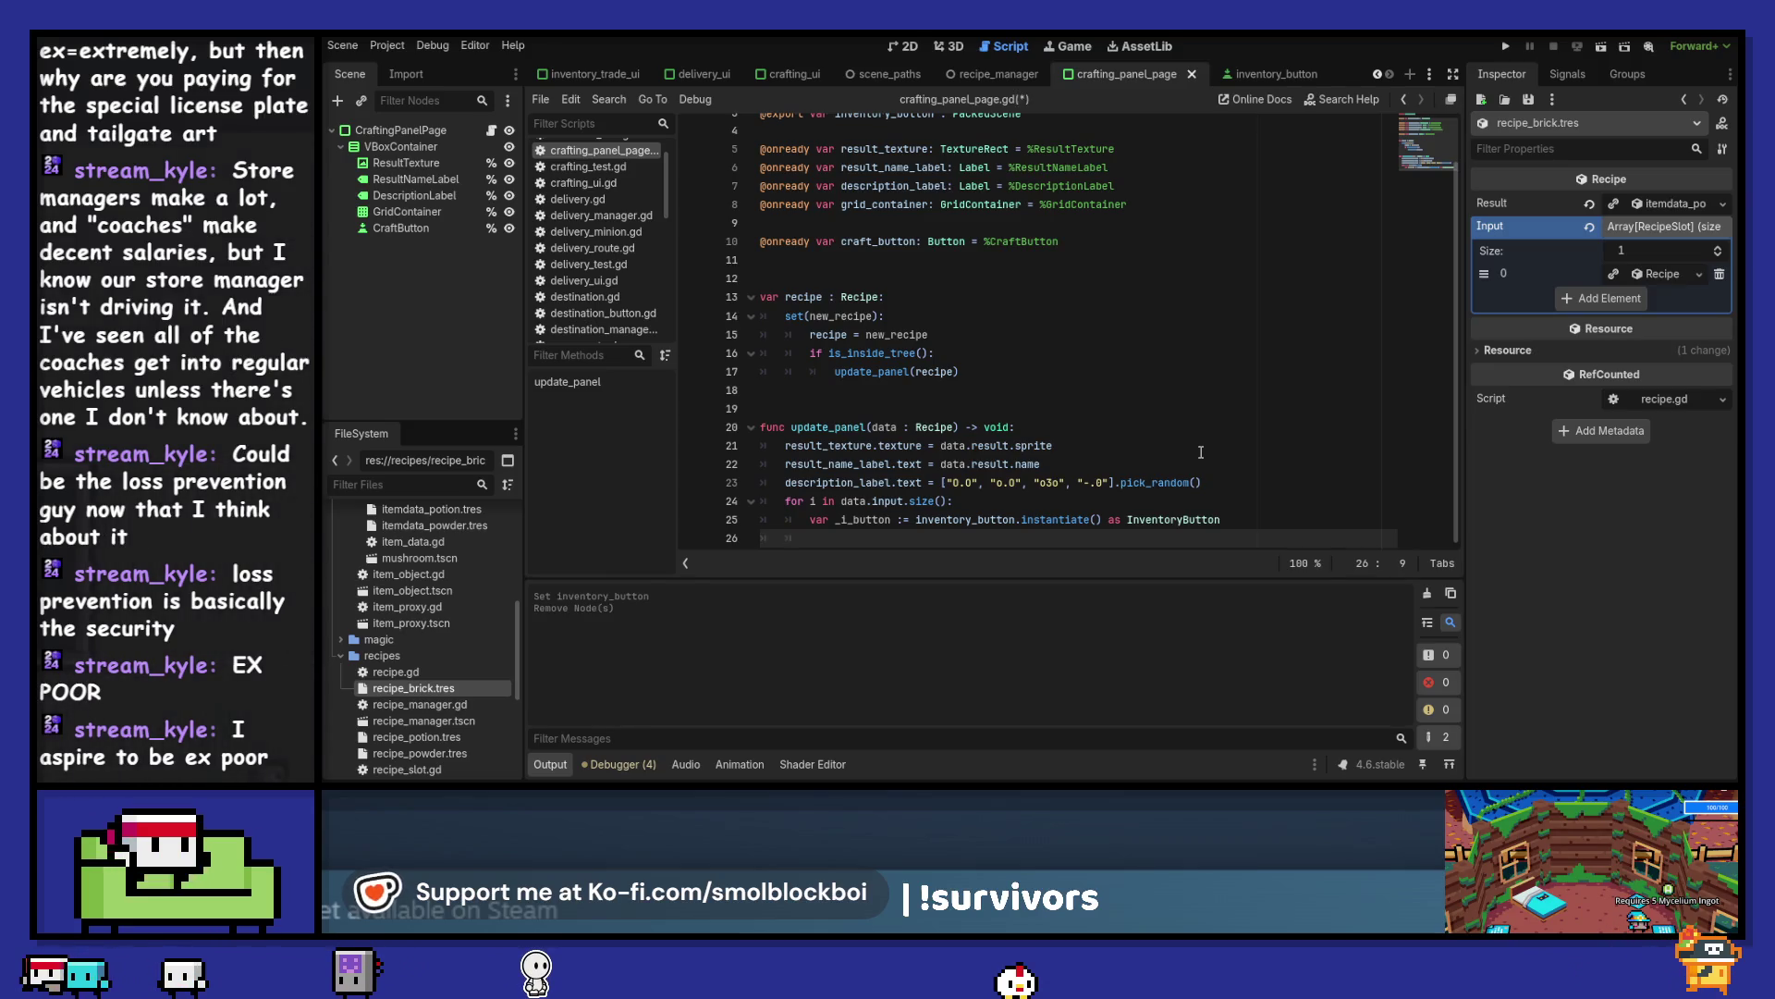
# - Write grid_container.add_child(_i_button) inside update_panel's recipe loop on line 26
pyautogui.write('grid')
pyautogui.press('Return')
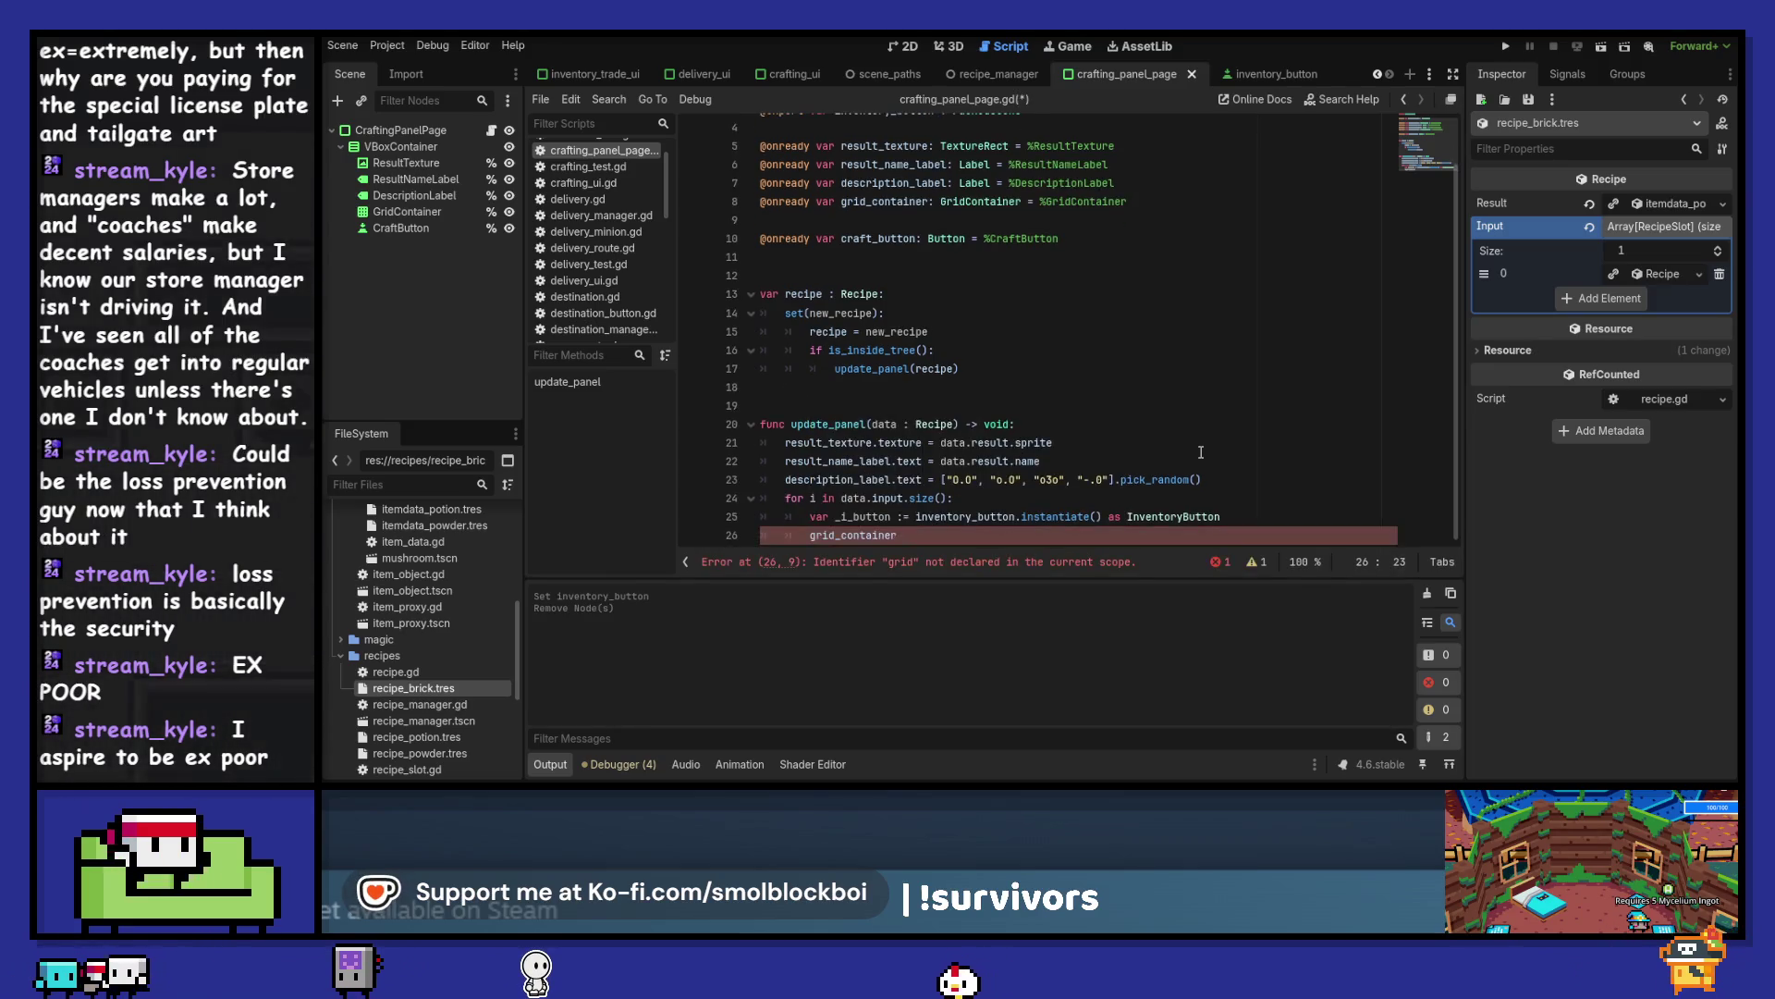
pyautogui.write('add')
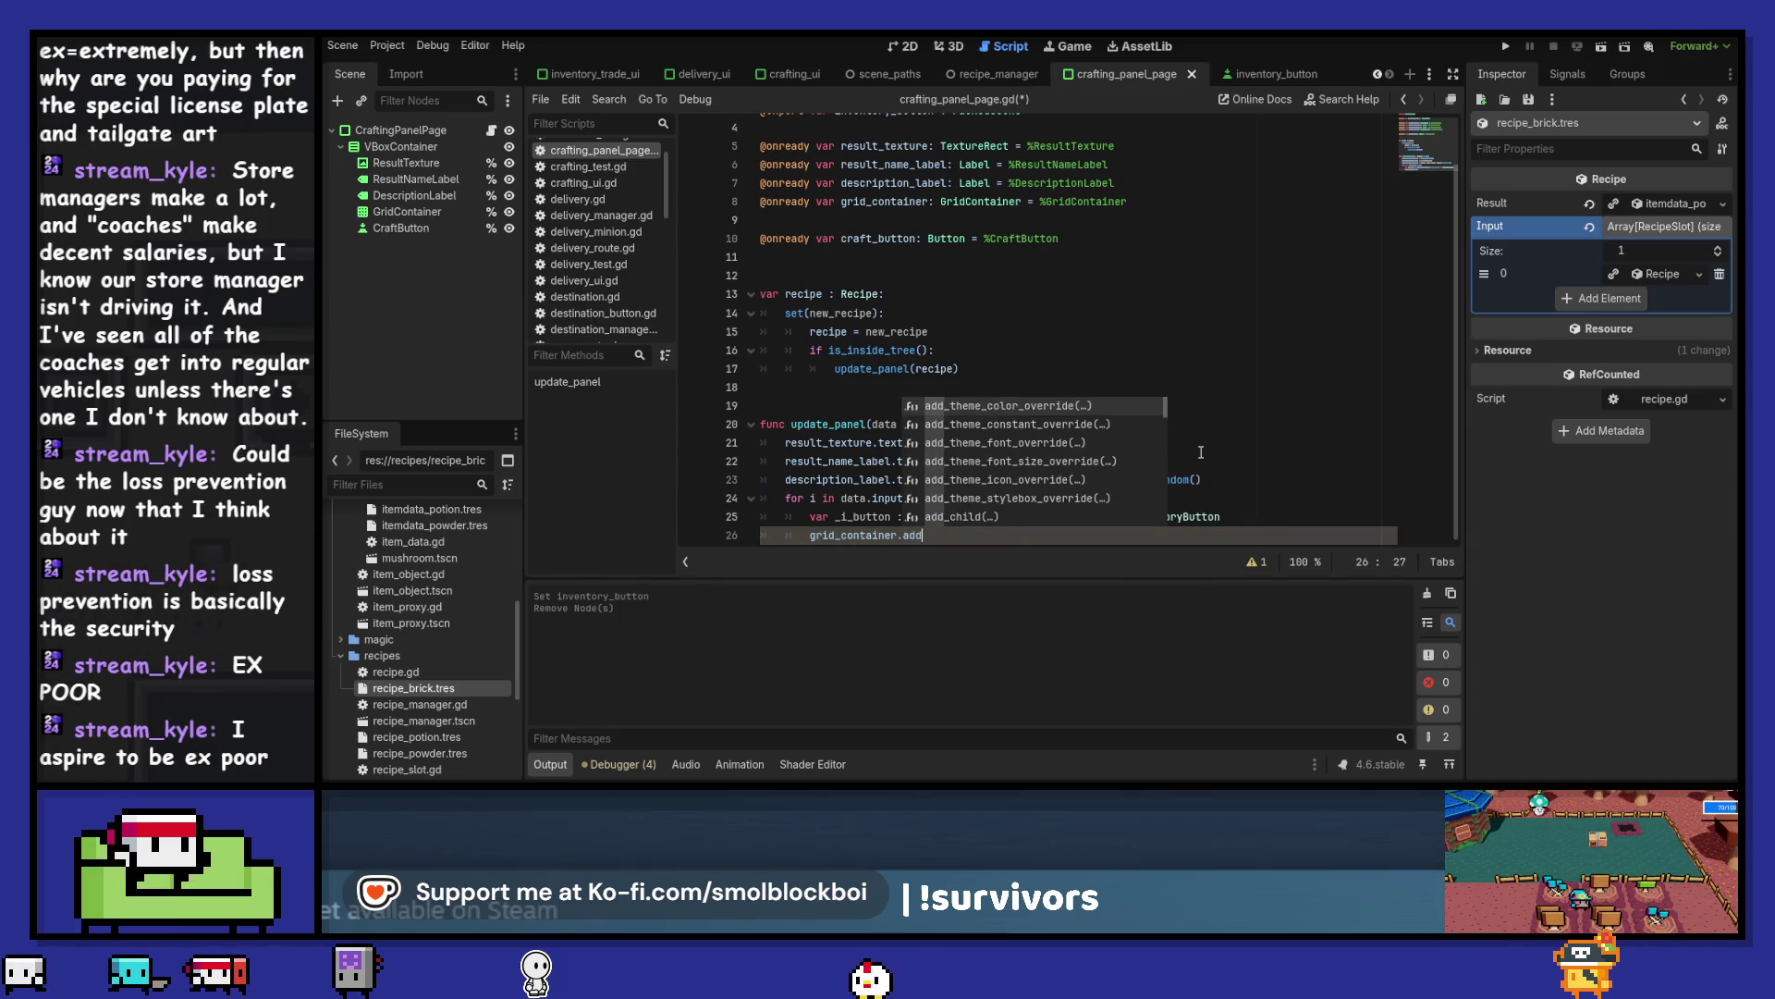
pyautogui.write('_ch')
pyautogui.press('Return')
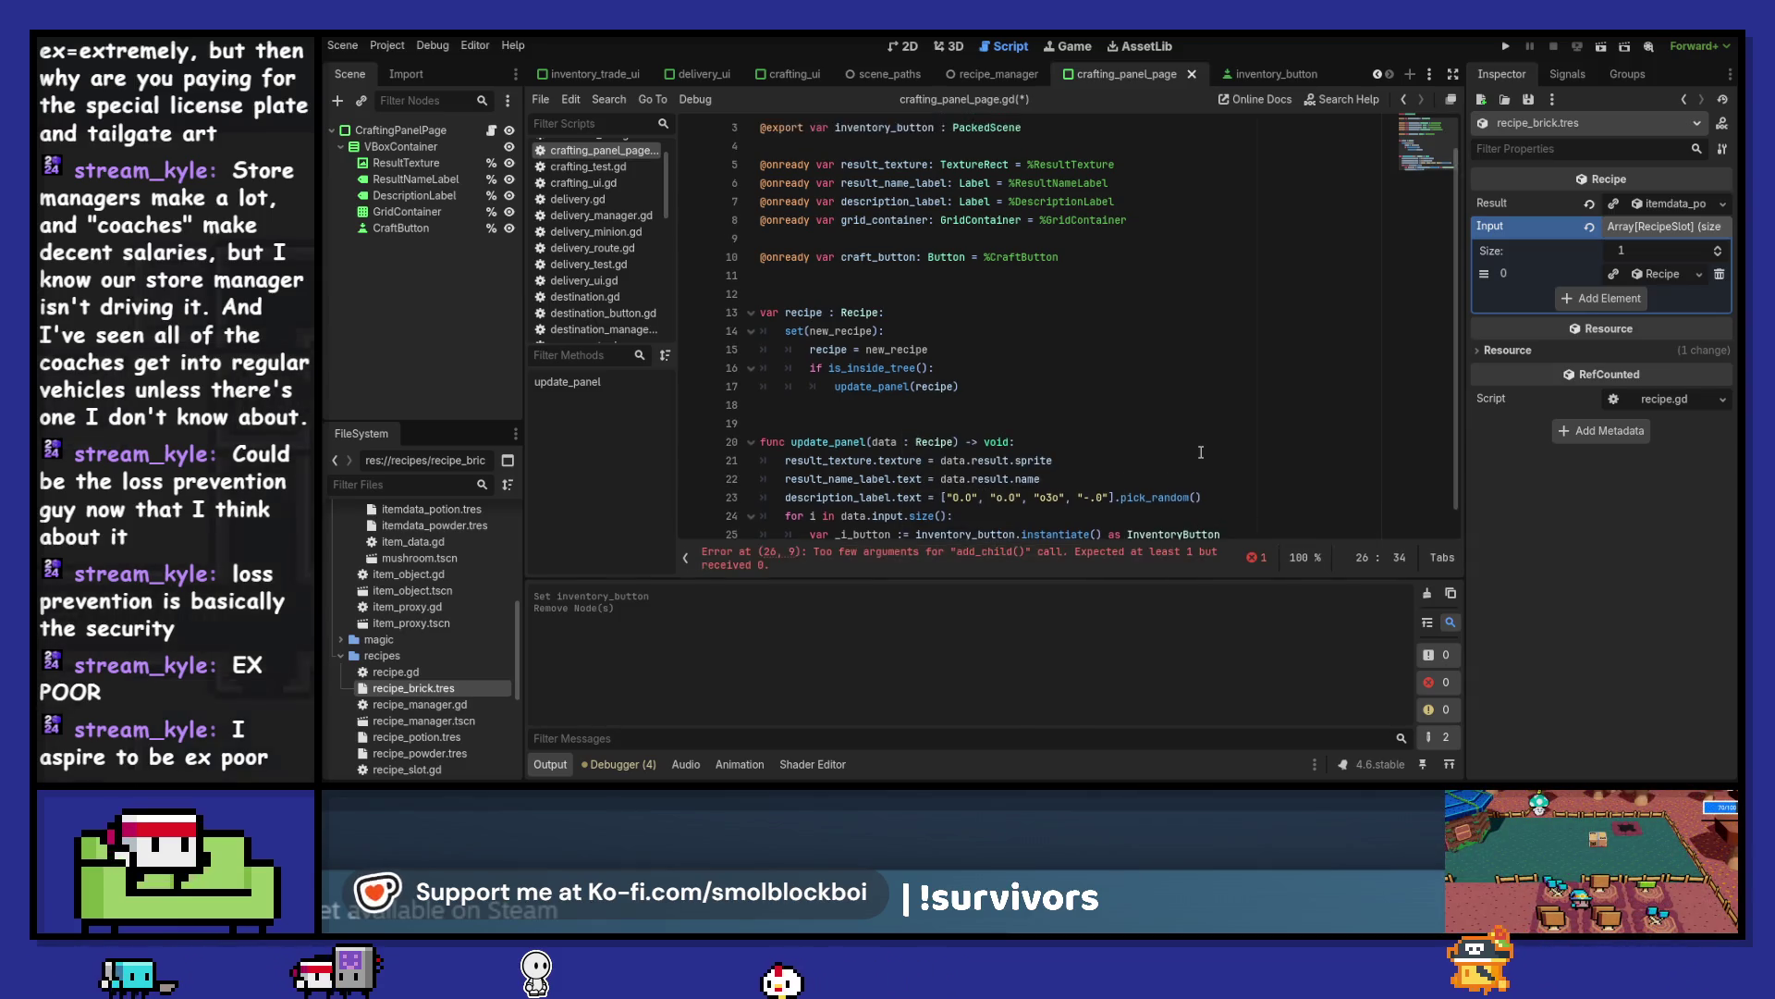
pyautogui.write('_i_')
pyautogui.press('Return')
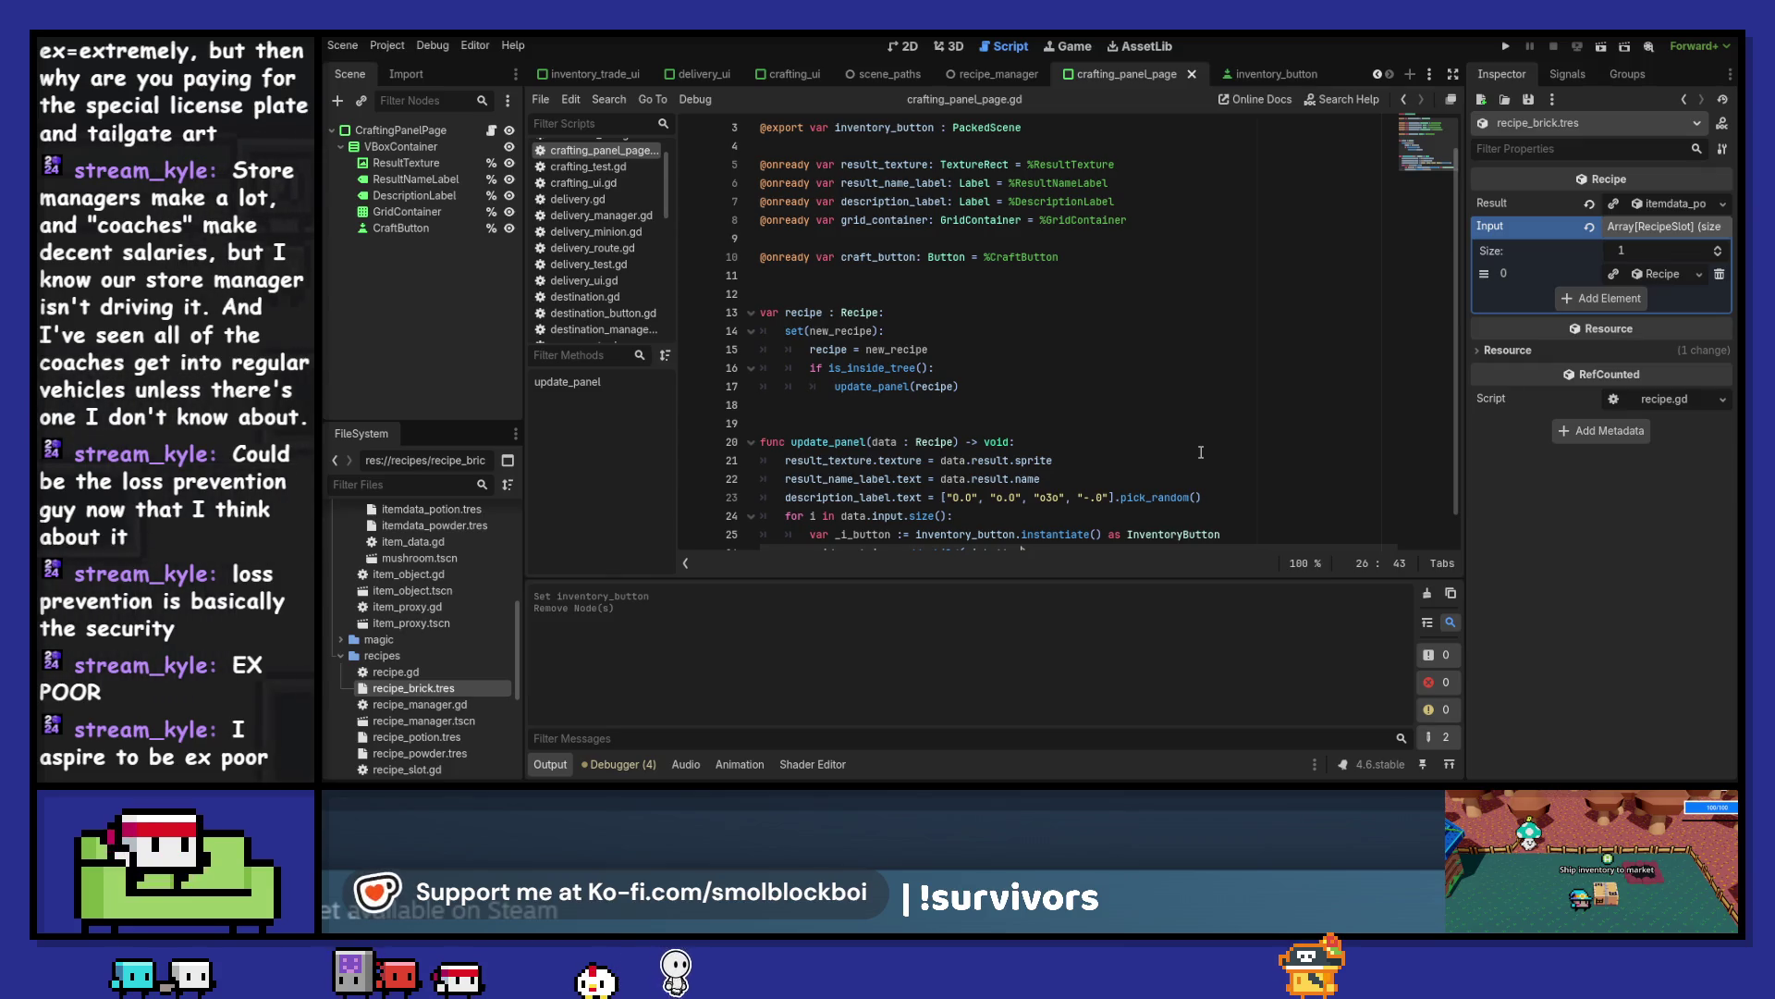
pyautogui.scroll(1, 1201, 451)
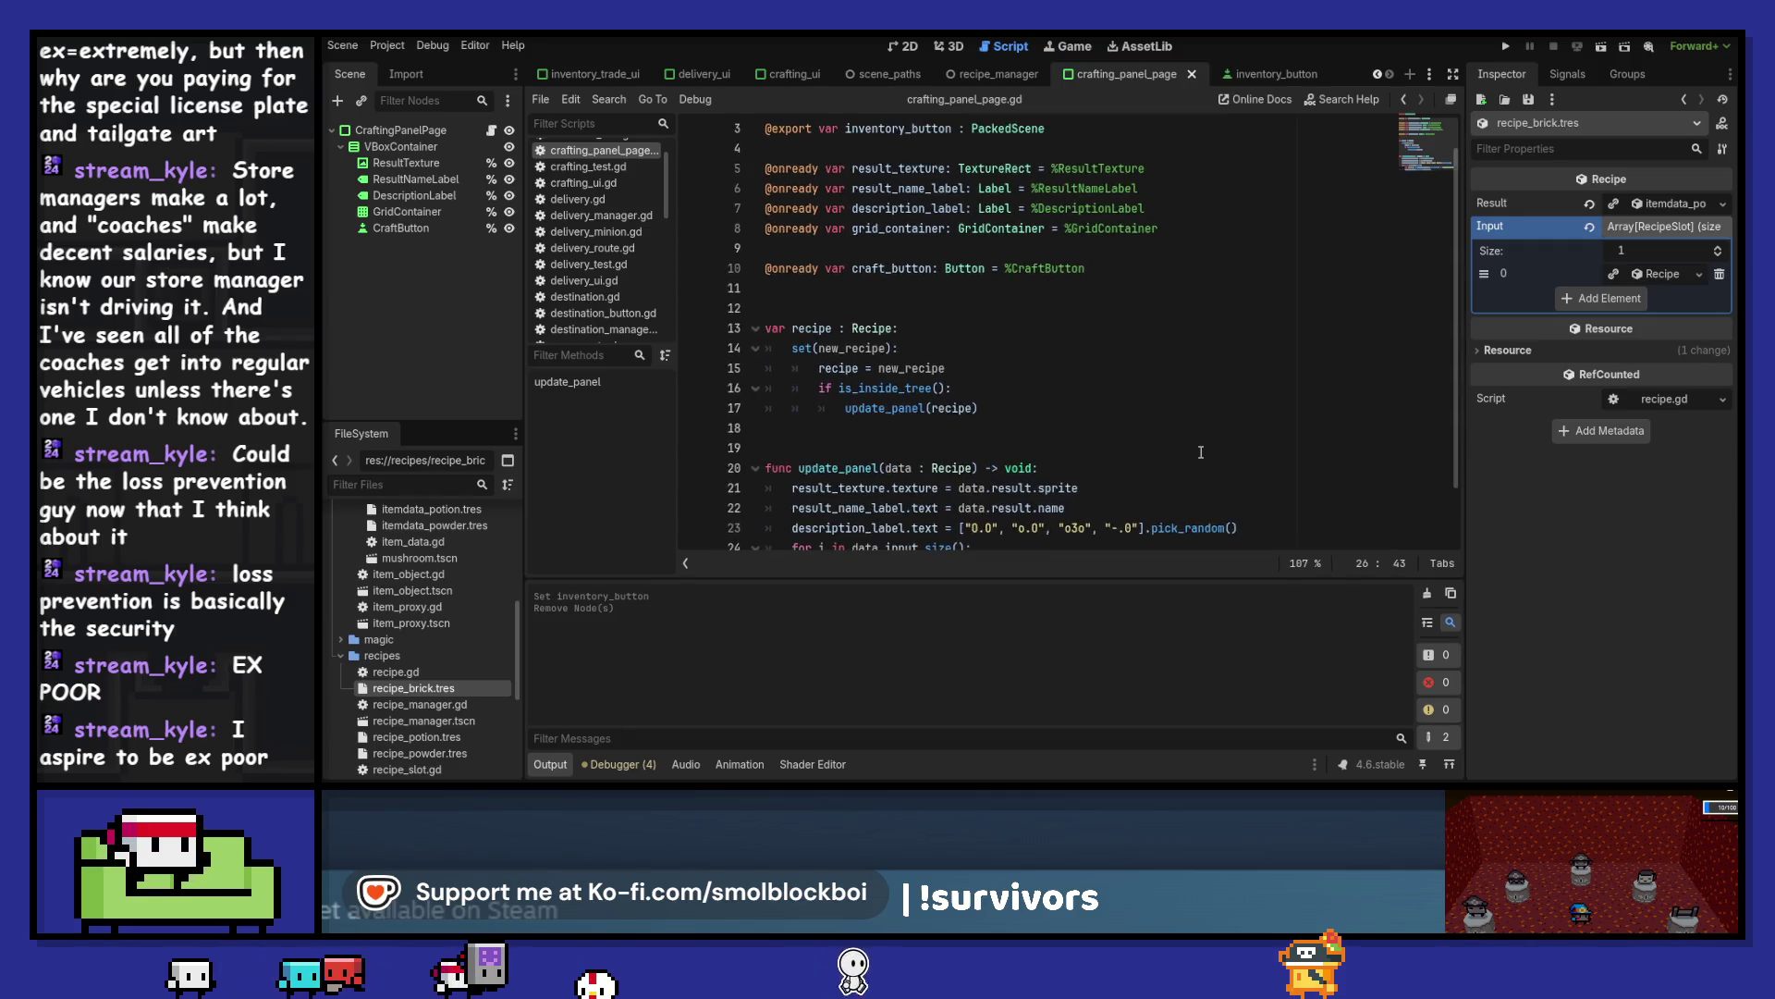
pyautogui.scroll(-1, 1200, 452)
pyautogui.click(1107, 535)
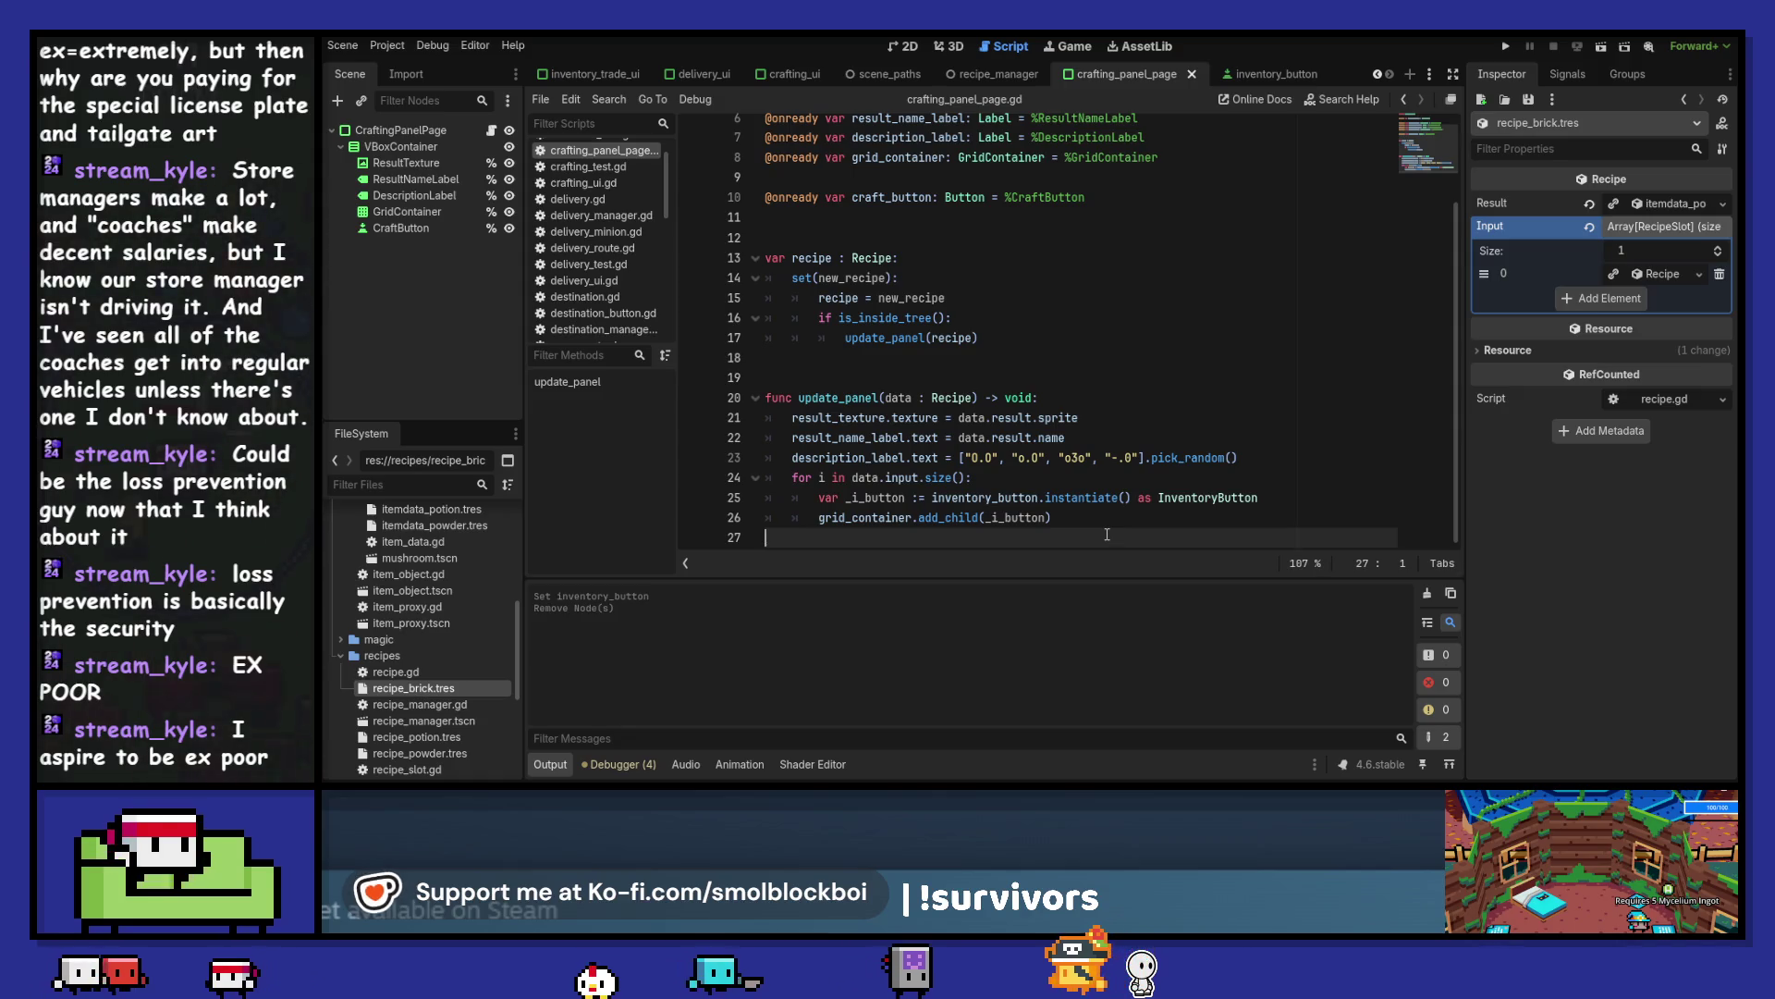
pyautogui.keyDown('ctrl'); pyautogui.scroll(-3, 1115, 518); pyautogui.keyUp('ctrl')
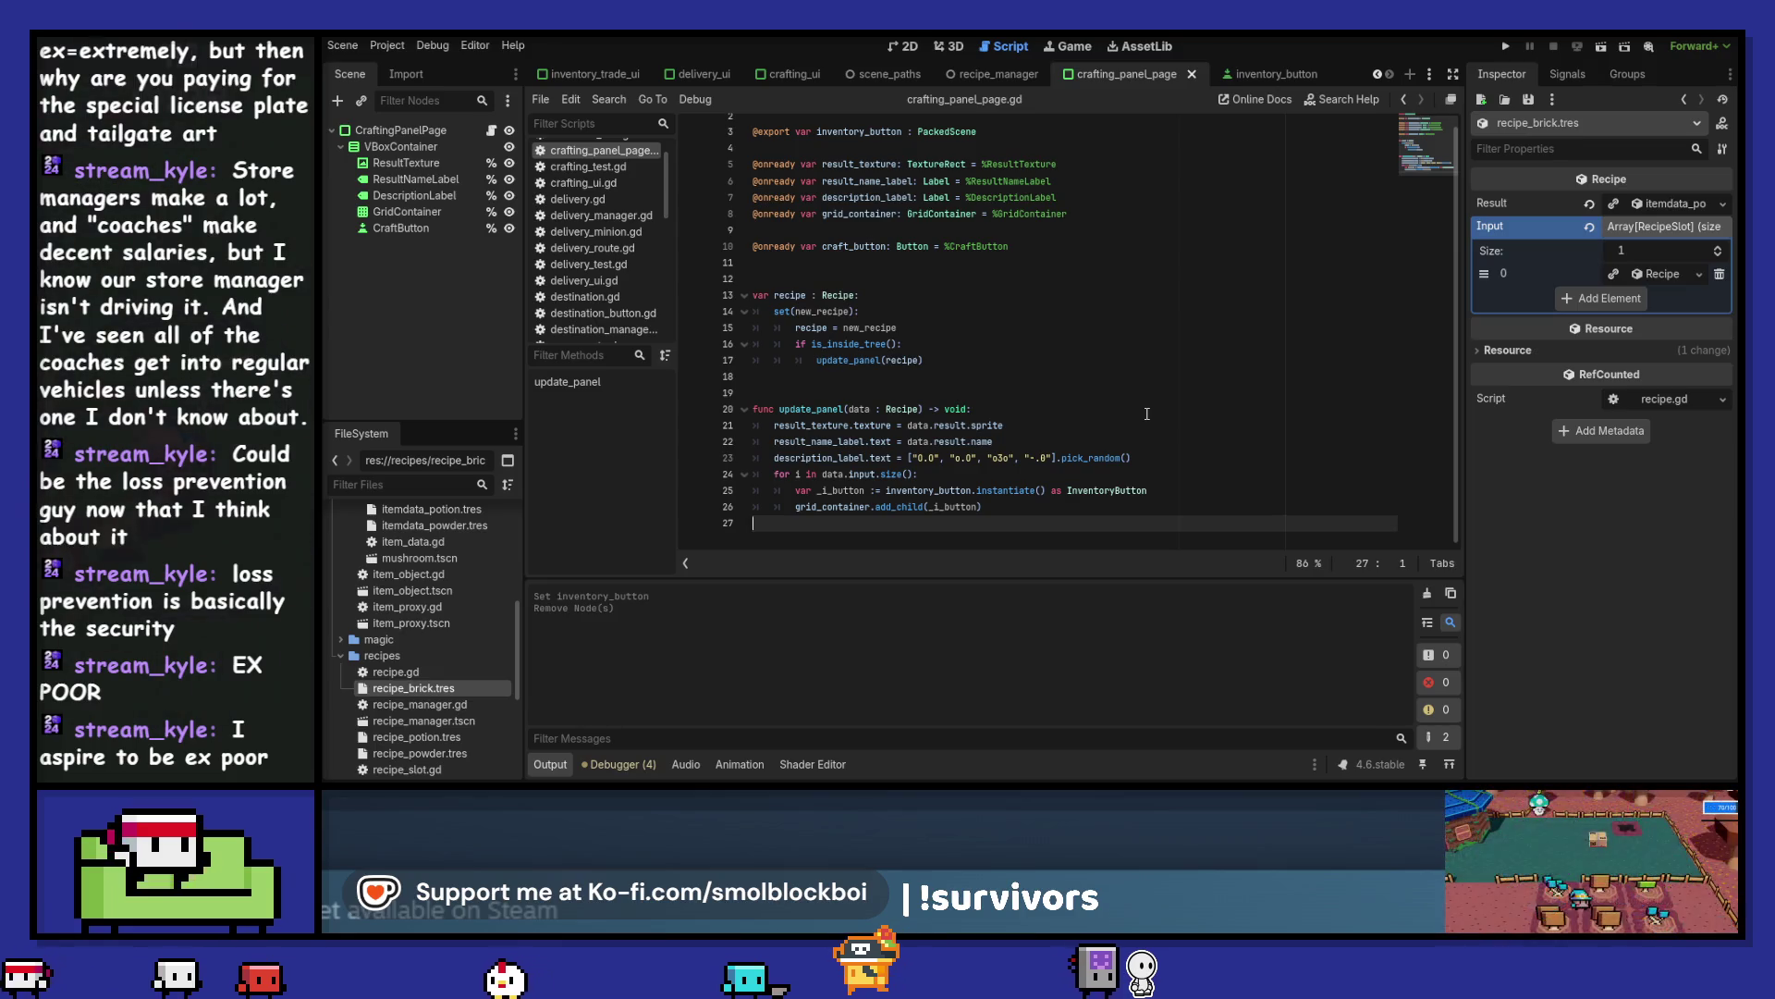
pyautogui.scroll(1, 1147, 413)
pyautogui.keyDown('ctrl'); pyautogui.scroll(1, 1147, 414); pyautogui.keyUp('ctrl')
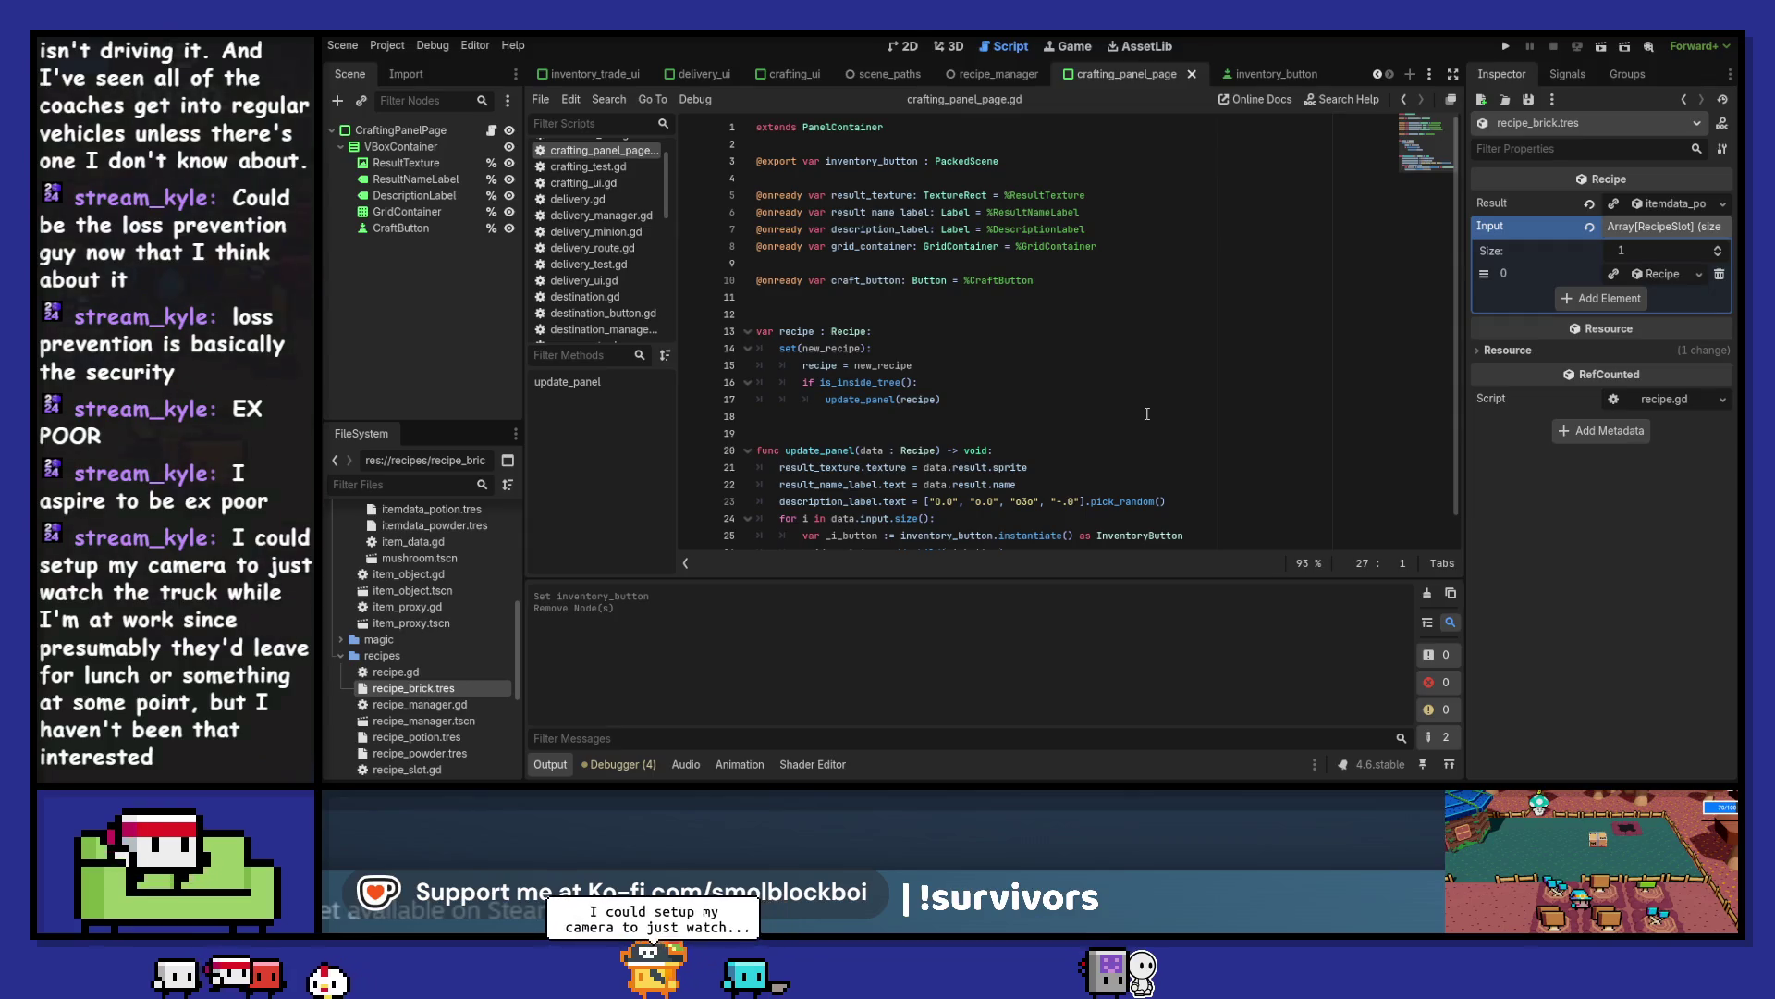
pyautogui.keyDown('ctrl'); pyautogui.scroll(1, 1146, 413); pyautogui.keyUp('ctrl')
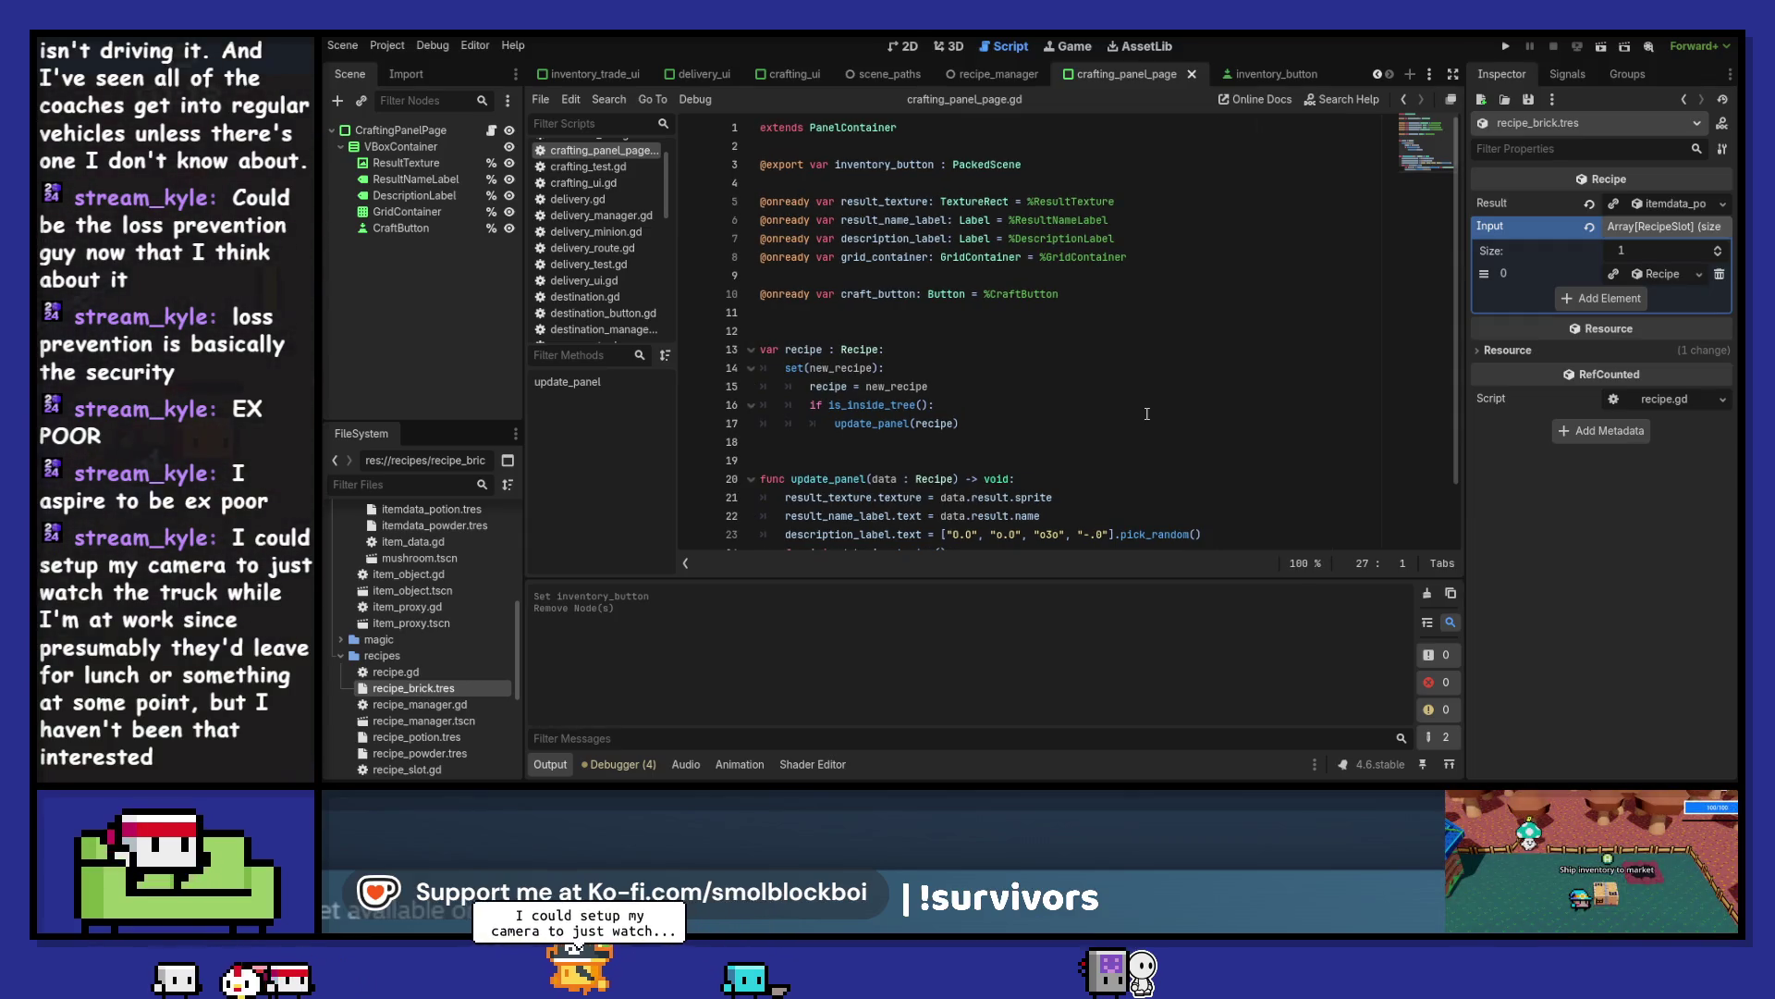
pyautogui.scroll(-2, 1146, 414)
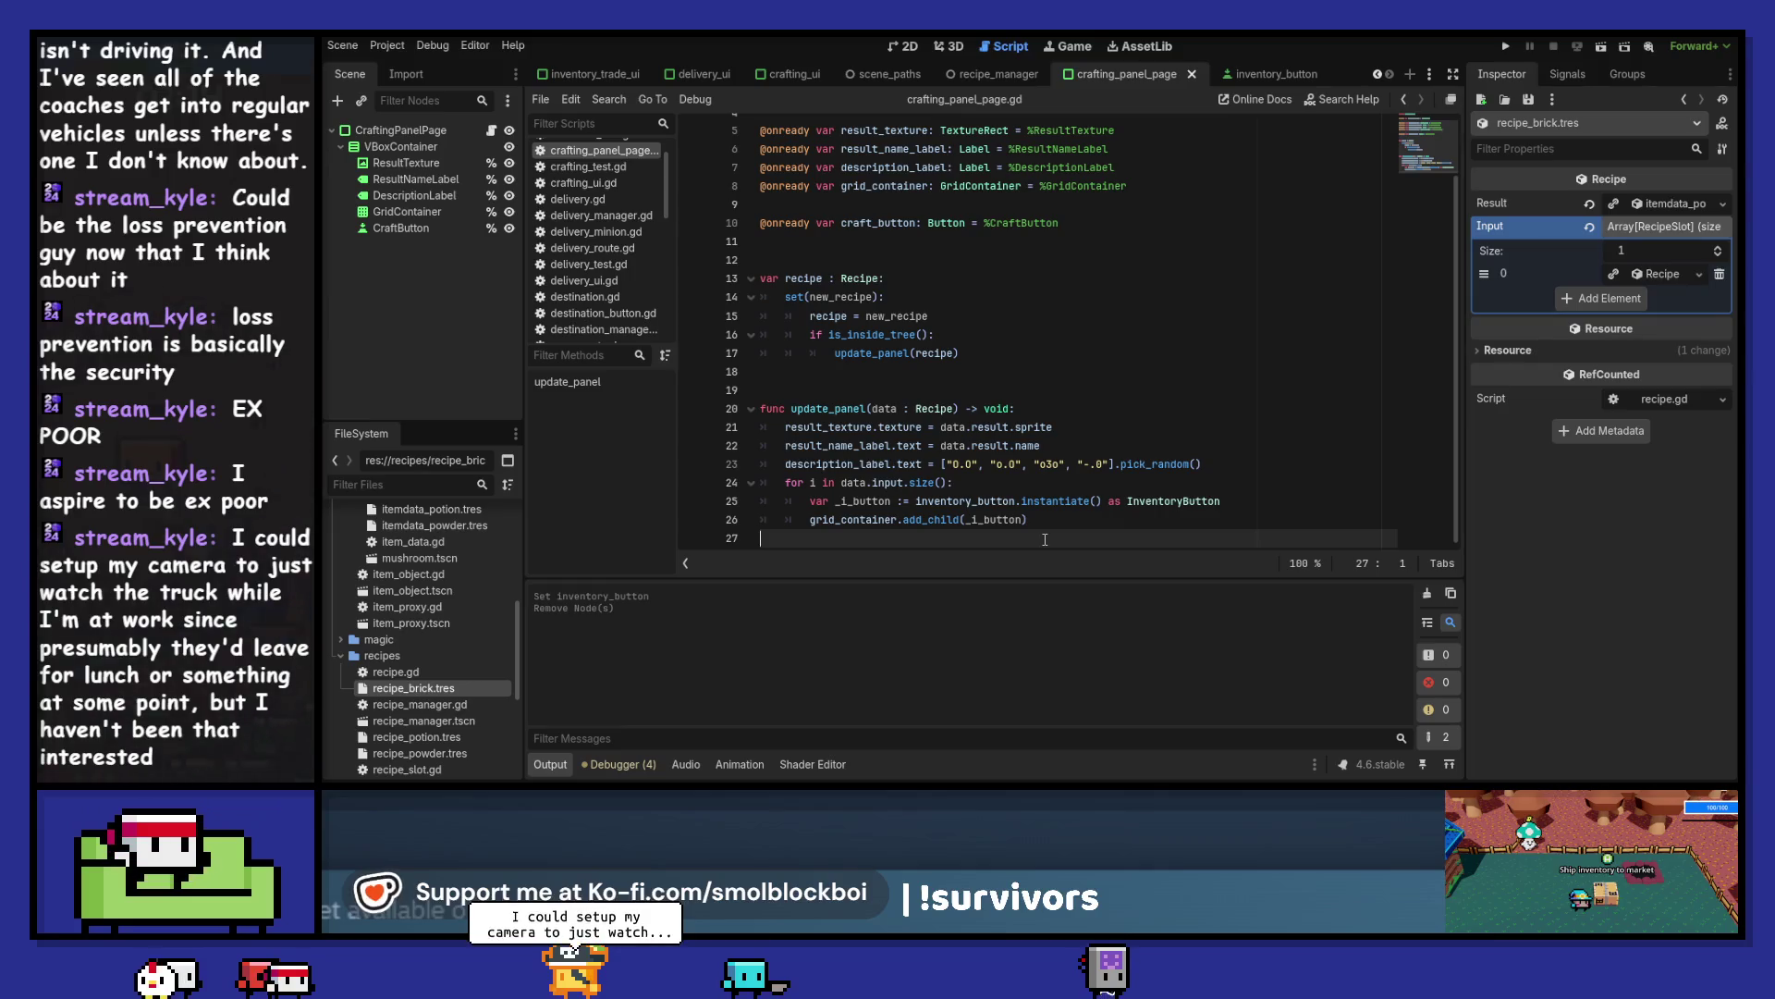
pyautogui.keyDown('ctrl'); pyautogui.scroll(-1, 1117, 460); pyautogui.keyUp('ctrl')
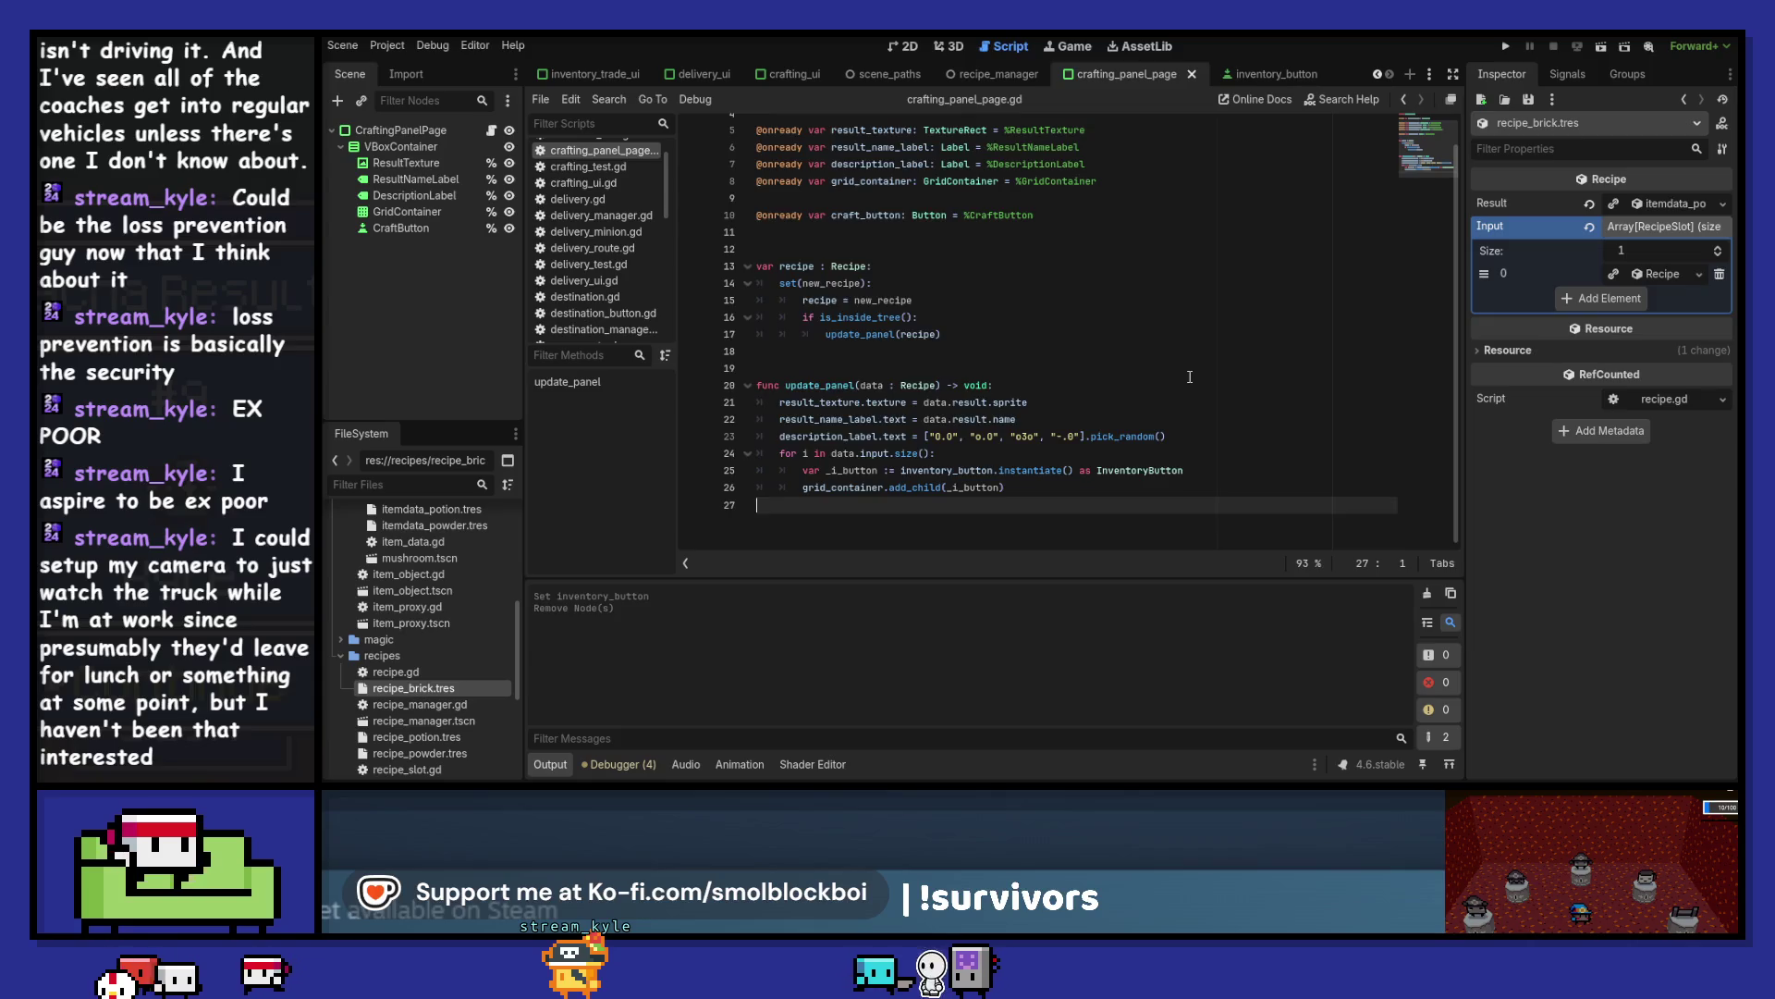
pyautogui.scroll(2, 1190, 376)
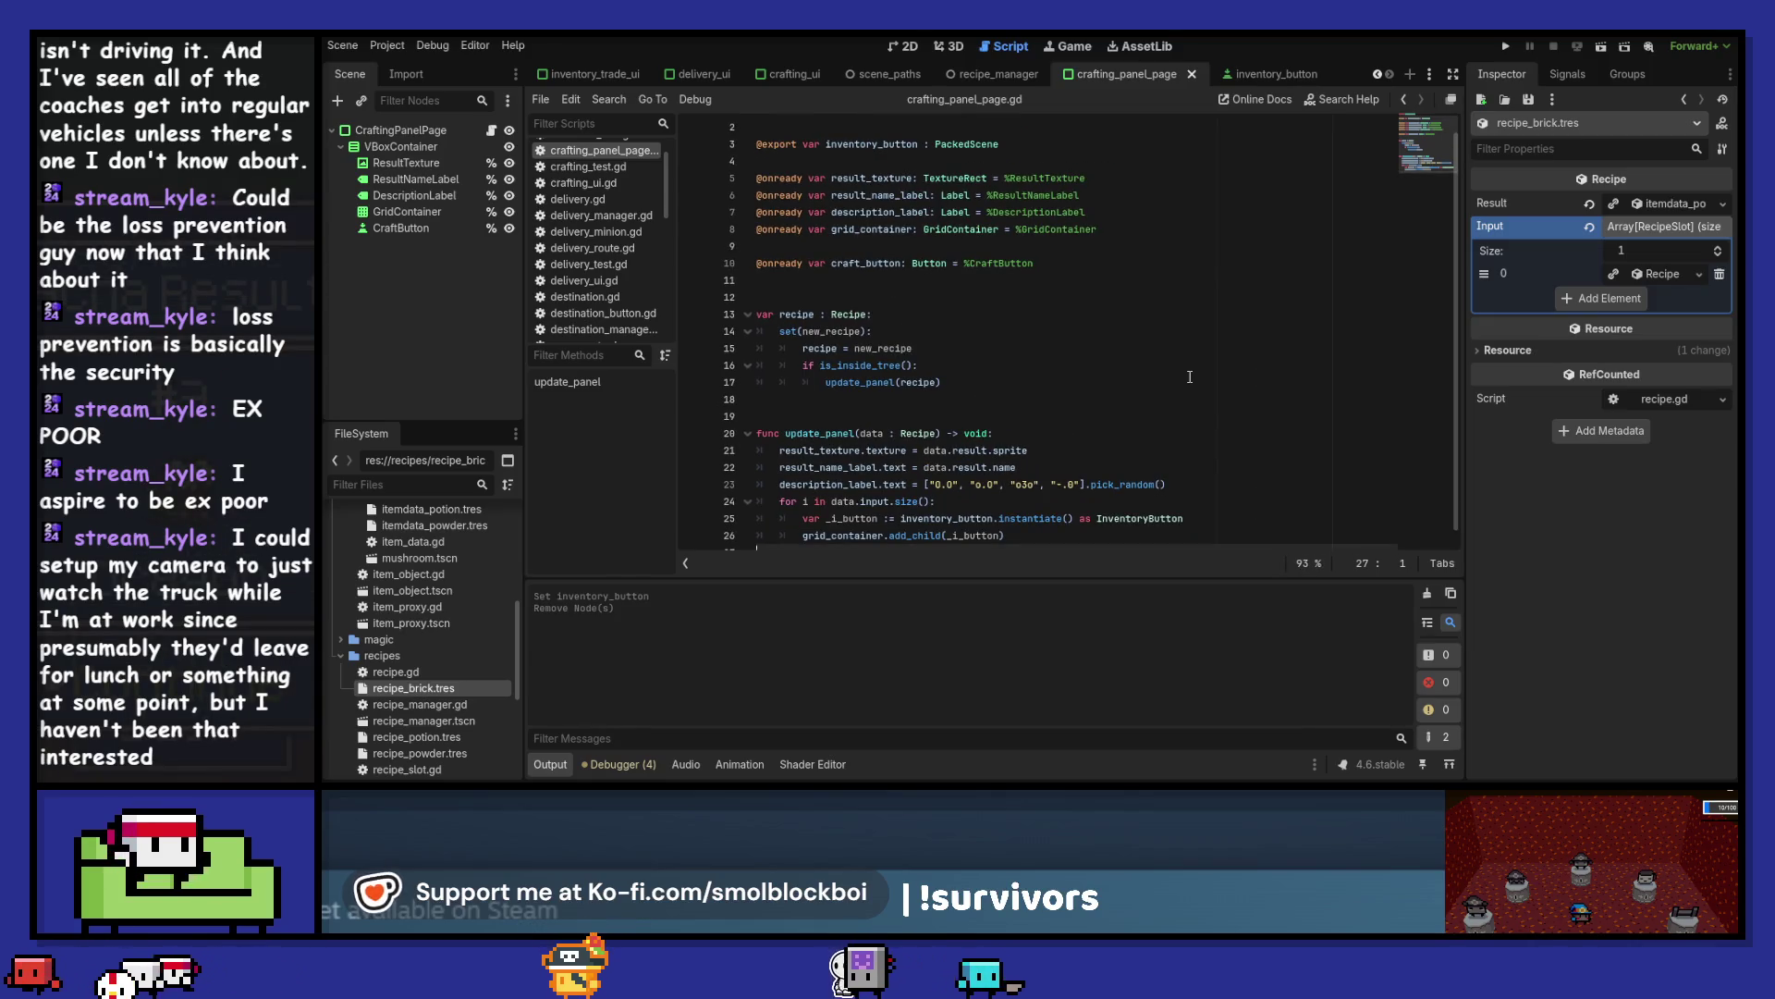
pyautogui.keyDown('ctrl'); pyautogui.scroll(1, 1190, 376); pyautogui.keyUp('ctrl')
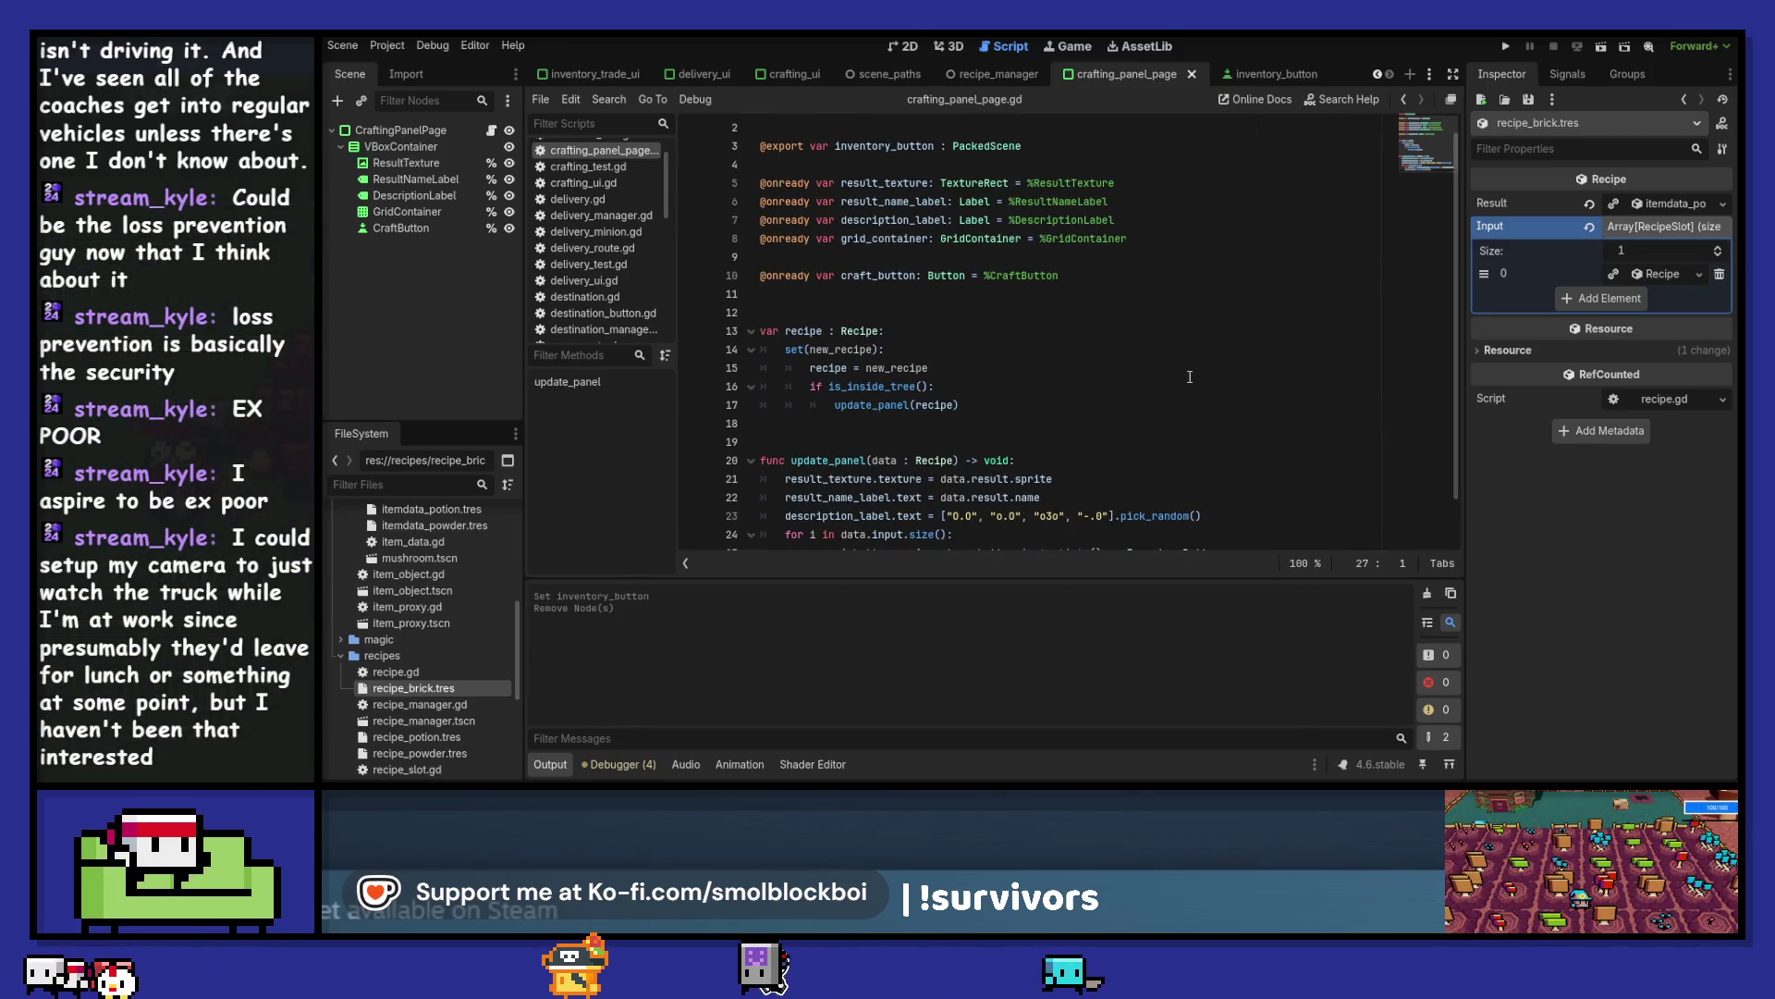
pyautogui.scroll(-2, 1190, 377)
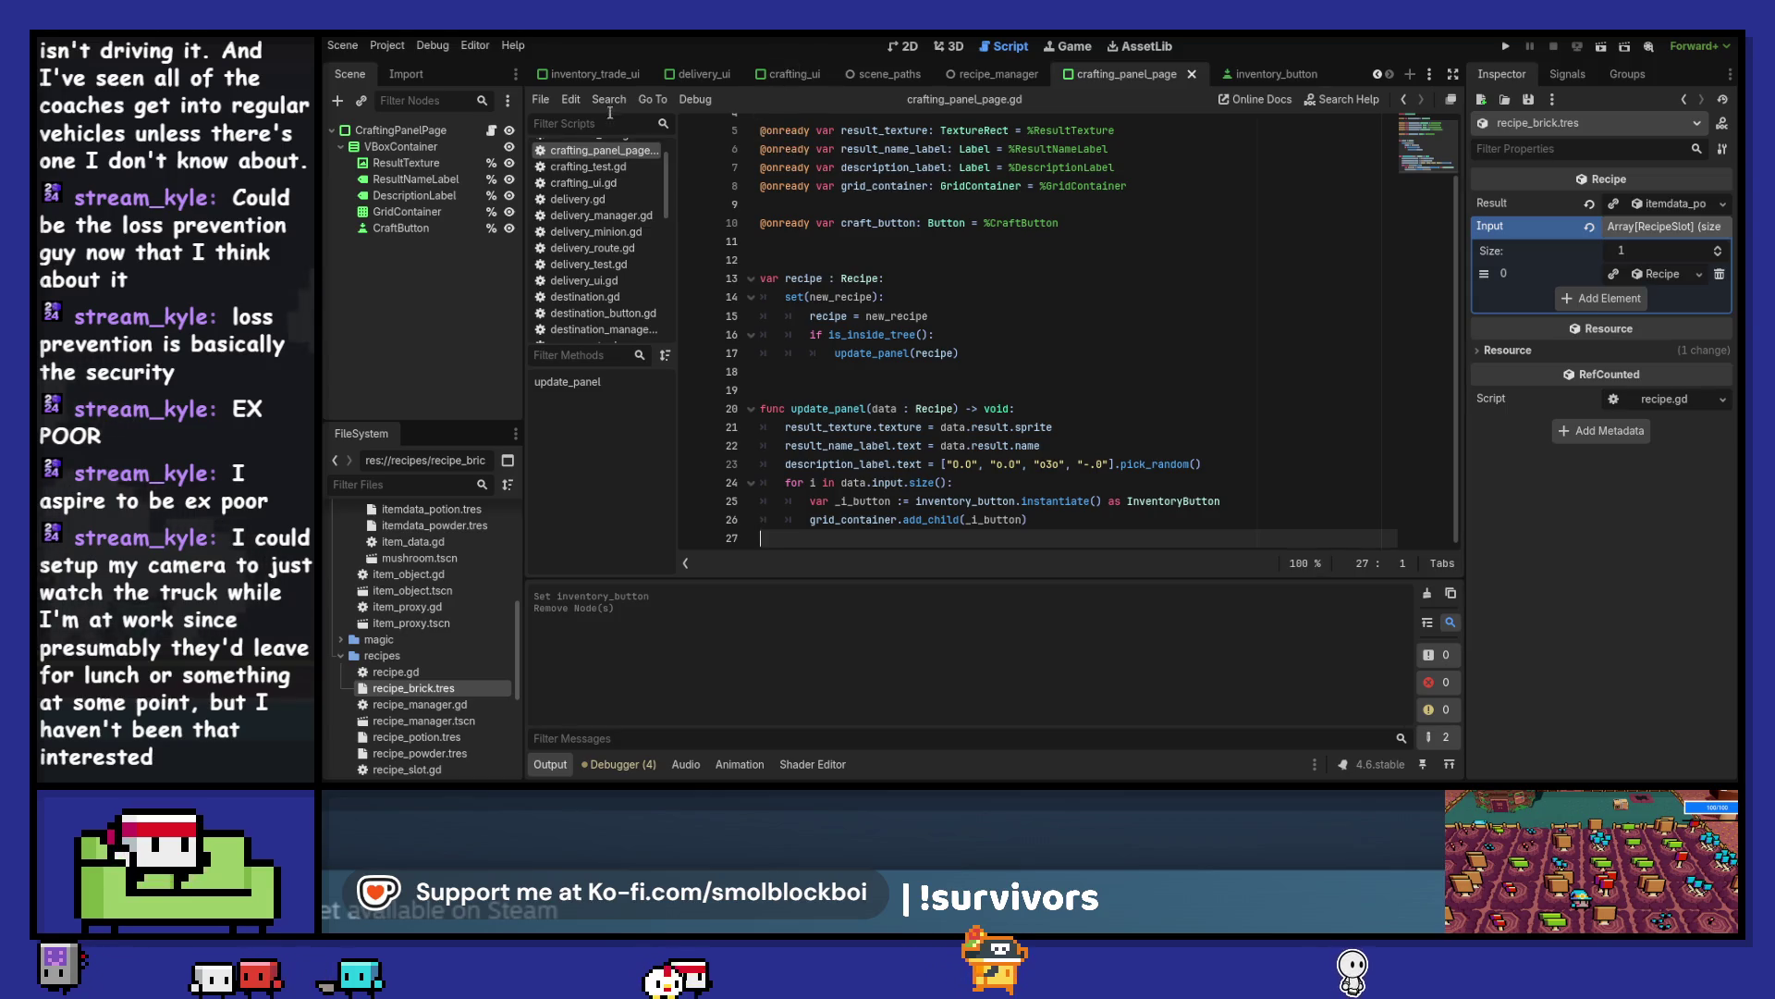
# - Bring up the CraftingUI scene and its crafting_ui.gd script
pyautogui.click(793, 74)
pyautogui.click(491, 131)
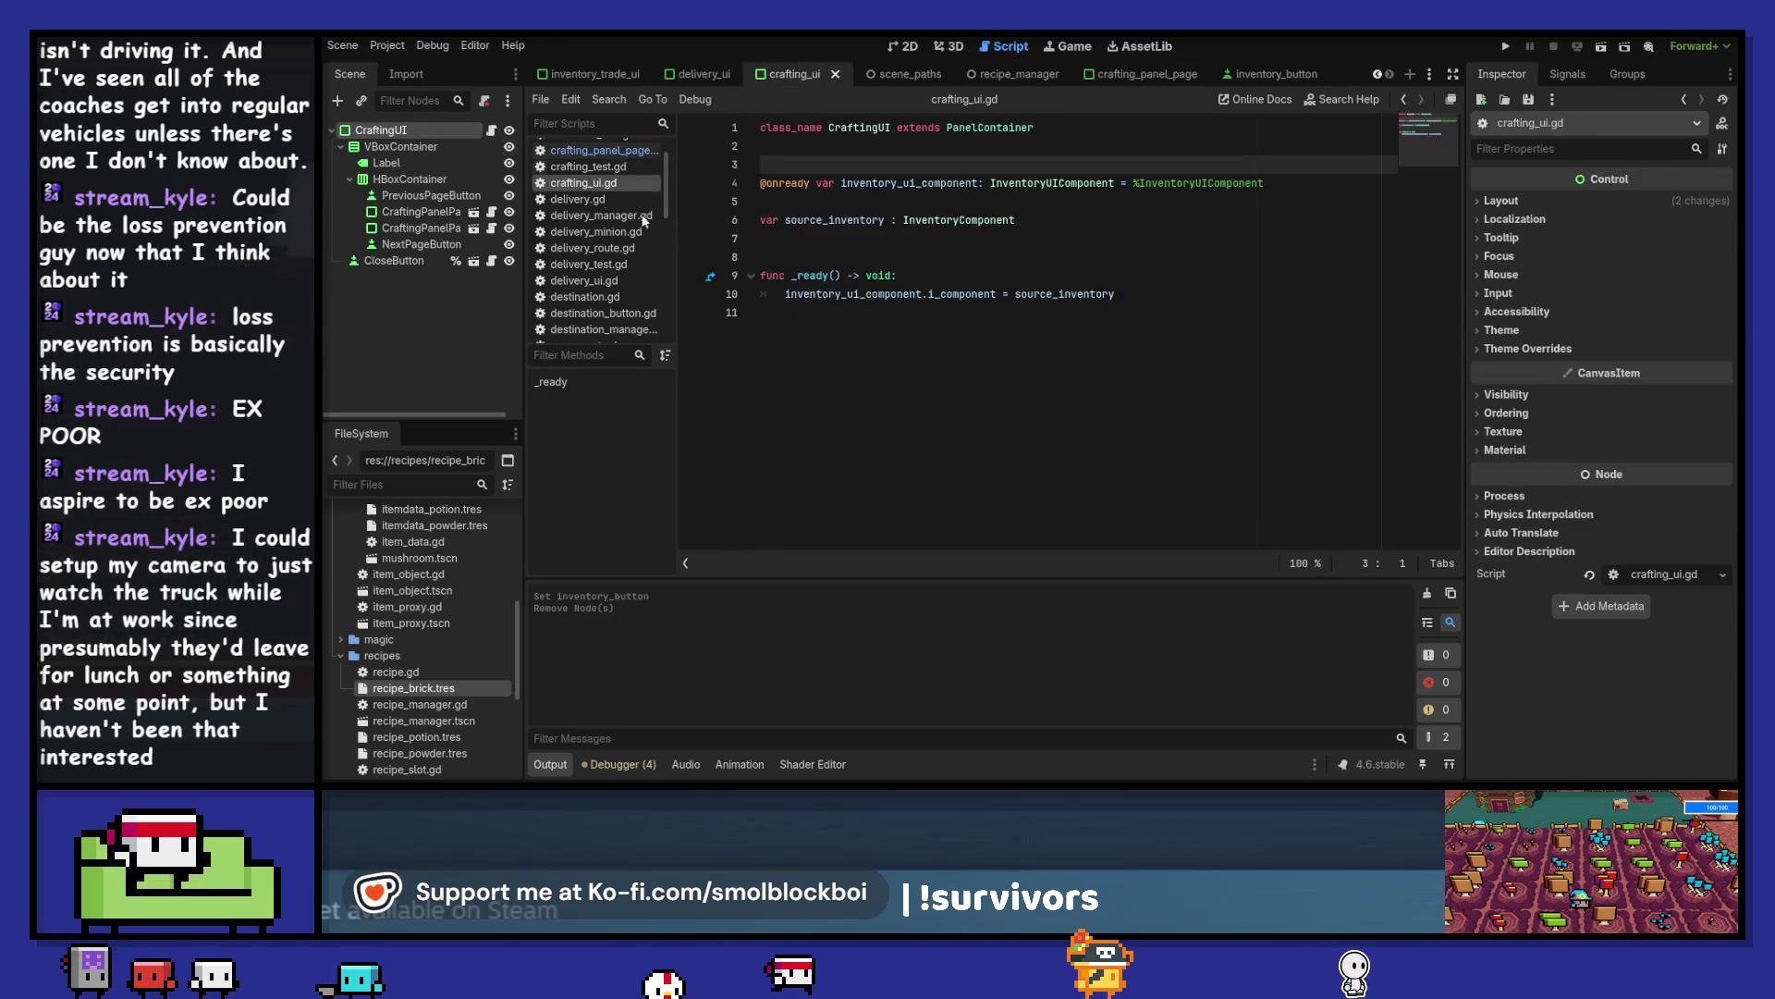
pyautogui.click(1062, 329)
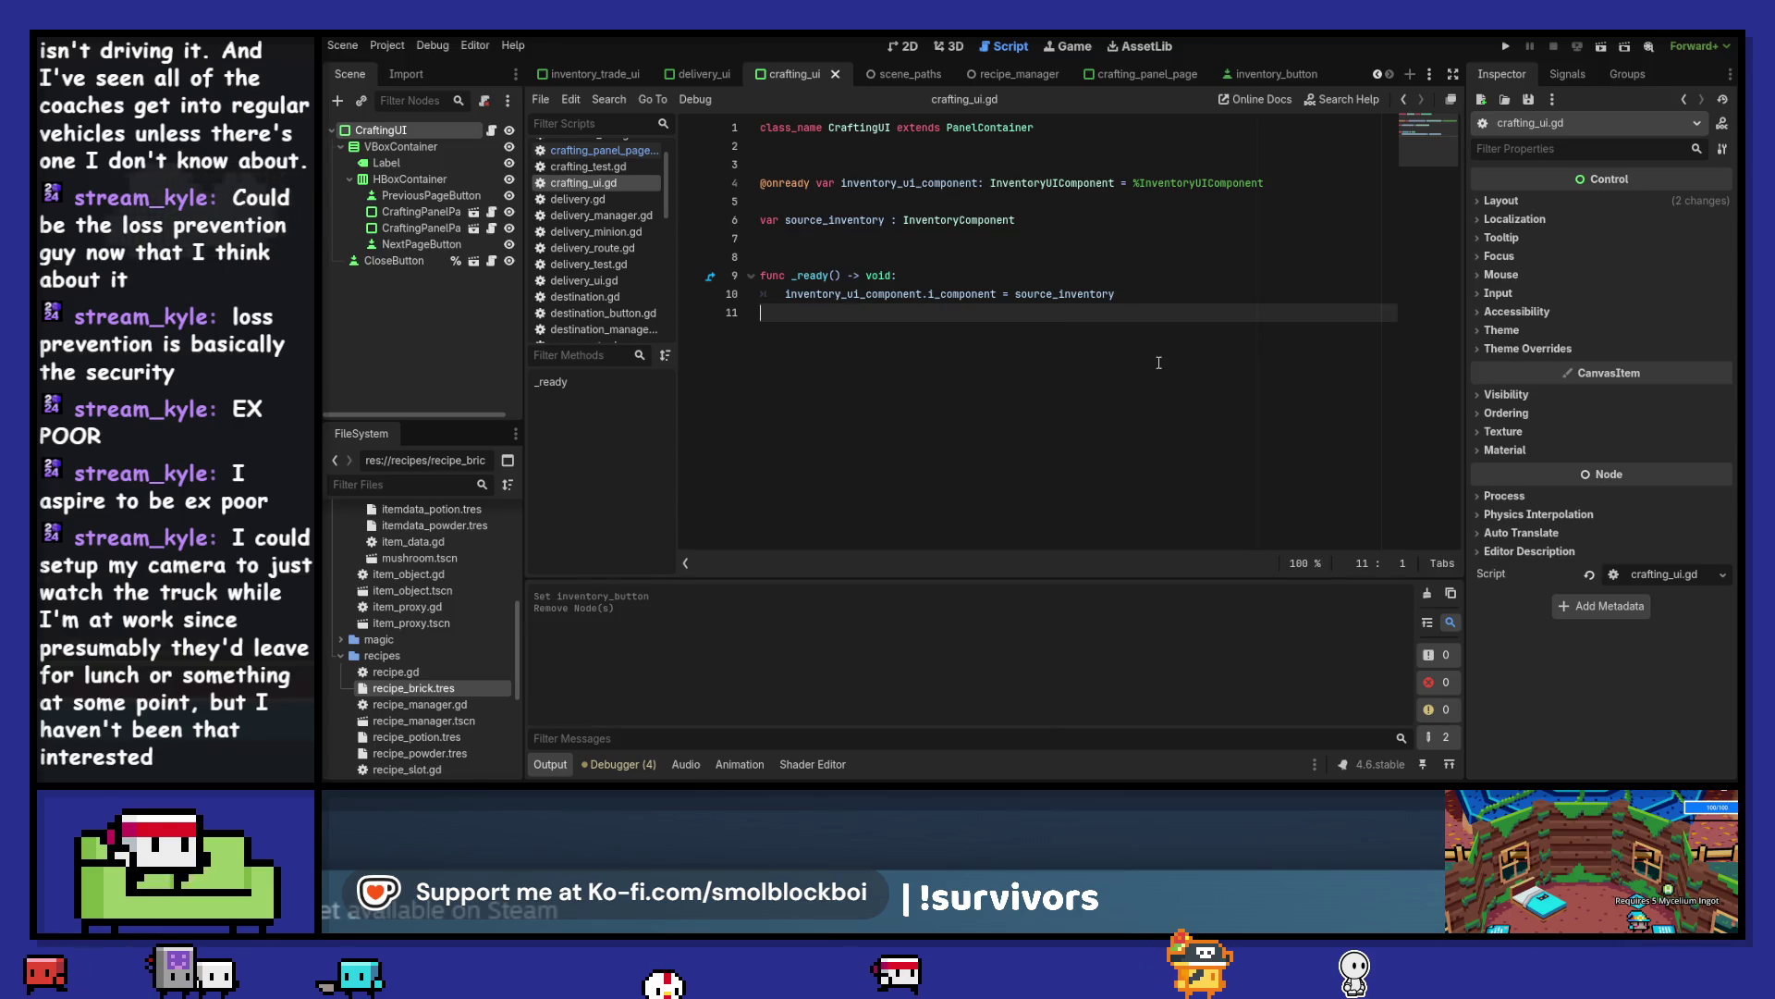
pyautogui.click(1138, 74)
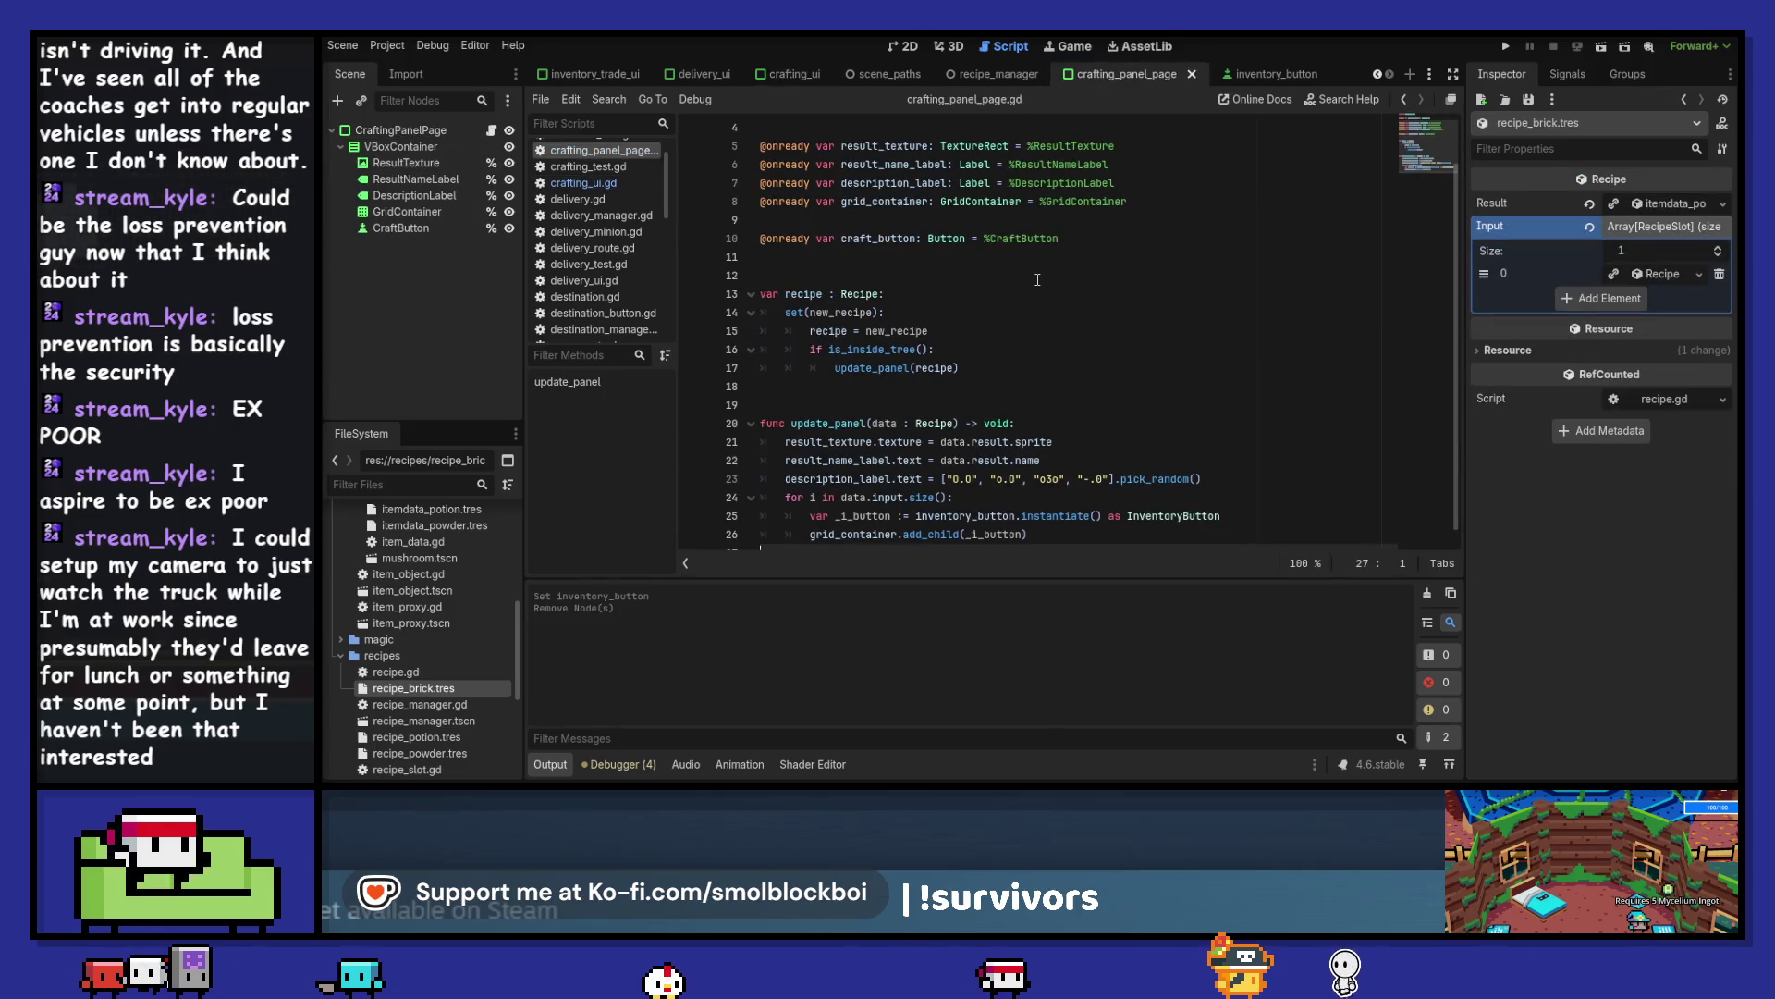
pyautogui.click(794, 74)
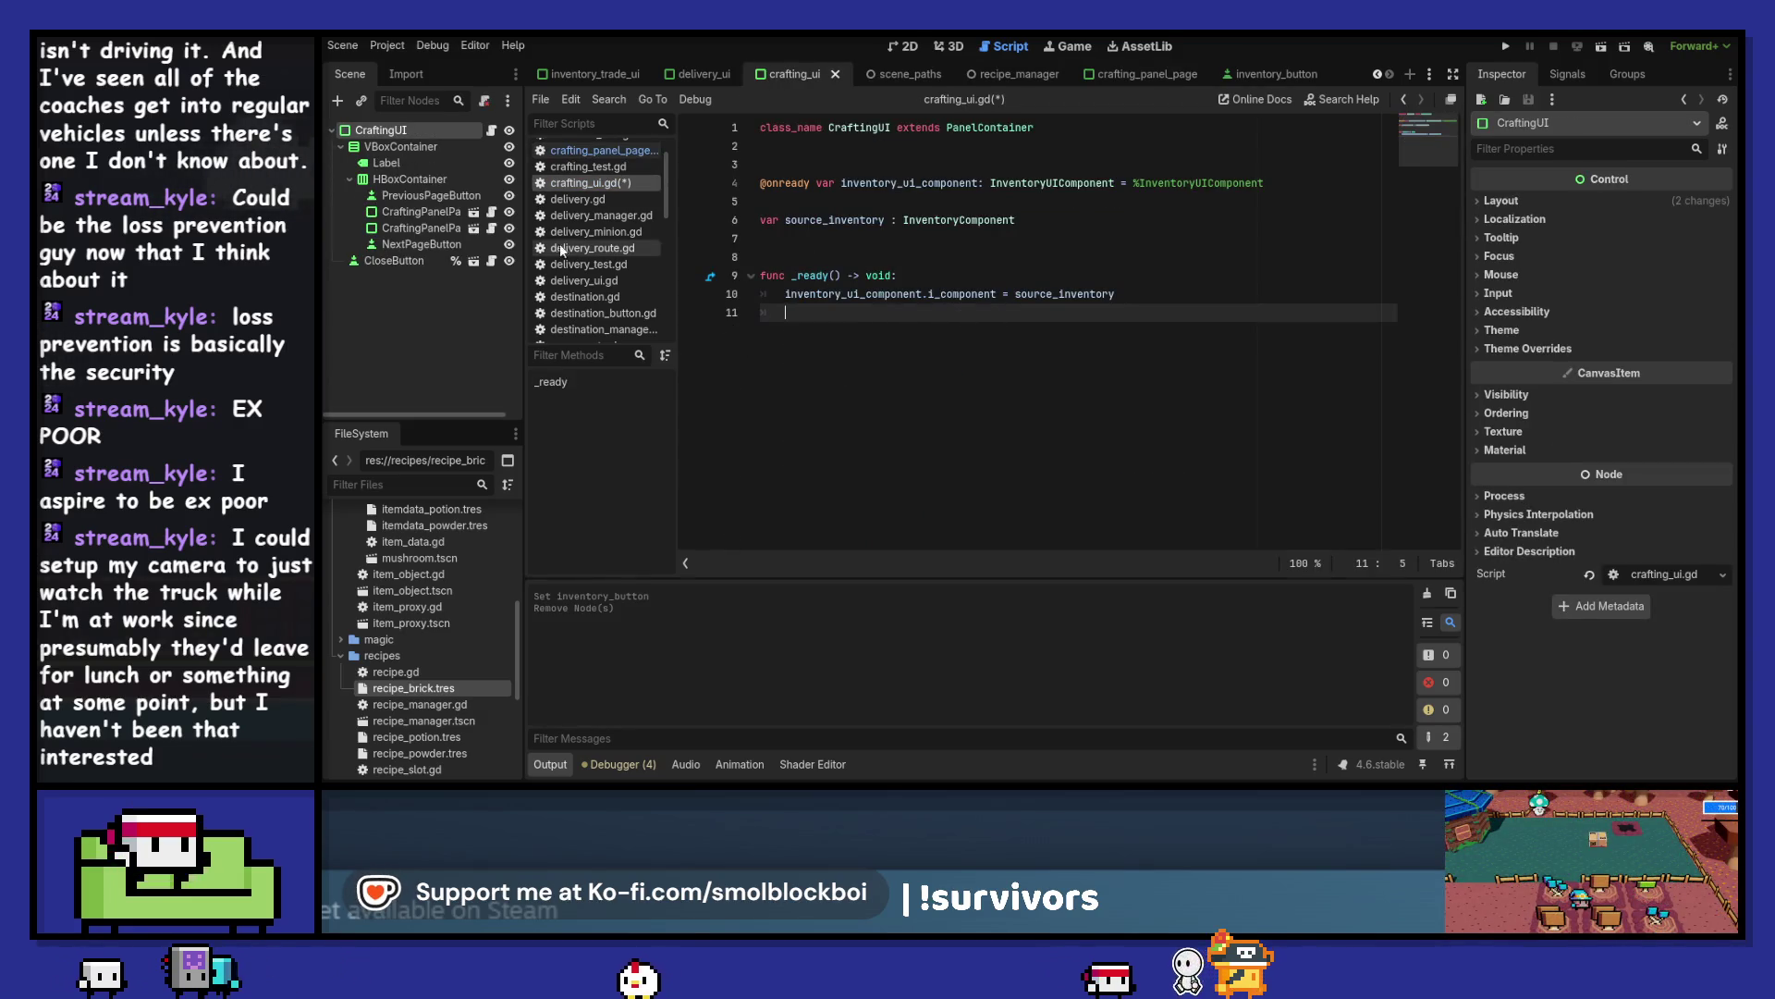
# - Rename the first CraftingPanelPage node to LeftPage
pyautogui.doubleClick(421, 212)
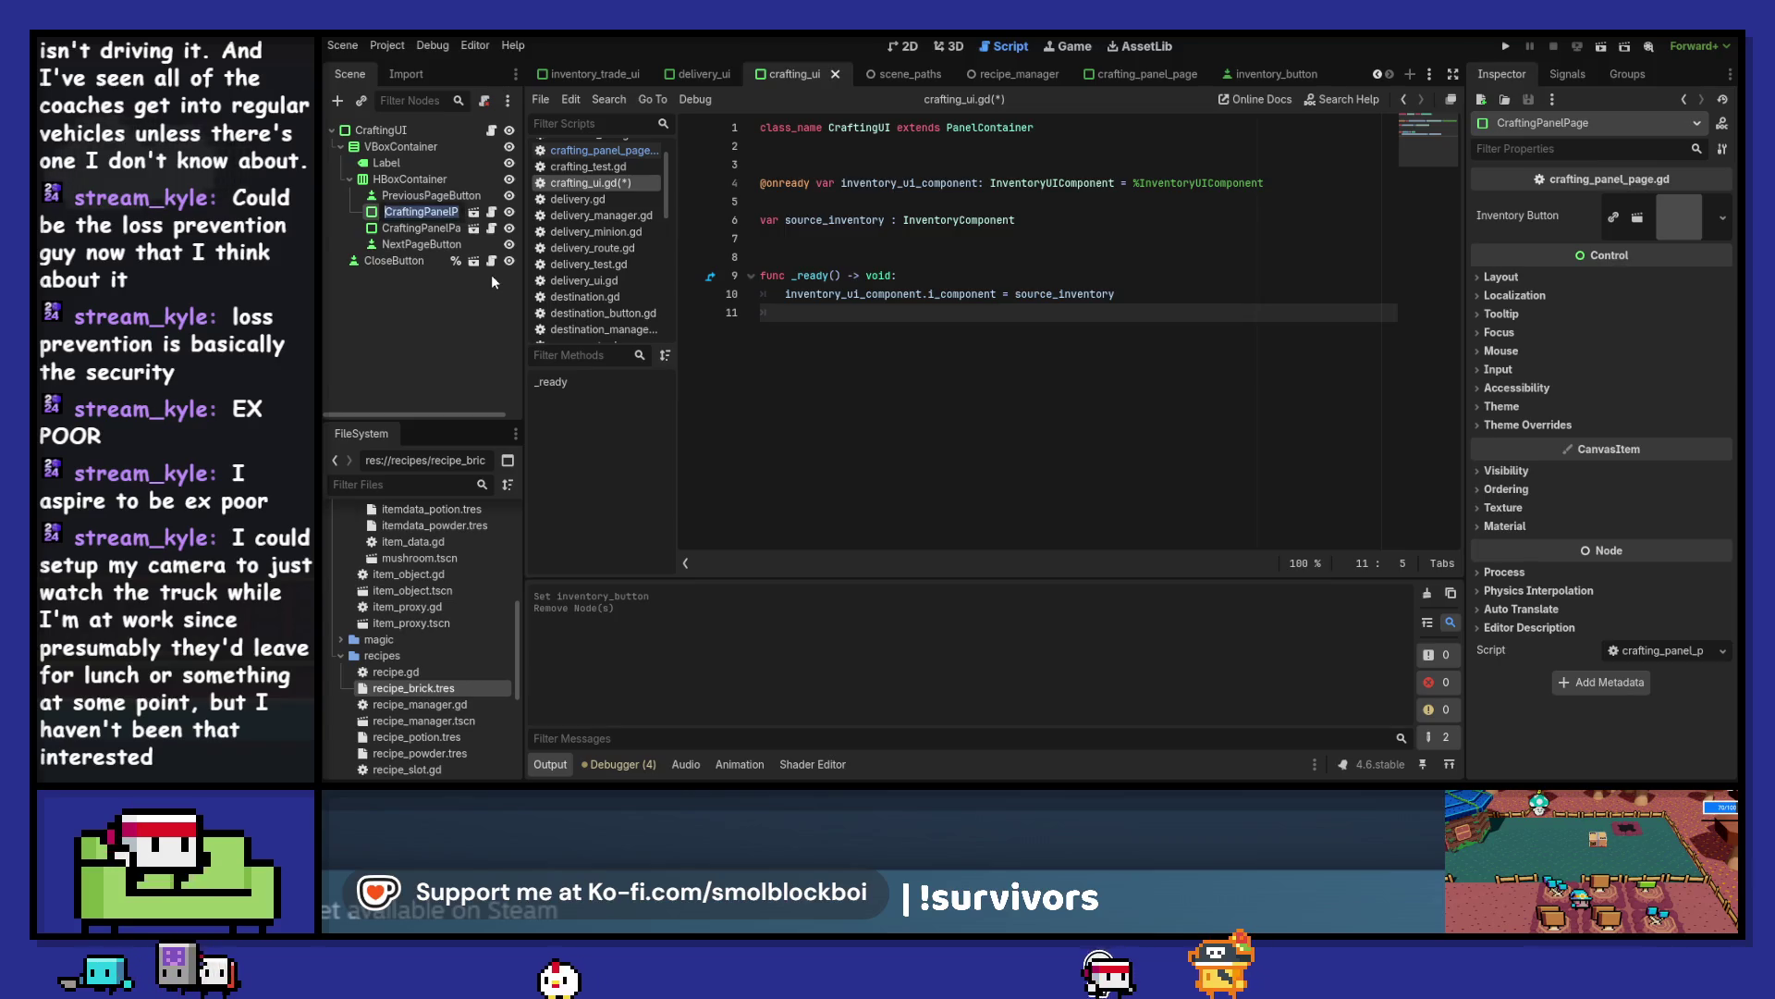
pyautogui.press('Home')
pyautogui.write('Left')
pyautogui.press('Return')
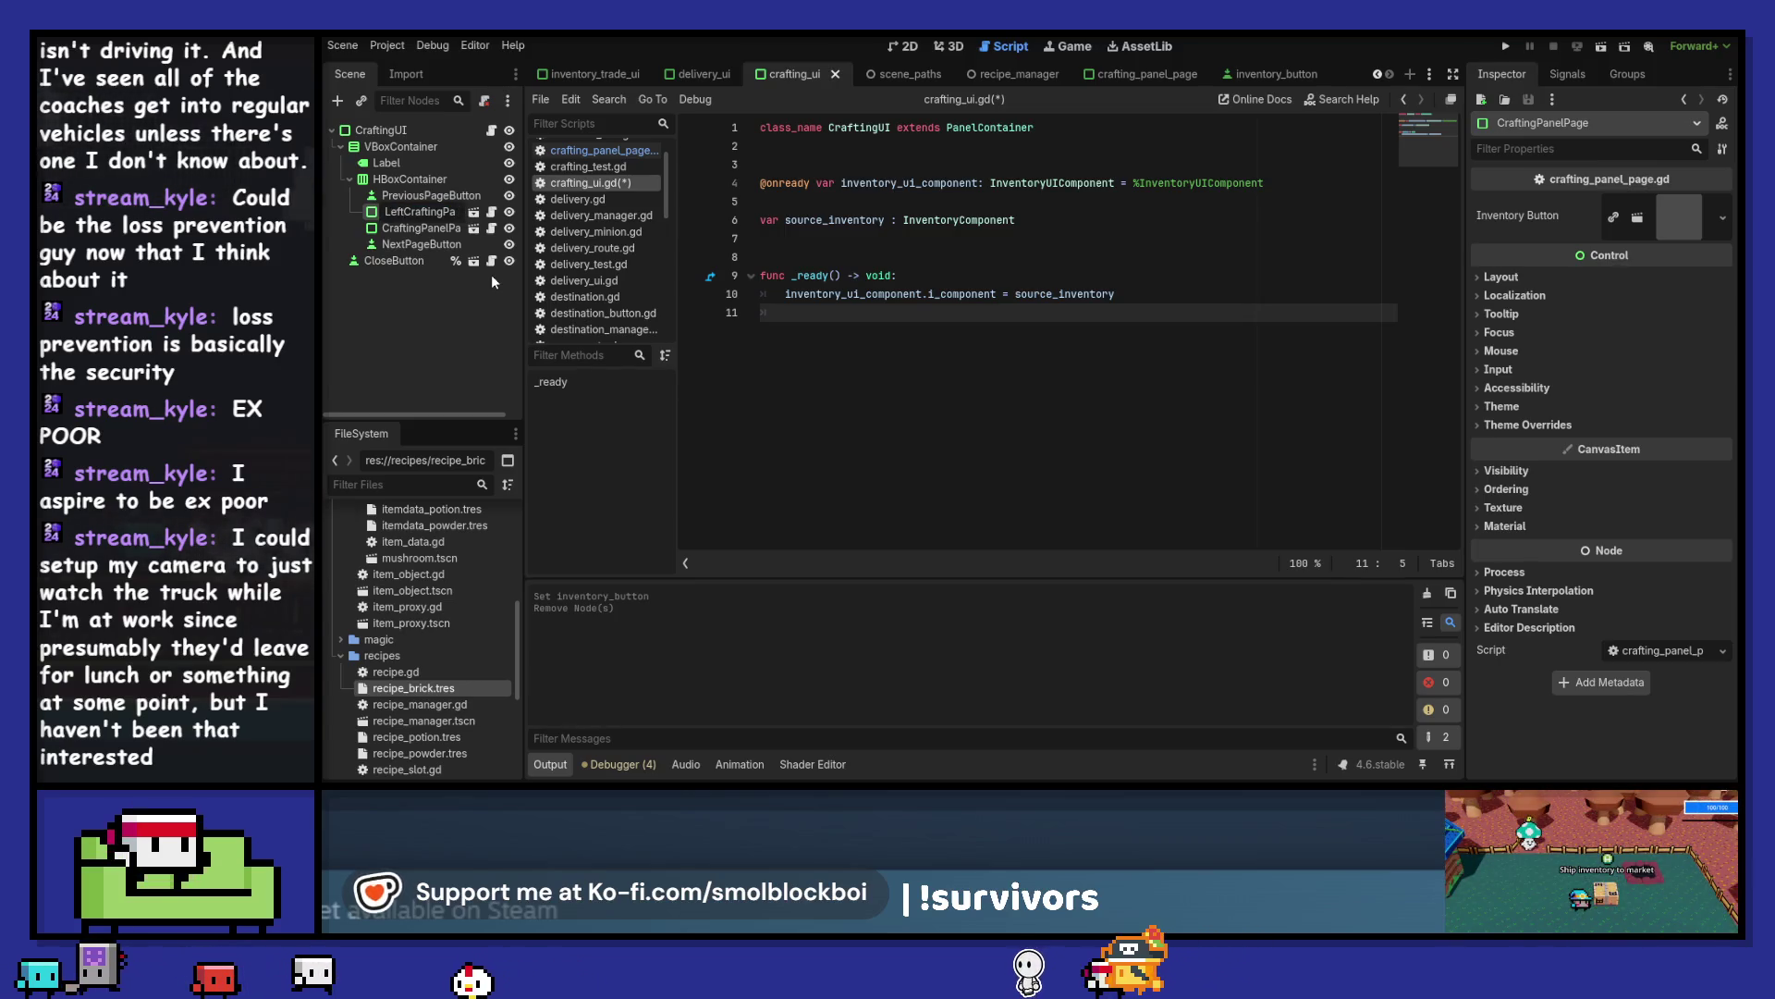
pyautogui.press('End')
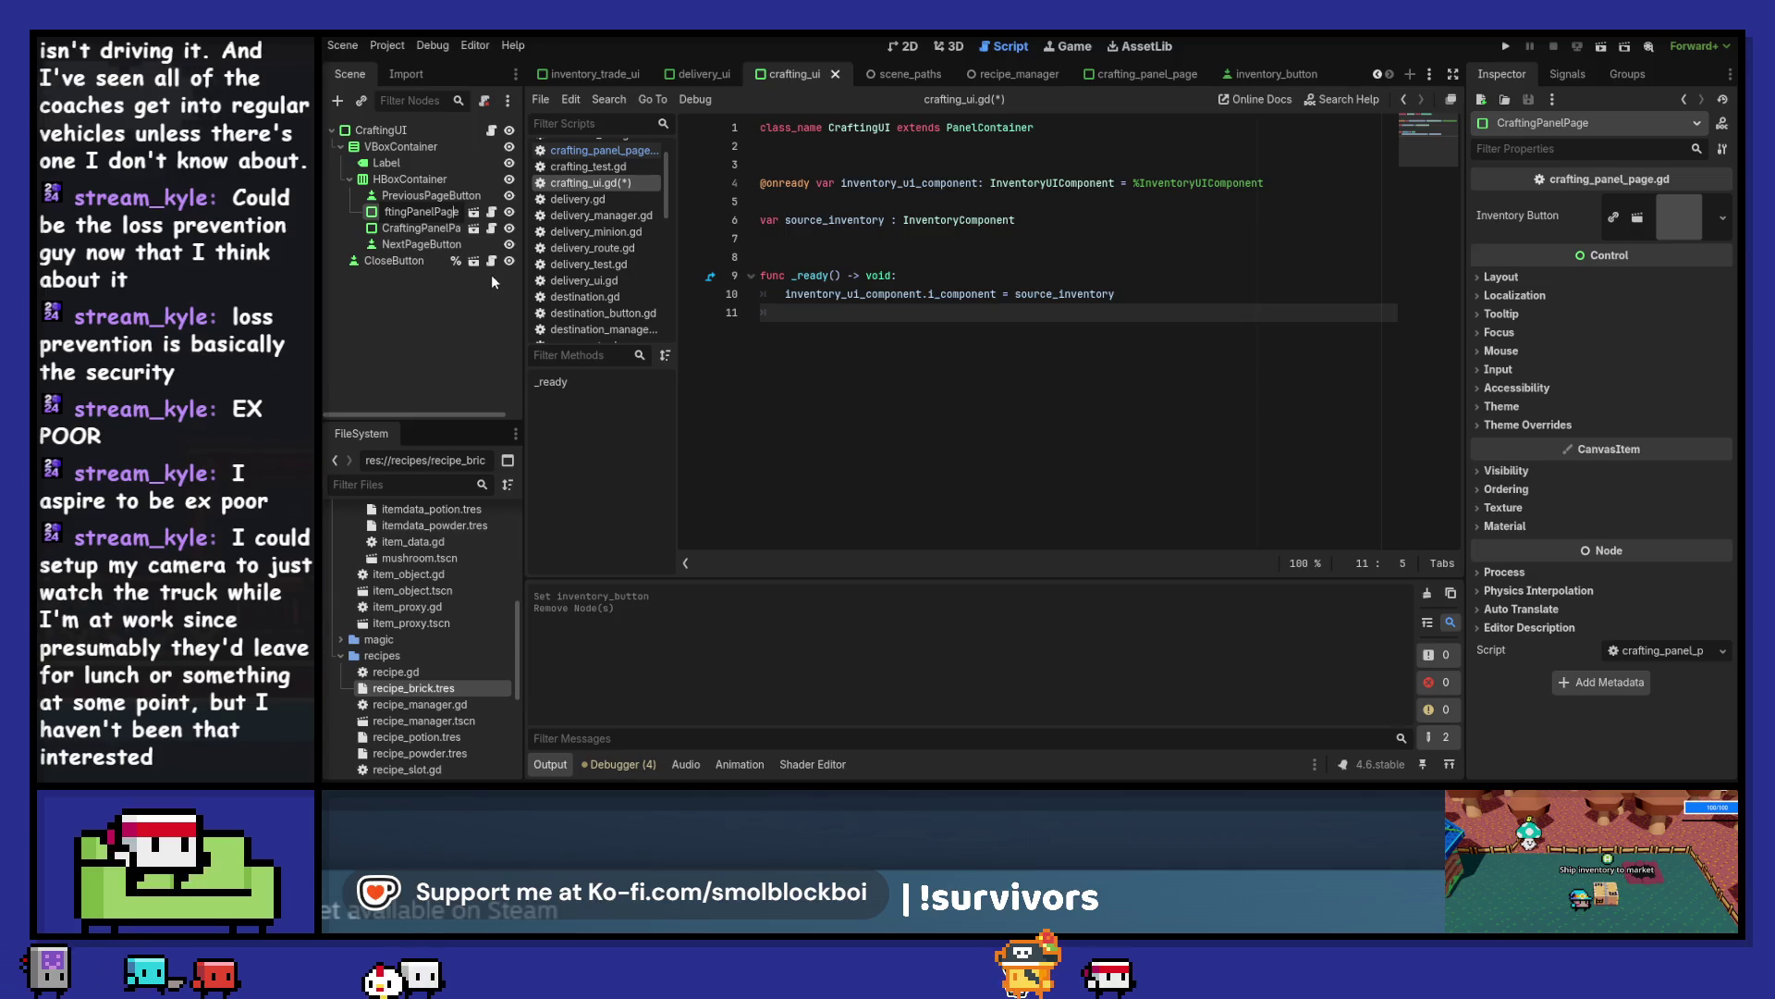
pyautogui.hotkey('shift', 'Left')
pyautogui.hotkey('shift', 'Left')
pyautogui.hotkey('shift', 'Left')
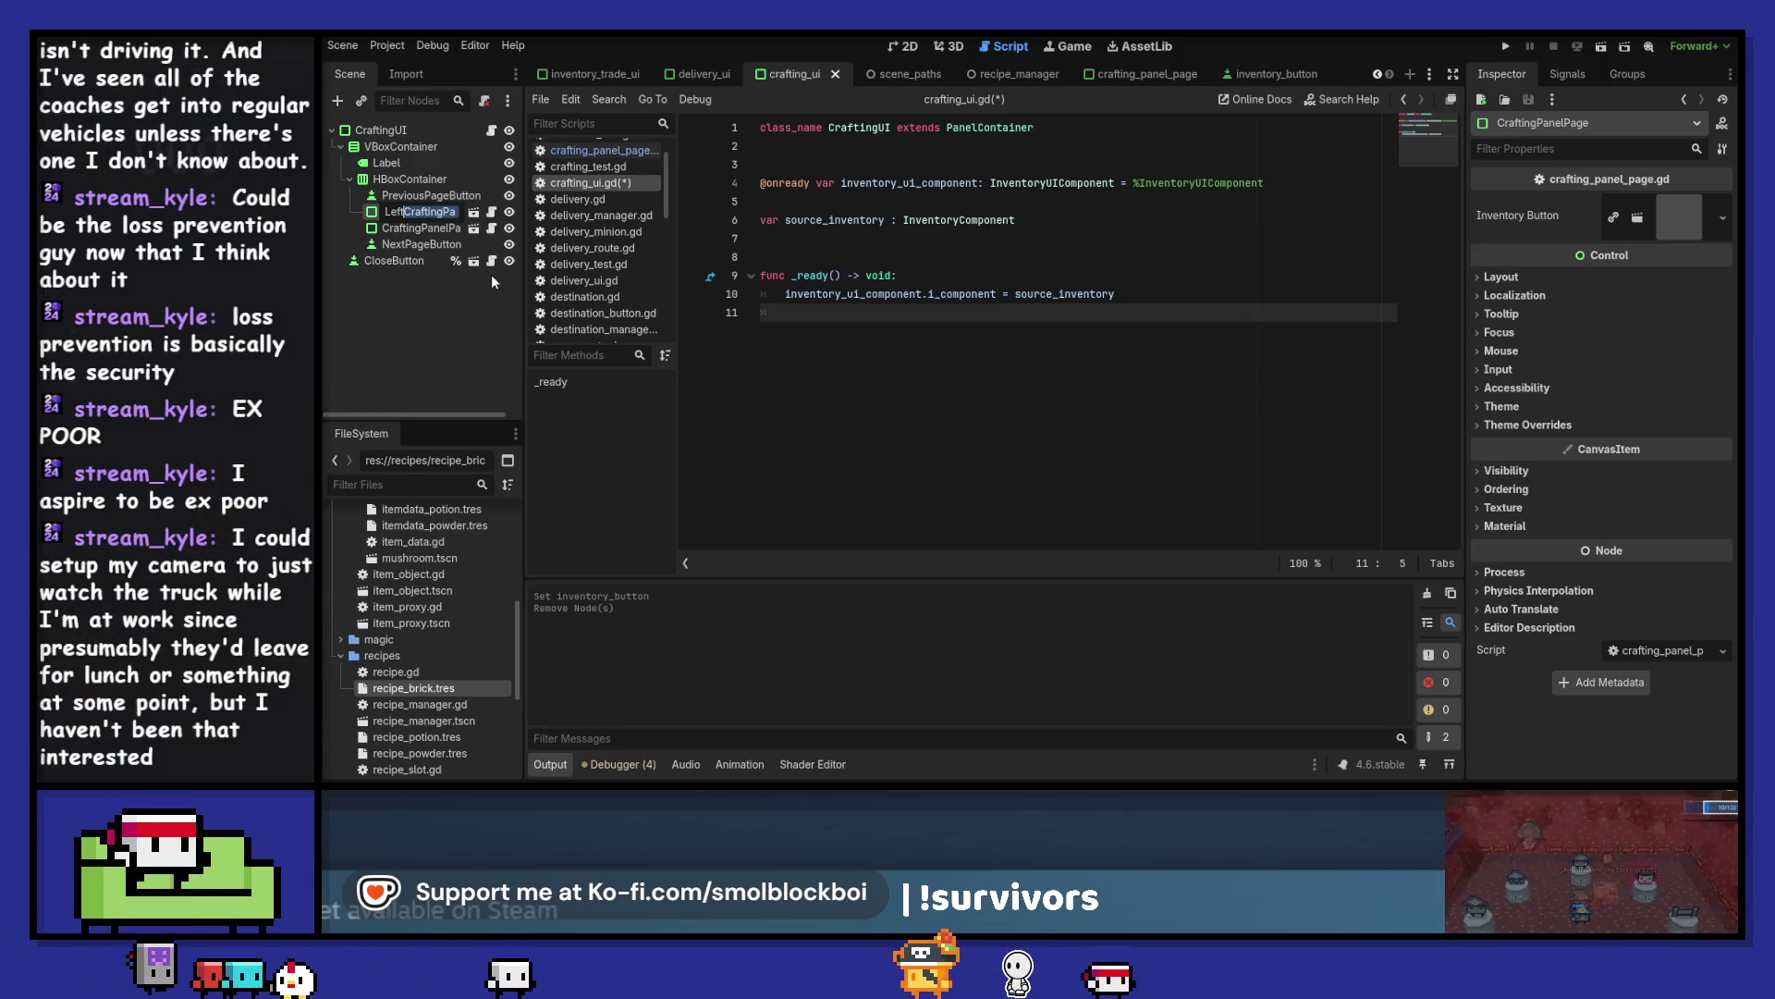
pyautogui.write('Page')
pyautogui.press('Return')
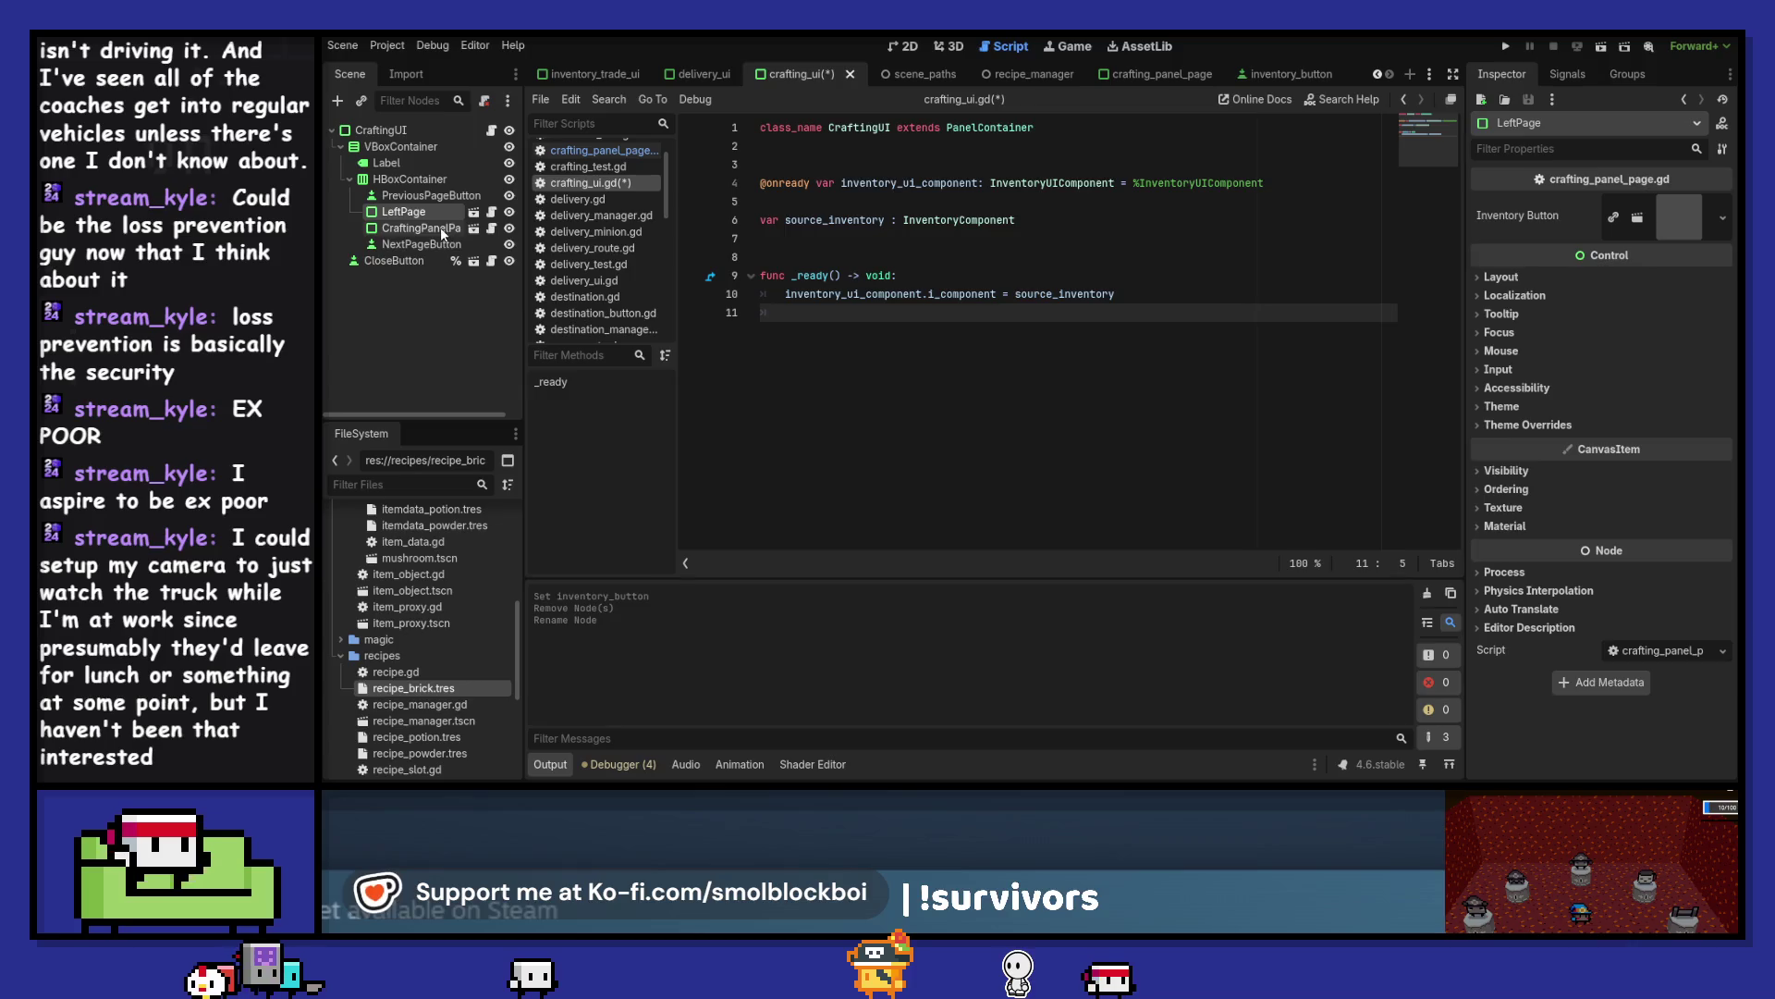
# - Rename the second page node to RightPage and select both page nodes
pyautogui.doubleClick(442, 229)
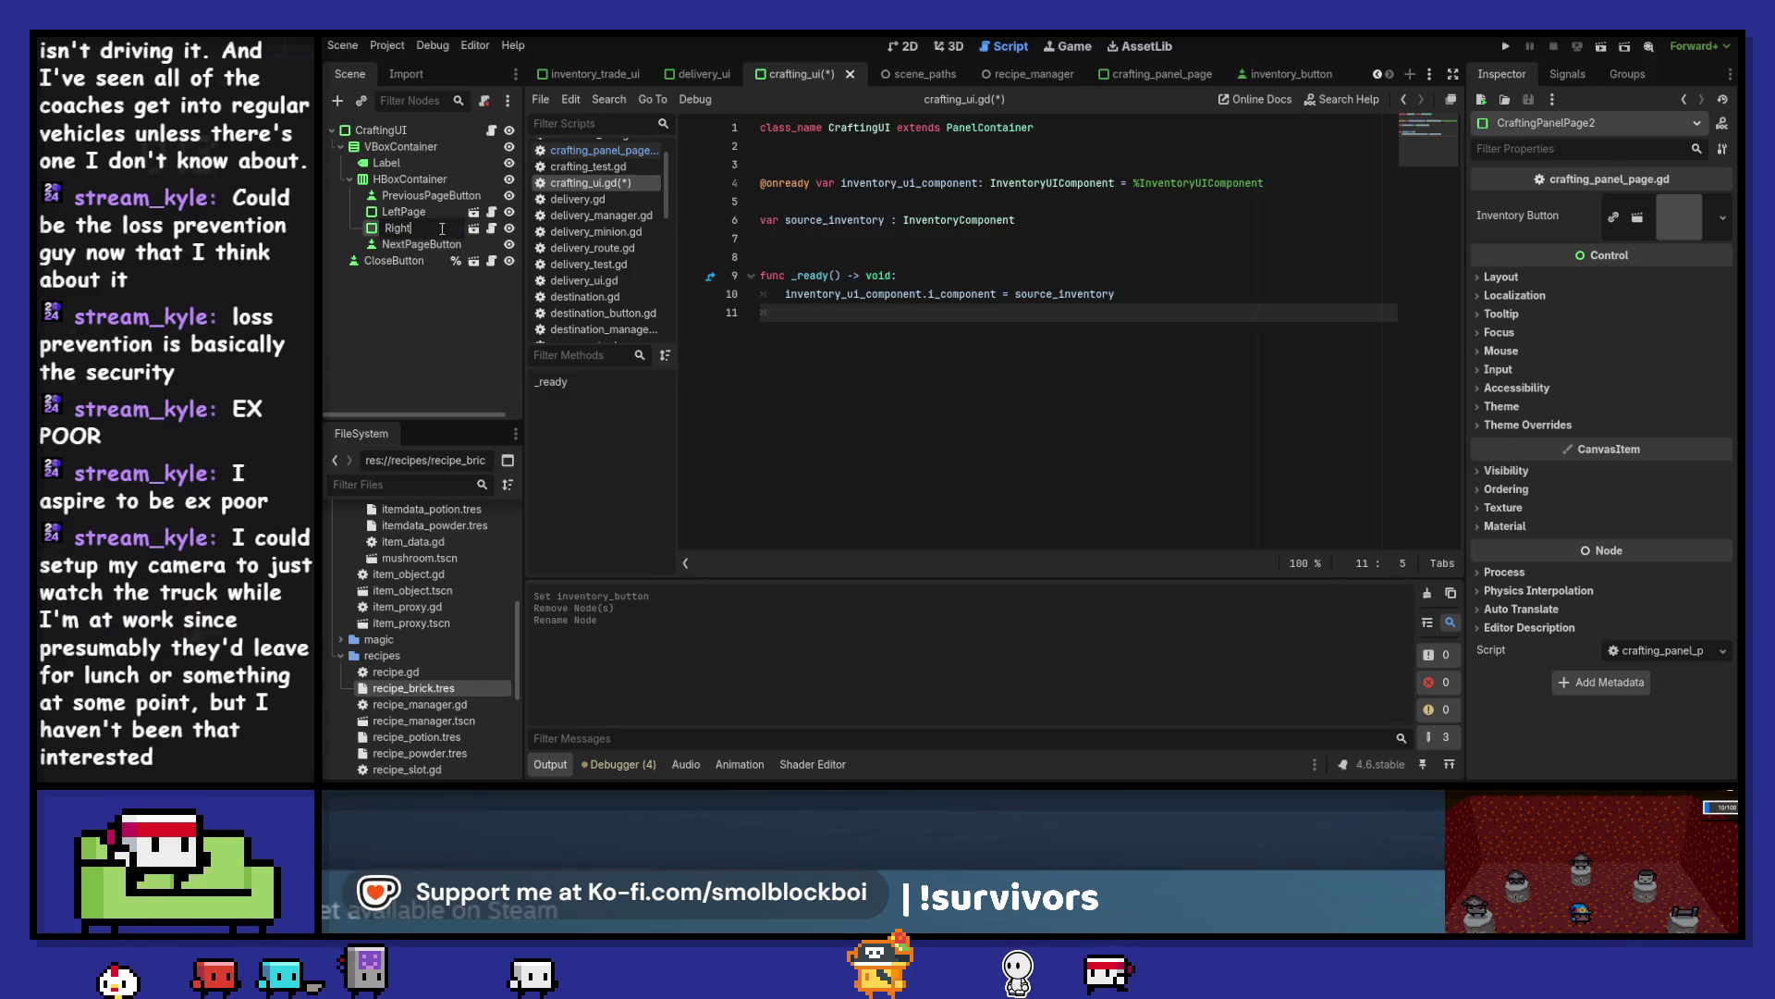
pyautogui.write('e')
pyautogui.press('Return')
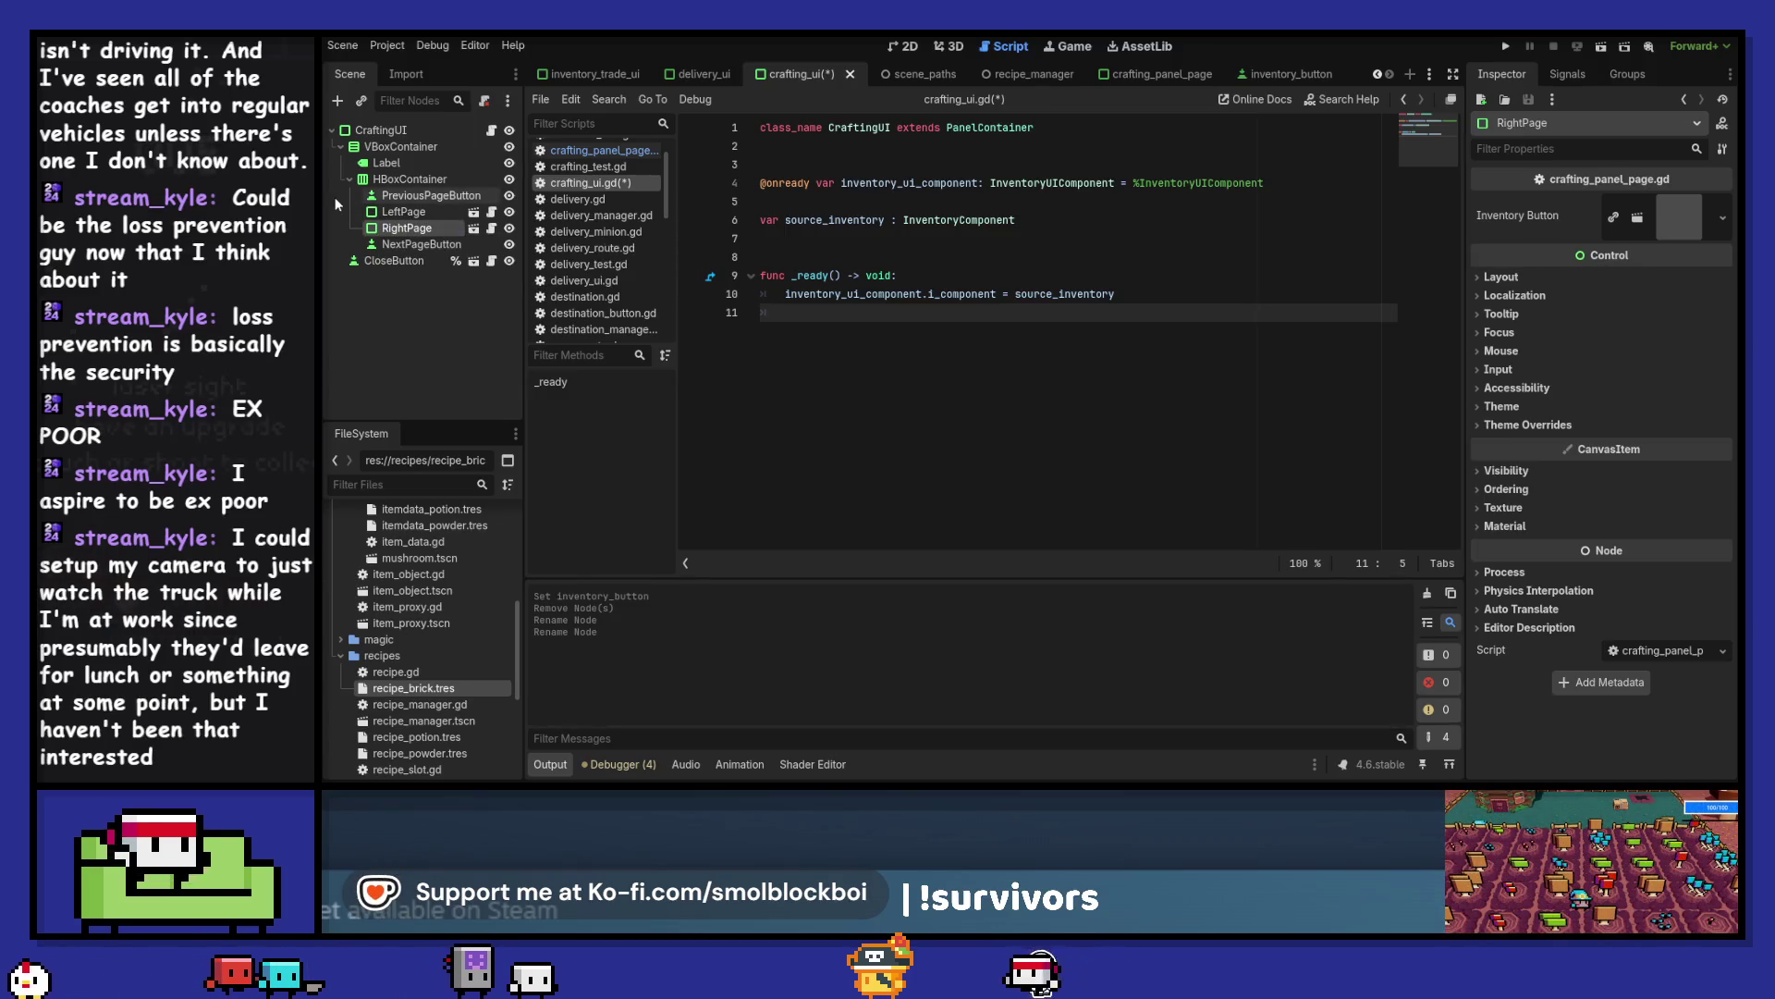
pyautogui.keyDown('ctrl'); pyautogui.click(384, 212); pyautogui.keyUp('ctrl')
pyautogui.rightClick(404, 232)
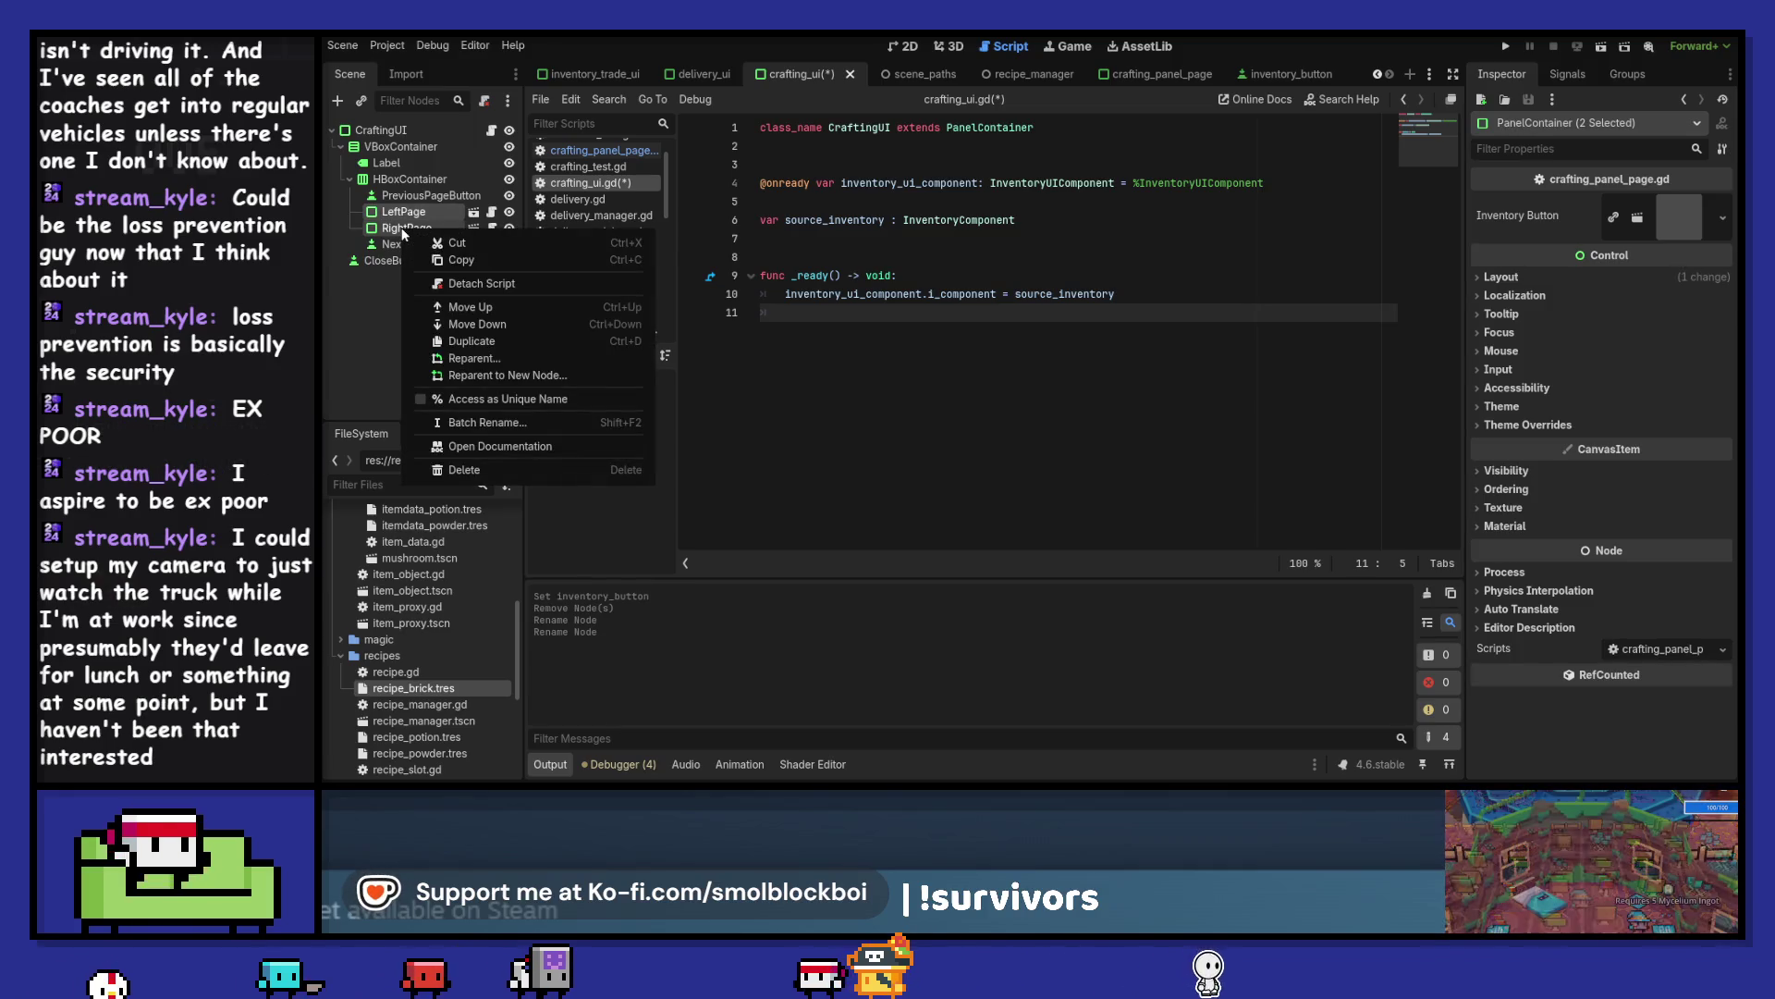
# - Make both pages scene-unique and add onready left_page and right_page references to them
pyautogui.click(534, 400)
pyautogui.click(860, 196)
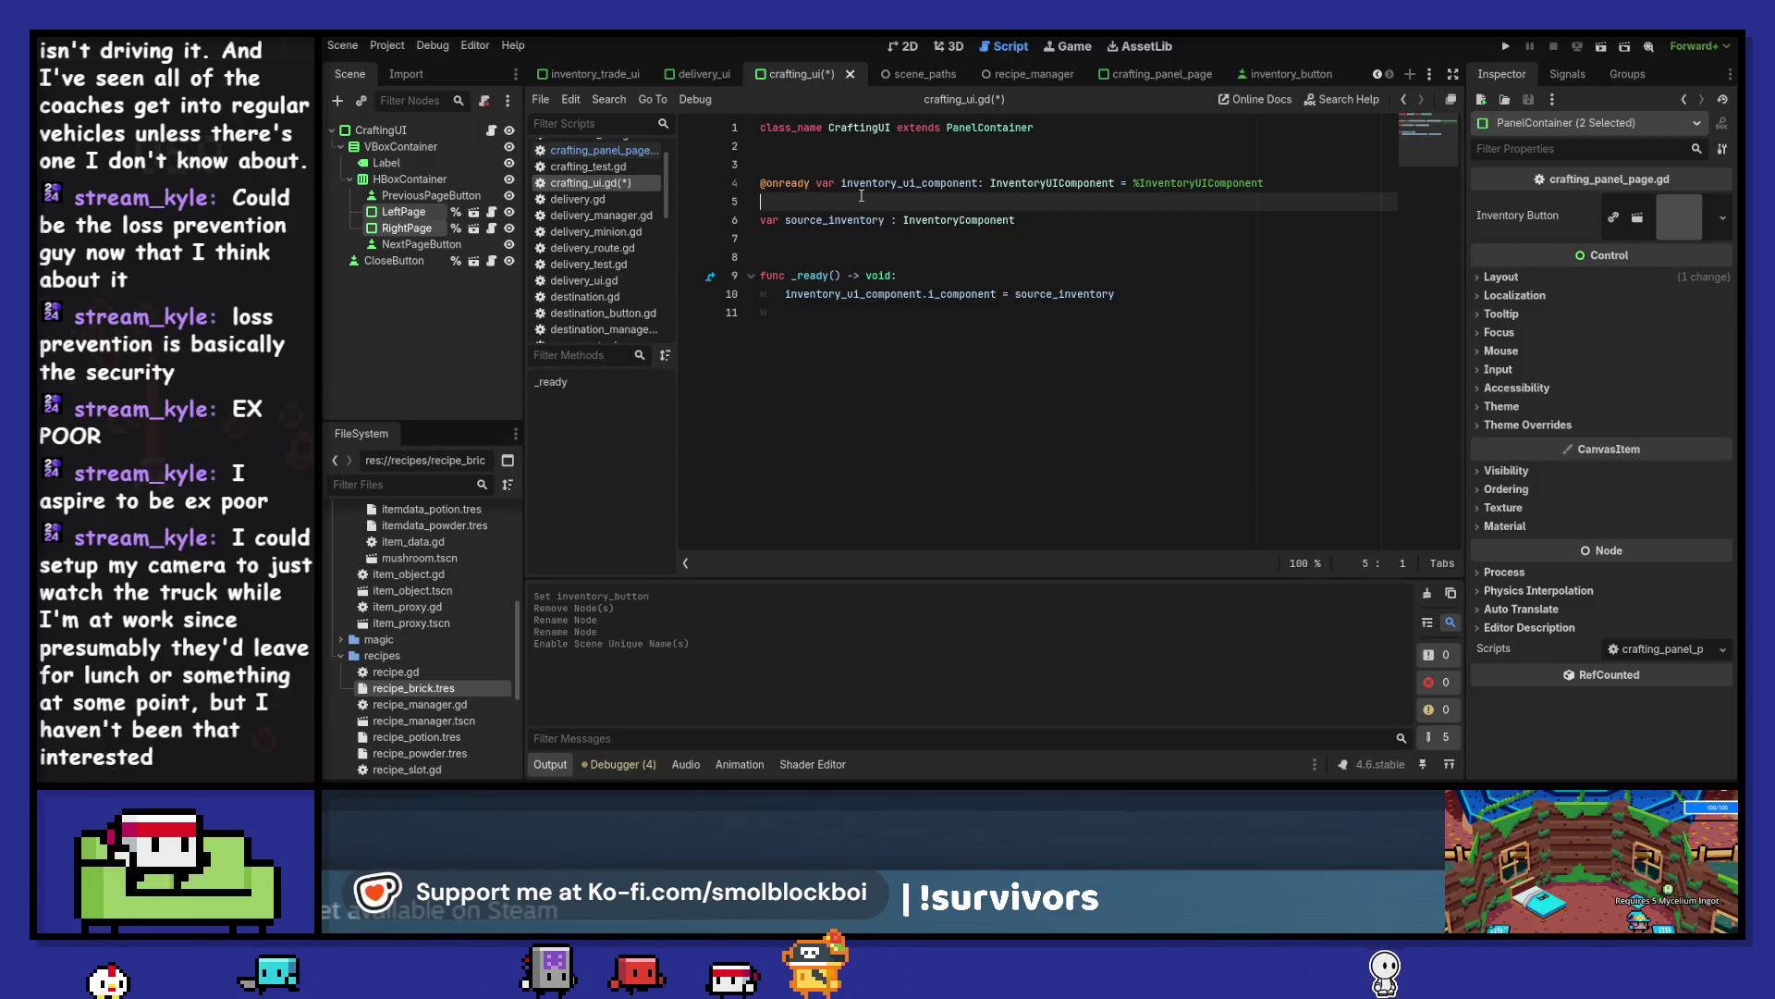
pyautogui.press('Return')
pyautogui.press('Return')
pyautogui.press('Up')
pyautogui.moveTo(429, 217); pyautogui.dragTo(872, 220)
pyautogui.hotkey('ctrl', 's')
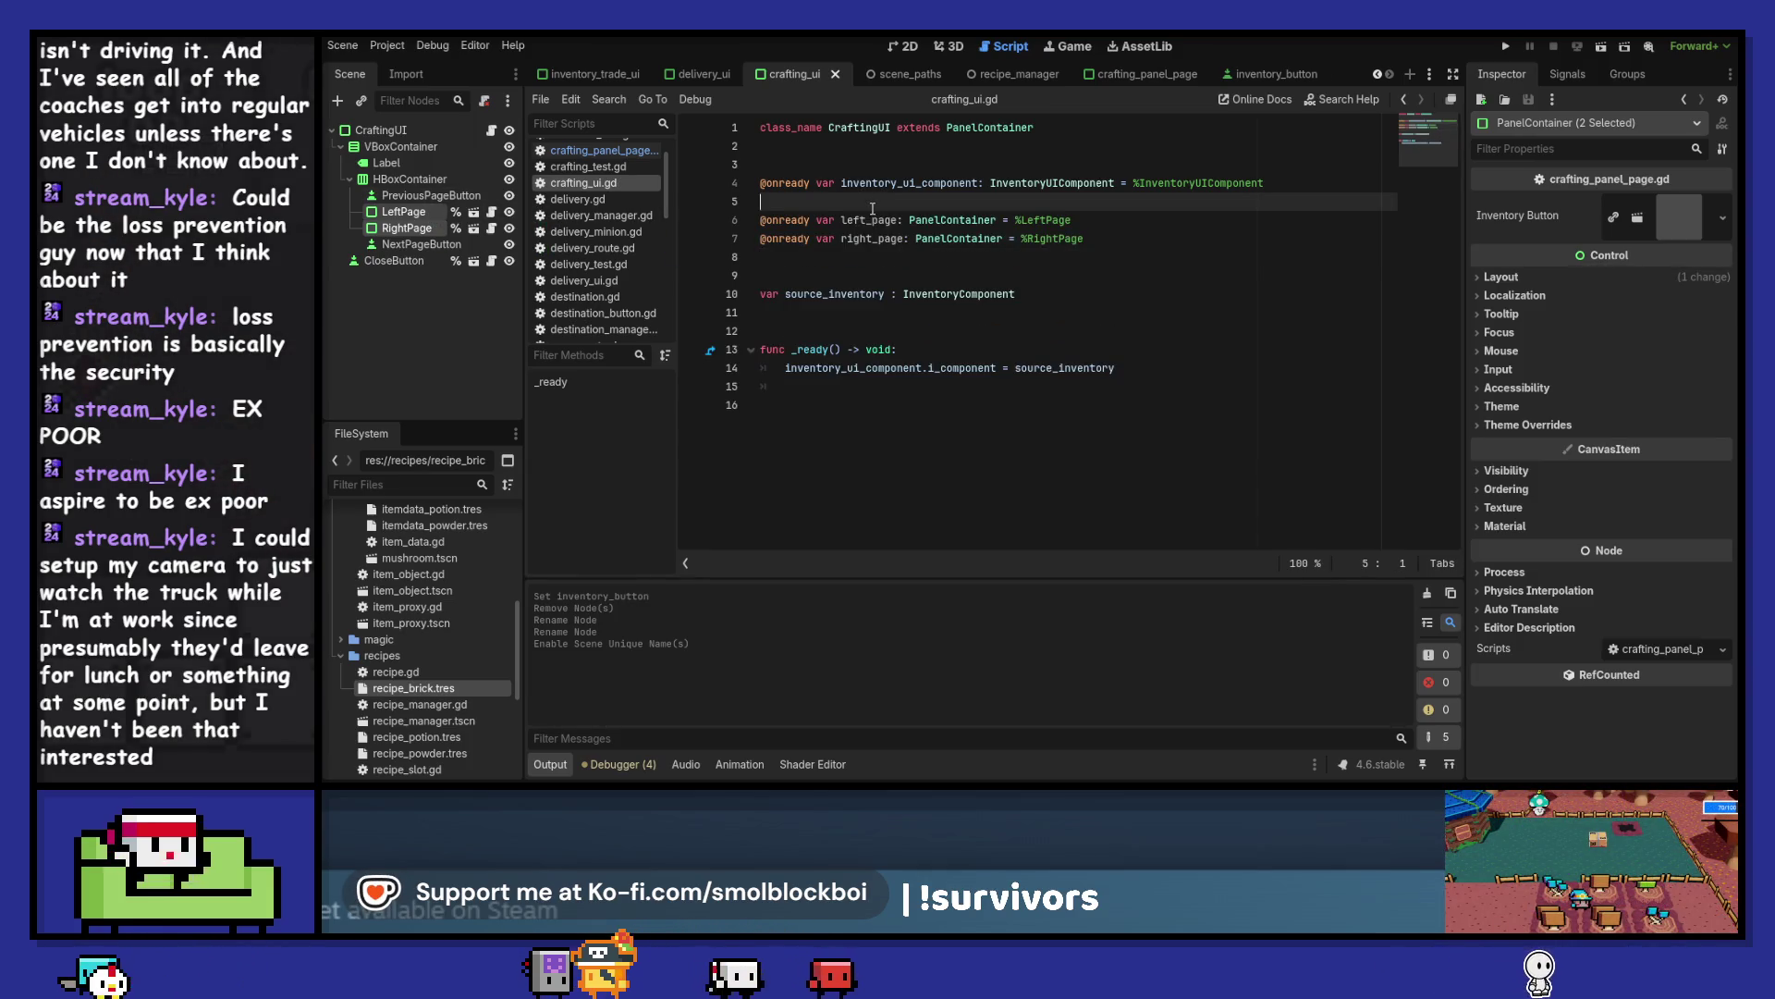
# - Start indented left_page and right_page lines in _ready and save crafting_ui.gd
pyautogui.click(867, 220)
pyautogui.doubleClick(868, 222)
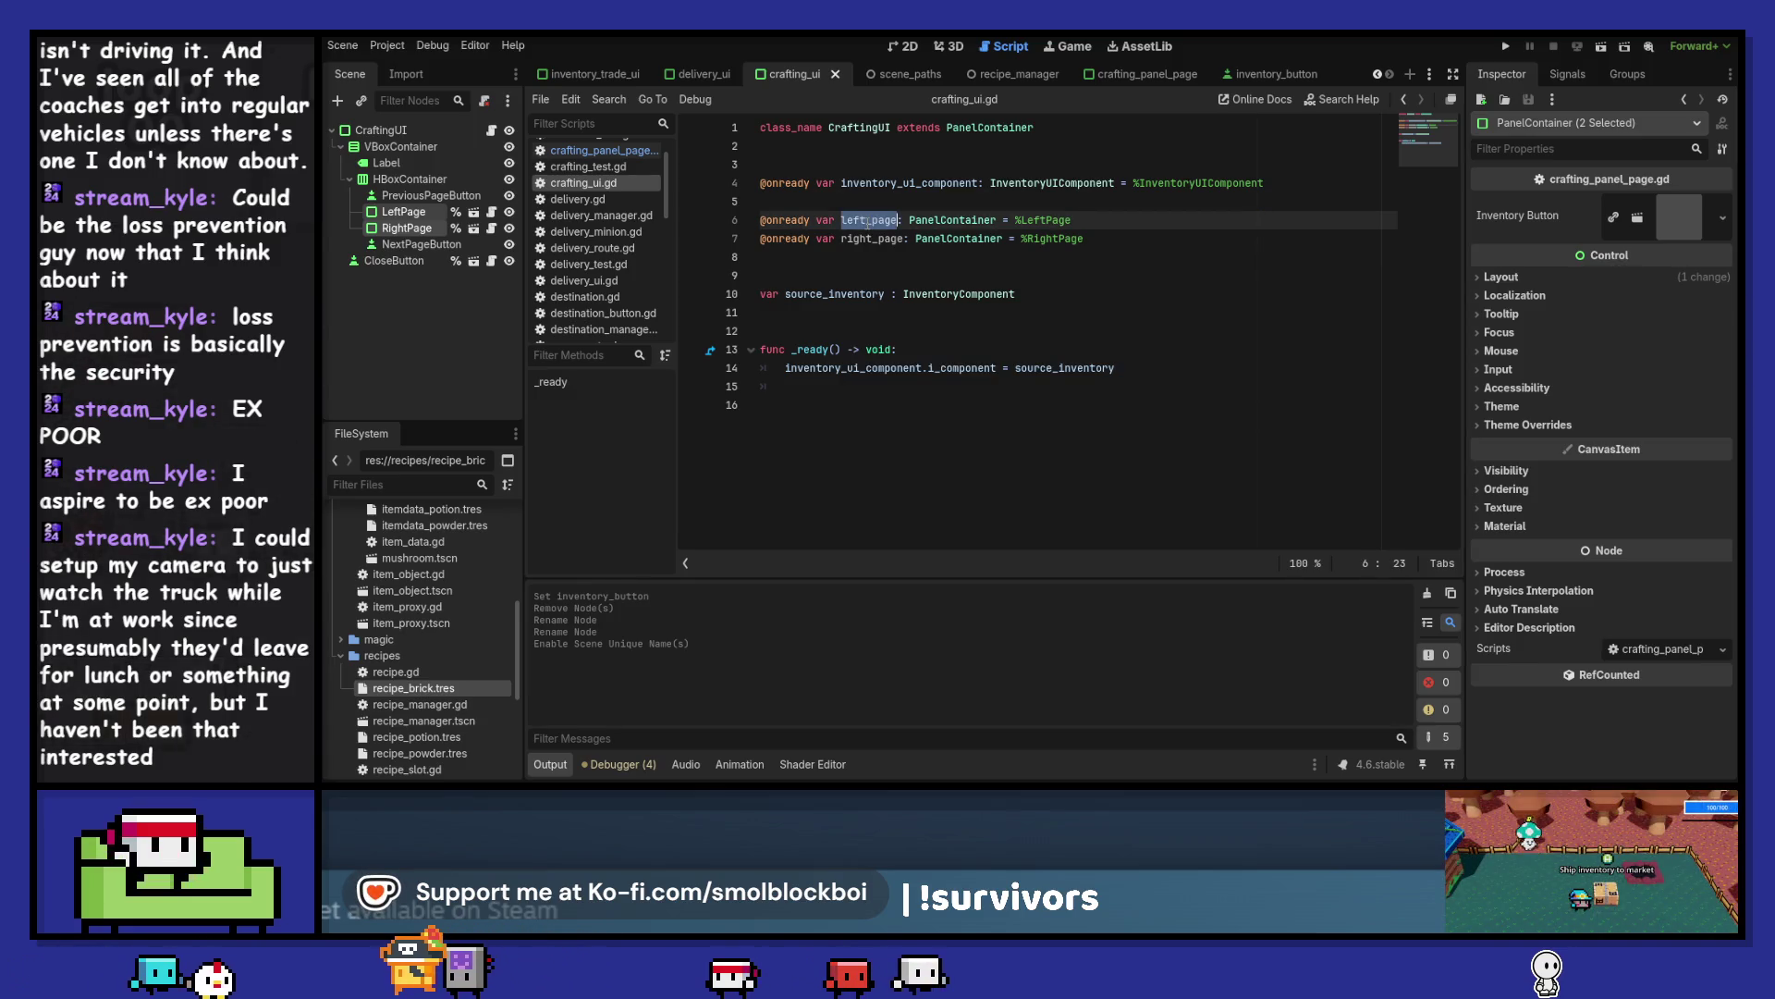
pyautogui.click(974, 396)
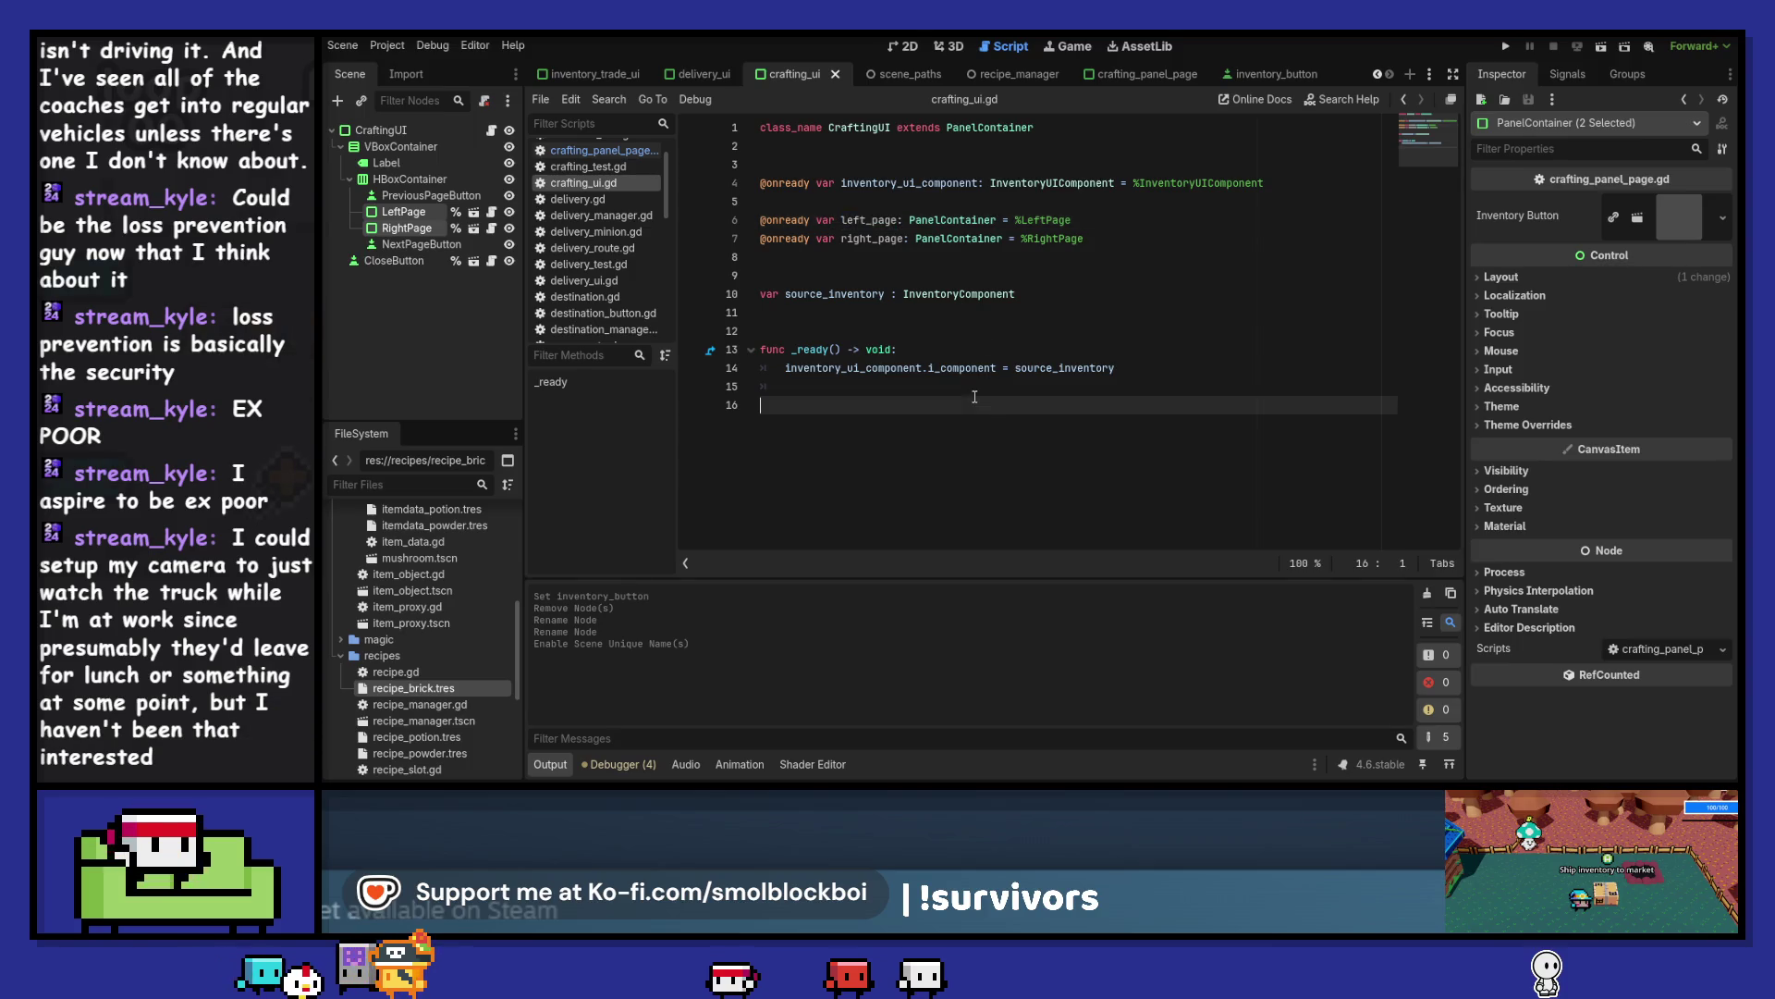
pyautogui.press('Tab')
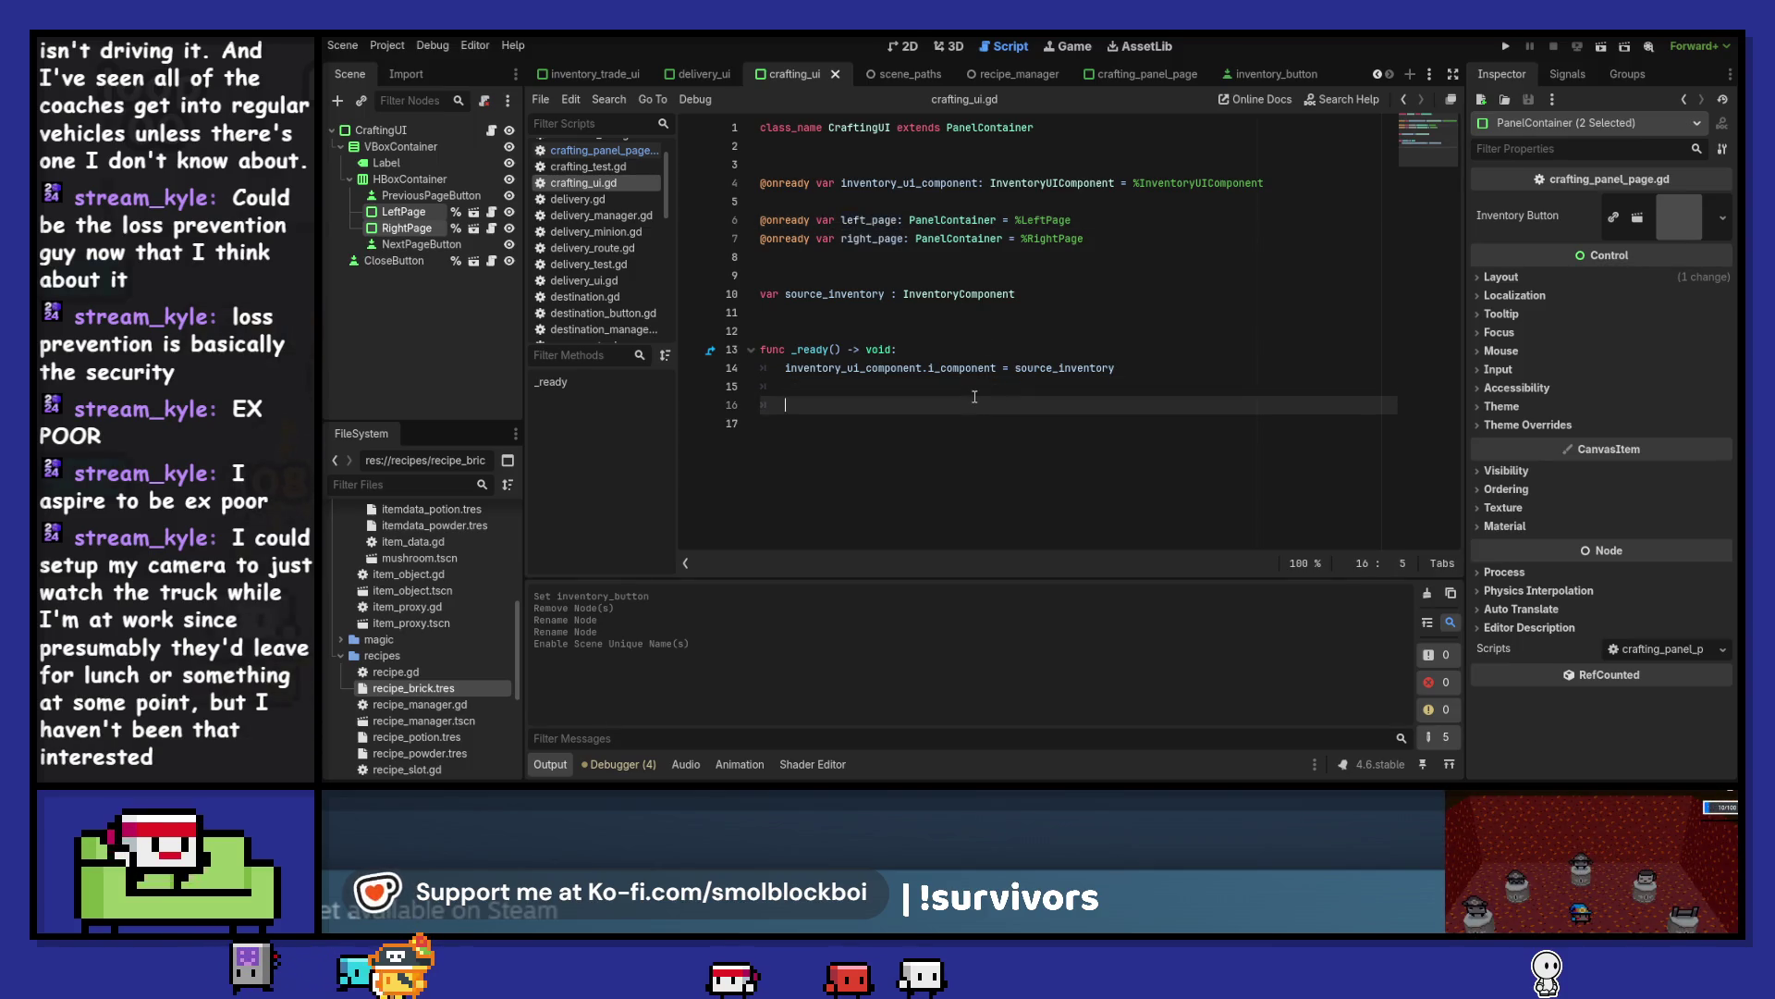
pyautogui.press('Return')
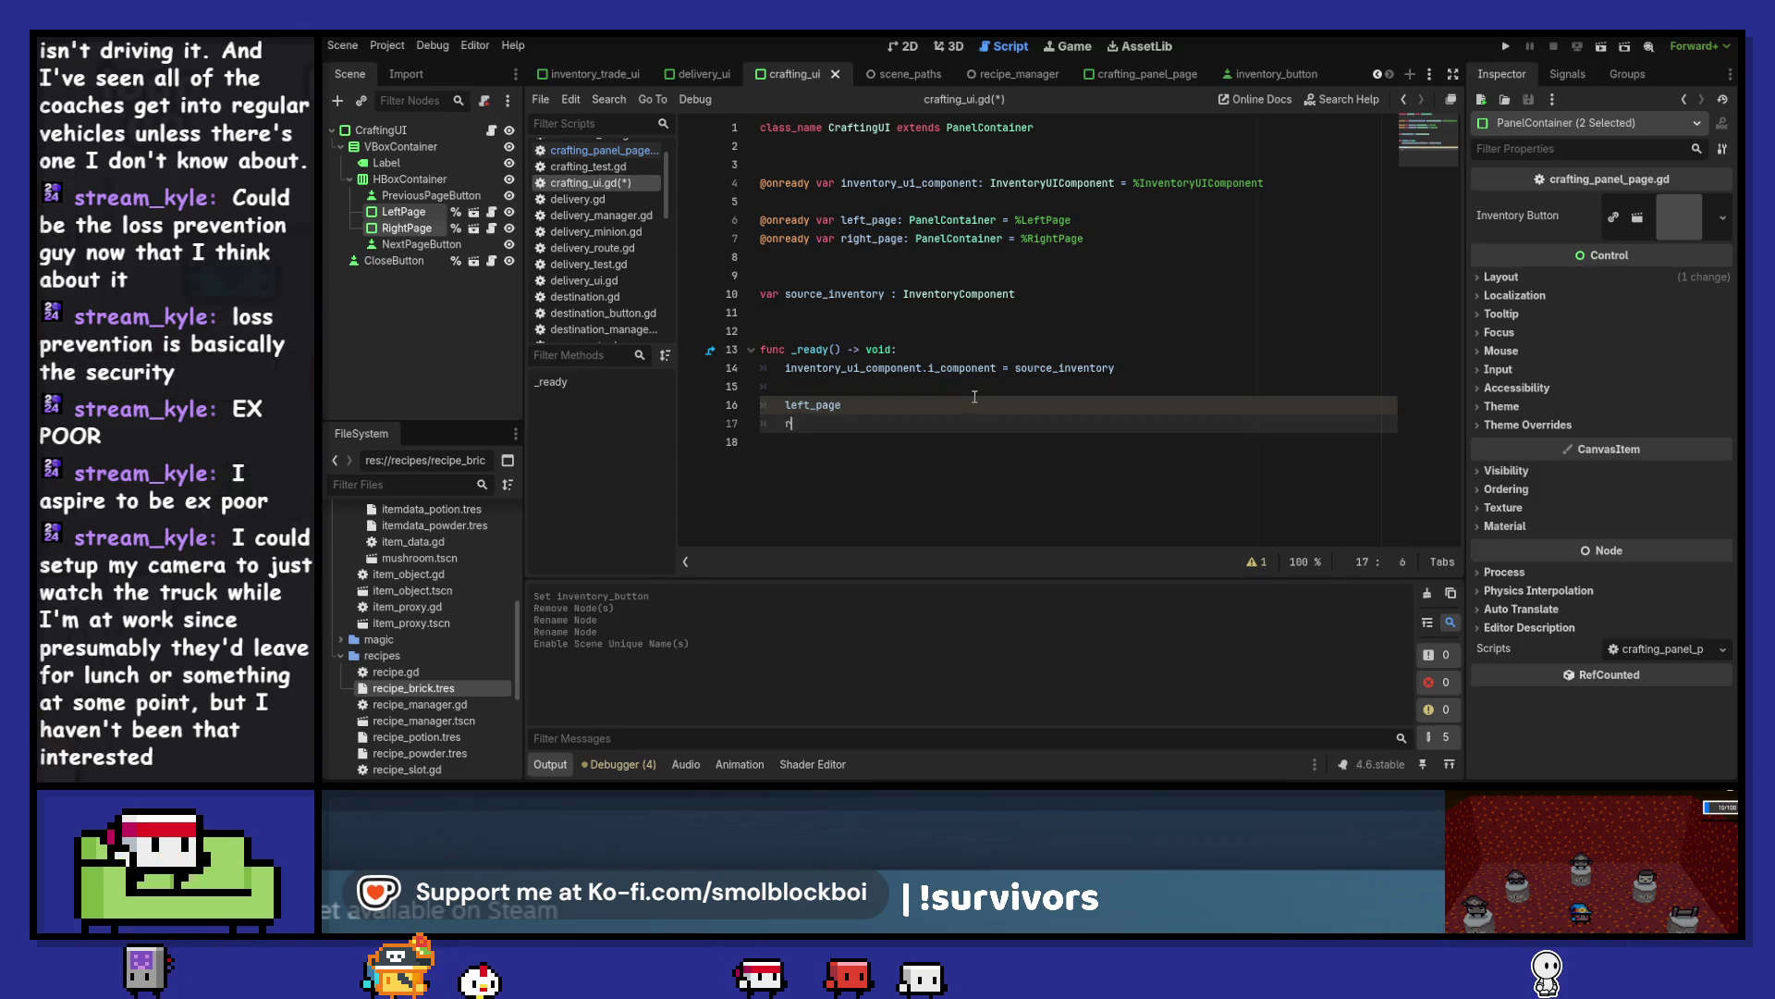
pyautogui.hotkey('ctrl', 's')
pyautogui.press('Up')
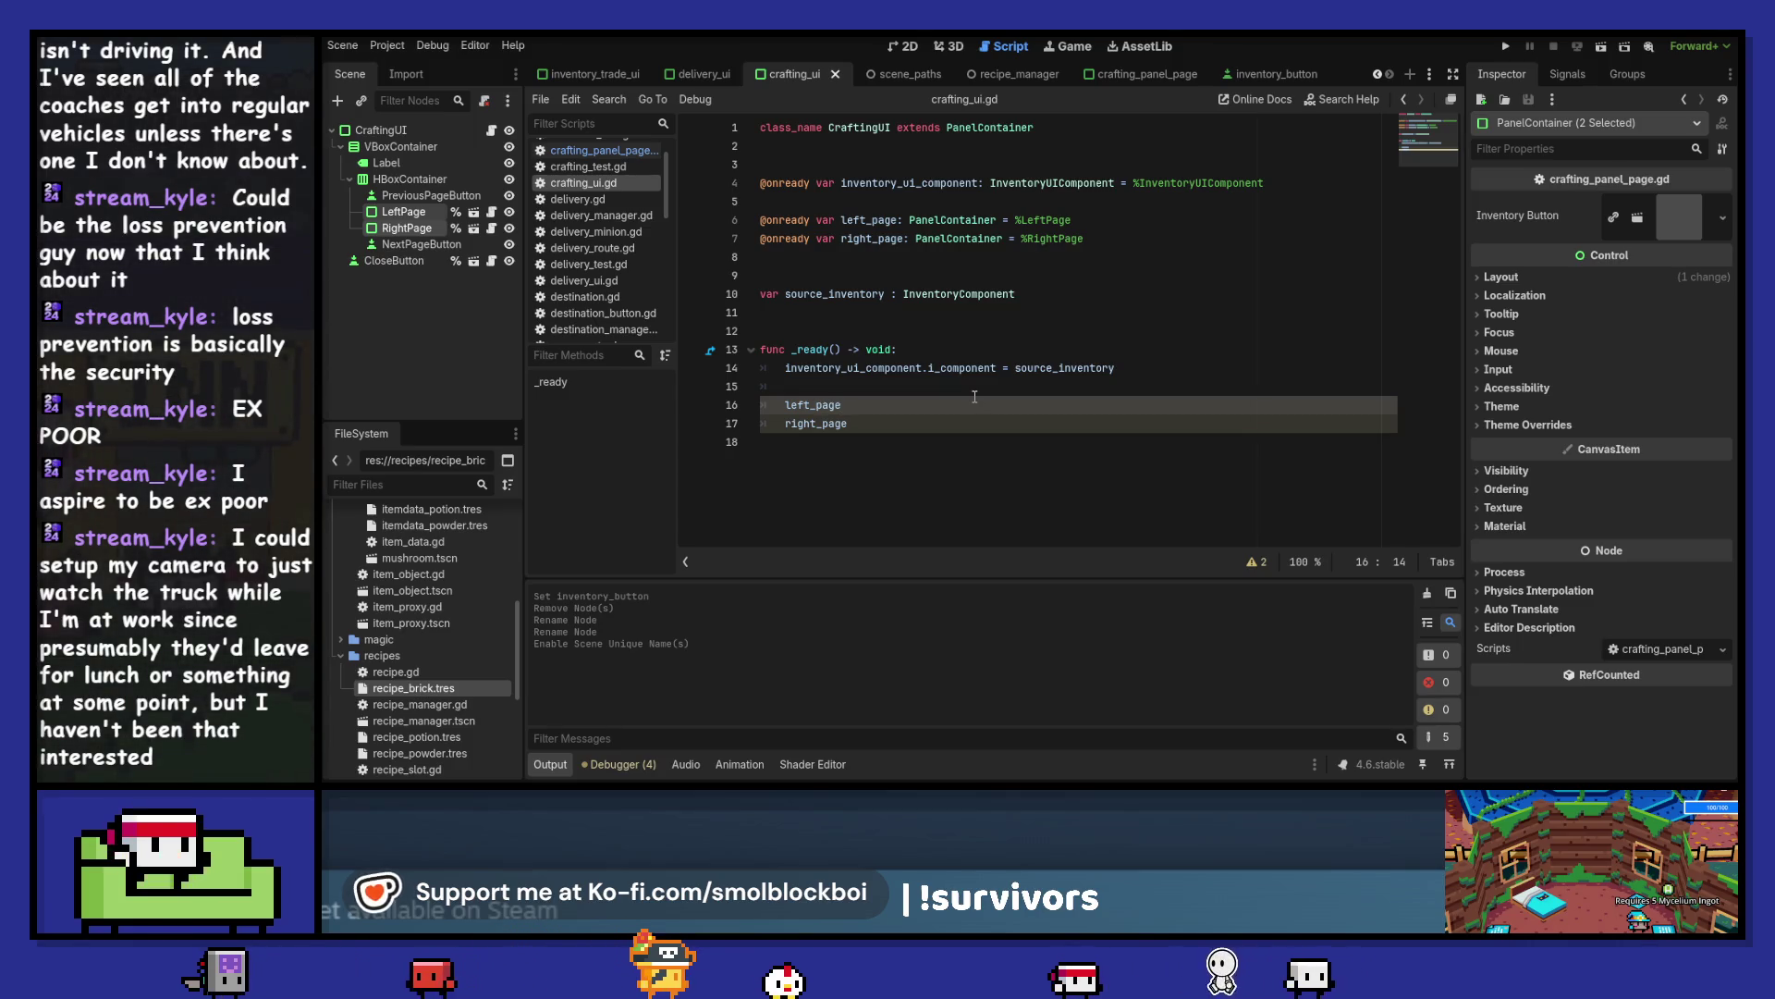
pyautogui.write('.')
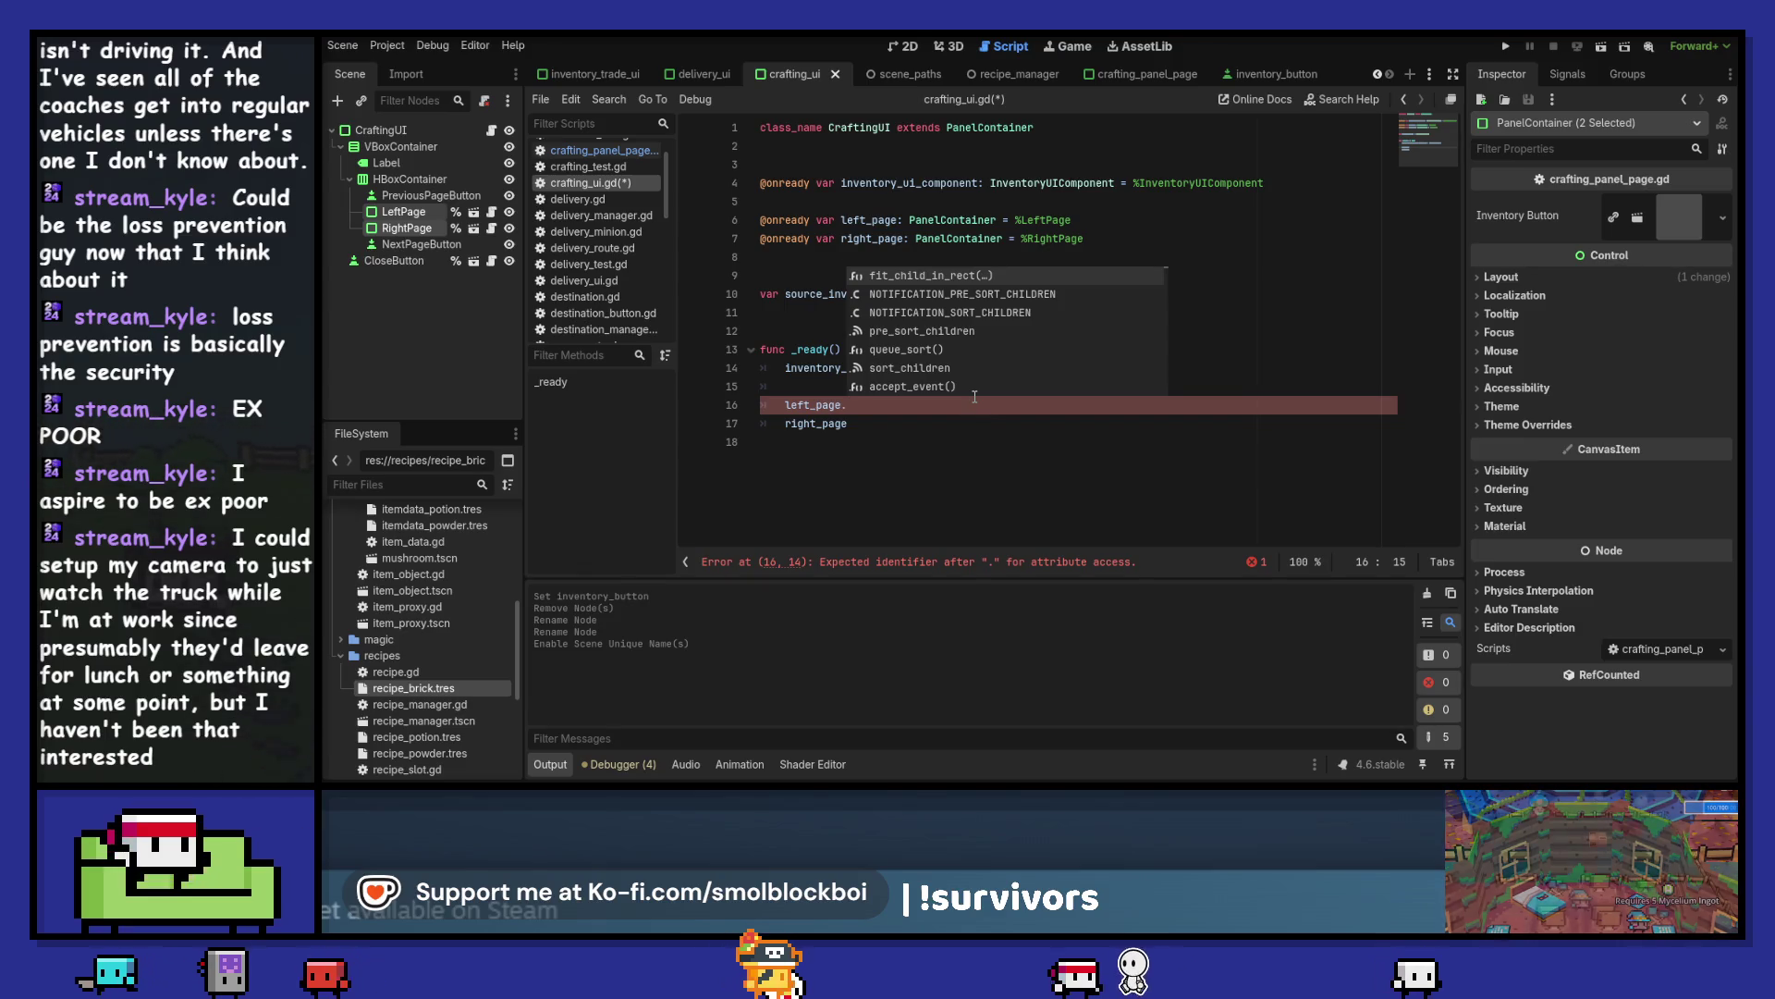
pyautogui.press('Down')
pyautogui.press('Escape')
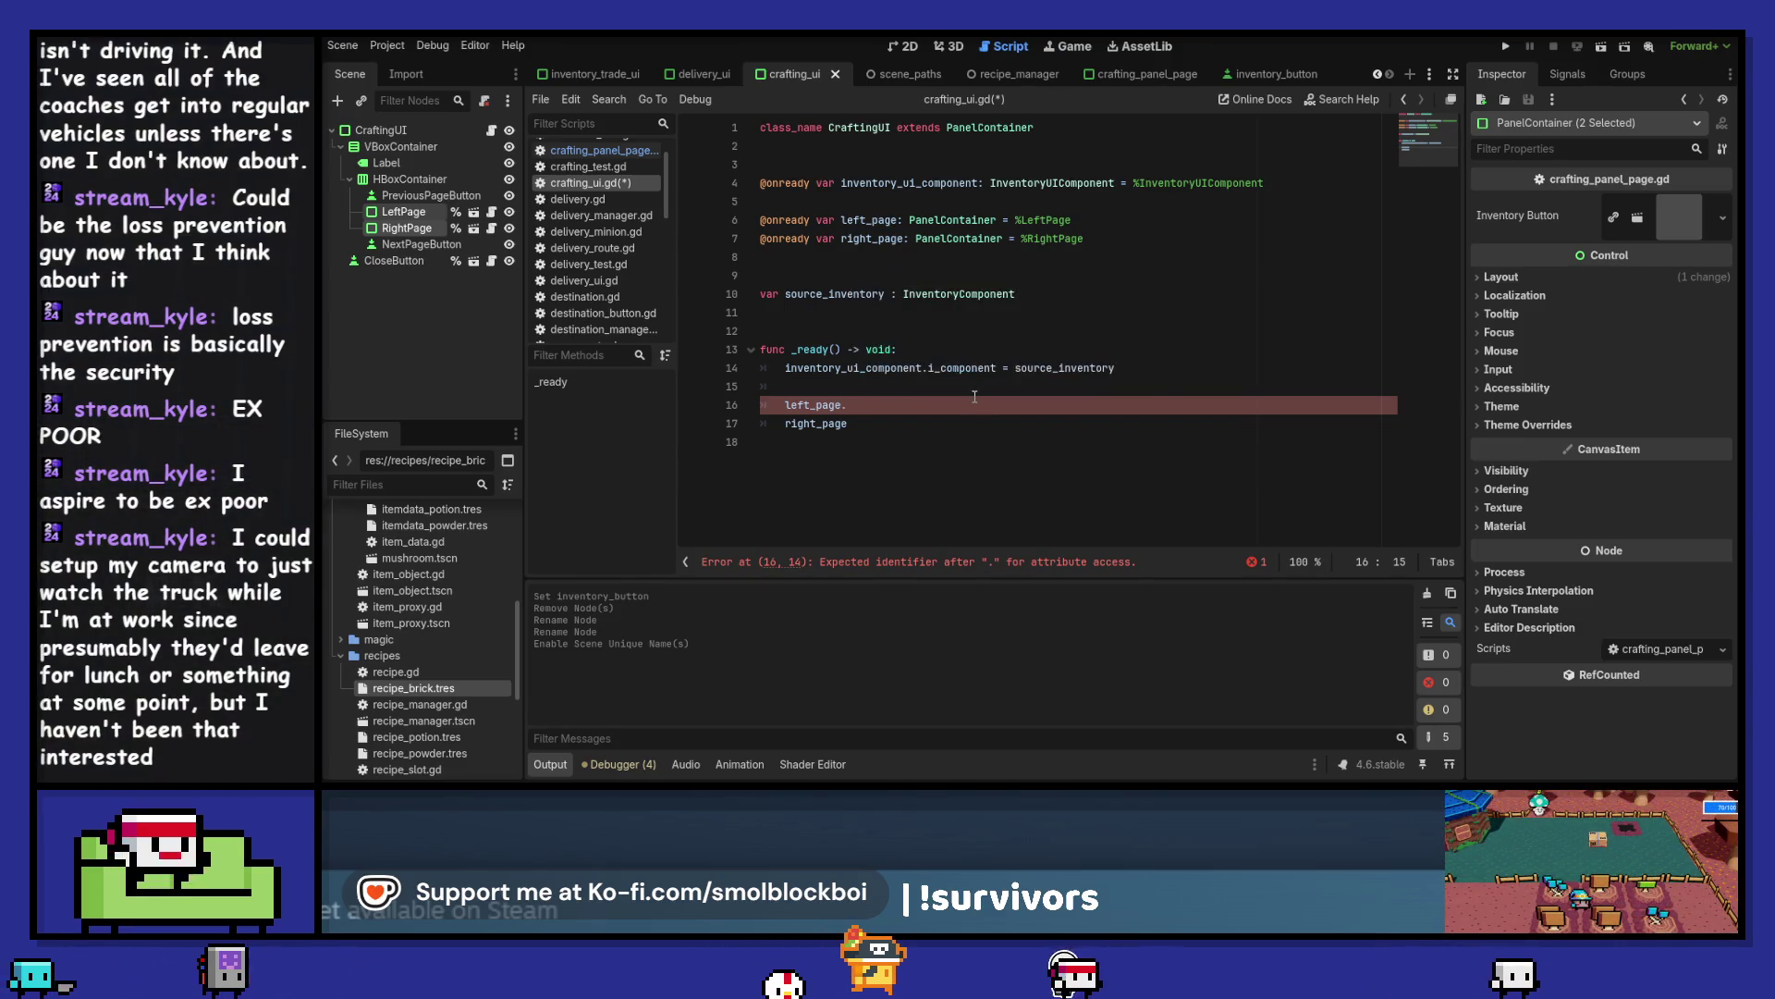
pyautogui.click(476, 214)
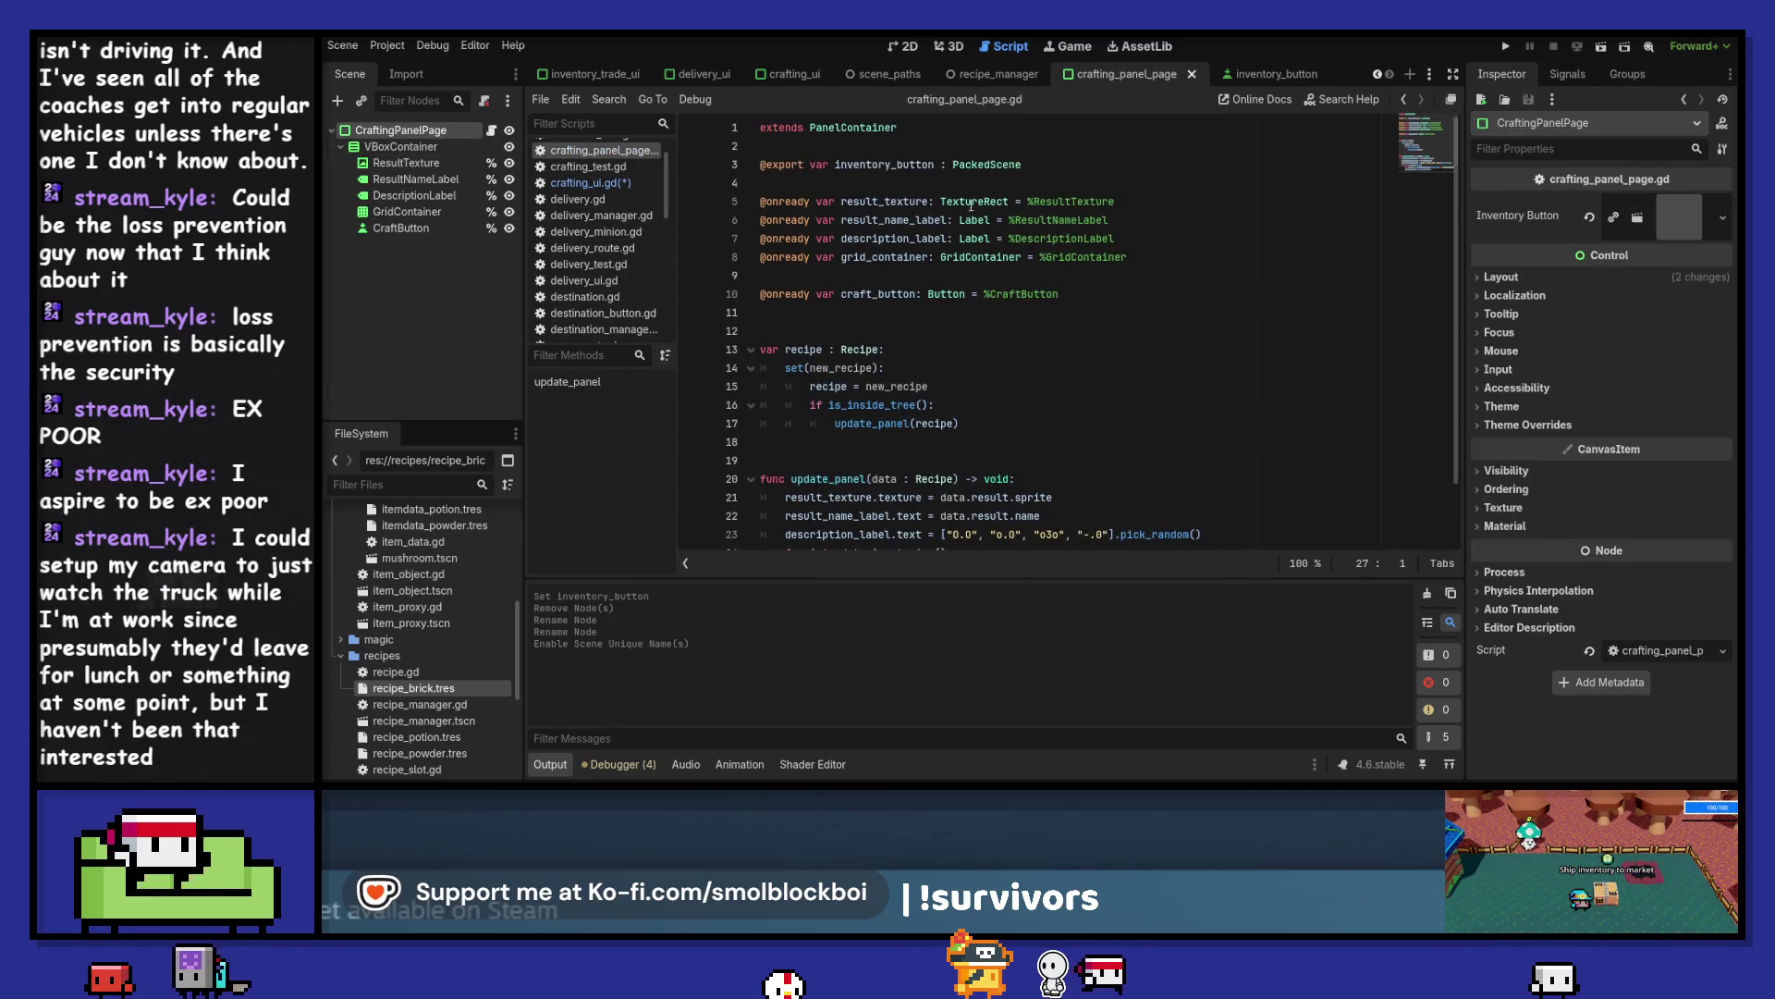
# - Add 'class_name CraftingPage' to the first line of crafting_panel_page.gd and save
pyautogui.click(761, 132)
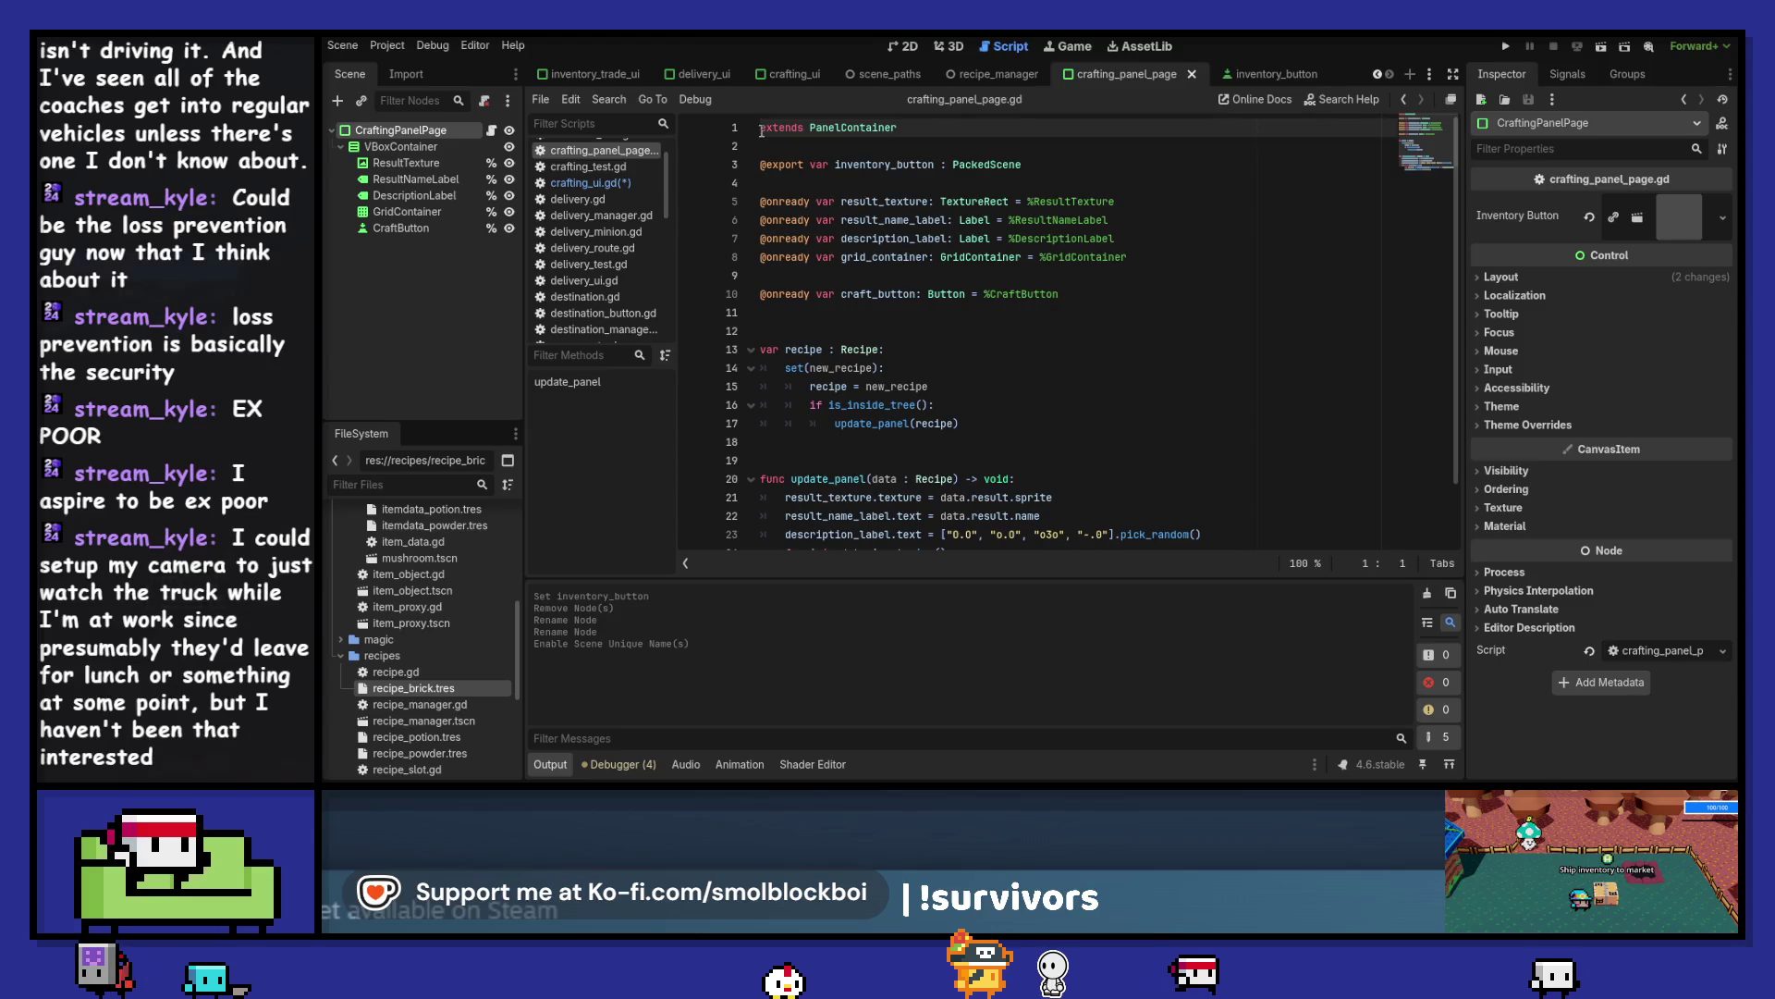
pyautogui.write('ass_name Cr')
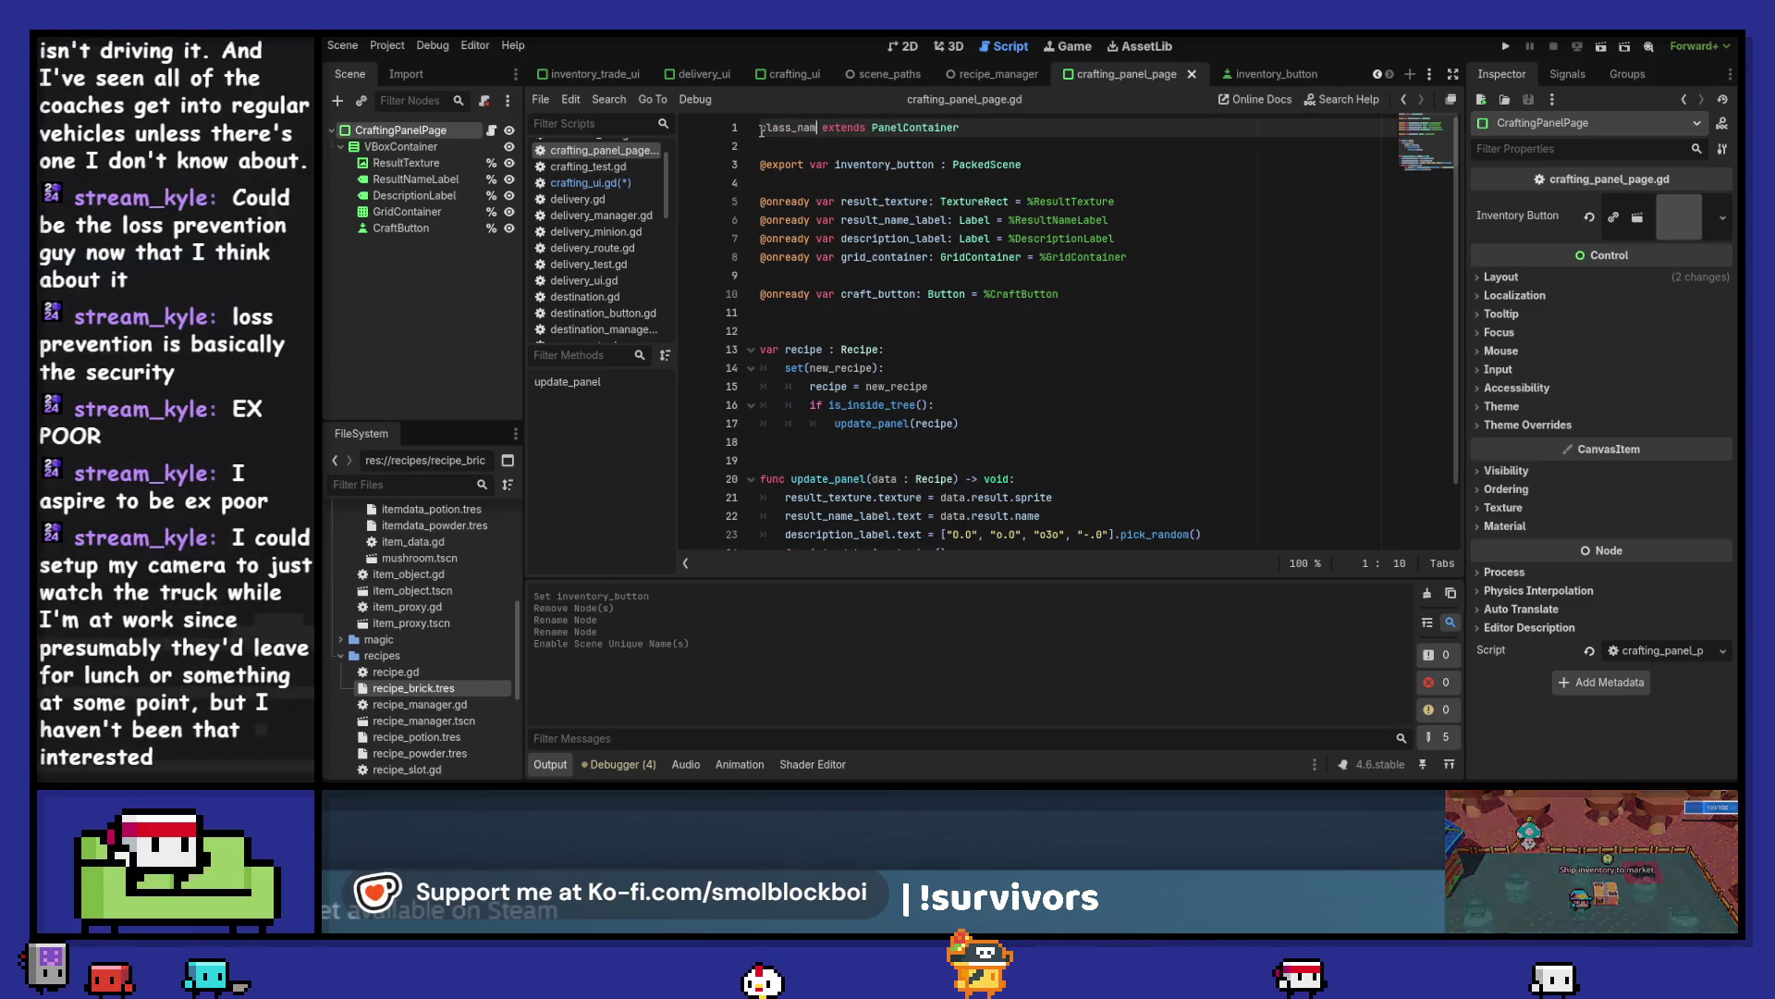
pyautogui.write('aftingPage')
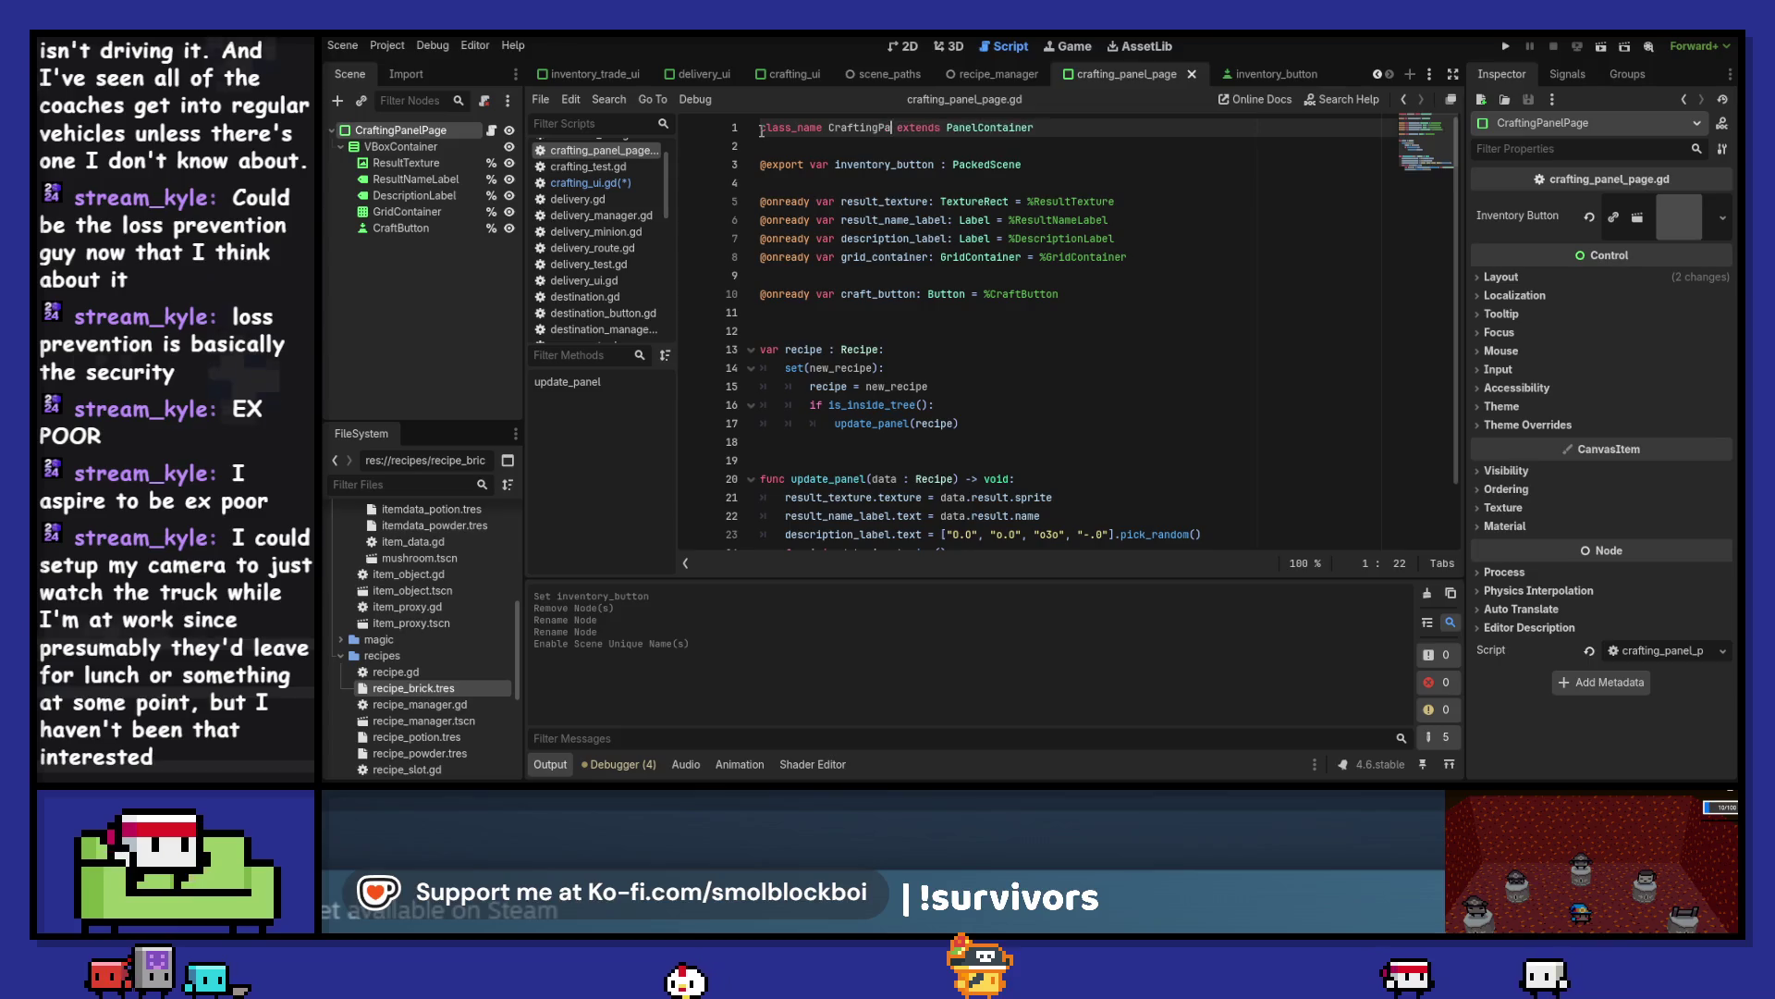
pyautogui.hotkey('ctrl', 's')
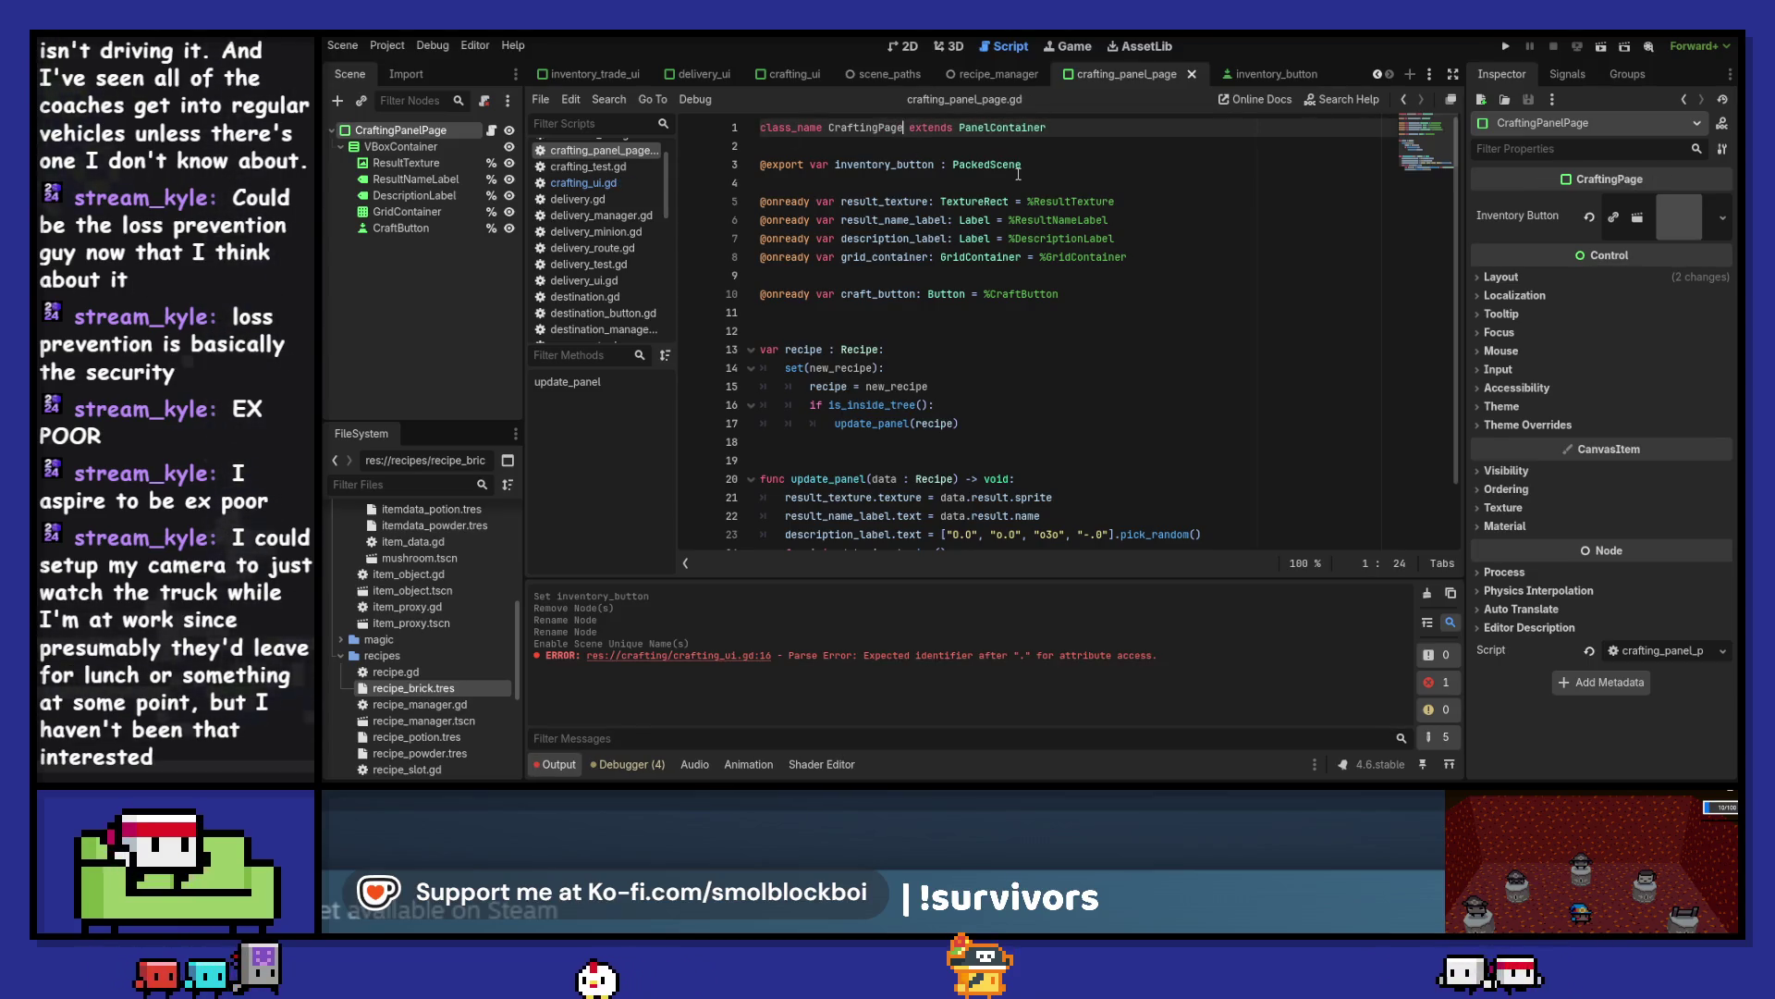
# - Change left_page and right_page types from PanelContainer to CraftingPage in crafting_ui.gd
pyautogui.click(731, 659)
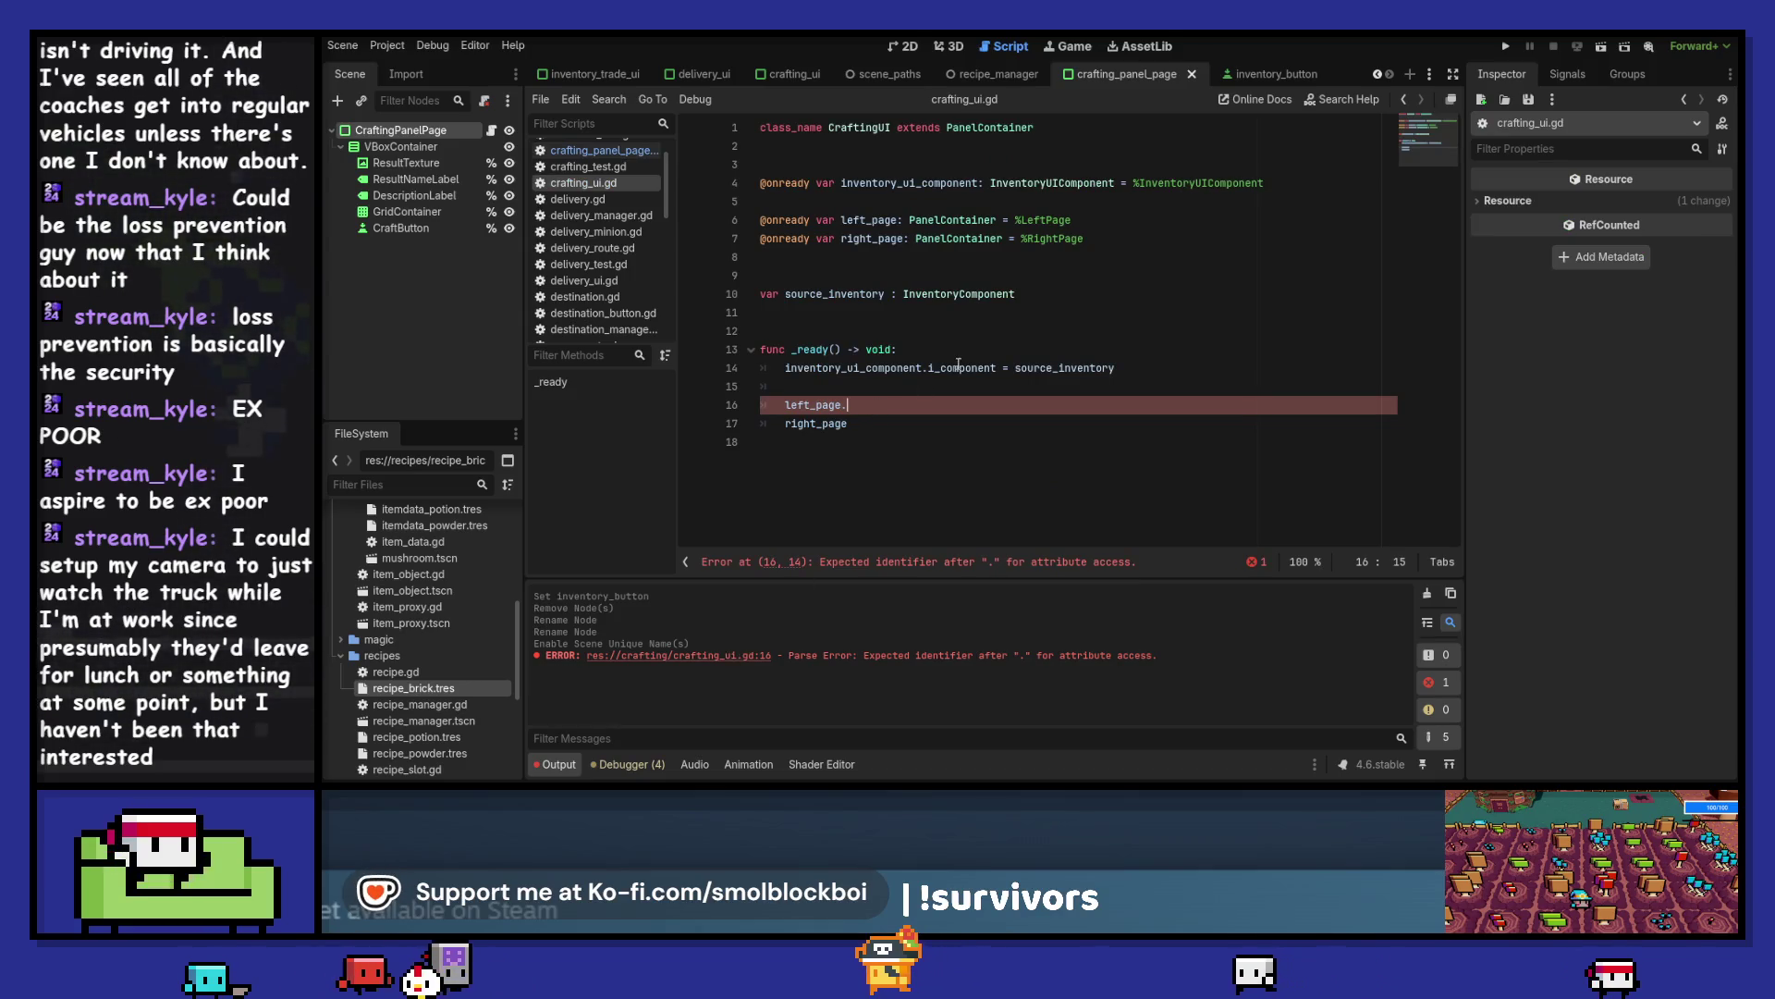
pyautogui.doubleClick(961, 222)
pyautogui.write('CraftingPage')
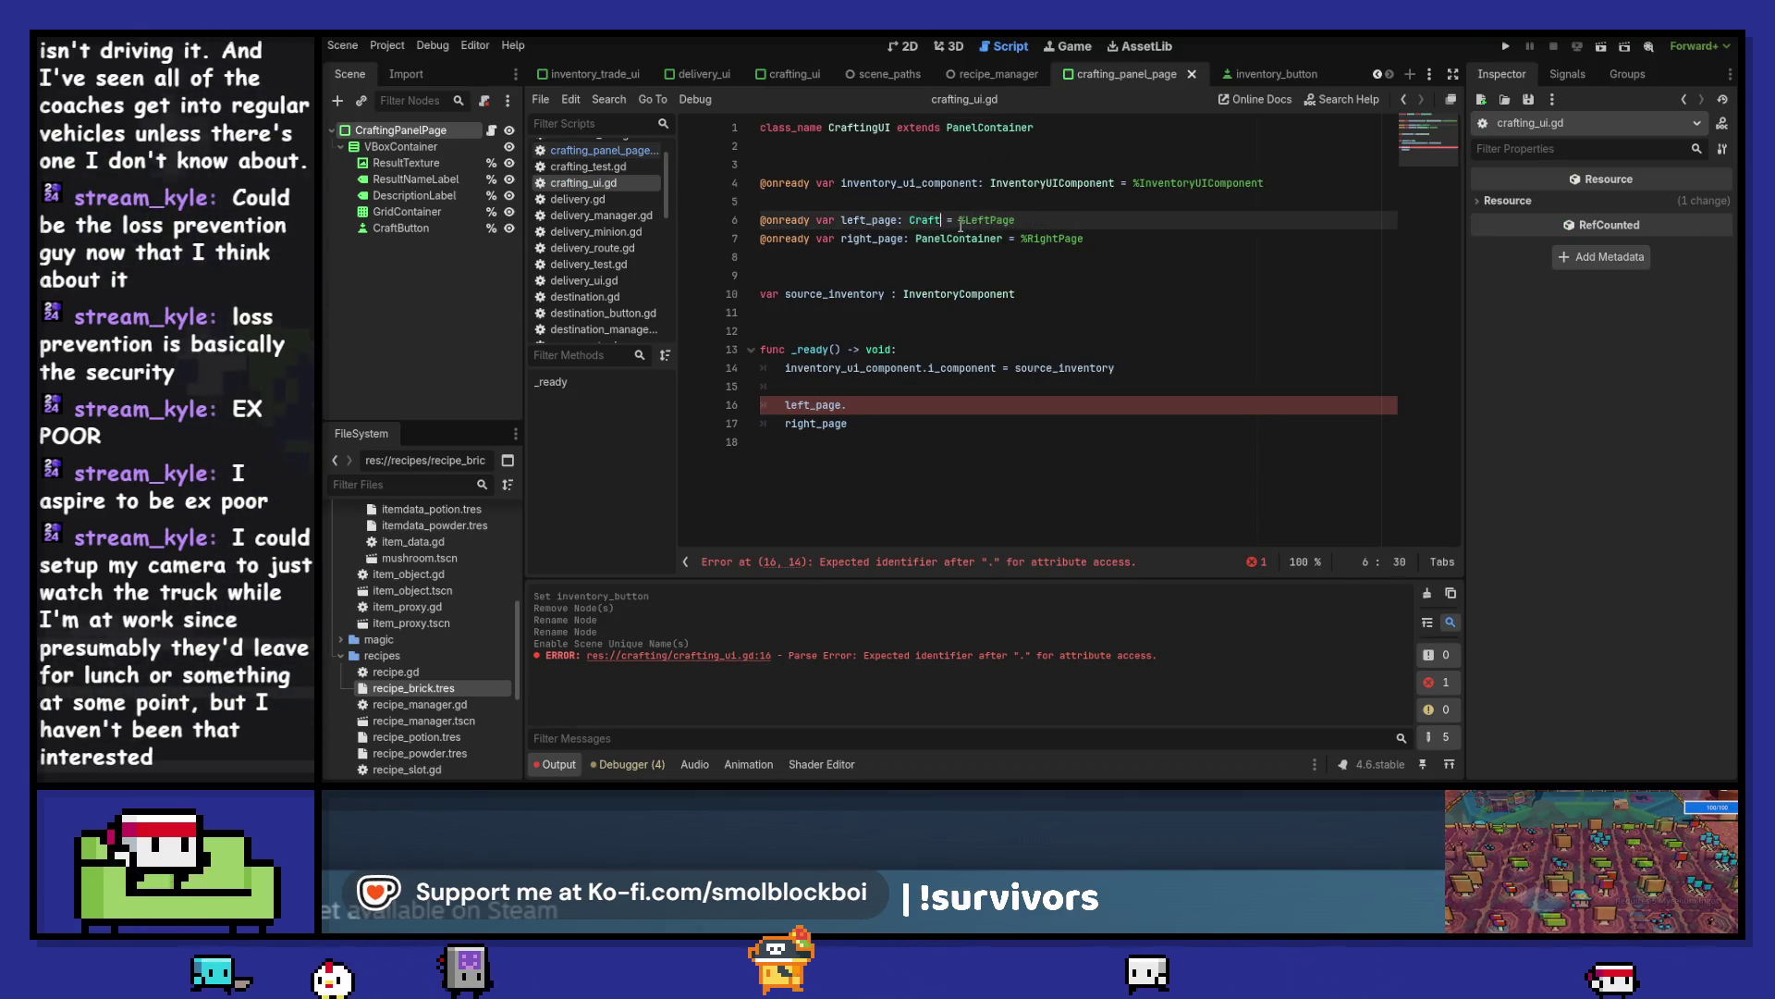
pyautogui.press('Down')
pyautogui.hotkey('ctrl', 'Right')
pyautogui.hotkey('ctrl', 'shift', 'Left')
pyautogui.write('CraftingPage')
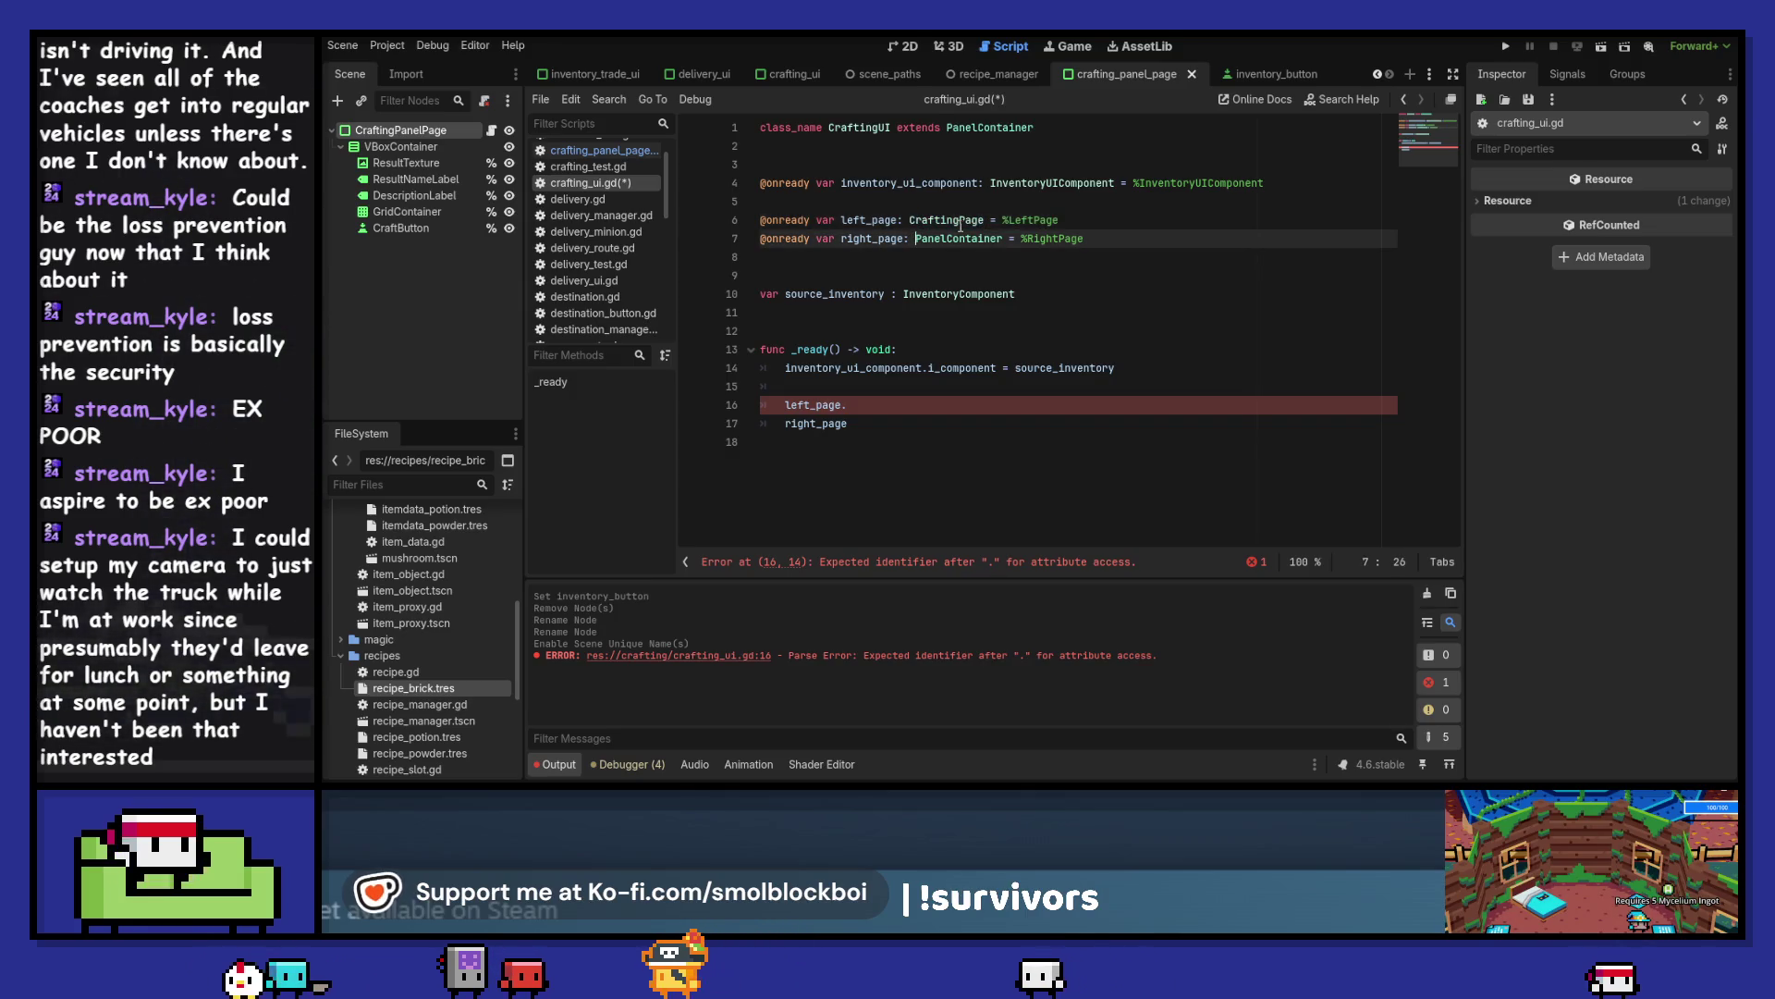
pyautogui.press('Down')
pyautogui.press('Down')
pyautogui.press('Down')
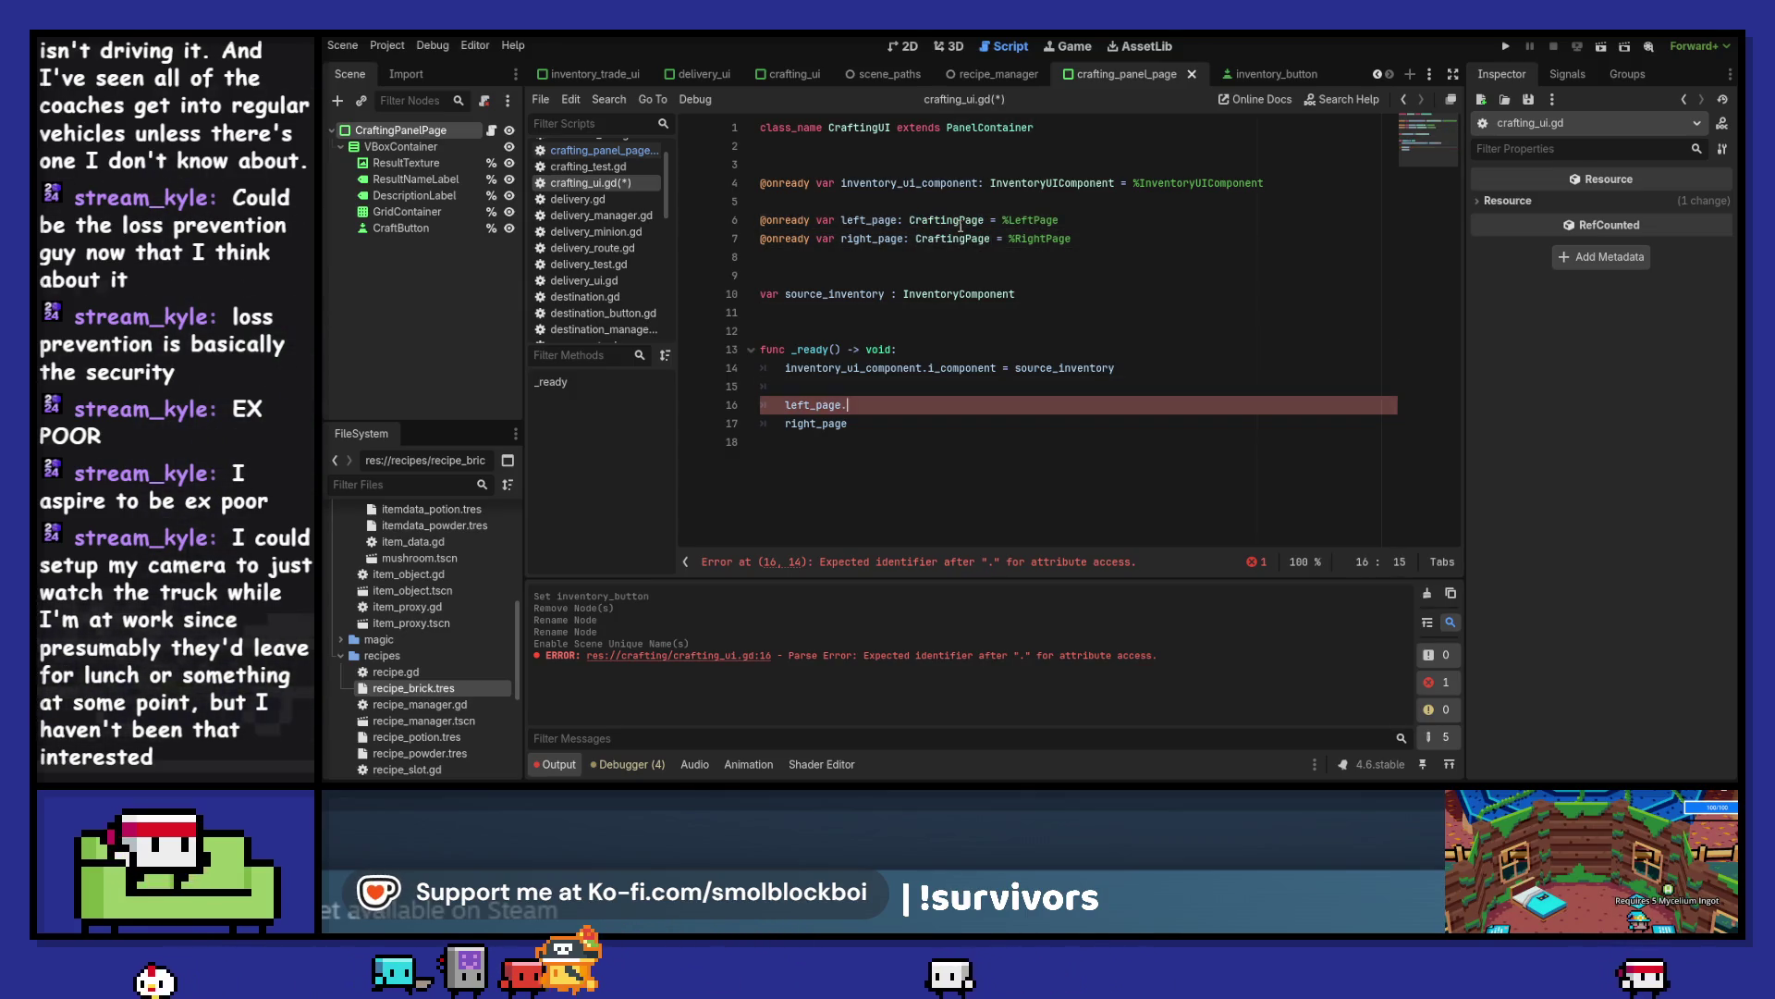
pyautogui.hotkey('ctrl', 'space')
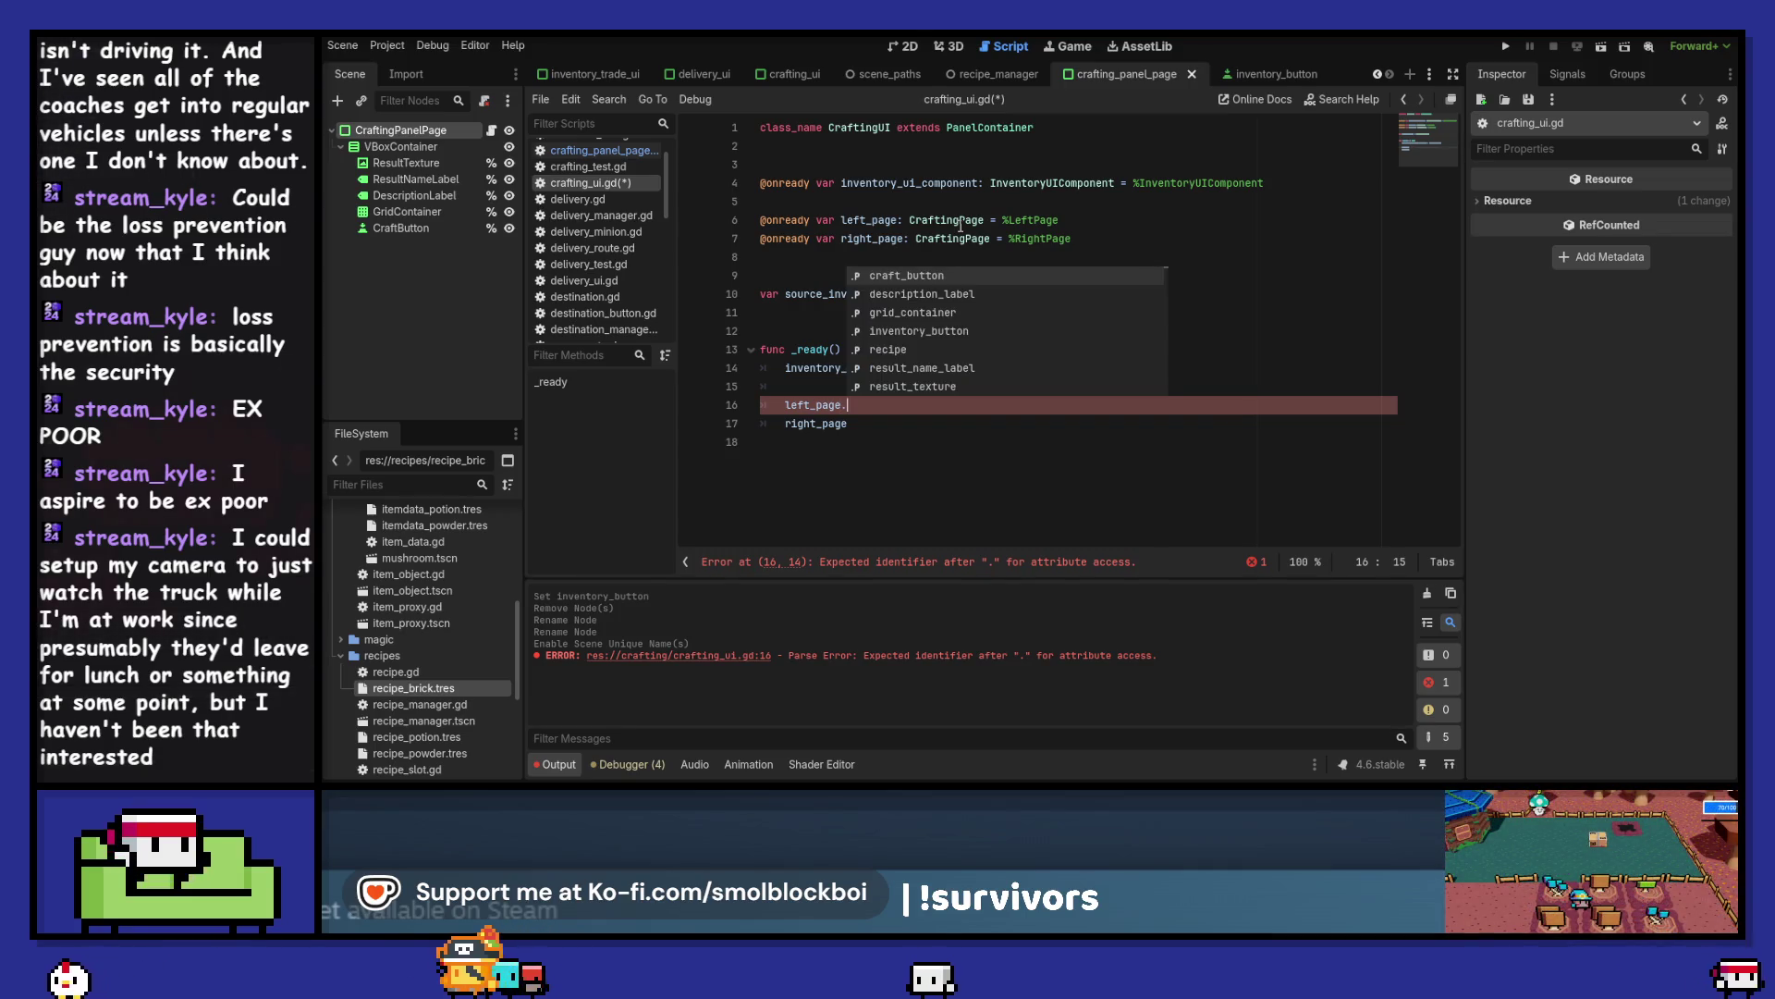
pyautogui.press('Down')
pyautogui.press('Down')
pyautogui.press('Down')
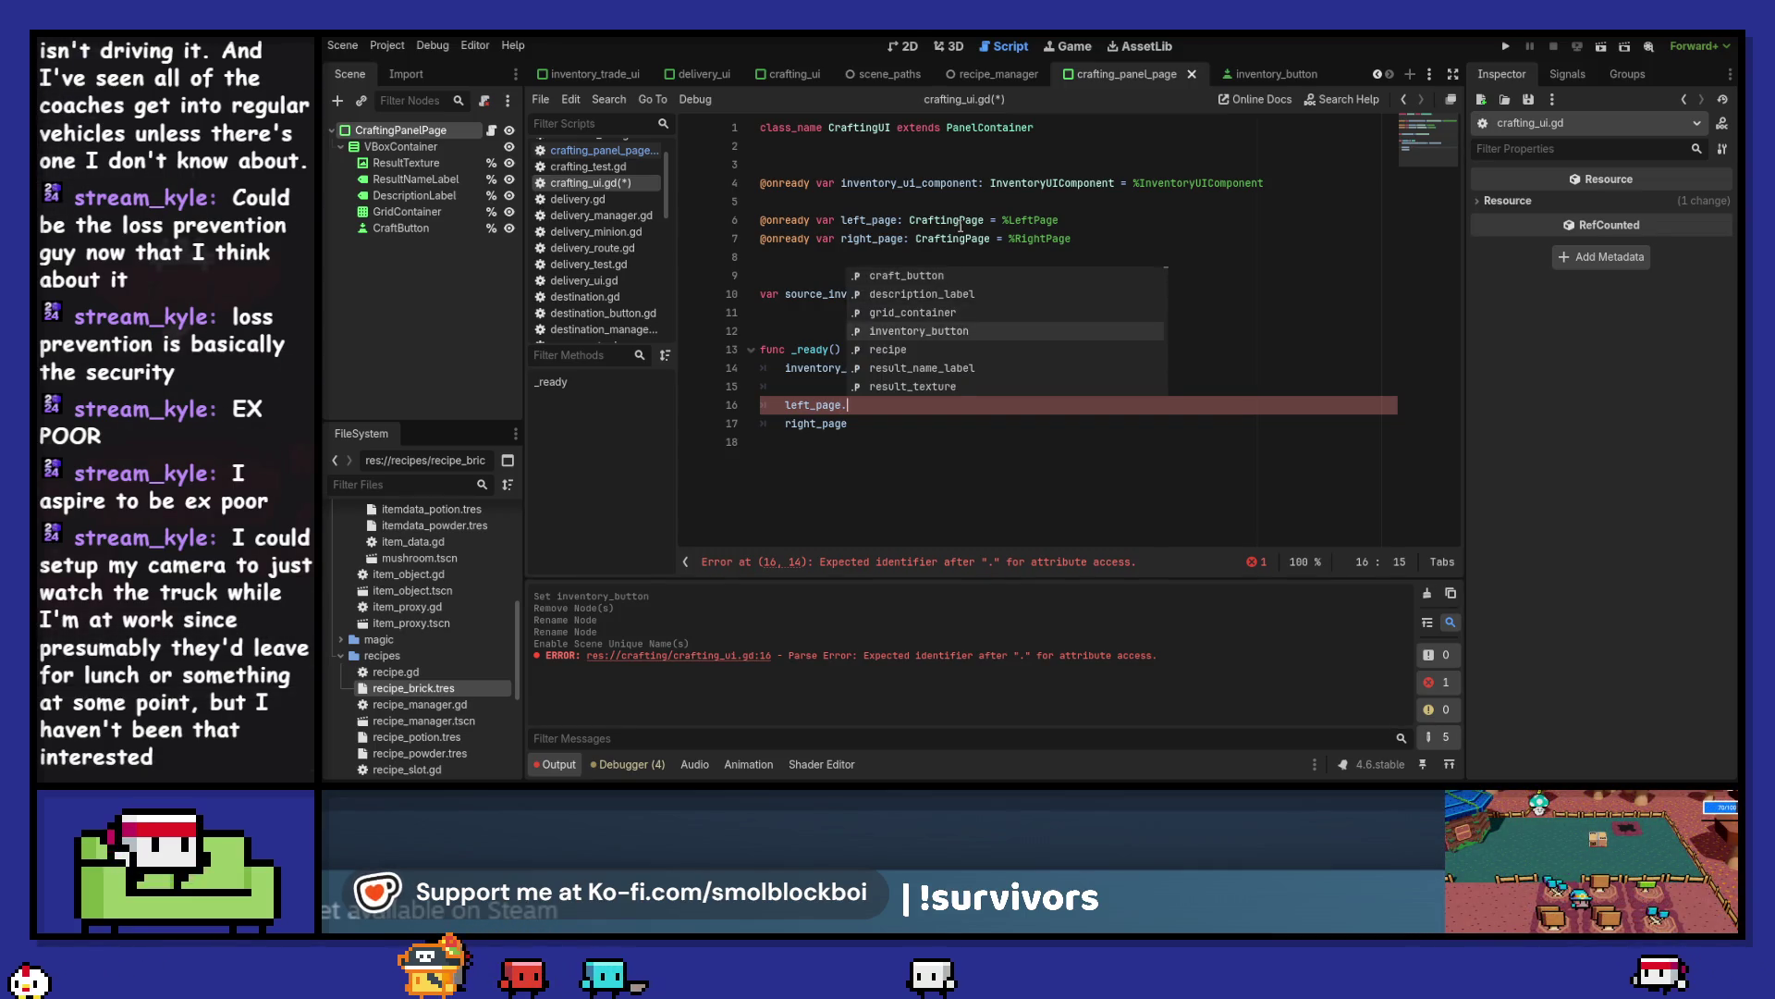
# - Complete line 16 as left_page.recipe = RecipeManager.recipes[0]
pyautogui.press('Return')
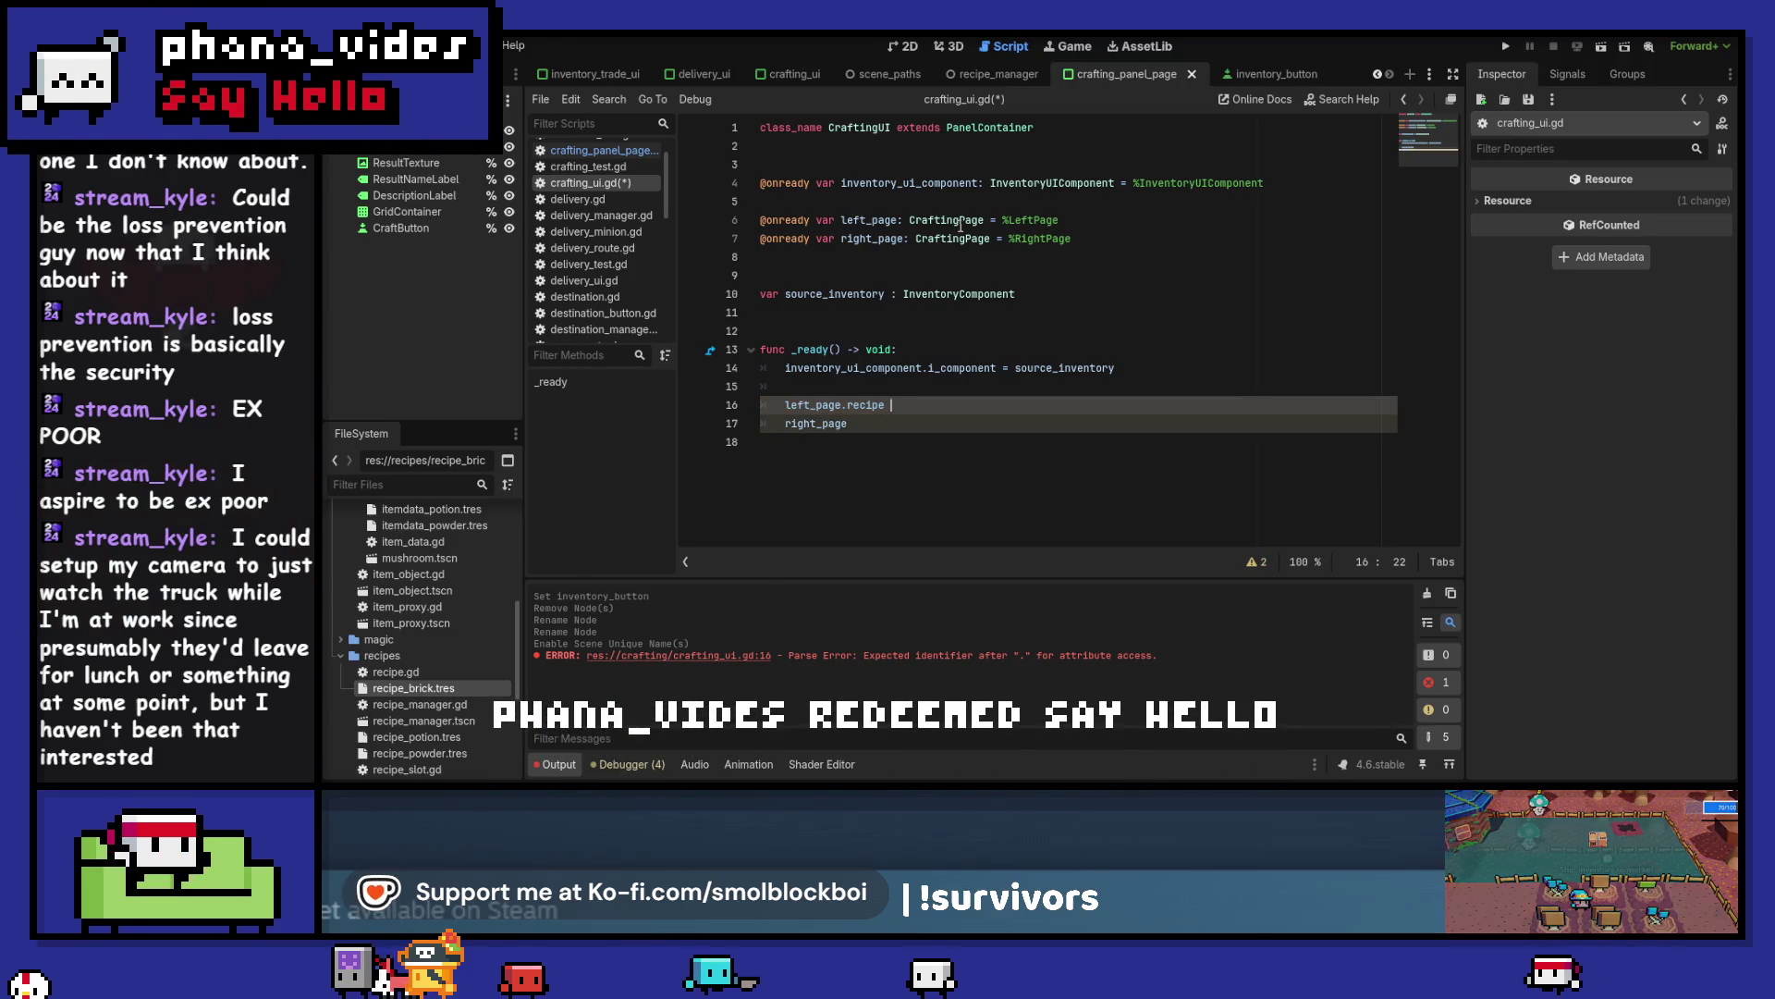
pyautogui.write('= ')
pyautogui.write('Recip')
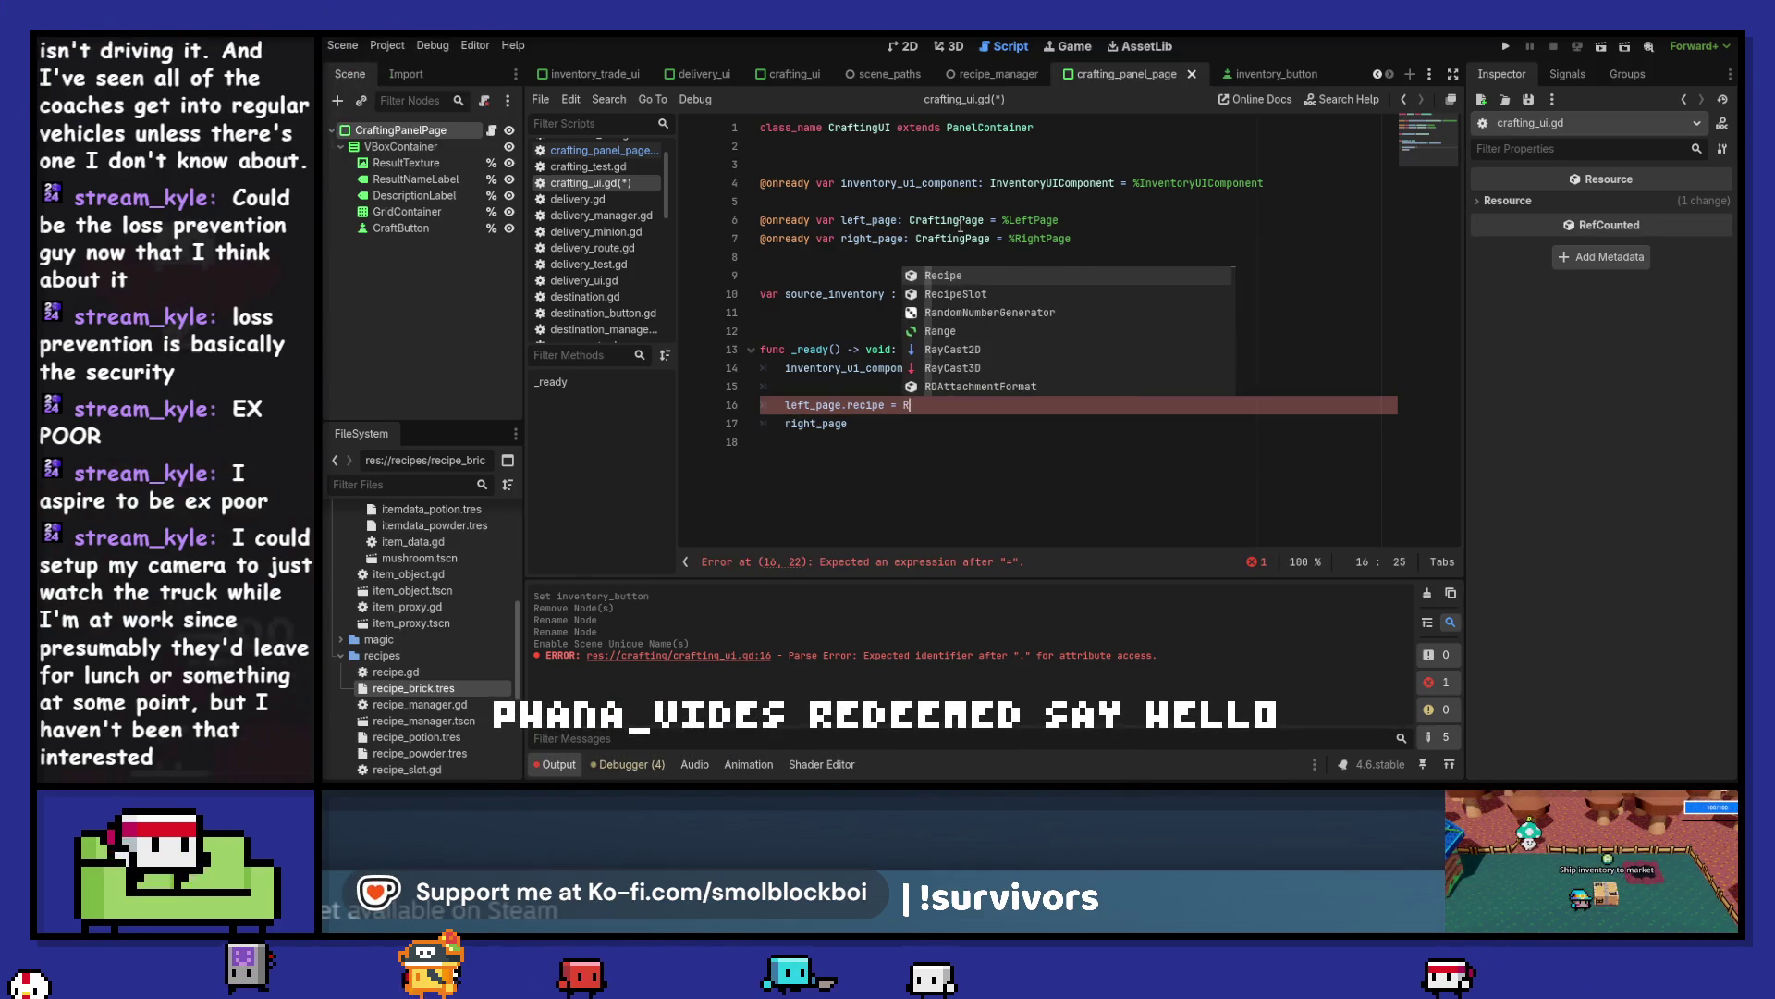
pyautogui.press('Down')
pyautogui.press('Down')
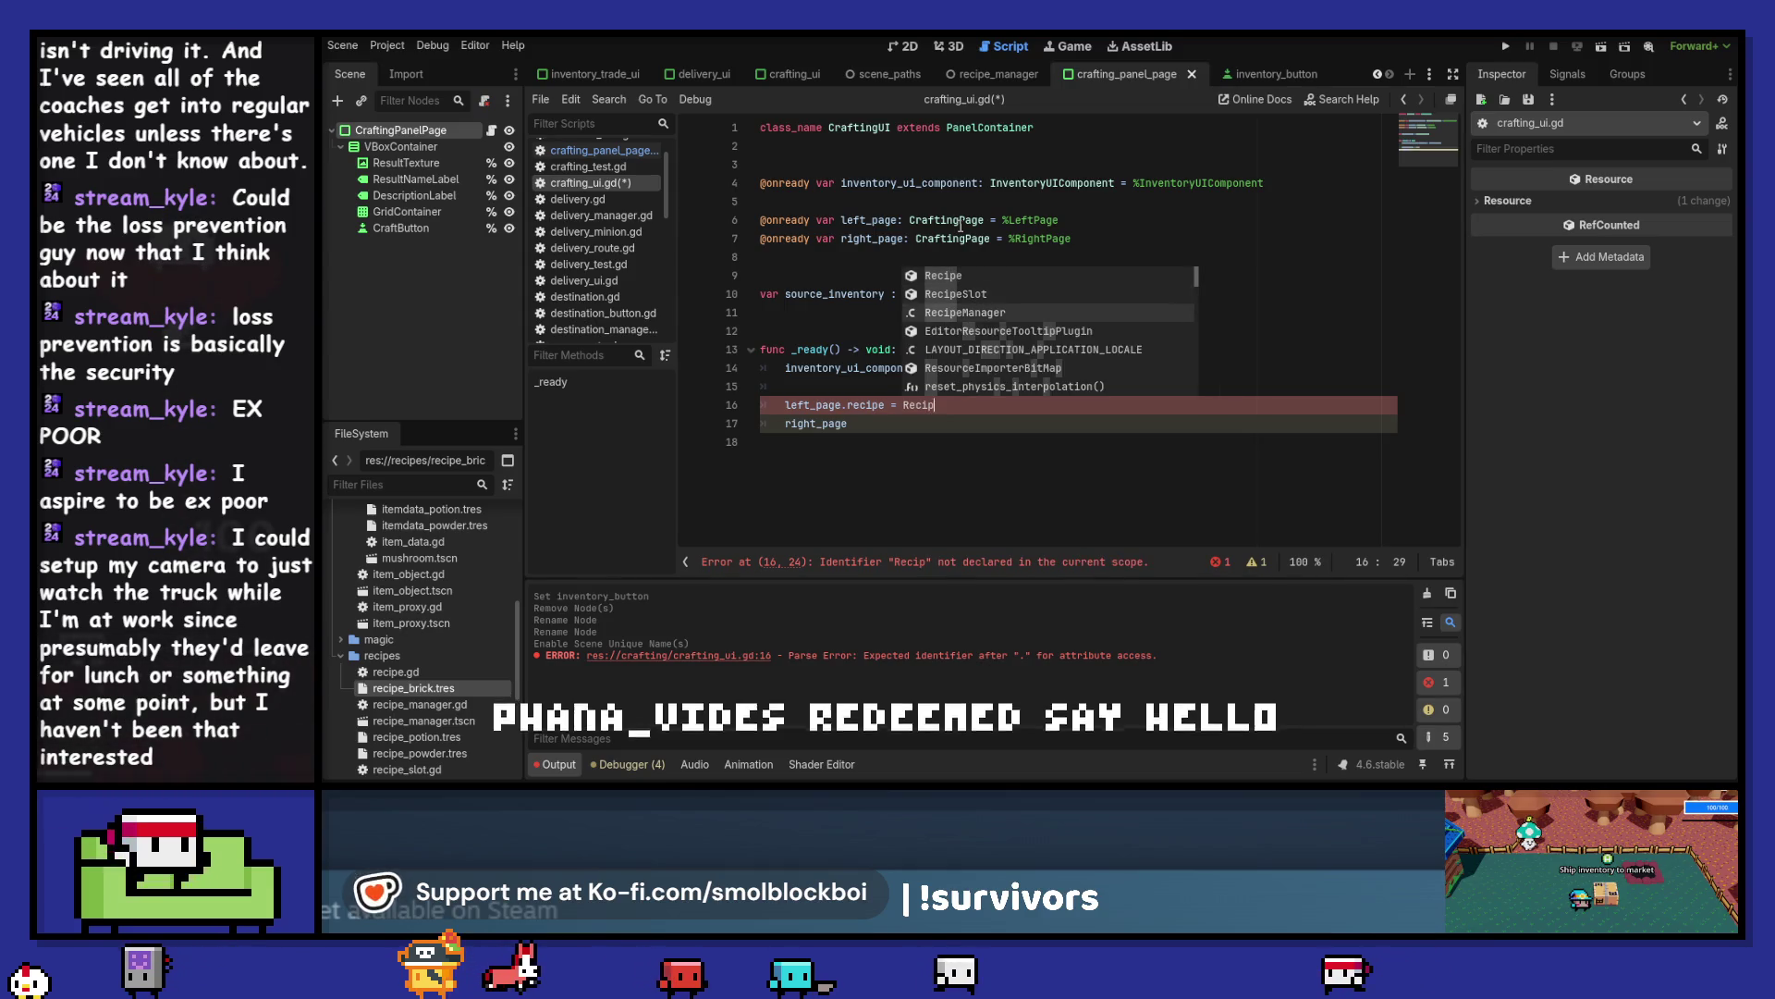
pyautogui.press('Return')
pyautogui.write('.')
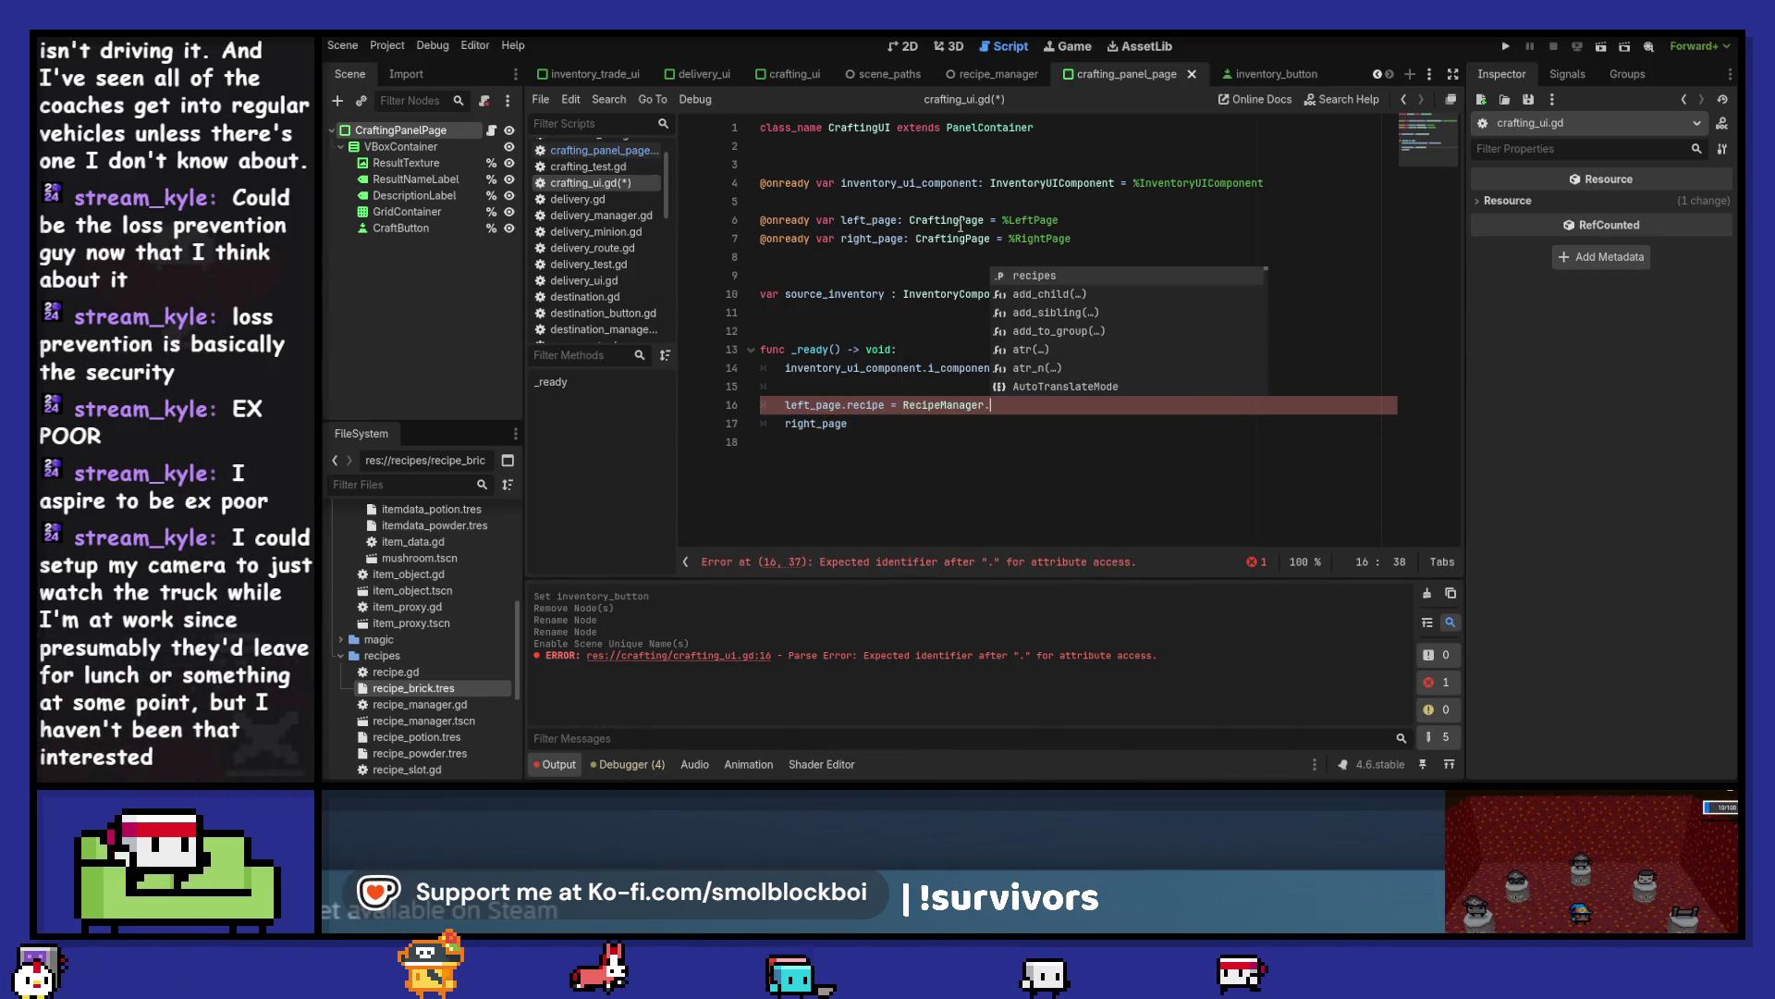
pyautogui.press('Return')
pyautogui.write('[')
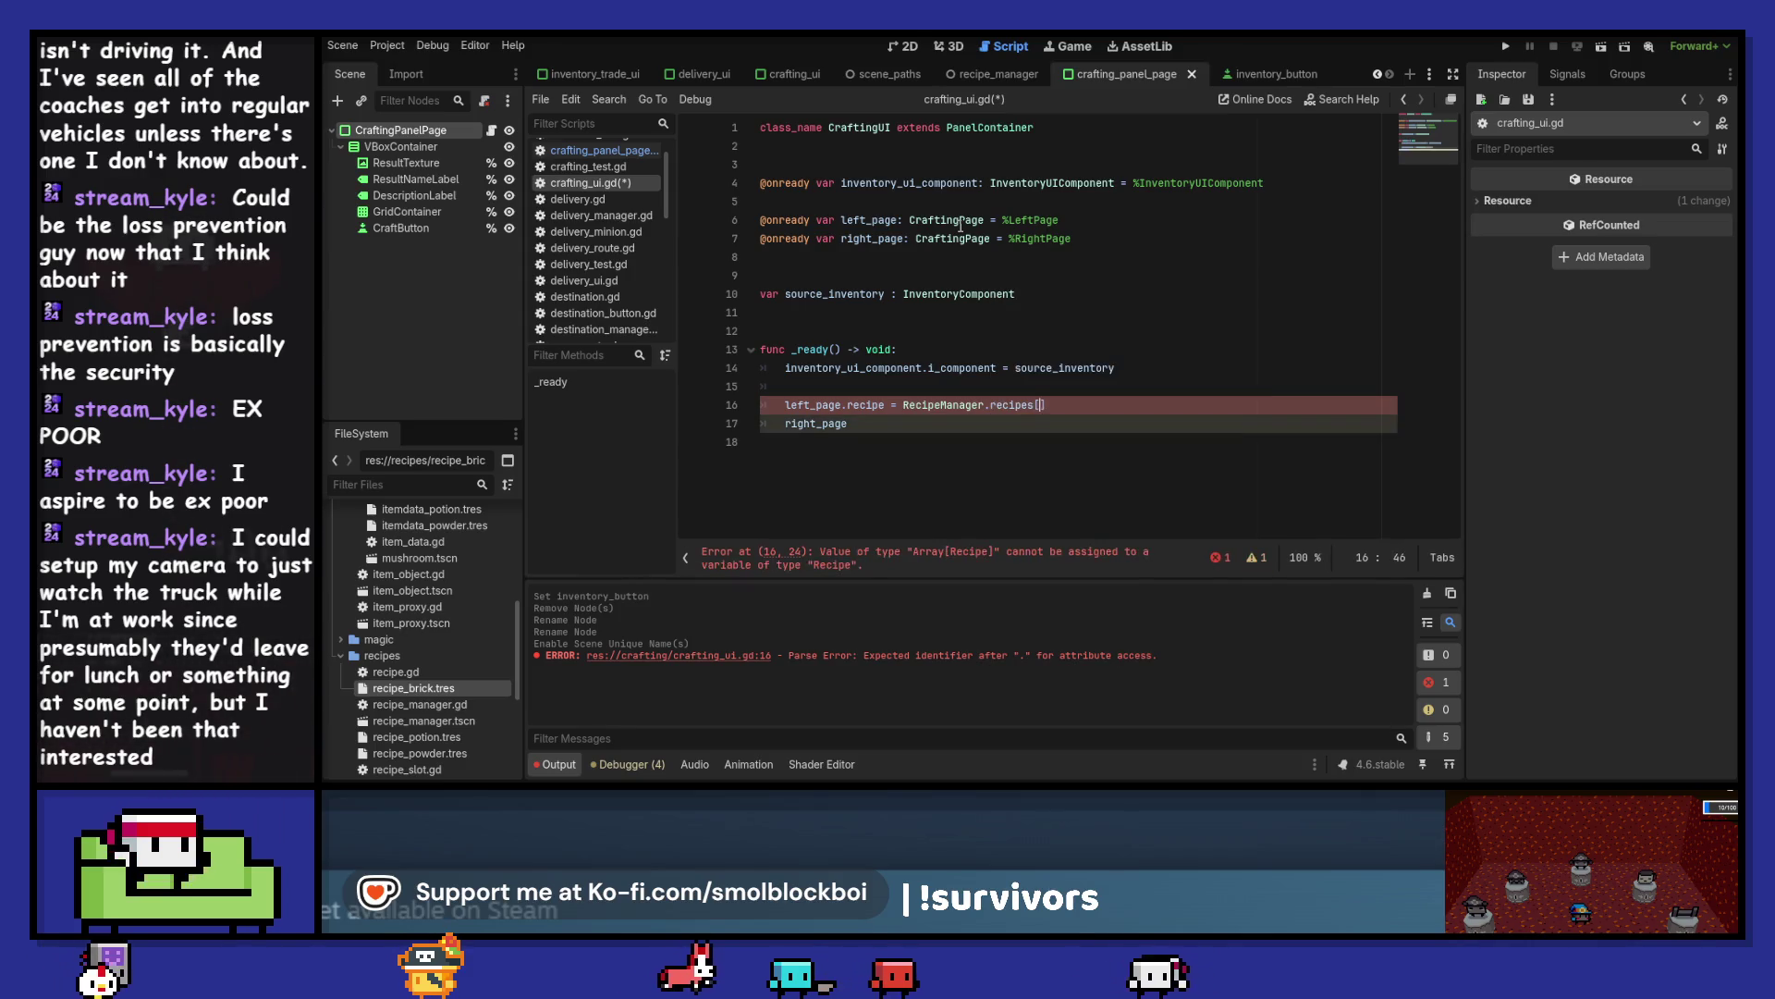
pyautogui.hotkey('ctrl', 'shift', 'Left')
pyautogui.hotkey('ctrl', 'shift', 'Left')
pyautogui.hotkey('ctrl', 'shift', 'Left')
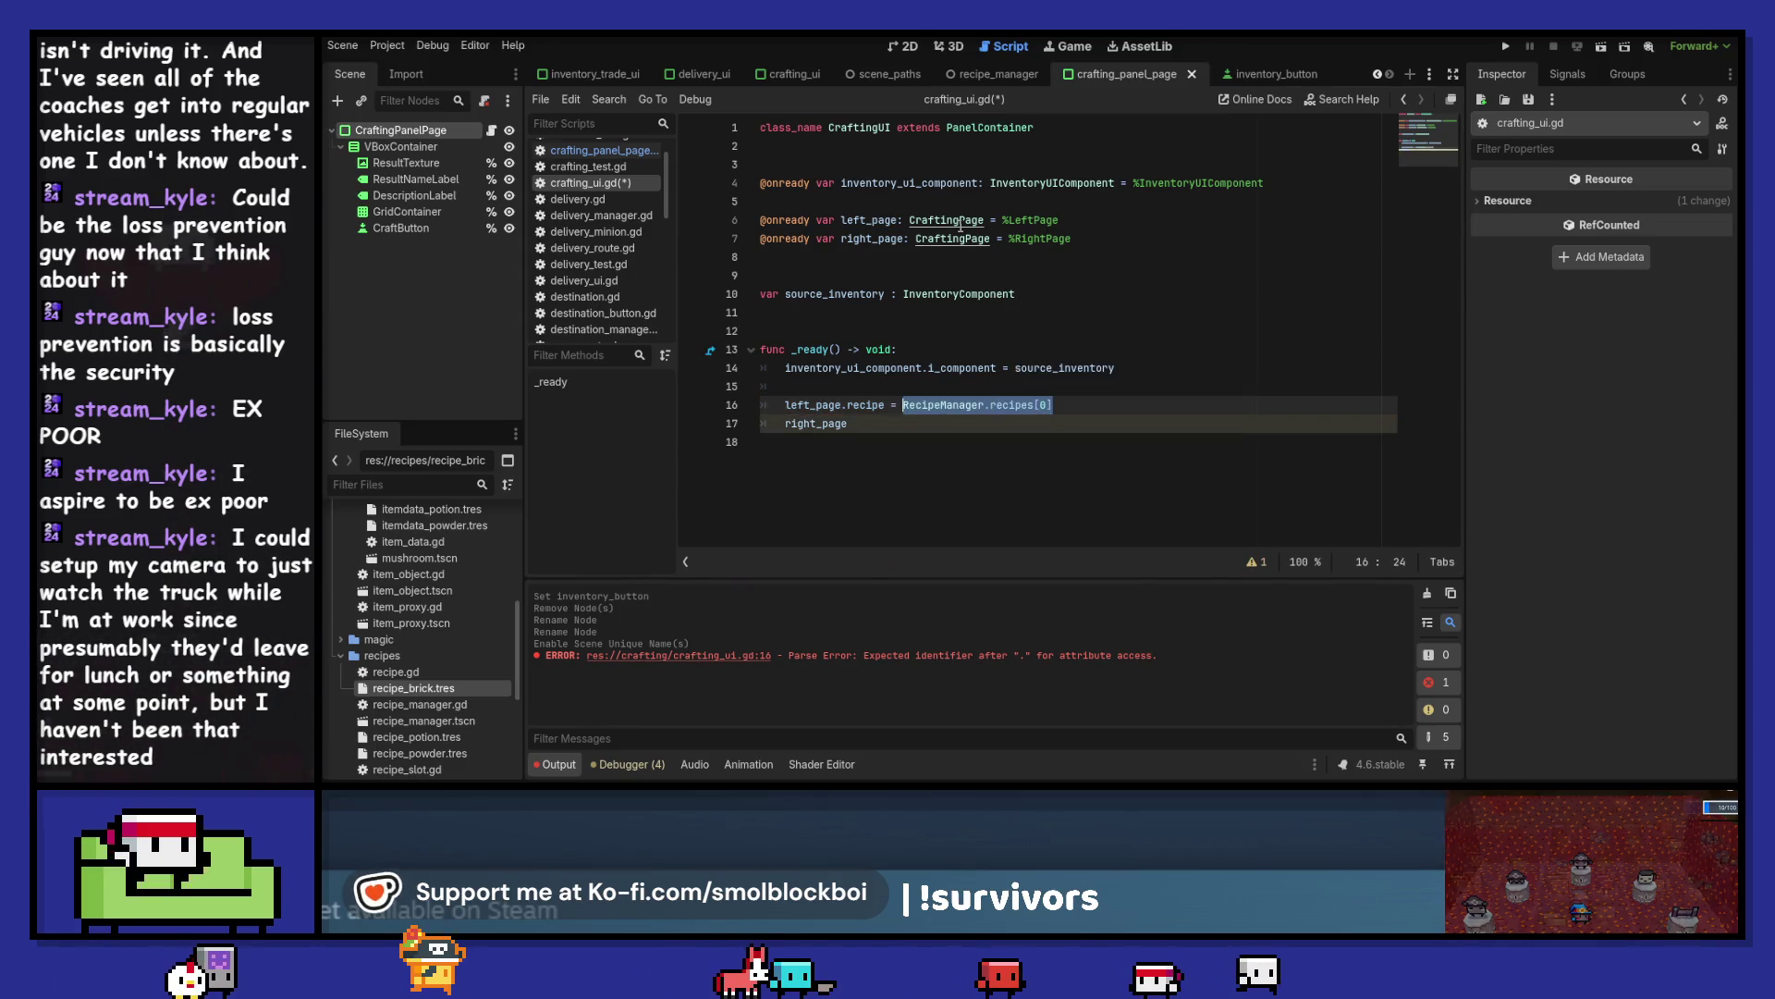
# - Set right_page.recipe = RecipeManager.recipes[1] on line 17 and save the script
pyautogui.hotkey('ctrl', 'c')
pyautogui.press('Down')
pyautogui.write('=')
pyautogui.hotkey('ctrl', 'v')
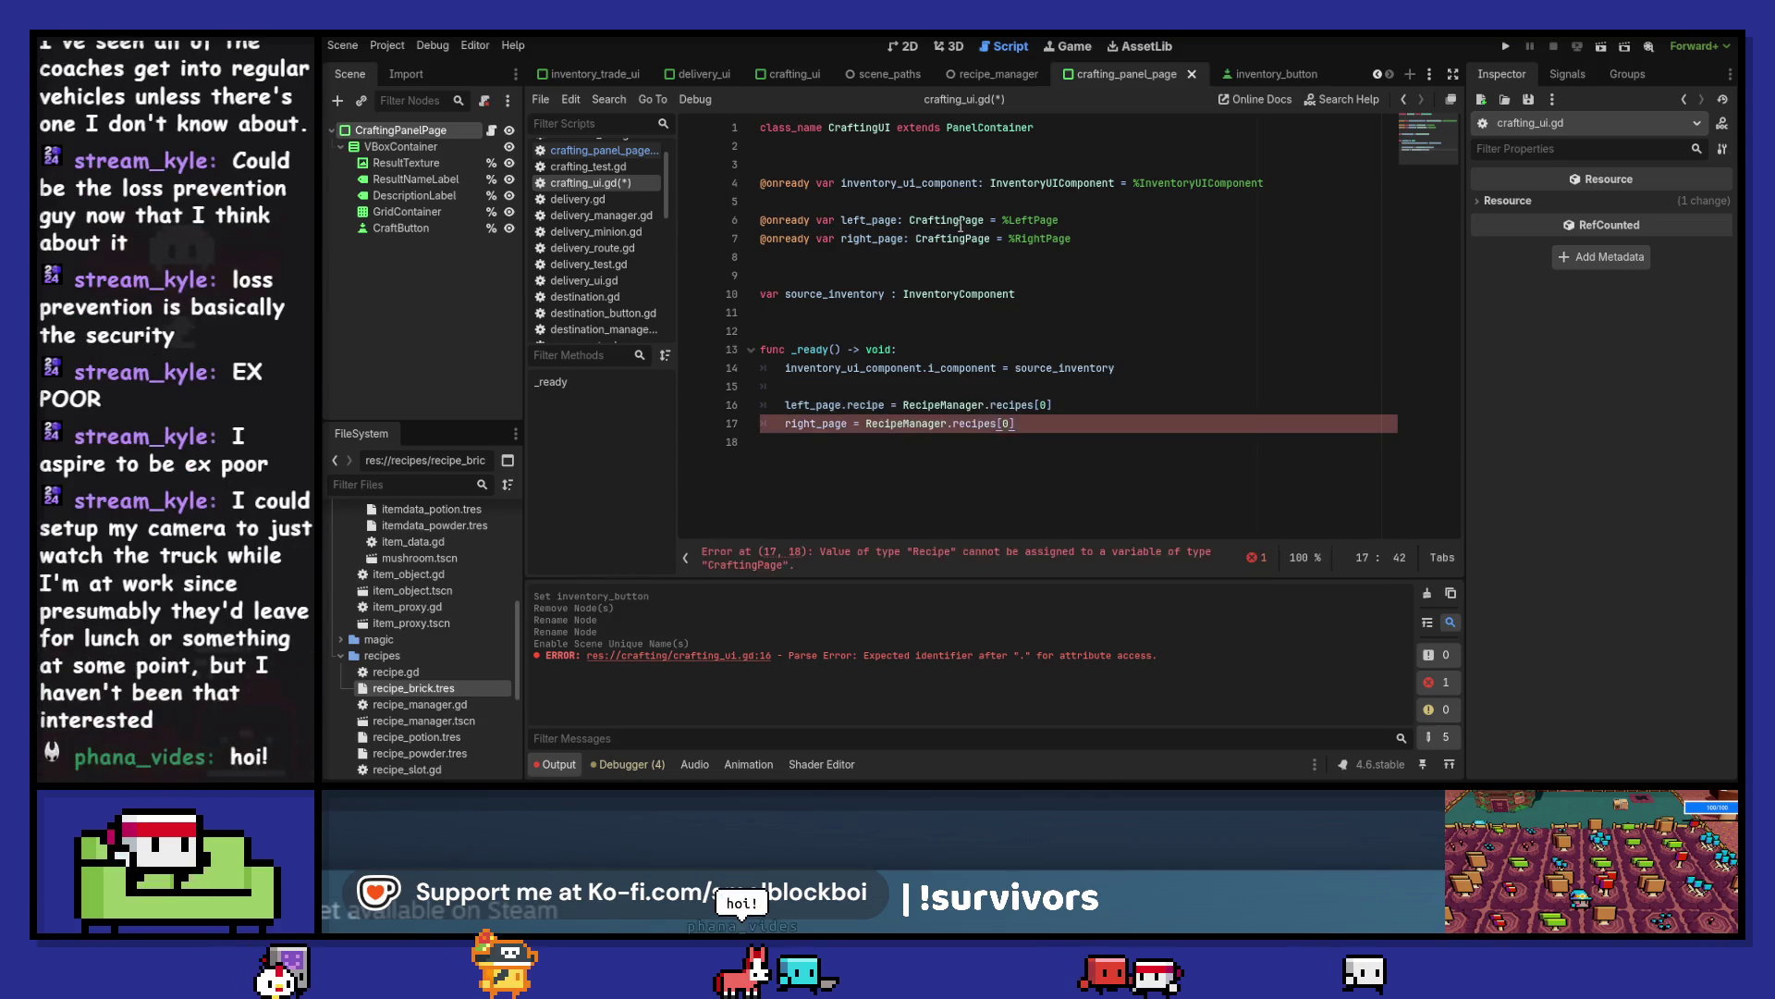
pyautogui.press('BackSpace')
pyautogui.write('1')
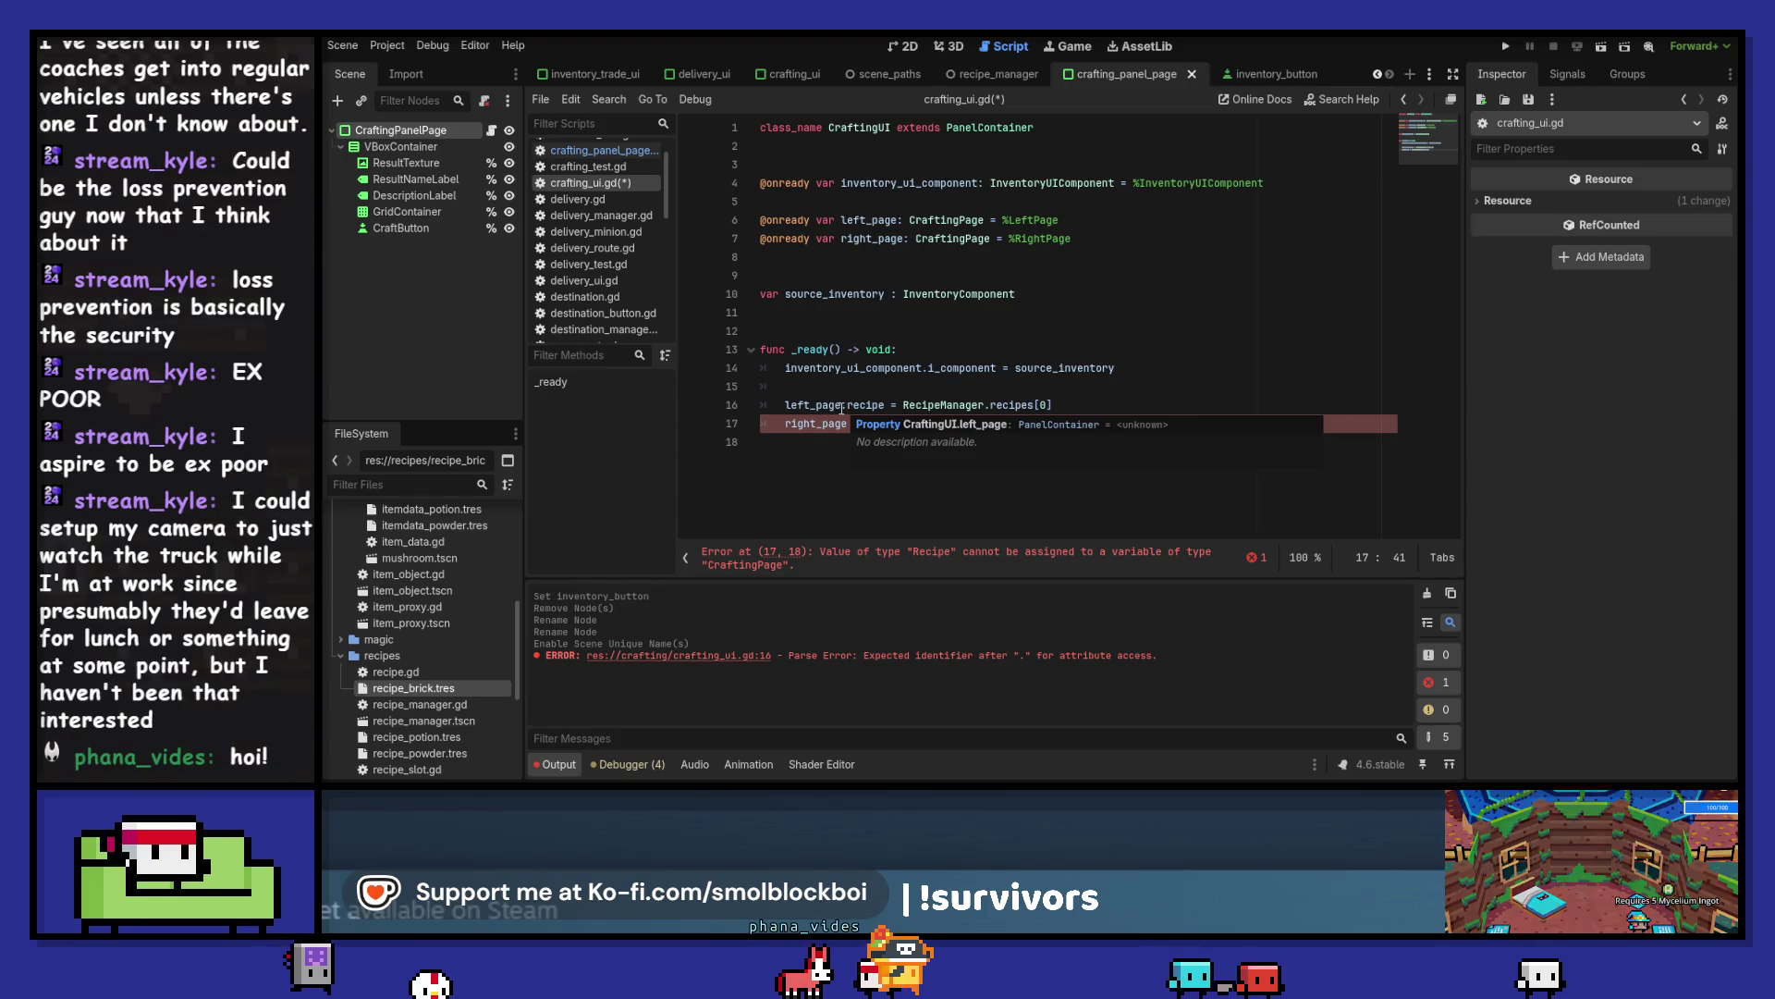
pyautogui.moveTo(841, 408); pyautogui.dragTo(876, 404)
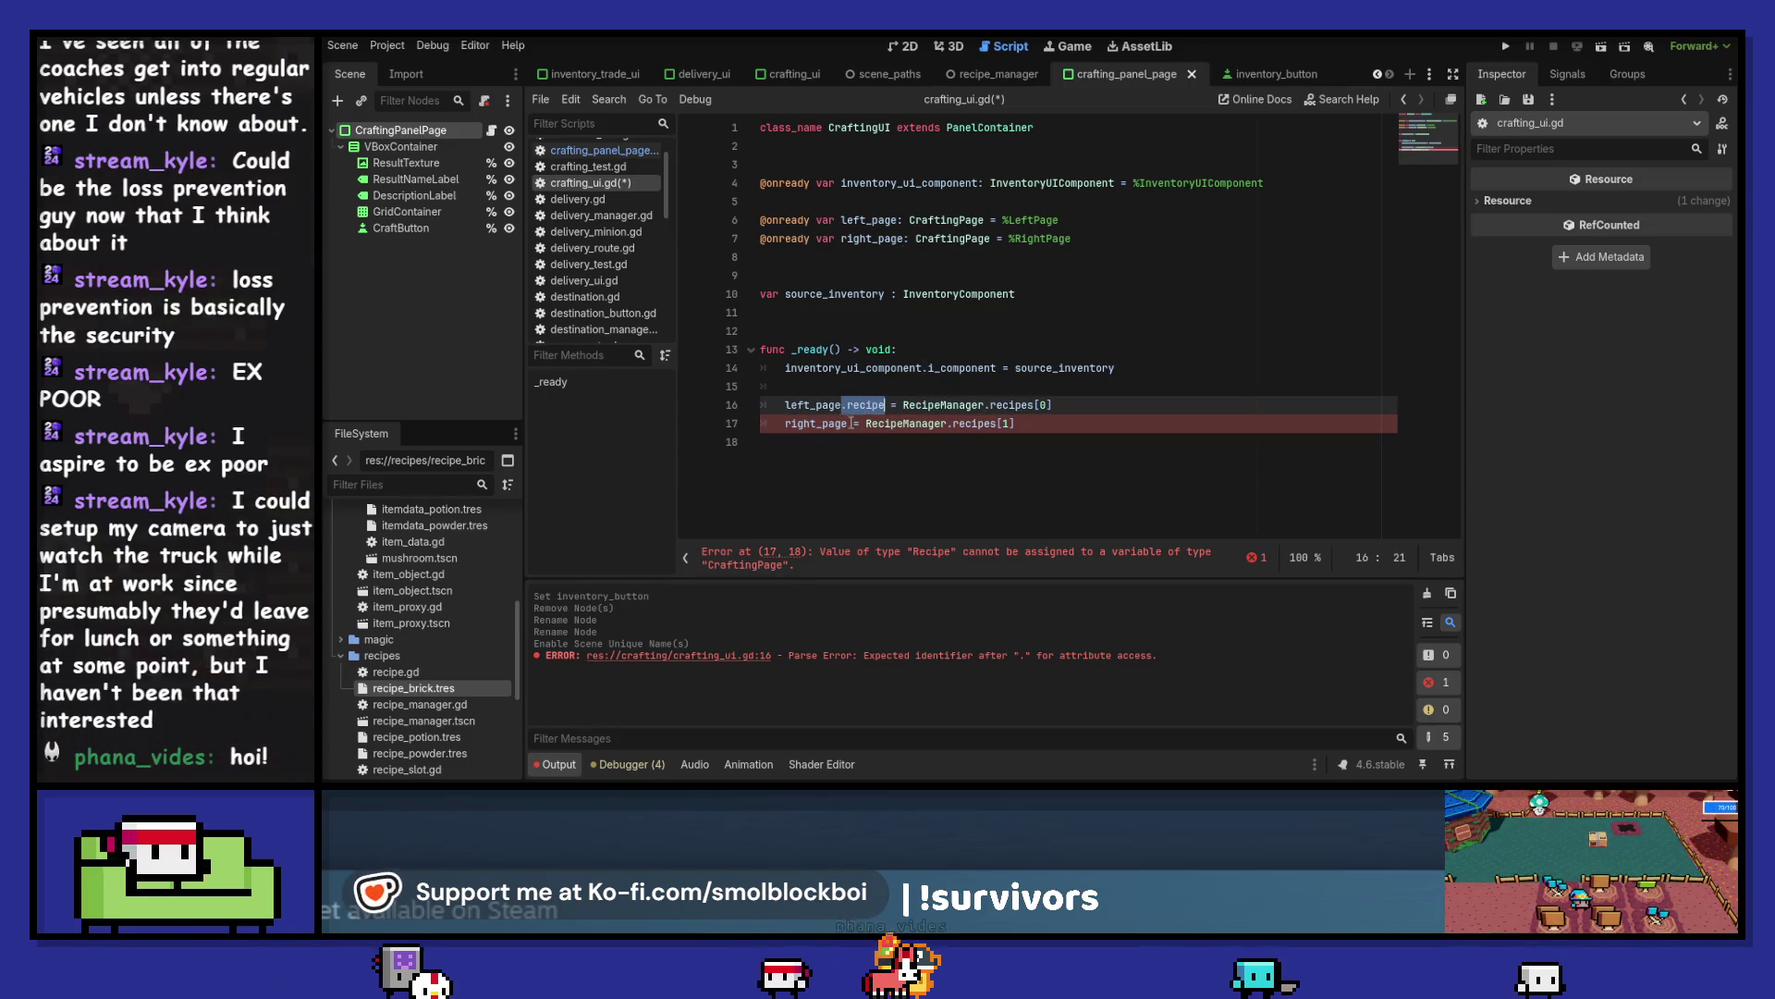
pyautogui.click(846, 422)
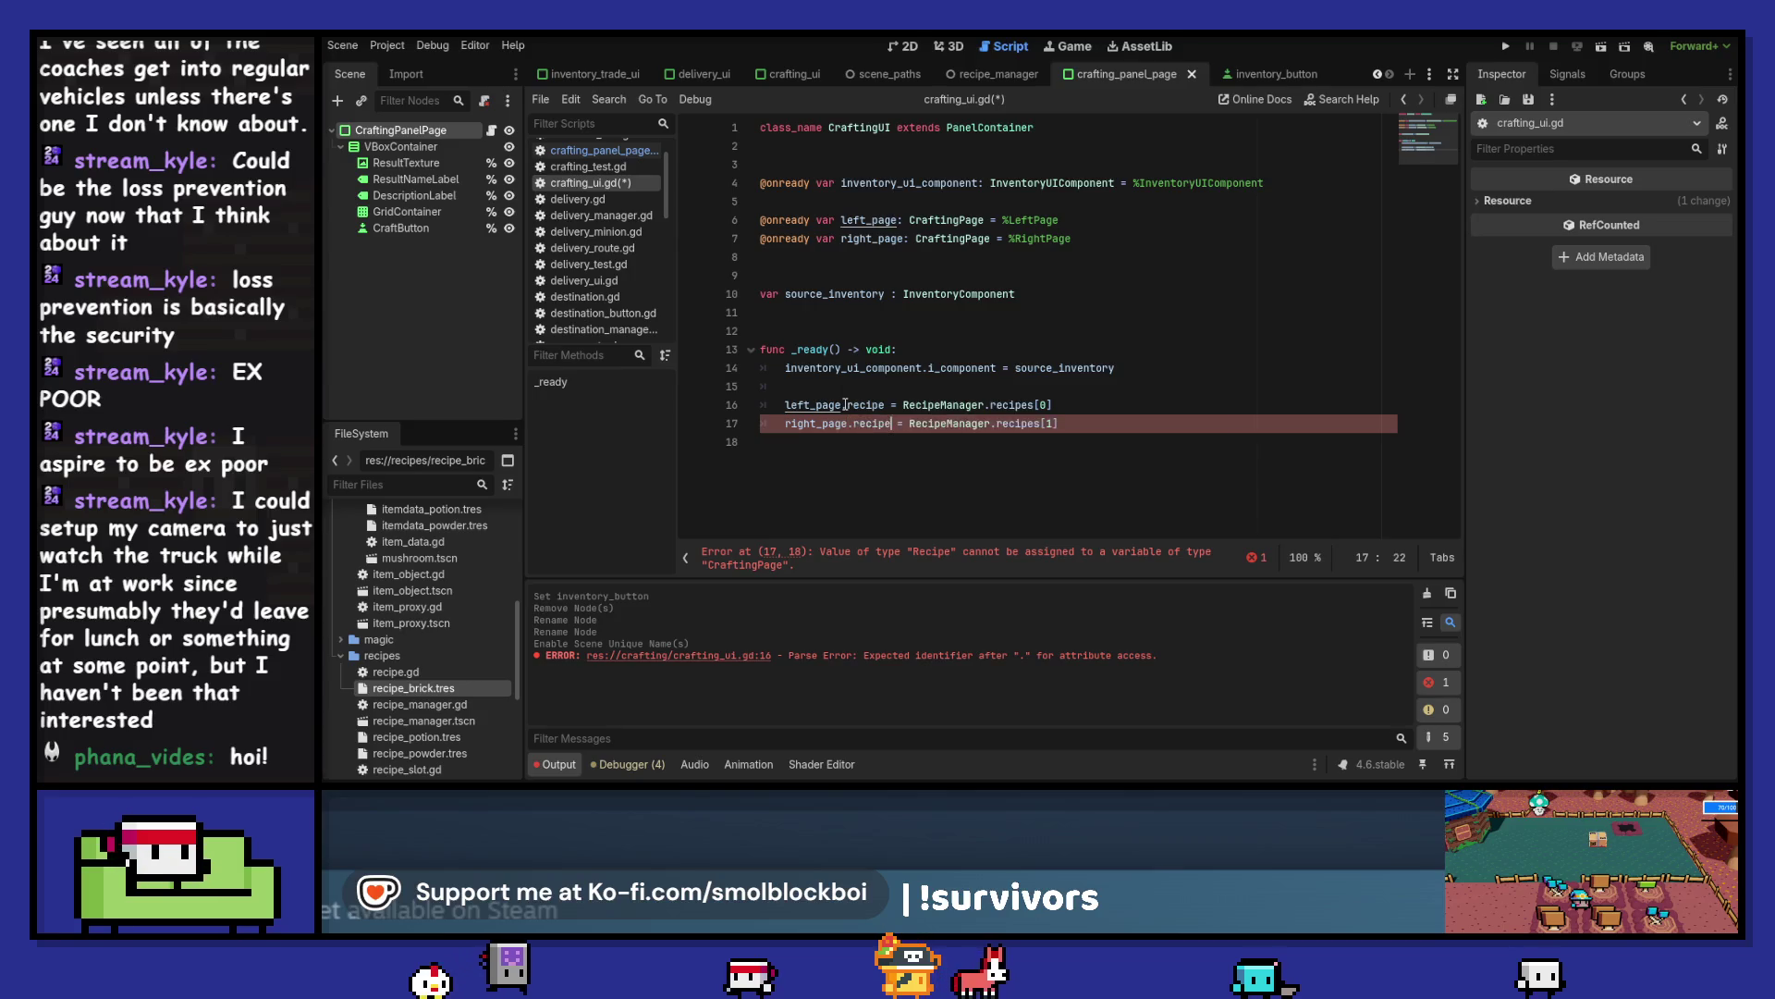
pyautogui.hotkey('ctrl', 's')
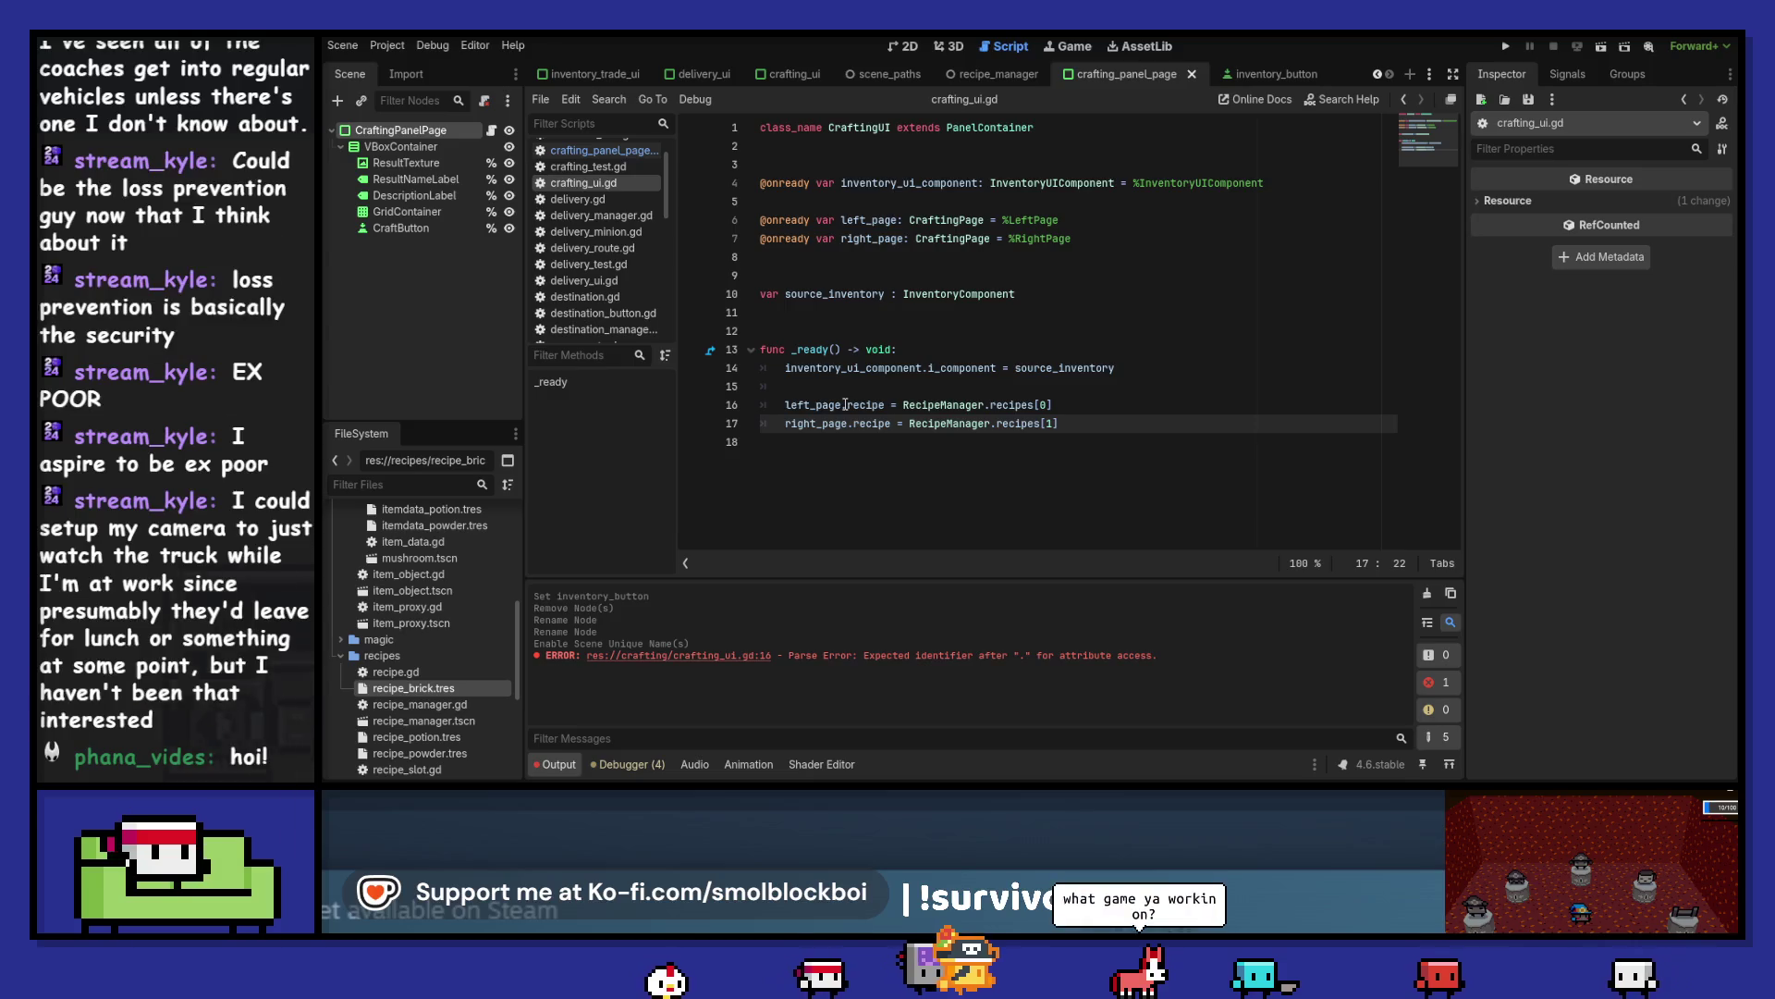
pyautogui.click(1149, 421)
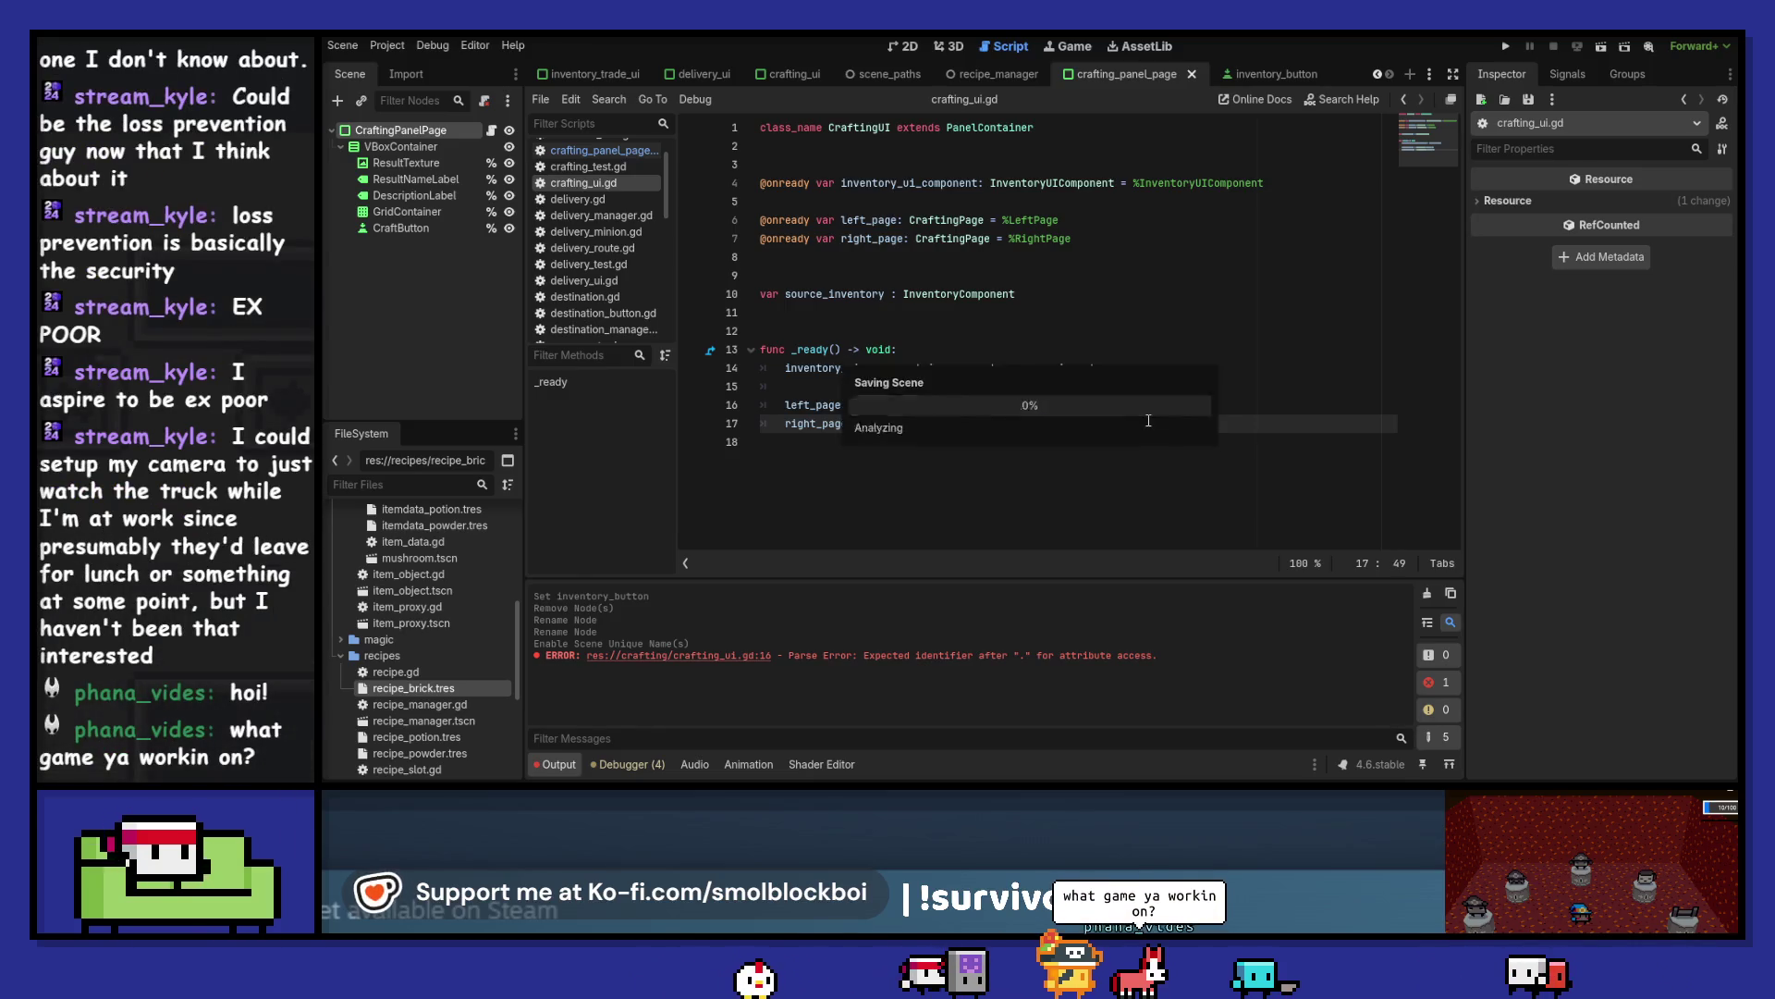
# - Run the project, open the crafting panel with E, then switch to Steam and close its popup
pyautogui.press('F5')
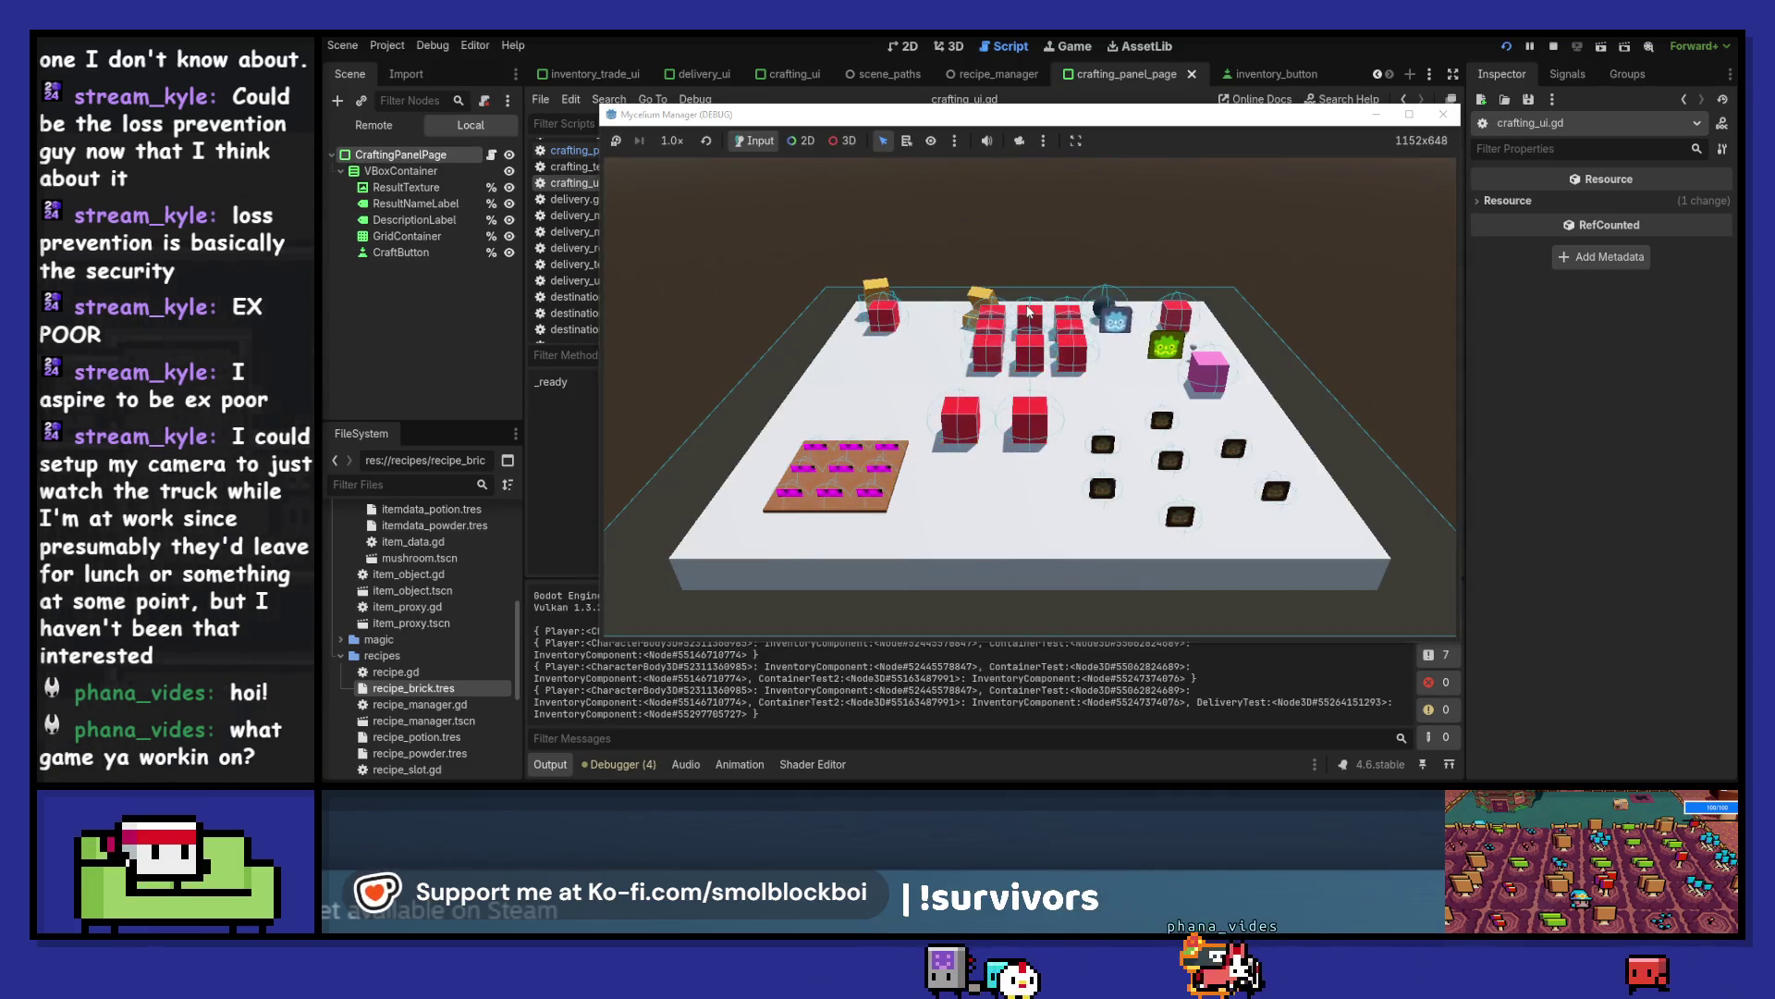
pyautogui.press('e')
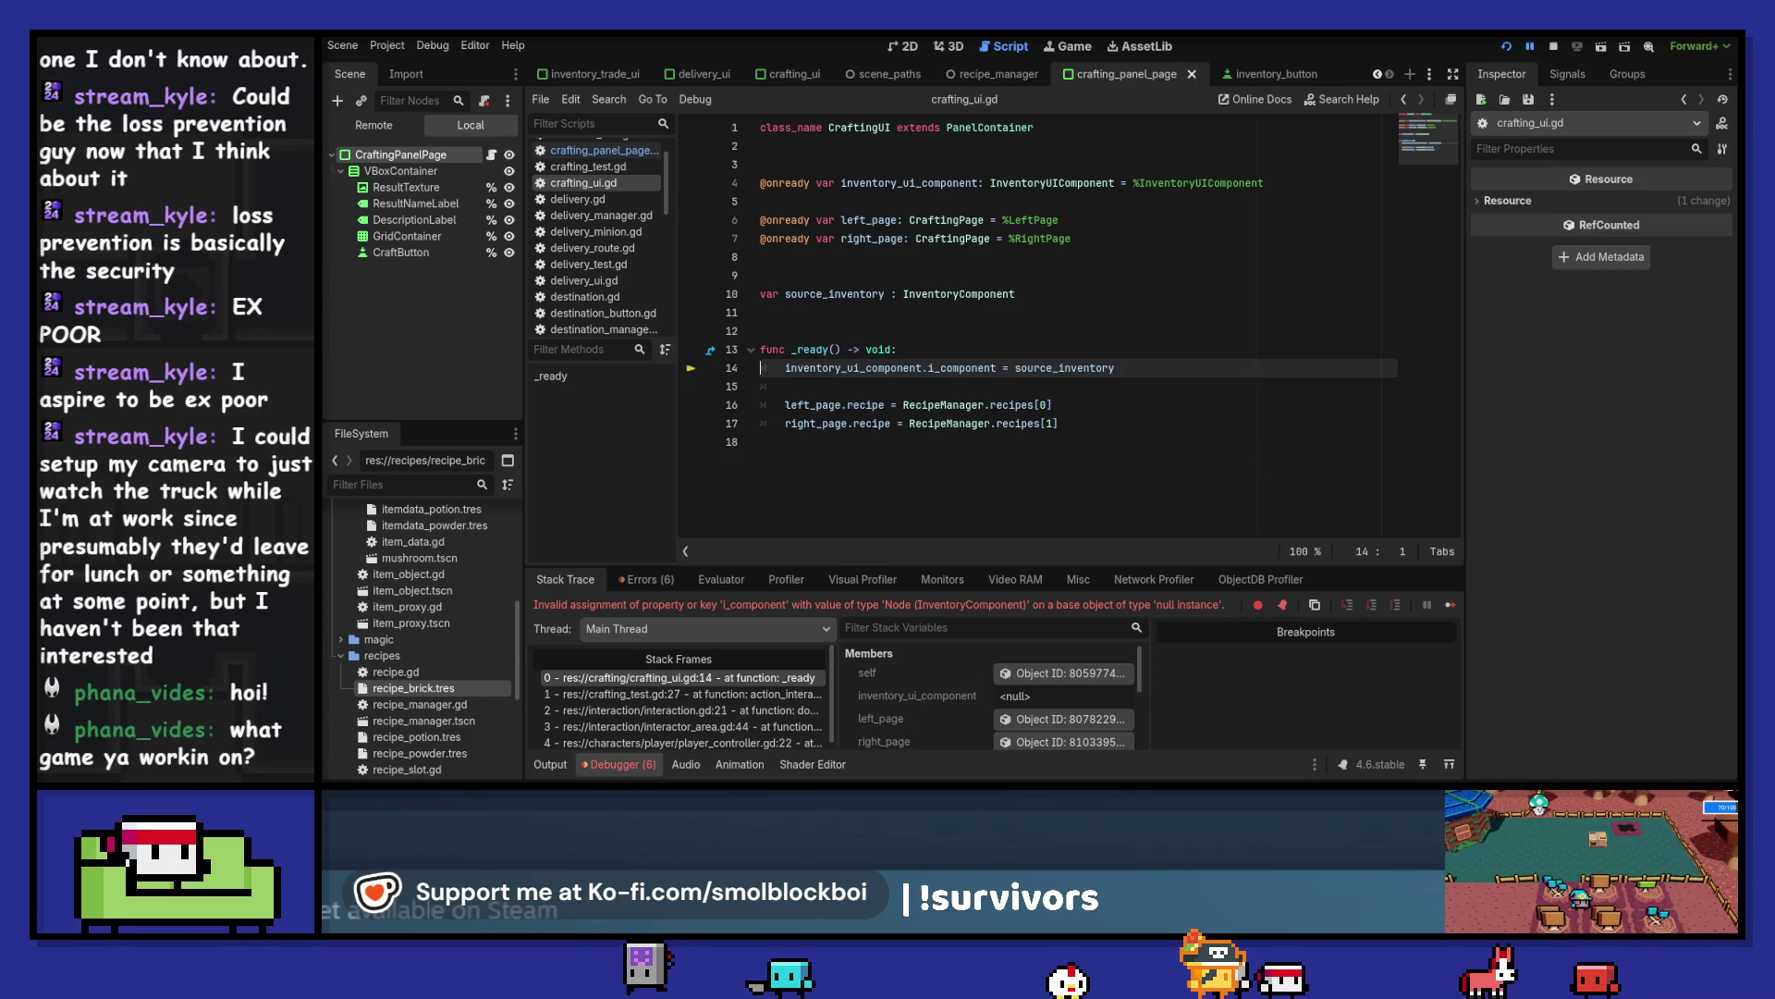
pyautogui.hotkey('alt', 'Tab')
pyautogui.click(1427, 174)
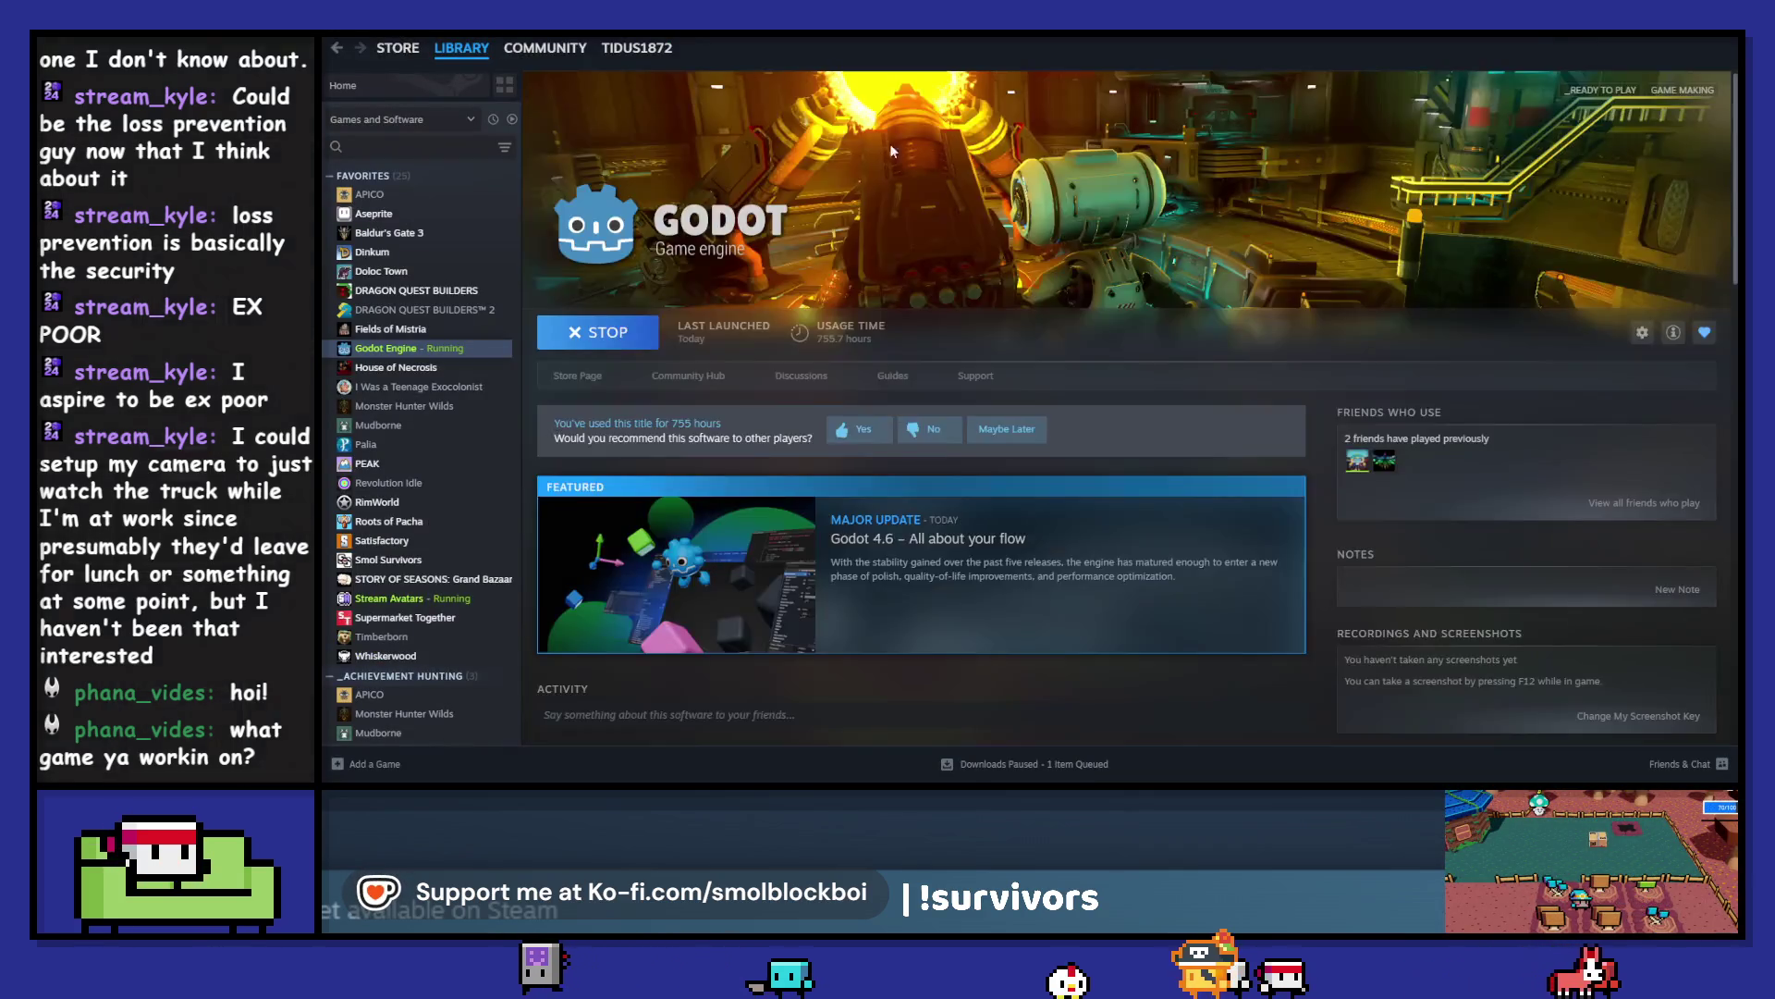
# - Search the Steam store for 'mush' and open The Smol Mushroomancer page
pyautogui.click(398, 48)
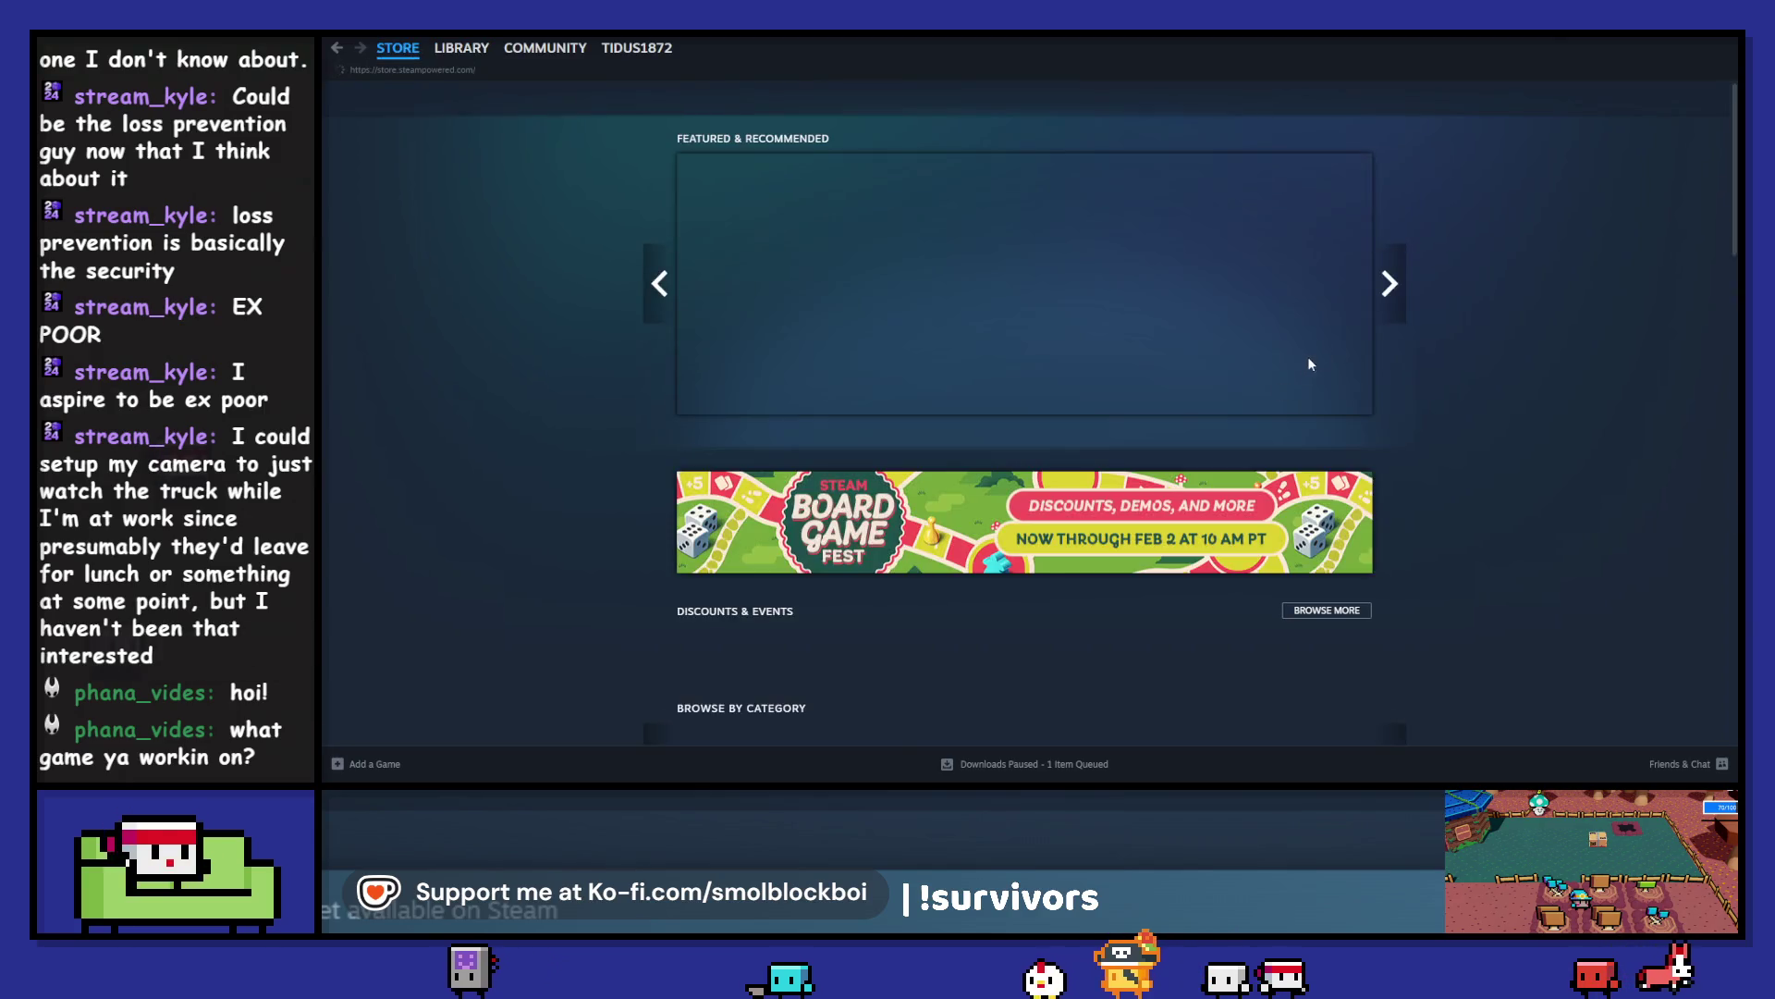
pyautogui.click(1212, 96)
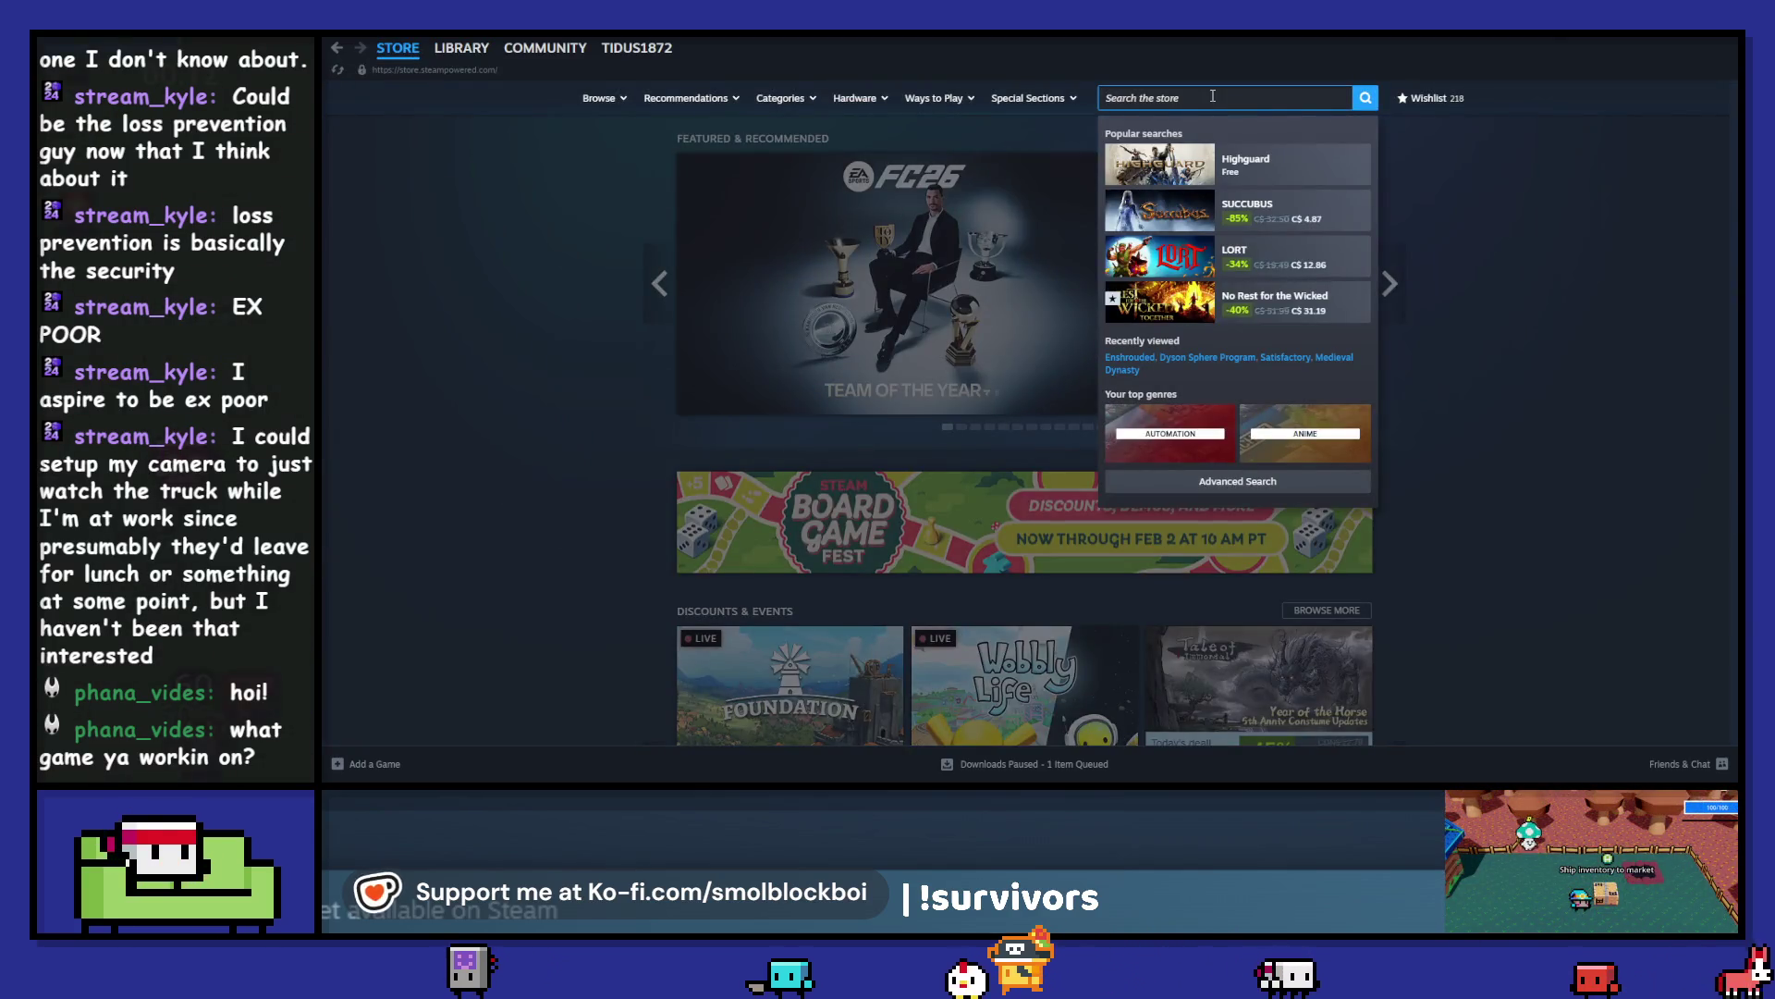
pyautogui.write('mush')
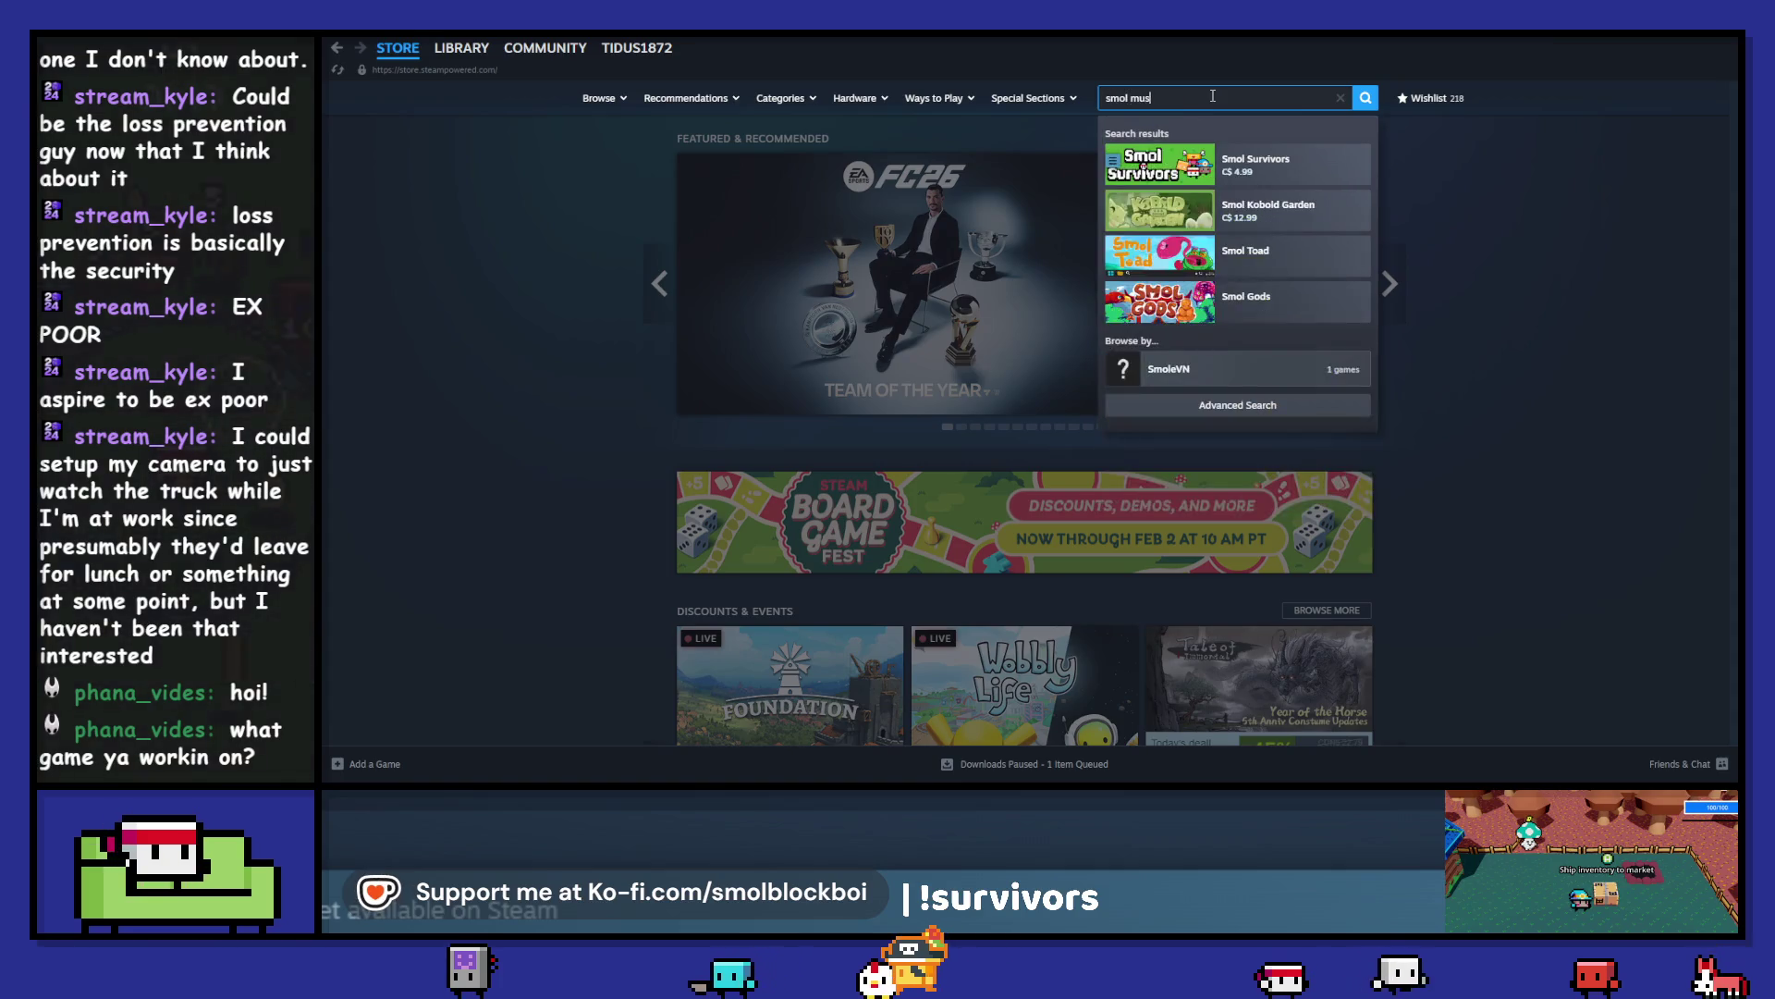
pyautogui.click(1281, 163)
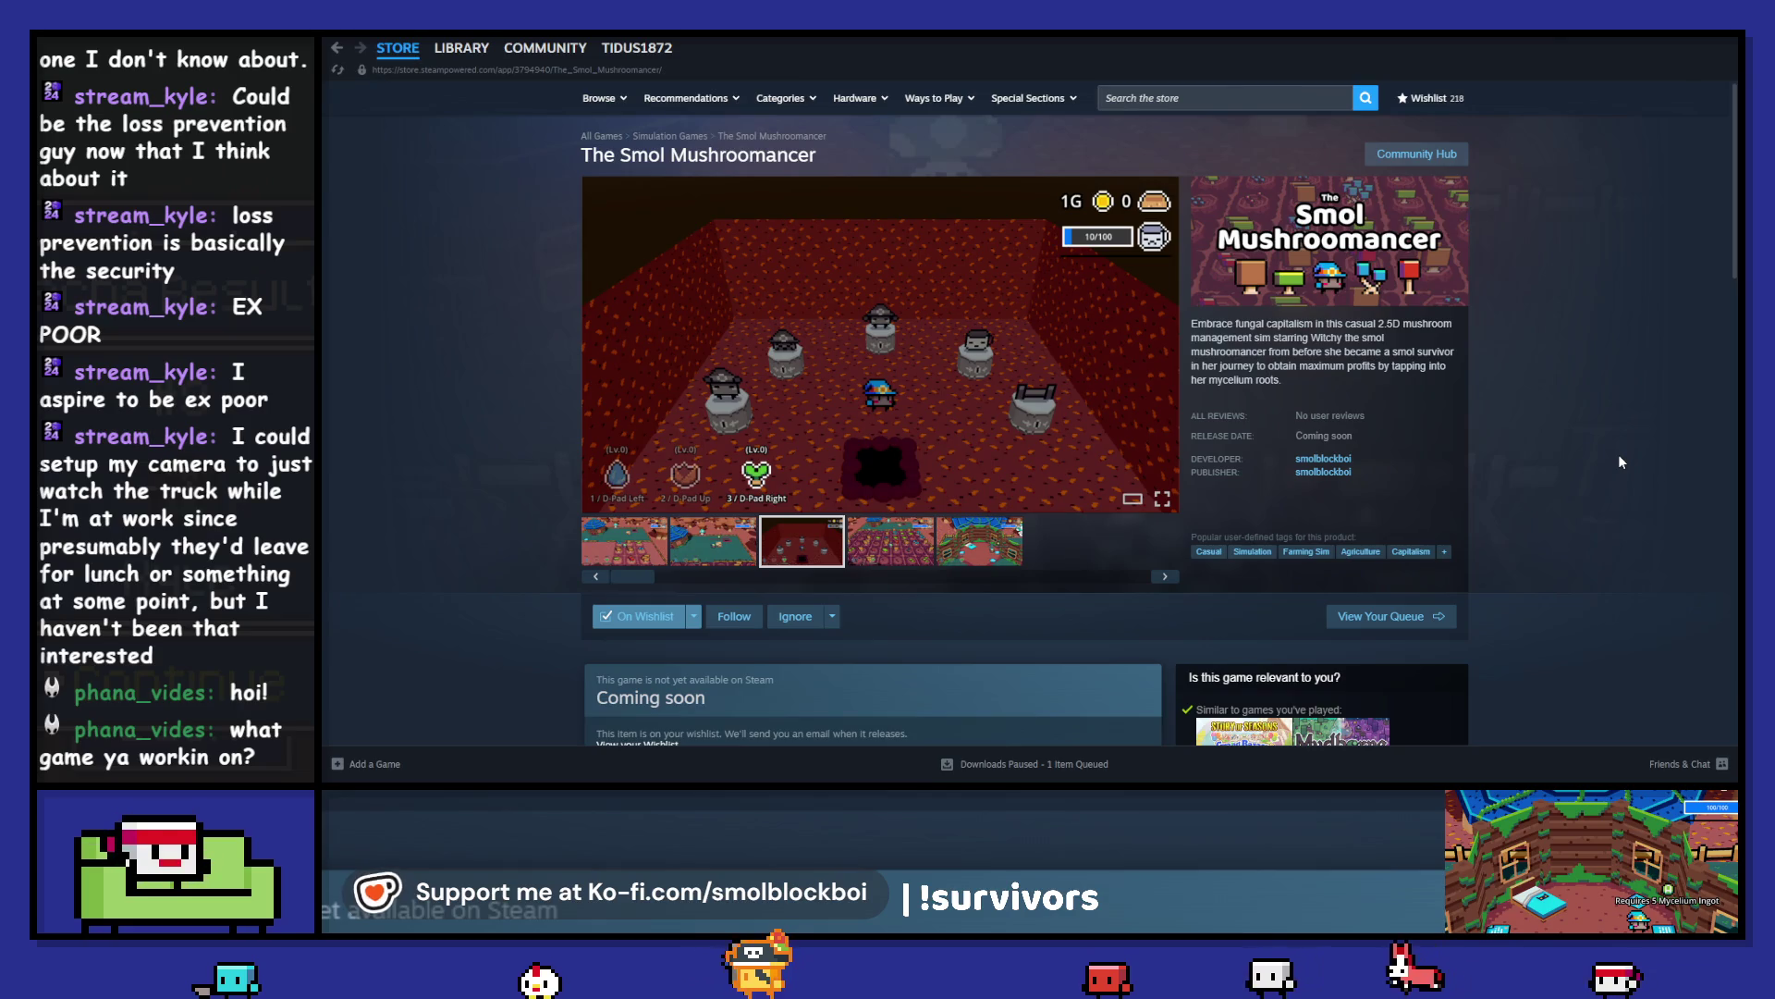
# - View the fourth Smol Mushroomancer screenshot, then bring the Mycelium Manager debug game forward
pyautogui.click(883, 529)
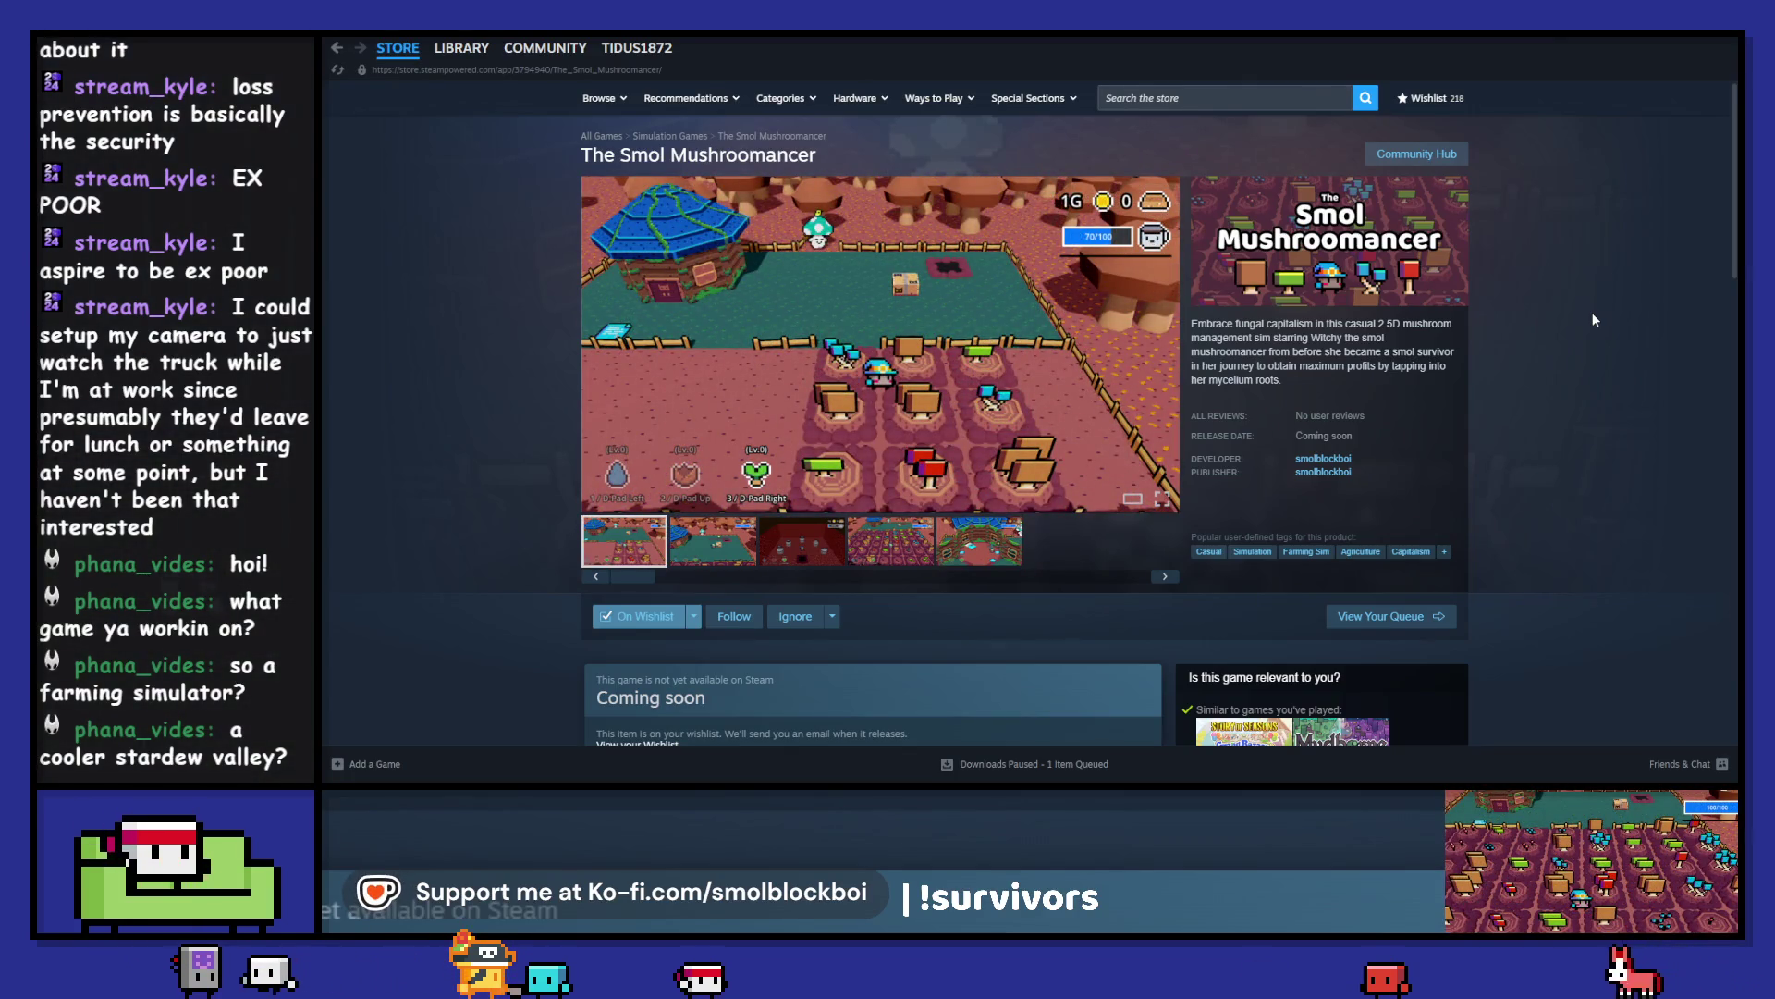
pyautogui.moveTo(1494, 786)
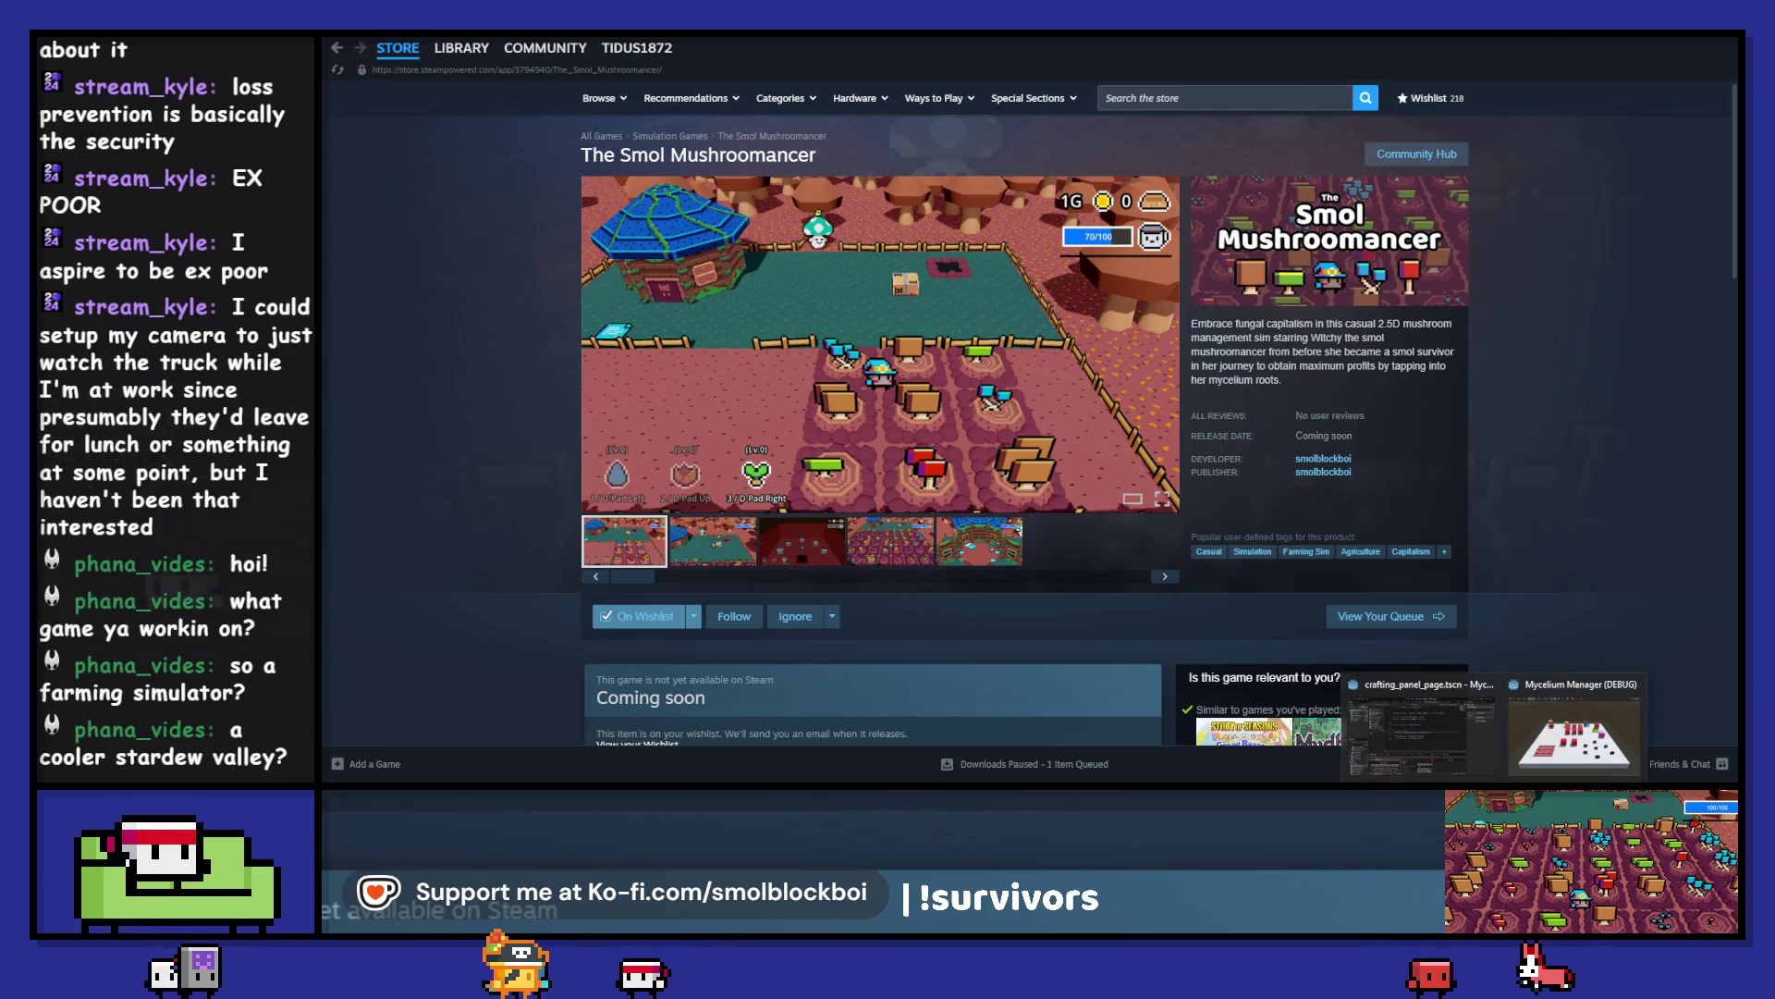
pyautogui.click(1577, 751)
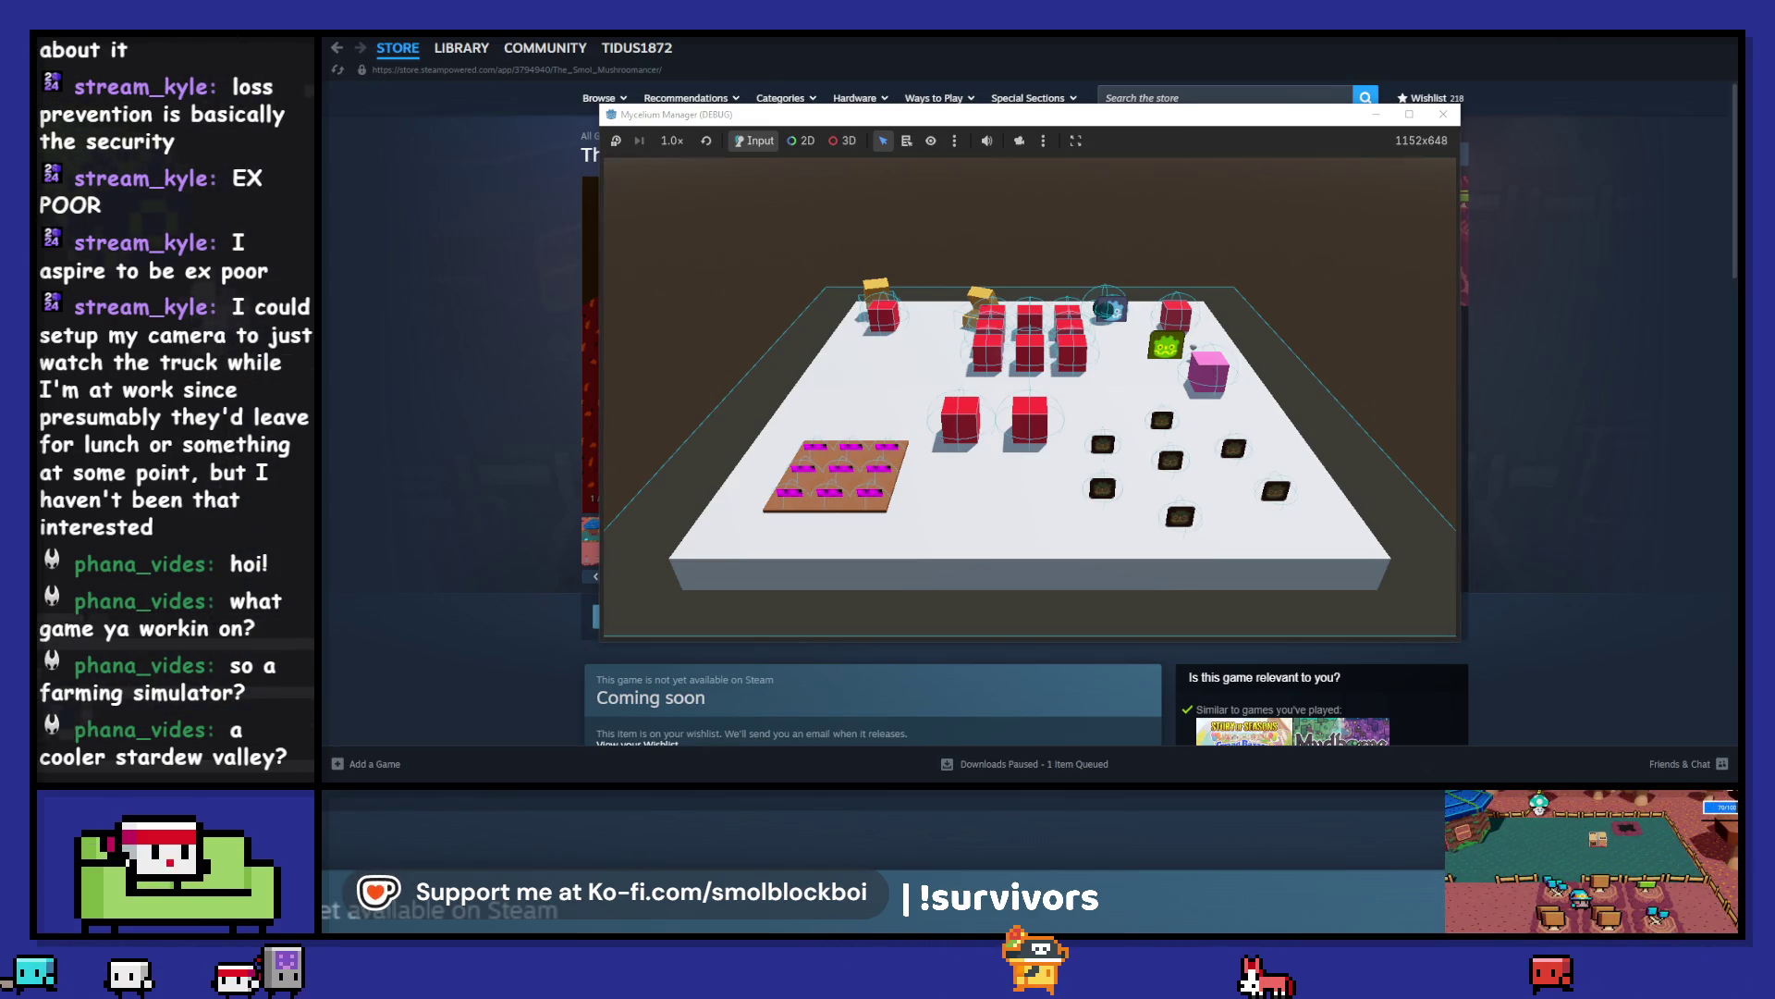
# - Stop the game and jump from the Errors list to the %InventoryUIComponent Node not found line
pyautogui.press('e')
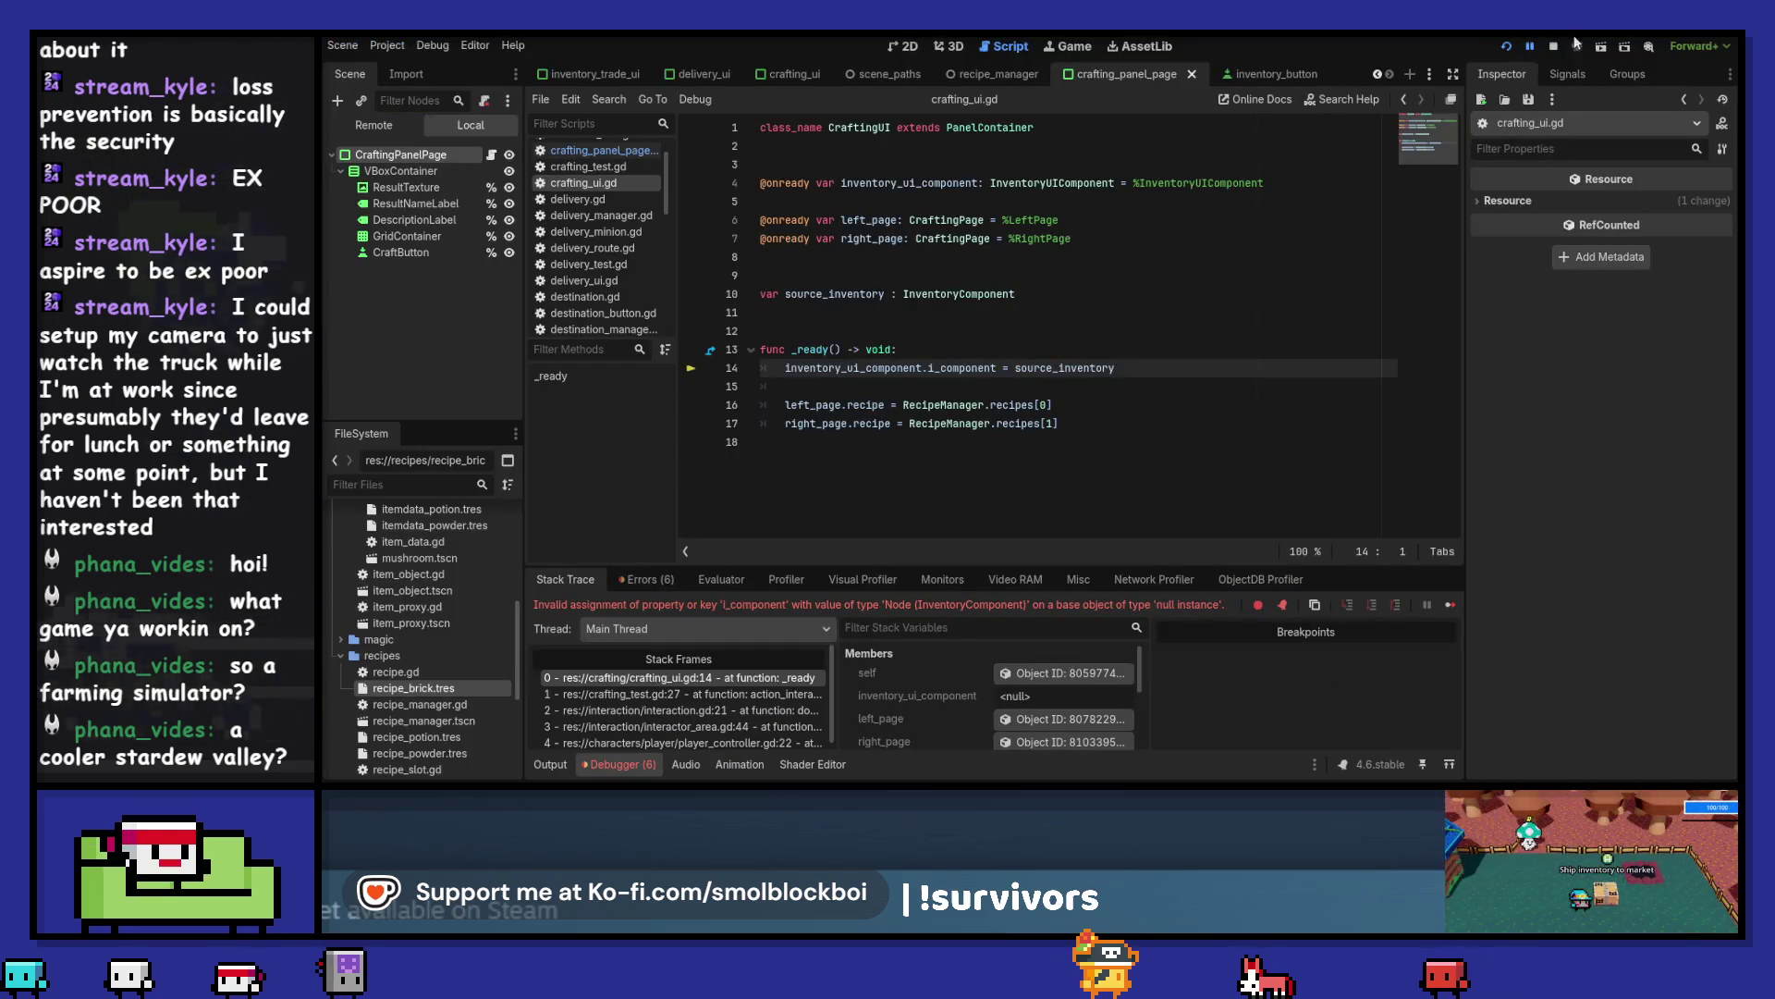
pyautogui.click(1553, 45)
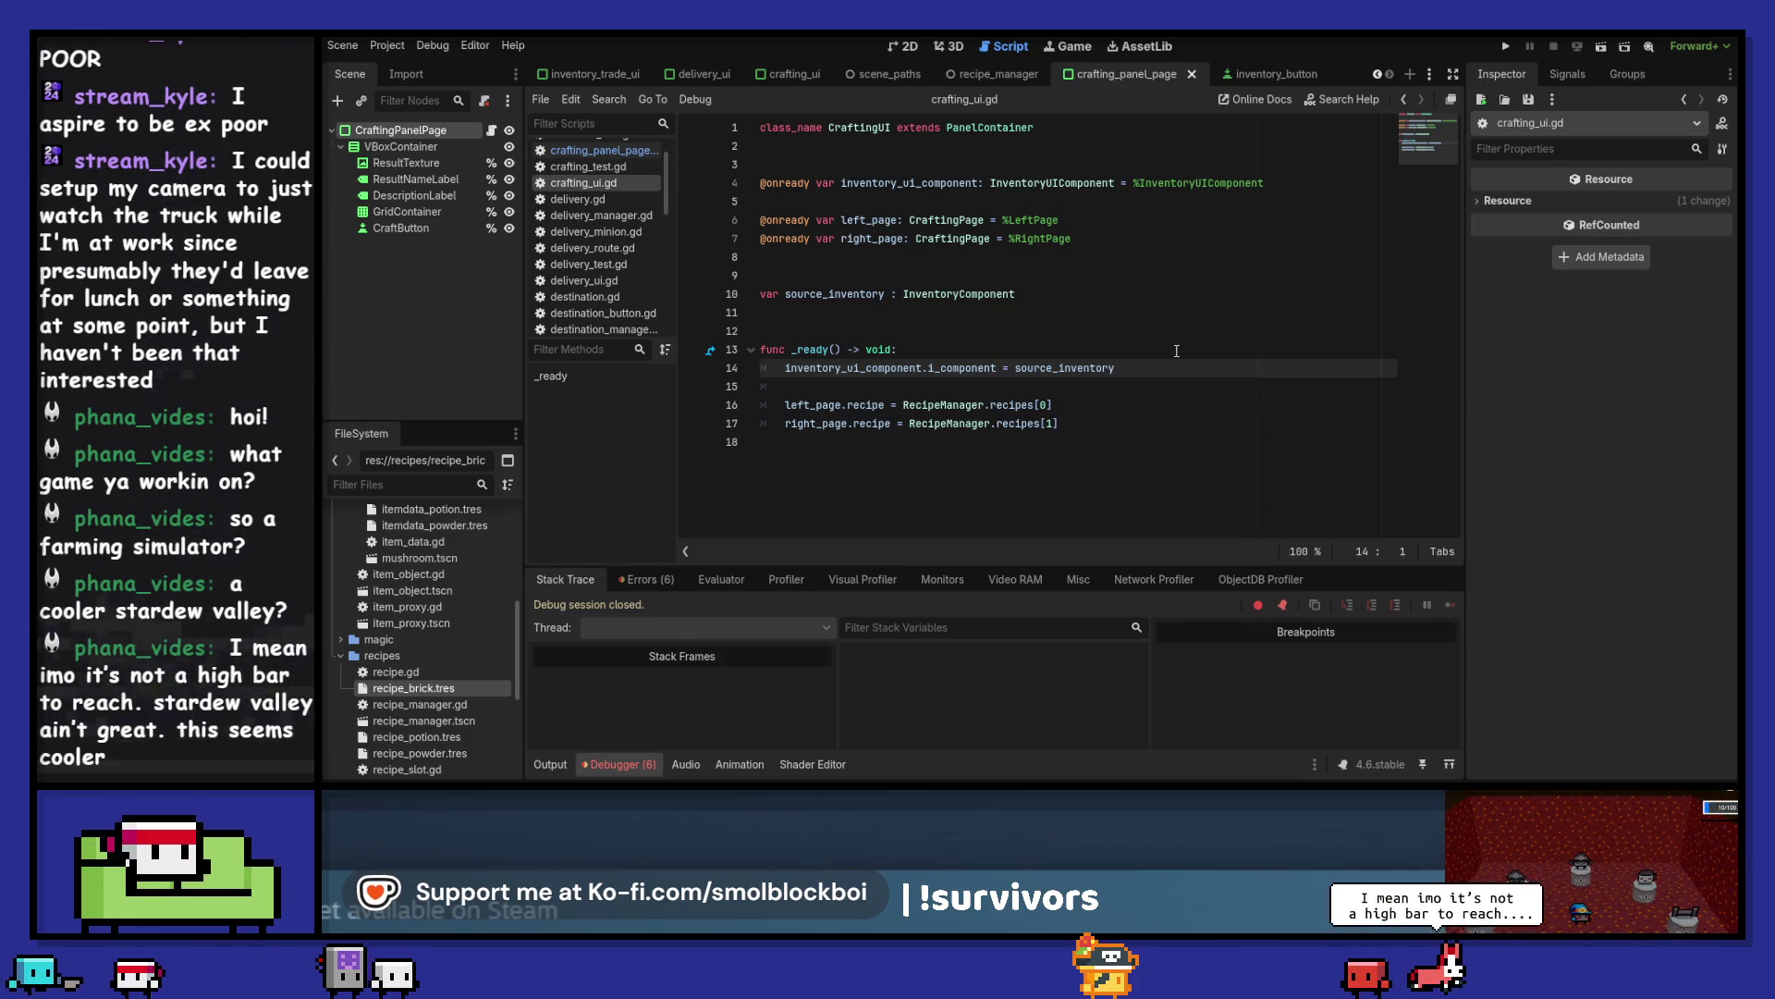
pyautogui.click(646, 579)
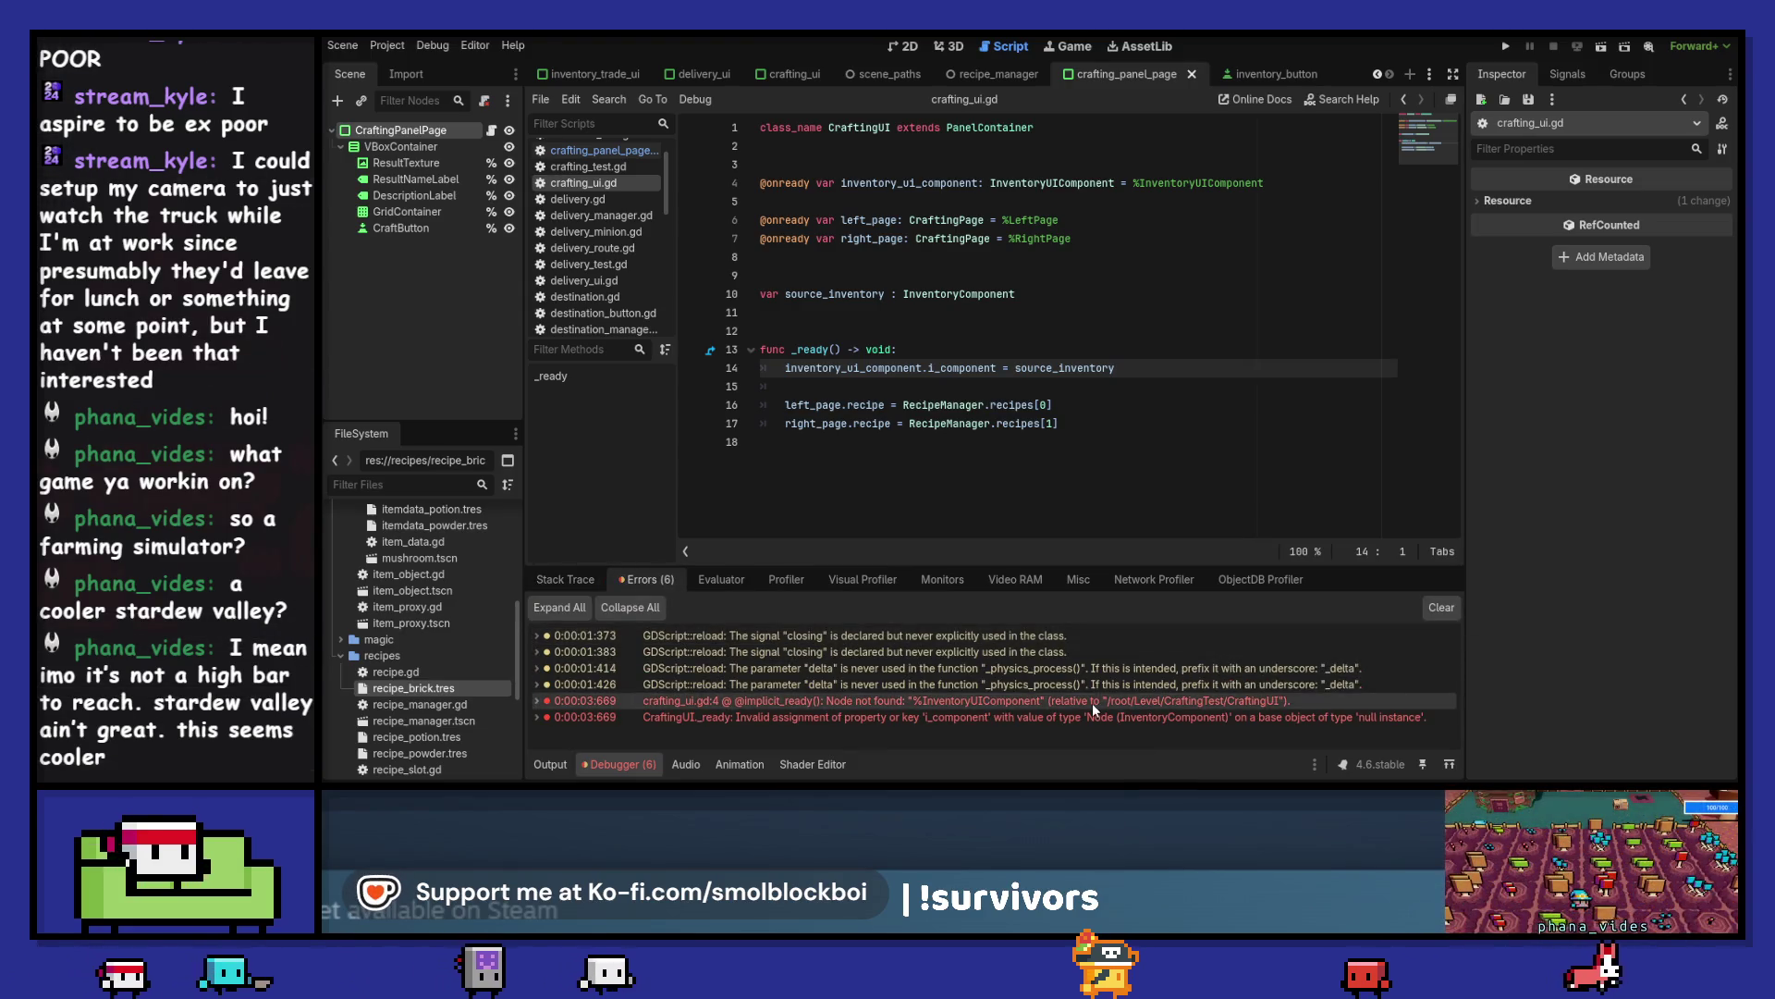
pyautogui.doubleClick(1093, 700)
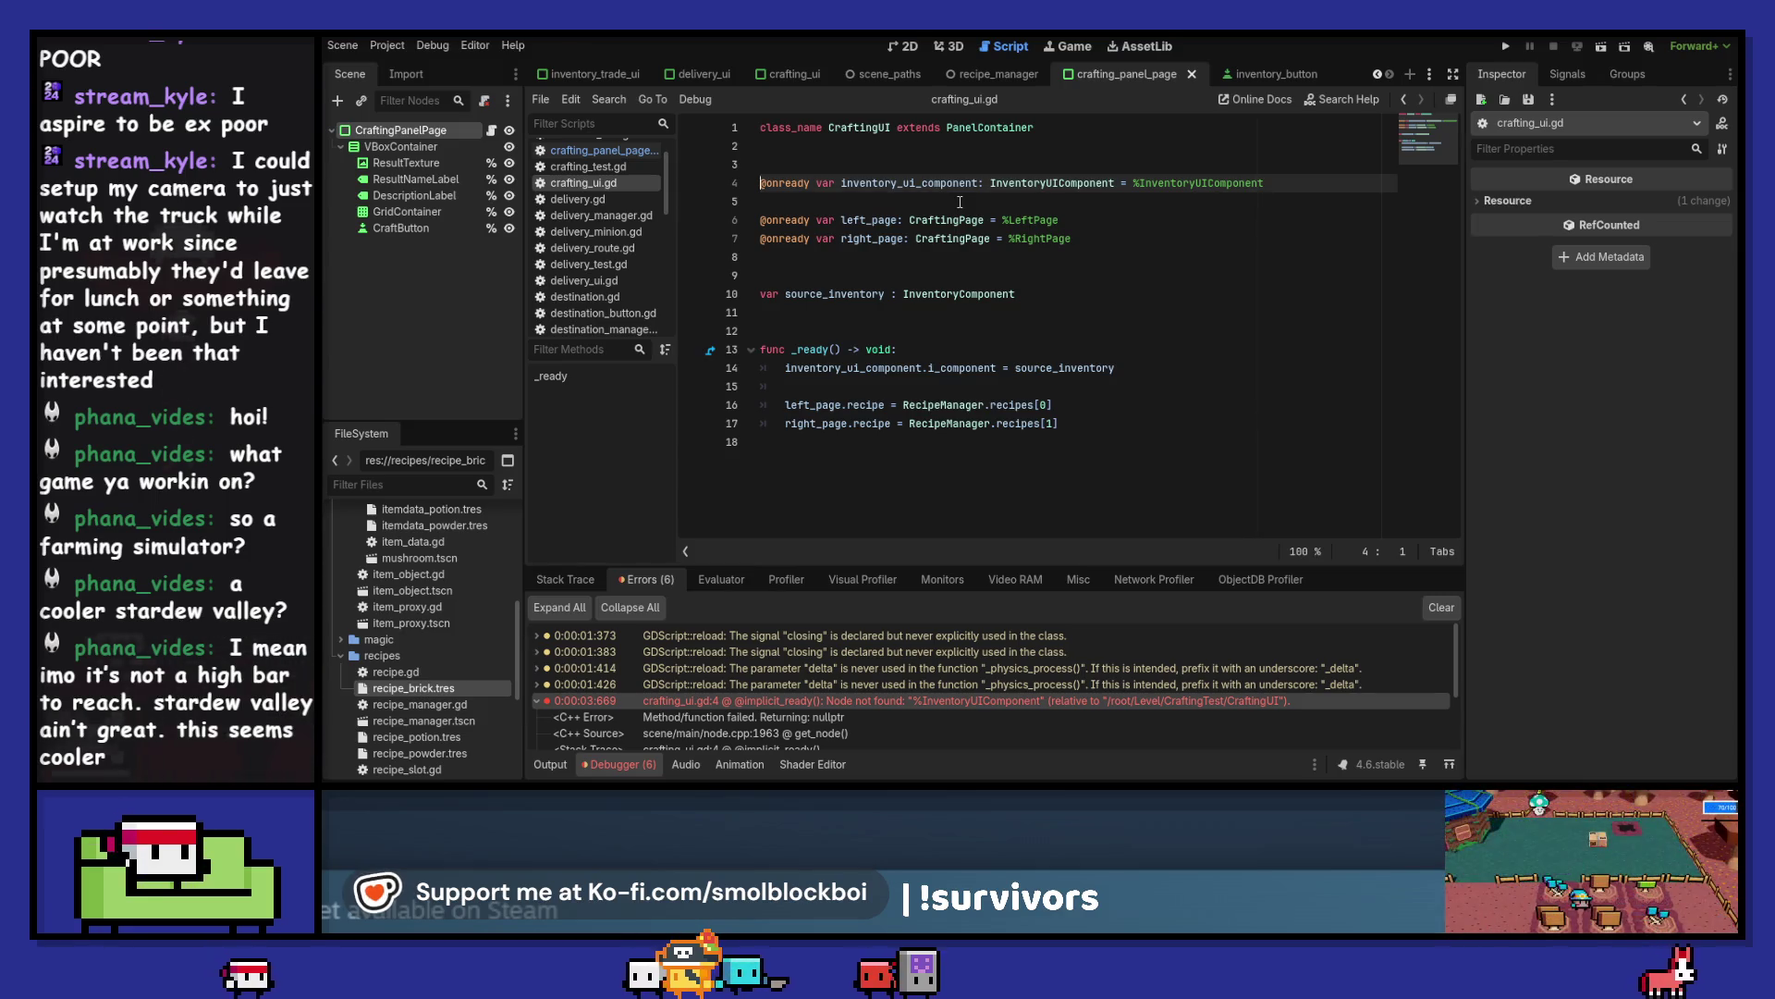
# - Open the CraftingUI scene with its crafting_ui.gd script
pyautogui.click(909, 47)
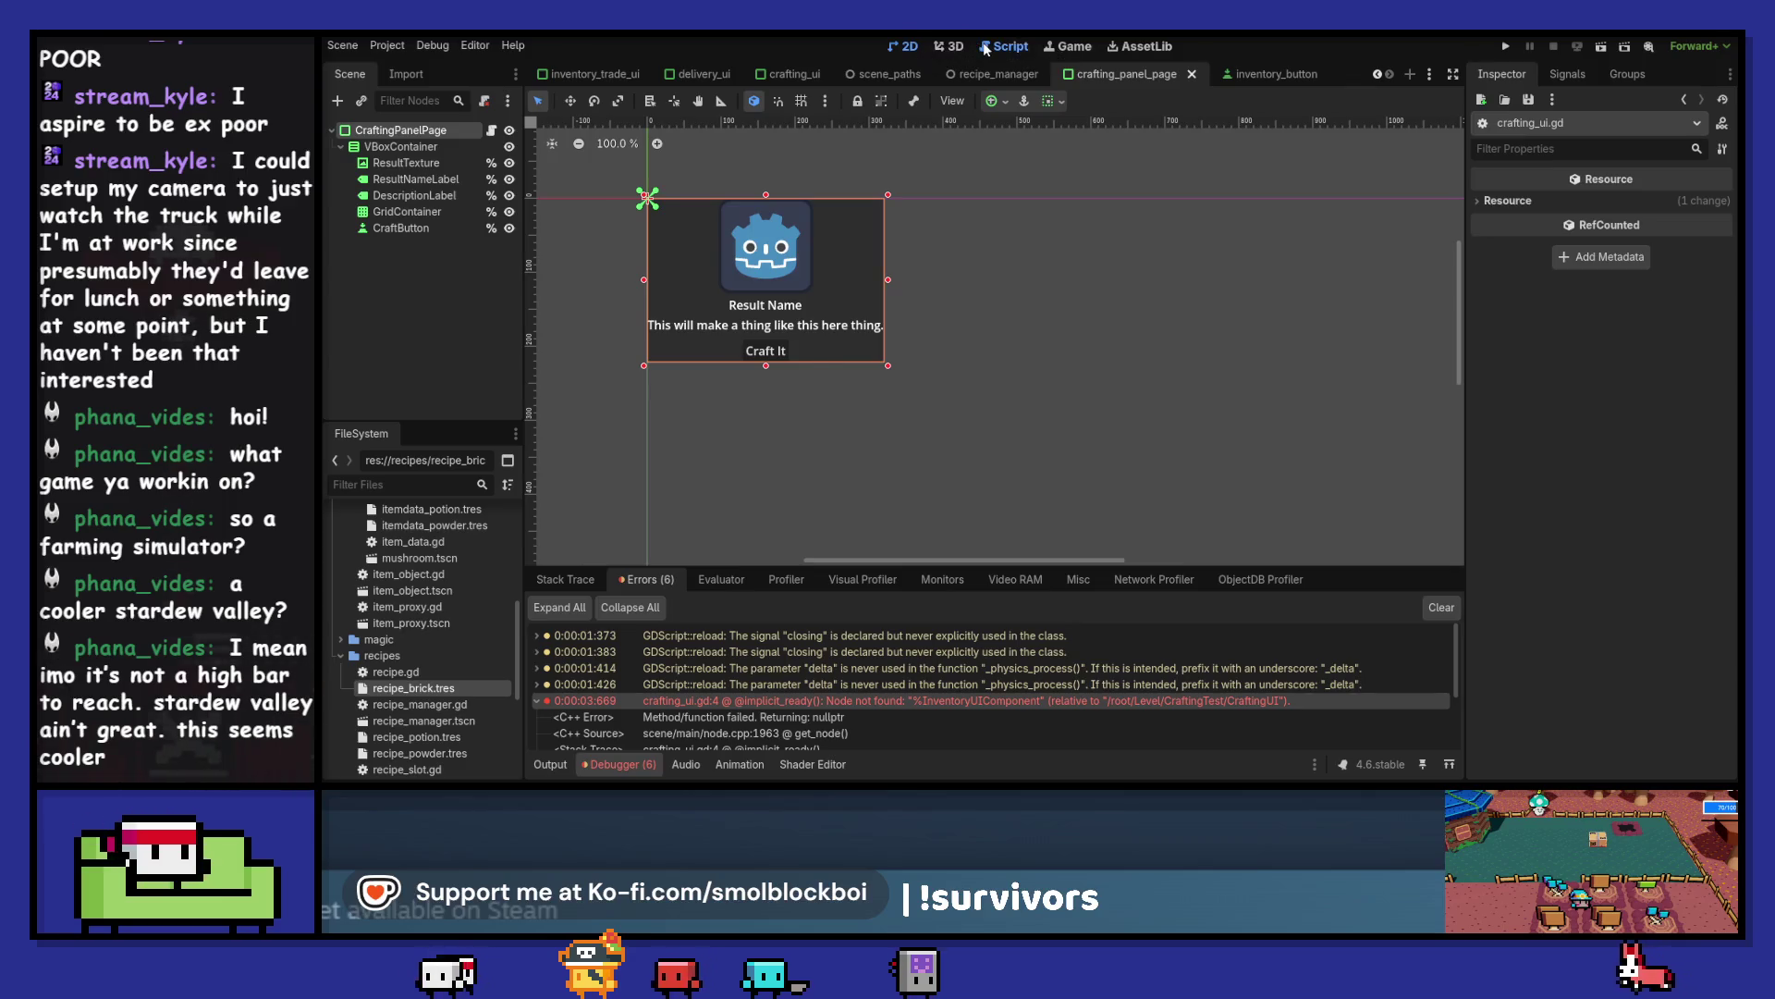
pyautogui.click(985, 49)
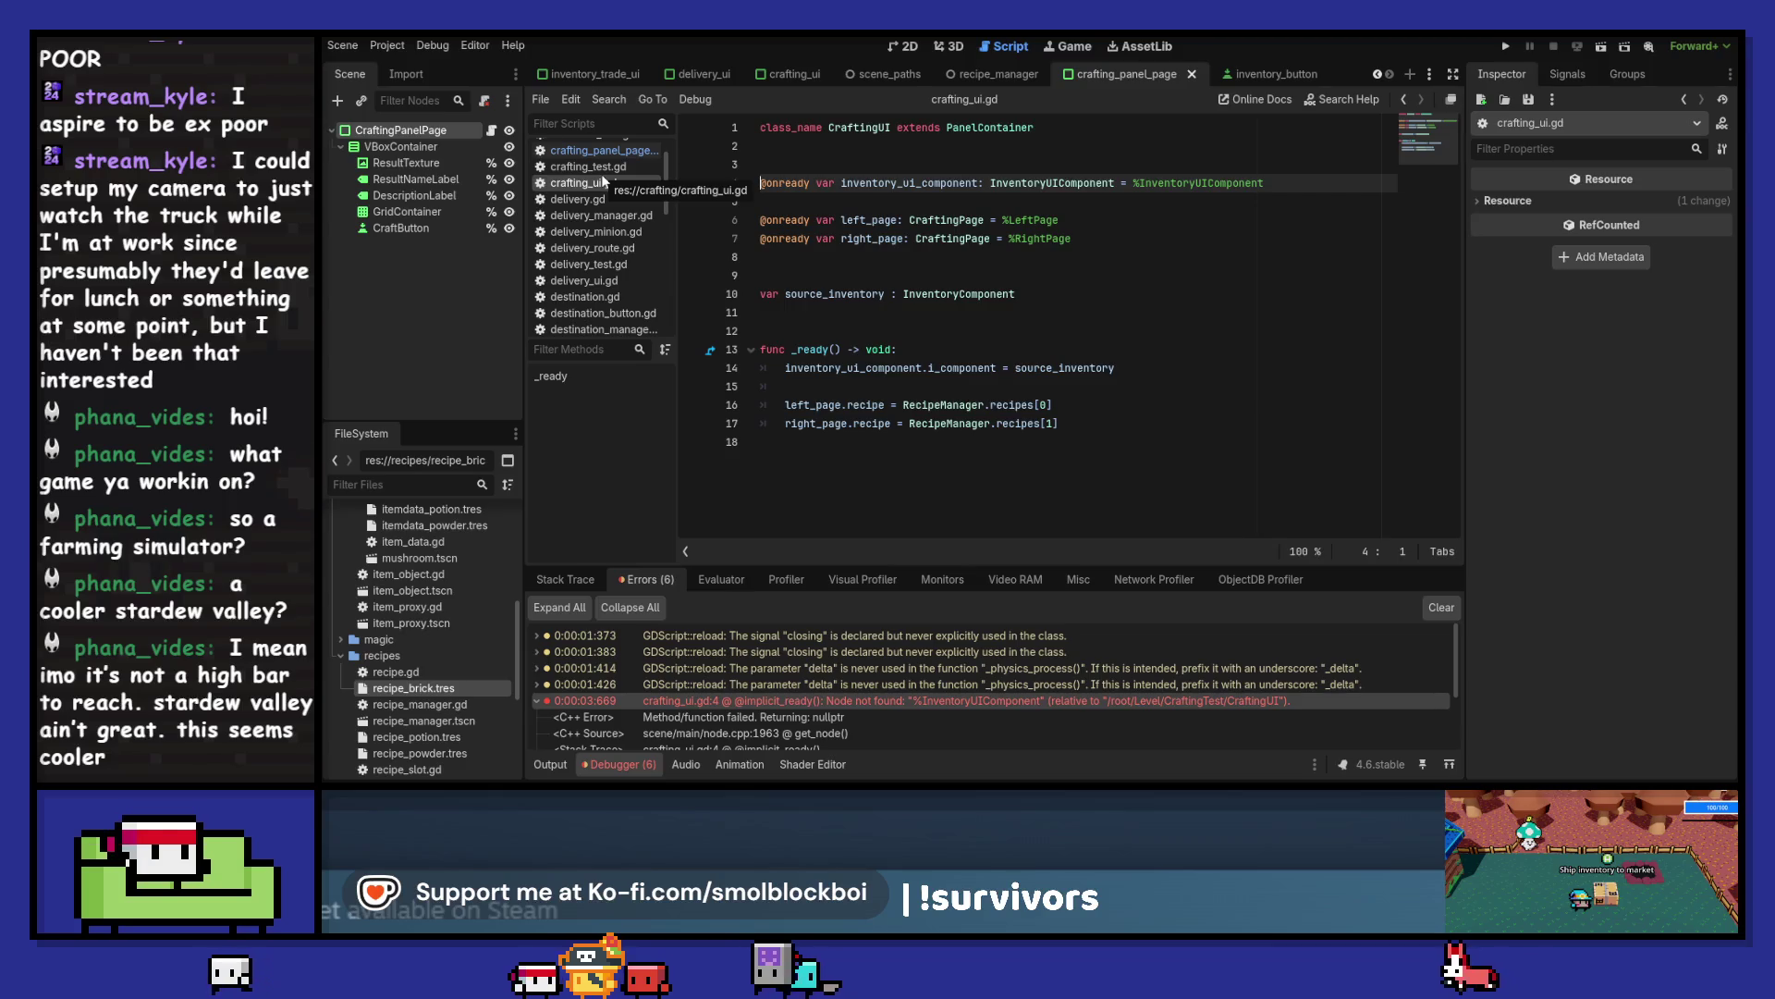
pyautogui.click(786, 74)
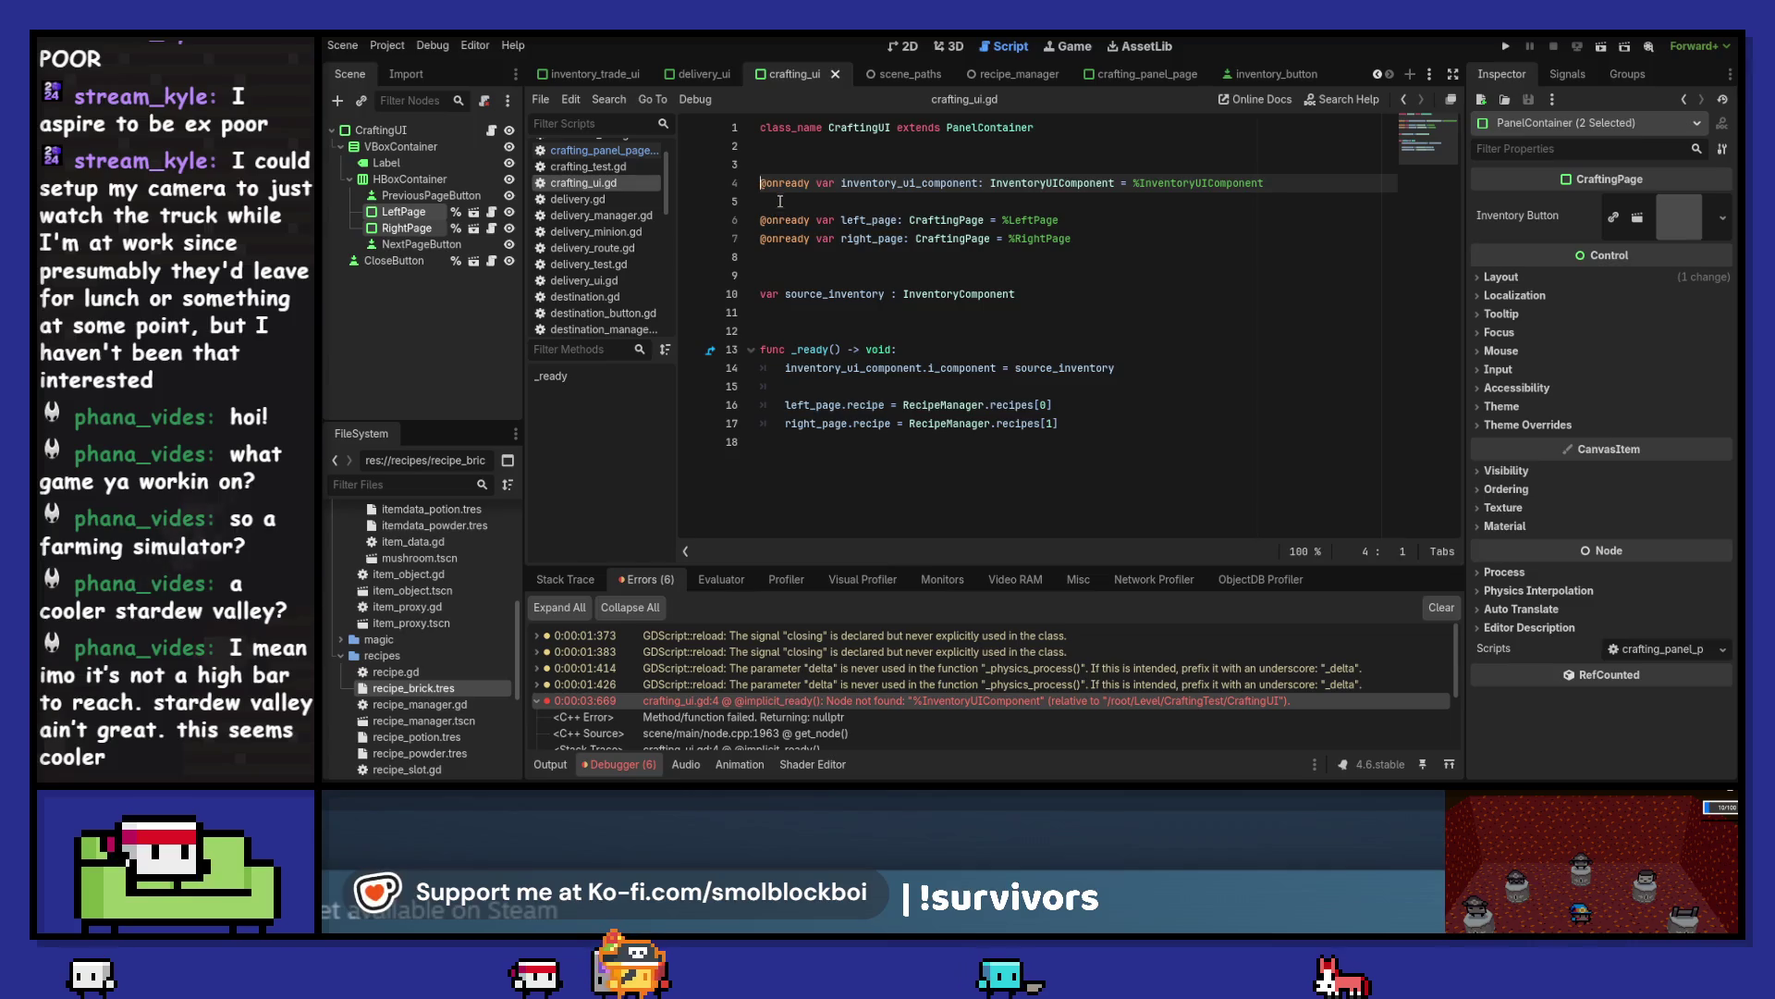
# - Delete the inventory_ui_component declaration and its i_component assignment in _ready, then save
pyautogui.moveTo(780, 201); pyautogui.dragTo(744, 183)
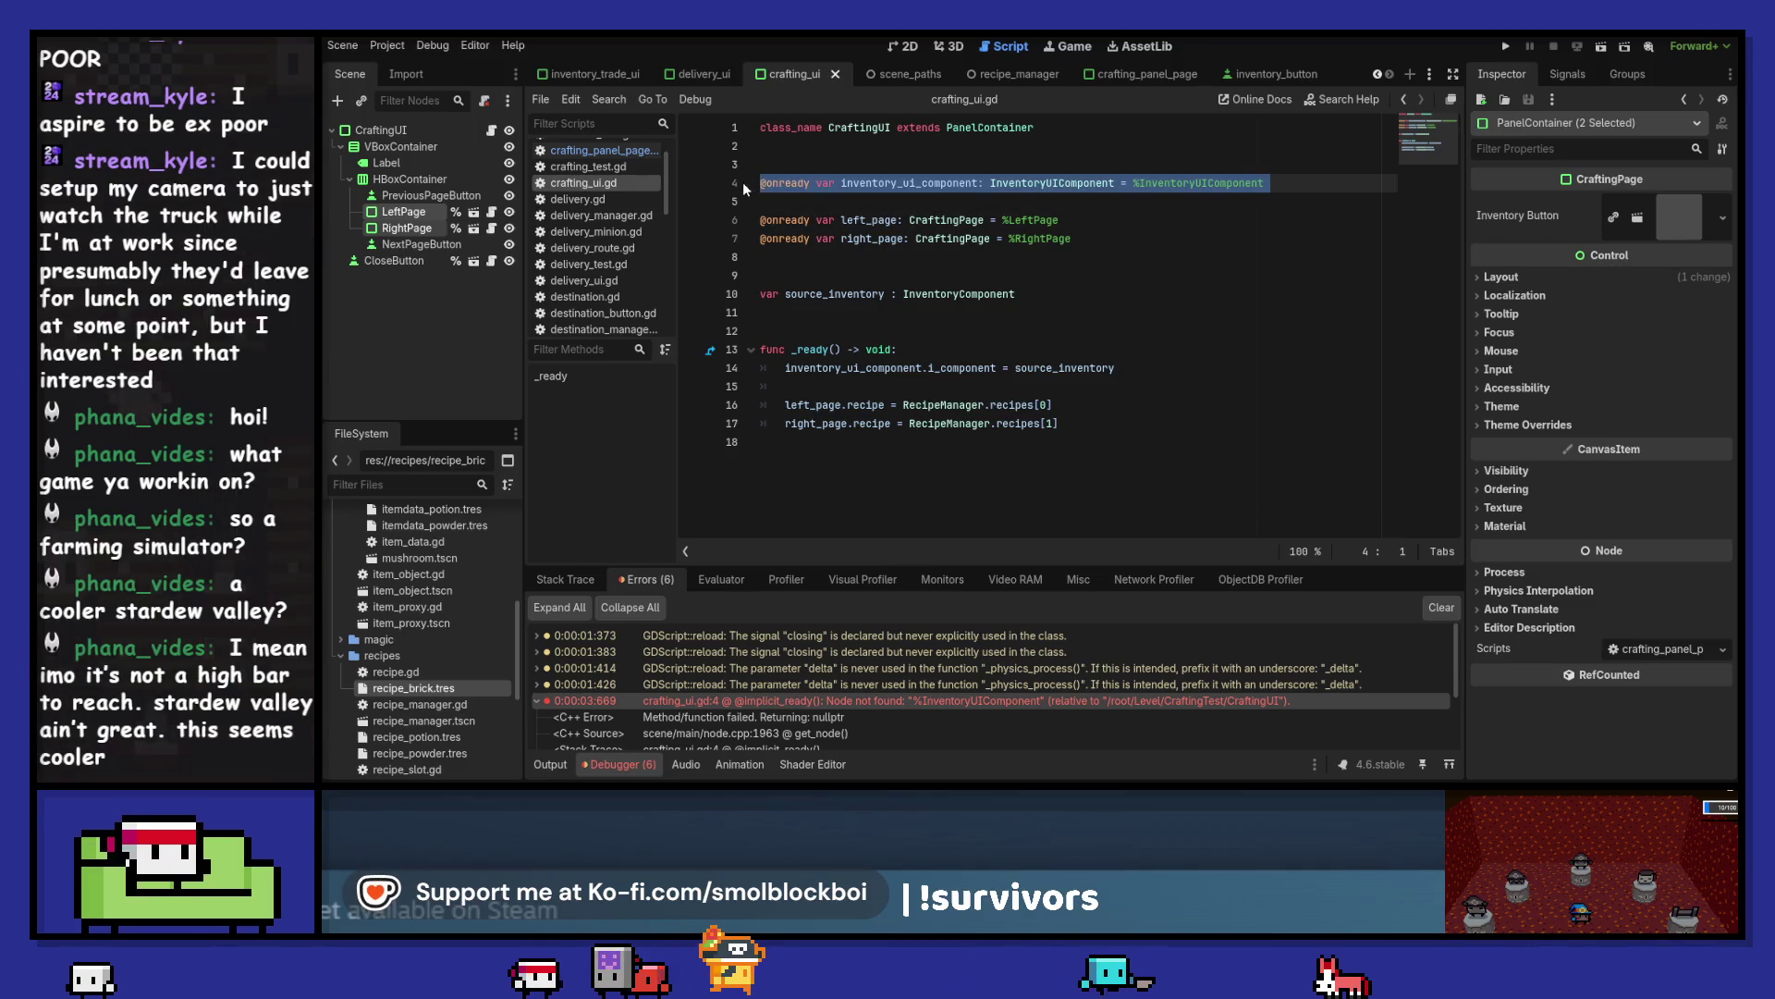
pyautogui.press('BackSpace')
pyautogui.press('BackSpace')
pyautogui.press('Delete')
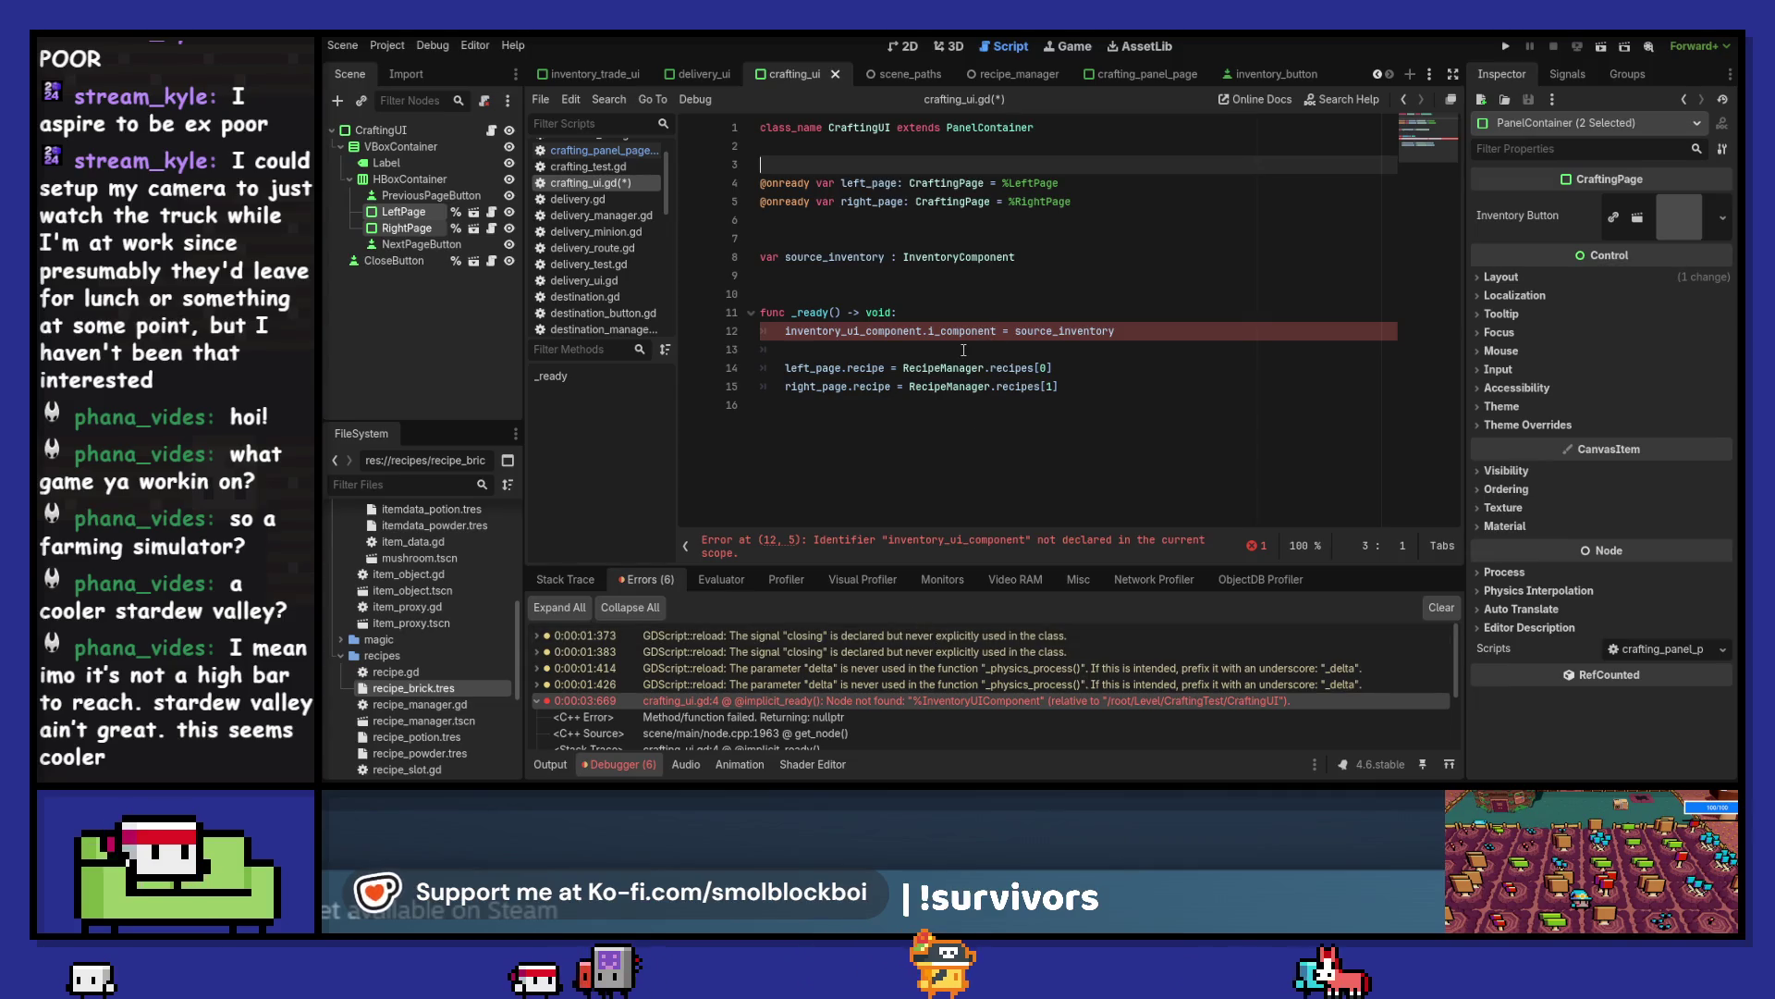
pyautogui.hotkey('ctrl', 'z')
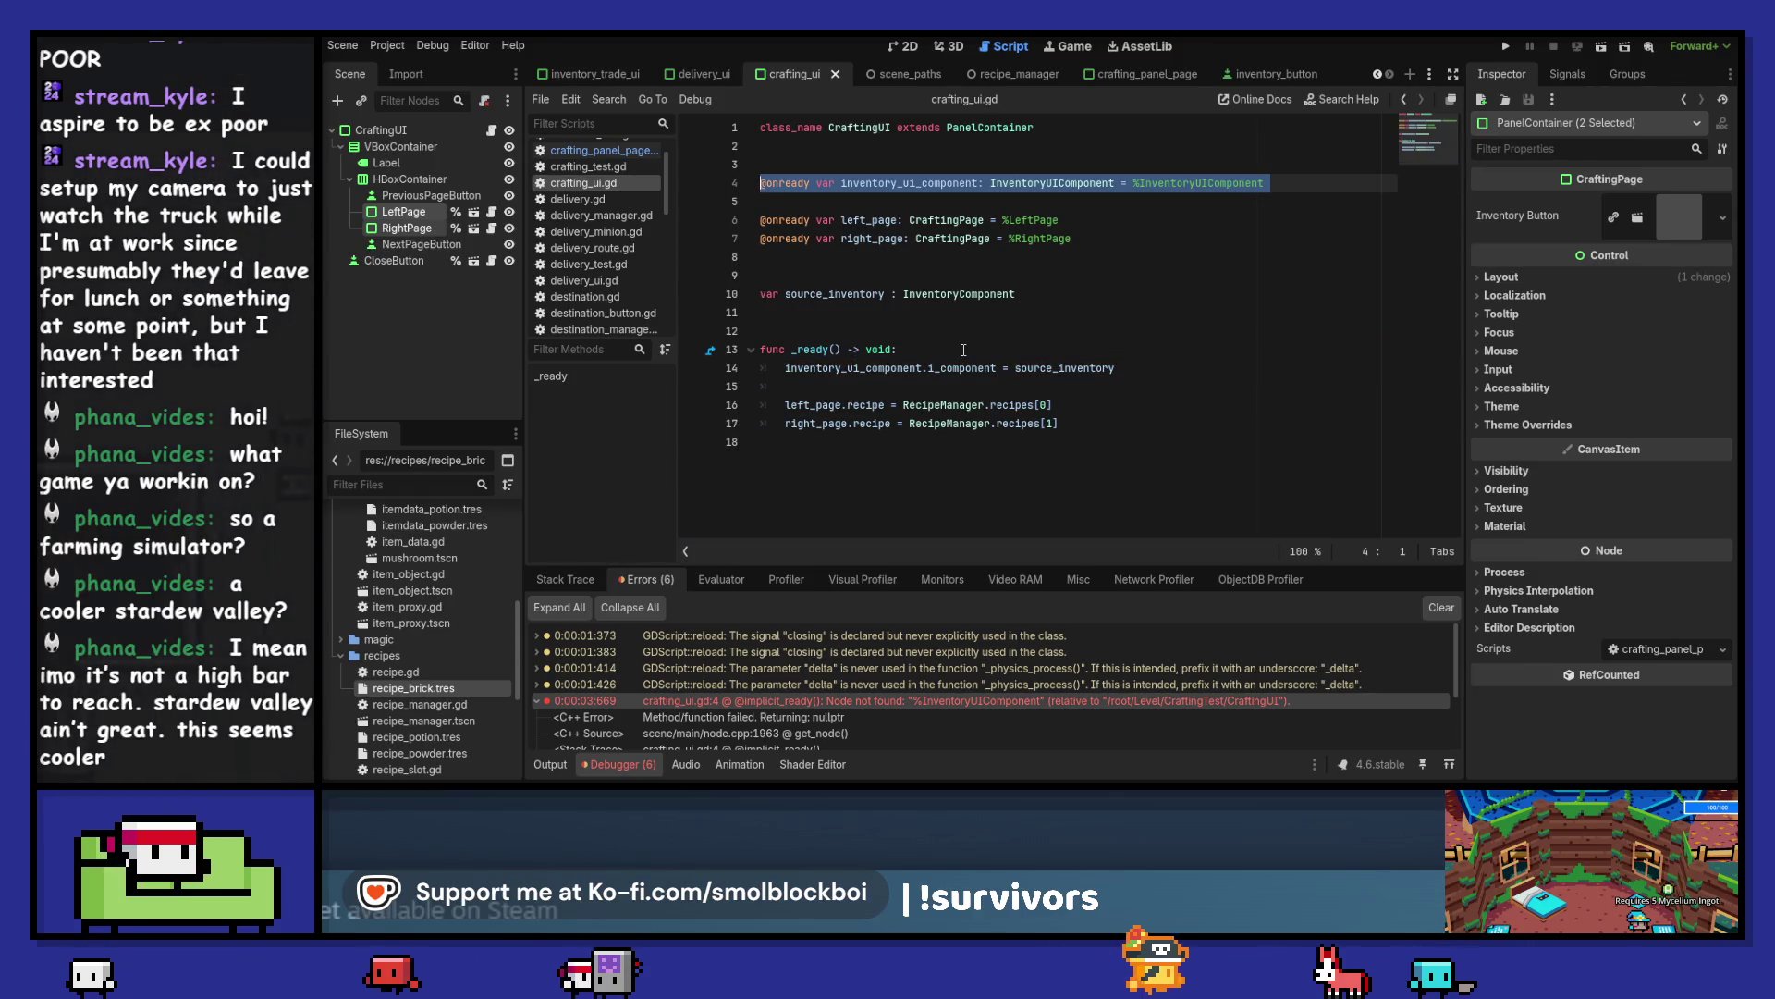
pyautogui.moveTo(851, 385); pyautogui.dragTo(899, 348)
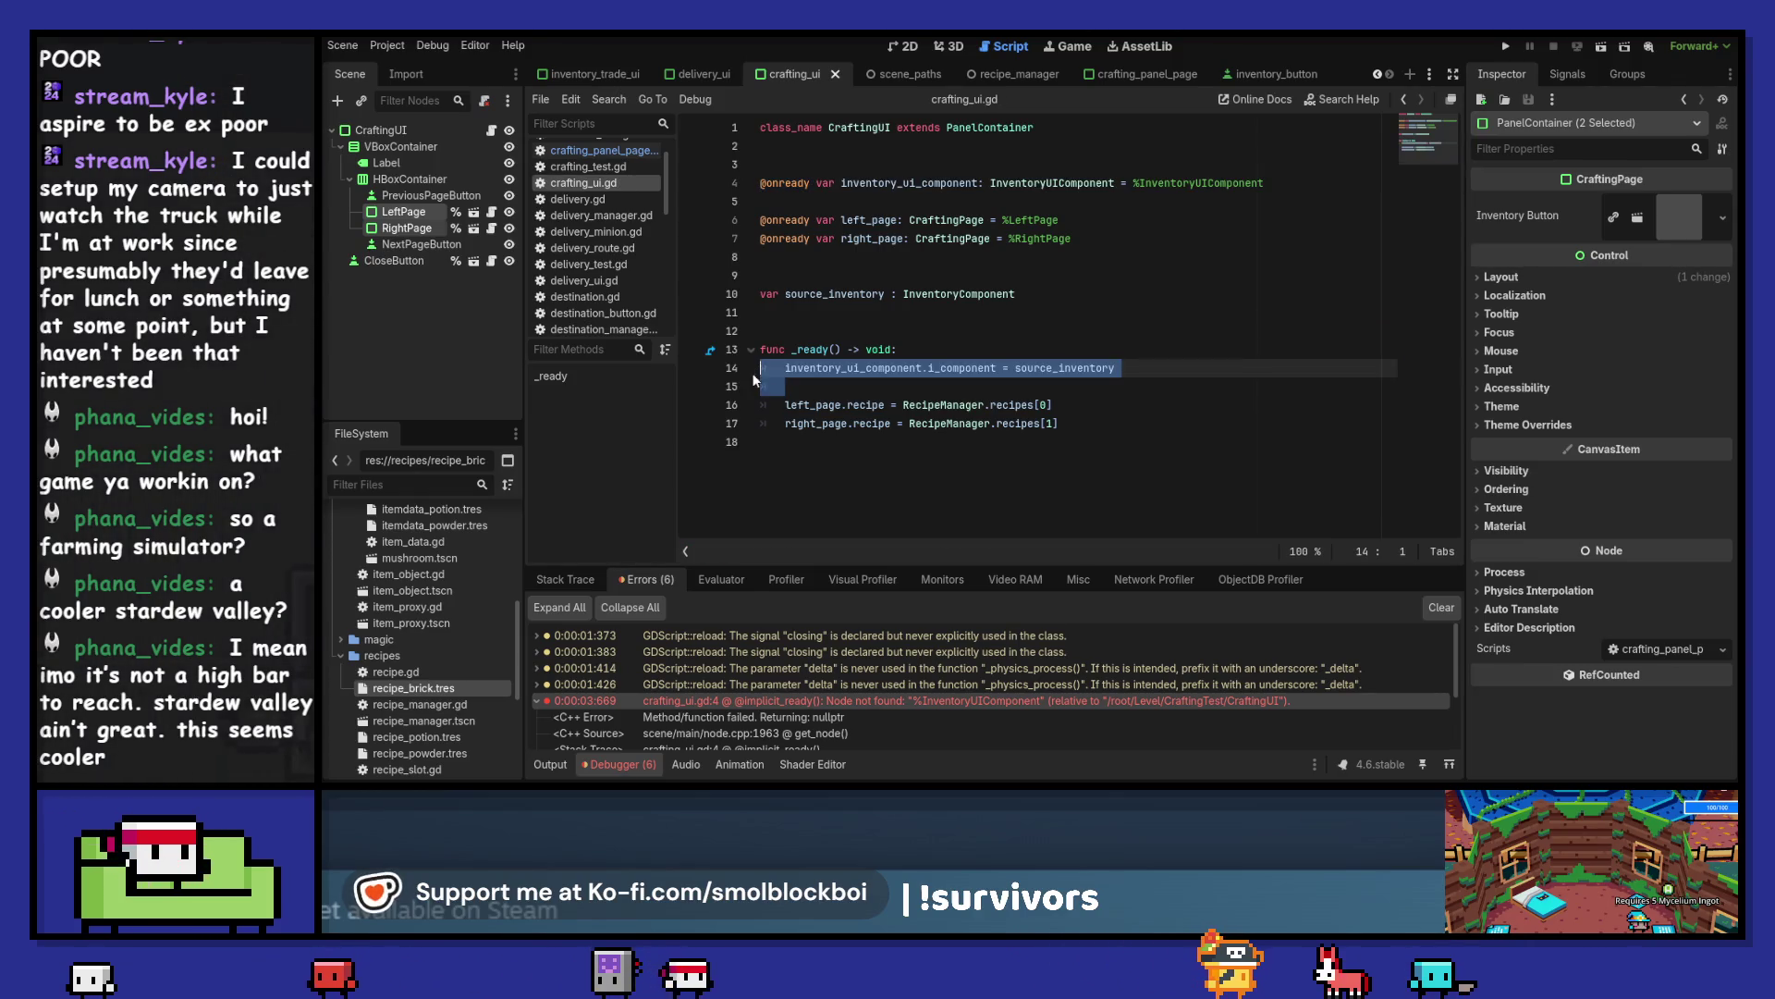
pyautogui.press('BackSpace')
pyautogui.moveTo(872, 204); pyautogui.dragTo(720, 189)
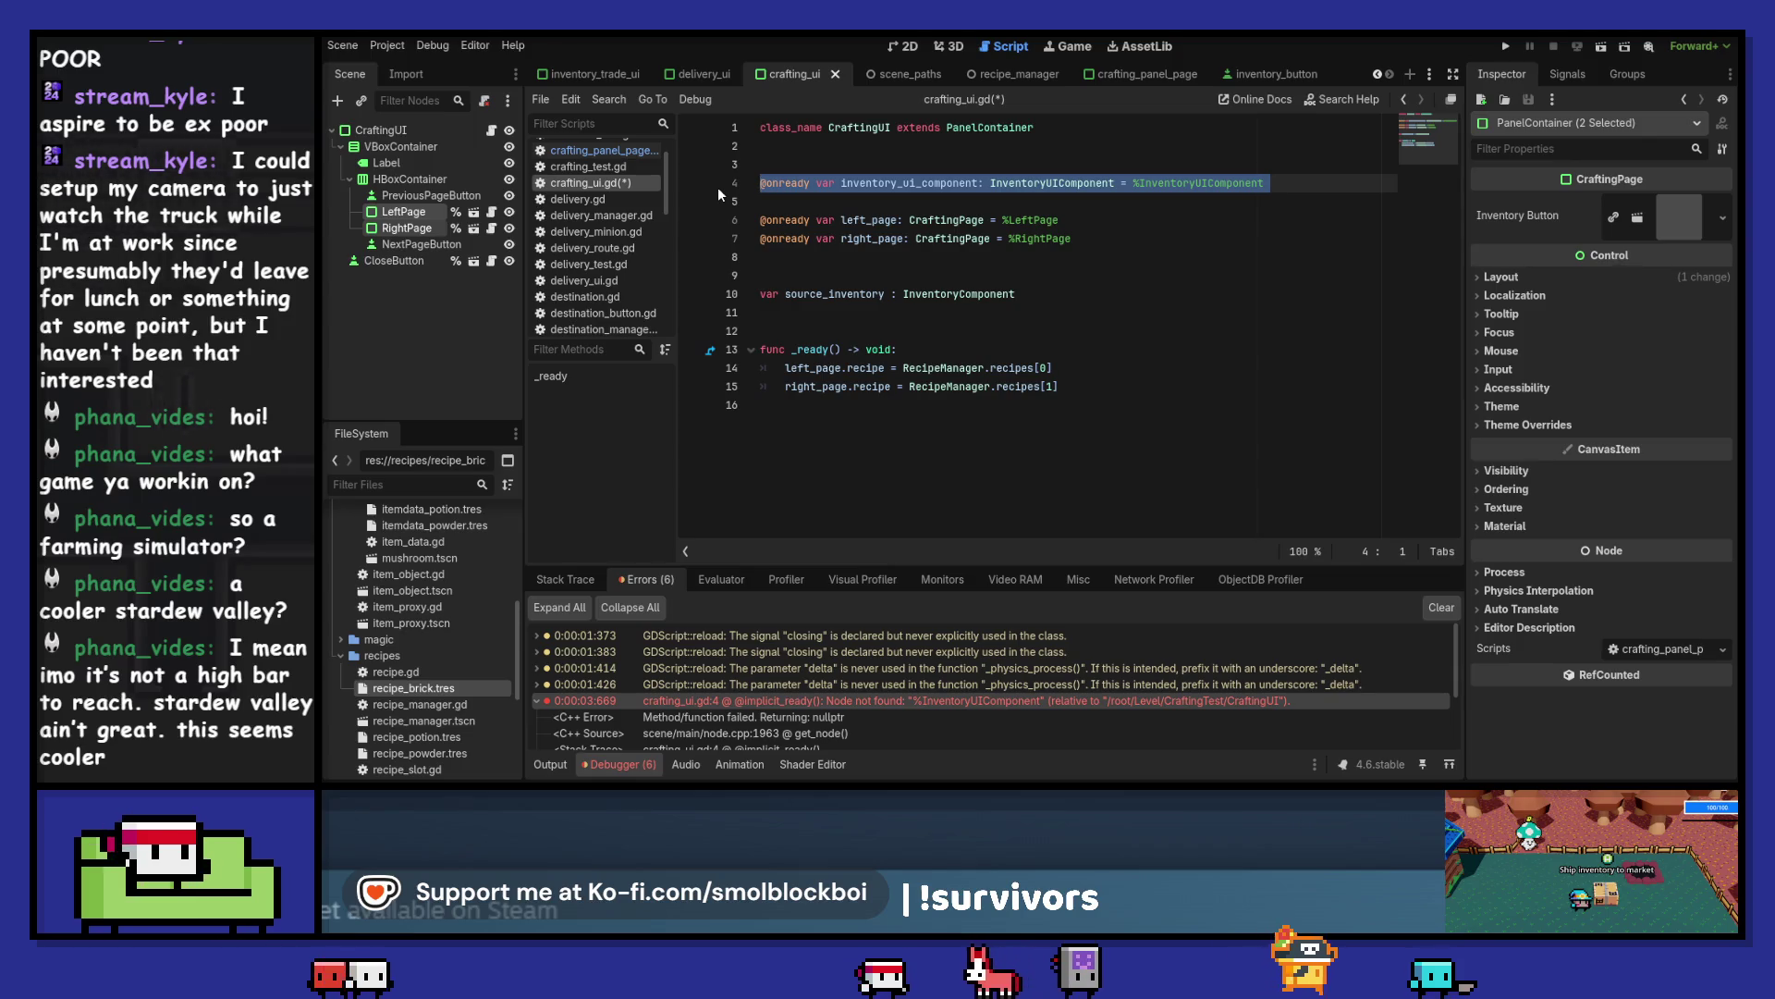
pyautogui.press('BackSpace')
pyautogui.press('BackSpace')
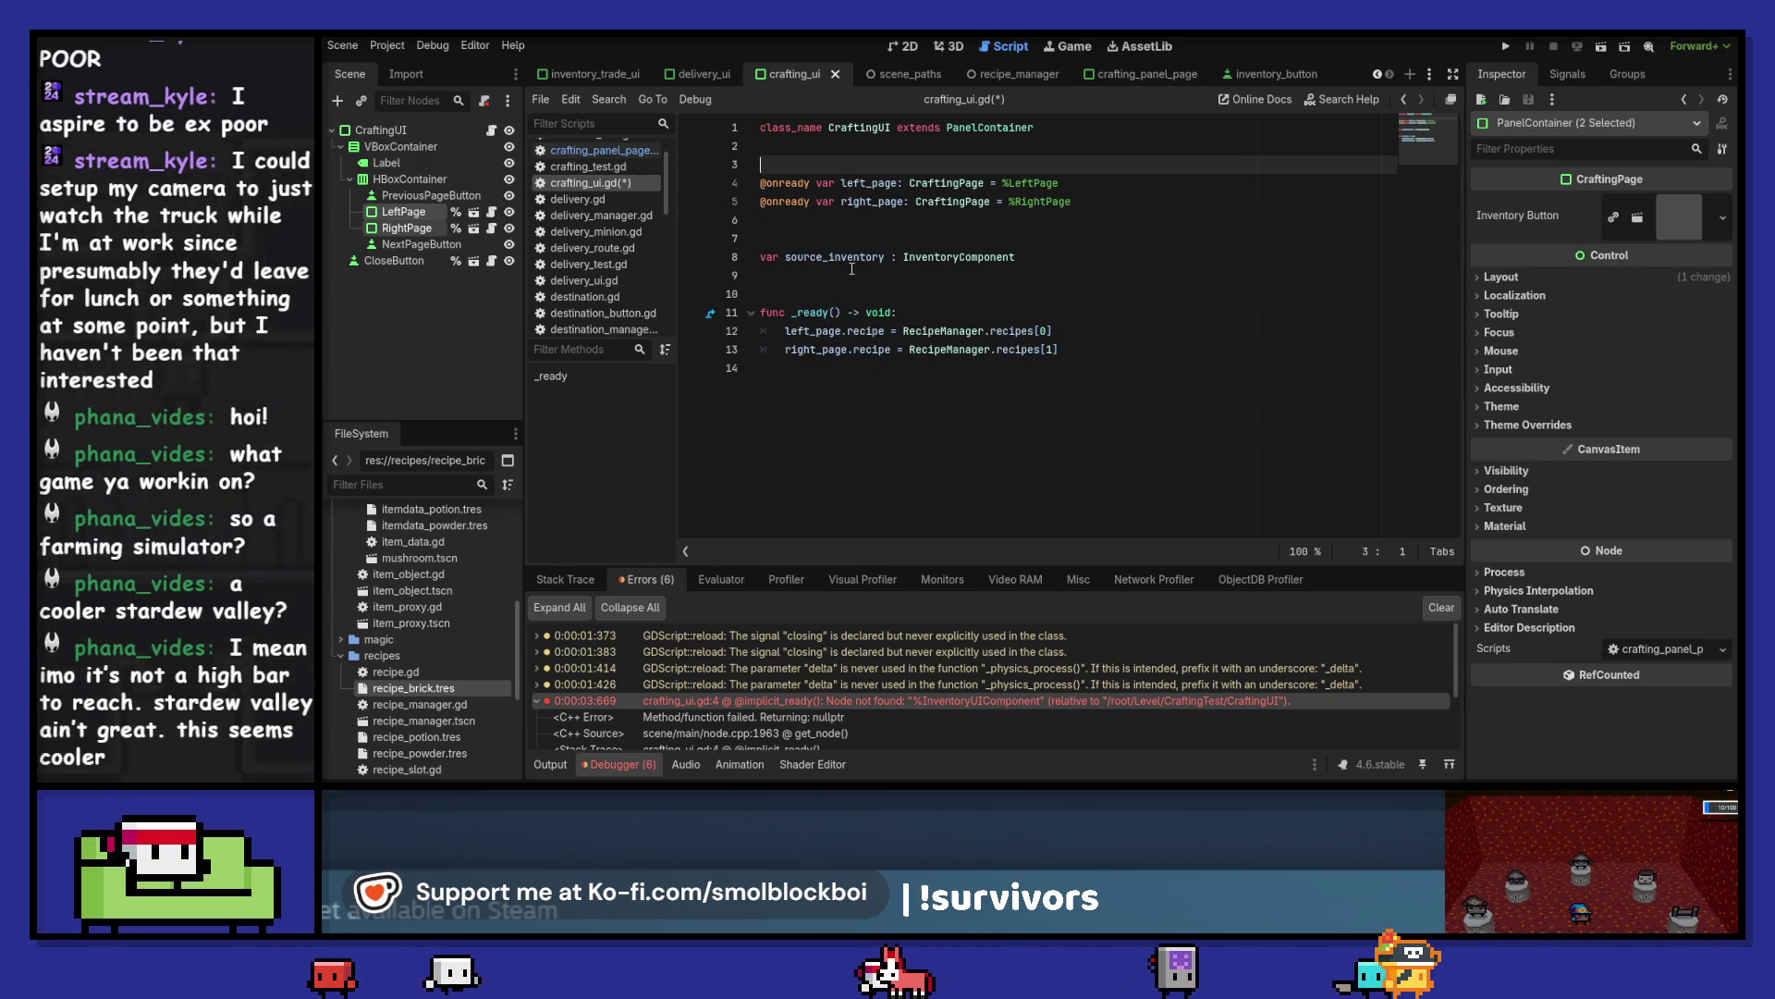
pyautogui.doubleClick(854, 257)
pyautogui.hotkey('ctrl', 's')
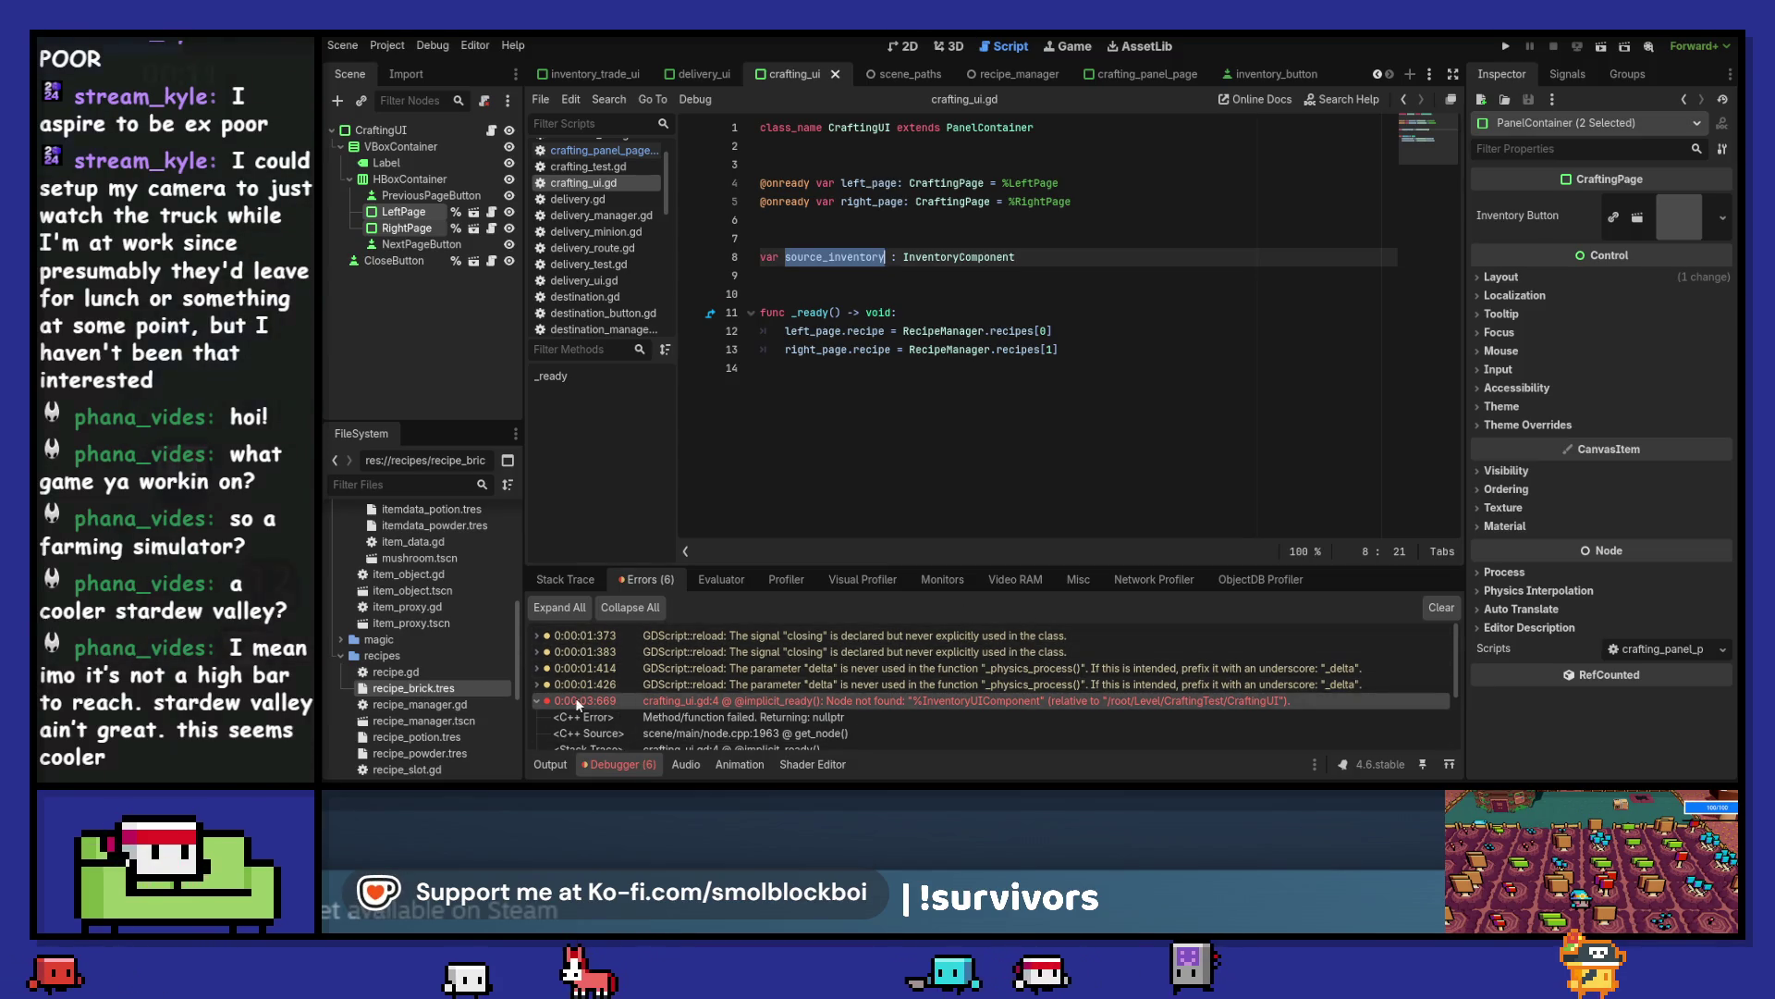
# - Check the lines of the remaining Node not found and CraftingUI._ready debugger errors
pyautogui.click(540, 705)
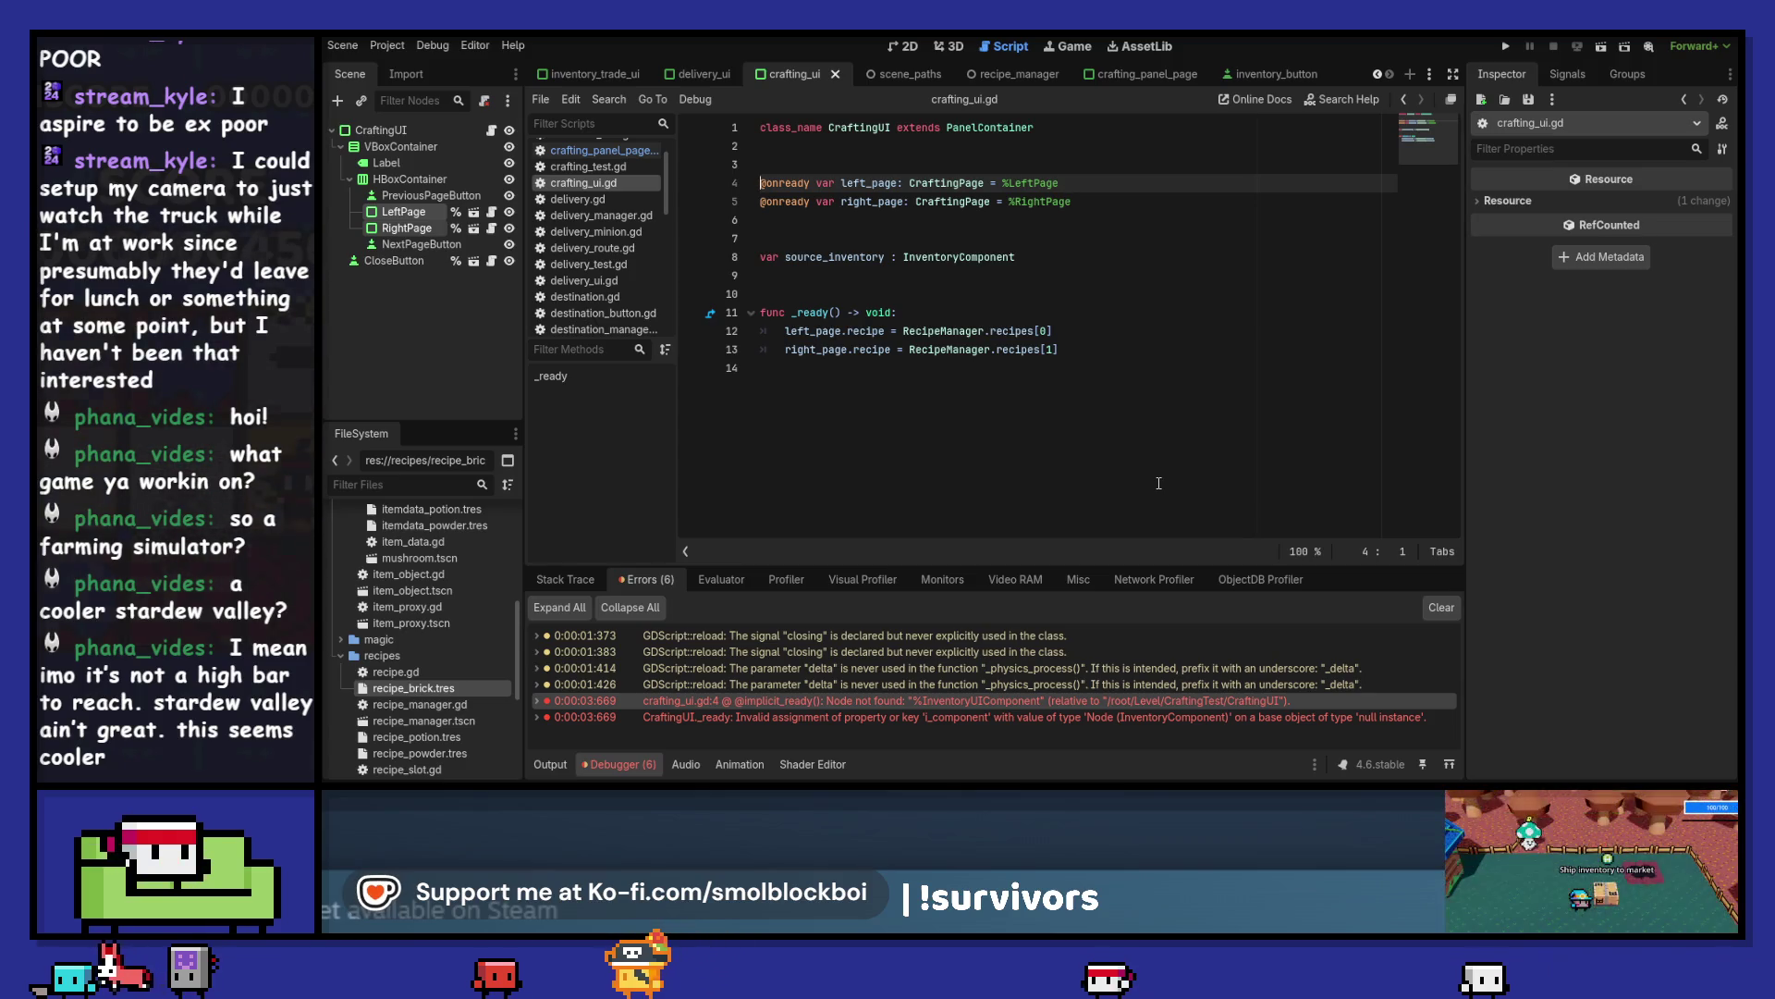
pyautogui.moveTo(1298, 721)
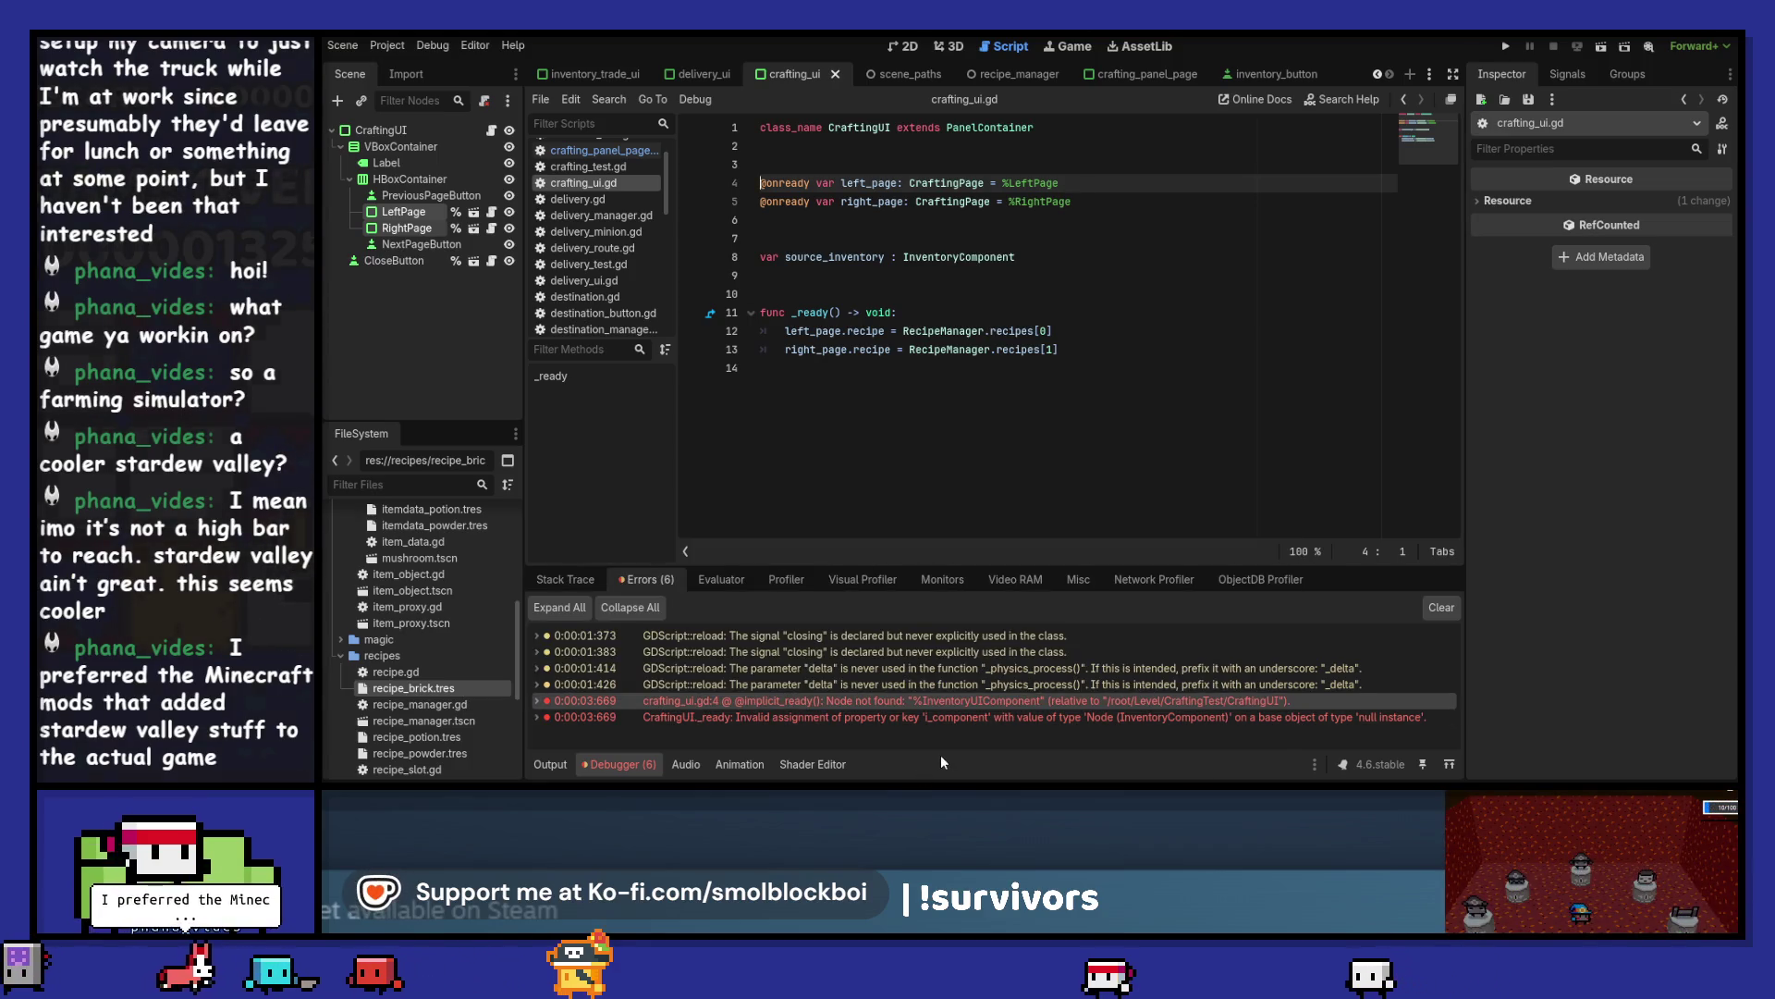
pyautogui.click(980, 716)
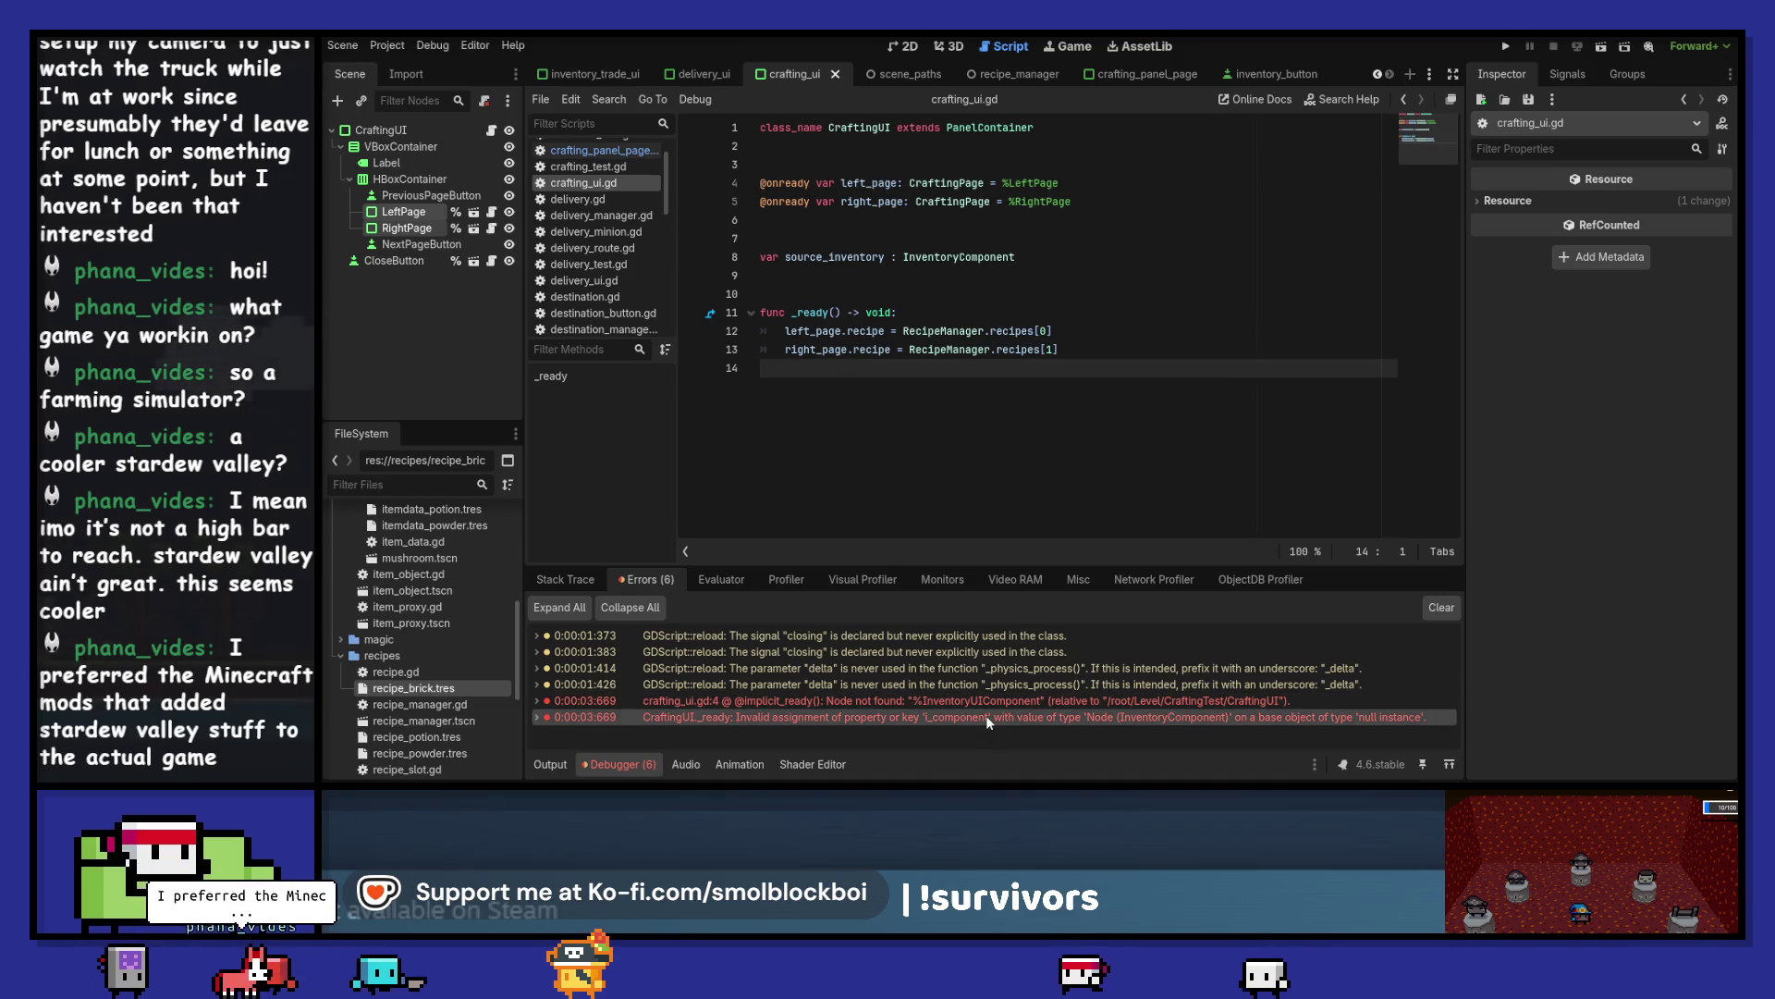
# - Run the game, check the Crafting Panel's Potion and Powder recipes, then stop the test
pyautogui.press('F5')
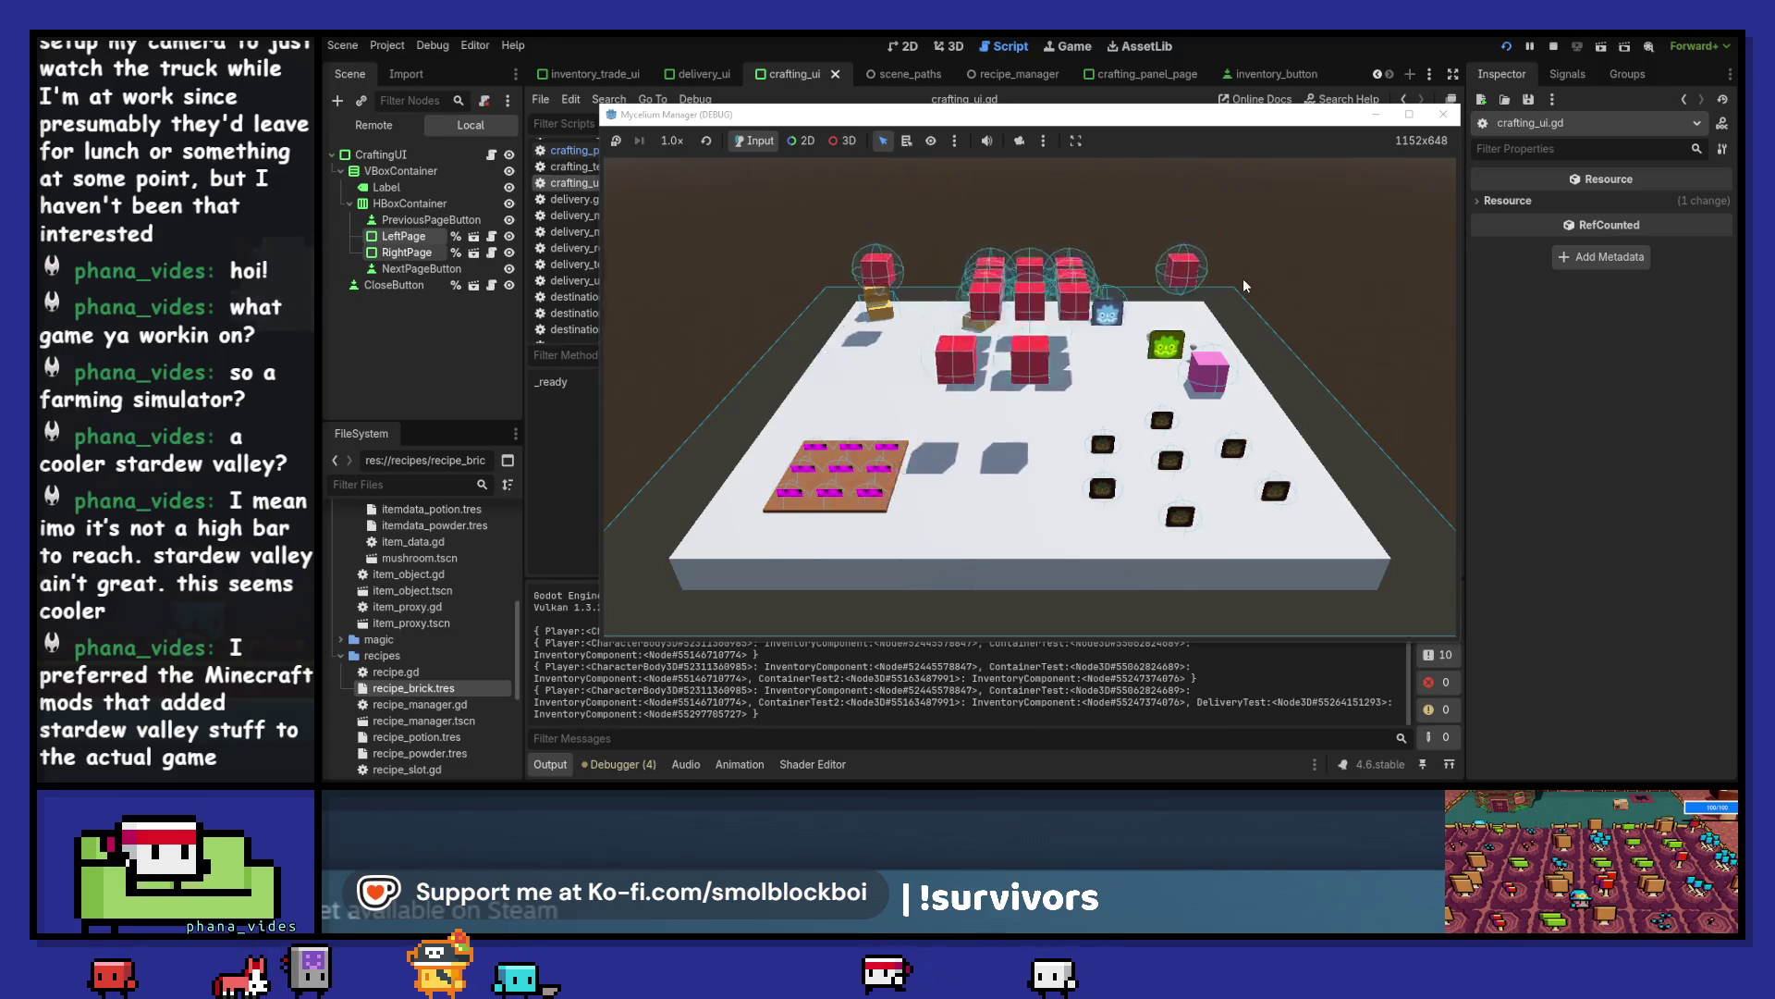
pyautogui.press('e')
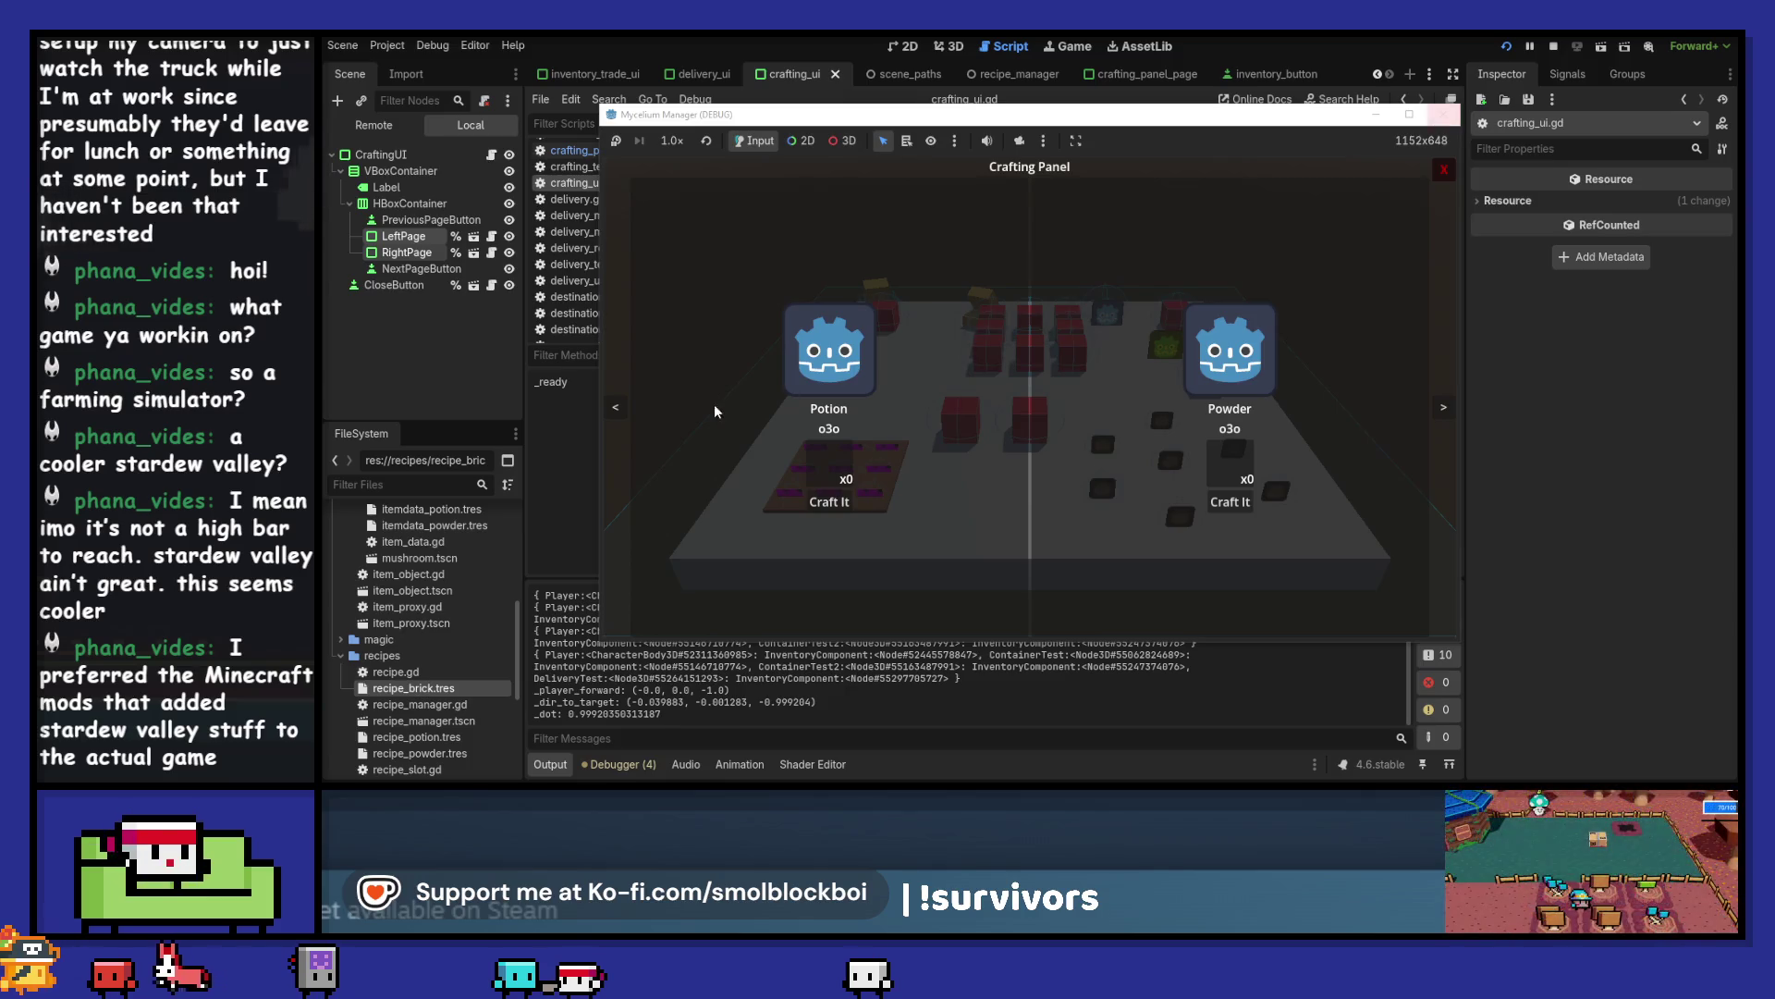
pyautogui.click(1444, 115)
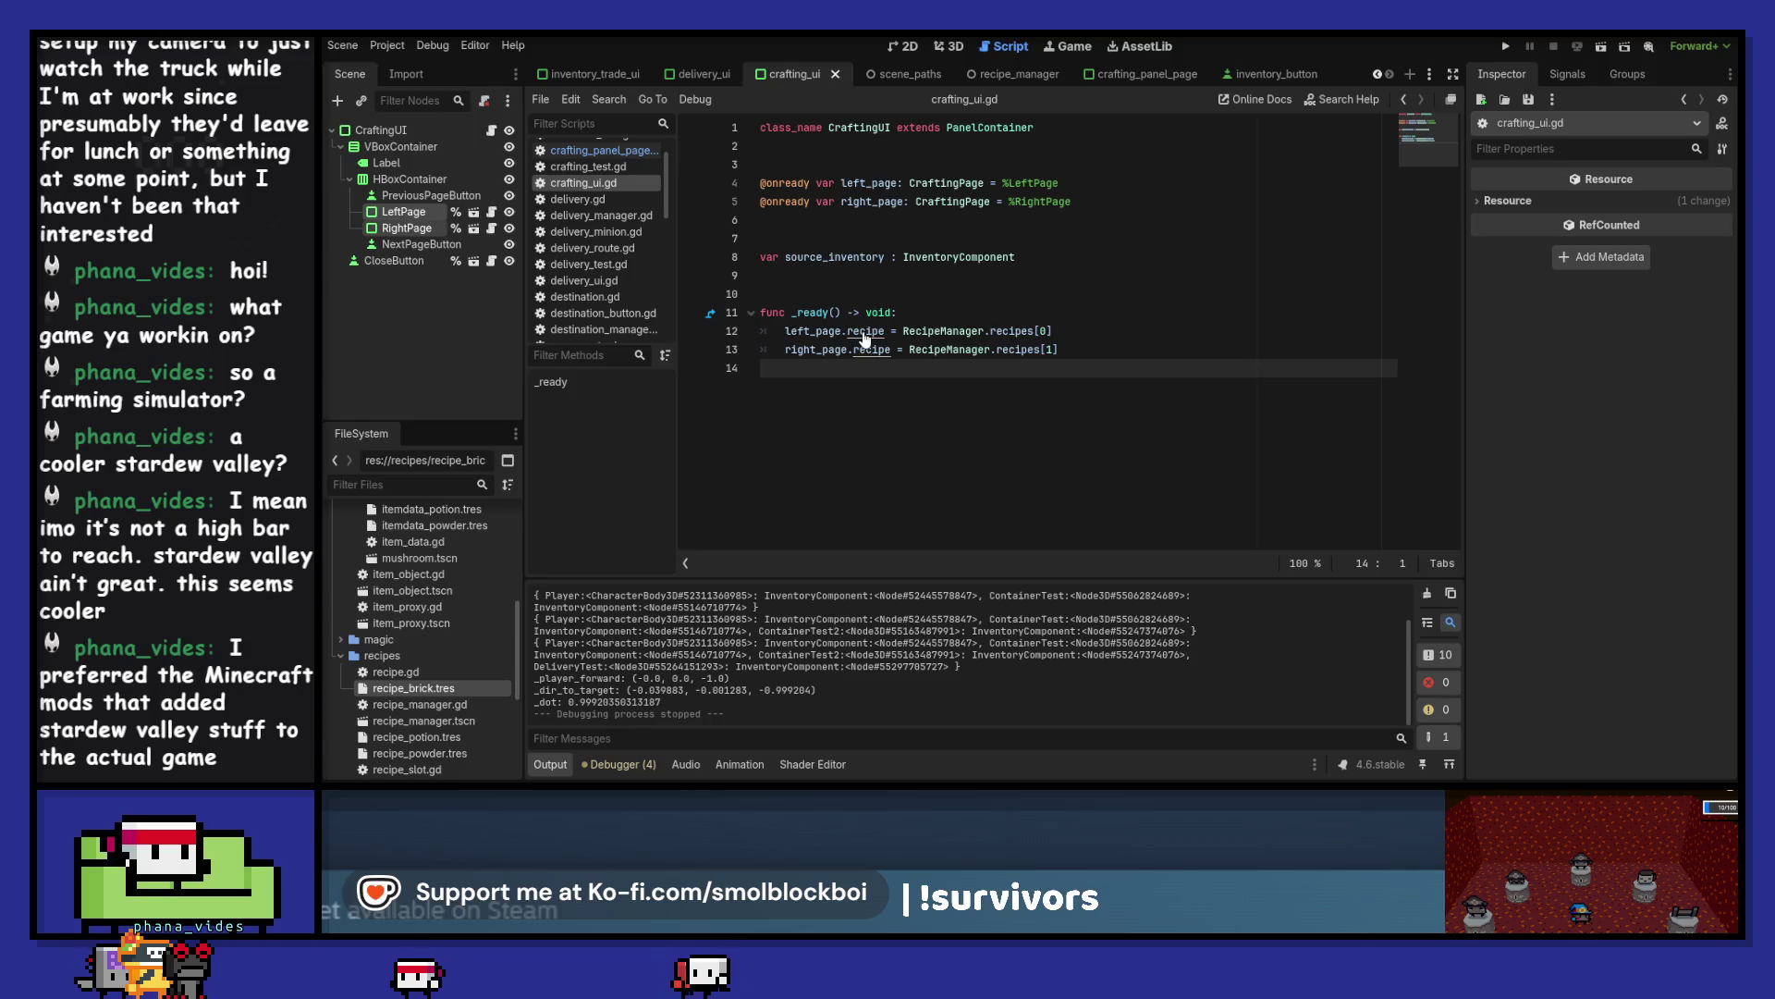
# - In crafting_panel_page.gd, add '_i_button.slot.item = data.input' inside the update_panel loop
pyautogui.keyDown('ctrl'); pyautogui.click(943, 192); pyautogui.keyUp('ctrl')
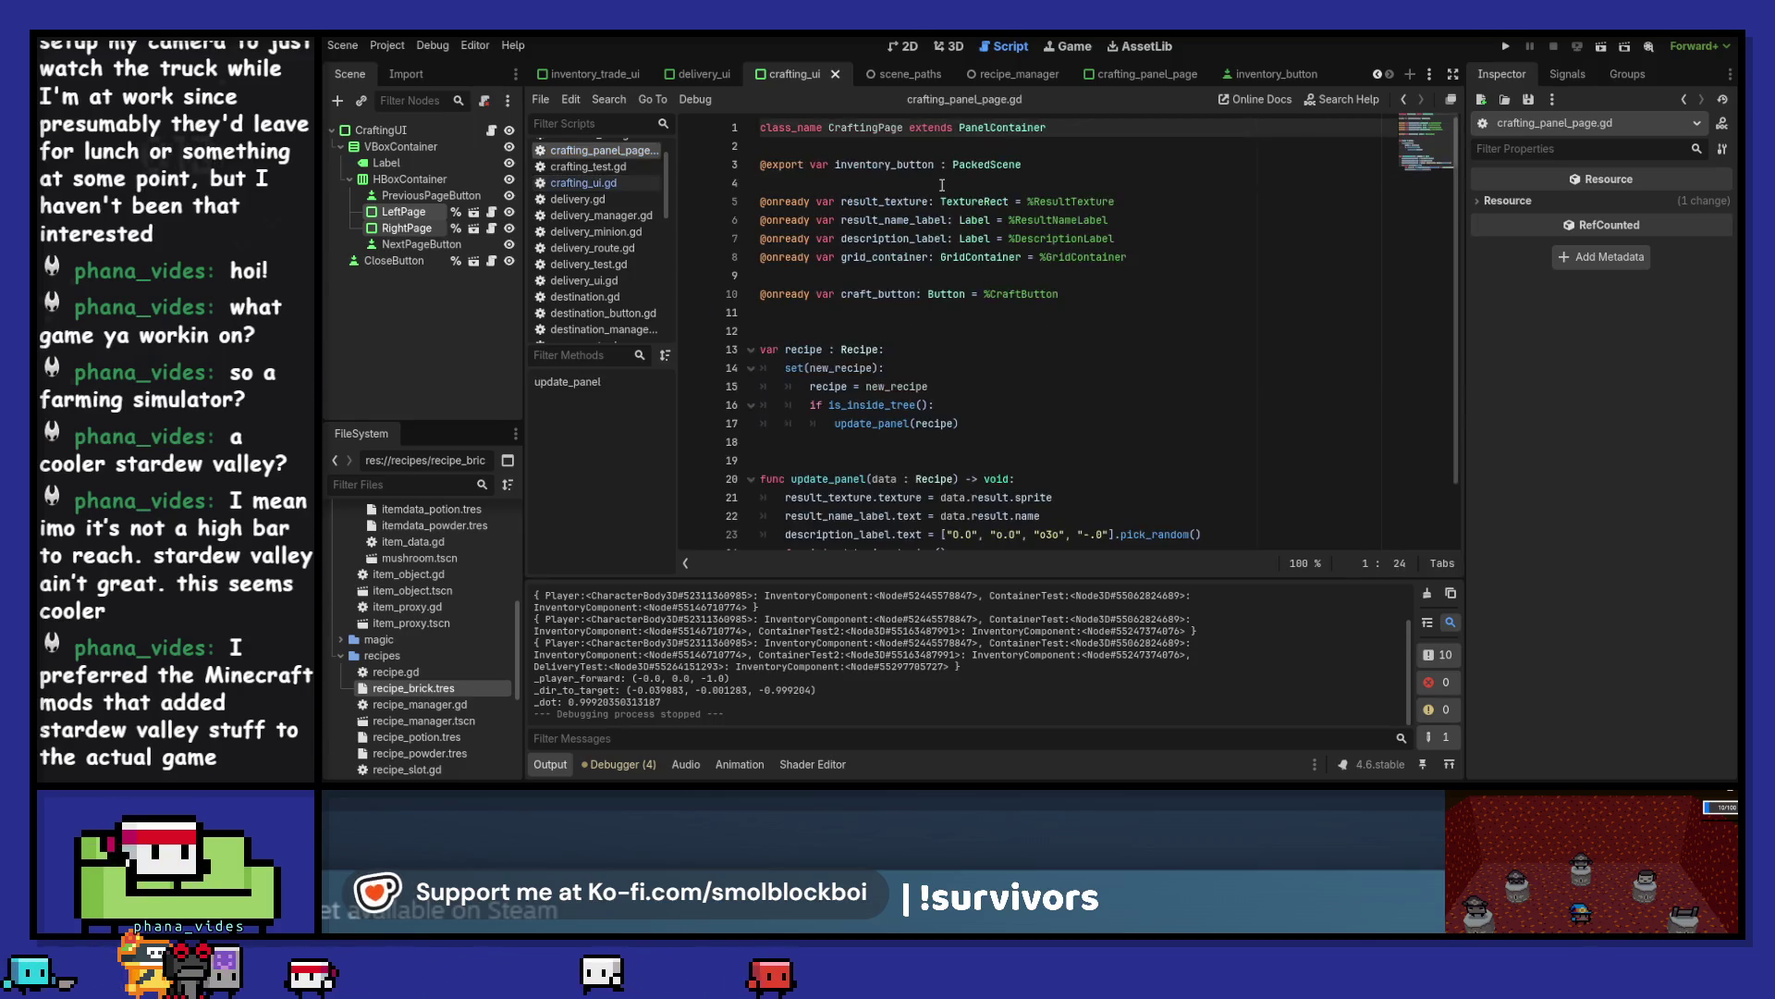
pyautogui.scroll(-2, 1005, 326)
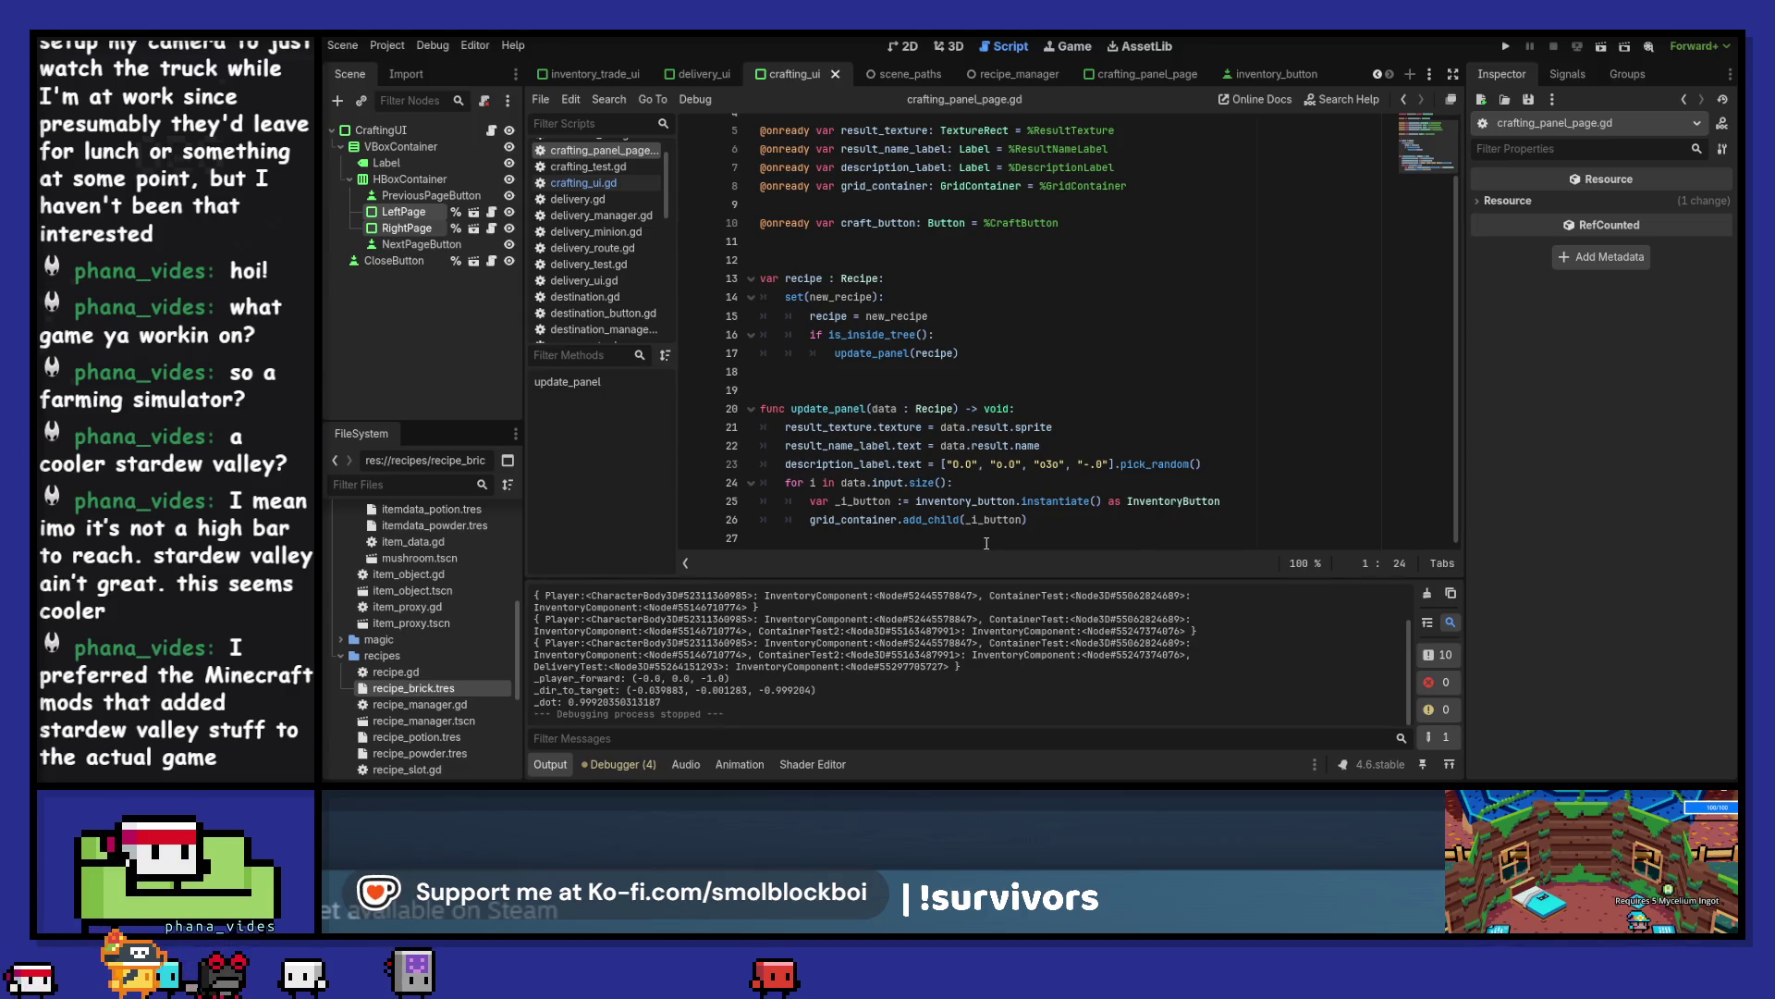
pyautogui.click(1097, 528)
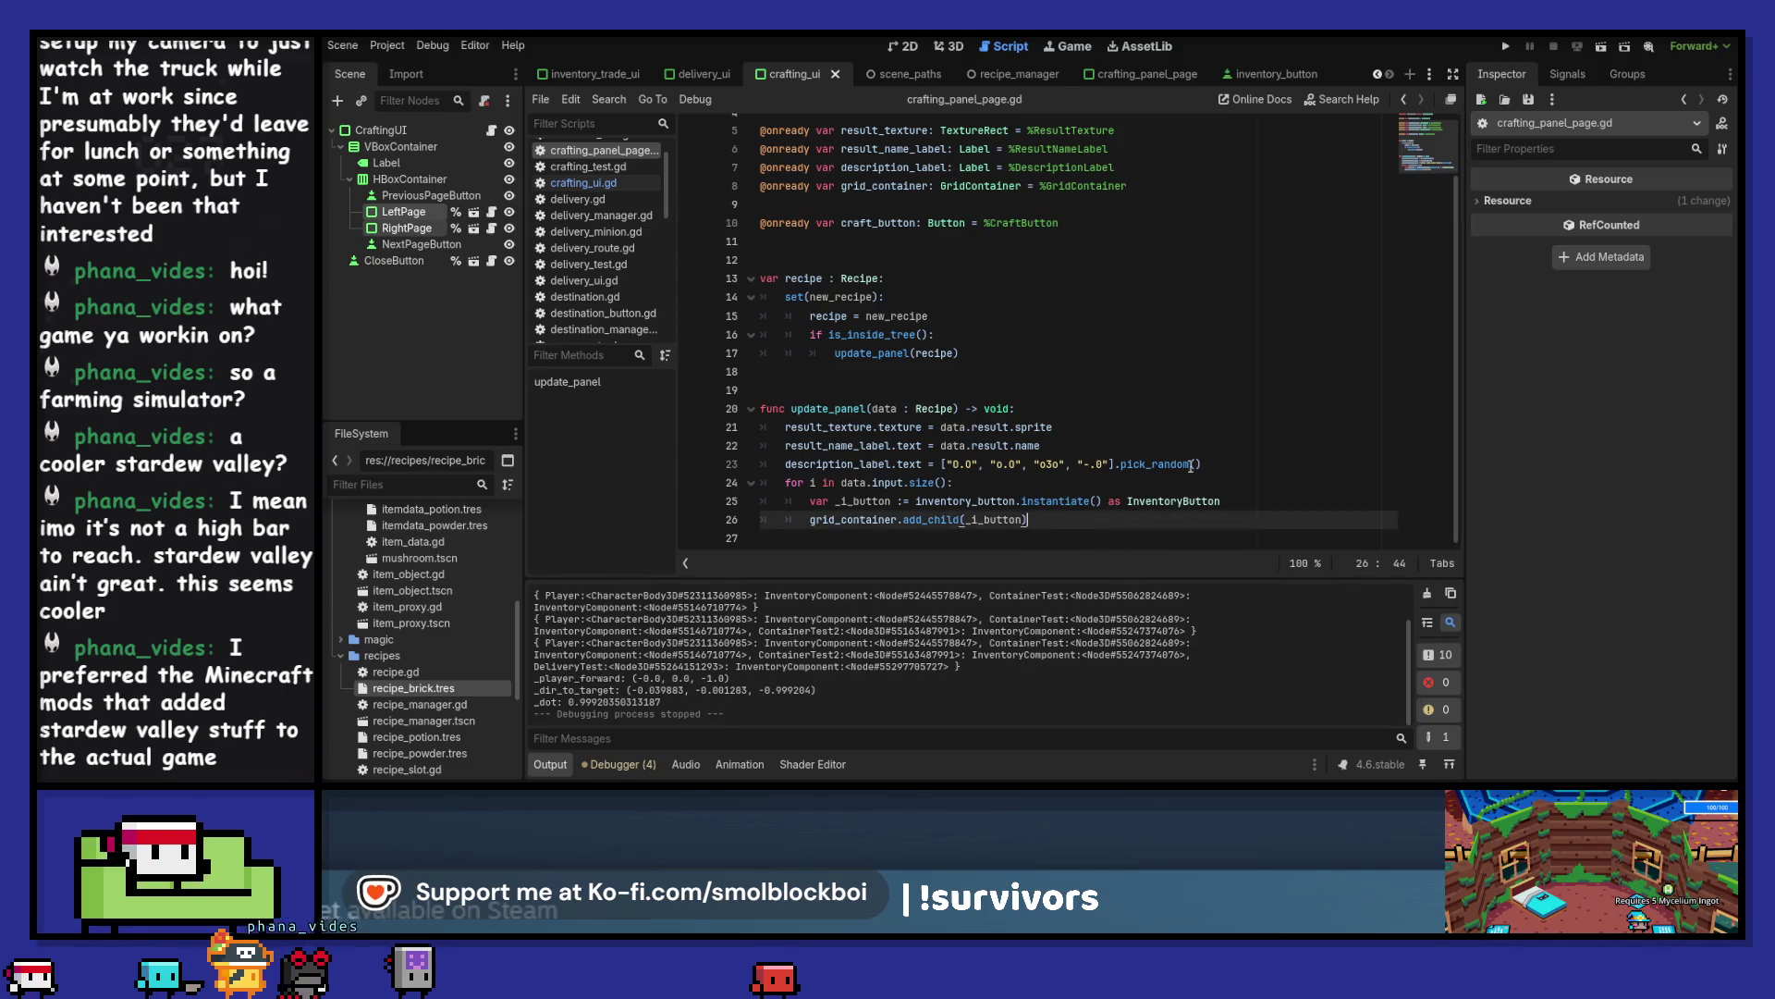
pyautogui.moveTo(1191, 465)
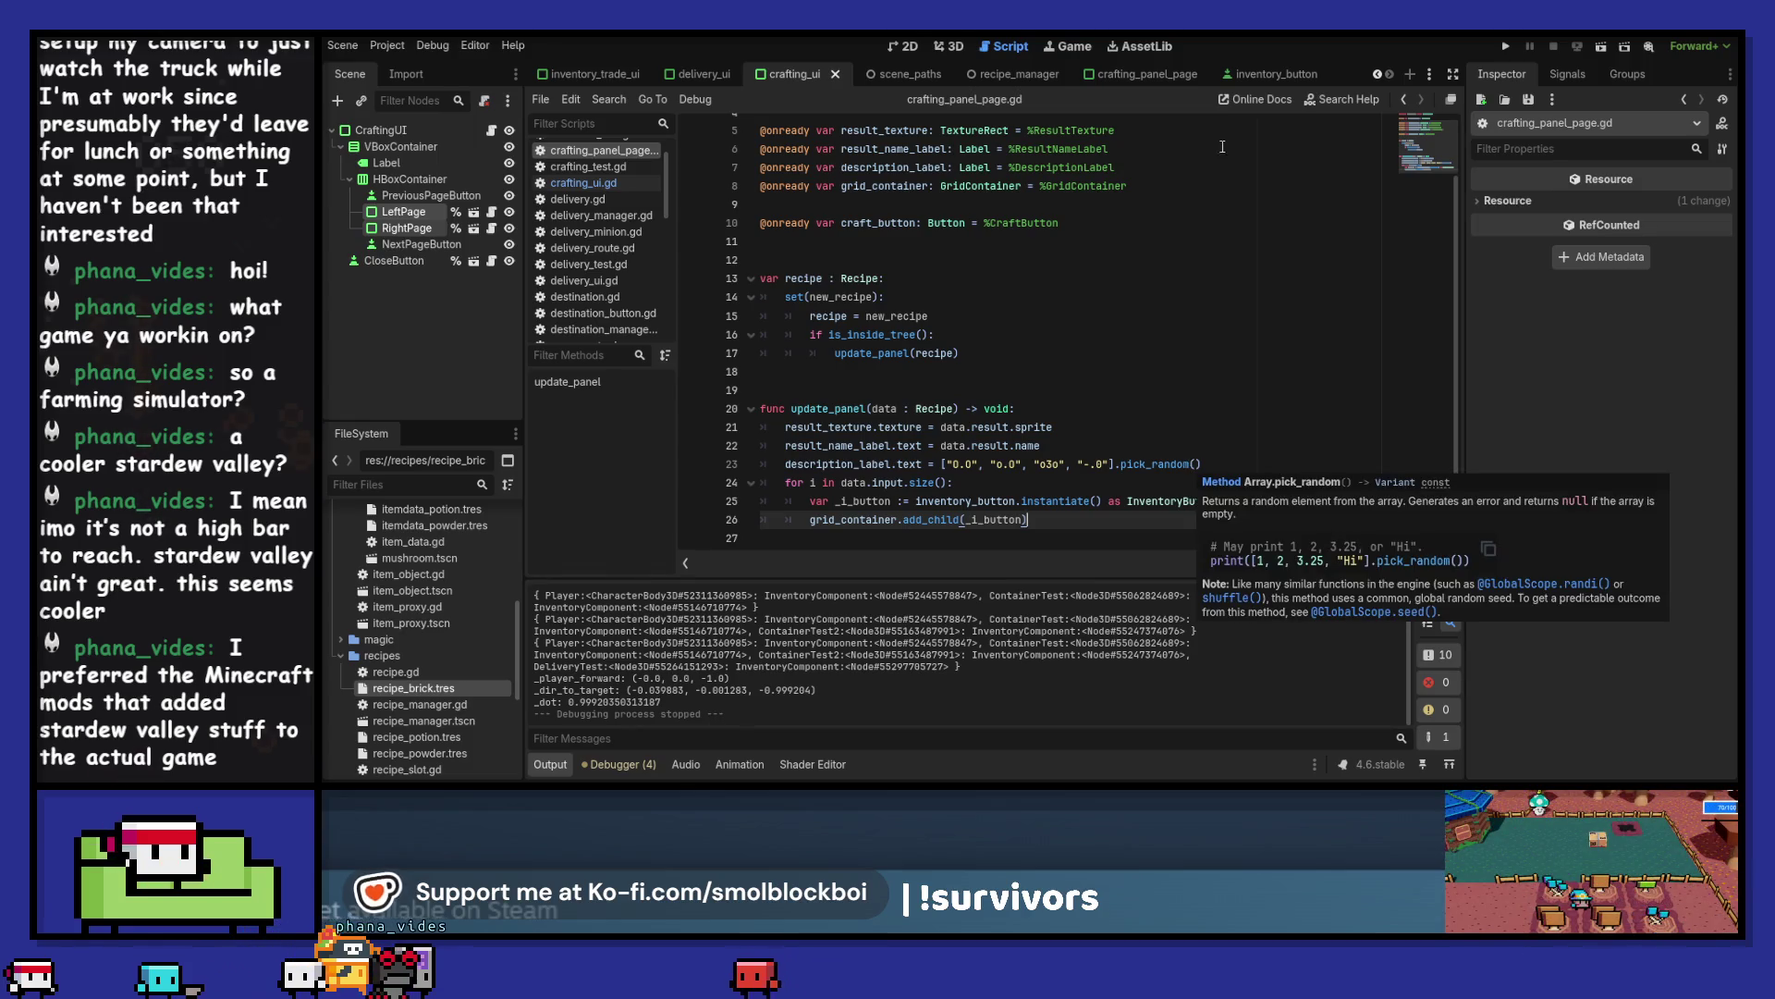
pyautogui.press('Return')
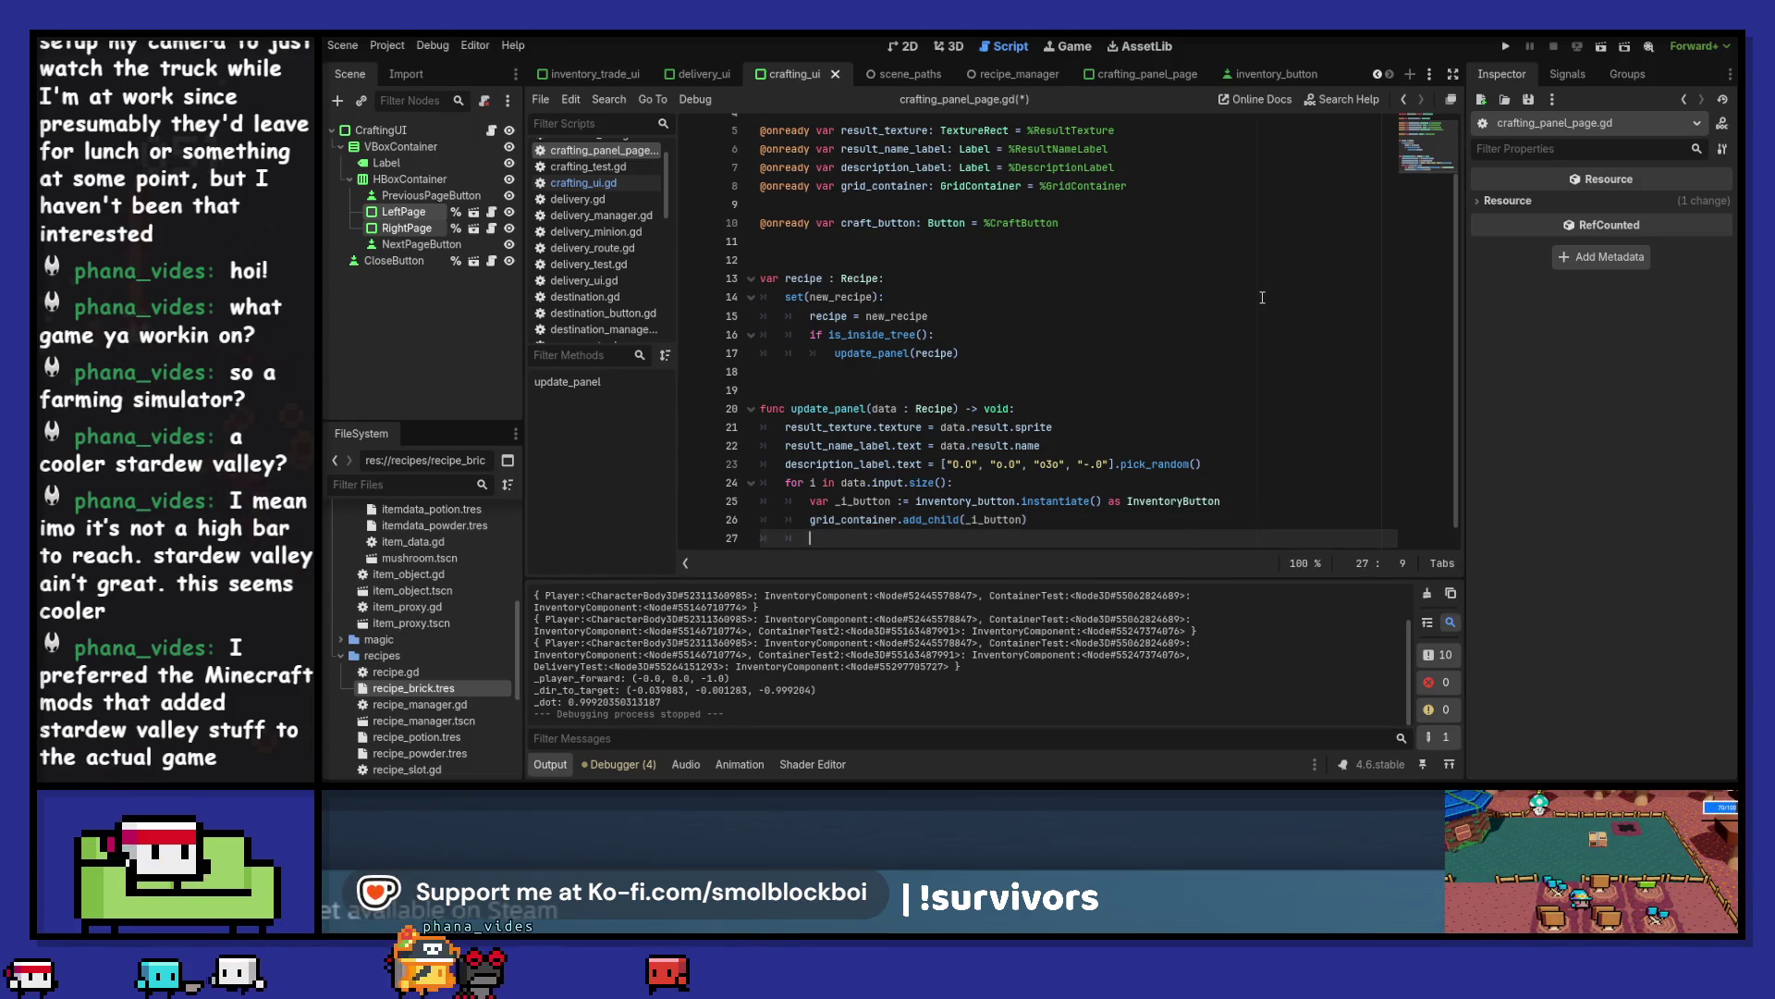
pyautogui.write('i_button.')
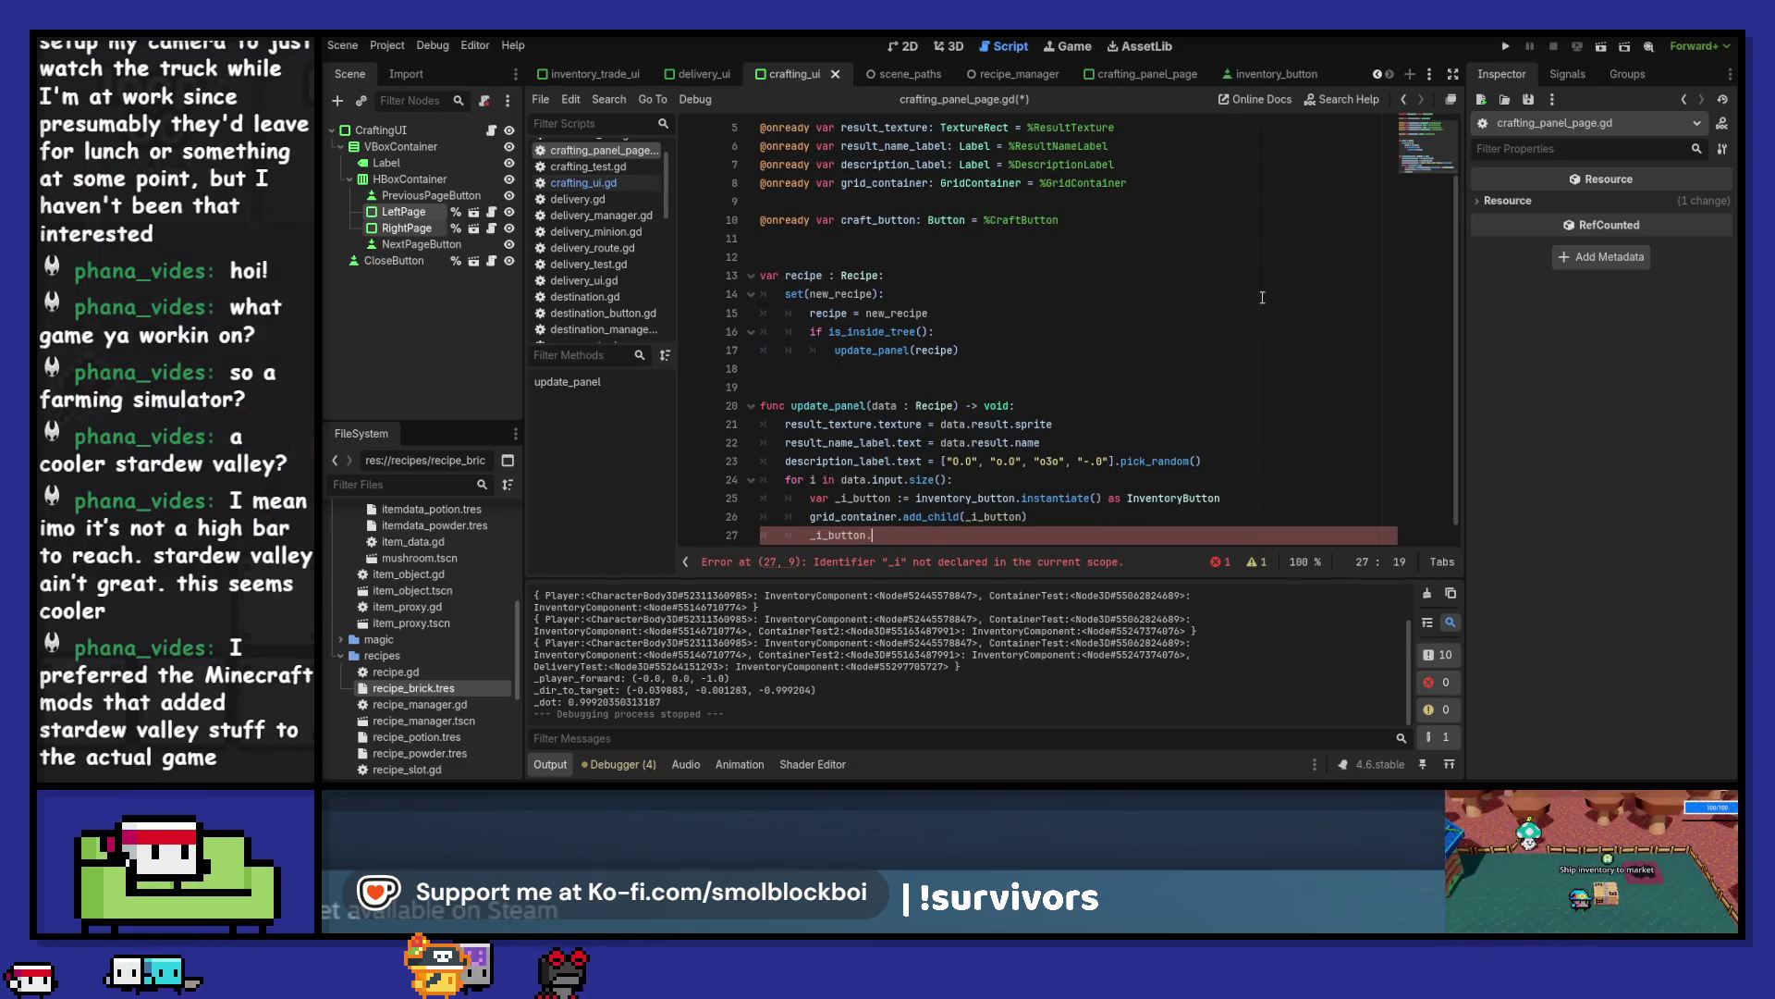
pyautogui.write('slot.')
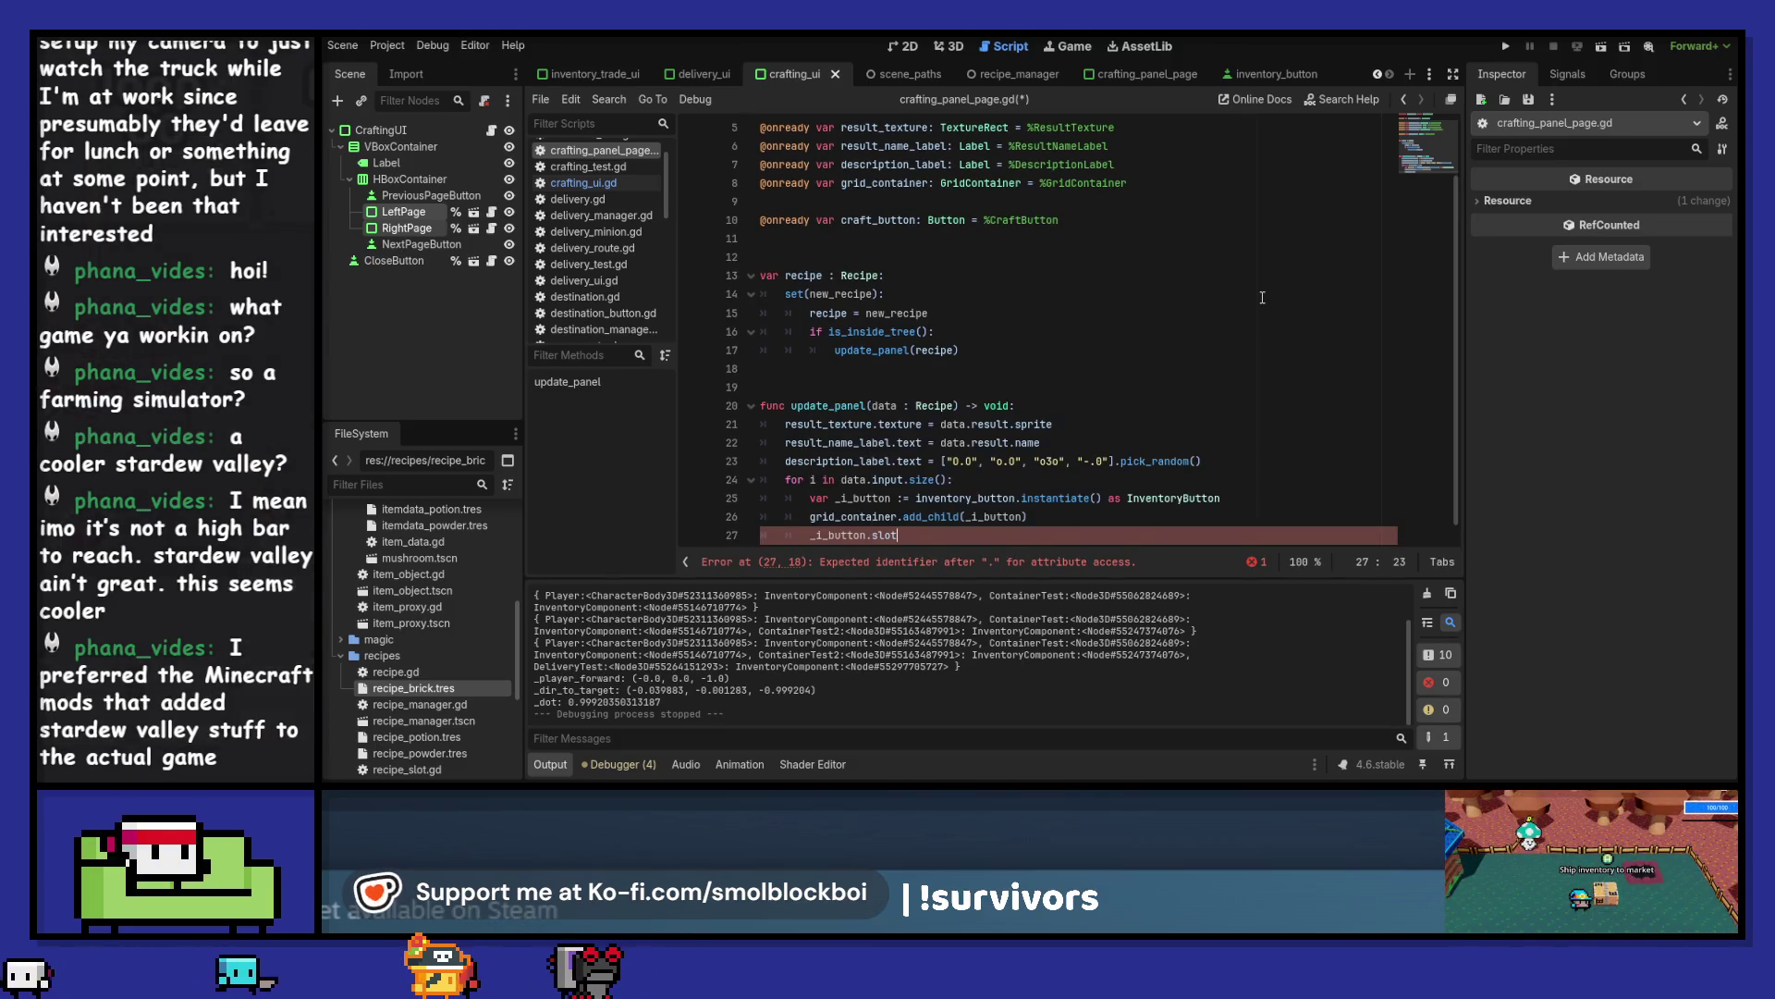
pyautogui.press('Return')
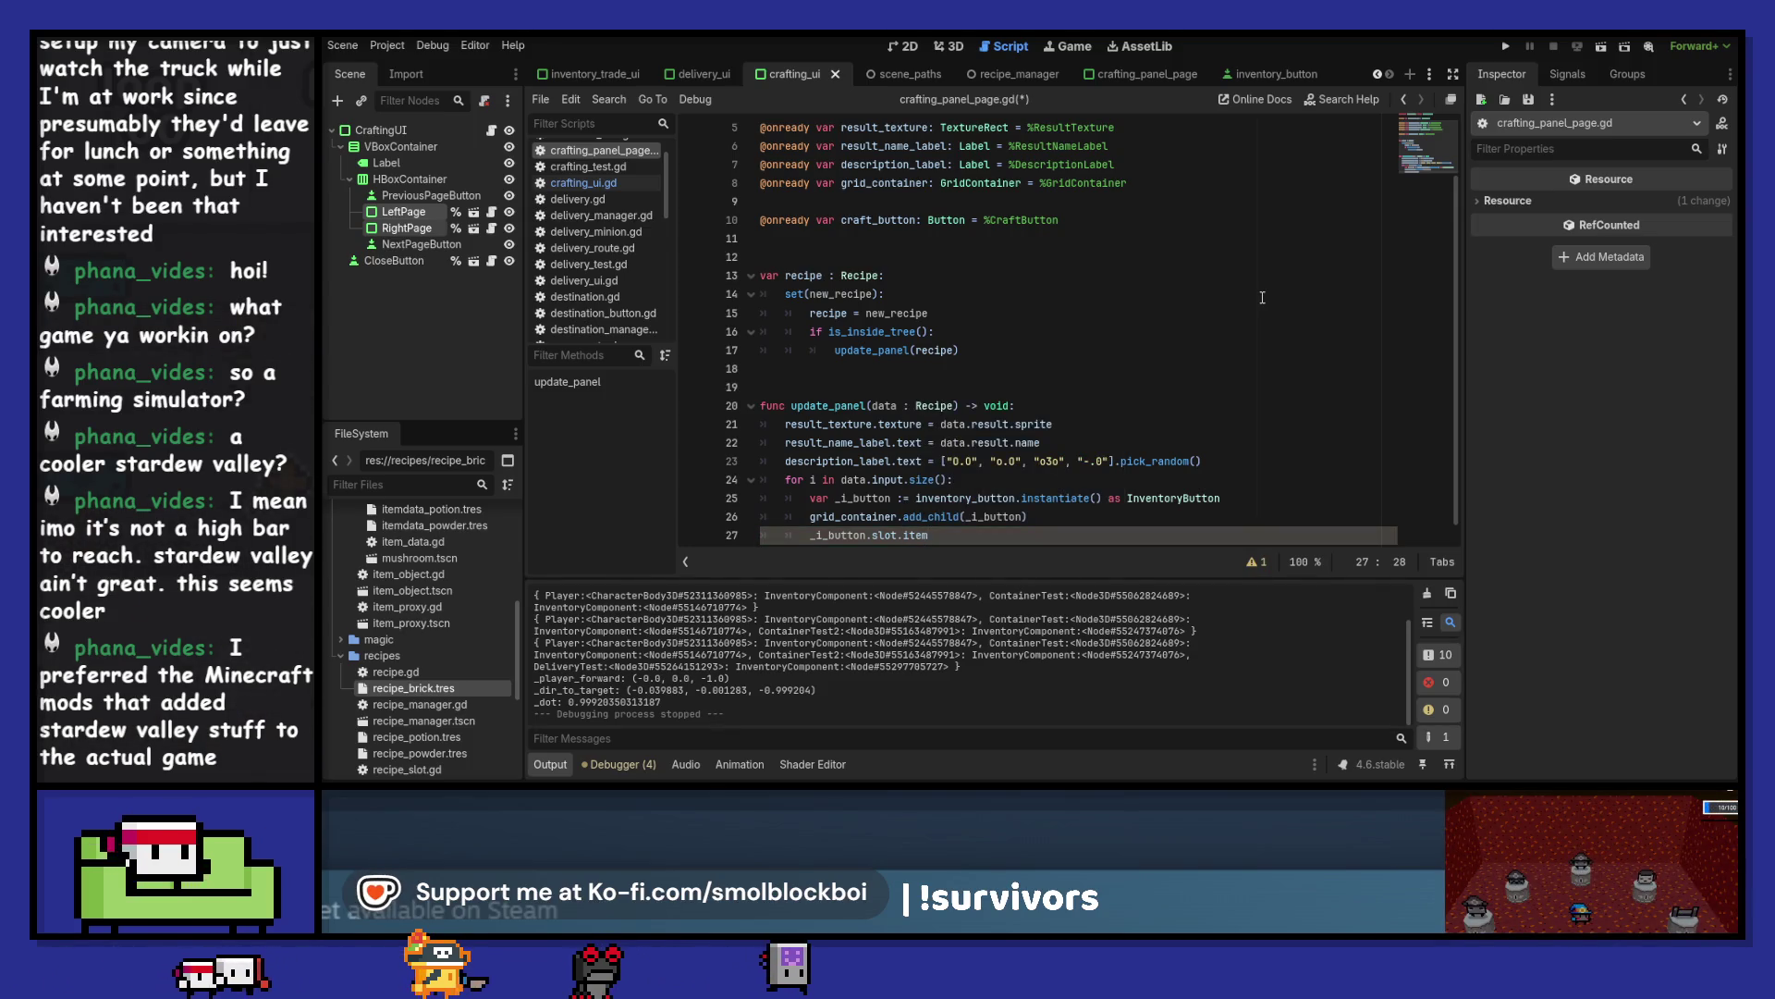
pyautogui.write('data.')
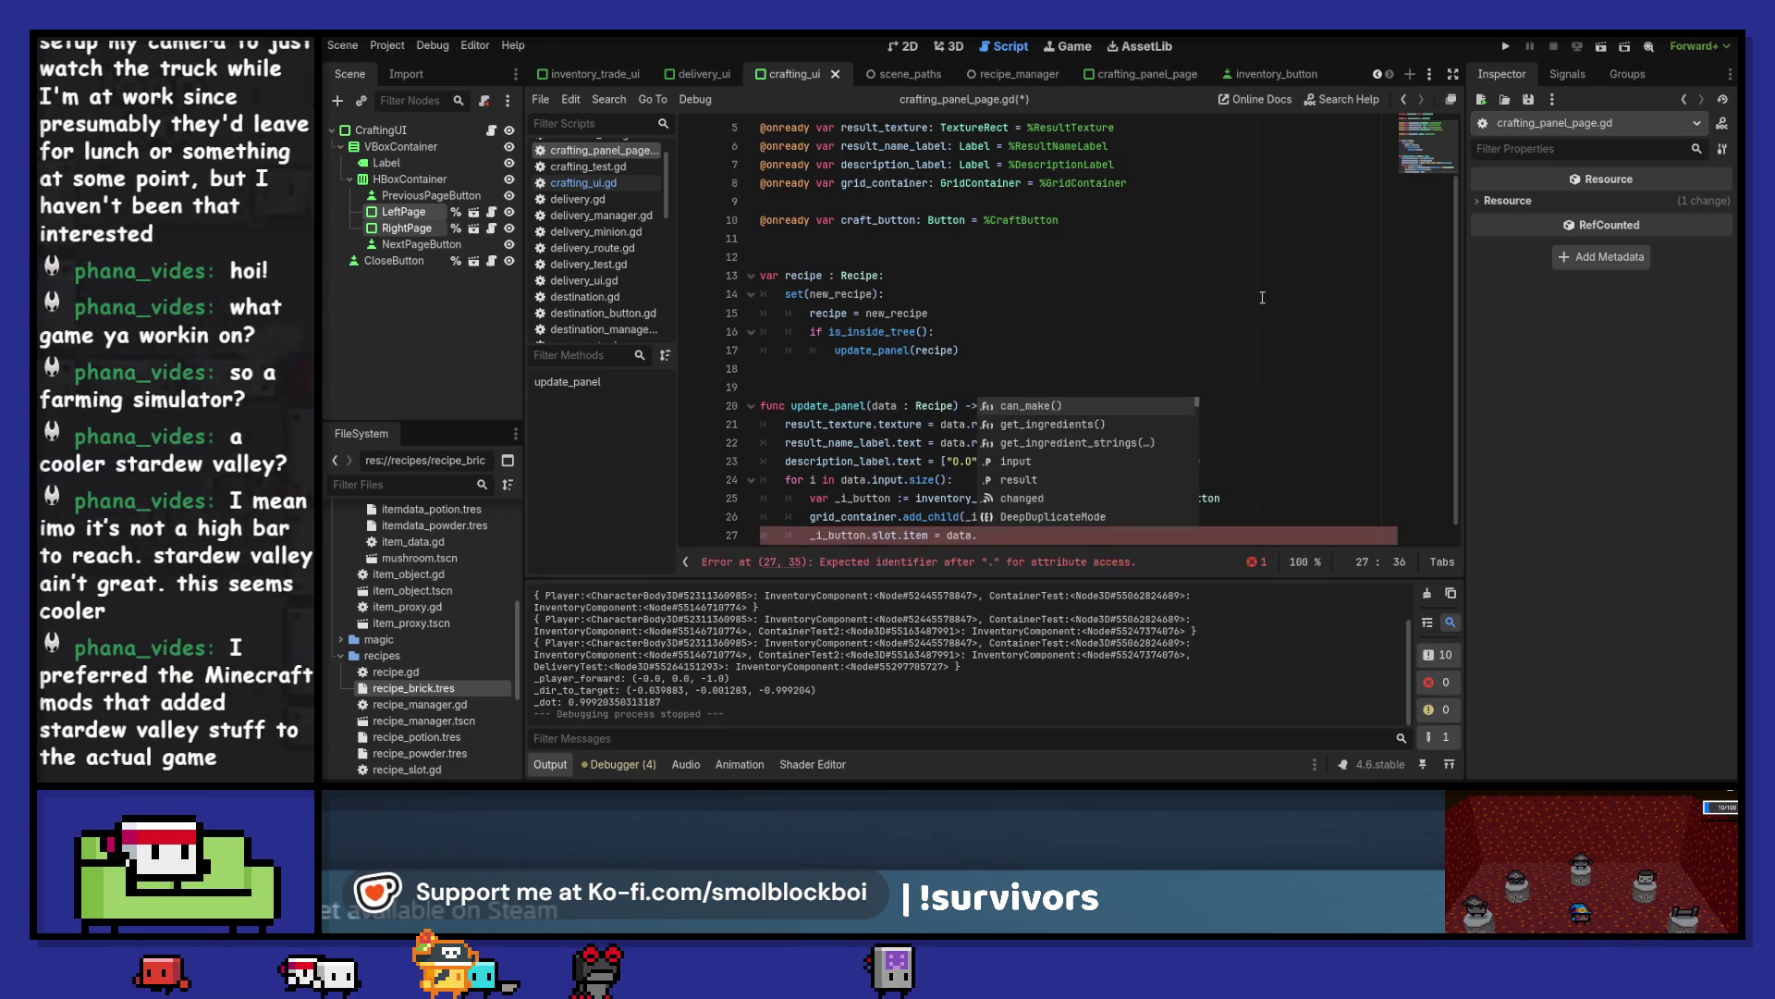
pyautogui.write('input')
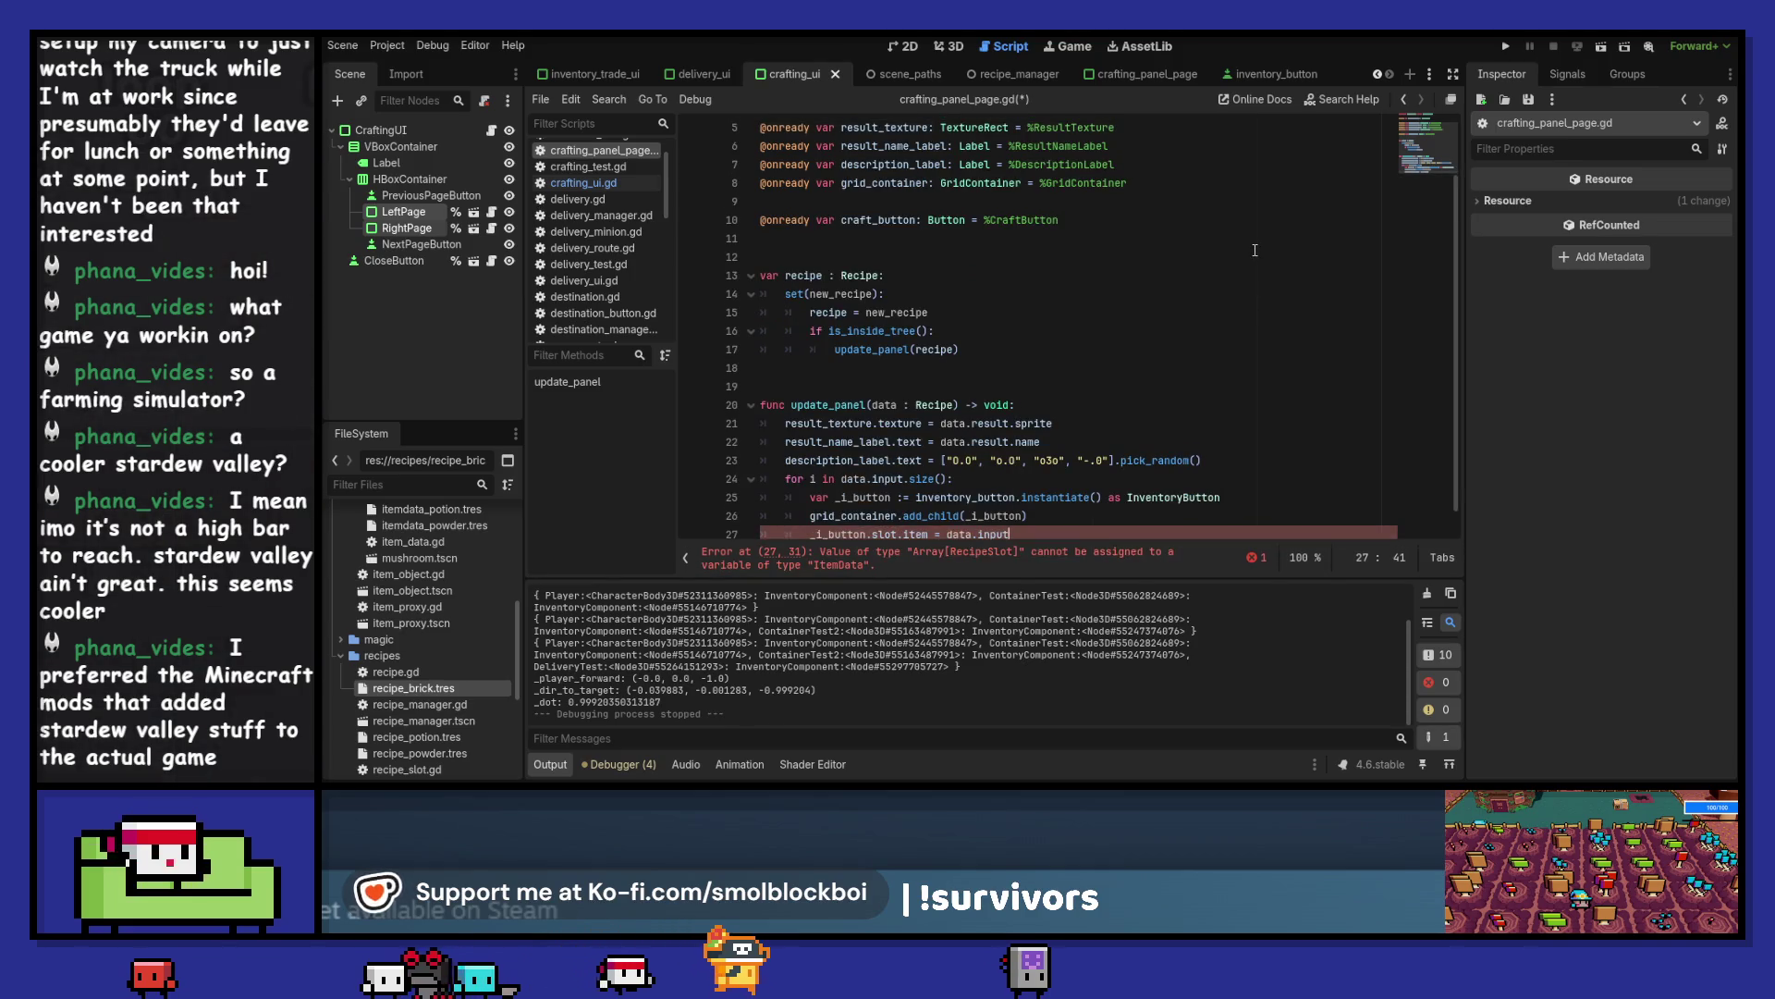
pyautogui.scroll(-1, 1202, 296)
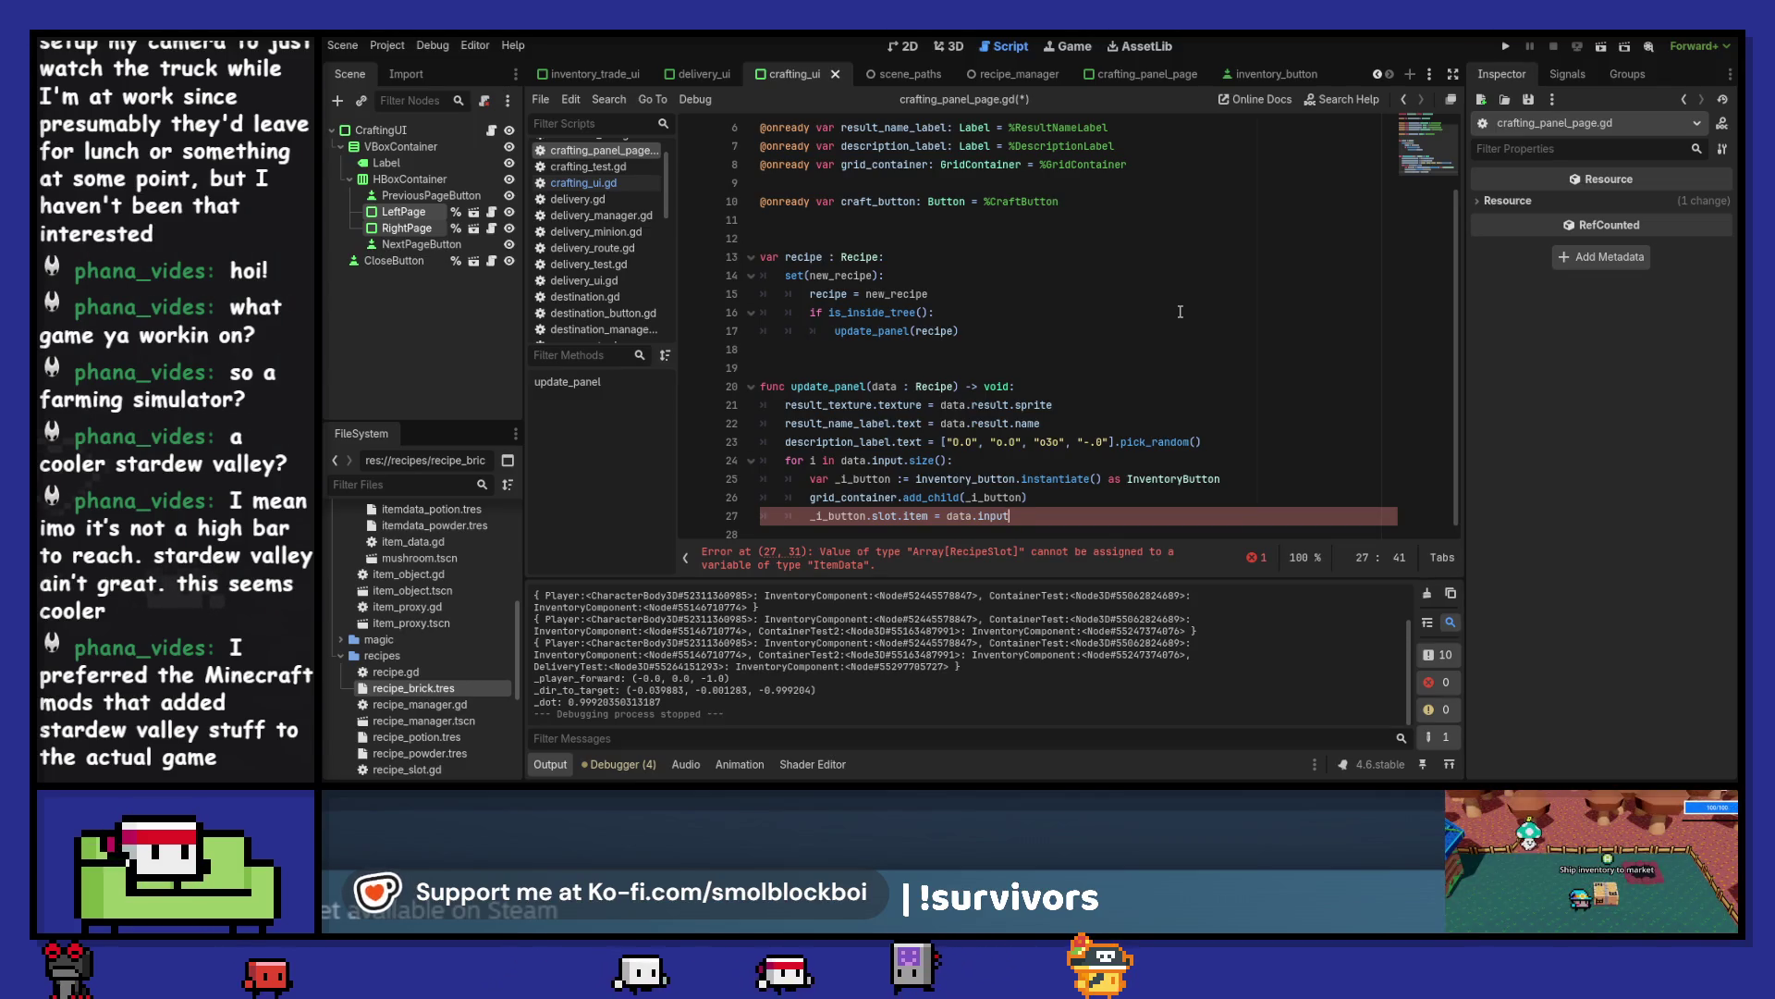
# - Try indexing data.input on that line, revert it, and bring up recipe_brick.tres file options
pyautogui.write('i')
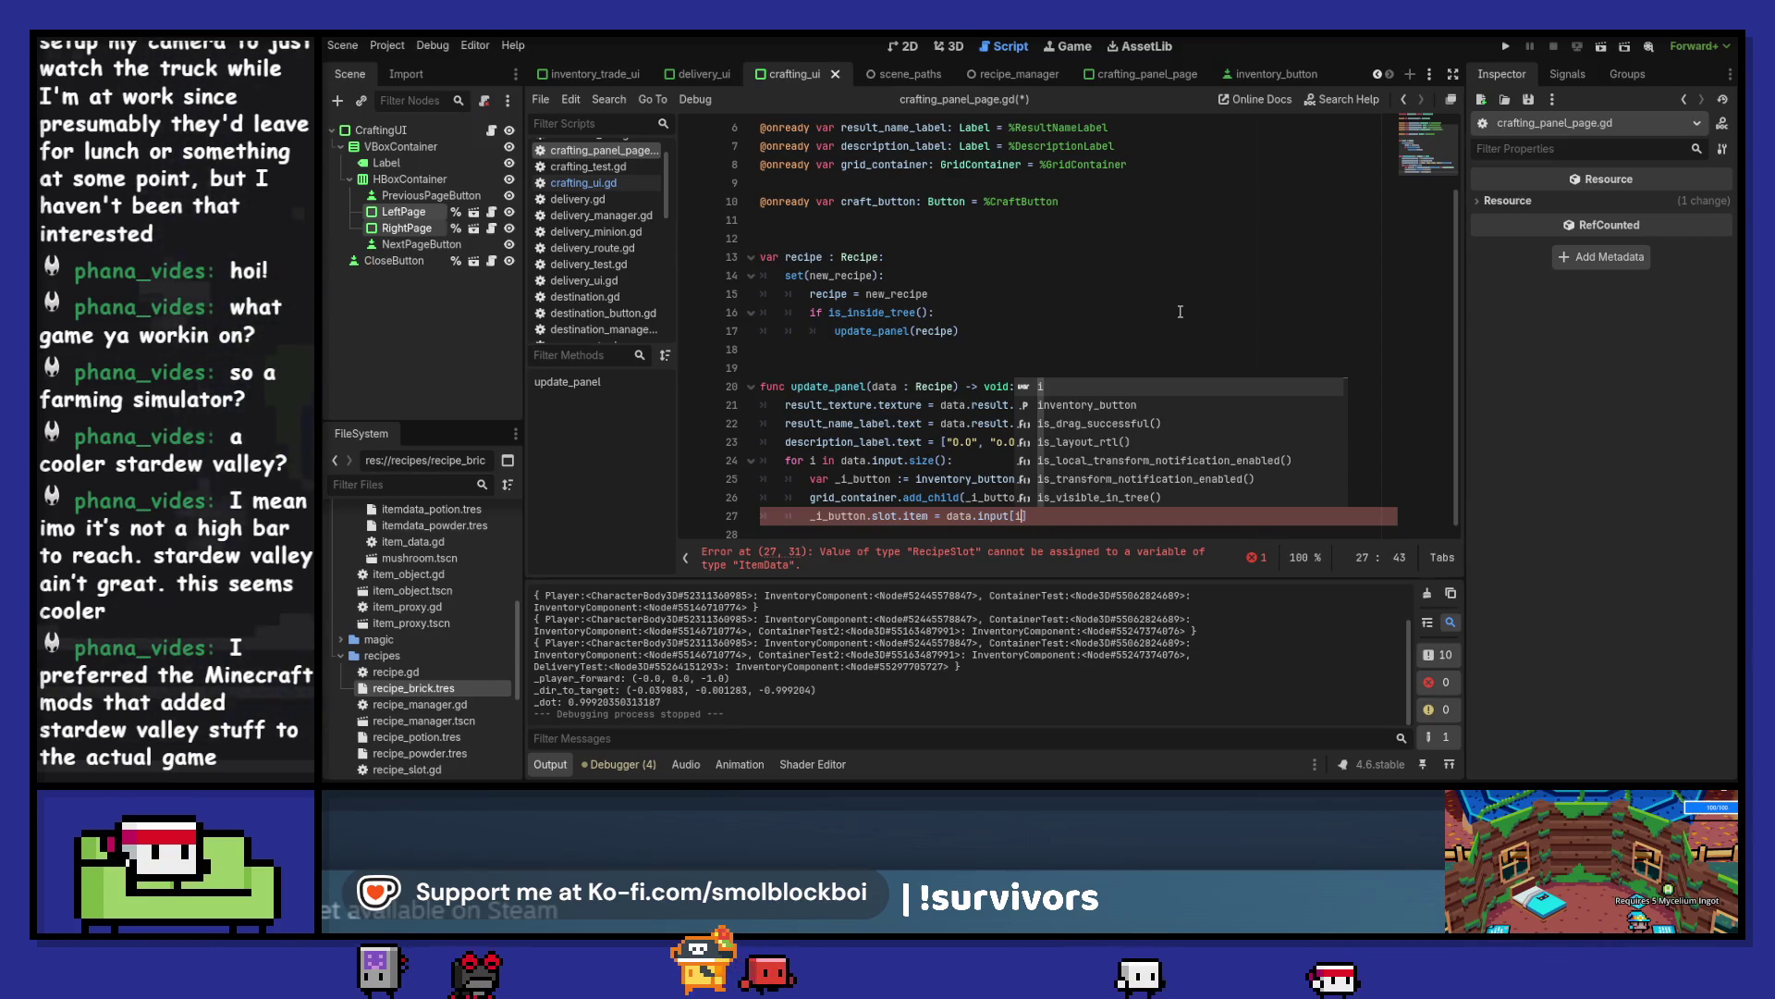
pyautogui.press('BackSpace')
pyautogui.press('BackSpace')
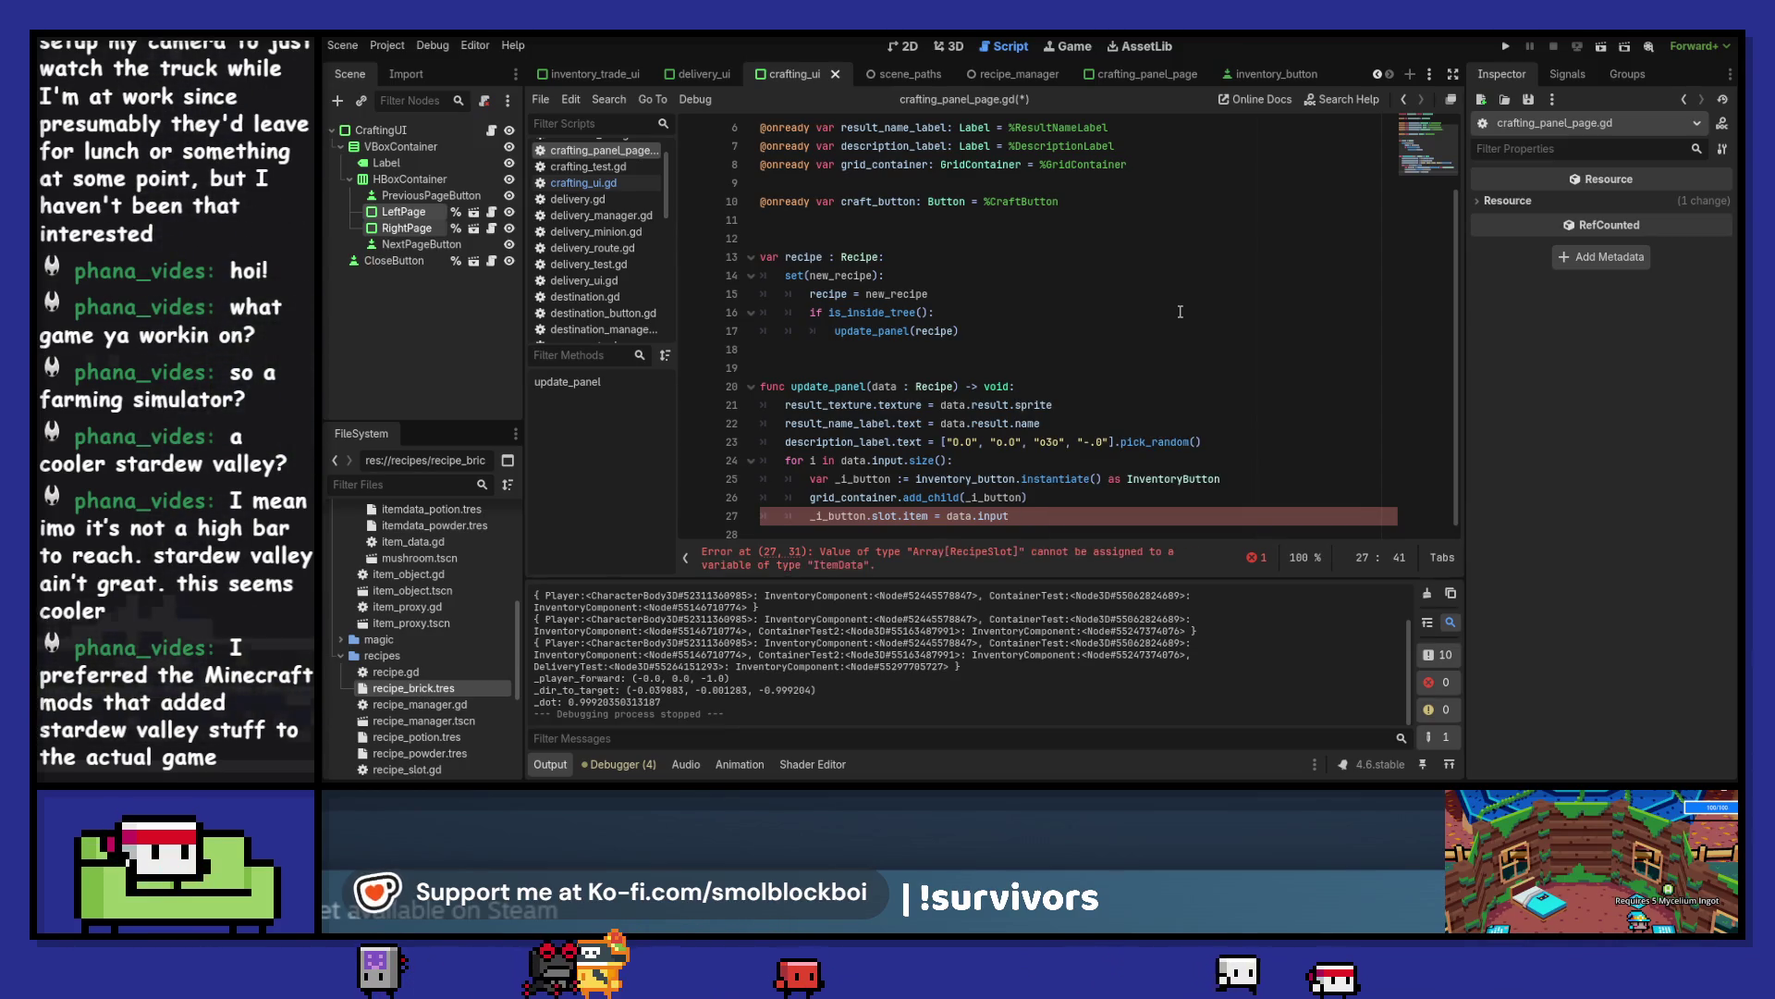
pyautogui.write('.')
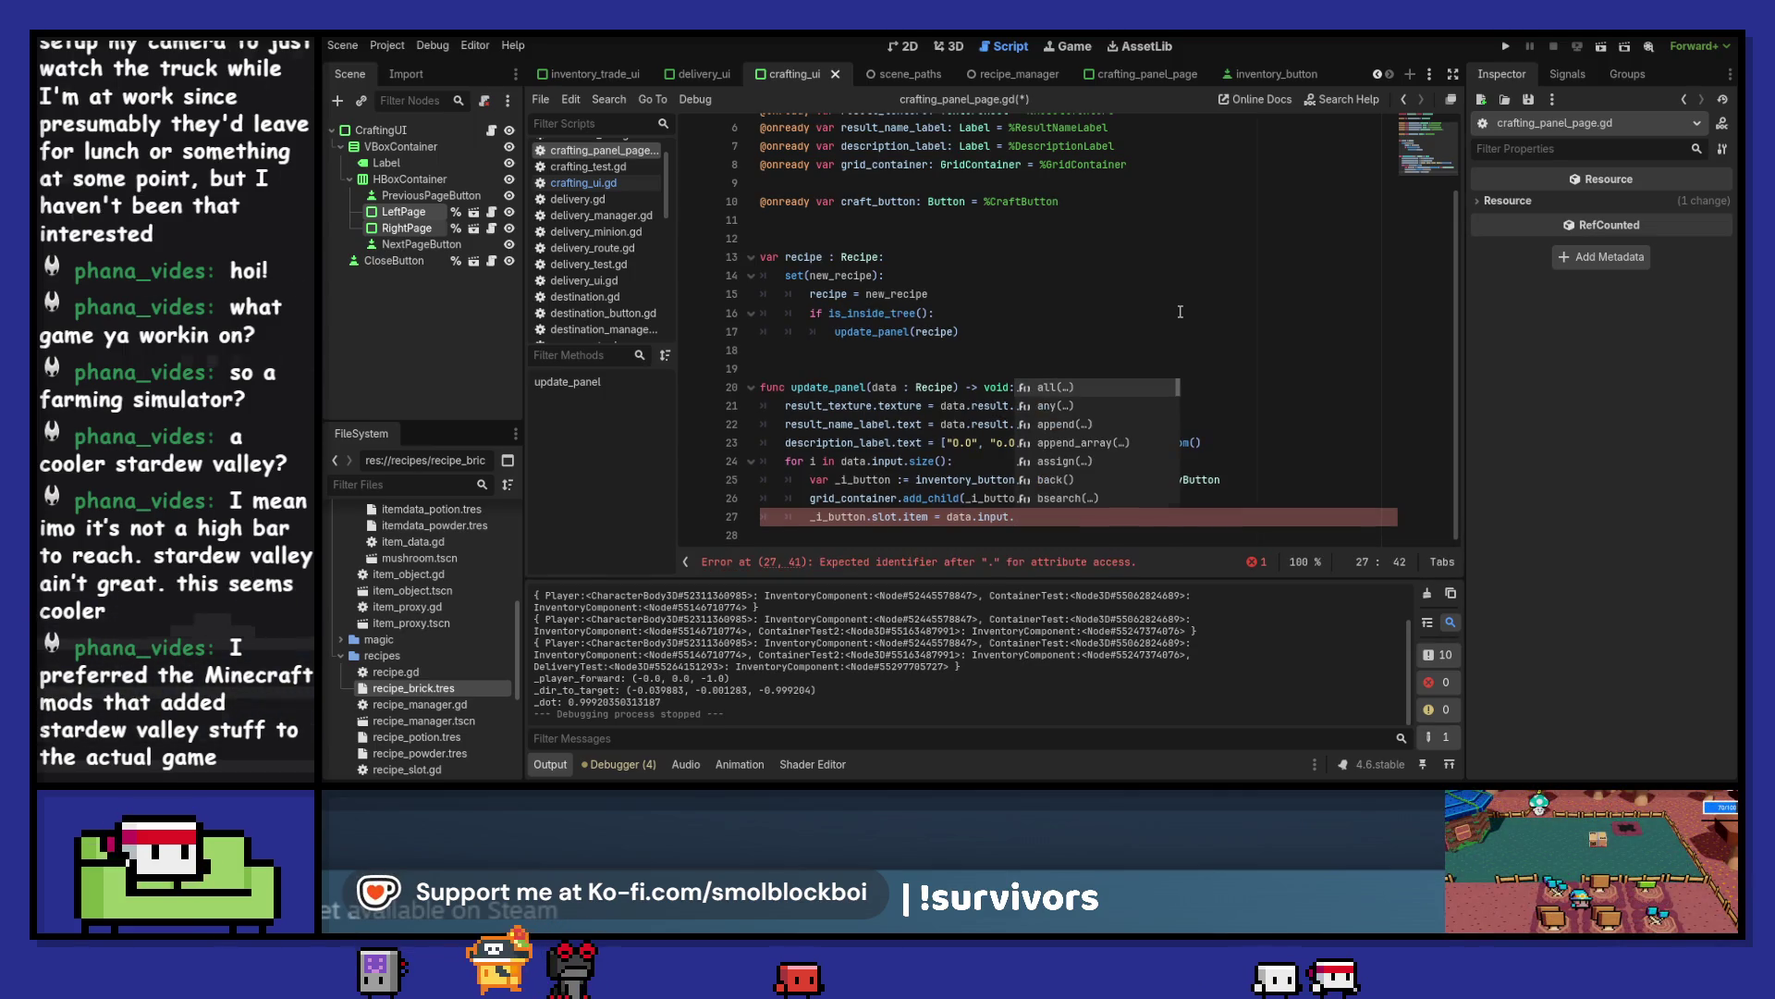
pyautogui.press('BackSpace')
pyautogui.scroll(4, 439, 590)
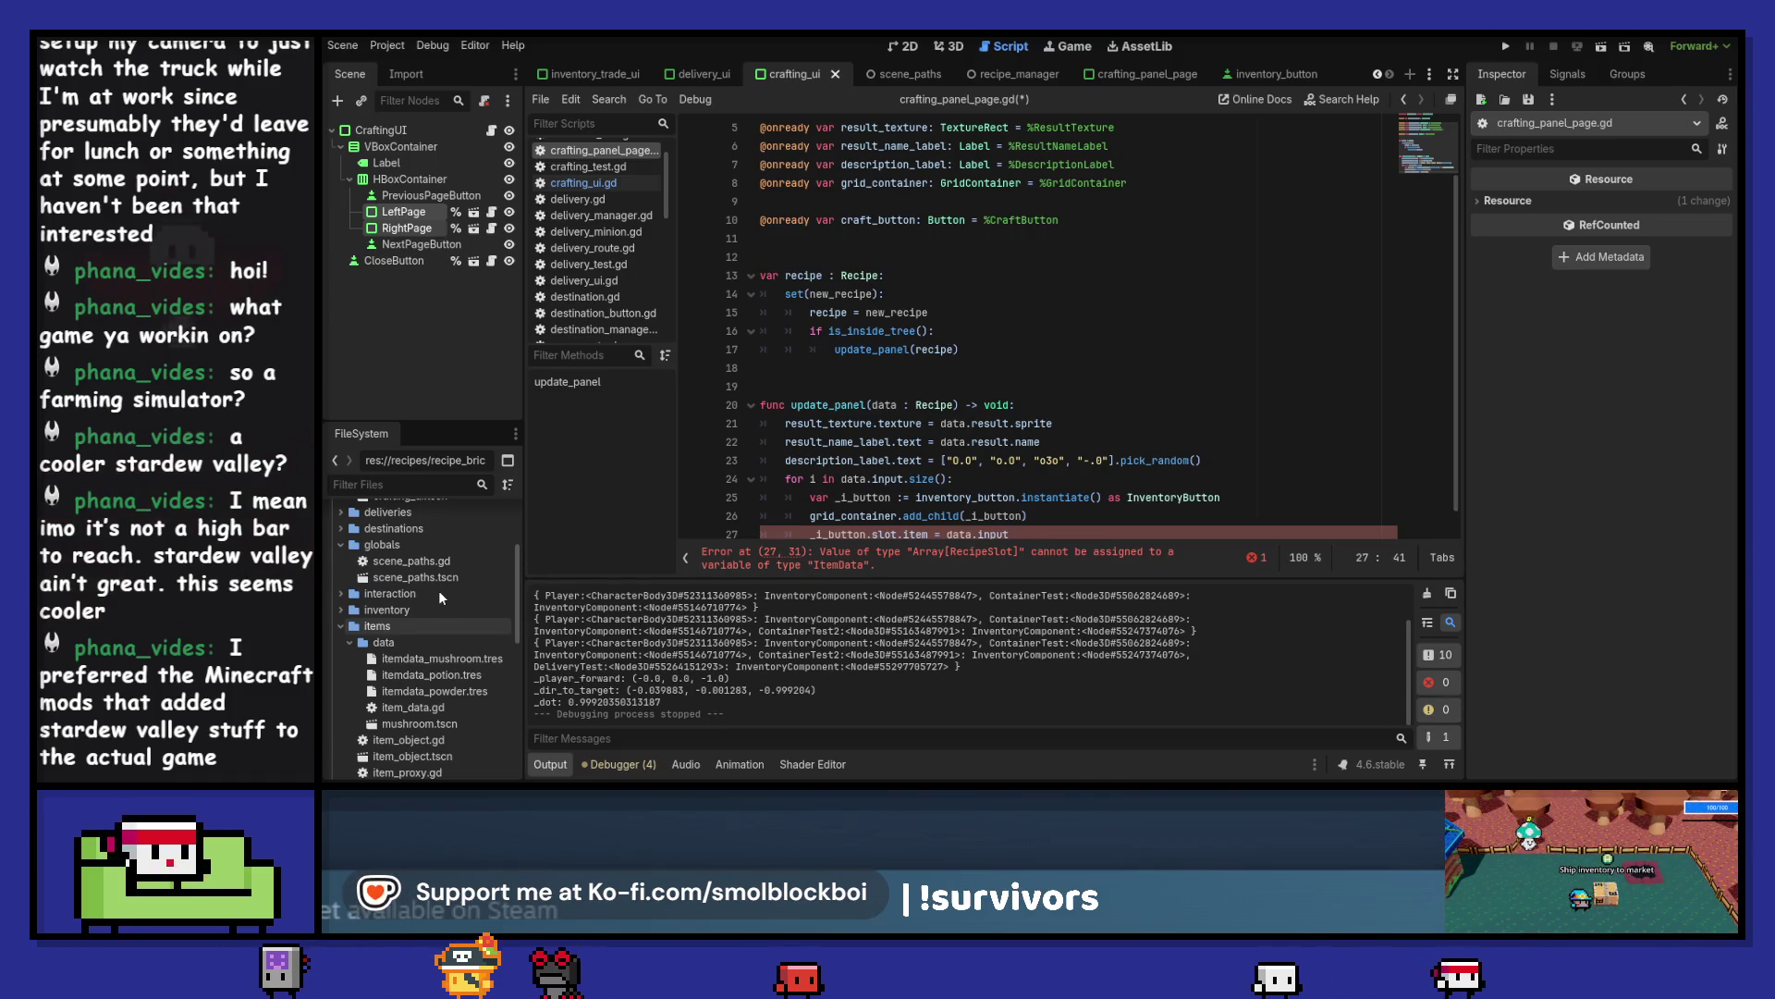
pyautogui.scroll(-5, 438, 580)
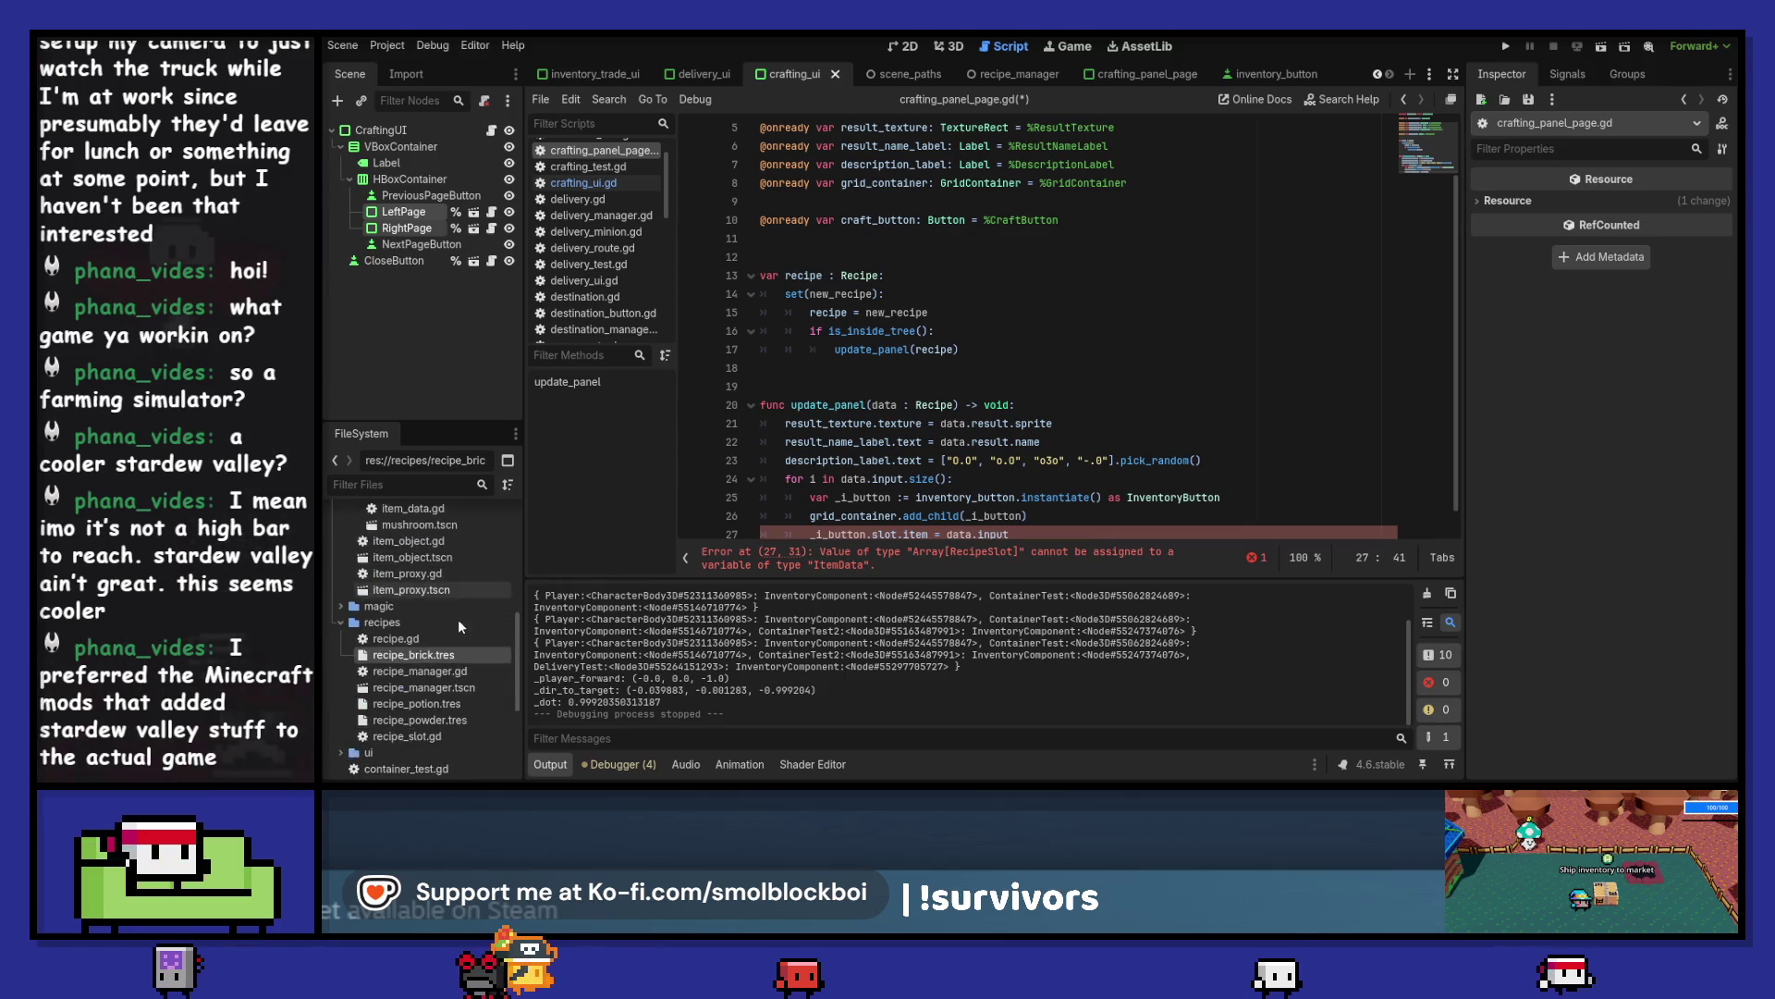
pyautogui.rightClick(455, 655)
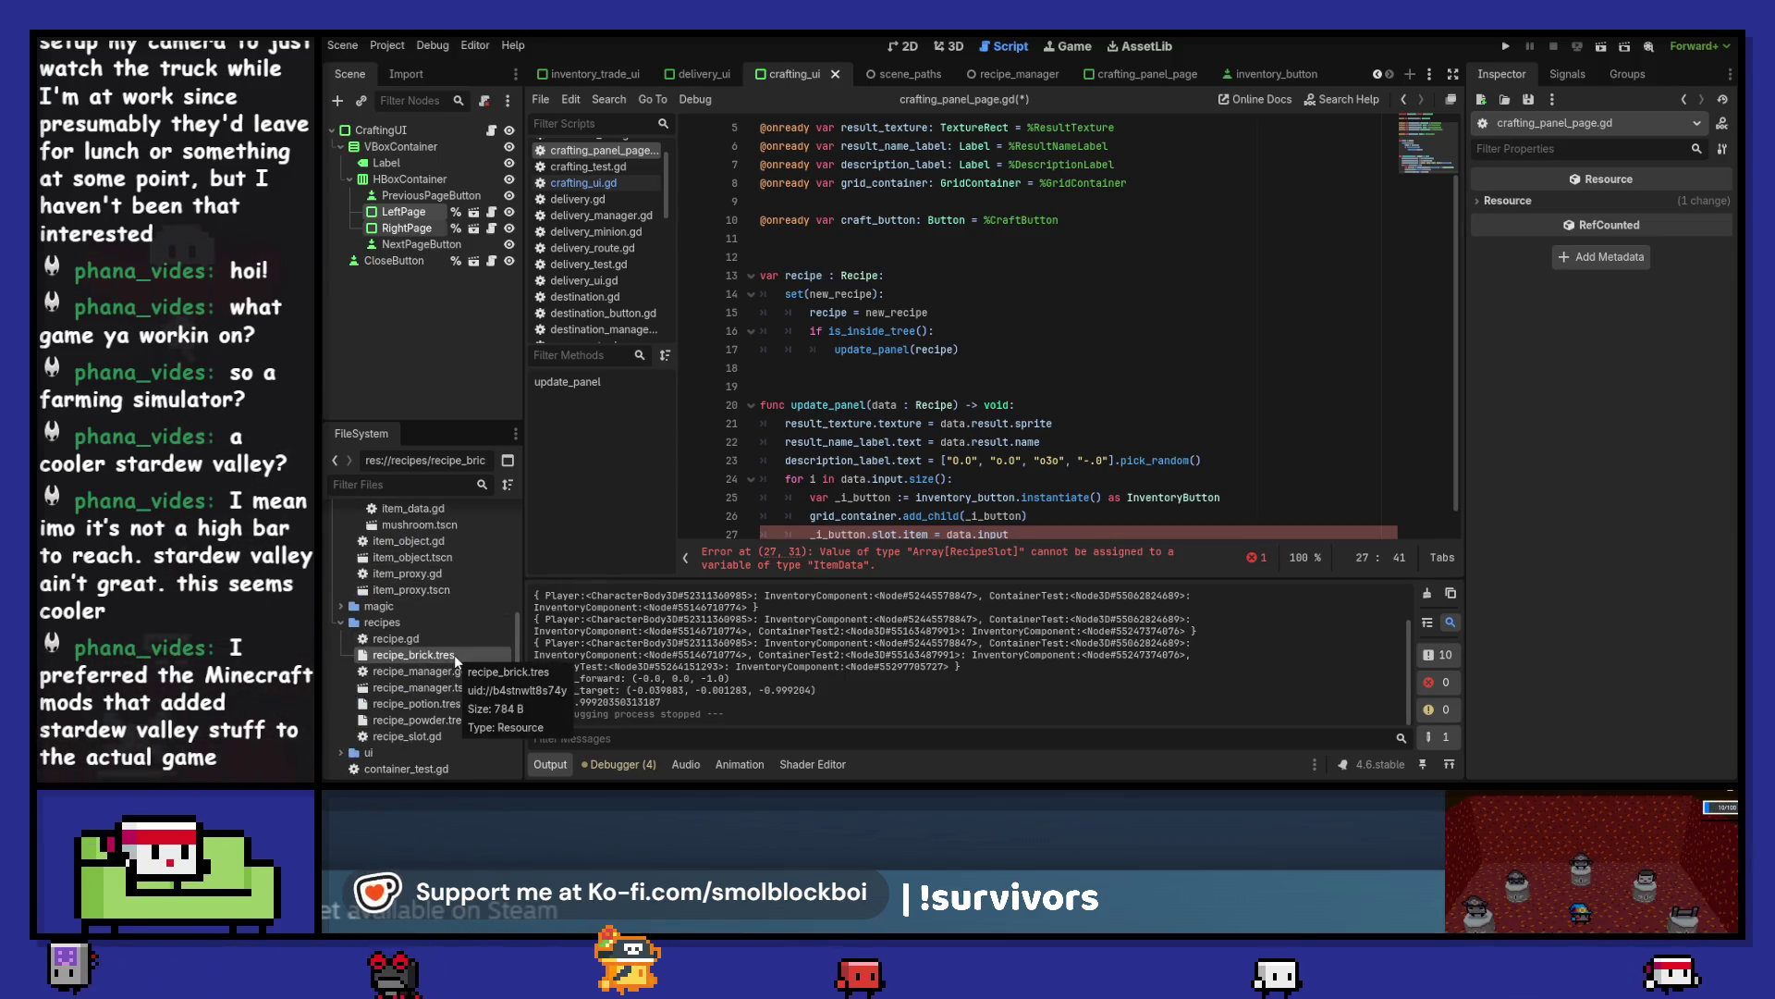
# - Inspect recipe_potion.tres, expanding Input element 0 to show its Mushroom item with quantity 3
pyautogui.click(461, 690)
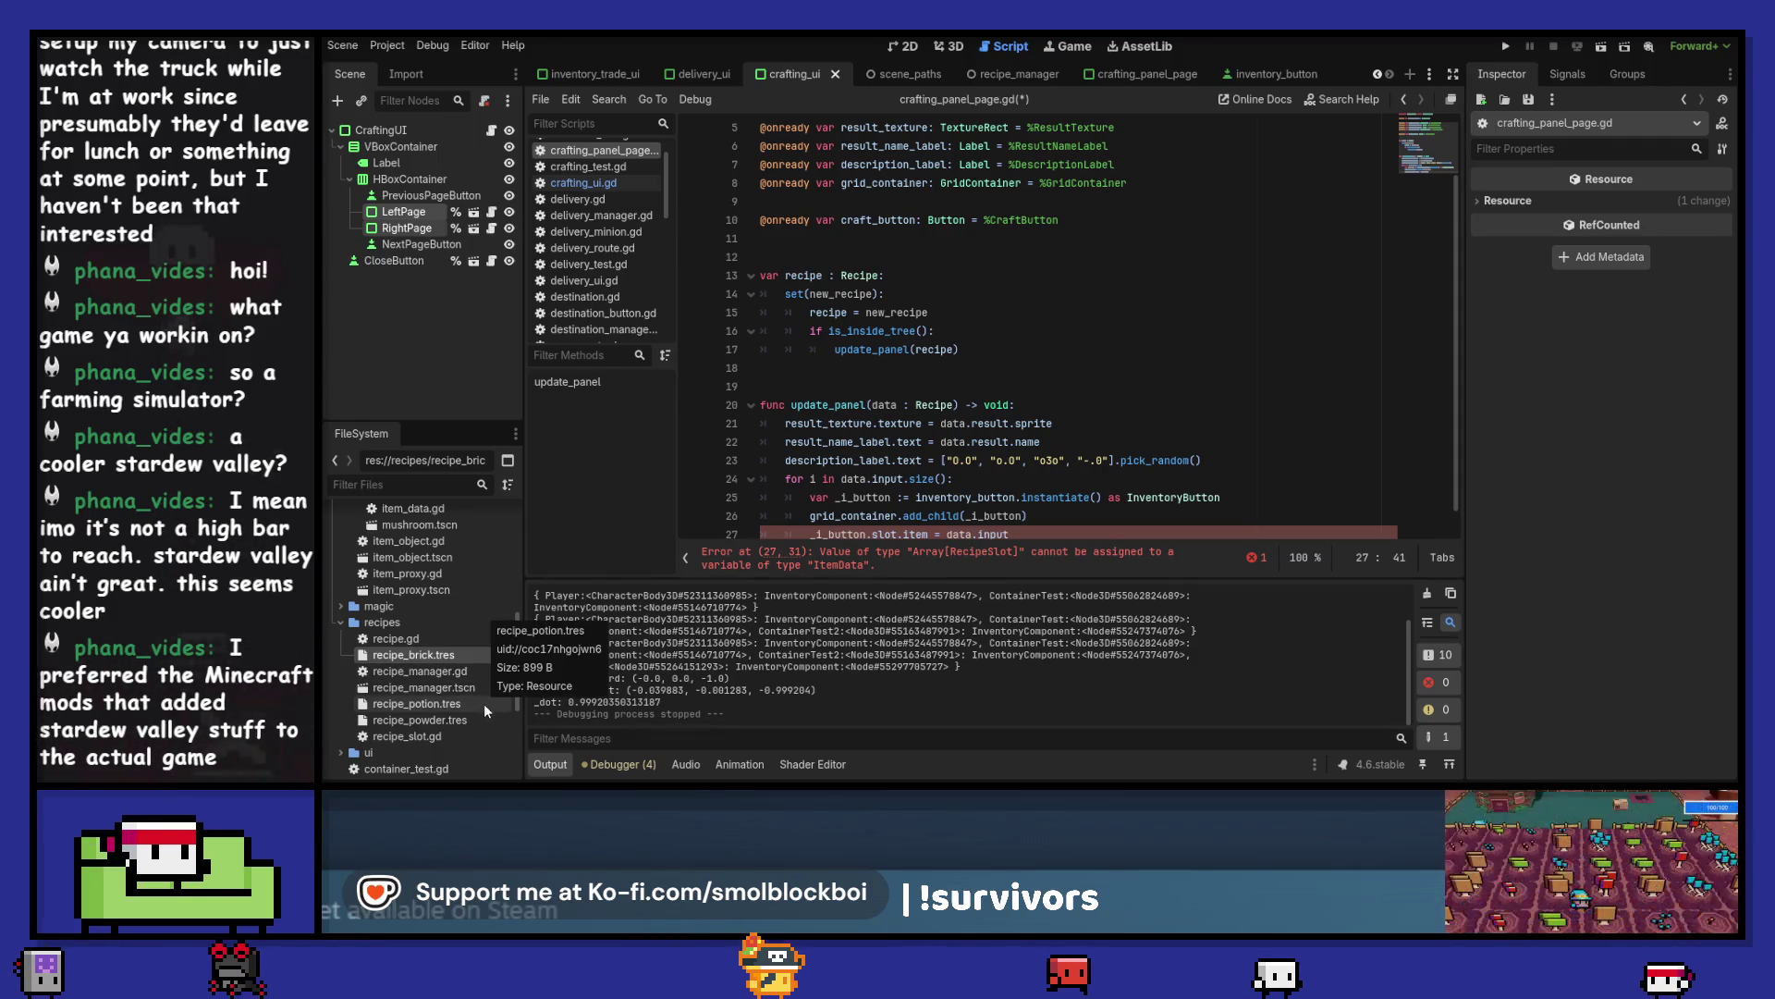
pyautogui.click(481, 703)
pyautogui.click(1660, 274)
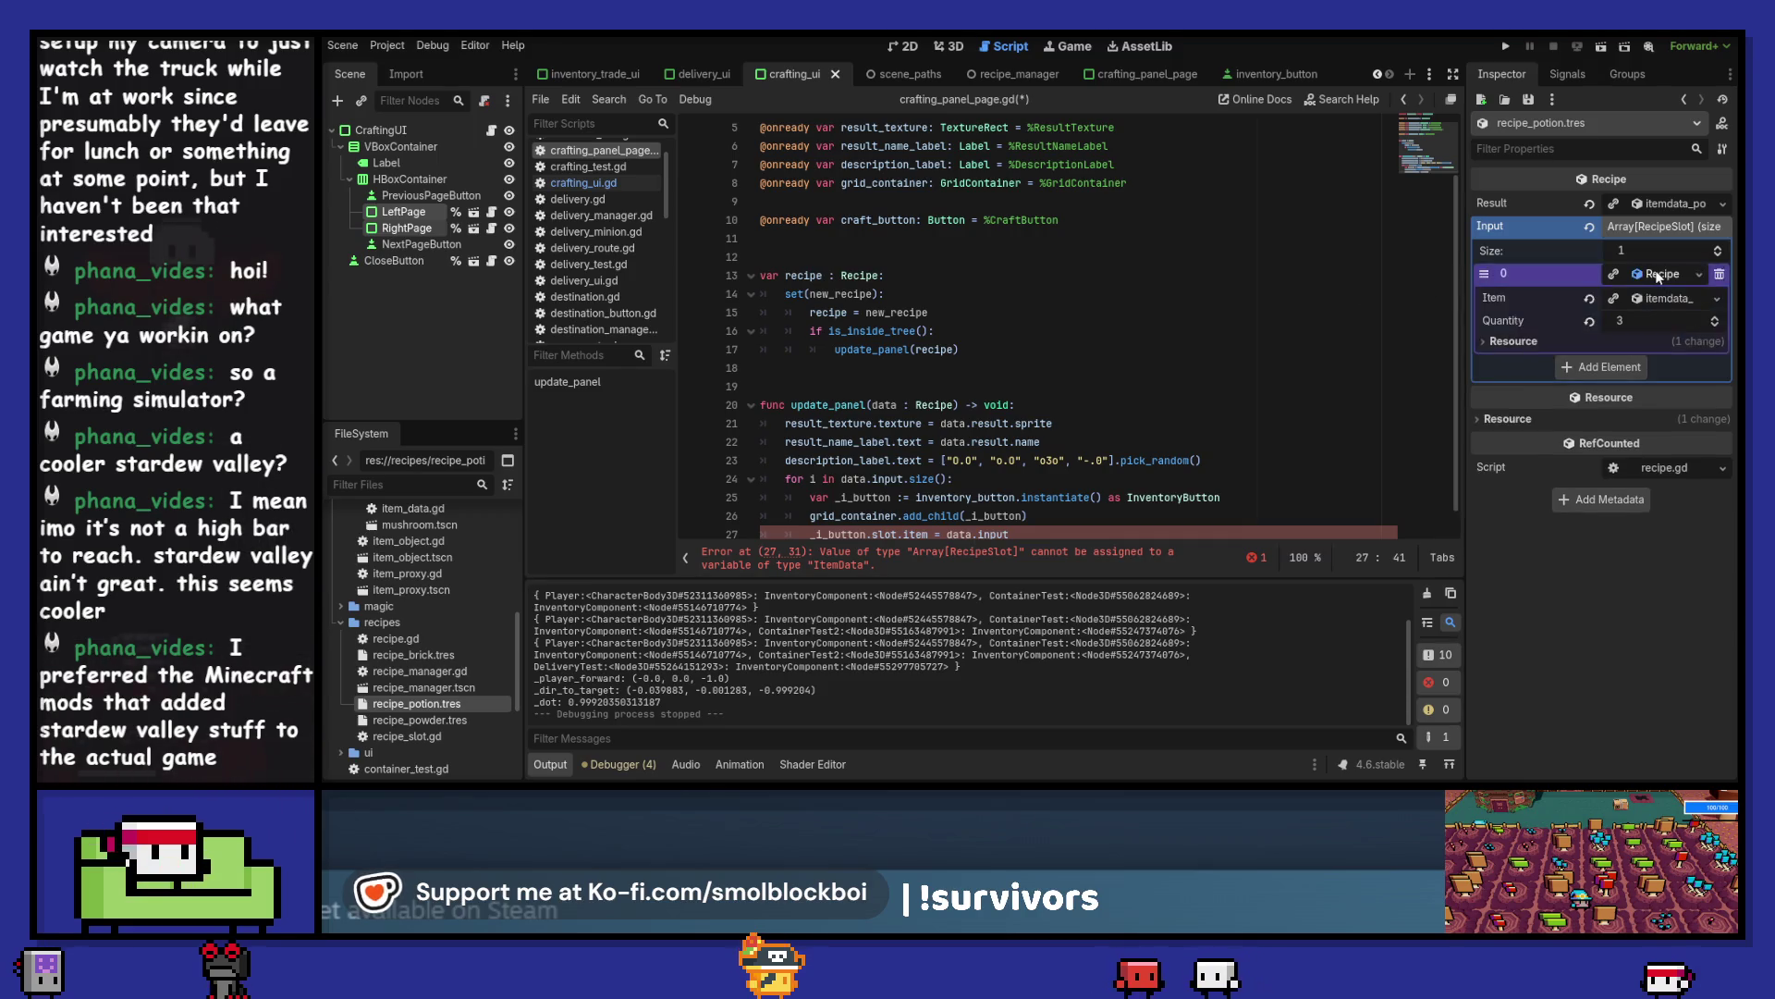
pyautogui.click(1659, 299)
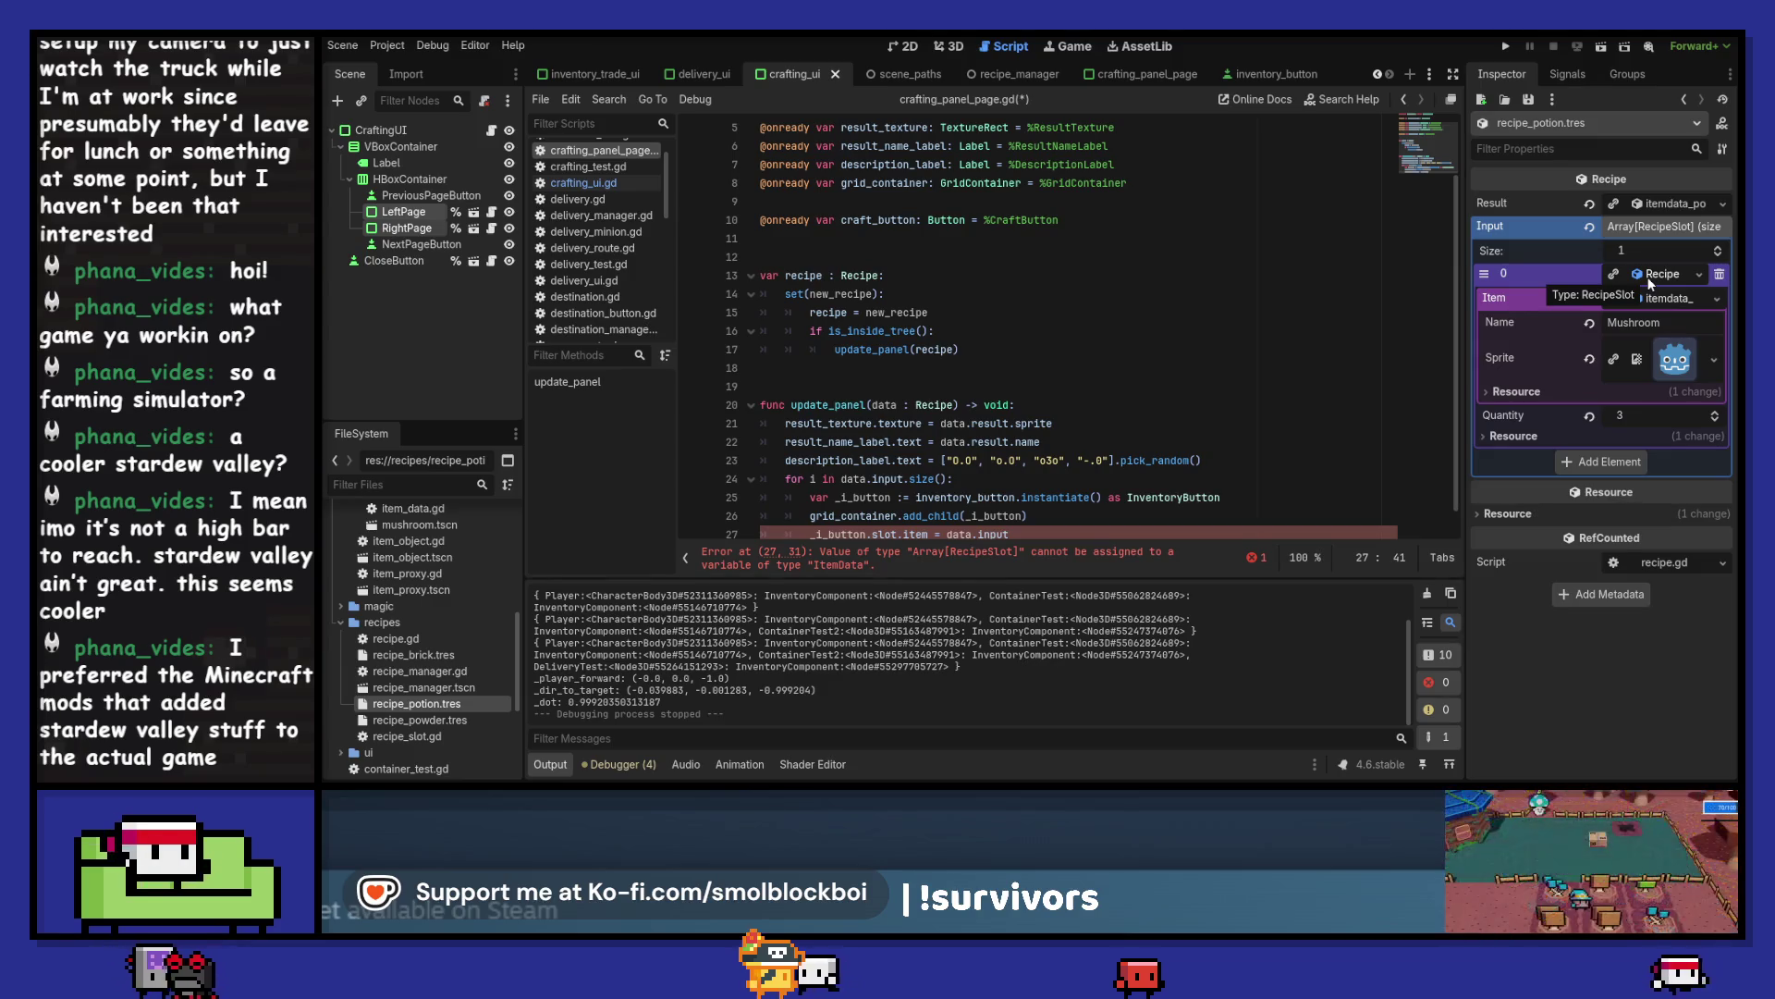
pyautogui.scroll(-1, 1037, 297)
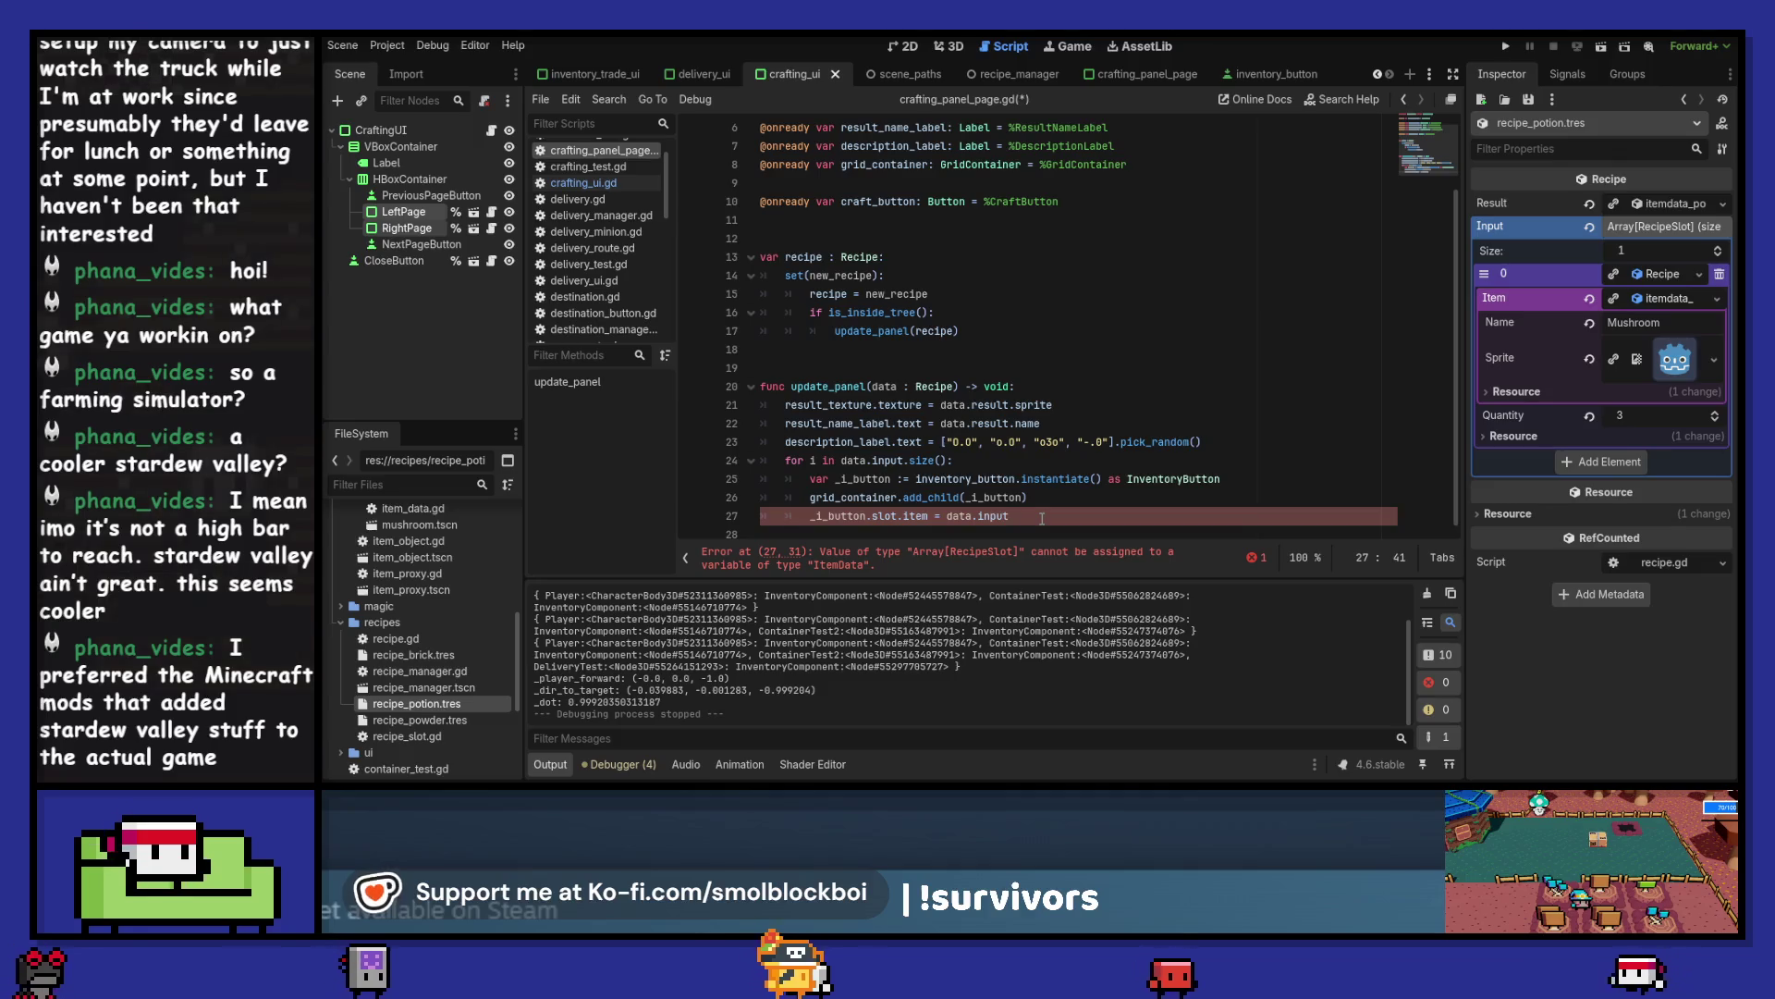
# - Change line 27 to use data.input[i].item, save the script, and clear the Output log
pyautogui.write('[i')
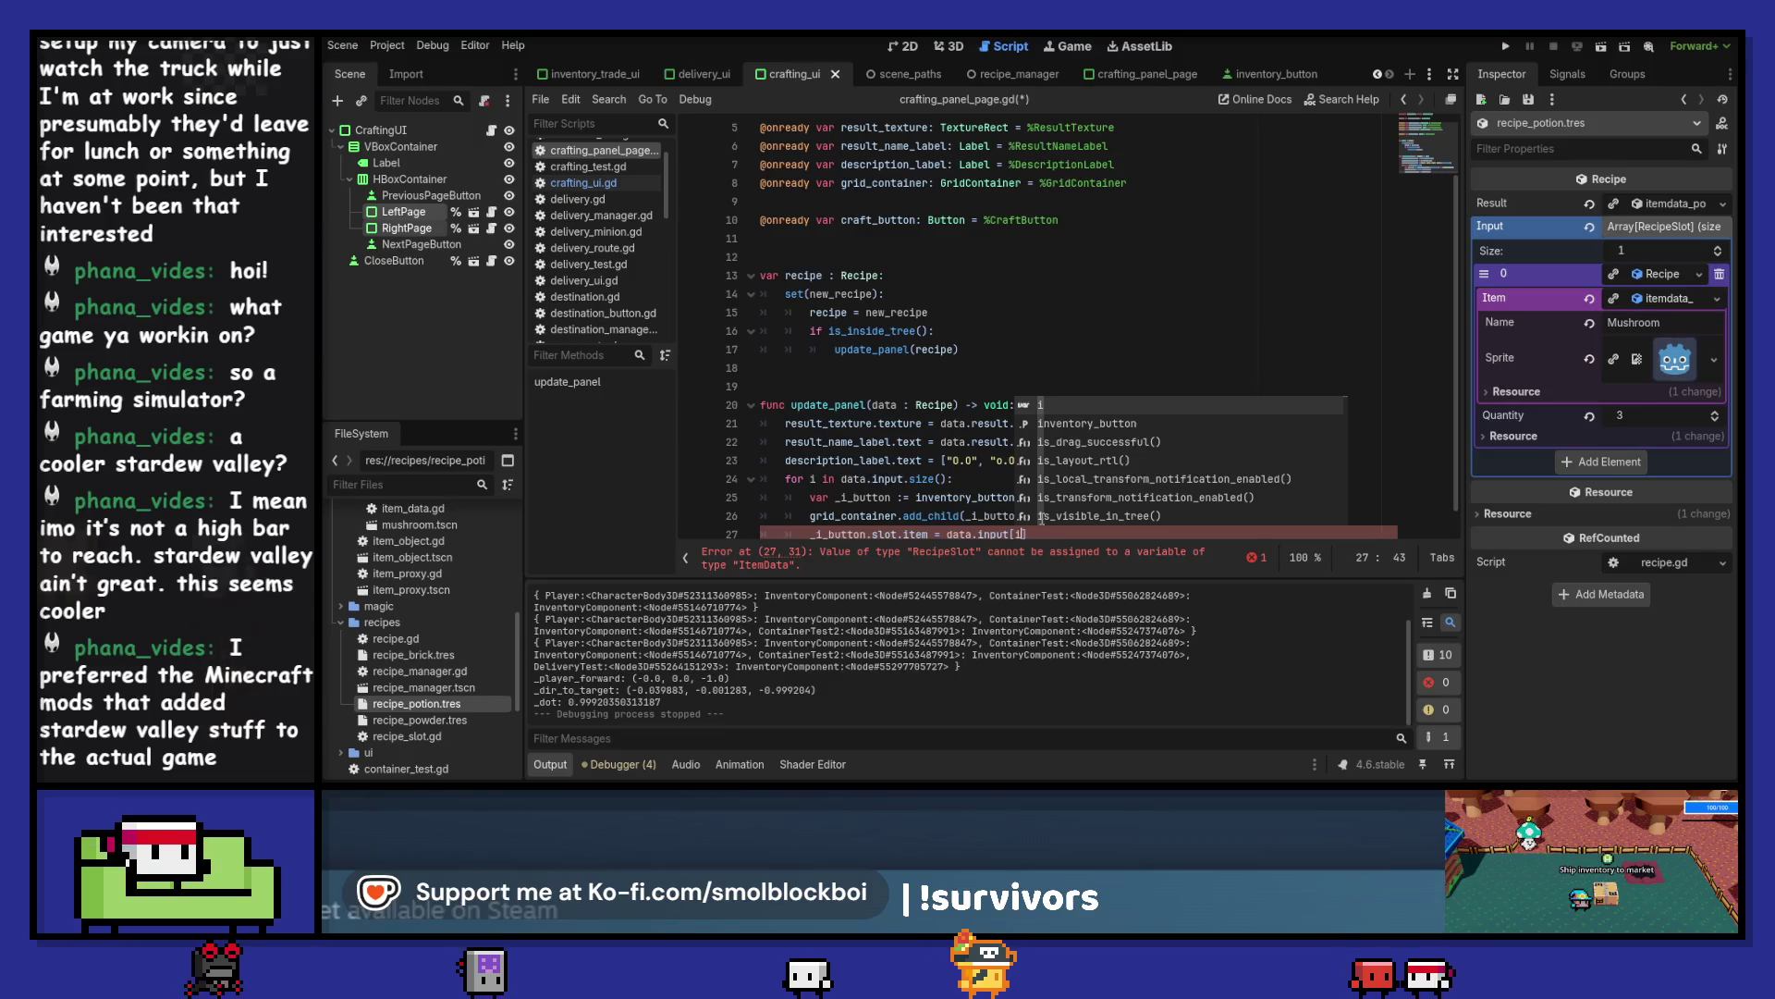
pyautogui.write('].')
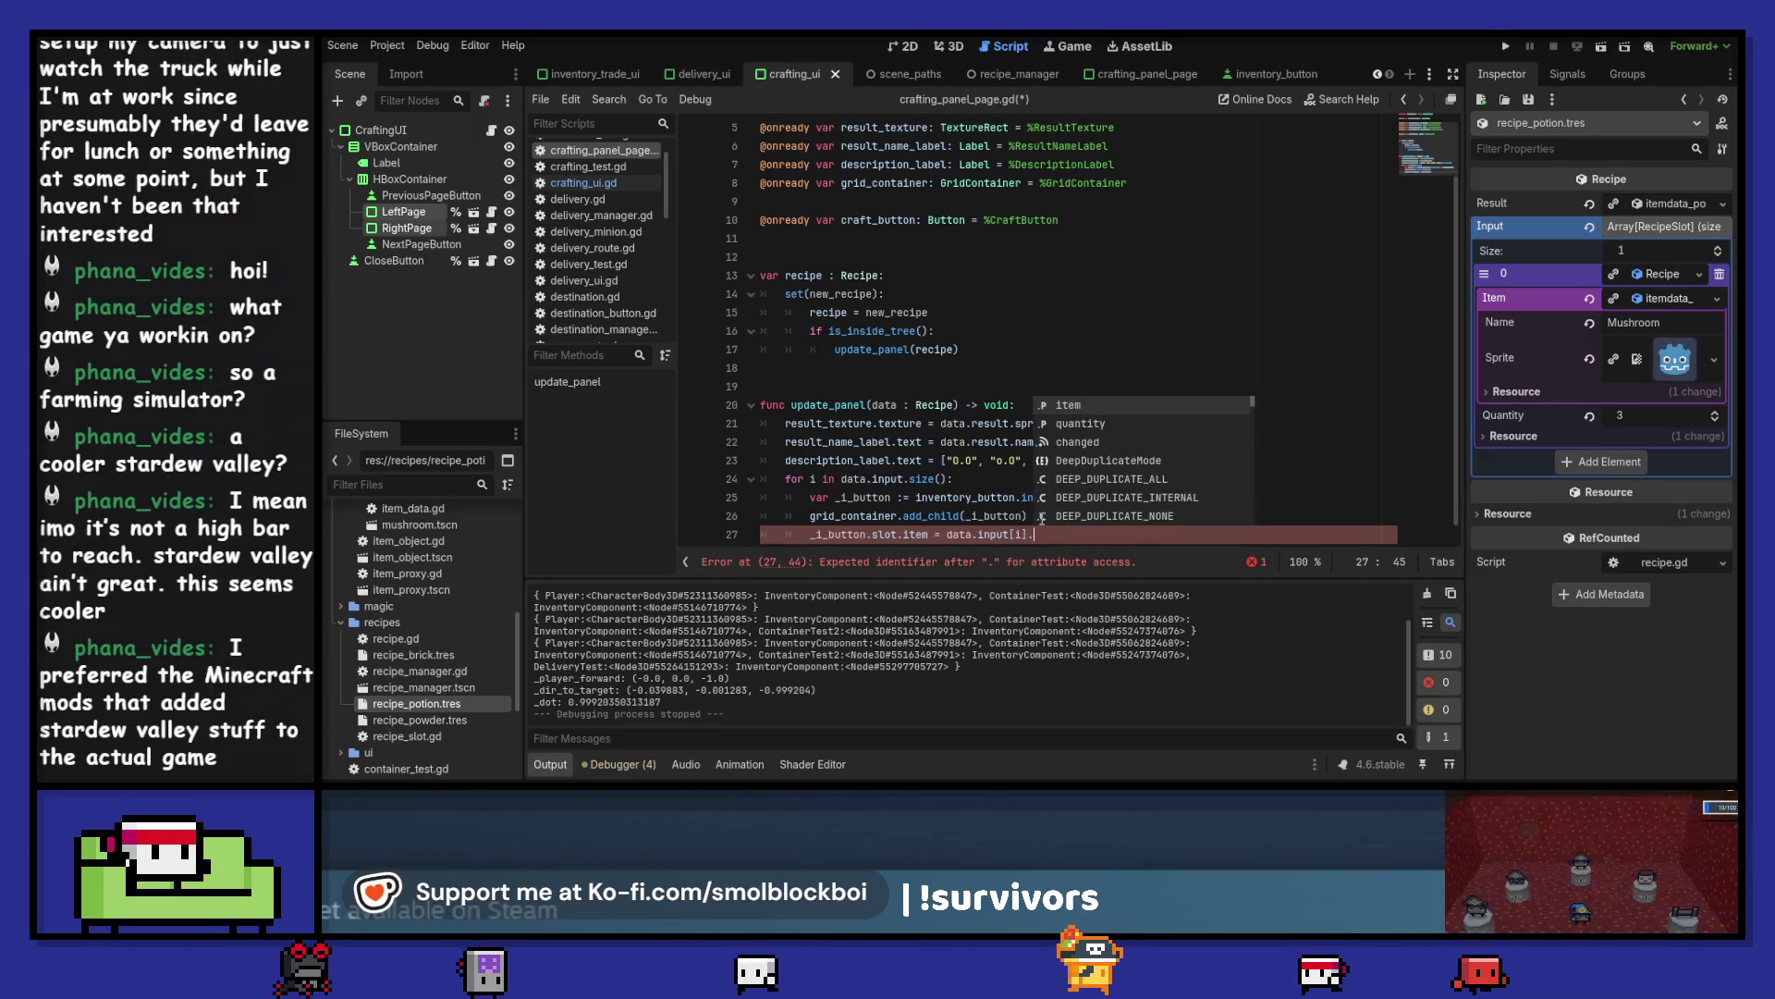
pyautogui.press('Return')
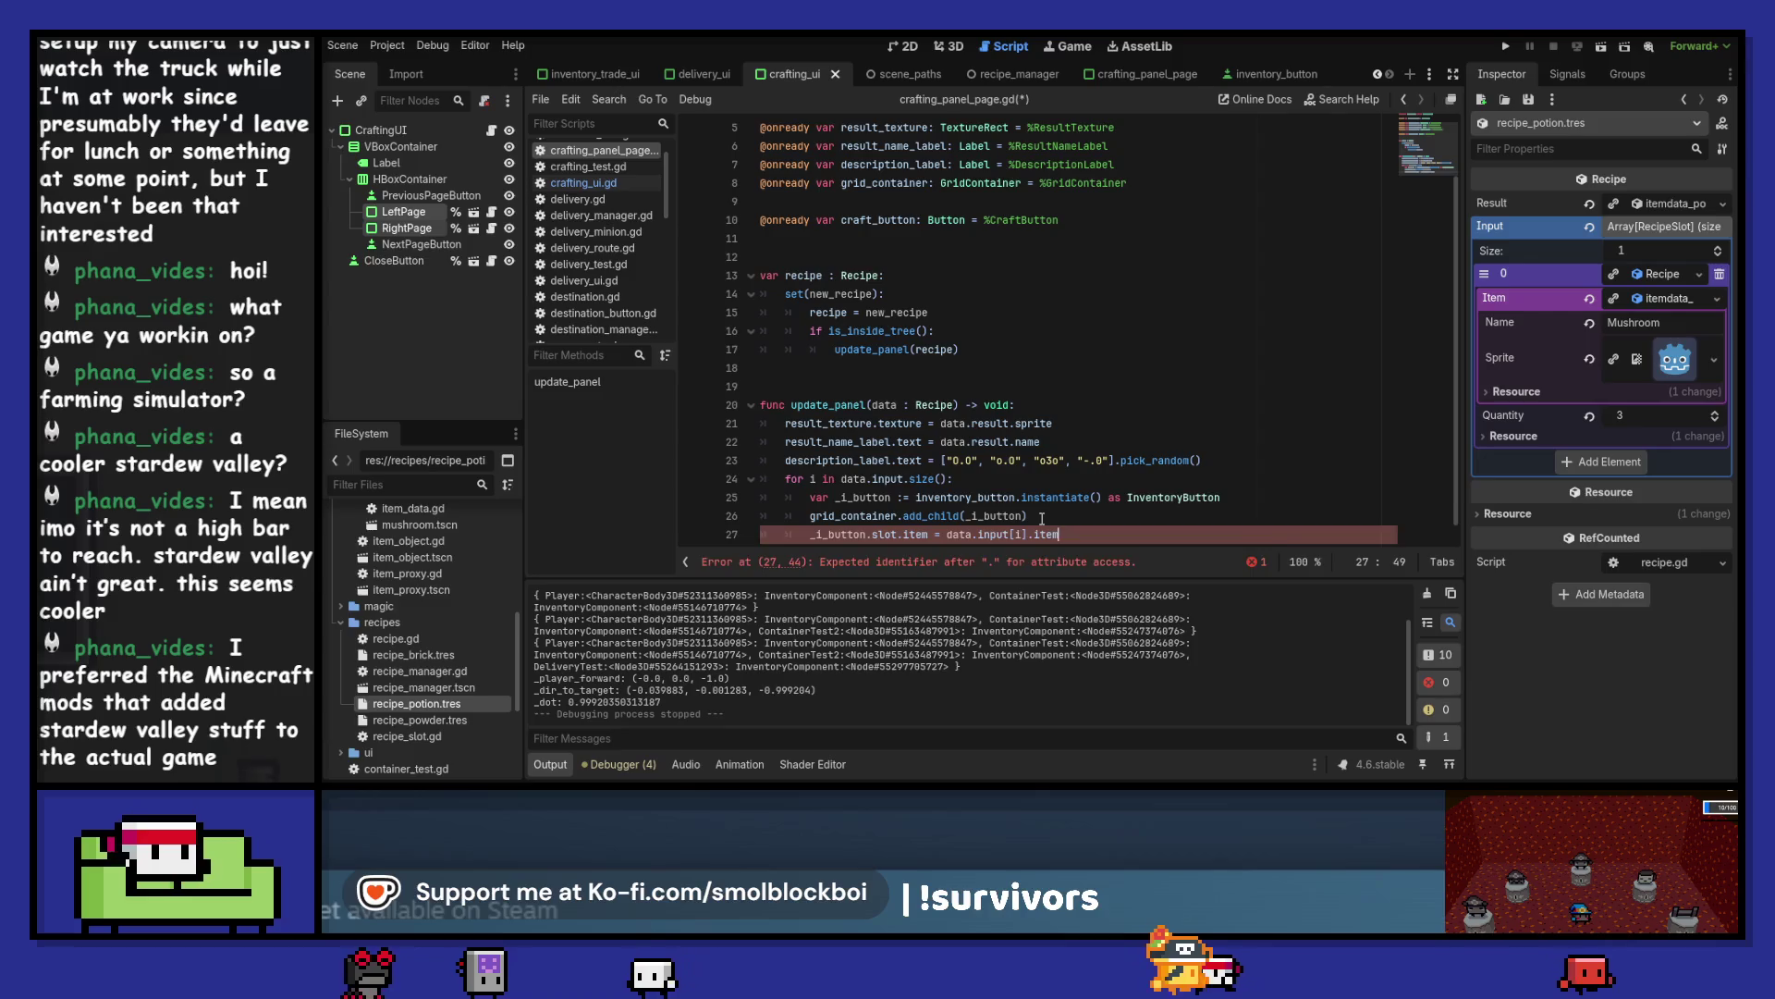
pyautogui.hotkey('ctrl', 's')
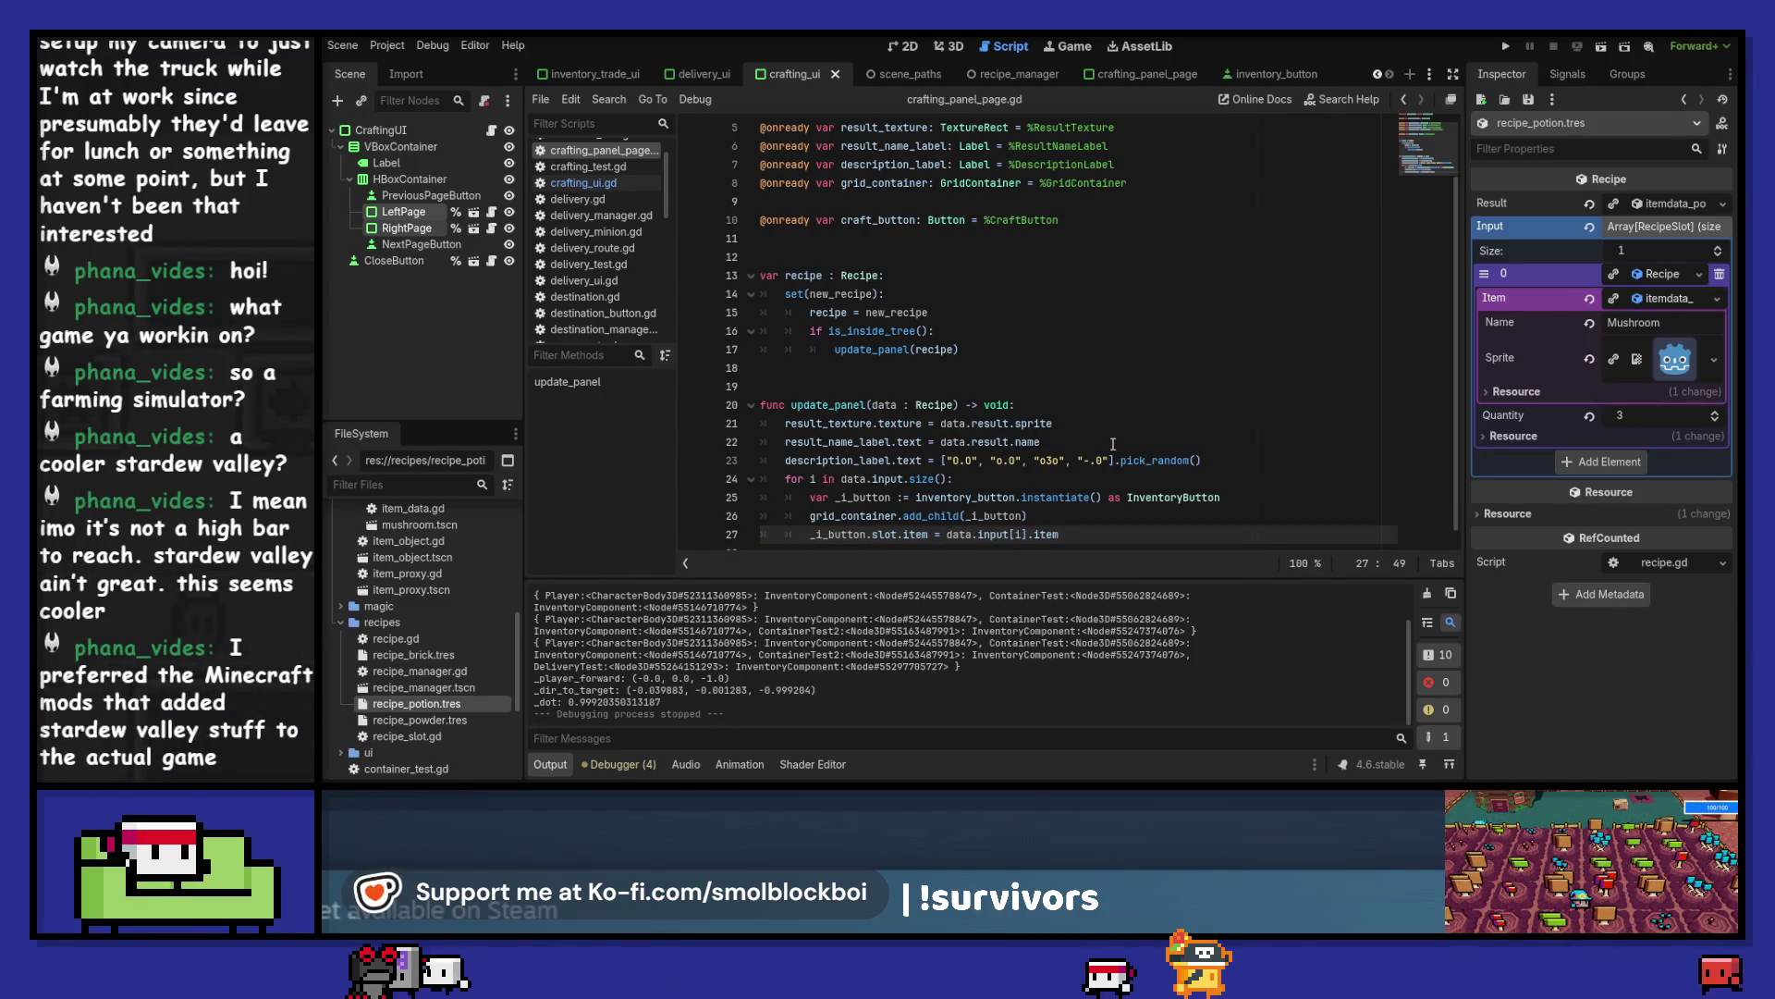
pyautogui.scroll(-1, 1123, 504)
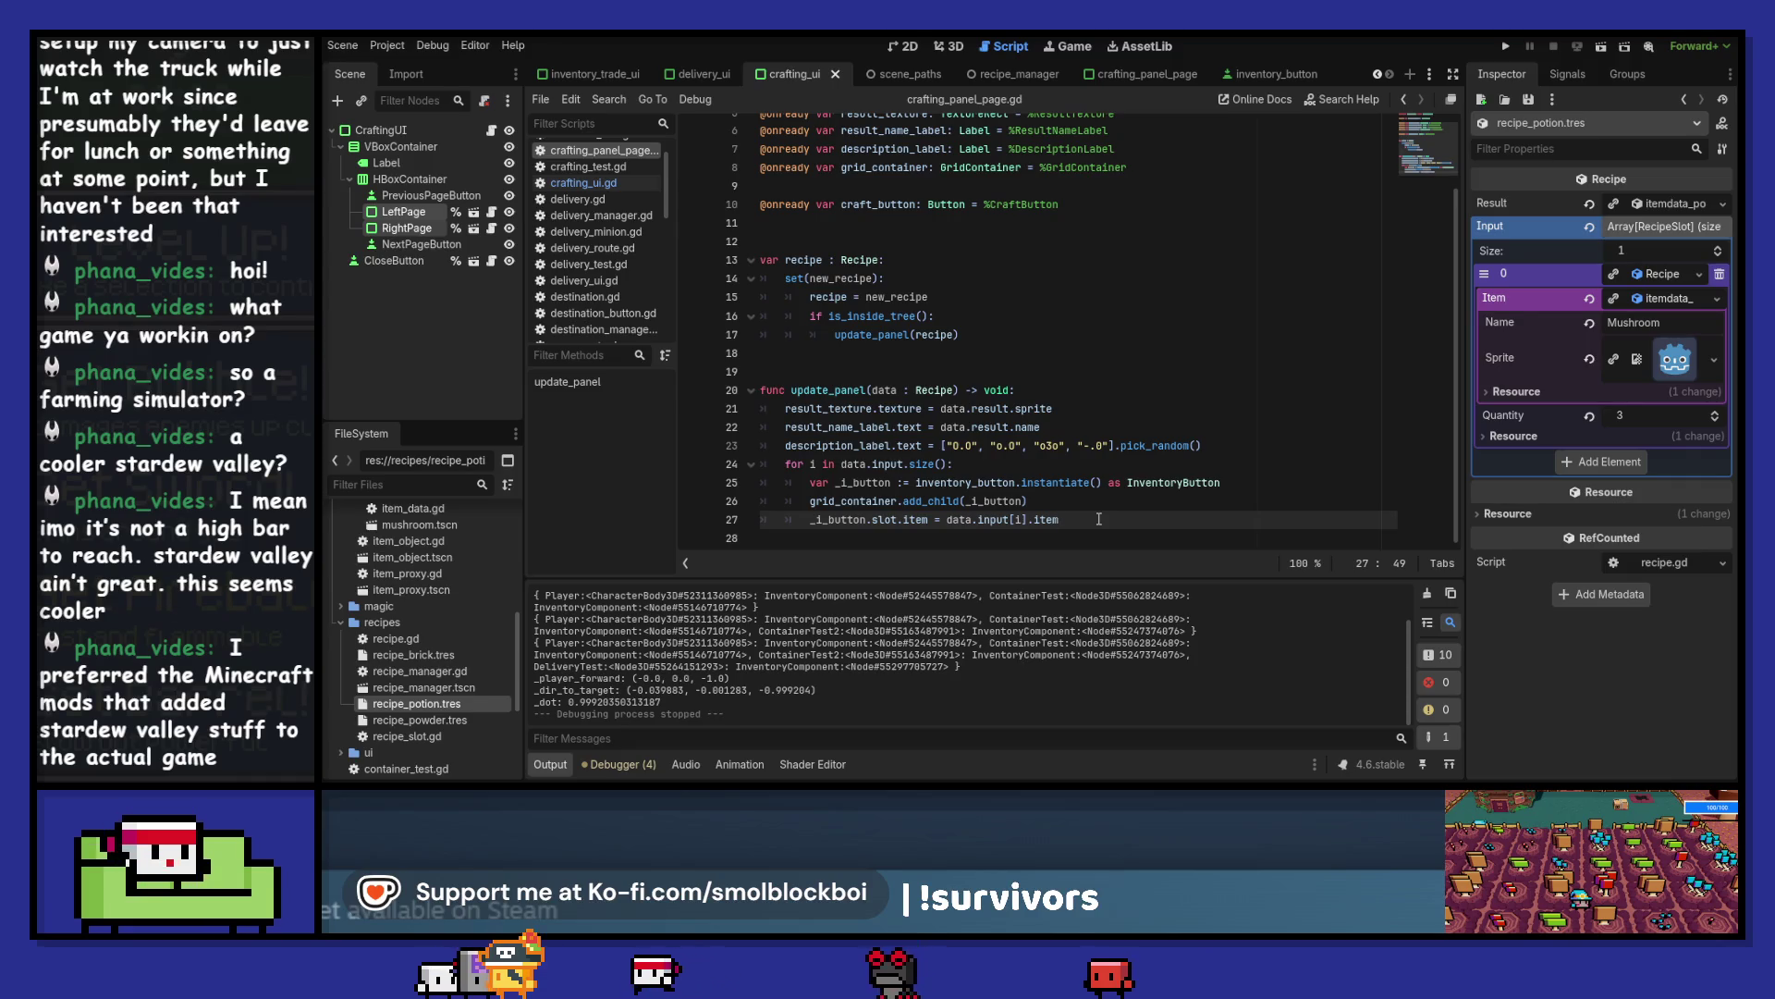
pyautogui.click(1427, 594)
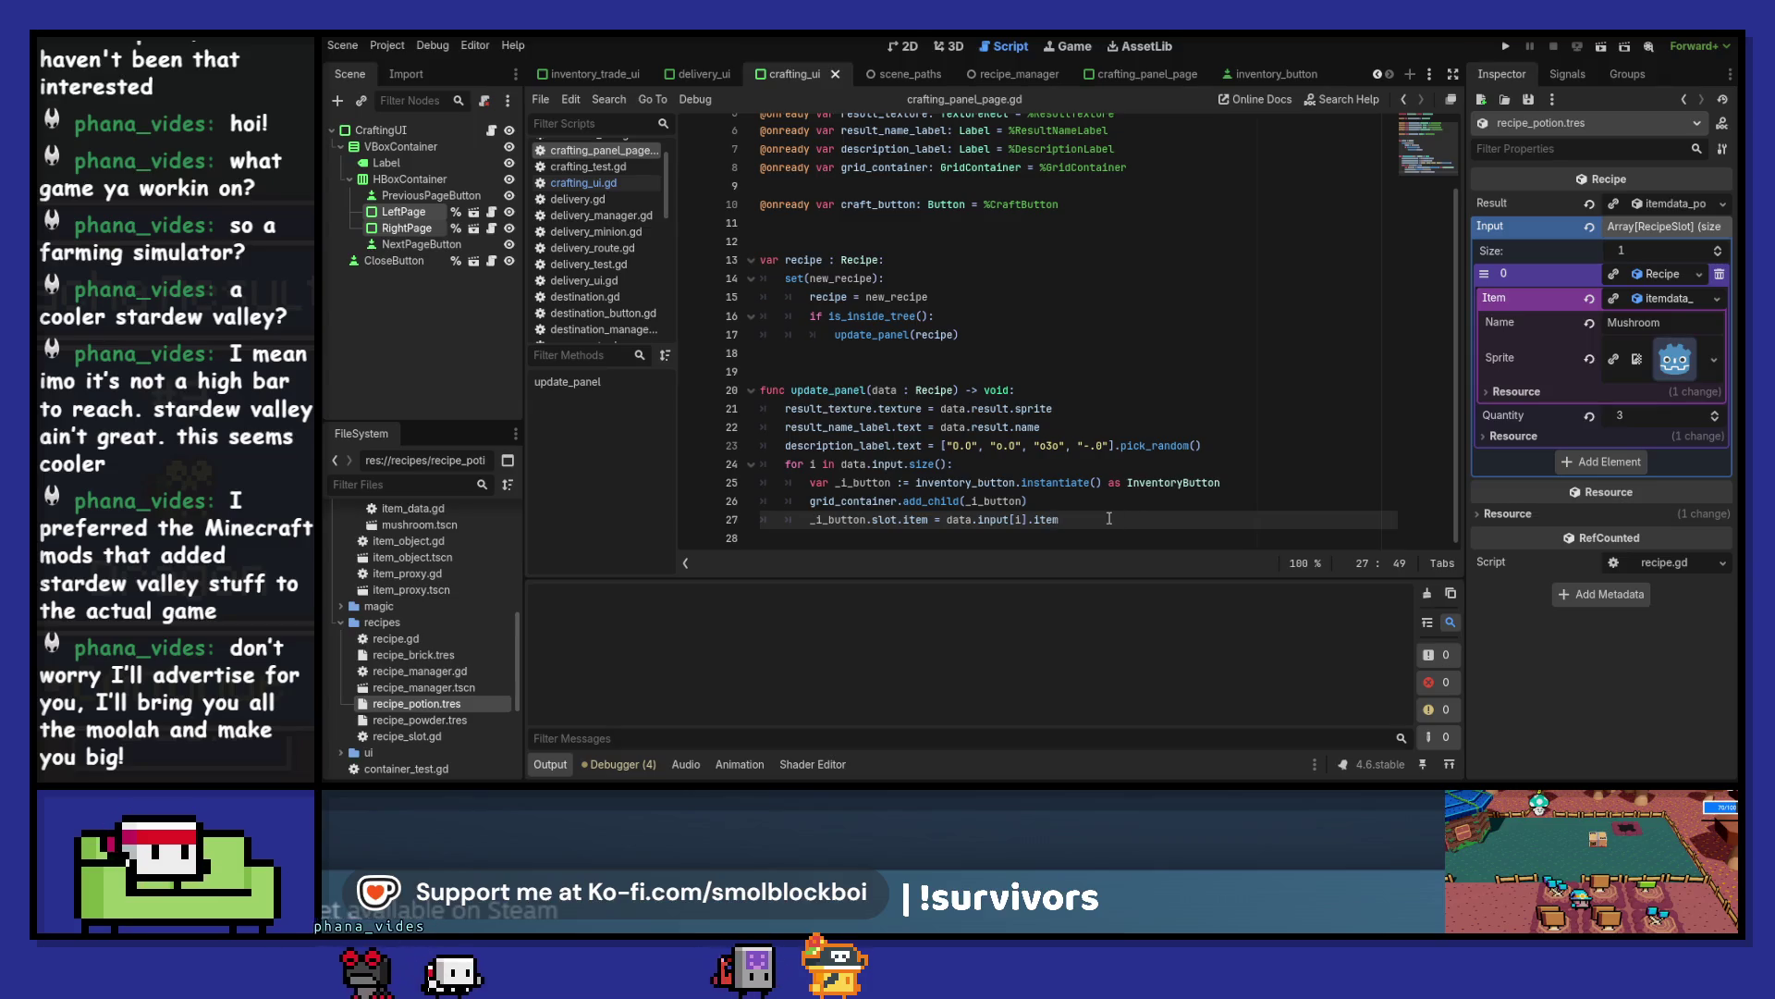
pyautogui.press('Return')
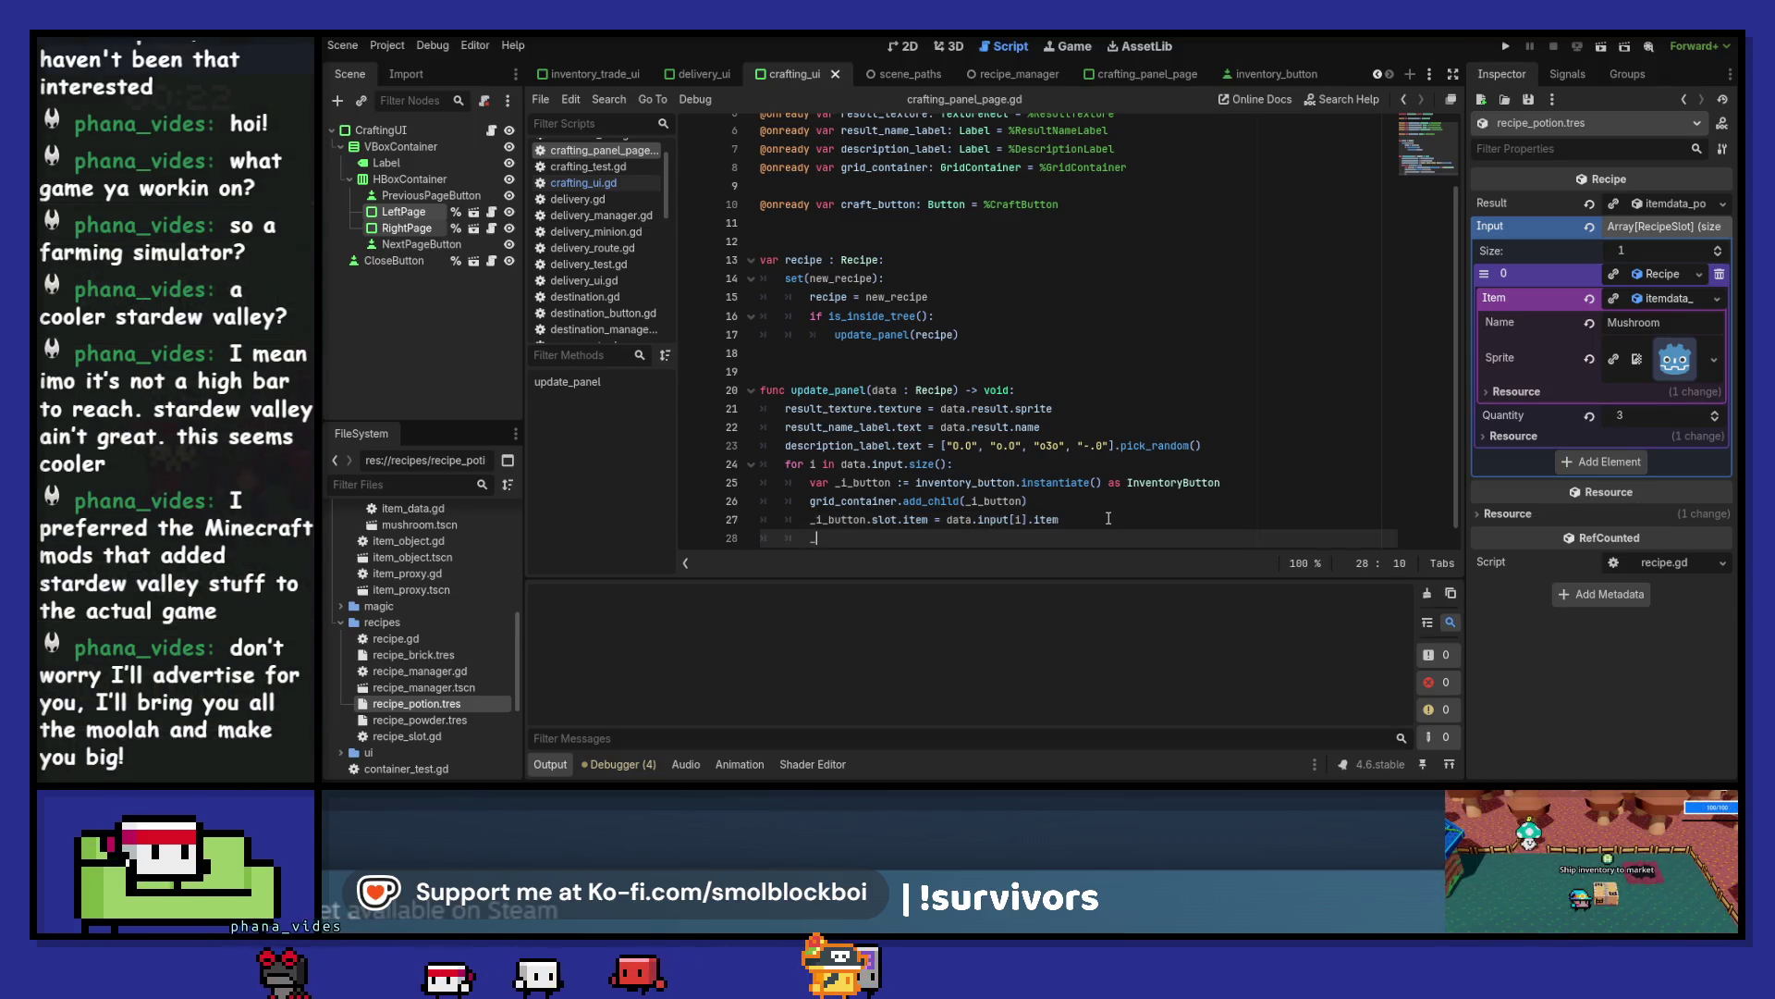
# - Add line 28 '_i_button.slot.quantity = data.input[i].quantity', save, and run the game
pyautogui.write('i')
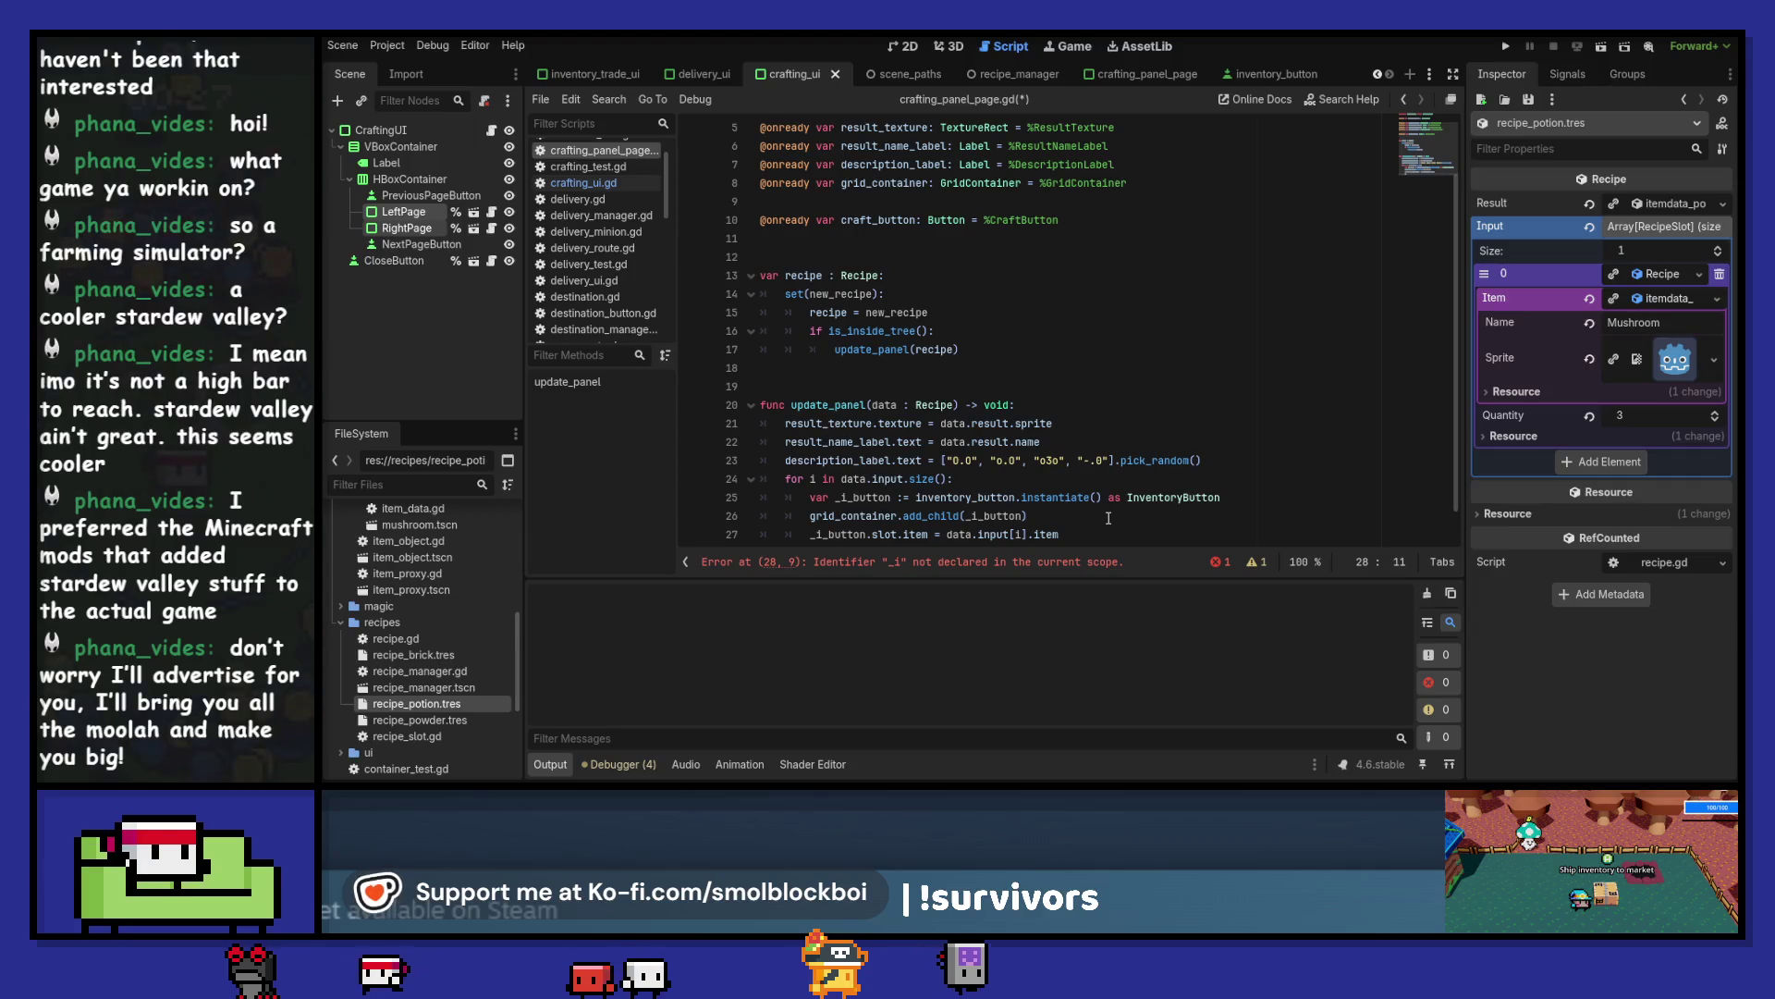
pyautogui.write('_button.')
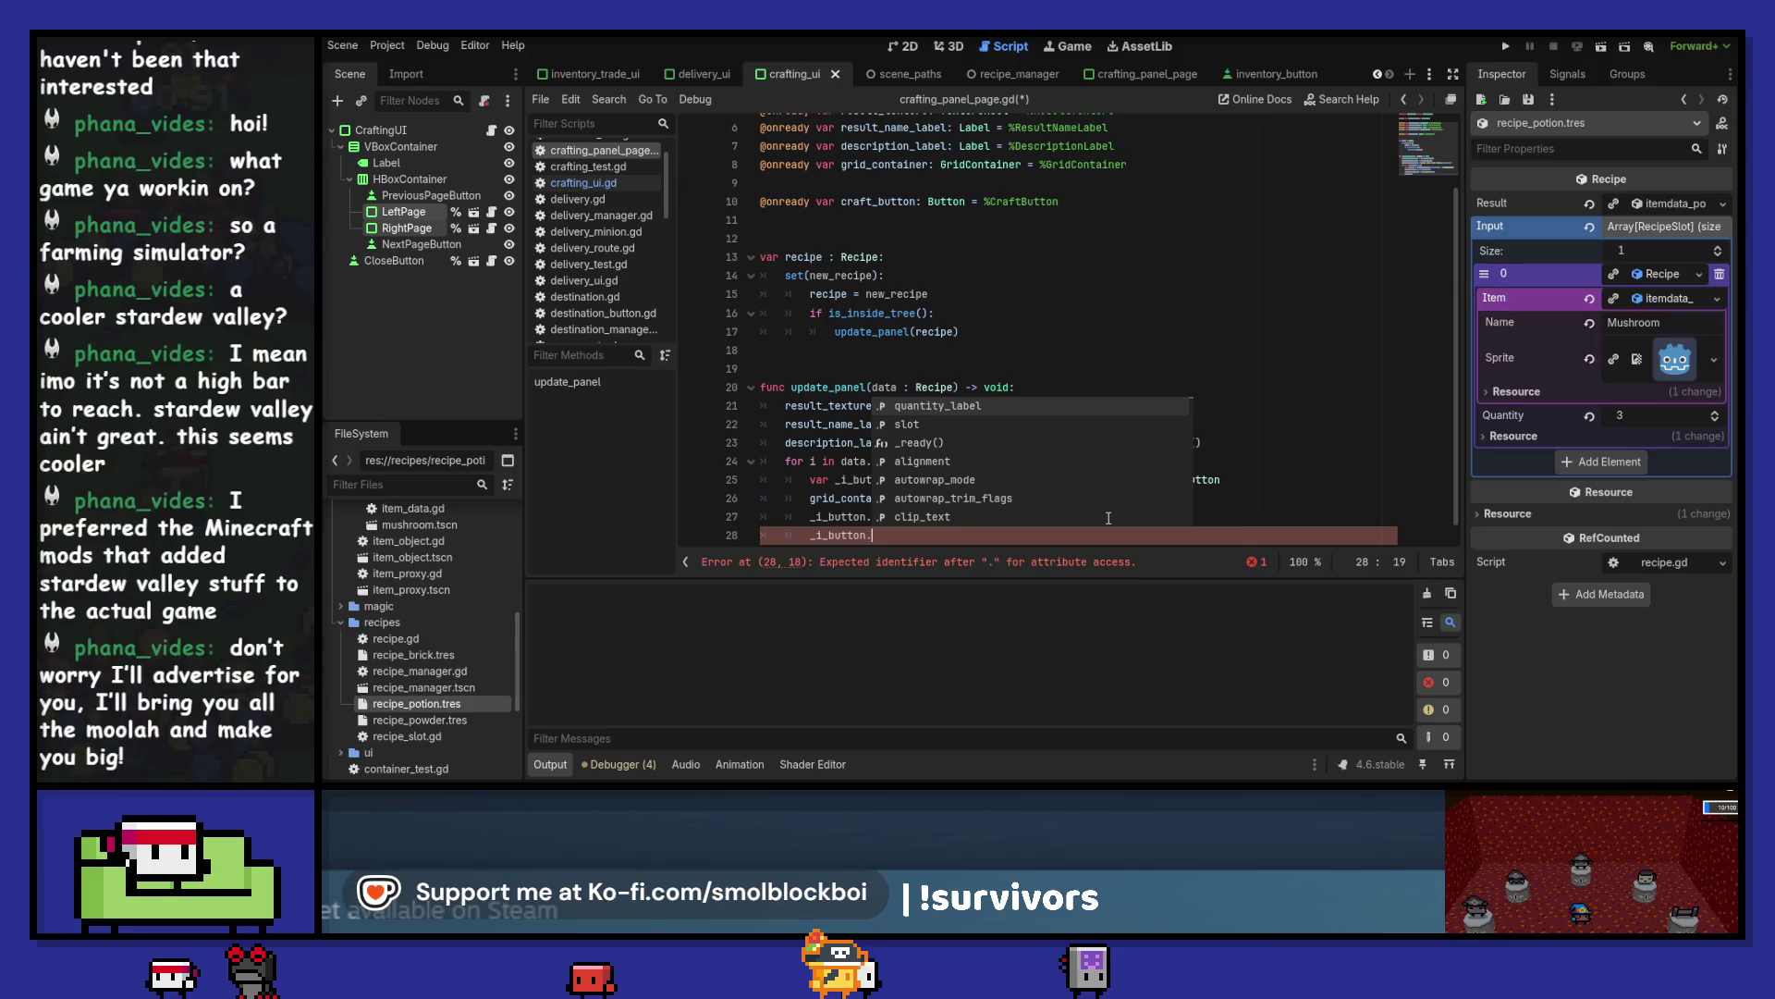
pyautogui.press('Return')
pyautogui.write('.t')
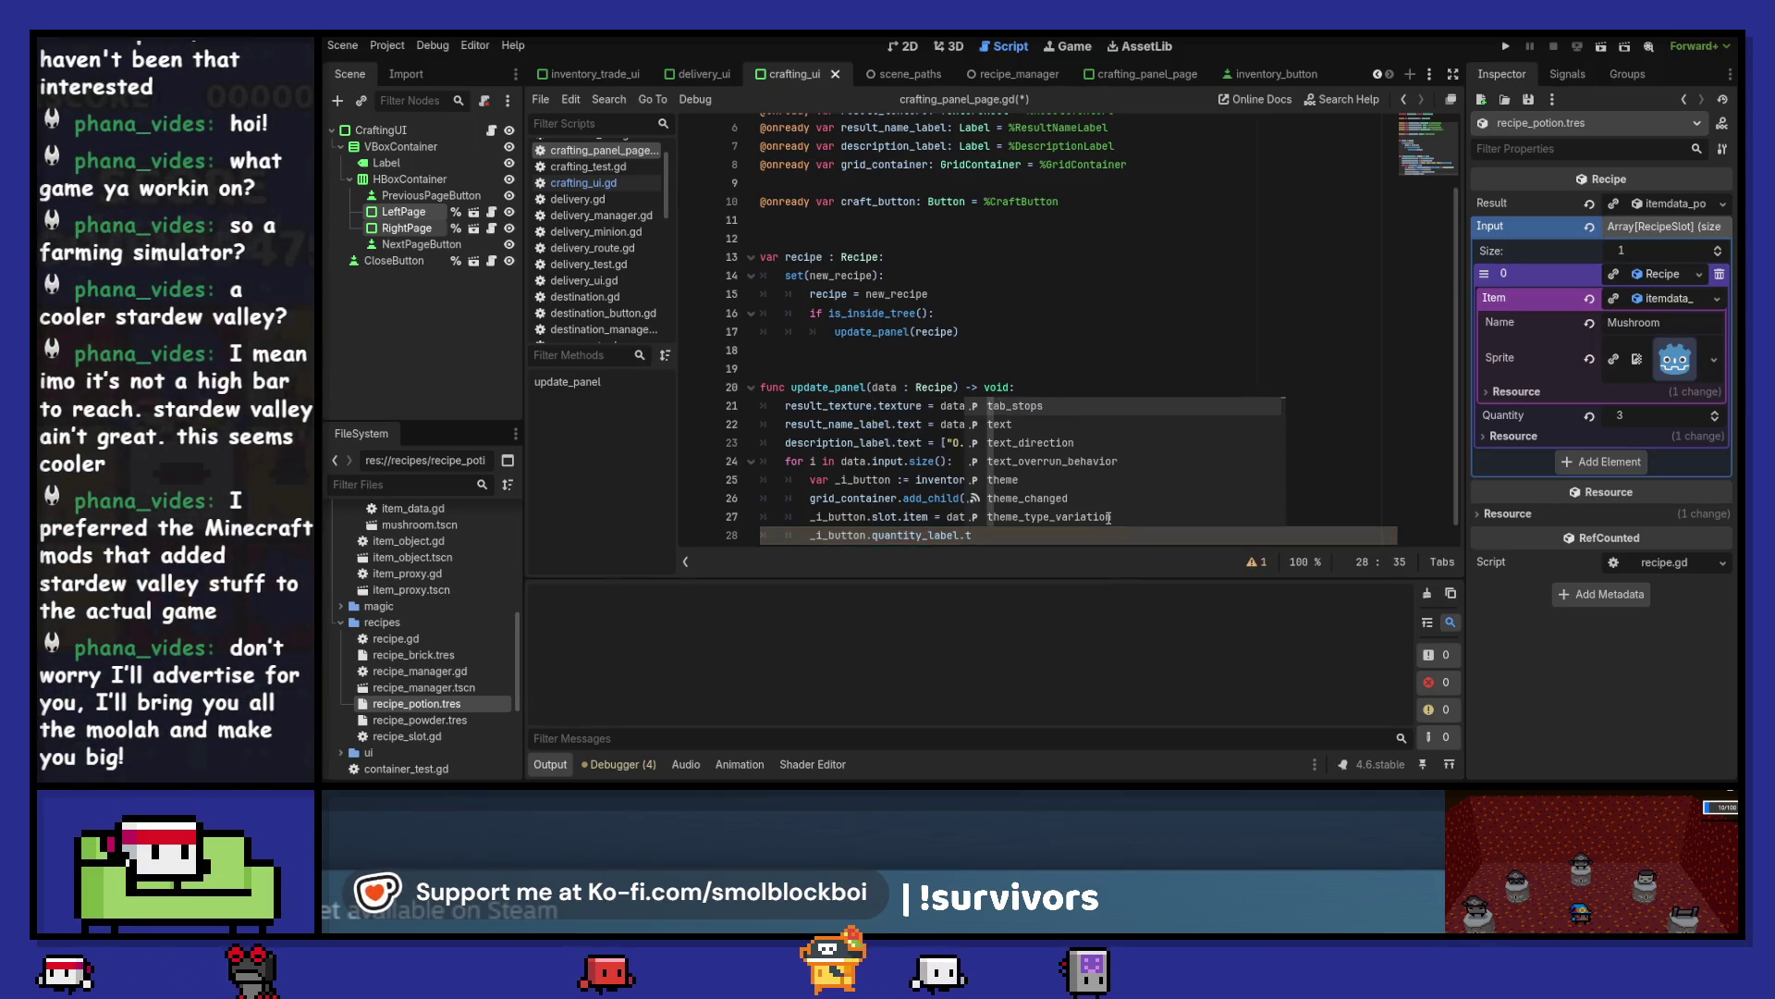
pyautogui.hotkey('ctrl', 'BackSpace')
pyautogui.hotkey('ctrl', 'BackSpace')
pyautogui.hotkey('ctrl', 'BackSpace')
pyautogui.write('sl')
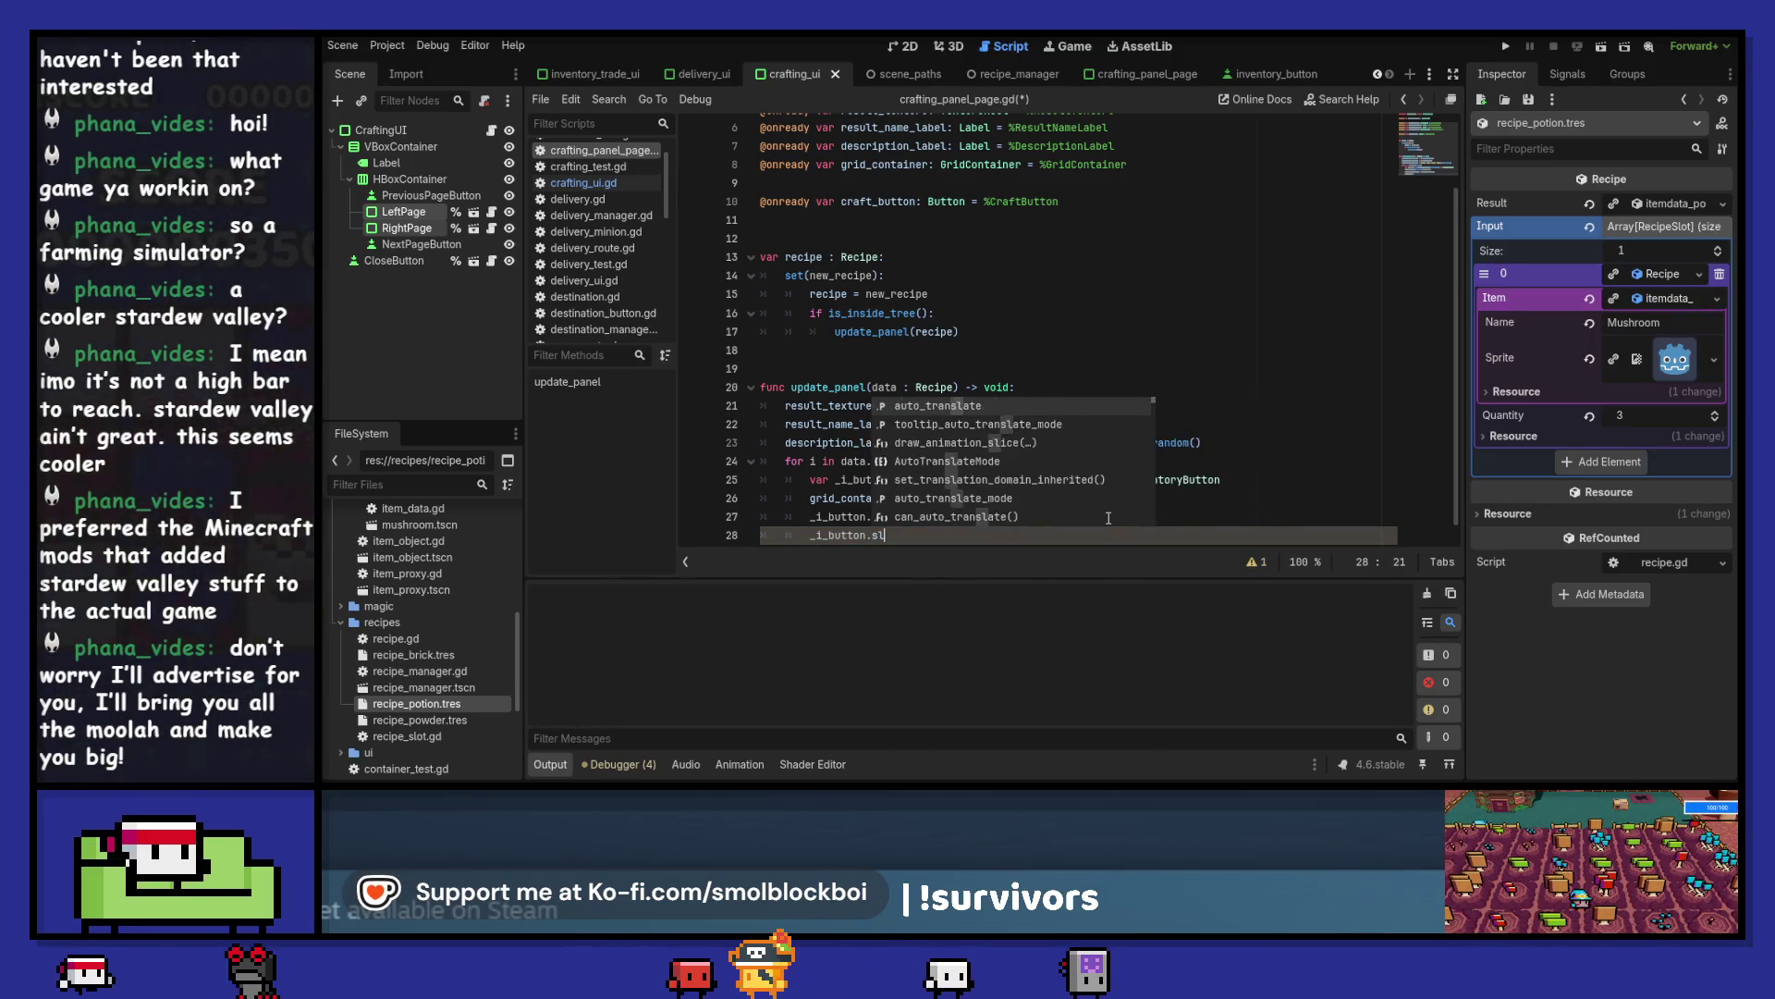
pyautogui.write('ot.')
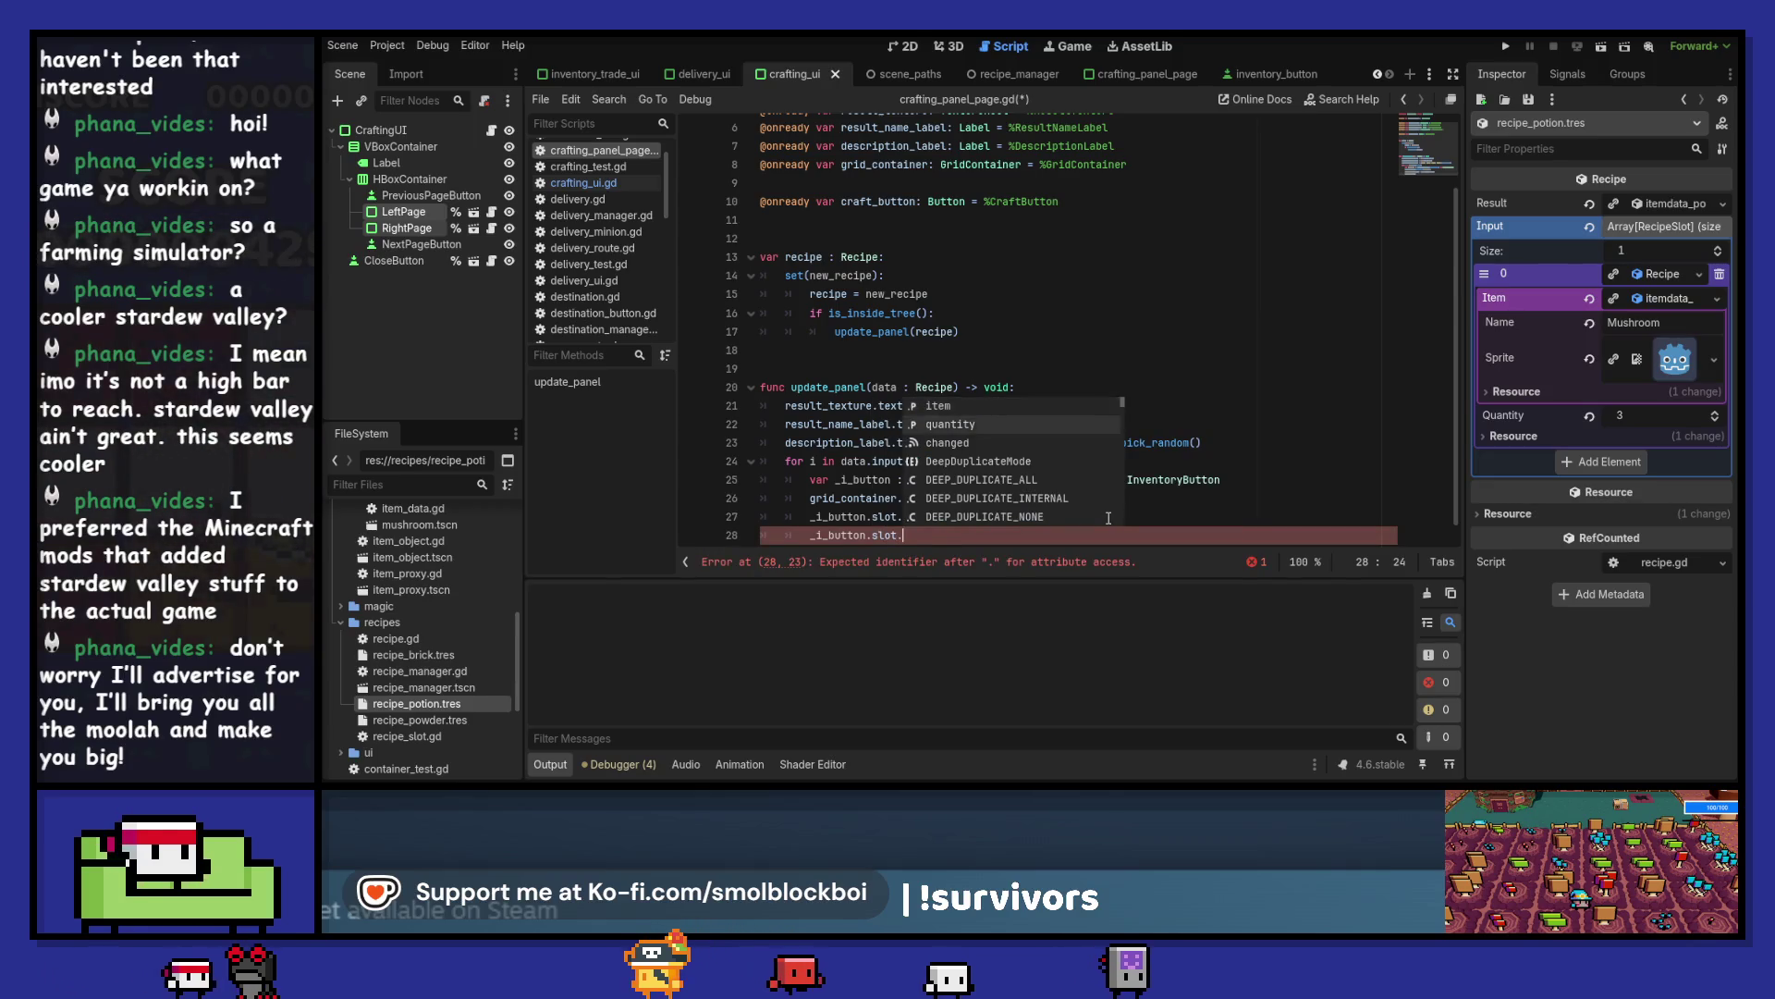
pyautogui.write('quantity = data.i')
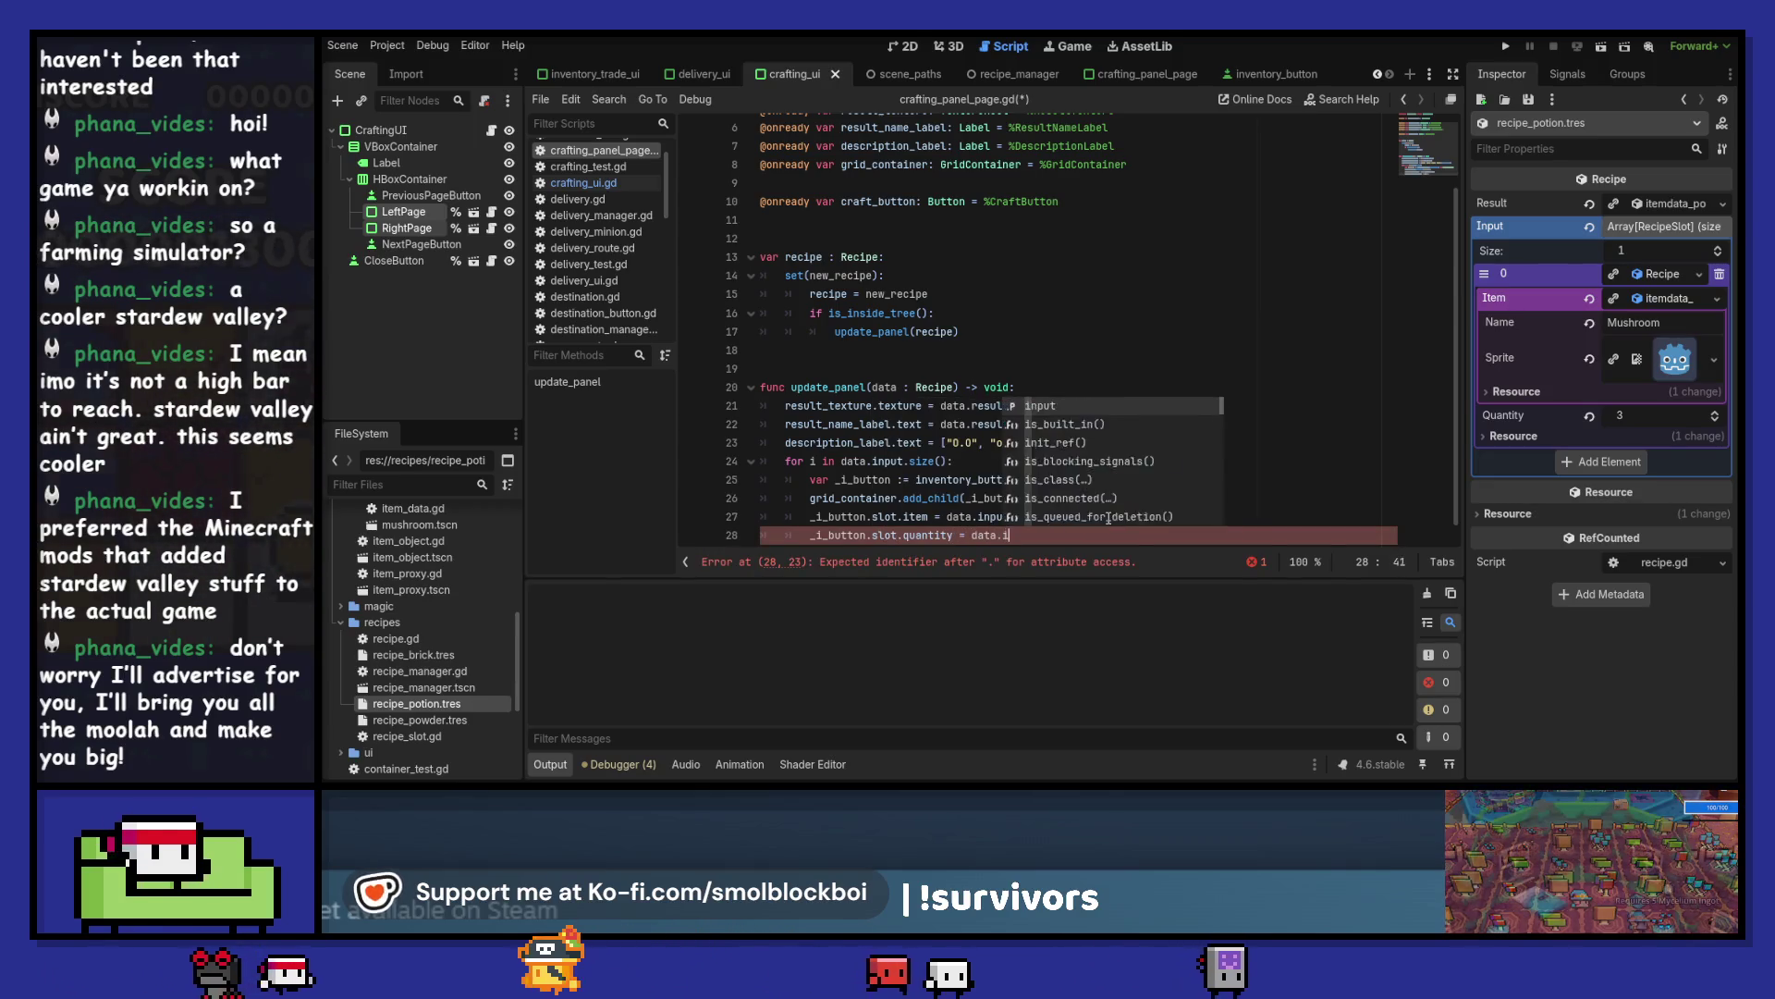
pyautogui.press('Return')
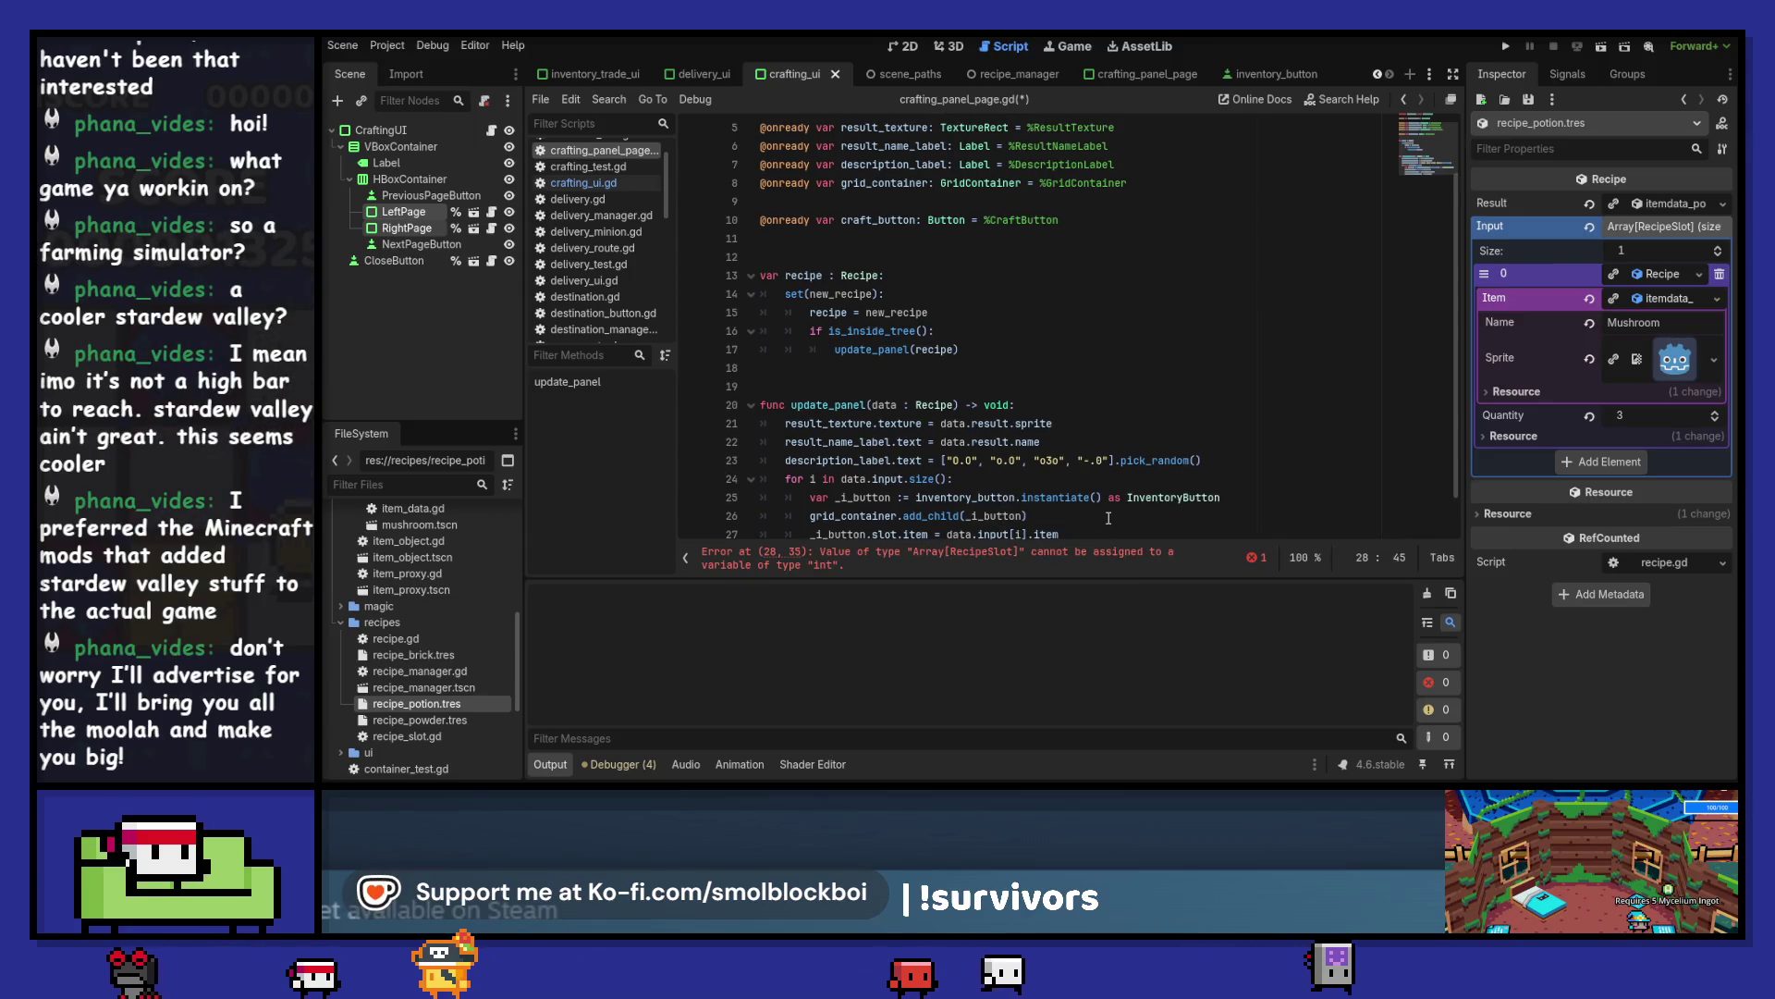
pyautogui.write('[i].')
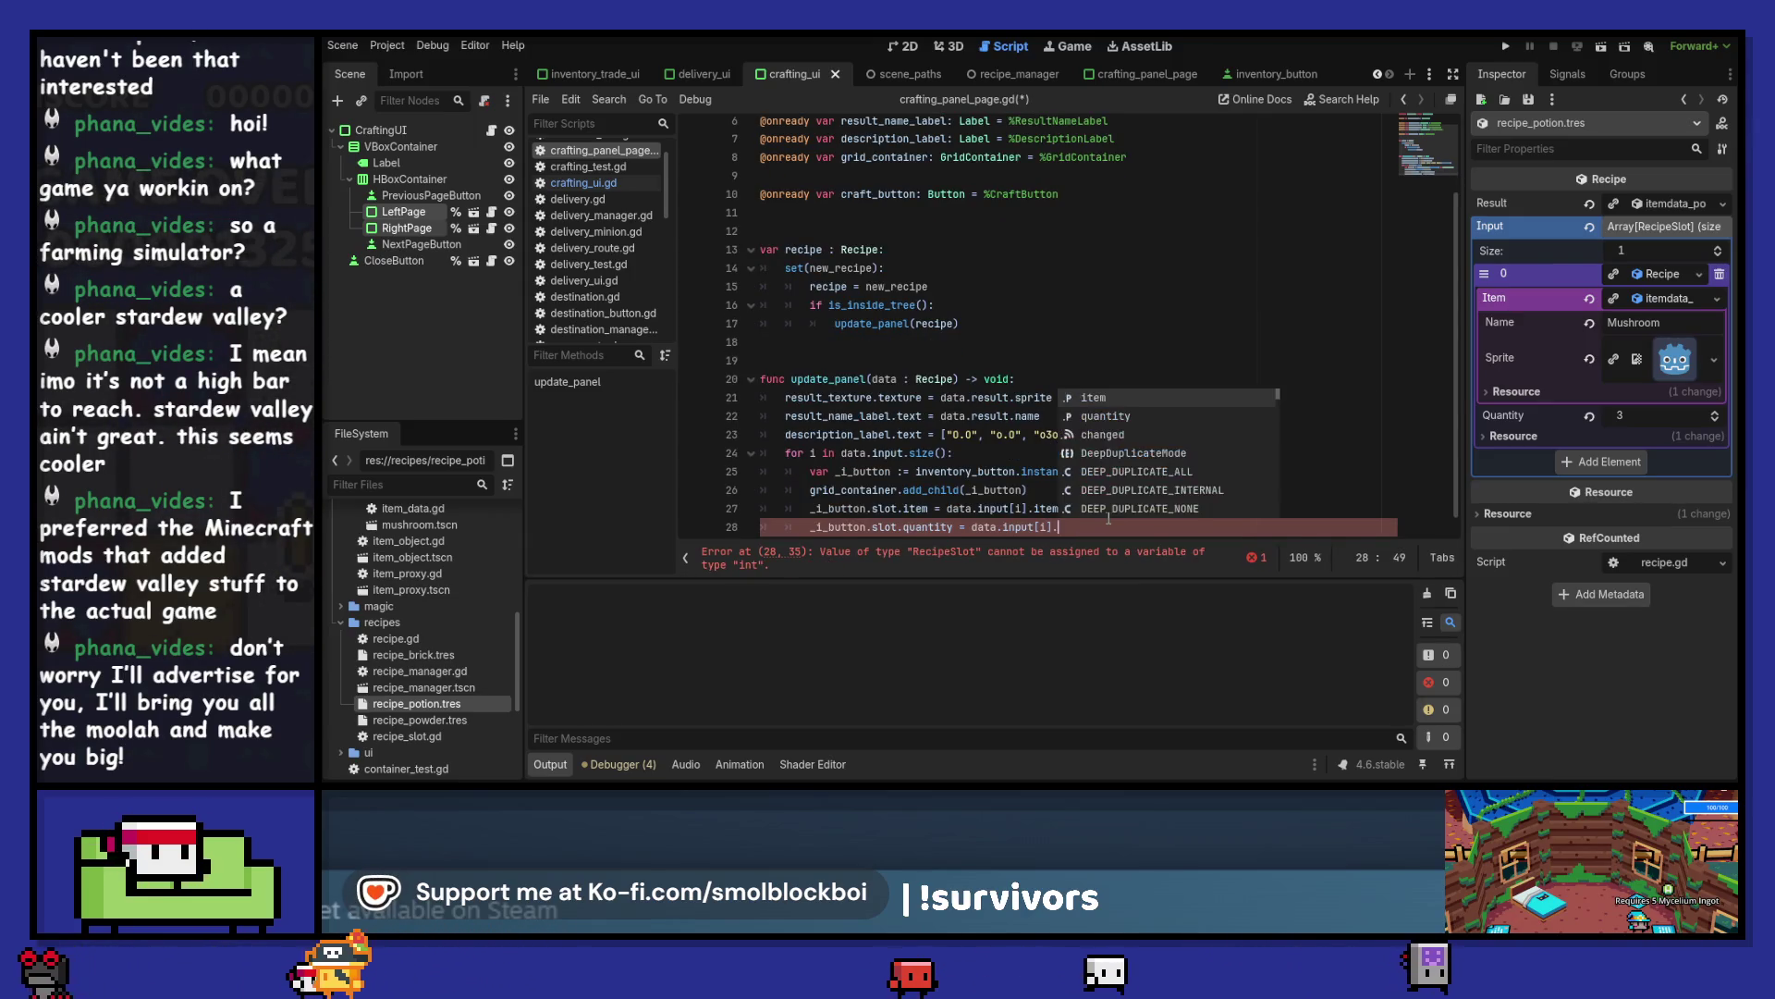
pyautogui.write('quantity')
pyautogui.hotkey('ctrl', 's')
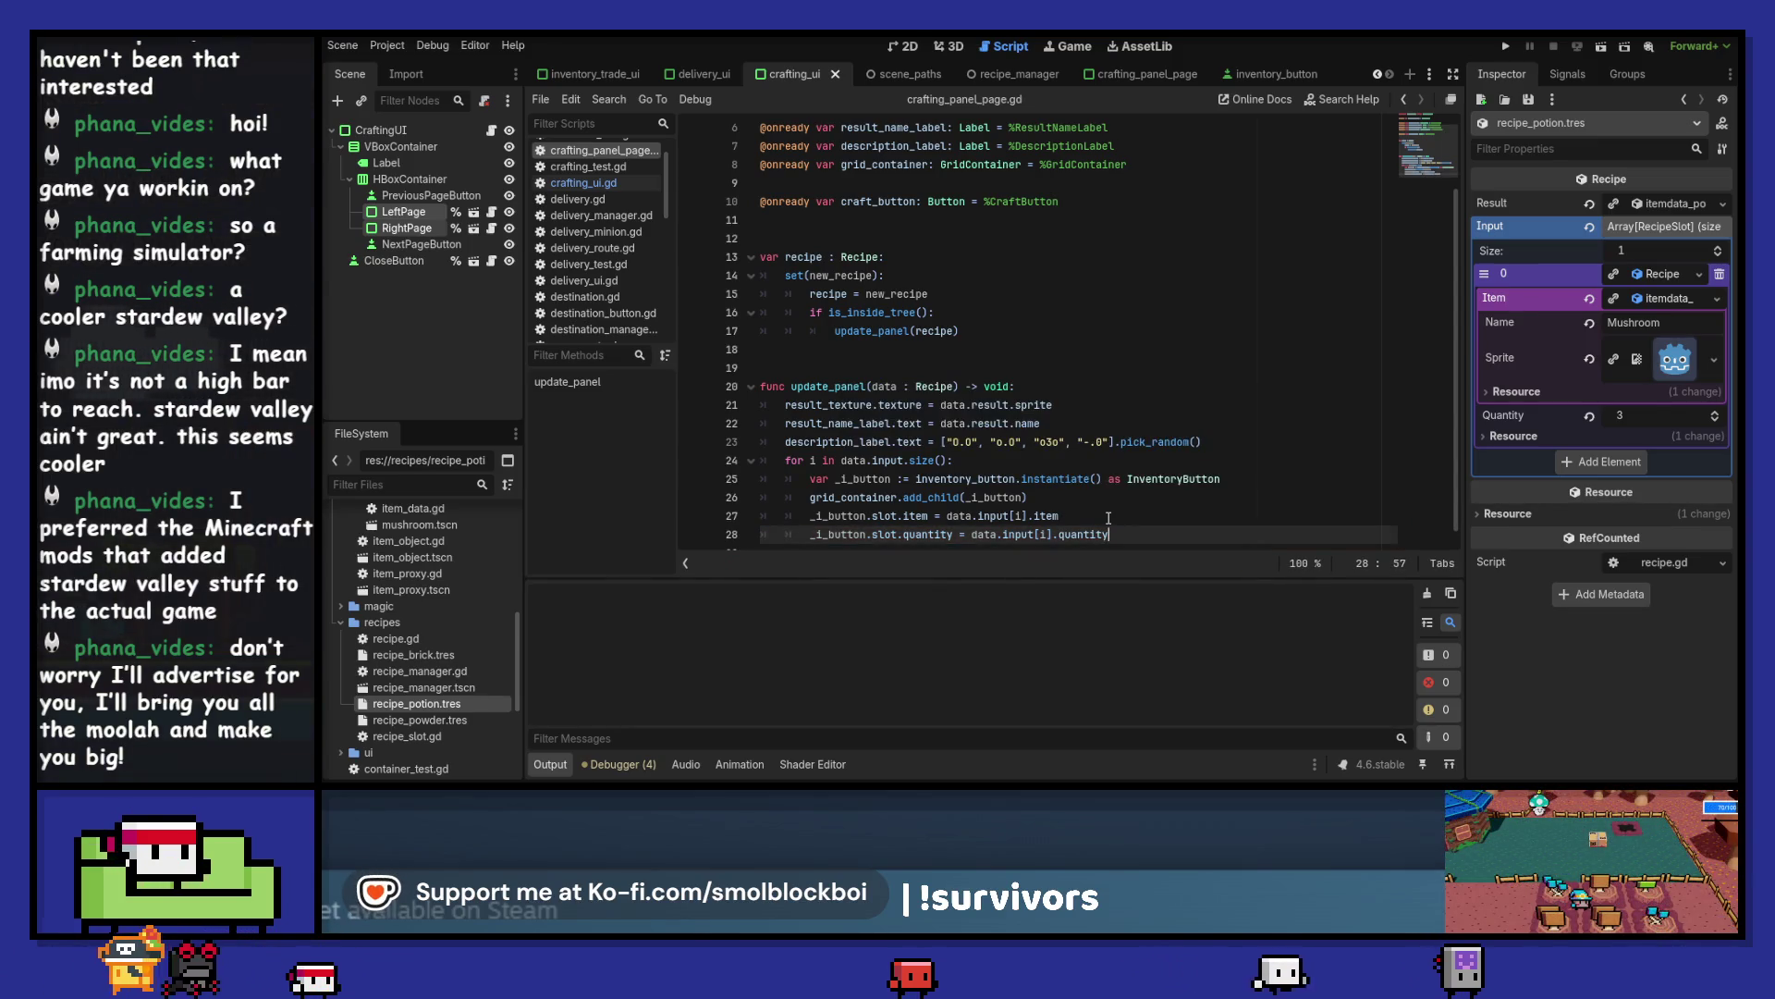
pyautogui.press('F5')
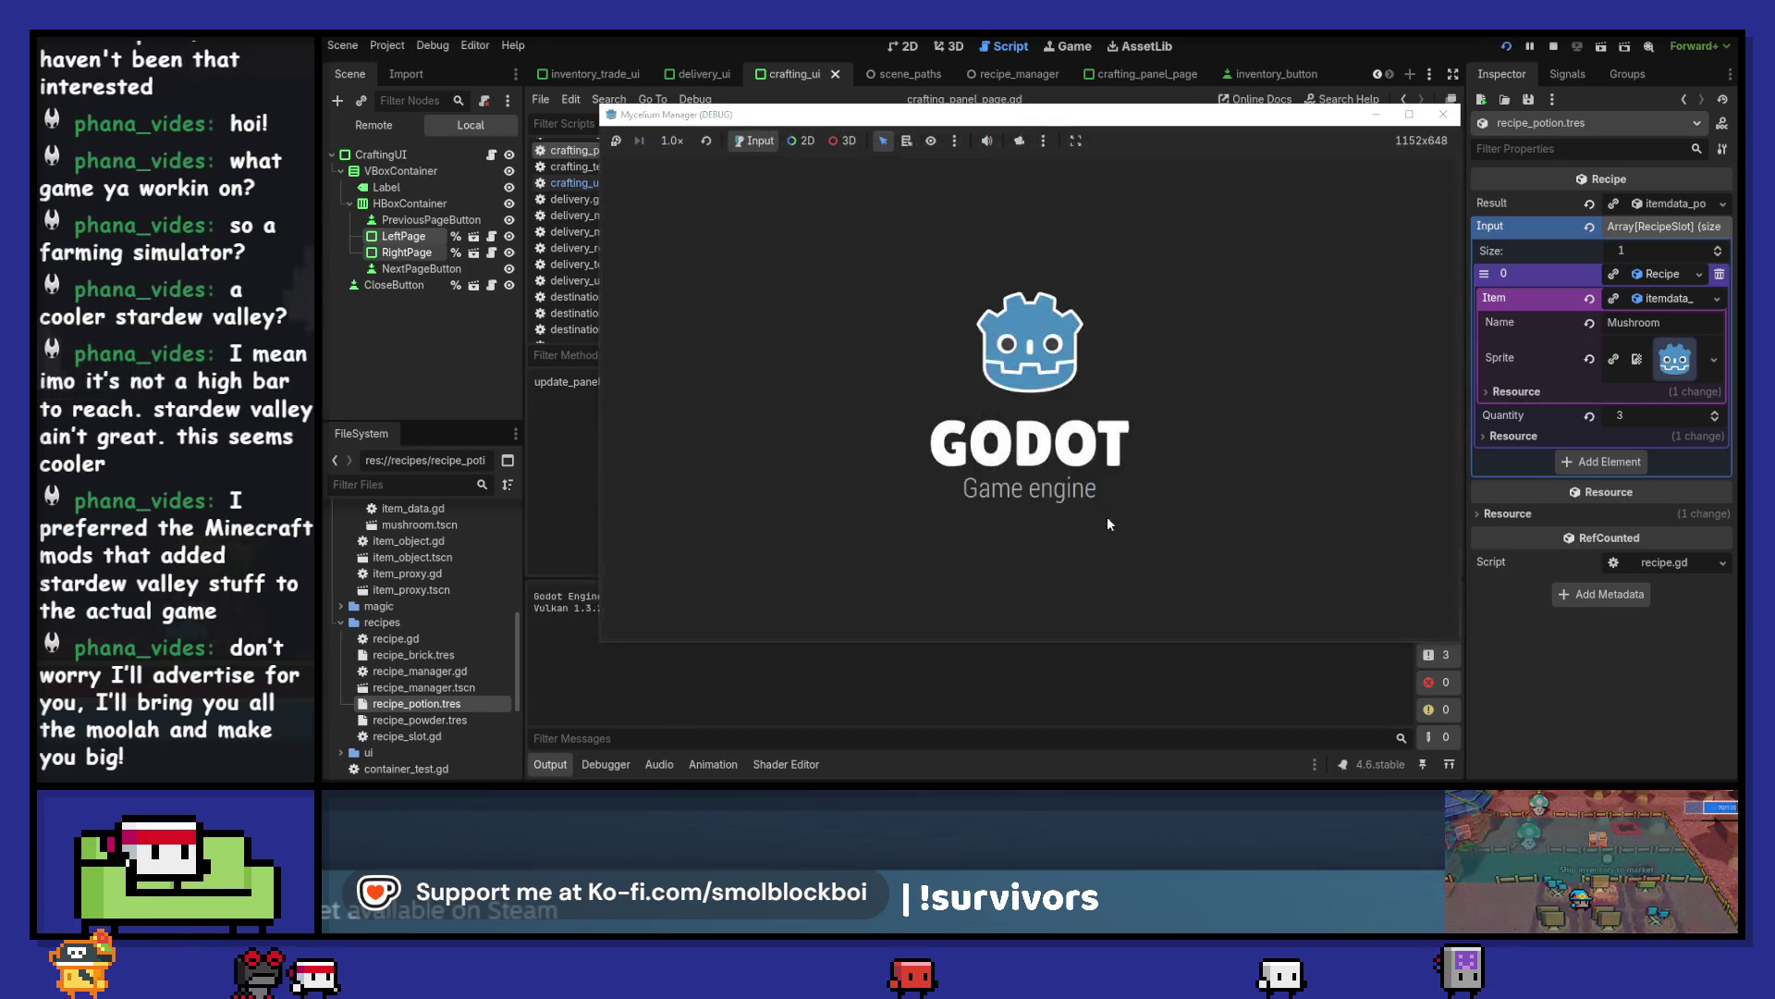
# - Open and close the Crafting Panel in the game, relaunch it, then stop the debug run
pyautogui.press('e')
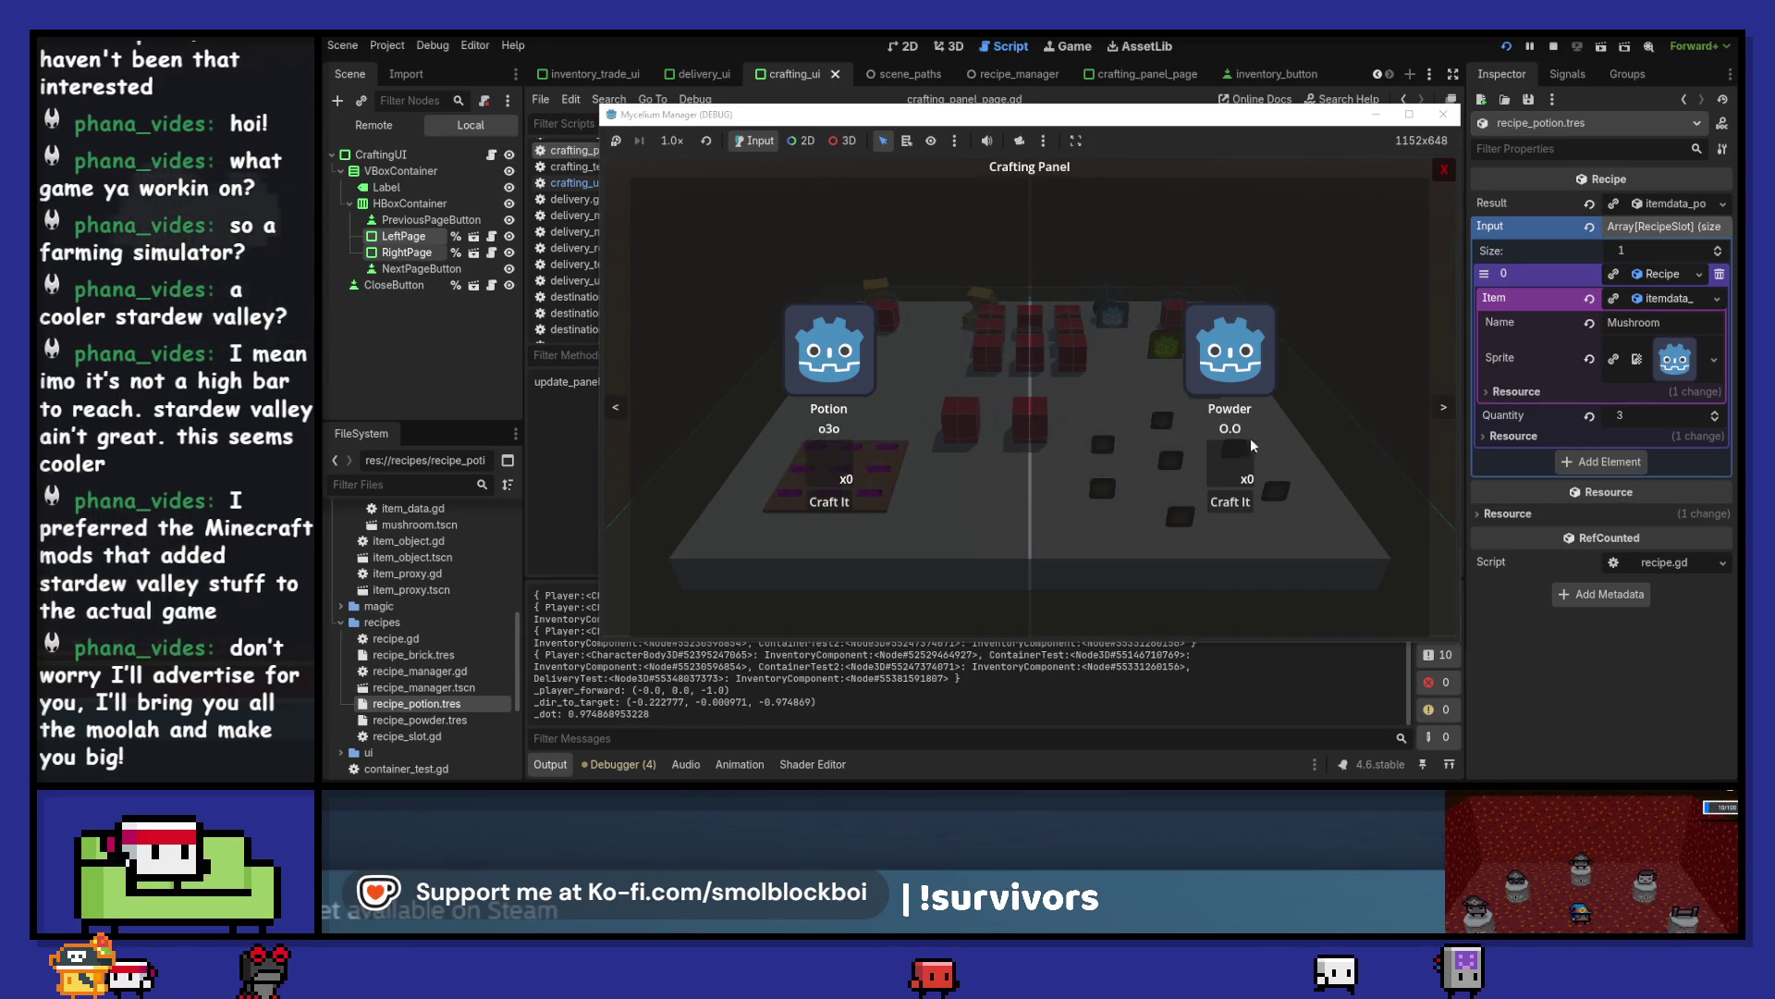
pyautogui.click(1445, 172)
pyautogui.click(1443, 113)
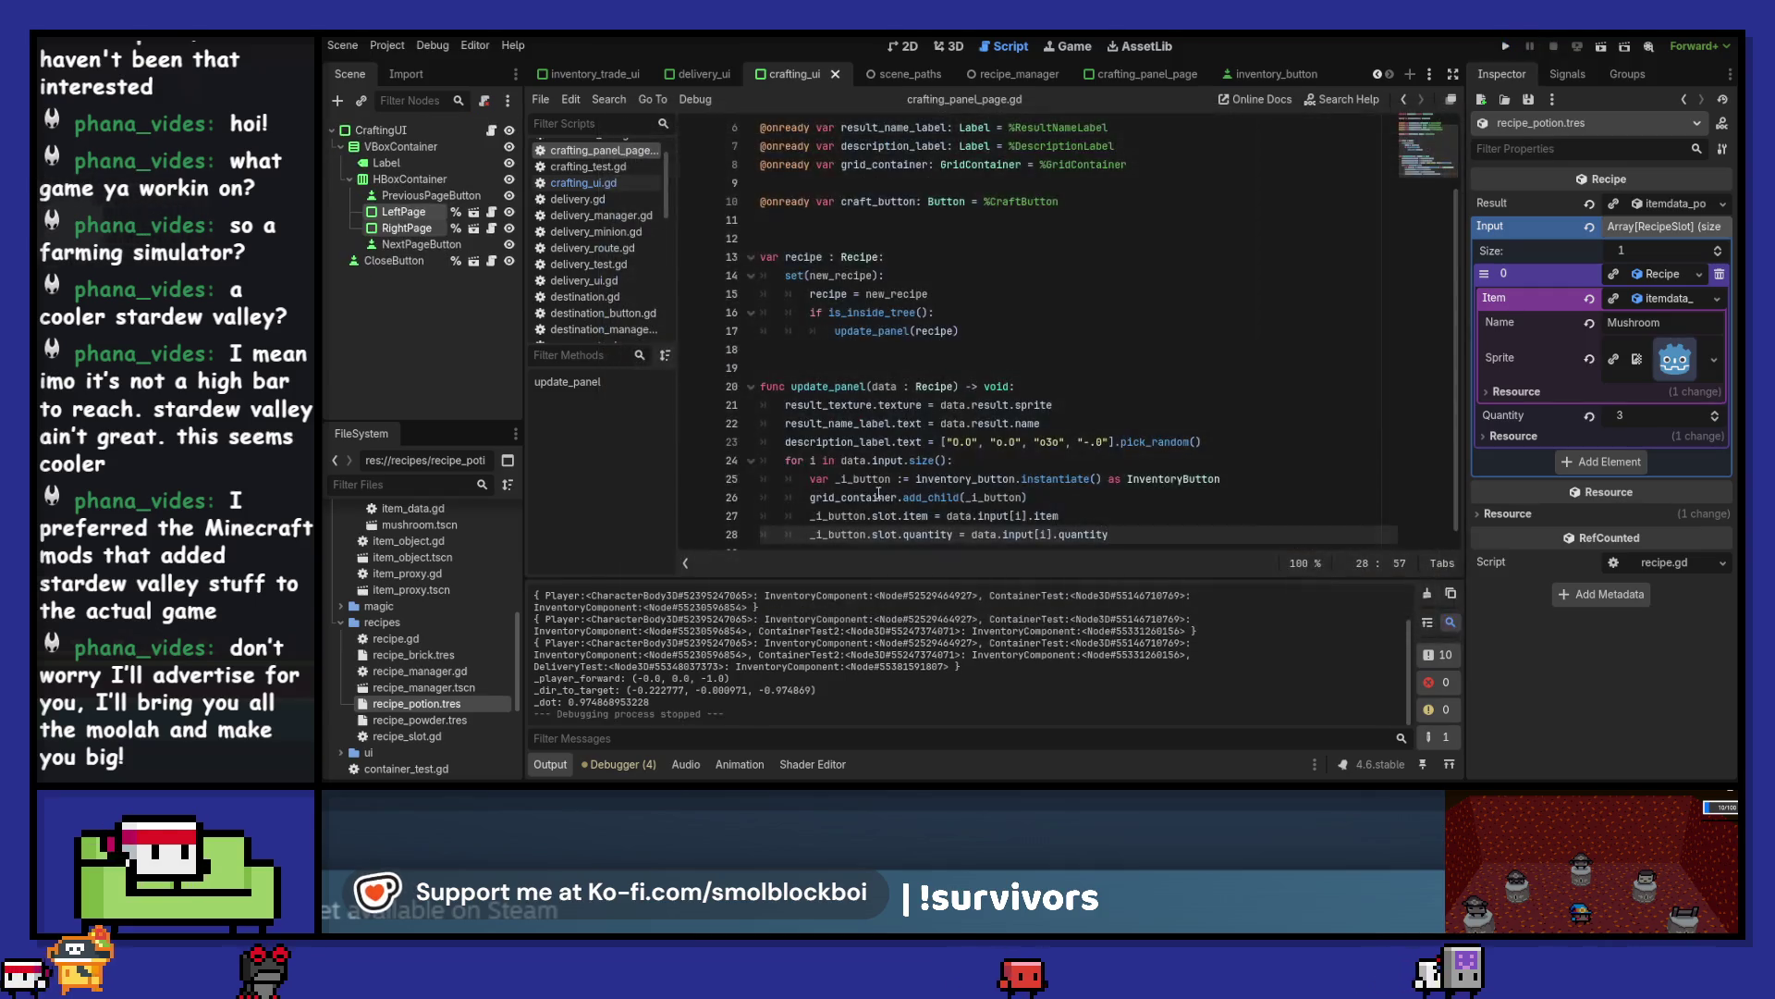
pyautogui.press('F5')
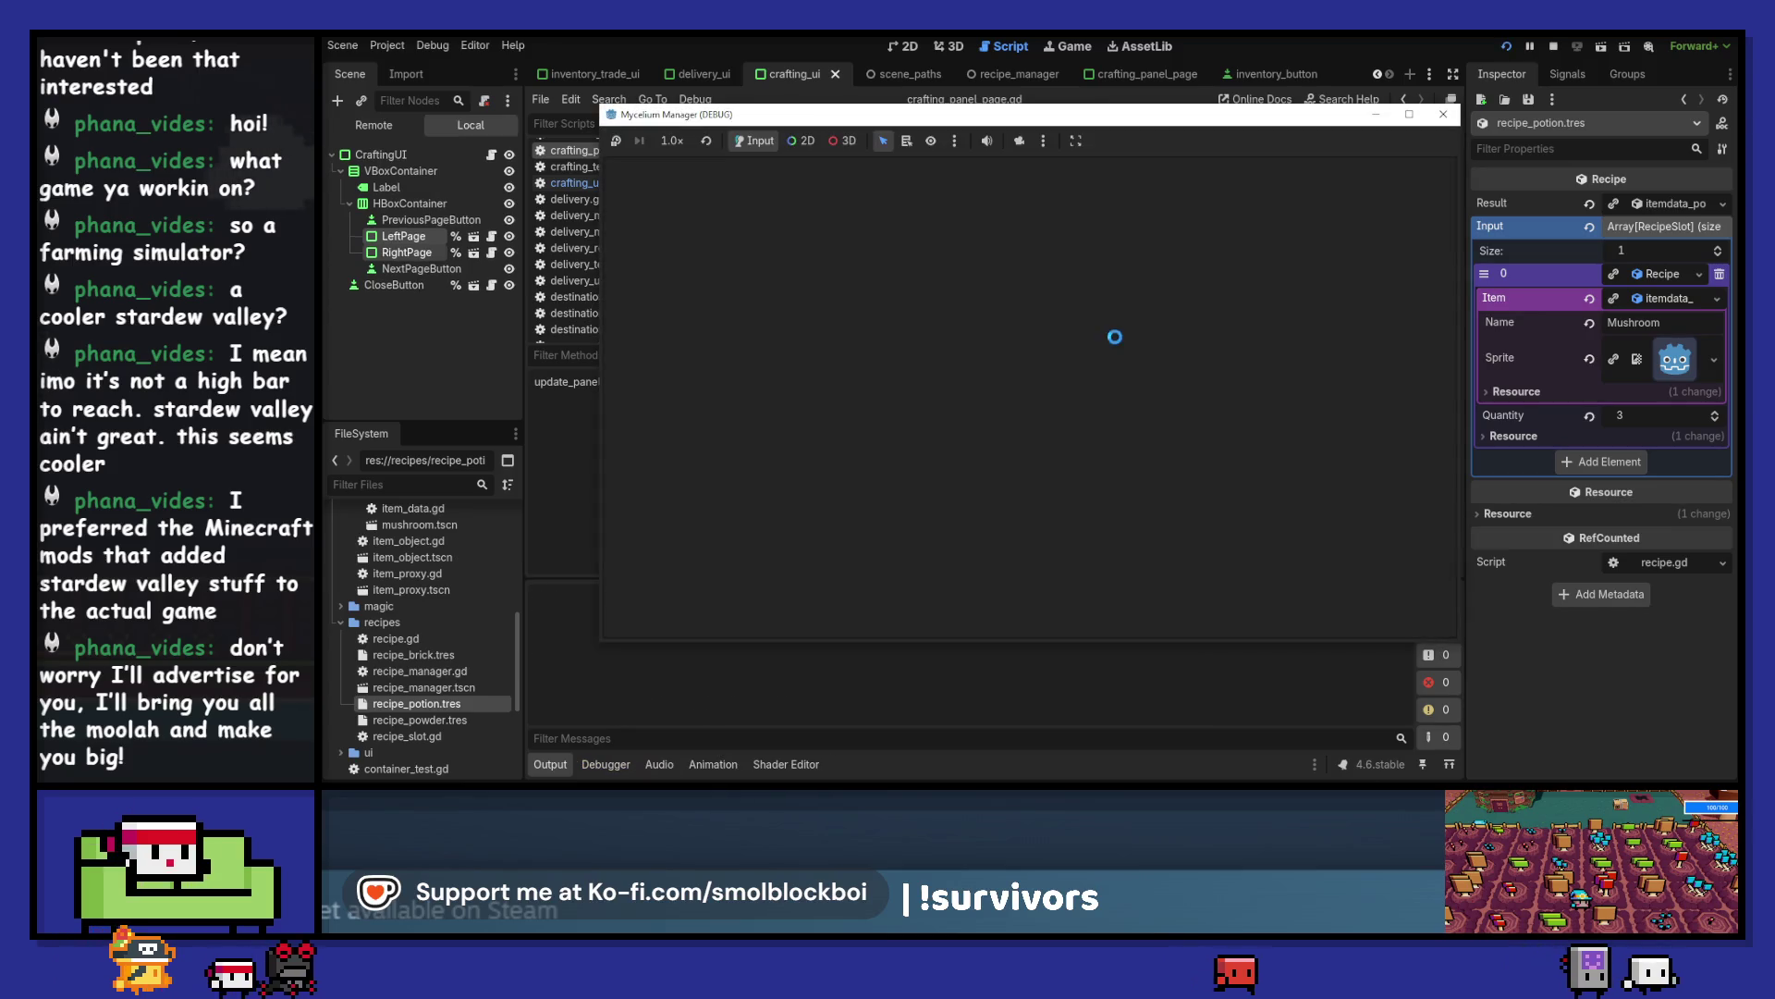
pyautogui.press('F8')
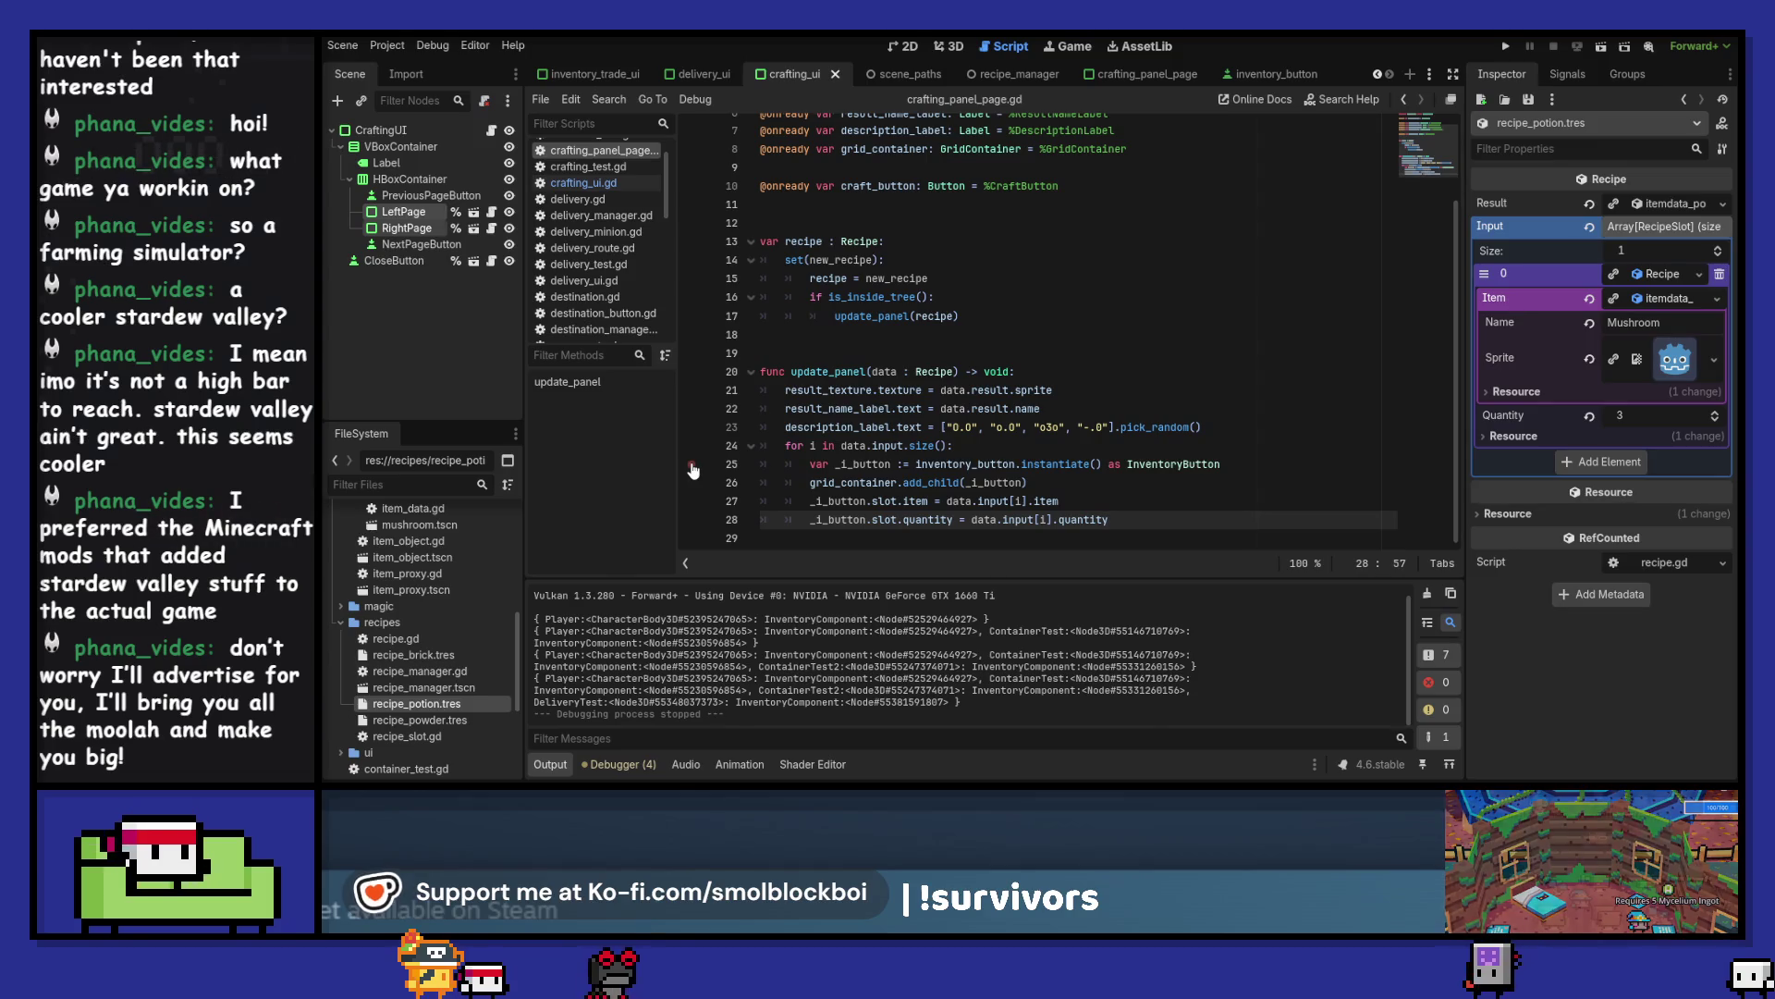
pyautogui.click(1145, 481)
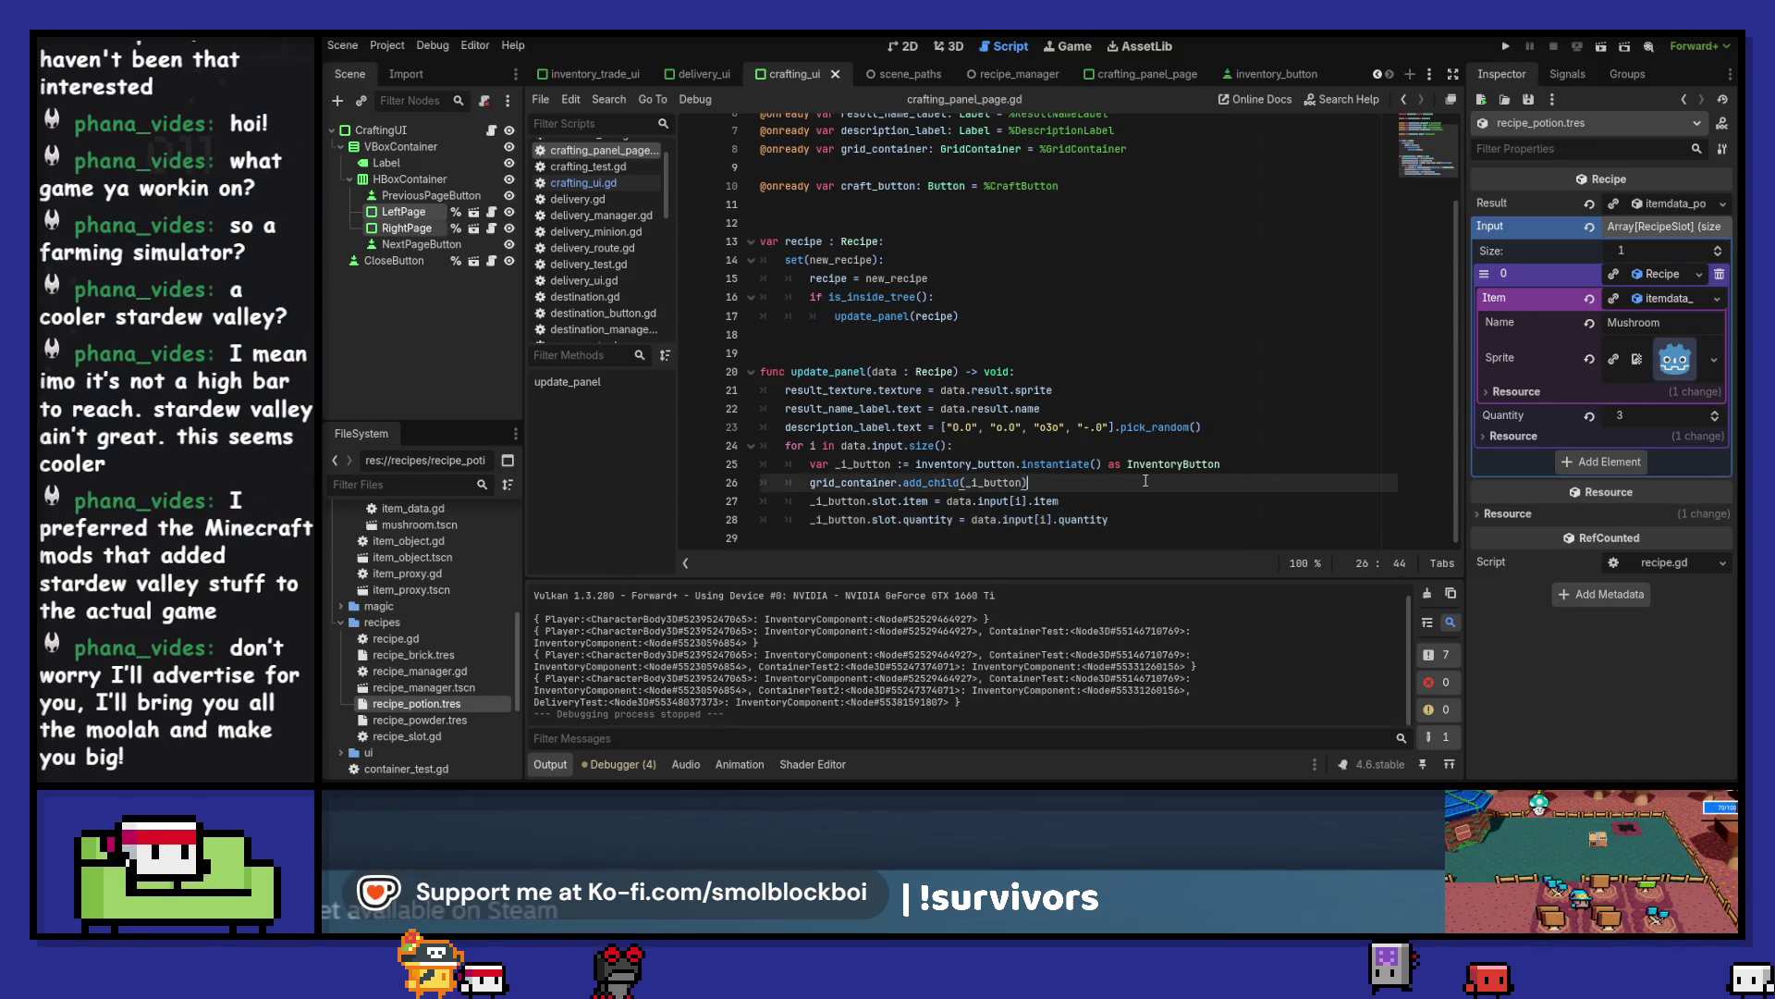
# - Move add_child below the slot item and quantity lines, save, and verify ingredient counts like Mushroom x3 in-game
pyautogui.hotkey('alt', 'Down')
pyautogui.hotkey('alt', 'Down')
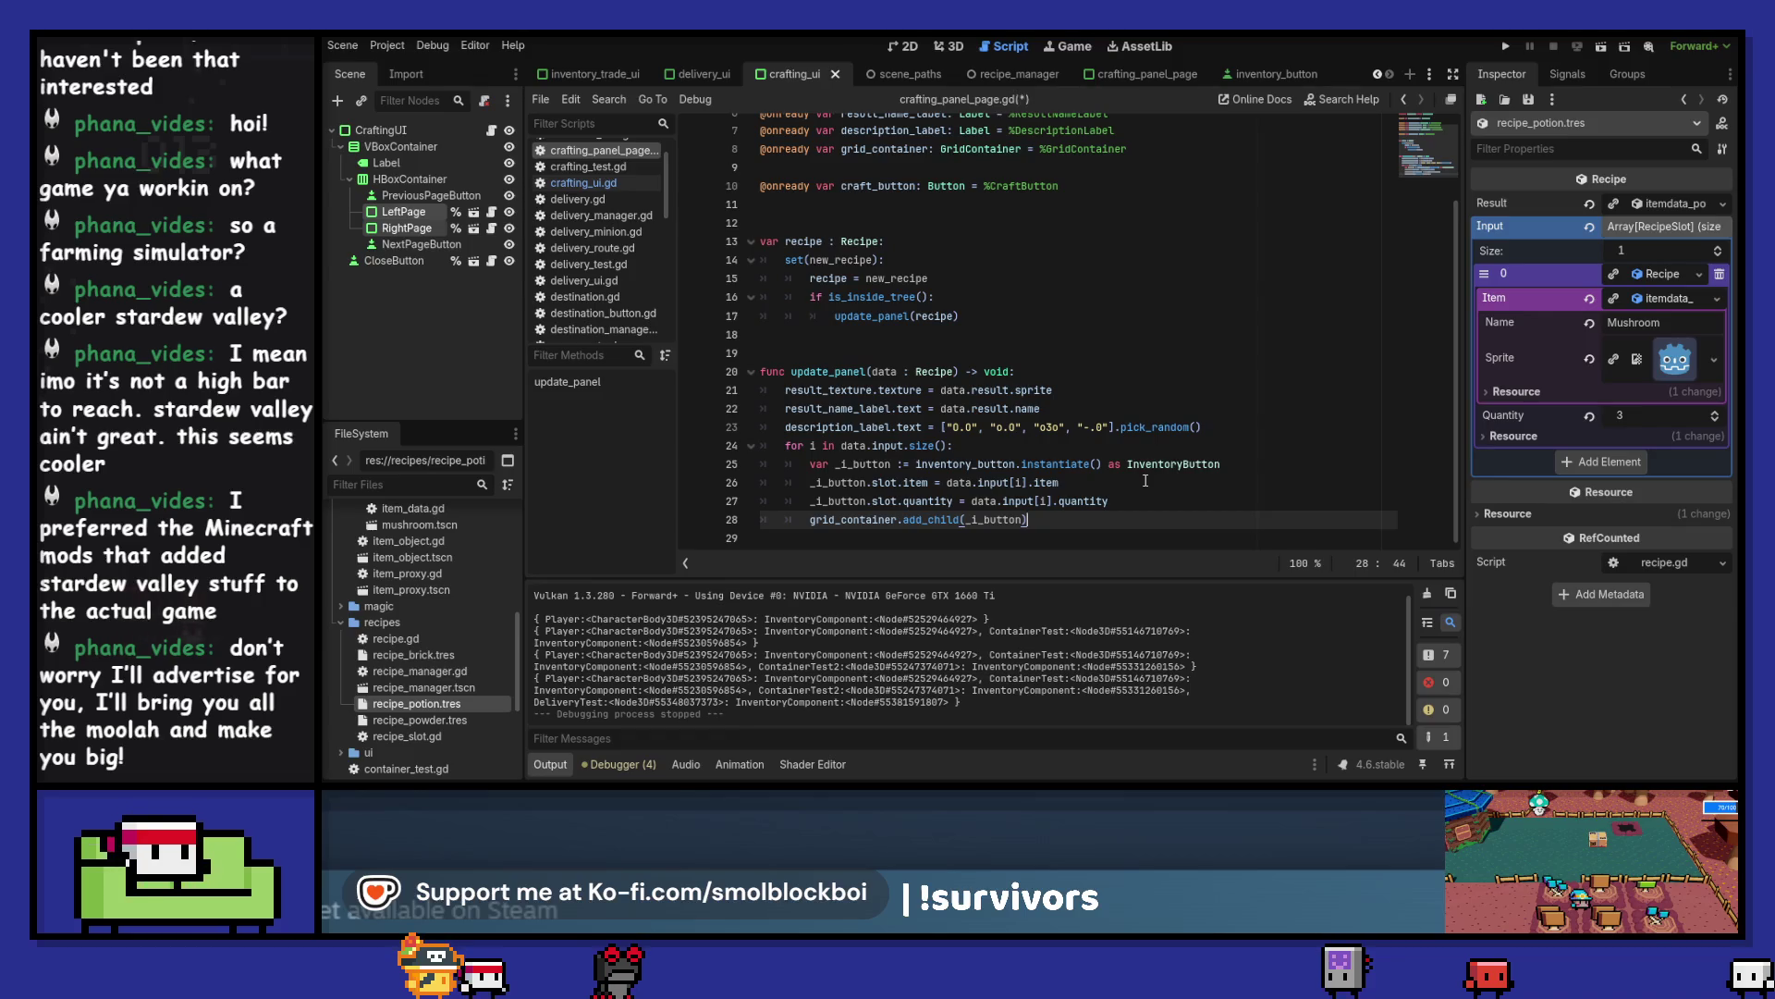
pyautogui.press('Return')
pyautogui.hotkey('alt', 'Up')
pyautogui.hotkey('ctrl', 's')
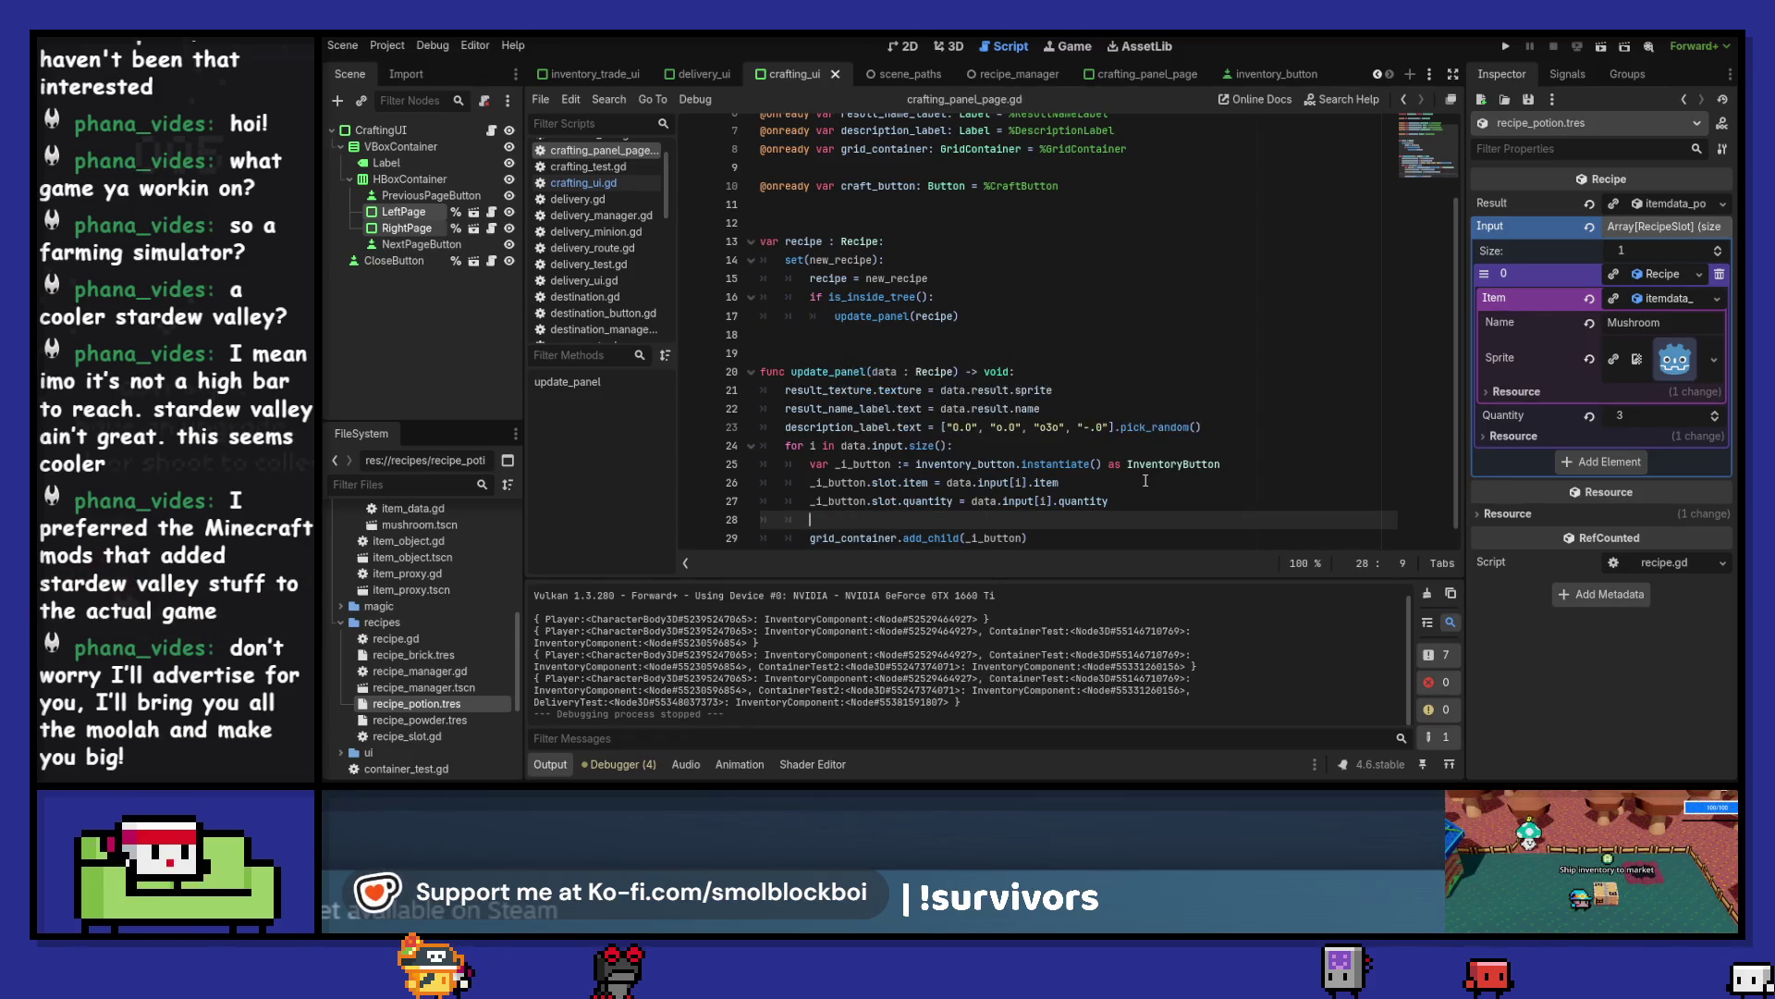
pyautogui.hotkey('alt', 'Up')
pyautogui.hotkey('alt', 'Up')
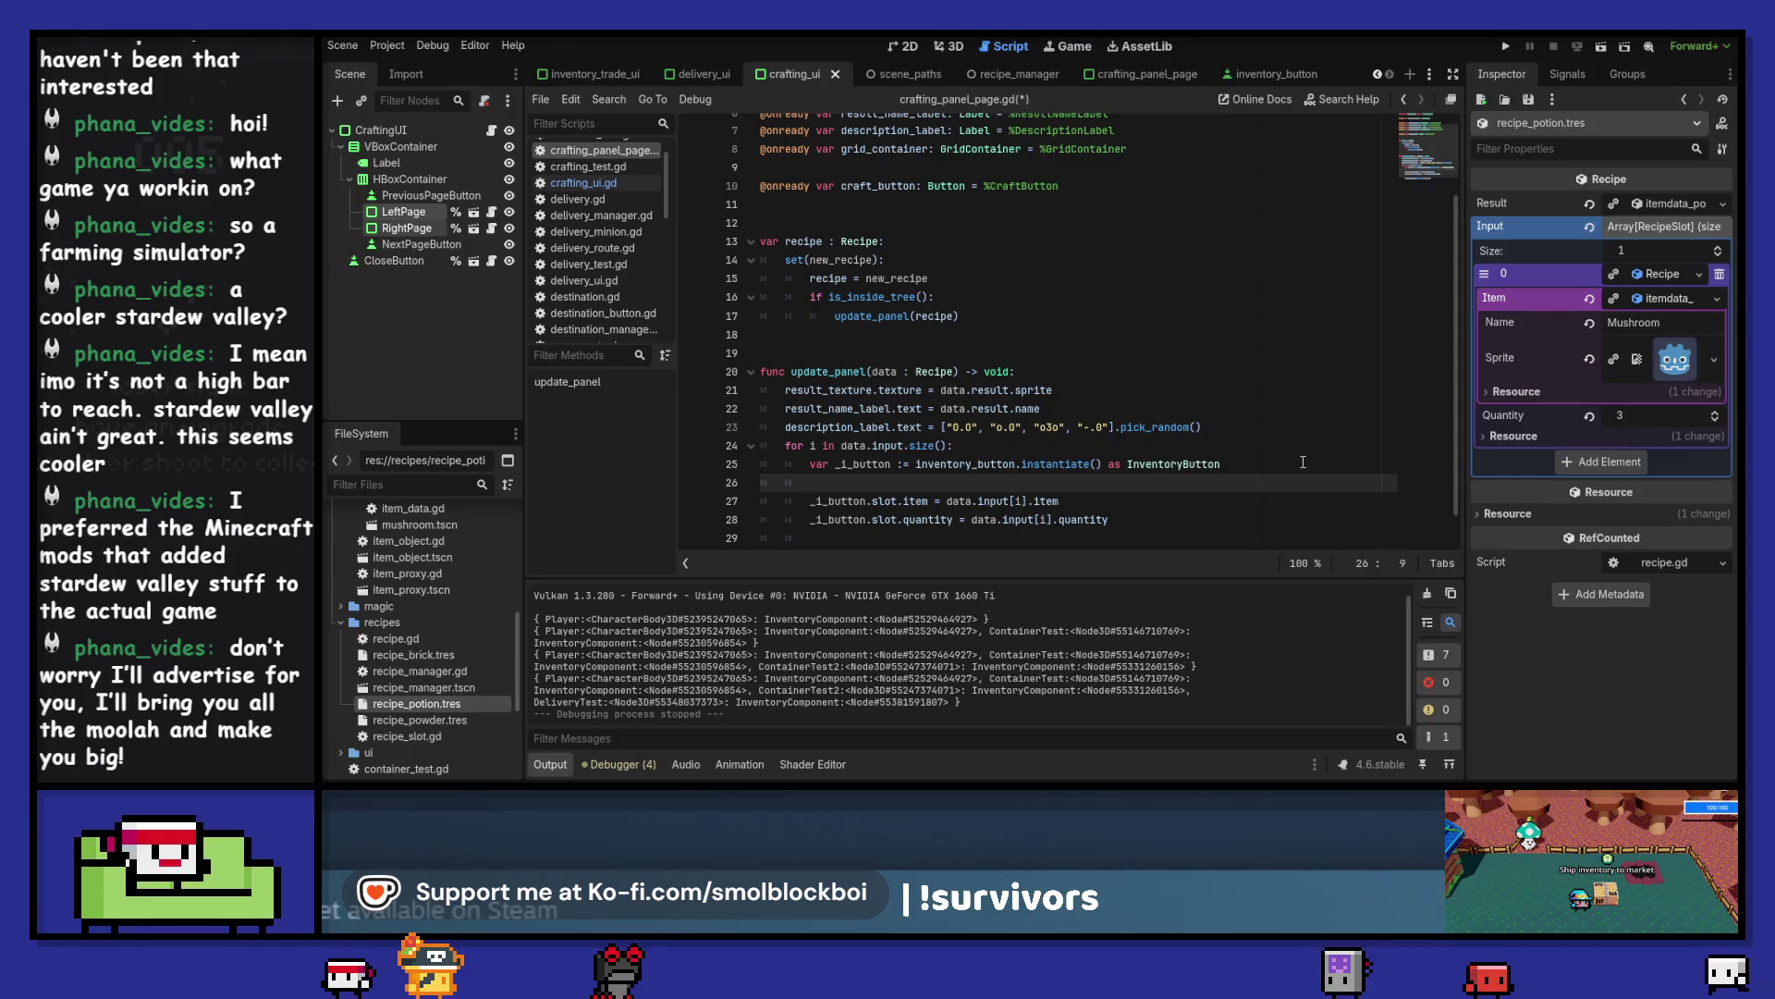
pyautogui.press('F5')
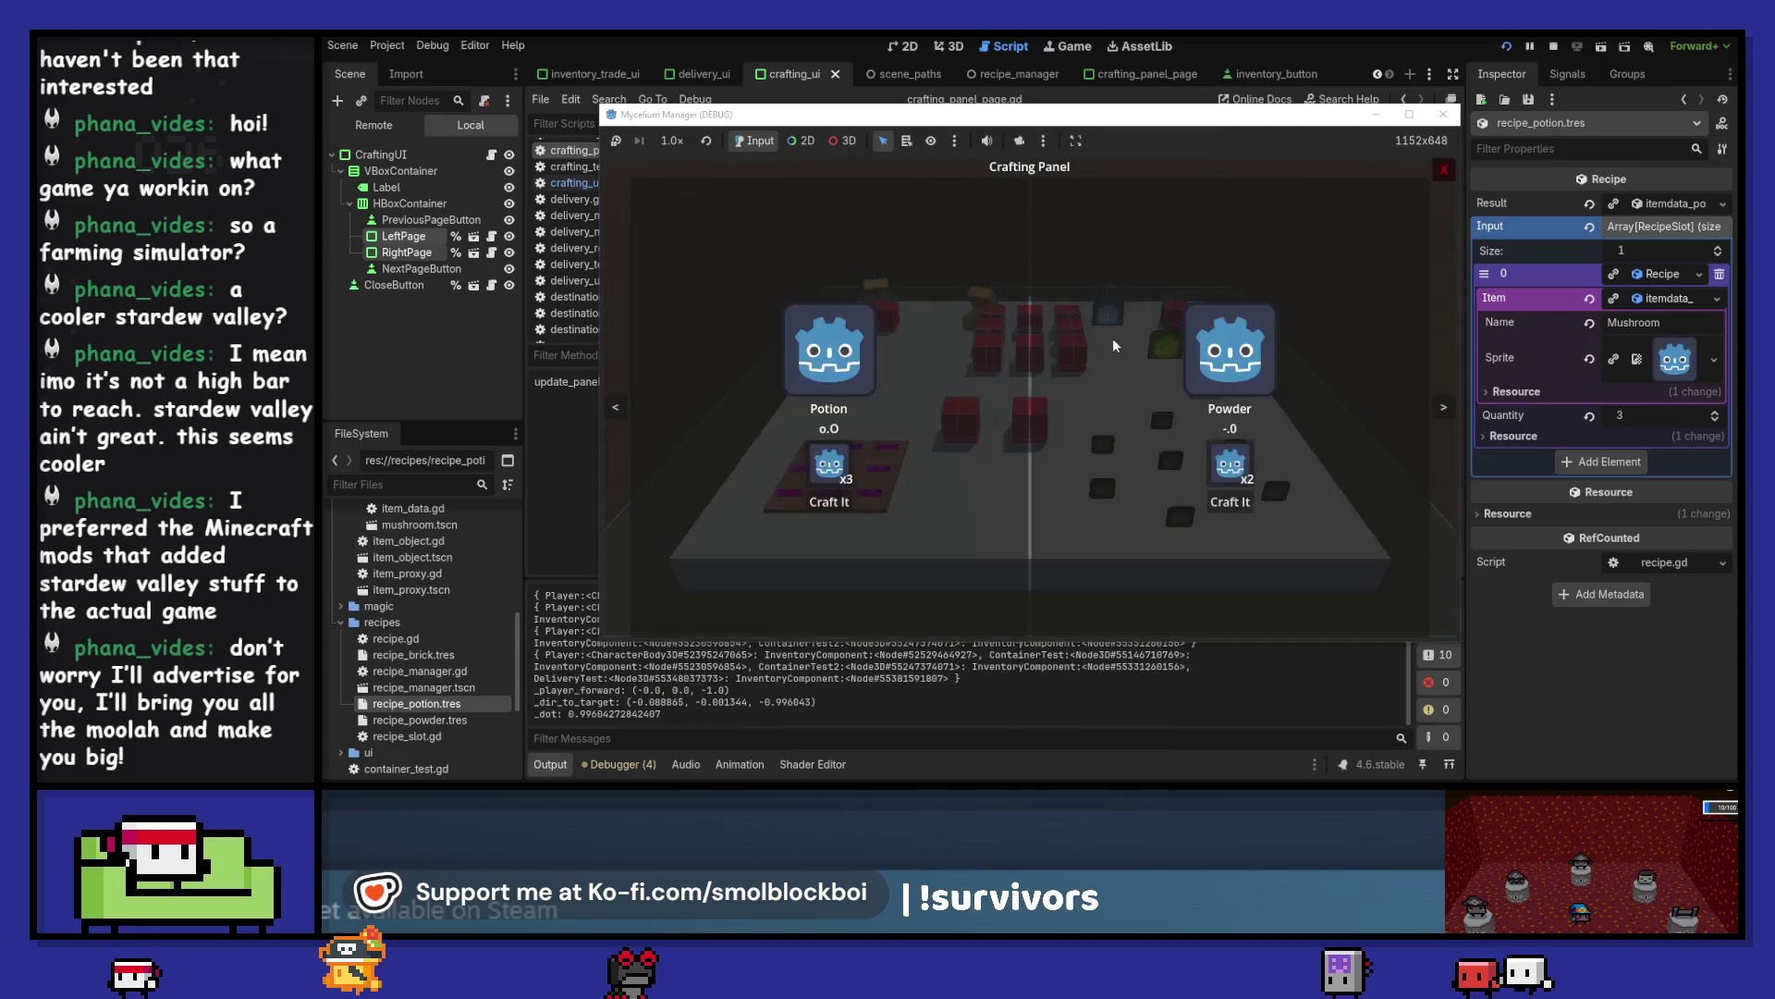
pyautogui.moveTo(842, 475)
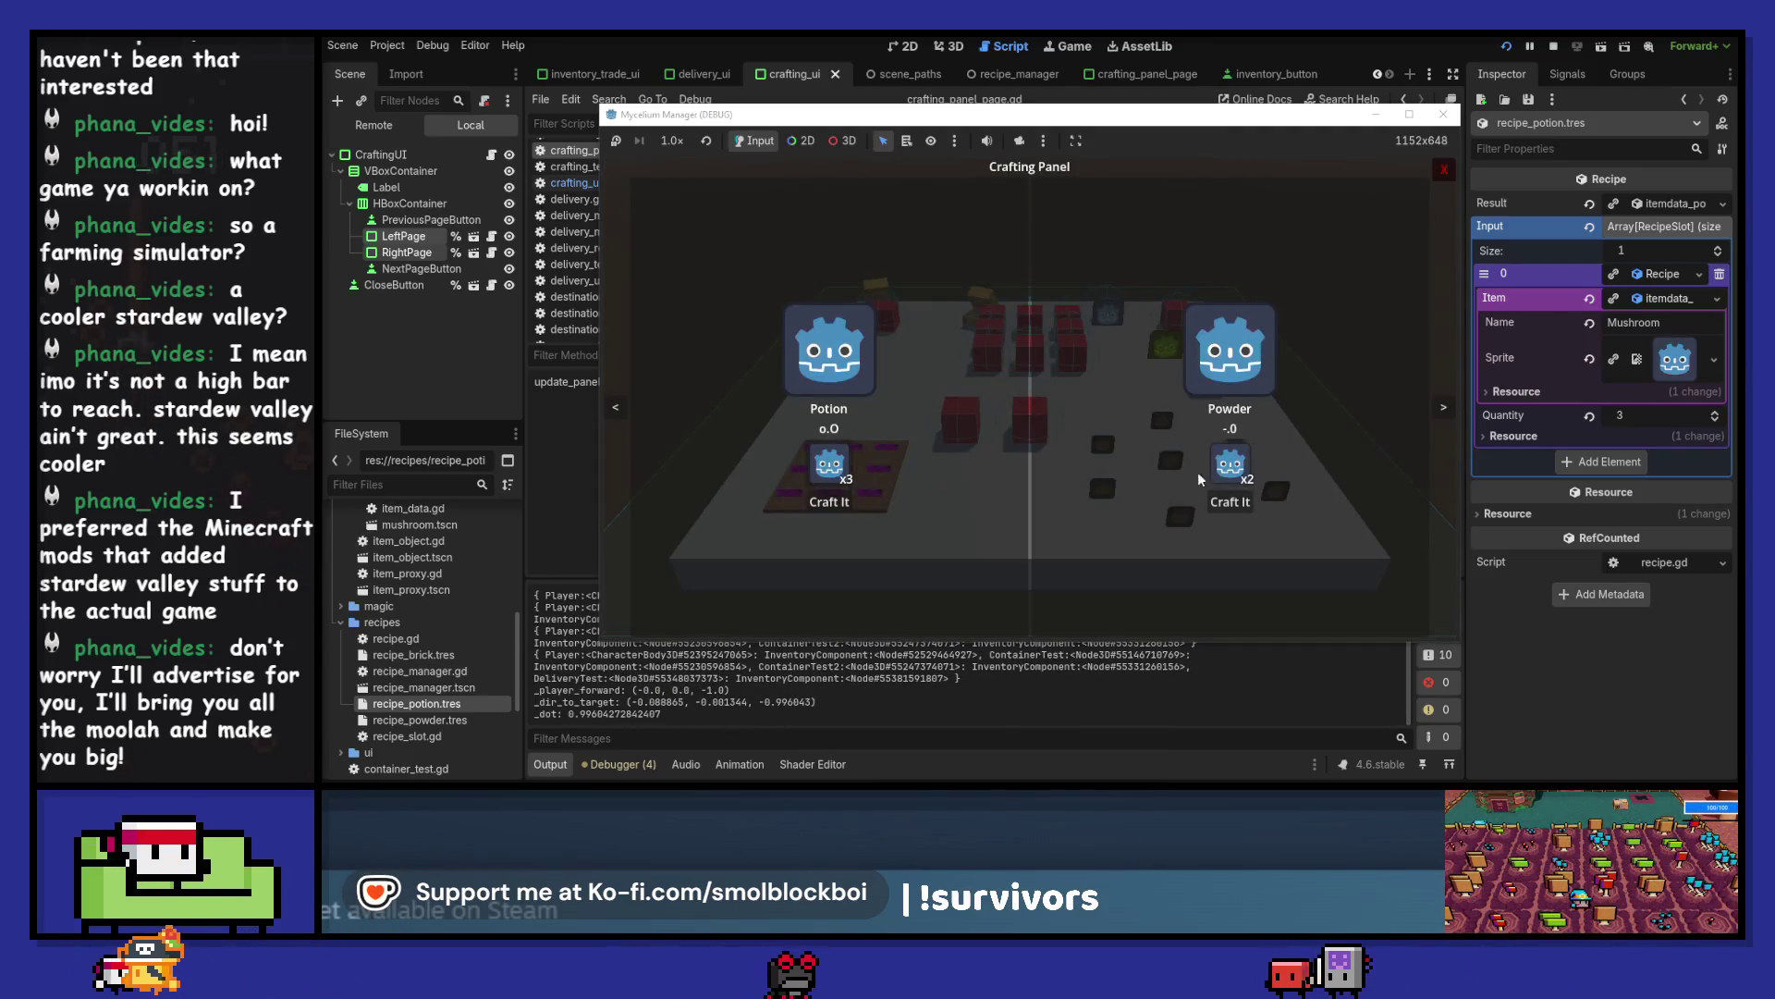
pyautogui.moveTo(1233, 465)
pyautogui.click(1448, 120)
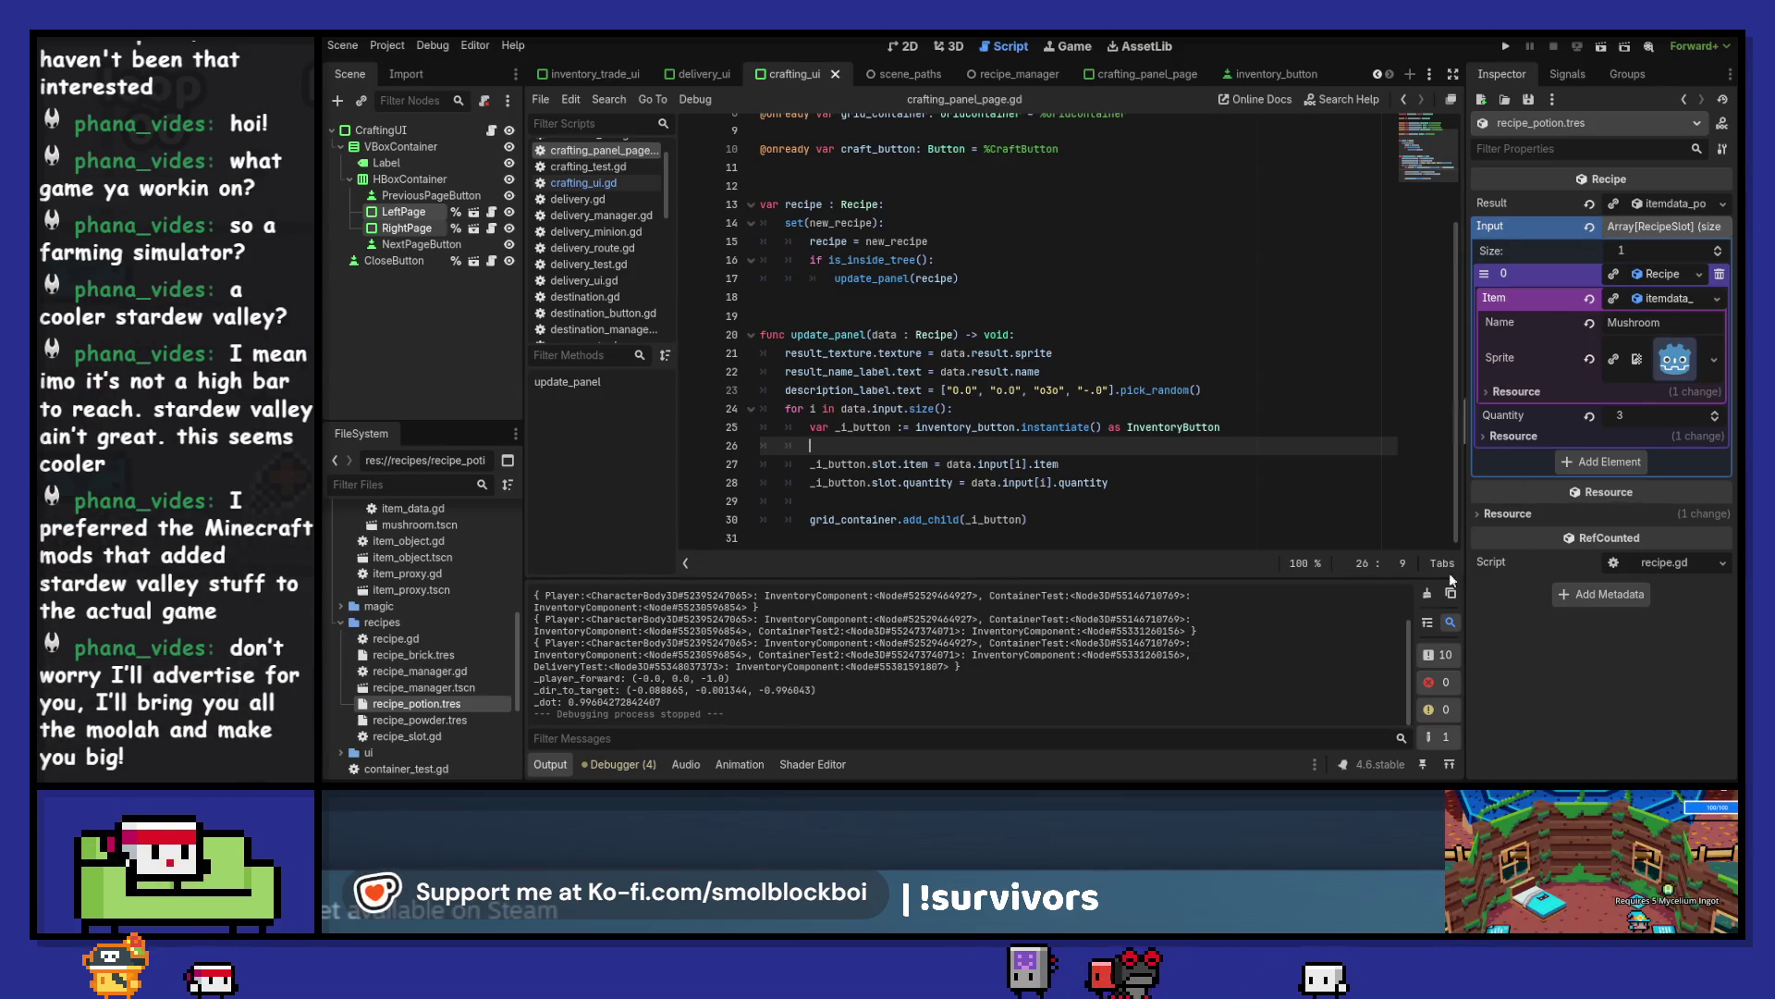
# - Clear the Output log, surround the description_label line with blank lines, and save
pyautogui.click(1427, 593)
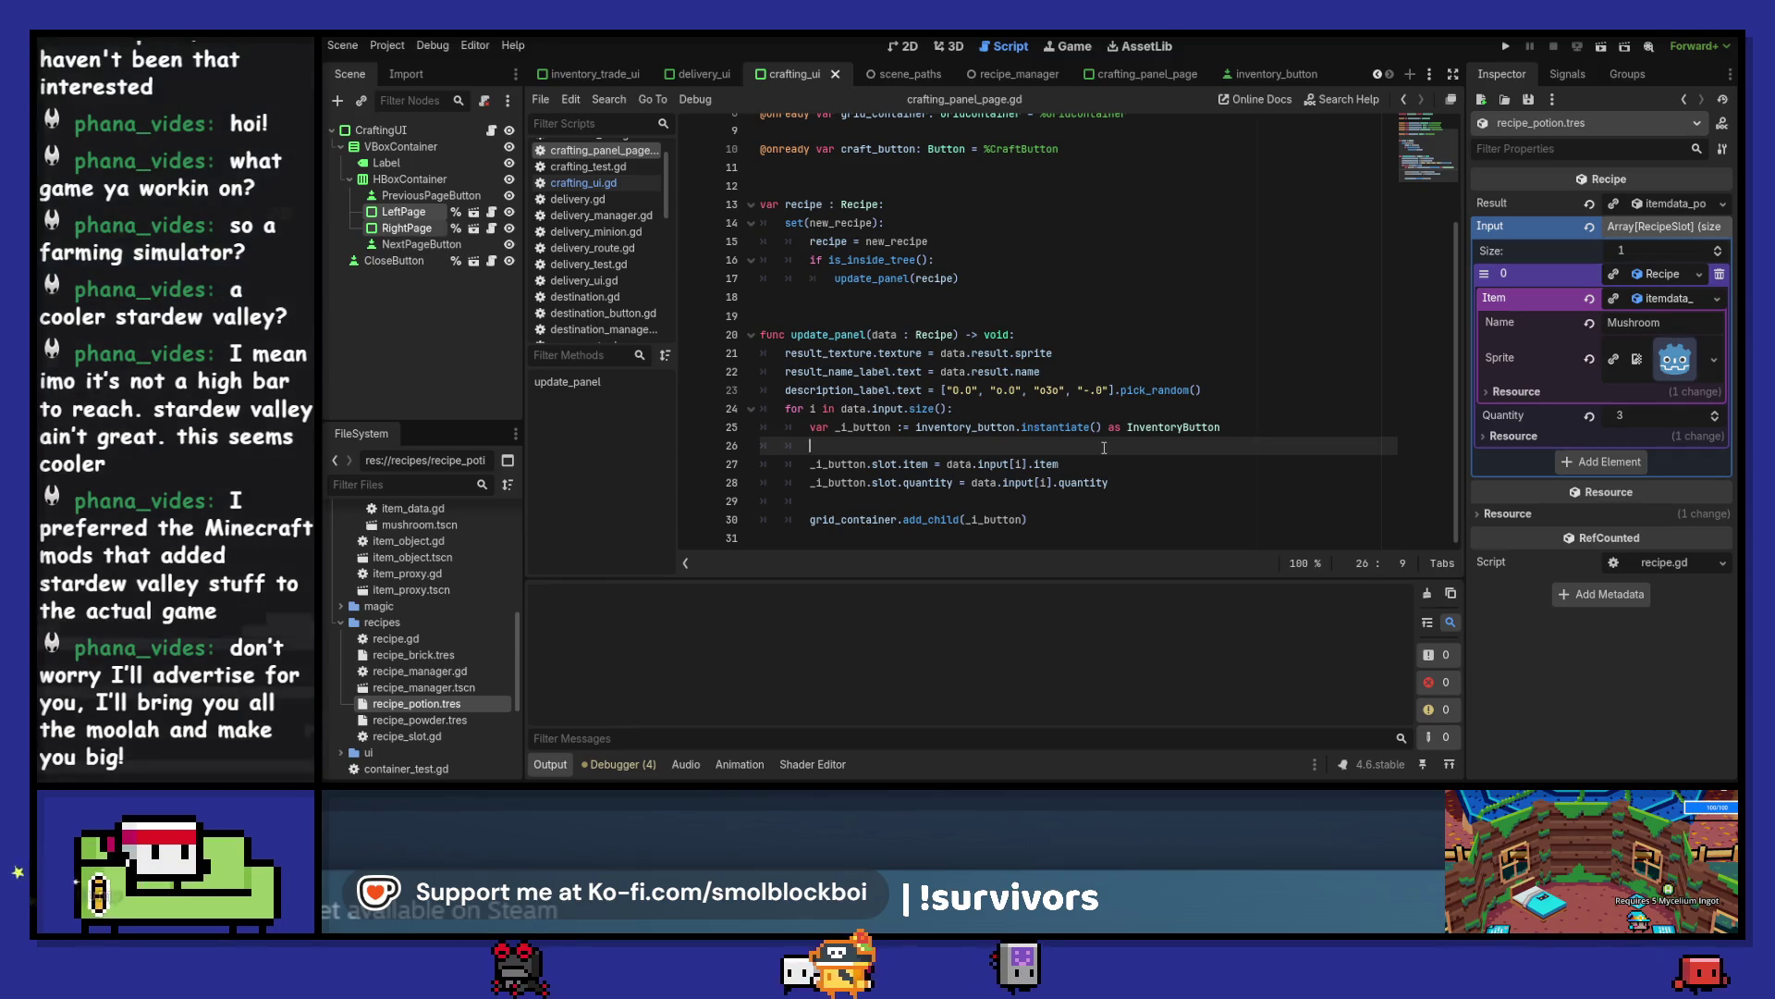
pyautogui.click(1225, 388)
pyautogui.hotkey('ctrl', 'Return')
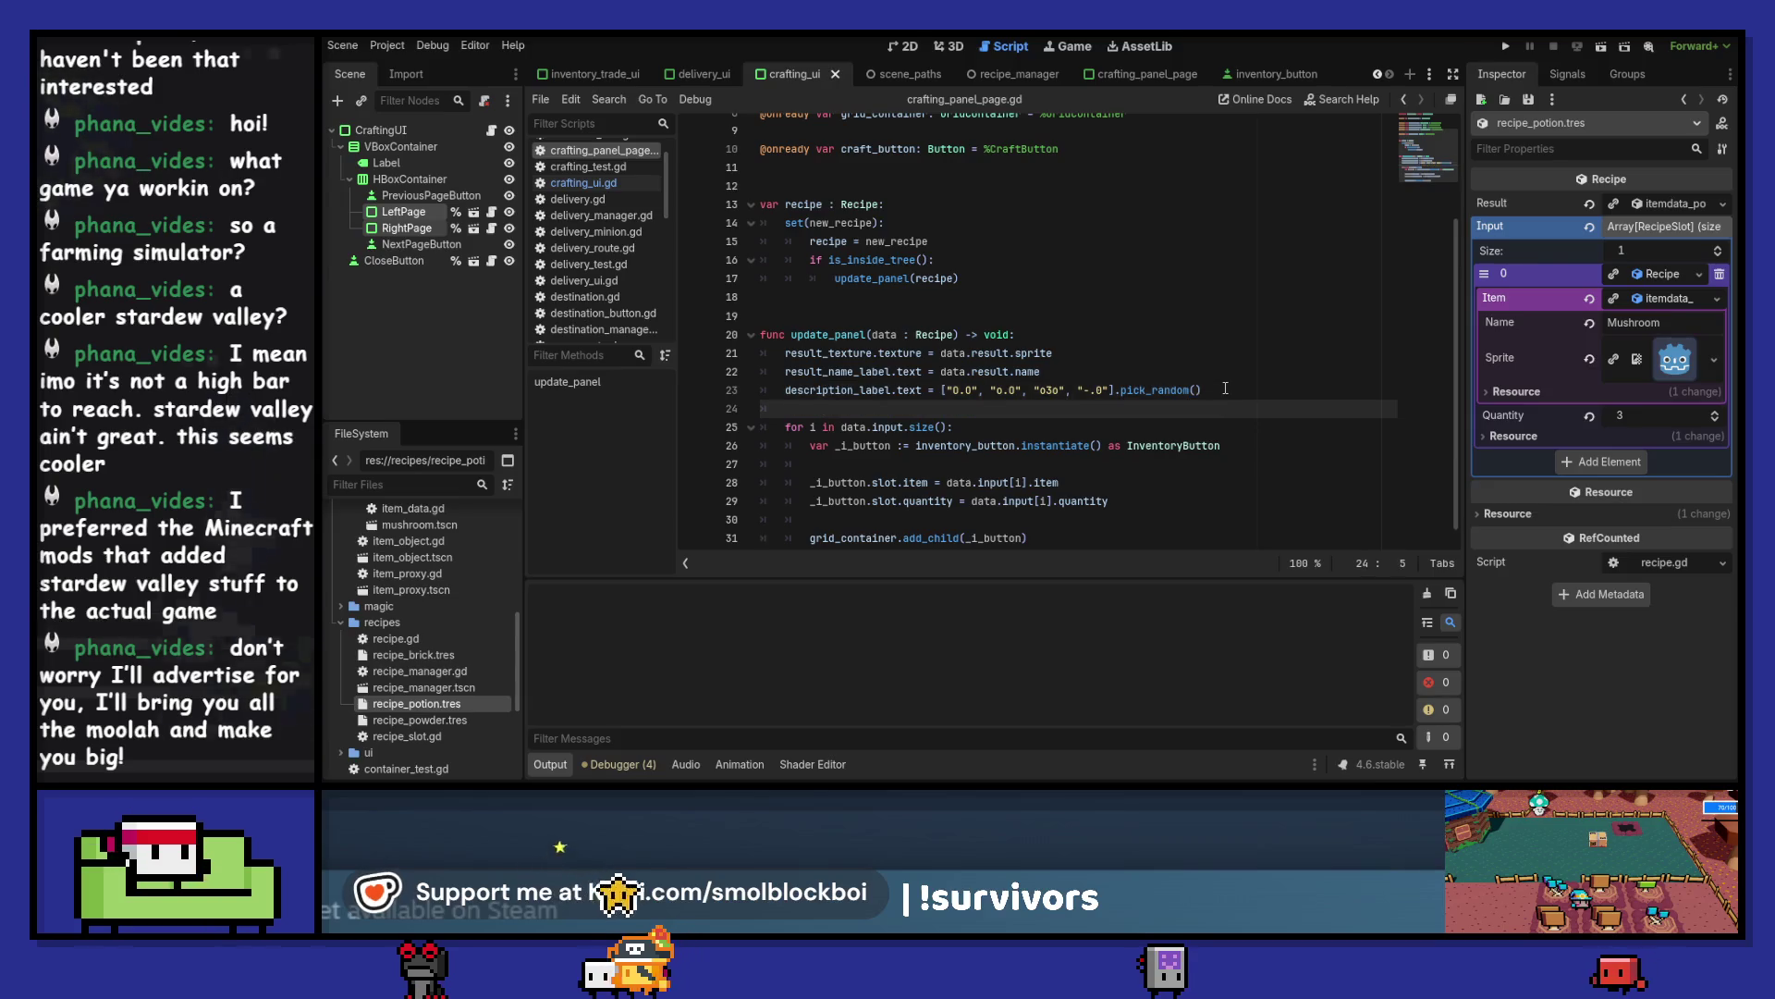
pyautogui.press('Up')
pyautogui.hotkey('ctrl', 'shift', 'Return')
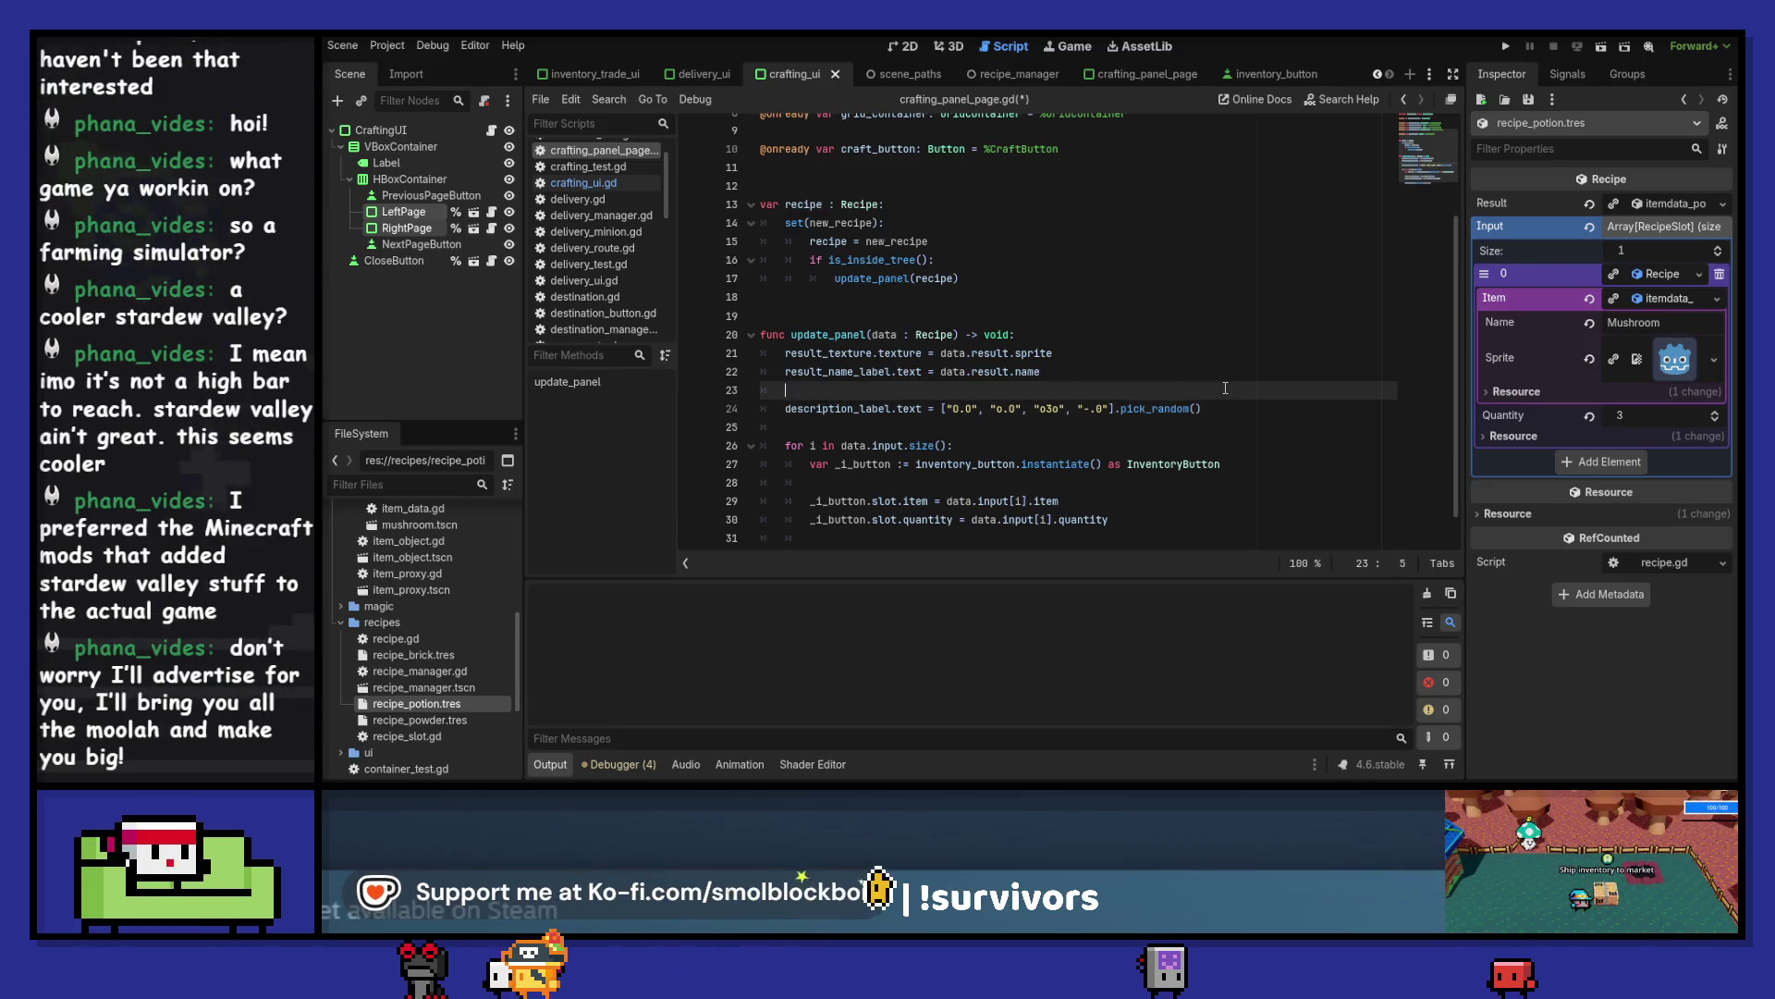
pyautogui.scroll(-1, 1225, 388)
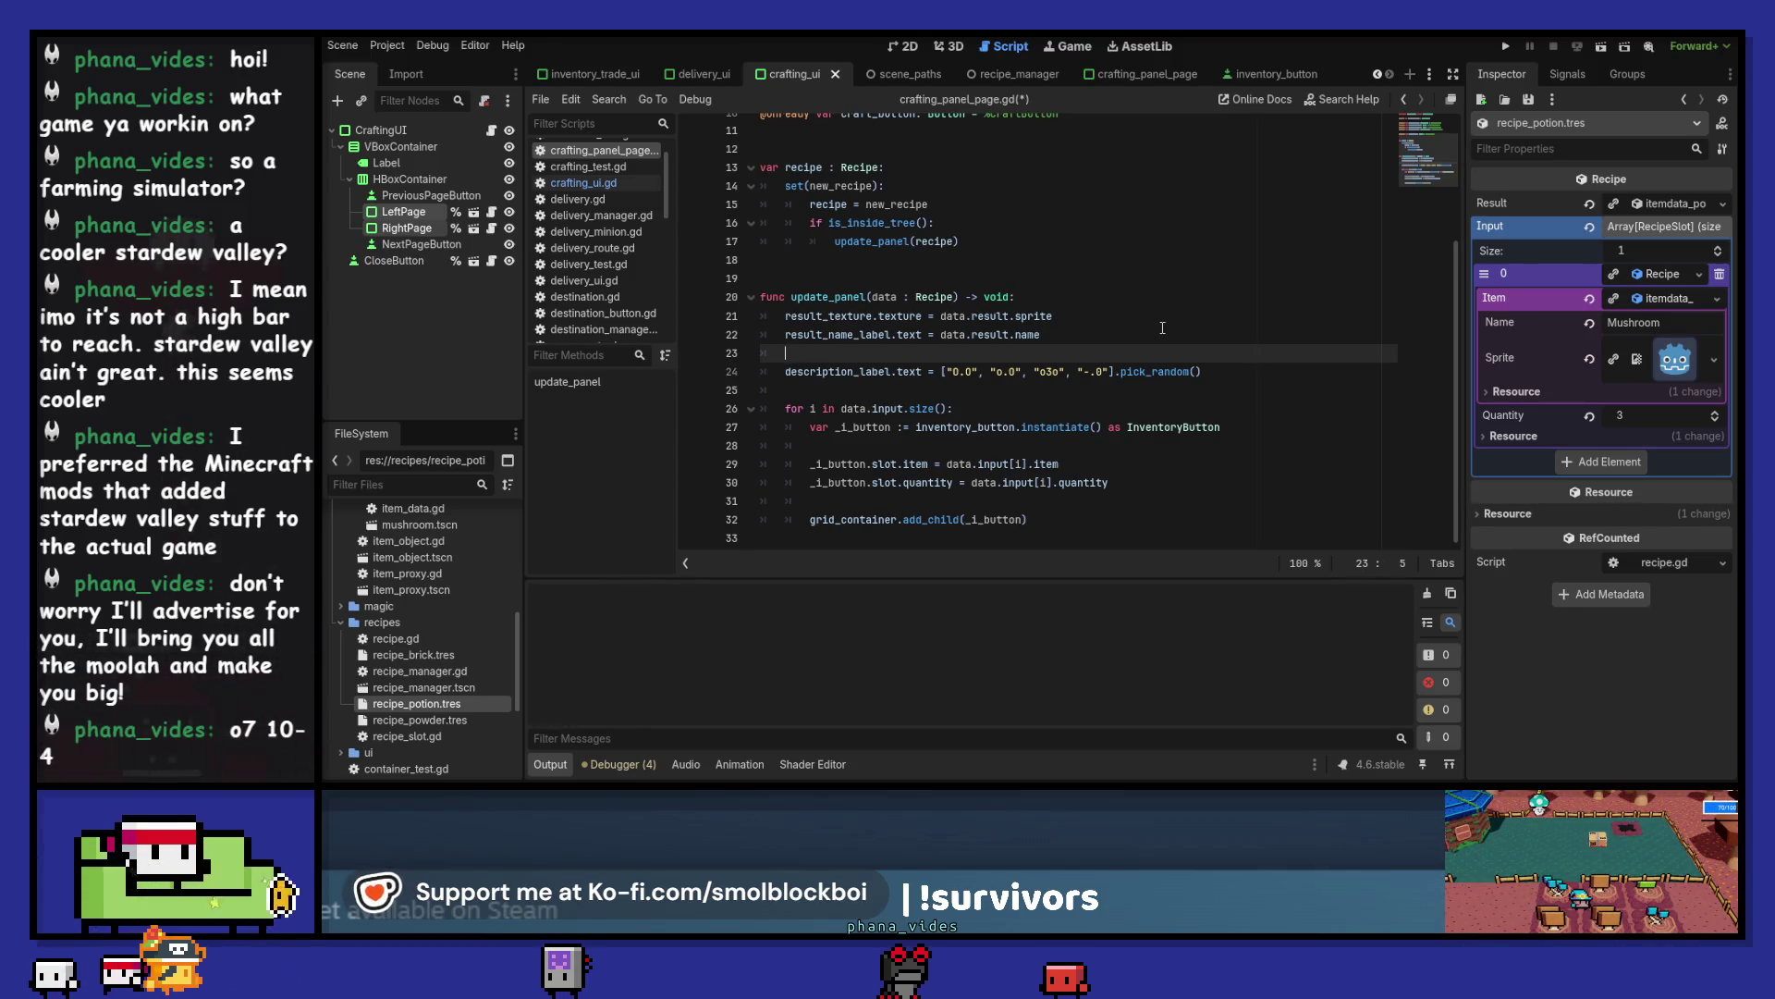
pyautogui.hotkey('ctrl', 's')
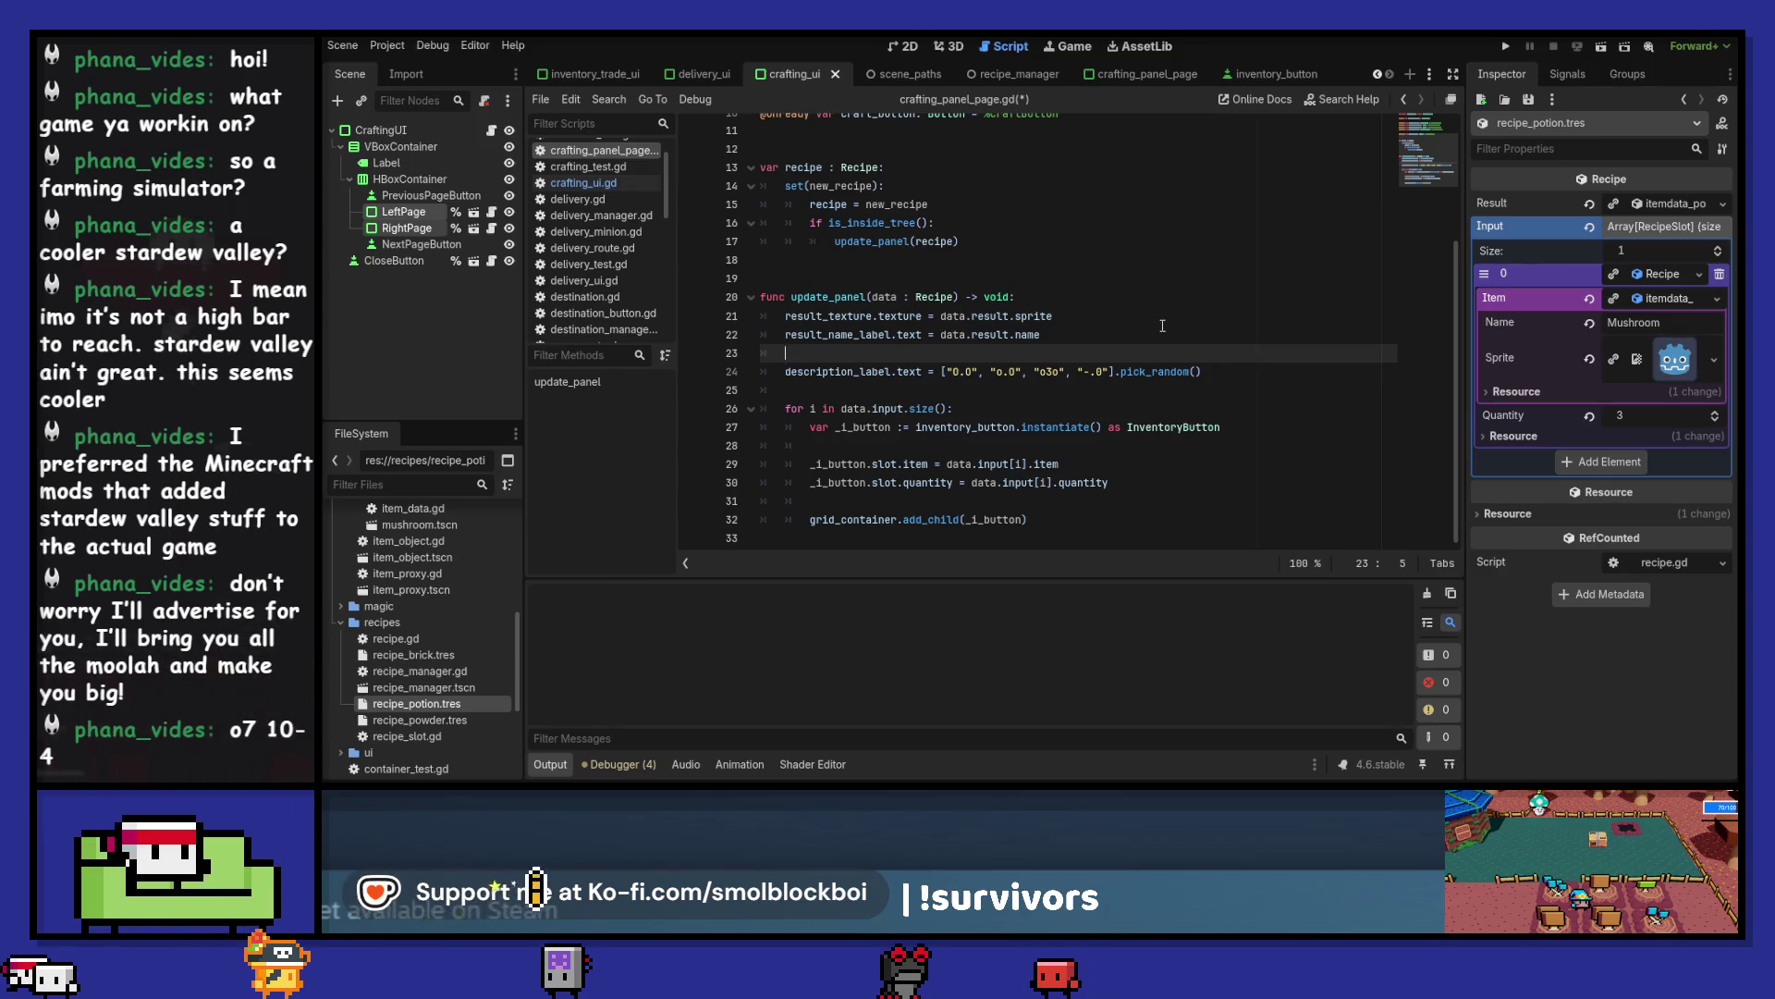
# - Review the script, then switch to the crafting_panel_page scene
pyautogui.scroll(3, 1146, 333)
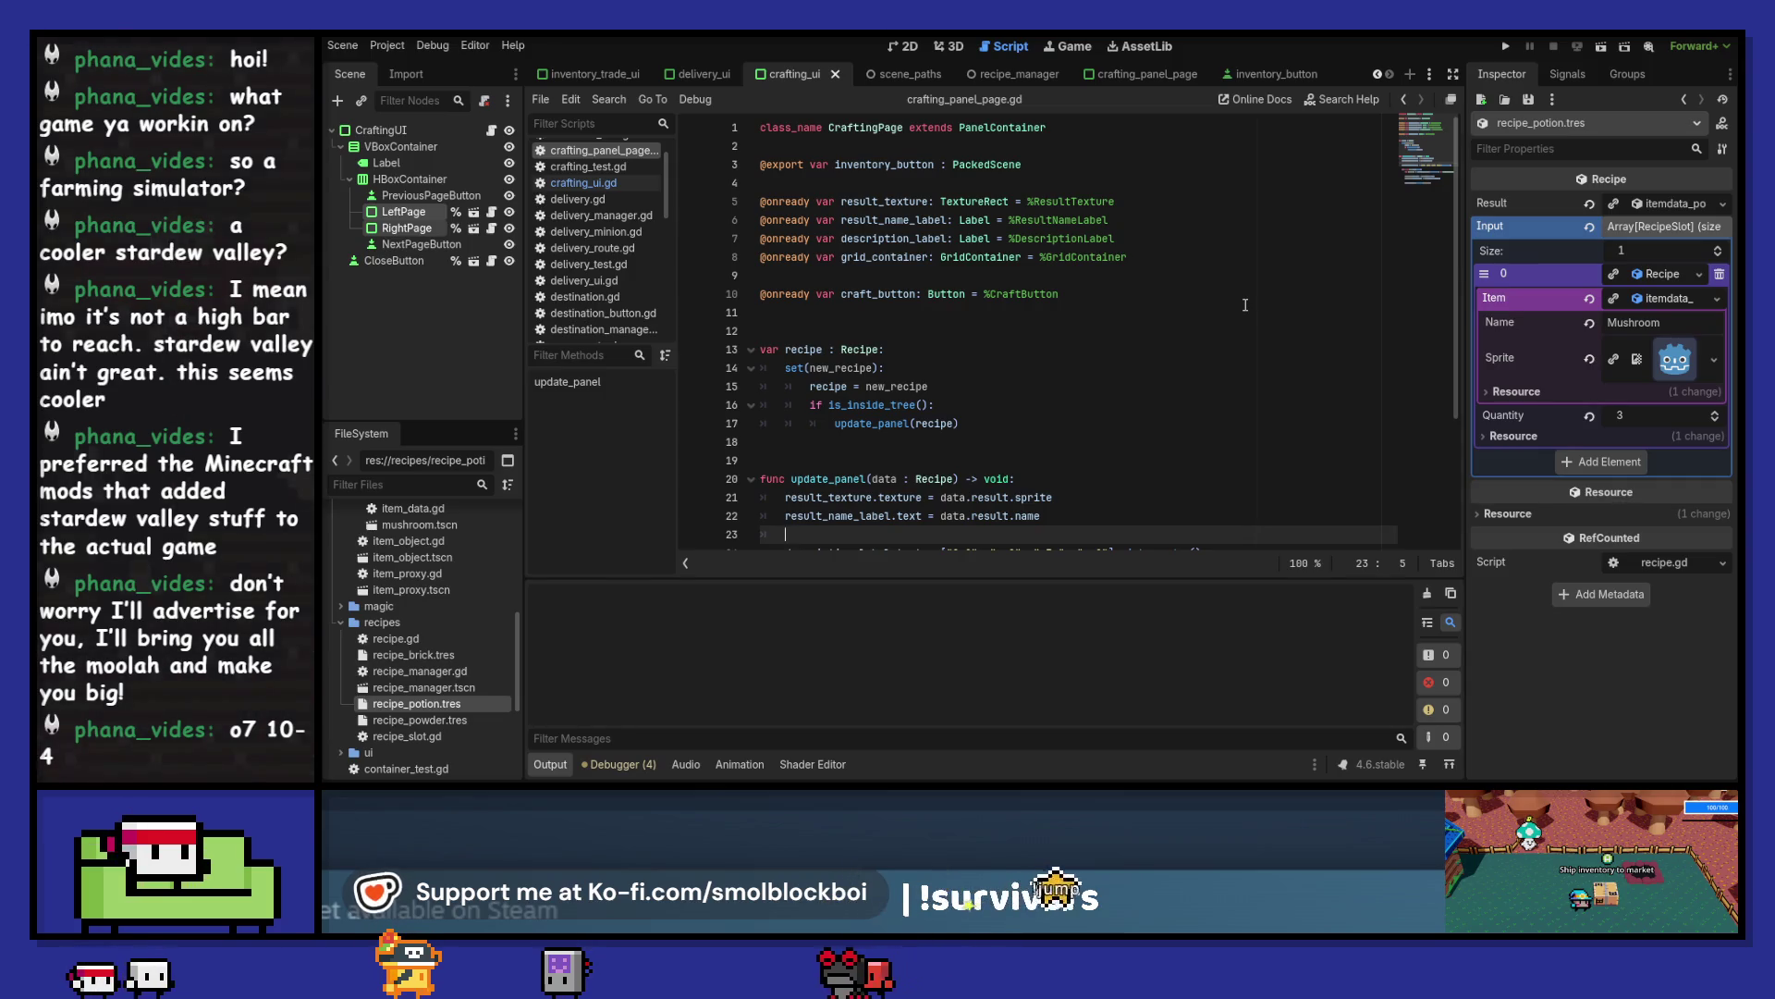
pyautogui.scroll(-3, 1245, 304)
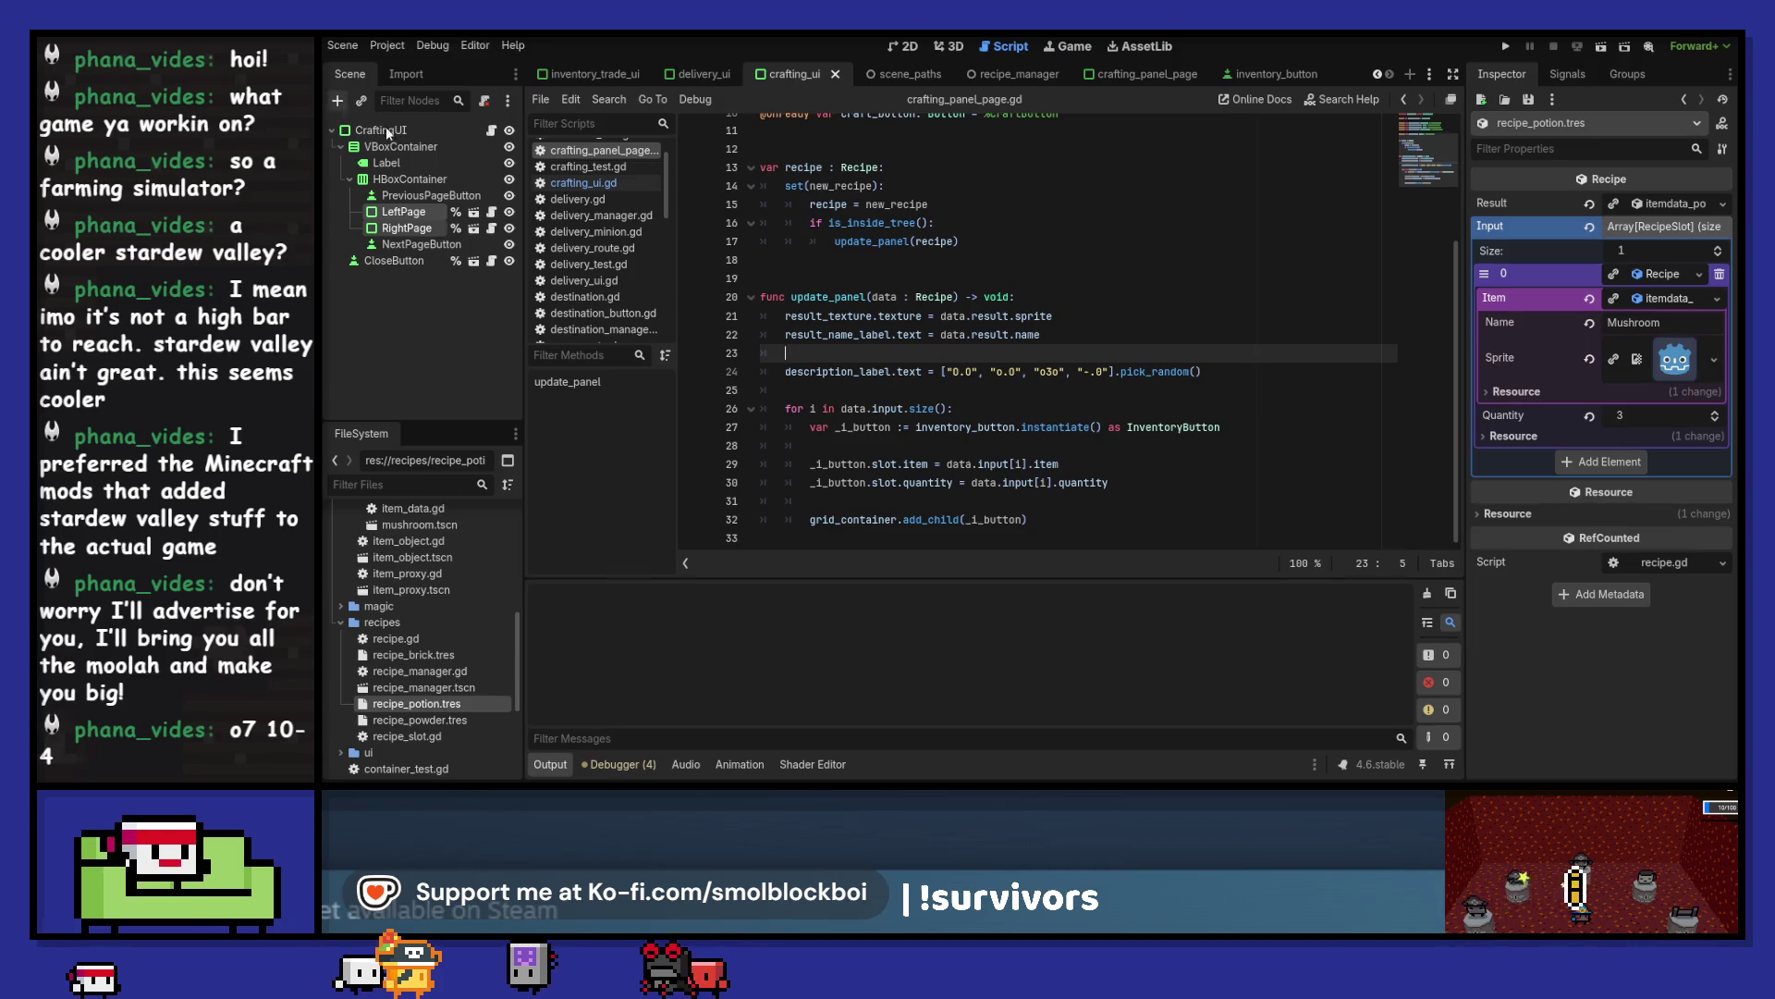
pyautogui.click(1079, 82)
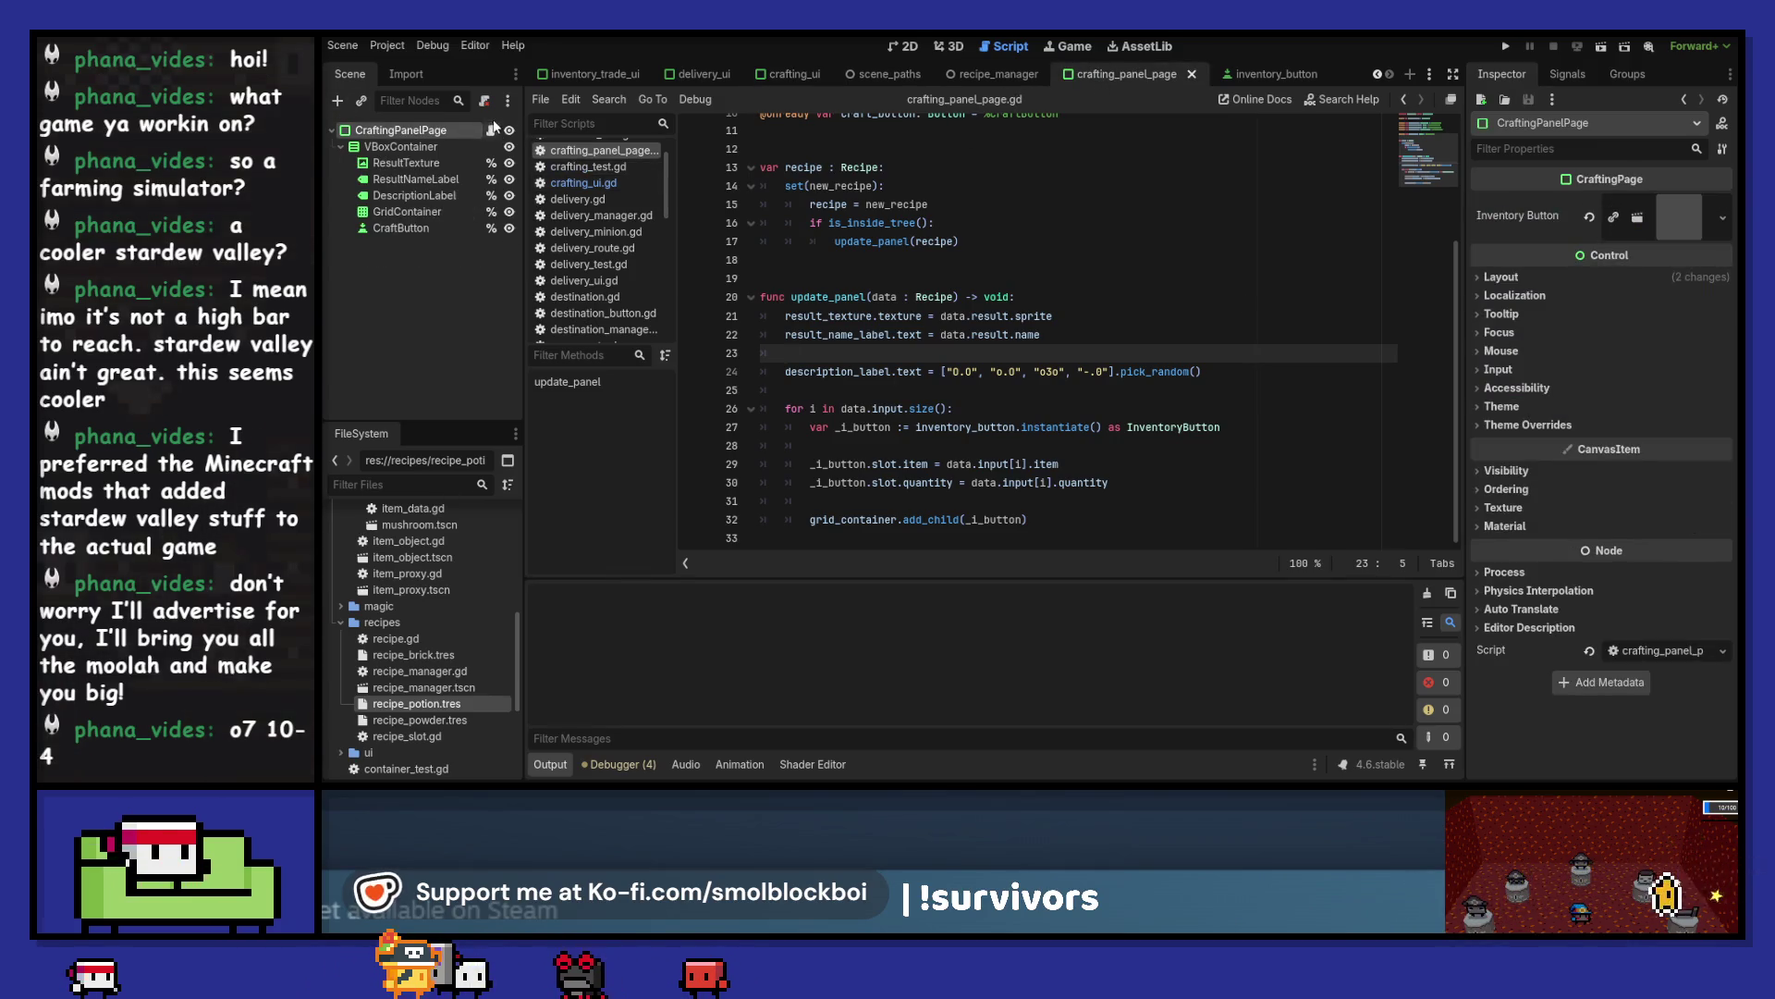
# - Return to the 2D view of the crafting_ui scene and open crafting_ui.gd from the CraftingUI node
pyautogui.click(911, 46)
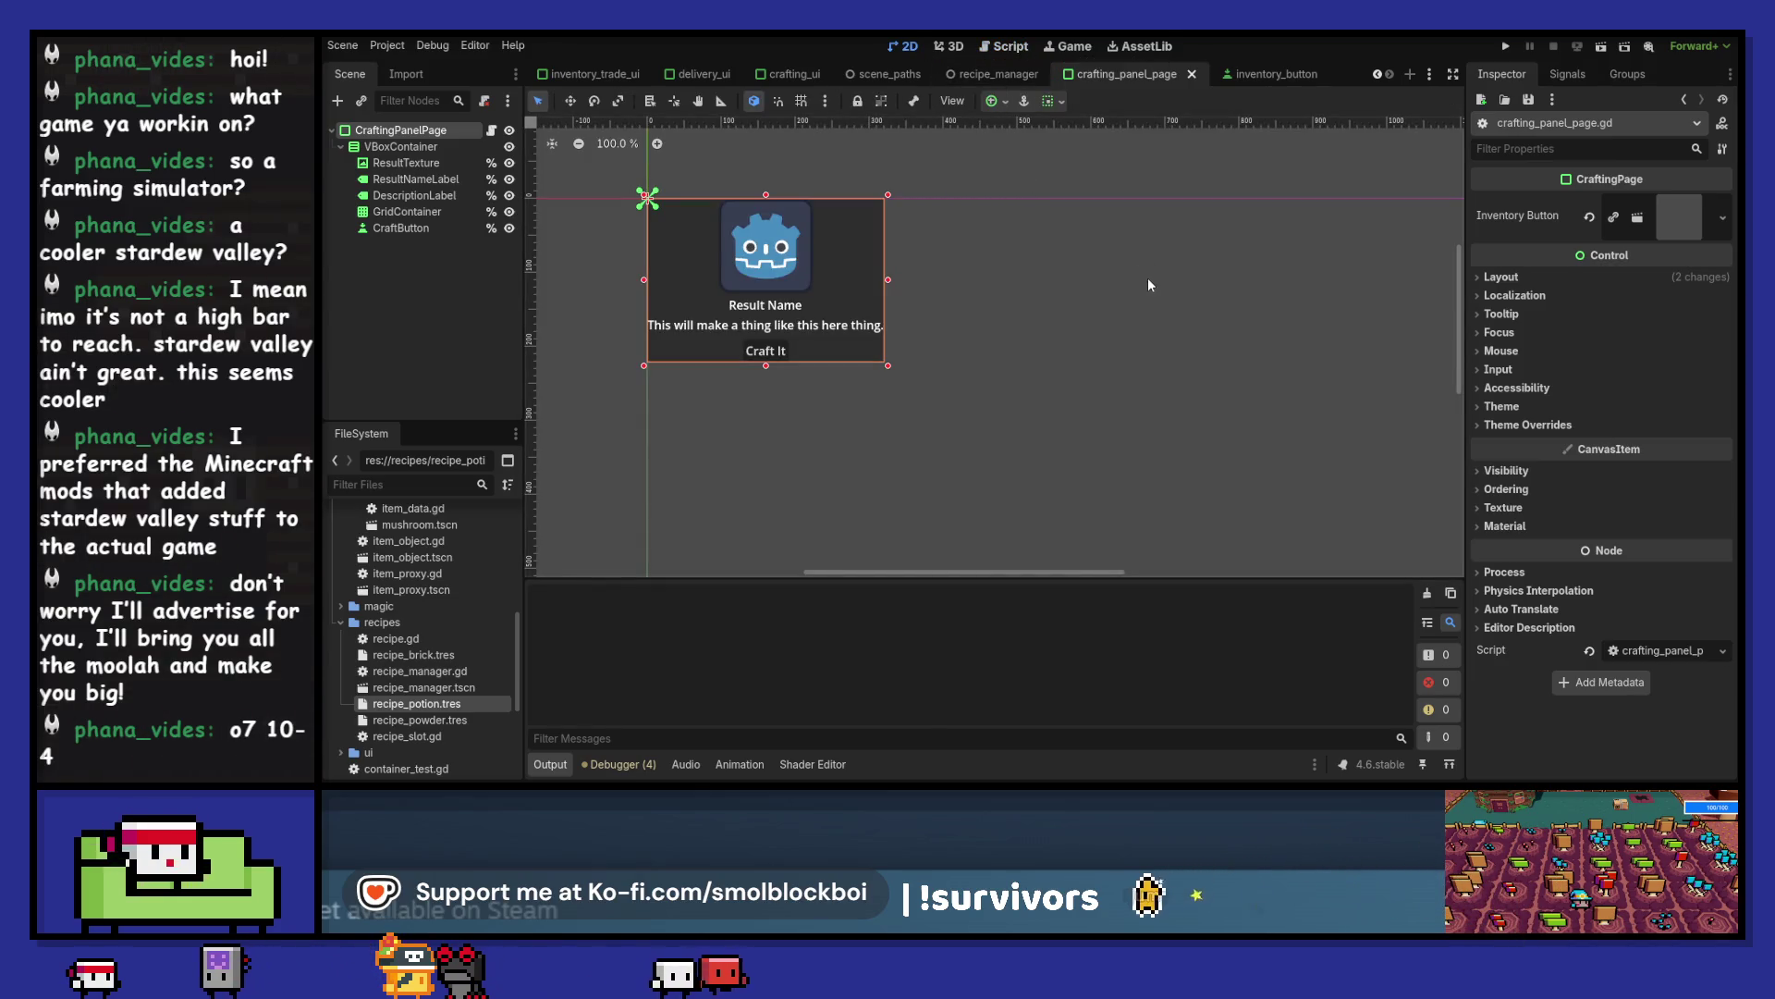
pyautogui.click(793, 78)
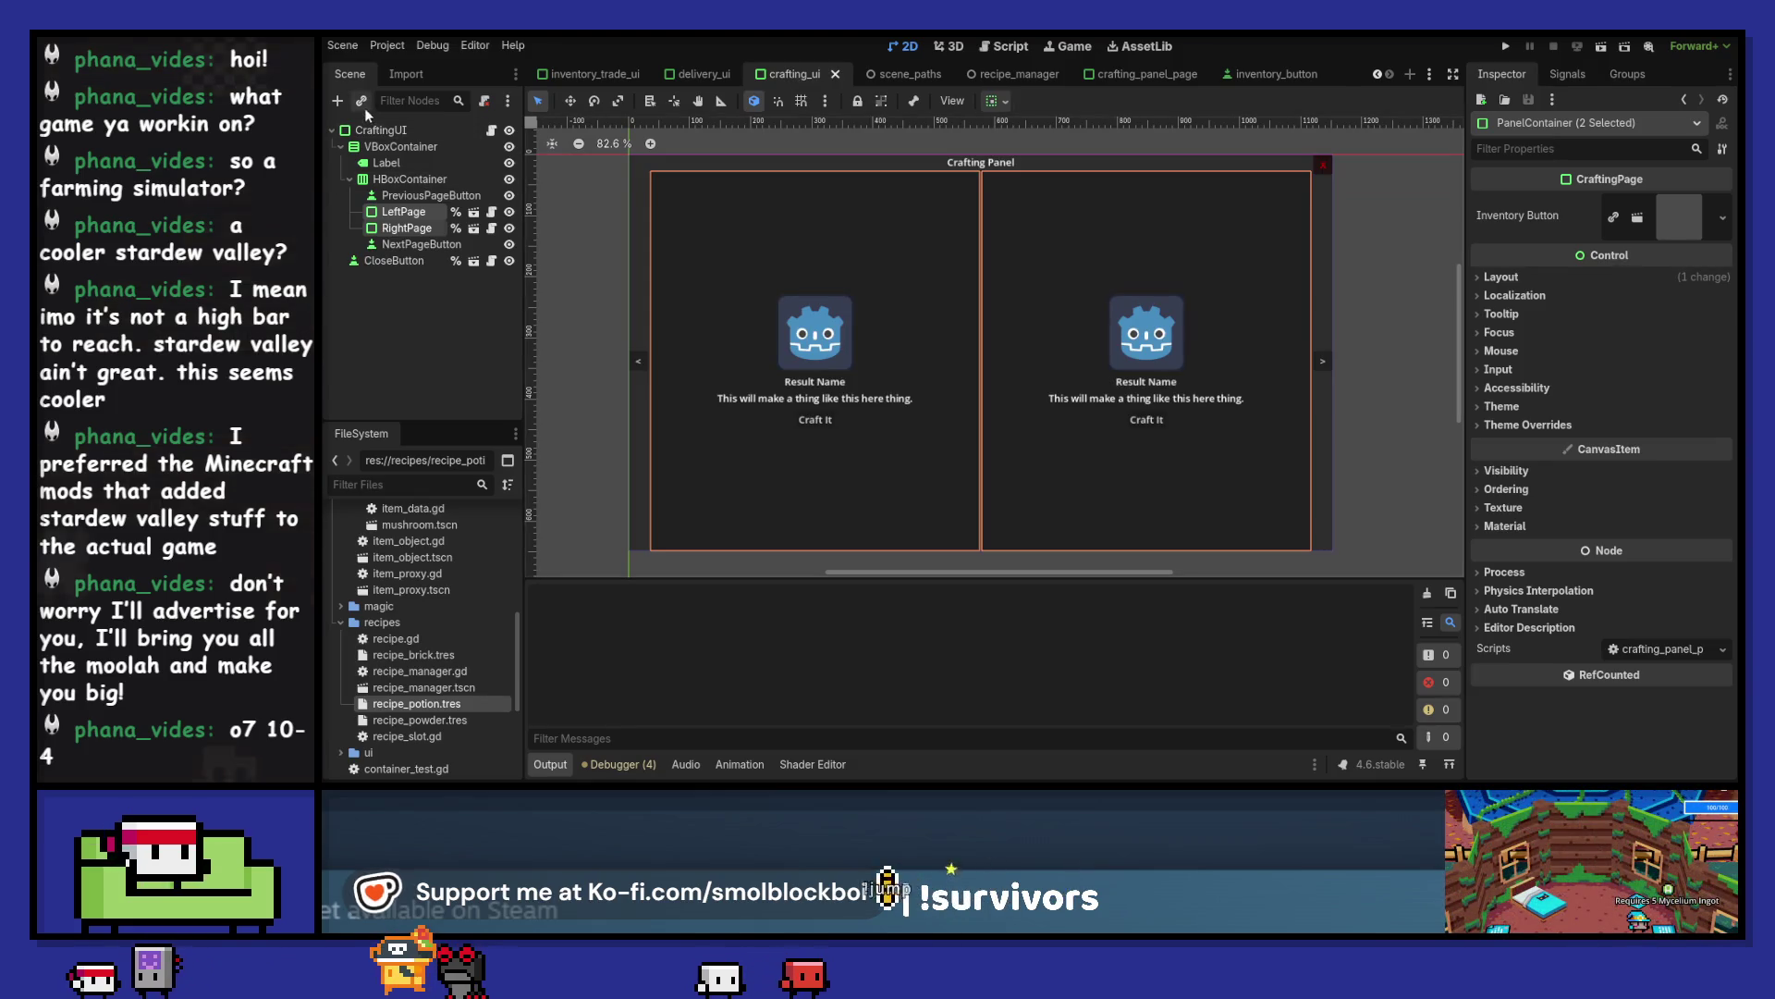
pyautogui.click(496, 131)
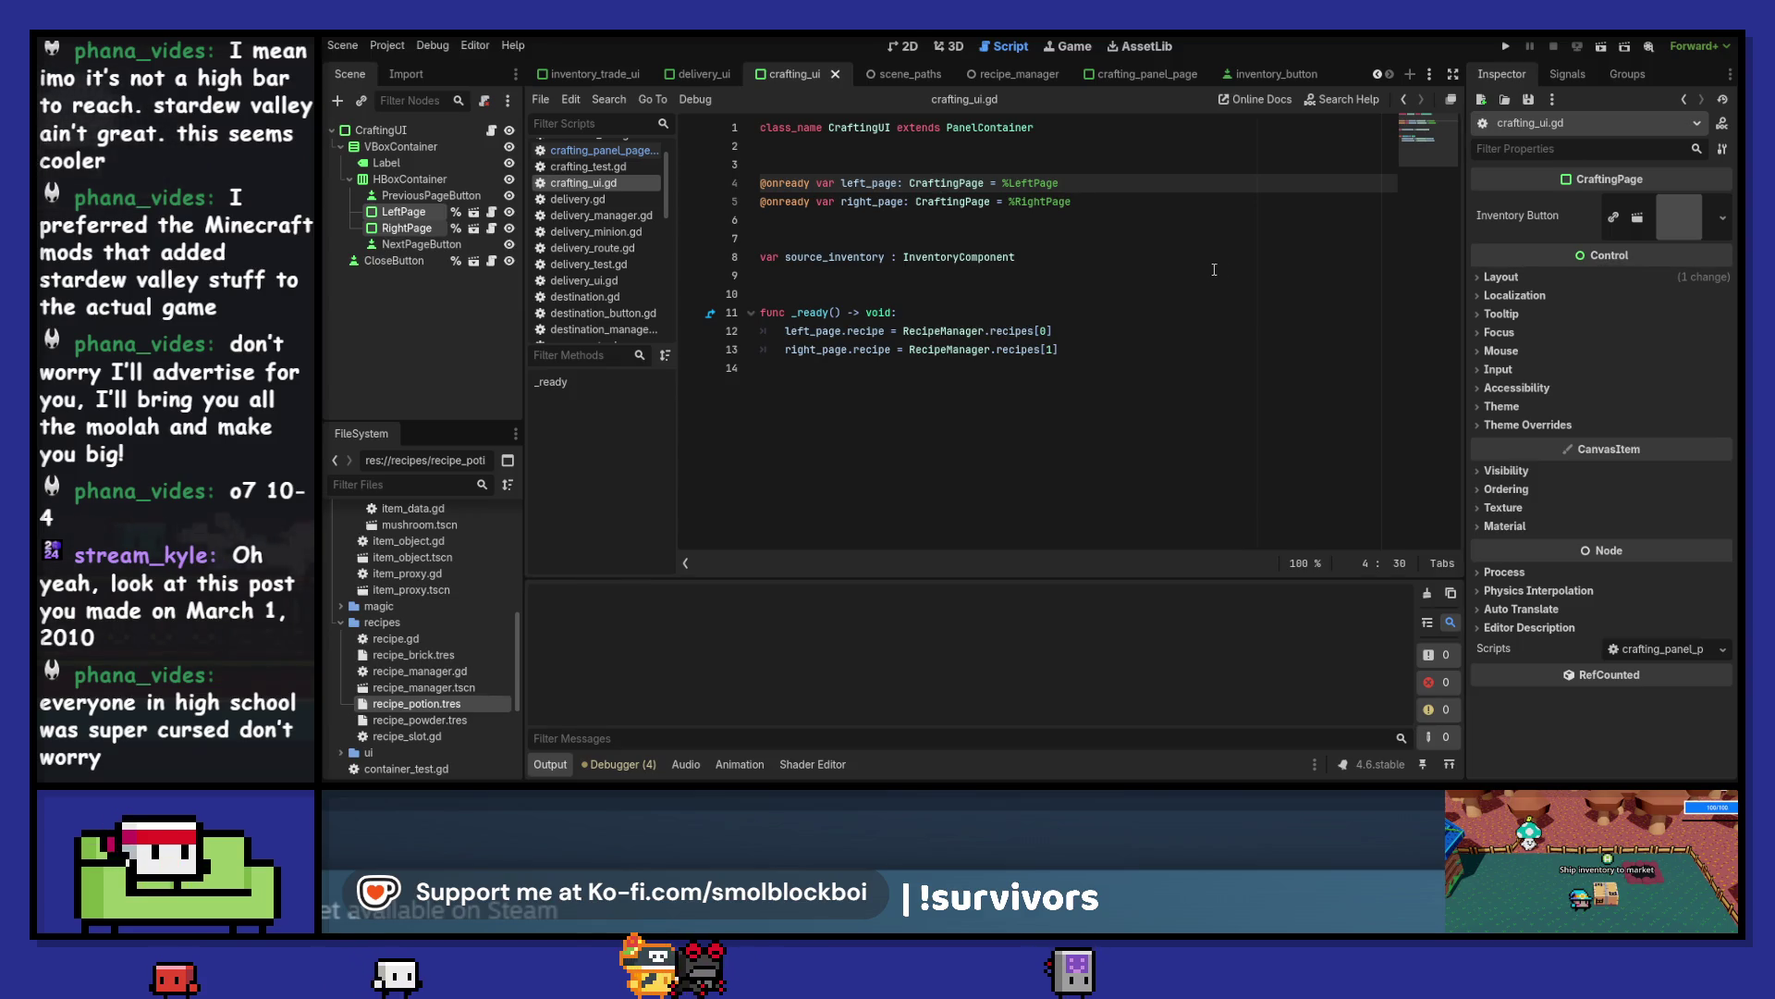
pyautogui.click(431, 127)
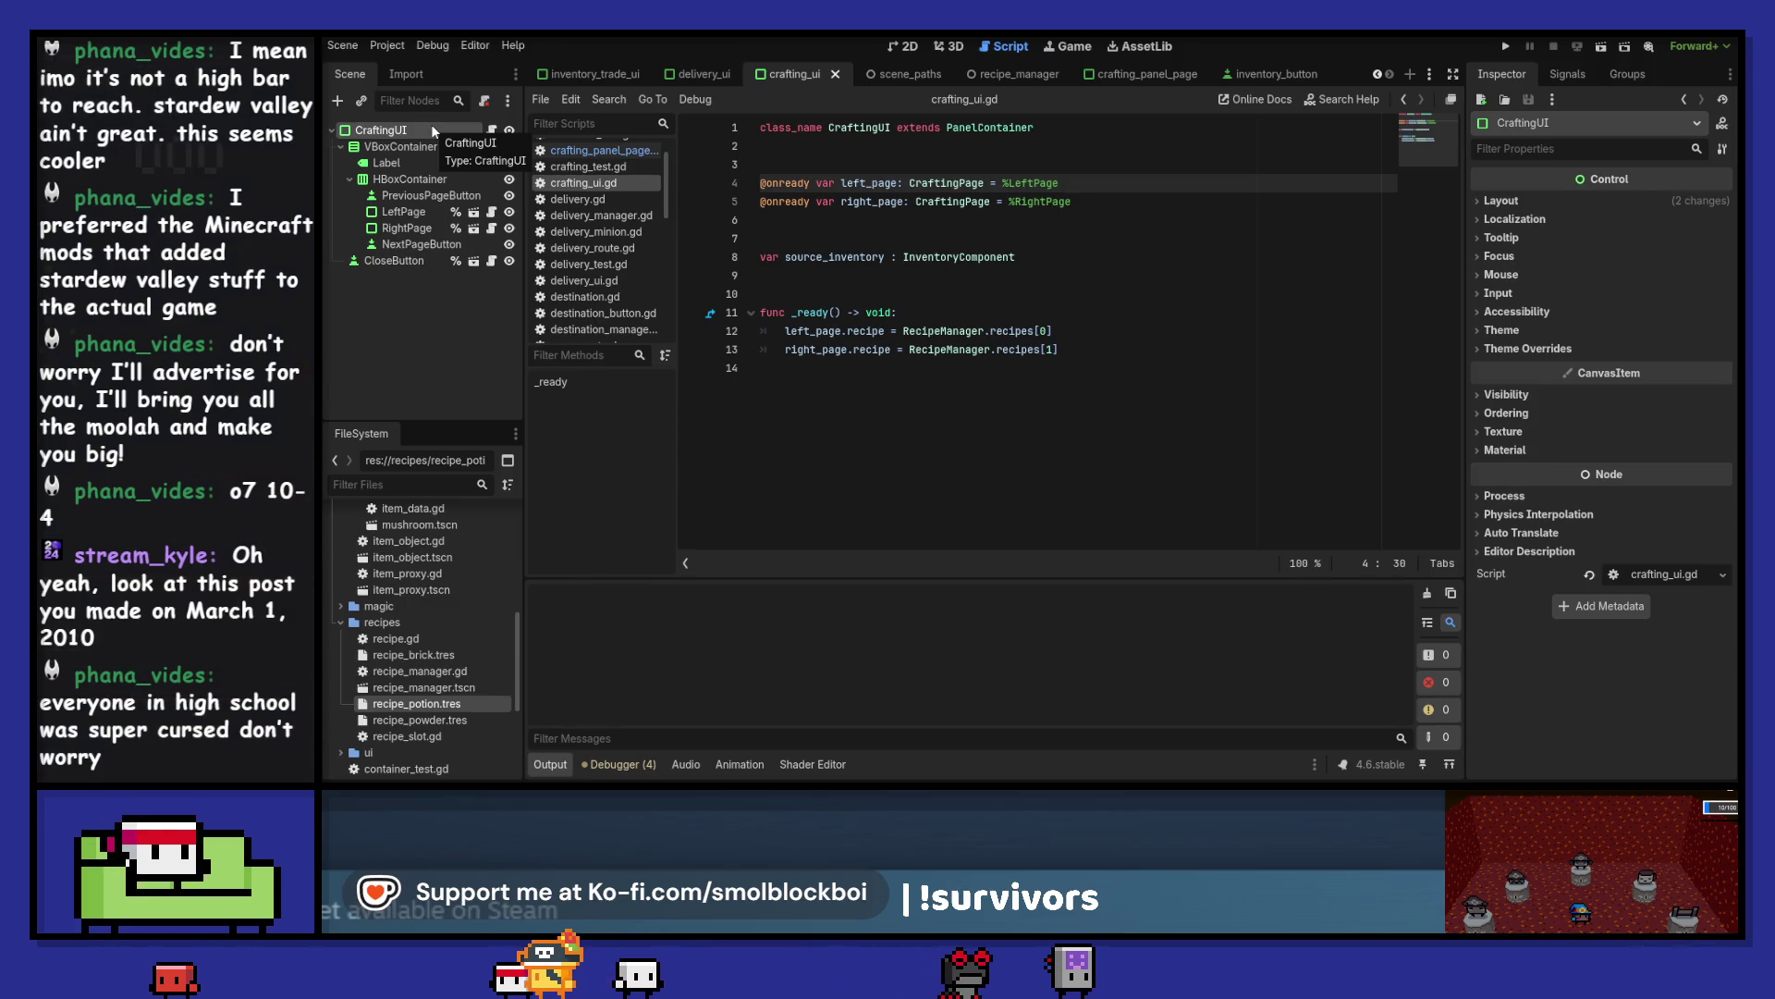
pyautogui.click(492, 130)
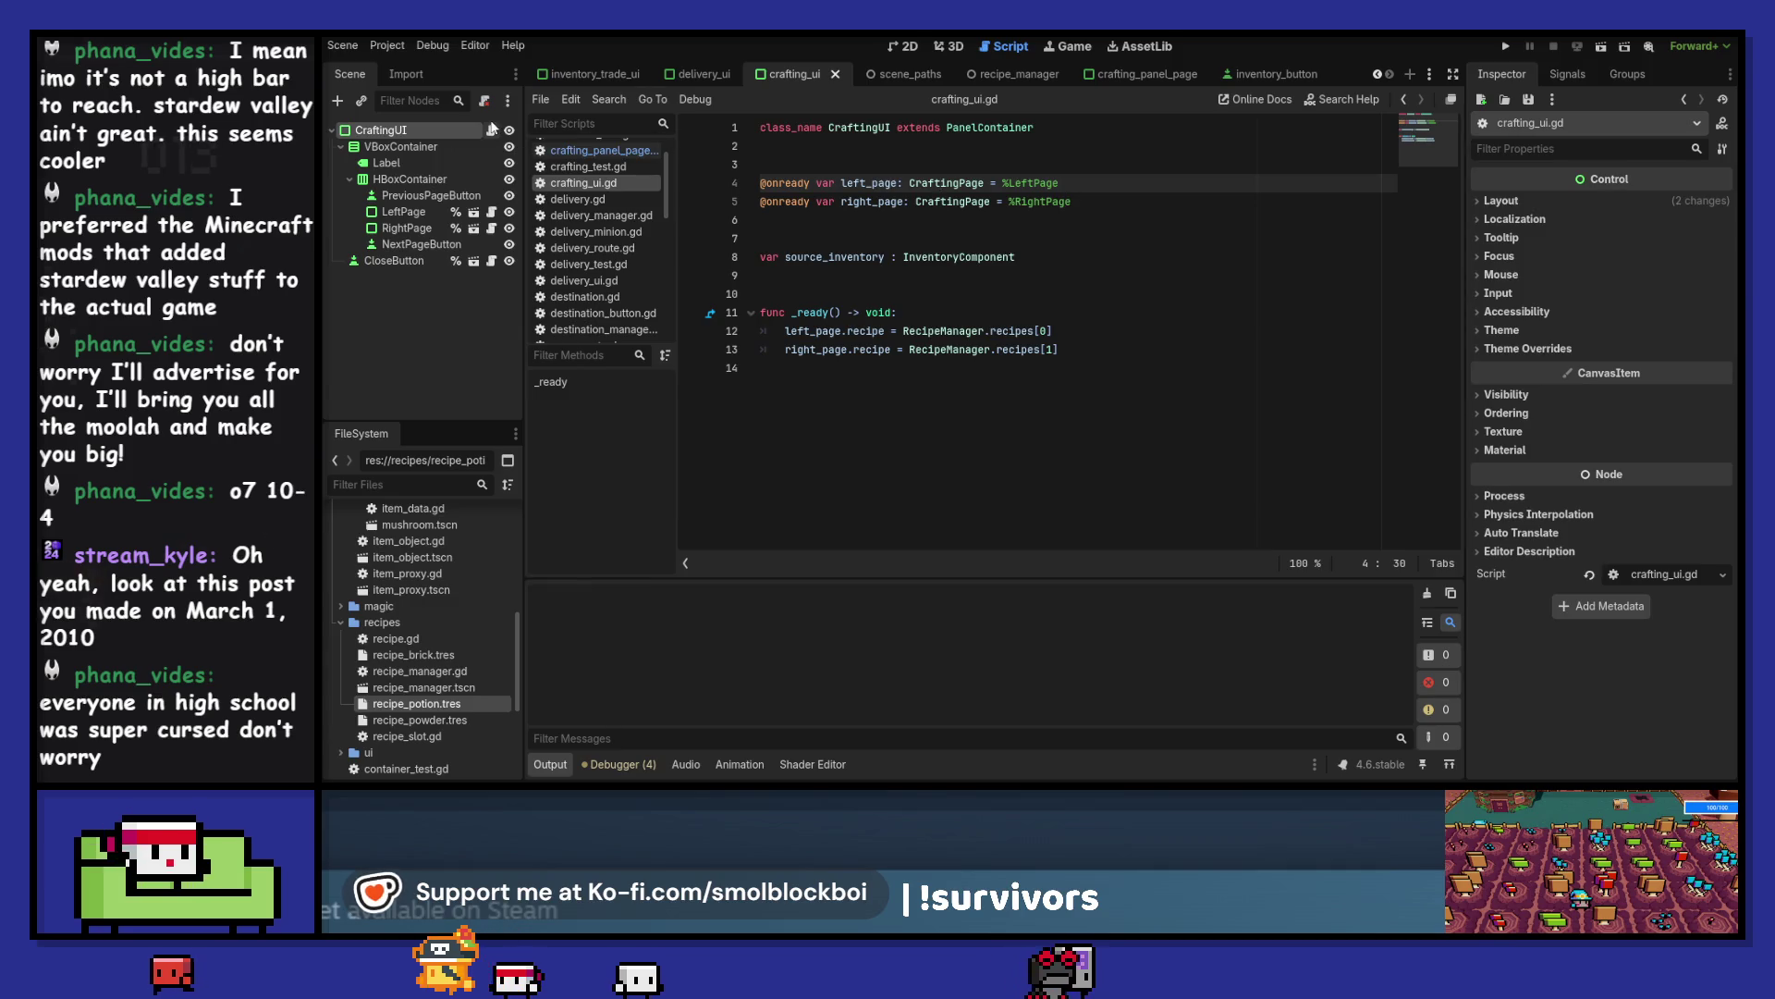
pyautogui.click(904, 47)
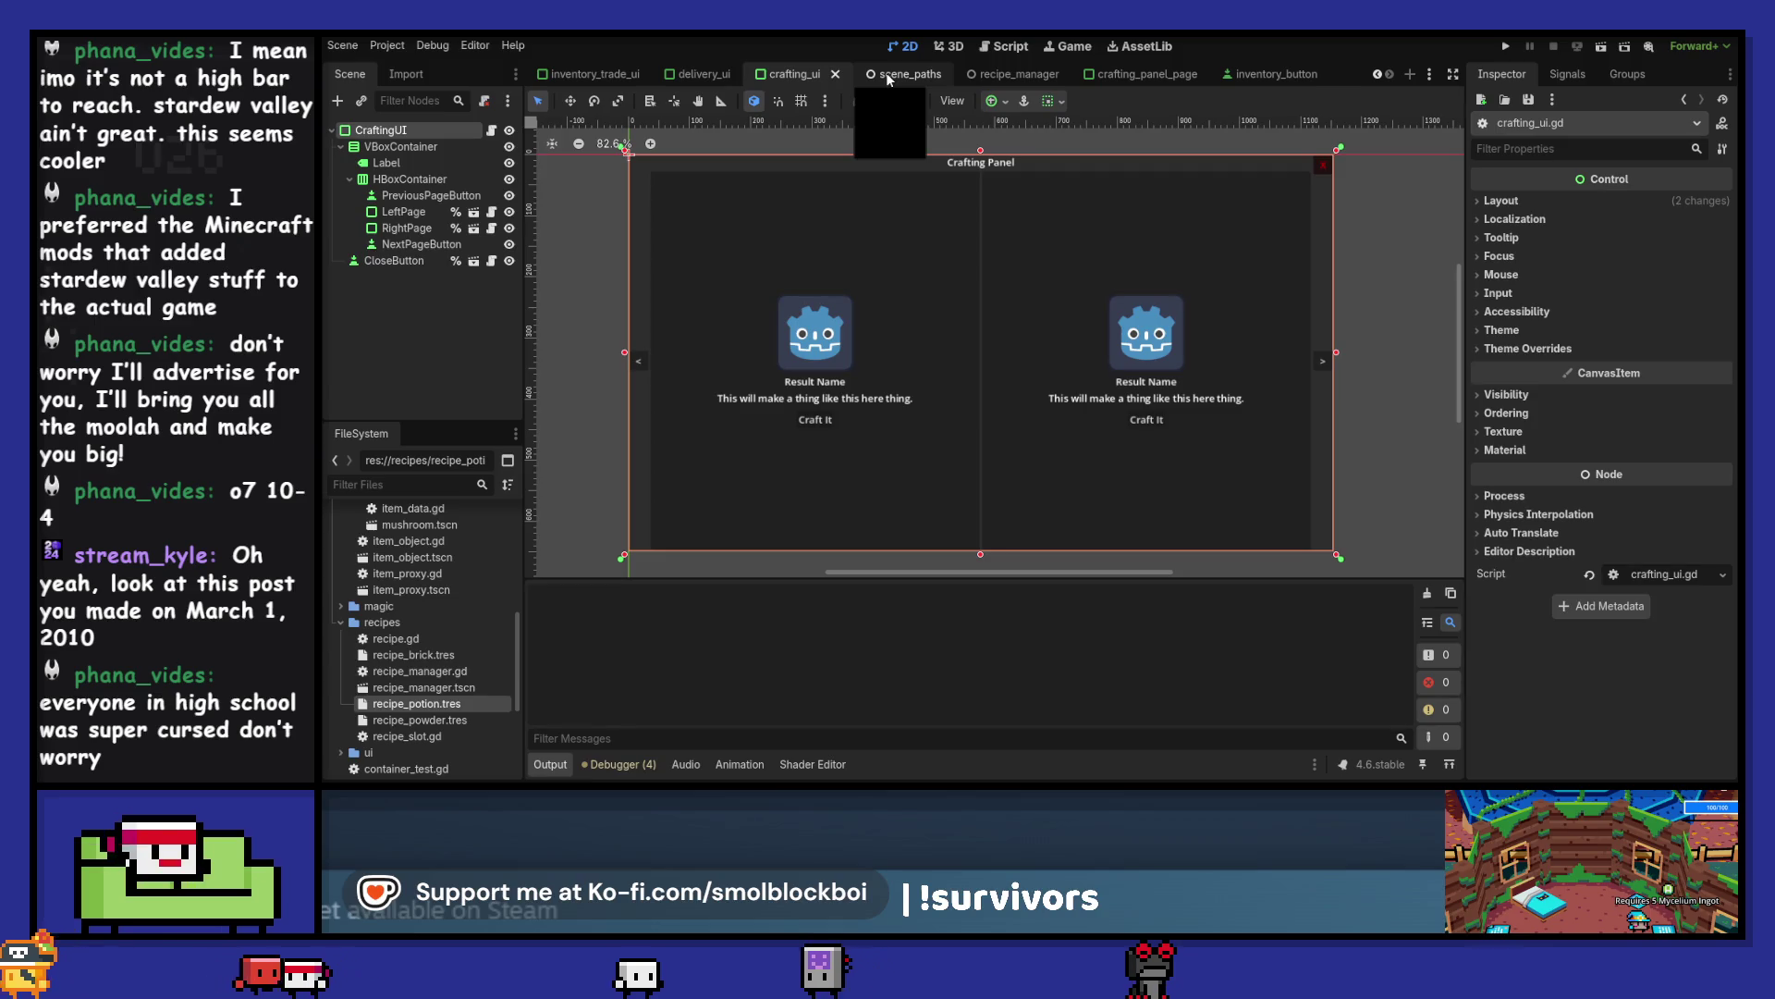
pyautogui.click(491, 131)
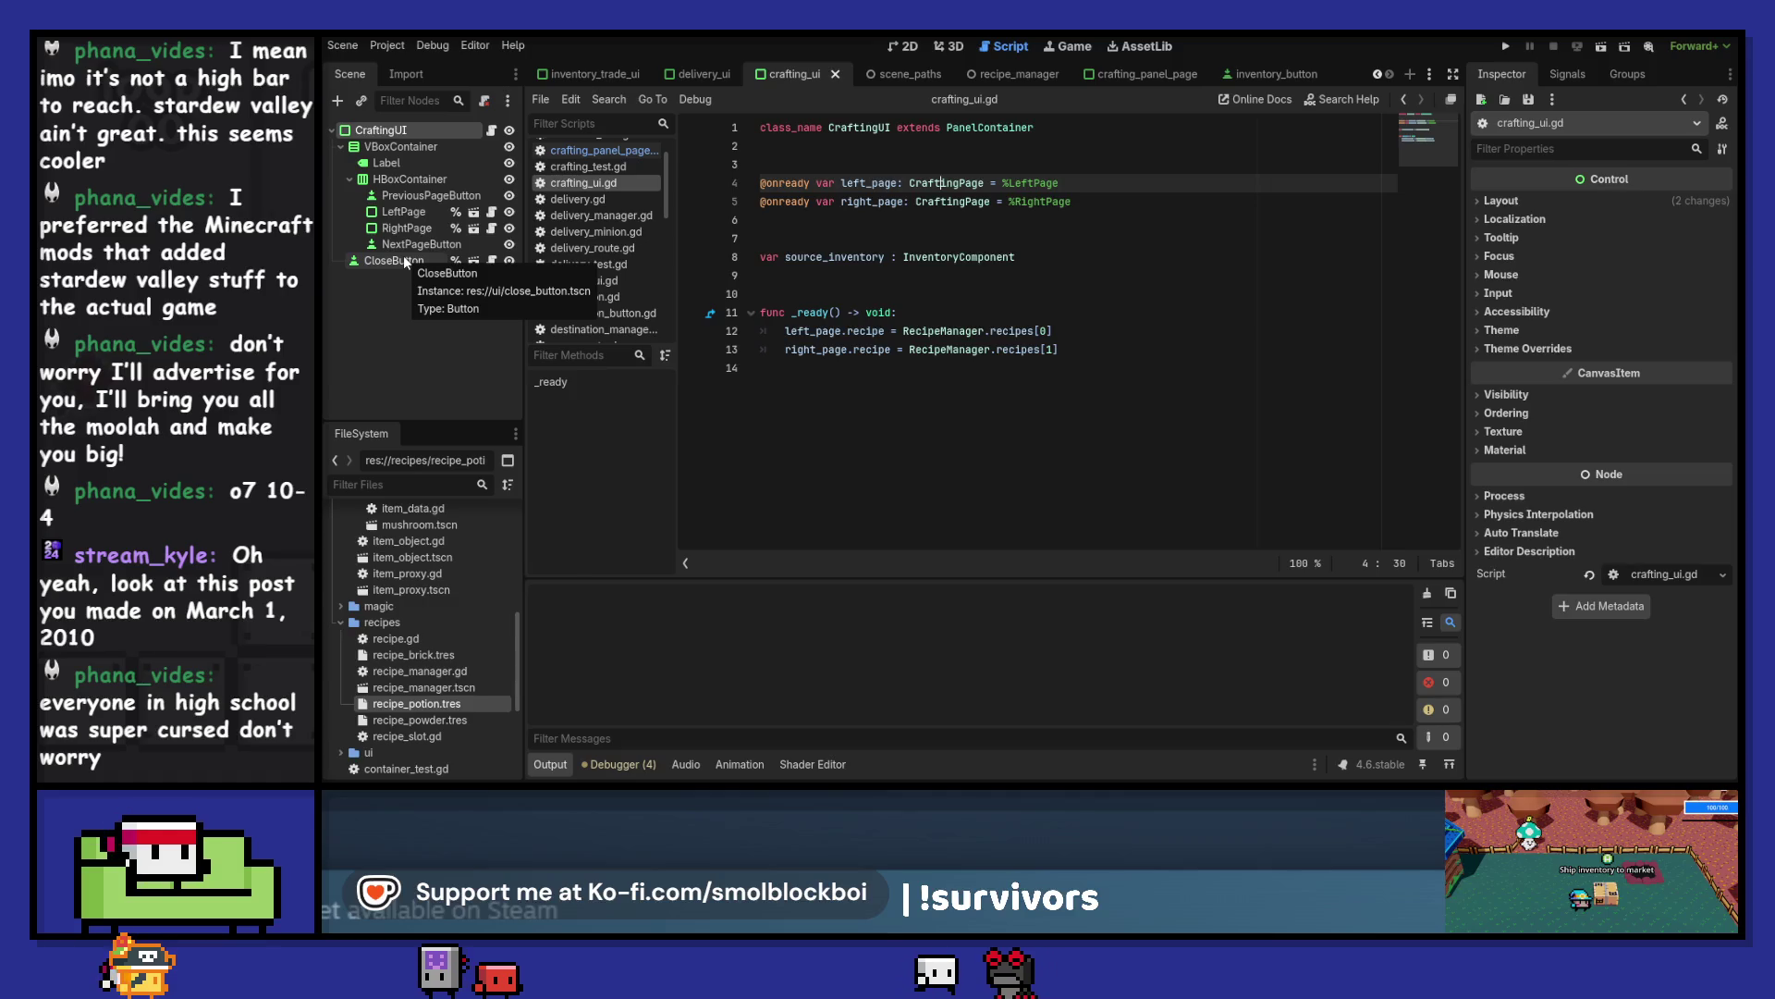
pyautogui.click(897, 48)
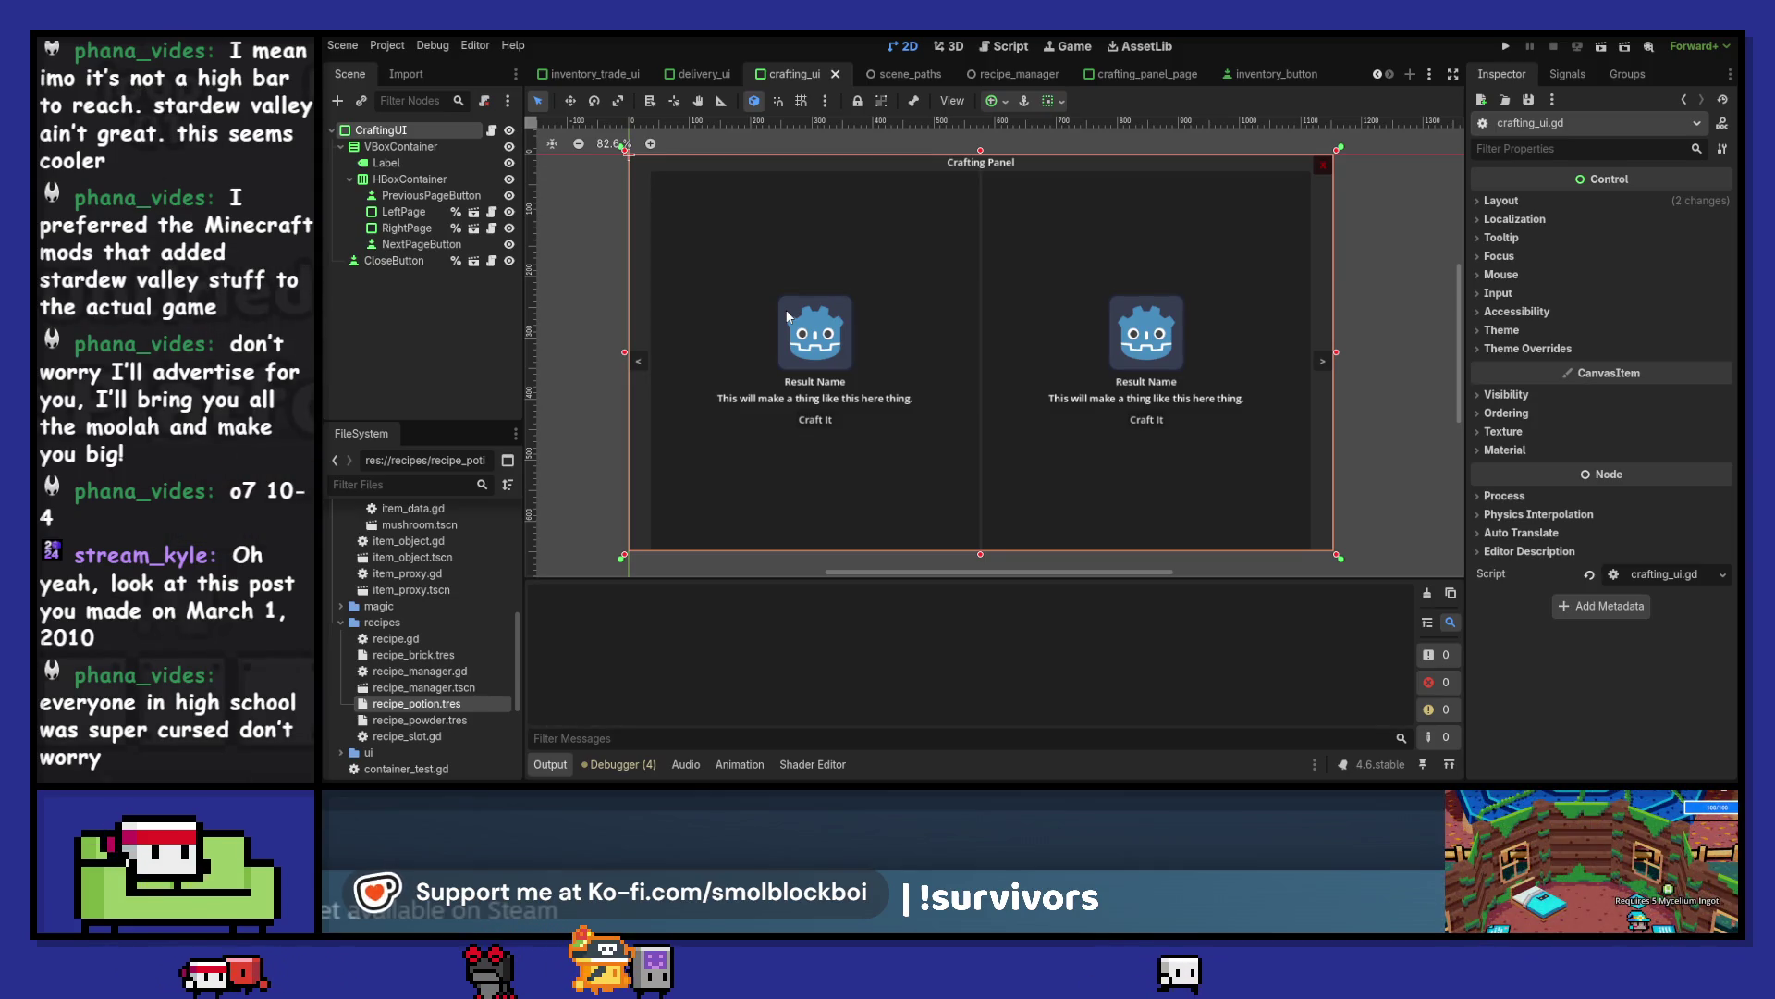
pyautogui.click(492, 132)
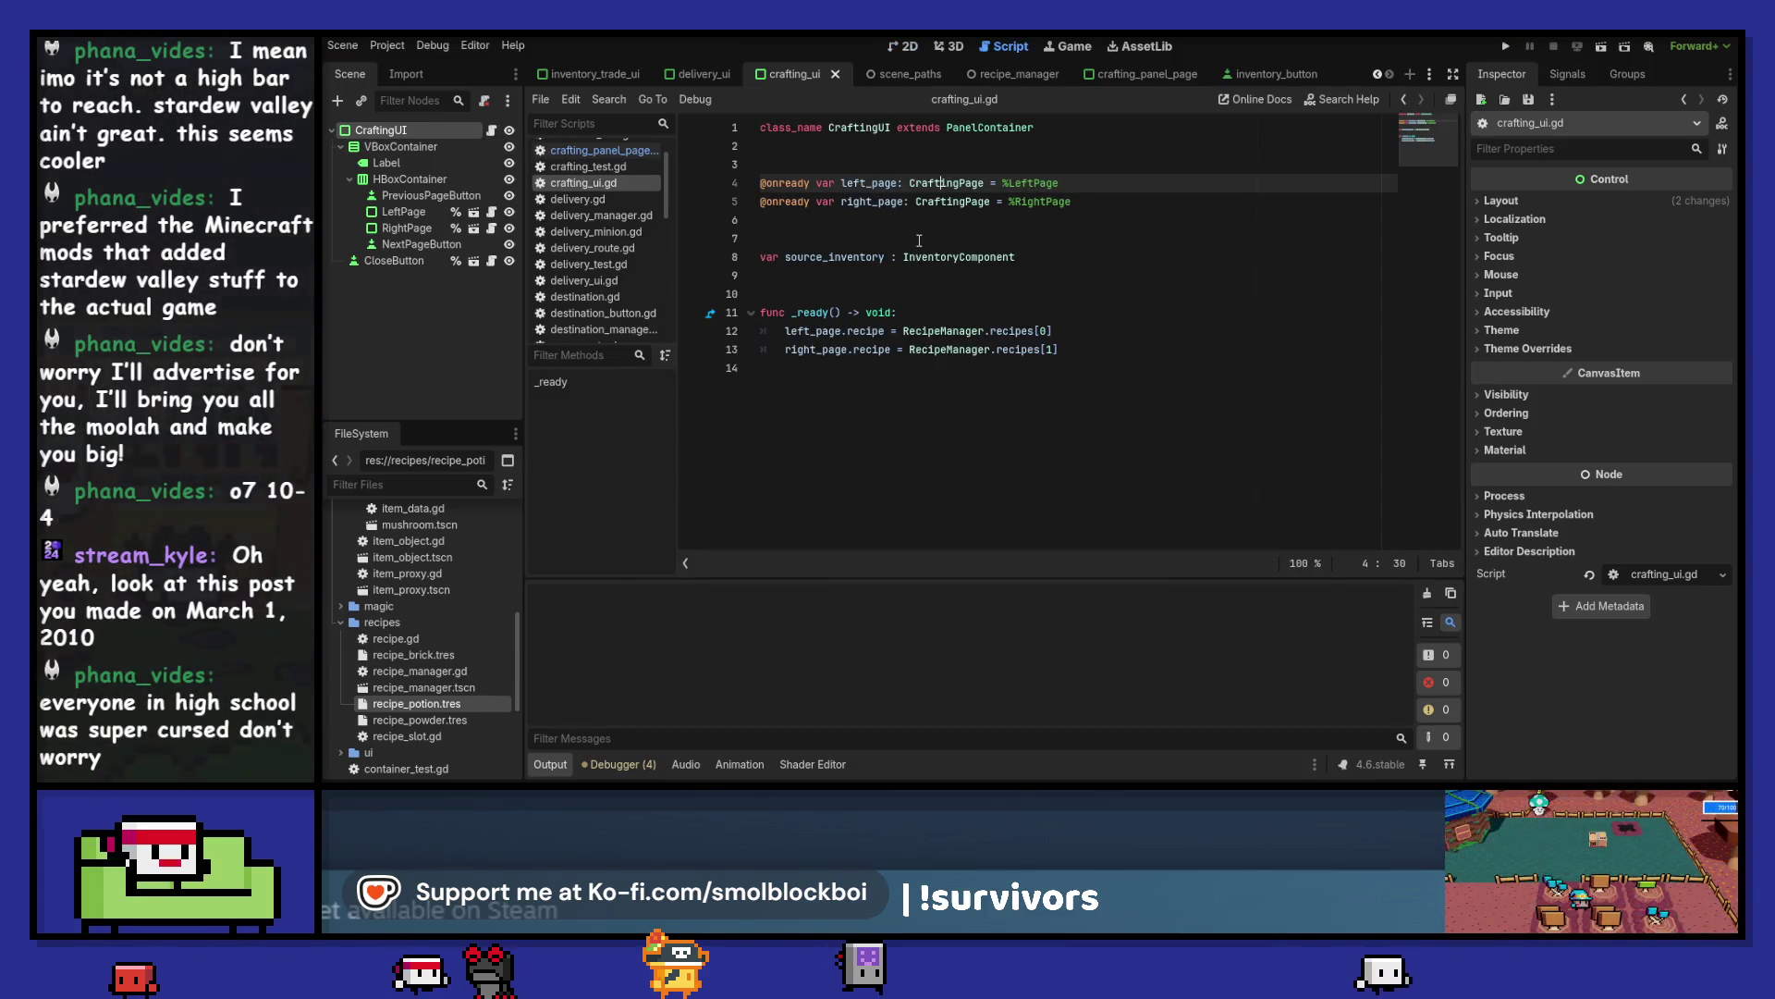
pyautogui.click(899, 281)
# - Declare left_index and right_index as int variables below source_inventory, with left_index = 0
pyautogui.press('Return')
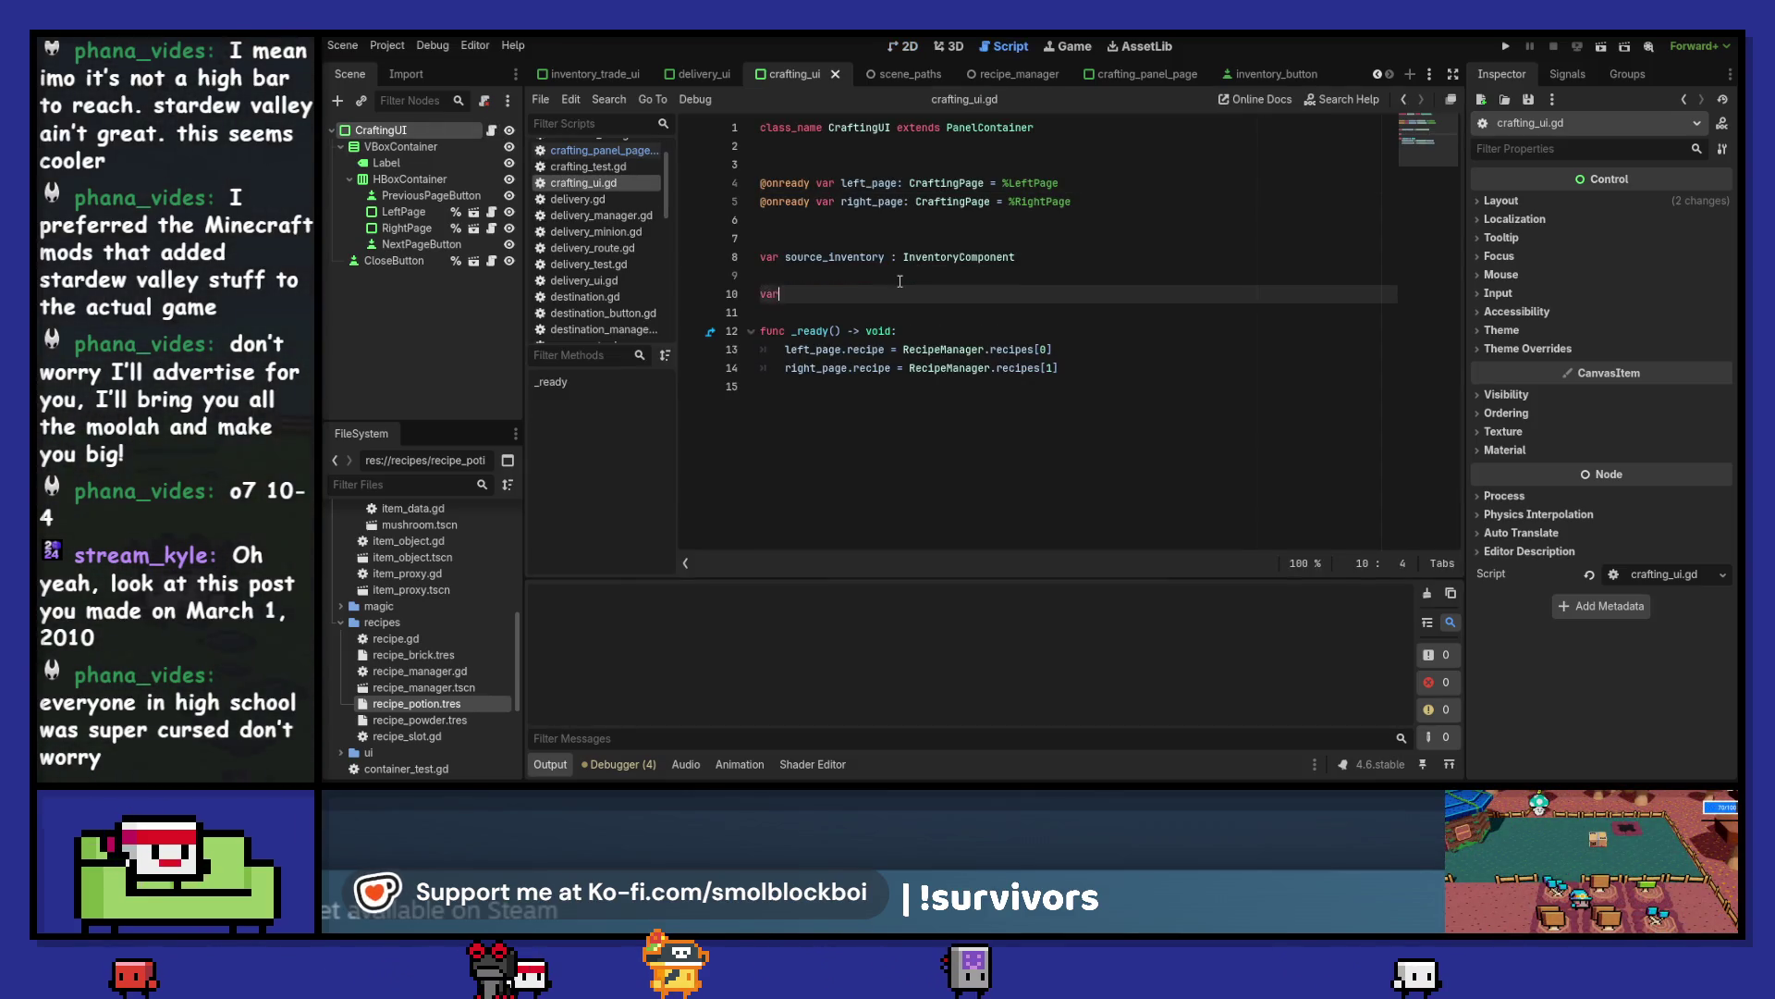
pyautogui.write('x : i')
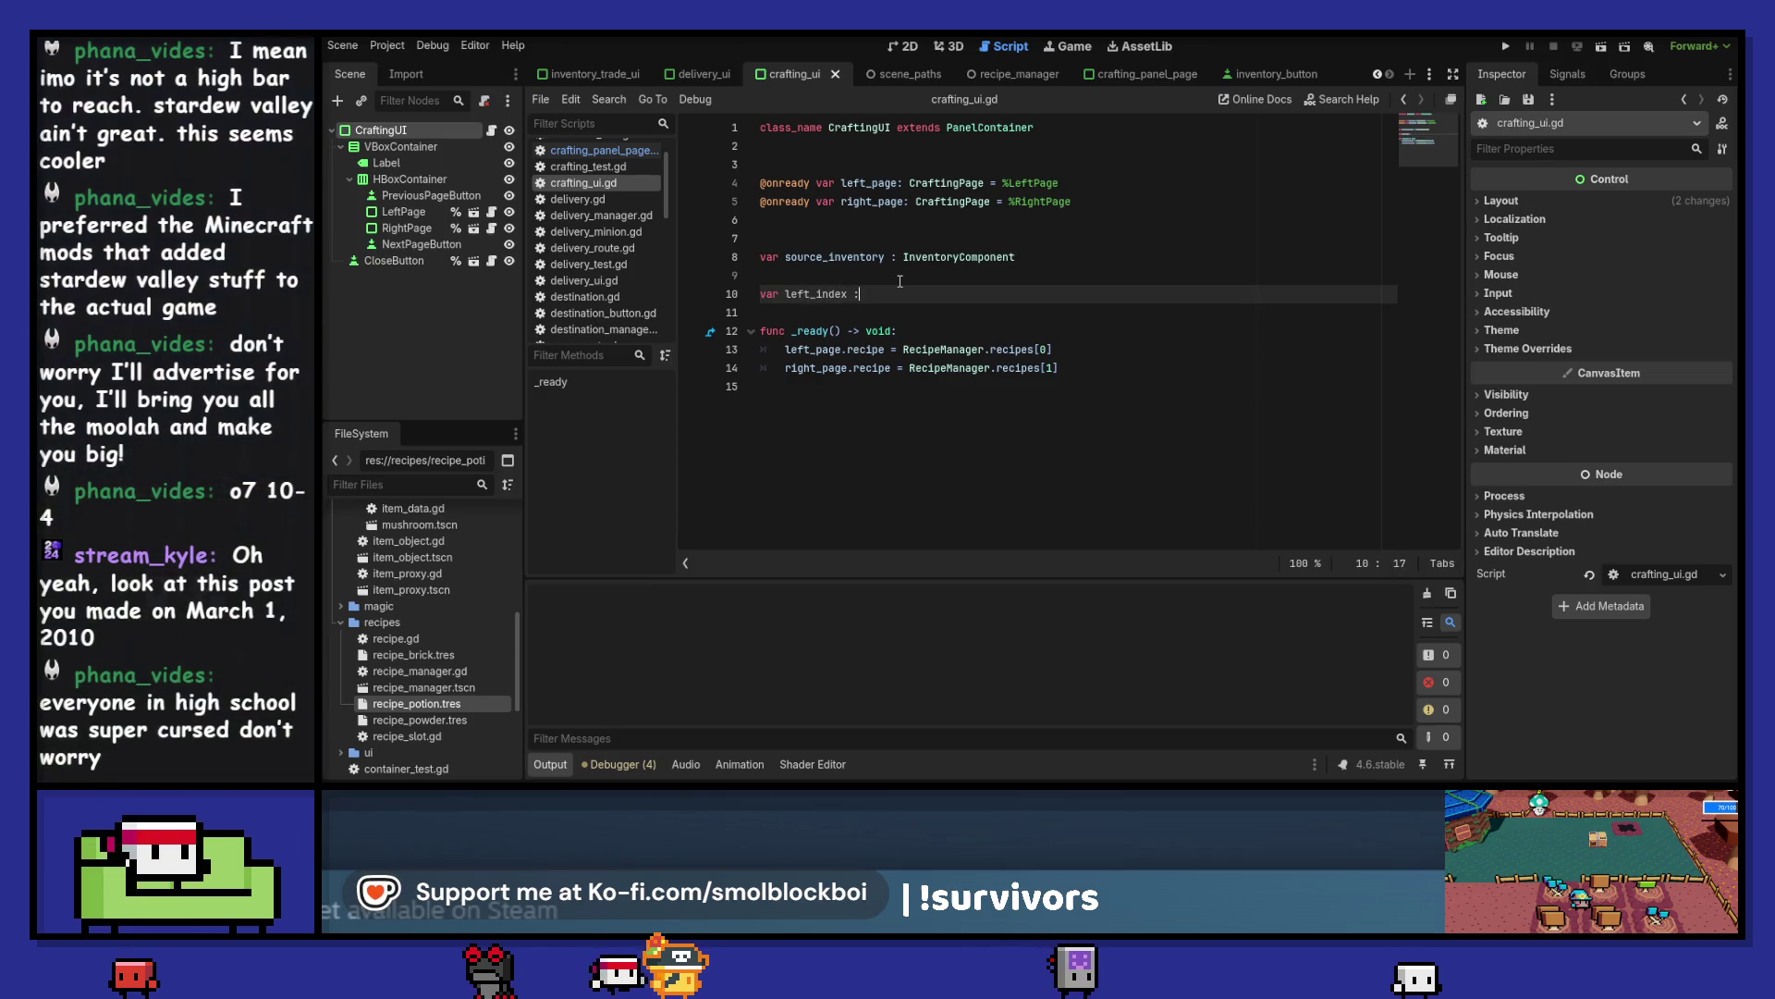
pyautogui.write('nt')
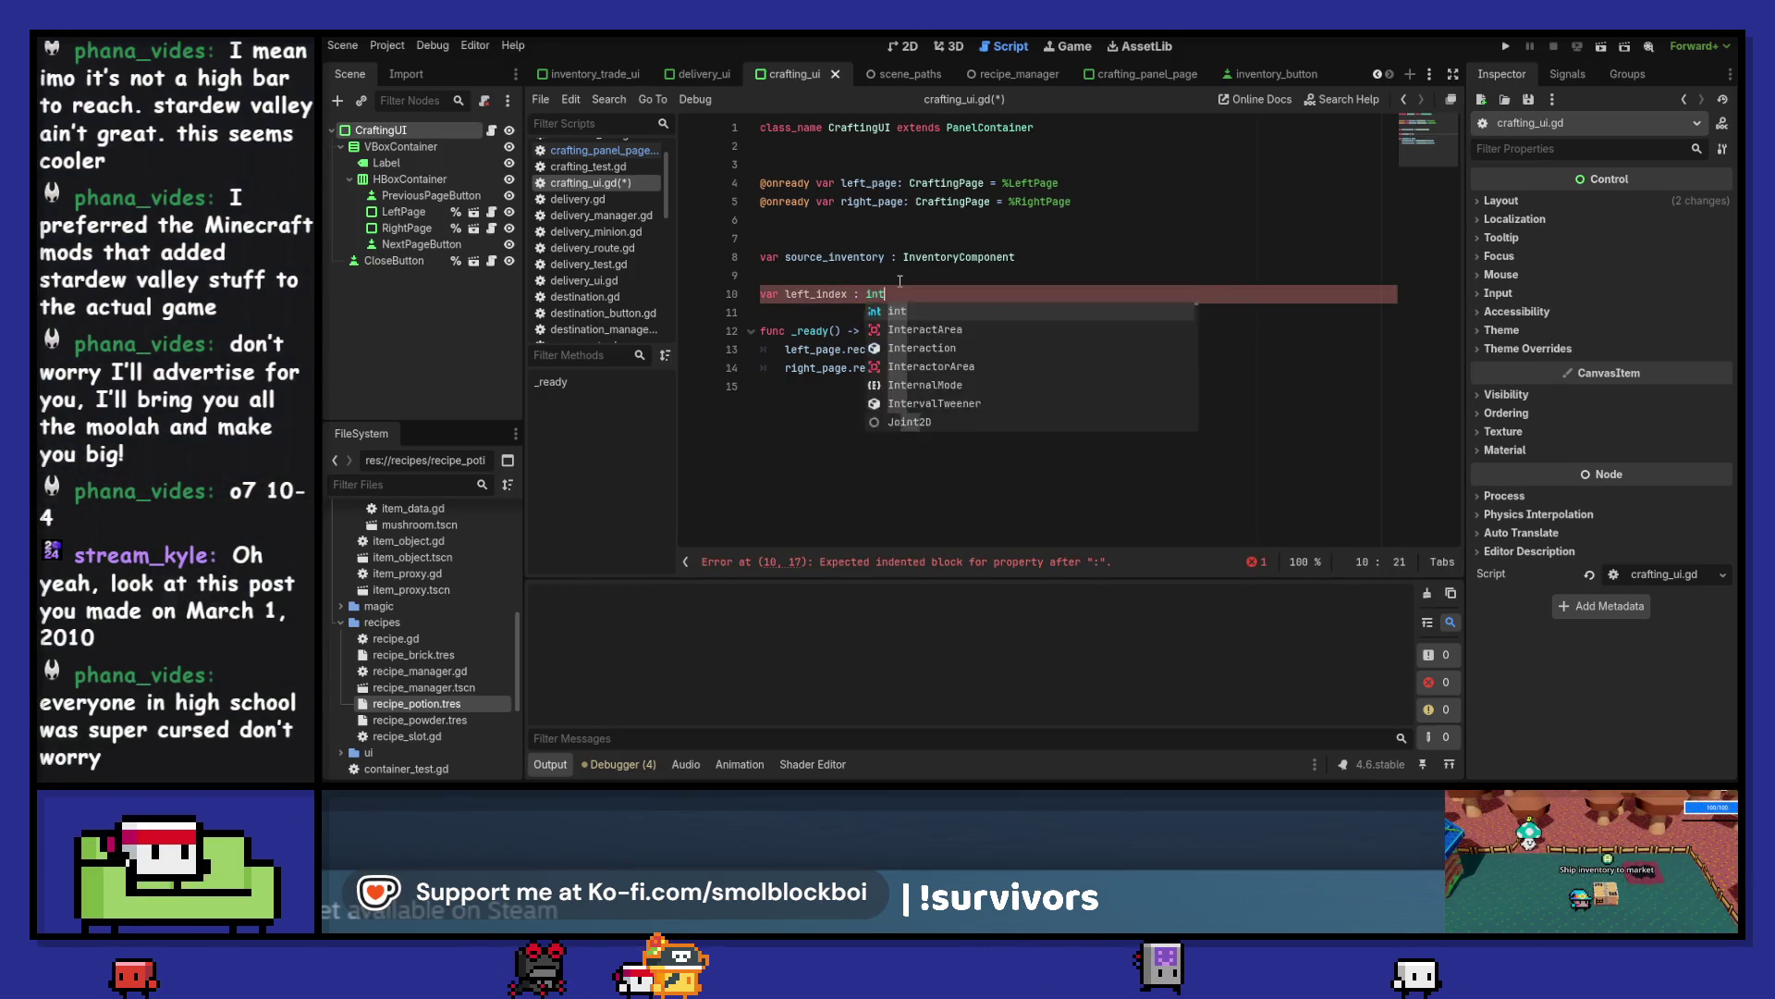
pyautogui.press('Return')
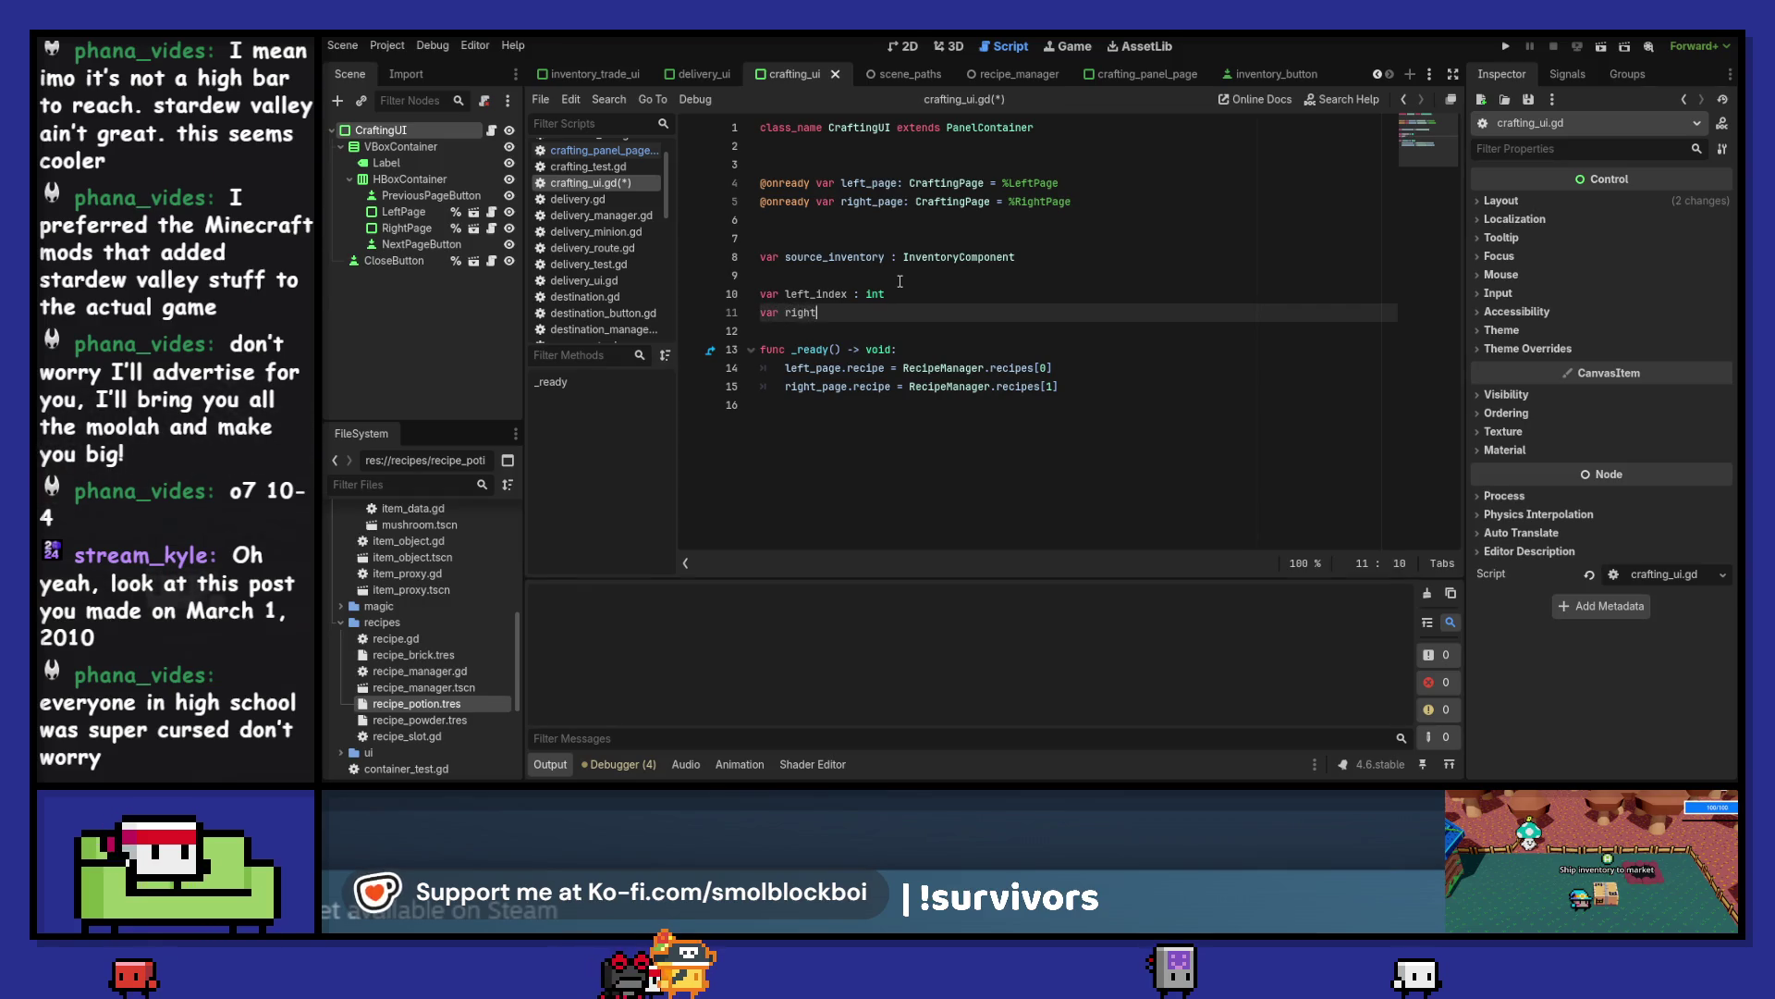
pyautogui.write(': int')
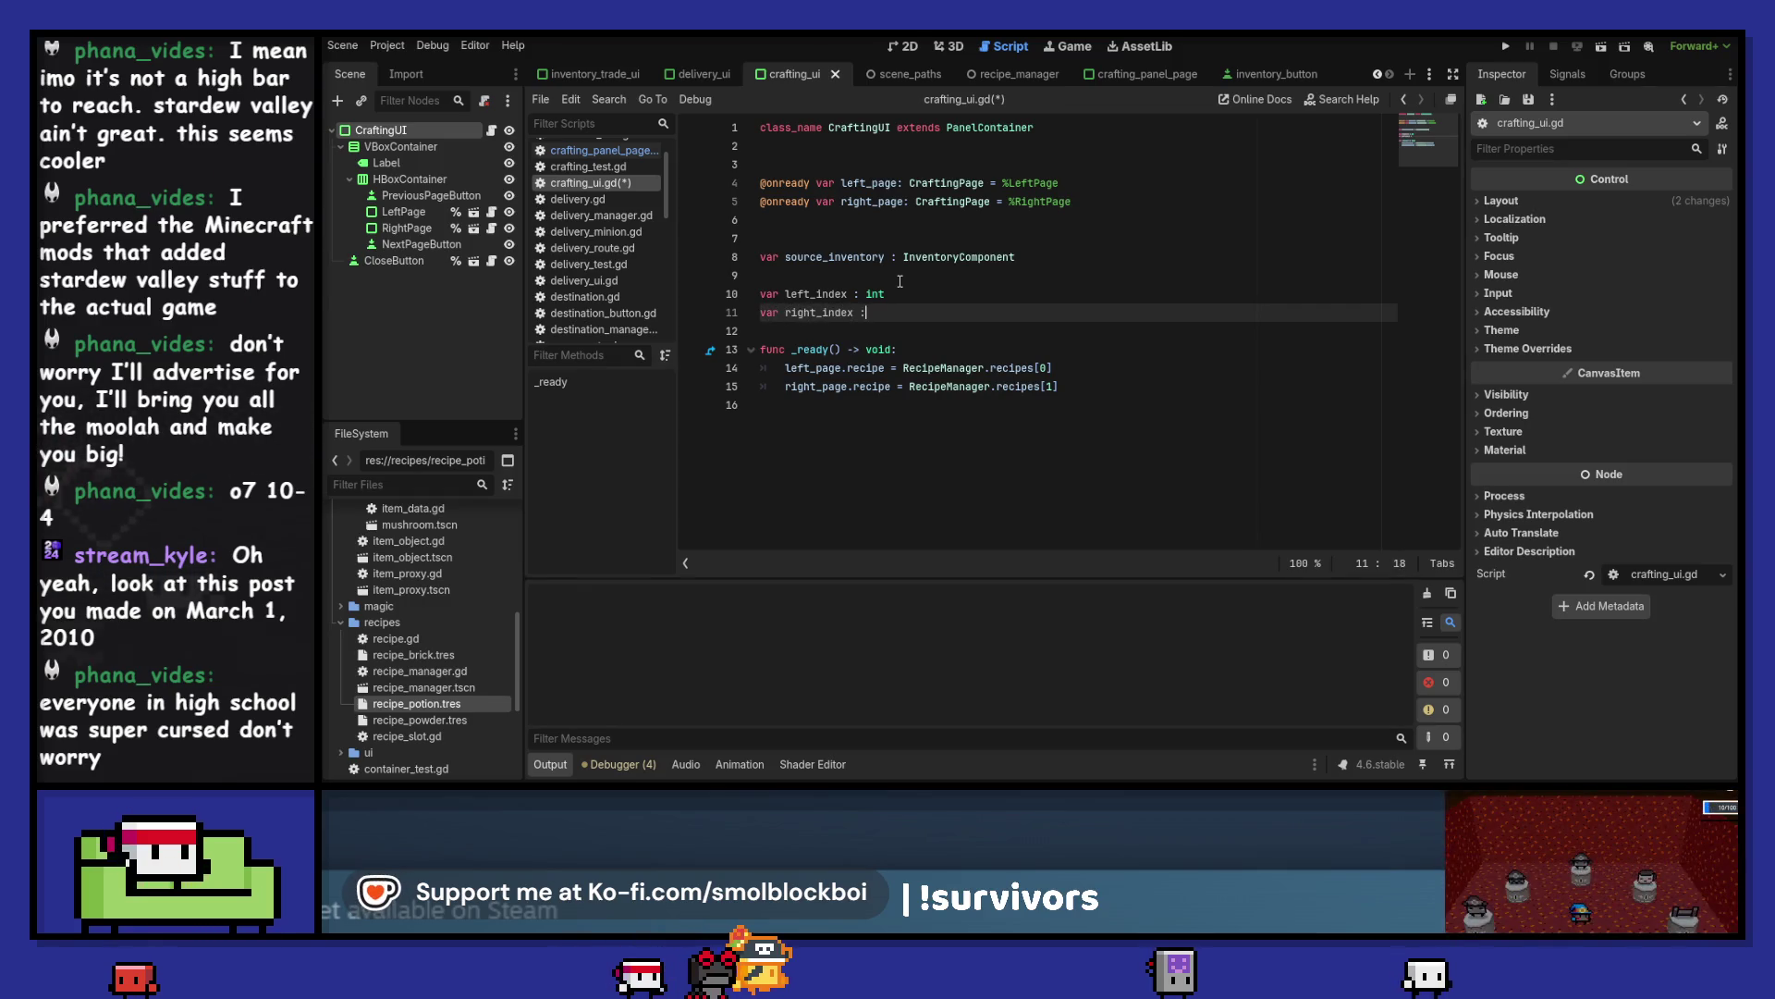
pyautogui.write(' =')
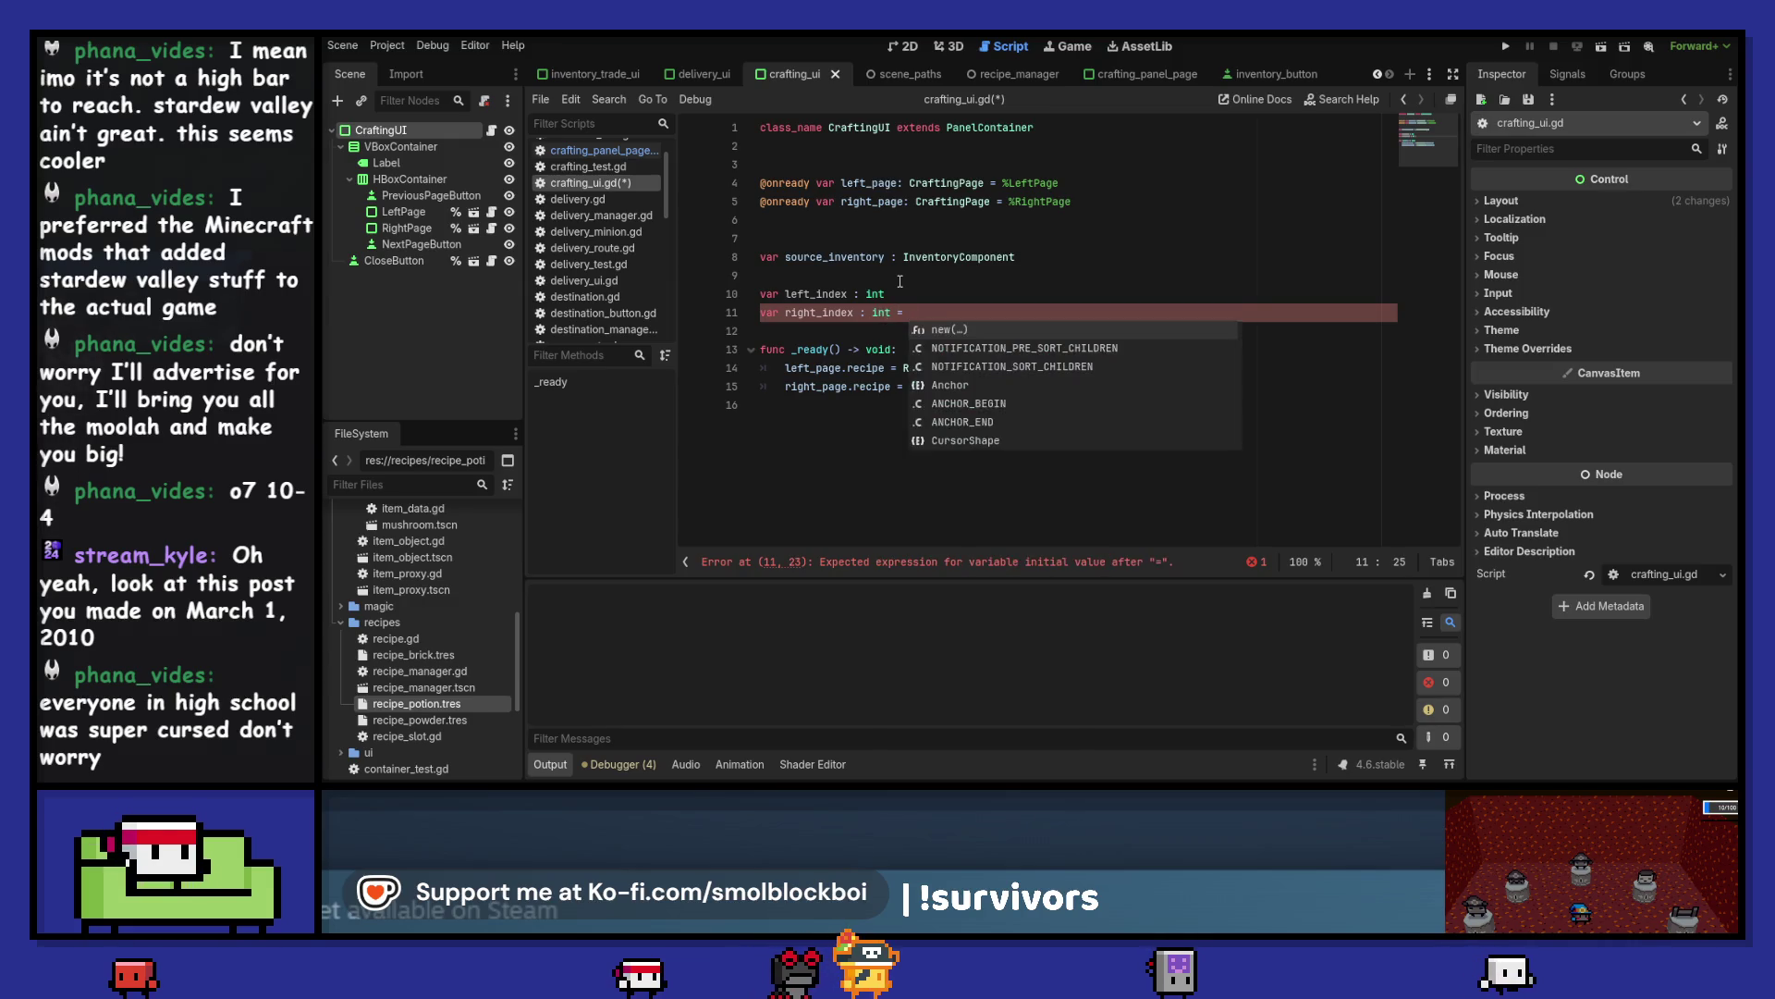
pyautogui.press('Escape')
pyautogui.press('Up')
pyautogui.write('= 0')
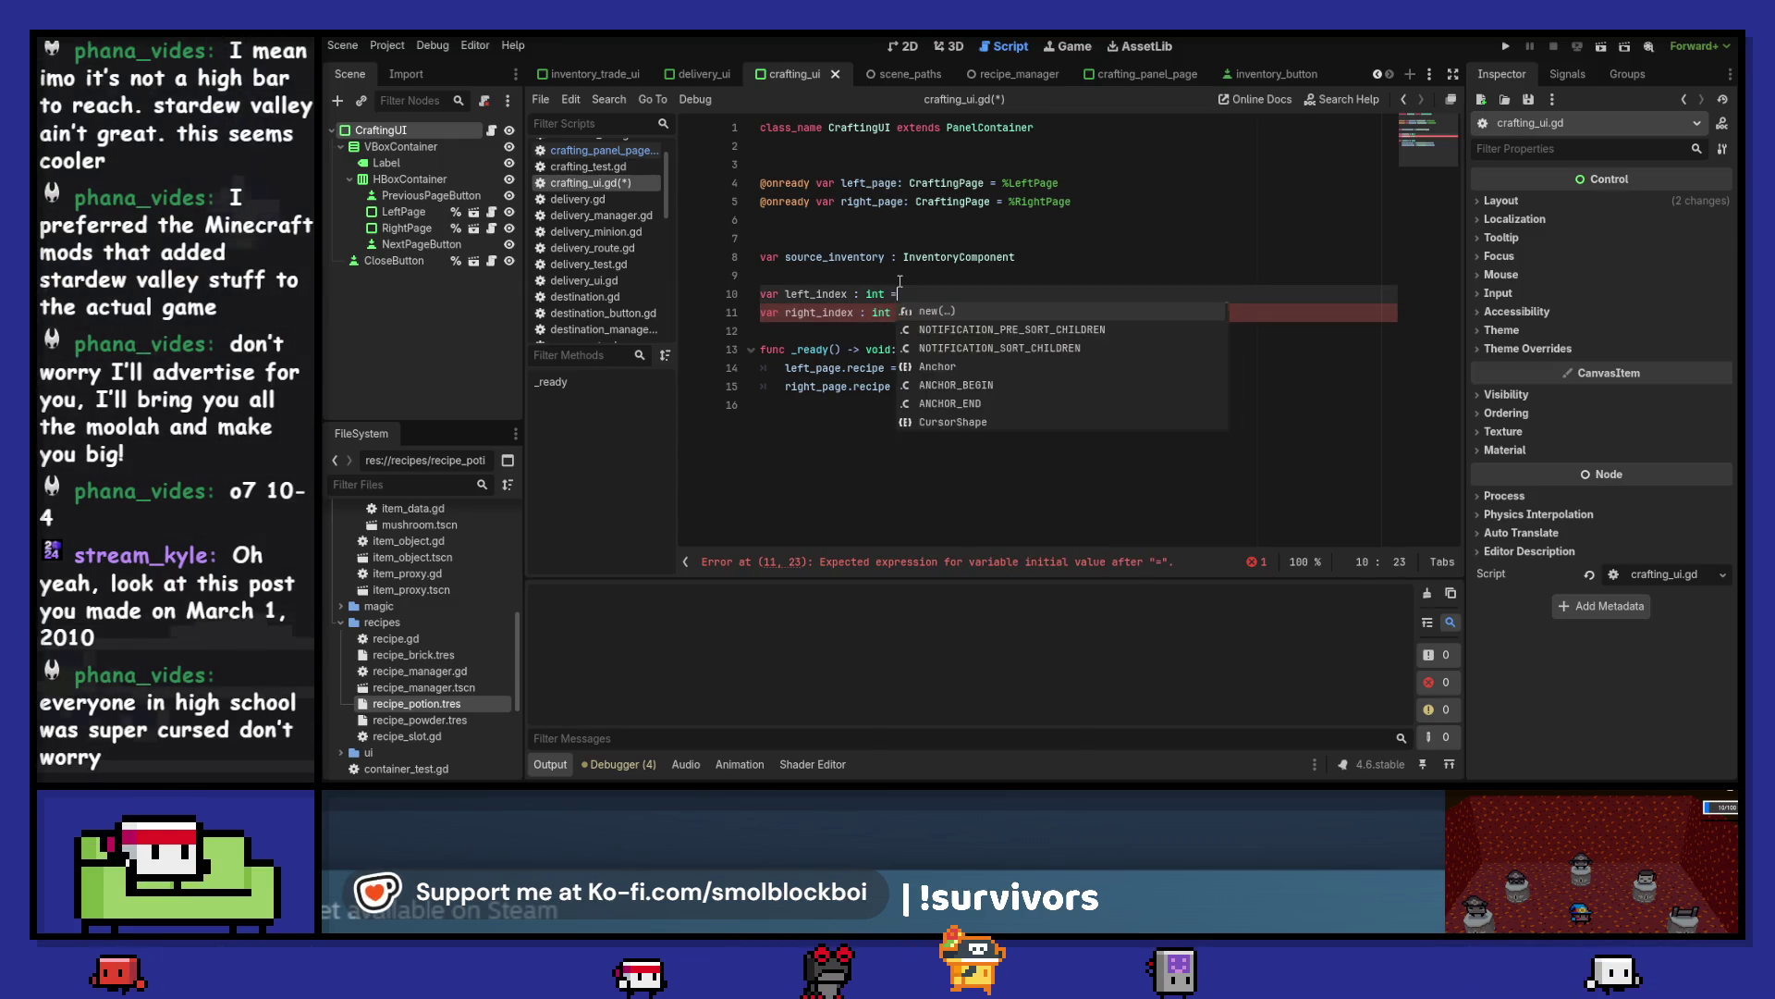
# - Set right_index to 1, add a blank line before _ready, and save the script
pyautogui.press('Down')
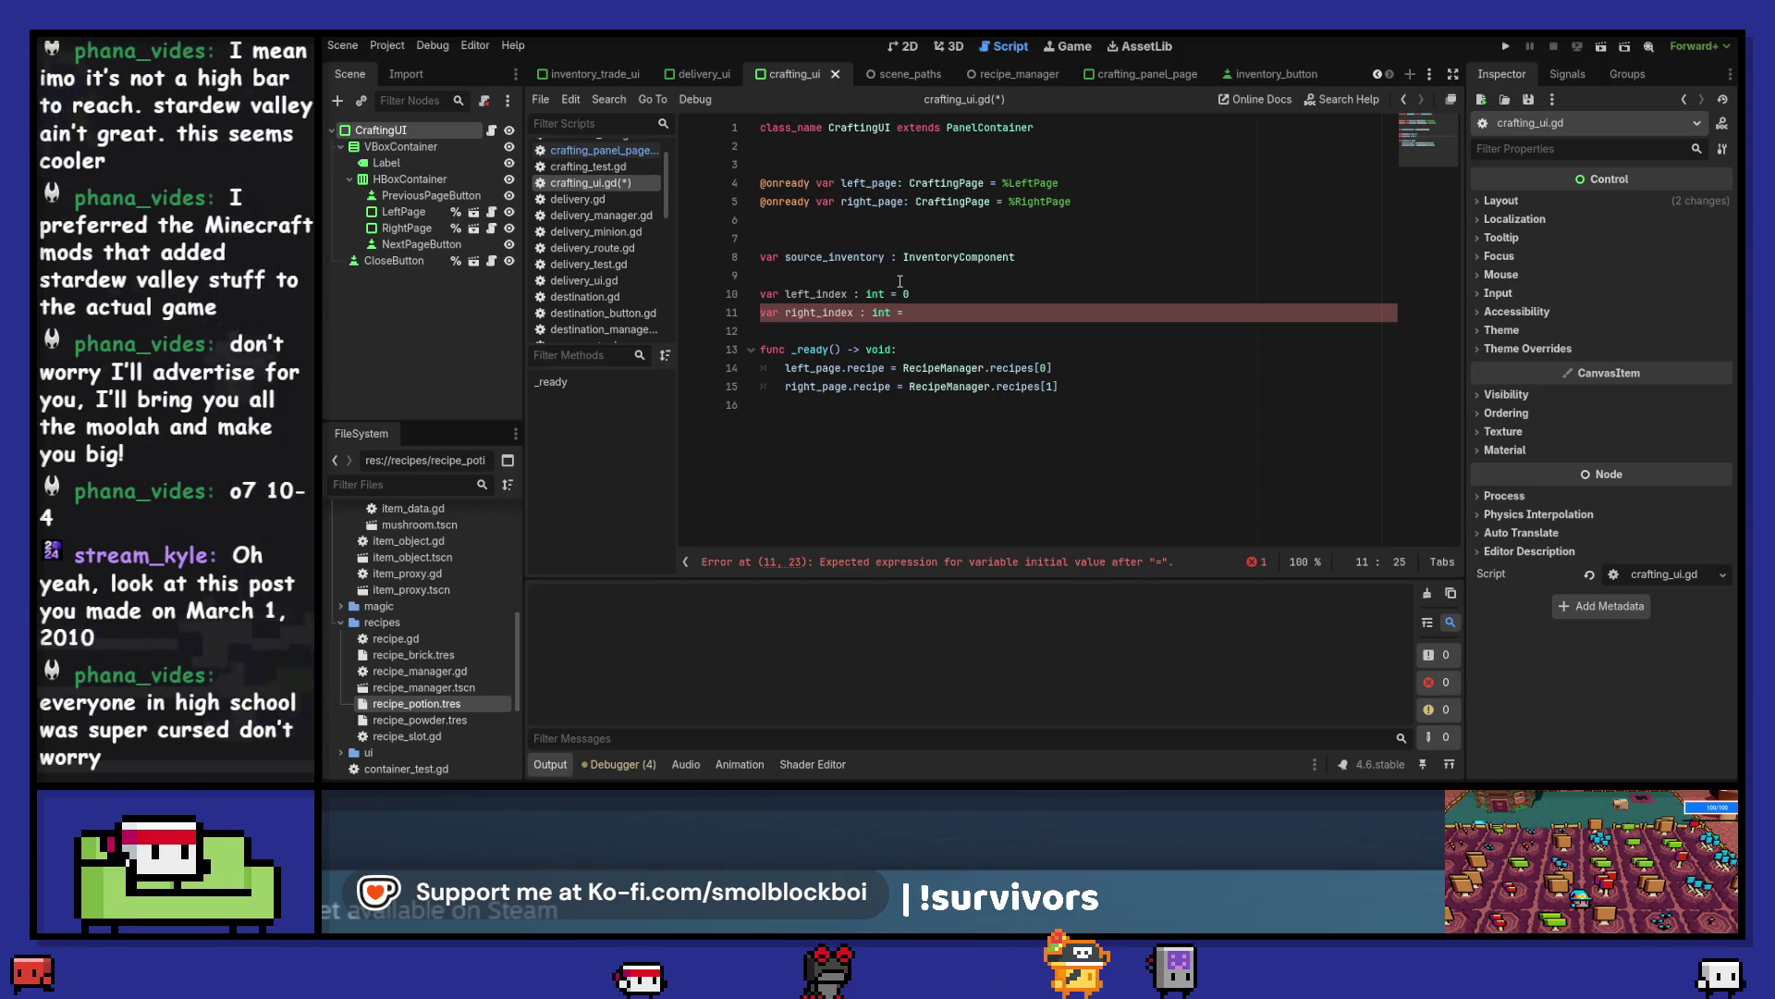
pyautogui.write('left_in')
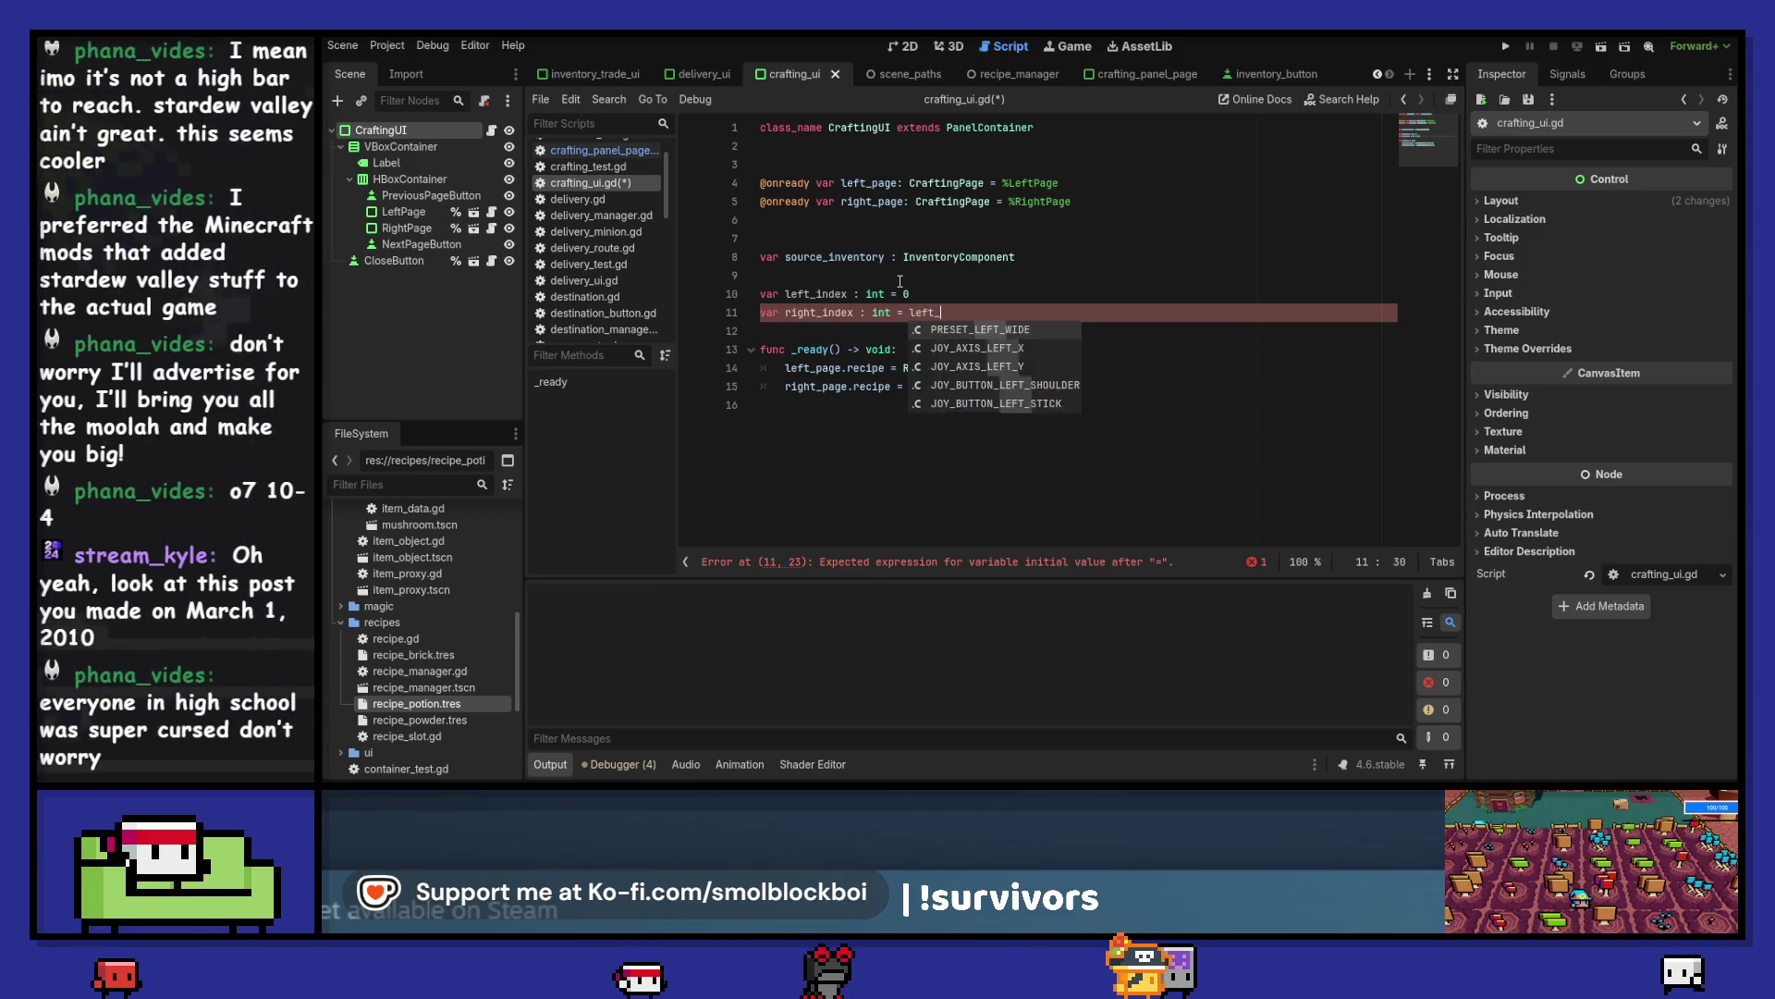
pyautogui.press('BackSpace')
pyautogui.press('BackSpace')
pyautogui.press('BackSpace')
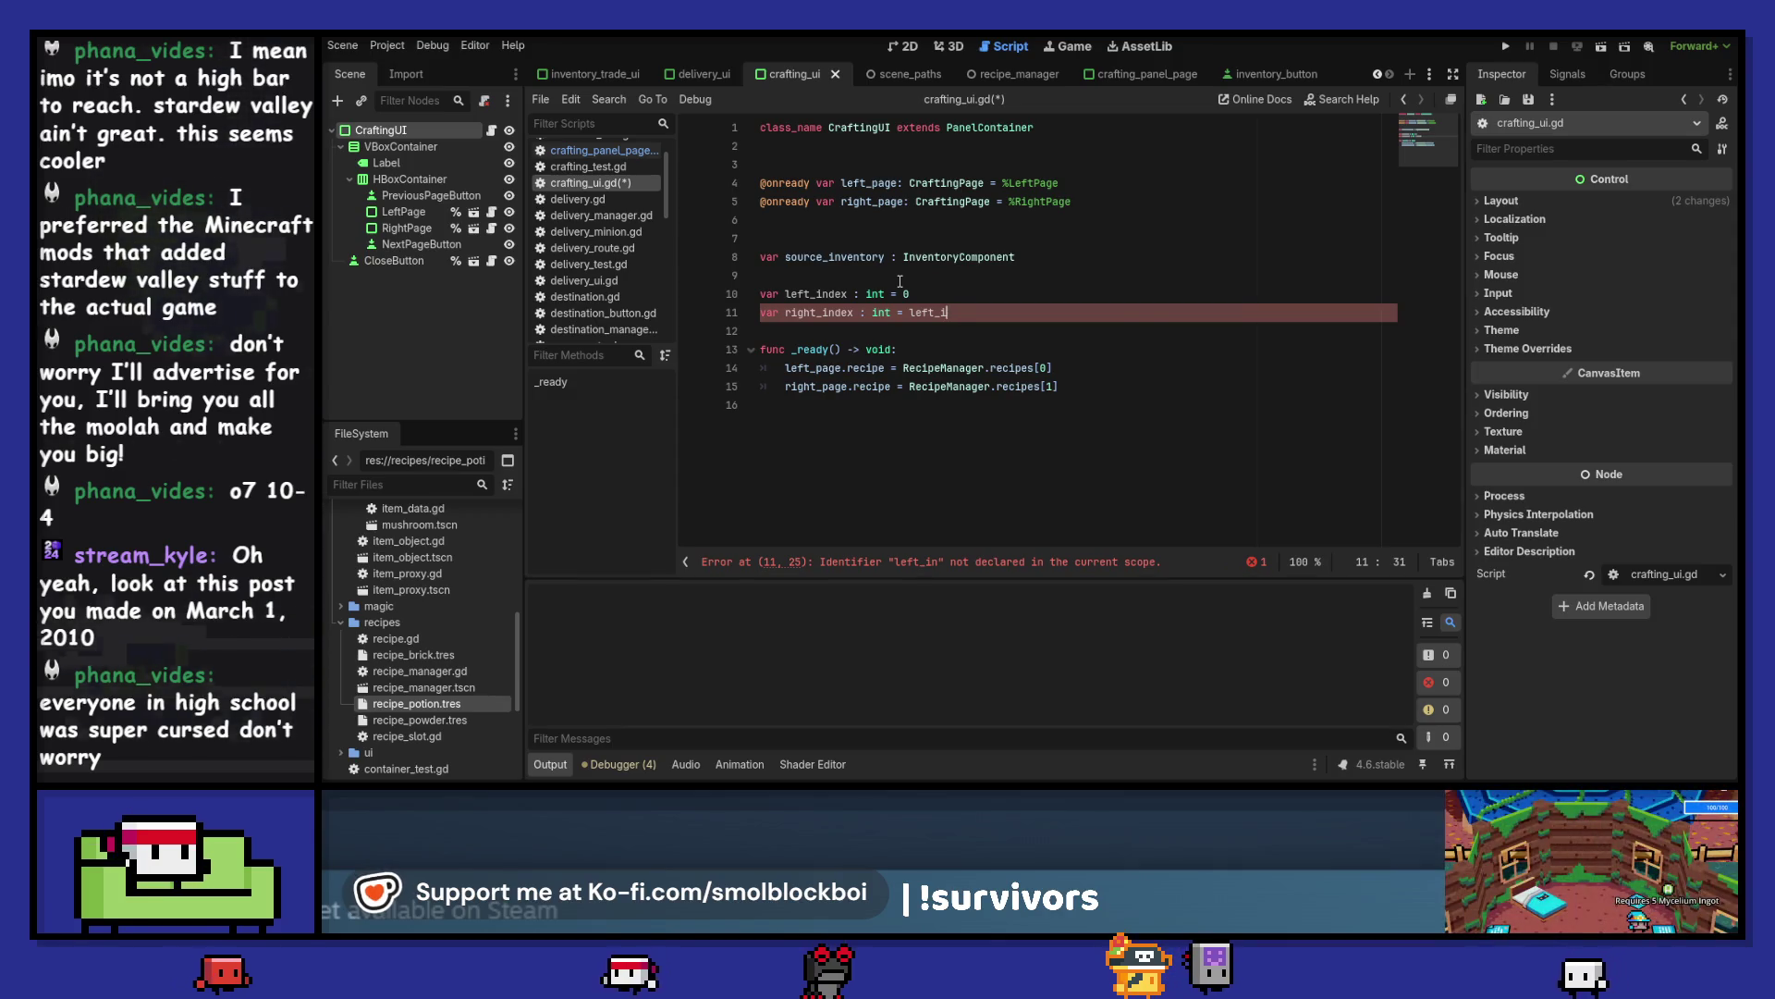
pyautogui.write('1')
pyautogui.click(940, 327)
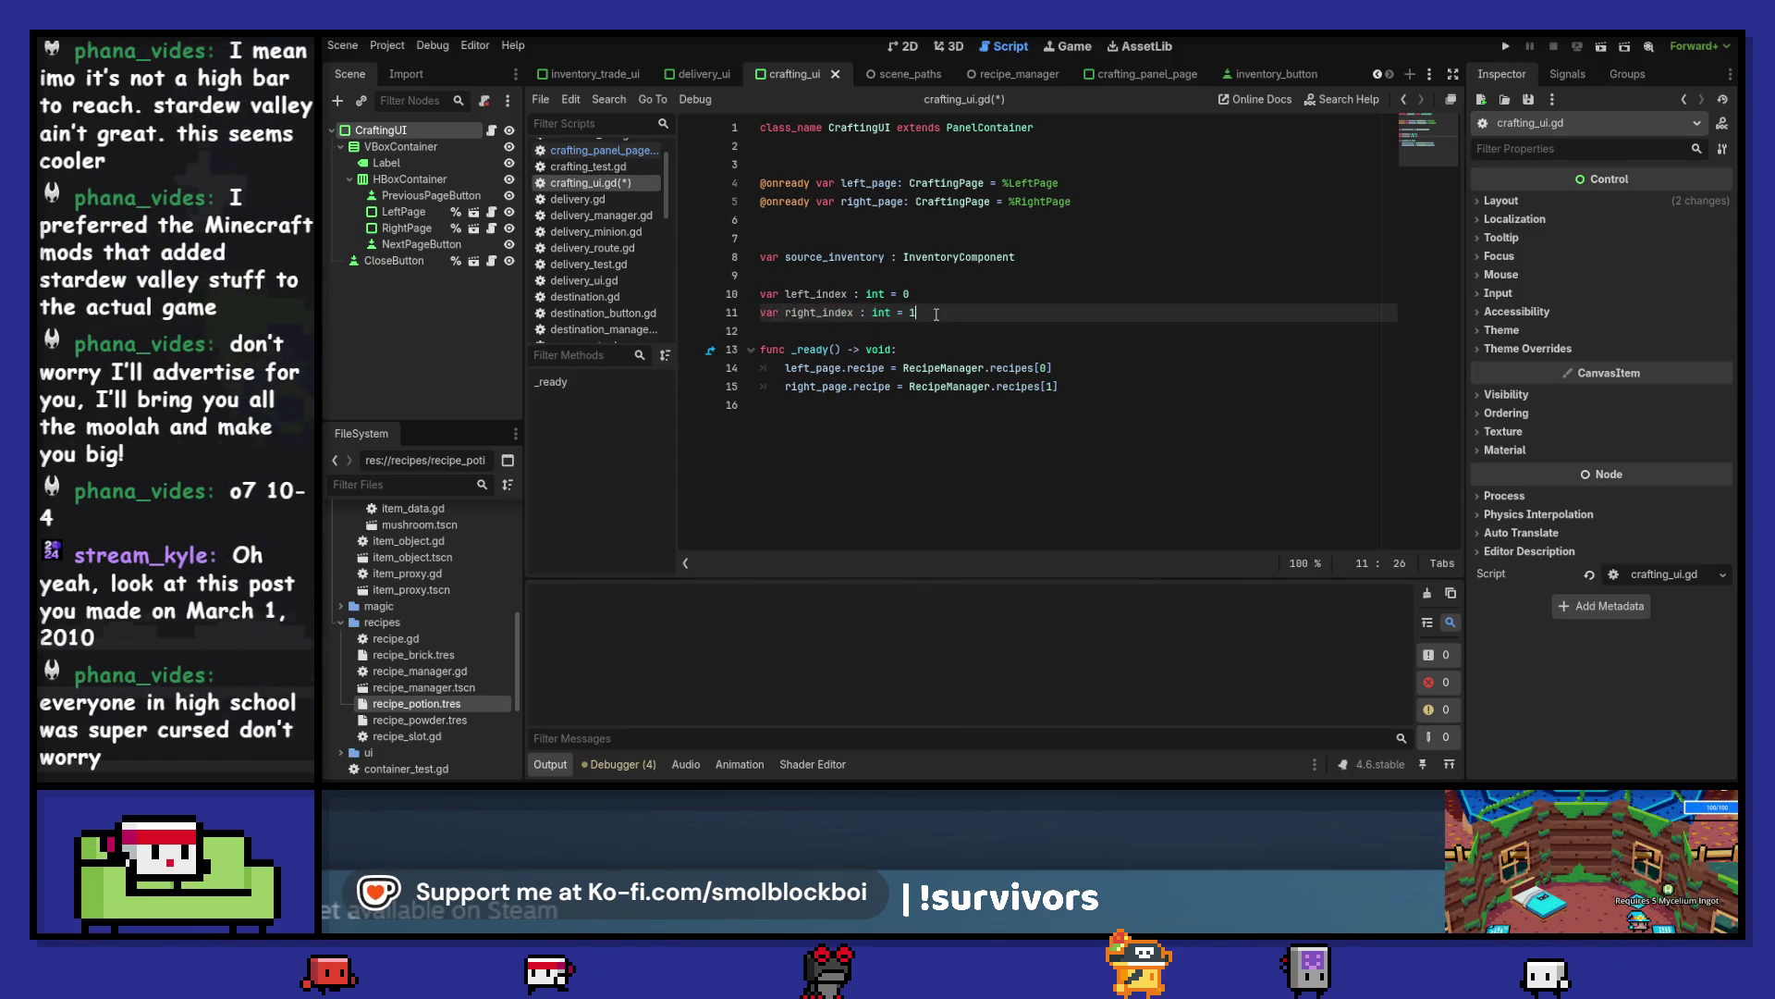
pyautogui.press('Return')
pyautogui.hotkey('ctrl', 's')
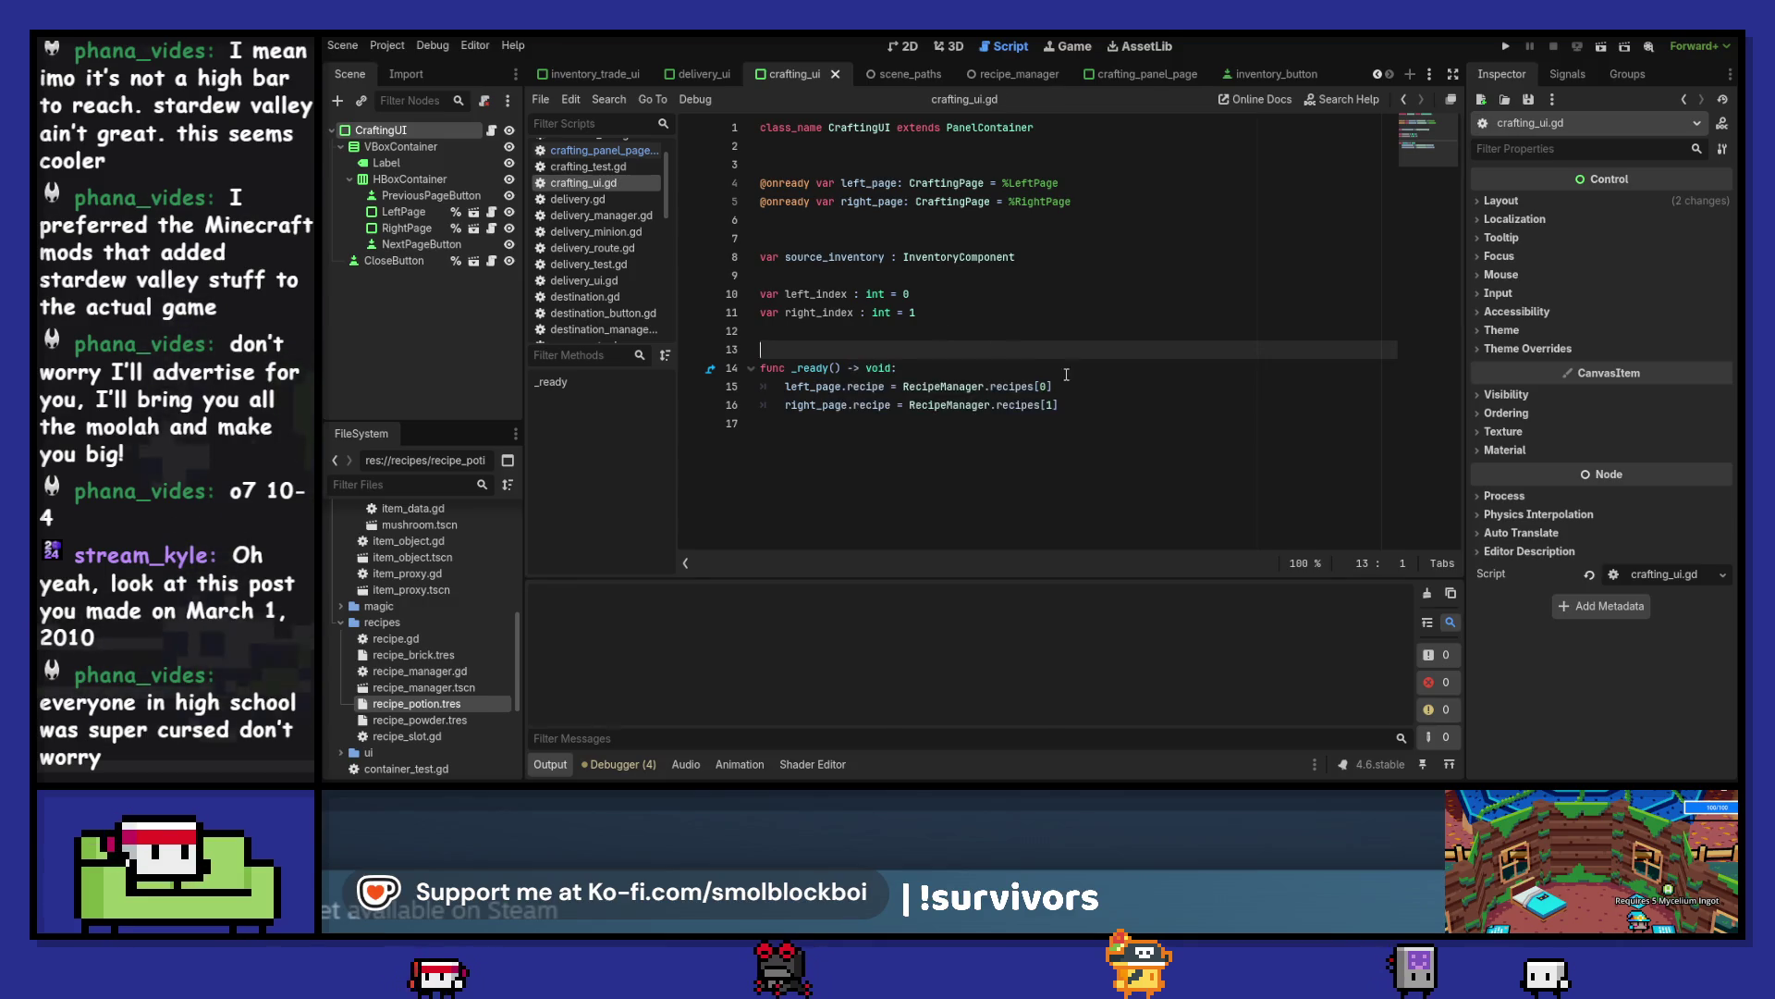
pyautogui.click(1132, 368)
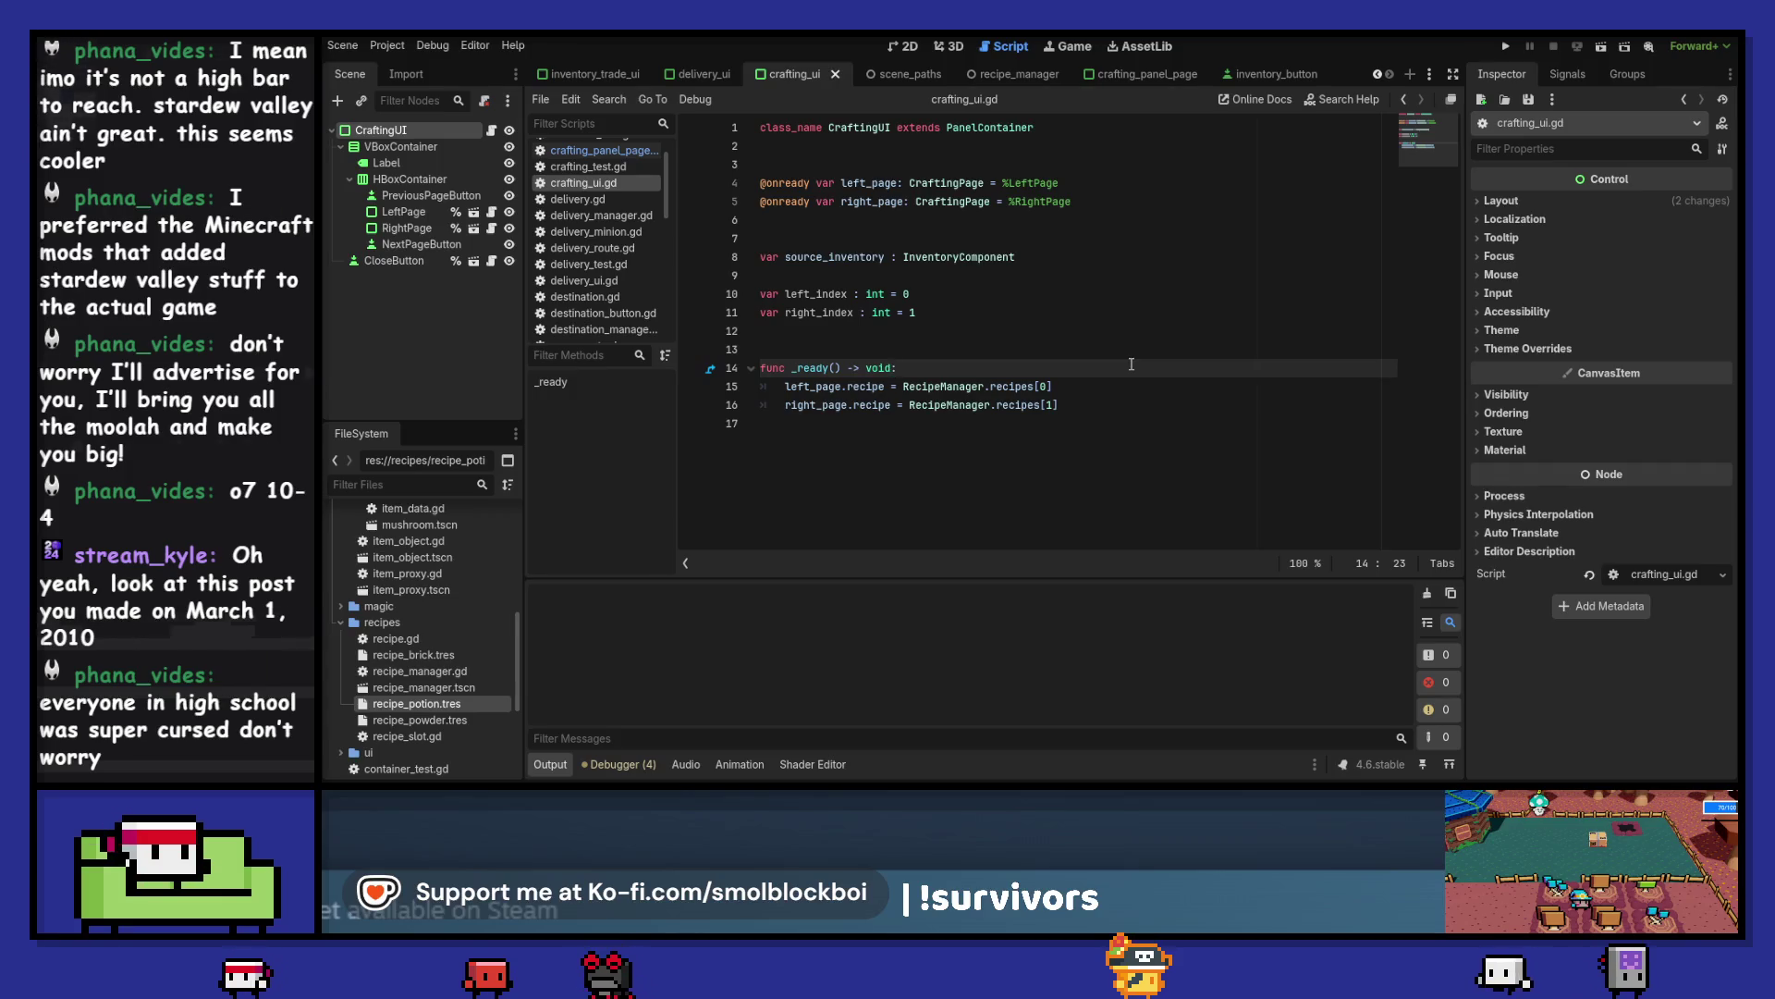
pyautogui.press('Return')
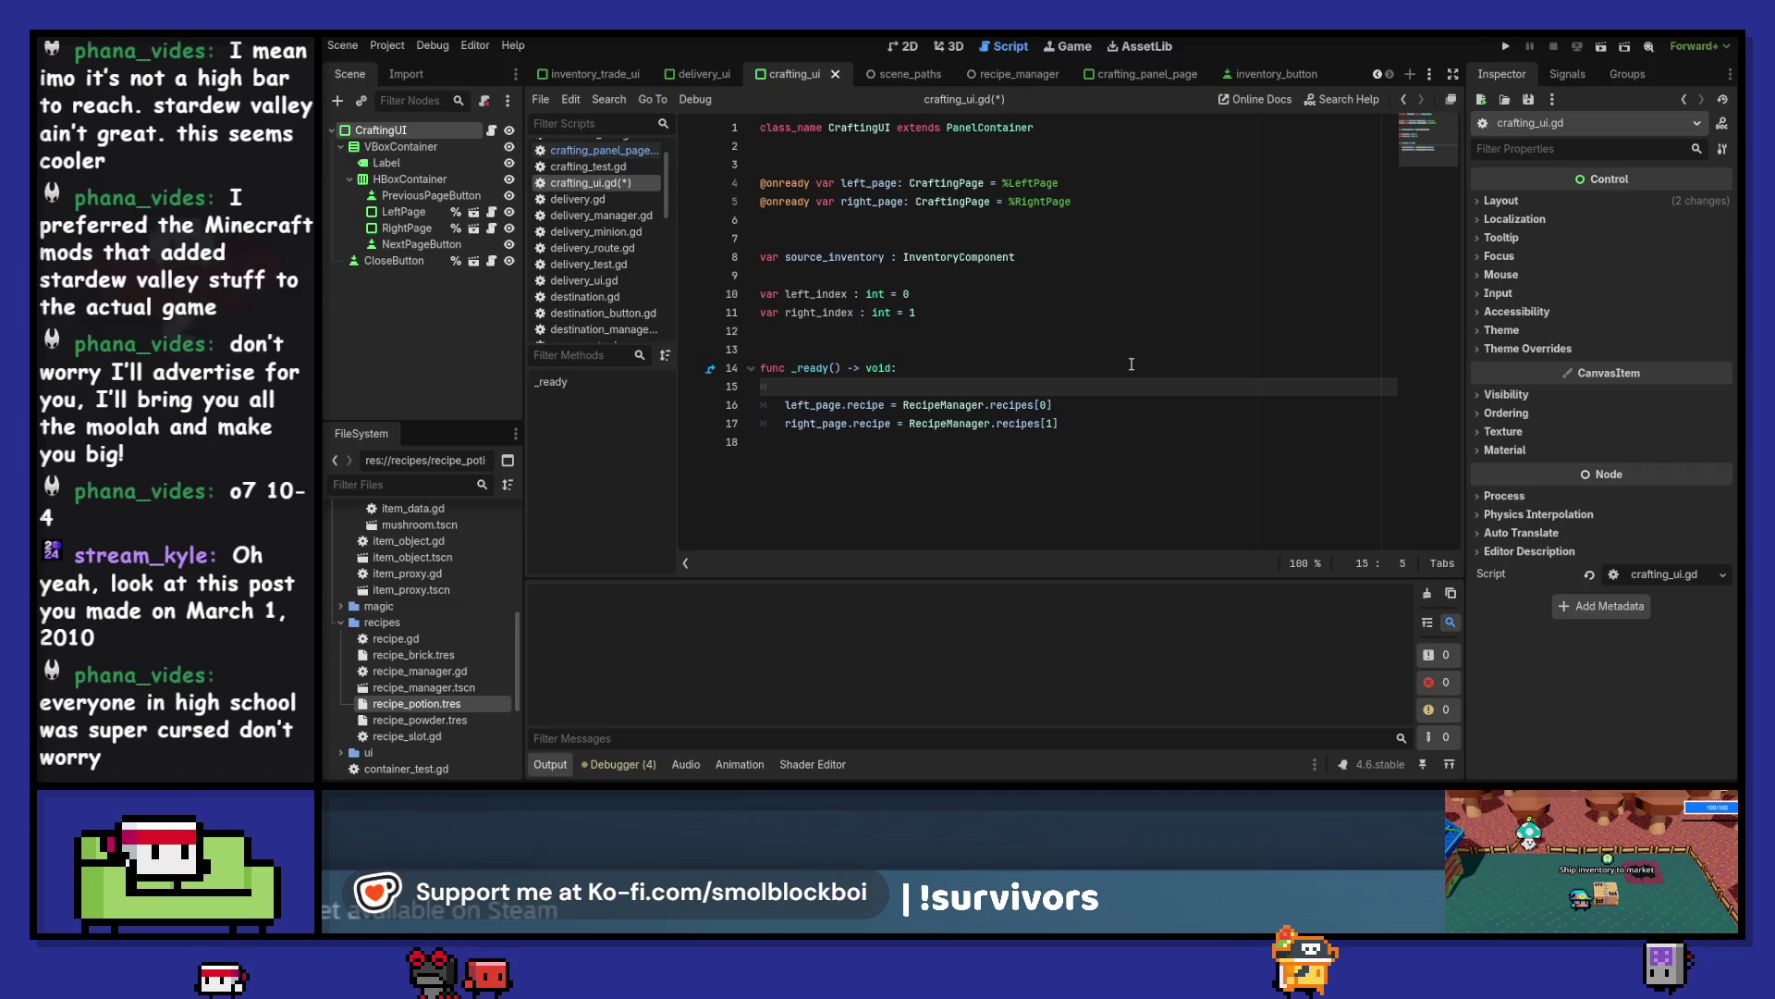
# - Add RecipeManager.recipes.get(0) as the first line of _ready and consult the Array get docs
pyautogui.write('RecipeM')
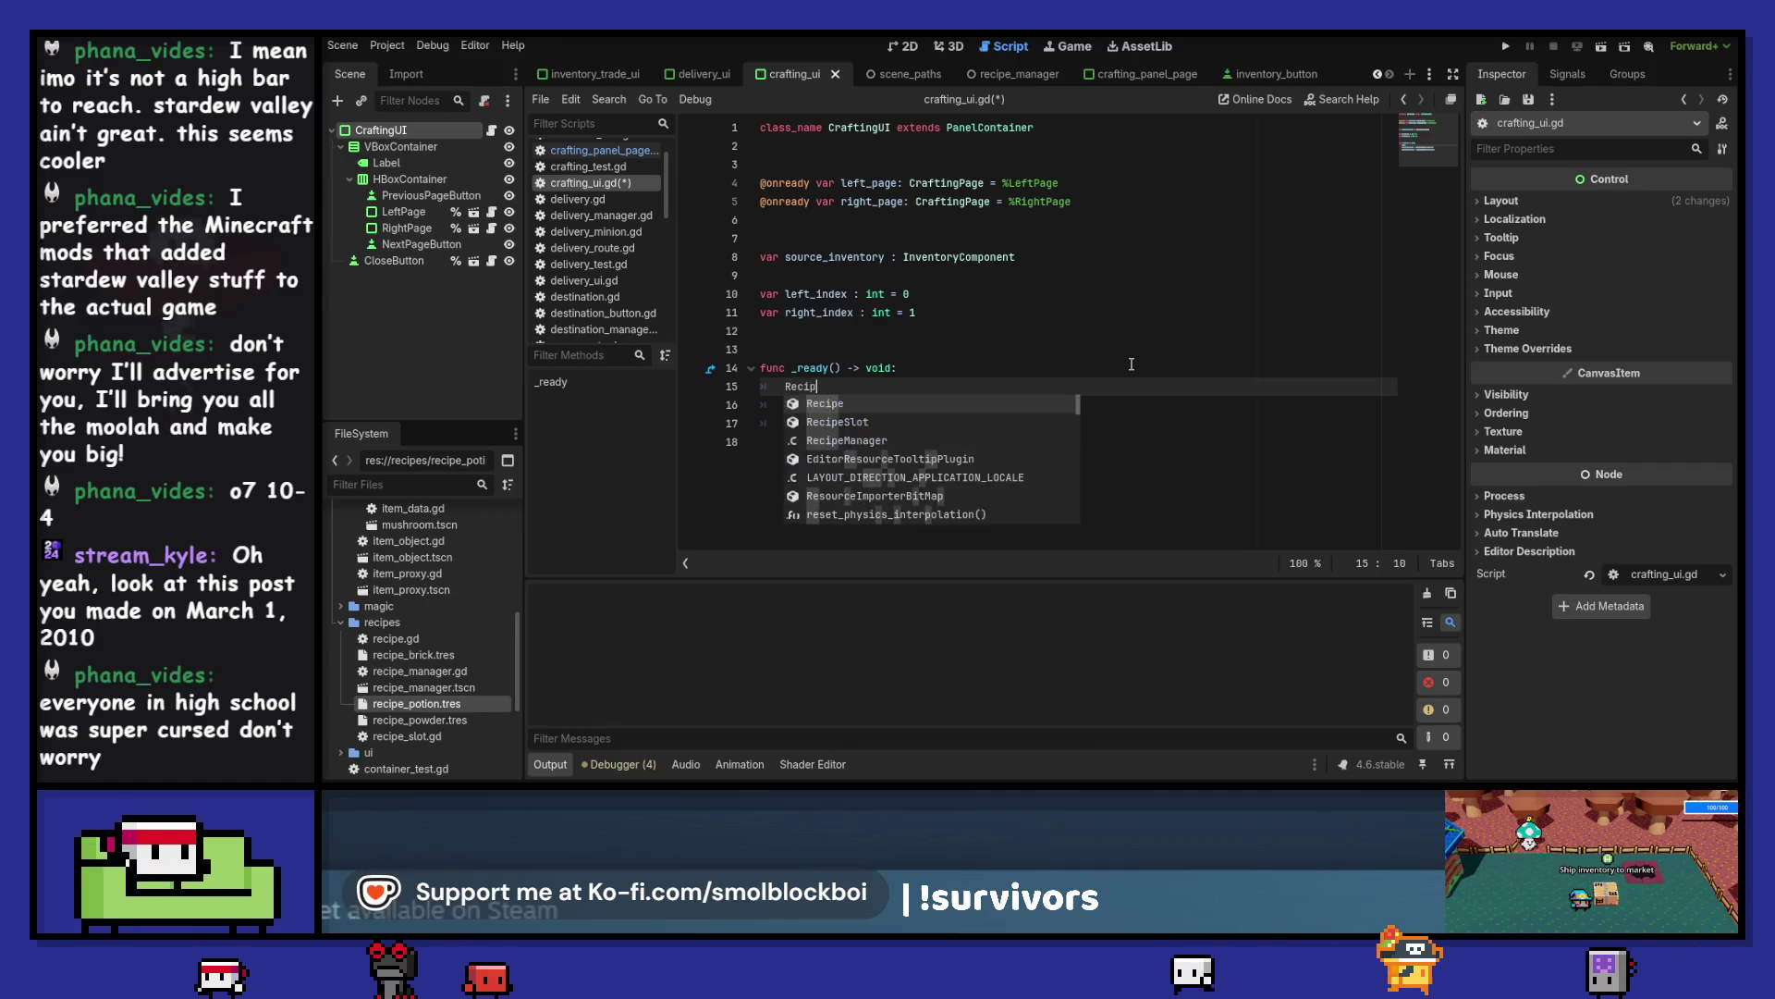
pyautogui.press('Return')
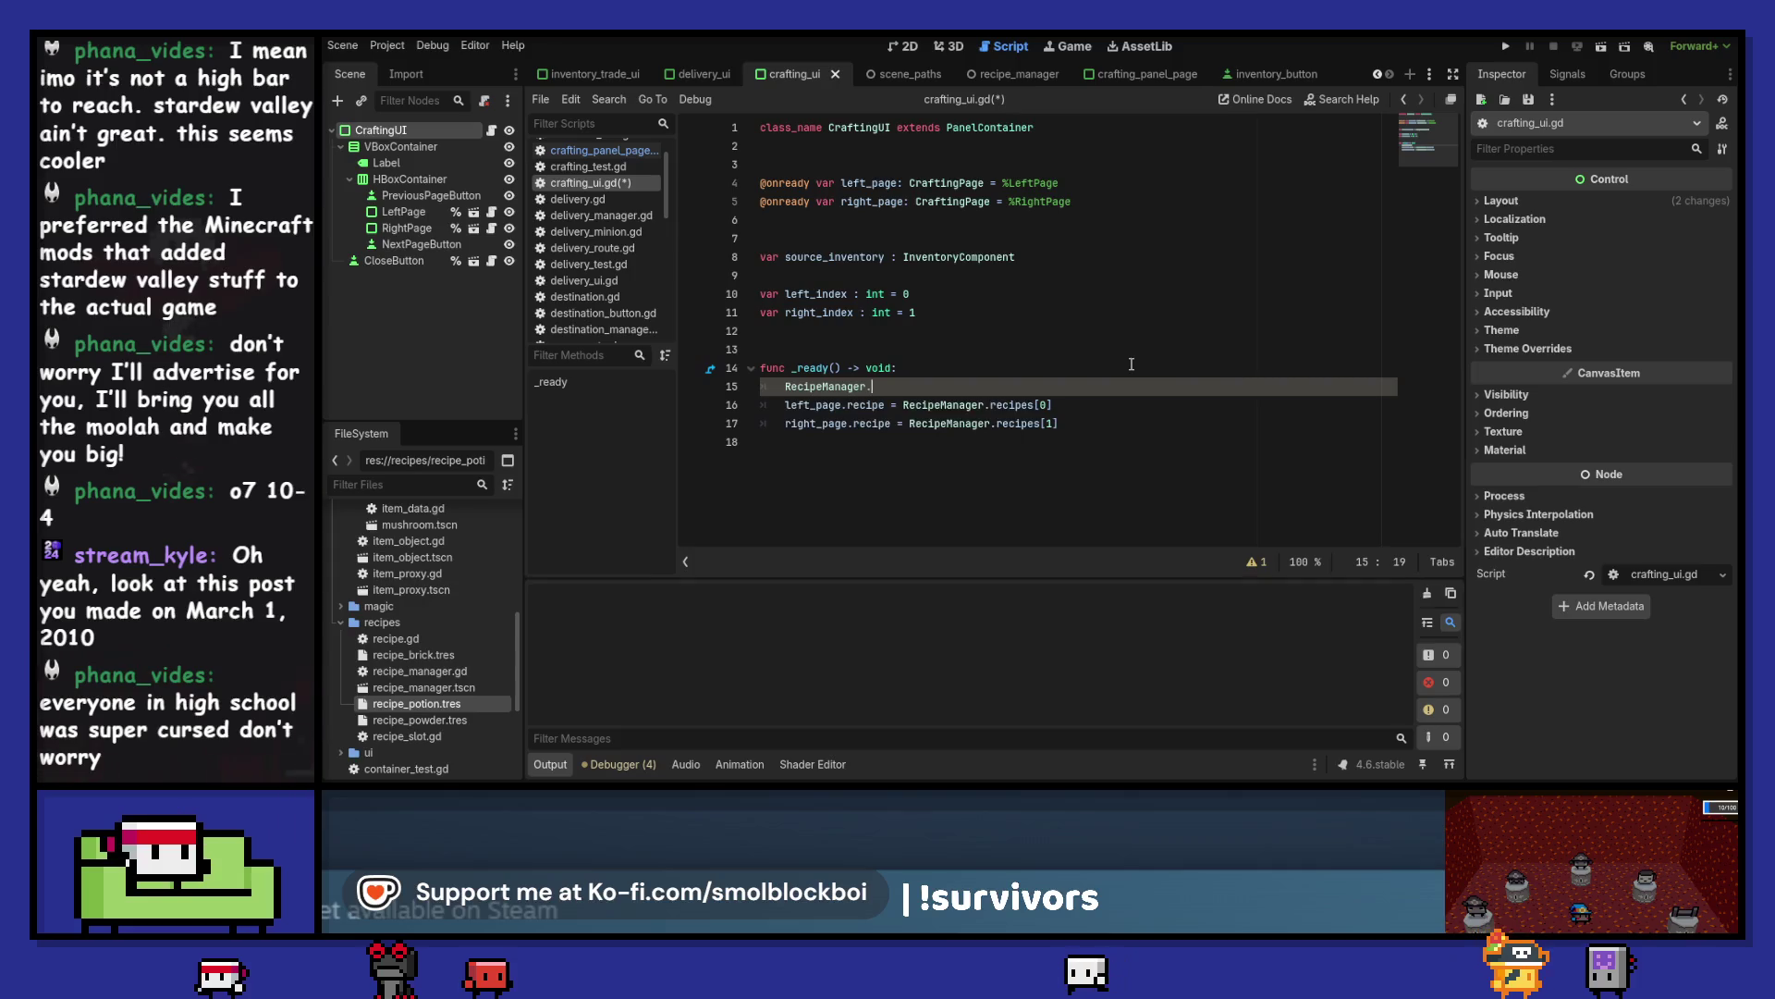
pyautogui.write('.recipes.get(0')
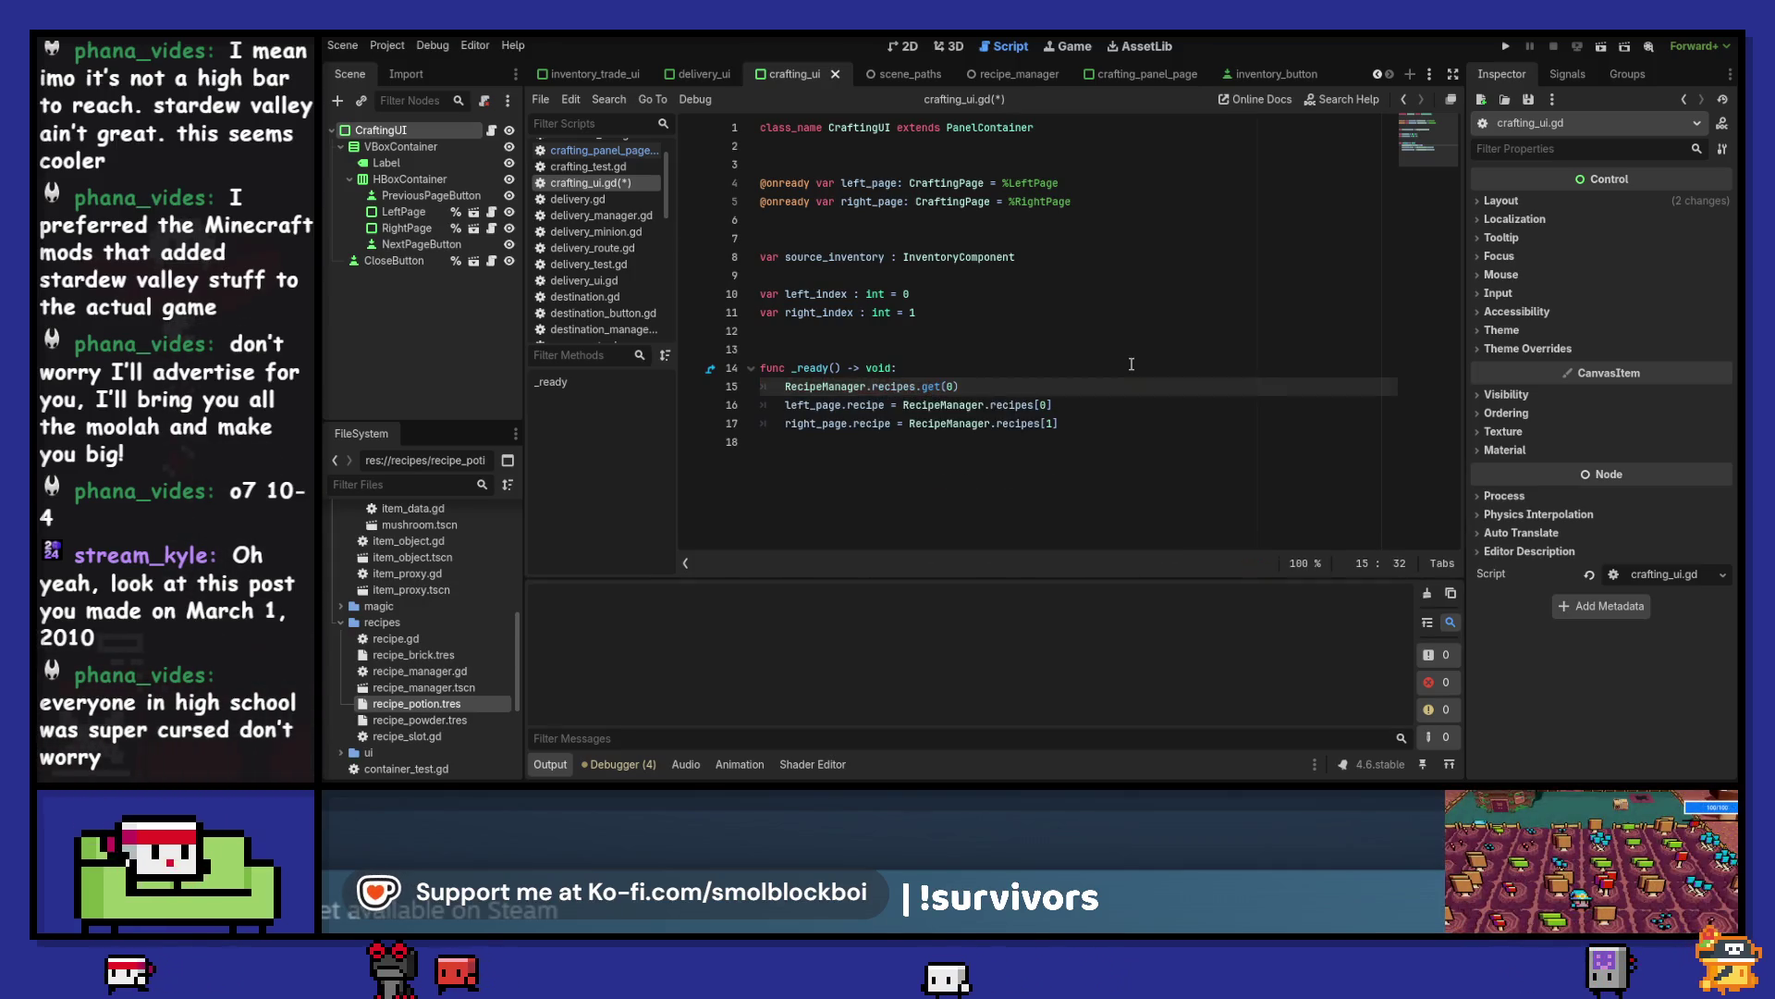
pyautogui.keyDown('ctrl'); pyautogui.click(928, 387); pyautogui.keyUp('ctrl')
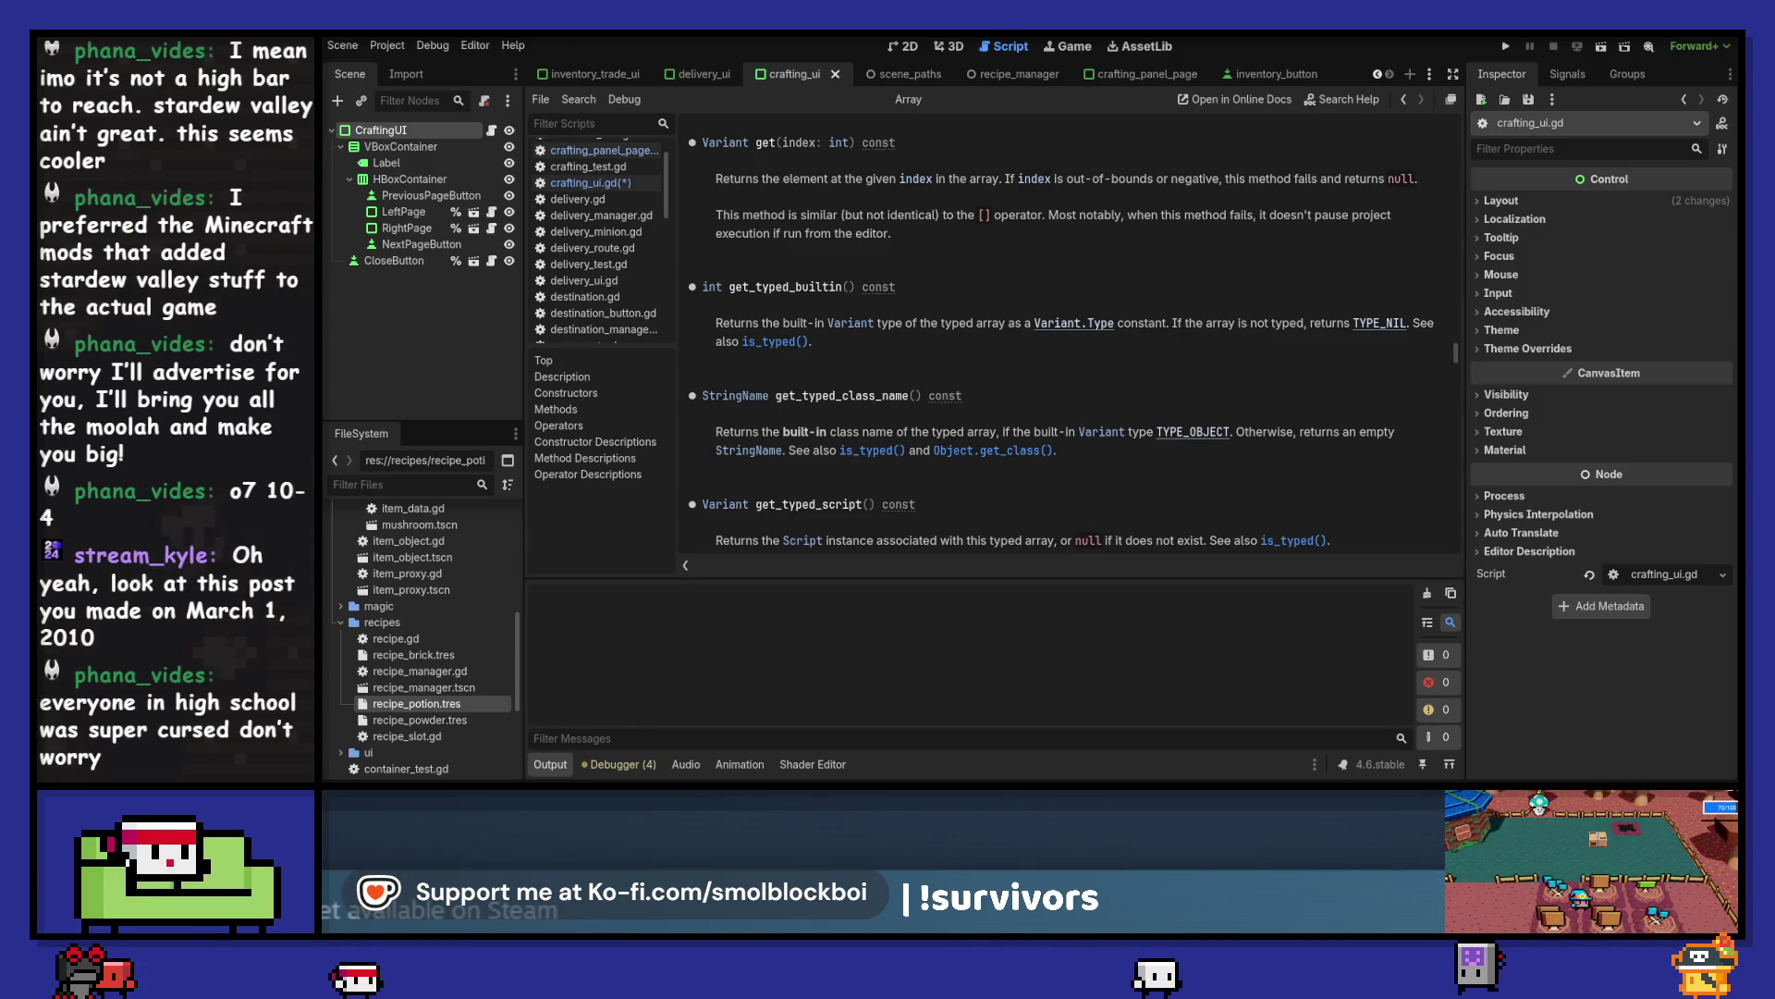
pyautogui.click(606, 183)
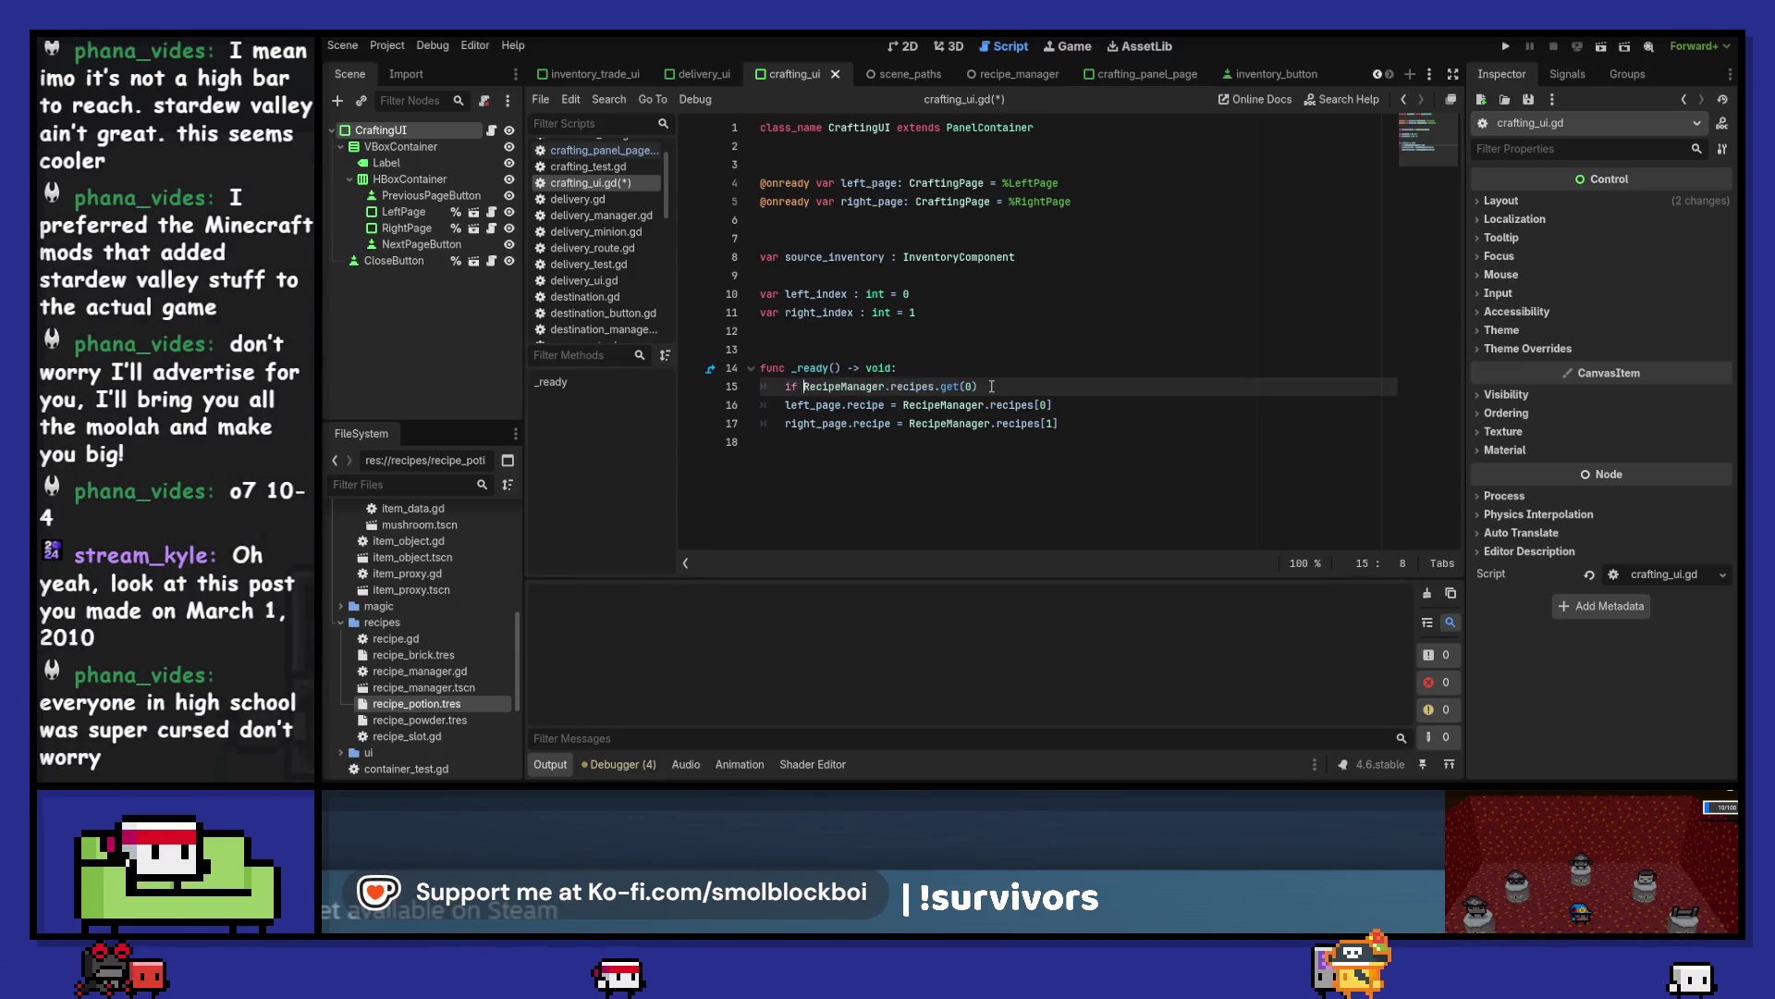
# - Turn the get(0) lookup into an if check with the left page assignment nested under it
pyautogui.write('if')
pyautogui.press('End')
pyautogui.press('Left')
pyautogui.press('Left')
pyautogui.press('Left')
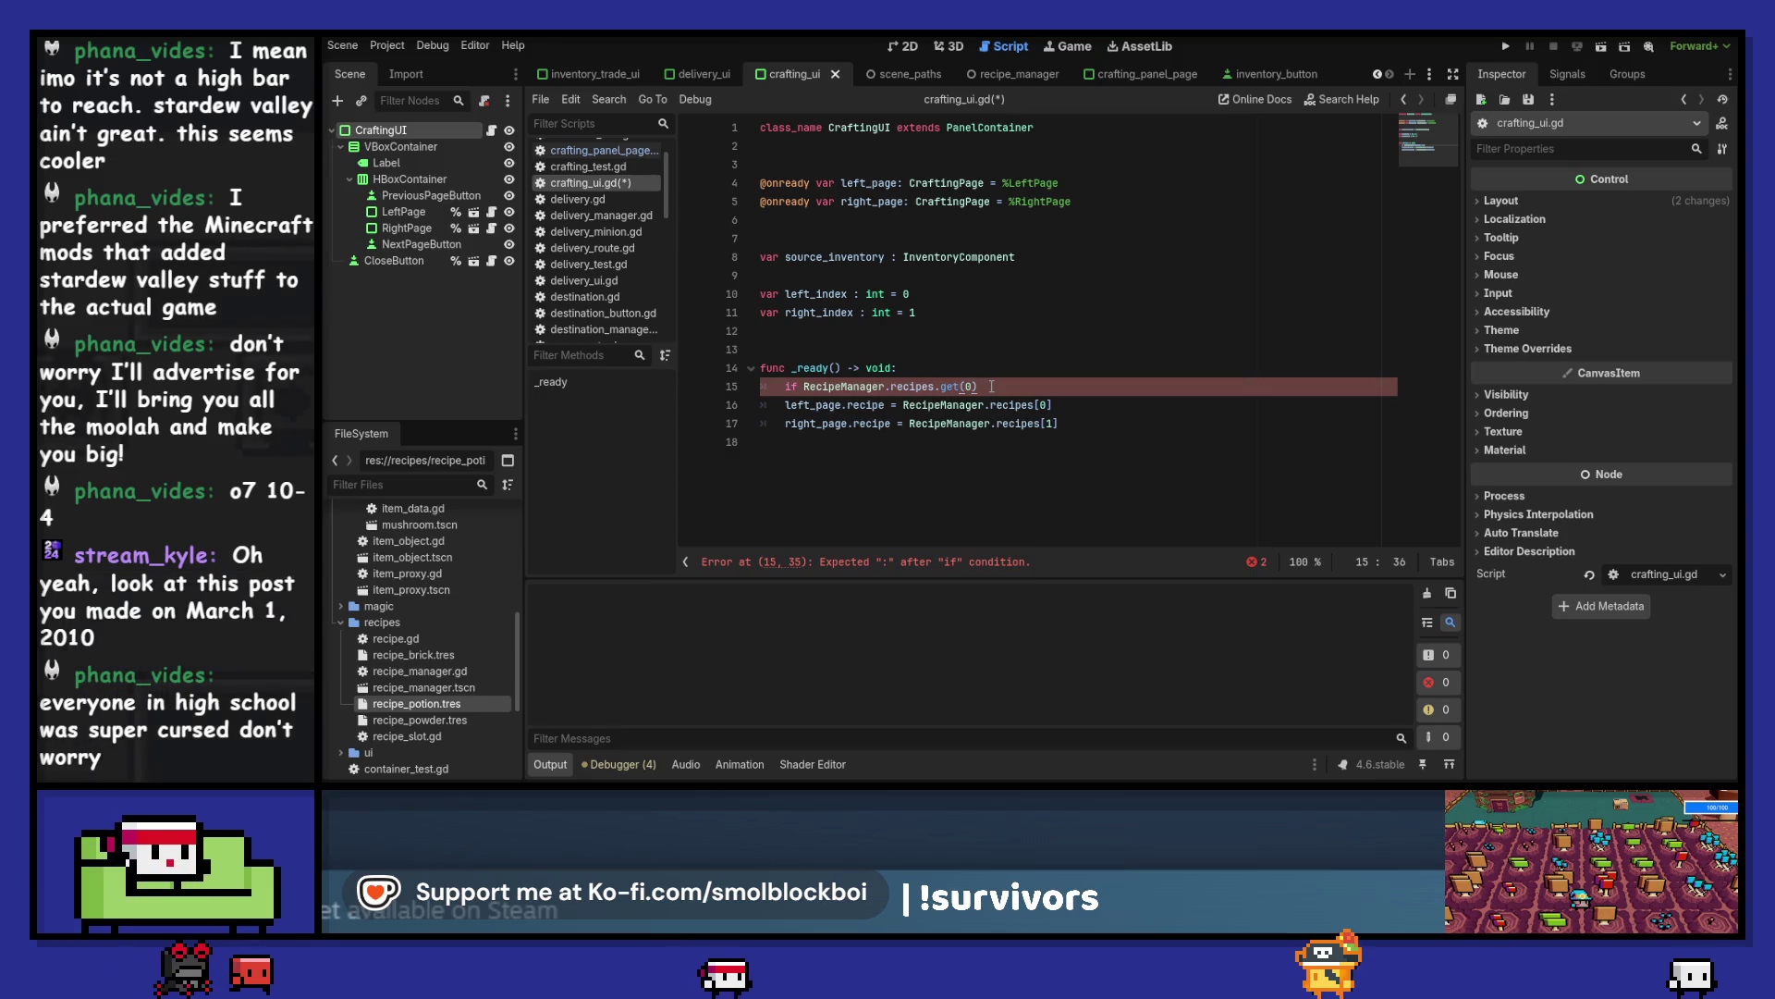
pyautogui.press('Down')
pyautogui.press('Tab')
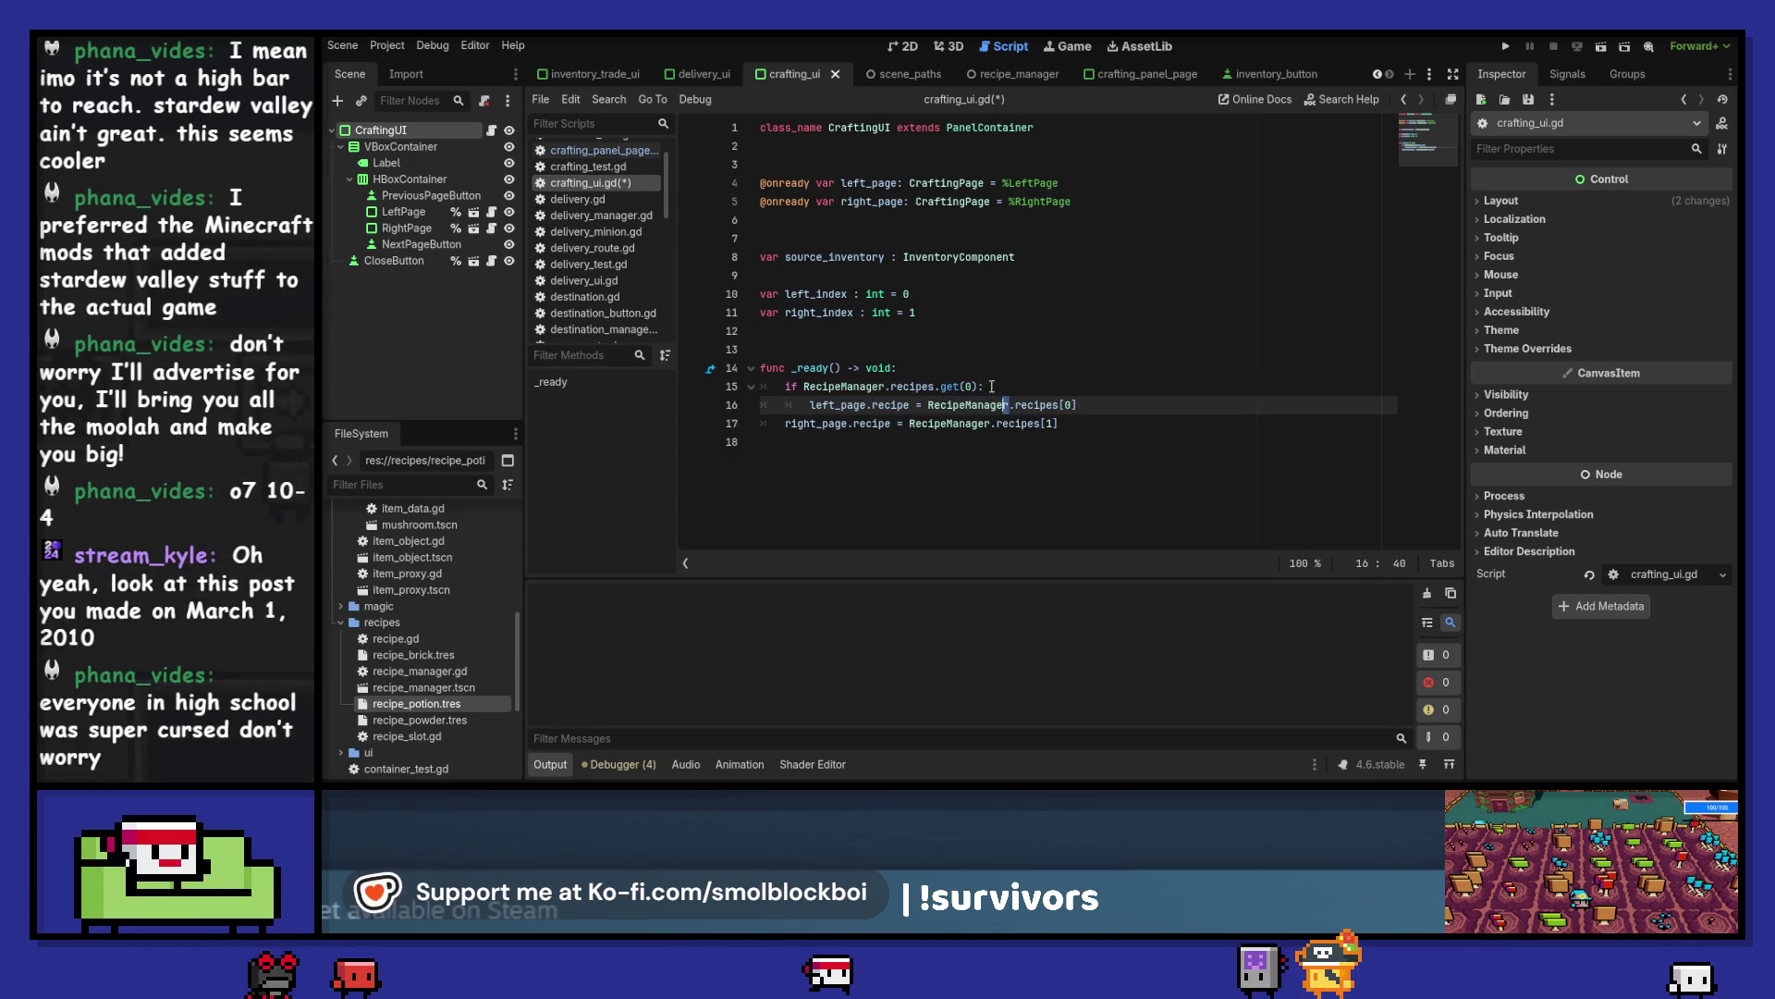
# - Nest the right page assignment under a new if RecipeManager.recipes.get(1) check, and save
pyautogui.press('End')
pyautogui.press('Return')
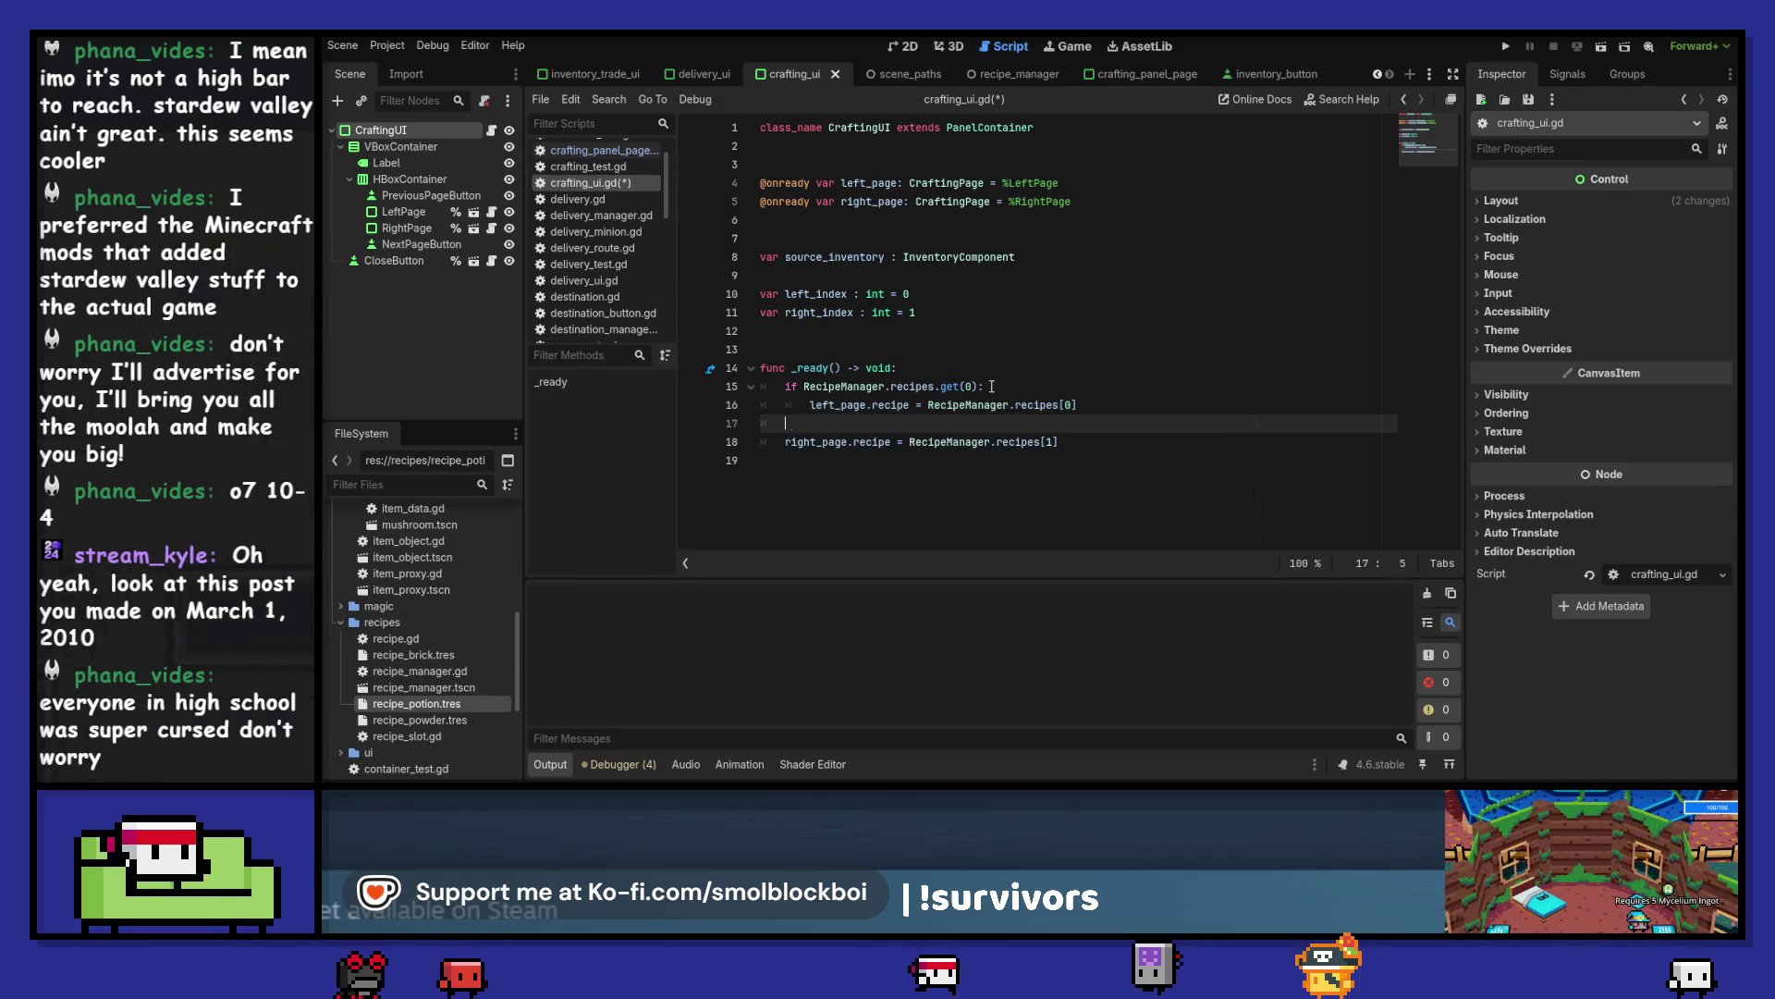
pyautogui.write('if Rec')
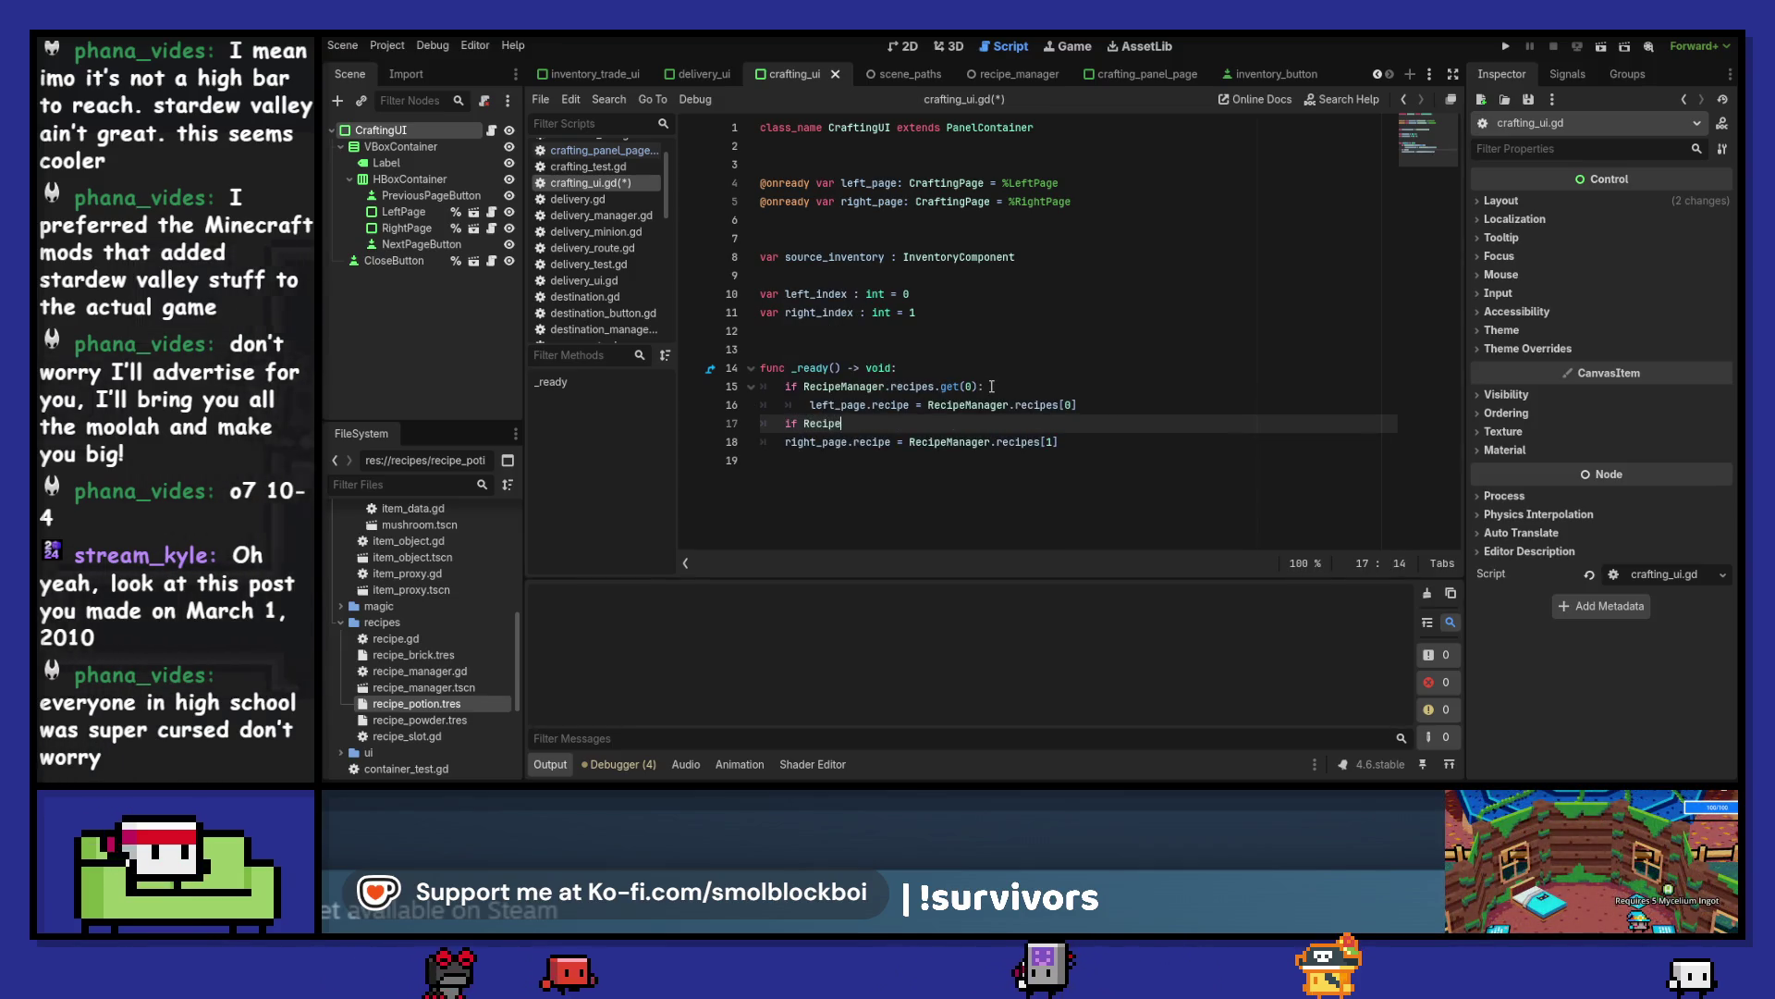
pyautogui.write('ipeManager.rec')
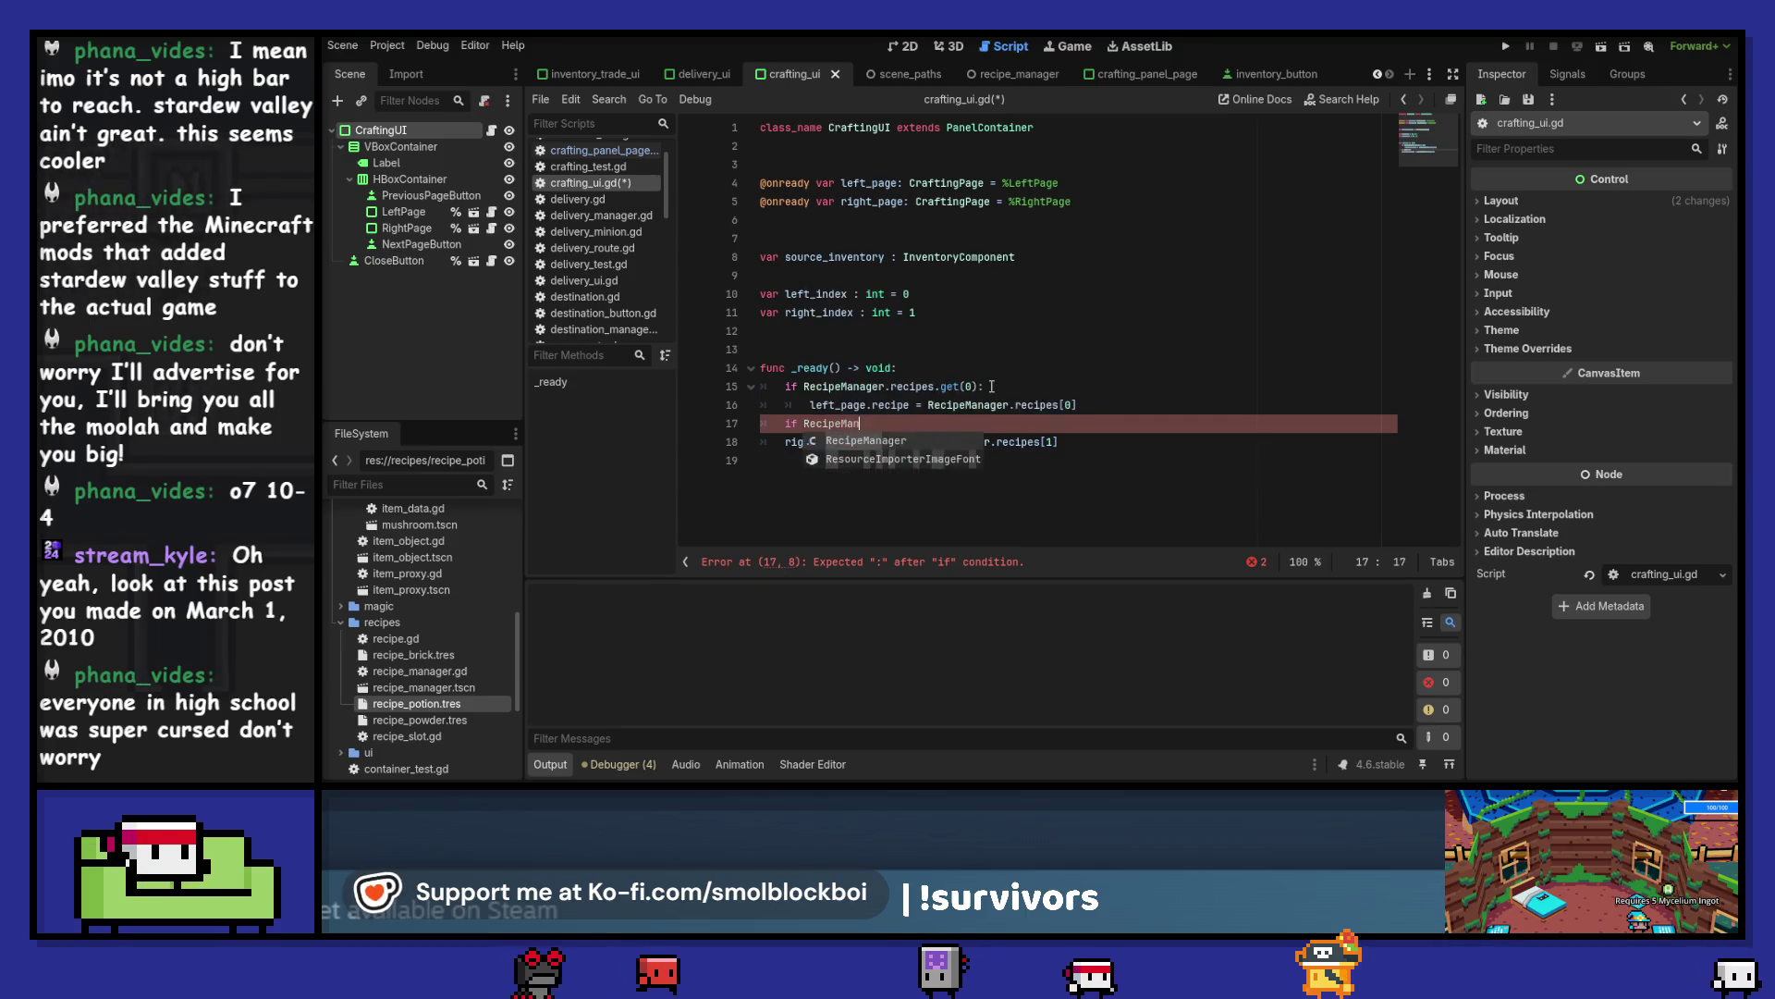
pyautogui.press('Return')
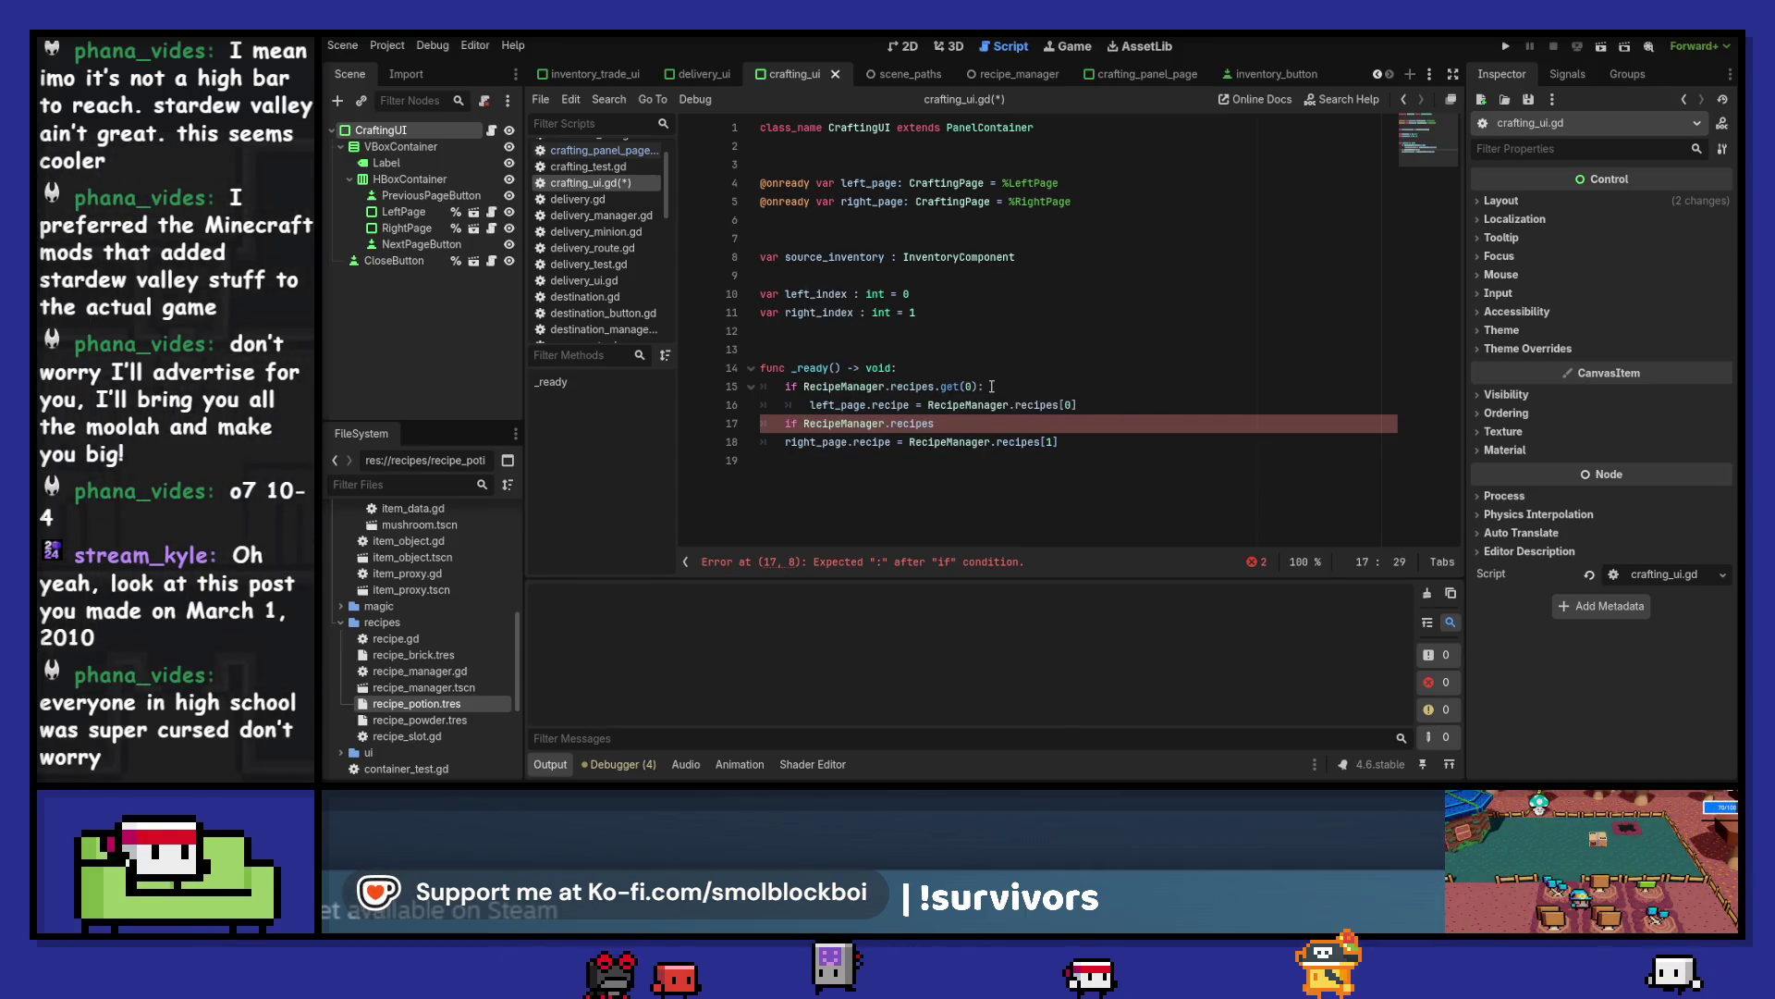
pyautogui.write('.get(1')
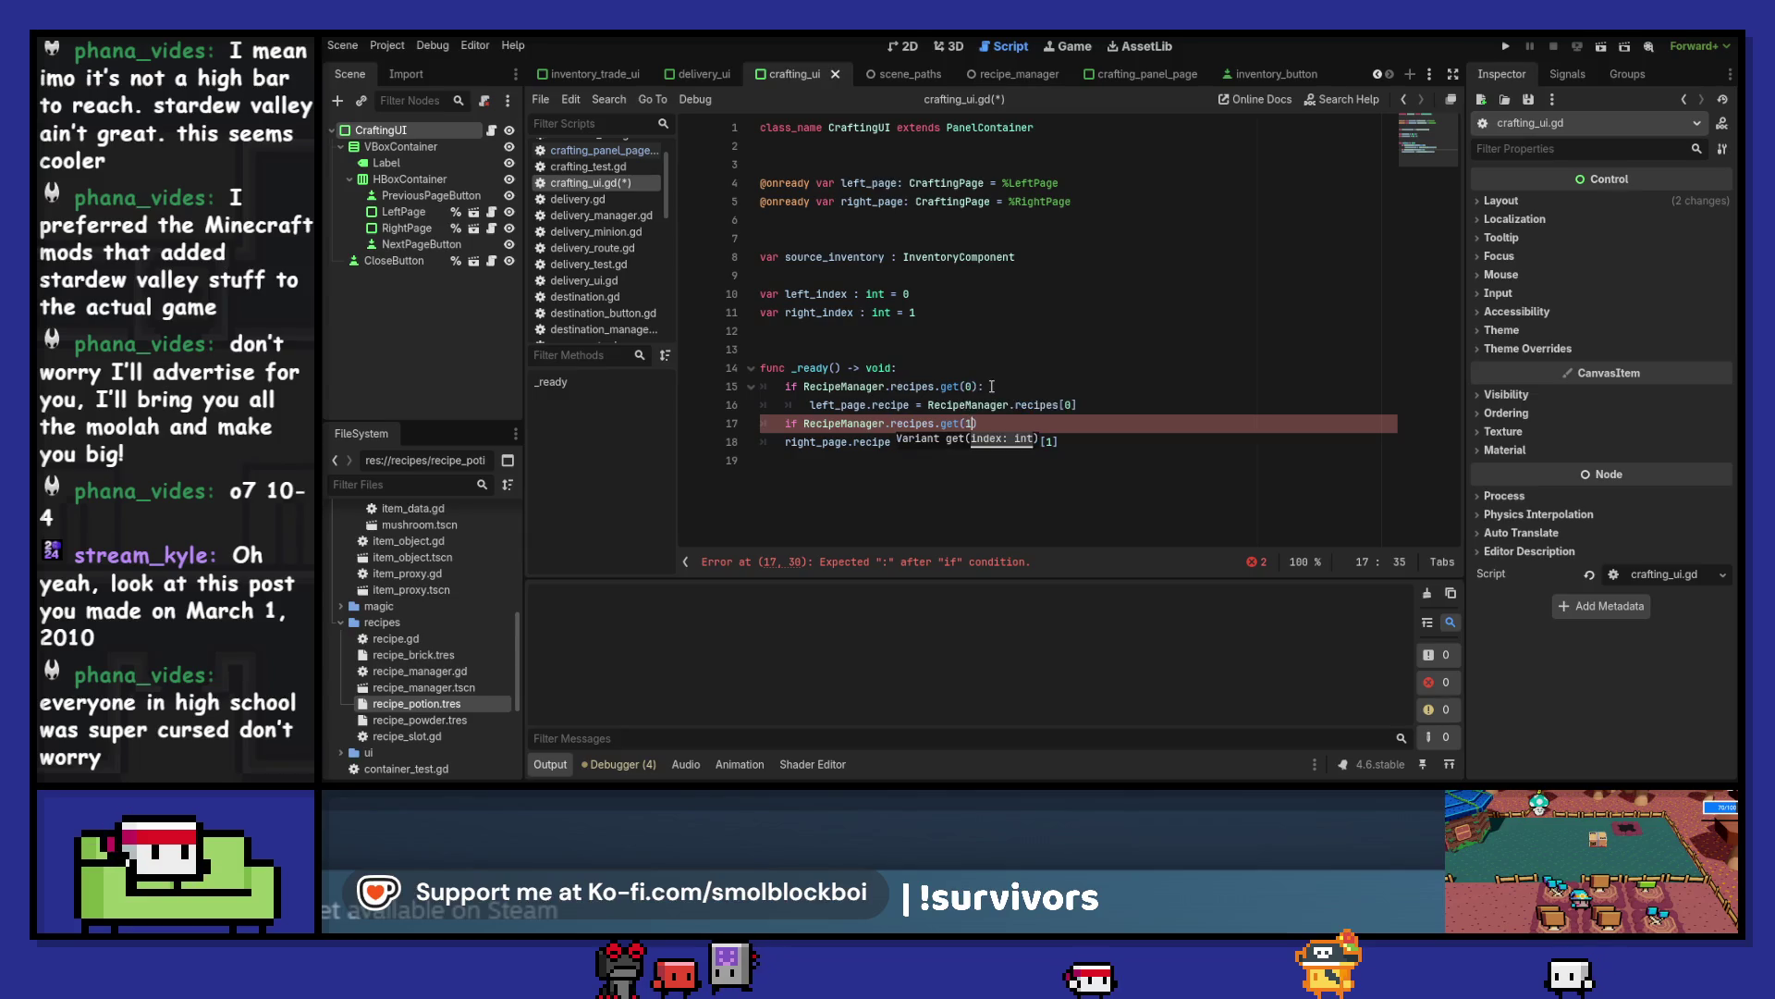
pyautogui.press('Down')
pyautogui.press('Home')
pyautogui.press('Tab')
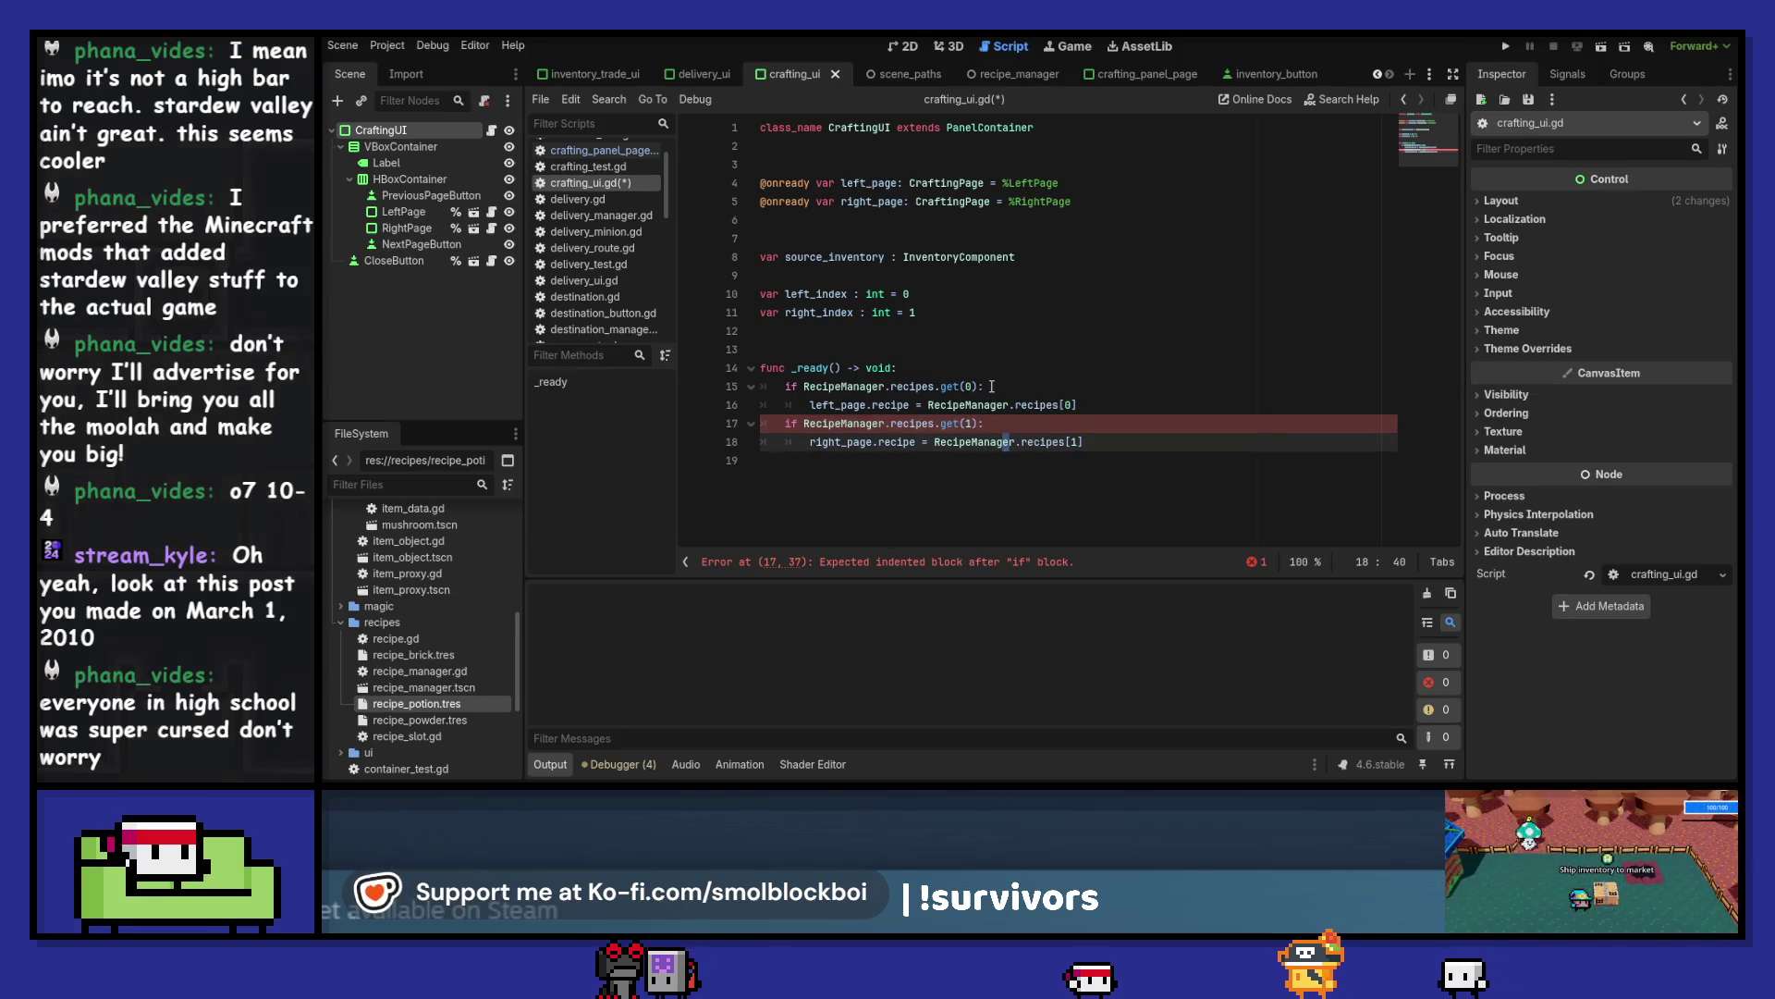
pyautogui.hotkey('ctrl', 's')
# - Replace the hard-coded 0 and 1 with left_index and right_index, save, and run the game
pyautogui.press('End')
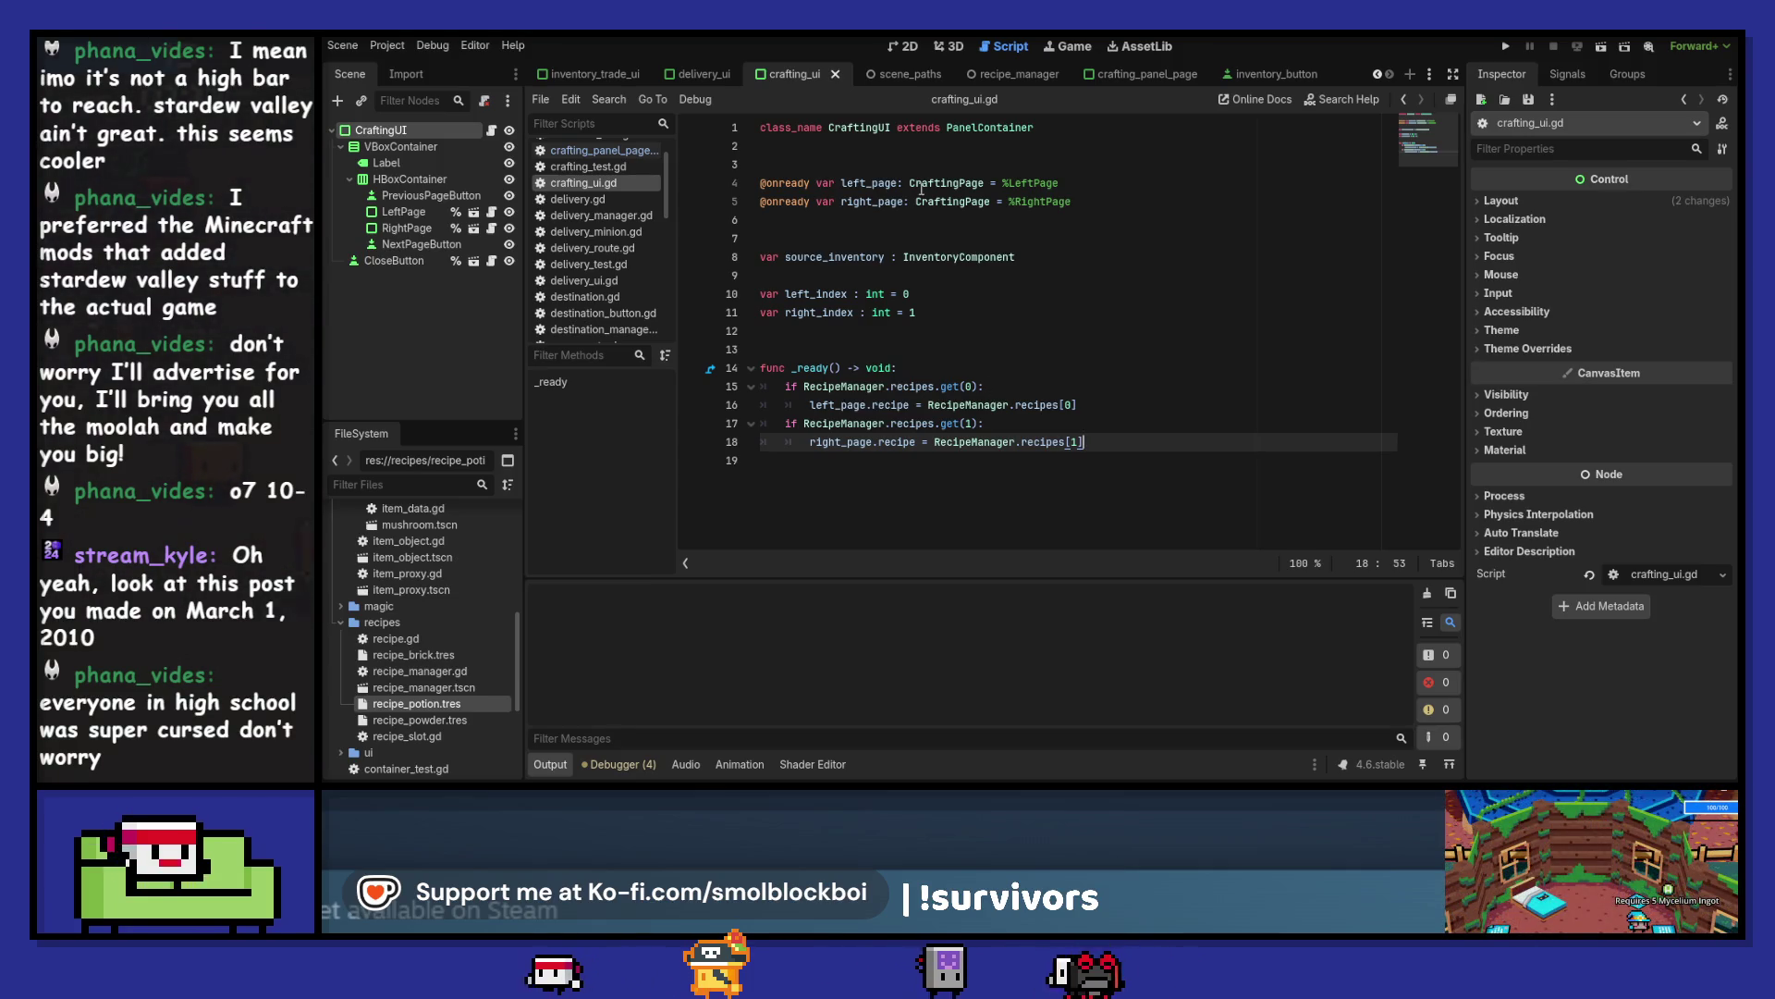
pyautogui.doubleClick(815, 294)
pyautogui.hotkey('ctrl', 'c')
pyautogui.doubleClick(968, 387)
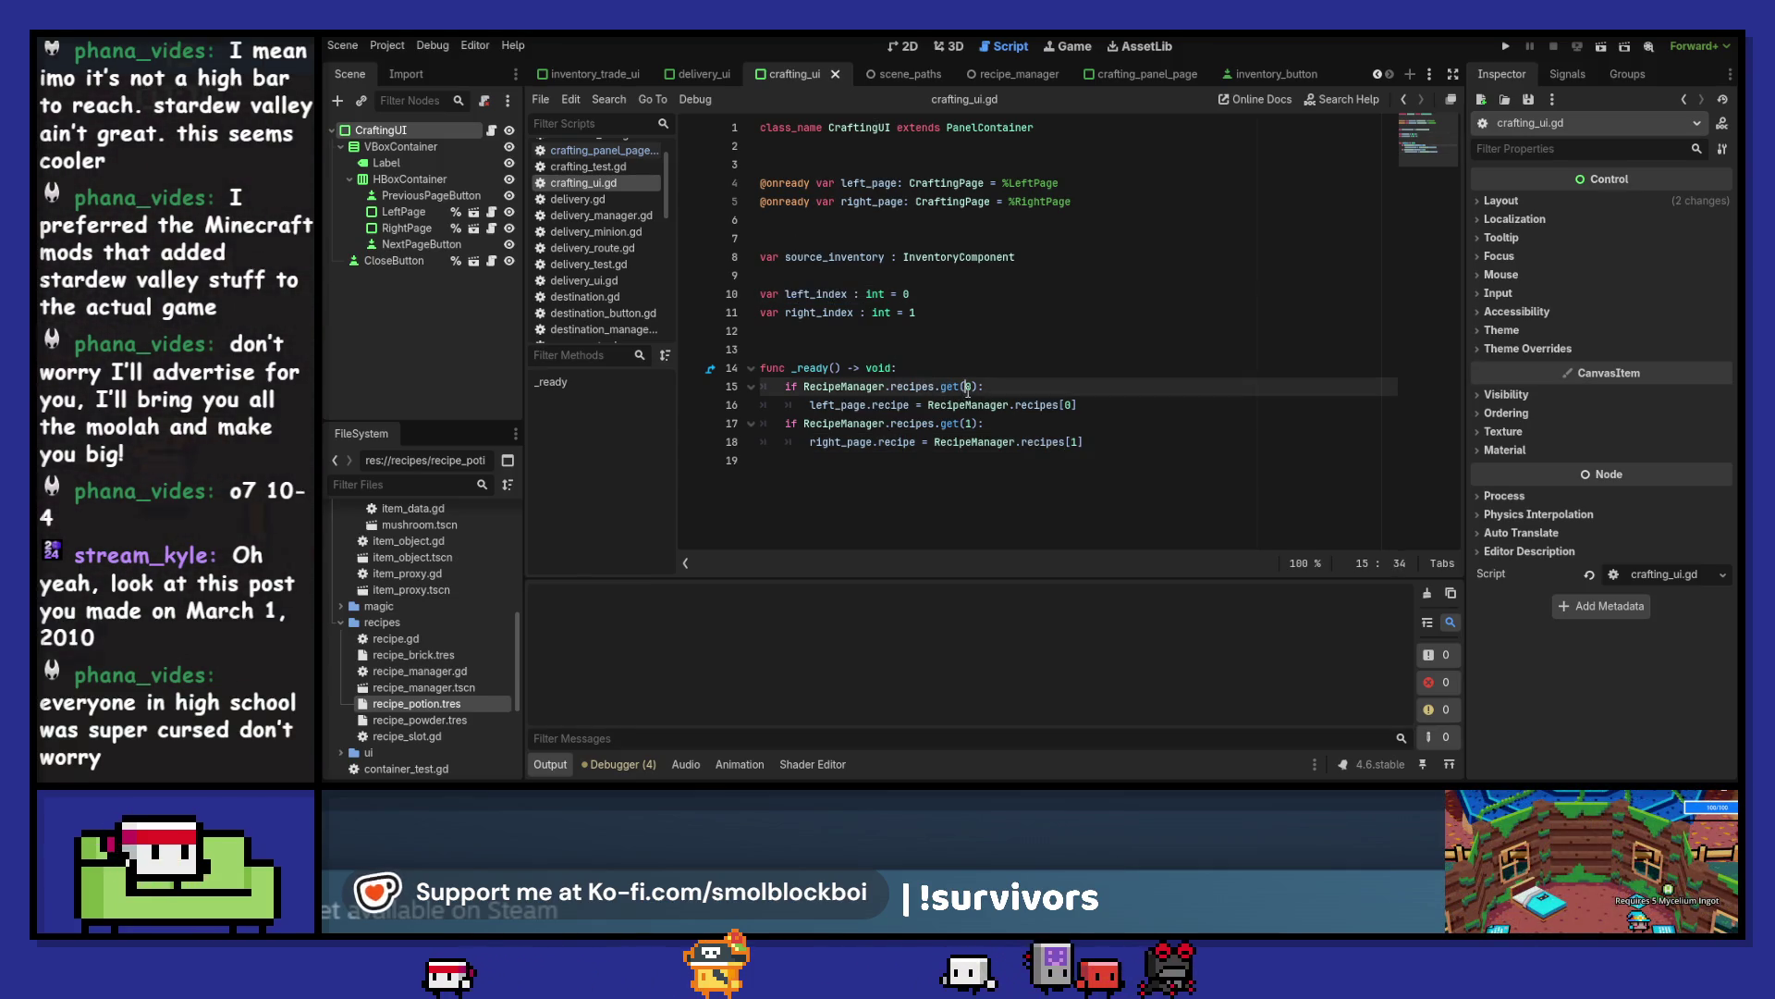
pyautogui.hotkey('ctrl', 'v')
pyautogui.doubleClick(1069, 405)
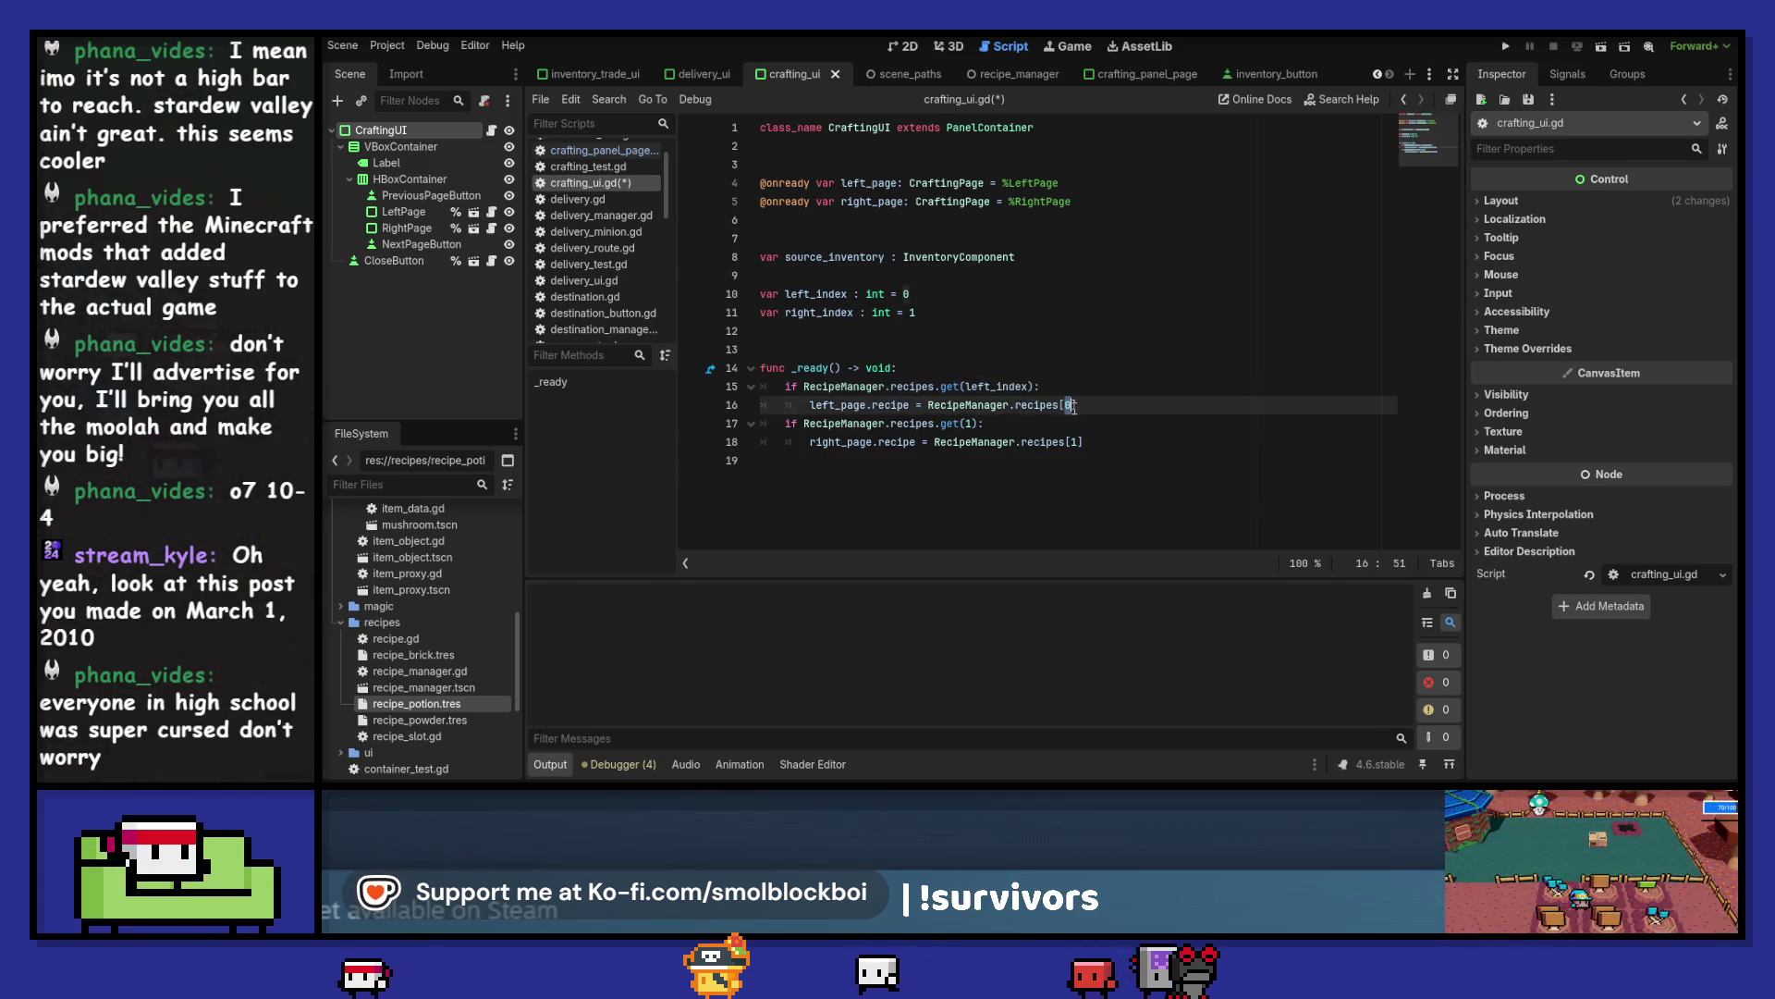
pyautogui.doubleClick(805, 311)
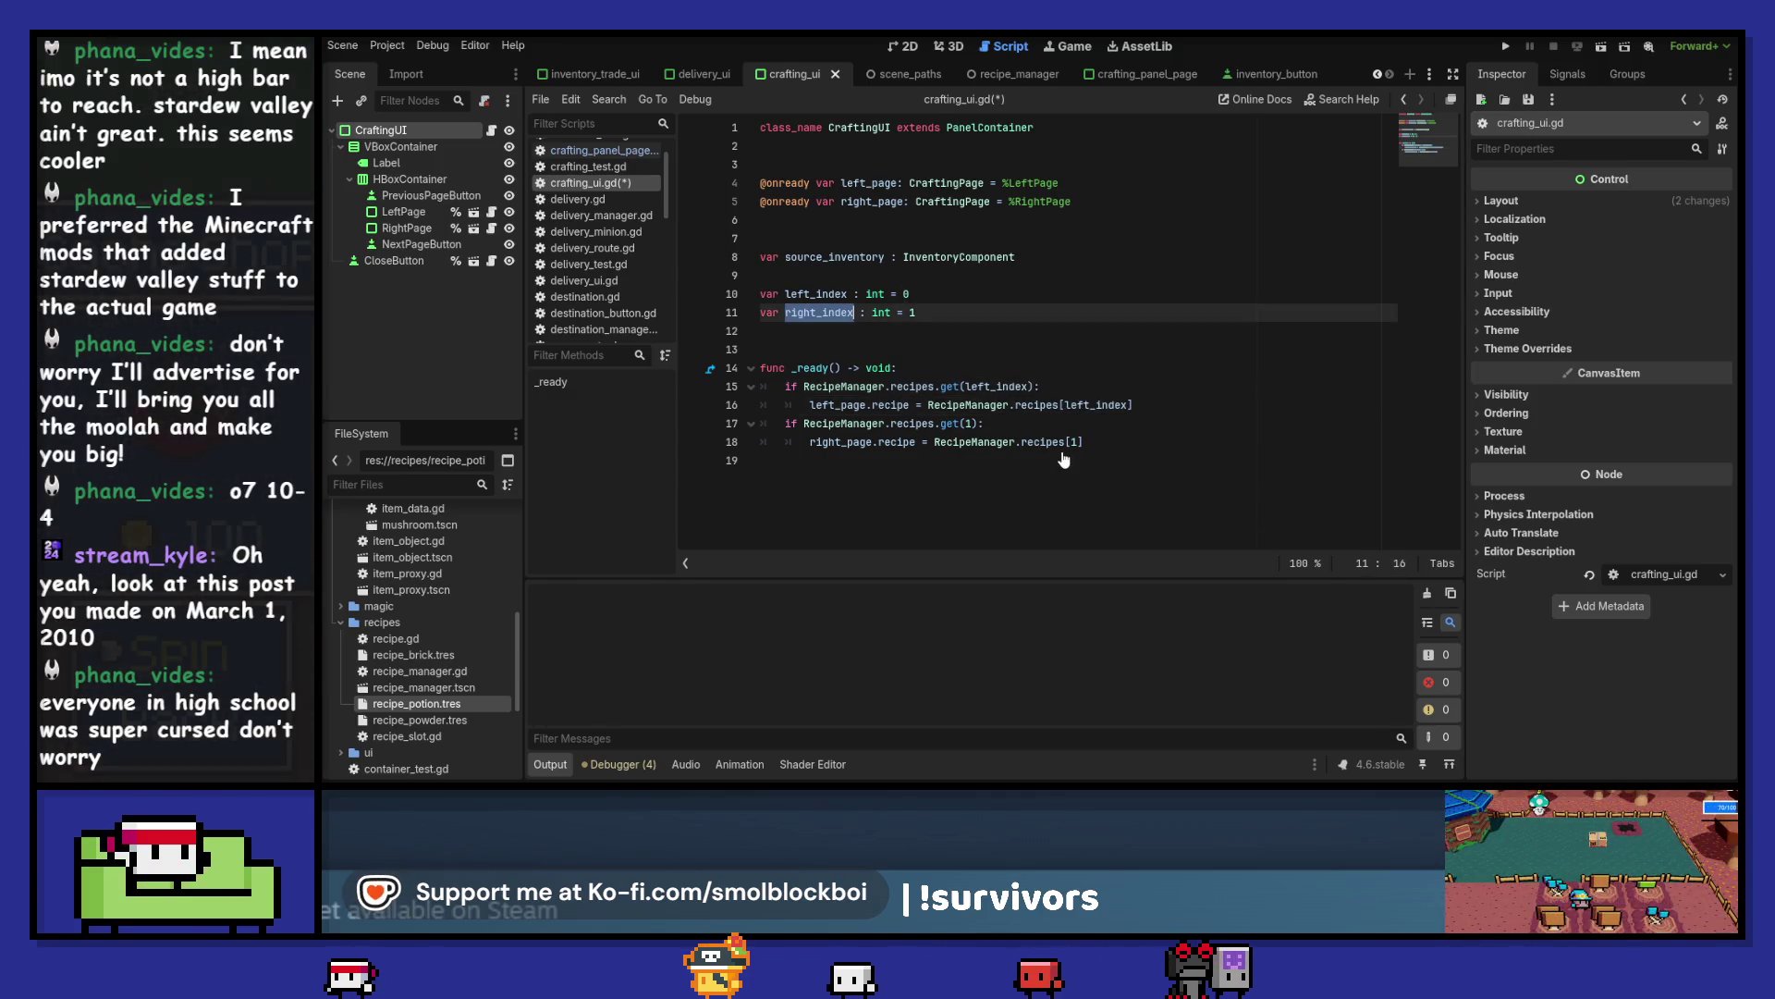
pyautogui.doubleClick(968, 423)
pyautogui.hotkey('ctrl', 'c')
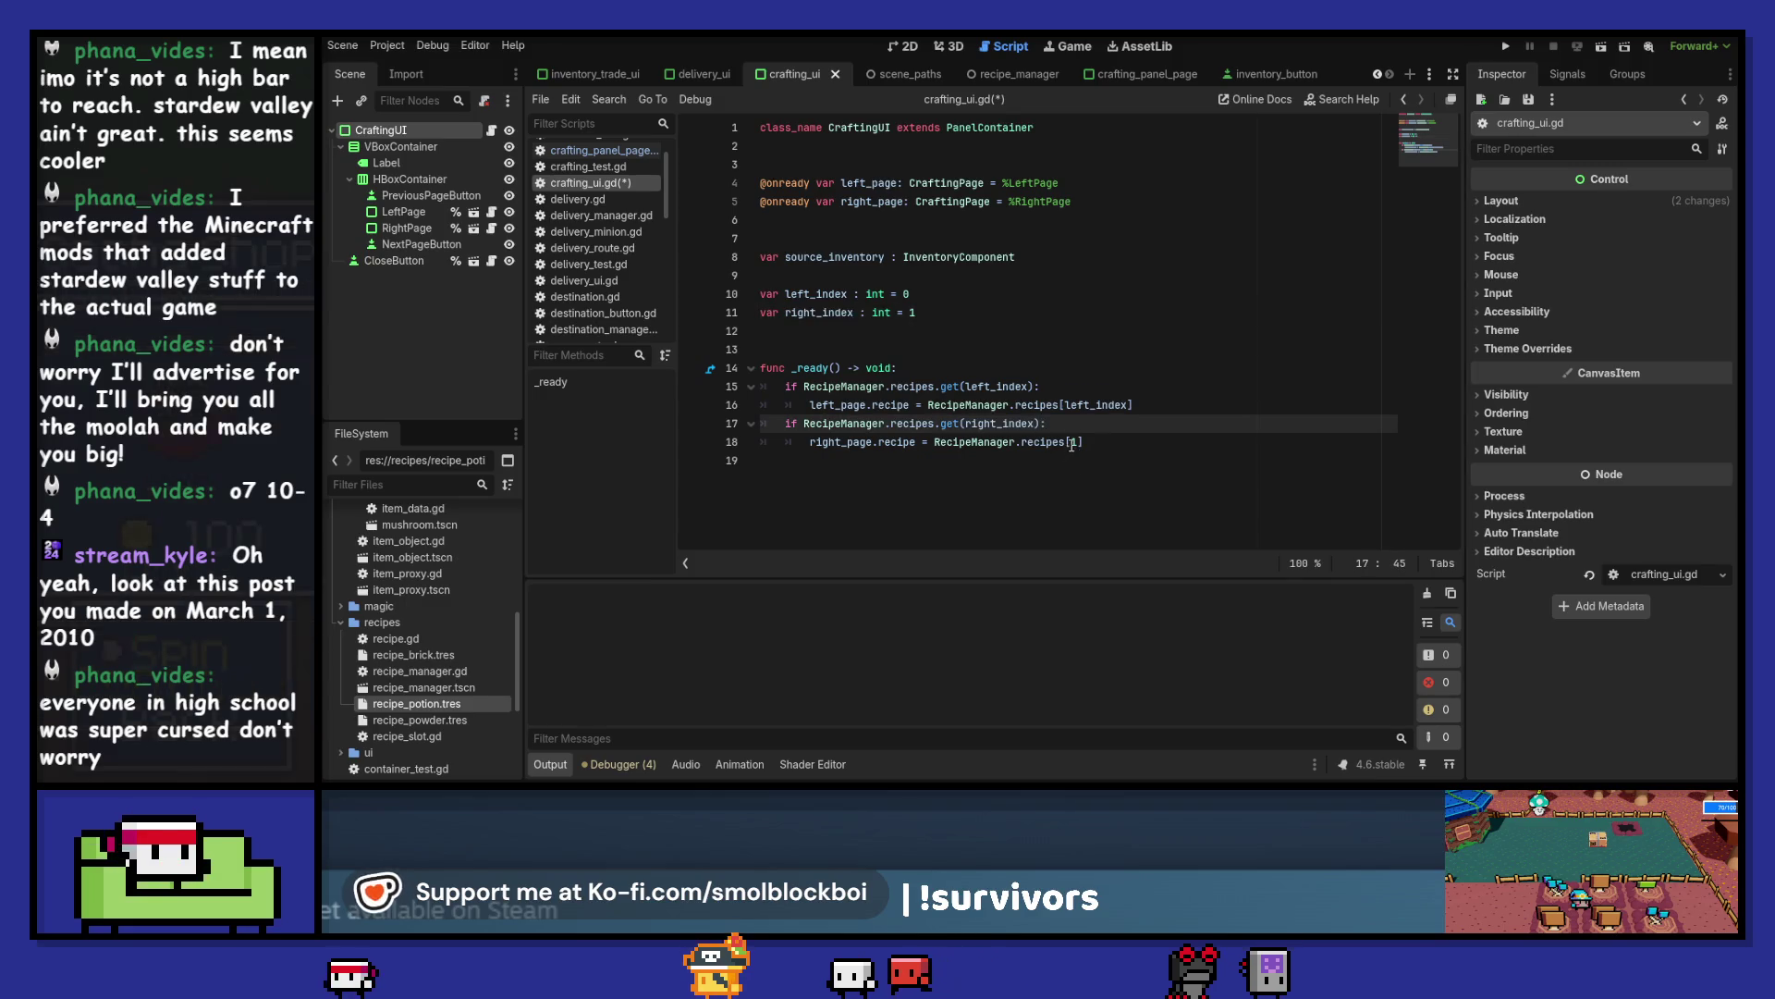
pyautogui.doubleClick(1076, 442)
pyautogui.hotkey('ctrl', 'v')
pyautogui.hotkey('ctrl', 's')
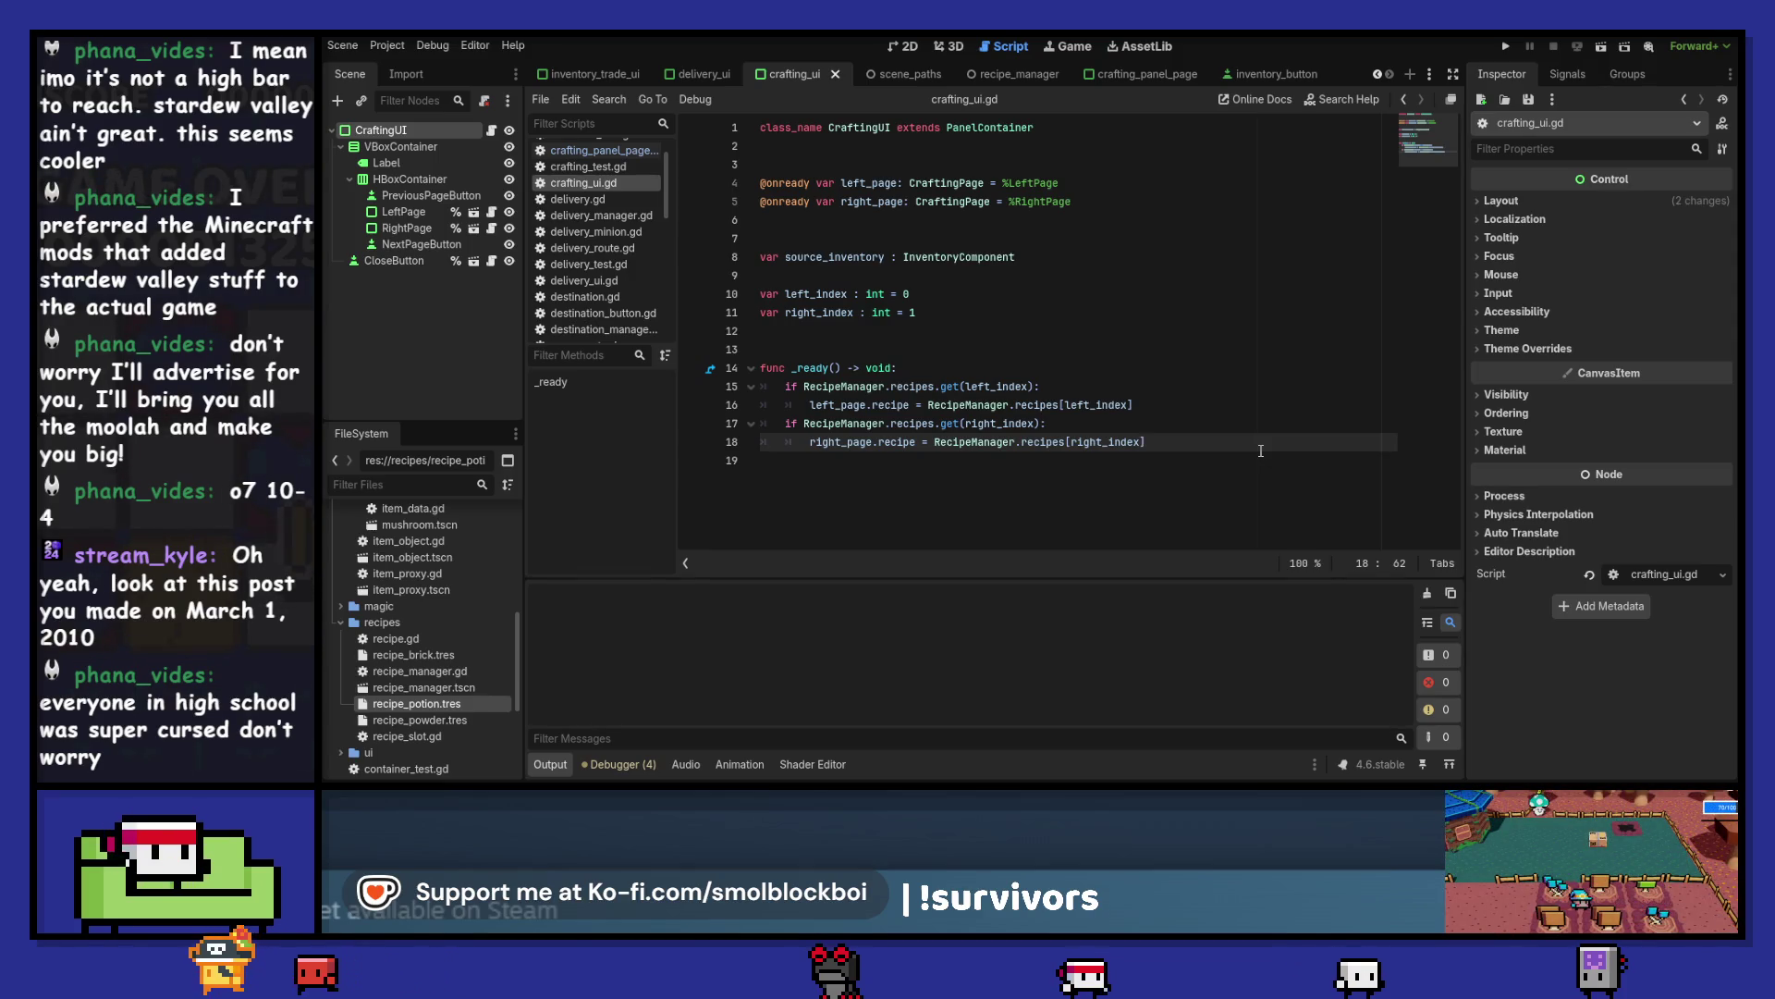
pyautogui.press('F5')
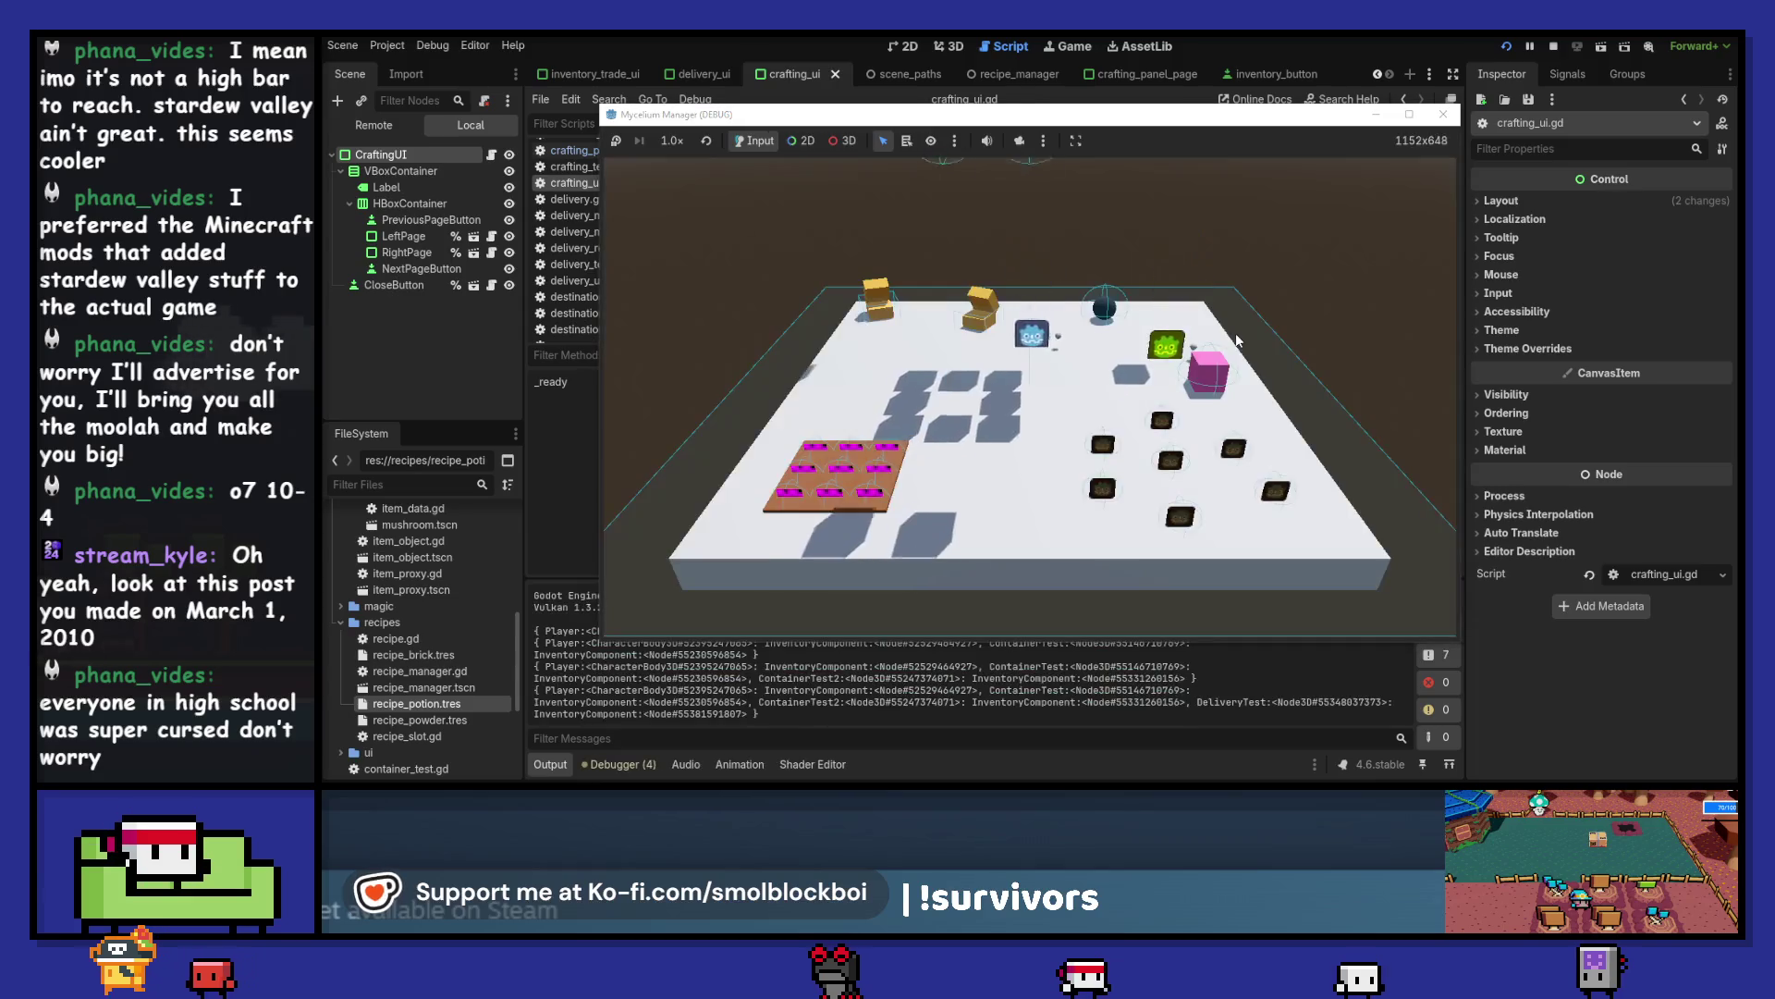
# - Check that the Crafting Panel shows Potion and Powder, stop the game, then add a blank line after line 6
pyautogui.press('e')
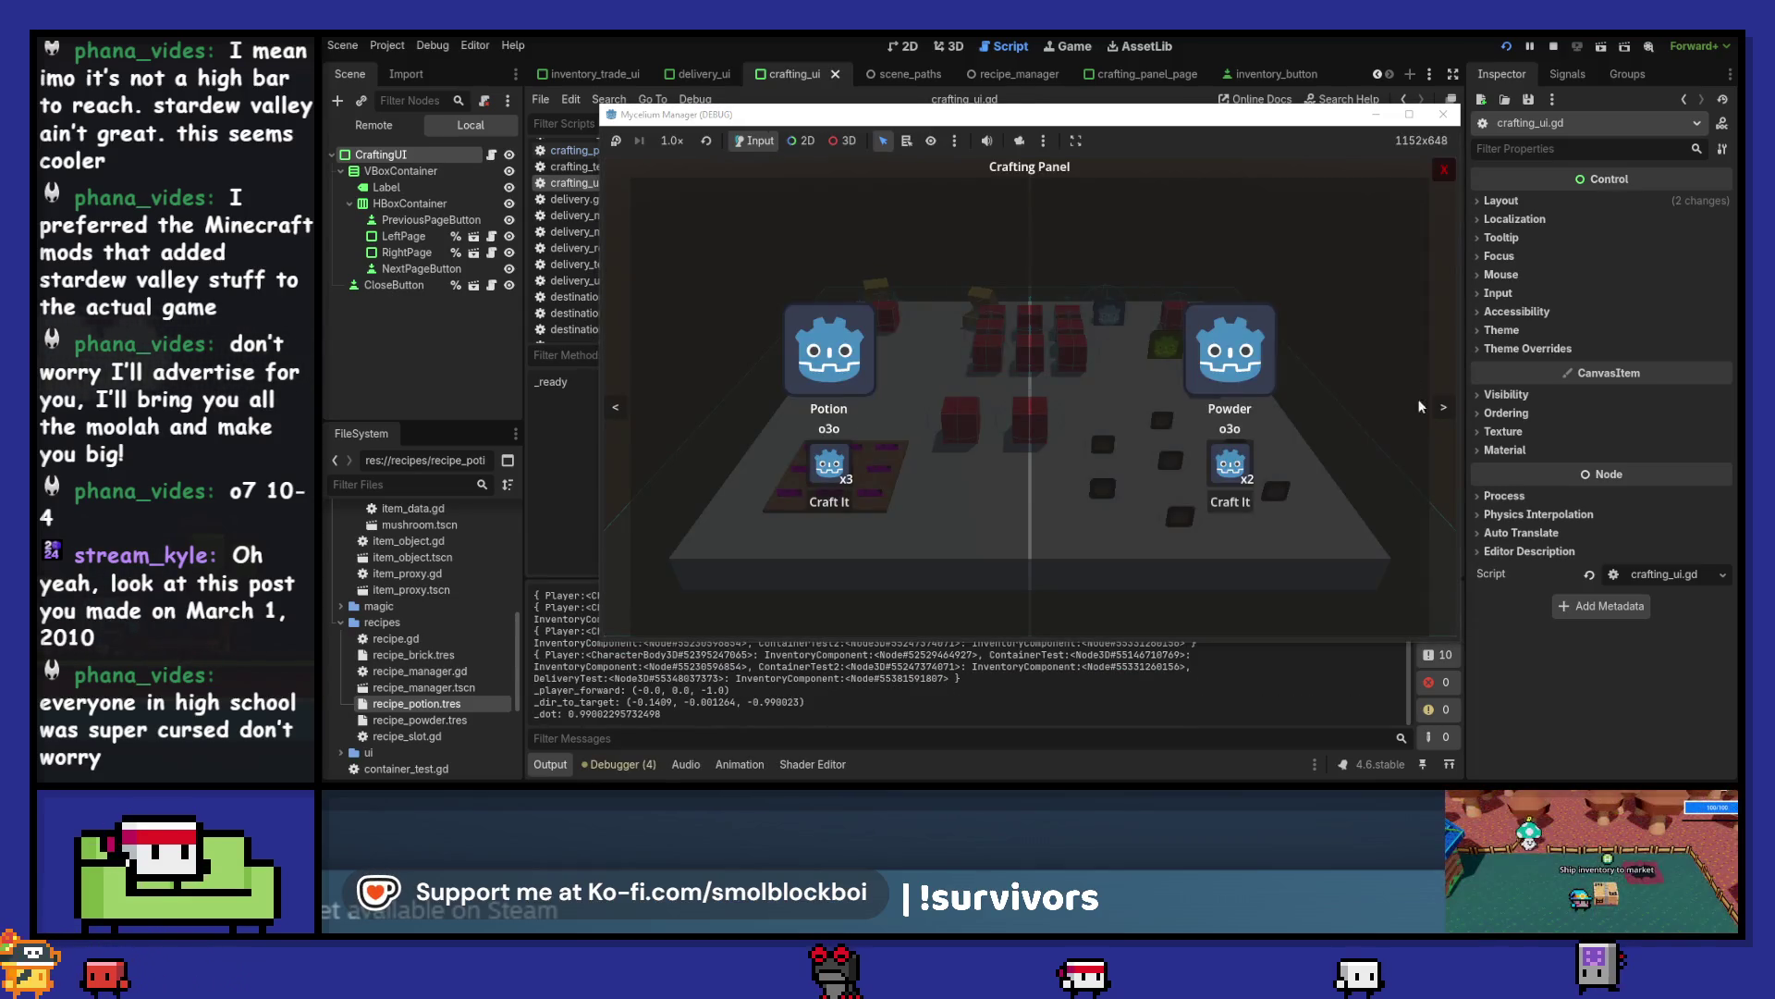
pyautogui.press('F8')
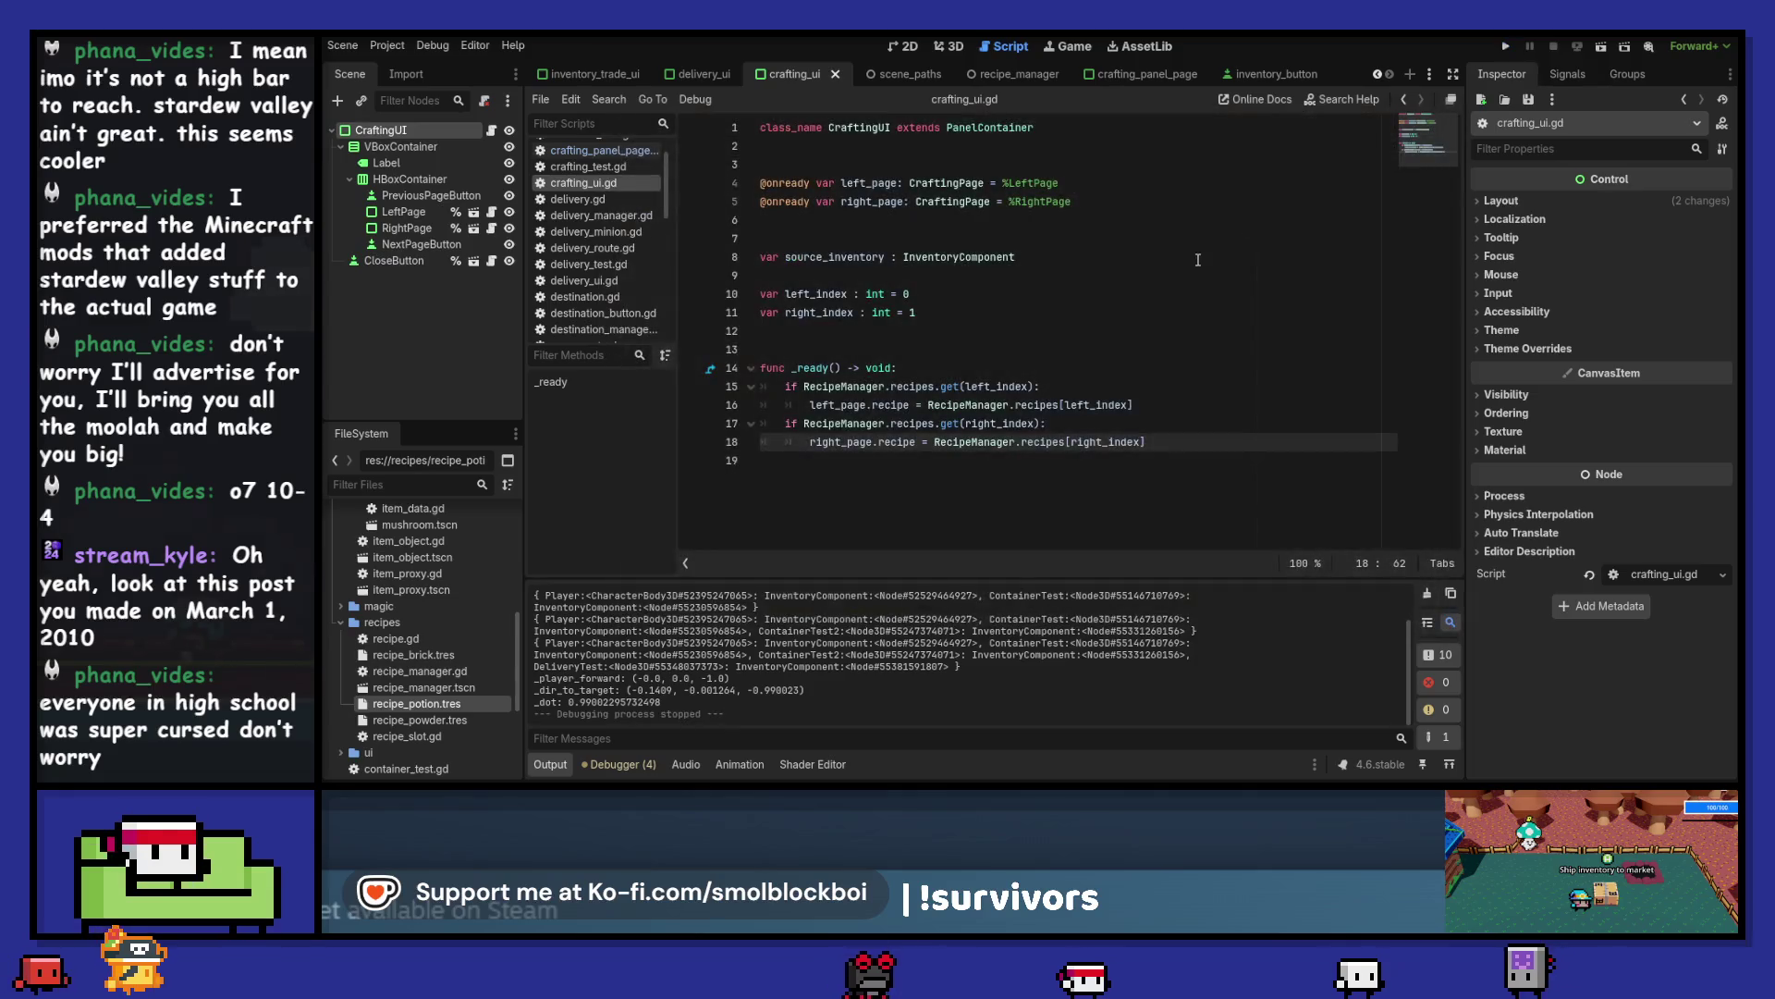
pyautogui.click(840, 228)
pyautogui.press('Return')
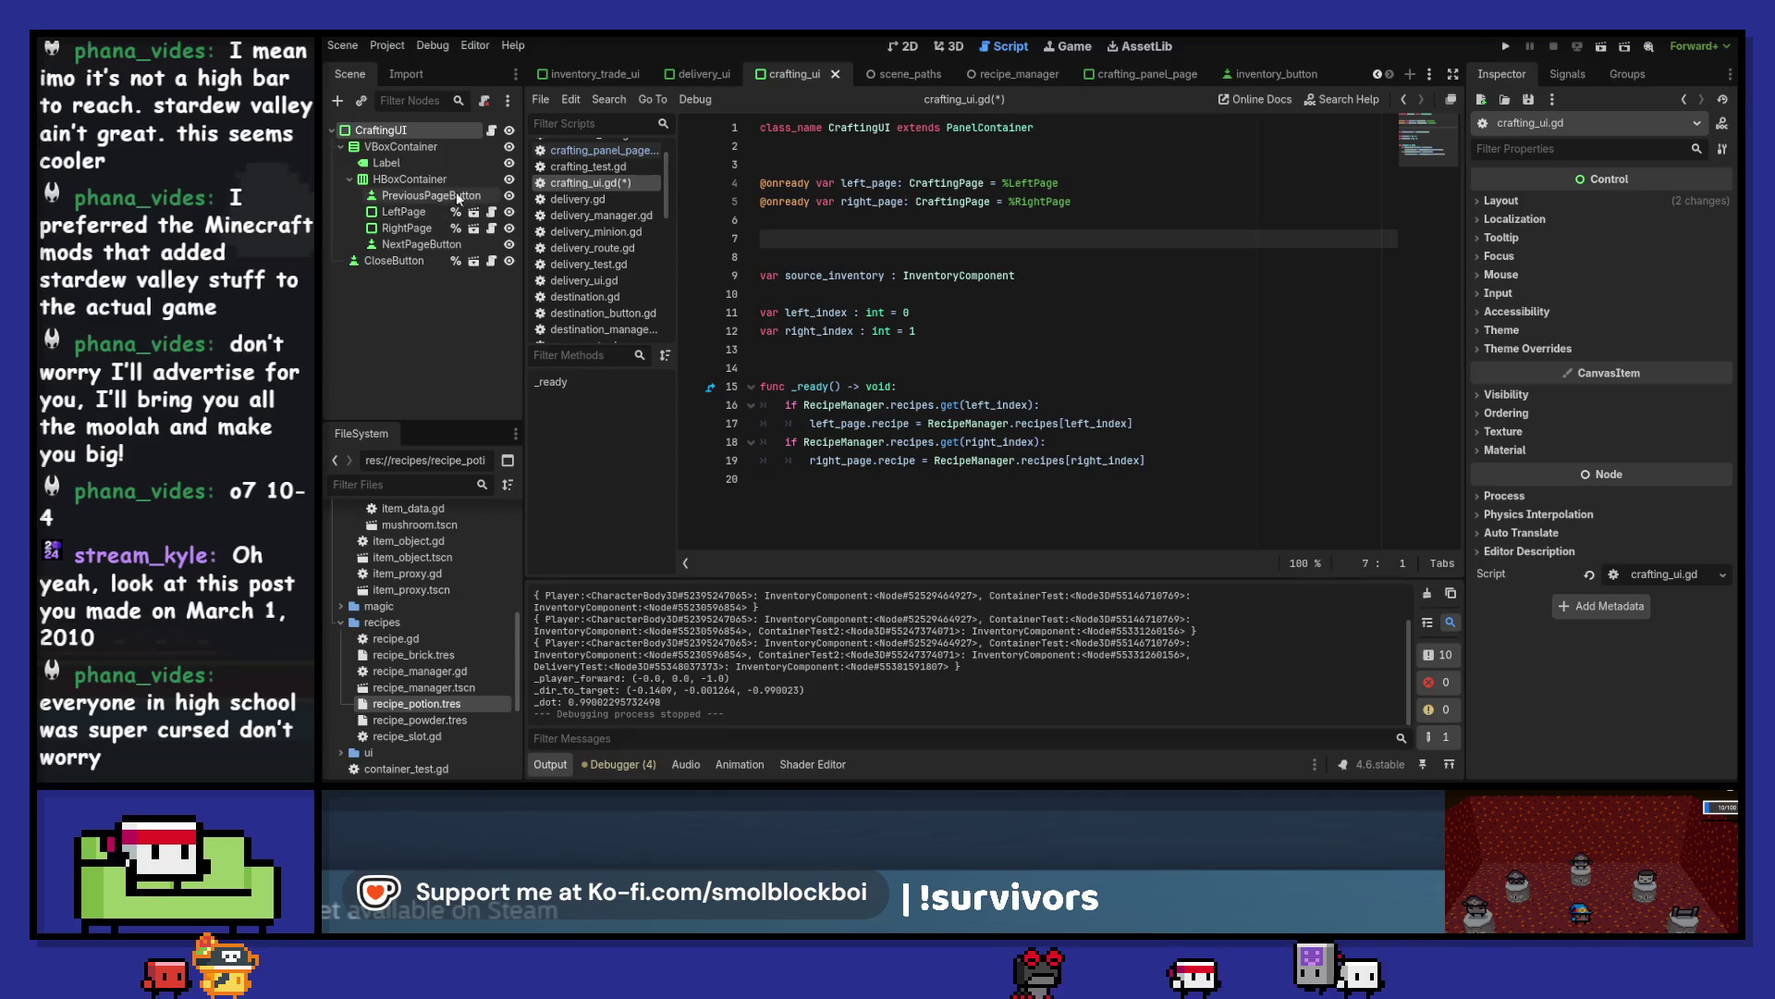
# - Make PreviousPageButton and NextPageButton scene-unique and add script references to both, then save
pyautogui.click(458, 198)
pyautogui.keyDown('ctrl'); pyautogui.click(421, 244); pyautogui.keyUp('ctrl')
pyautogui.rightClick(433, 202)
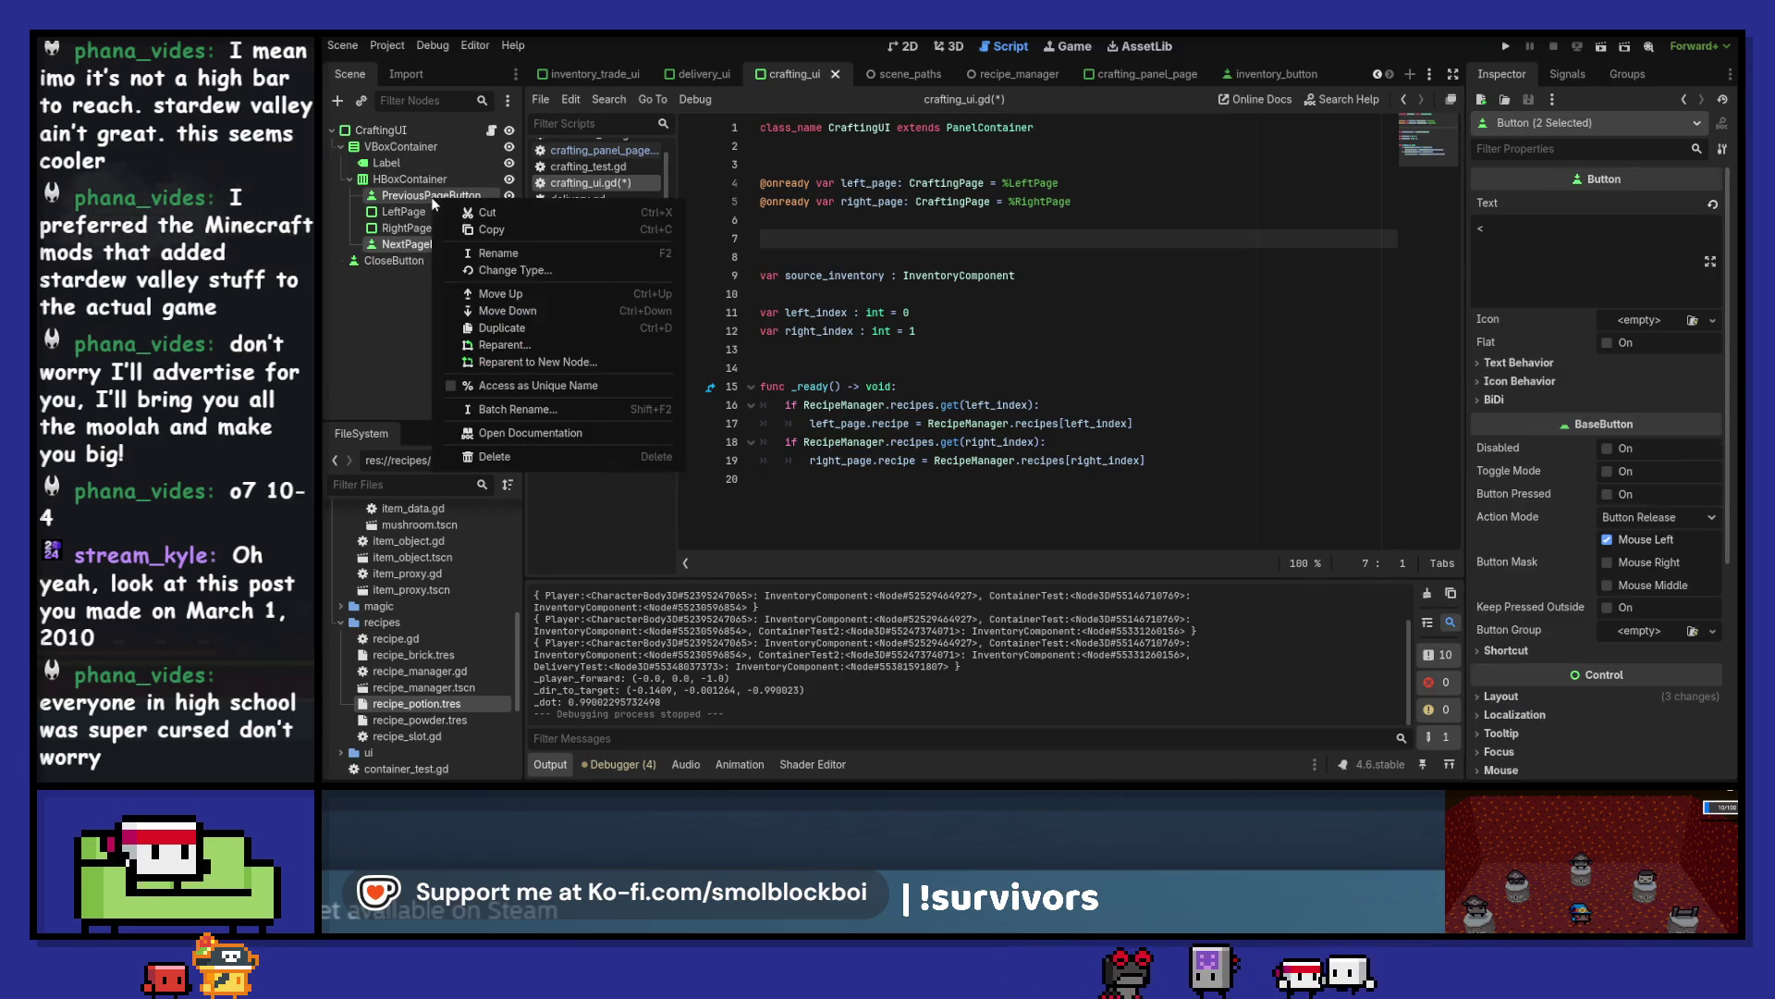
pyautogui.click(524, 385)
pyautogui.moveTo(451, 202); pyautogui.dragTo(1001, 242)
pyautogui.hotkey('ctrl', 's')
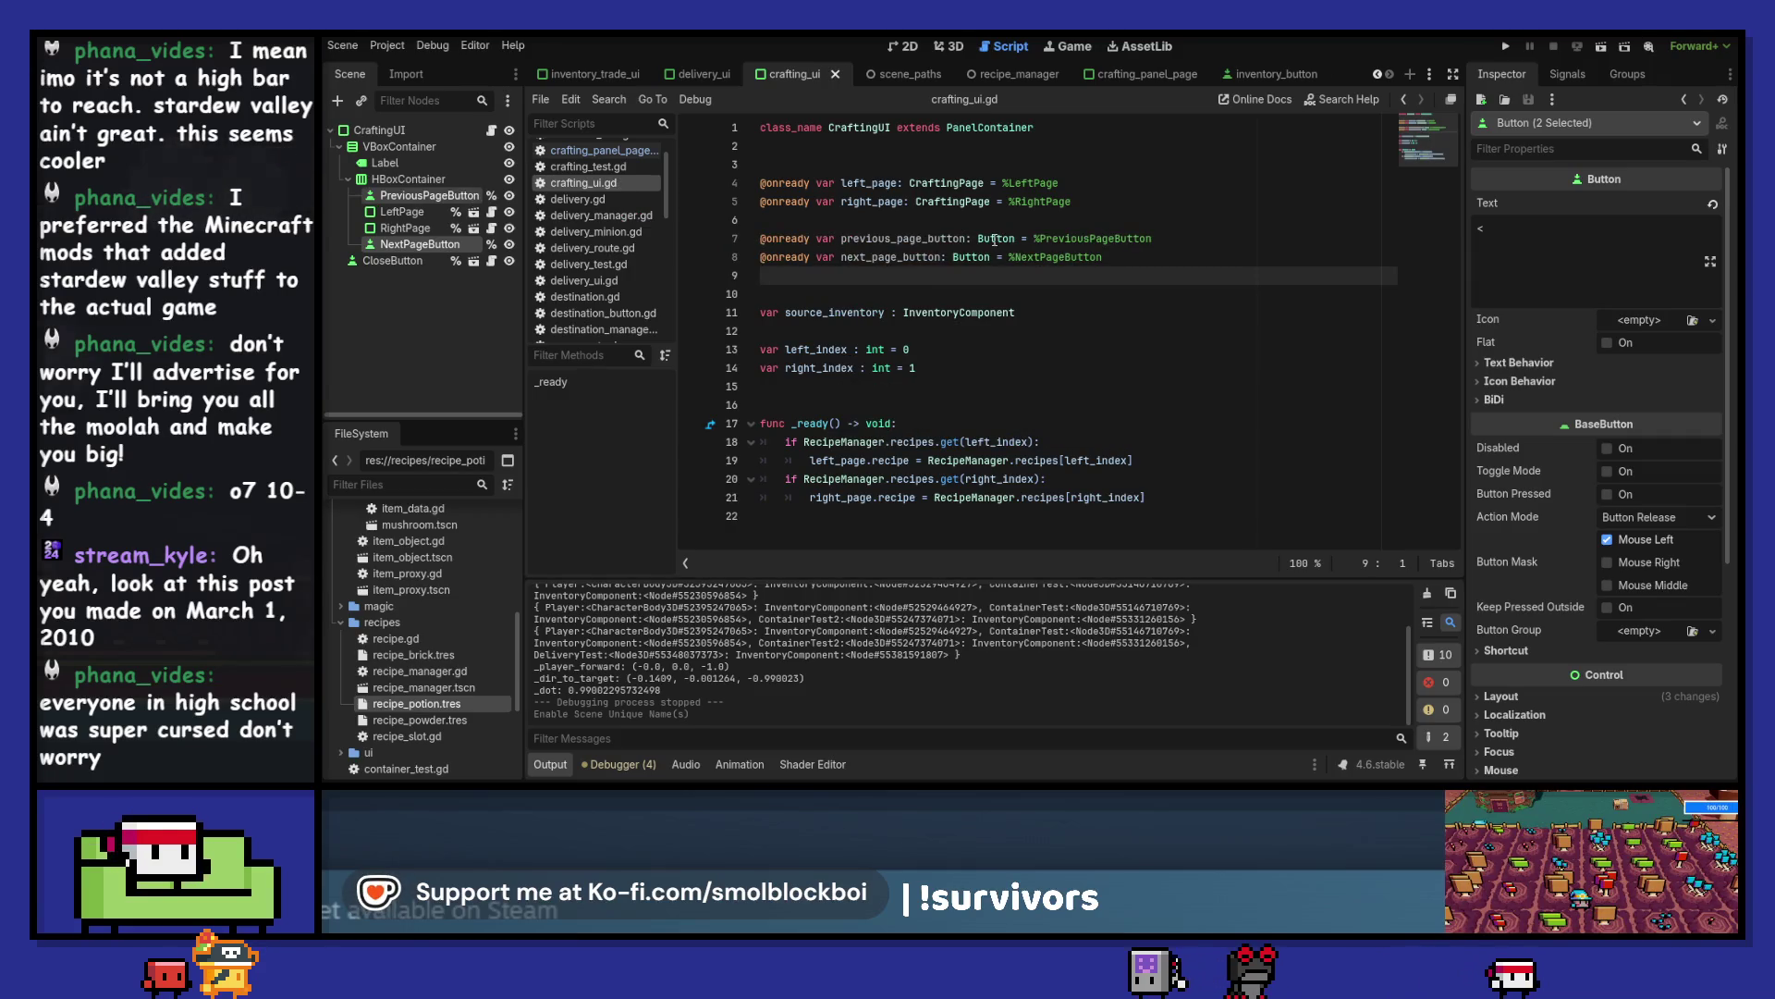
# - Connect previous_page_button.pressed to _on_previous_page_pressed in _ready and start a matching next-button line
pyautogui.moveTo(995, 240)
pyautogui.doubleClick(901, 239)
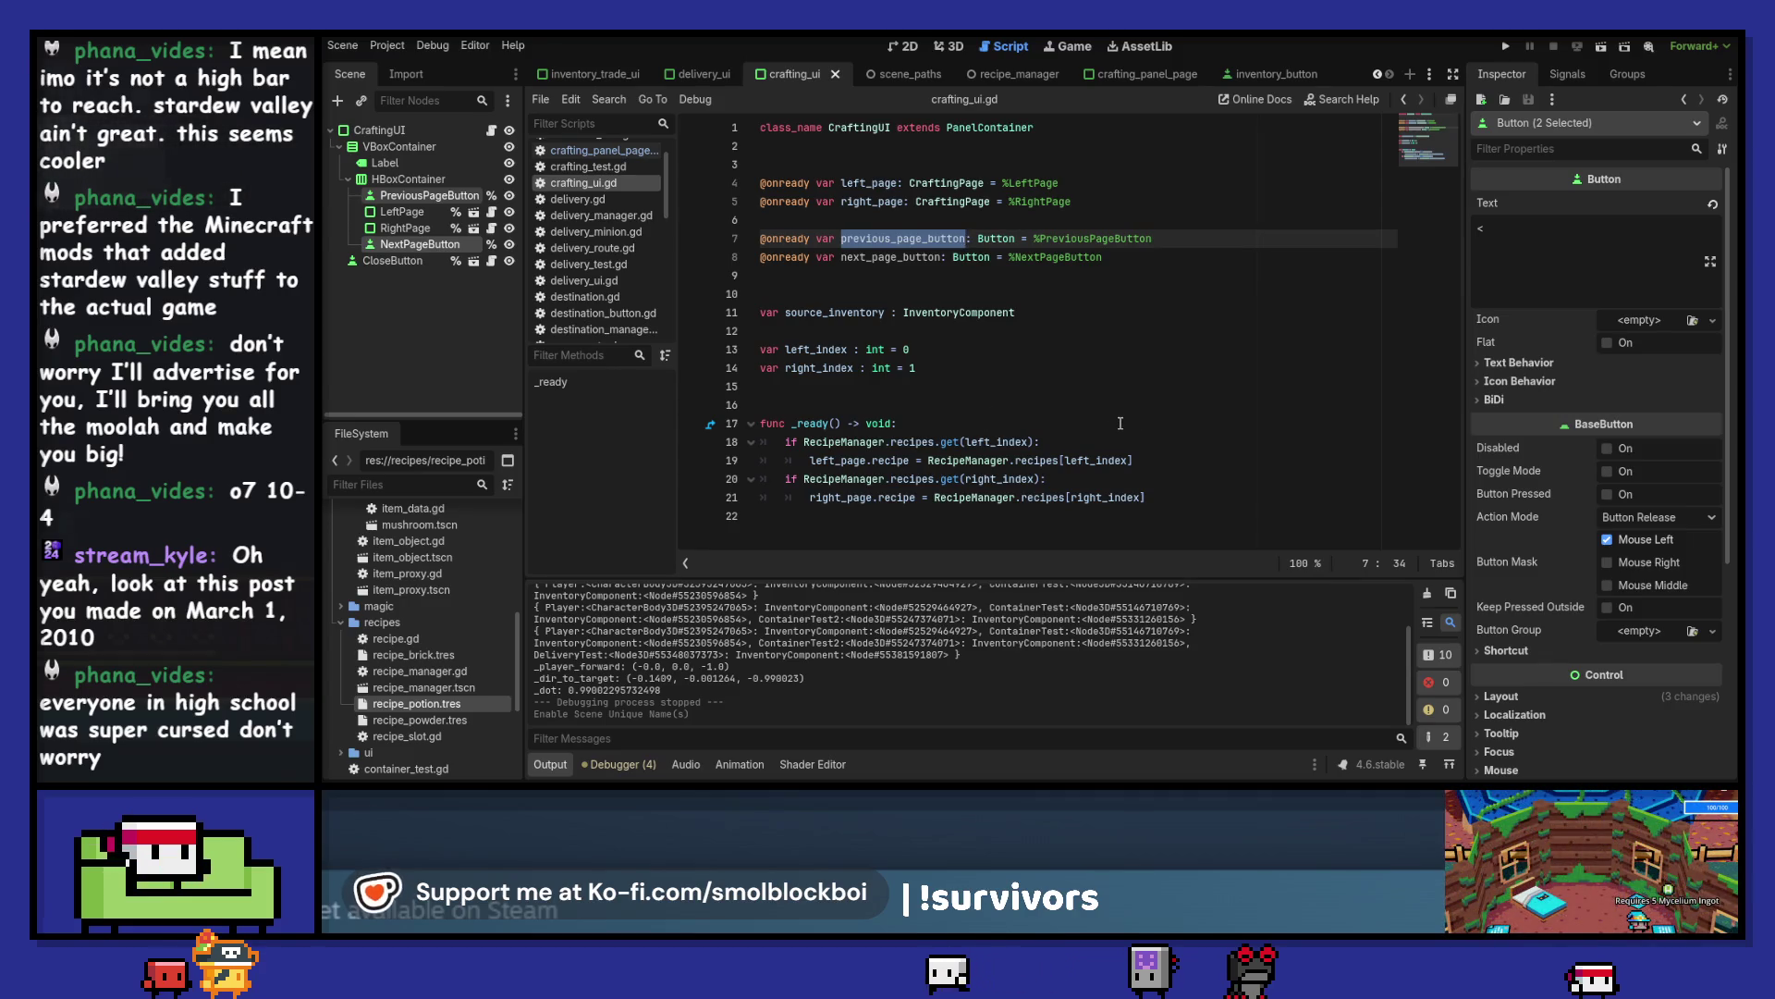
pyautogui.click(1189, 516)
pyautogui.press('Return')
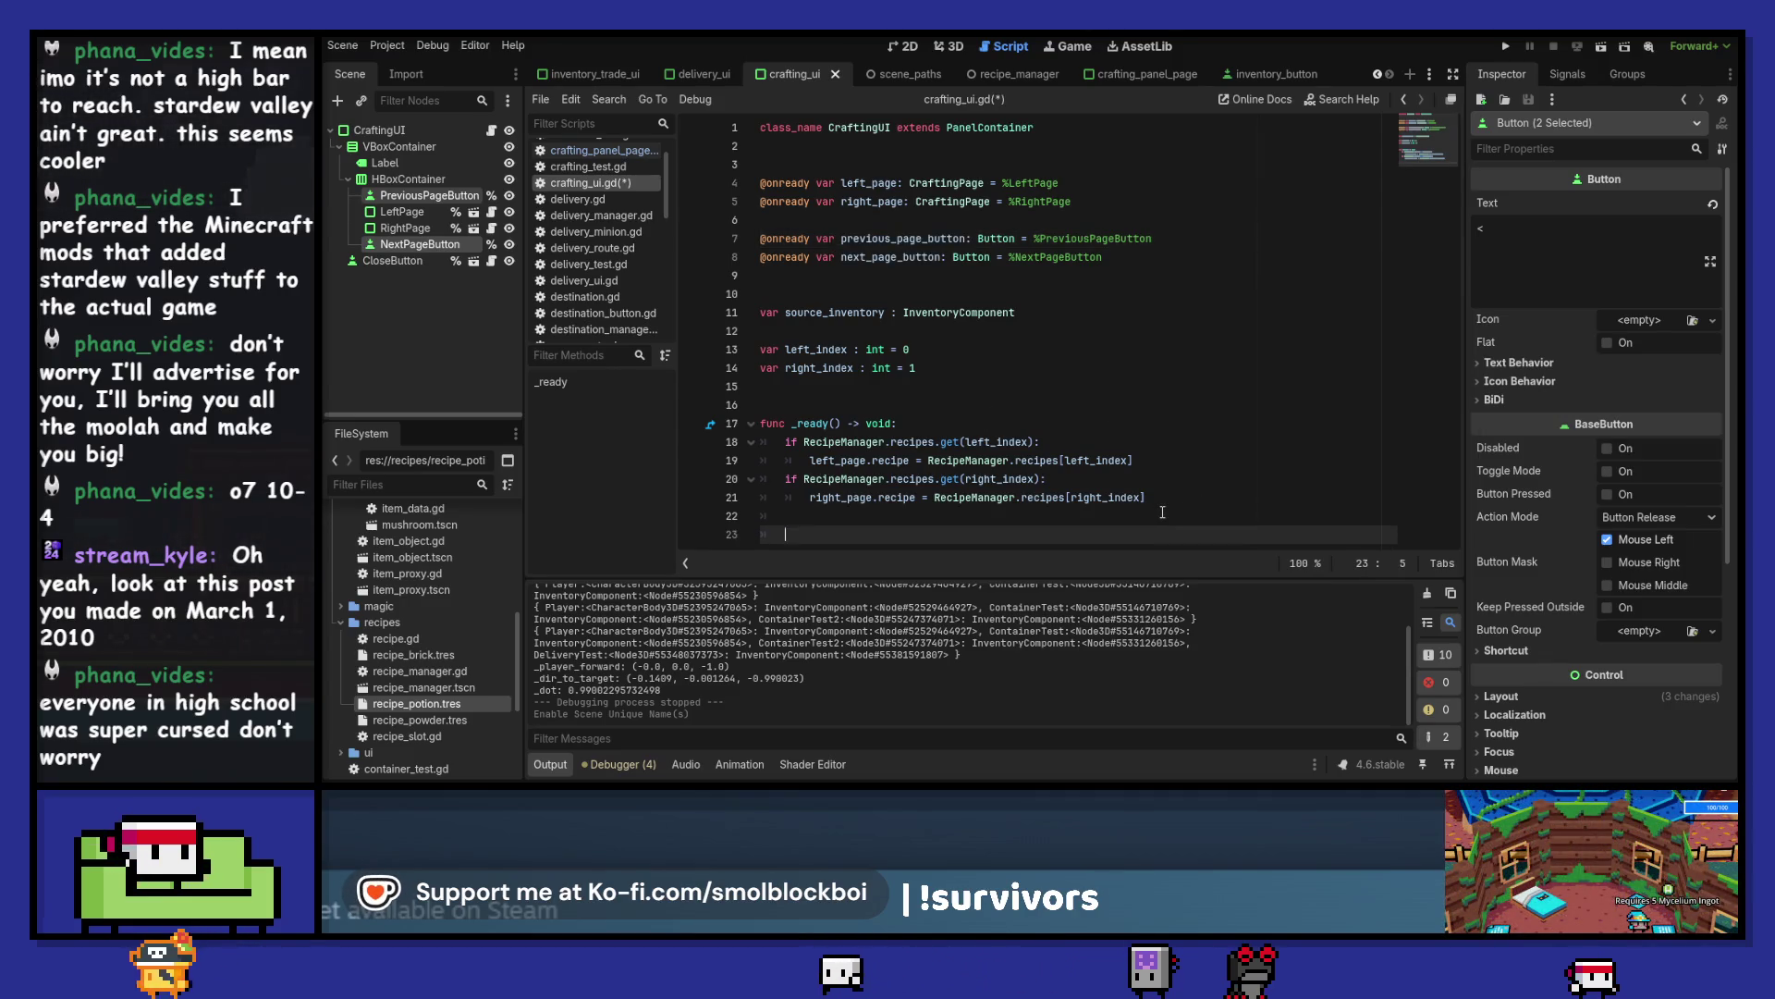
pyautogui.write('pressed.')
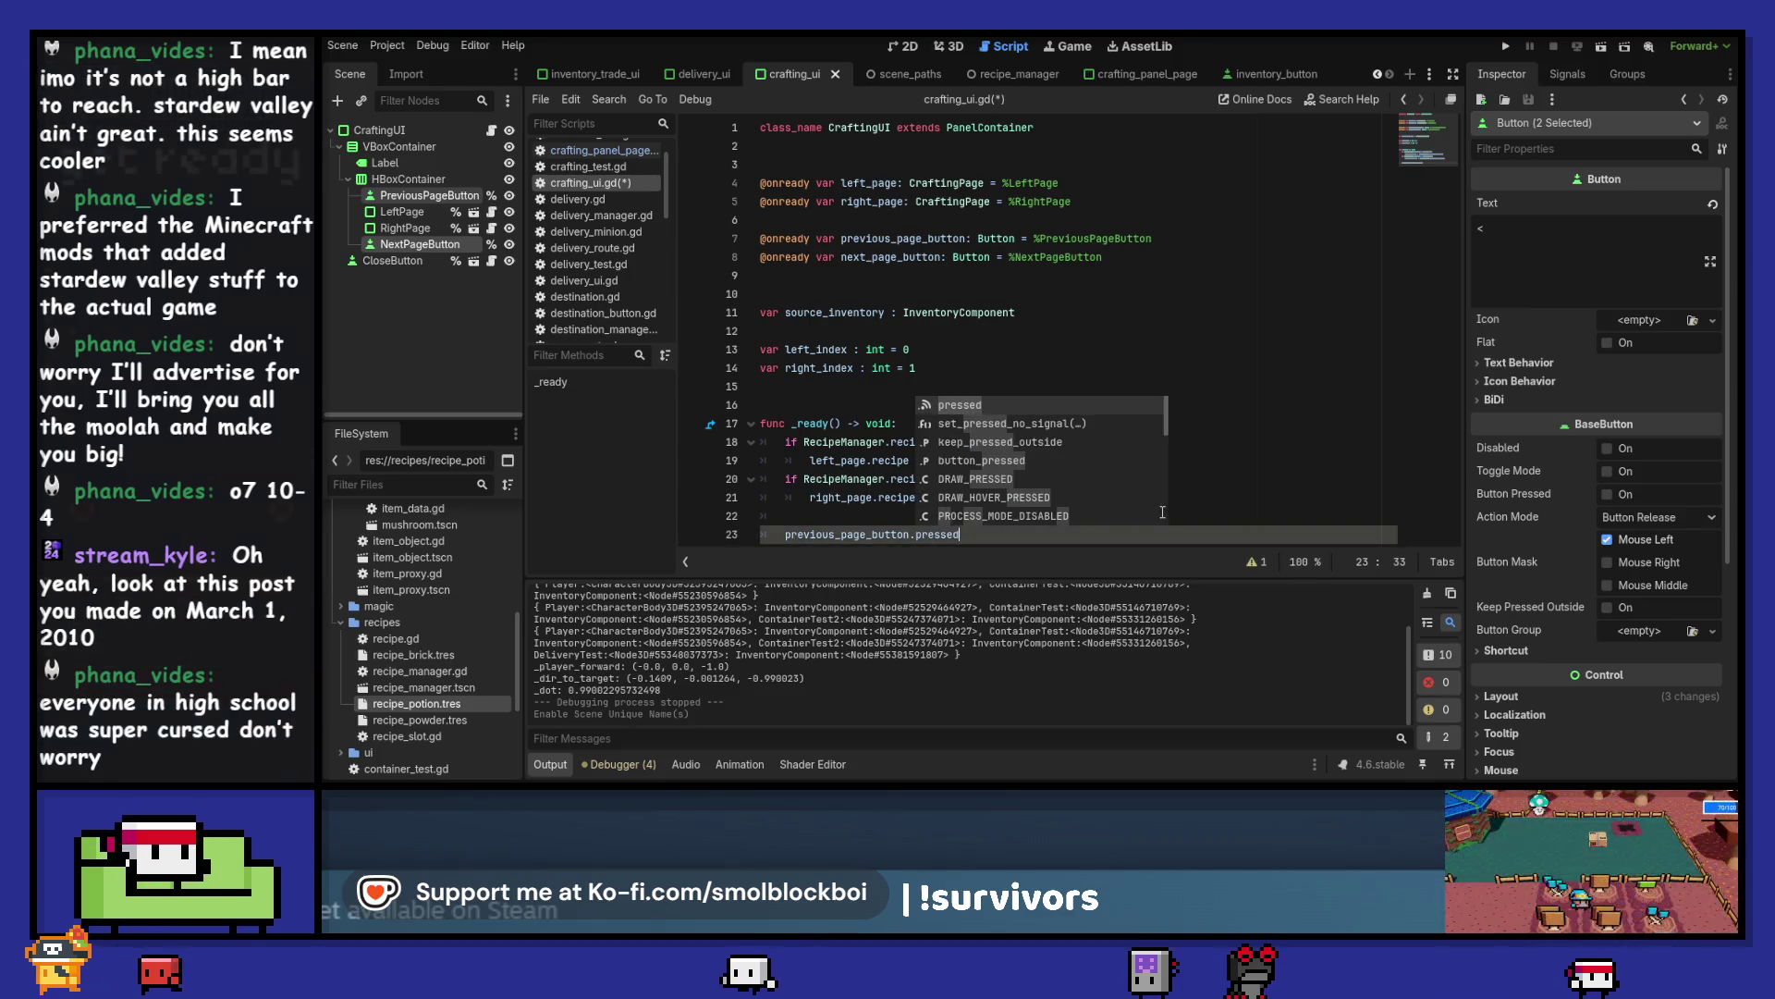
pyautogui.write('connect(+')
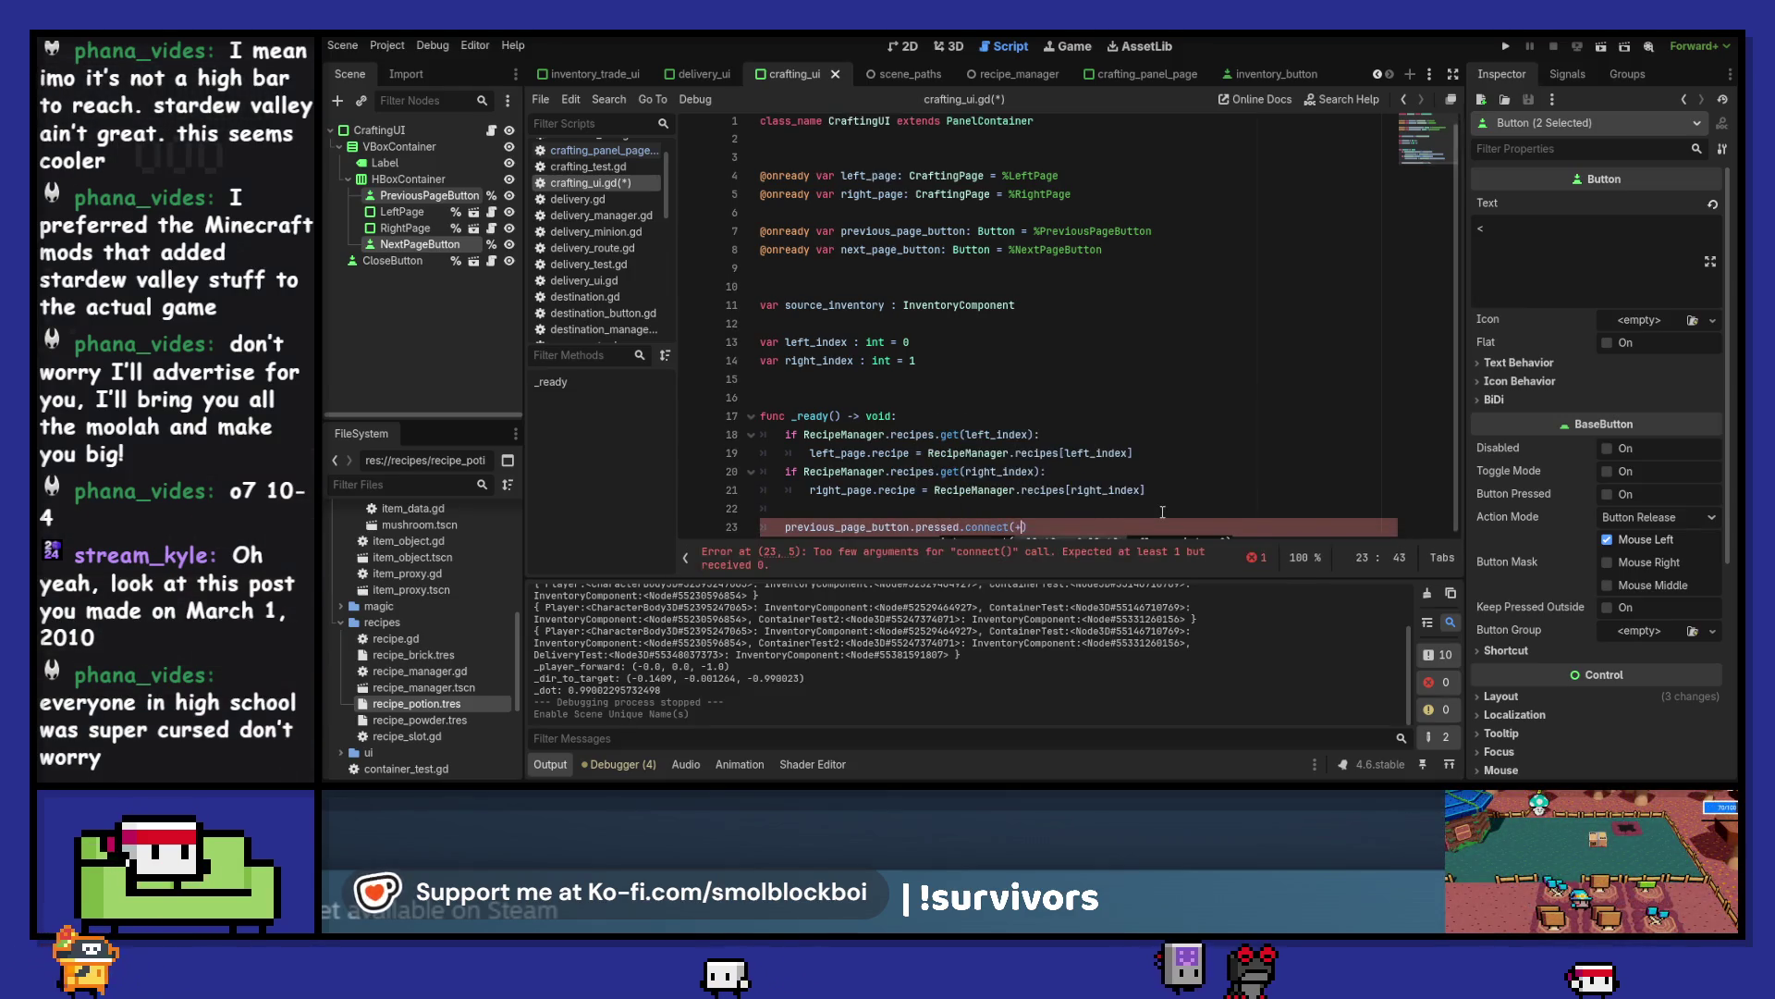
pyautogui.write('previous_page_pre')
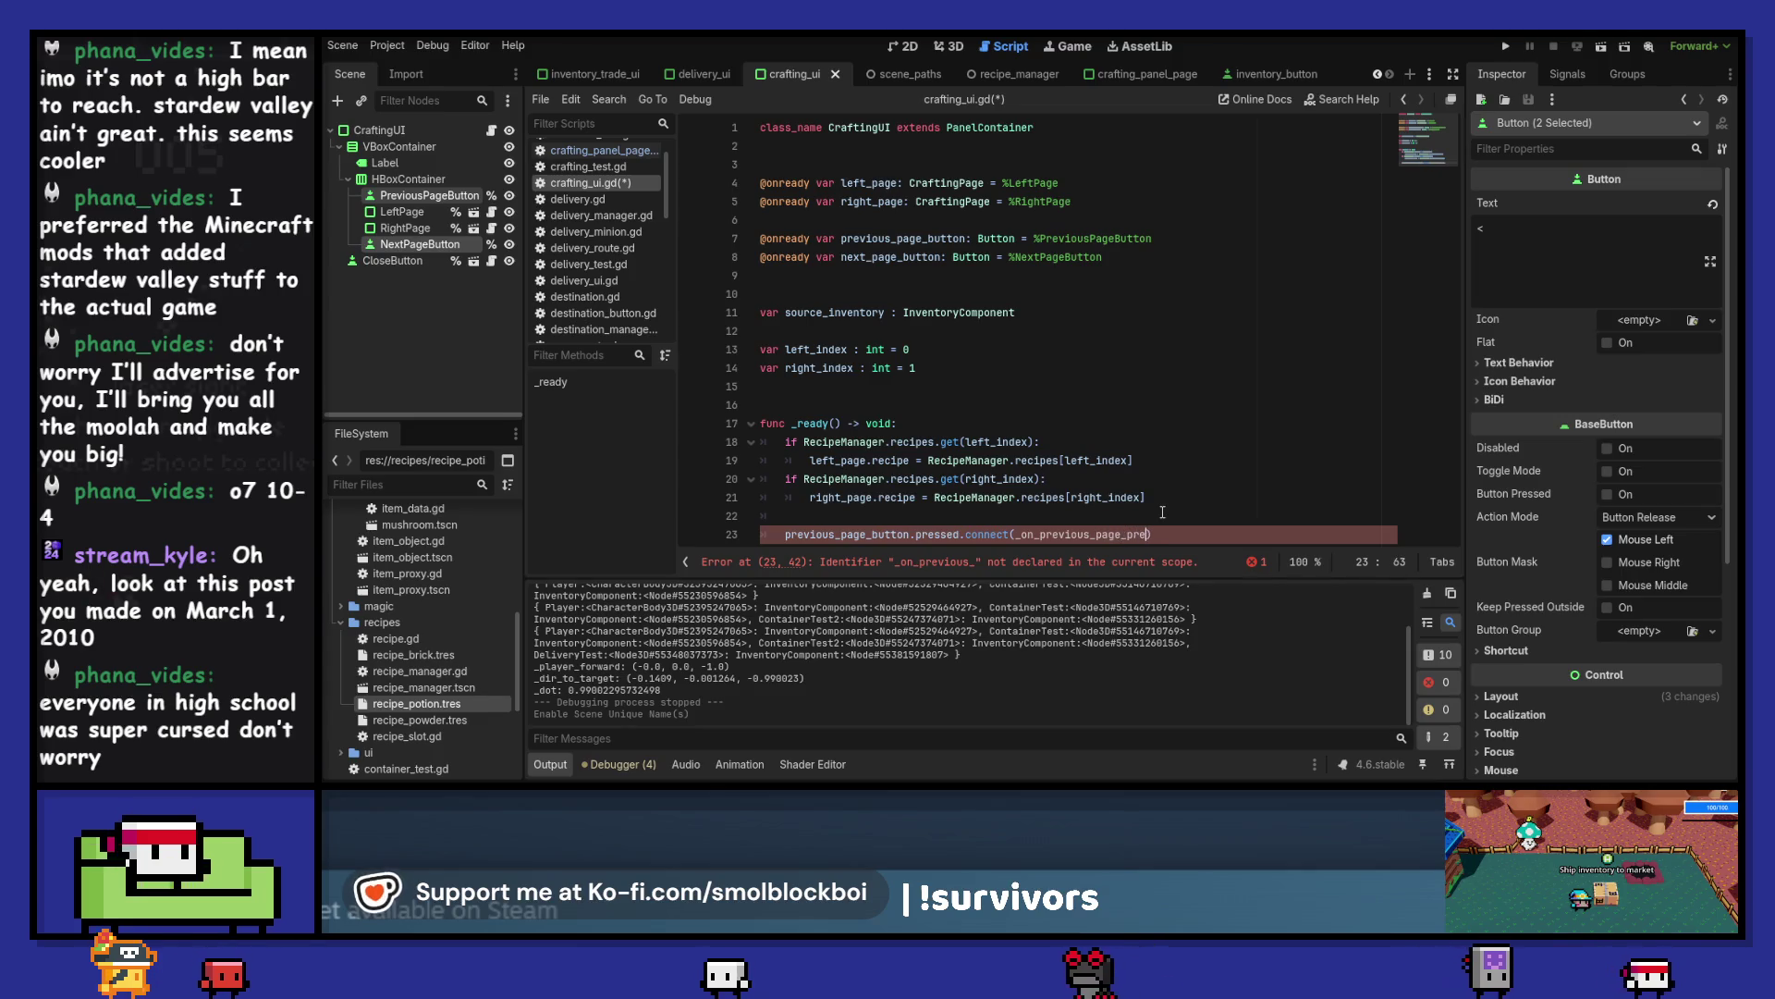
pyautogui.write('ssed')
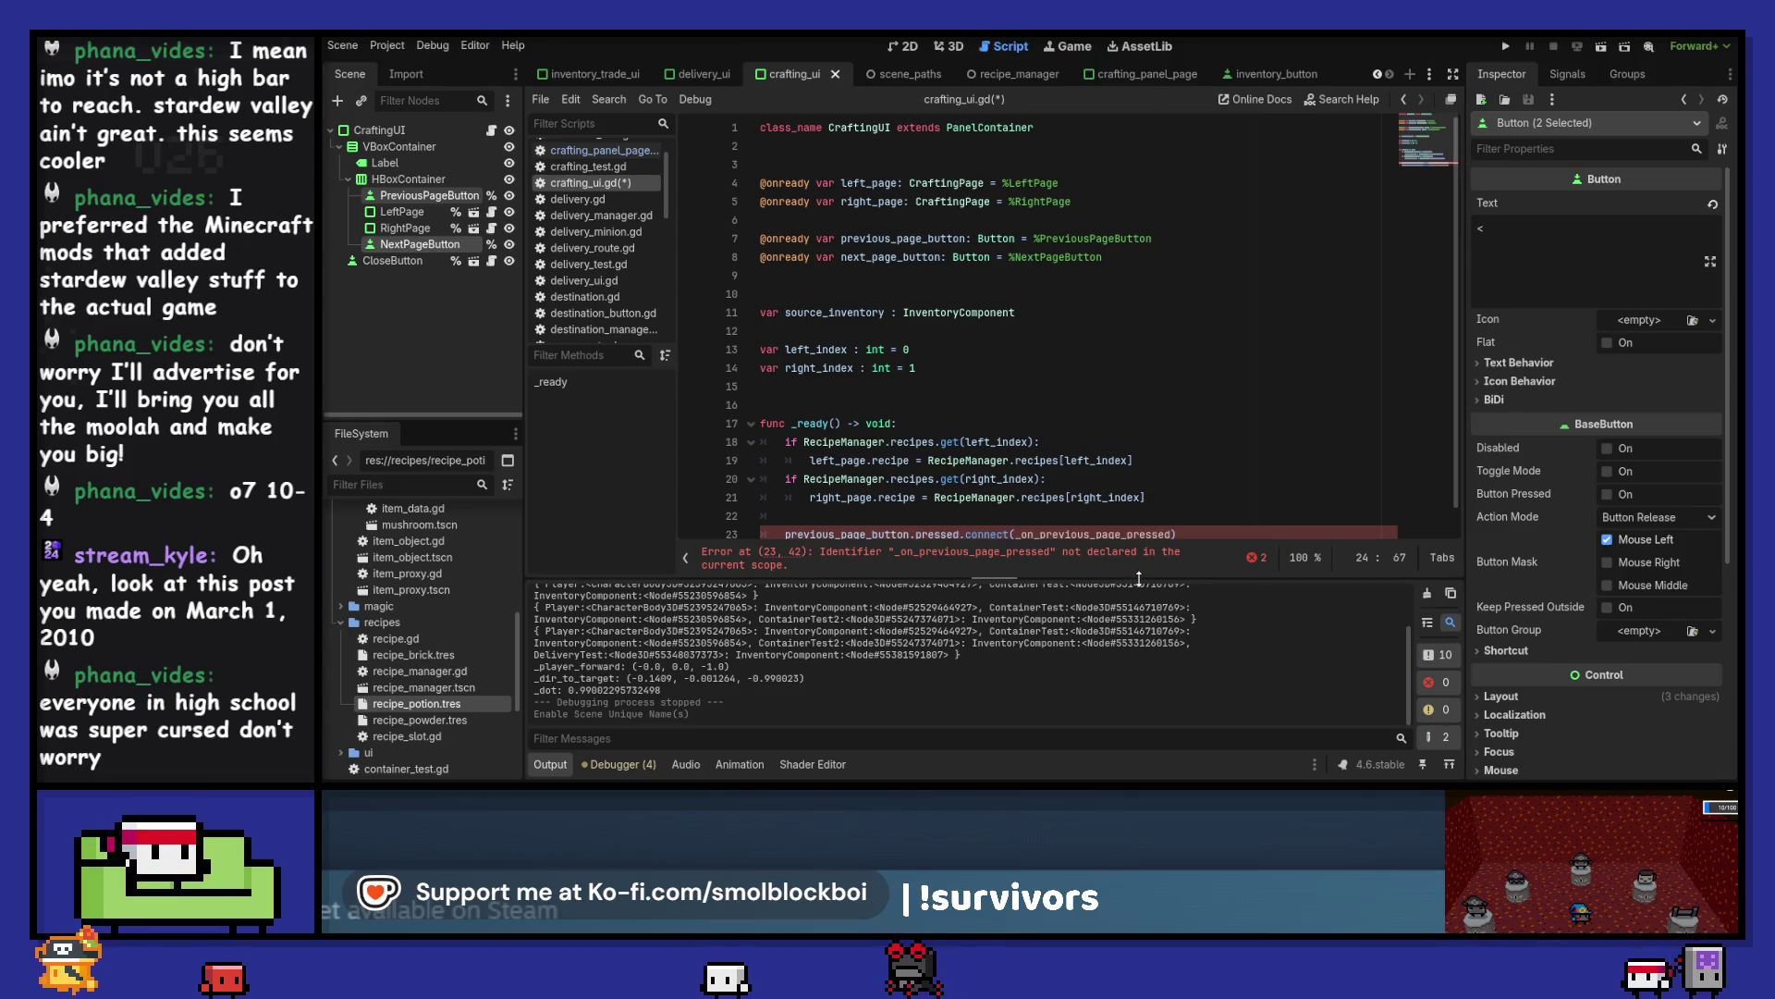
pyautogui.moveTo(1160, 576); pyautogui.dragTo(1160, 535)
pyautogui.scroll(-2, 1162, 413)
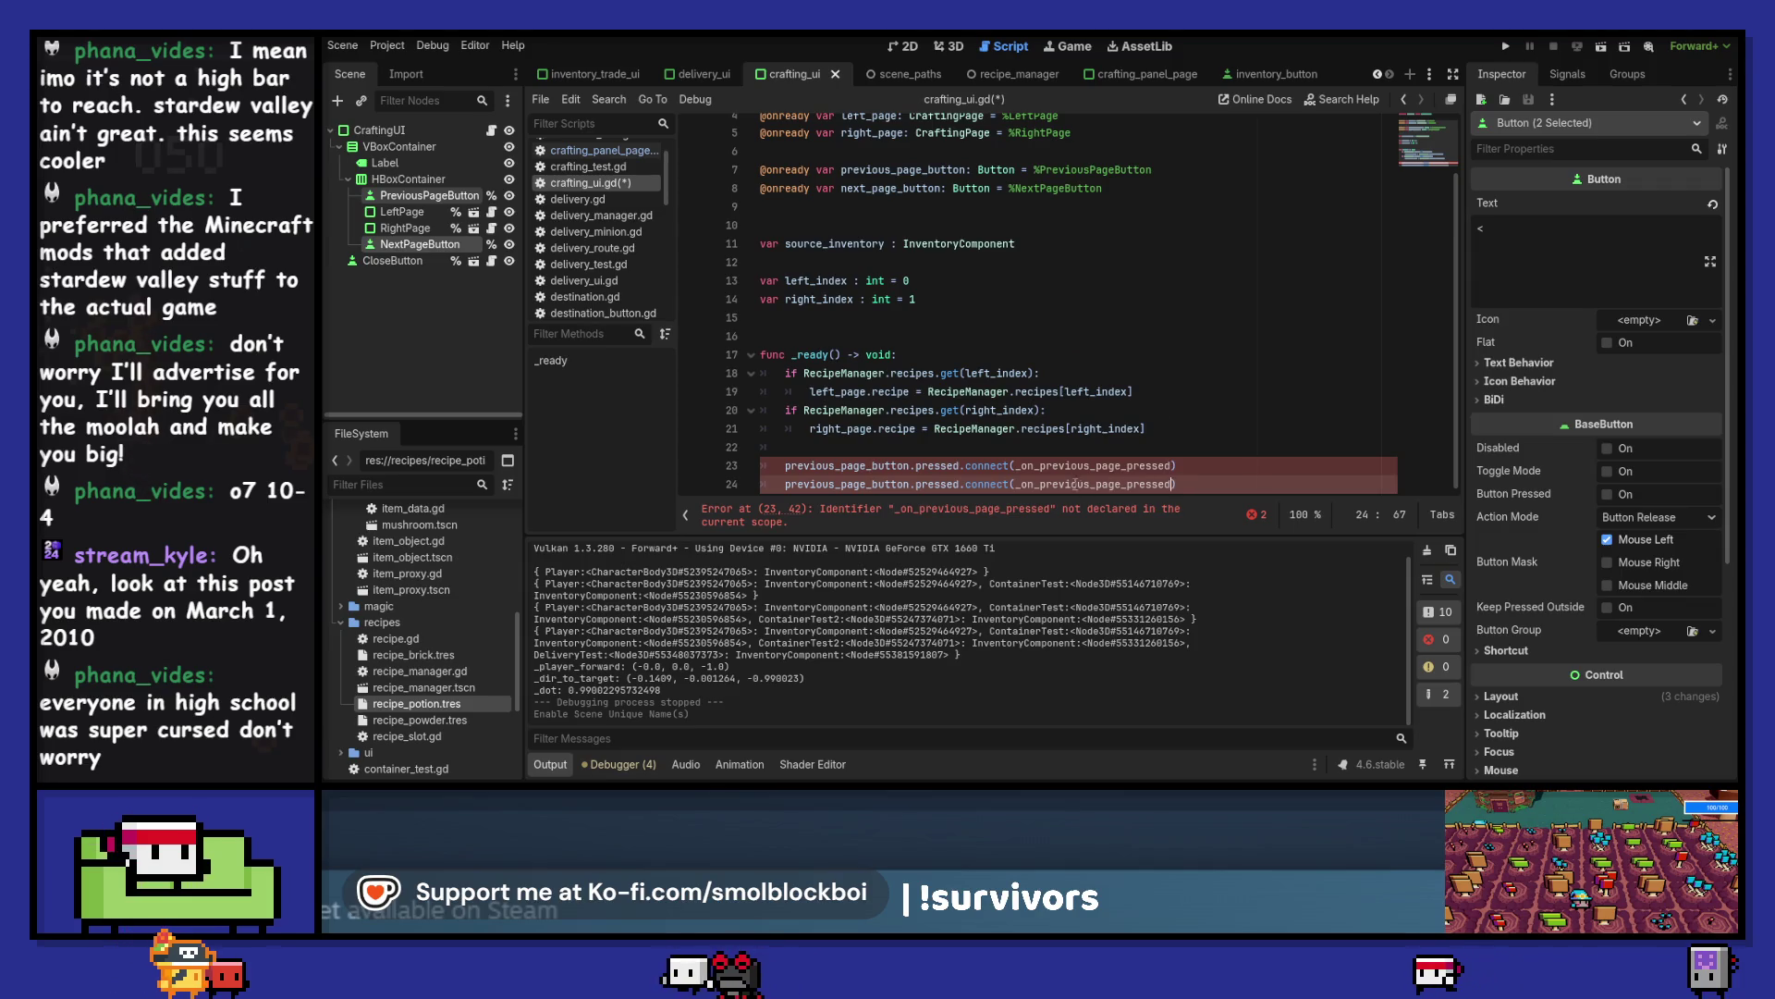
pyautogui.write('next')
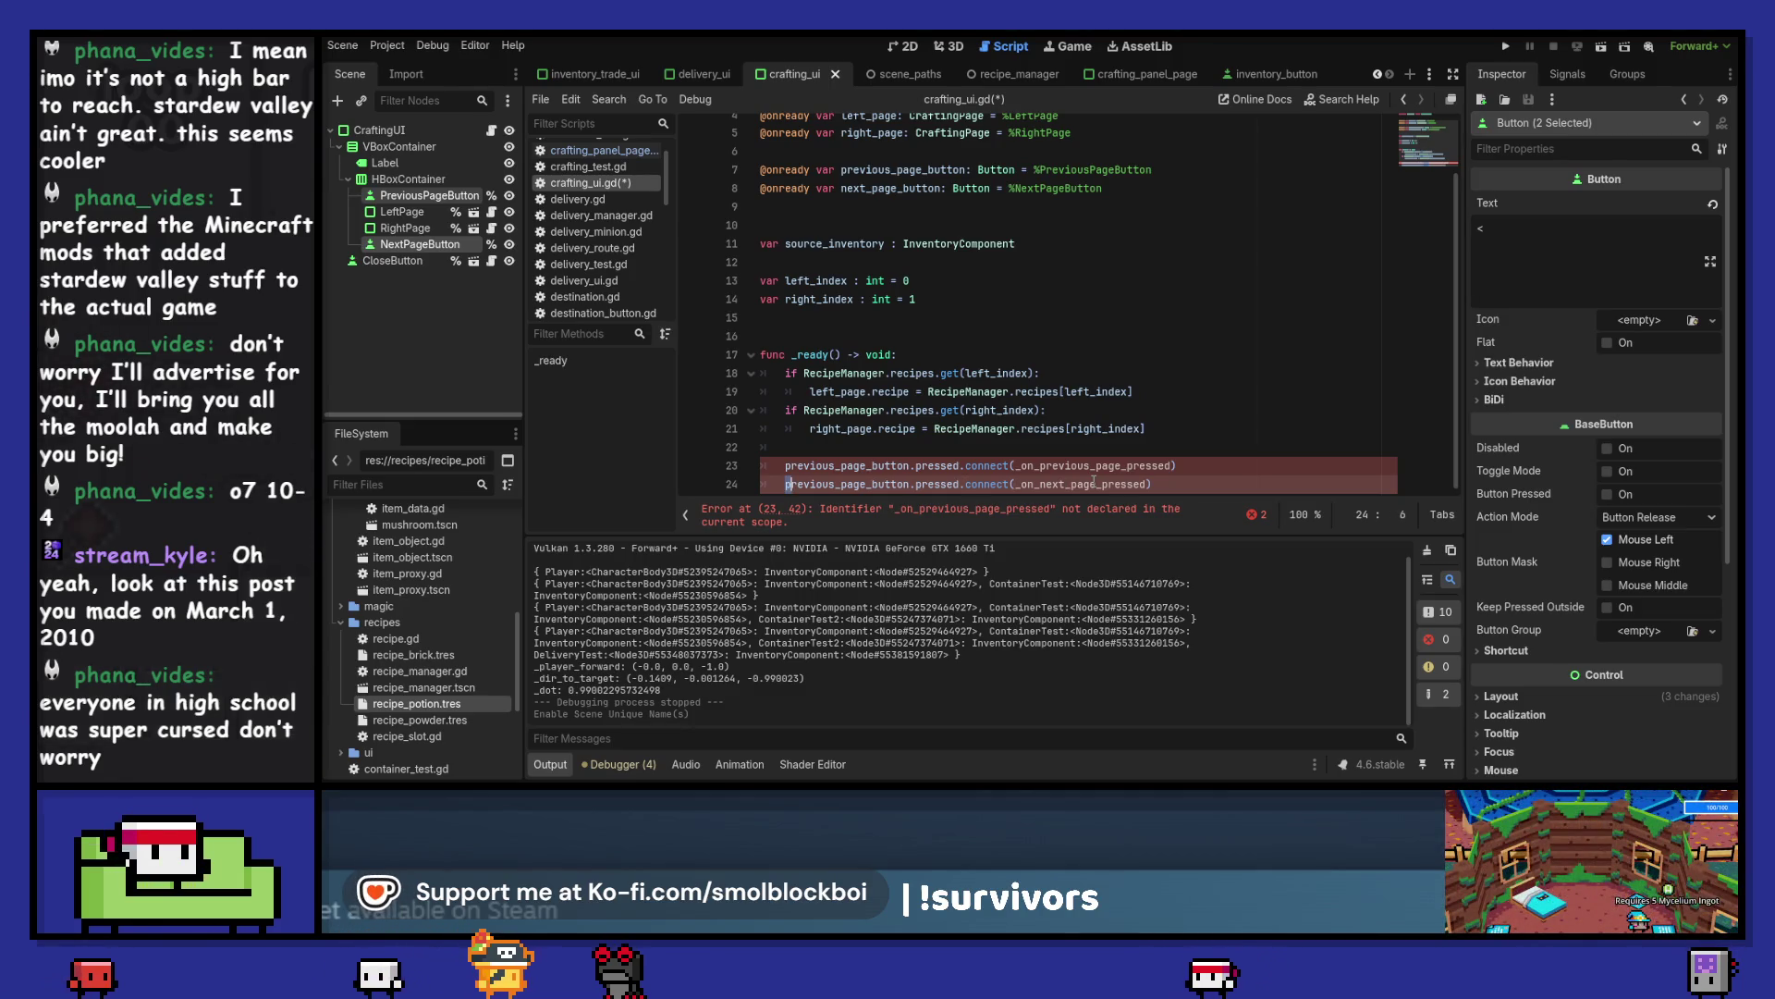
pyautogui.hotkey('shift', 'Right')
pyautogui.hotkey('shift', 'Right')
pyautogui.hotkey('shift', 'Right')
# - Finish the next_page_button connection to _on_next_page_pressed and resize the editor for new code
pyautogui.write('next')
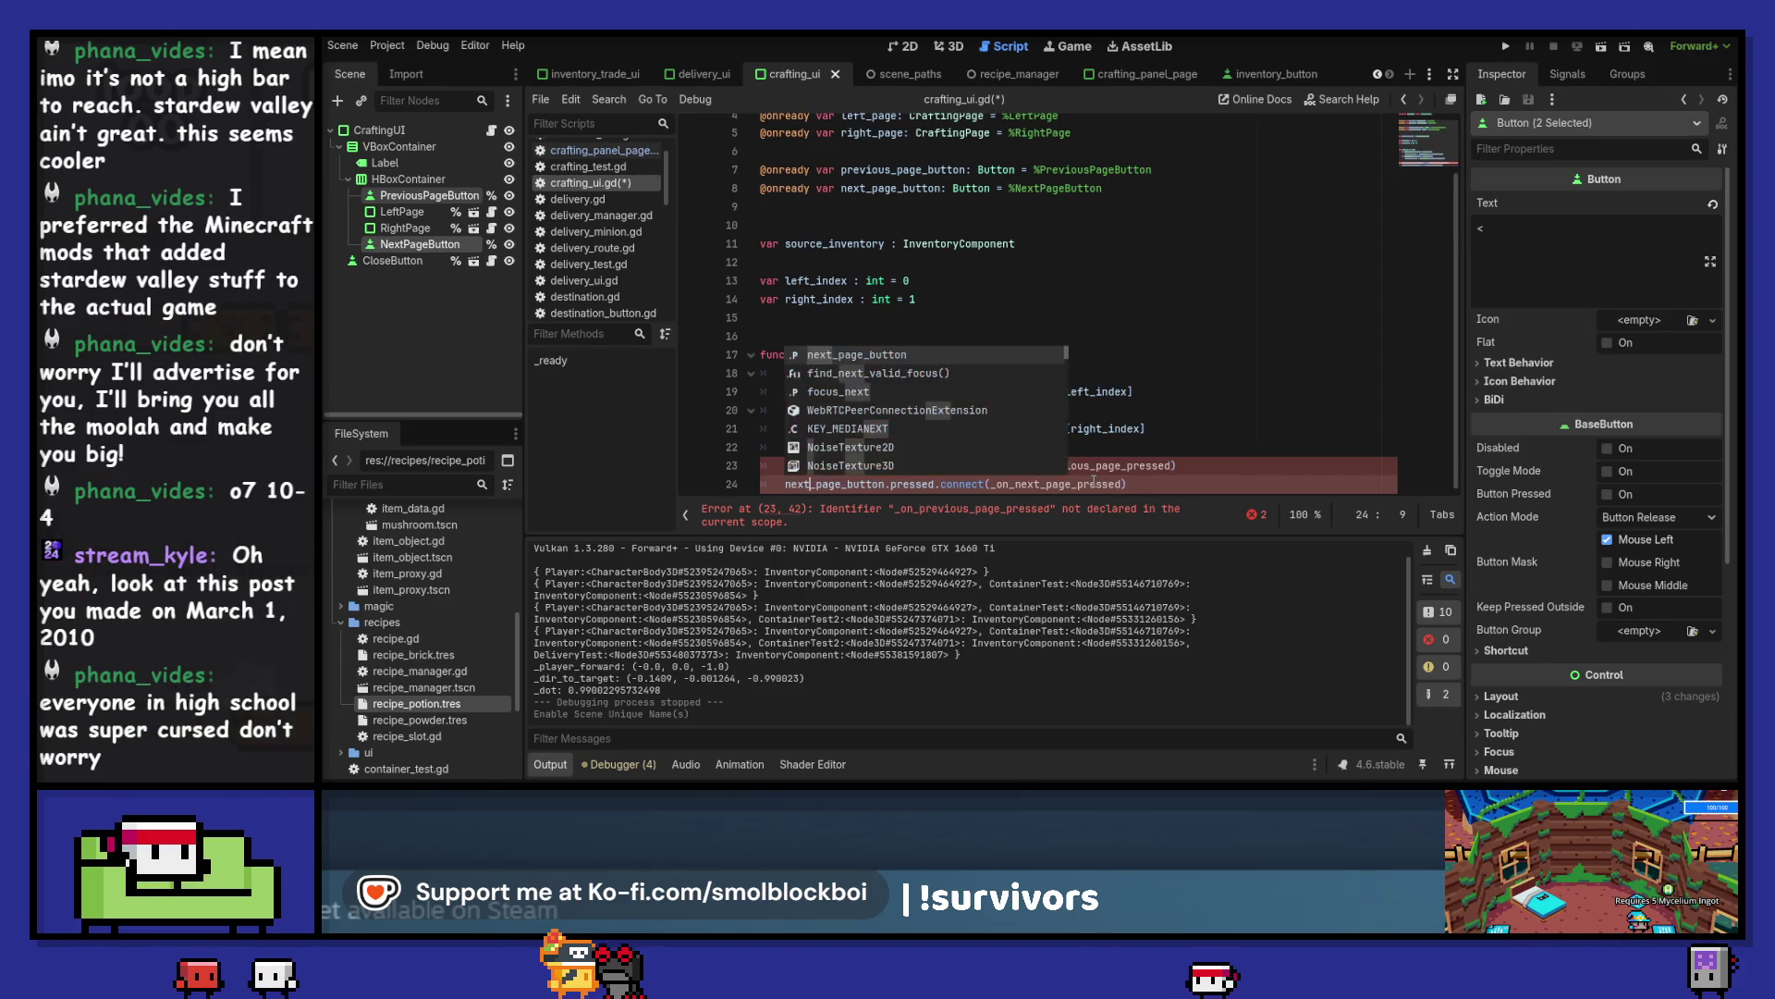
pyautogui.press('Escape')
pyautogui.press('End')
pyautogui.press('Return')
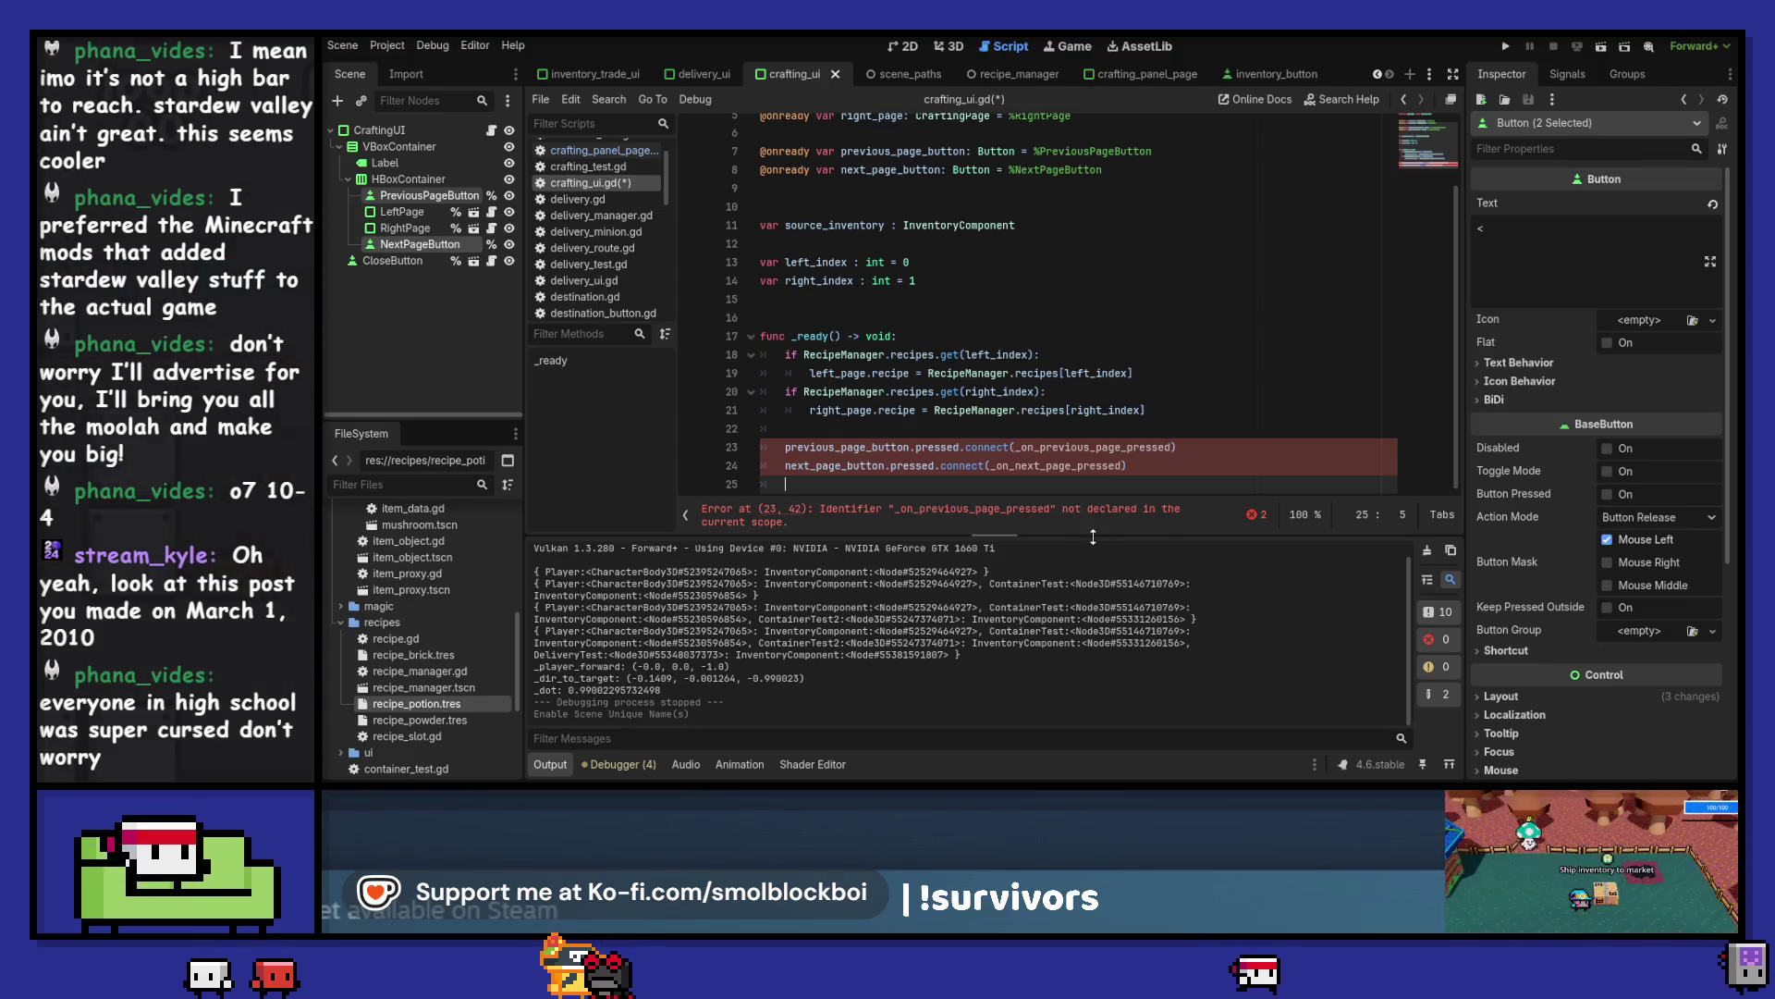
pyautogui.moveTo(1091, 539); pyautogui.dragTo(1078, 709)
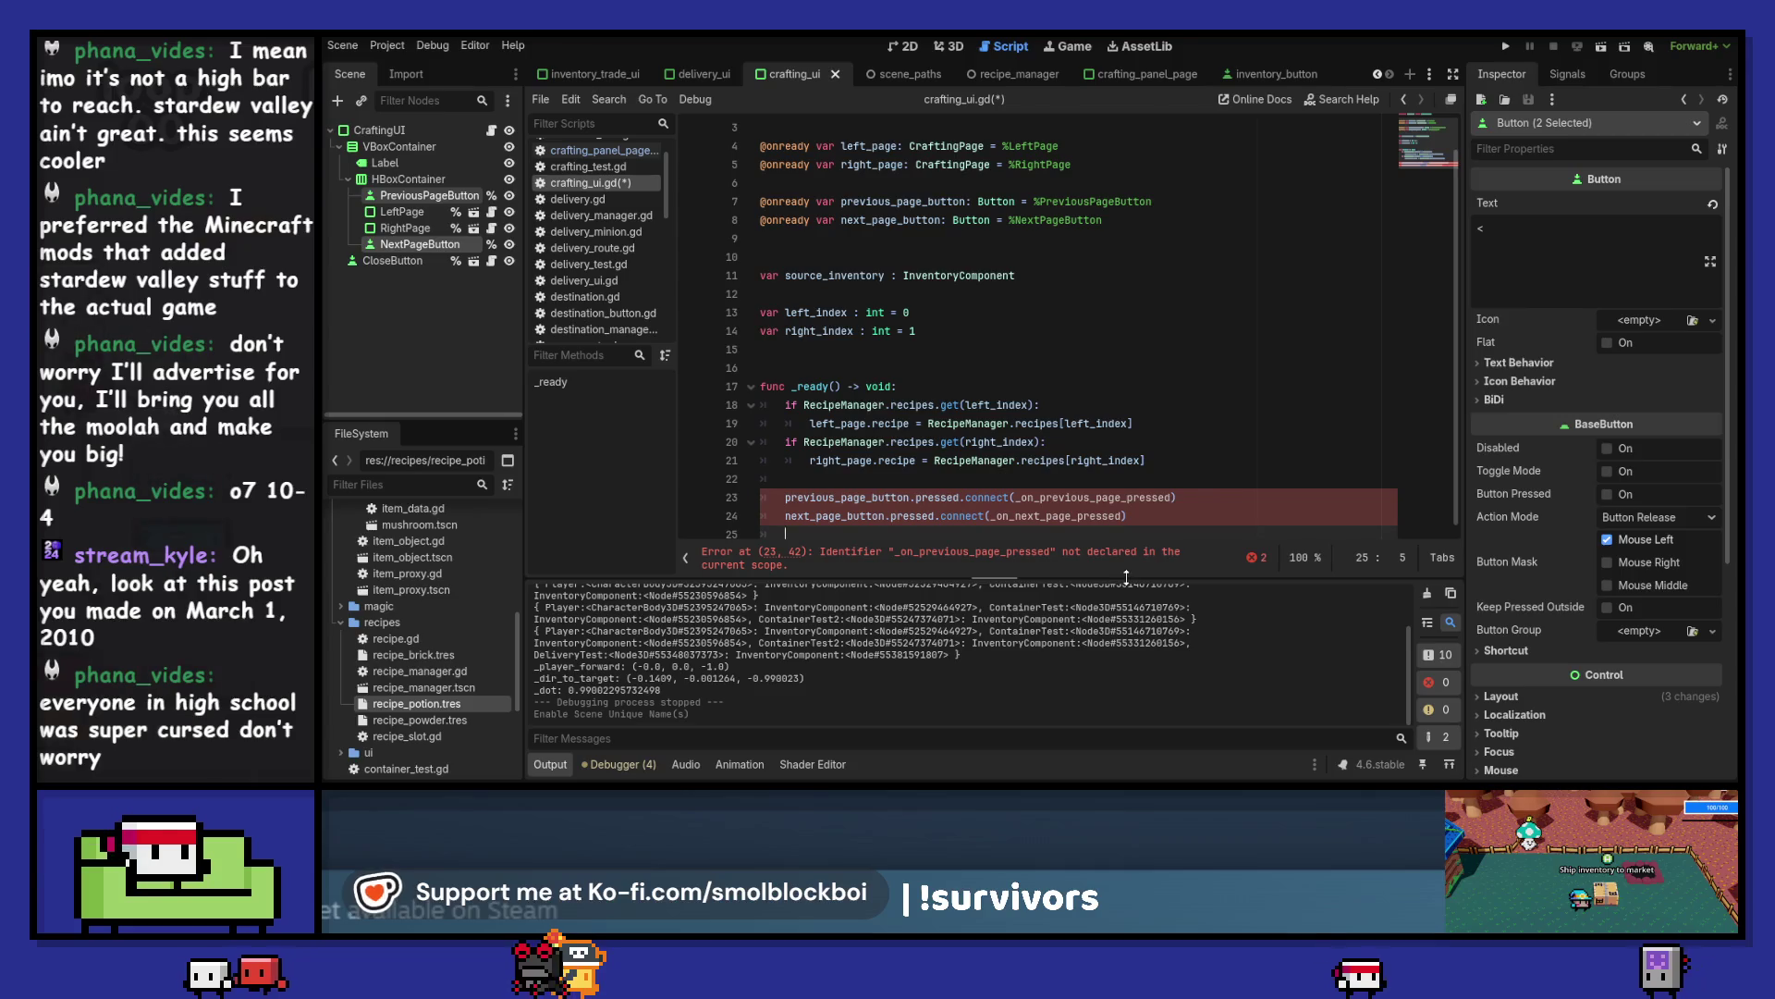
pyautogui.moveTo(1126, 577); pyautogui.dragTo(1125, 564)
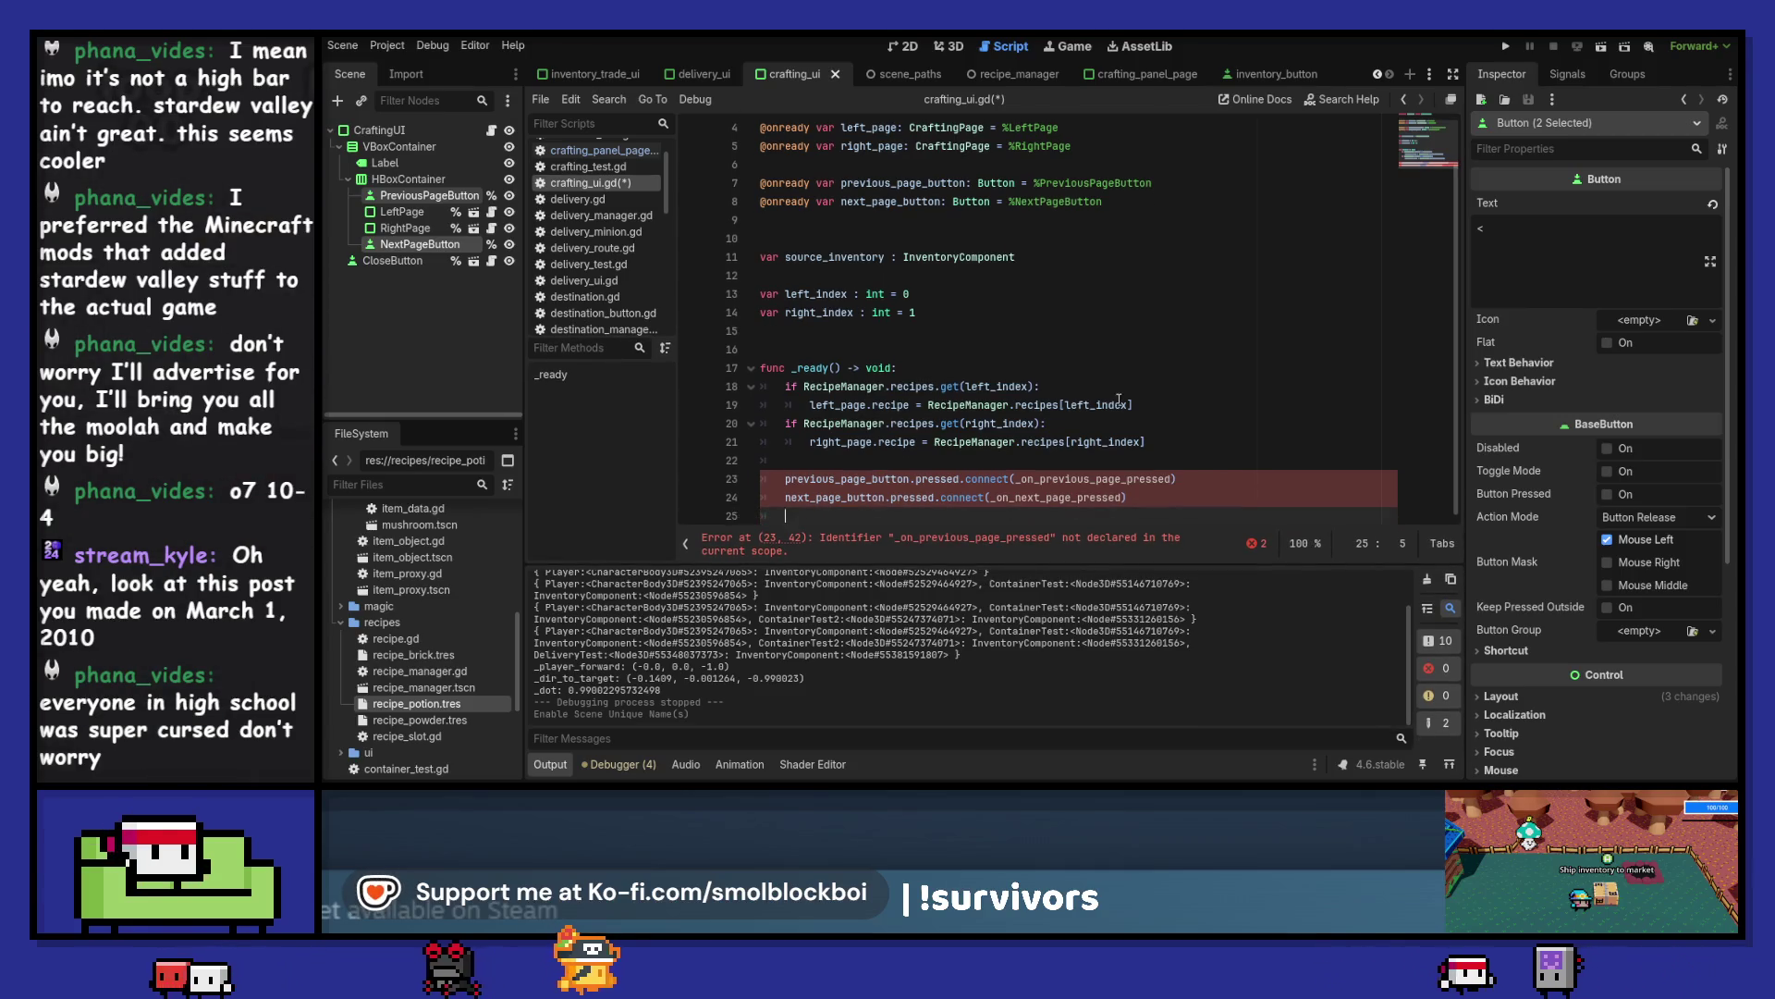
pyautogui.press('Return')
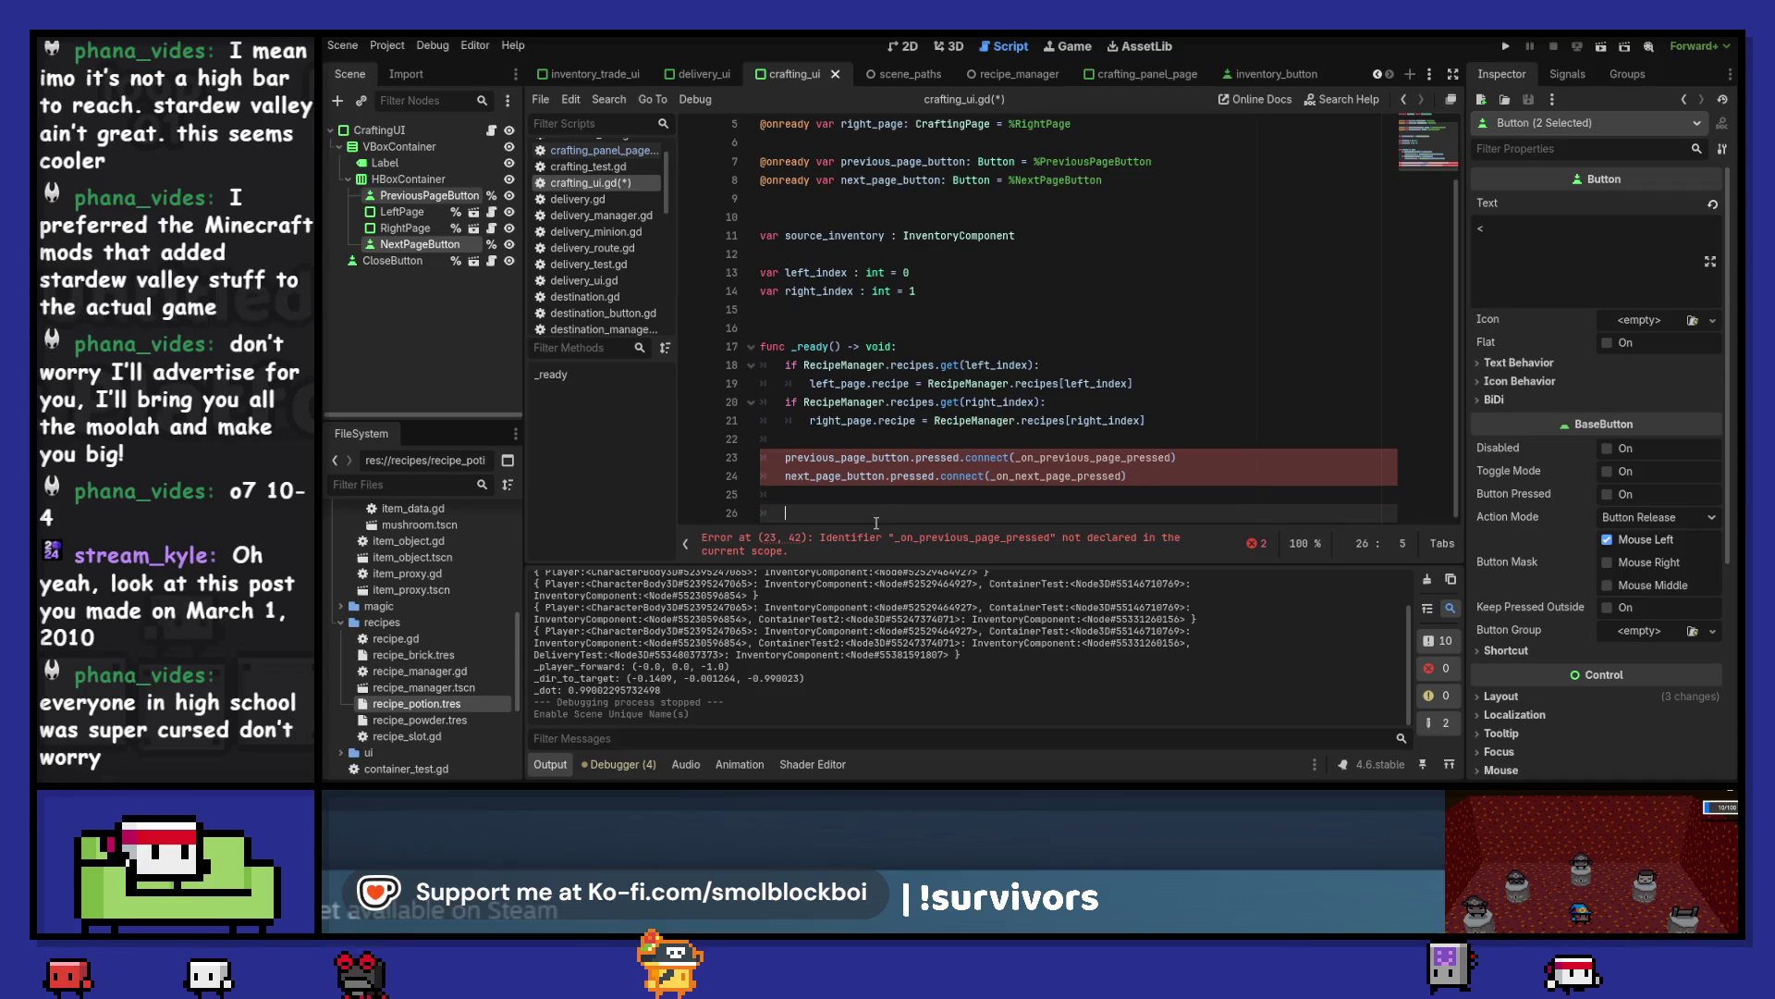
pyautogui.press('BackSpace')
# - Declare func _on_previous_page_pressed() -> void with a placeholder pass body
pyautogui.write('_')
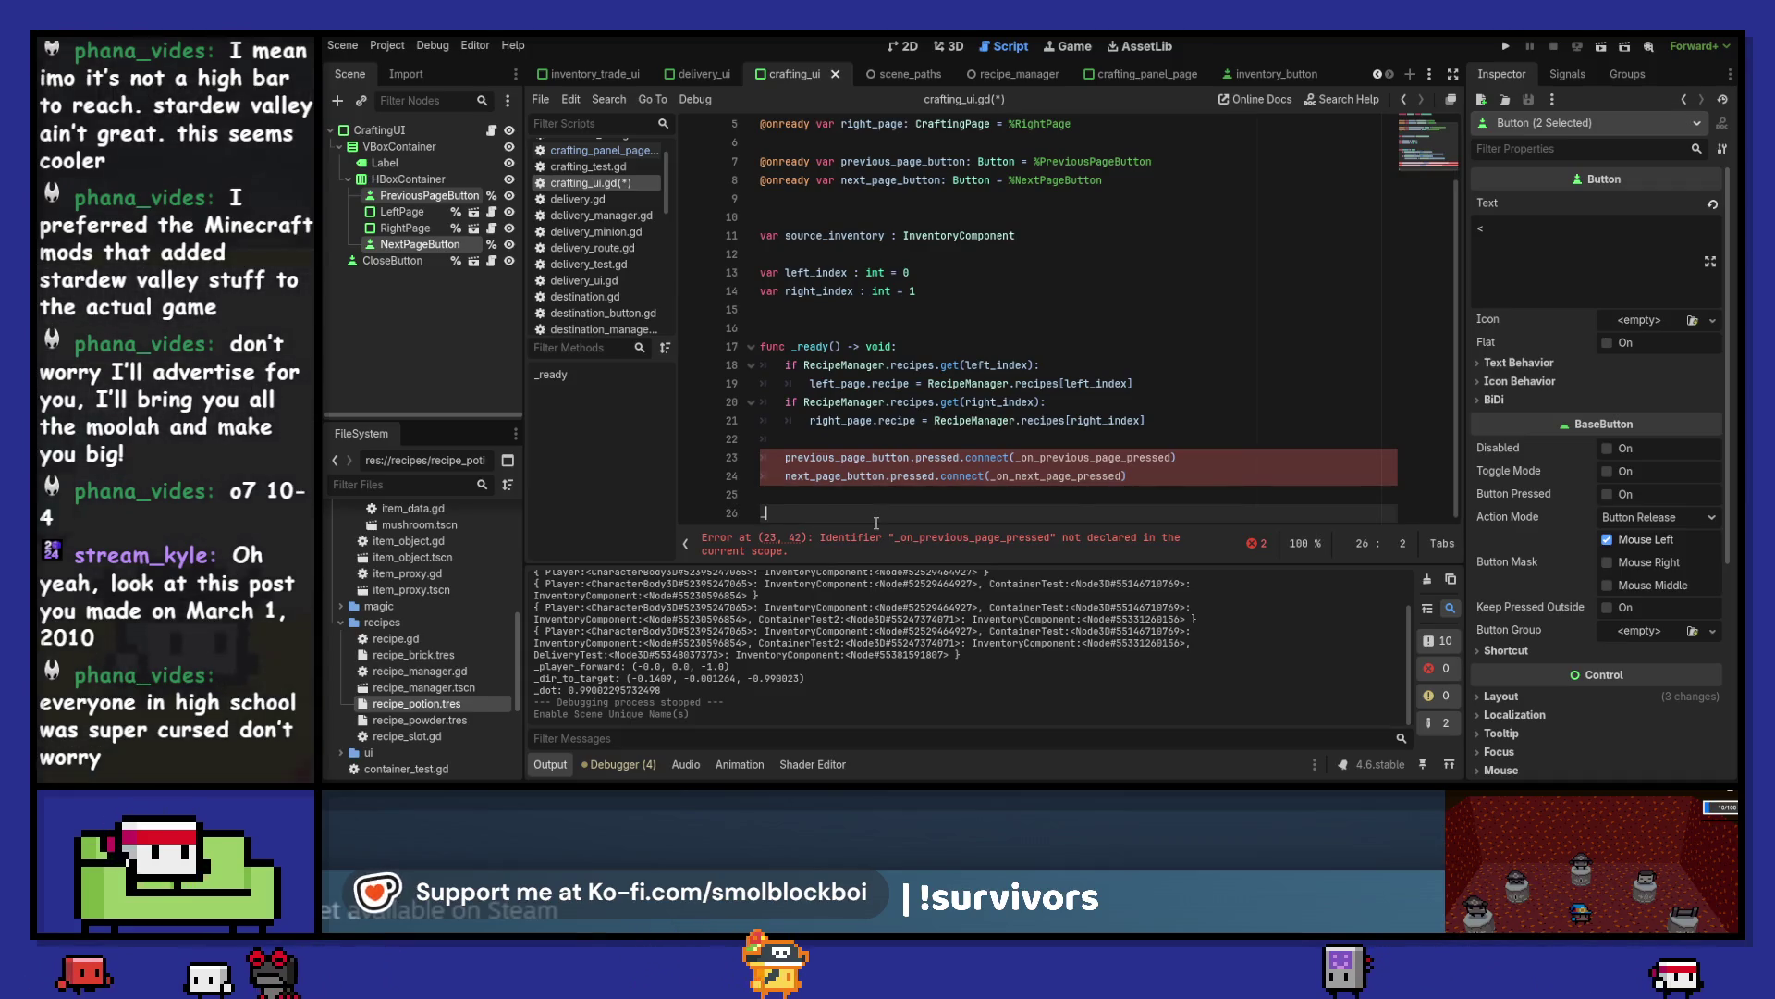
pyautogui.press('BackSpace')
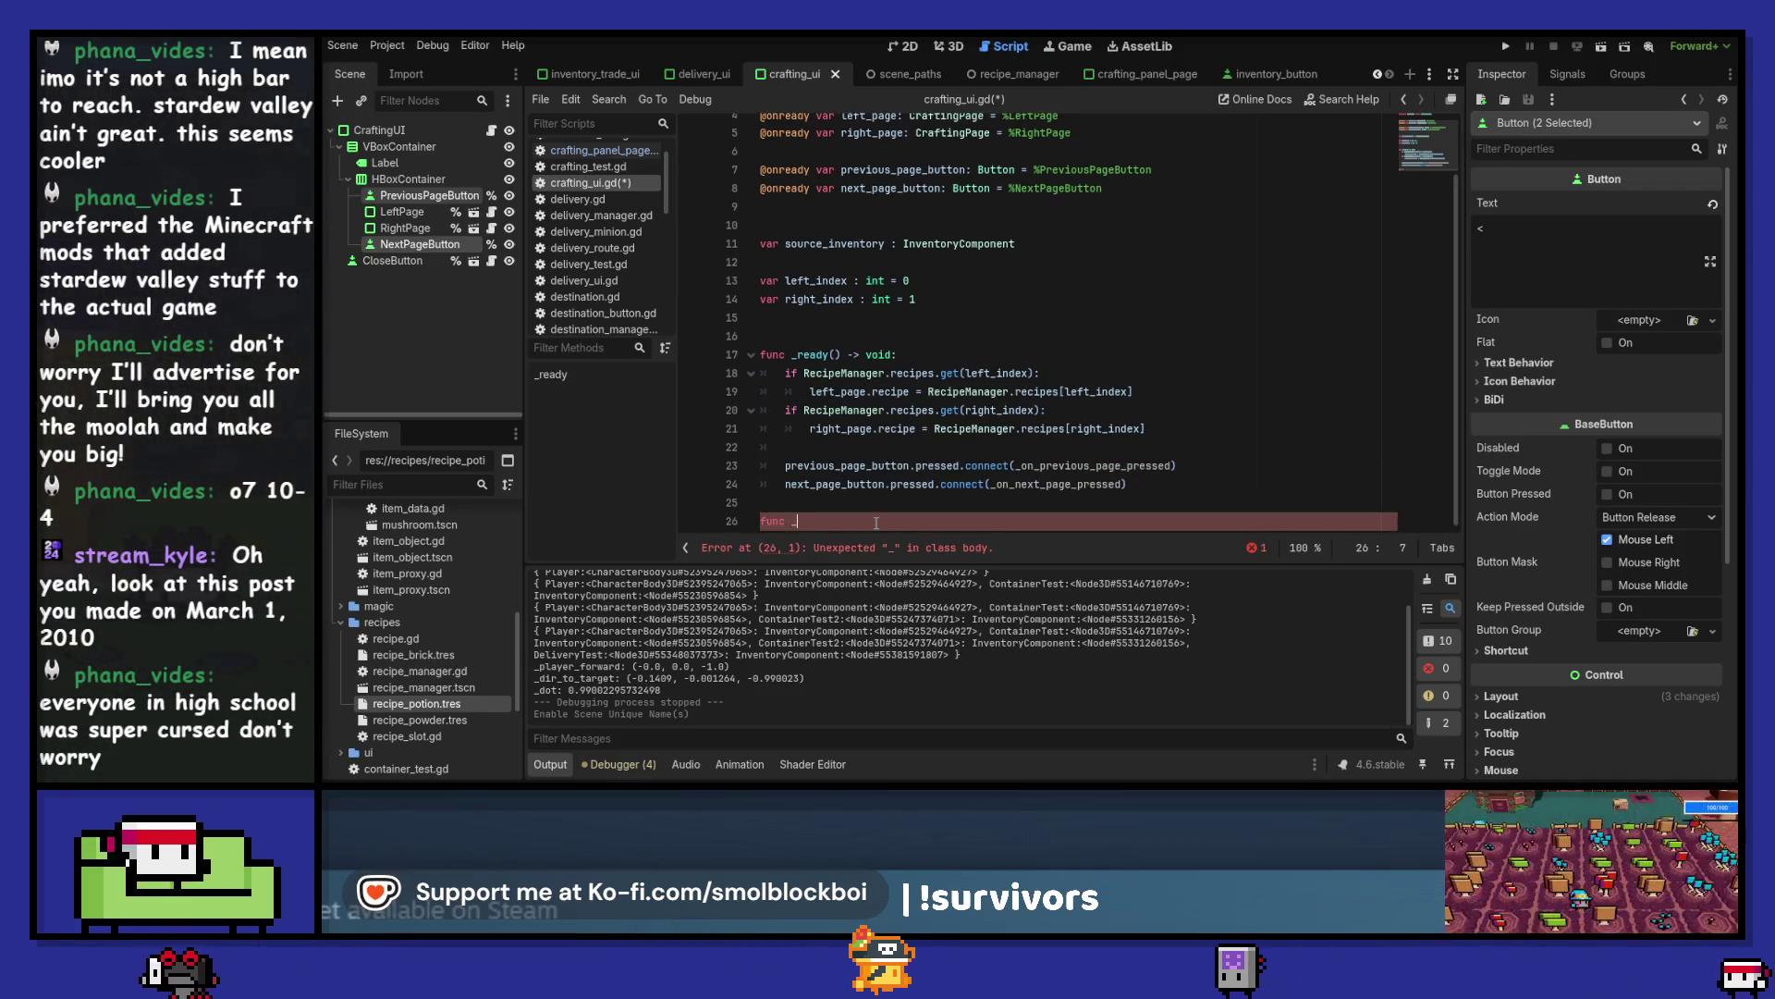
pyautogui.write('_on_')
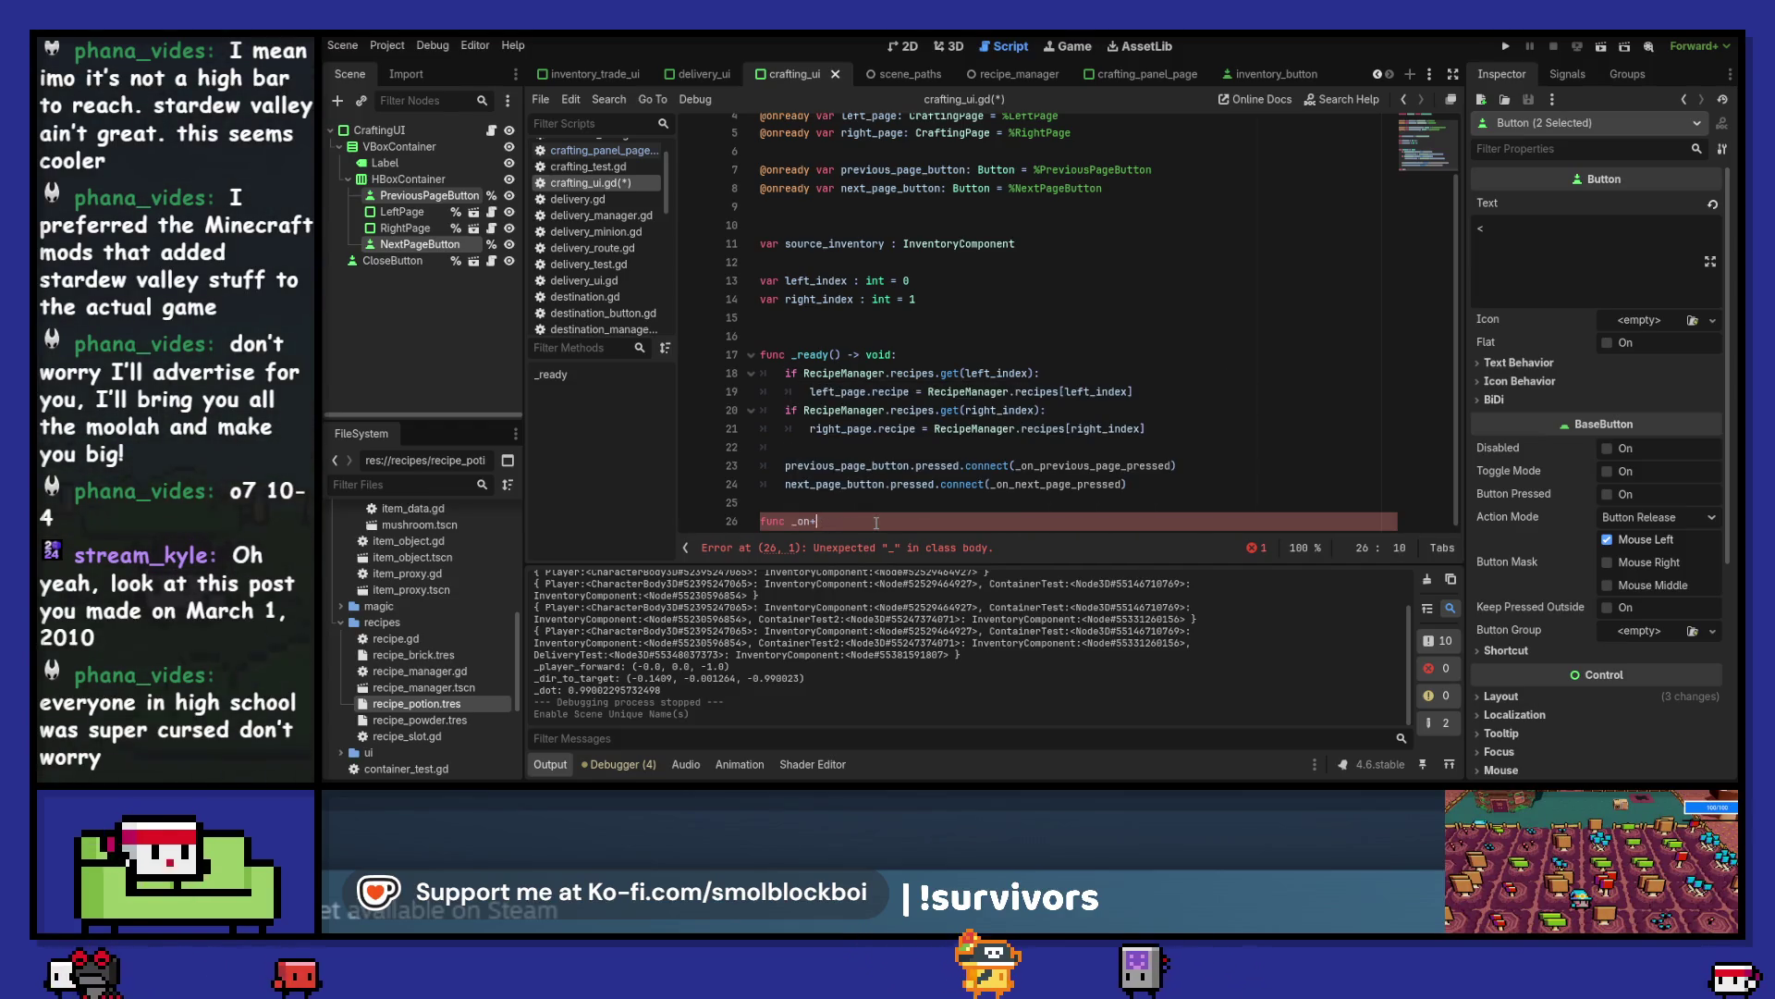
pyautogui.press('BackSpace')
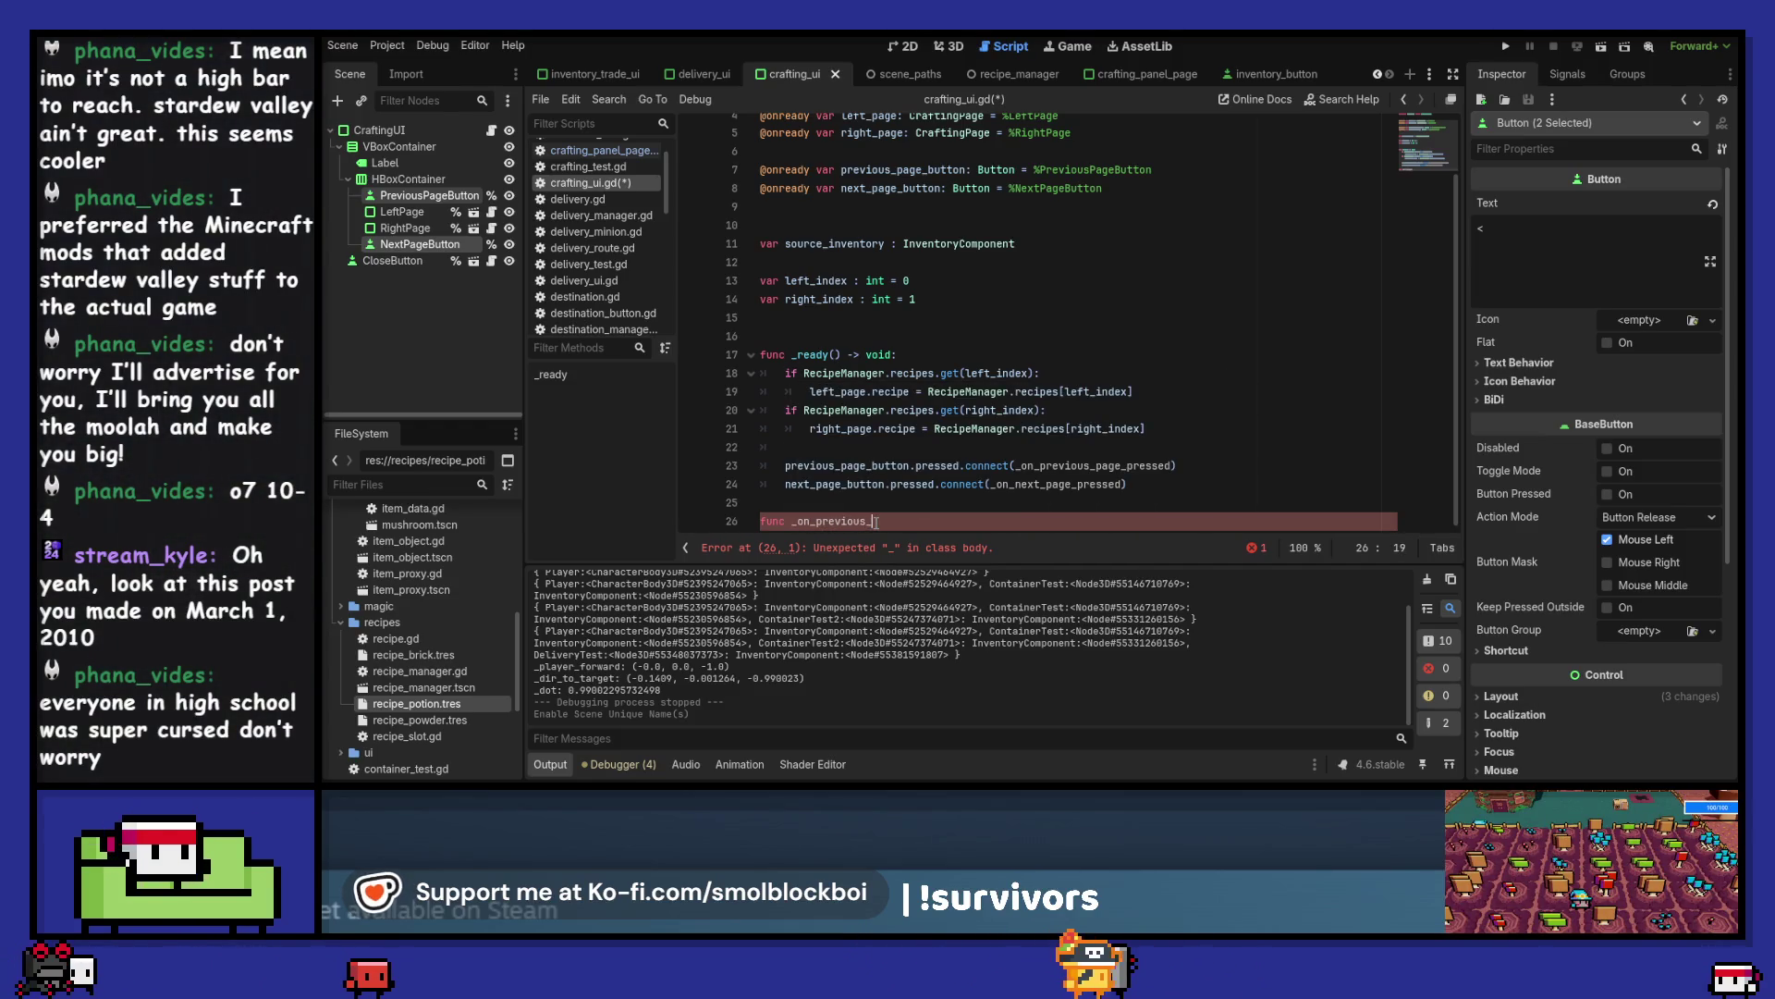
pyautogui.write('ge_pressed(')
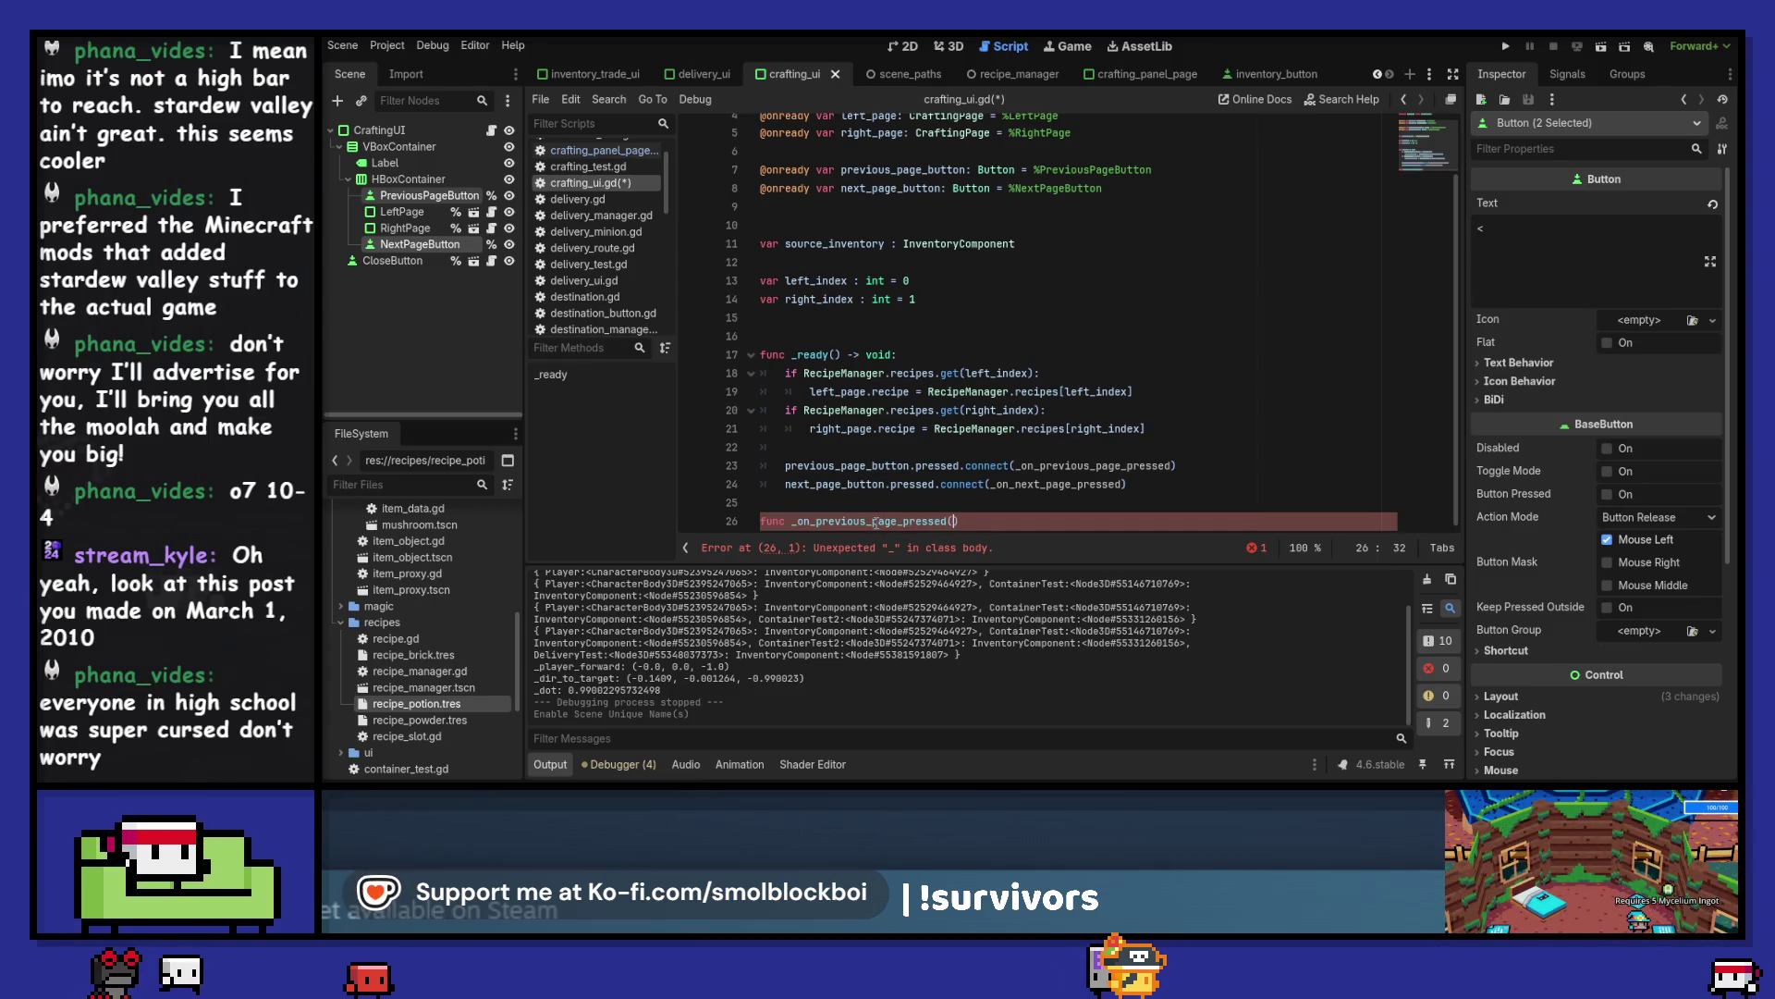
pyautogui.write(')')
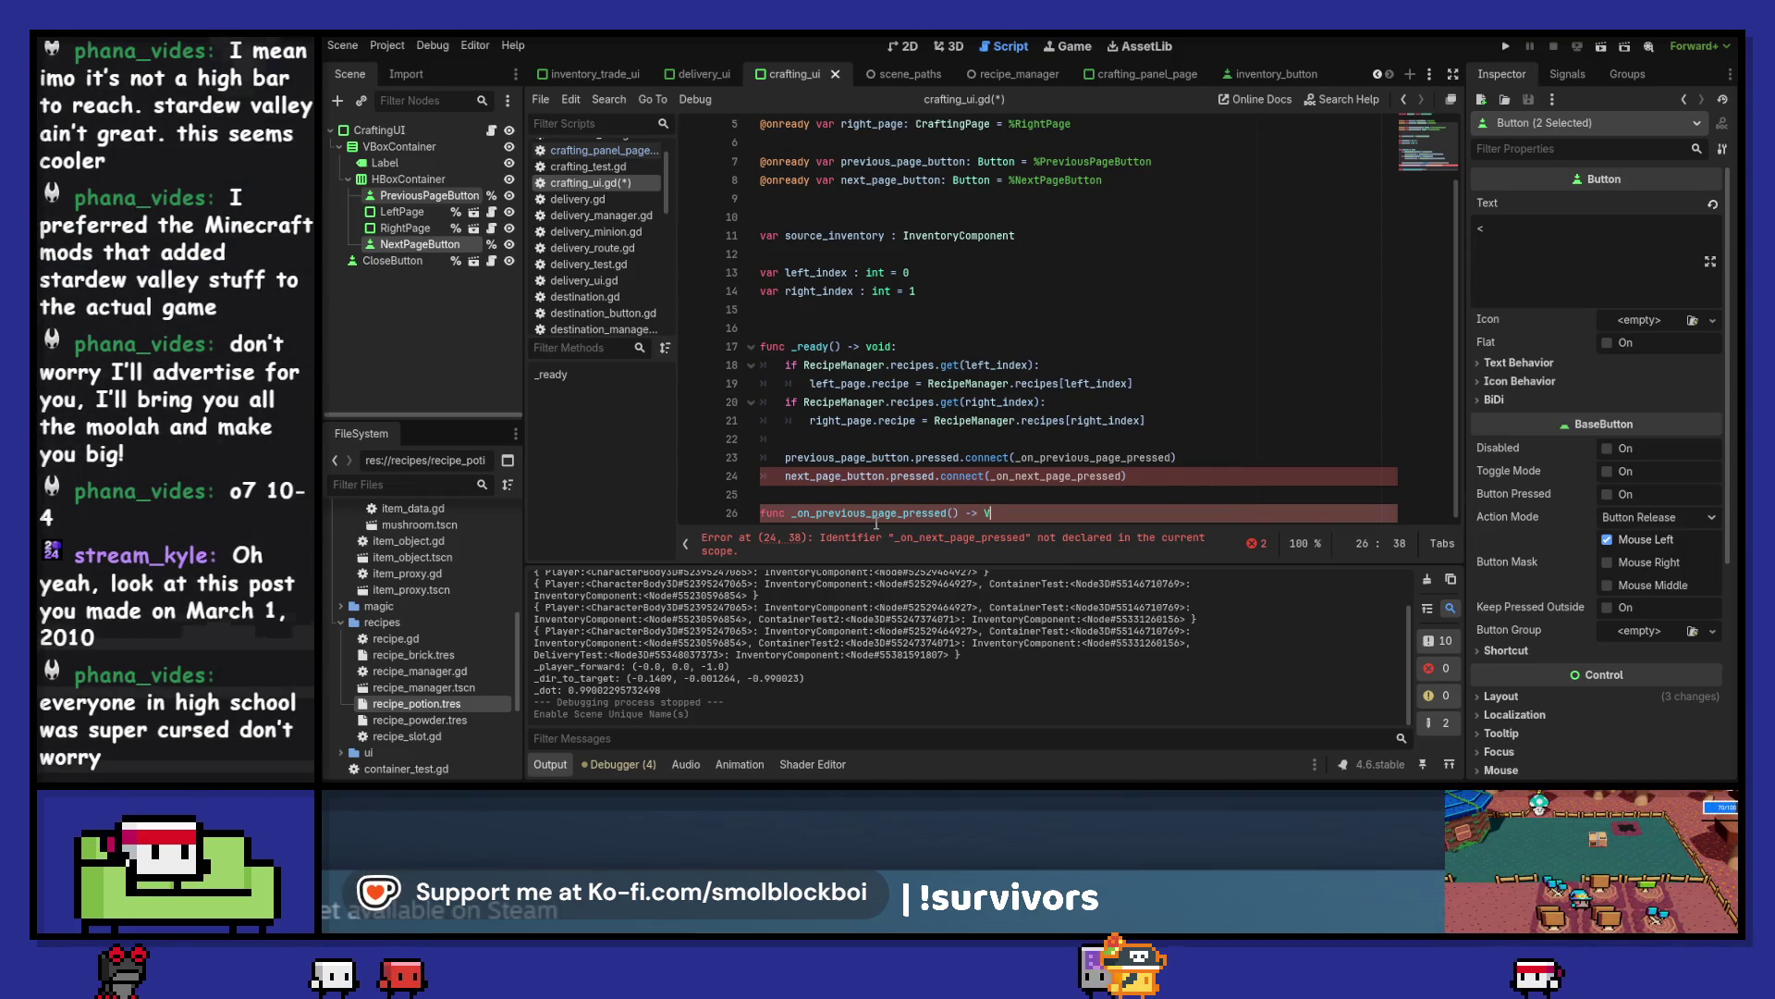
pyautogui.press('BackSpace')
pyautogui.write('vo')
pyautogui.press('Return')
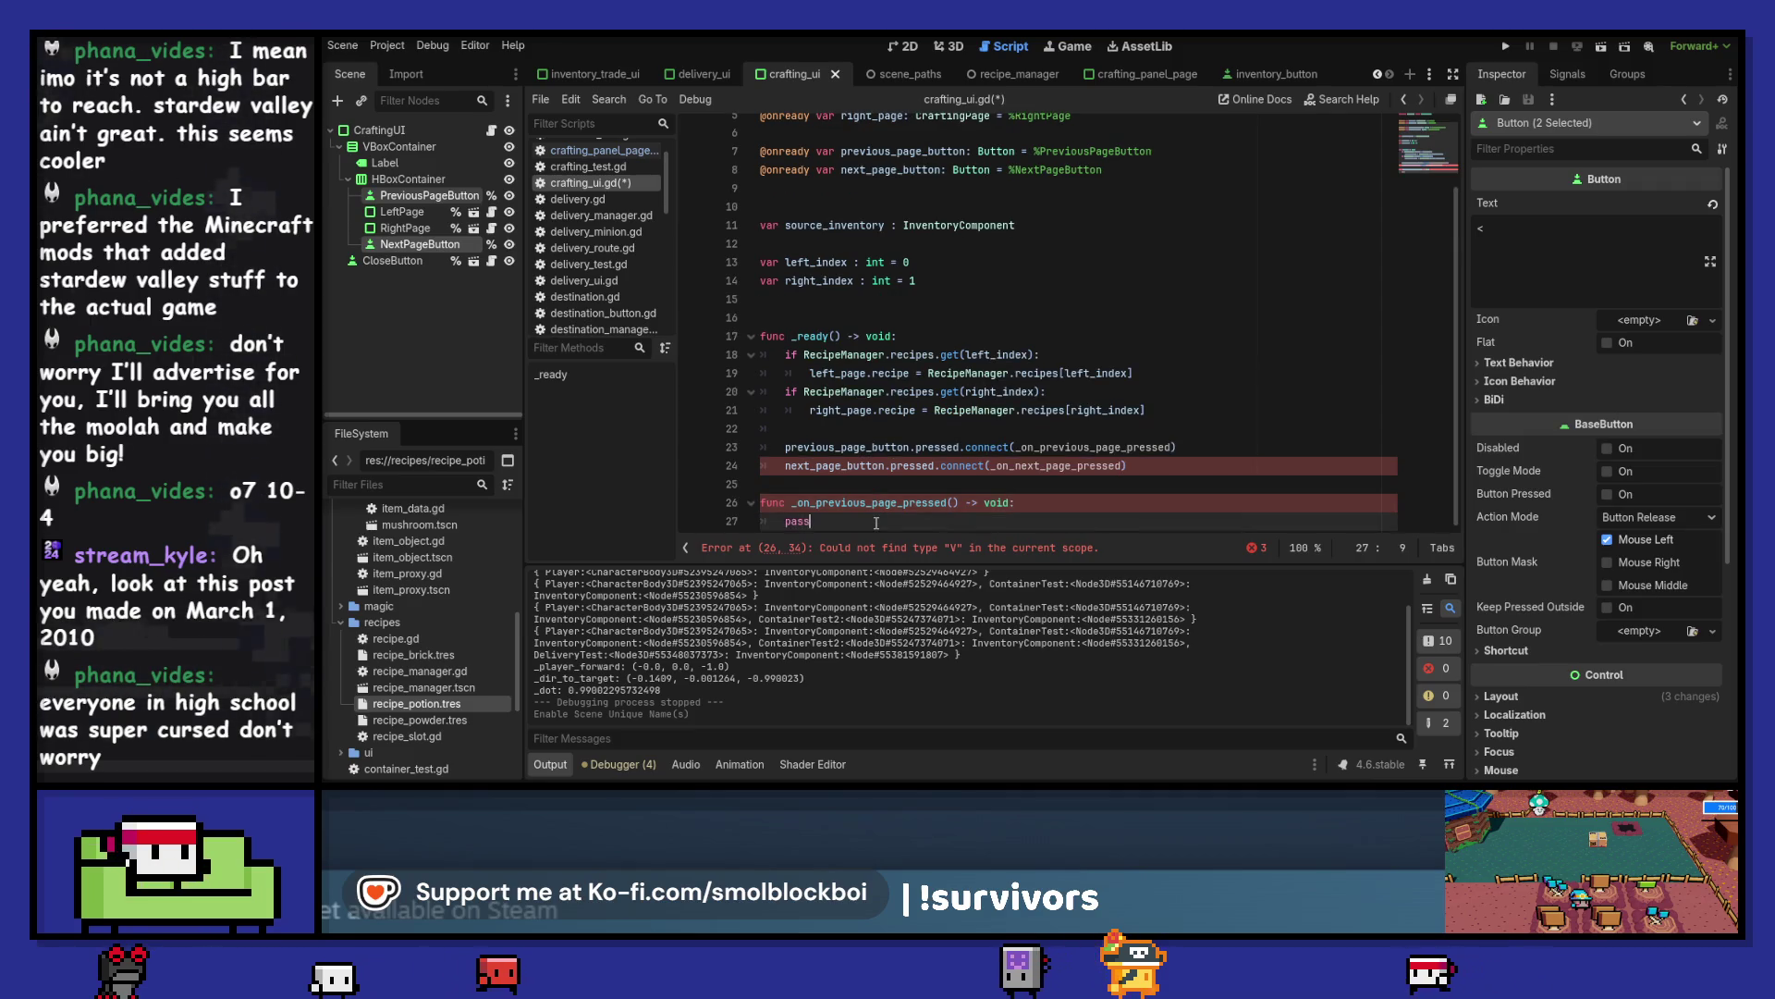
pyautogui.write('pass')
pyautogui.press('Return')
pyautogui.press('BackSpace')
pyautogui.press('Return')
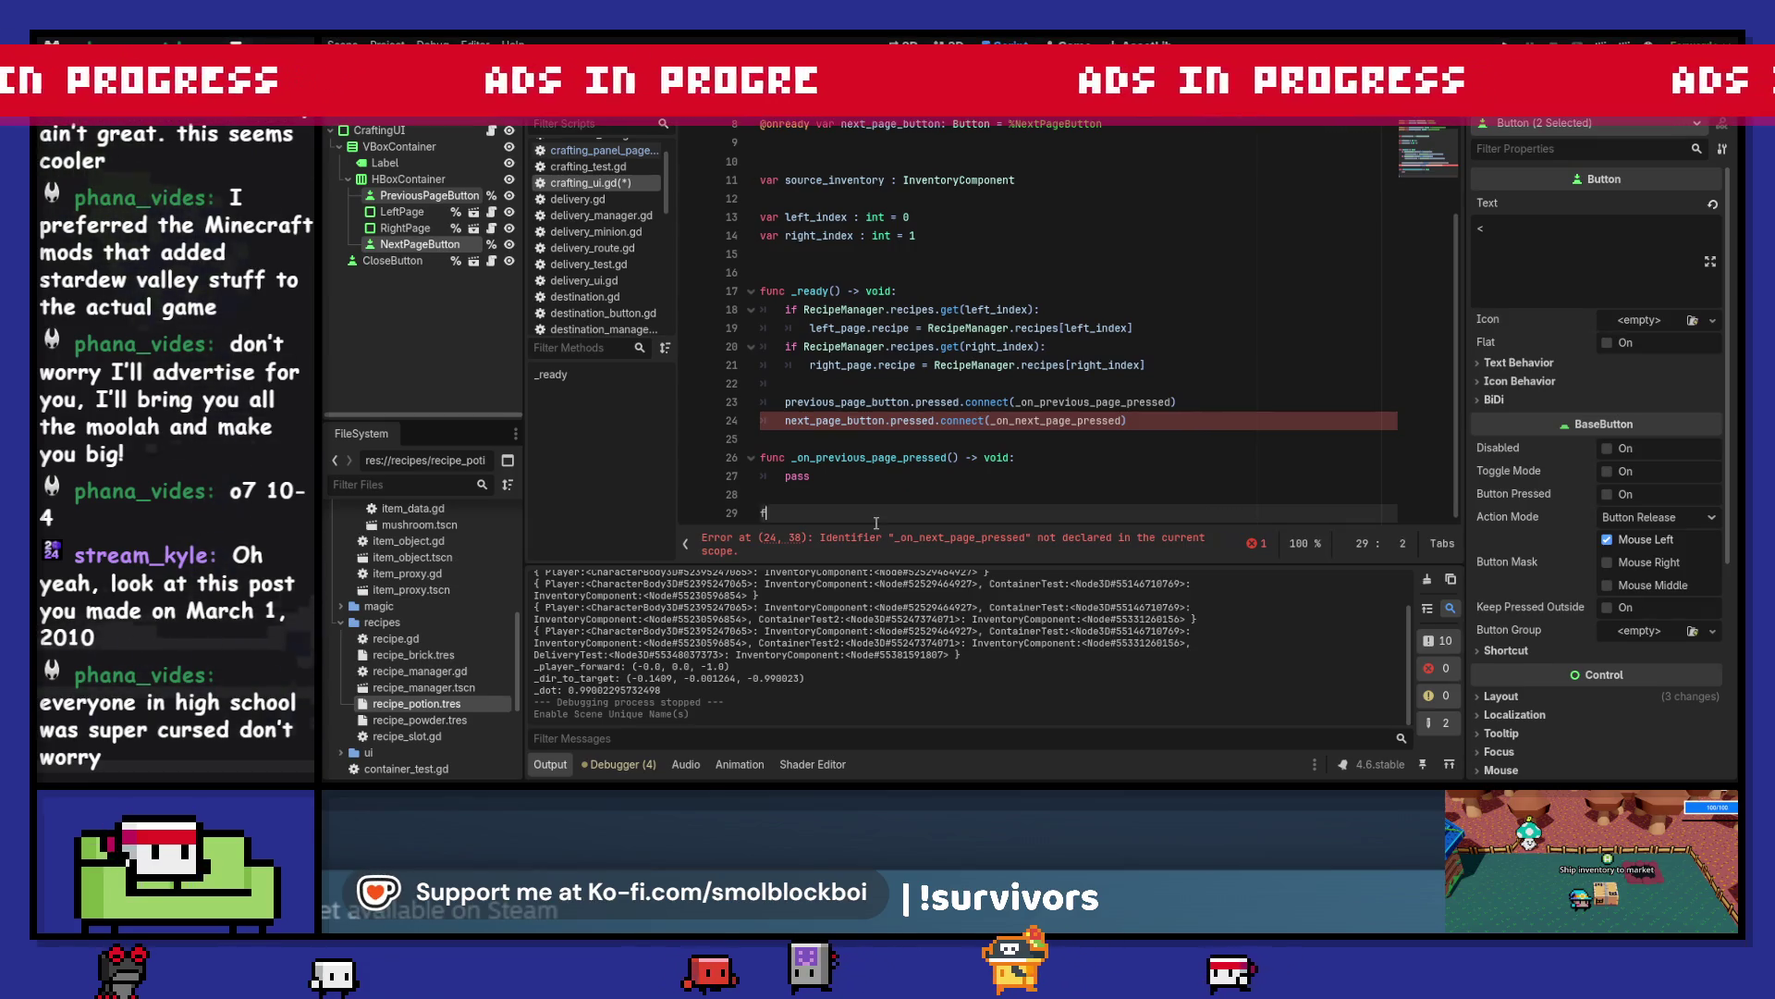
# - Begin the func _on_next_page_pressed declaration below the previous-page handler
pyautogui.write('func _on_previ')
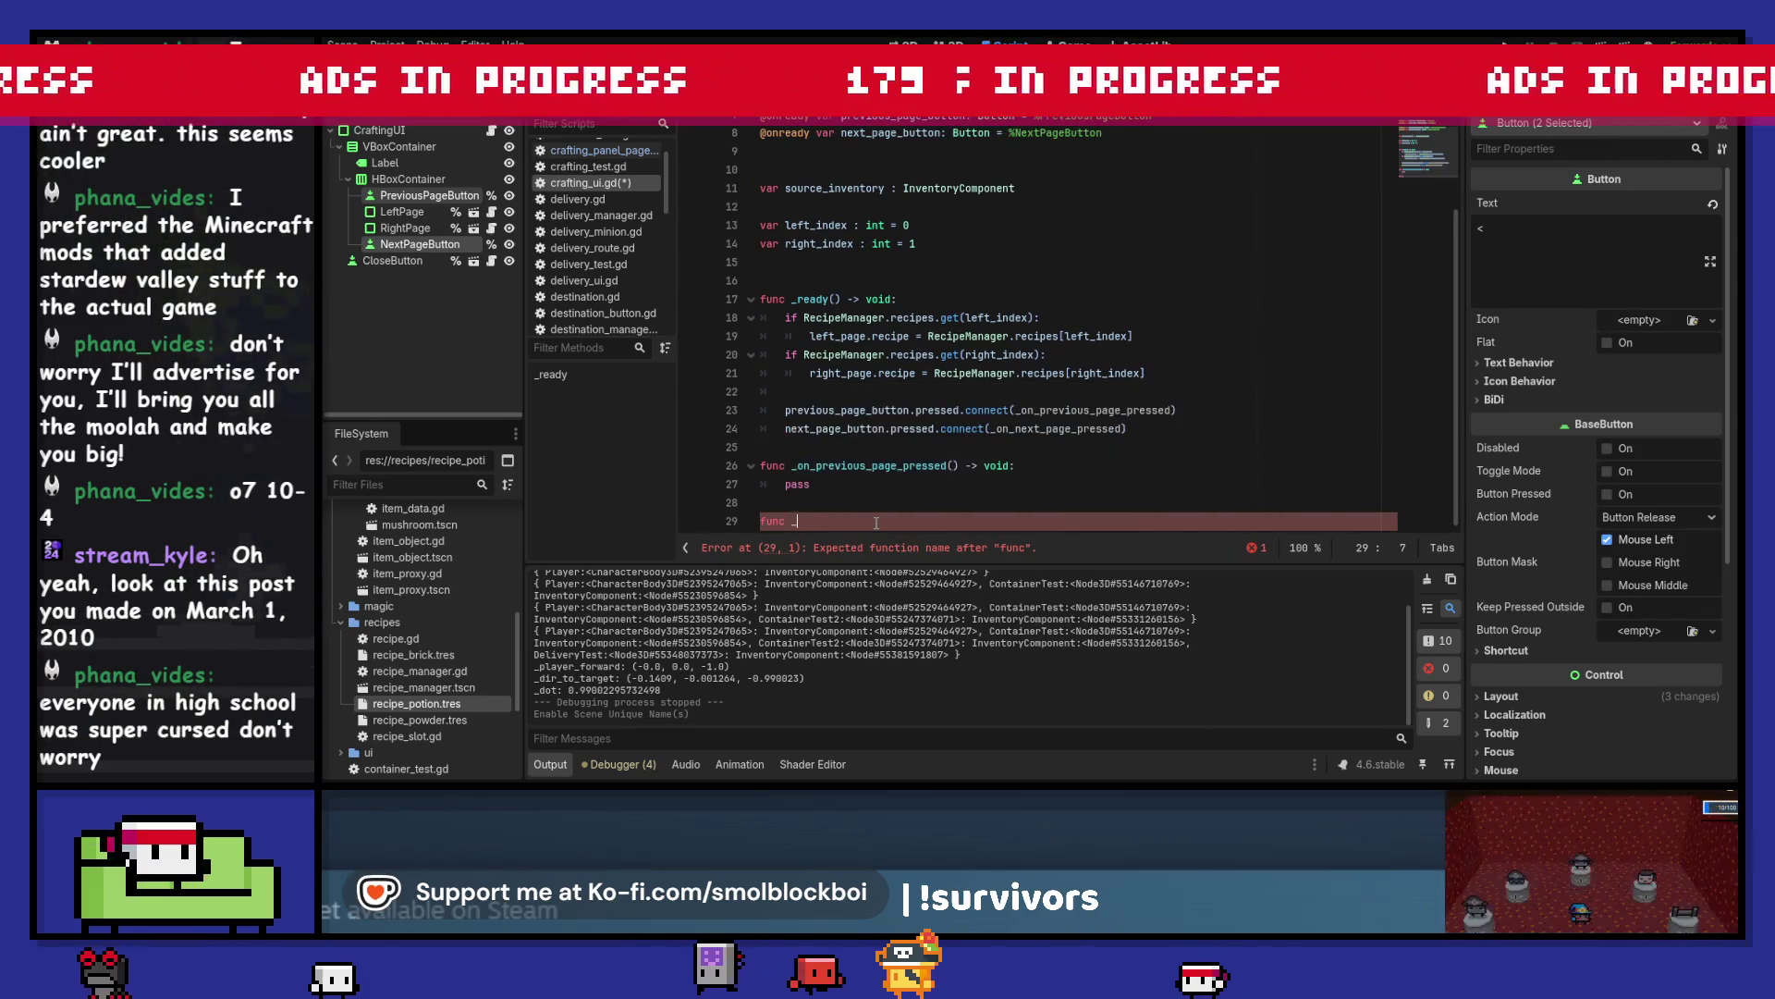
pyautogui.write('ous')
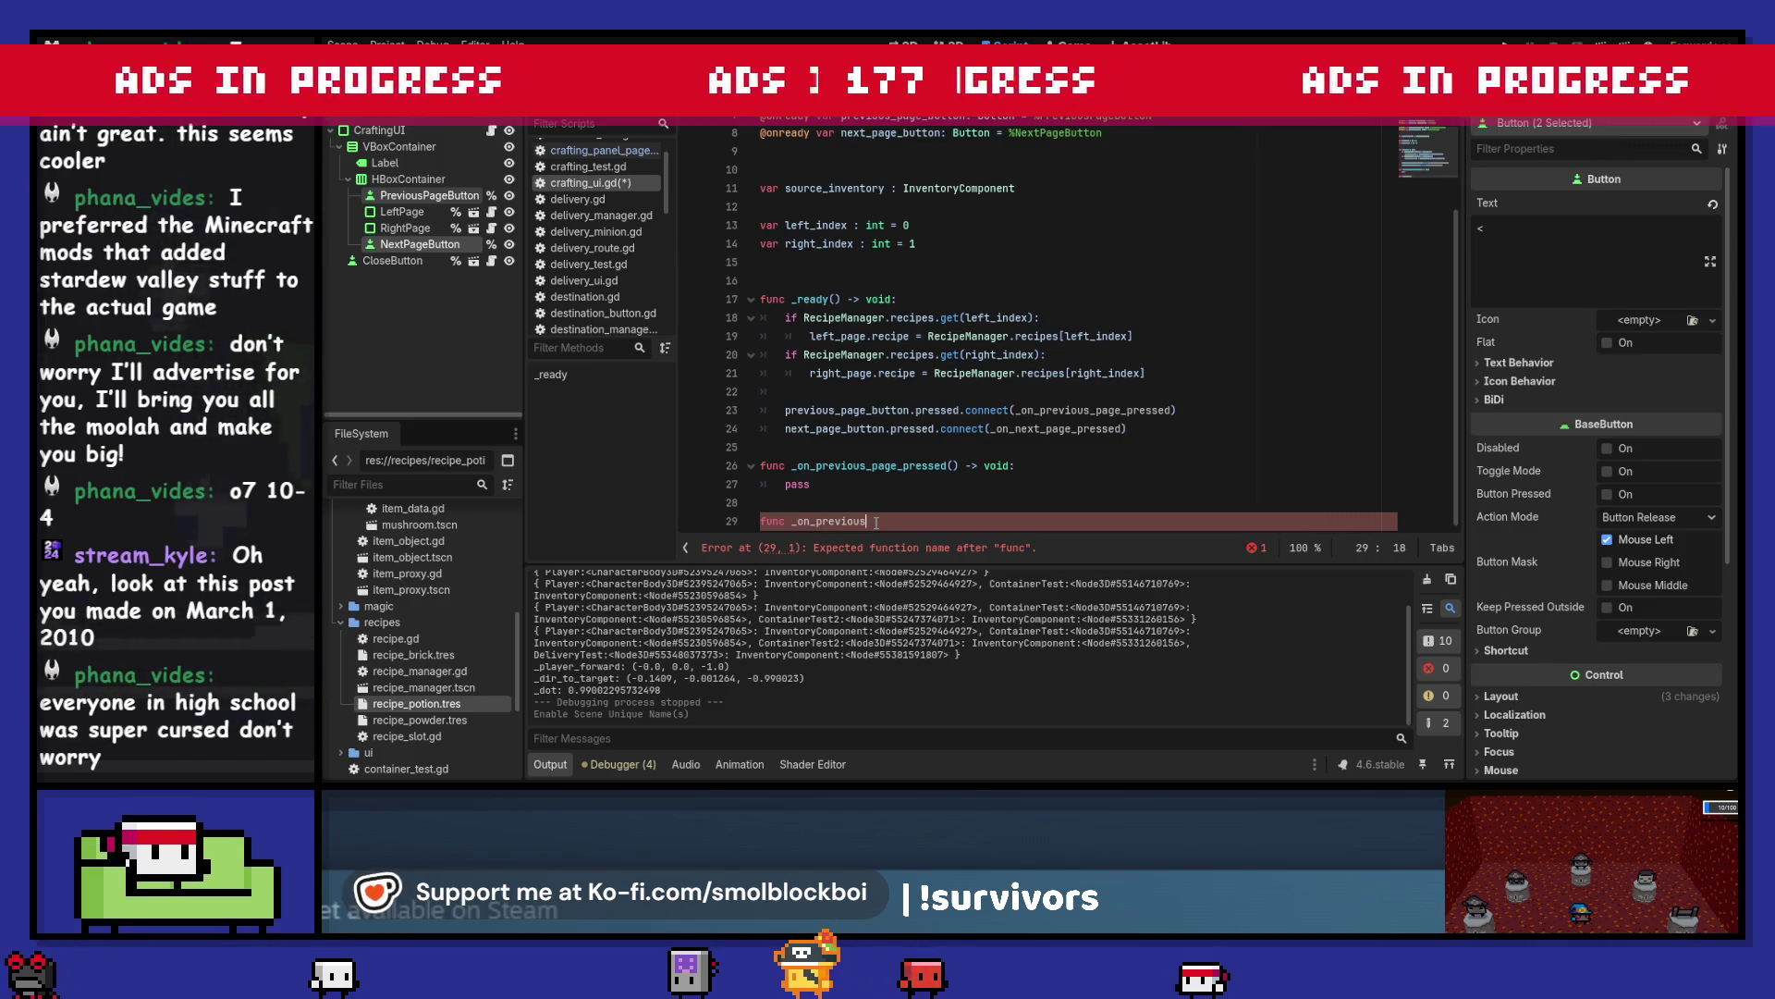
pyautogui.press('BackSpace')
pyautogui.press('BackSpace')
pyautogui.press('BackSpace')
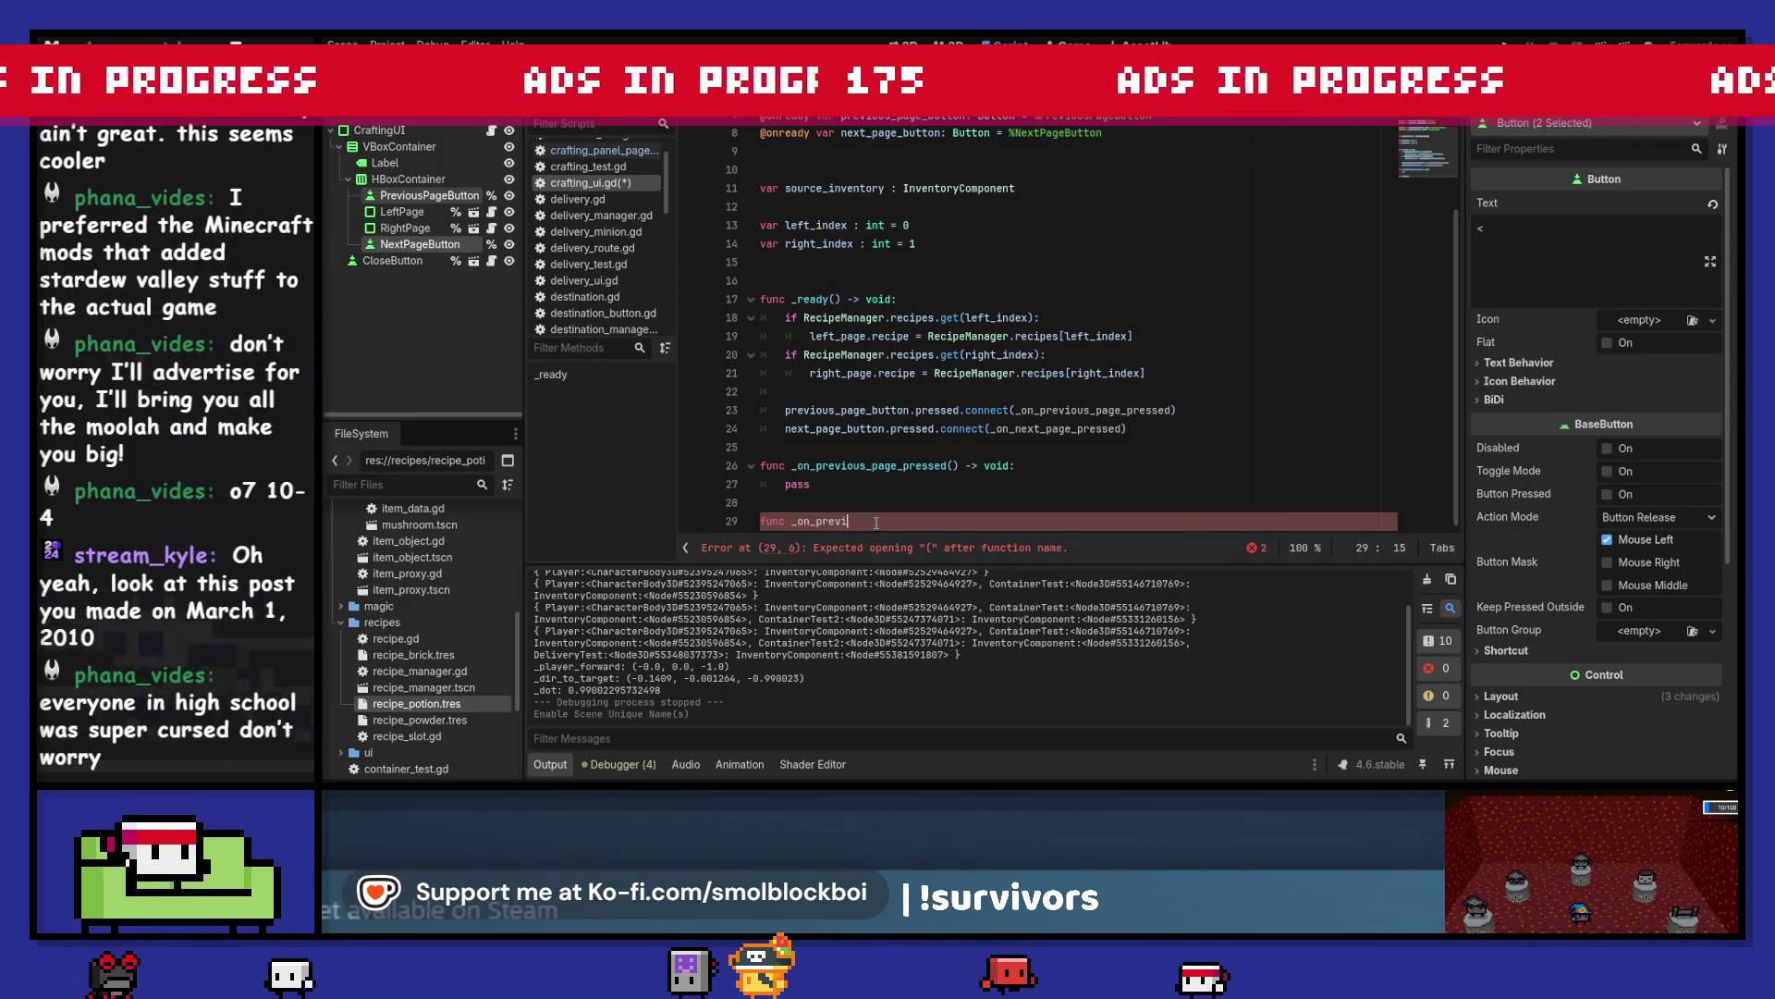
pyautogui.write('next_page_pressed() -> void:')
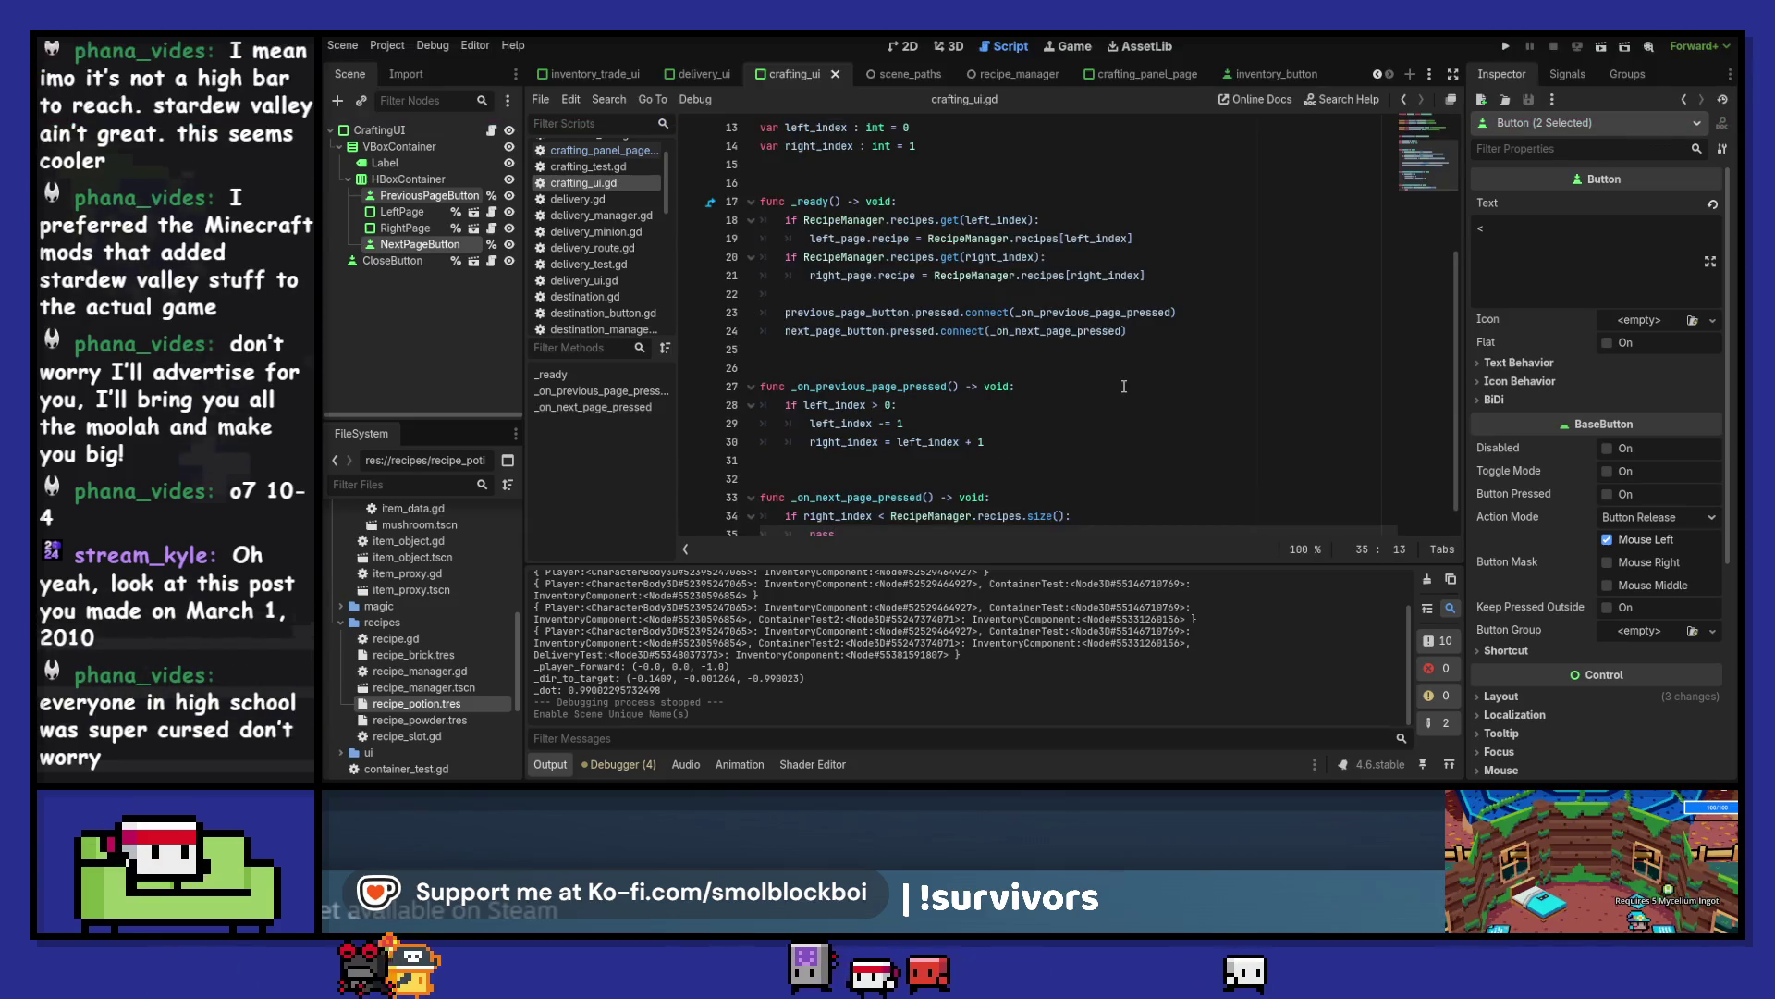
# - Replace the next-page handler's placeholder body with a left_index = (right_index + 1) assignment and save
pyautogui.hotkey('shift', 'Up')
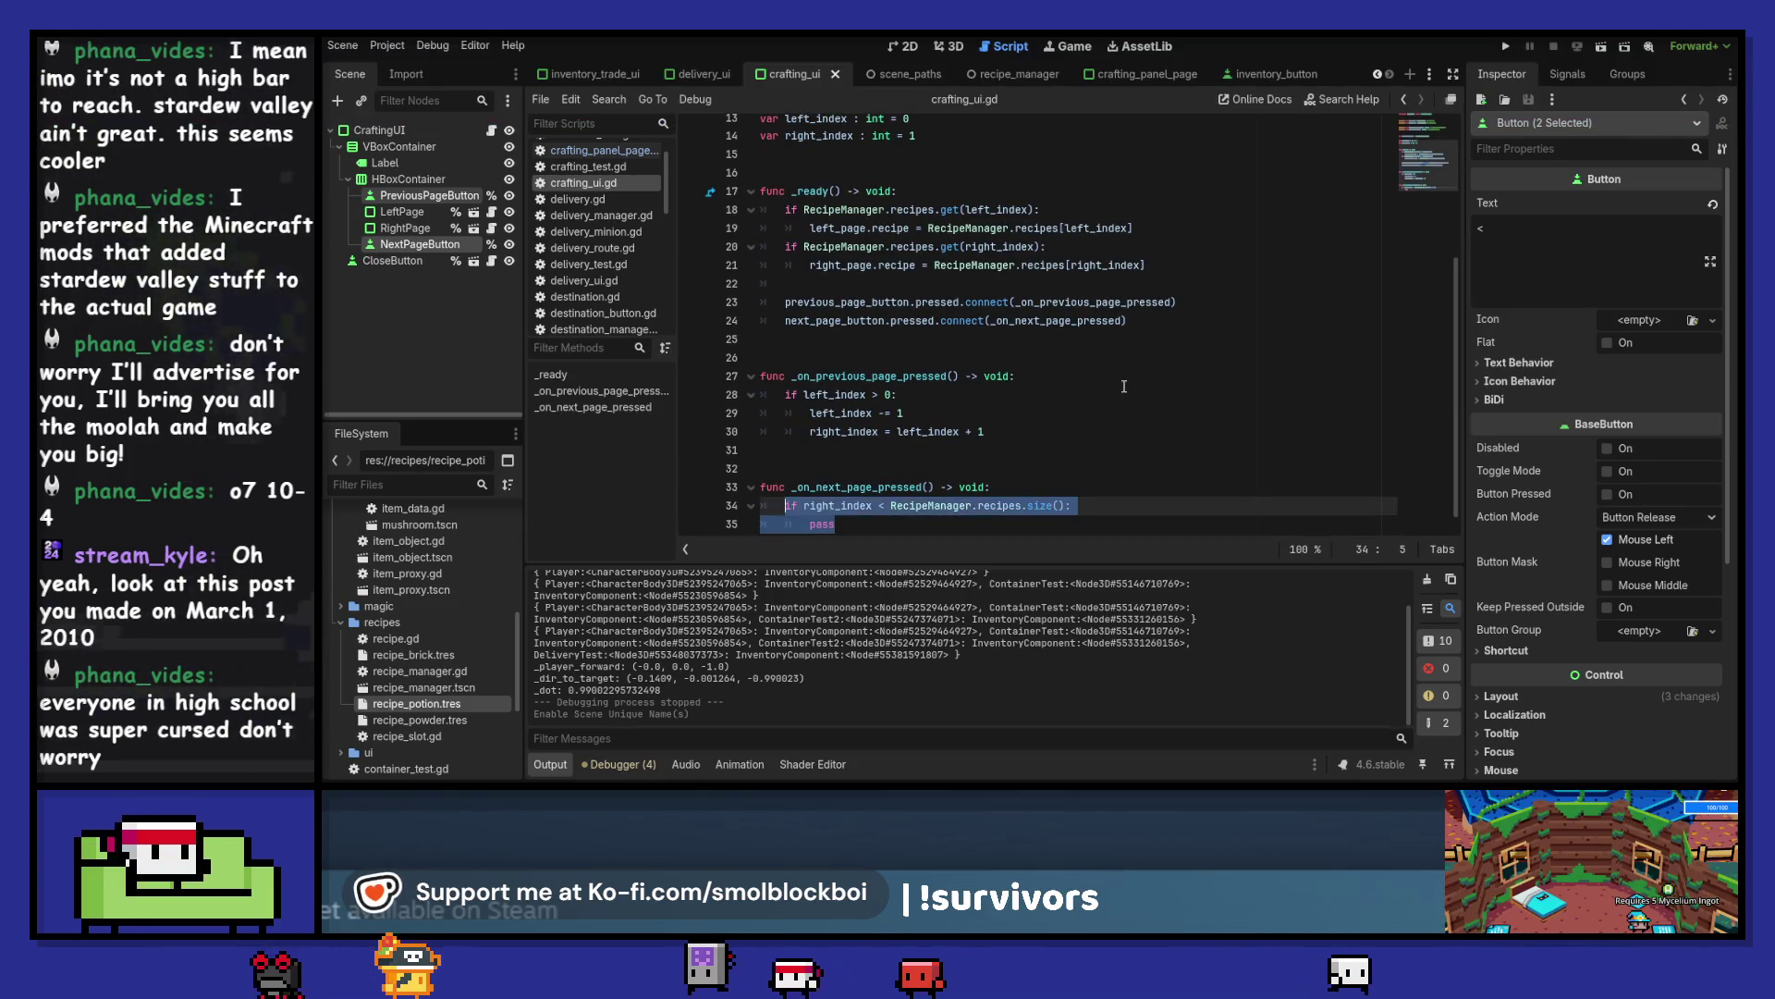
pyautogui.press('BackSpace')
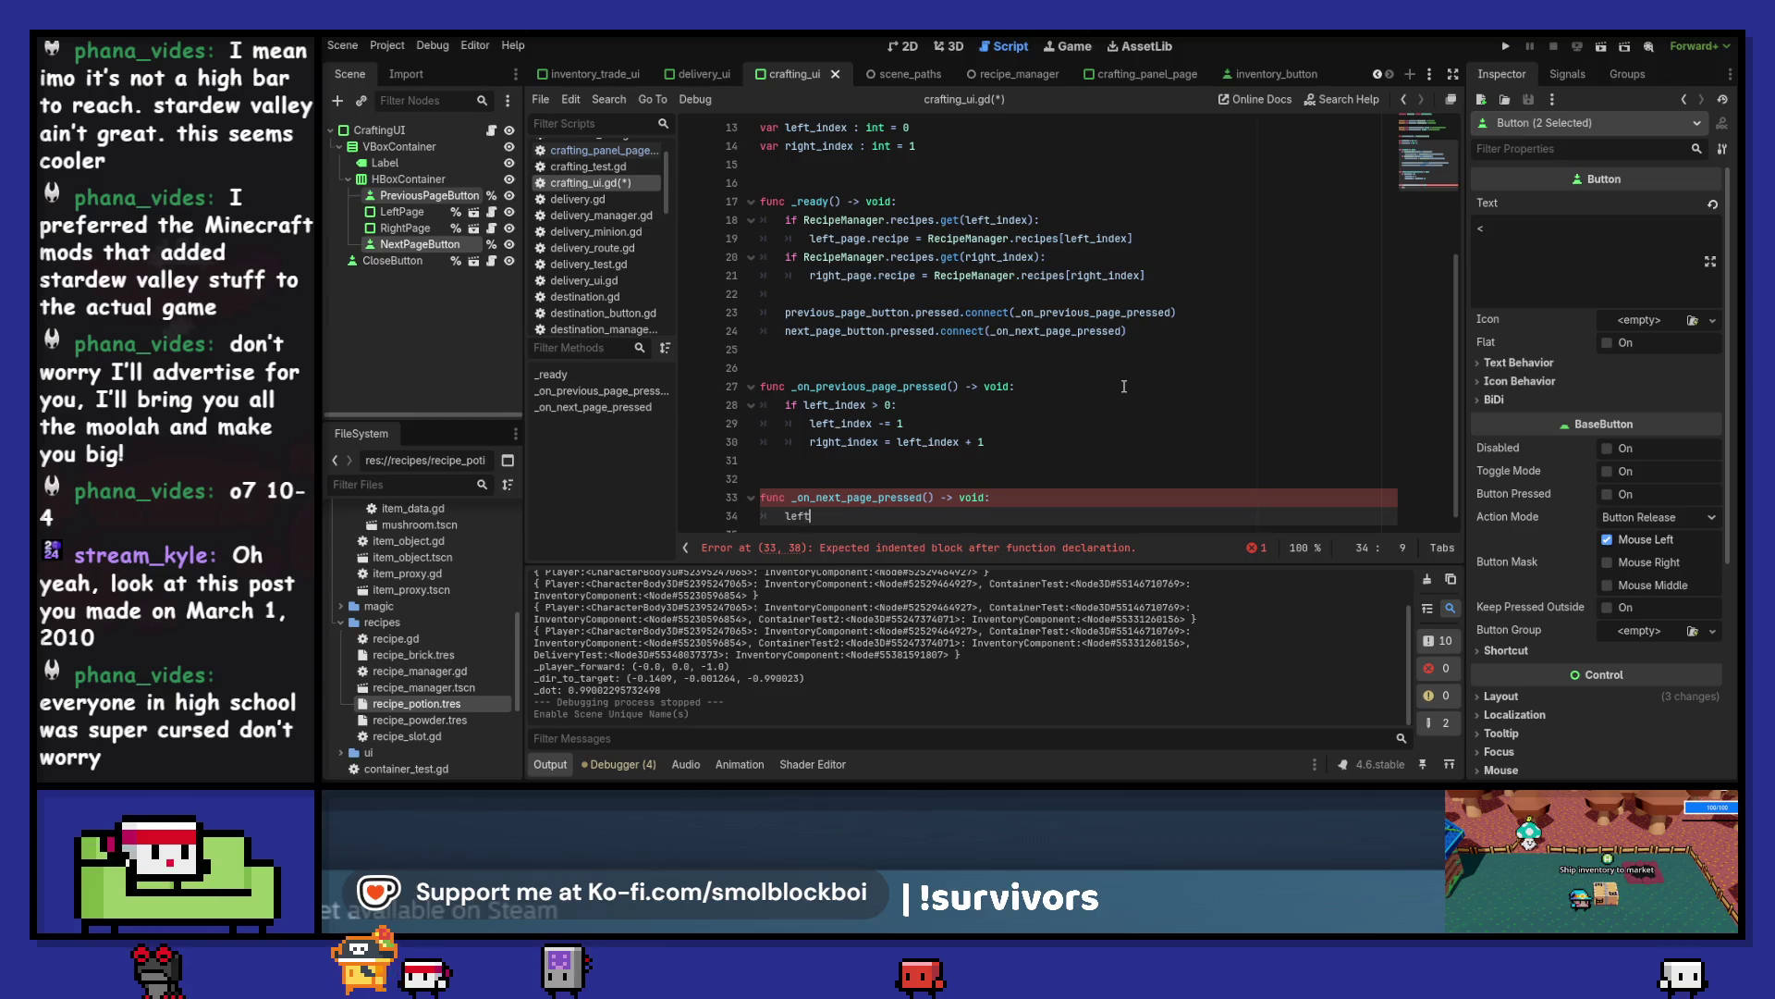
pyautogui.press('Down')
pyautogui.press('Up')
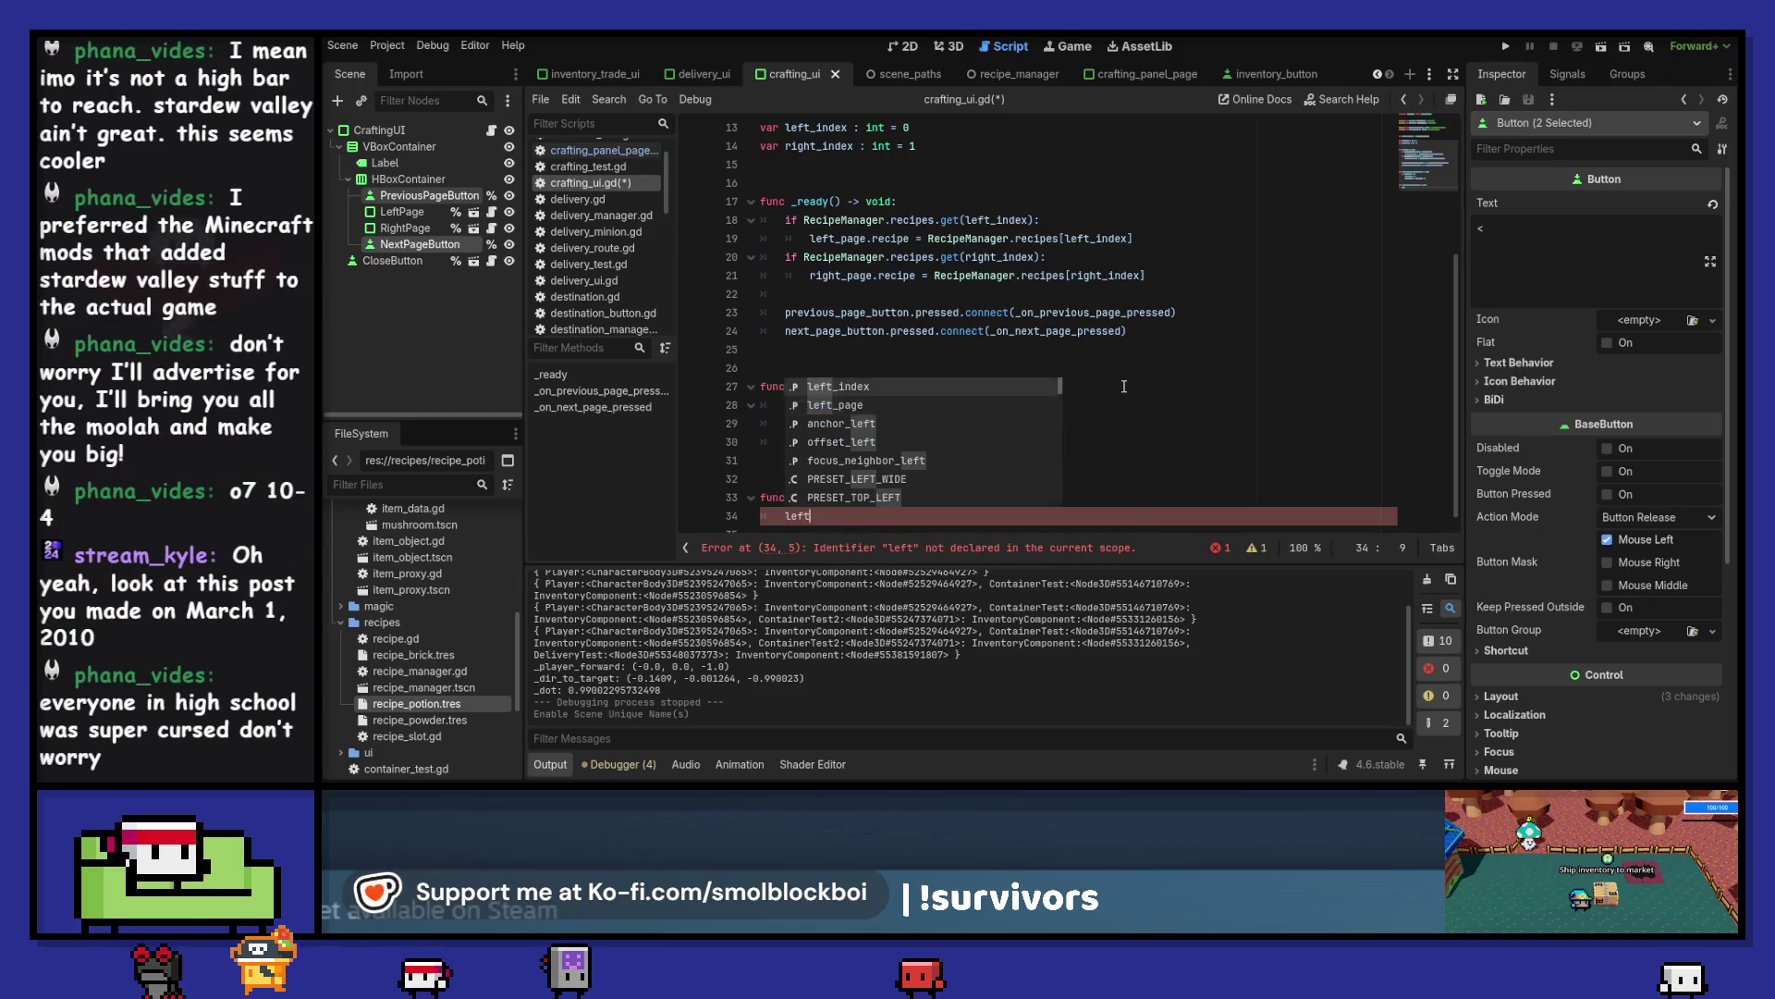
pyautogui.press('Return')
pyautogui.write('+=')
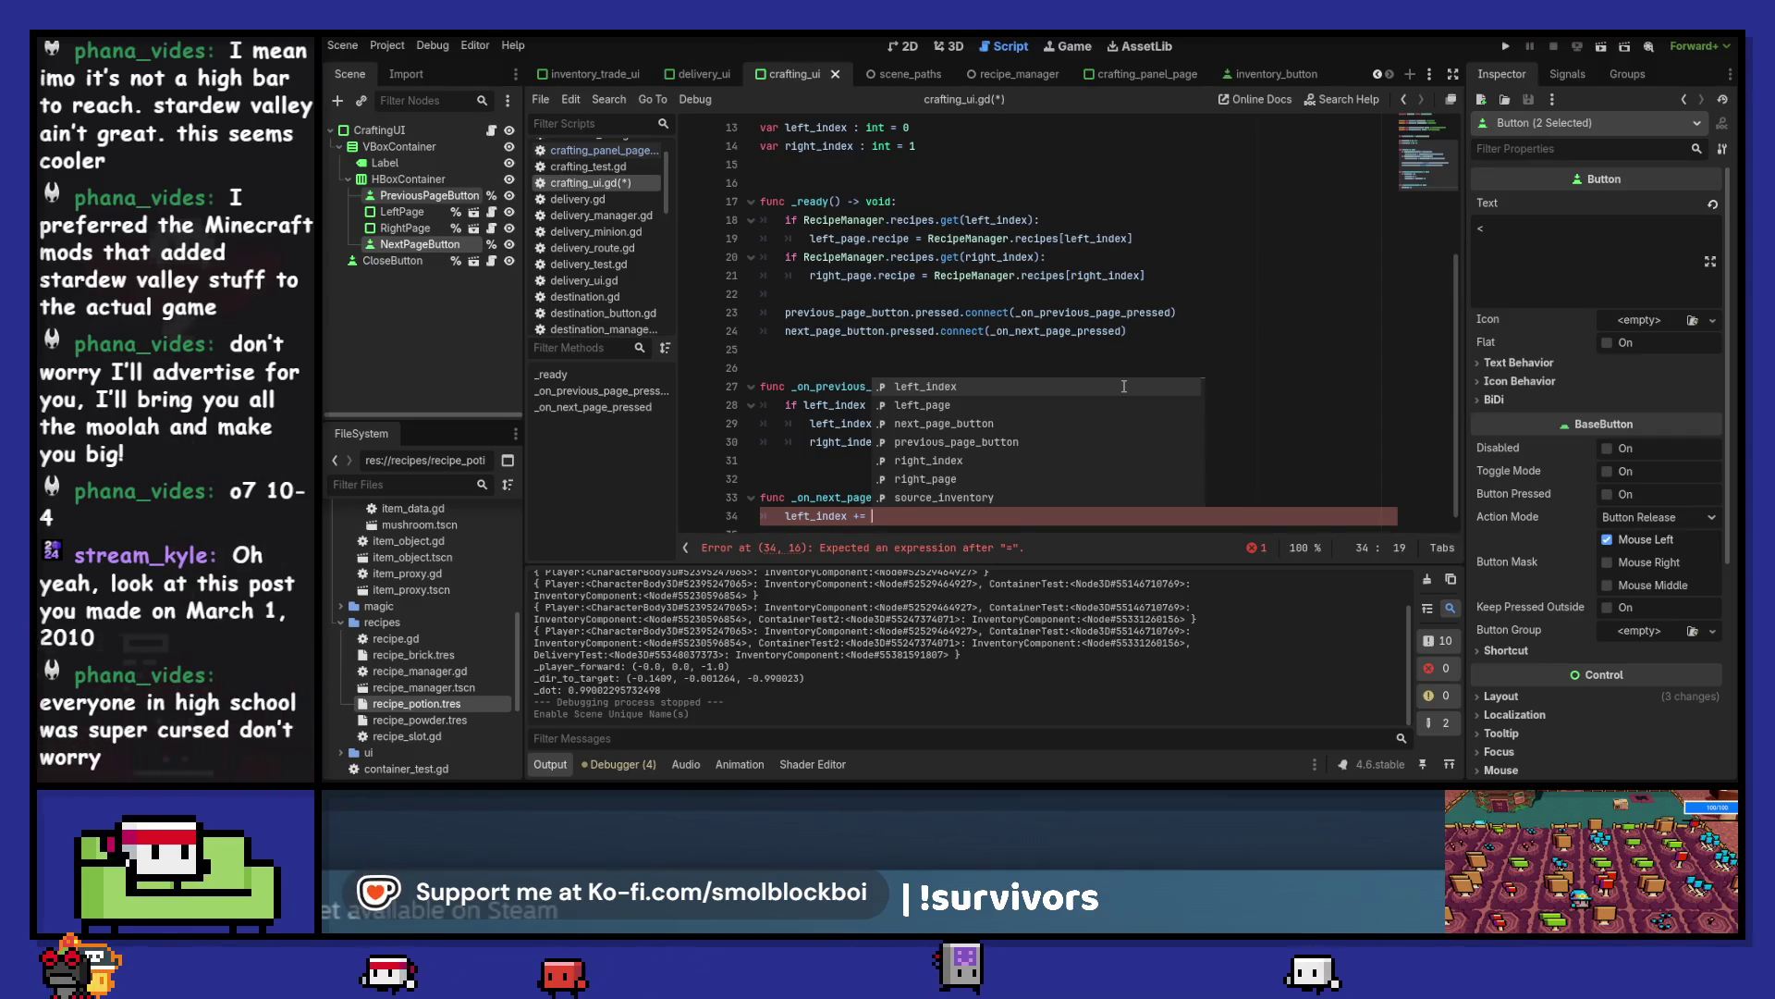
pyautogui.write('right')
pyautogui.press('Return')
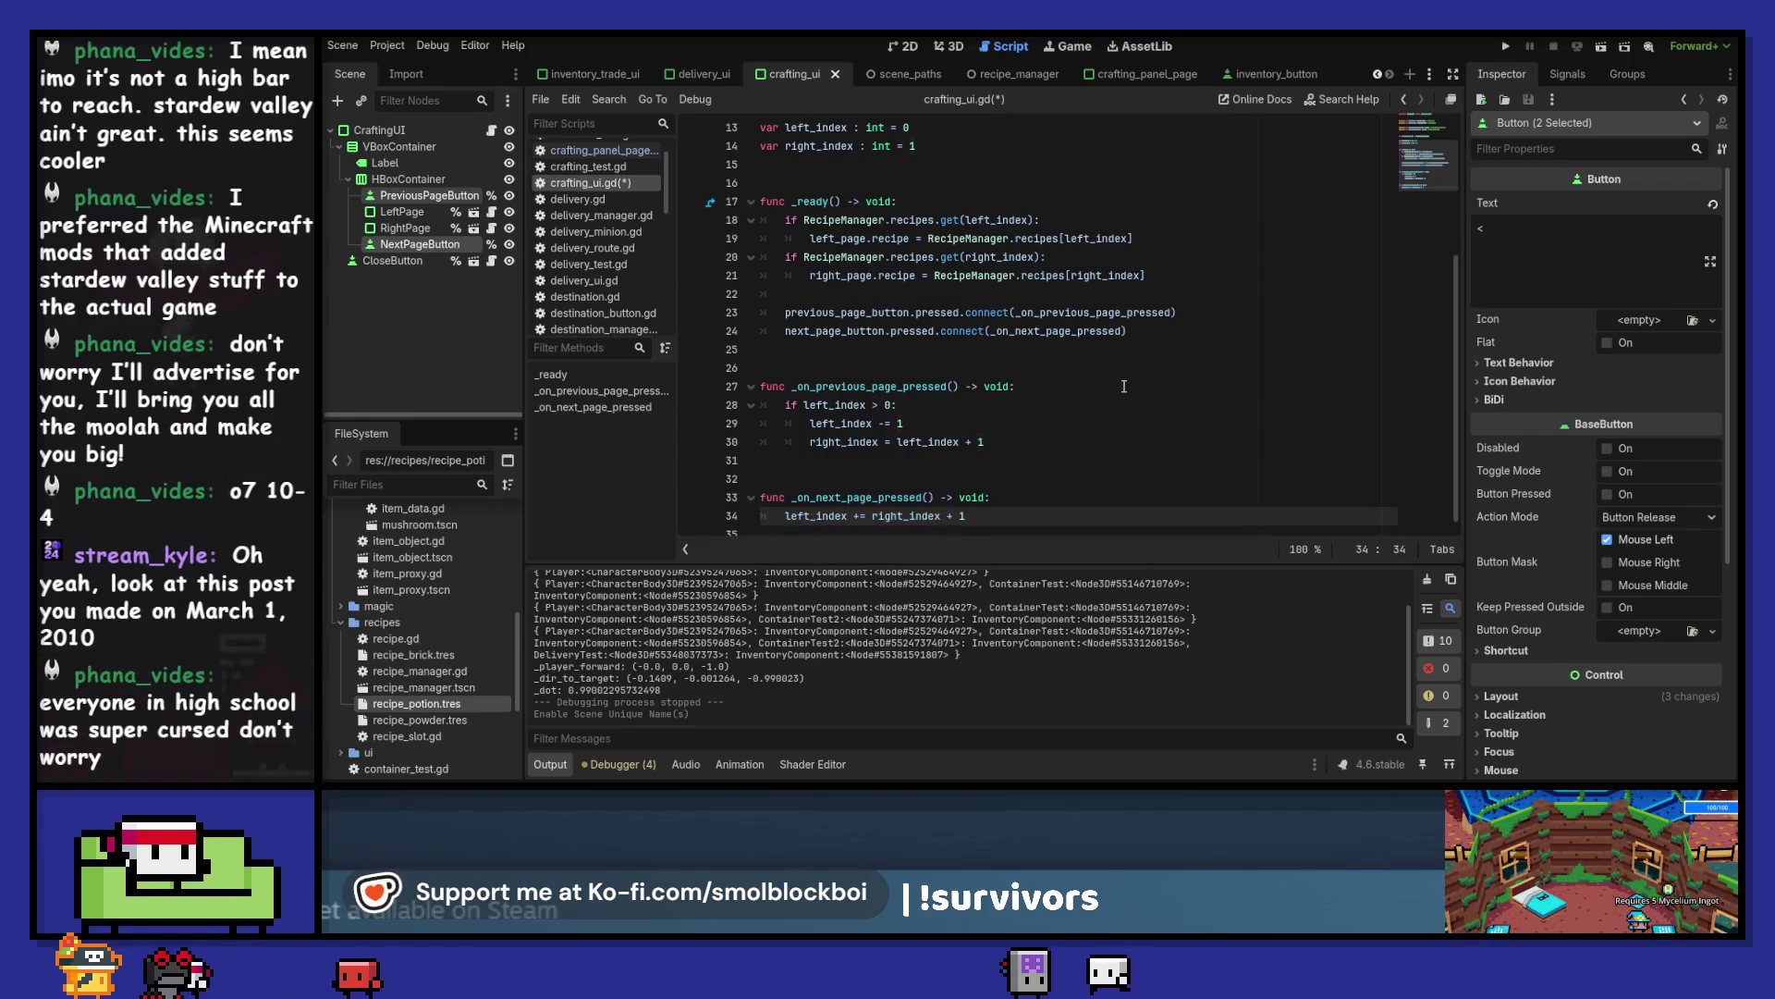
pyautogui.write('(')
pyautogui.hotkey('ctrl', 's')
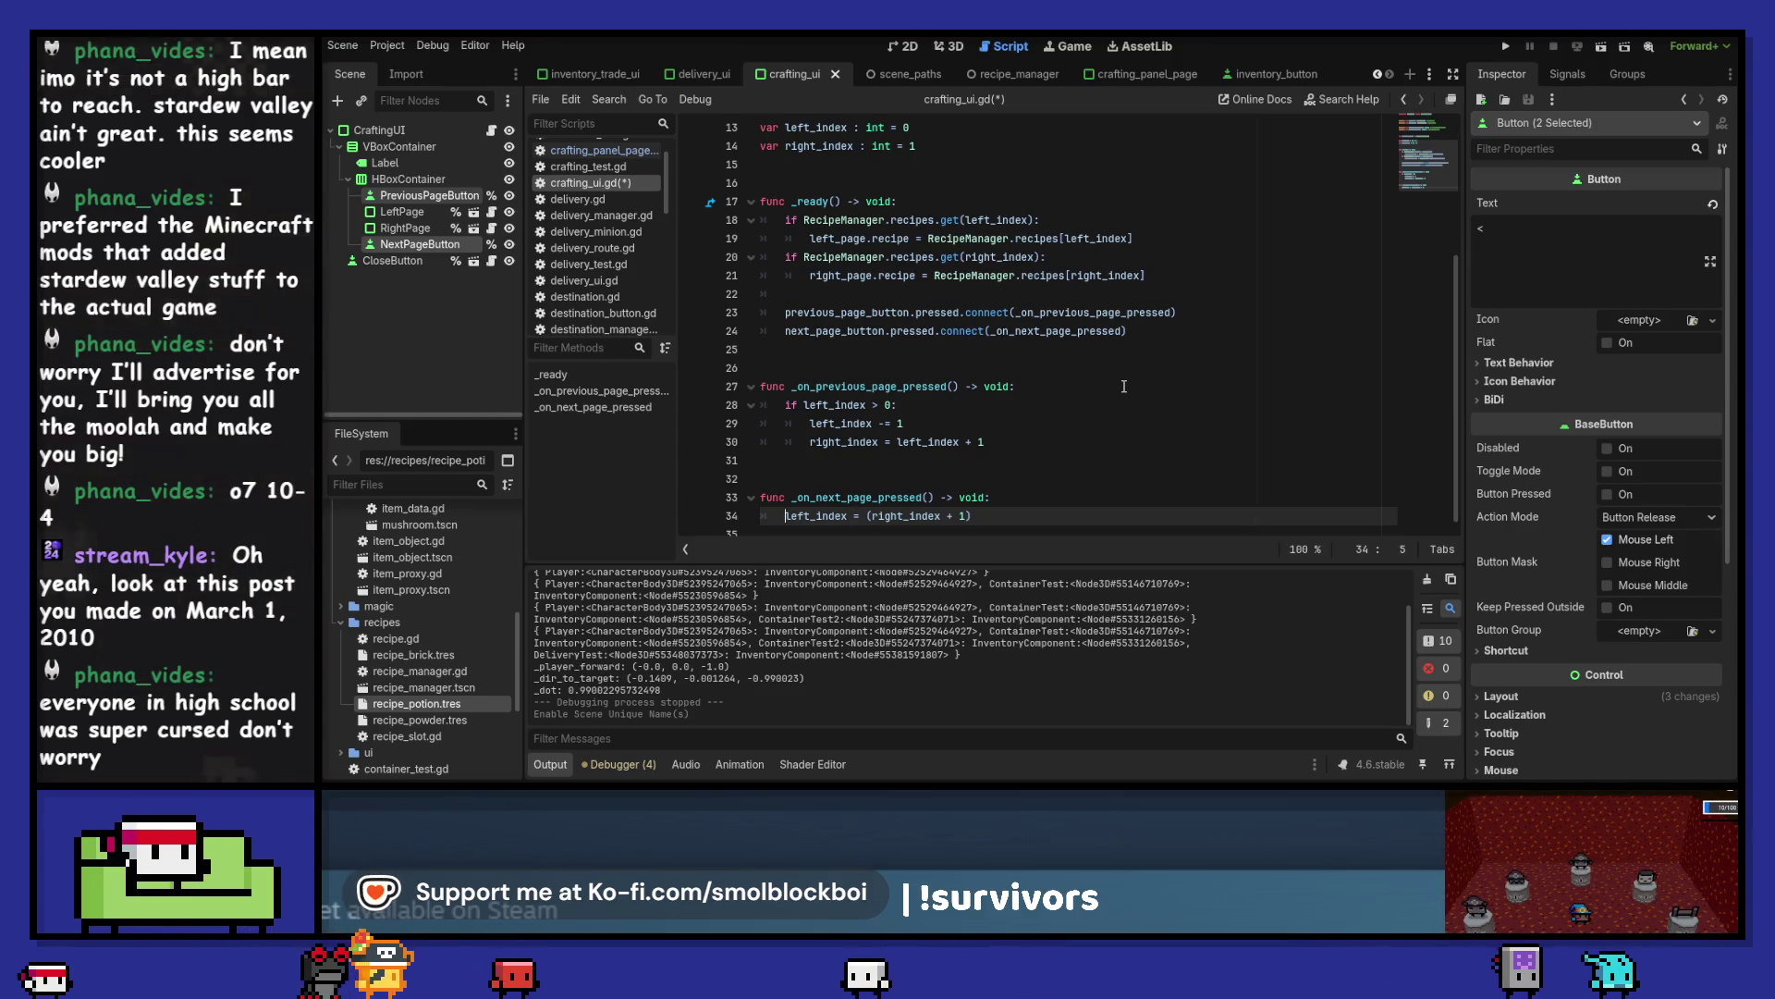
# - Insert var _next_left := right_index + 1 above the left_index assignment
pyautogui.hotkey('ctrl', 'shift', 'Return')
pyautogui.write('var _next_le')
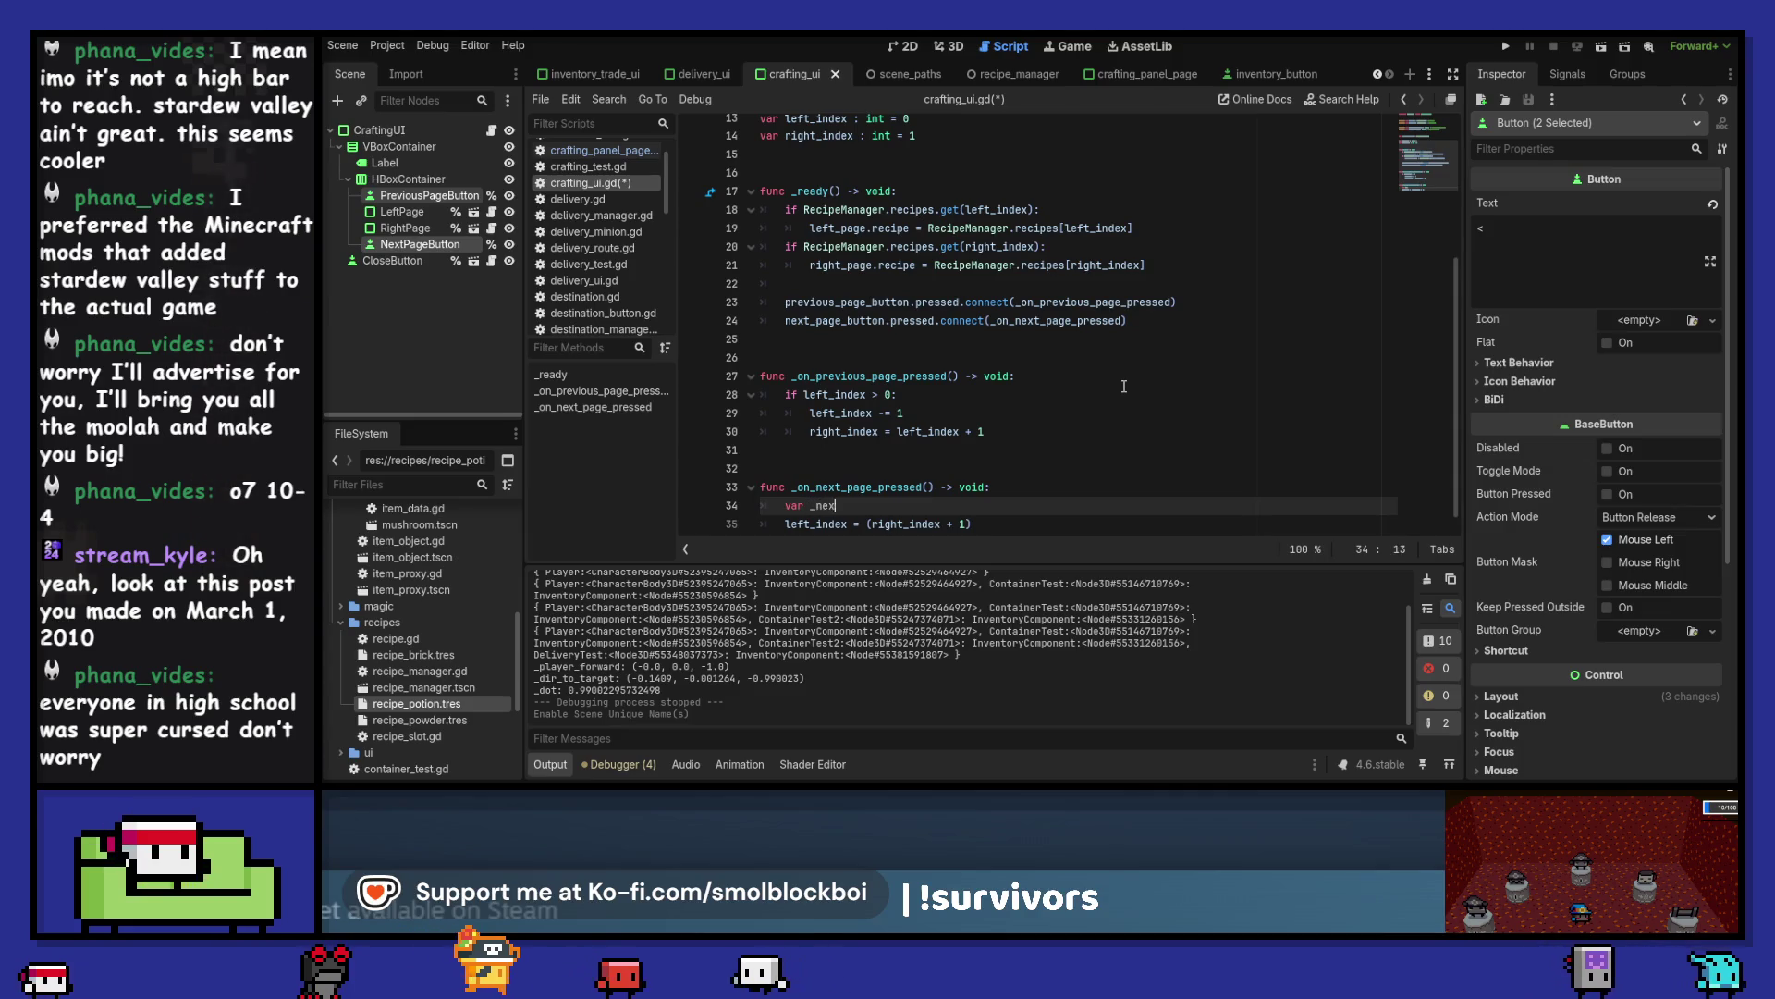
pyautogui.write('ft ')
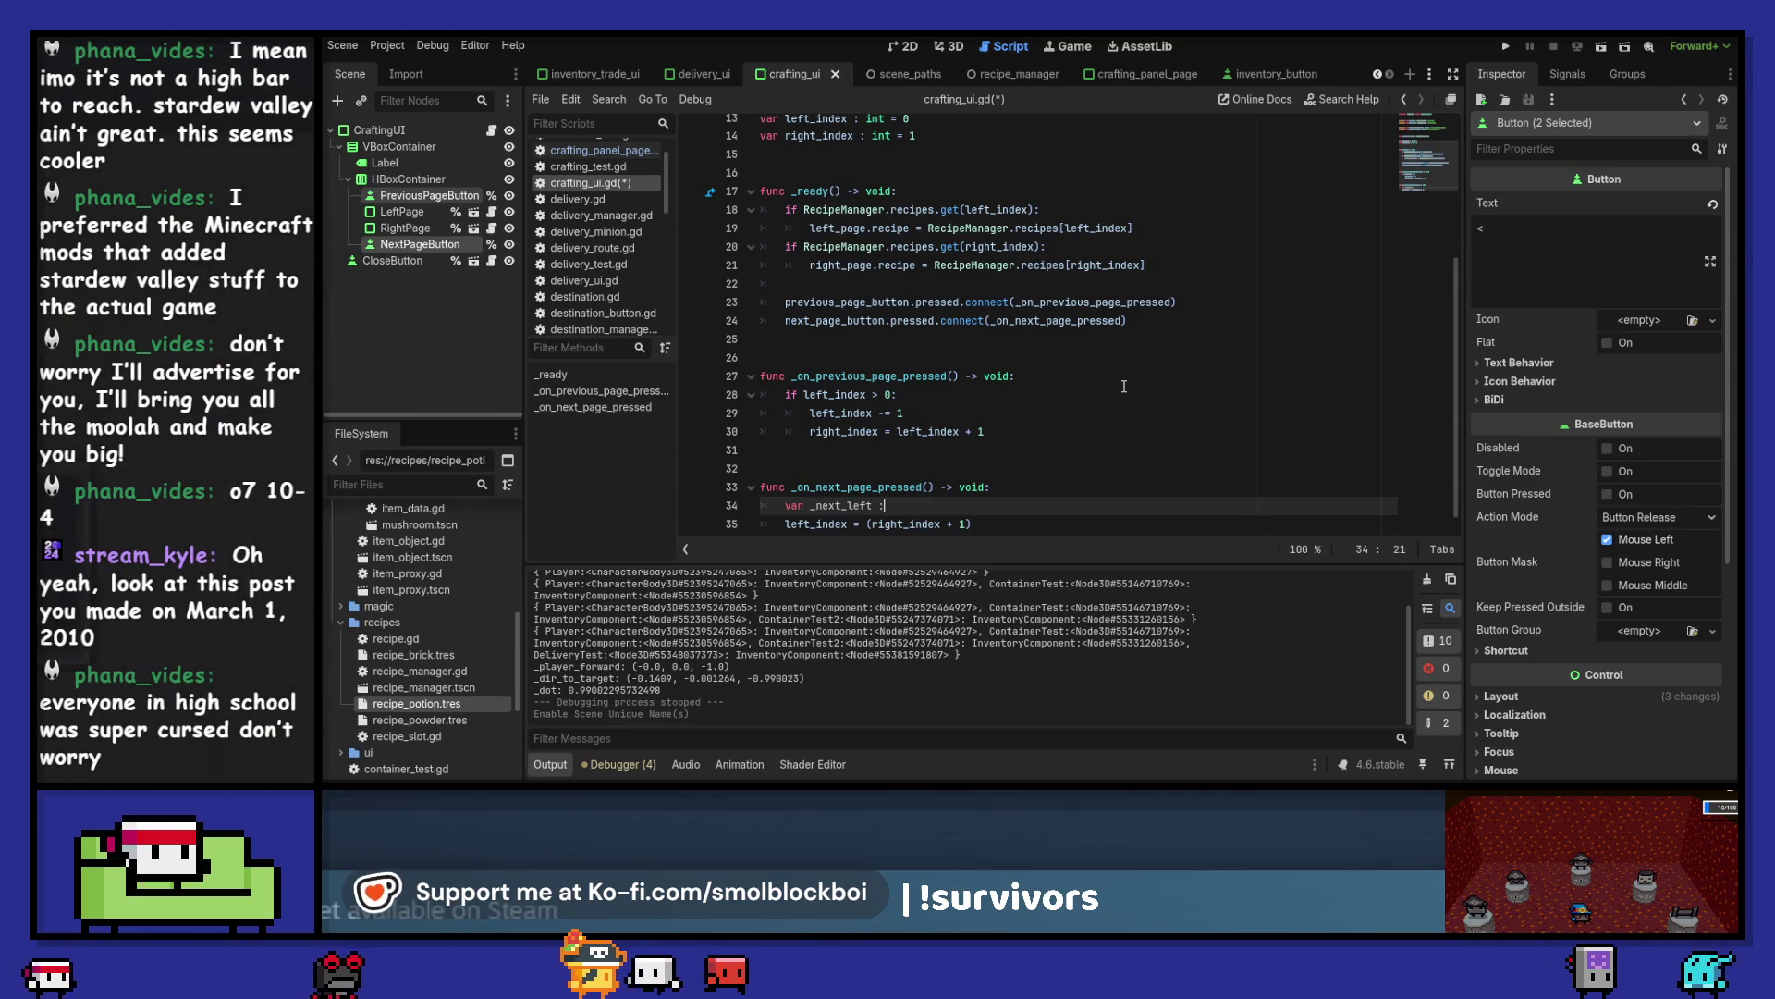
pyautogui.write(':= right')
pyautogui.press('Return')
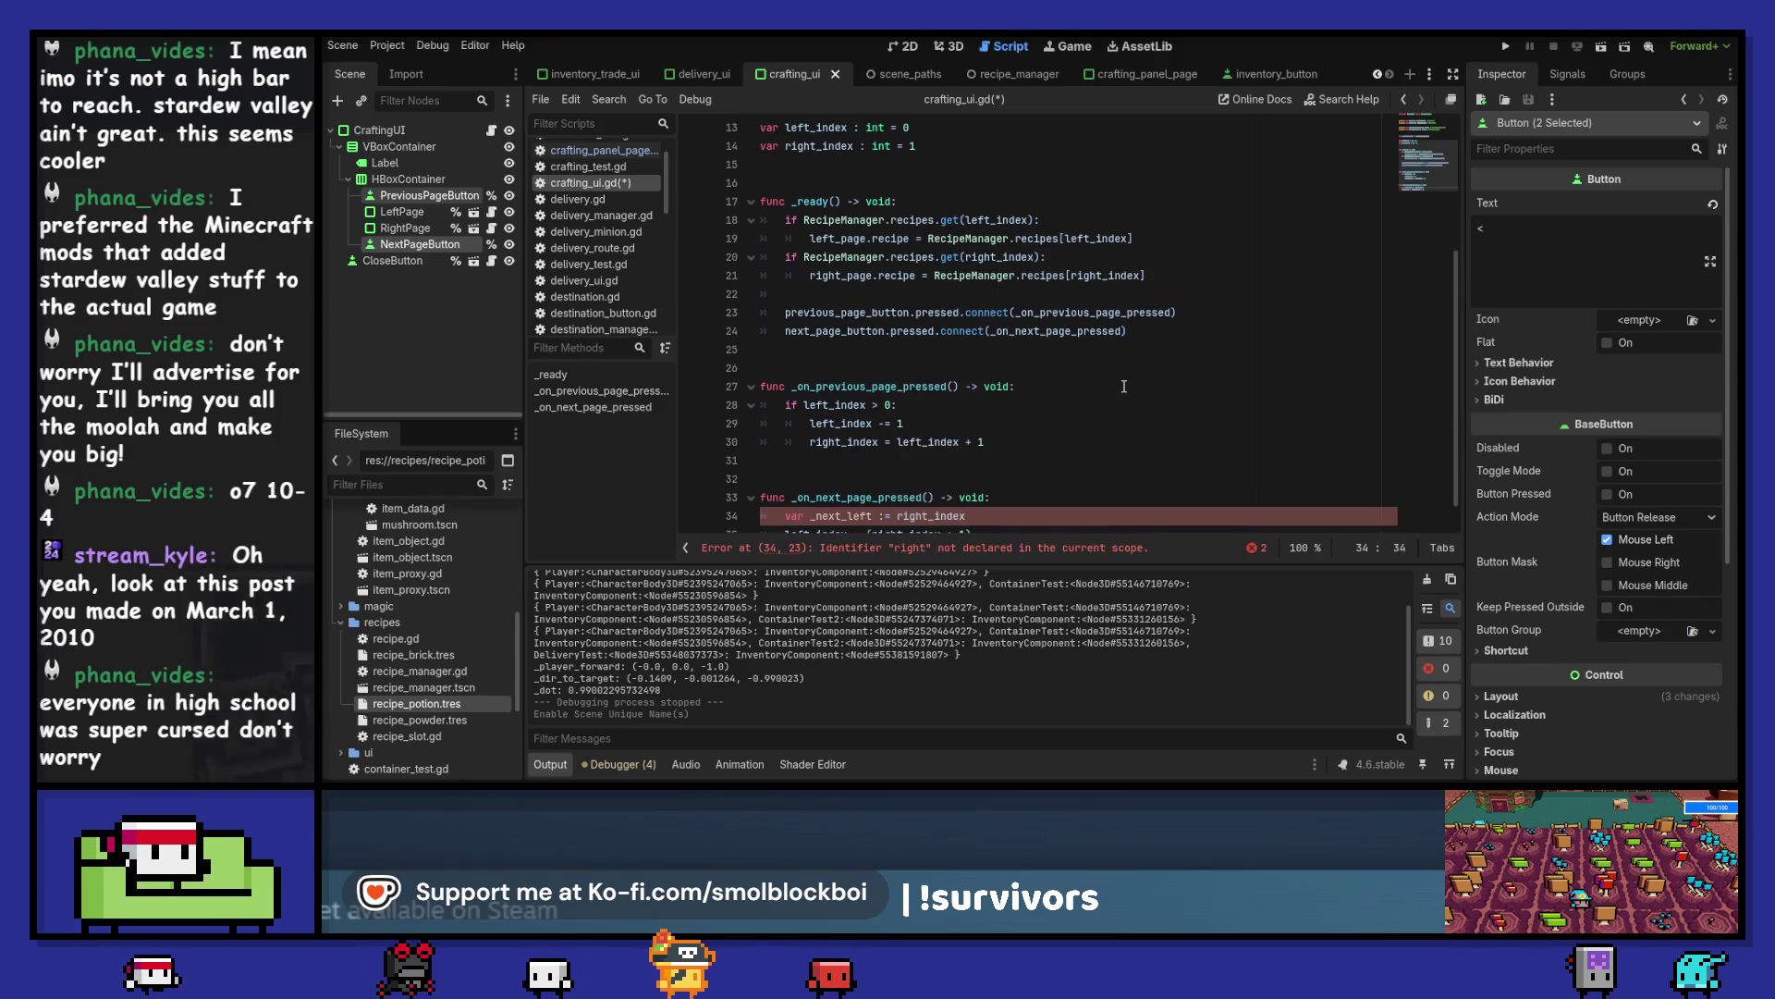
pyautogui.write('+ 1')
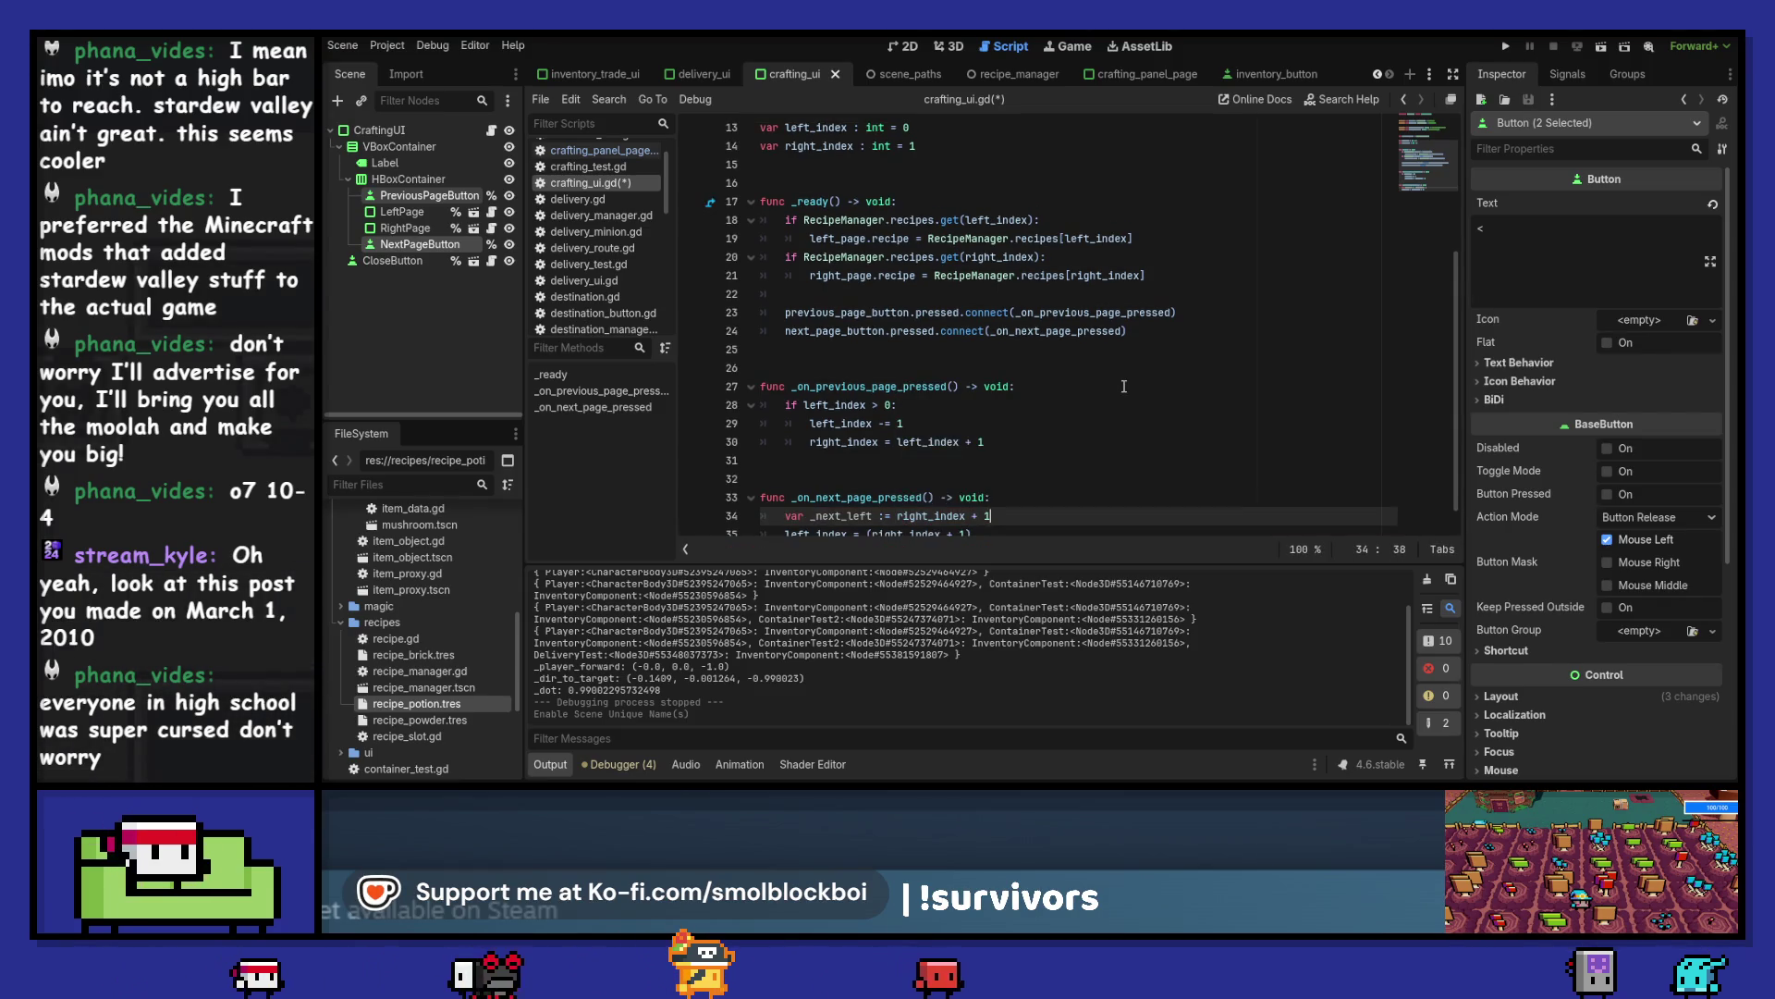